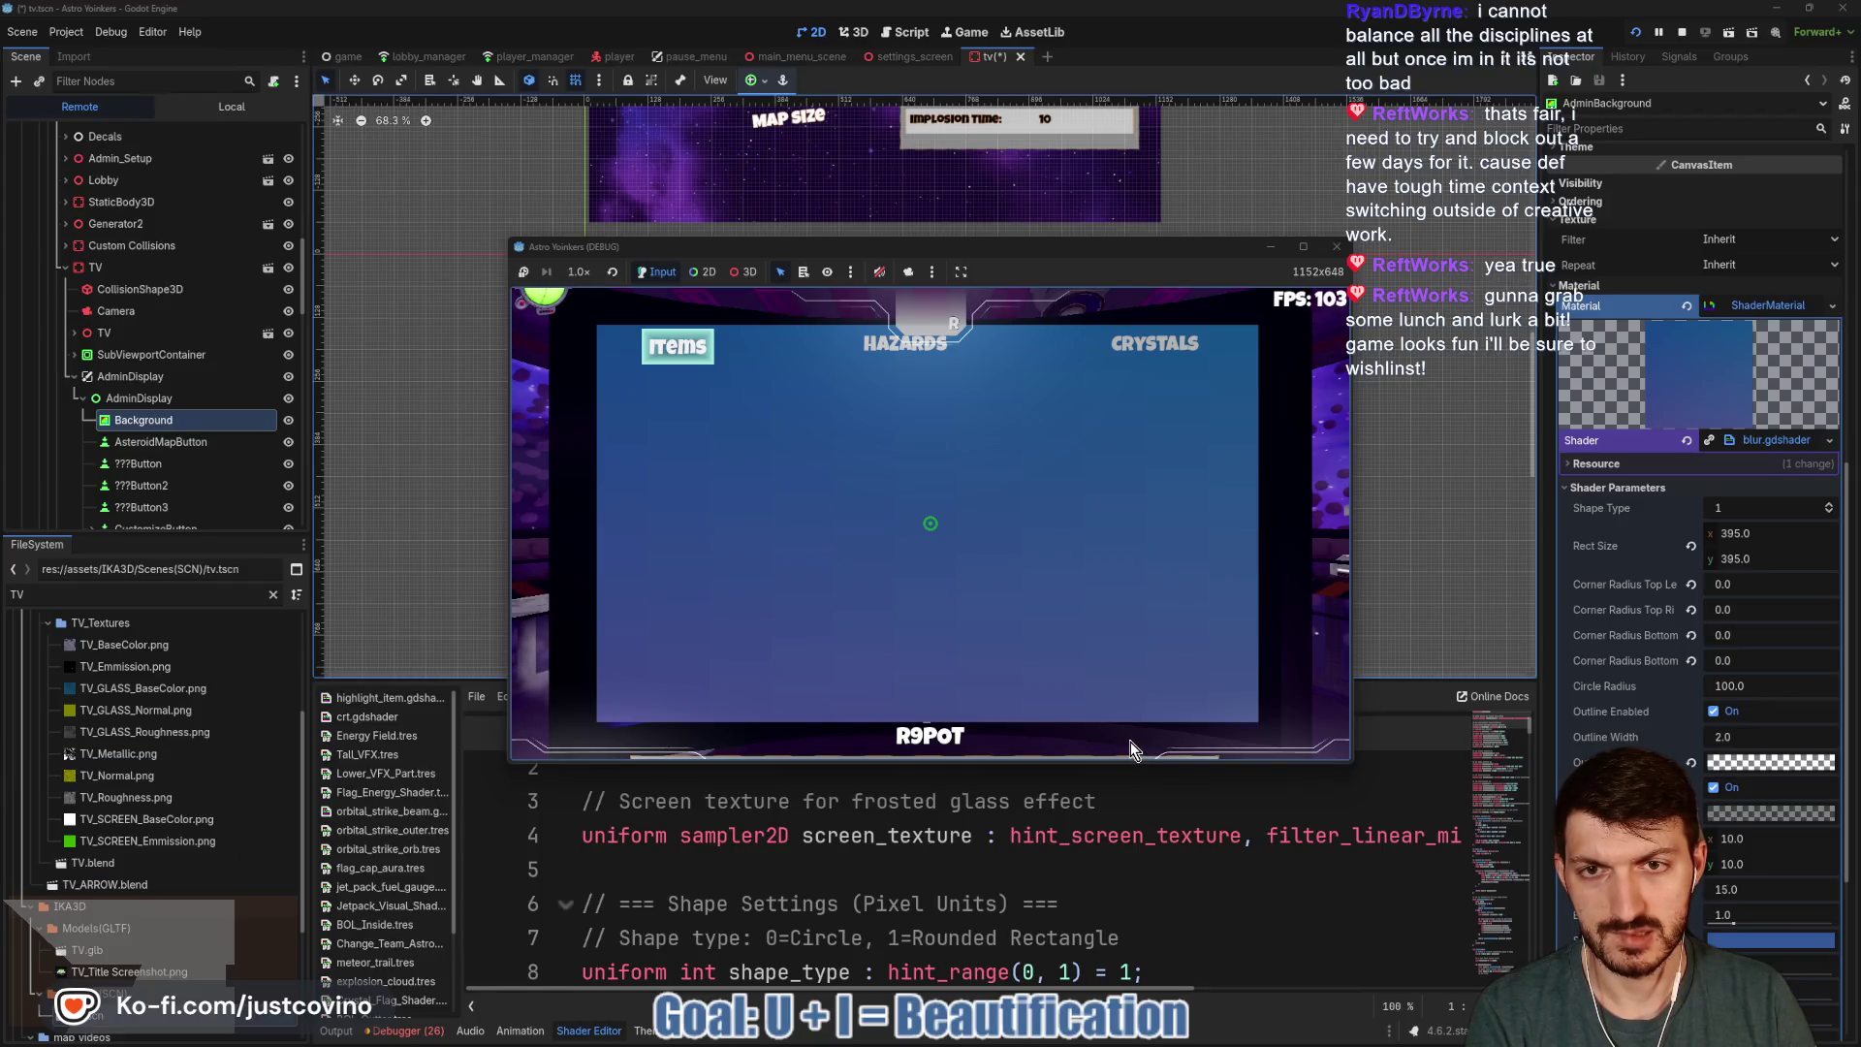
Close the game, stretch AdminBackground to 920 × 560, save tv.tscn and stop the game.
click(1271, 246)
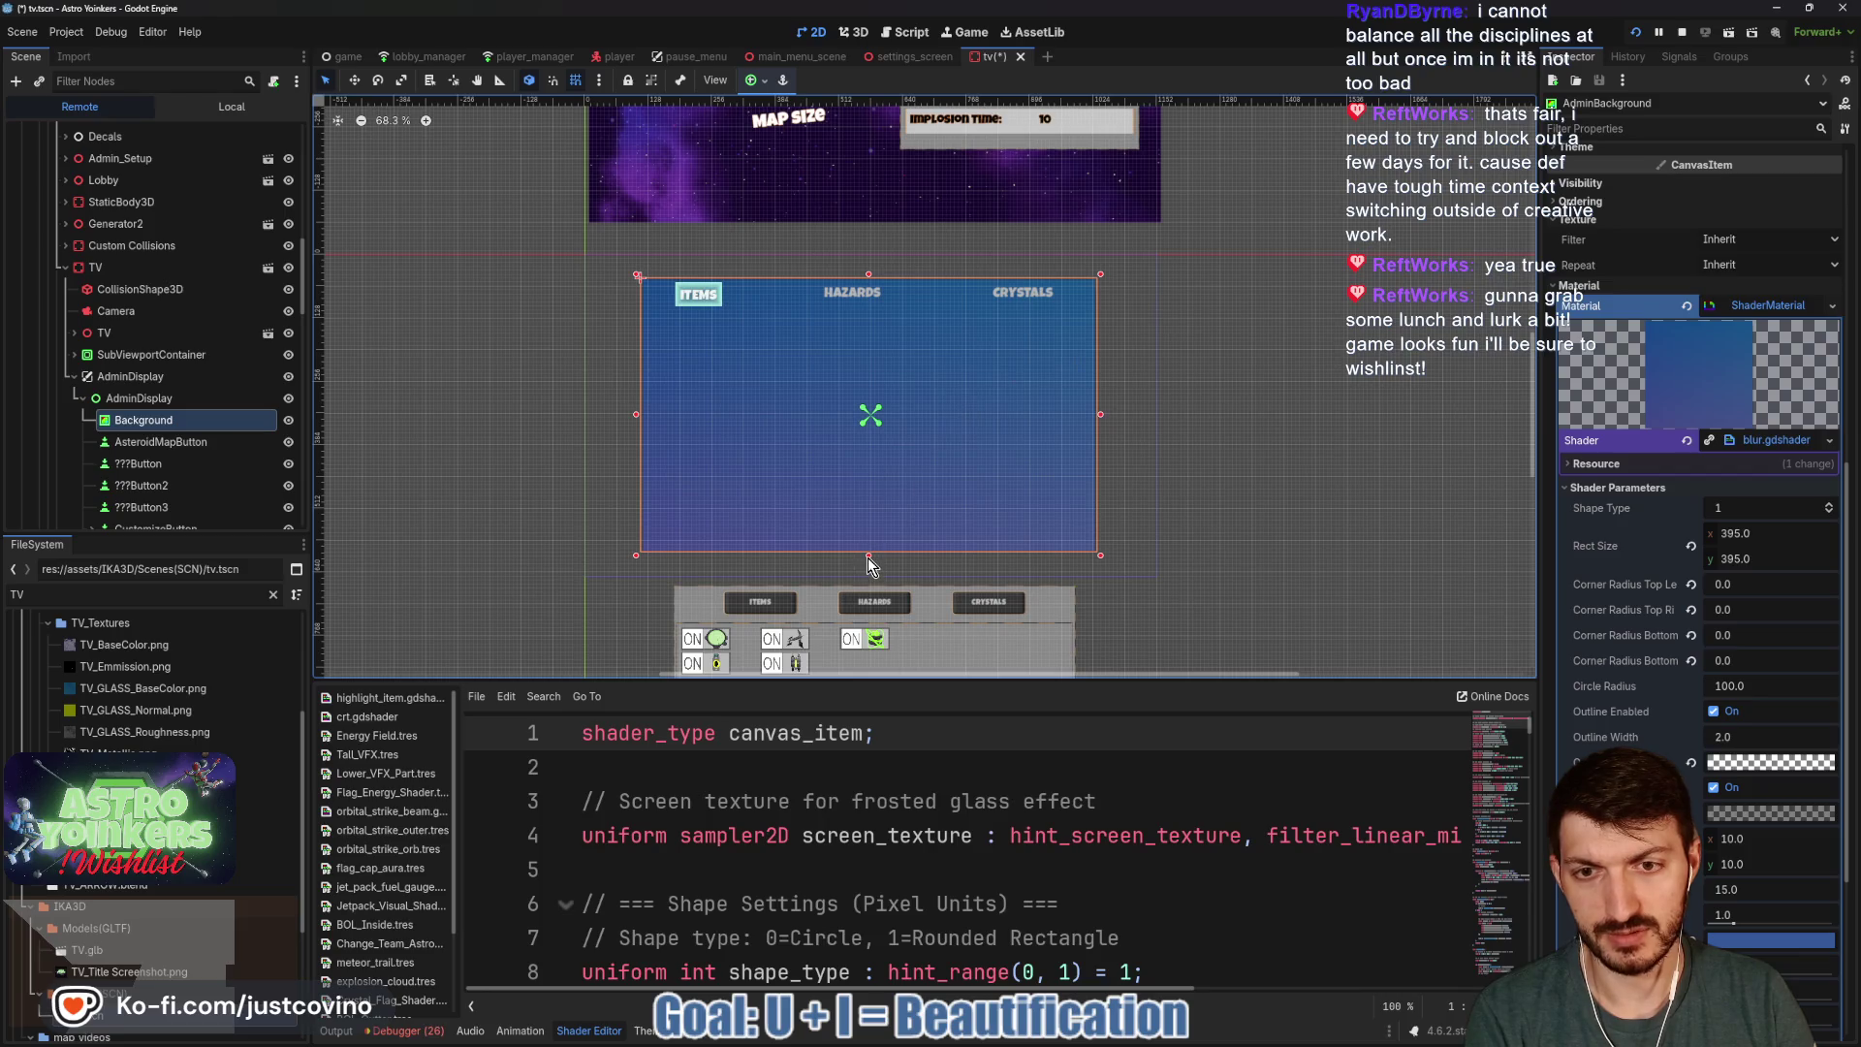
drag(869, 557, 871, 559)
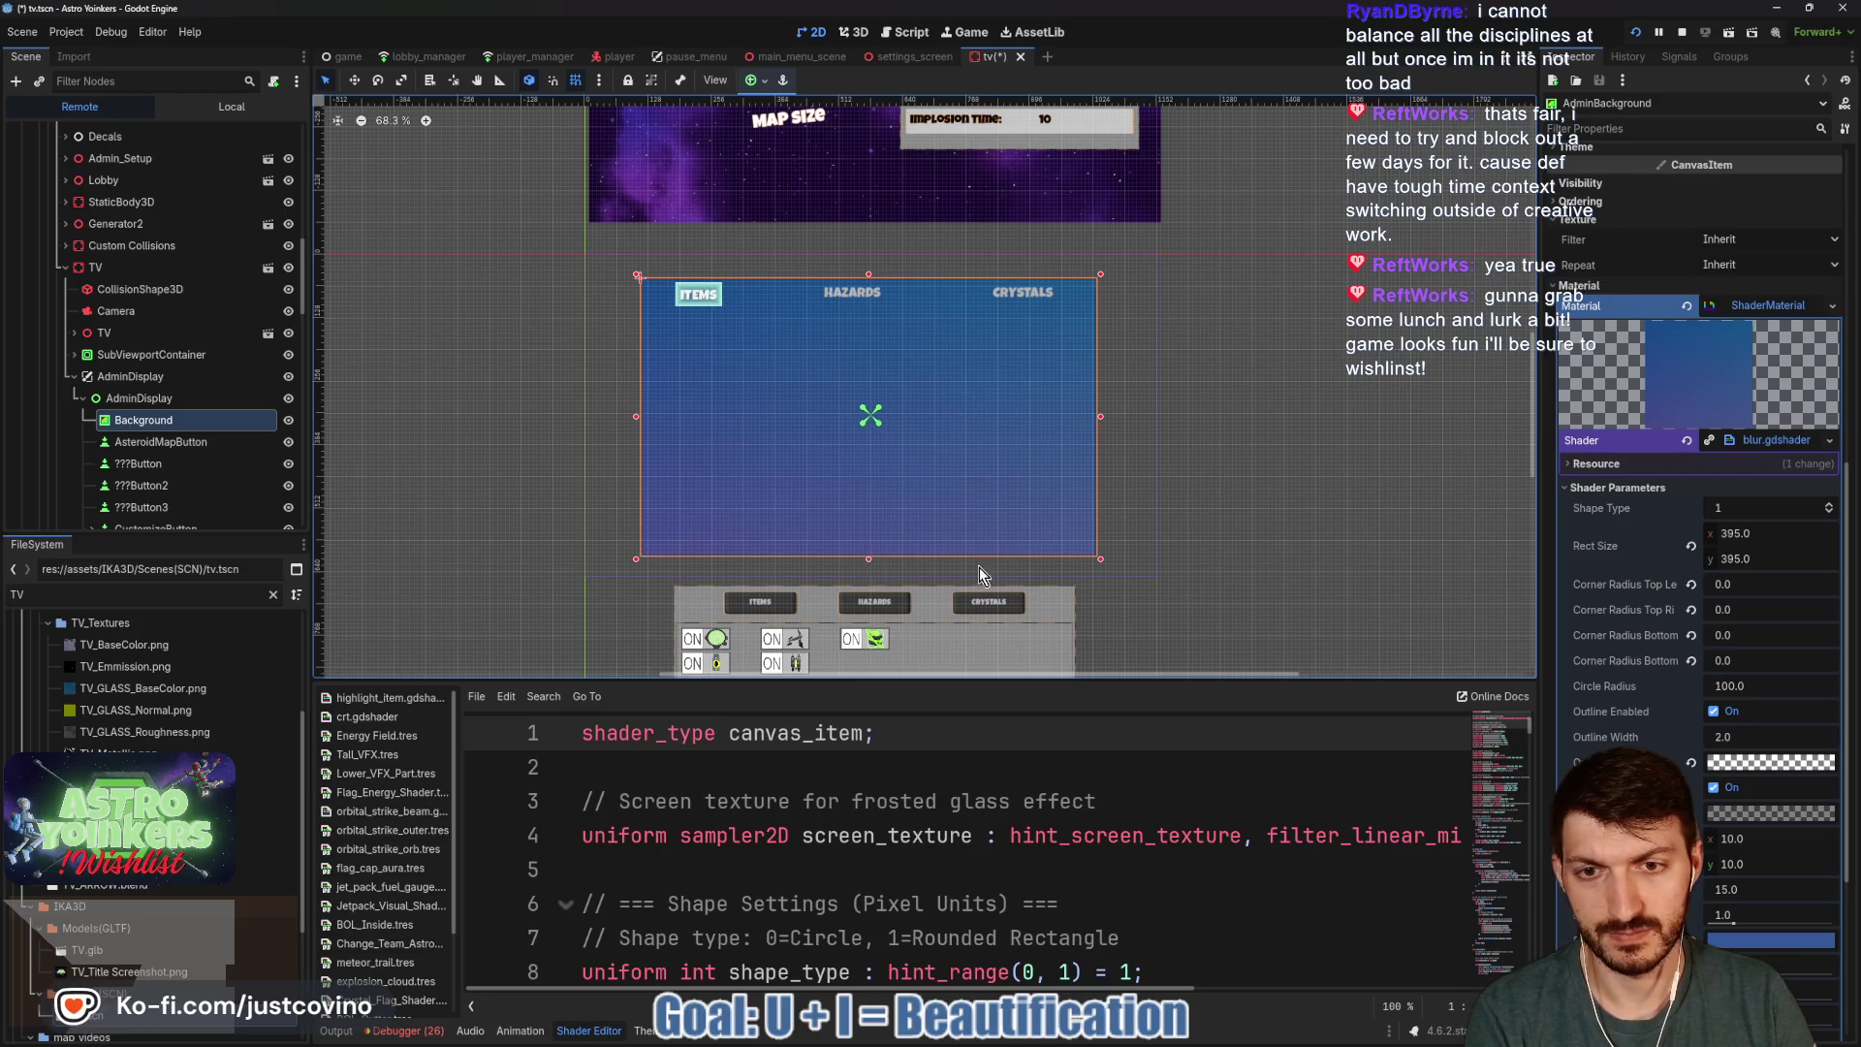
key(ctrl+s)
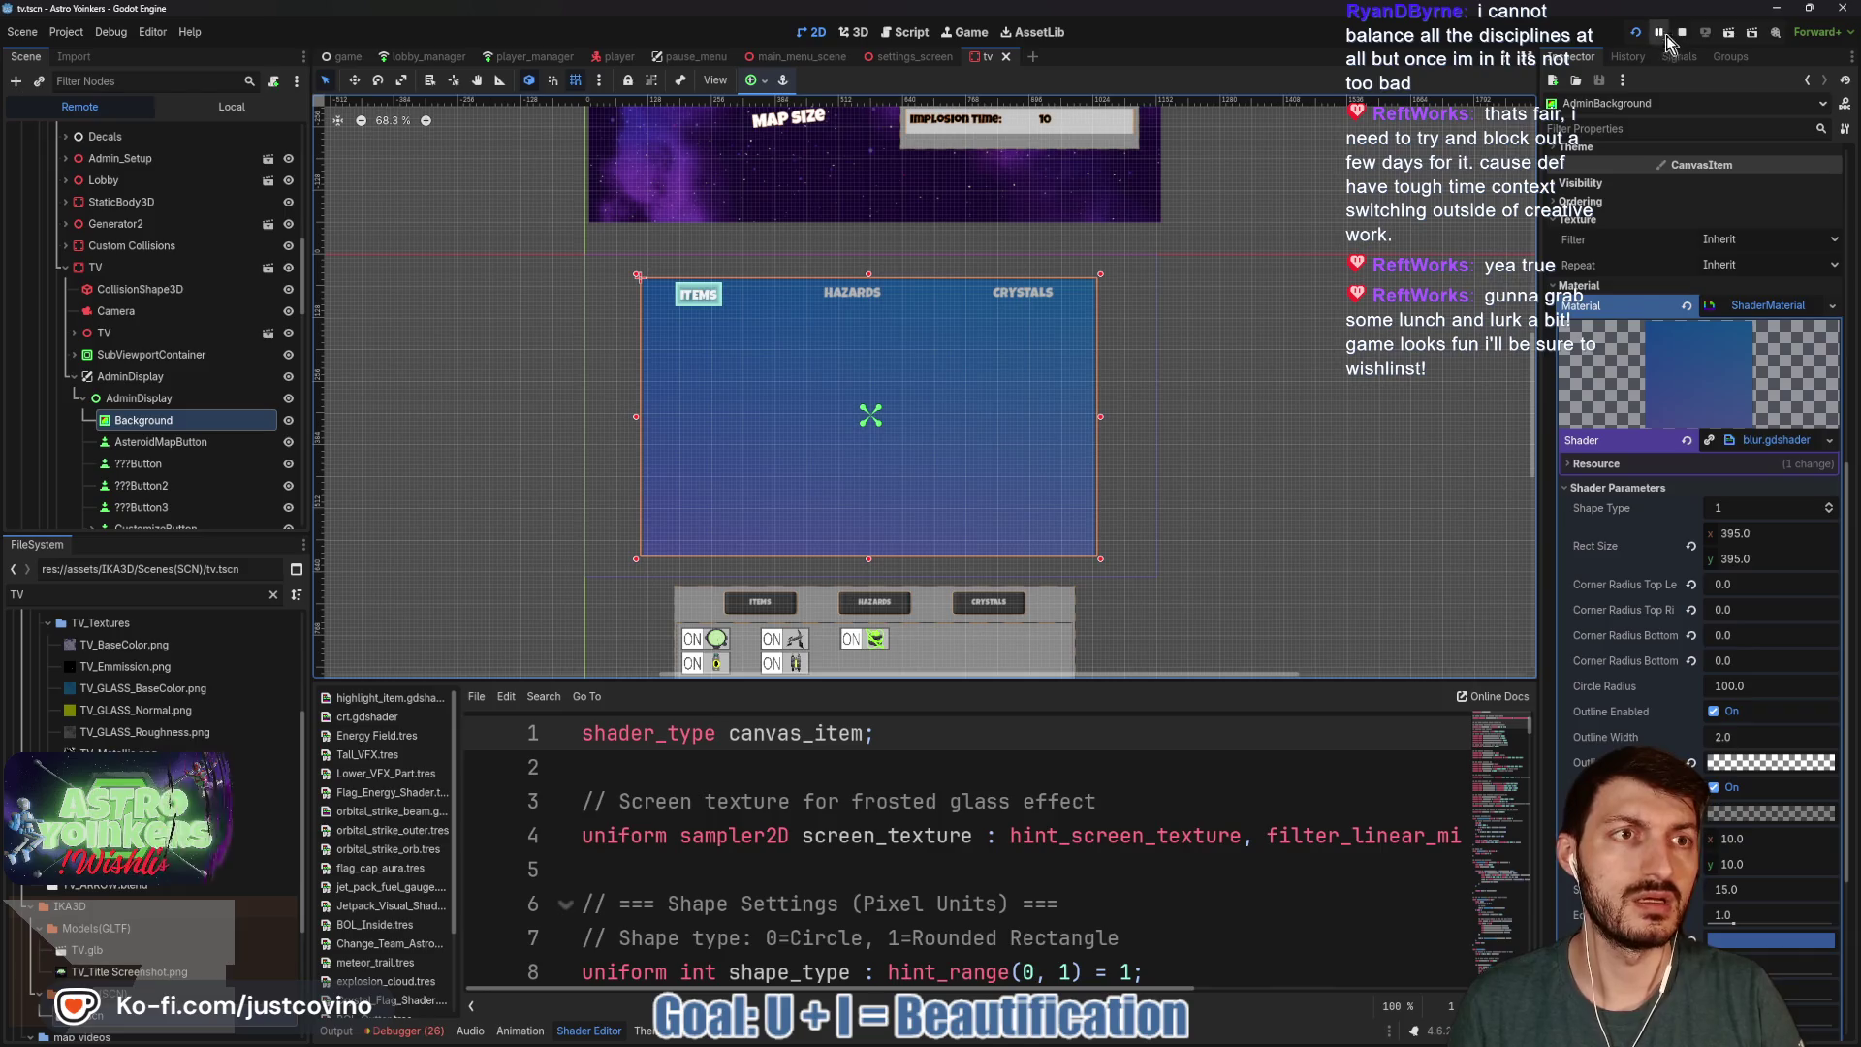
click(1680, 35)
key(ctrl+s)
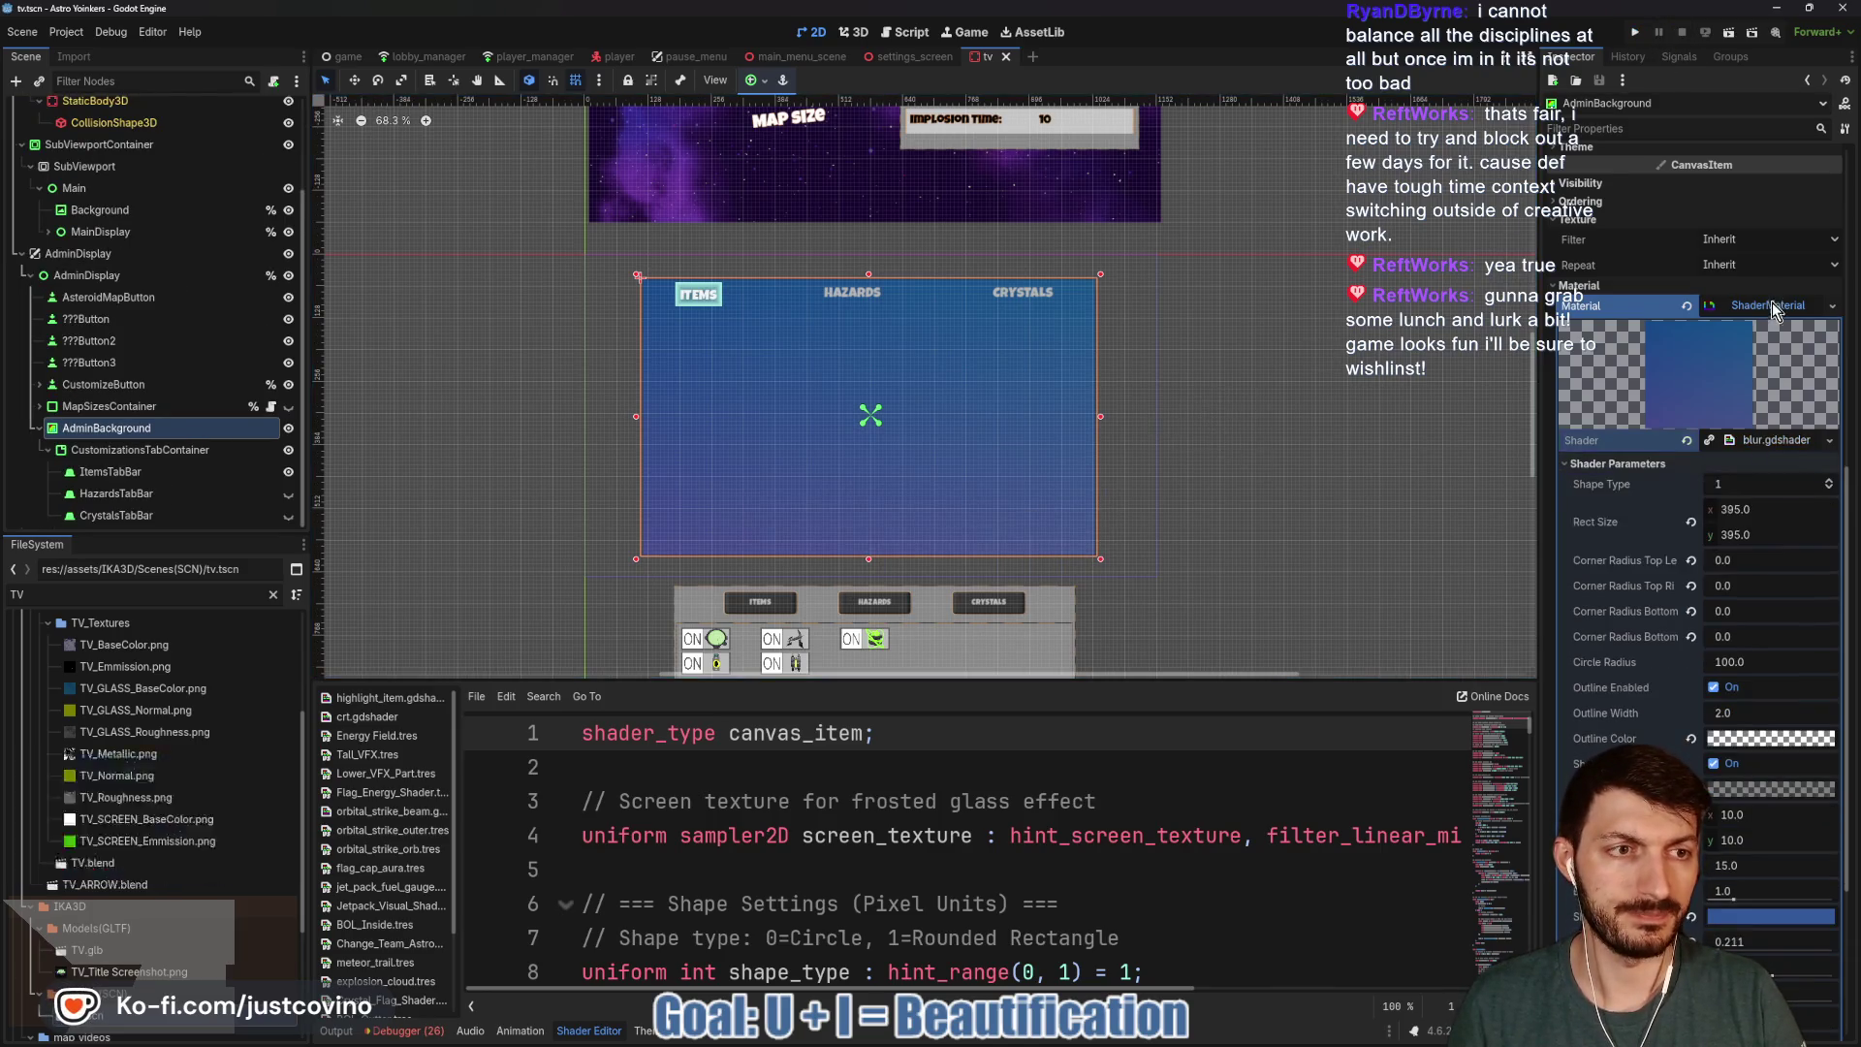
scroll(1772, 302, up, 5)
key(ctrl+s)
key(ctrl+s)
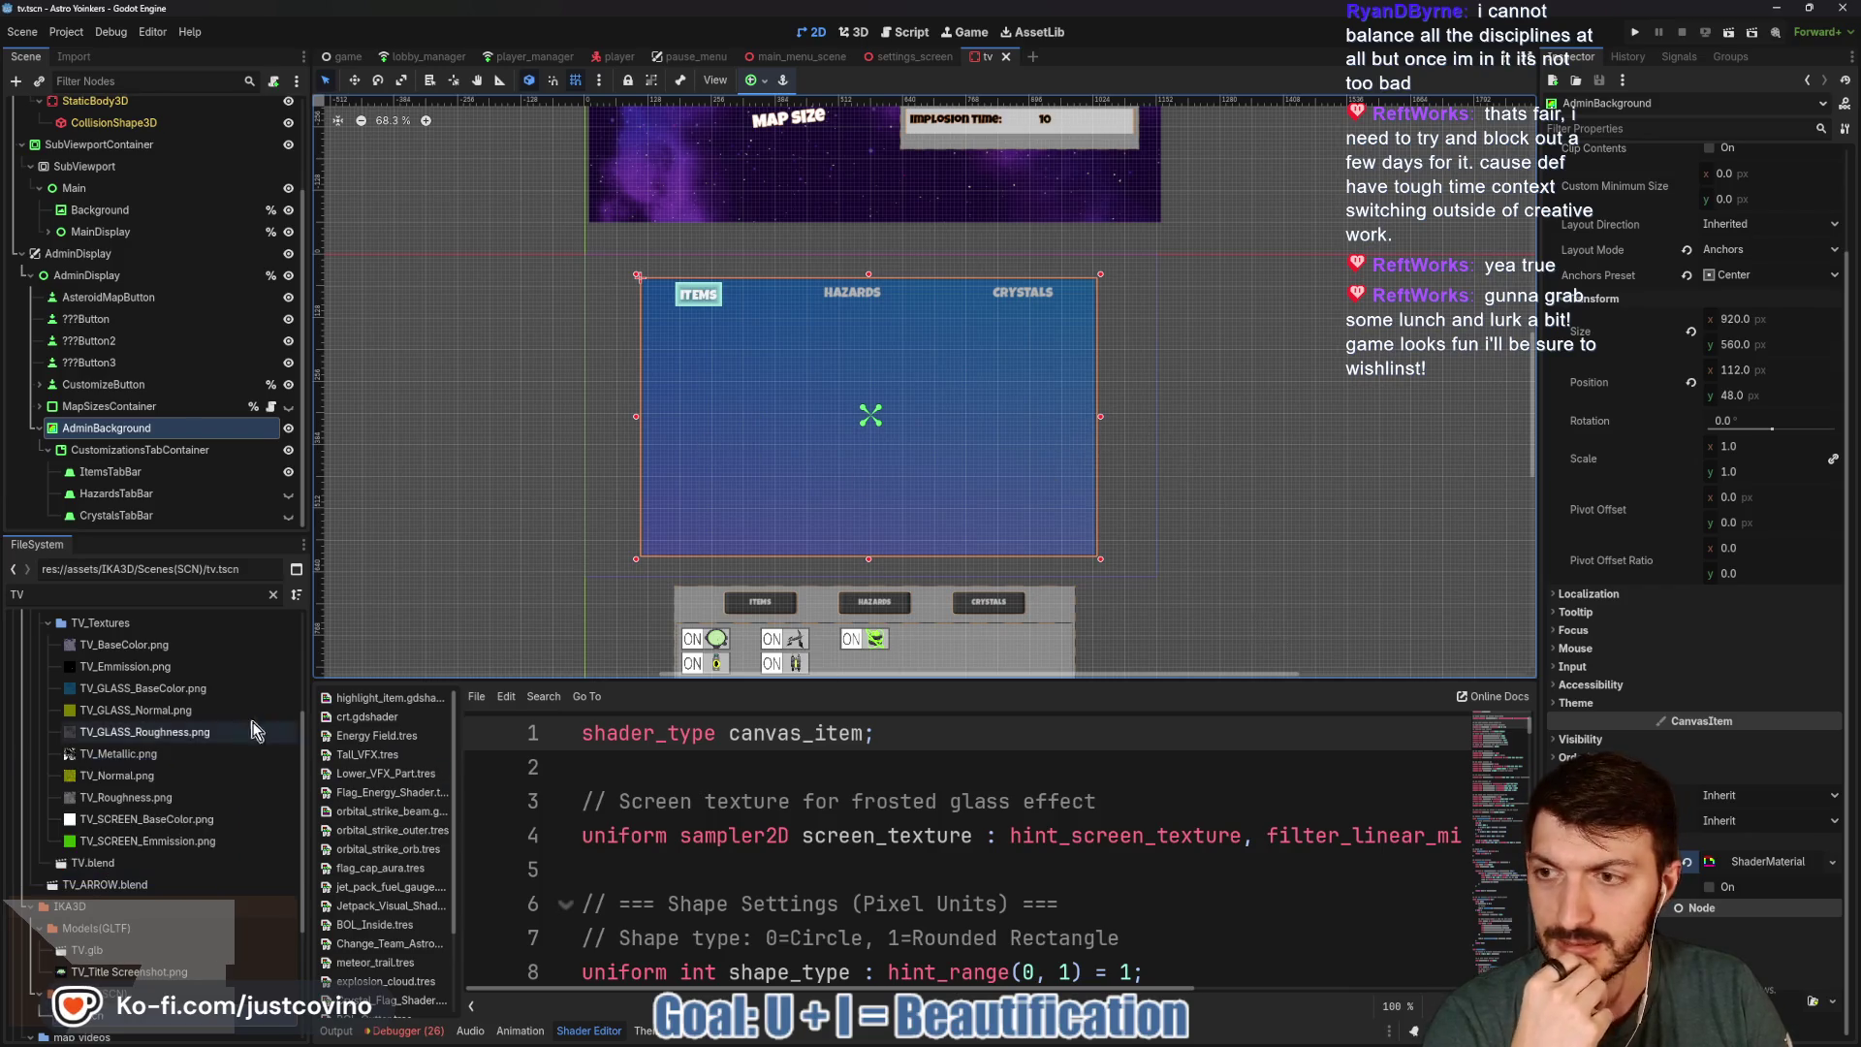
click(147, 451)
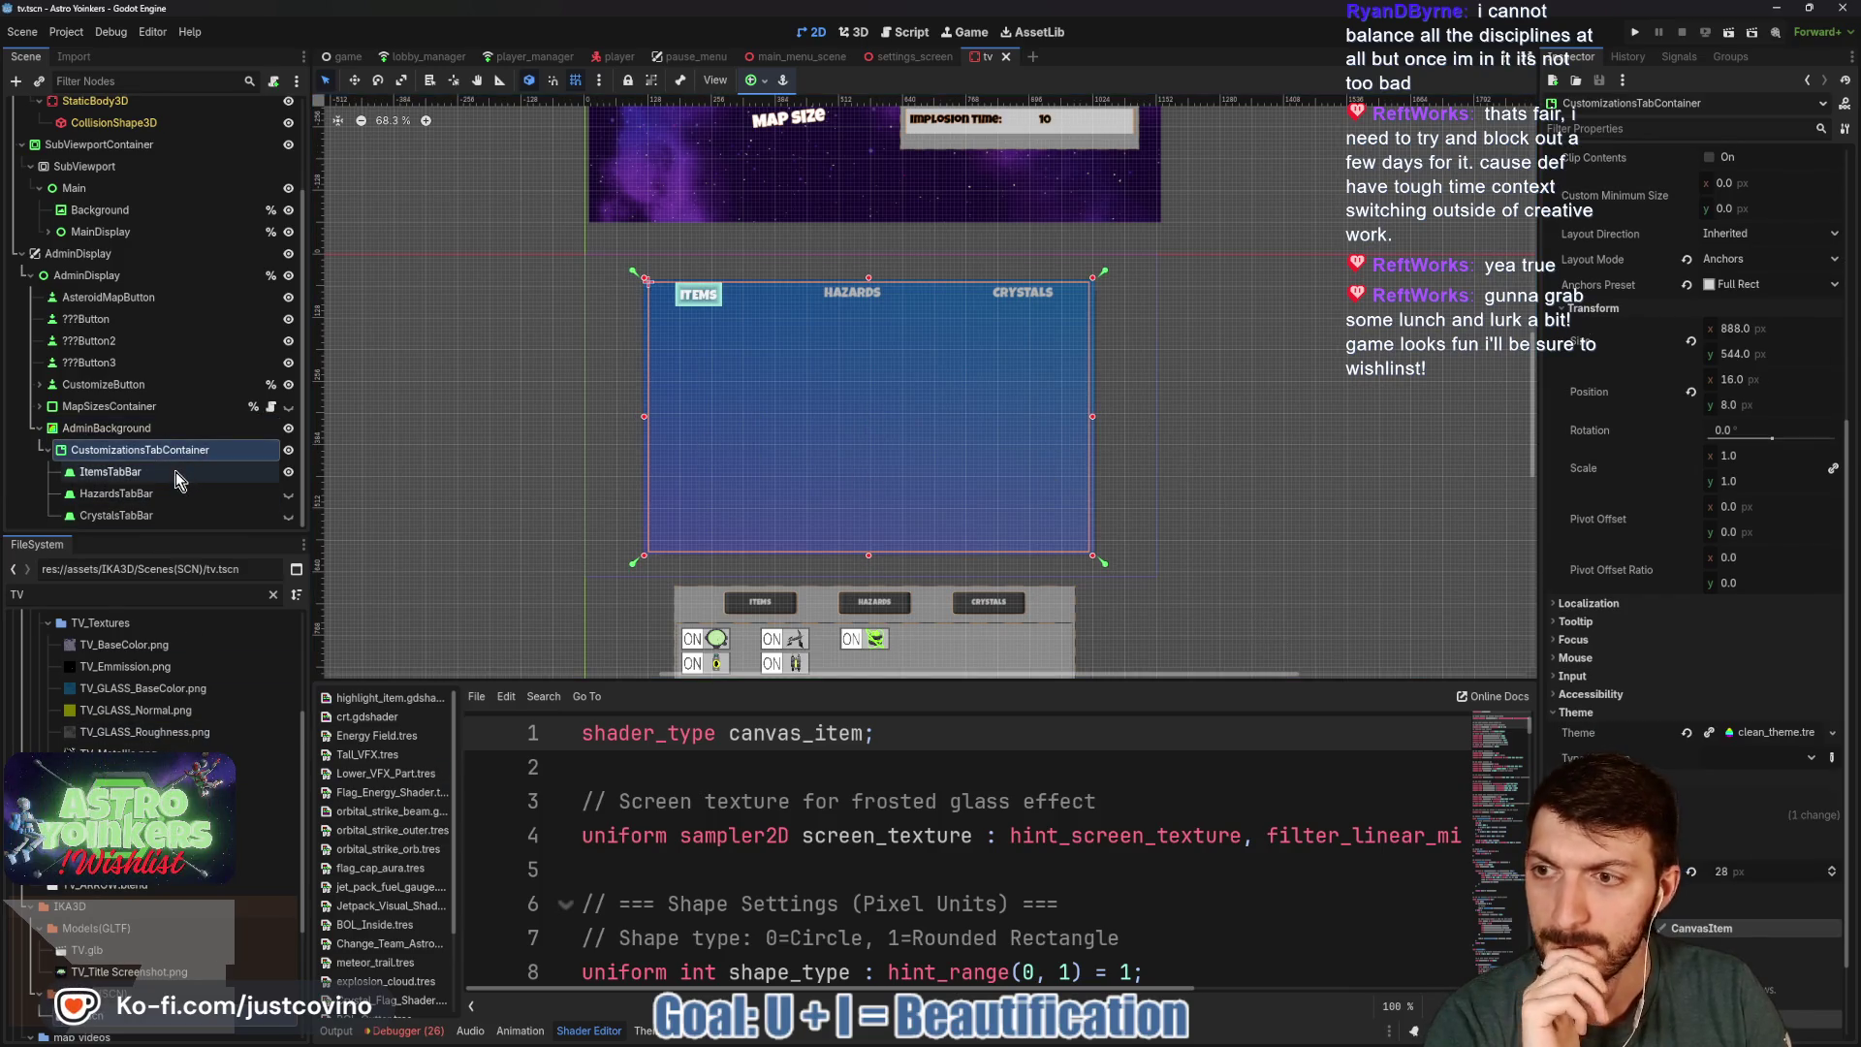
click(336, 1032)
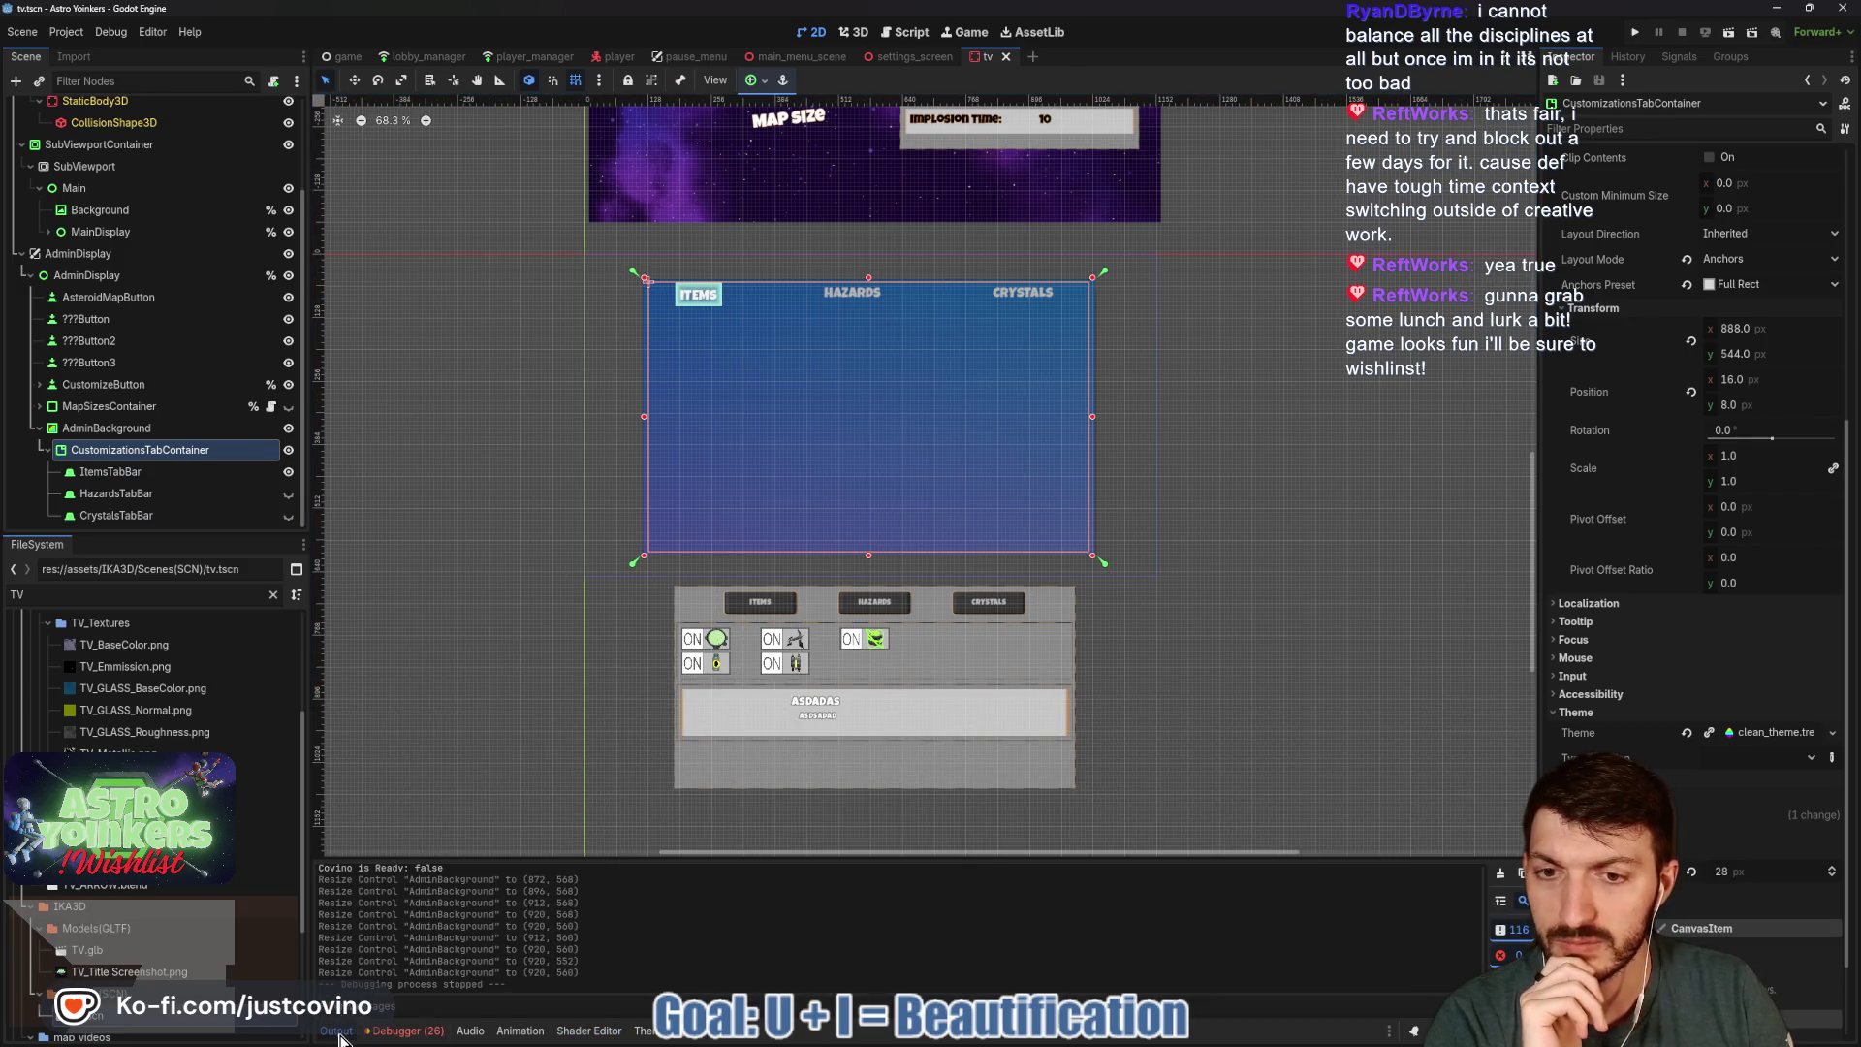
click(336, 1032)
scroll(977, 637, up, 5)
scroll(977, 638, down, 3)
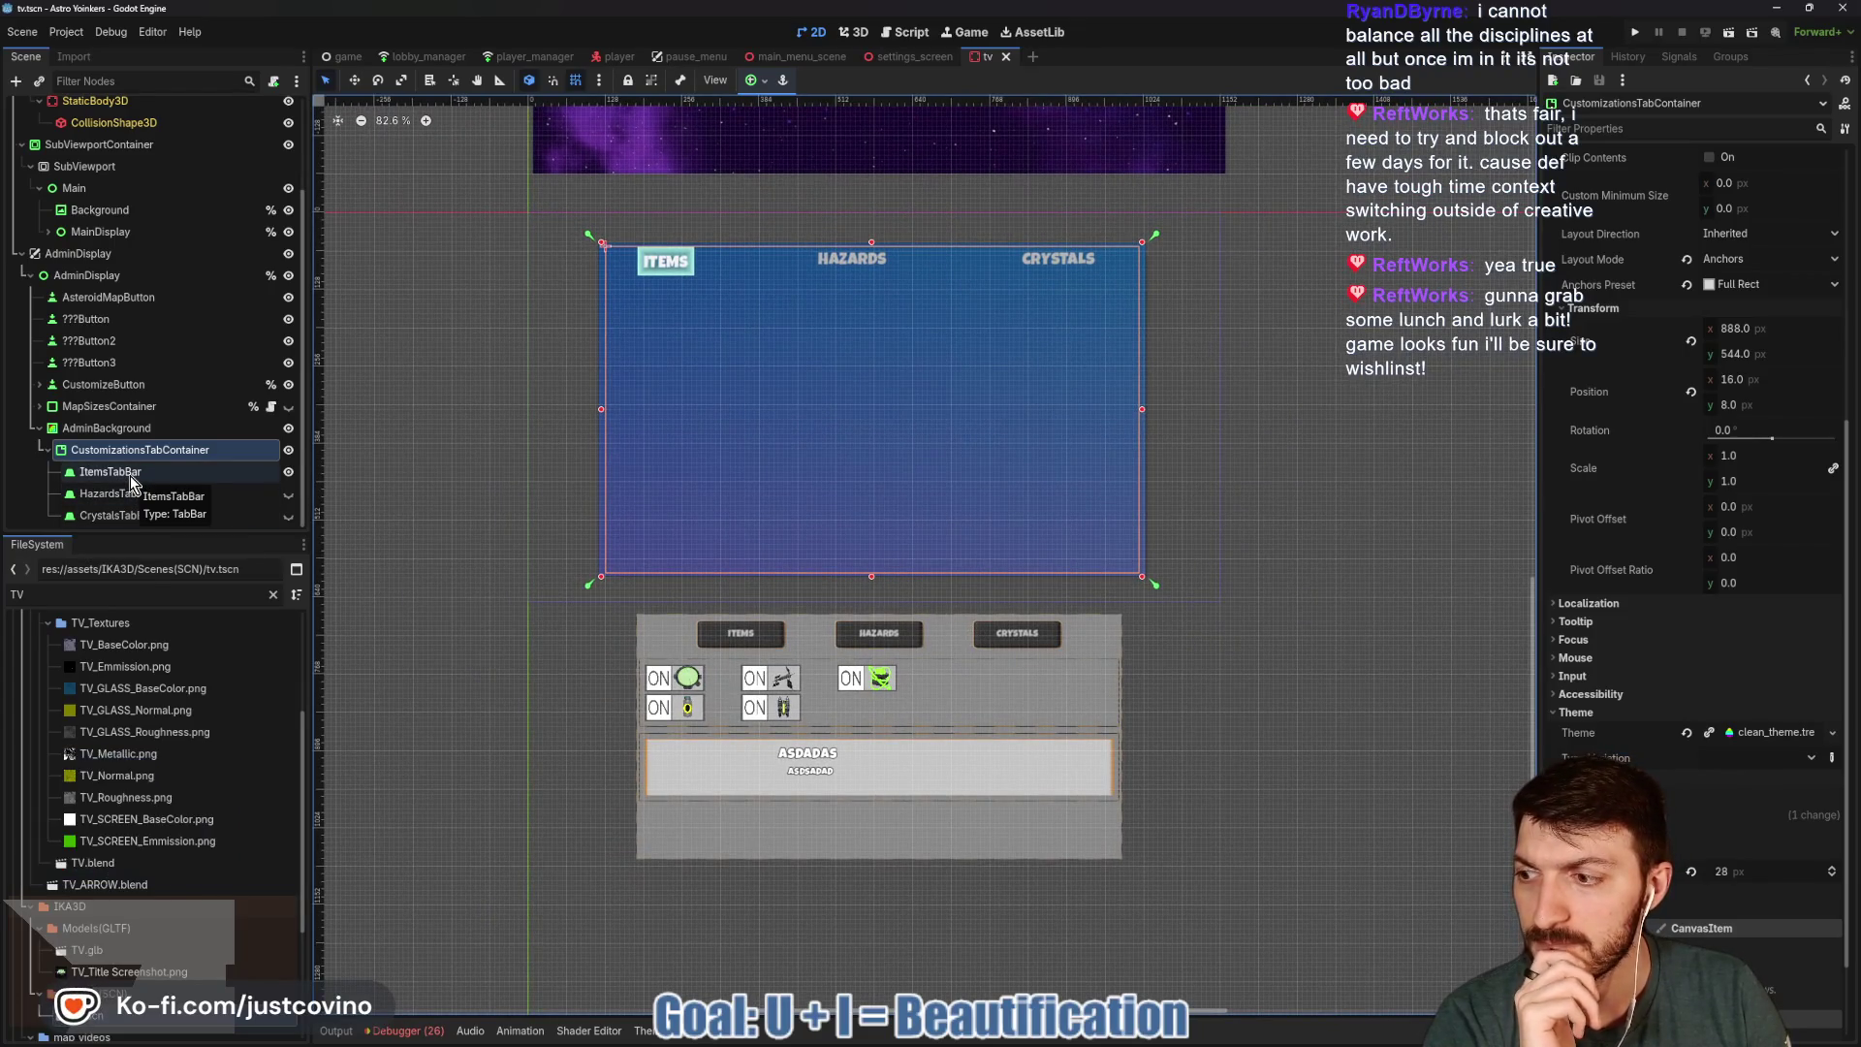
click(40, 406)
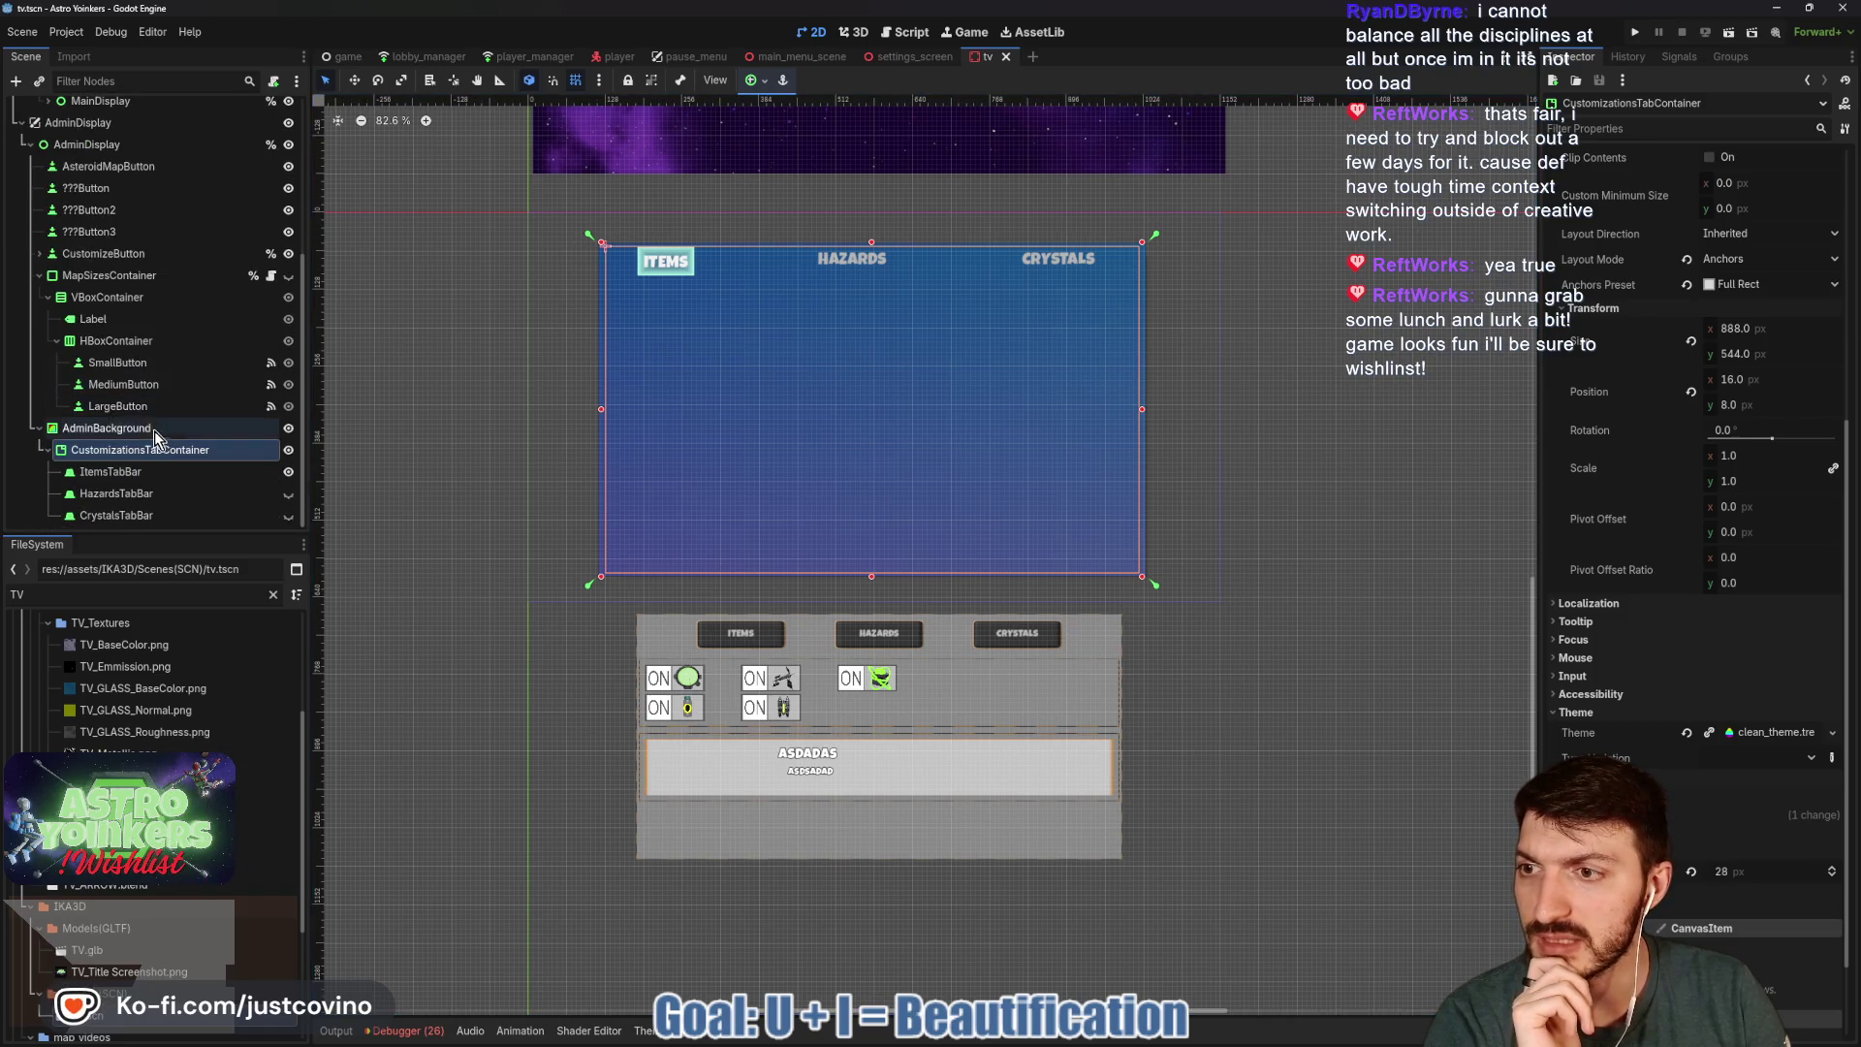
click(39, 276)
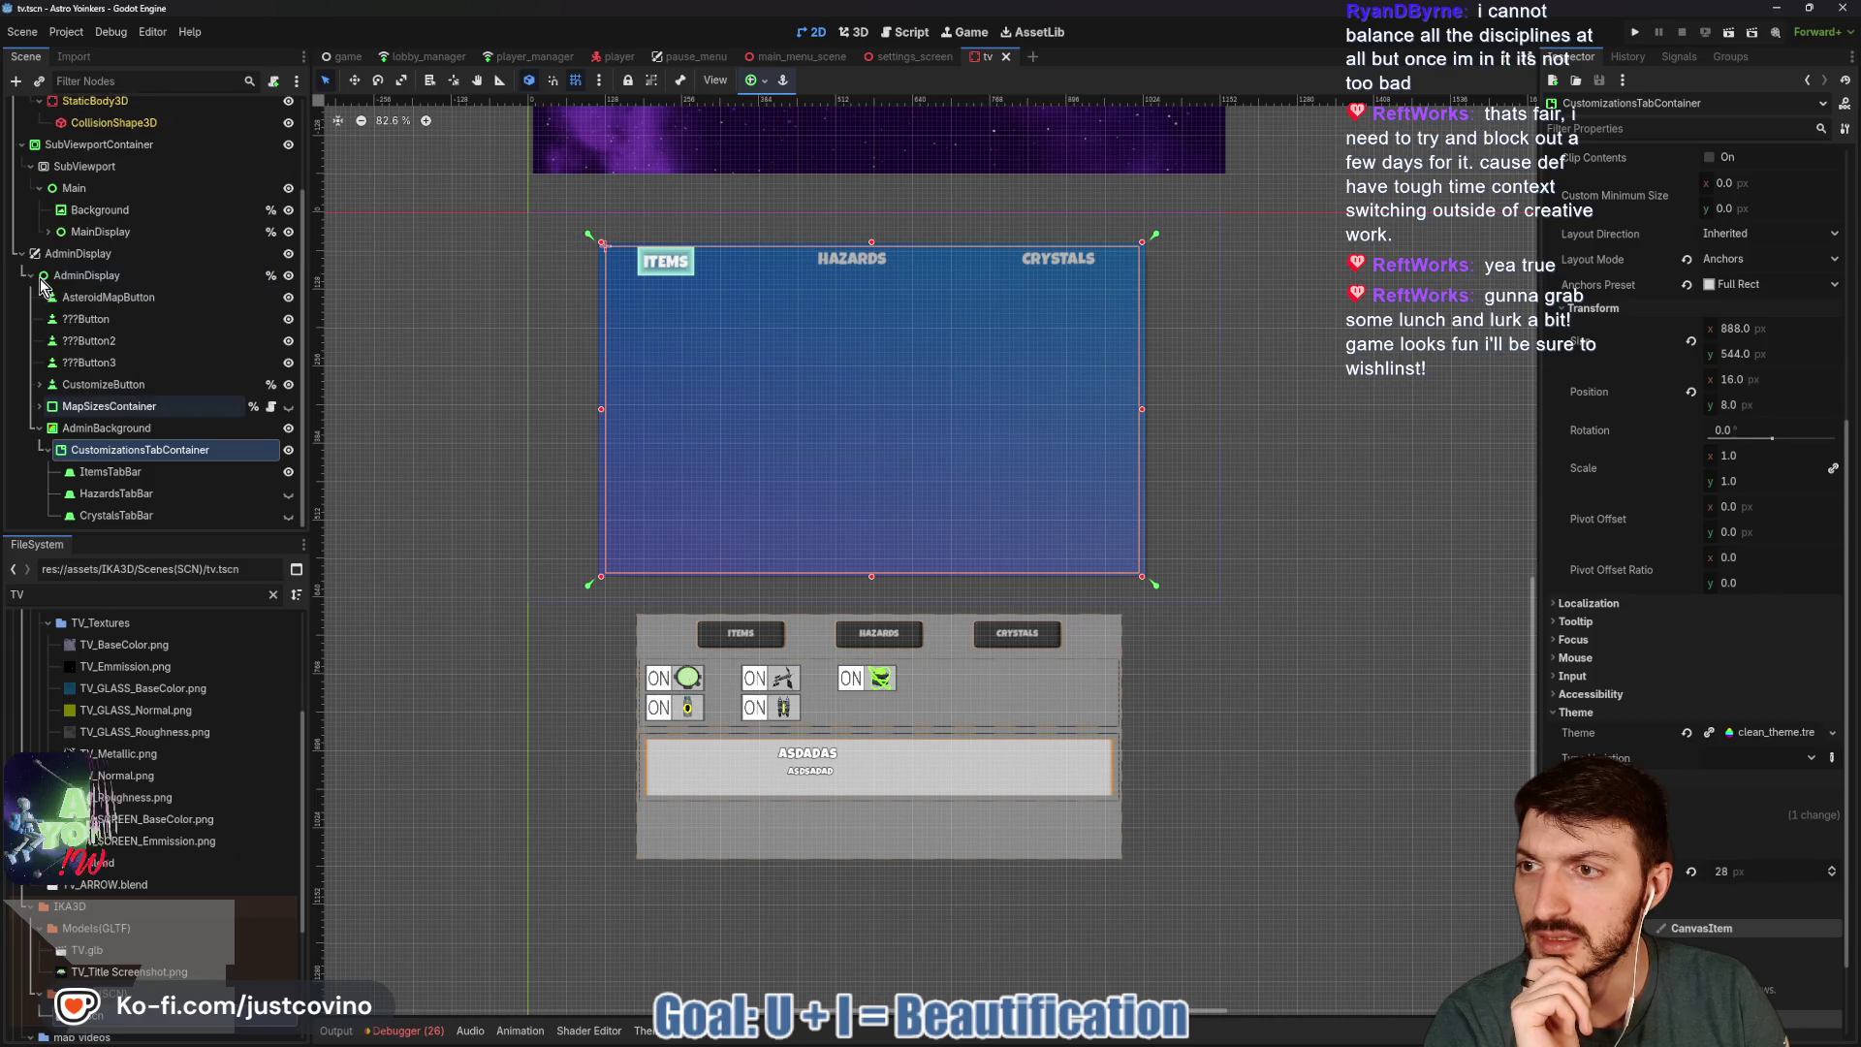
click(40, 385)
scroll(147, 434, down, 5)
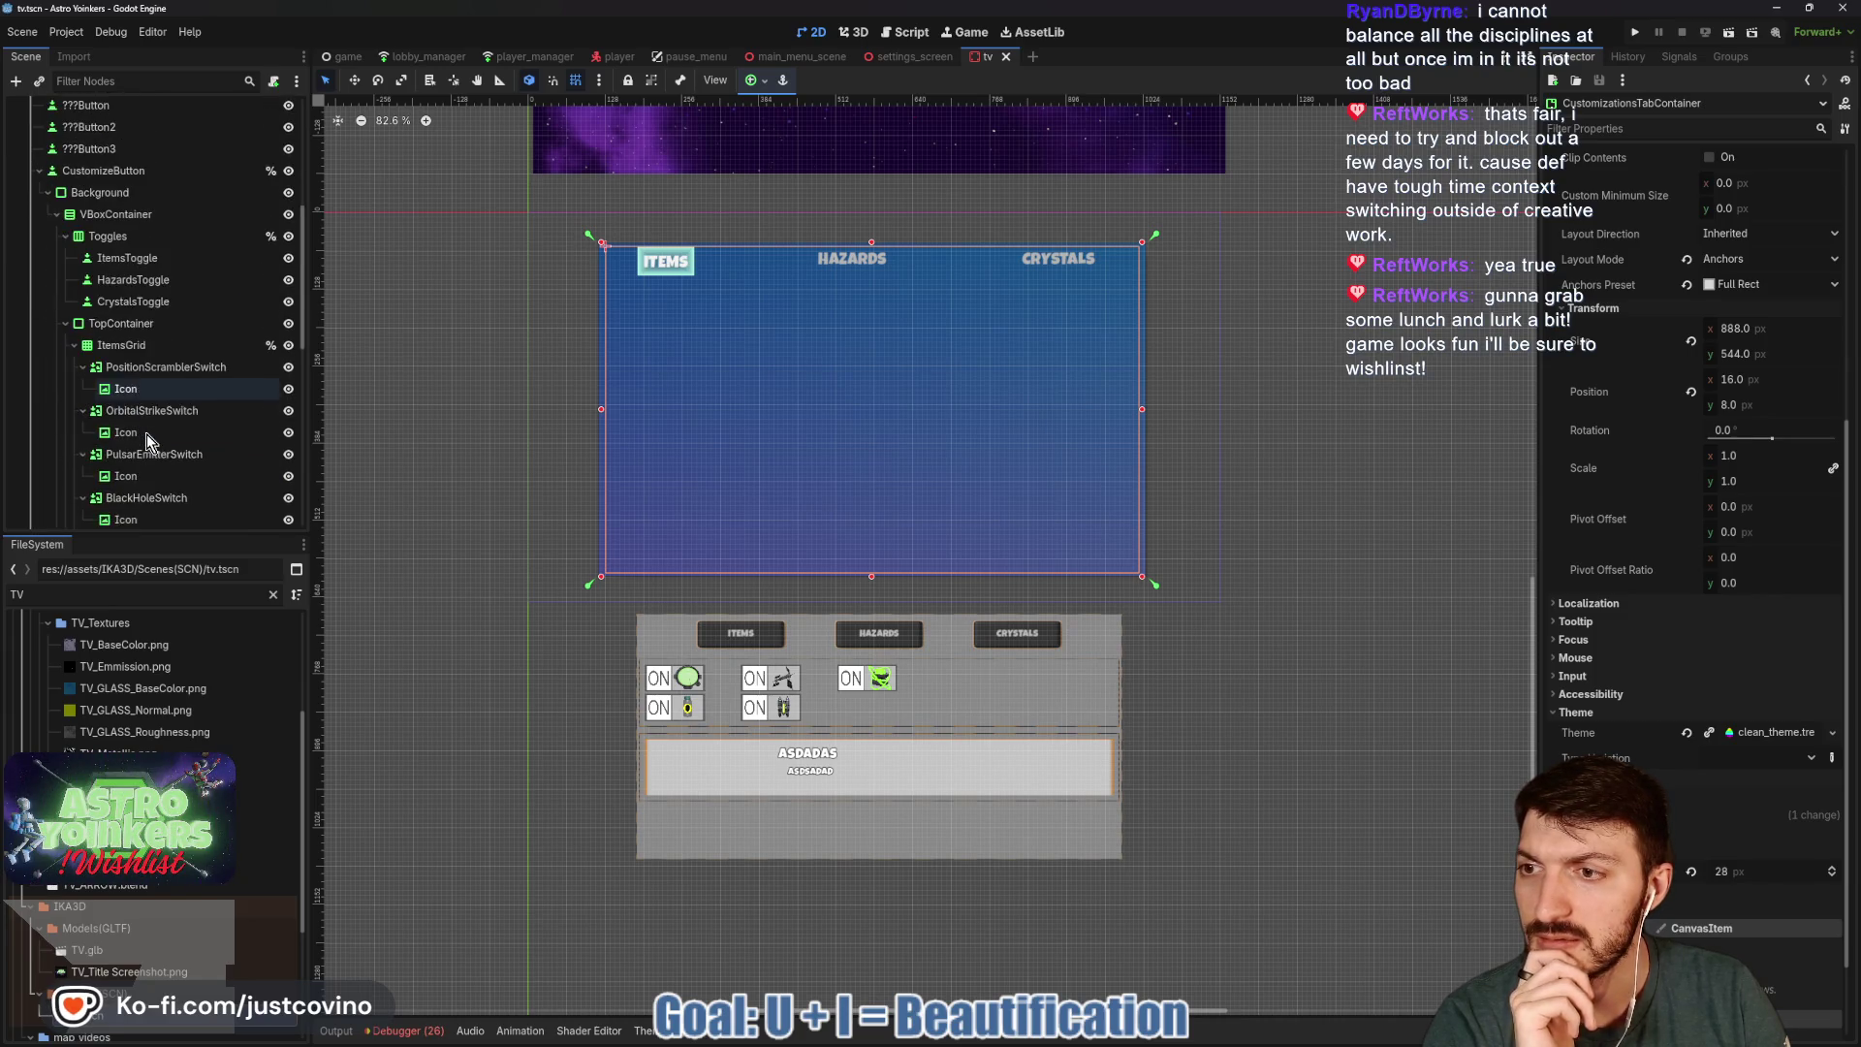
click(126, 346)
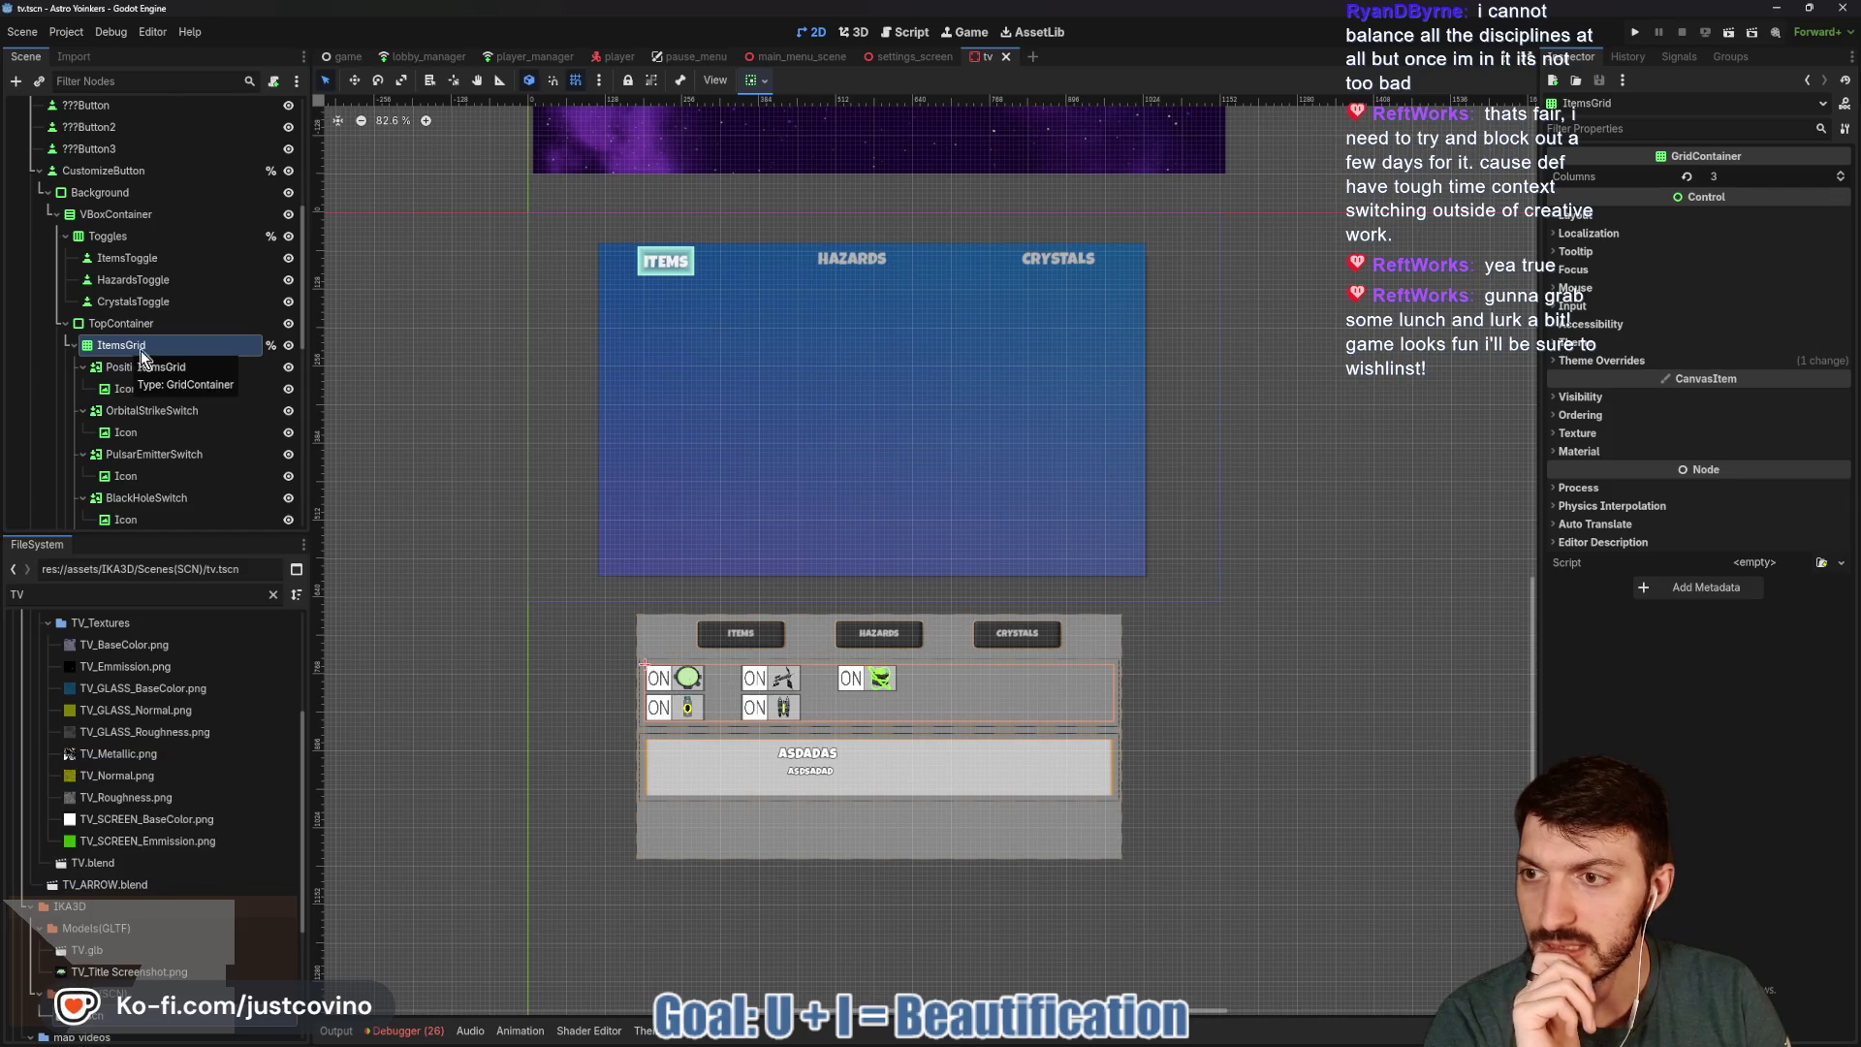
click(74, 346)
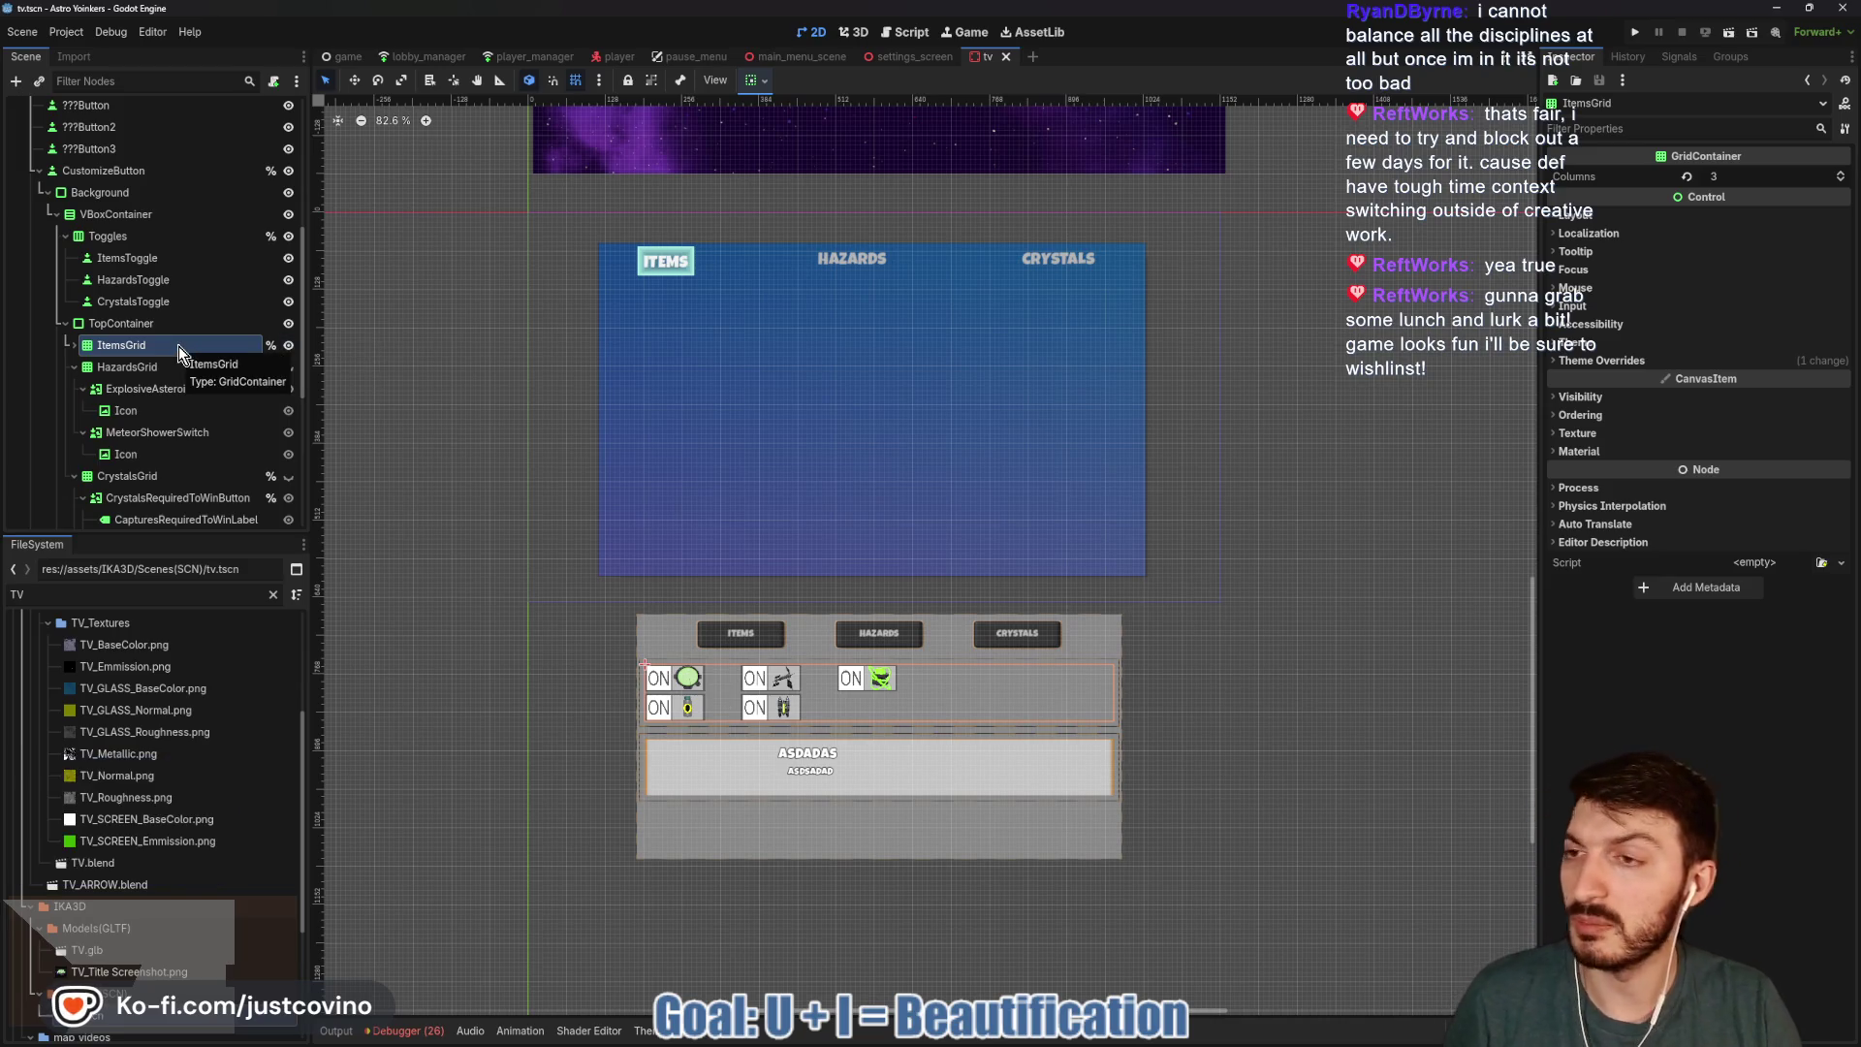
scroll(178, 346, down, 5)
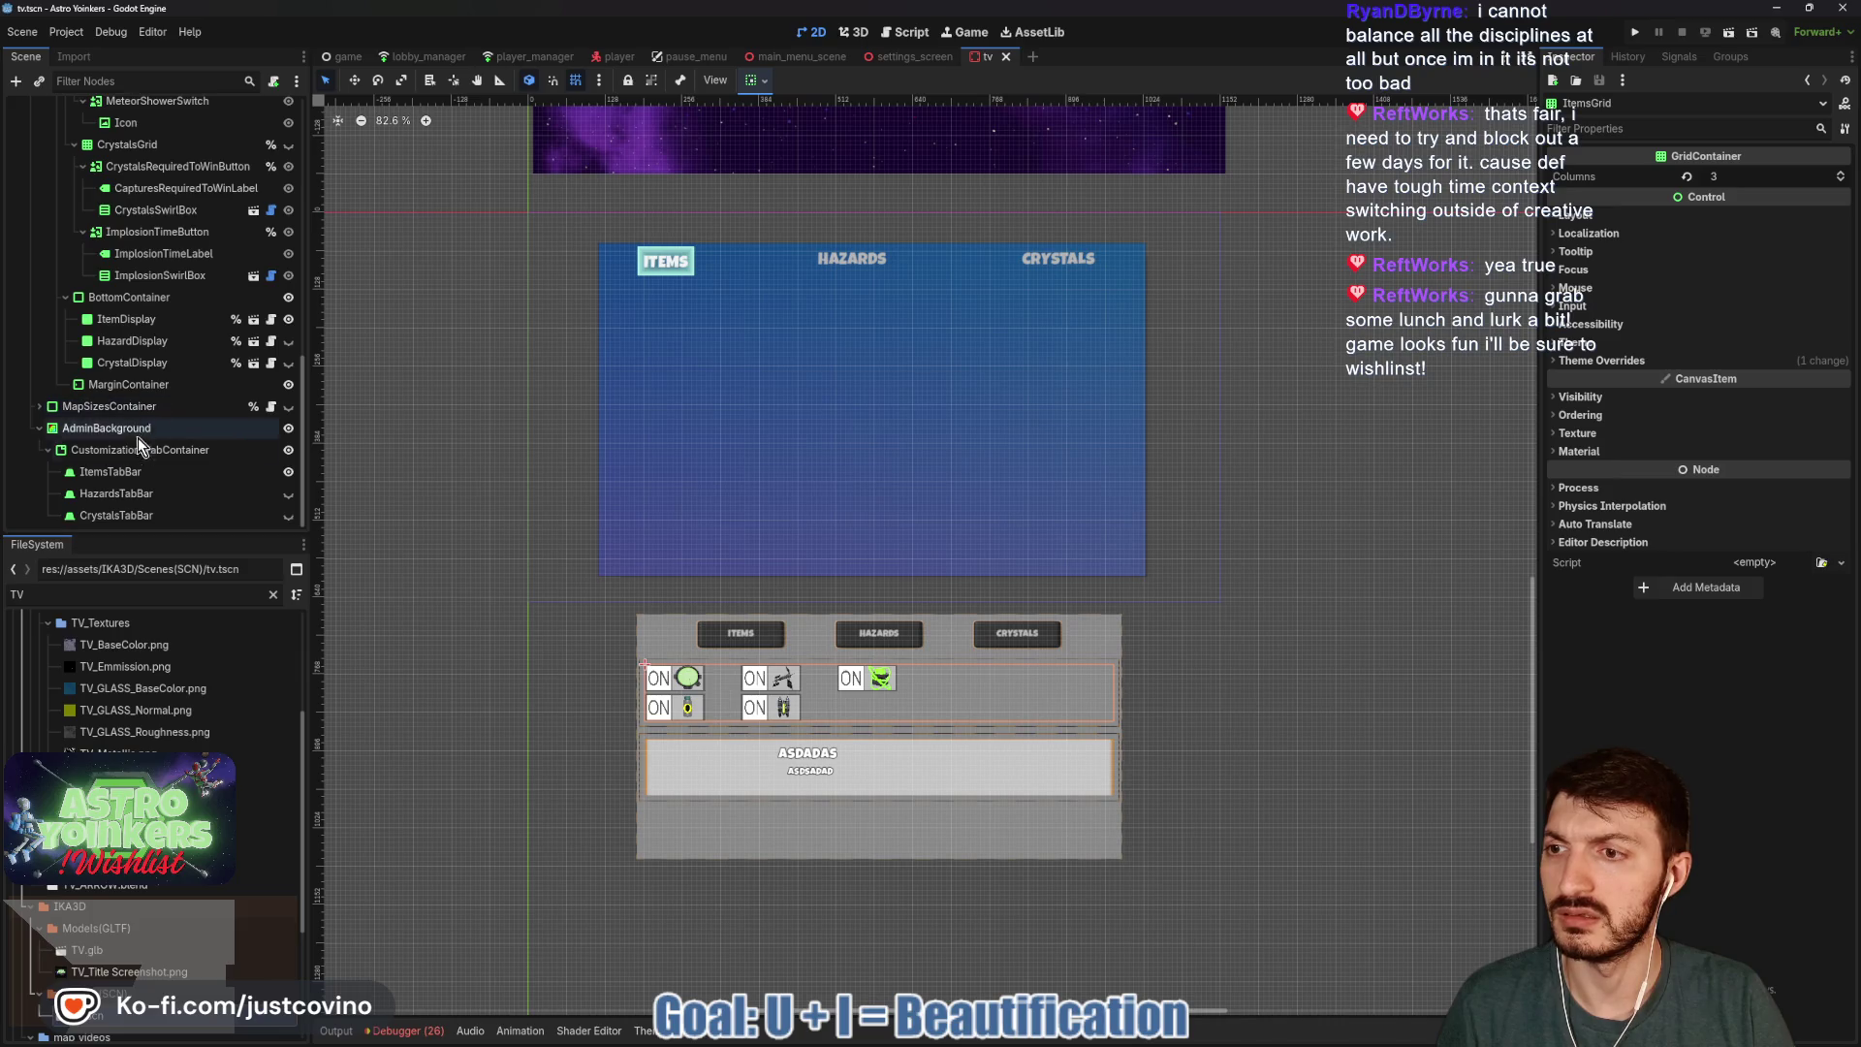
click(127, 475)
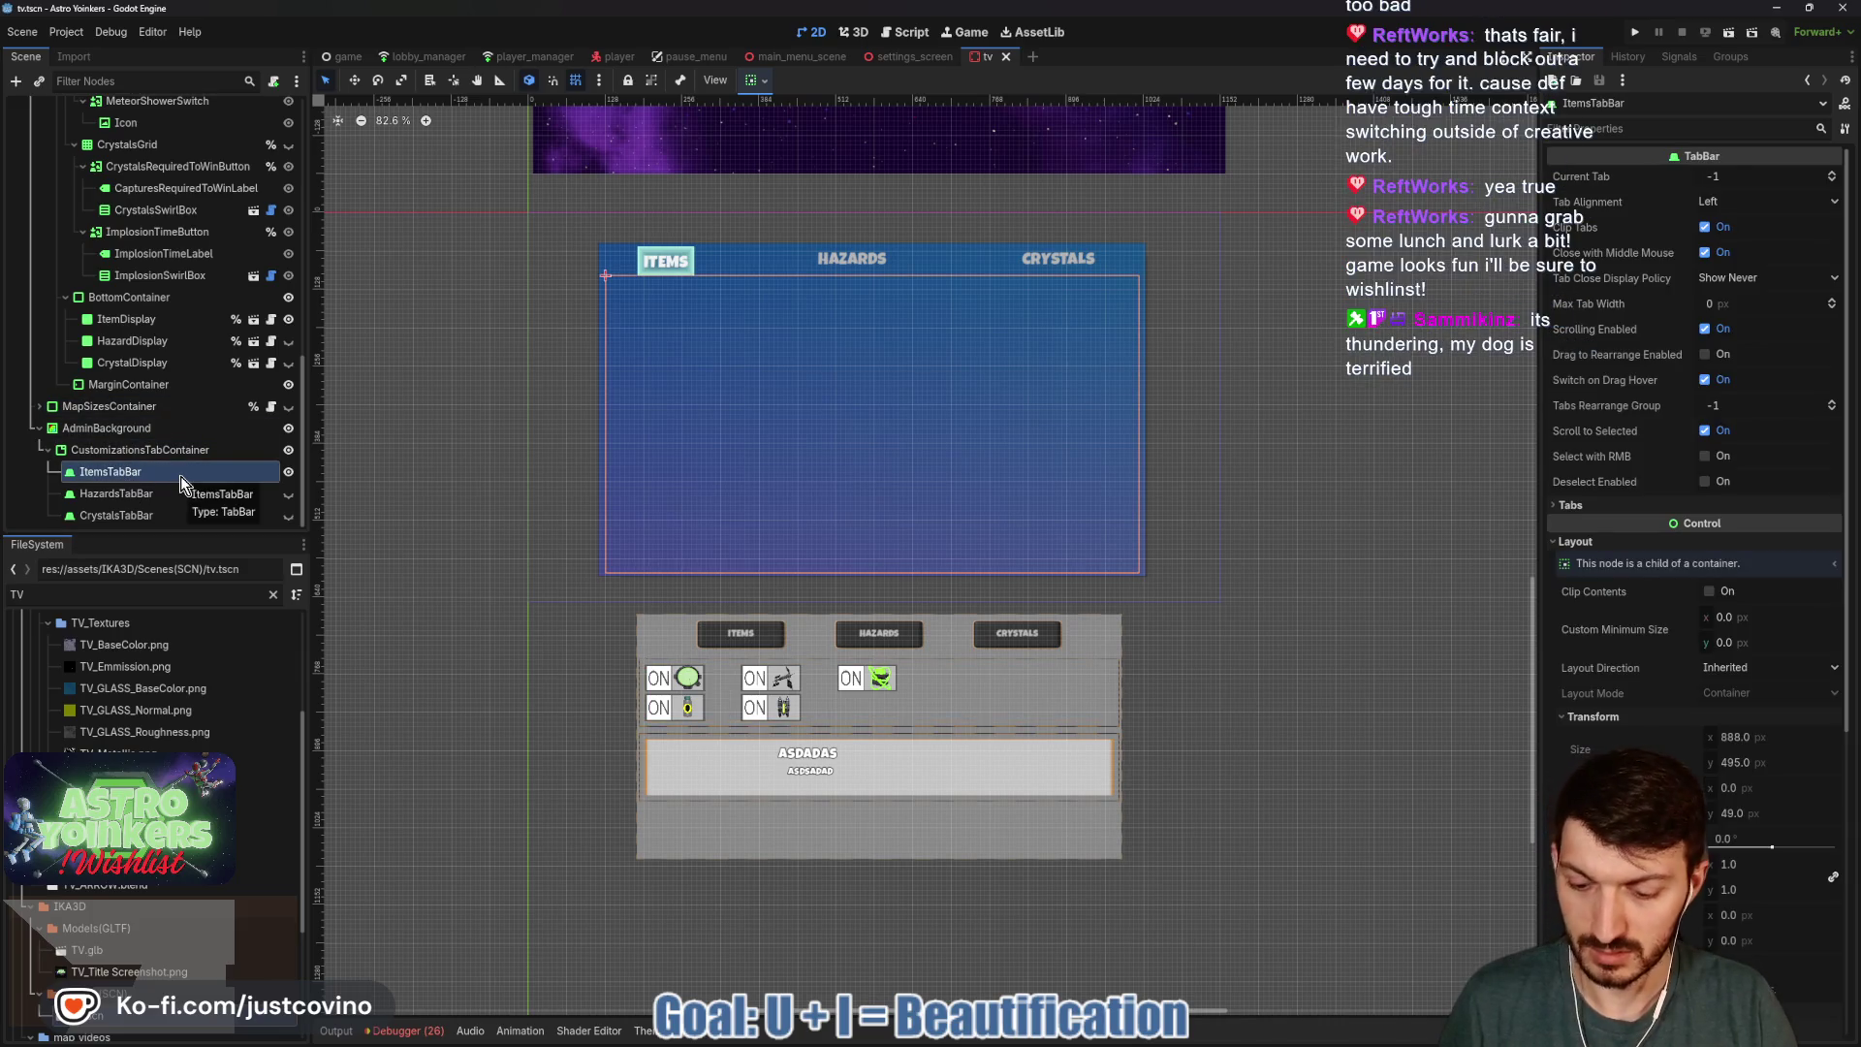
Paste ItemsGrid under ItemsTabBar and anchor it to the top centre.
key(ctrl+v)
click(759, 81)
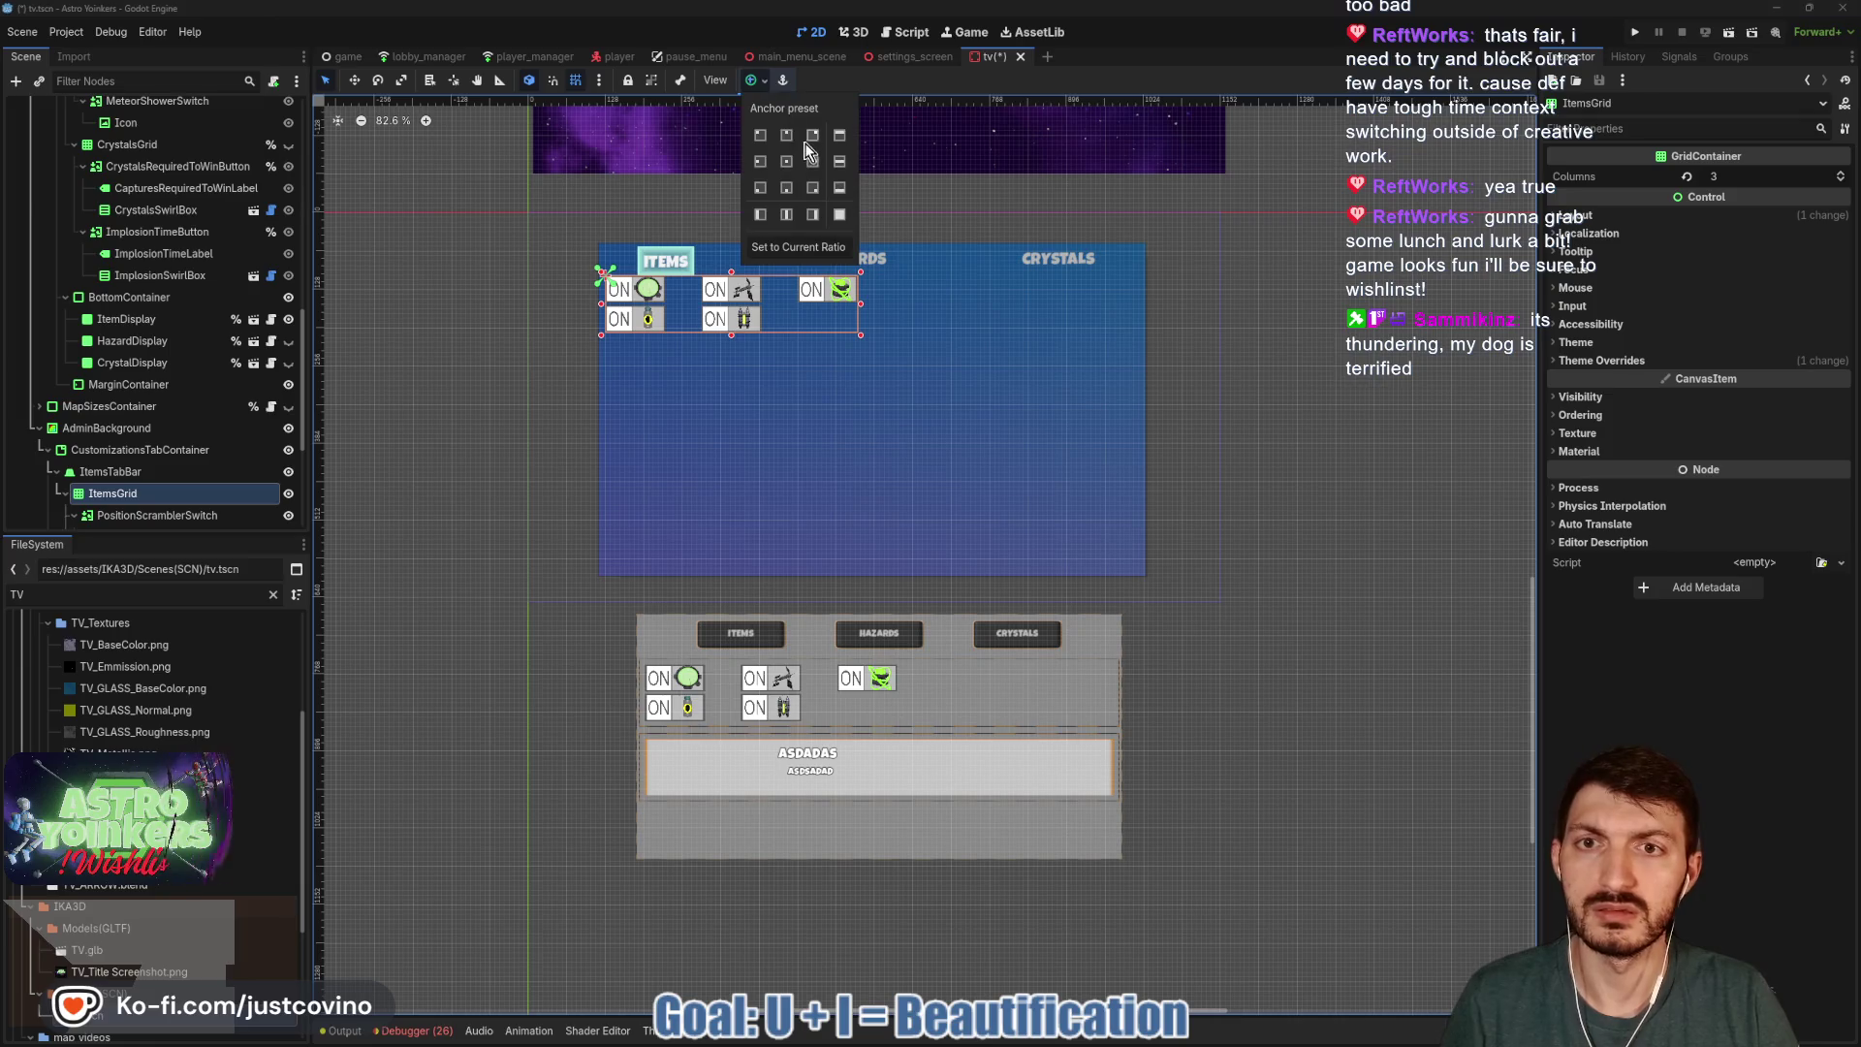
click(786, 161)
click(786, 135)
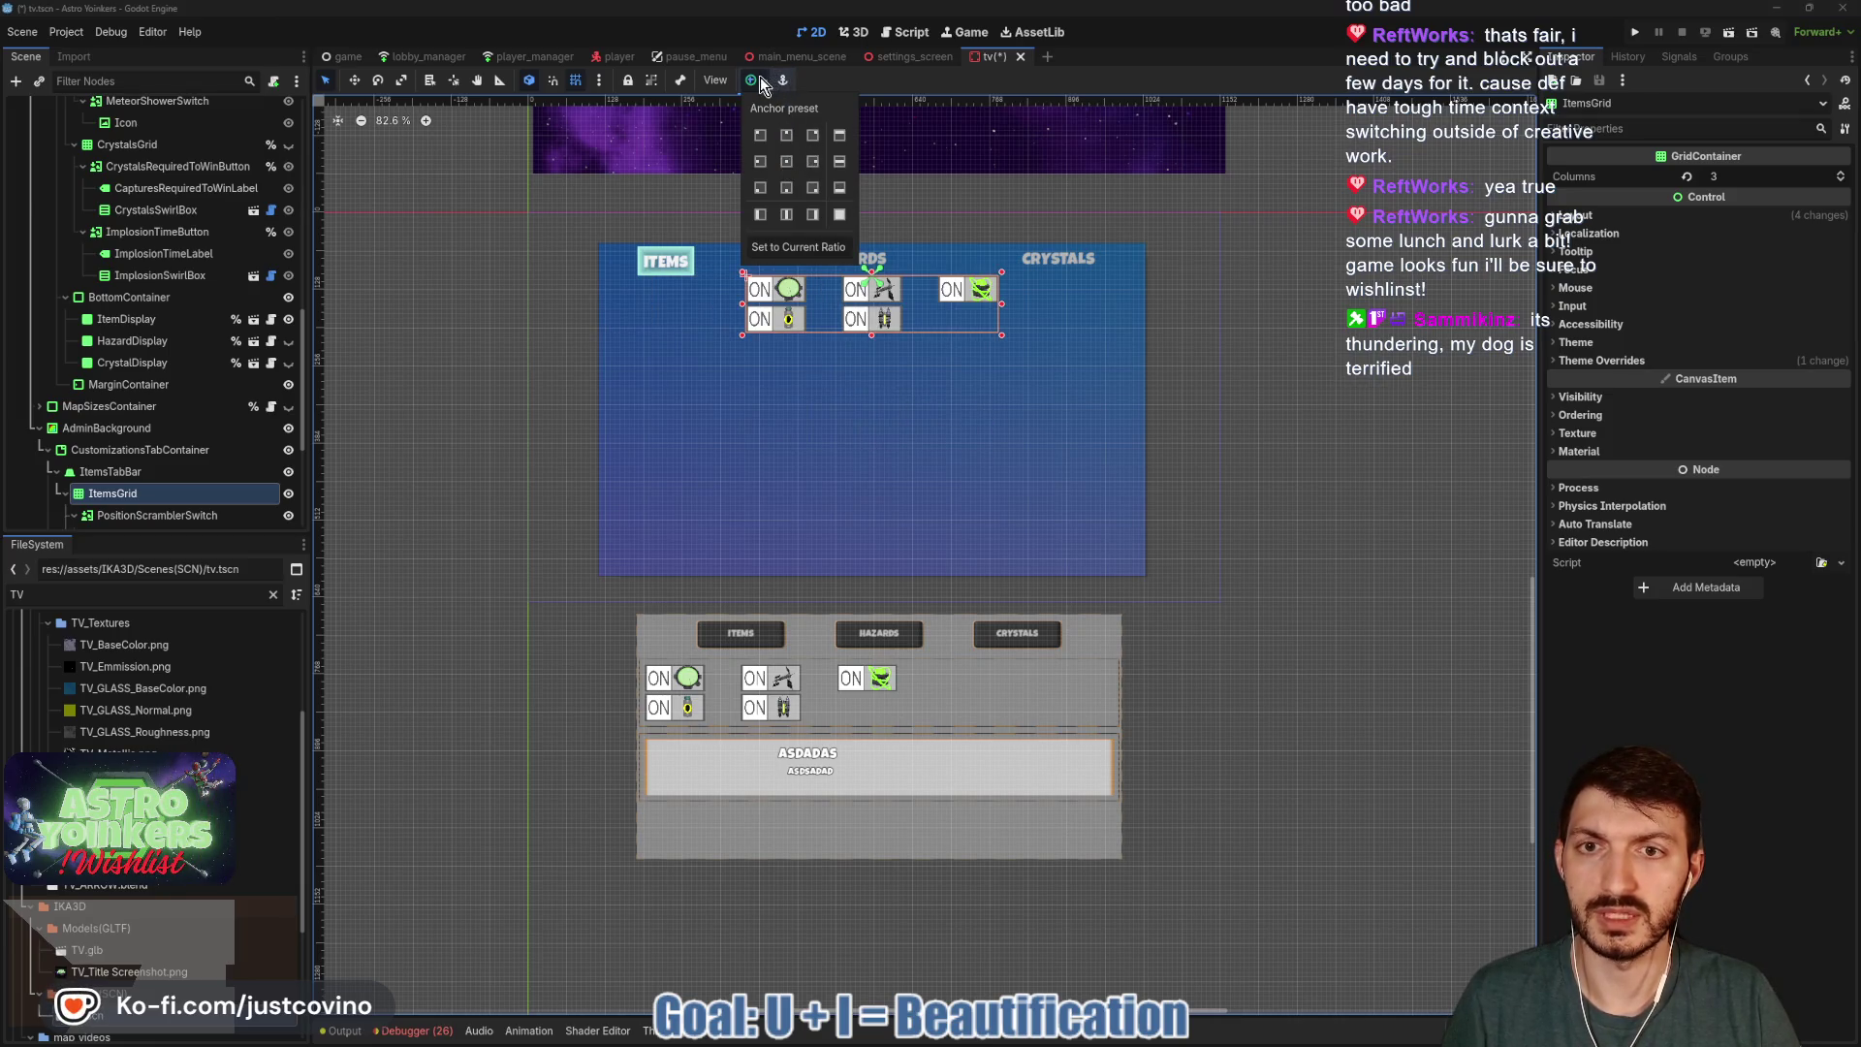
click(745, 311)
Widen and heighten ItemsGrid, move it below the tab labels, and save tv.tscn.
drag(743, 308, 613, 320)
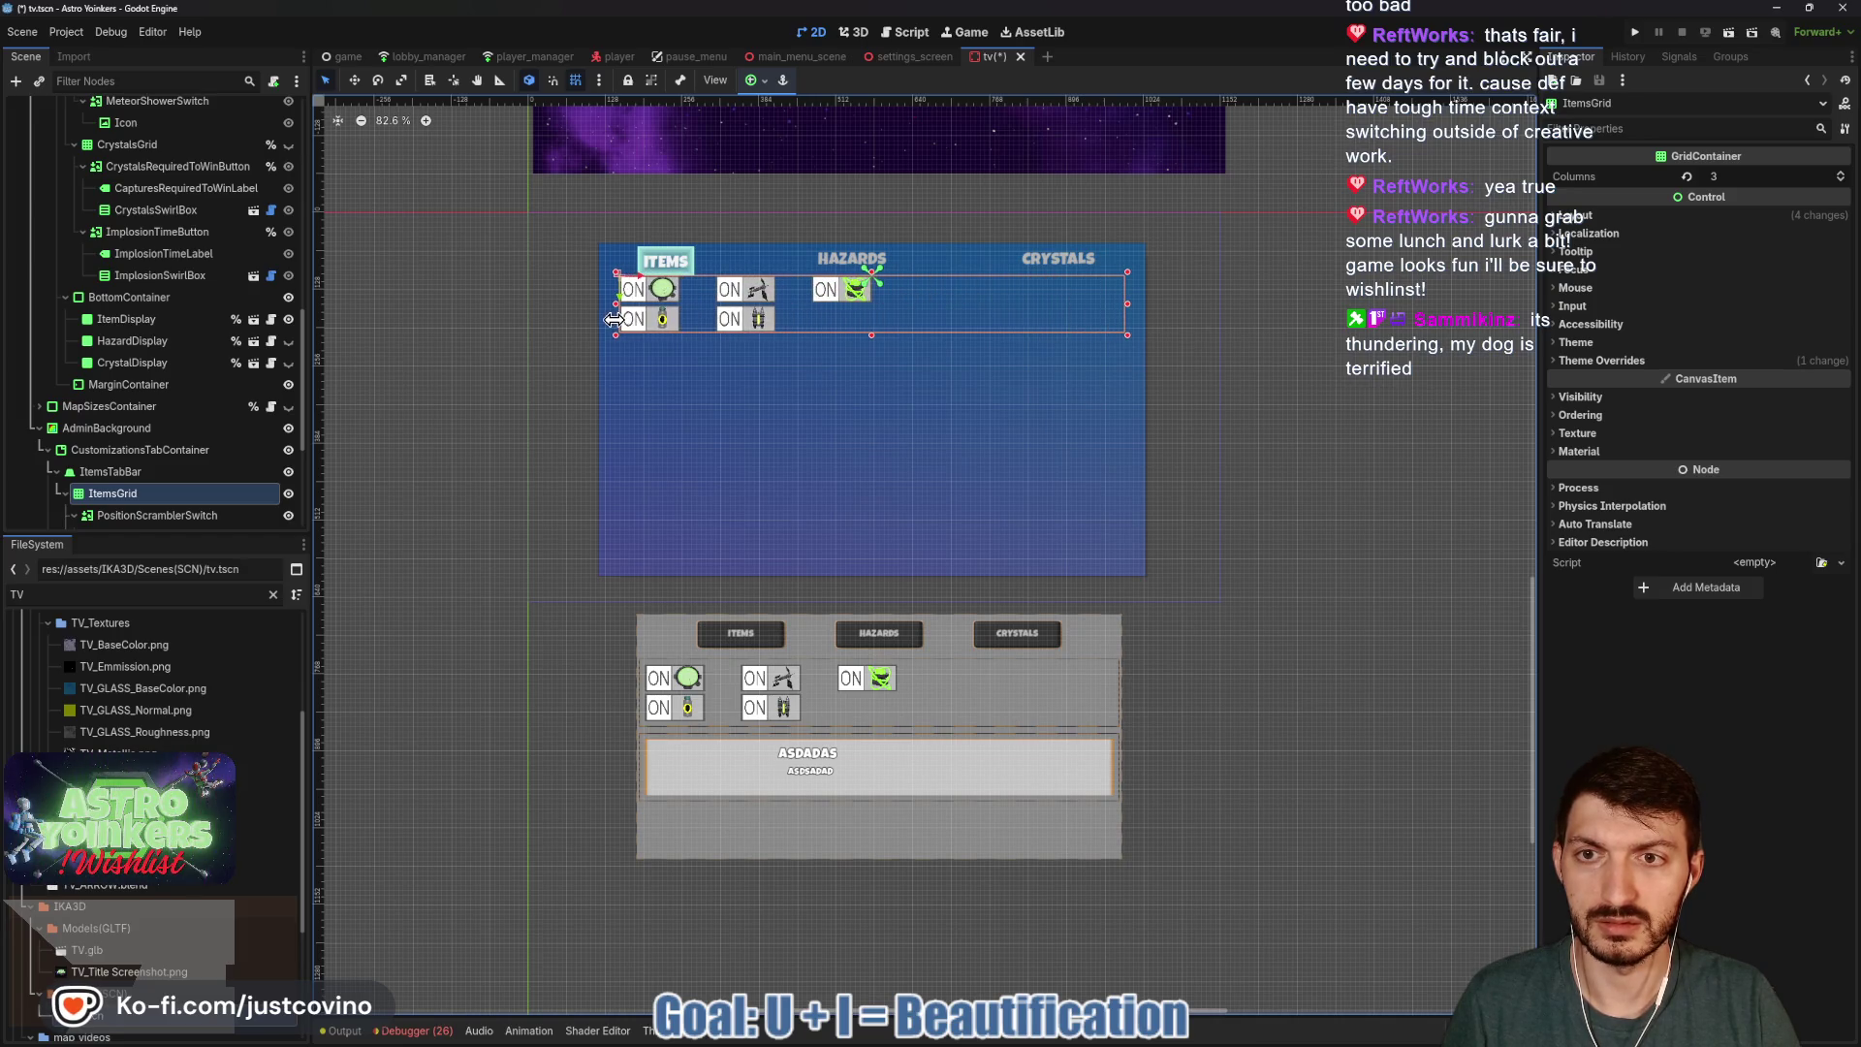
drag(871, 336, 874, 353)
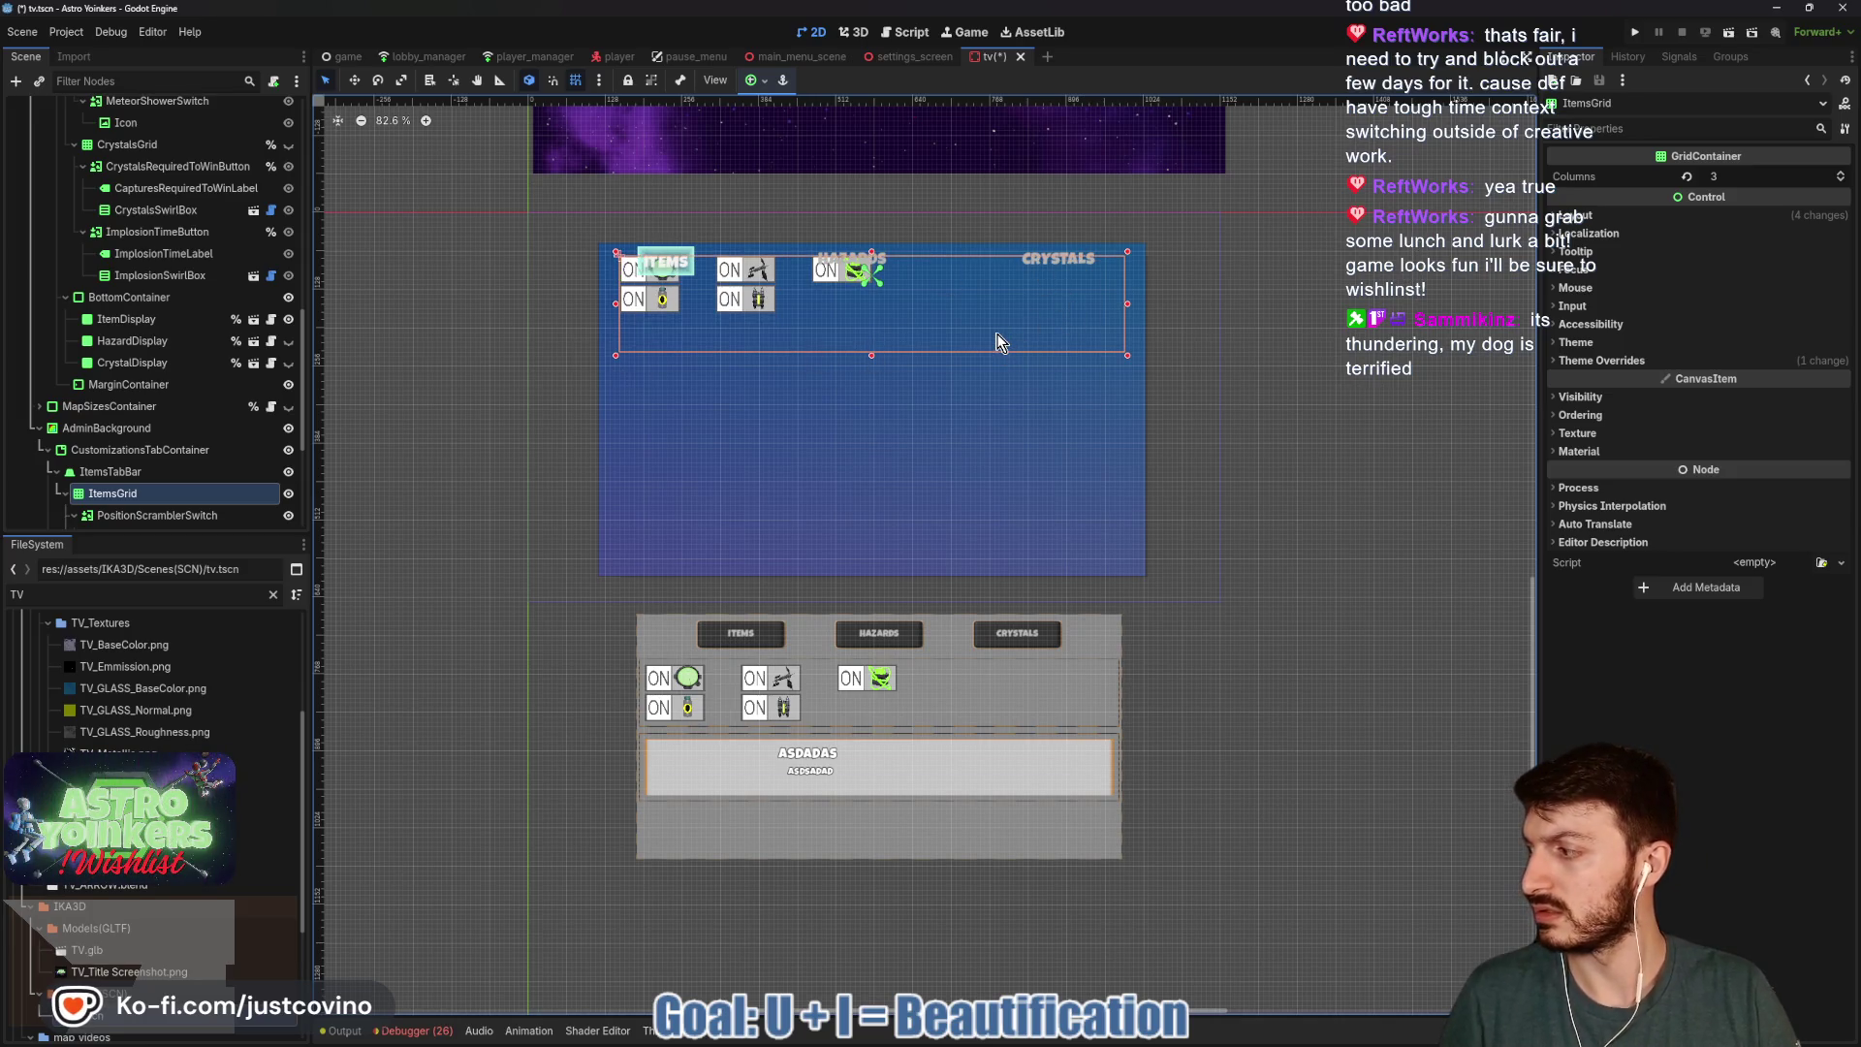
key(w)
mouse_move(877, 311)
mouse_down()
mouse_move(856, 311)
mouse_move(857, 340)
mouse_up()
key(ctrl+s)
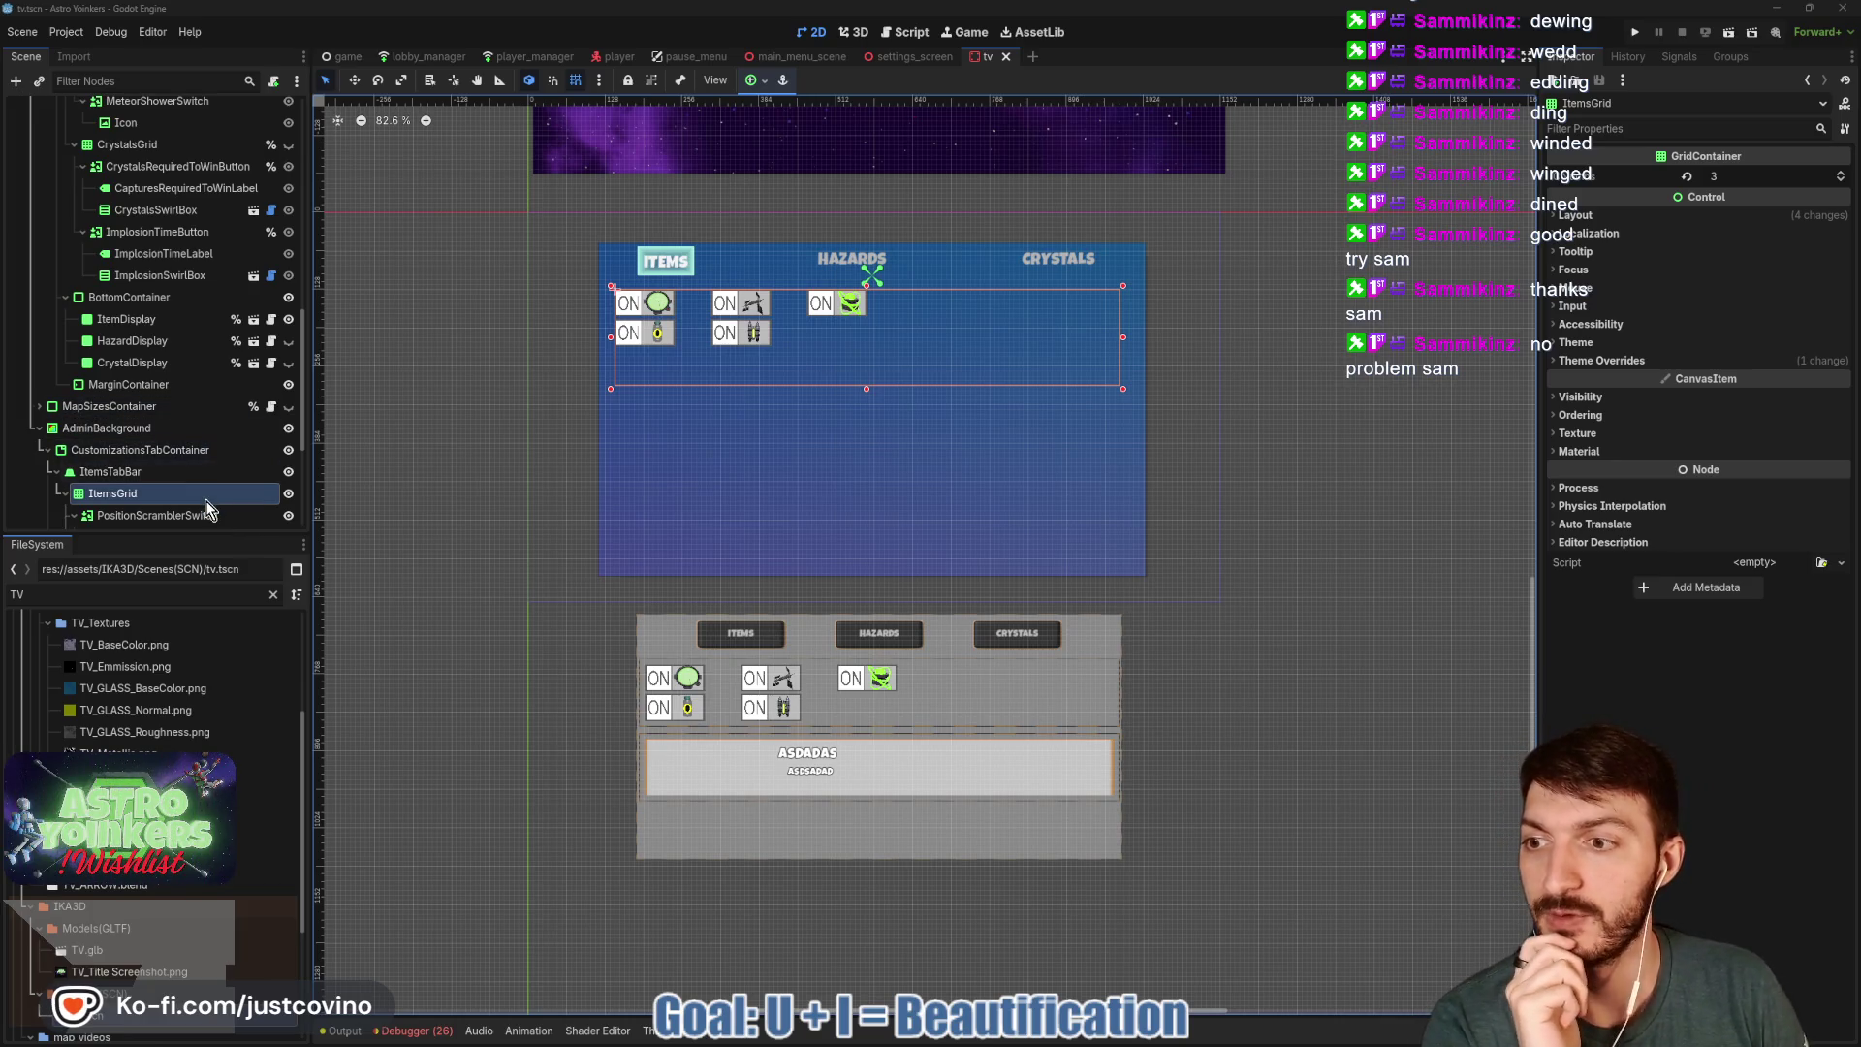
Reveal ItemsGrid's theme override constants and reapply an anchor preset to it.
scroll(250, 466, down, 2)
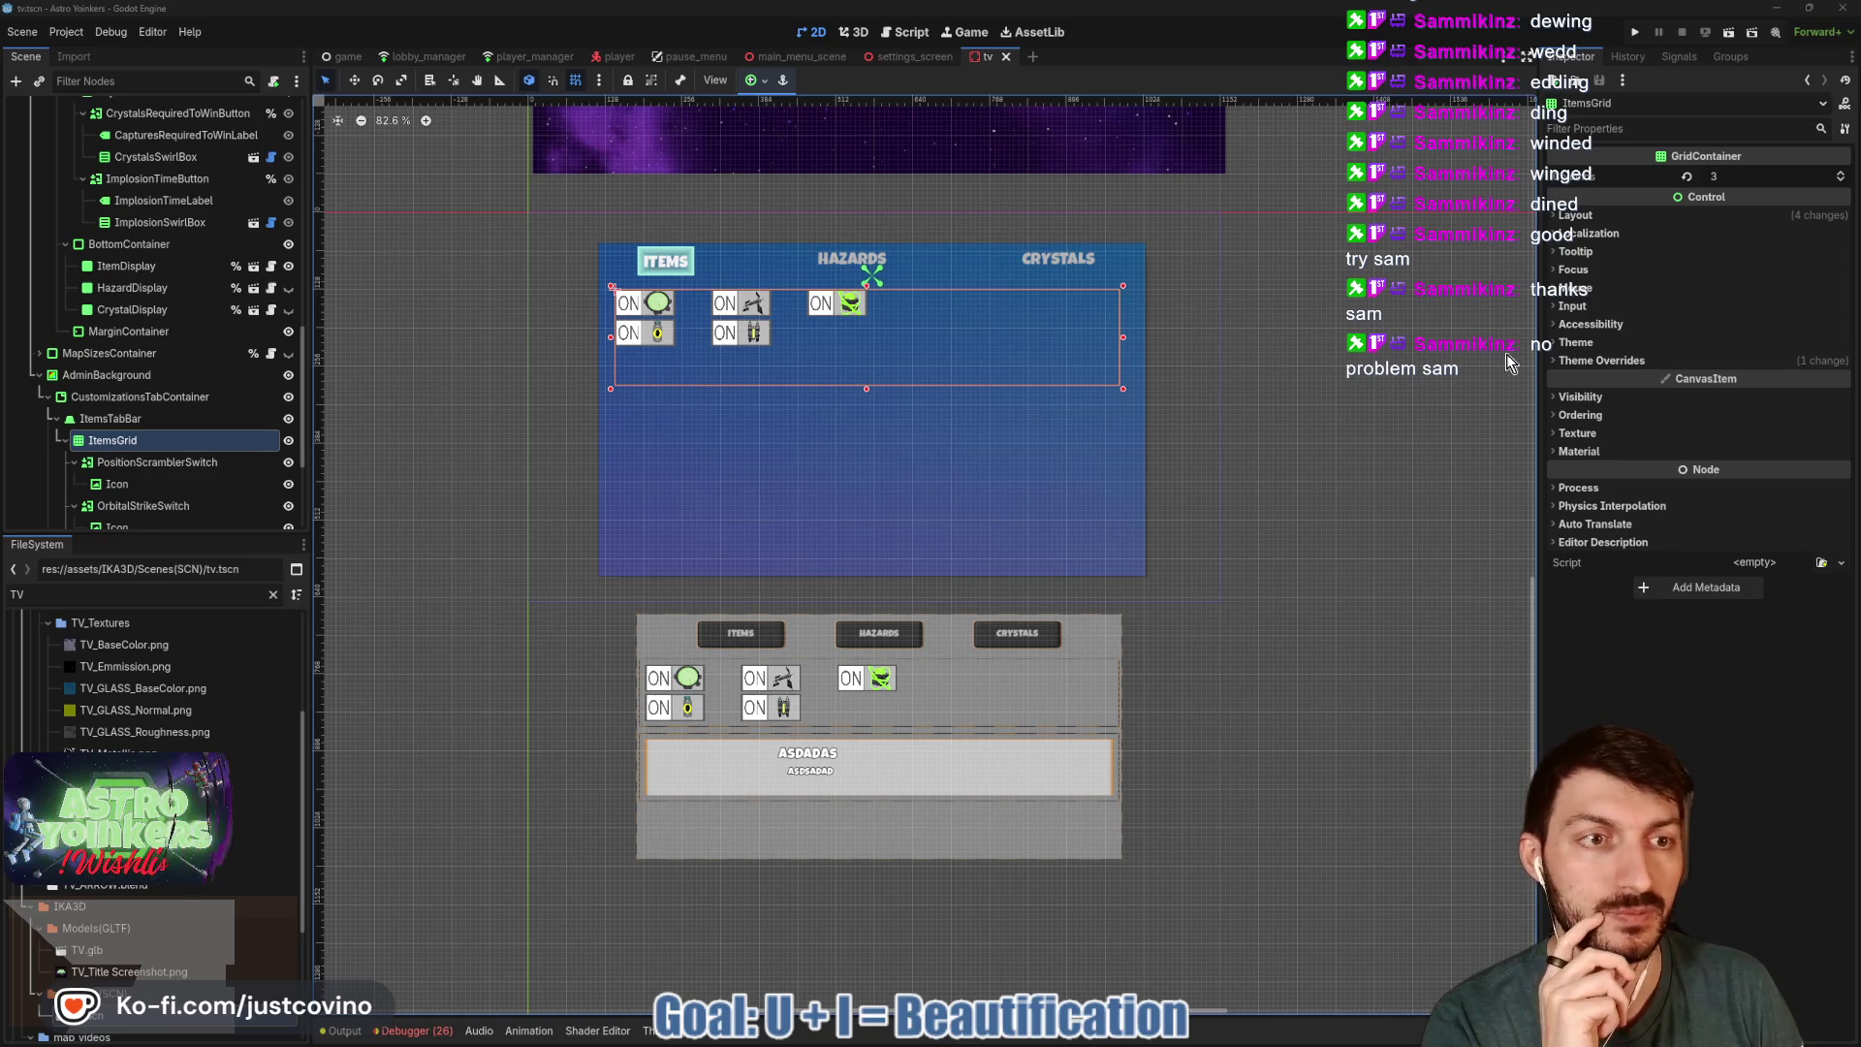
click(1614, 365)
click(1600, 379)
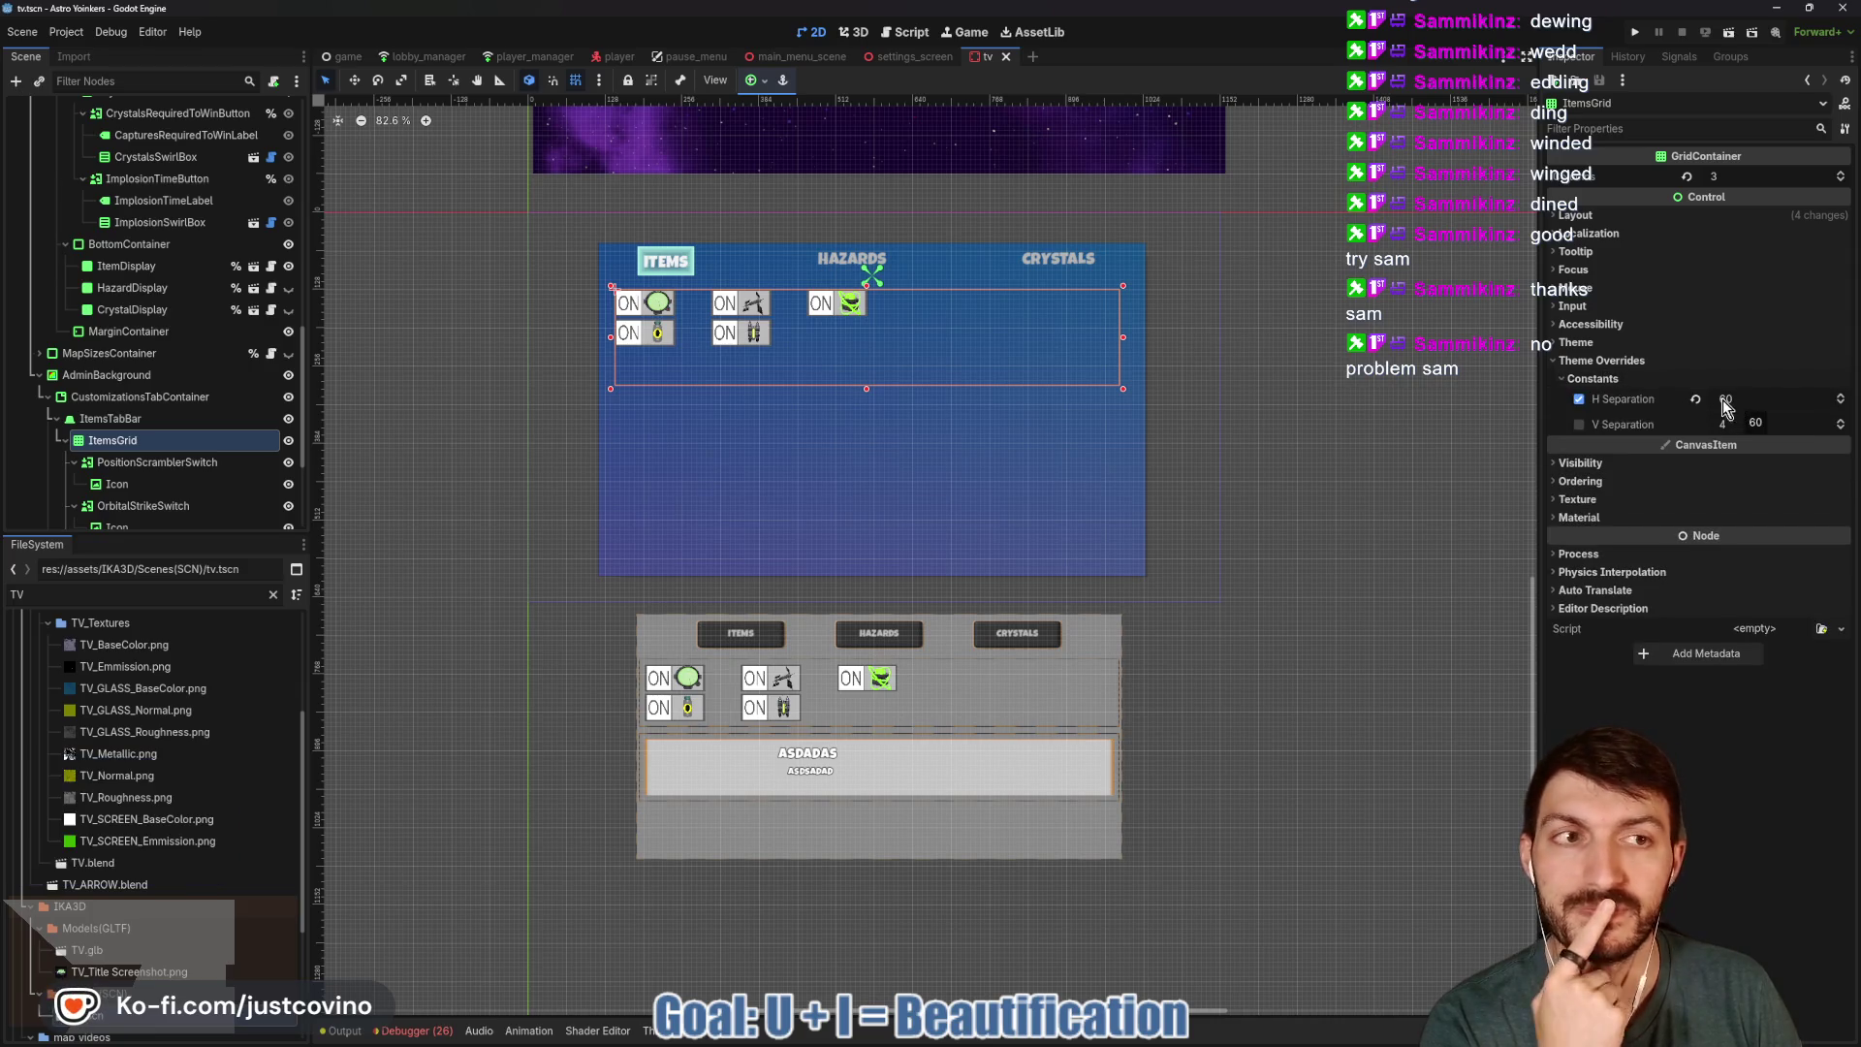
click(761, 80)
click(783, 138)
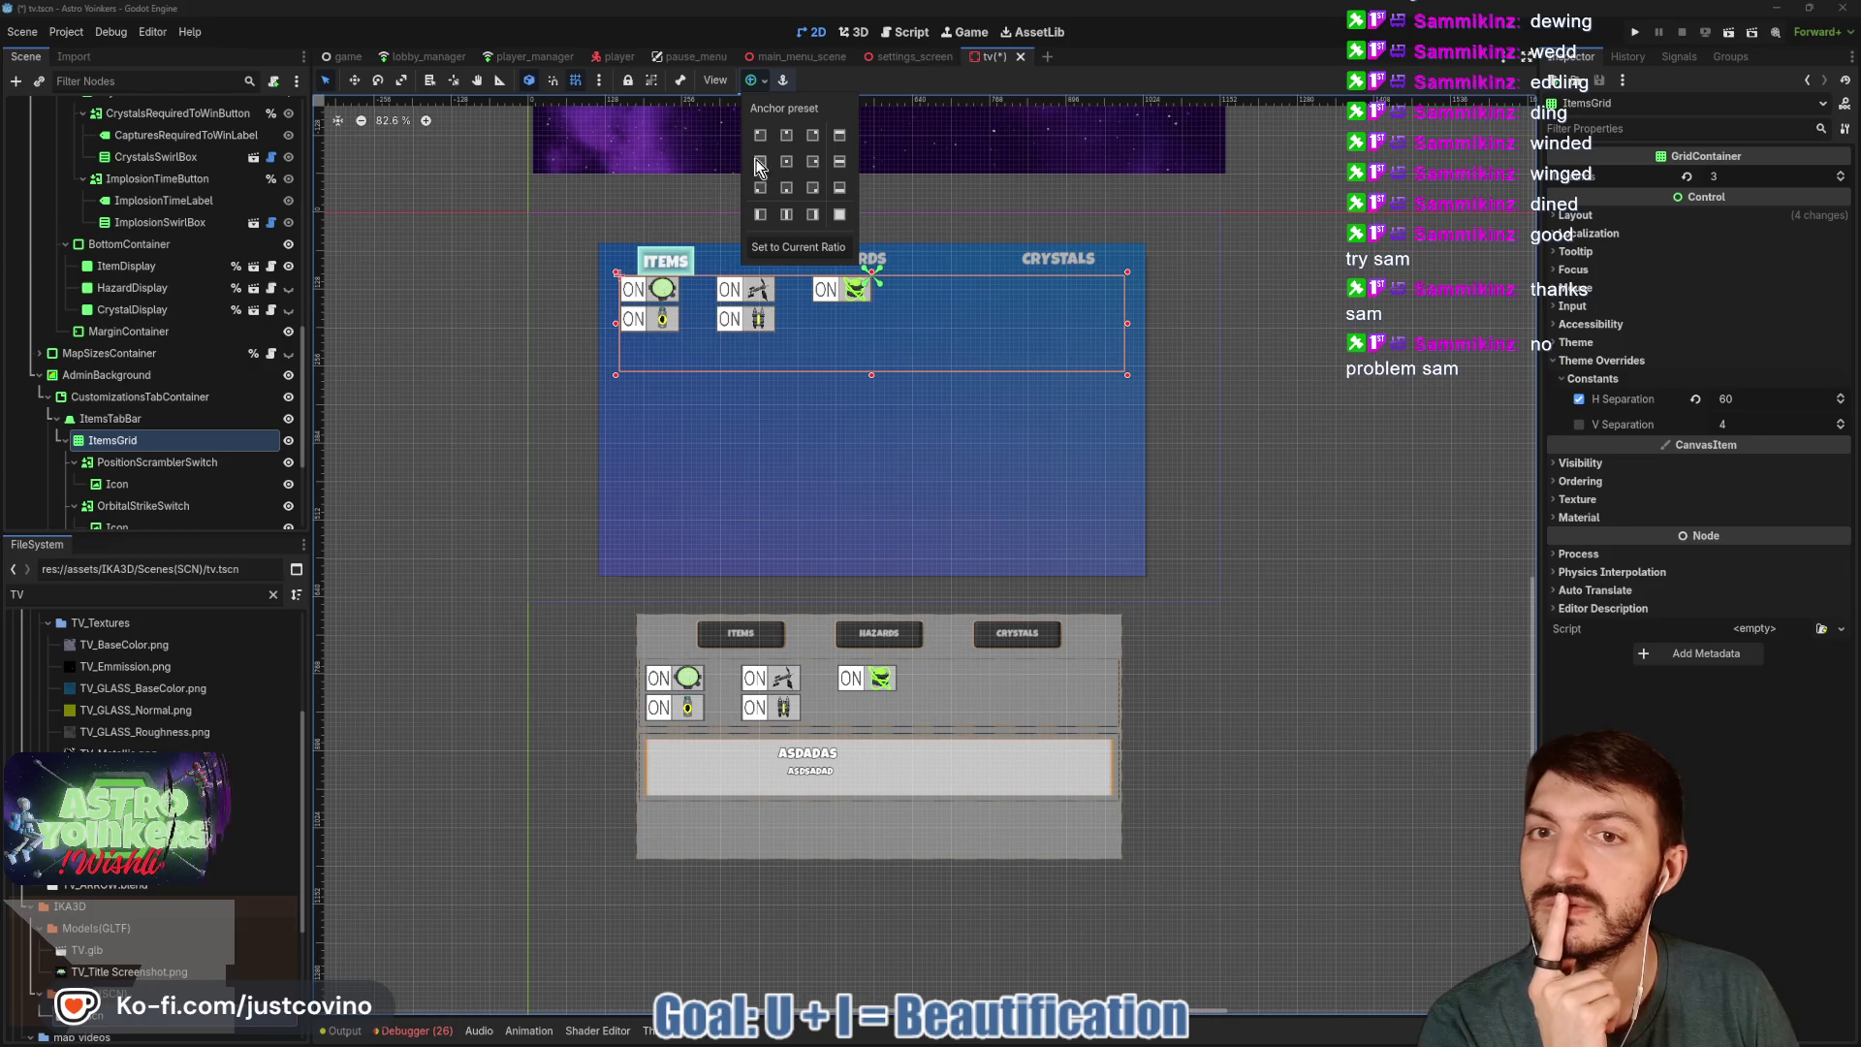
click(788, 94)
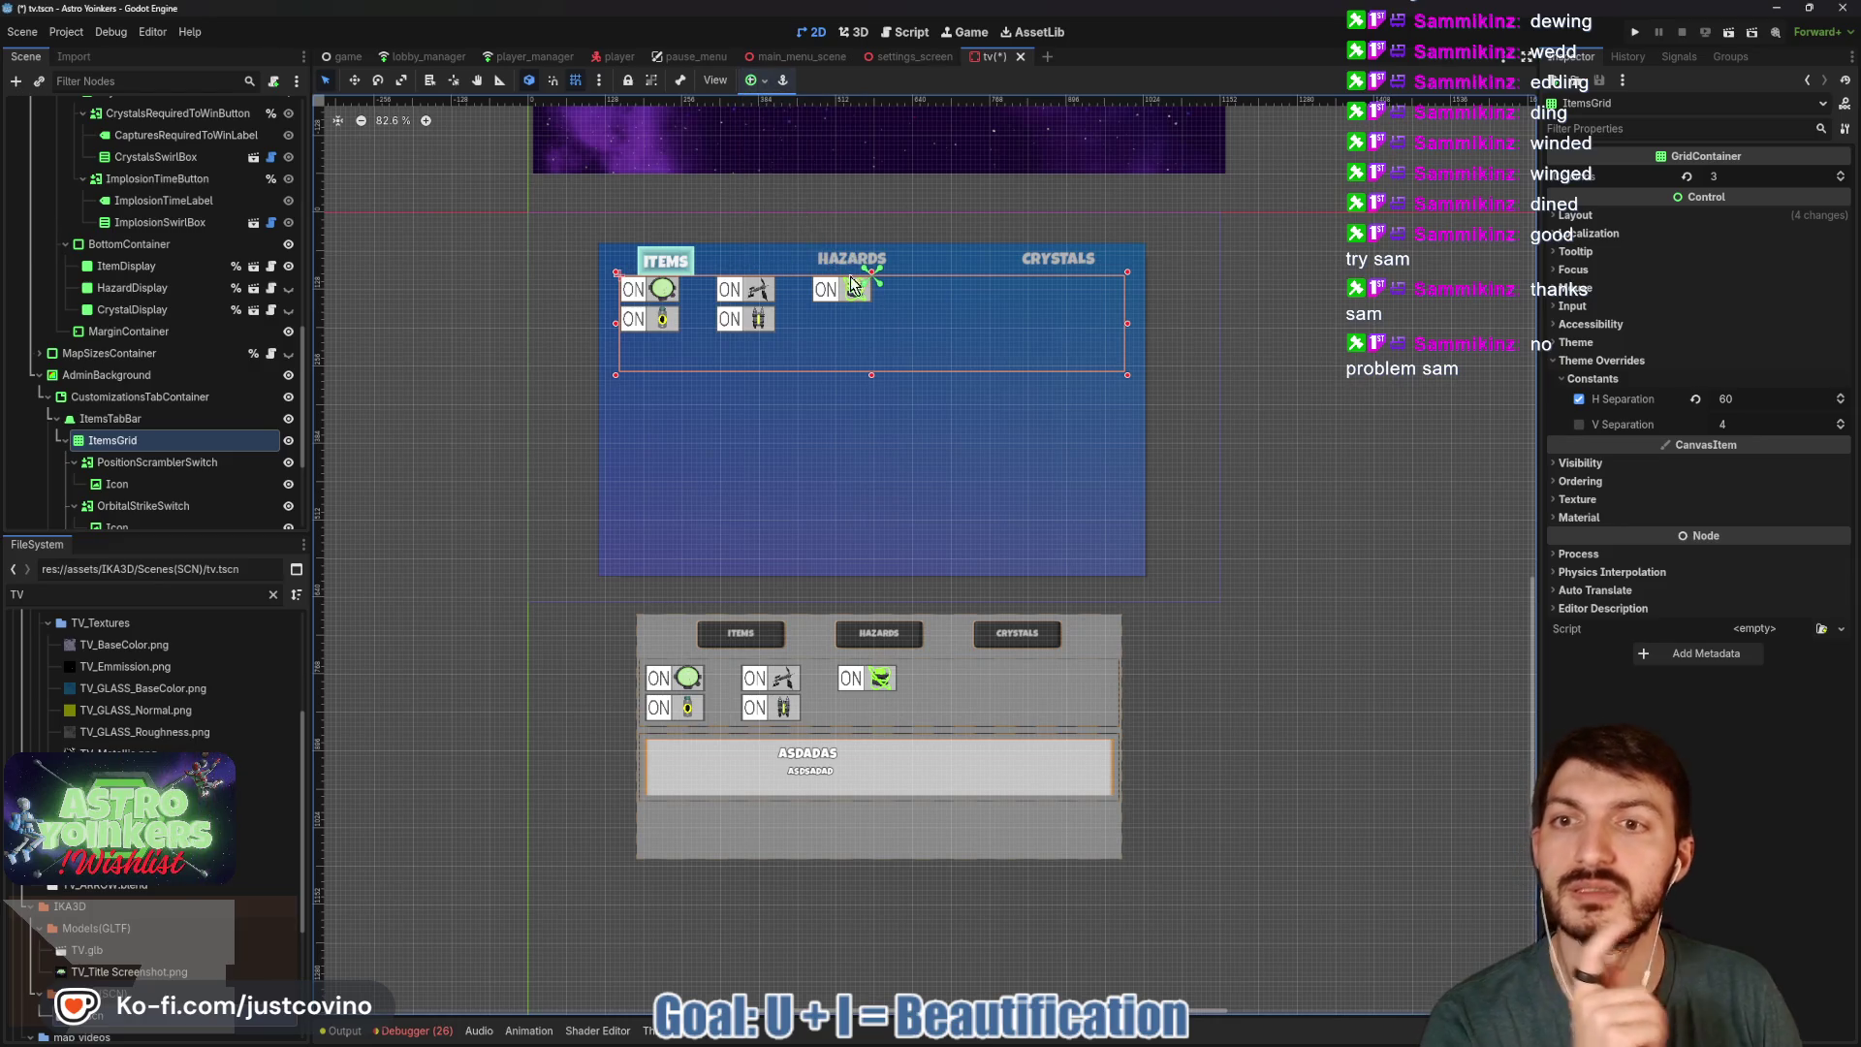
Nudge ItemsGrid 7 px lower beneath the tab labels and save tv.tscn.
click(125, 417)
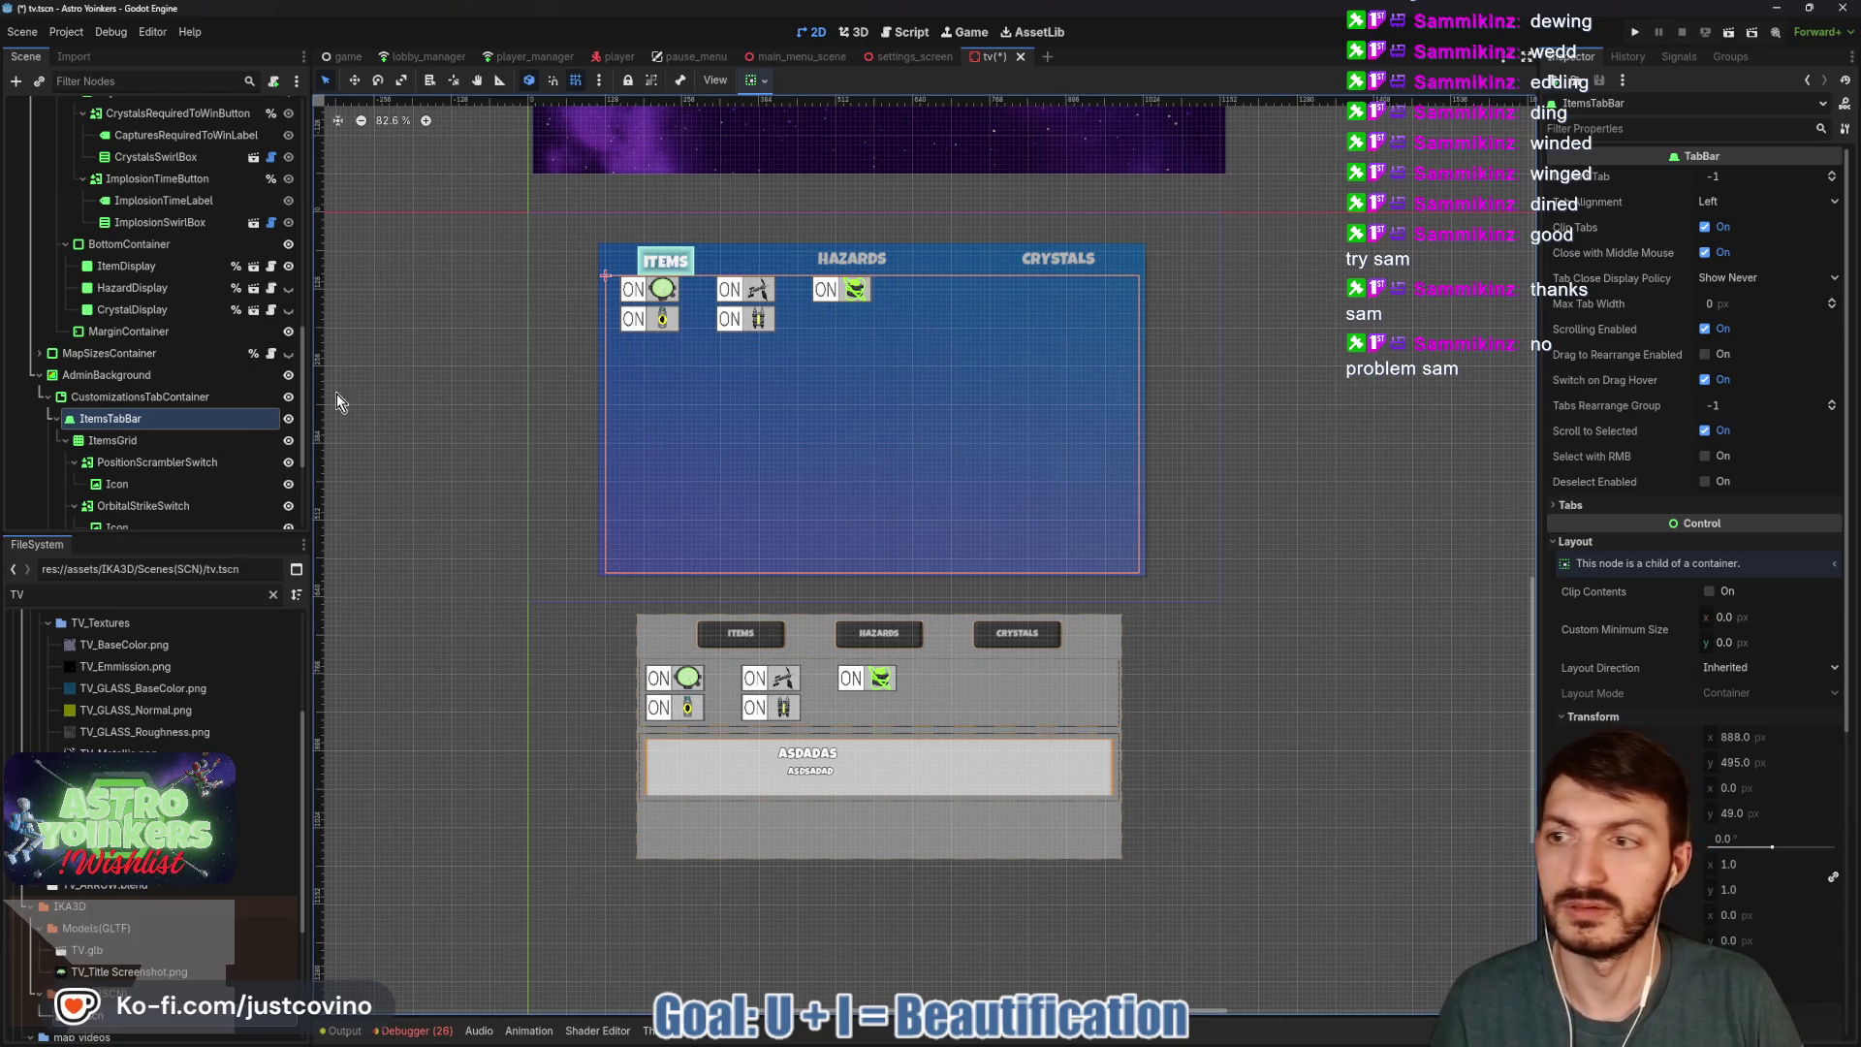
key(w)
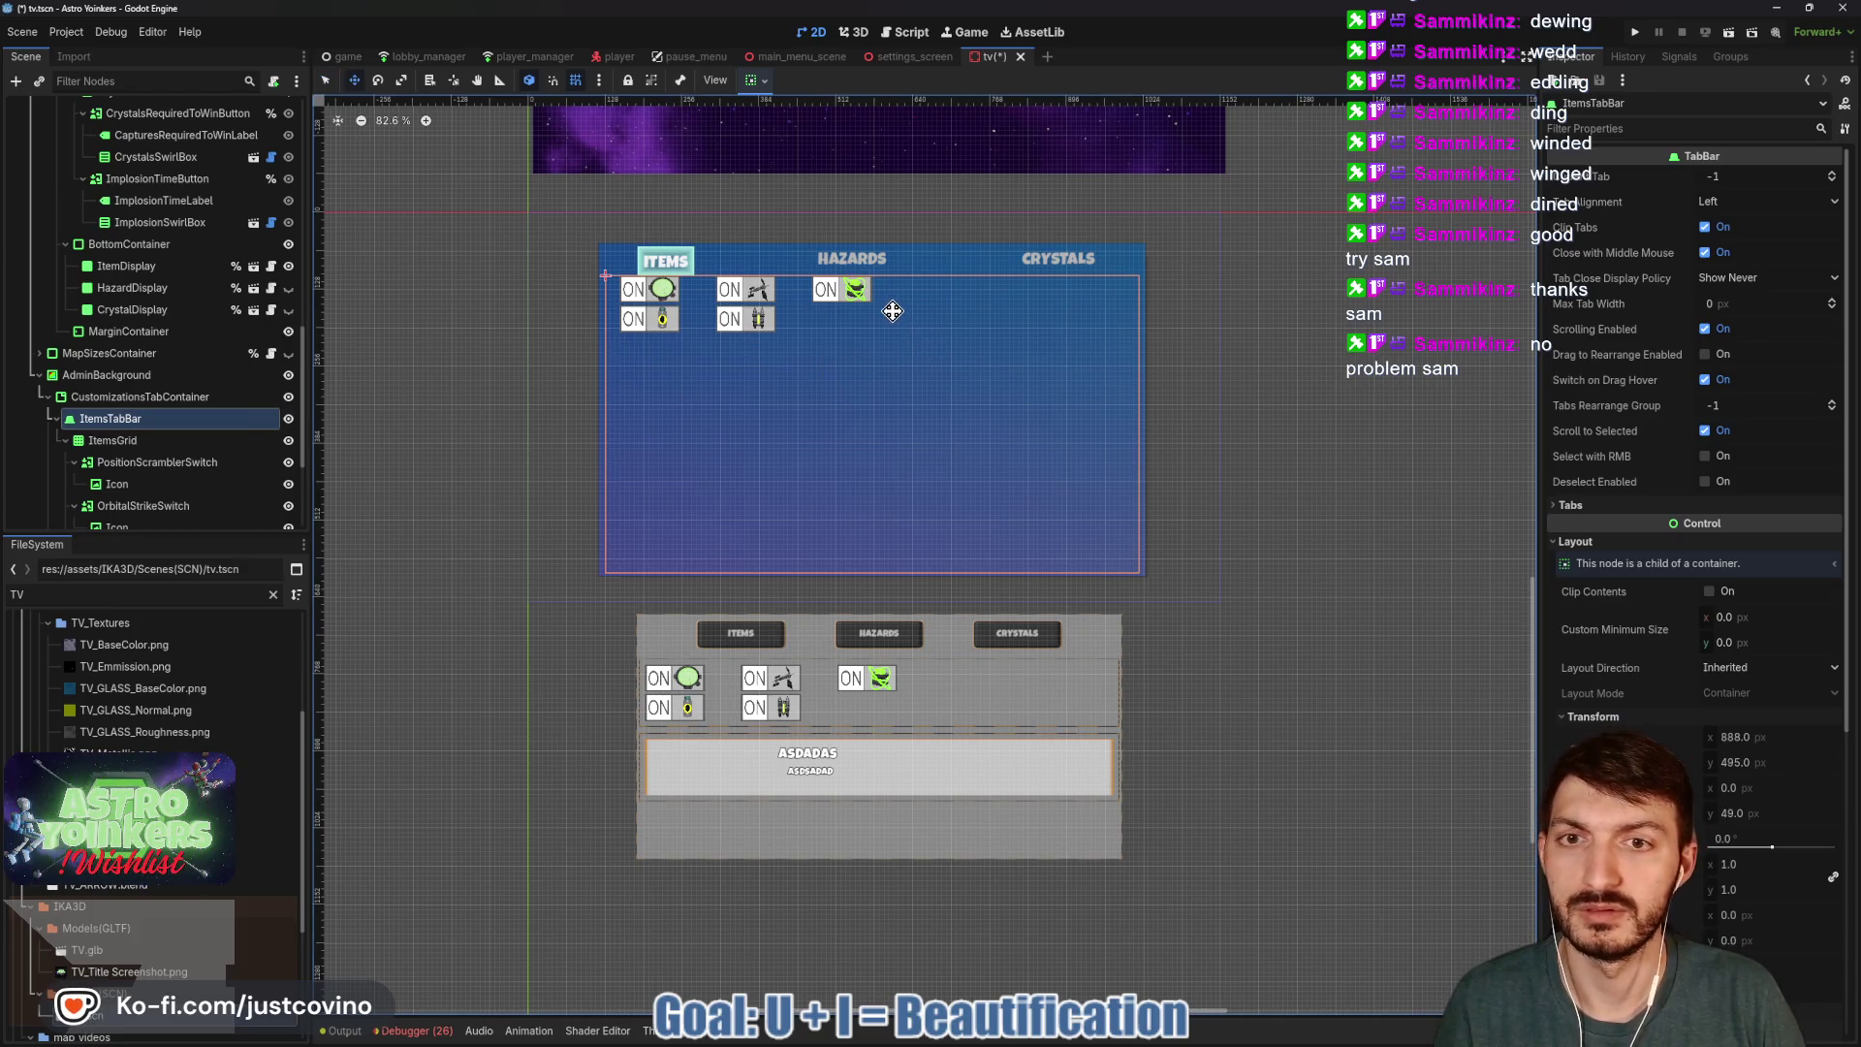
click(116, 441)
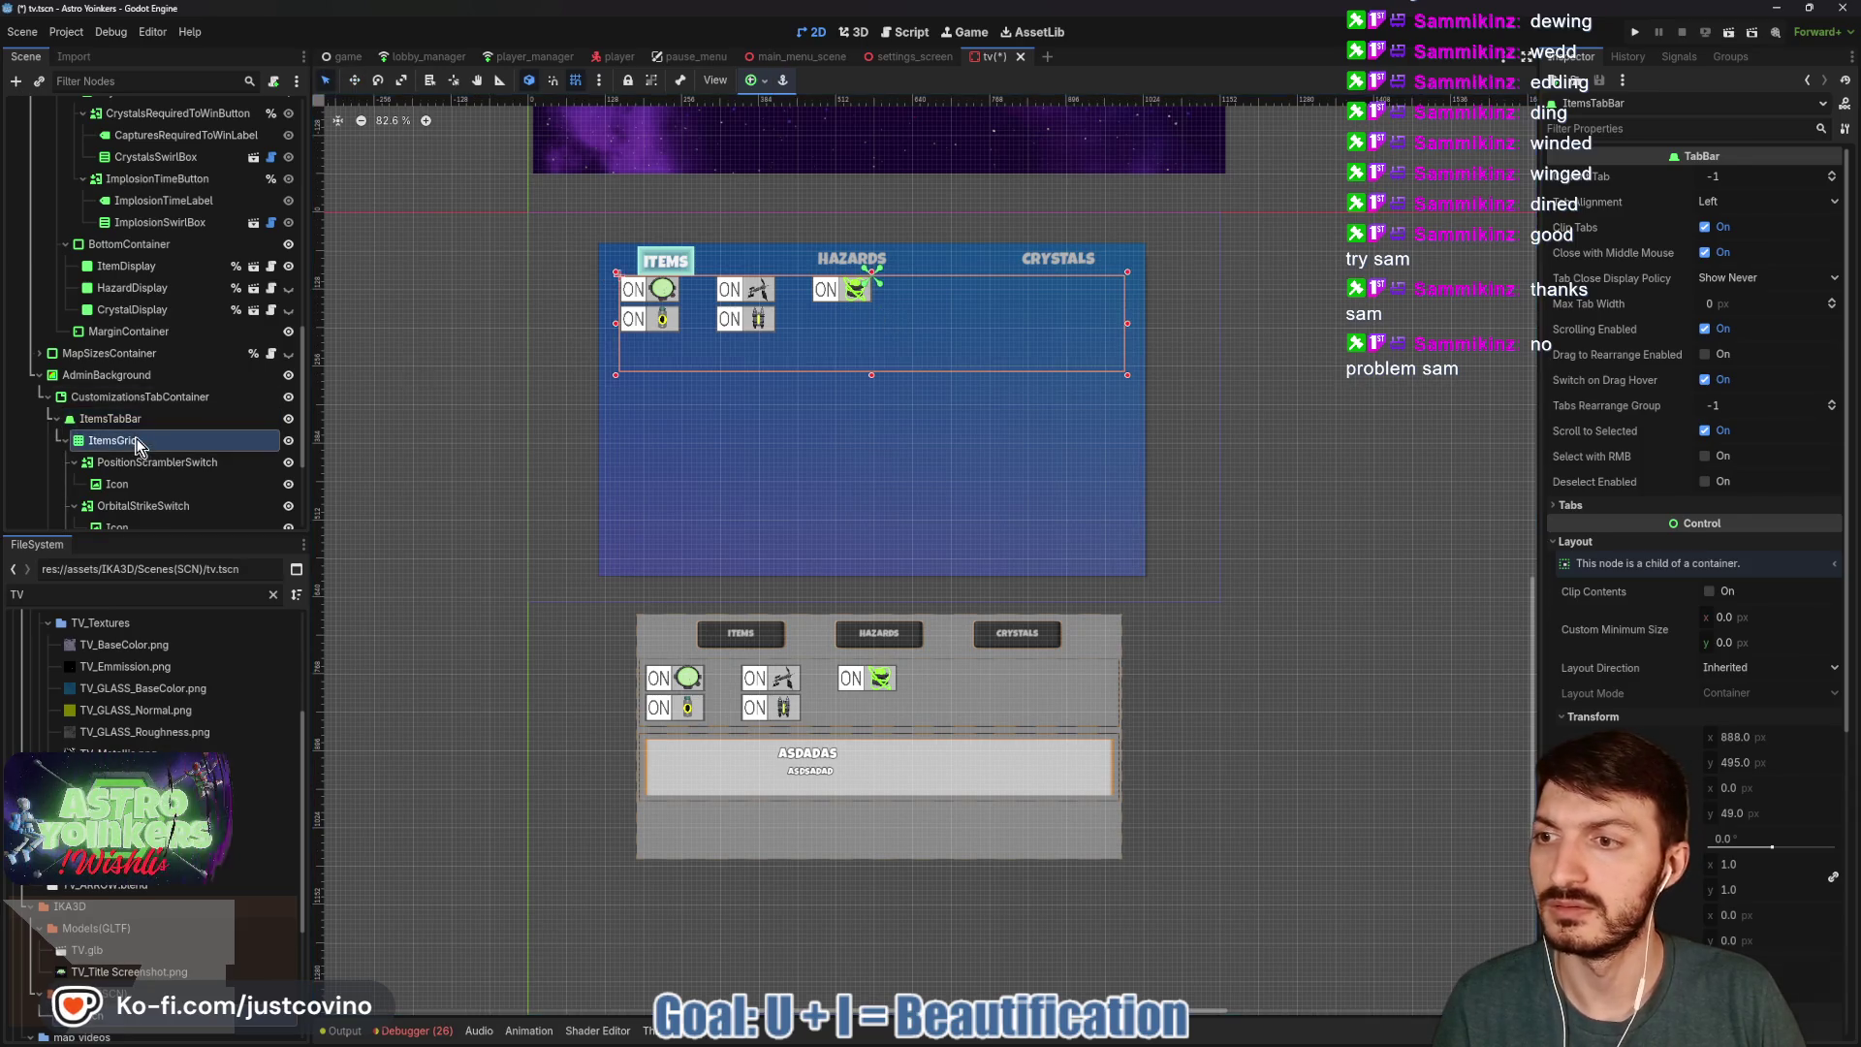
drag(875, 318, 874, 332)
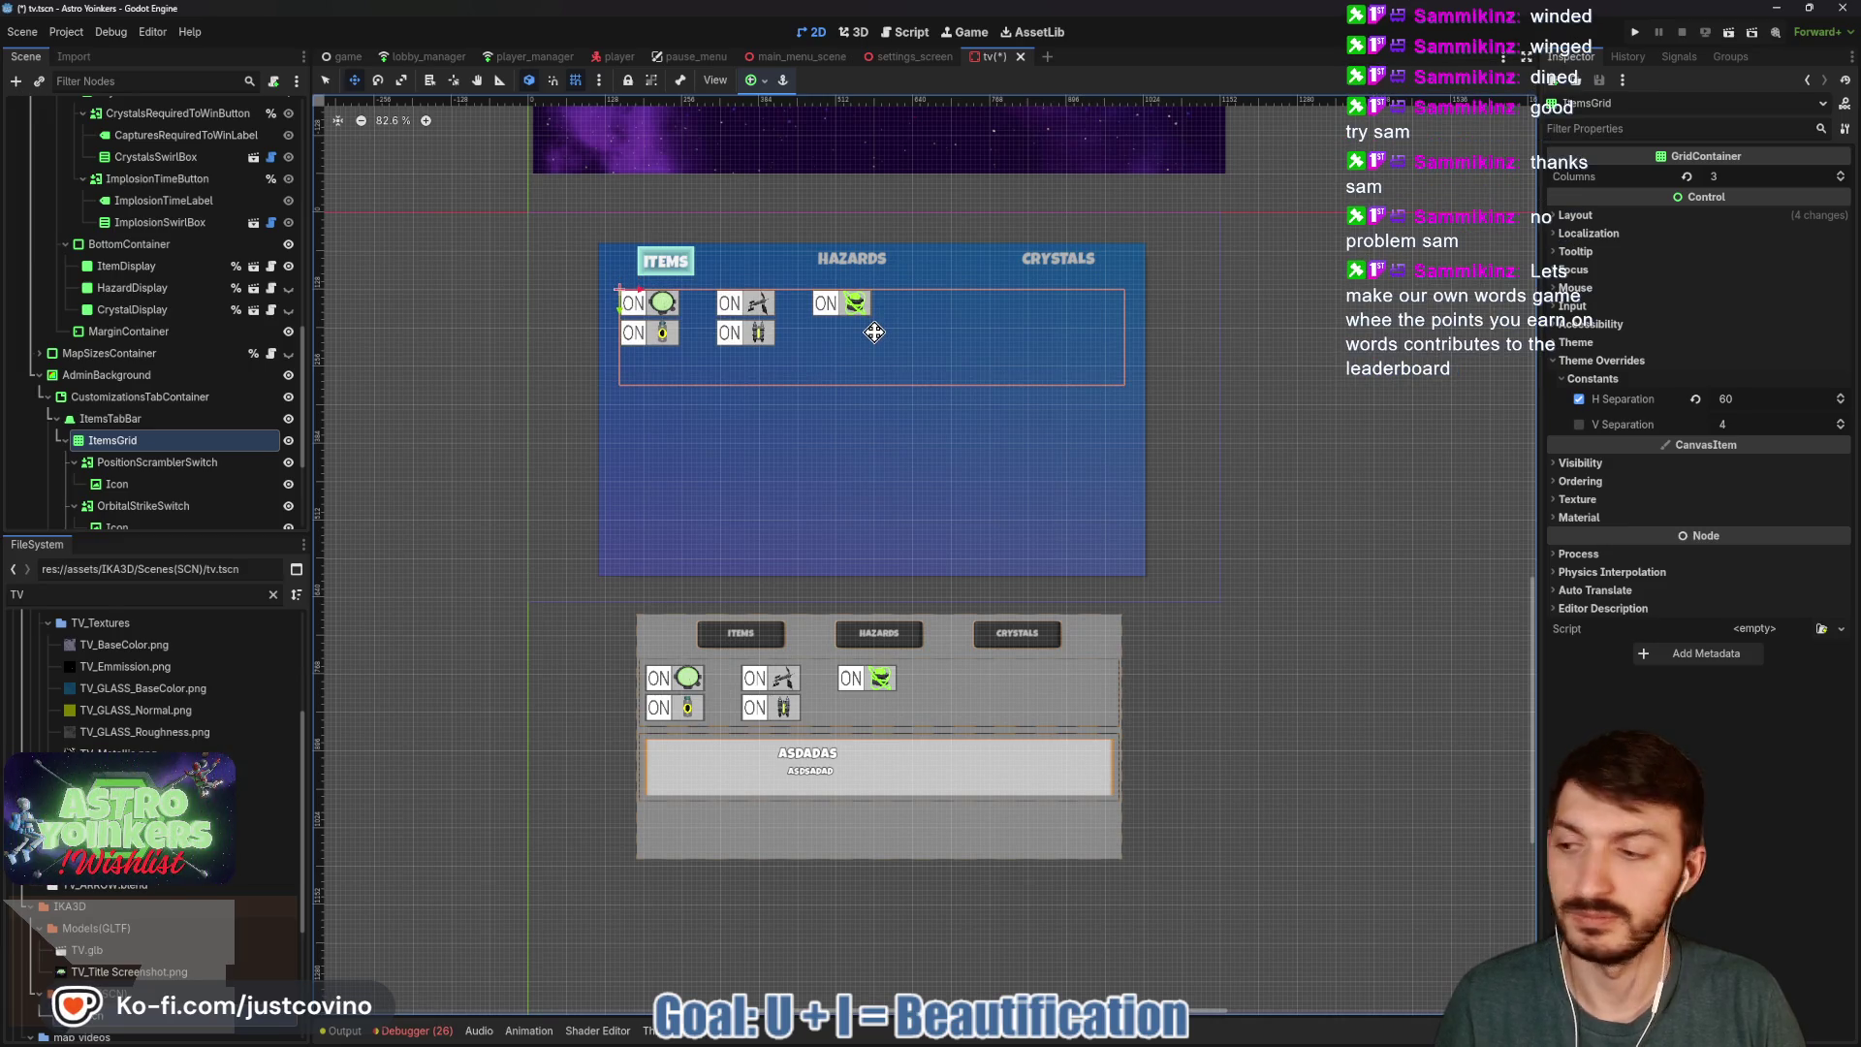
key(ctrl+s)
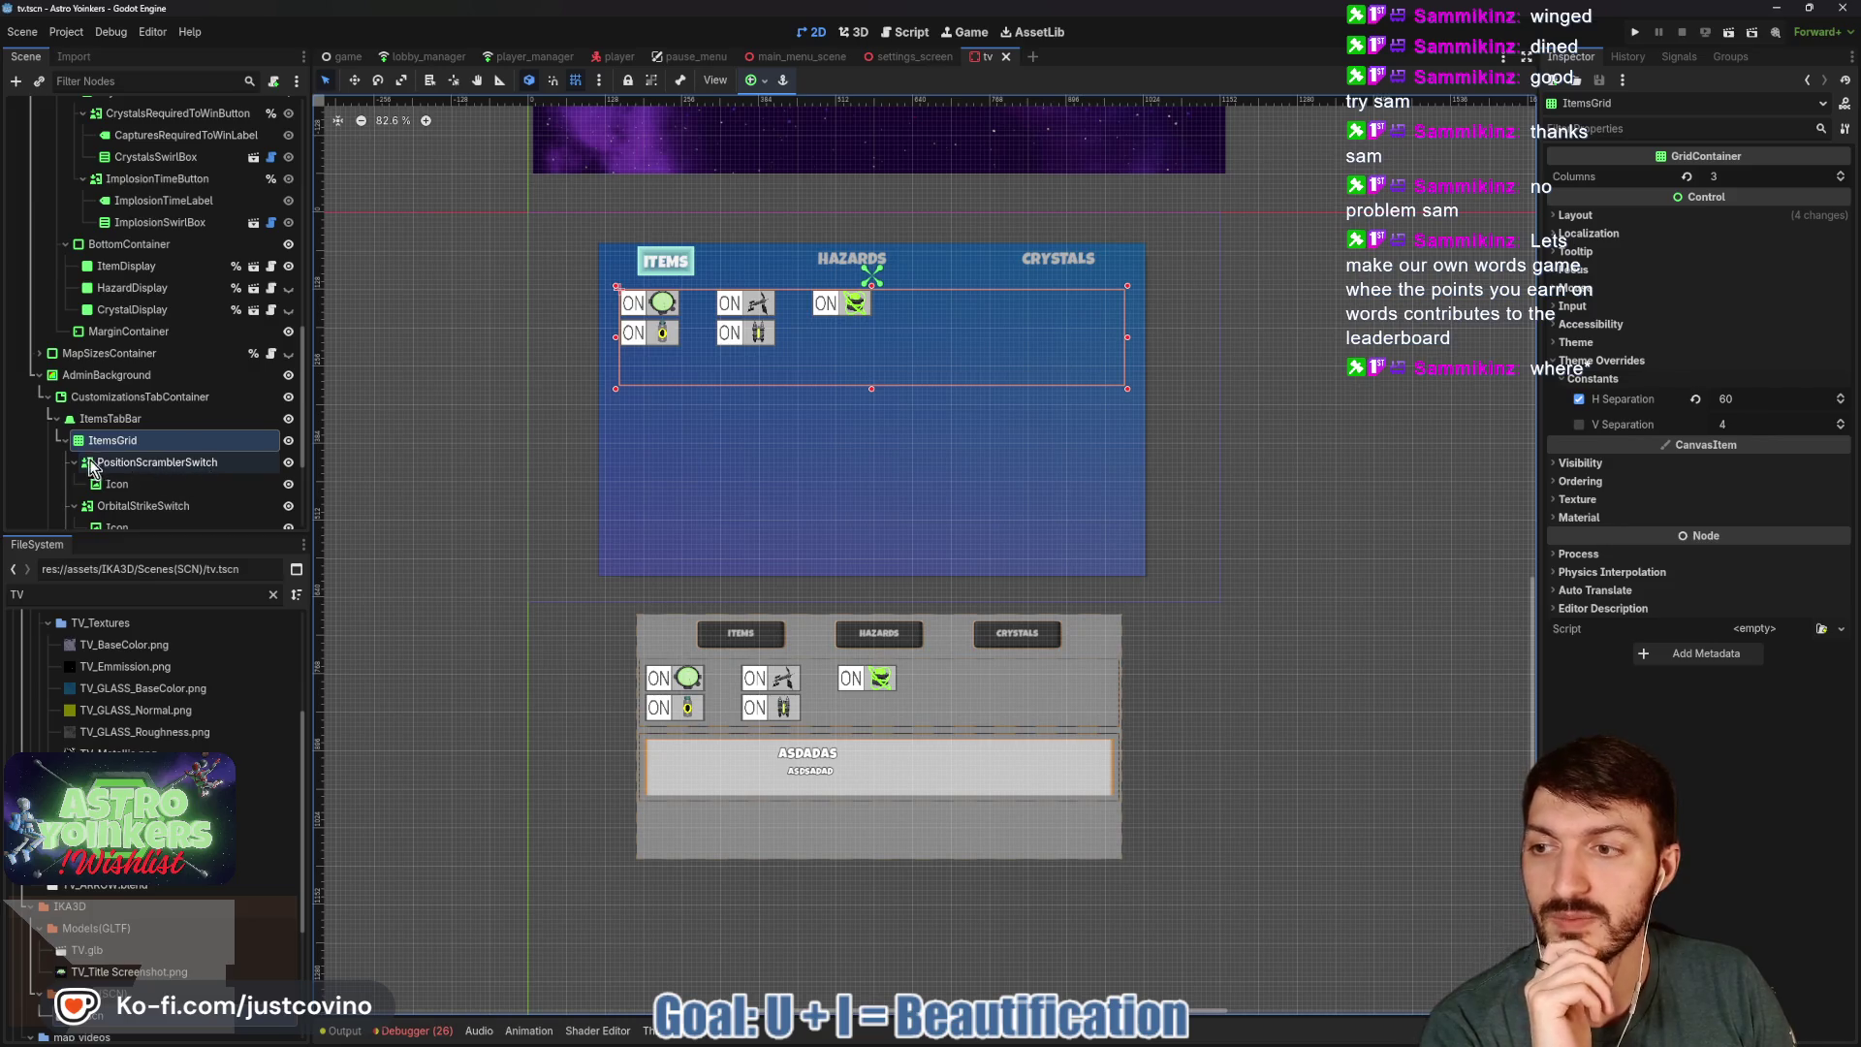
click(65, 442)
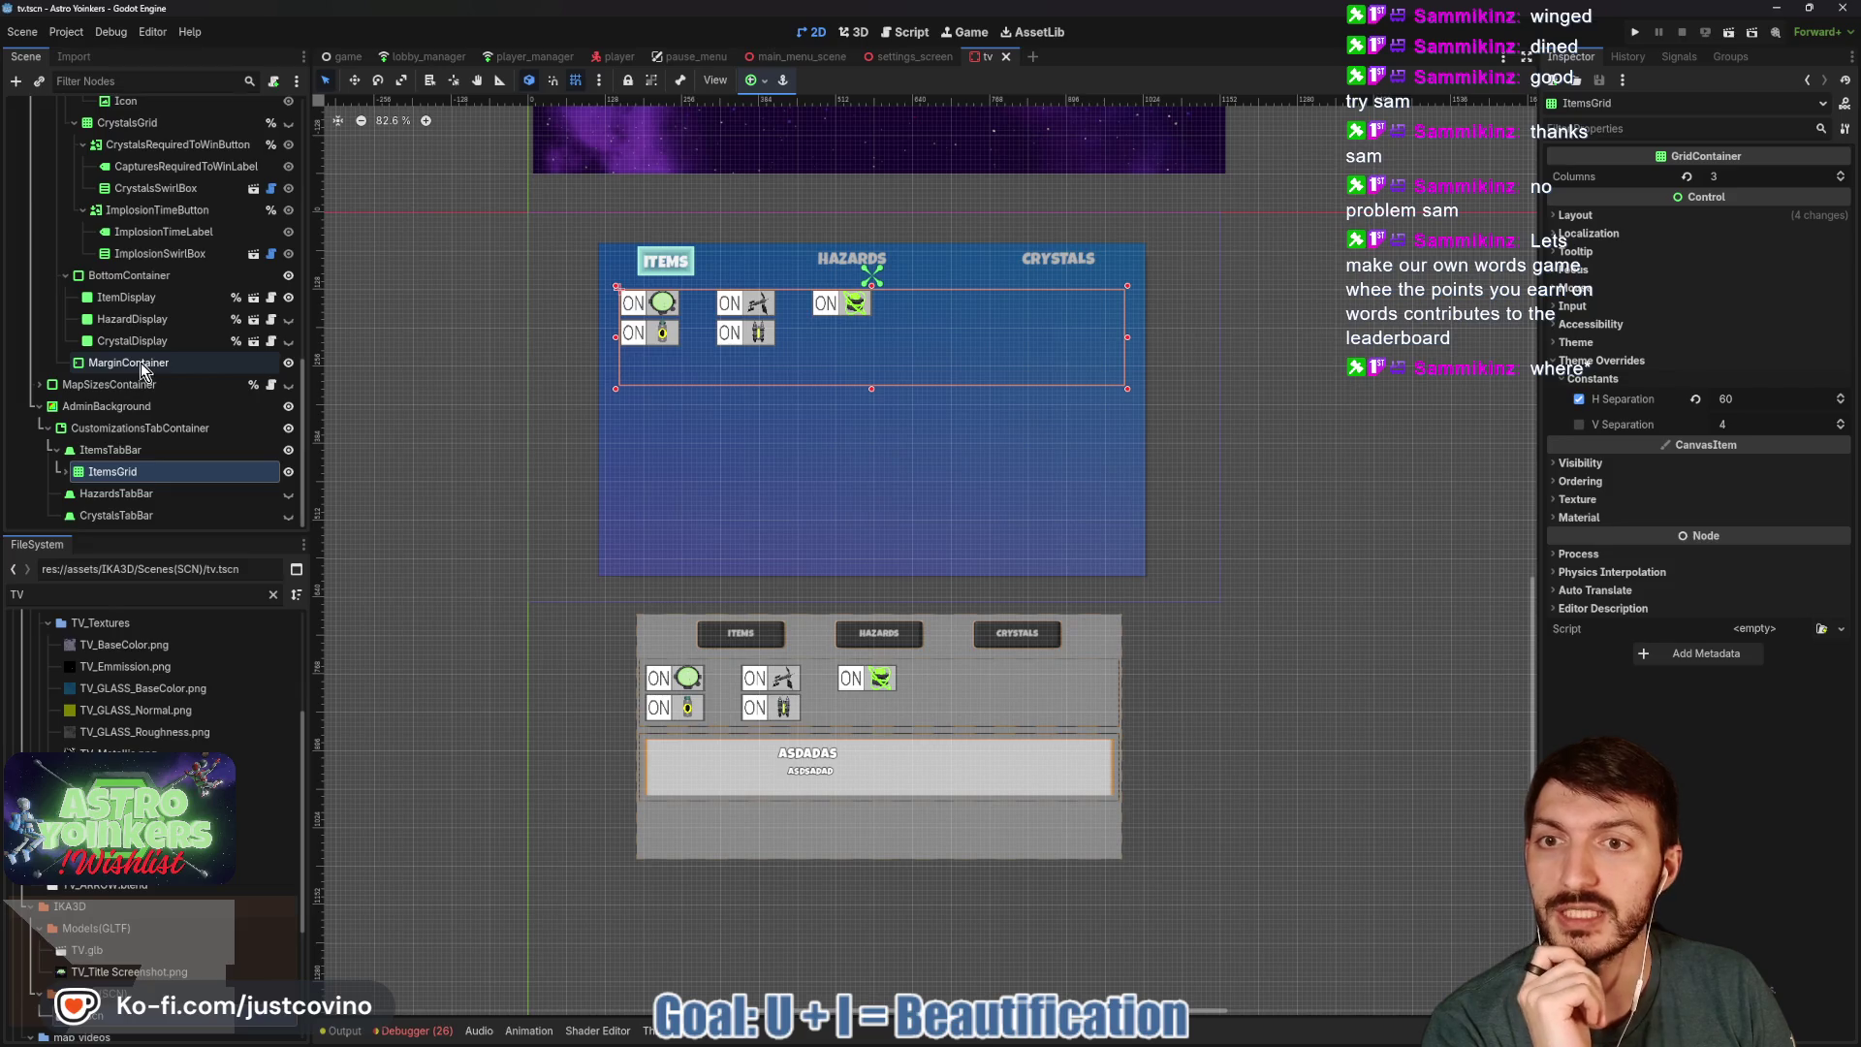
scroll(142, 363, up, 1)
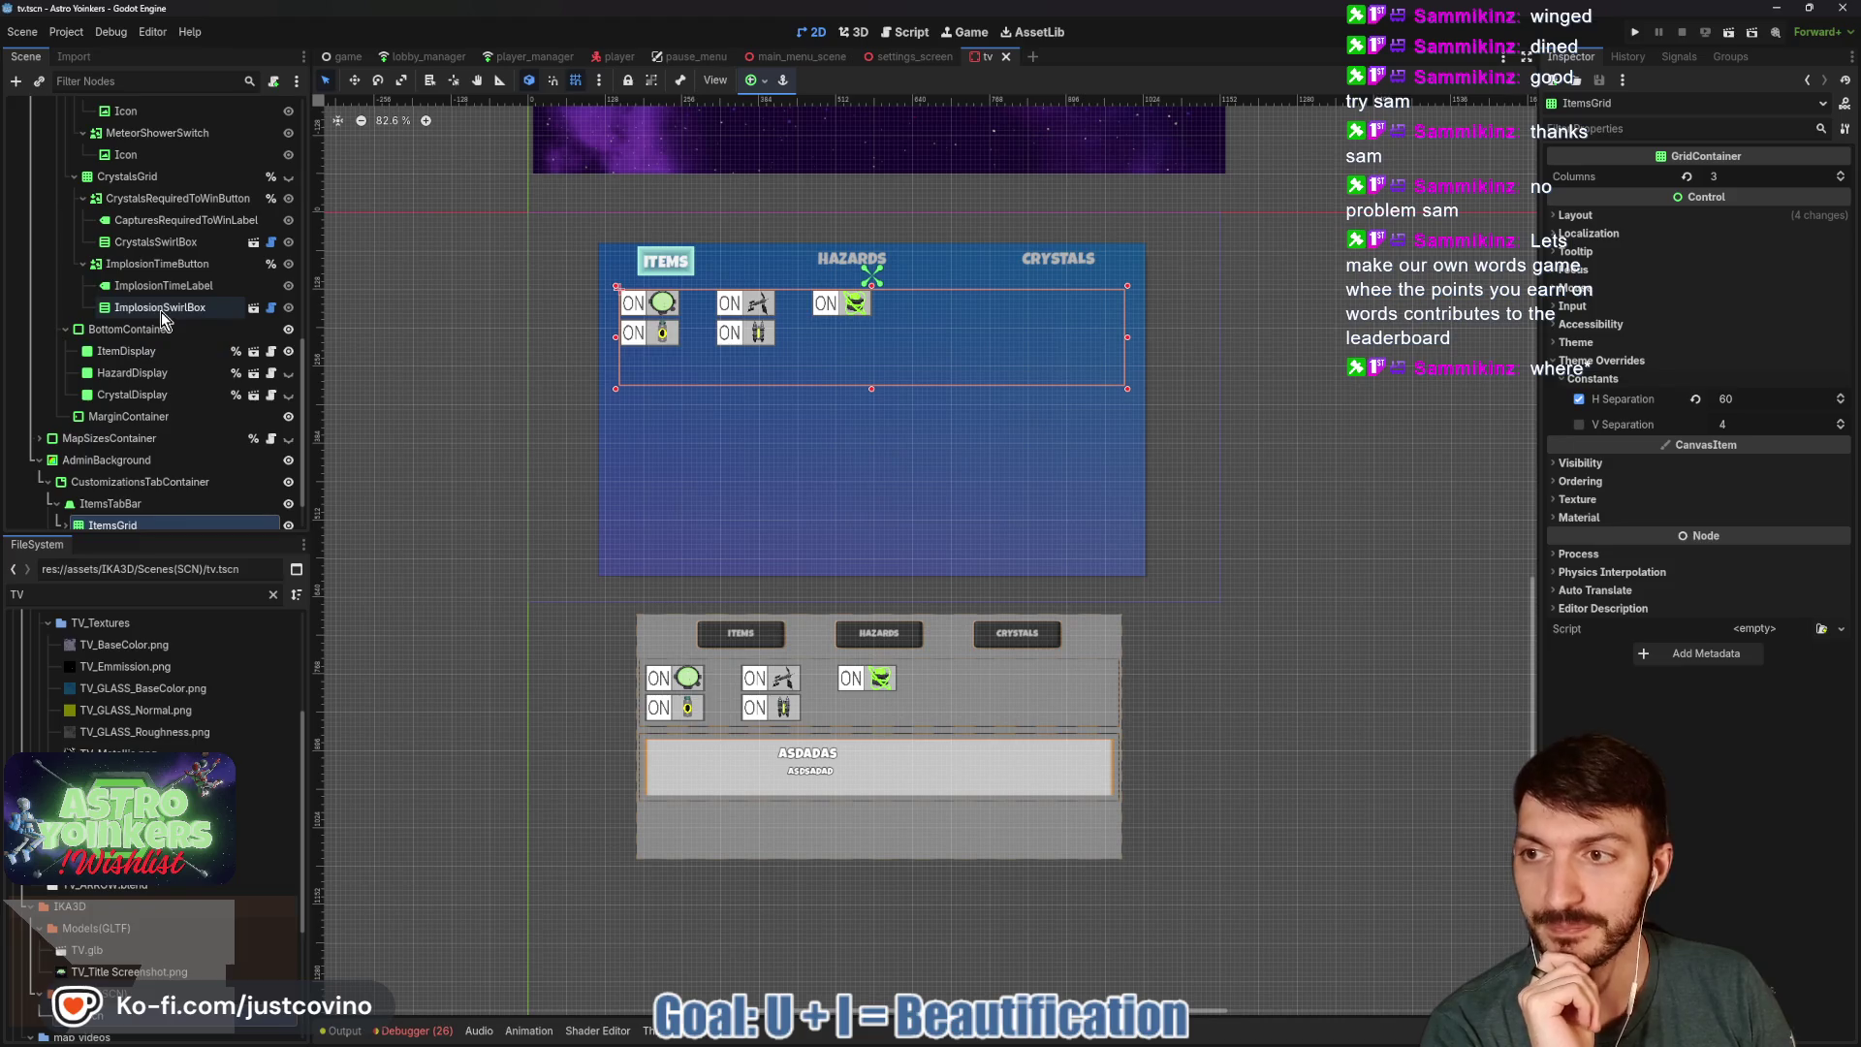
scroll(165, 320, up, 2)
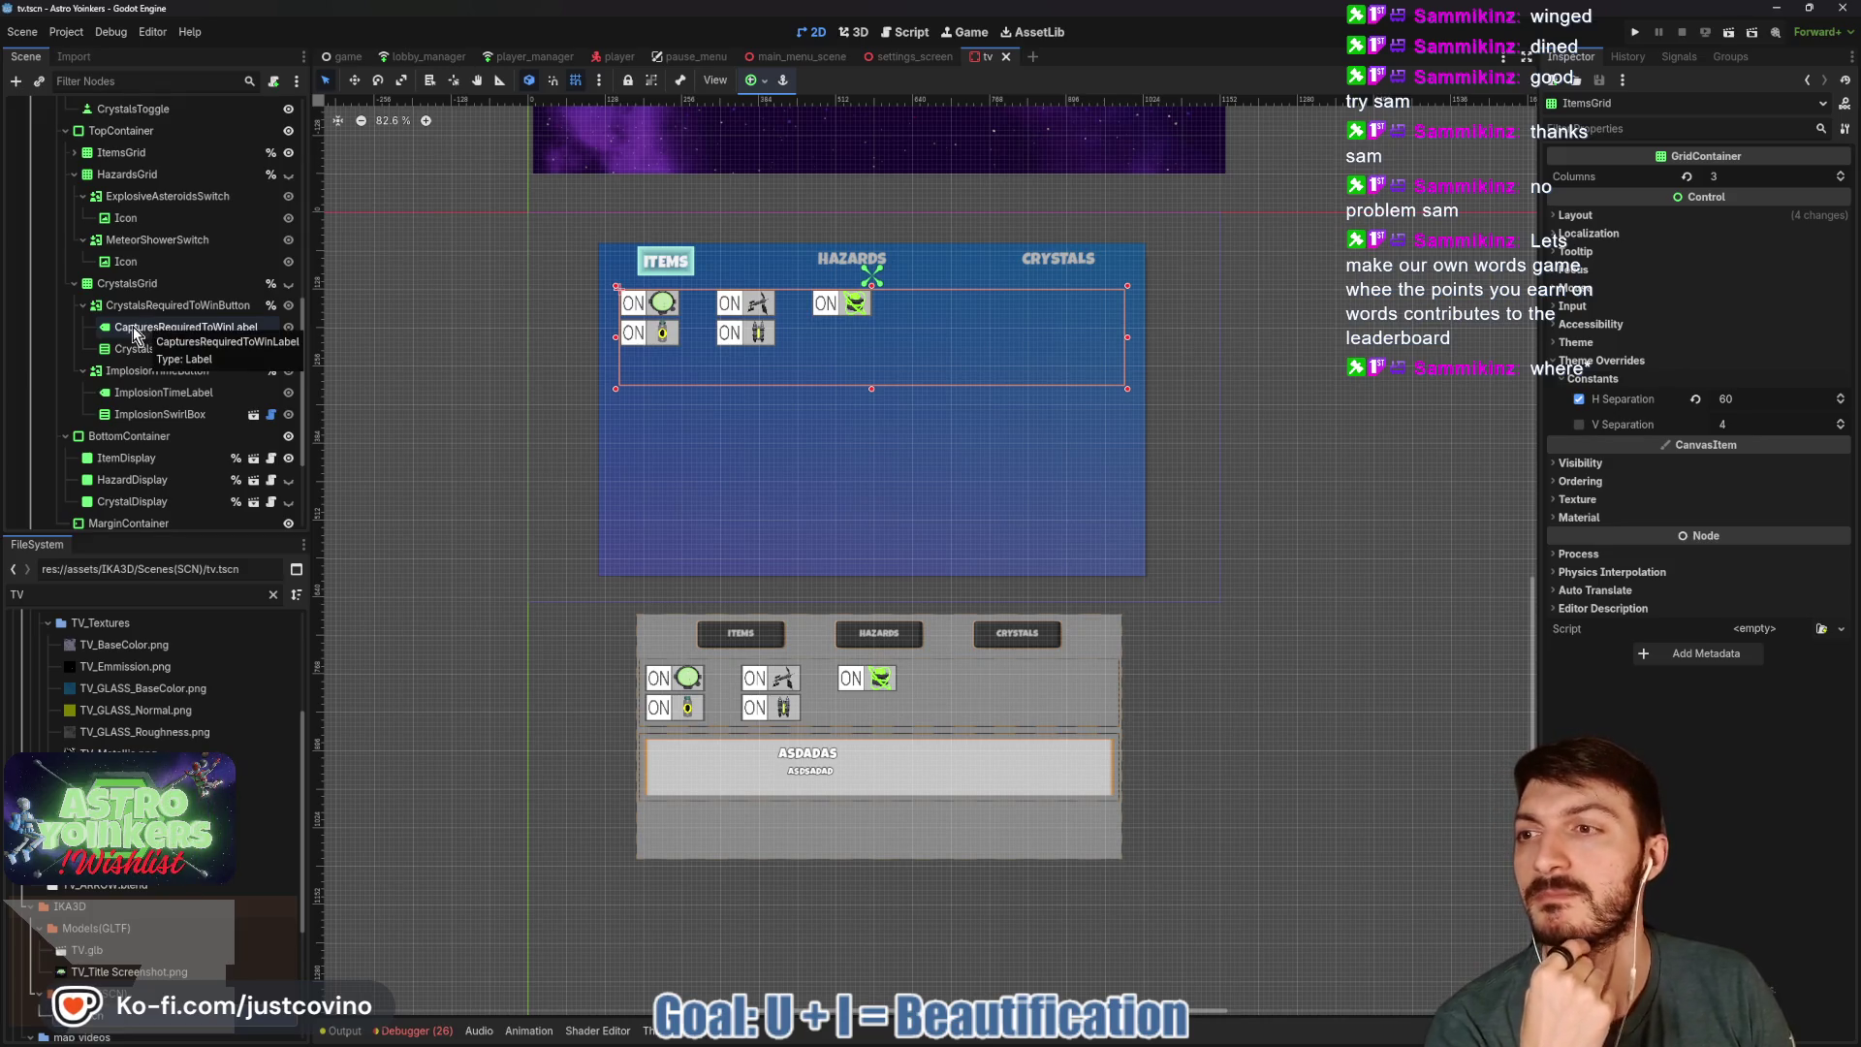
scroll(134, 334, up, 3)
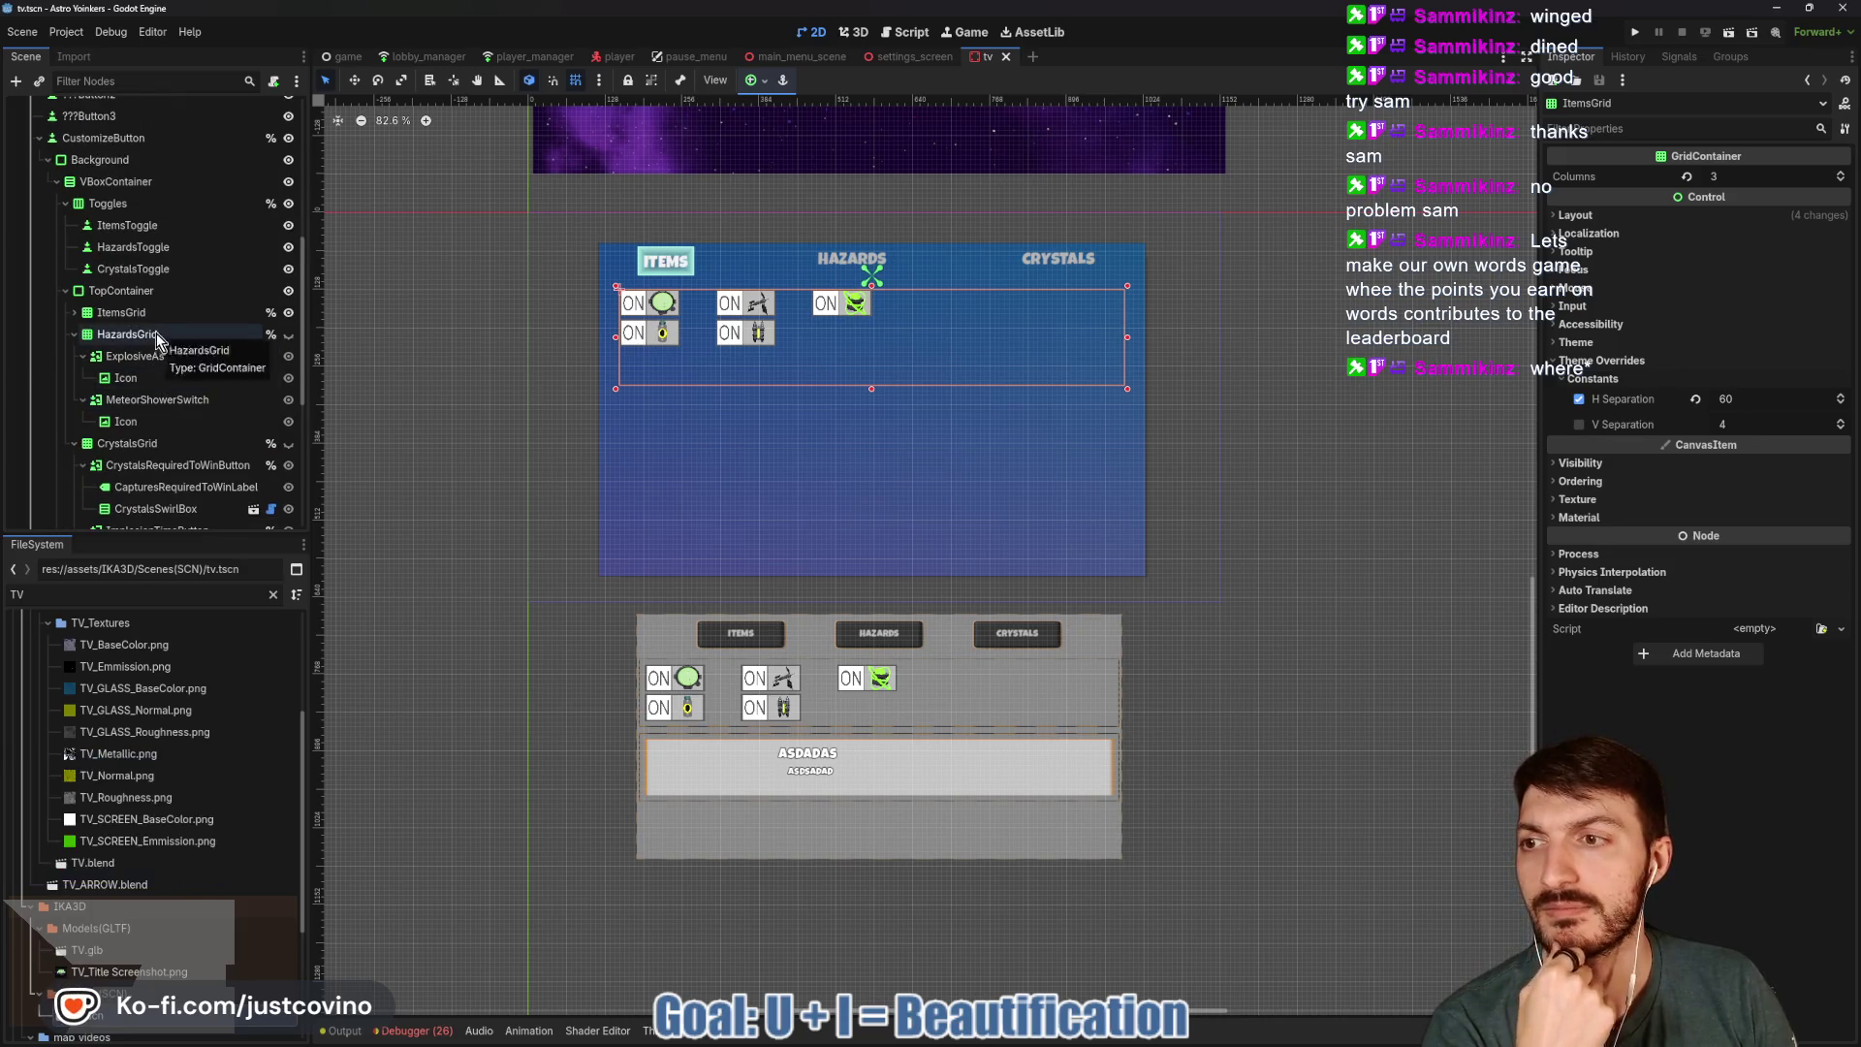
click(71, 335)
scroll(91, 367, down, 2)
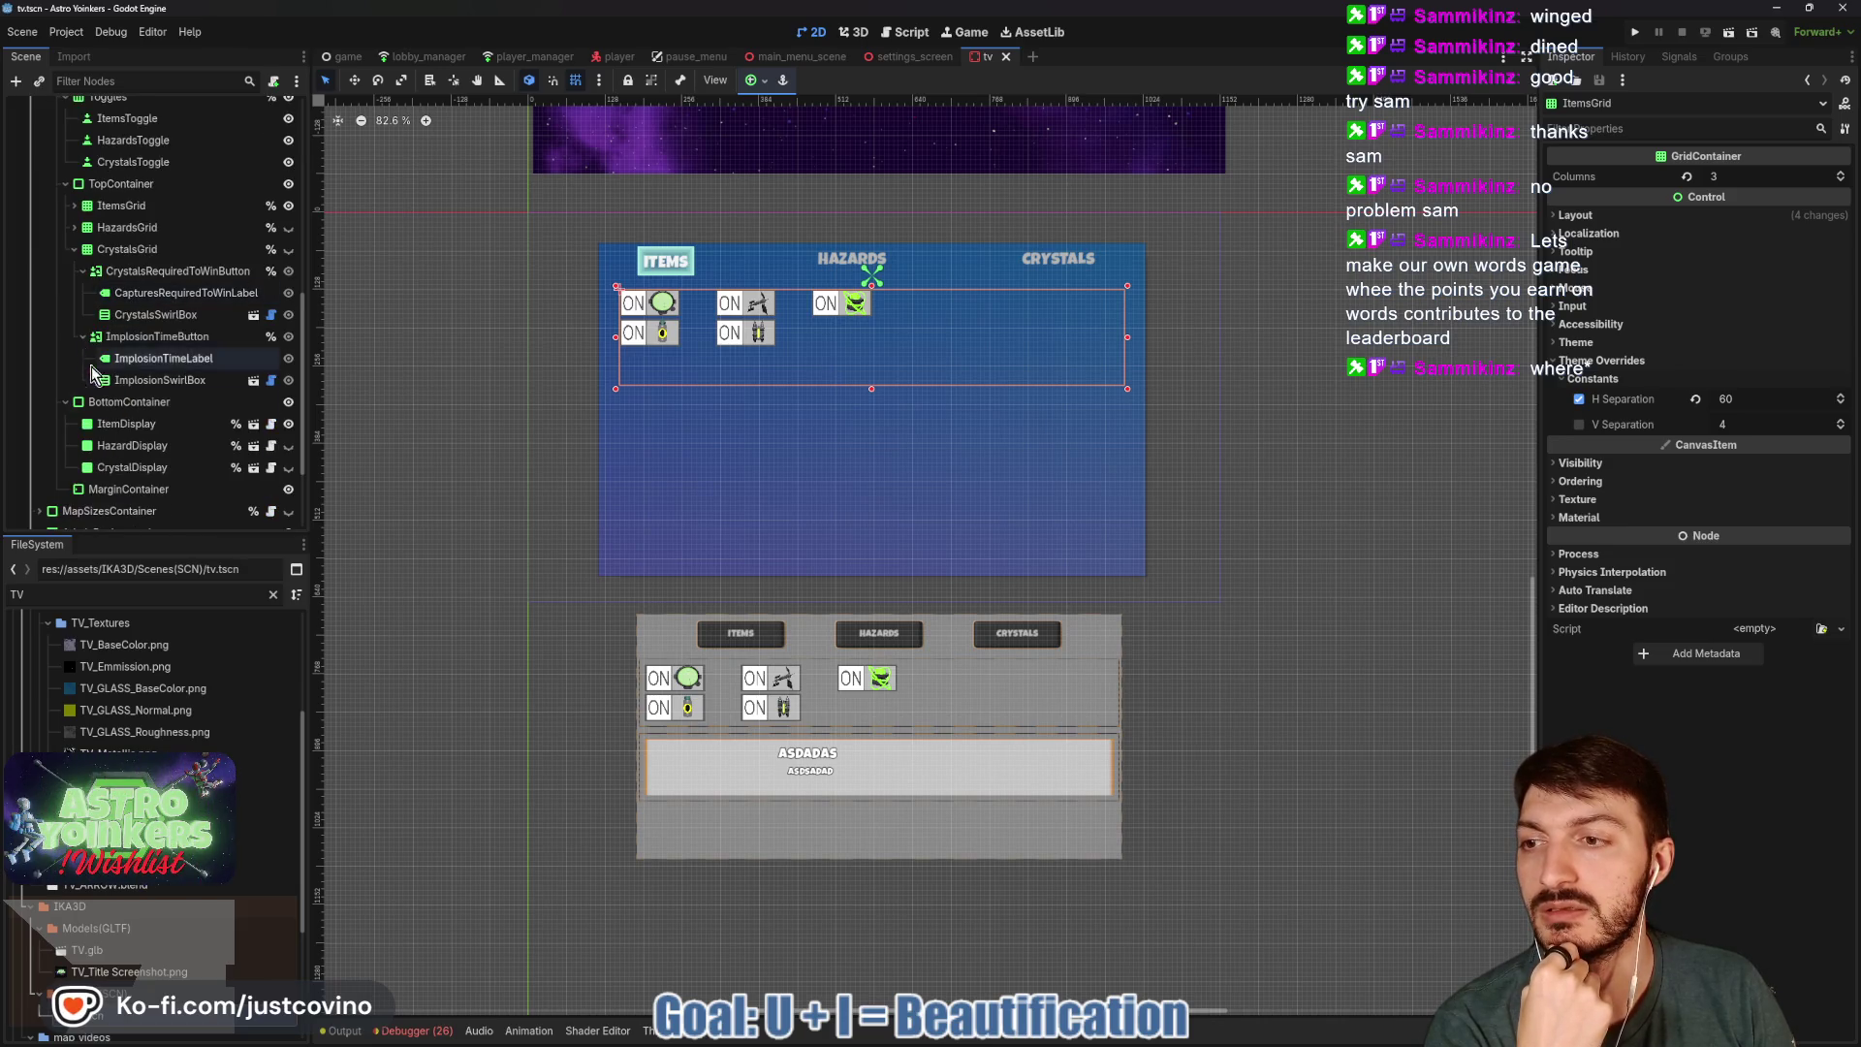
click(129, 424)
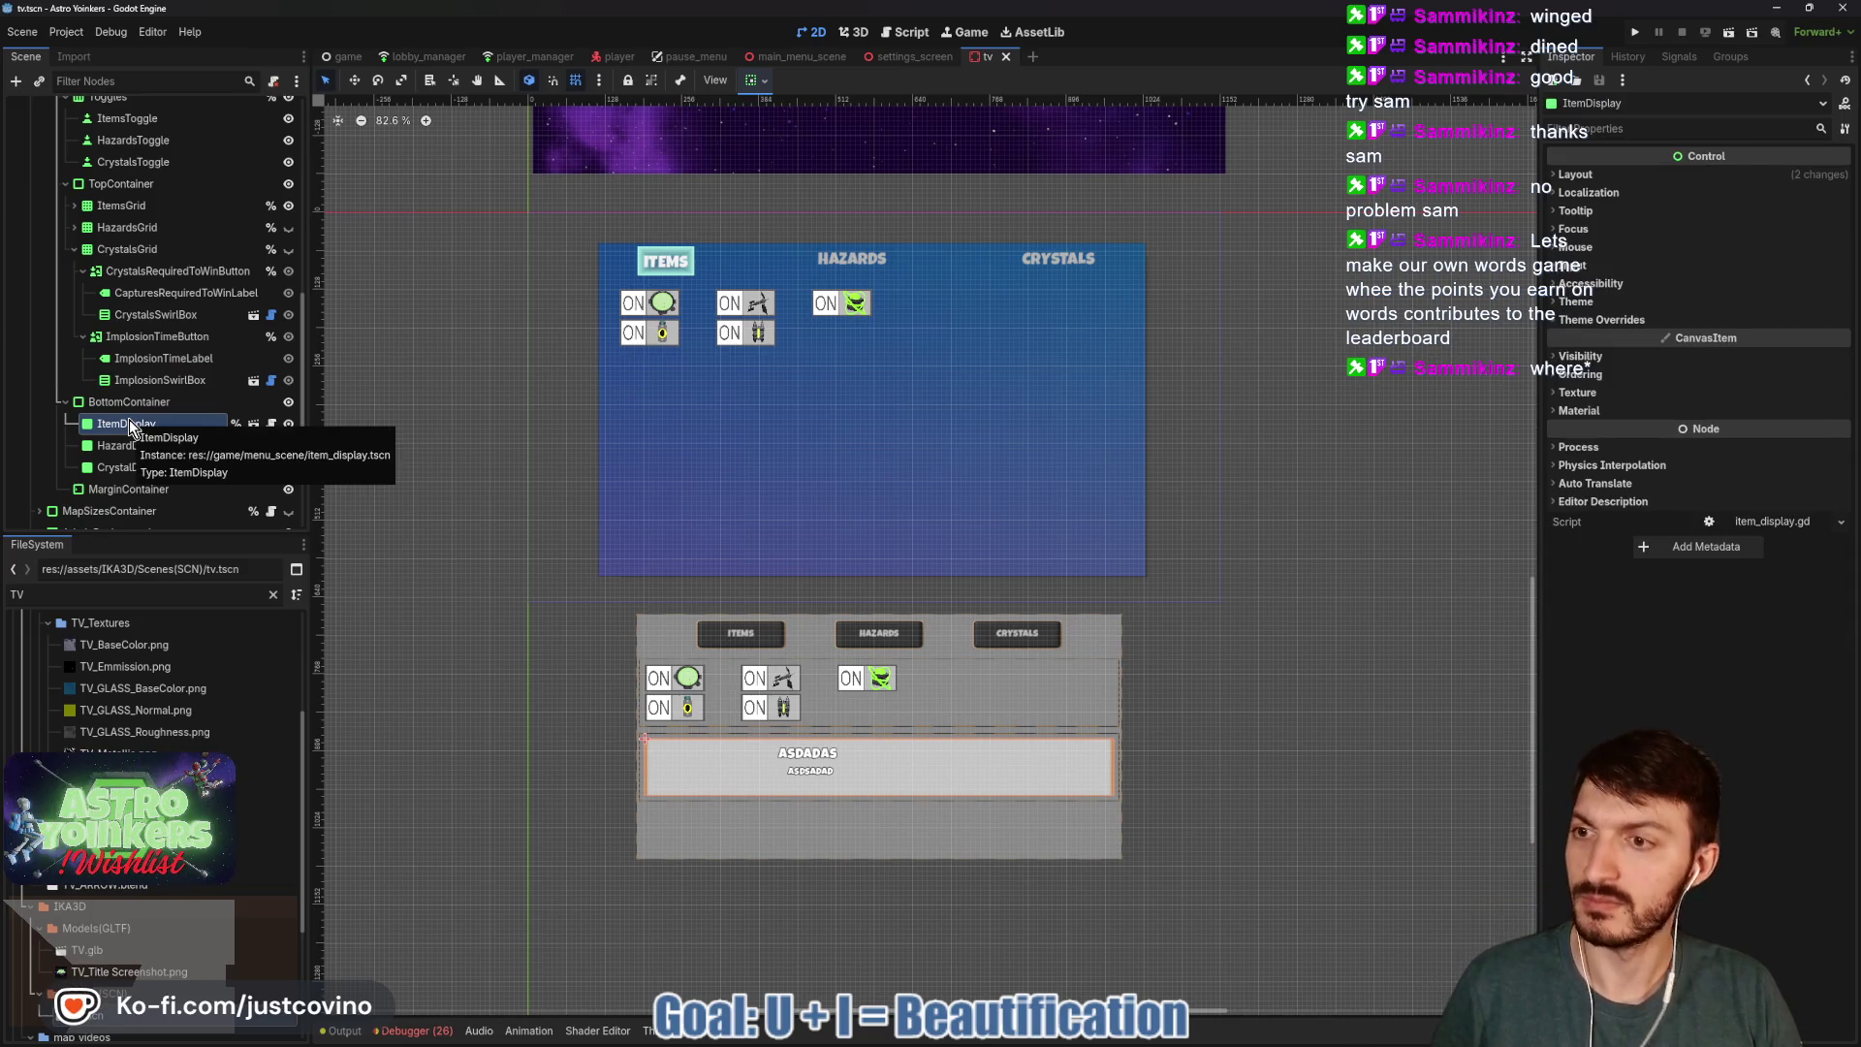
scroll(184, 419, down, 2)
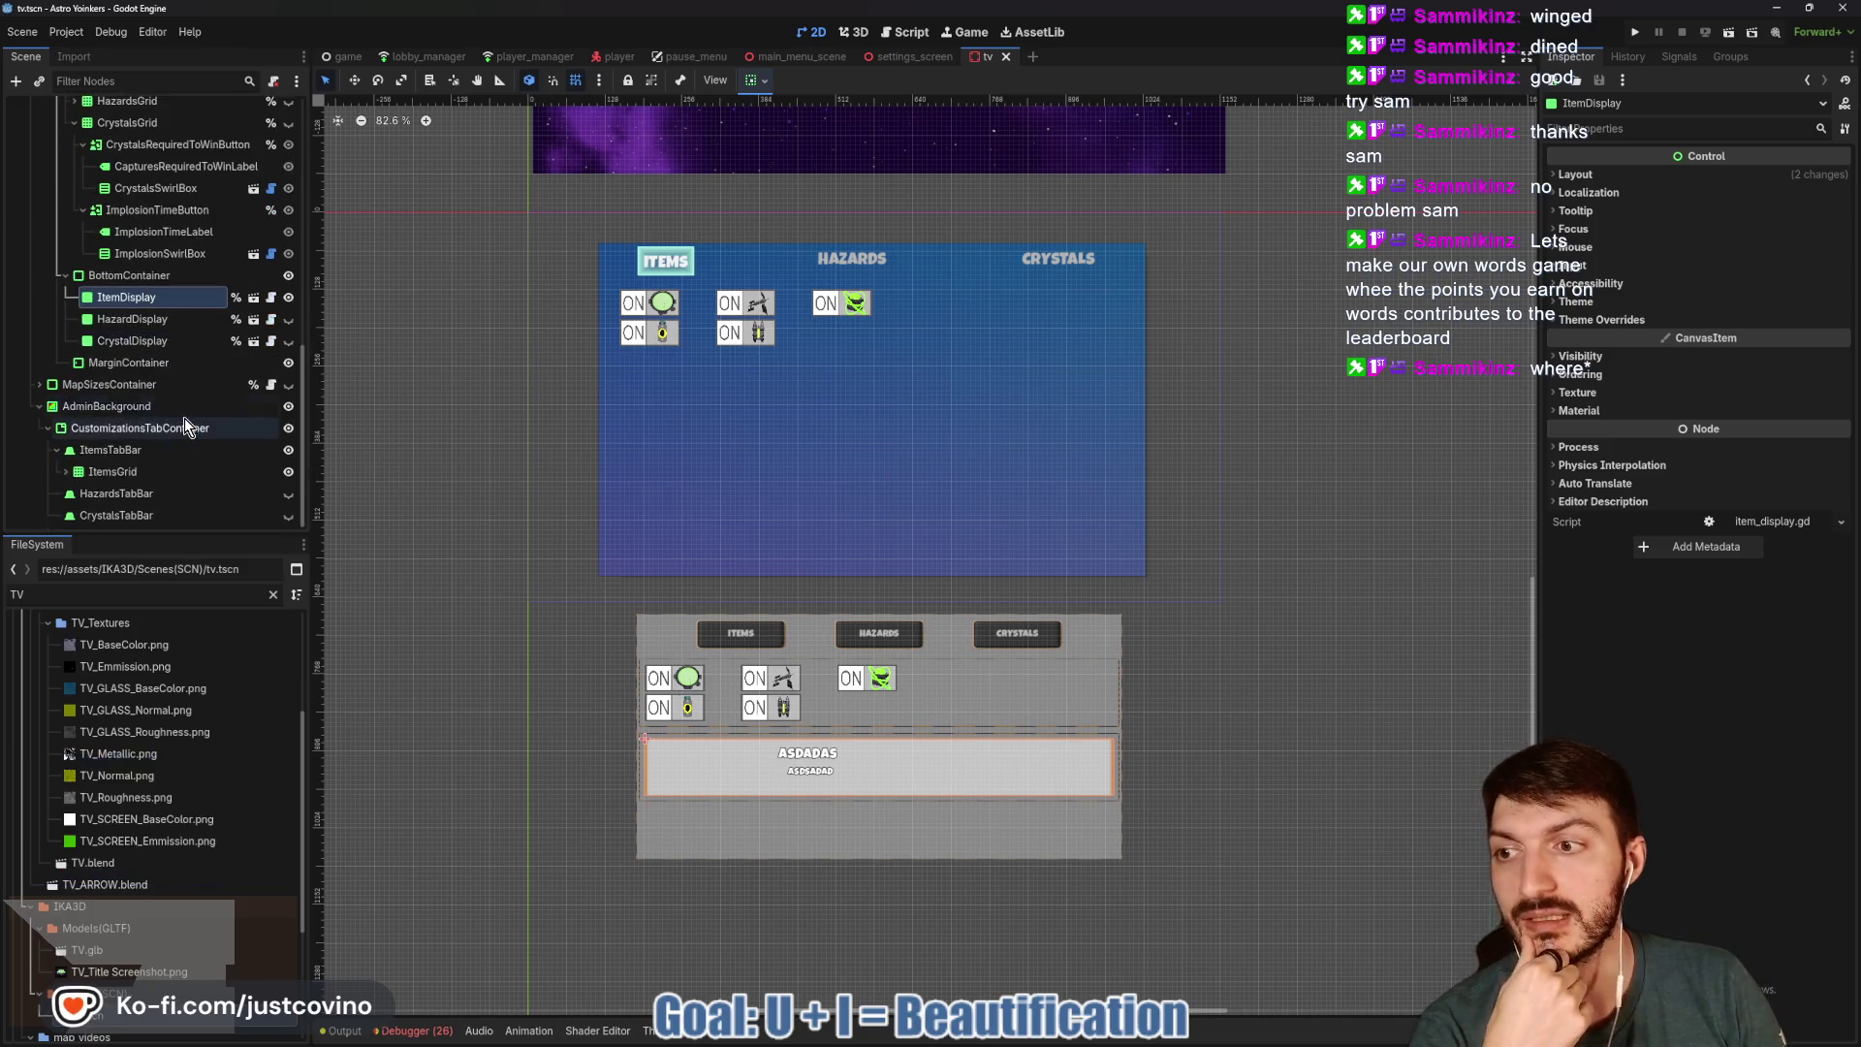
click(115, 451)
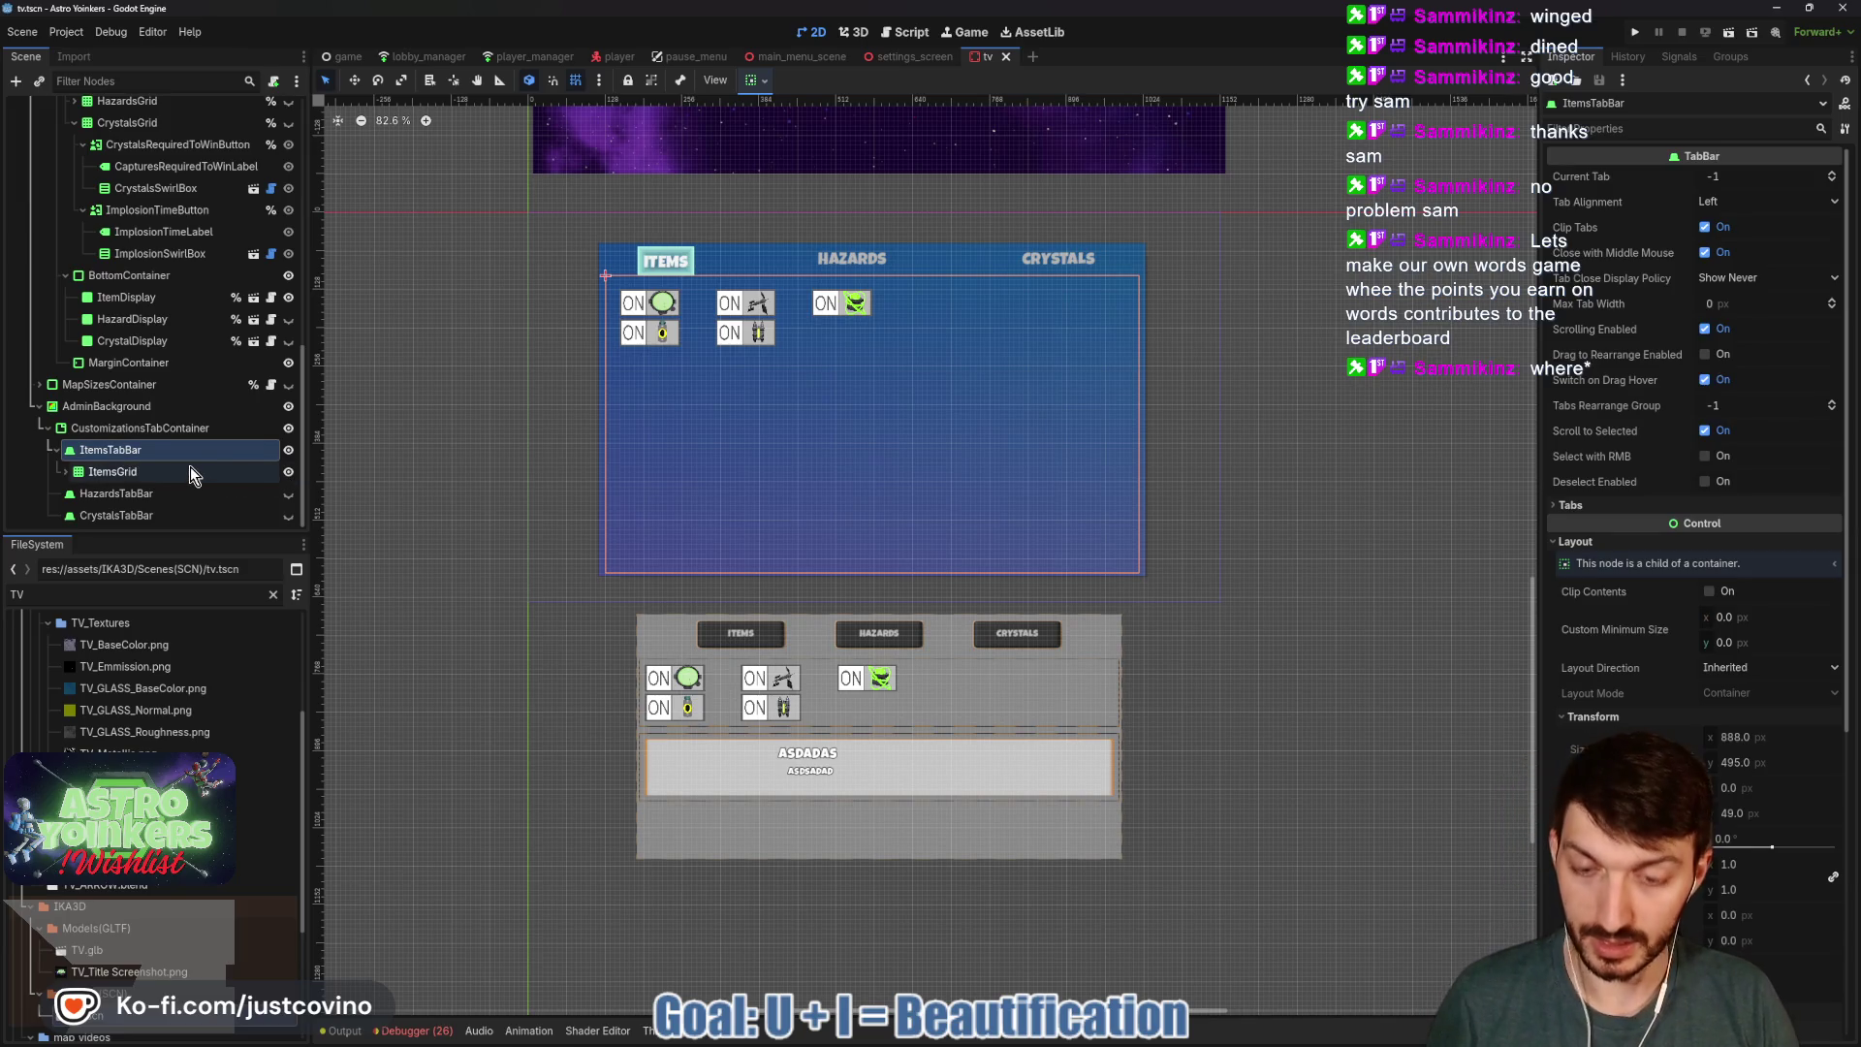
Paste an ItemDisplay copy under ItemsTabBar, raise it, and widen it across the panel.
key(ctrl+v)
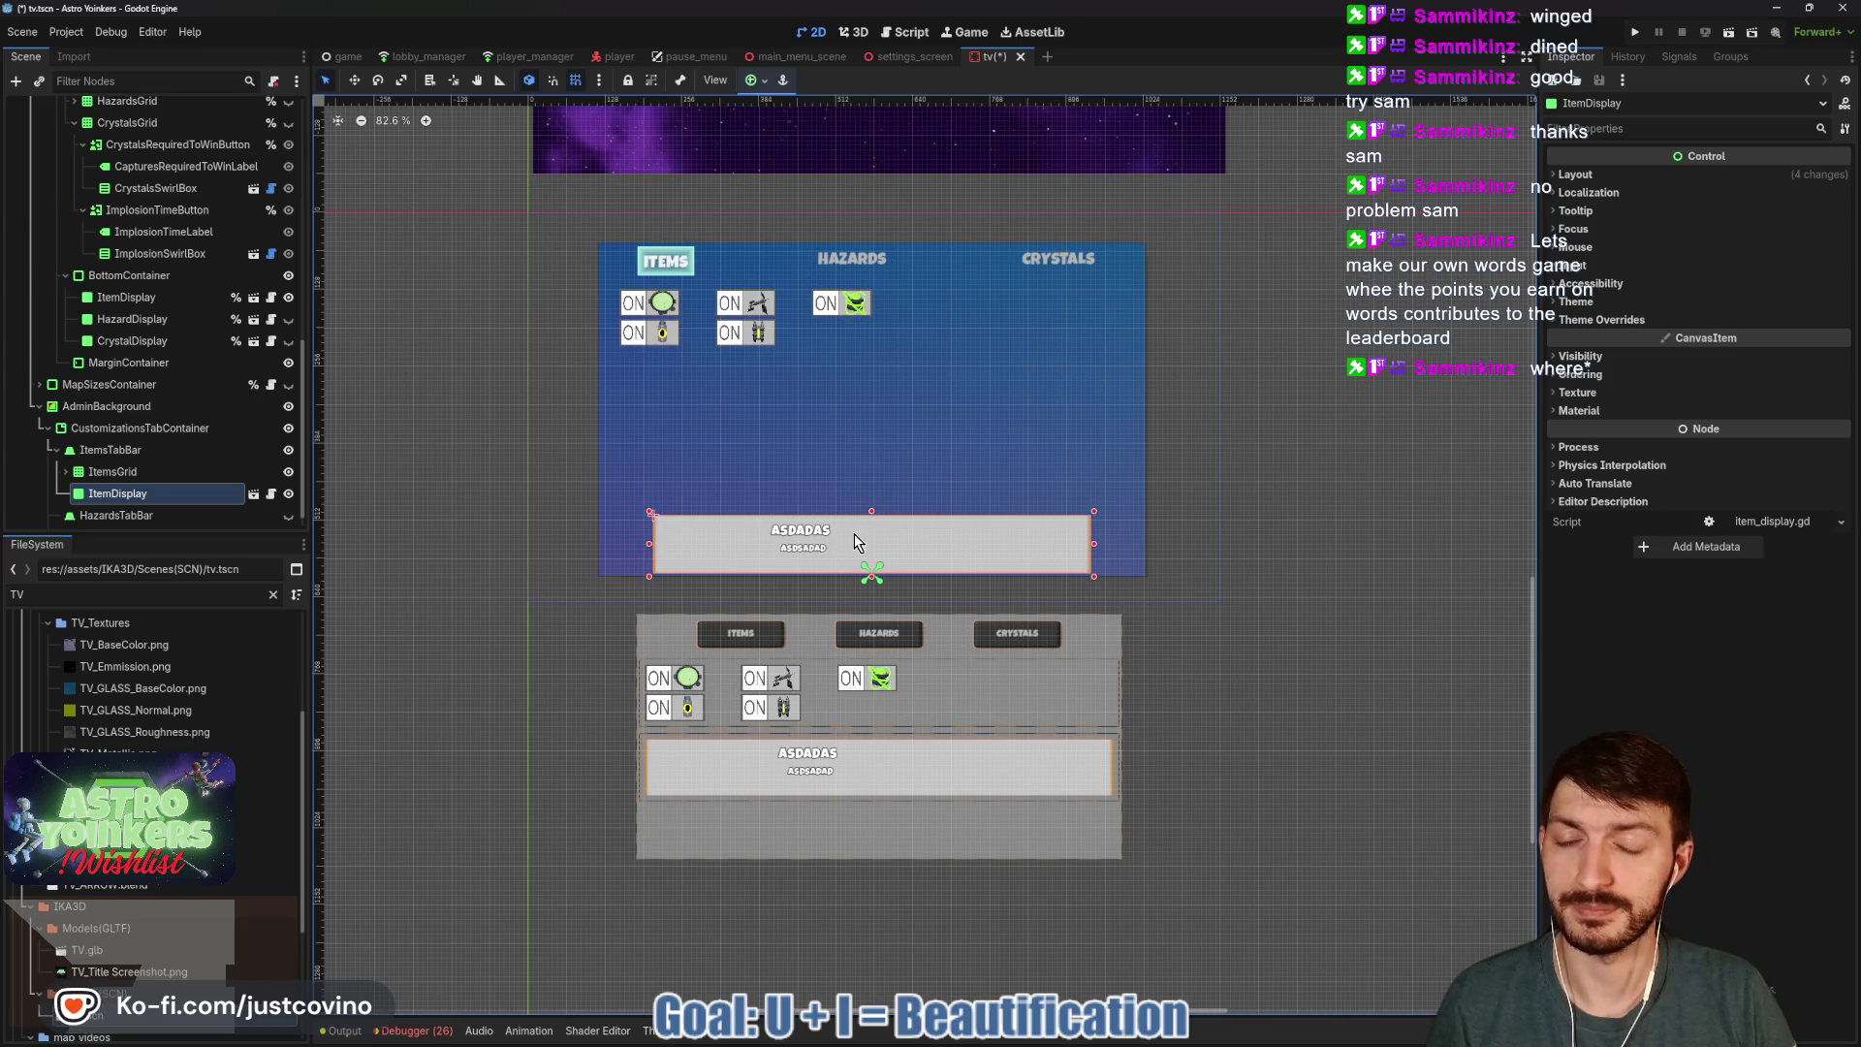
key(w)
drag(854, 535, 856, 474)
key(q)
drag(1094, 521, 1124, 532)
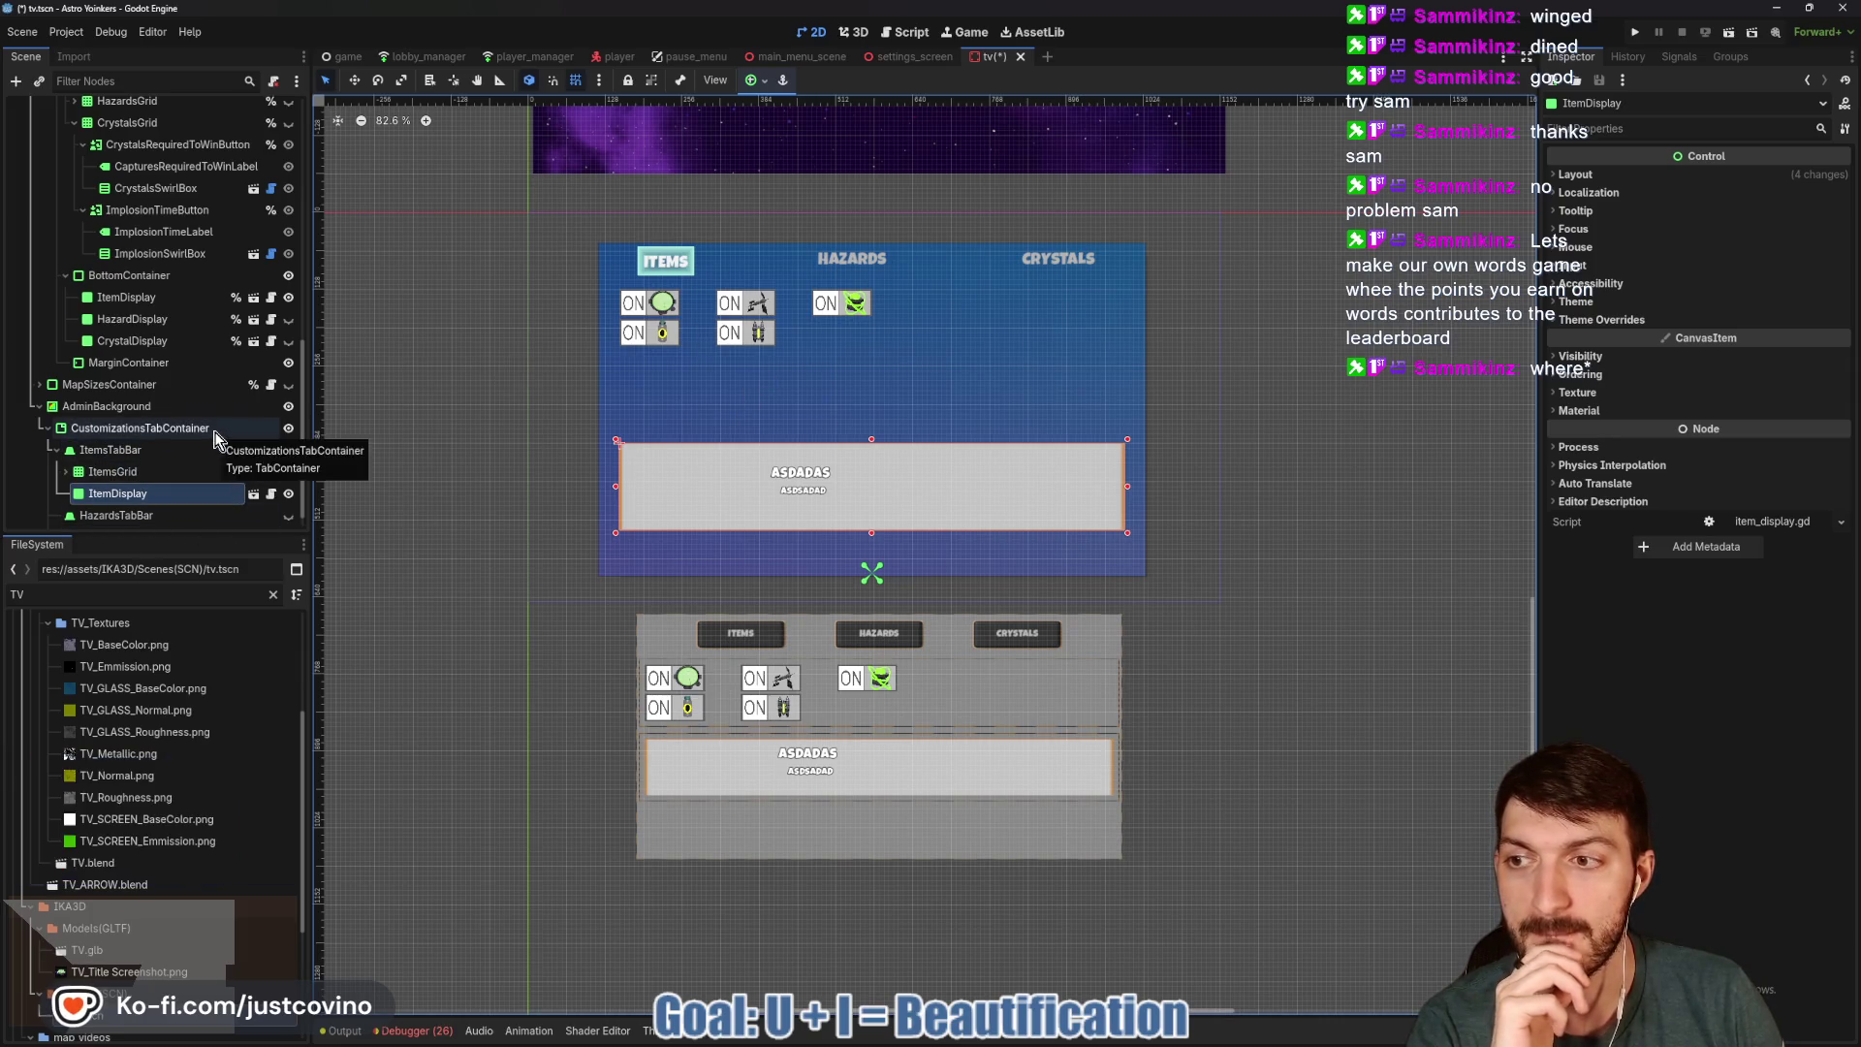
Collapse and re-expand ItemsTabBar in the Scene dock, then select ItemsGrid.
click(55, 449)
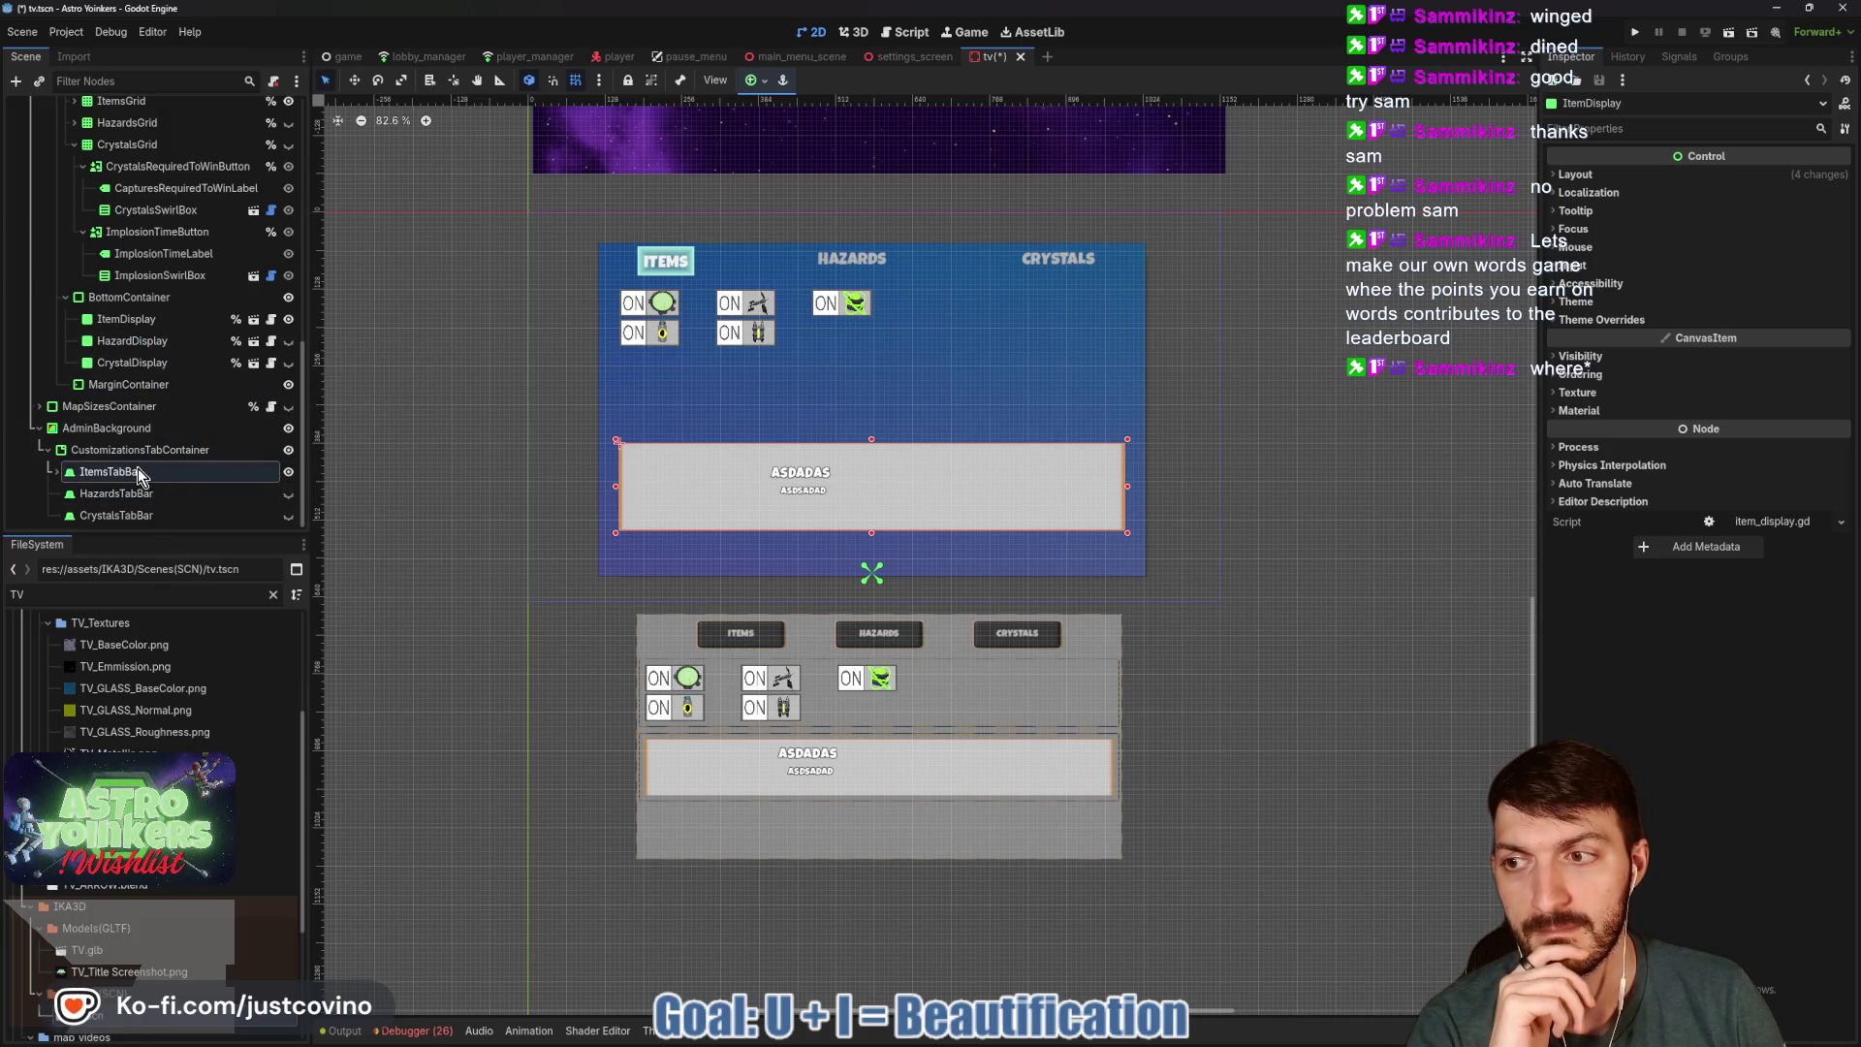
click(55, 471)
click(113, 493)
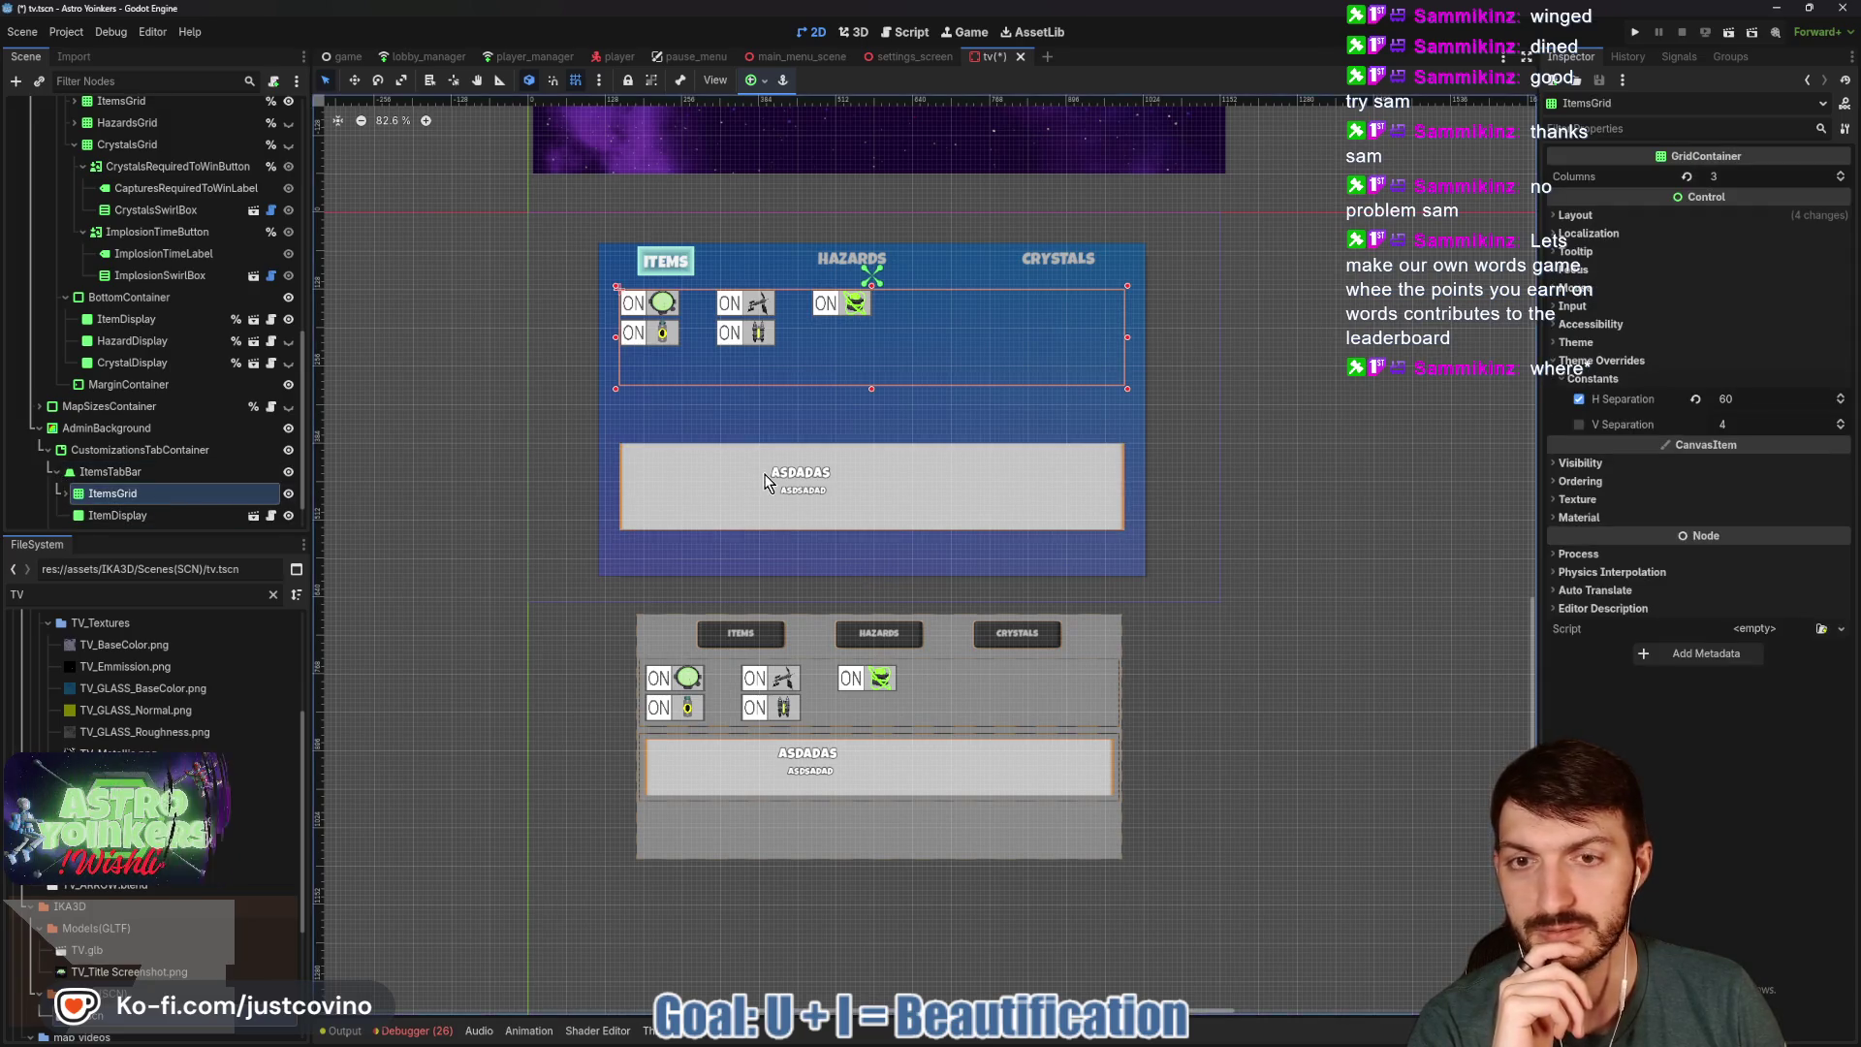
Set PositionScramblerSwitch's custom minimum size to 200 × 90.
scroll(142, 494, down, 1)
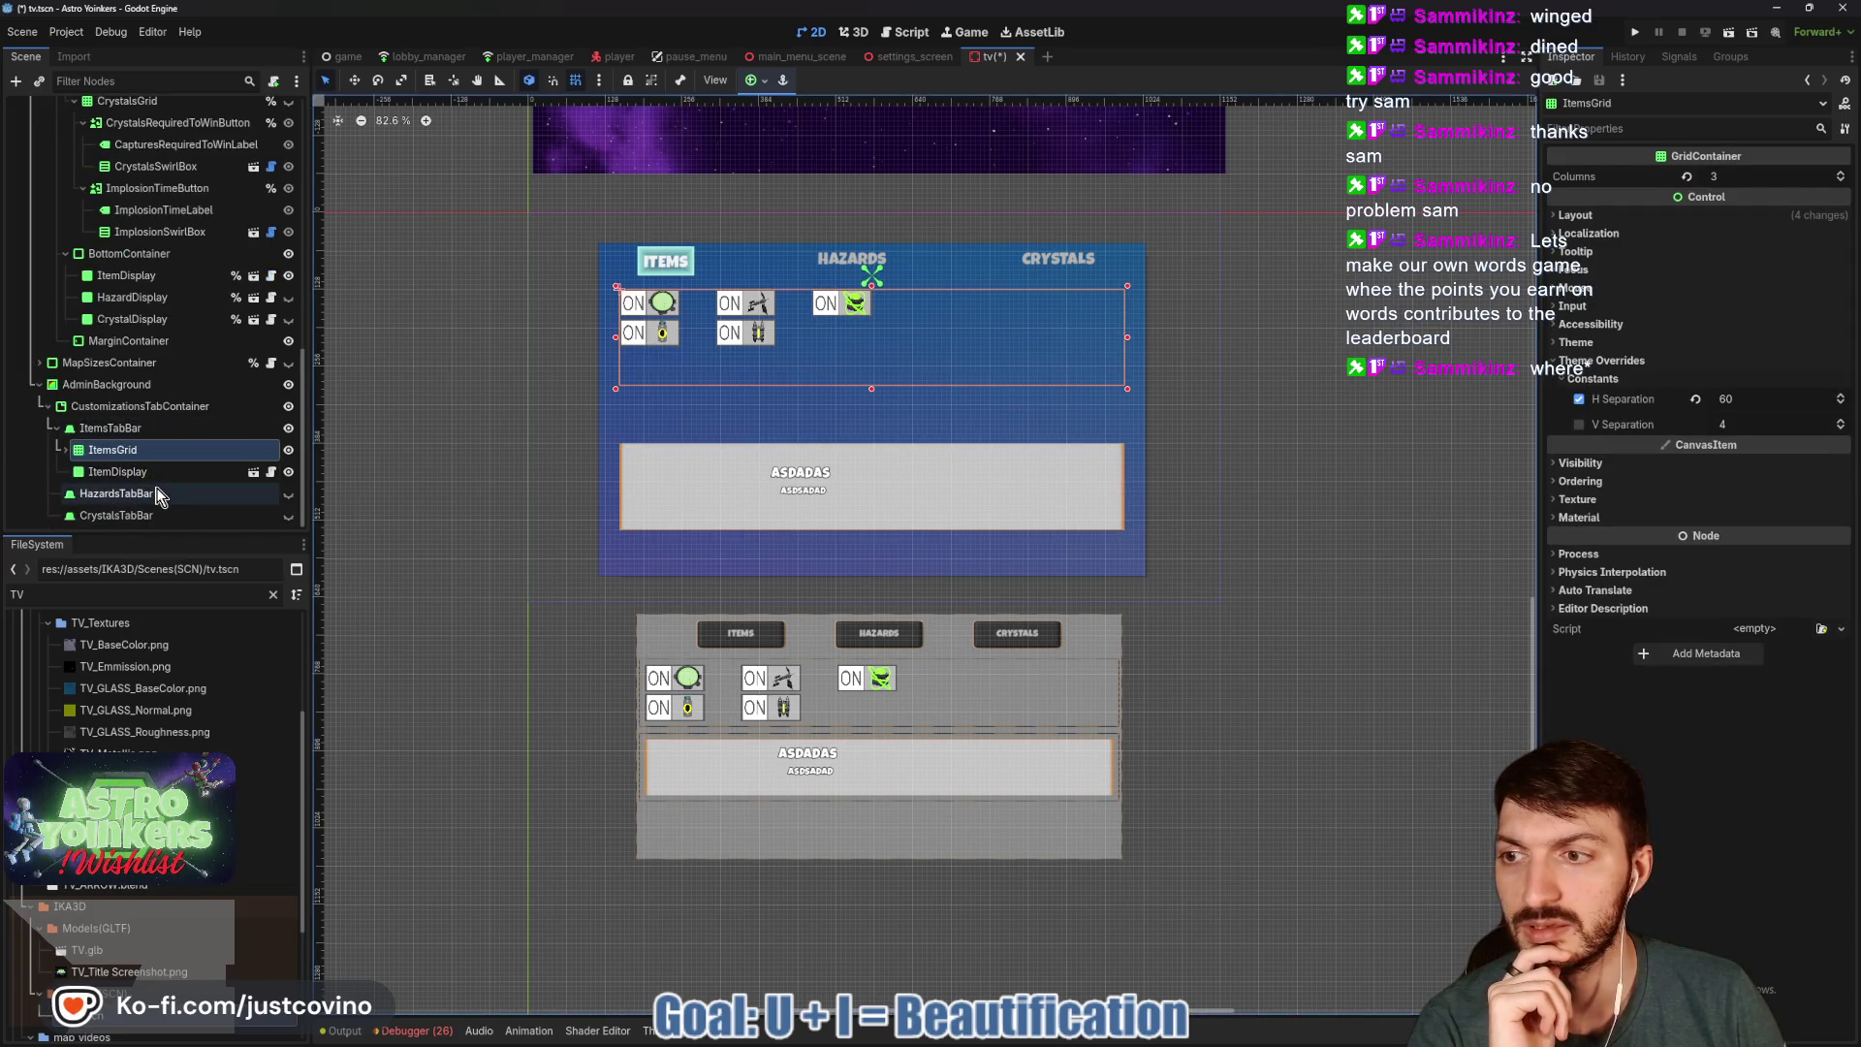
click(65, 450)
click(135, 472)
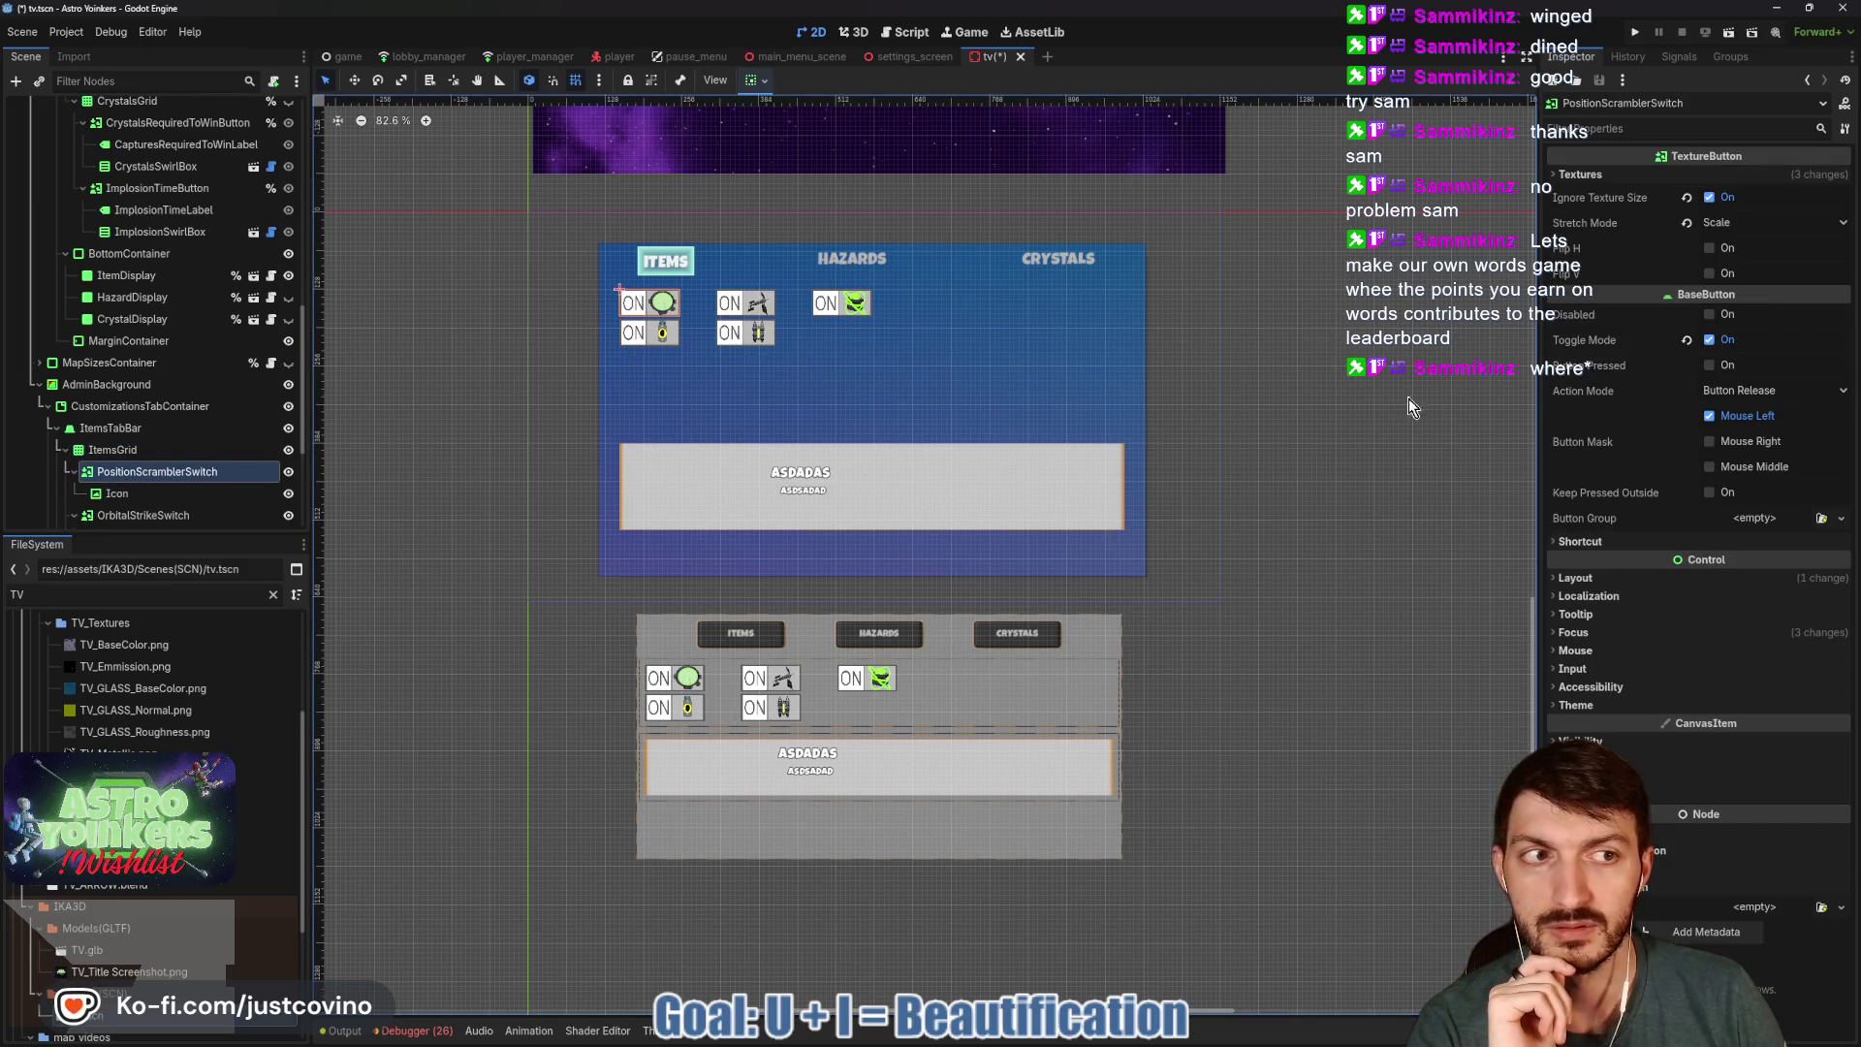
click(1600, 578)
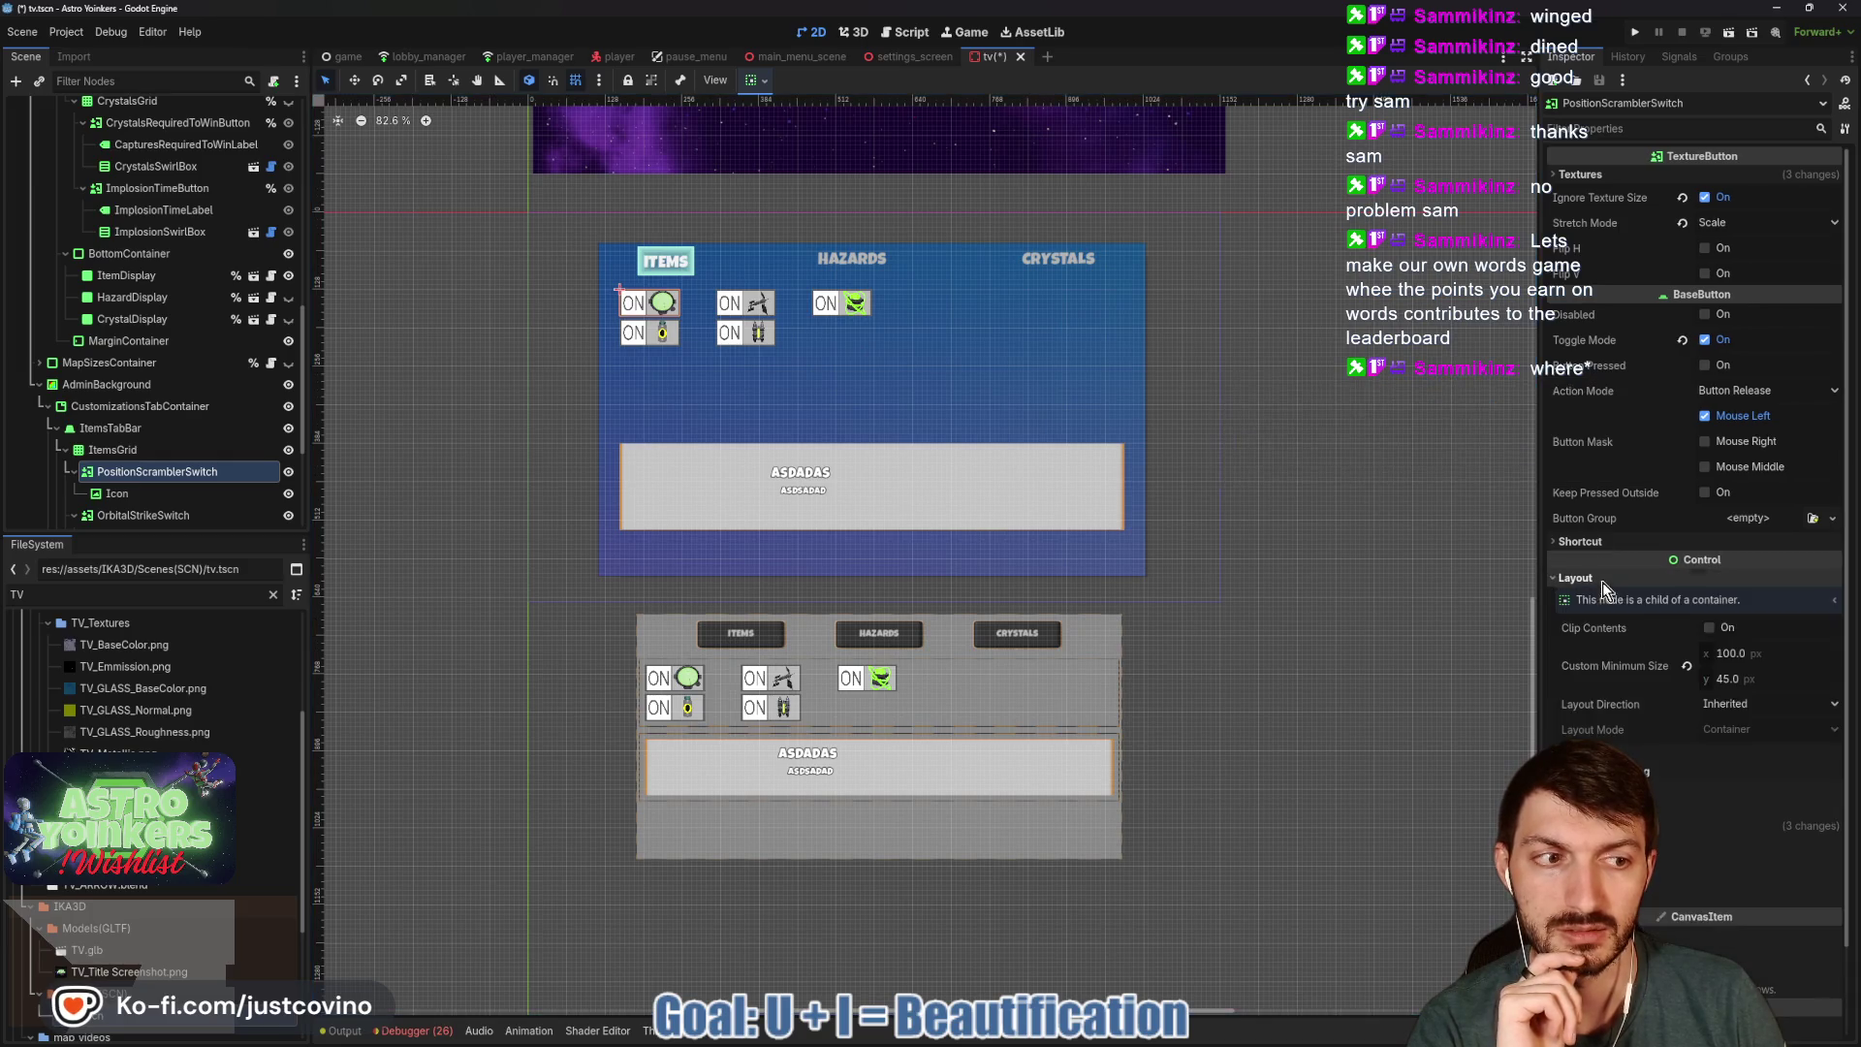
click(1760, 653)
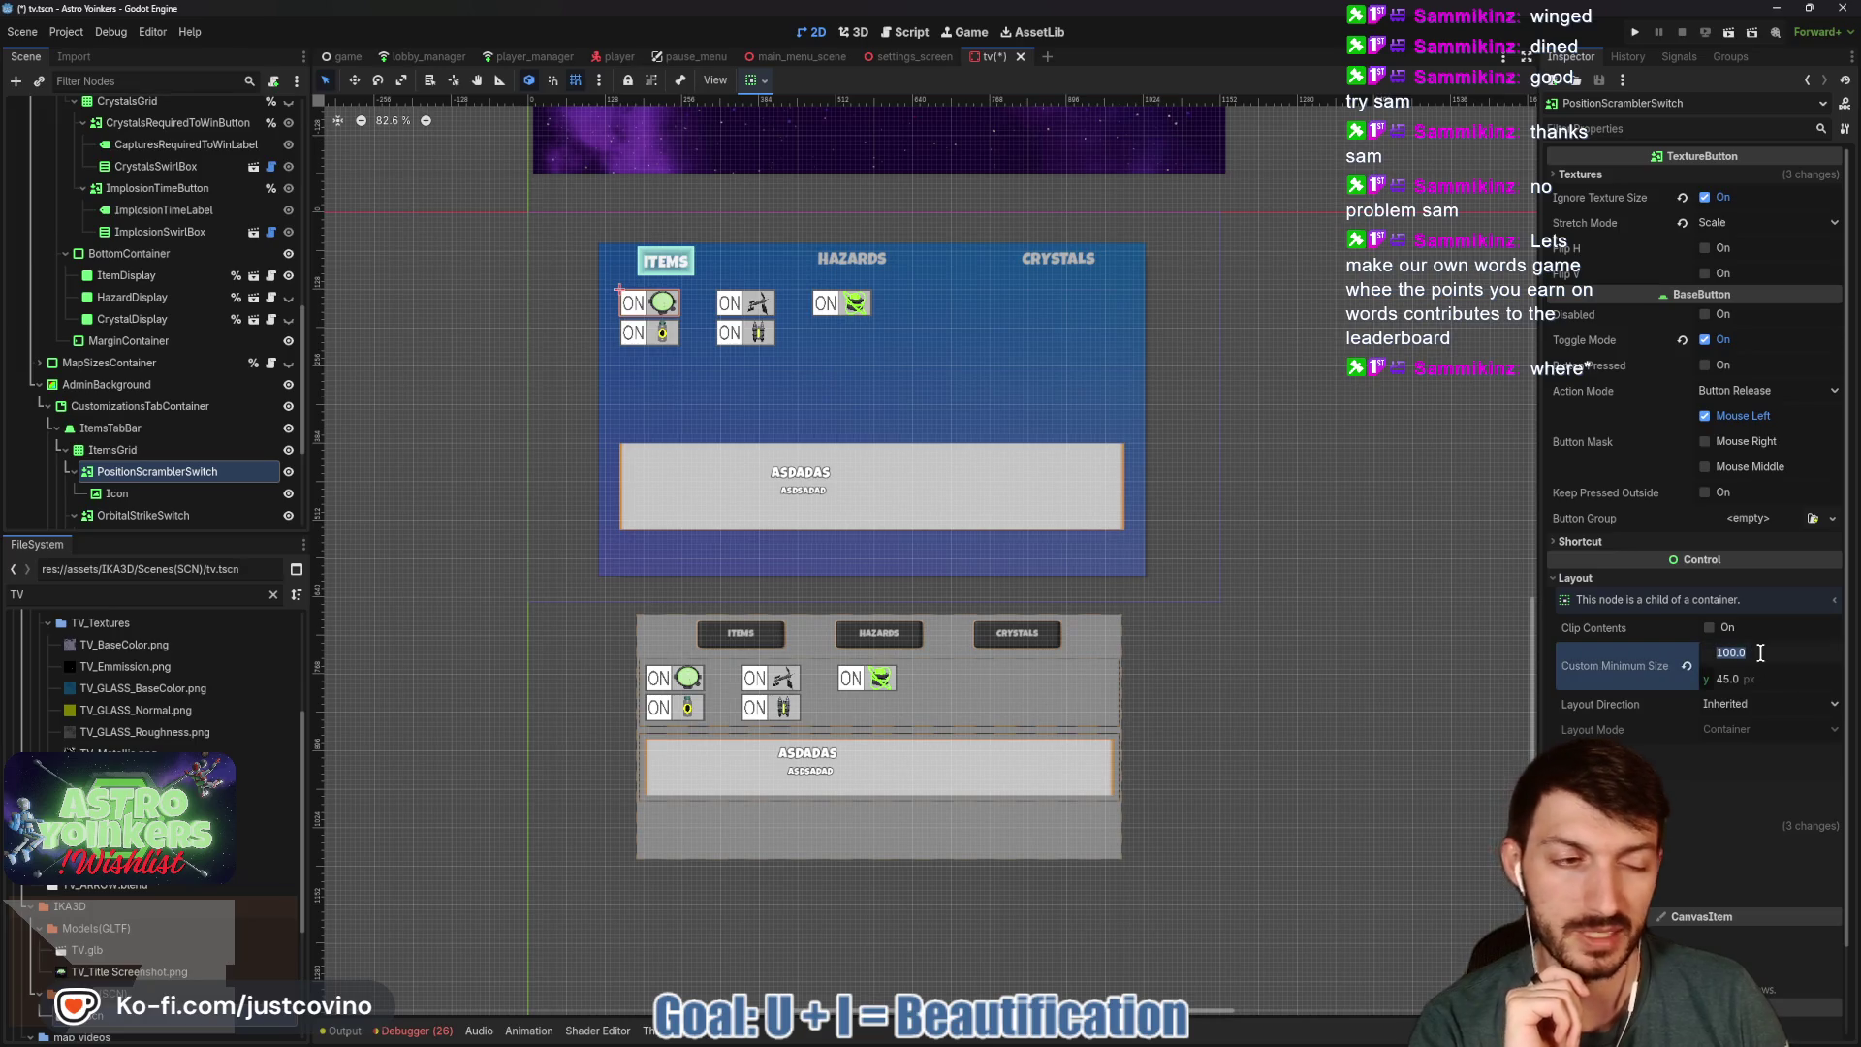
text(200)
key(Tab)
text(90)
key(Return)
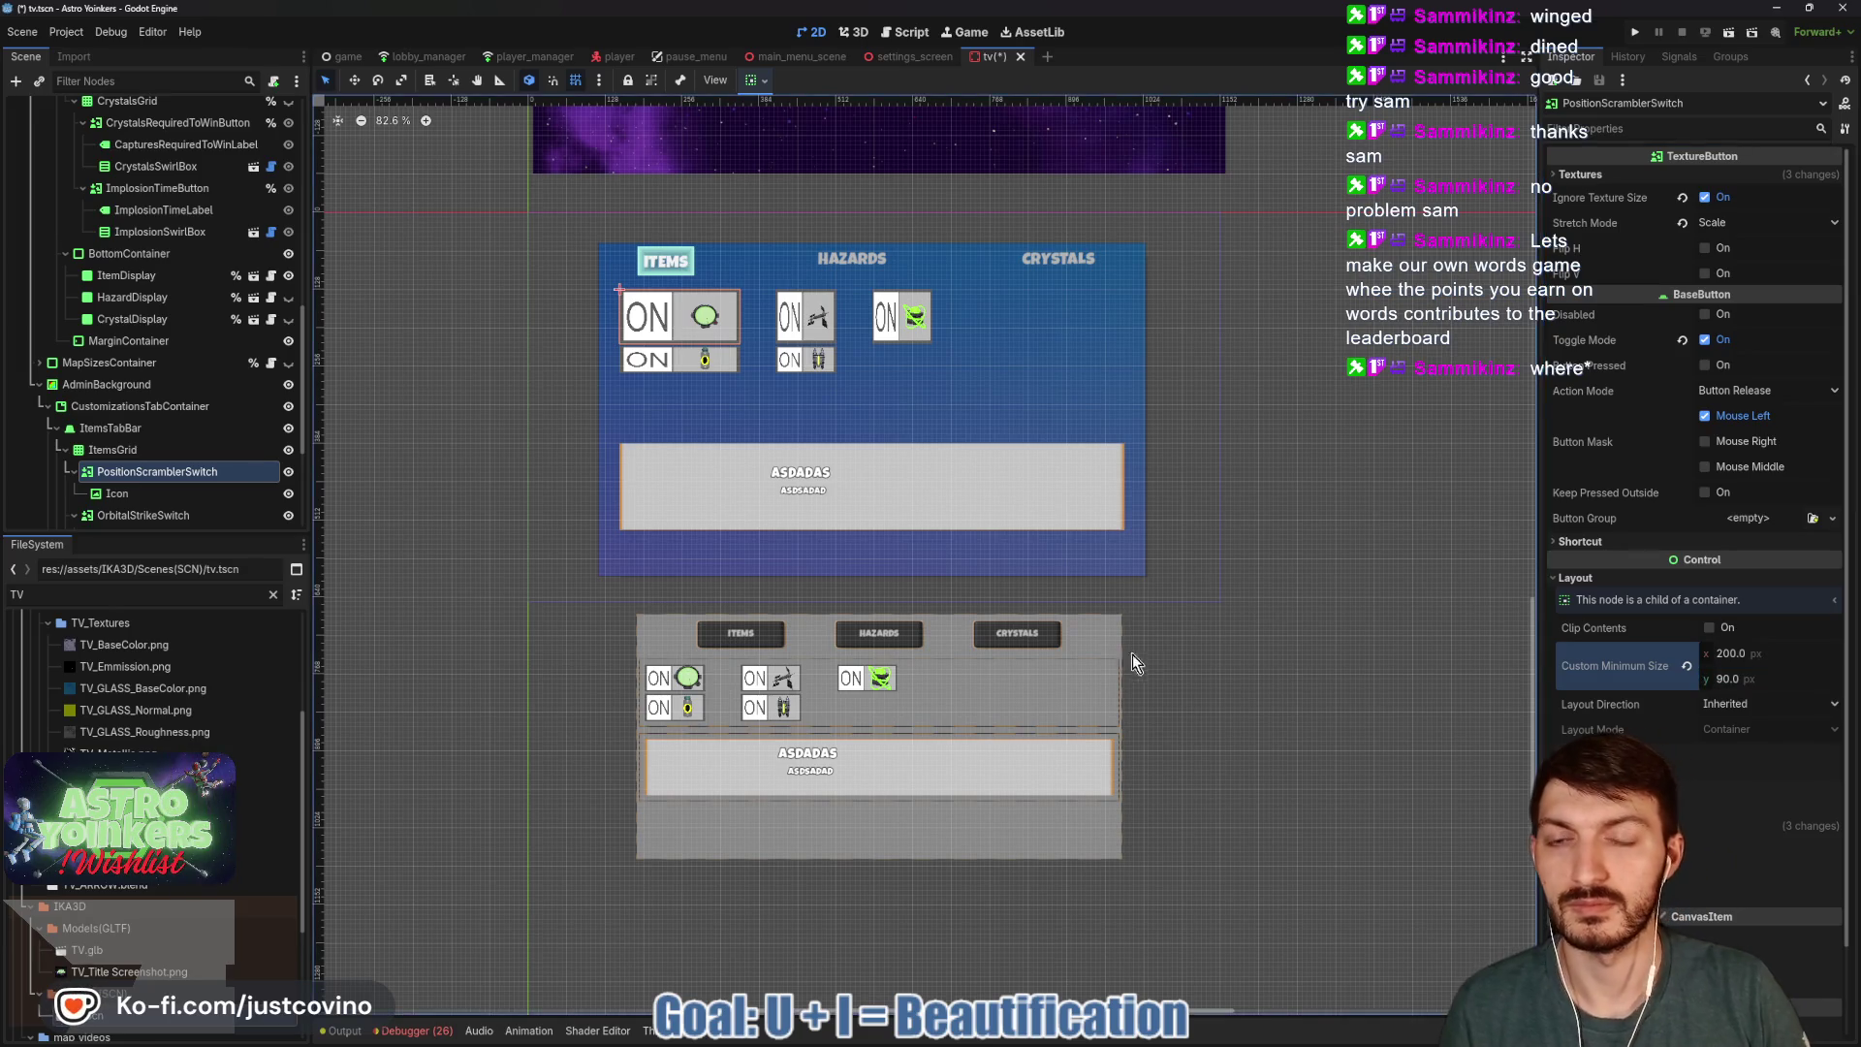
Give OrbitalStrike, PulsarEmitter, BlackHole and JetPack switches the same 200 × 90 minimum size.
click(155, 515)
scroll(169, 485, down, 3)
ctrl+click(154, 398)
ctrl+click(151, 442)
ctrl+click(148, 484)
scroll(176, 429, down, 2)
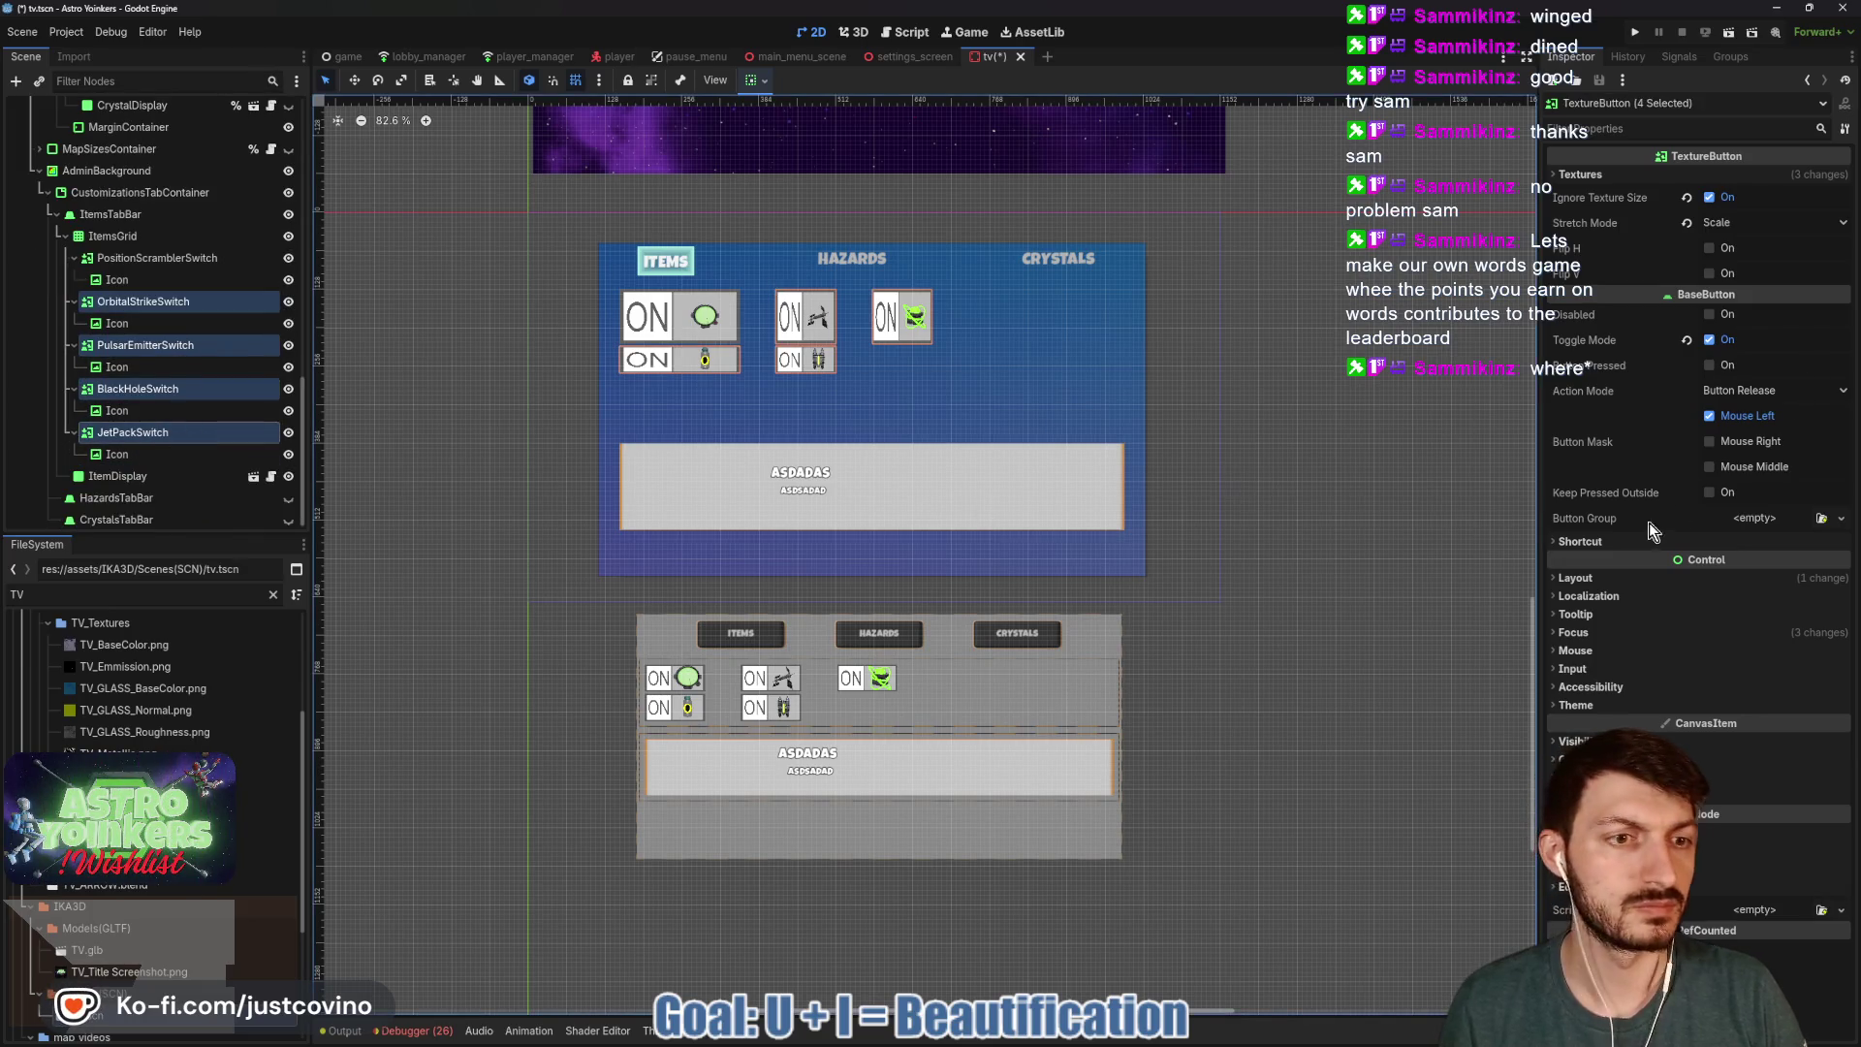
click(1590, 578)
click(1759, 624)
text(200)
key(Tab)
text(90)
key(Return)
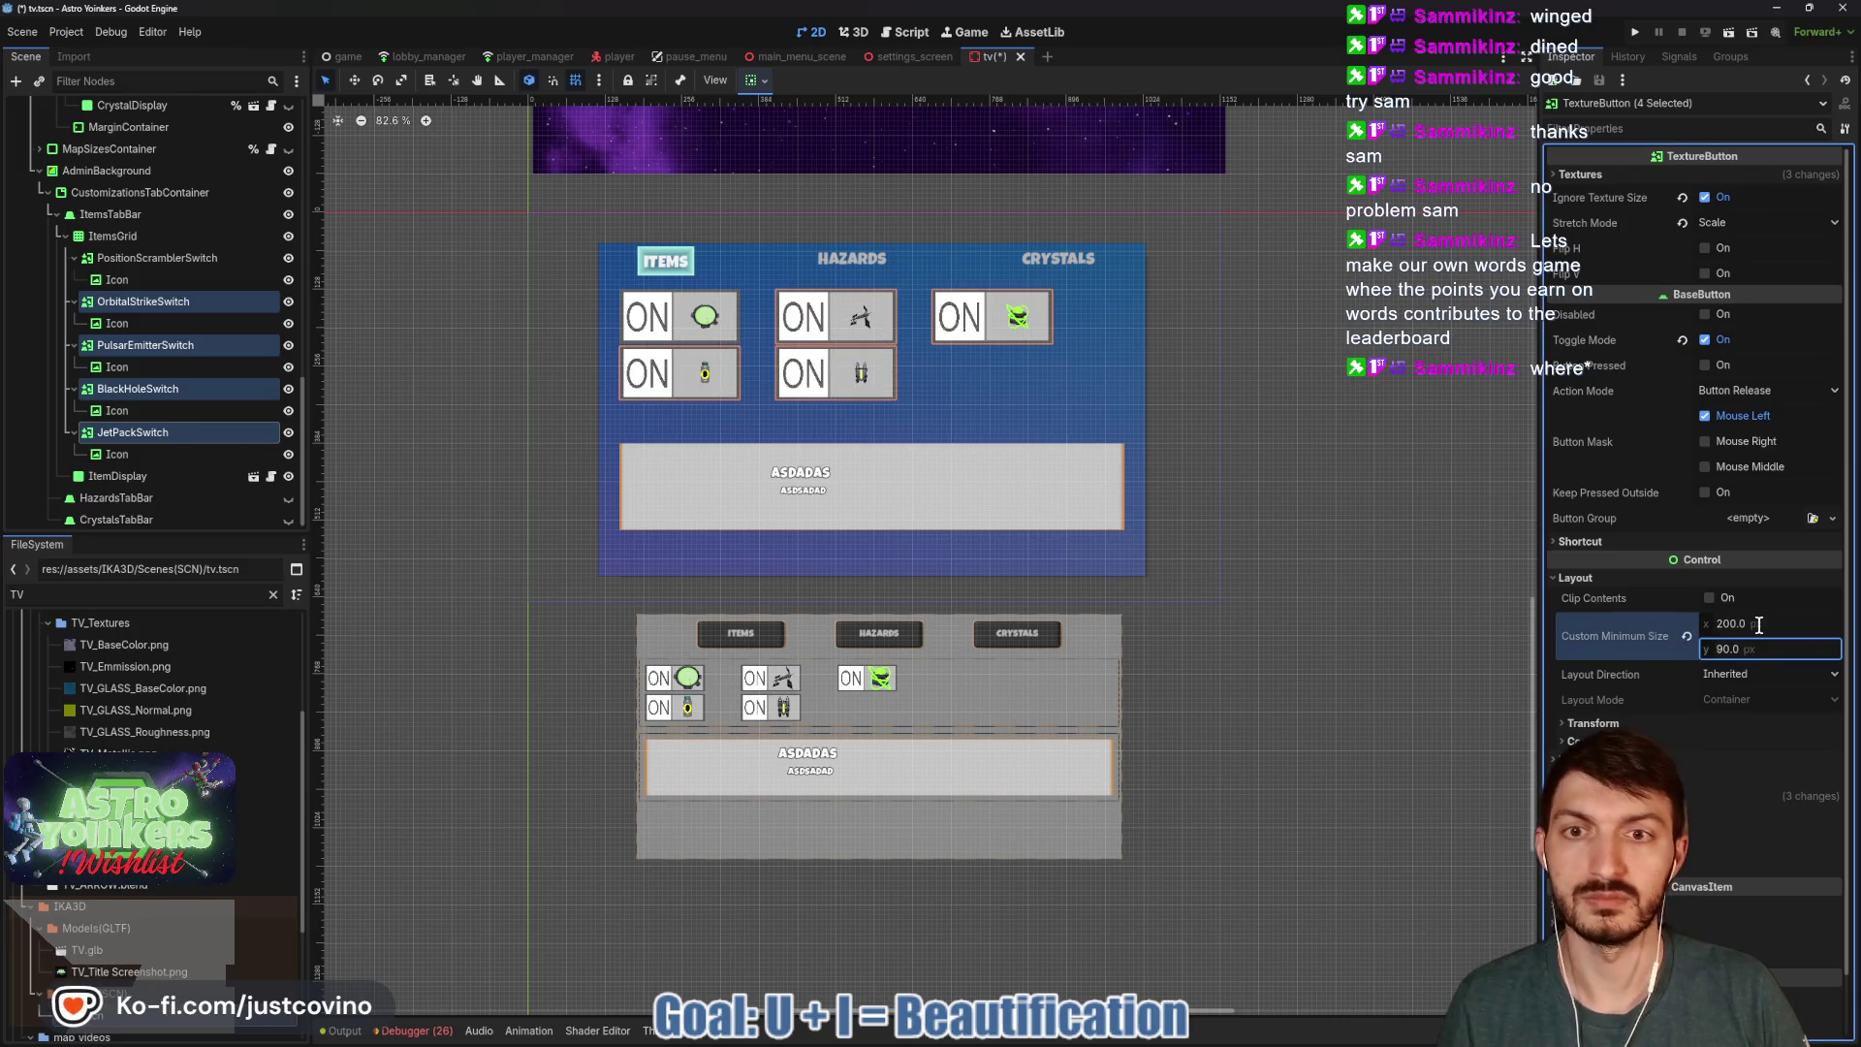
Give the switch Icon nodes a 100 × 100 custom minimum size, then select PositionScrambler's Icon.
click(153, 454)
ctrl+click(135, 410)
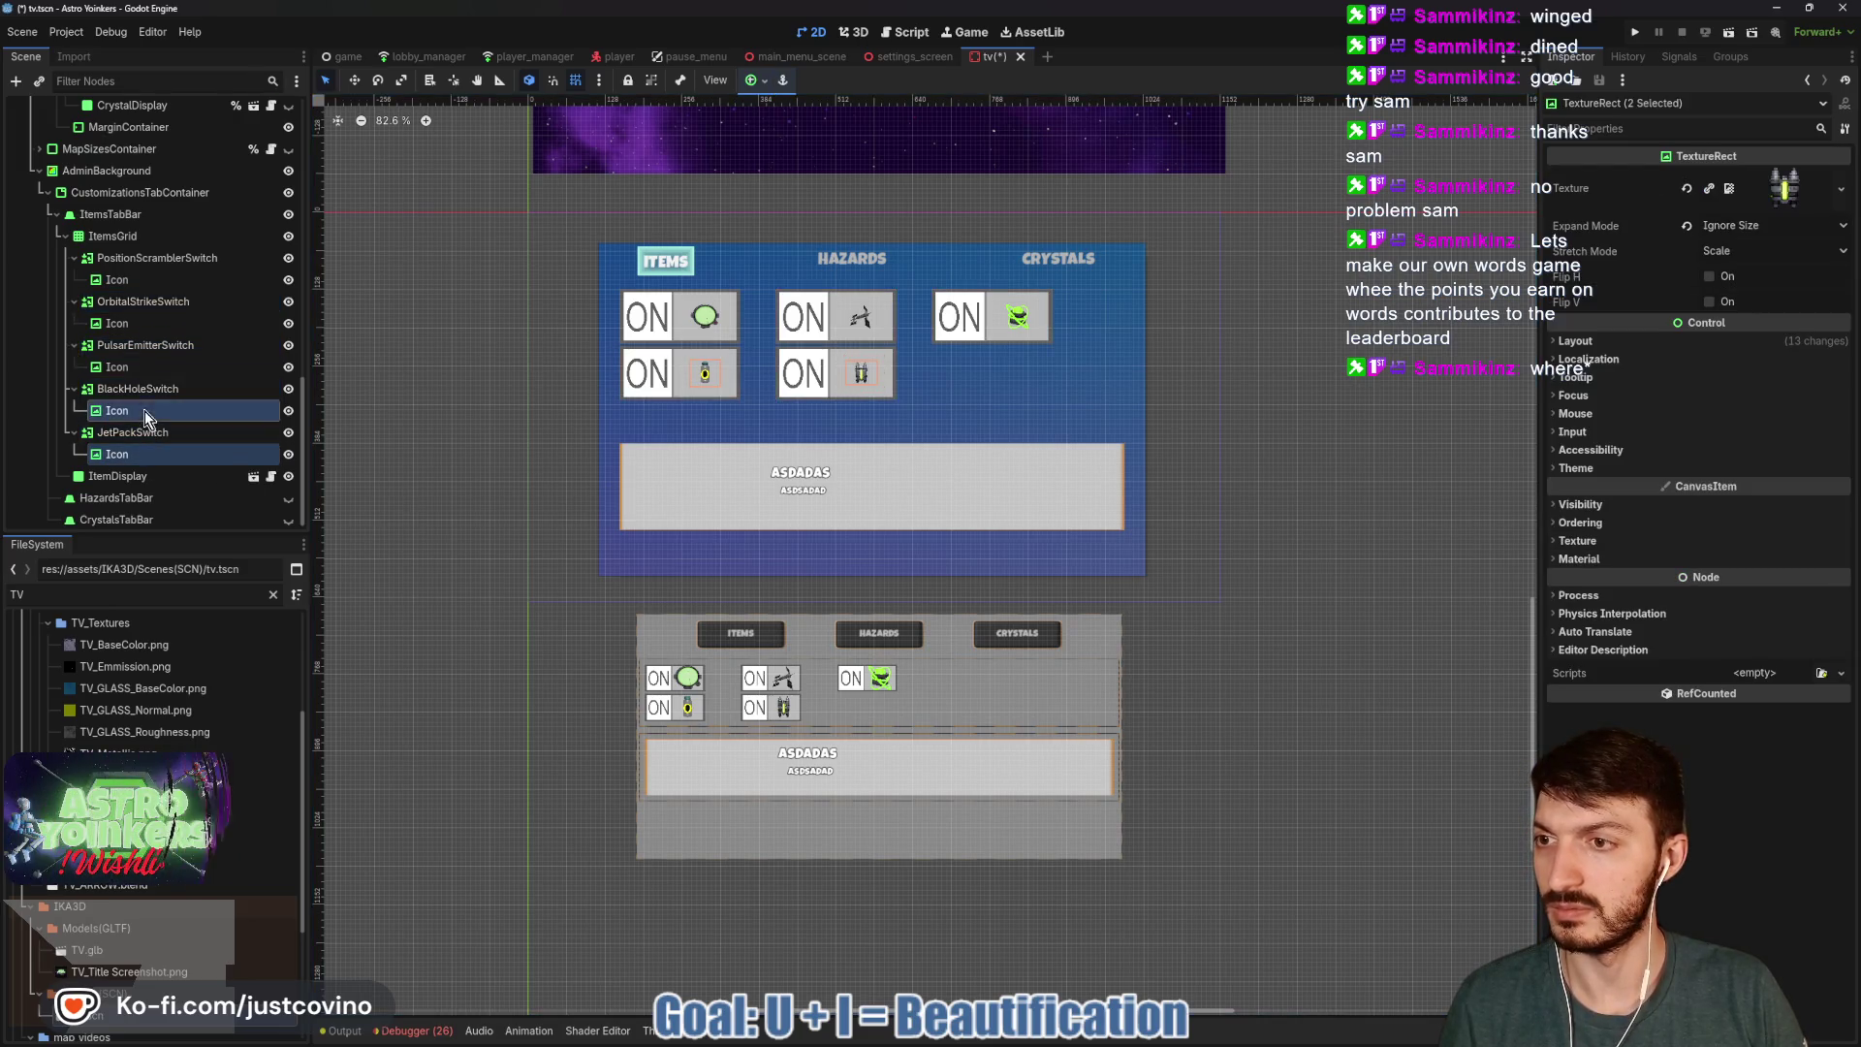
ctrl+click(136, 366)
ctrl+click(138, 323)
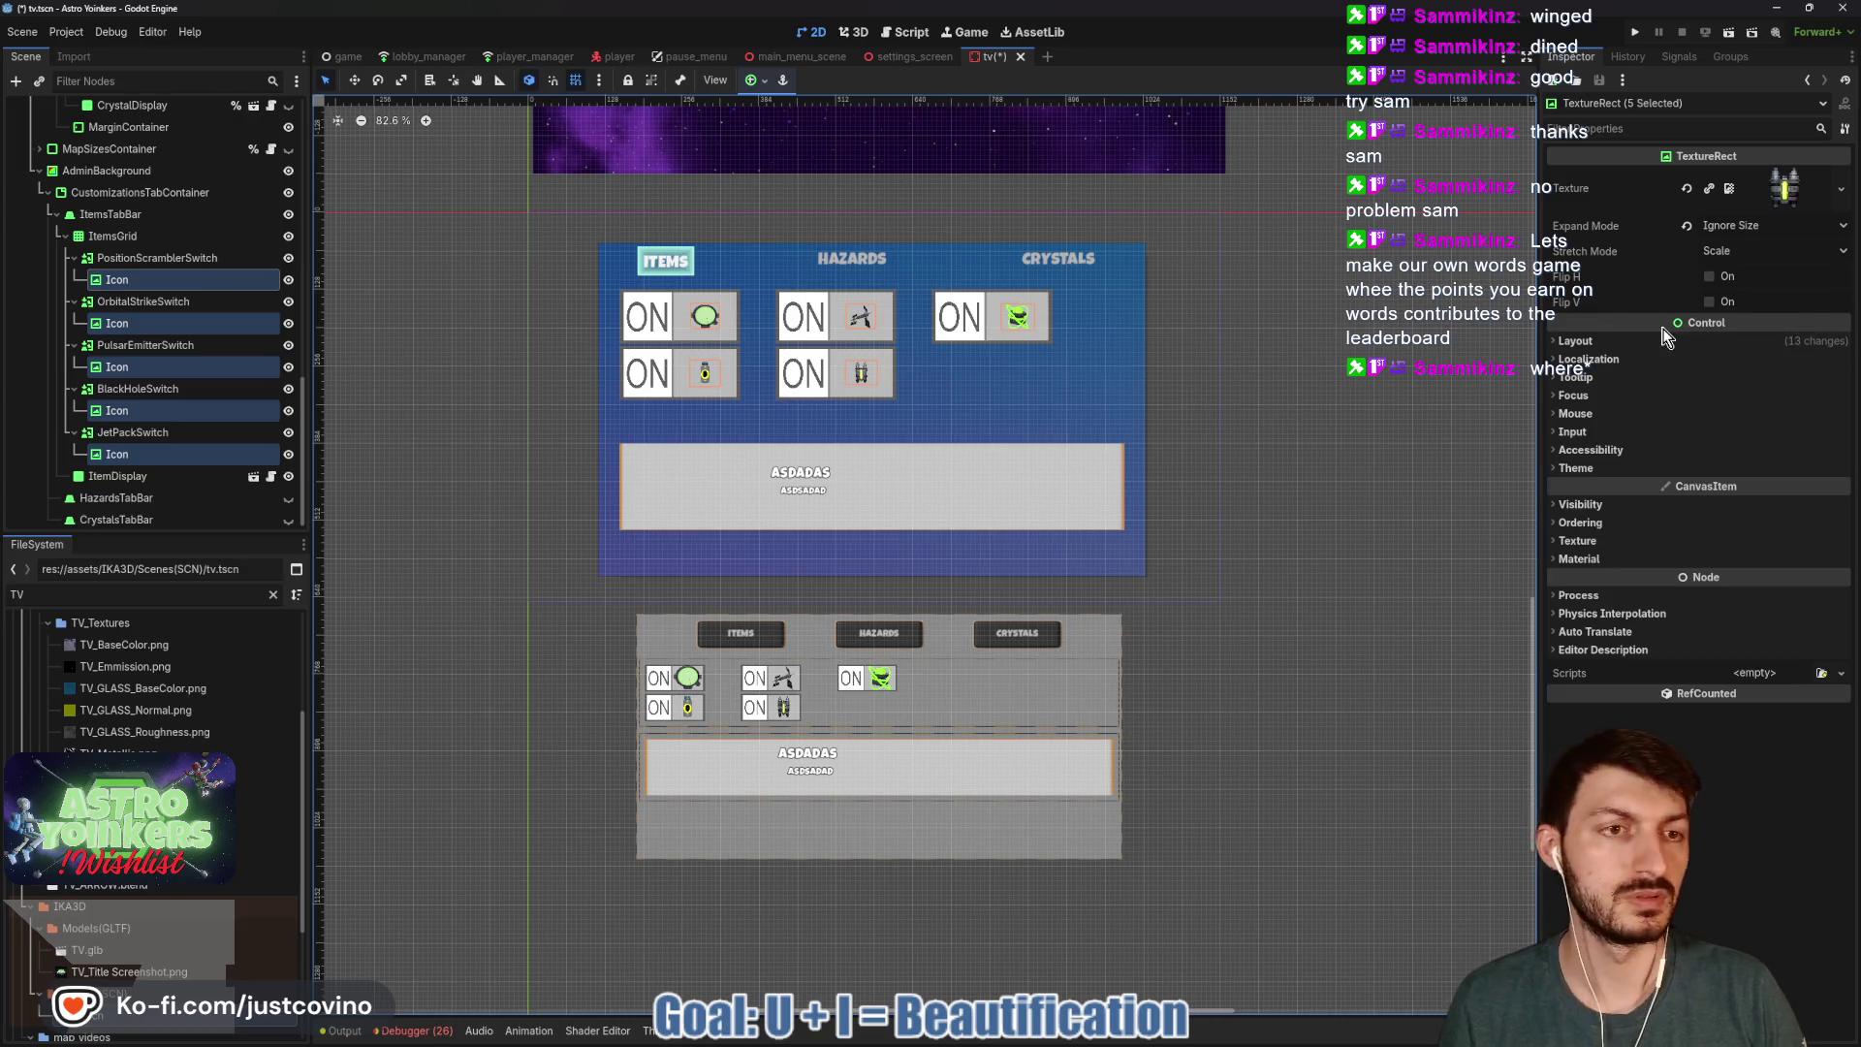
click(1667, 341)
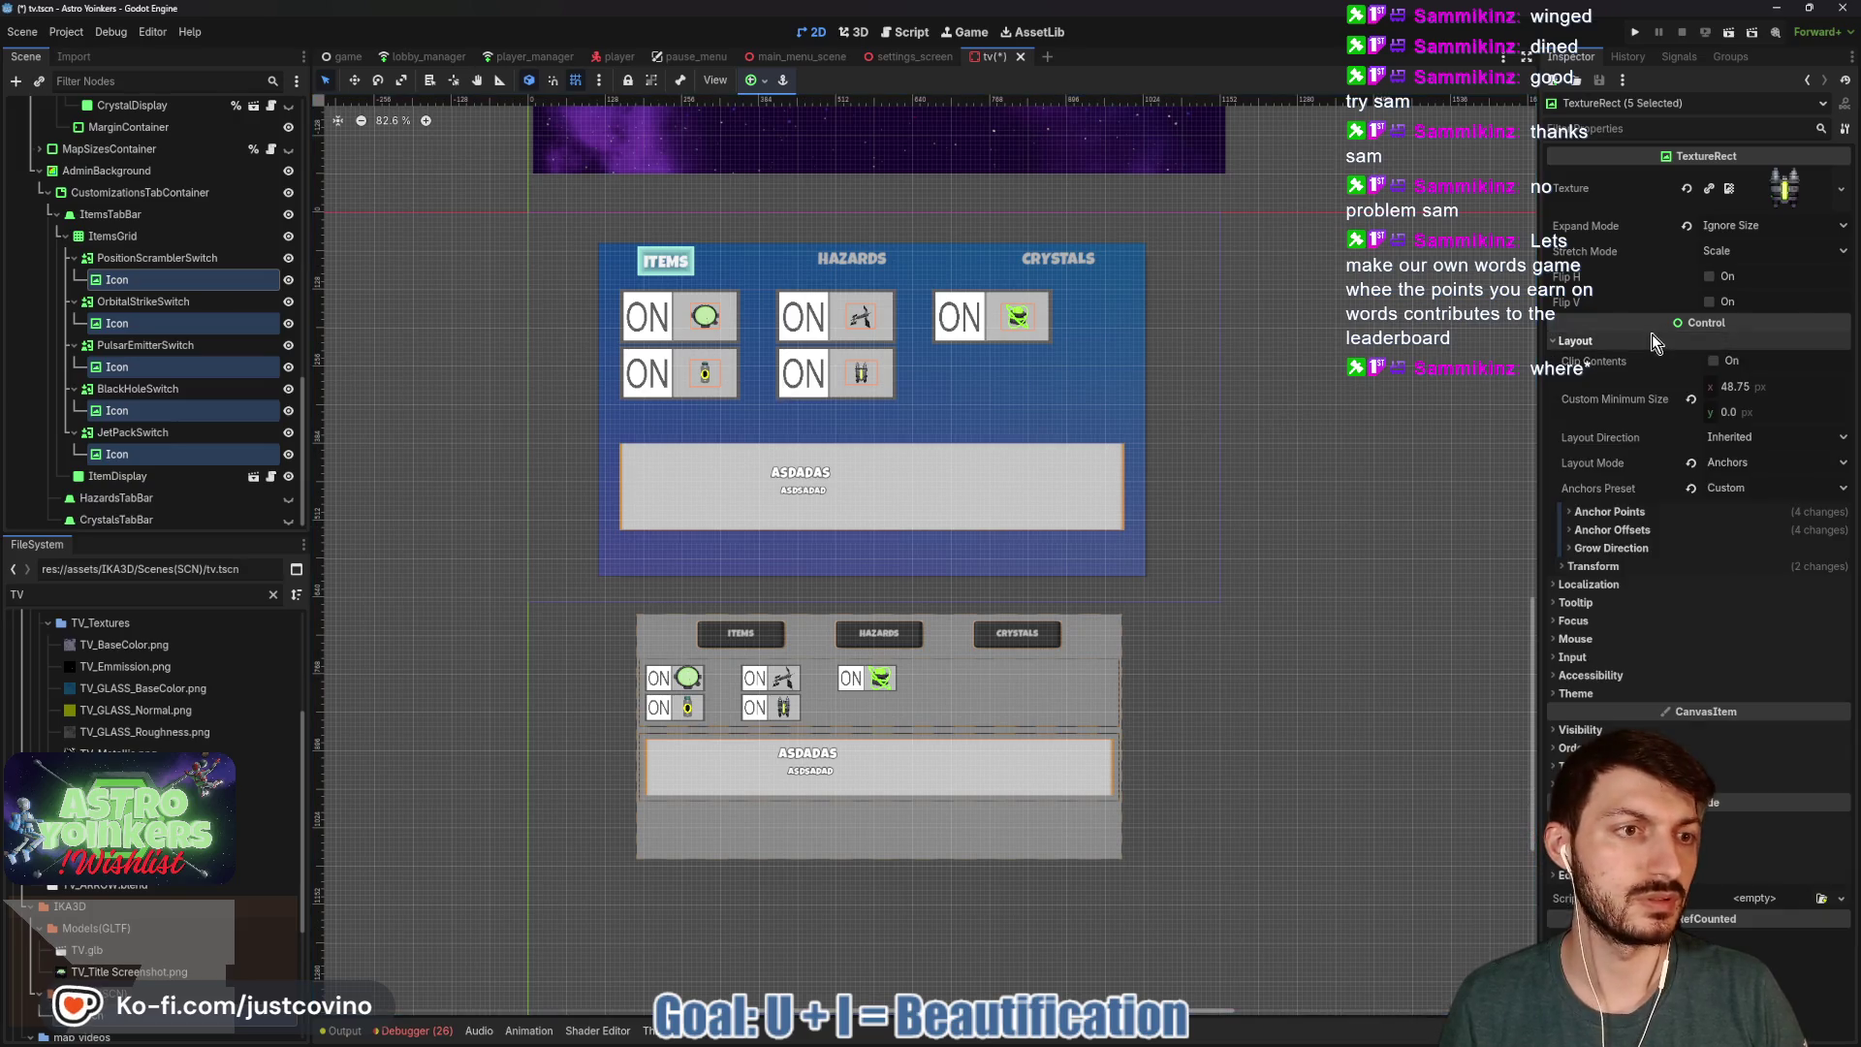
click(1758, 385)
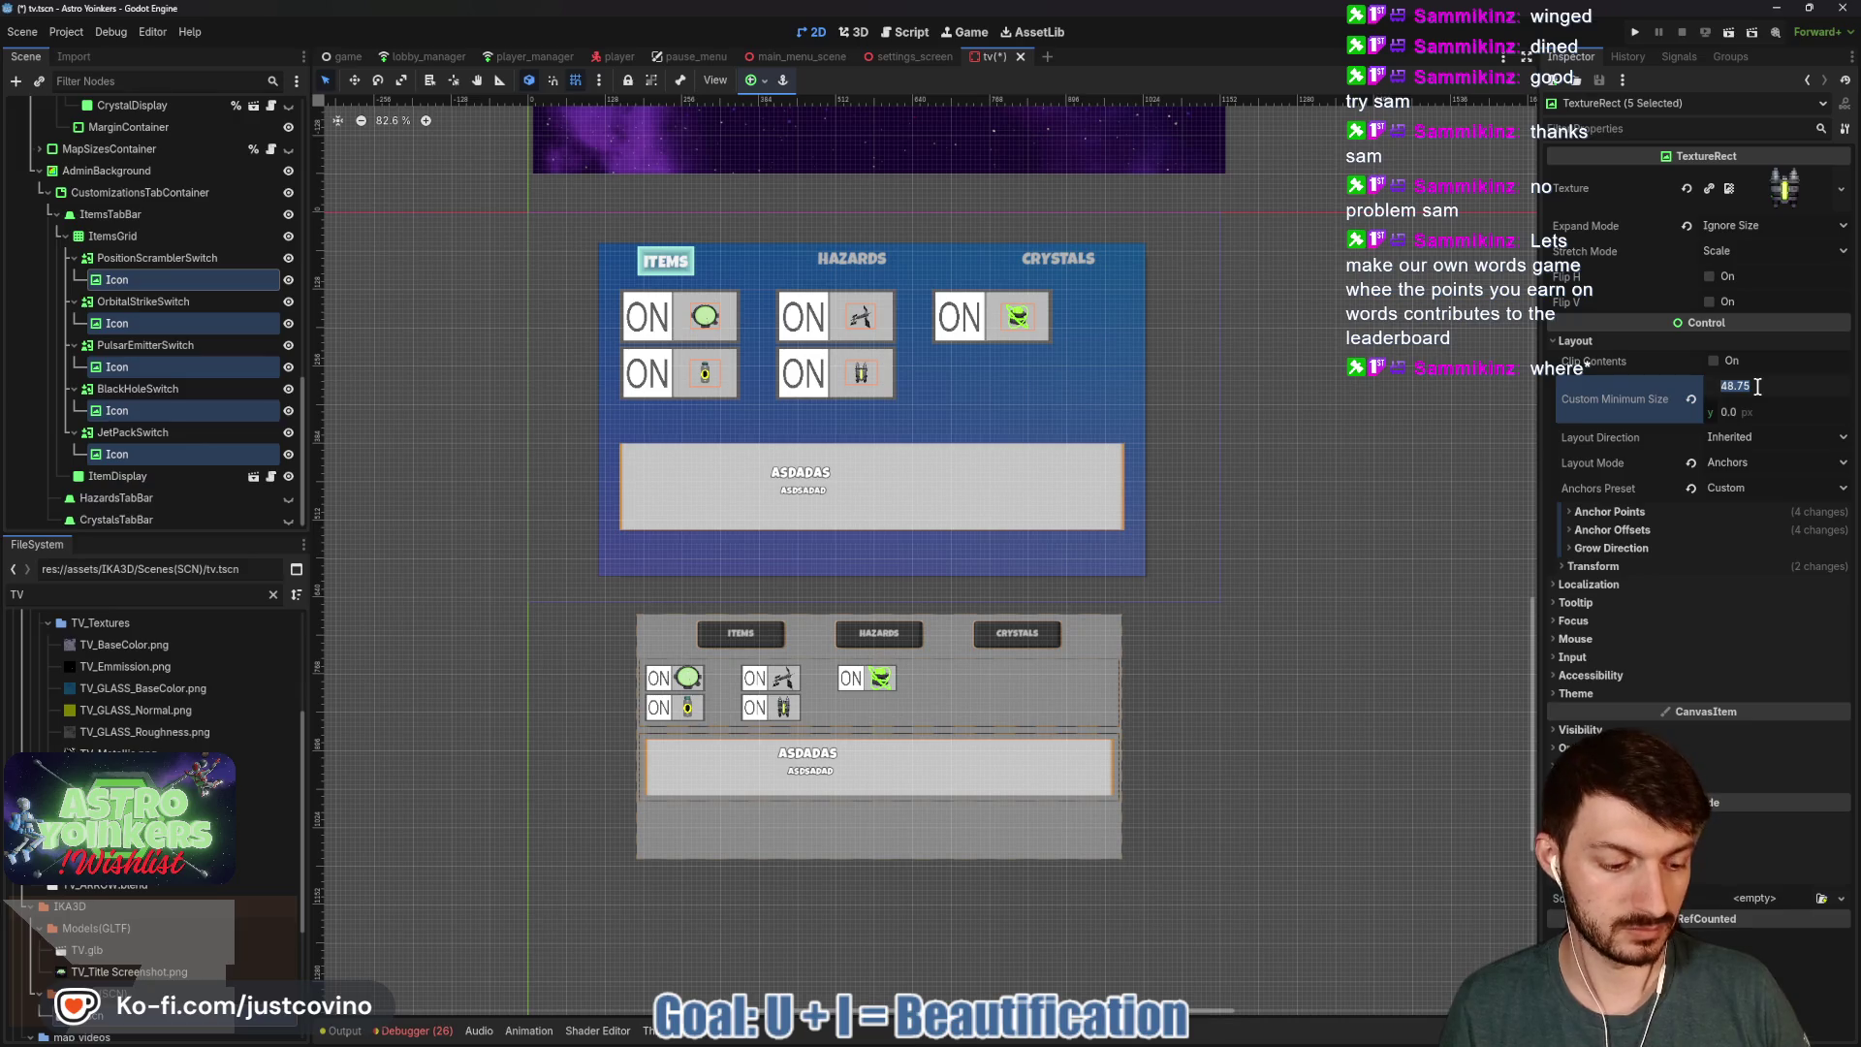
text(100)
key(Return)
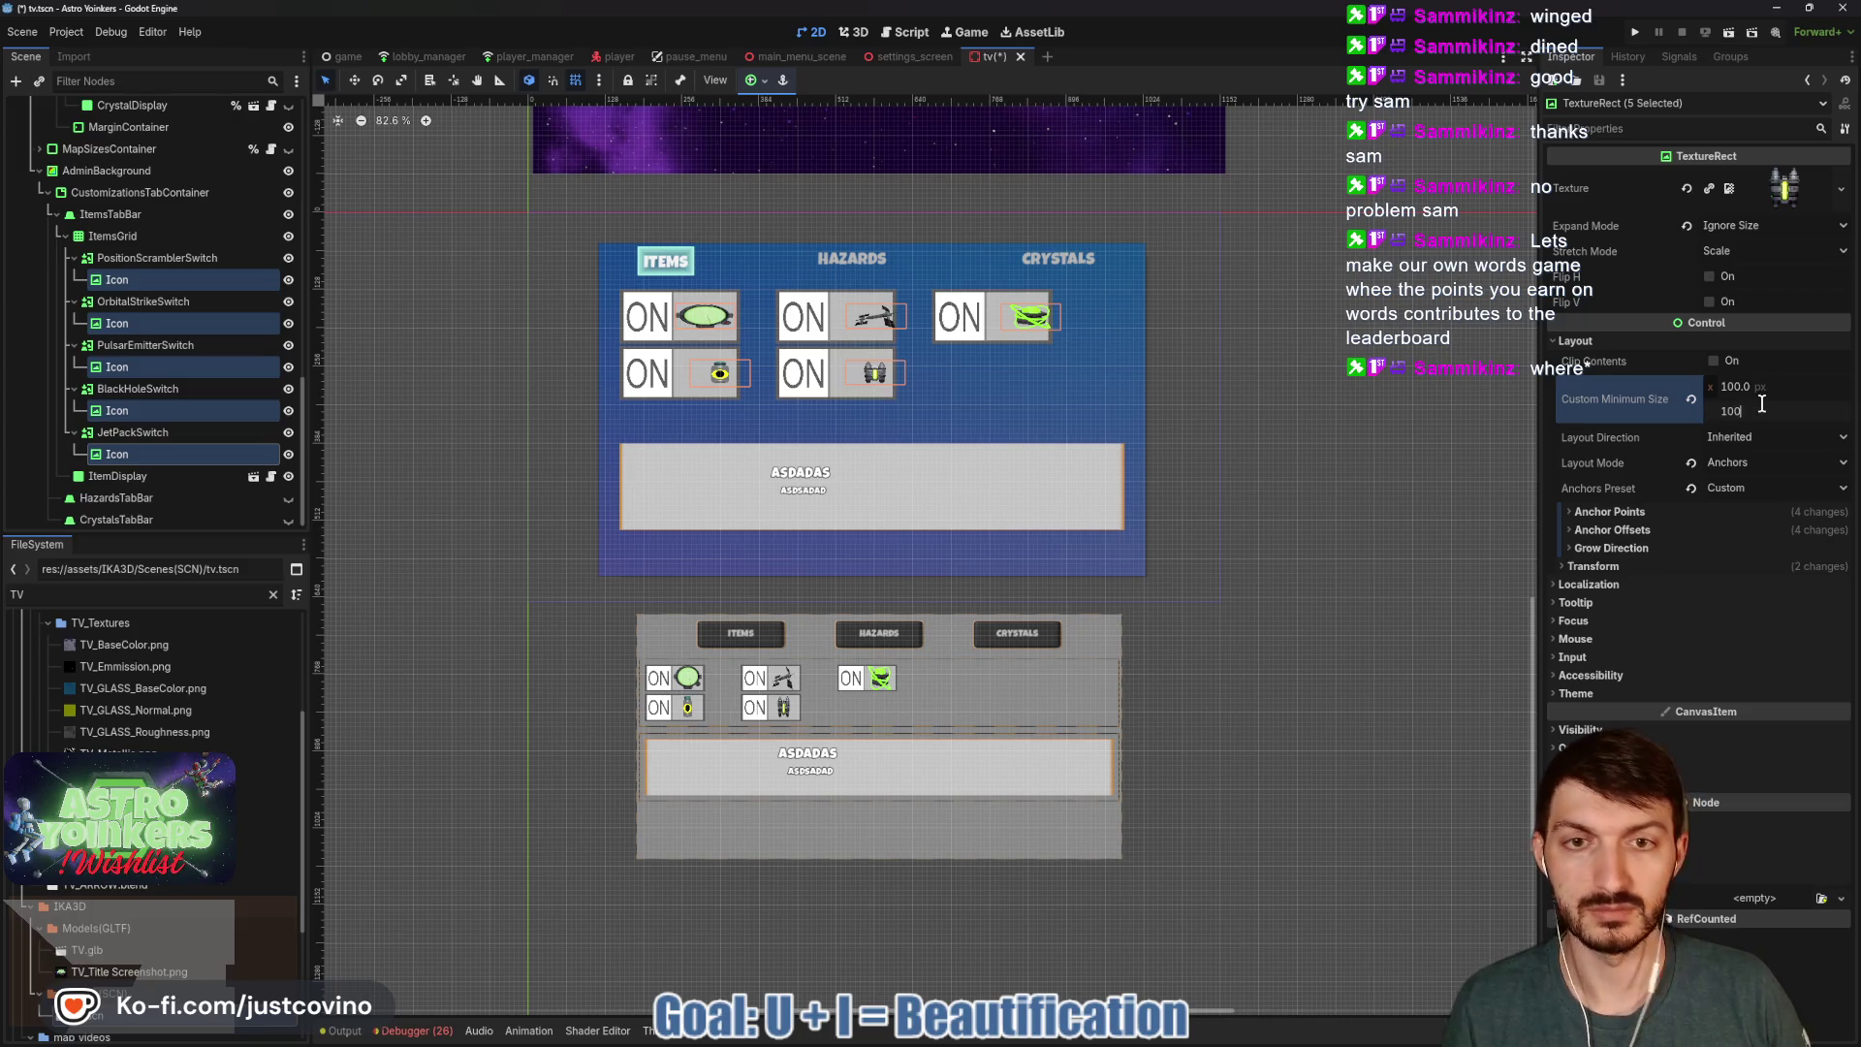
key(Return)
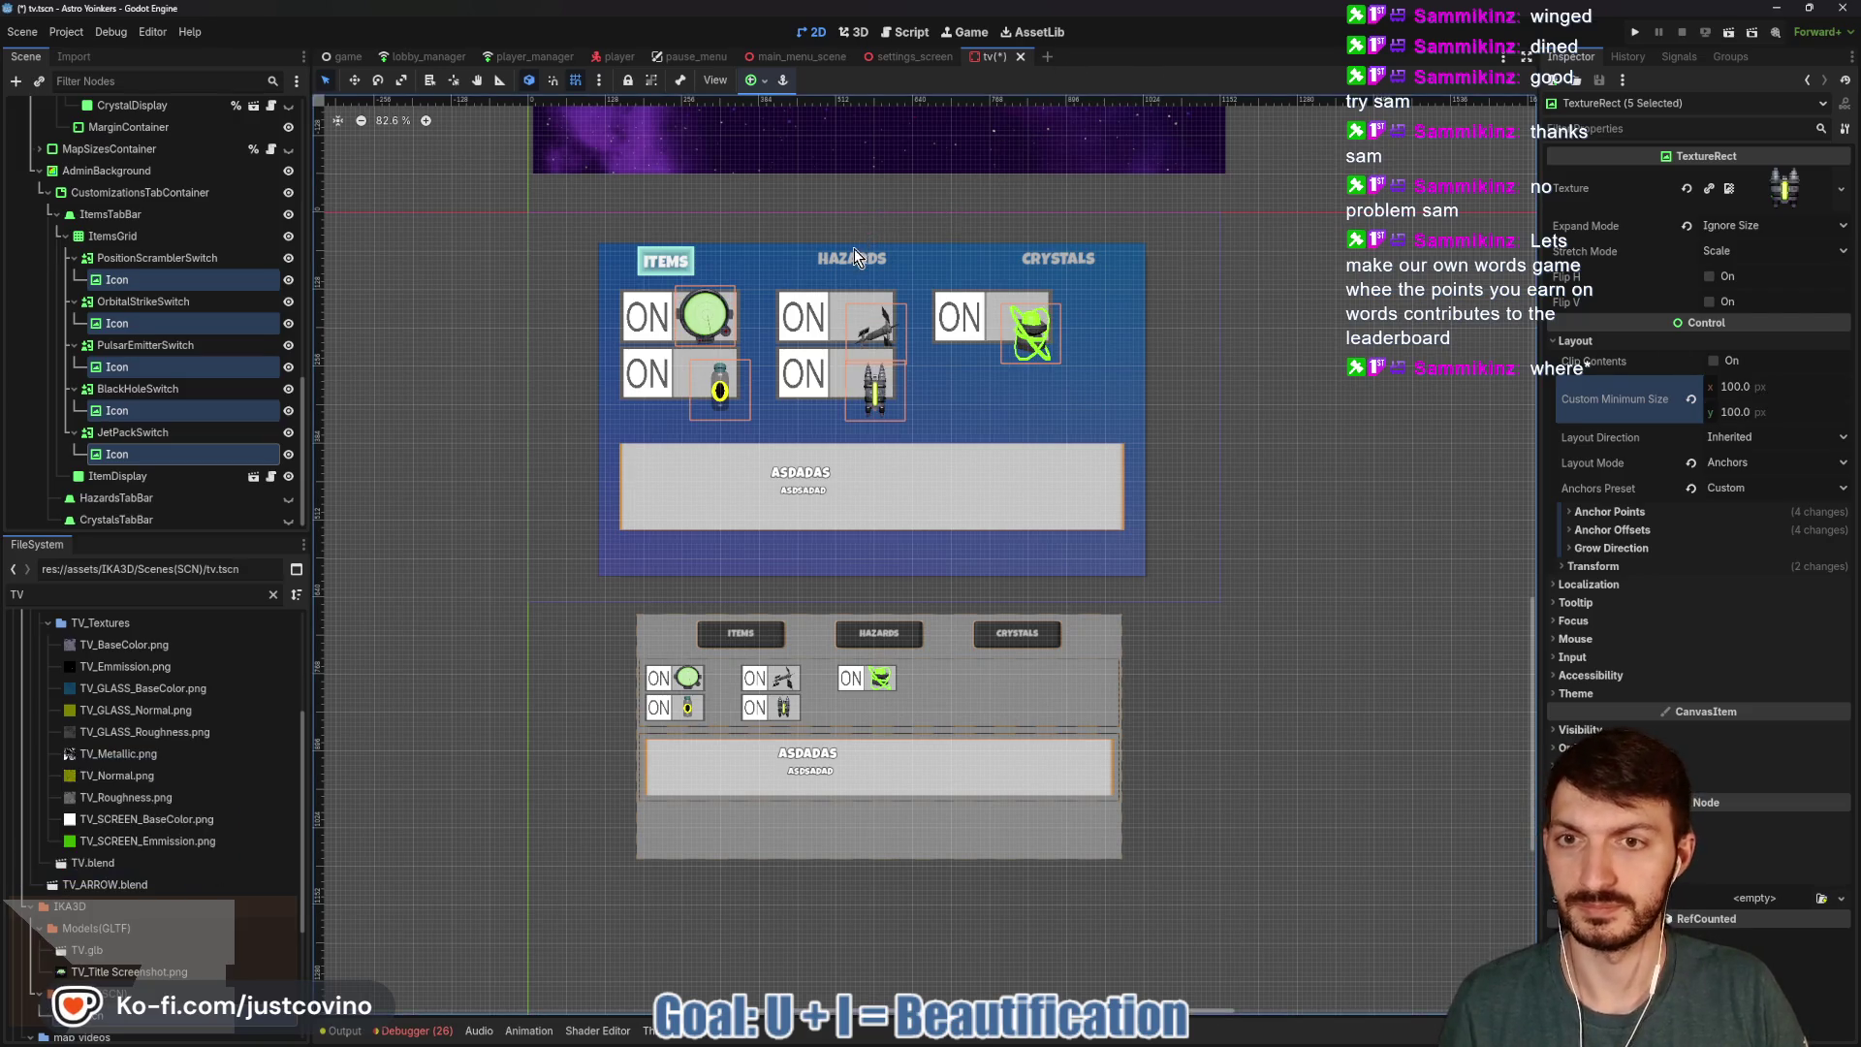
click(147, 281)
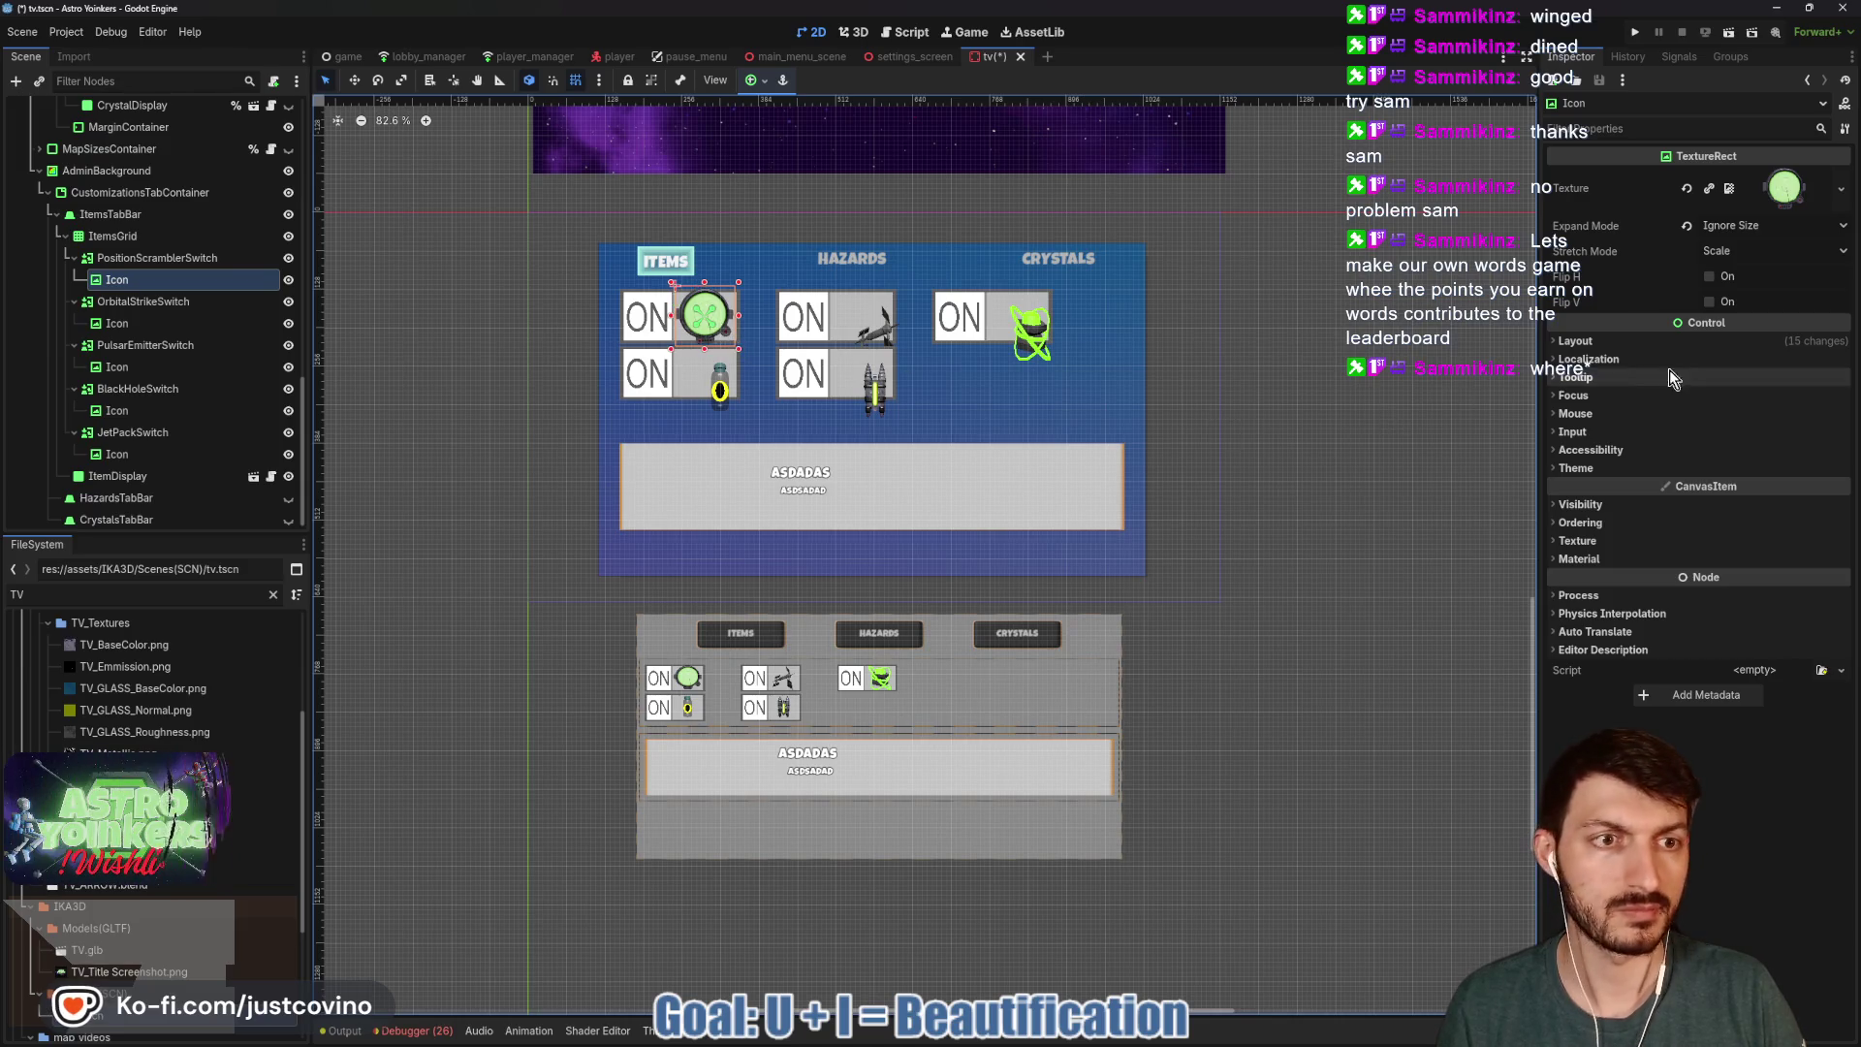
Reset the PositionScrambler Icon's minimum size to zero and shrink it slightly.
click(1668, 341)
click(1693, 429)
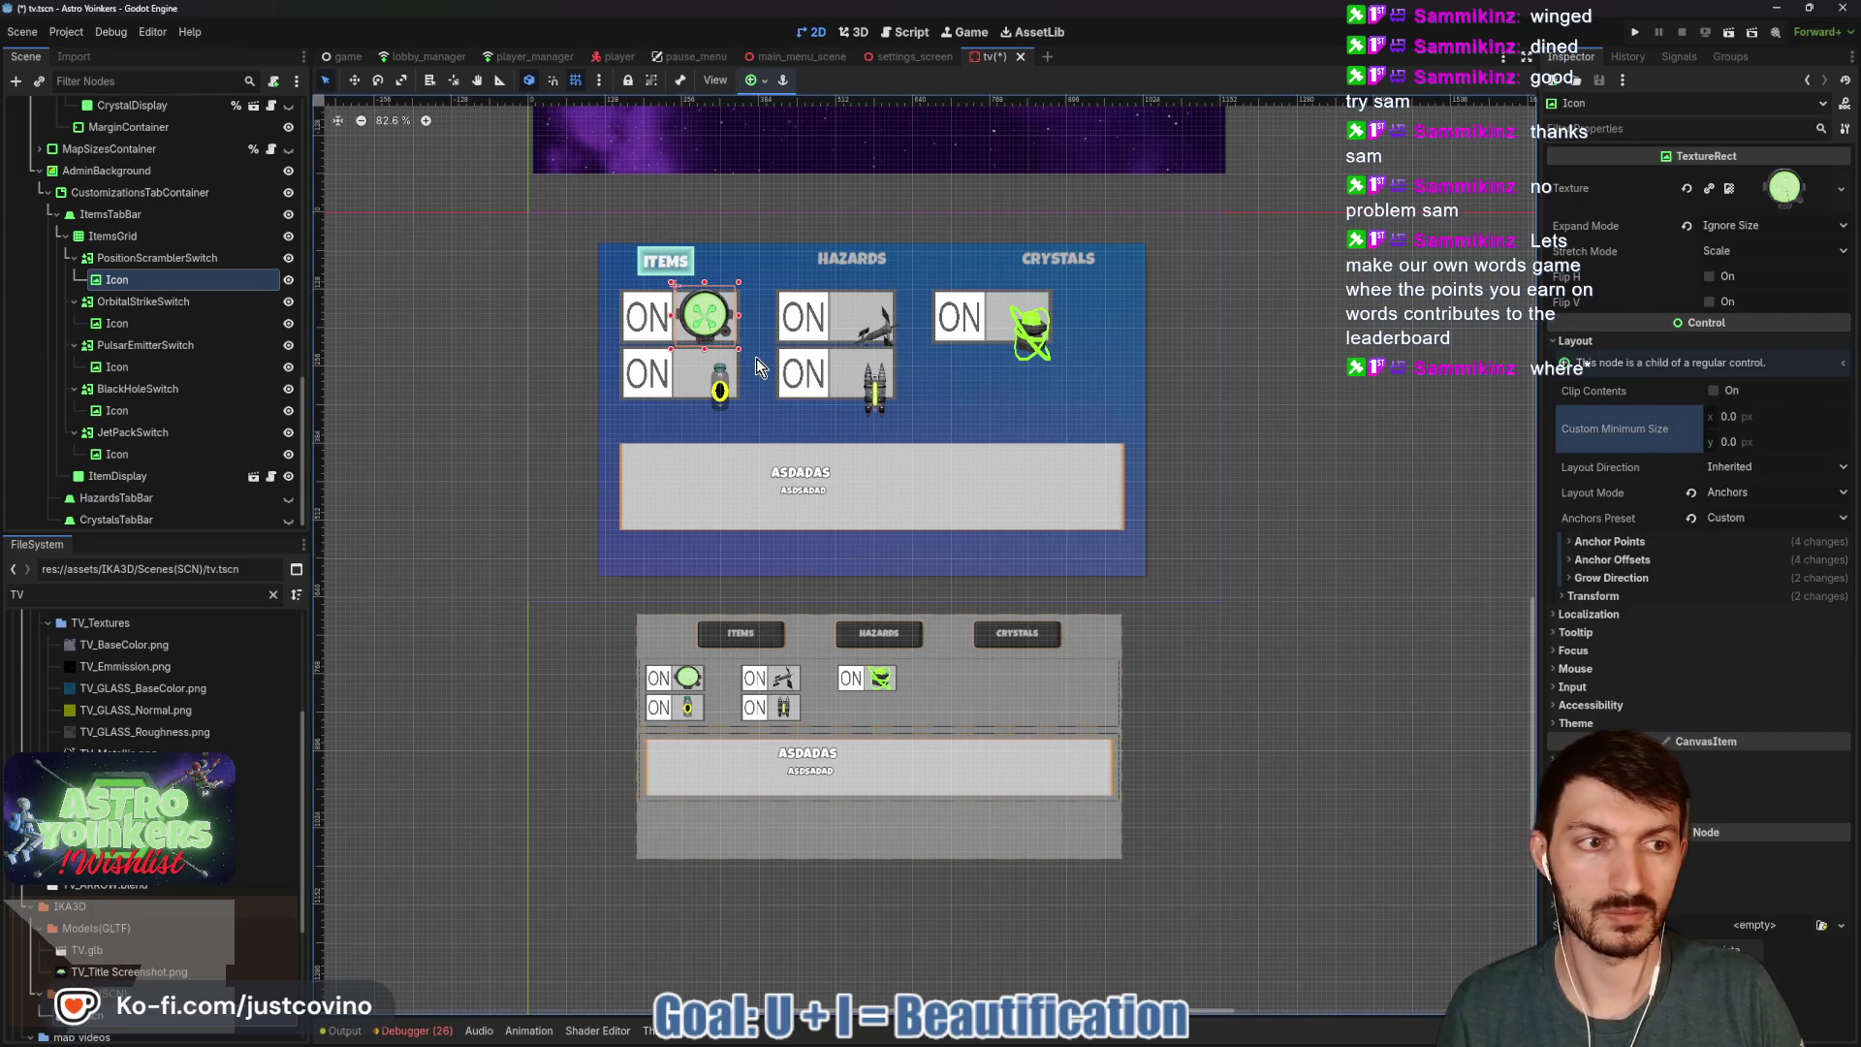
drag(738, 350, 731, 341)
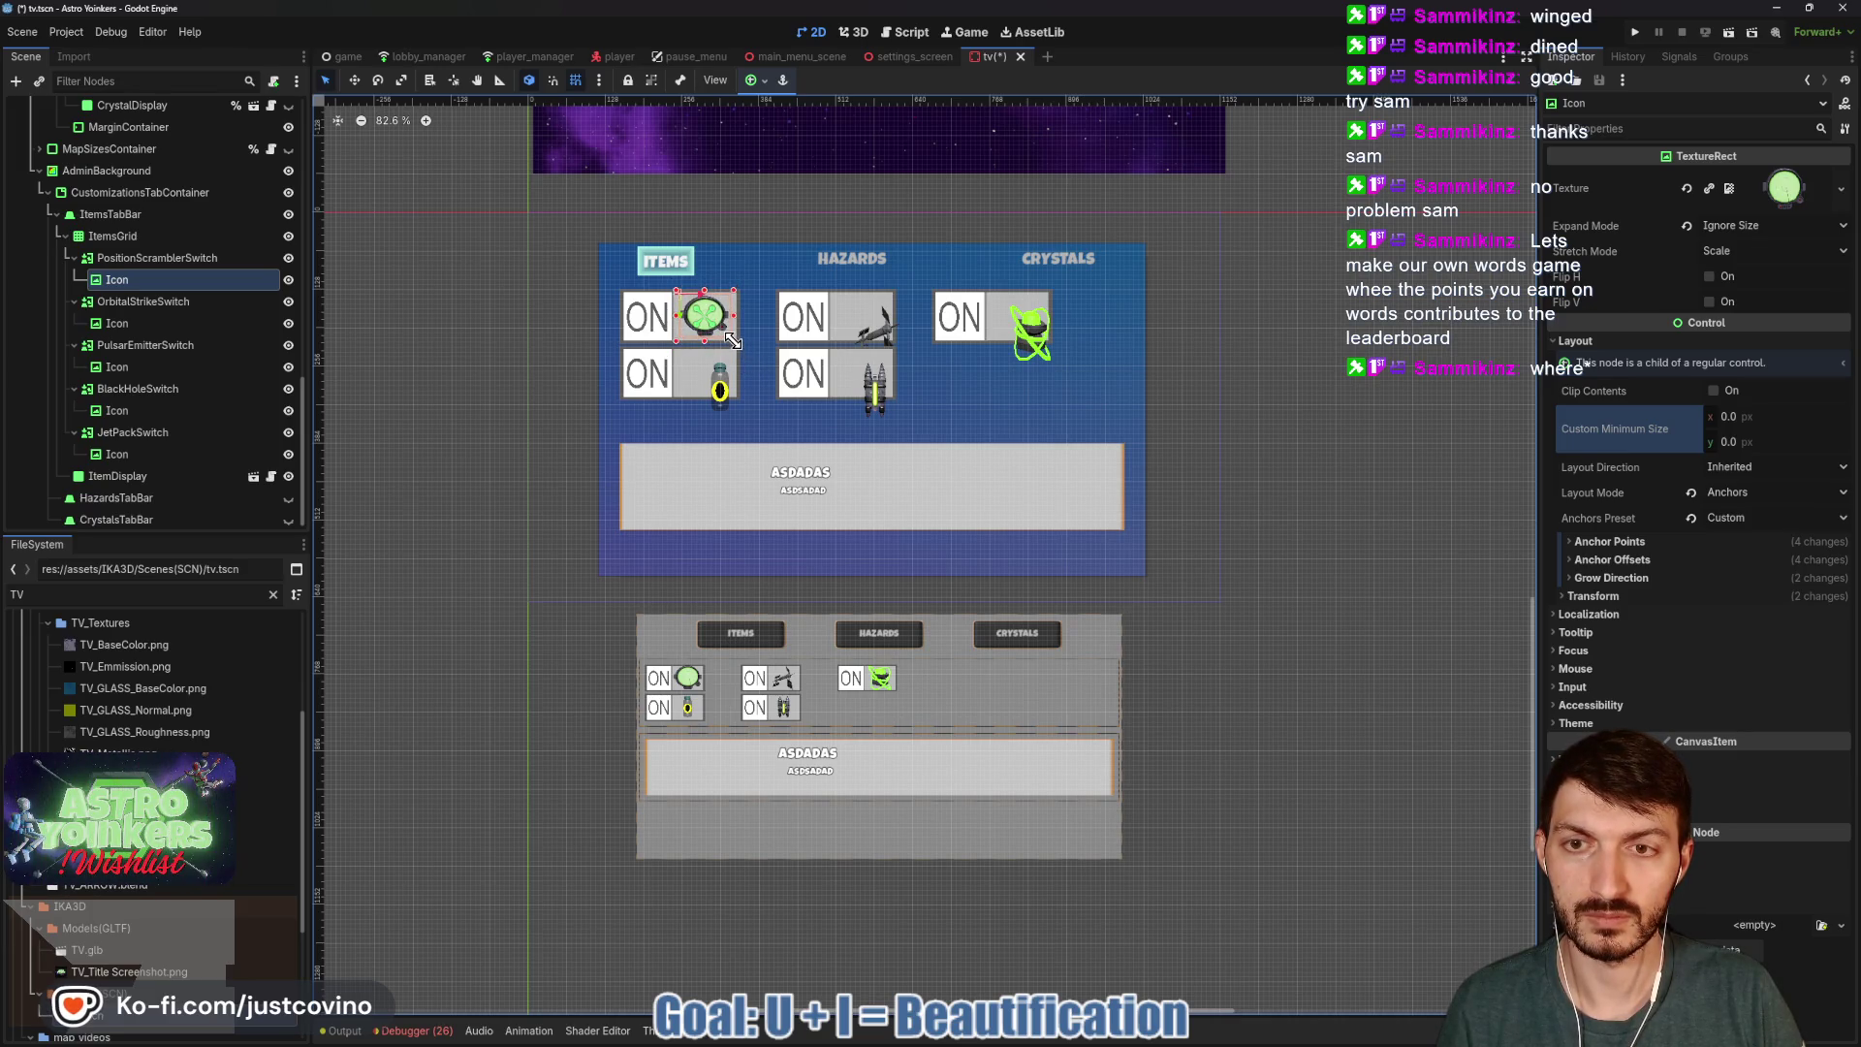
Move the OrbitalStrike Icon up-left and reset its minimum size to zero.
click(145, 323)
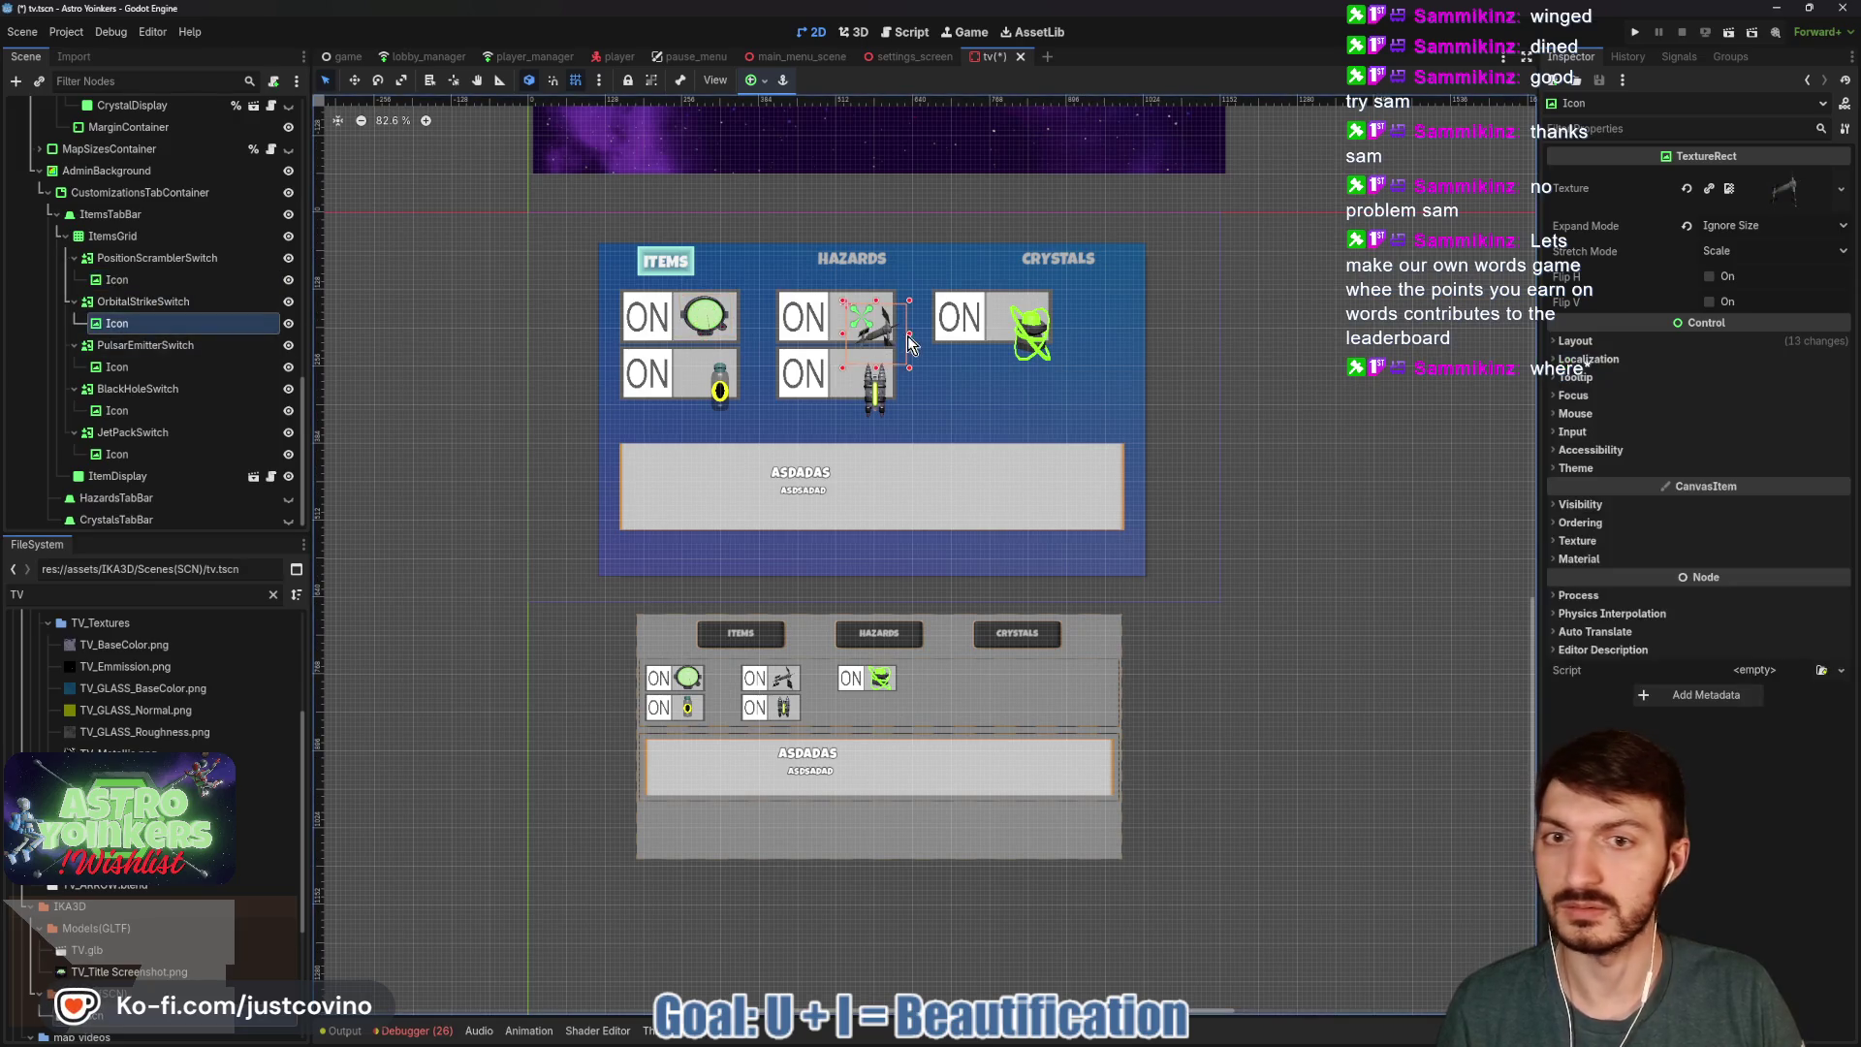
drag(884, 335, 869, 317)
key(q)
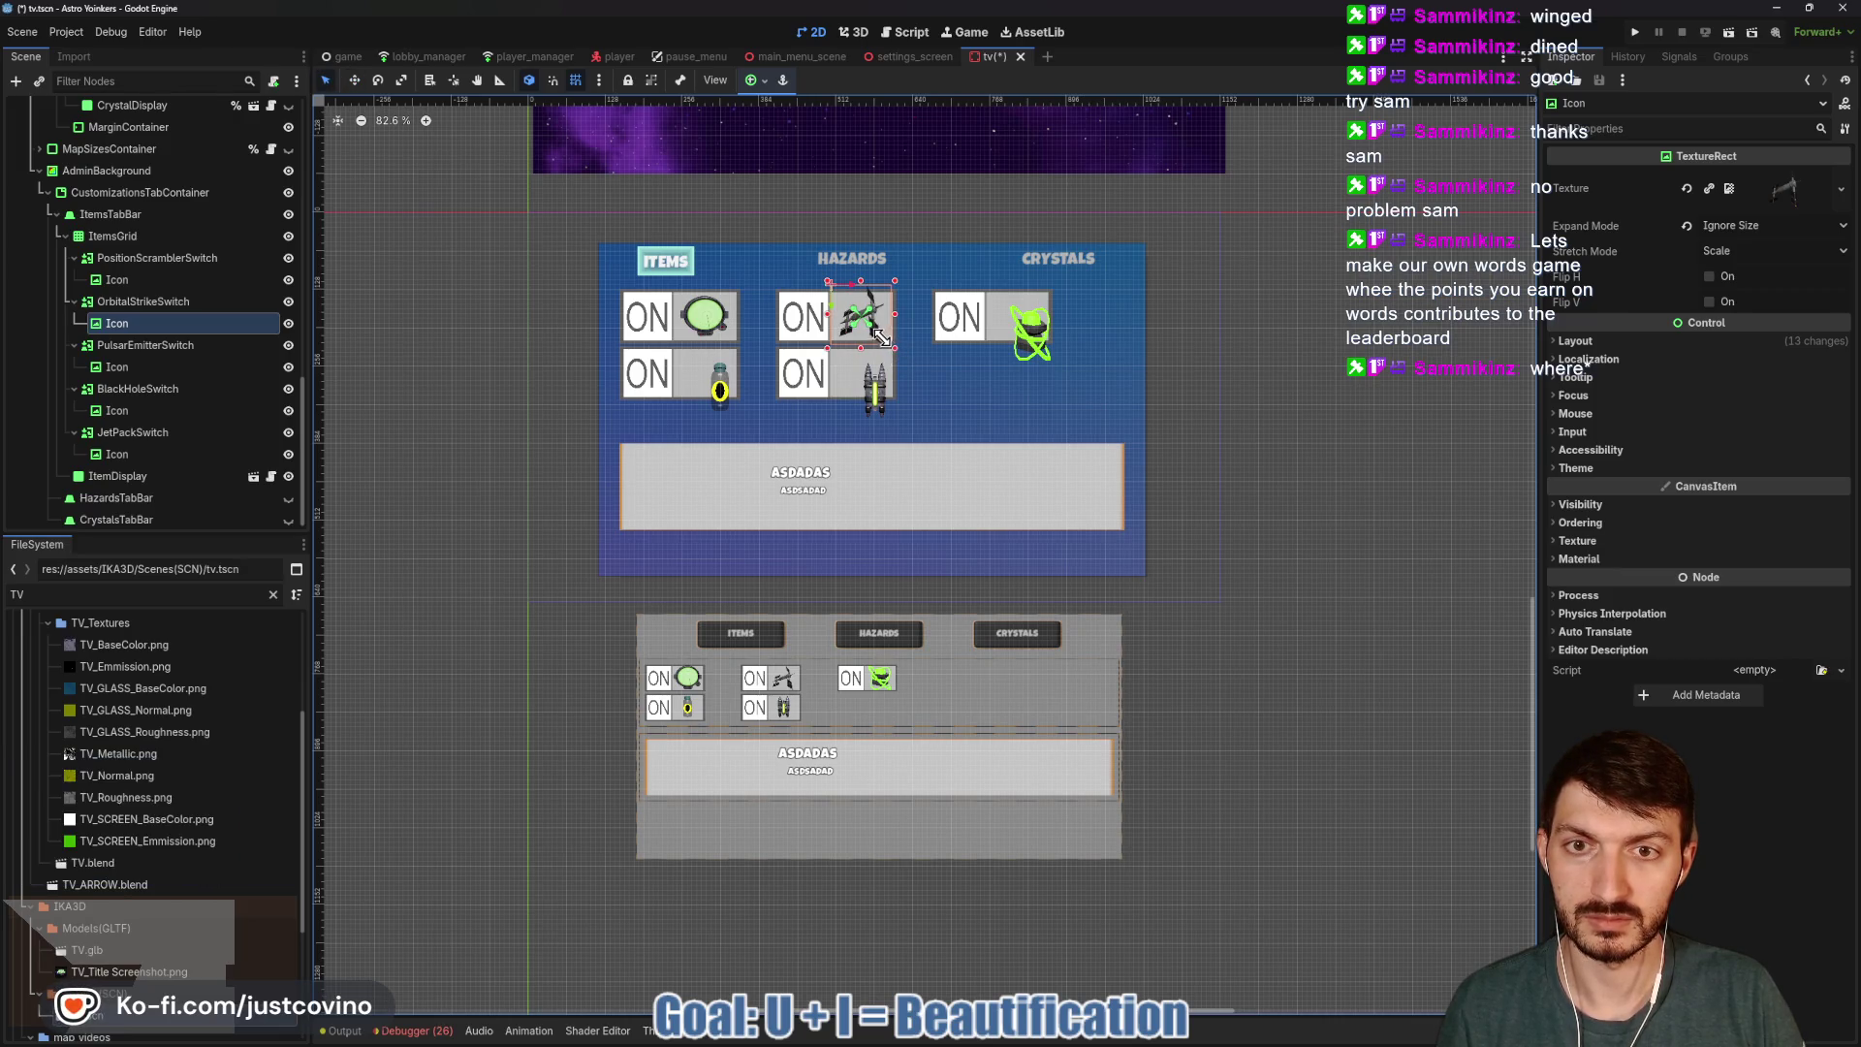
click(1576, 340)
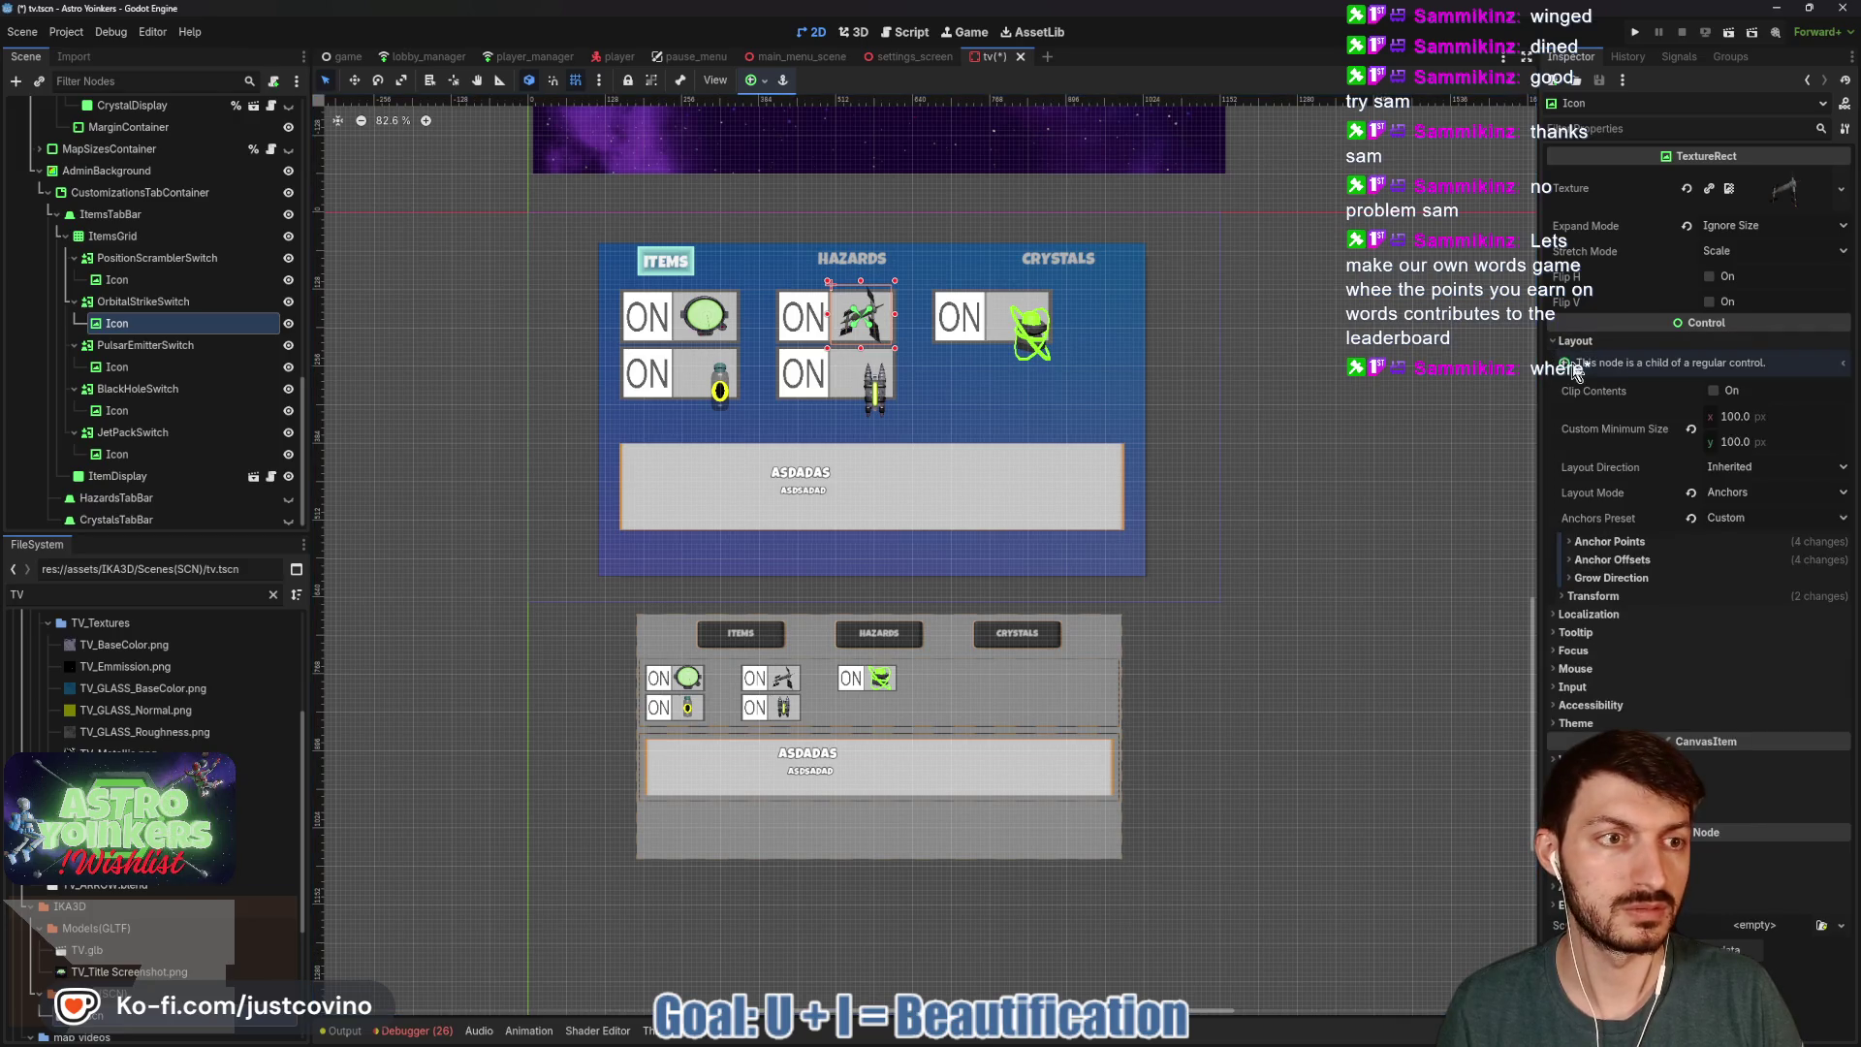
click(1693, 430)
key(w)
drag(863, 320, 861, 320)
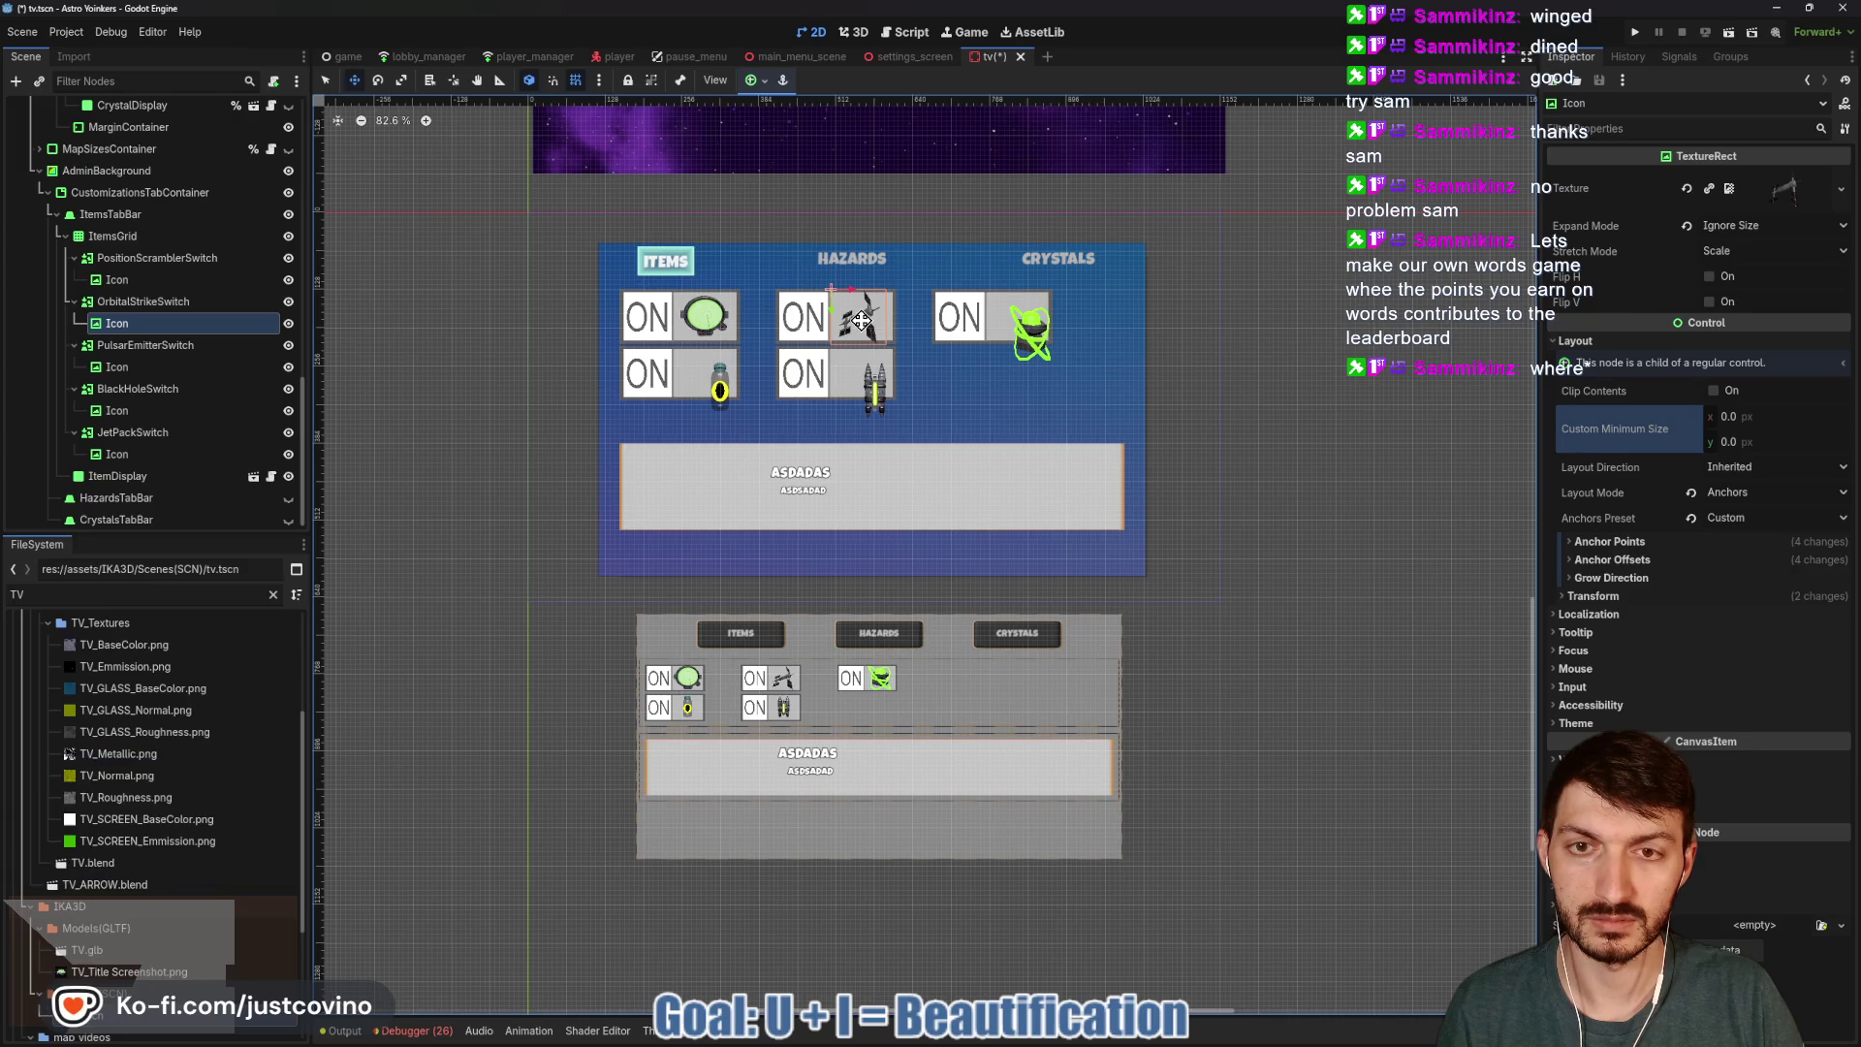
Shrink the satellite icon from its corners so it sits centred in its tile.
scroll(862, 320, up, 5)
key(q)
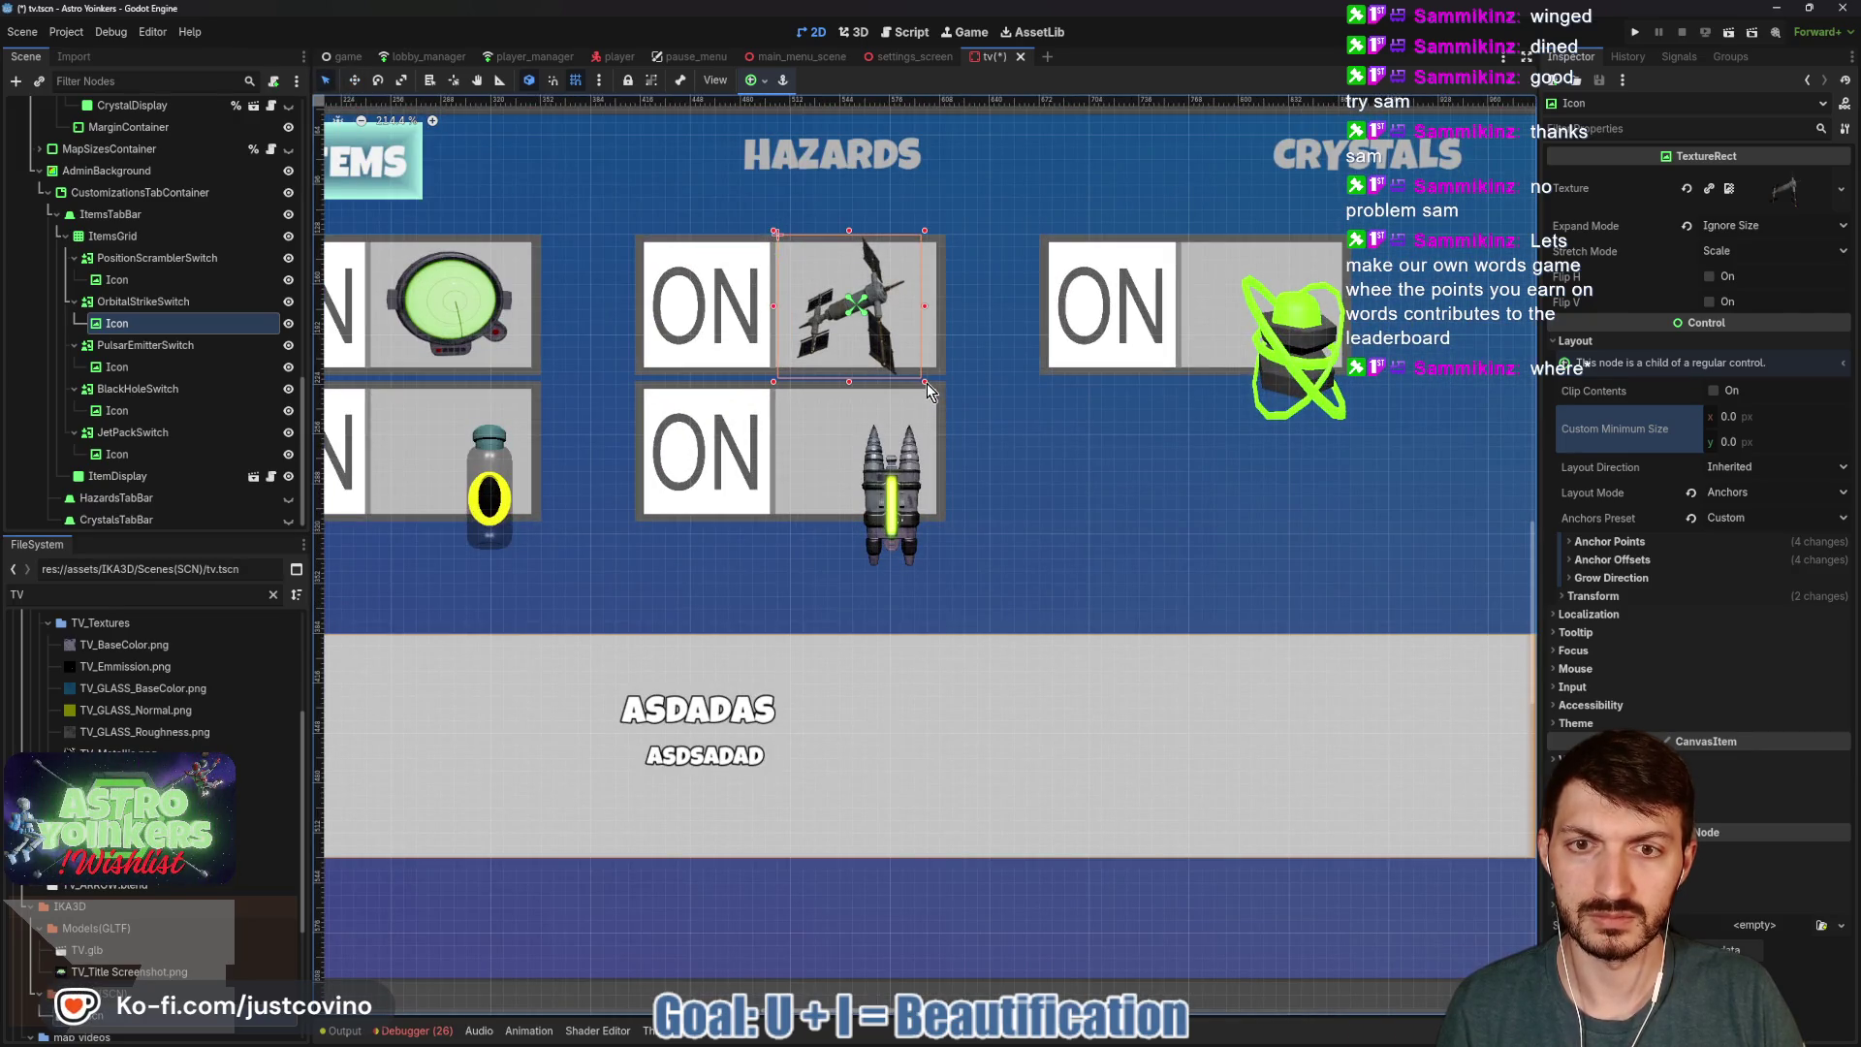
drag(926, 384, 921, 378)
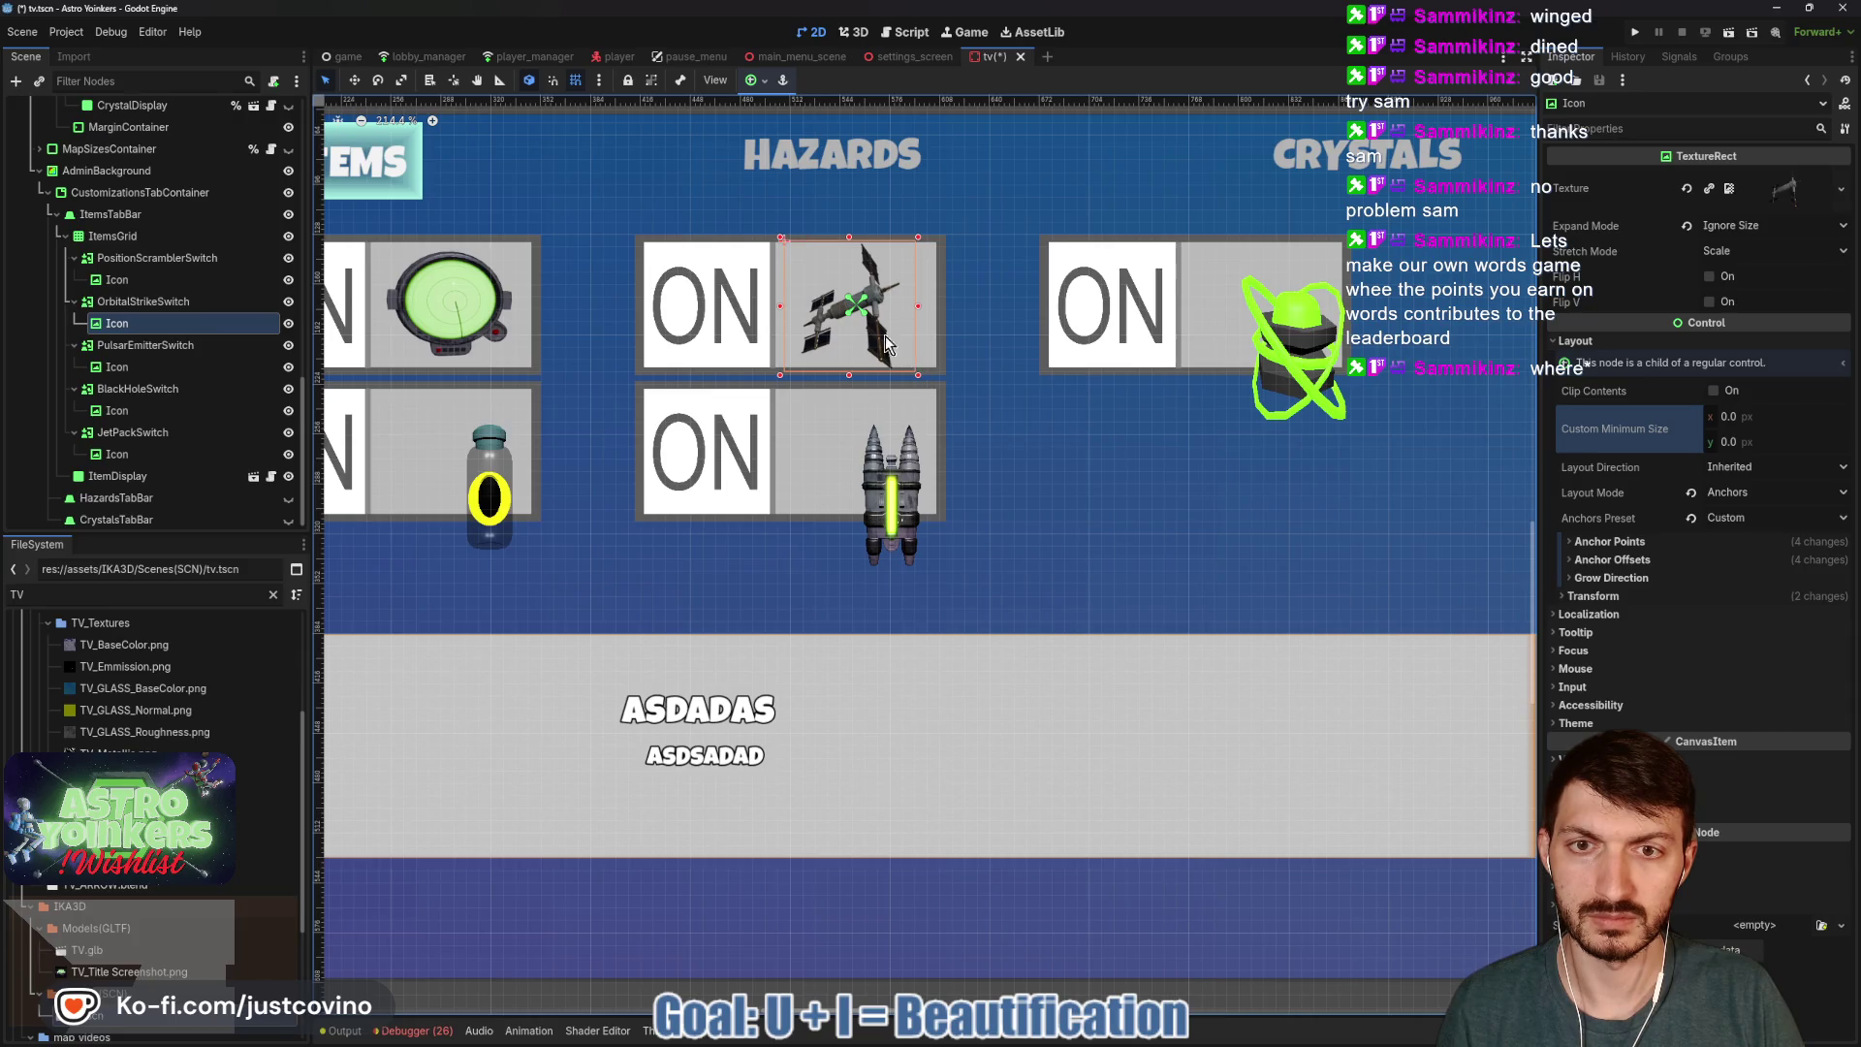
drag(866, 315, 867, 316)
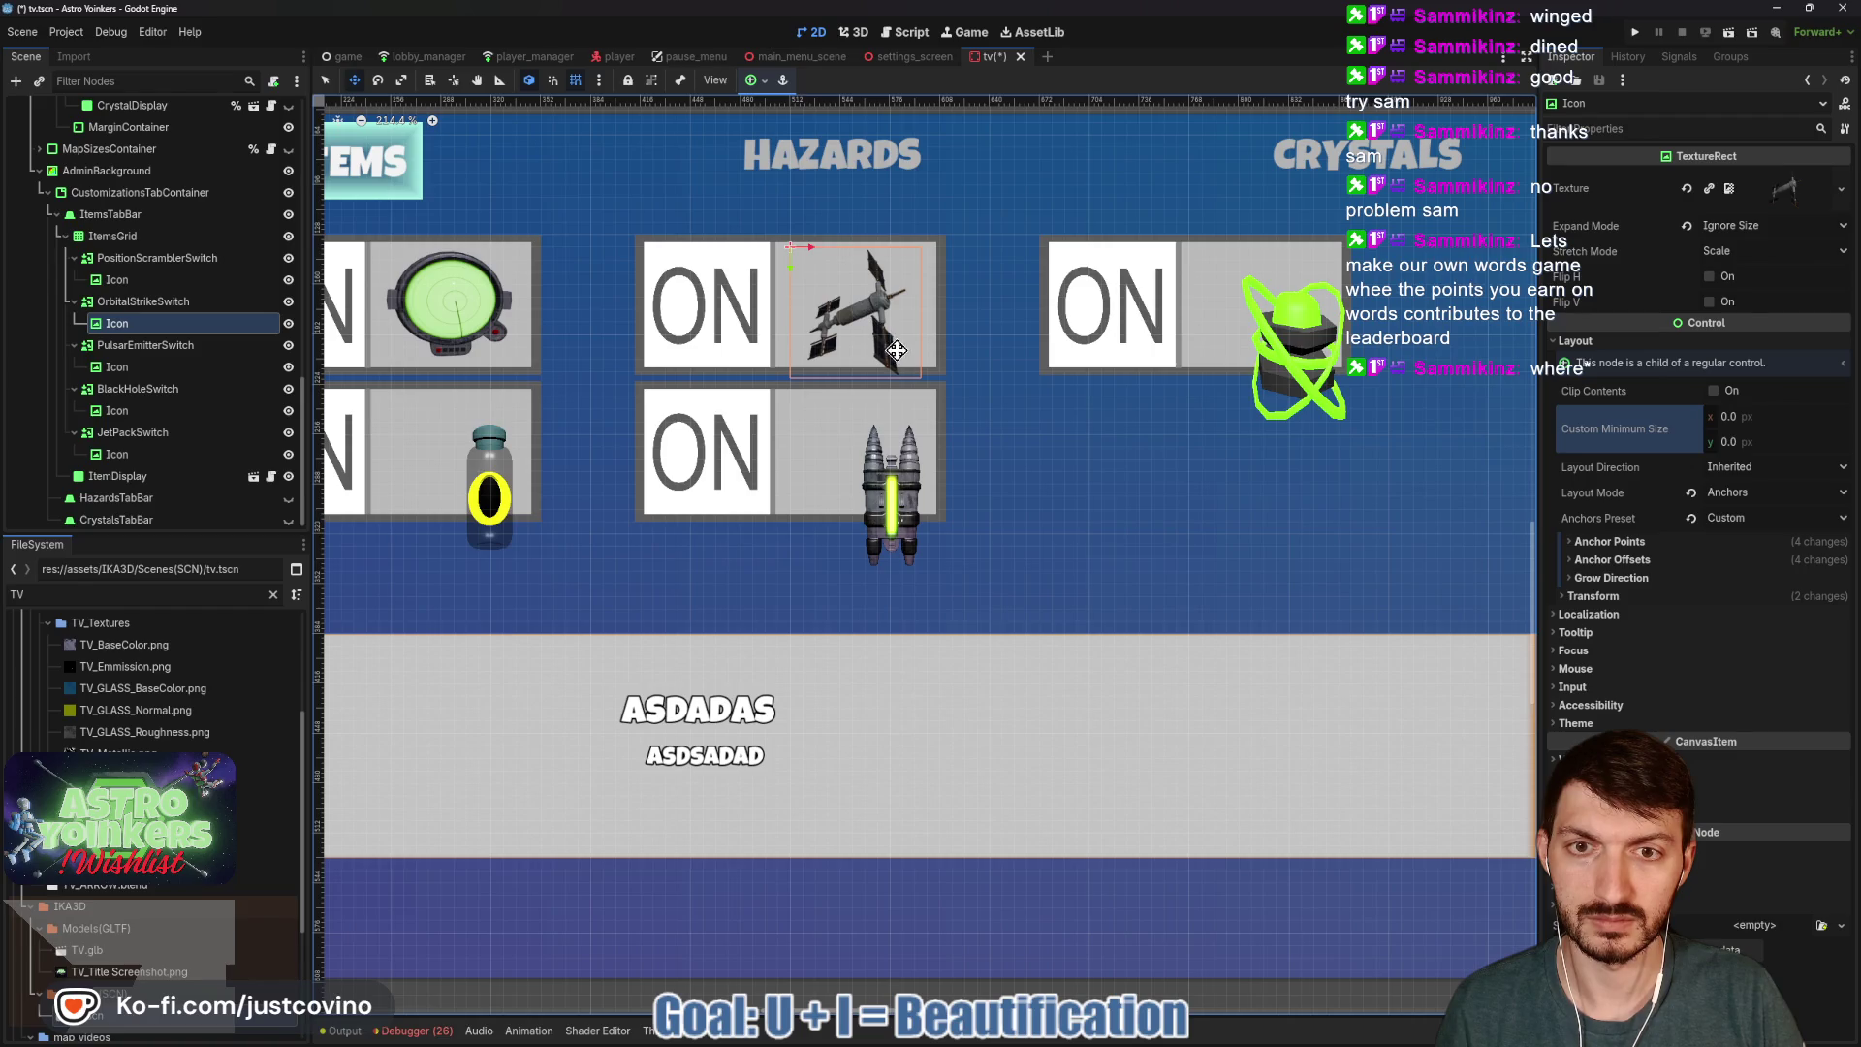
drag(928, 389, 920, 376)
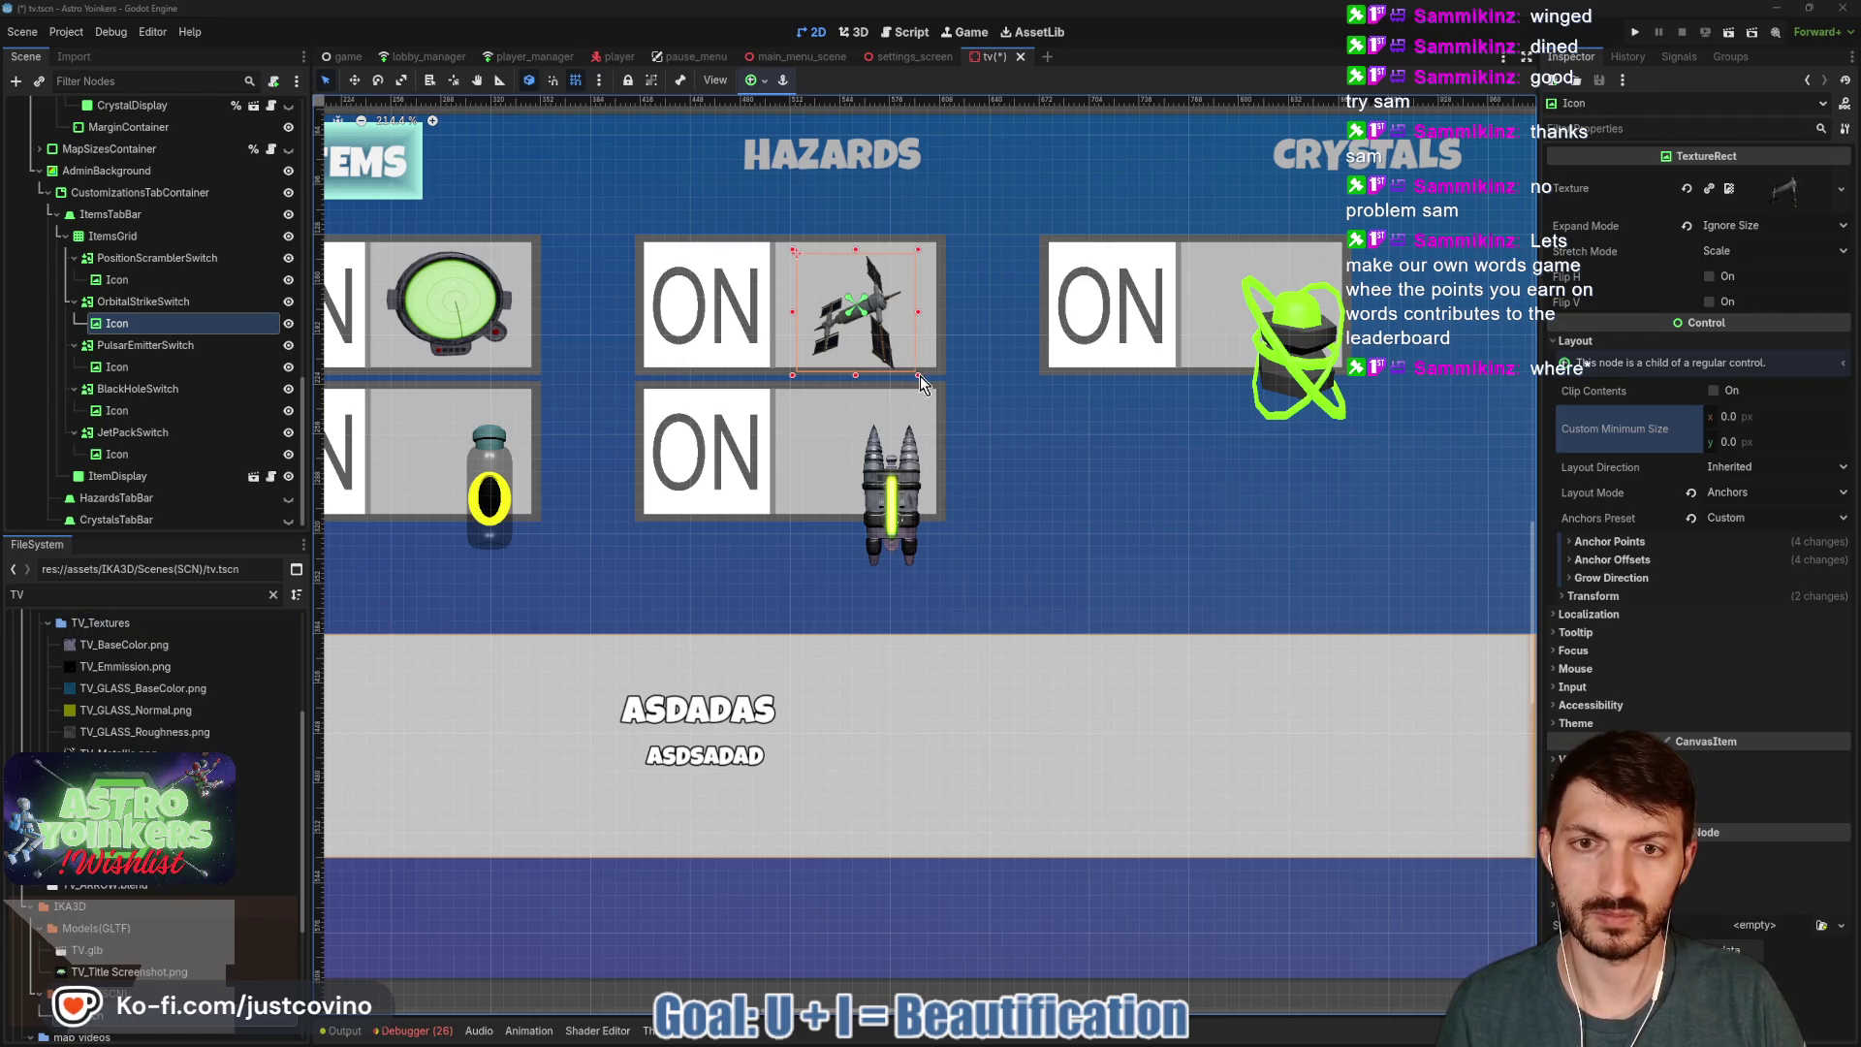
key(w)
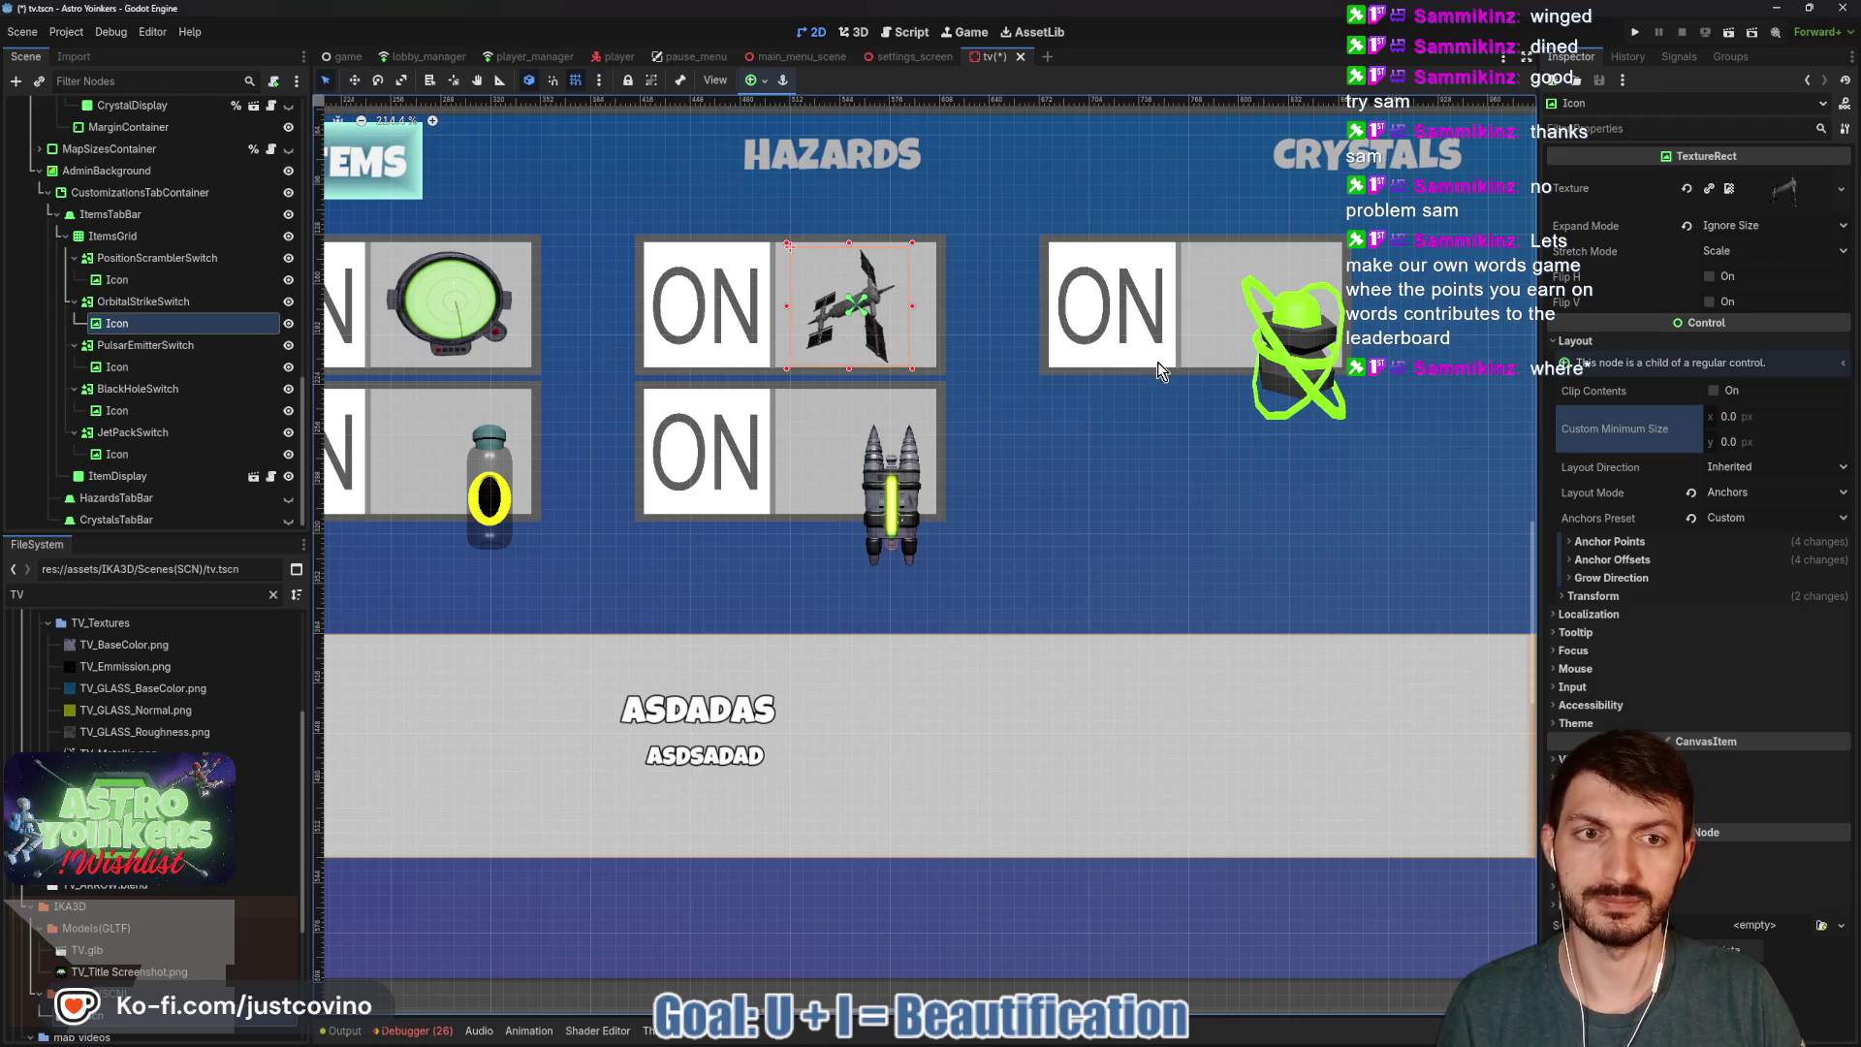
Reset the pulsar icon's minimum size to zero and enlarge it to fill its tile.
click(1307, 345)
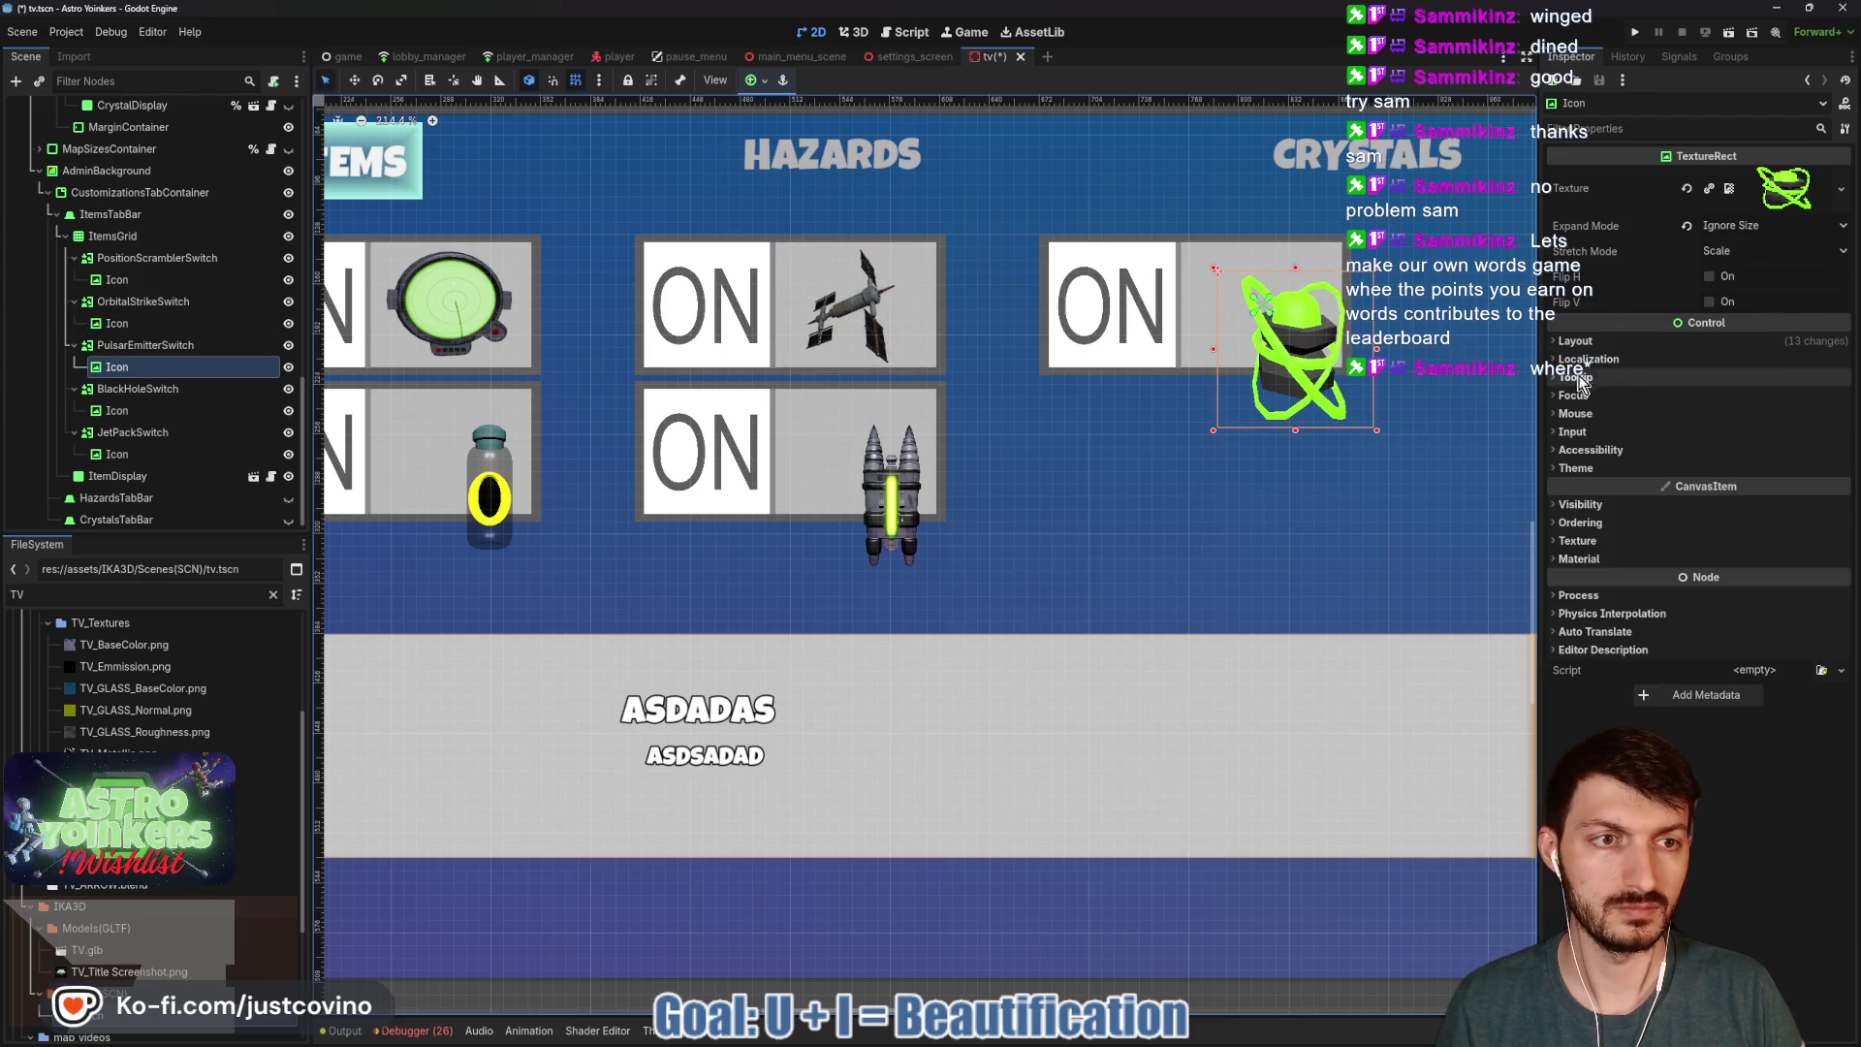
click(1575, 340)
click(1692, 428)
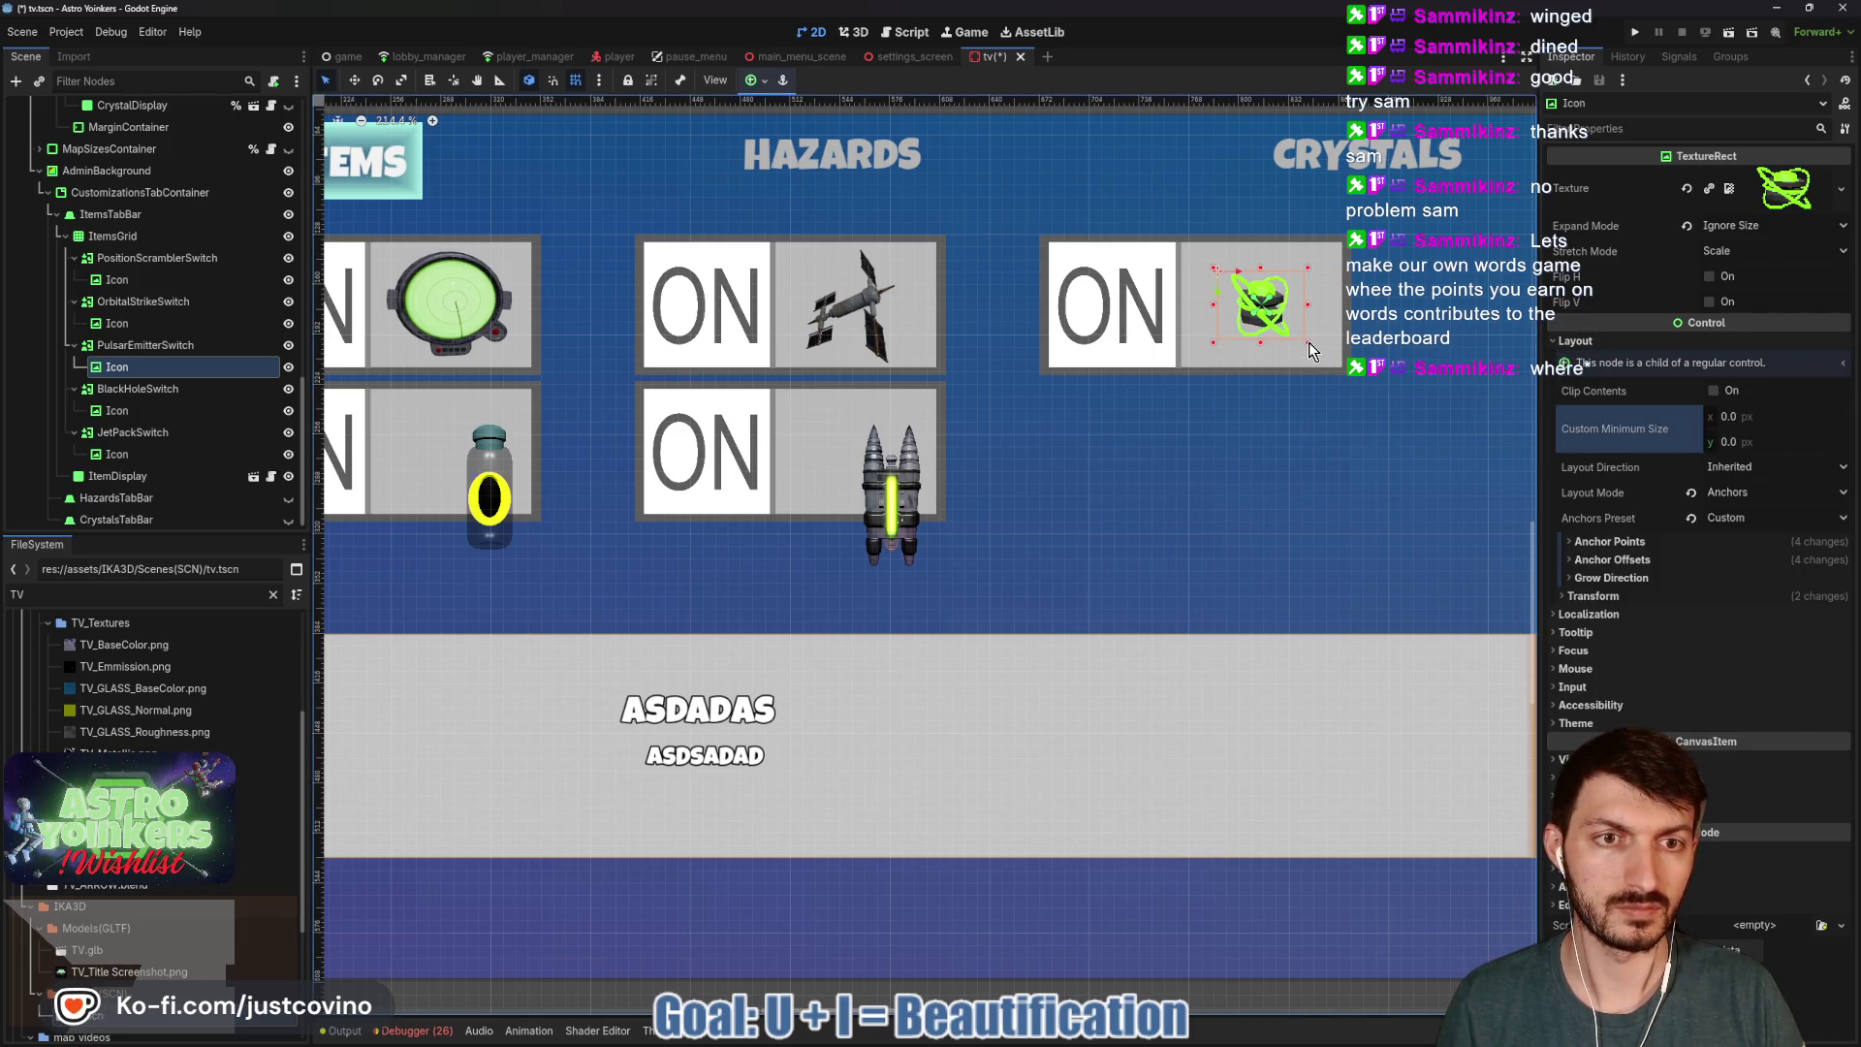
drag(1307, 345, 1338, 370)
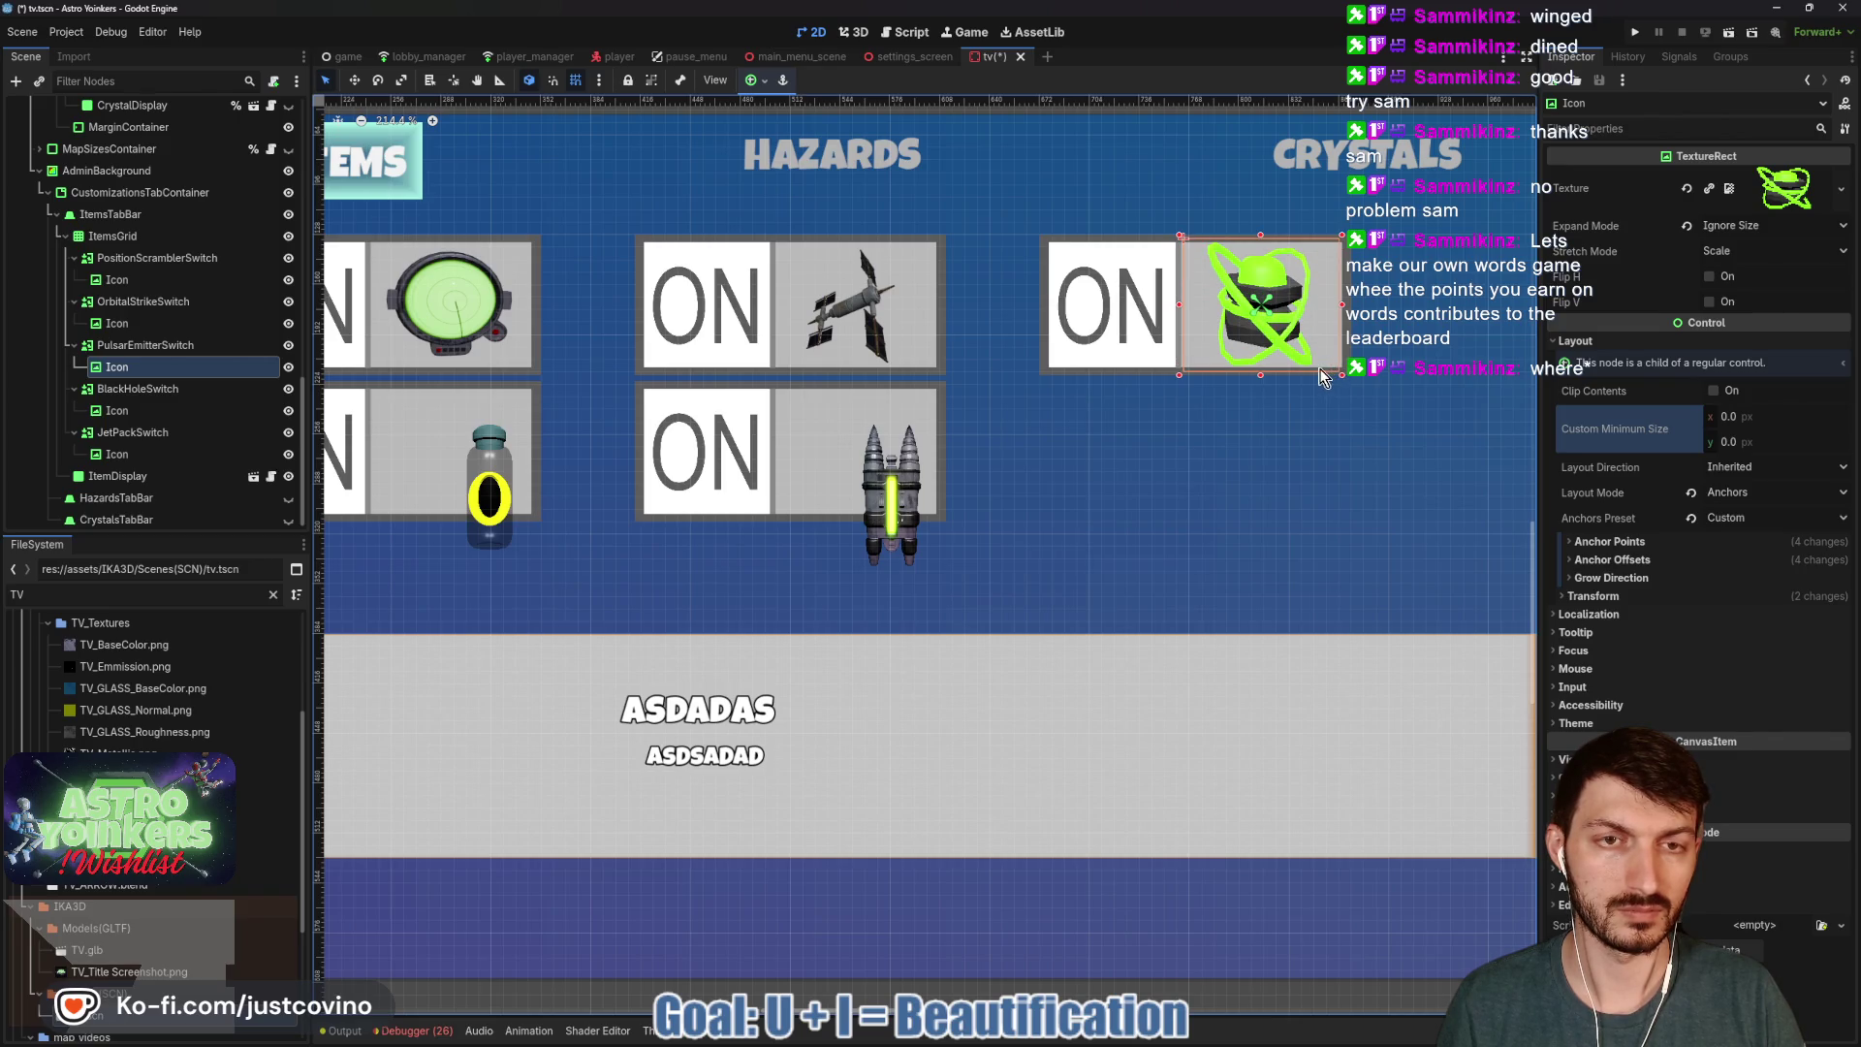
key(w)
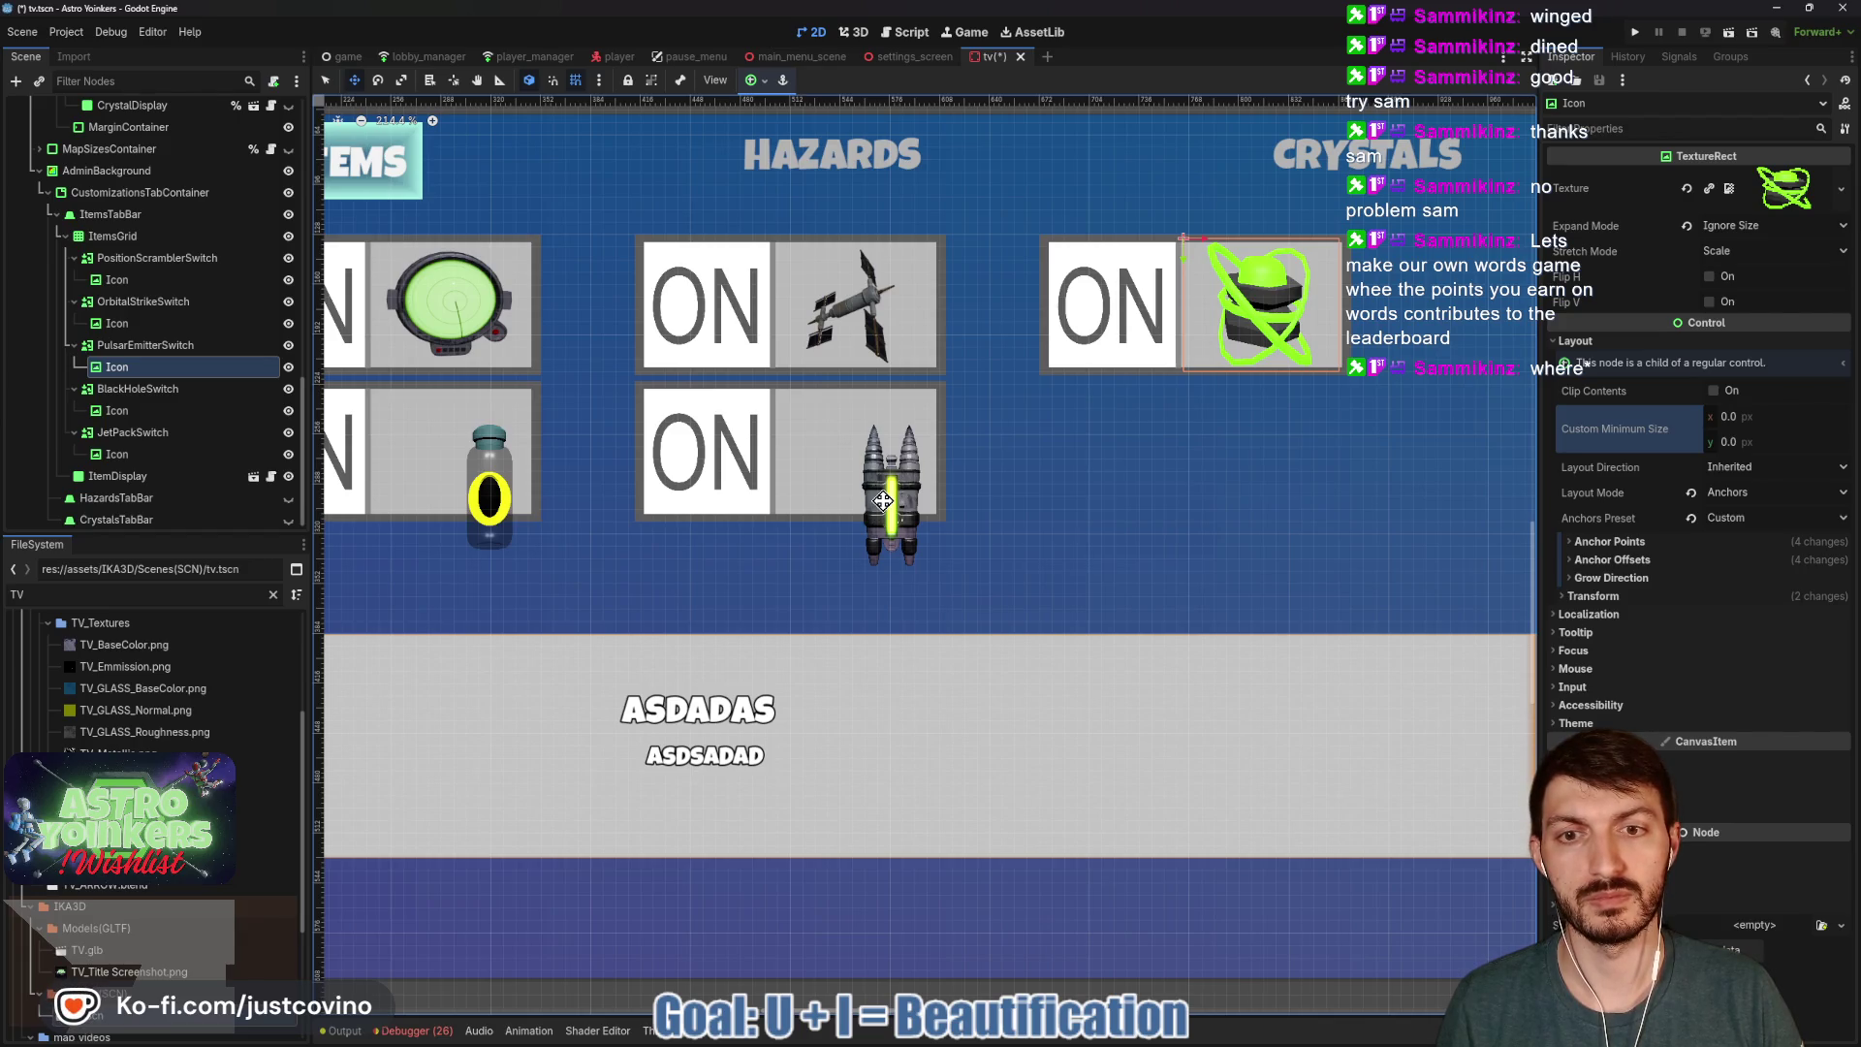
Reset the jetpack icon's minimum size to zero and resize it to fit its tile.
click(884, 509)
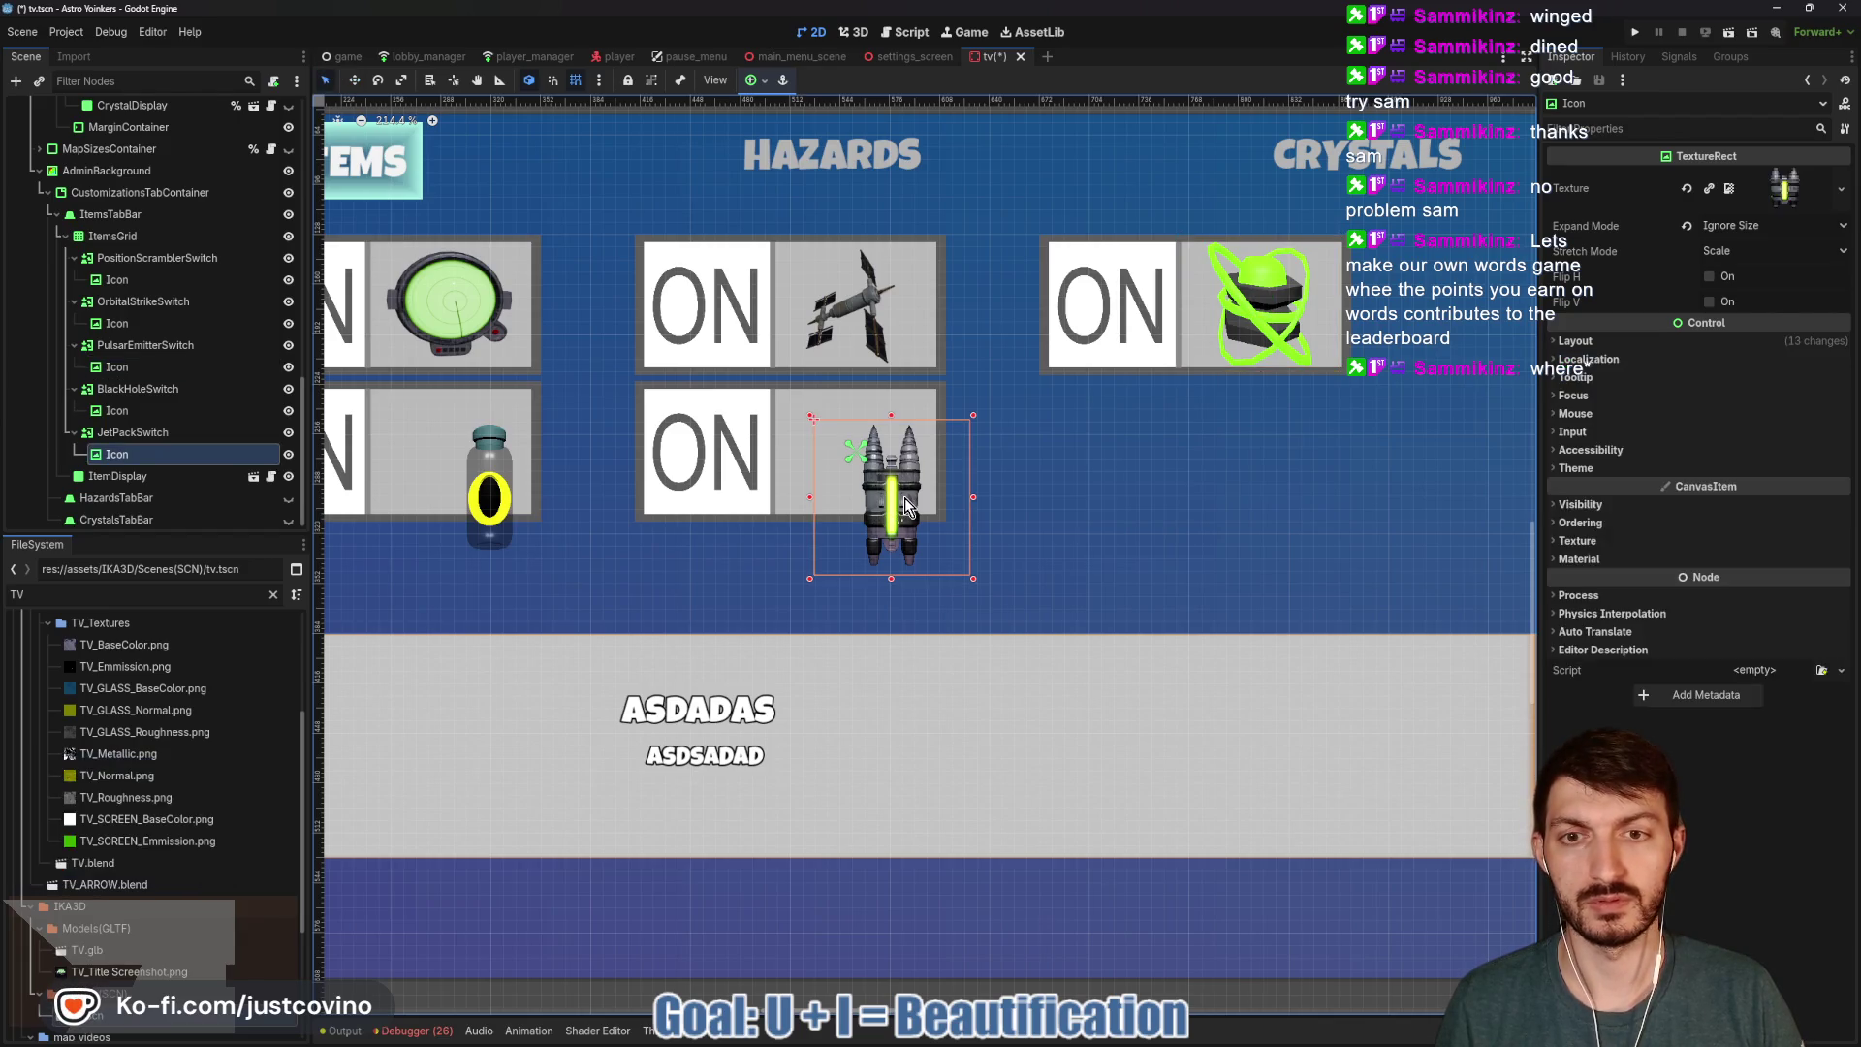
drag(904, 497, 880, 481)
key(ctrl+z)
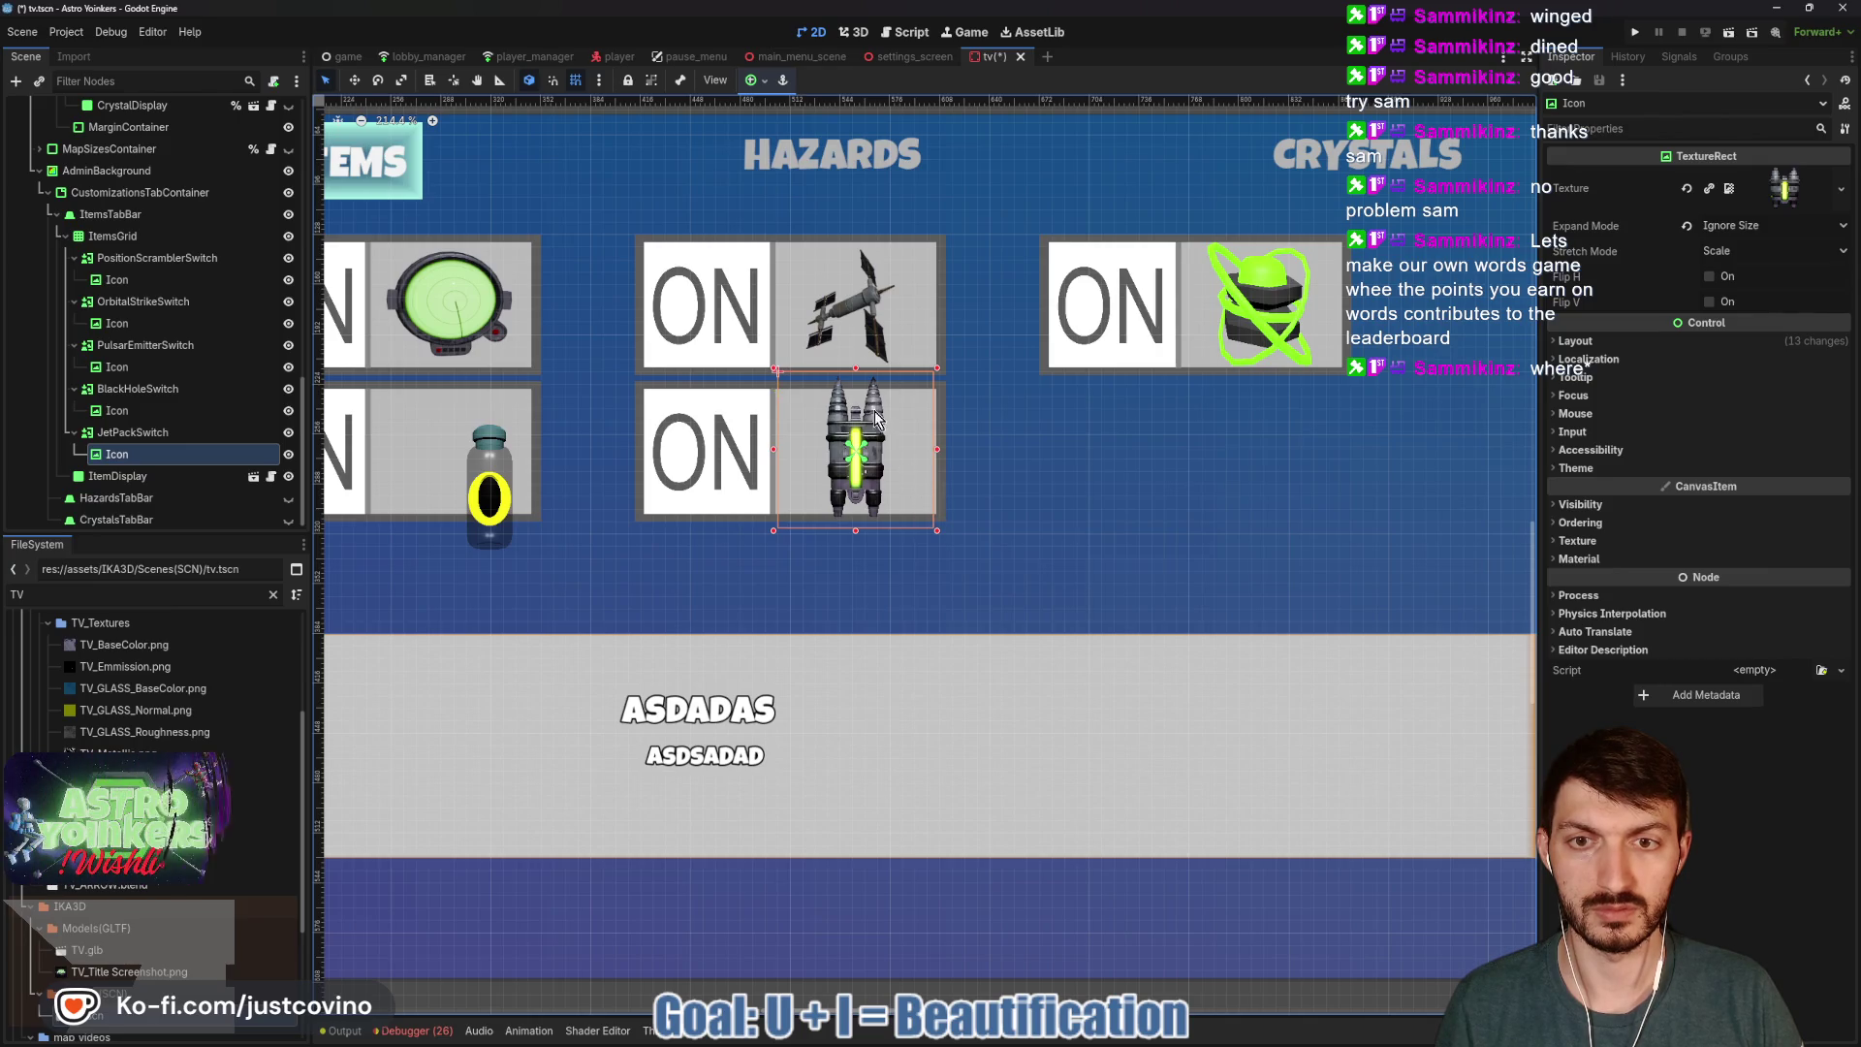
click(1578, 341)
click(1690, 431)
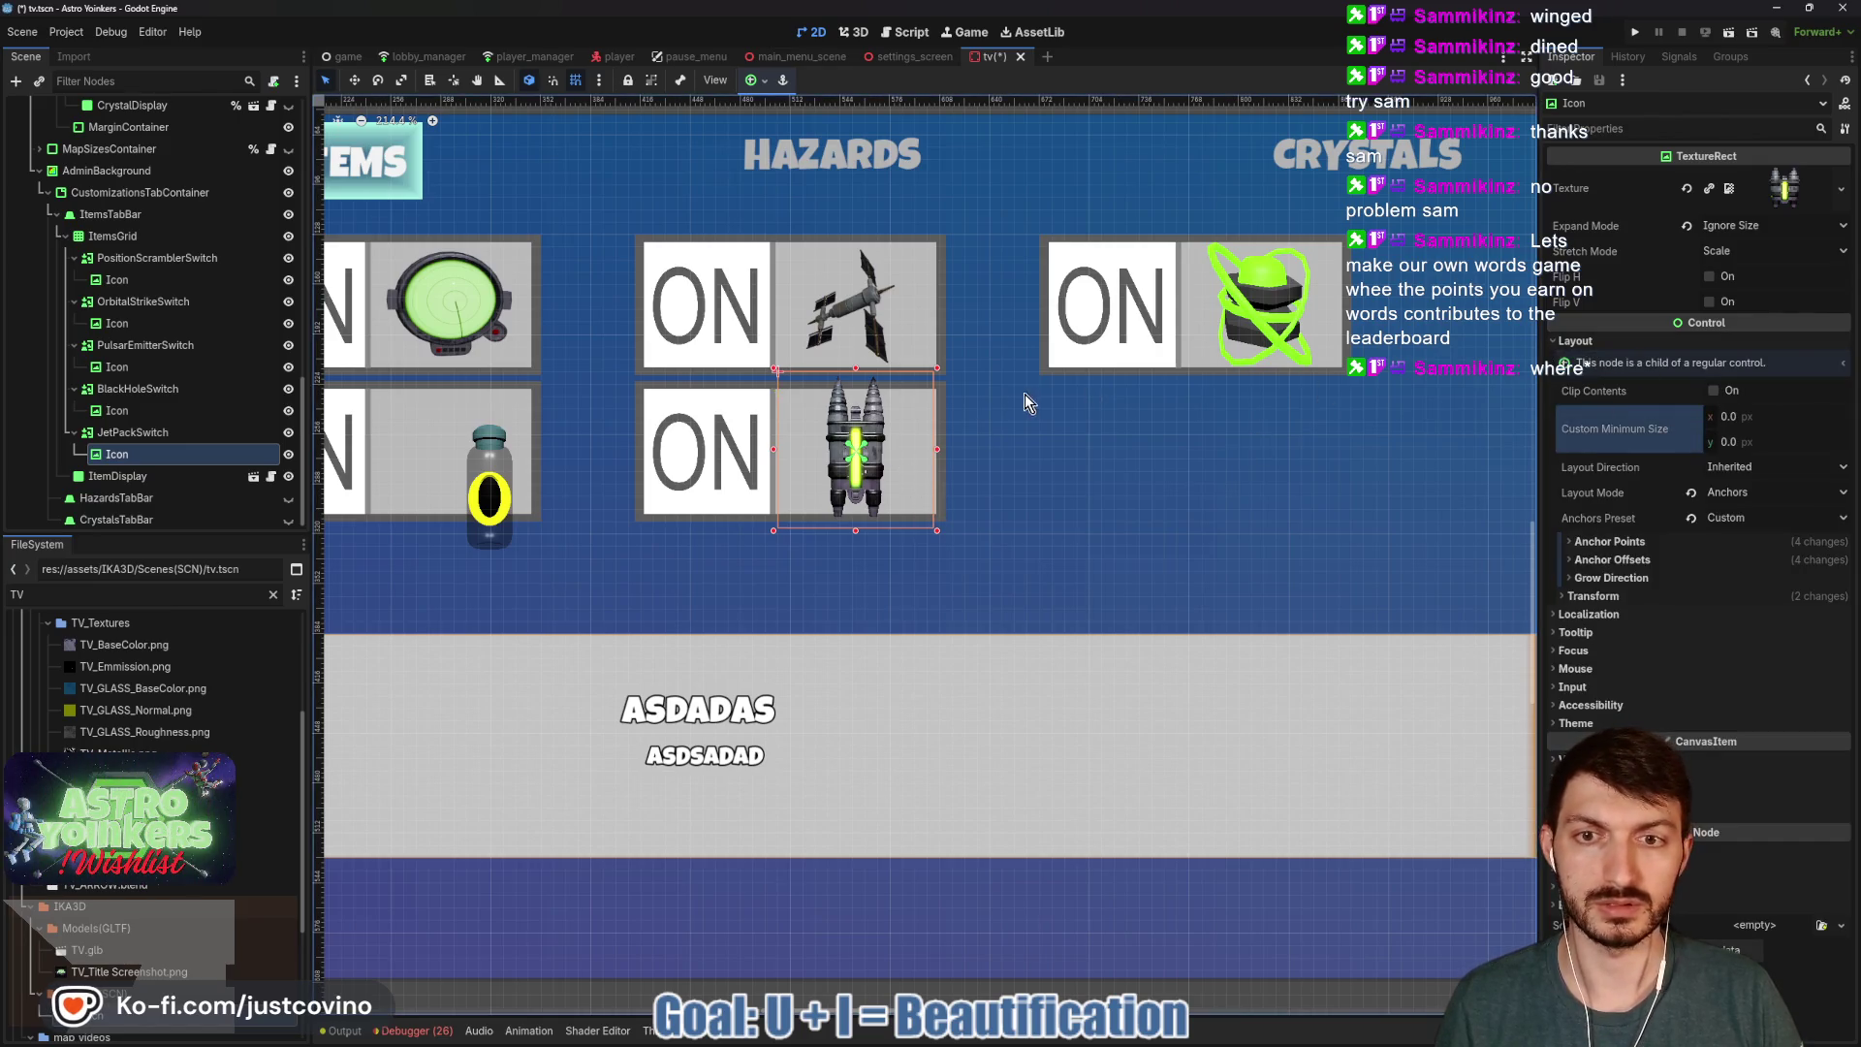
mouse_move(939, 531)
mouse_down()
mouse_move(918, 508)
mouse_move(951, 504)
mouse_move(860, 511)
mouse_up()
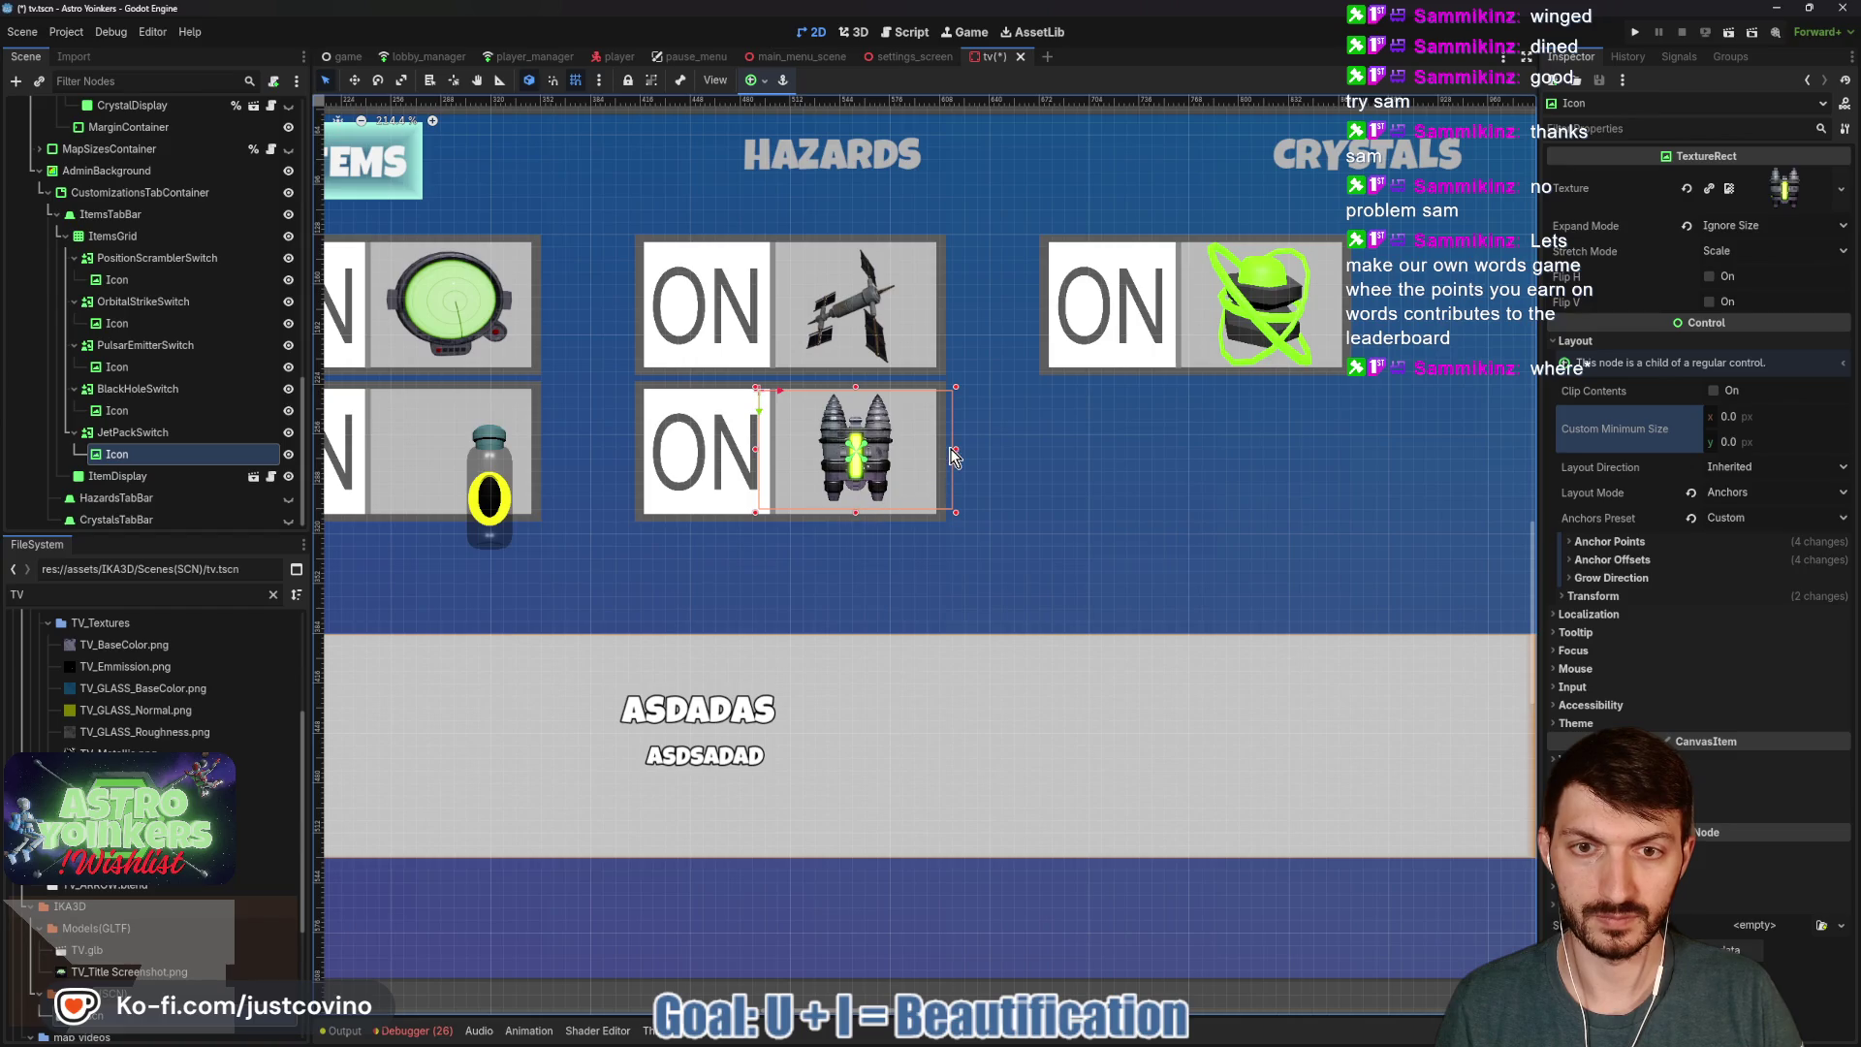
drag(958, 449, 968, 449)
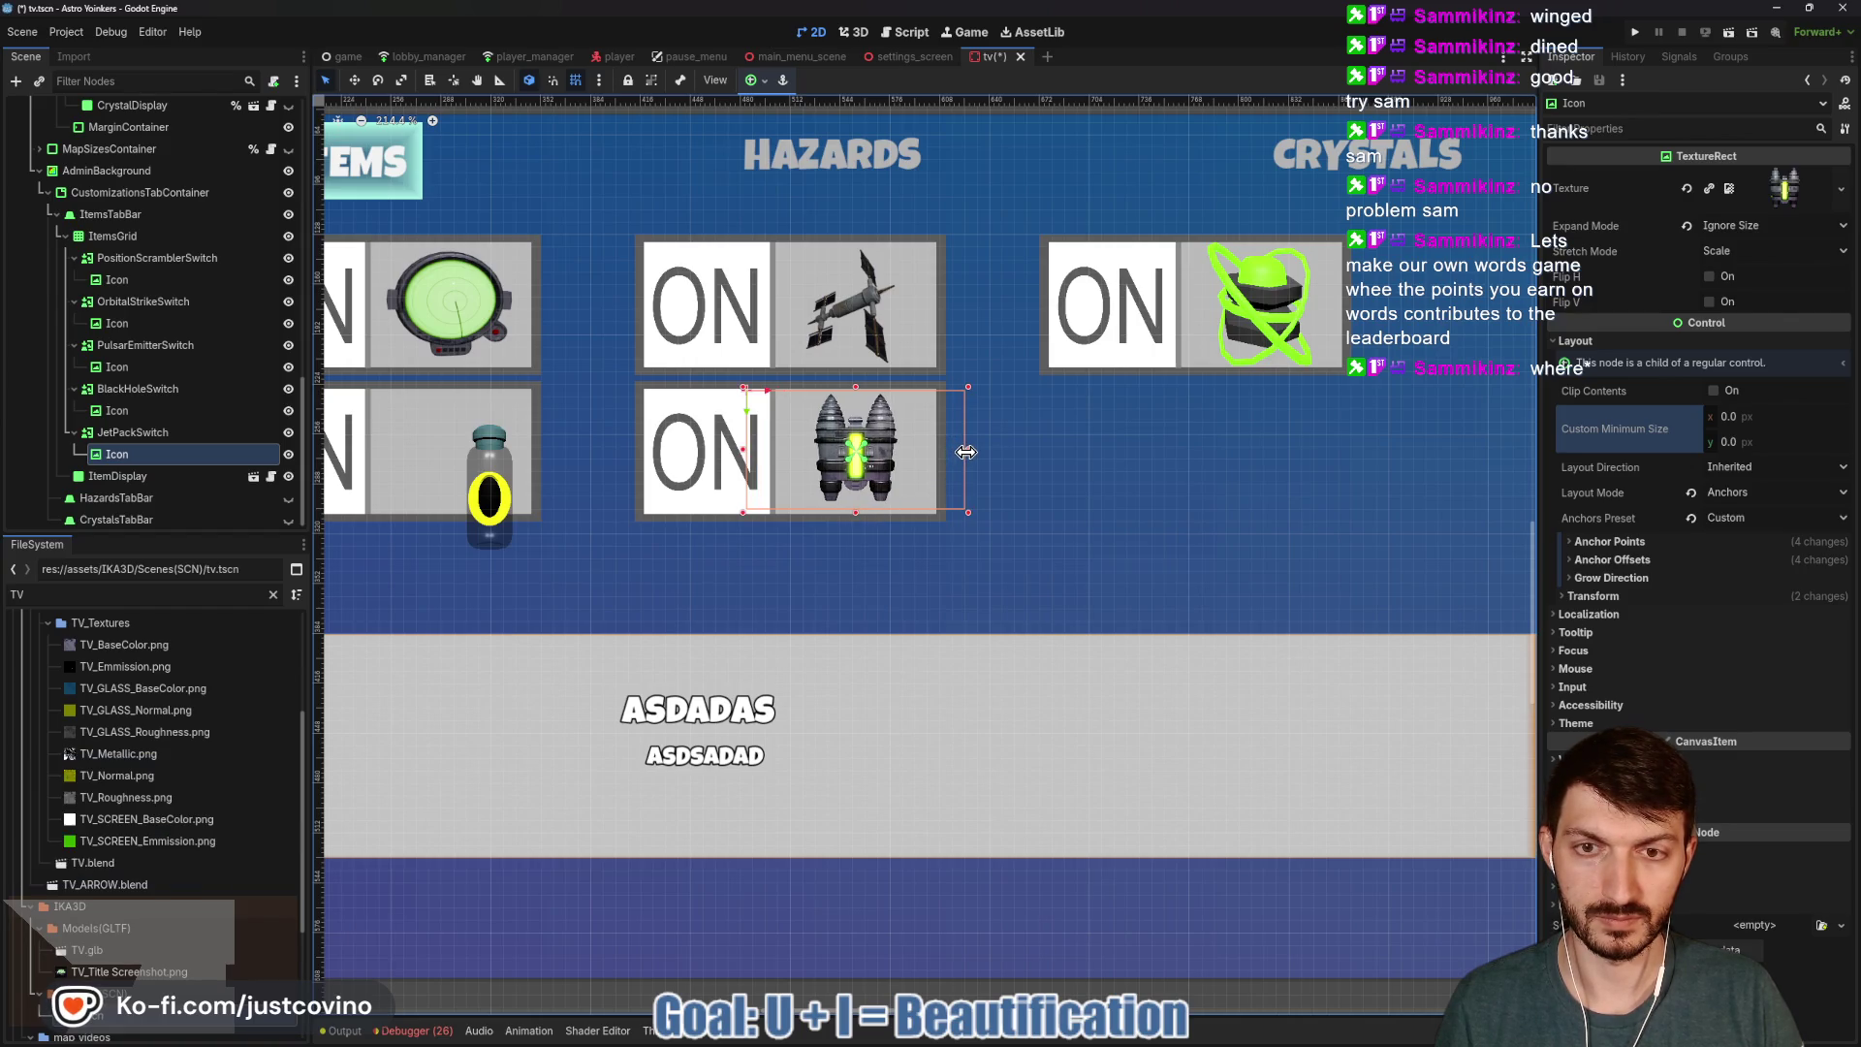
Move the black hole icon into its tile, resize its box, and save tv.tscn.
scroll(1036, 497, down, 2)
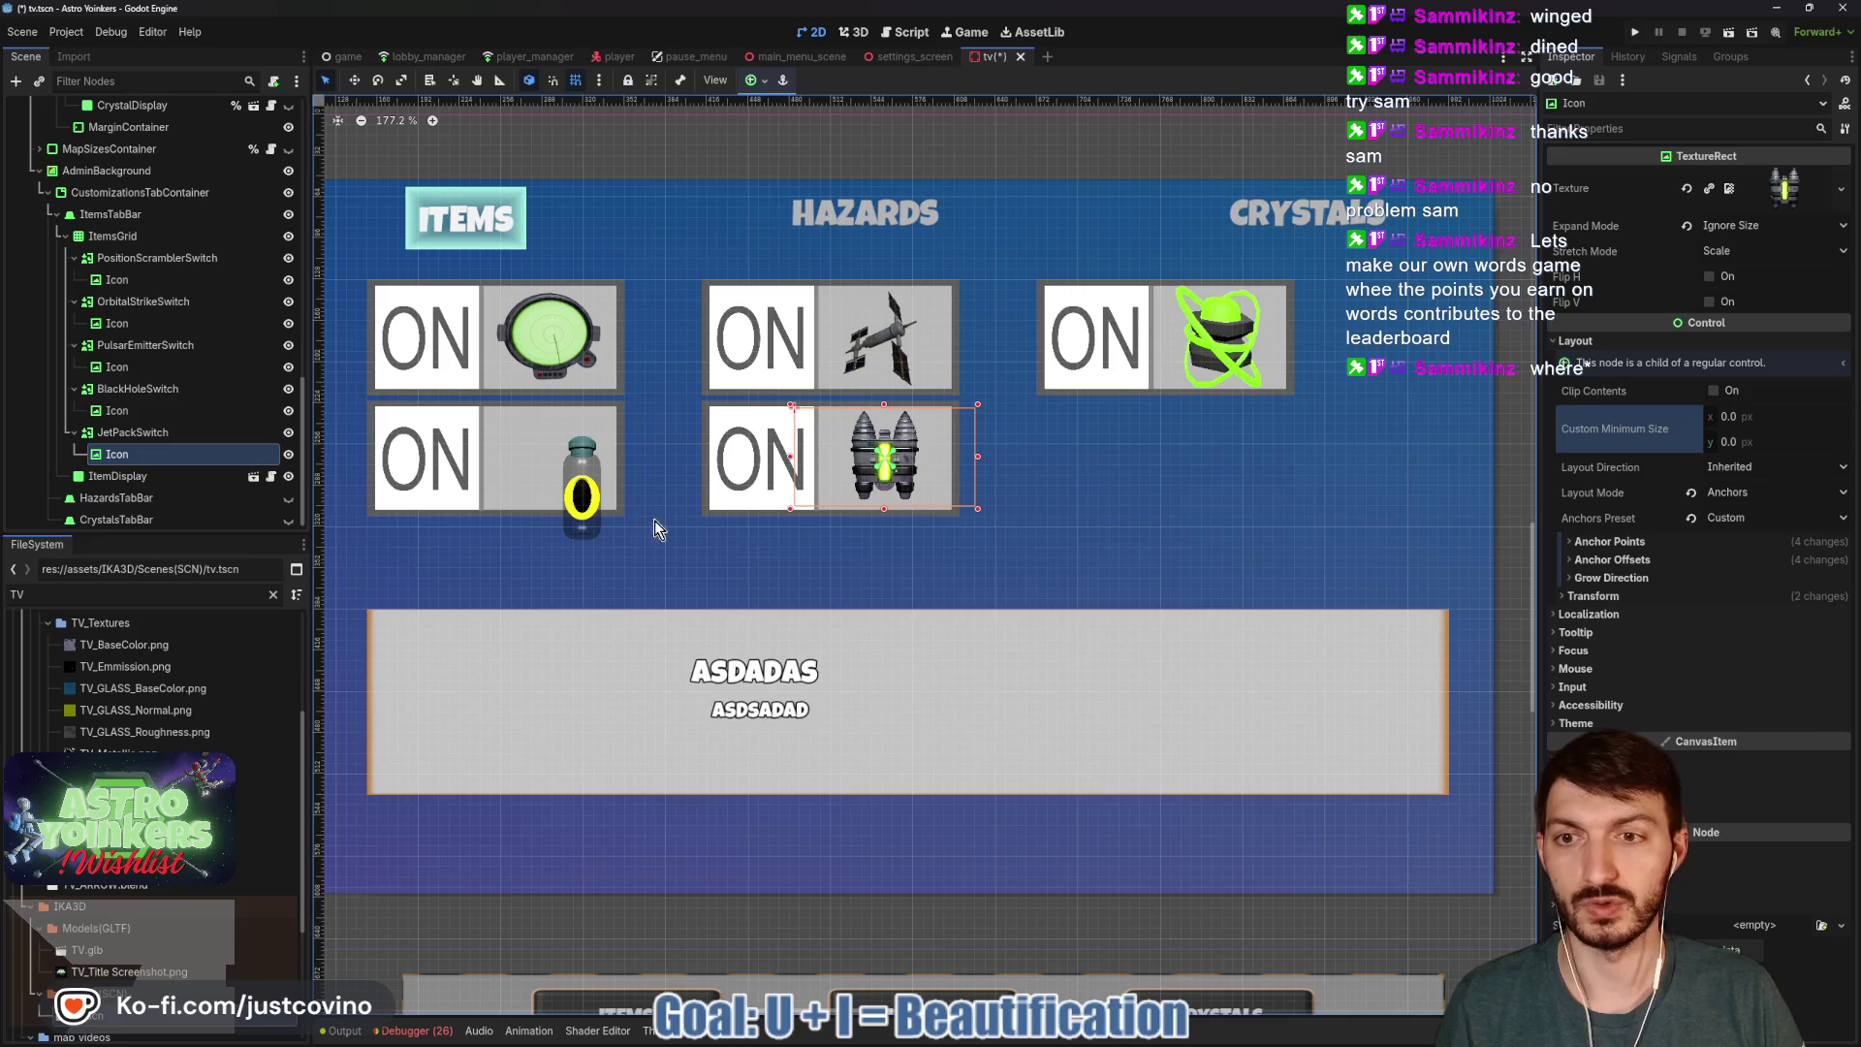
click(591, 506)
drag(586, 505, 551, 469)
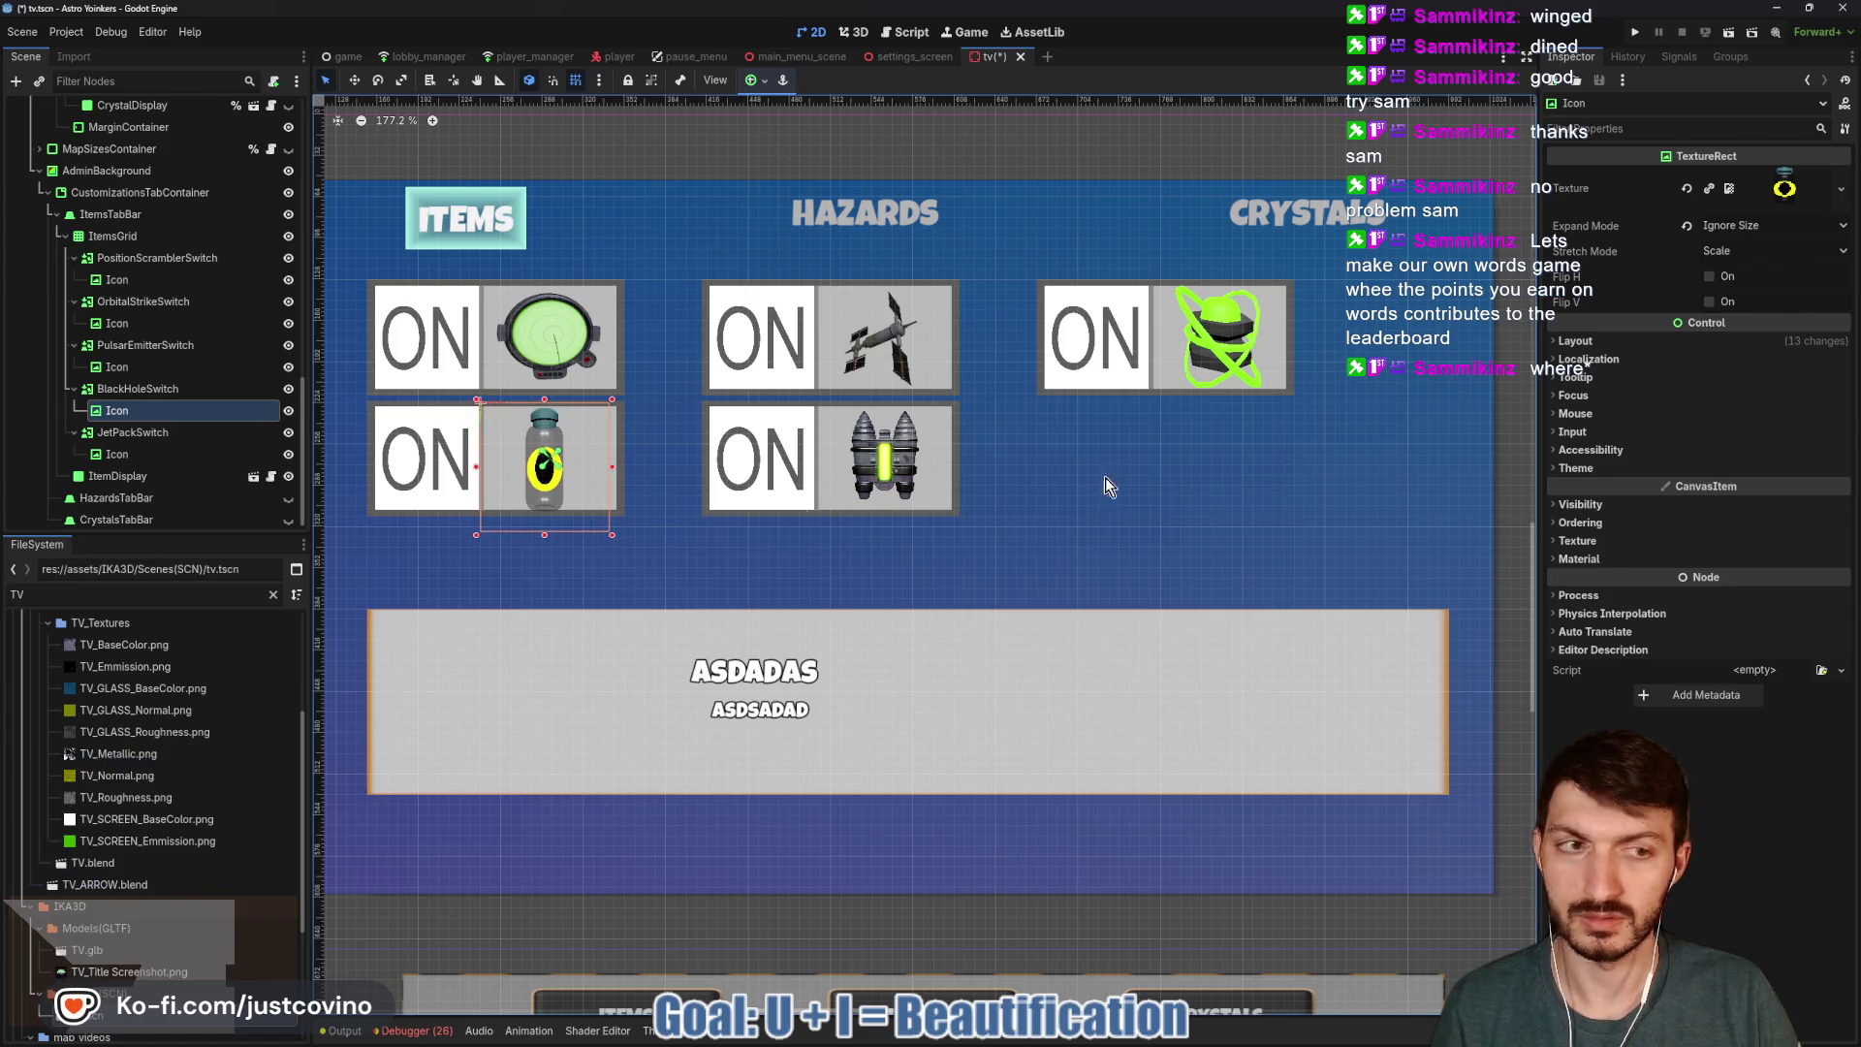
click(1590, 341)
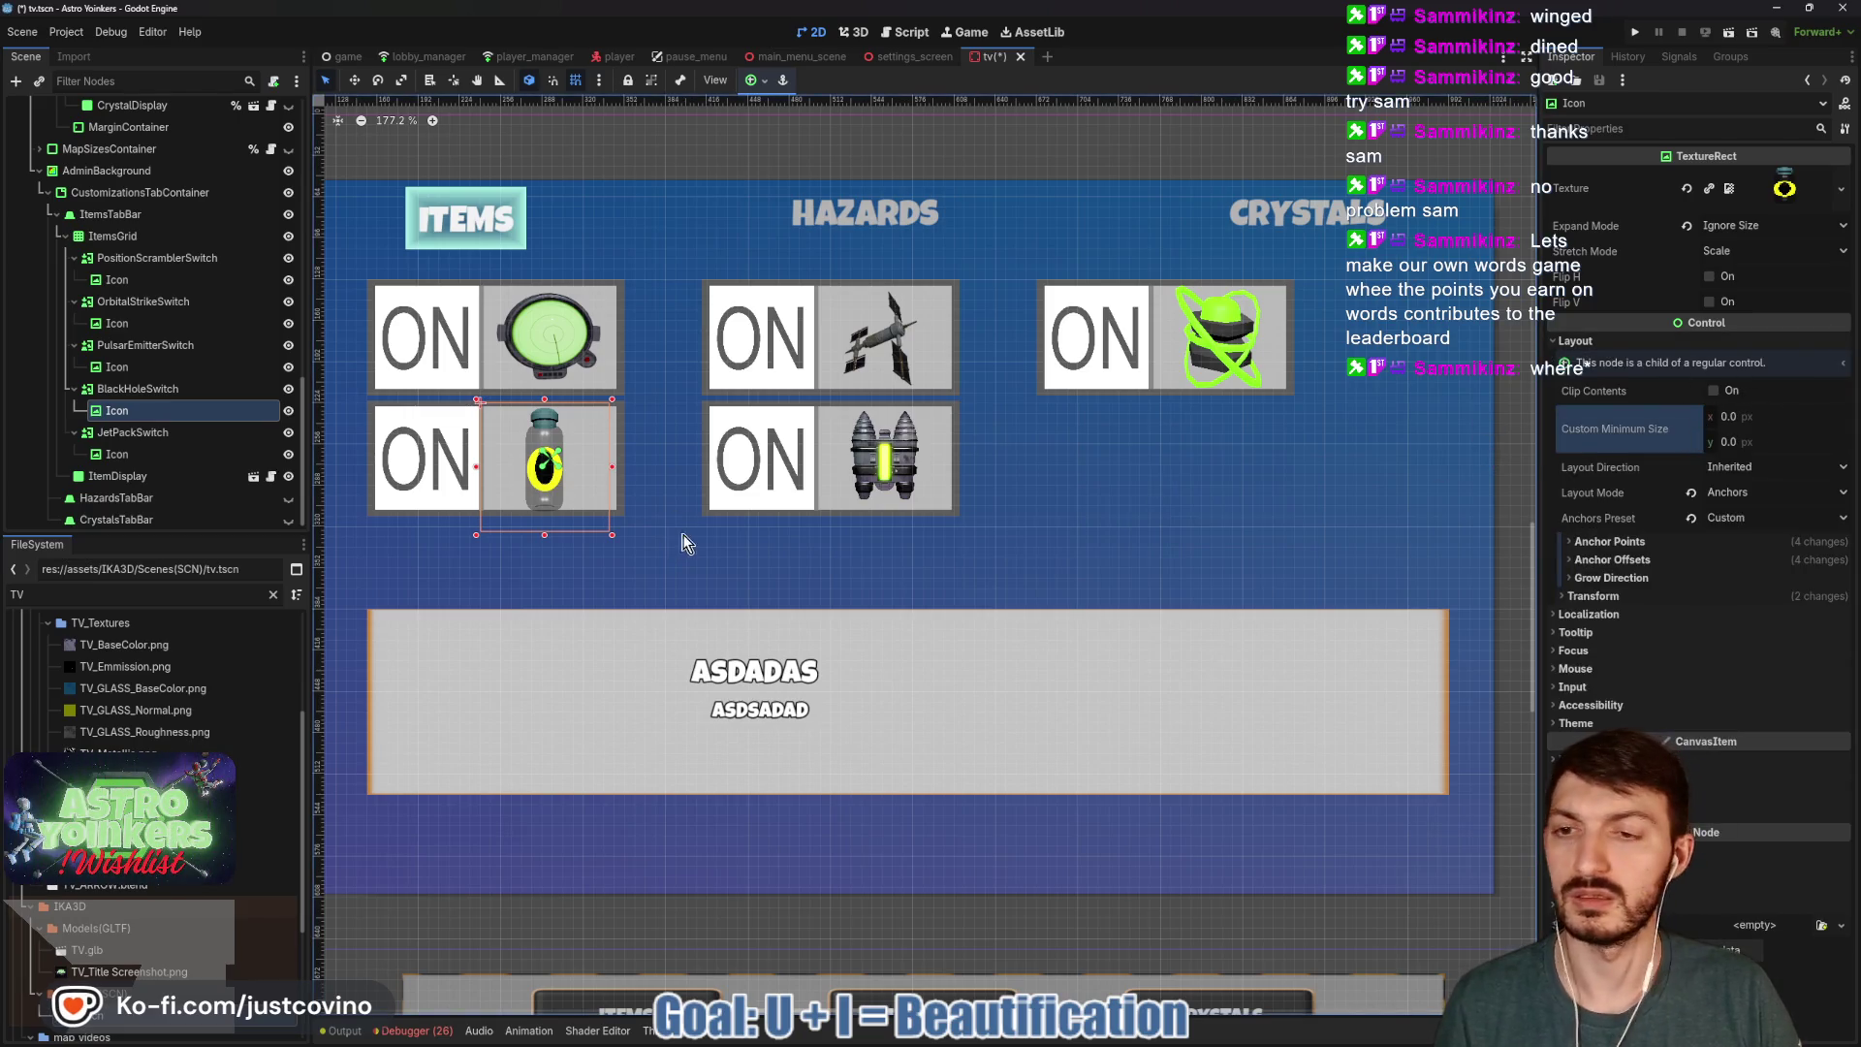
drag(545, 534, 547, 530)
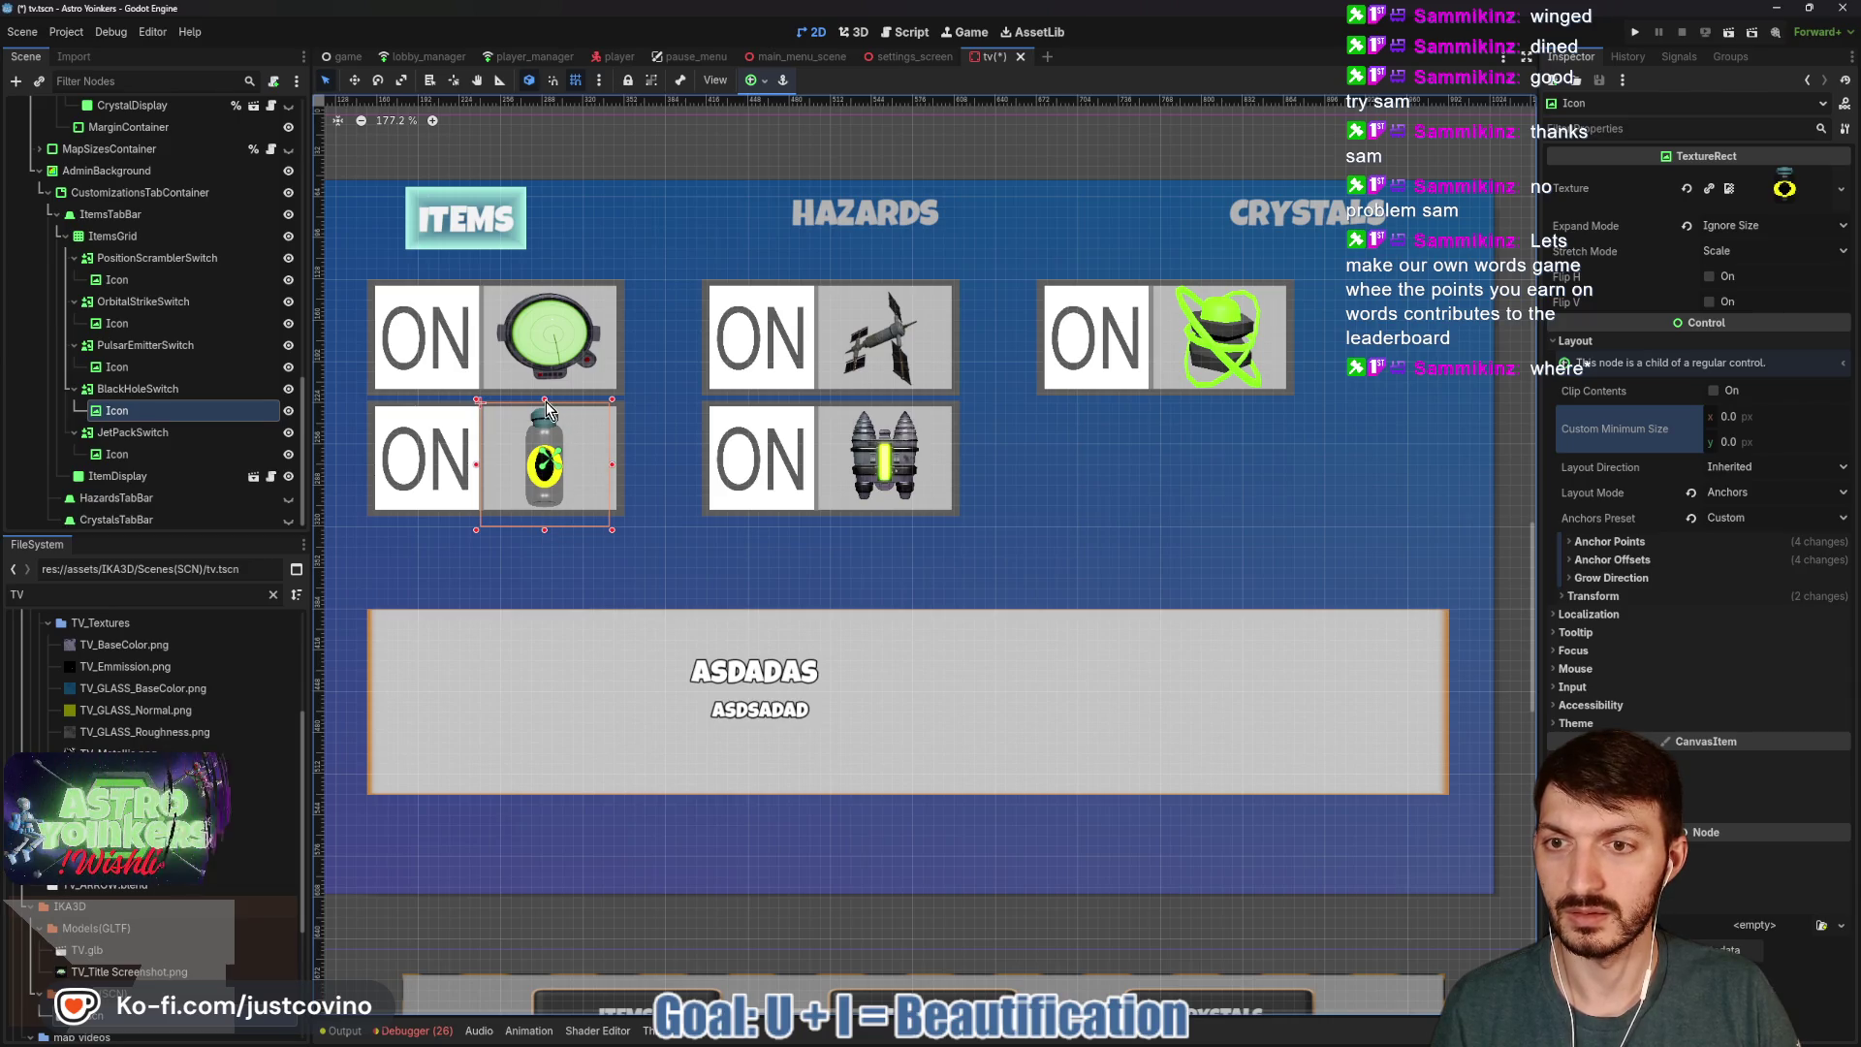
drag(613, 531, 628, 532)
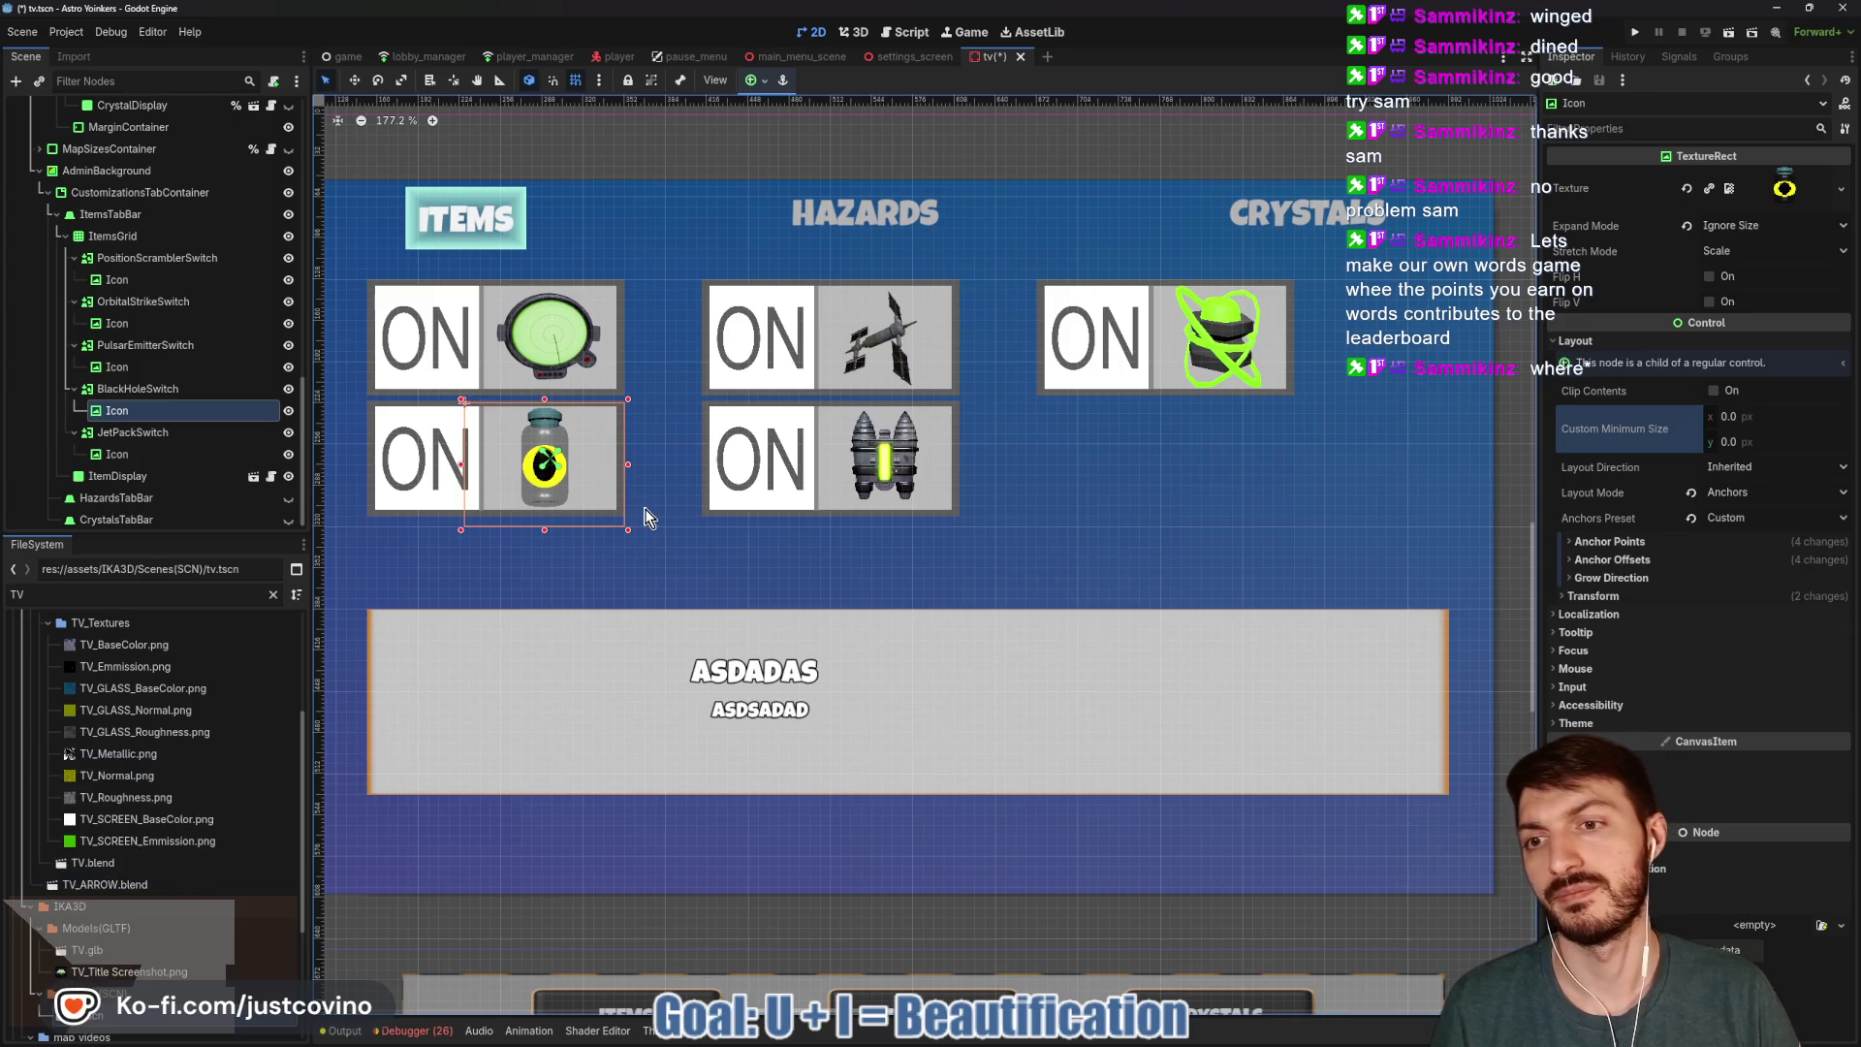
key(ctrl+s)
scroll(646, 516, down, 3)
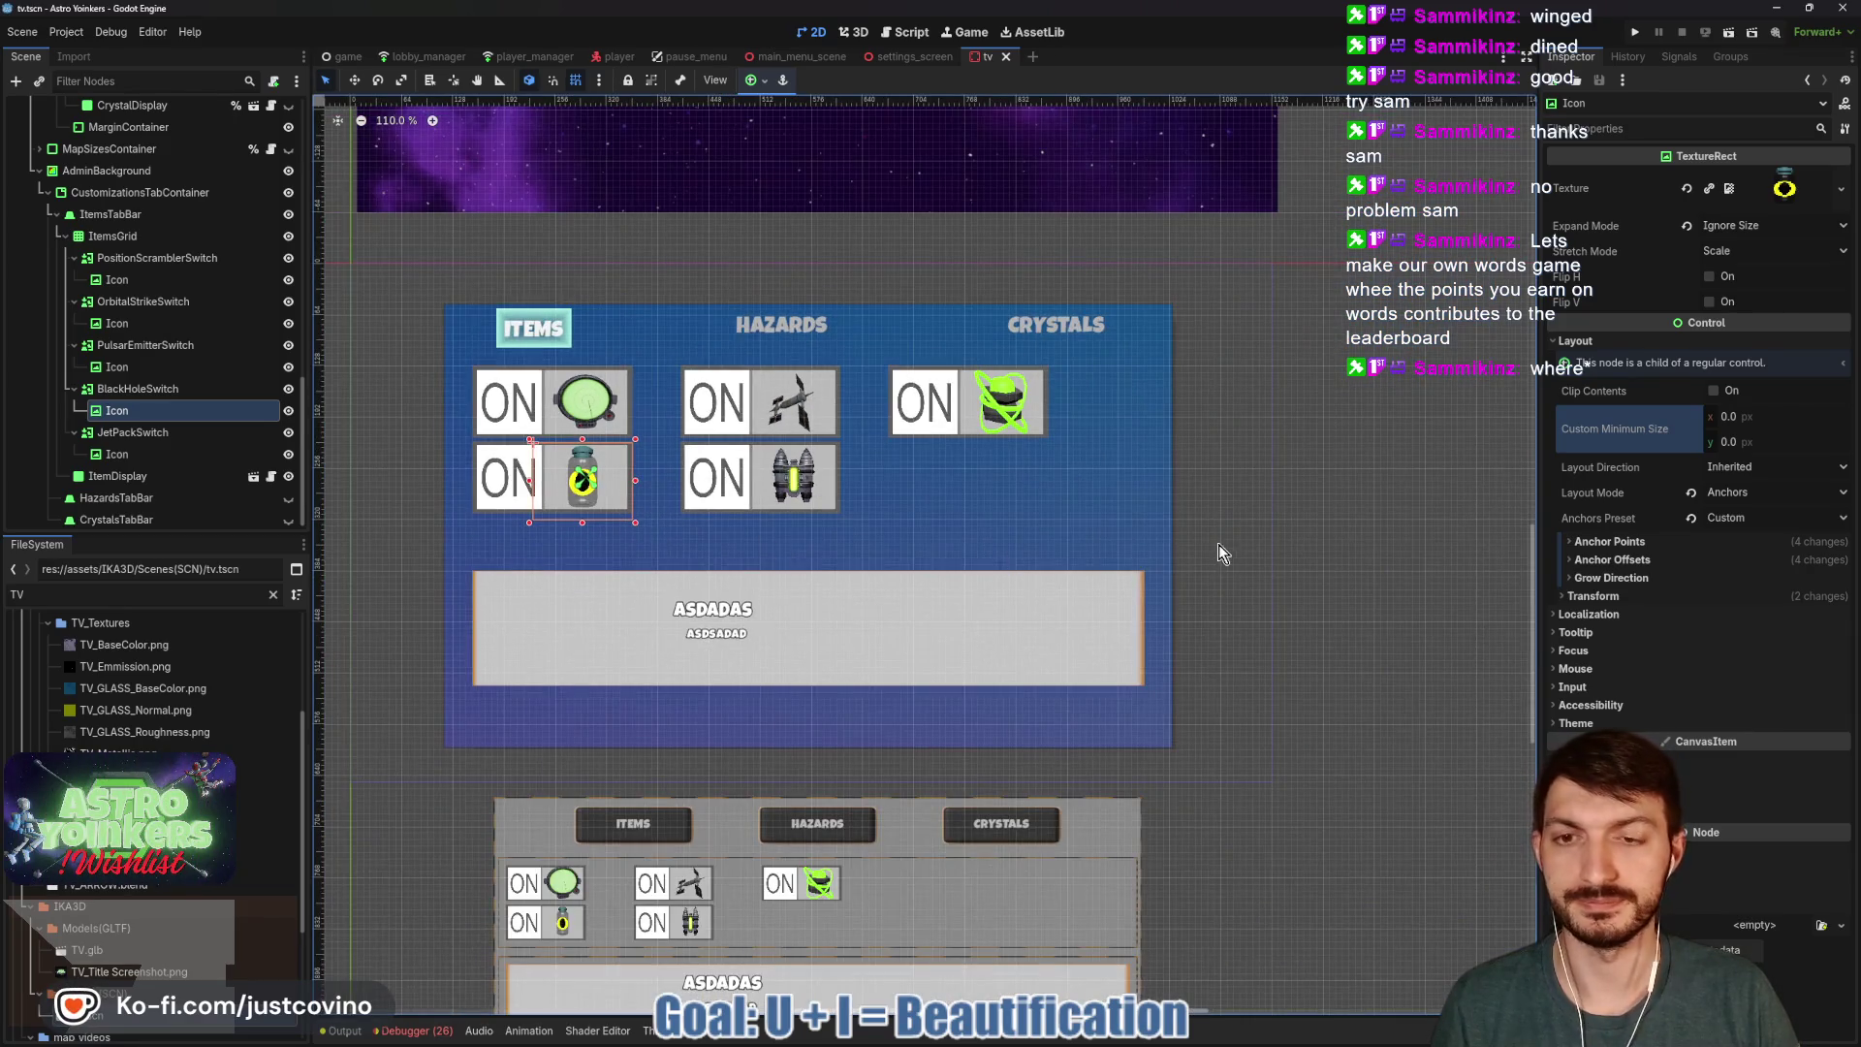
key(ctrl+s)
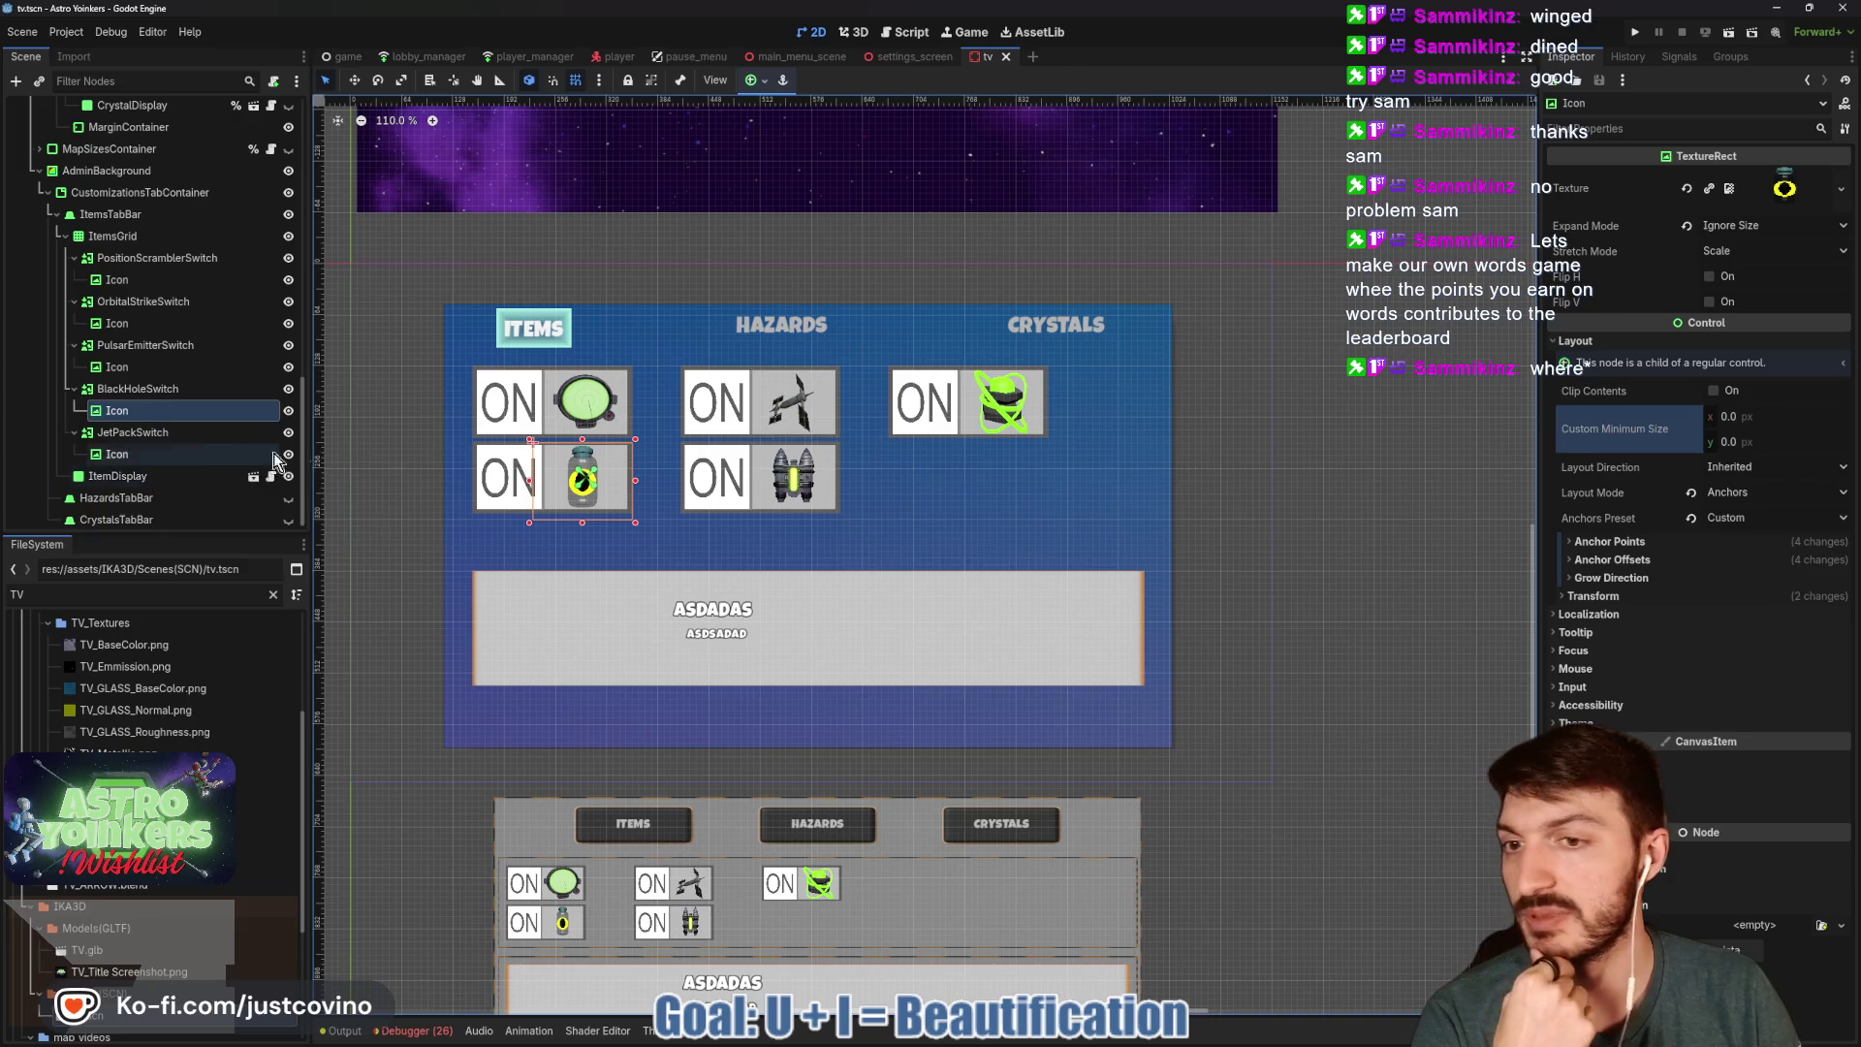
Compare the orb, orbital strike, jetpack and pulsar icons, then select the item display panel.
click(588, 485)
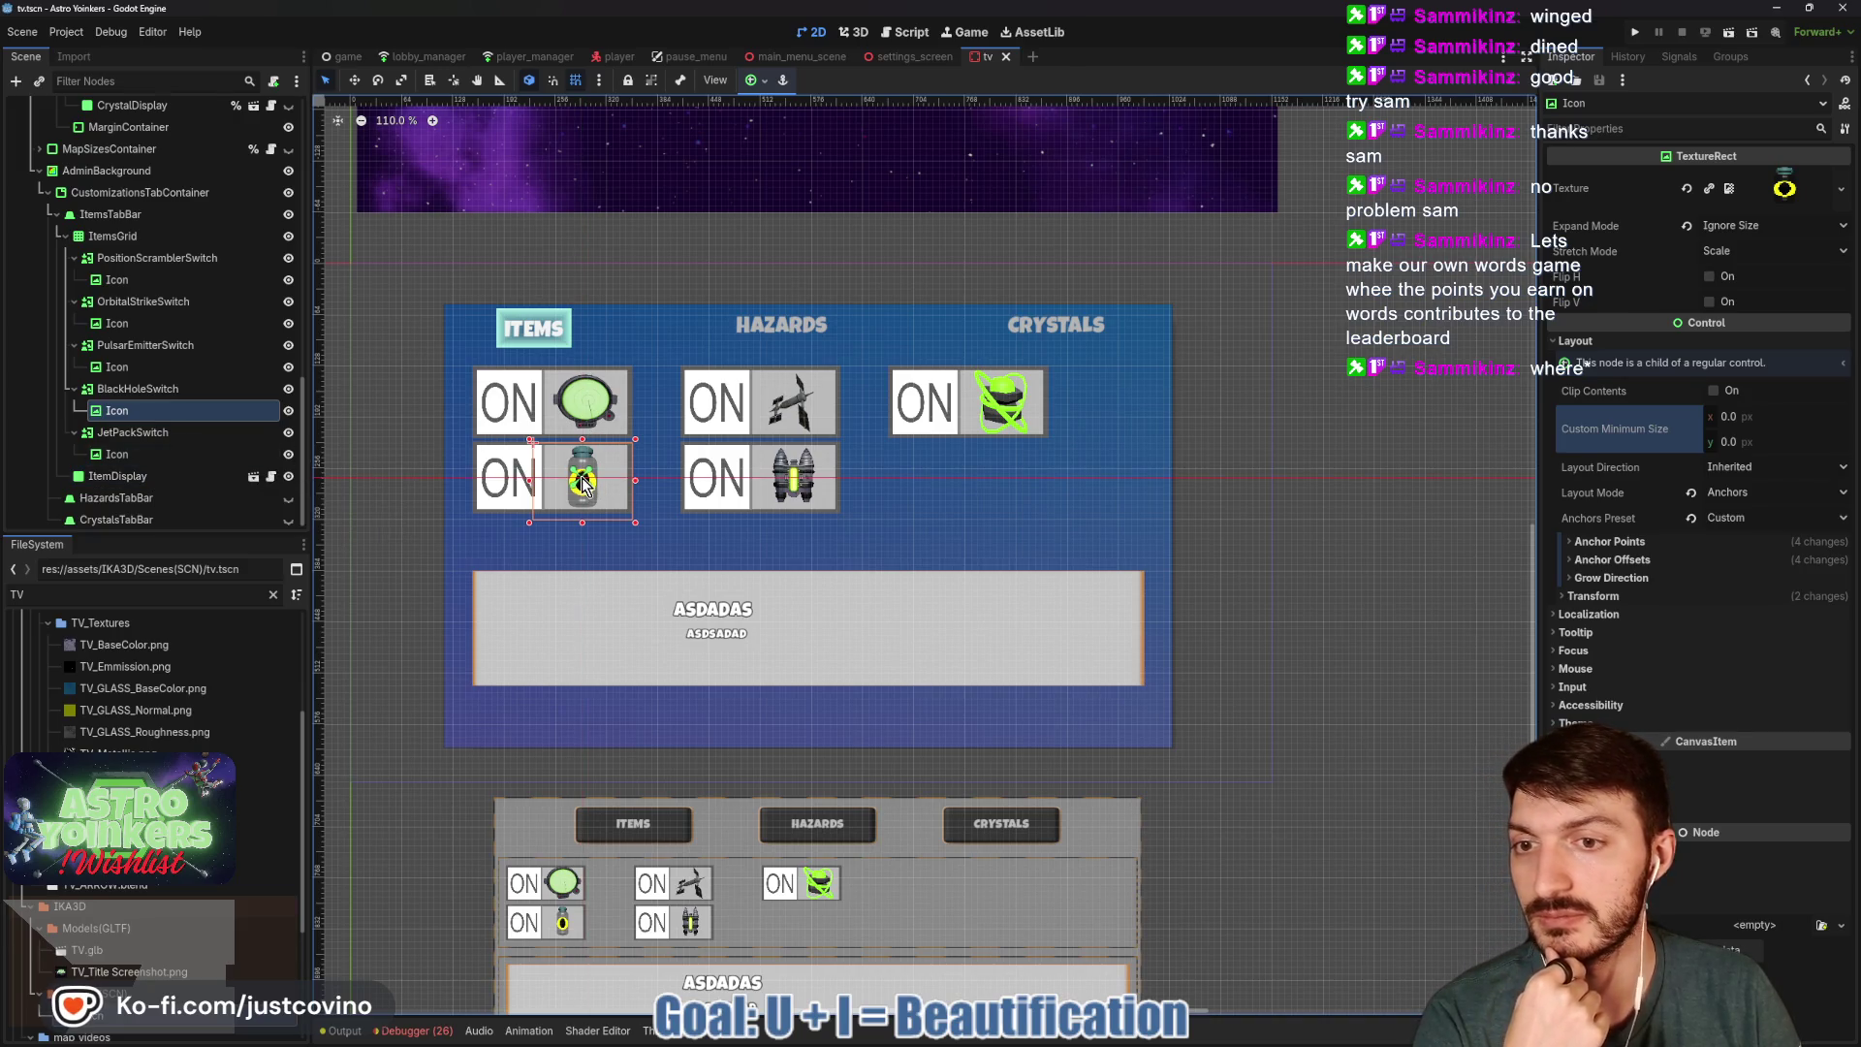
click(586, 403)
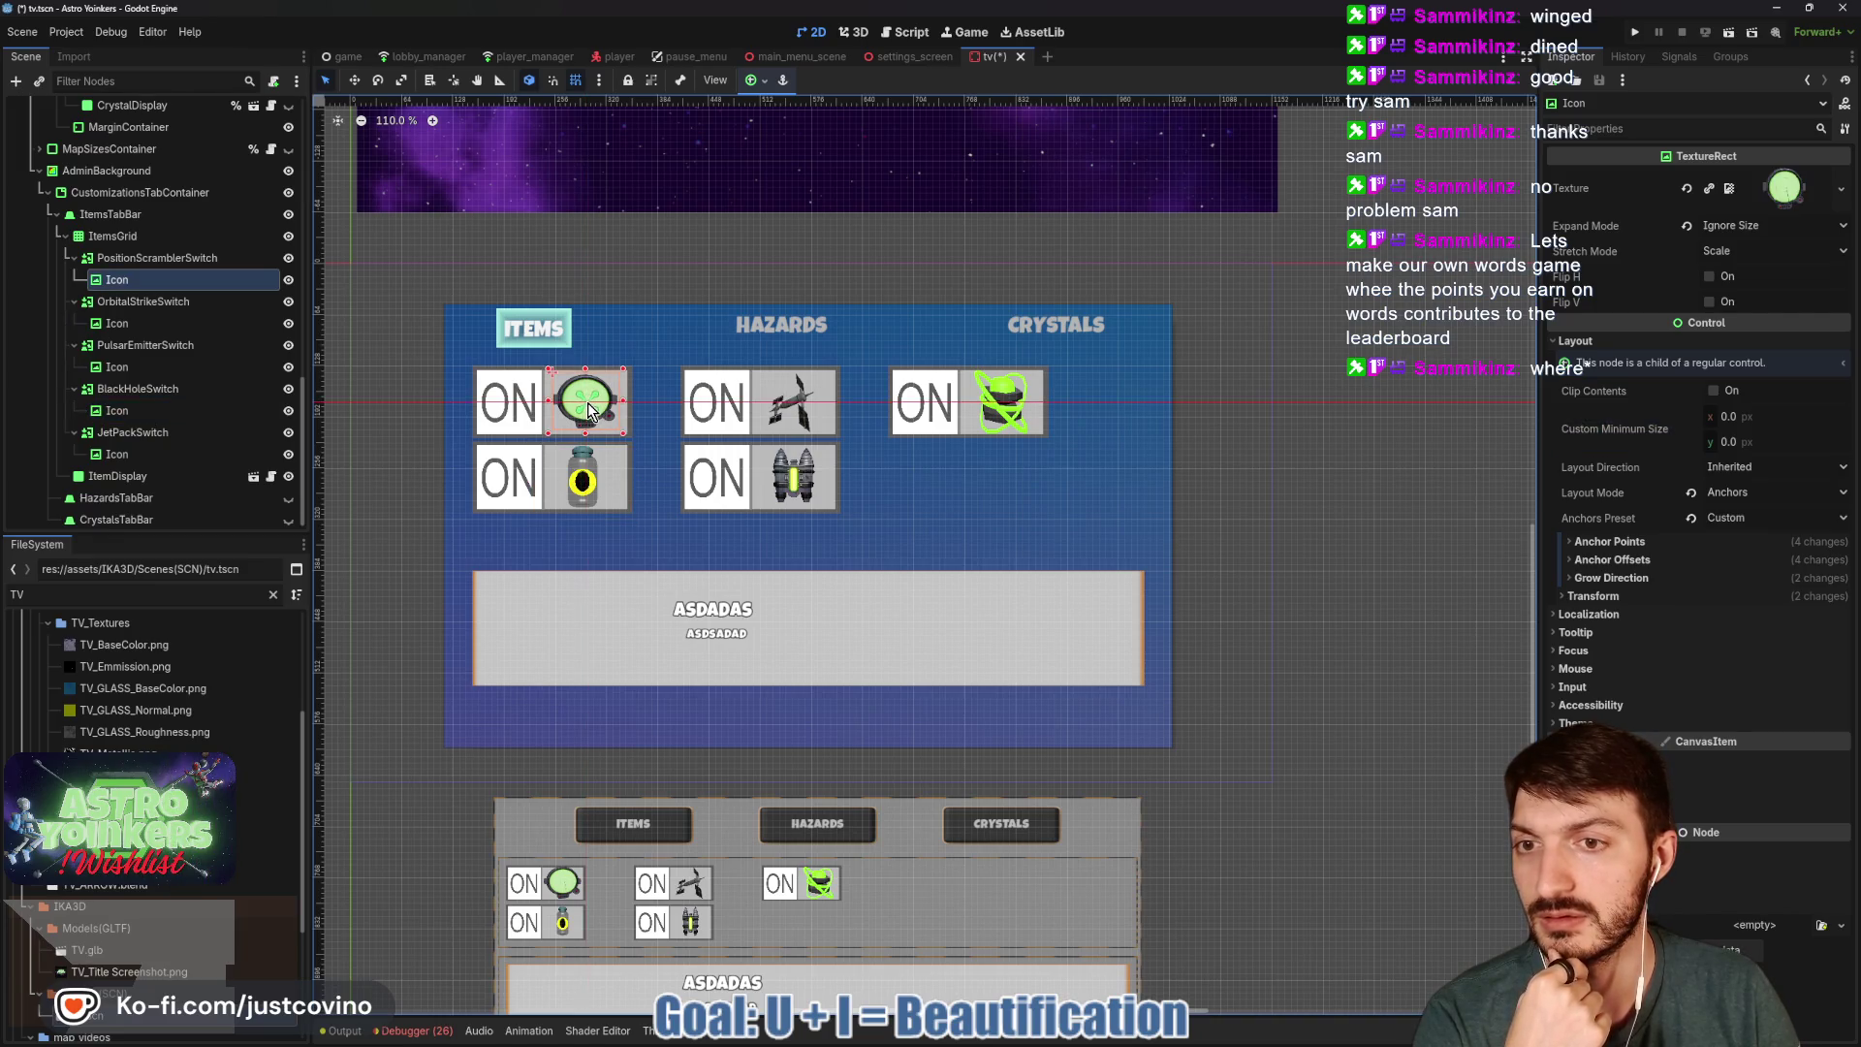
click(805, 407)
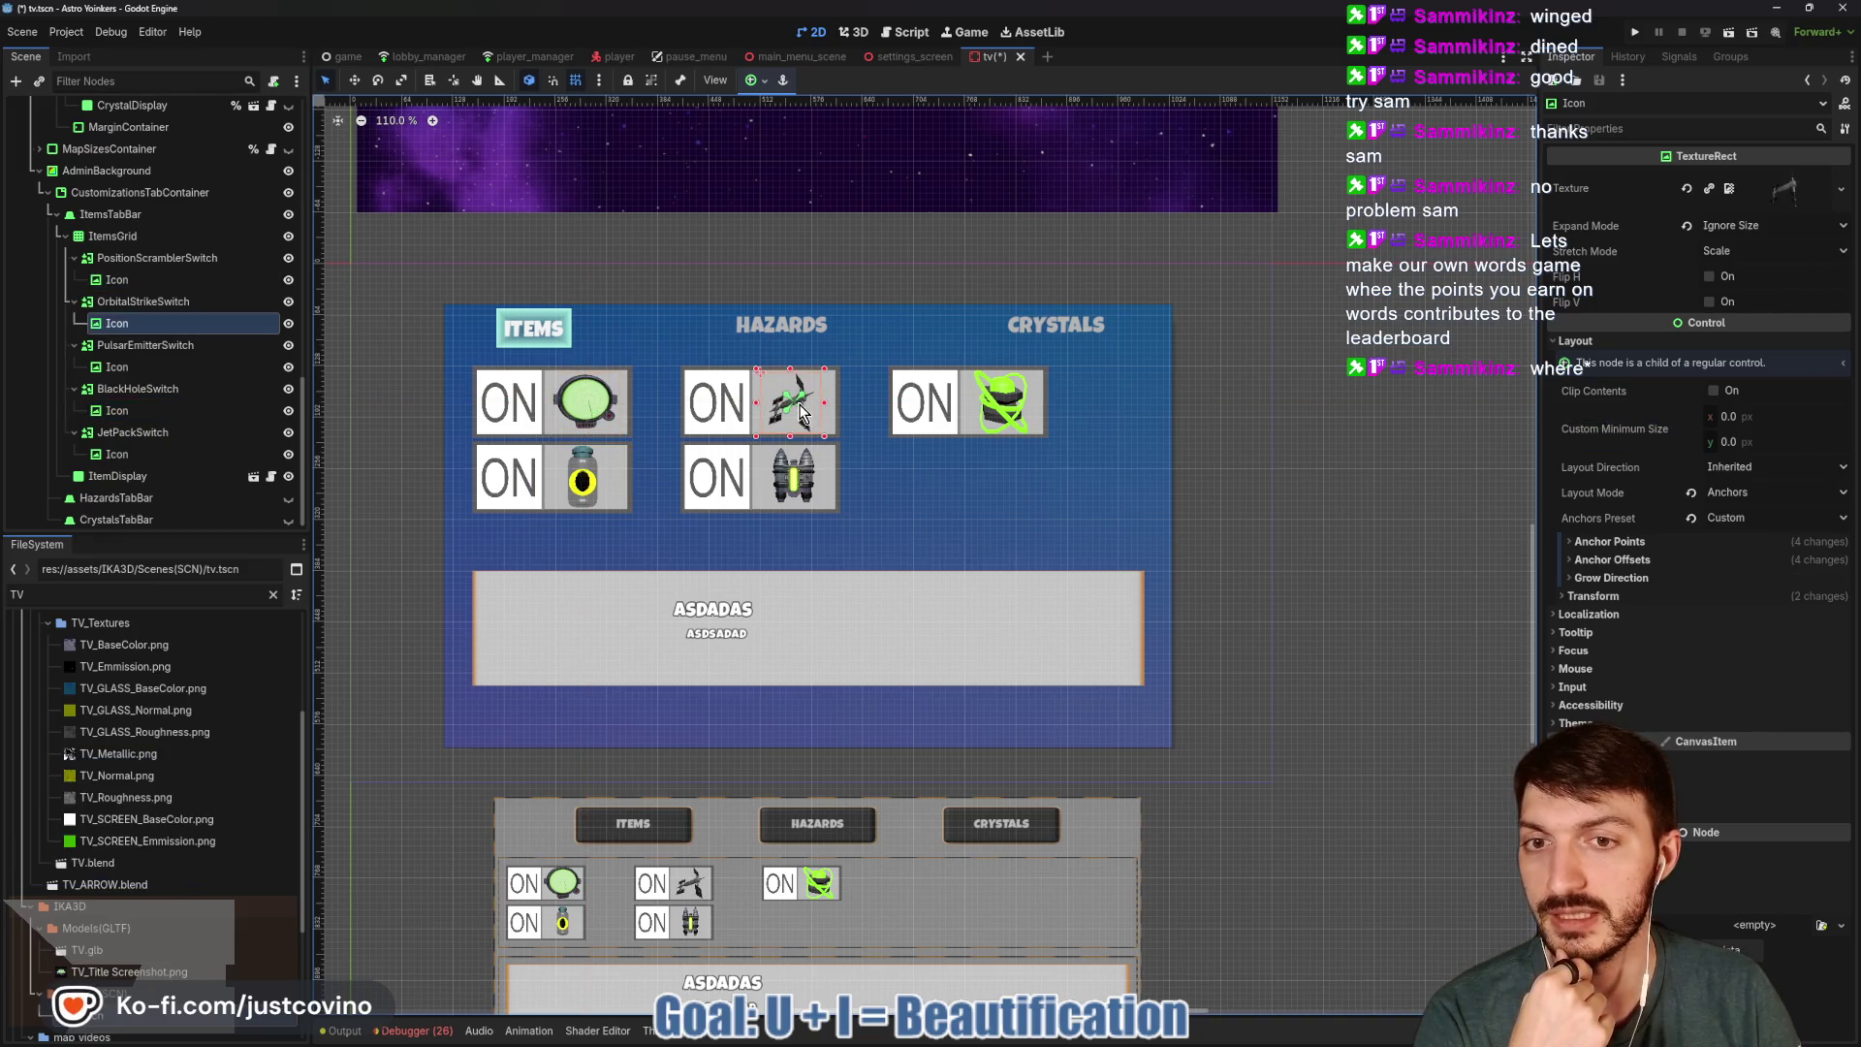
click(795, 487)
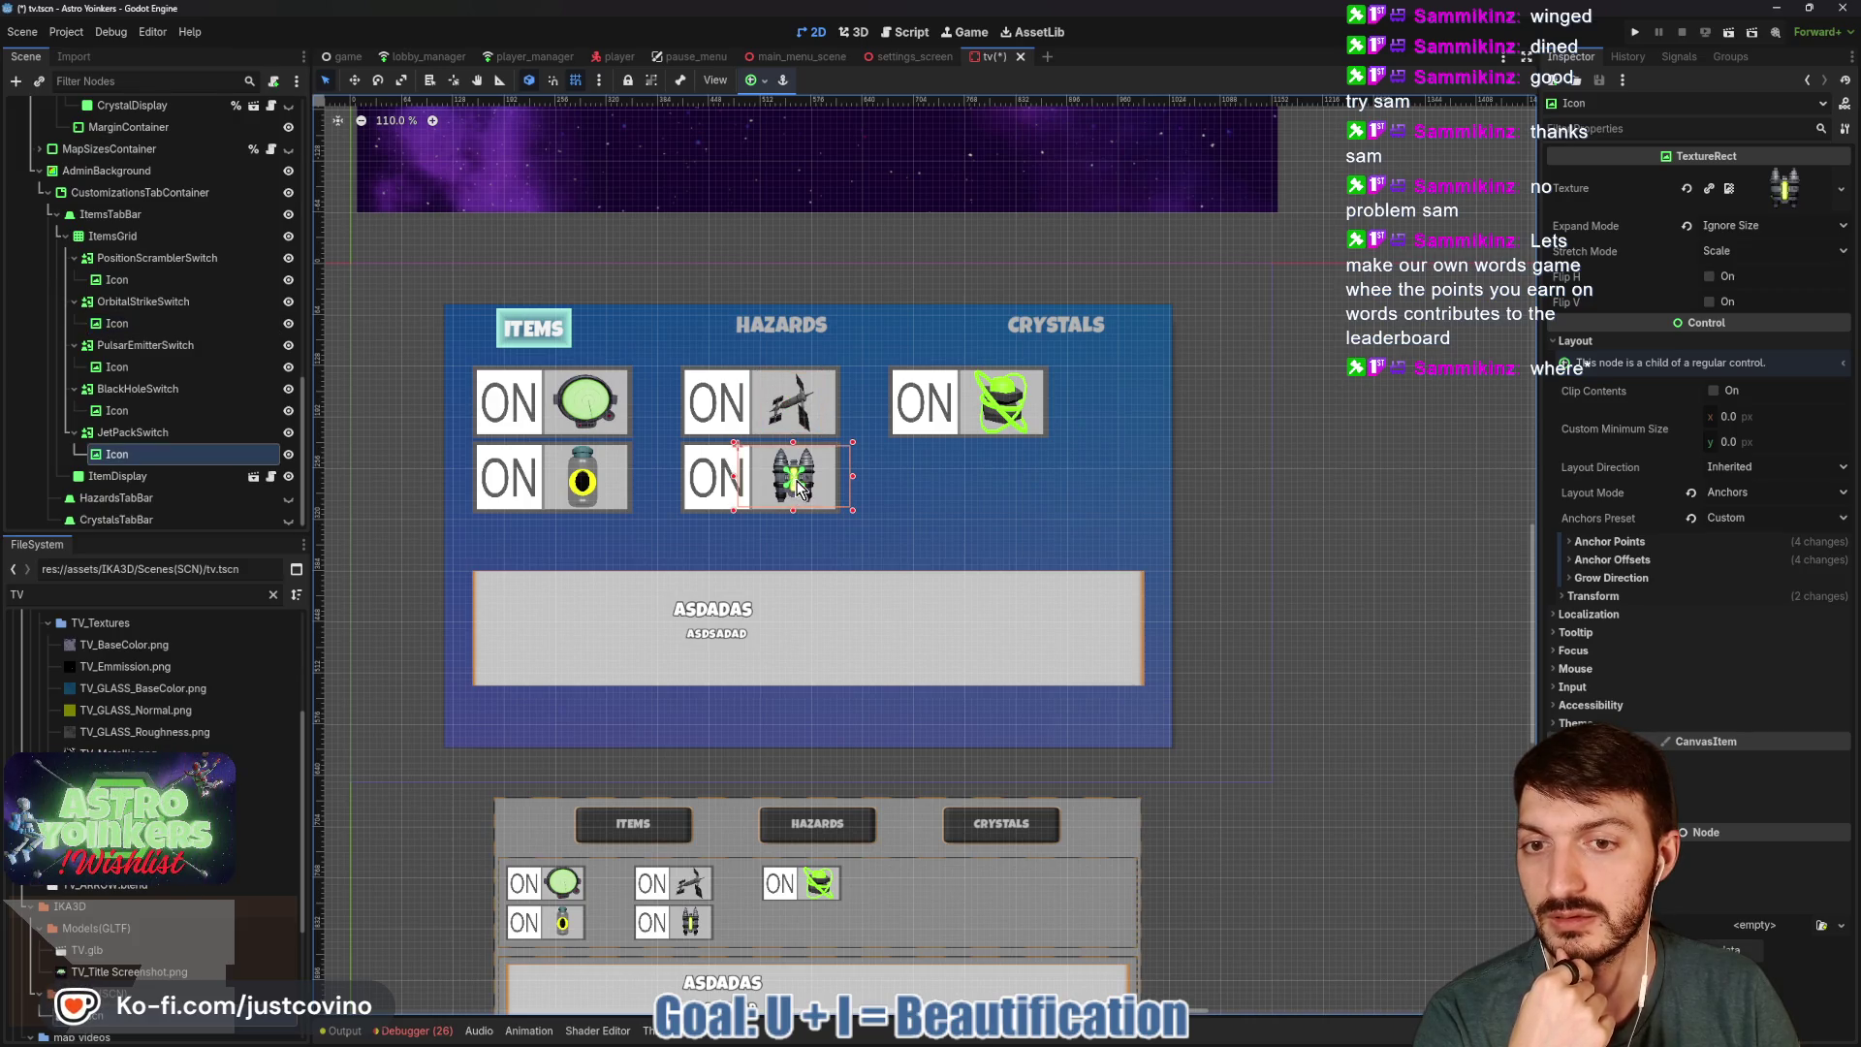
click(1006, 412)
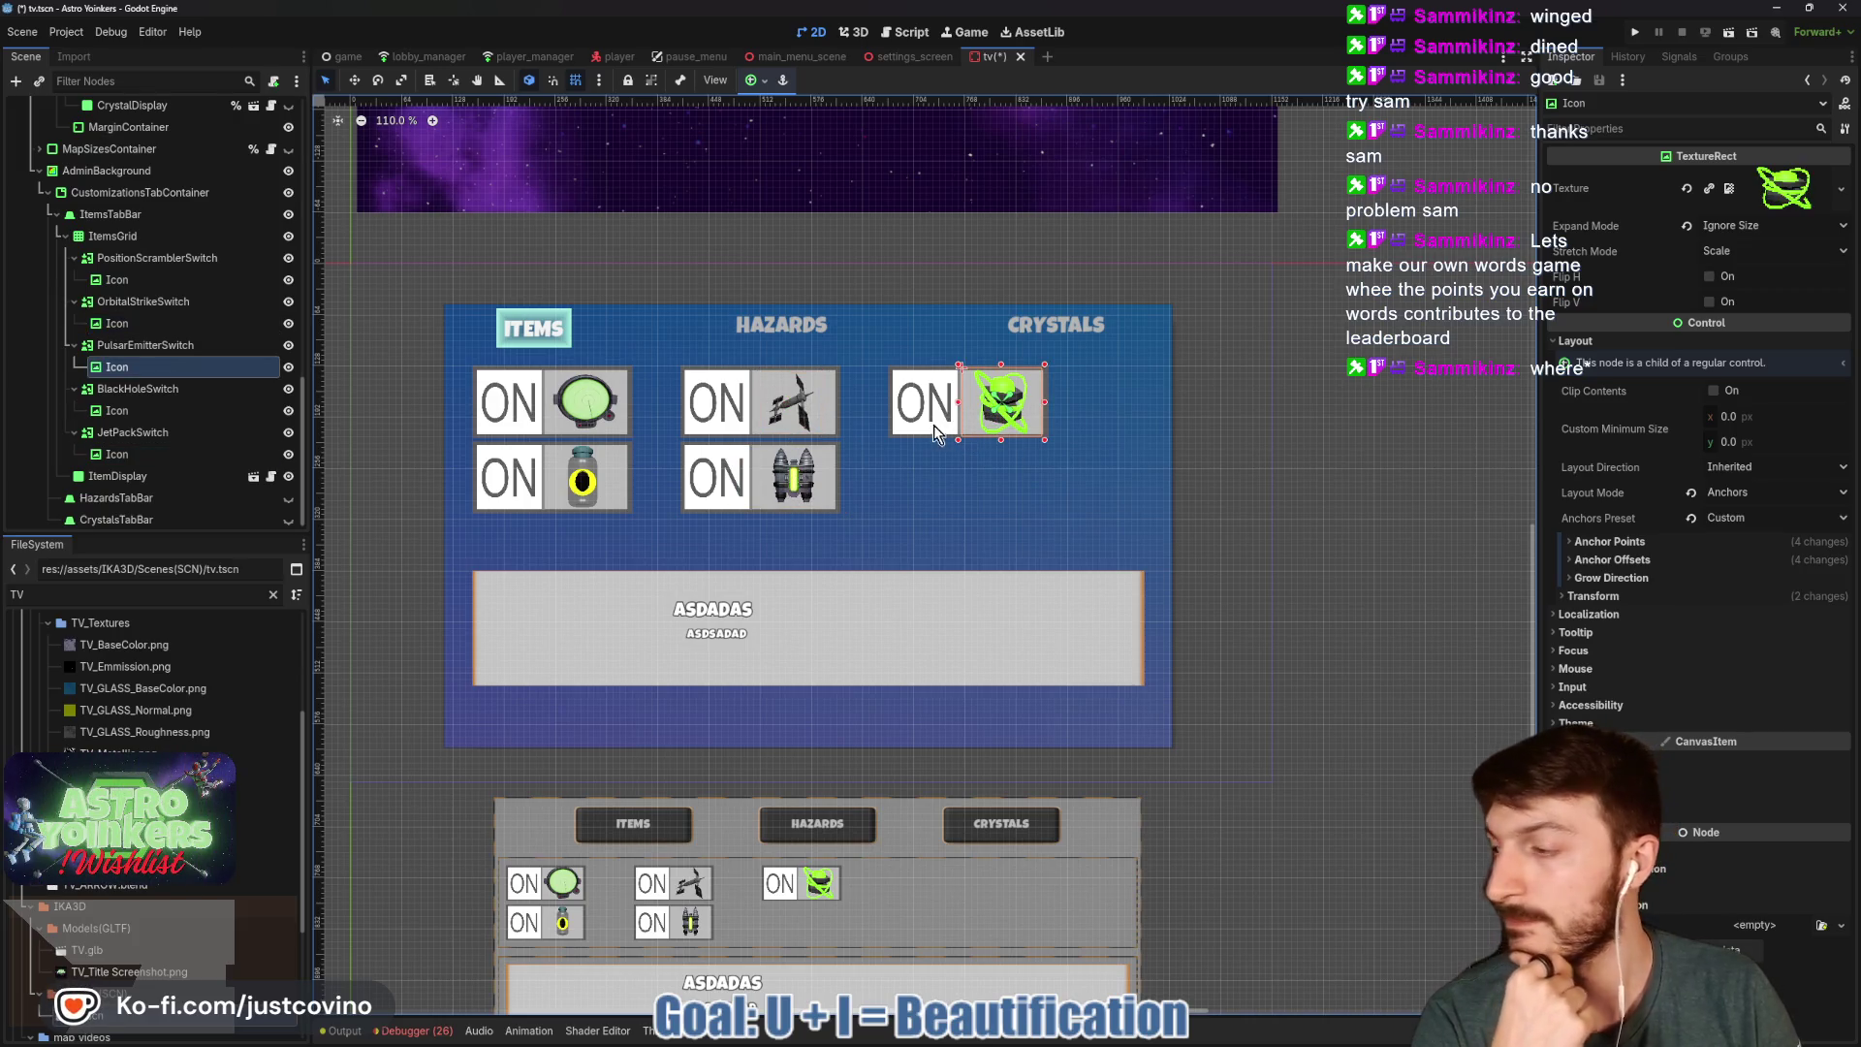
click(603, 624)
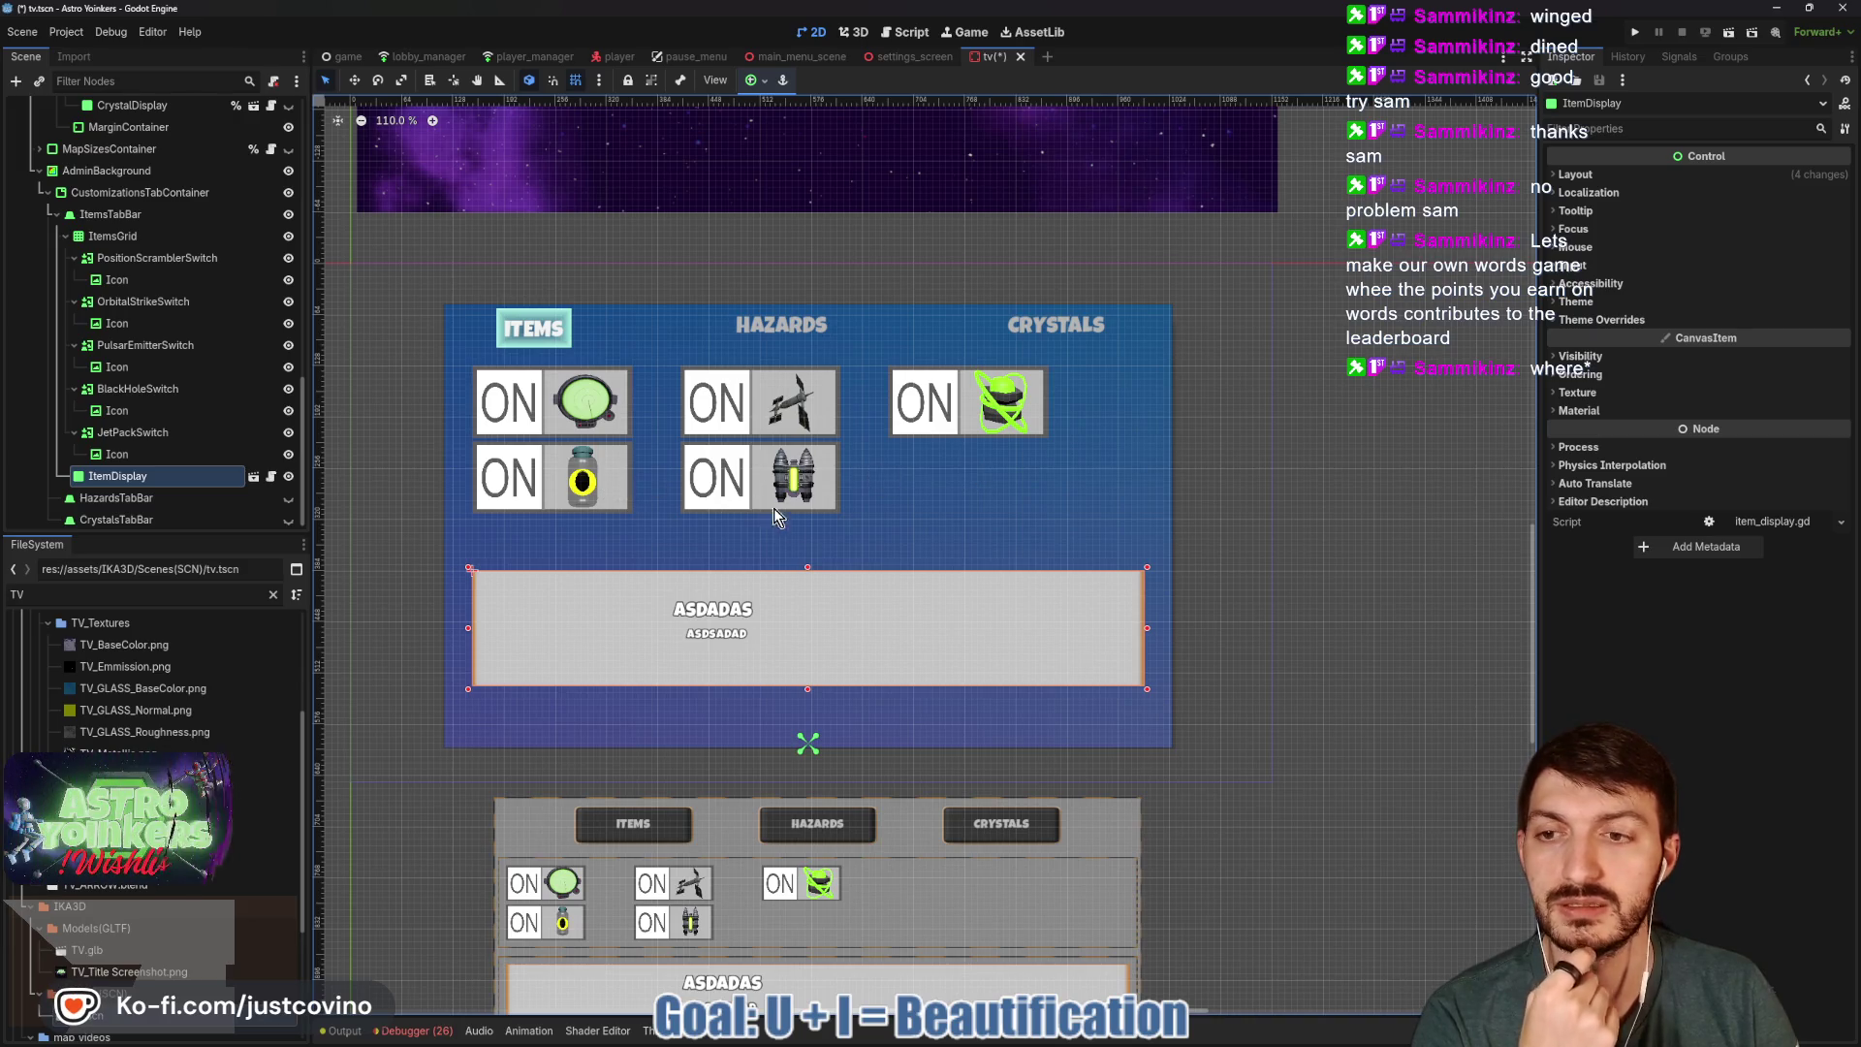
Collapse ItemsGrid's children in the Scene dock and select the ItemsTabBar node.
scroll(194, 490, down, 1)
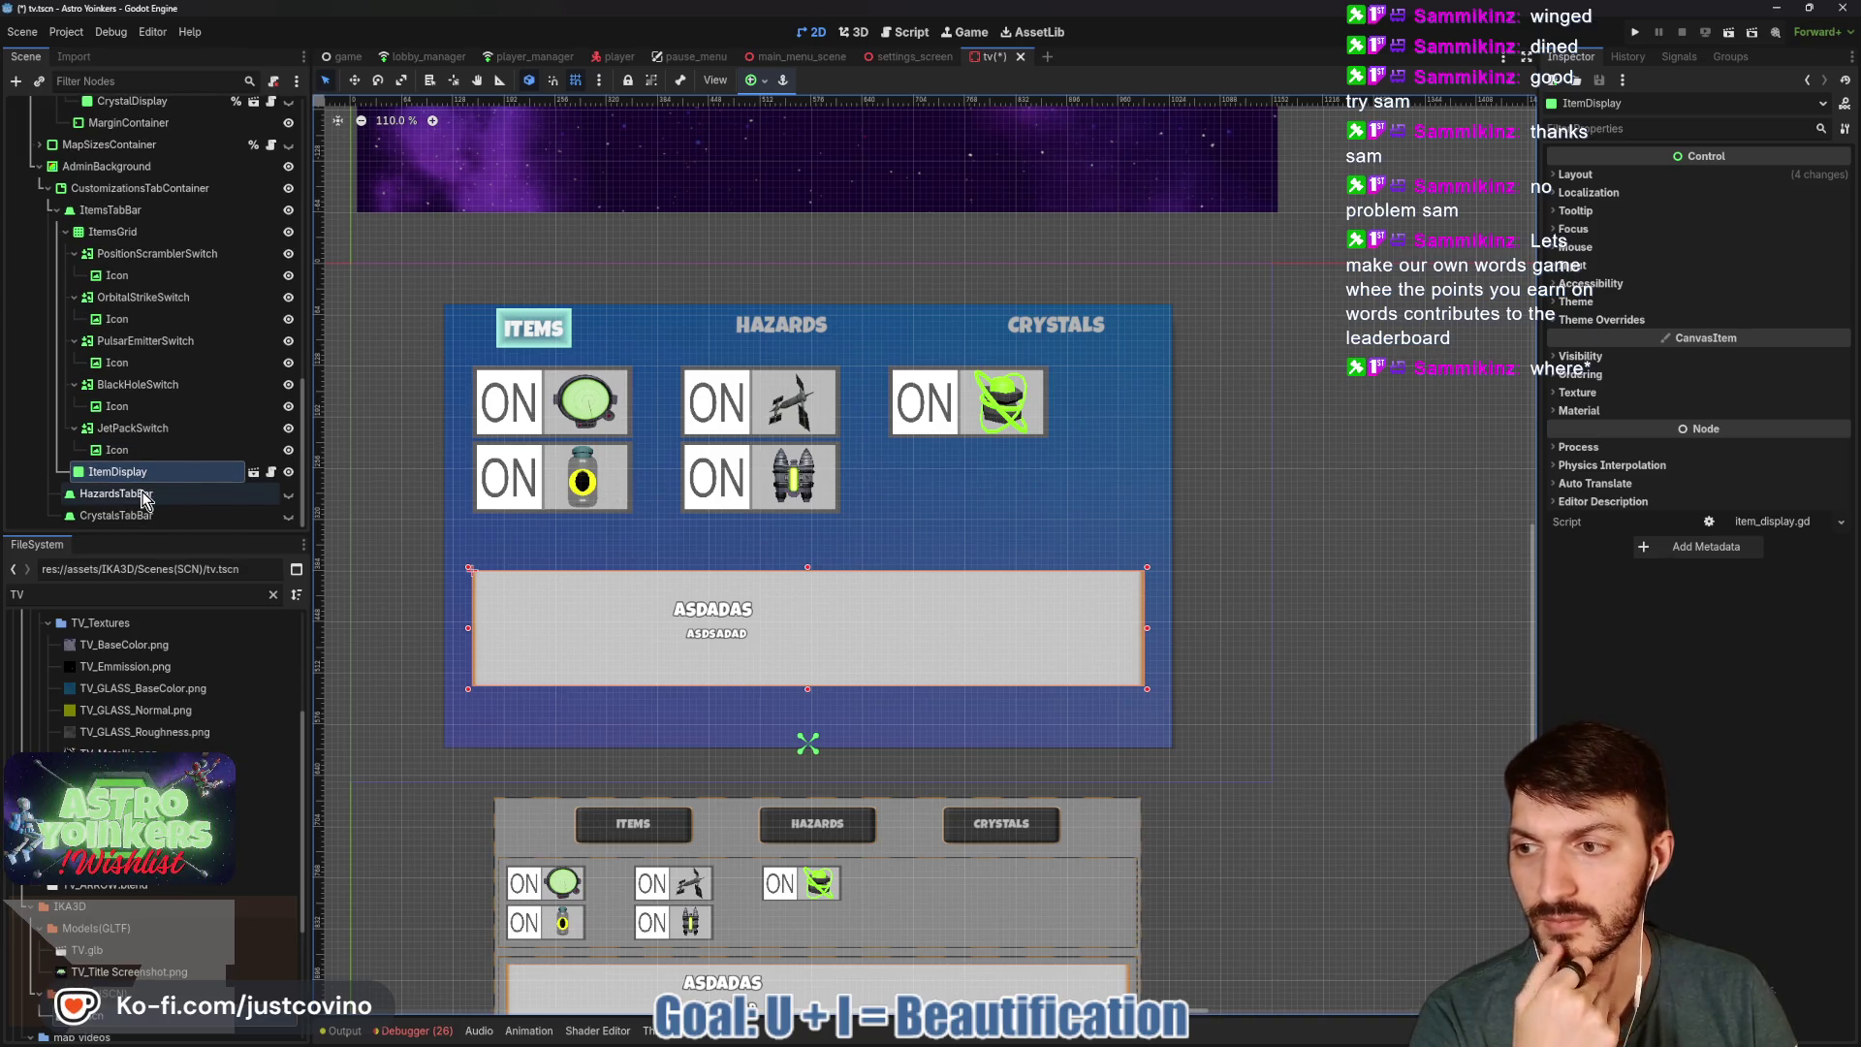
scroll(860, 547, down, 3)
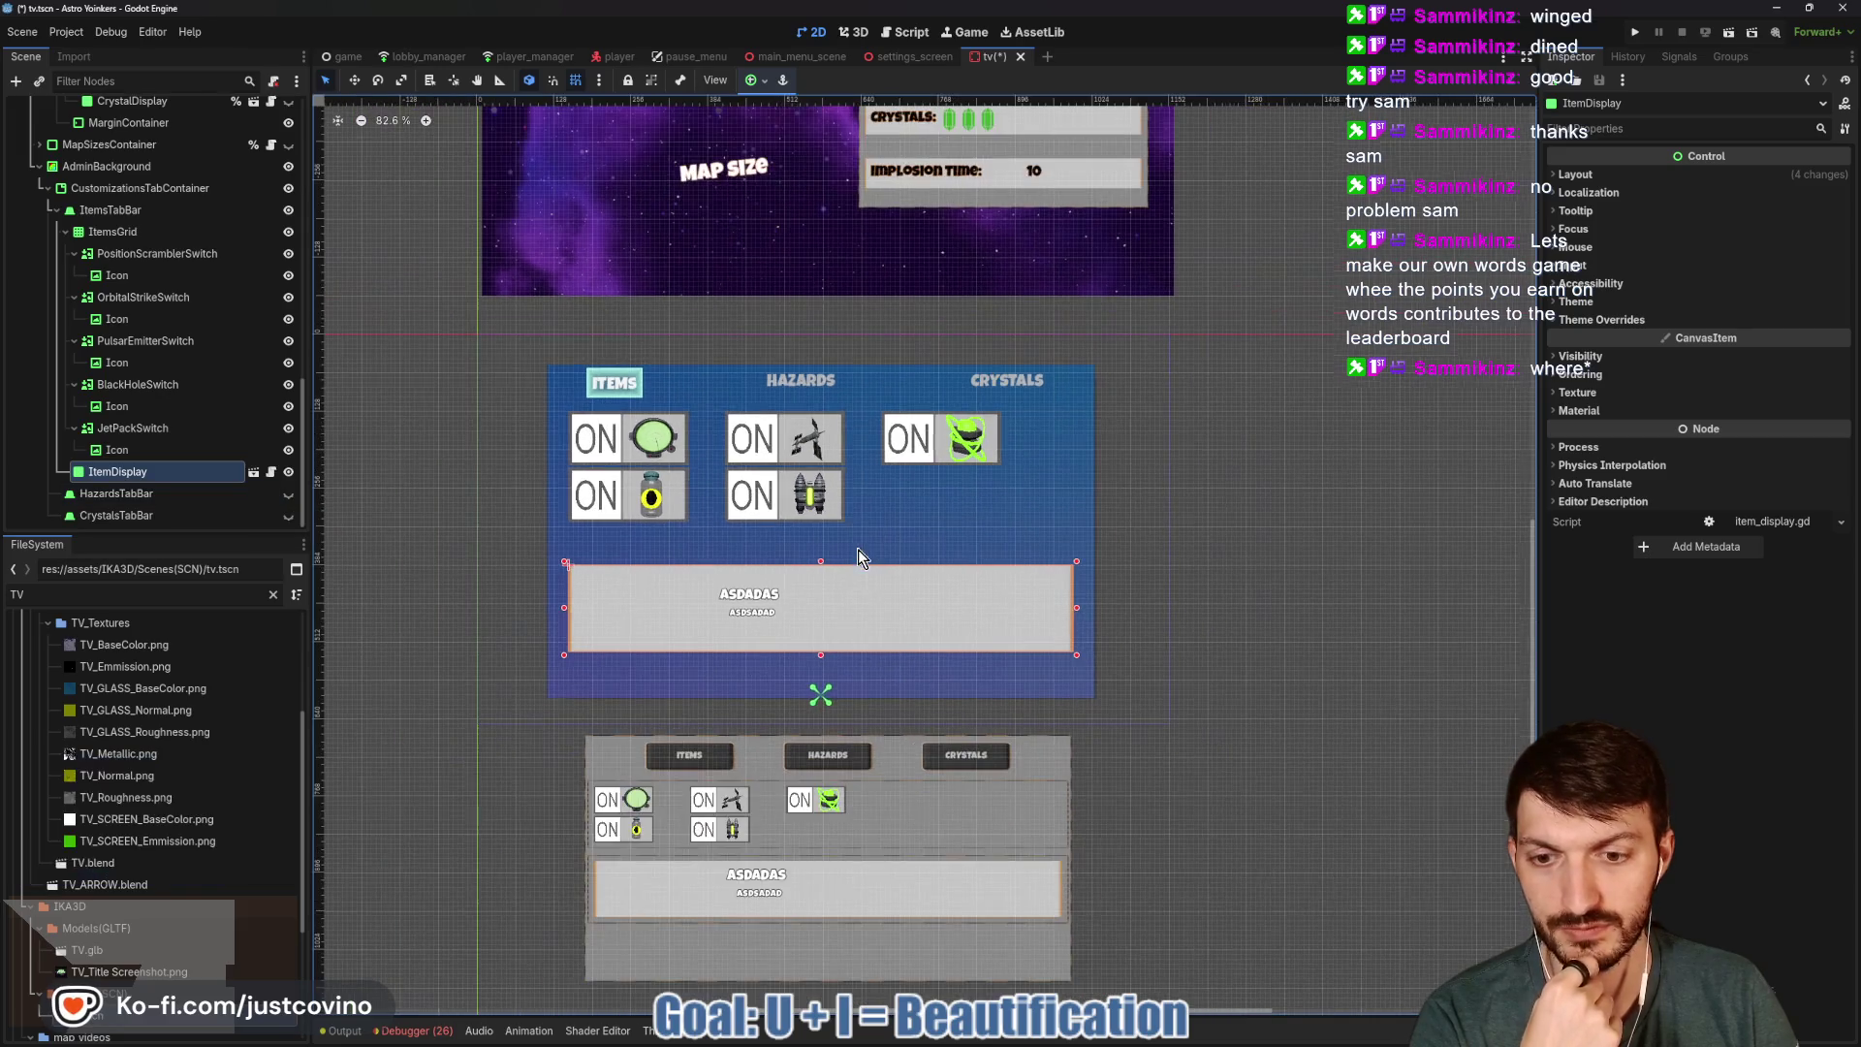
scroll(804, 582, down, 3)
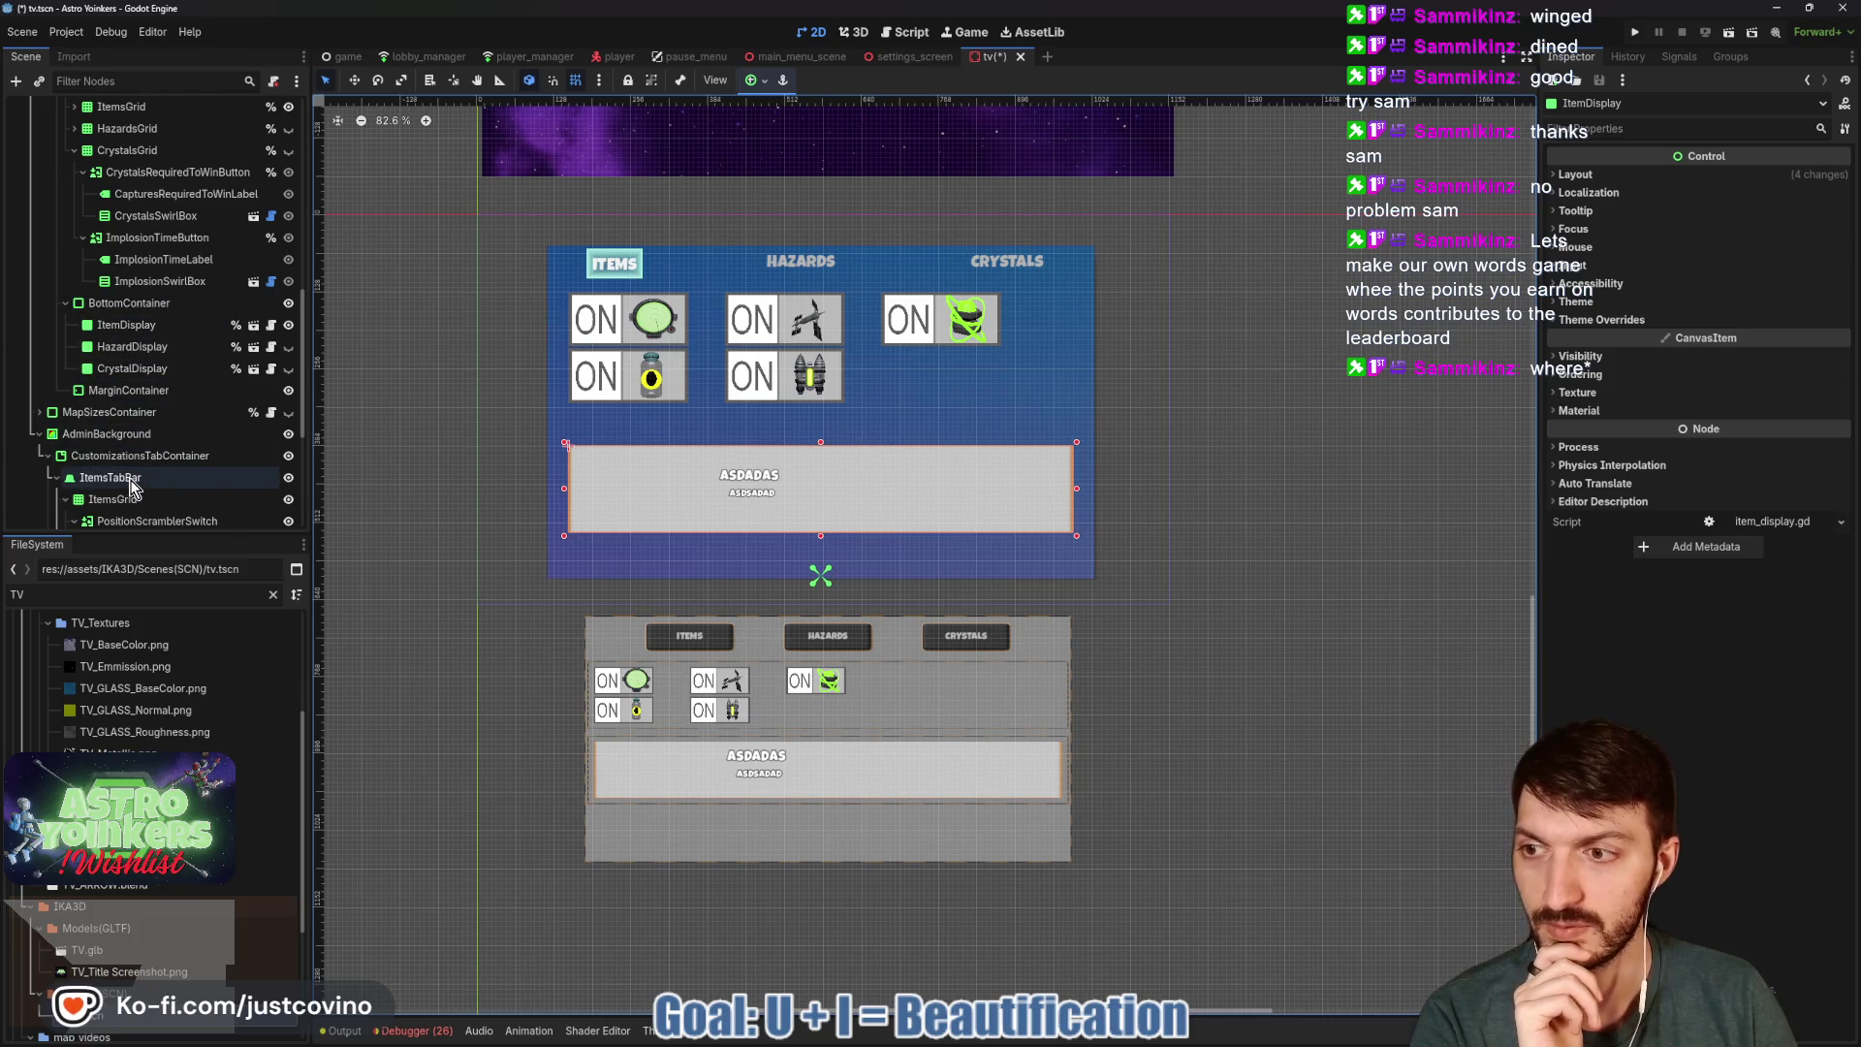
scroll(134, 500, down, 3)
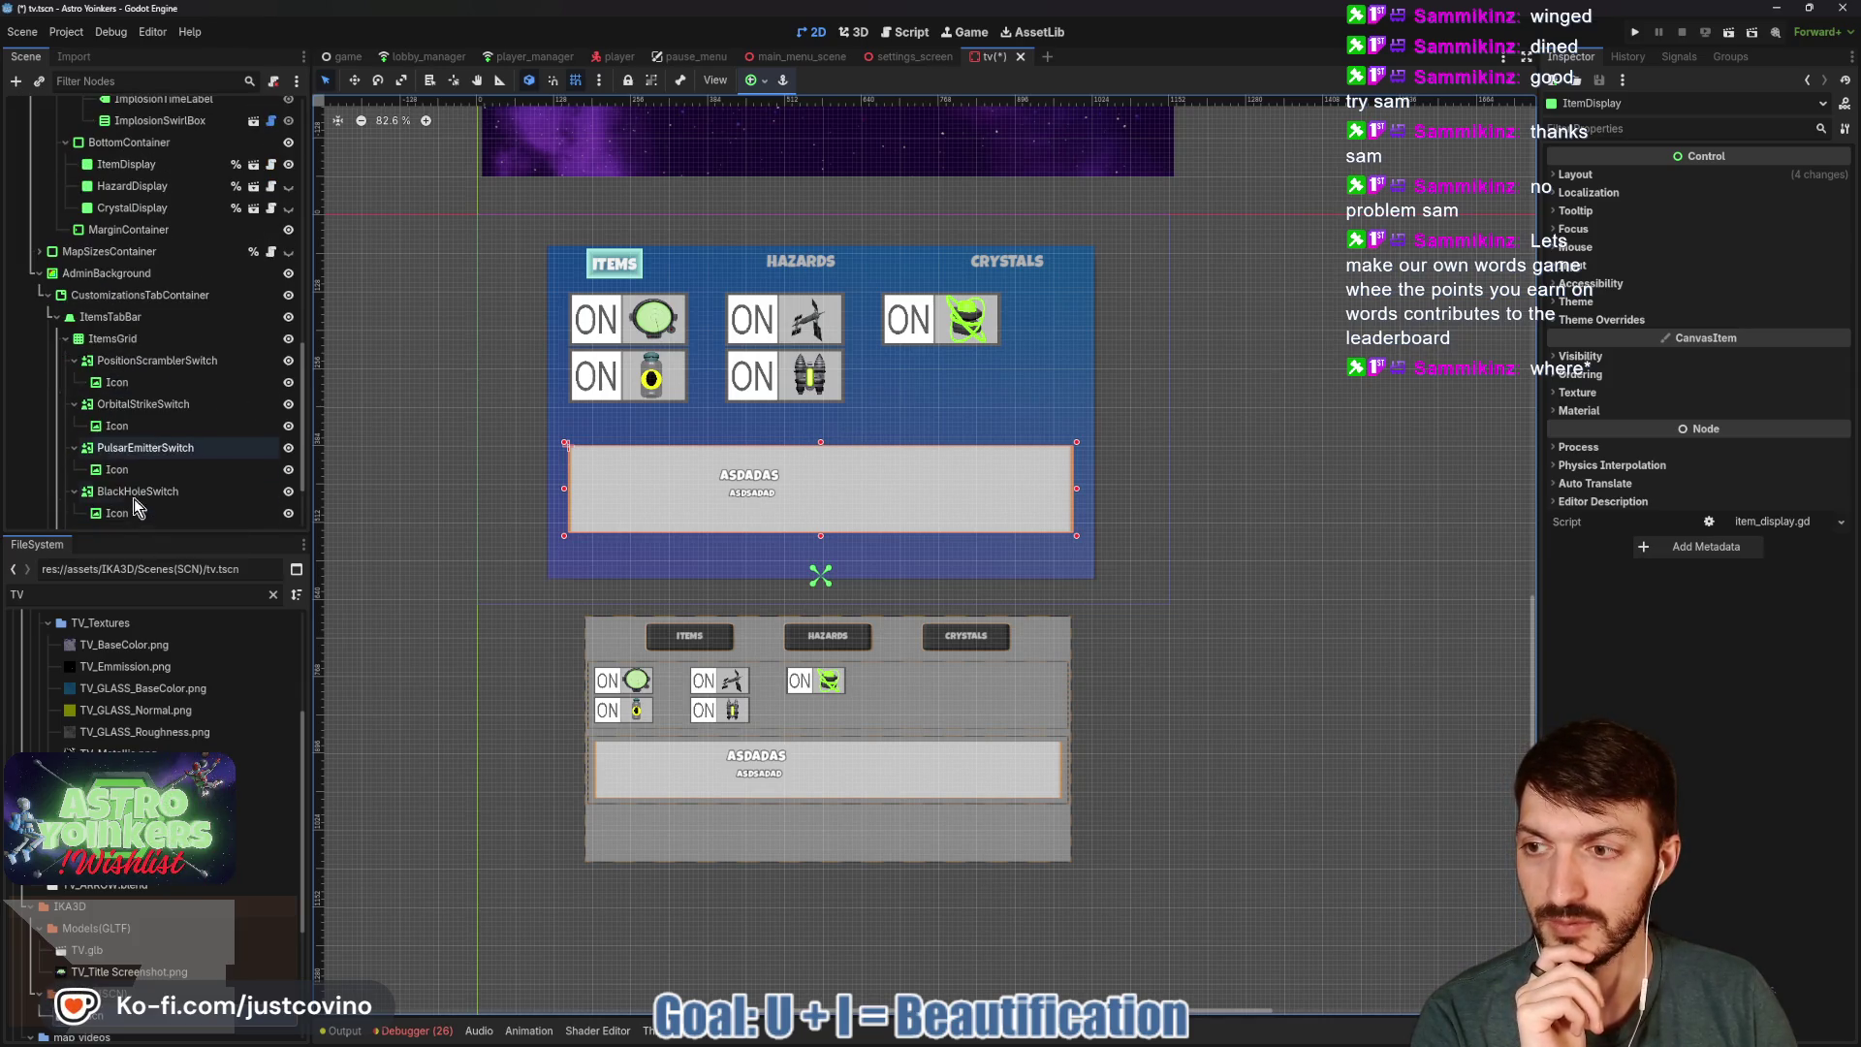
click(66, 339)
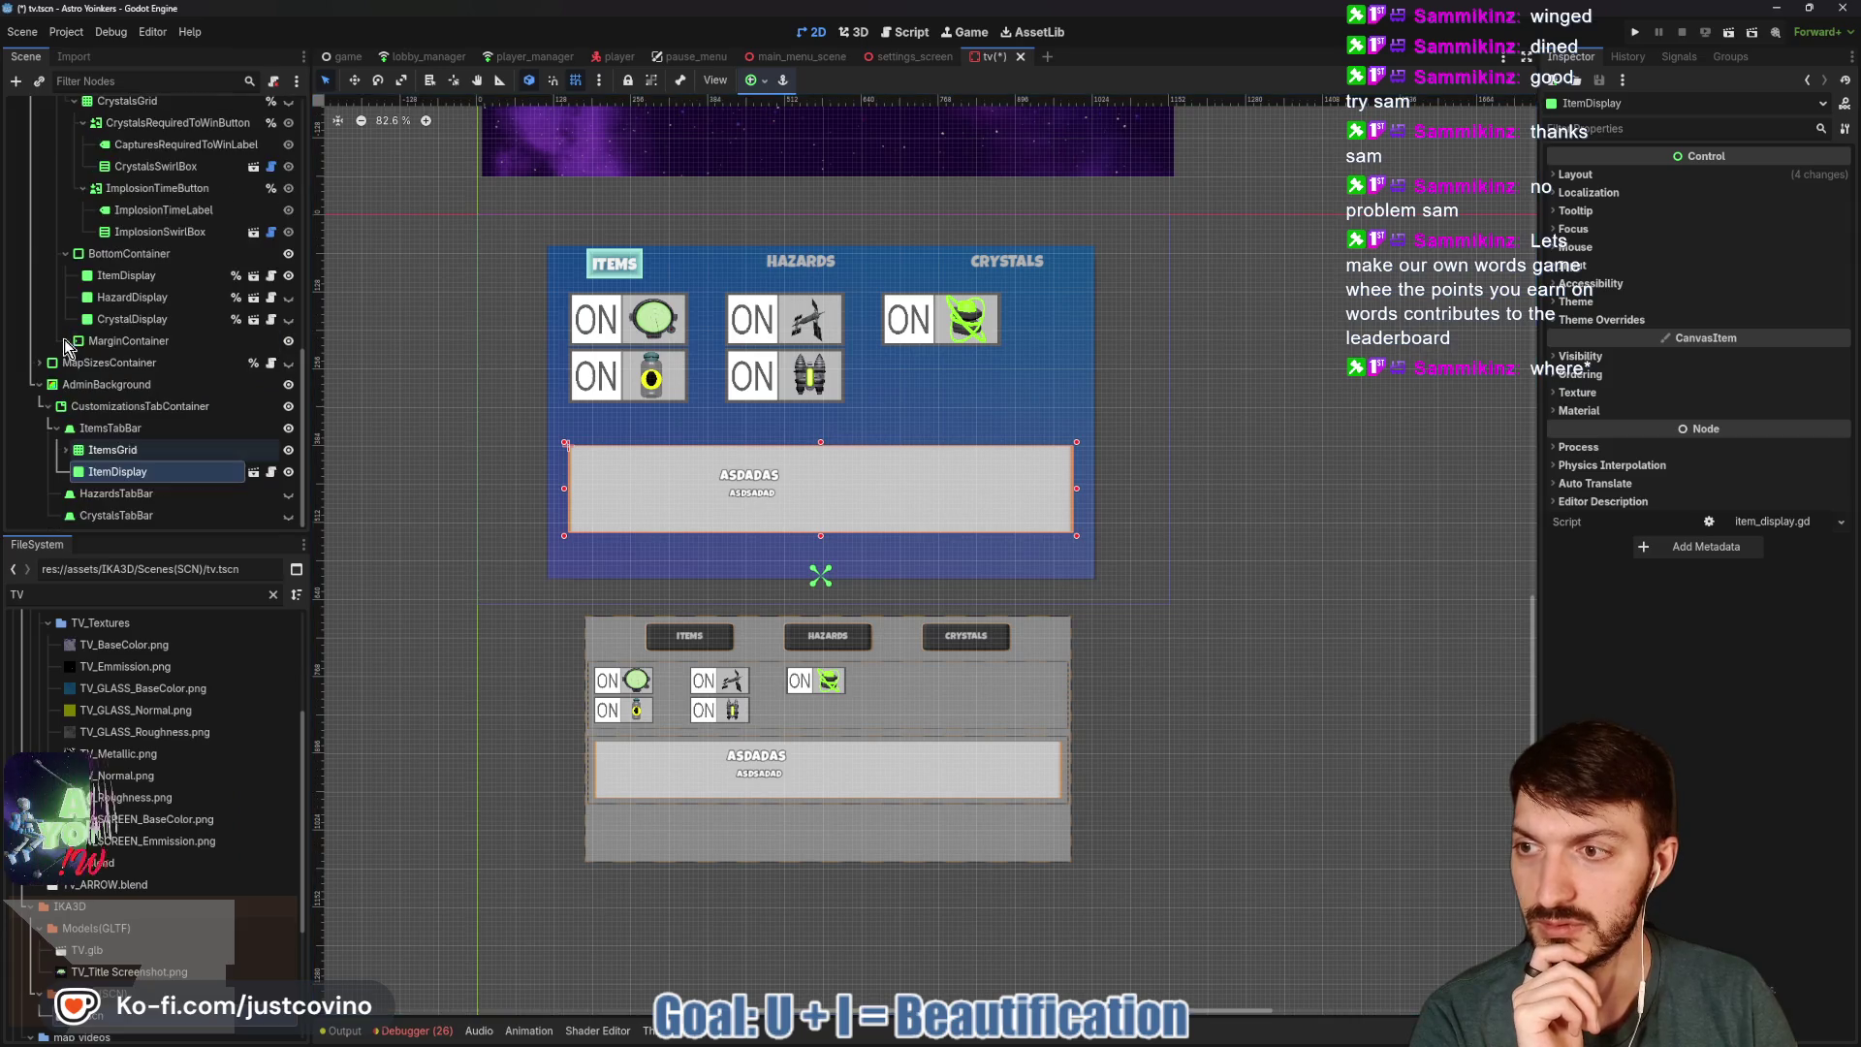
click(105, 434)
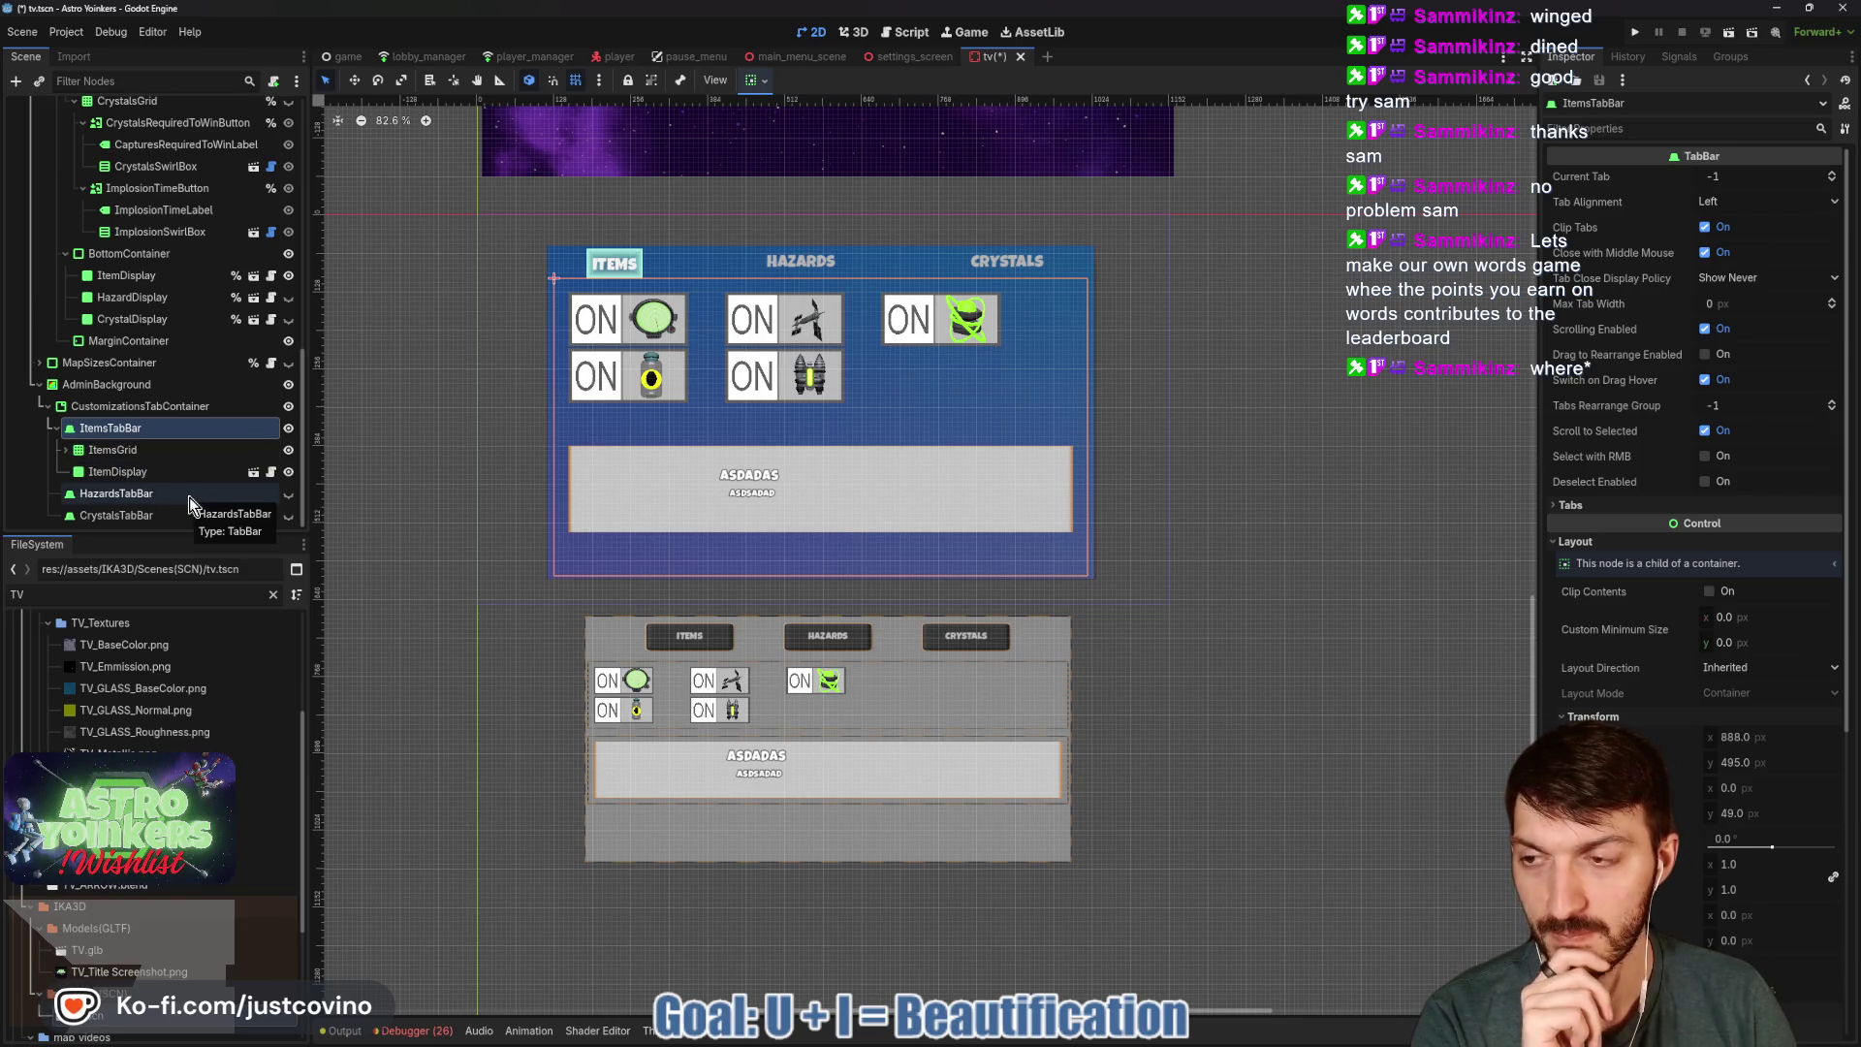
Add a ColorRect node as a child of ItemsTabBar.
key(ctrl+a)
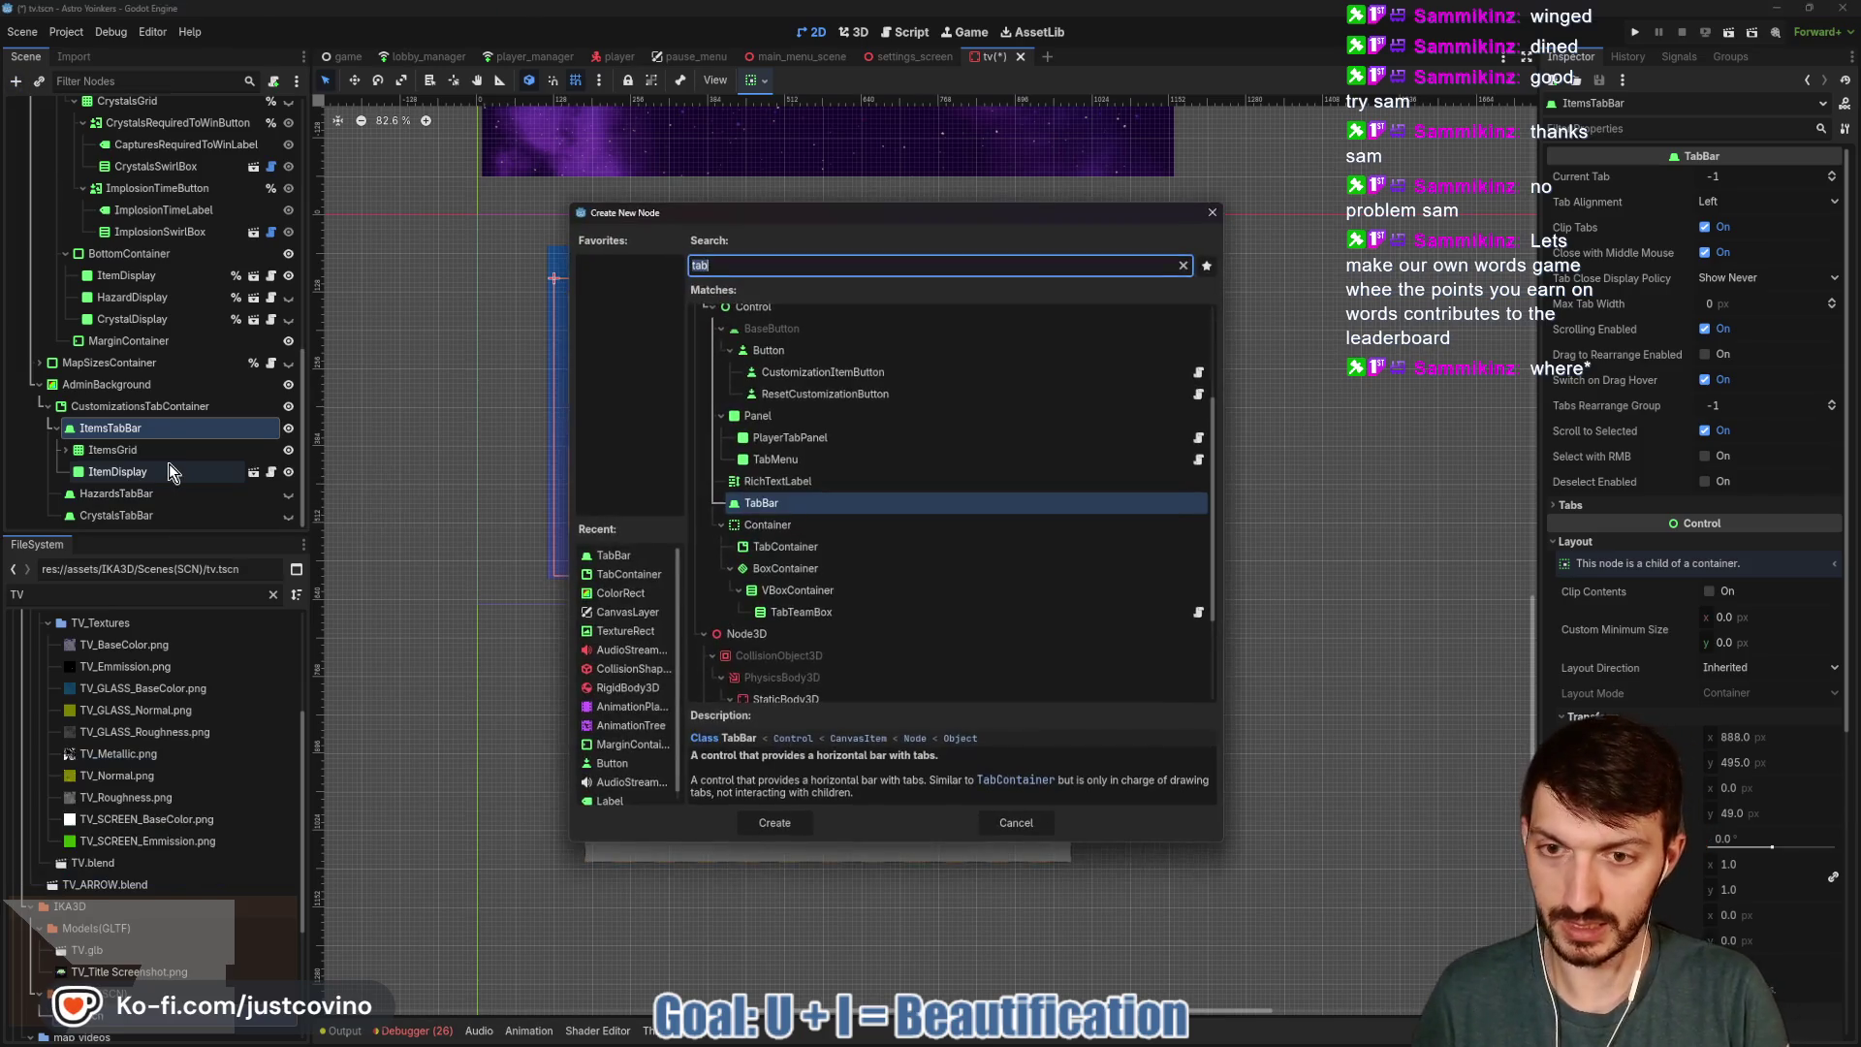
text(bac)
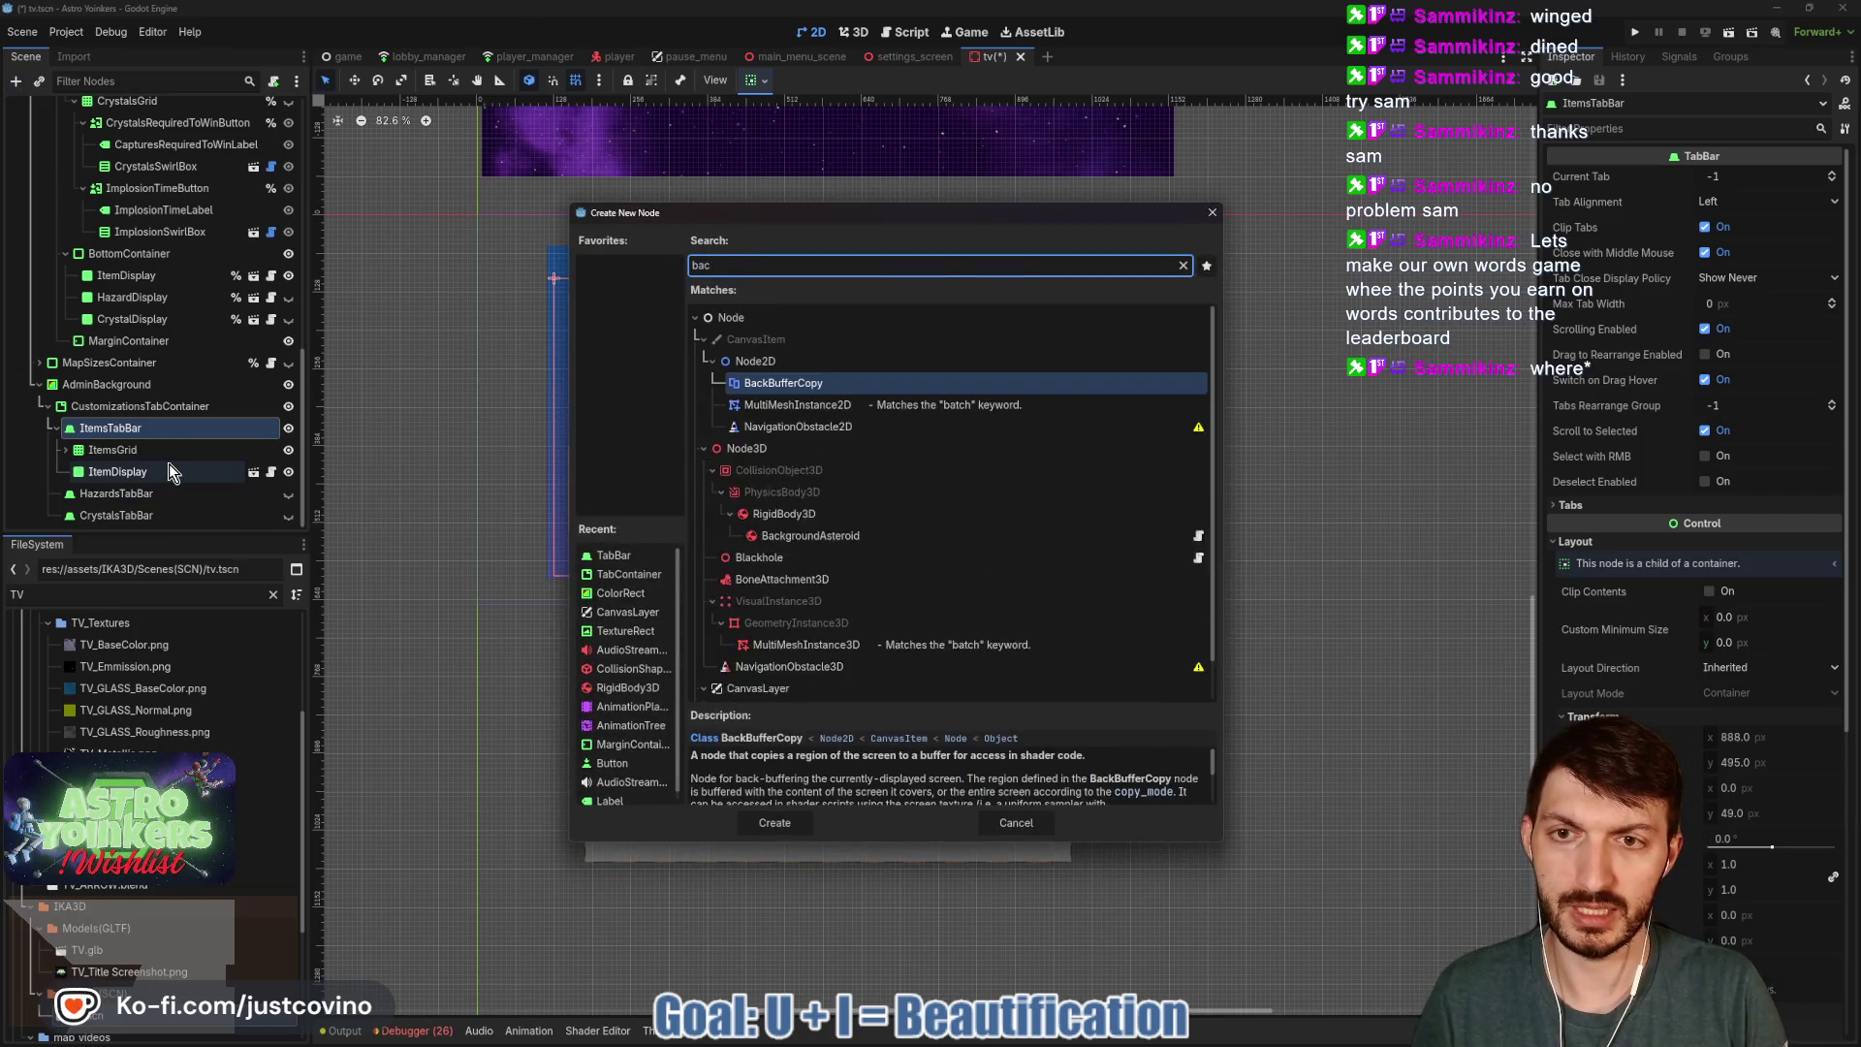
key(BackSpace)
key(BackSpace)
key(BackSpace)
text(color)
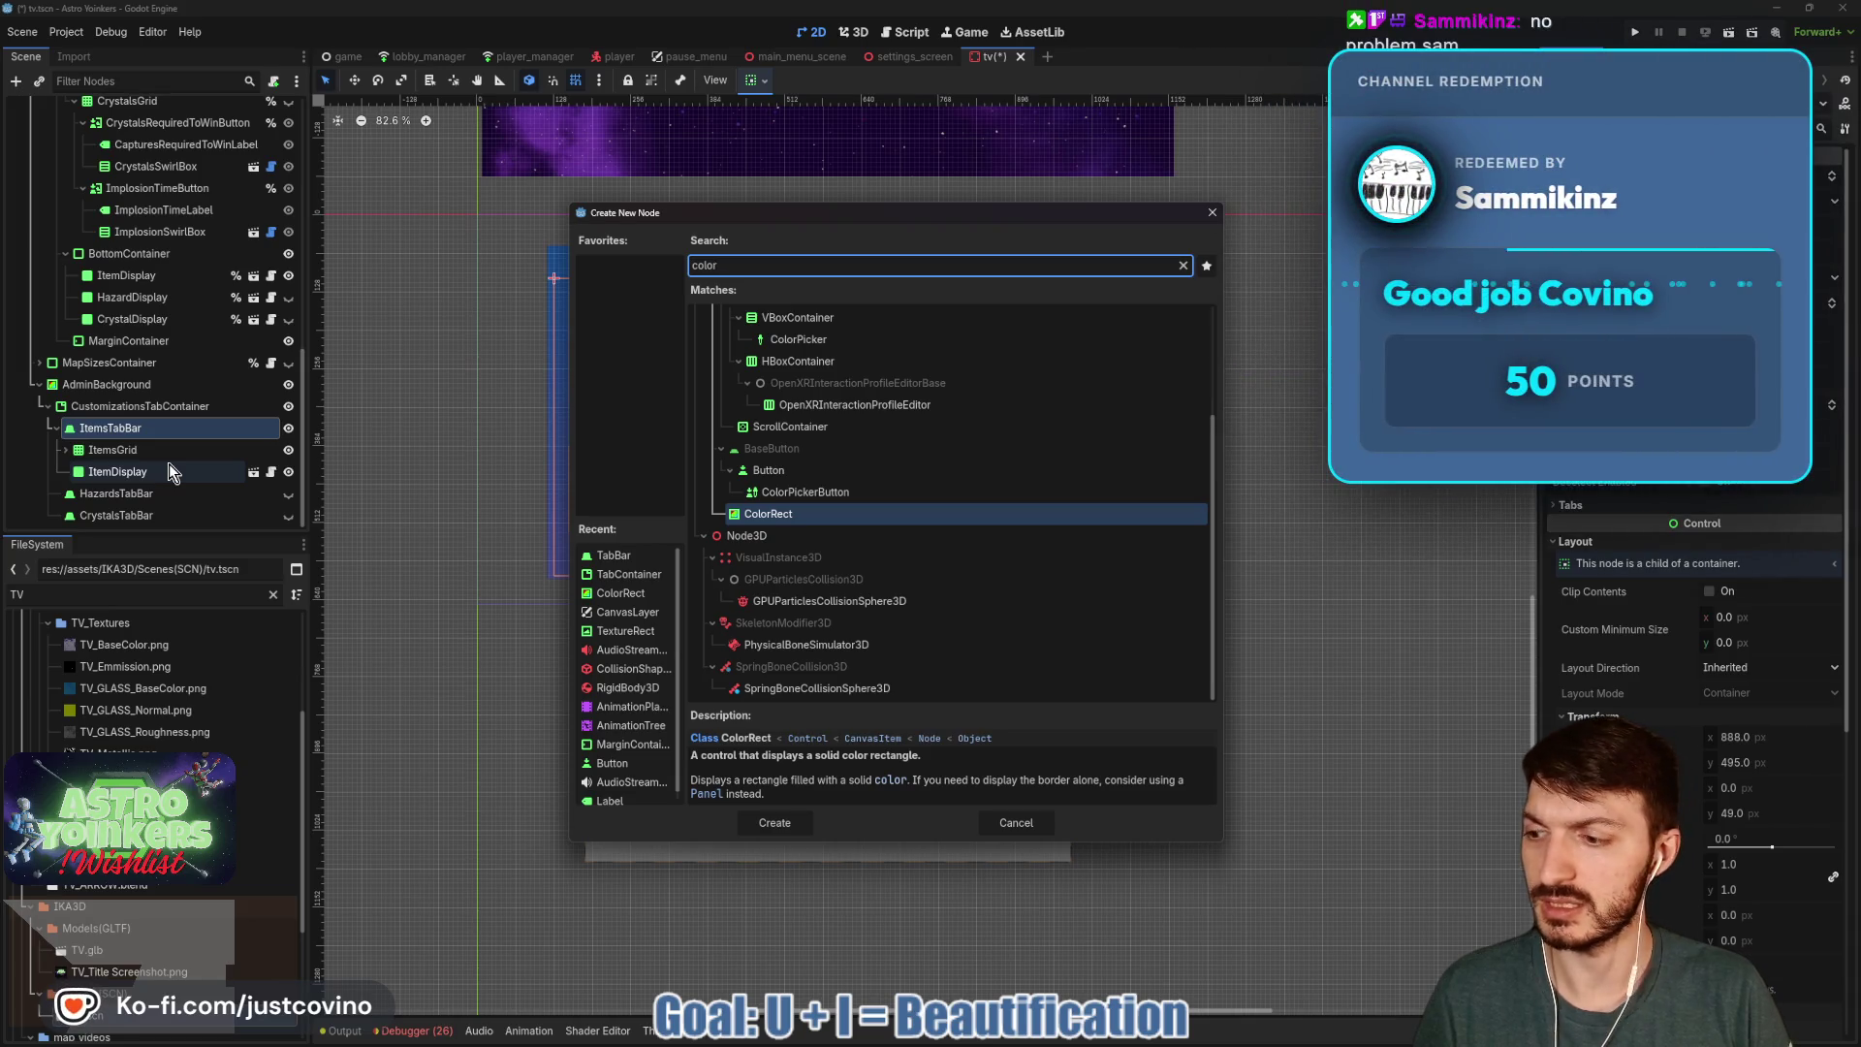
key(Return)
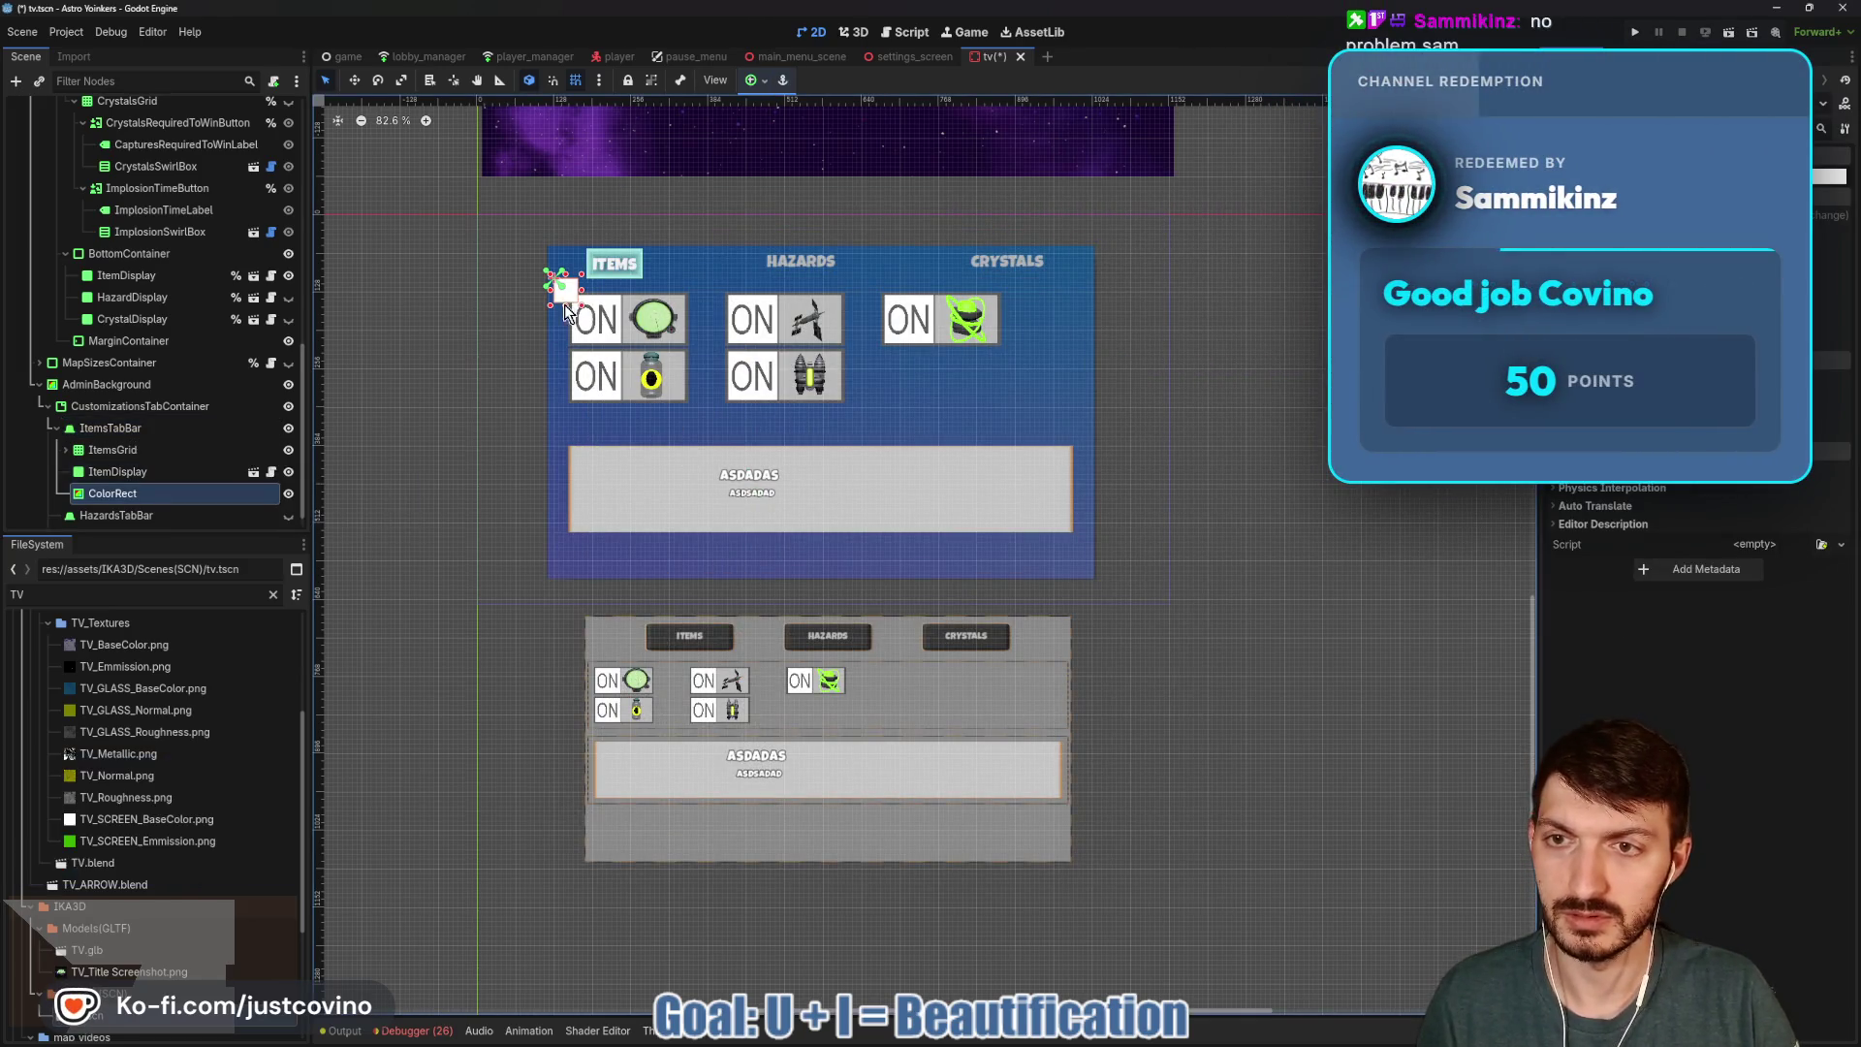
Resize and move the white ColorRect so it covers the item grid across the panel.
scroll(577, 320, up, 6)
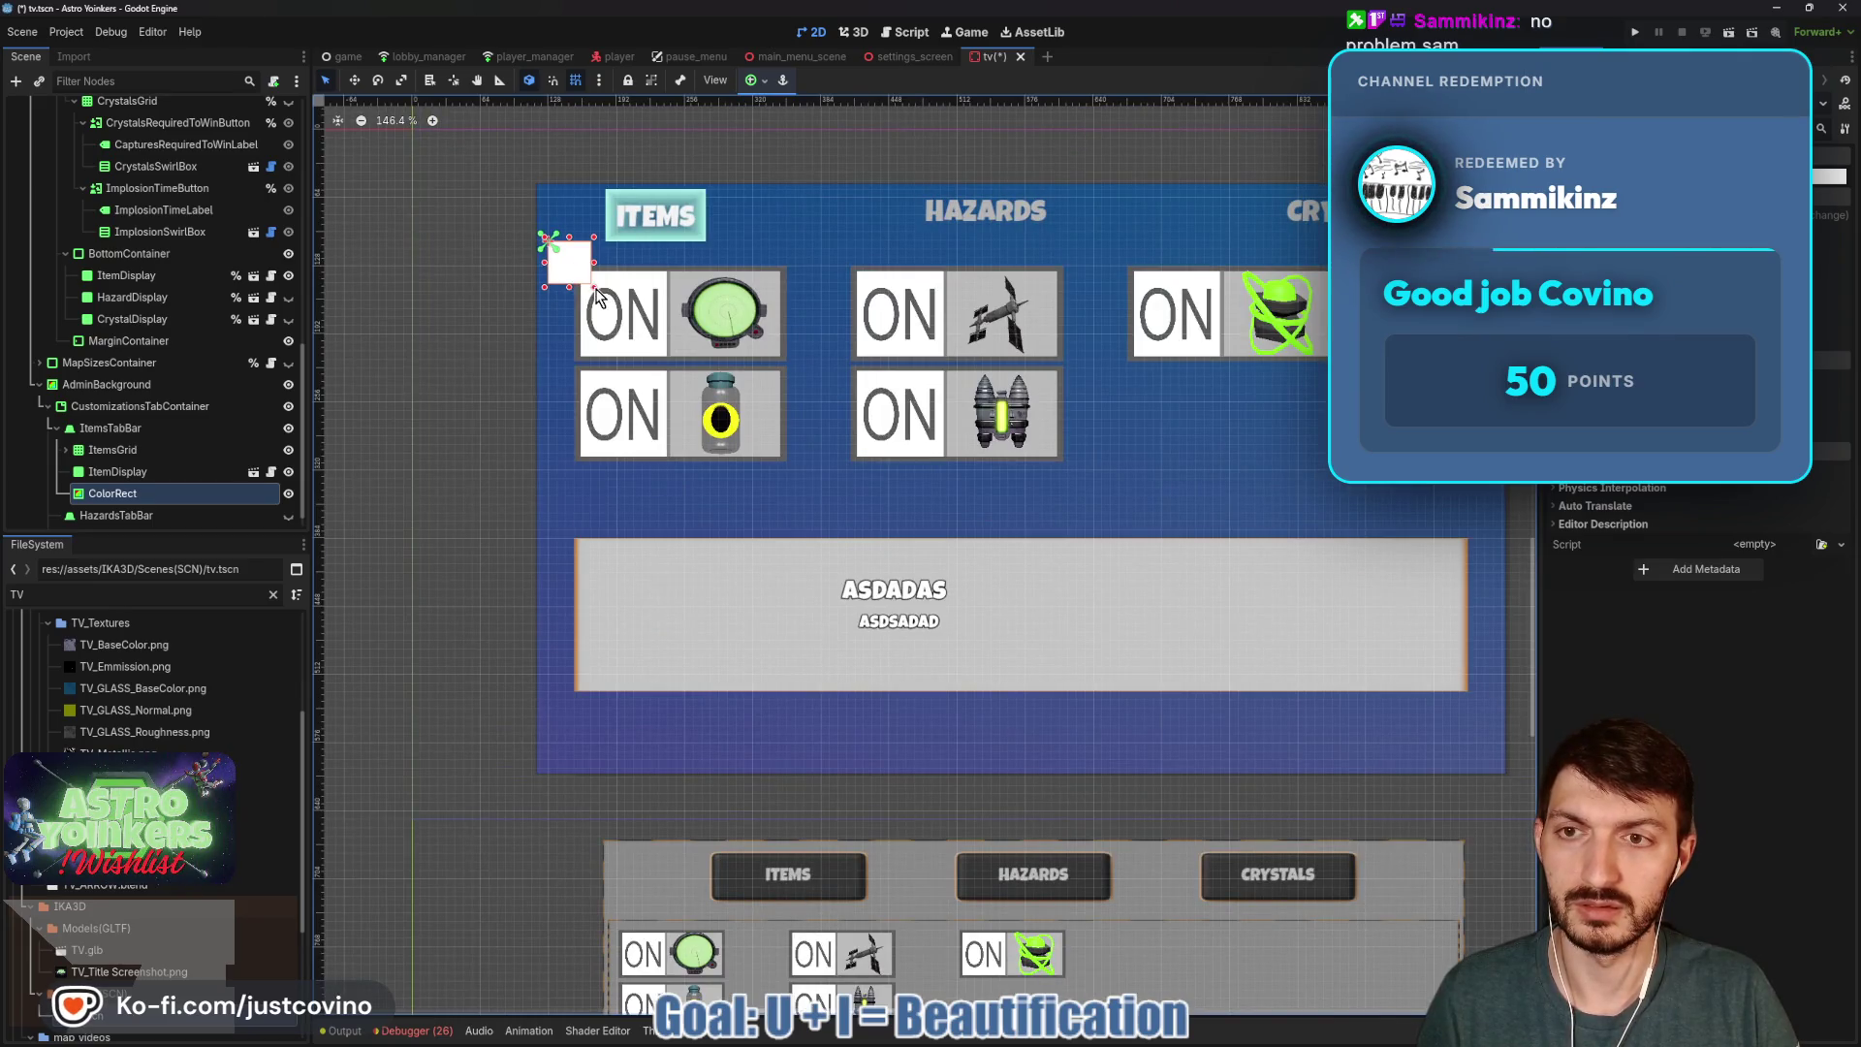
drag(593, 288, 781, 383)
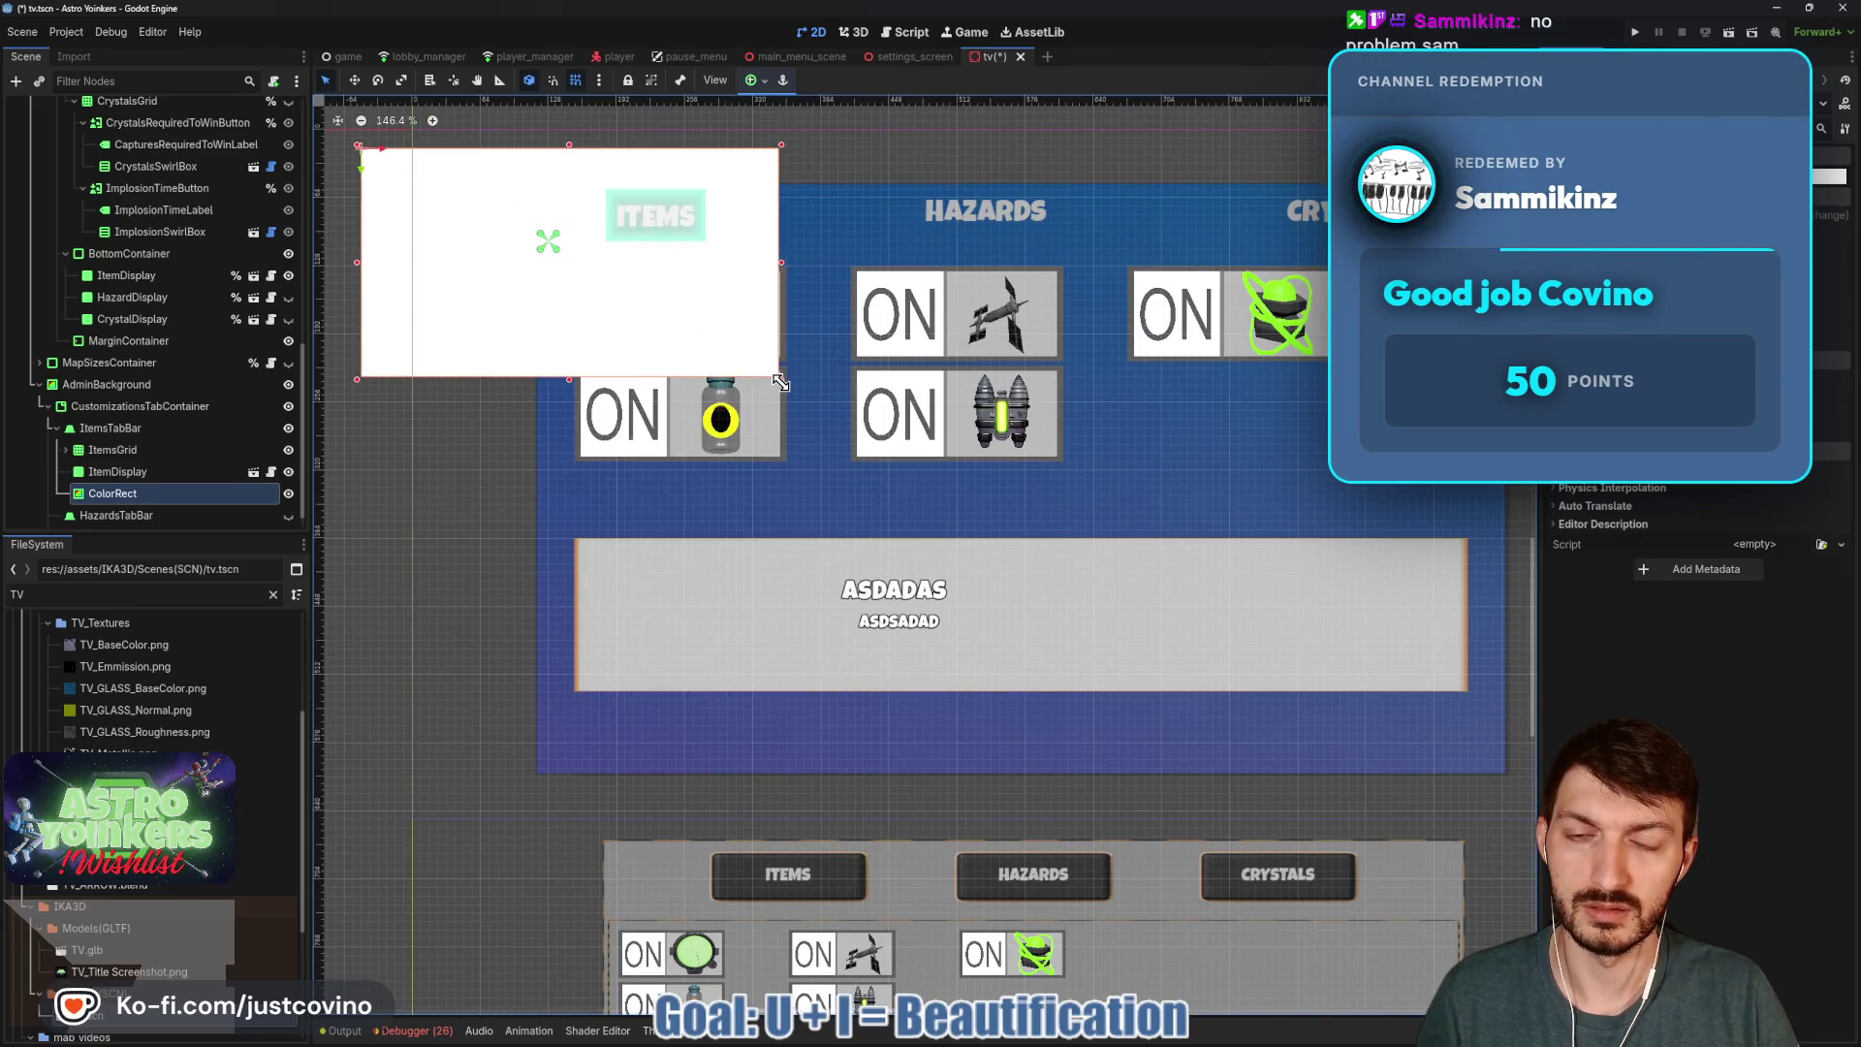
key(w)
mouse_move(563, 284)
mouse_down()
mouse_move(652, 365)
mouse_move(785, 391)
mouse_move(767, 394)
mouse_up()
drag(986, 372, 1472, 371)
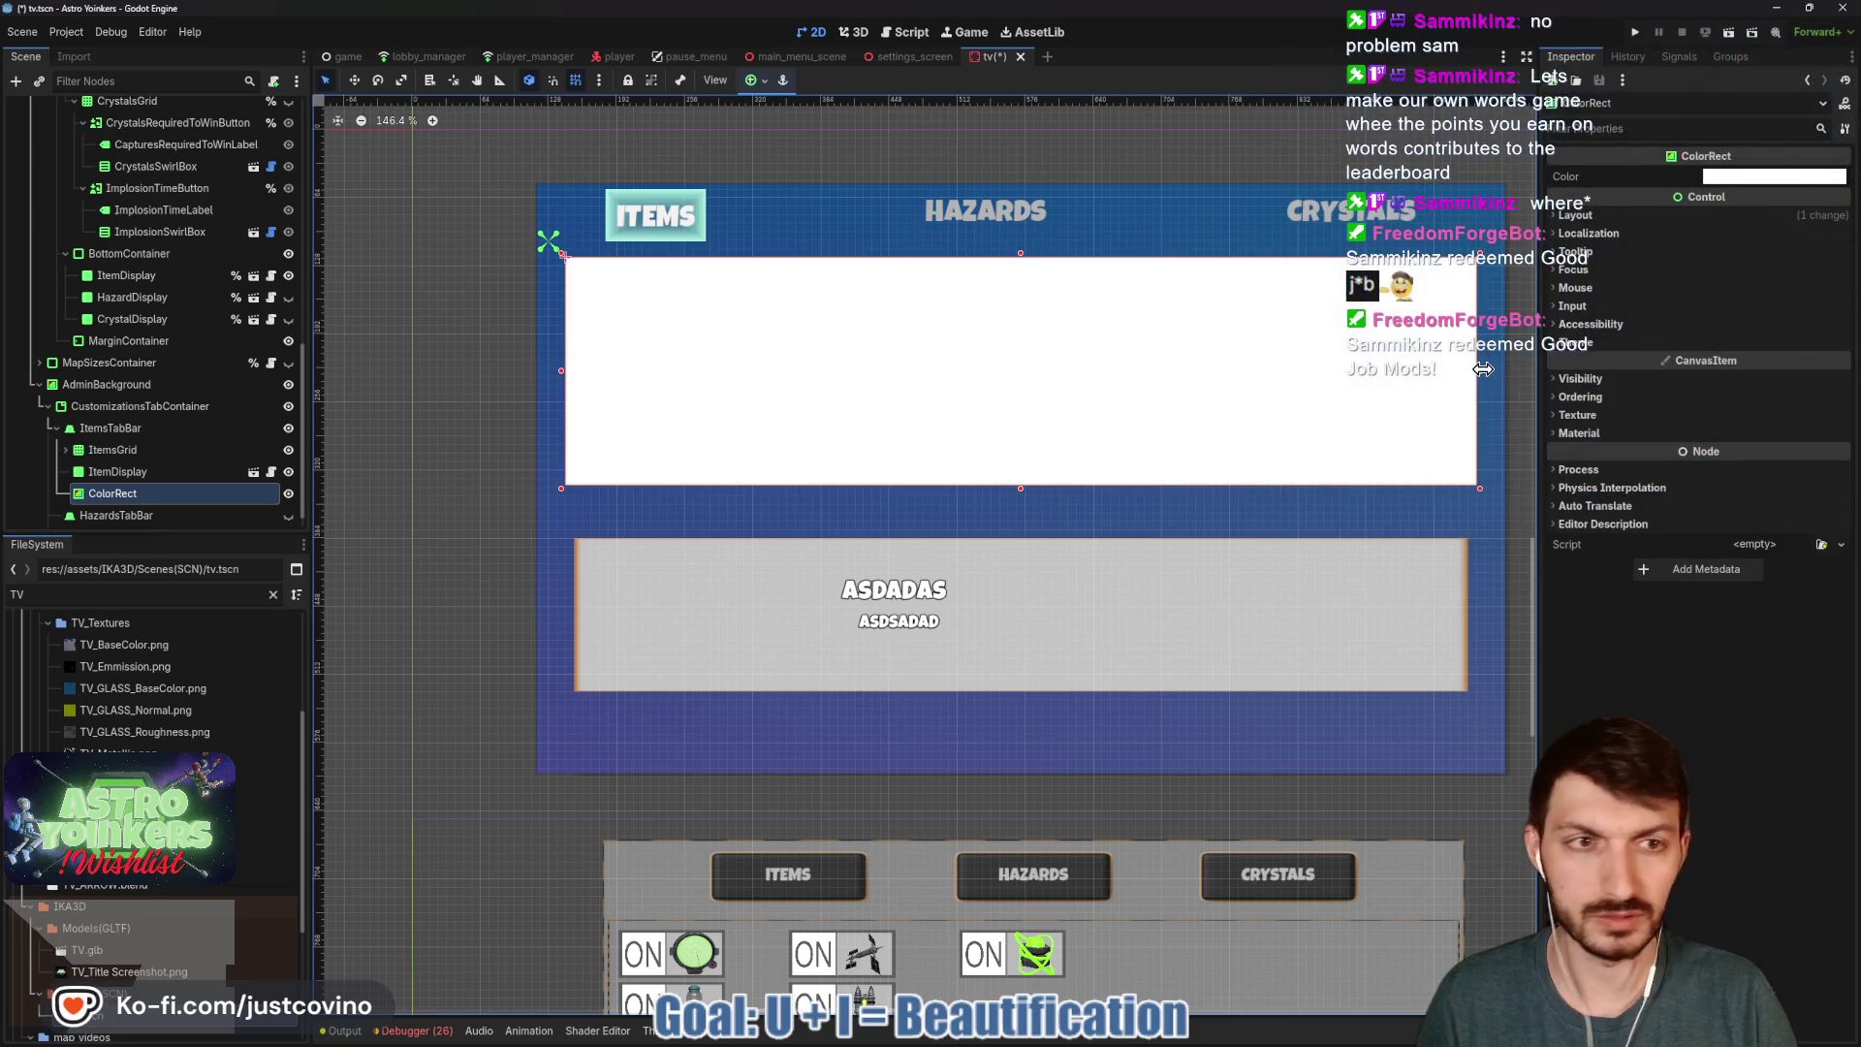
drag(1482, 370, 1472, 373)
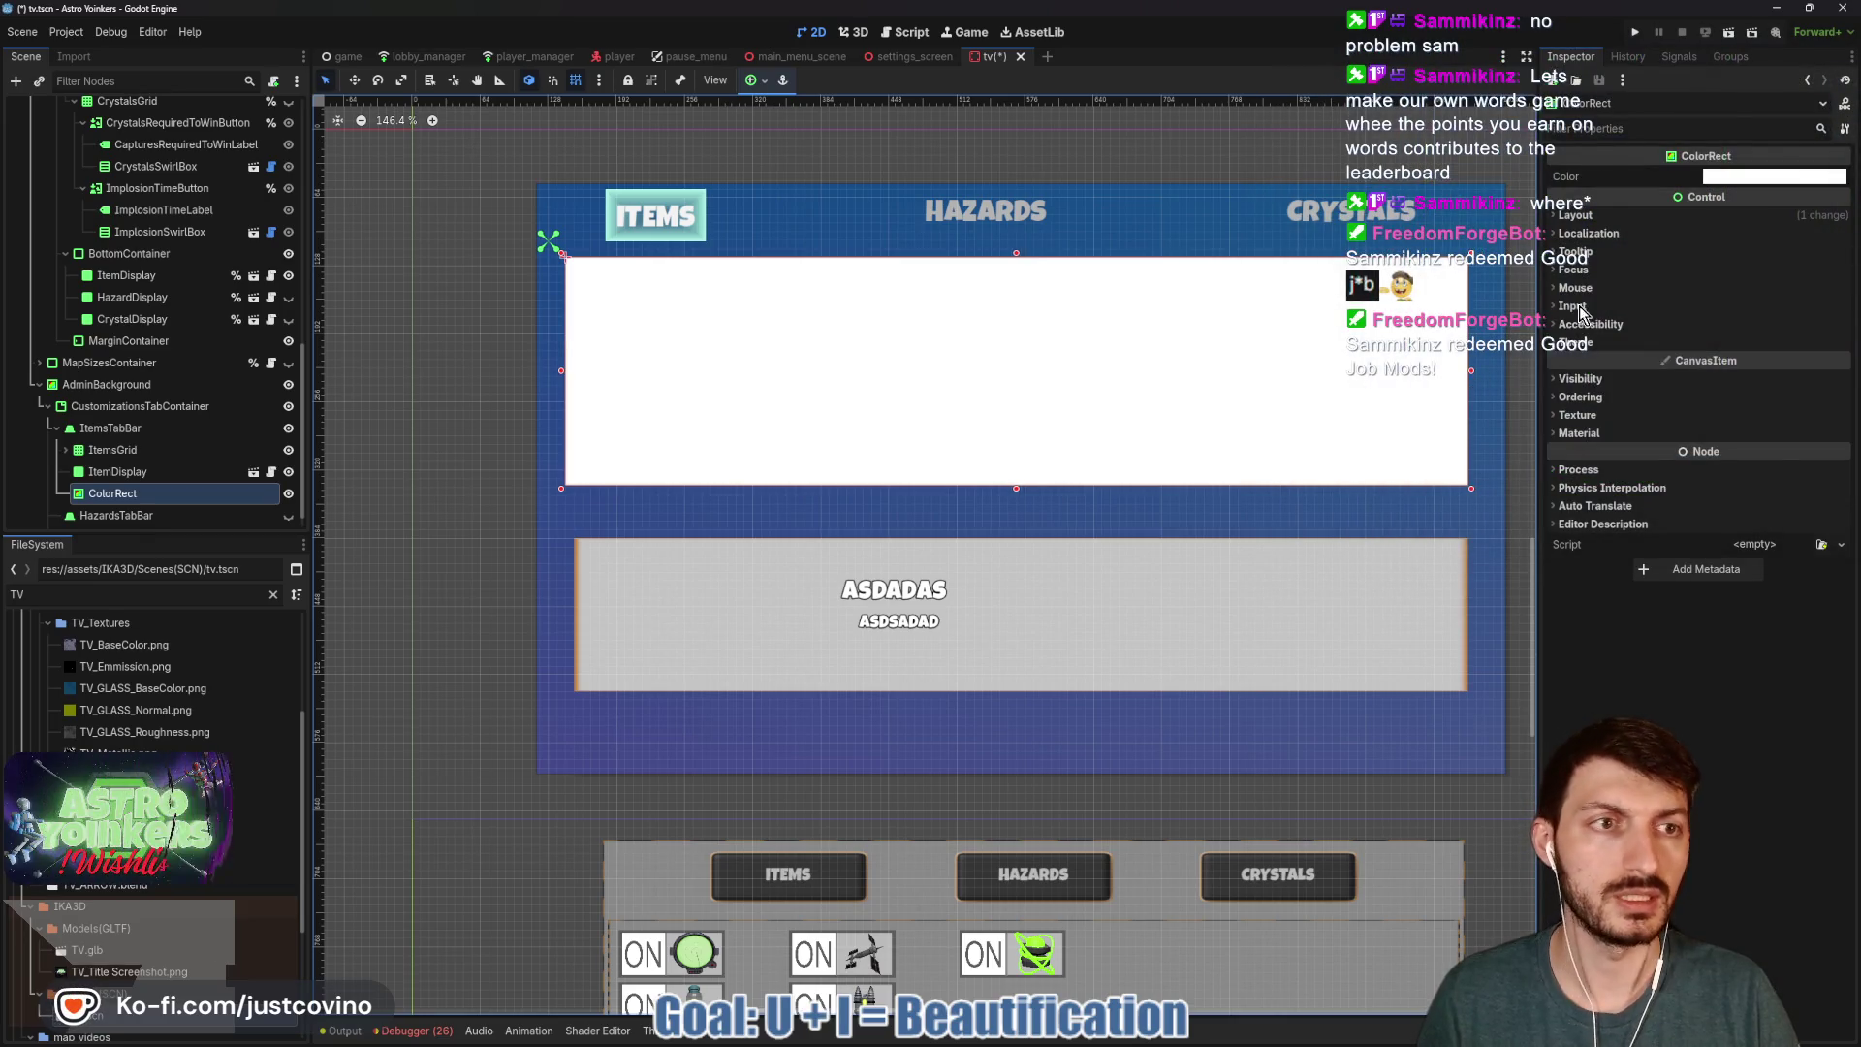
Keep Z Index at 0 and reorder the ColorRect above ItemsGrid in the Scene tree.
click(1598, 399)
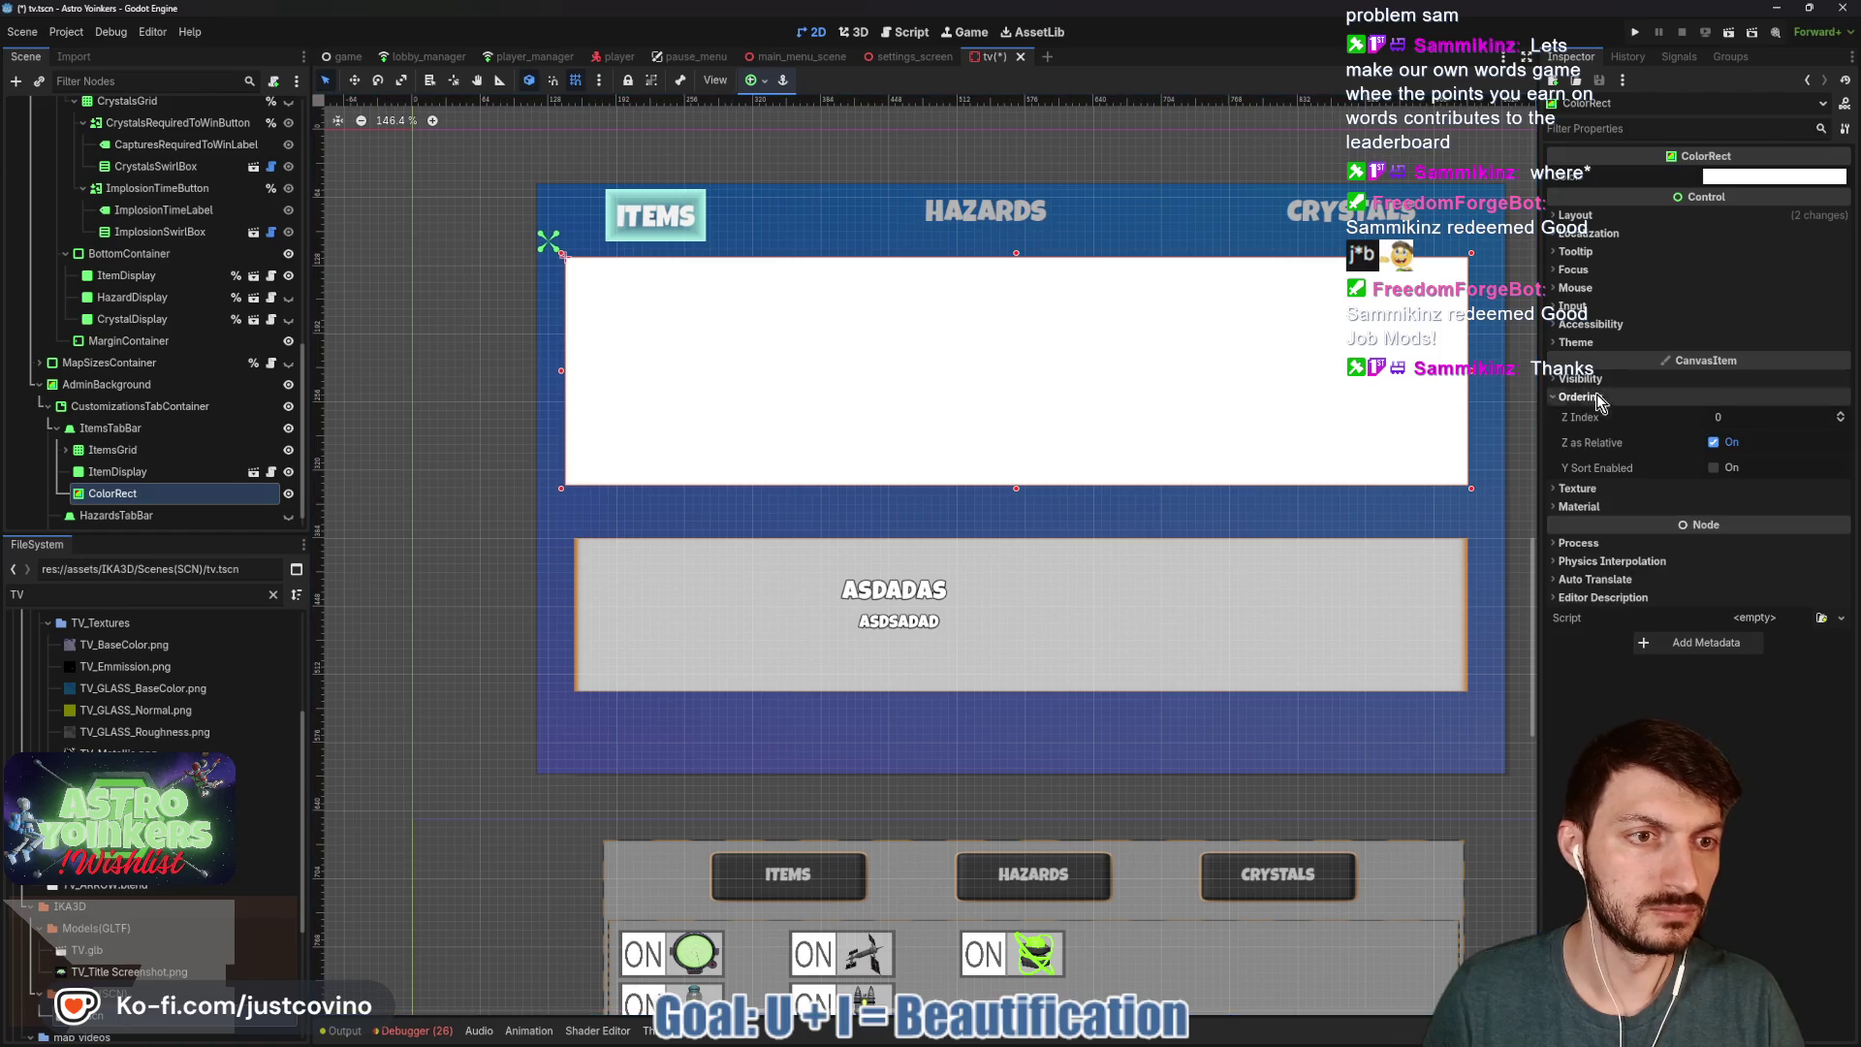
click(1841, 424)
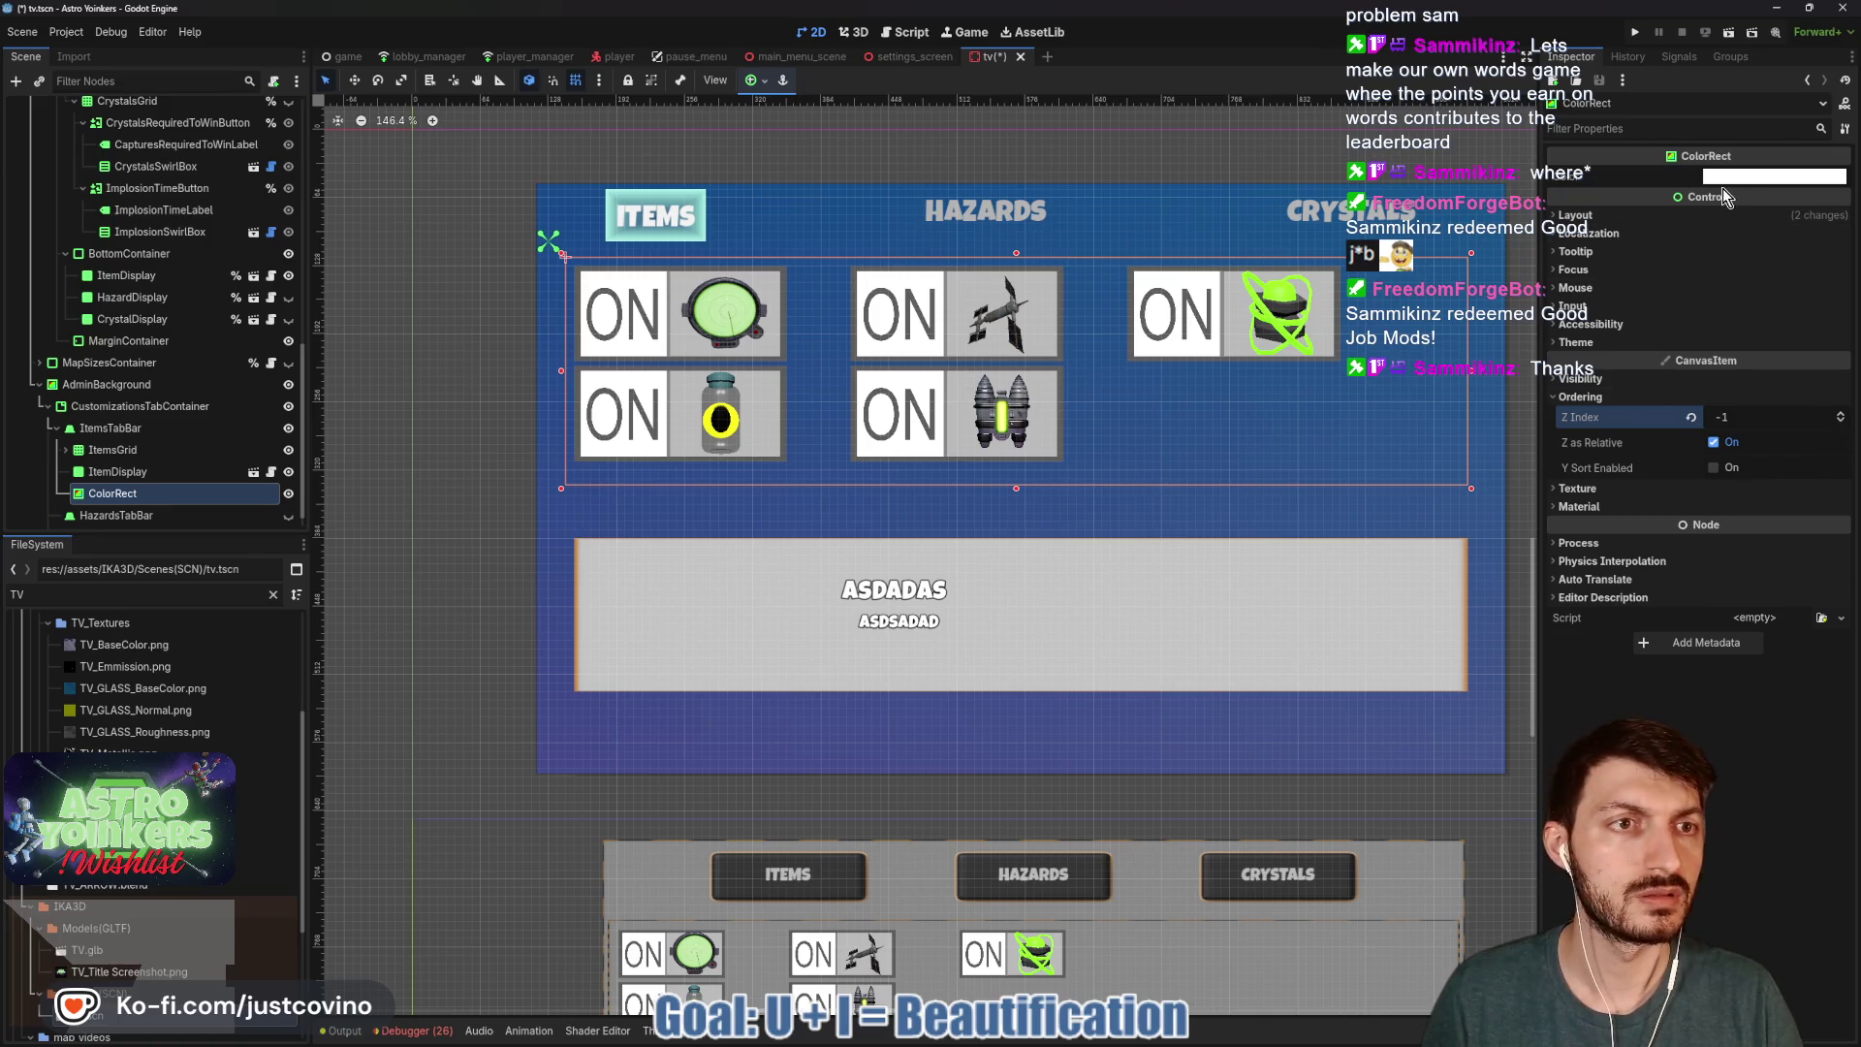
click(1604, 491)
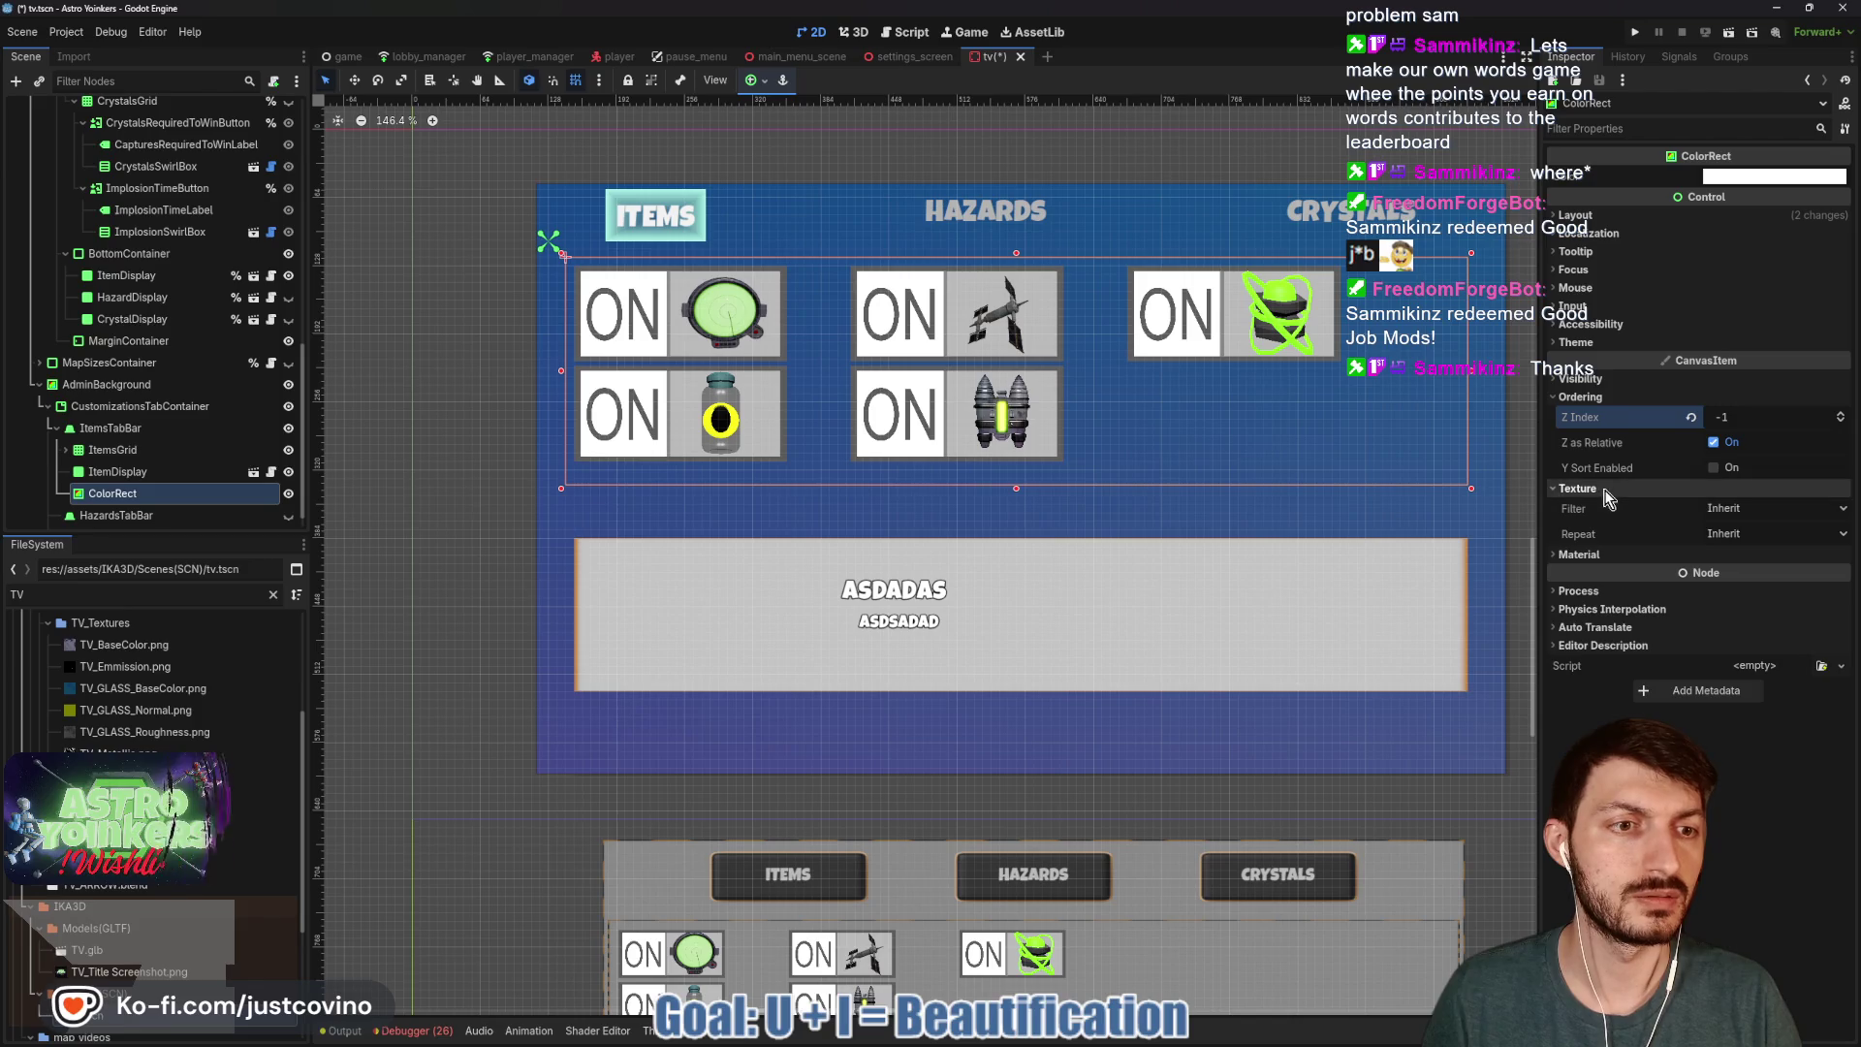
click(1609, 492)
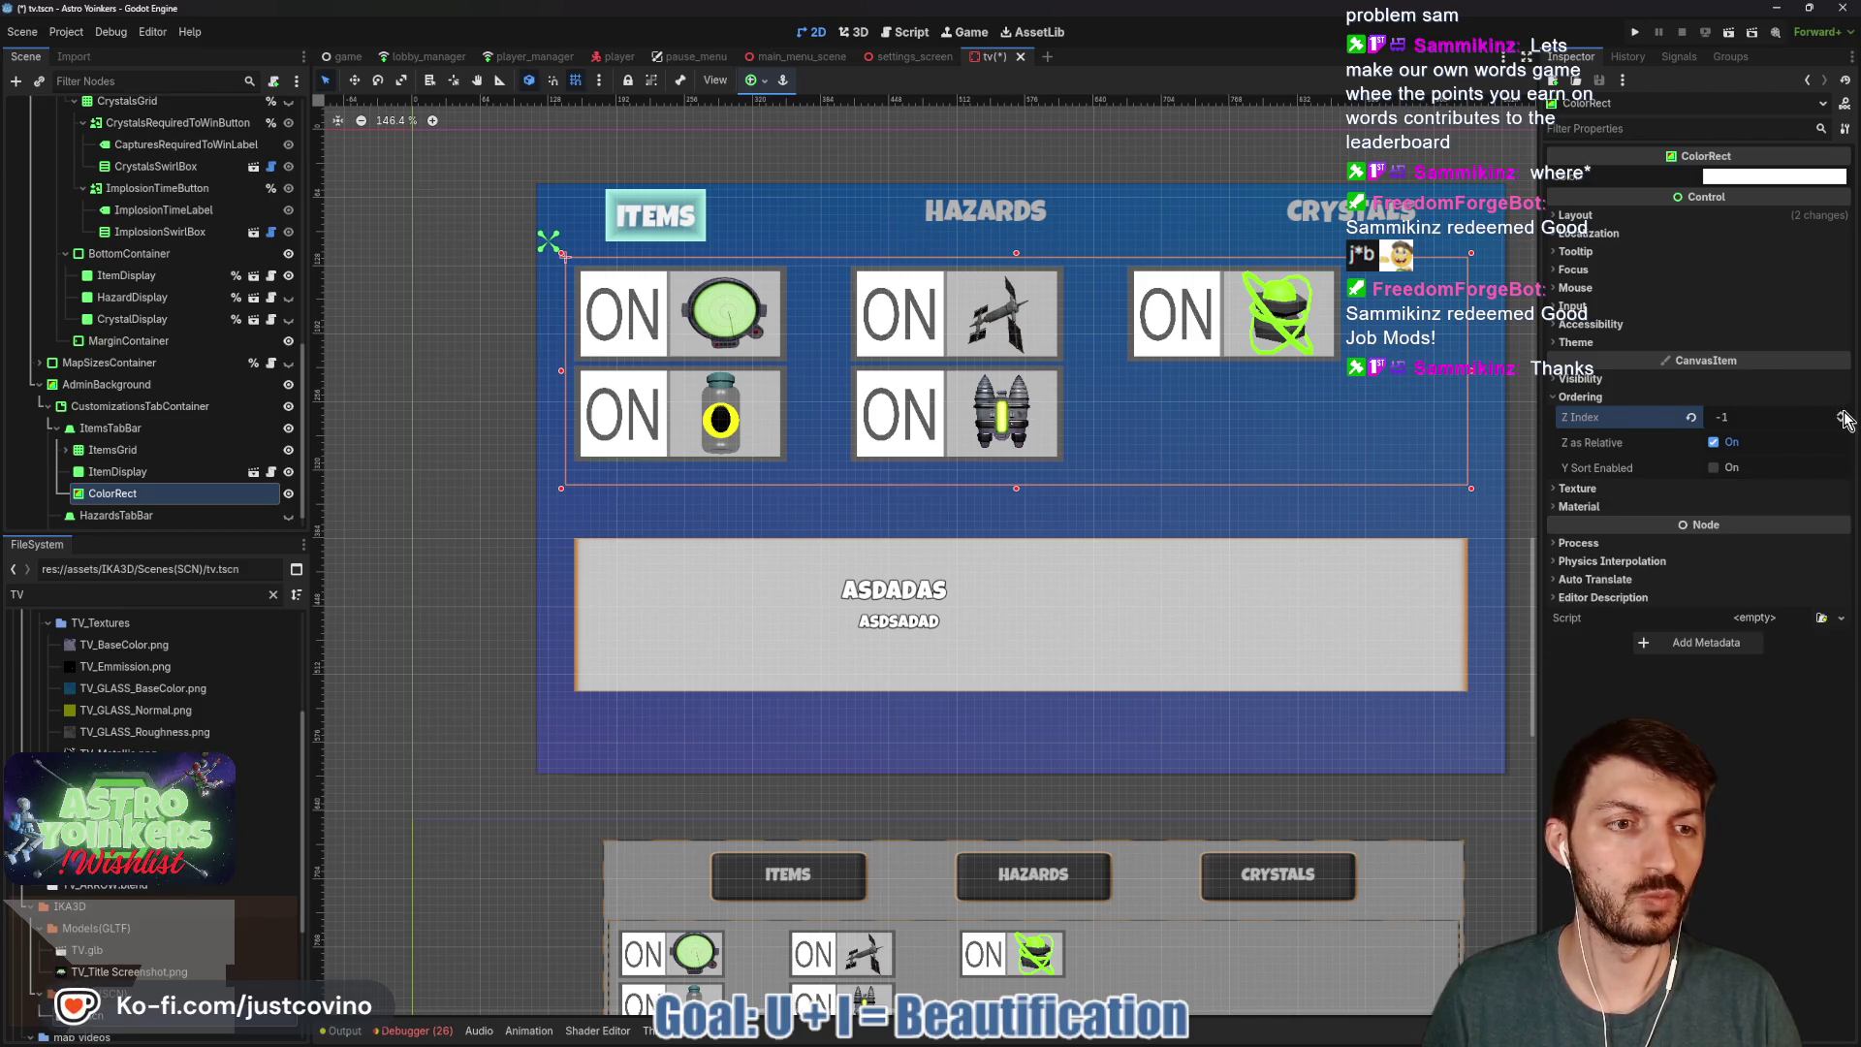
click(1842, 414)
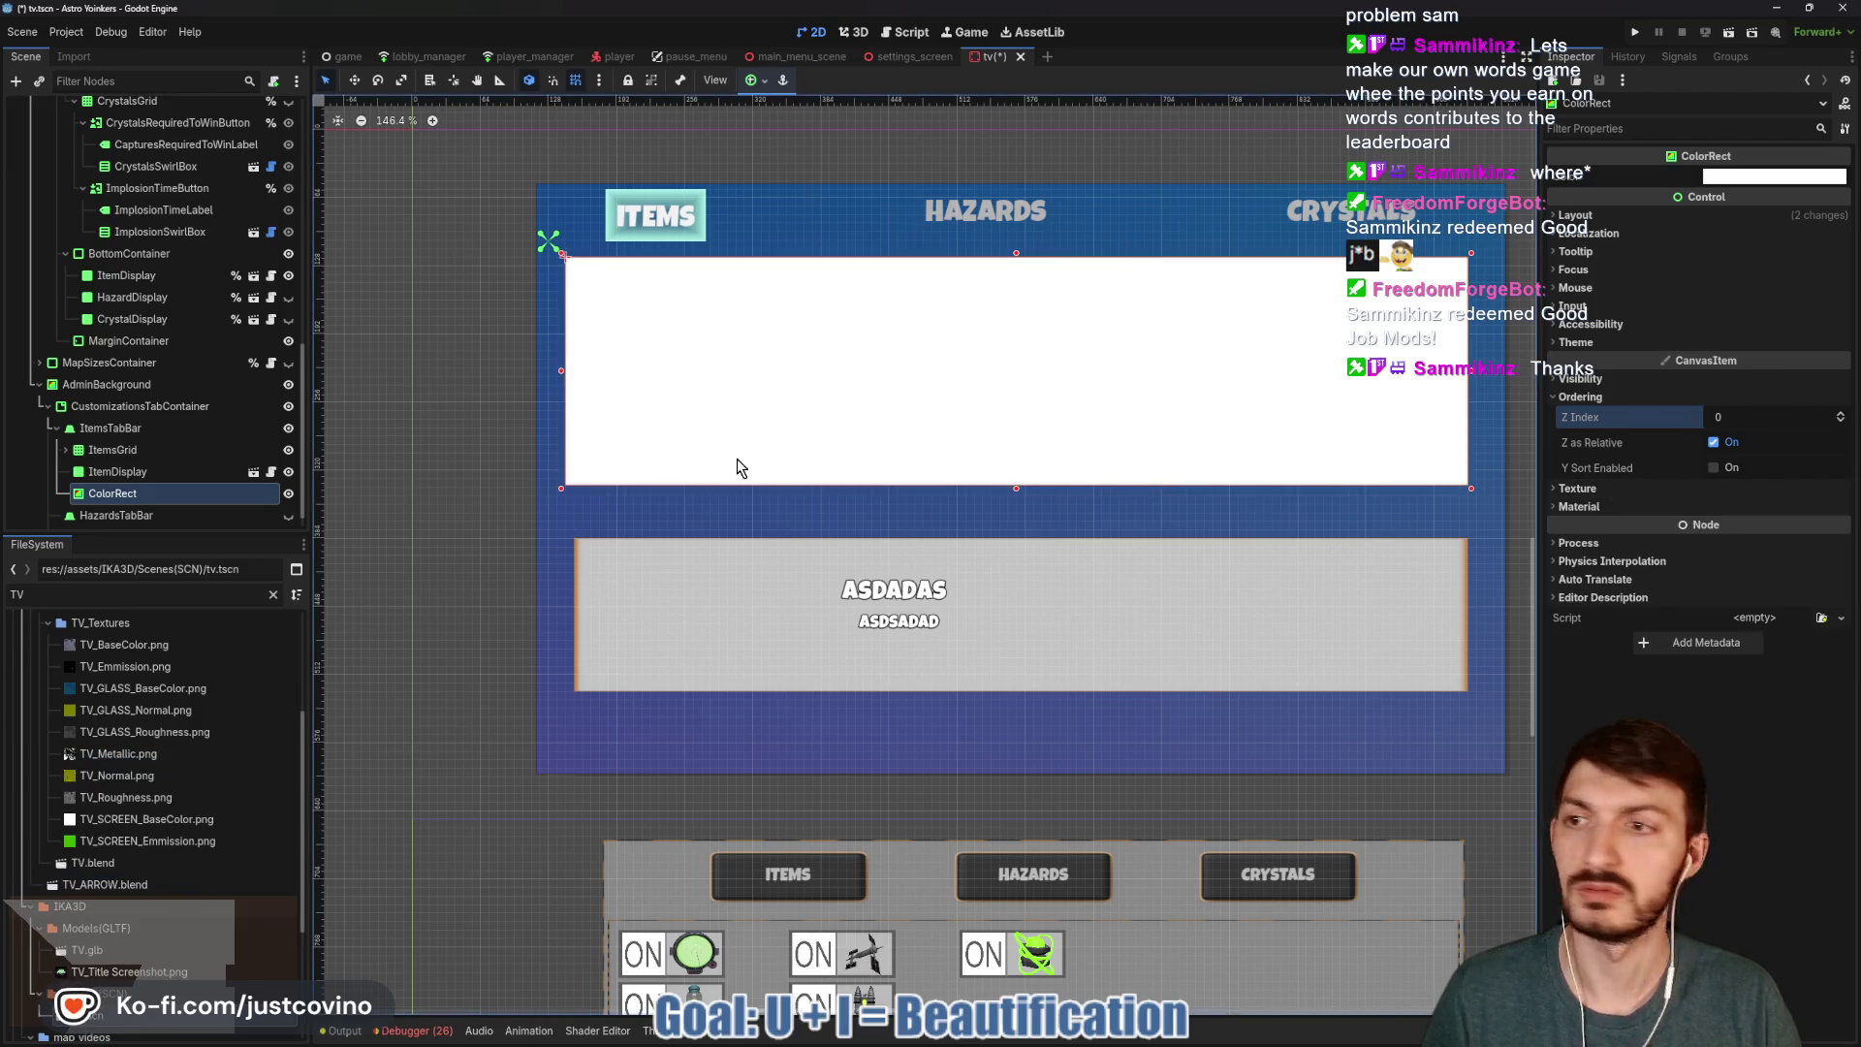
drag(95, 496, 99, 441)
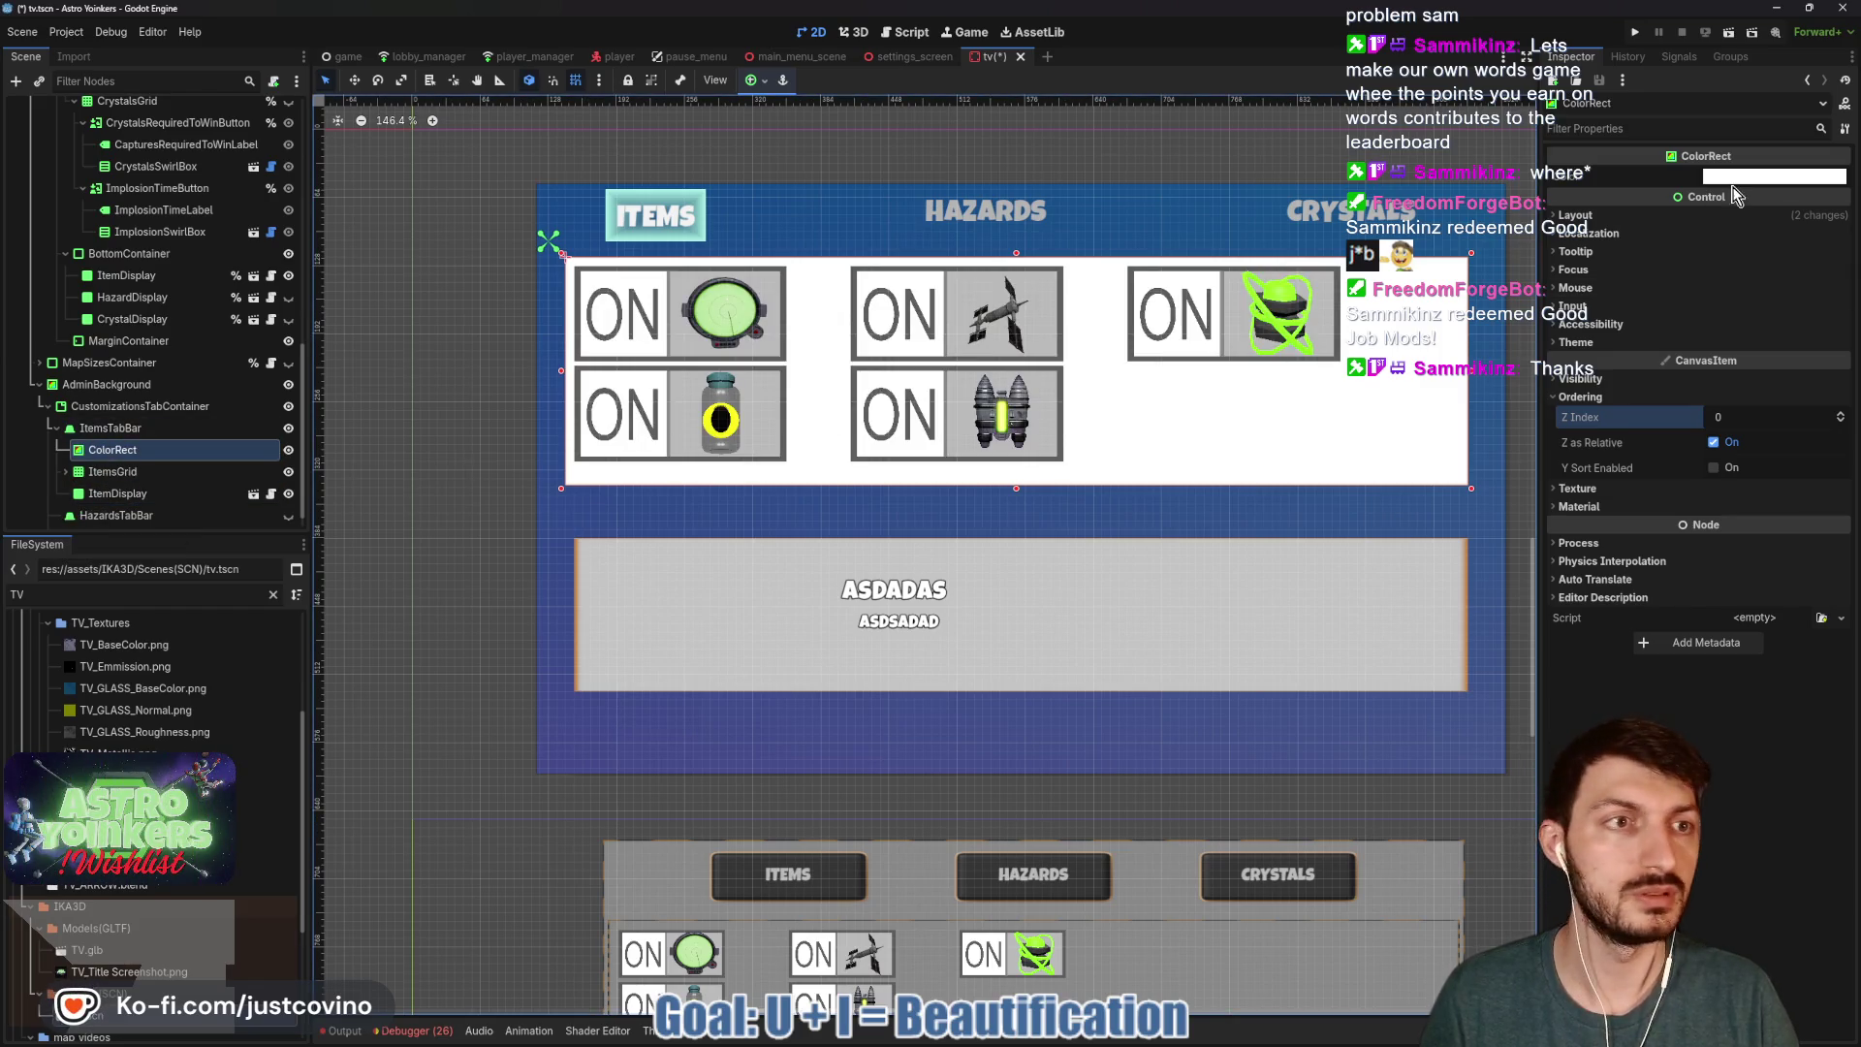
right_click(155, 448)
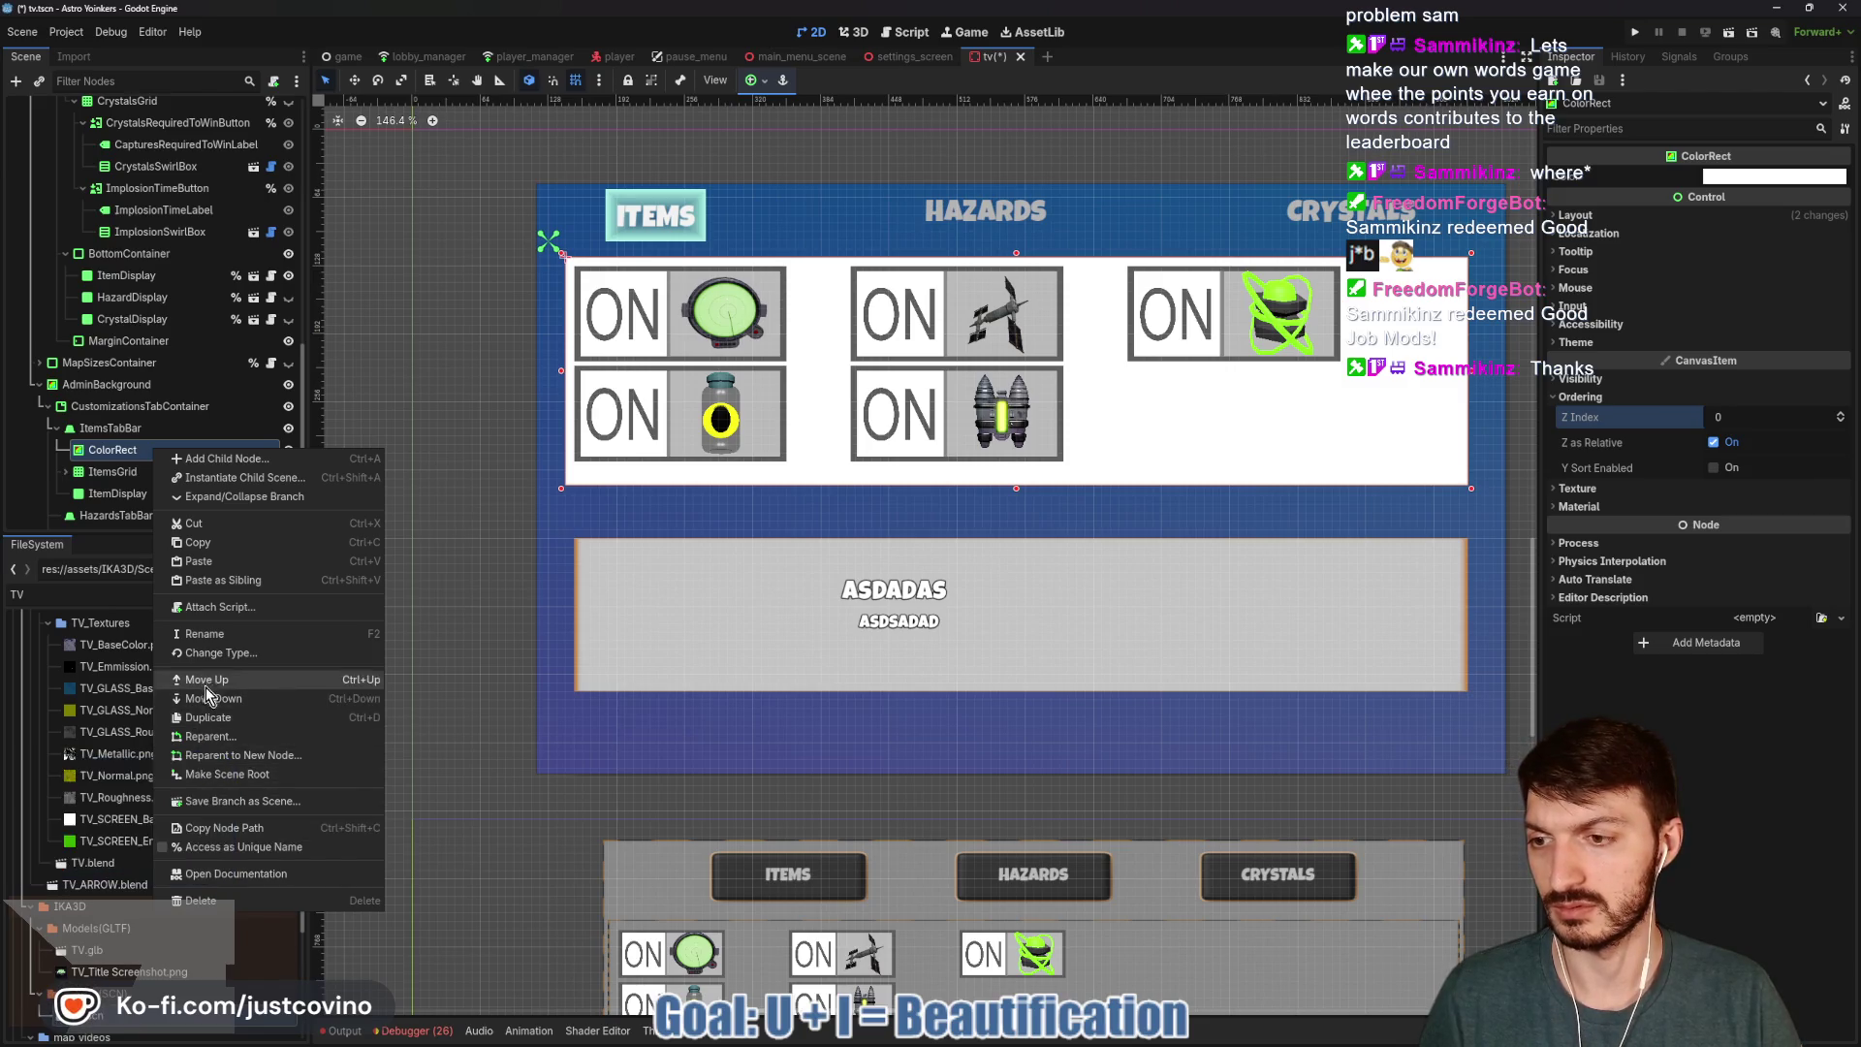
Change the ColorRect node's type to TextureRect.
click(213, 654)
text(TextureRect)
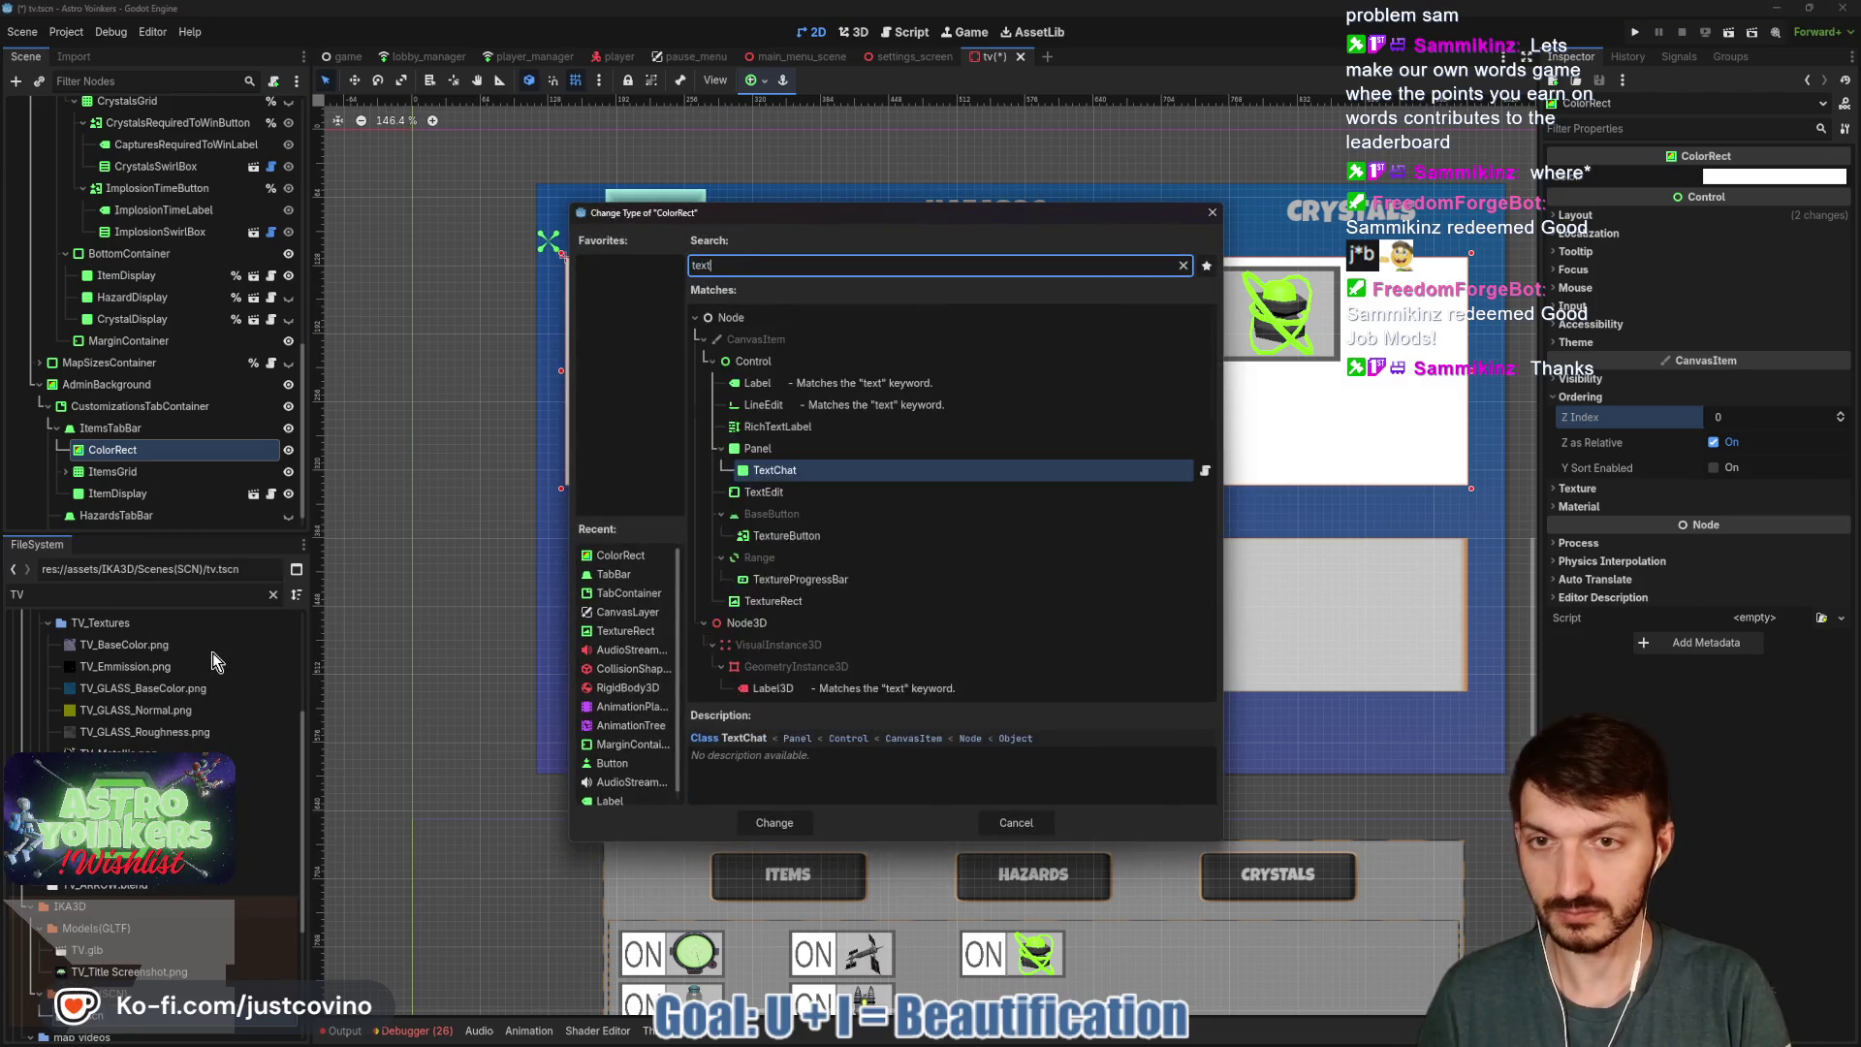
key(Return)
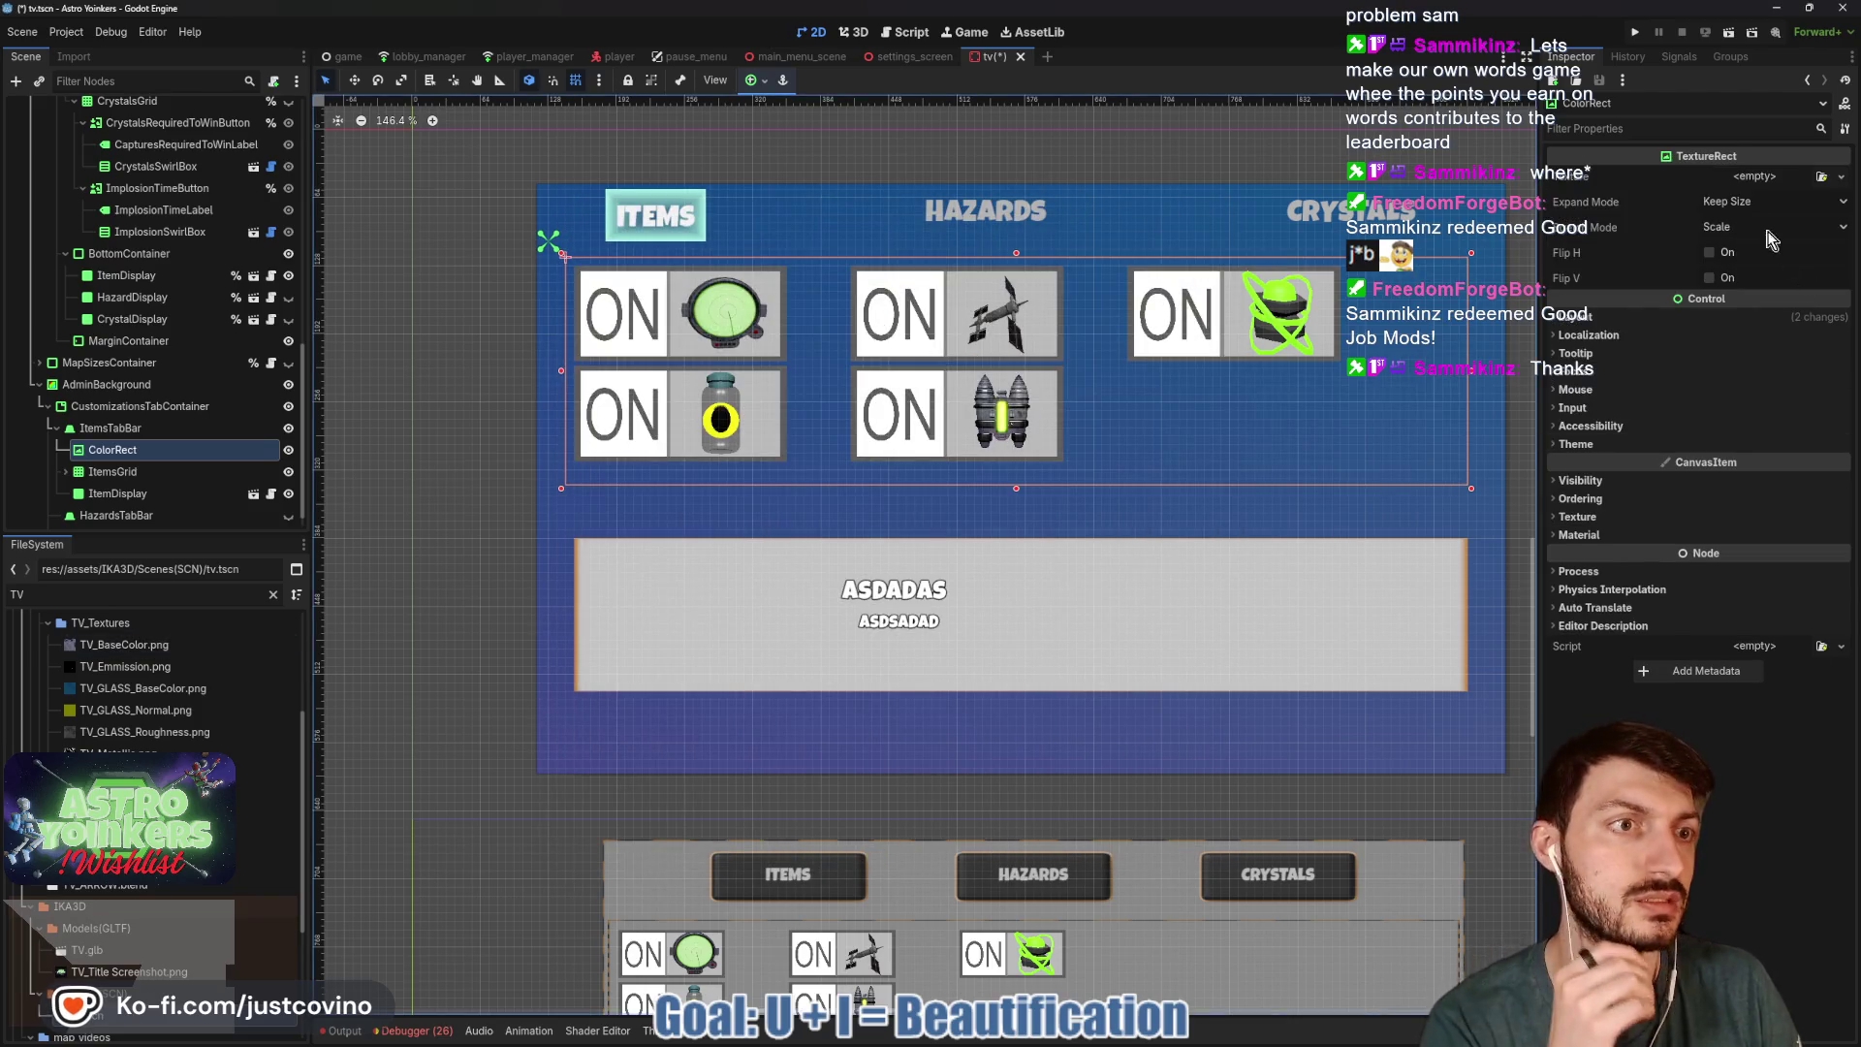
Give it a GradientTexture2D with Square fill starting at the centre.
click(1766, 178)
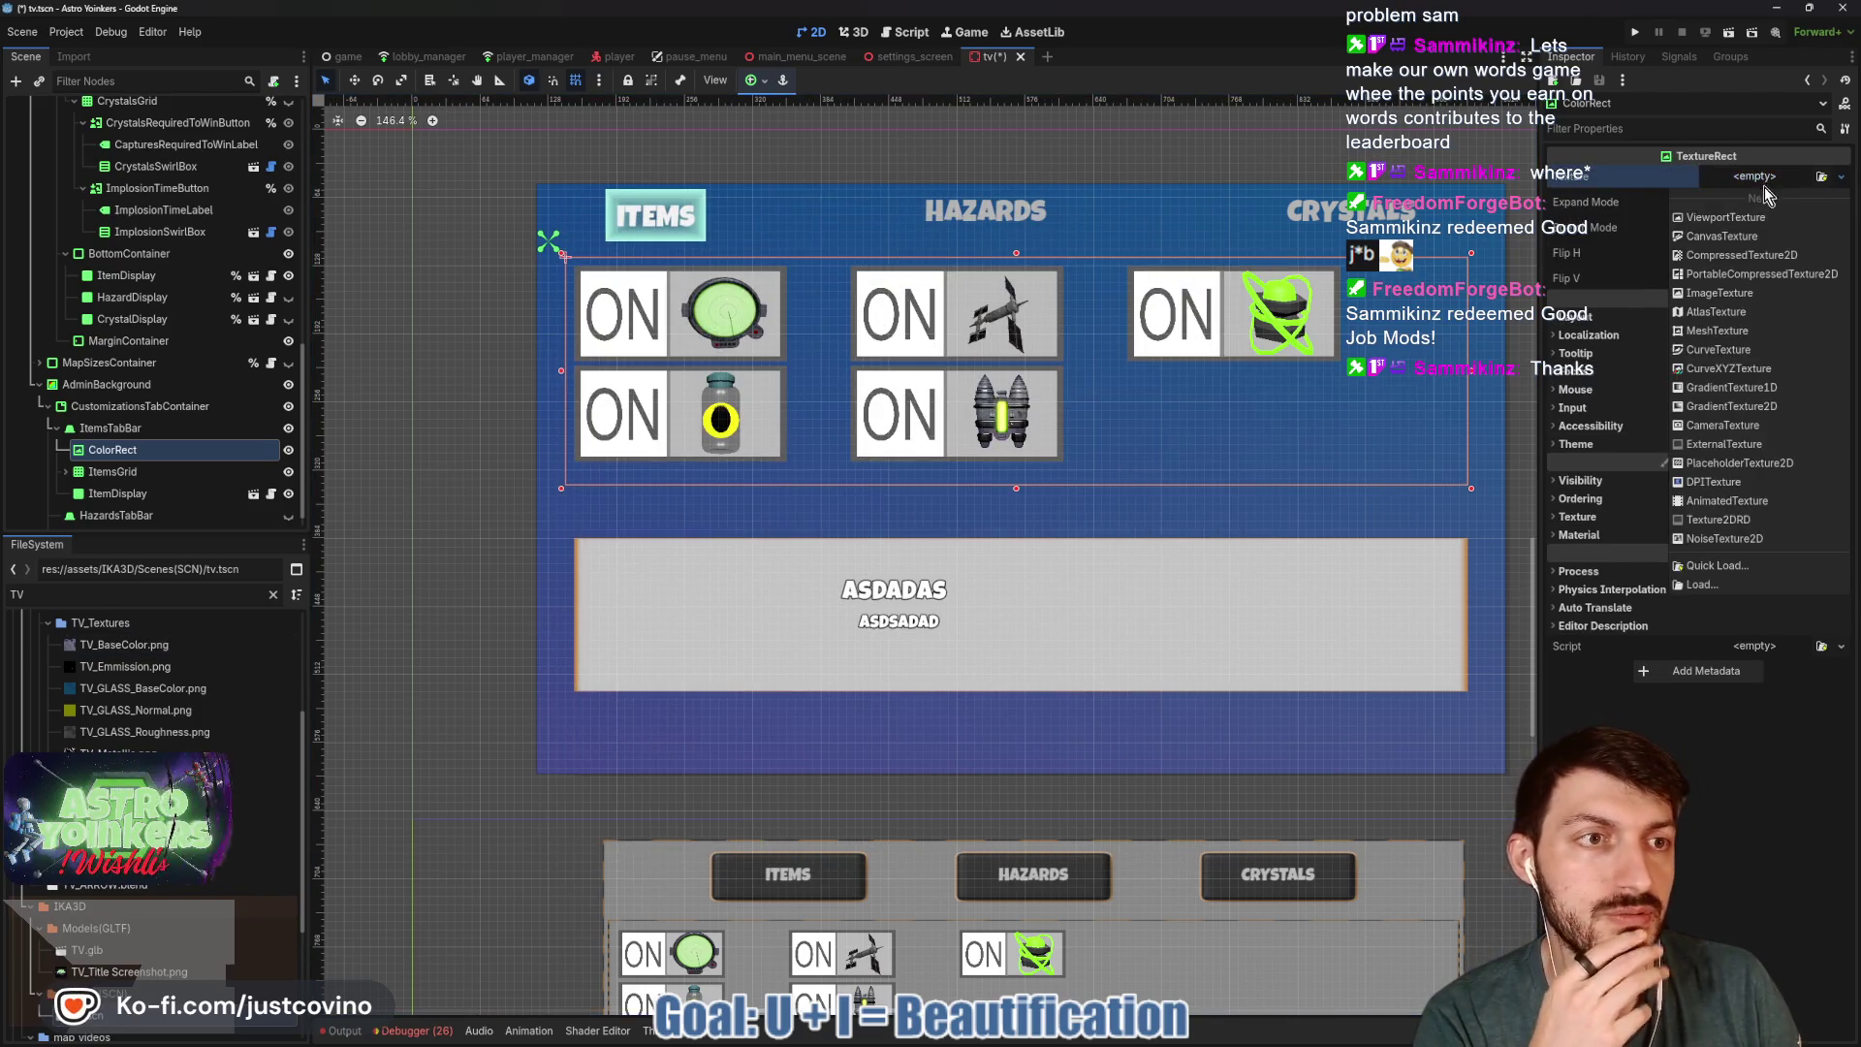
click(1737, 404)
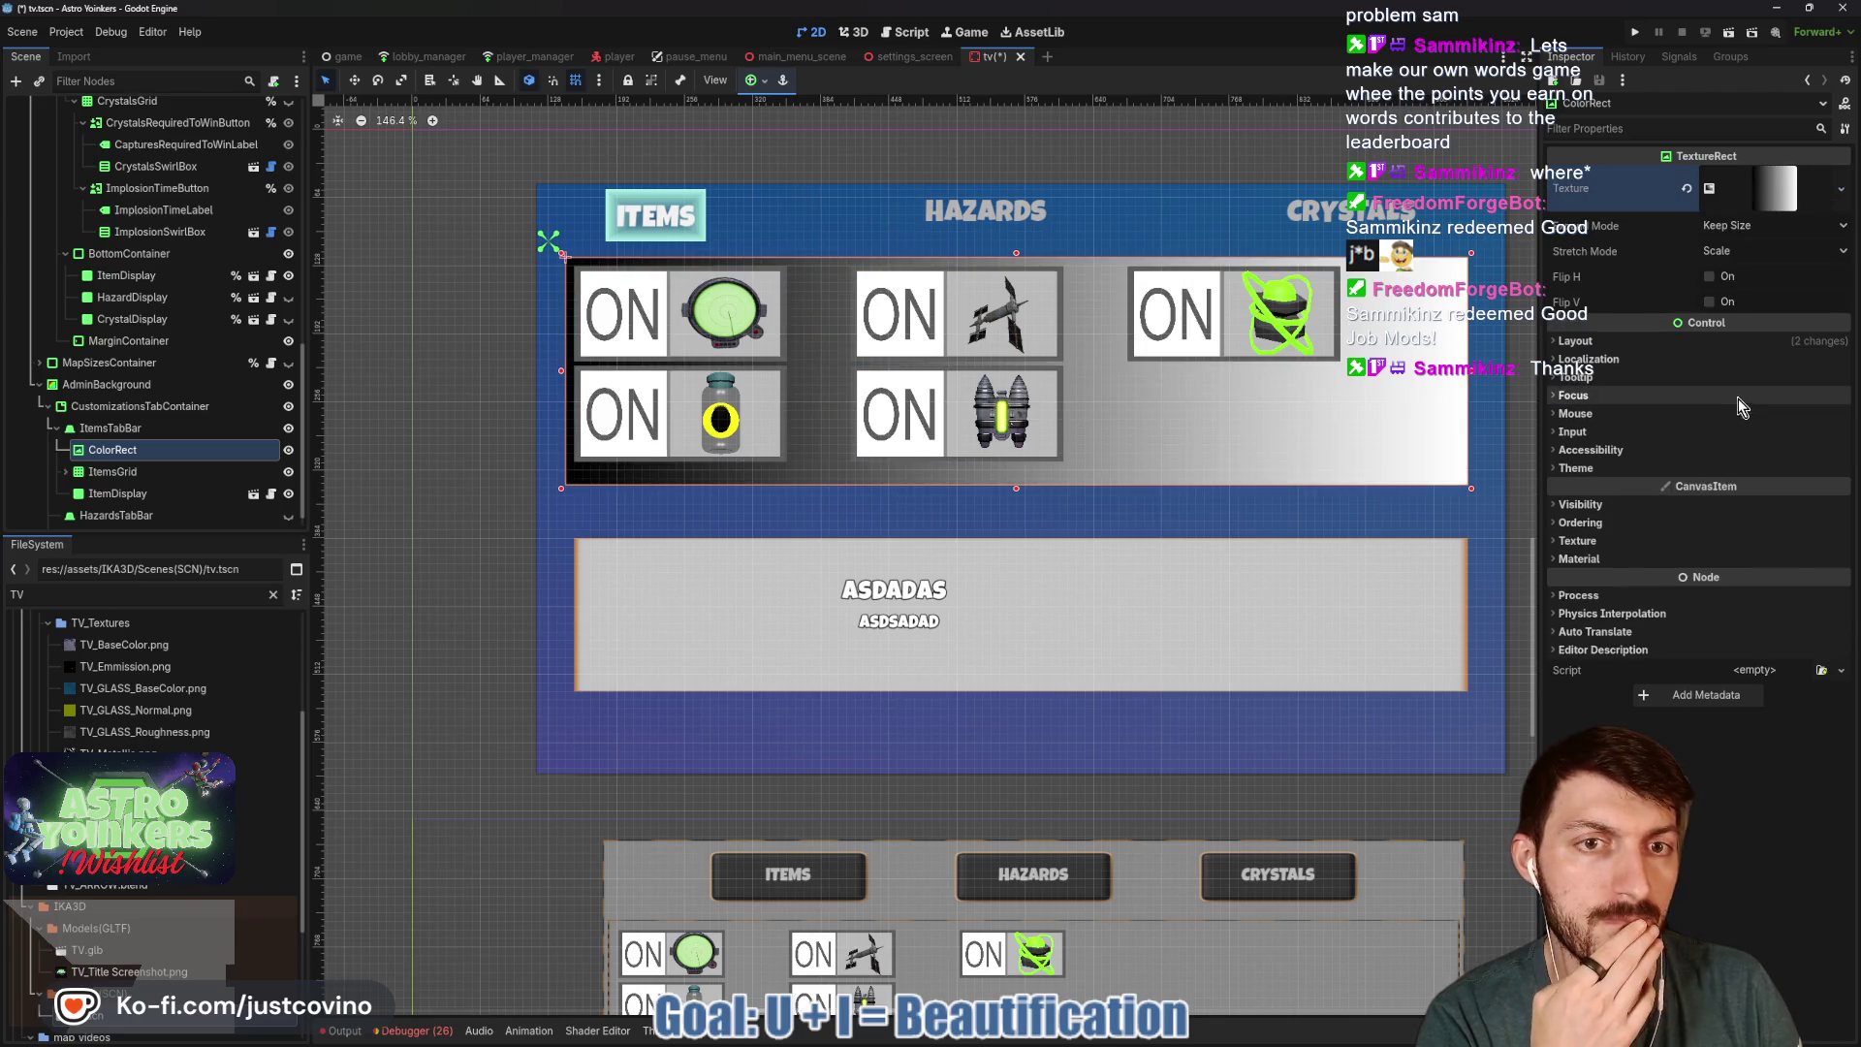
click(1758, 240)
click(1571, 529)
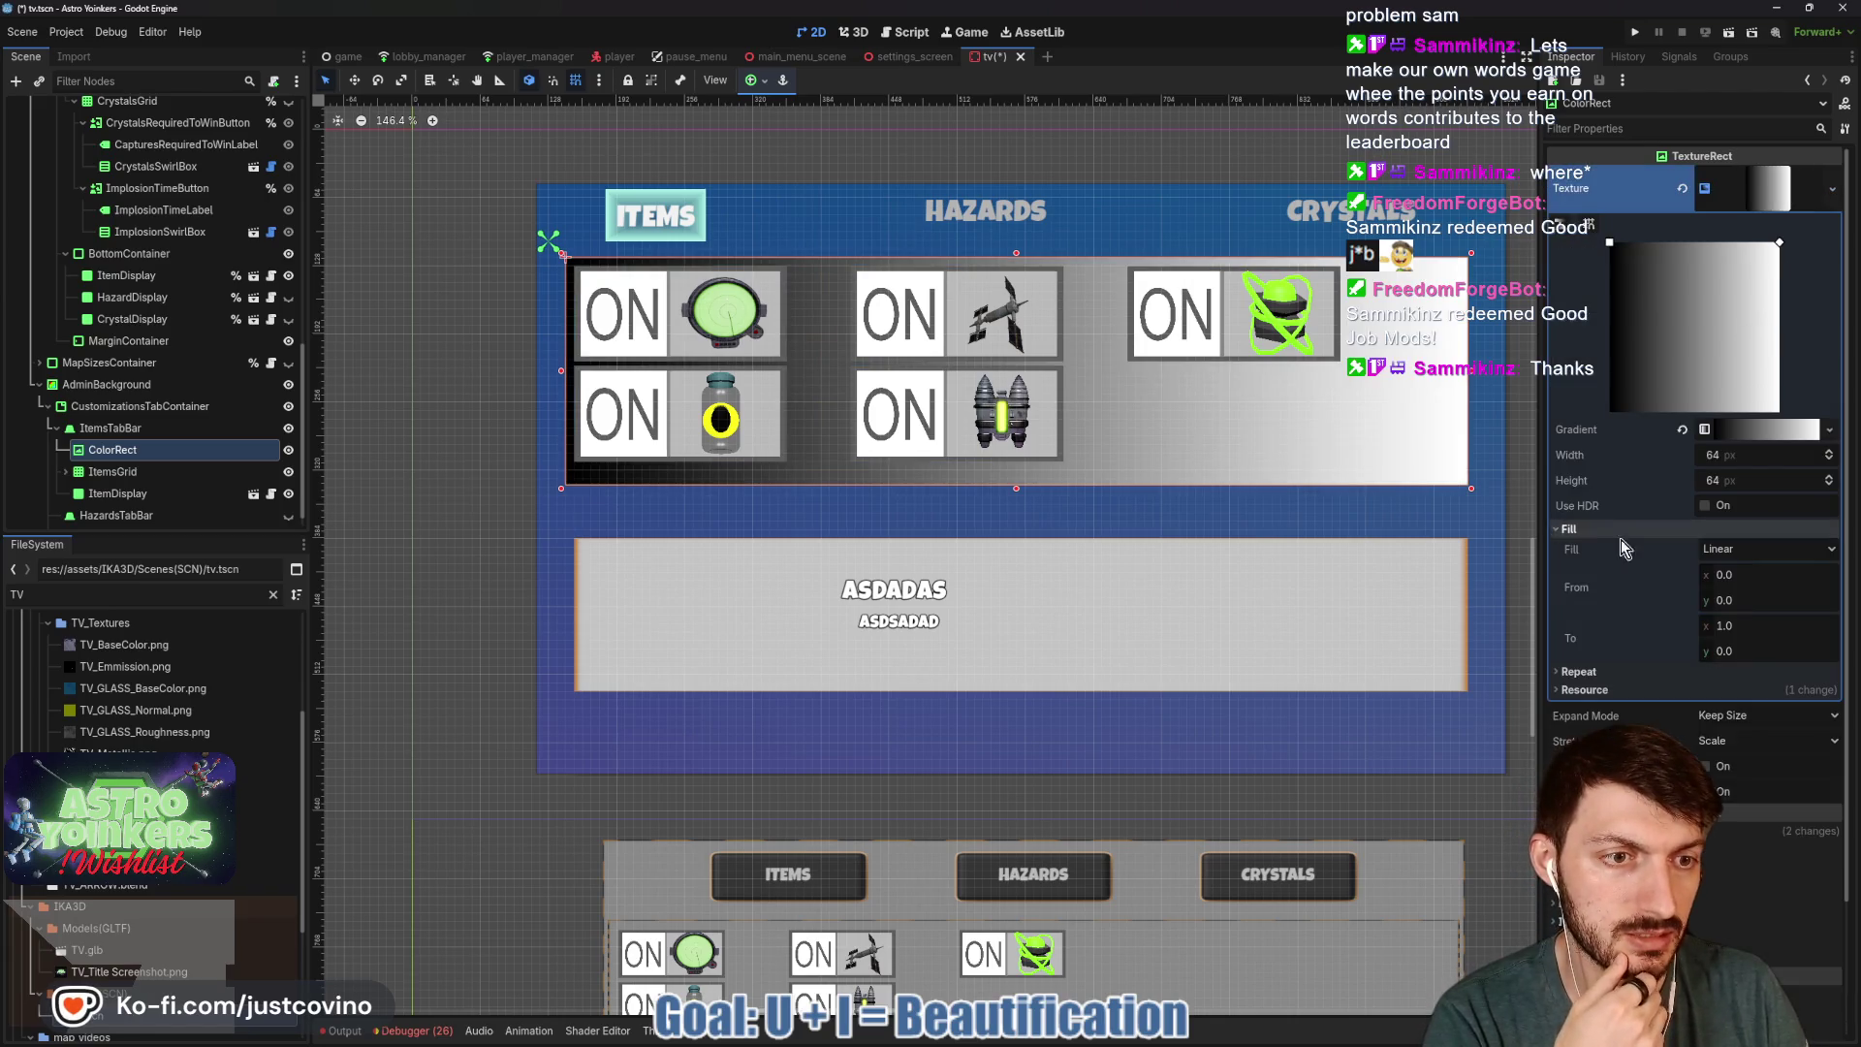
click(1745, 549)
click(1733, 609)
mouse_move(1613, 244)
mouse_down()
mouse_move(1714, 329)
mouse_move(1695, 331)
mouse_up()
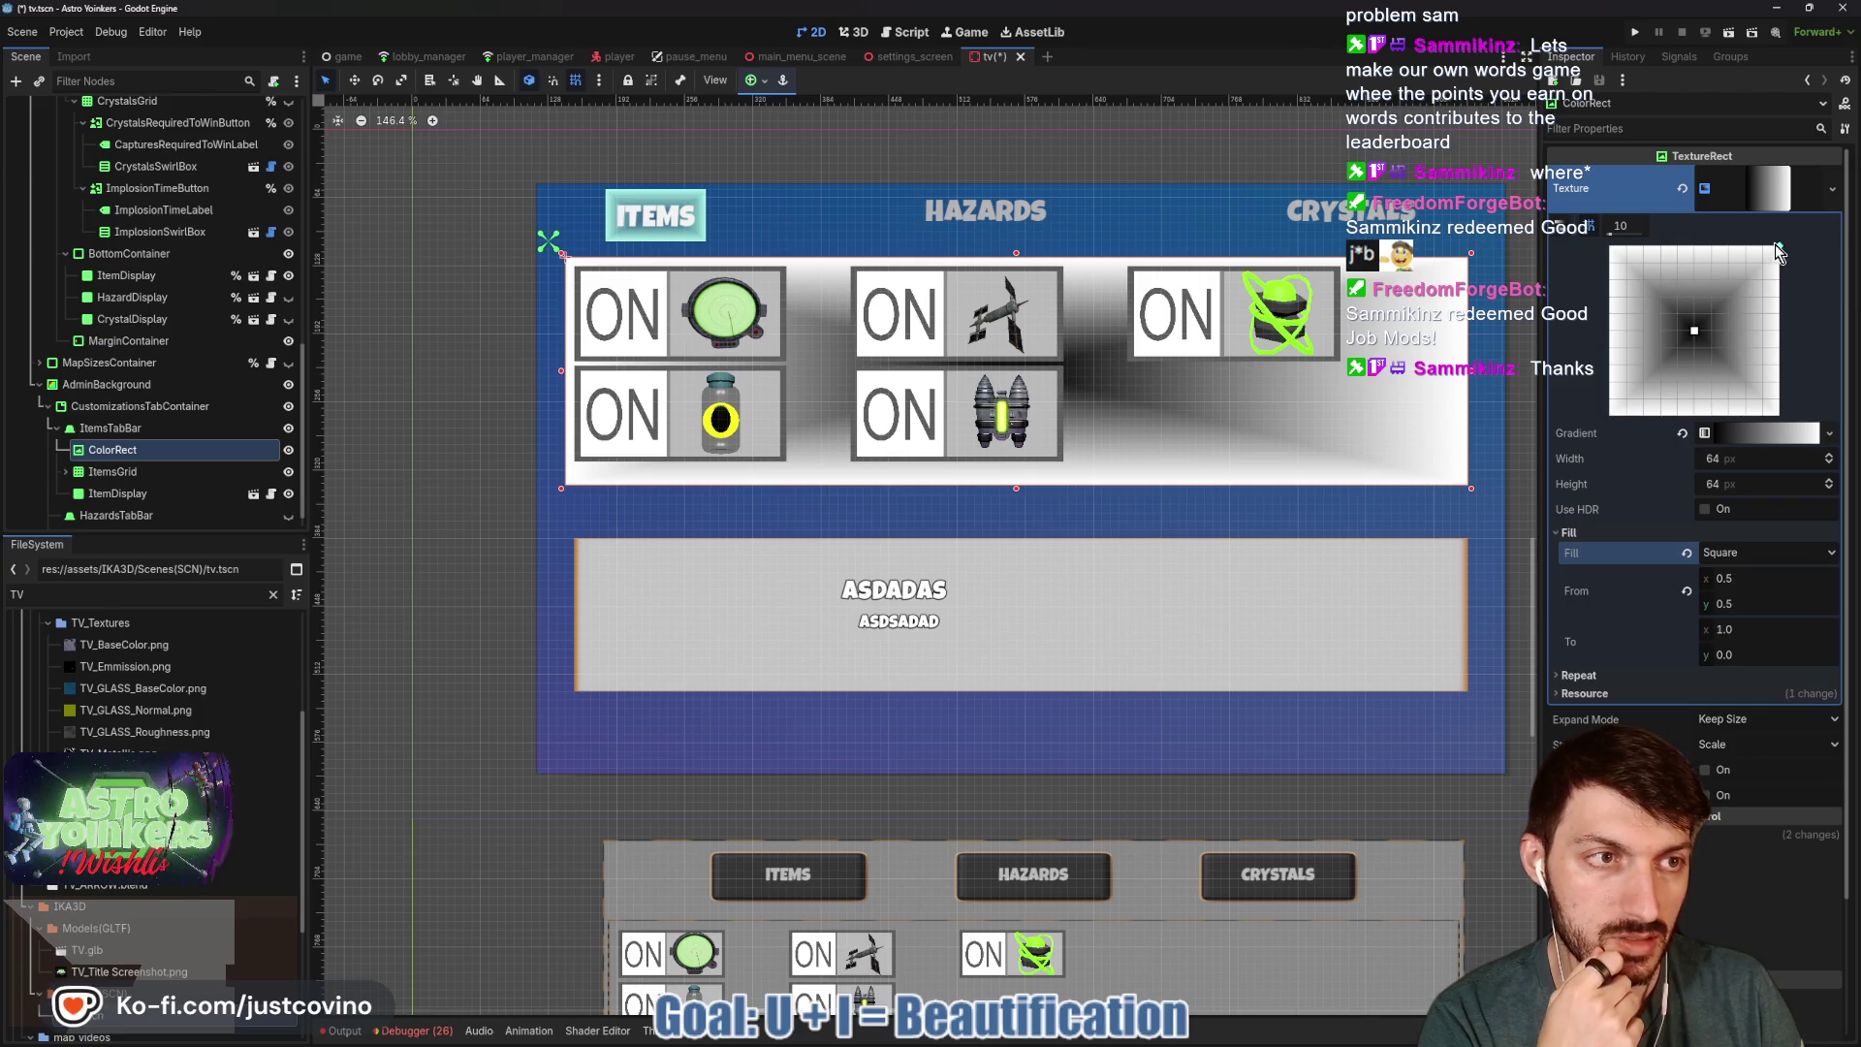
Recolour the gradient stops to transparent and white.
click(1757, 432)
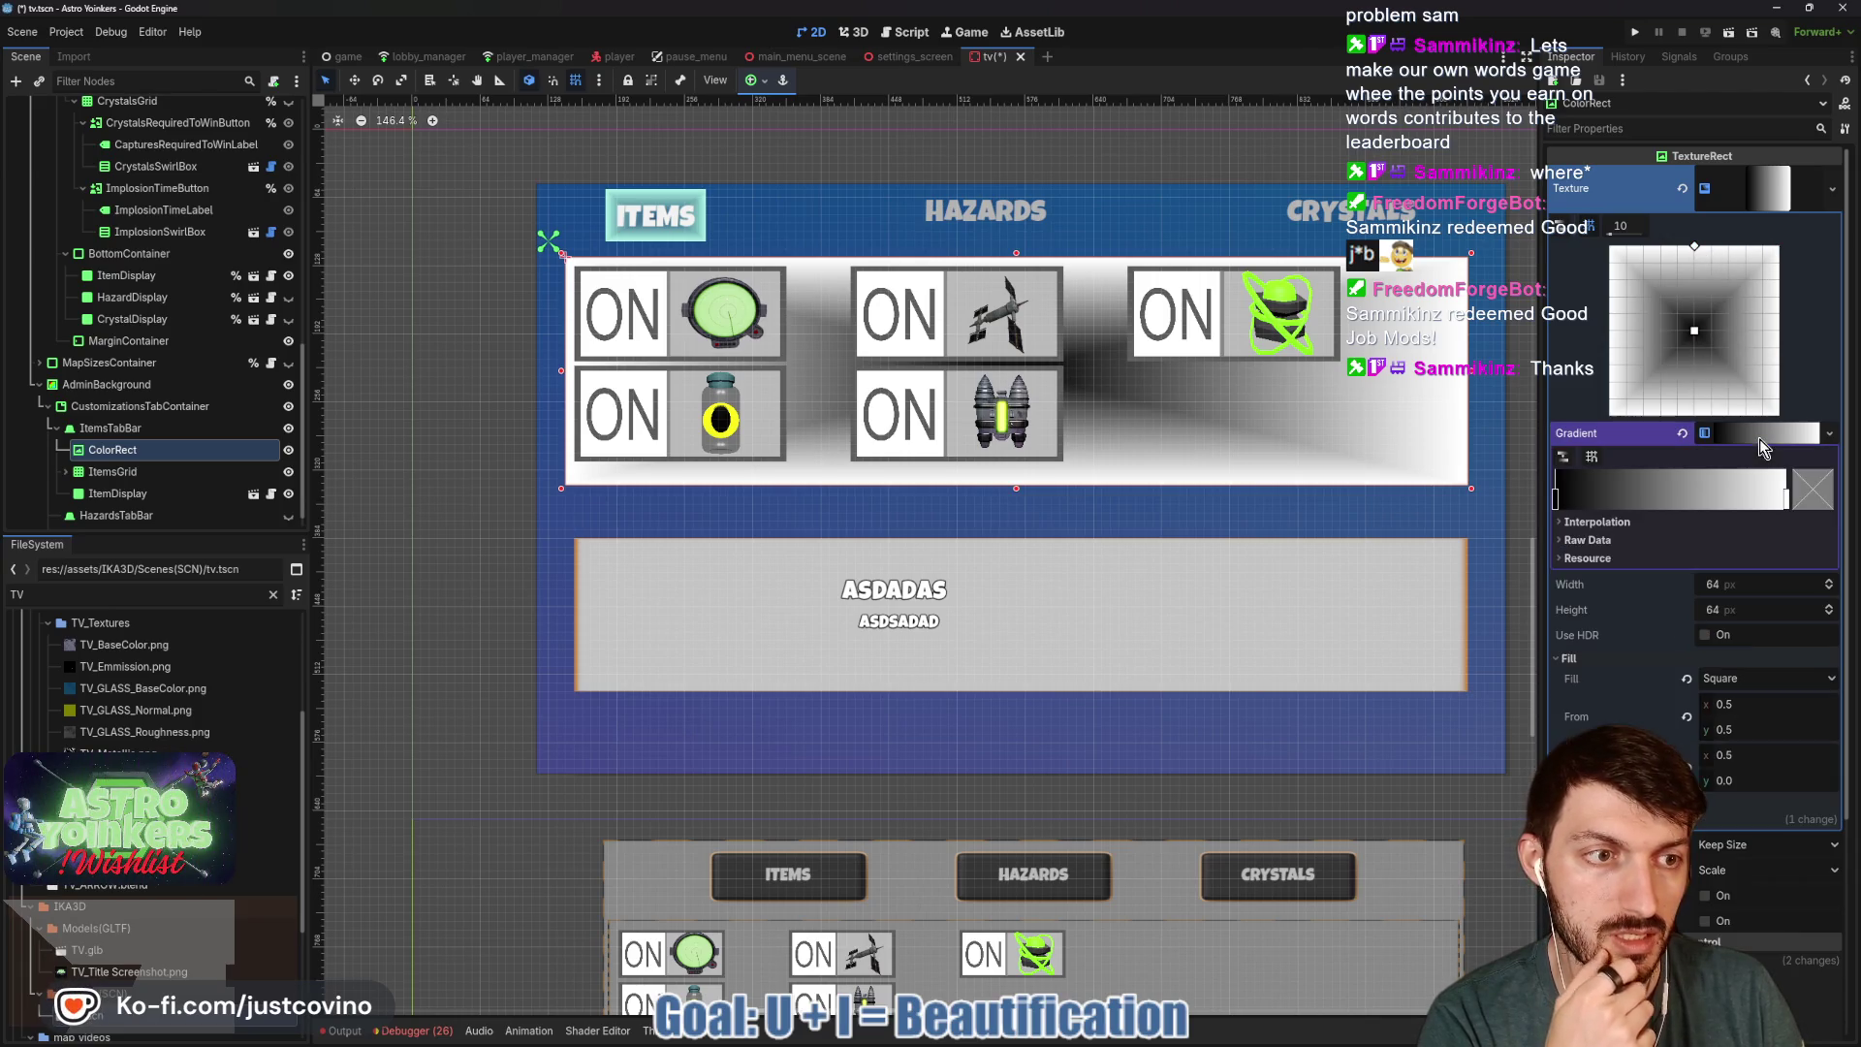
click(1829, 498)
click(1573, 720)
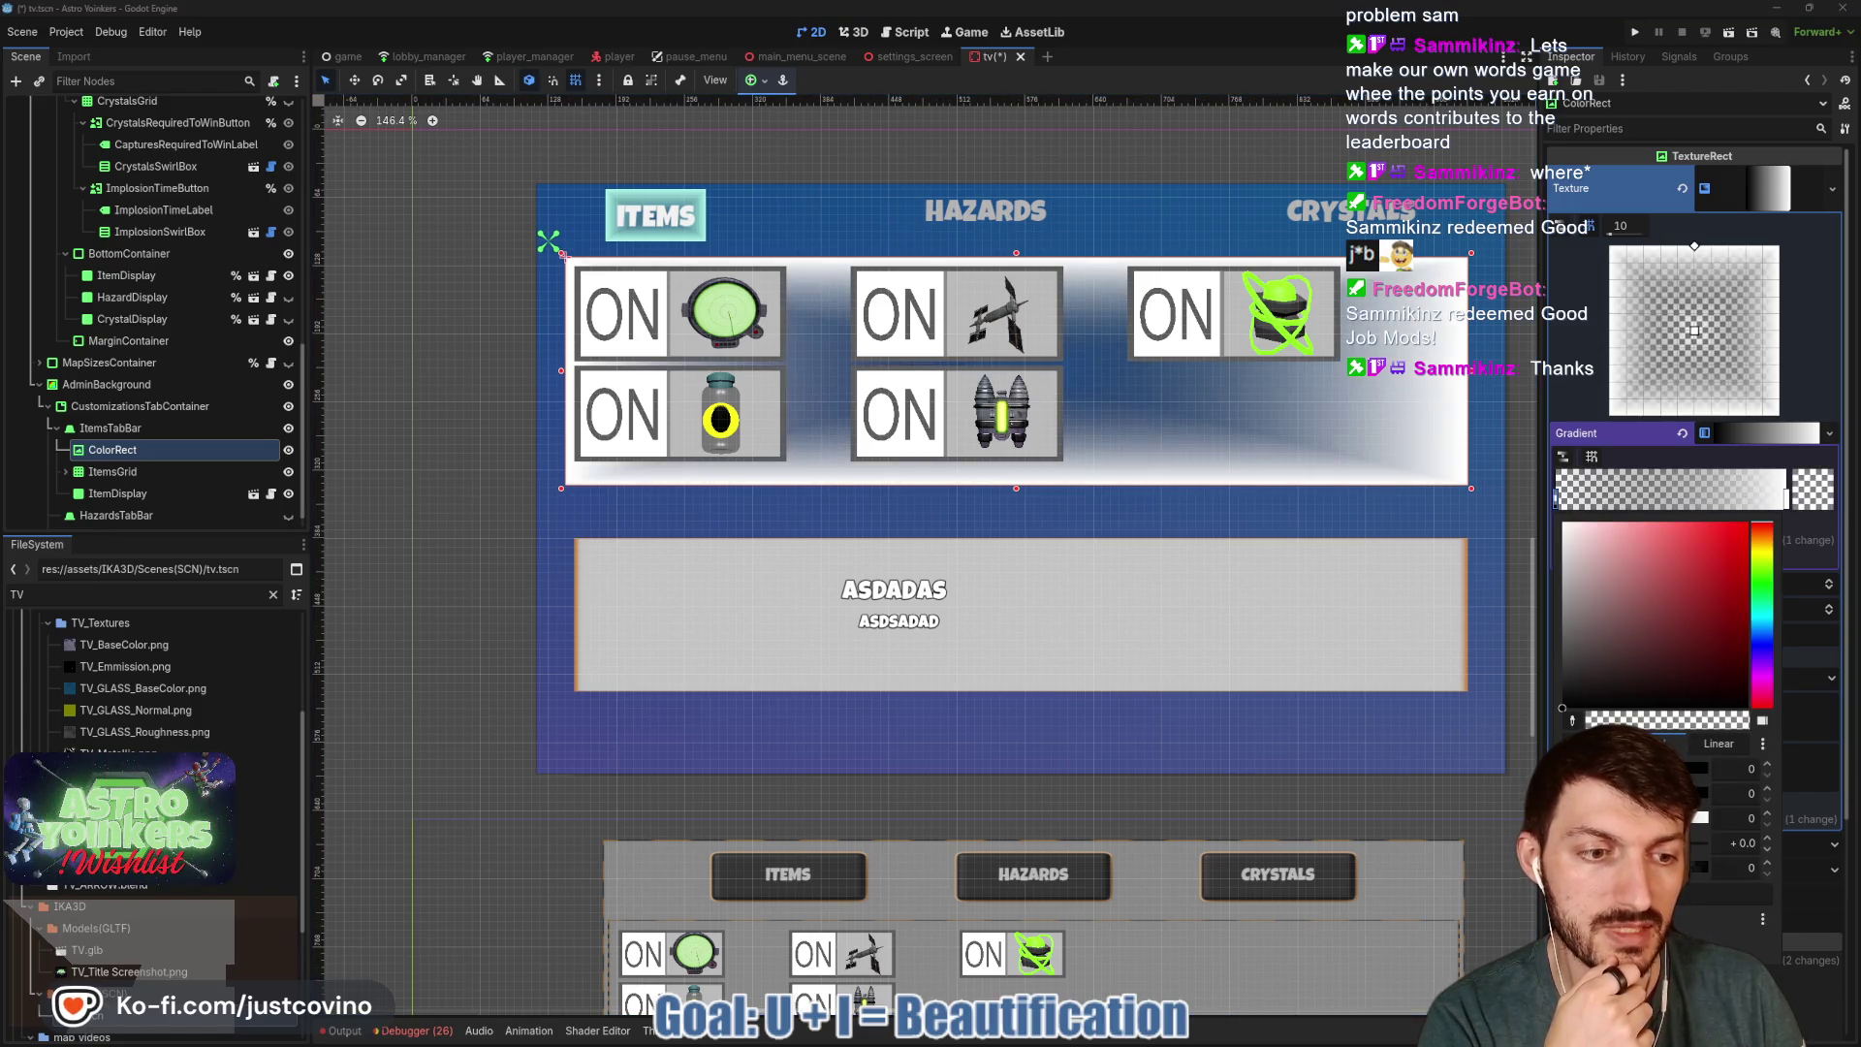
click(1563, 523)
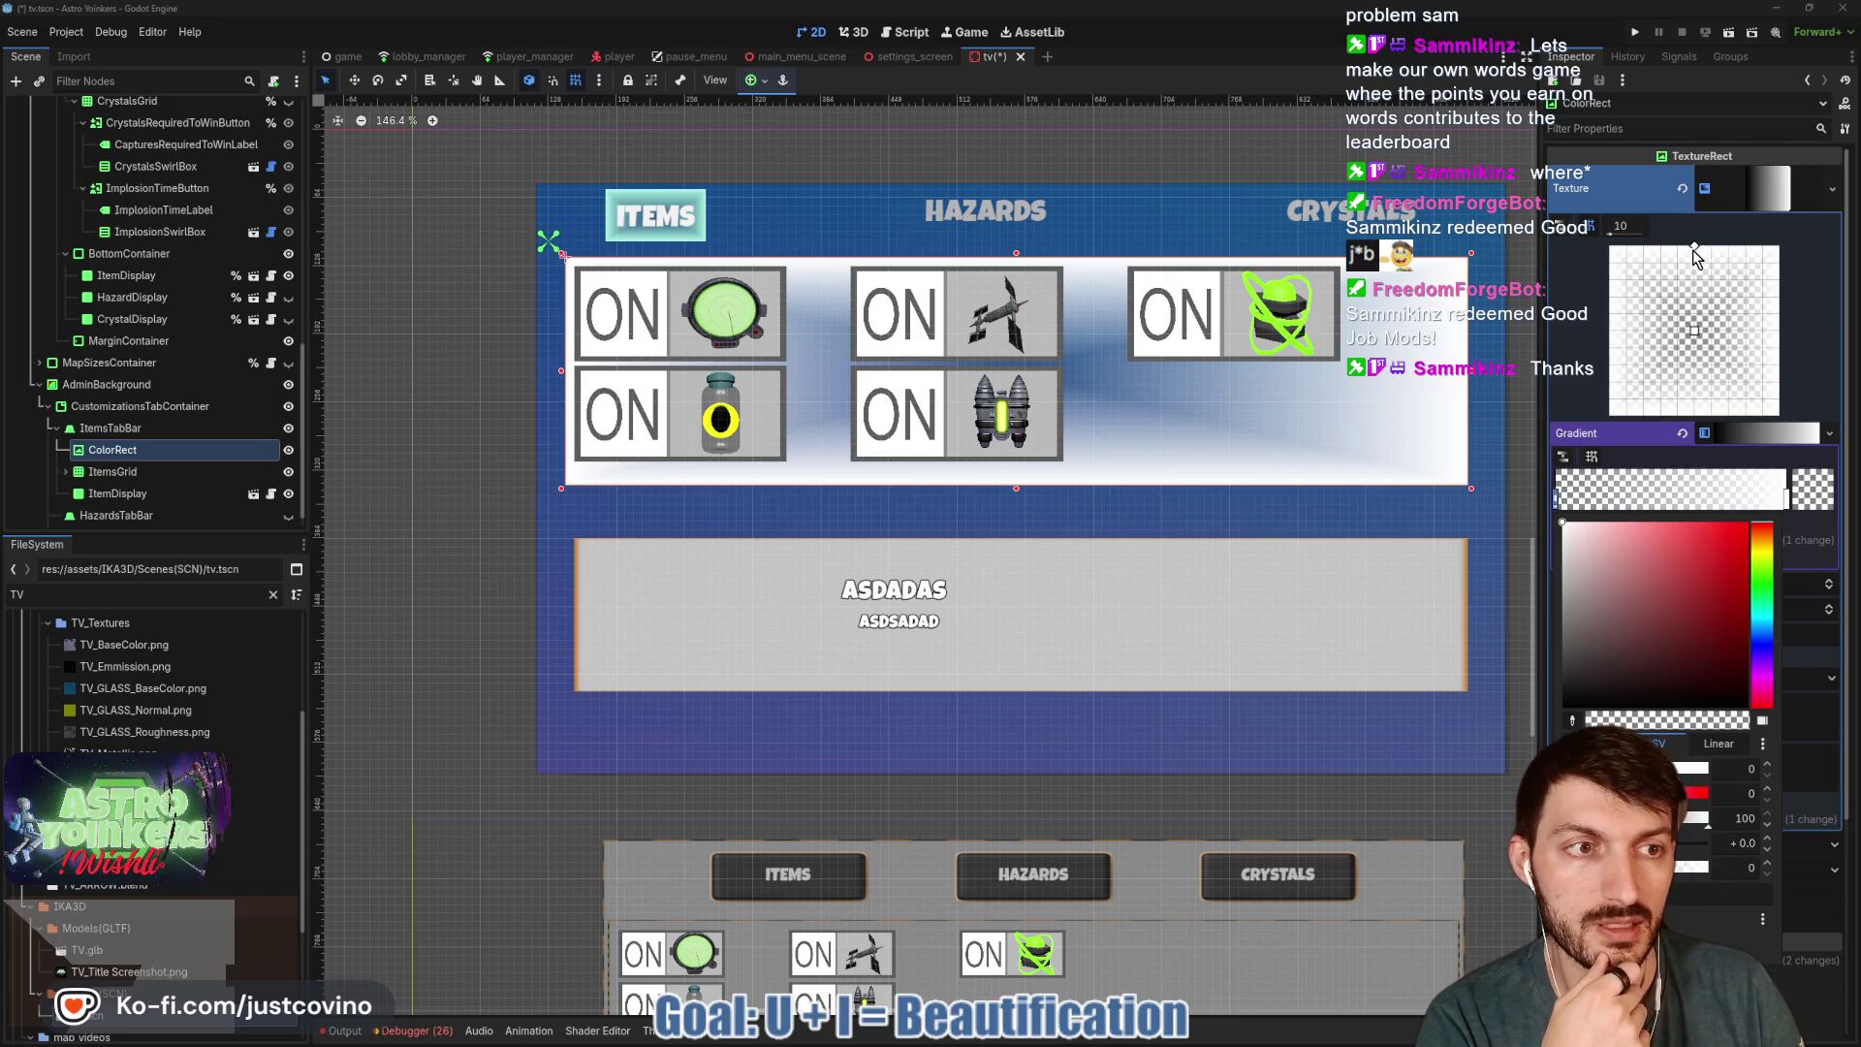
click(1751, 461)
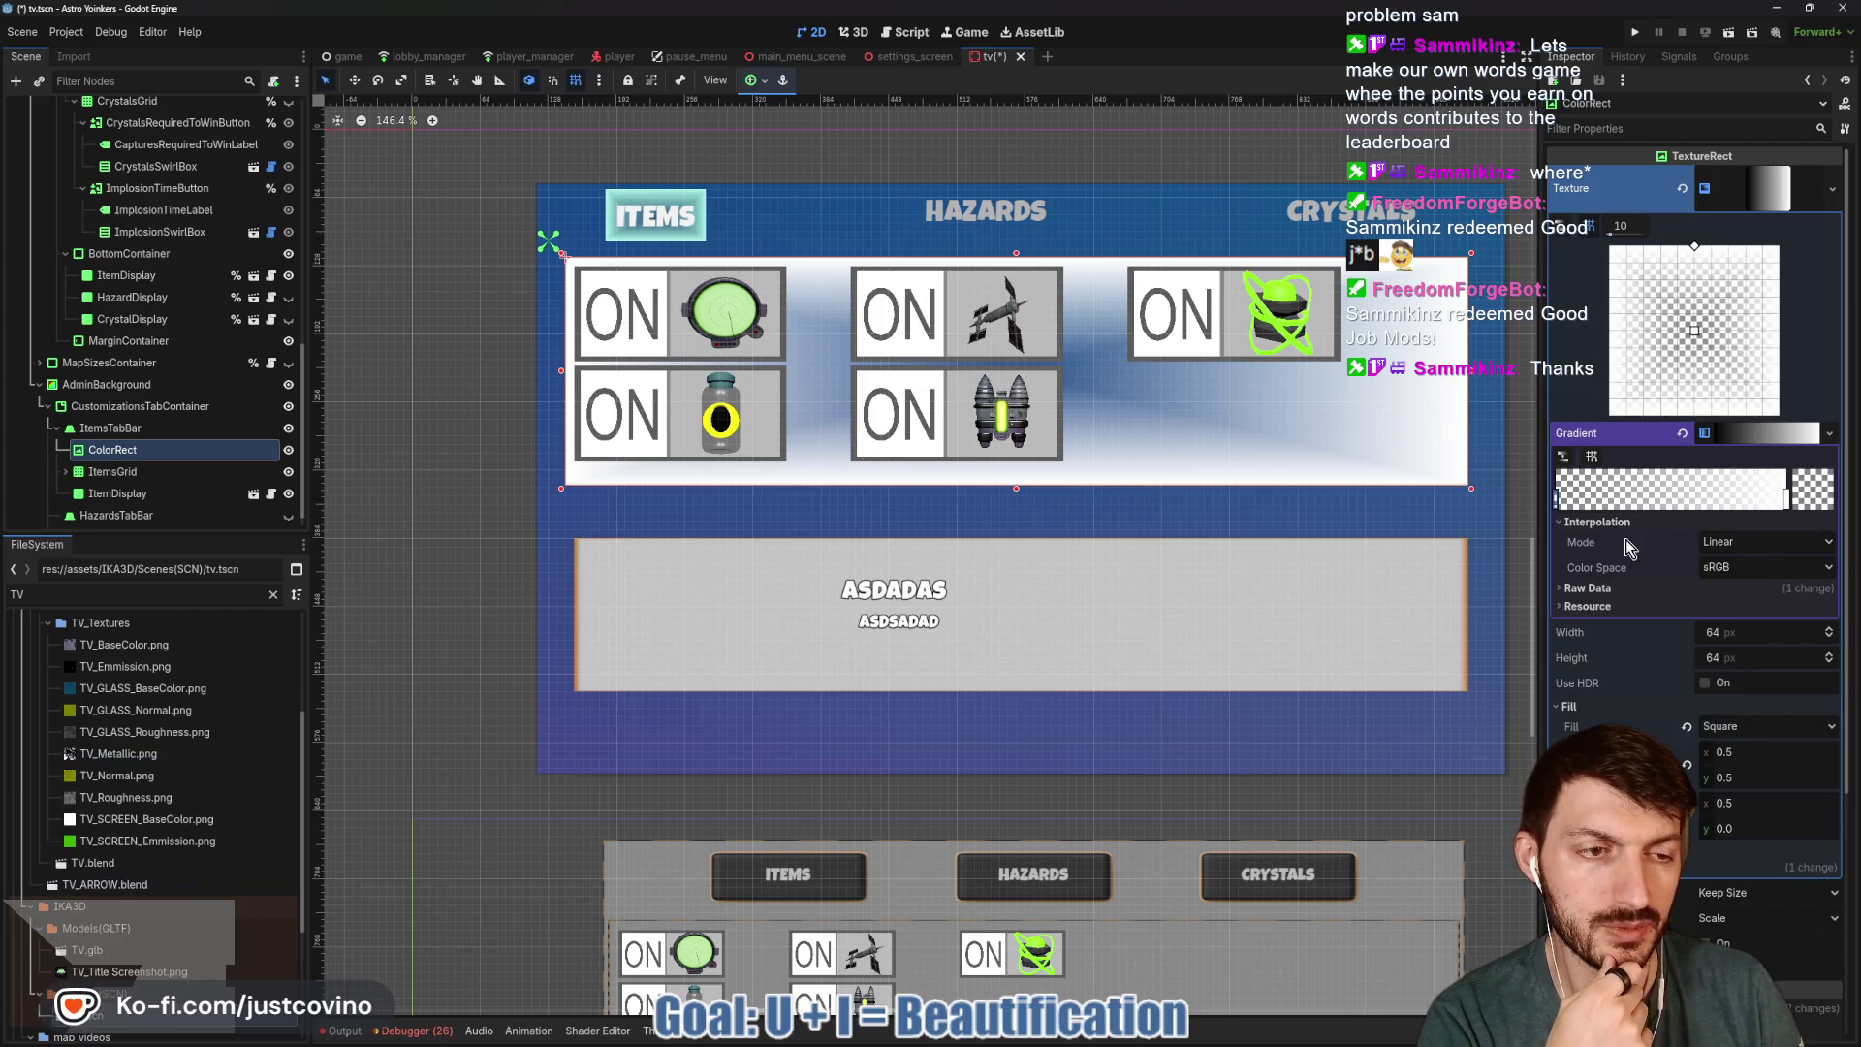
Adjust the gradient stop positions and settle on Constant interpolation.
click(1731, 600)
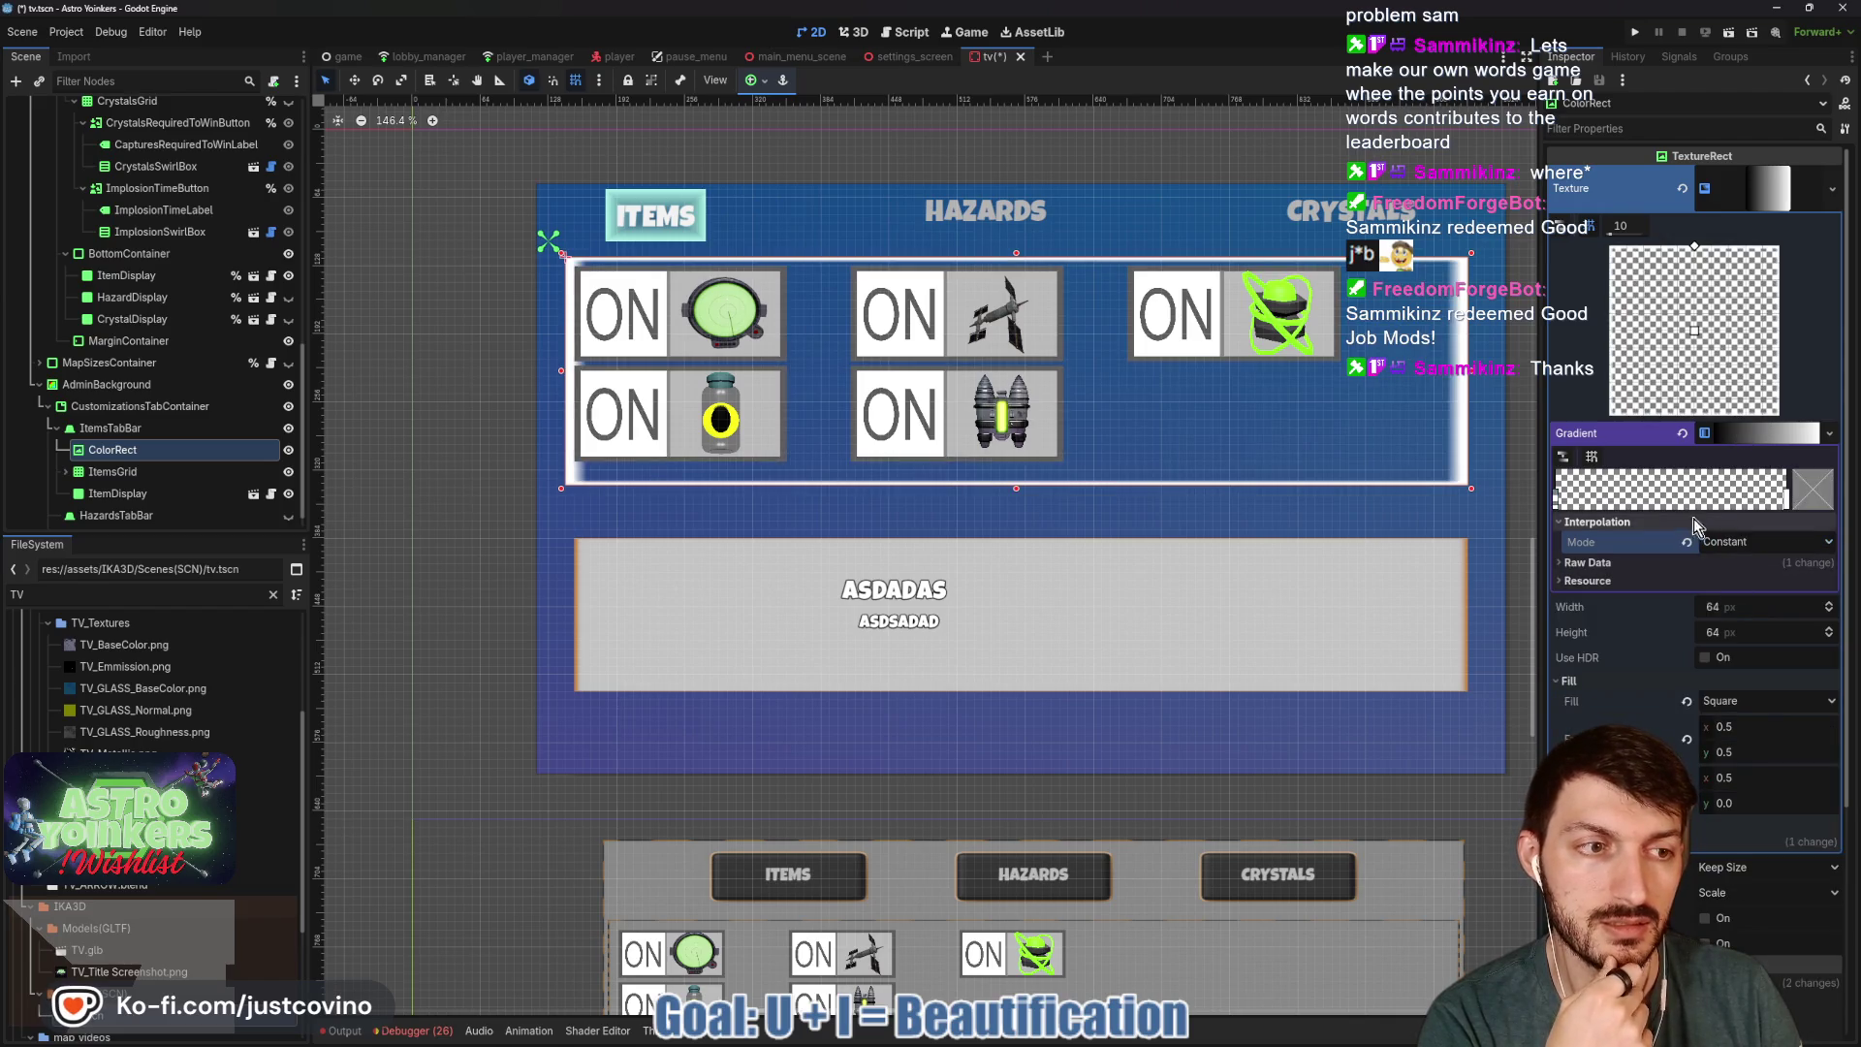
drag(1785, 500, 1782, 497)
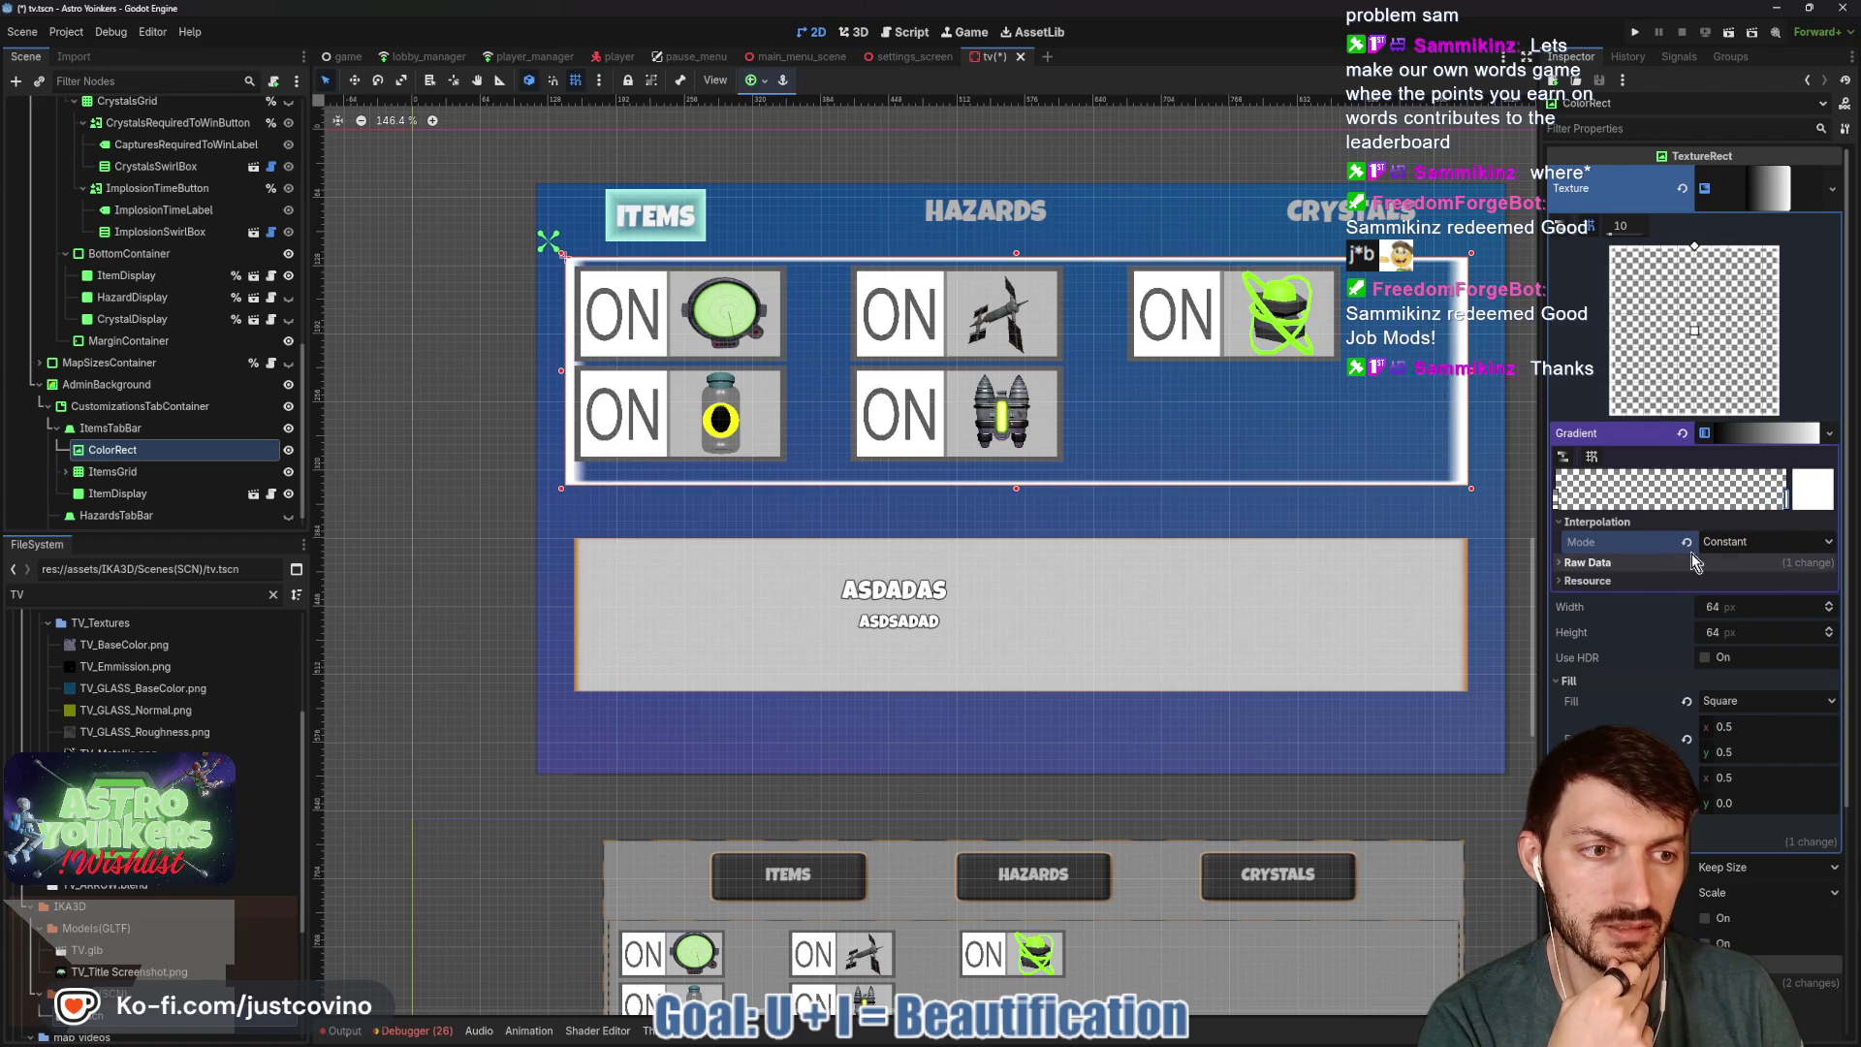
click(1760, 434)
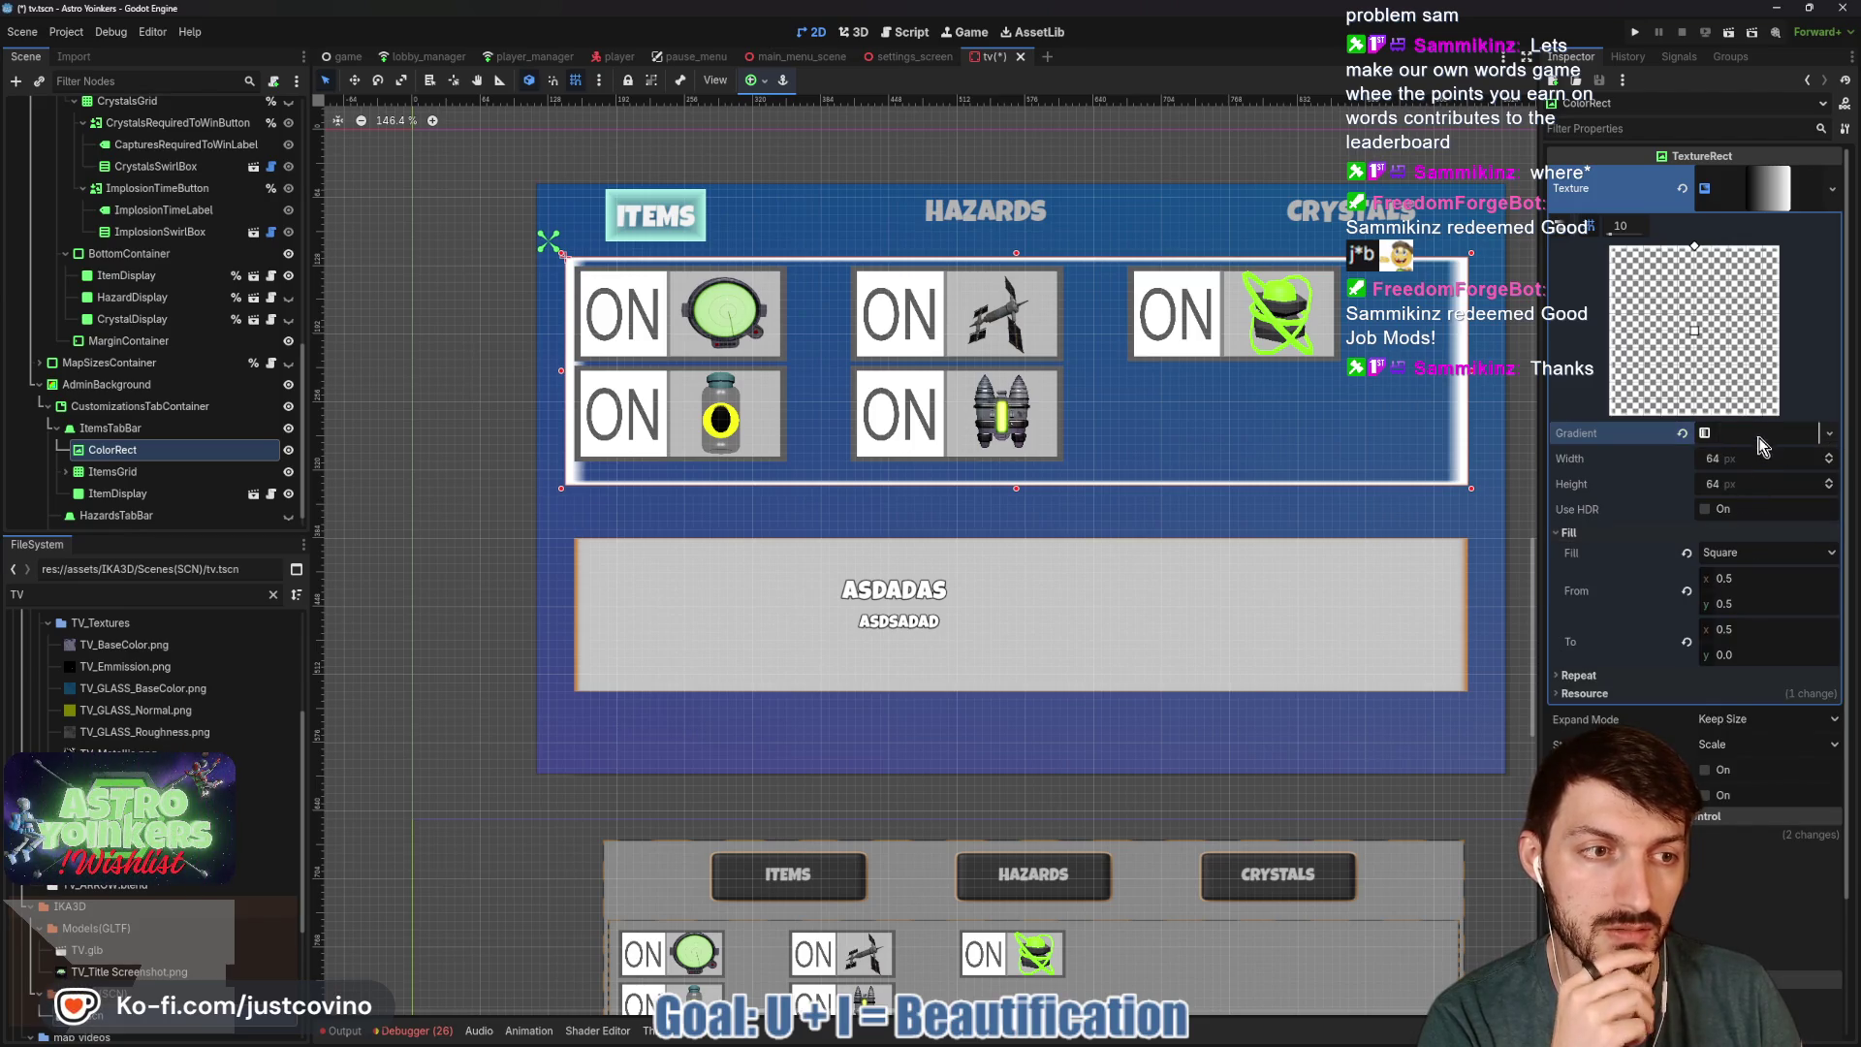
click(1763, 436)
mouse_move(1788, 501)
mouse_down()
mouse_move(1652, 486)
mouse_move(1786, 494)
mouse_up()
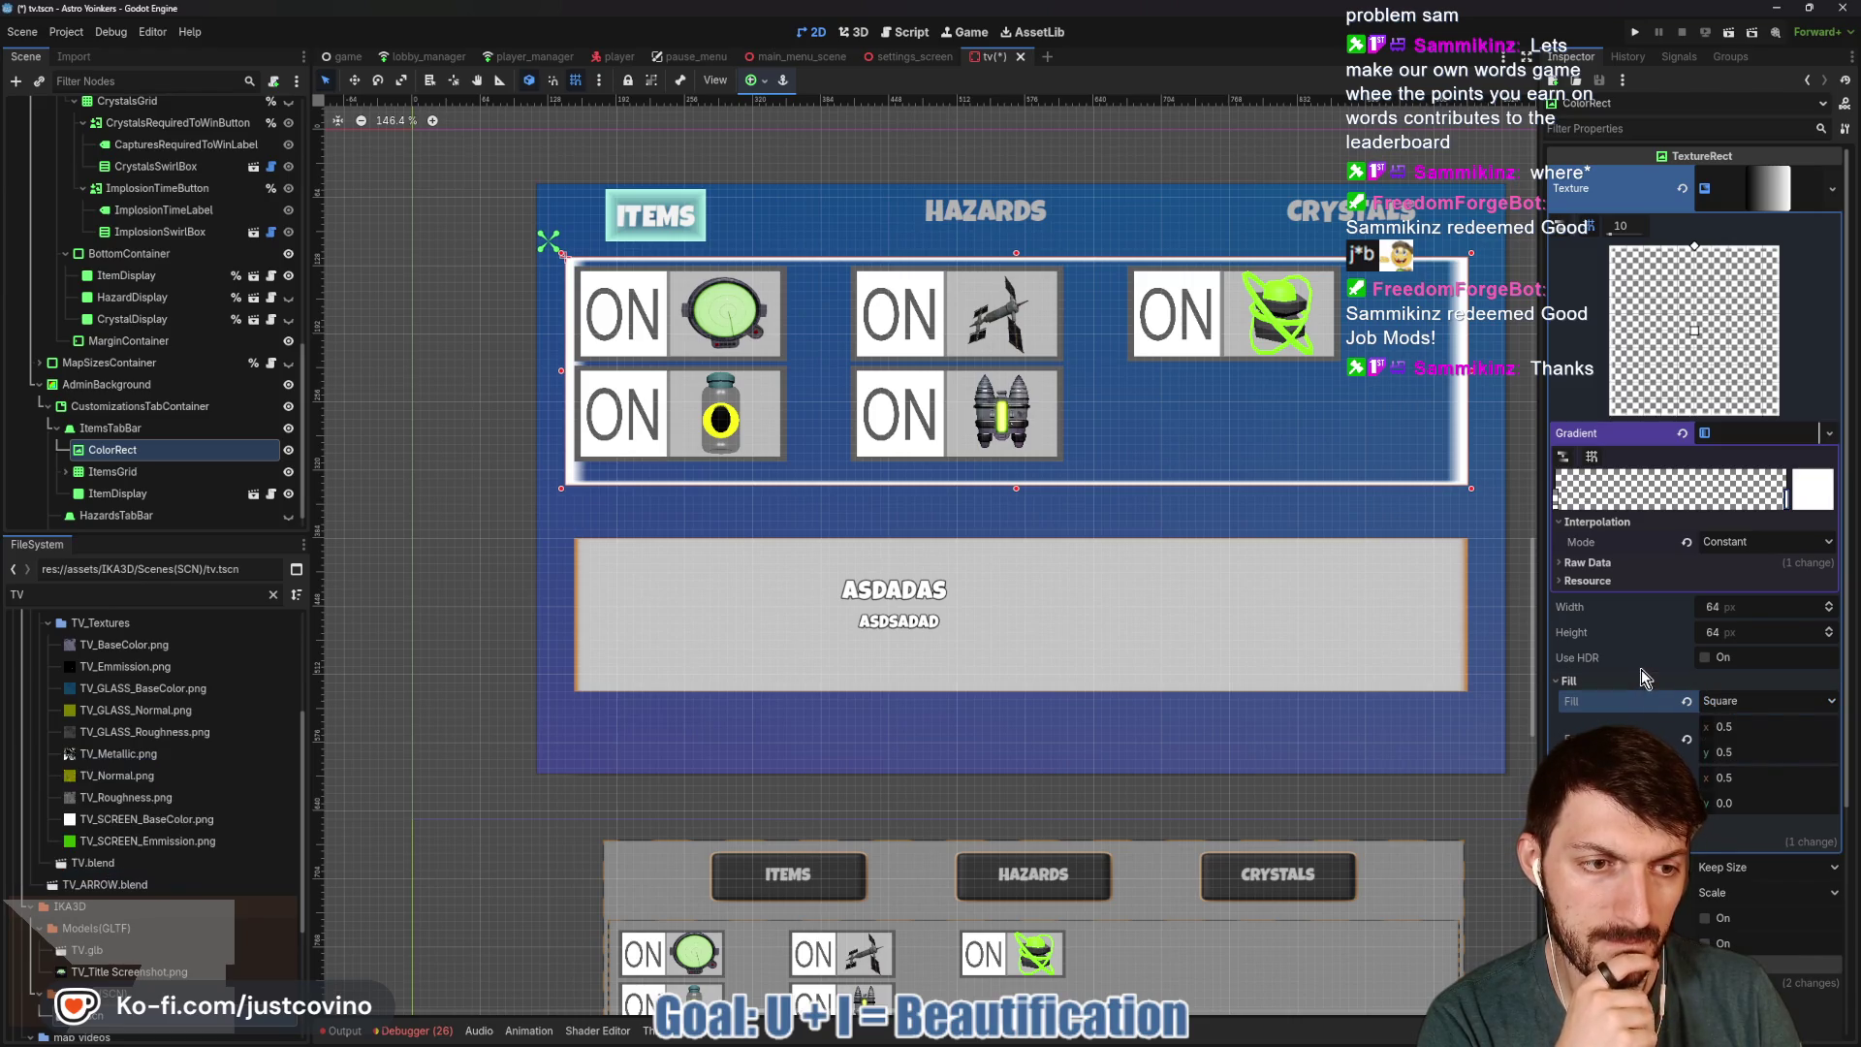
click(1771, 542)
click(1735, 609)
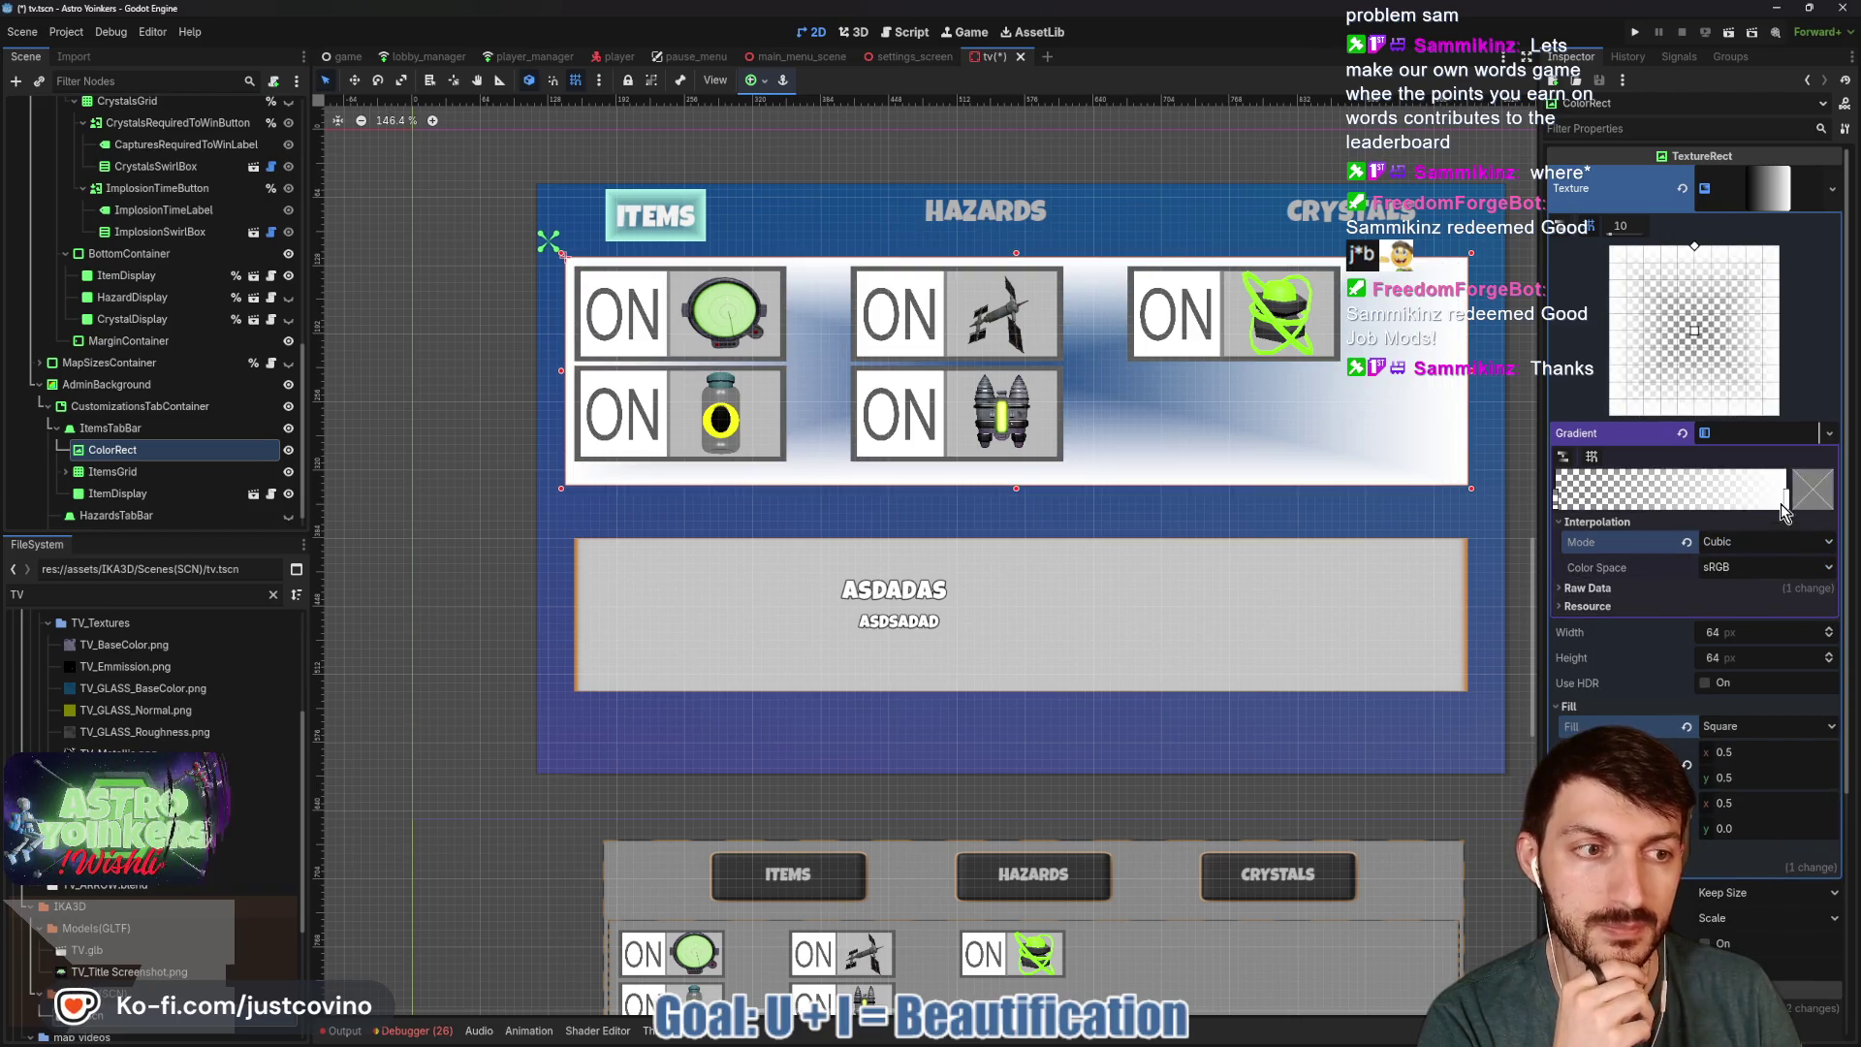
mouse_move(1560, 504)
mouse_down()
mouse_move(1783, 506)
mouse_move(1757, 504)
mouse_up()
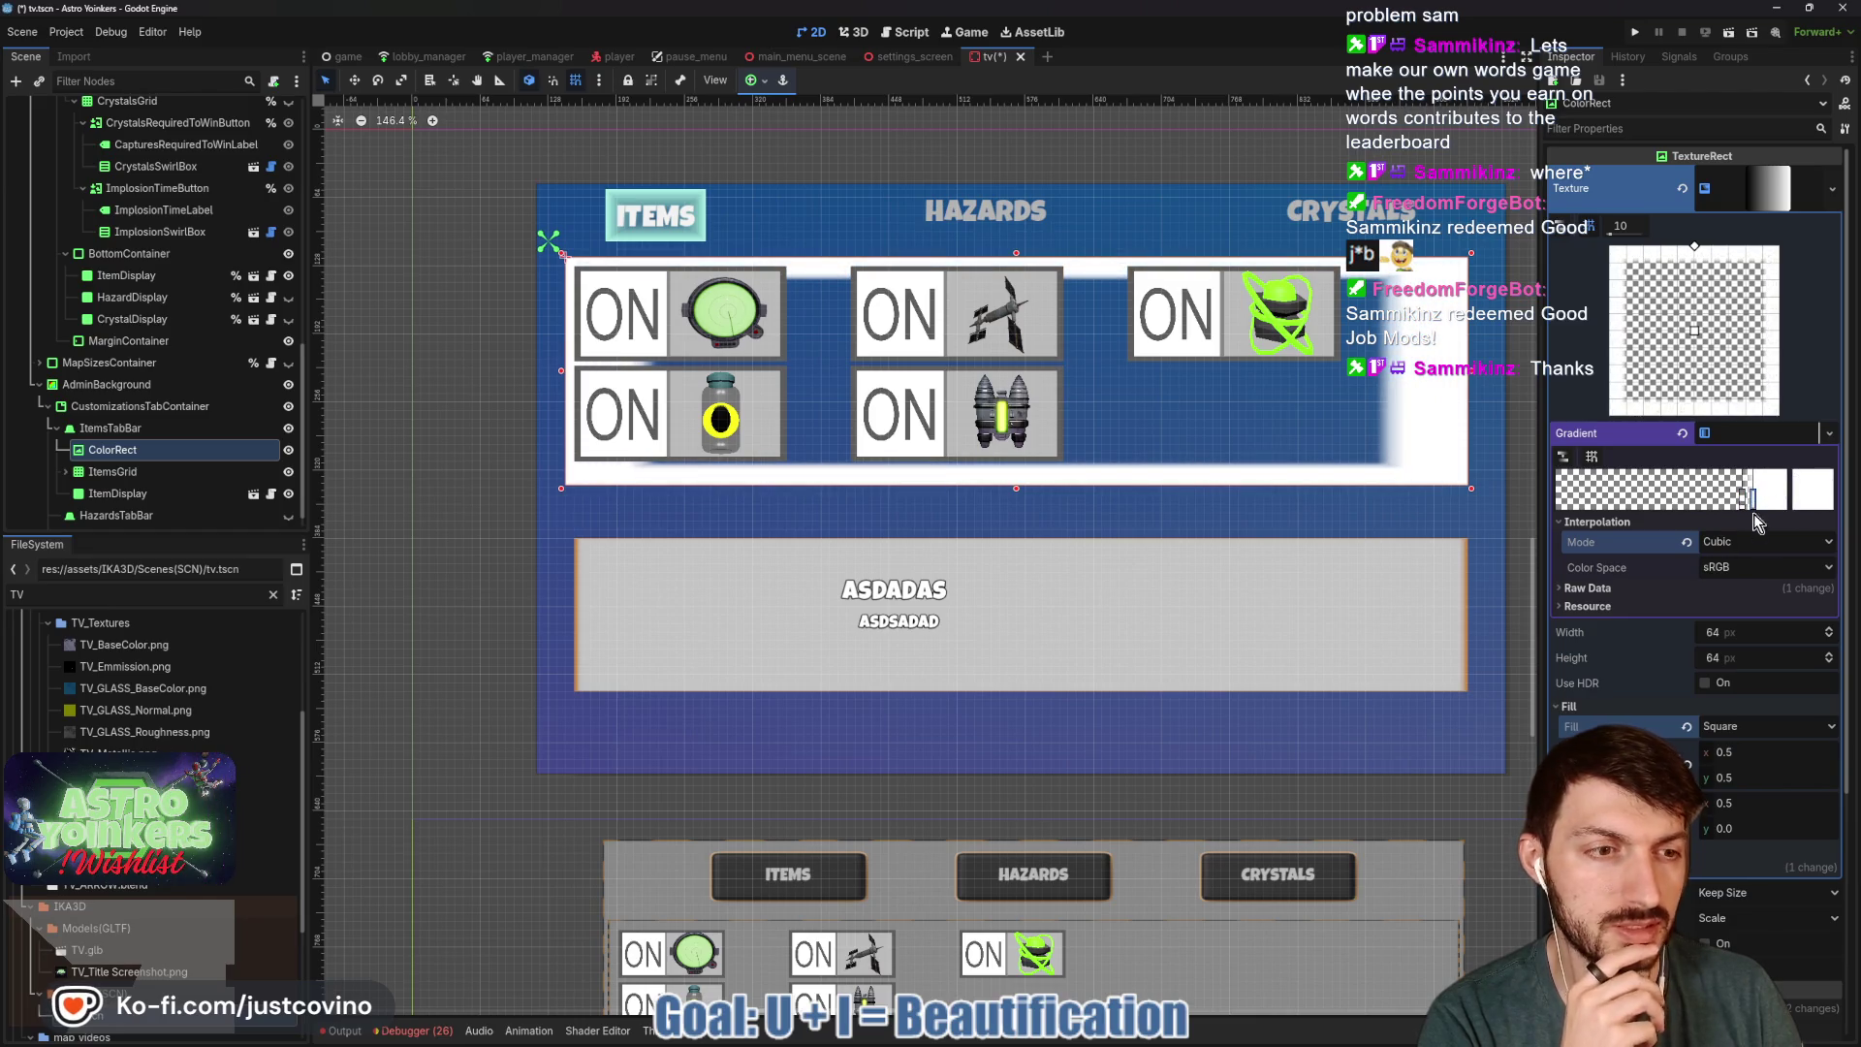
click(1764, 542)
click(1738, 590)
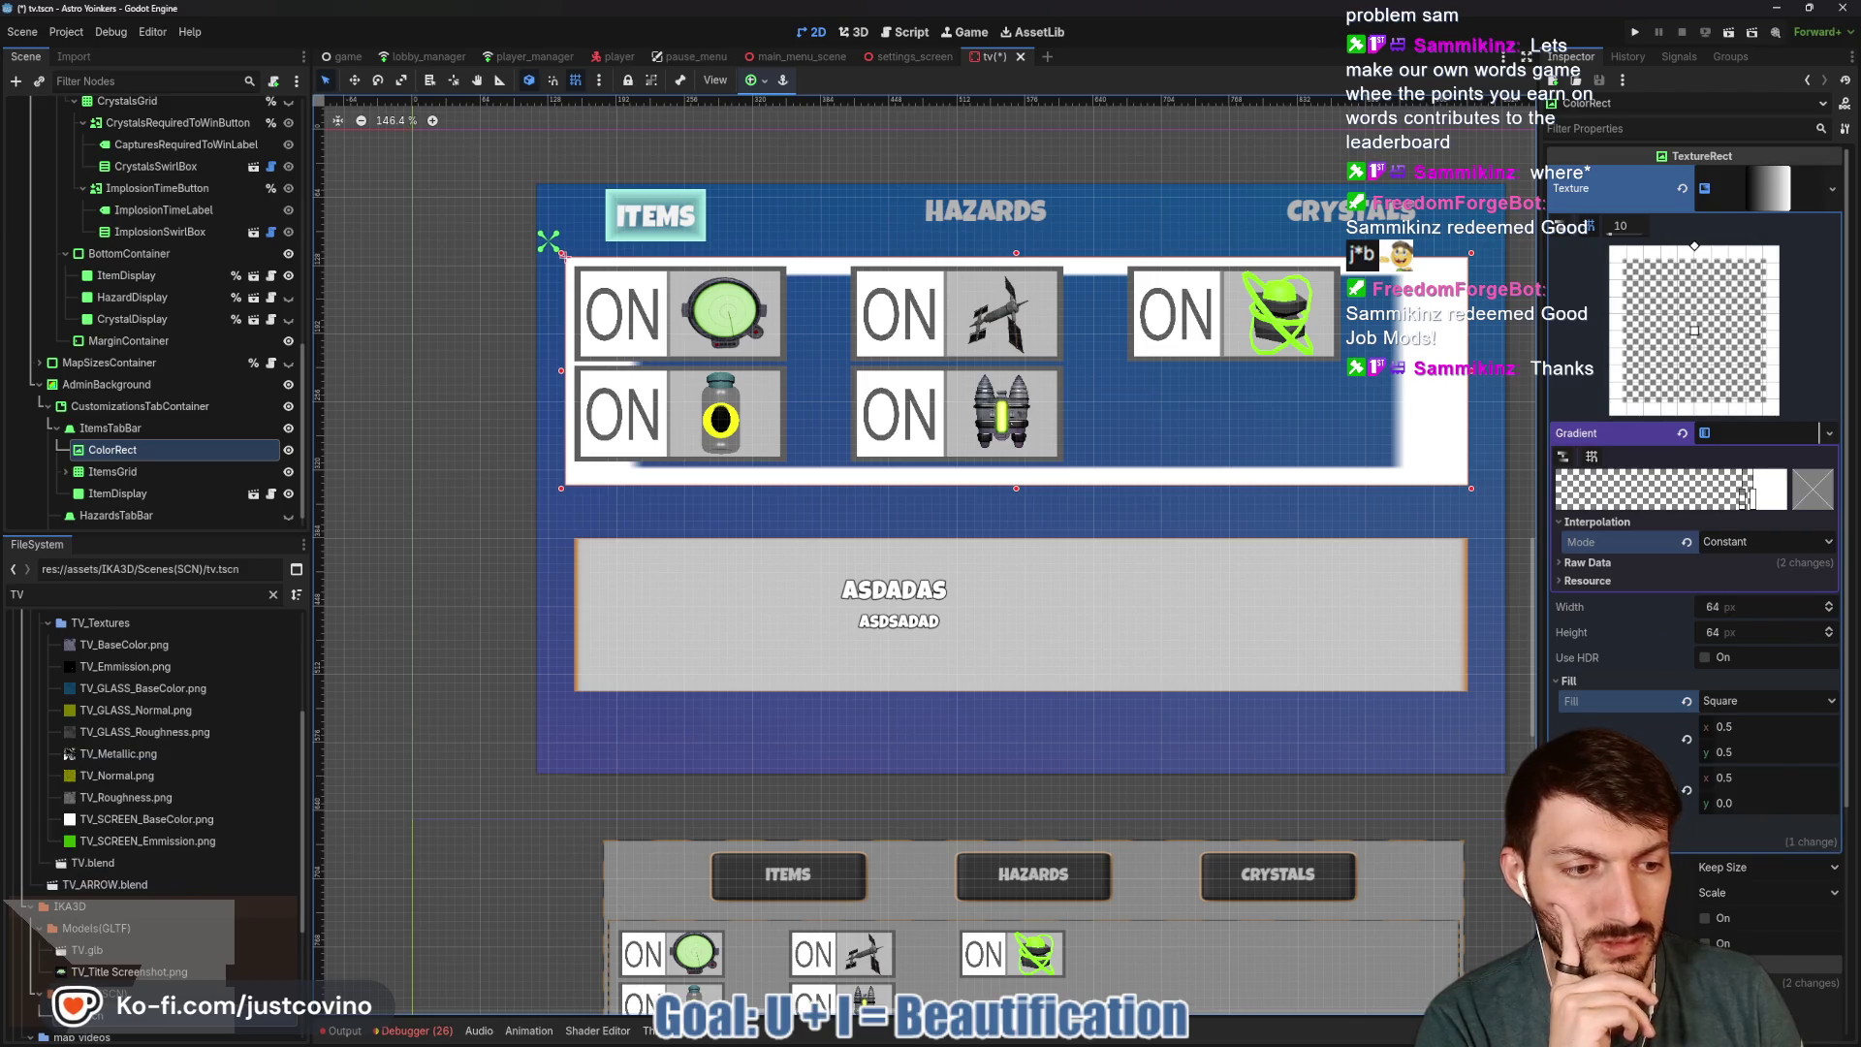
Set the TextureRect's Expand Mode to Ignore Size.
click(1745, 868)
click(1740, 909)
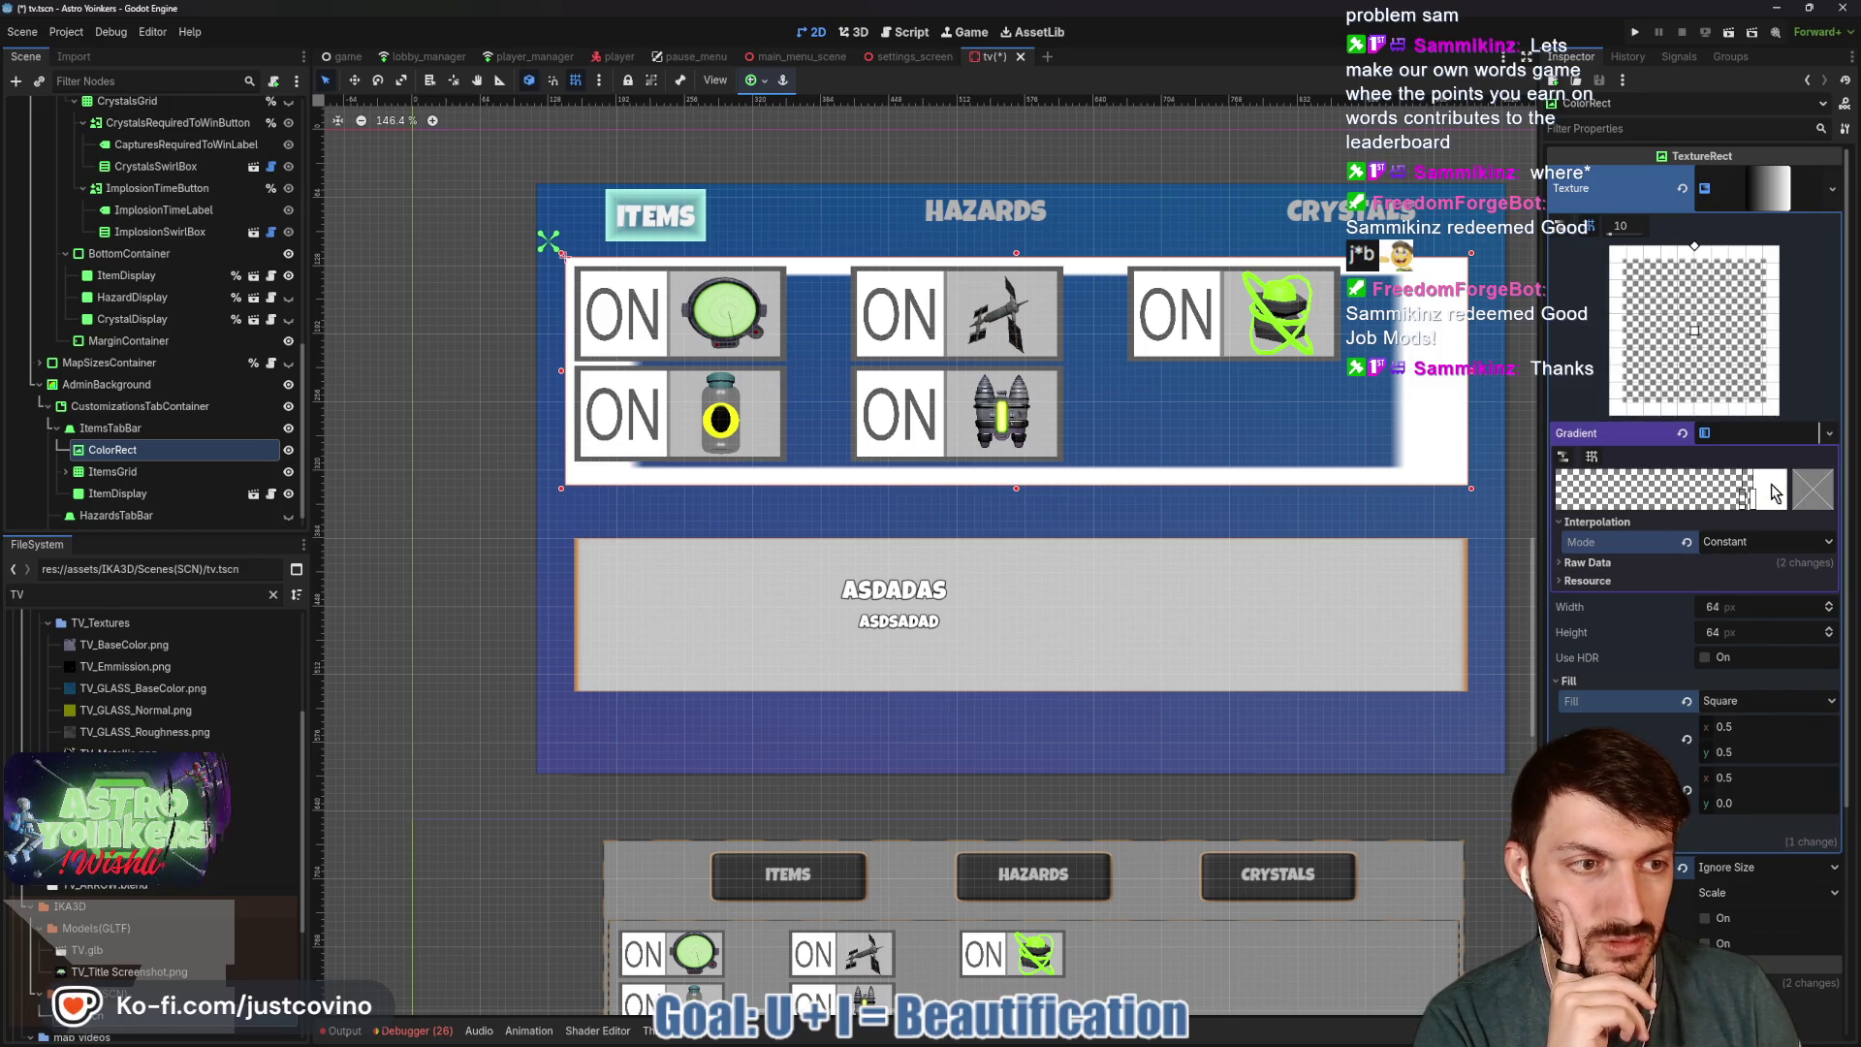
click(1753, 436)
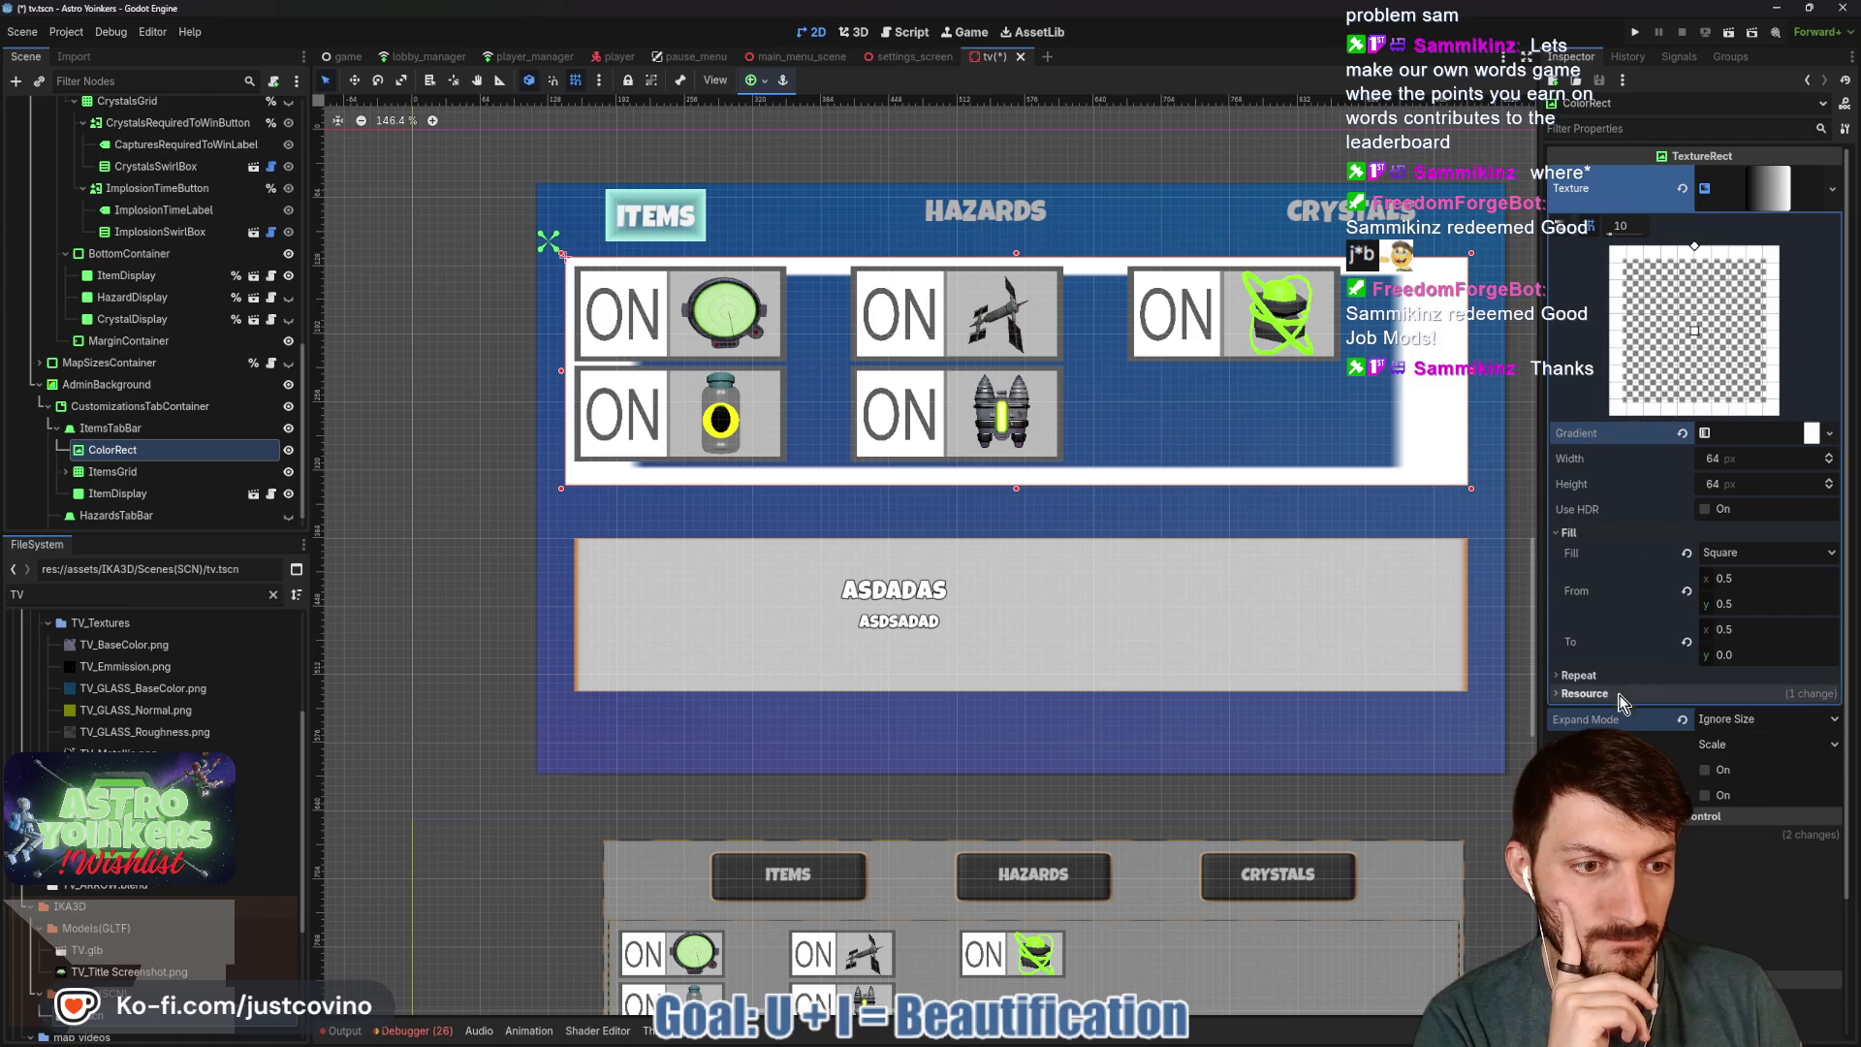
Keep the gradient texture's Repeat setting at No Repeat.
scroll(1639, 717, down, 3)
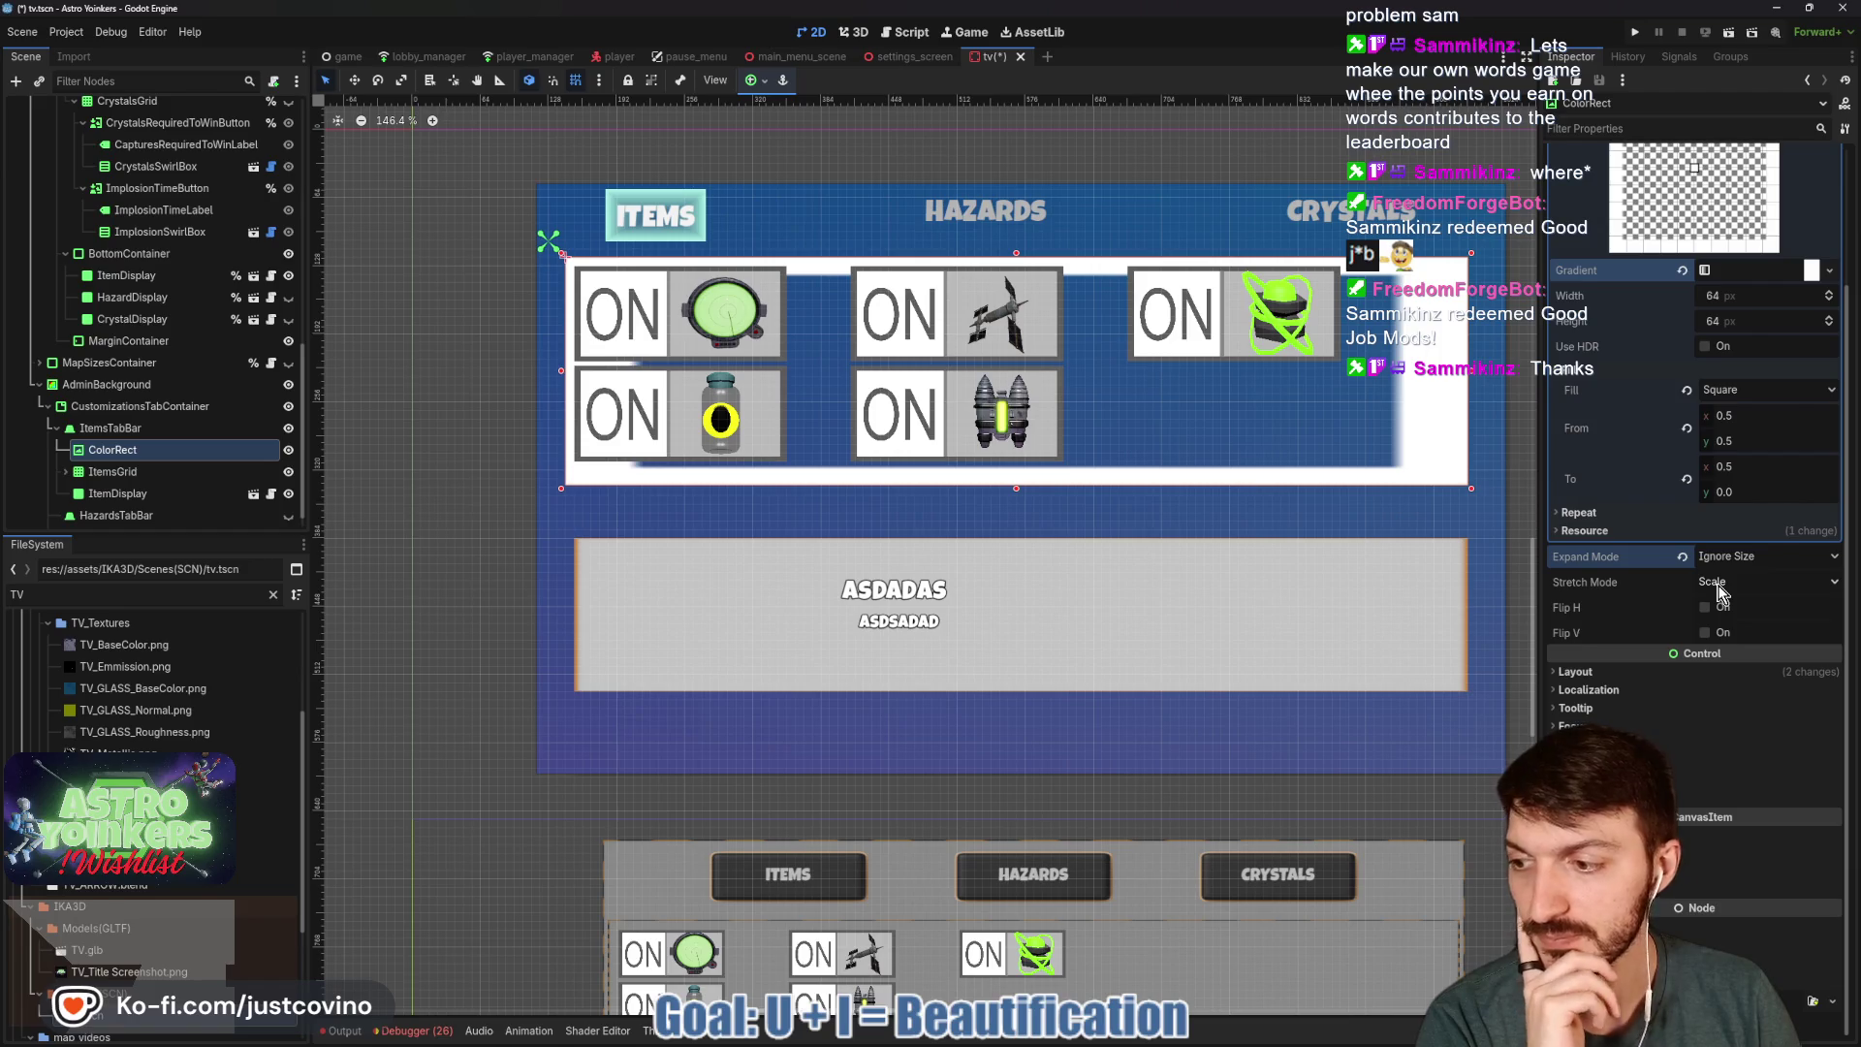
click(1626, 514)
click(1724, 533)
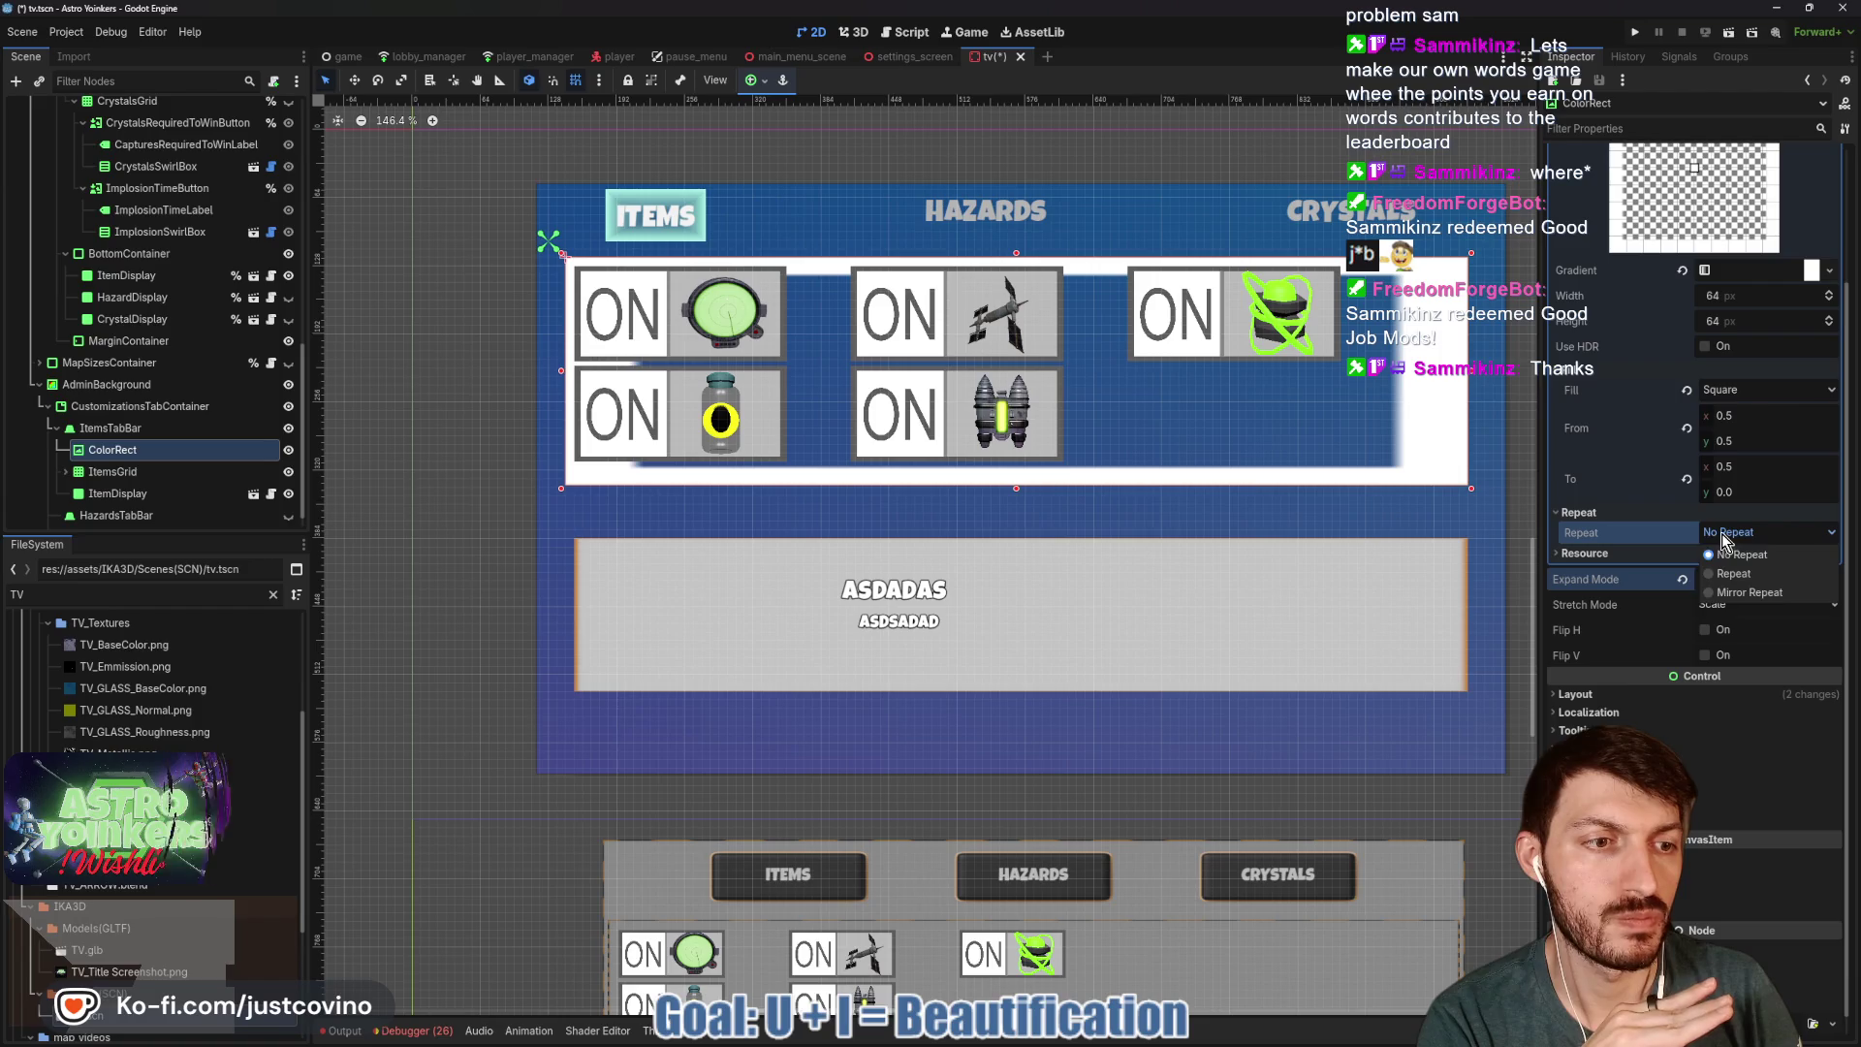
click(1724, 554)
scroll(1706, 388, up, 5)
click(1756, 199)
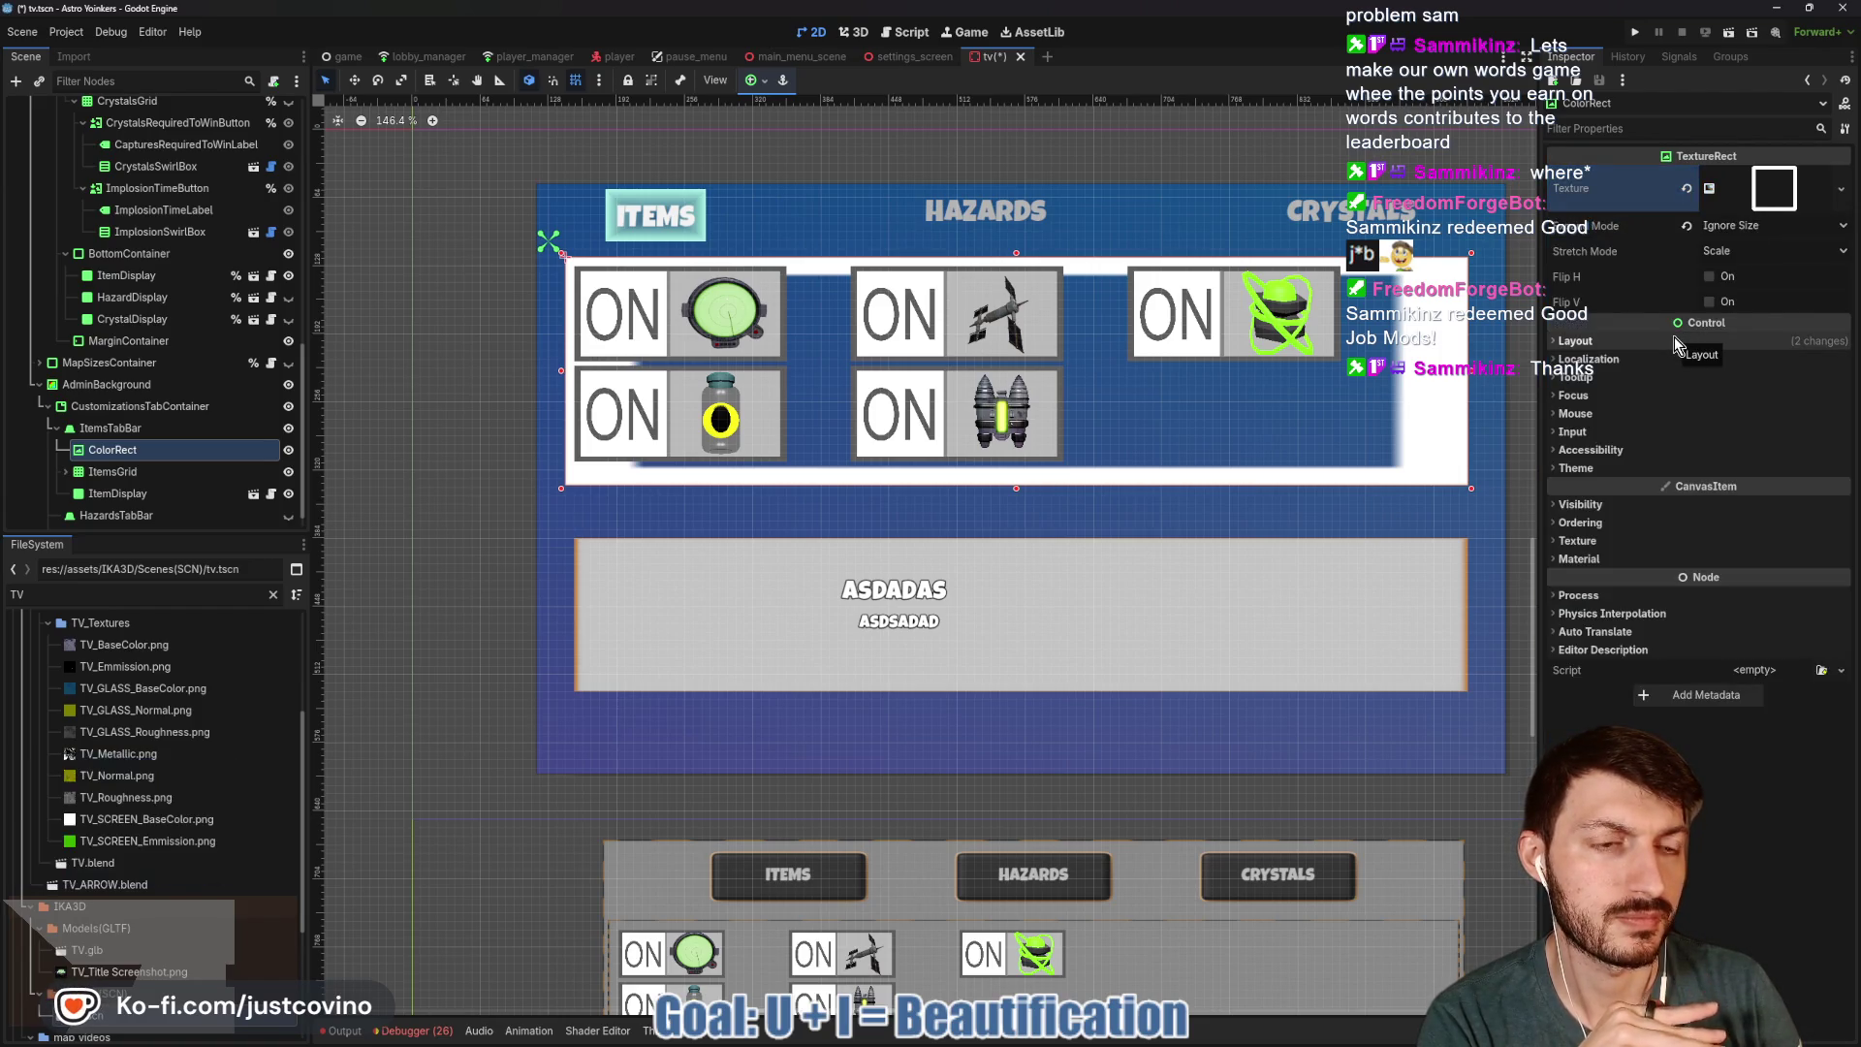
click(1774, 189)
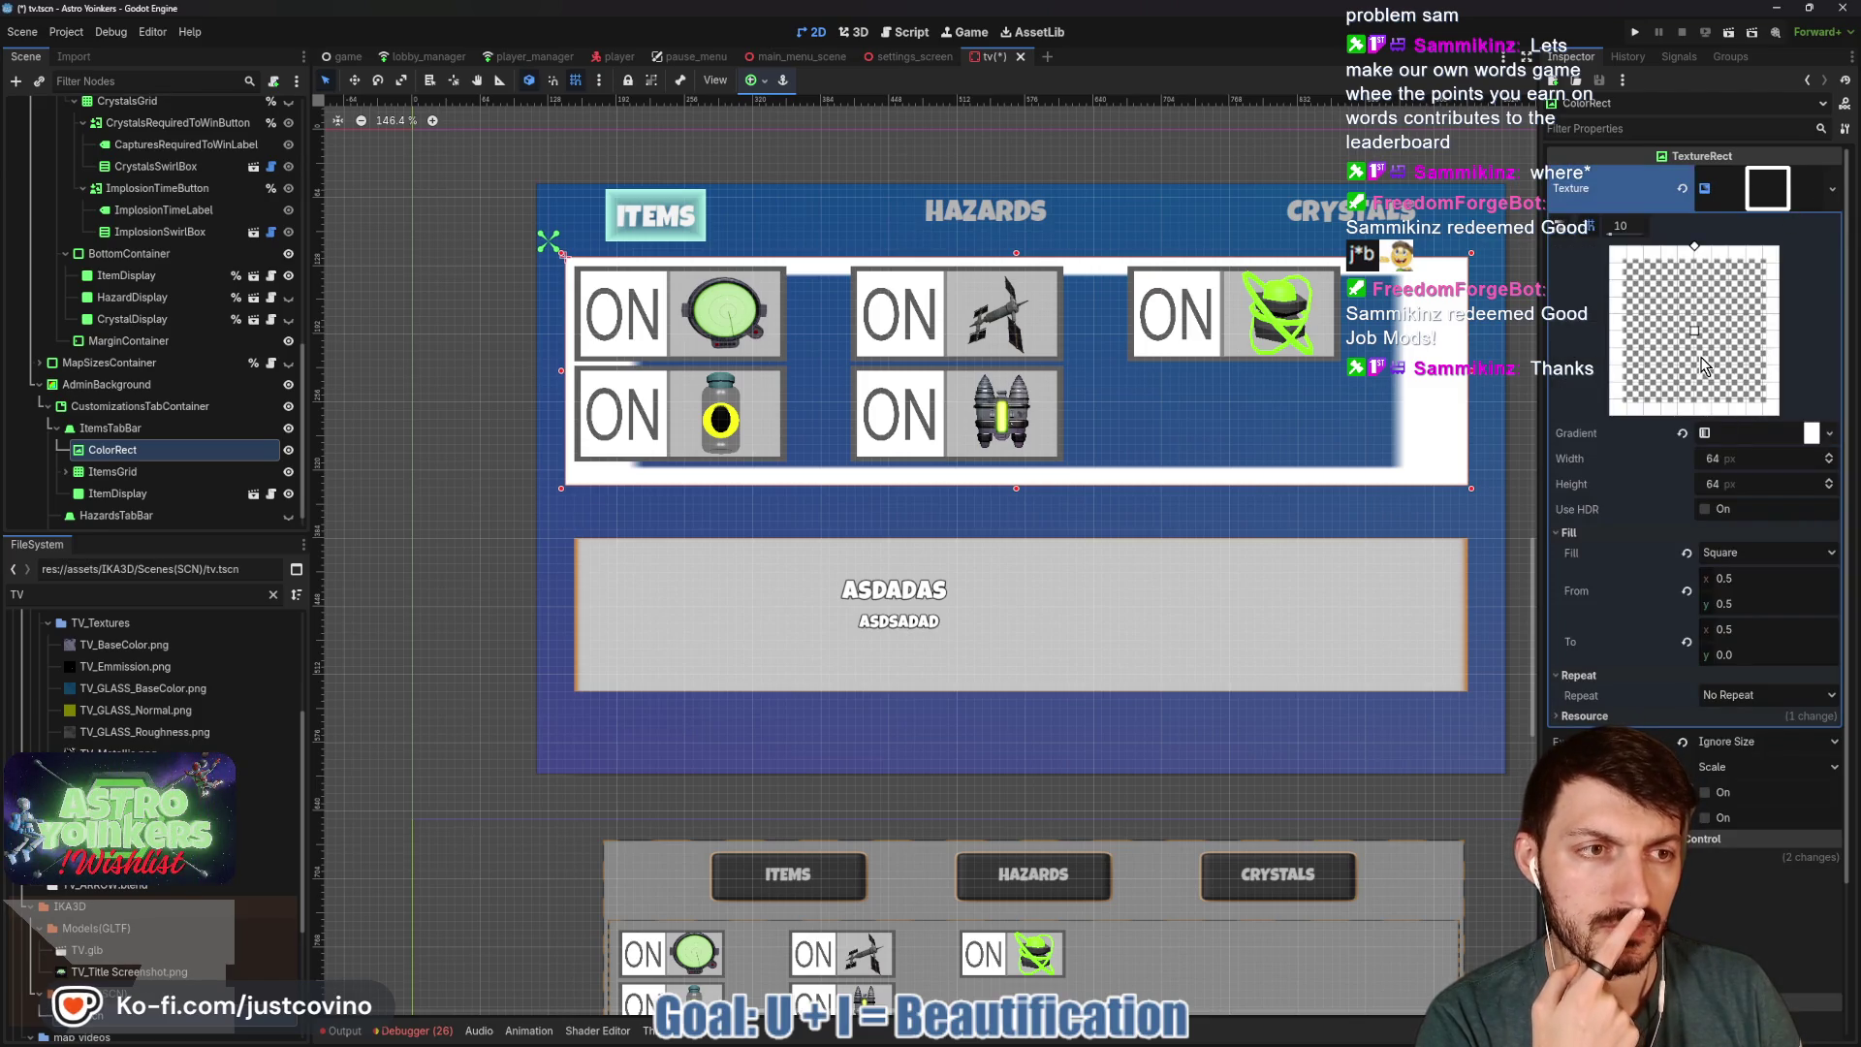
Move the gradient's end point to the top edge, 0.5, 0.0.
mouse_move(1695, 247)
mouse_down()
mouse_move(1696, 262)
mouse_move(1654, 239)
mouse_move(1696, 254)
mouse_move(1584, 264)
mouse_up()
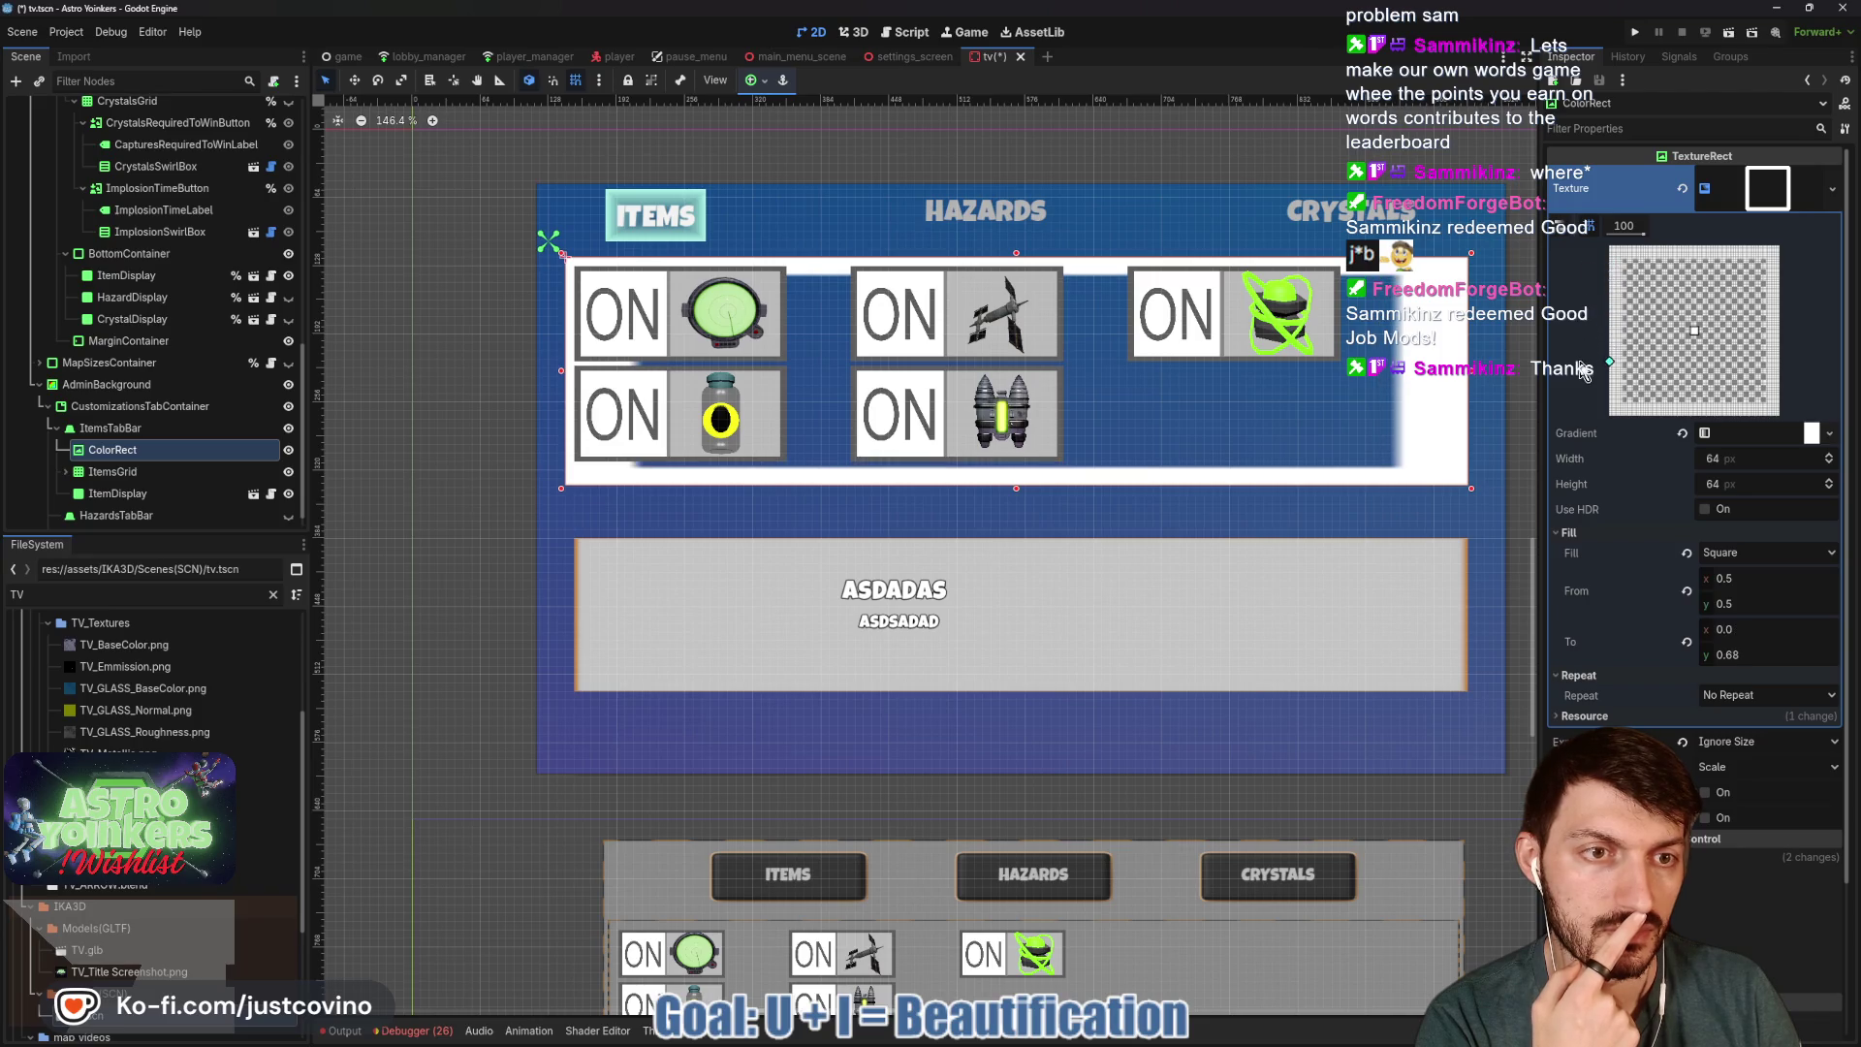
mouse_move(1606, 354)
mouse_down()
mouse_move(1704, 227)
mouse_move(1635, 473)
mouse_up()
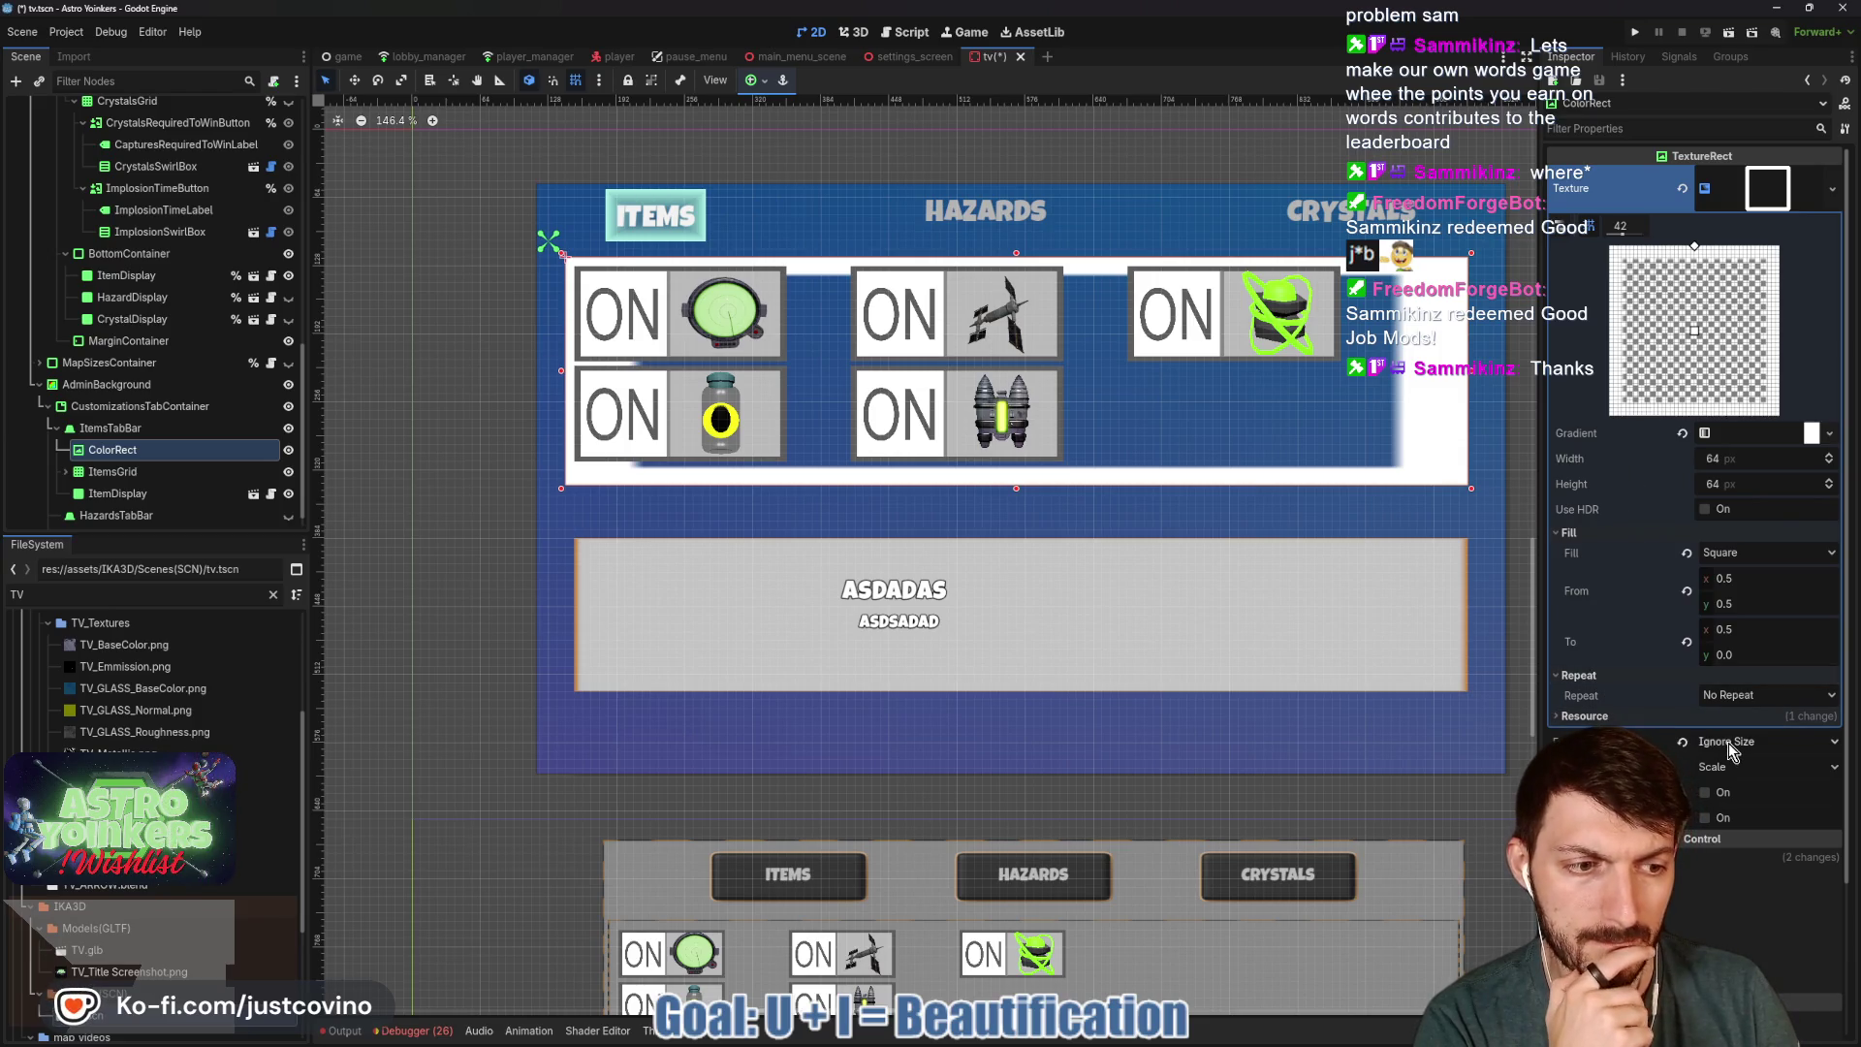
scroll(1730, 743, down, 3)
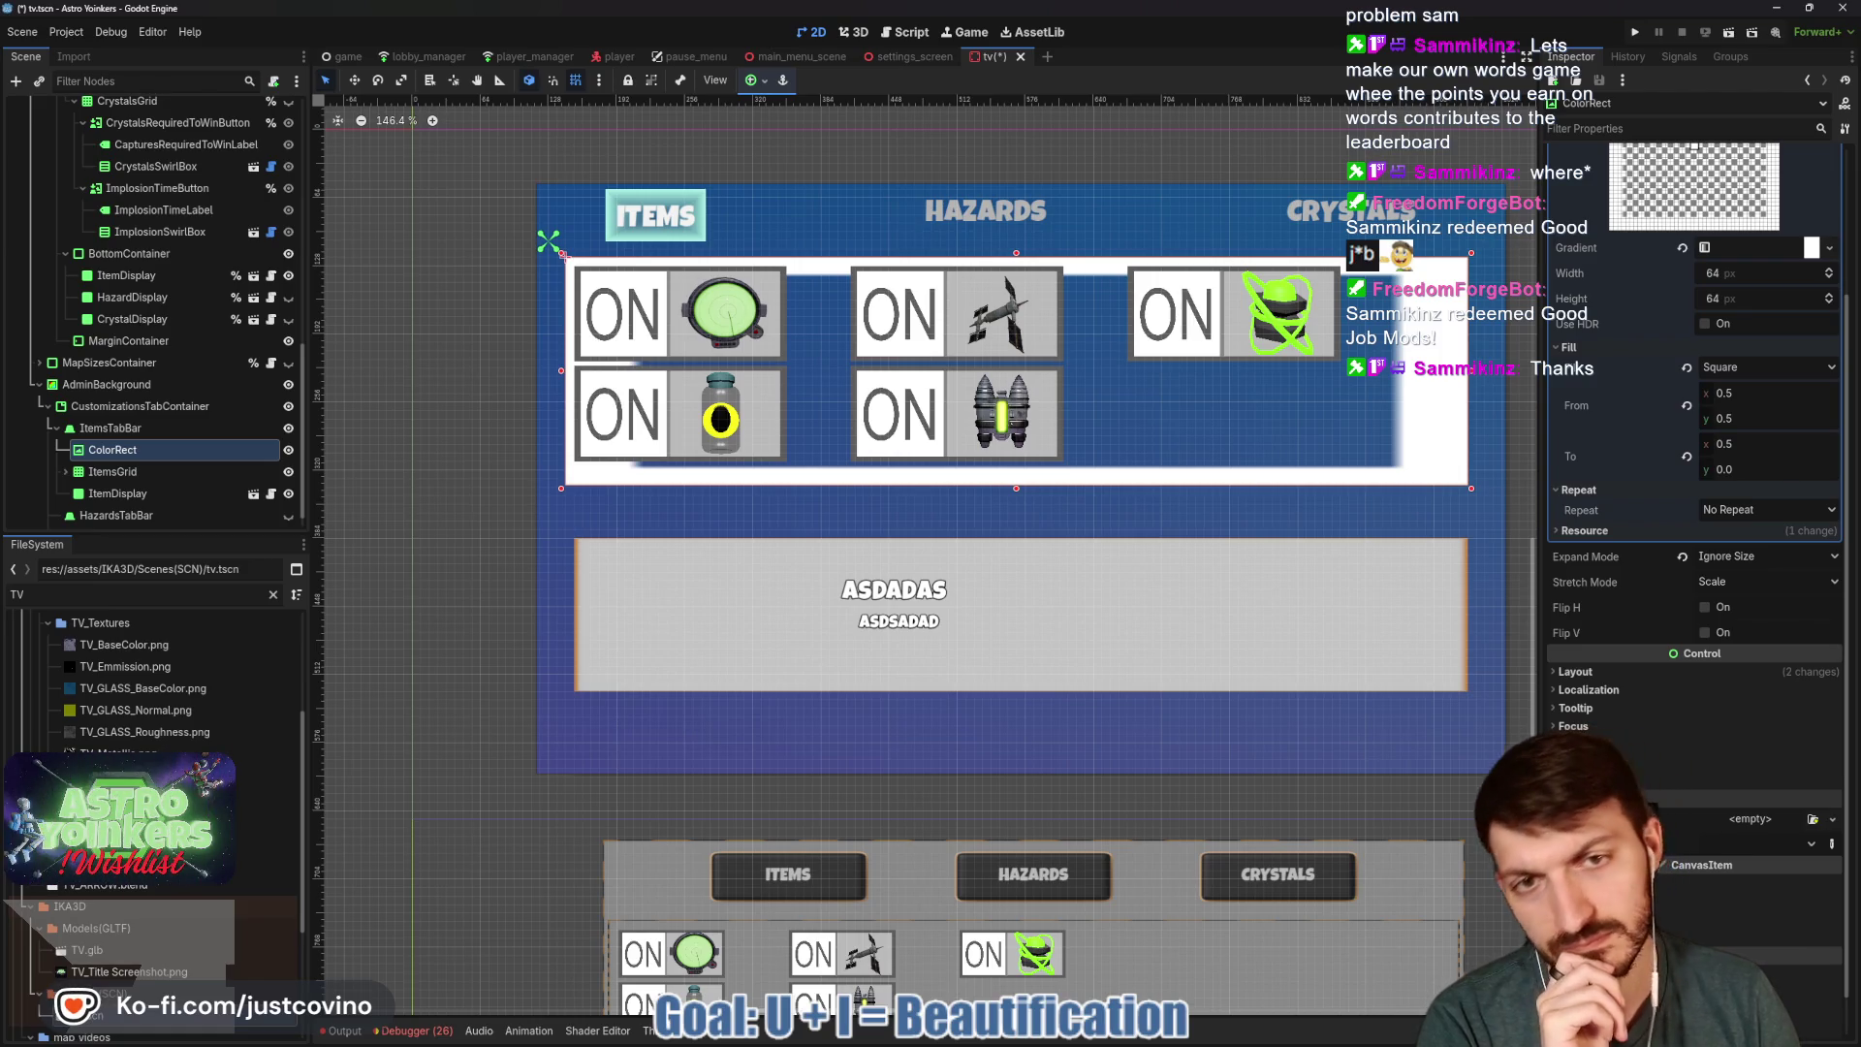
scroll(1743, 298, up, 2)
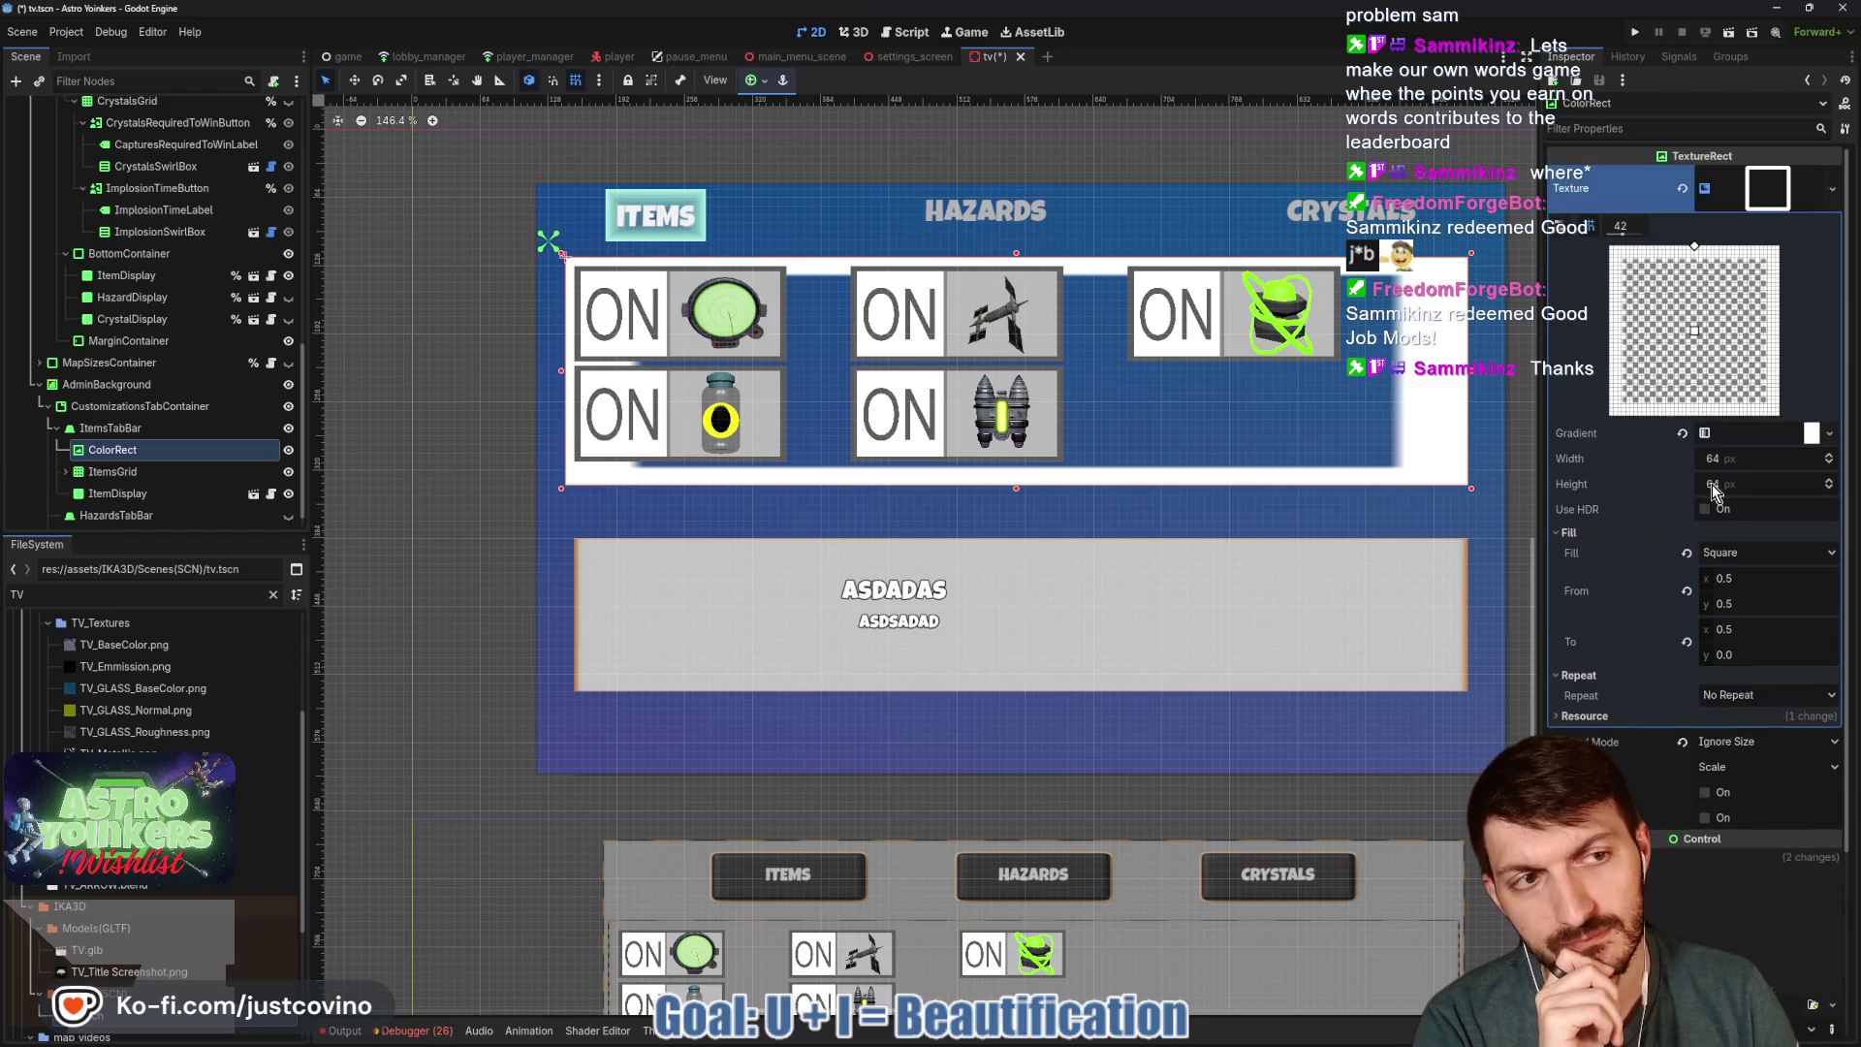
click(1751, 200)
click(1751, 200)
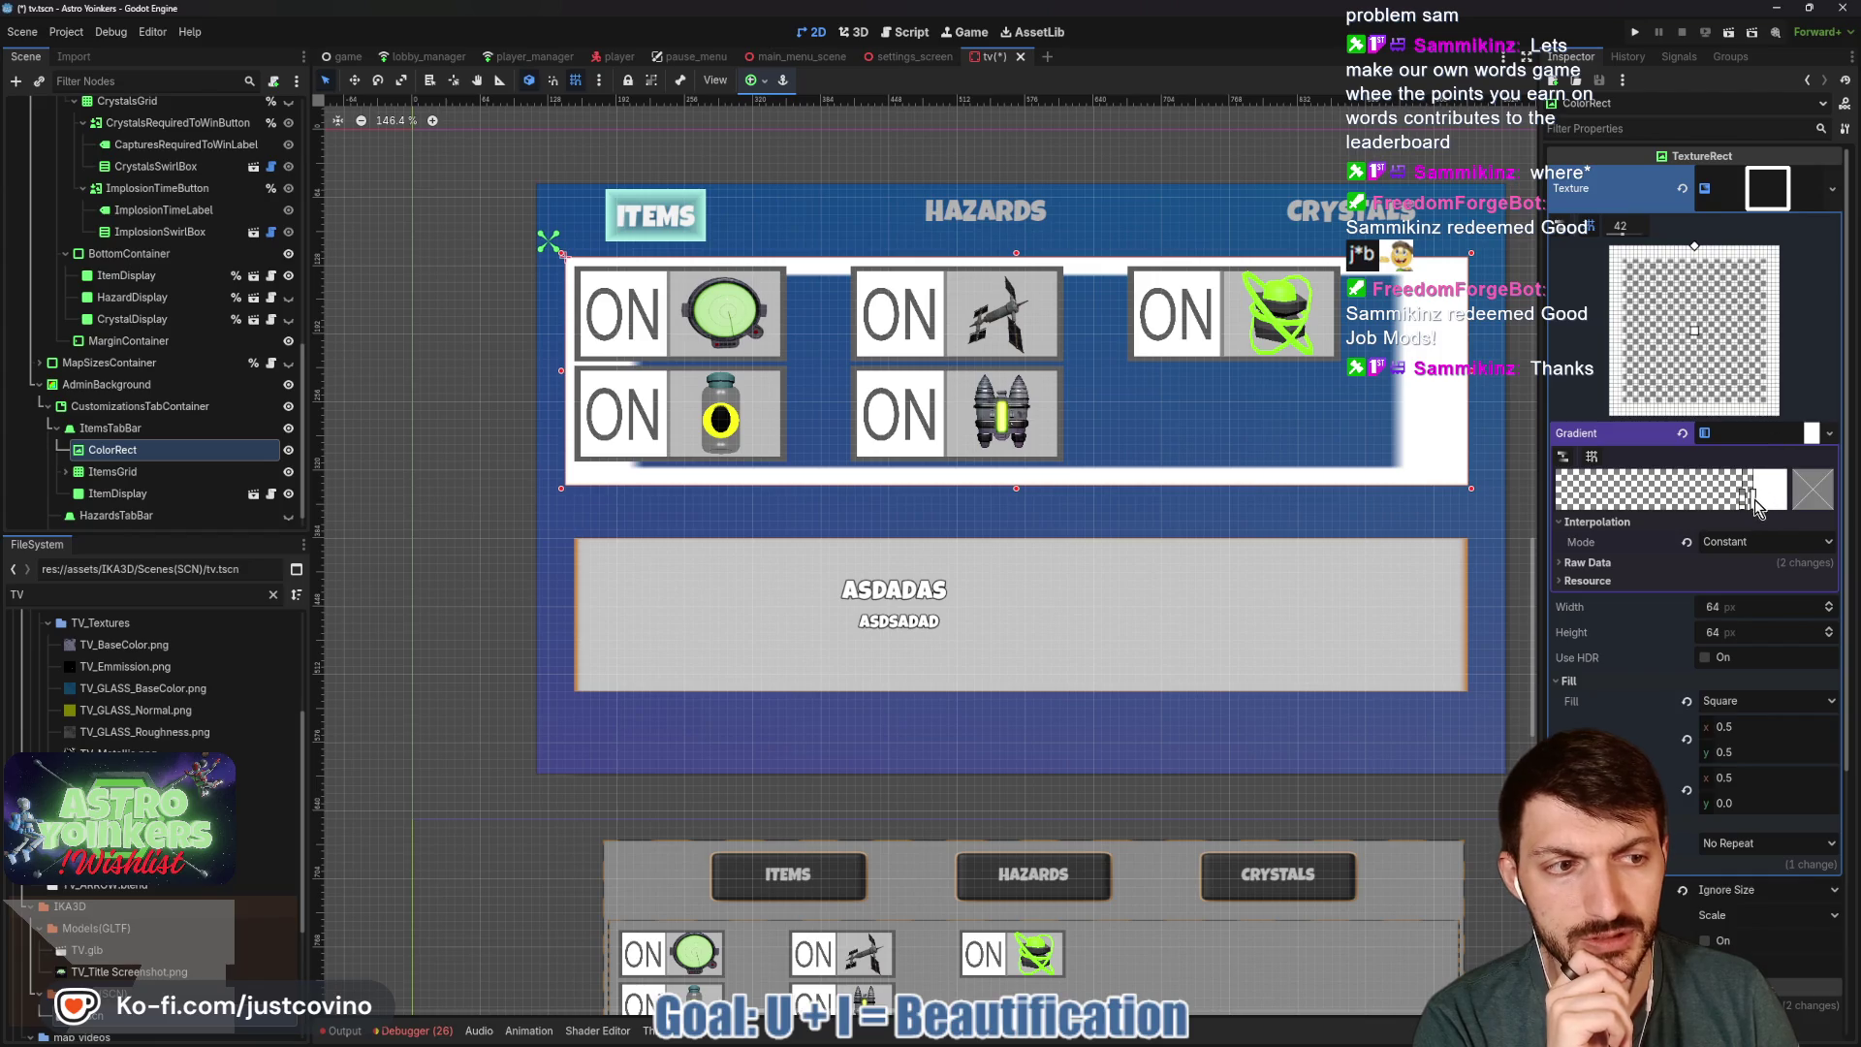
Slide the gradient stop right with snapping enabled and show the raw data.
mouse_move(1753, 502)
mouse_down()
mouse_move(1780, 500)
mouse_move(1745, 502)
mouse_move(1761, 503)
mouse_up()
click(1592, 458)
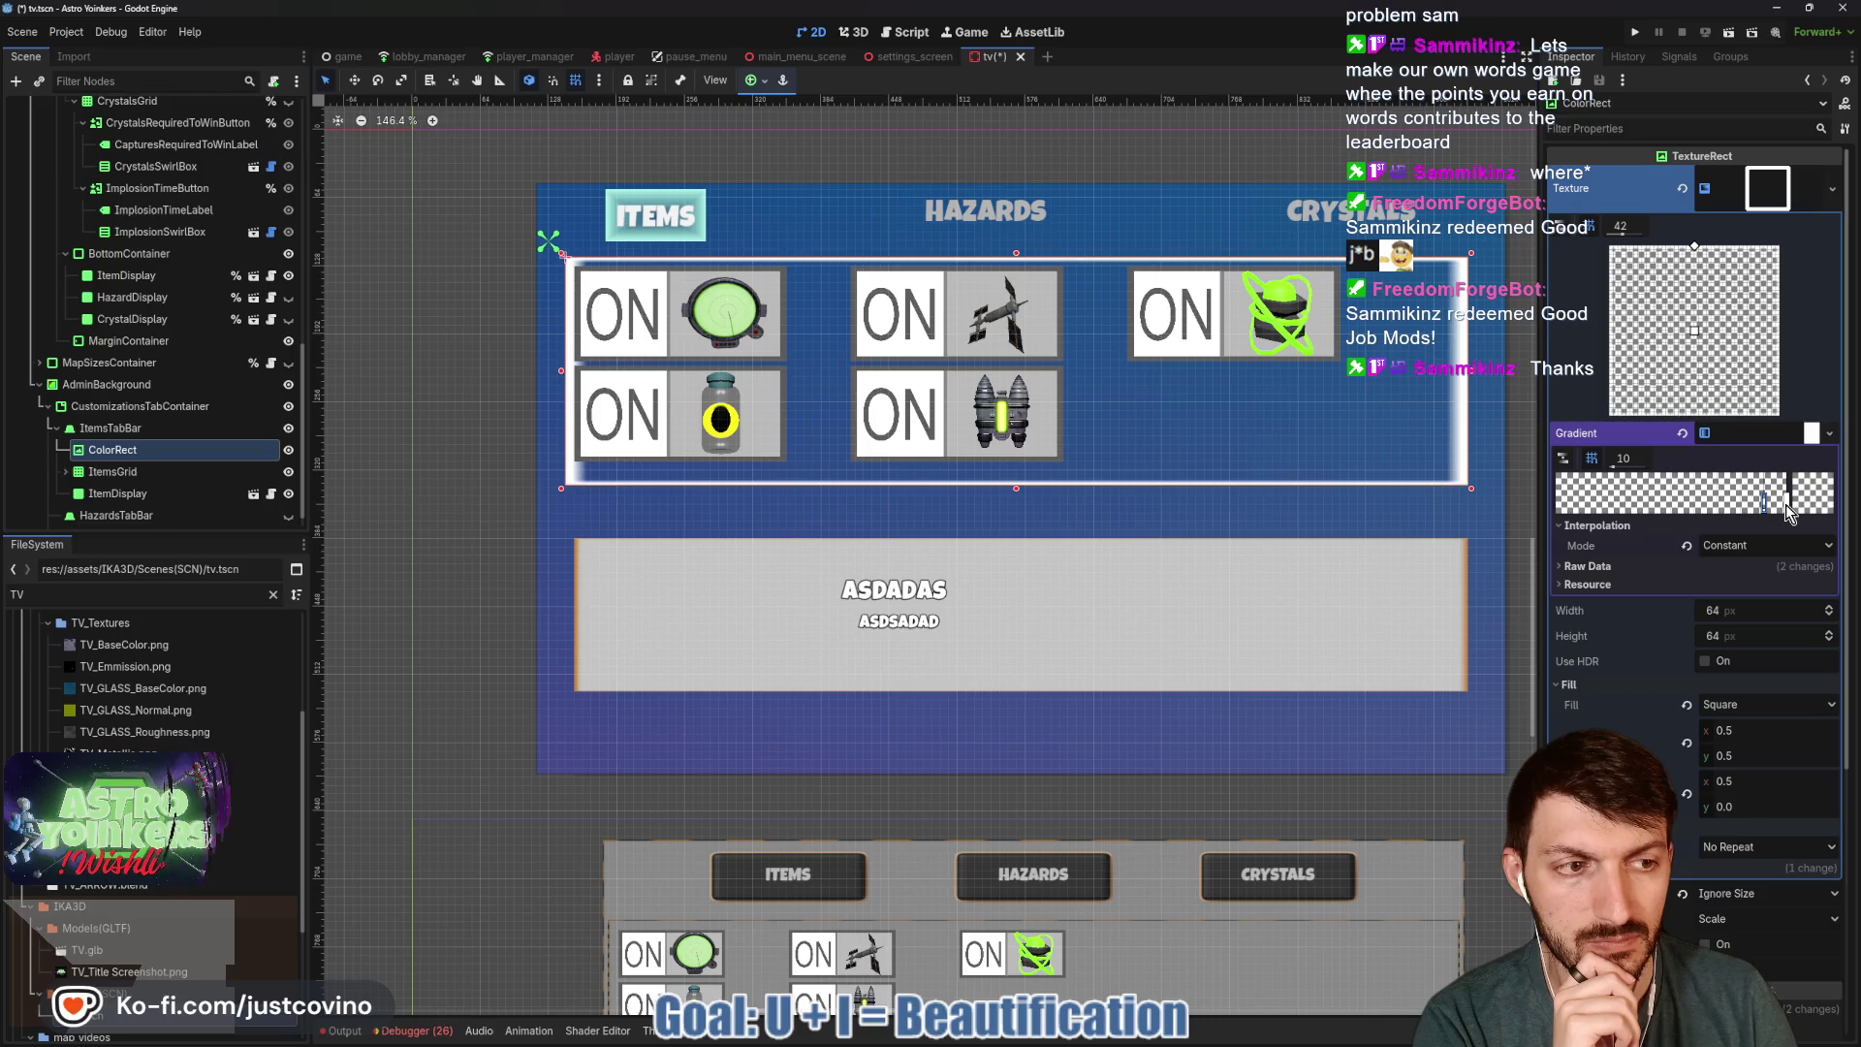
click(1588, 567)
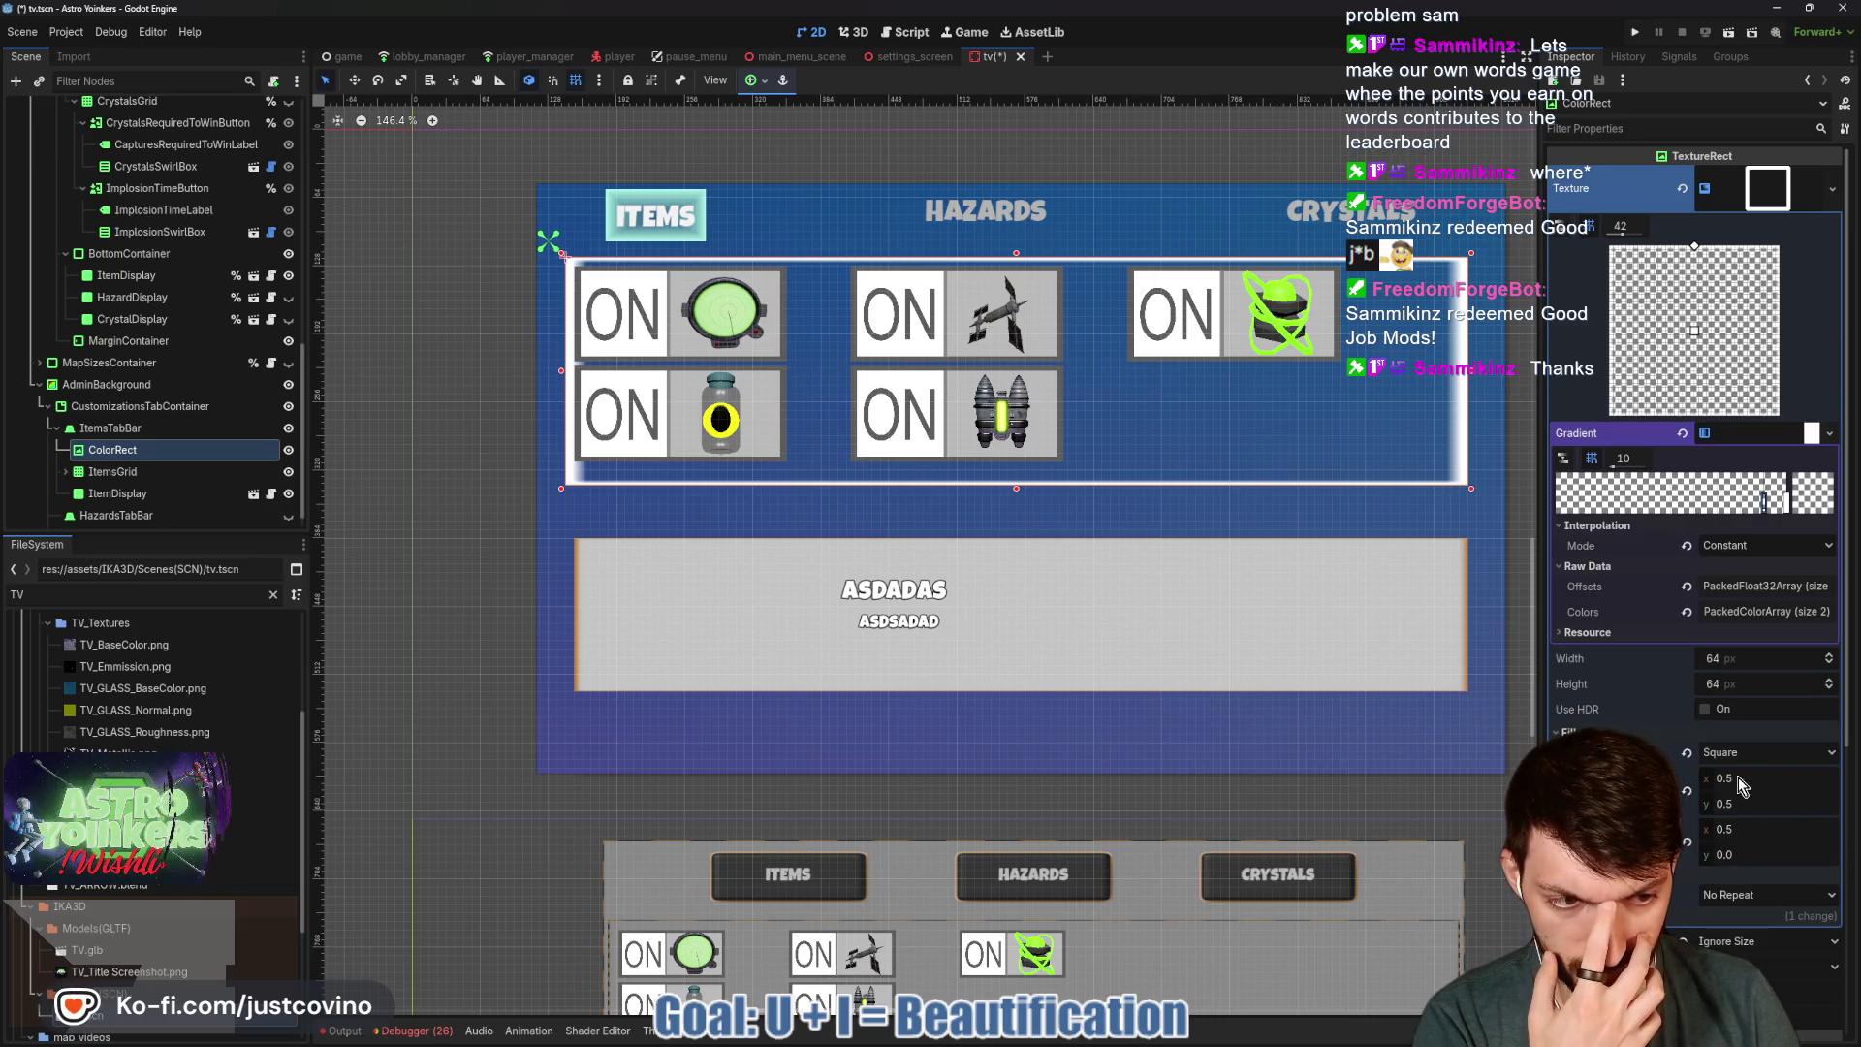
Try Fill From x 0.25, revert, then set Fill From to 0.5, 0.5.
drag(1749, 776, 1748, 776)
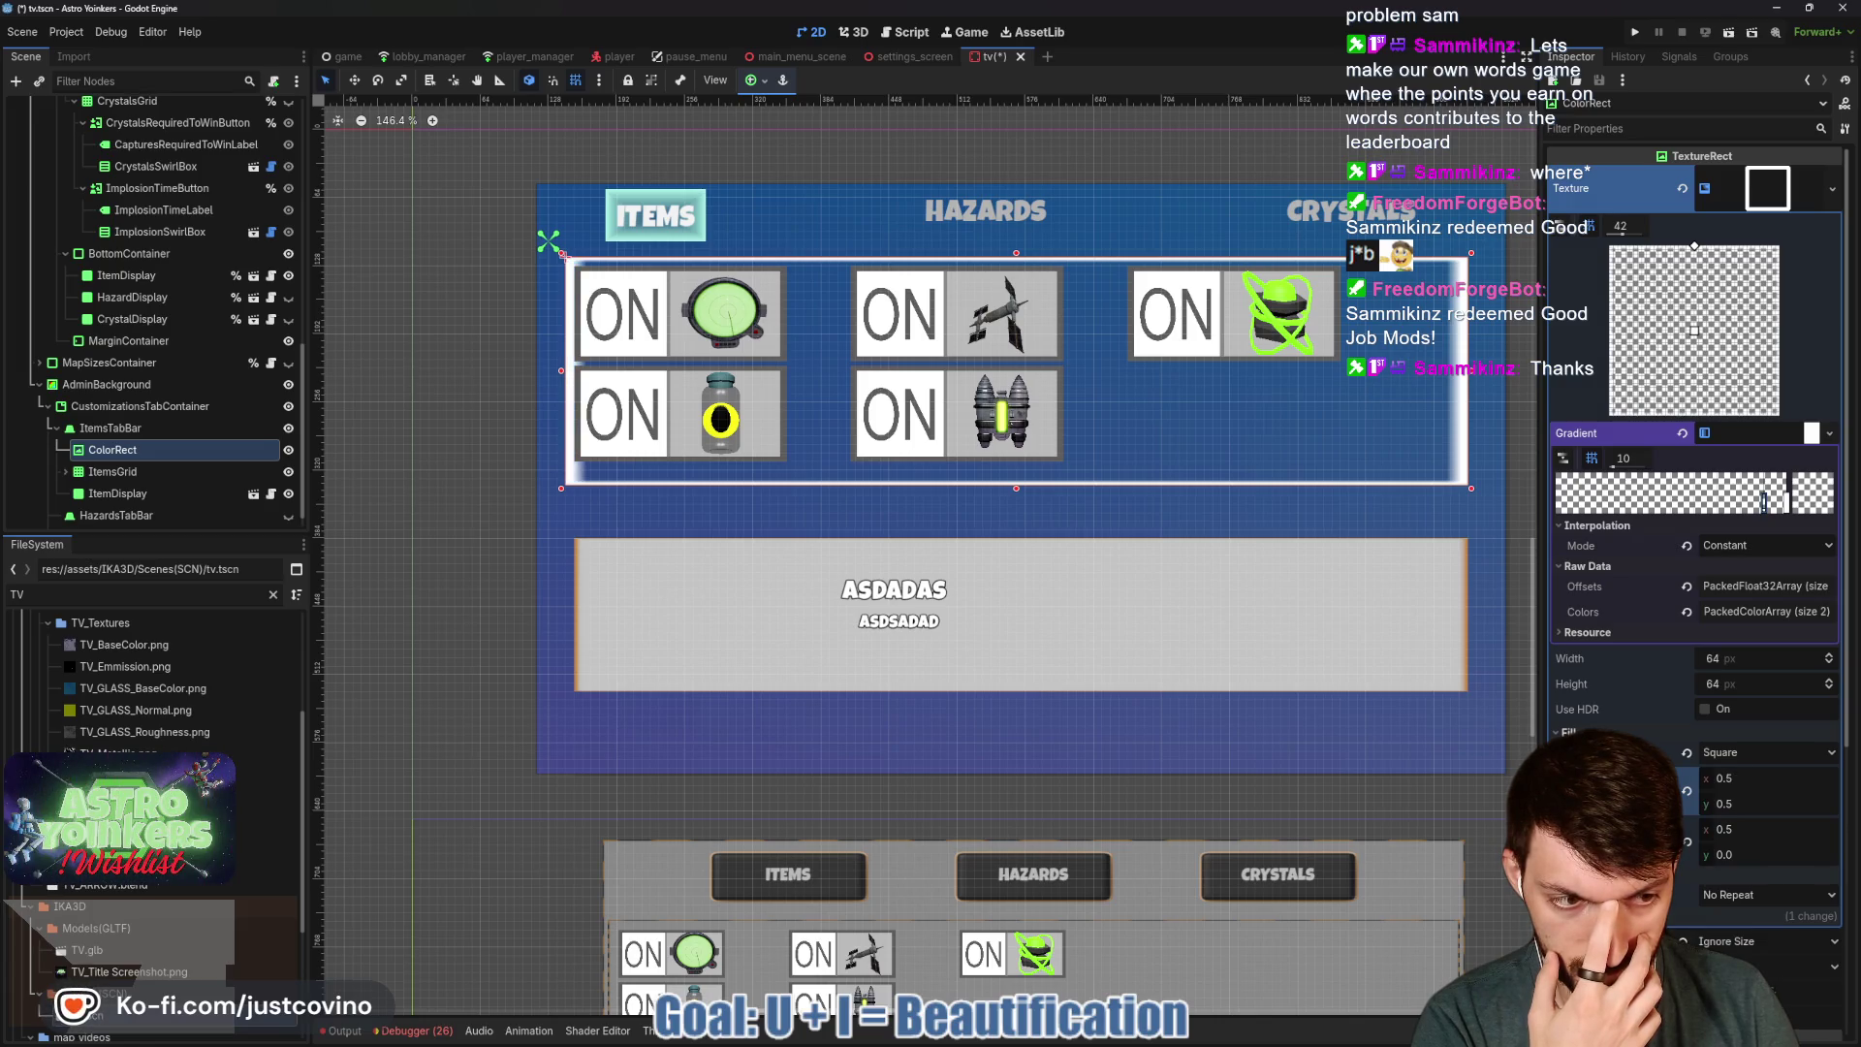
click(1753, 776)
text(0.25)
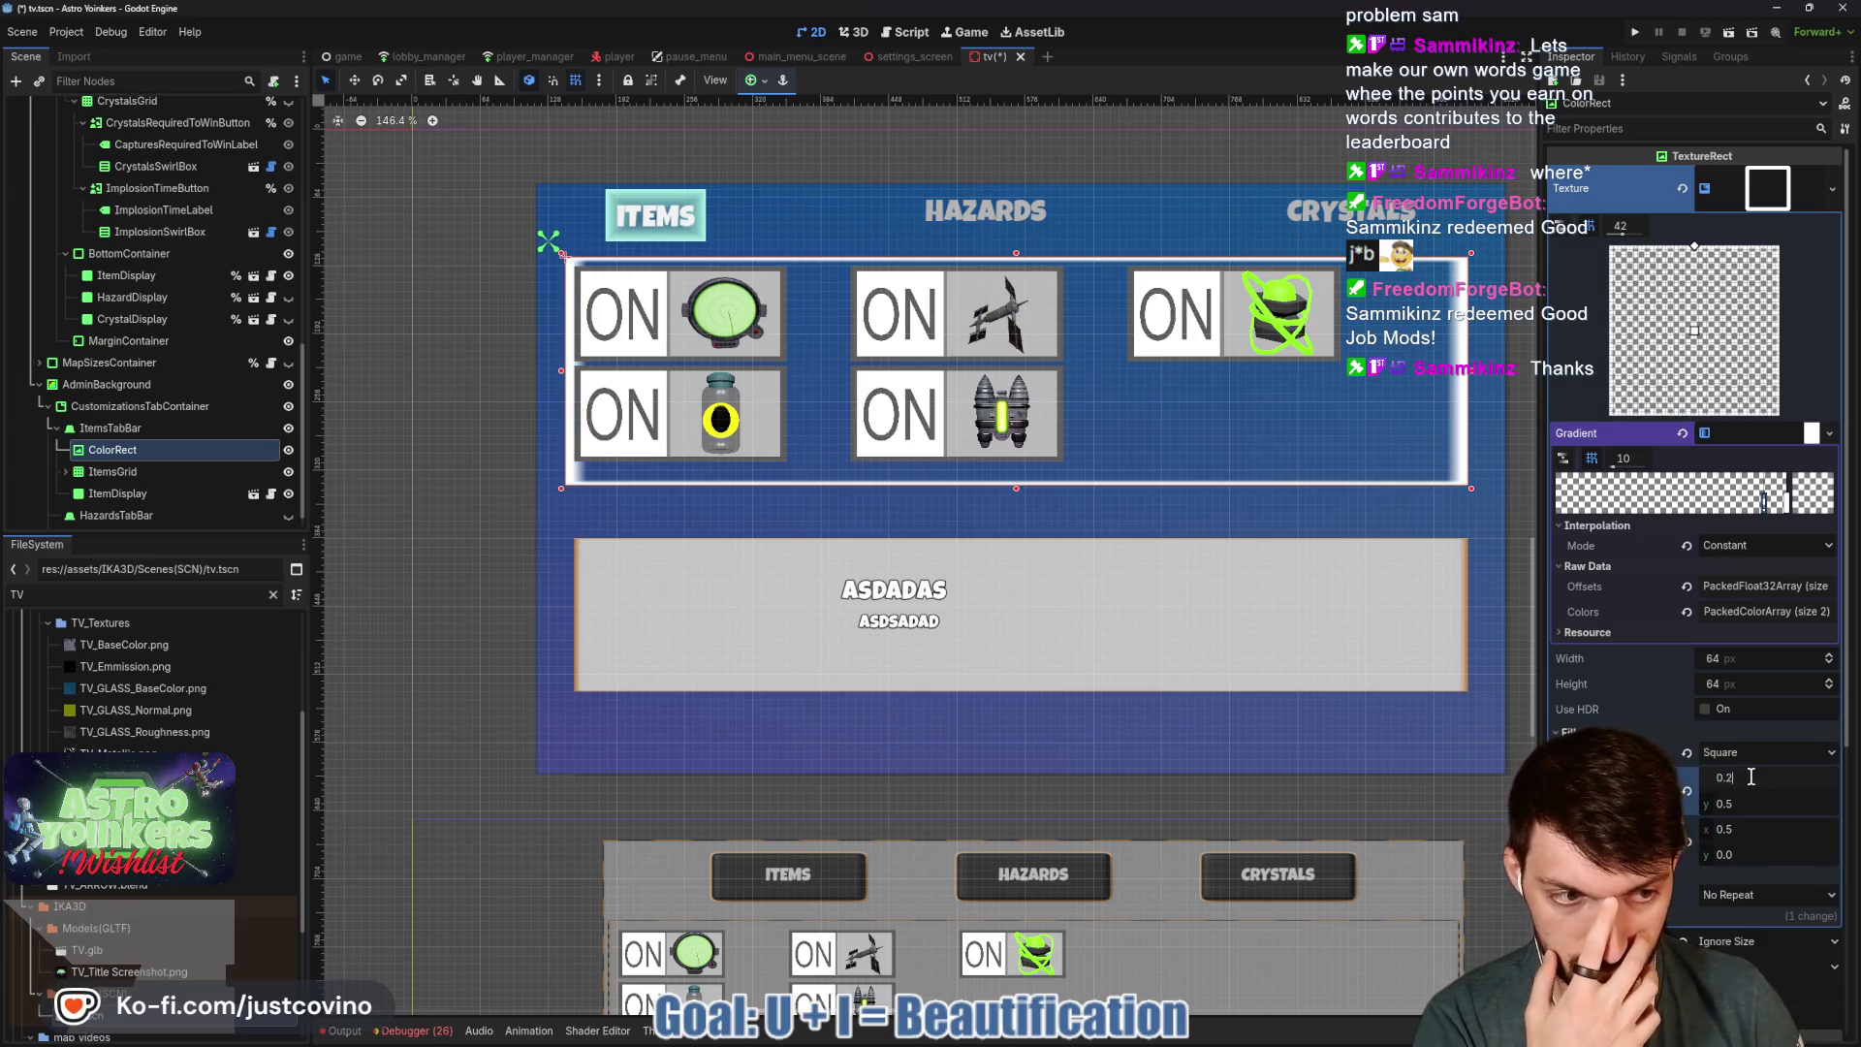
key(Return)
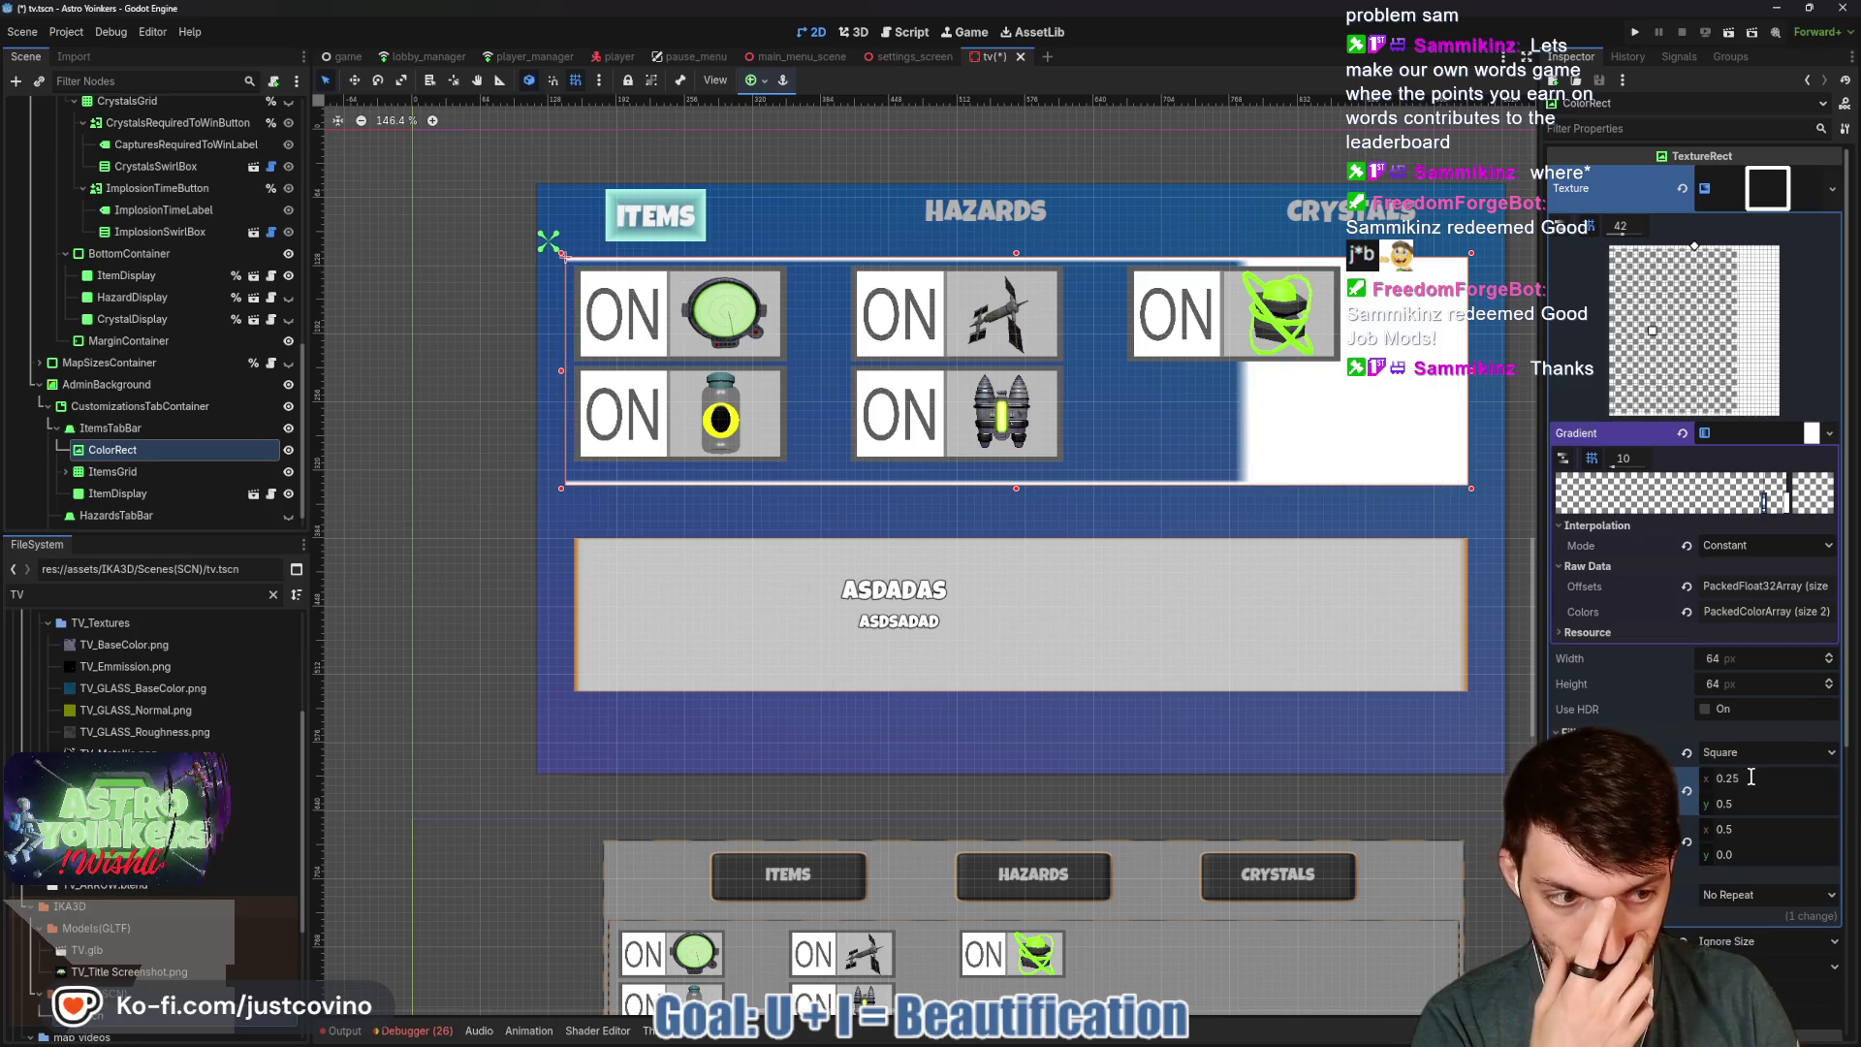
click(1686, 793)
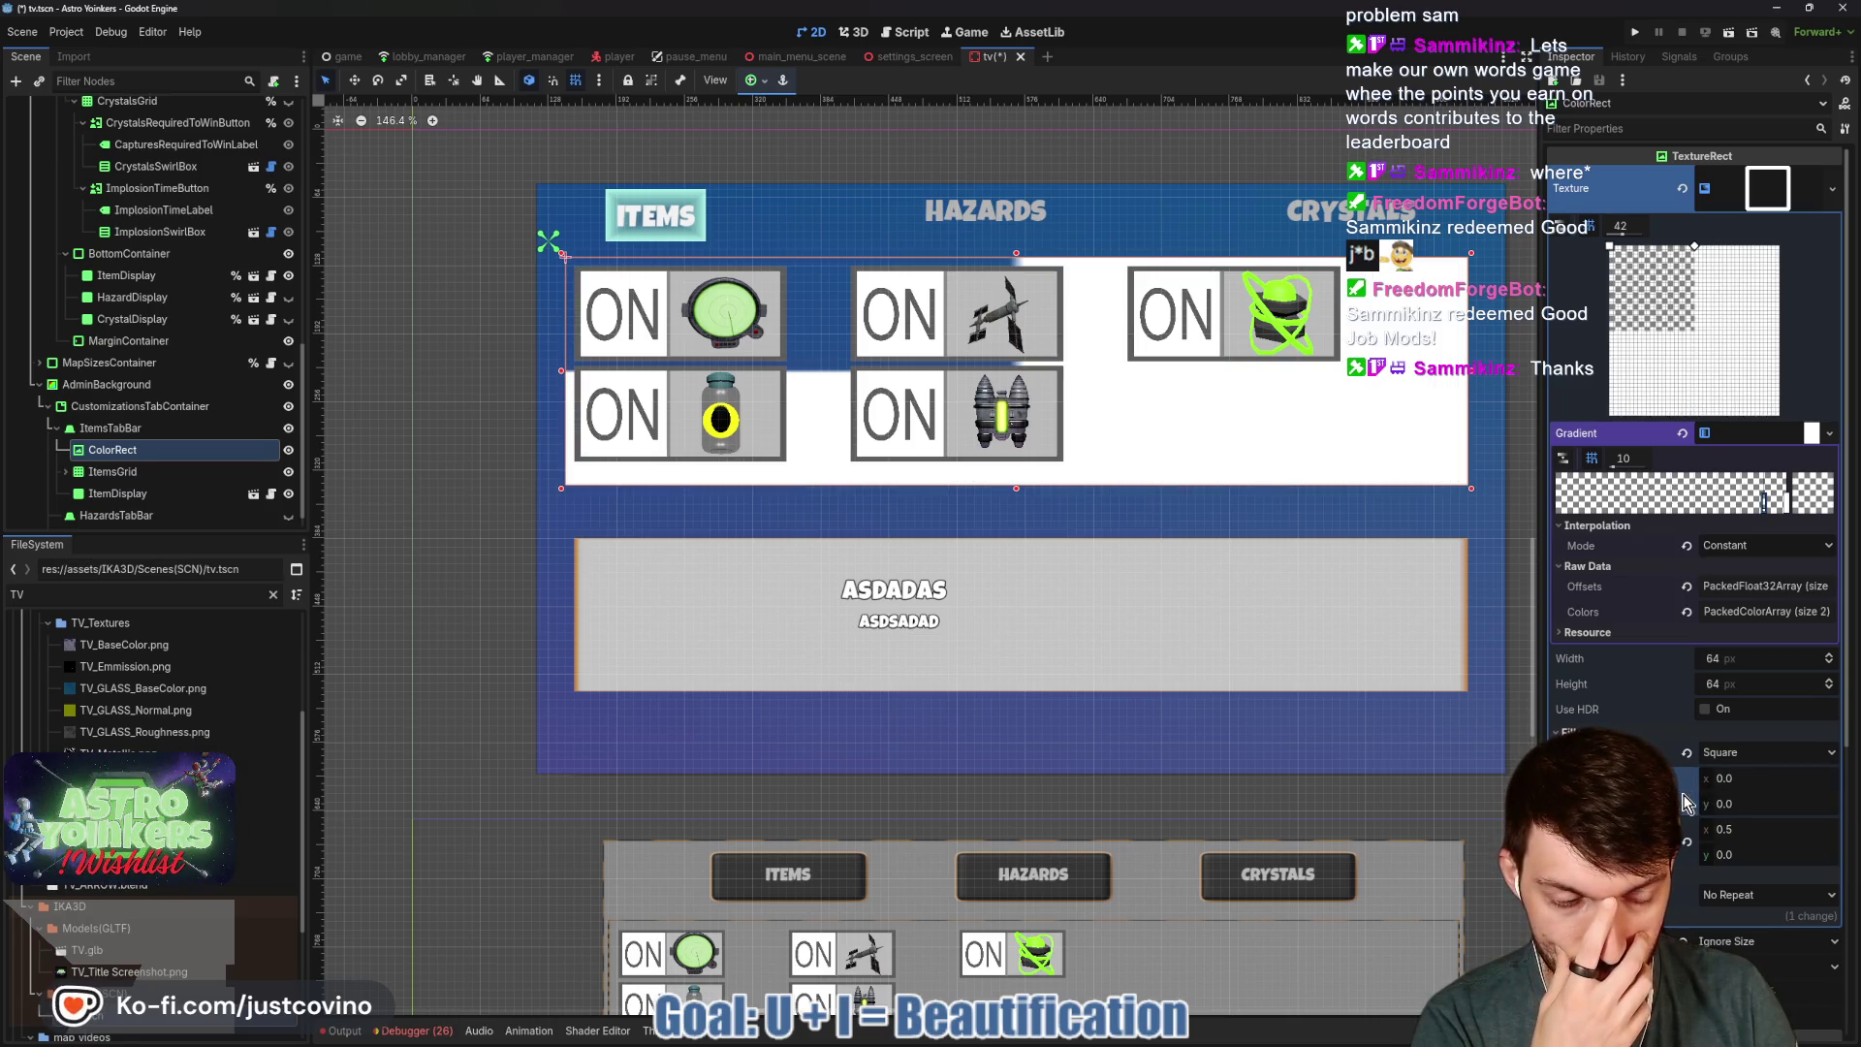
click(1769, 784)
text(0.5)
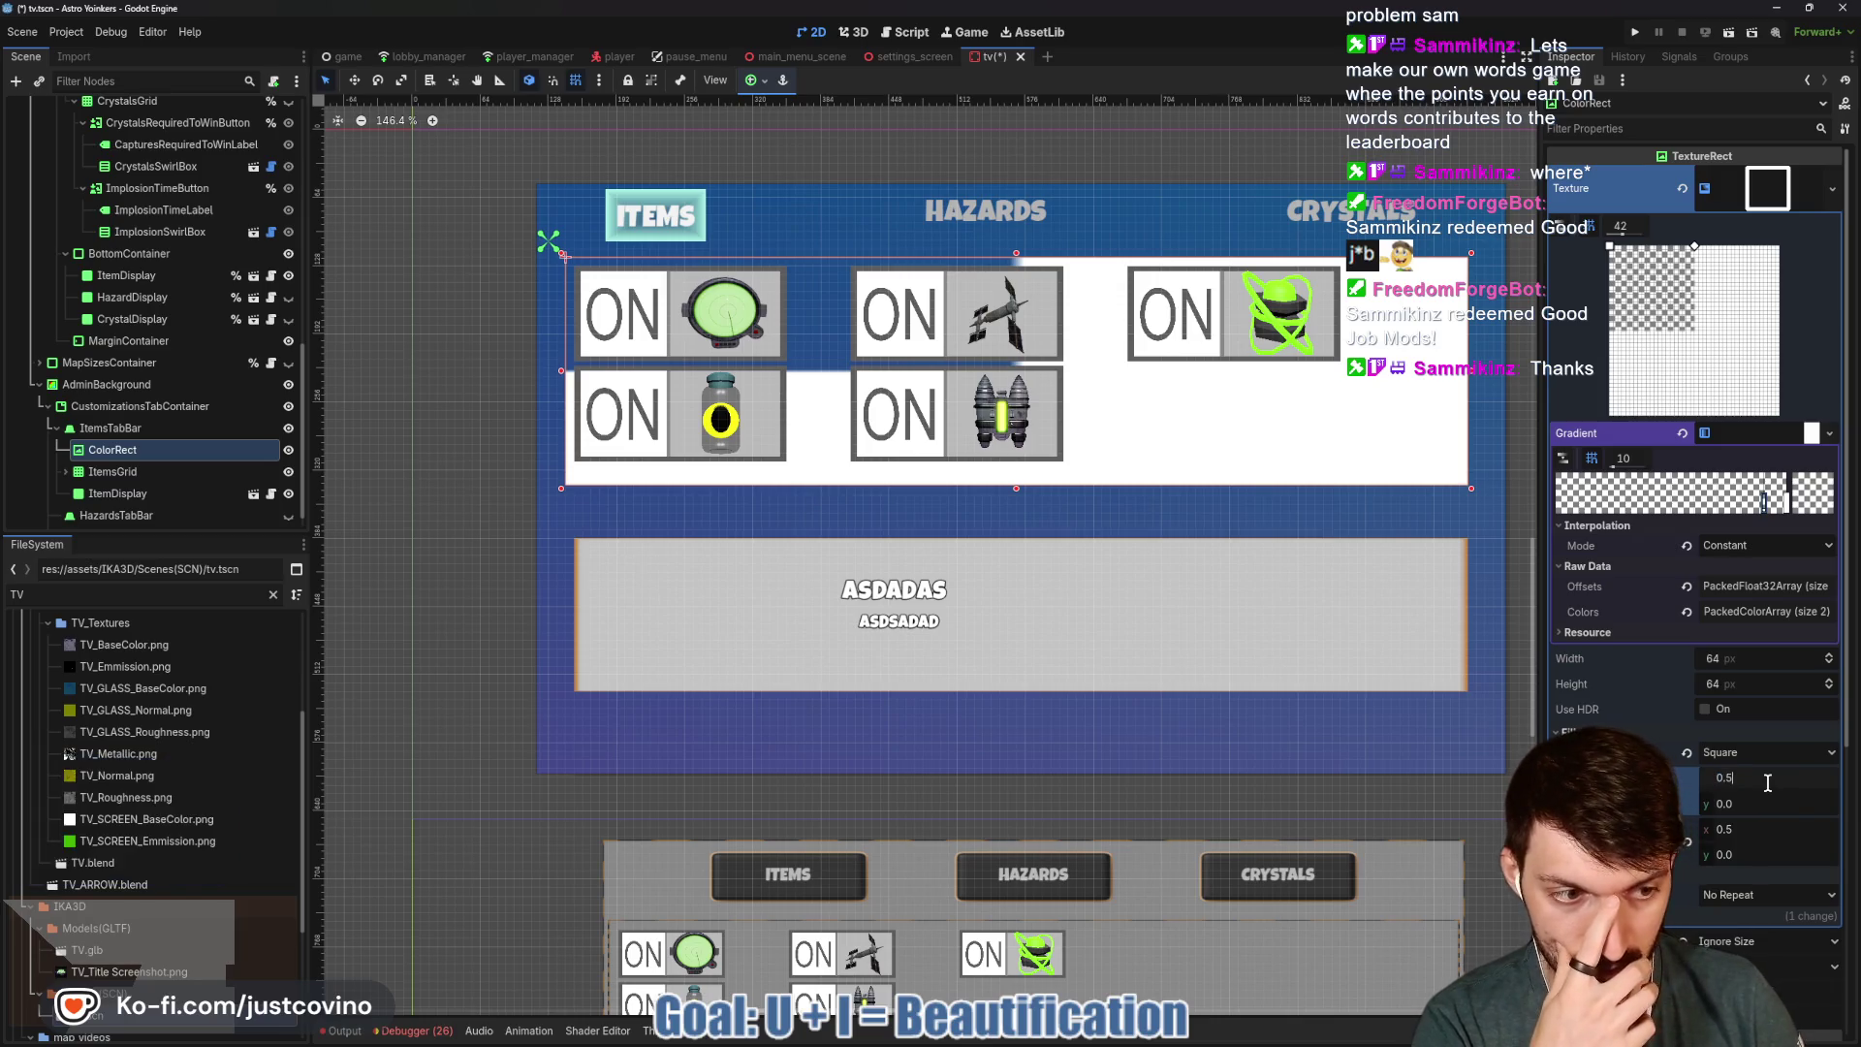
key(Tab)
text(0.5)
scroll(1672, 735, down, 3)
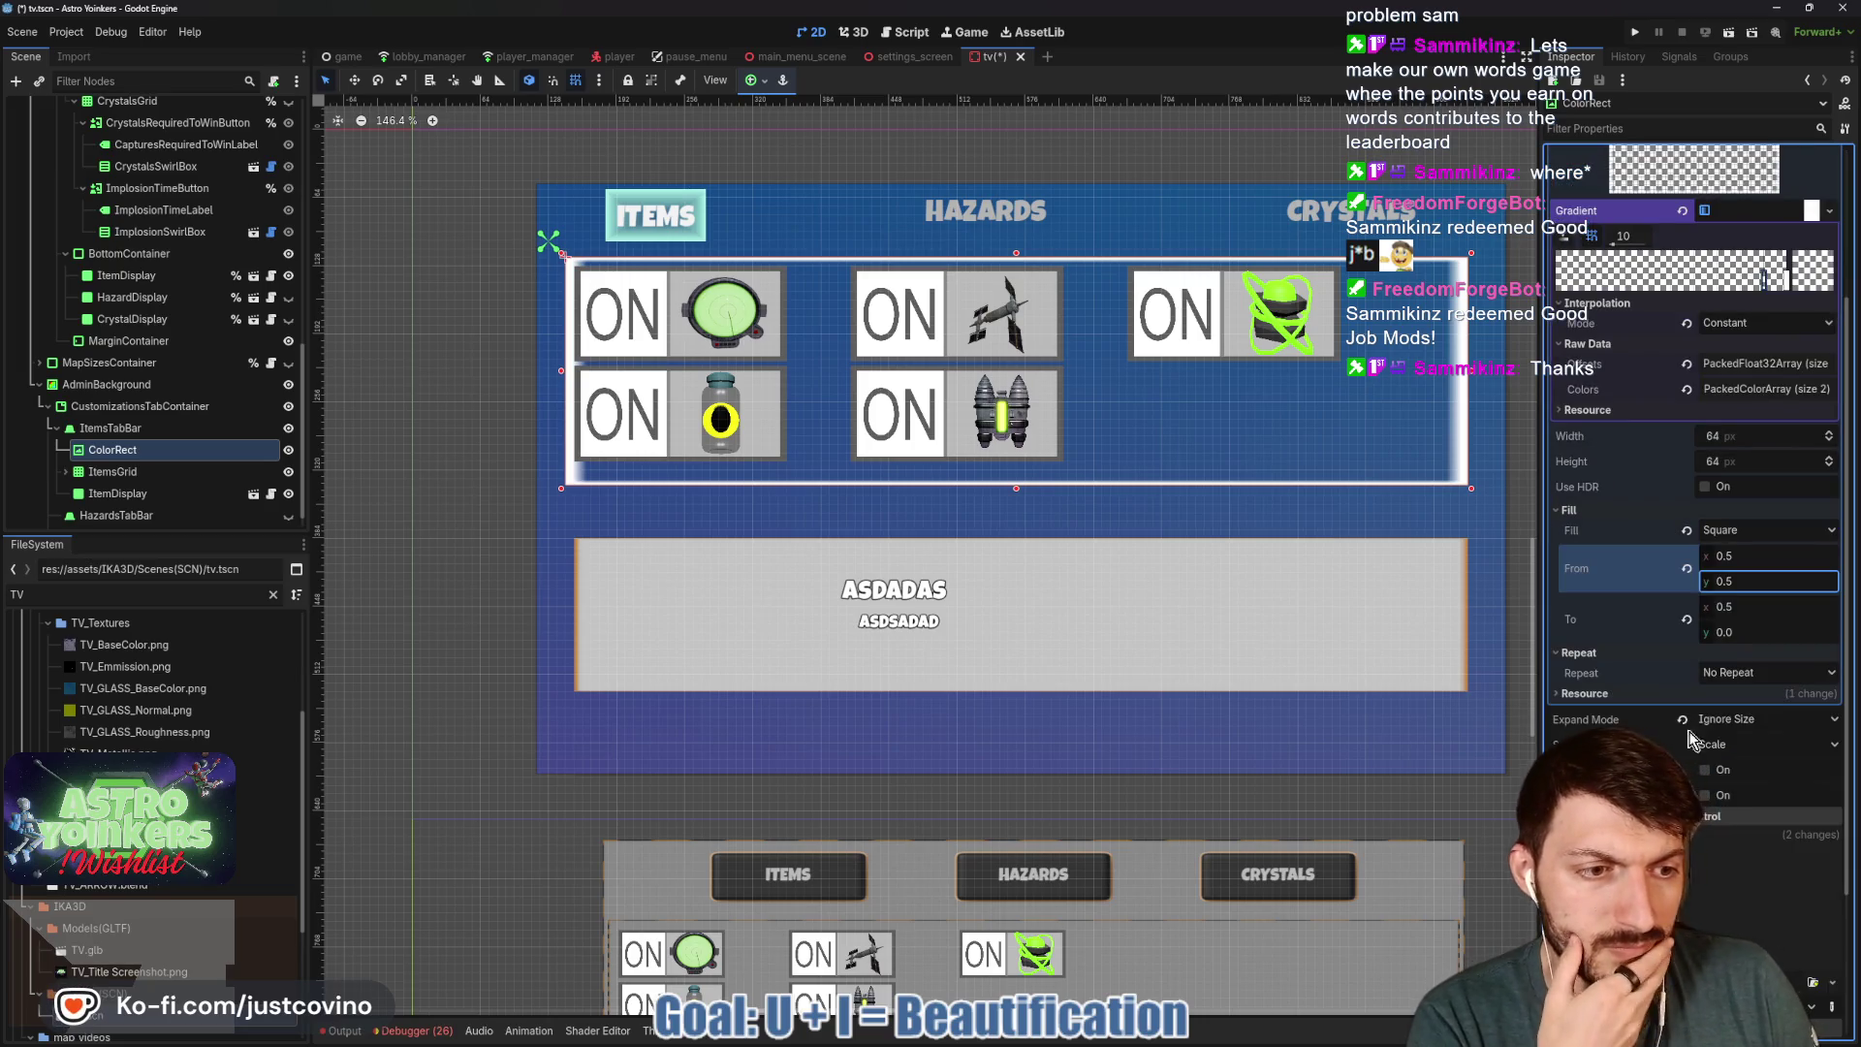
Set Stretch Mode to Keep Centered and size the gradient texture 850 × 215.
click(1735, 744)
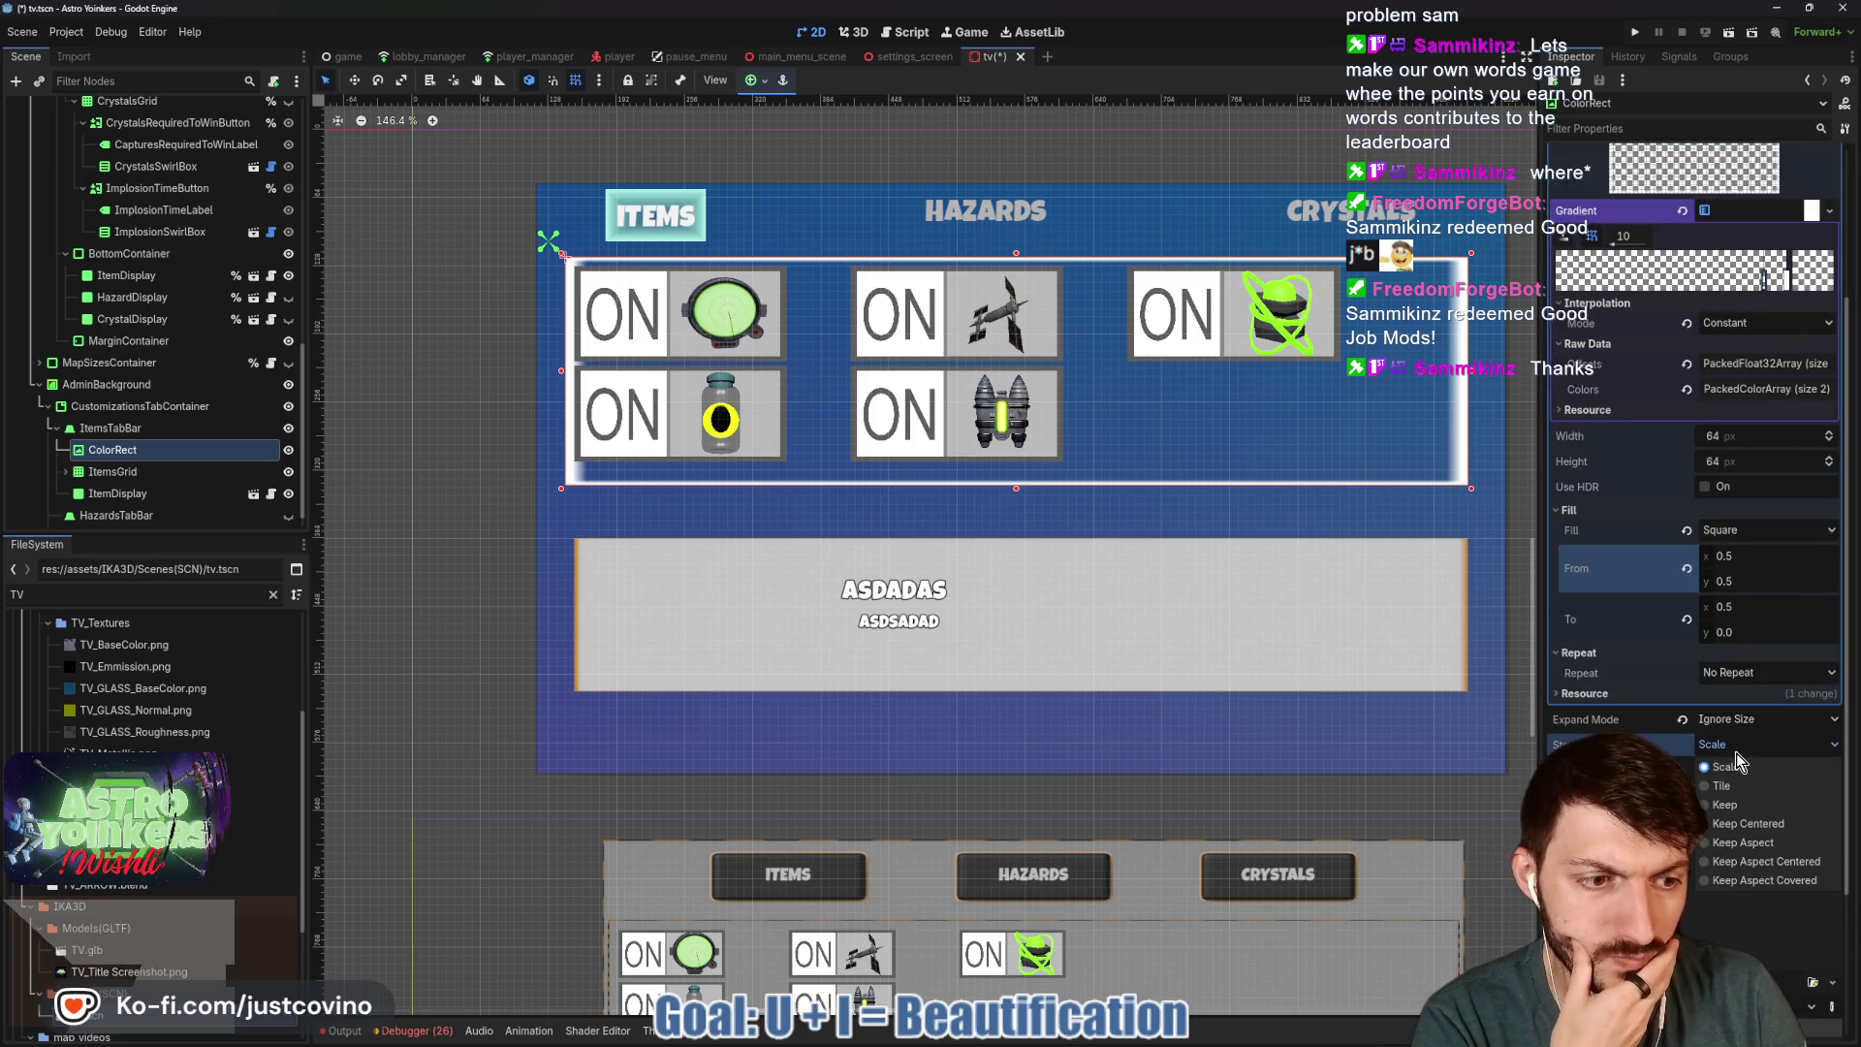
click(1749, 824)
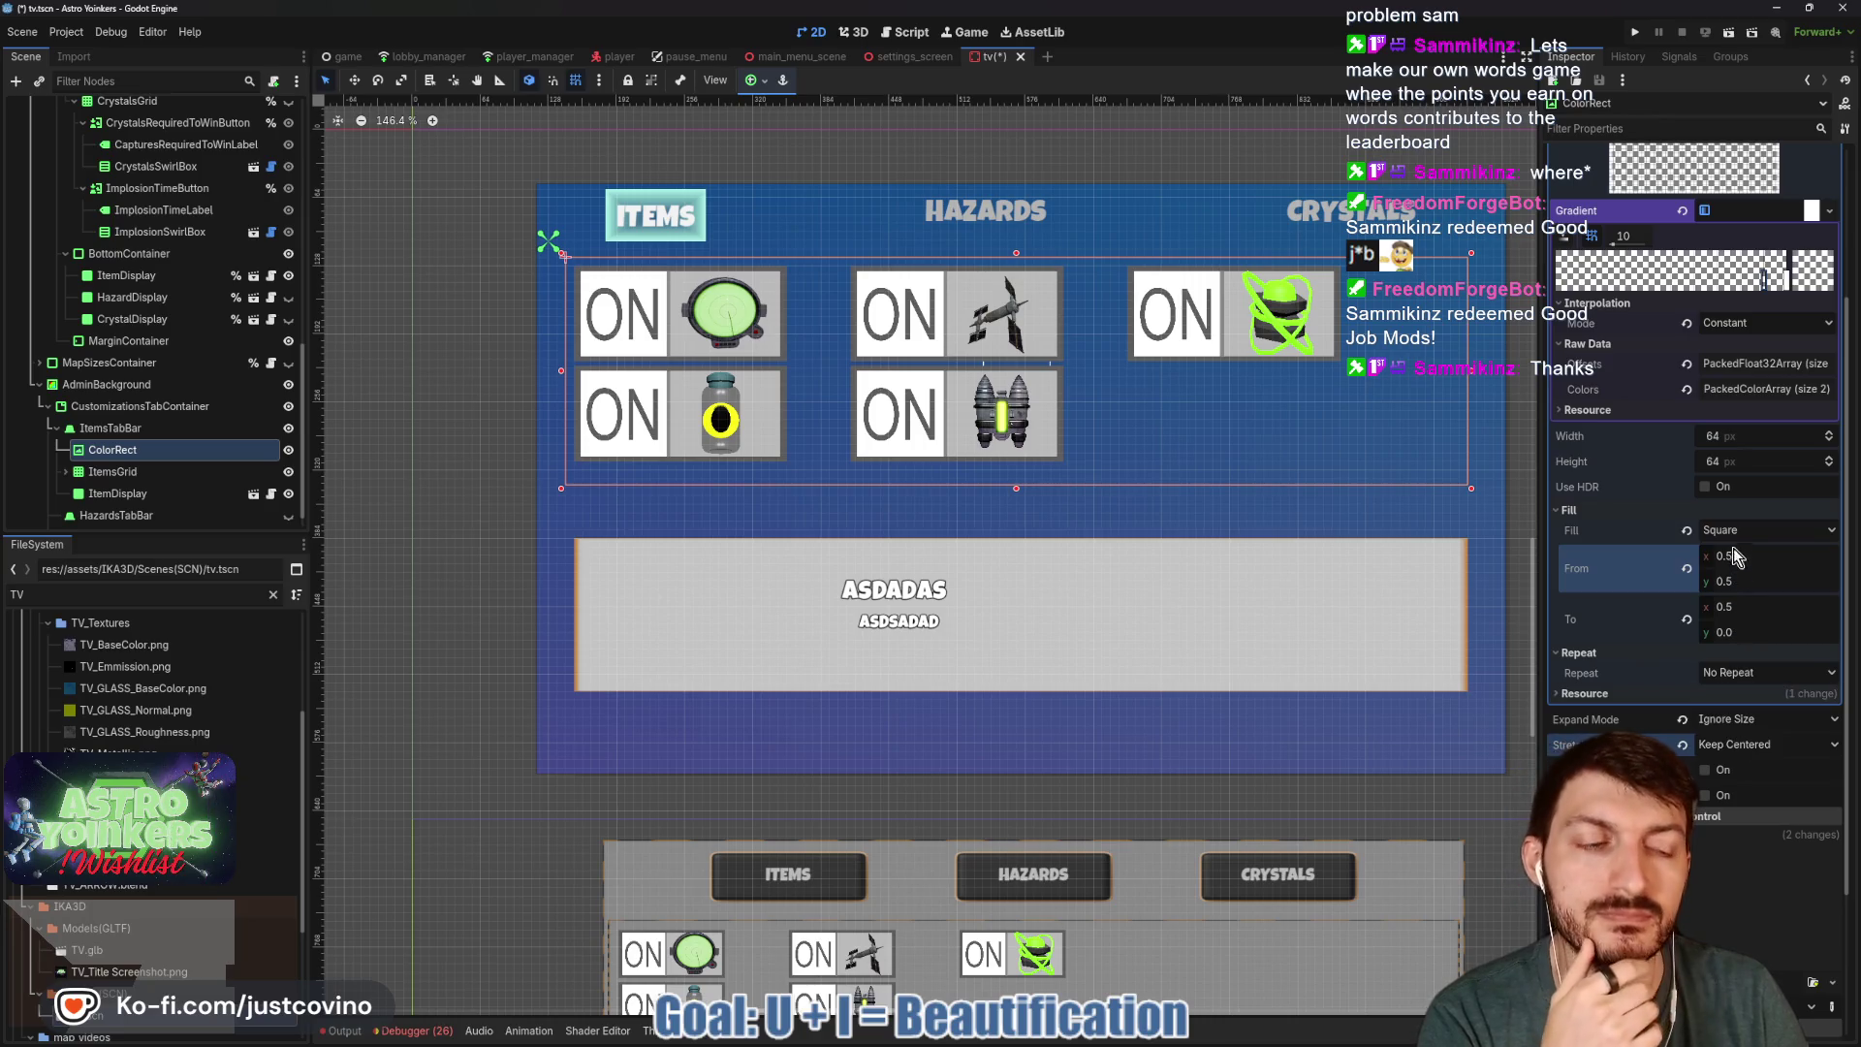
mouse_move(1722, 439)
mouse_down()
mouse_move(1803, 438)
mouse_move(1754, 438)
mouse_move(1775, 438)
mouse_up()
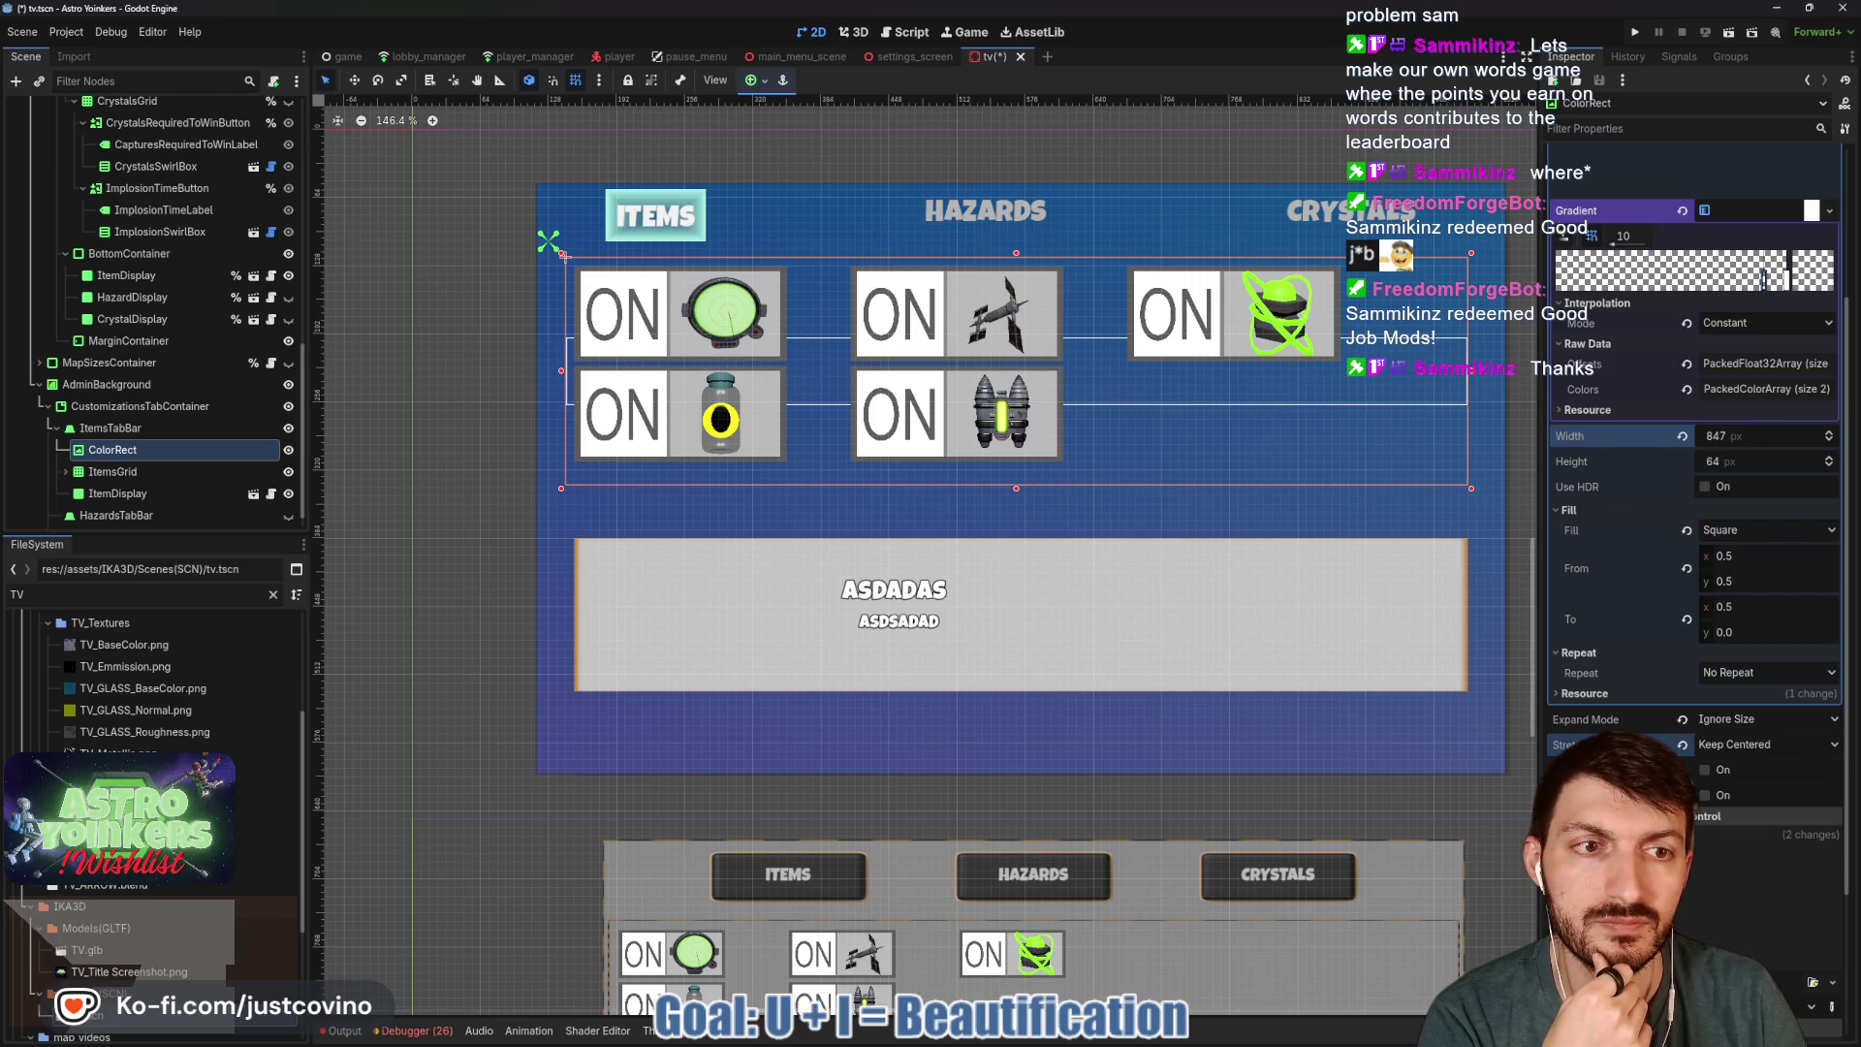
click(1731, 439)
text(850)
key(Return)
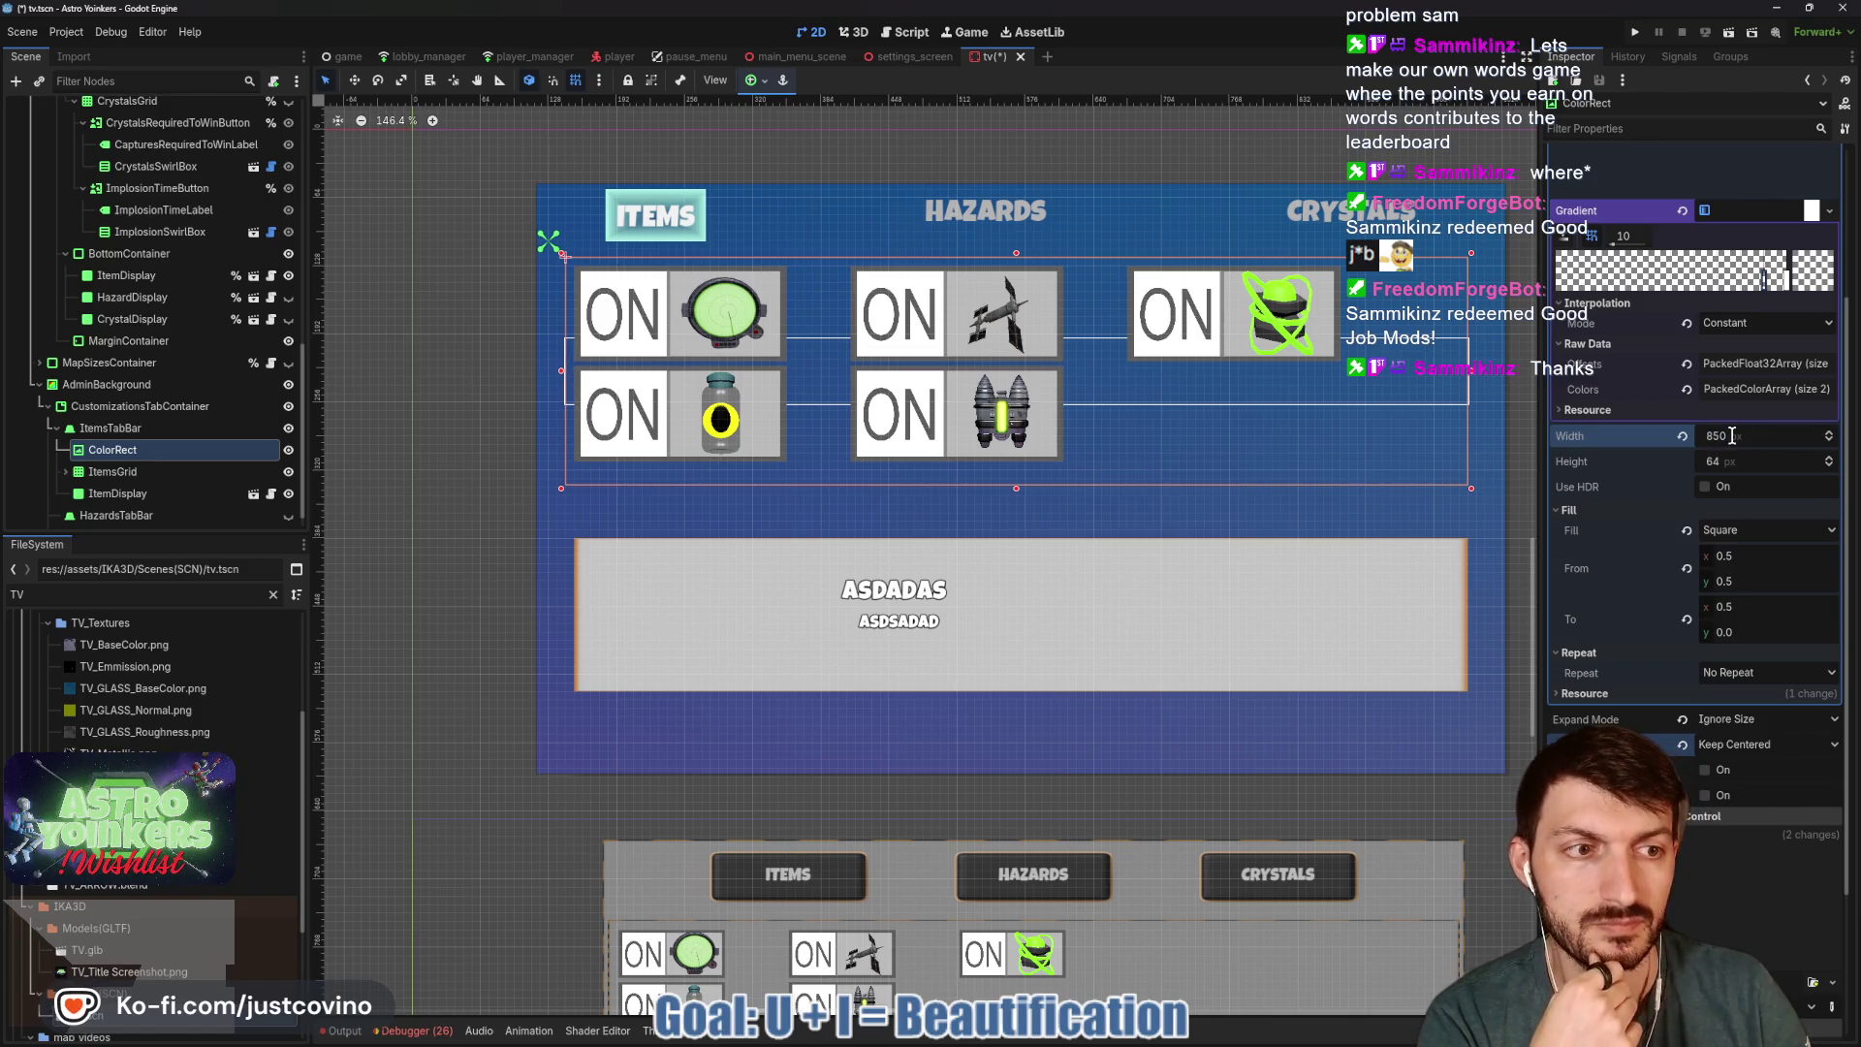
drag(1724, 471, 1774, 471)
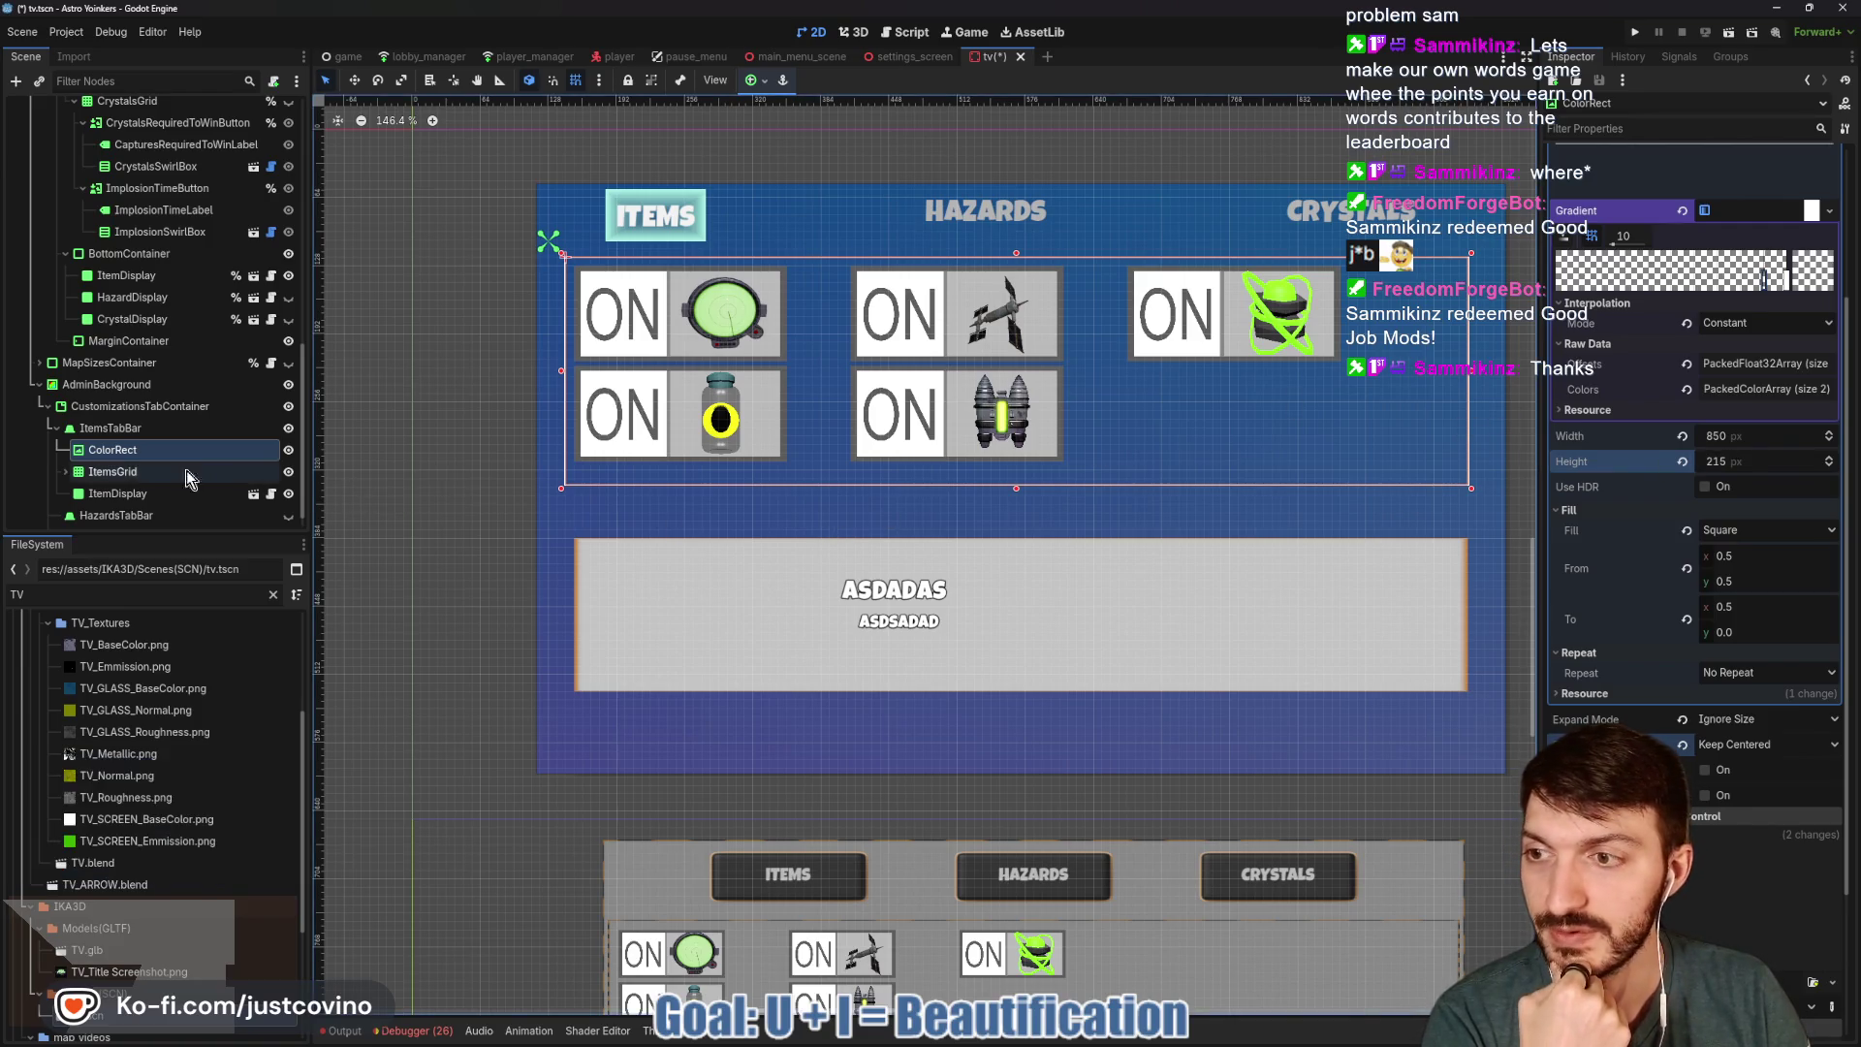
click(131, 469)
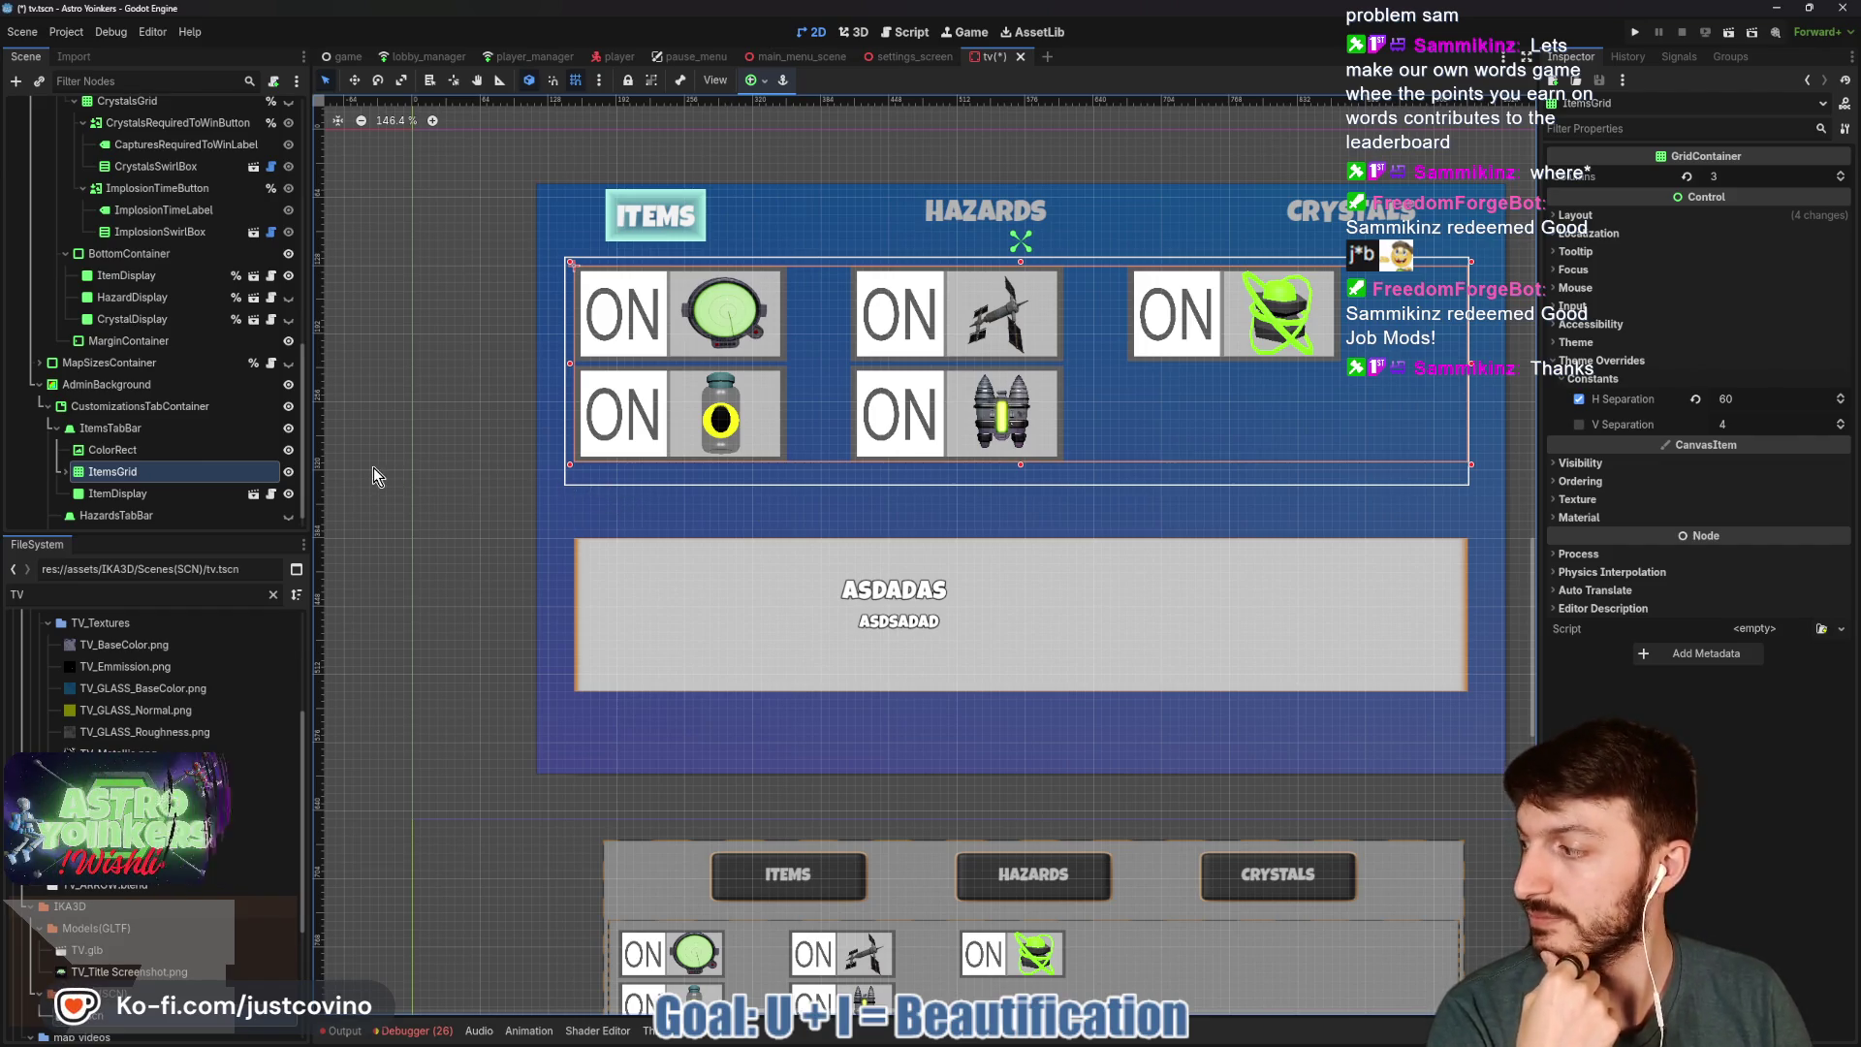
Save tv.tscn with Ctrl+S and open the ItemDisplay instance's item_display.tscn.
key(ctrl+s)
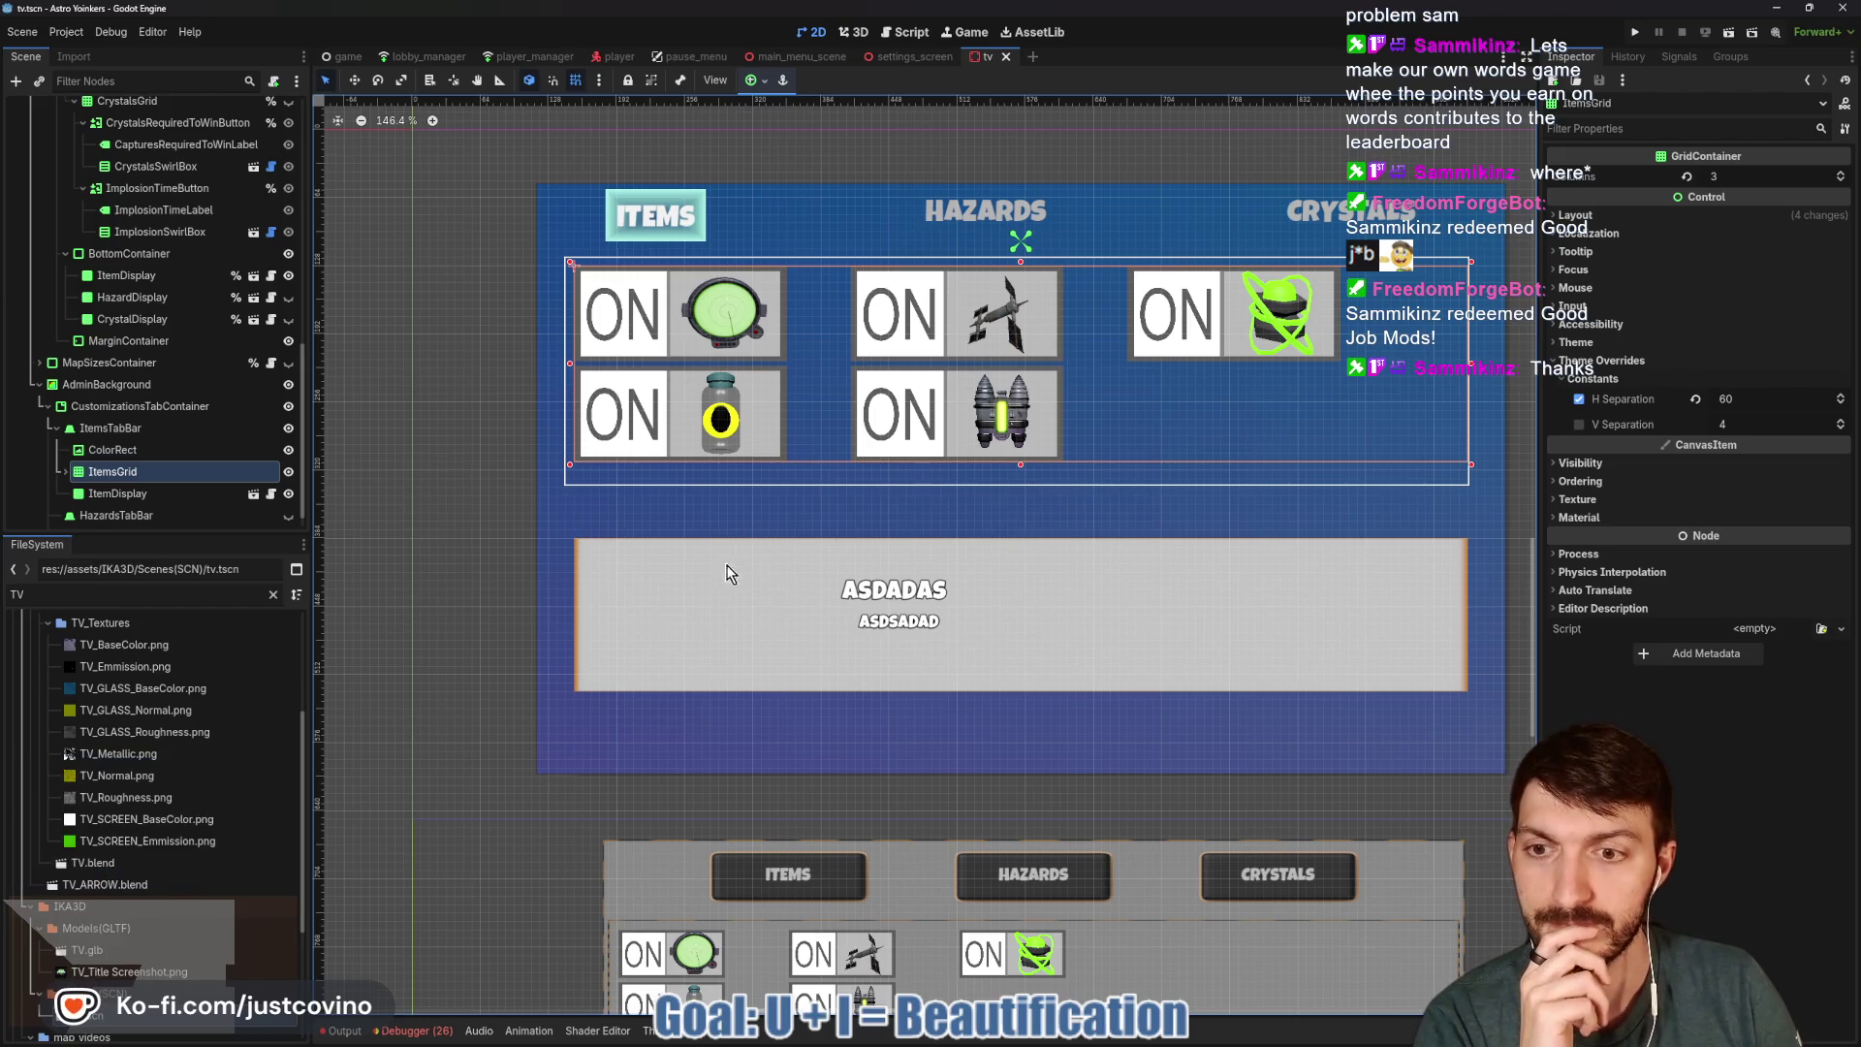
scroll(155, 495, down, 1)
click(147, 469)
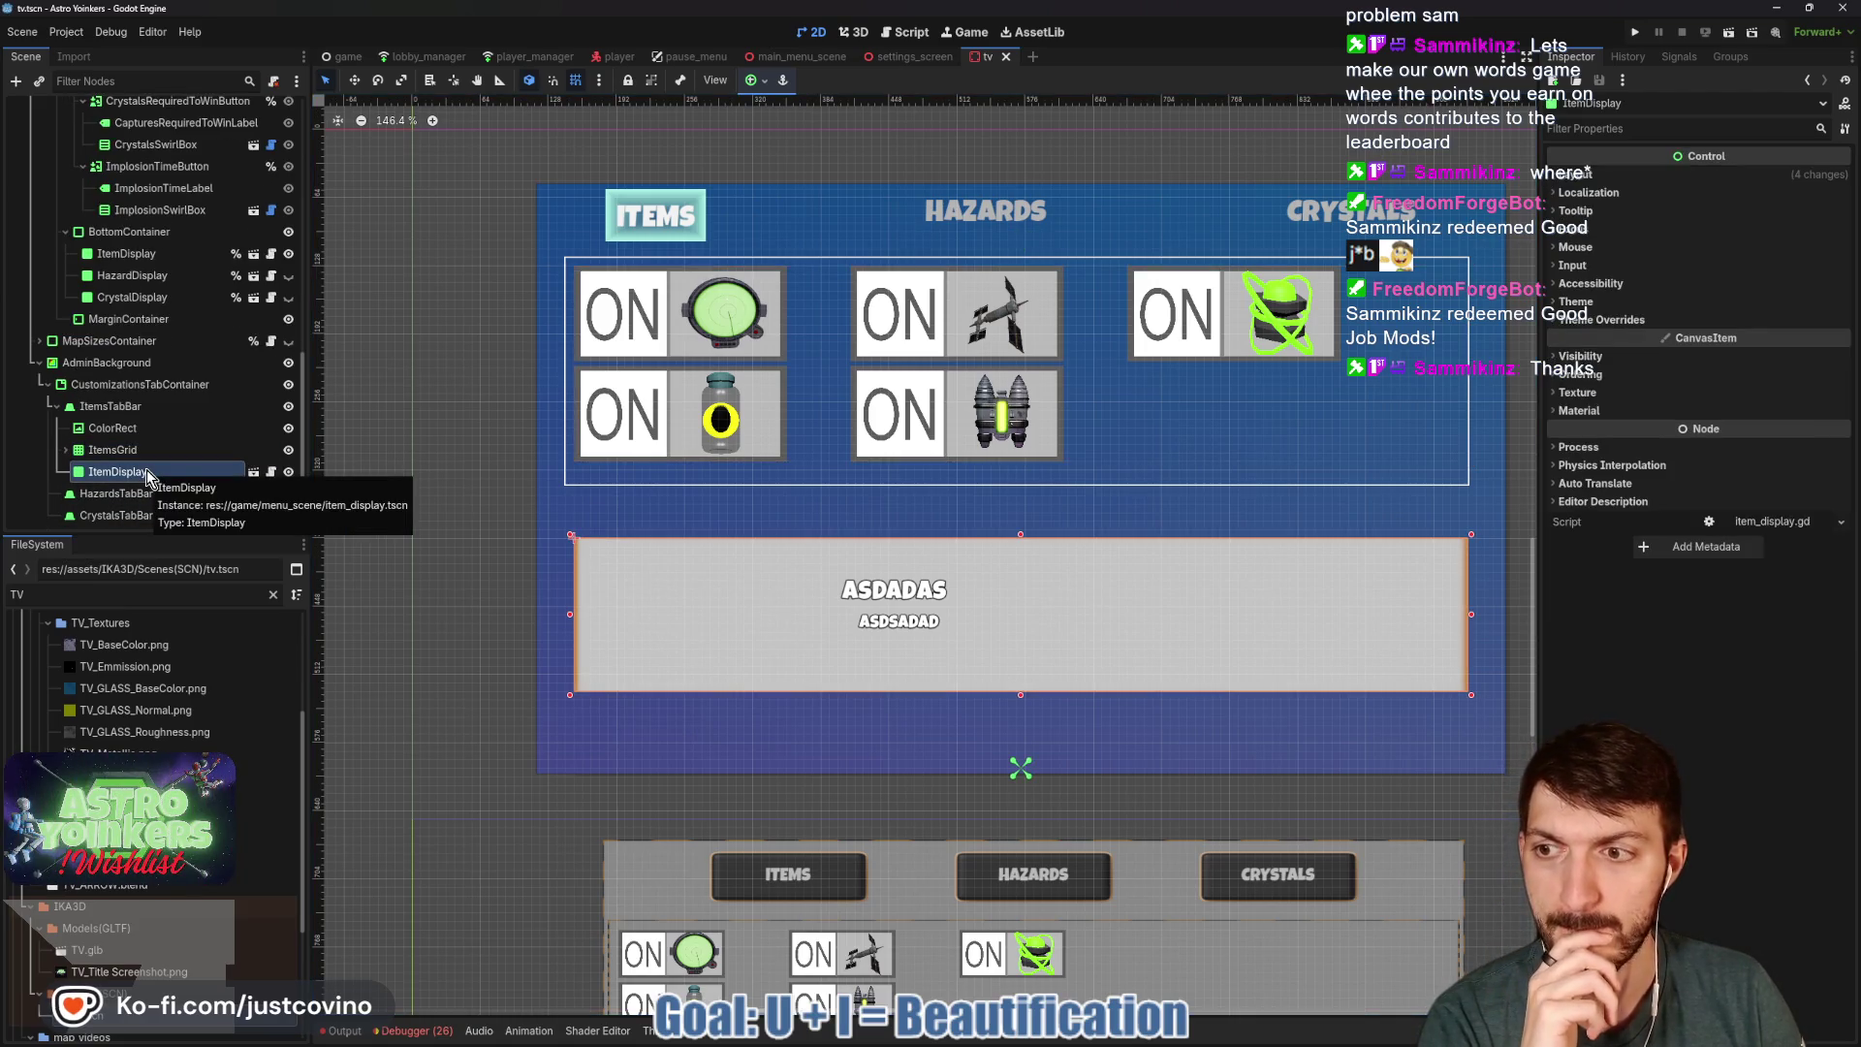
click(253, 472)
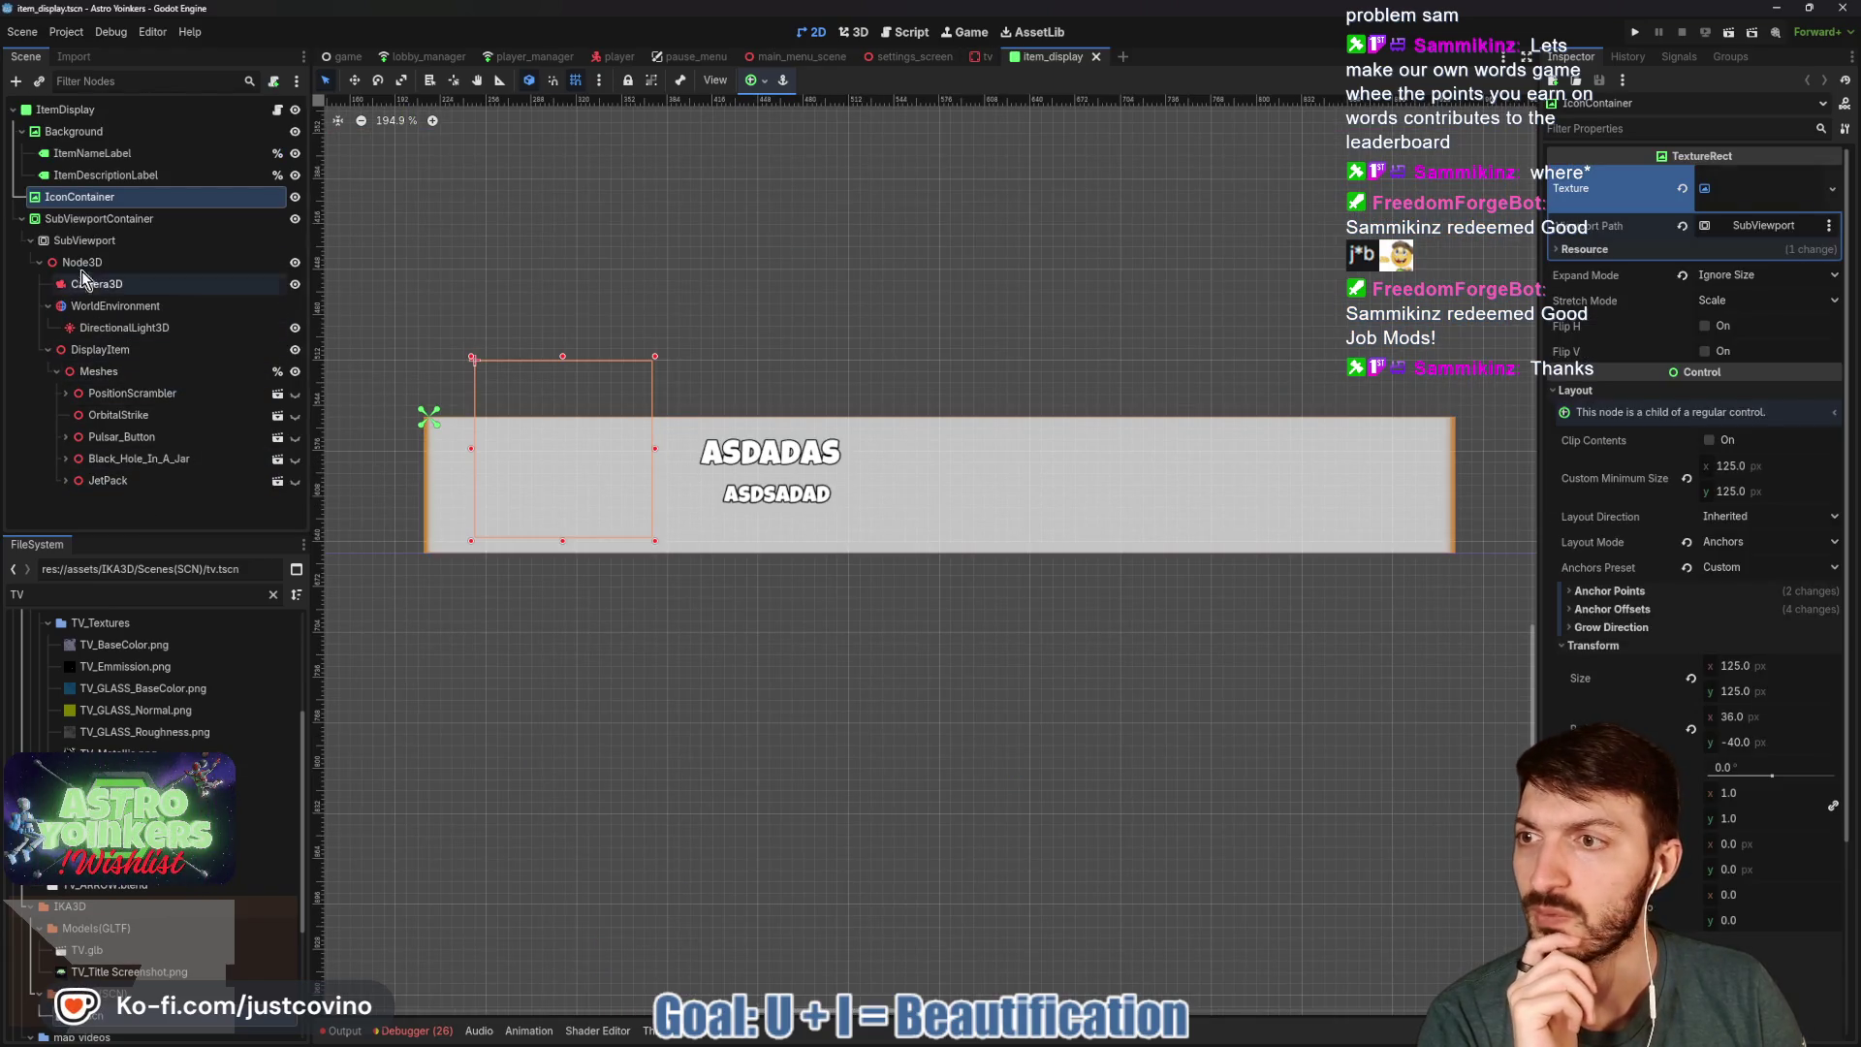
Replace the ItemDisplay root's AY_Theme.tres theme with clean_theme.tres via Quick Load.
click(143, 132)
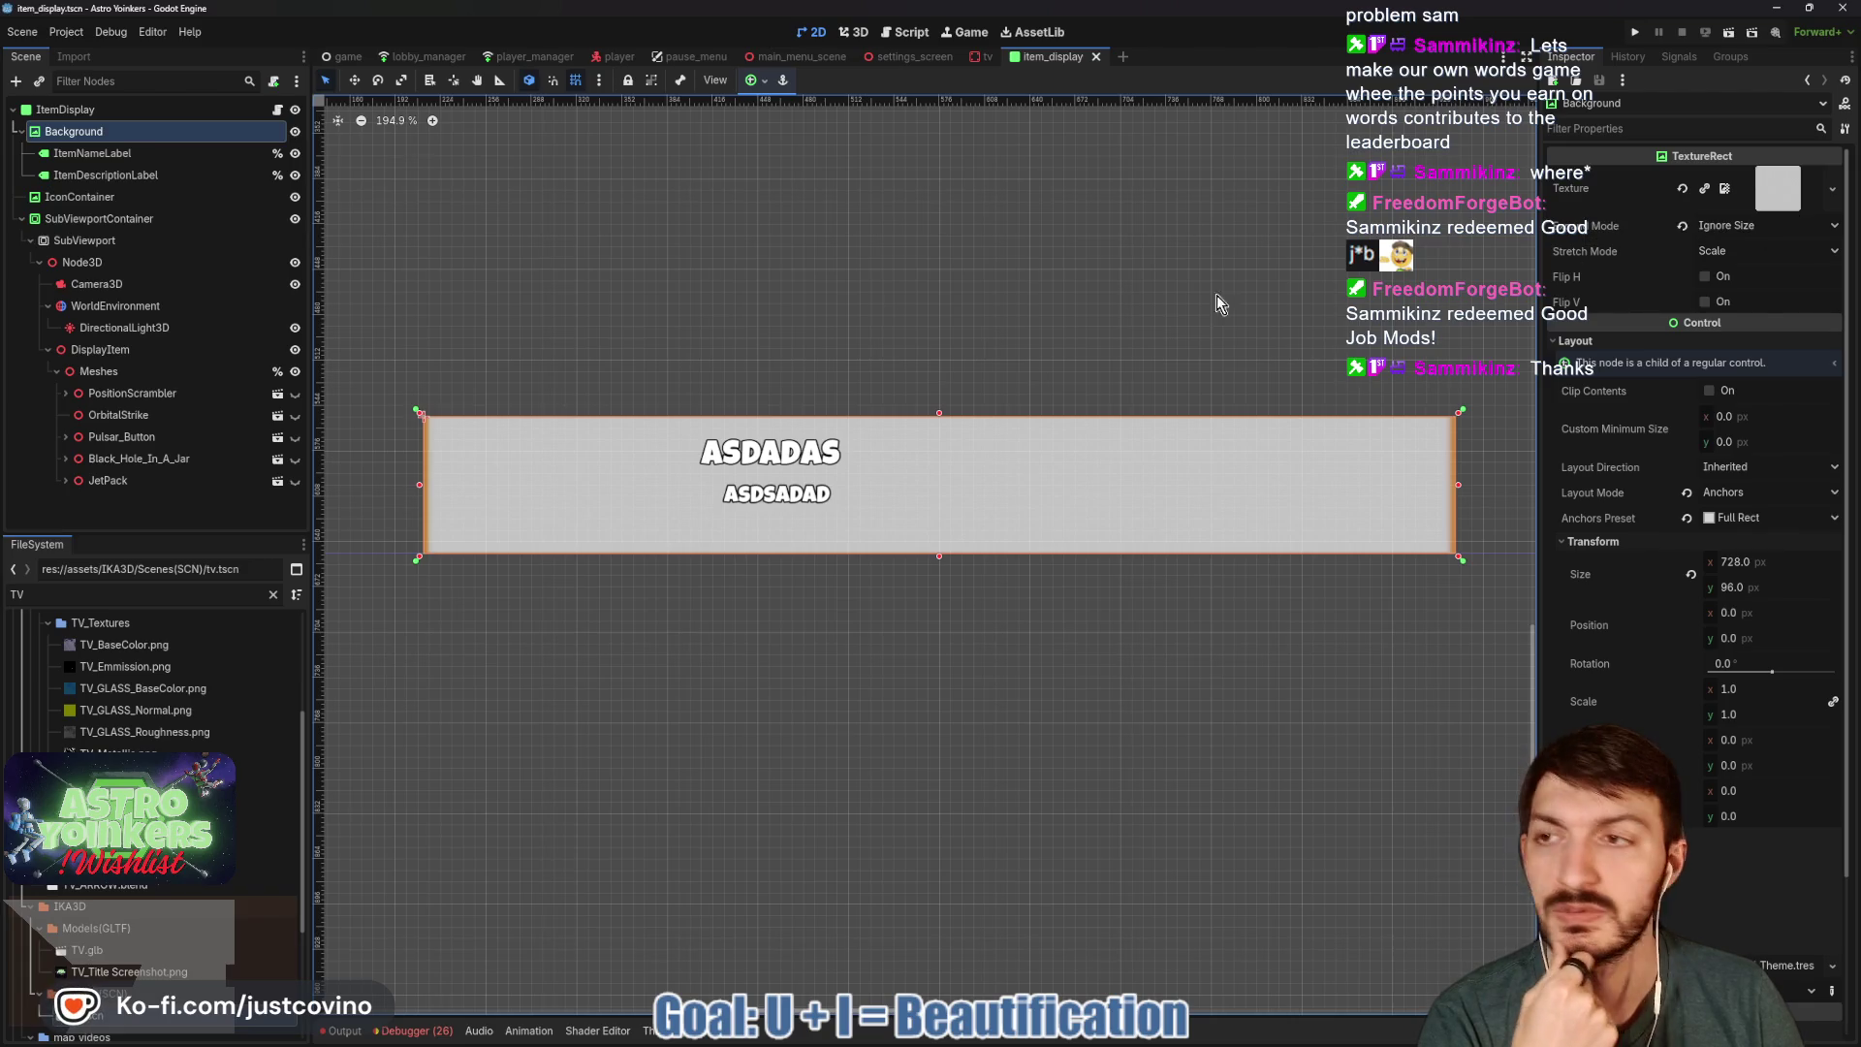
click(68, 109)
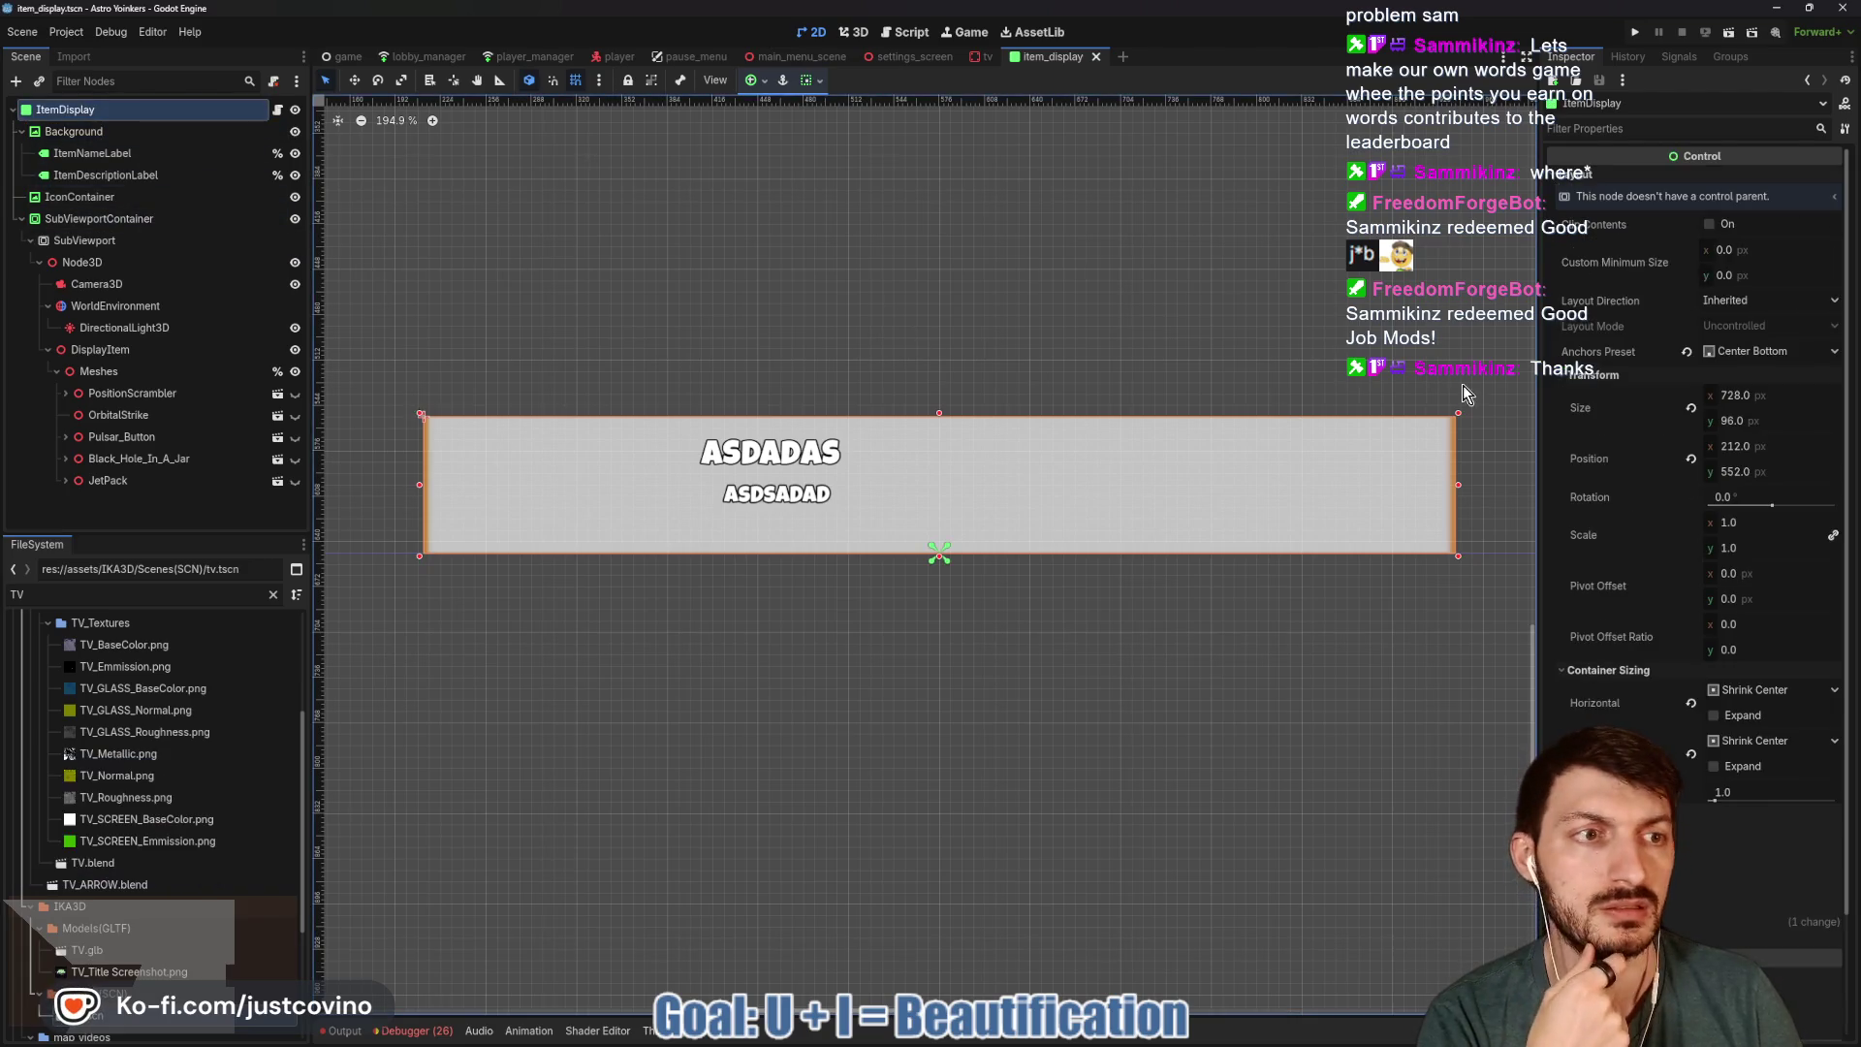
scroll(1707, 630, down, 3)
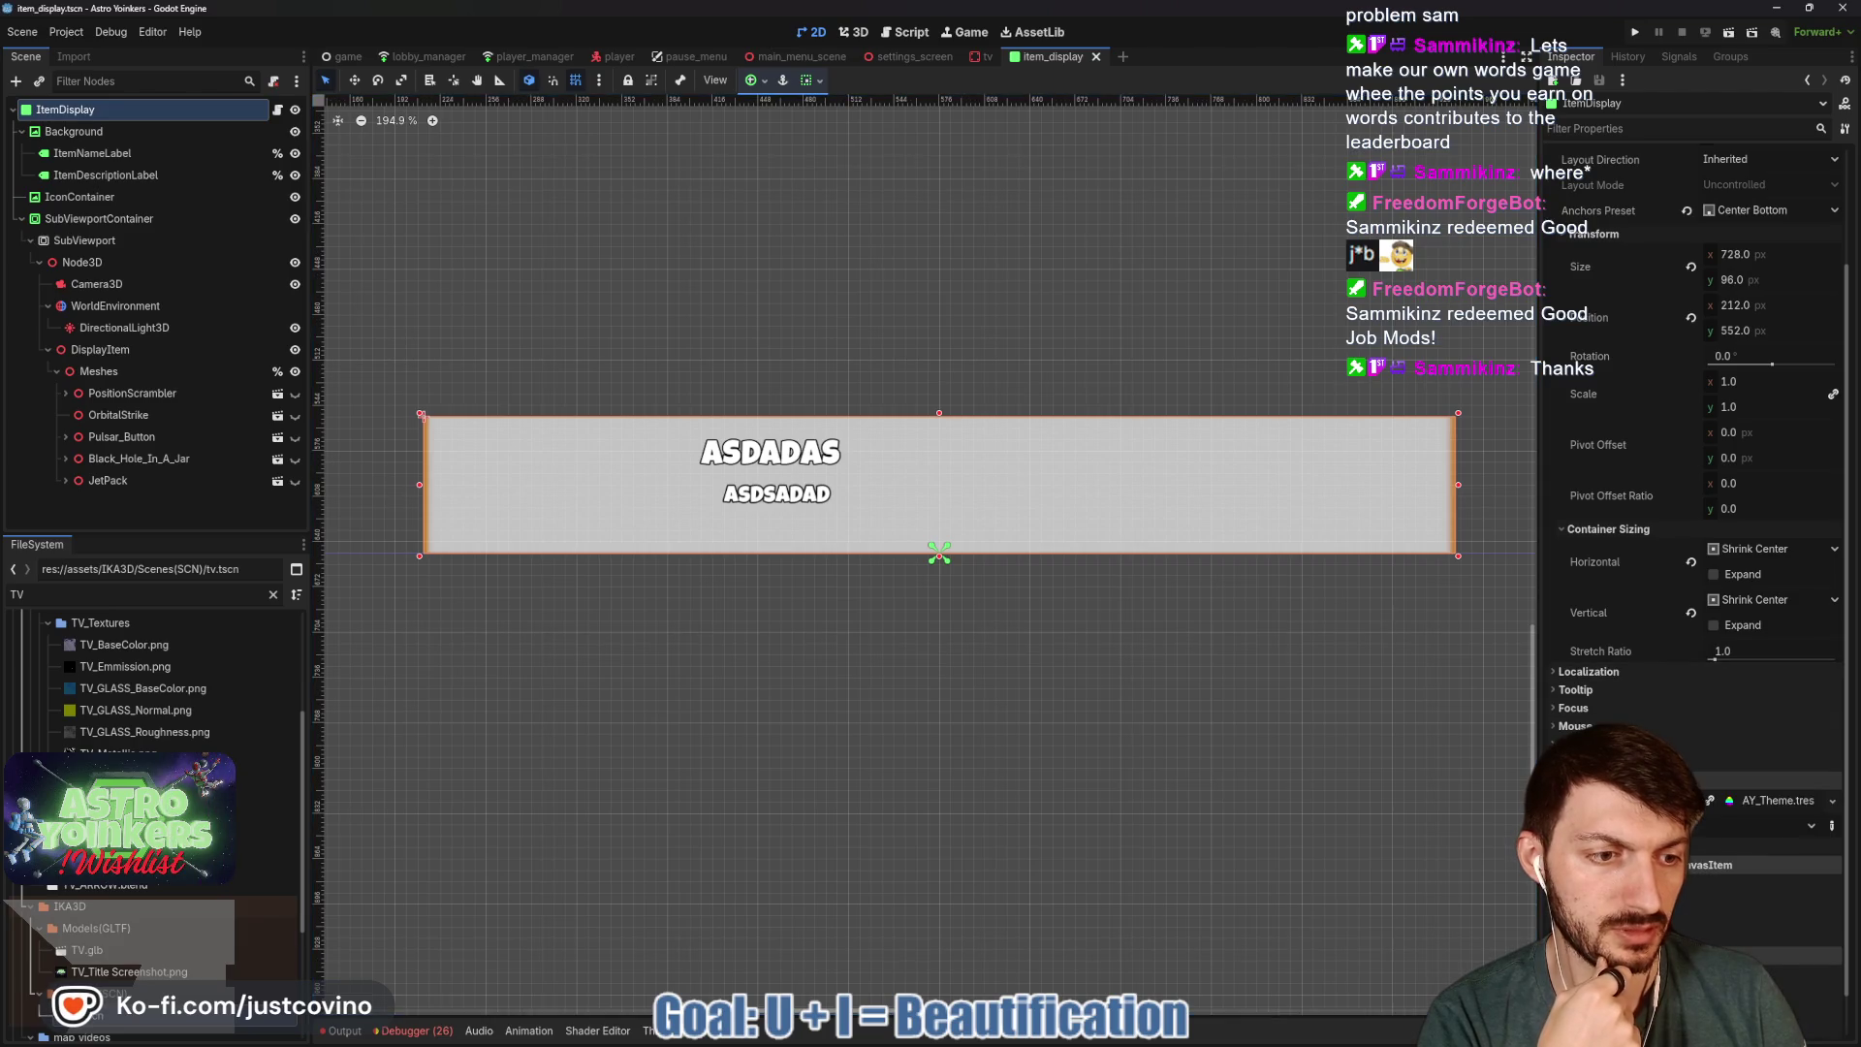
click(1693, 816)
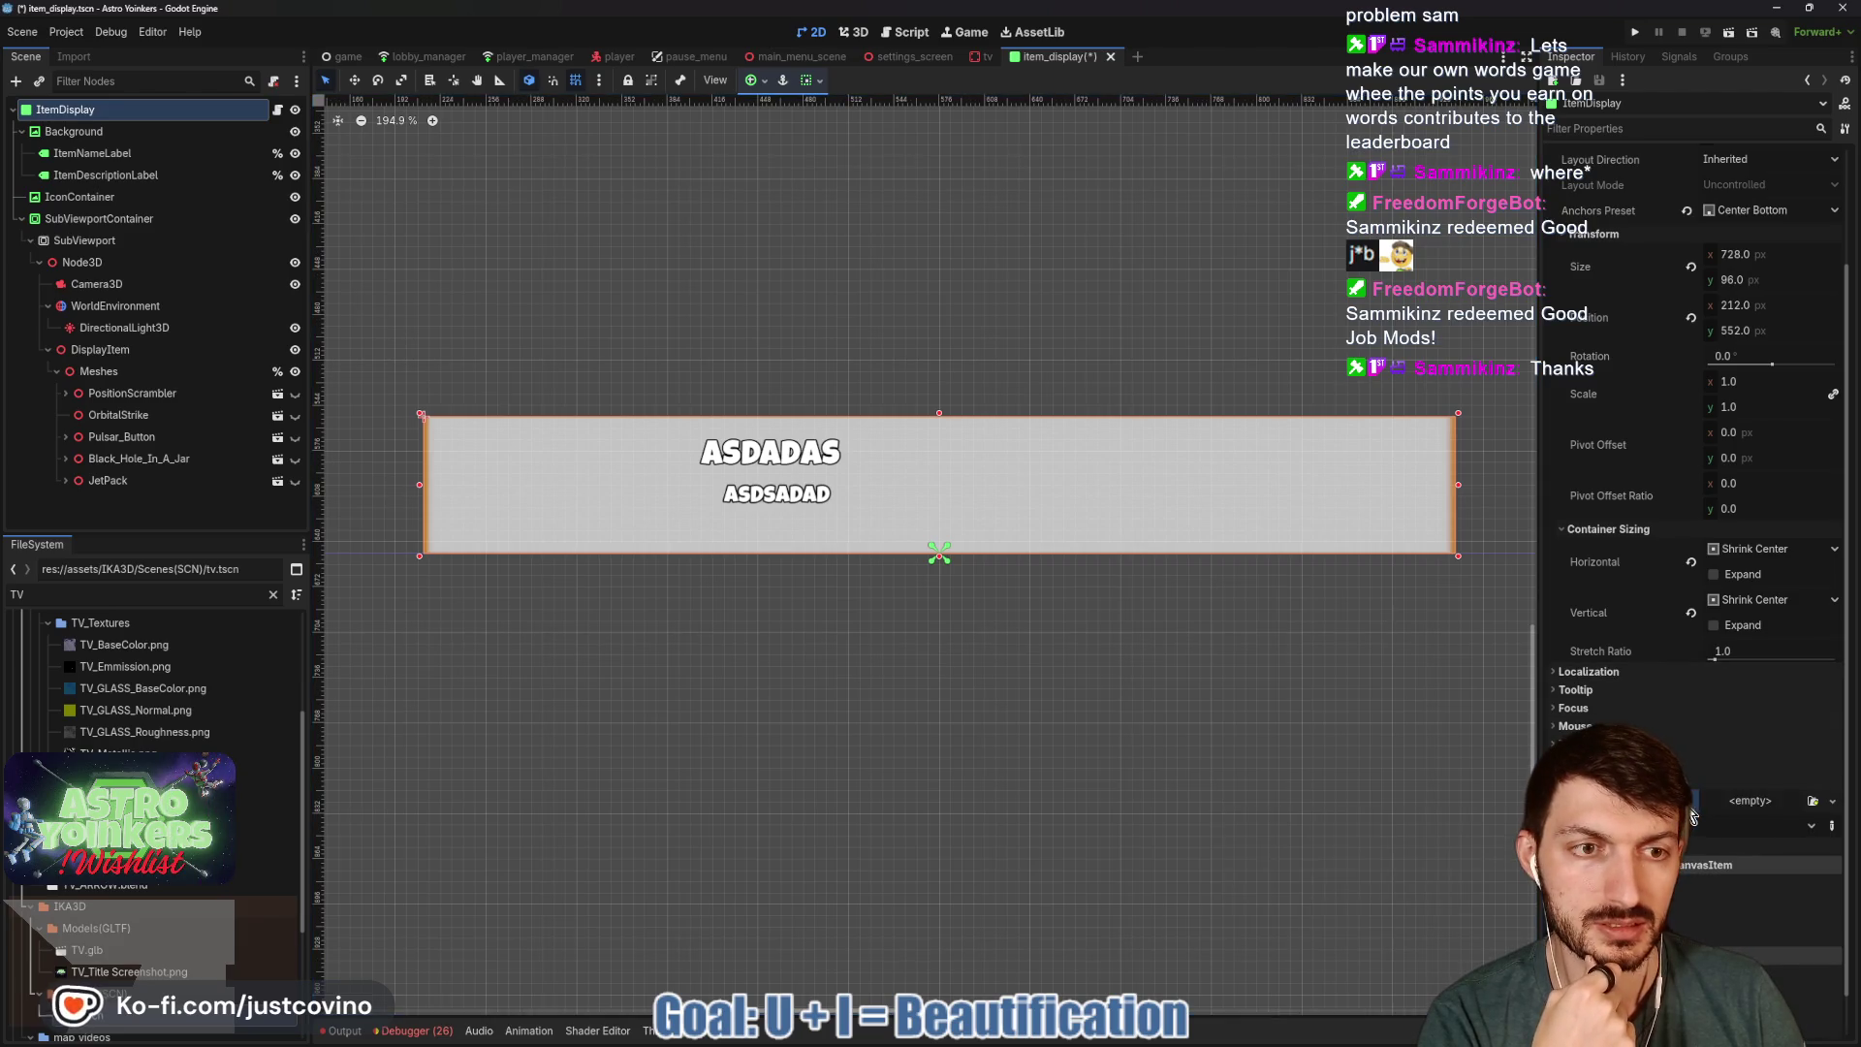
click(1757, 811)
click(1775, 853)
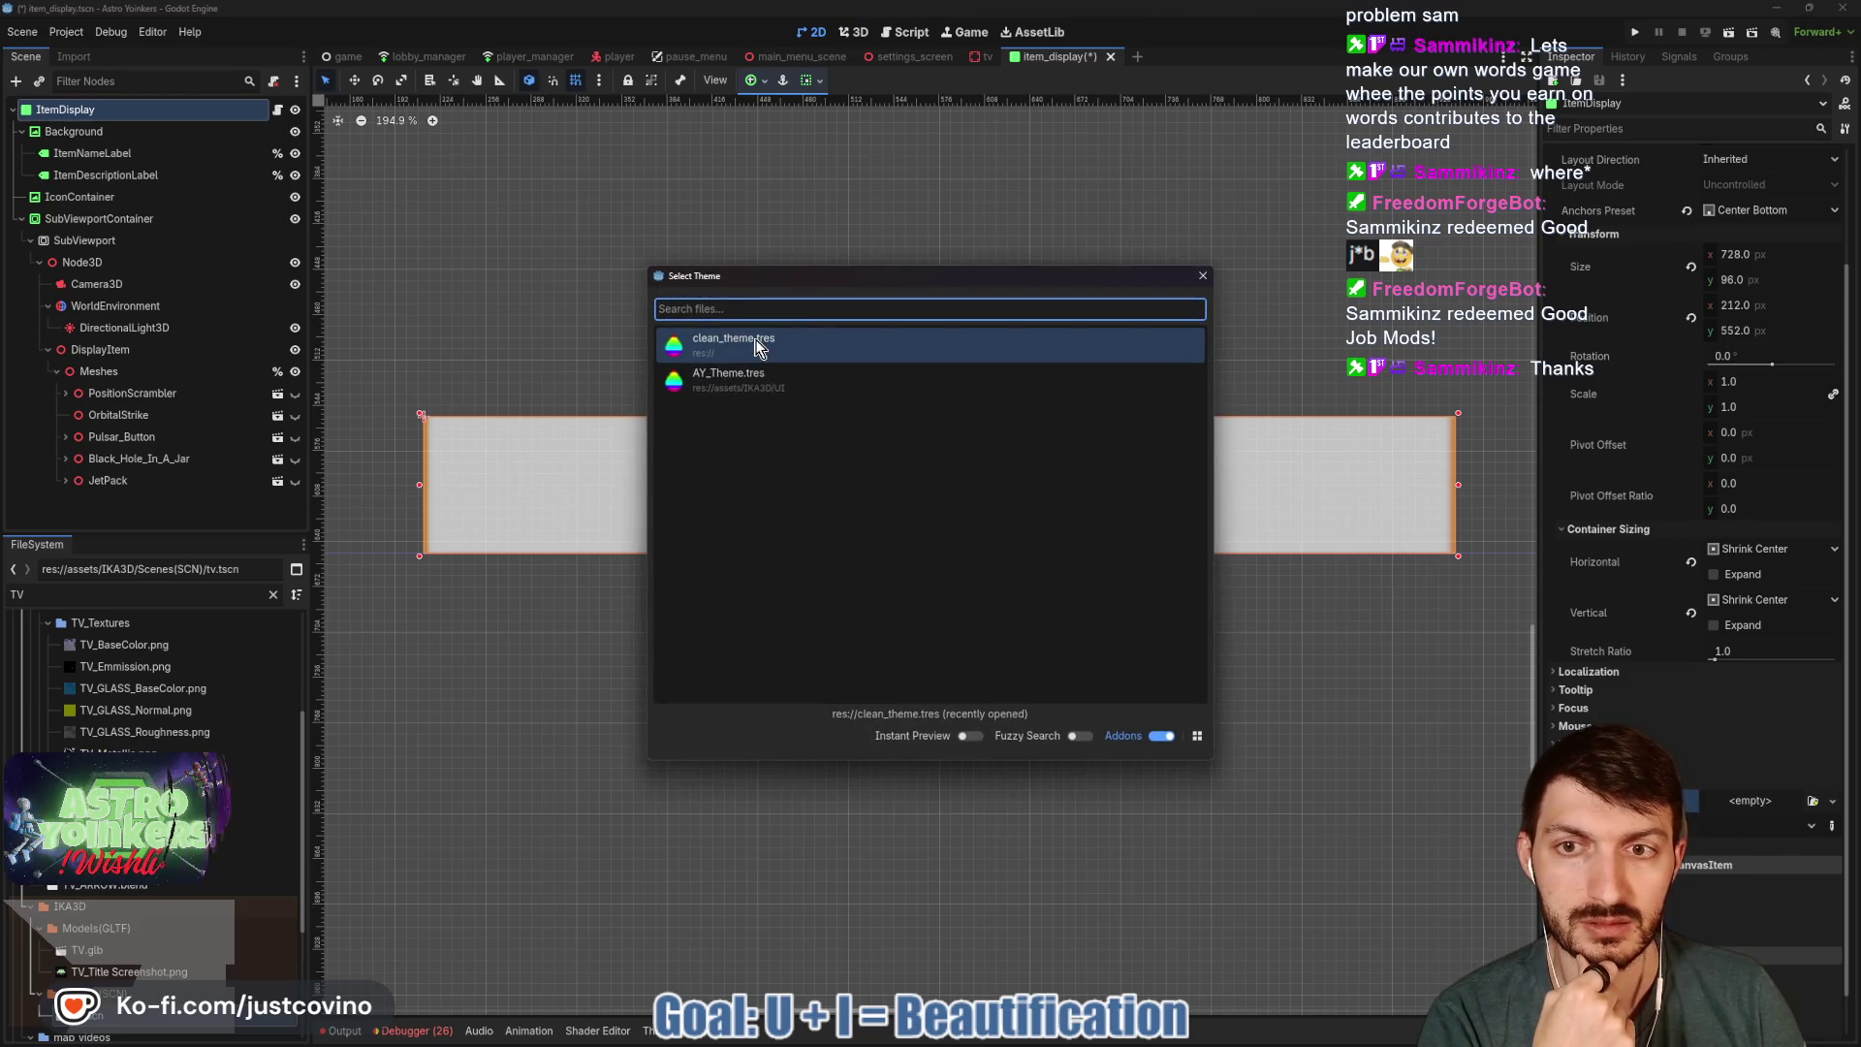
click(756, 346)
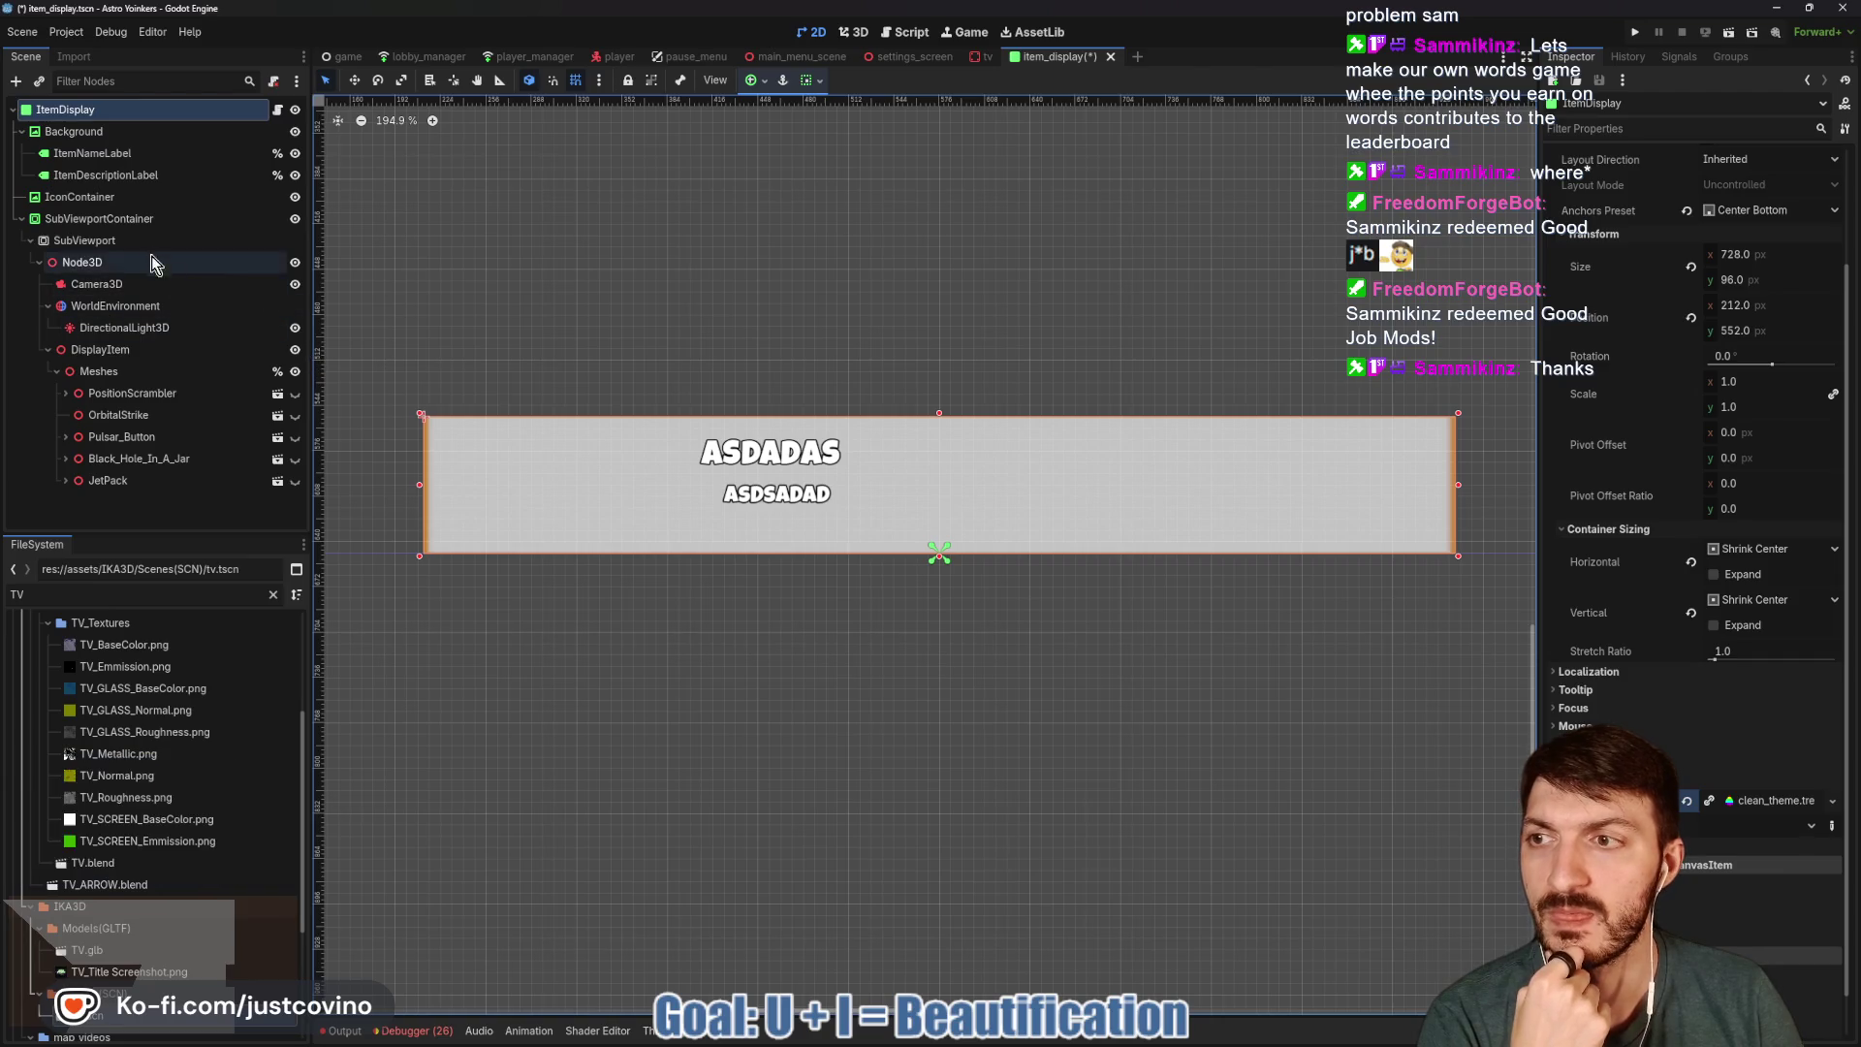
Select the Background node, then switch to the tv scene tab.
click(94, 134)
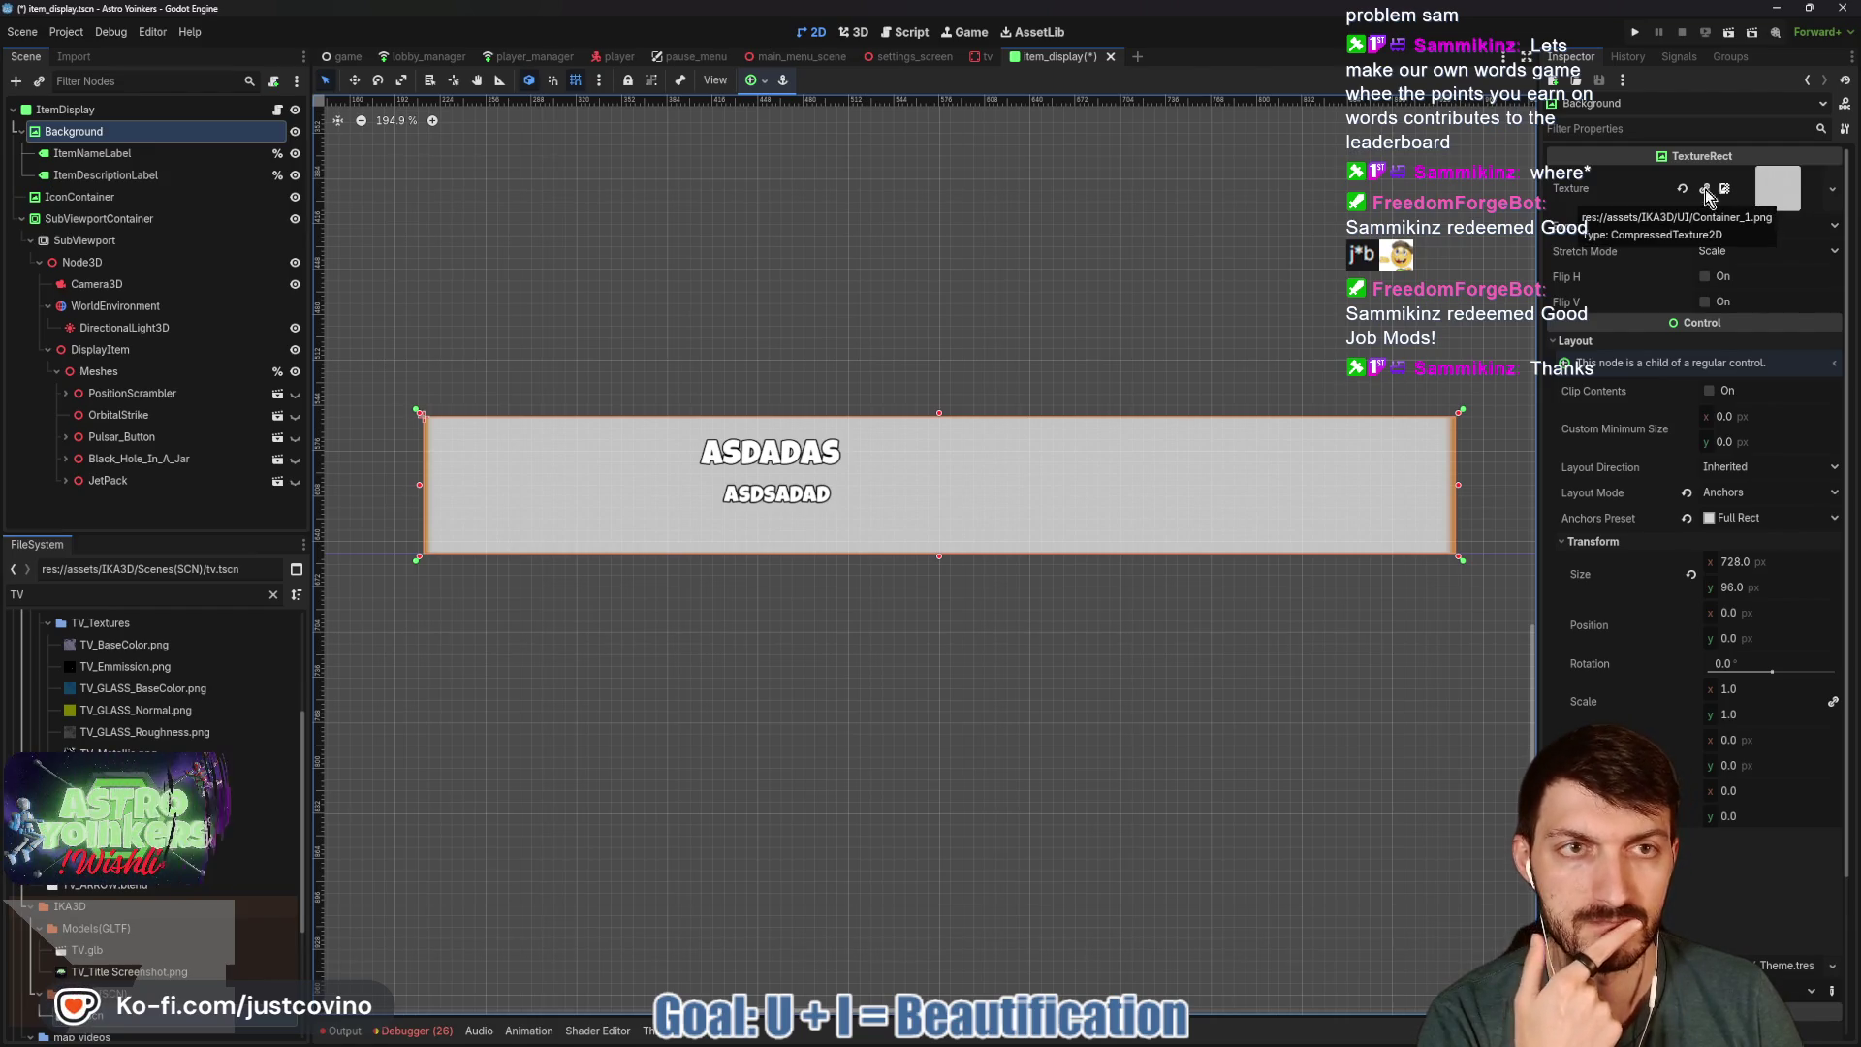
mouse_move(977, 64)
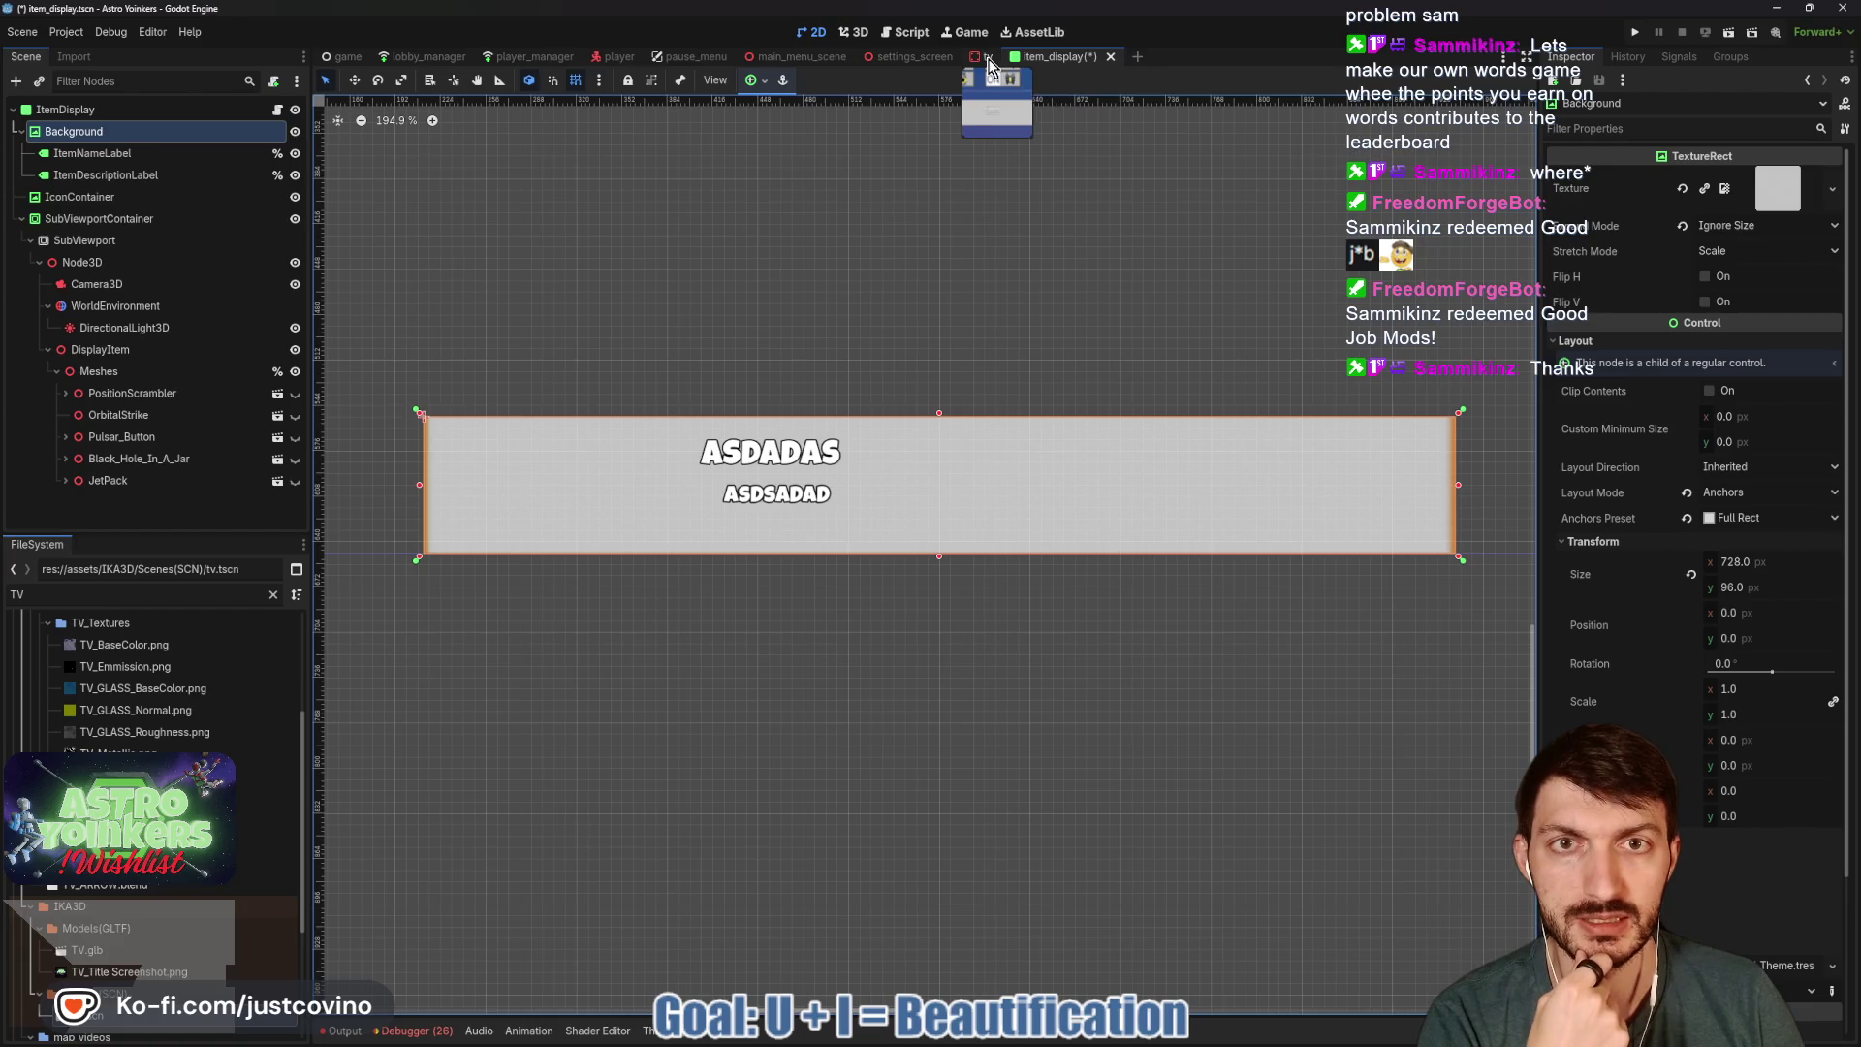
click(989, 58)
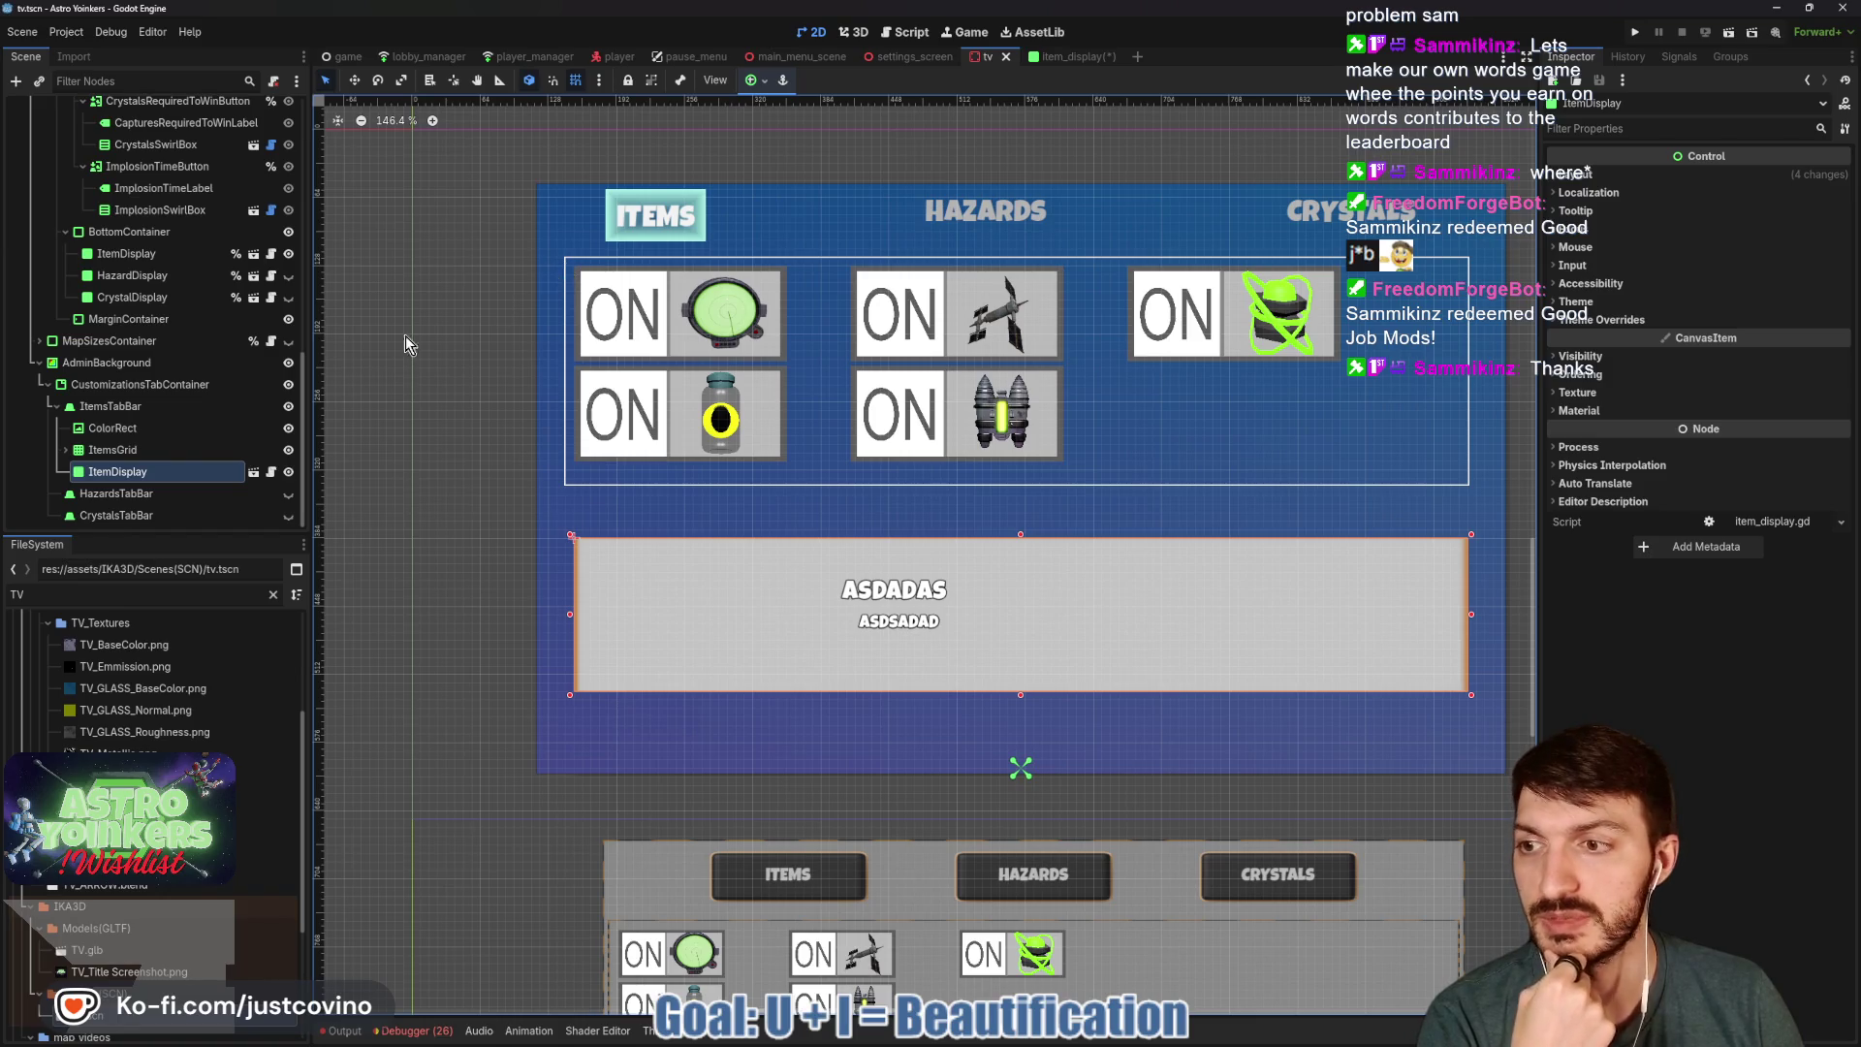
Copy the ColorRect's gradient texture in the tv scene.
click(102, 432)
click(1762, 198)
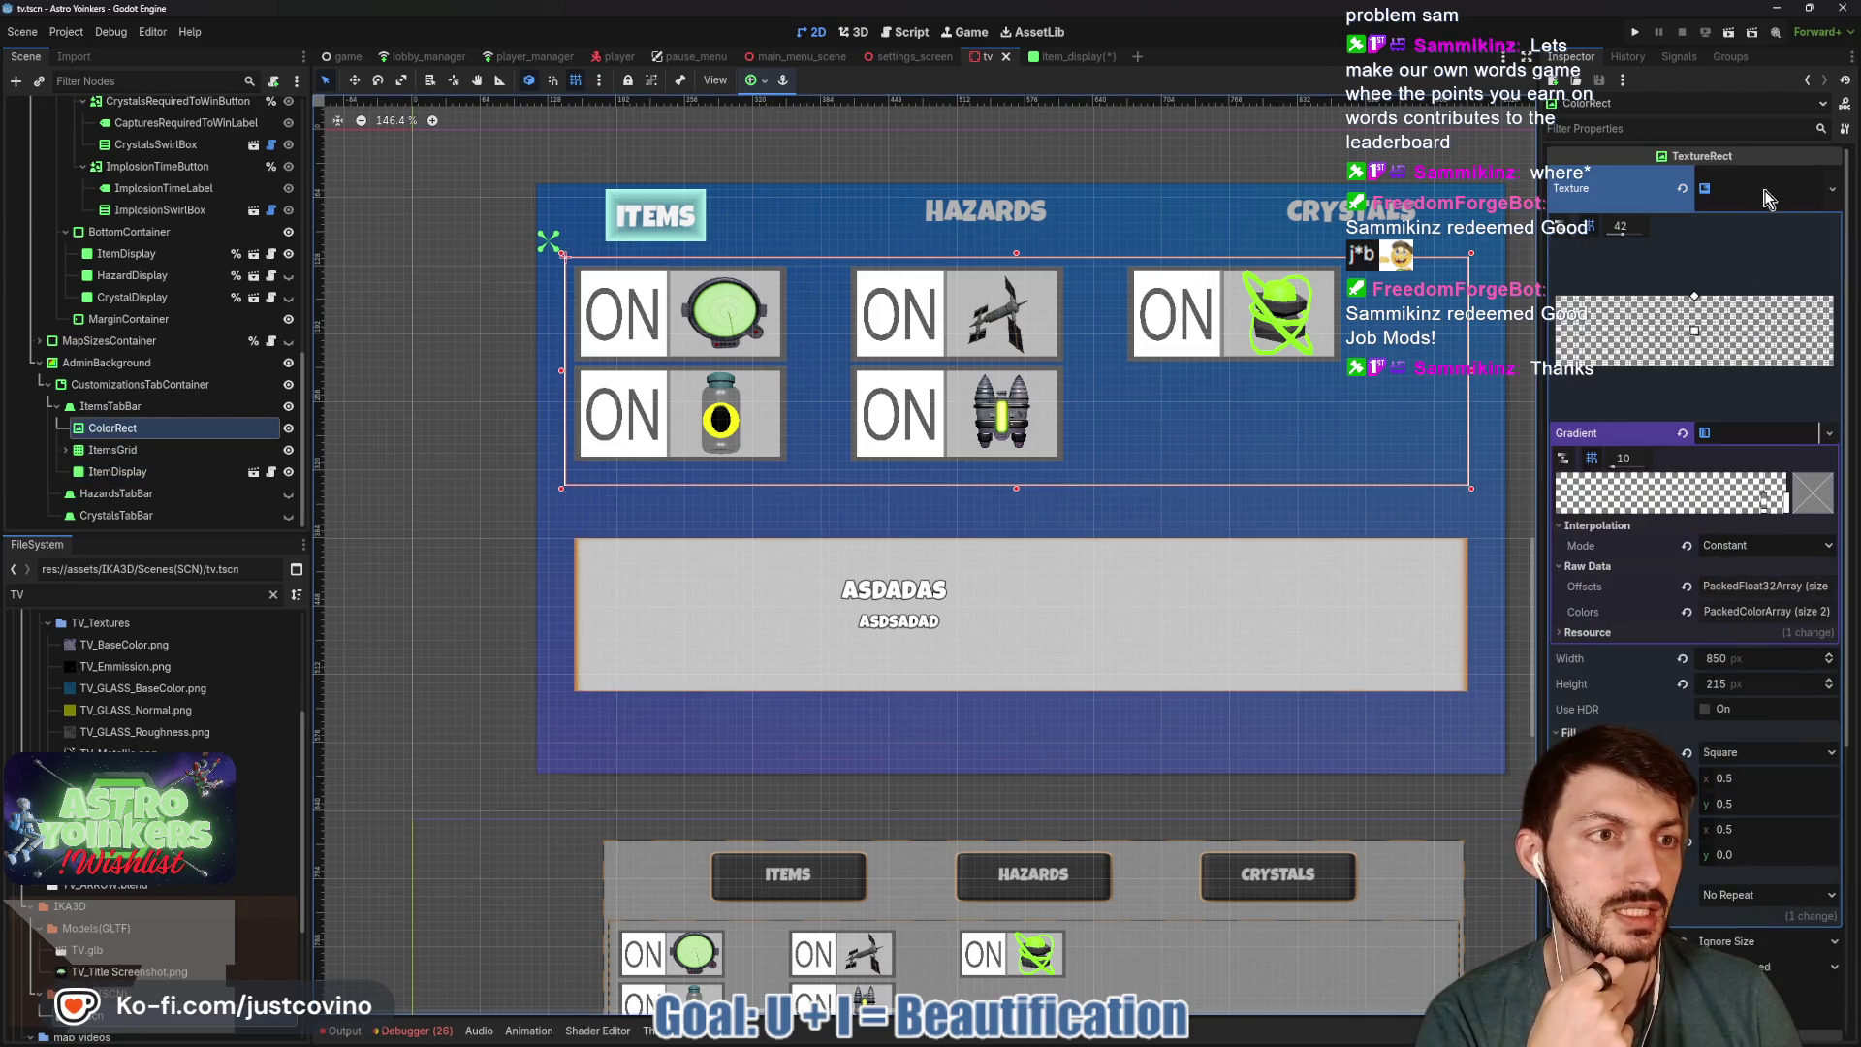
click(1763, 198)
right_click(1765, 188)
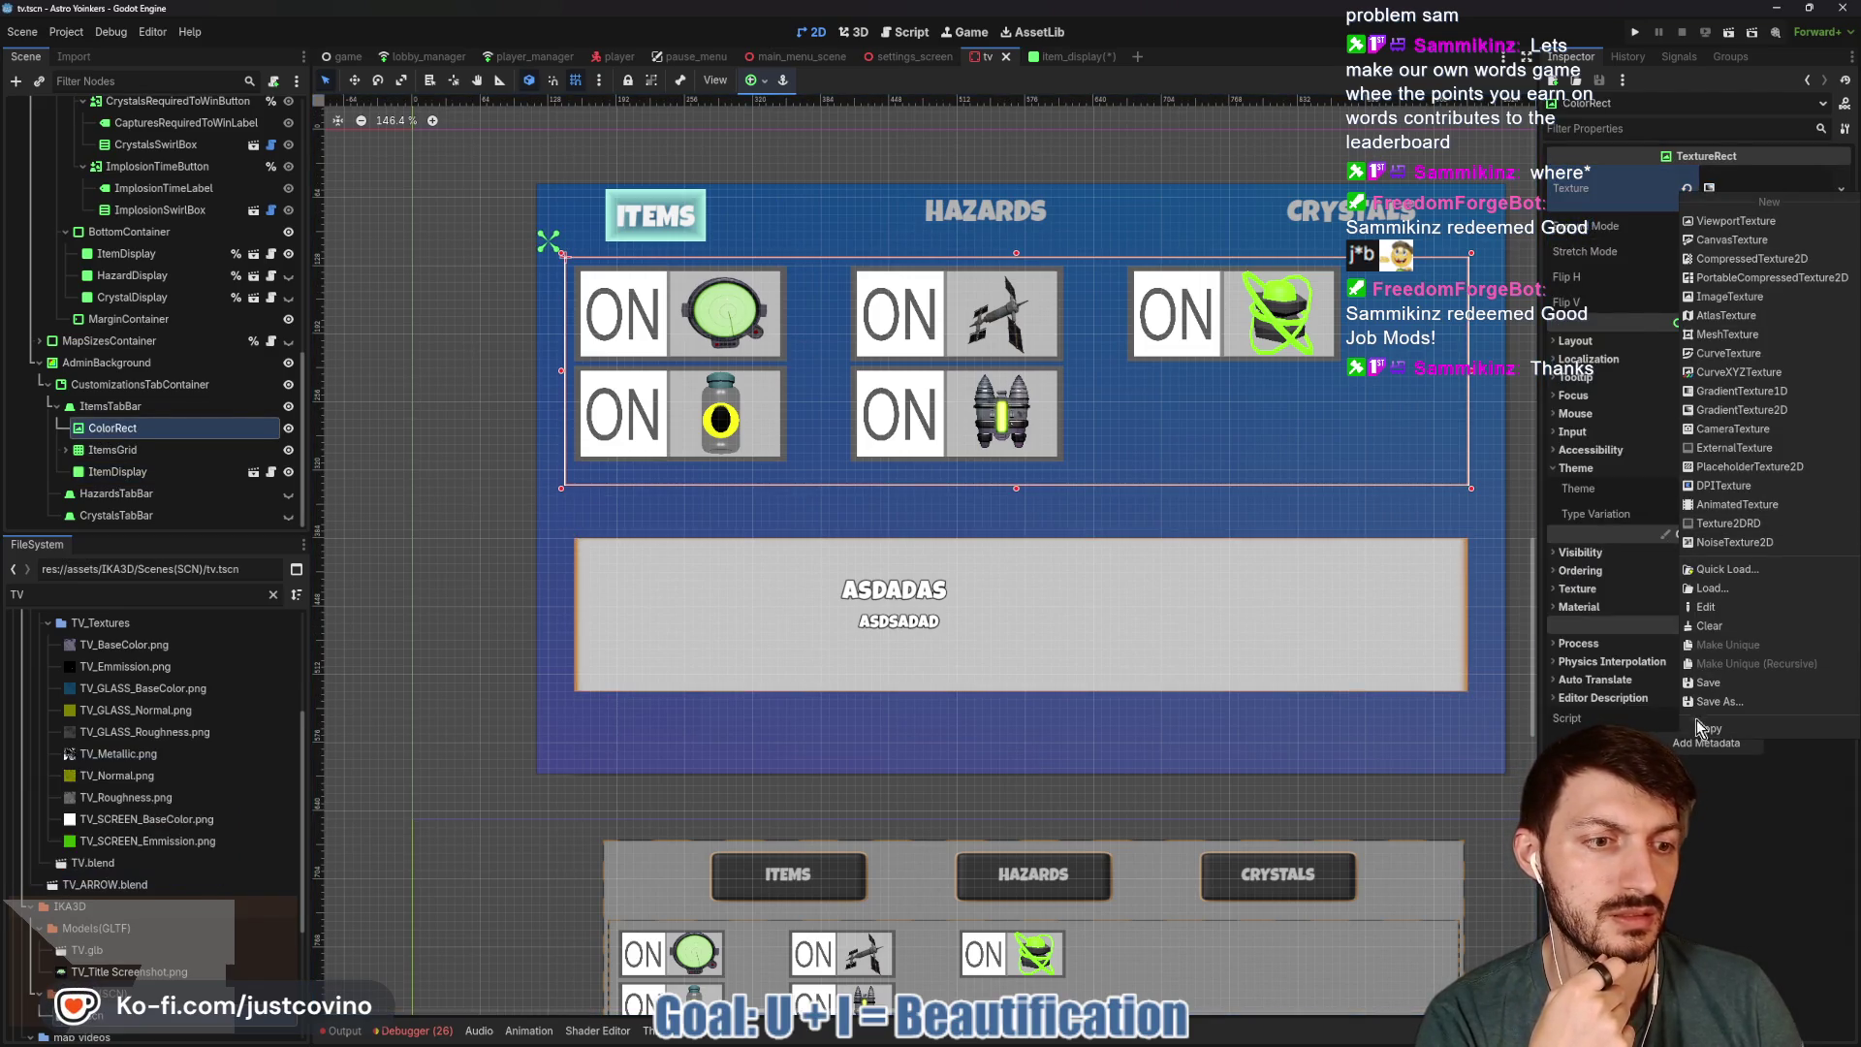
click(1699, 724)
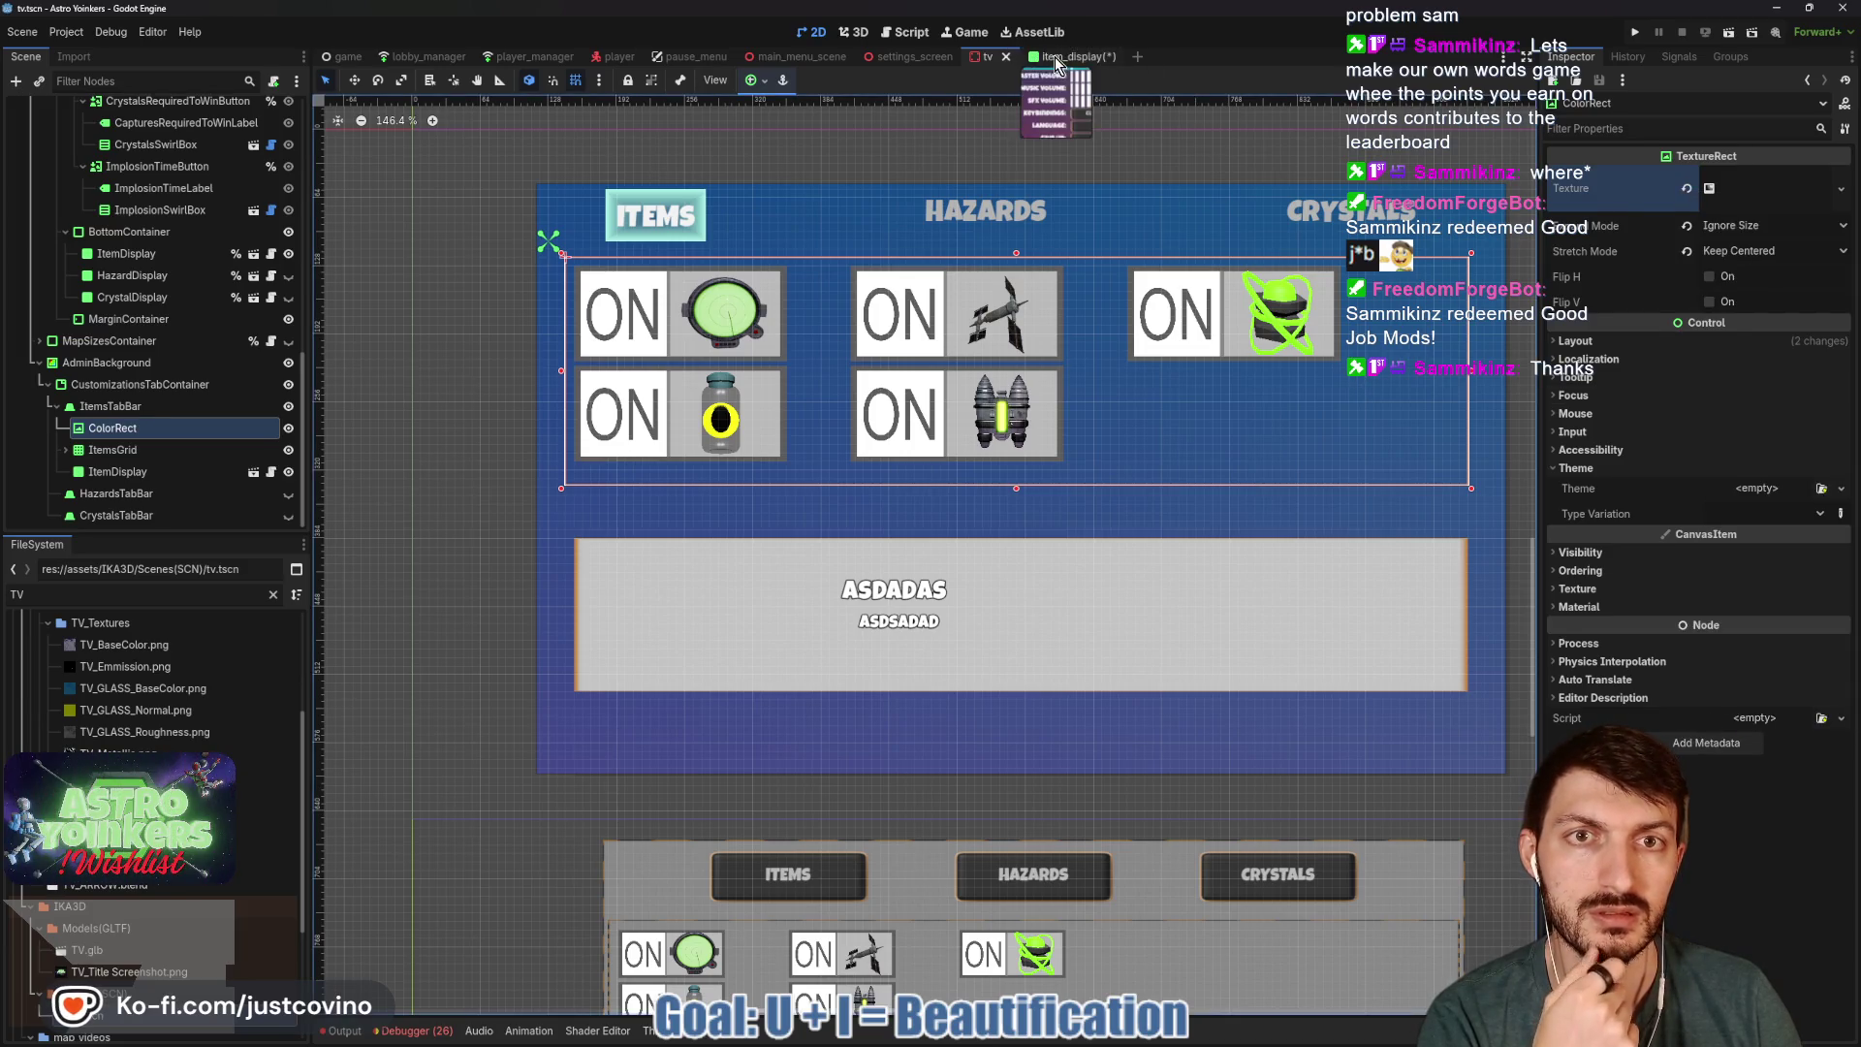
Replace the item_display Background's grey texture with the pasted gradient texture.
click(1055, 56)
click(1687, 180)
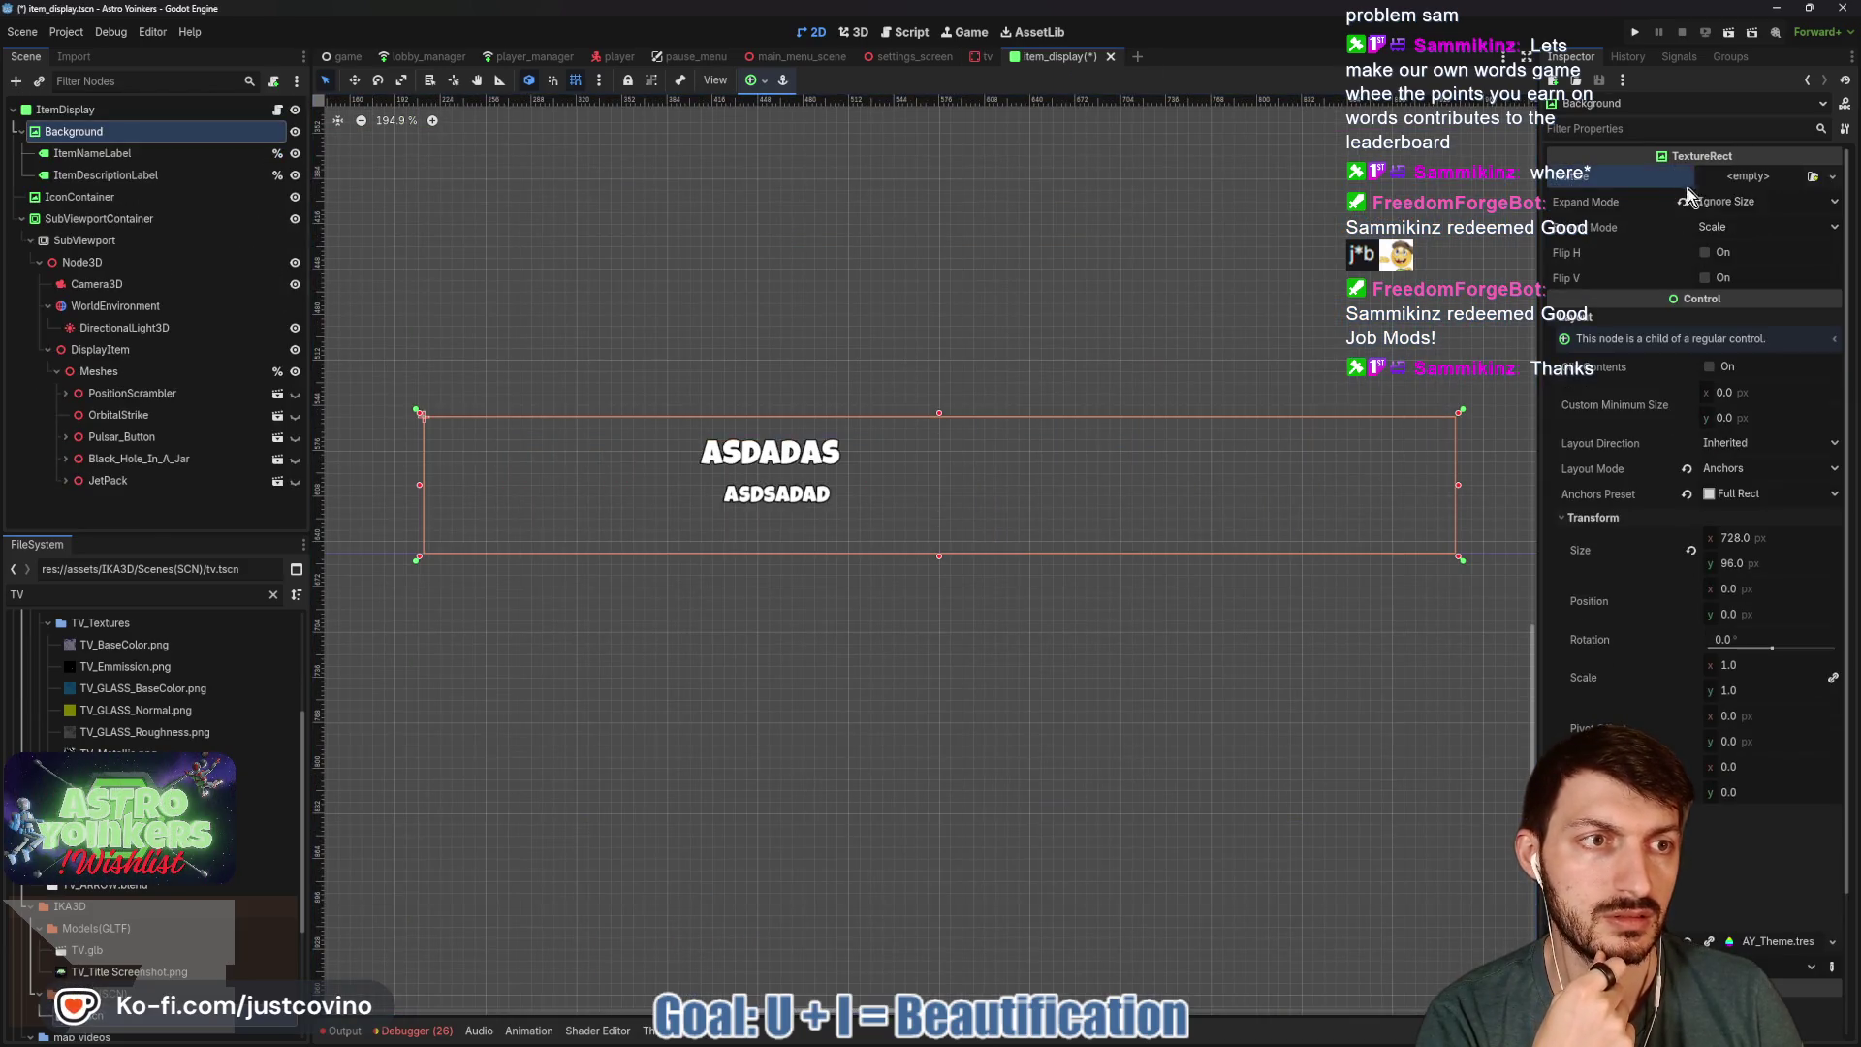
click(1750, 182)
click(1749, 601)
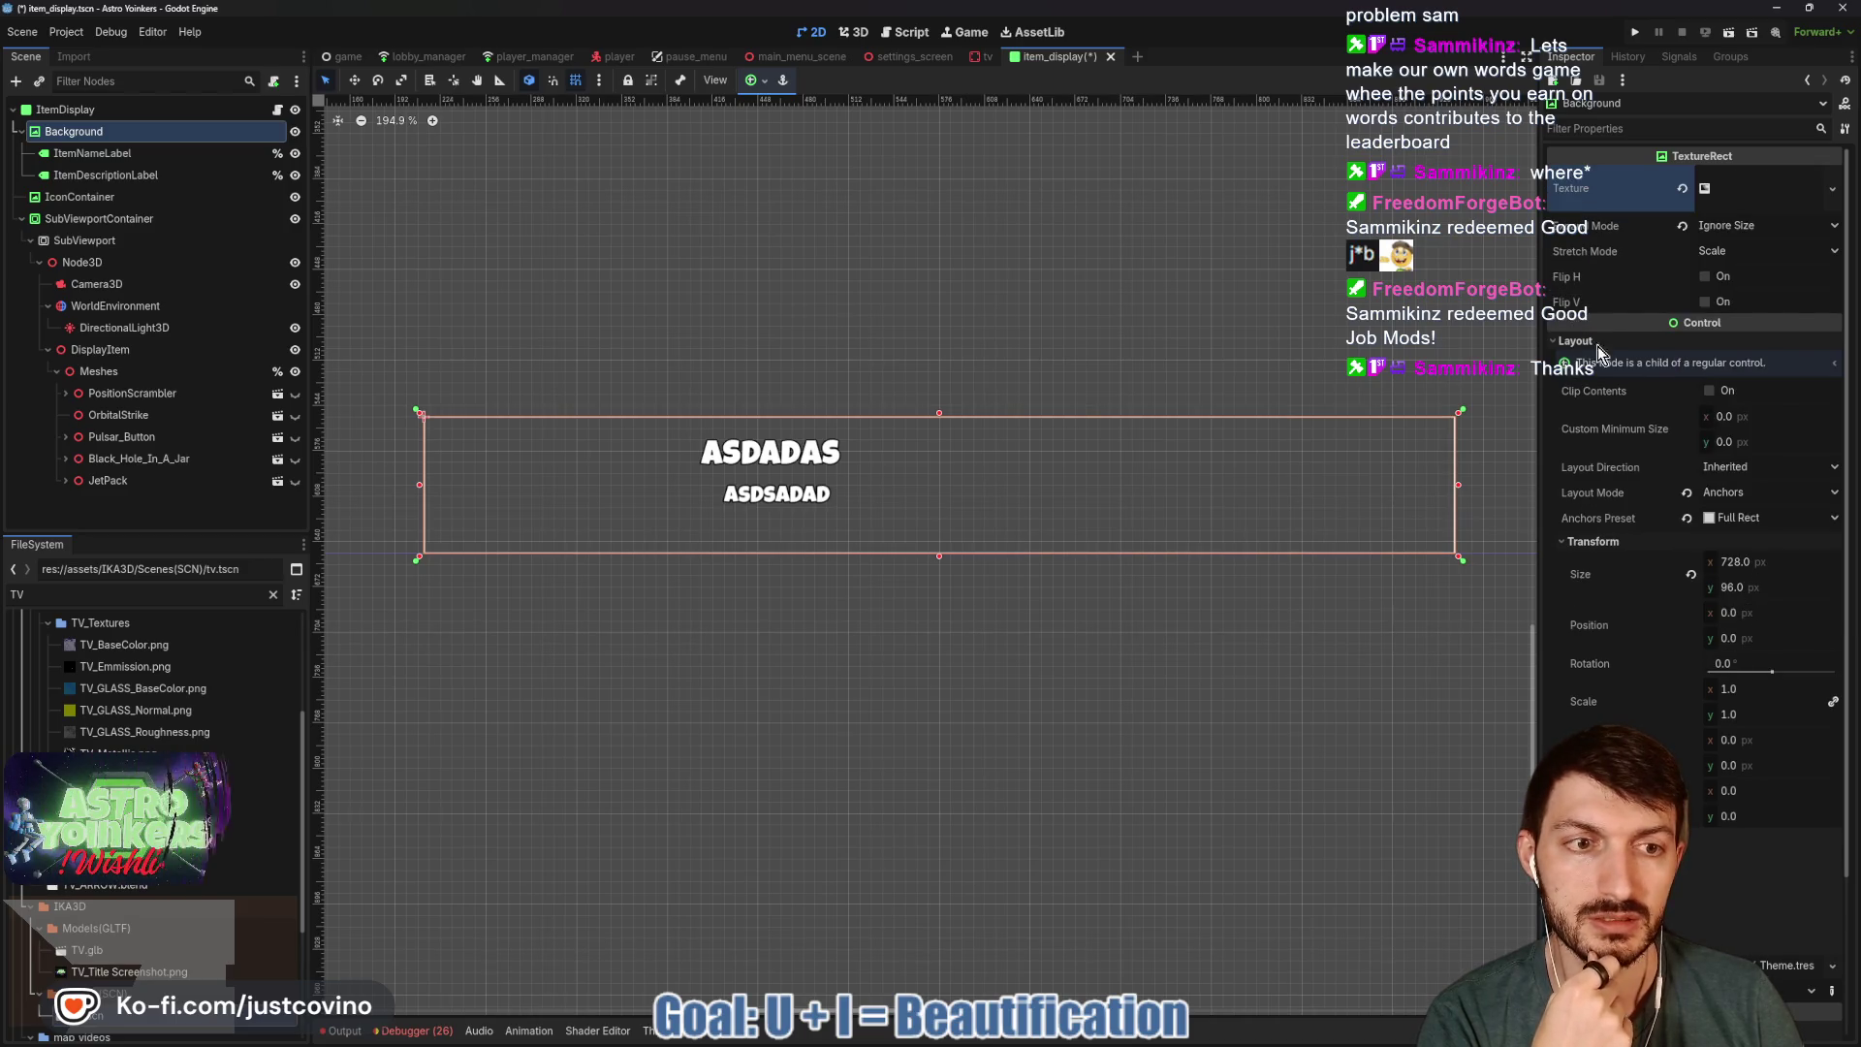
click(1764, 188)
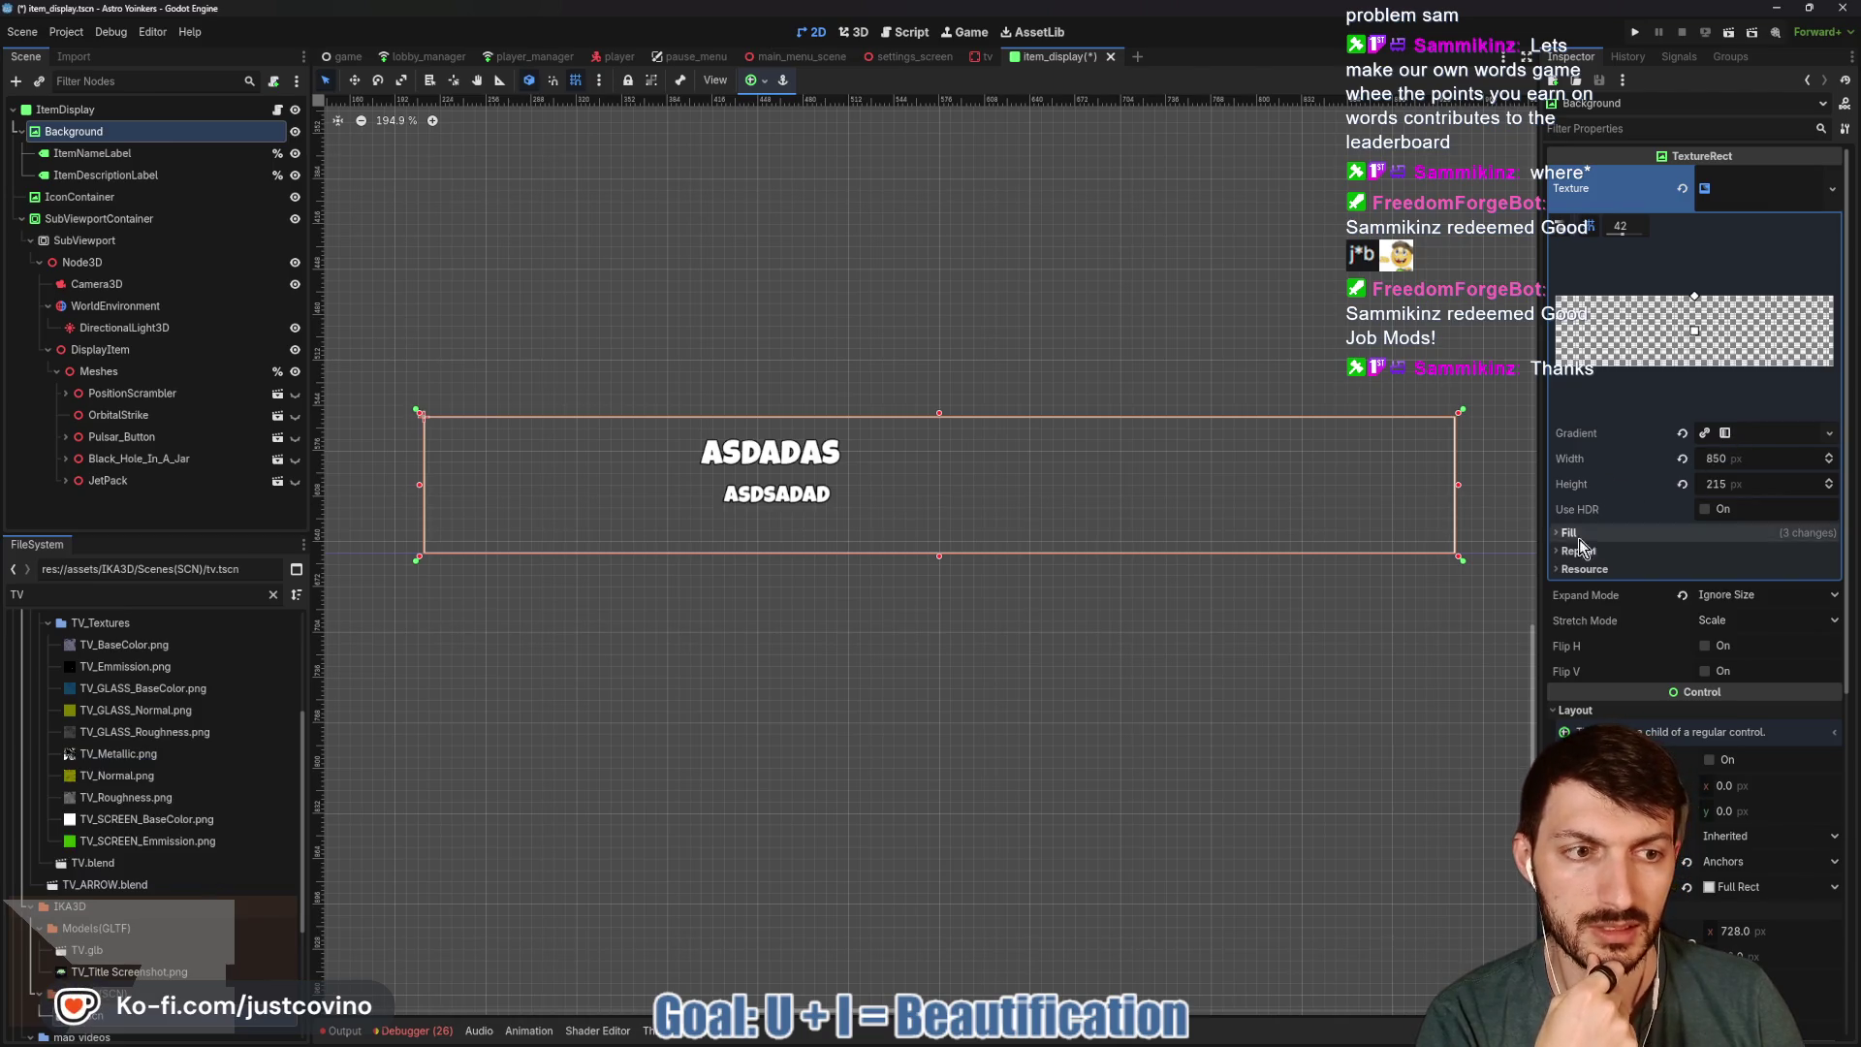
Nudge the gradient point to form a thin white border, keeping width at 850.
mouse_move(1696, 303)
mouse_down()
mouse_move(1696, 329)
mouse_move(1695, 304)
mouse_up()
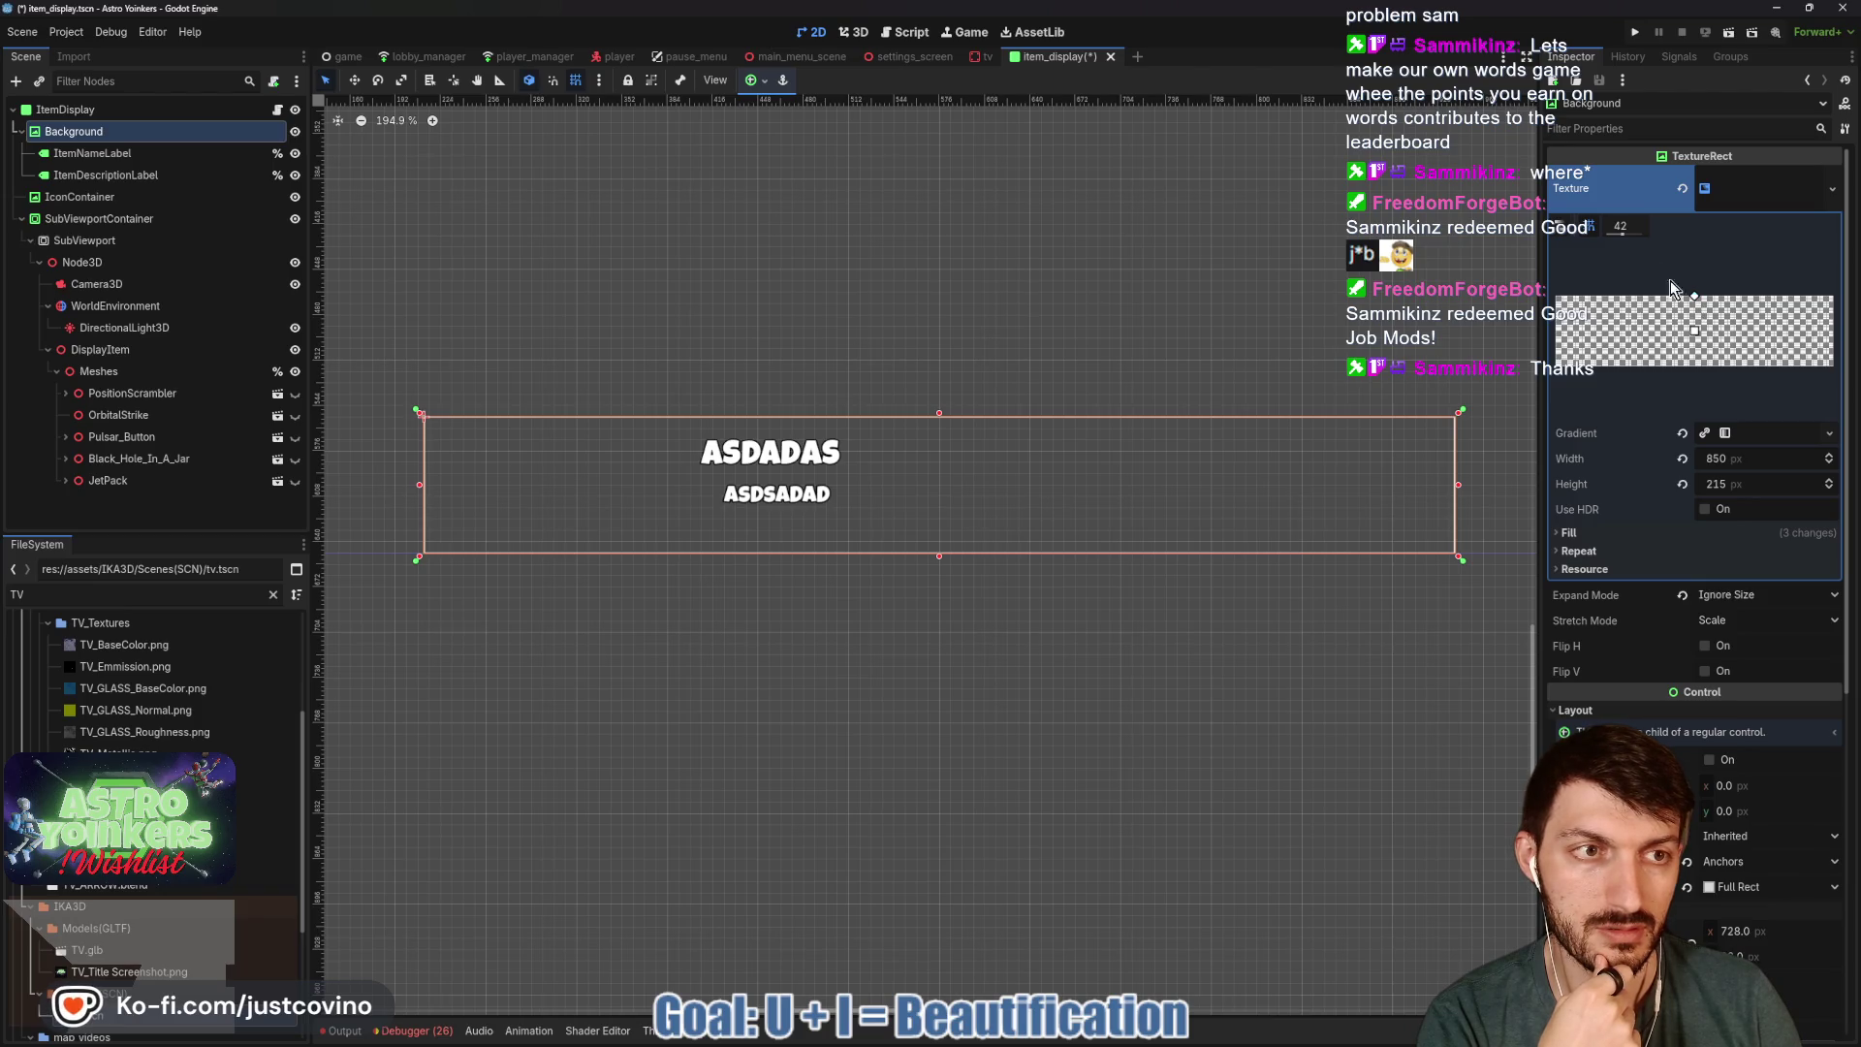
mouse_move(1624, 243)
mouse_down()
mouse_move(1624, 261)
mouse_move(1626, 240)
mouse_up()
scroll(1626, 222, down, 4)
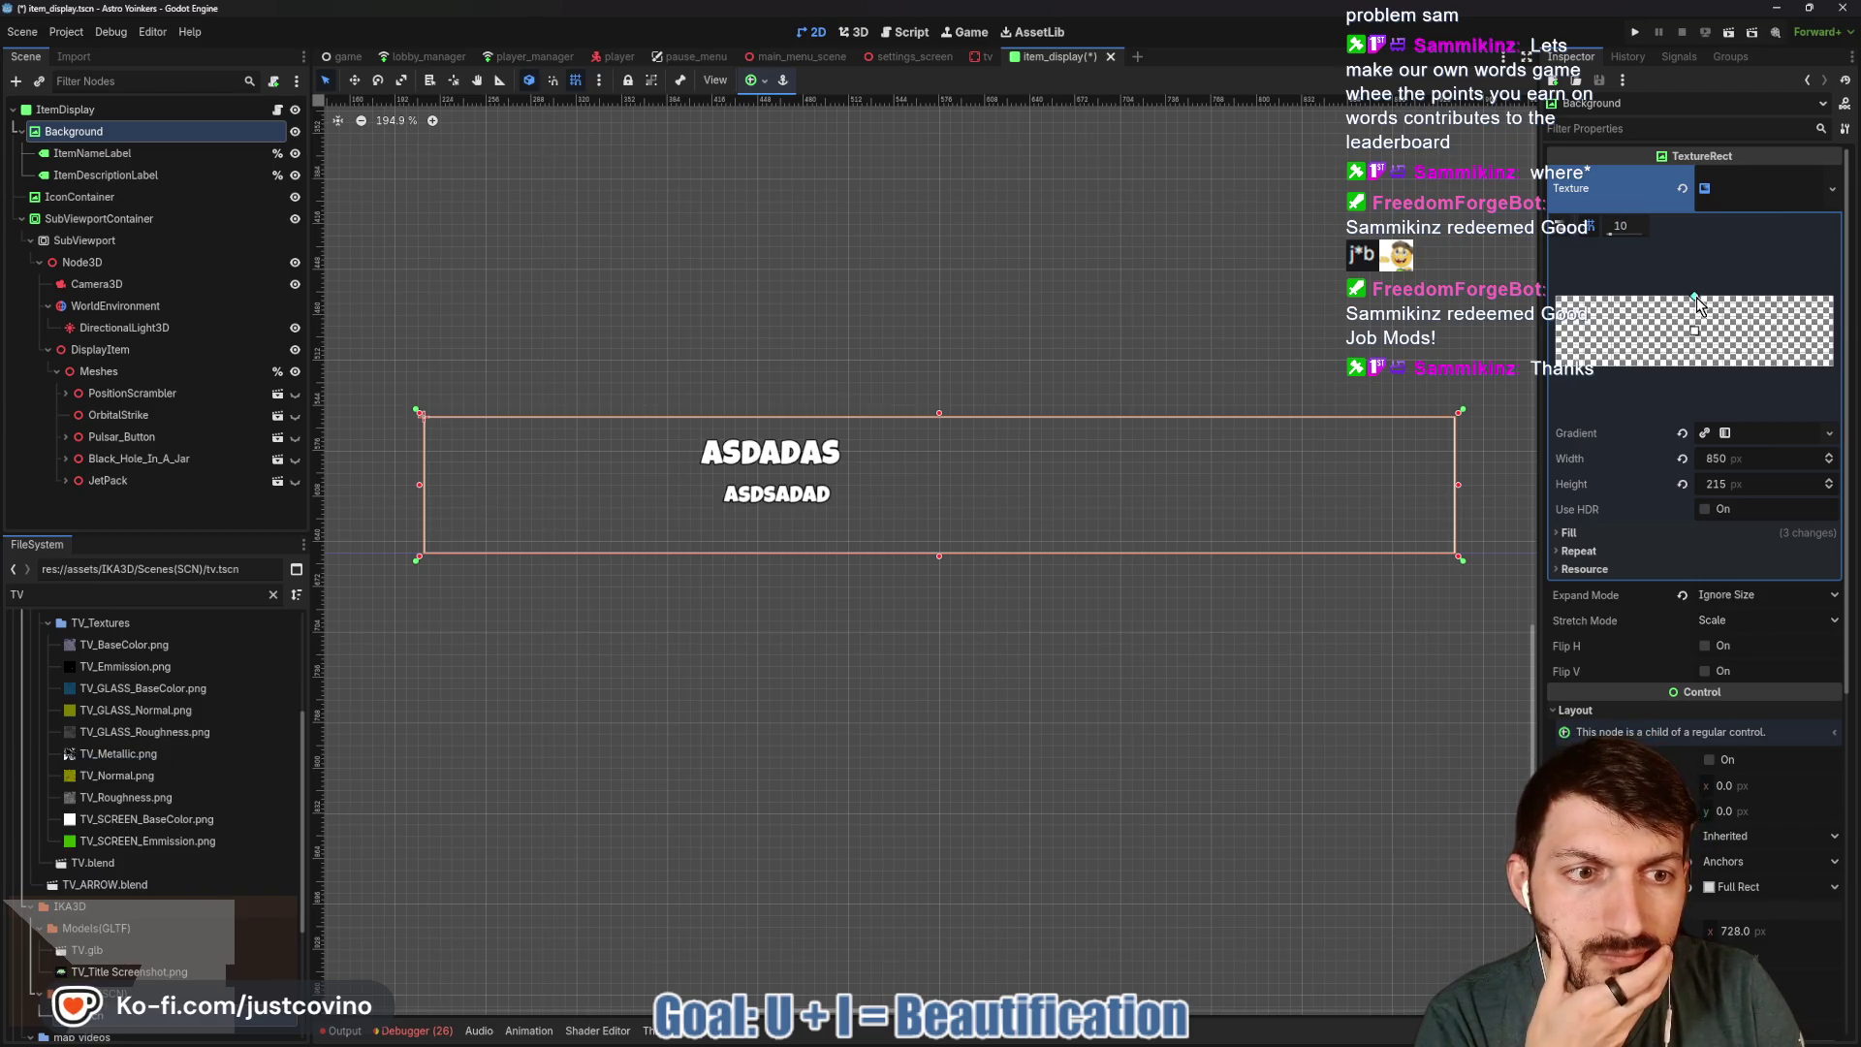
drag(1696, 296, 1697, 304)
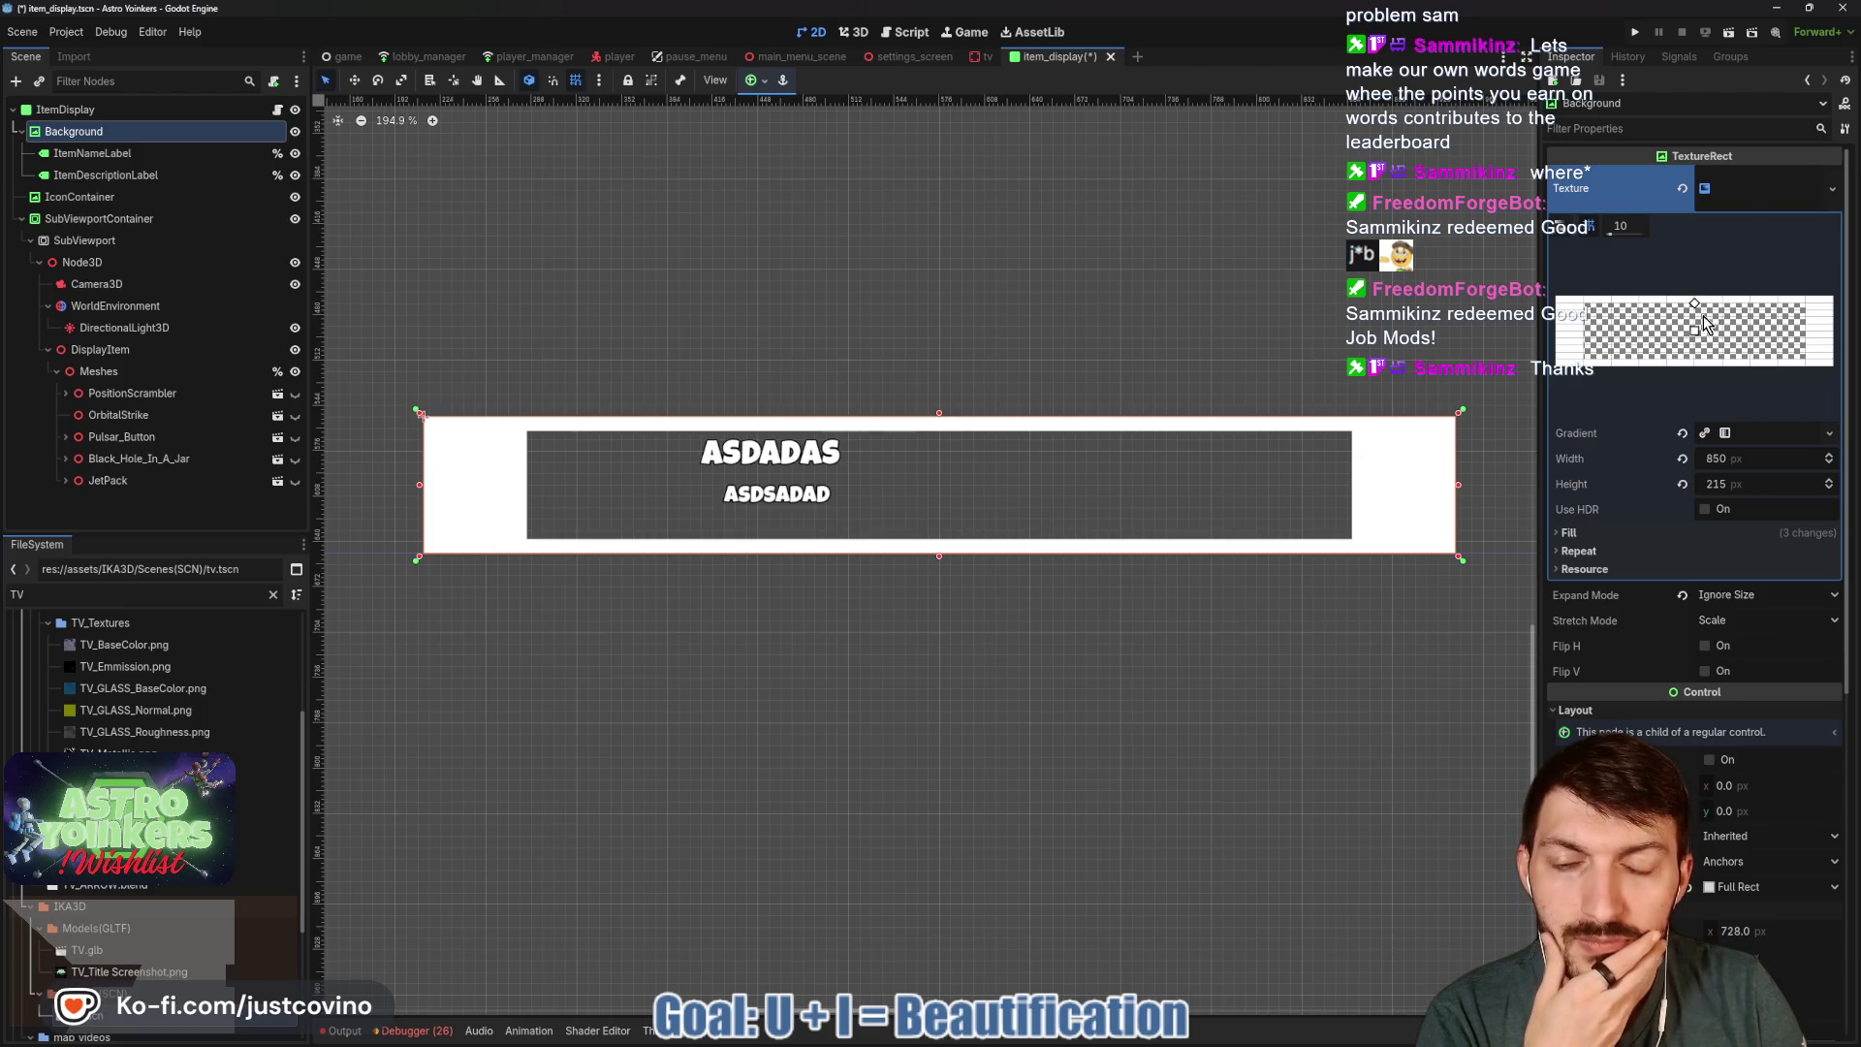
scroll(1616, 225, up, 10)
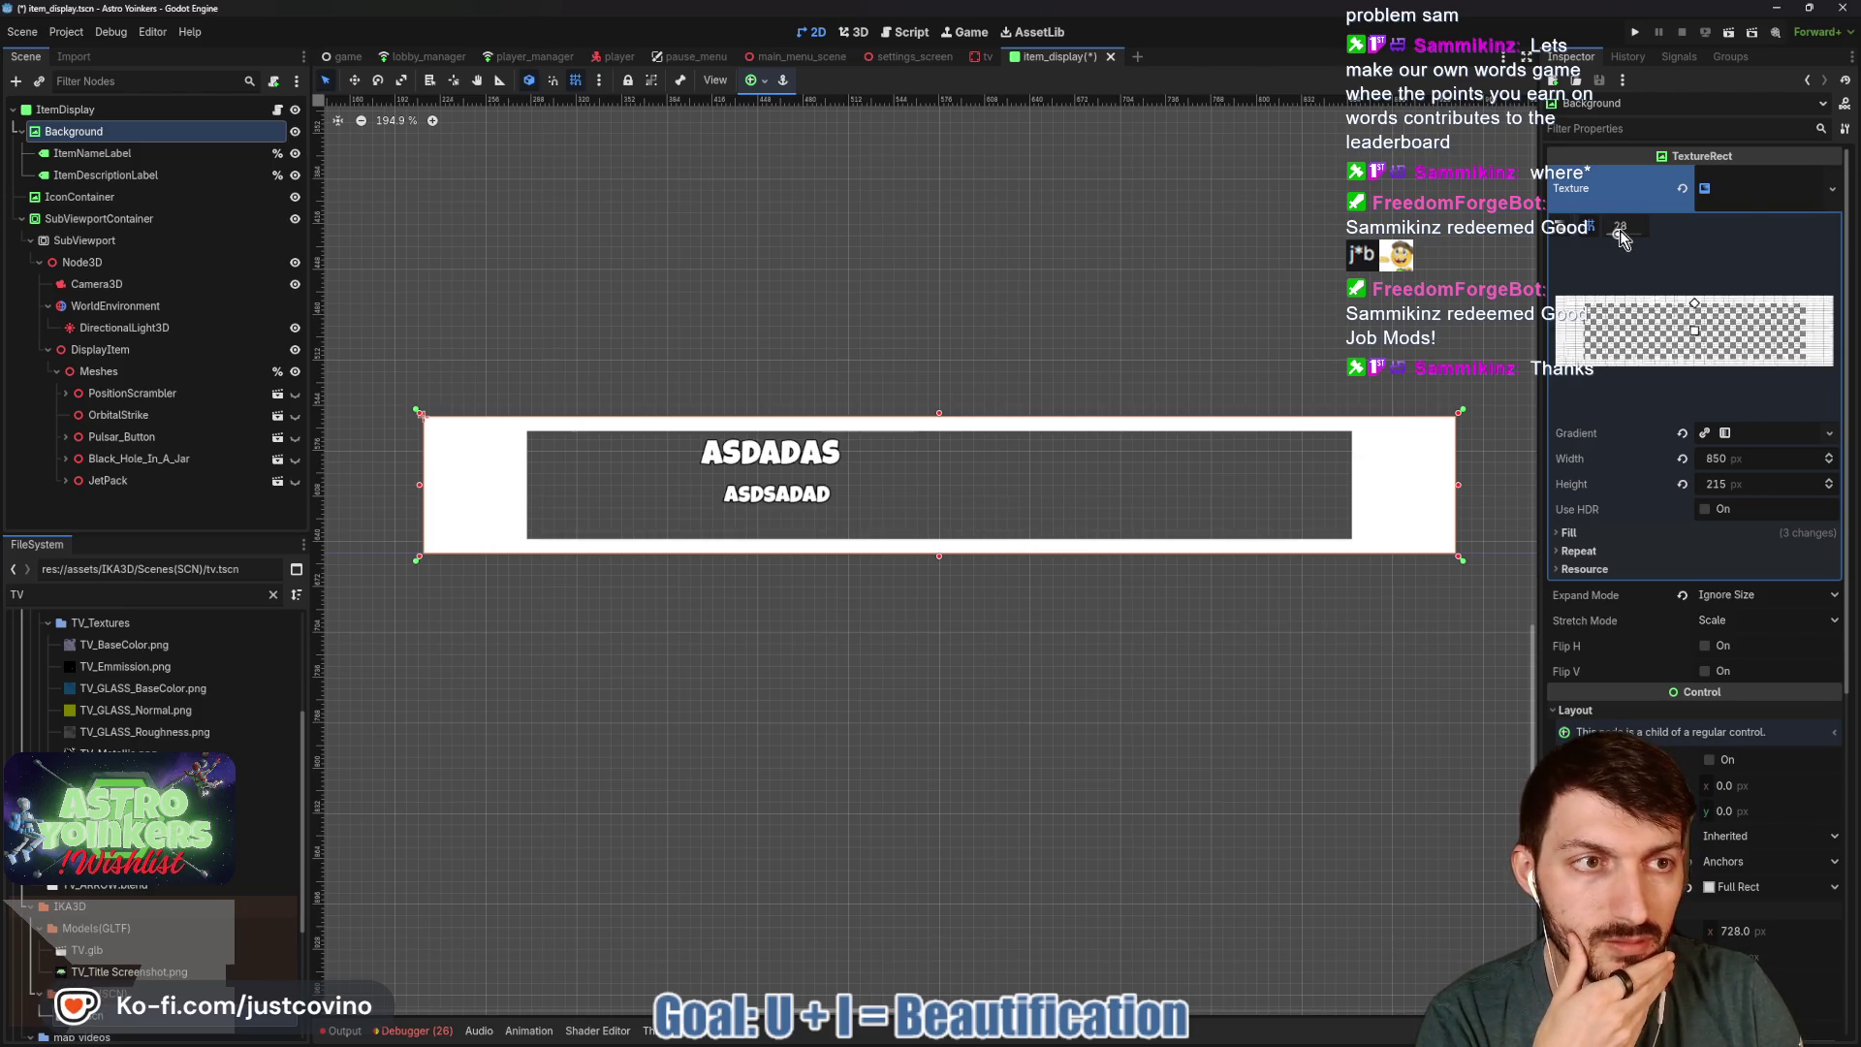
drag(1697, 309, 1697, 304)
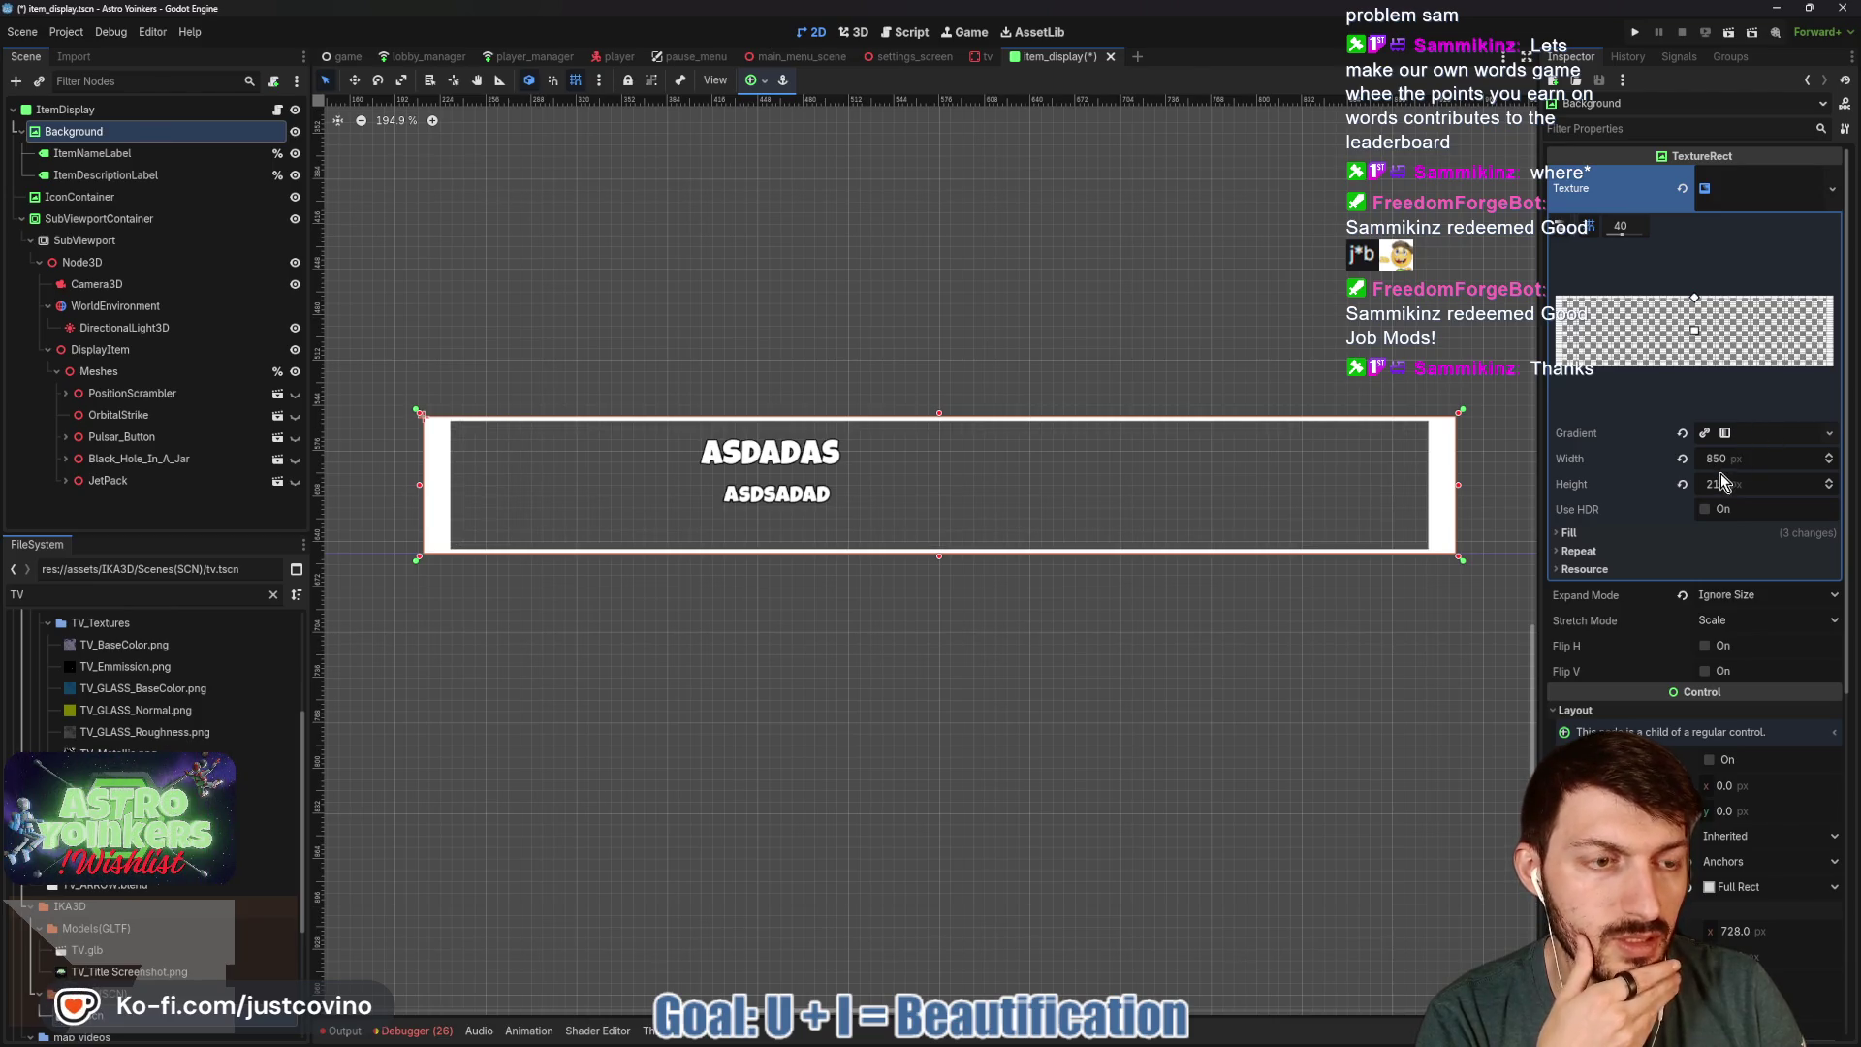
mouse_move(1751, 467)
mouse_down()
mouse_move(1857, 467)
mouse_move(1687, 468)
mouse_up()
key(ctrl+z)
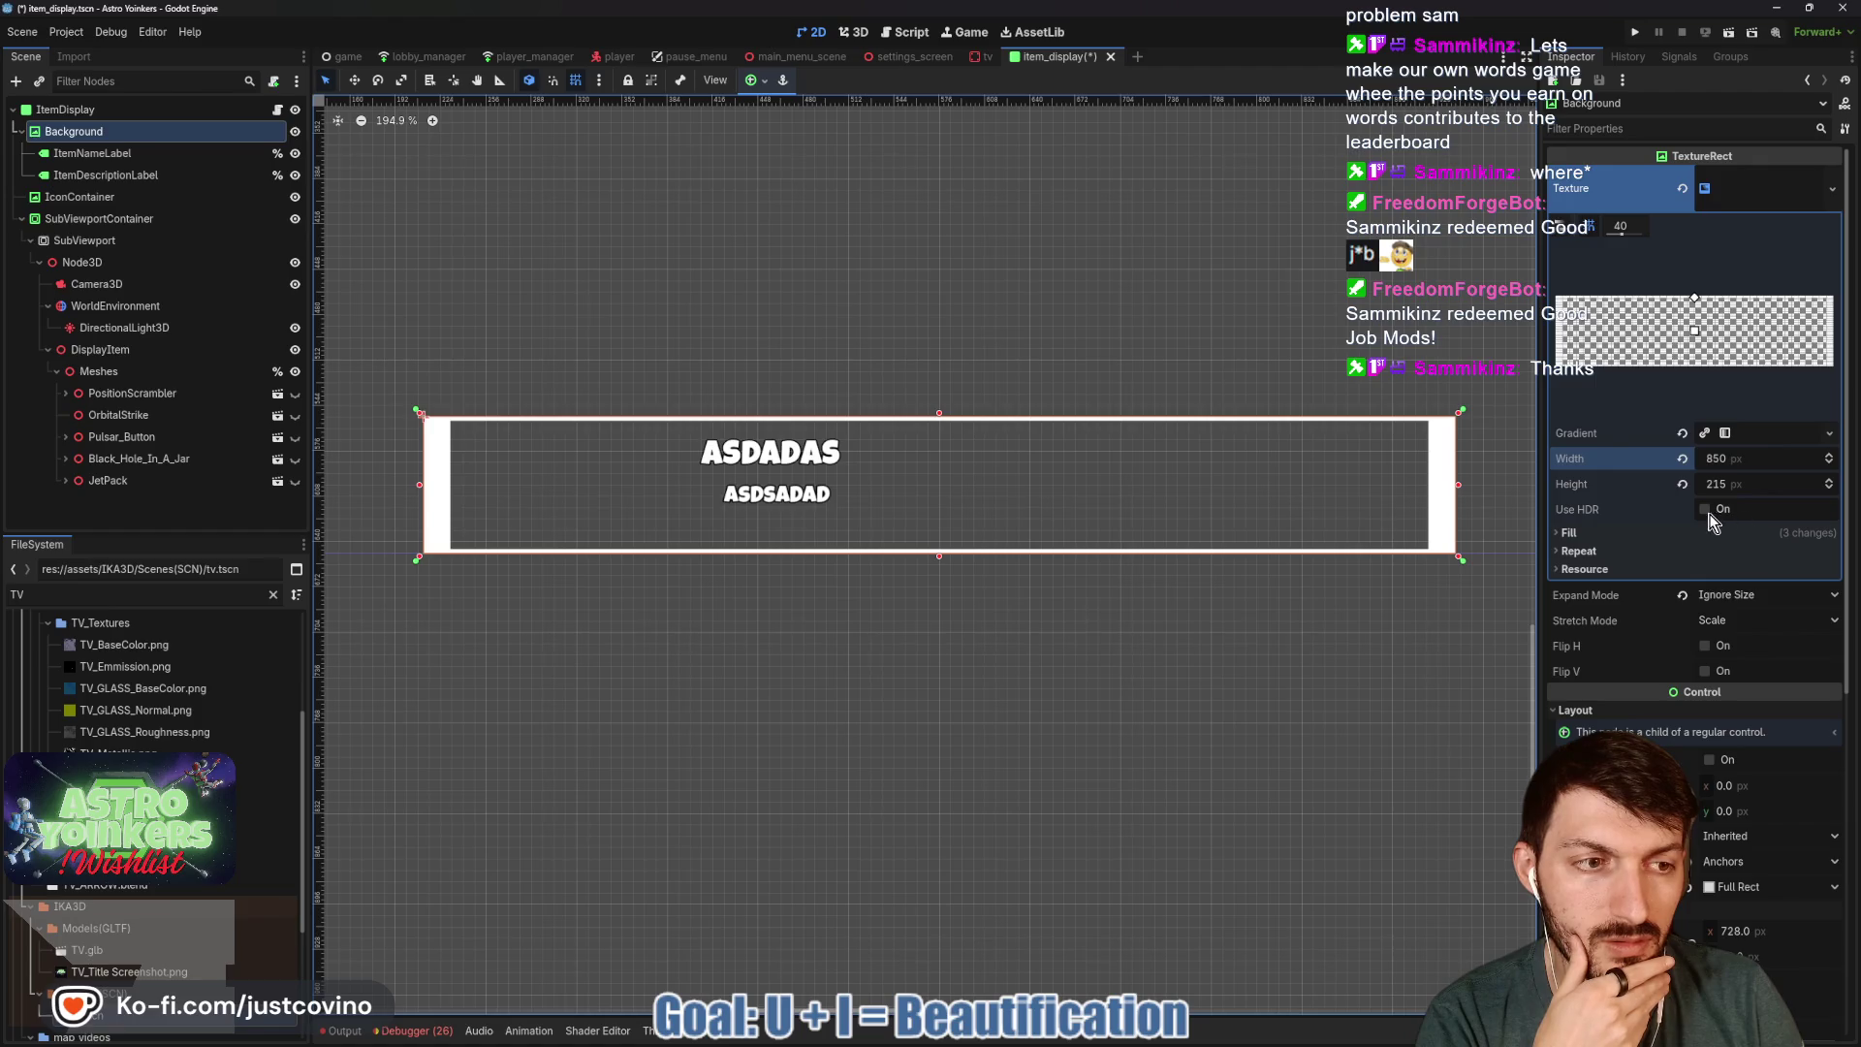
Try Keep Centered stretch mode and a narrower width on the Background texture.
click(1640, 534)
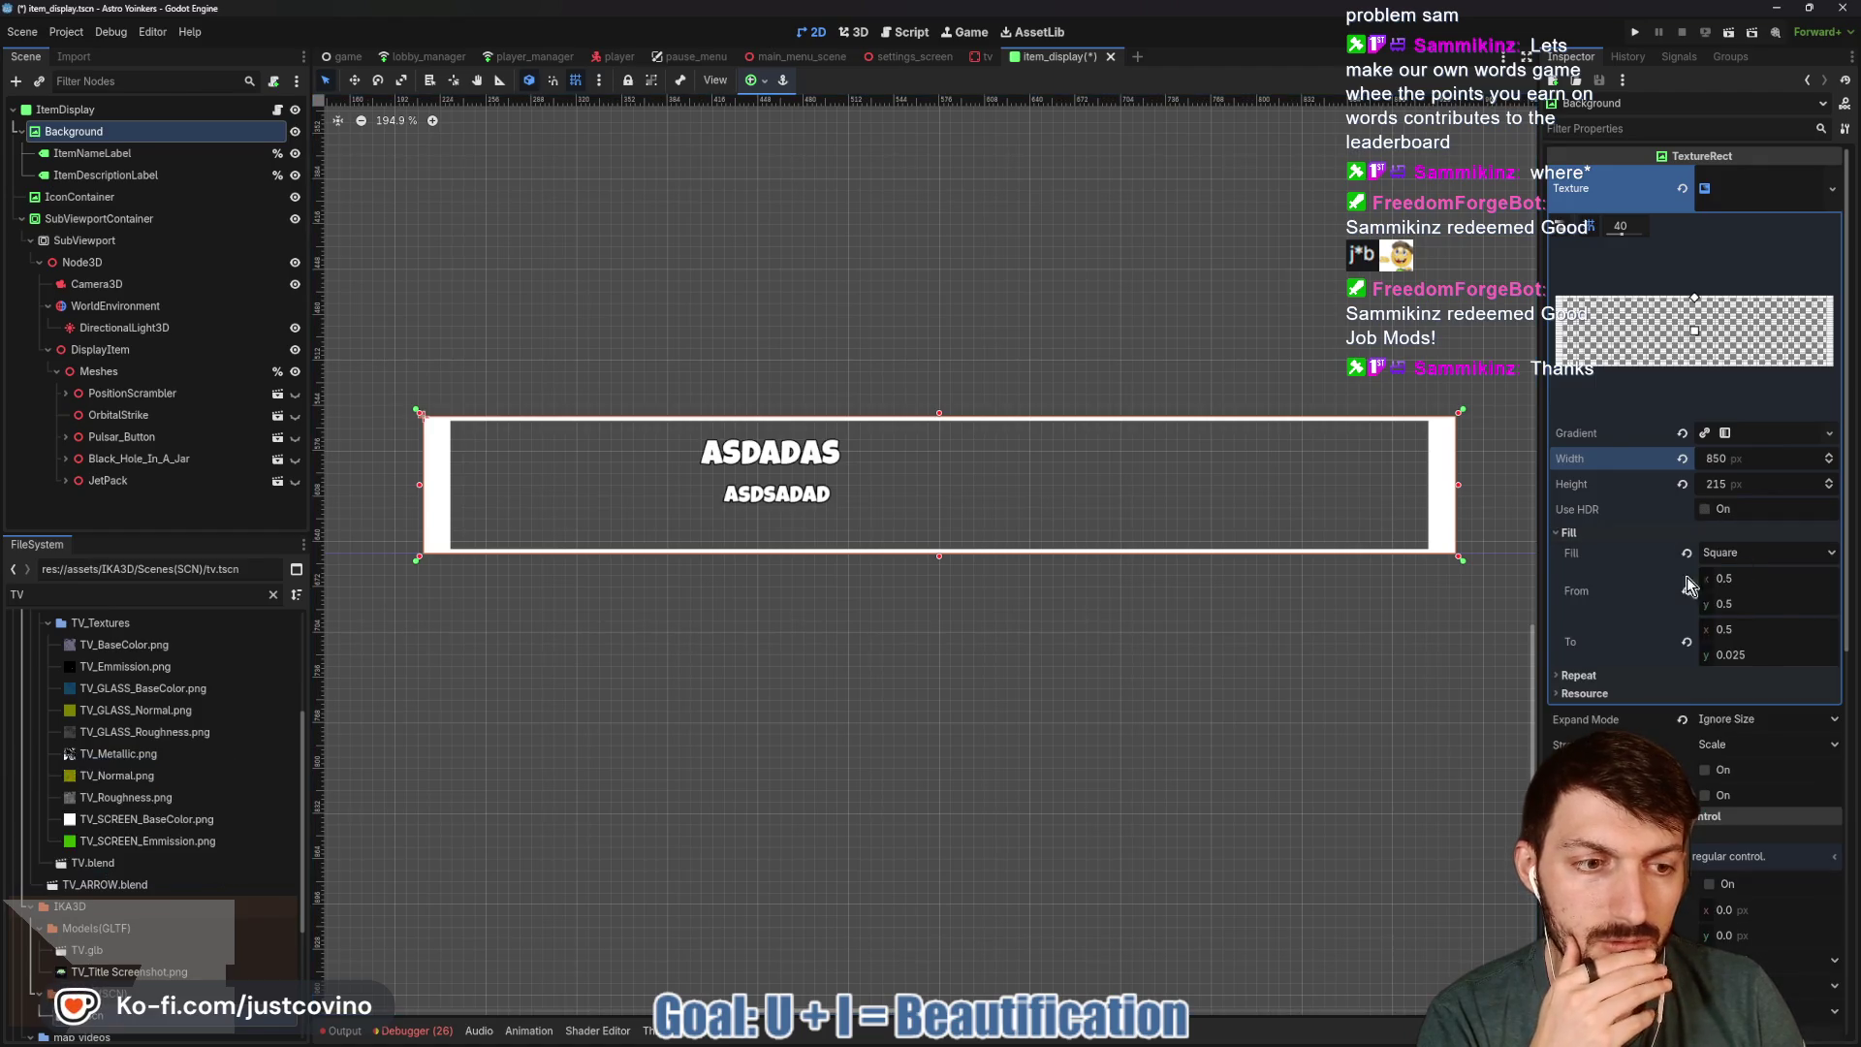
click(1730, 745)
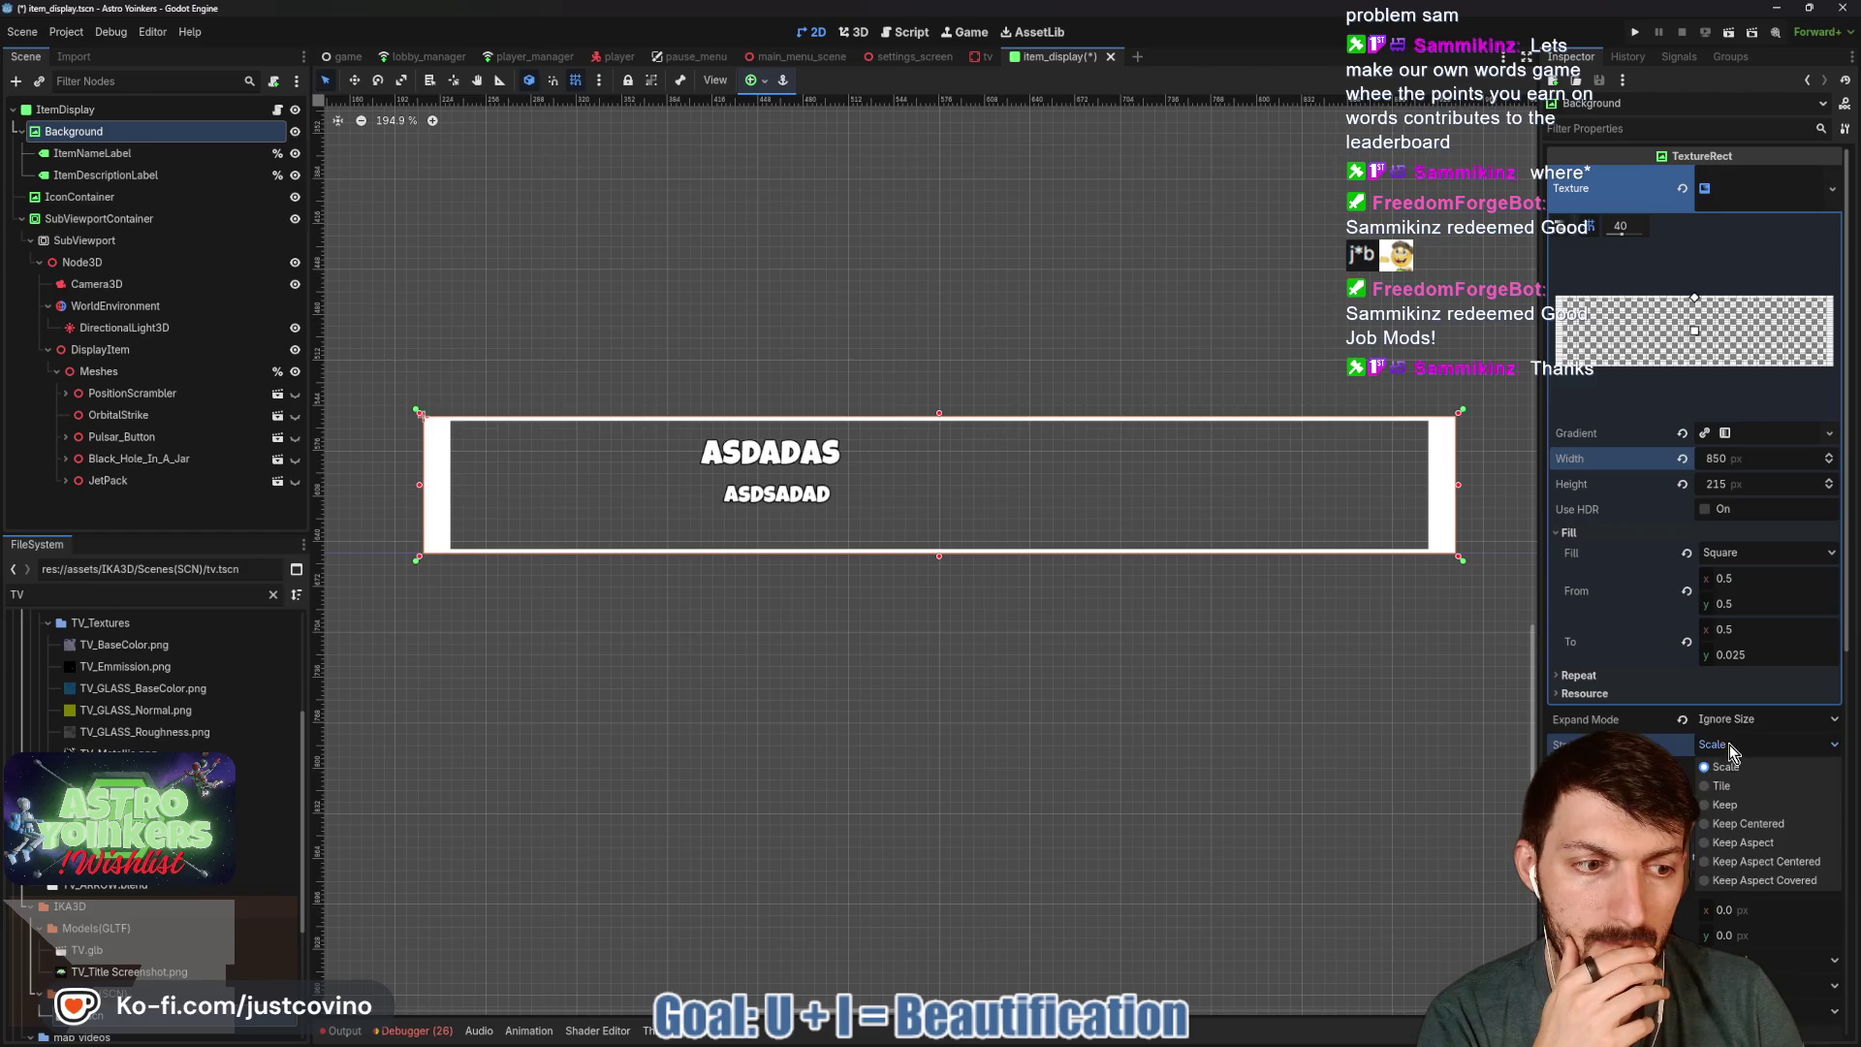
click(1751, 824)
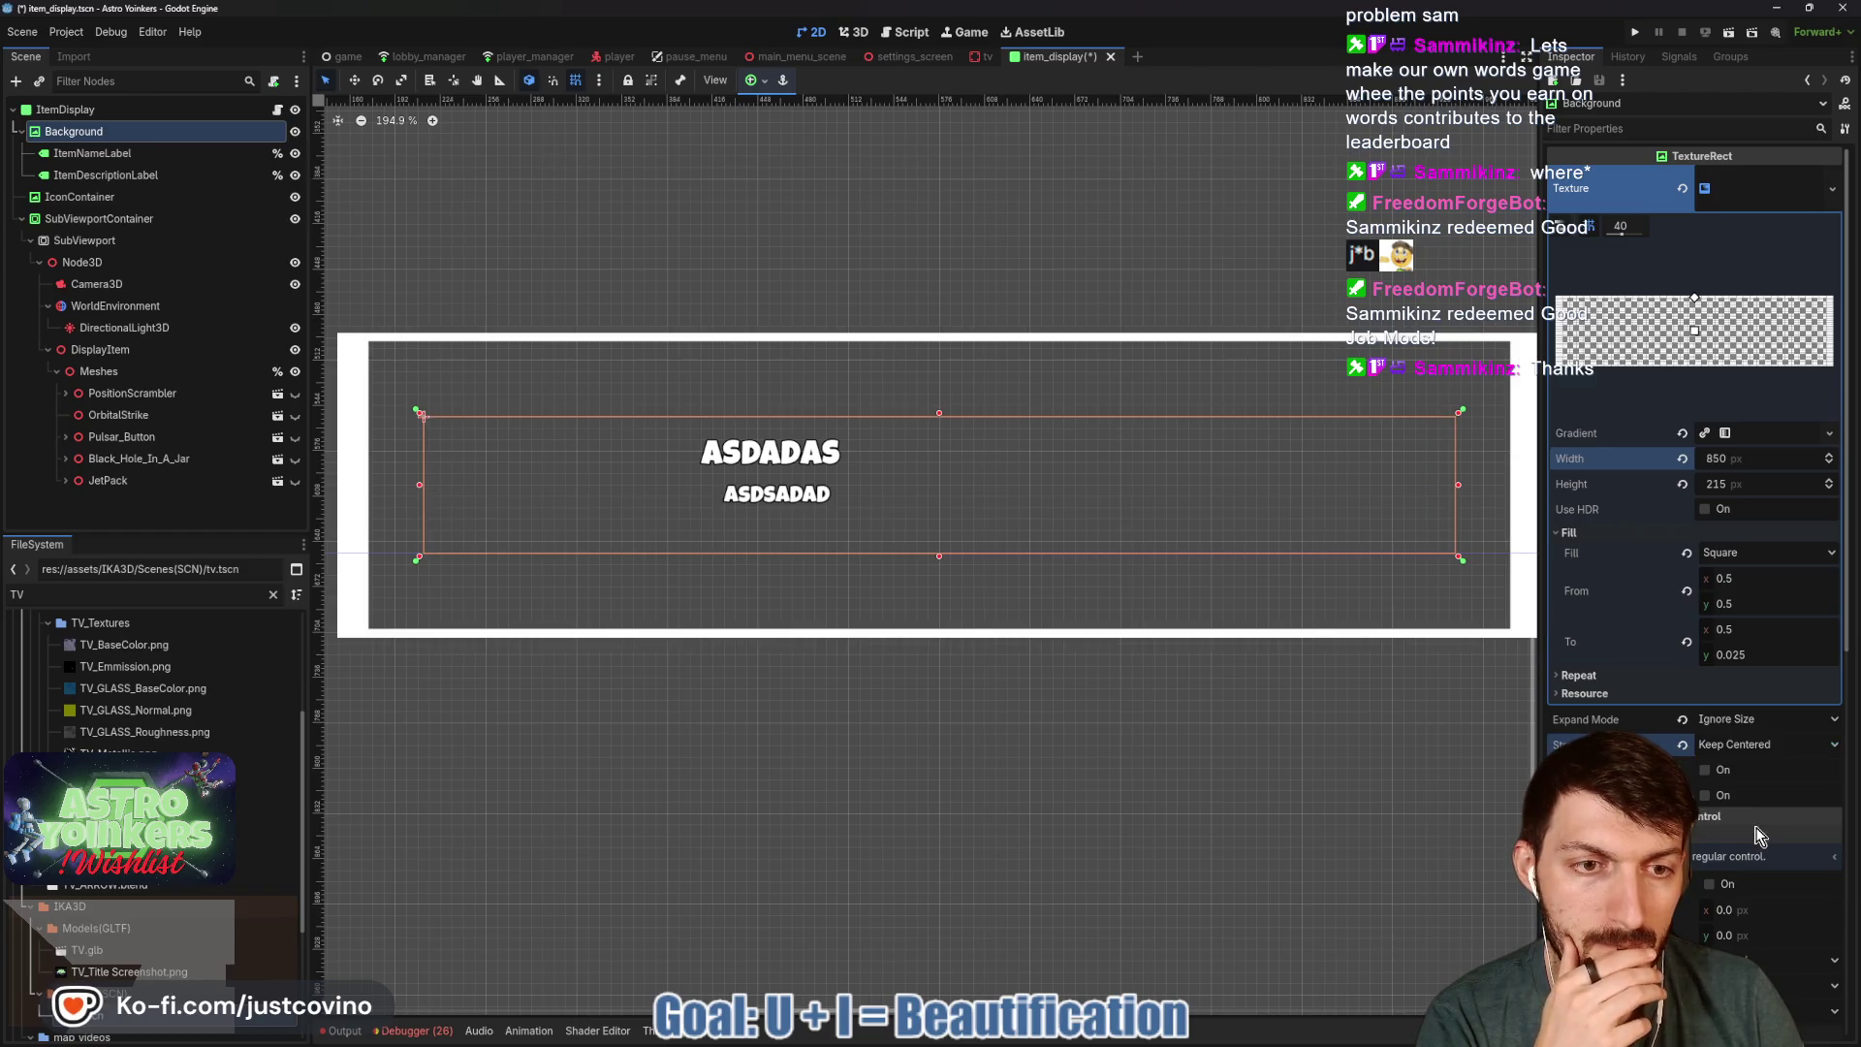
mouse_move(1755, 460)
mouse_down()
mouse_move(1697, 459)
mouse_move(1712, 495)
mouse_move(1663, 494)
mouse_up()
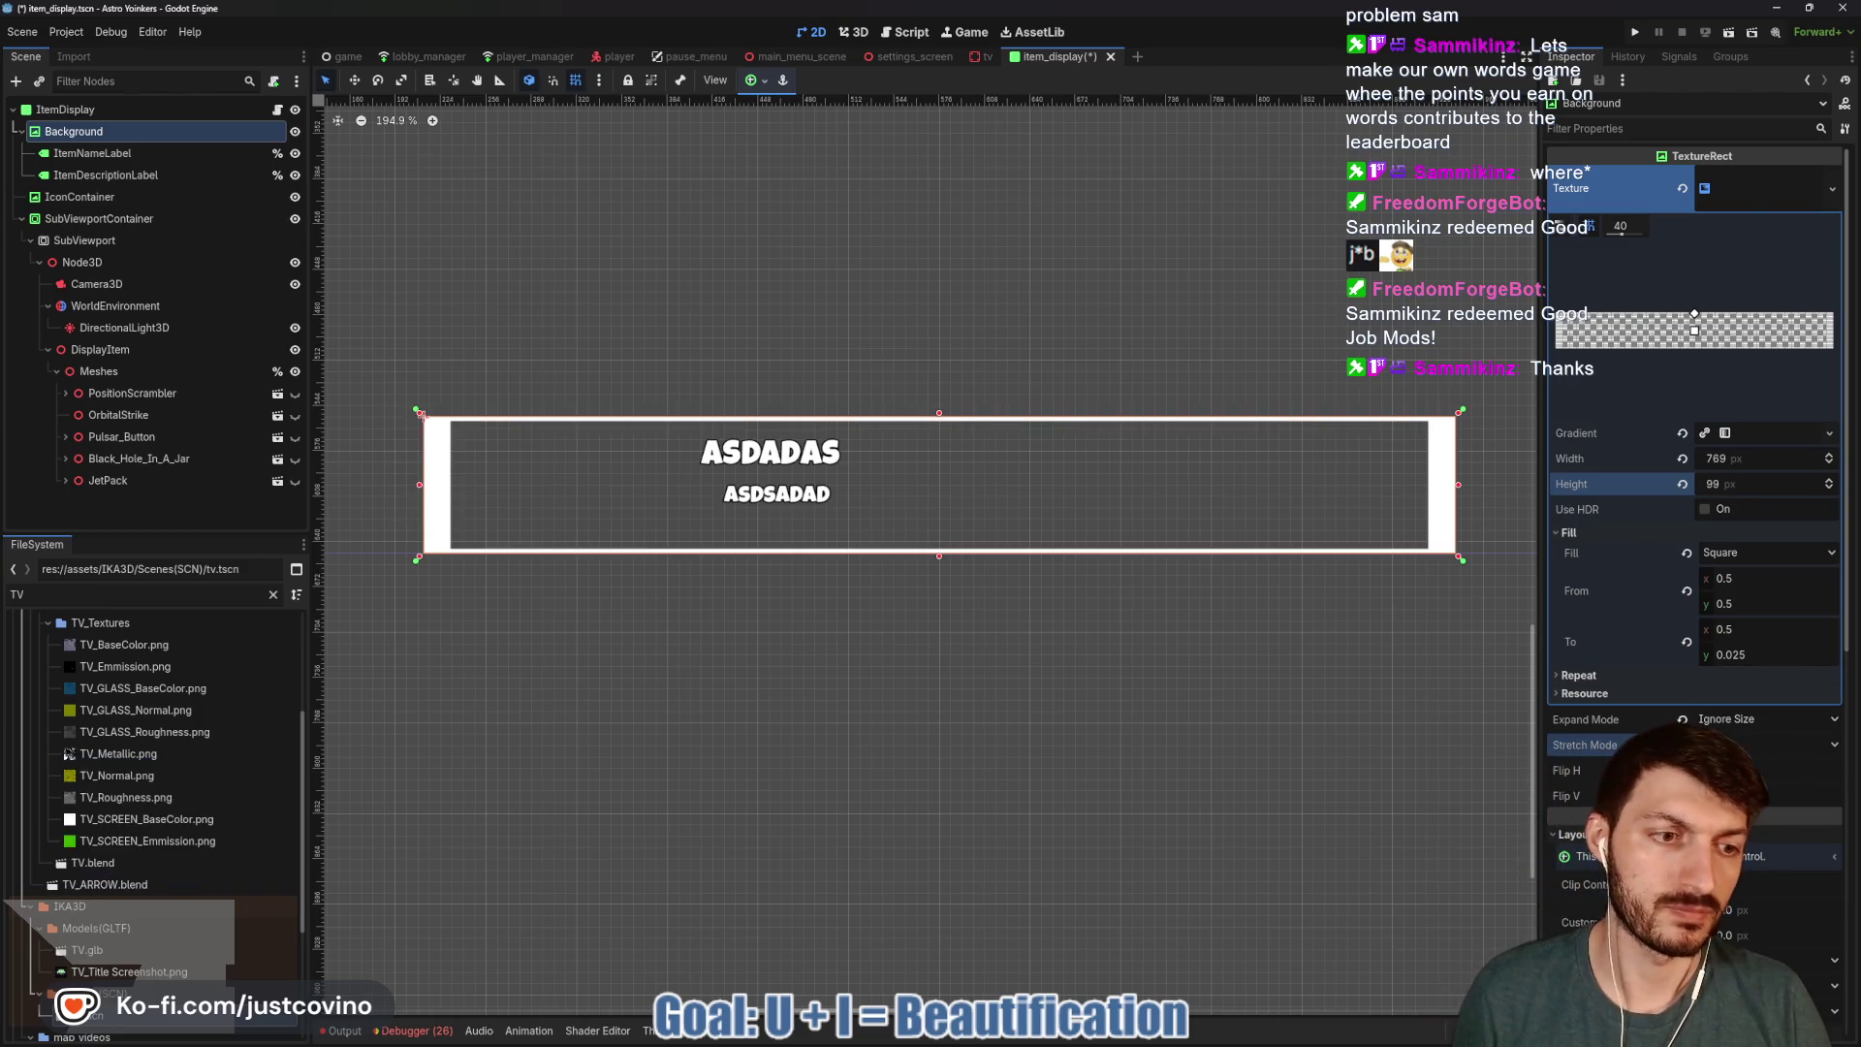
Undo the stretch, size and gradient-end changes, save item_display.tscn, and return to tv.
key(ctrl+z)
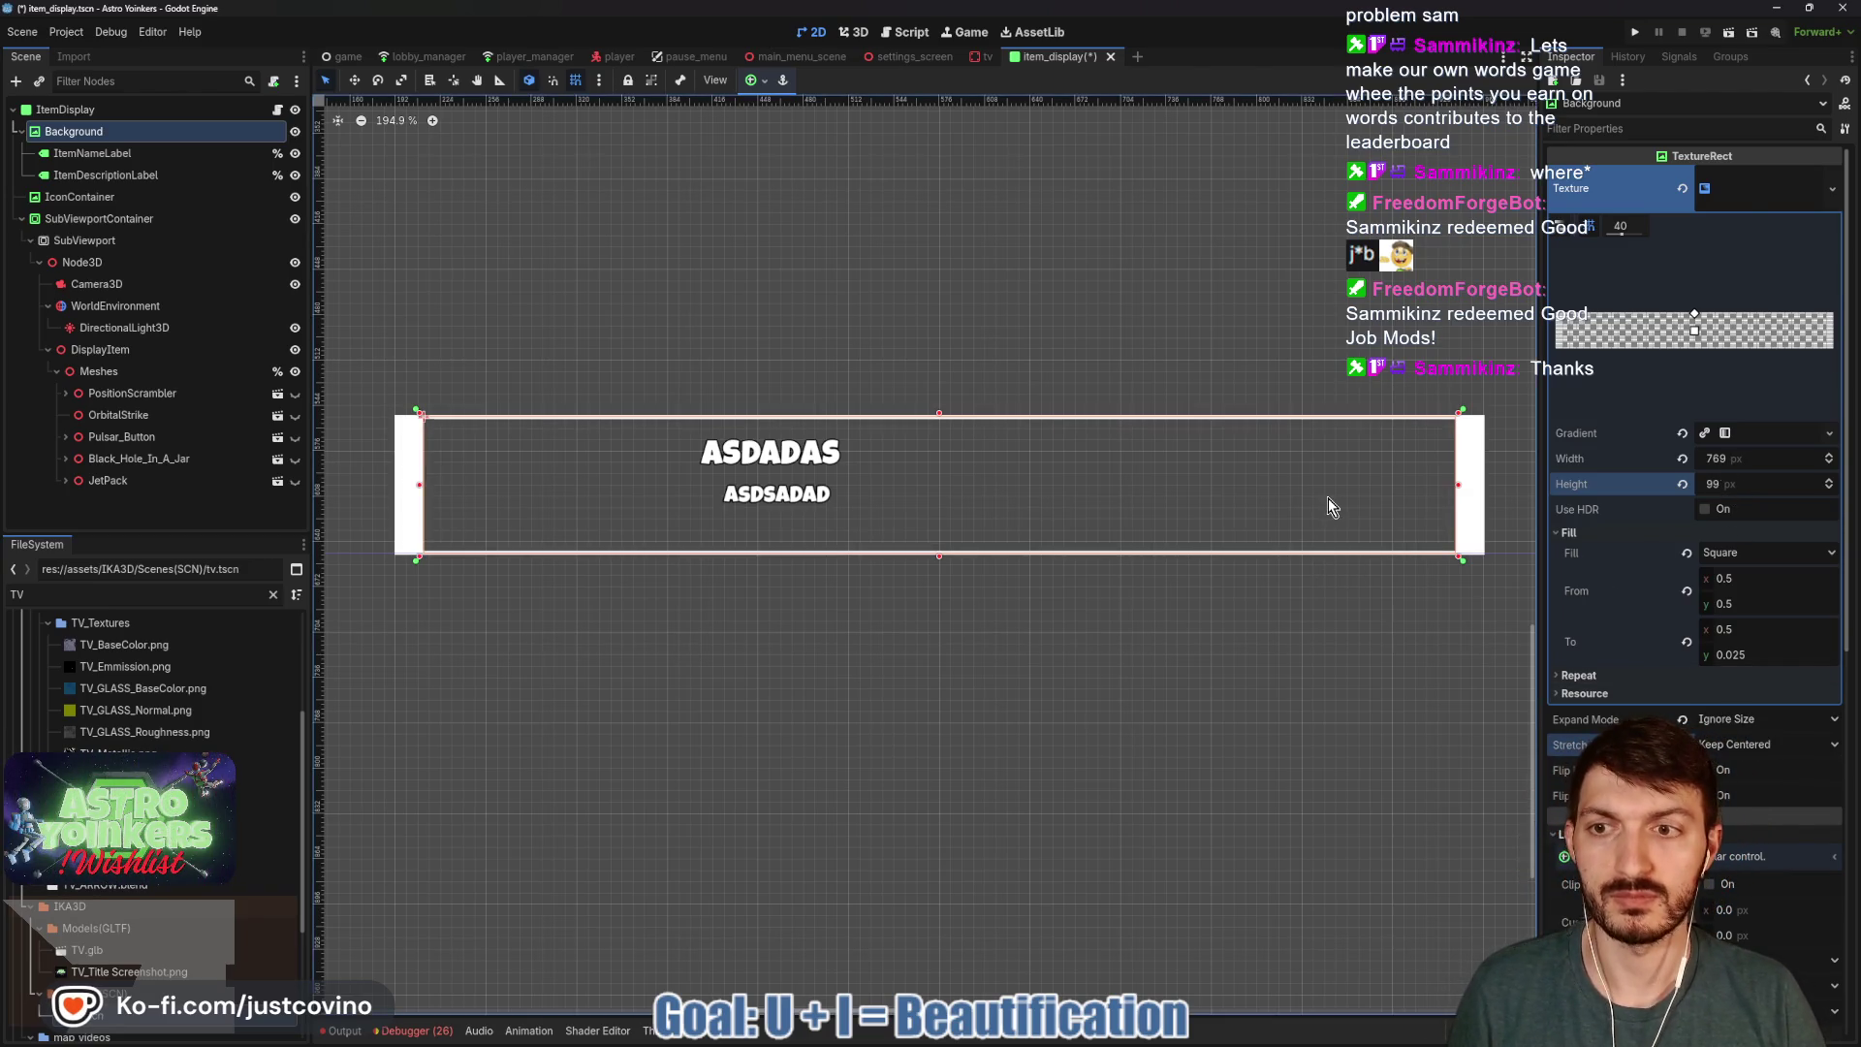
key(ctrl+z)
key(ctrl+z)
key(ctrl+z)
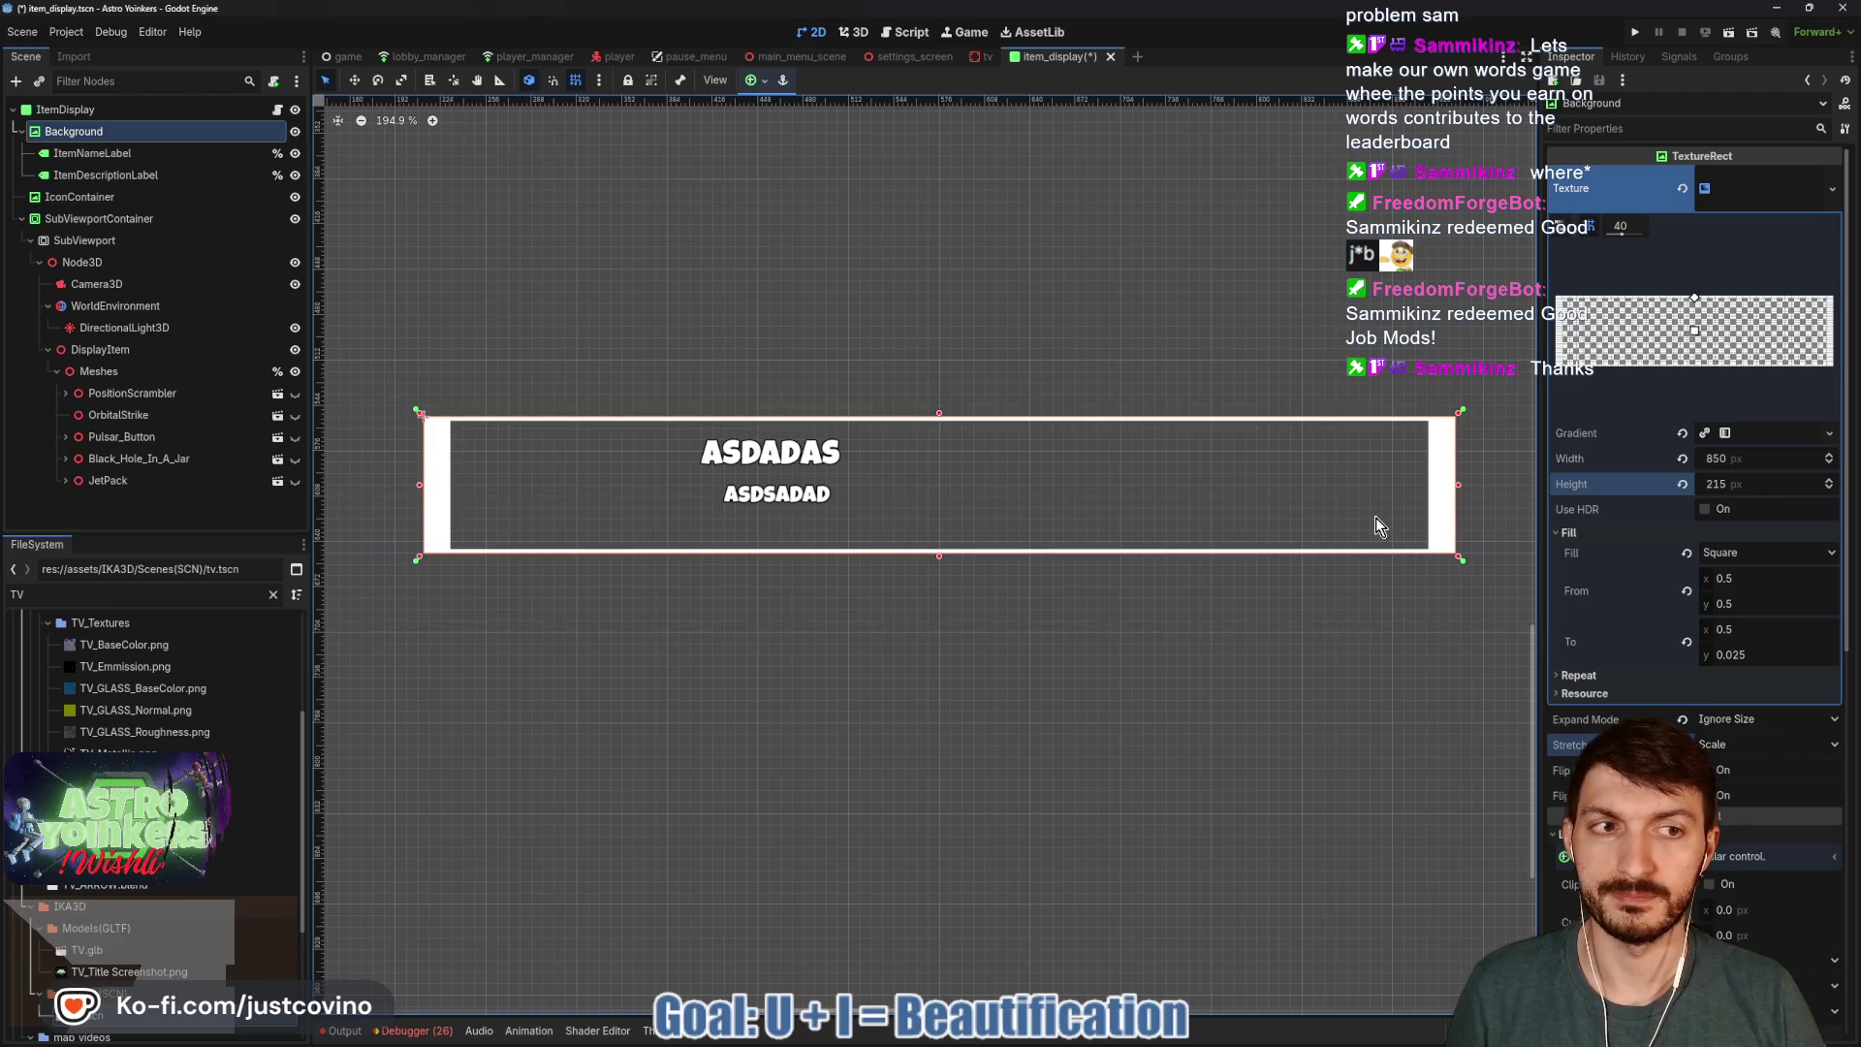
key(ctrl+z)
key(ctrl+z)
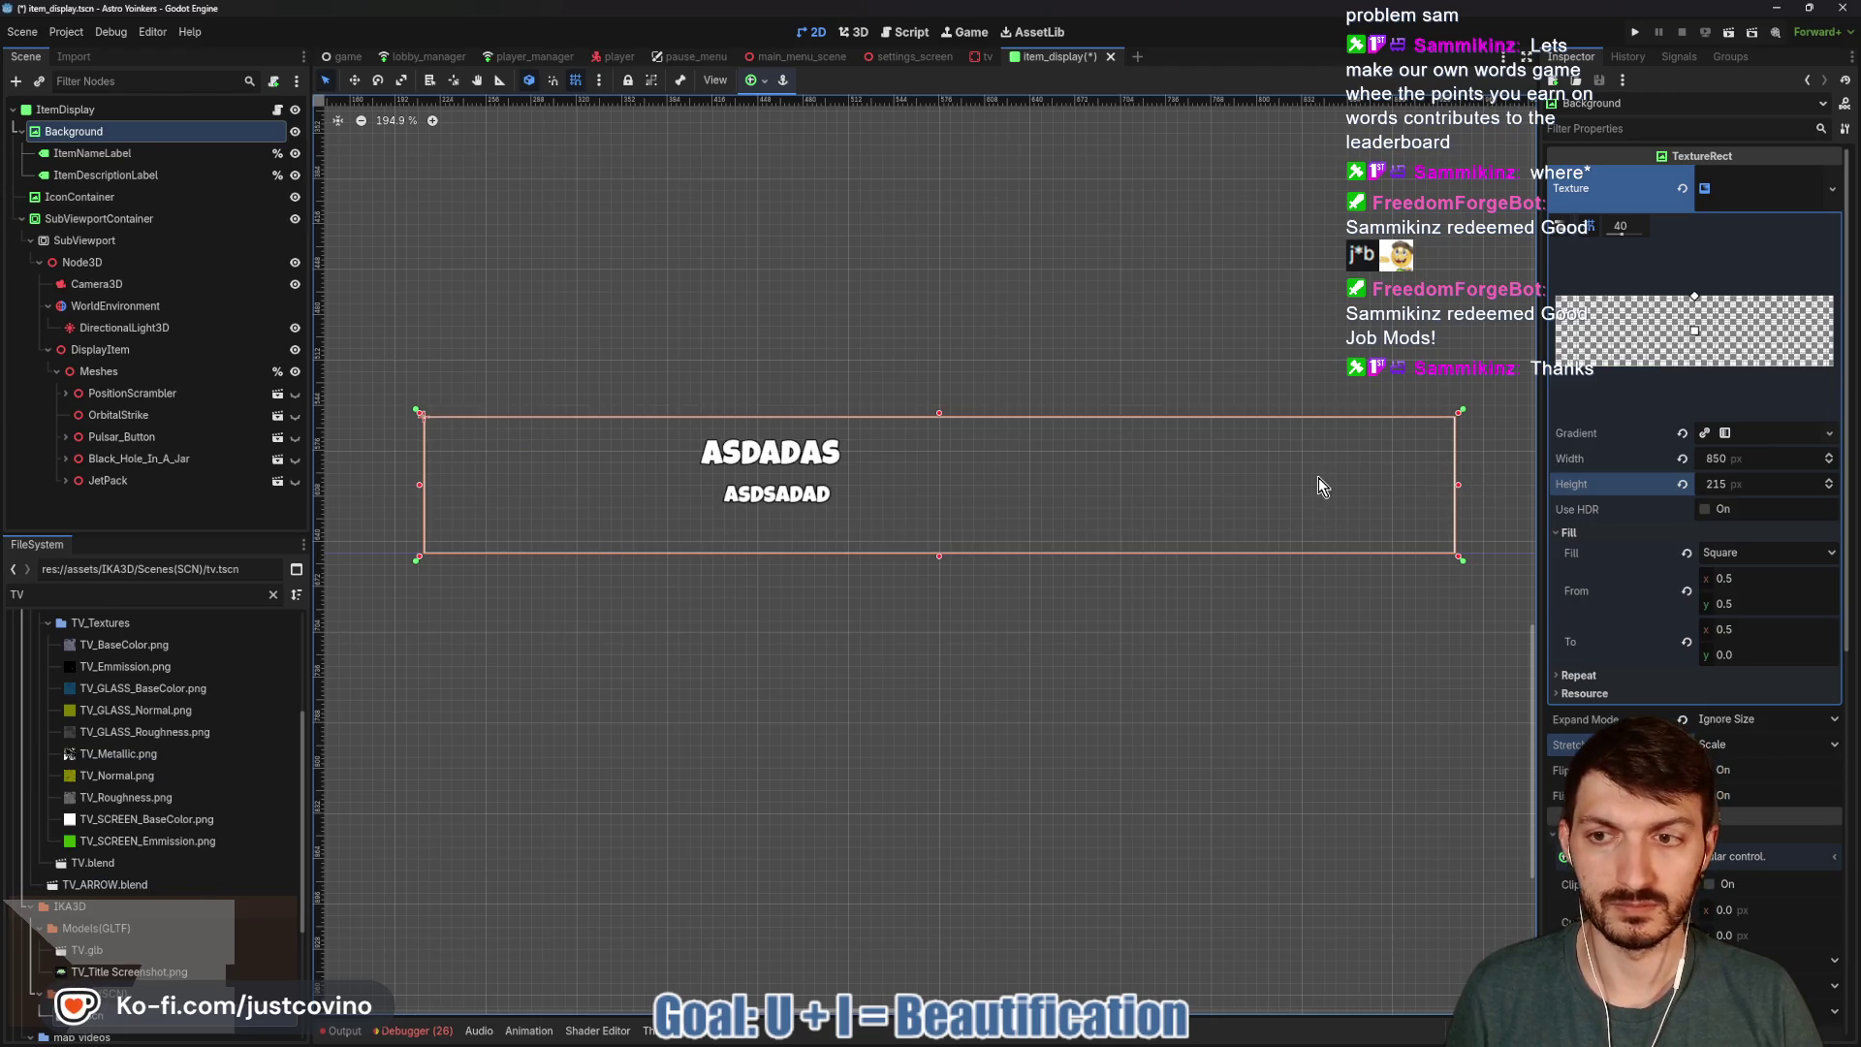
key(ctrl+s)
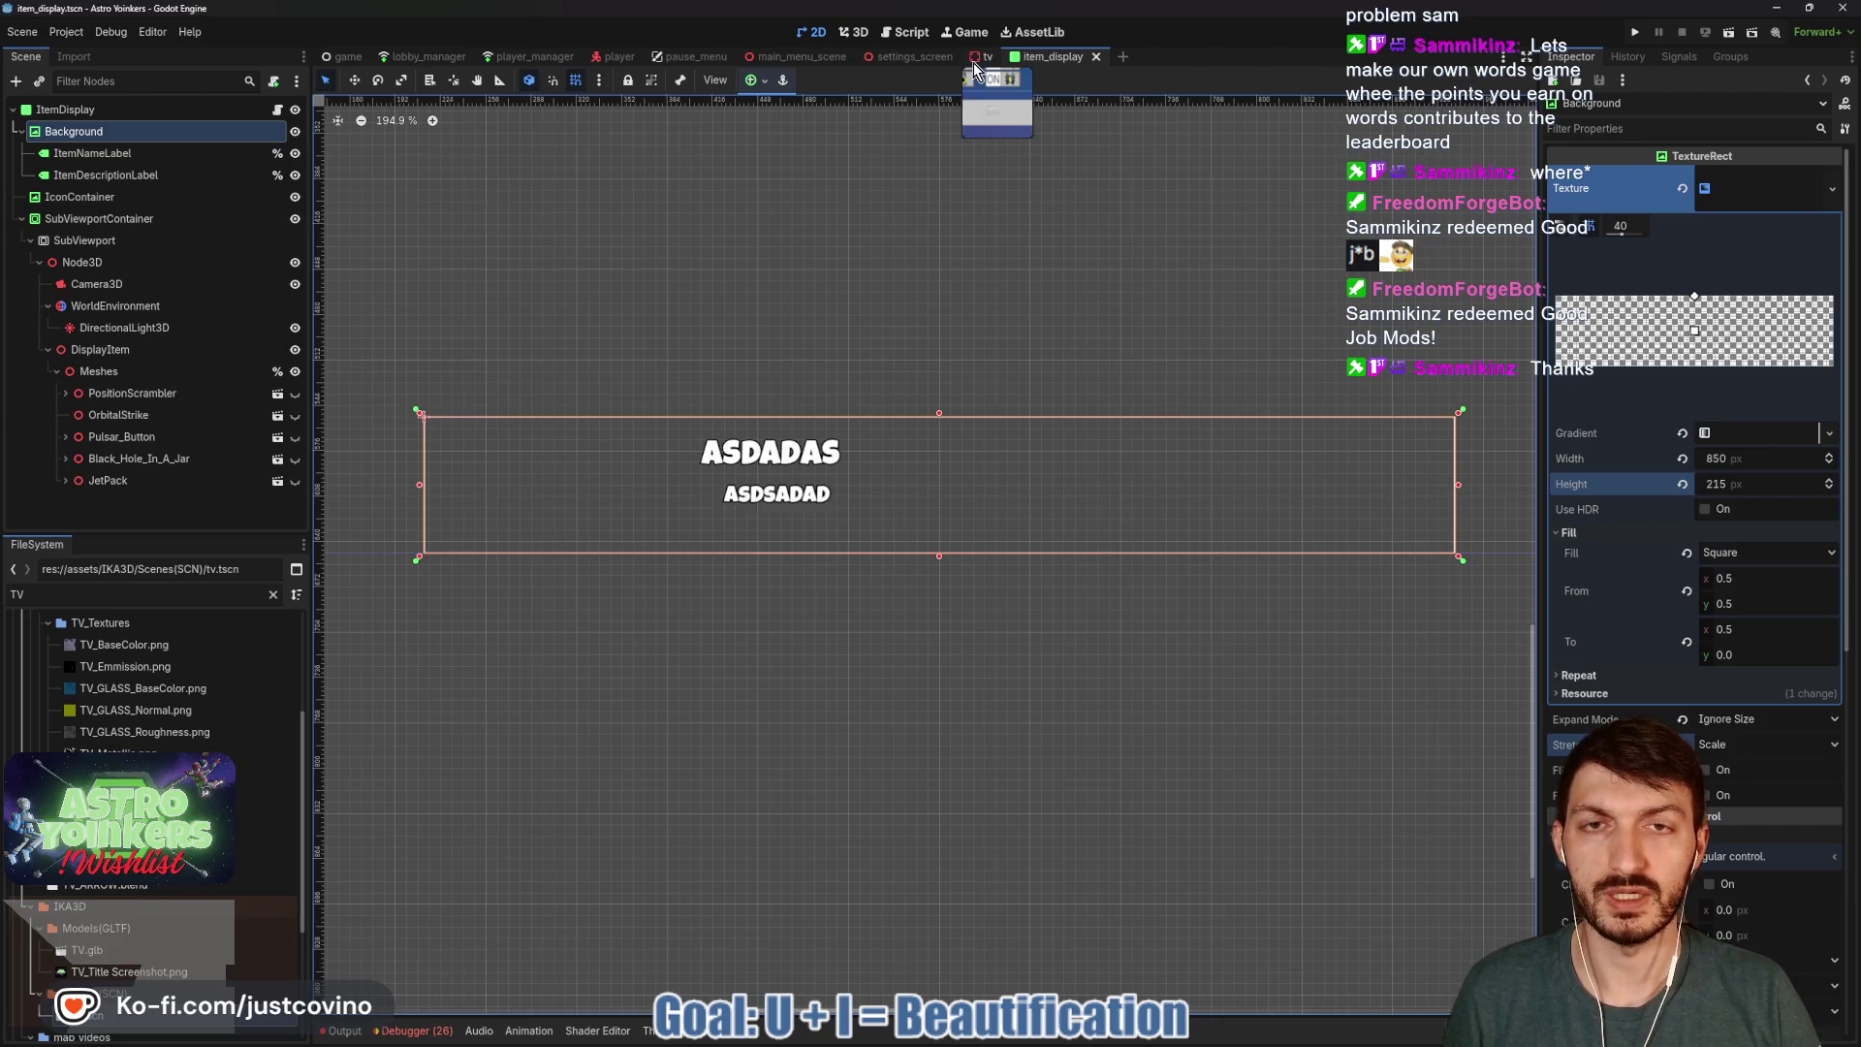
click(976, 64)
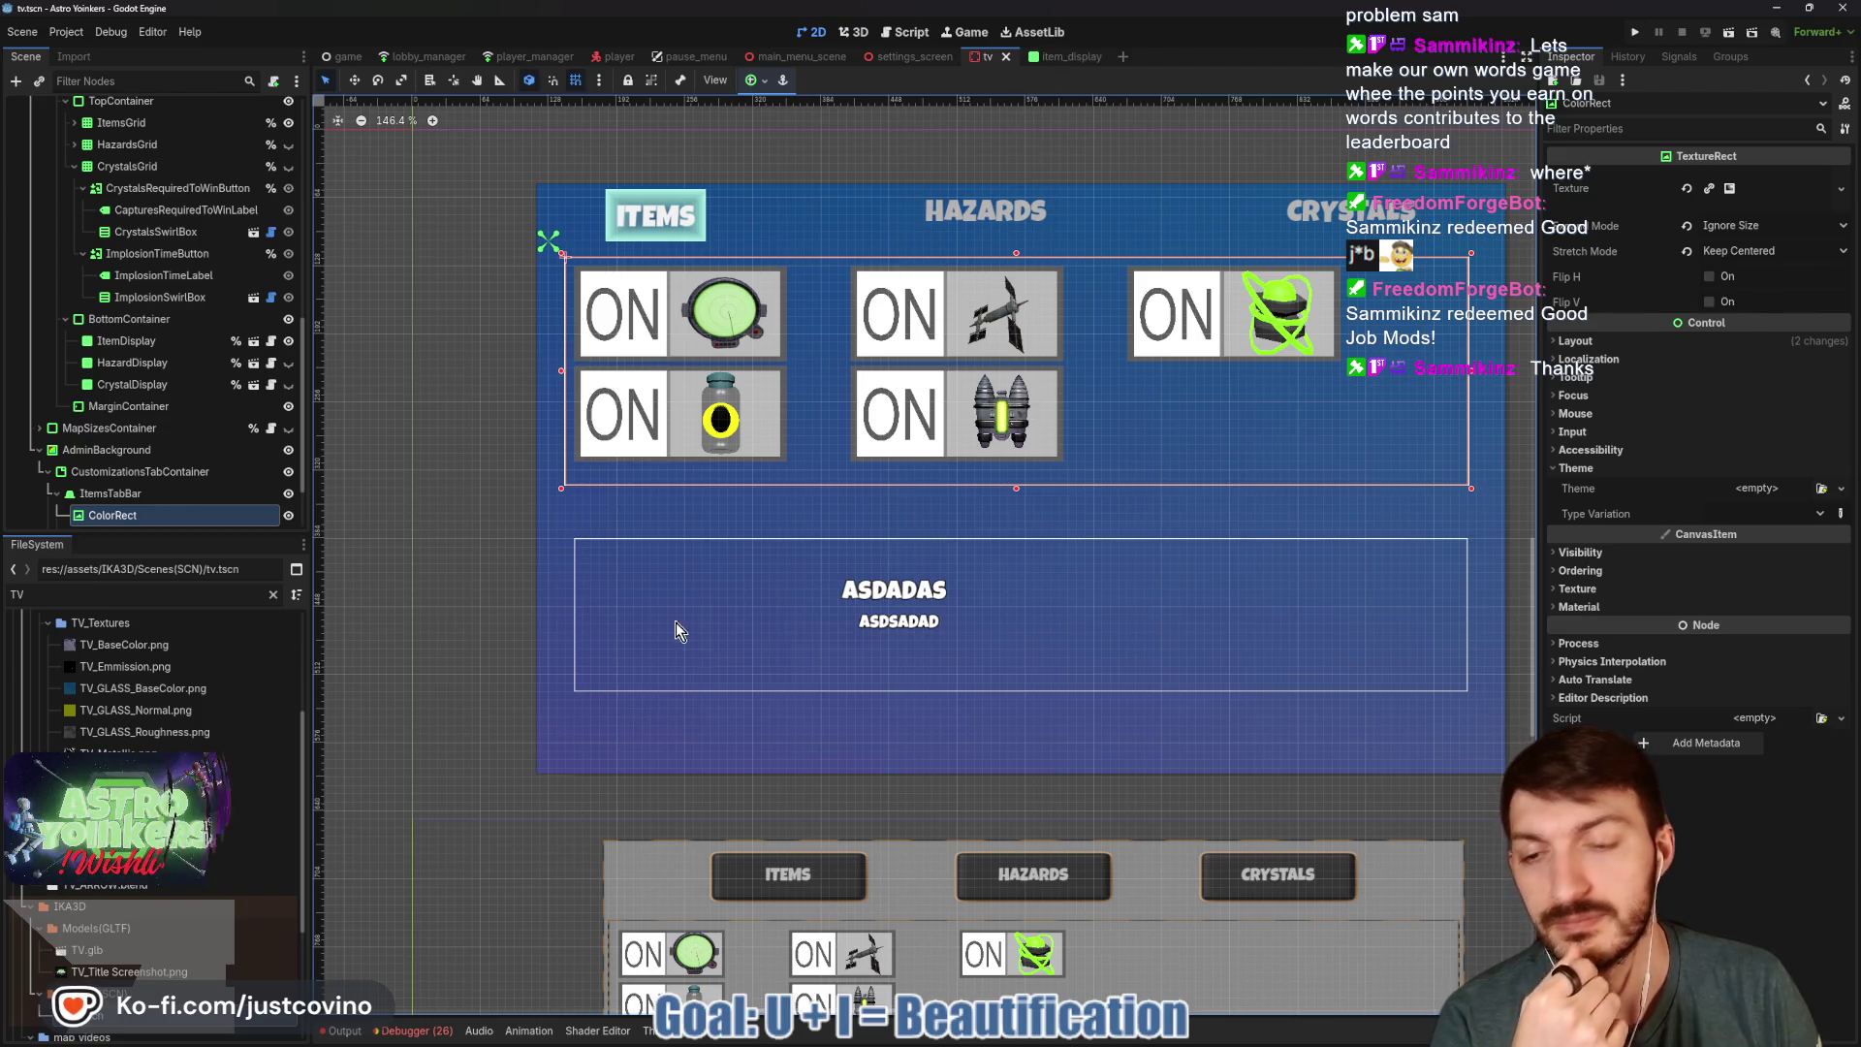
Fold the AdminBackground branch in the Scene dock and scroll back to the TV root.
scroll(154, 509, down, 3)
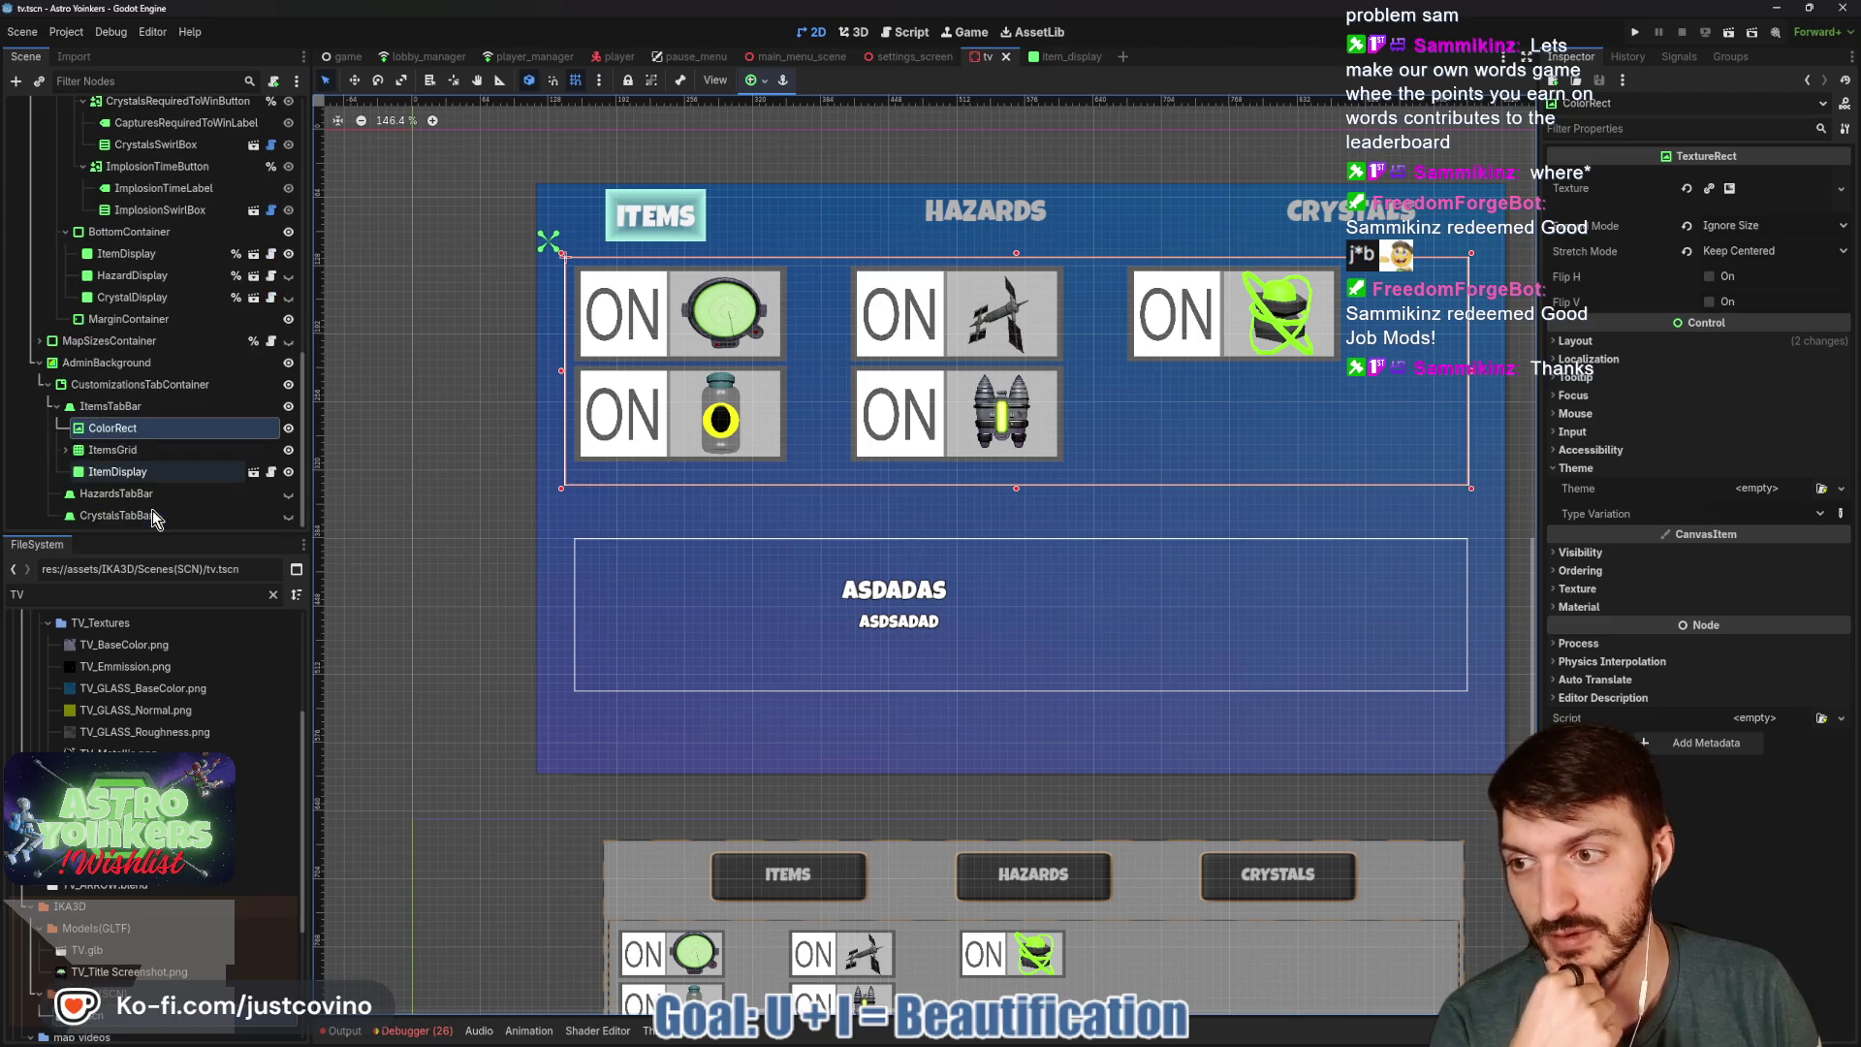
click(149, 415)
click(146, 428)
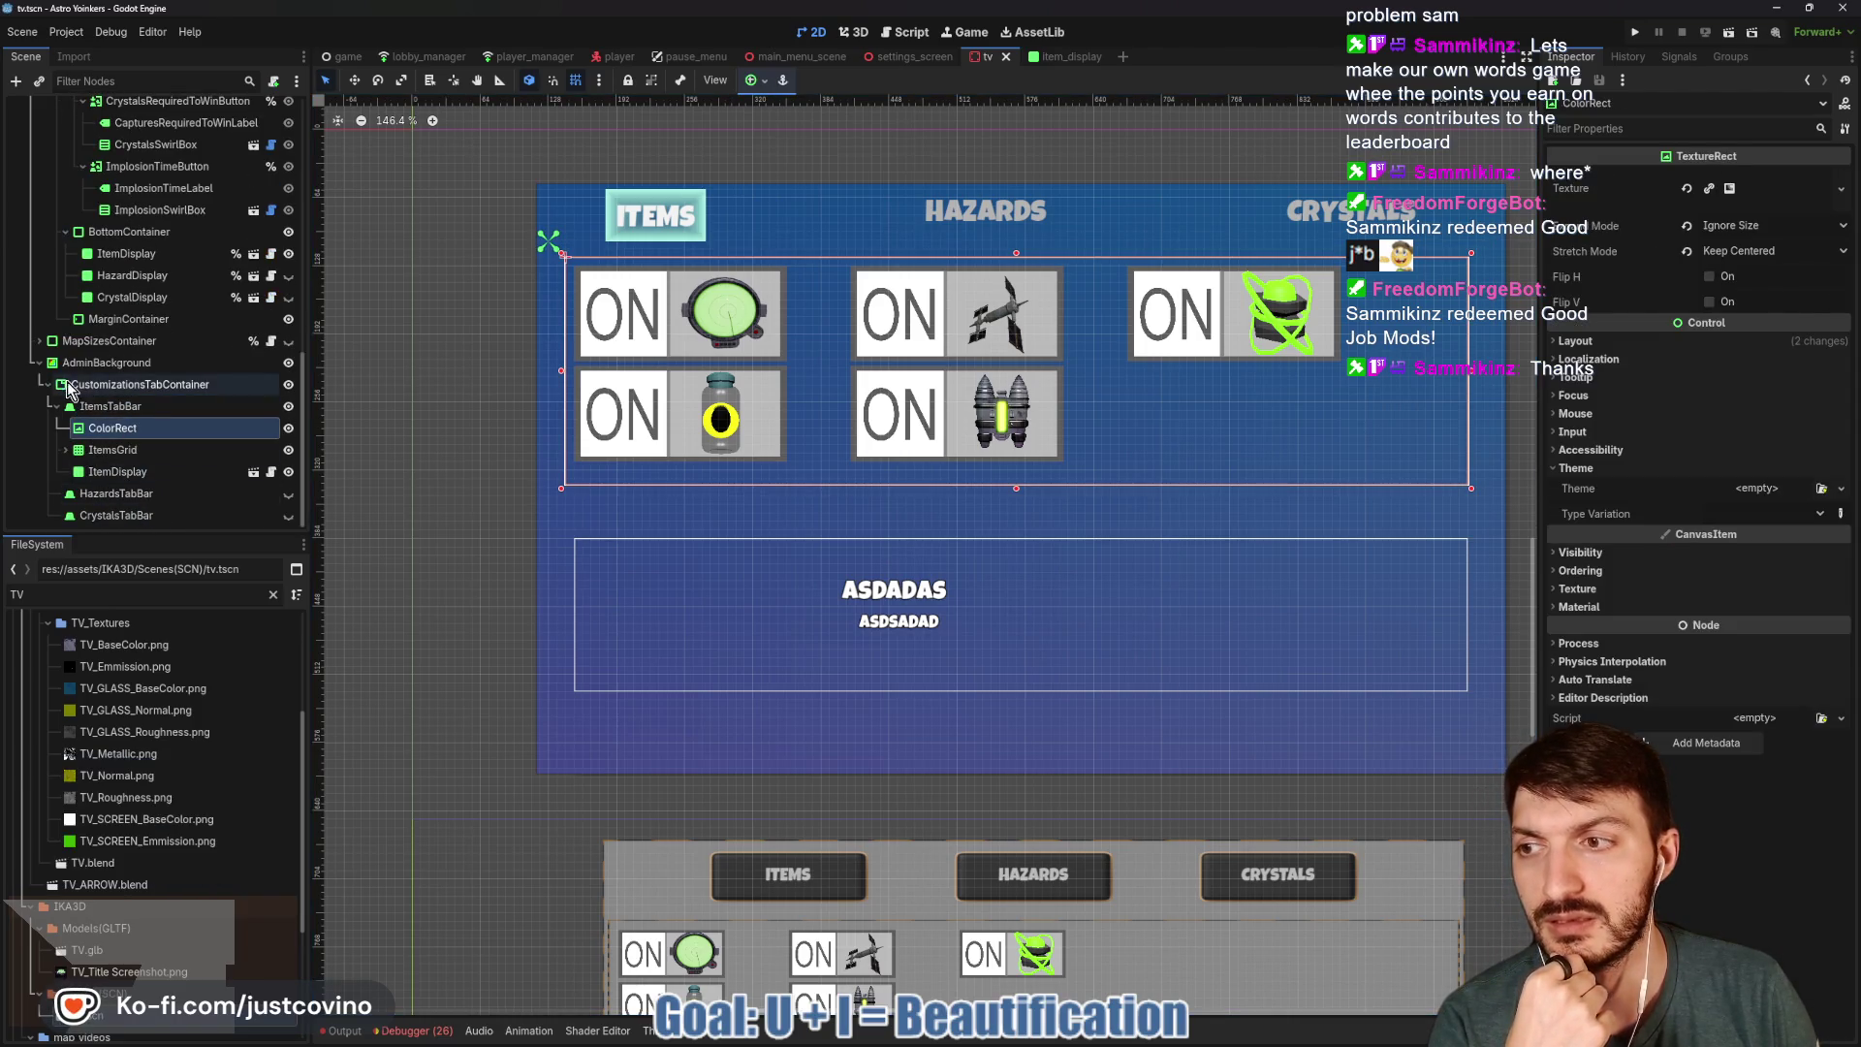
click(37, 365)
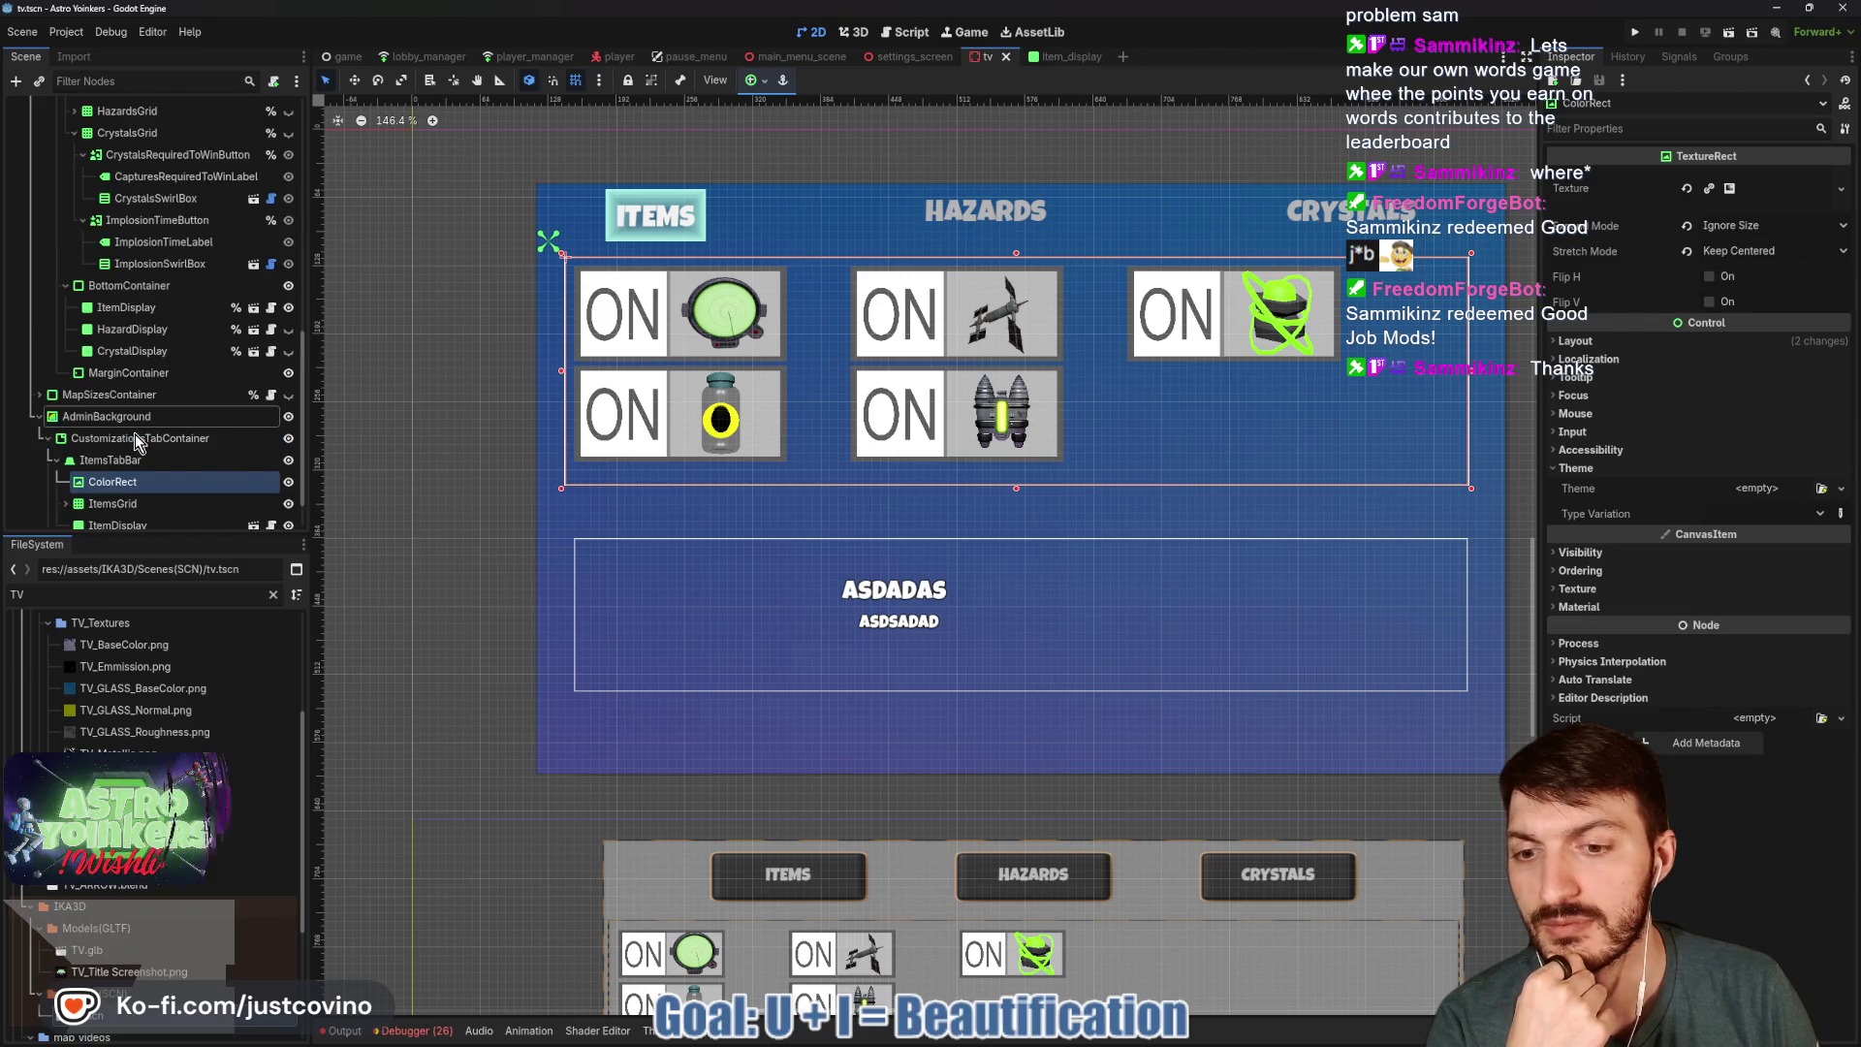
scroll(136, 433, up, 10)
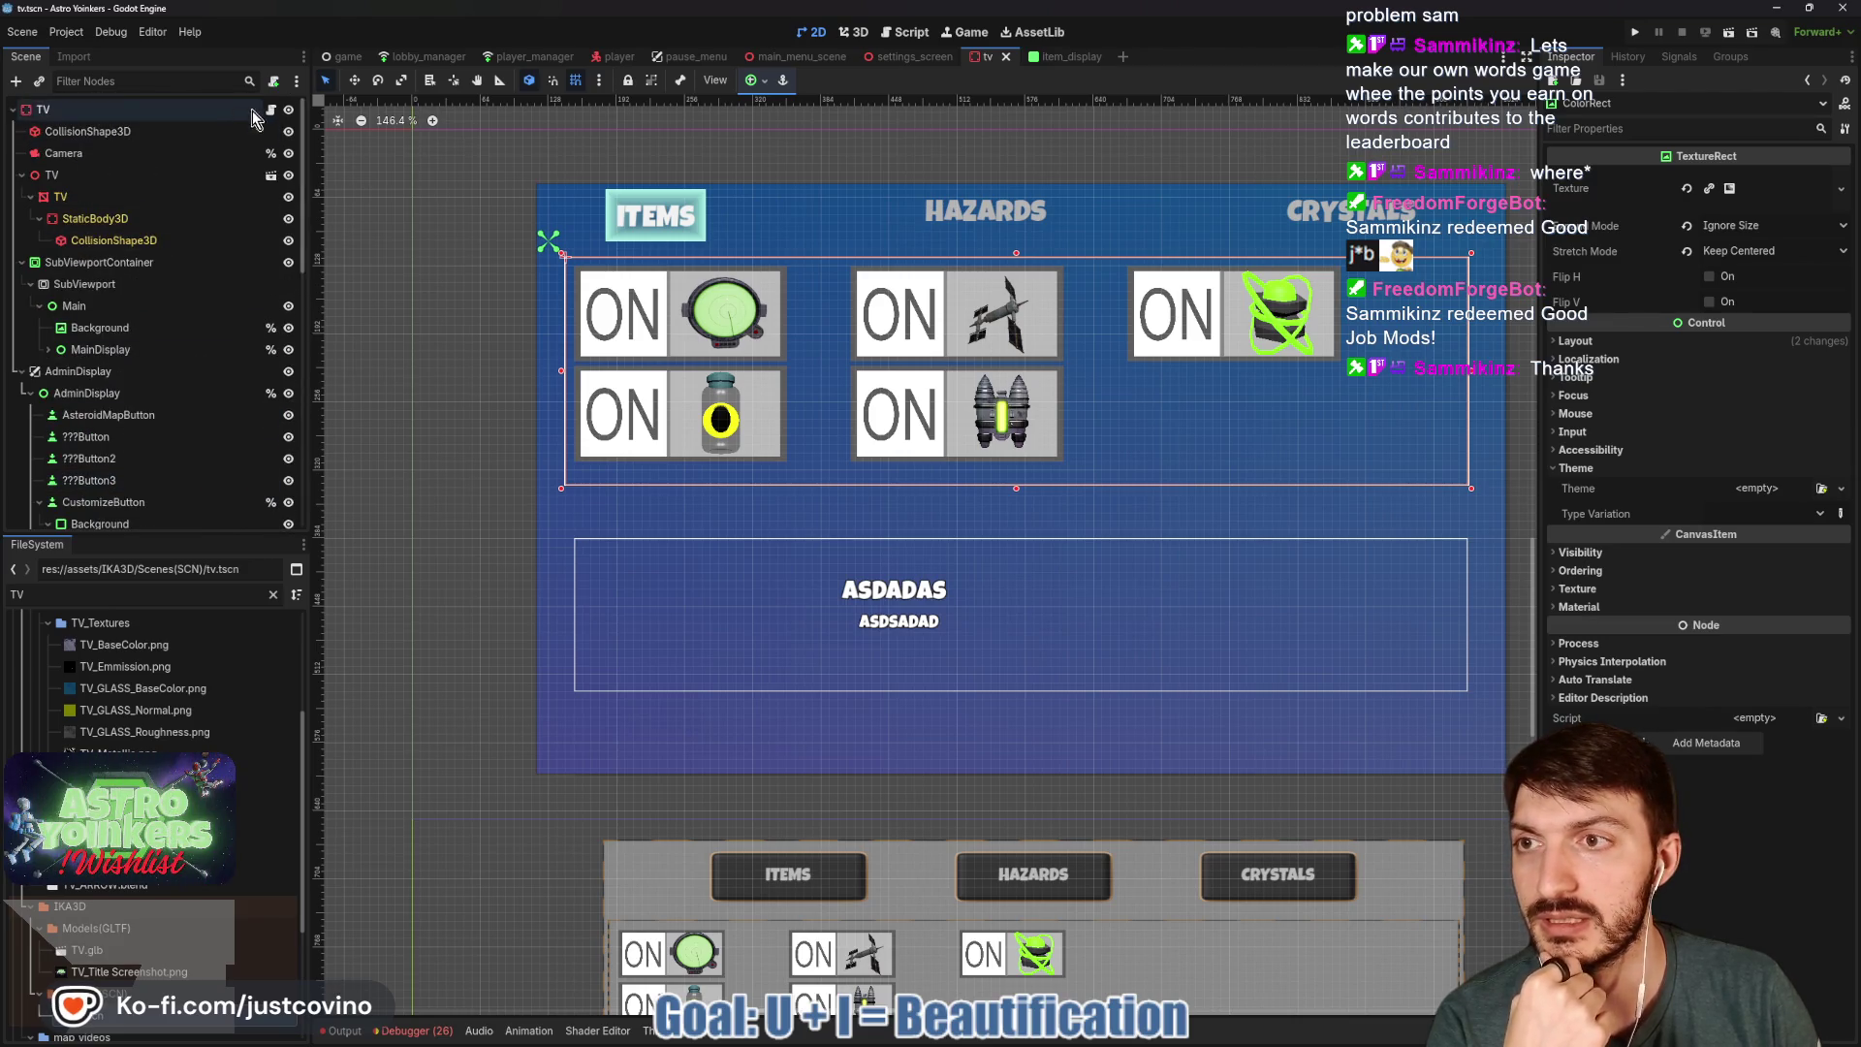
Open the TV root's map_customization_tv.gd script and fold its #region Crystals block.
click(271, 110)
scroll(989, 513, down, 3)
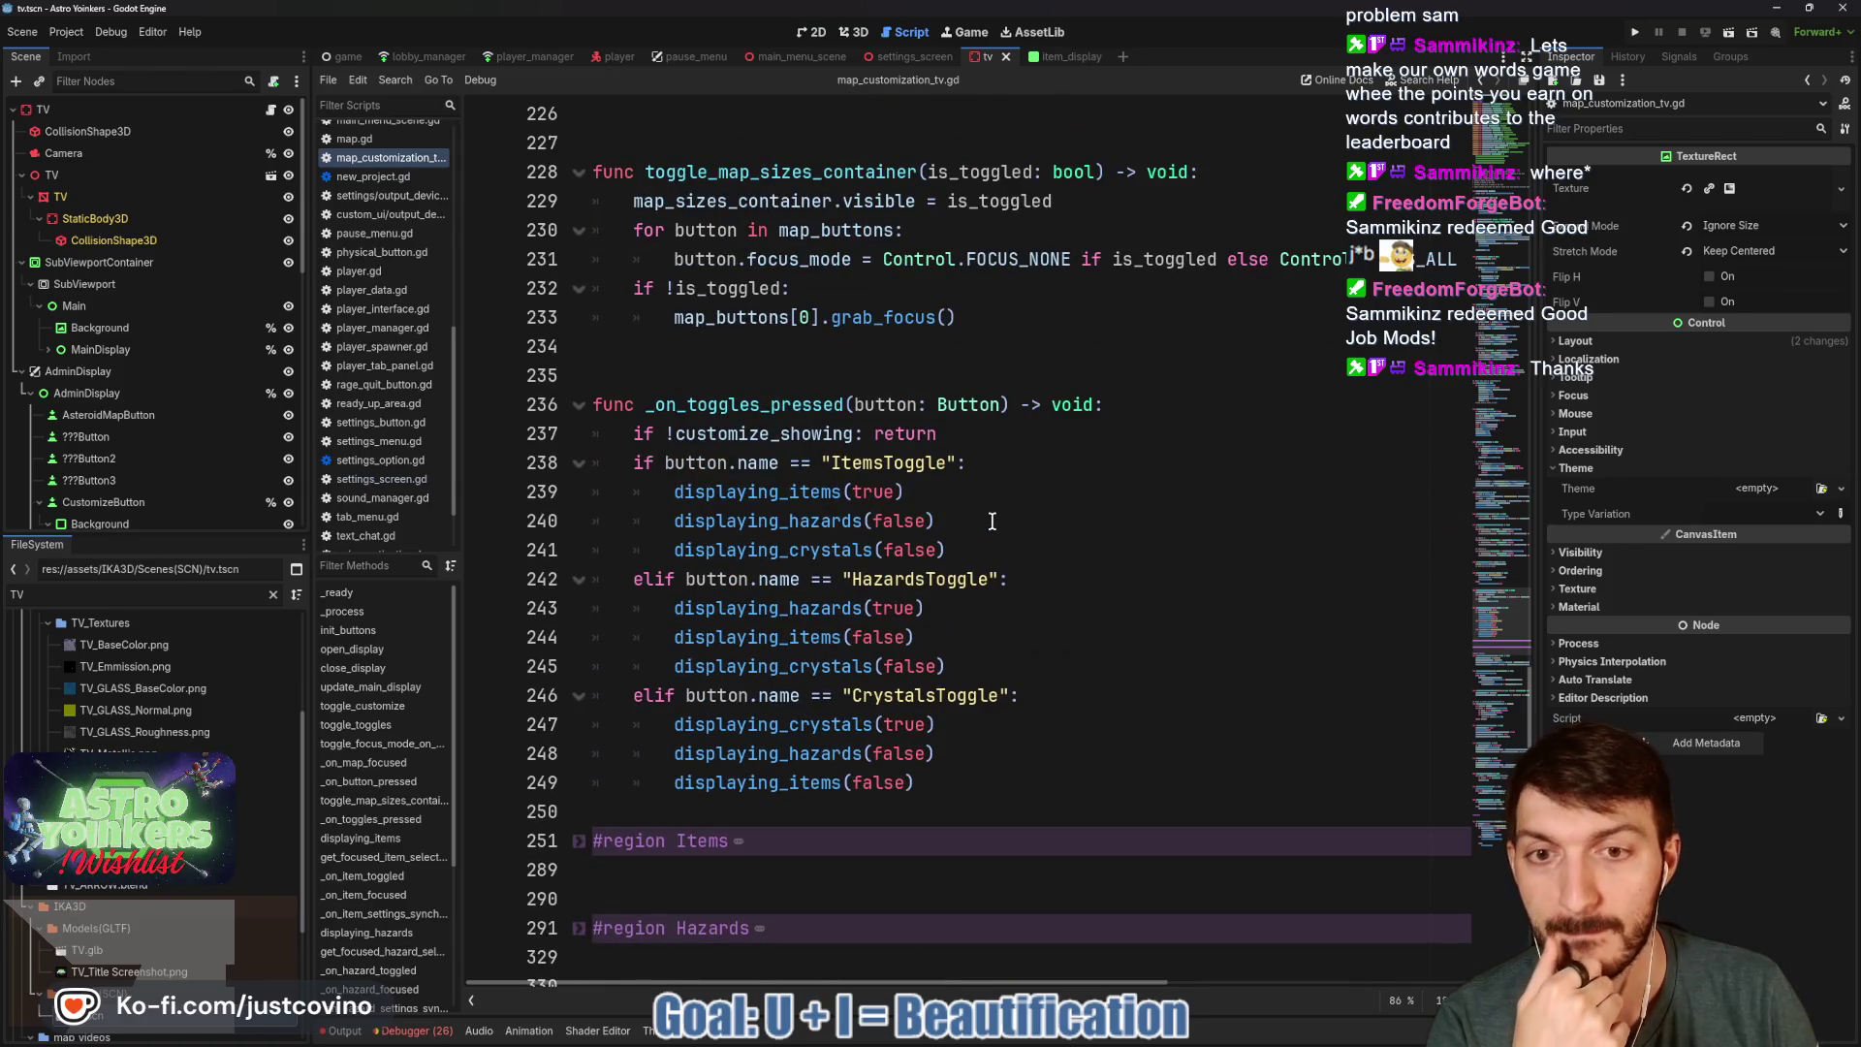
scroll(992, 521, down, 4)
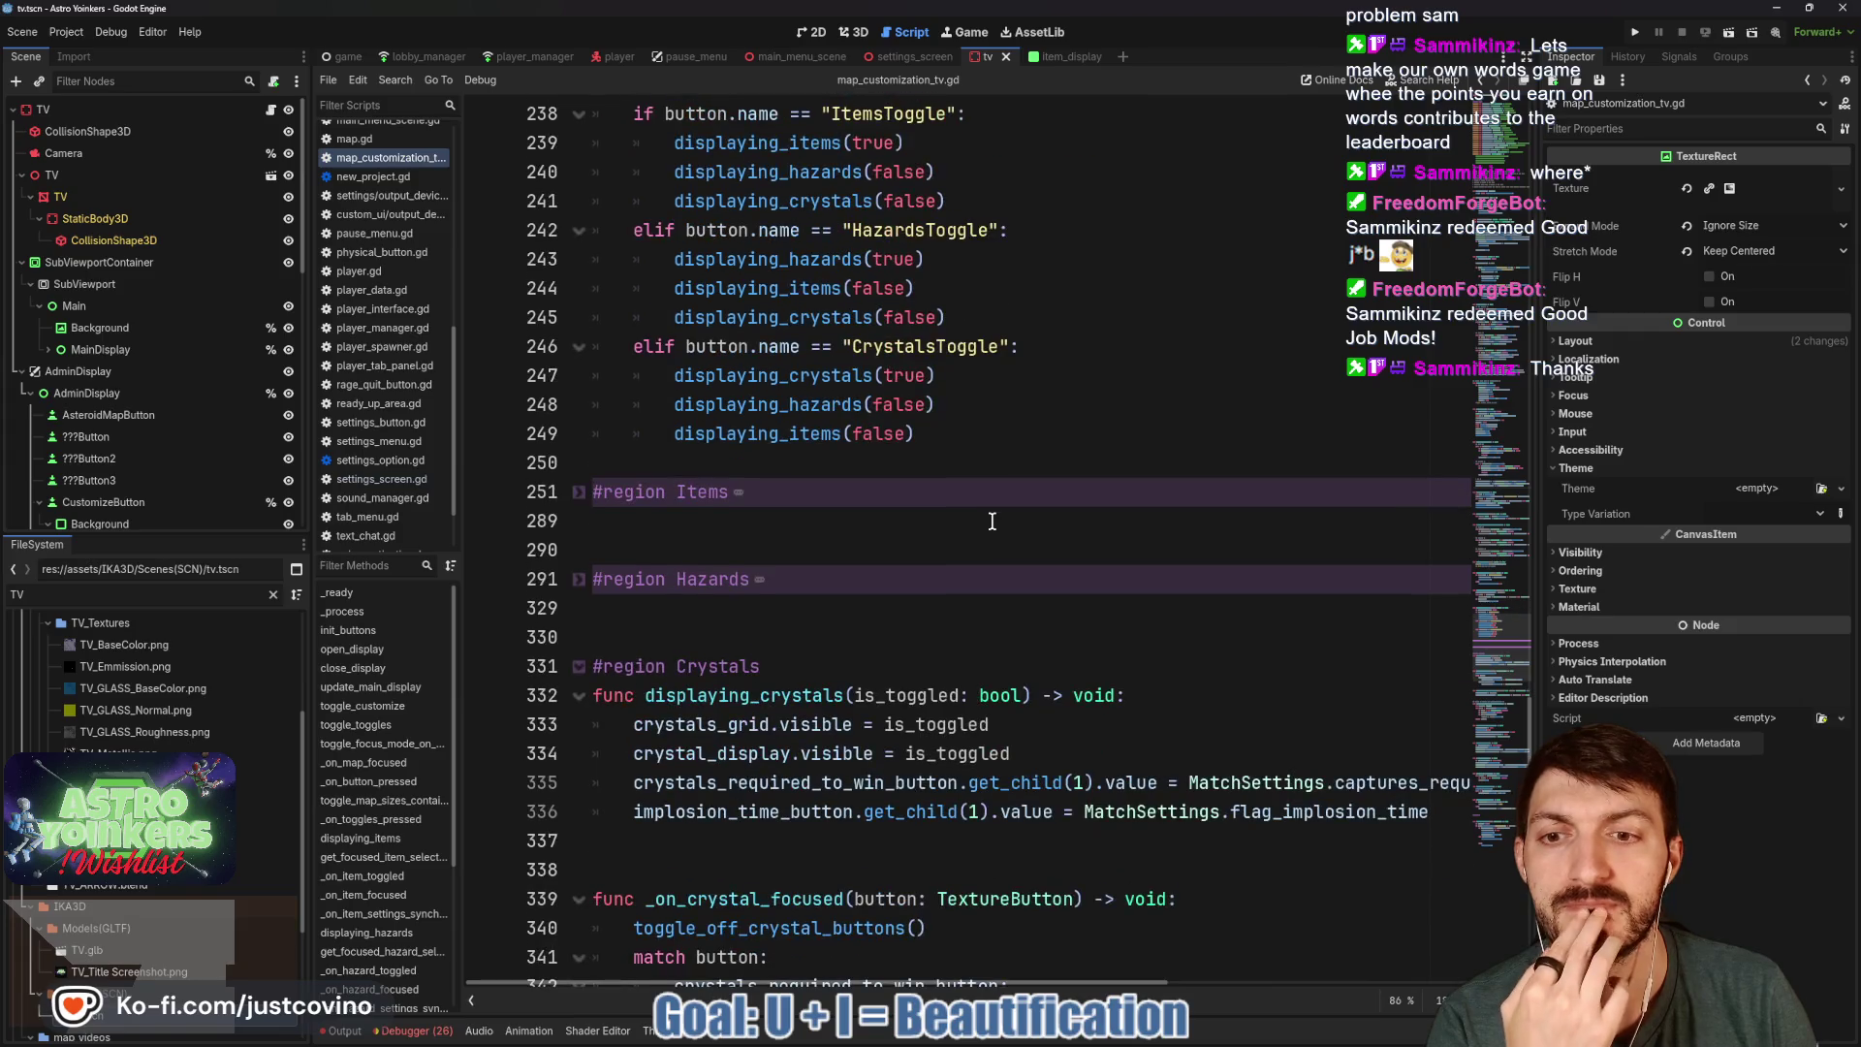
scroll(992, 522, down, 4)
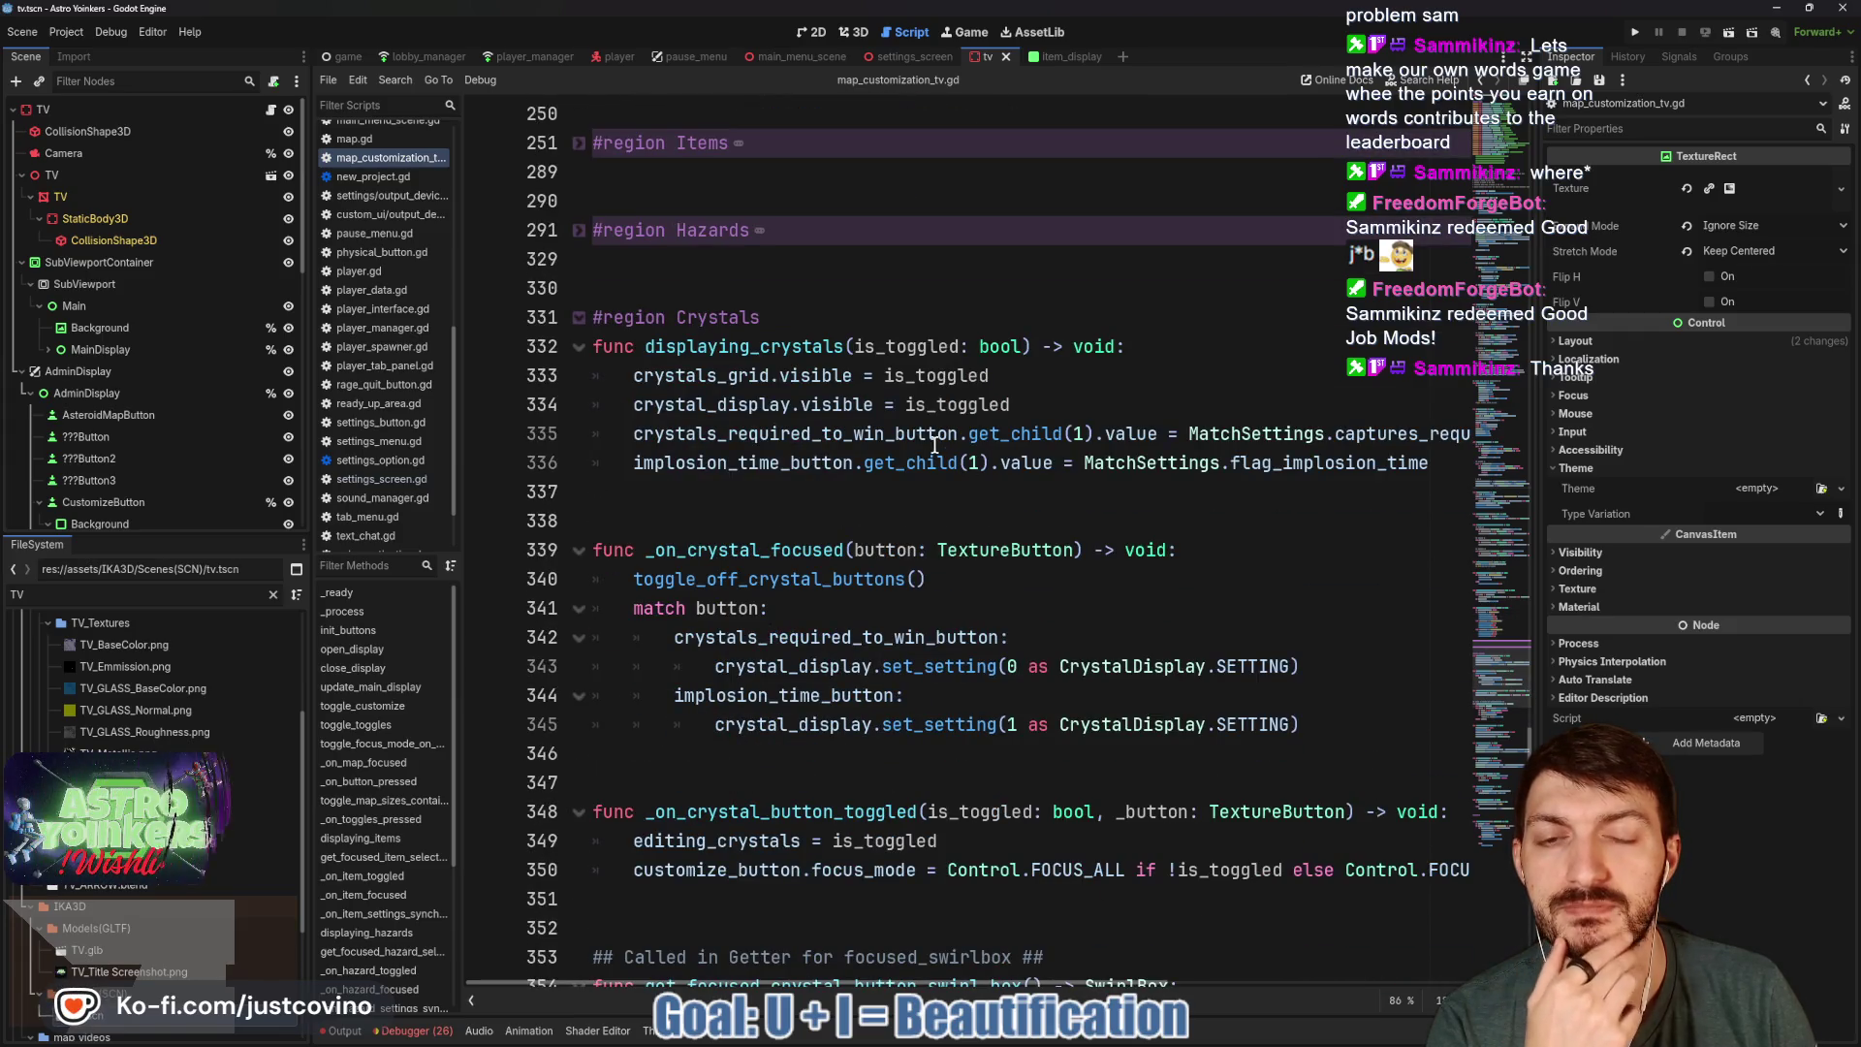
click(580, 320)
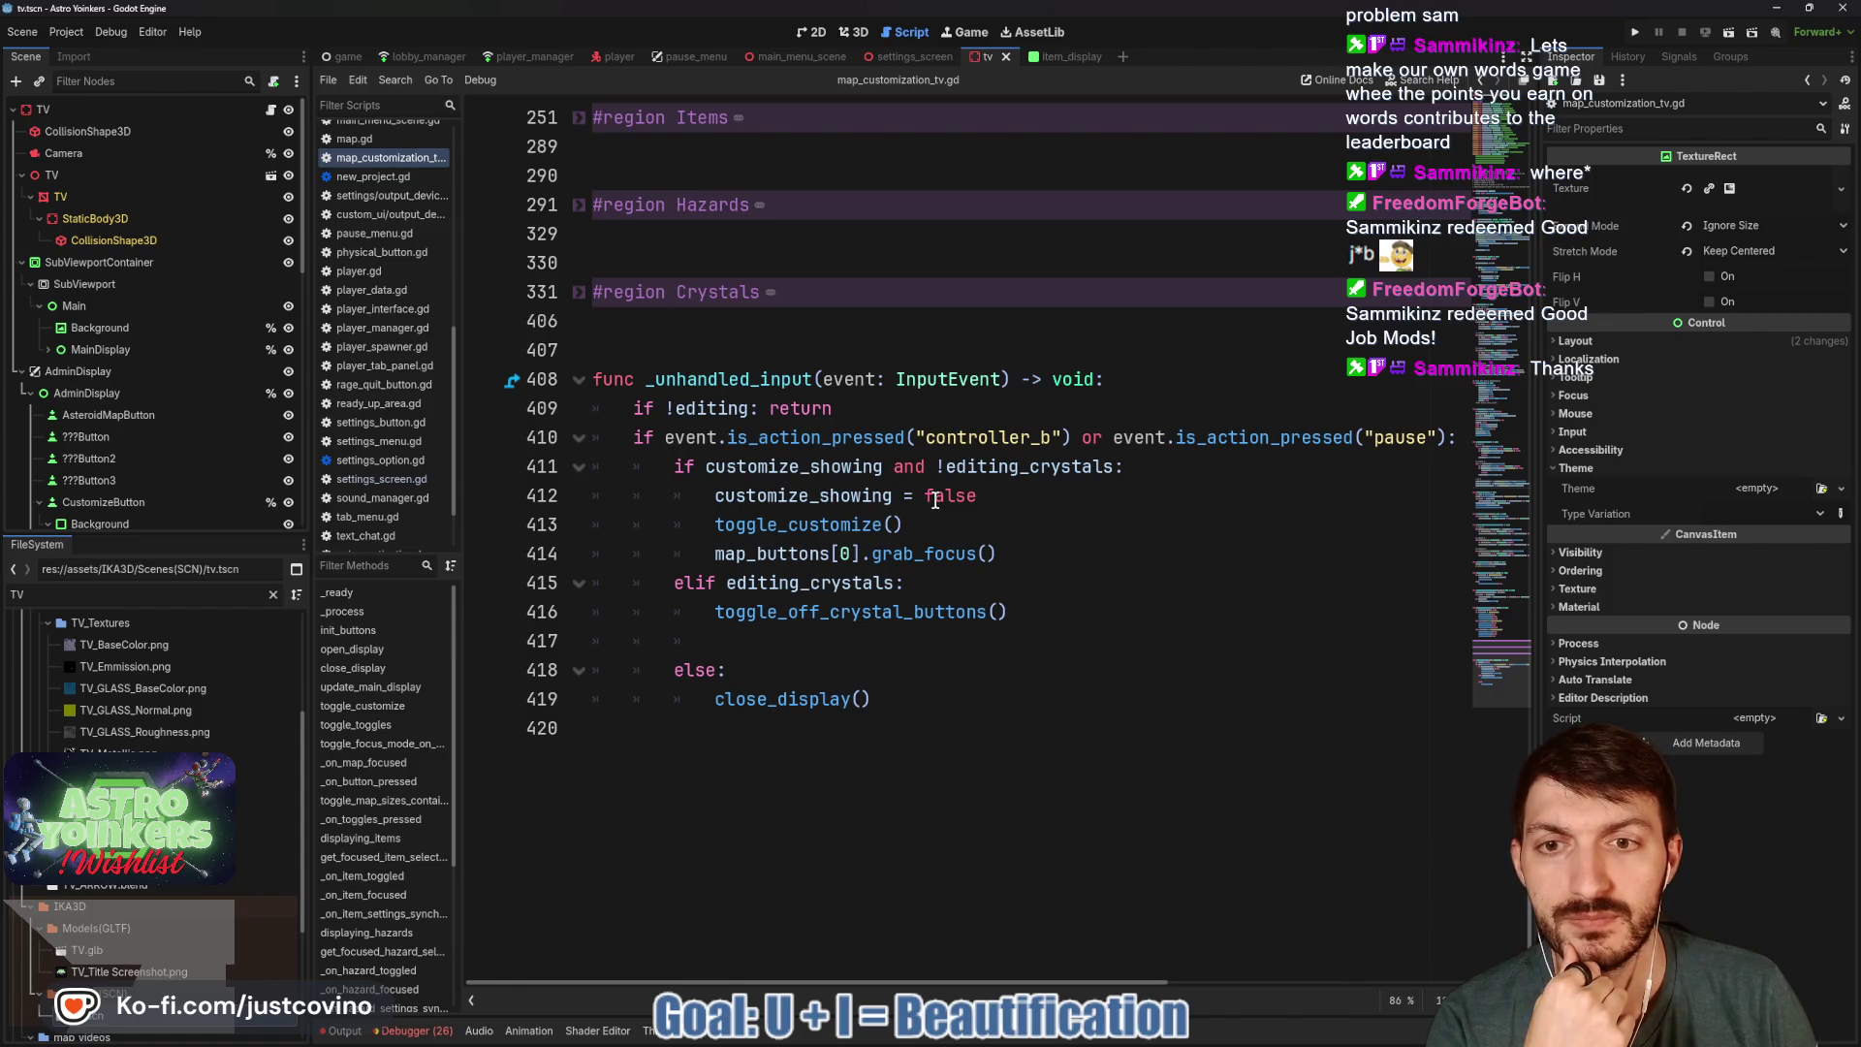
Select the toggle_customize call on line 223, then select the AdminDisplay node.
scroll(935, 499, up, 14)
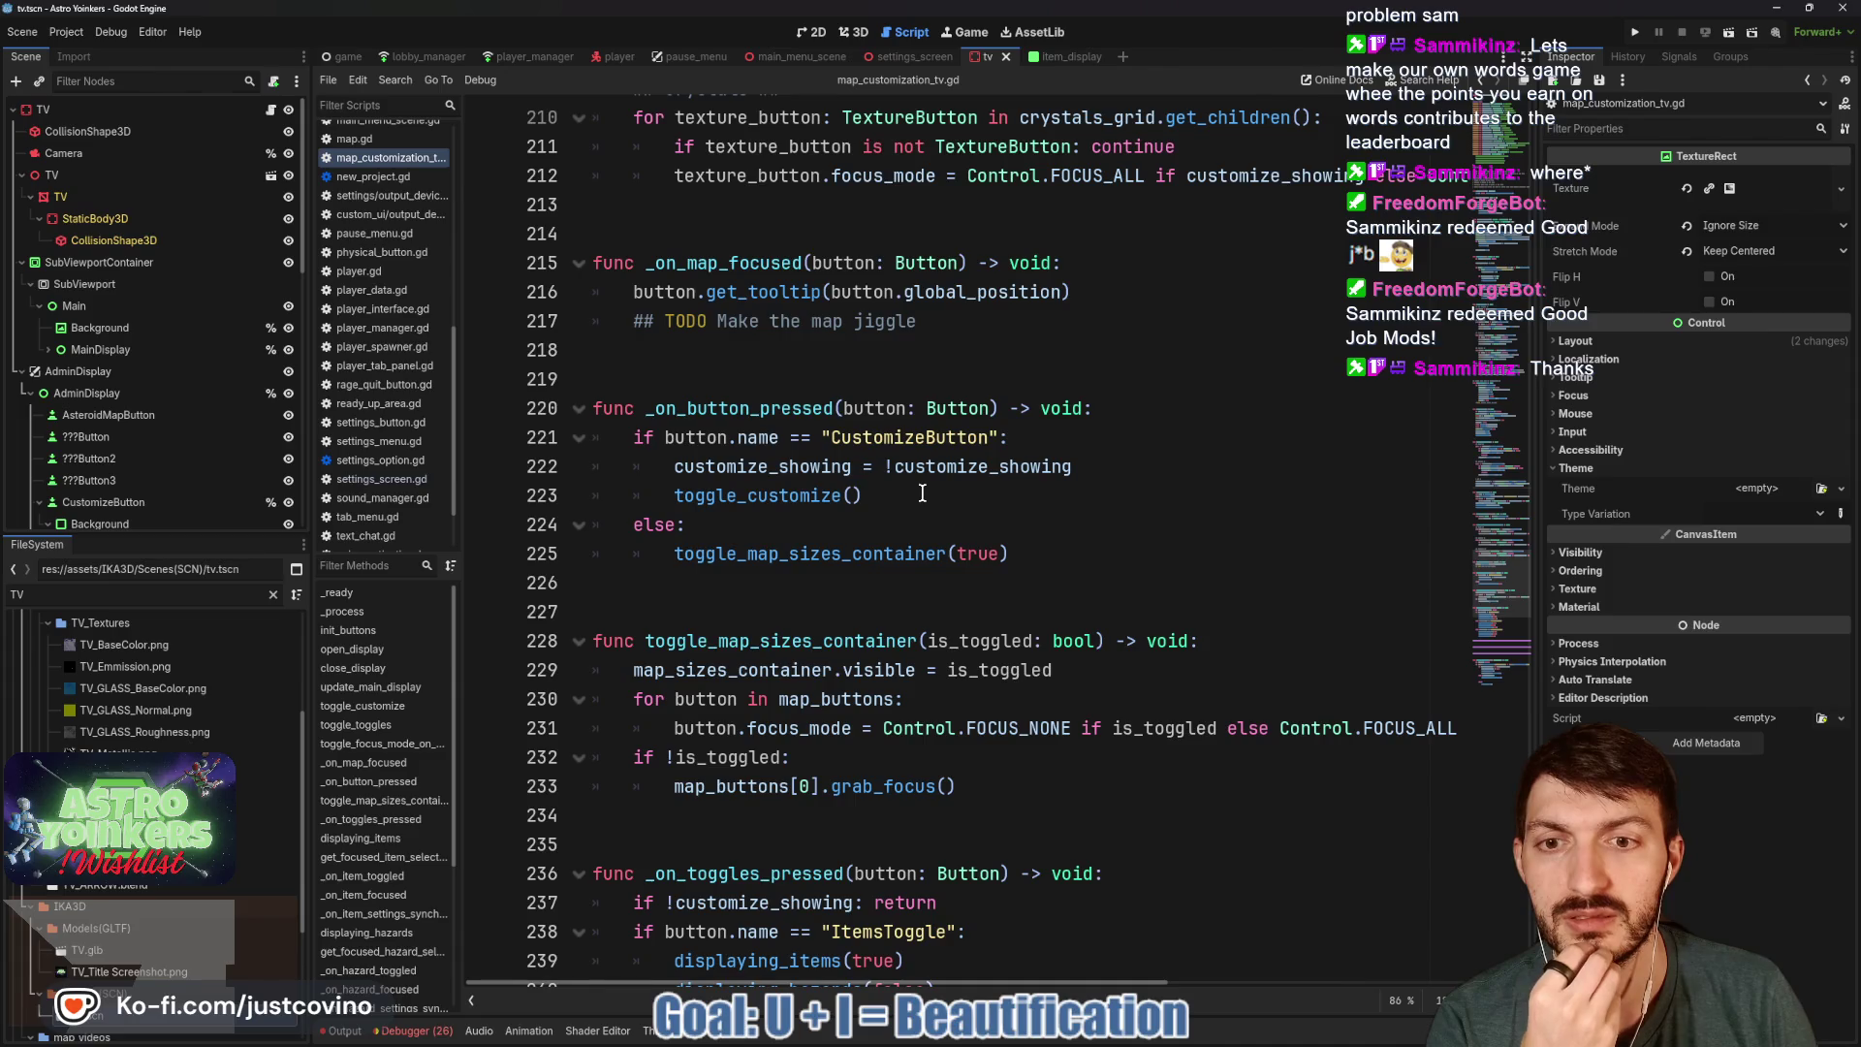
scroll(923, 495, up, 2)
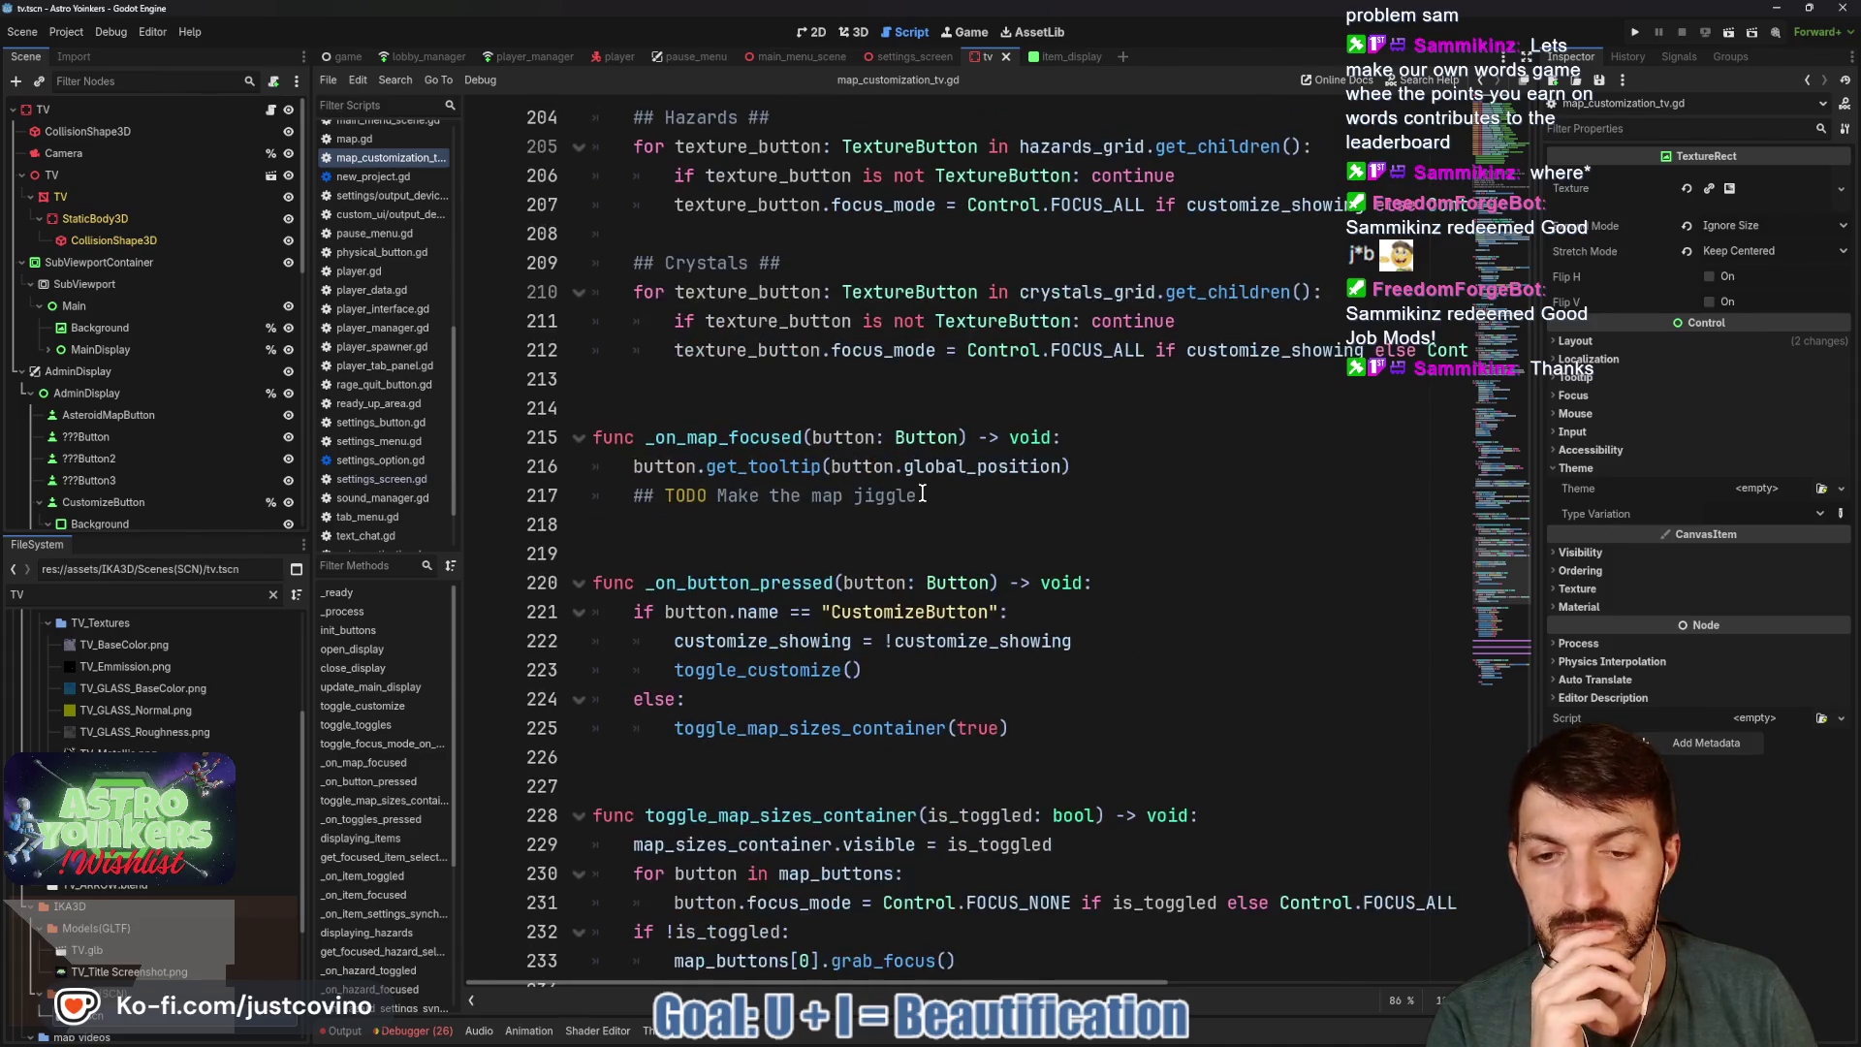
scroll(774, 619, down, 1)
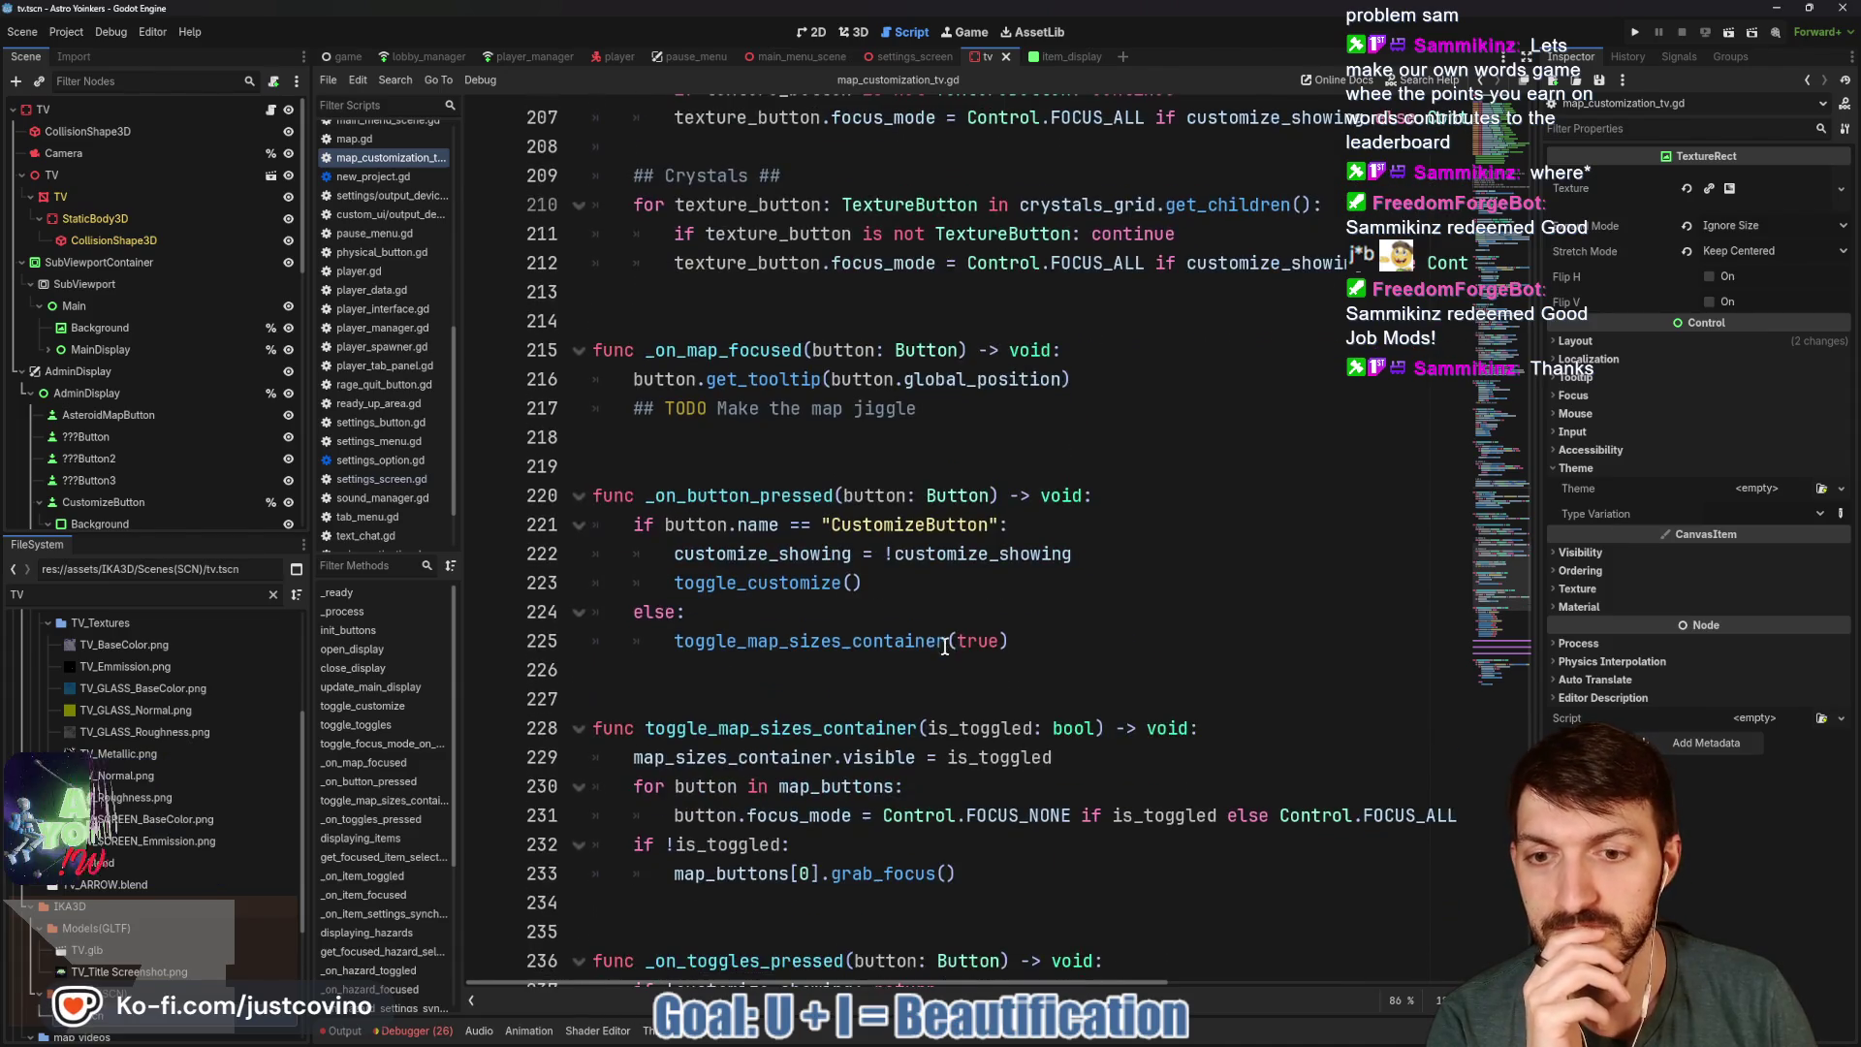
double_click(773, 582)
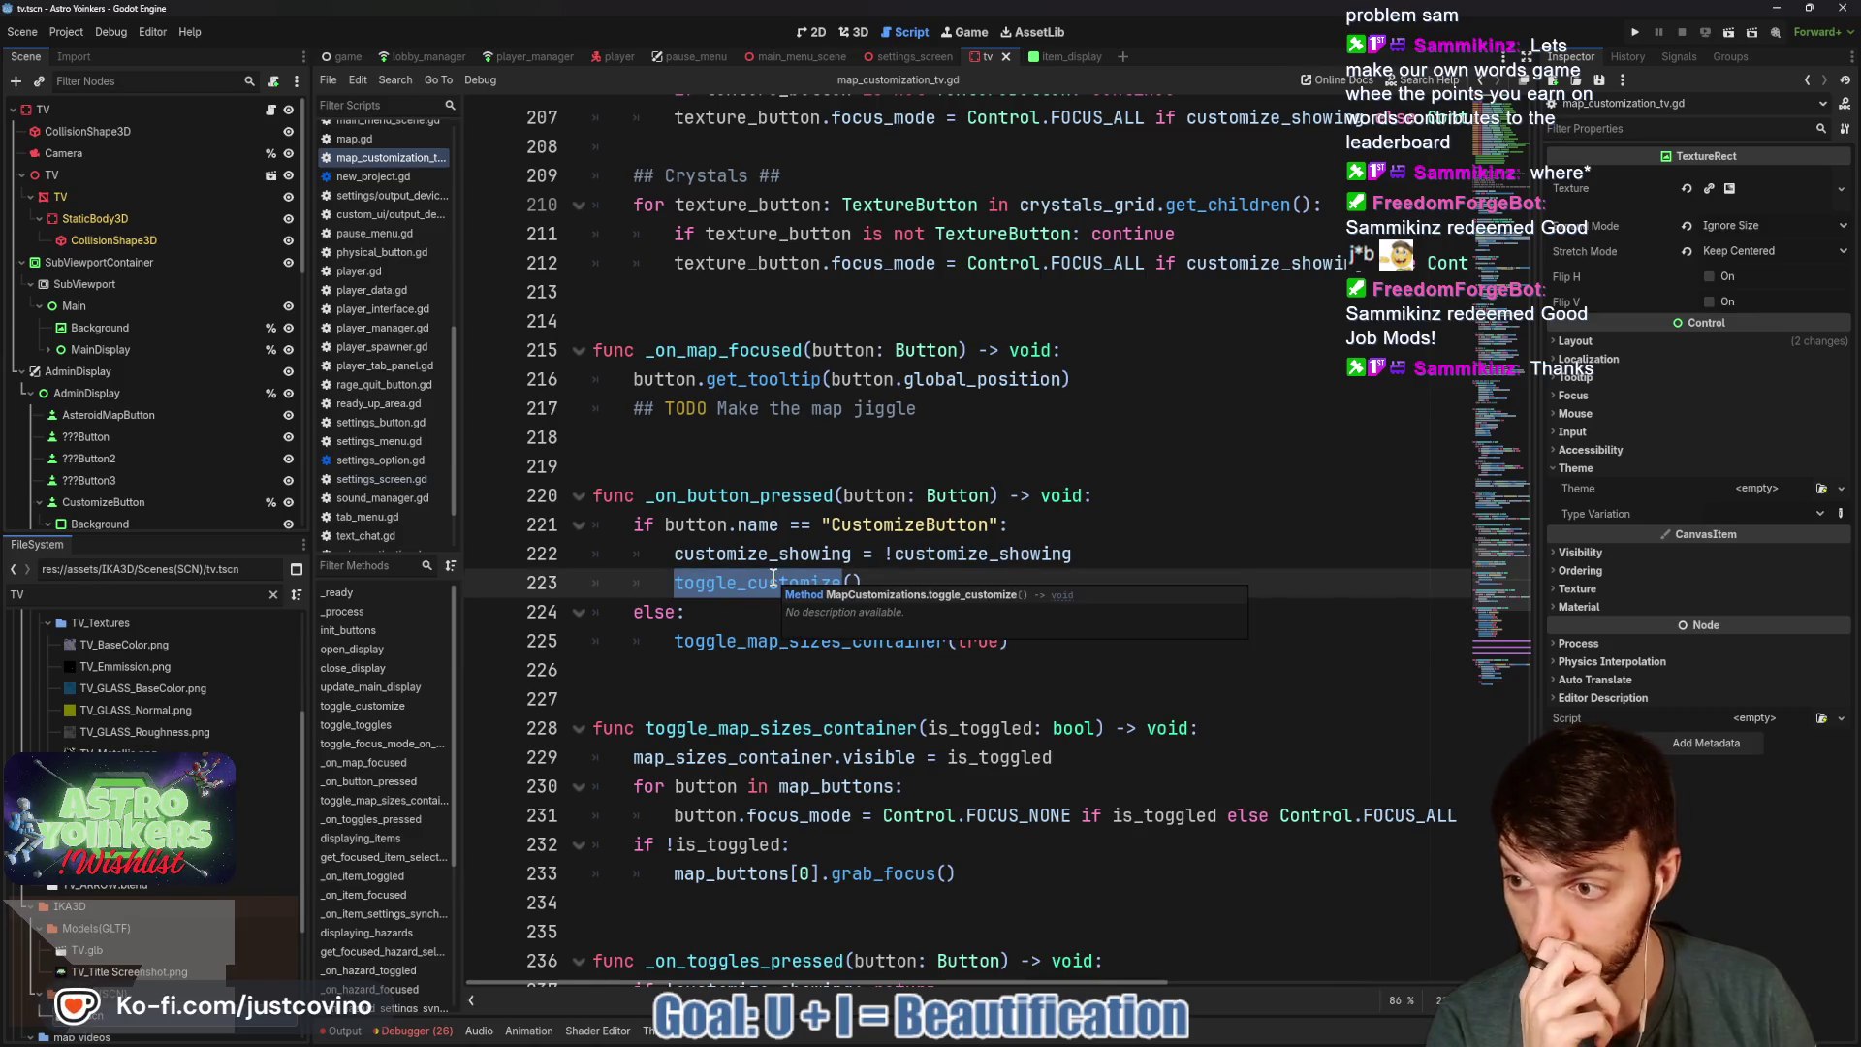
click(92, 371)
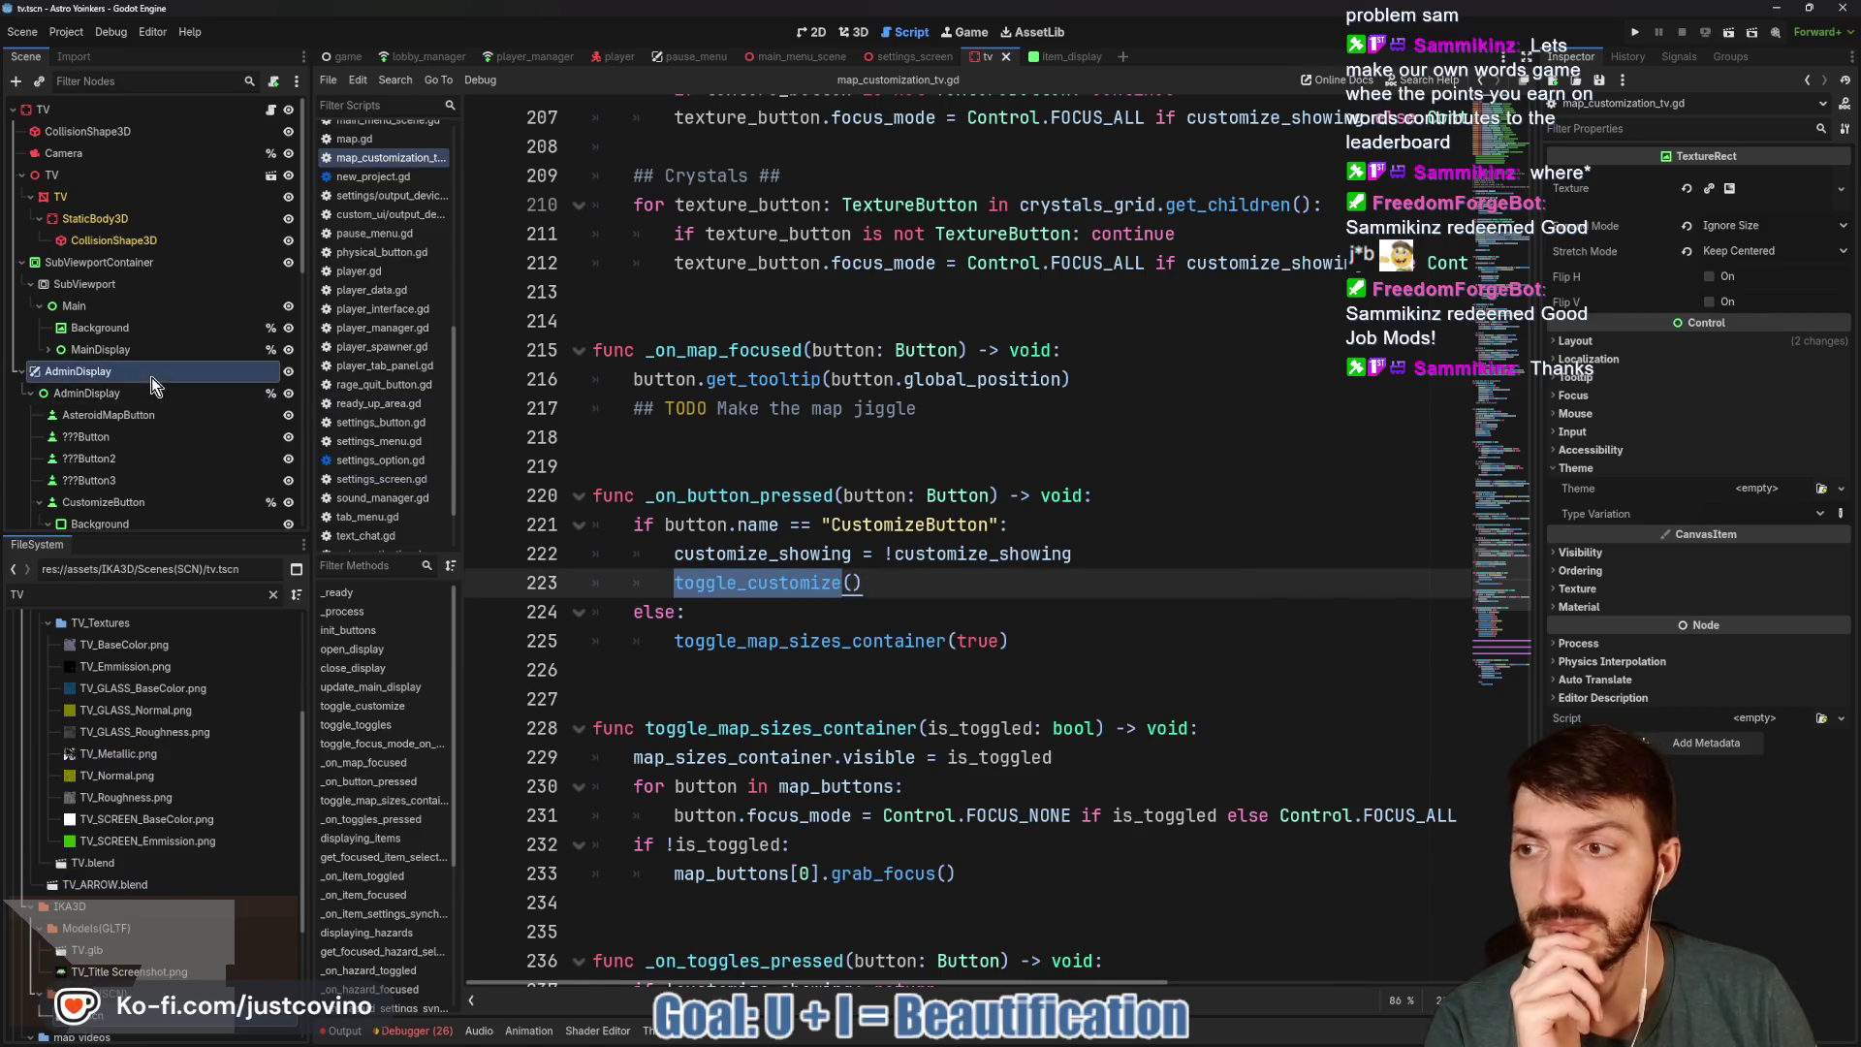
Attach a new admin_display.gd script saved in res://game/menu_scene to AdminDisplay.
click(275, 82)
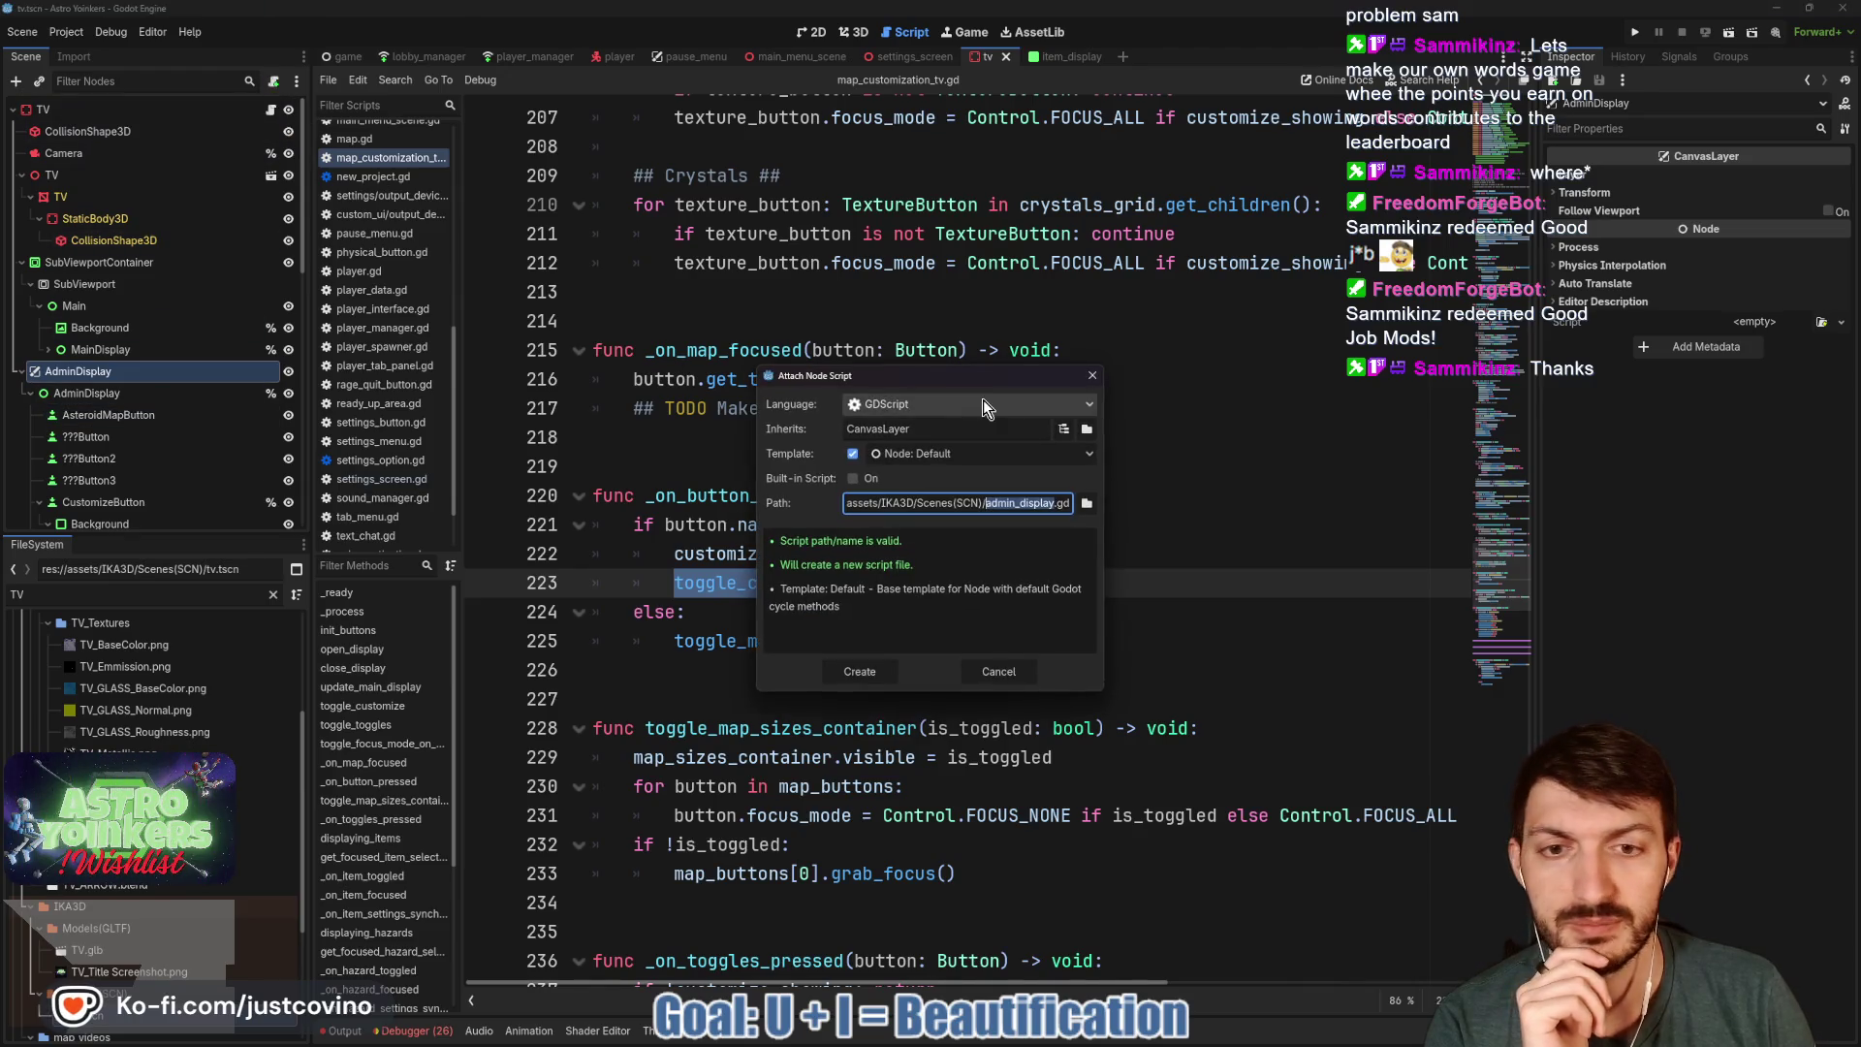
click(1086, 504)
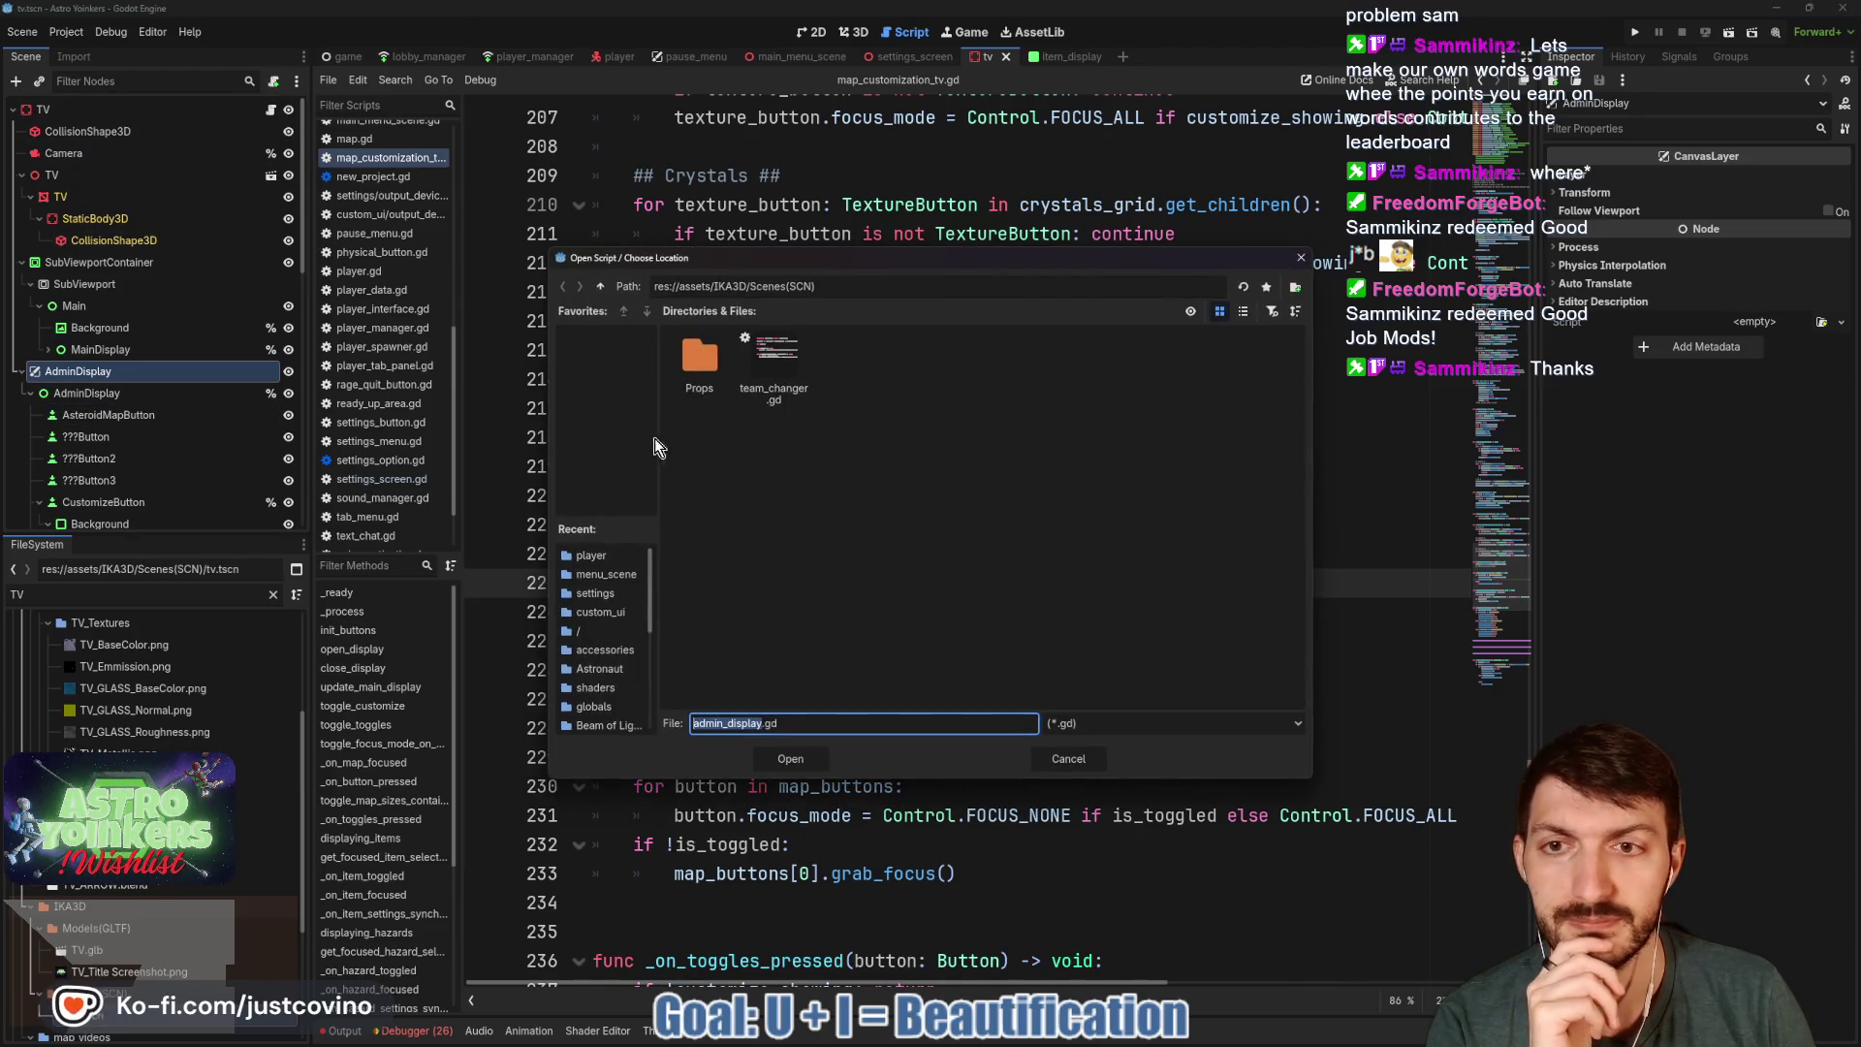
click(601, 287)
double_click(848, 361)
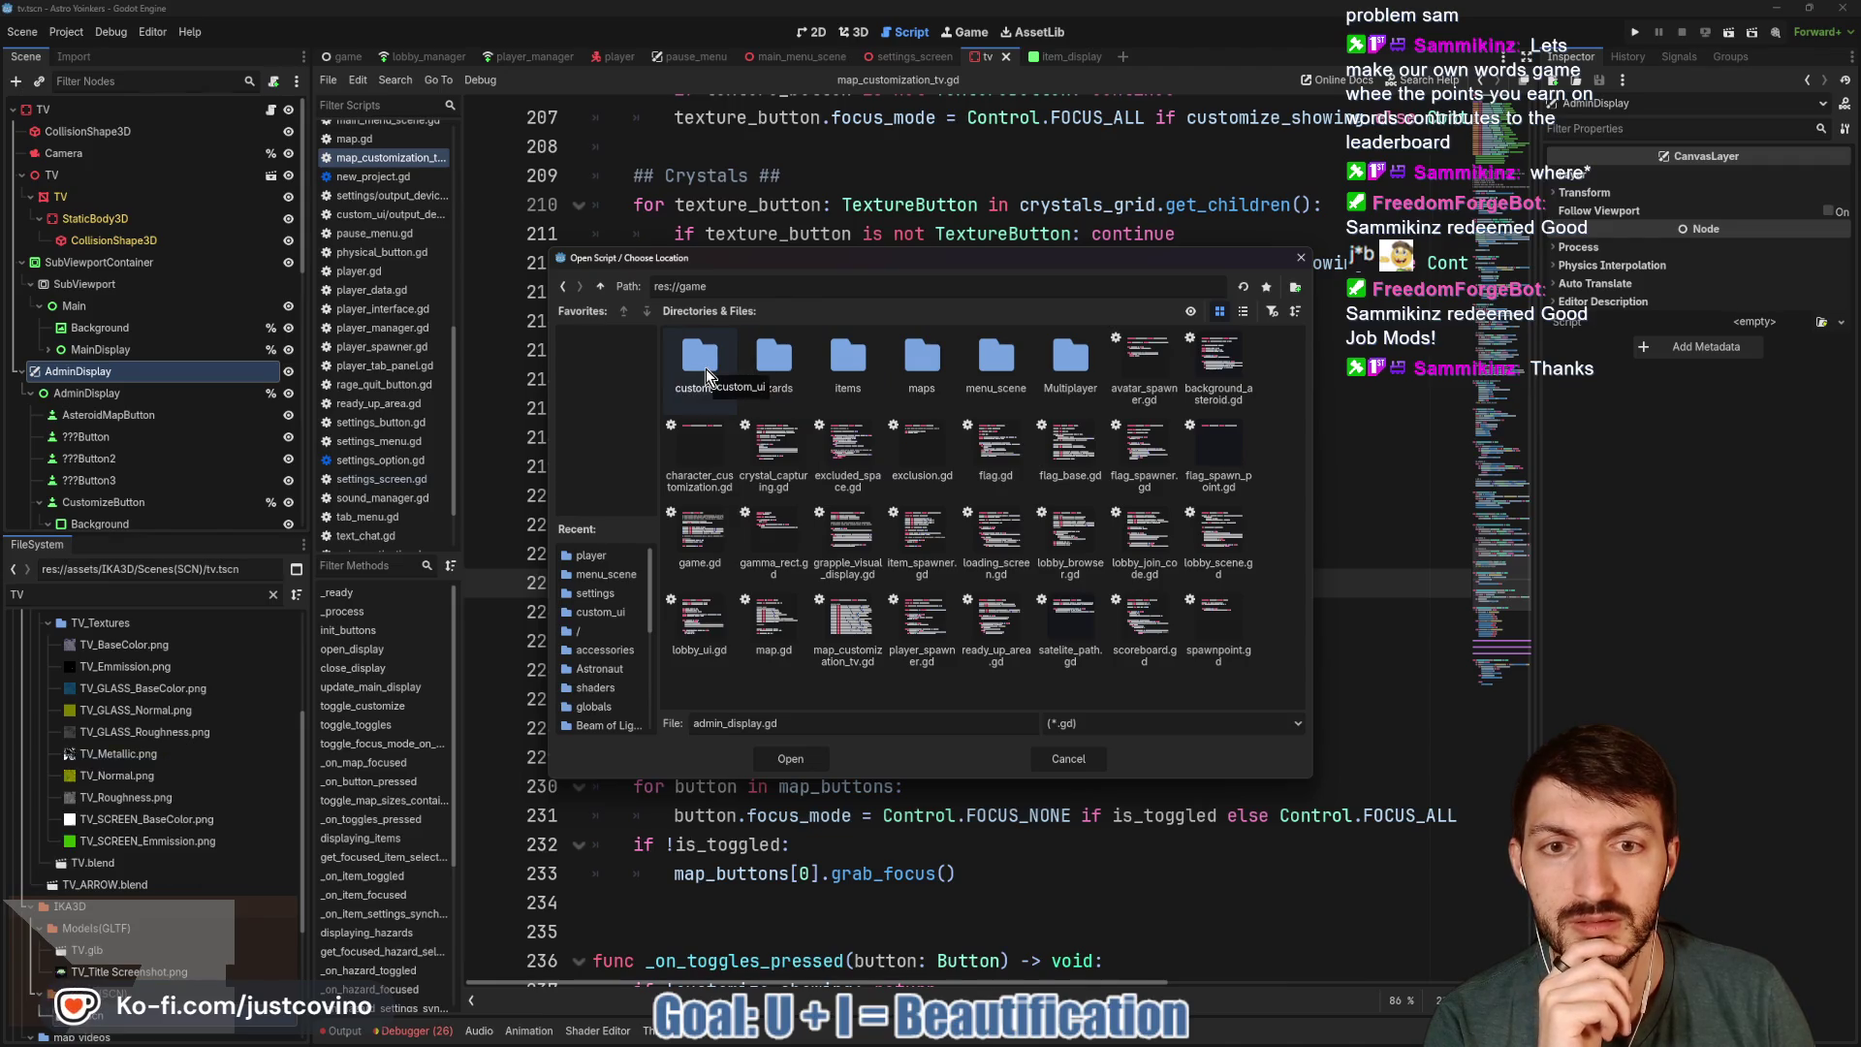
double_click(1003, 390)
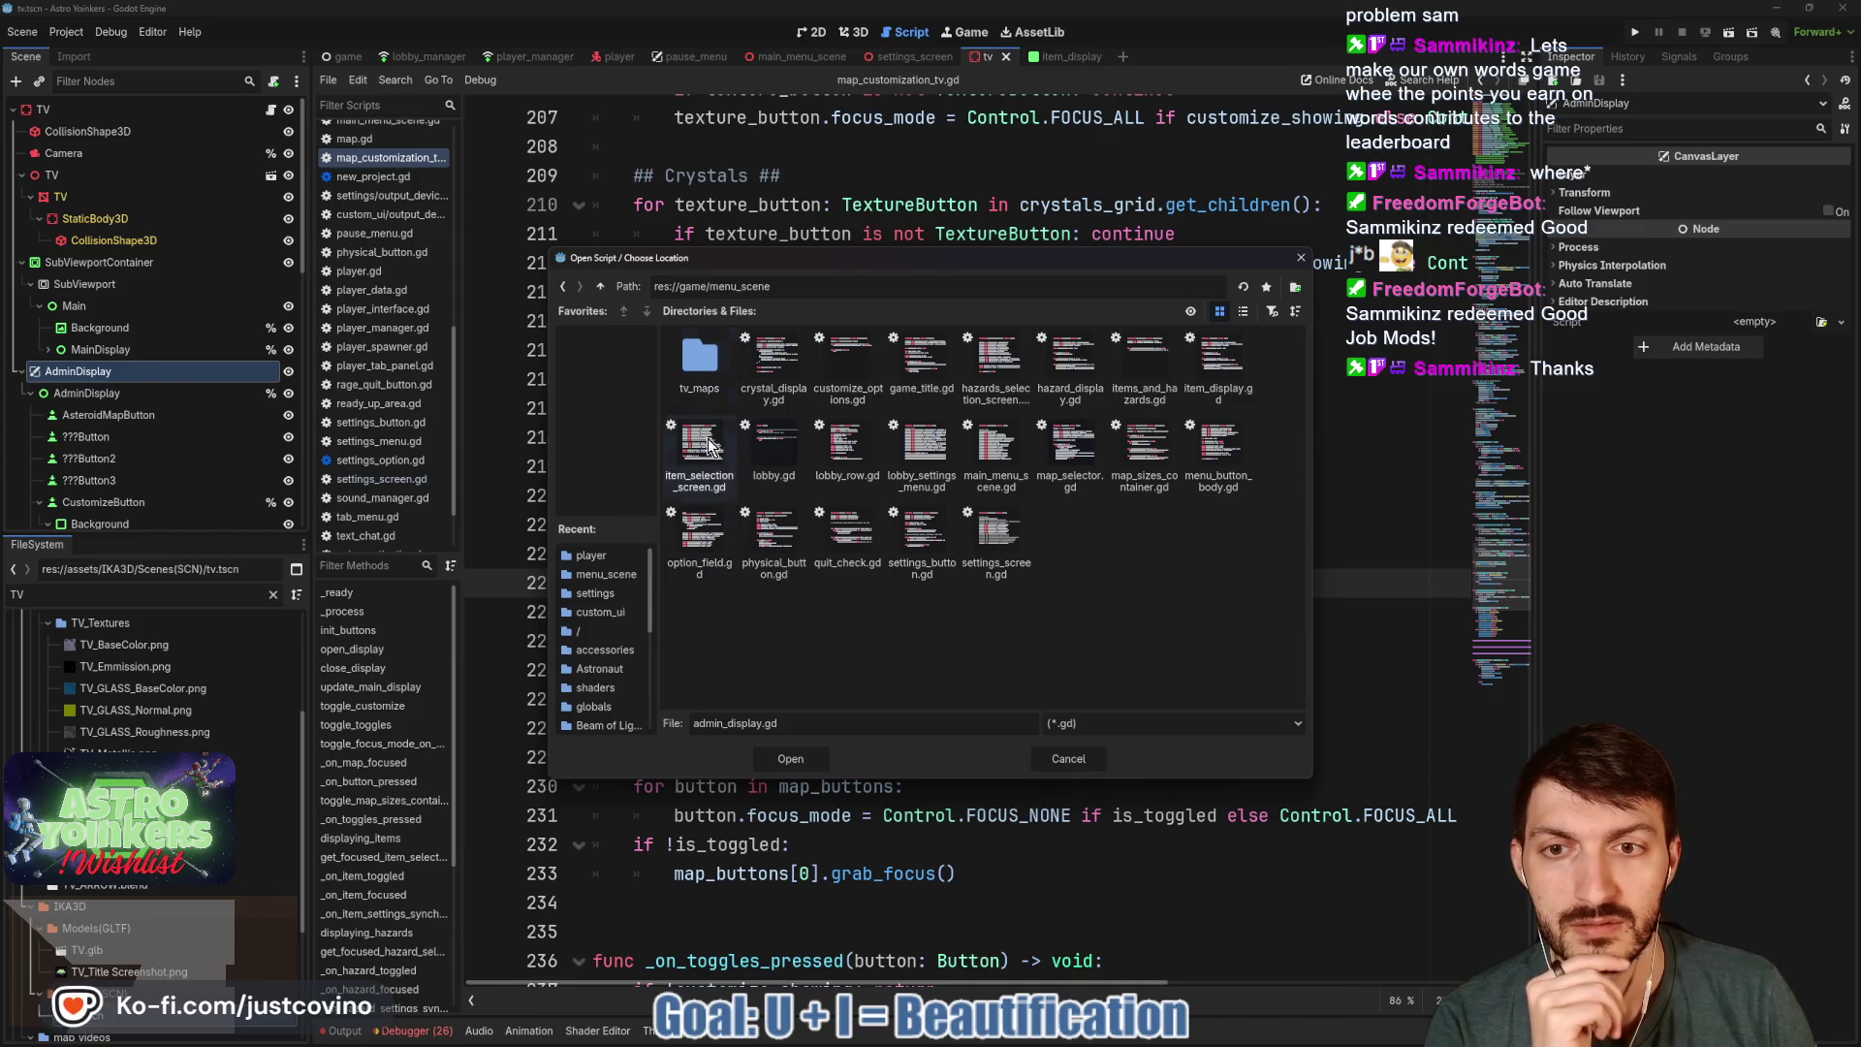
click(800, 759)
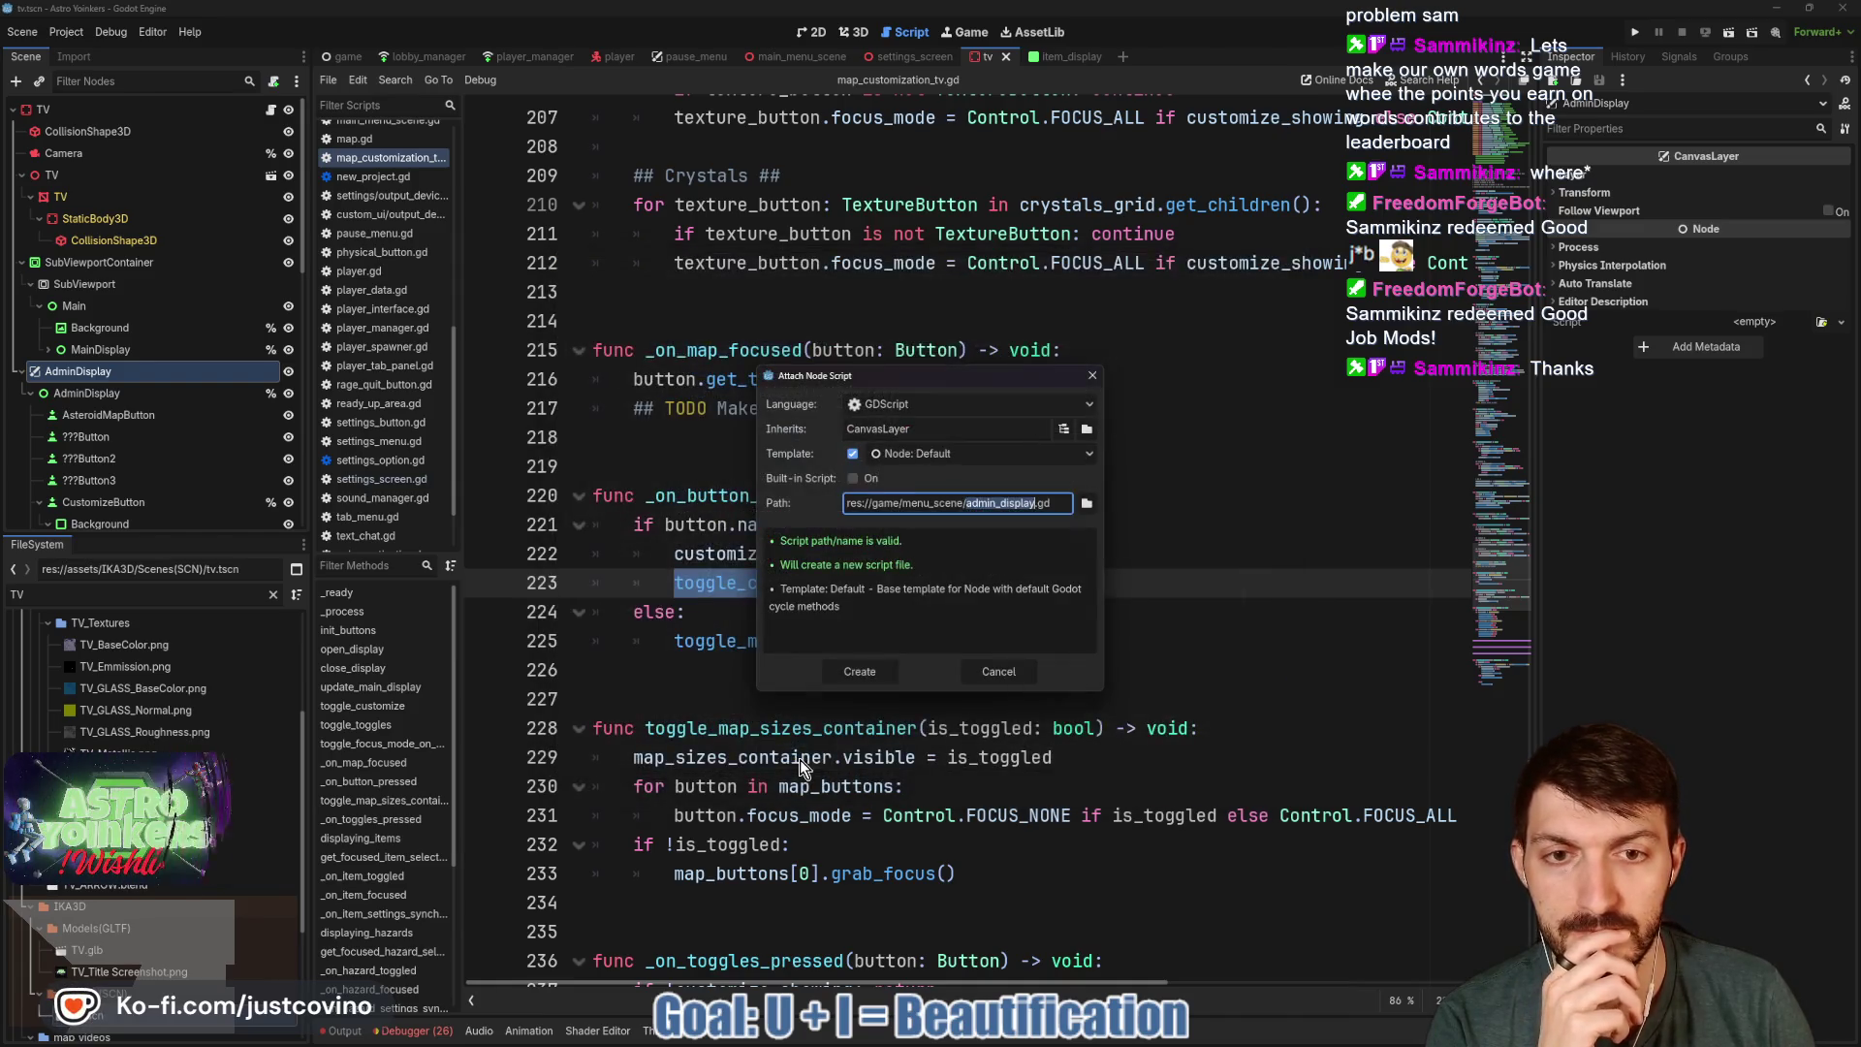
click(869, 671)
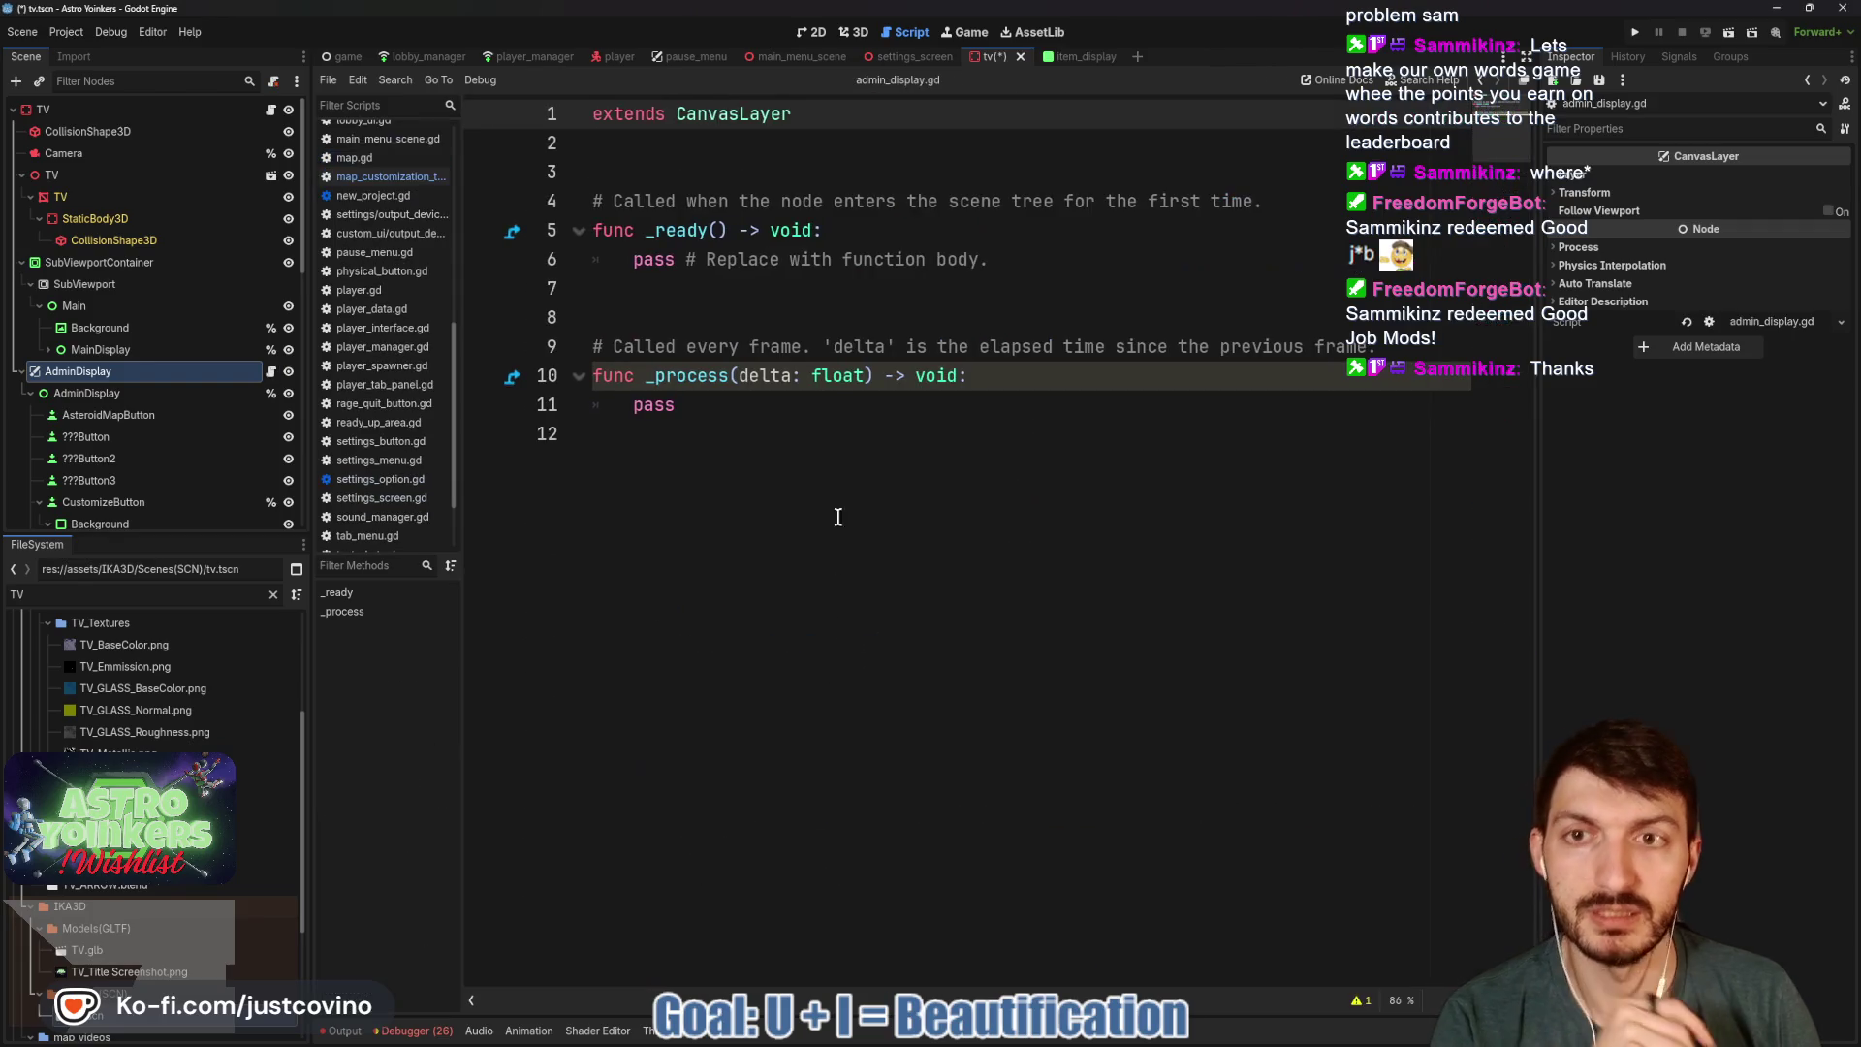
Declare the new script's class_name as AdminDisplay_ to avoid clashing with the existing script.
text(cal)
text(ss_name)
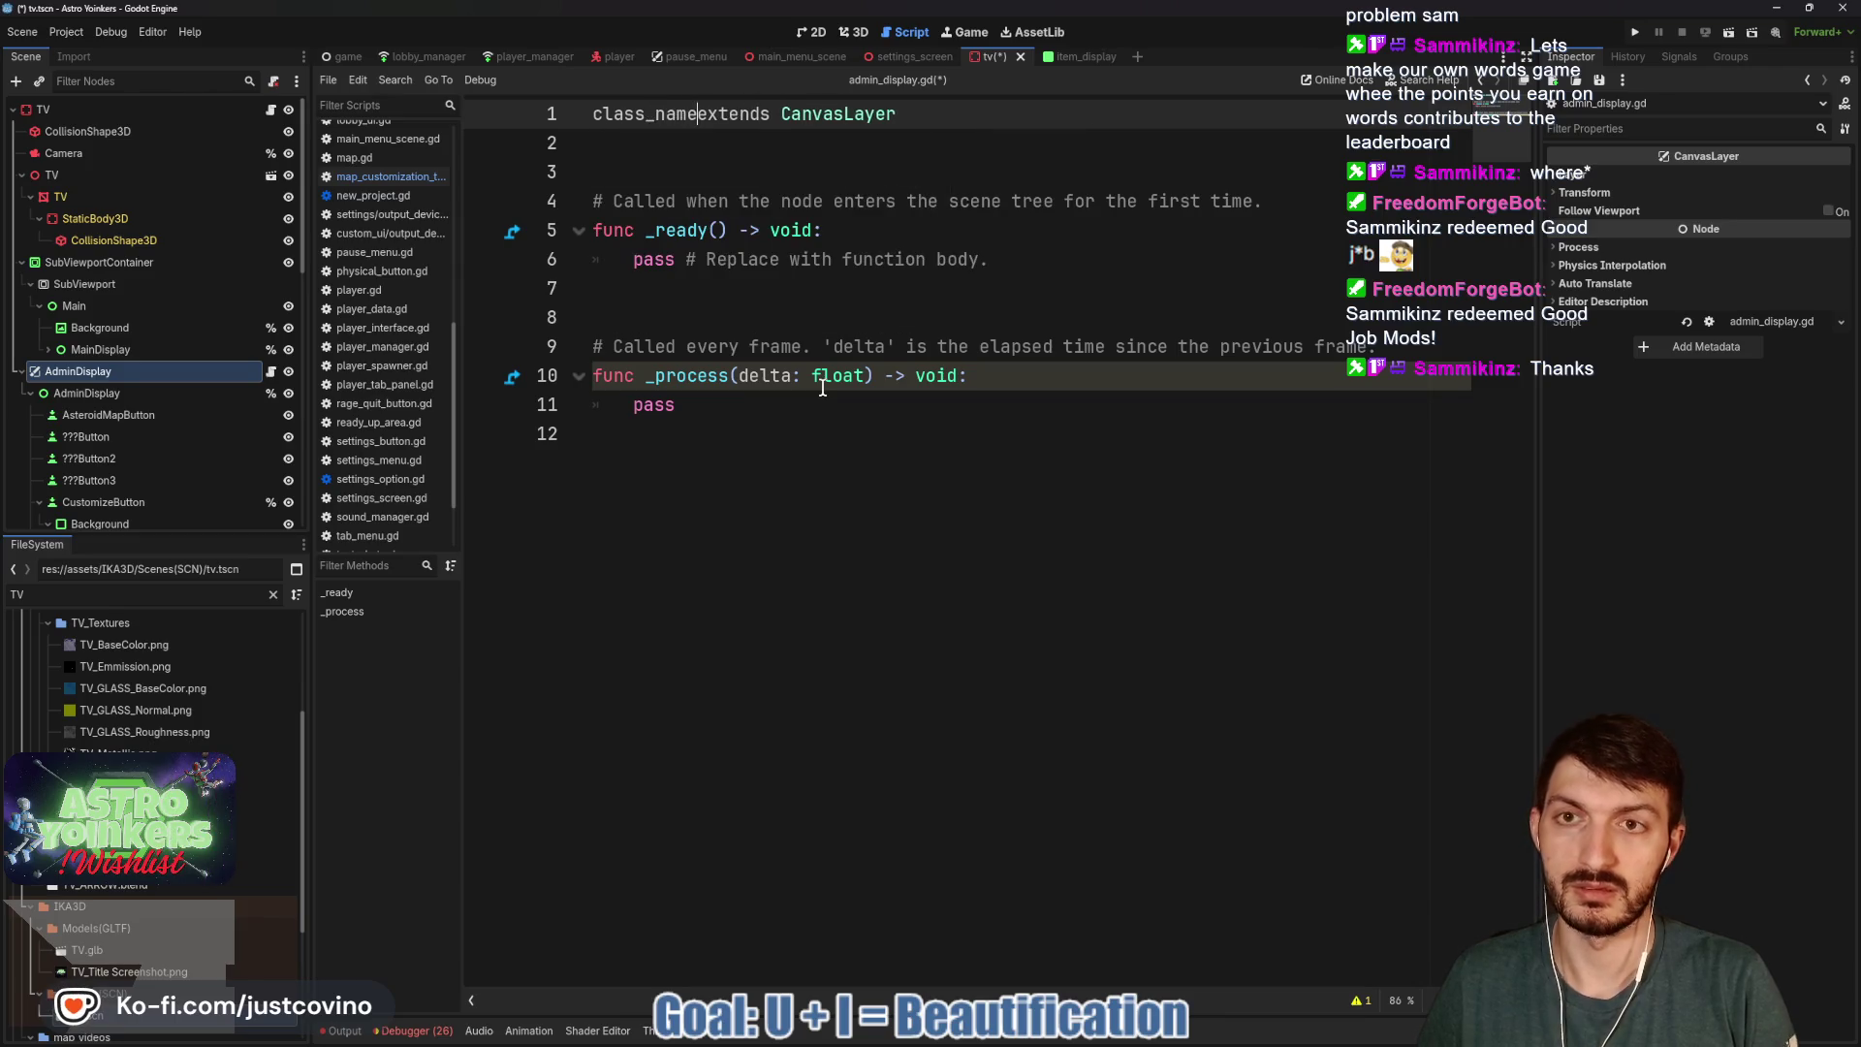
text( AdminDisplay)
click(823, 388)
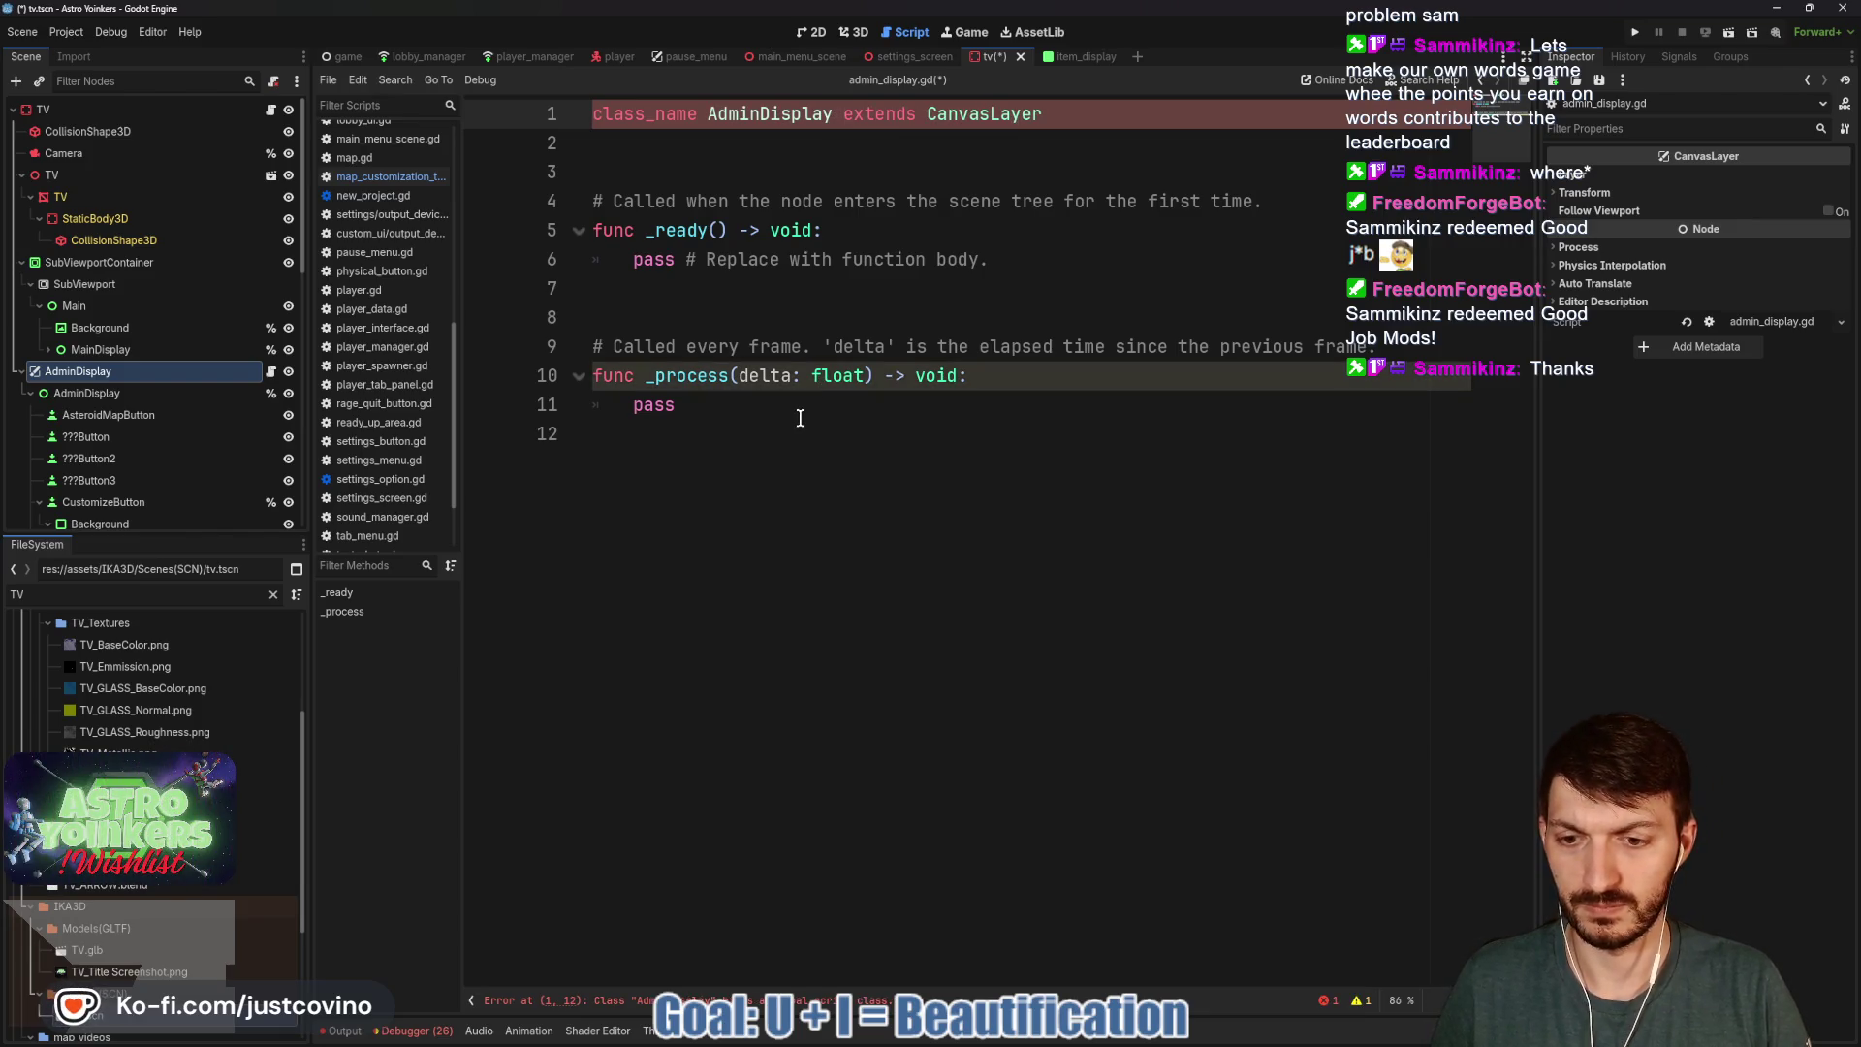
ctrl+click(770, 116)
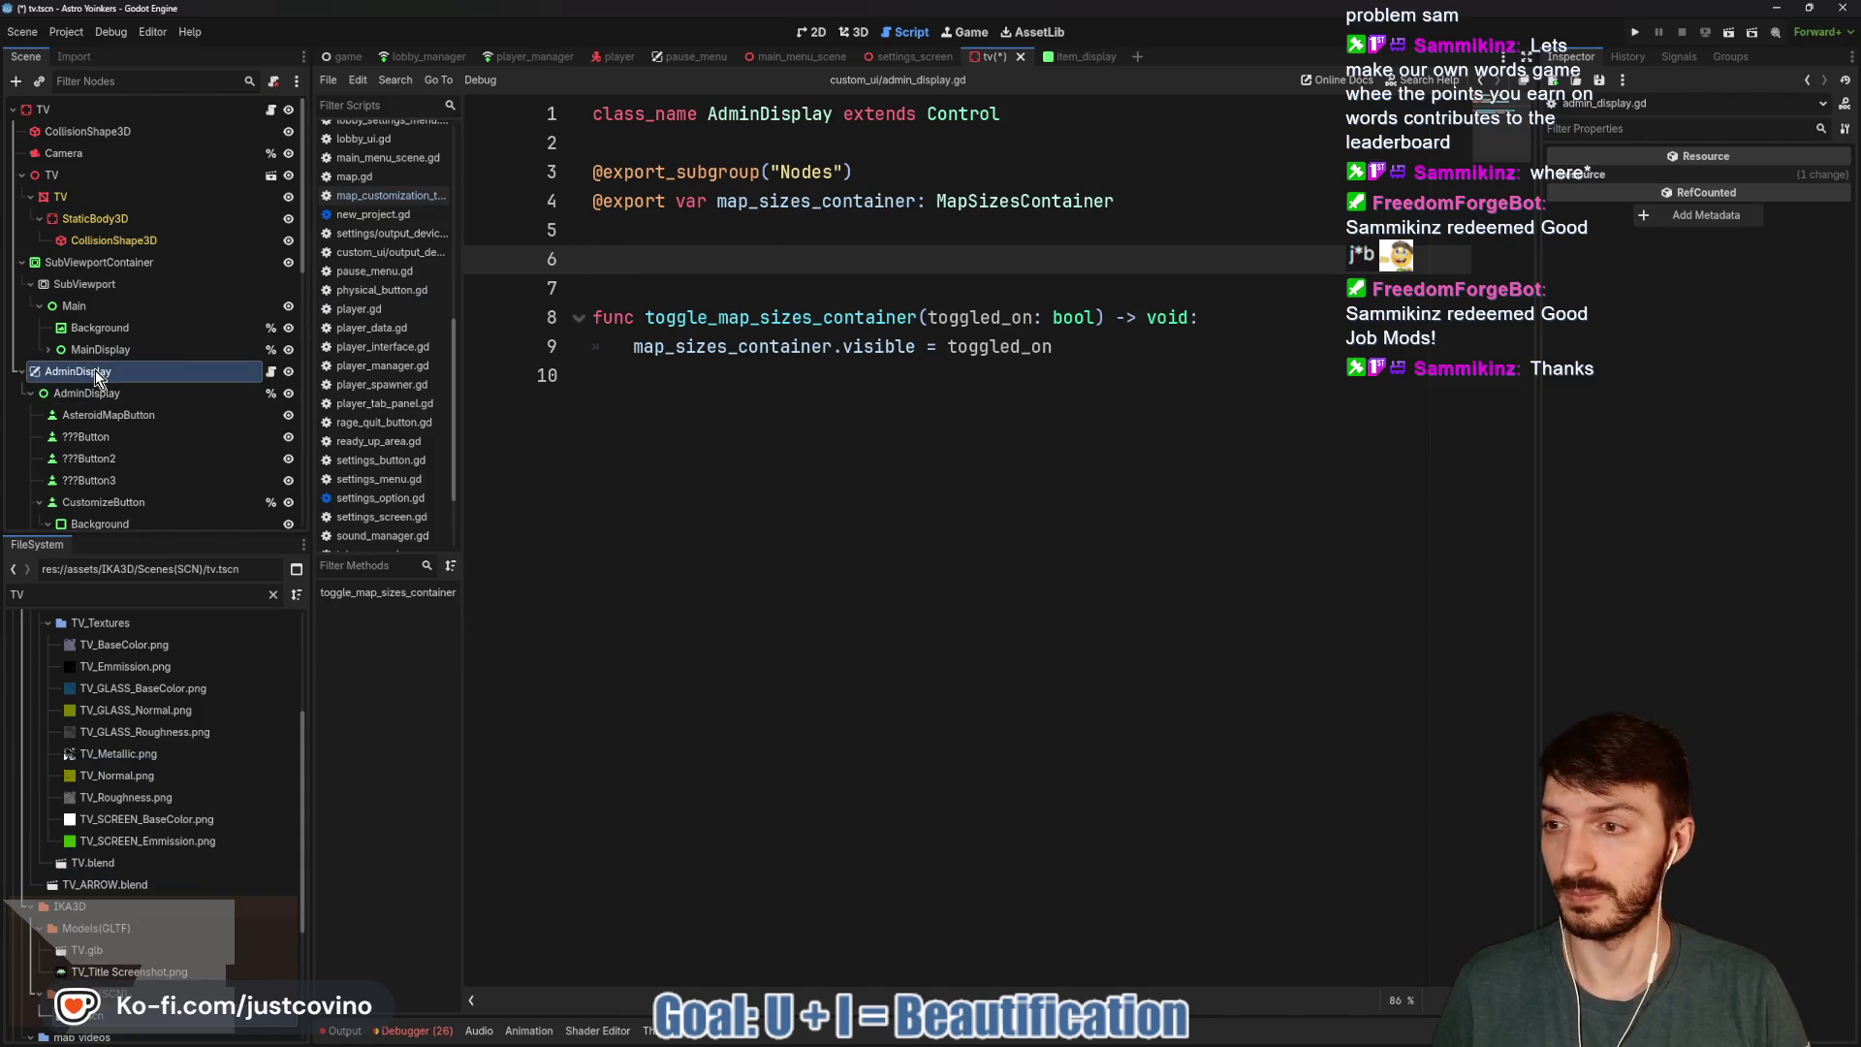
click(269, 110)
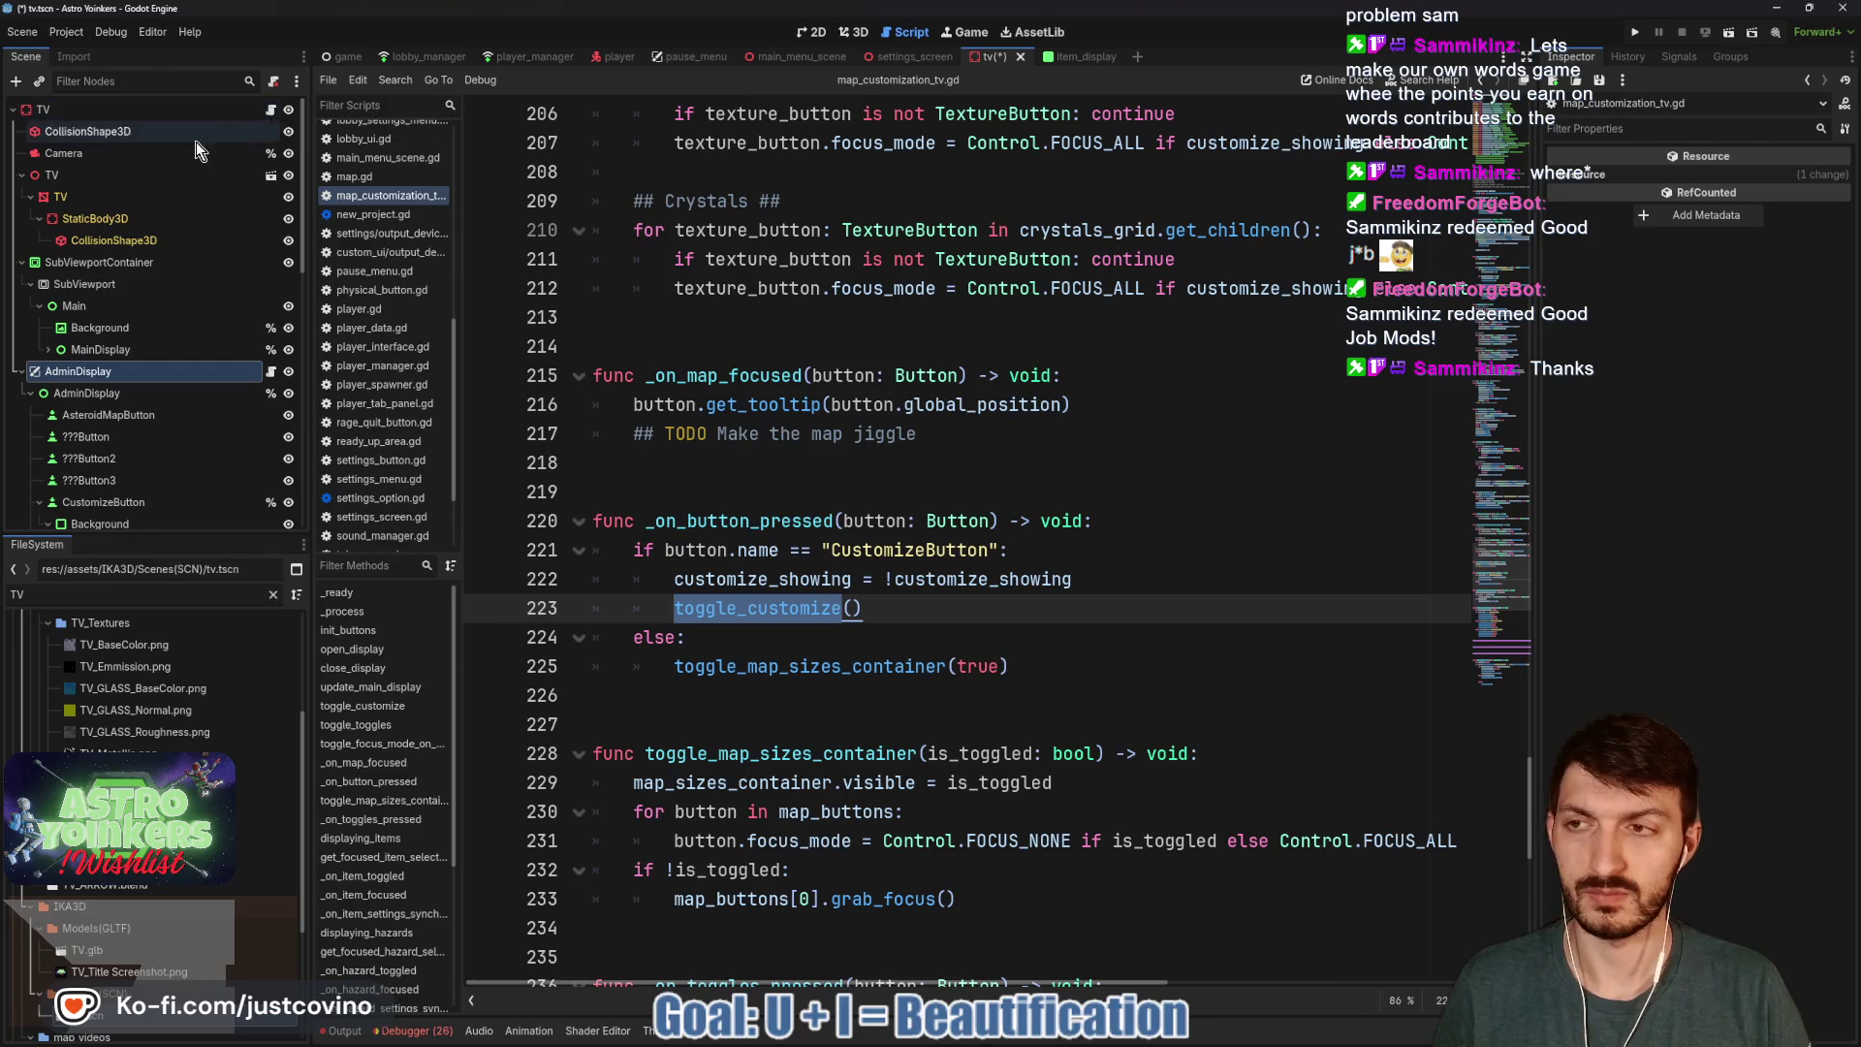
click(271, 372)
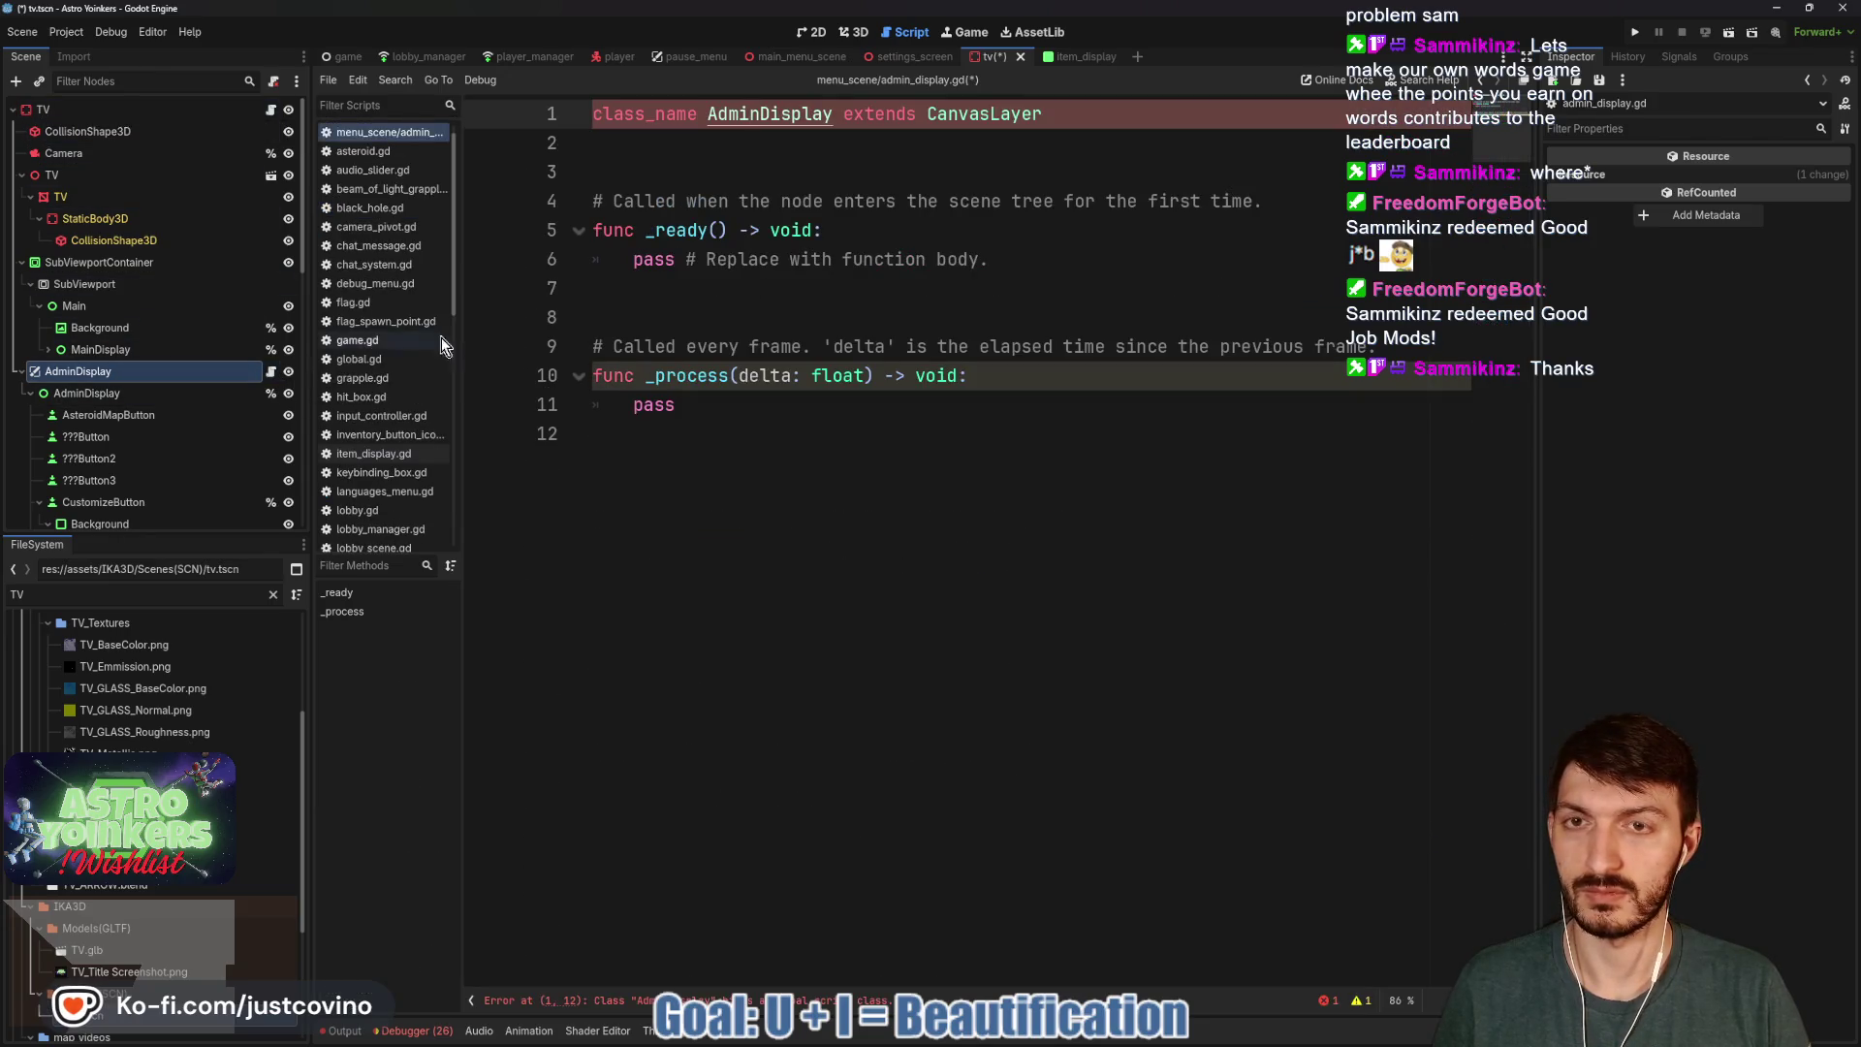
click(795, 164)
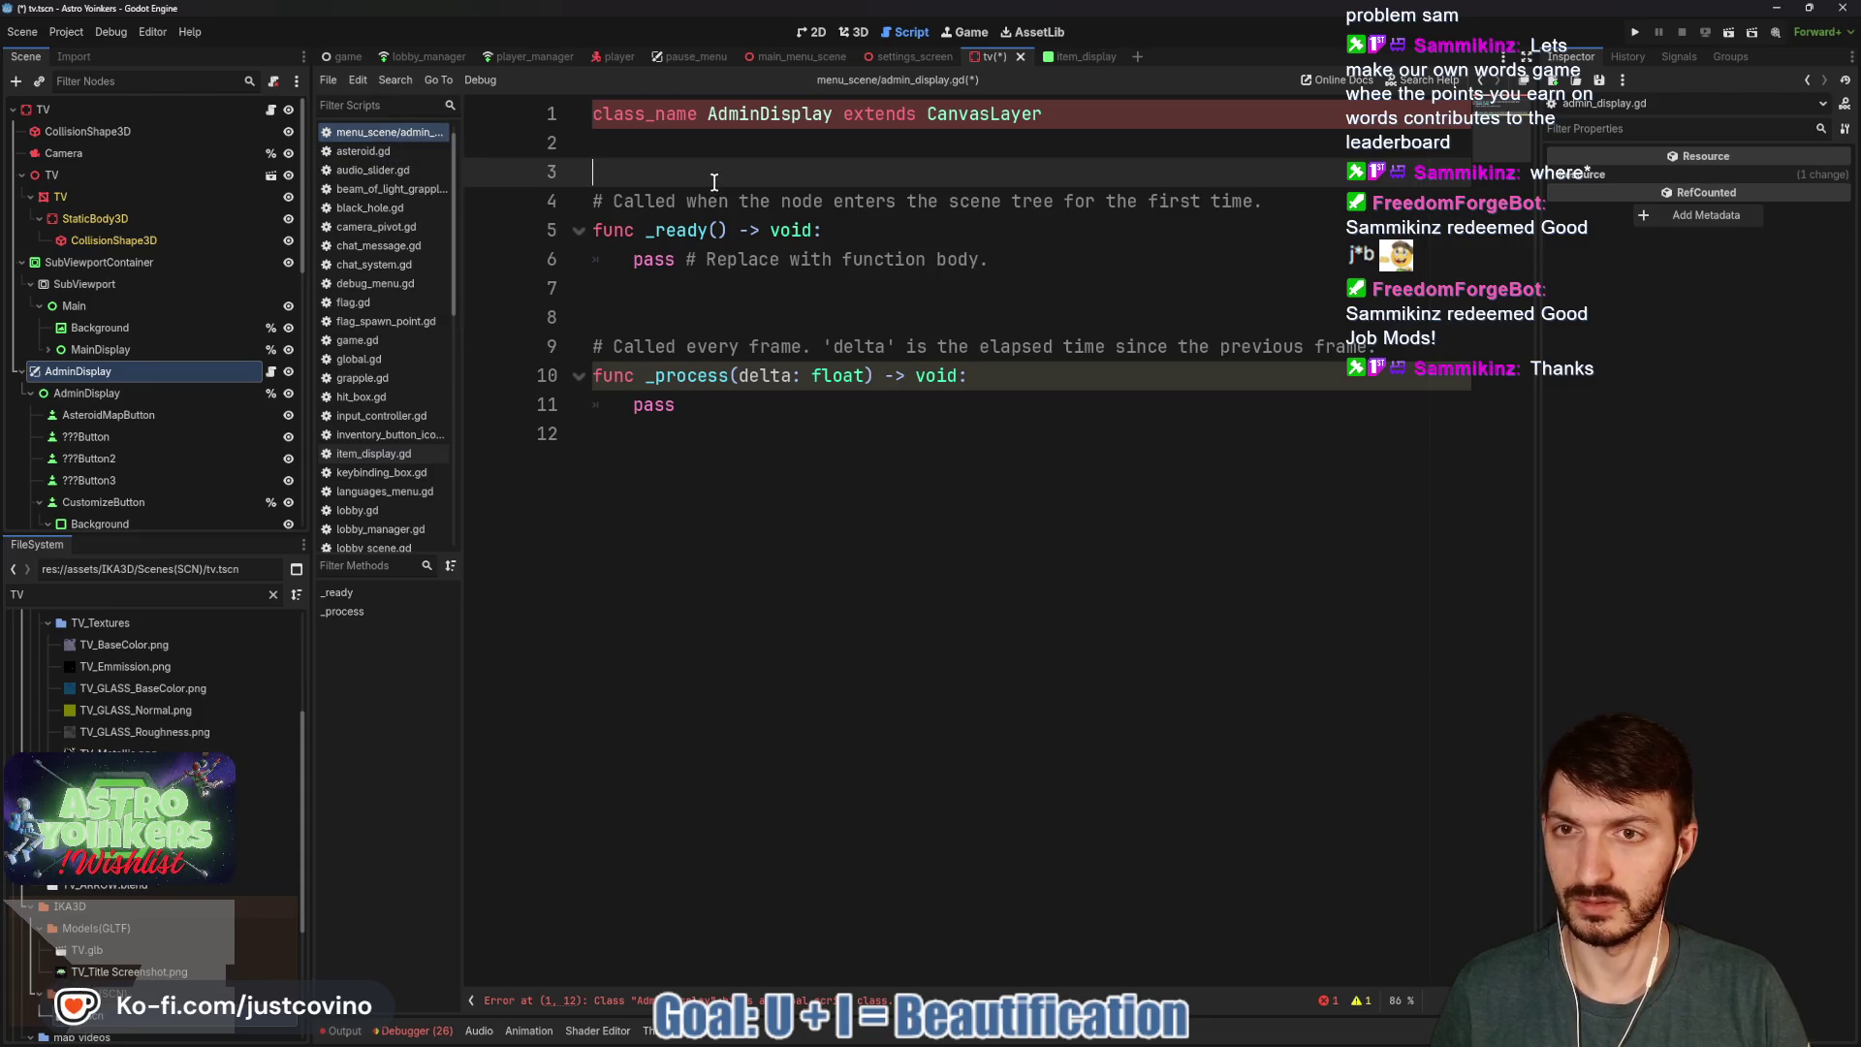
click(829, 116)
text(_)
click(848, 160)
Filter the FileSystem for 'admin_d' and open admin_display.tscn in the 2D view.
double_click(92, 598)
text(admin_d)
double_click(106, 732)
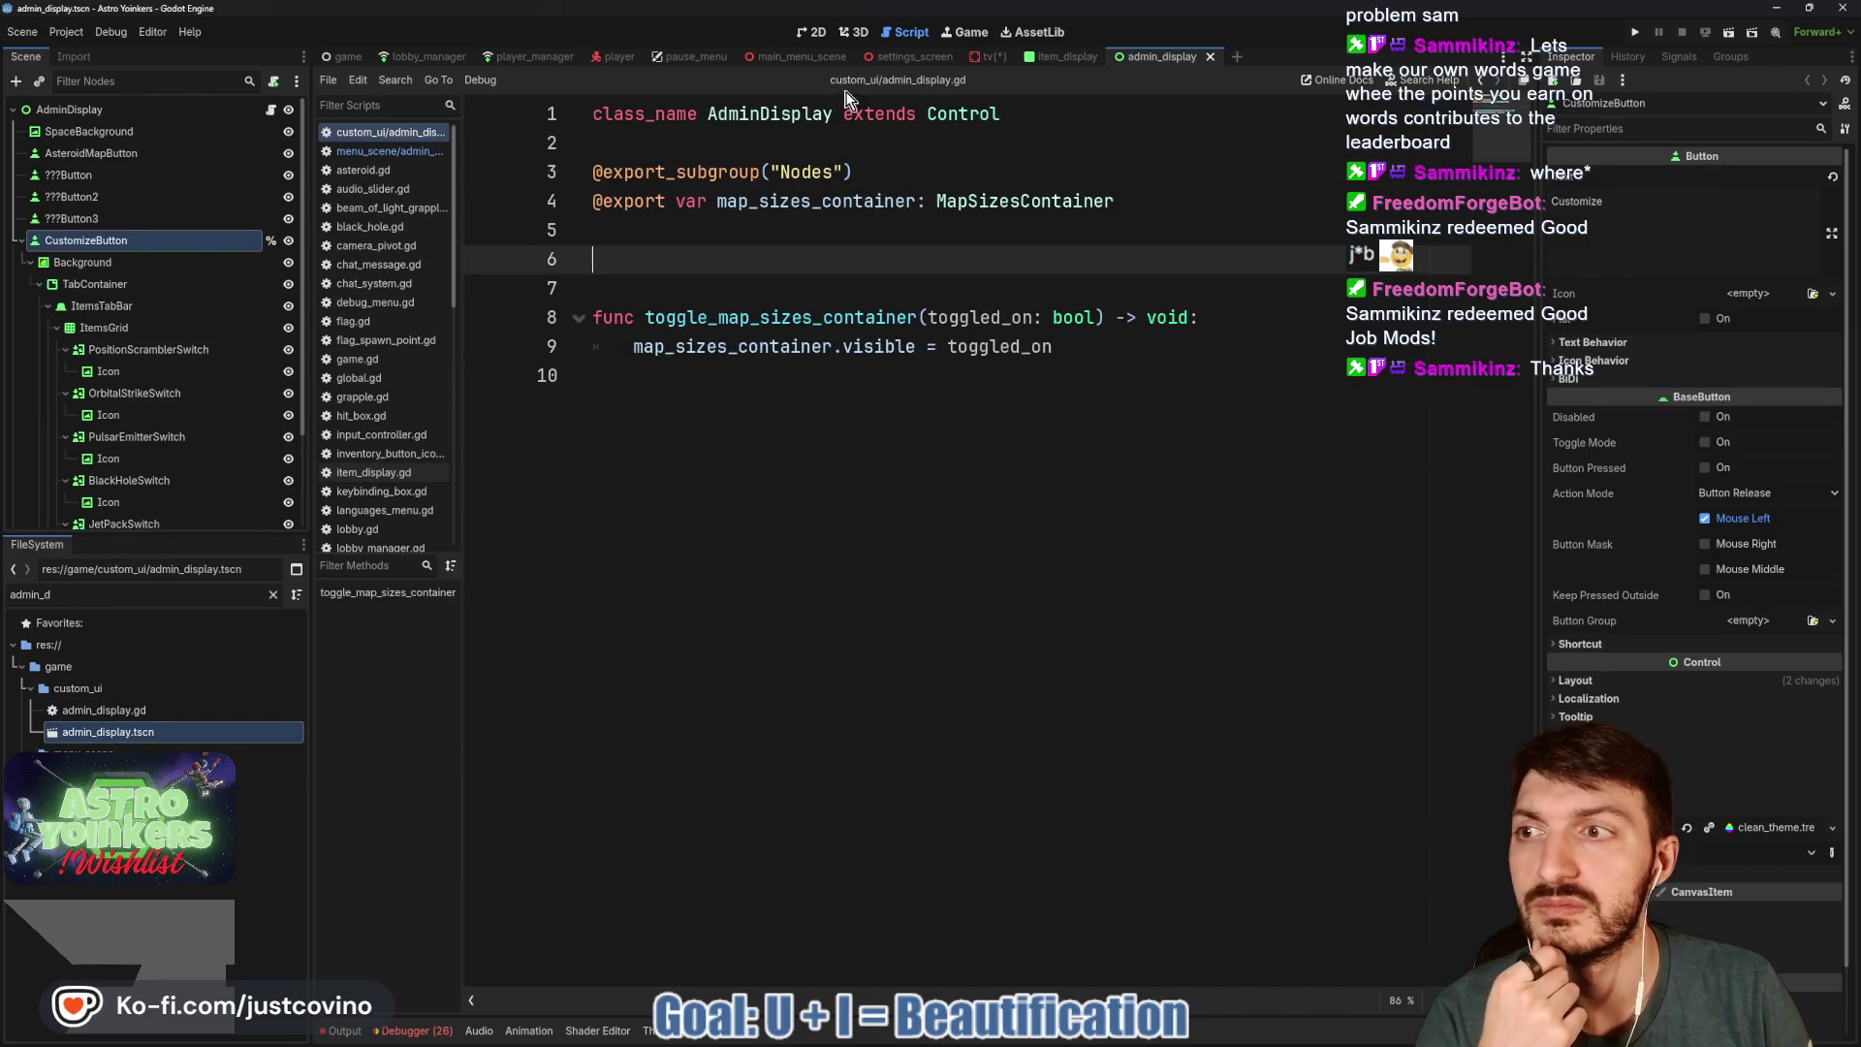
click(814, 33)
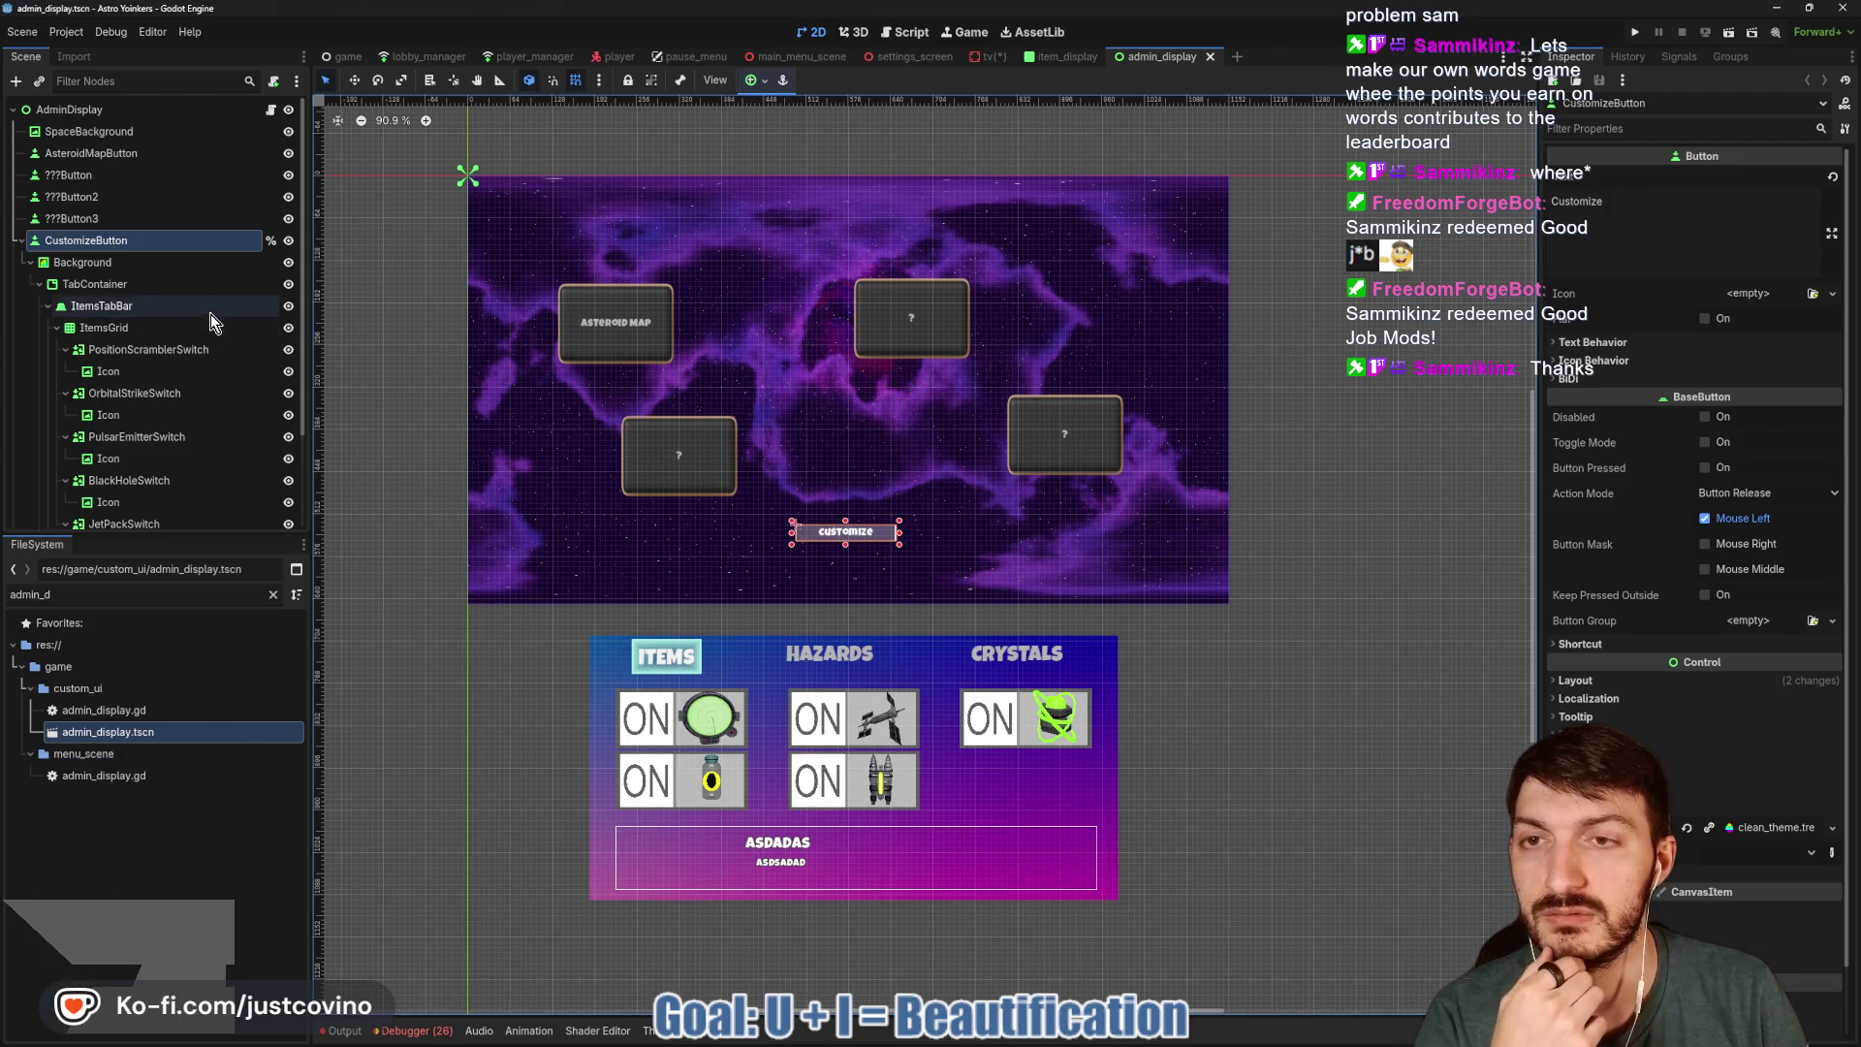
Select the AdminDisplay root to inspect its admin_display.gd script and Background TabContainer.
click(166, 113)
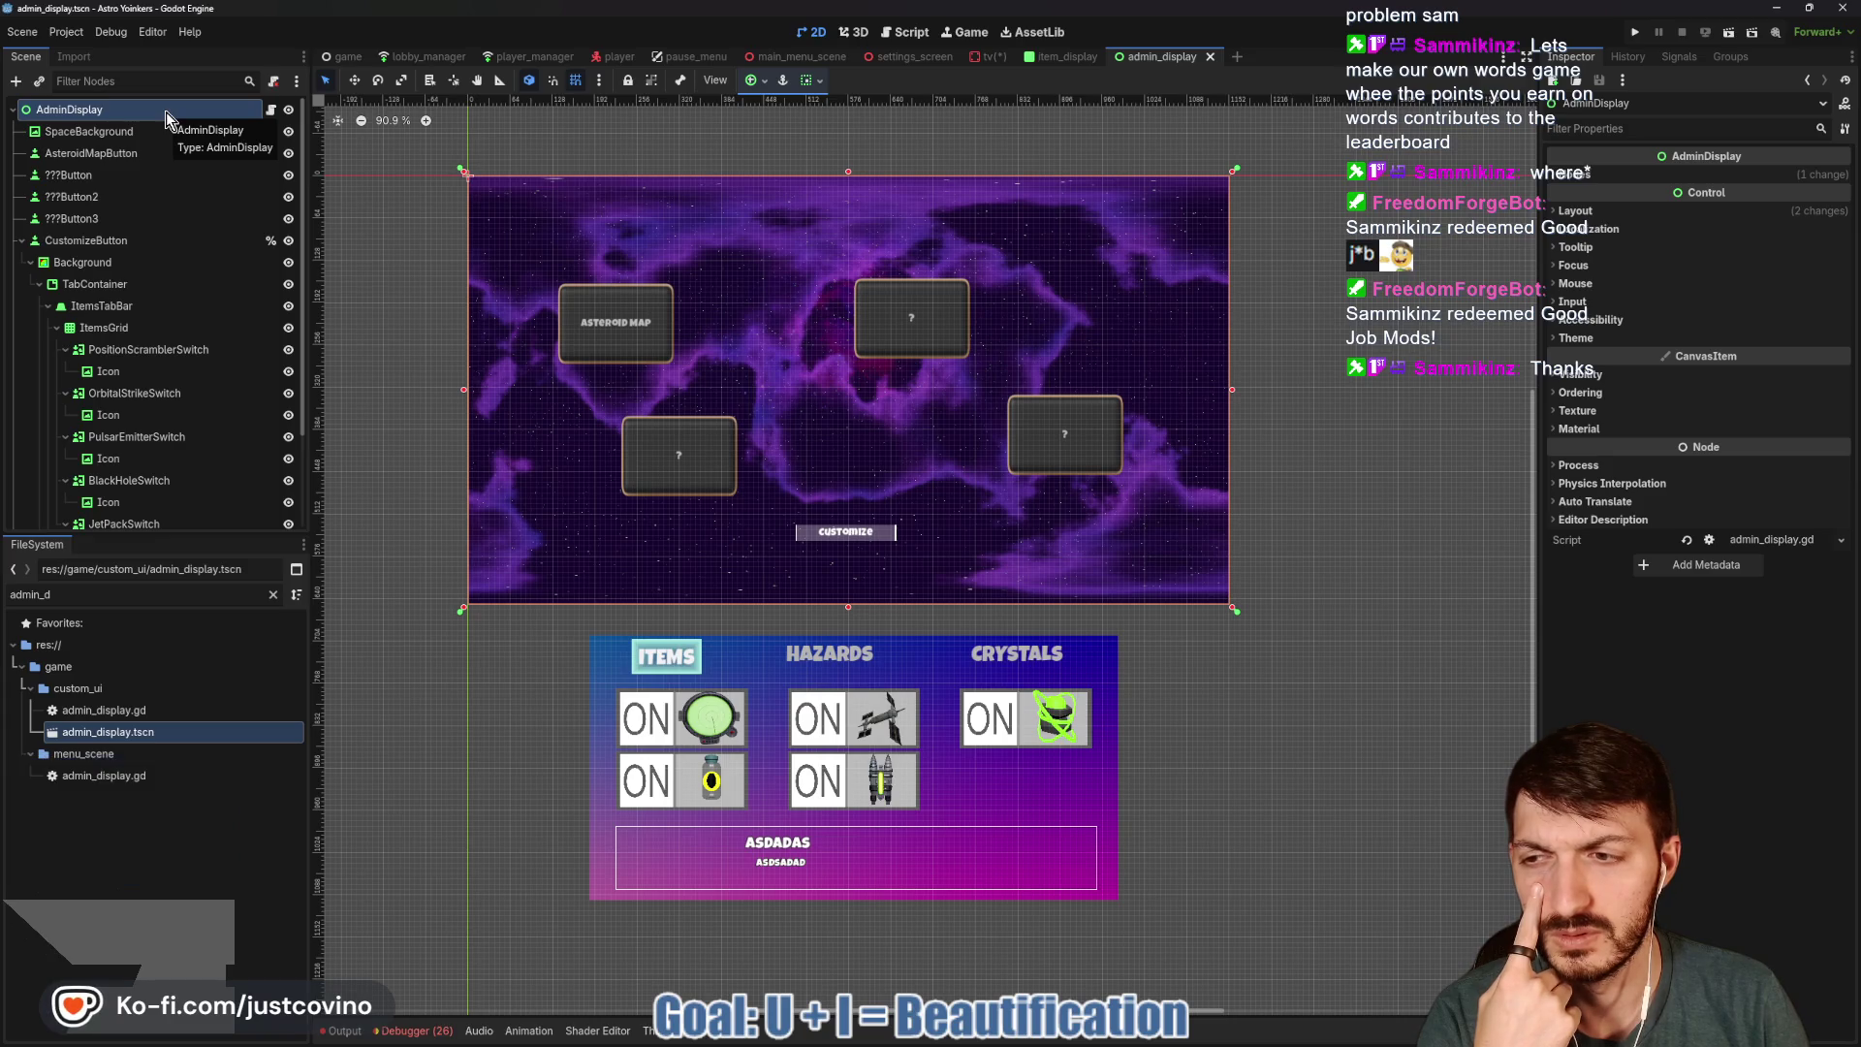
scroll(169, 253, down, 3)
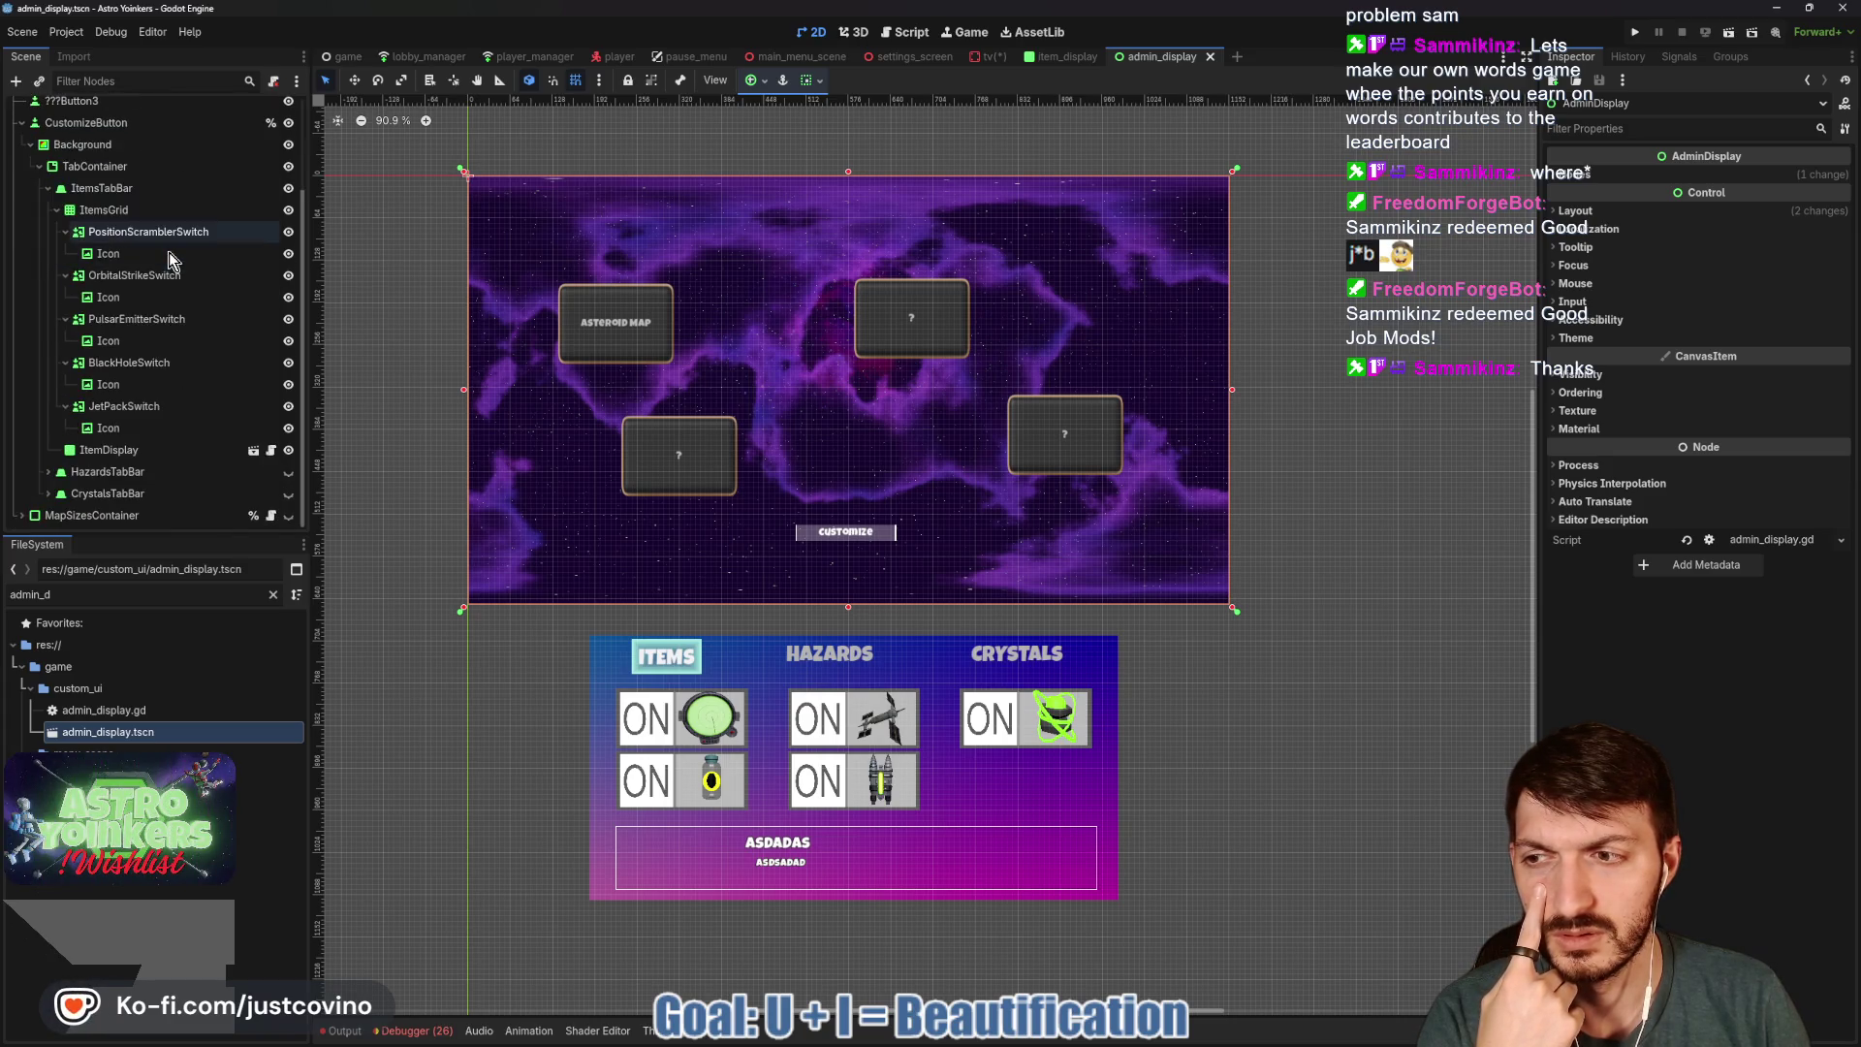
scroll(168, 253, up, 3)
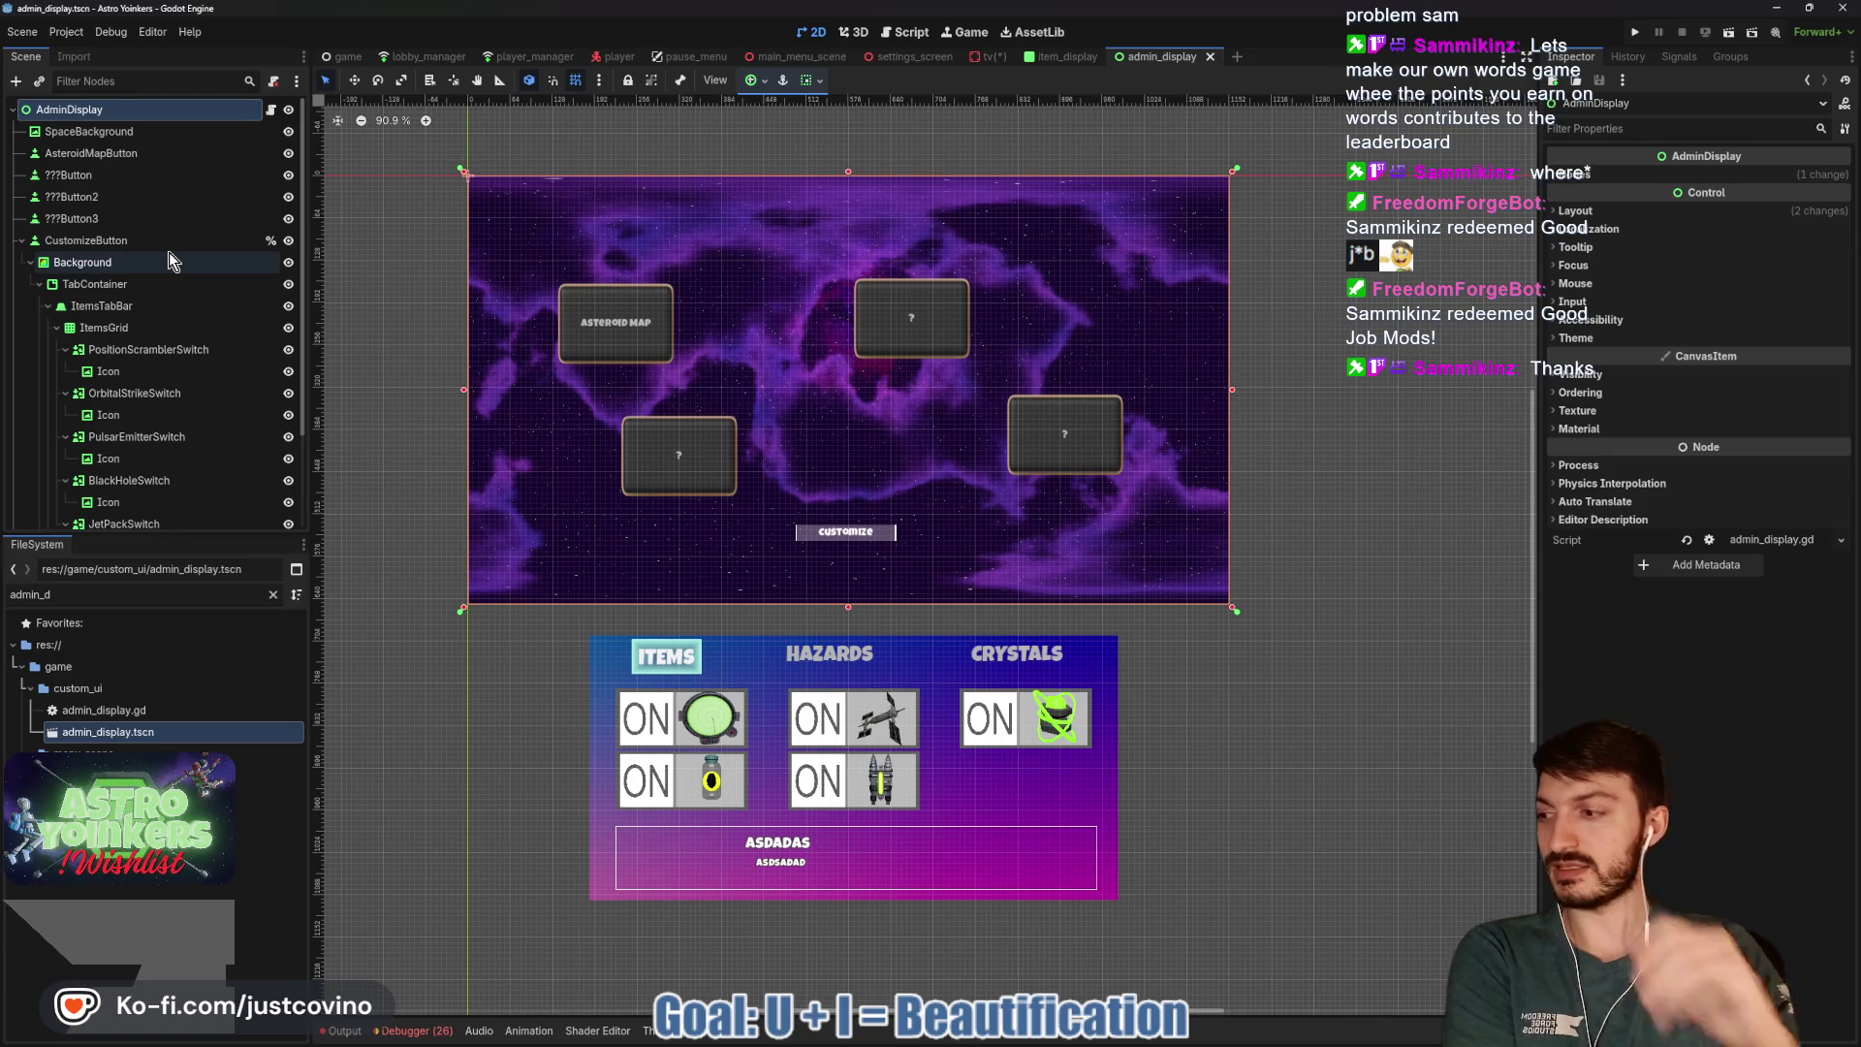
Glance at the item_display scene, return to tv.tscn and collapse AdminDisplay's children.
click(1067, 58)
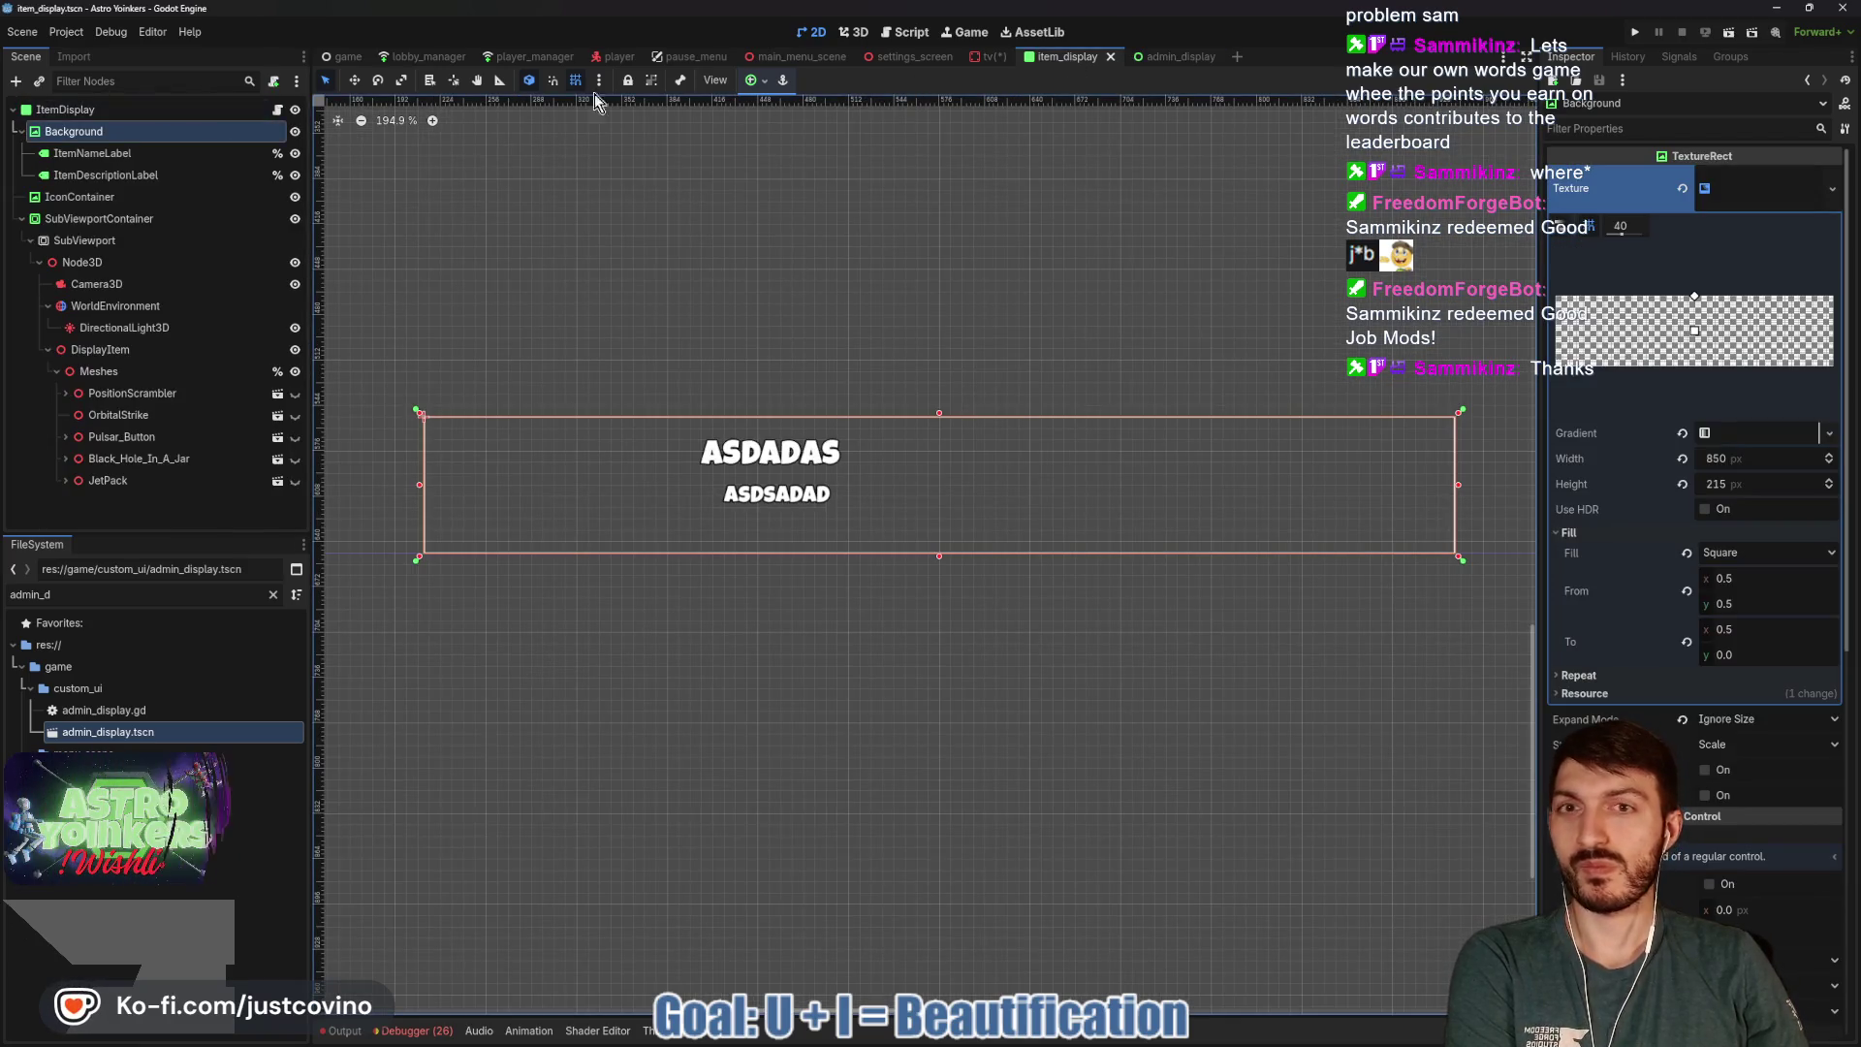
click(989, 56)
scroll(909, 209, down, 6)
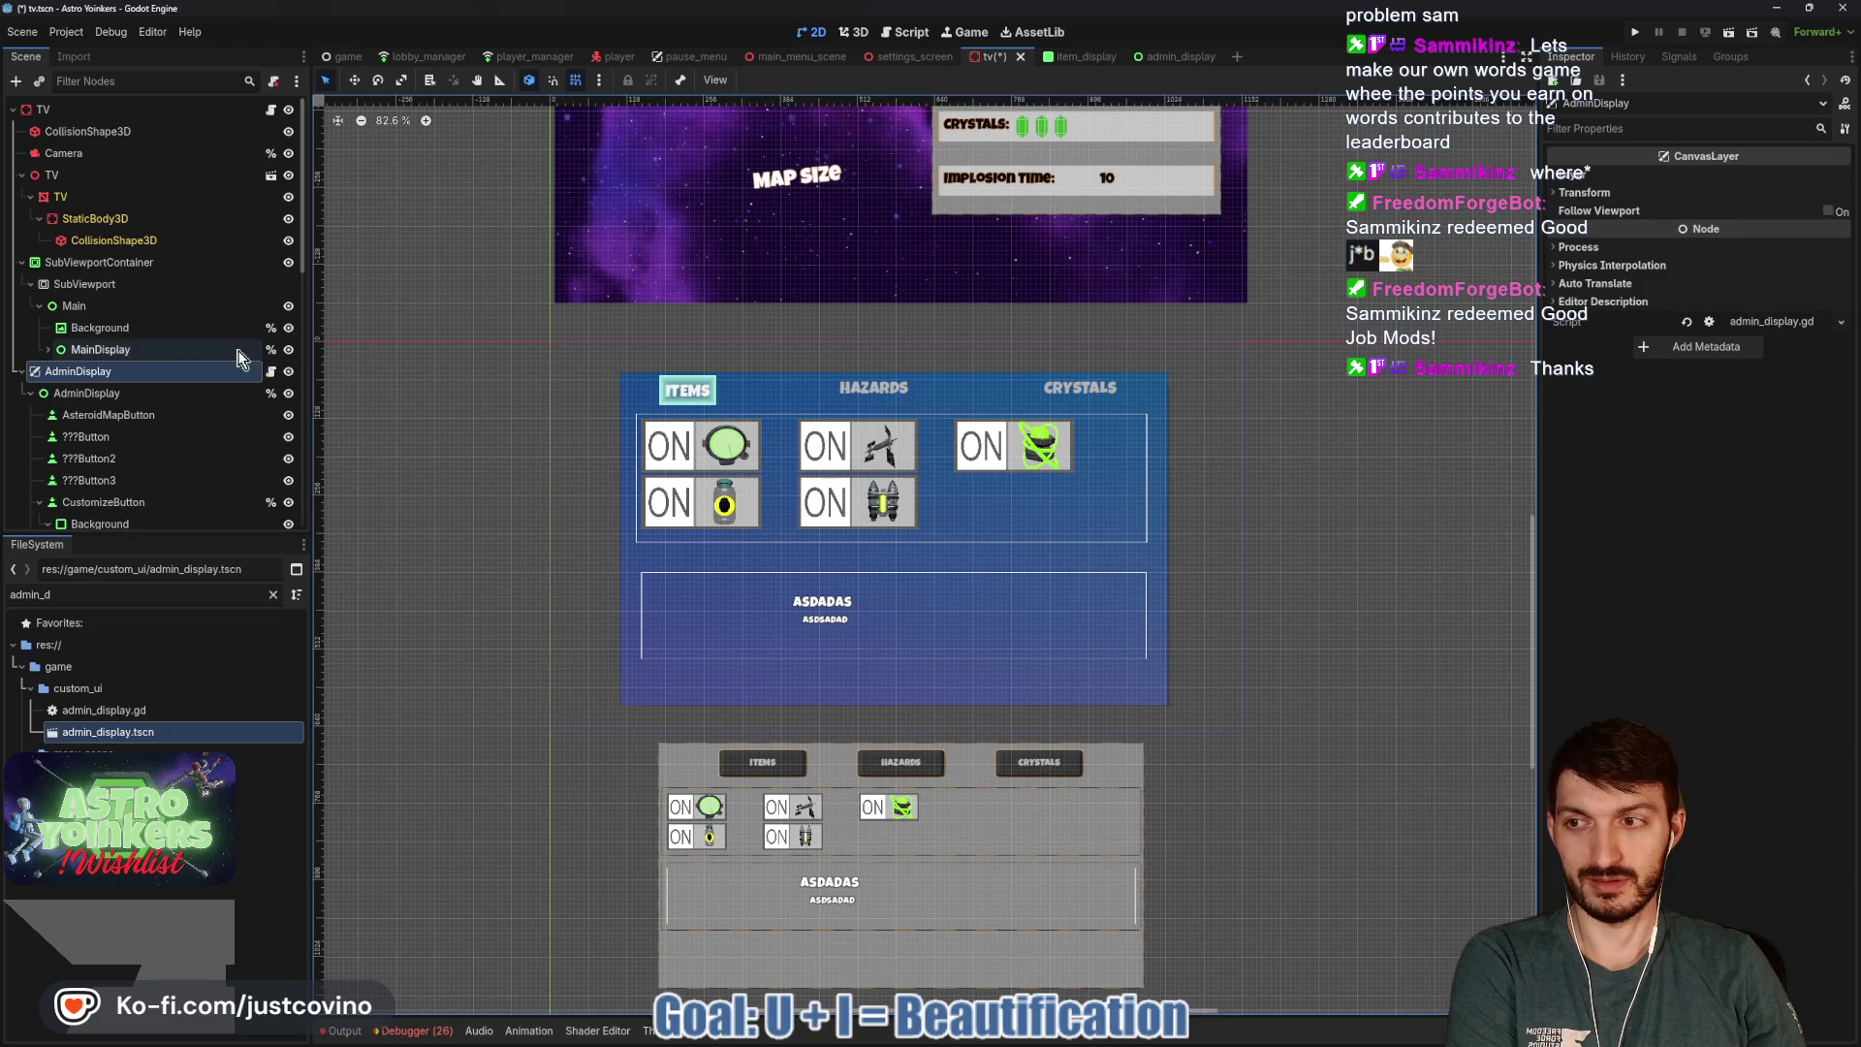
click(41, 392)
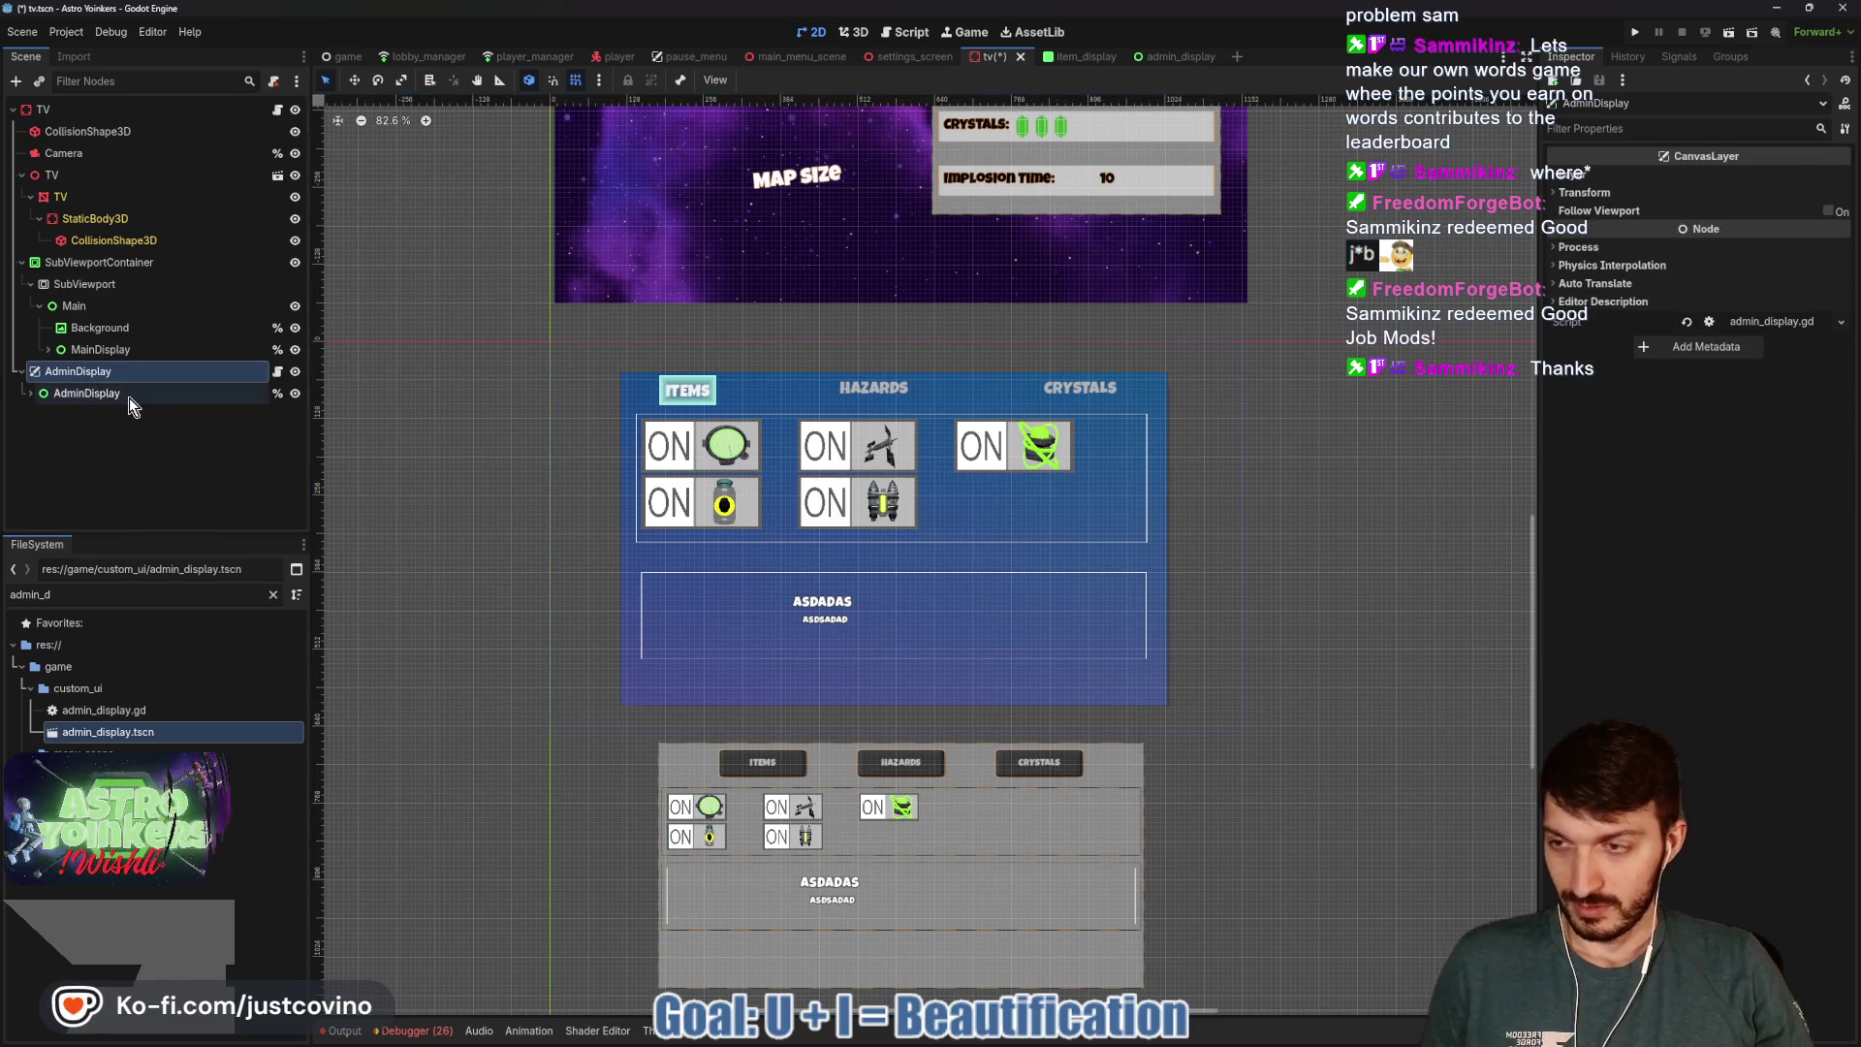
Instance admin_display.tscn into the TV scene as AdminDisplay2 via Ctrl+Shift+A.
key(ctrl+shift+a)
text(admin)
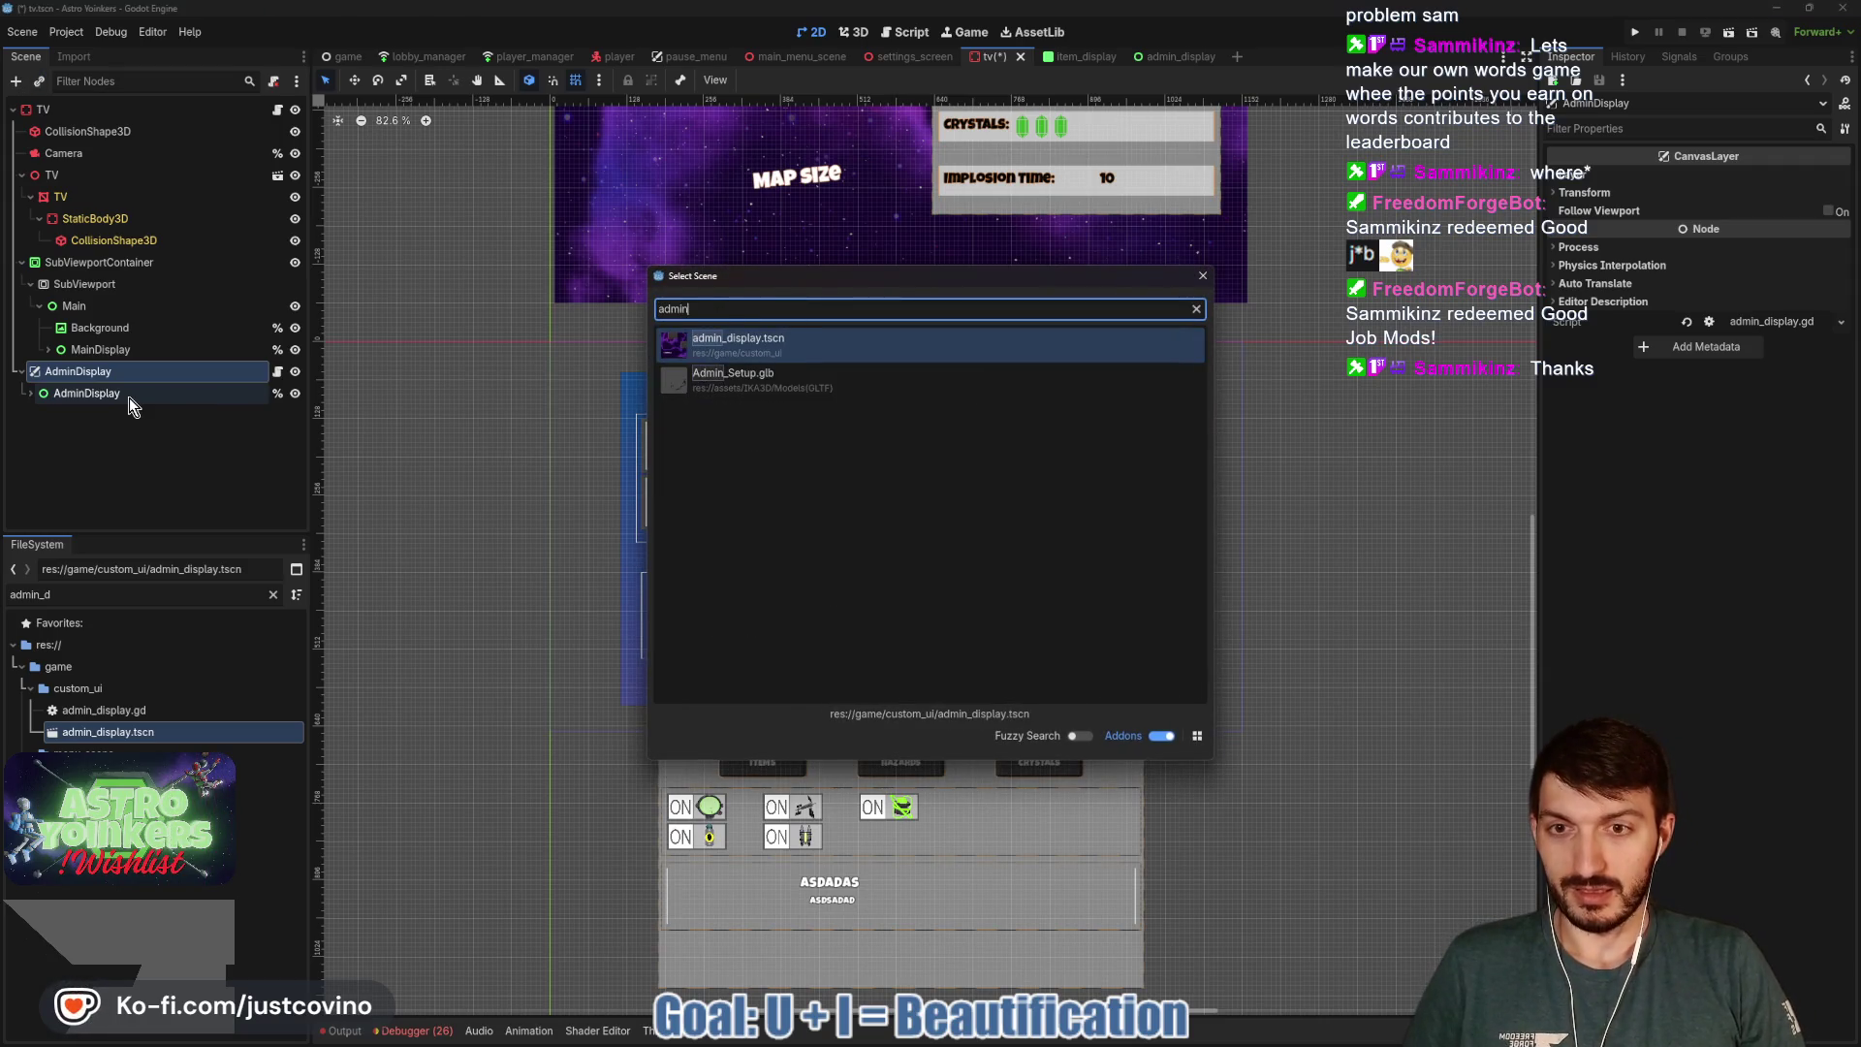
key(Return)
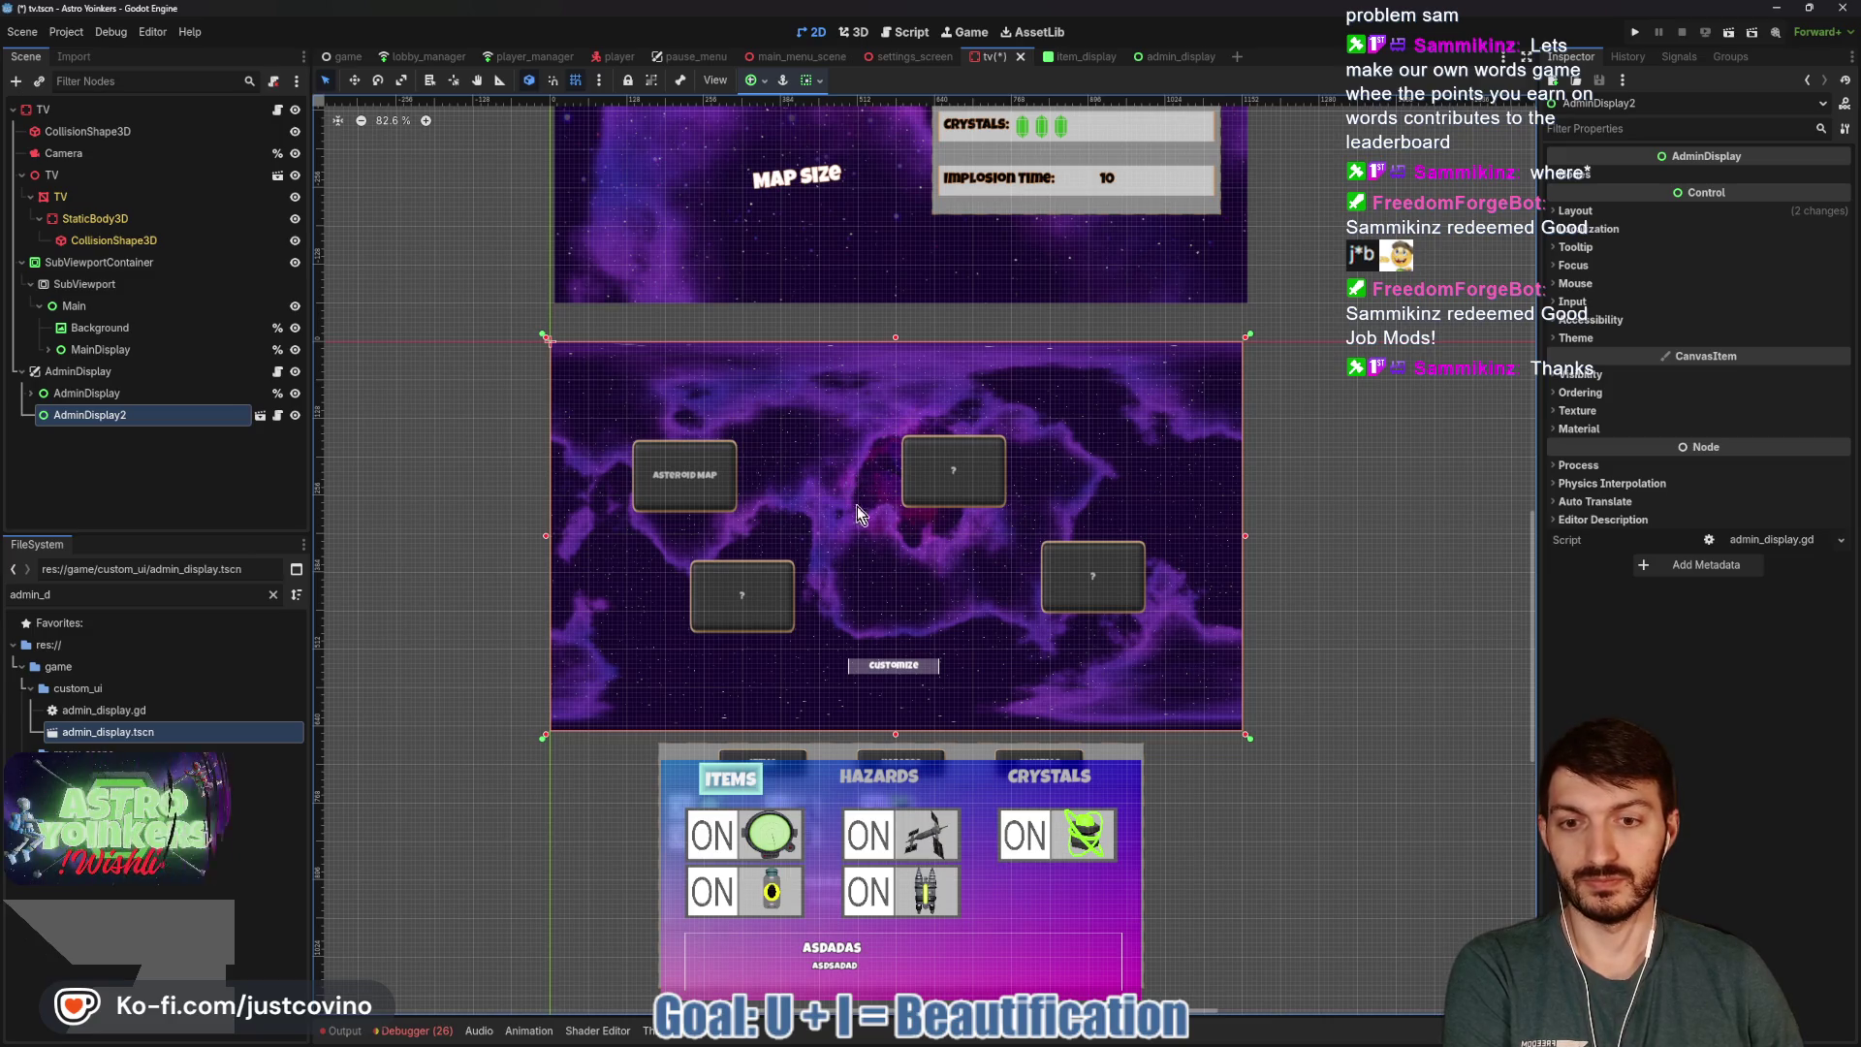
Drag AdminDisplay2 upward with the Move tool, above the items panel.
scroll(1373, 526, up, 3)
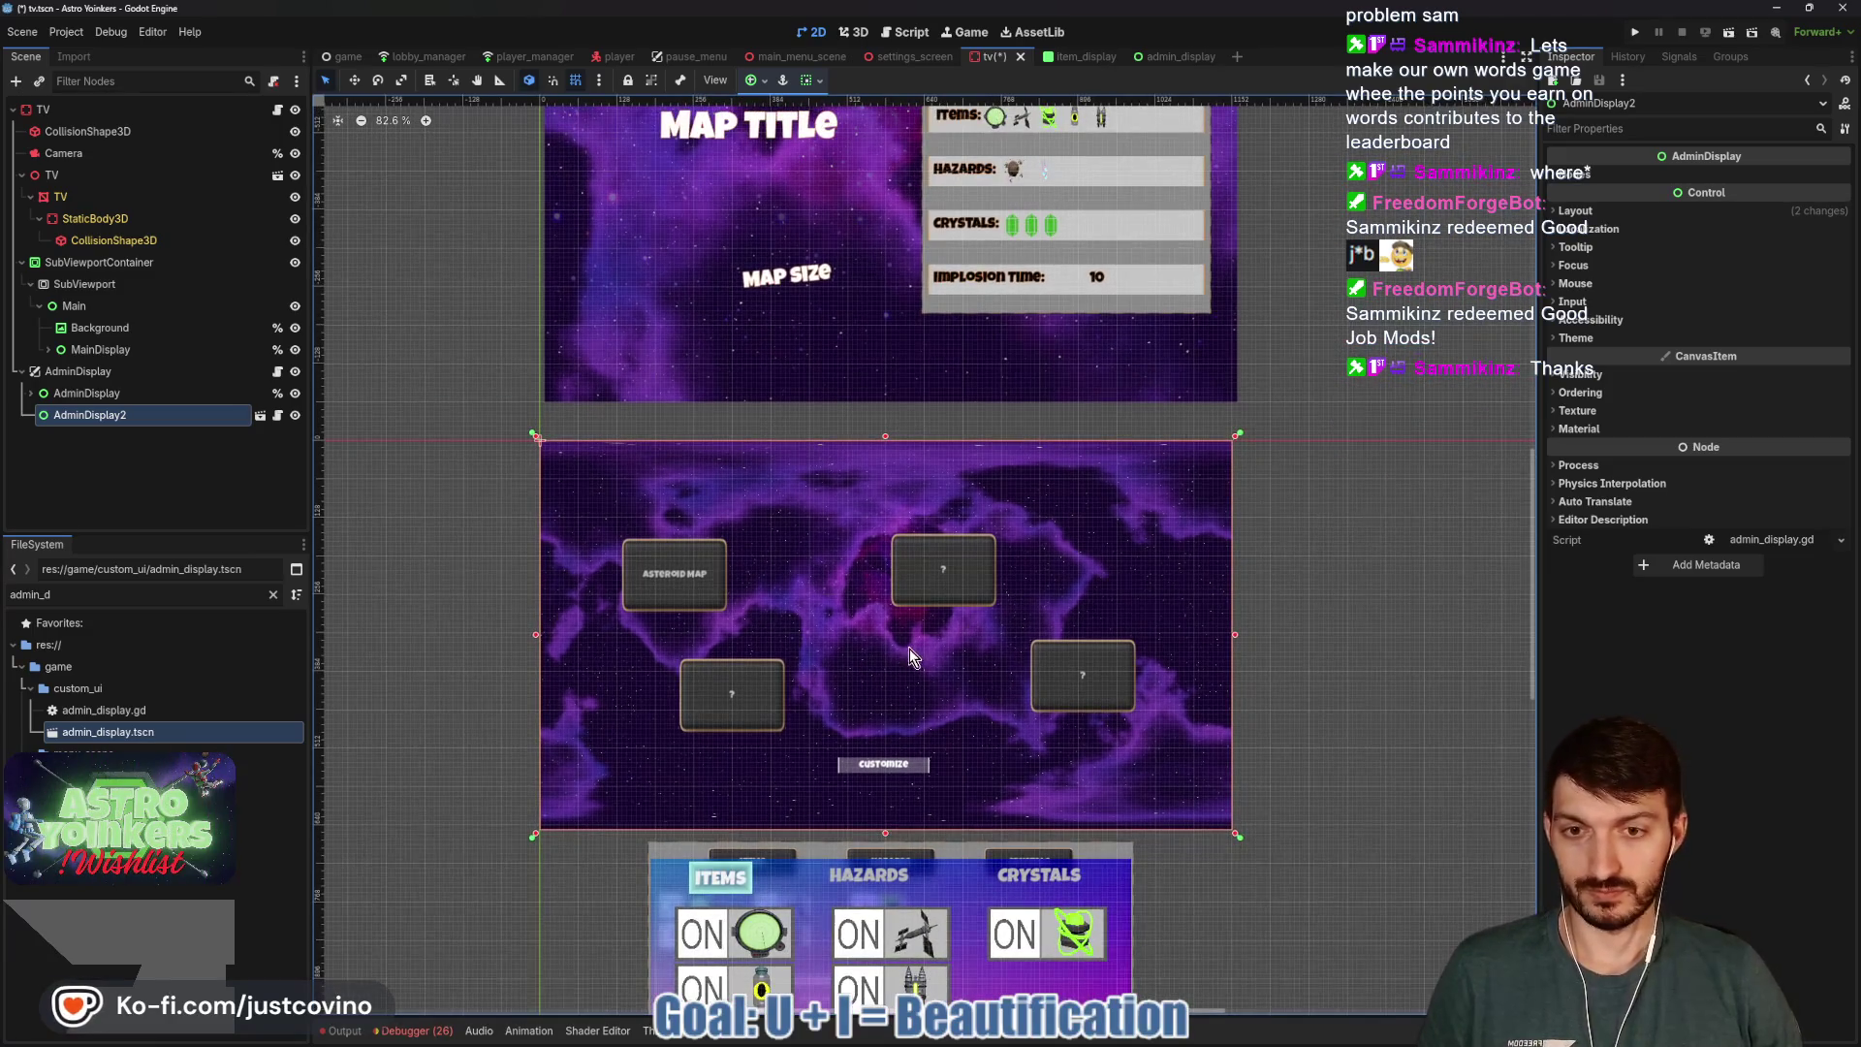
key(w)
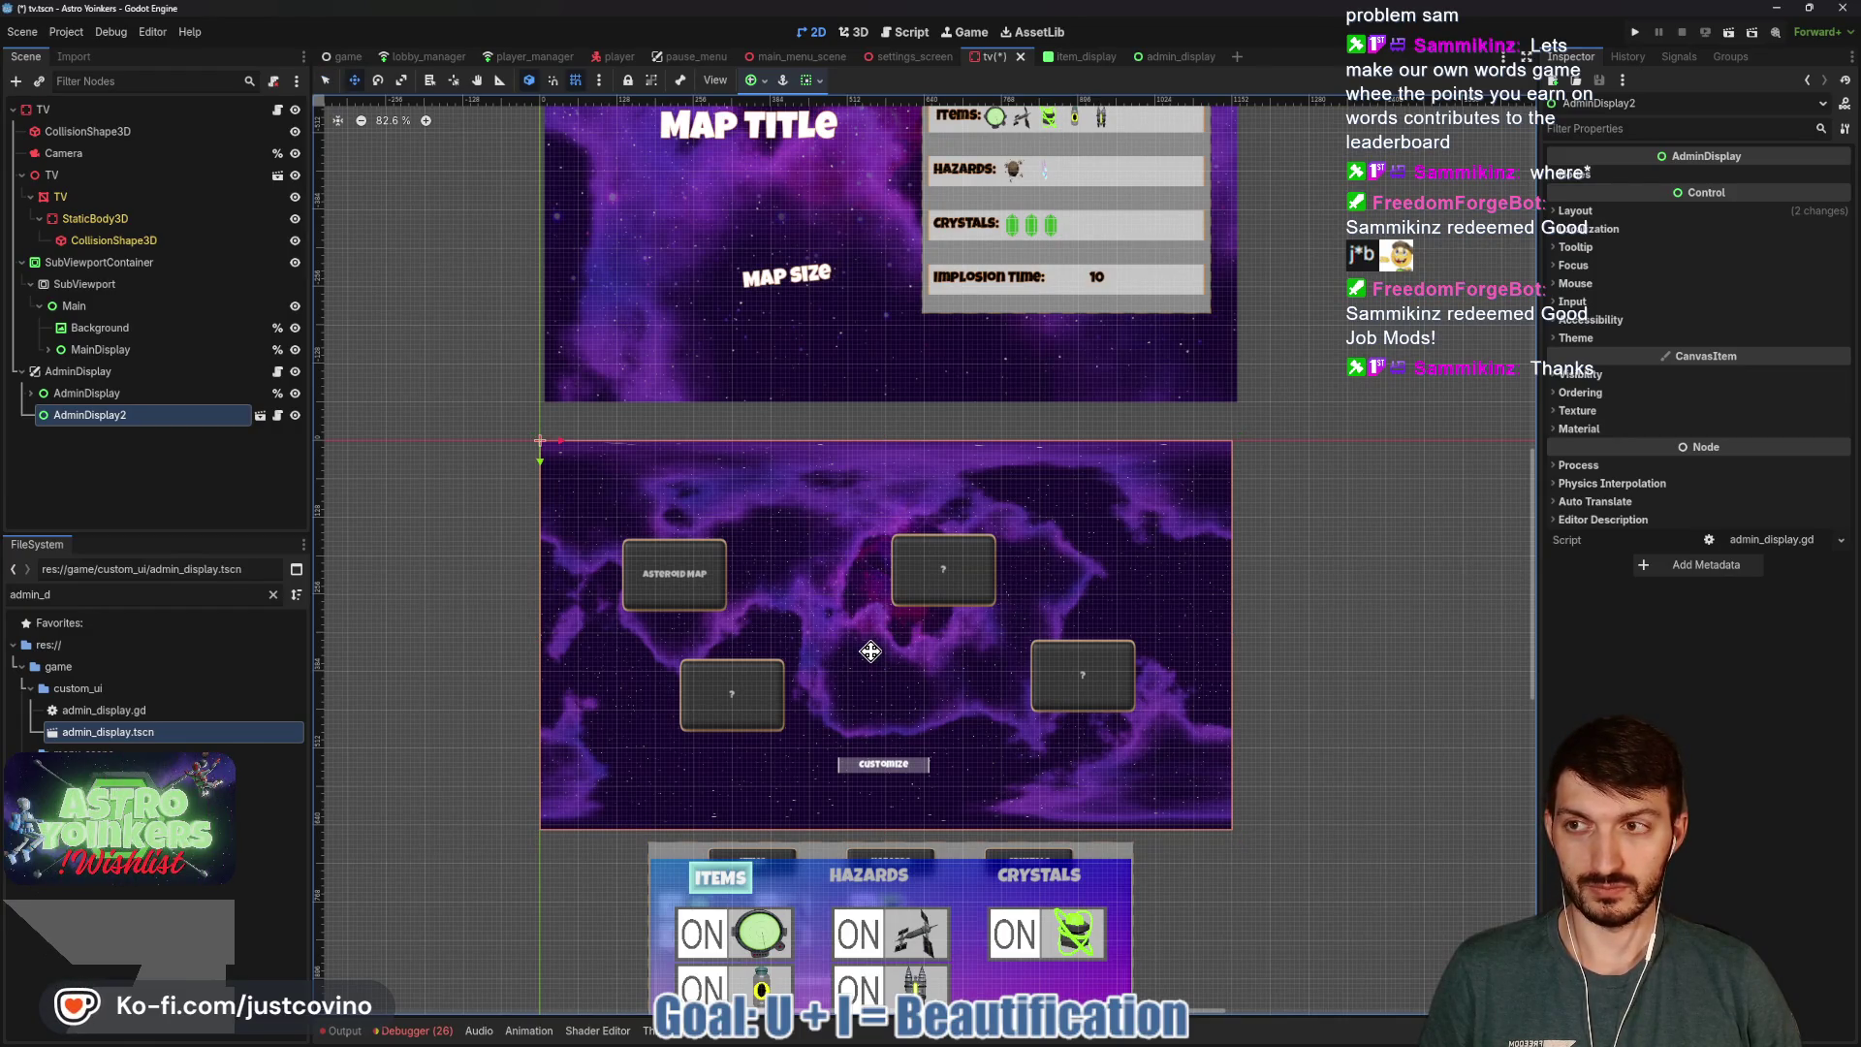
mouse_move(871, 647)
mouse_down()
mouse_move(866, 332)
mouse_move(834, 261)
mouse_up()
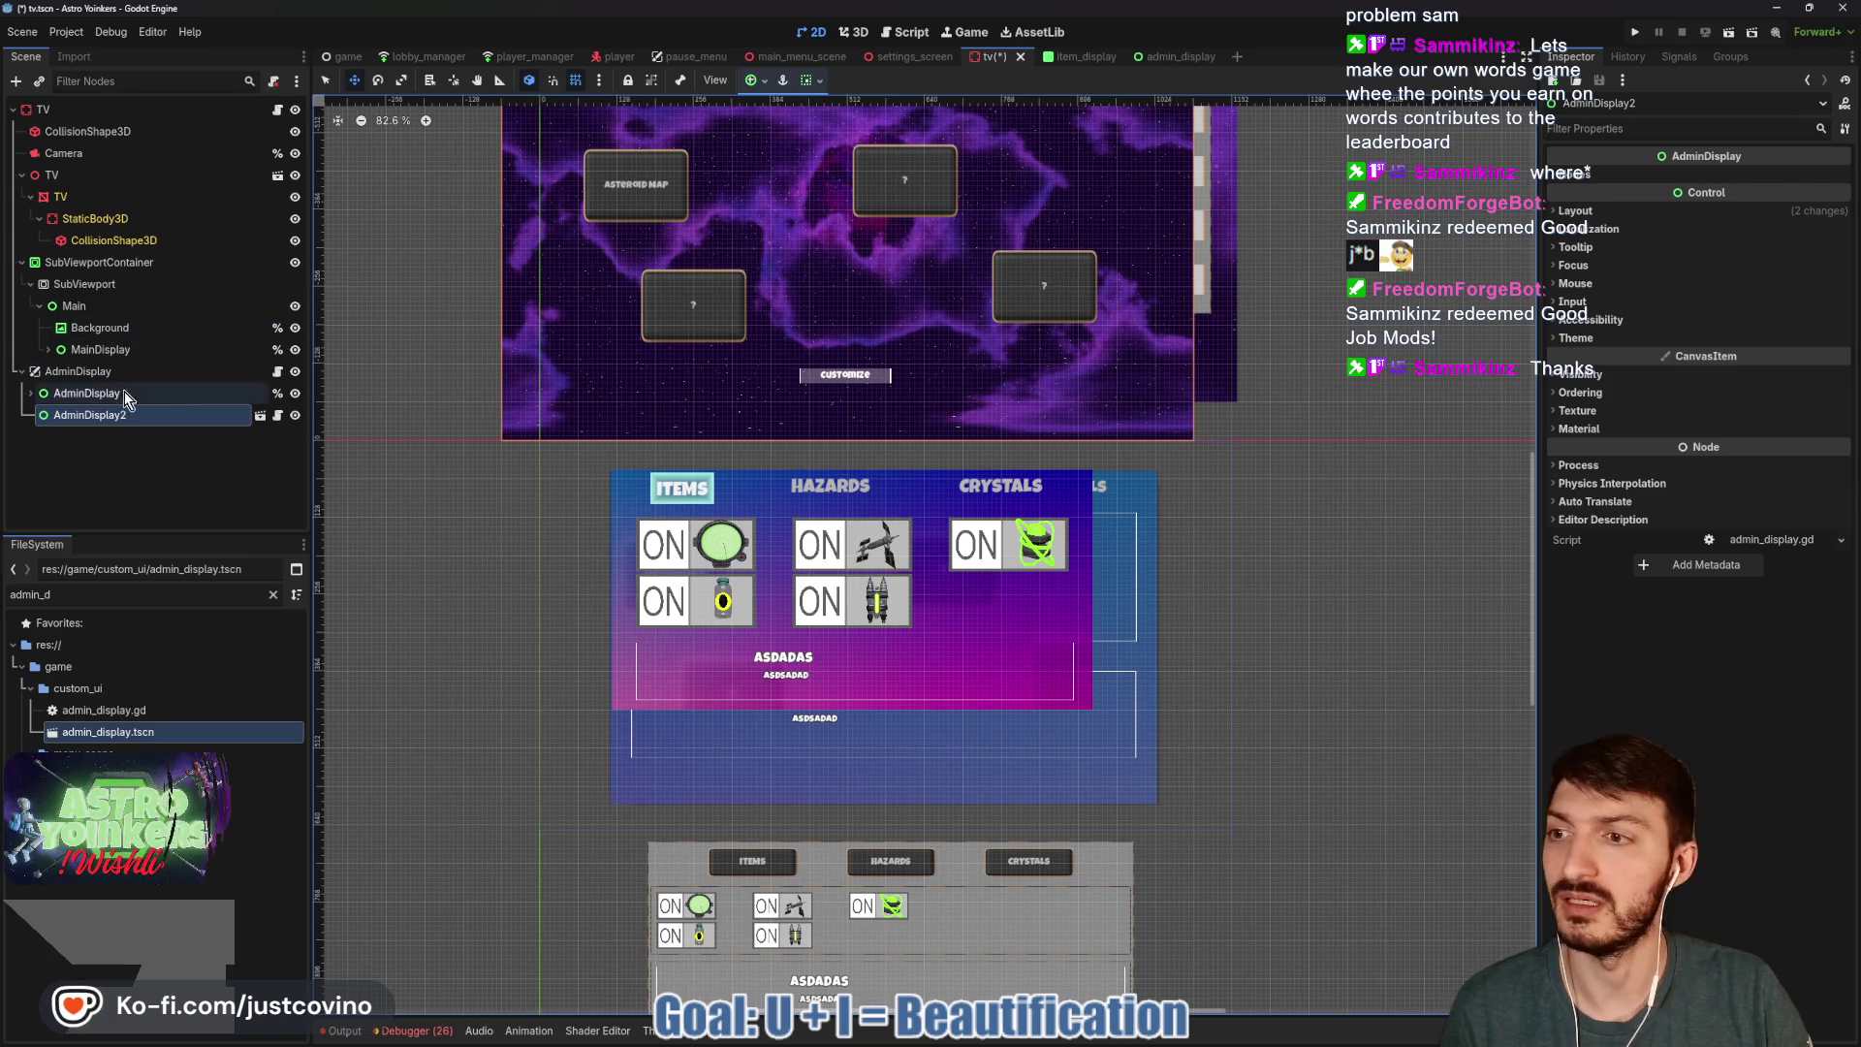
Expand the original AdminDisplay and review the Background node's layout settings.
click(39, 395)
click(32, 393)
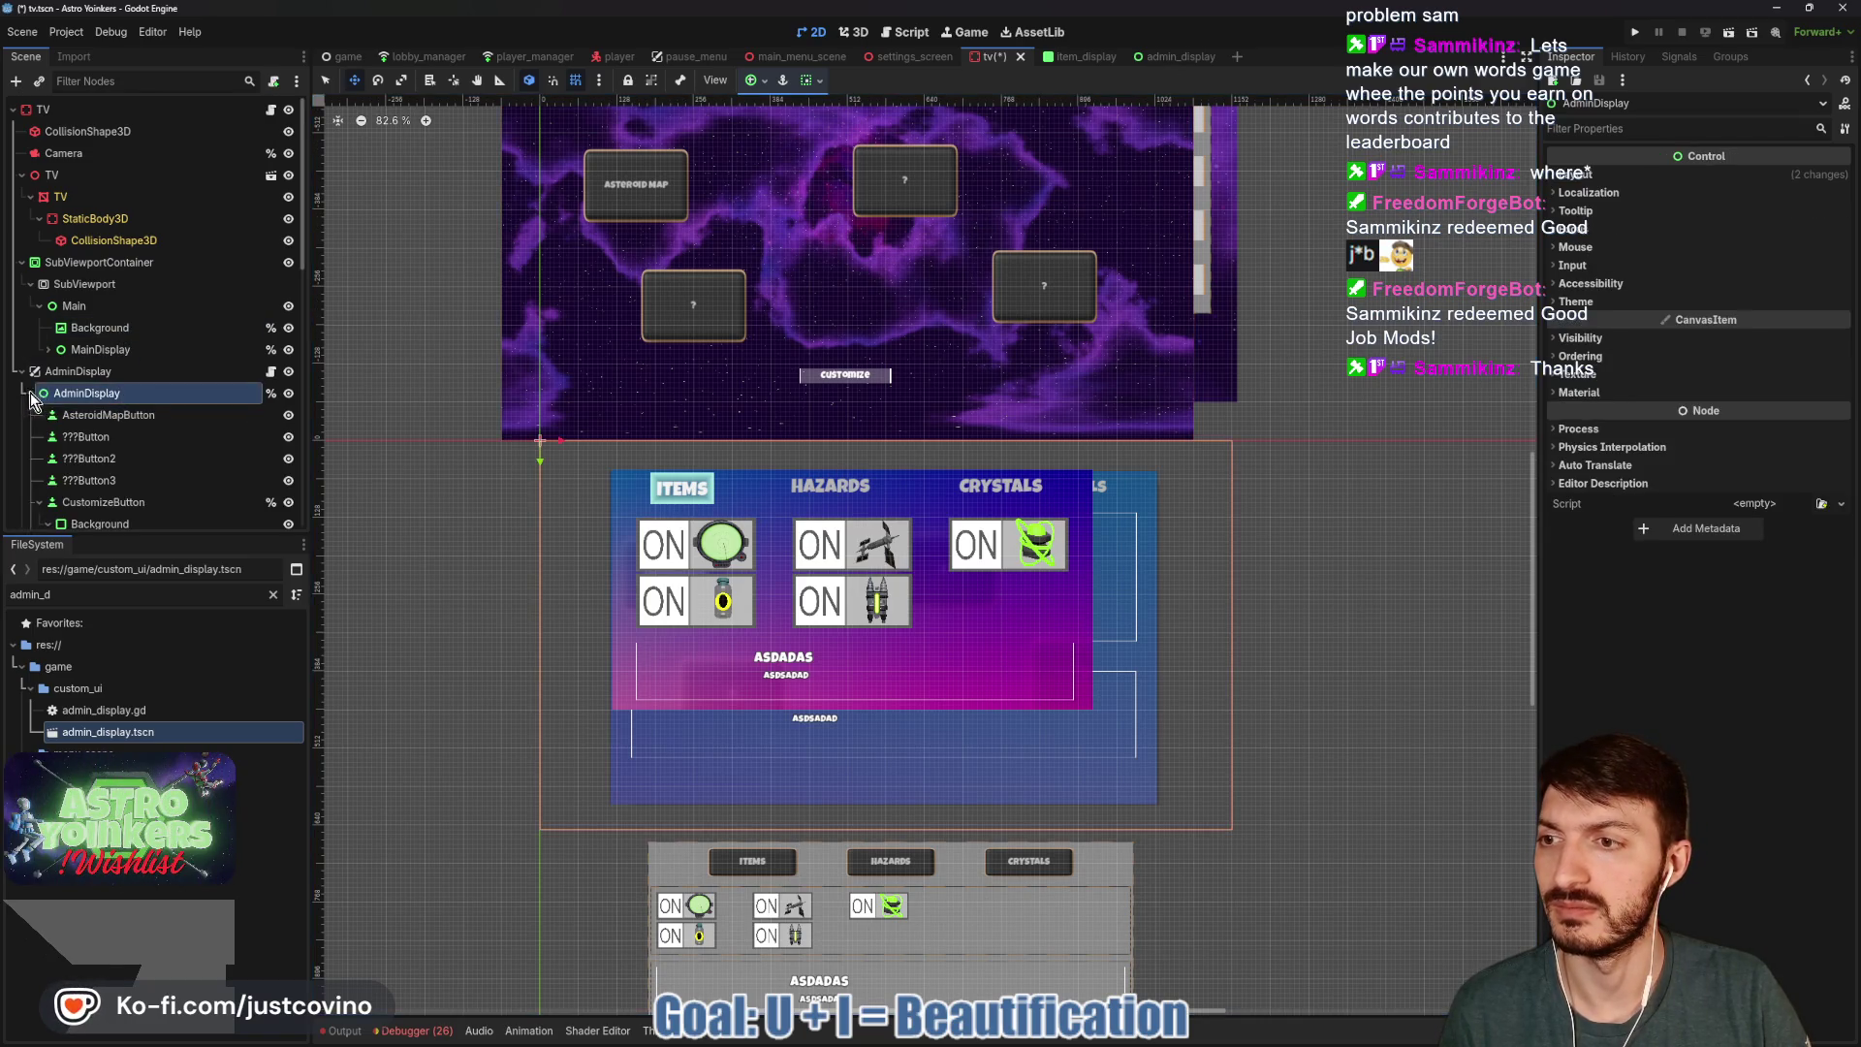
scroll(125, 475, down, 3)
click(101, 417)
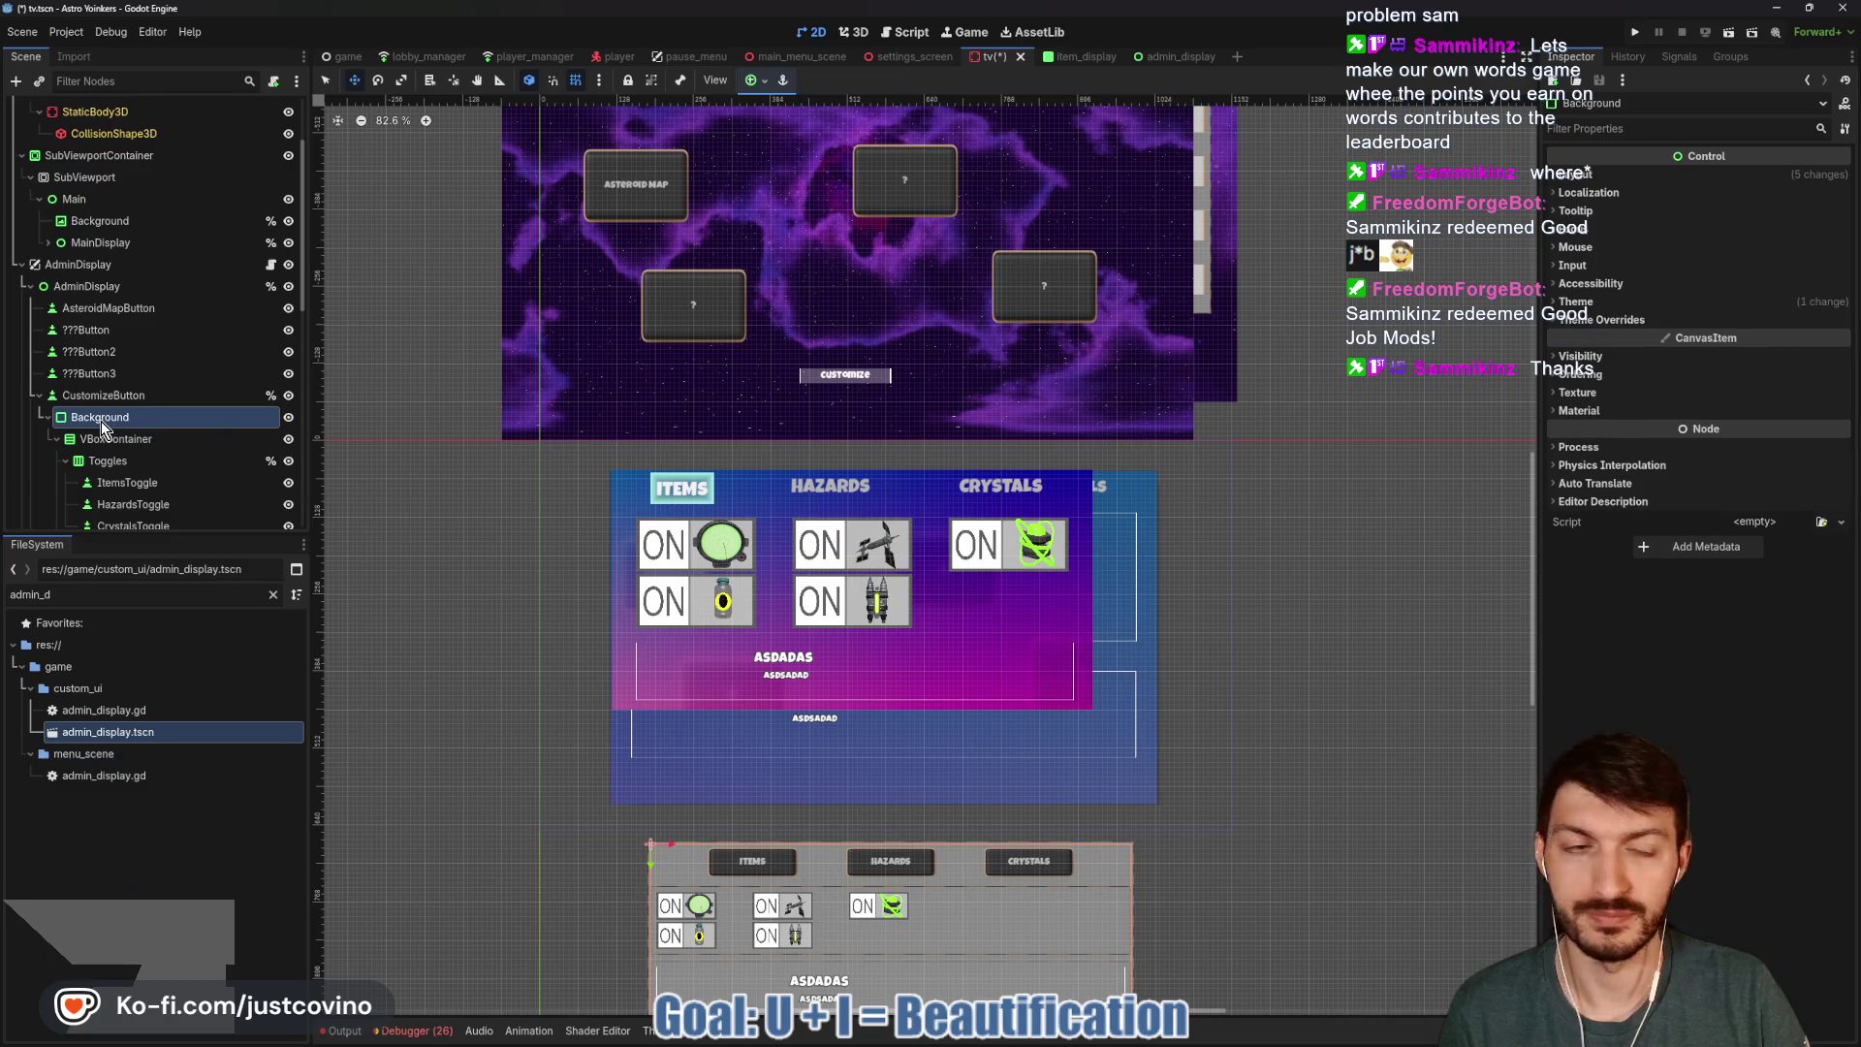
click(1695, 178)
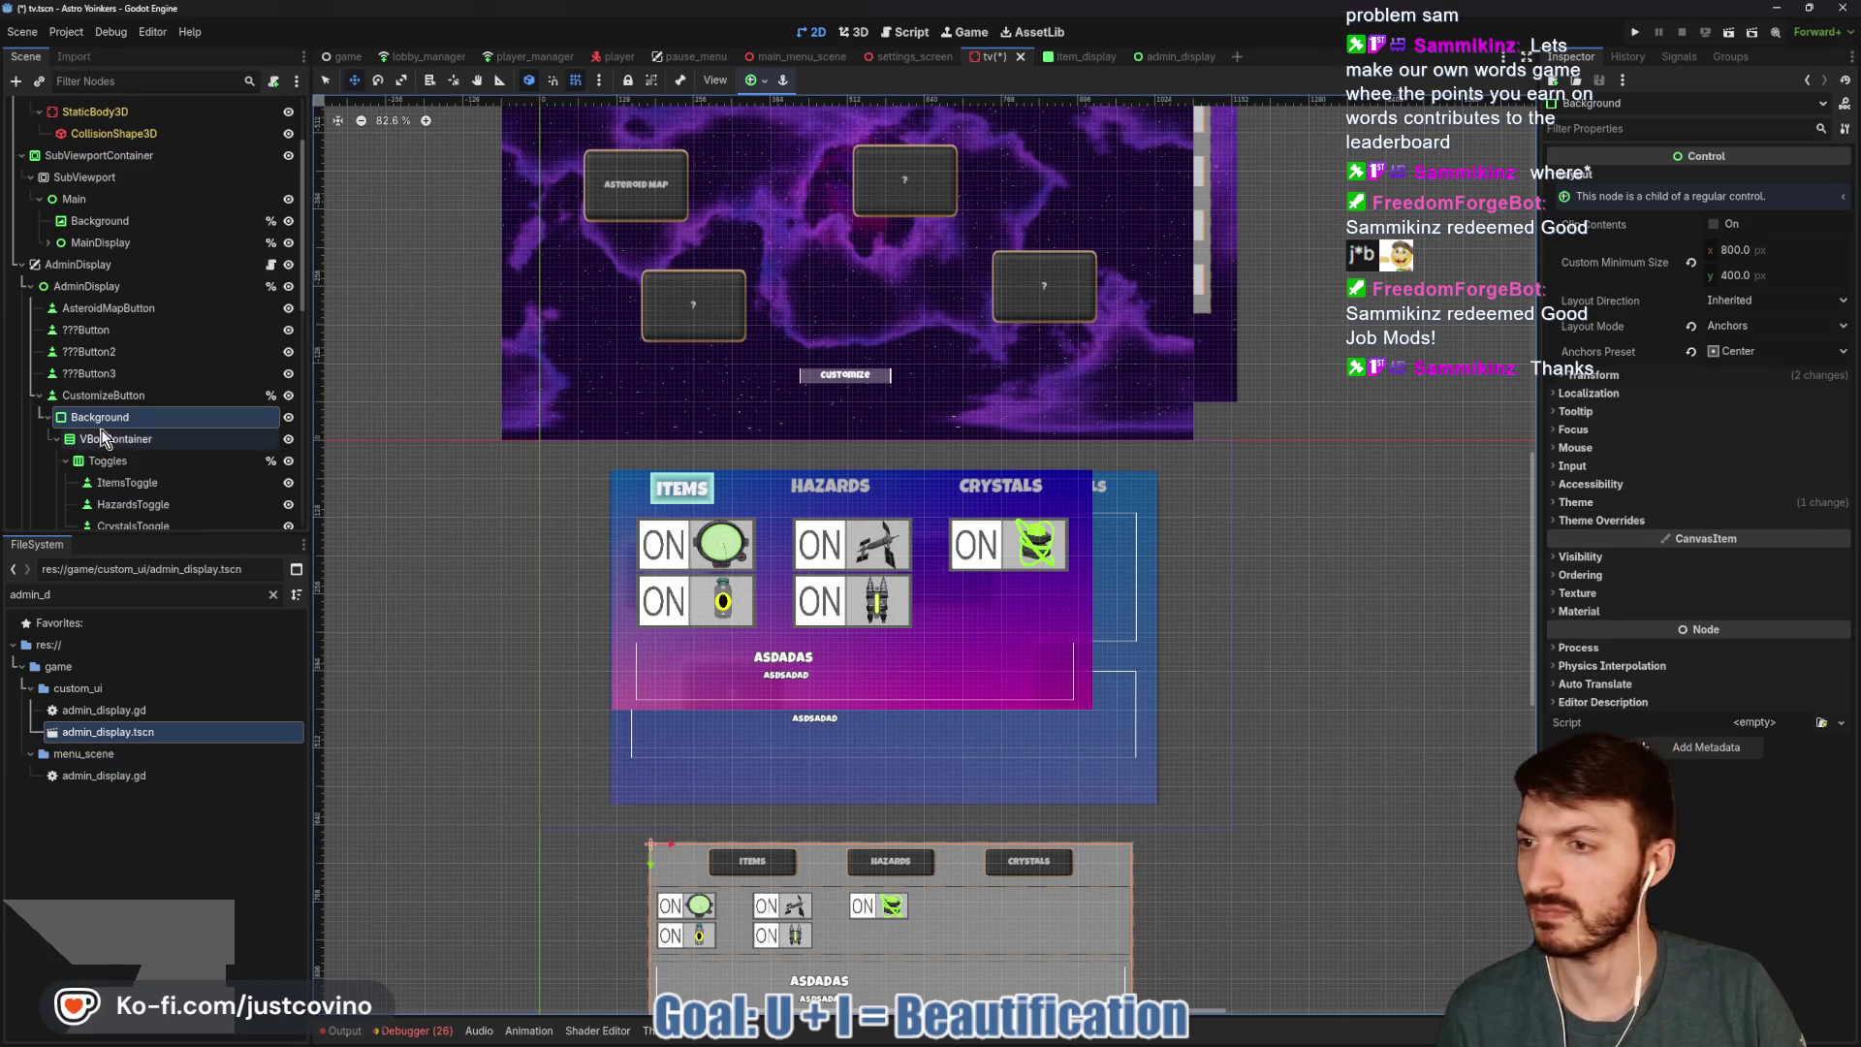
scroll(107, 399, down, 4)
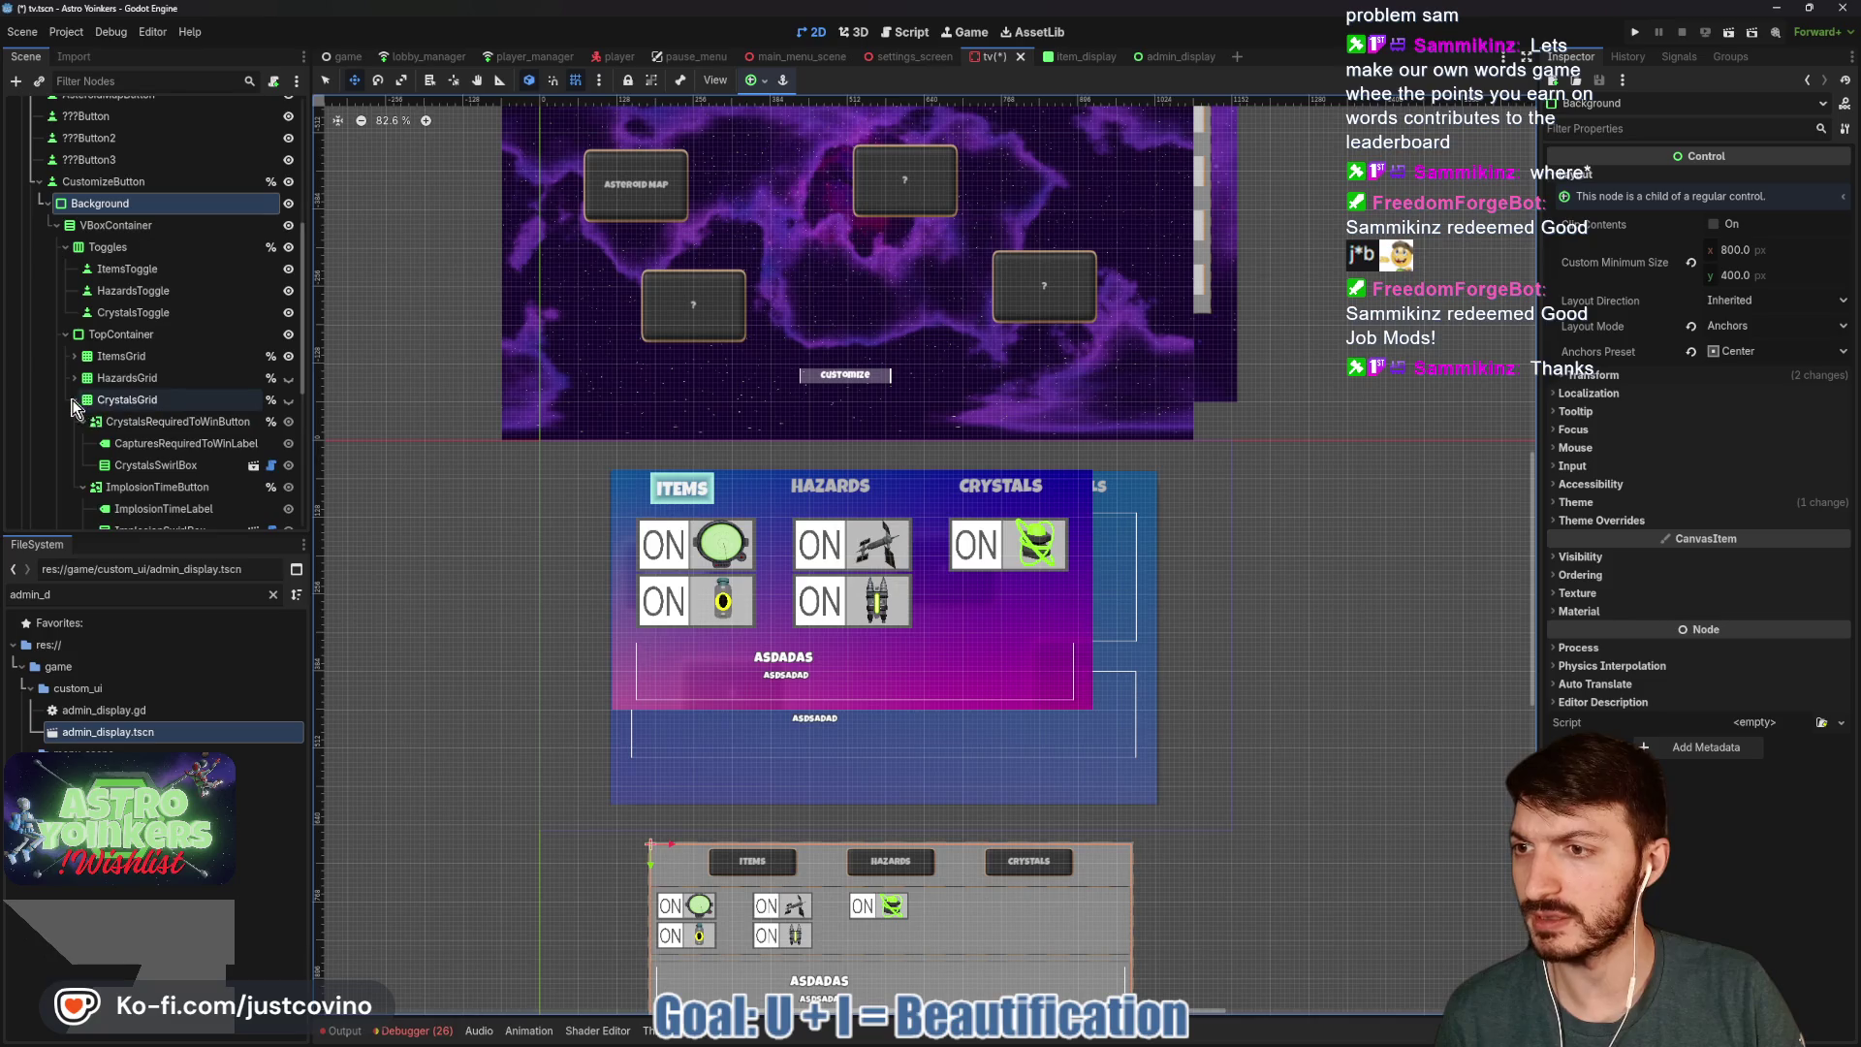
click(73, 400)
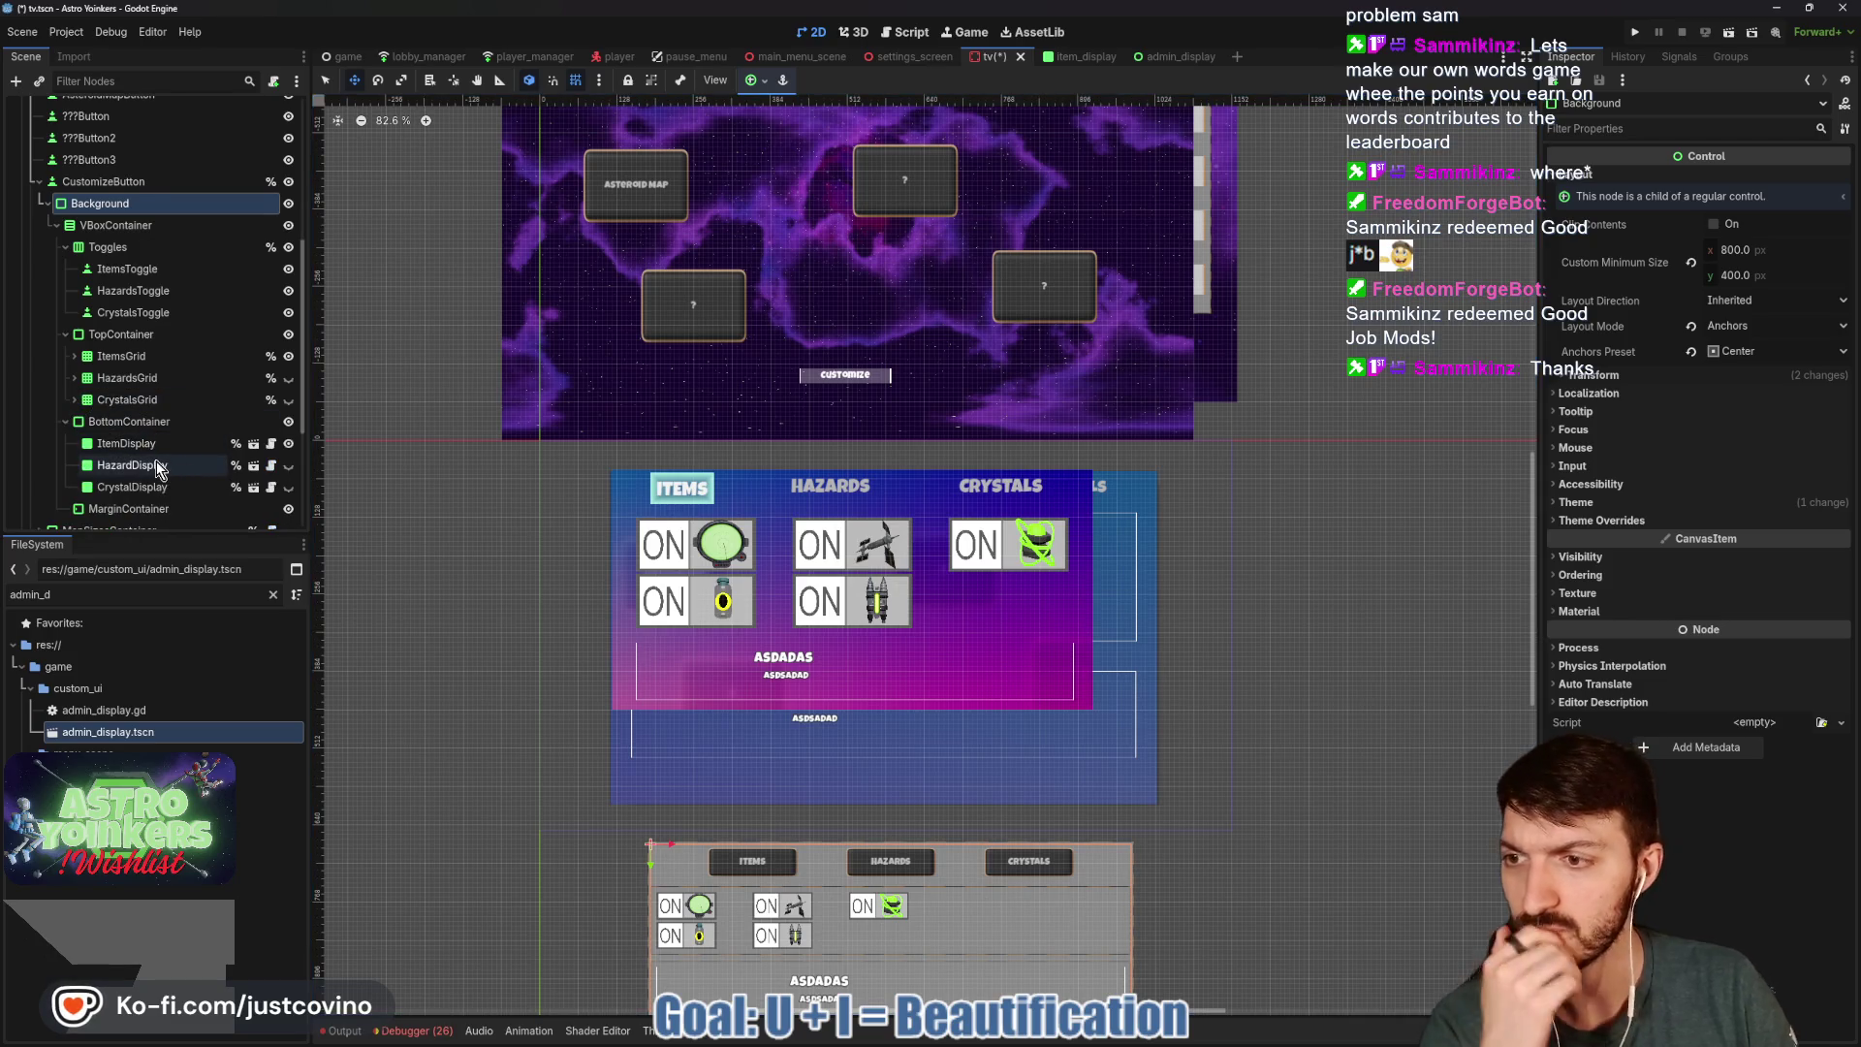
scroll(160, 469, down, 1)
scroll(146, 432, up, 4)
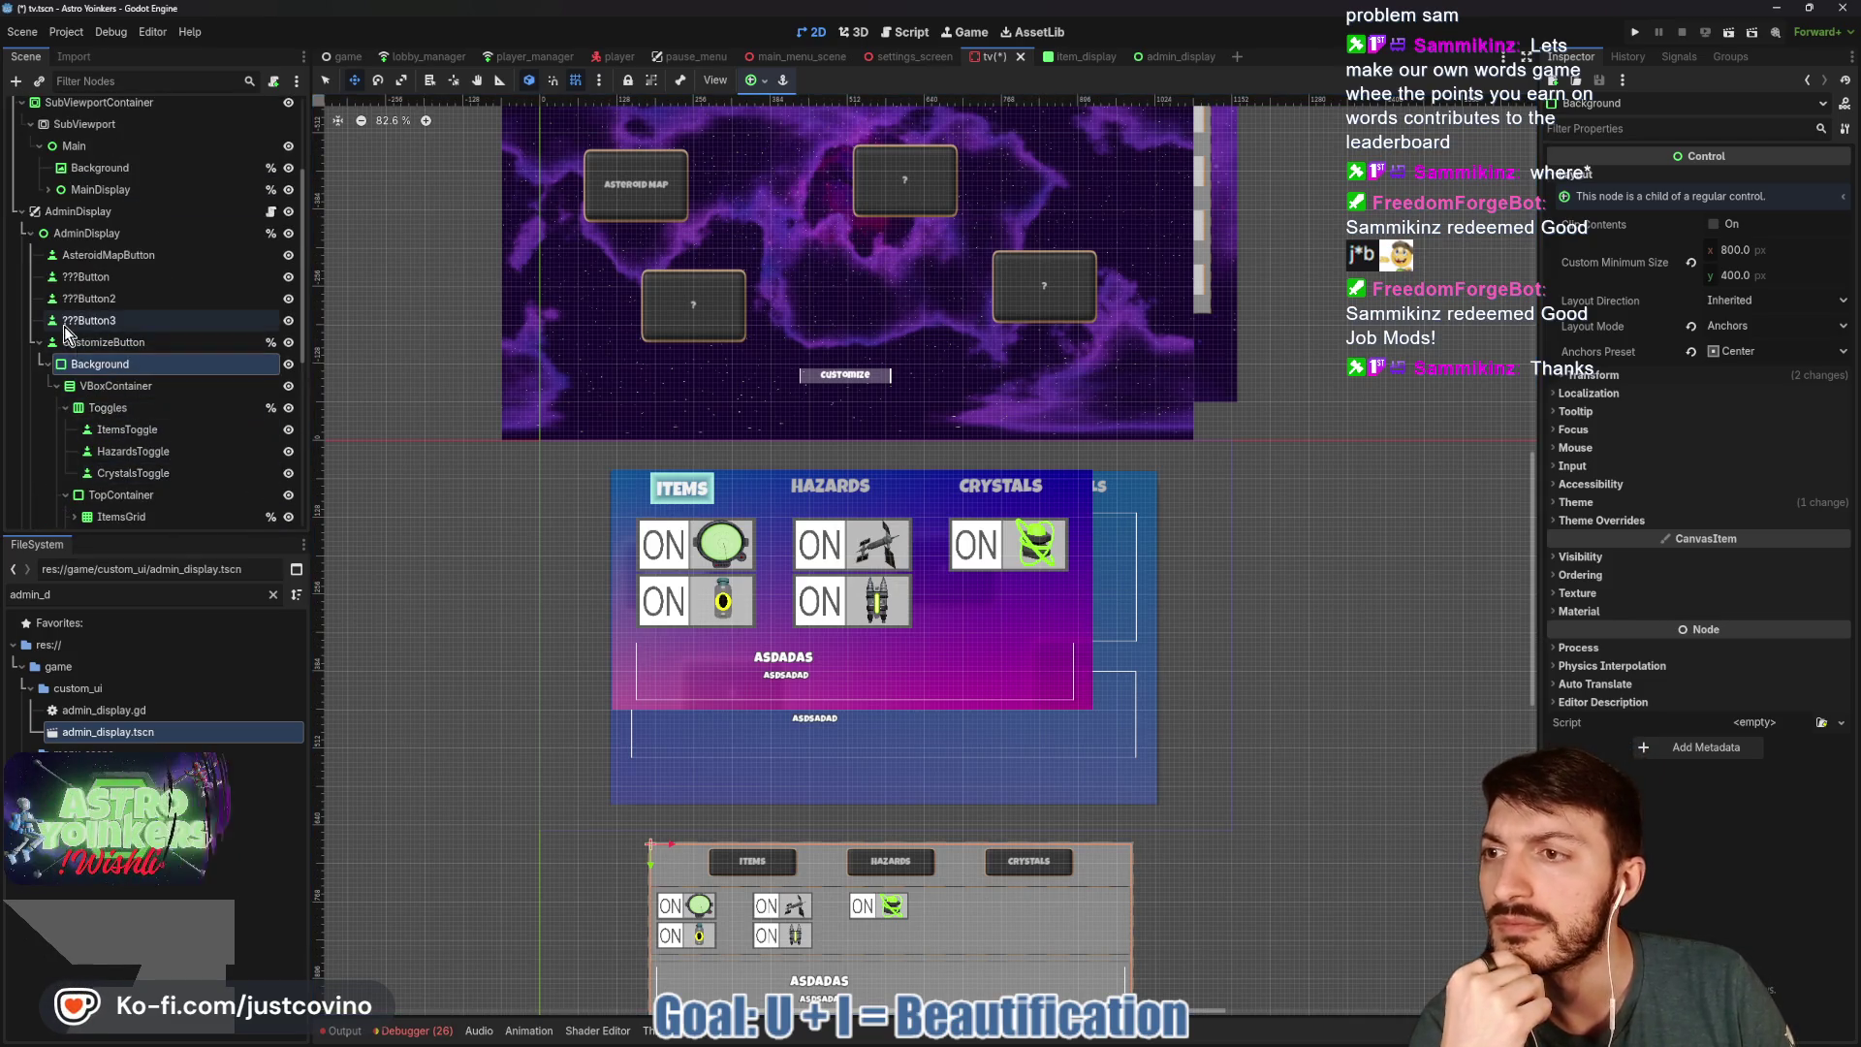
Toggle AdminDisplay's visibility, confirm AdminBackground is 920 × 560, and open admin_display.tscn.
click(31, 233)
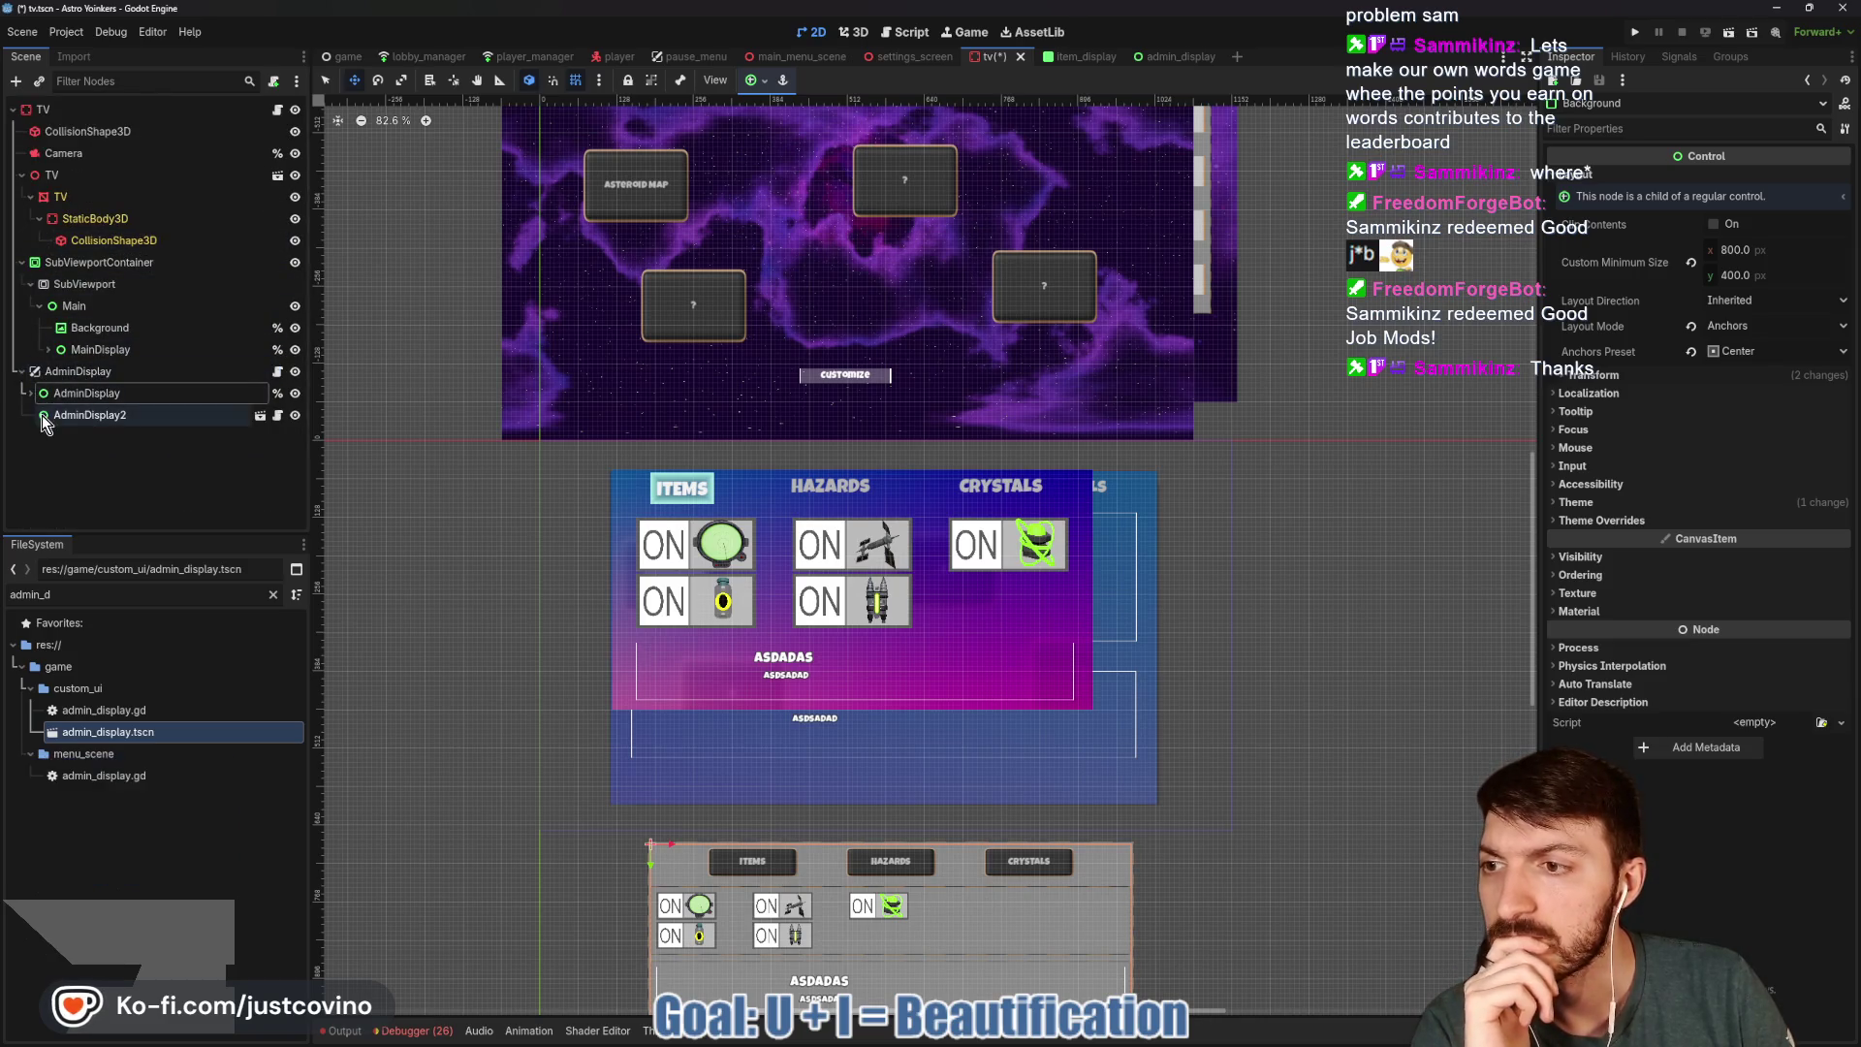
click(31, 393)
click(288, 395)
click(288, 395)
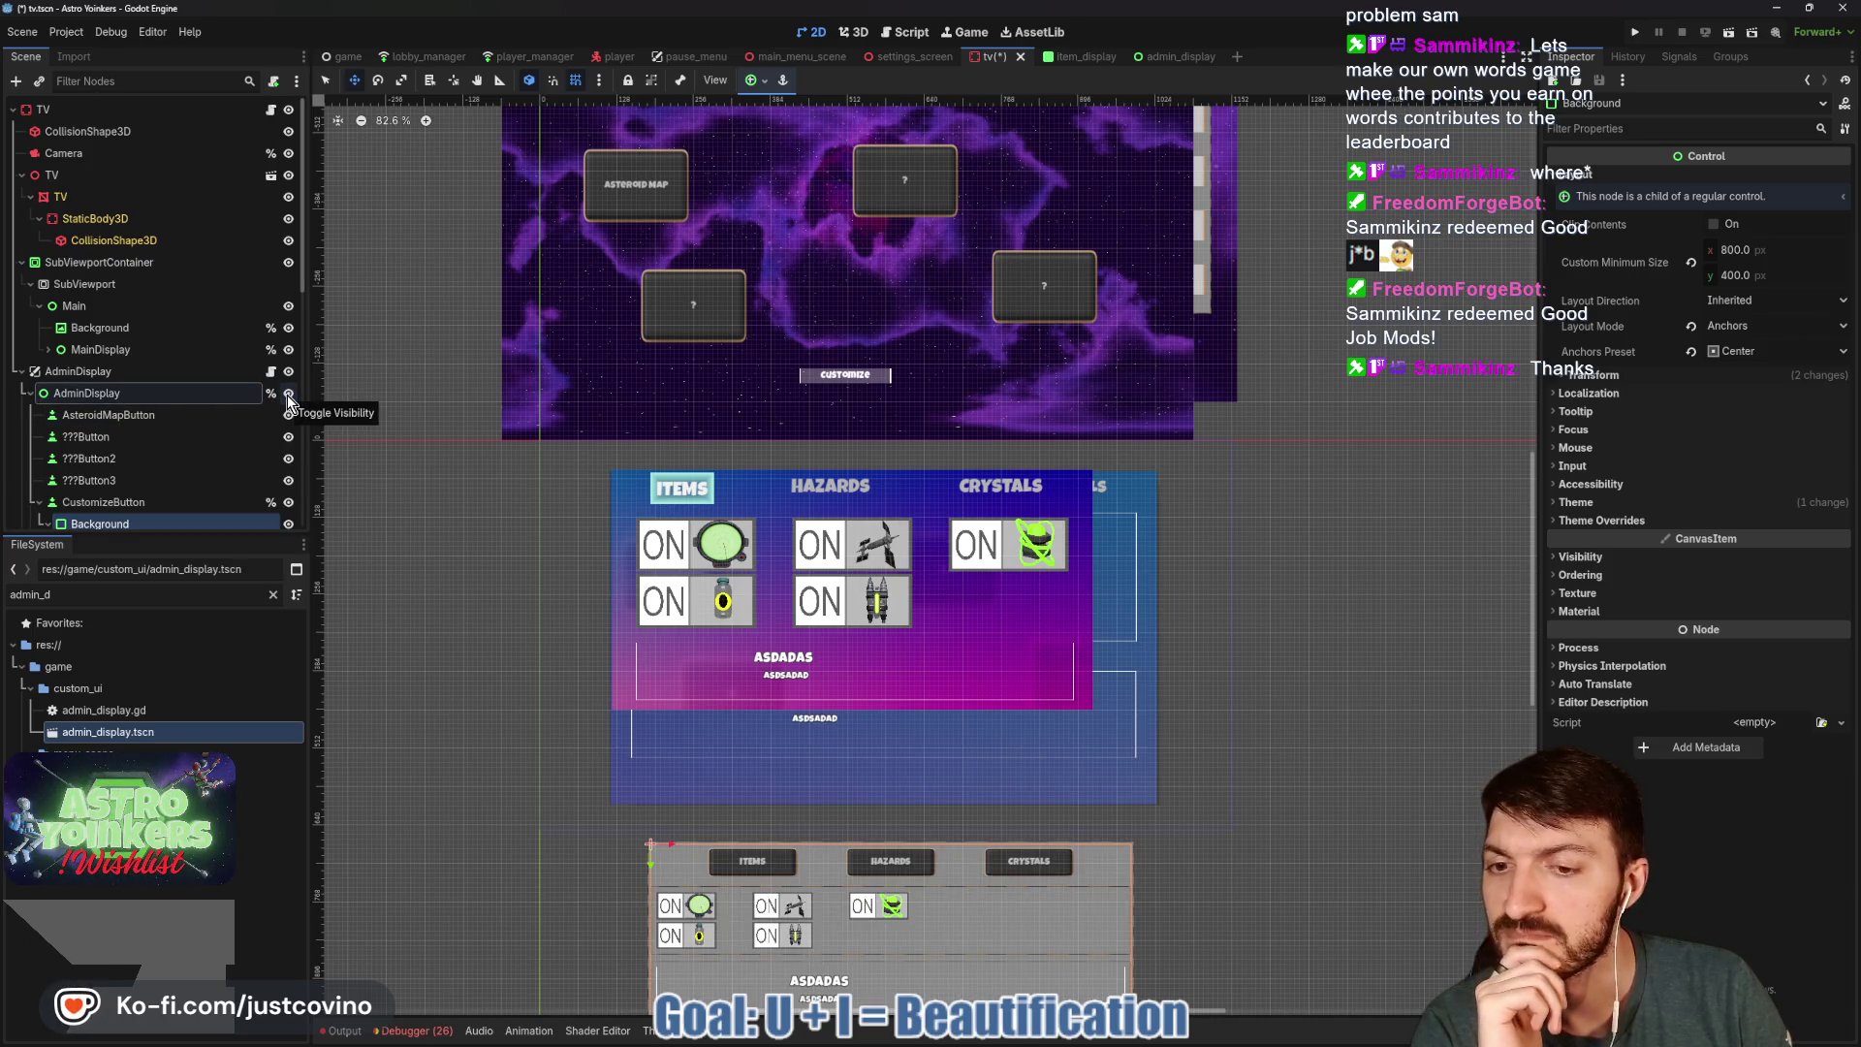
scroll(170, 448, down, 3)
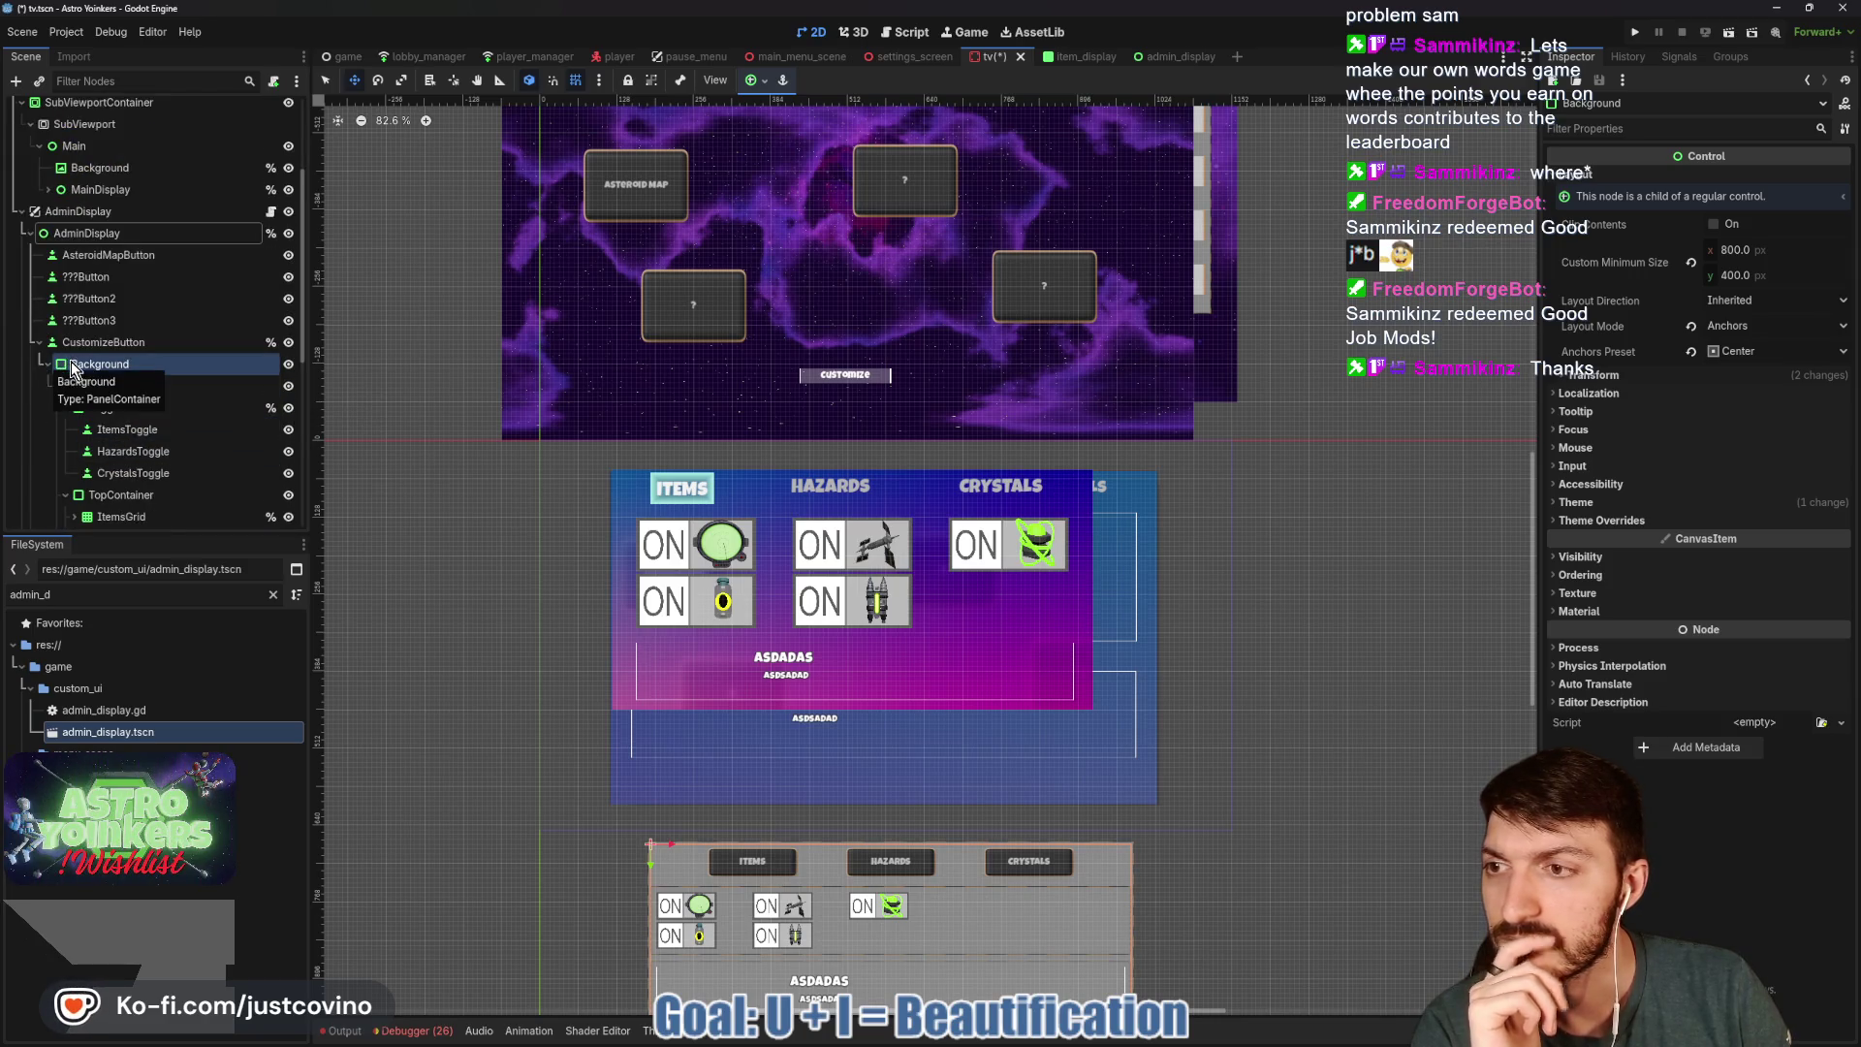
scroll(227, 393, down, 1)
scroll(227, 390, down, 5)
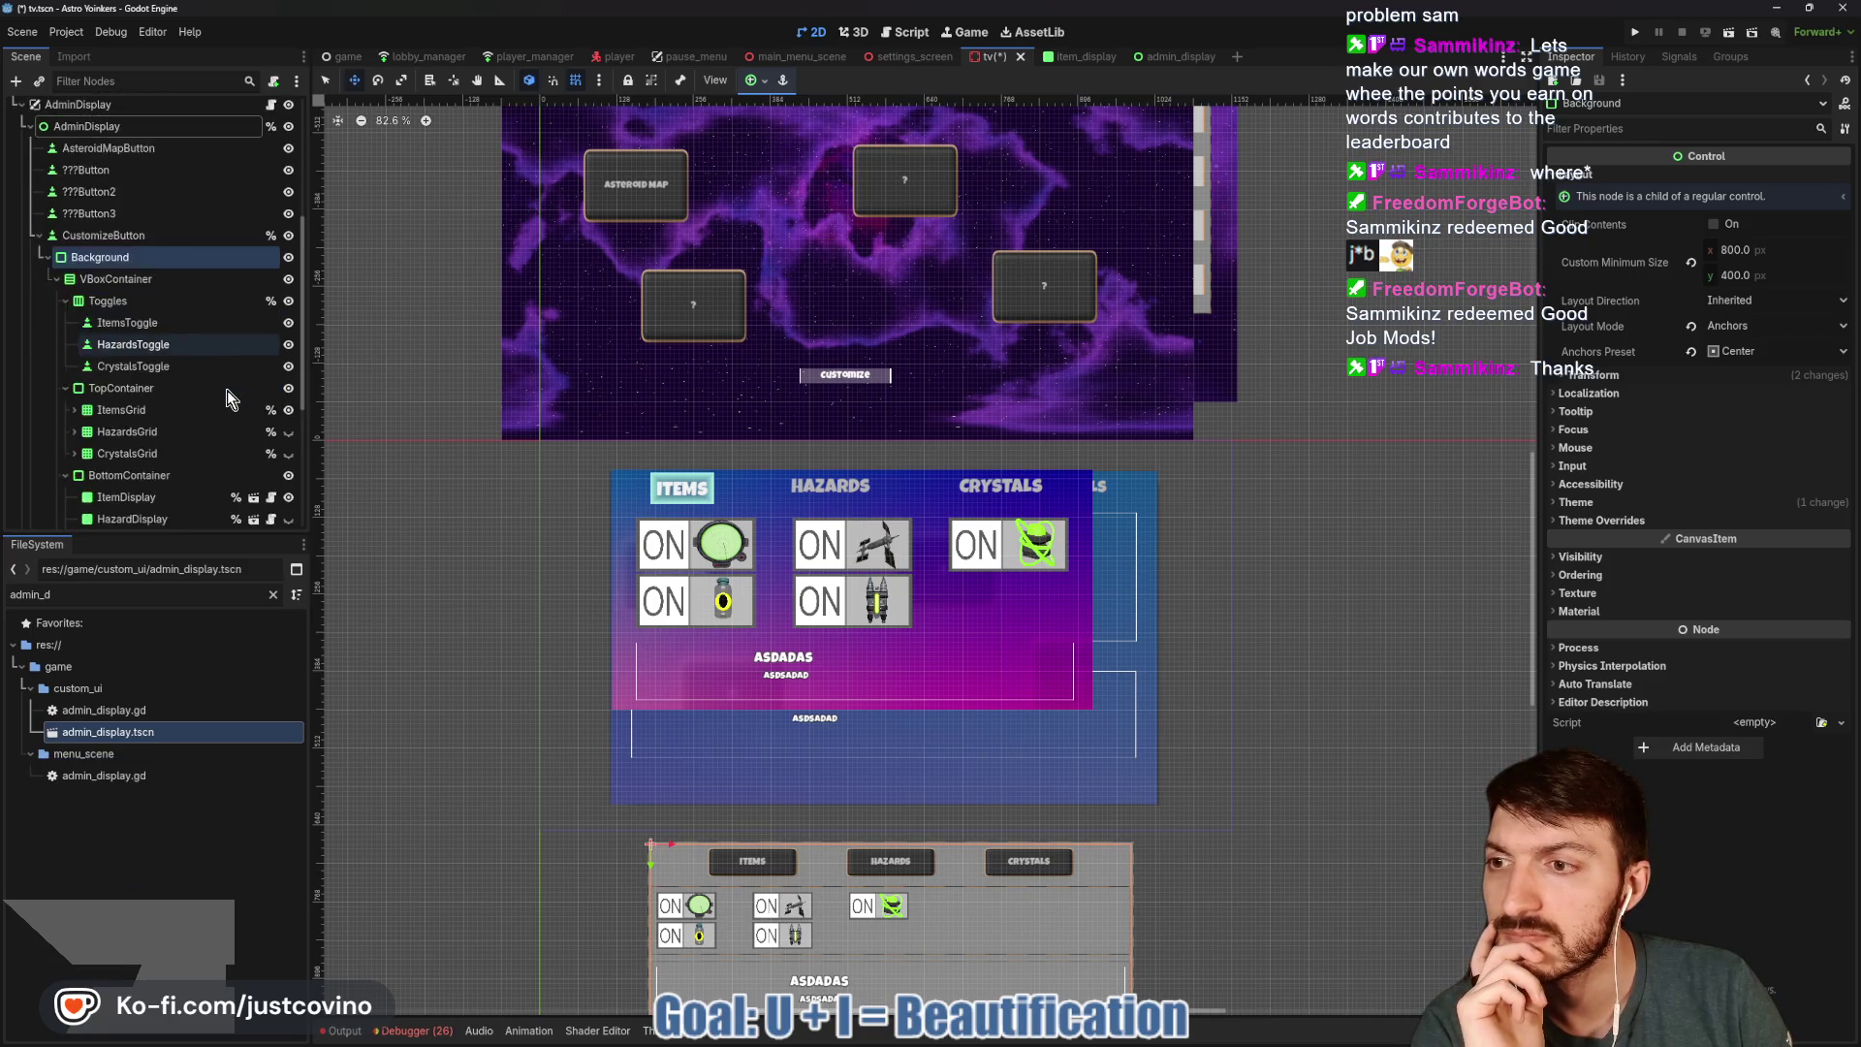
click(165, 393)
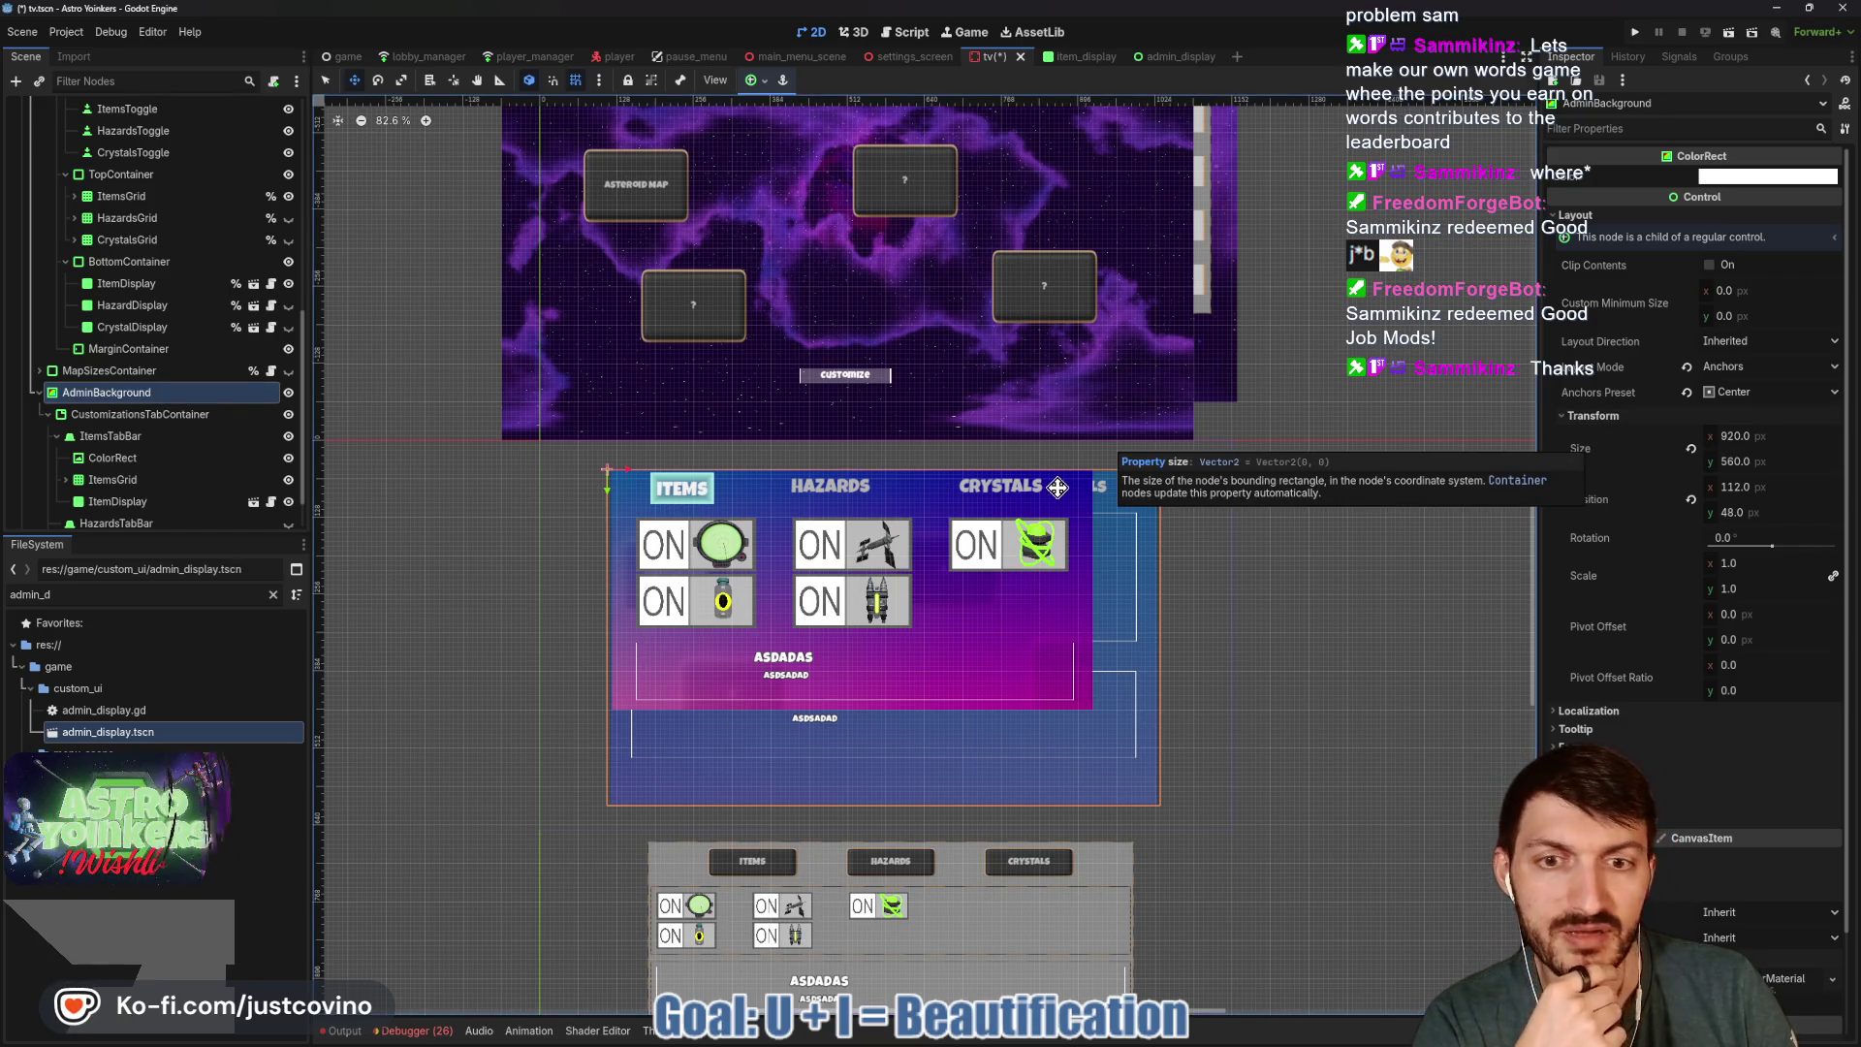
click(1172, 56)
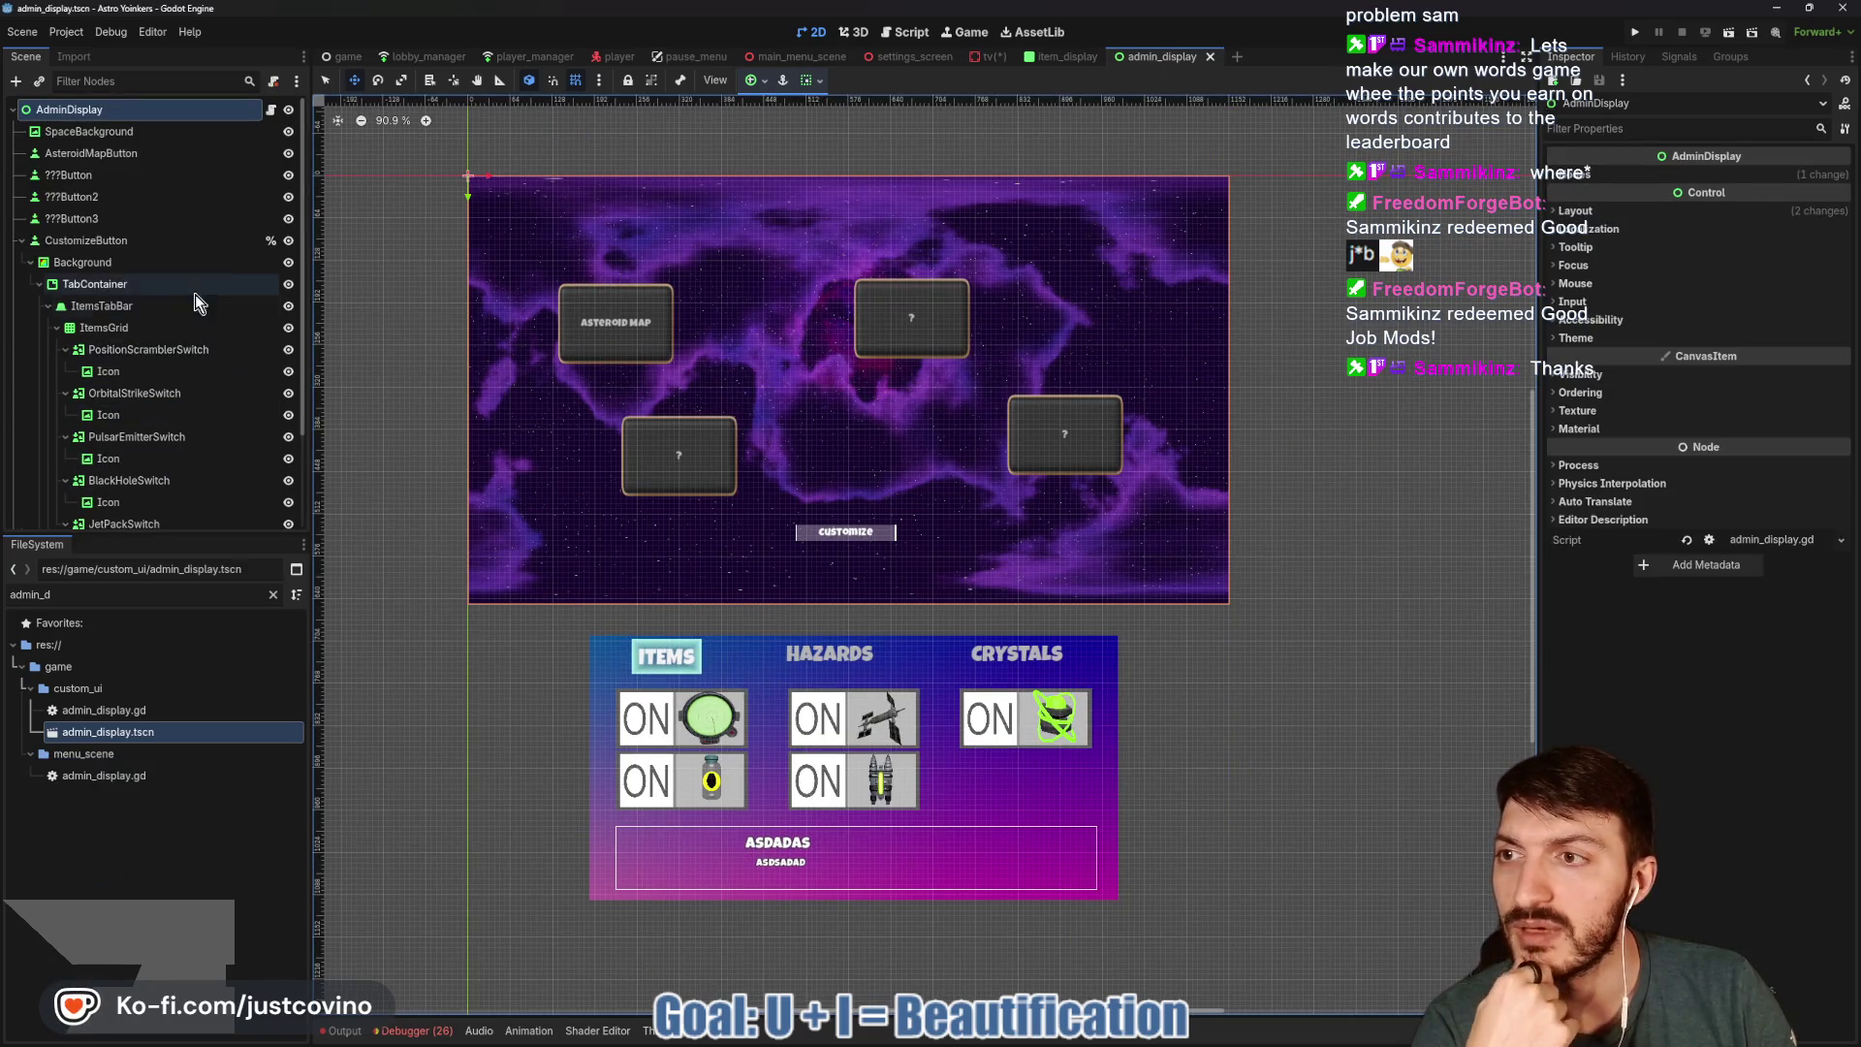
Give Background a 920 × 560 custom minimum size, save admin_display.tscn, and return to tv.tscn.
click(115, 262)
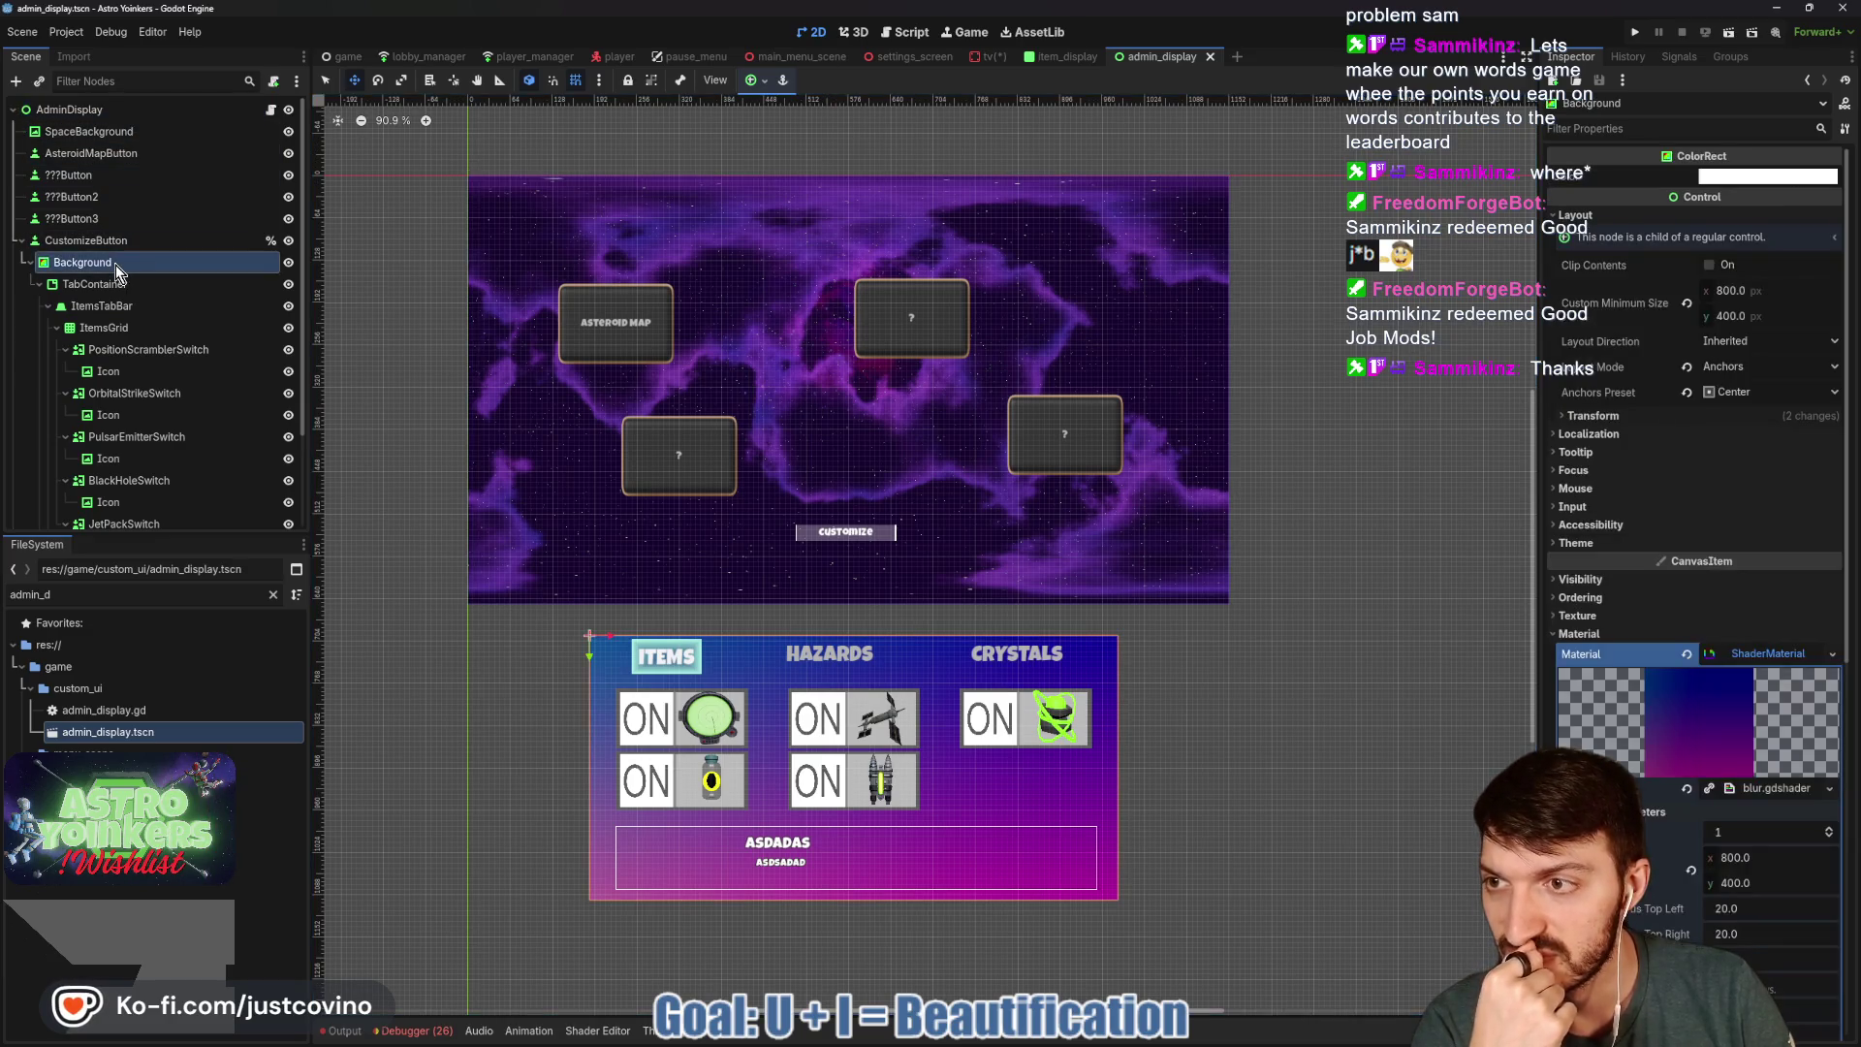
click(1753, 291)
text(920)
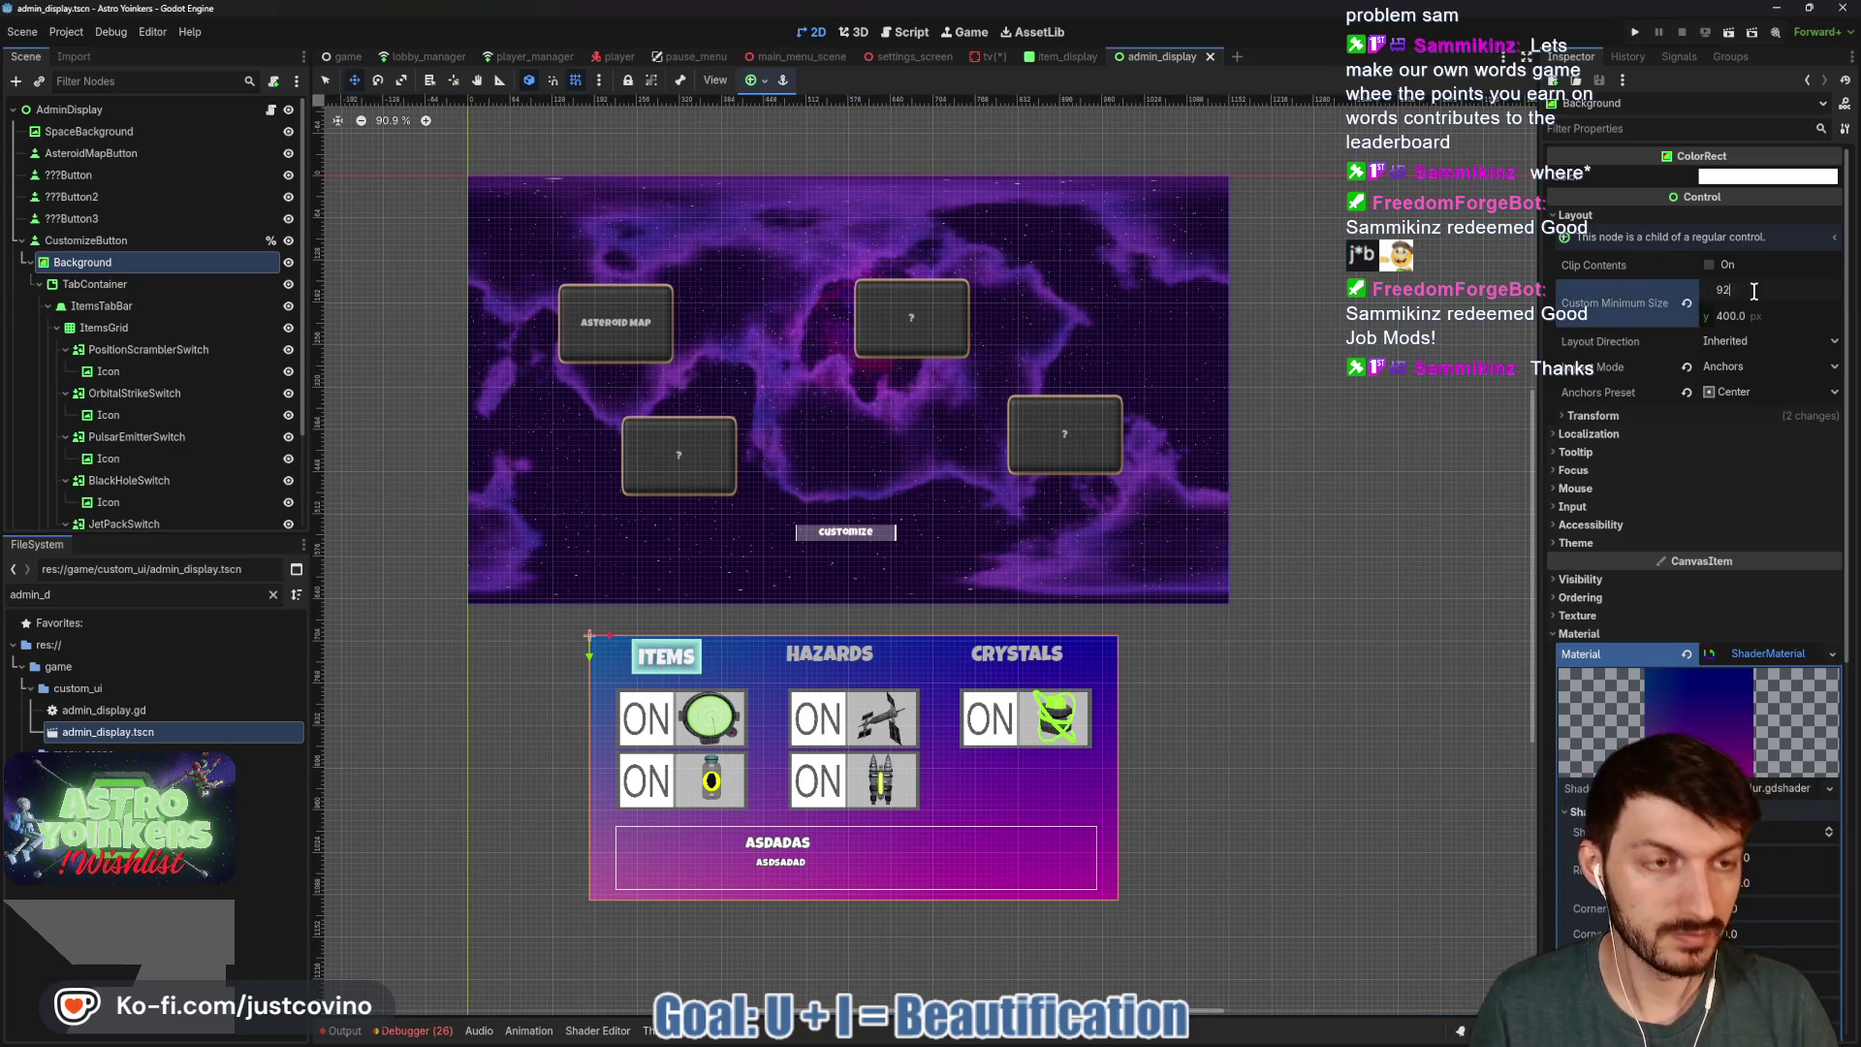
key(Tab)
text(560)
key(Return)
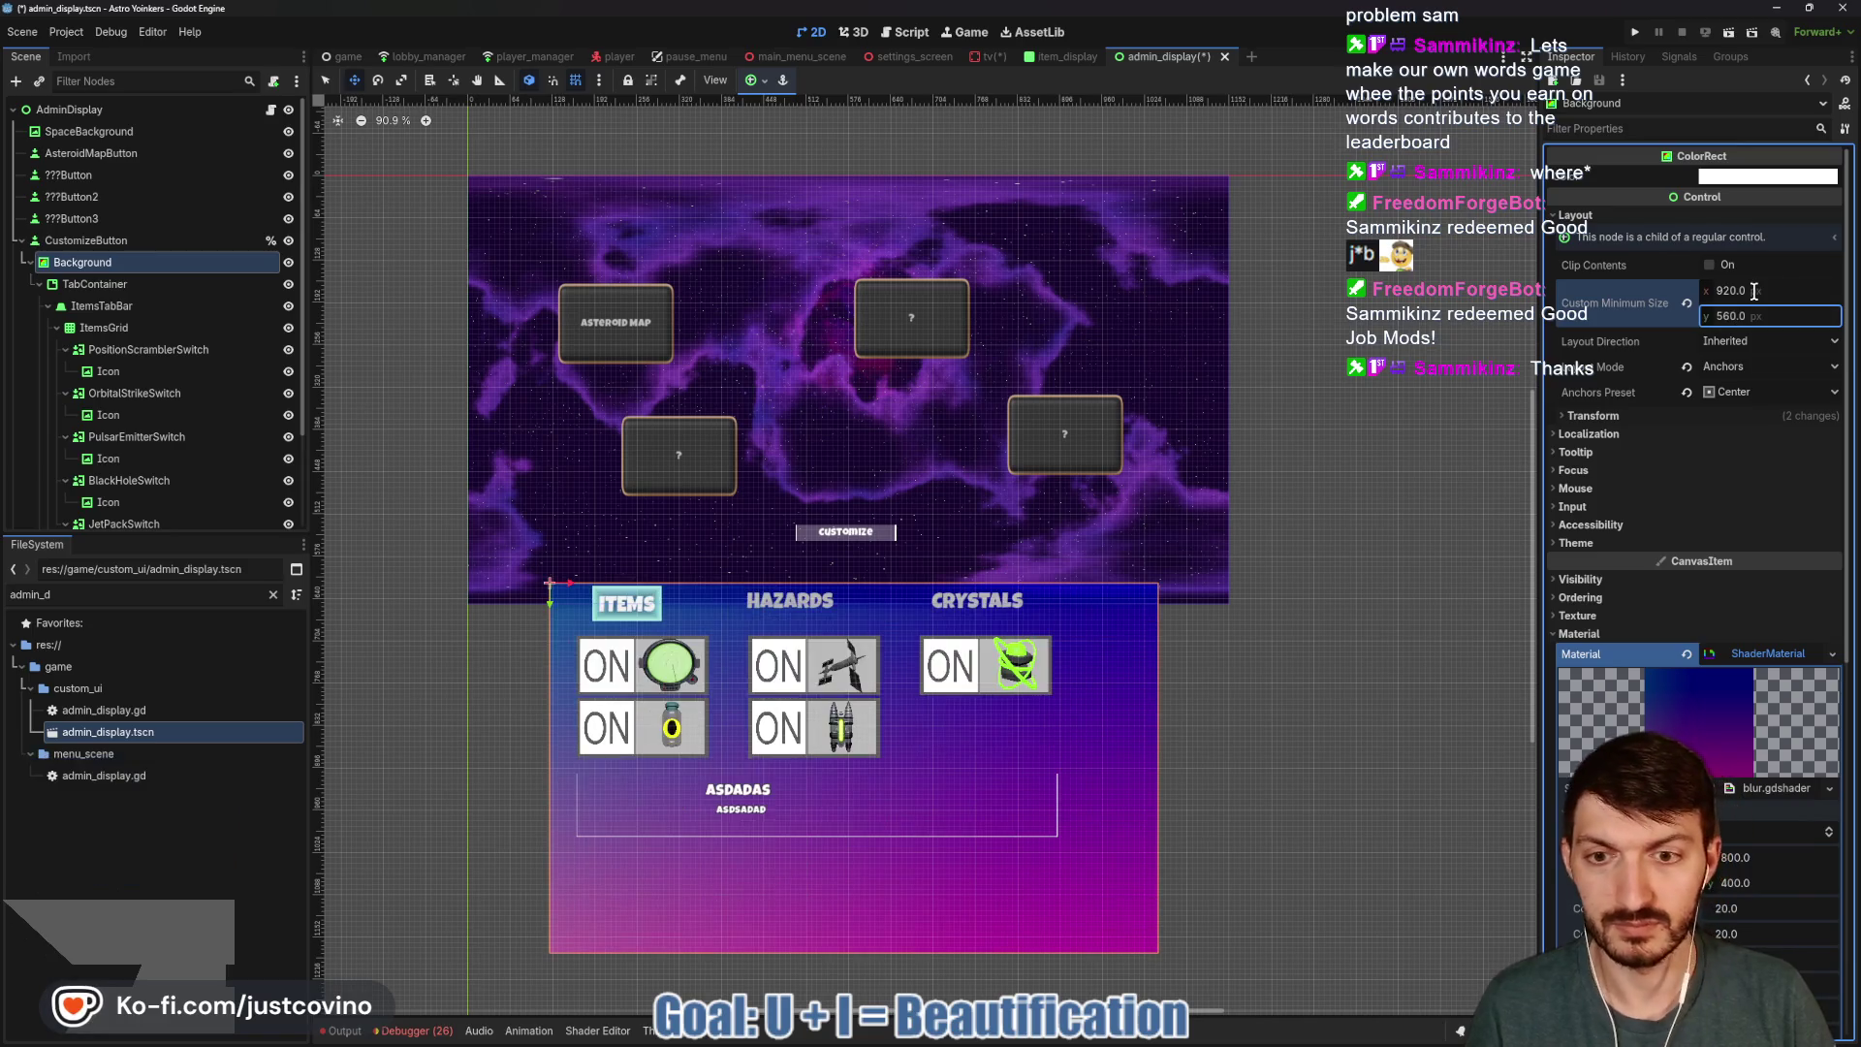
key(ctrl+s)
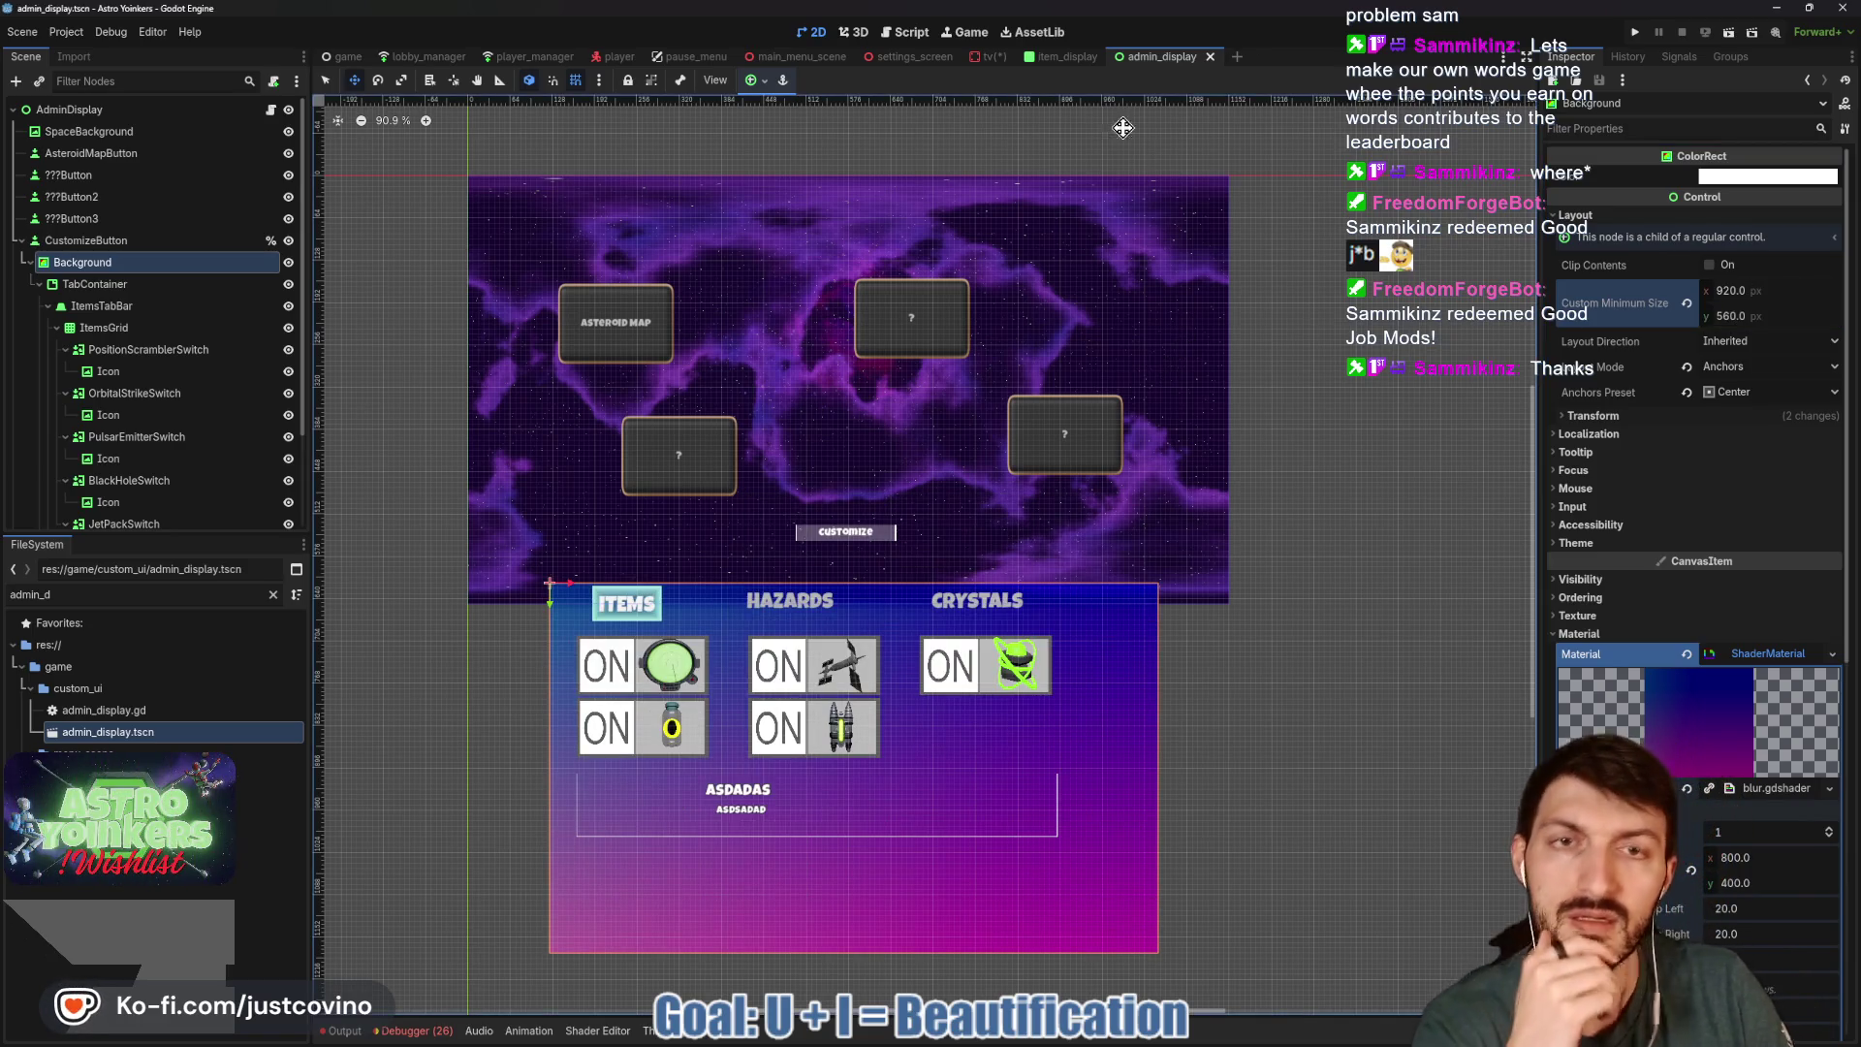
click(1066, 61)
click(986, 60)
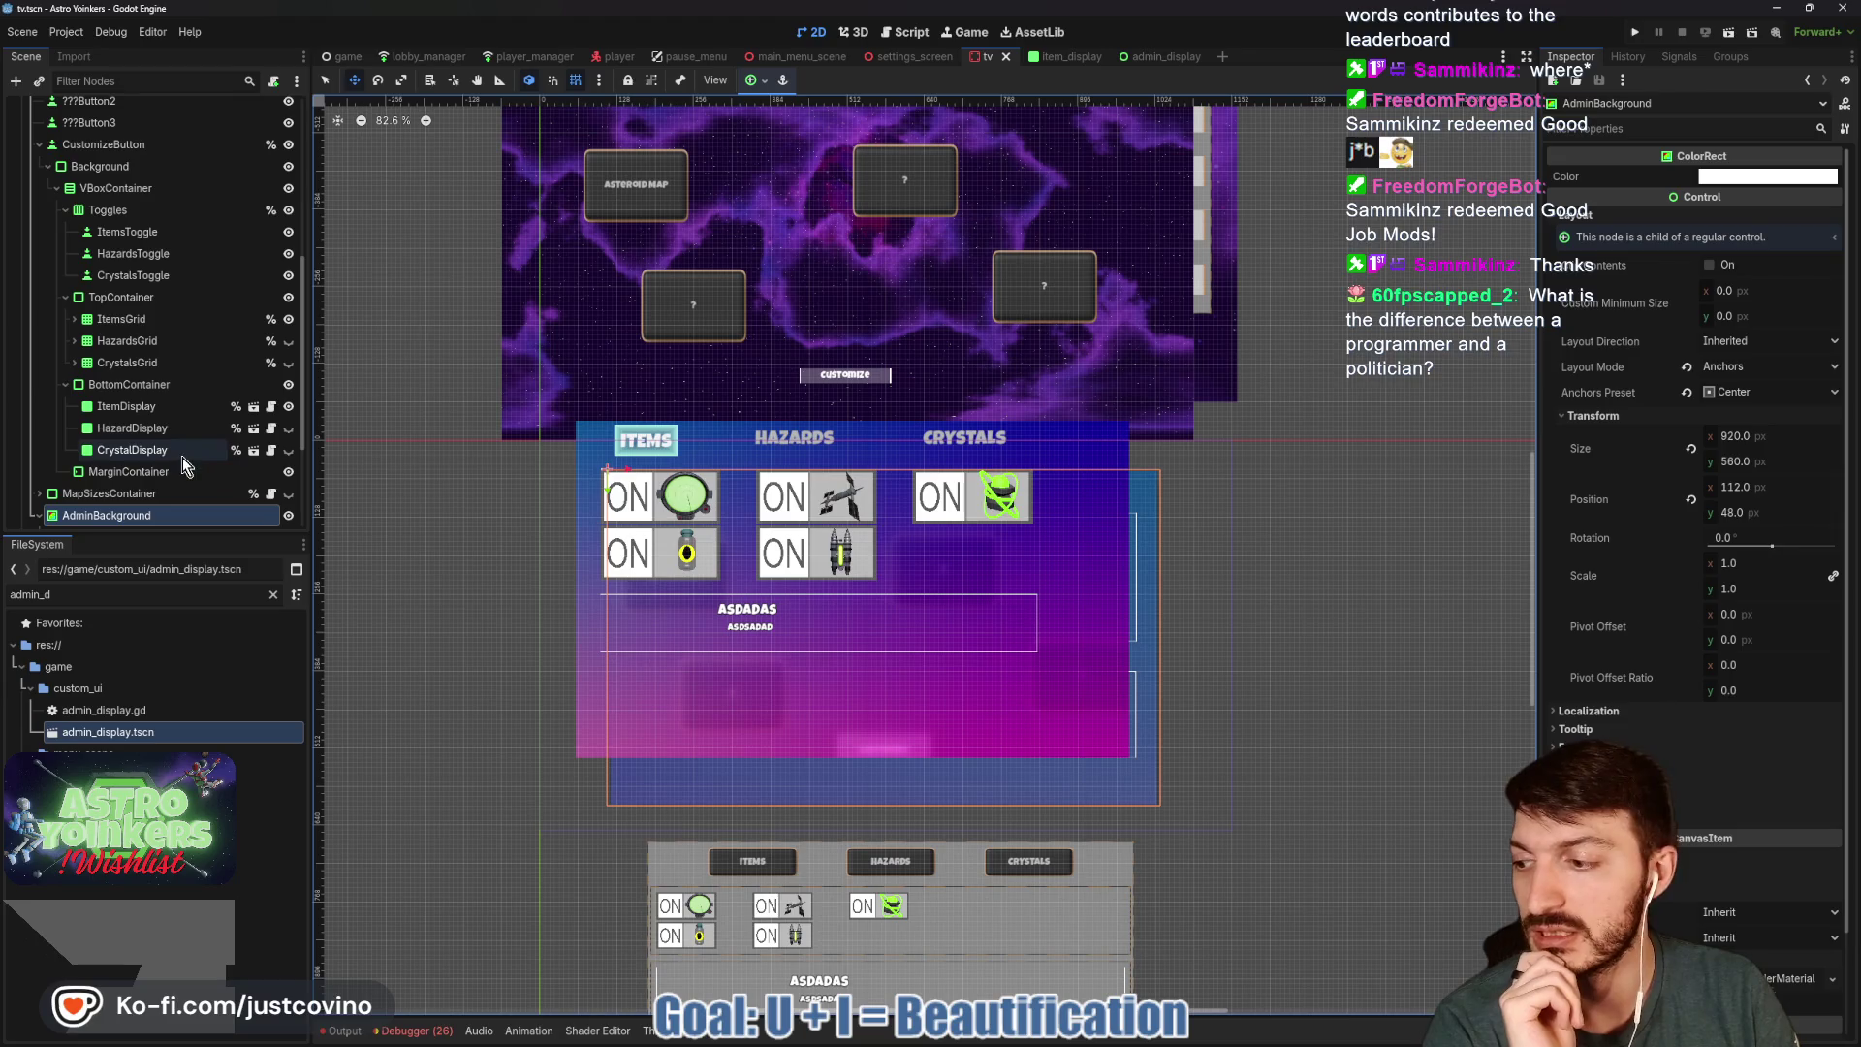
Select AdminDisplay2 and drag it up and right so its enlarged panel overlaps the original.
scroll(151, 484, down, 2)
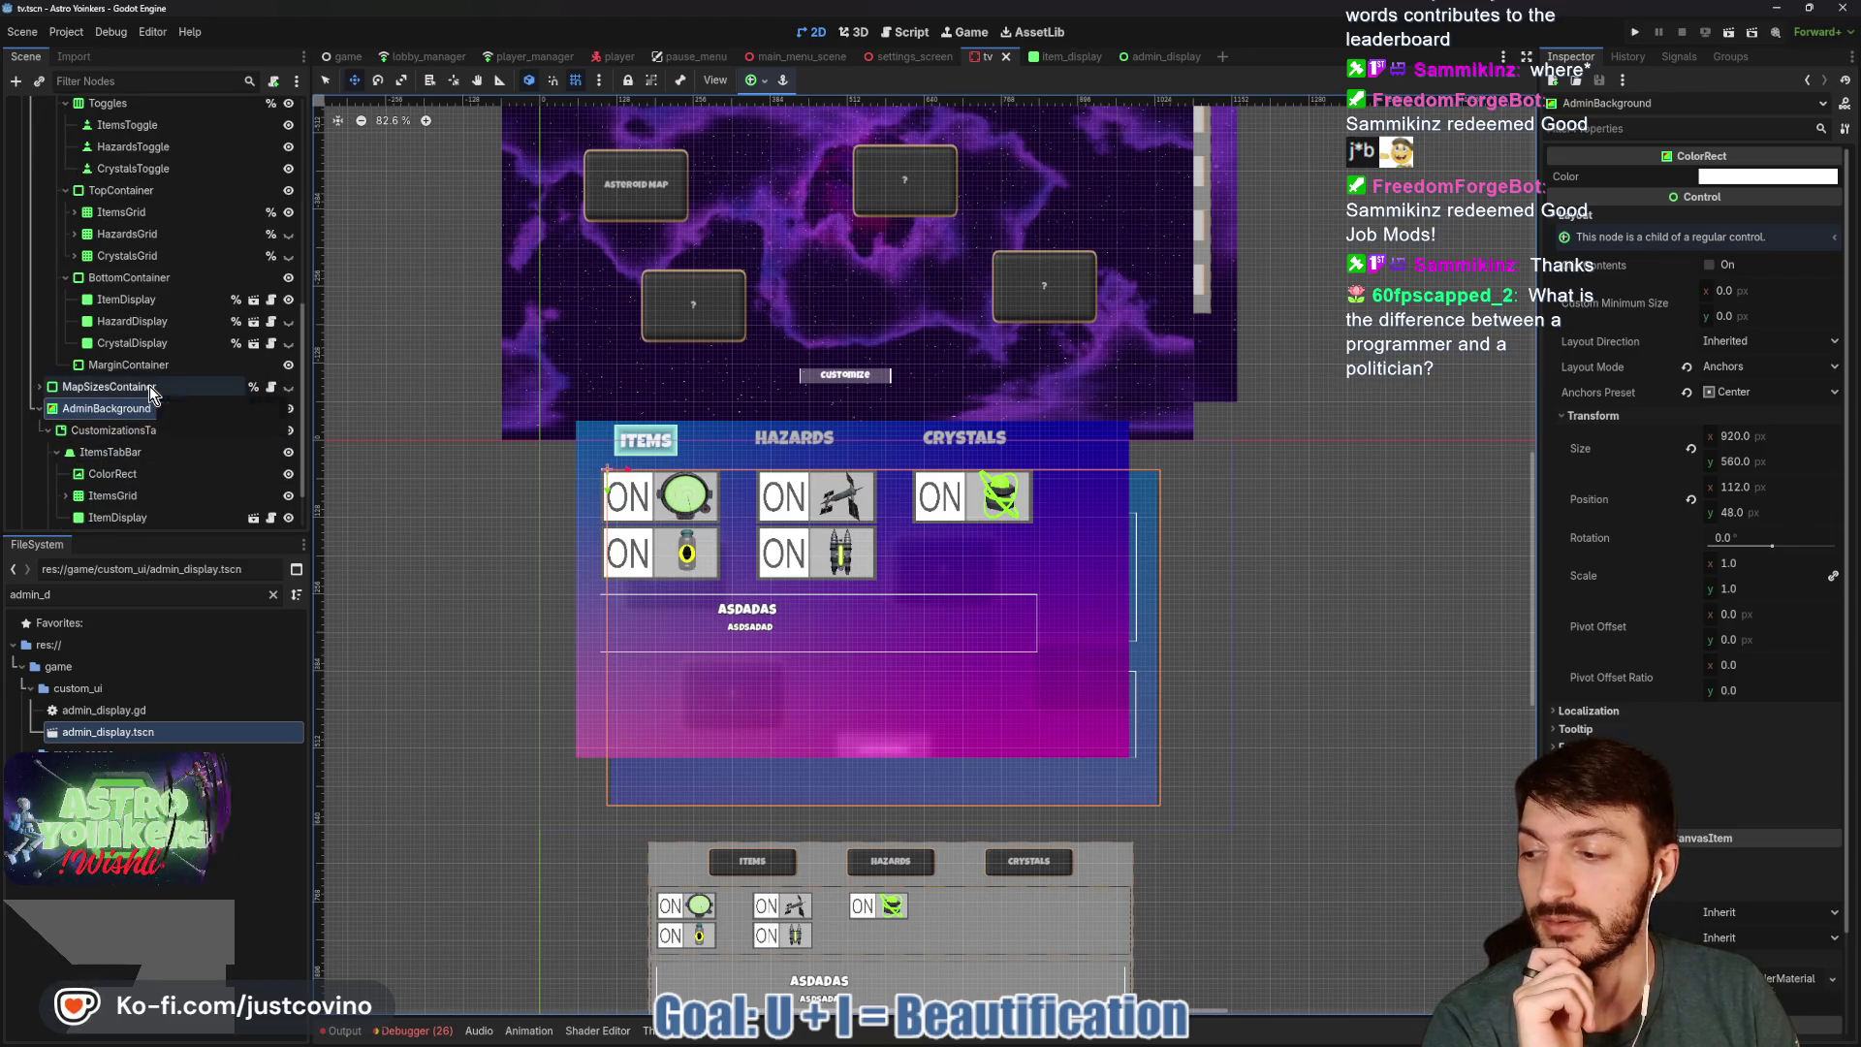
scroll(150, 433, down, 1)
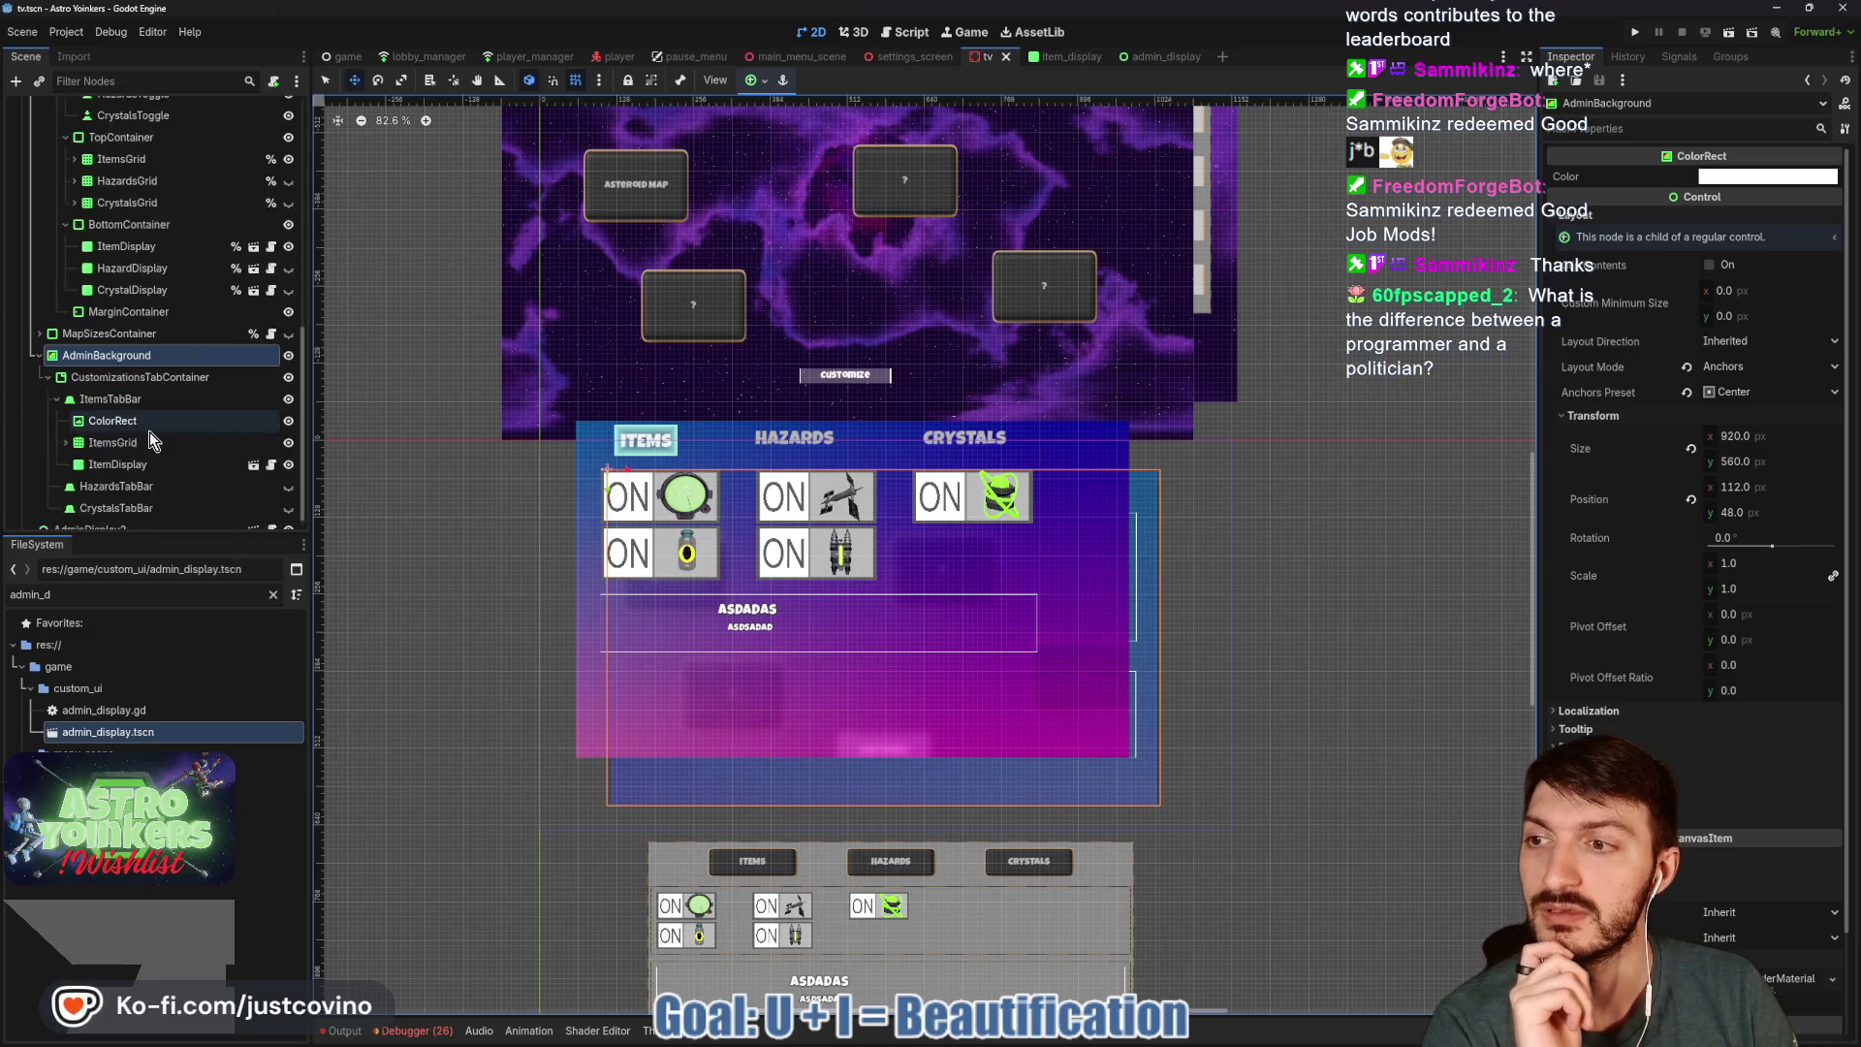
click(89, 526)
mouse_move(808, 295)
mouse_down()
mouse_move(848, 279)
mouse_move(852, 249)
mouse_move(841, 345)
mouse_move(850, 254)
mouse_up()
drag(1280, 361, 1289, 568)
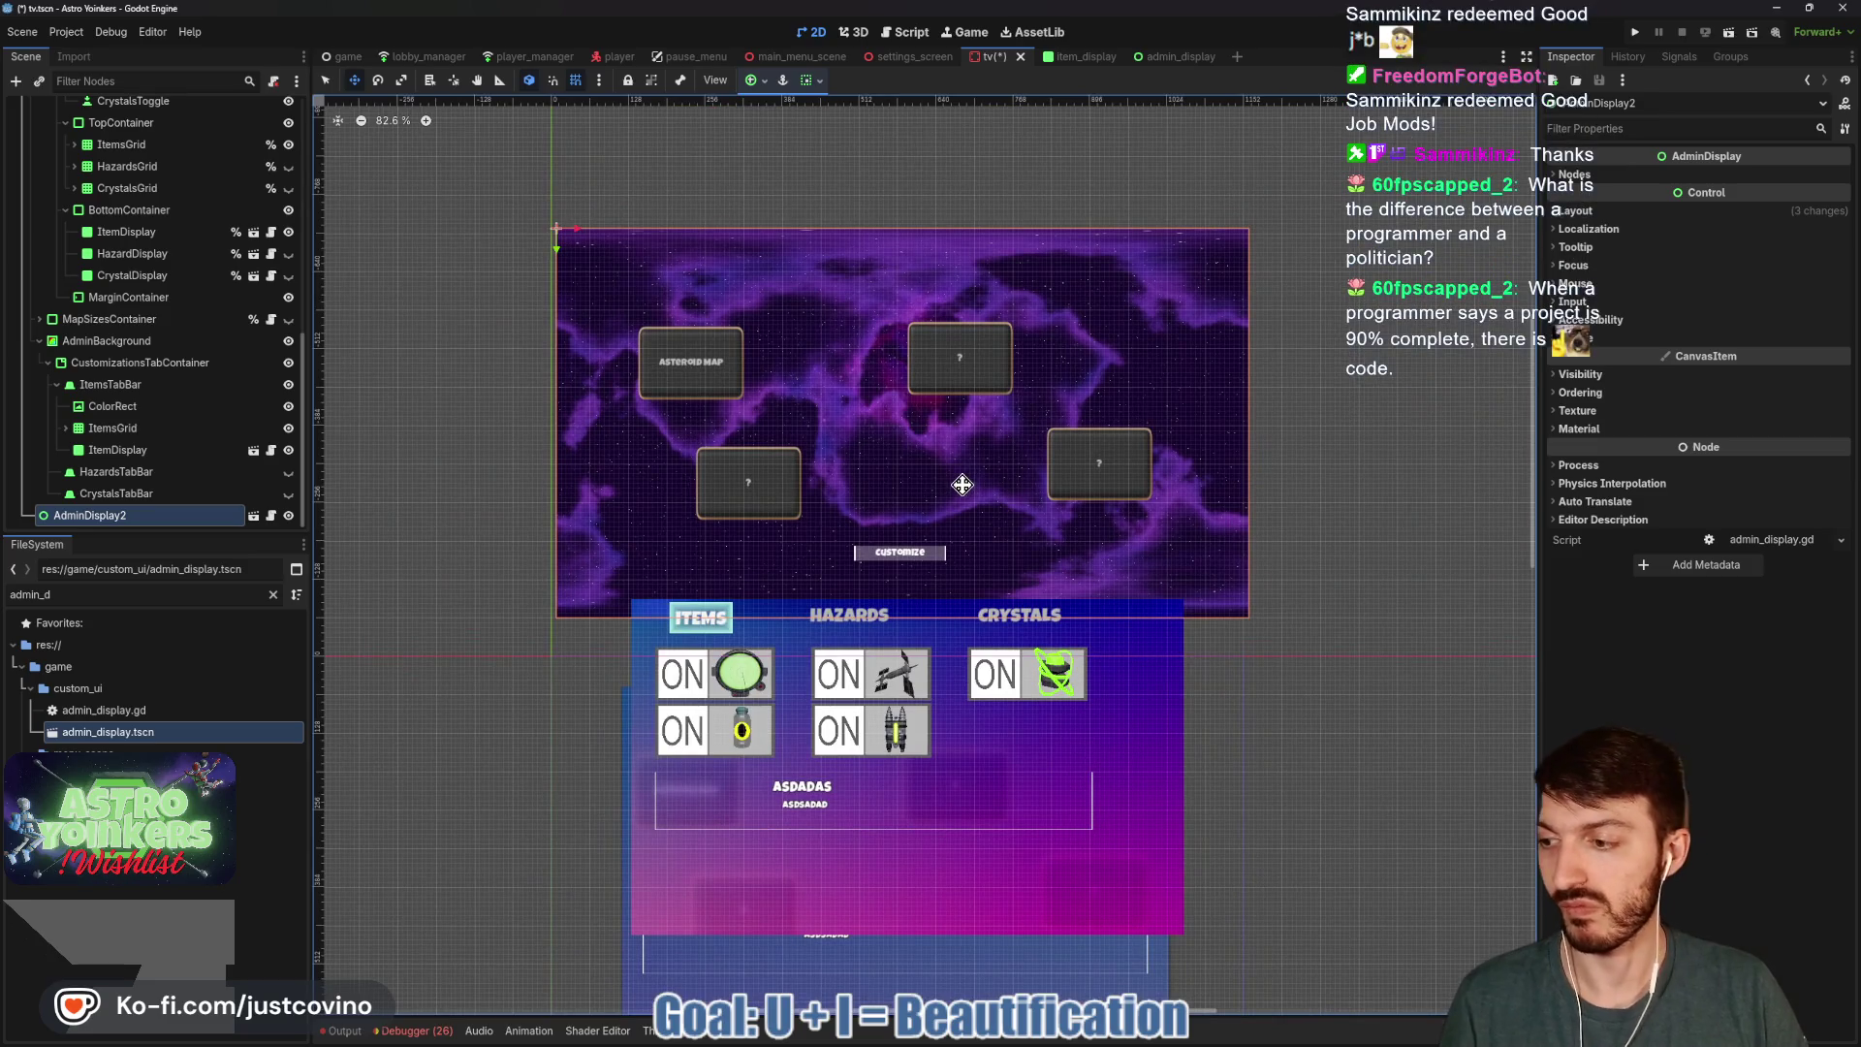
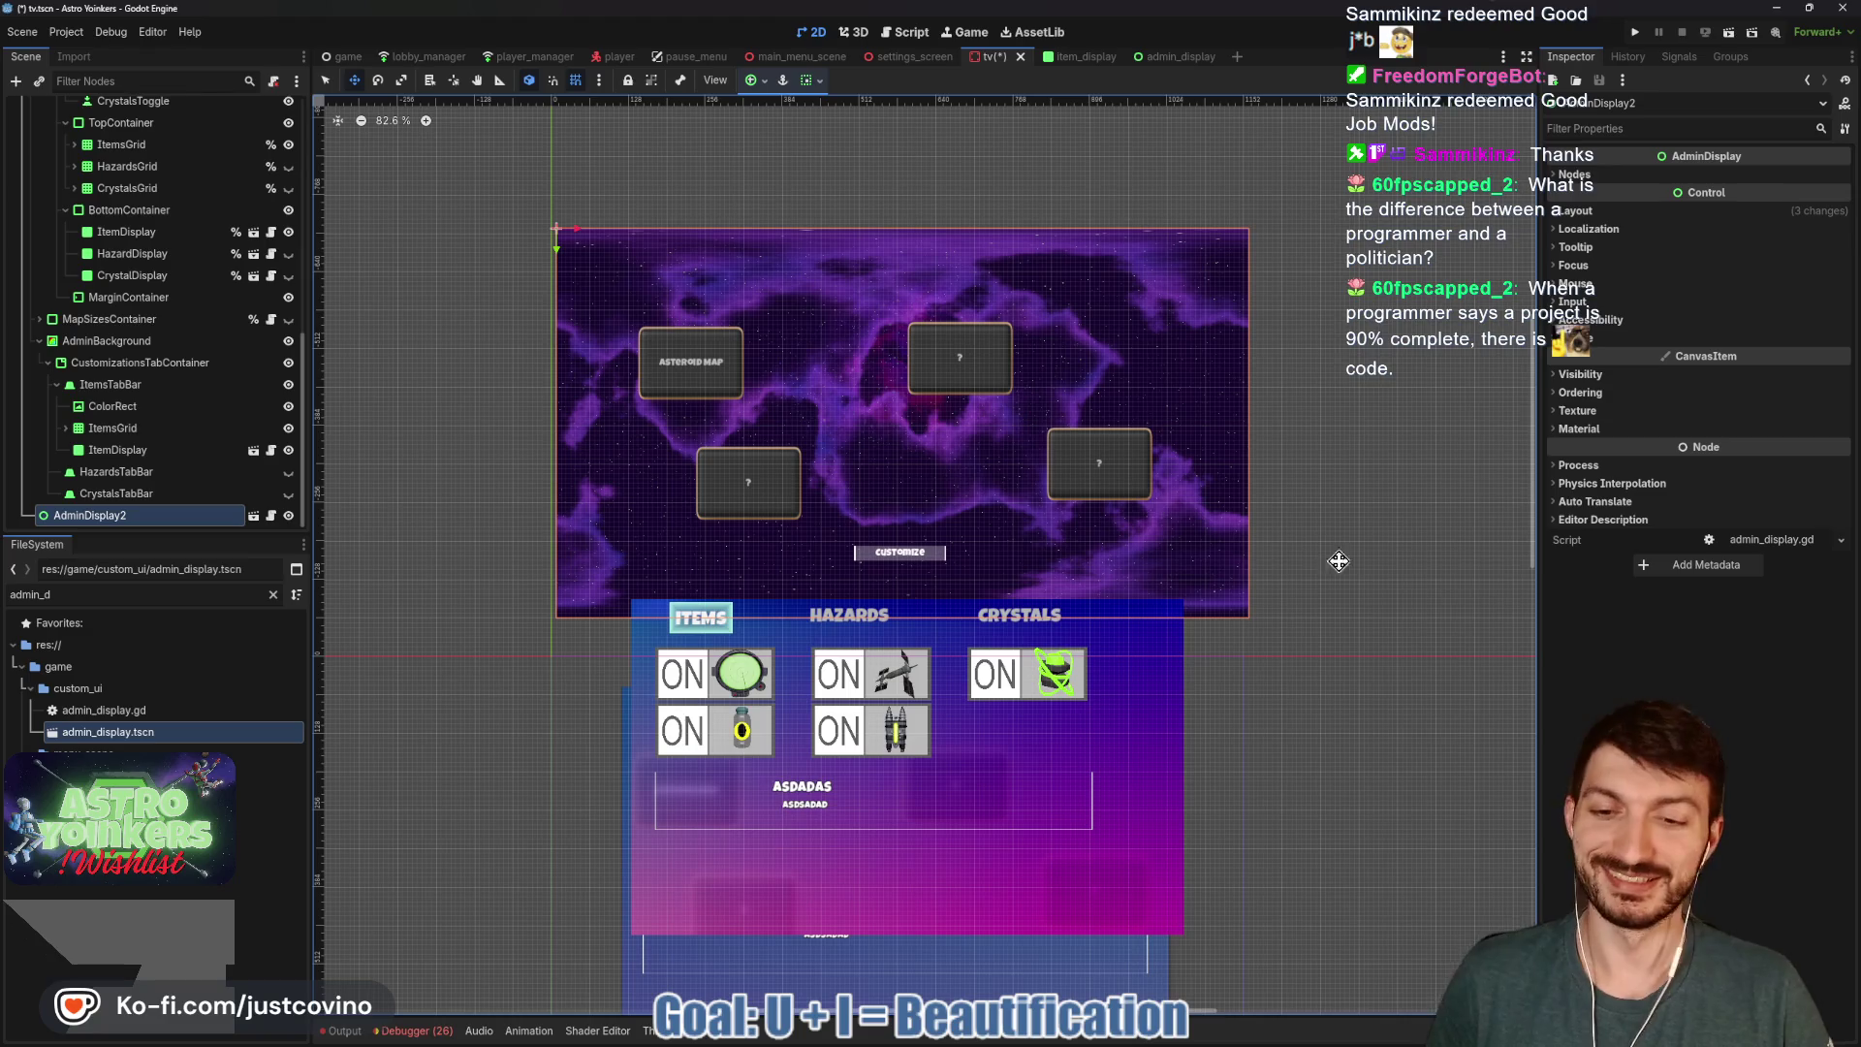
Save the tv scene and toggle AdminBackground off and on to check the layout.
key(ctrl+s)
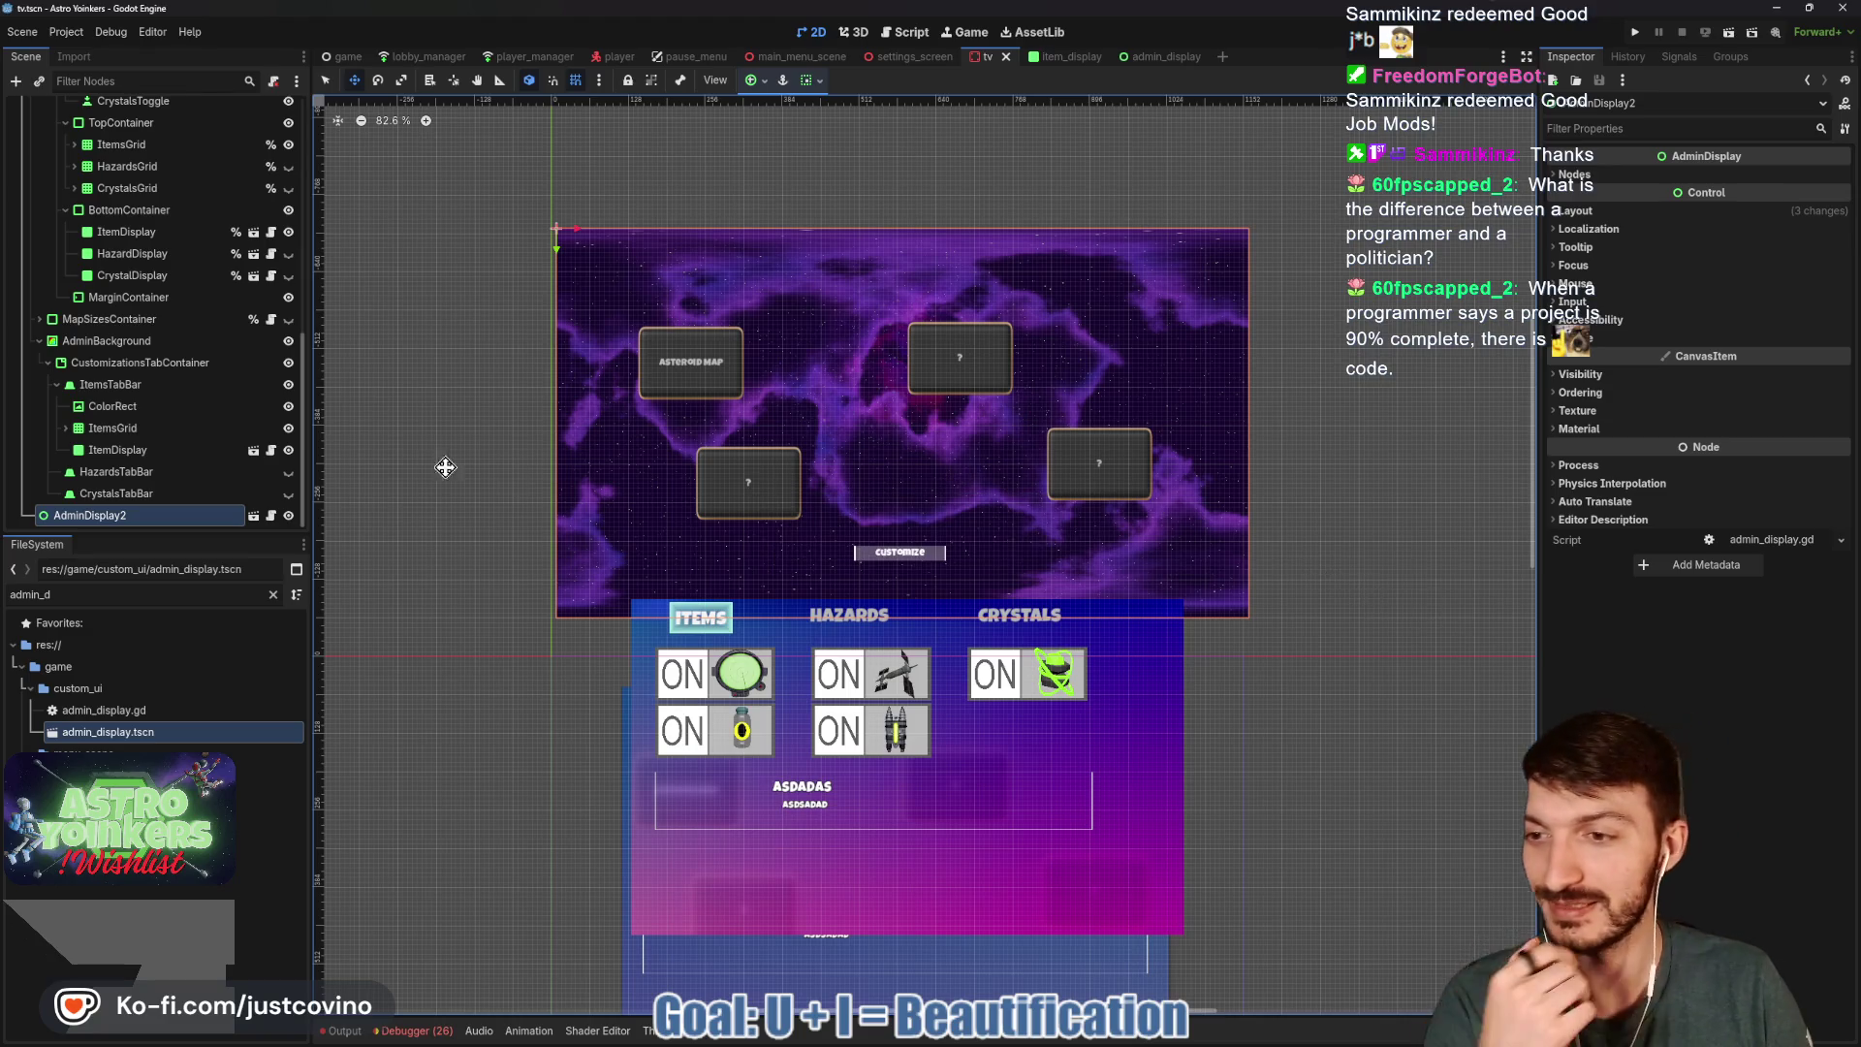
click(287, 343)
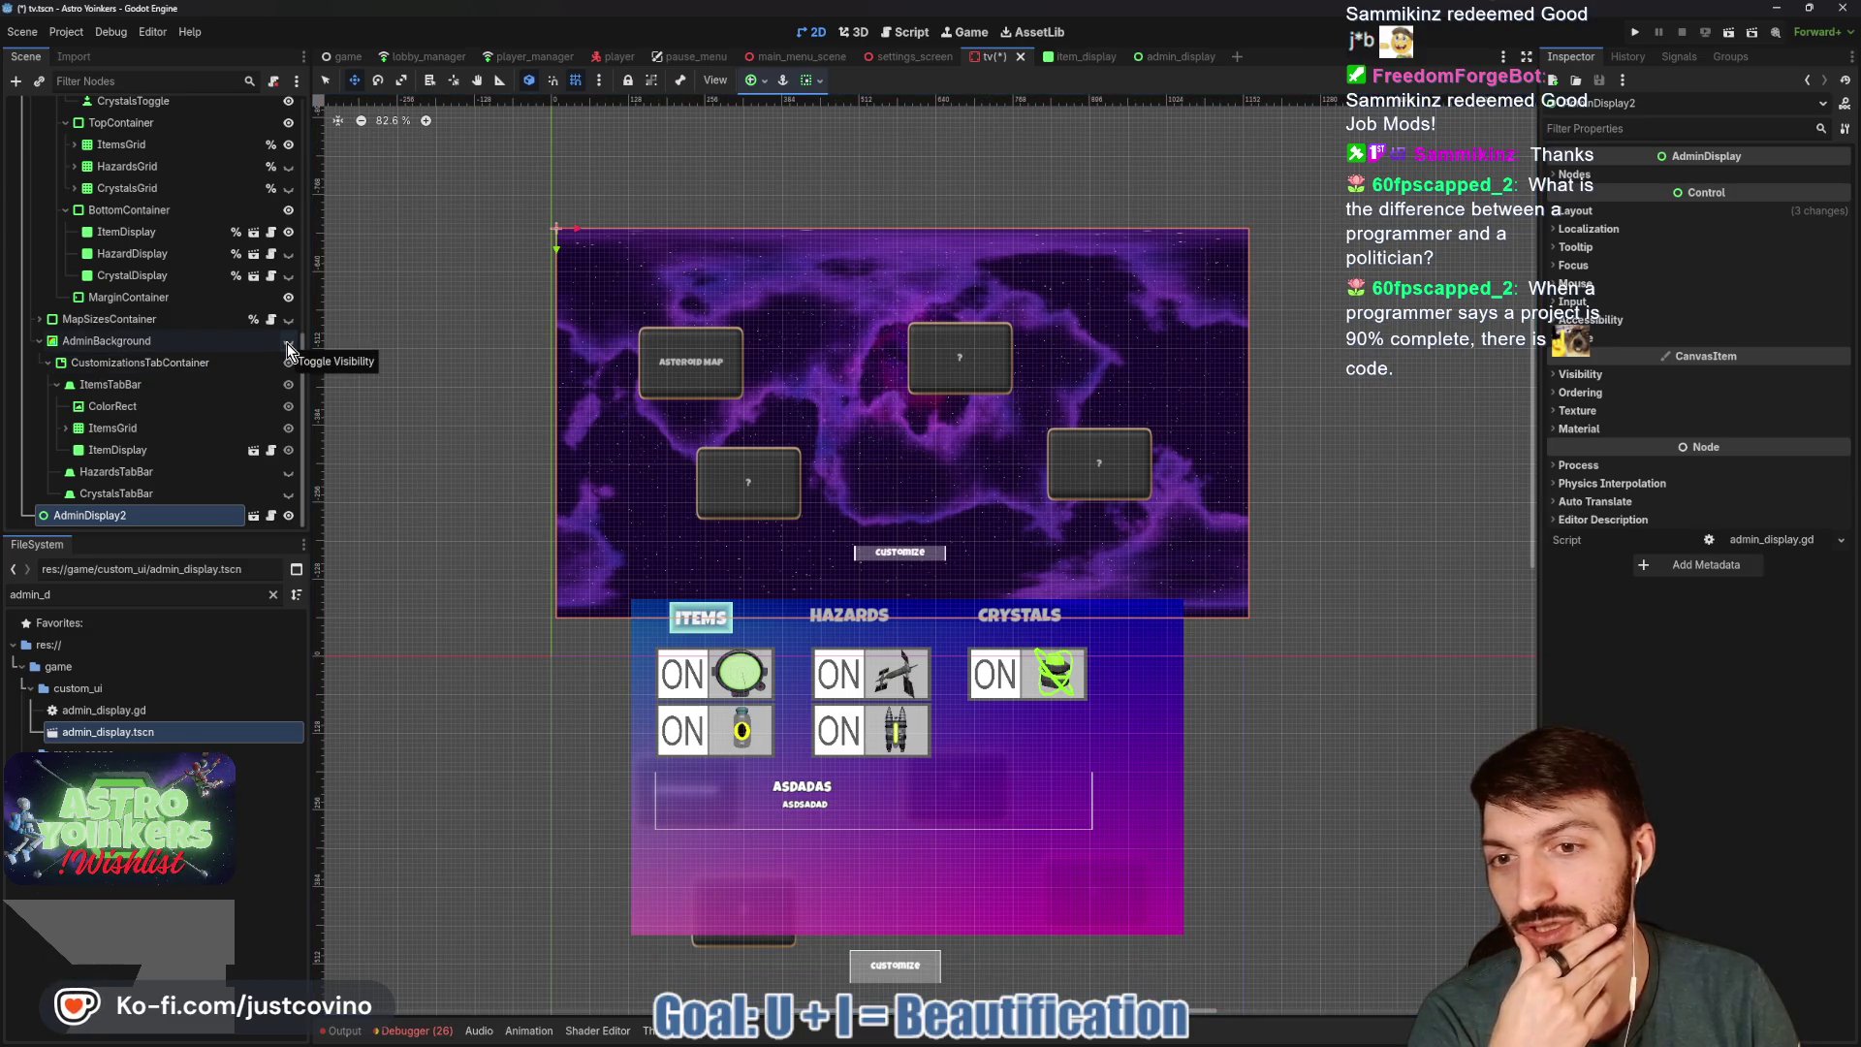
click(287, 343)
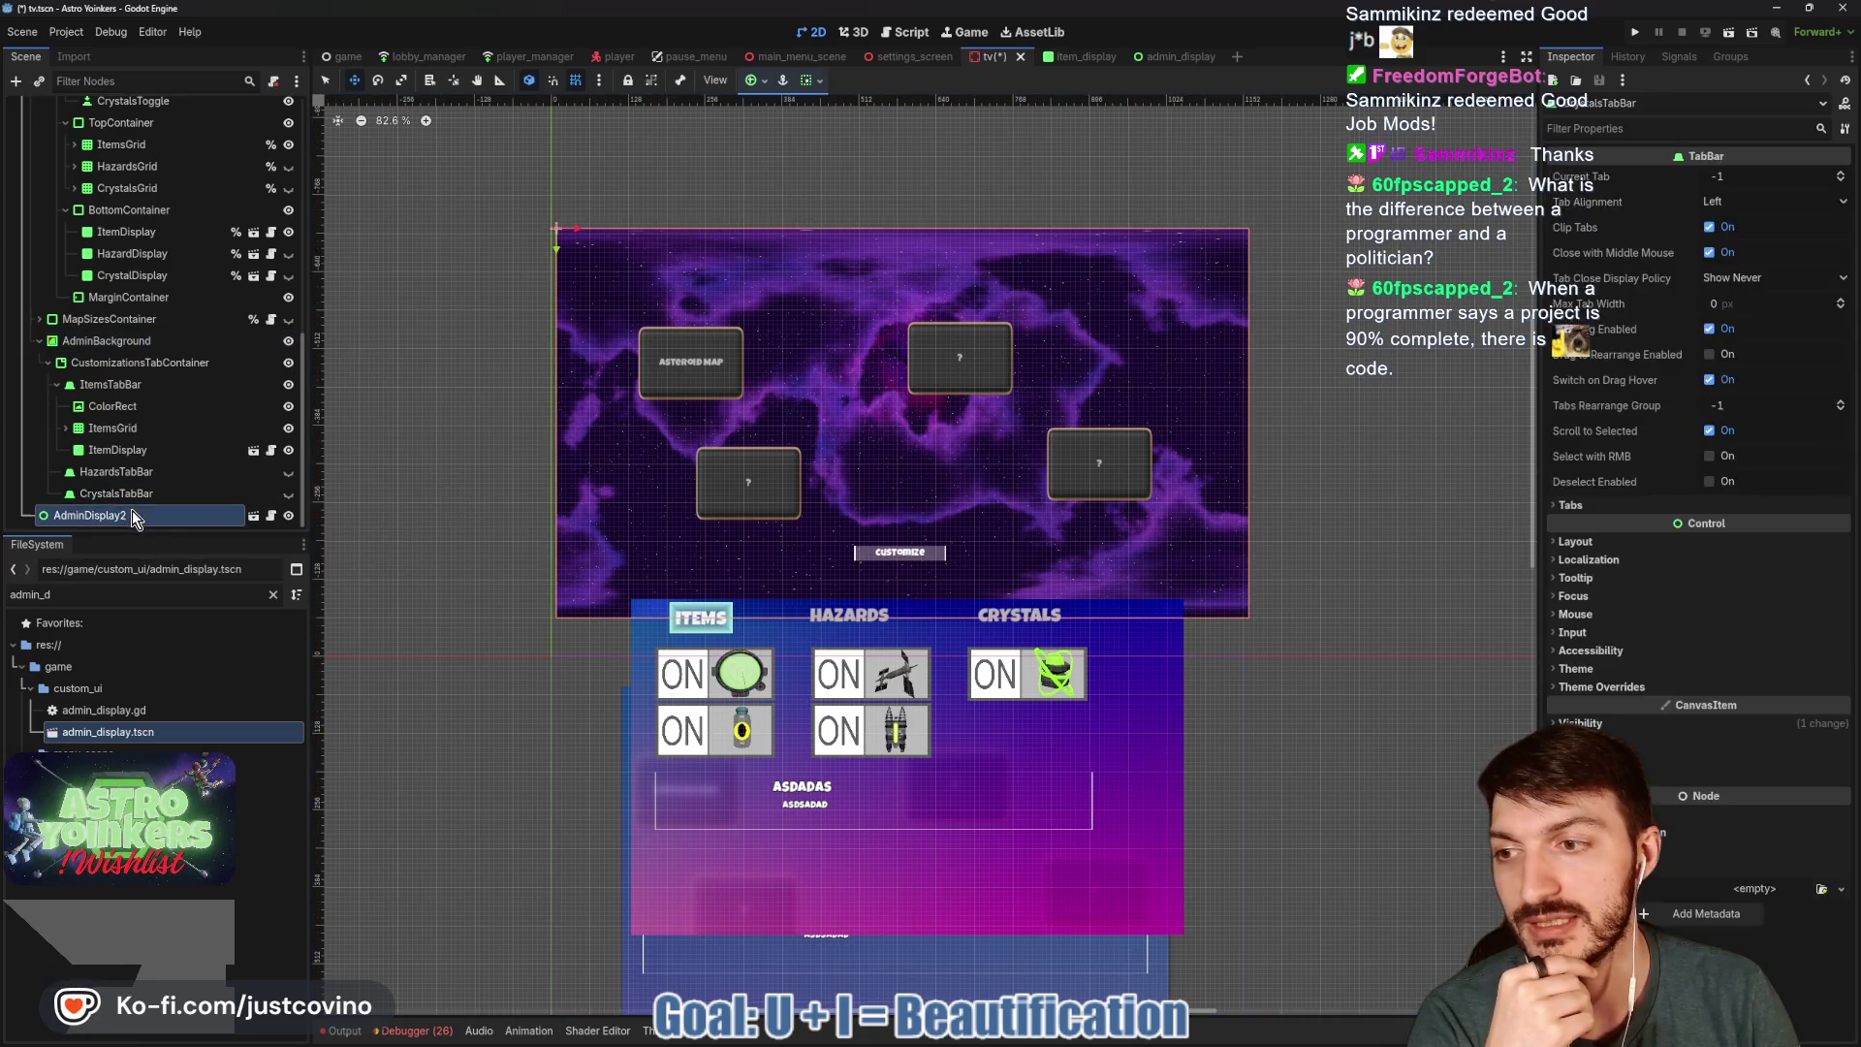
Anchor AdminDisplay2 with the Full Rect preset, then open map_sizes_container.gd.
click(819, 80)
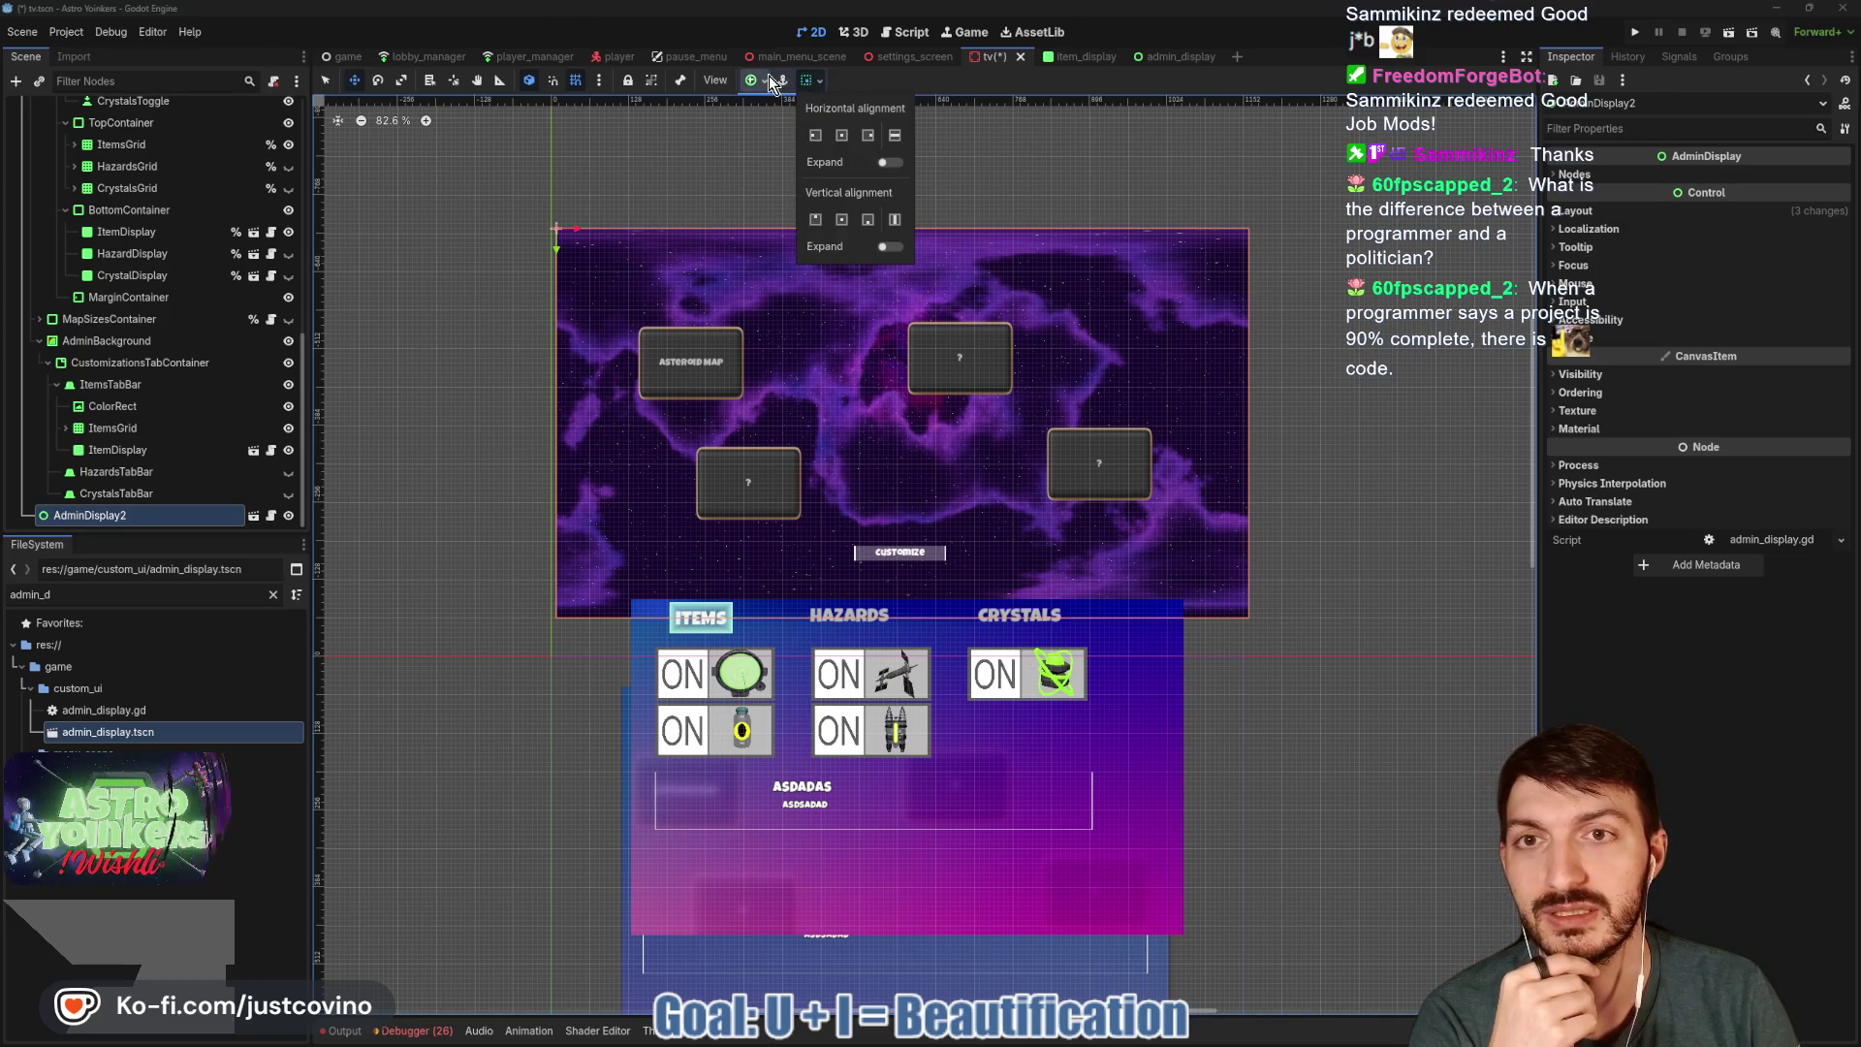
click(816, 81)
click(754, 81)
click(839, 220)
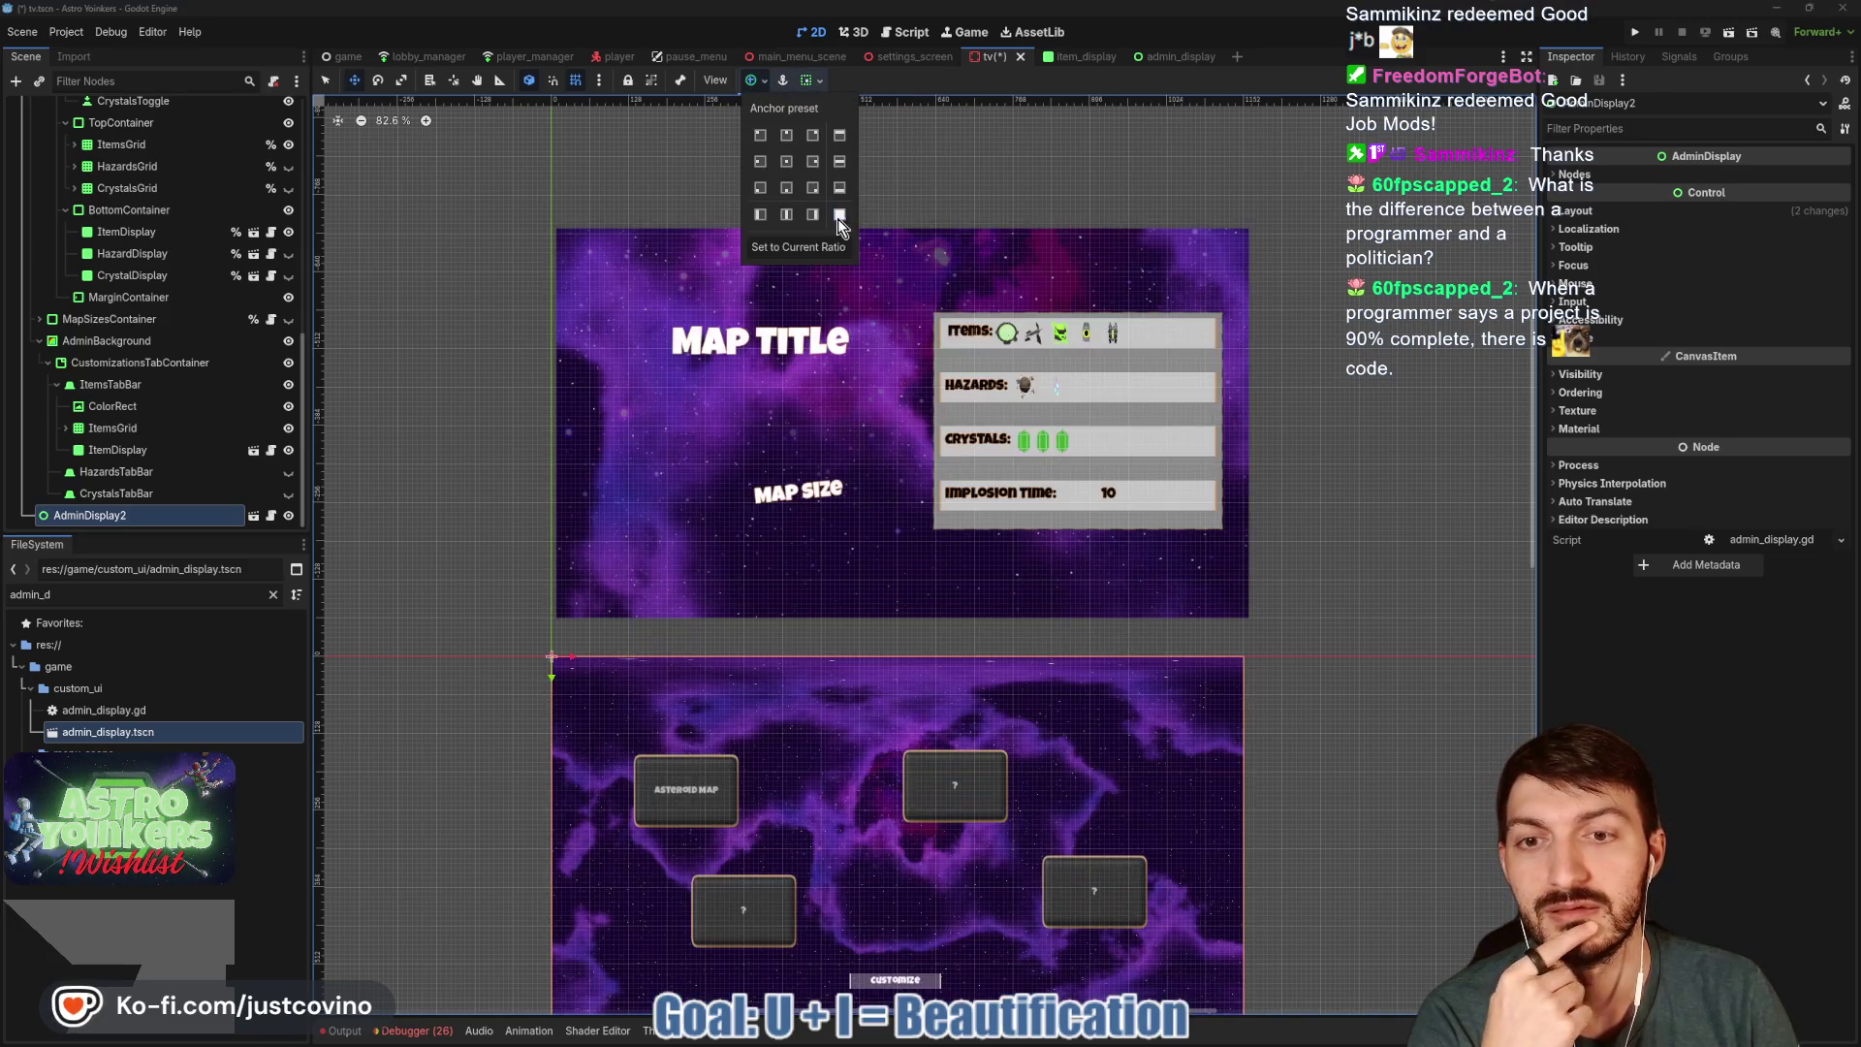
click(1321, 403)
drag(1353, 531, 1340, 160)
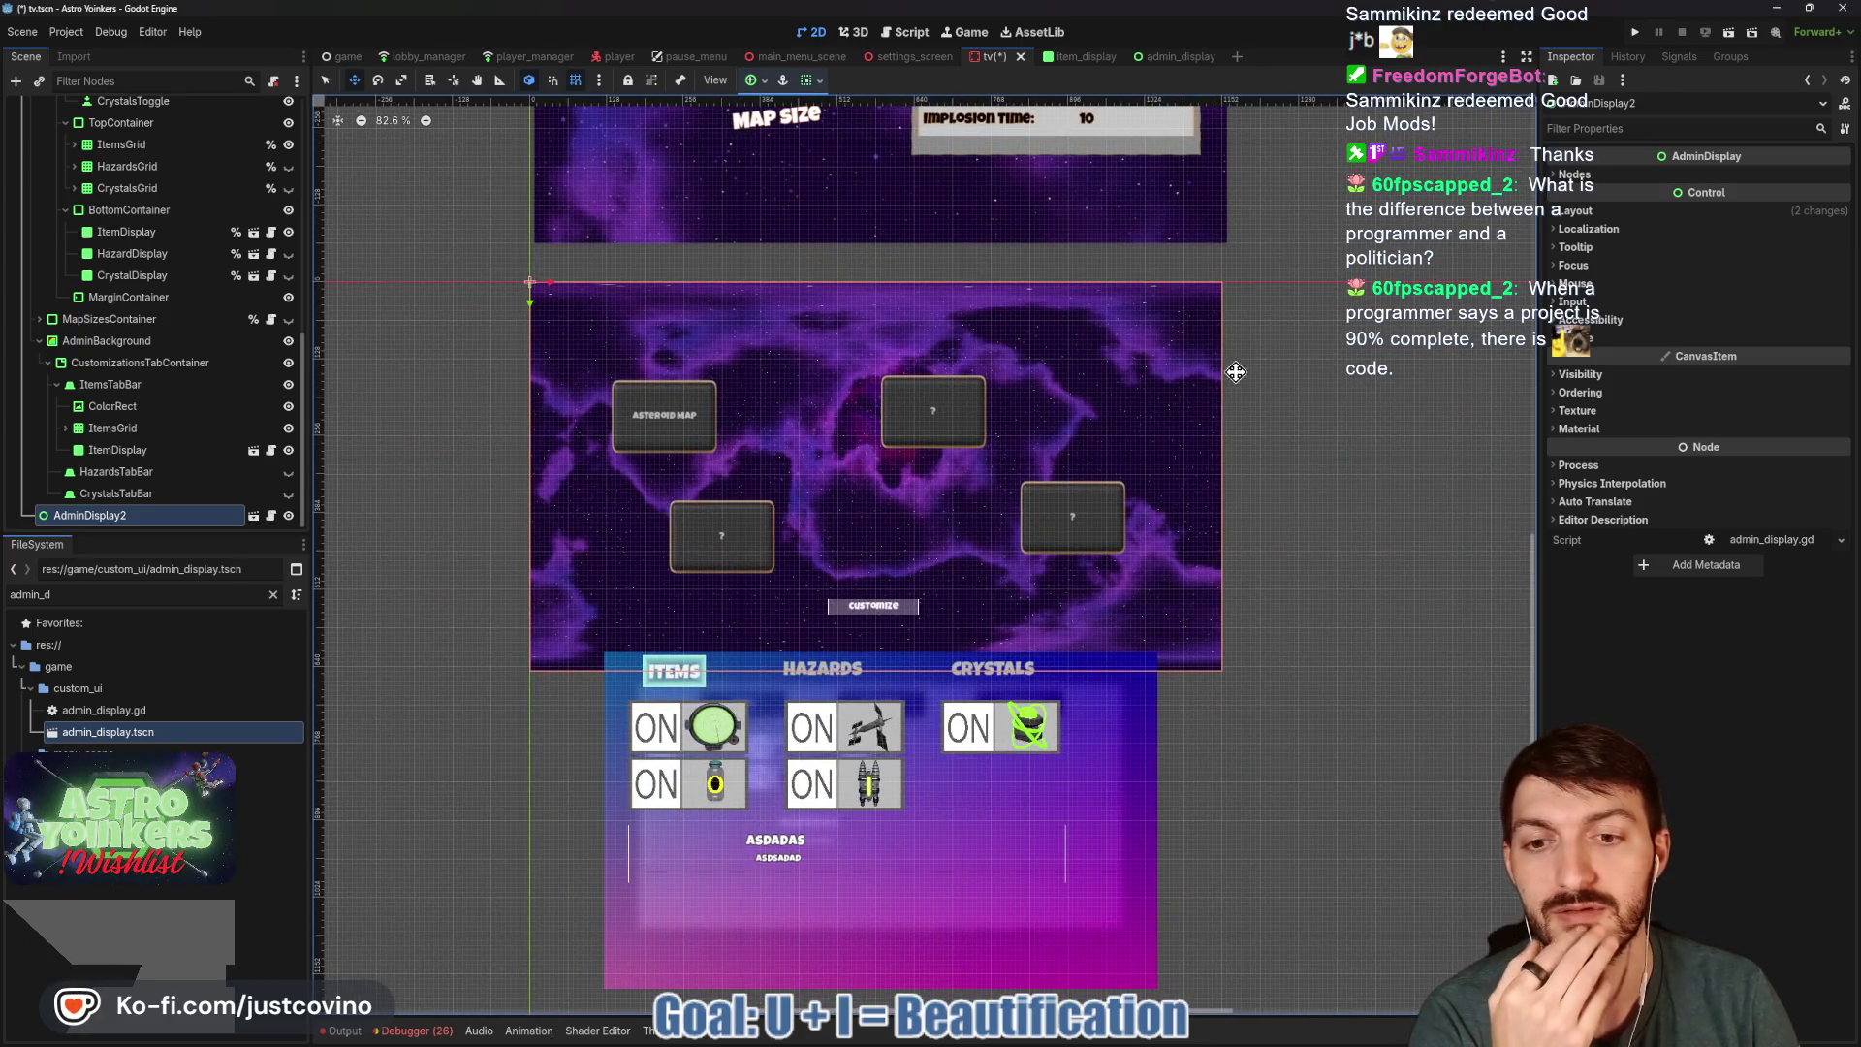
click(270, 321)
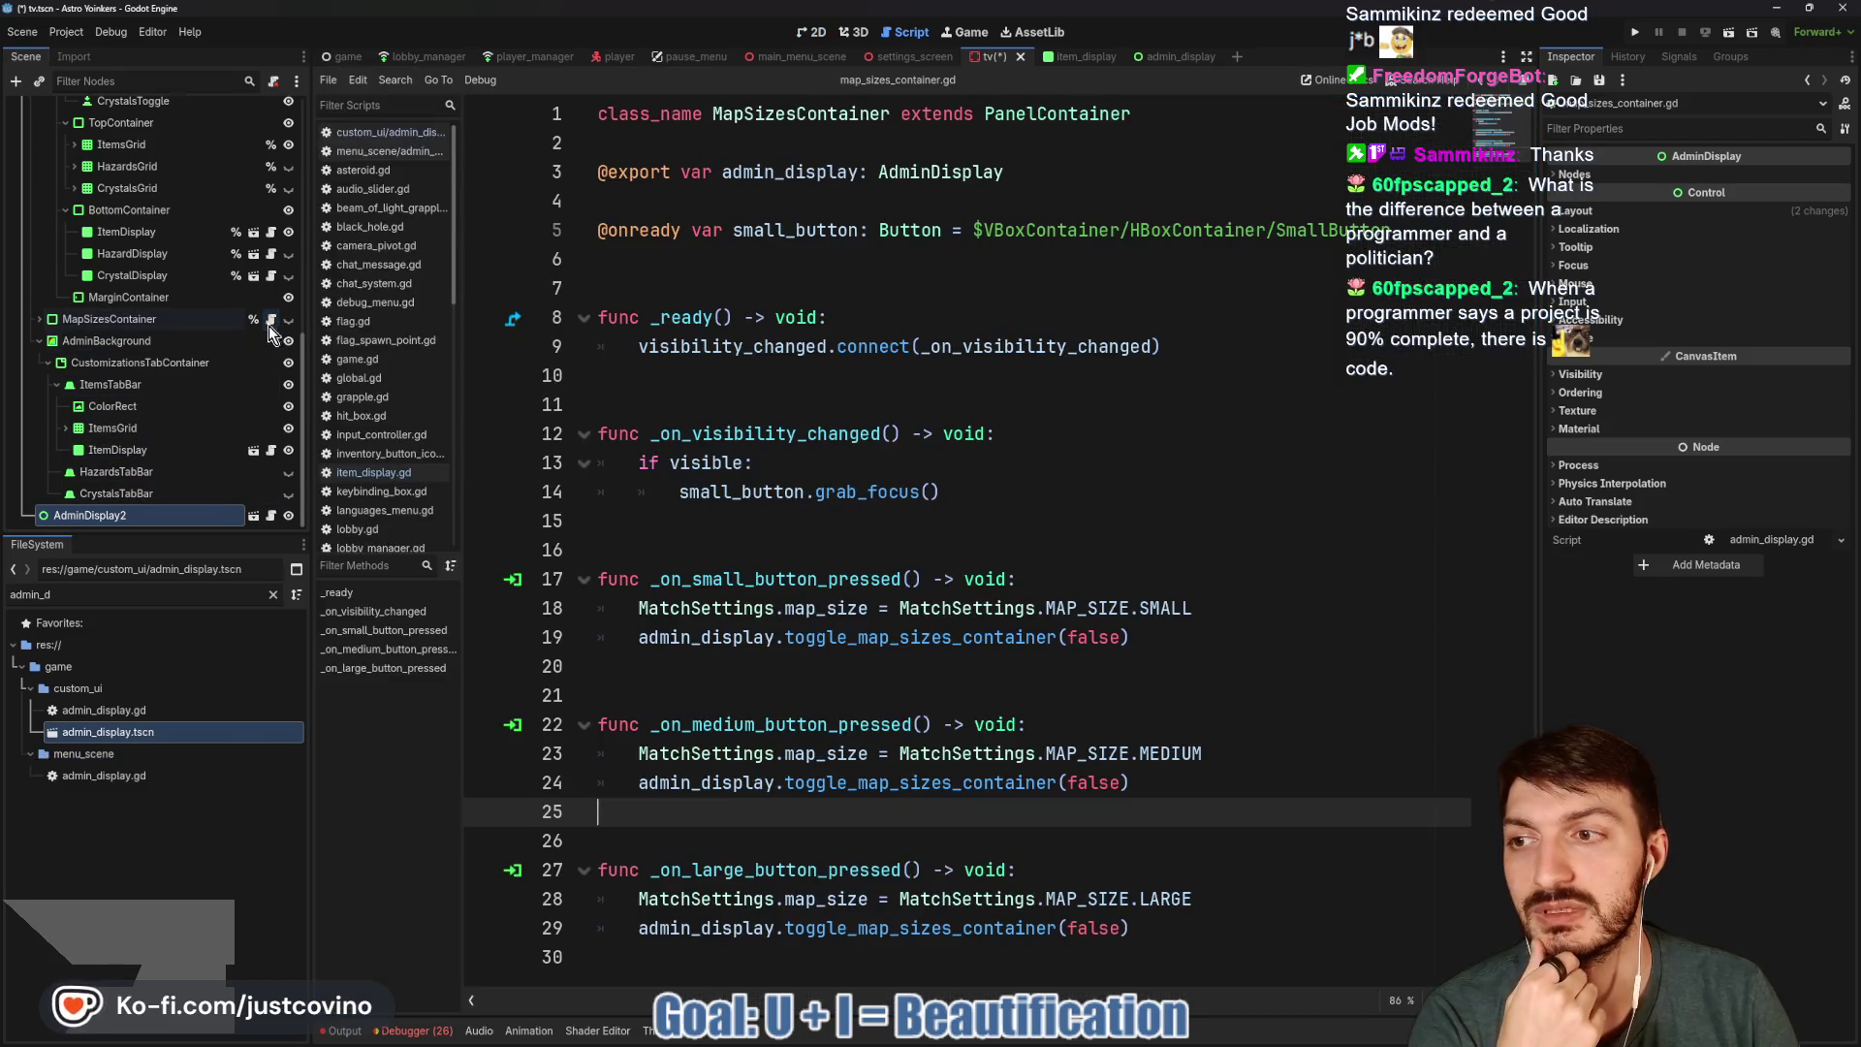
Review admin_display.gd and the admin_display and item_display scenes, then return to the tv scene's 2D view.
click(271, 515)
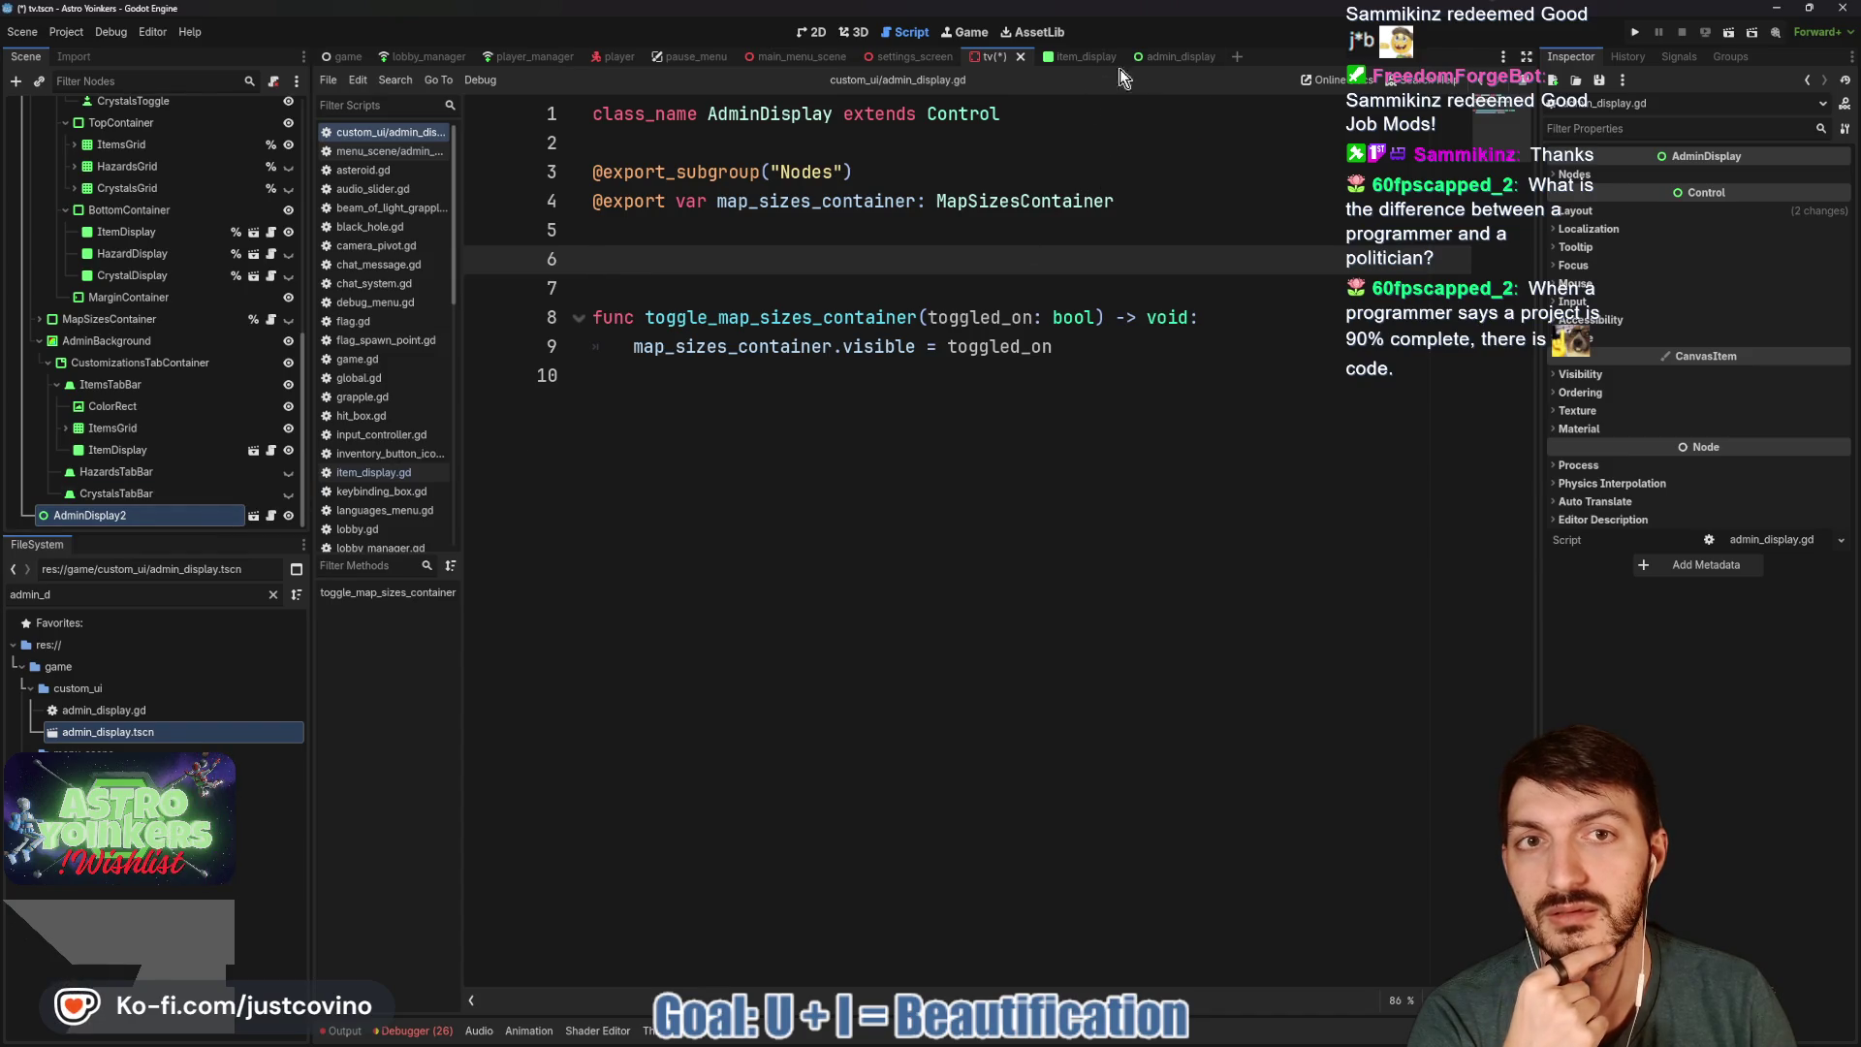
click(1170, 60)
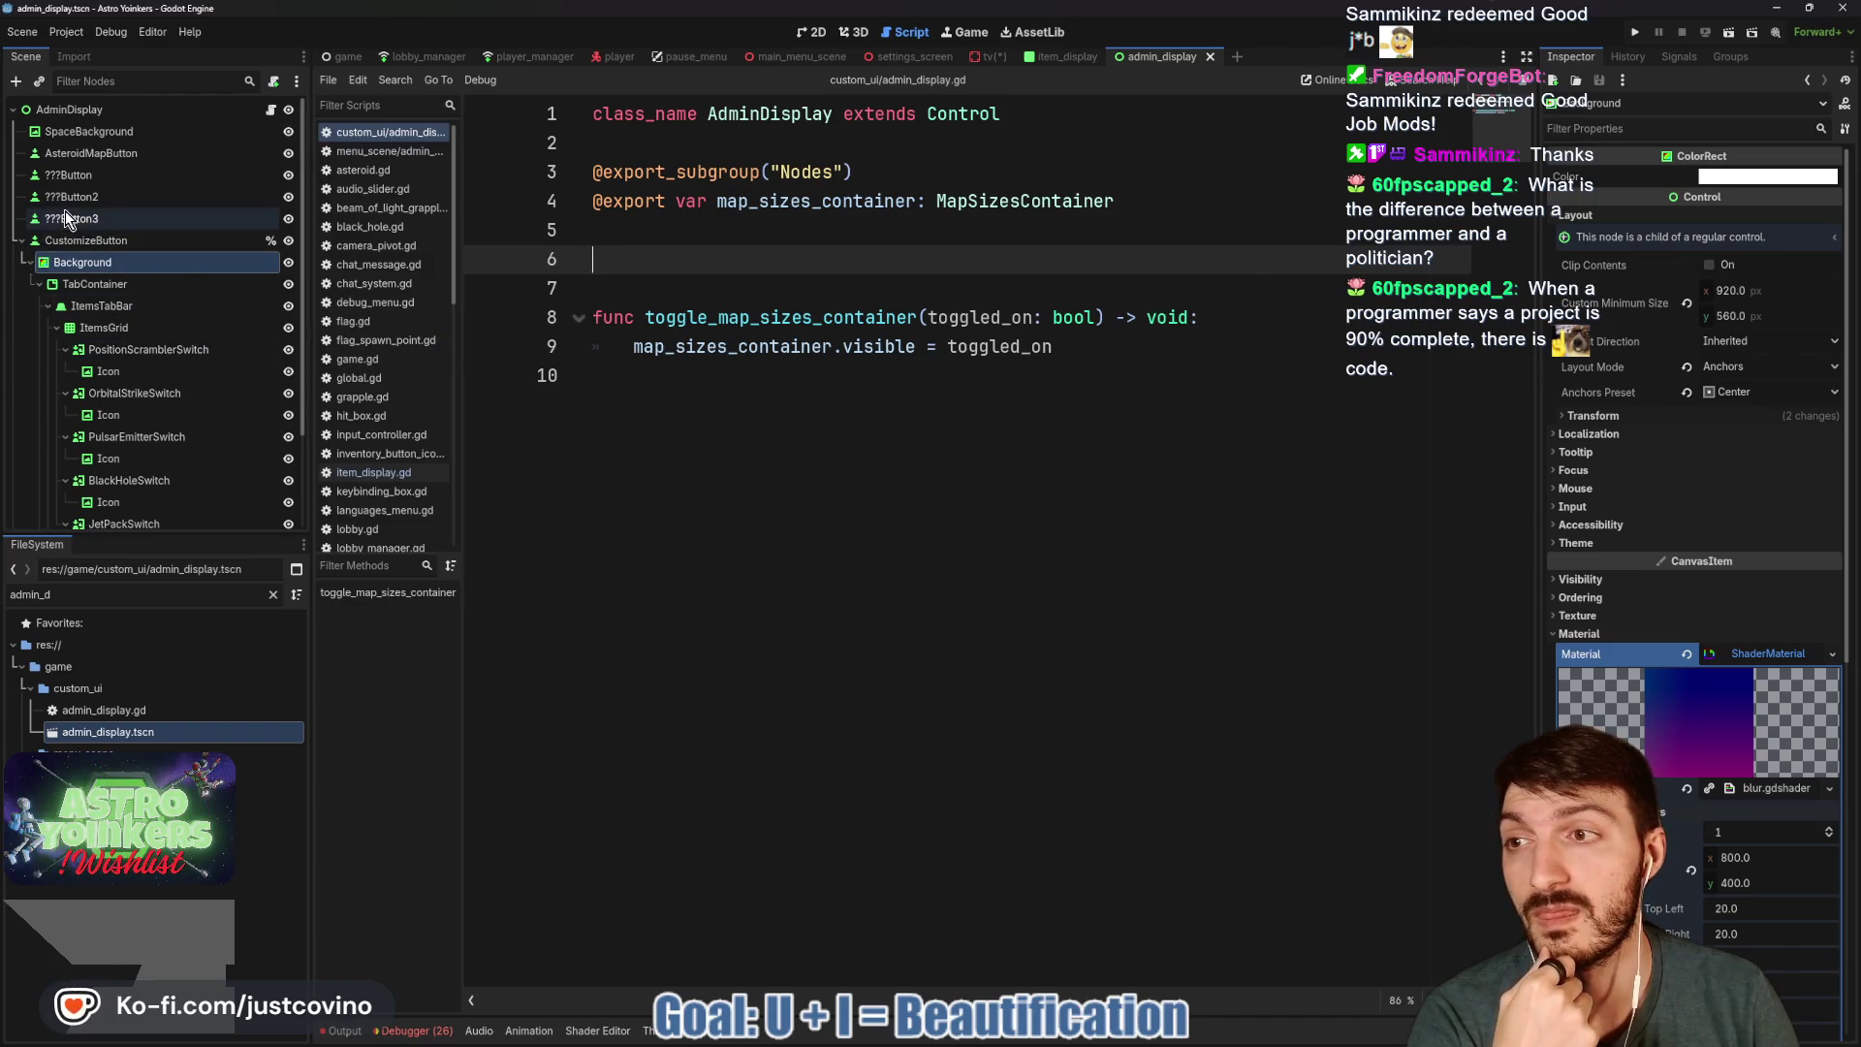
click(113, 132)
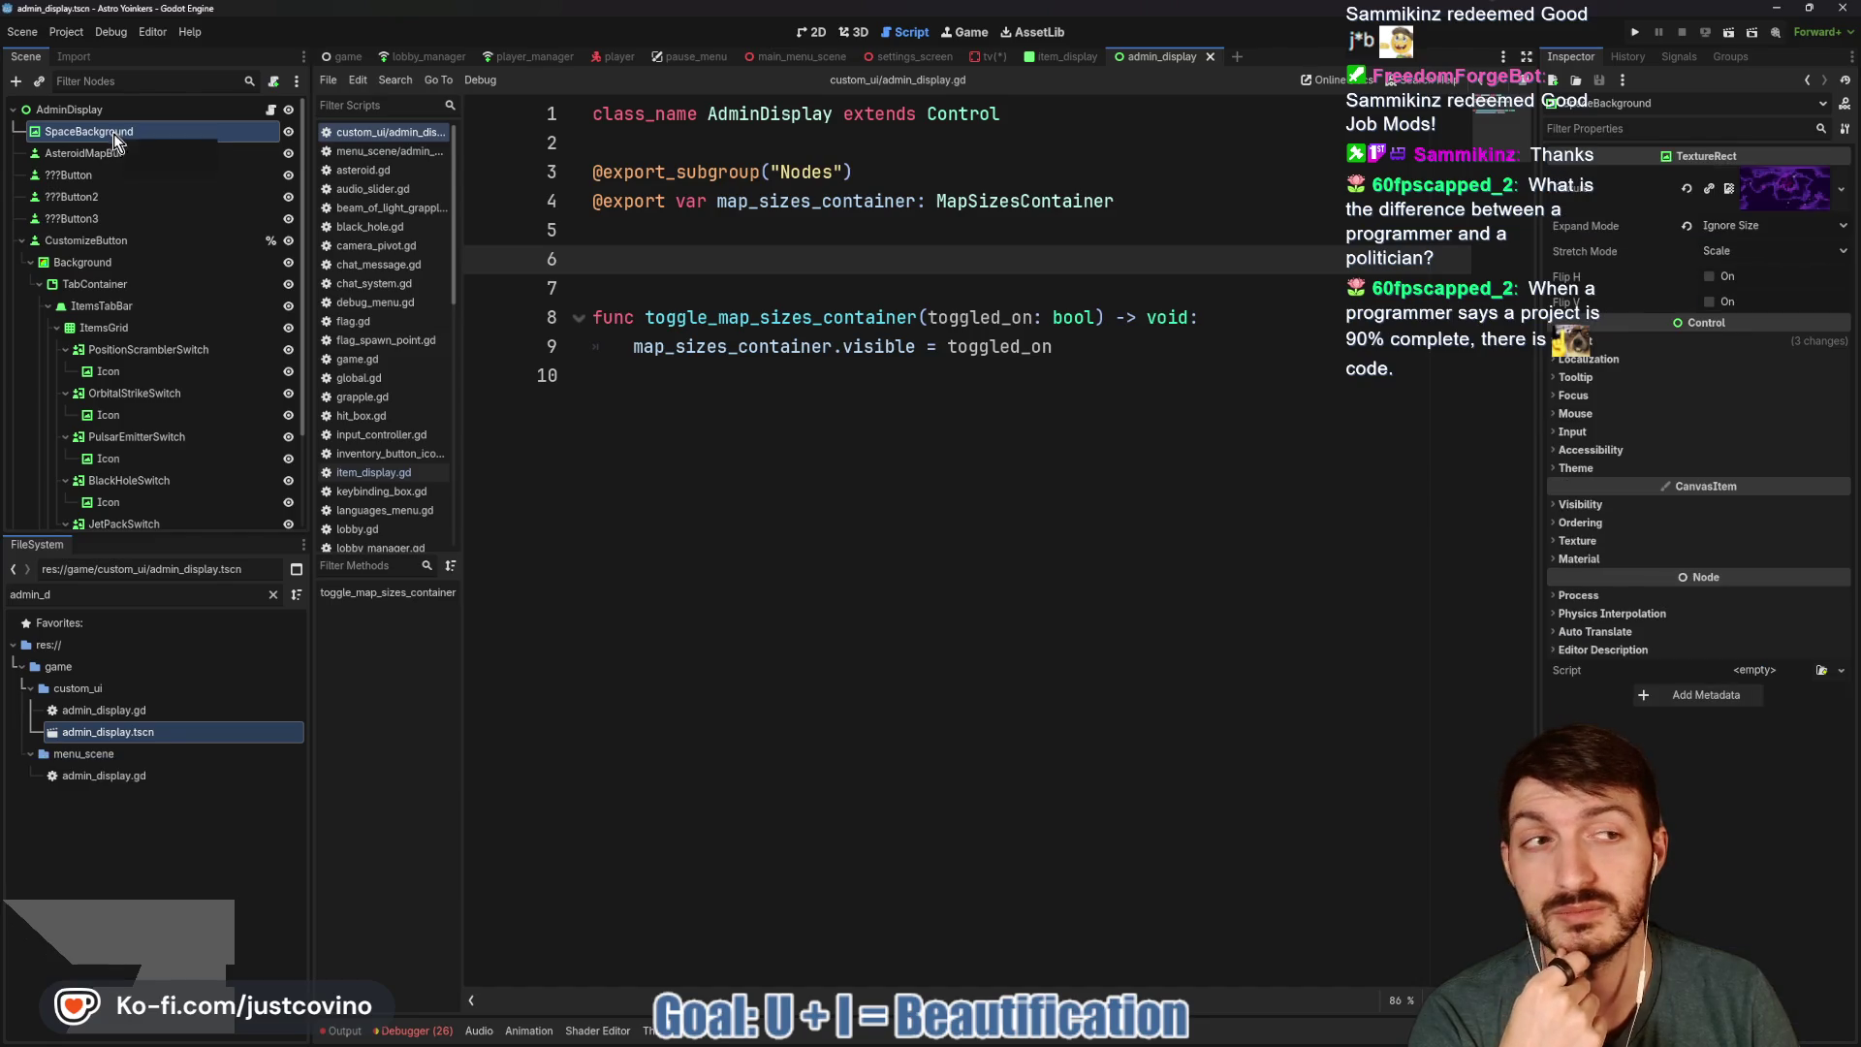
click(1074, 62)
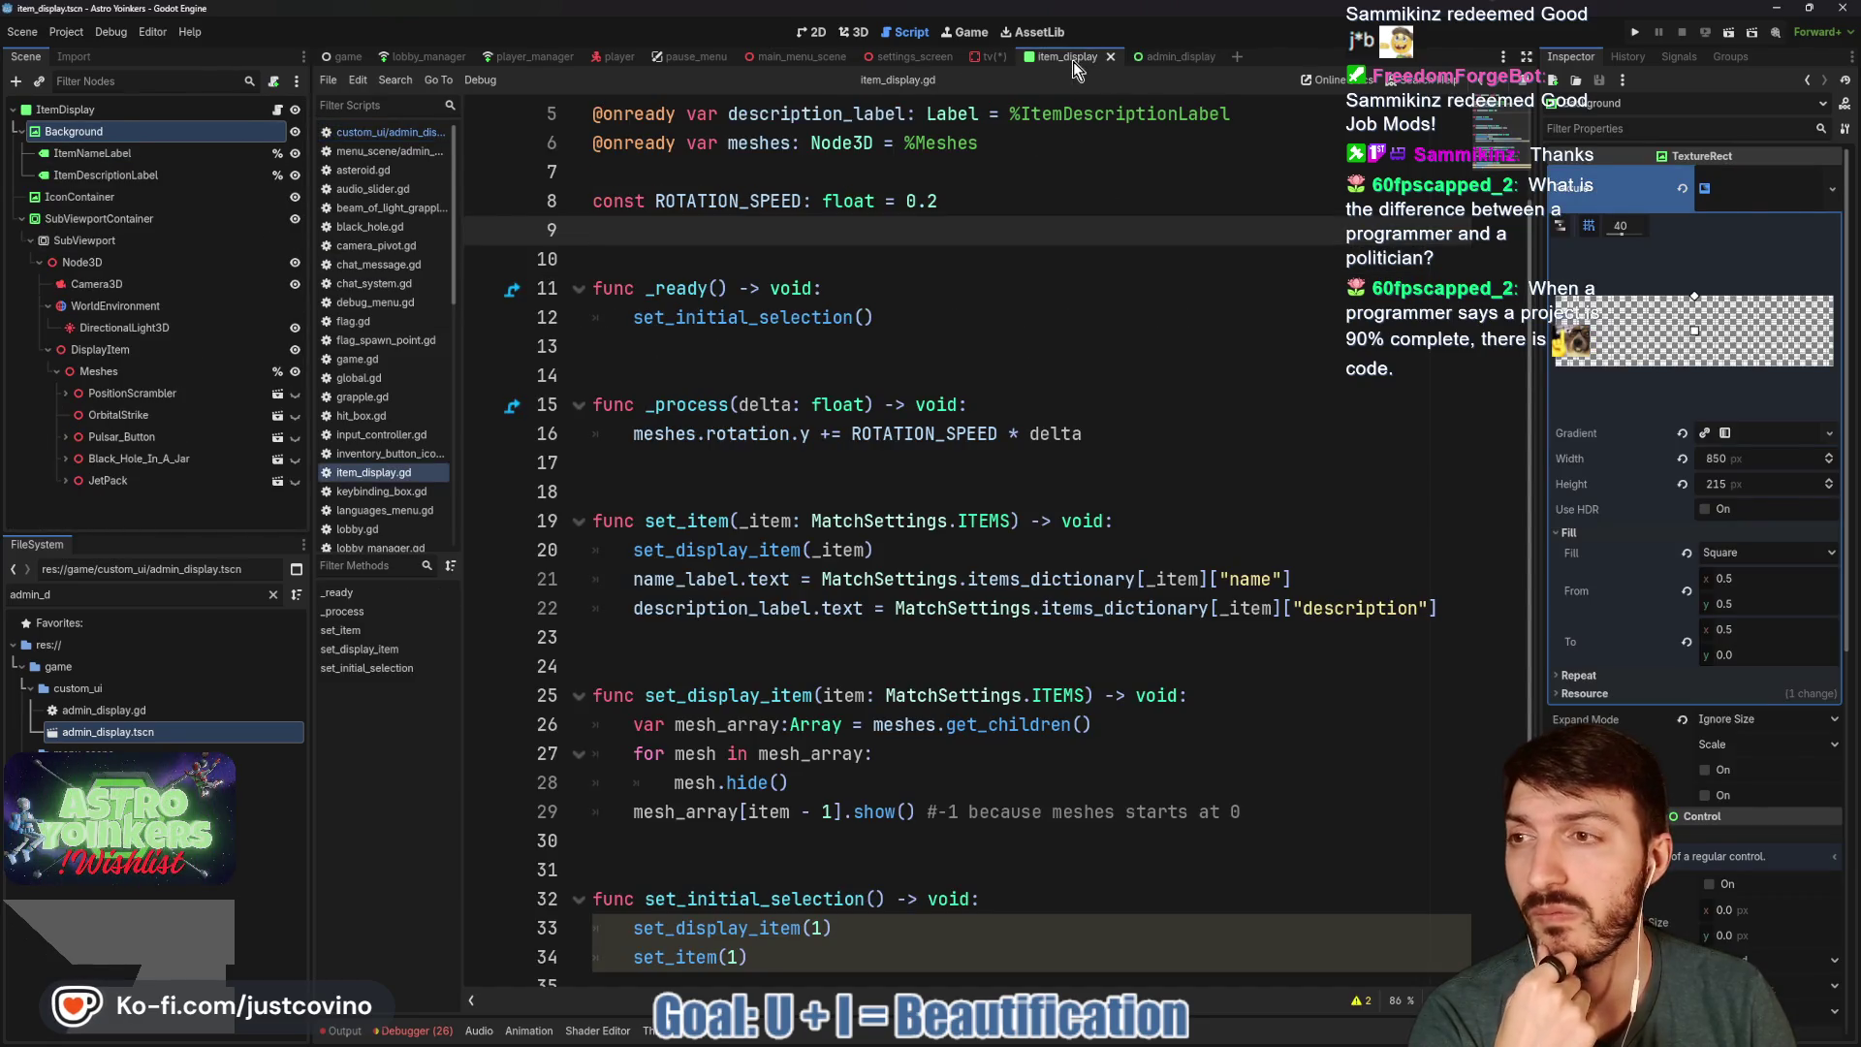
click(994, 57)
click(806, 33)
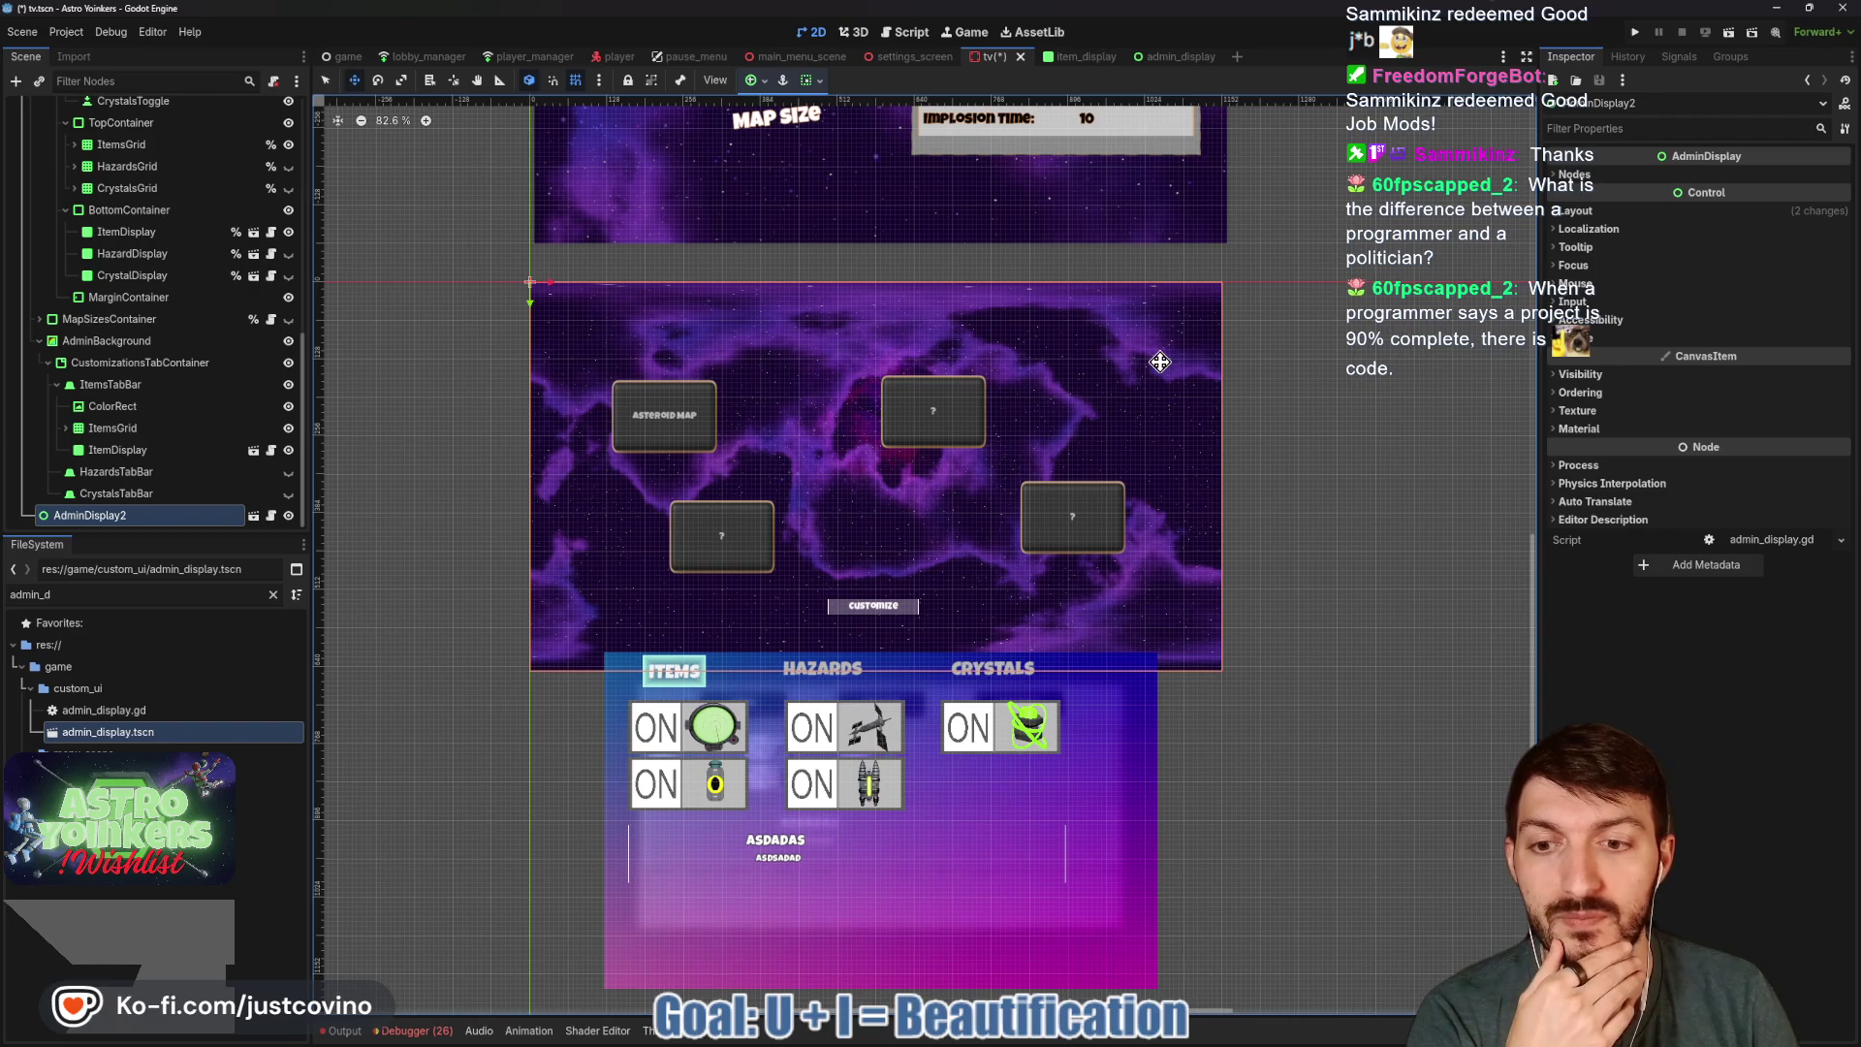
In admin_display, move the Background node to sit just below CustomizeButton.
click(1157, 57)
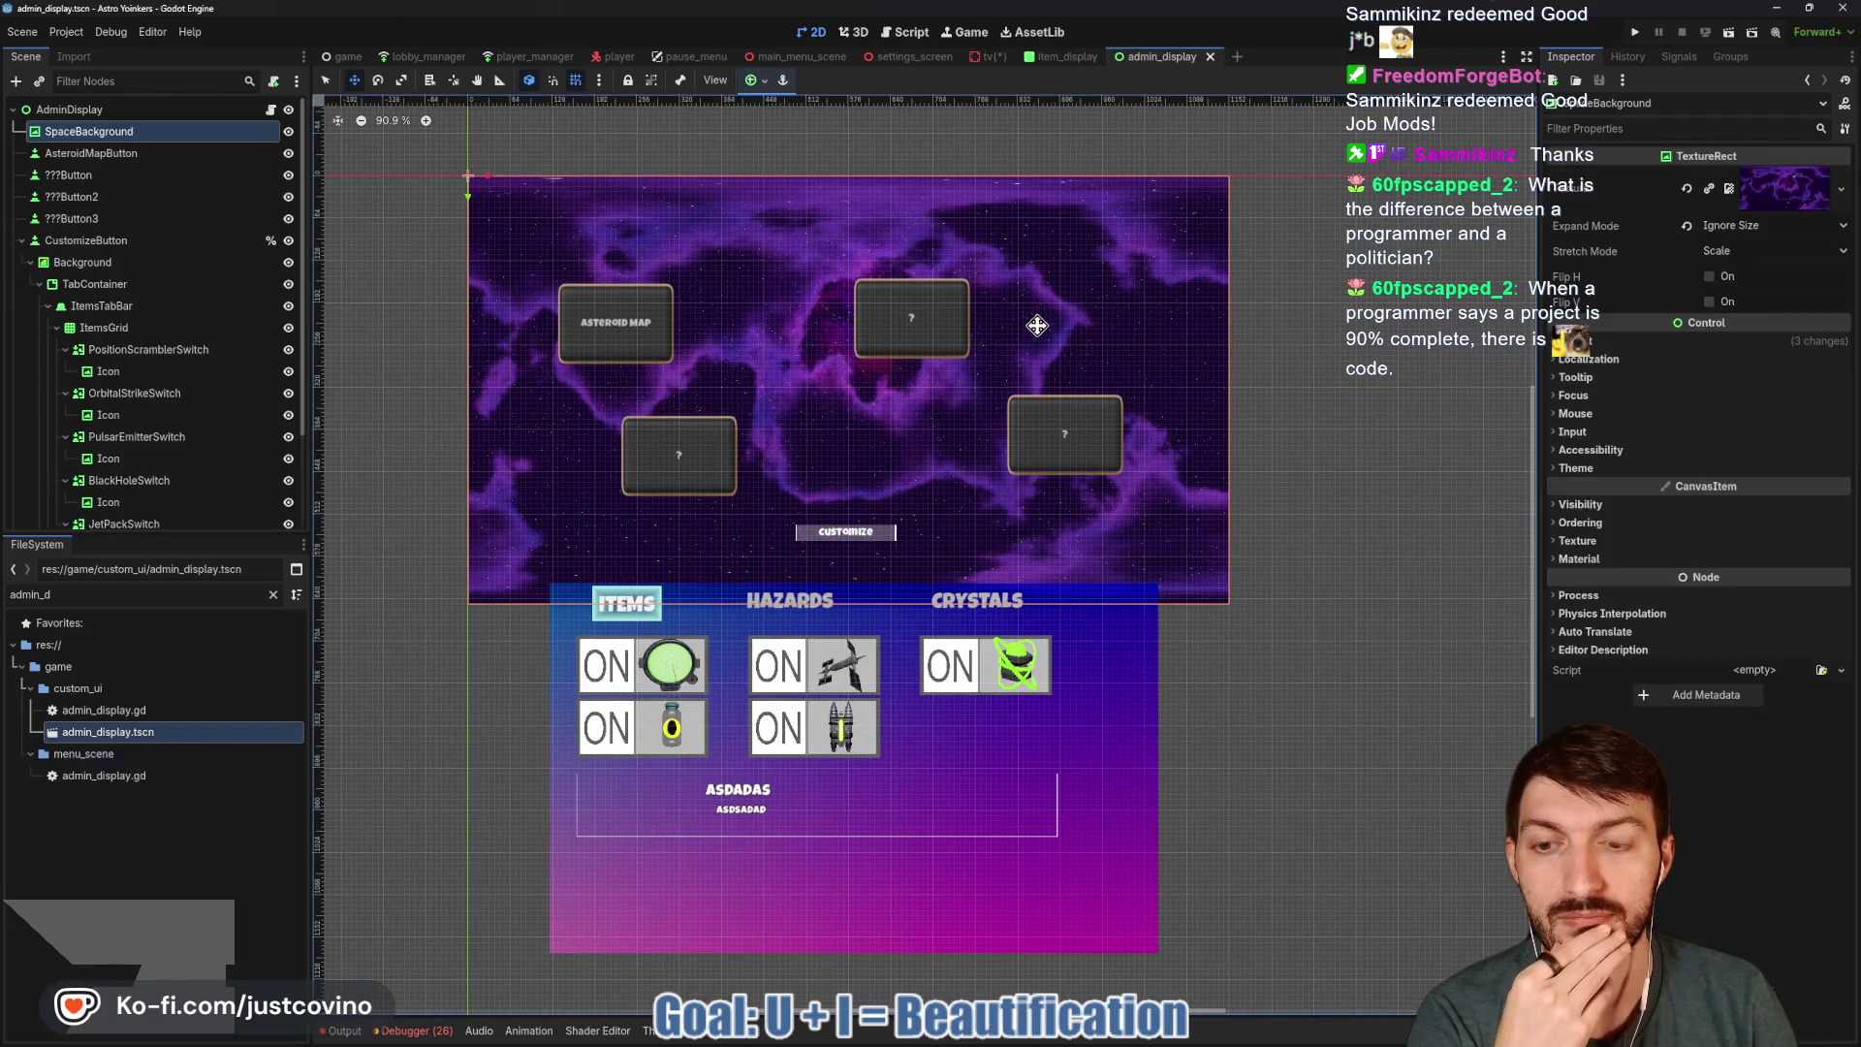
click(102, 264)
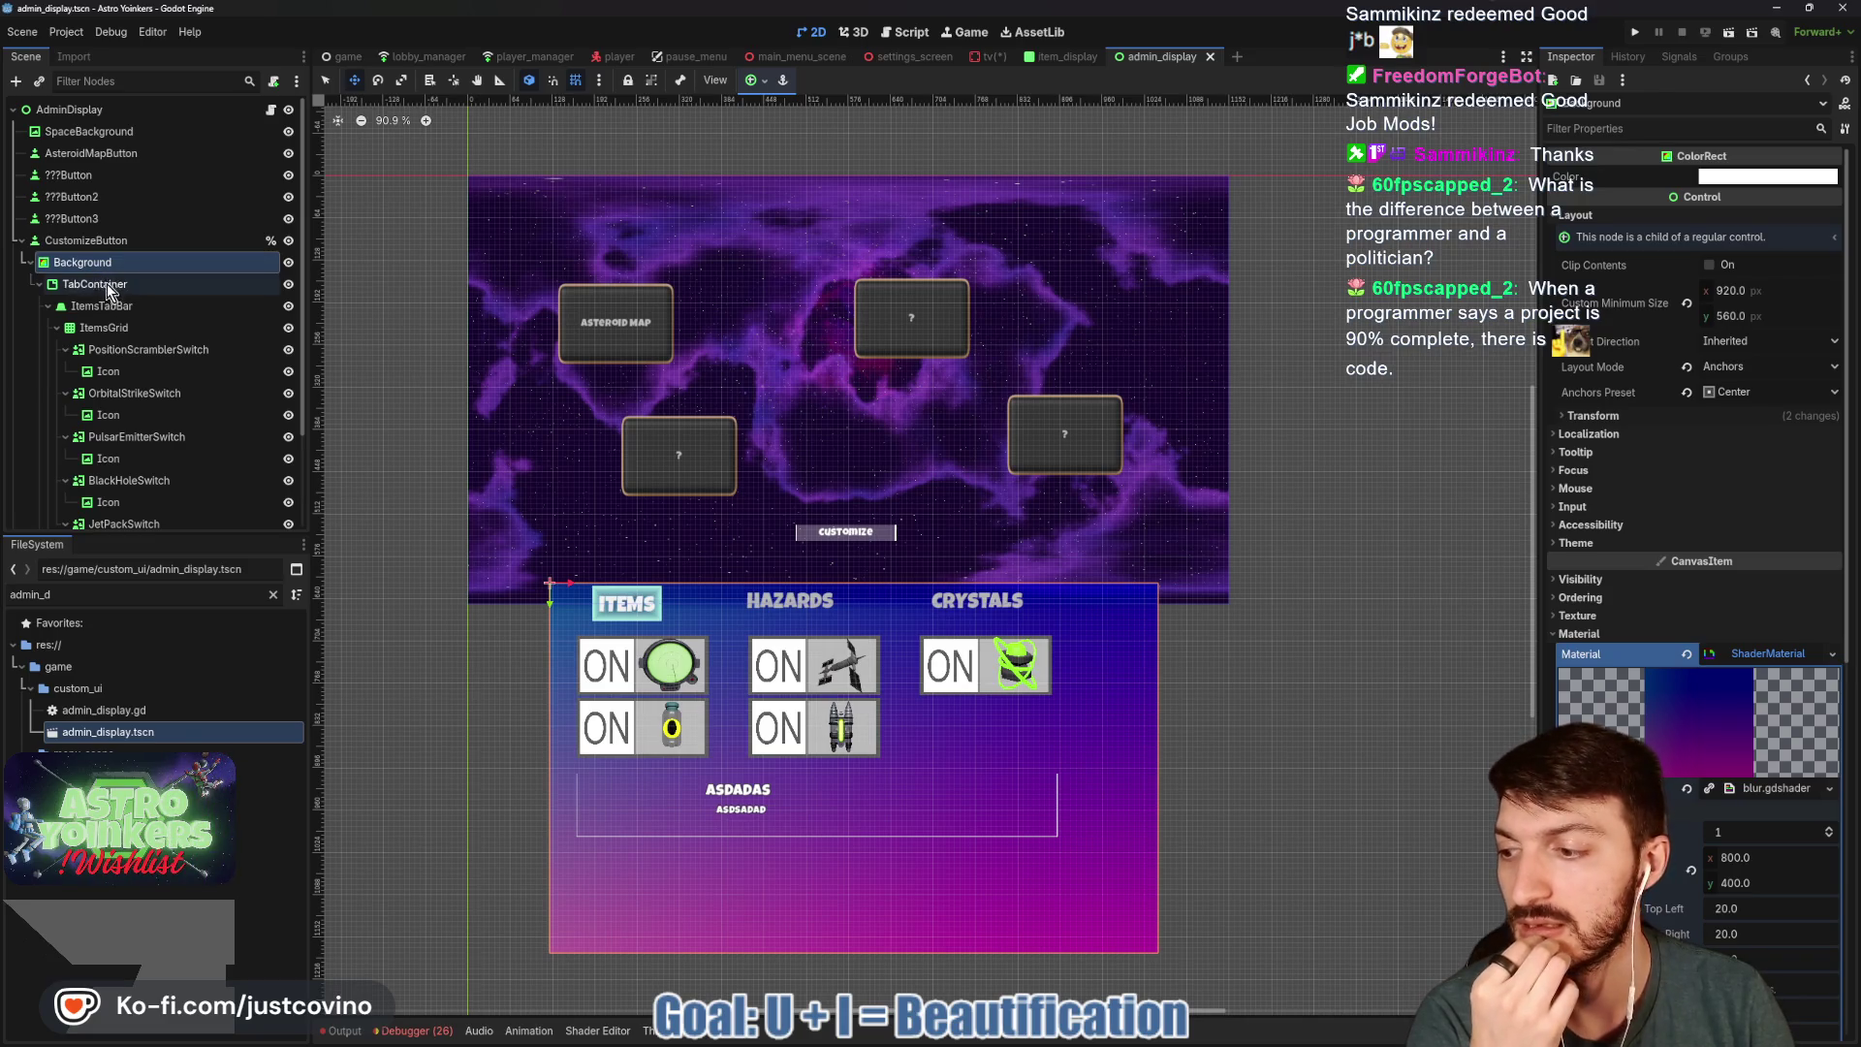
scroll(132, 345, down, 1)
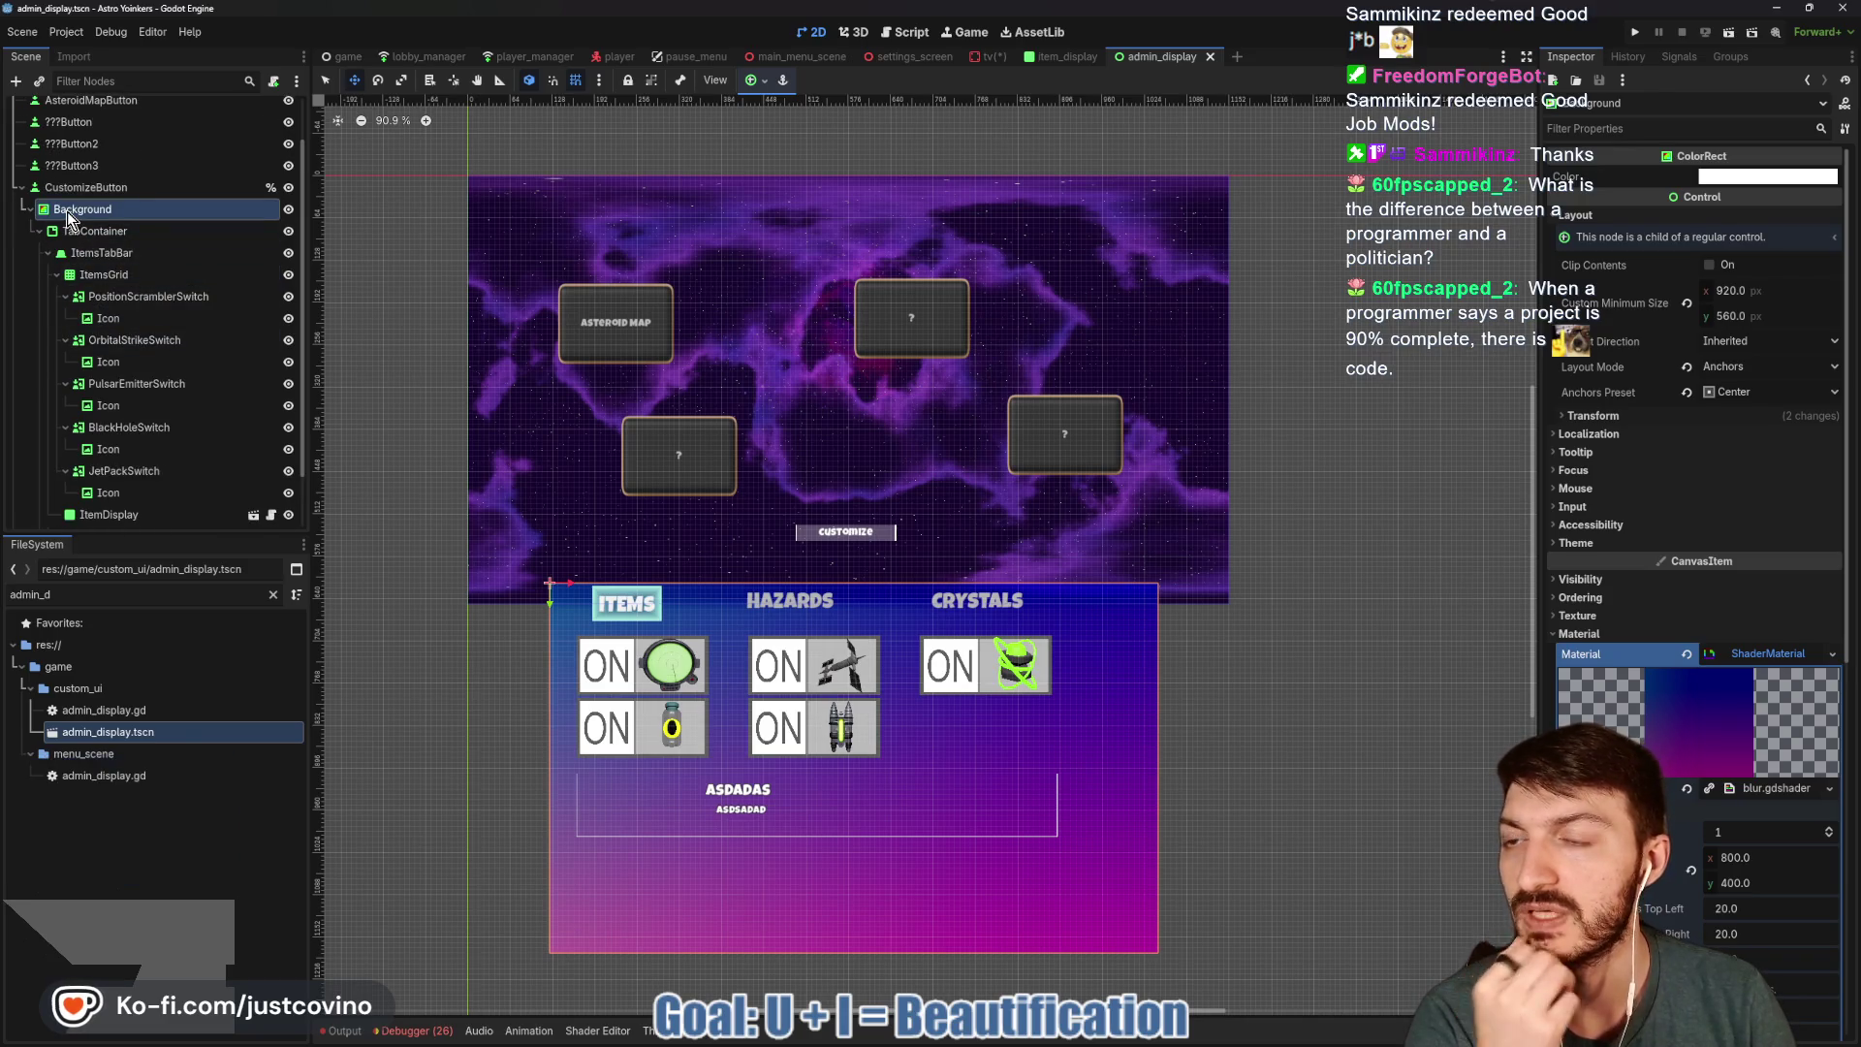
scroll(86, 242, down, 1)
scroll(89, 262, down, 1)
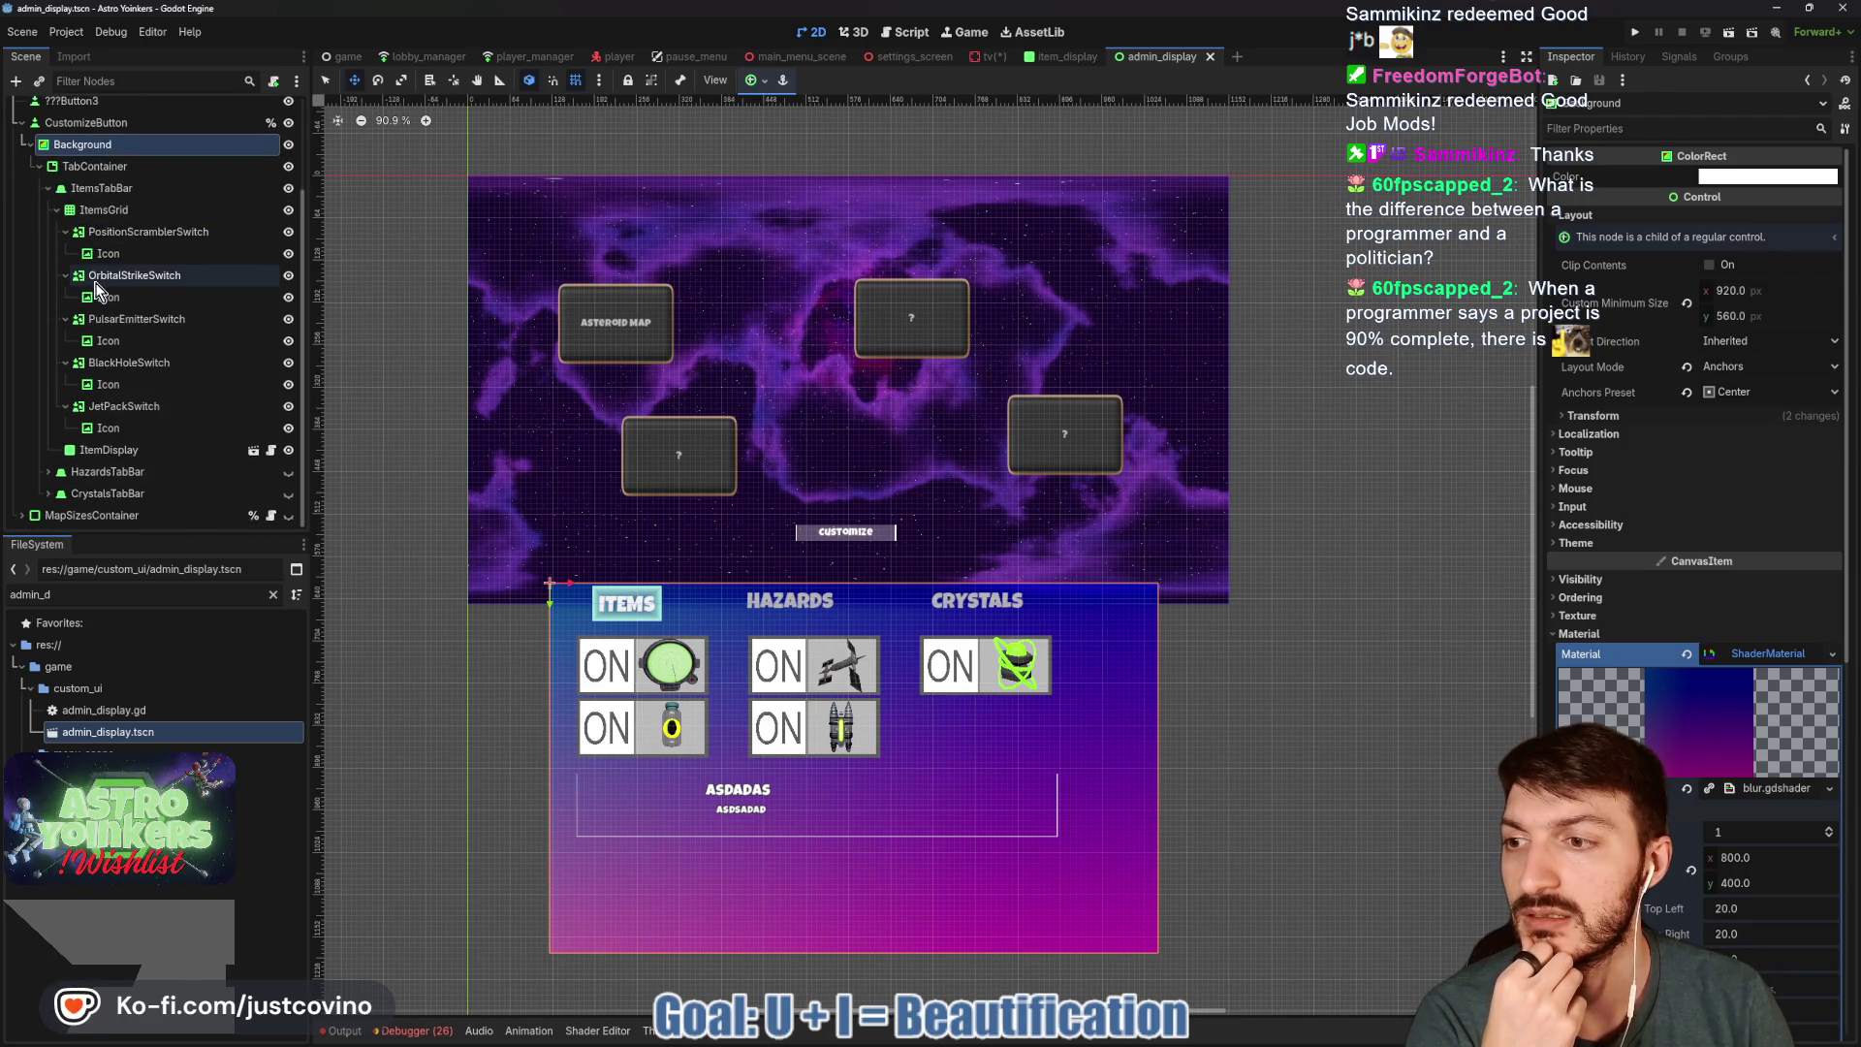
click(47, 471)
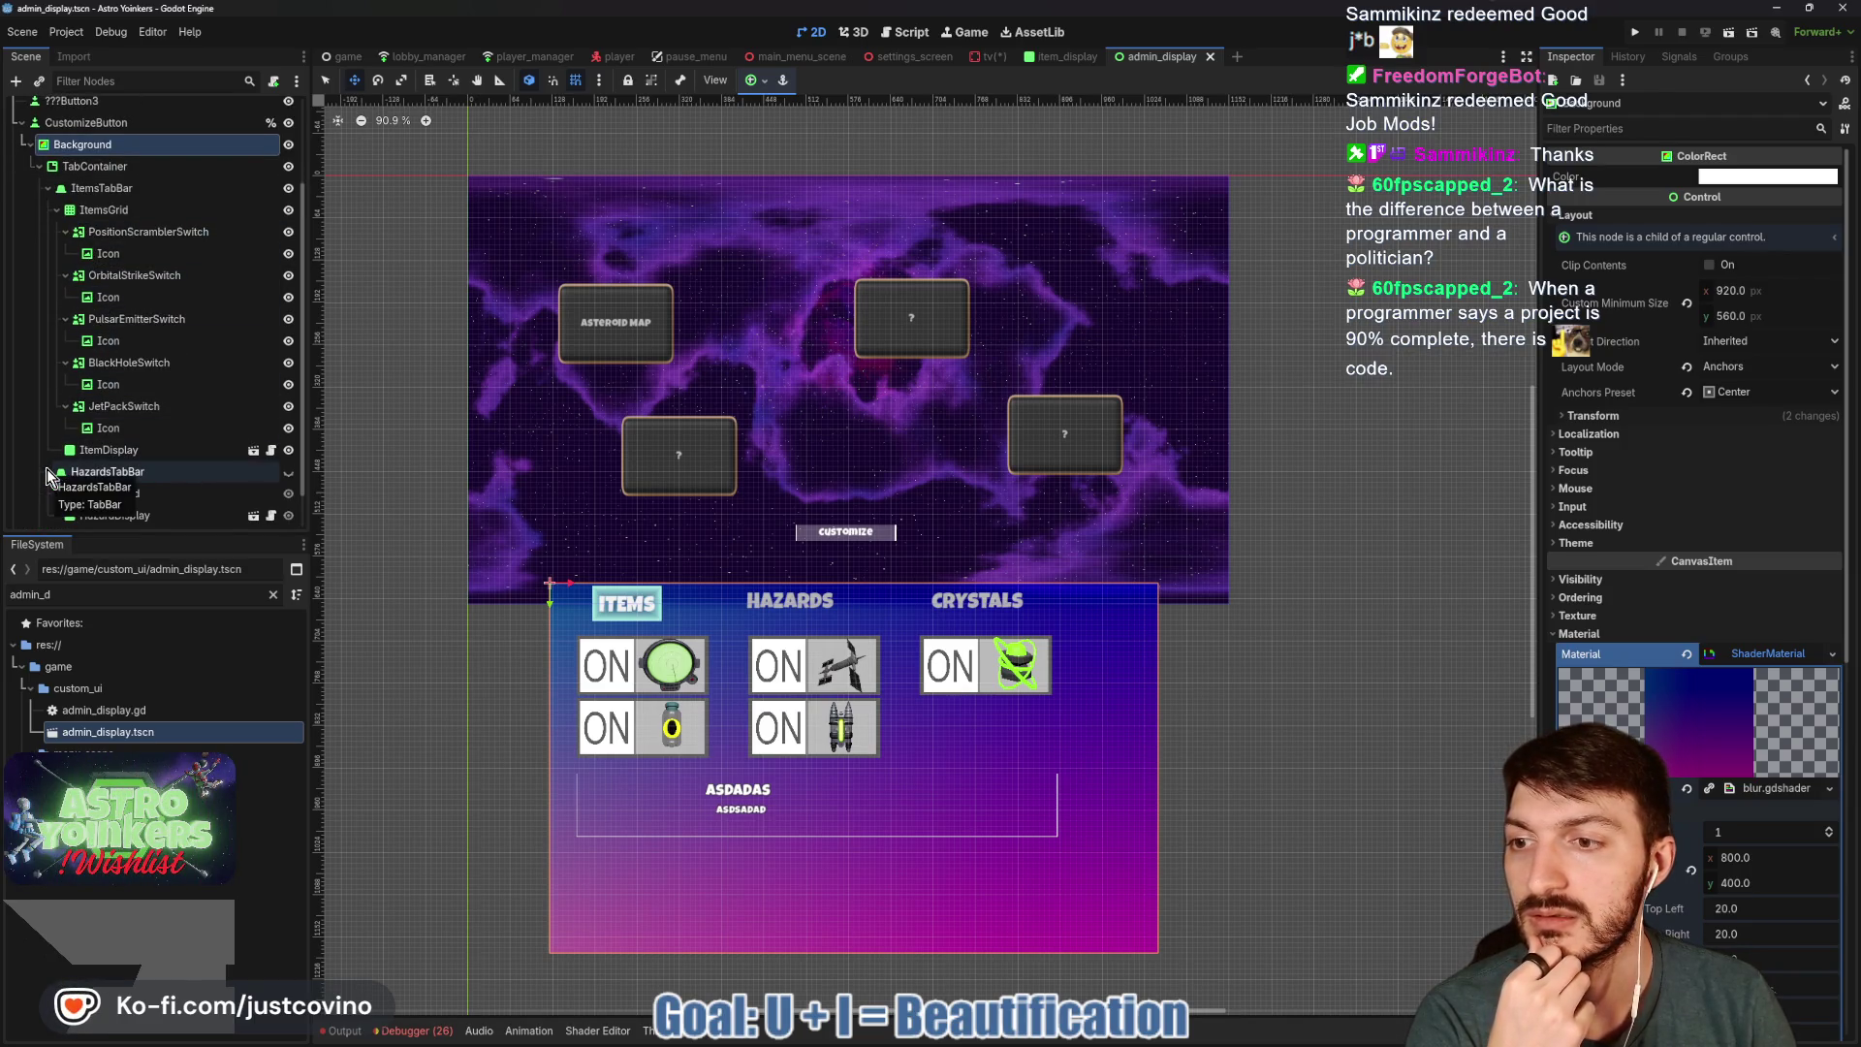
scroll(95, 328, up, 2)
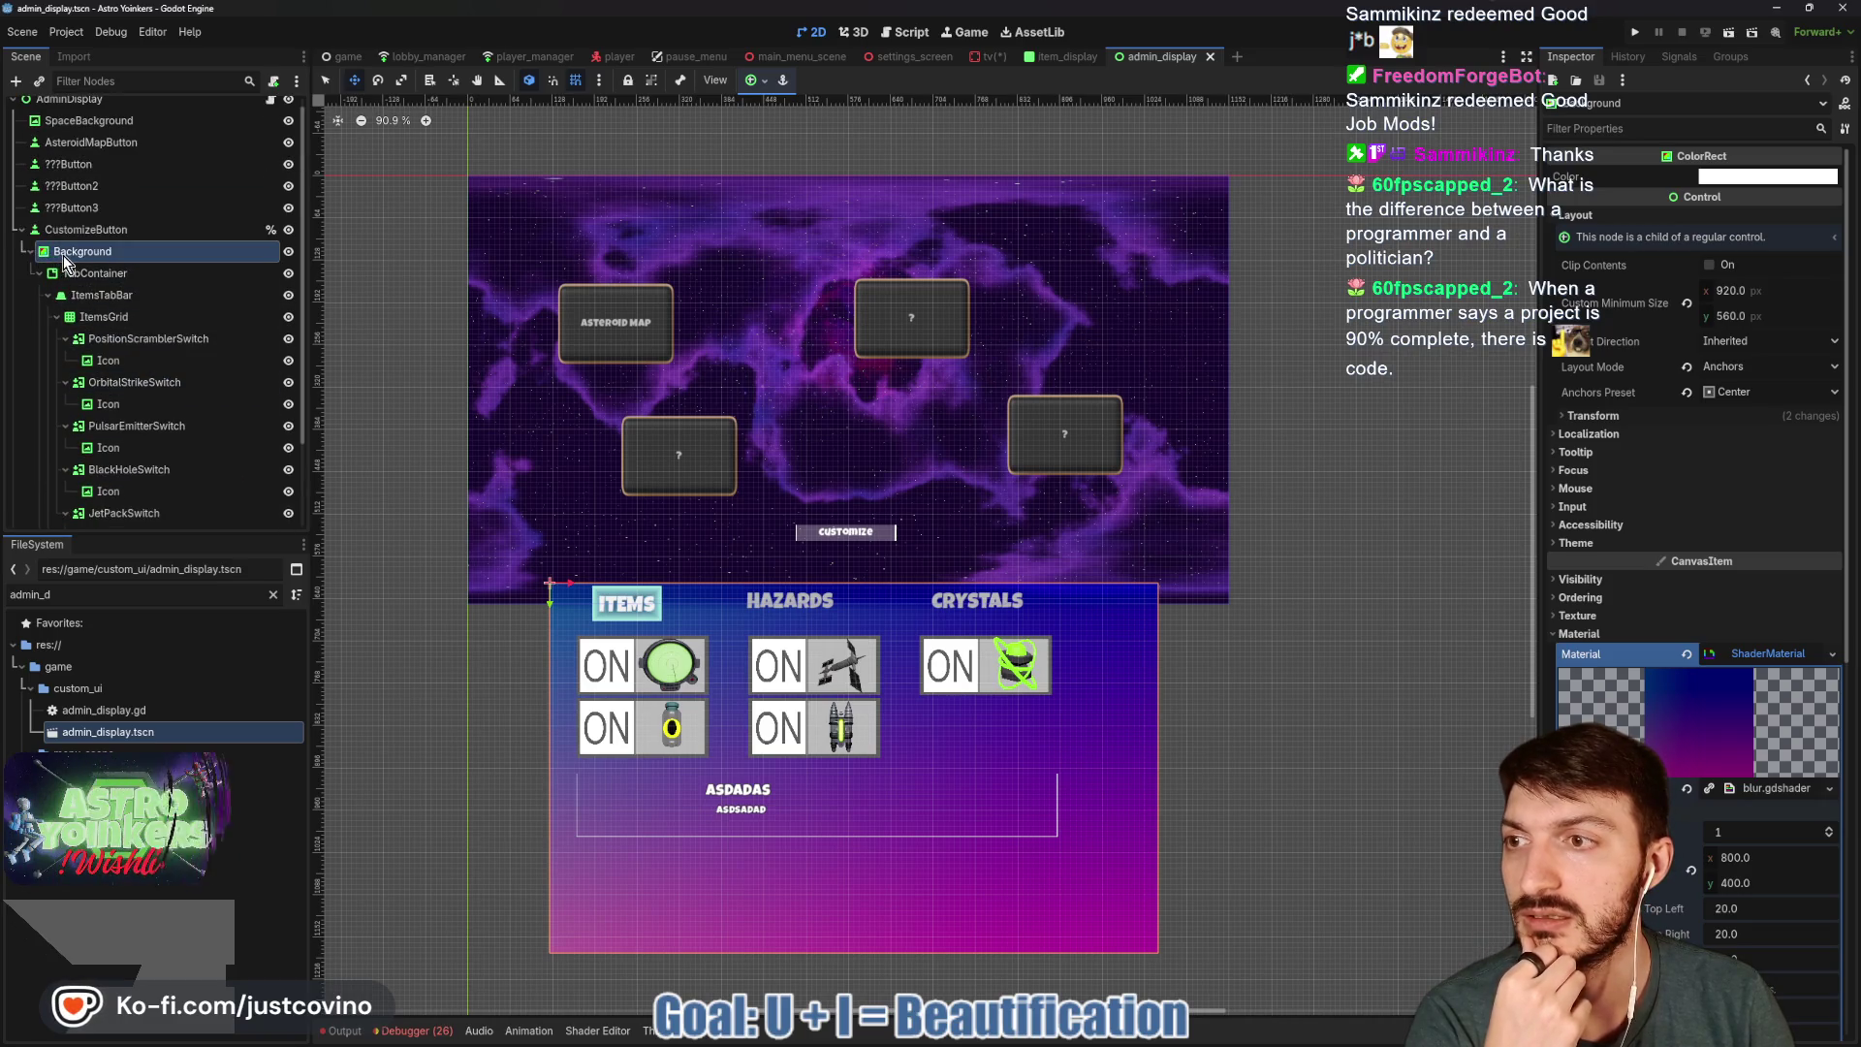
mouse_move(43, 257)
mouse_down()
mouse_move(15, 230)
mouse_move(45, 237)
mouse_move(30, 284)
mouse_up()
click(21, 241)
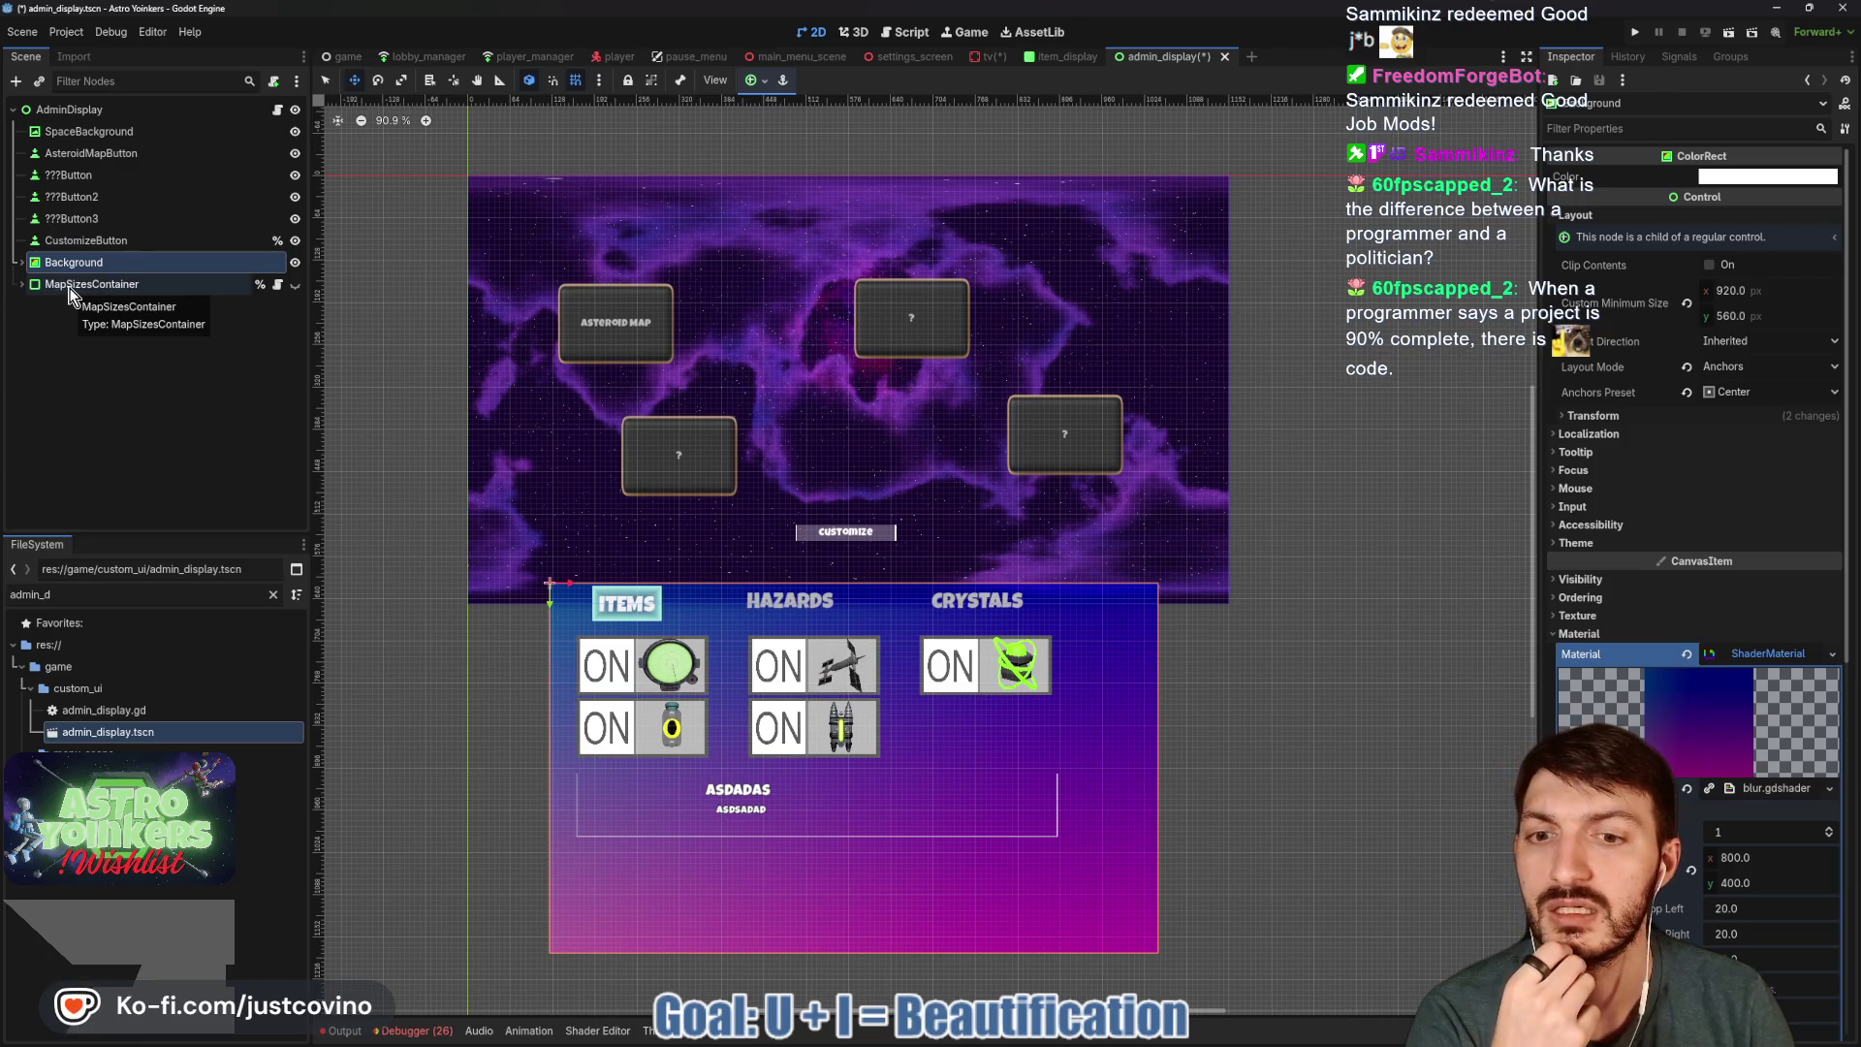
Toggle the MapSizesContainer panel's visibility on and off to compare the layout.
click(296, 284)
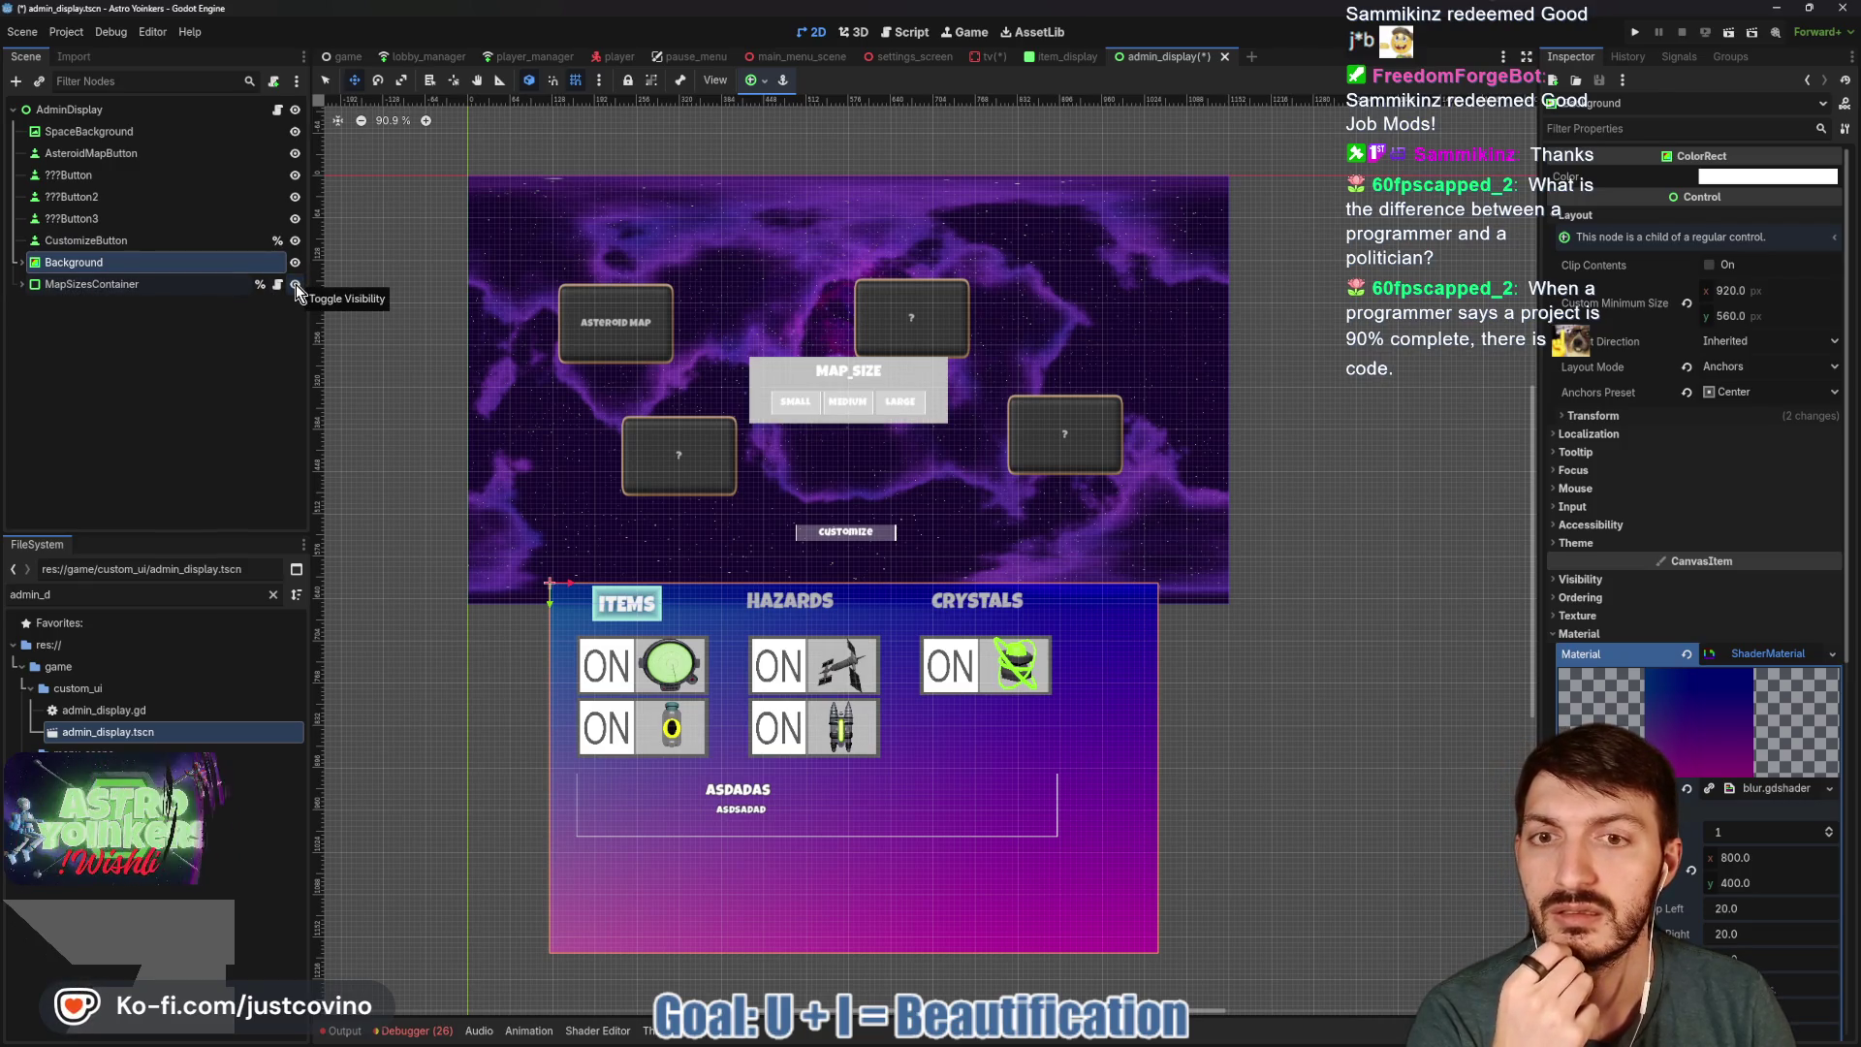
click(295, 283)
click(295, 283)
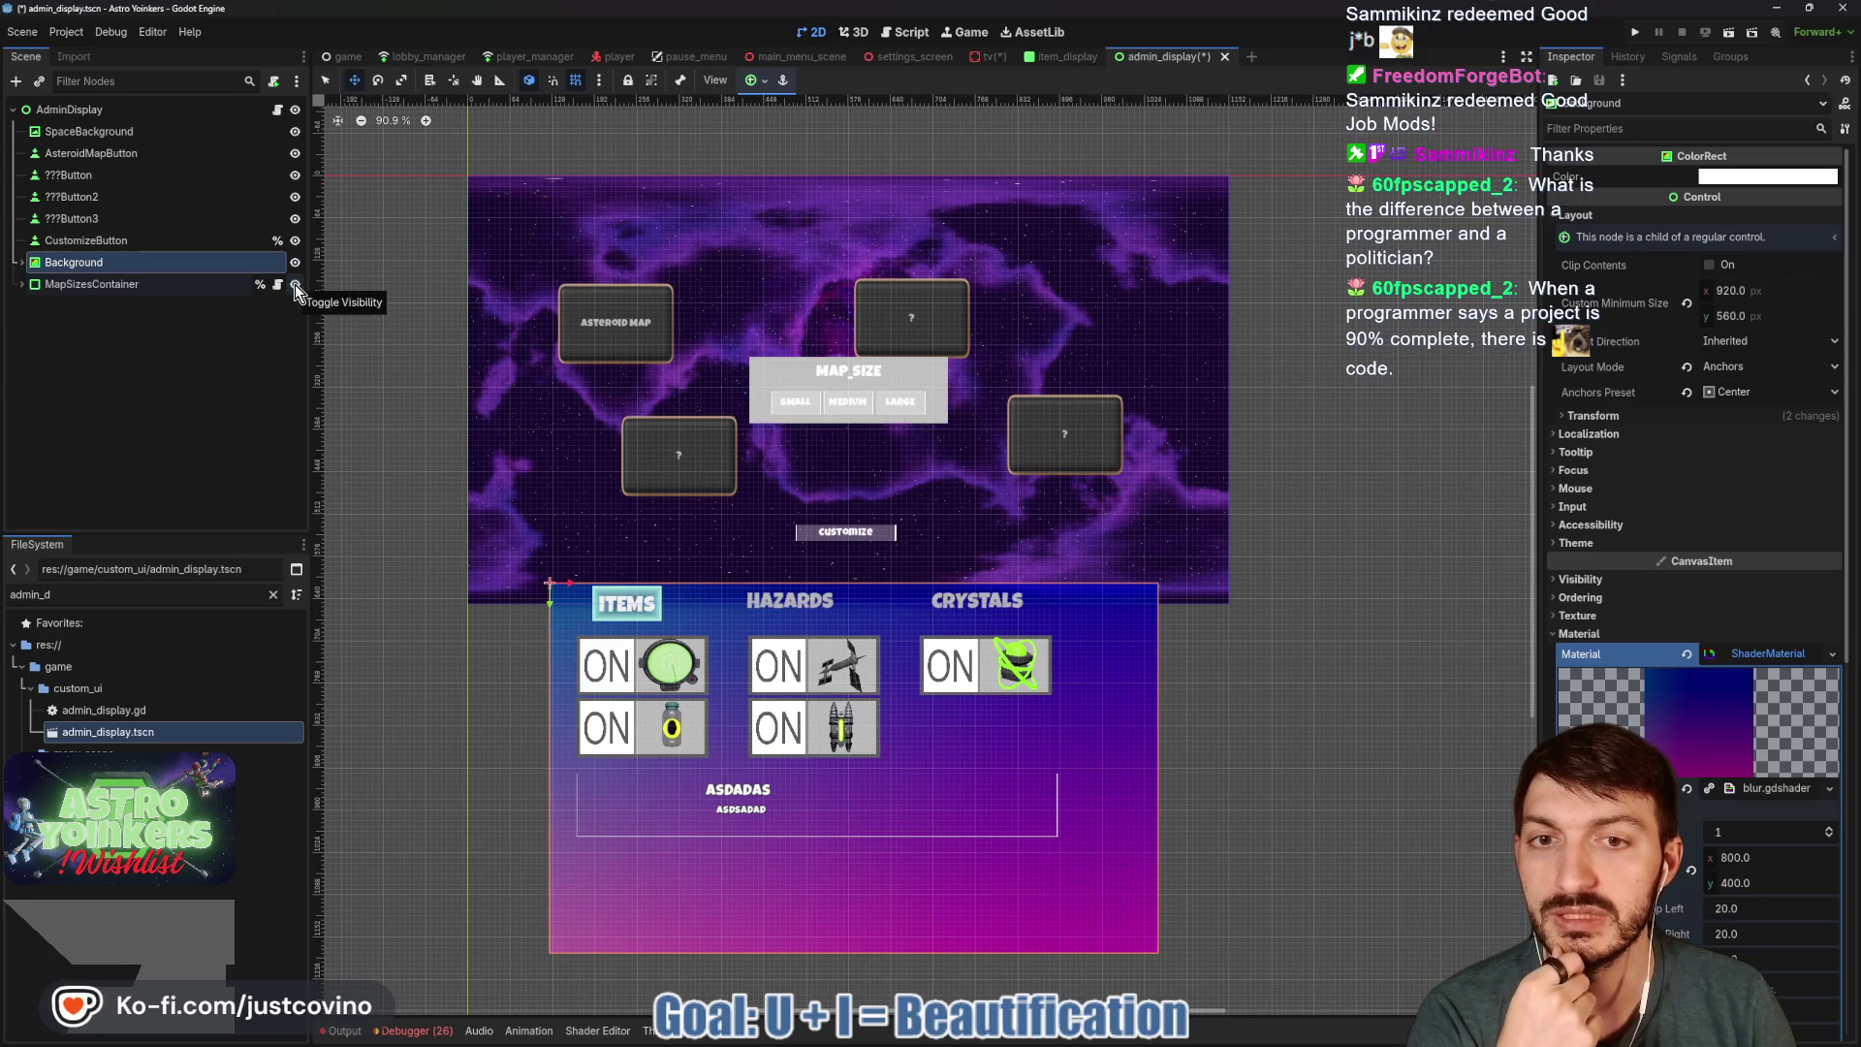
click(295, 283)
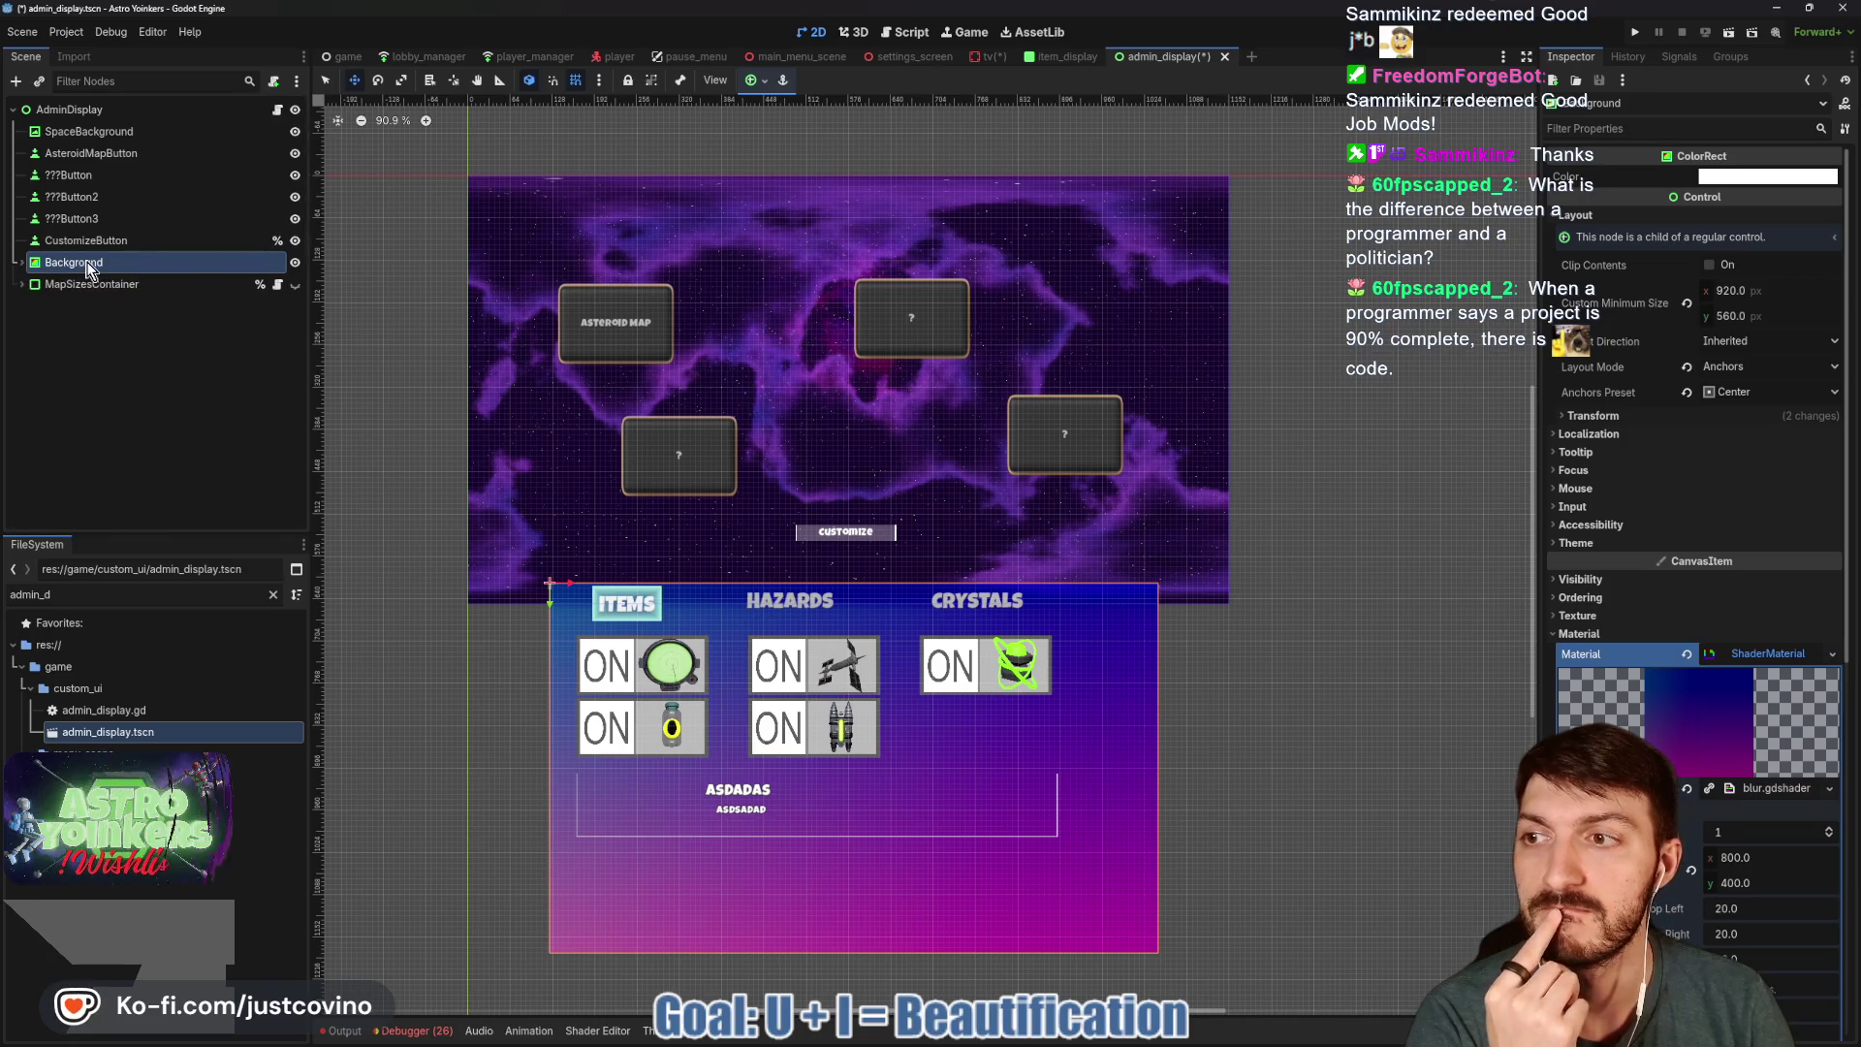
Rename Background to AdminBackground, anchor it to Center, and hide it.
double_click(95, 264)
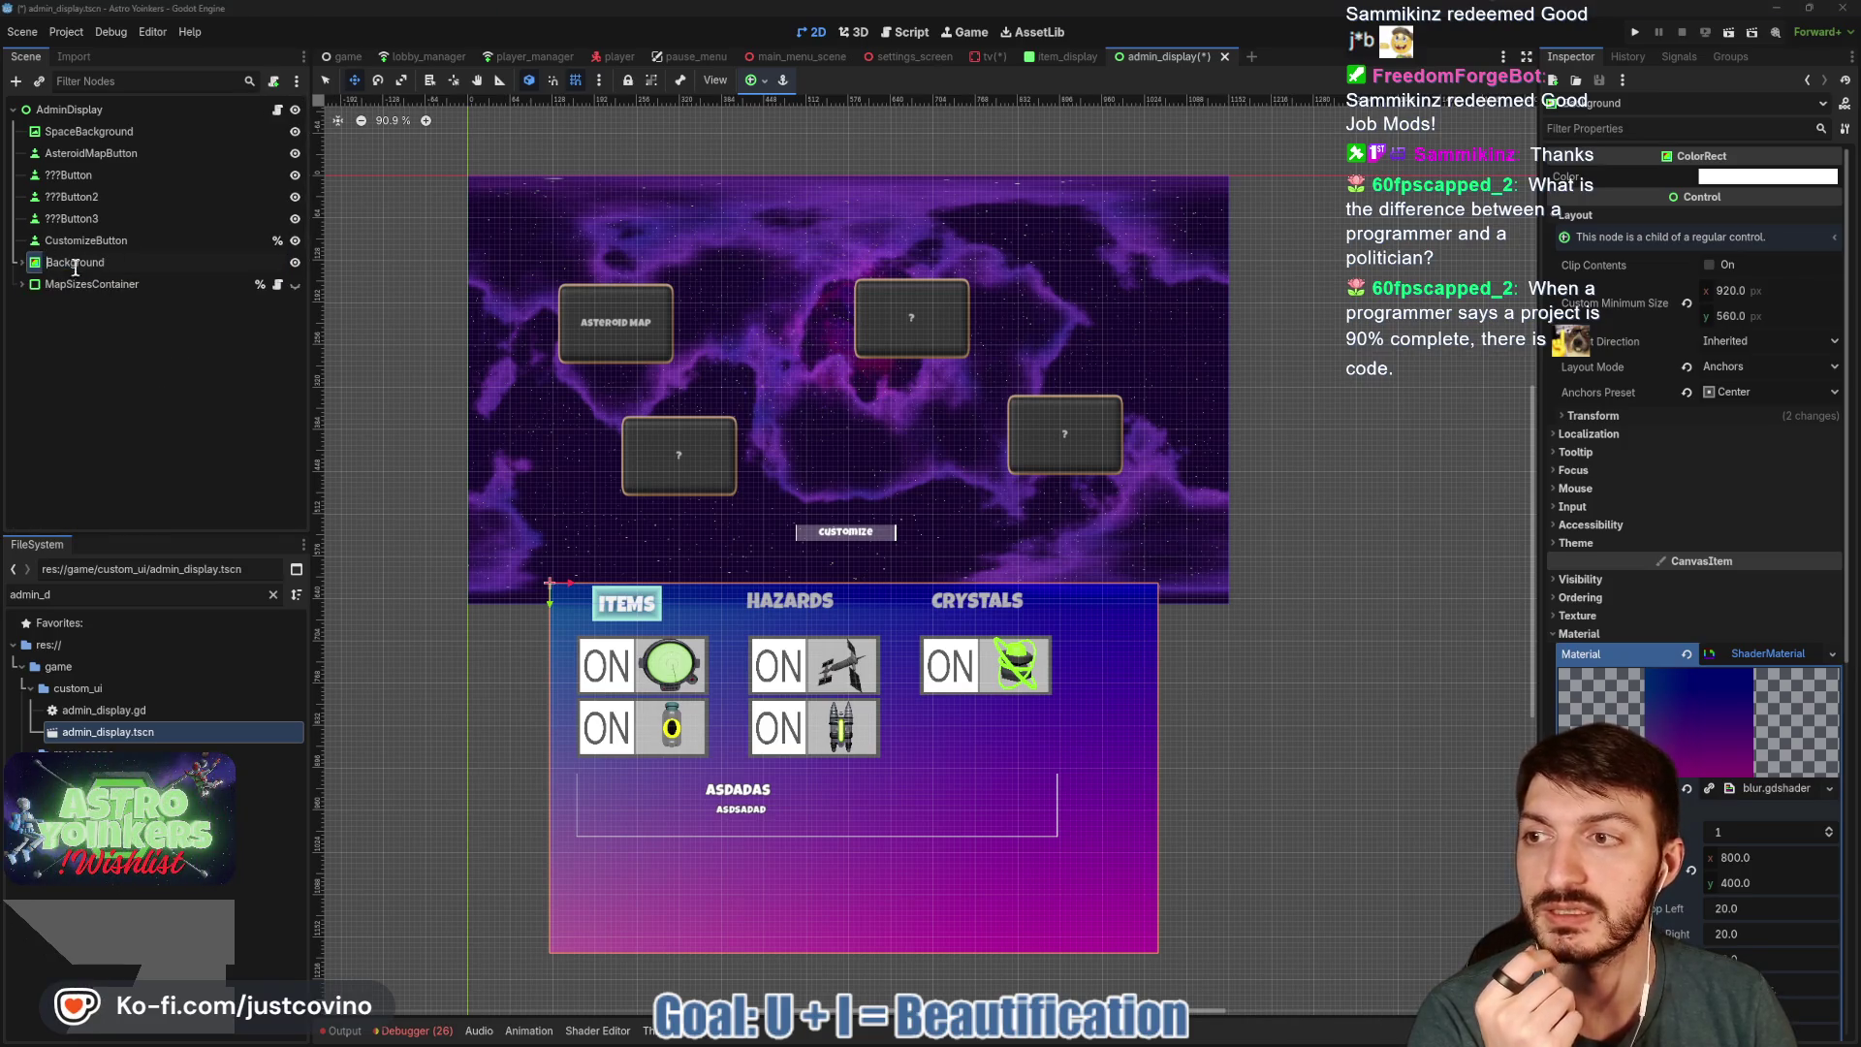
text(Admin)
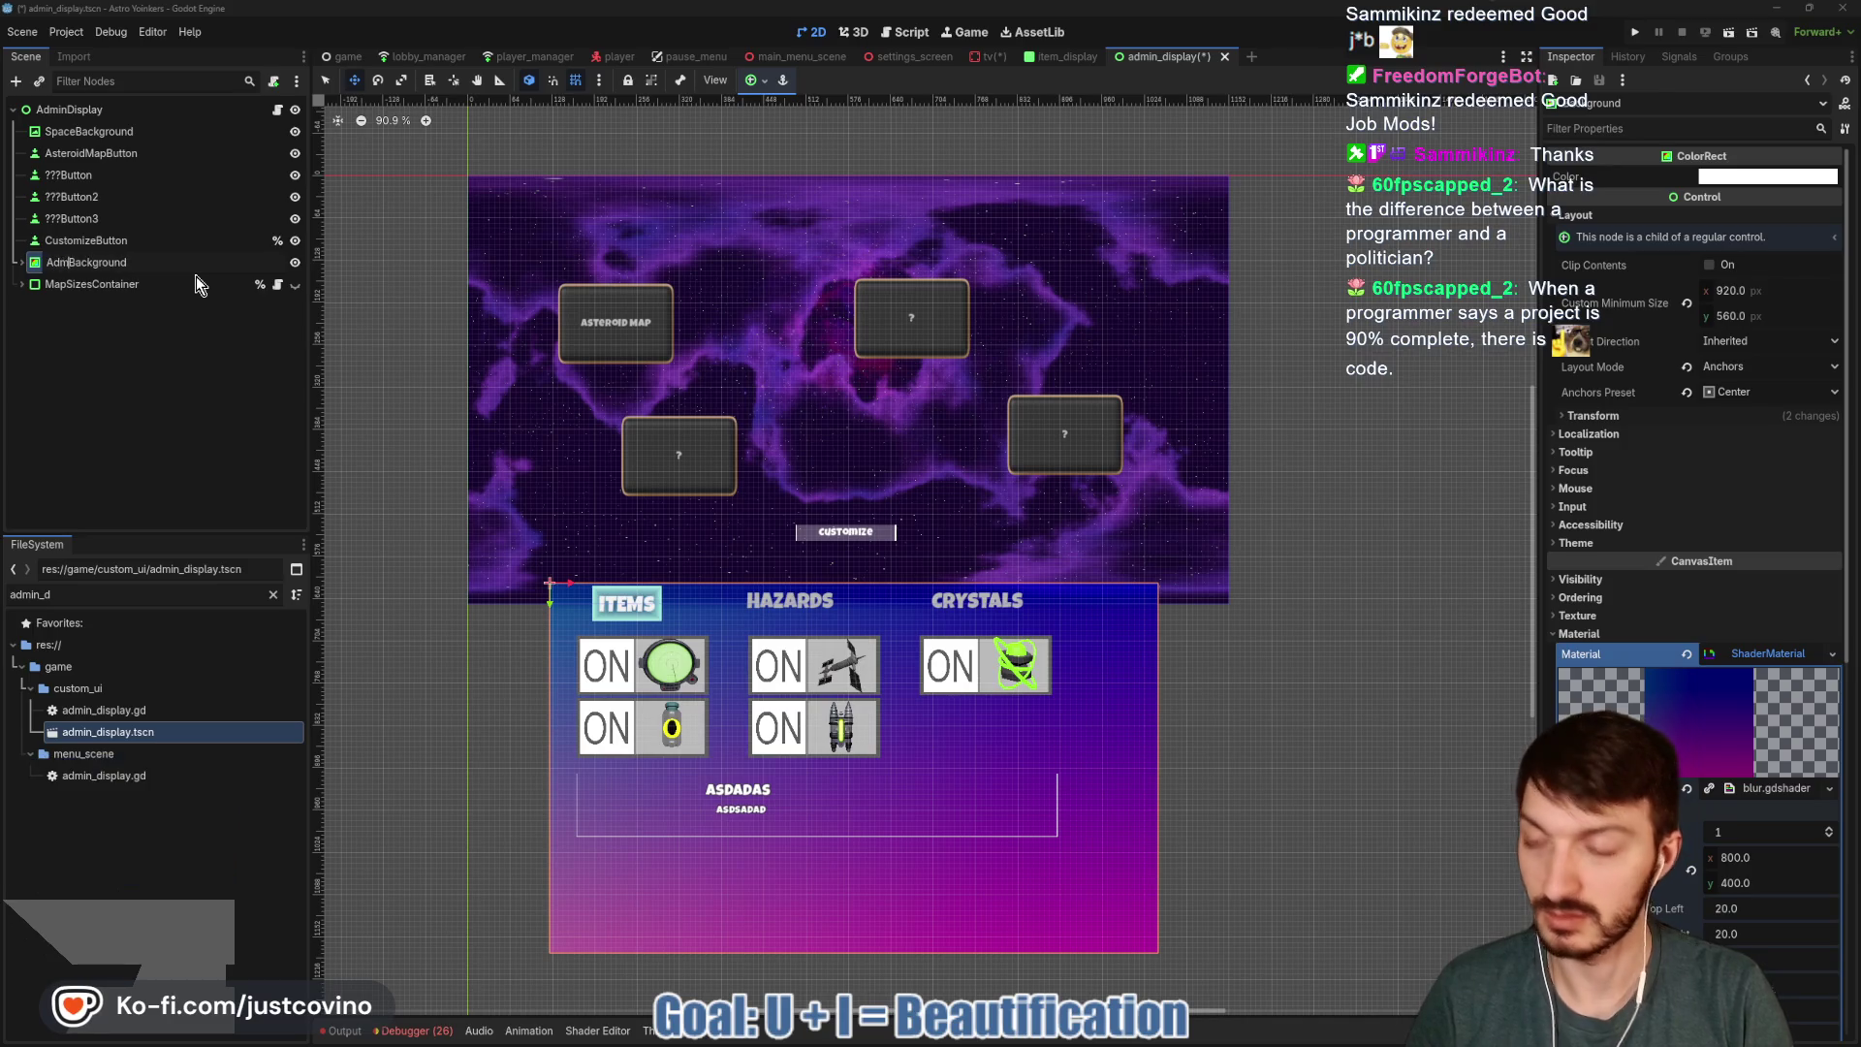
key(Return)
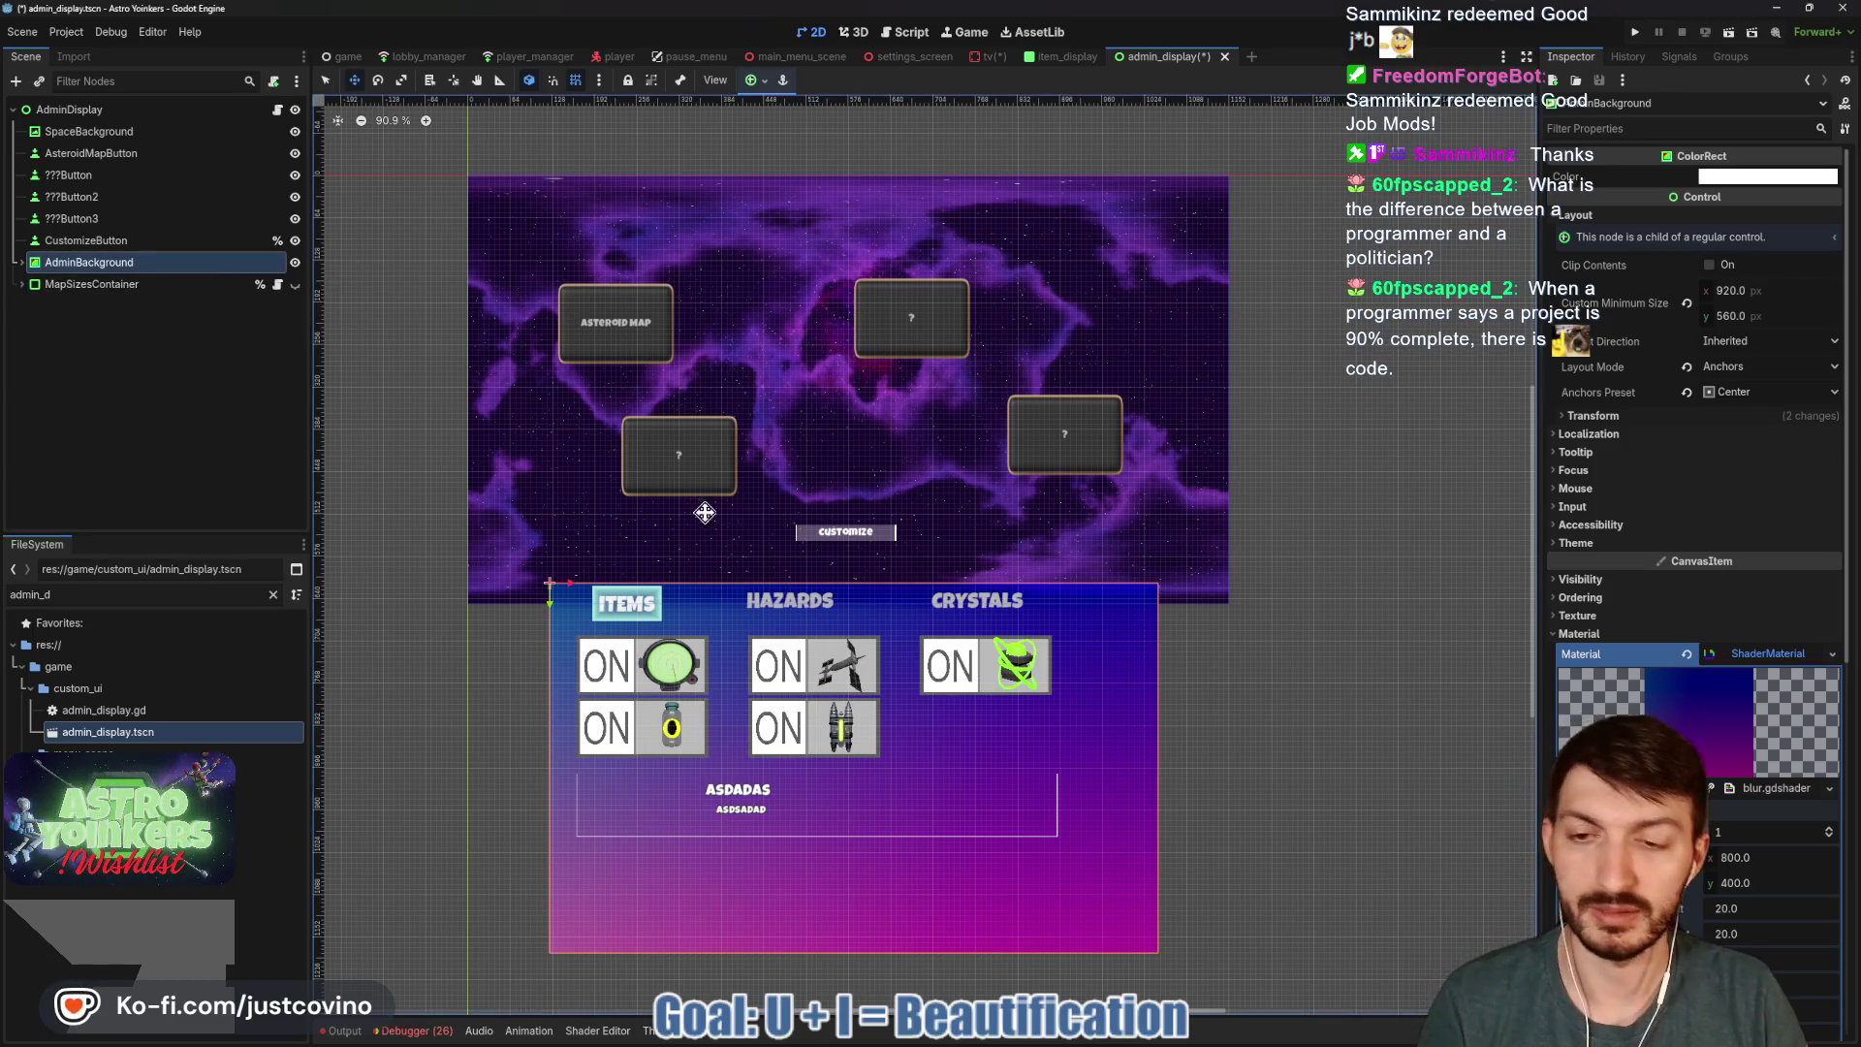
click(754, 83)
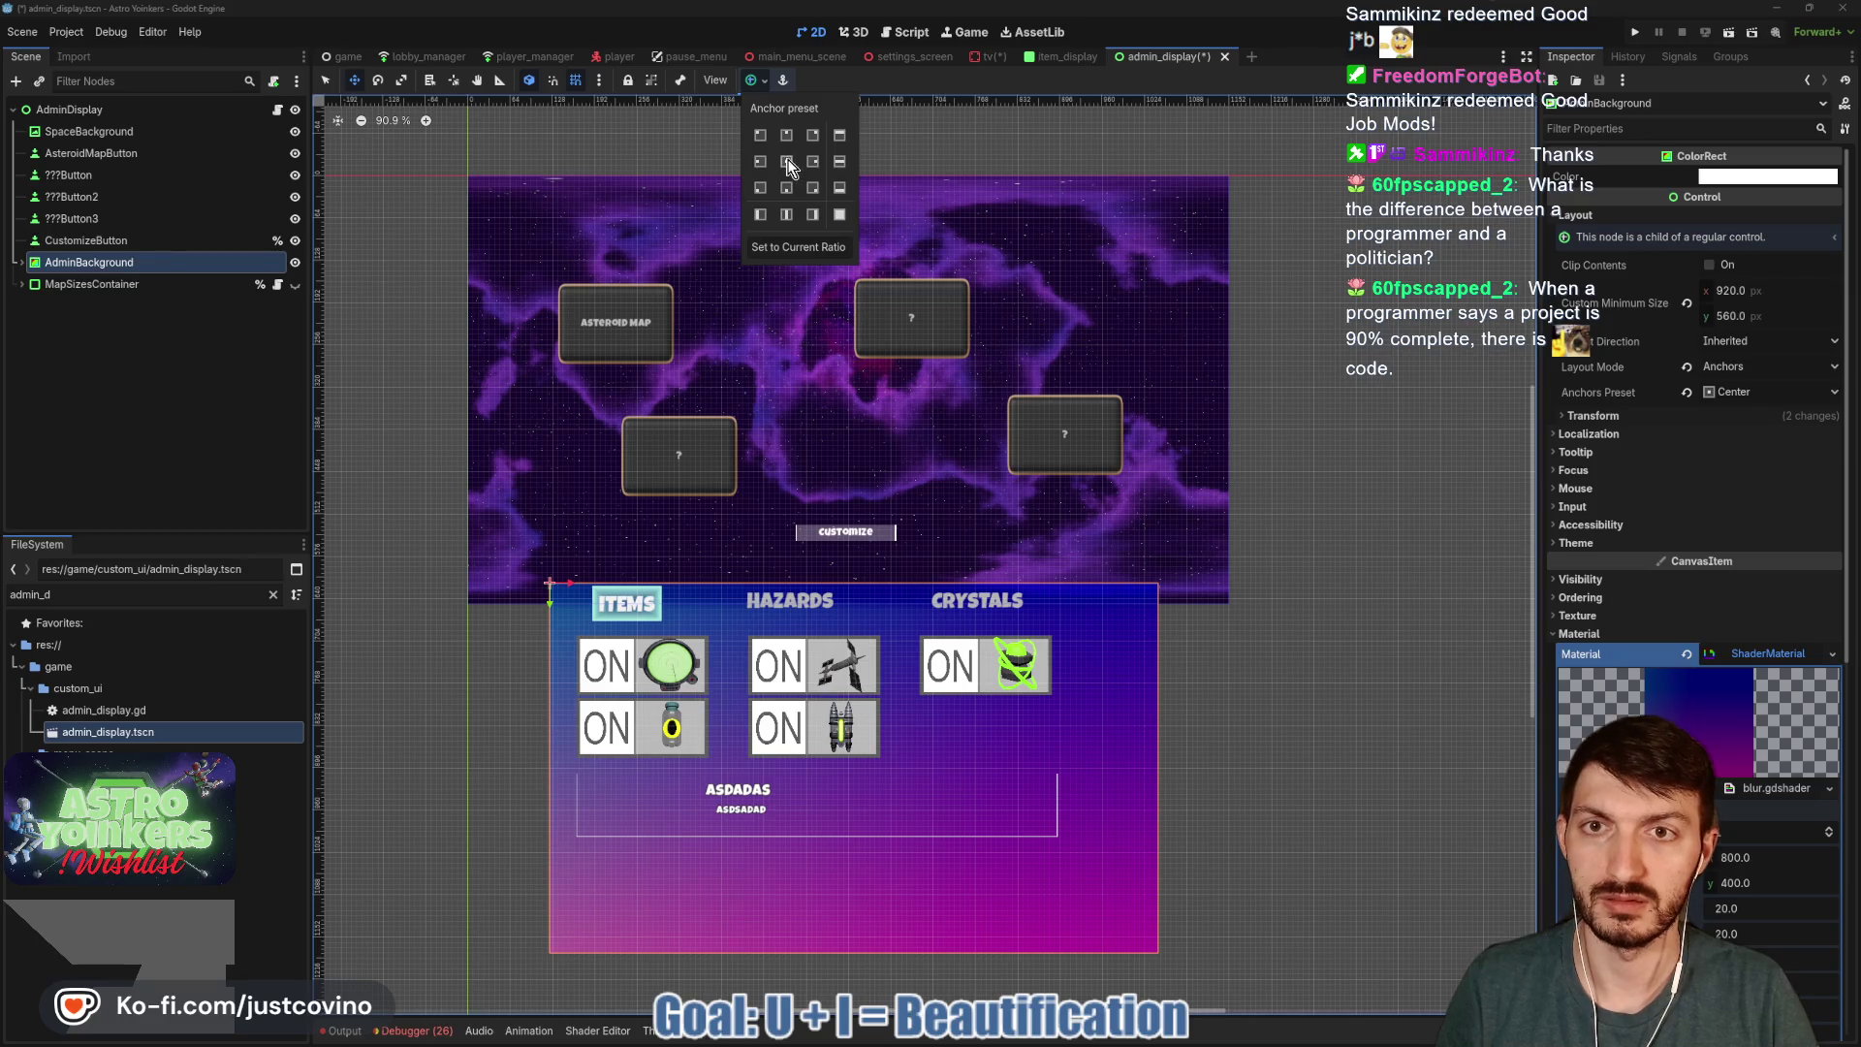
click(788, 166)
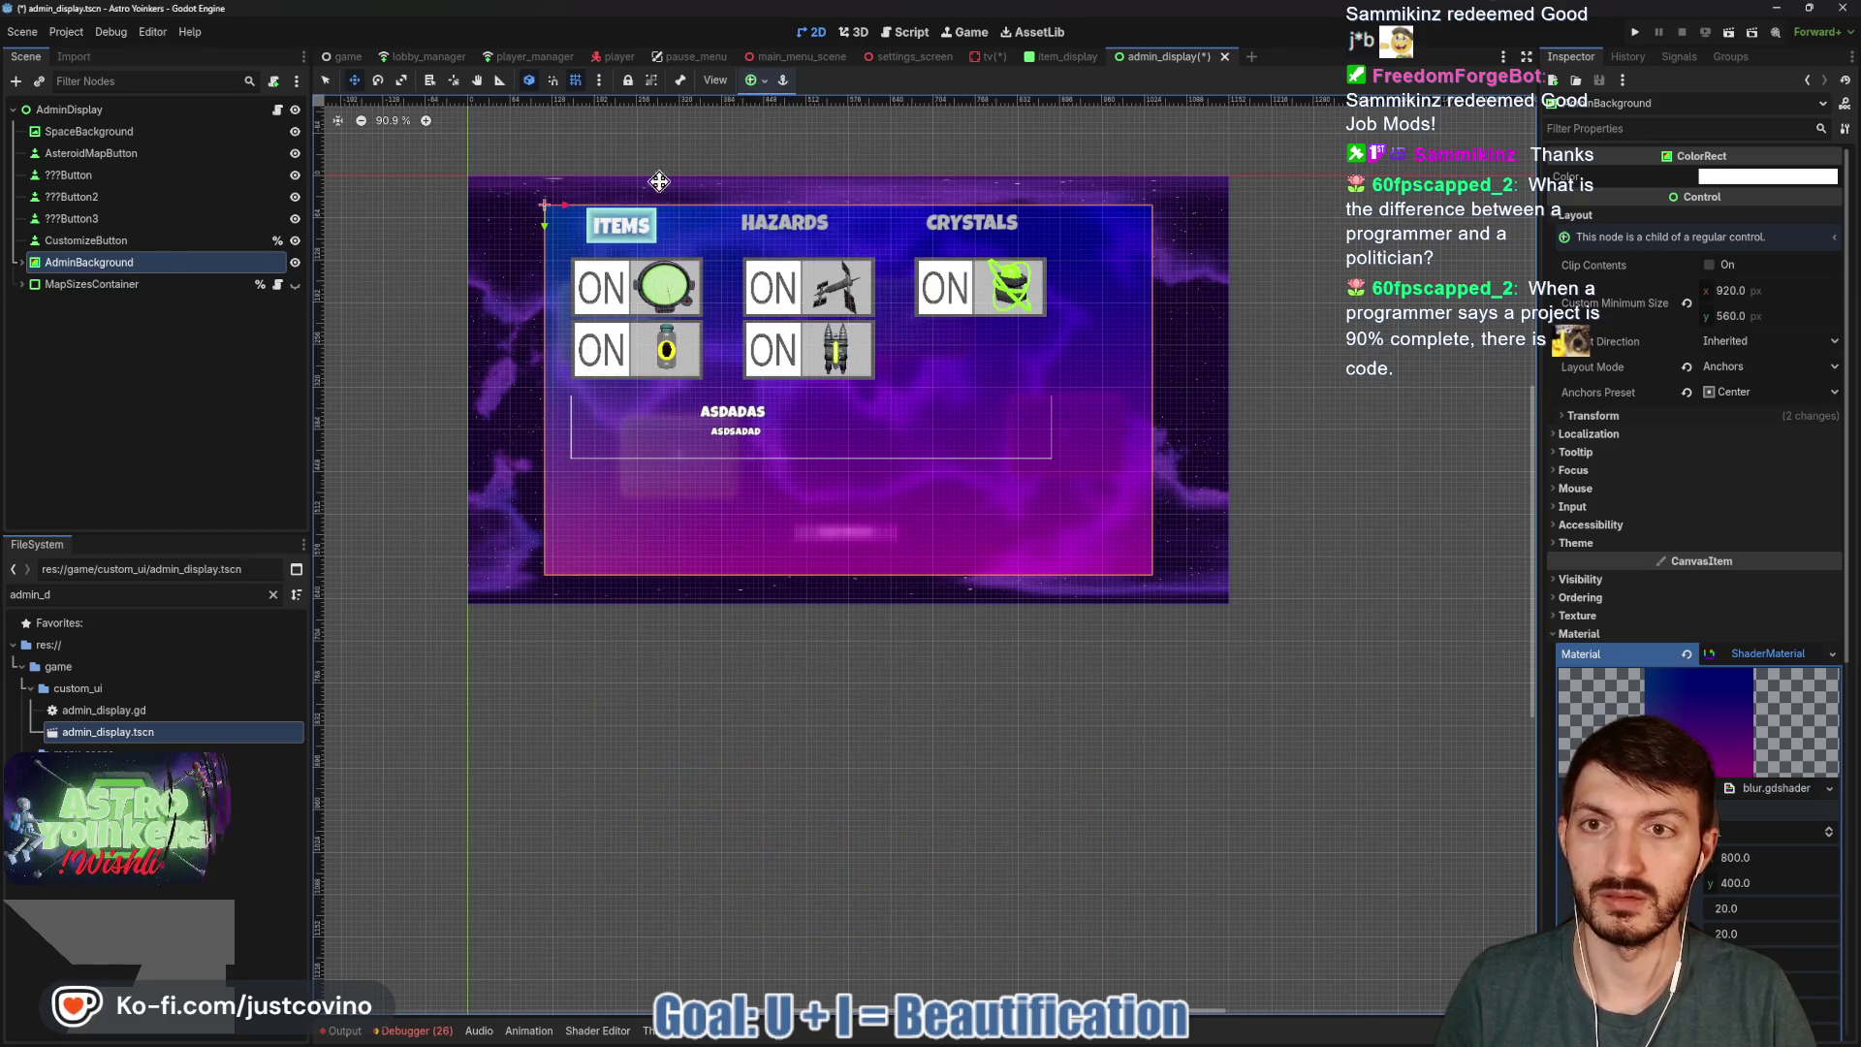
click(295, 262)
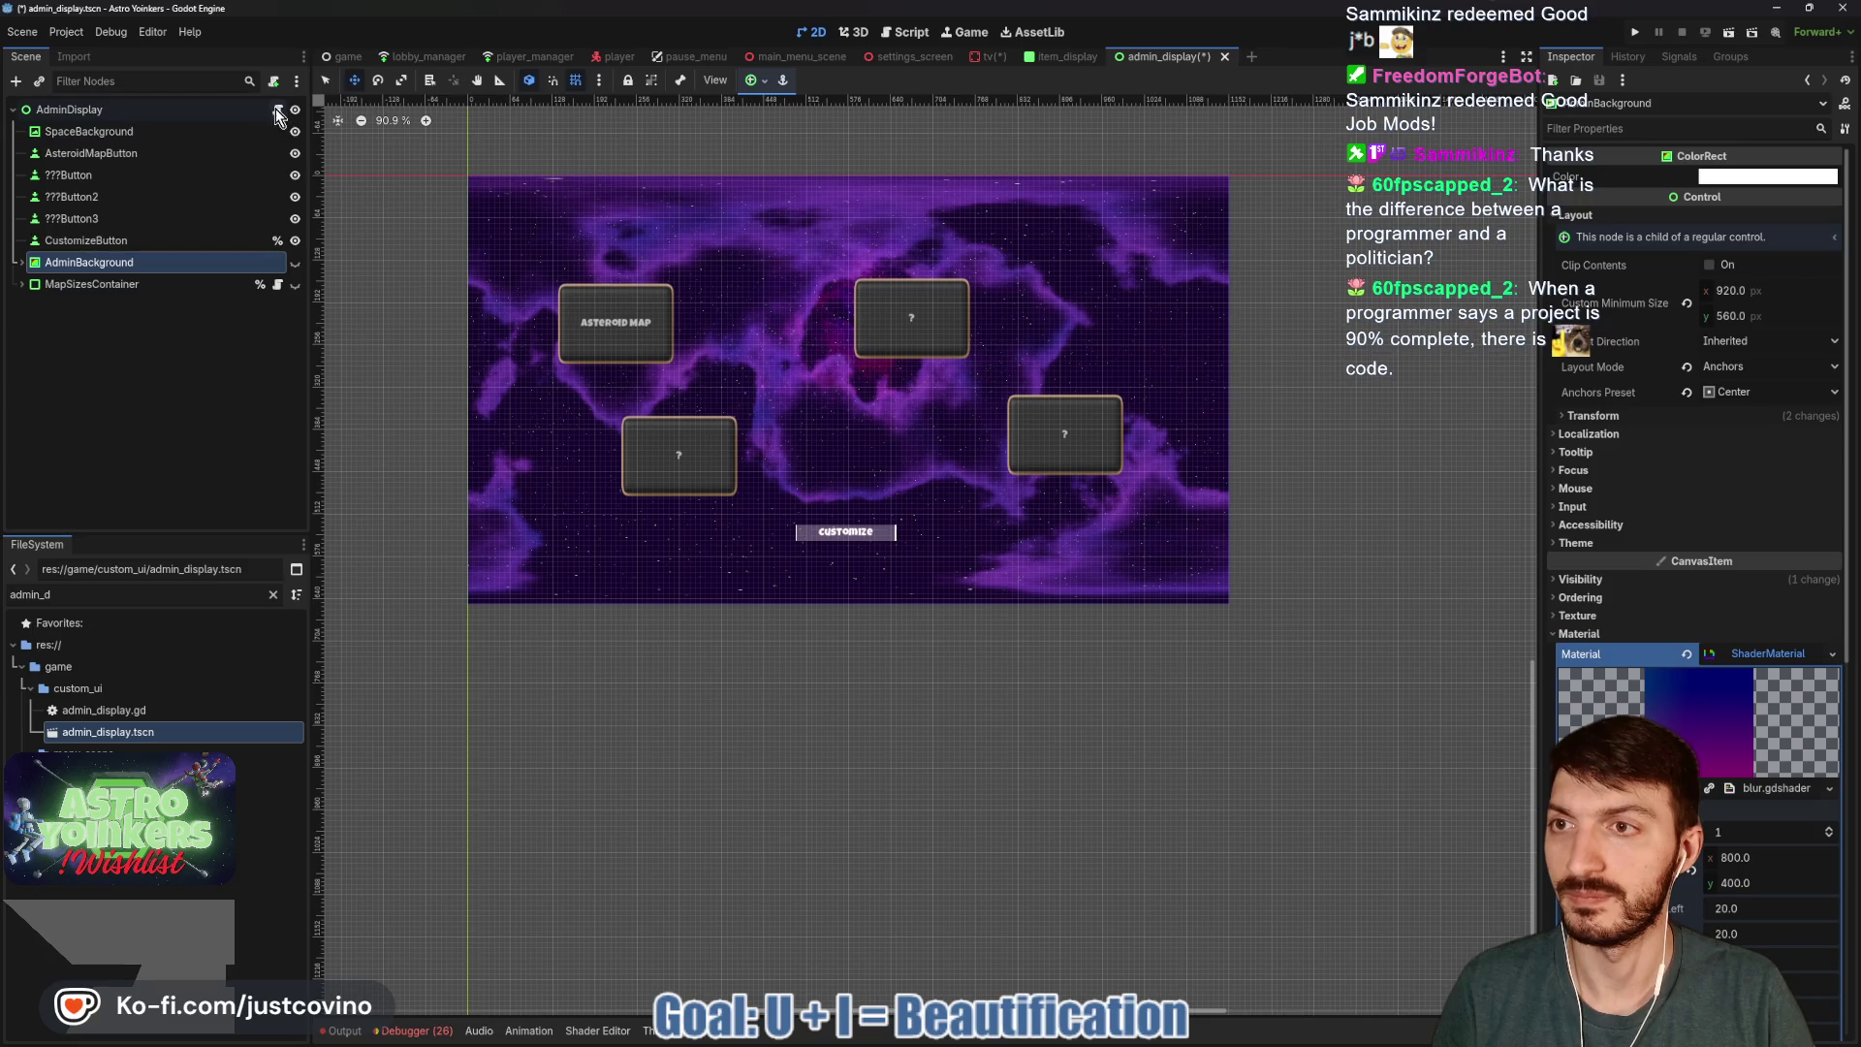
Open admin_display.gd and save the changes.
click(277, 111)
click(1079, 339)
key(ctrl+s)
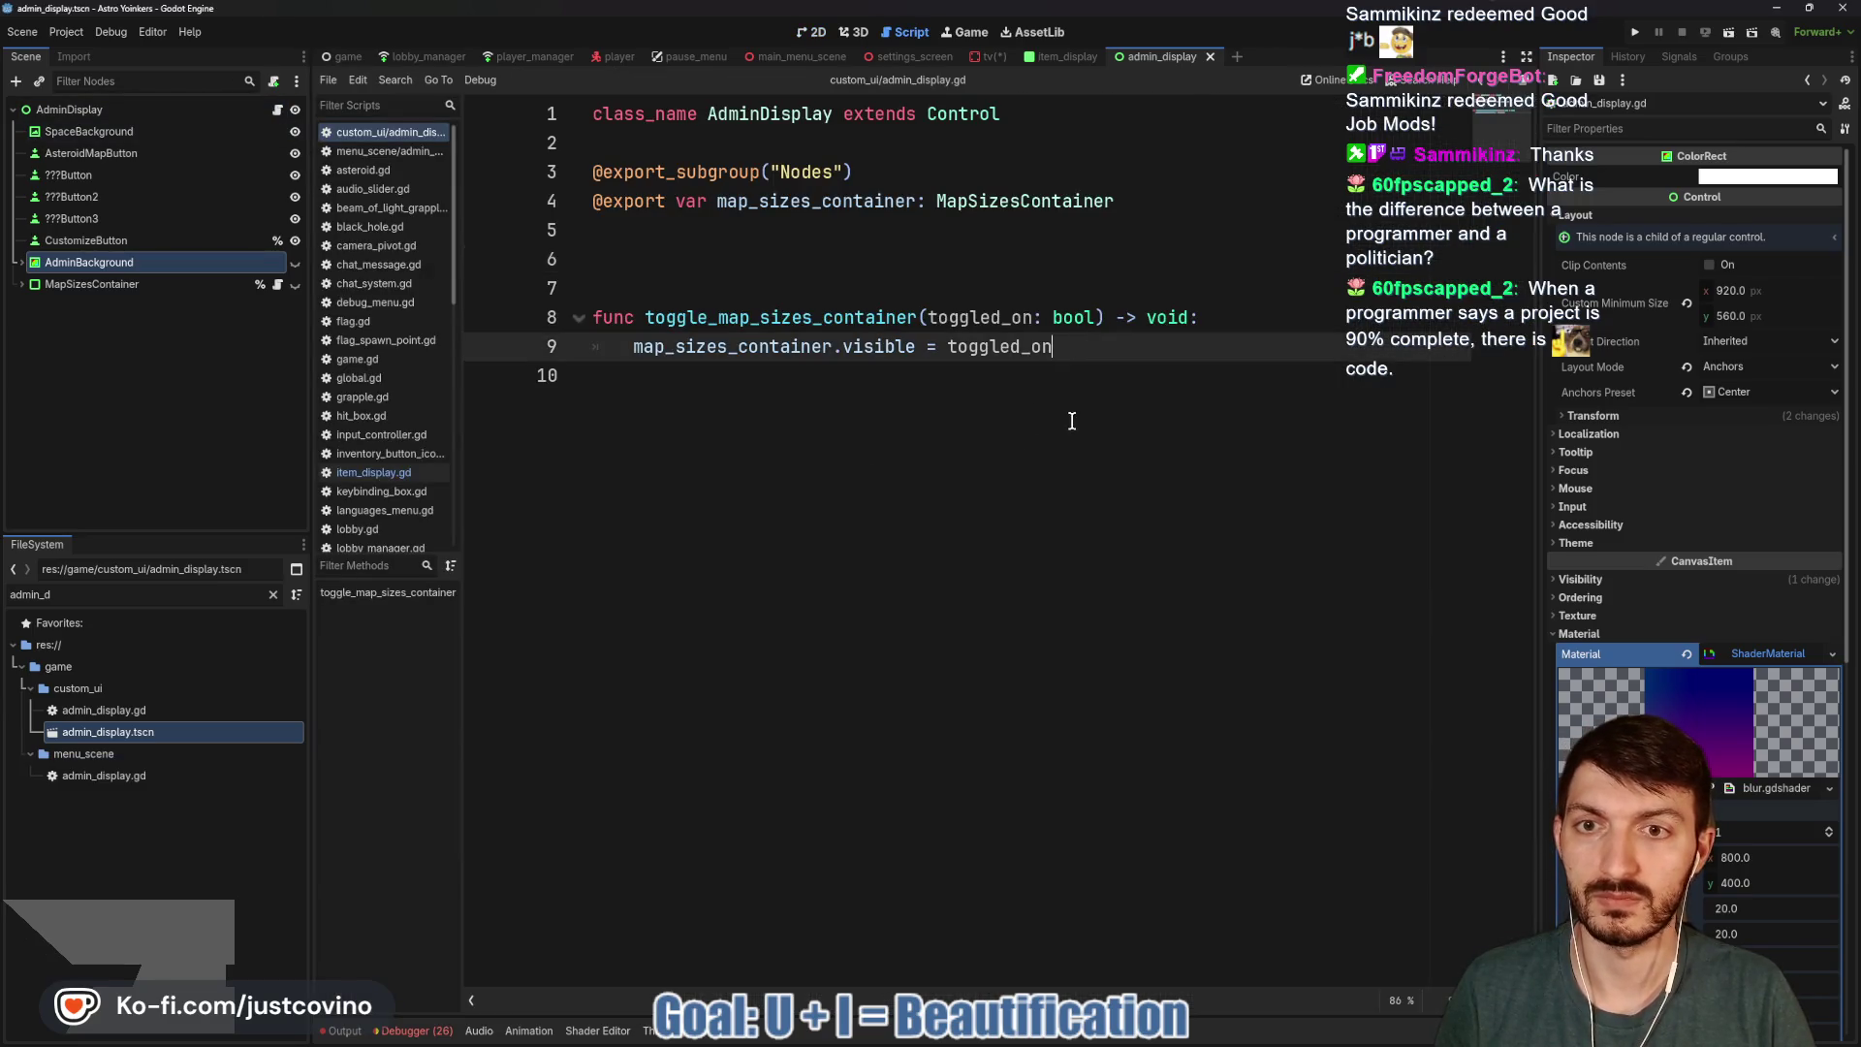
Add an exported customize_button variable for CustomizeButton to admin_display.gd.
click(125, 240)
click(829, 221)
drag(161, 242, 665, 233)
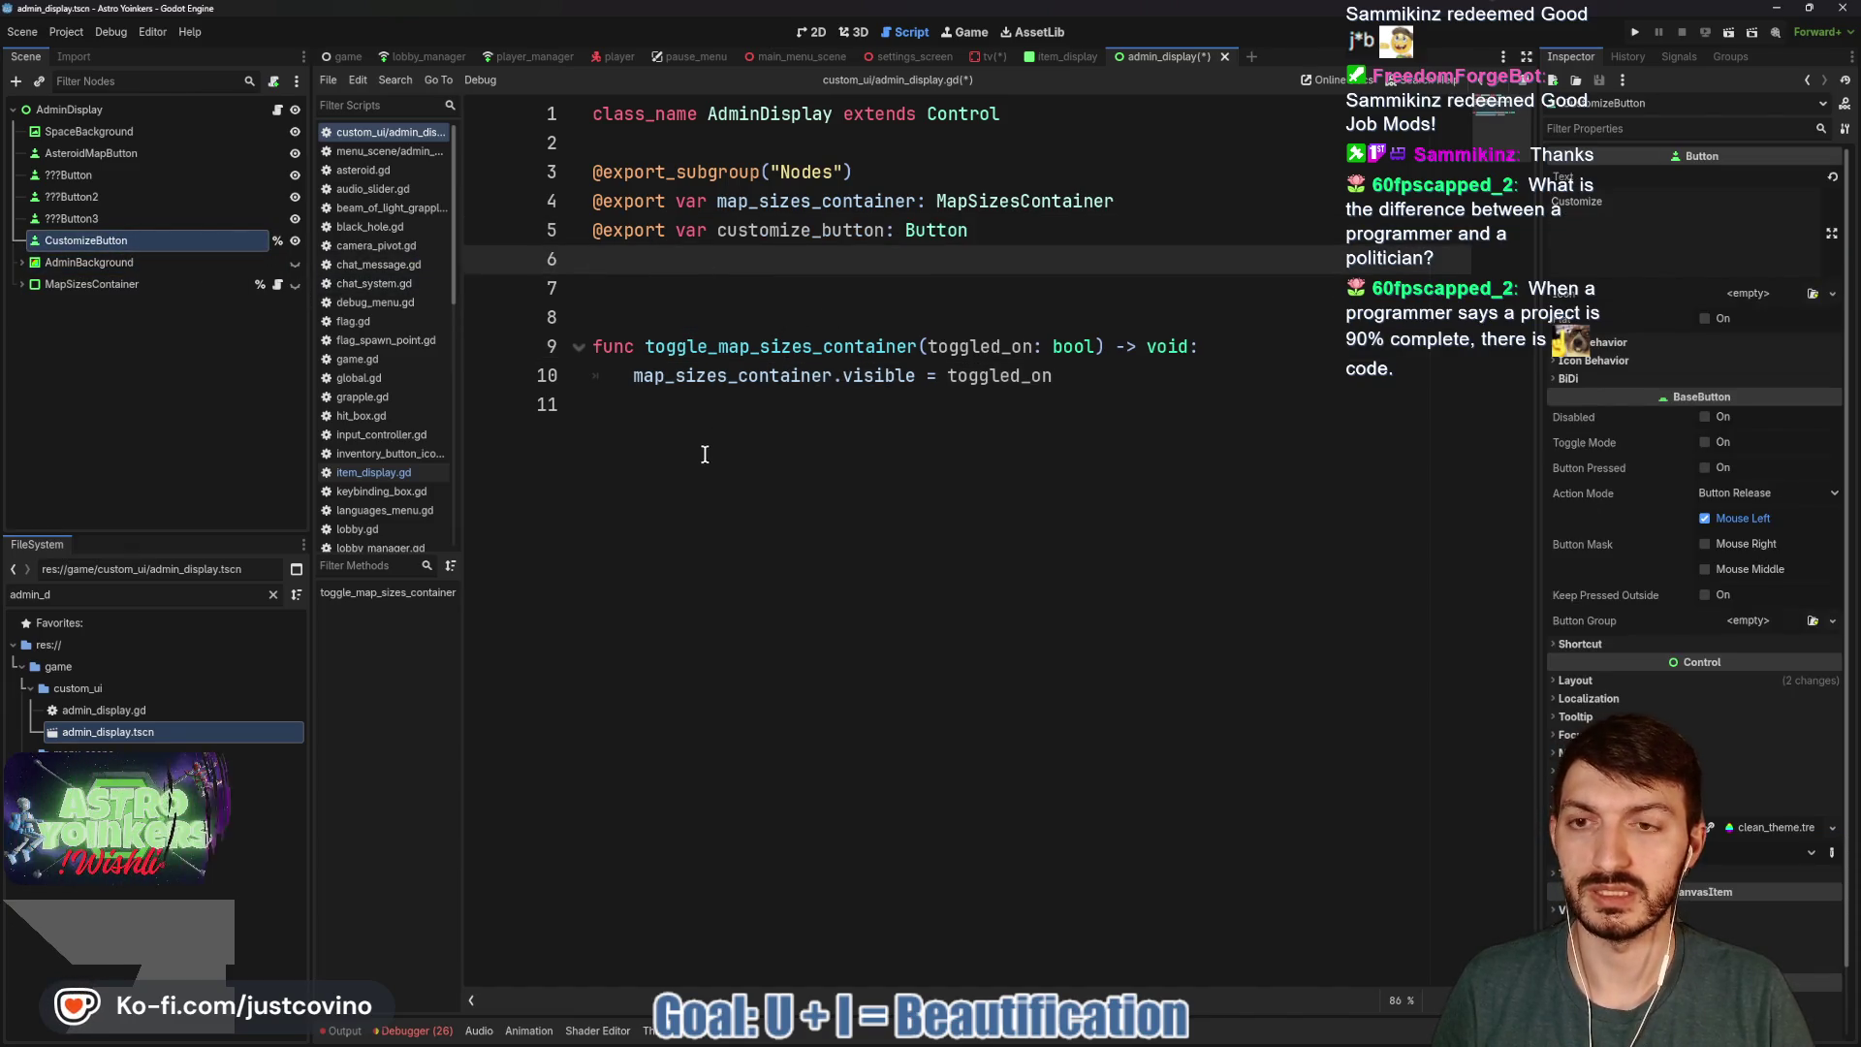
Write _ready() connecting customize_button.toggled to _on_customization_toggled.
click(684, 289)
text(func _re)
key(Return)
key(Return)
text(custom)
key(Return)
text(.)
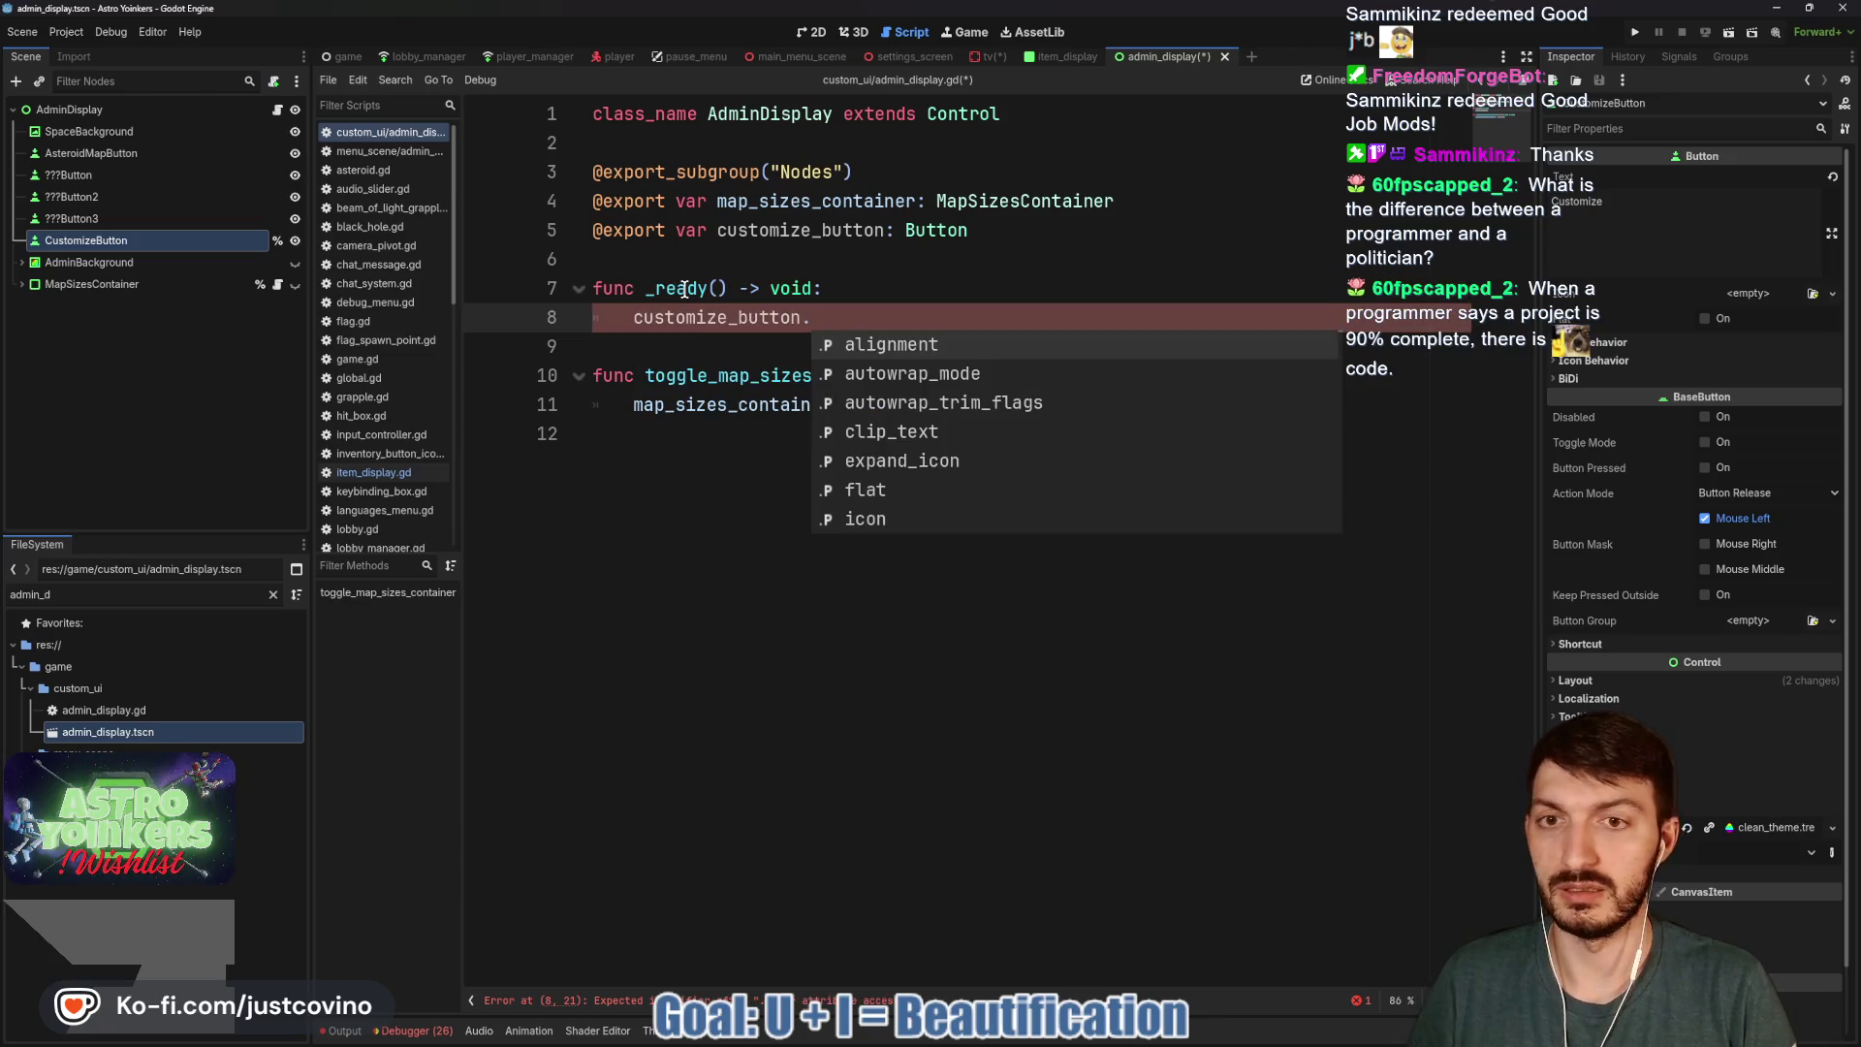
text(pre)
key(Return)
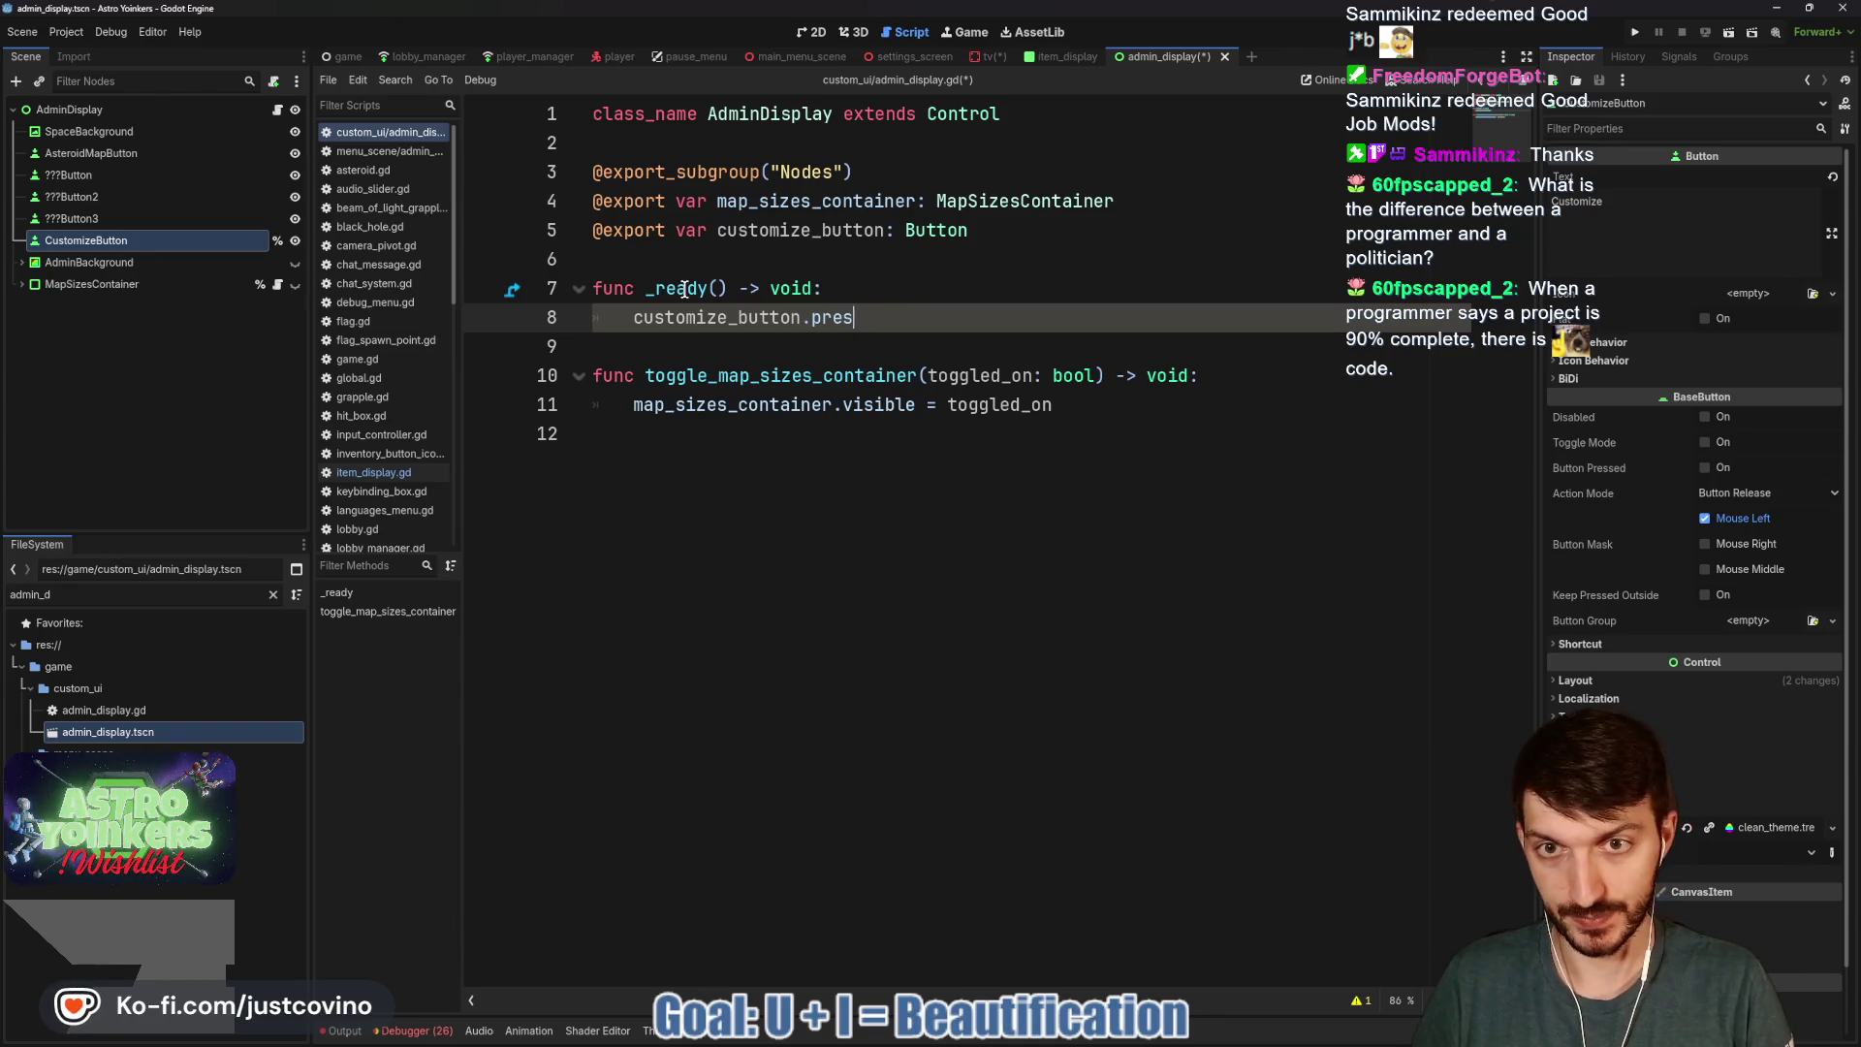
text(togg)
key(Return)
text(.c)
key(Return)
text(_on_customization_toggled))
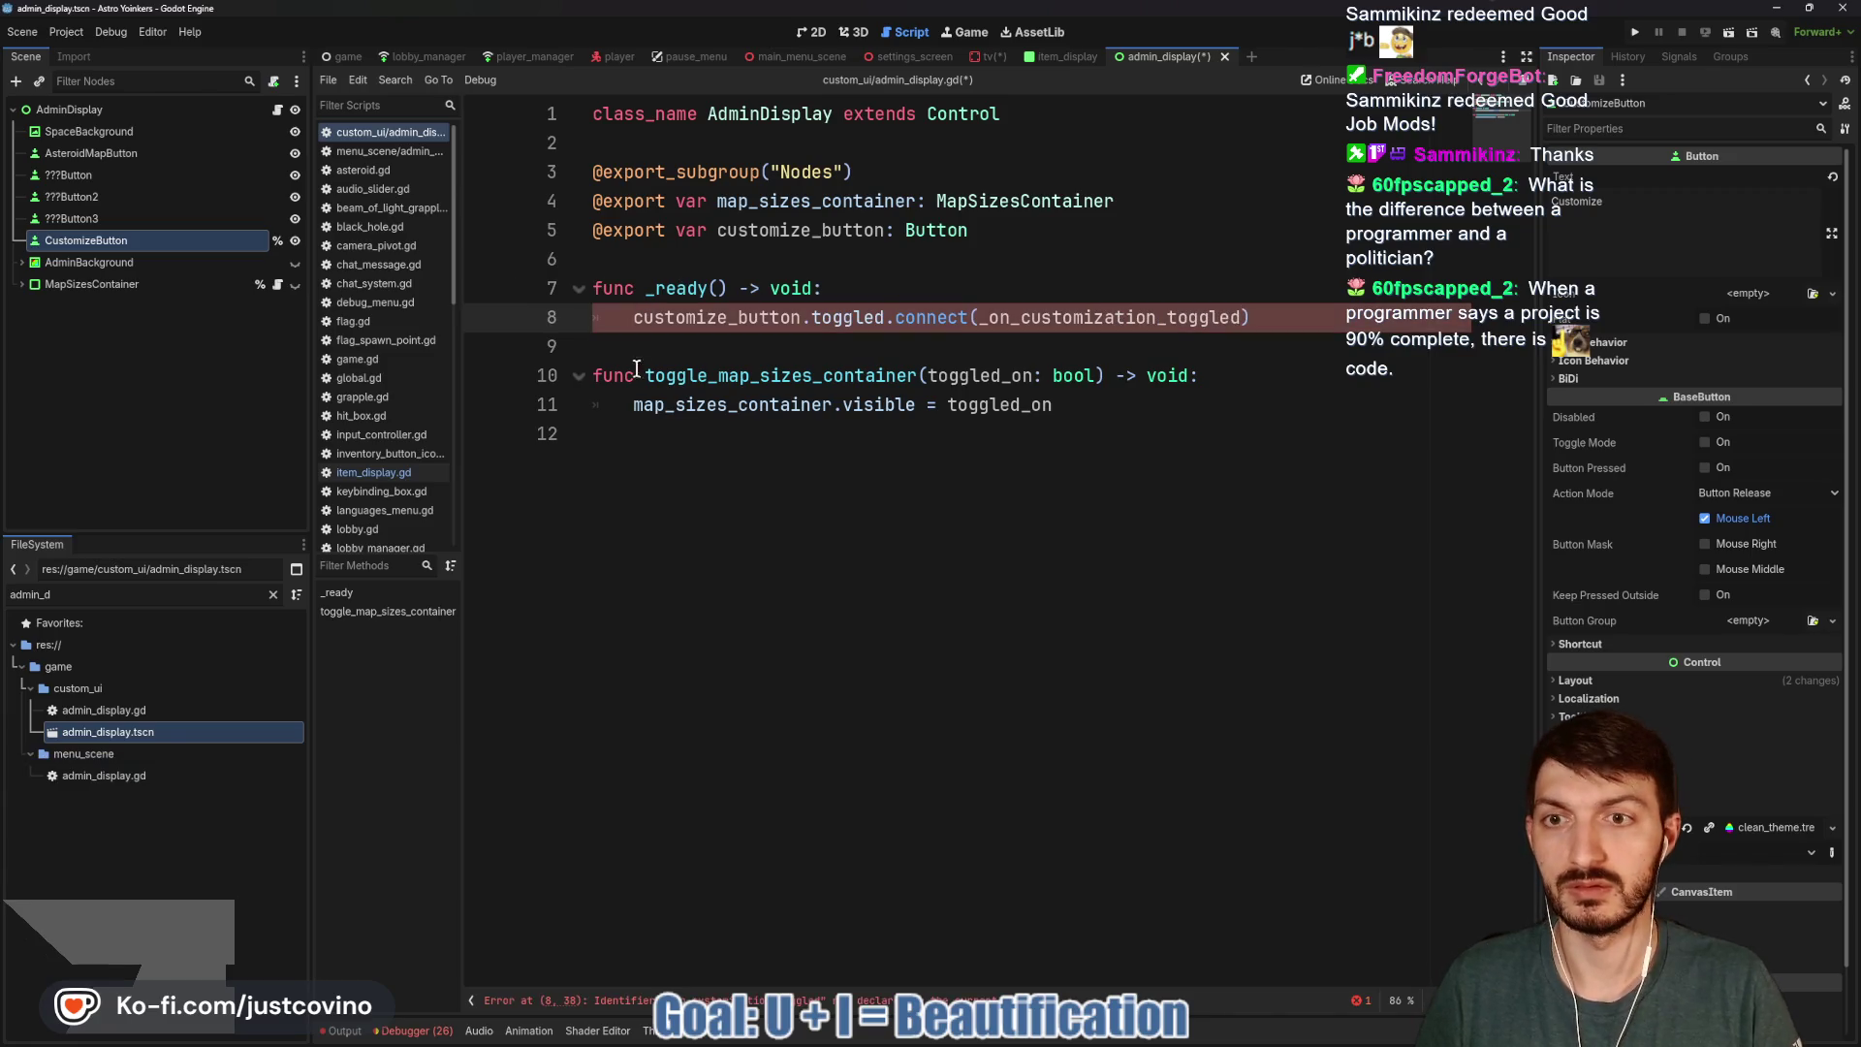
click(639, 349)
key(Return)
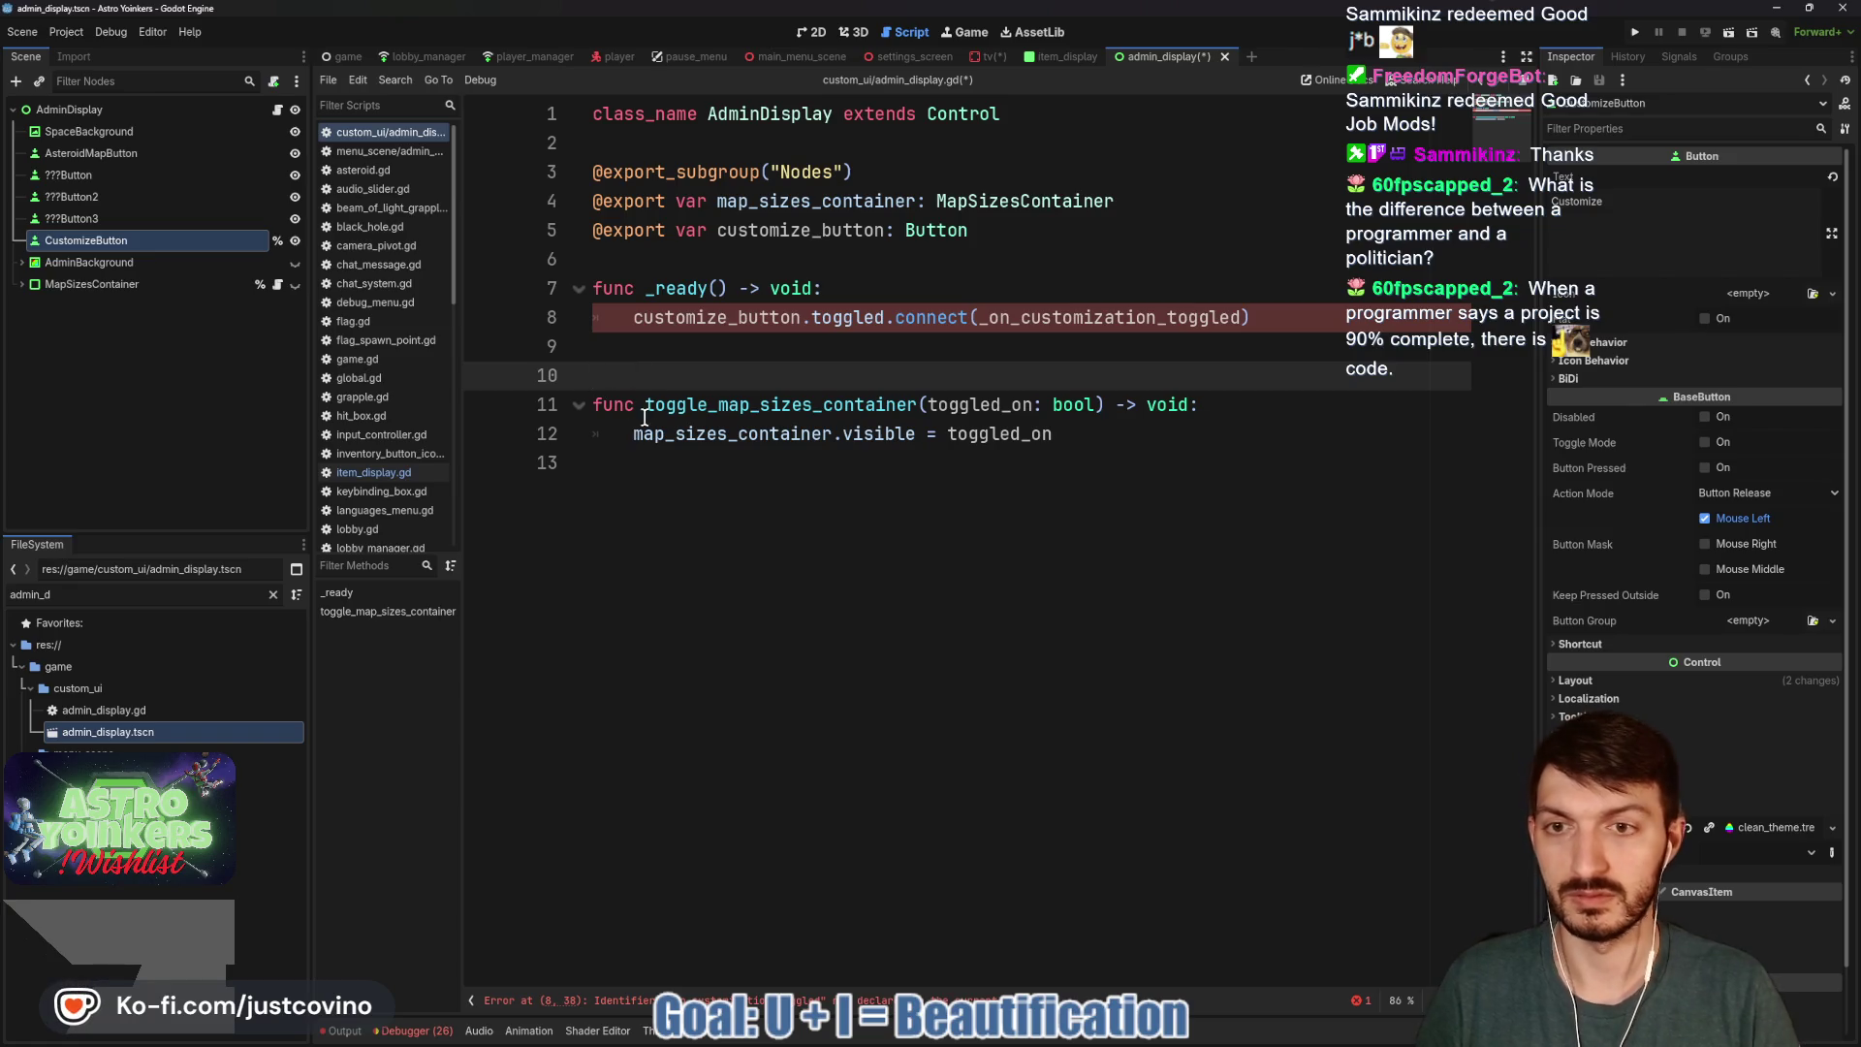
Add the _on_customization_toggled(toggled_on: bool) handler function at the end of the script.
click(665, 468)
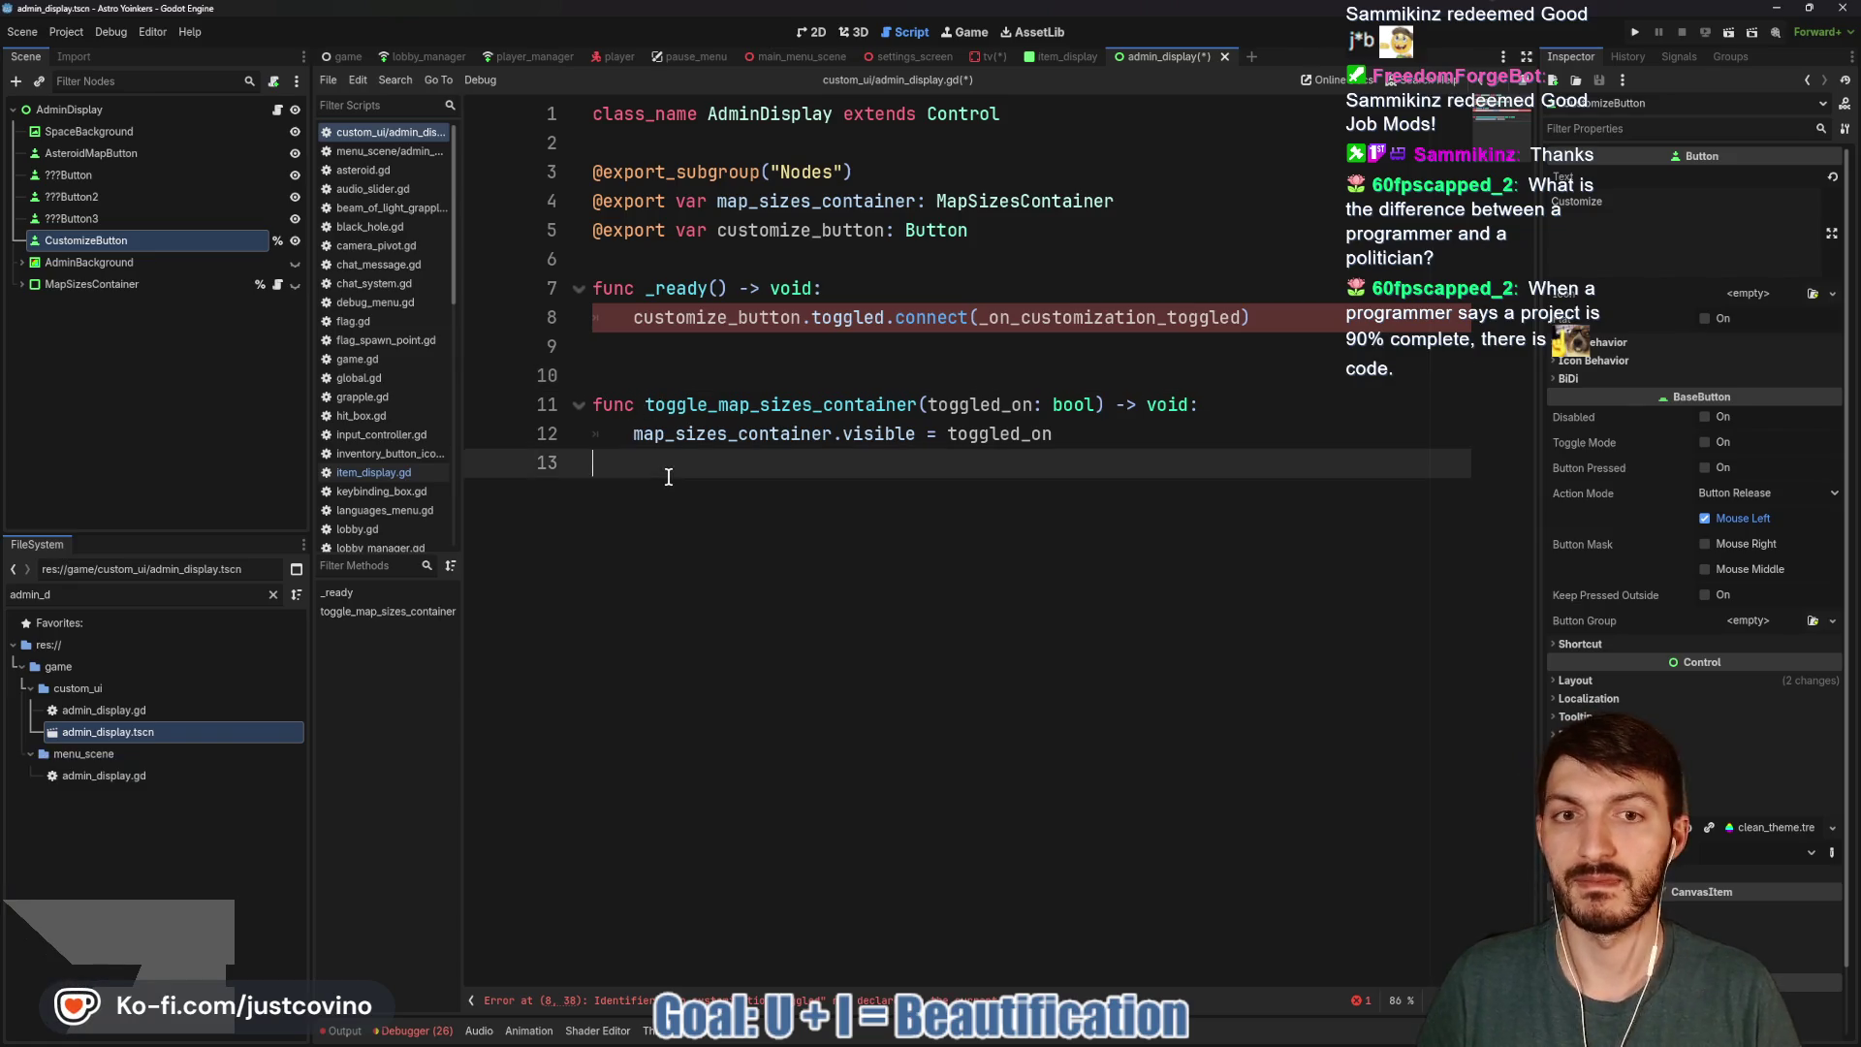
key(Return)
key(Return)
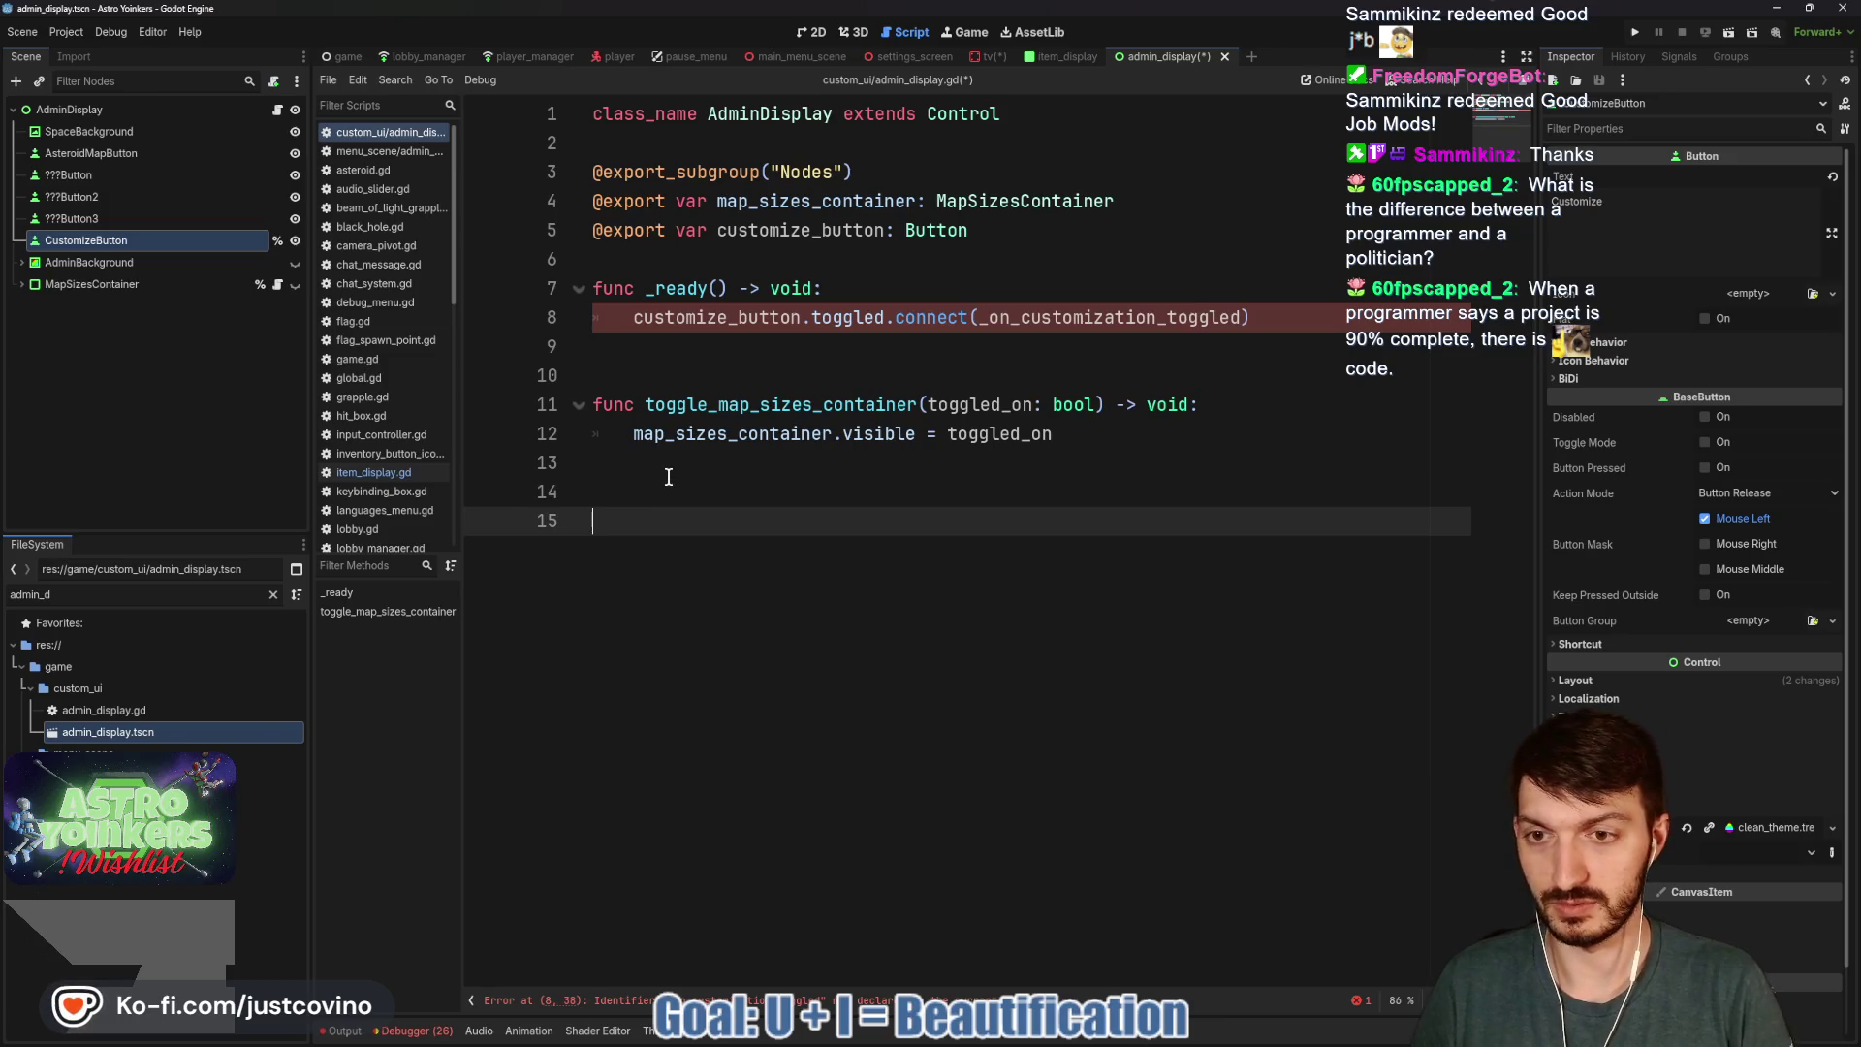
text(func _)
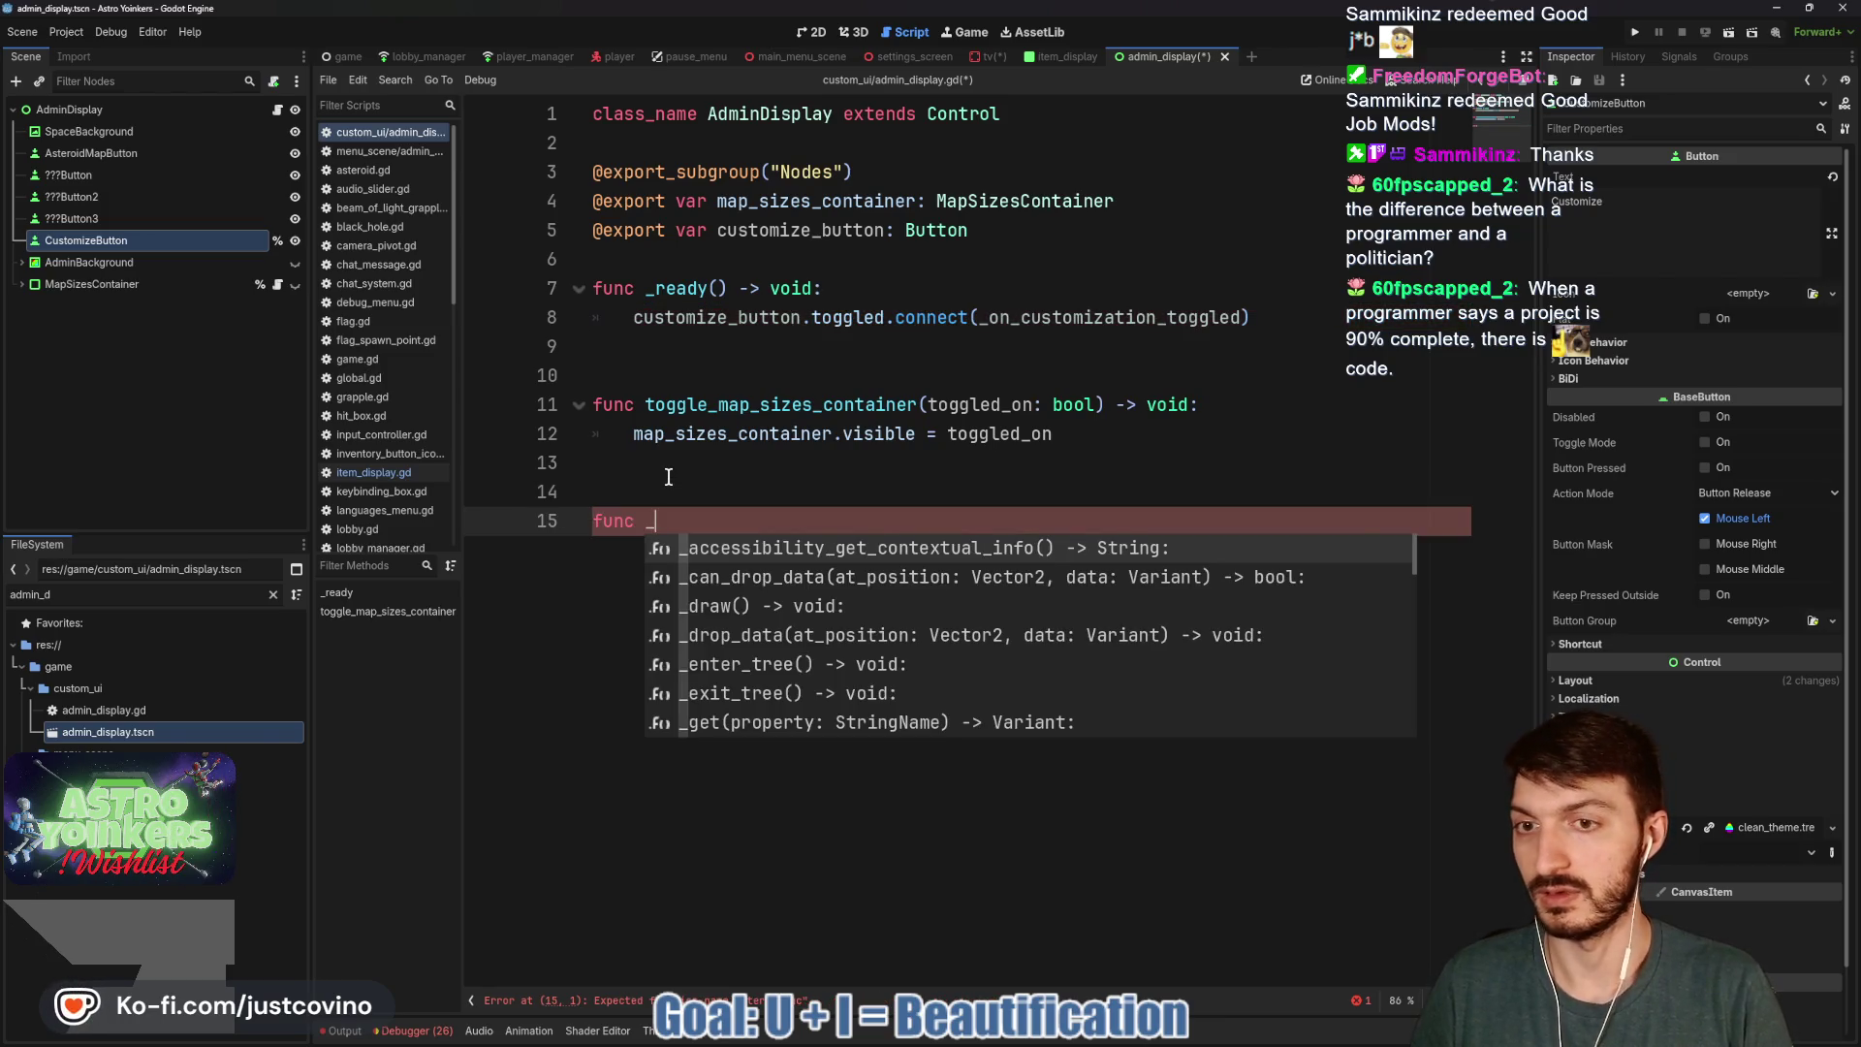
text(on_customization_to)
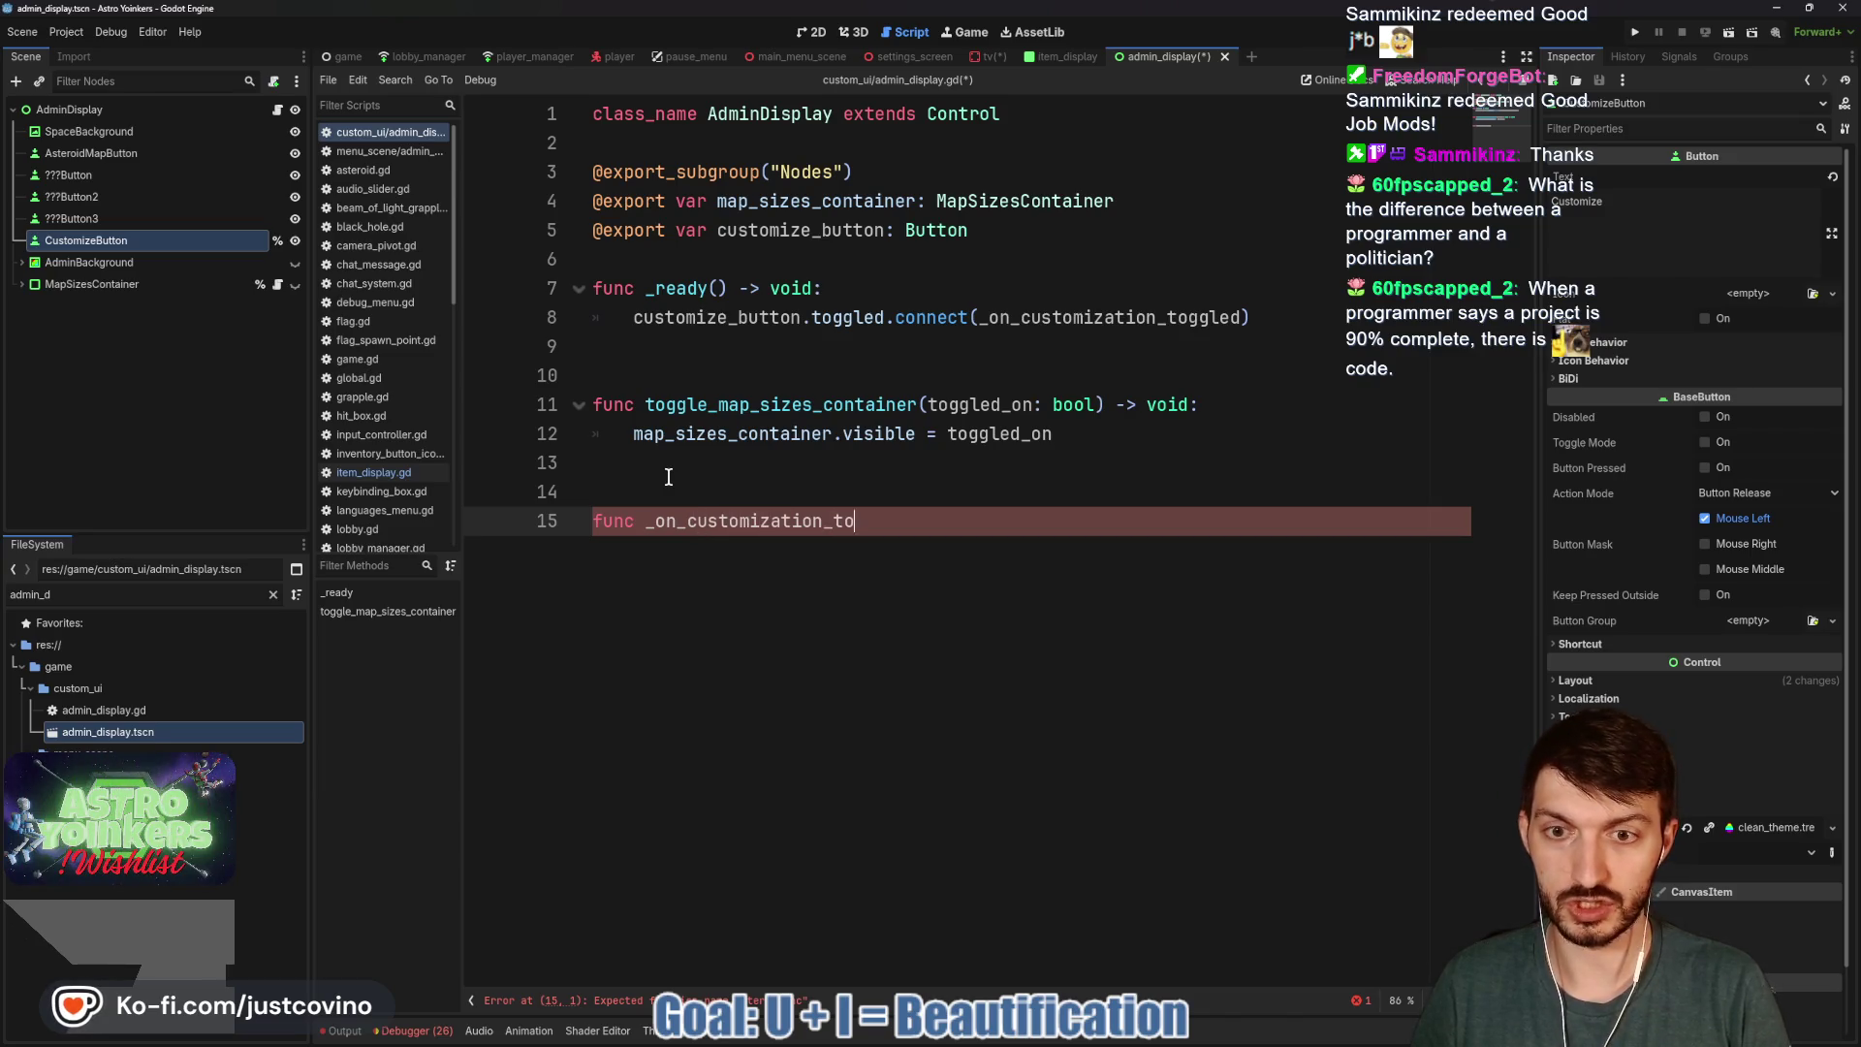
text(led)
key(Delete)
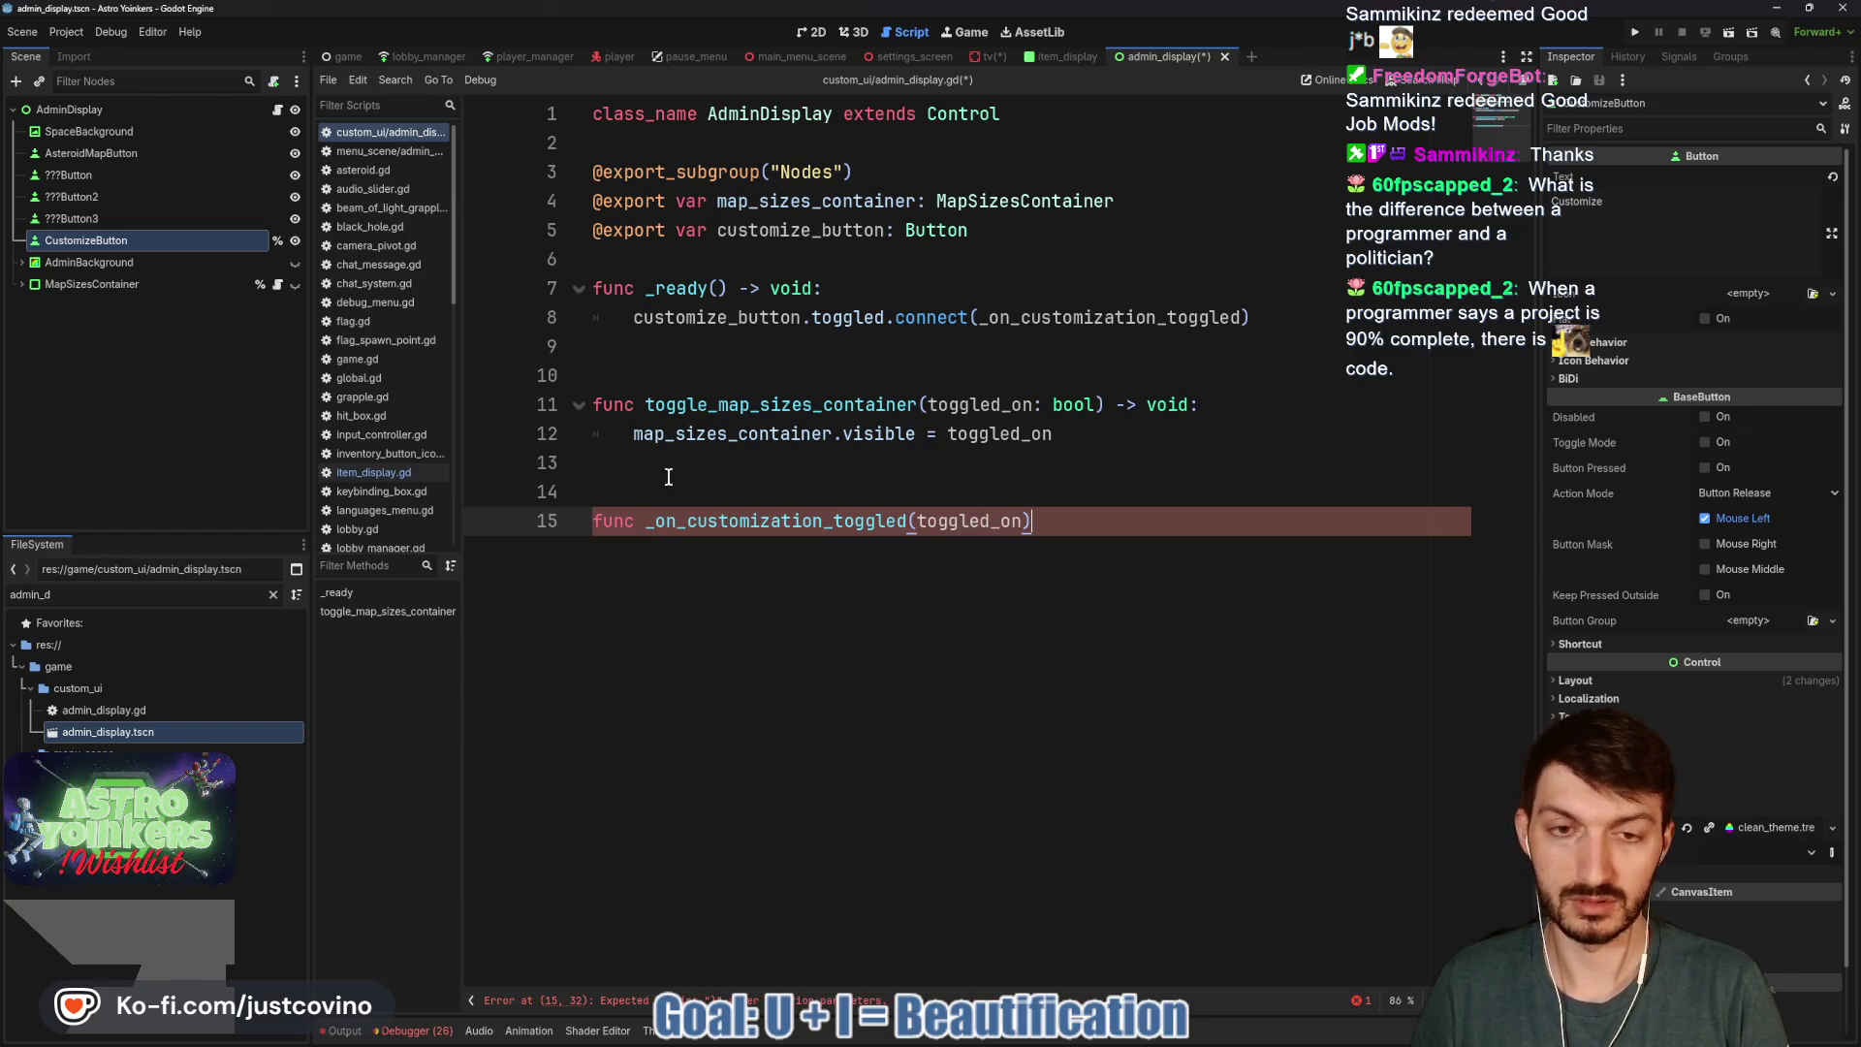
text(oid:)
key(Return)
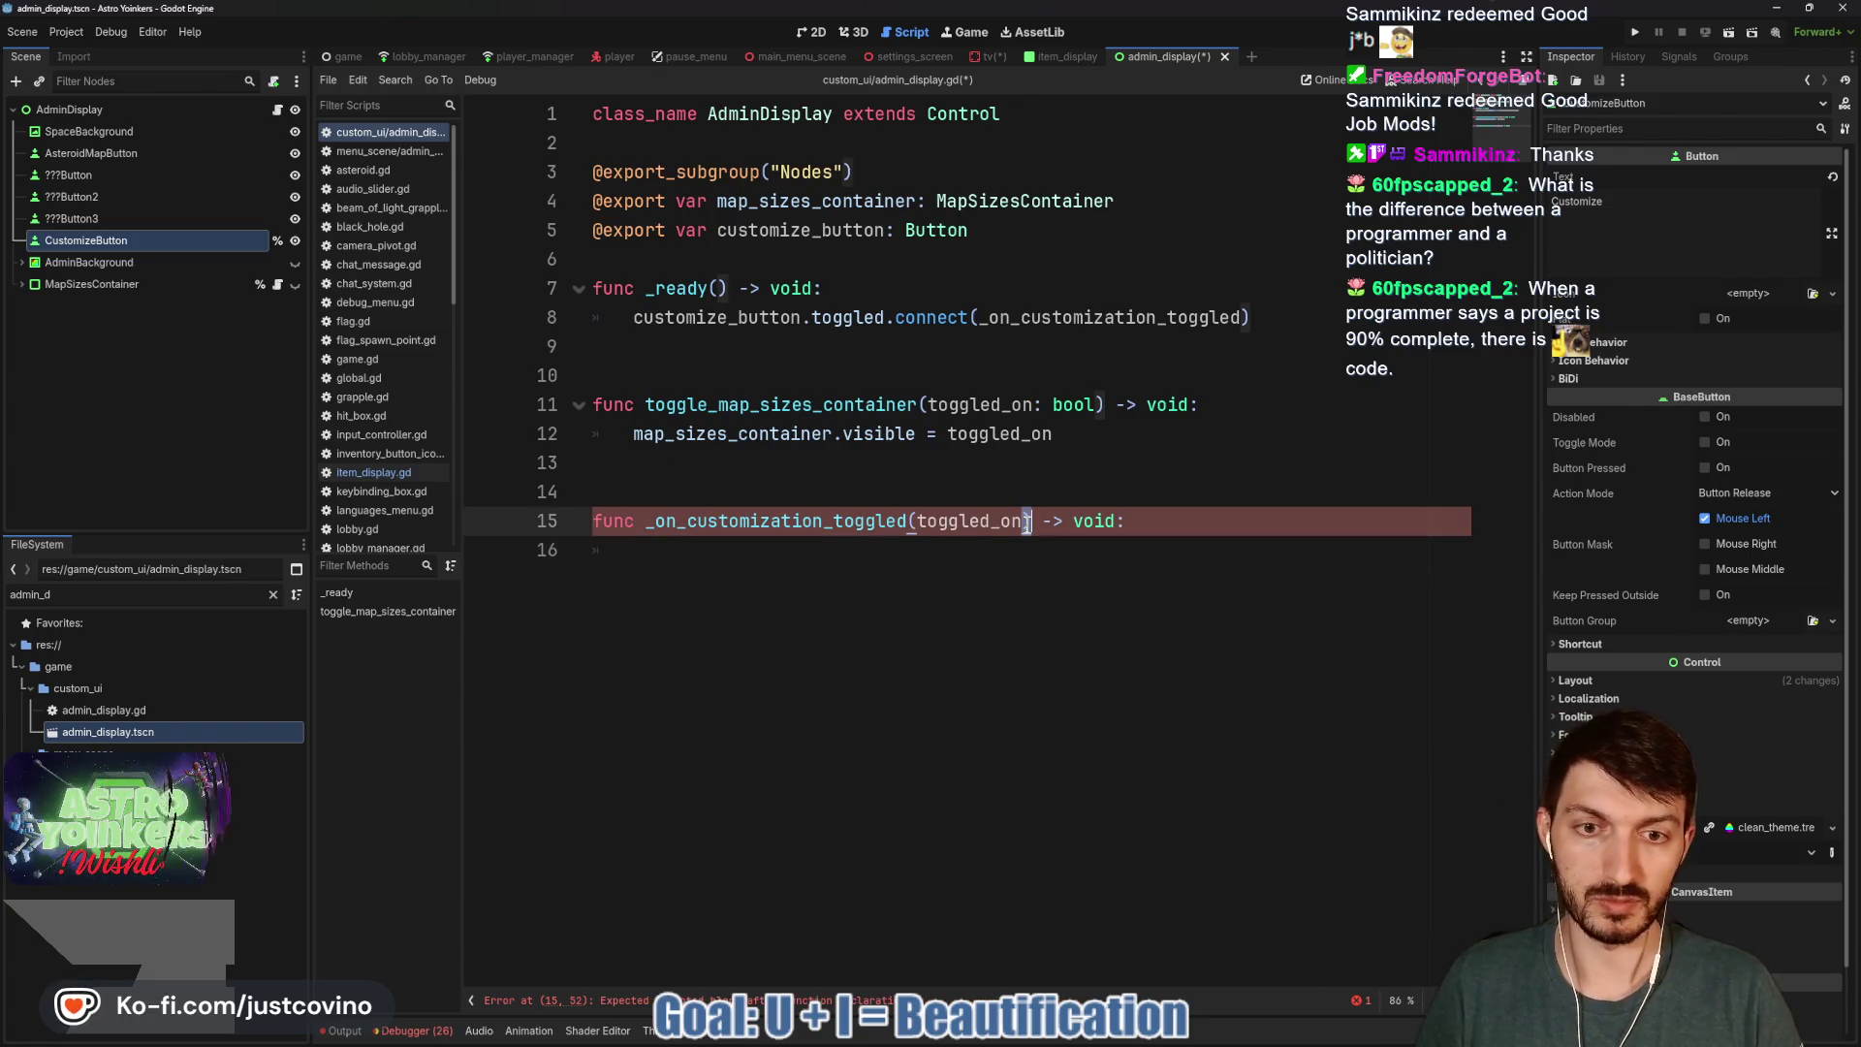
text(bool)
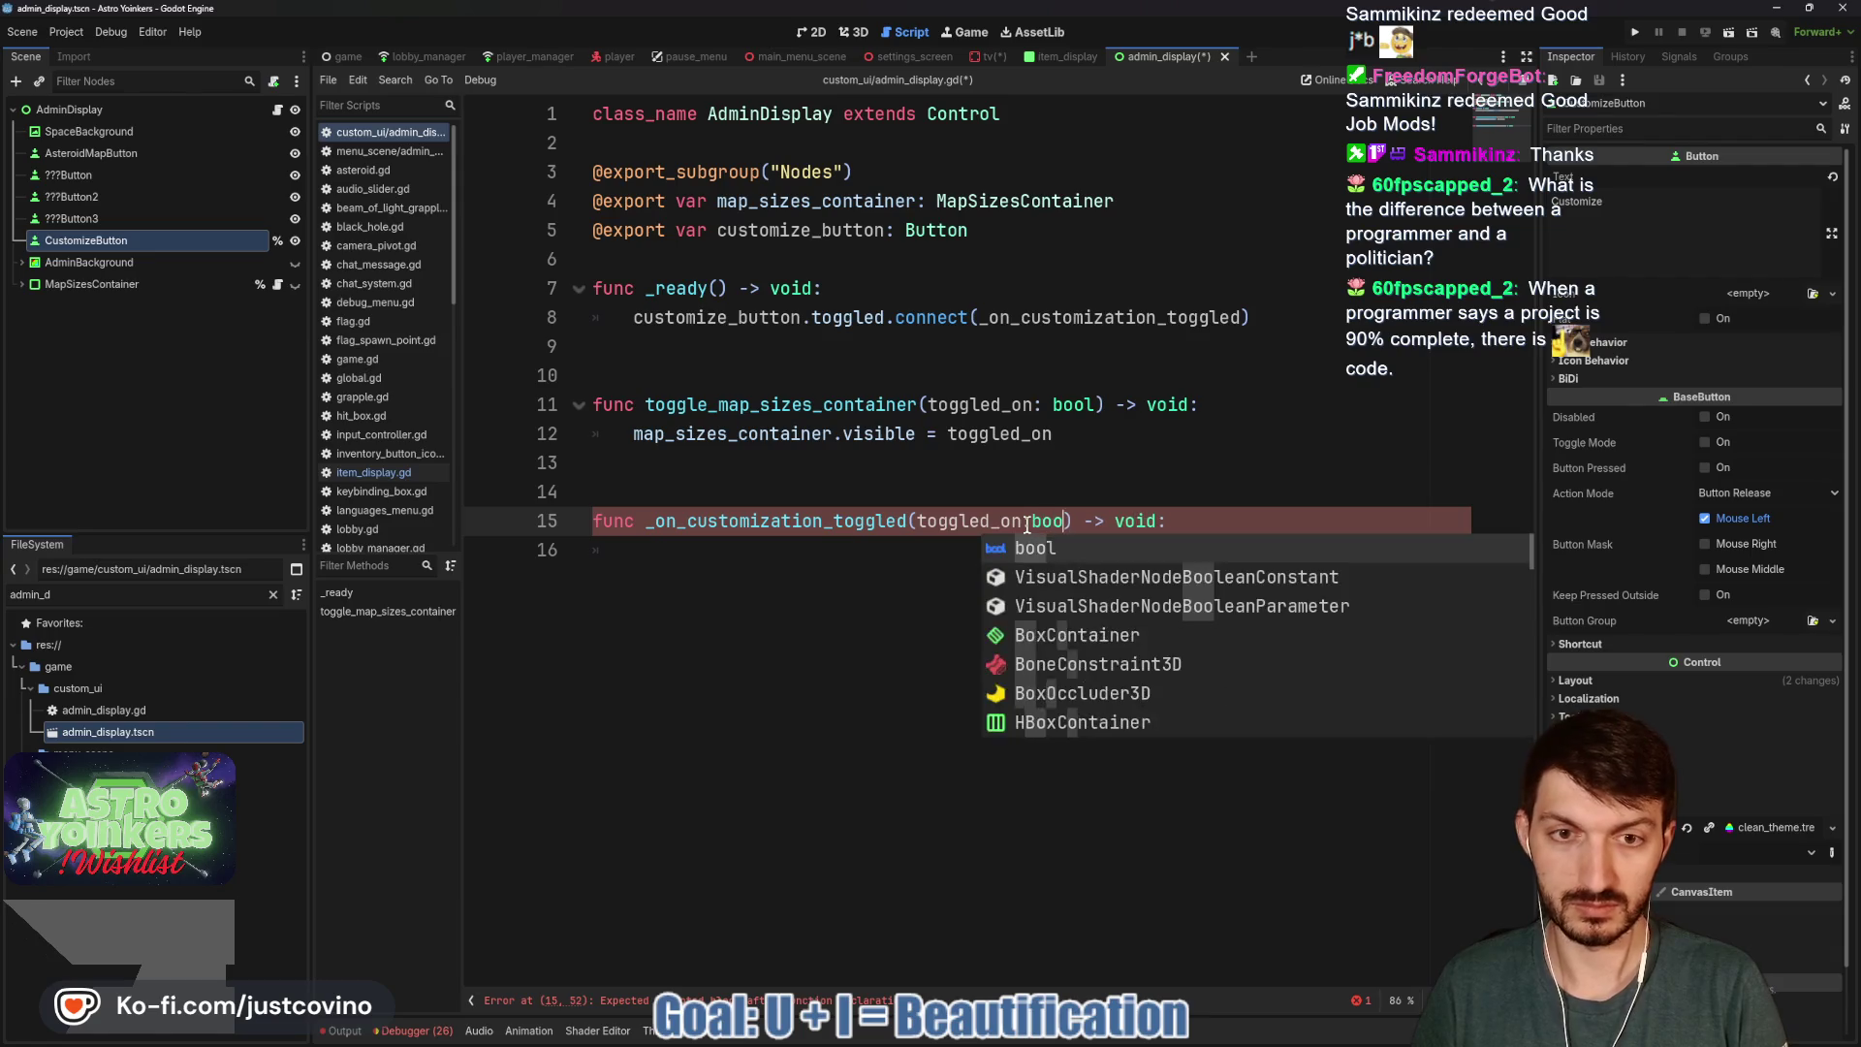
click(1031, 520)
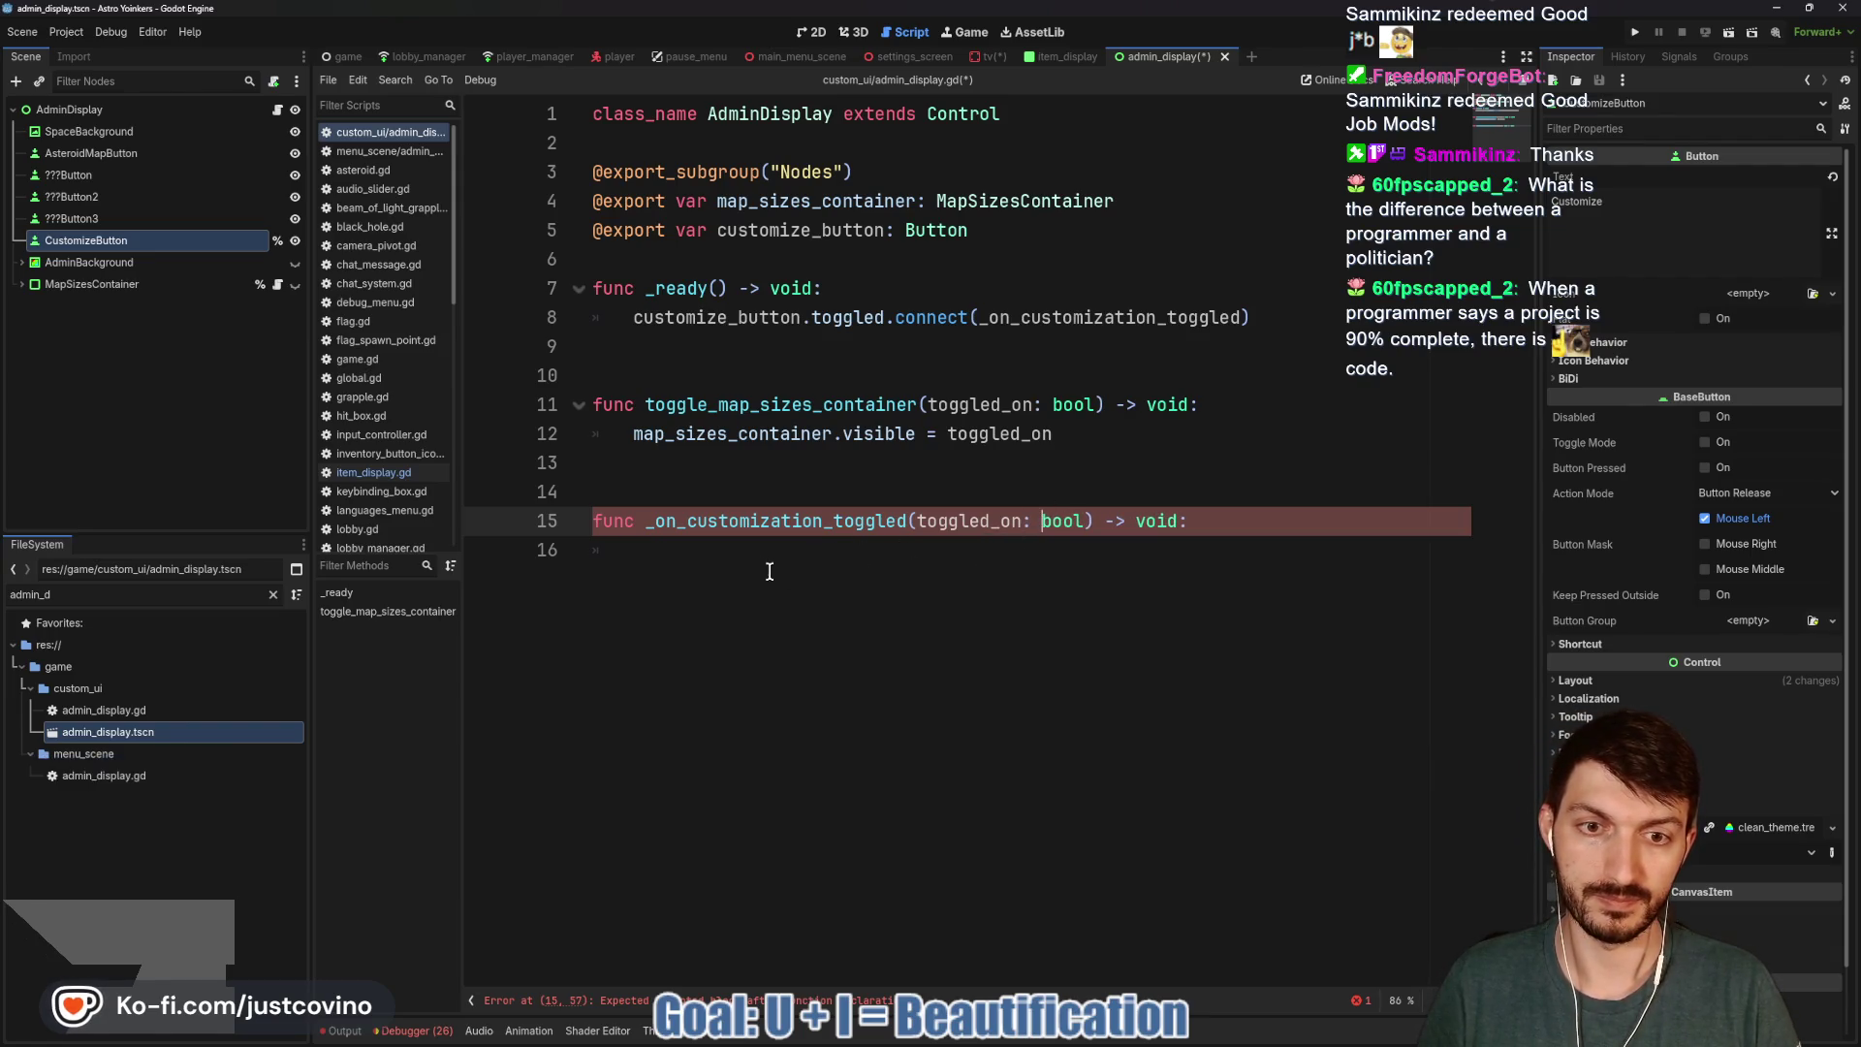
click(765, 575)
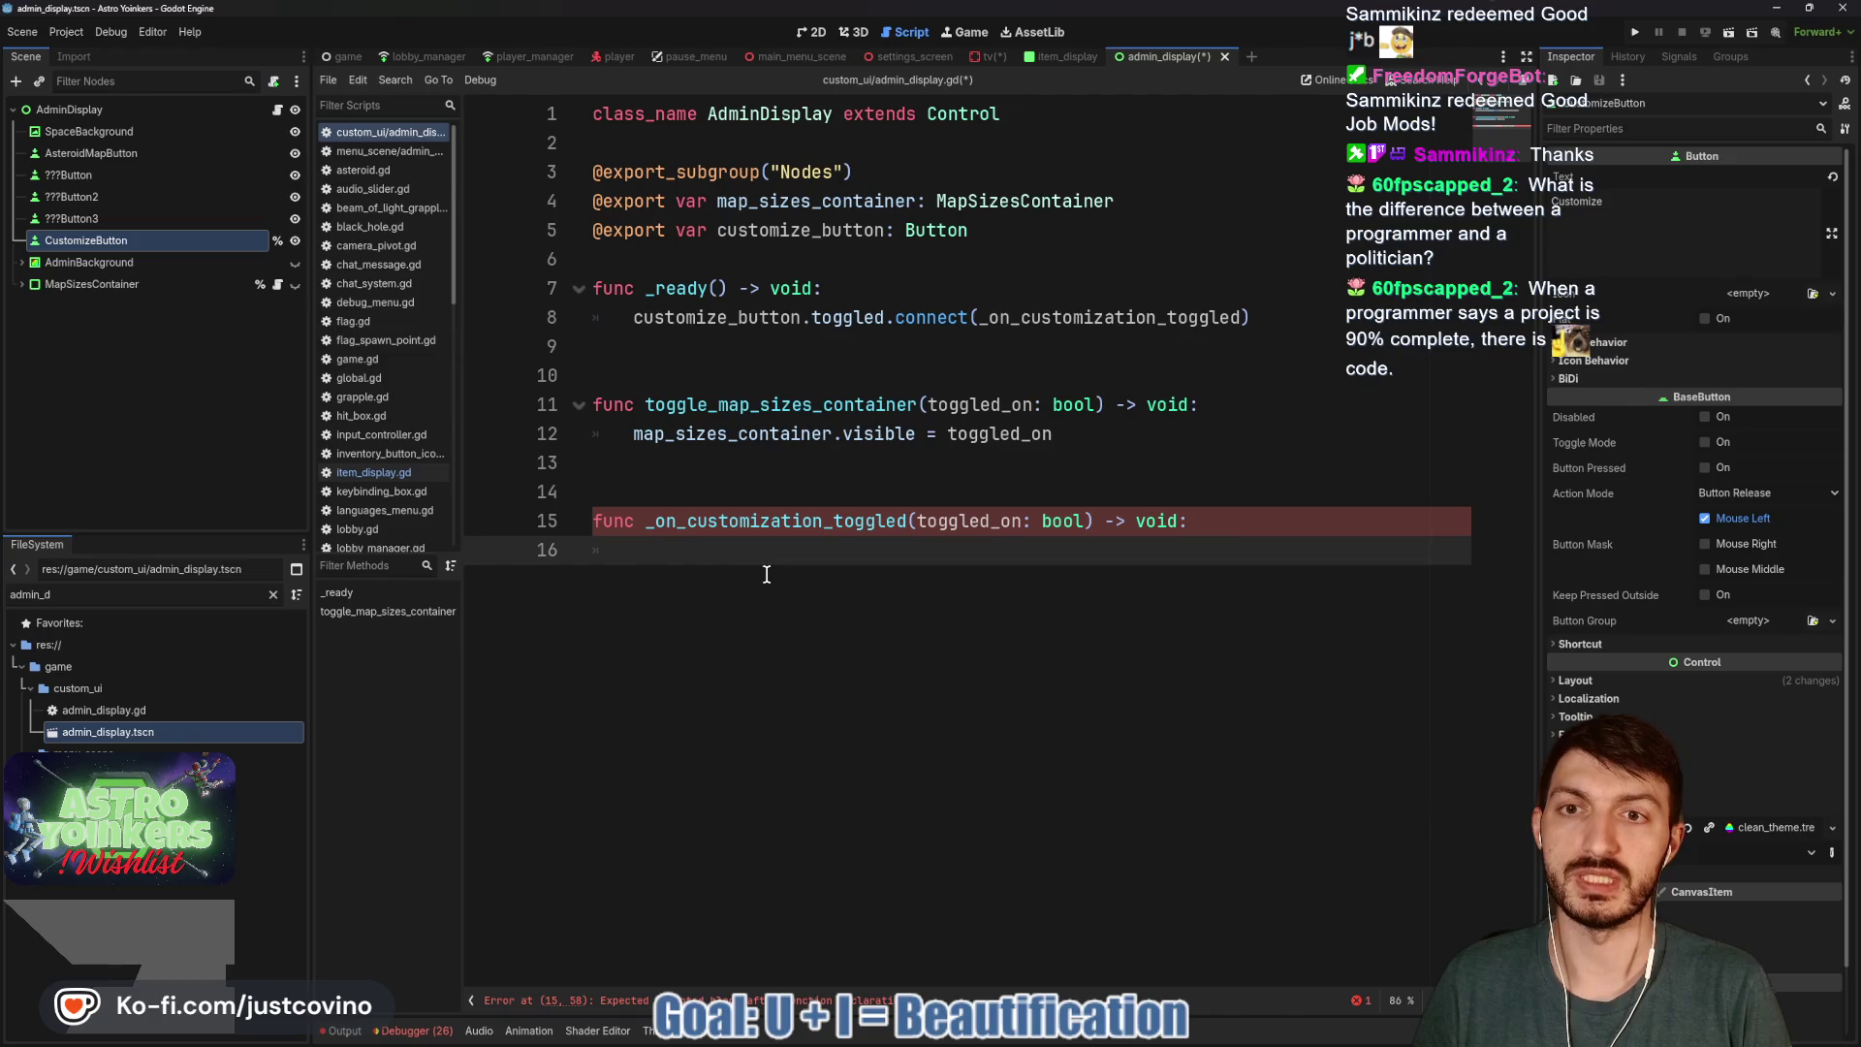
text(custom)
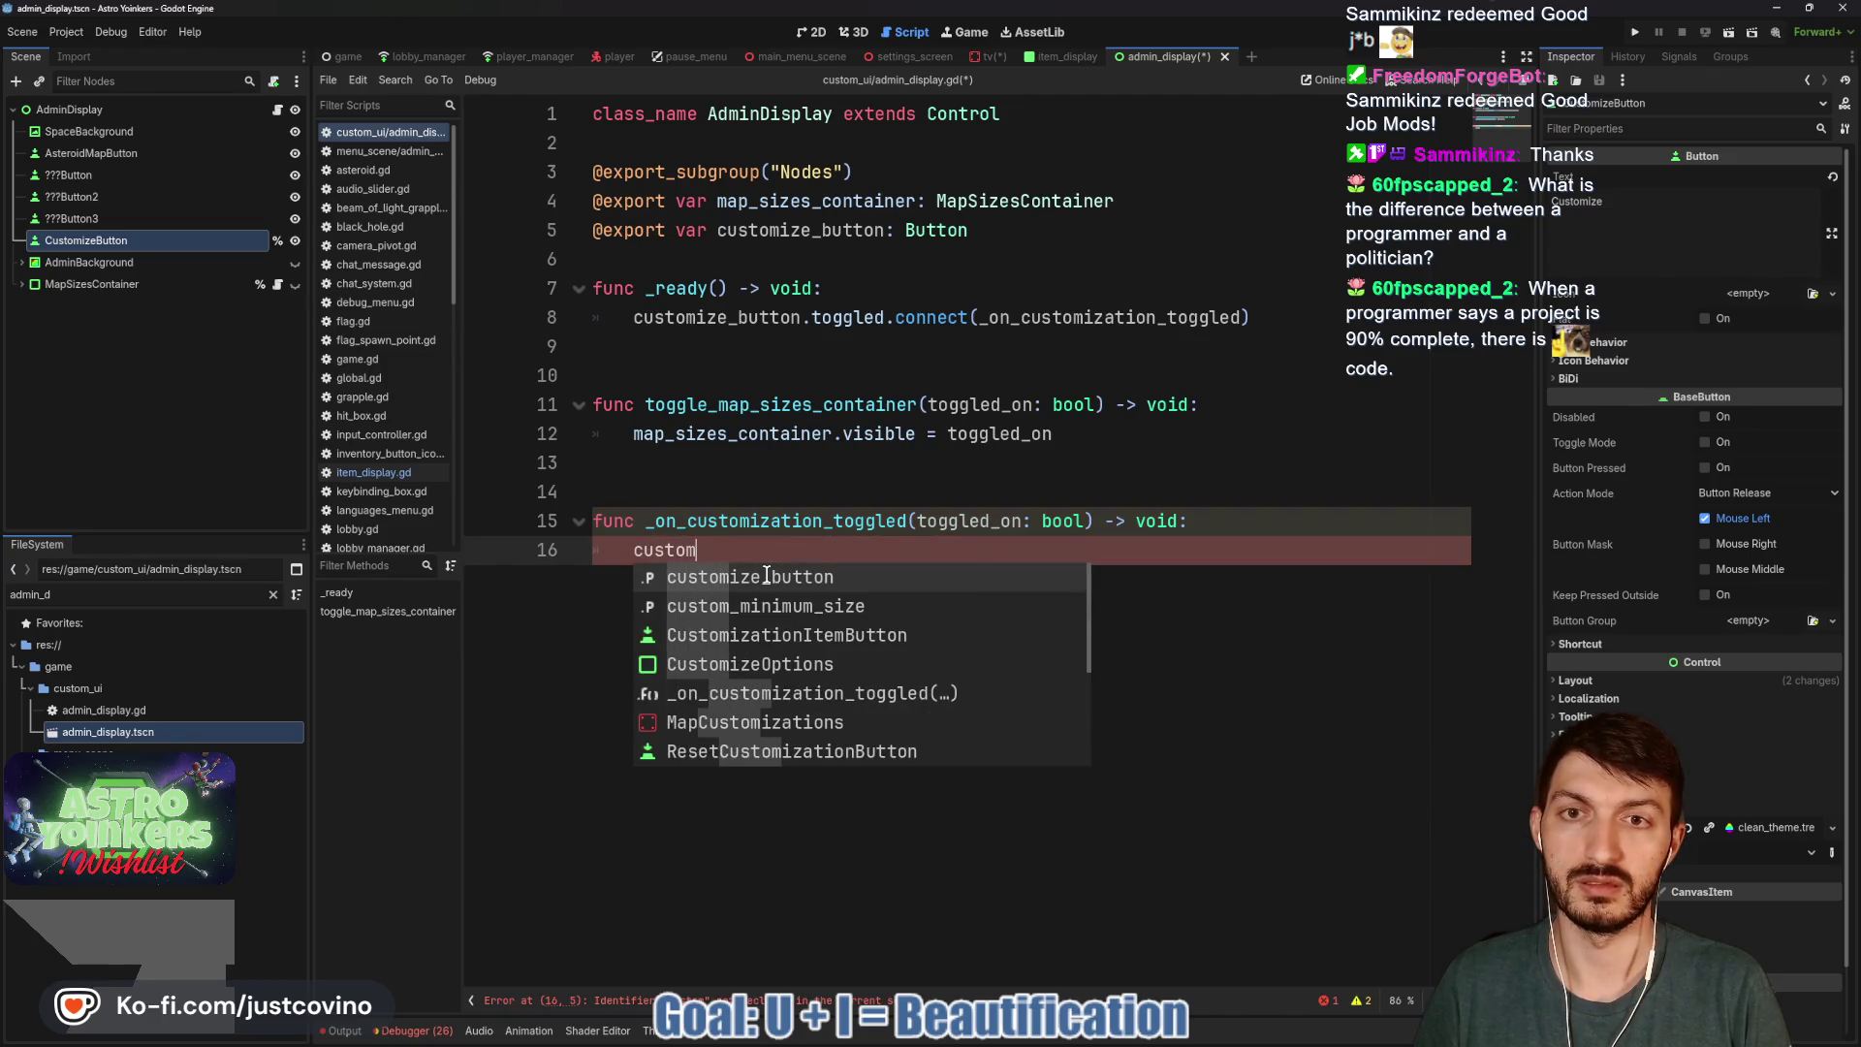
key(BackSpace)
key(BackSpace)
key(BackSpace)
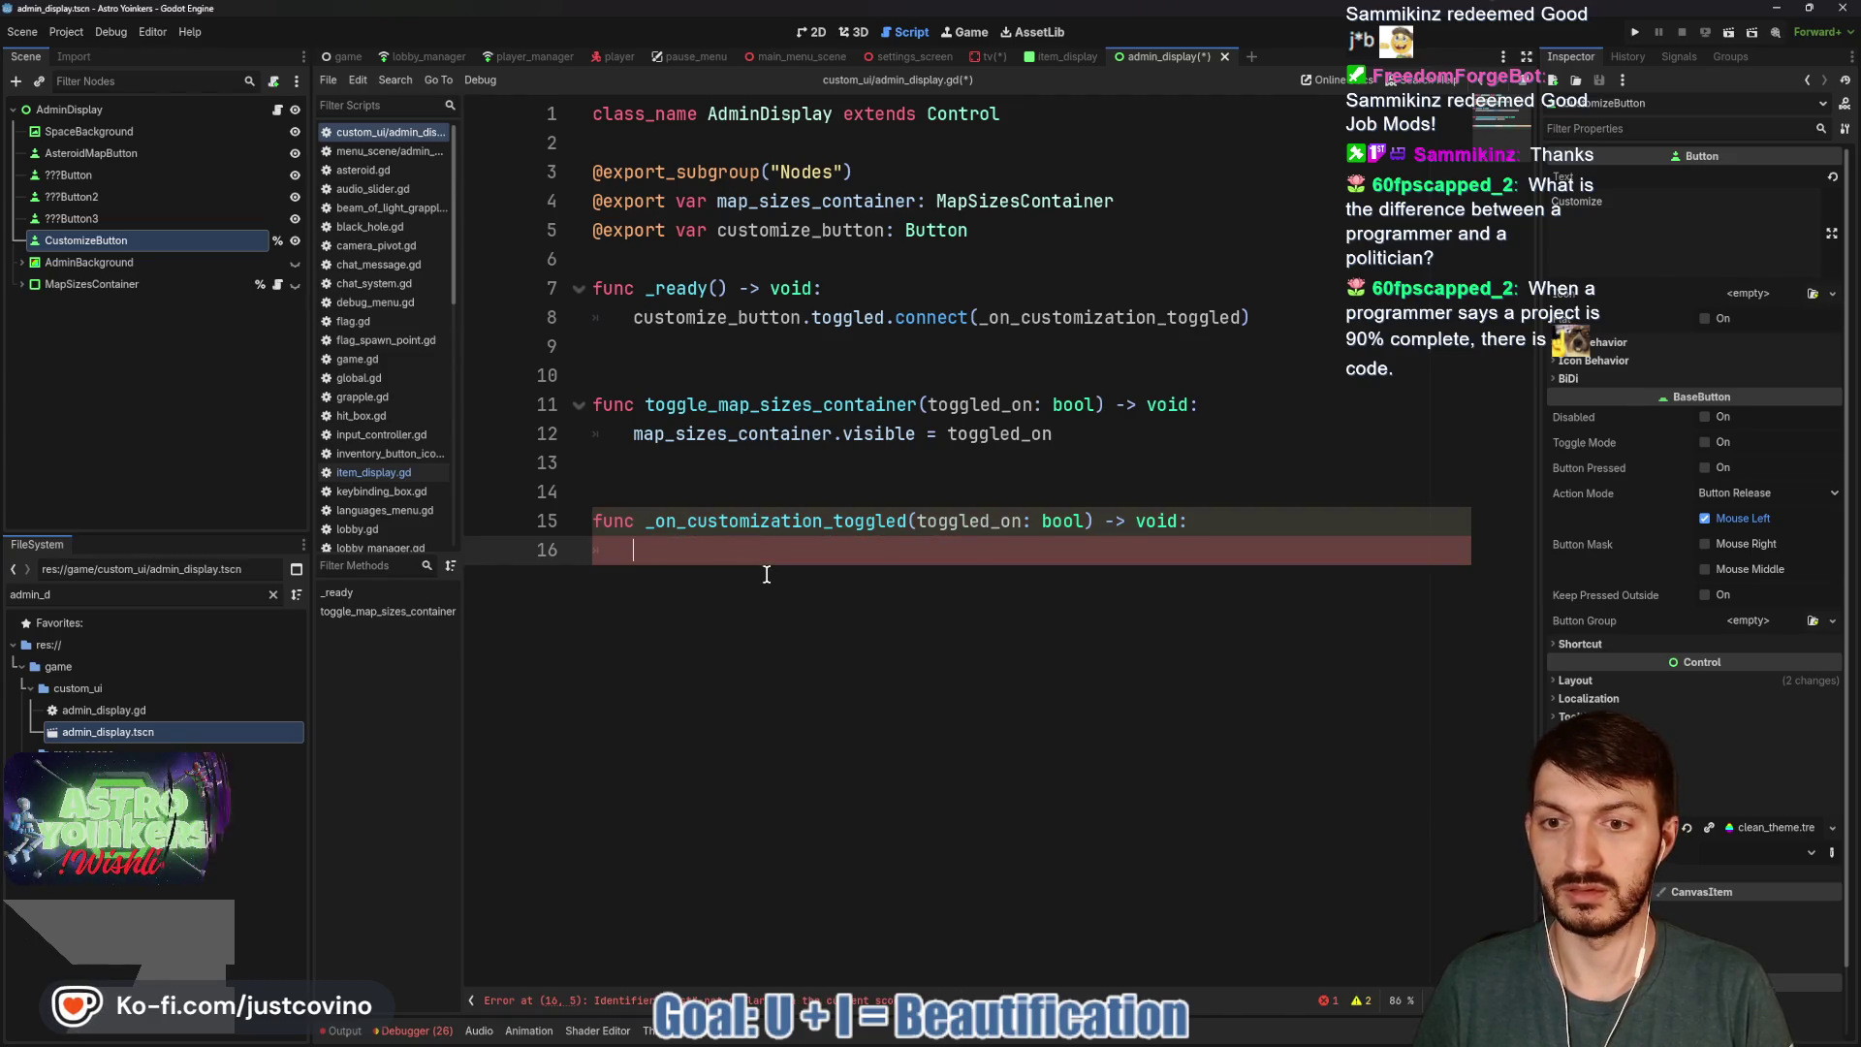
Export admin_background and set admin_background.visible = toggled_on in the handler, then save.
drag(183, 263, 835, 294)
click(684, 577)
text(admin)
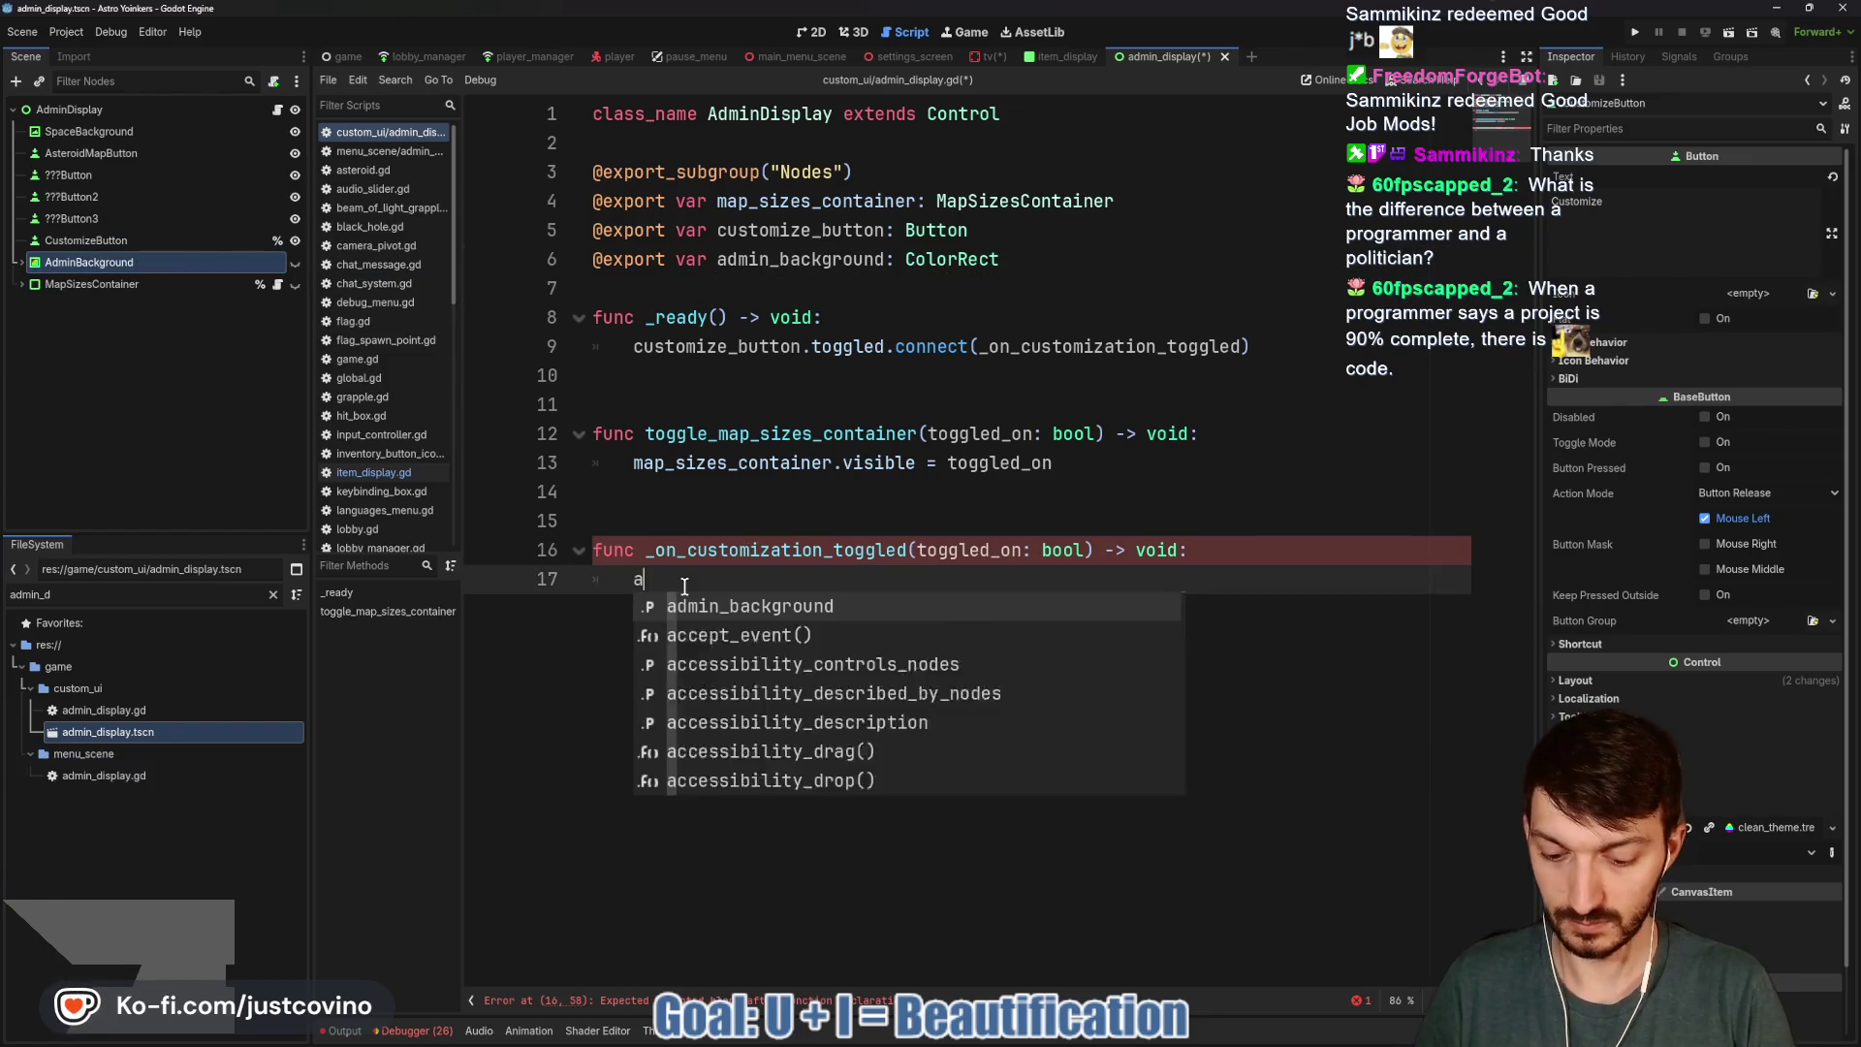
key(Return)
text(.vis)
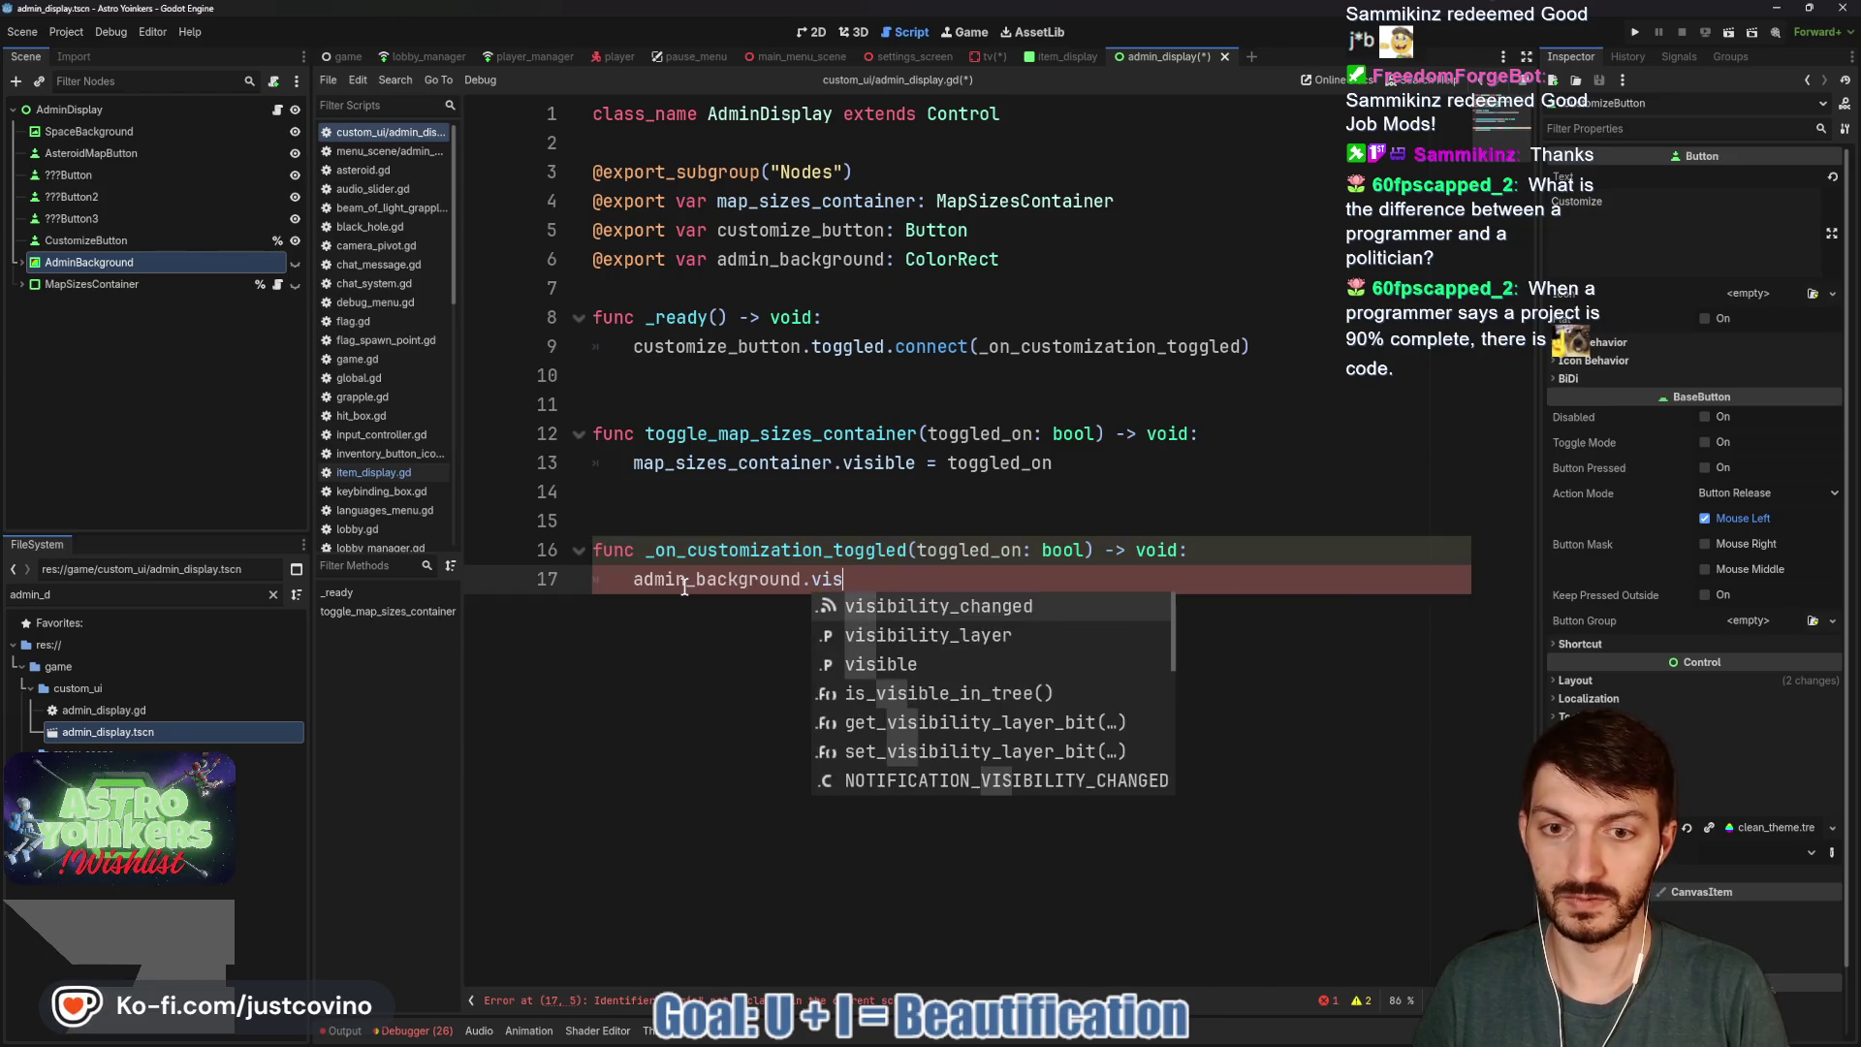
key(Down)
key(Down)
key(Return)
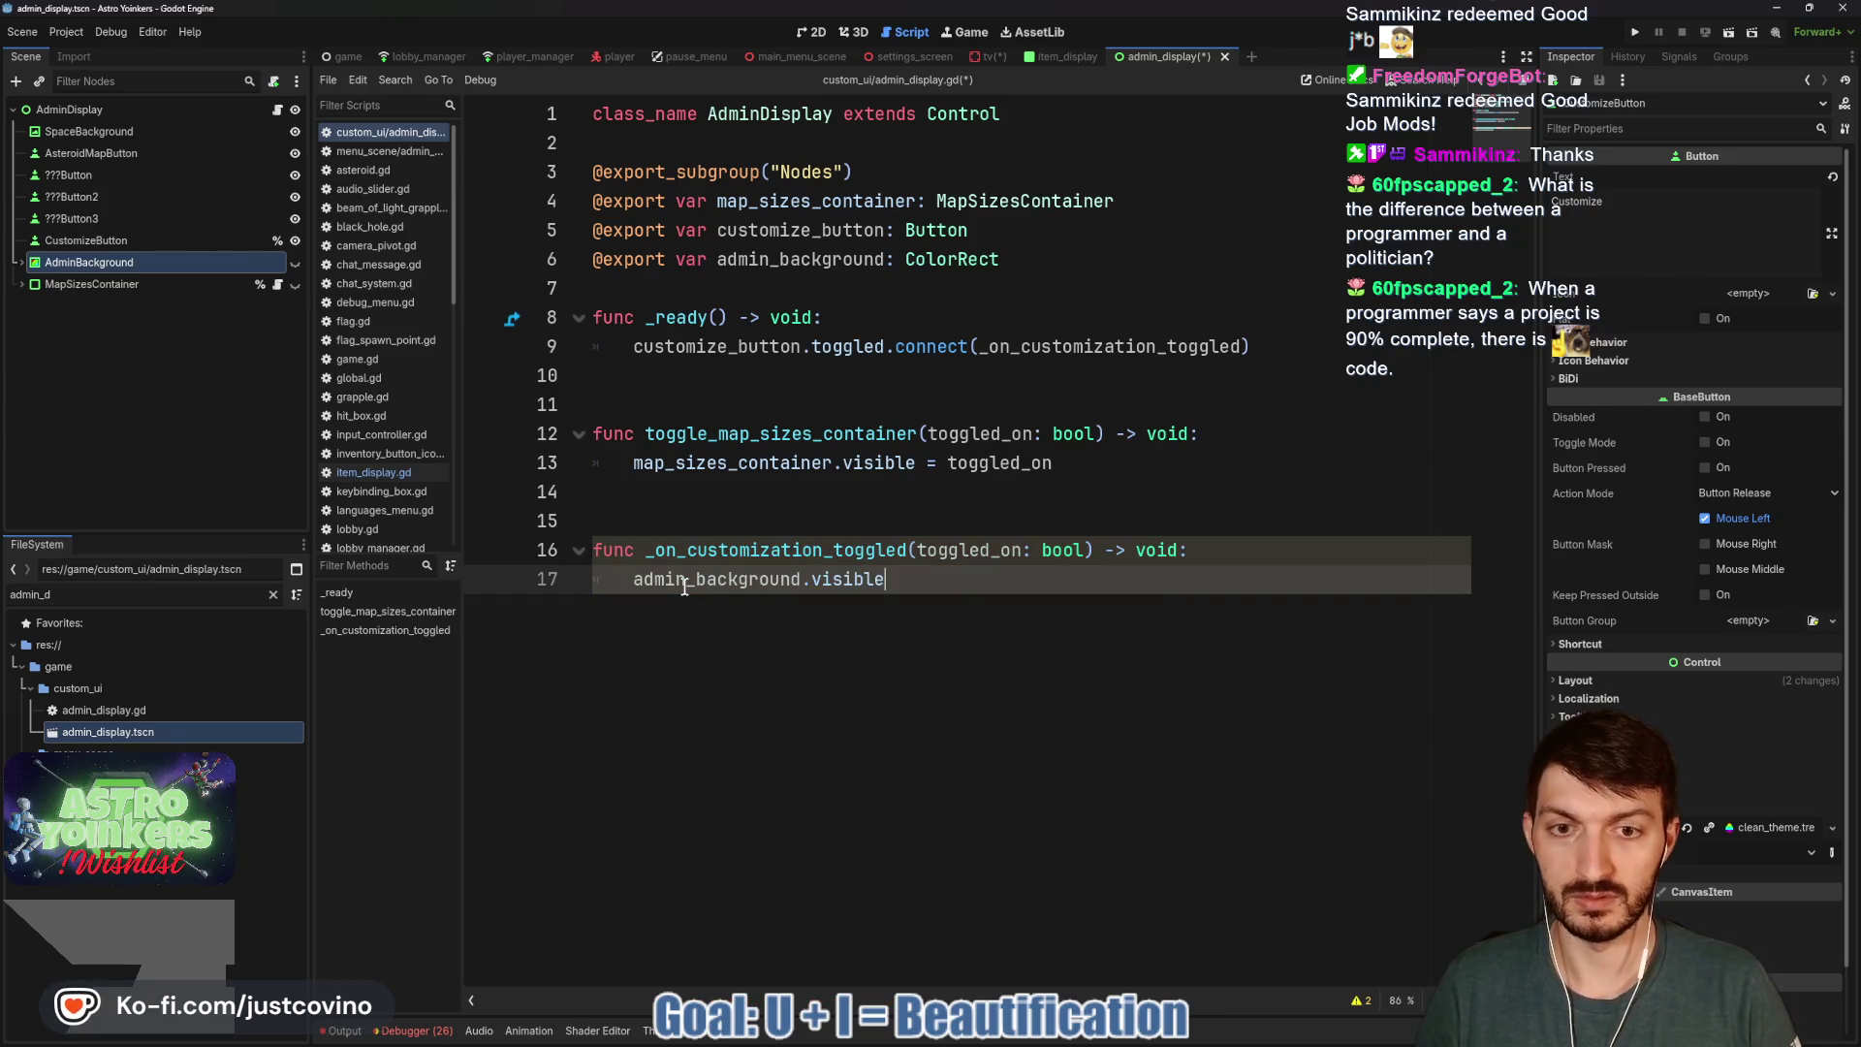
text( = toggl)
key(Return)
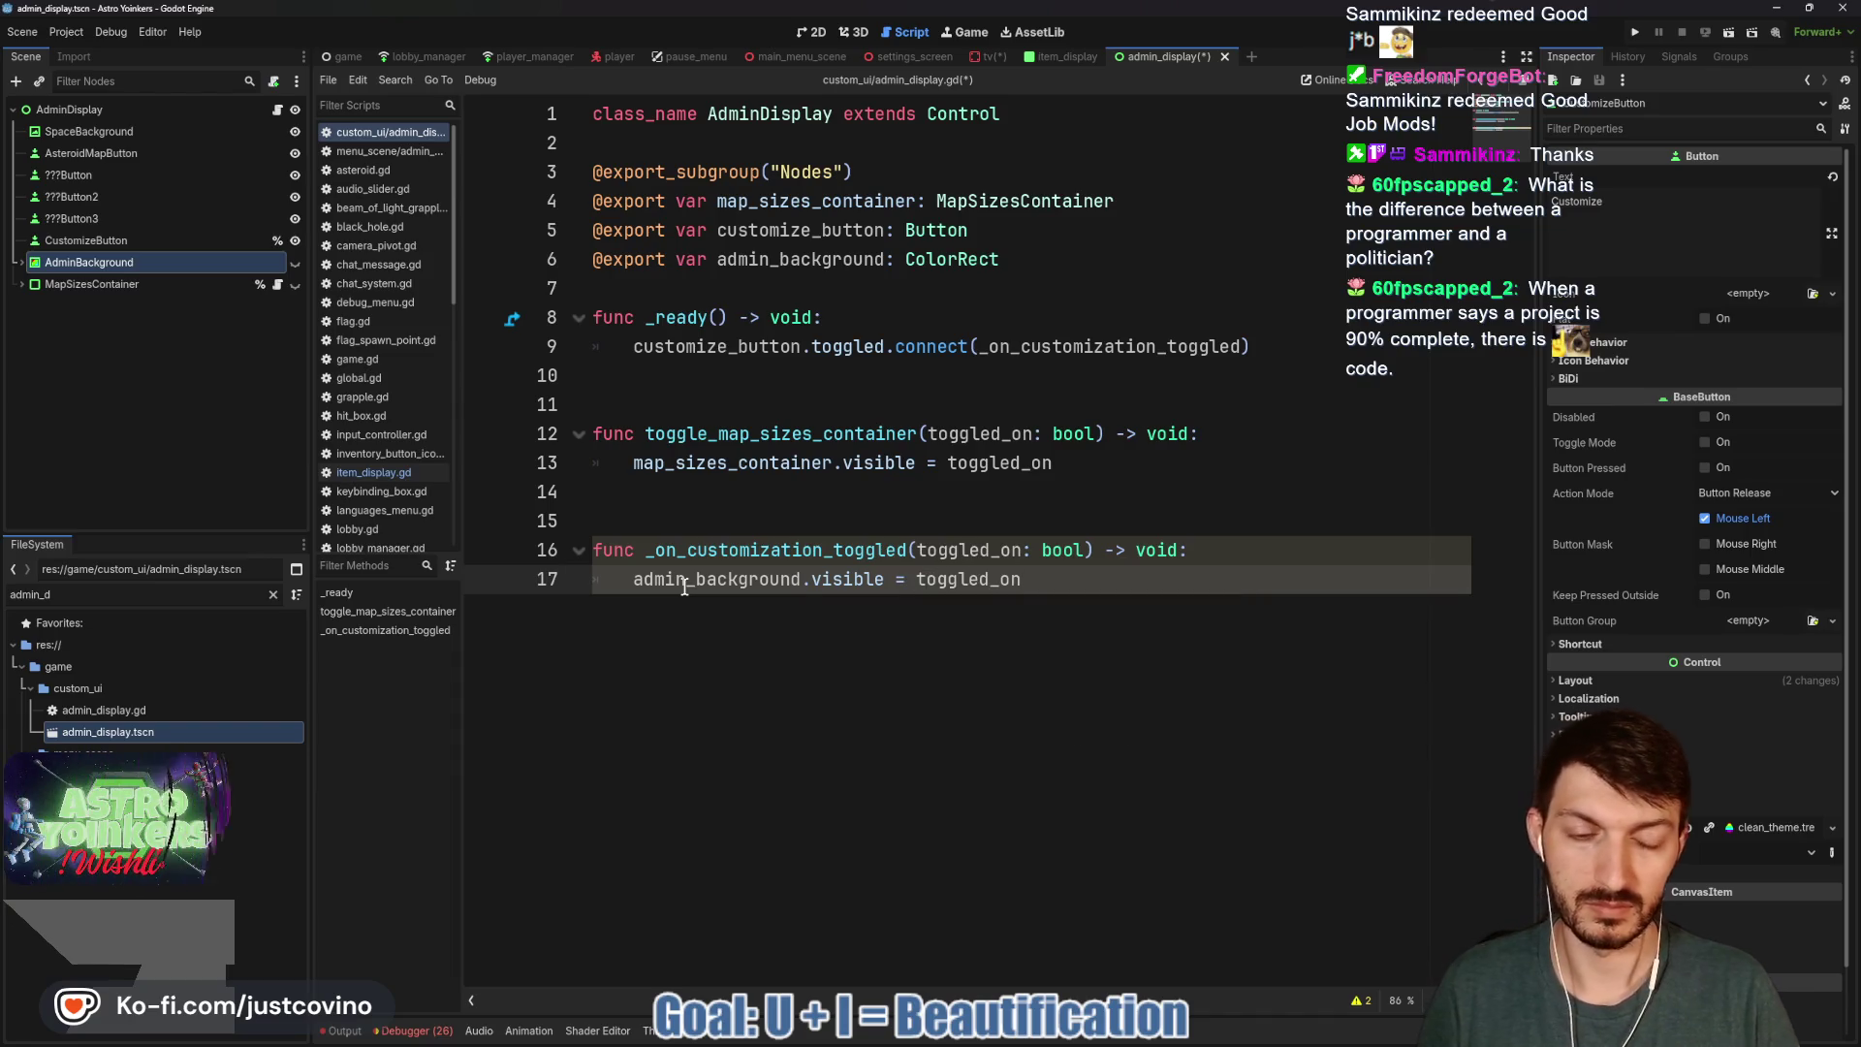
key(Return)
key(ctrl+s)
Enable Toggle Mode on CustomizeButton and save the admin_display scene.
click(132, 238)
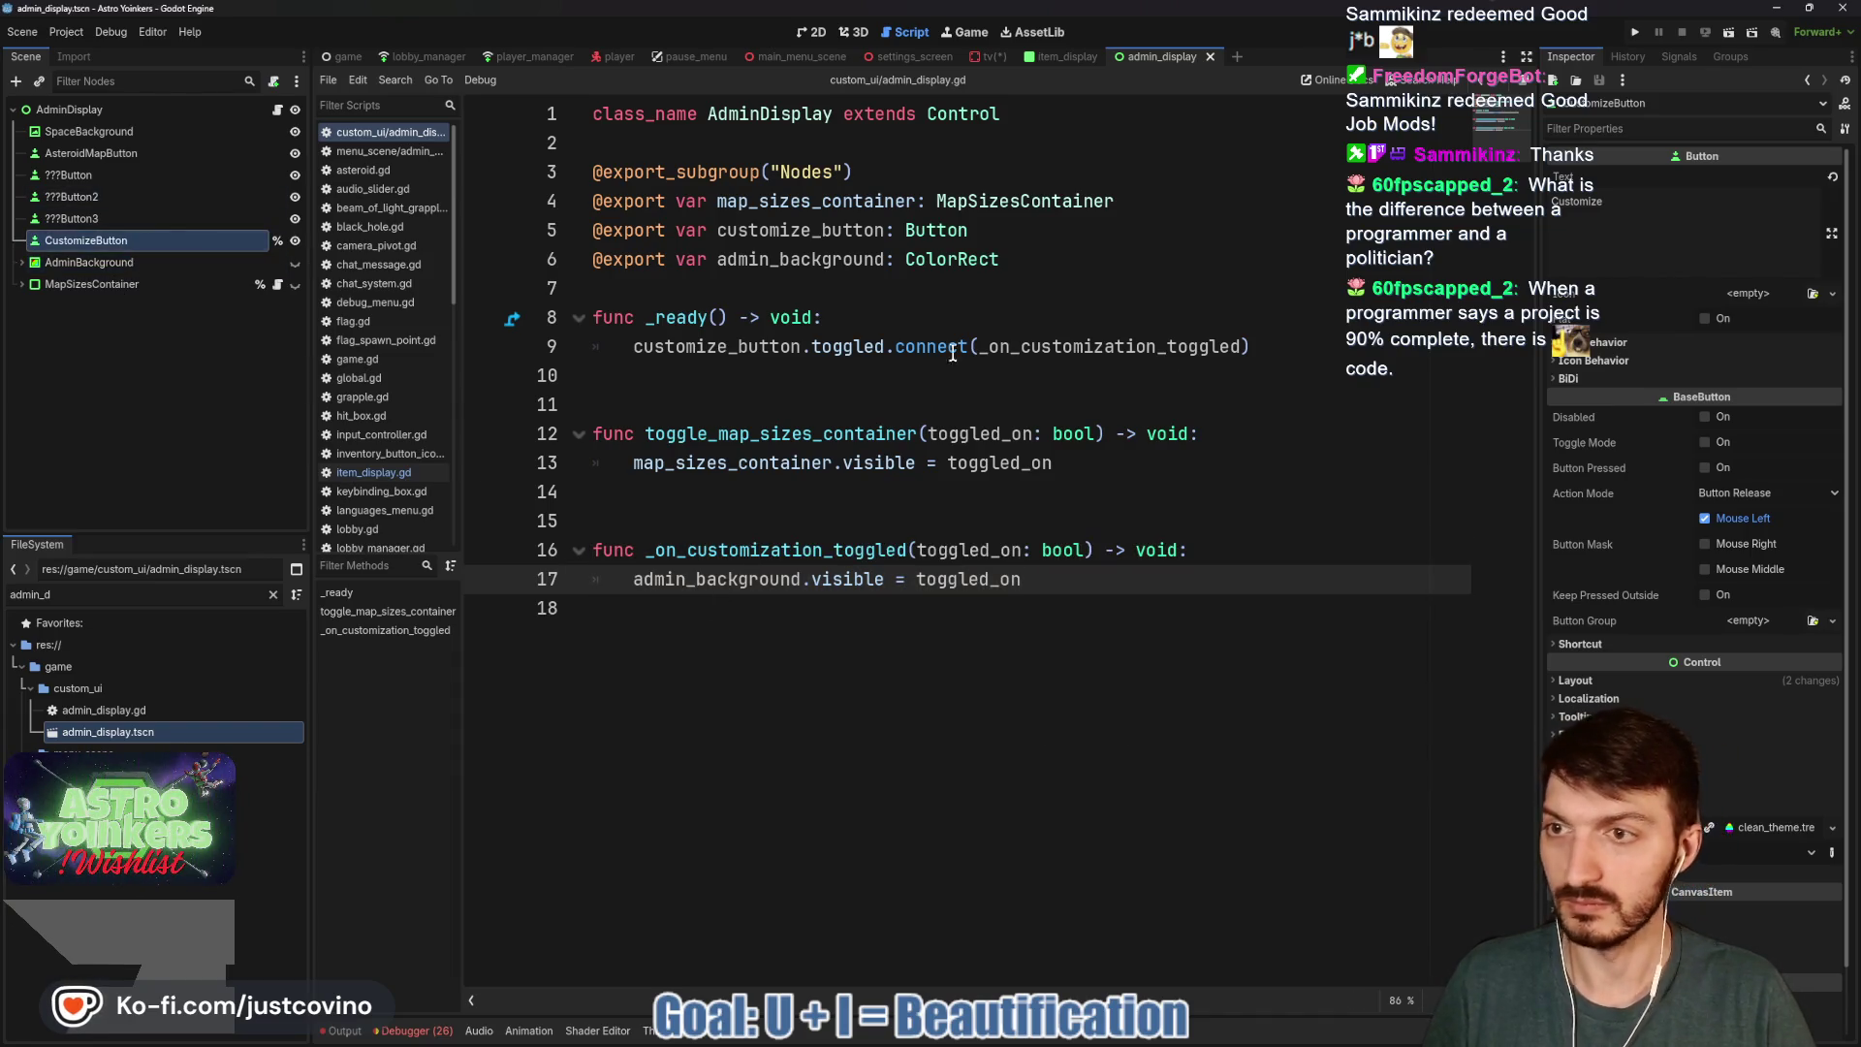
click(1714, 444)
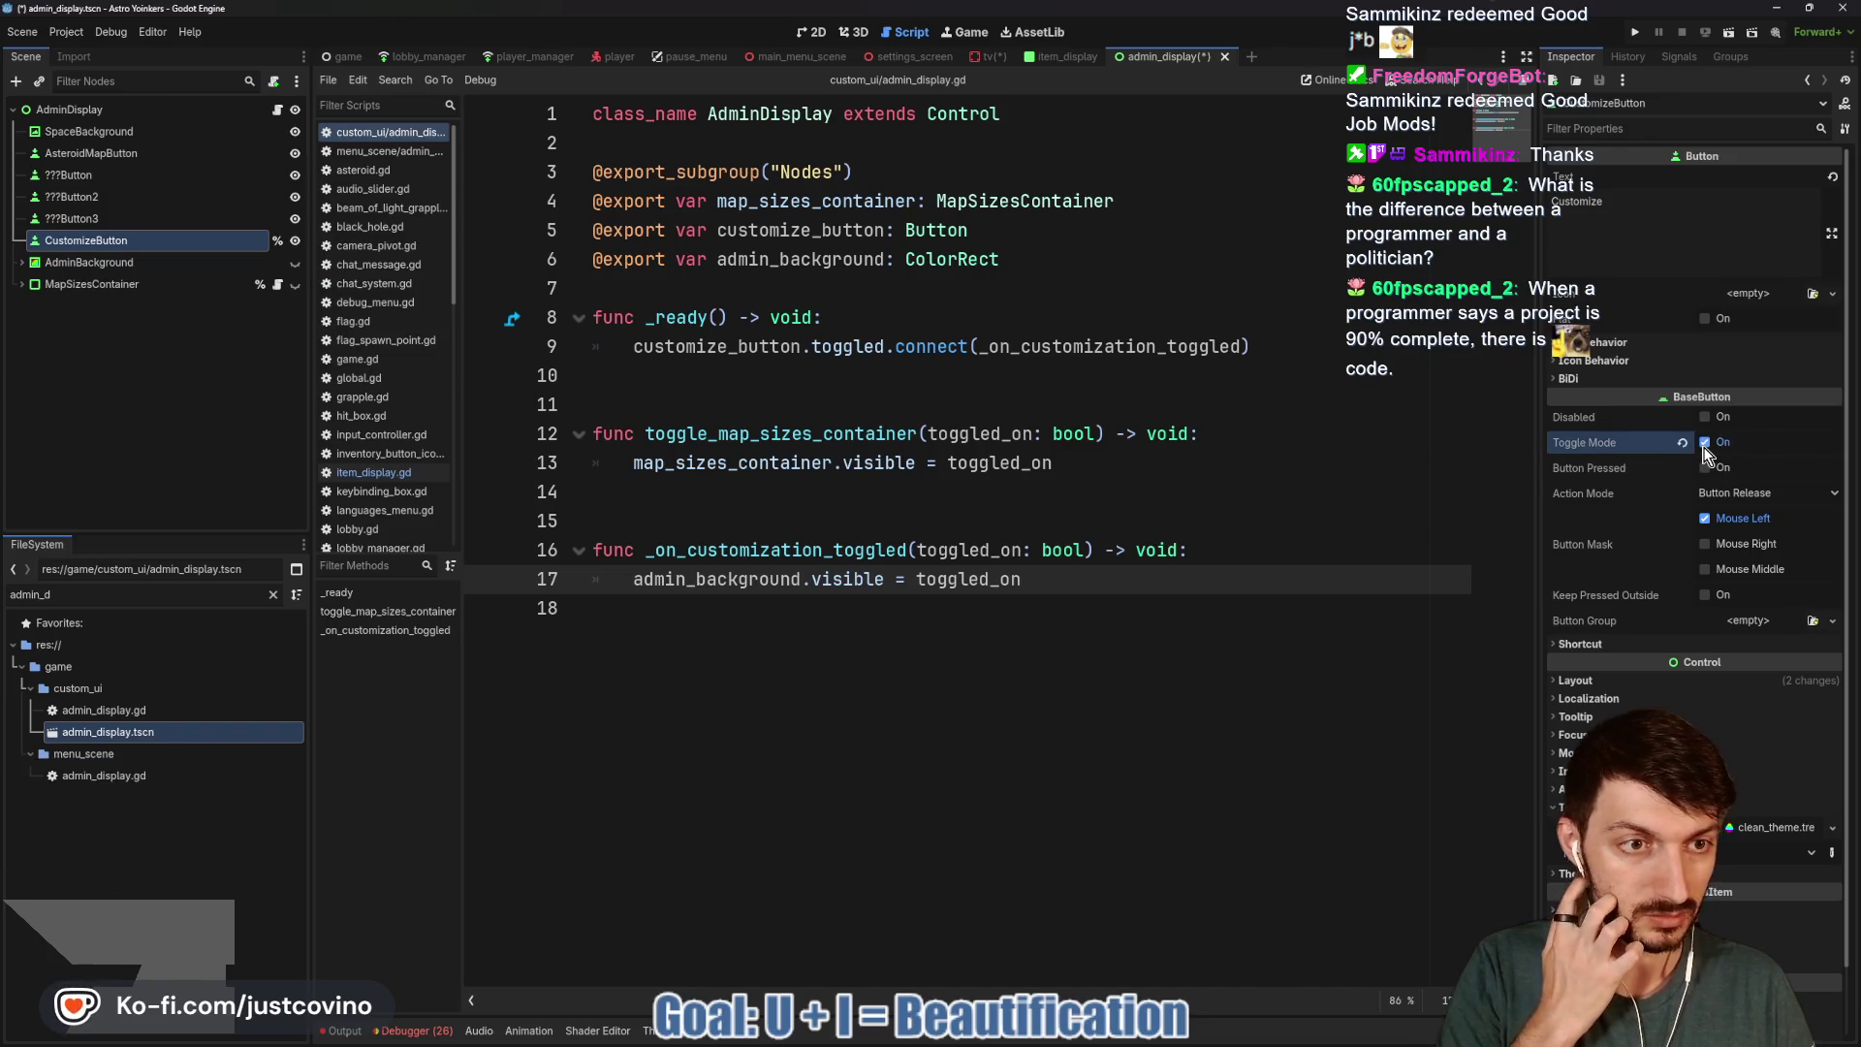
click(868, 645)
key(ctrl+s)
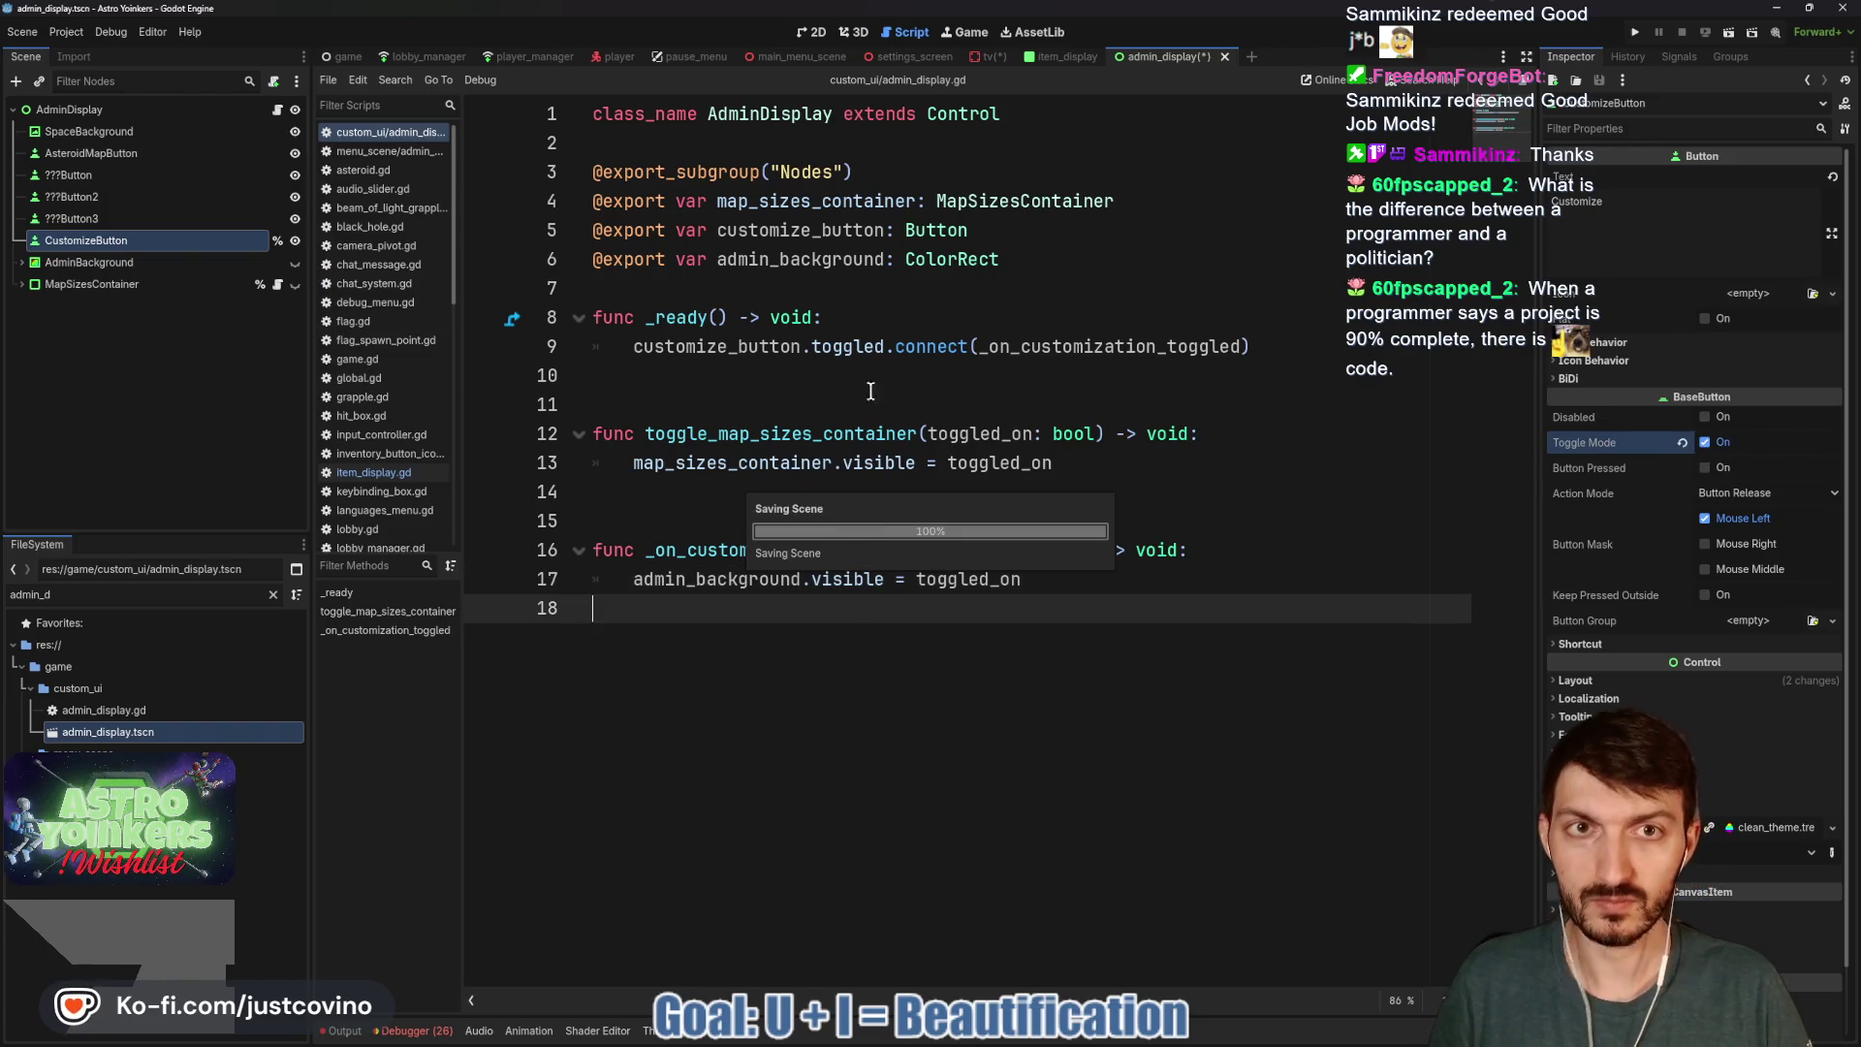
click(987, 57)
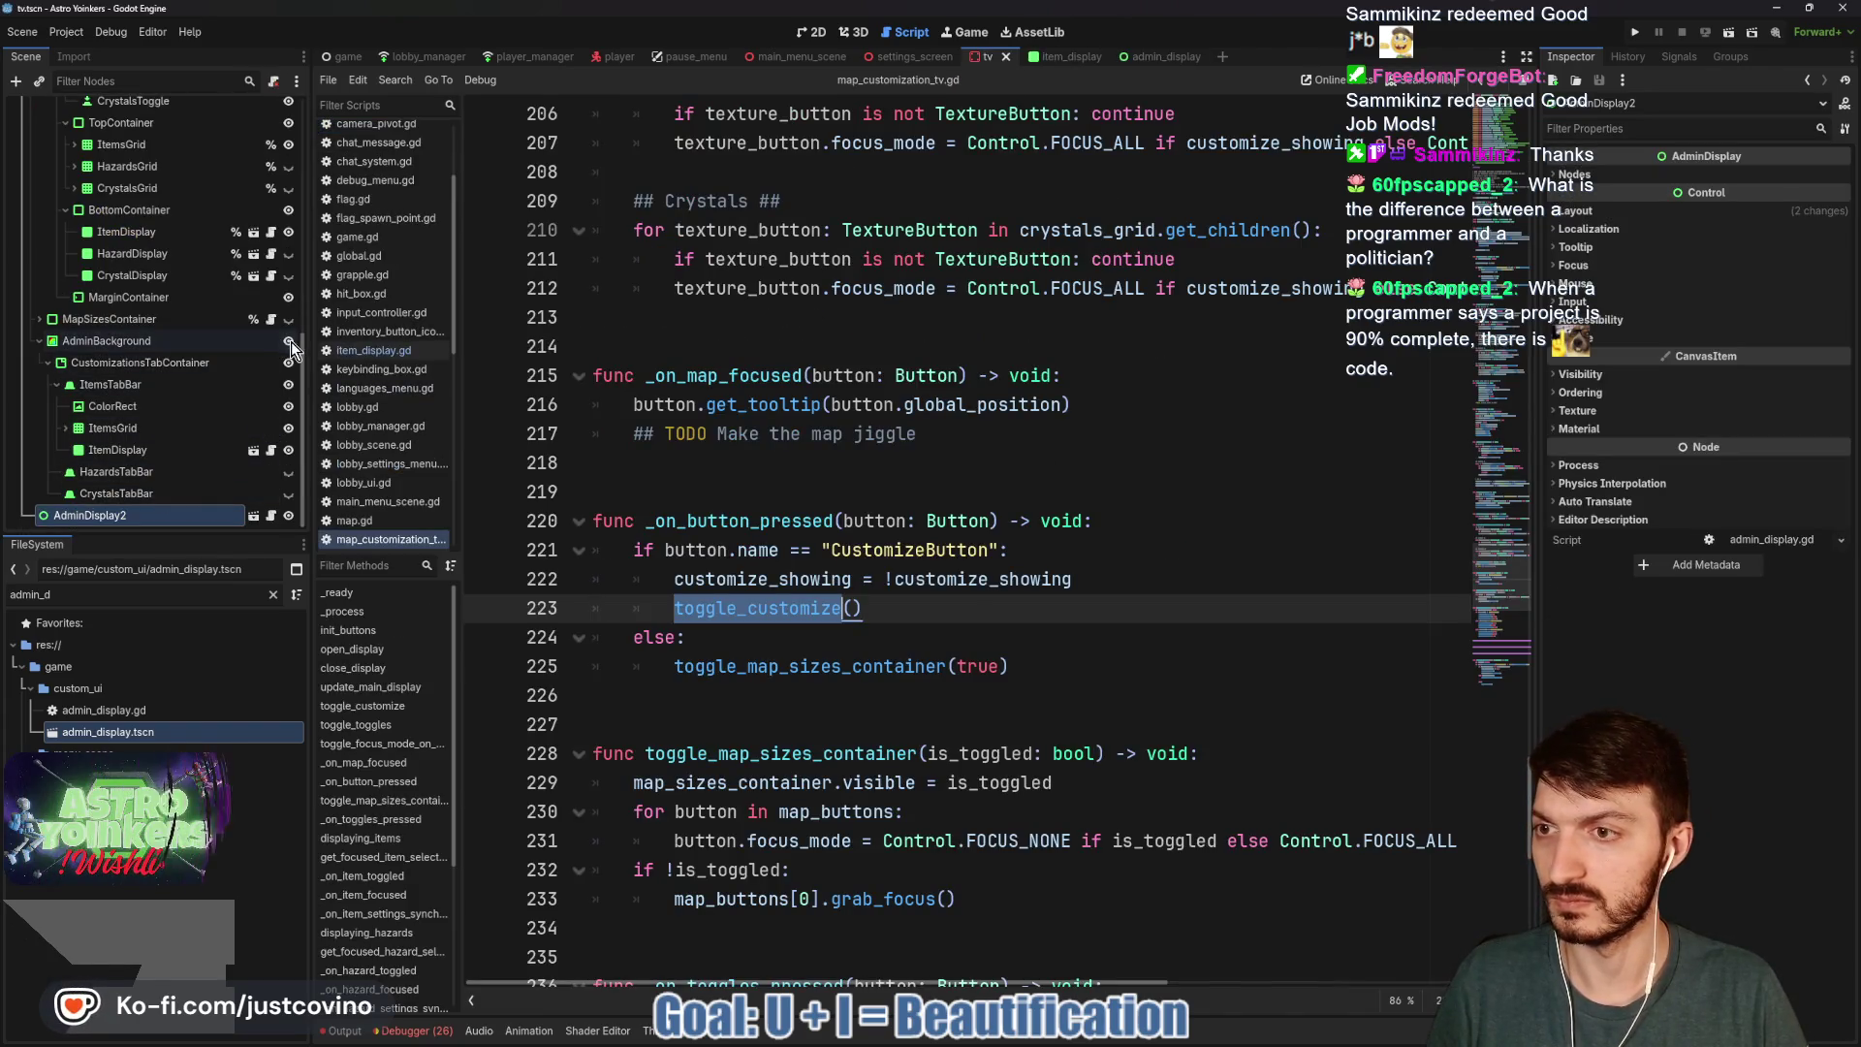
Hide and collapse AdminBackground, then save the tv scene in the 2D view.
click(288, 341)
click(37, 341)
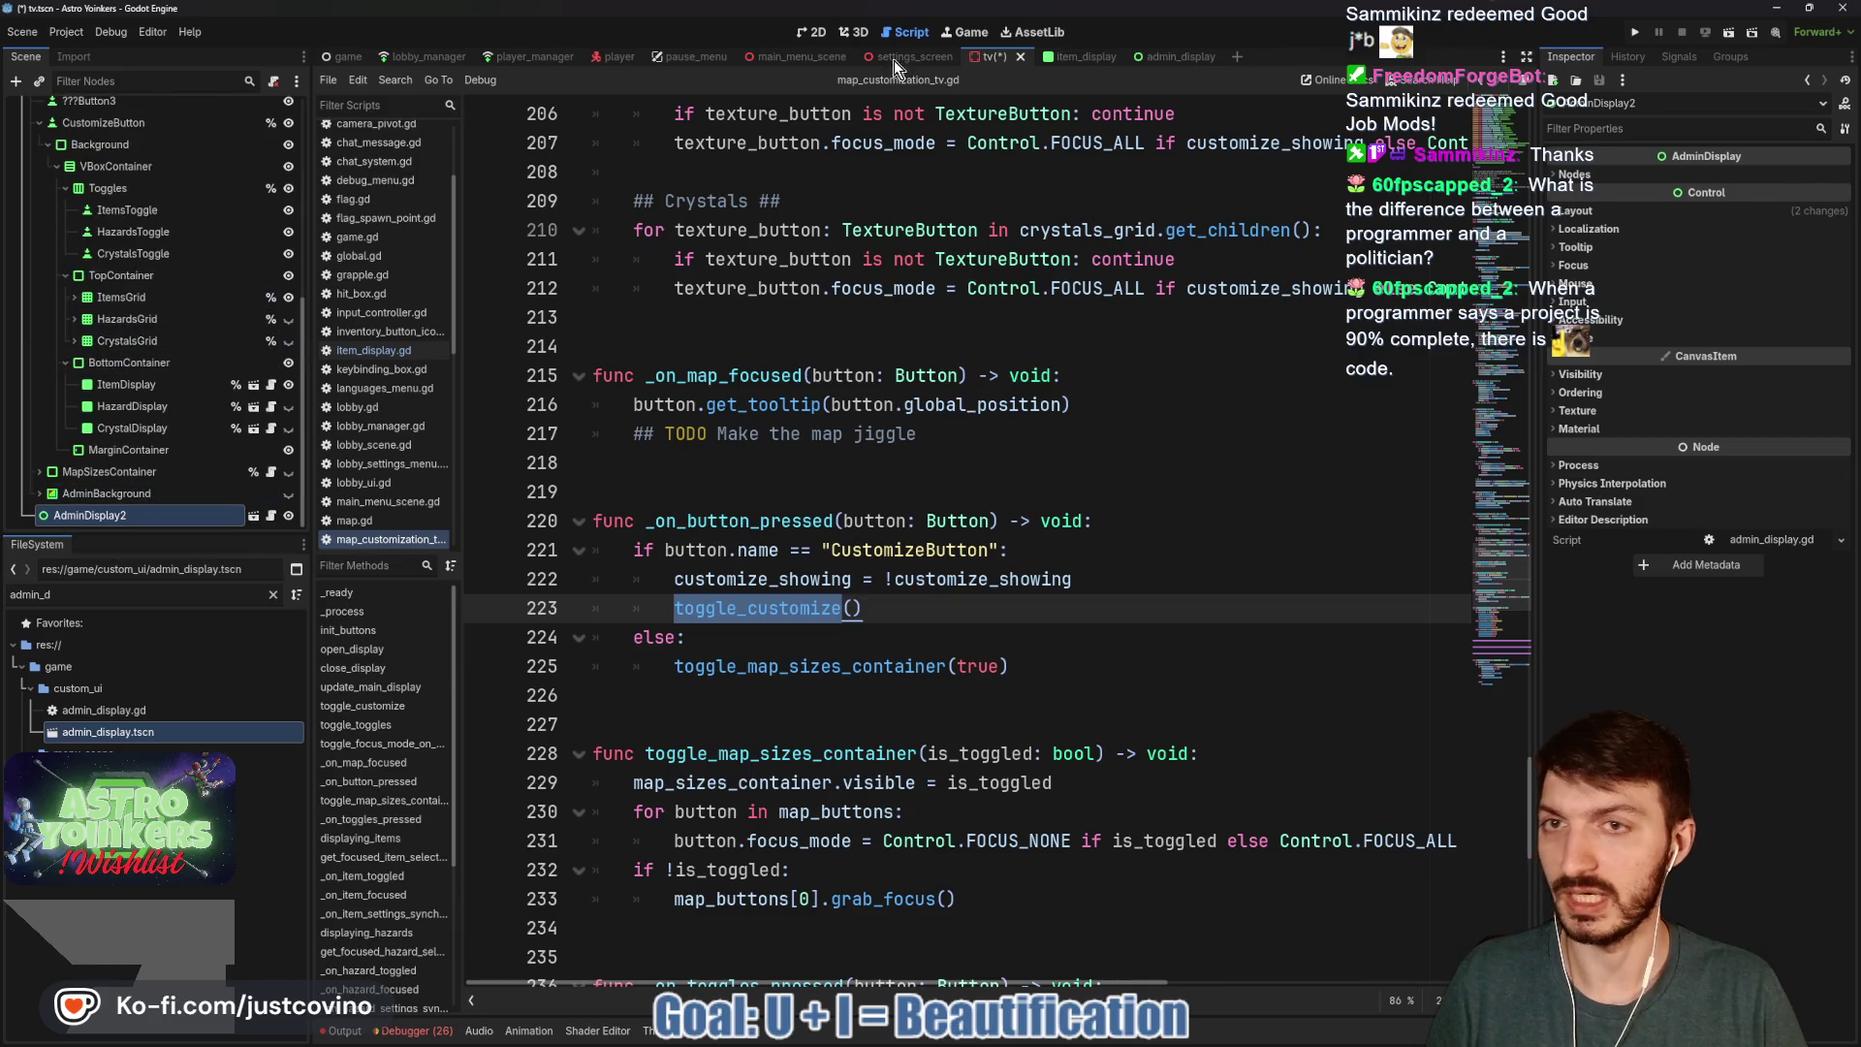
click(801, 38)
key(ctrl+s)
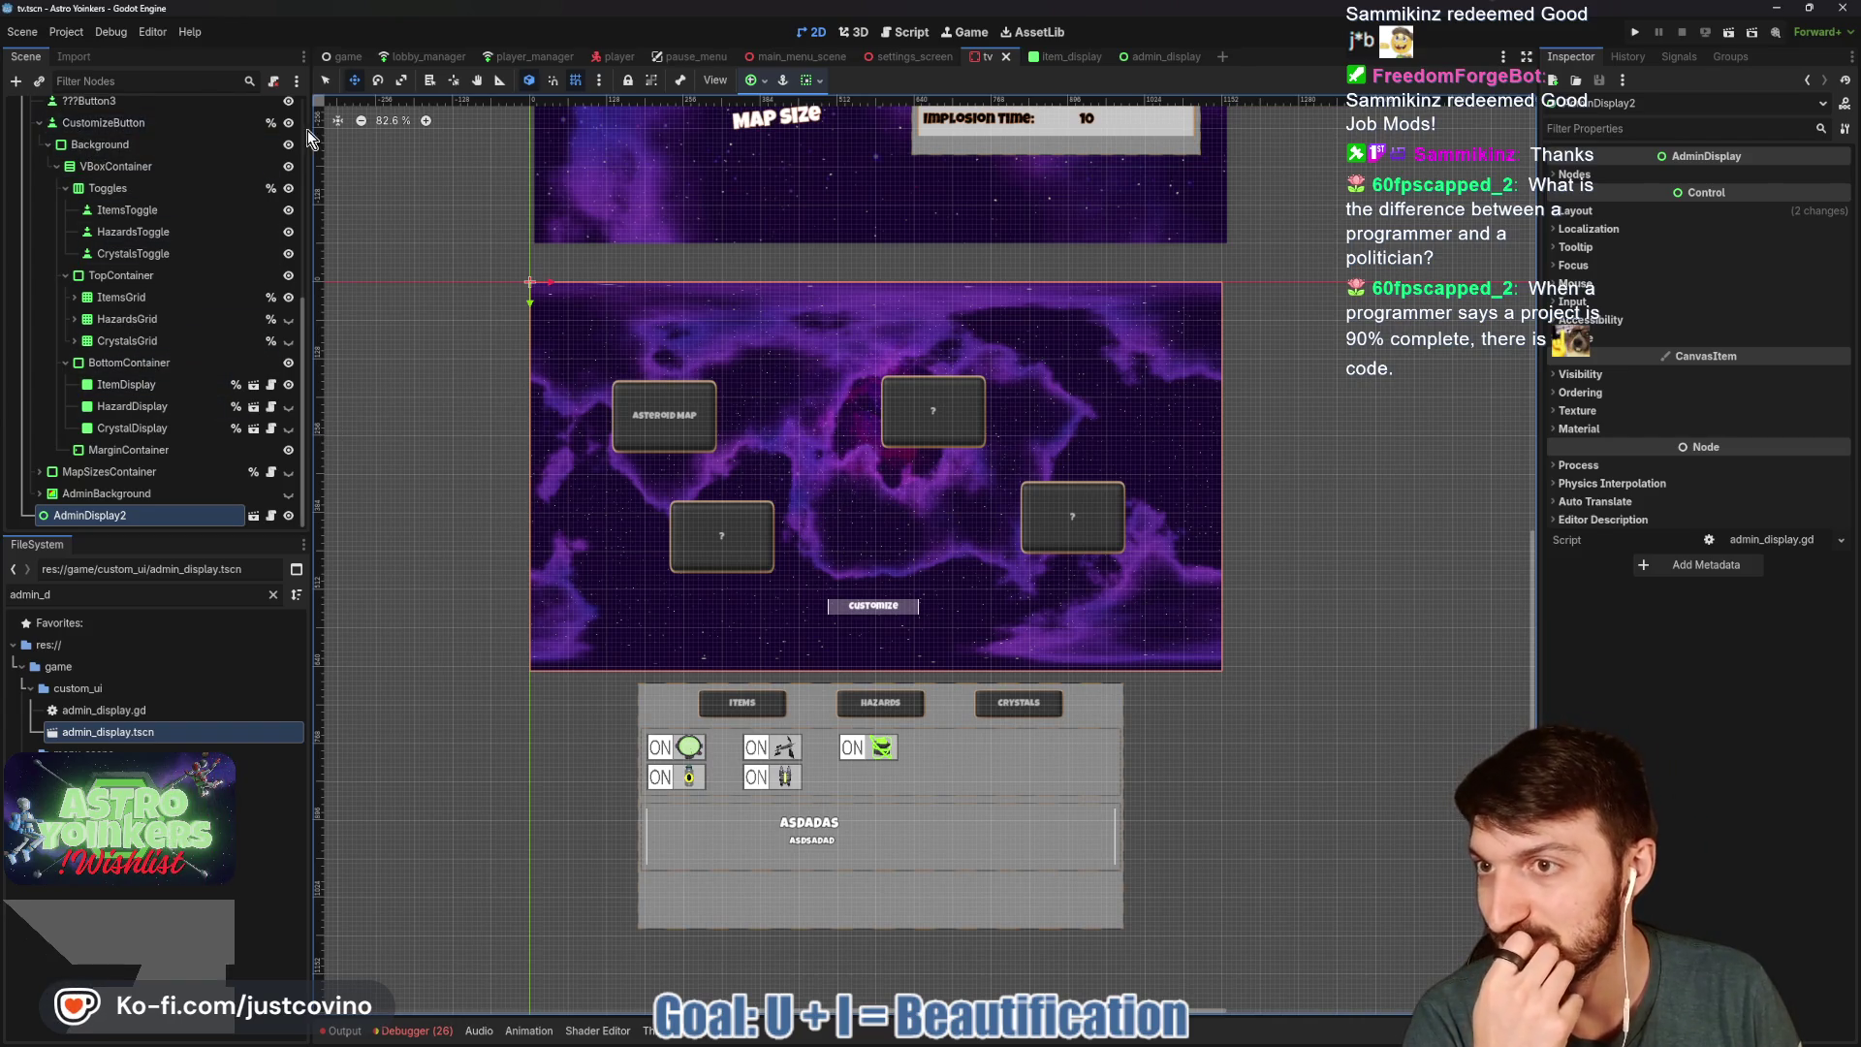
Hide the original AdminDisplay node and recentre the view on the AdminDisplay2 panel.
scroll(97, 233, up, 3)
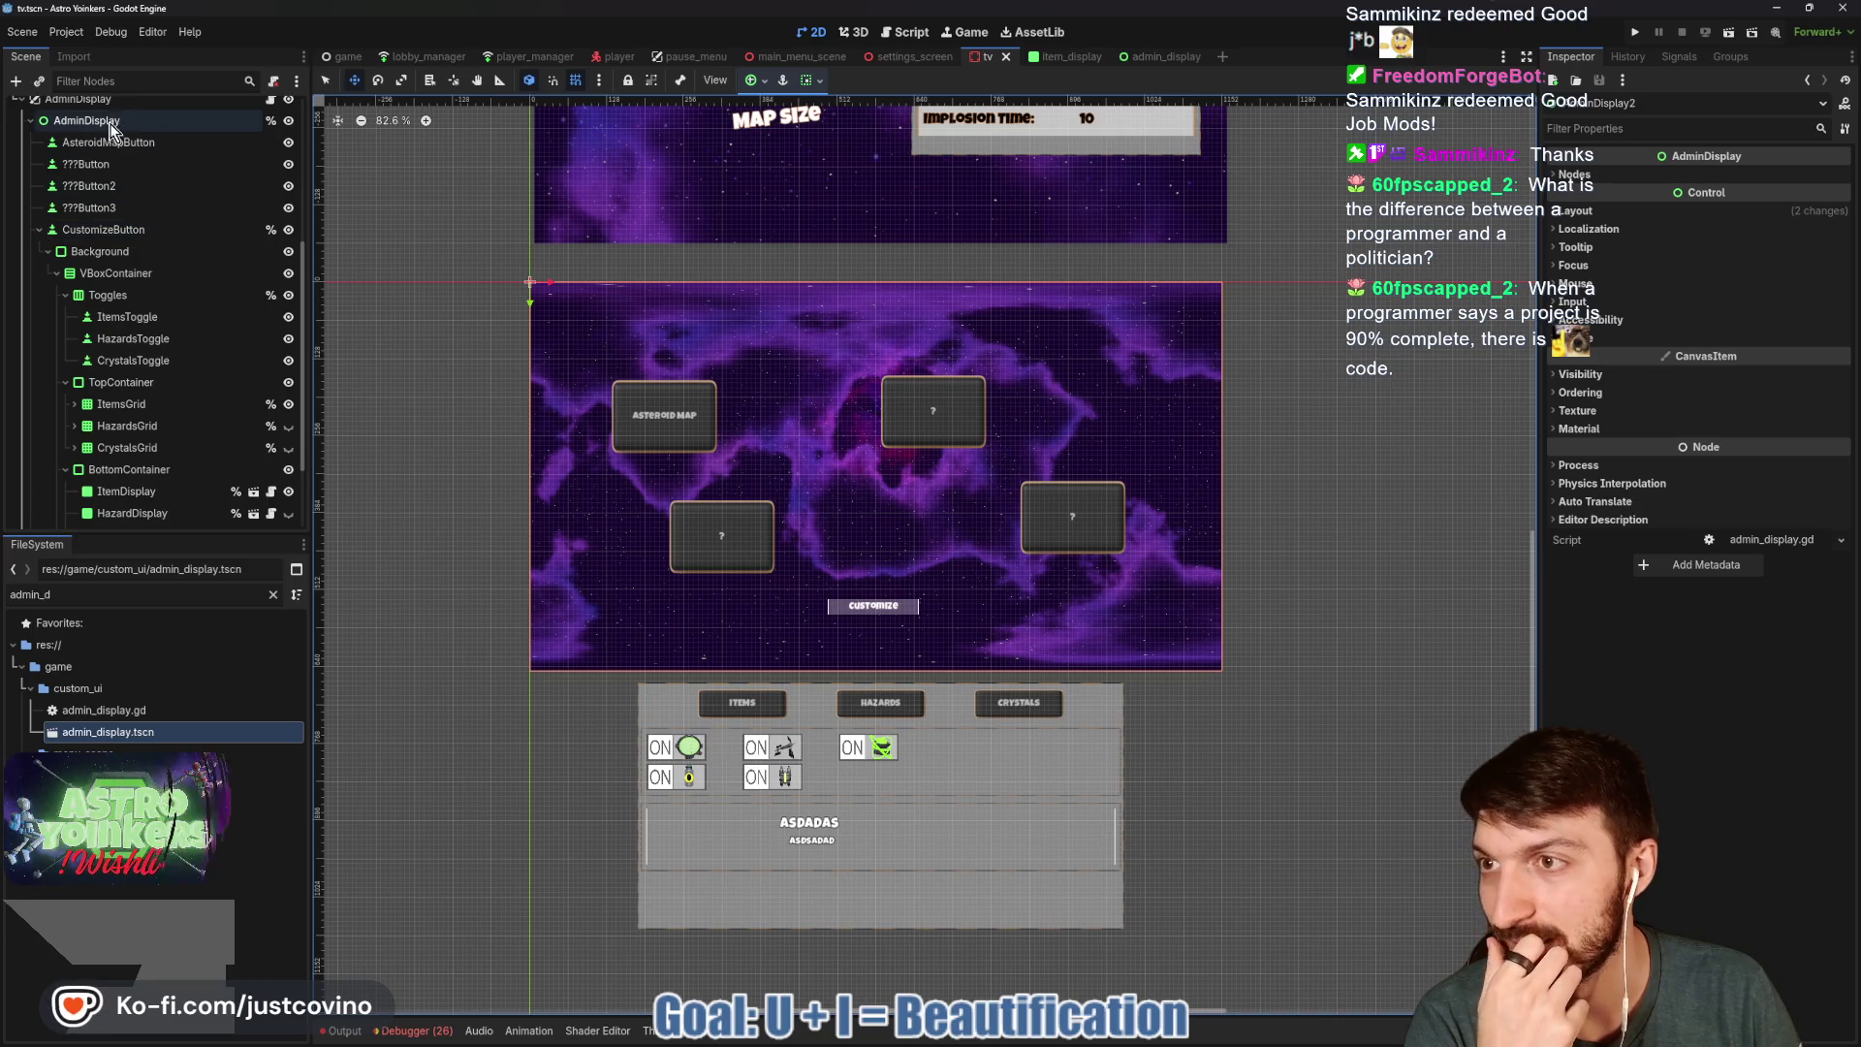
click(289, 121)
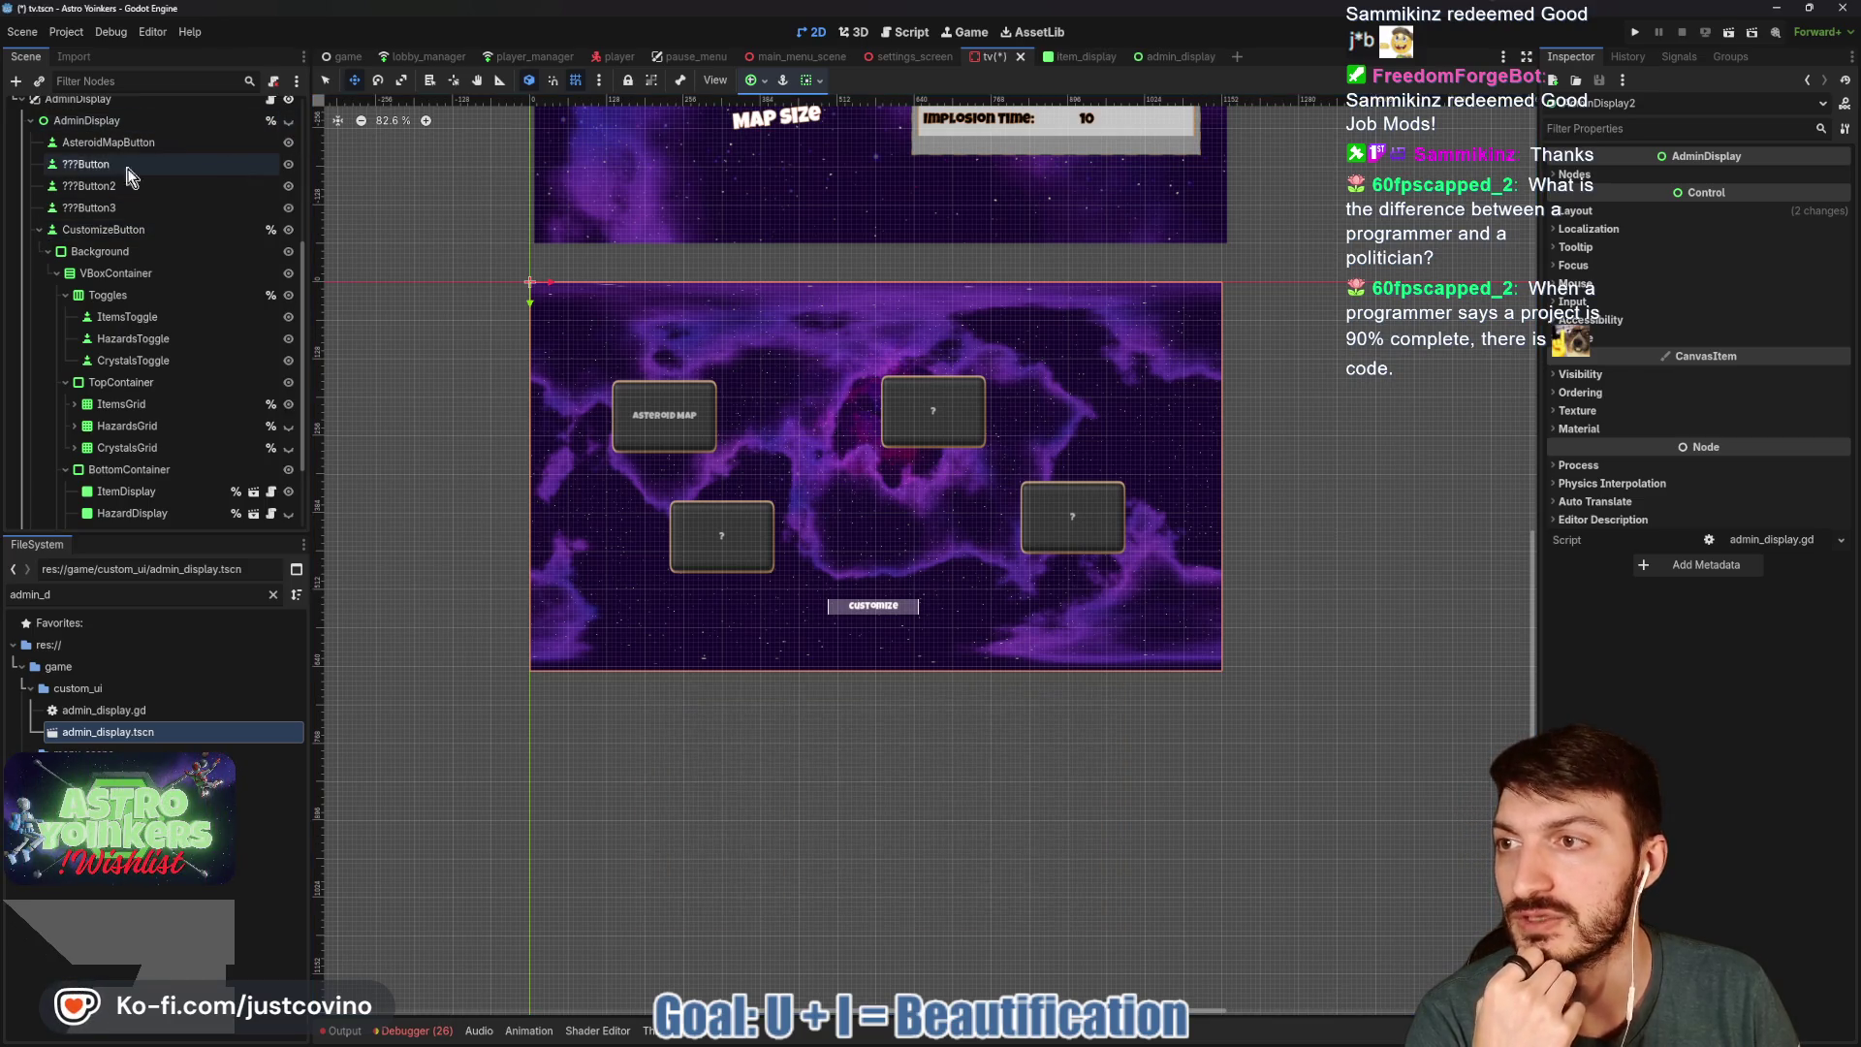
click(30, 120)
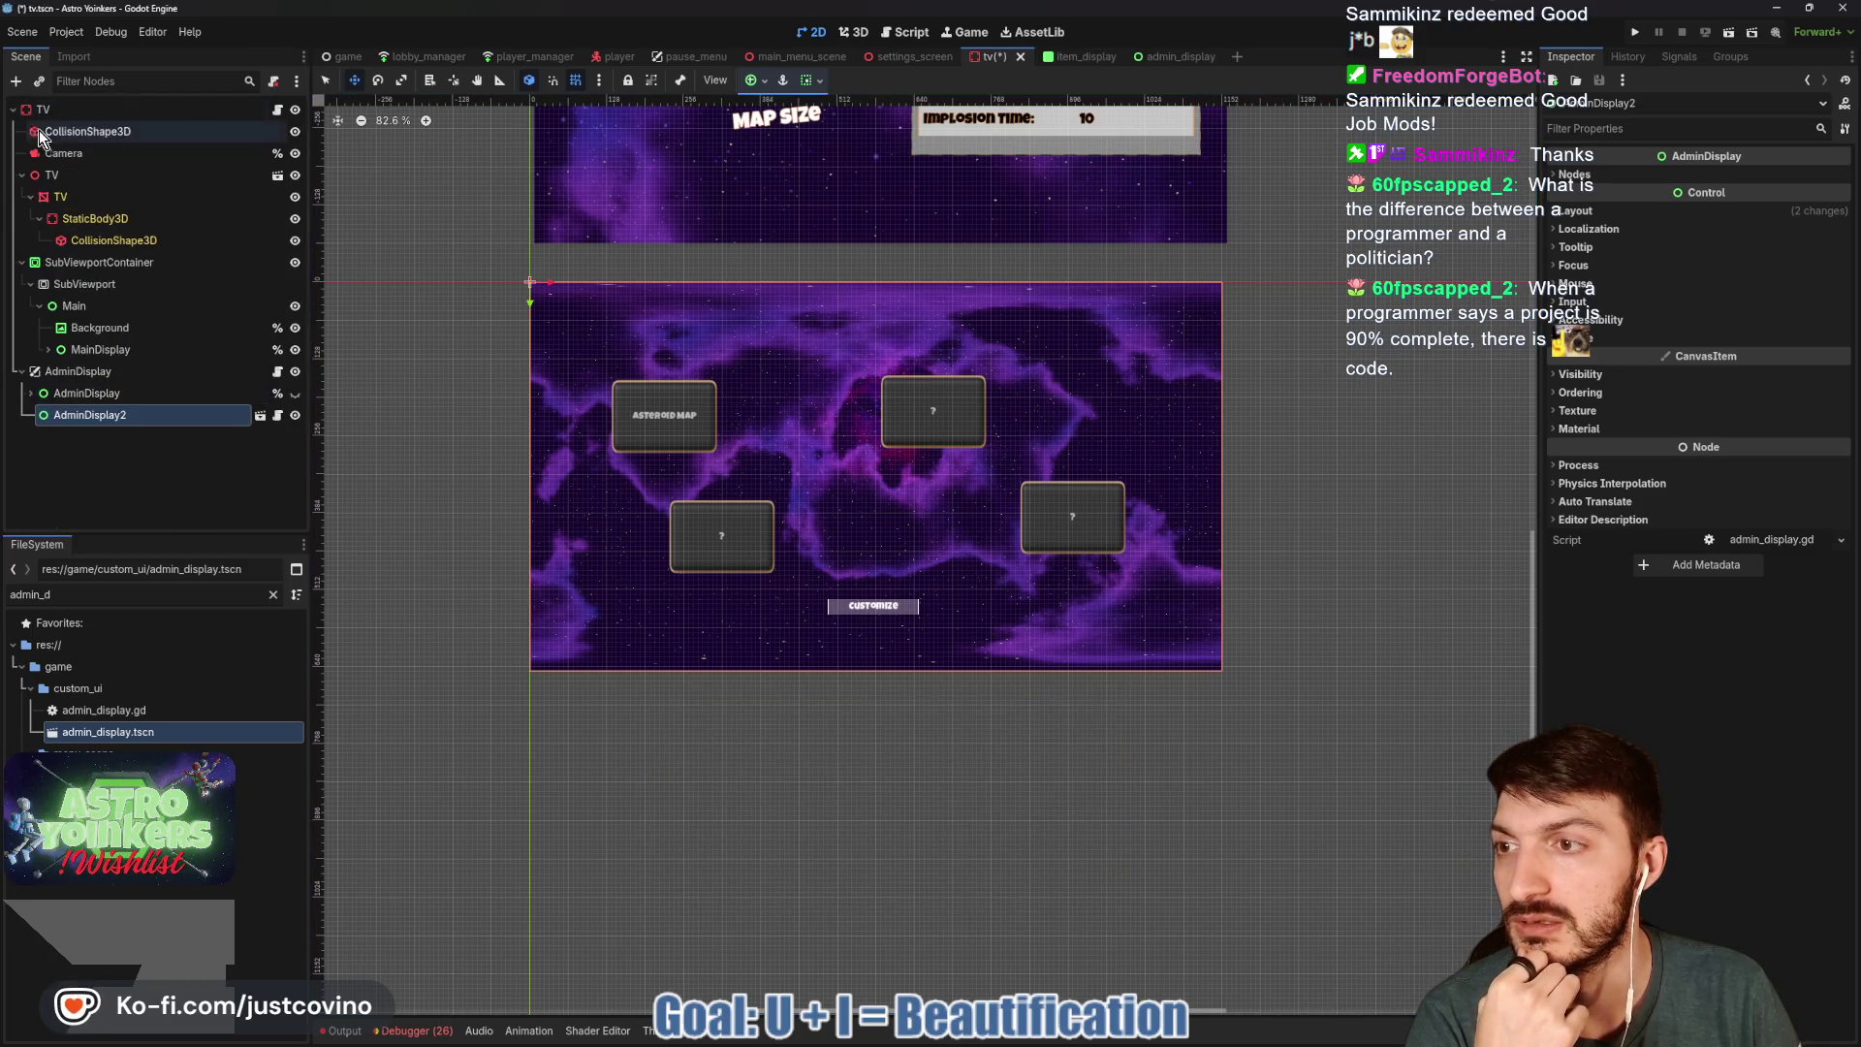
click(296, 419)
click(295, 419)
mouse_move(382, 282)
mouse_down()
mouse_move(382, 539)
mouse_move(380, 404)
mouse_up()
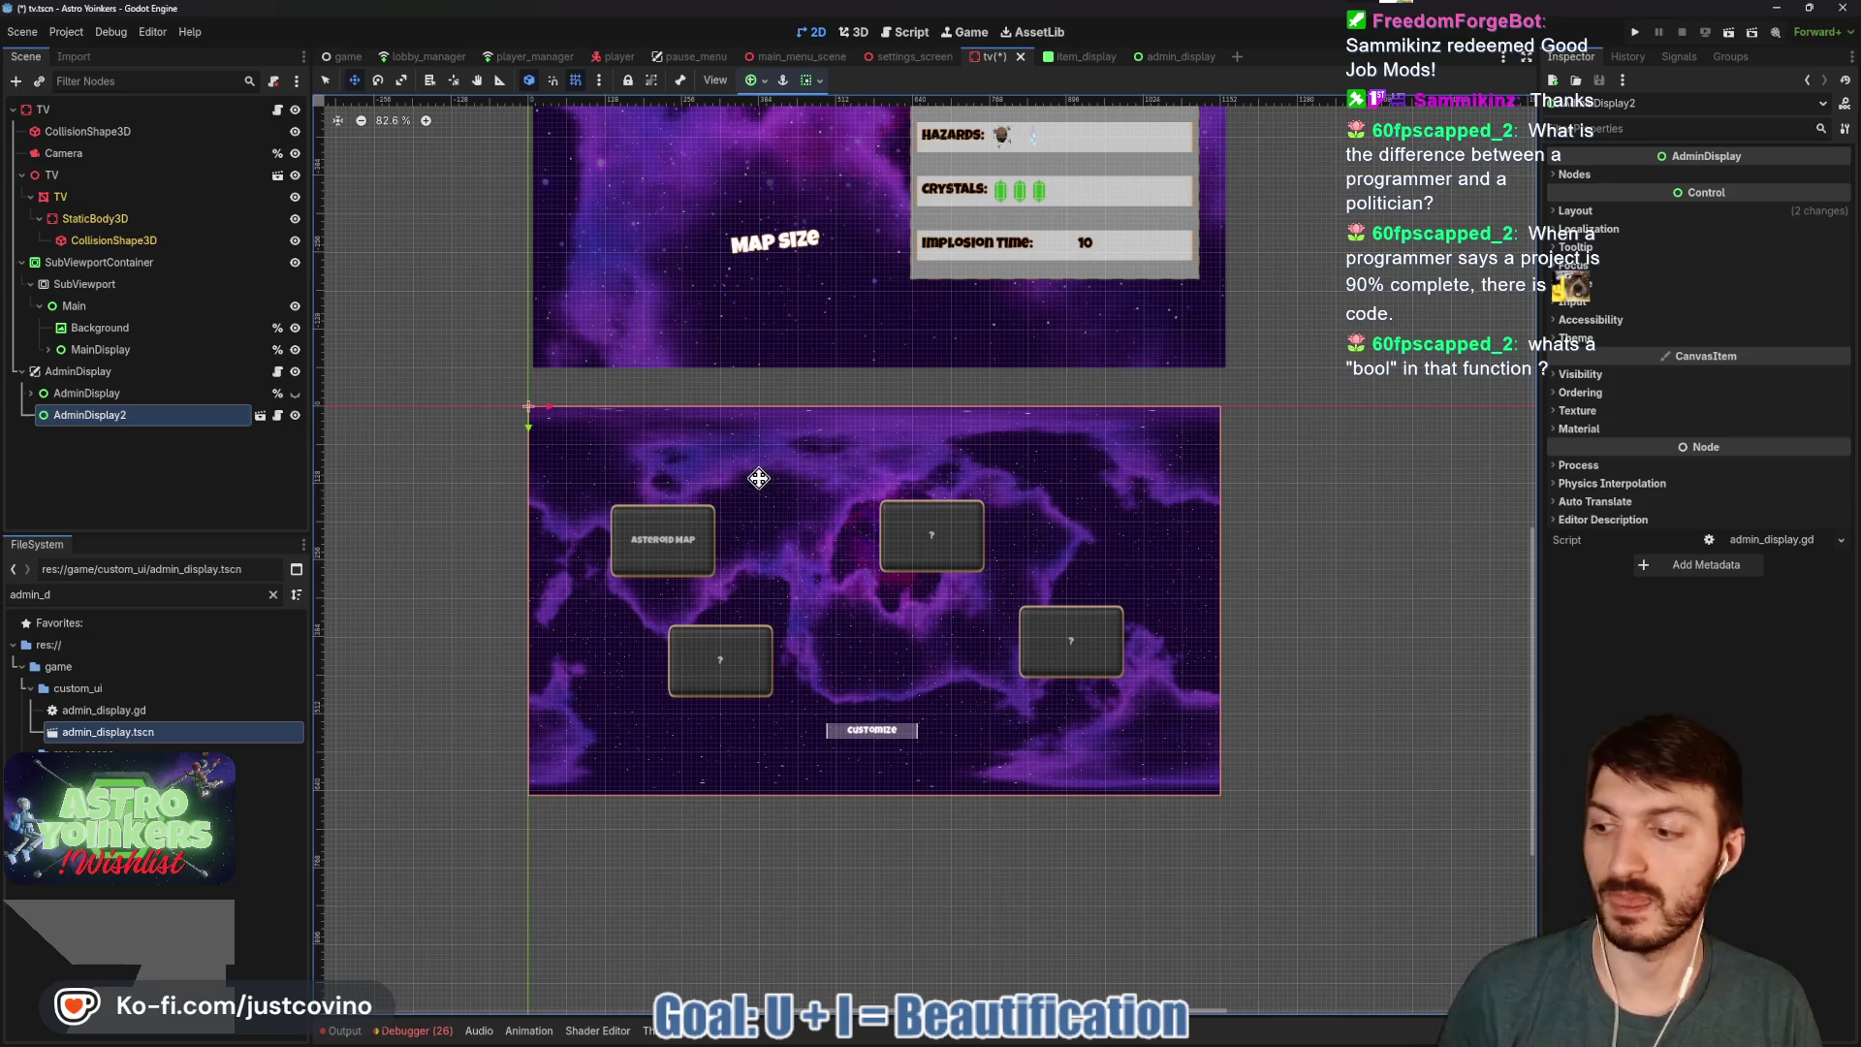
Save the tv scene, run the game, and host a private lobby.
key(ctrl+s)
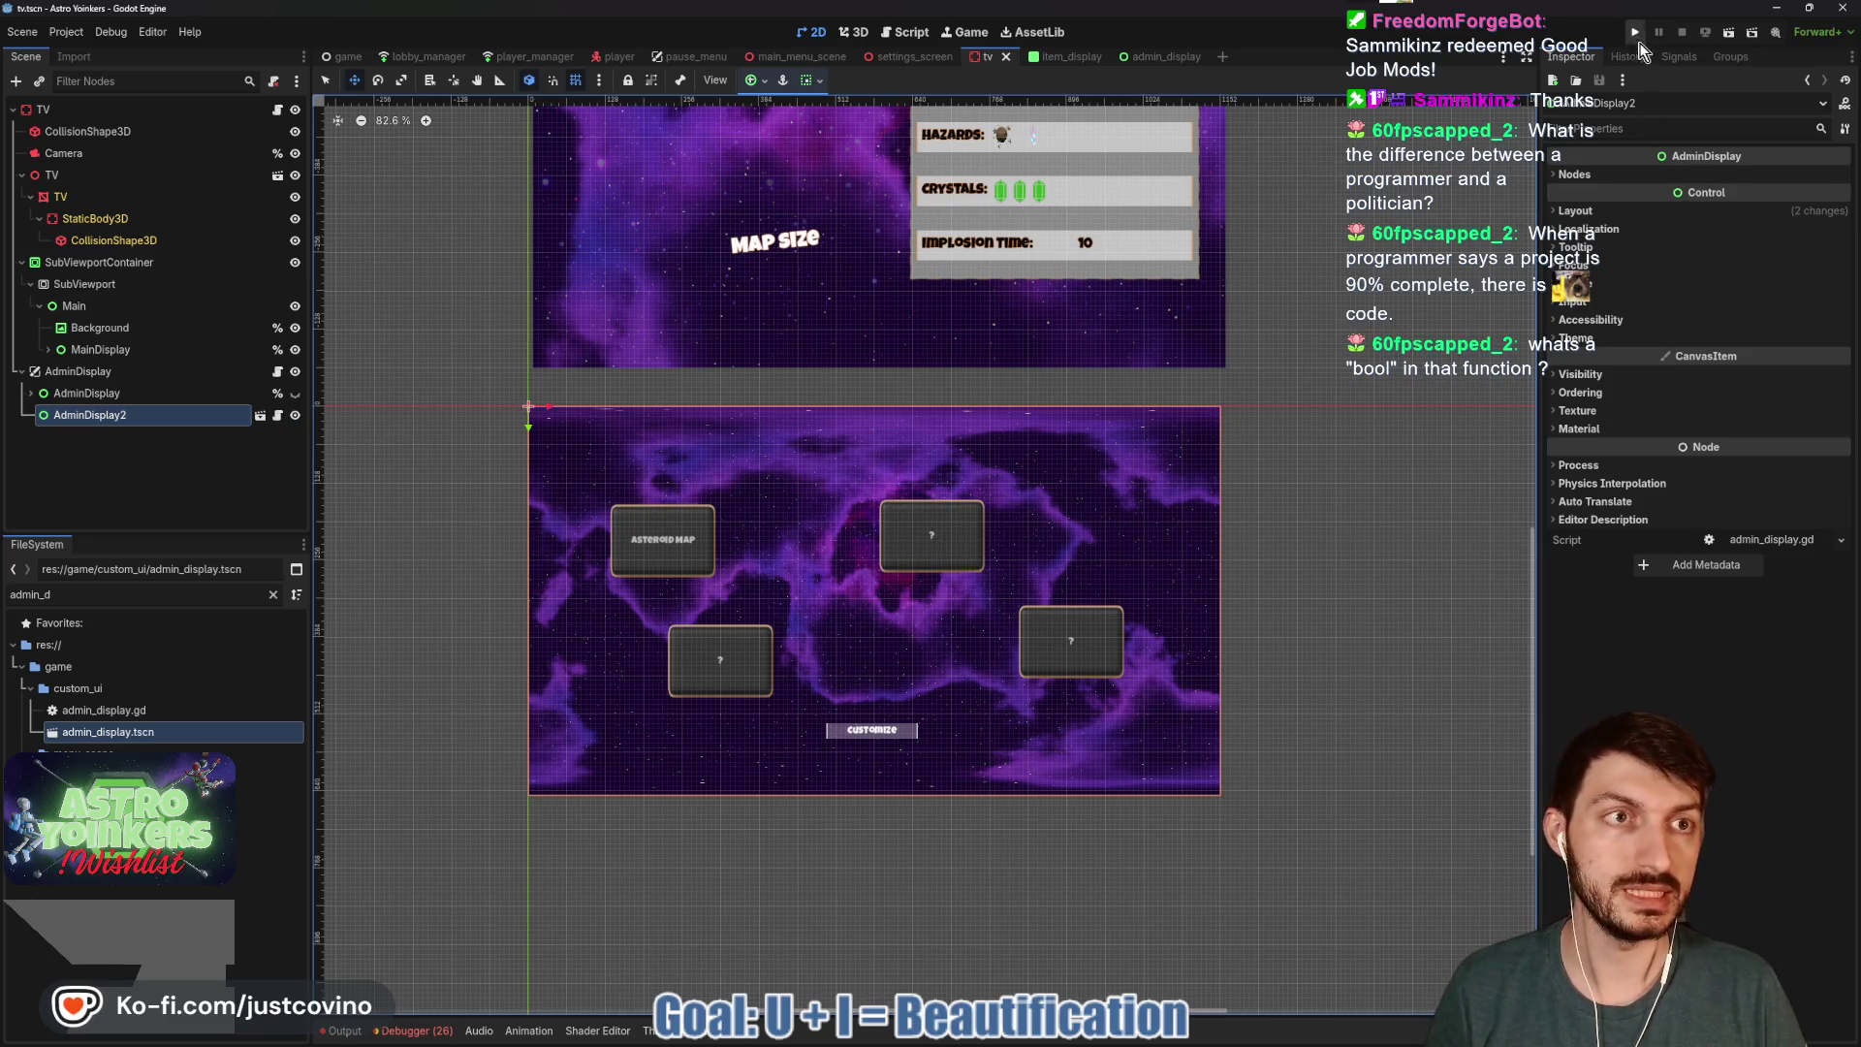
click(1636, 35)
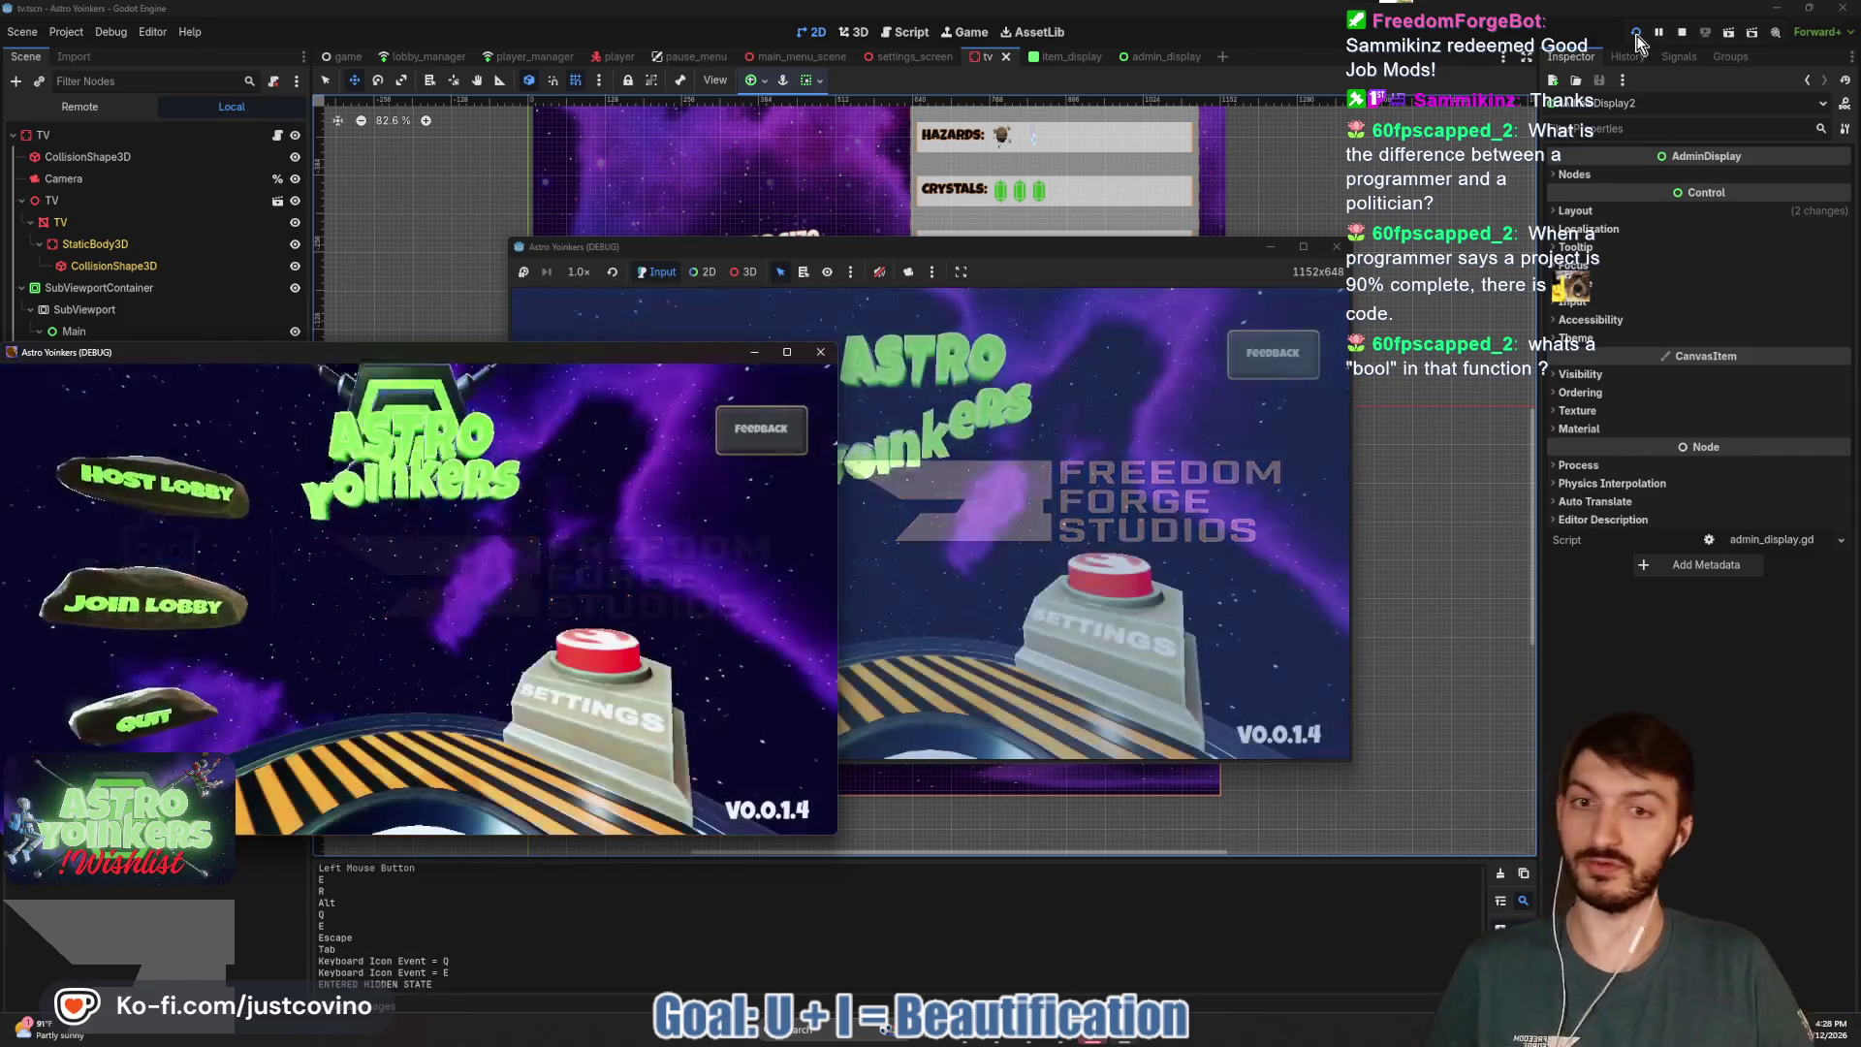
click(822, 353)
click(659, 433)
click(894, 453)
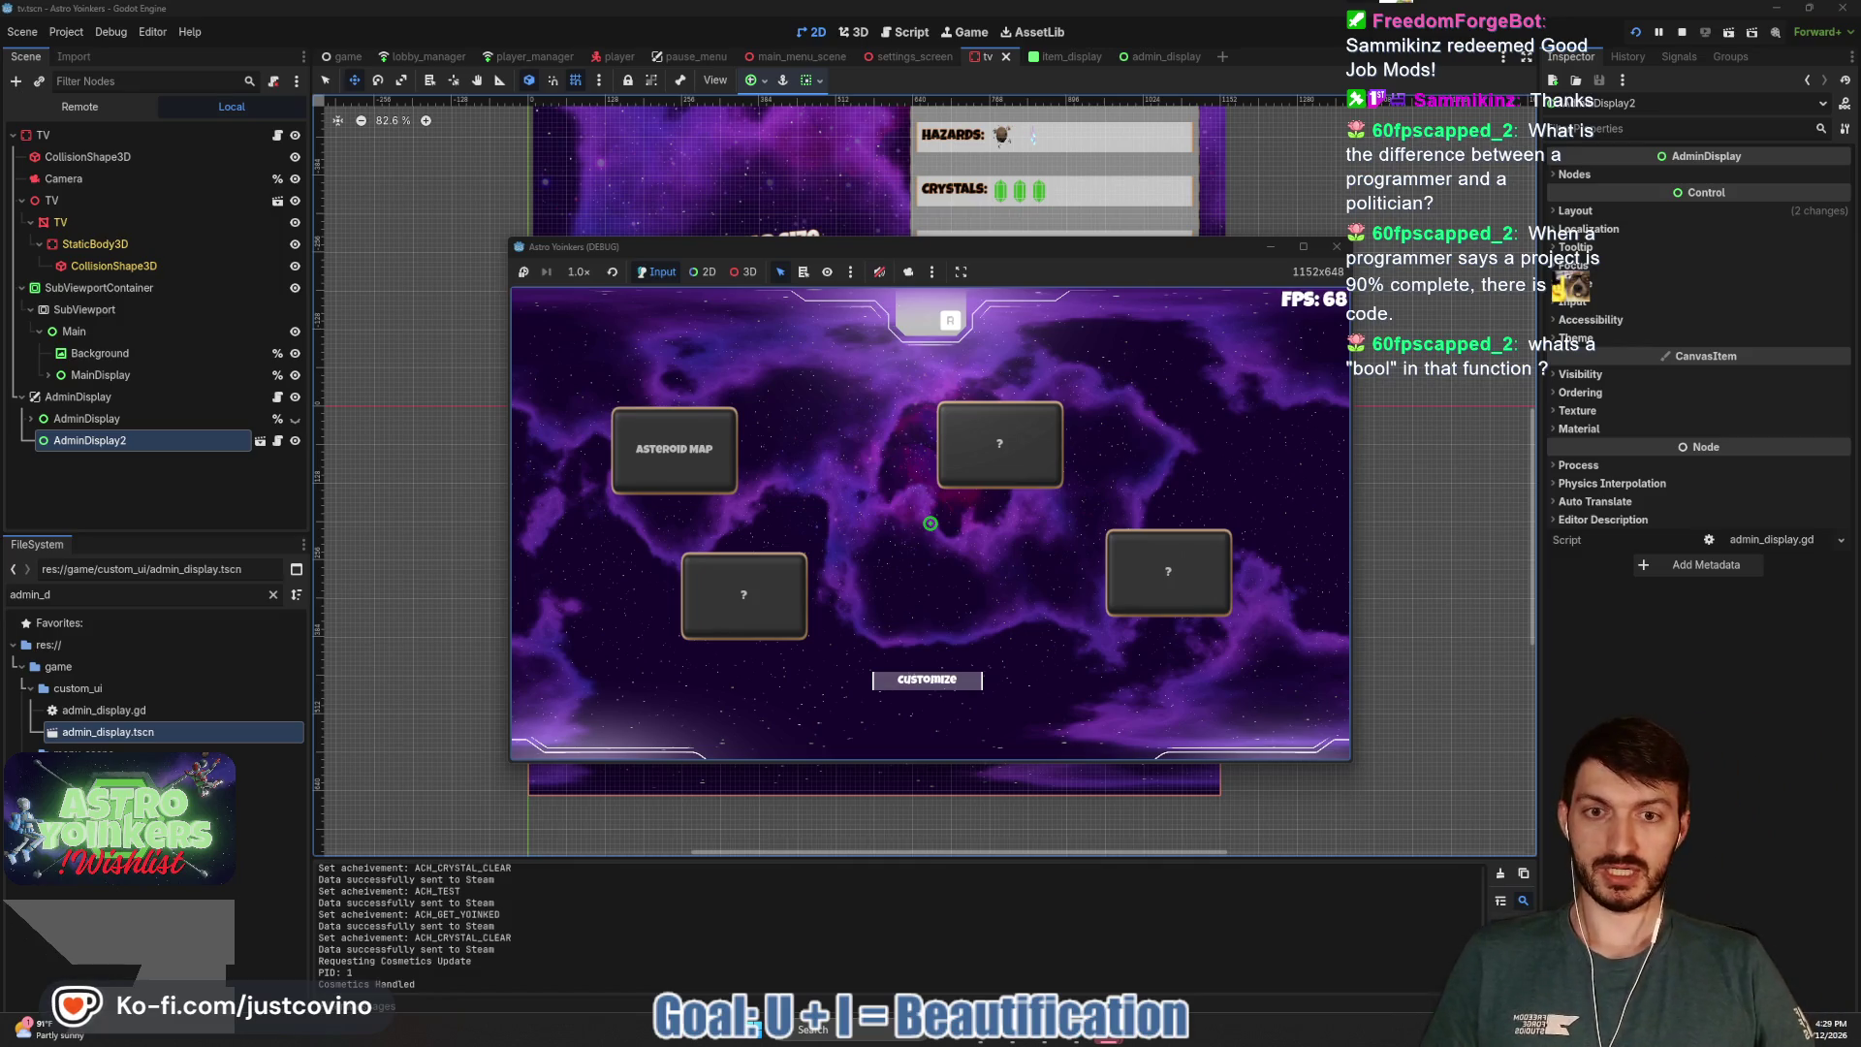
Open and close the in-game pause menu, then stop the running game.
key(Escape)
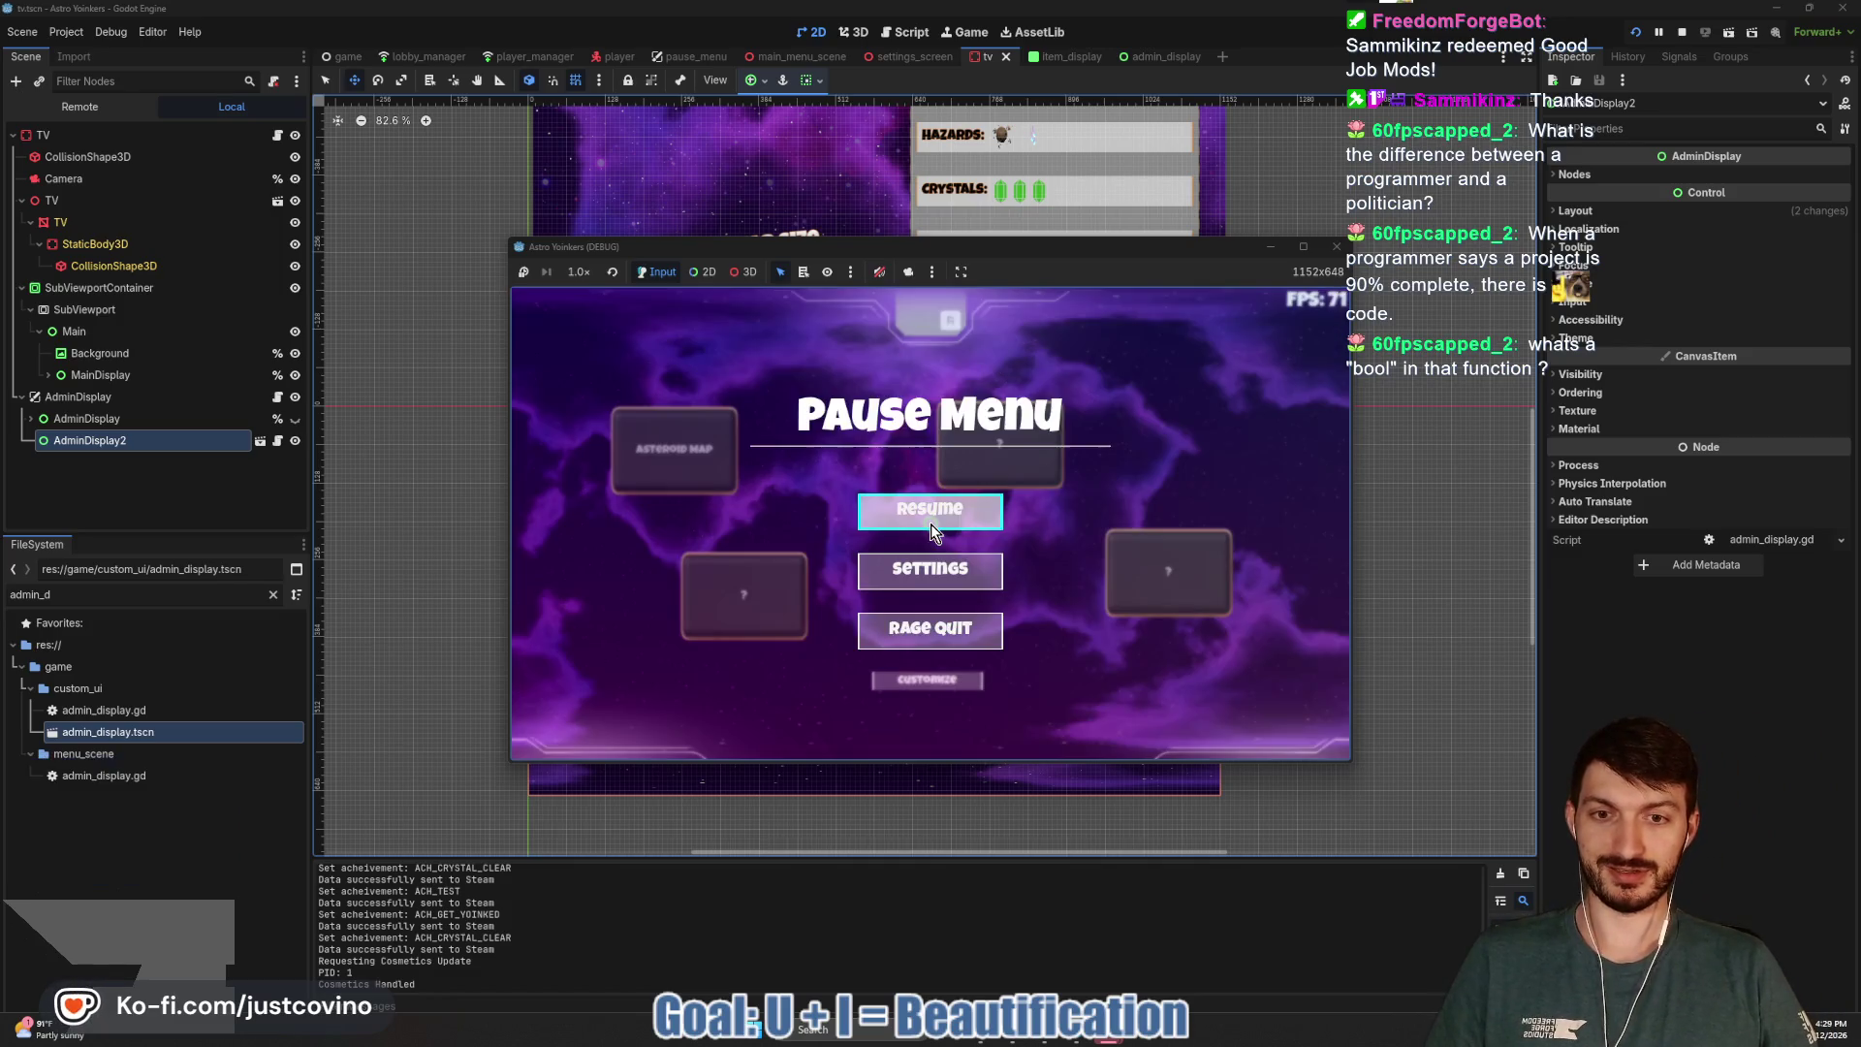
key(Escape)
key(F8)
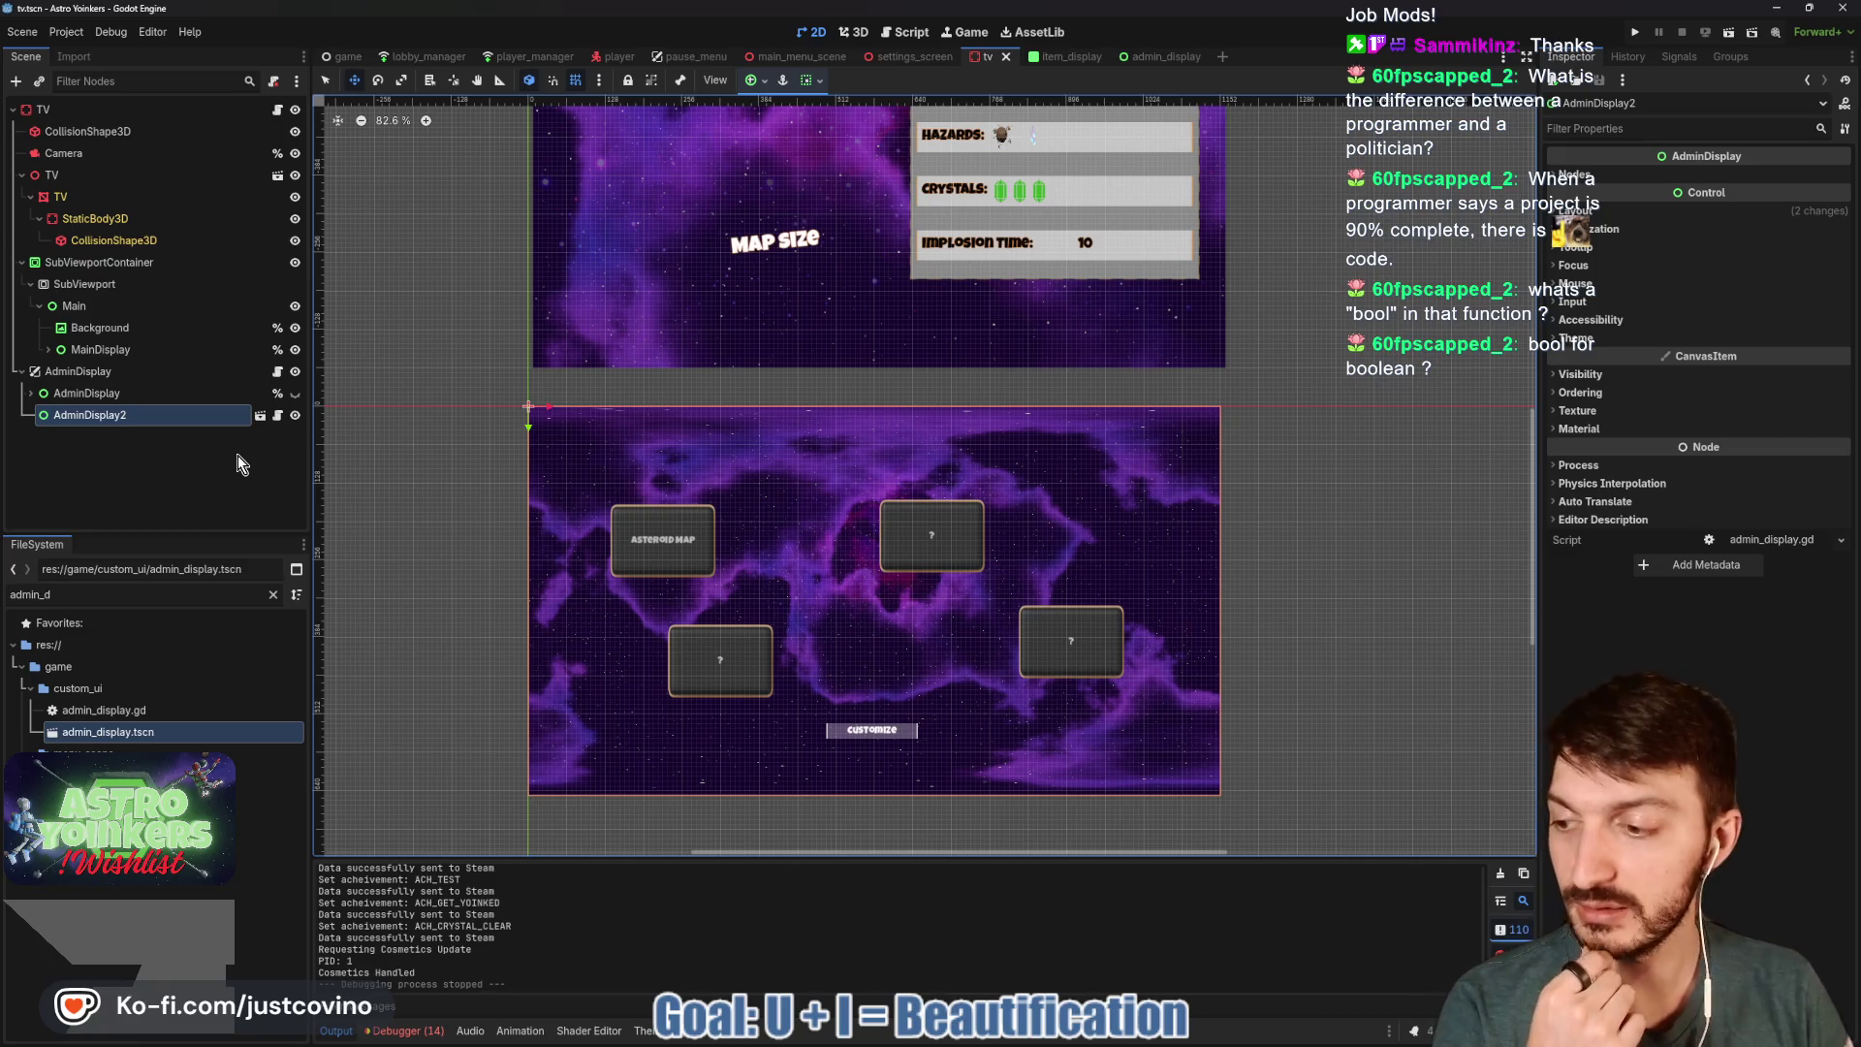
Toggle the AdminDisplay2 panel's visibility in the tv scene to compare layouts.
click(295, 415)
click(296, 415)
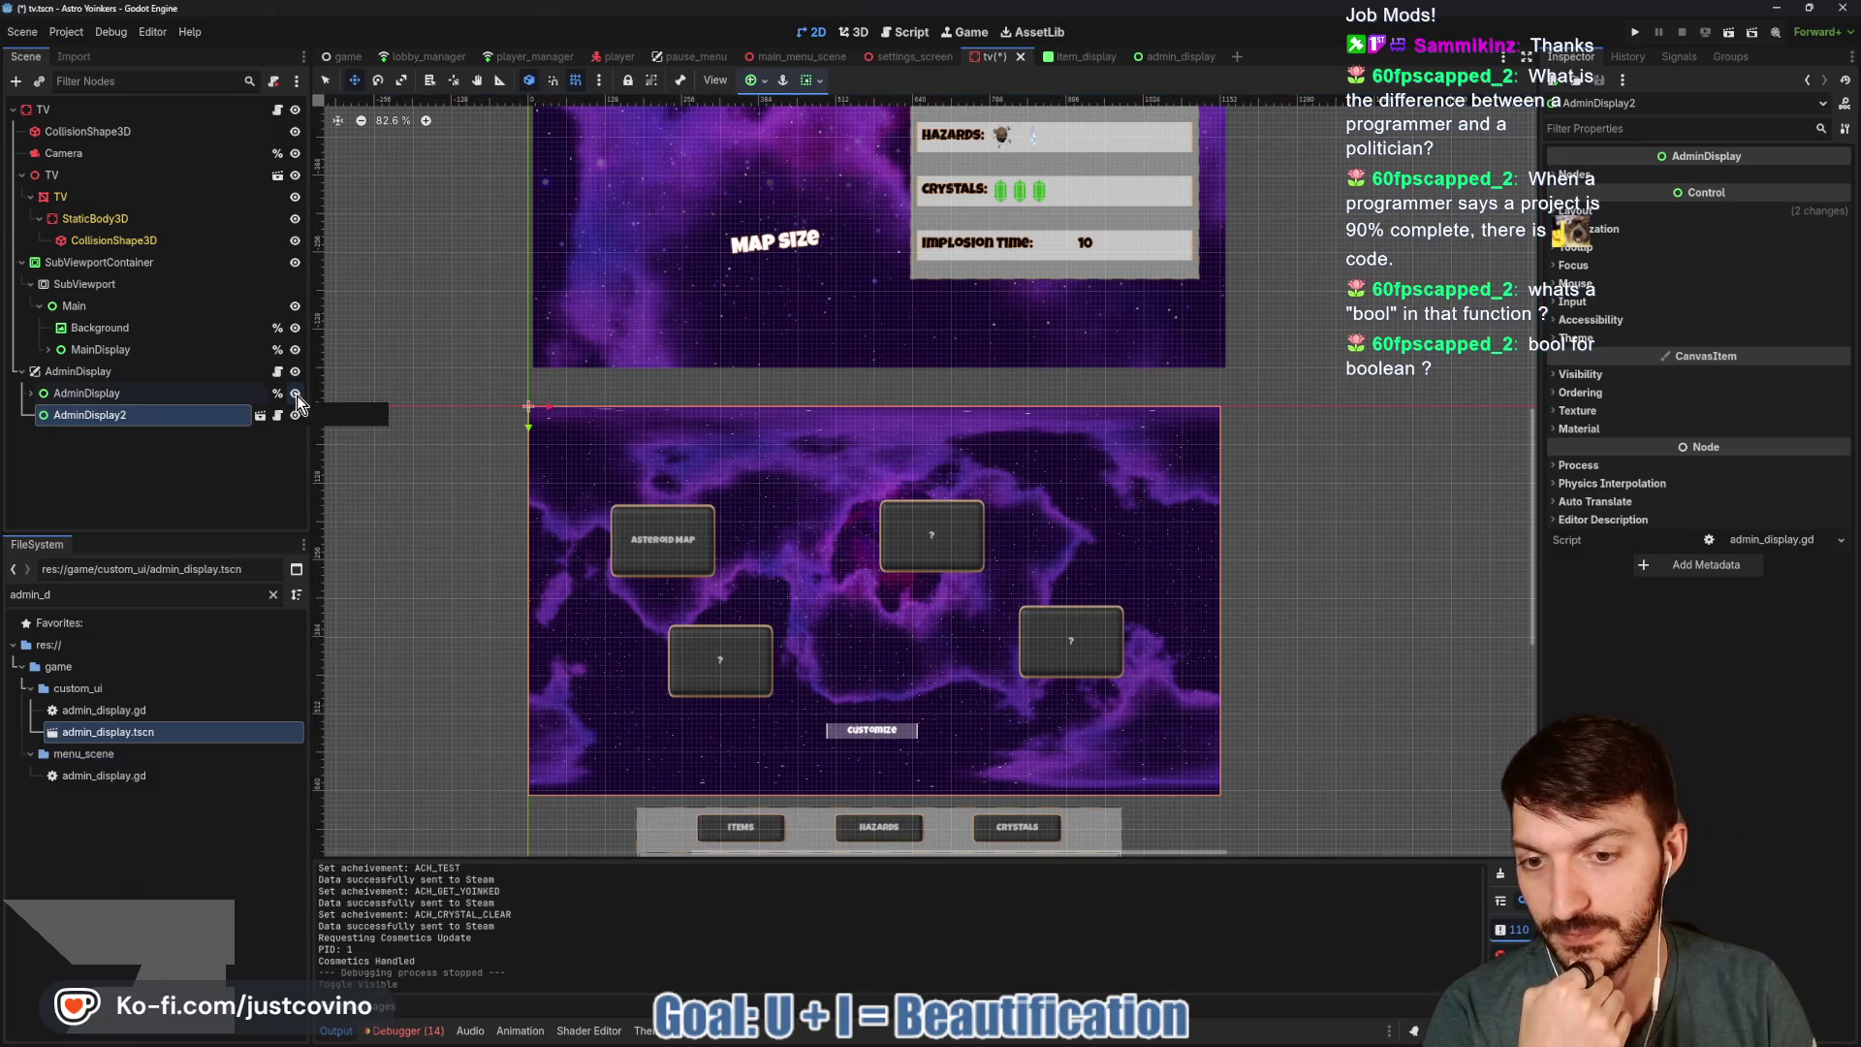
click(296, 415)
click(297, 415)
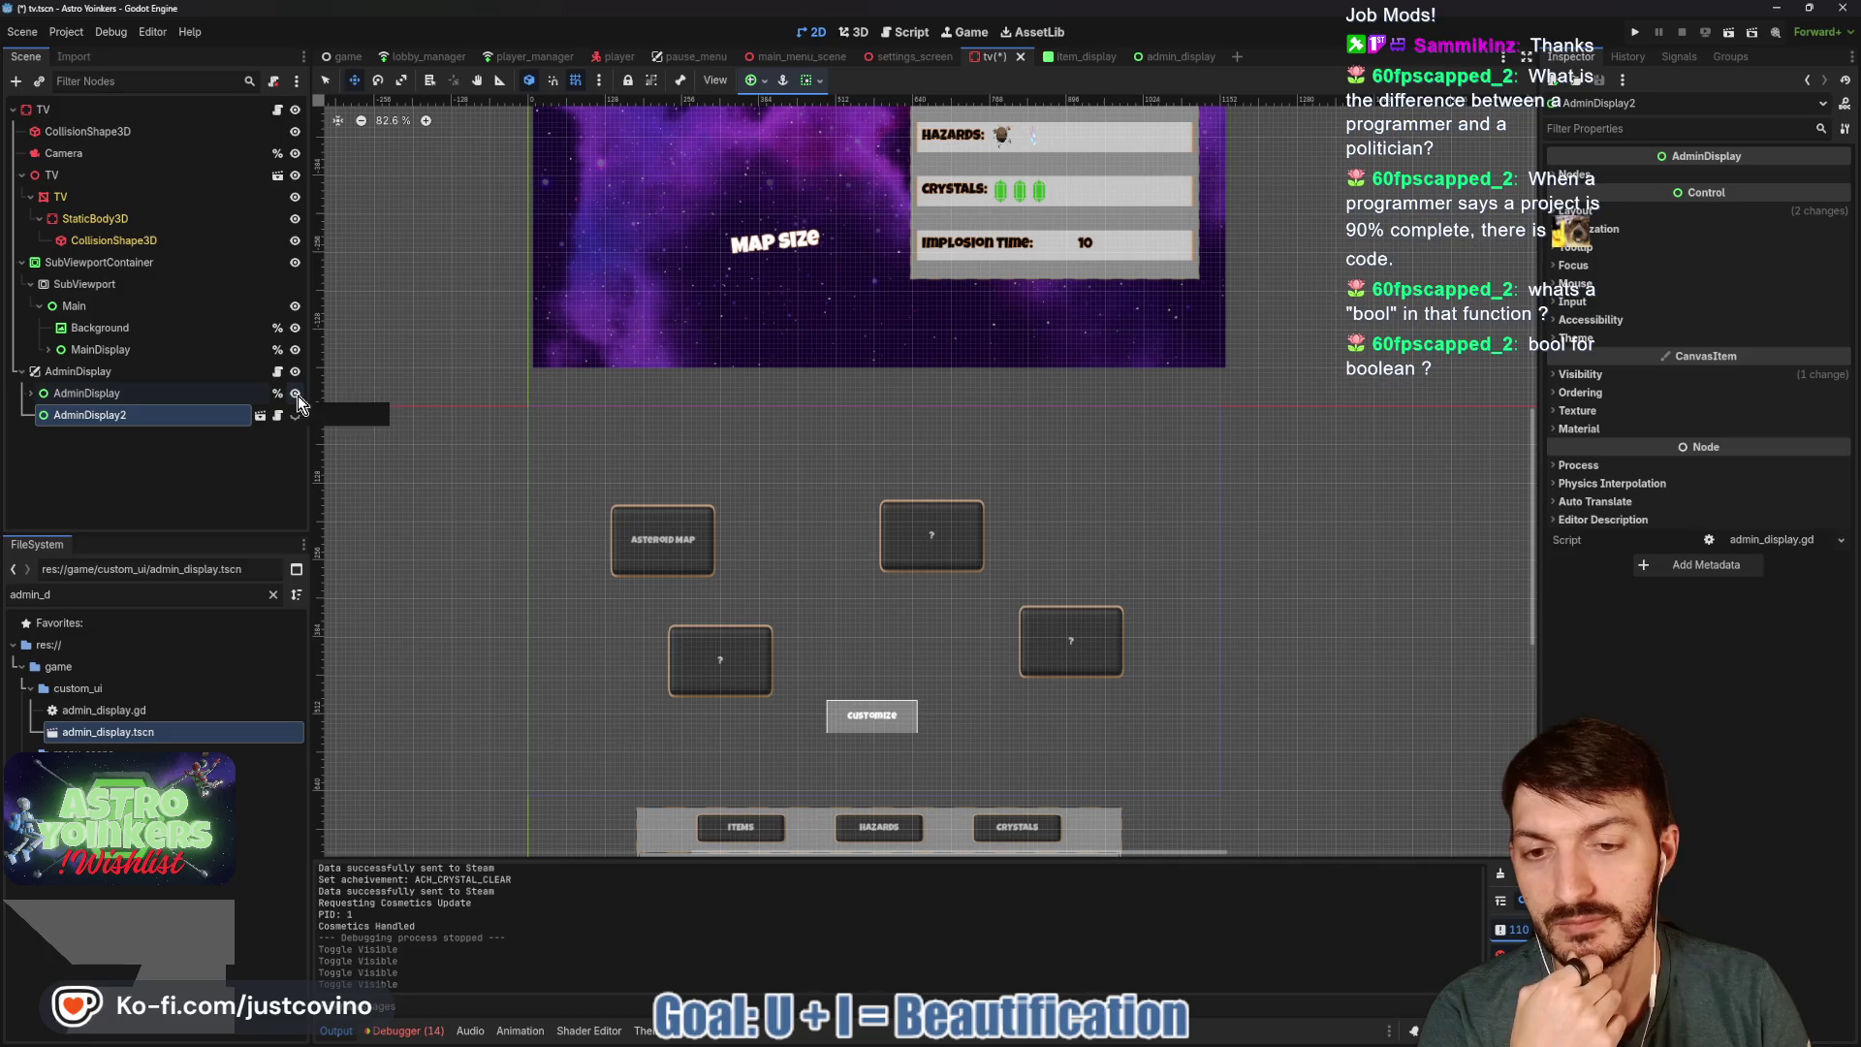
click(296, 407)
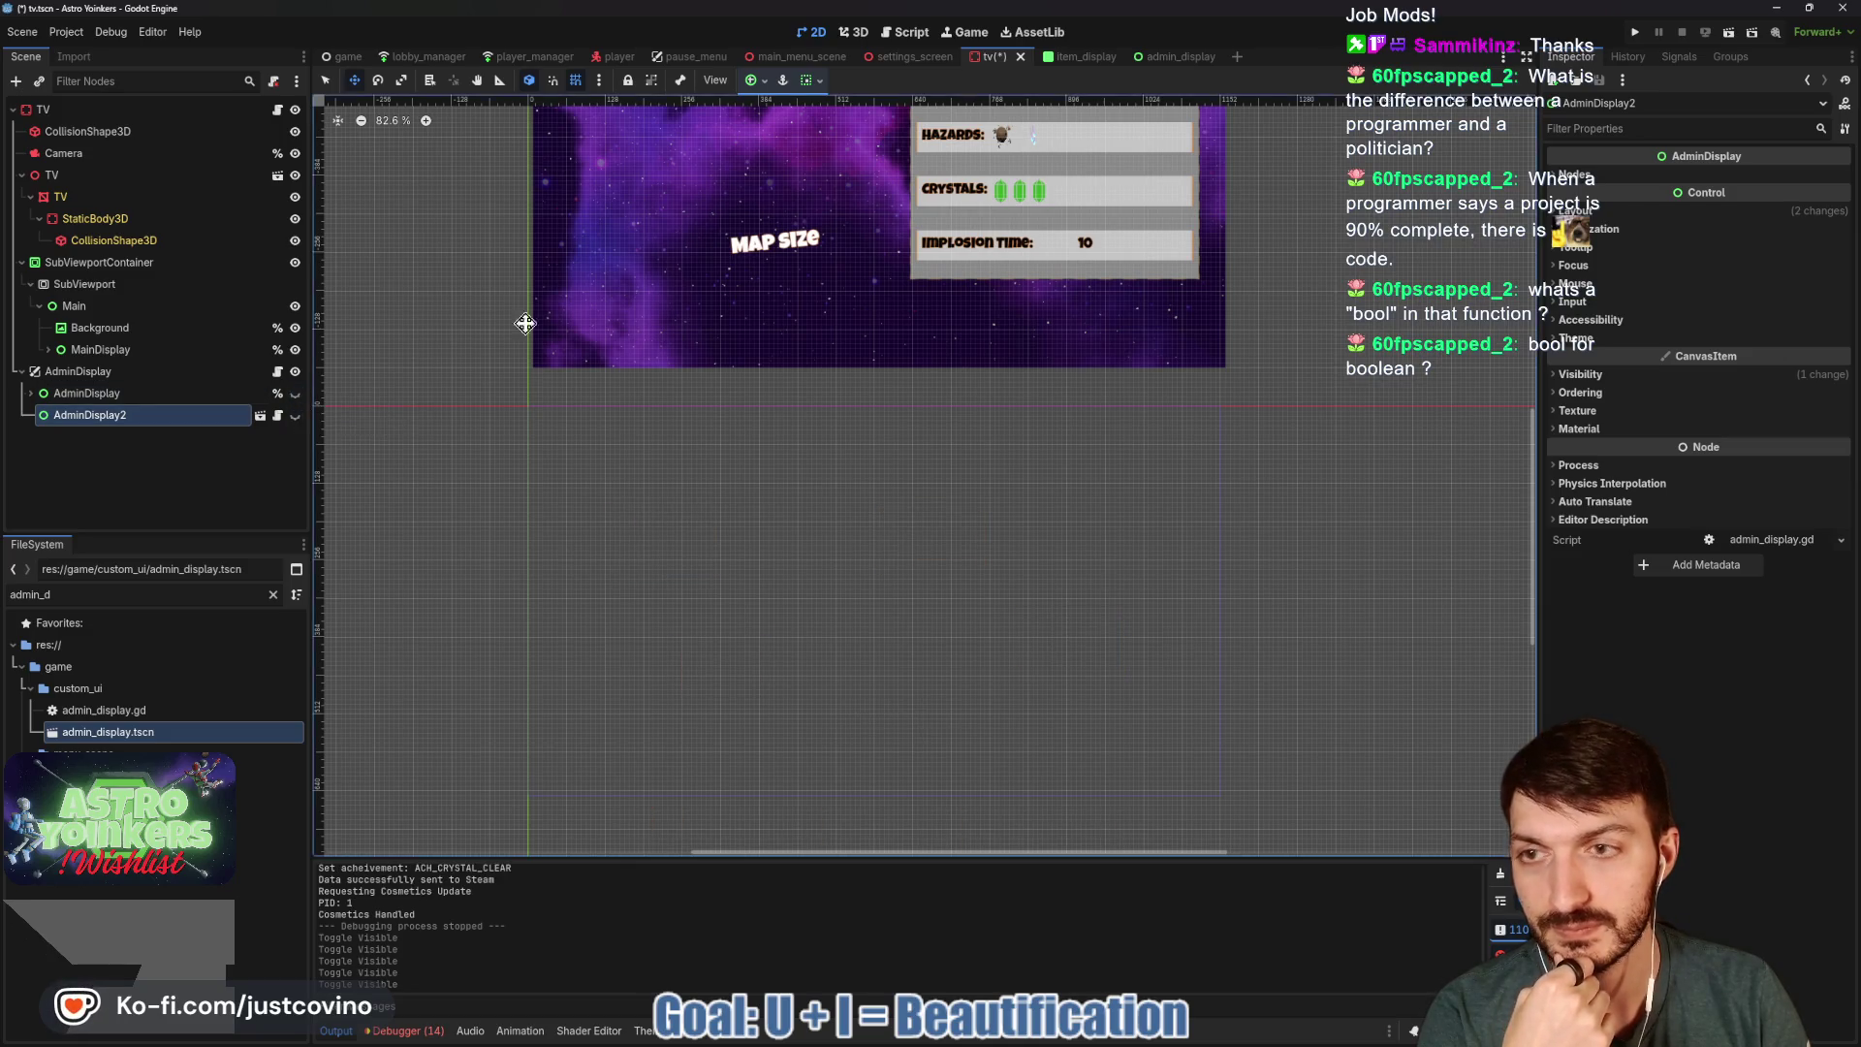
Enlarge the Customize button and give it a font size override of 24, then save.
click(1167, 60)
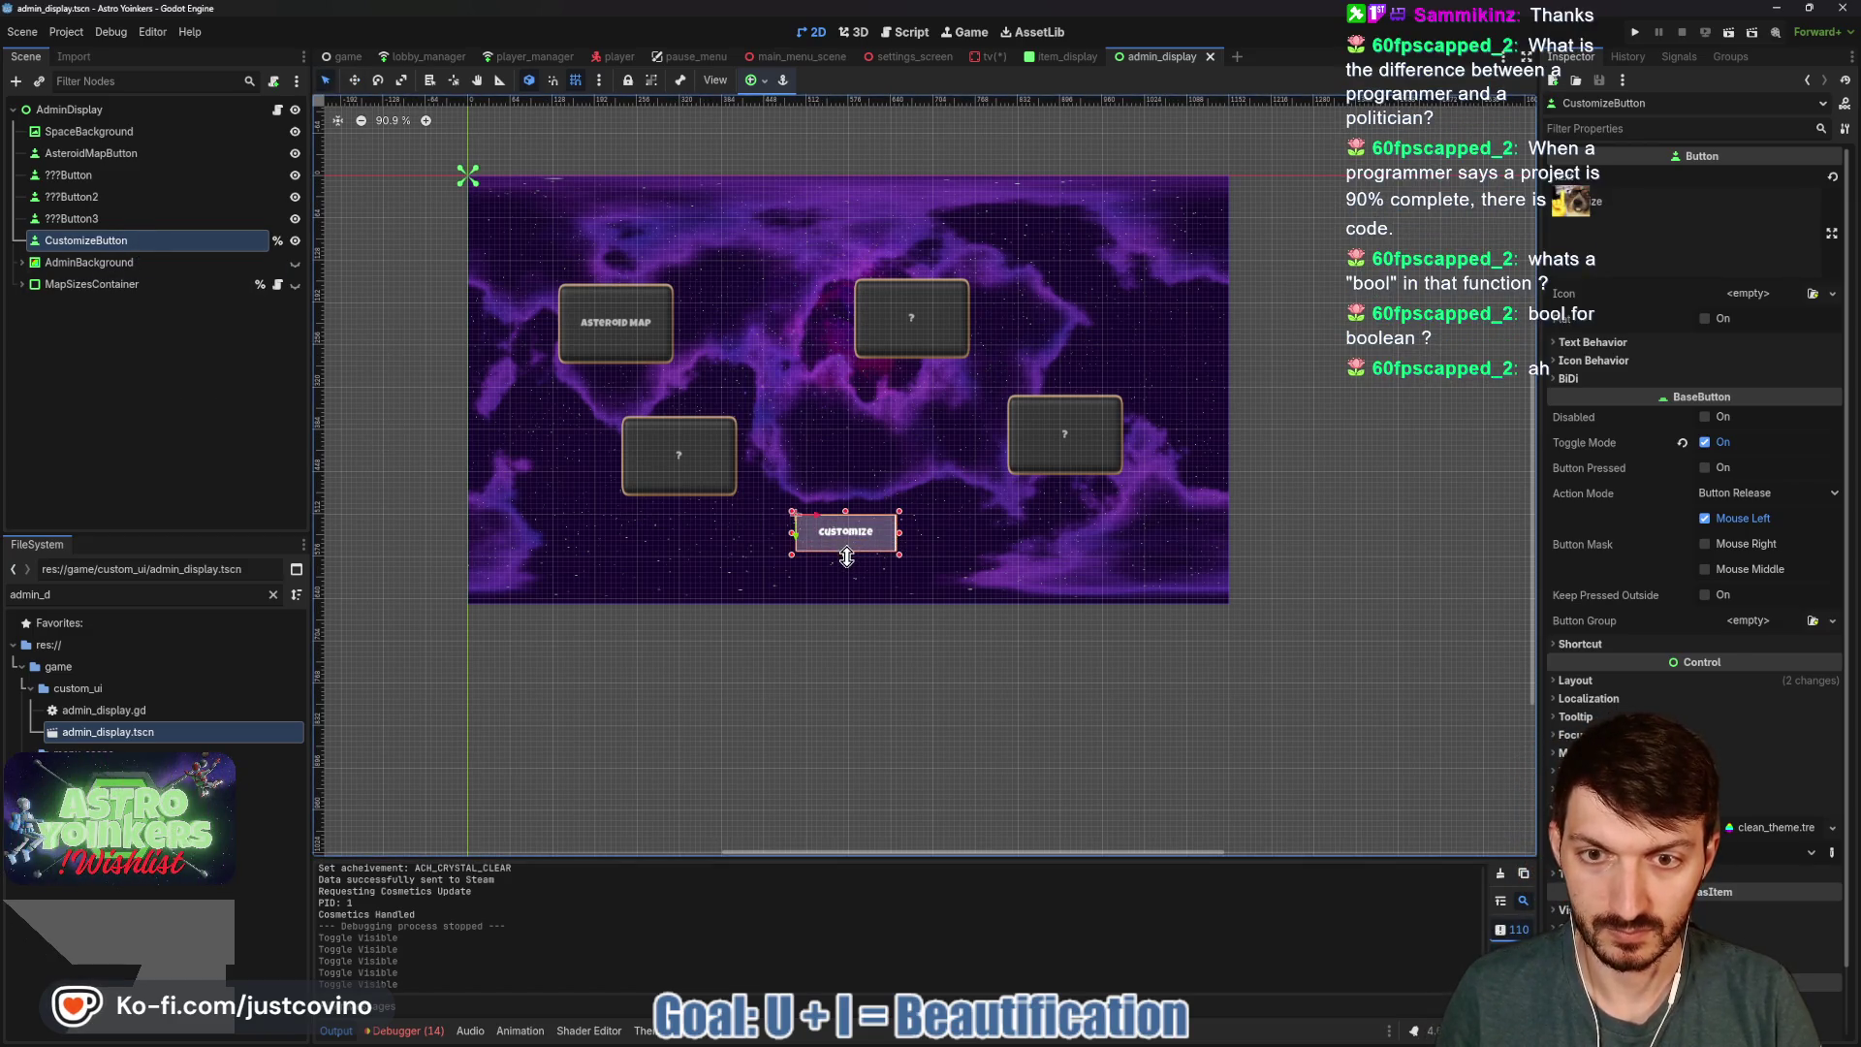
click(846, 558)
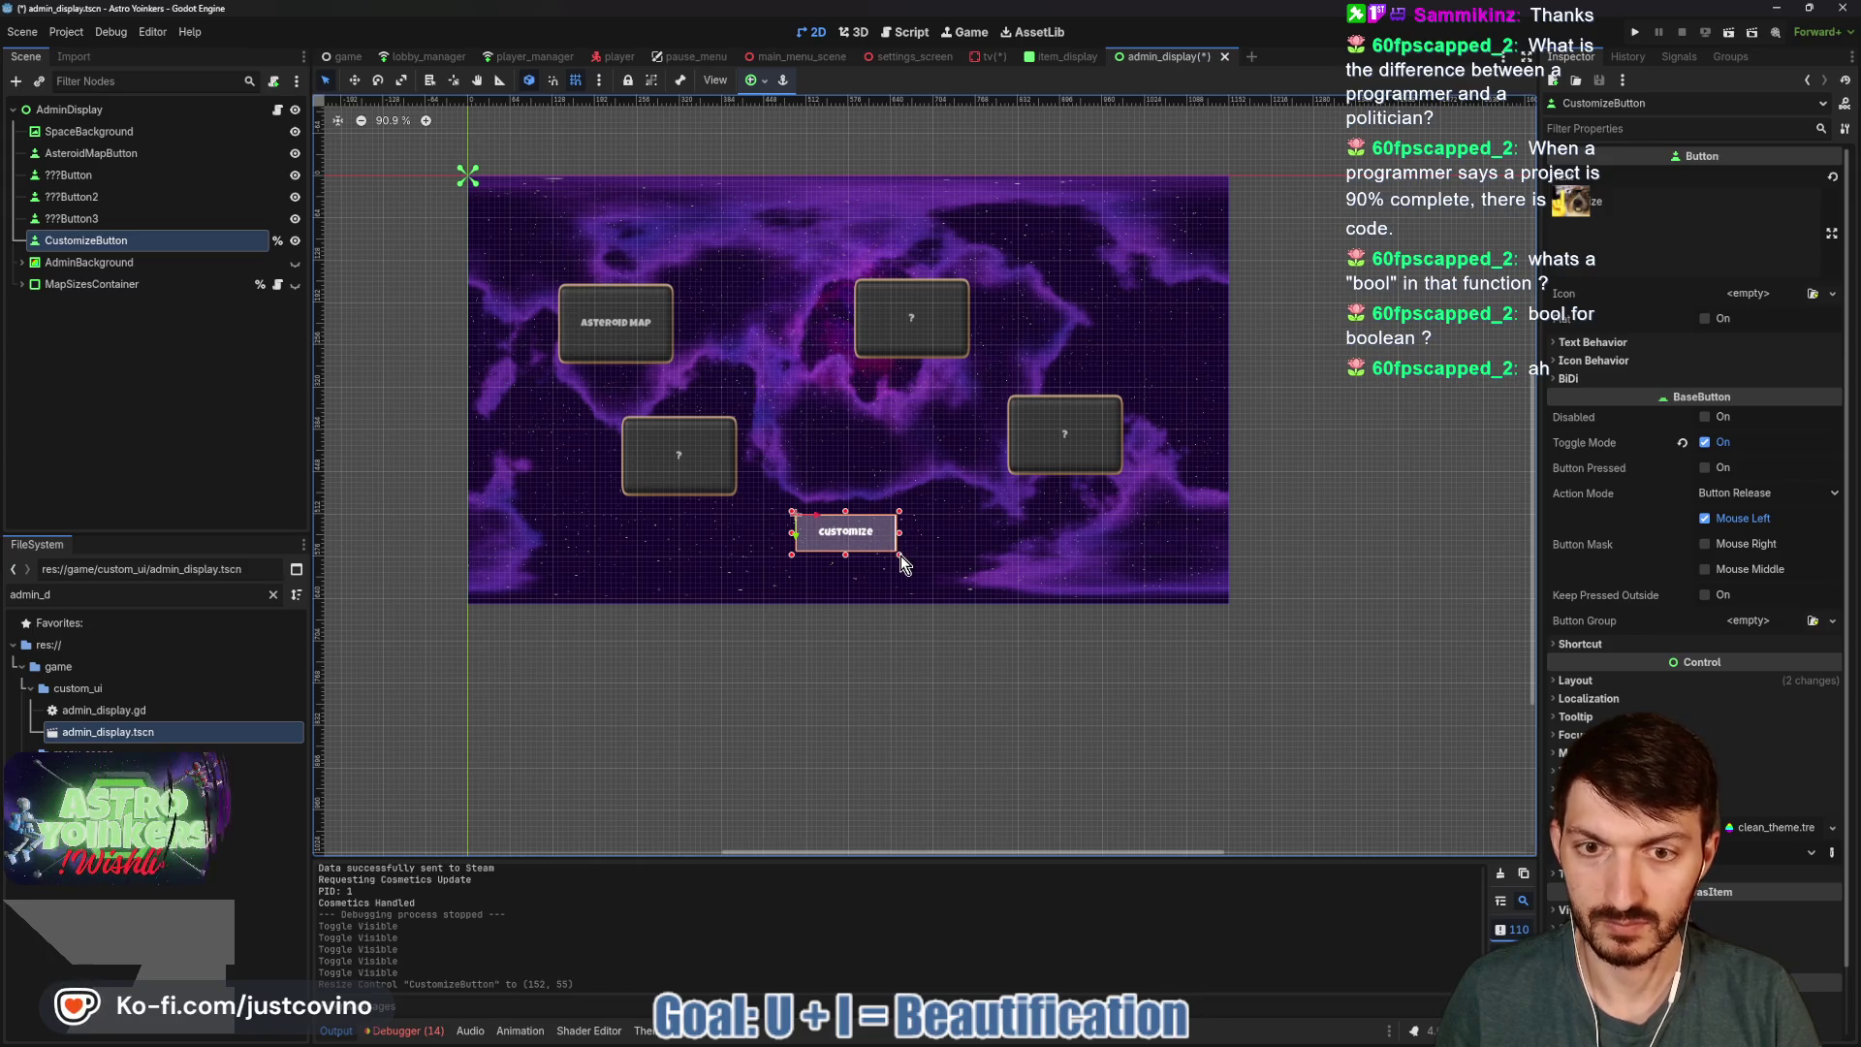
drag(900, 555, 911, 560)
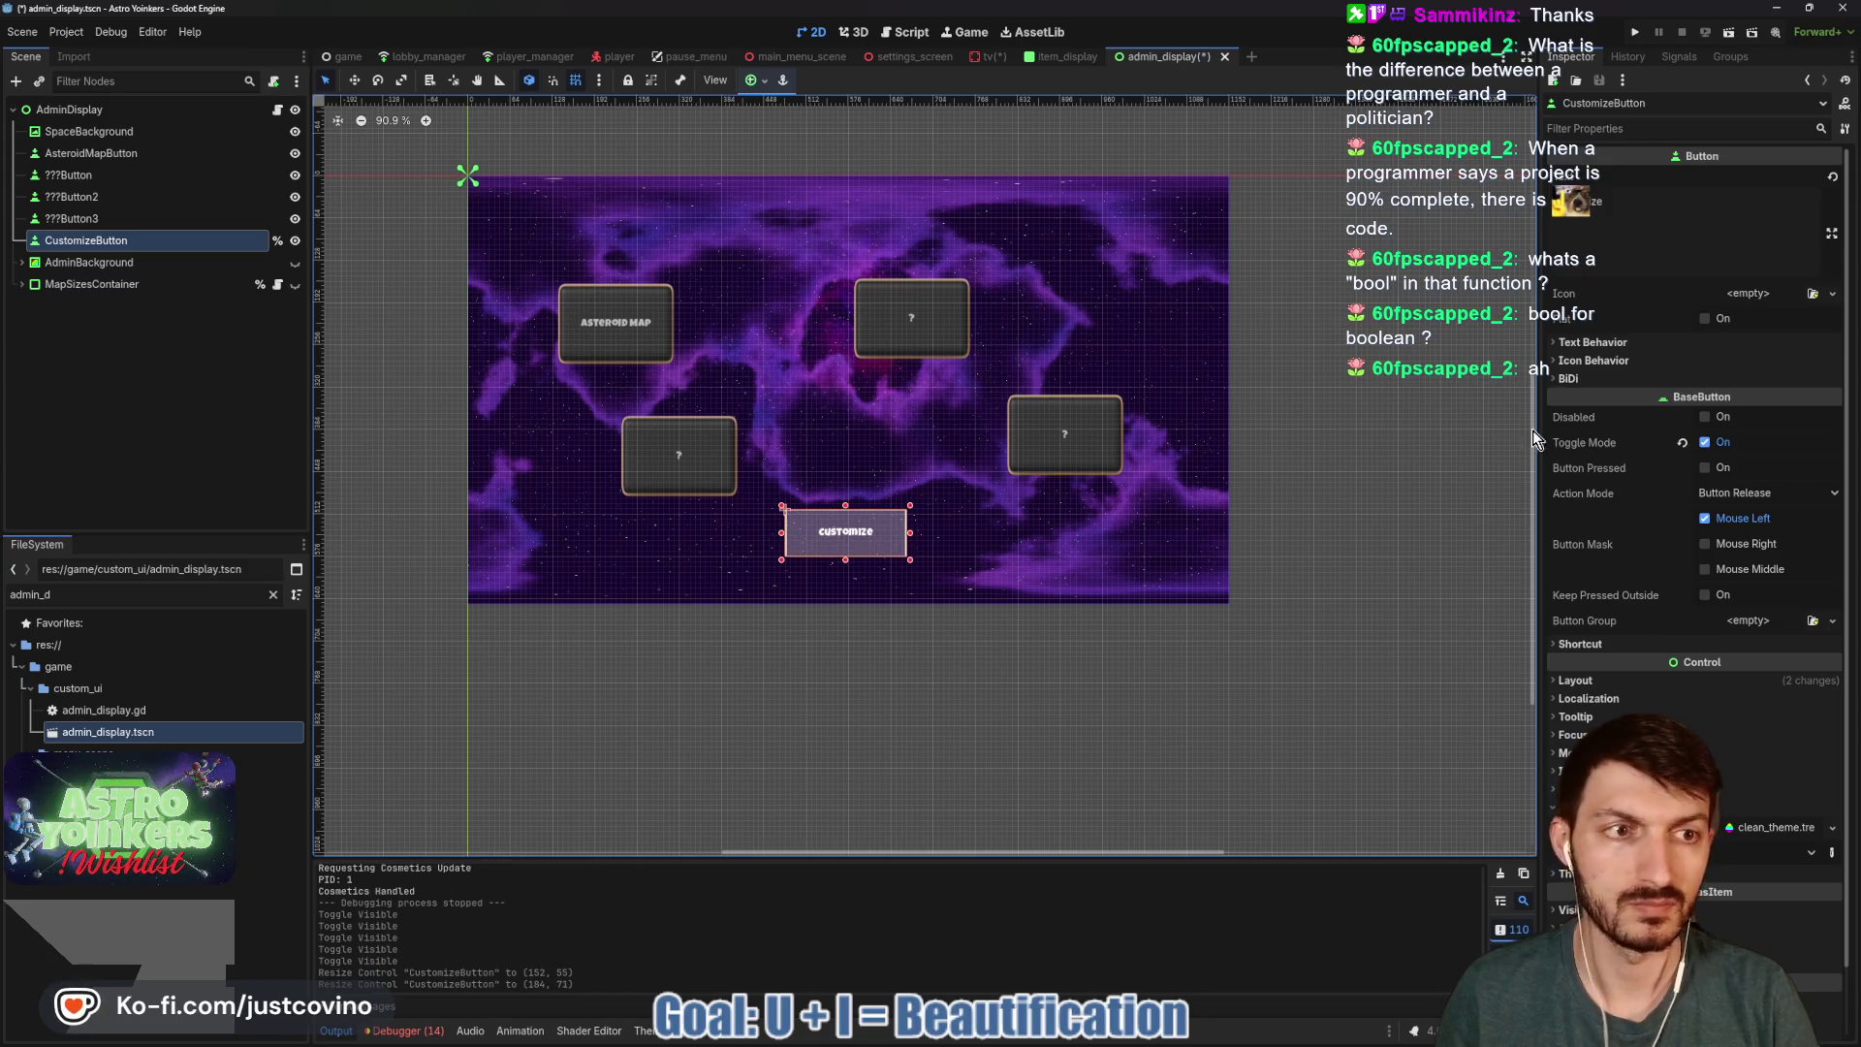
scroll(1695, 582, down, 2)
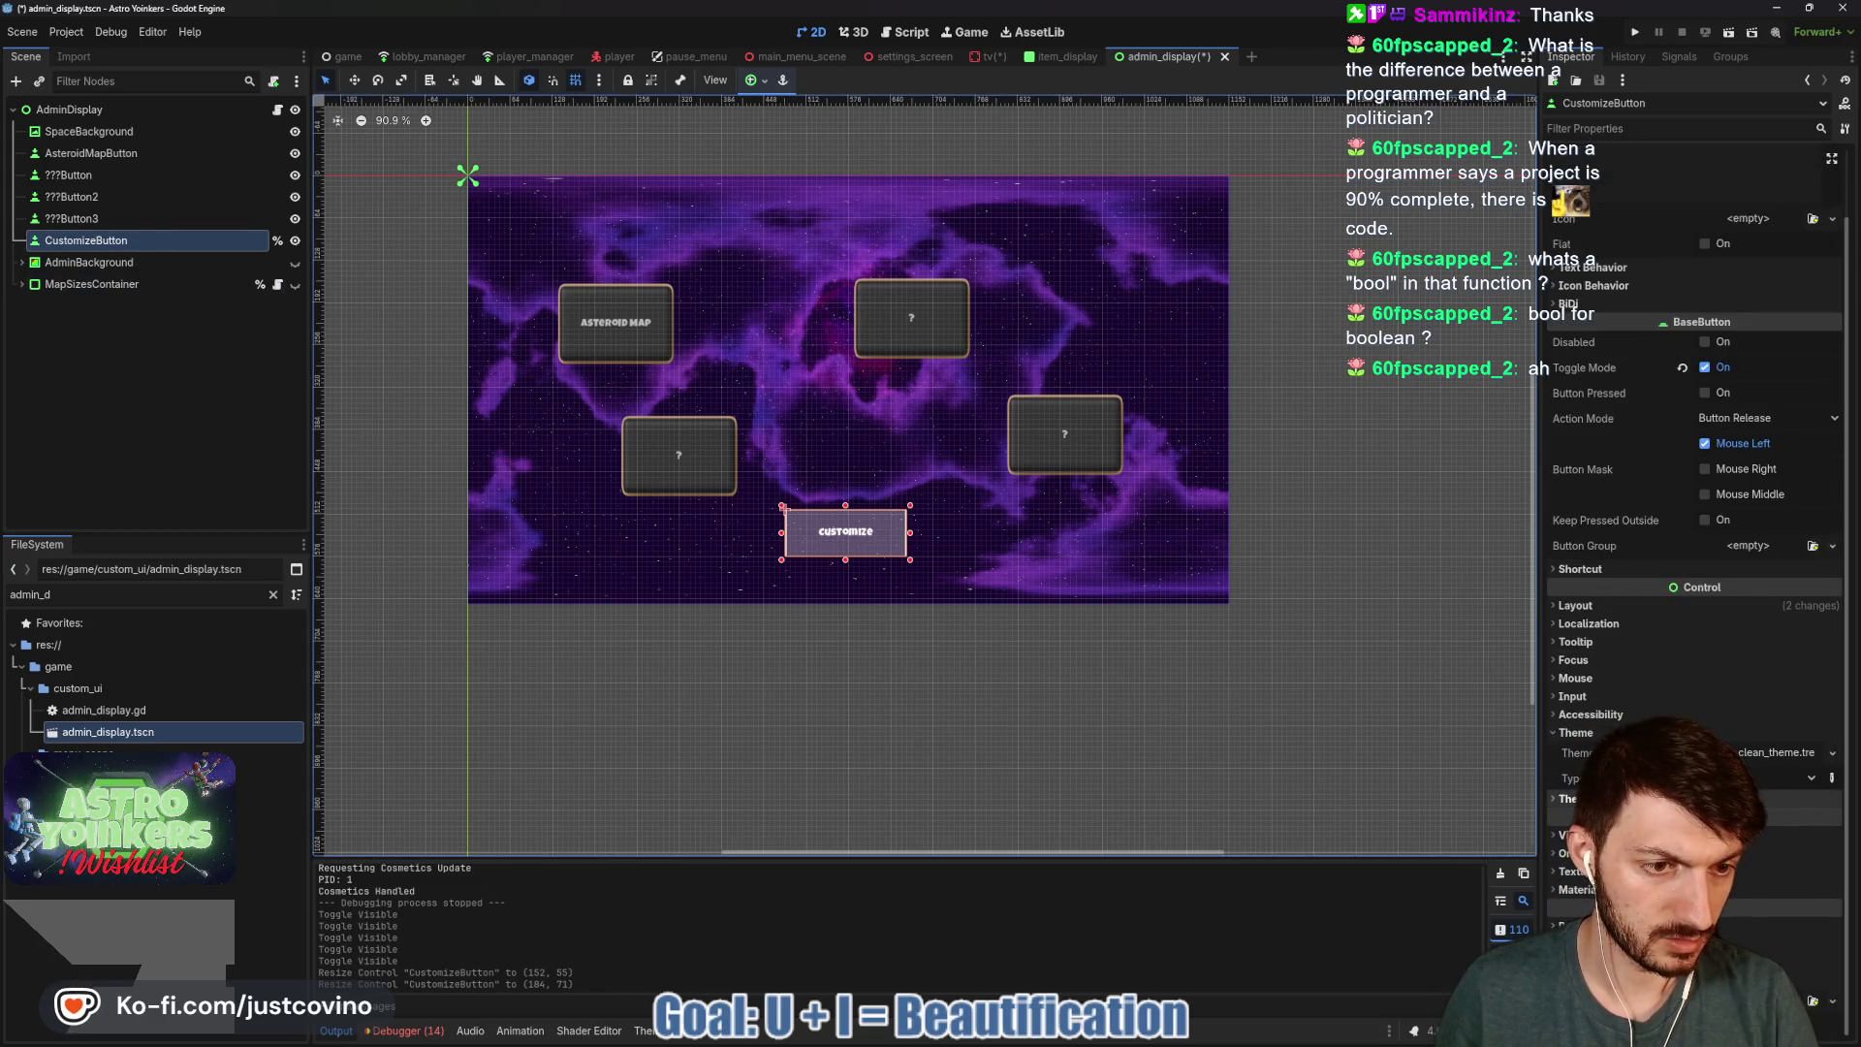
click(1590, 797)
click(1731, 872)
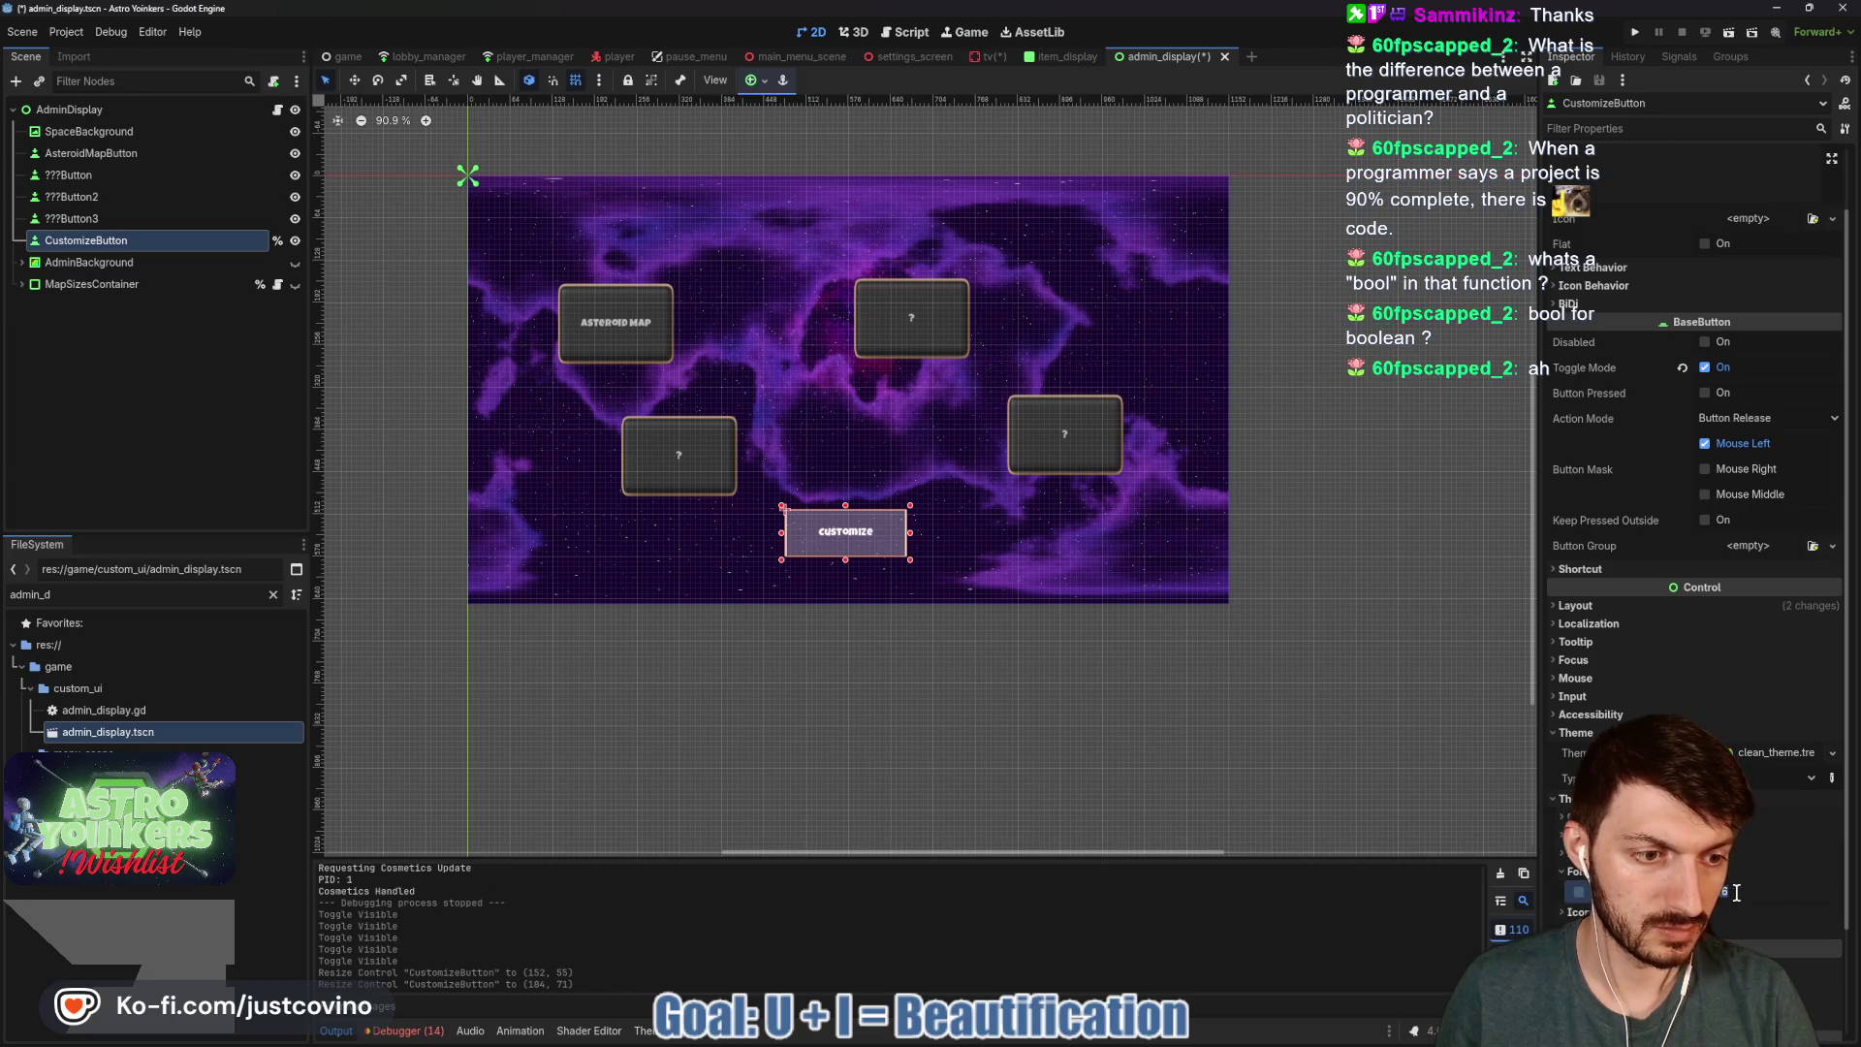
text(18)
key(Return)
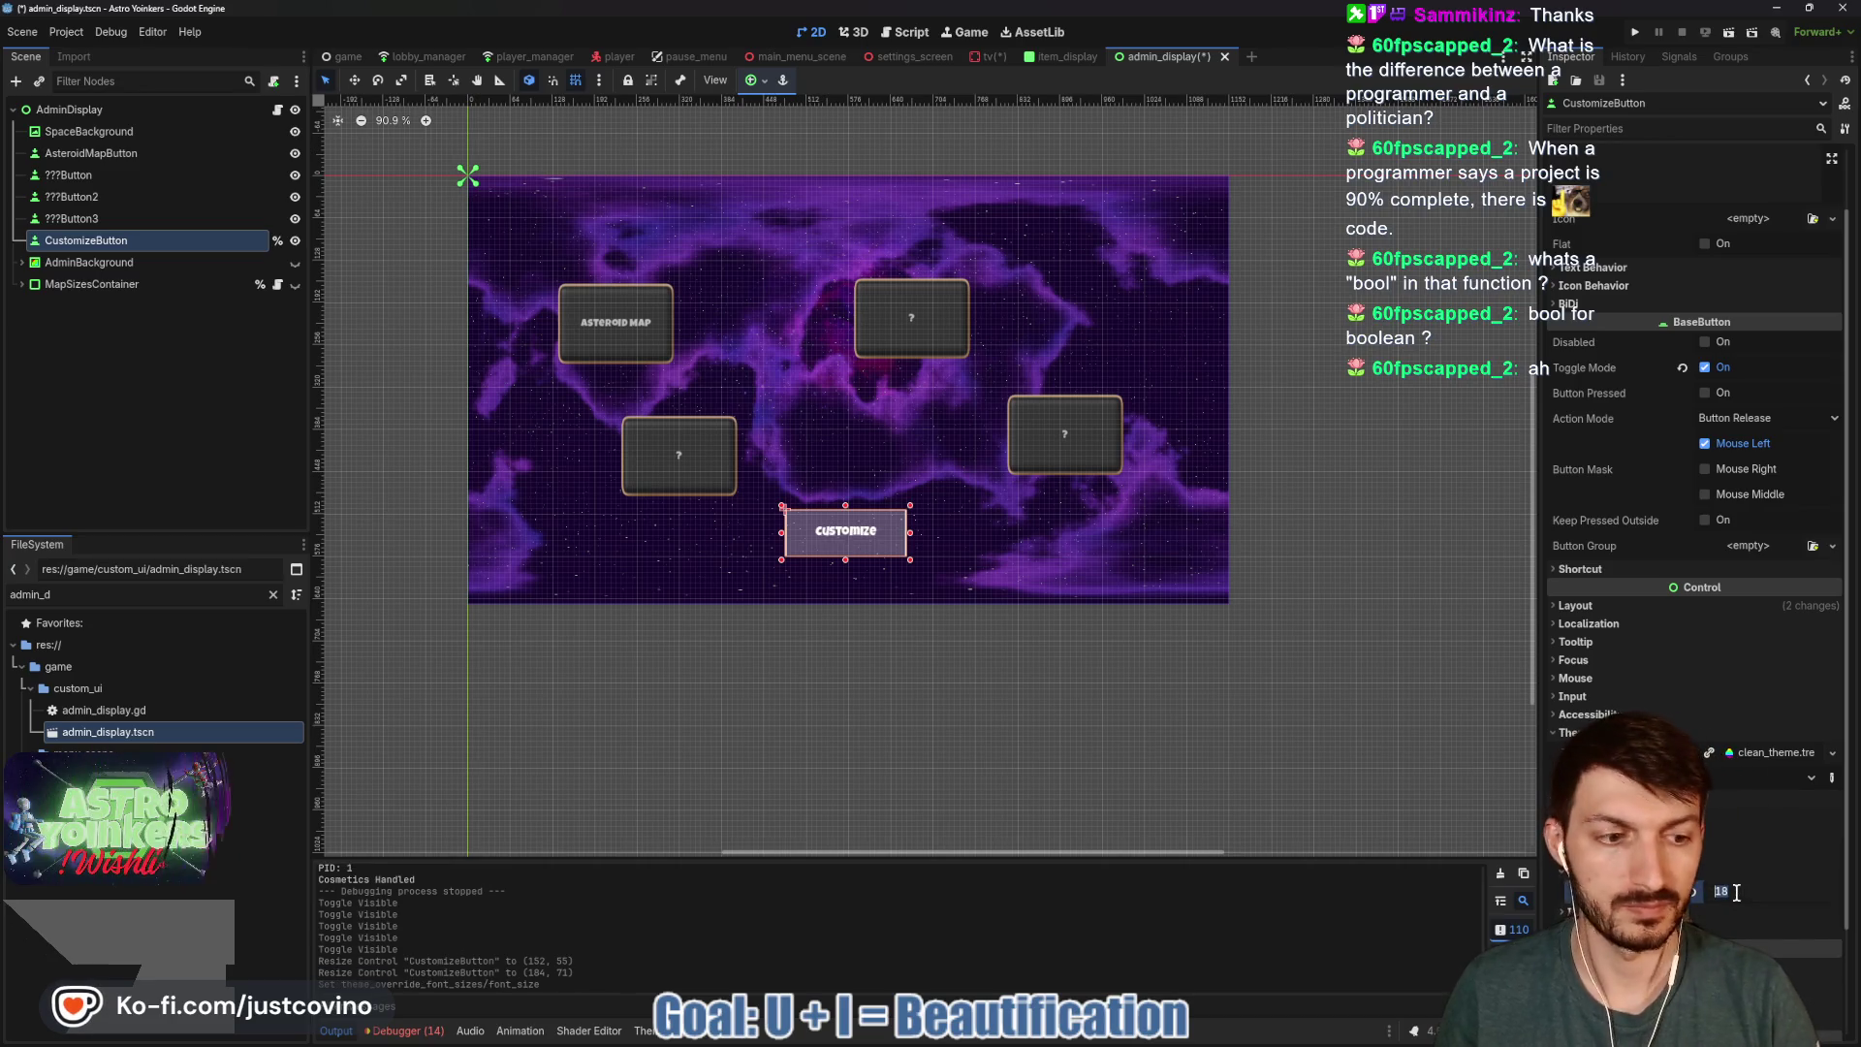
key(Return)
key(ctrl+s)
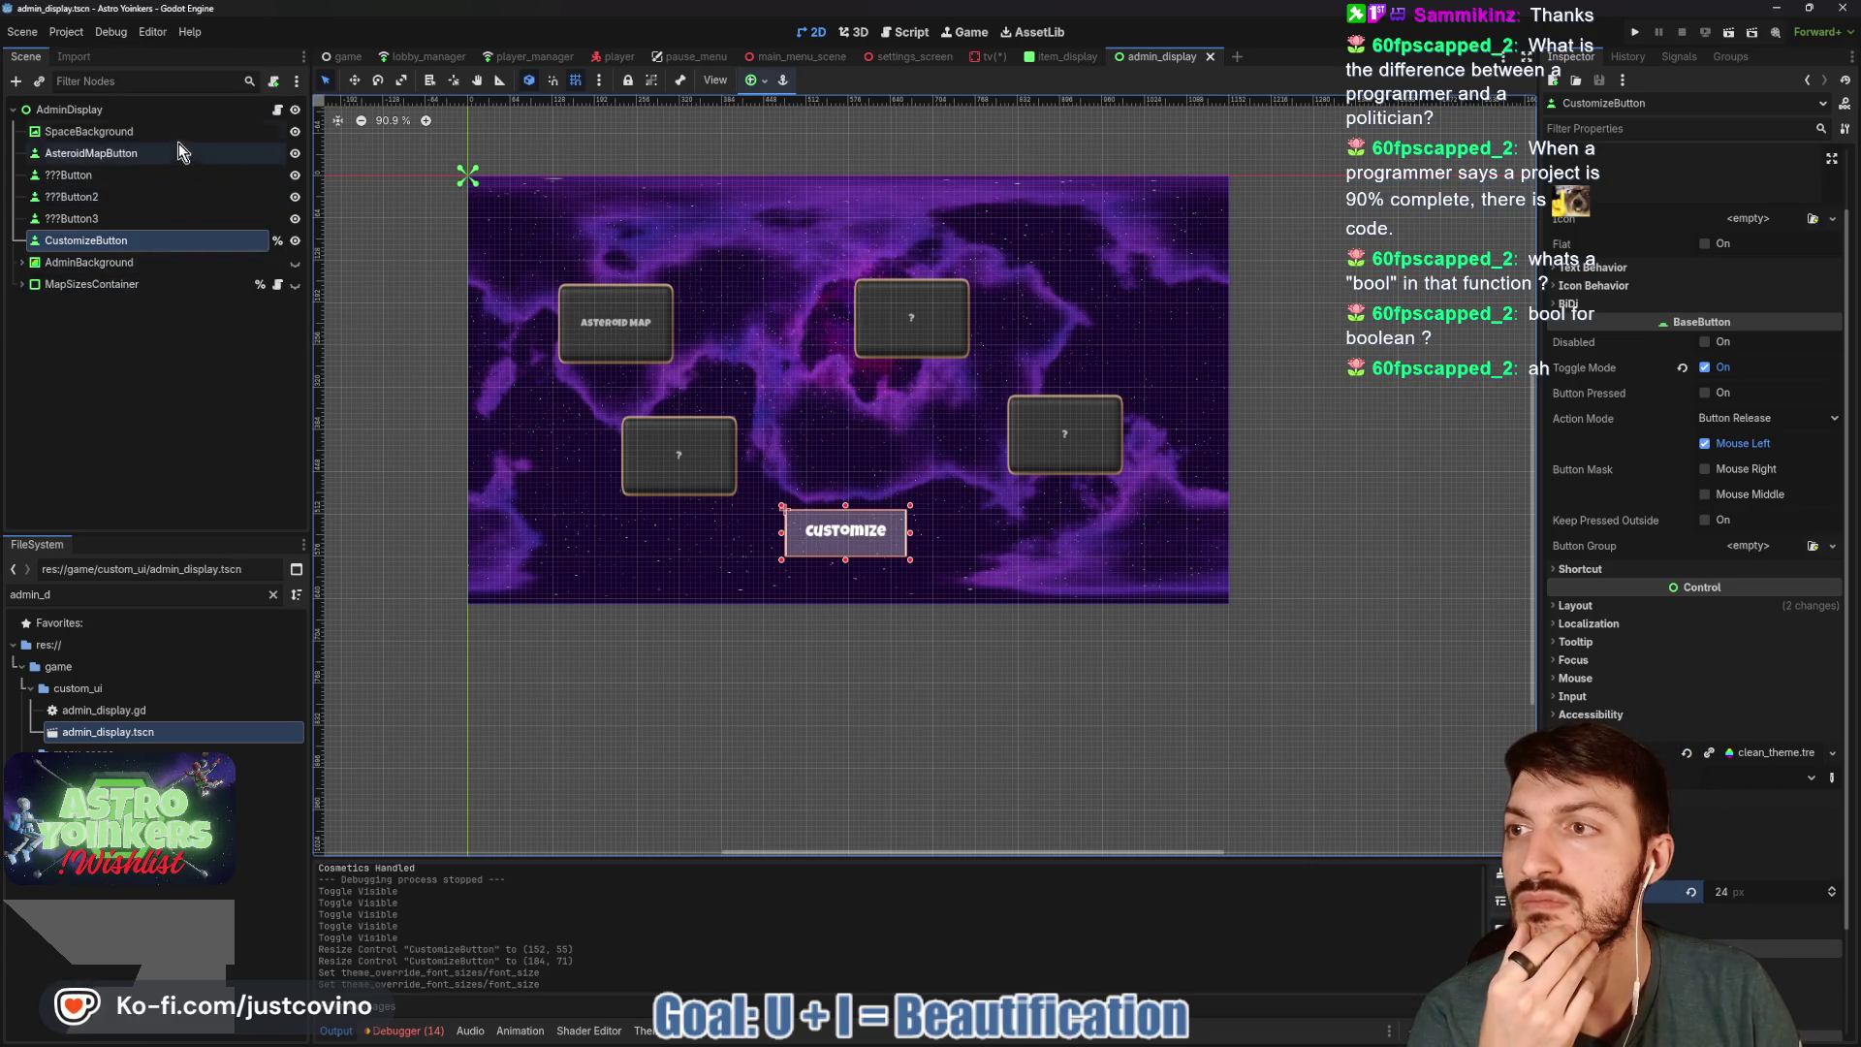
Hide SpaceBackground in admin_display and save the scene.
click(295, 131)
key(ctrl+s)
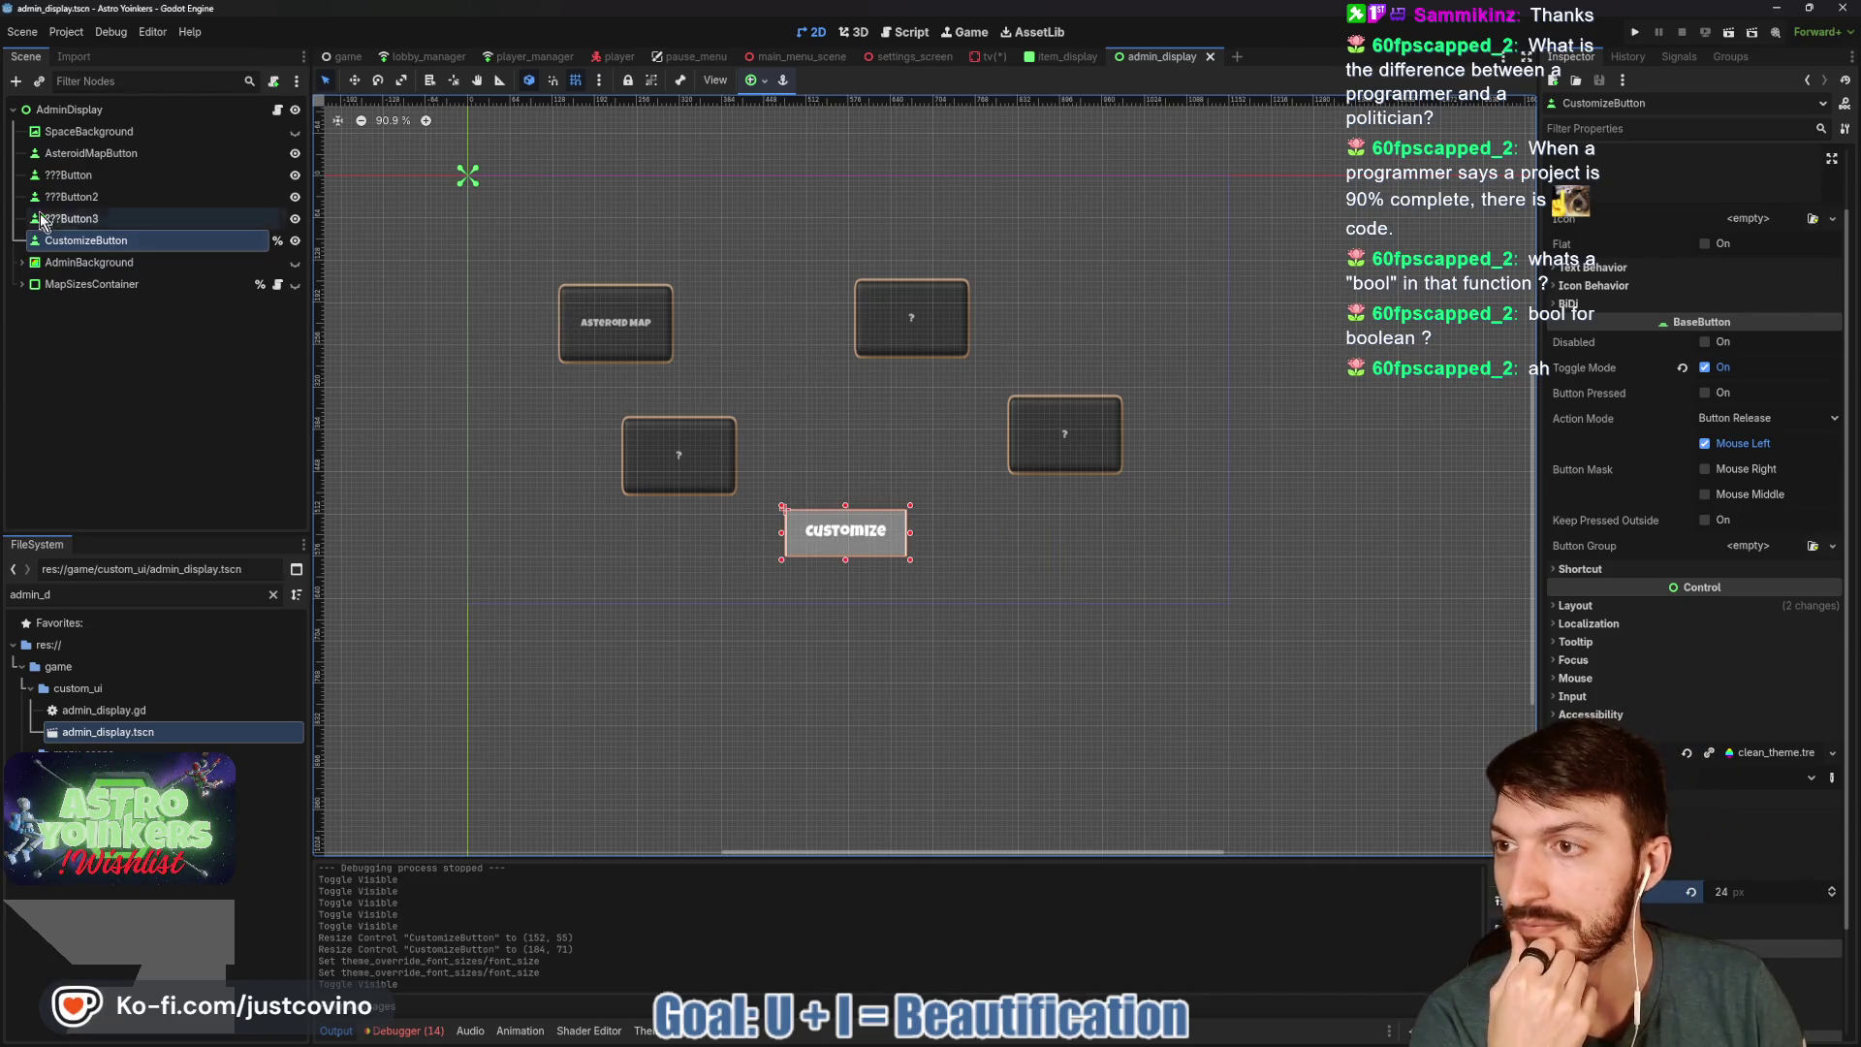
click(984, 58)
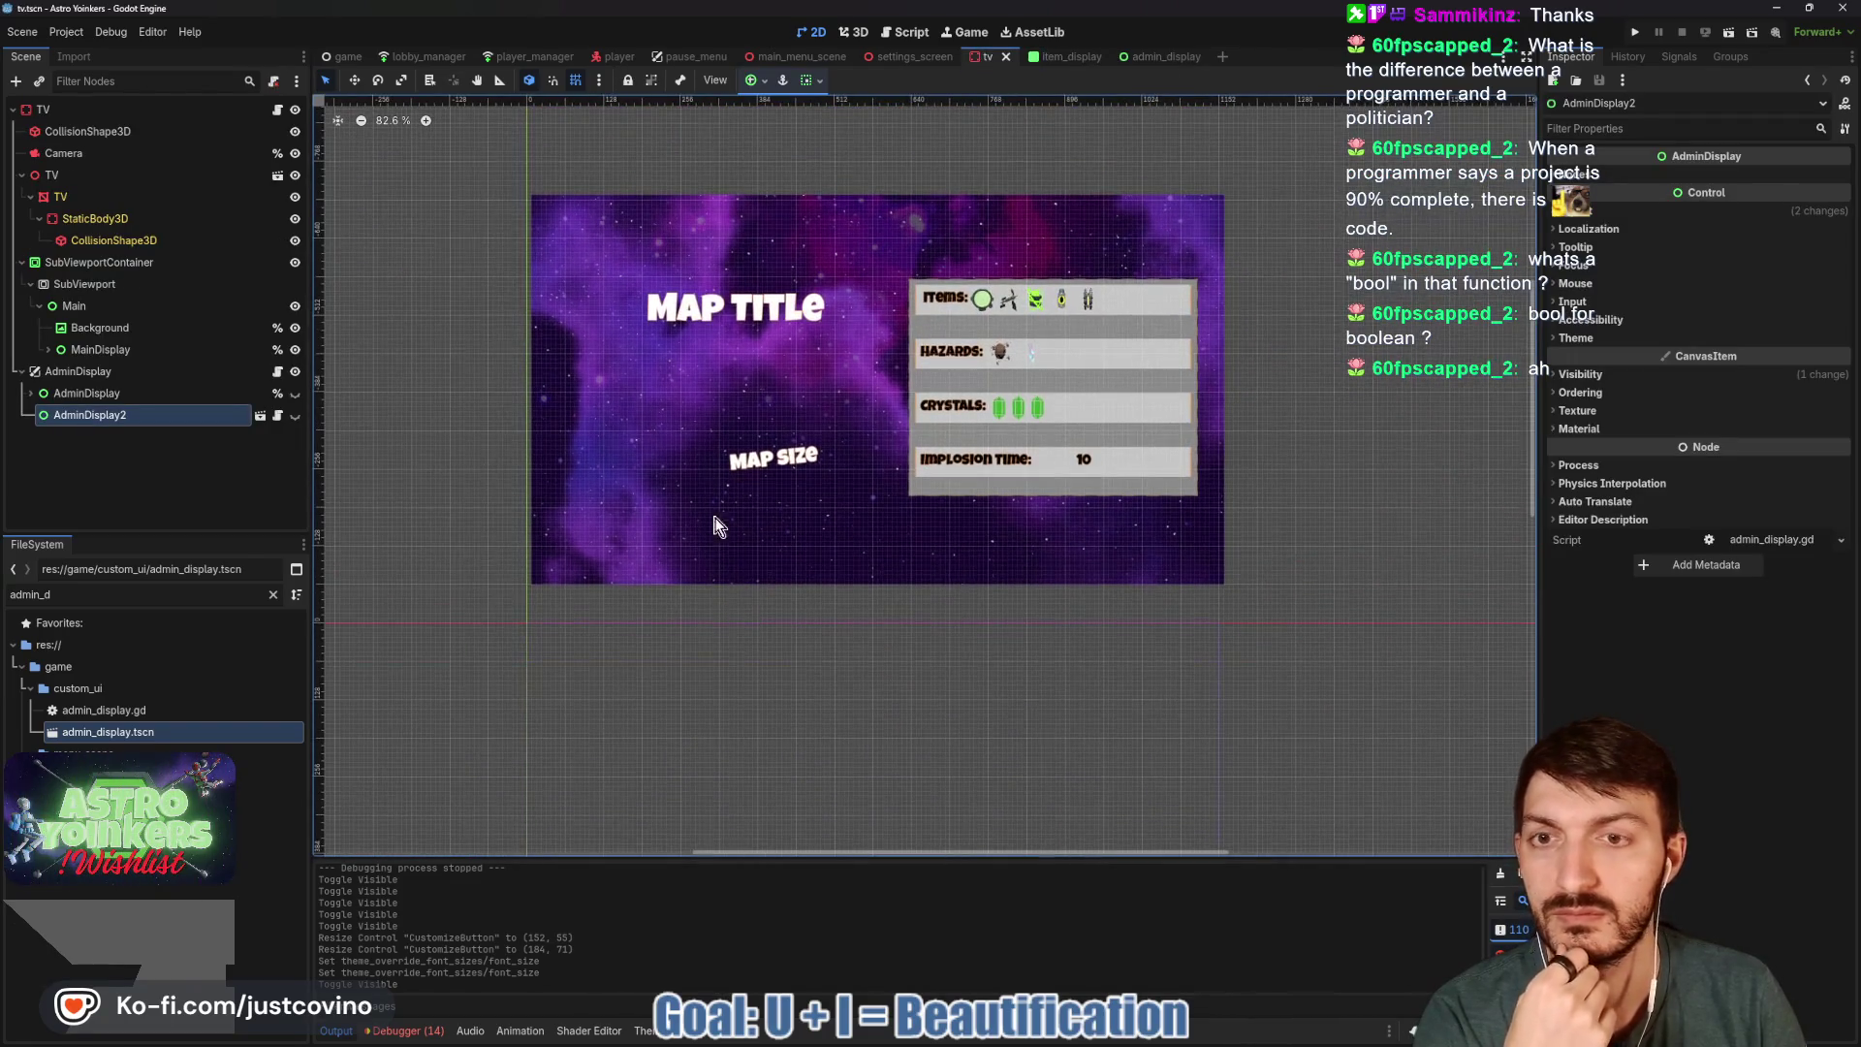
Make AdminDisplay2 visible again, scroll to its buttons, and run the project.
click(295, 416)
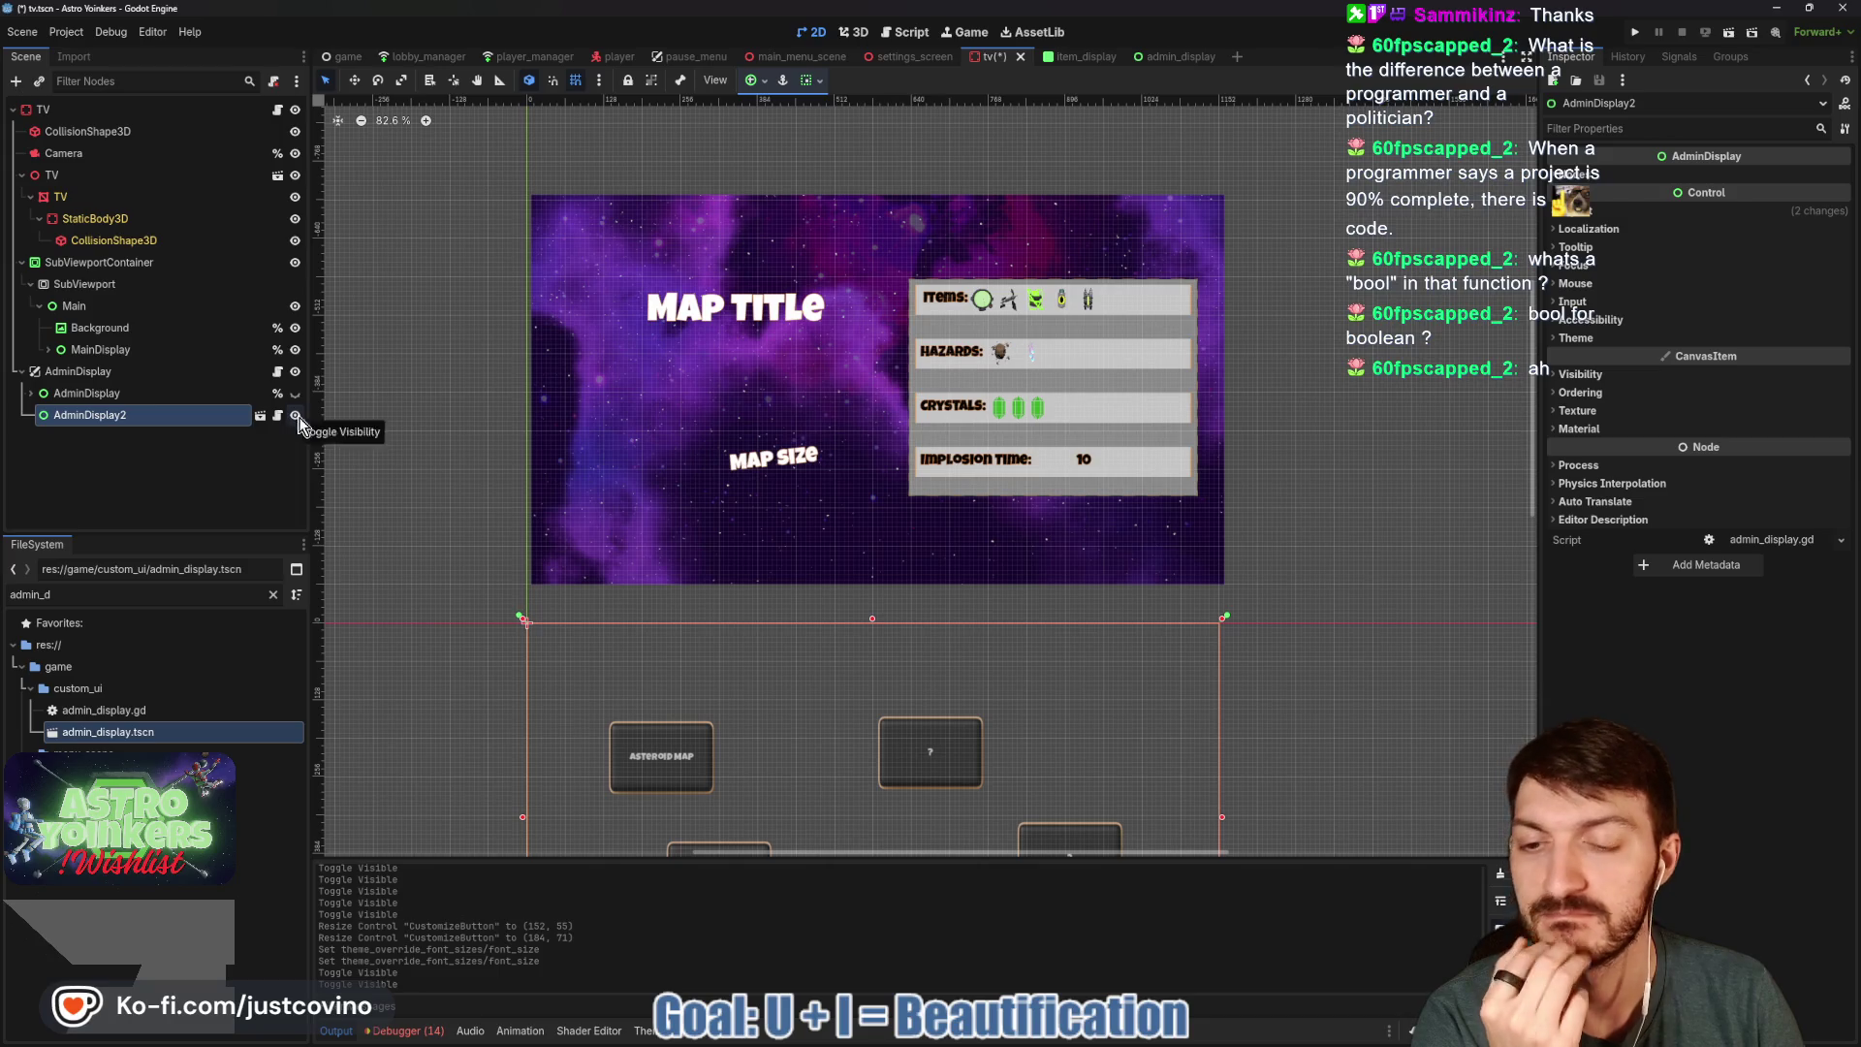
drag(442, 469, 440, 260)
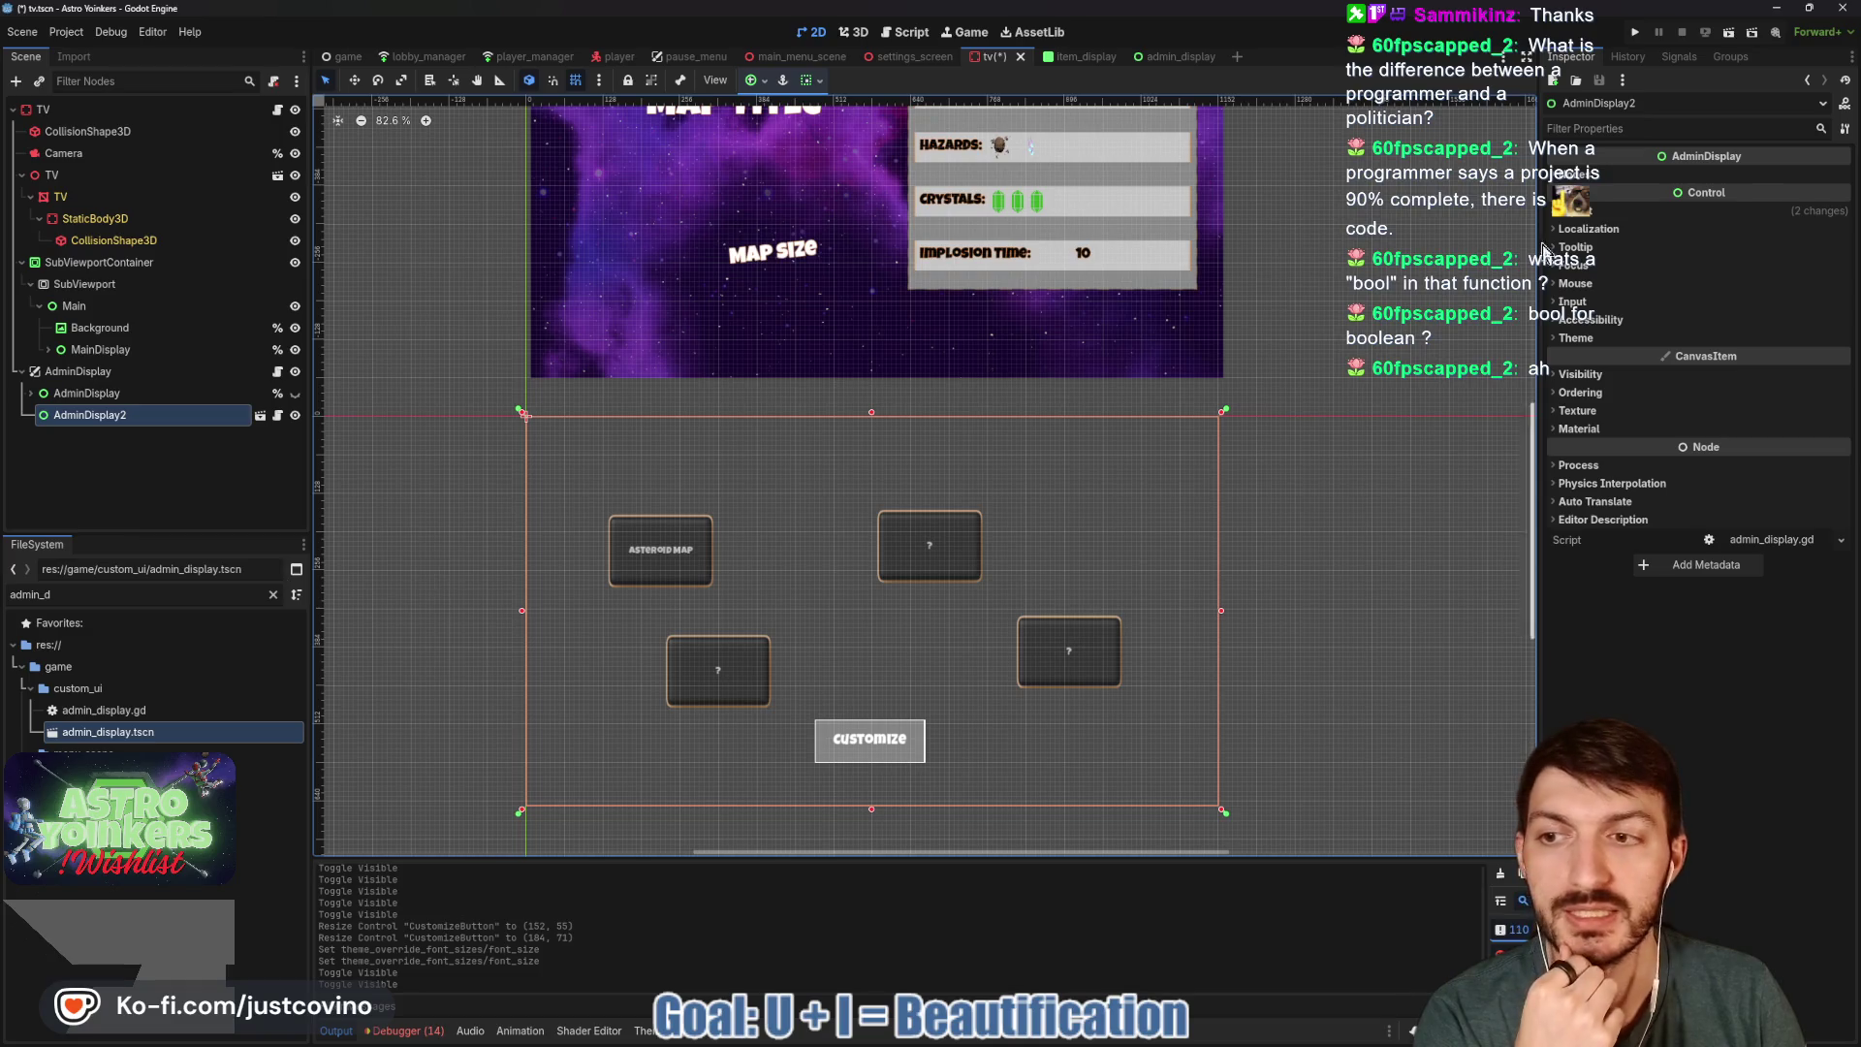
click(1636, 35)
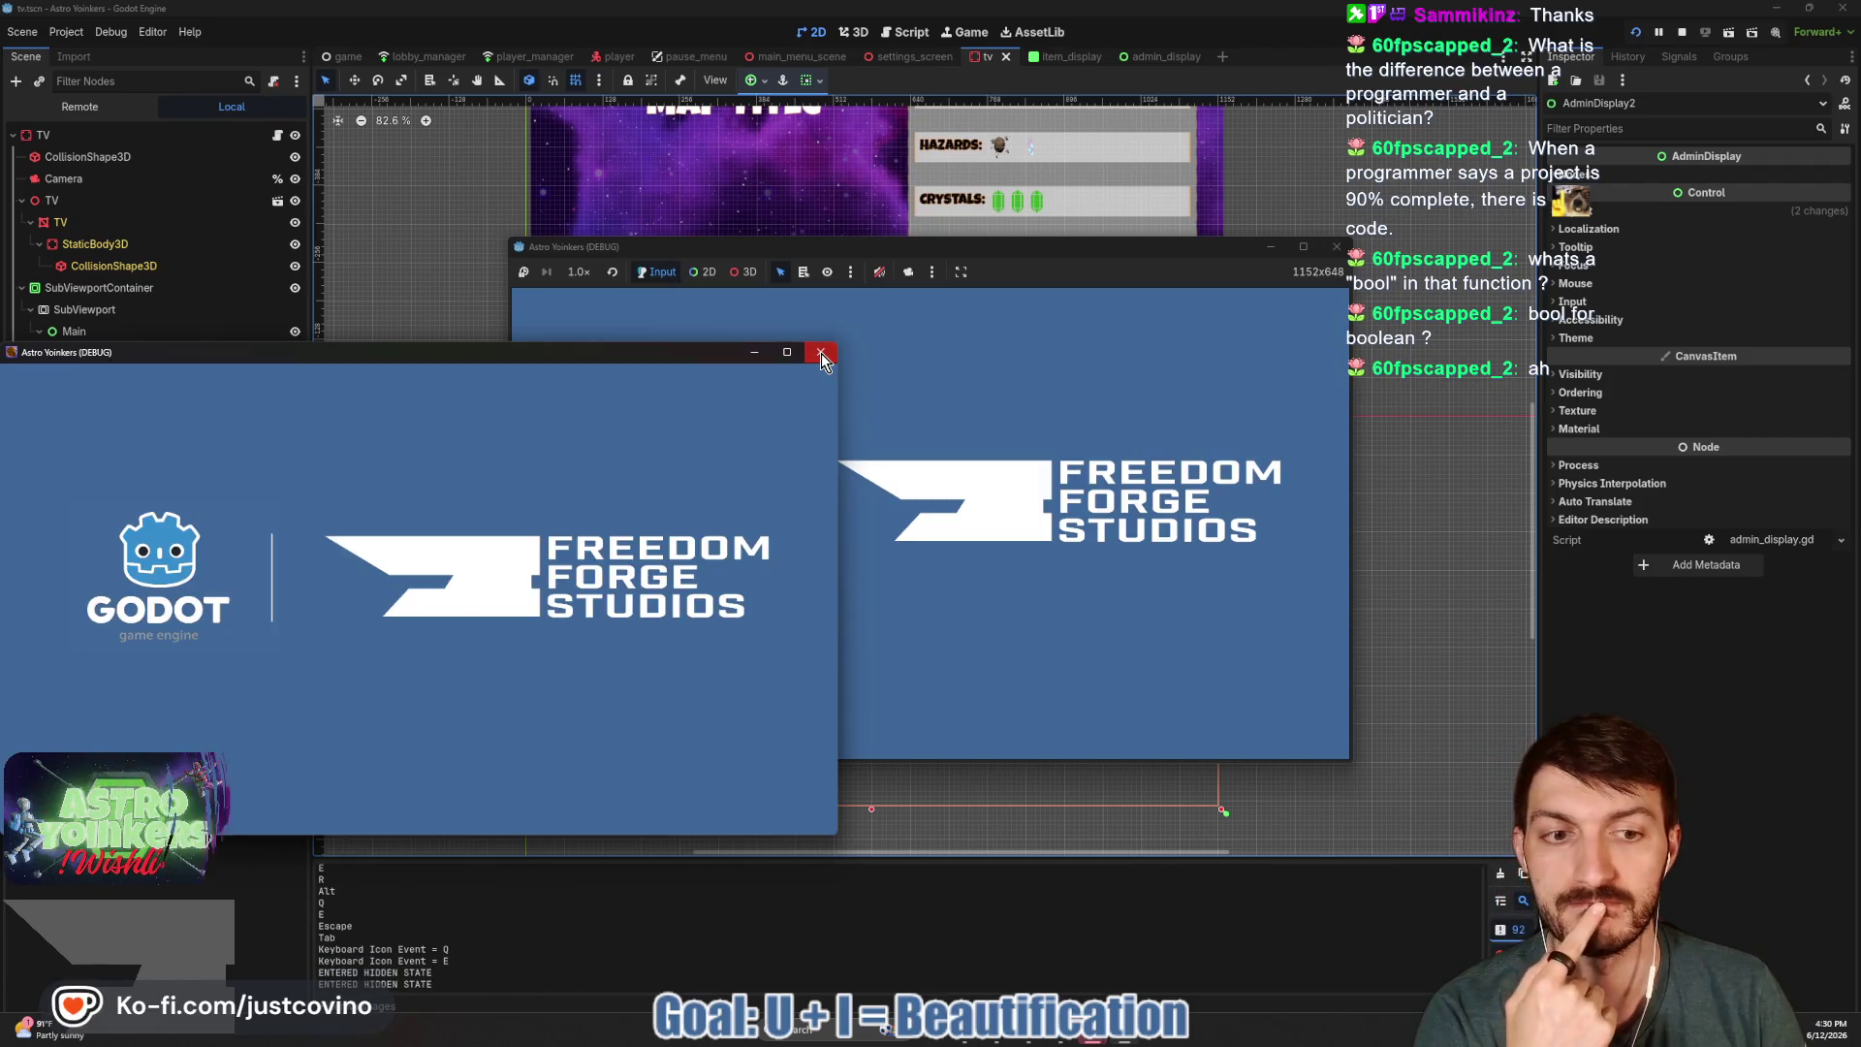
Close the extra debug window, host a lobby, and walk up to interact with the admin screen.
click(821, 355)
click(639, 432)
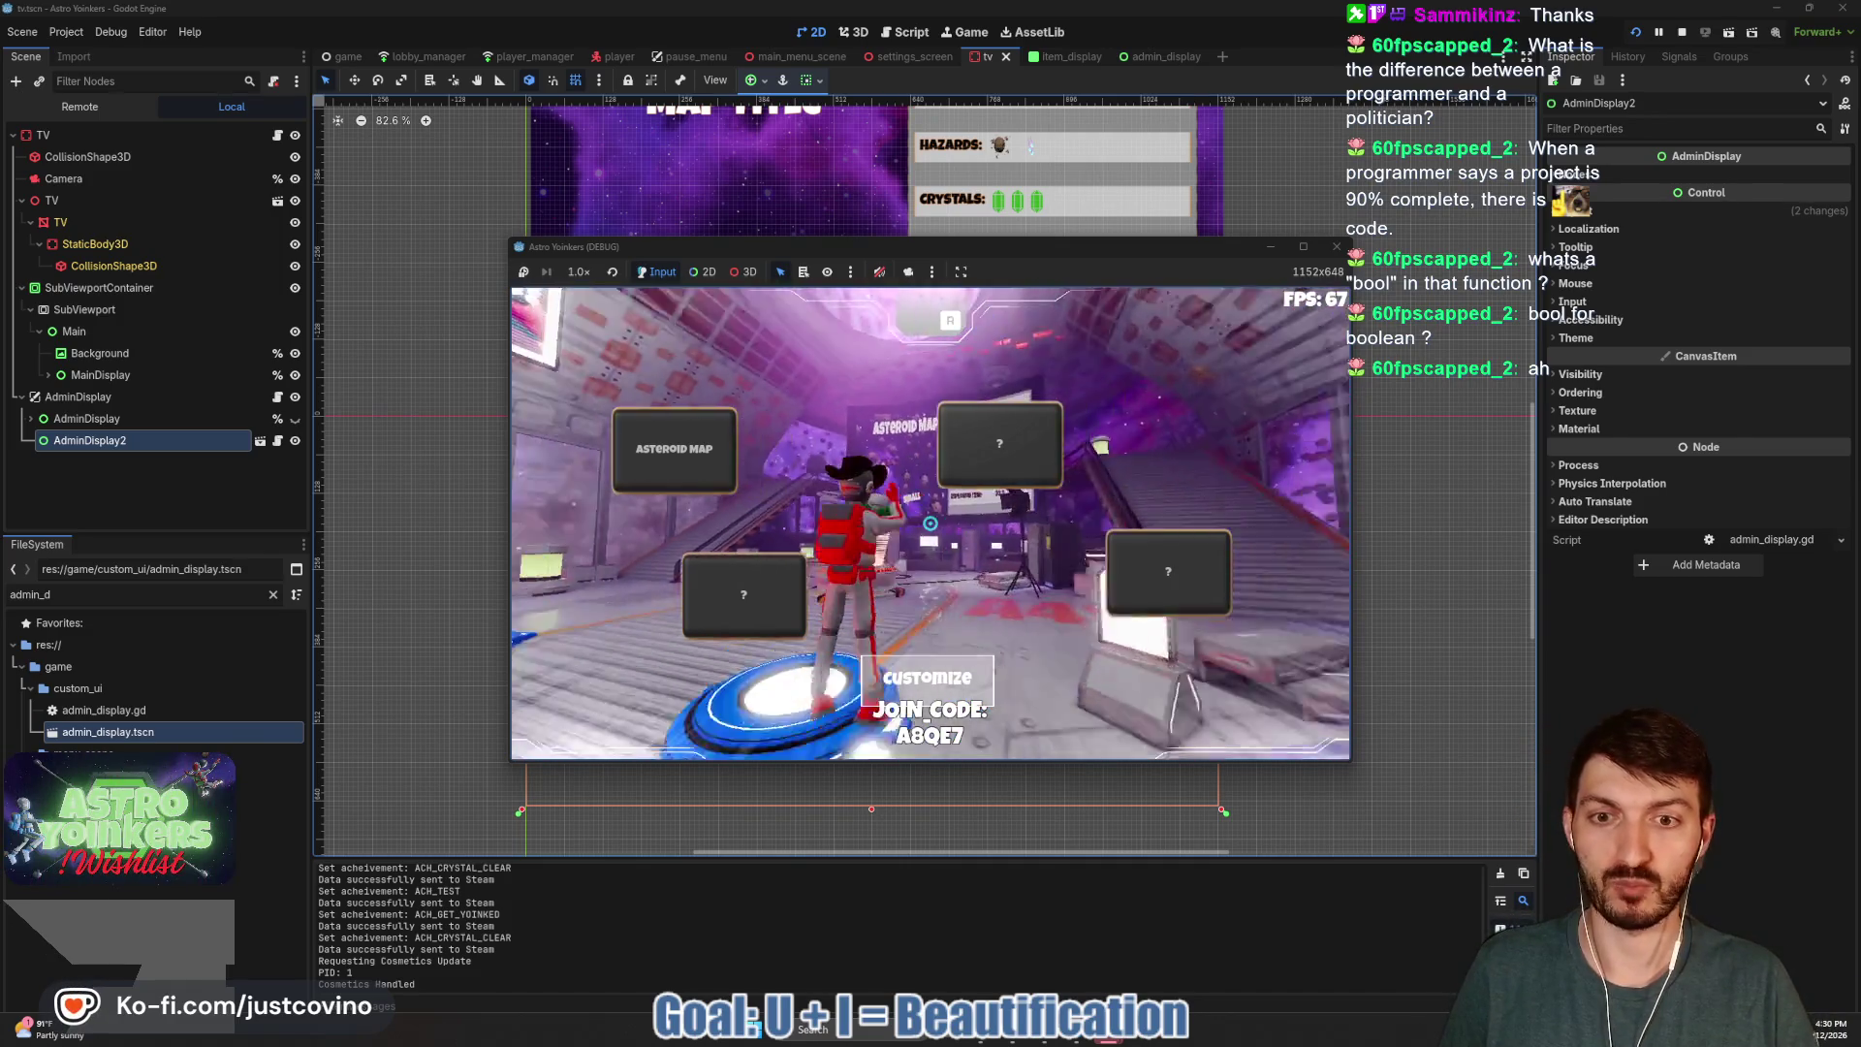
key(w)
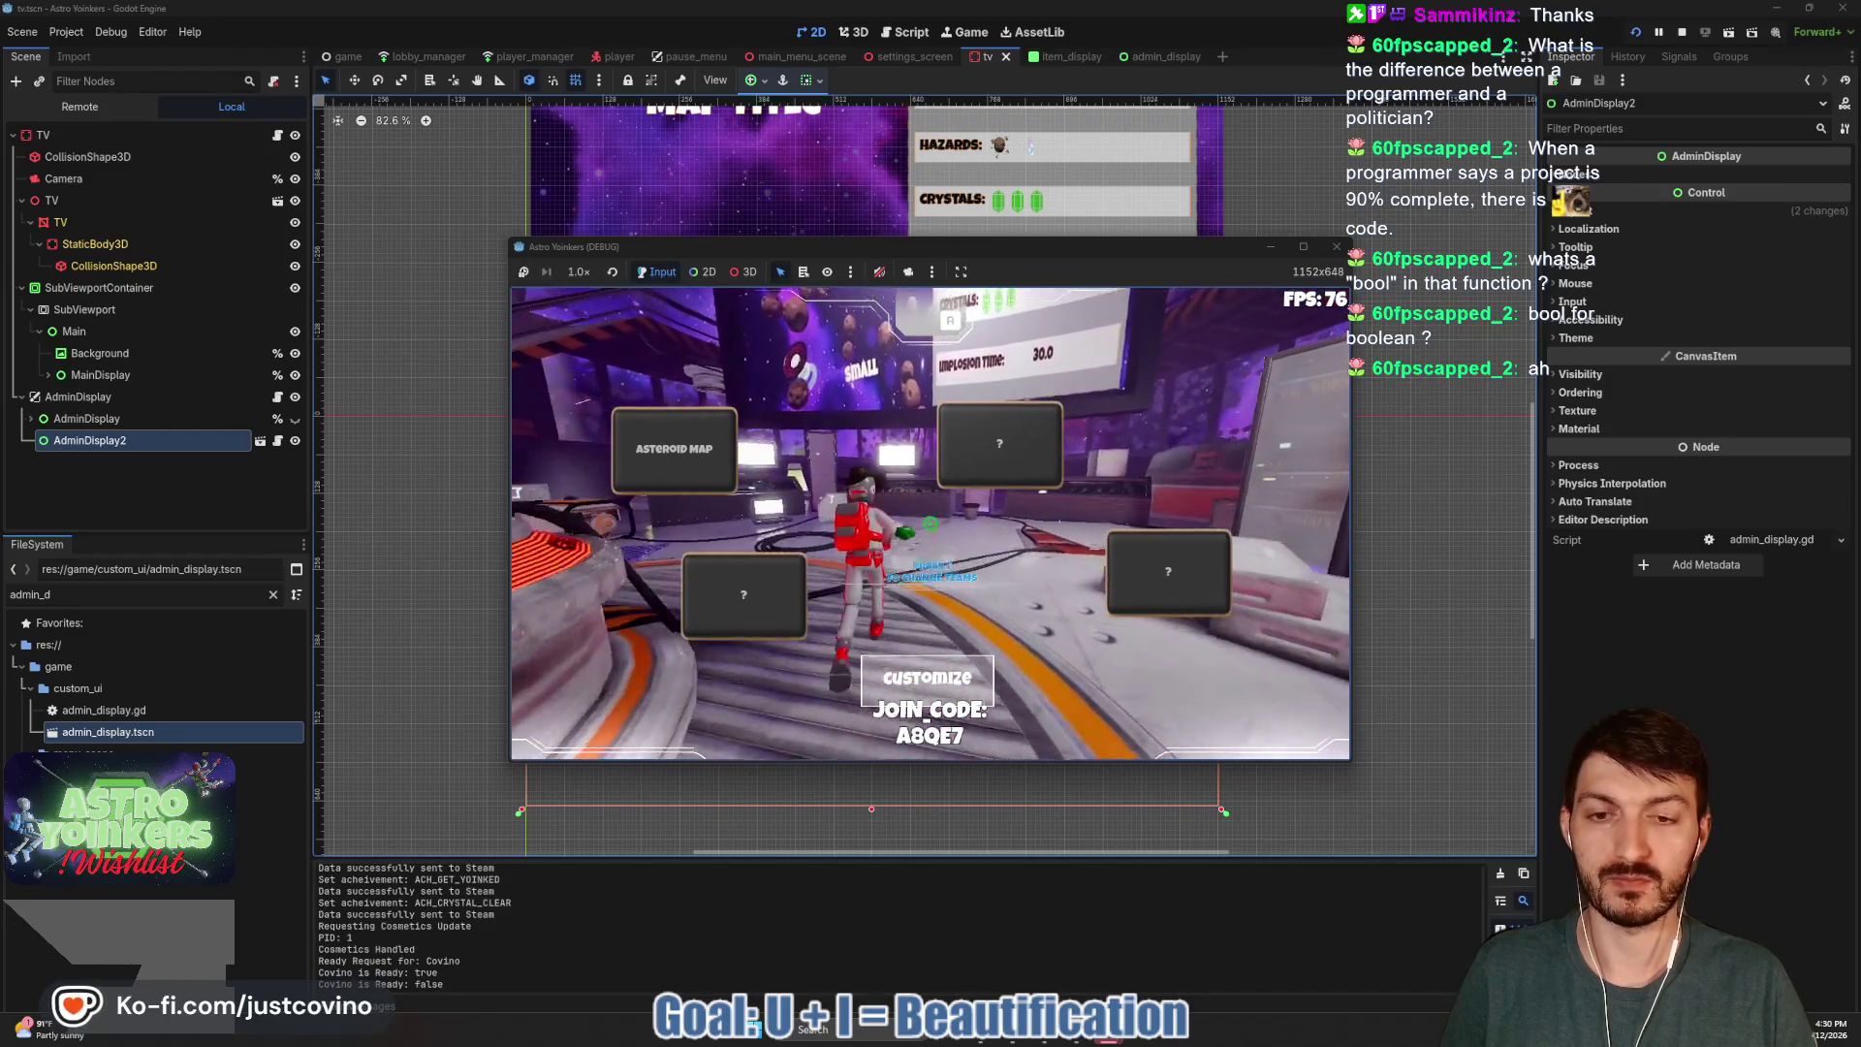
key(w)
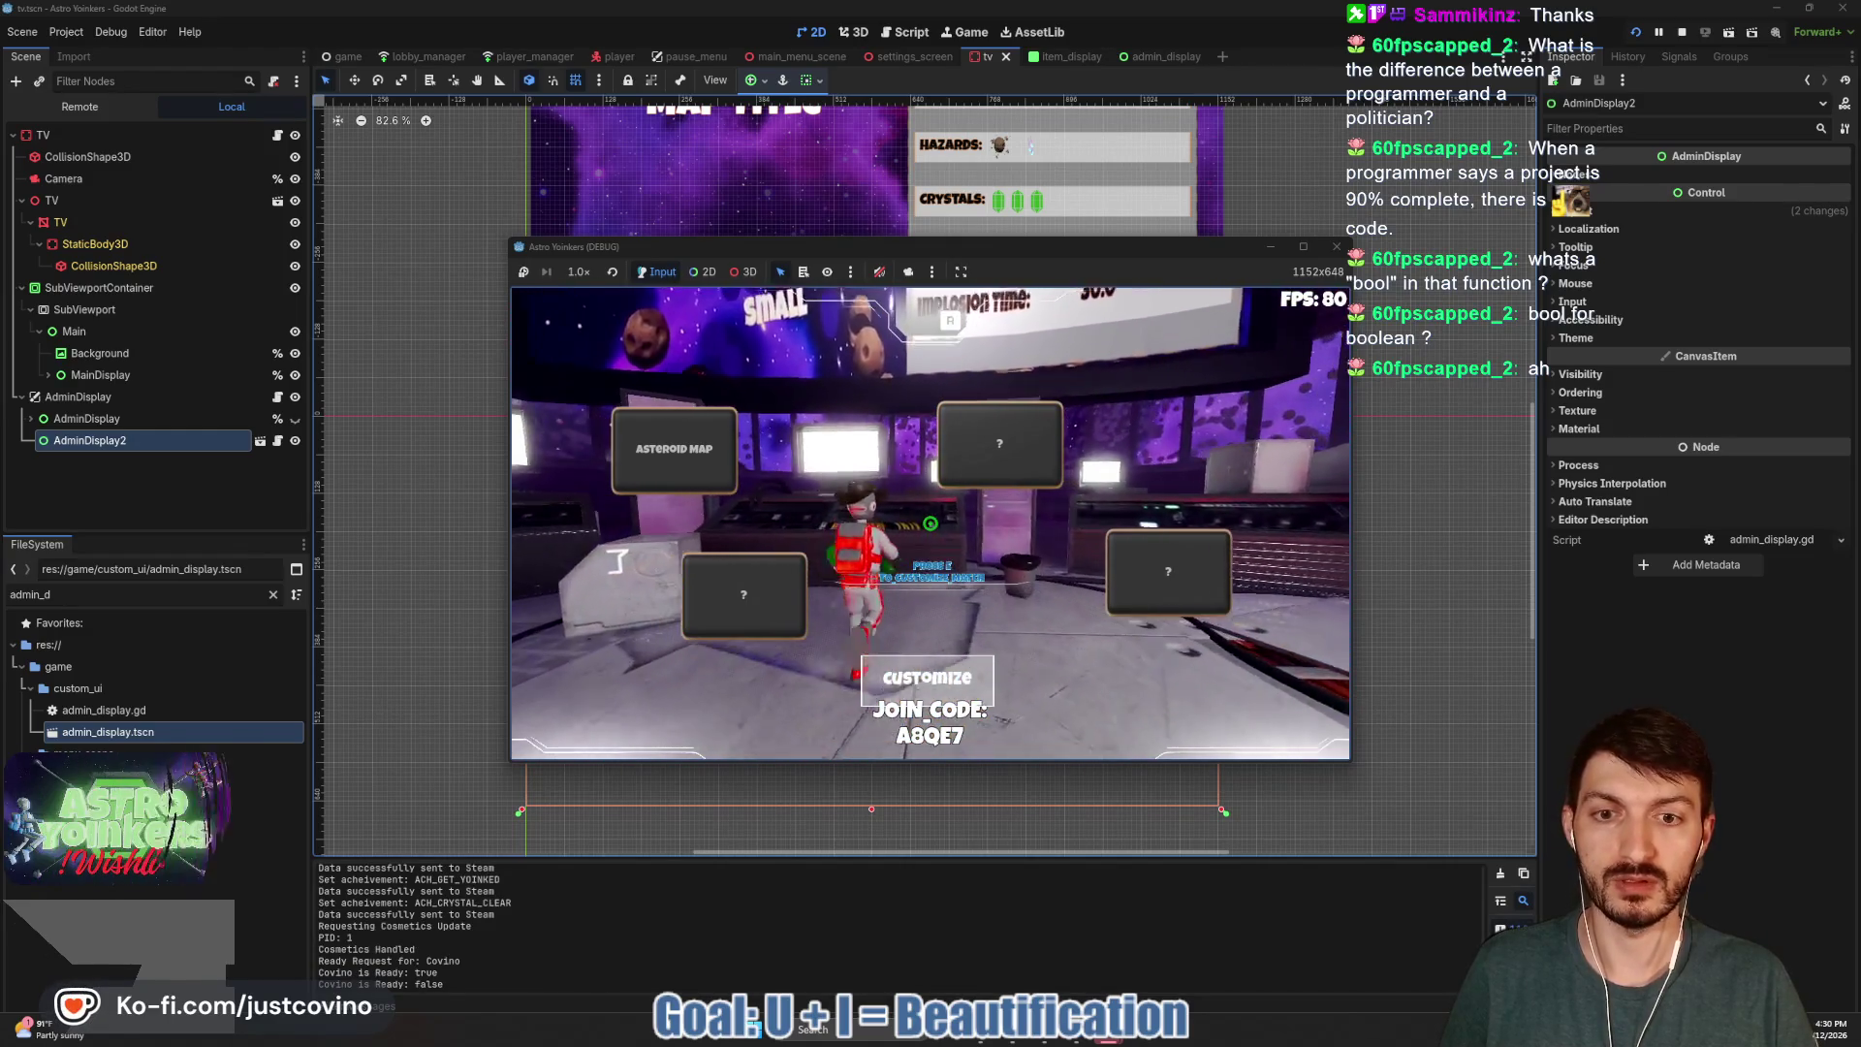
key(e)
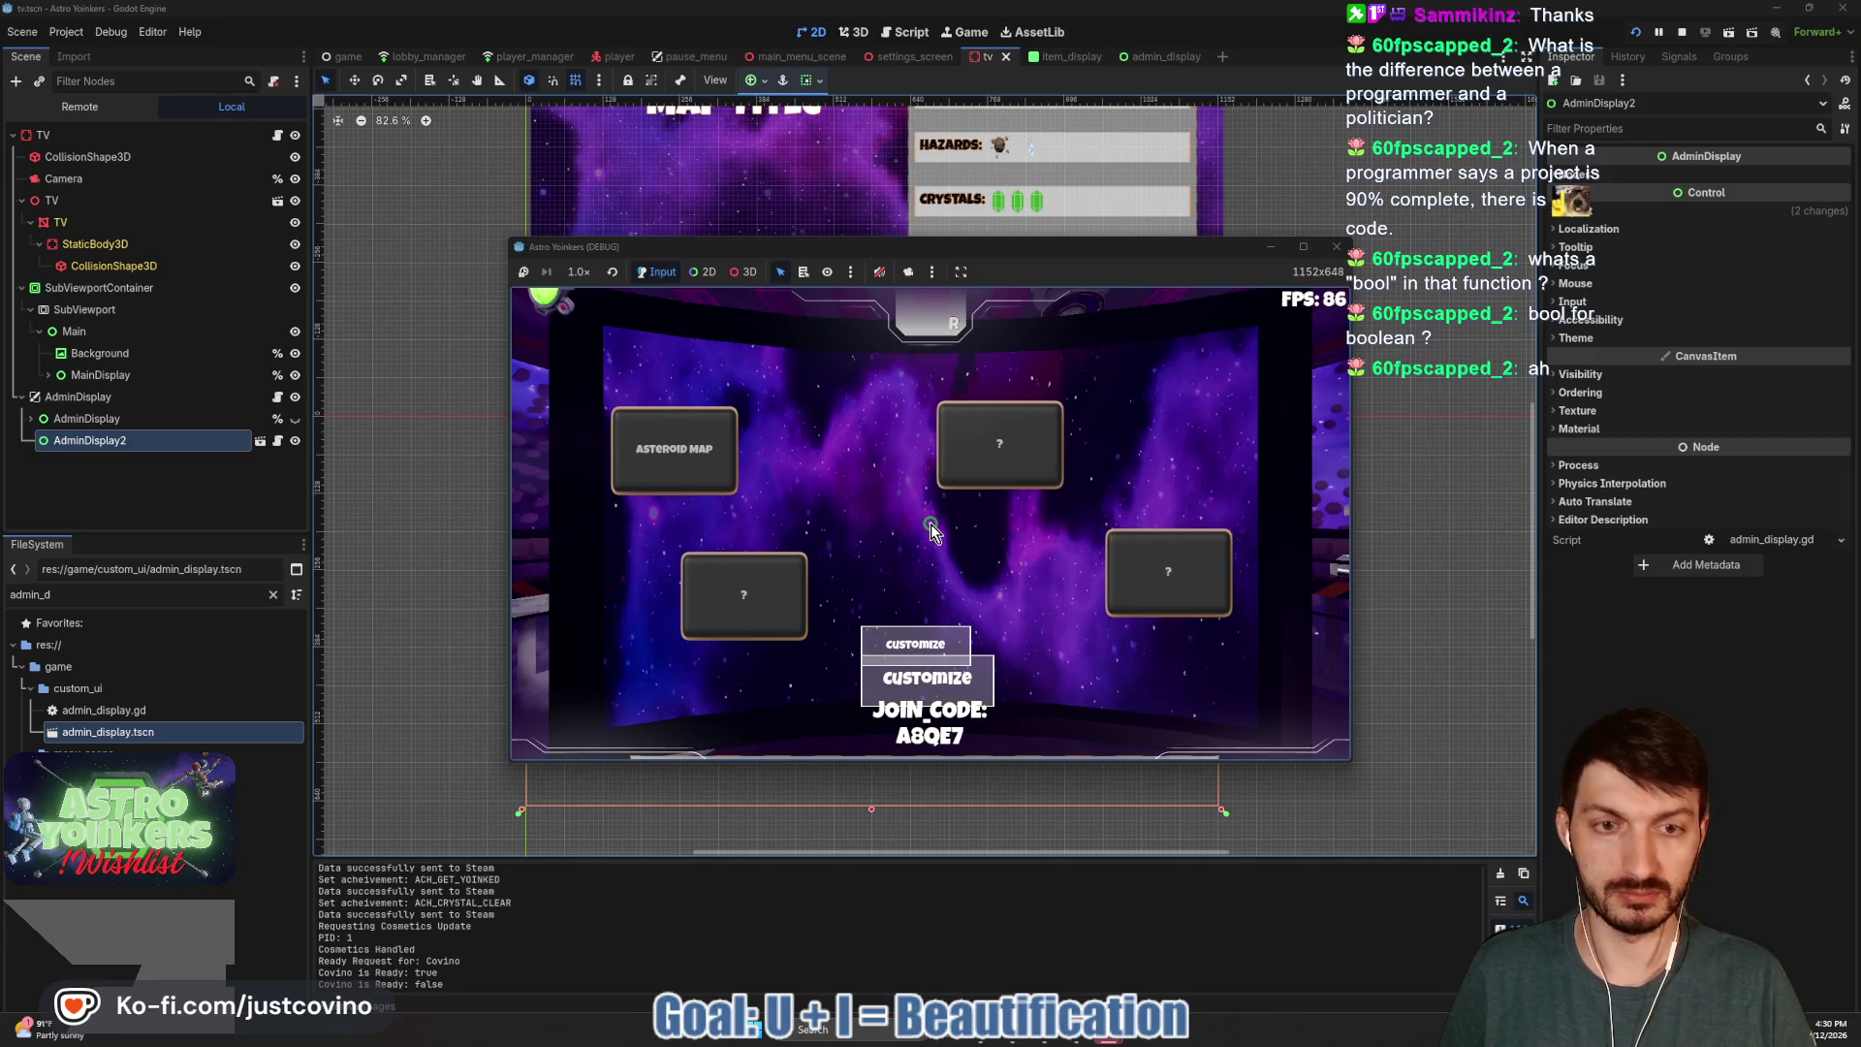
Open the Customize panel, view its Hazards then Items pages, and maximize the window.
click(975, 690)
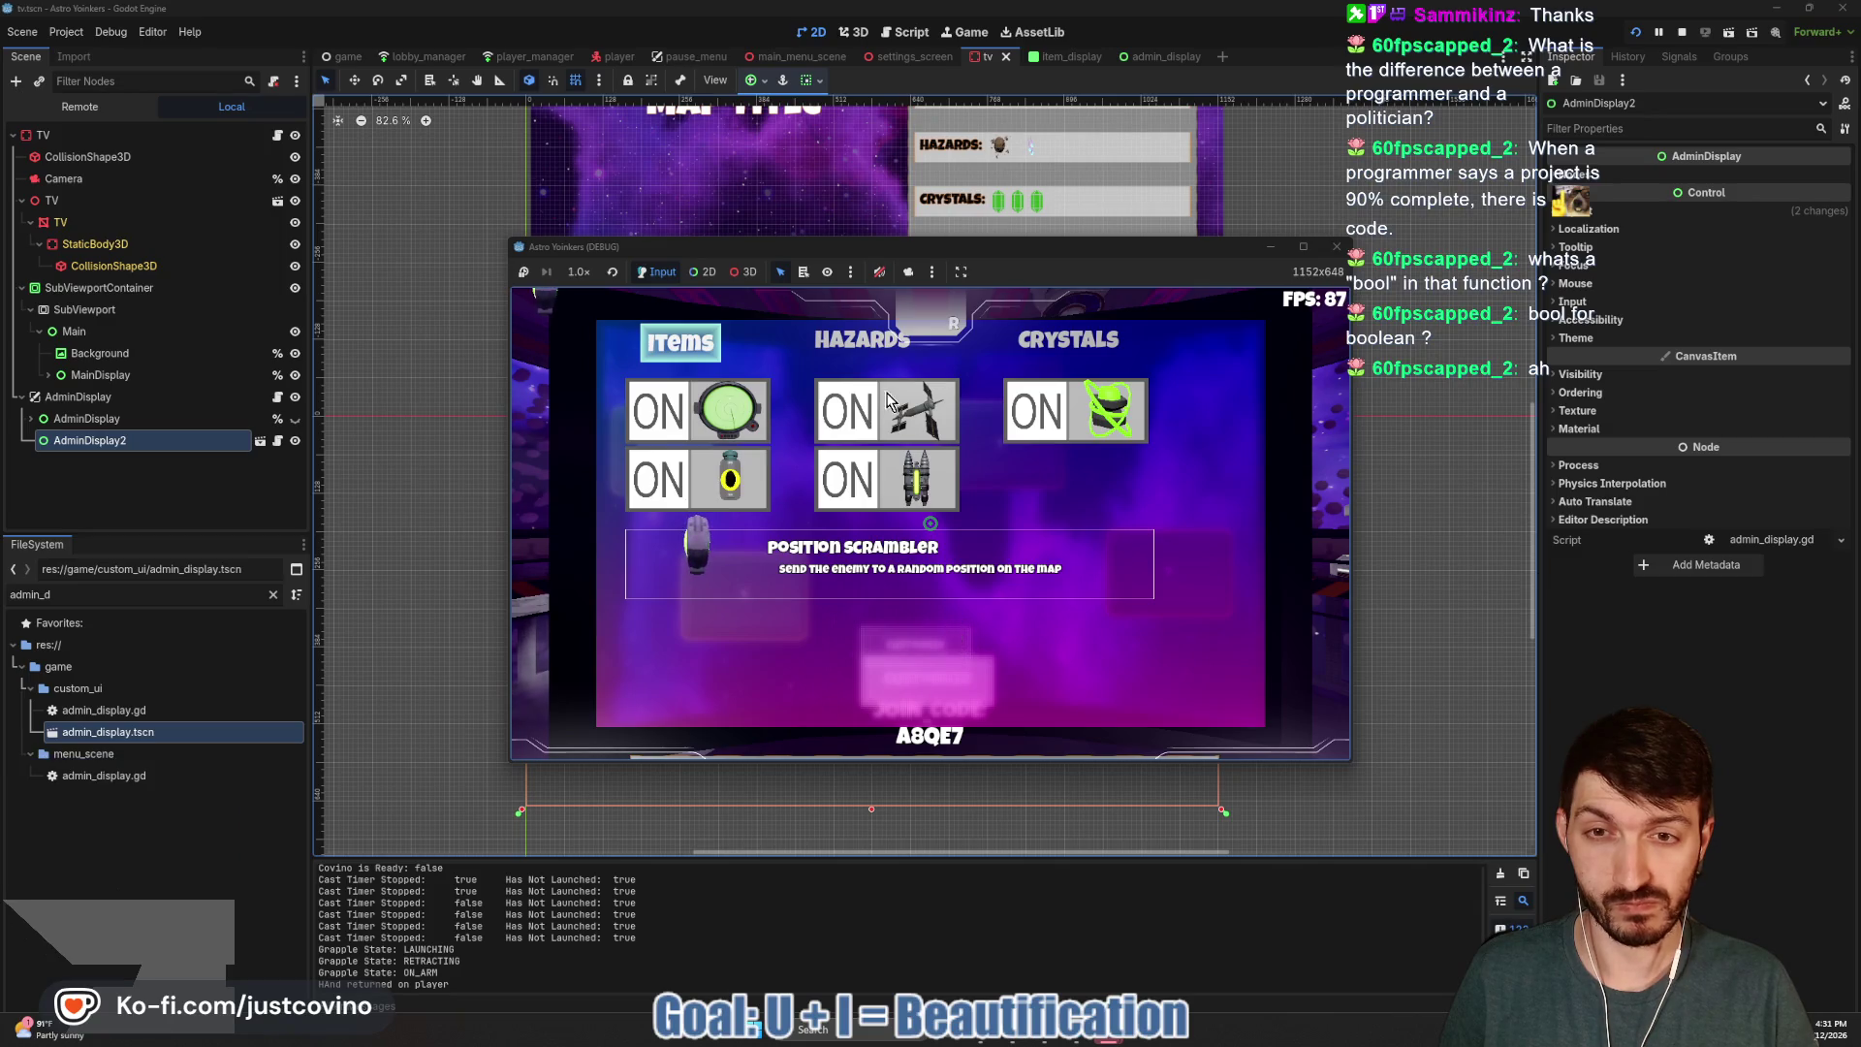
click(846, 352)
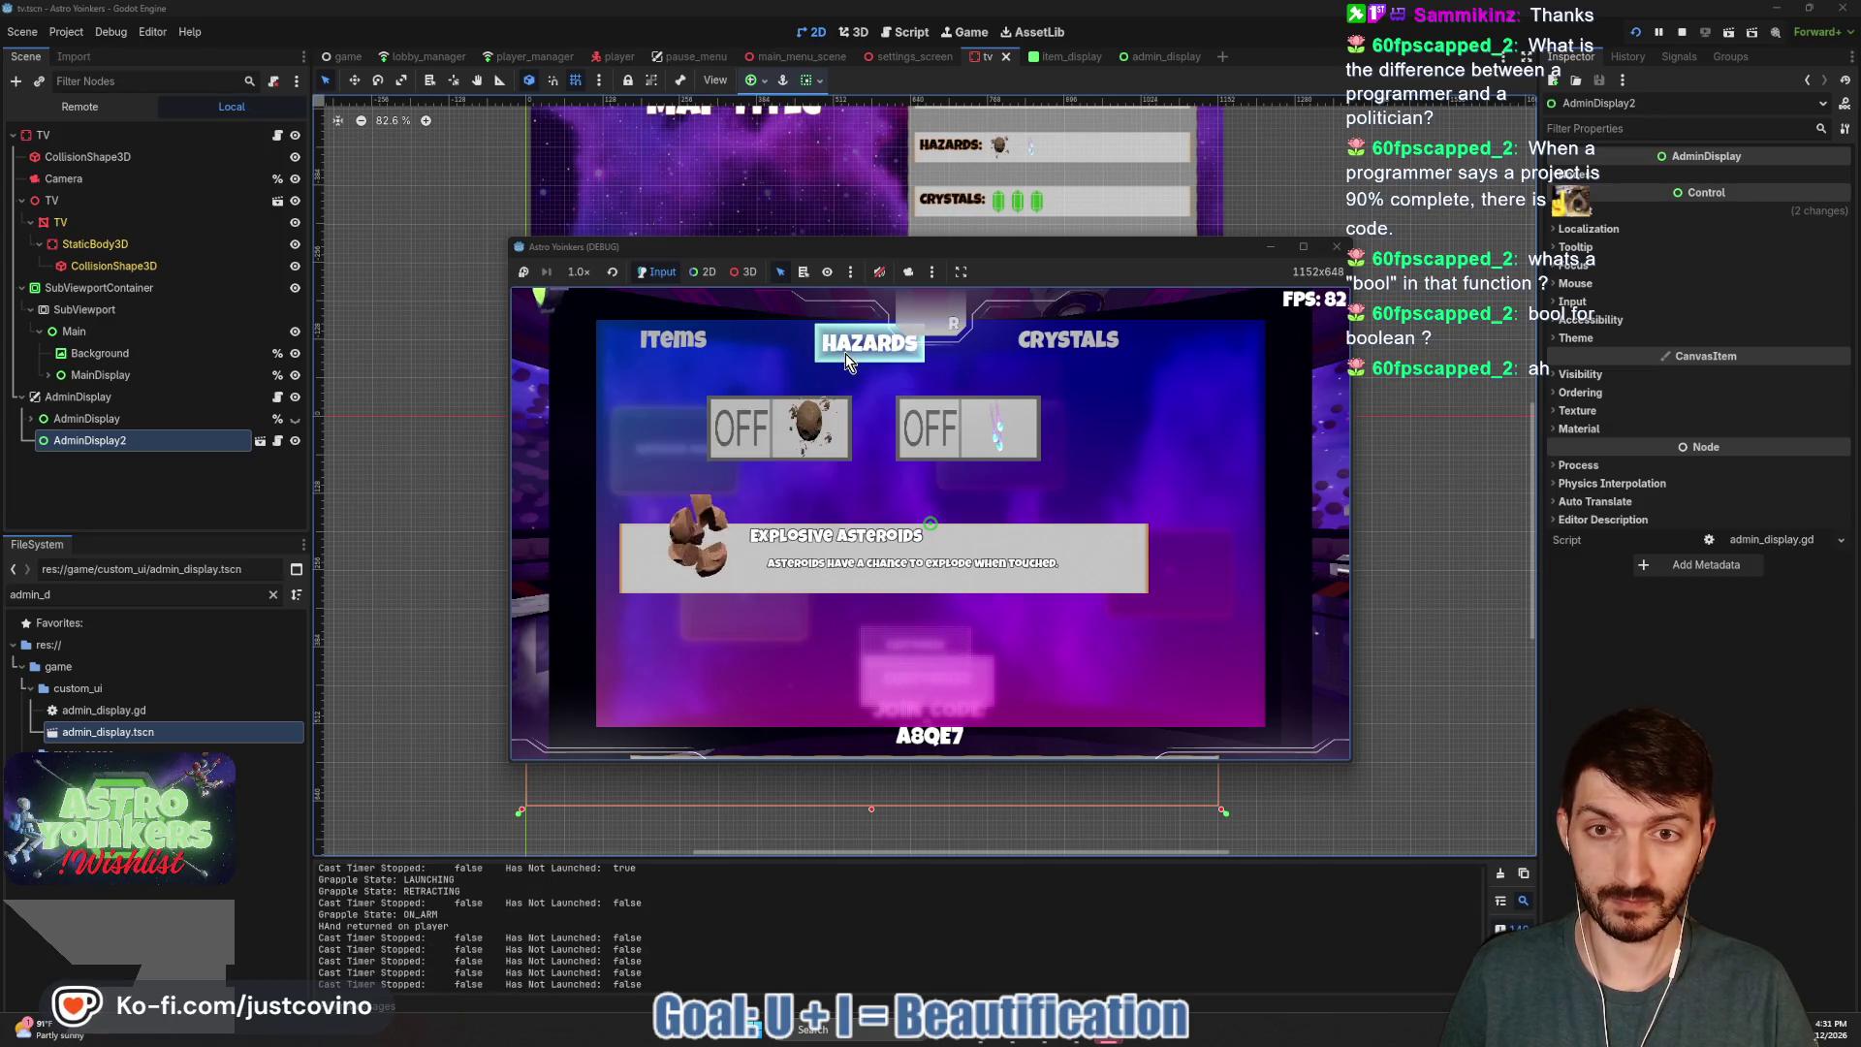
click(1056, 357)
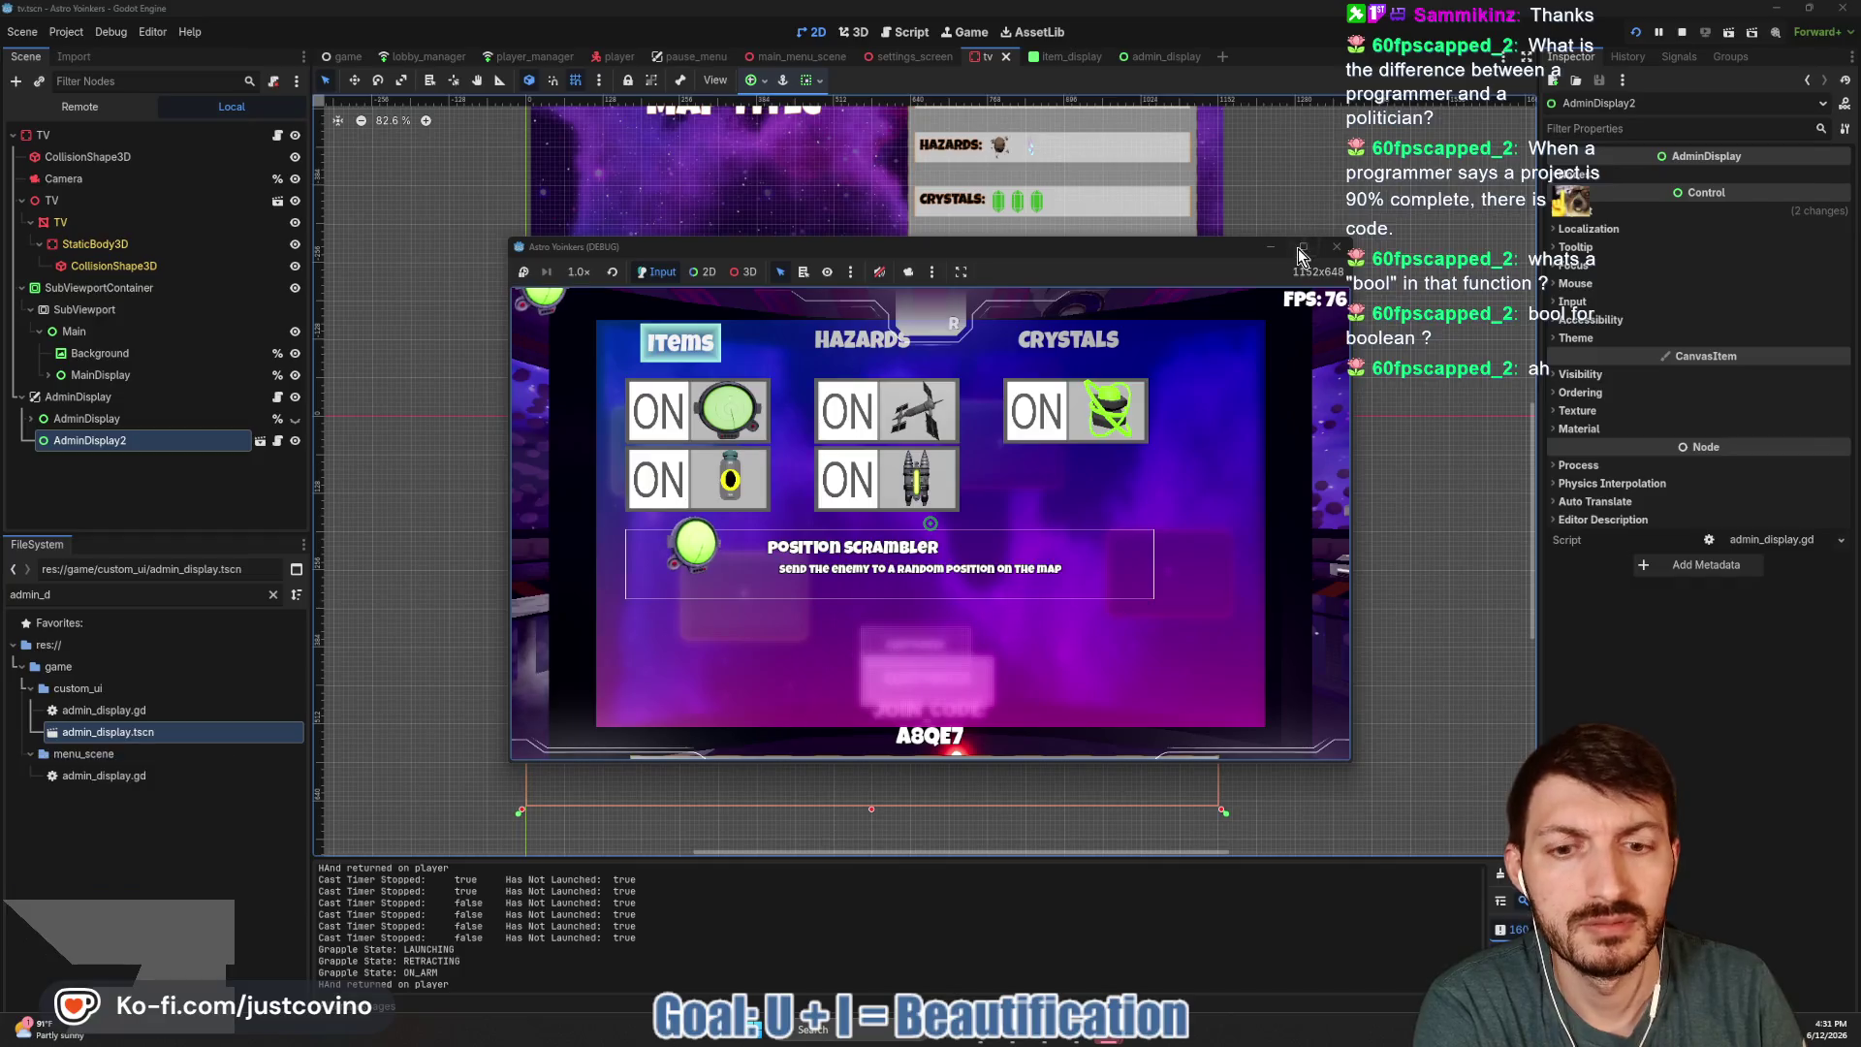
click(1302, 248)
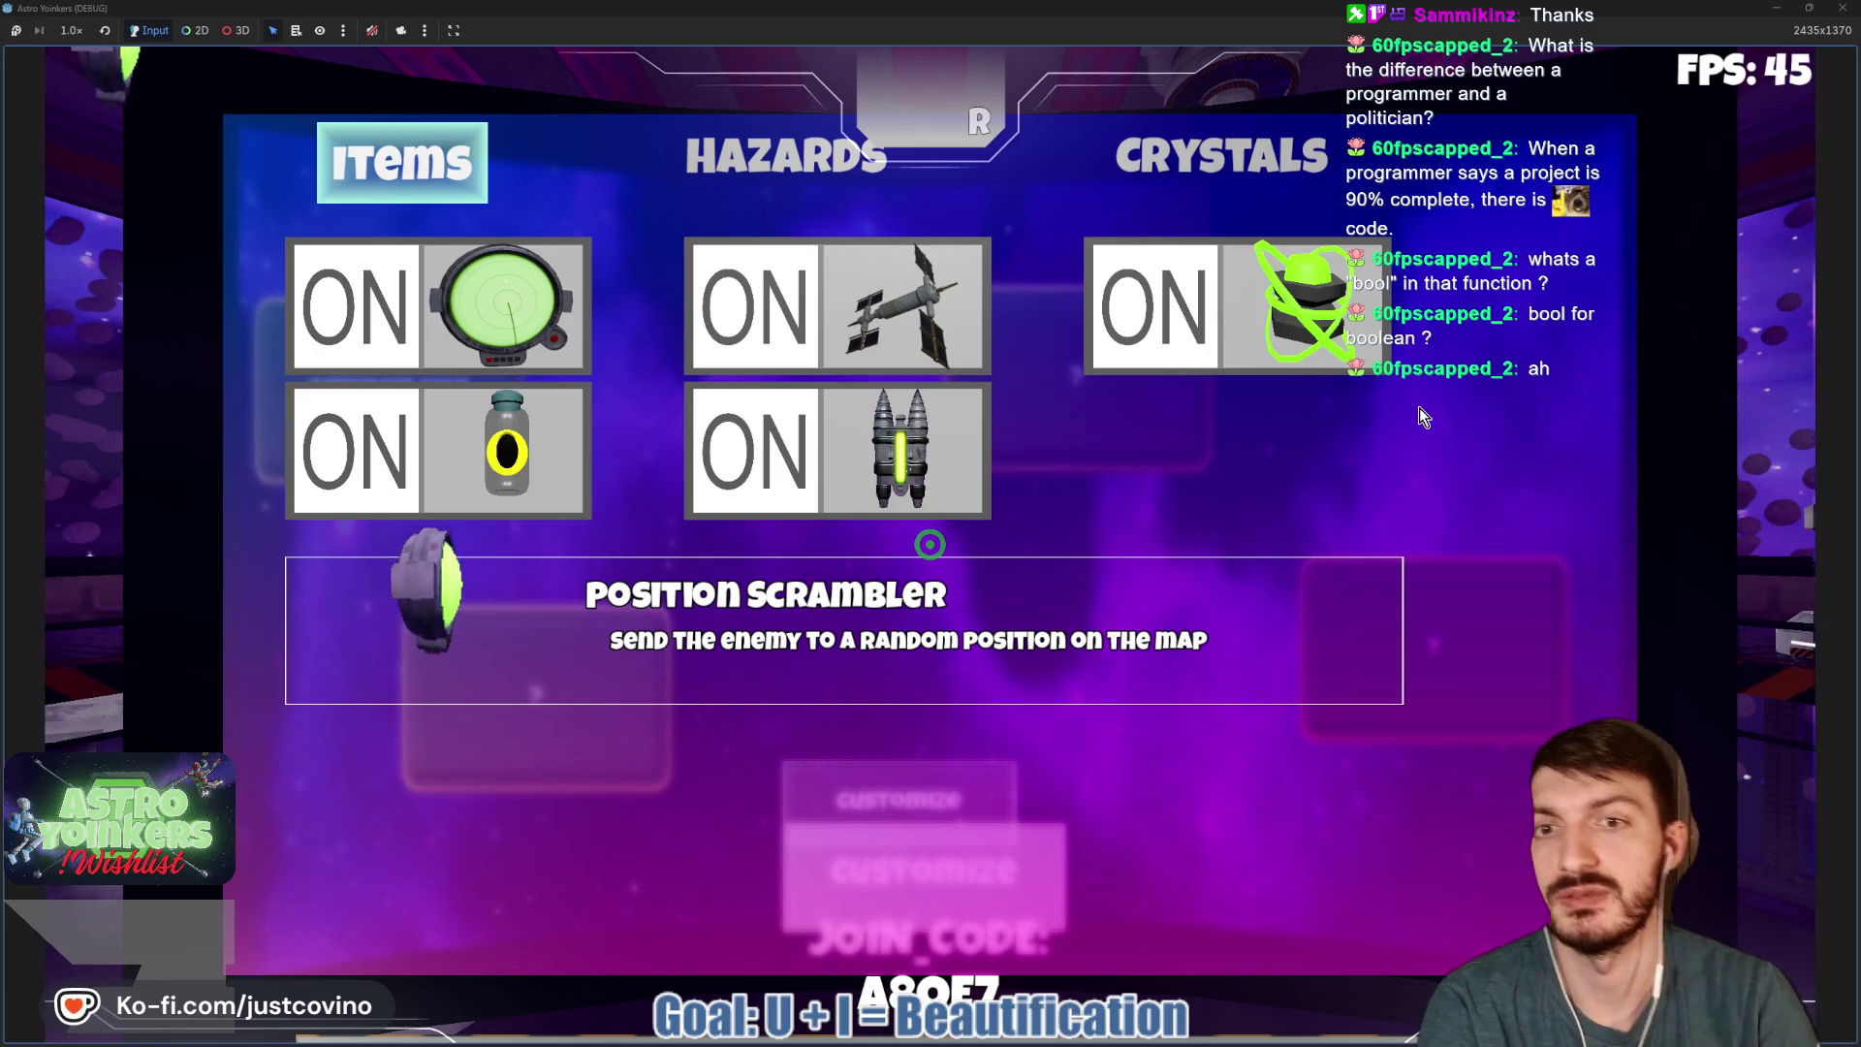
In the running game, toggle the satellite, jetpack and crystal items off and back on.
click(769, 305)
click(769, 305)
click(773, 438)
click(800, 443)
click(1168, 334)
click(1184, 328)
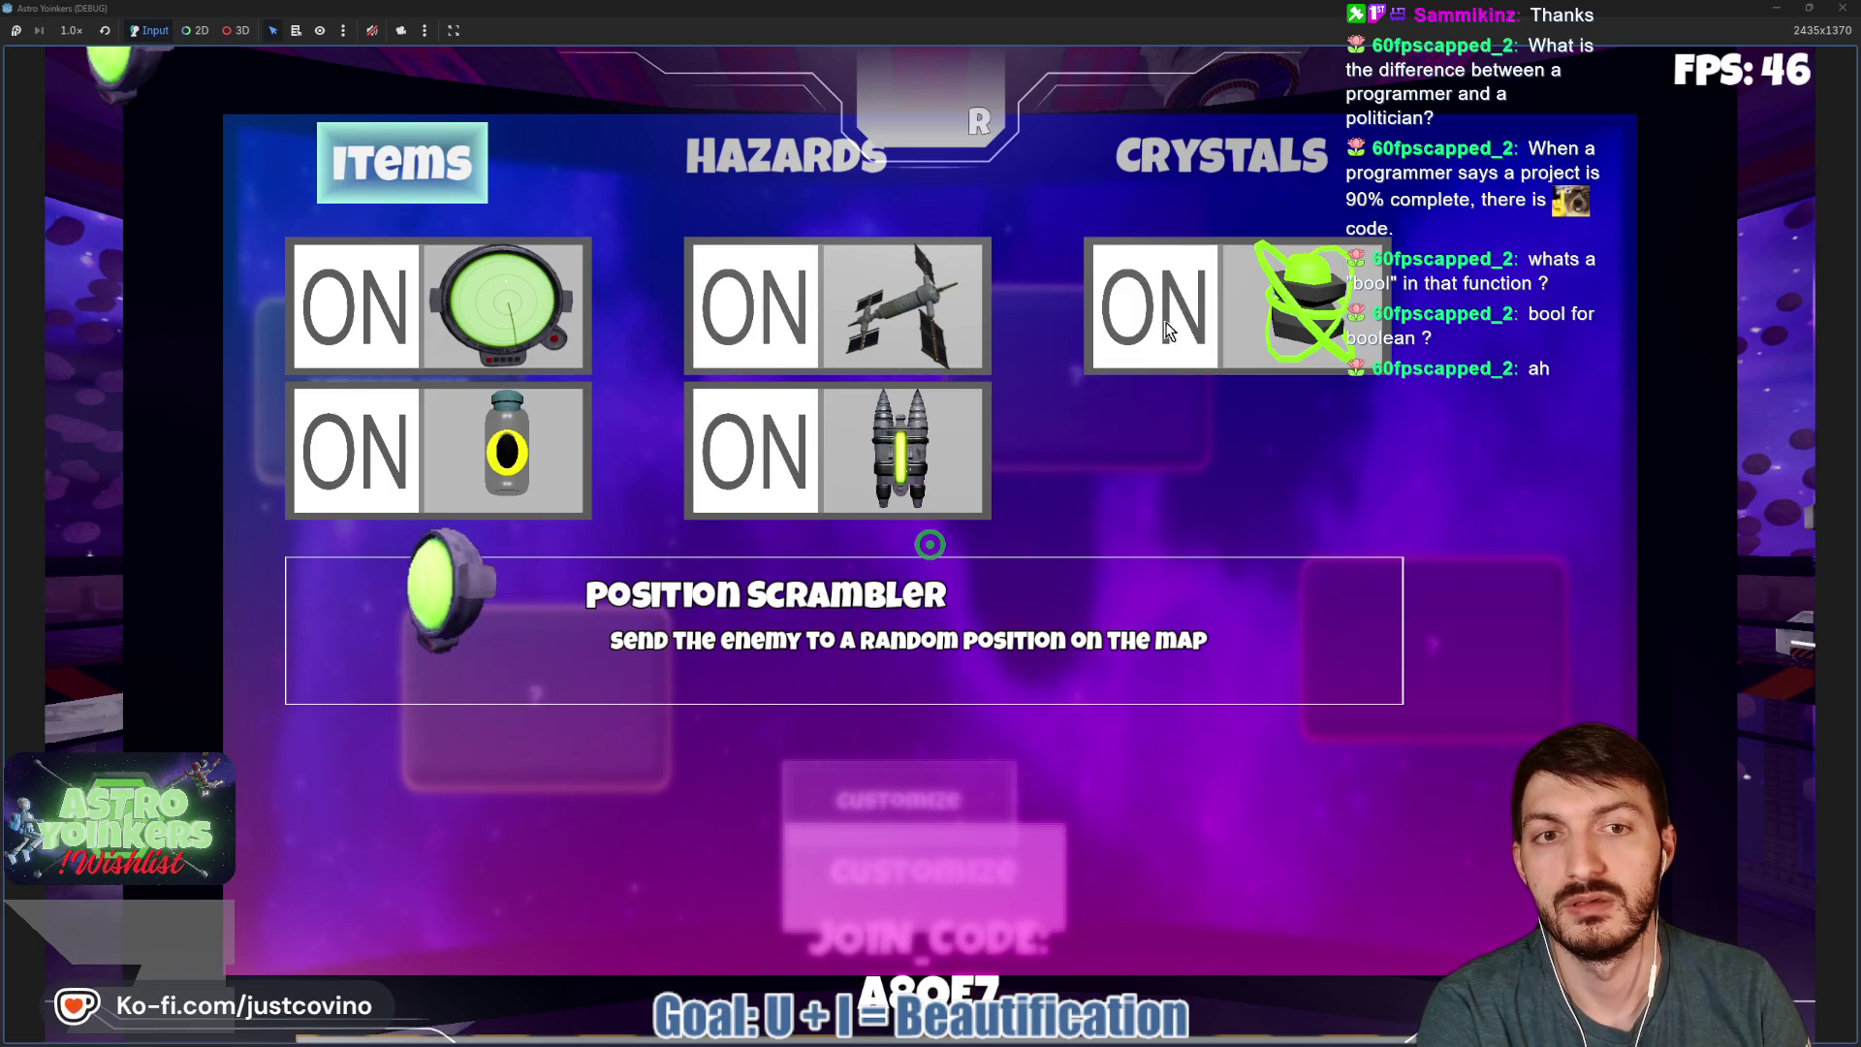
In the Crystals tab, set Captures Required to Win to 3 and Implosion Time to OFF.
click(778, 189)
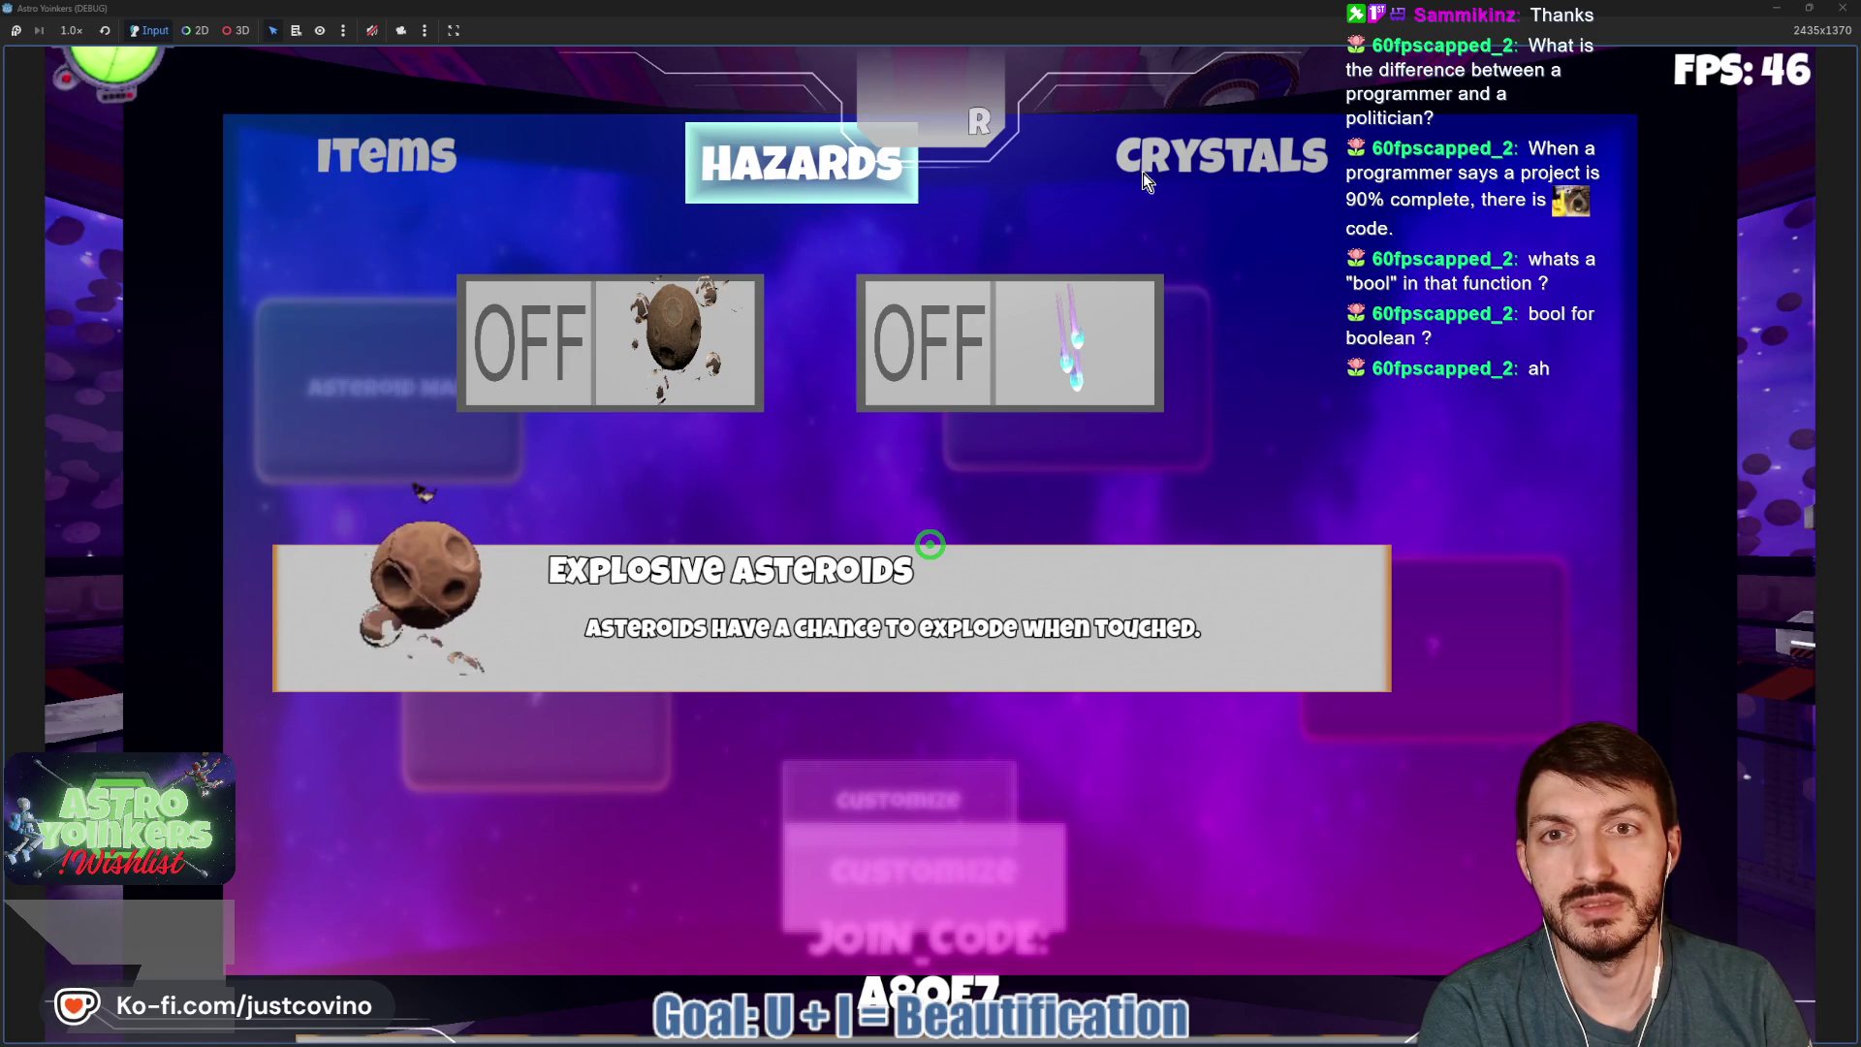
click(1207, 177)
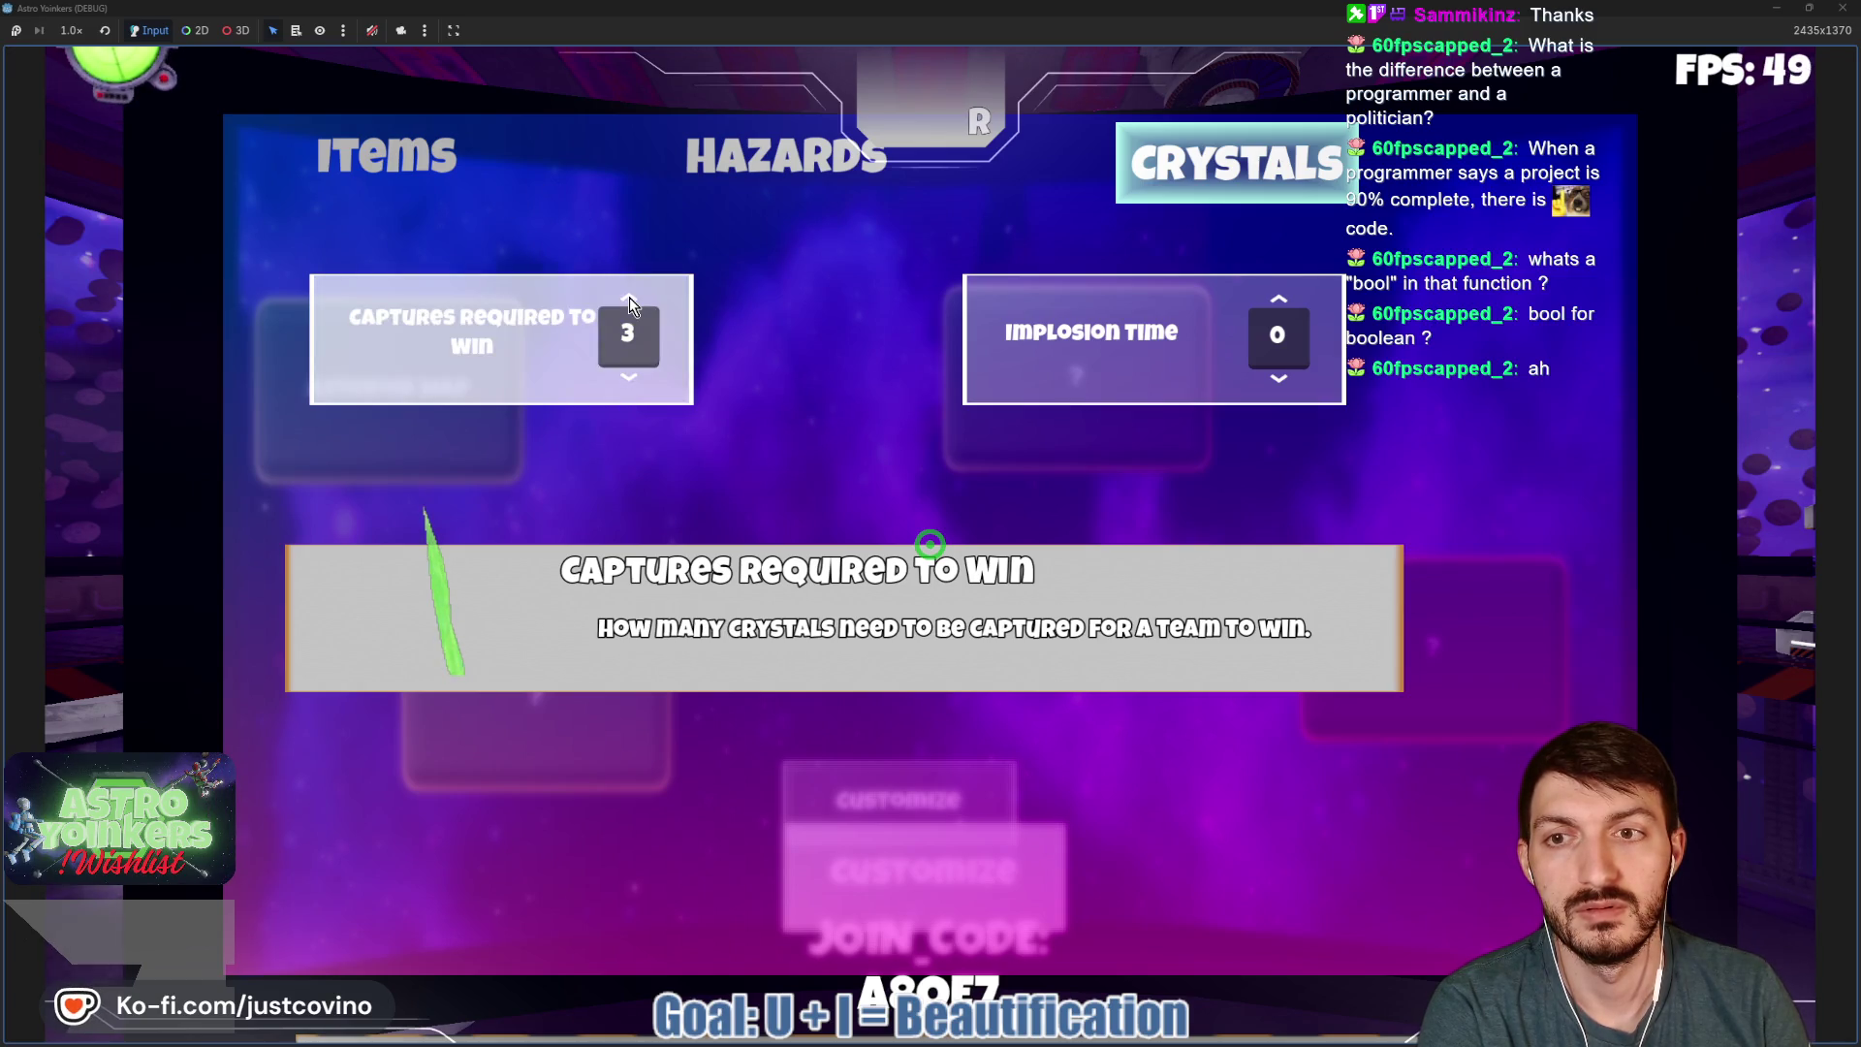
click(628, 375)
click(628, 375)
click(628, 375)
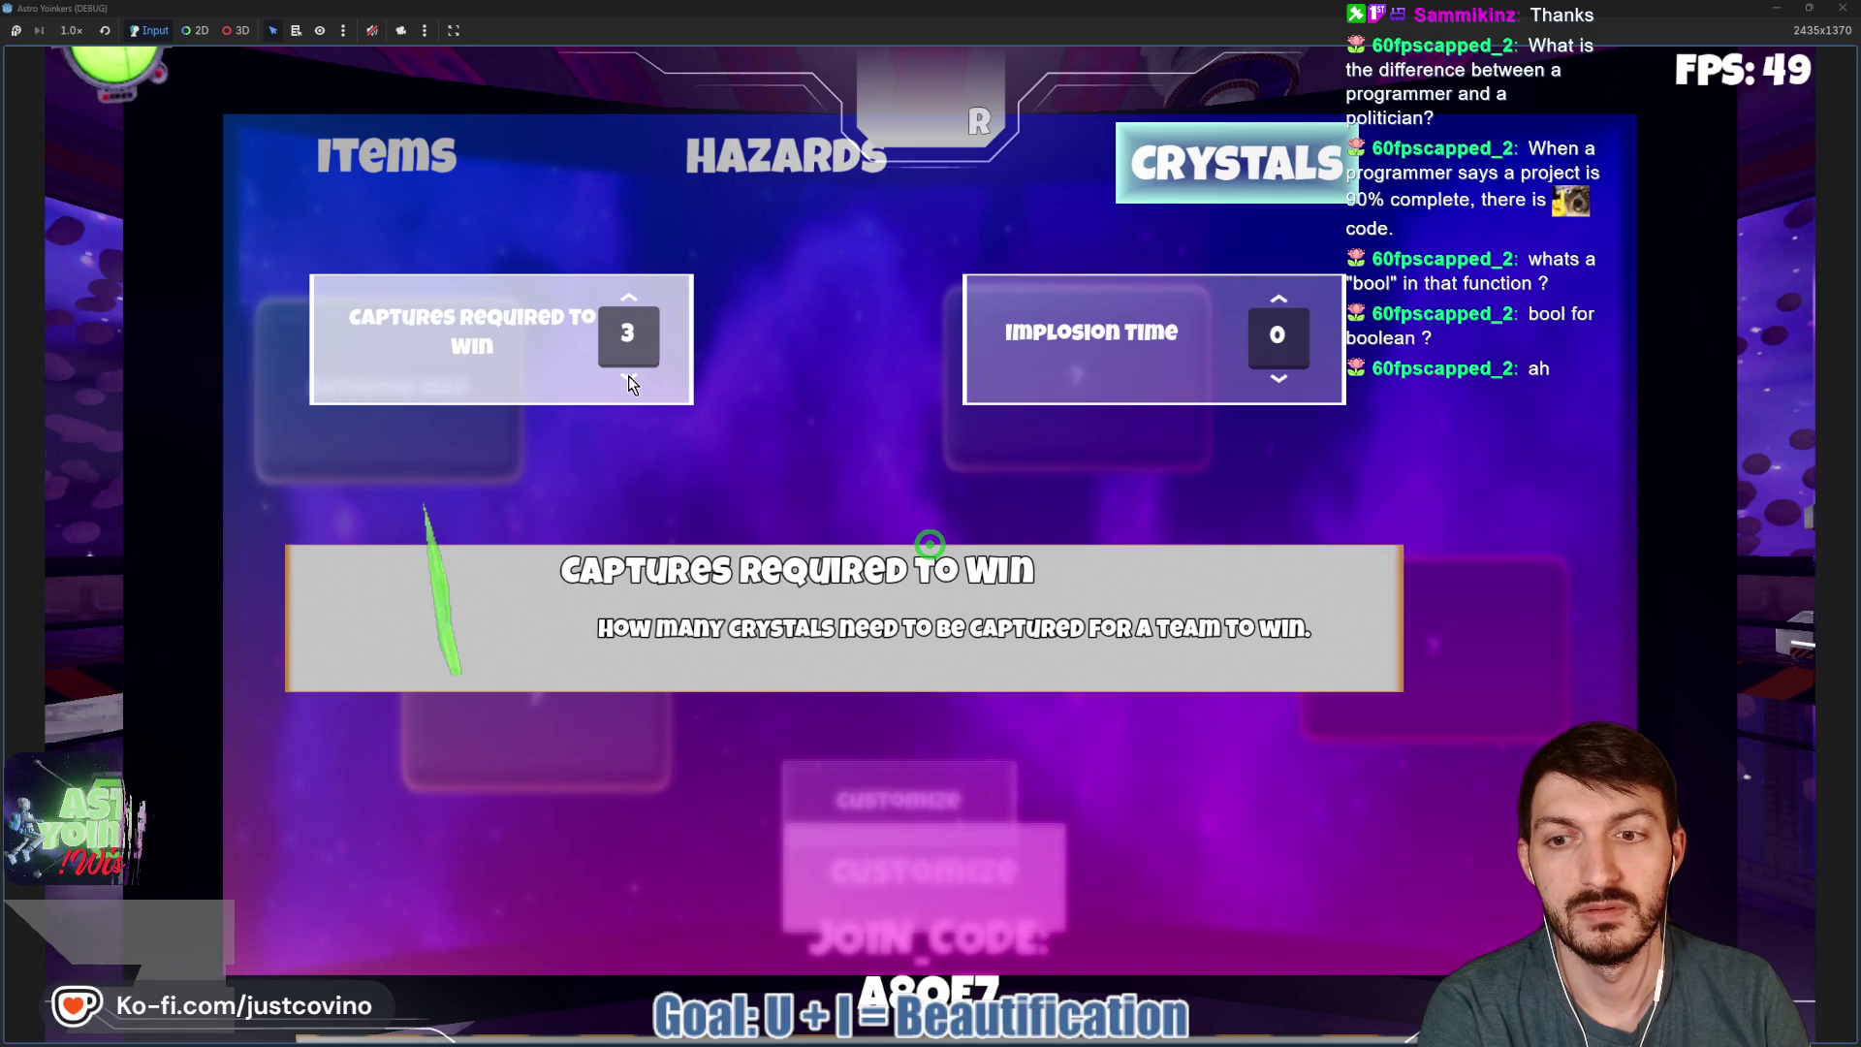
click(1278, 376)
click(1278, 376)
click(1278, 376)
click(1278, 375)
click(1280, 301)
click(1280, 301)
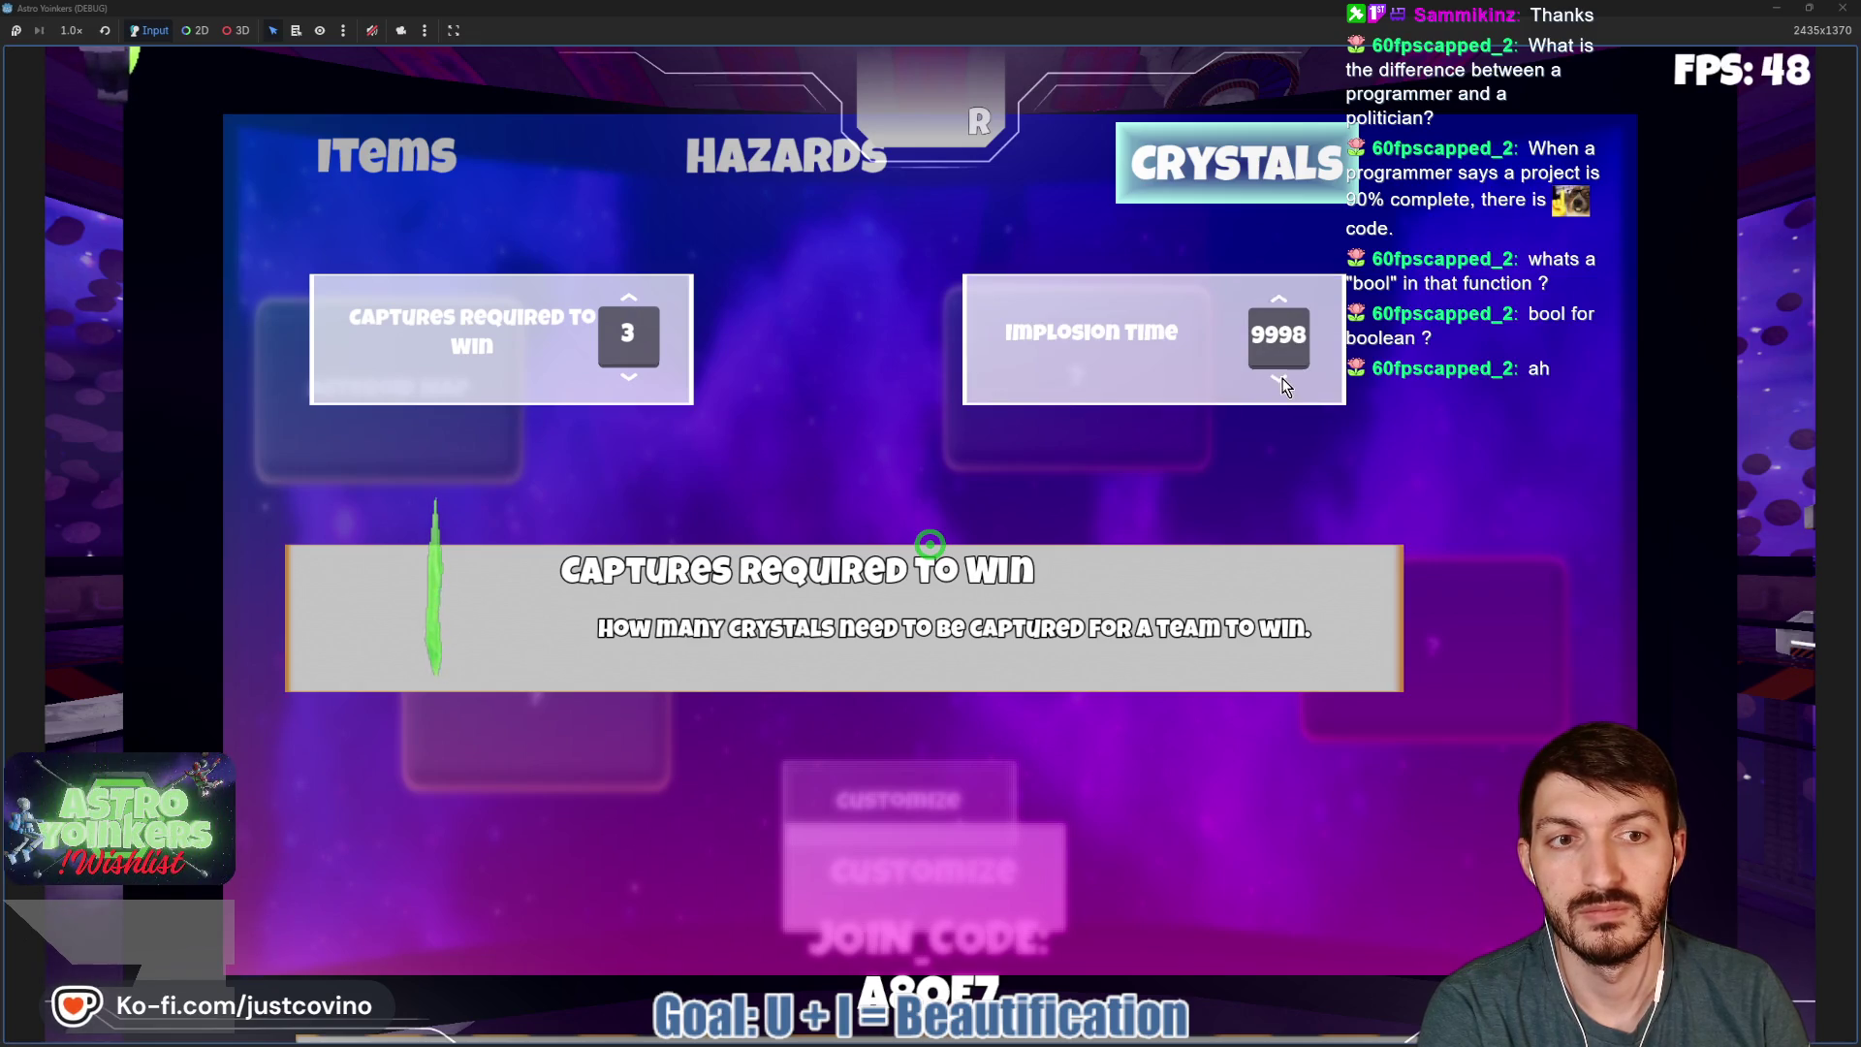
click(1278, 302)
click(1278, 380)
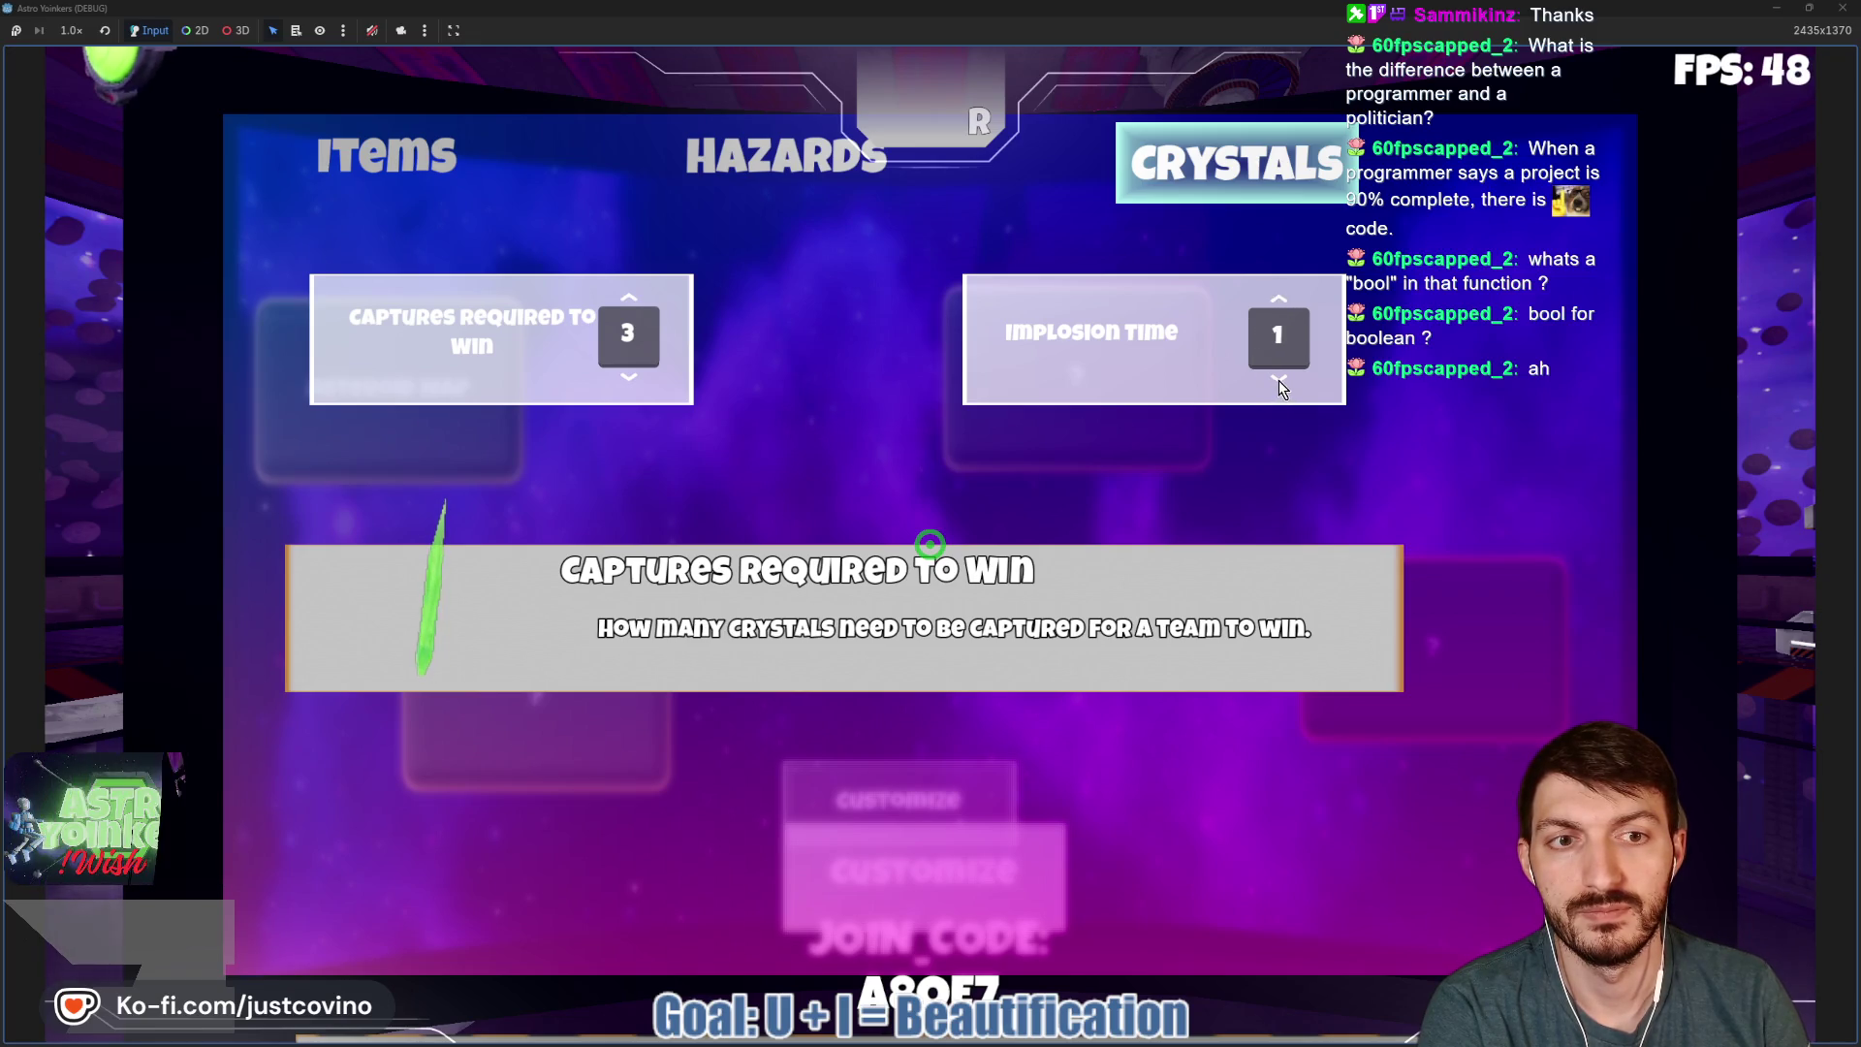
click(1278, 380)
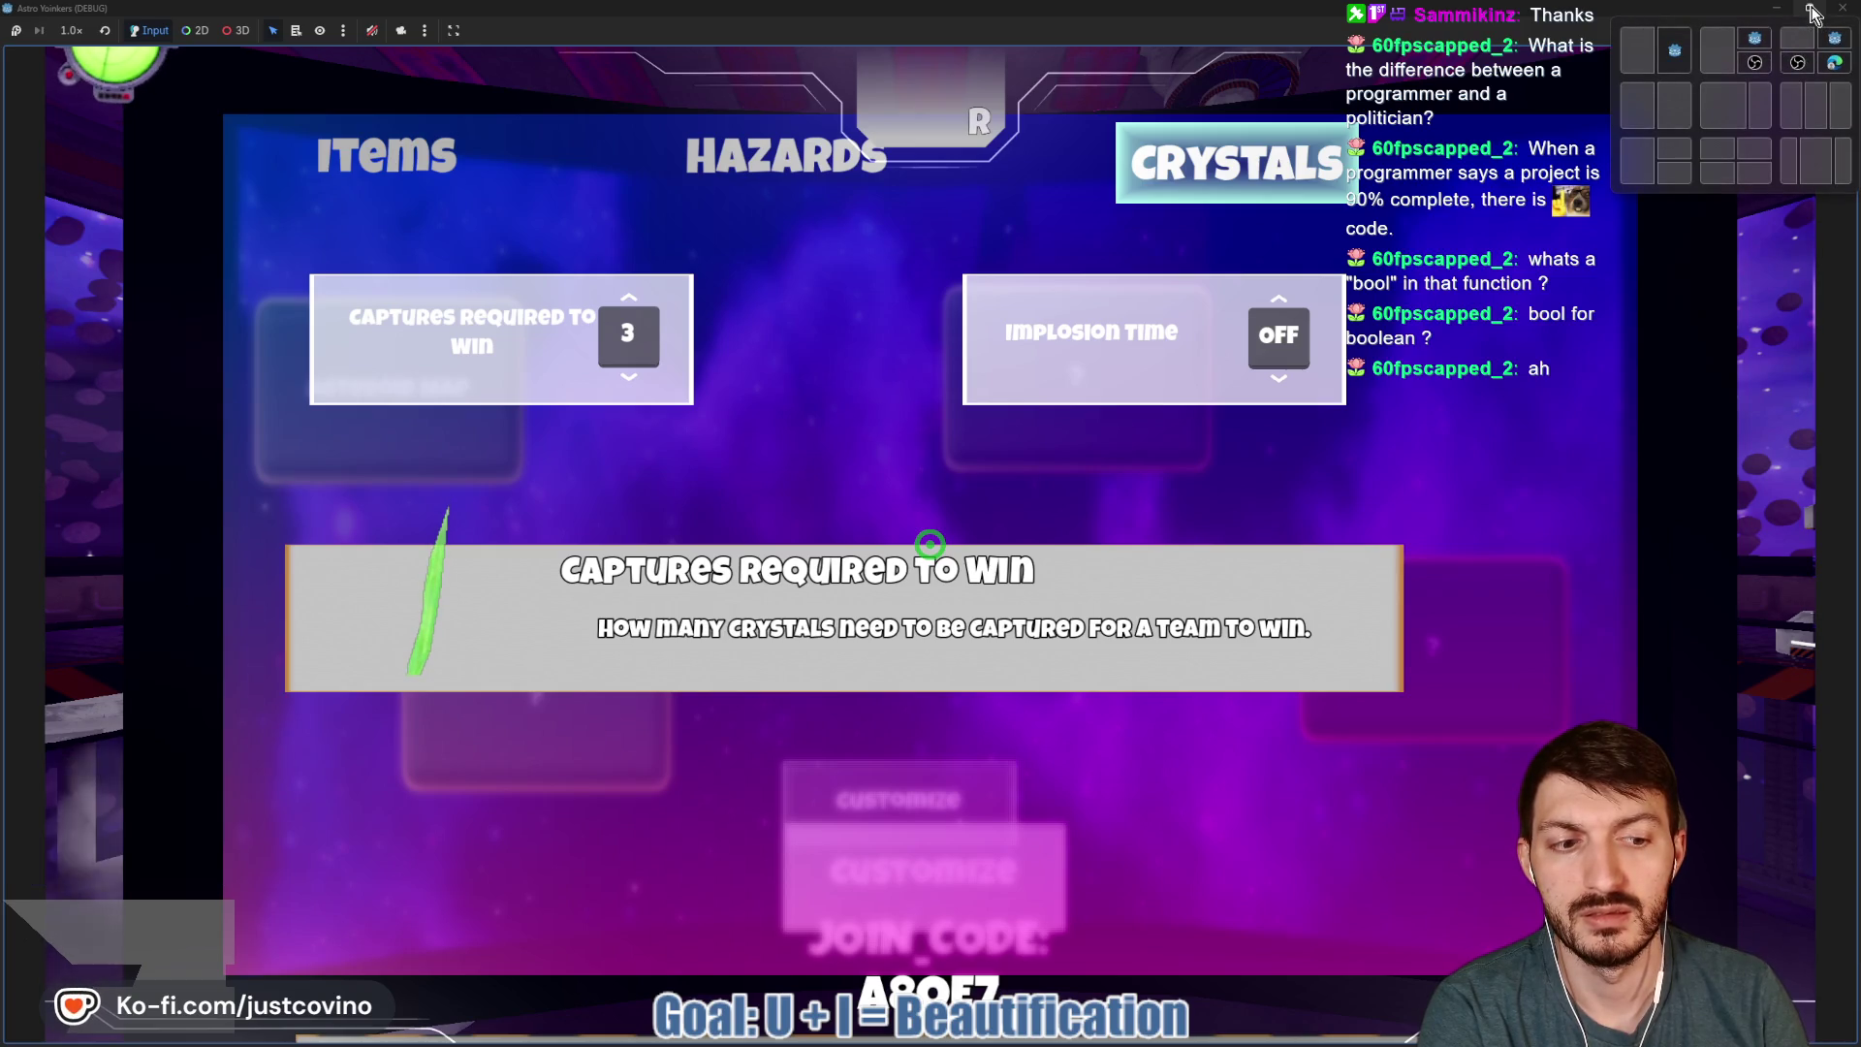
Close and stop the game, then hide AdminDisplay2 and show the original AdminDisplay.
click(1813, 11)
key(F8)
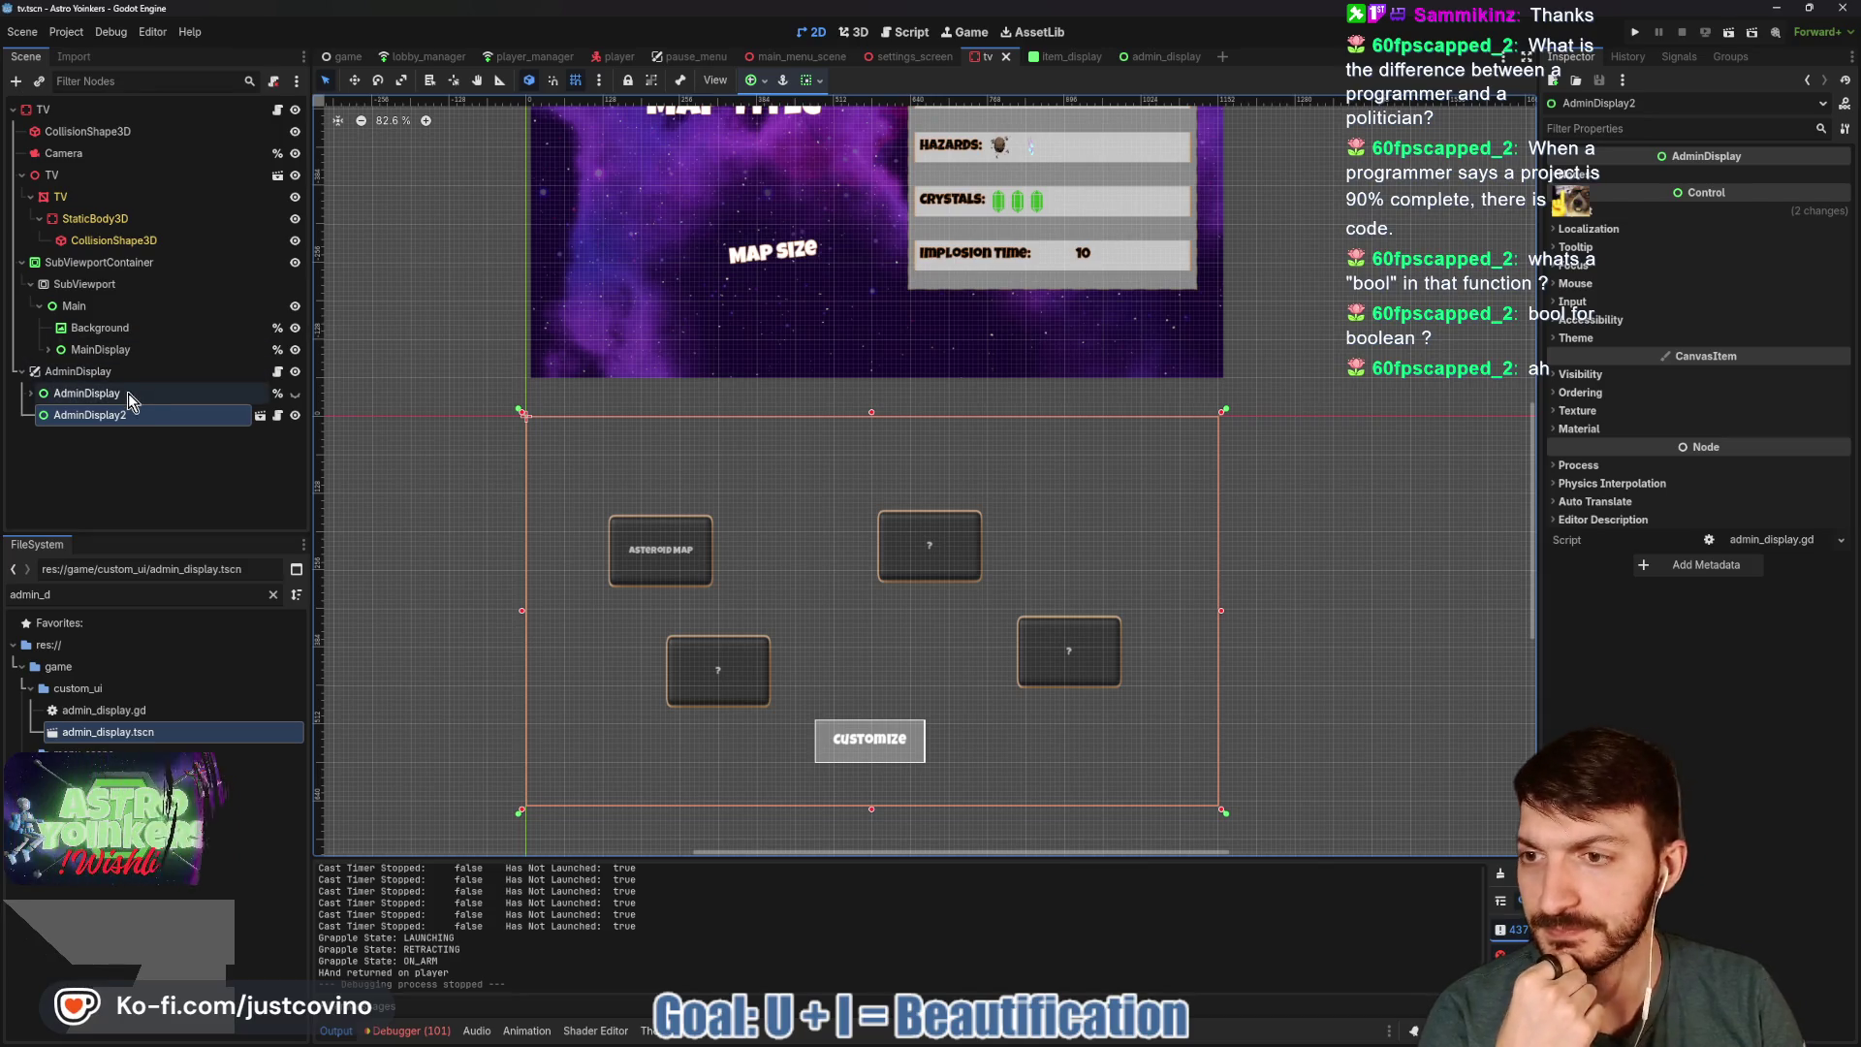
click(294, 415)
click(294, 394)
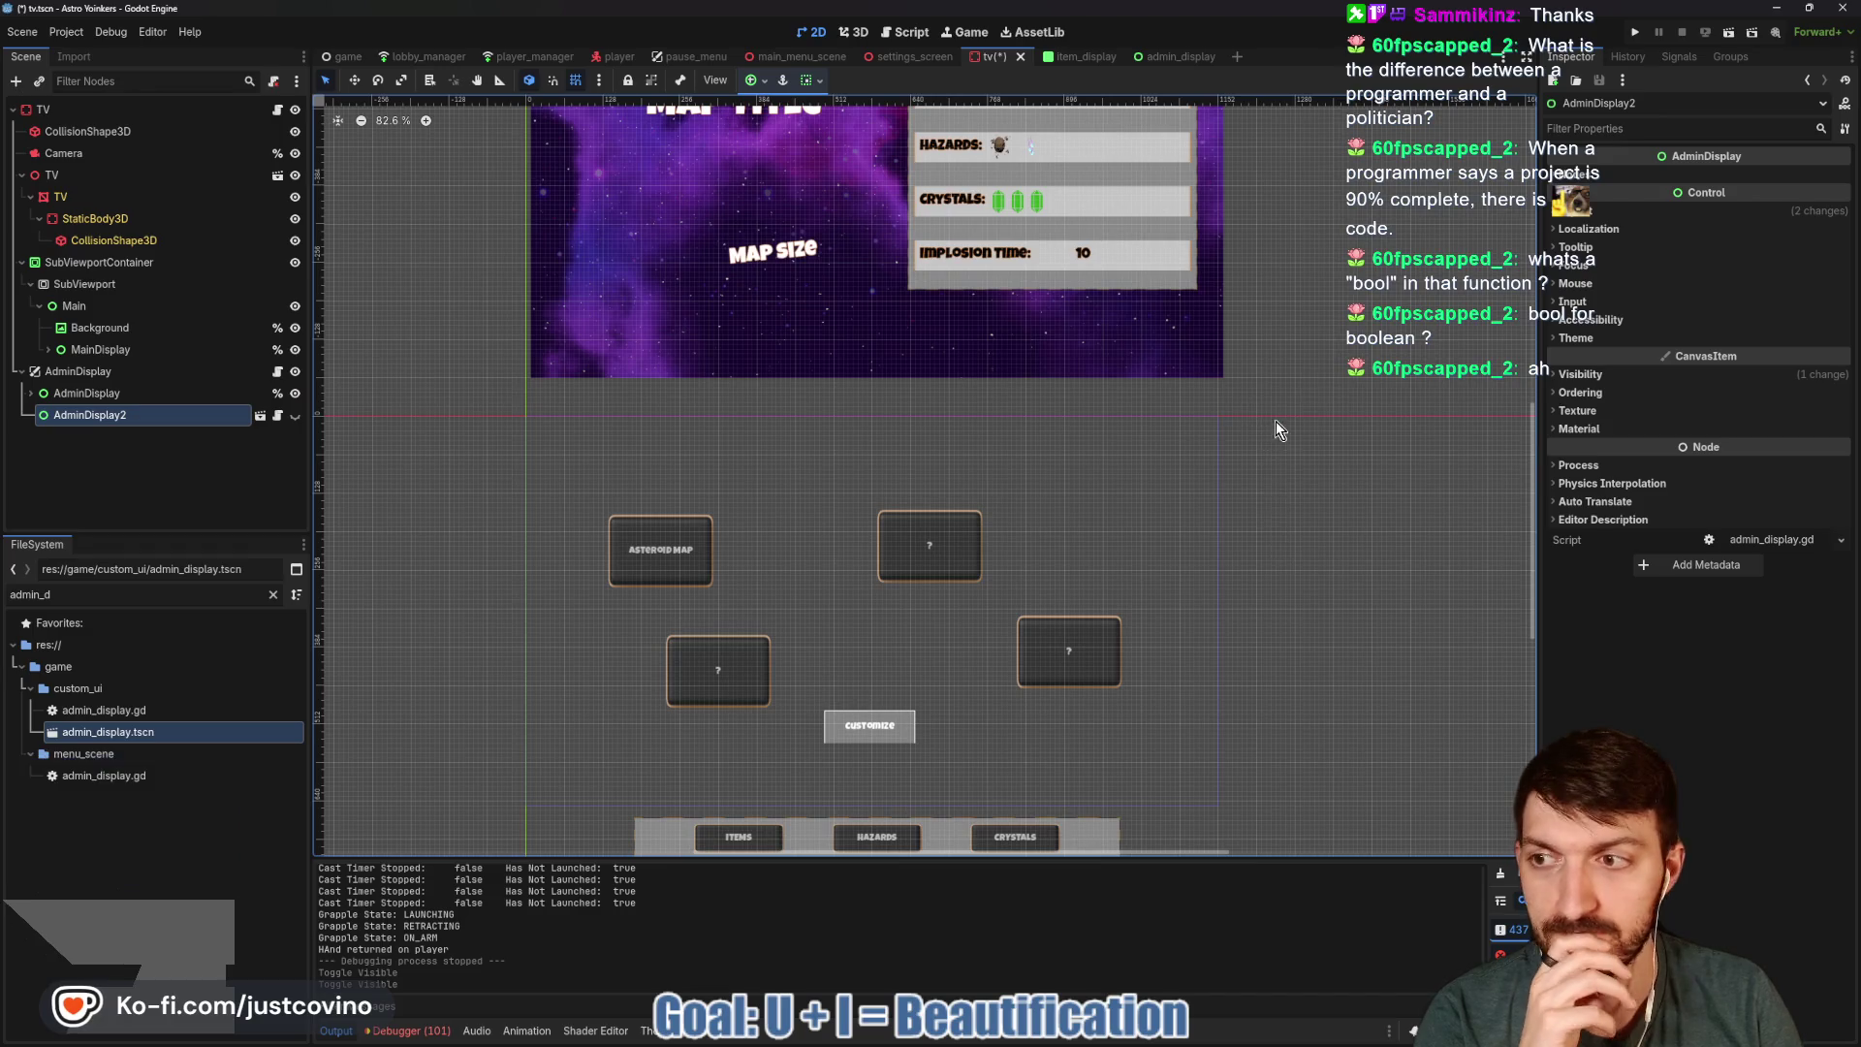
Run the project and walk the character up to the admin screen.
click(1639, 33)
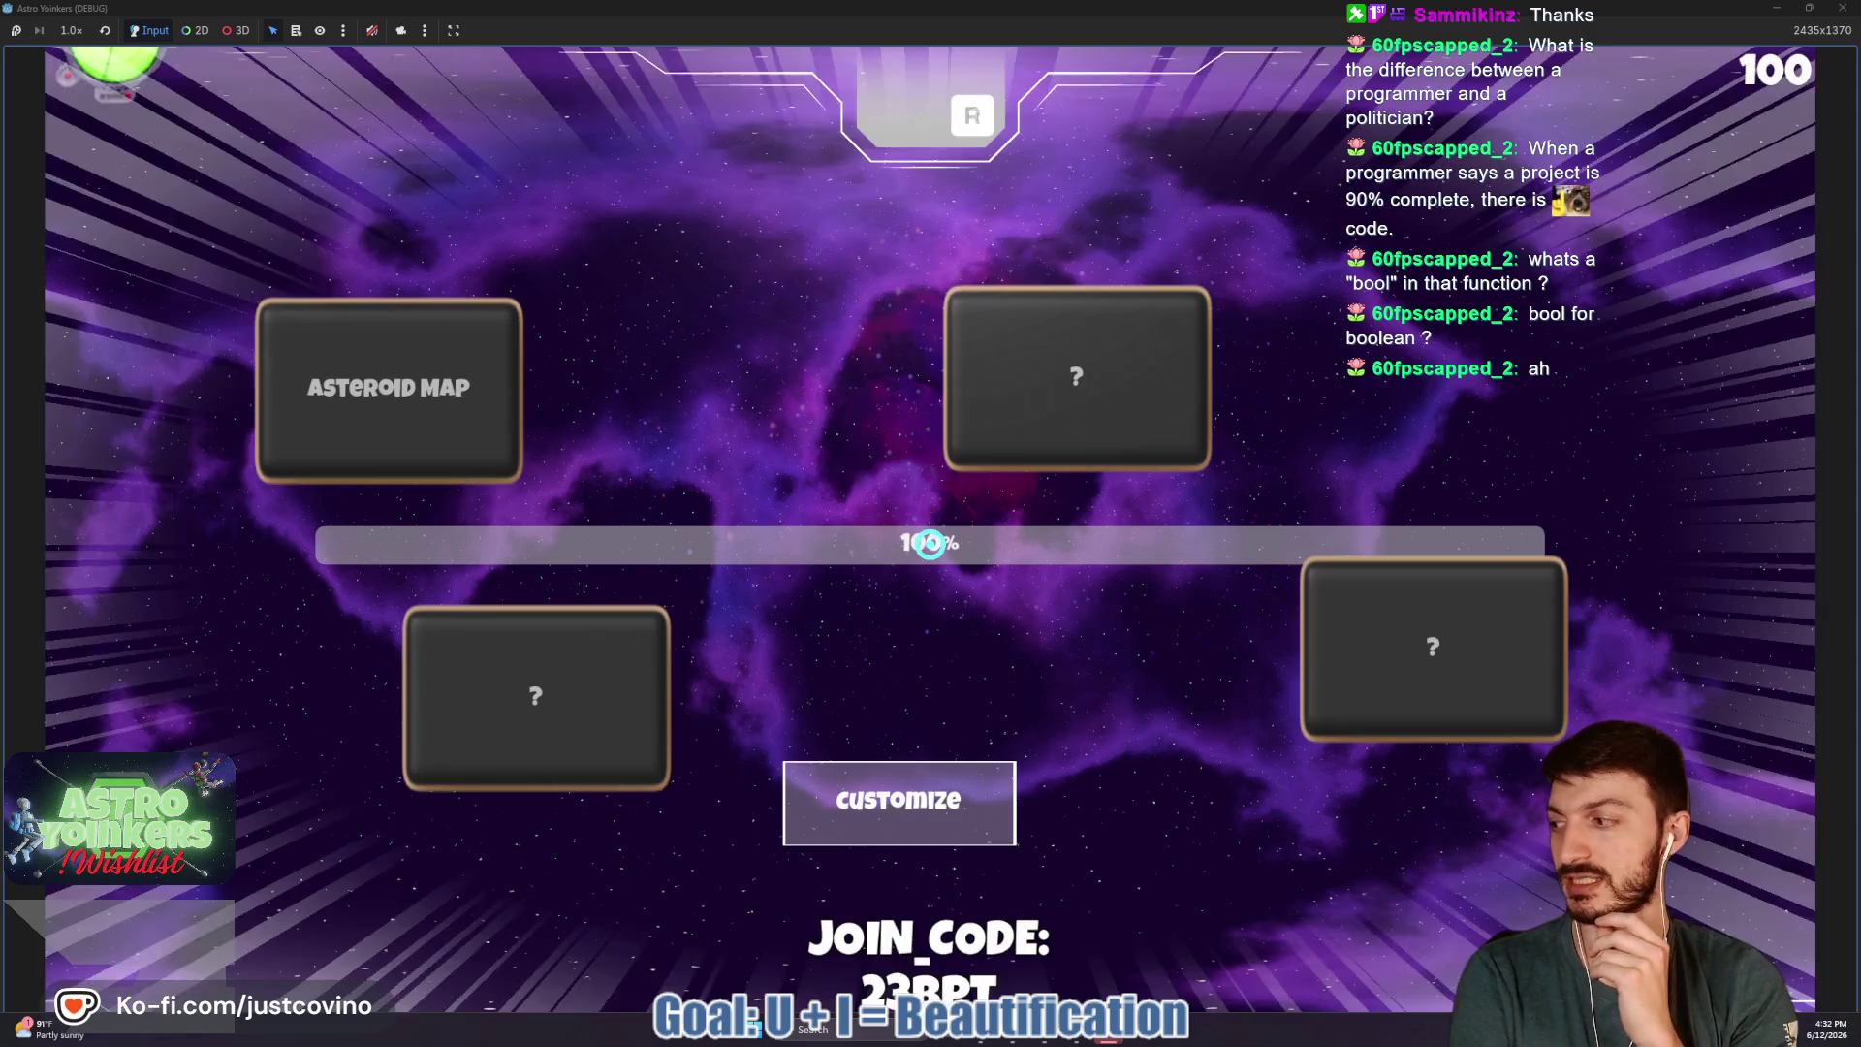
key(w)
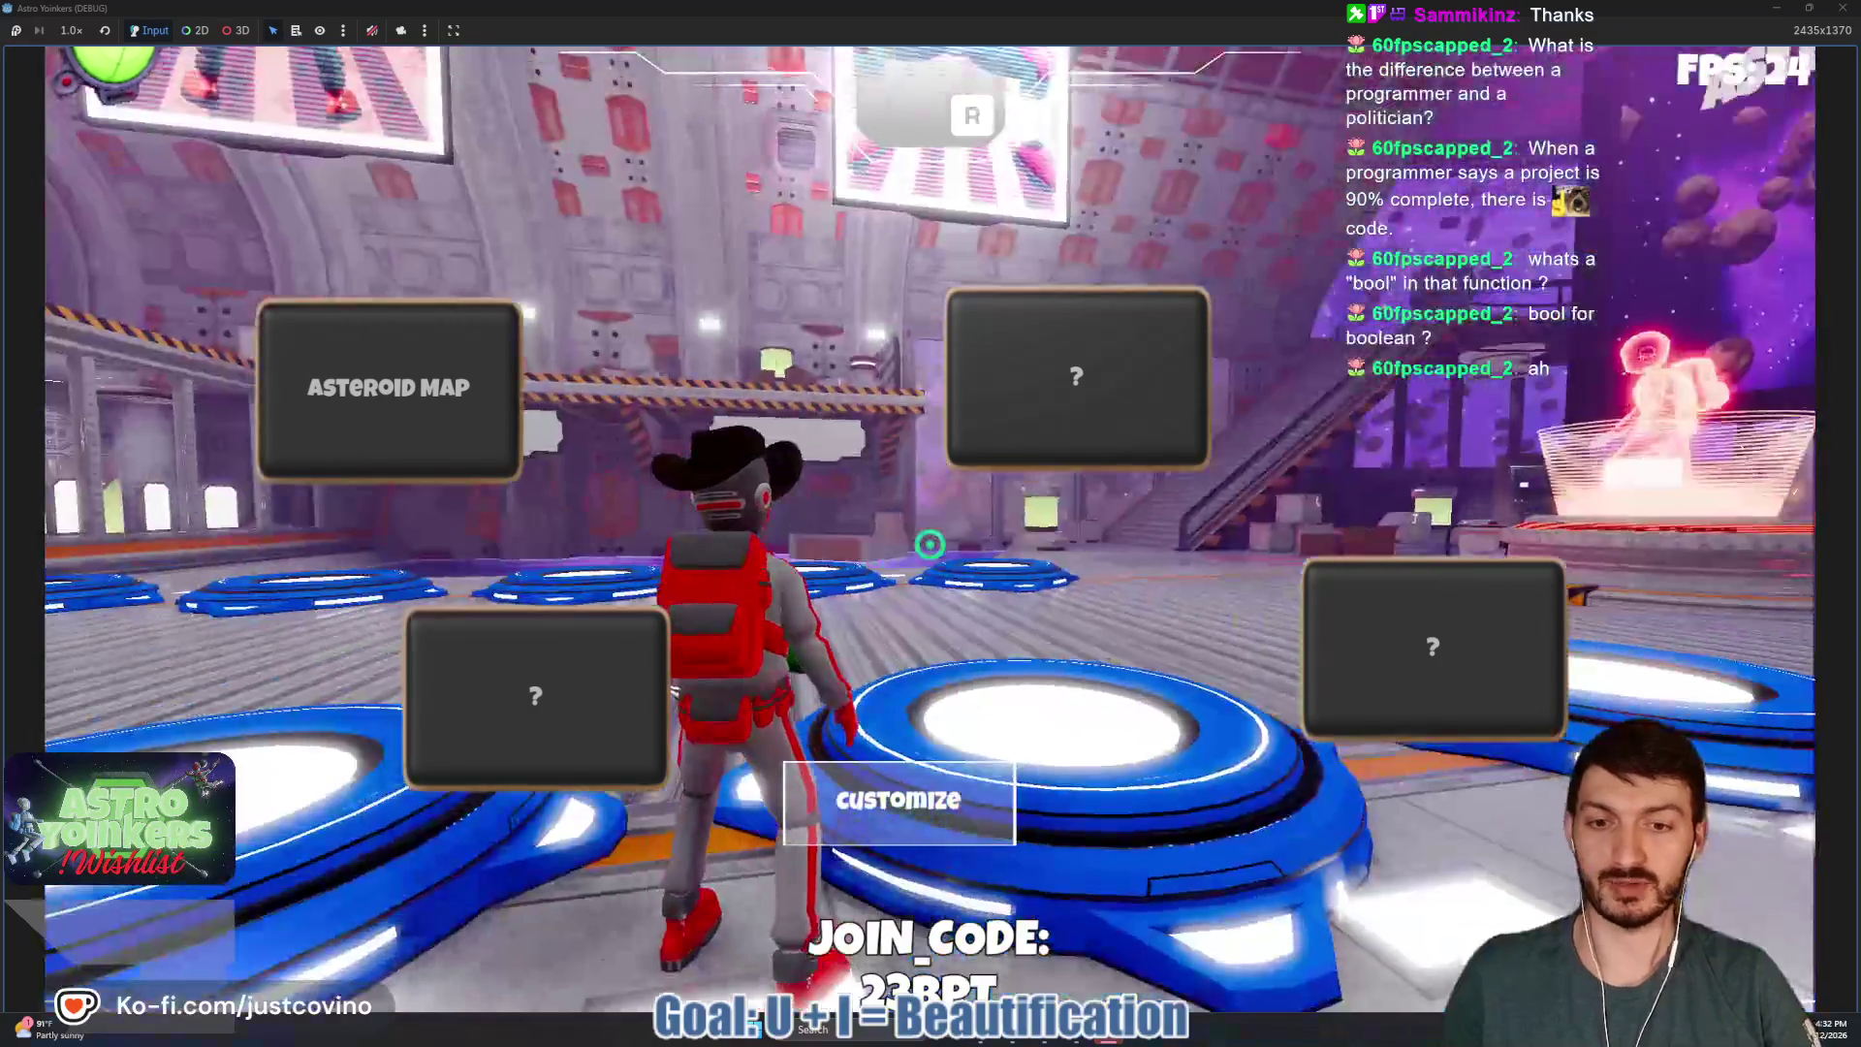
key(w)
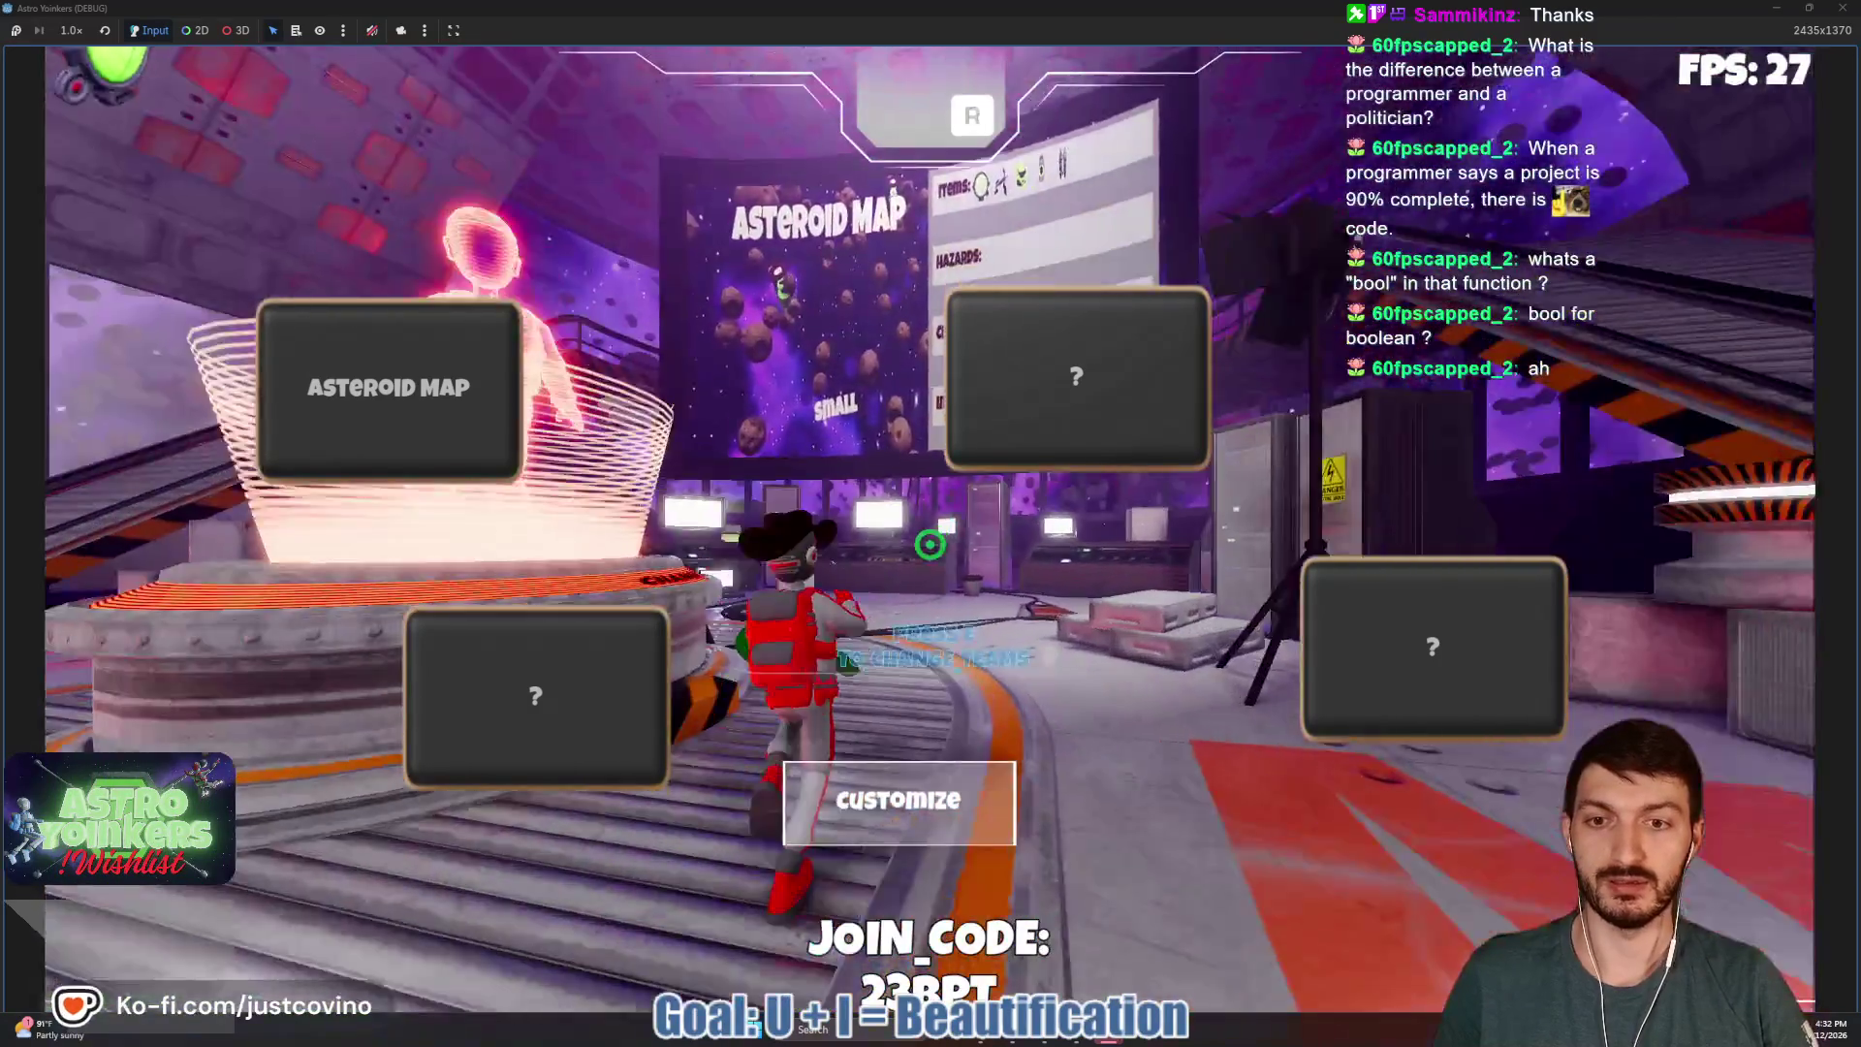
key(w)
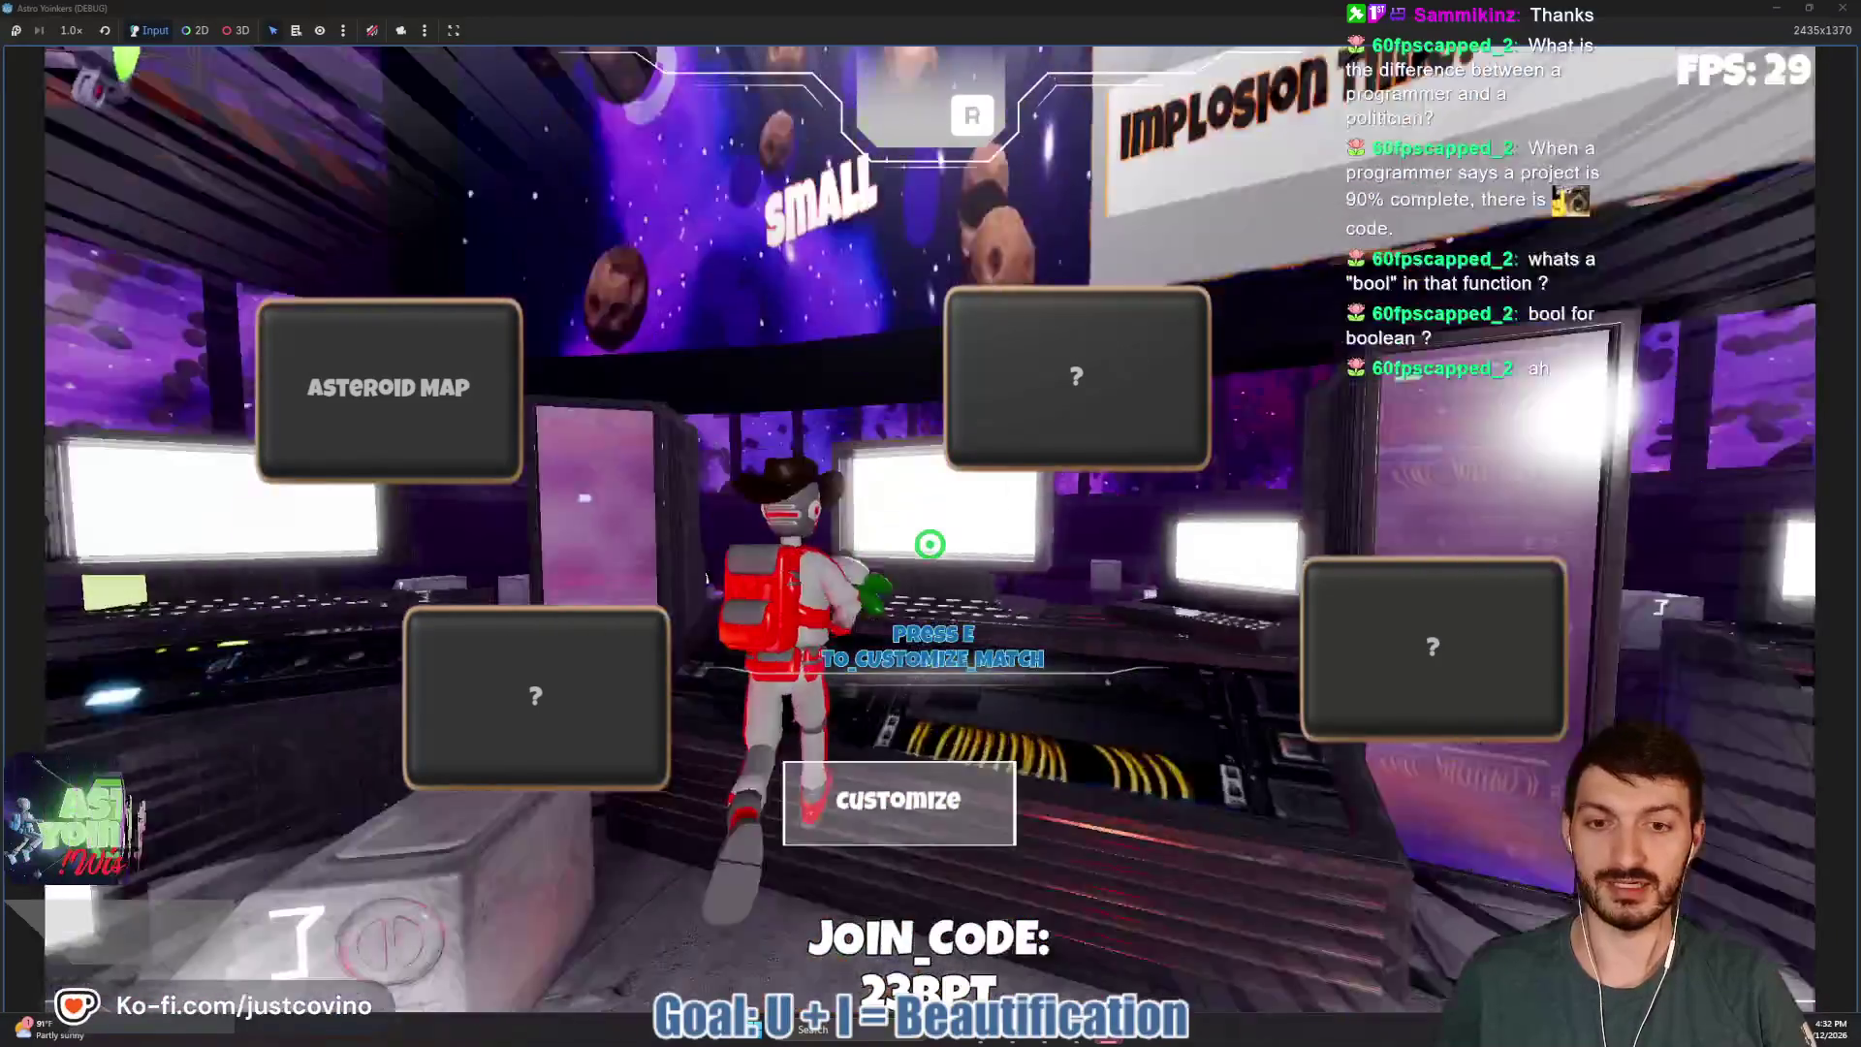
Open and close the customization panel four times, then close the game.
click(911, 825)
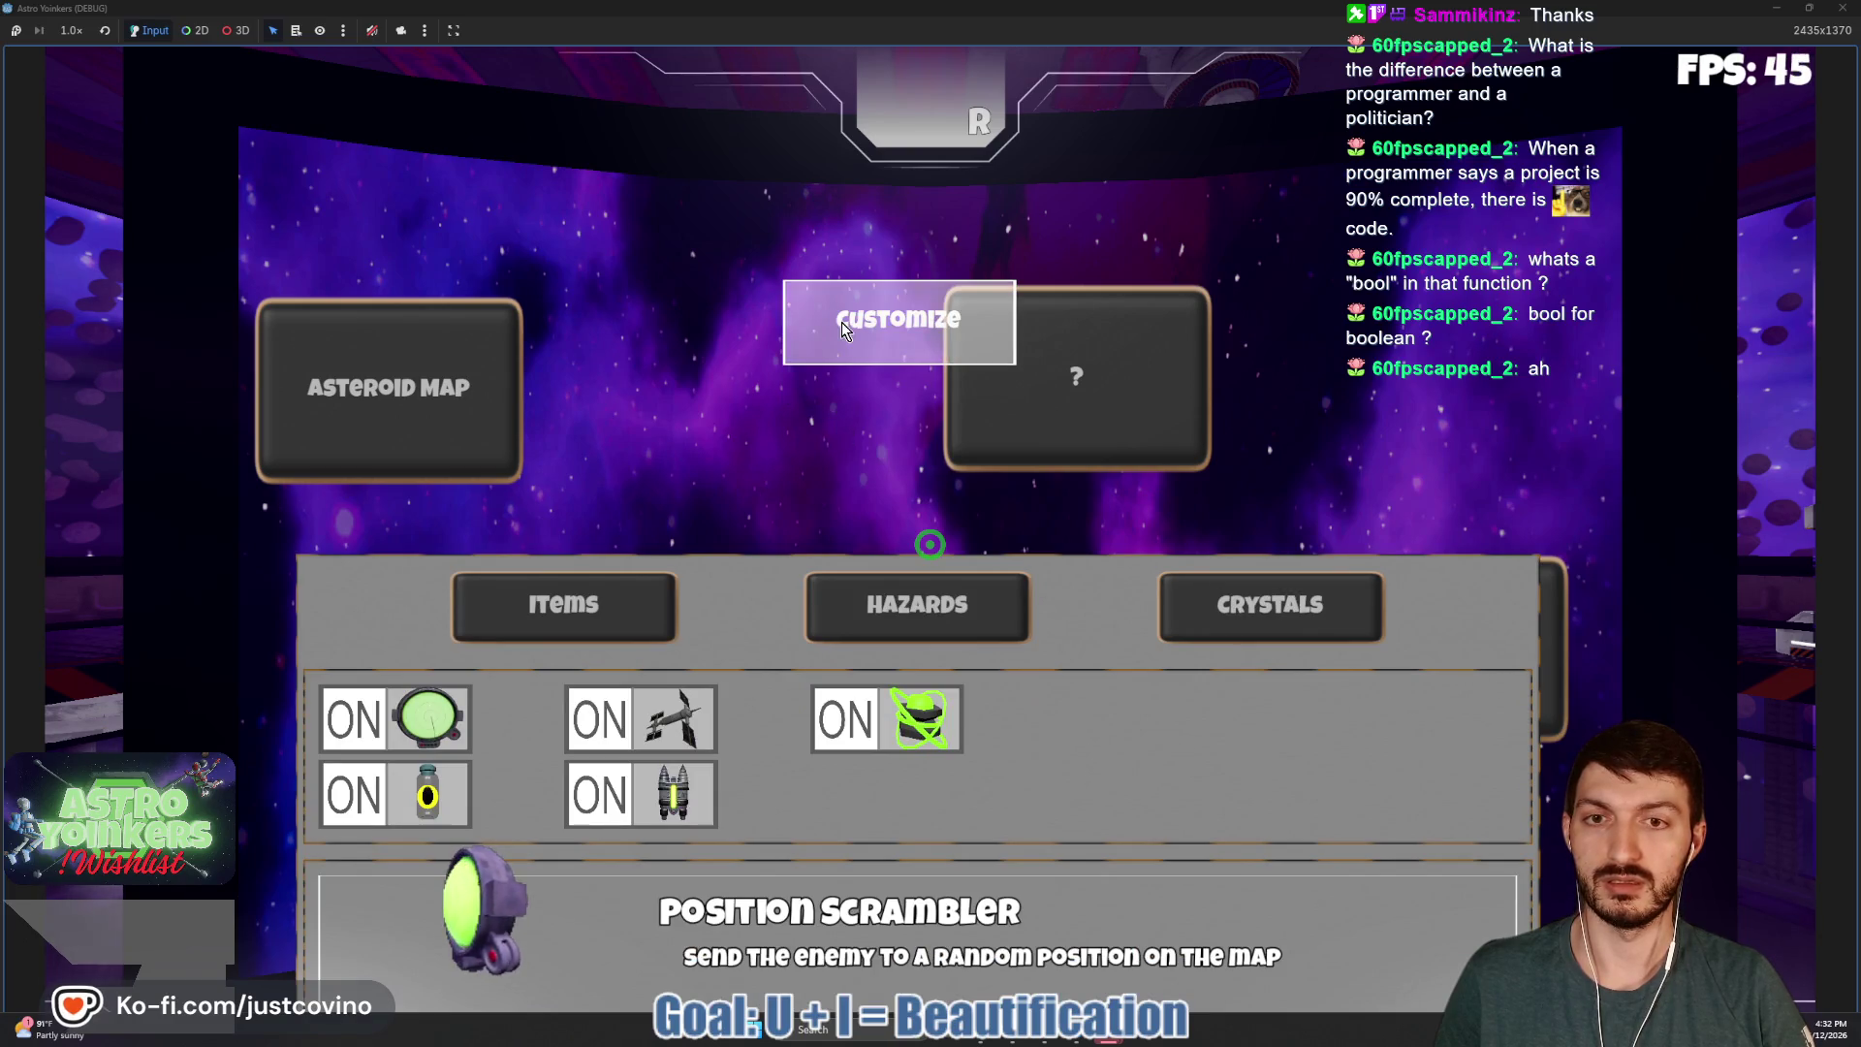
click(842, 324)
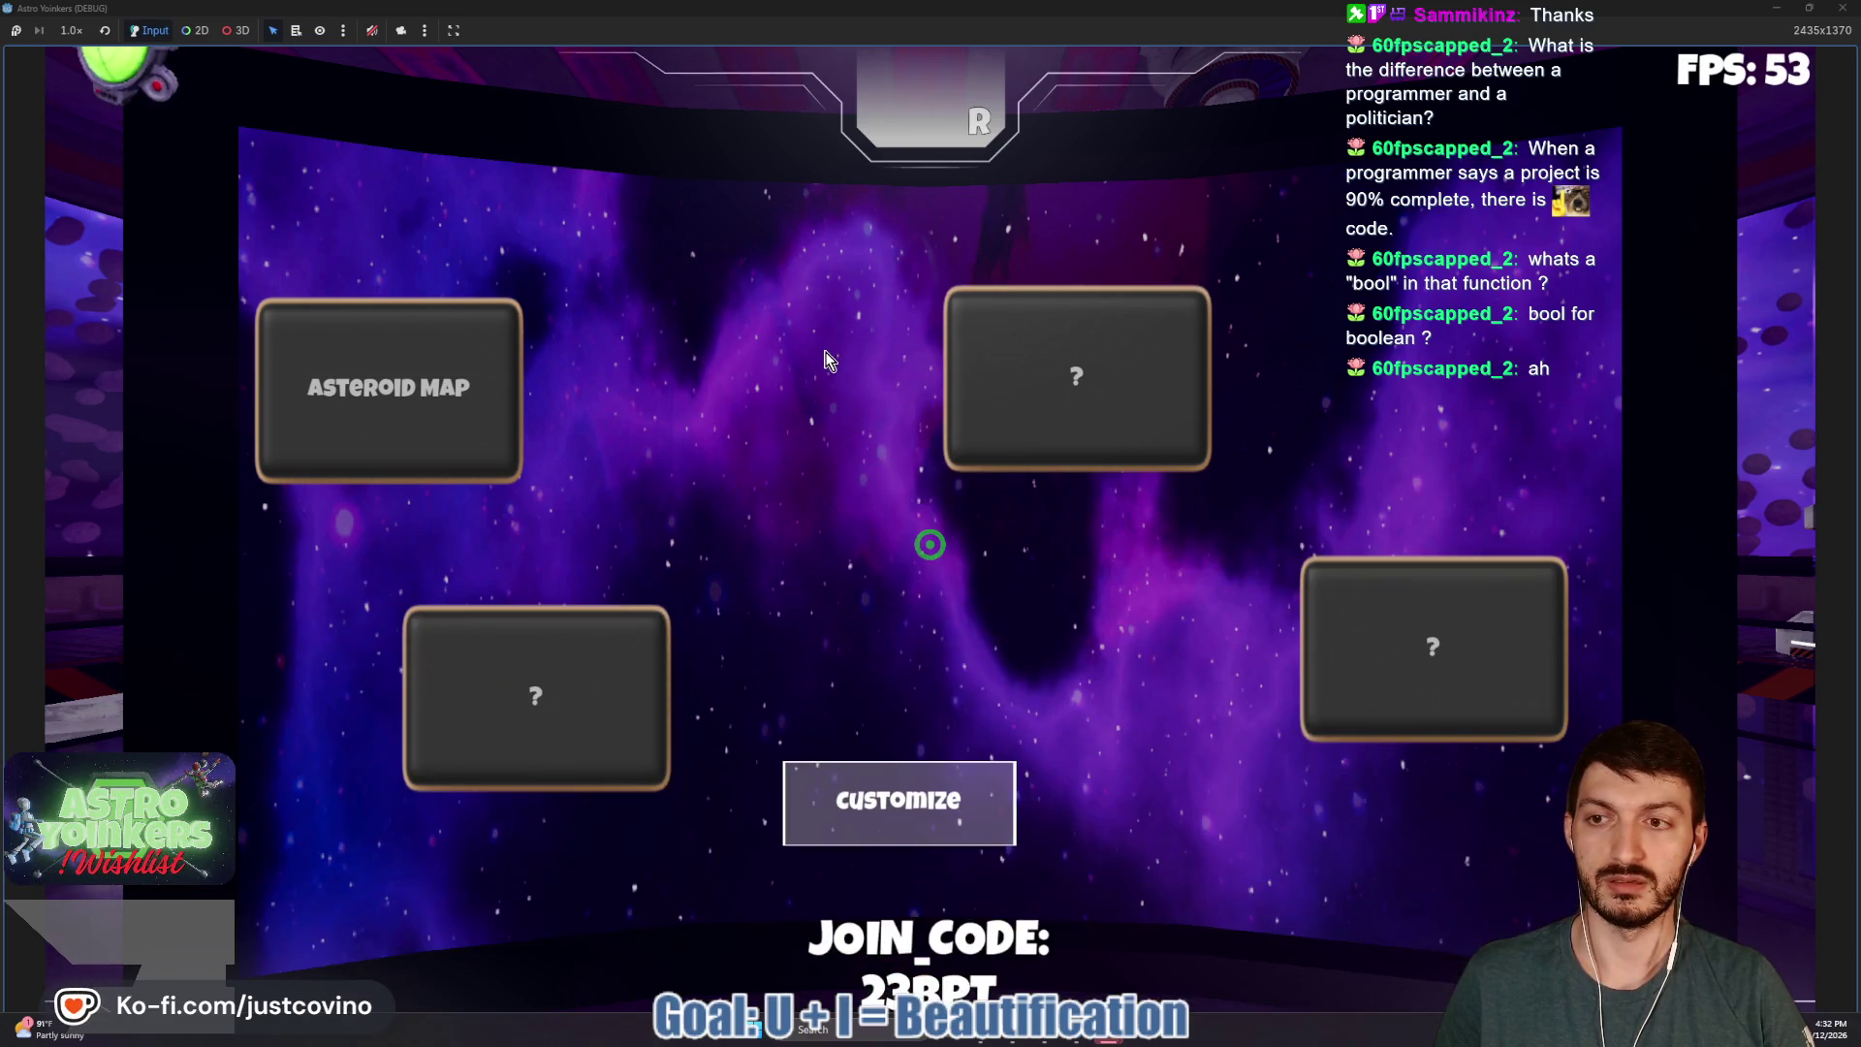
click(832, 803)
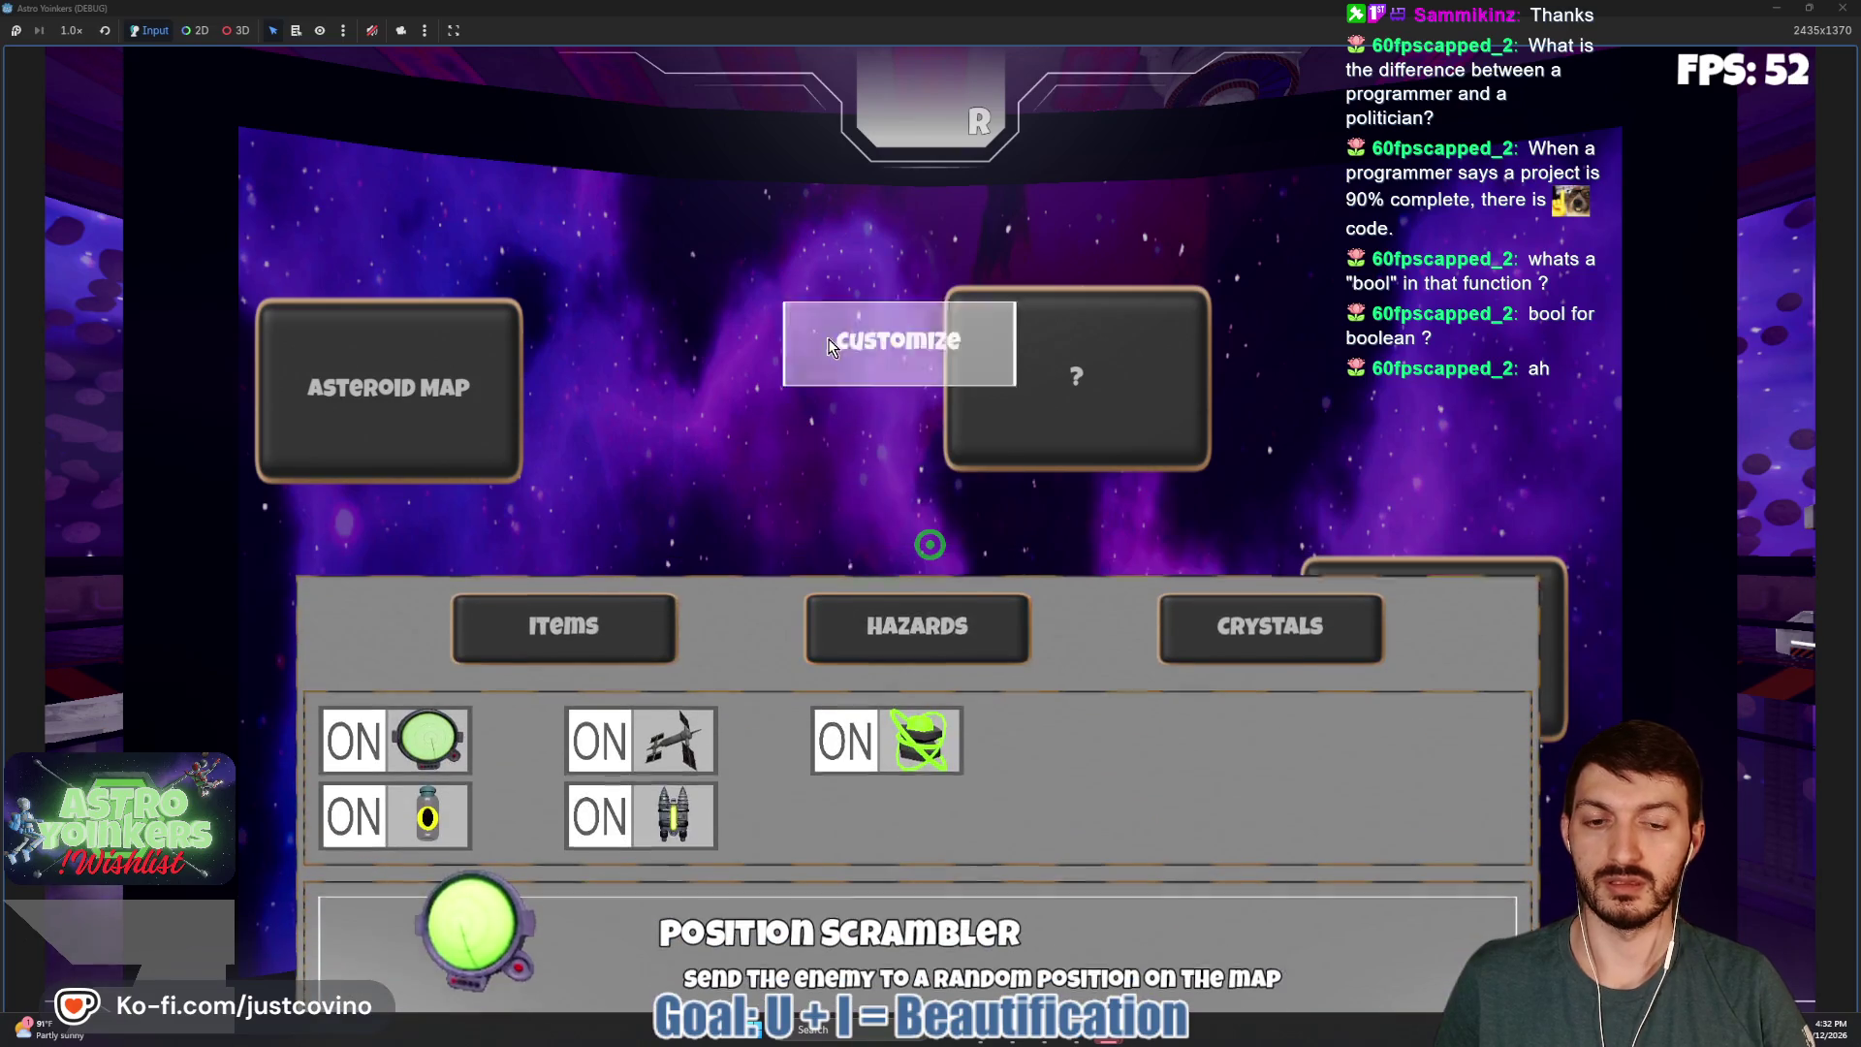
click(853, 347)
click(878, 798)
click(859, 339)
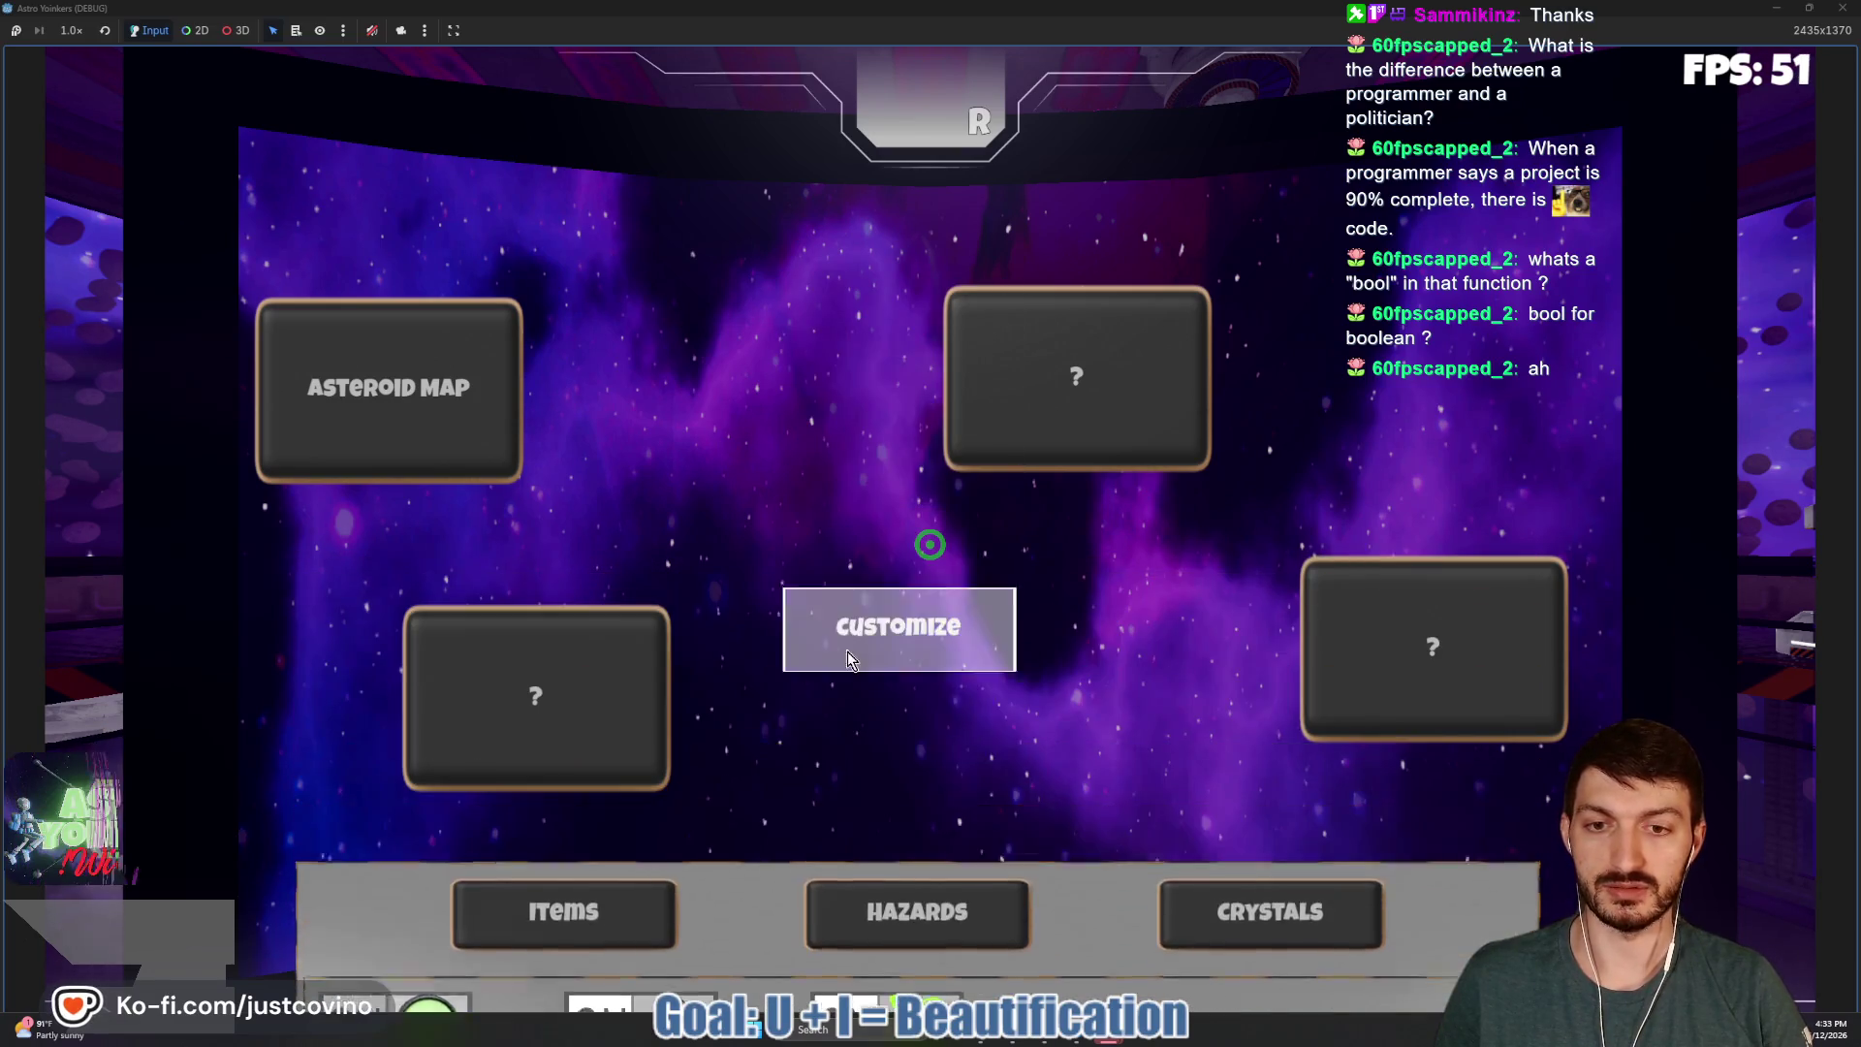
click(879, 795)
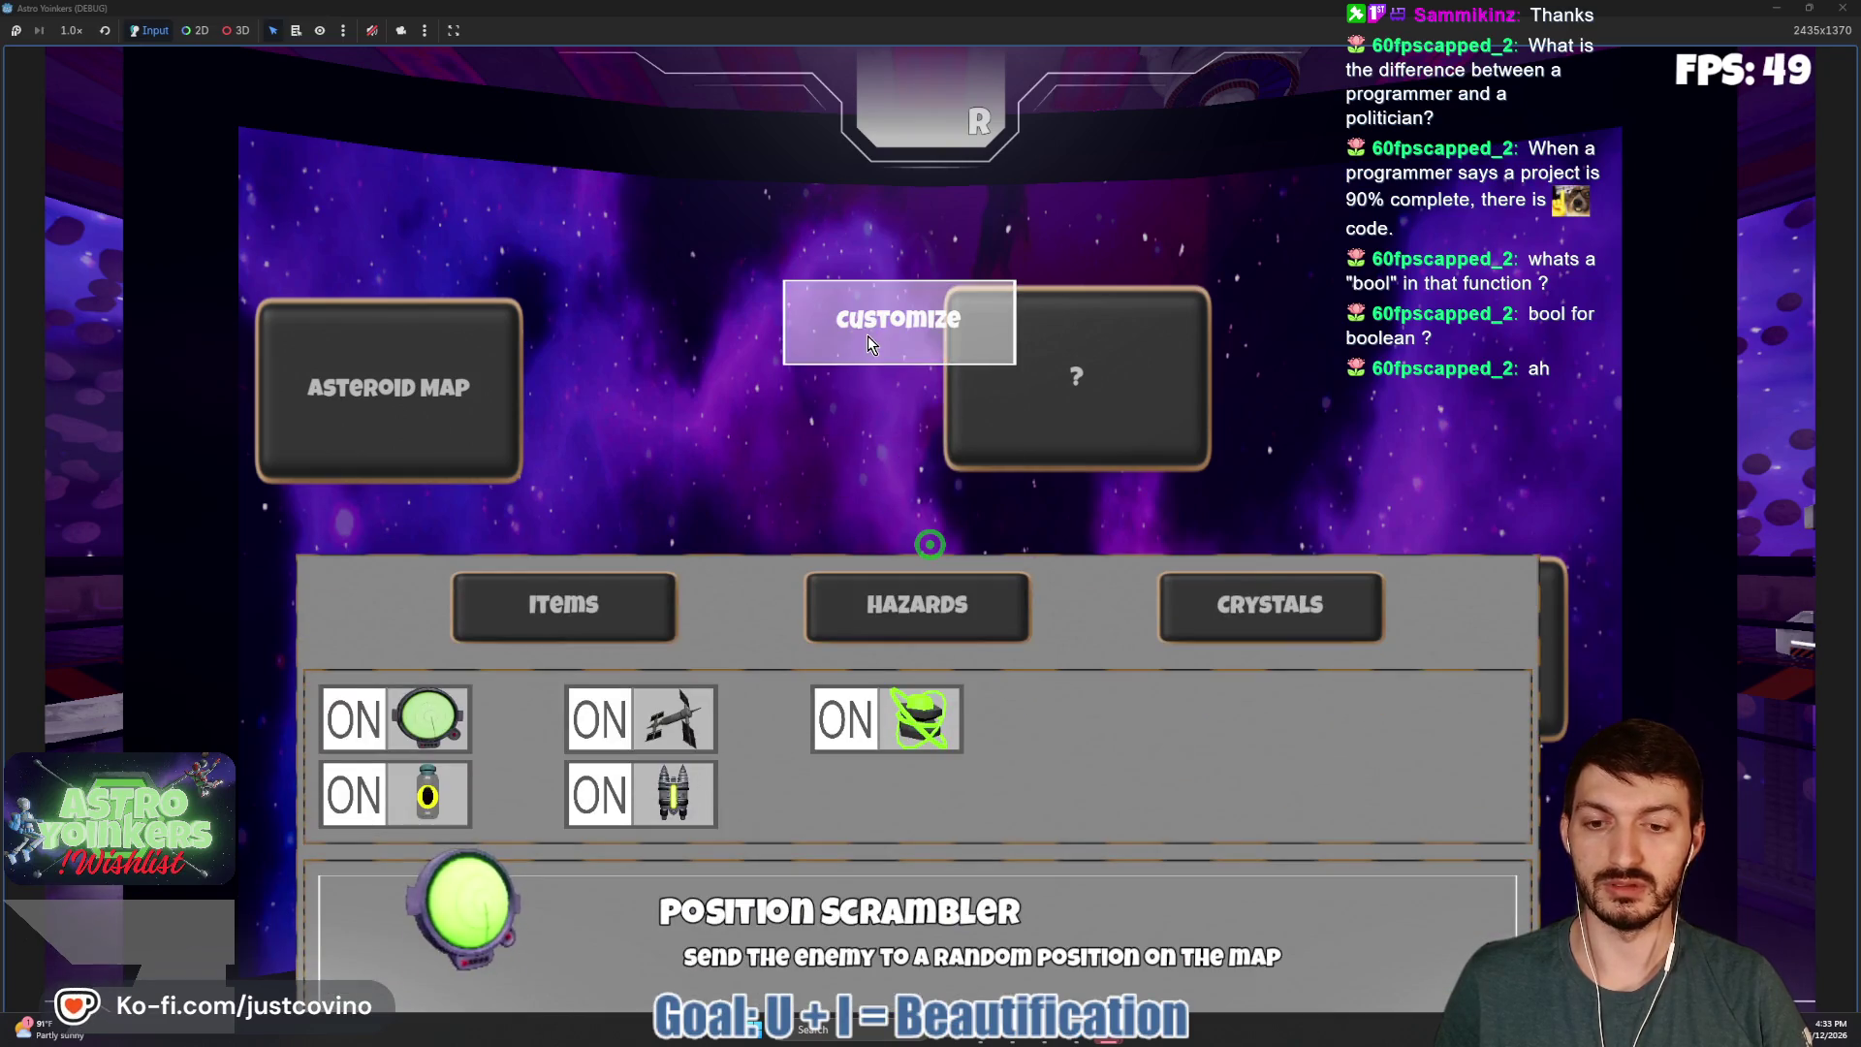
click(869, 335)
click(1807, 7)
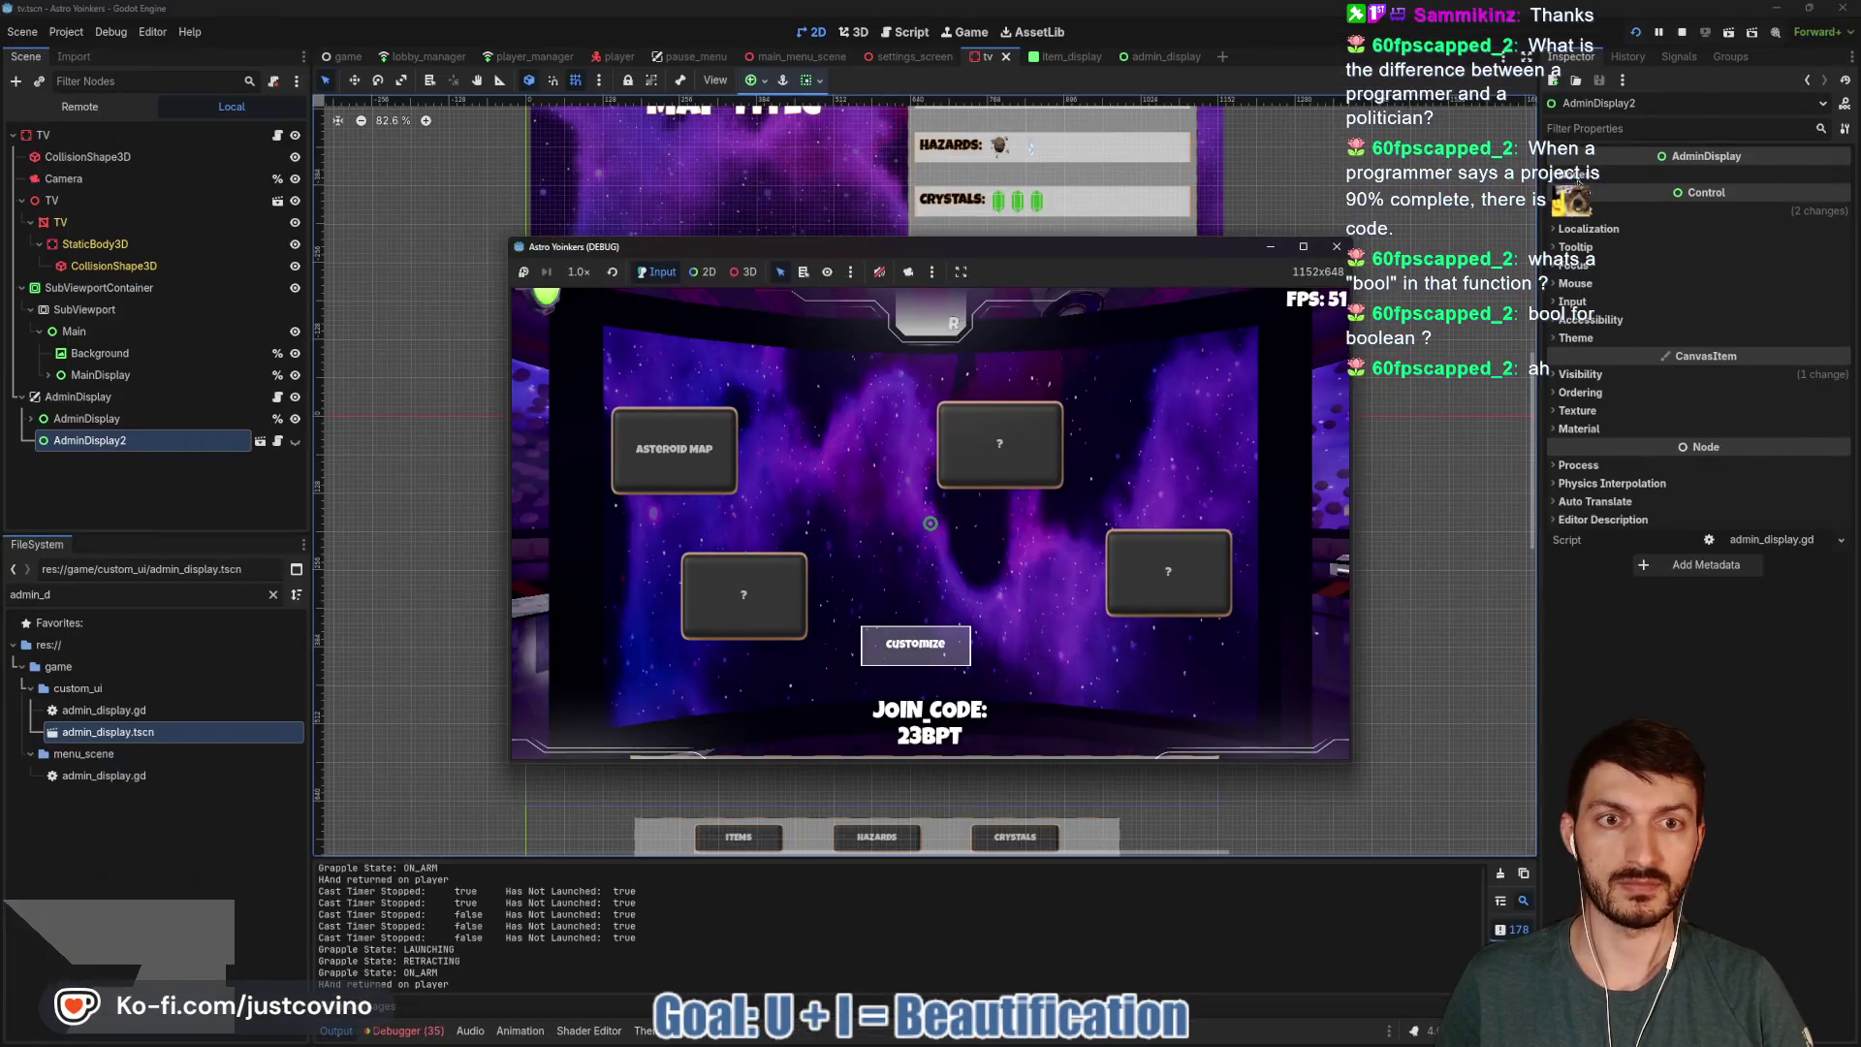
click(1684, 33)
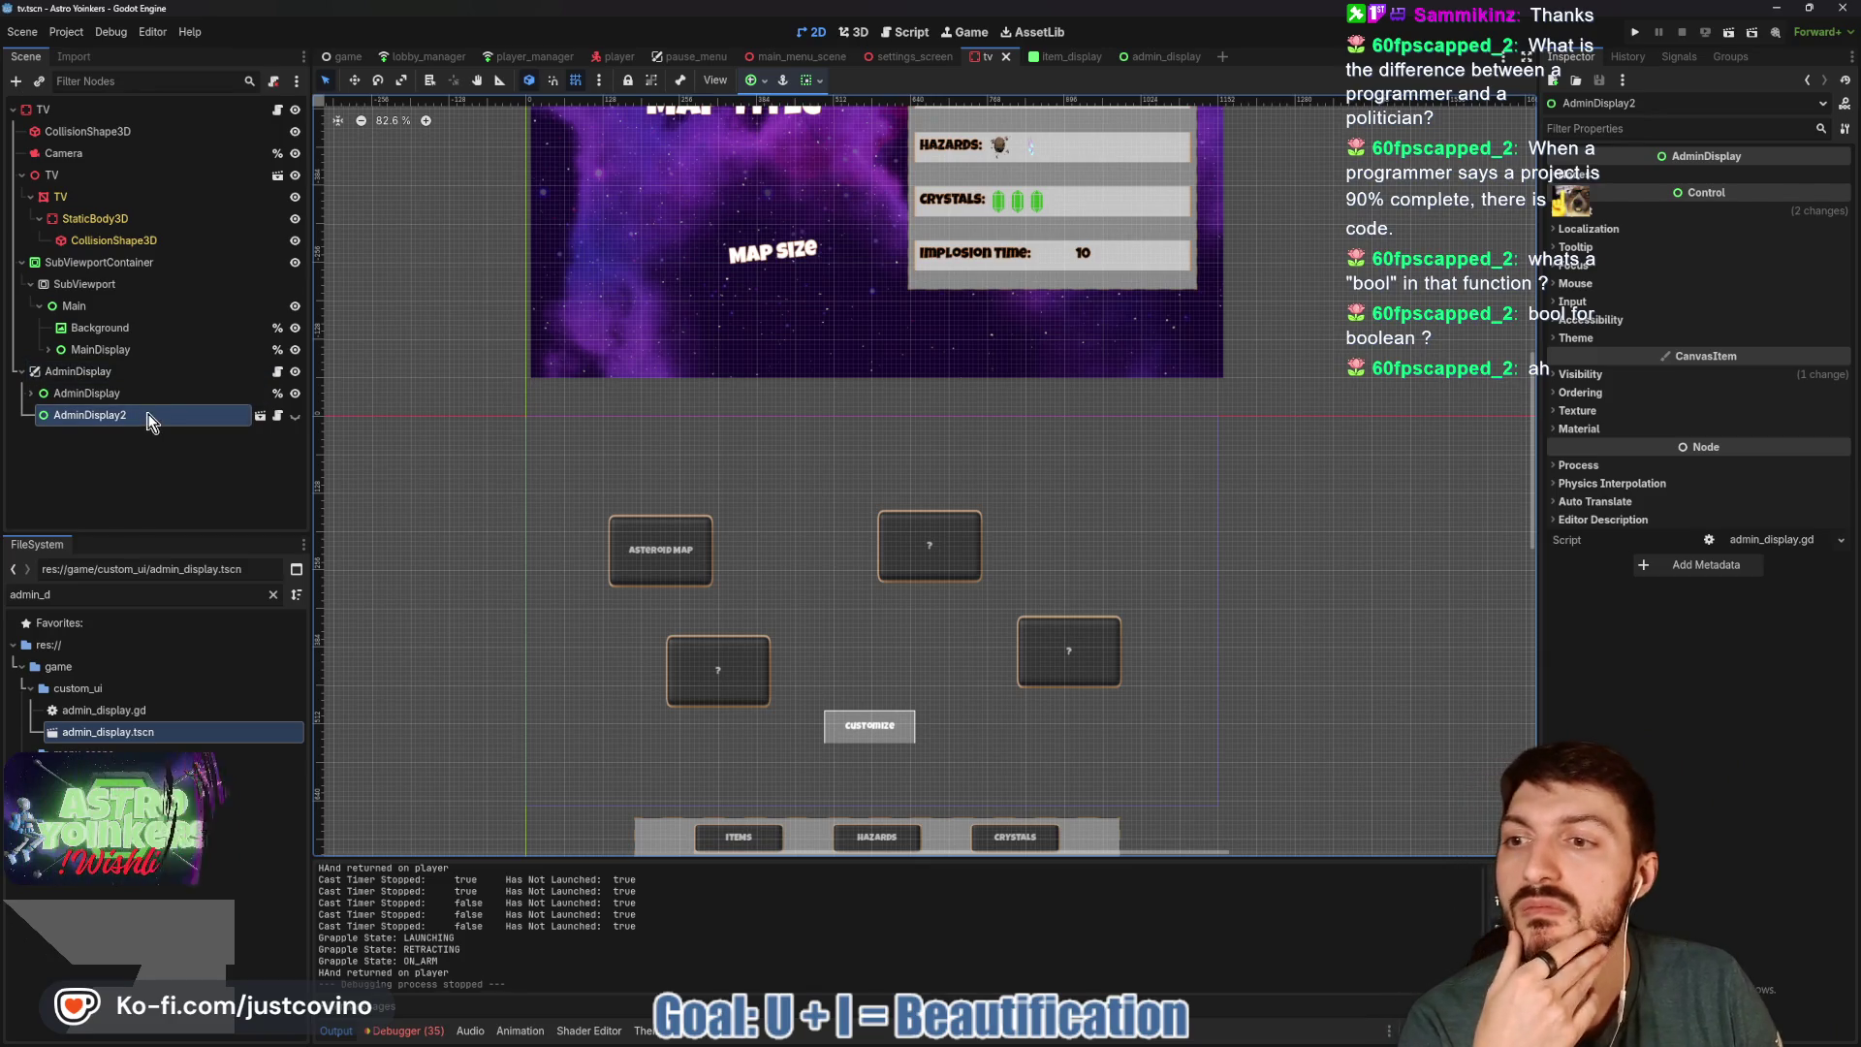
Review AdminDisplay2's admin_display.gd script, then return to the 2D view.
key(F2)
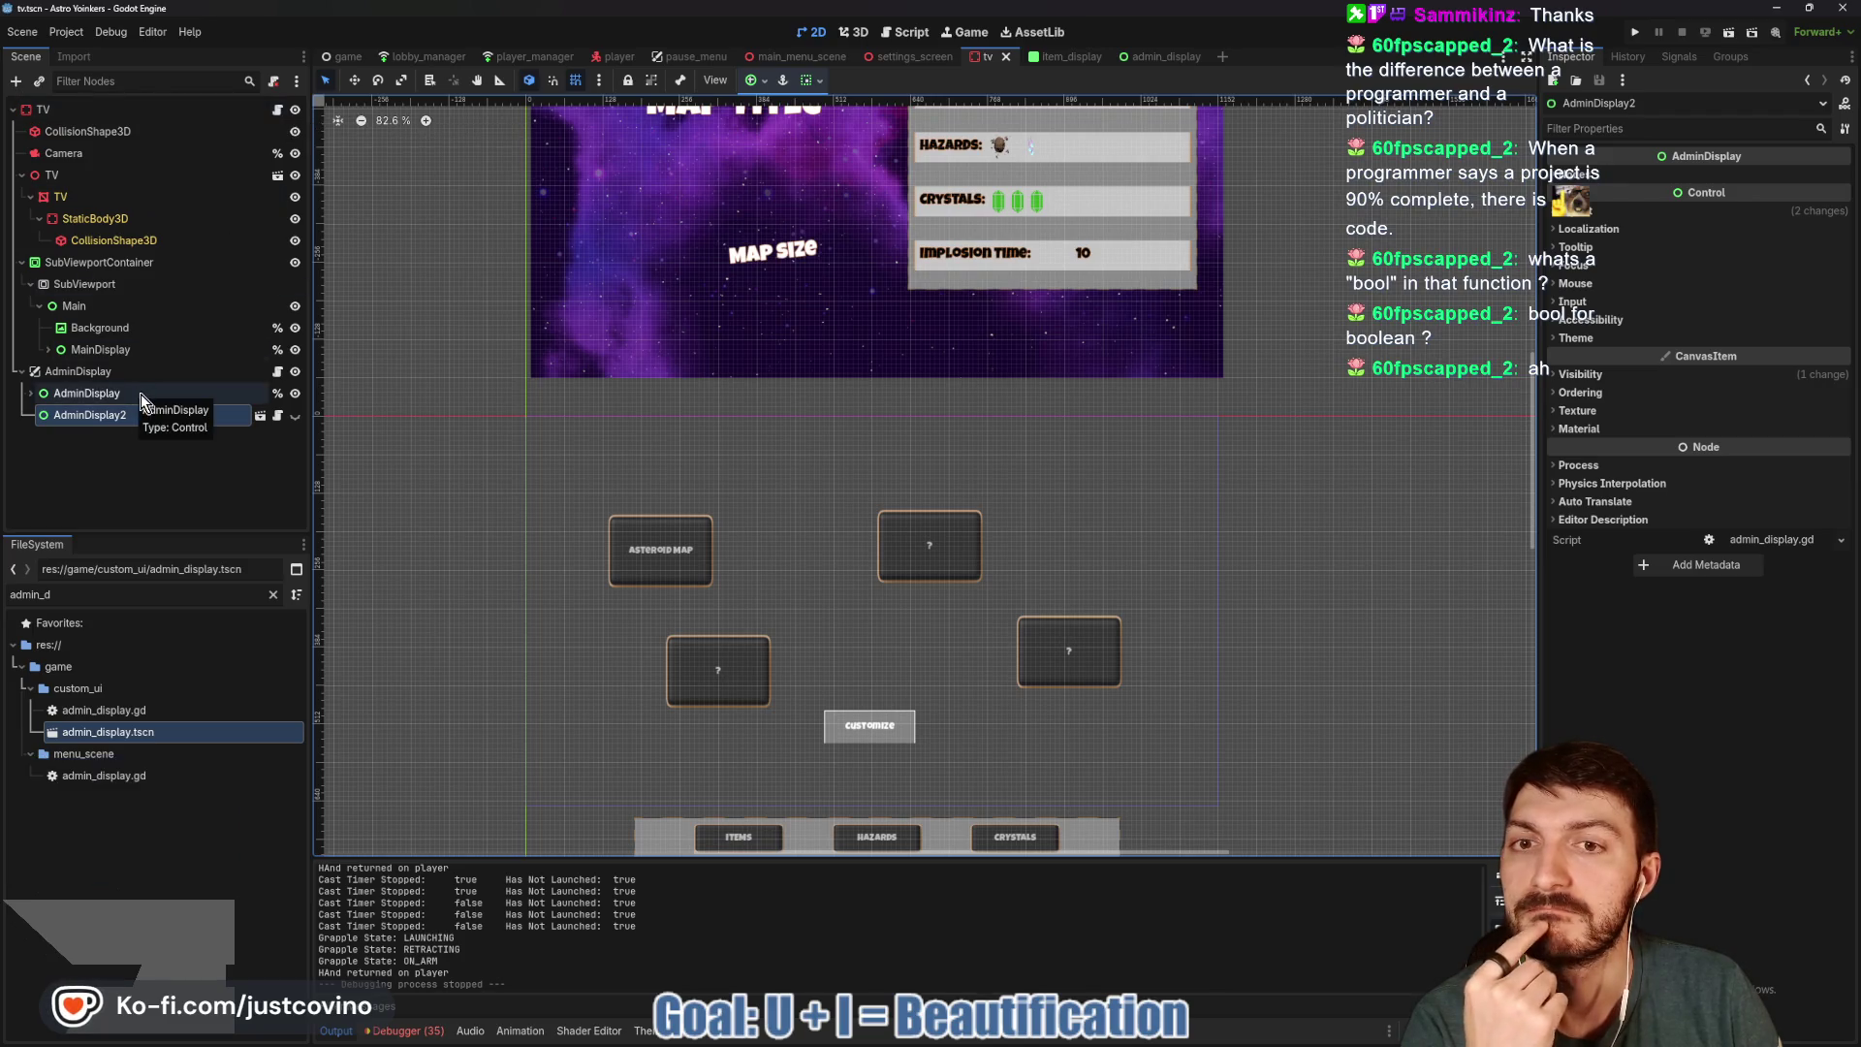
click(280, 417)
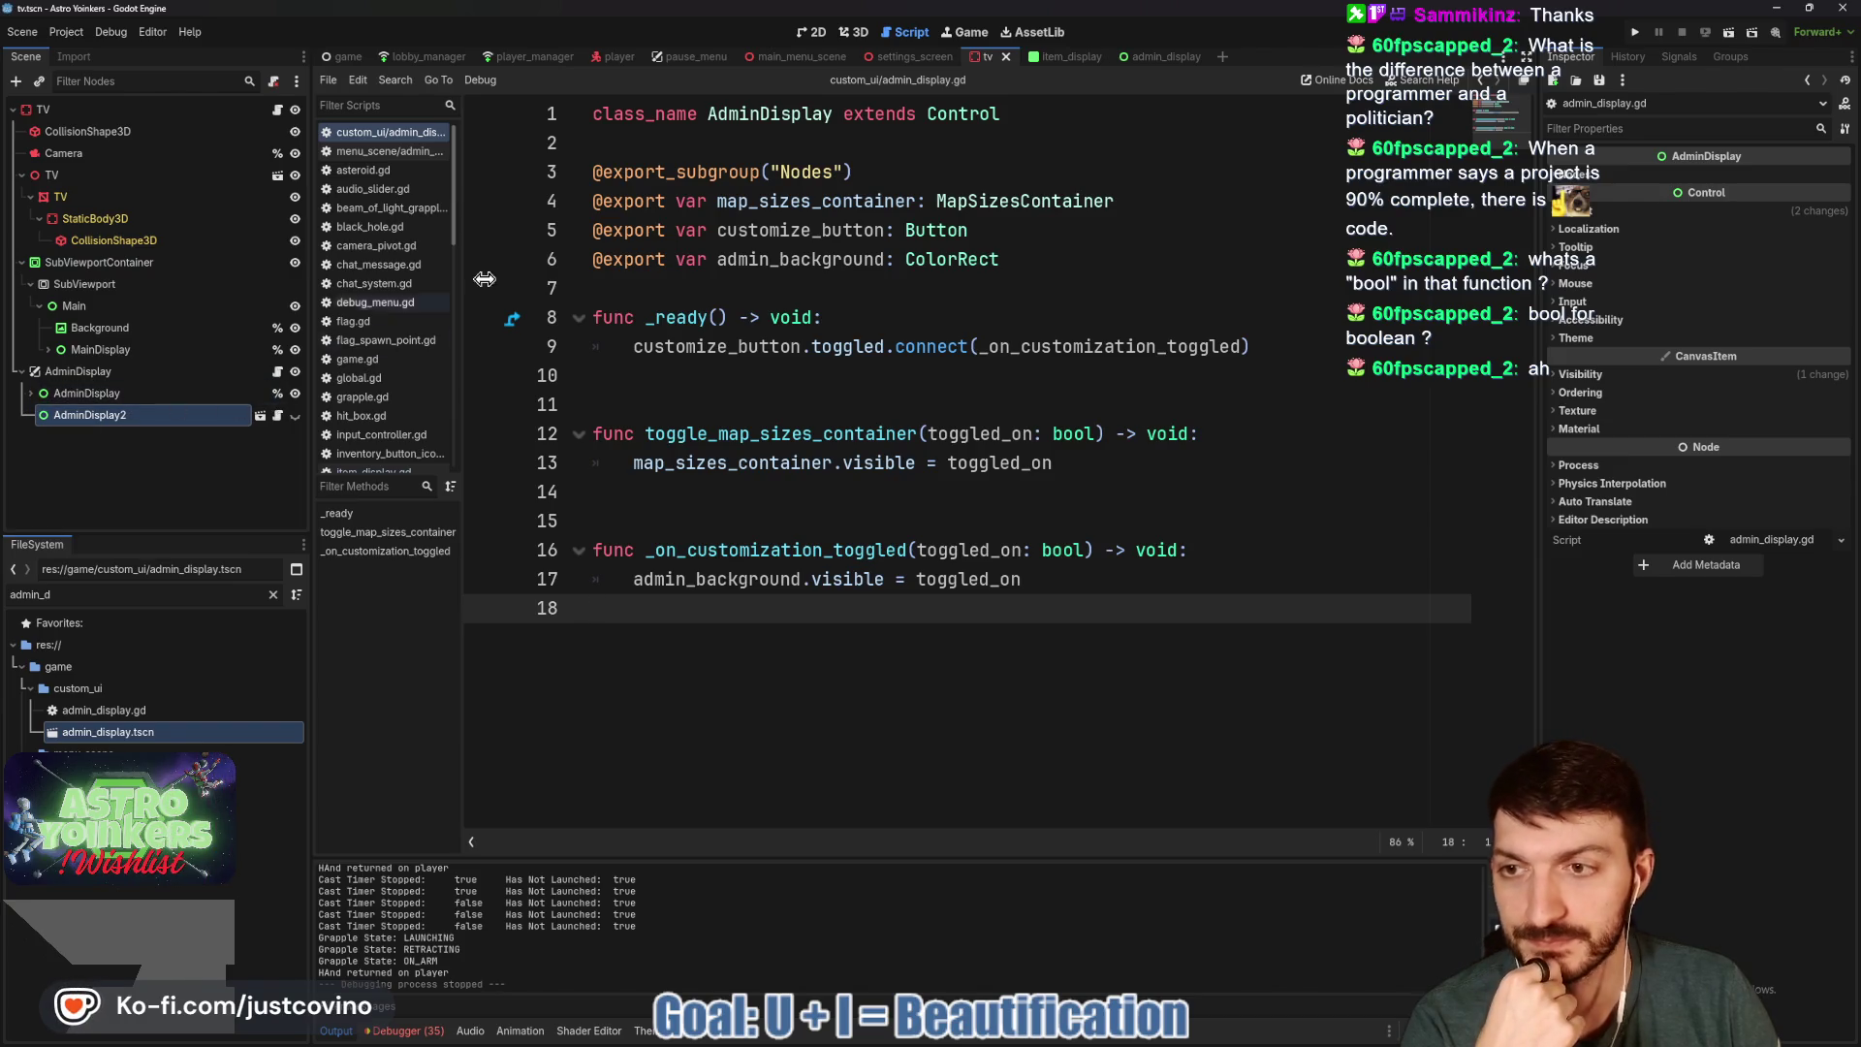
click(818, 32)
scroll(1008, 458, down, 3)
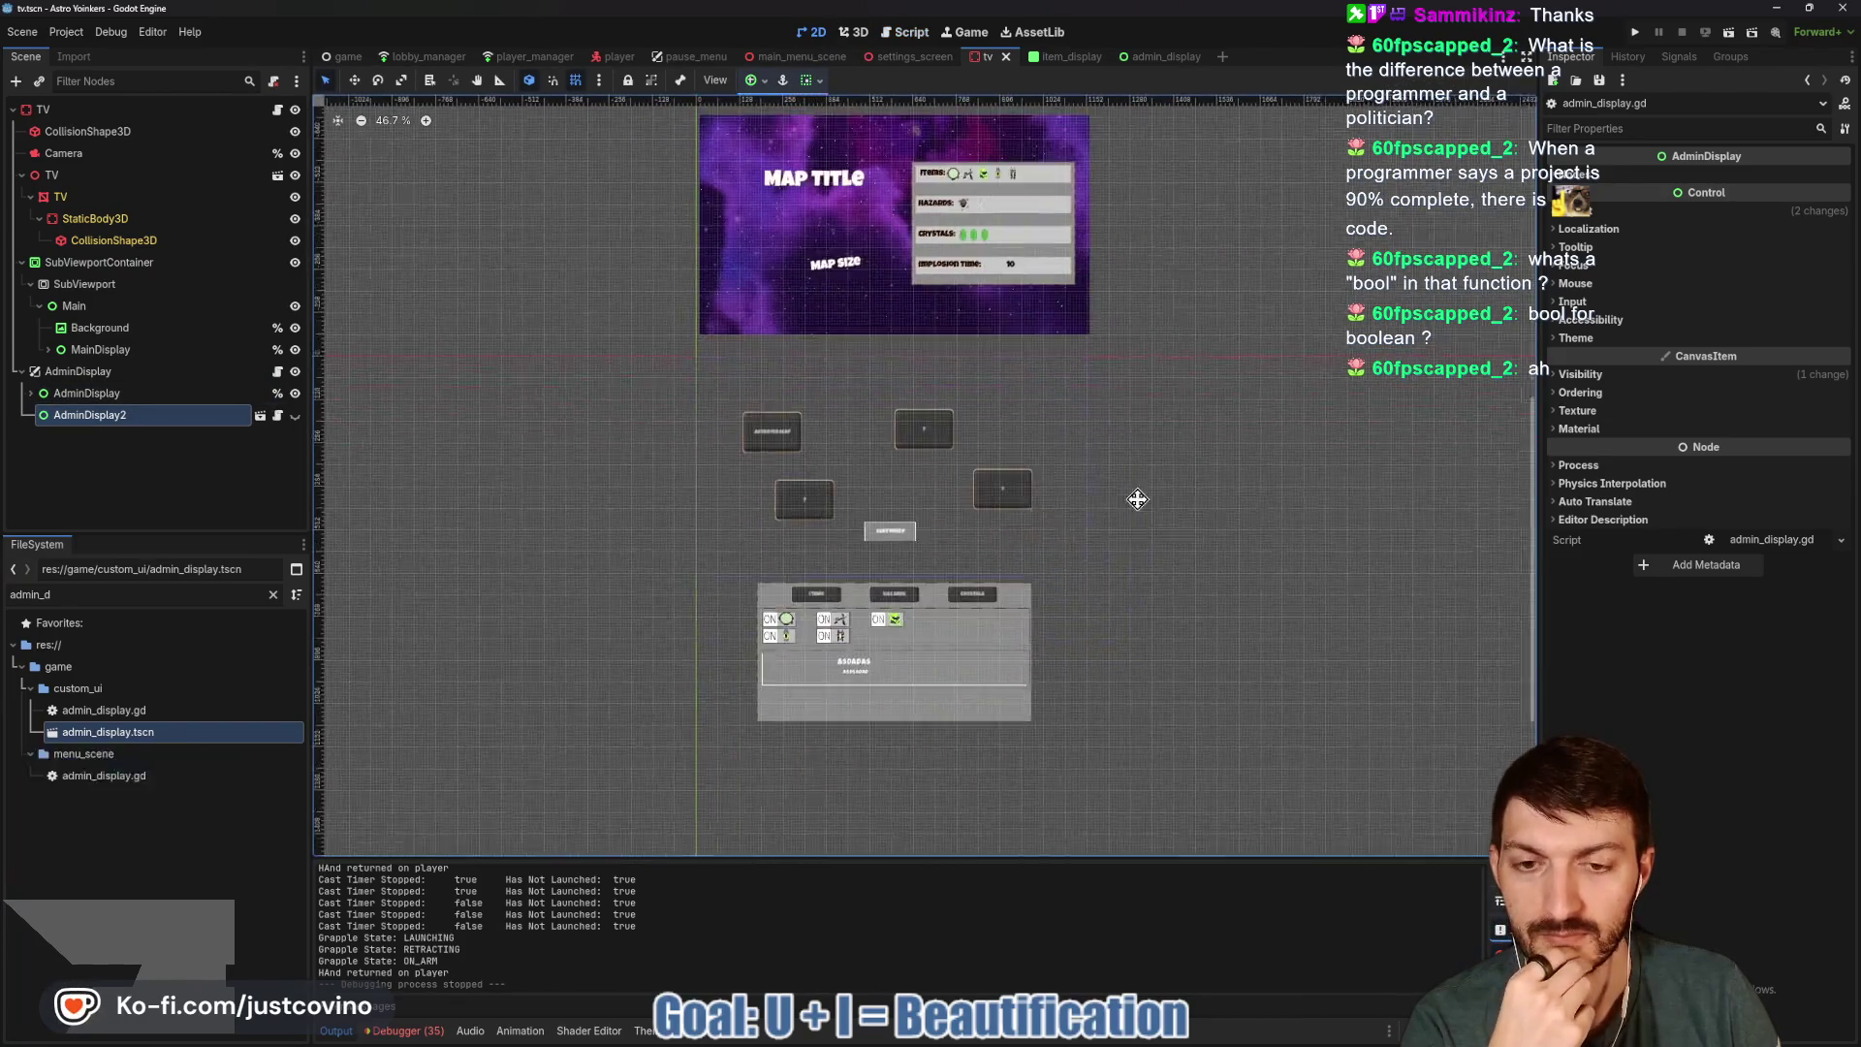
Expand the first AdminDisplay node, briefly hiding and reshowing it.
click(30, 393)
scroll(243, 493, down, 3)
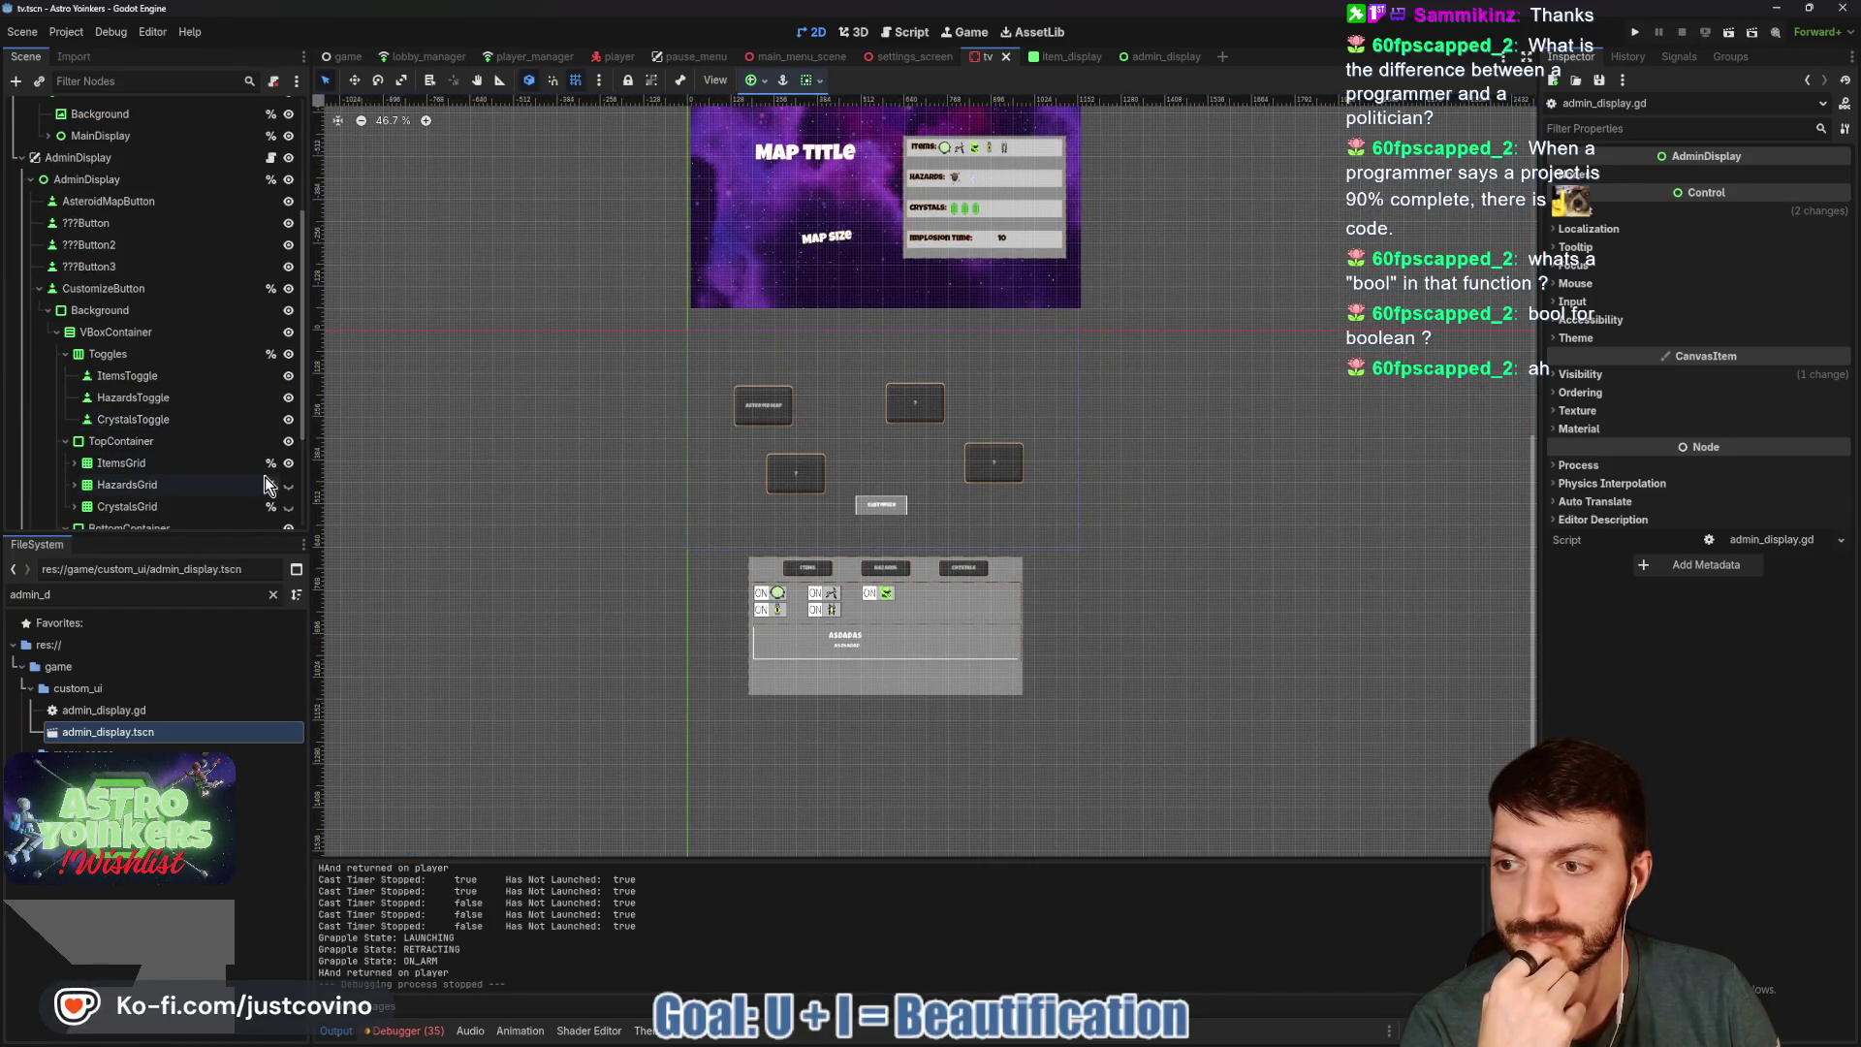
scroll(514, 402, up, 2)
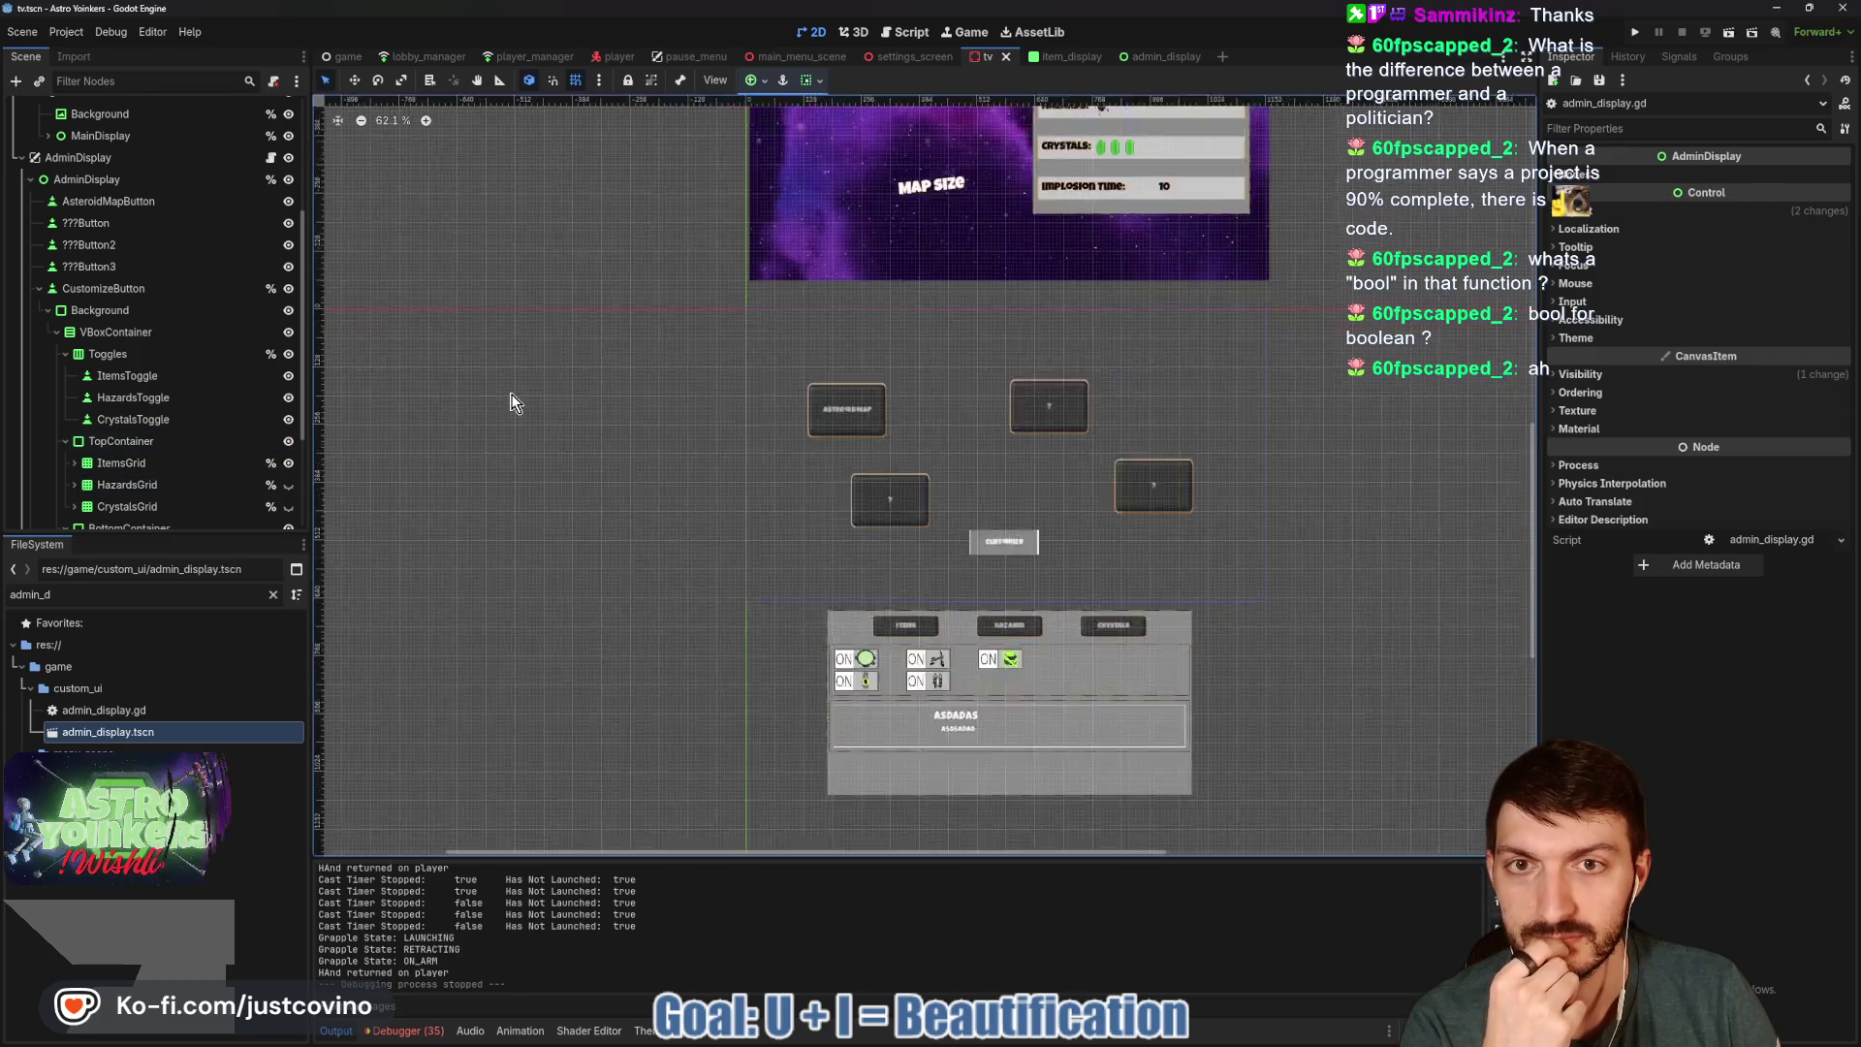
scroll(514, 402, down, 2)
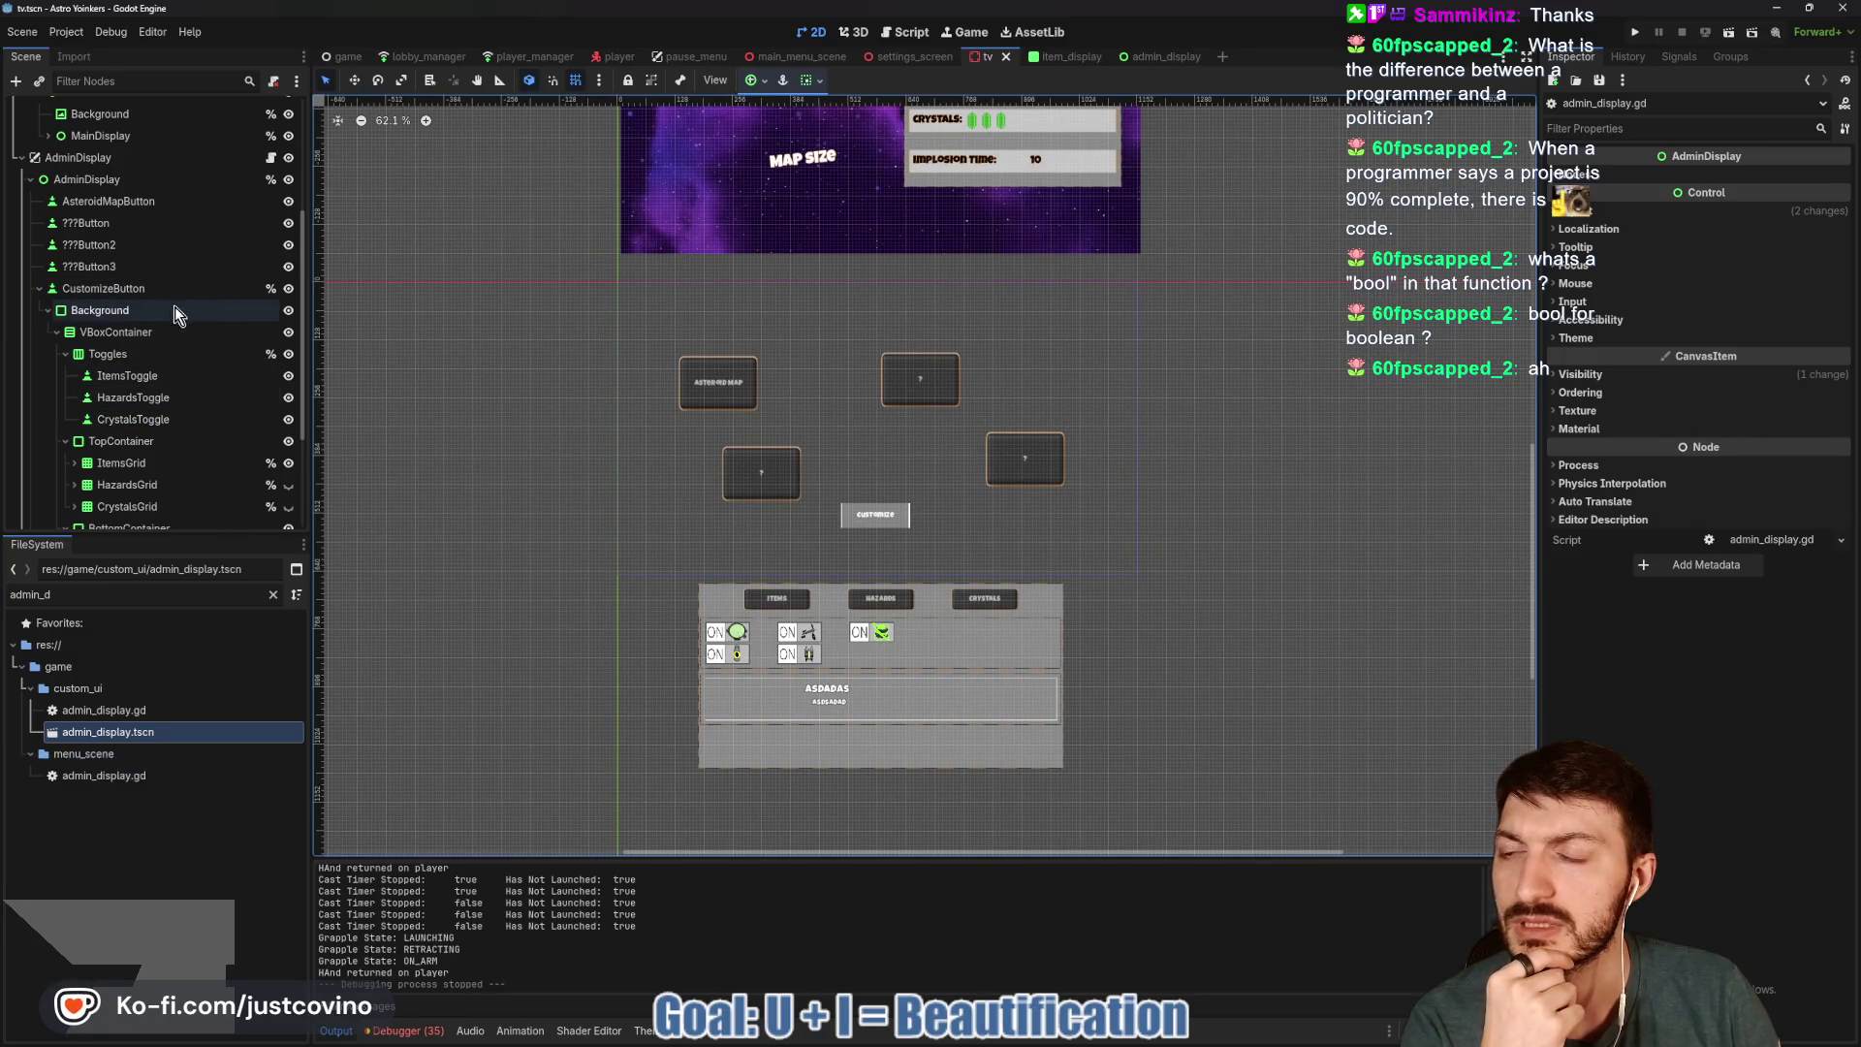
click(289, 158)
click(289, 158)
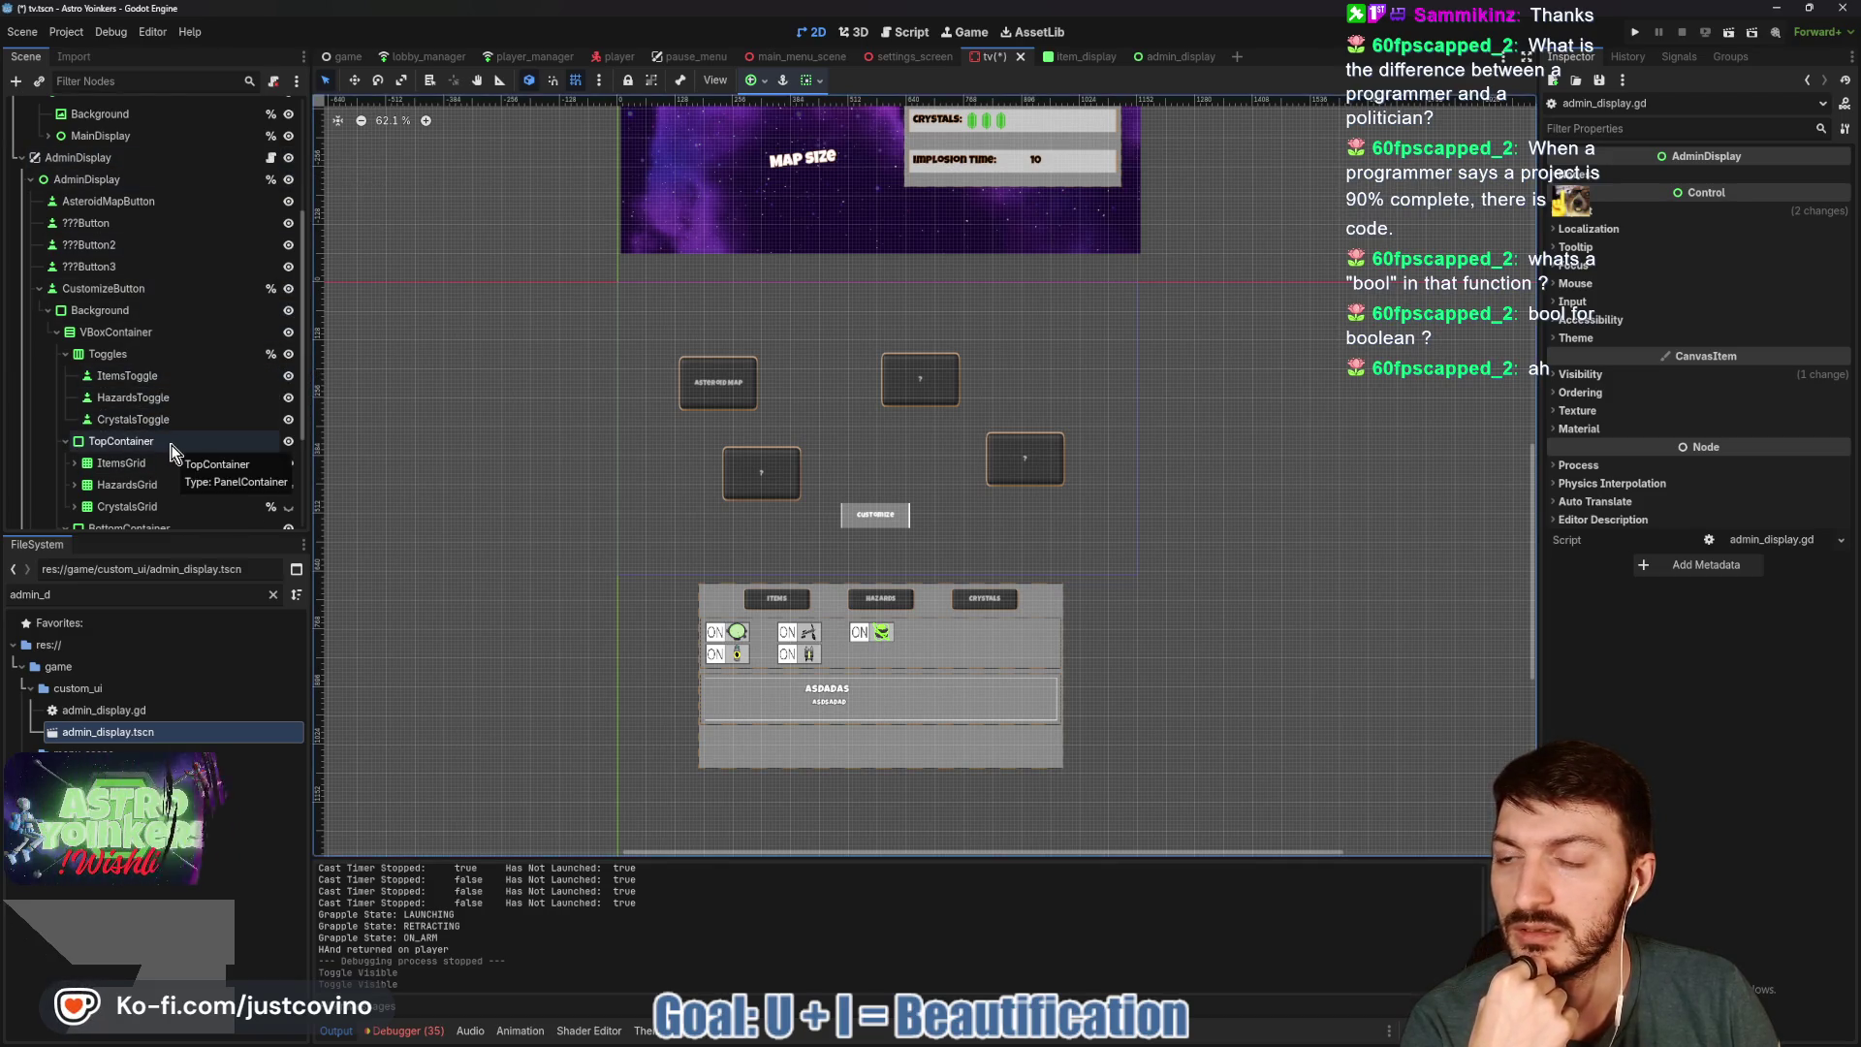
Expand CustomizeButton, select its Background child, and make AdminBackground visible.
click(40, 288)
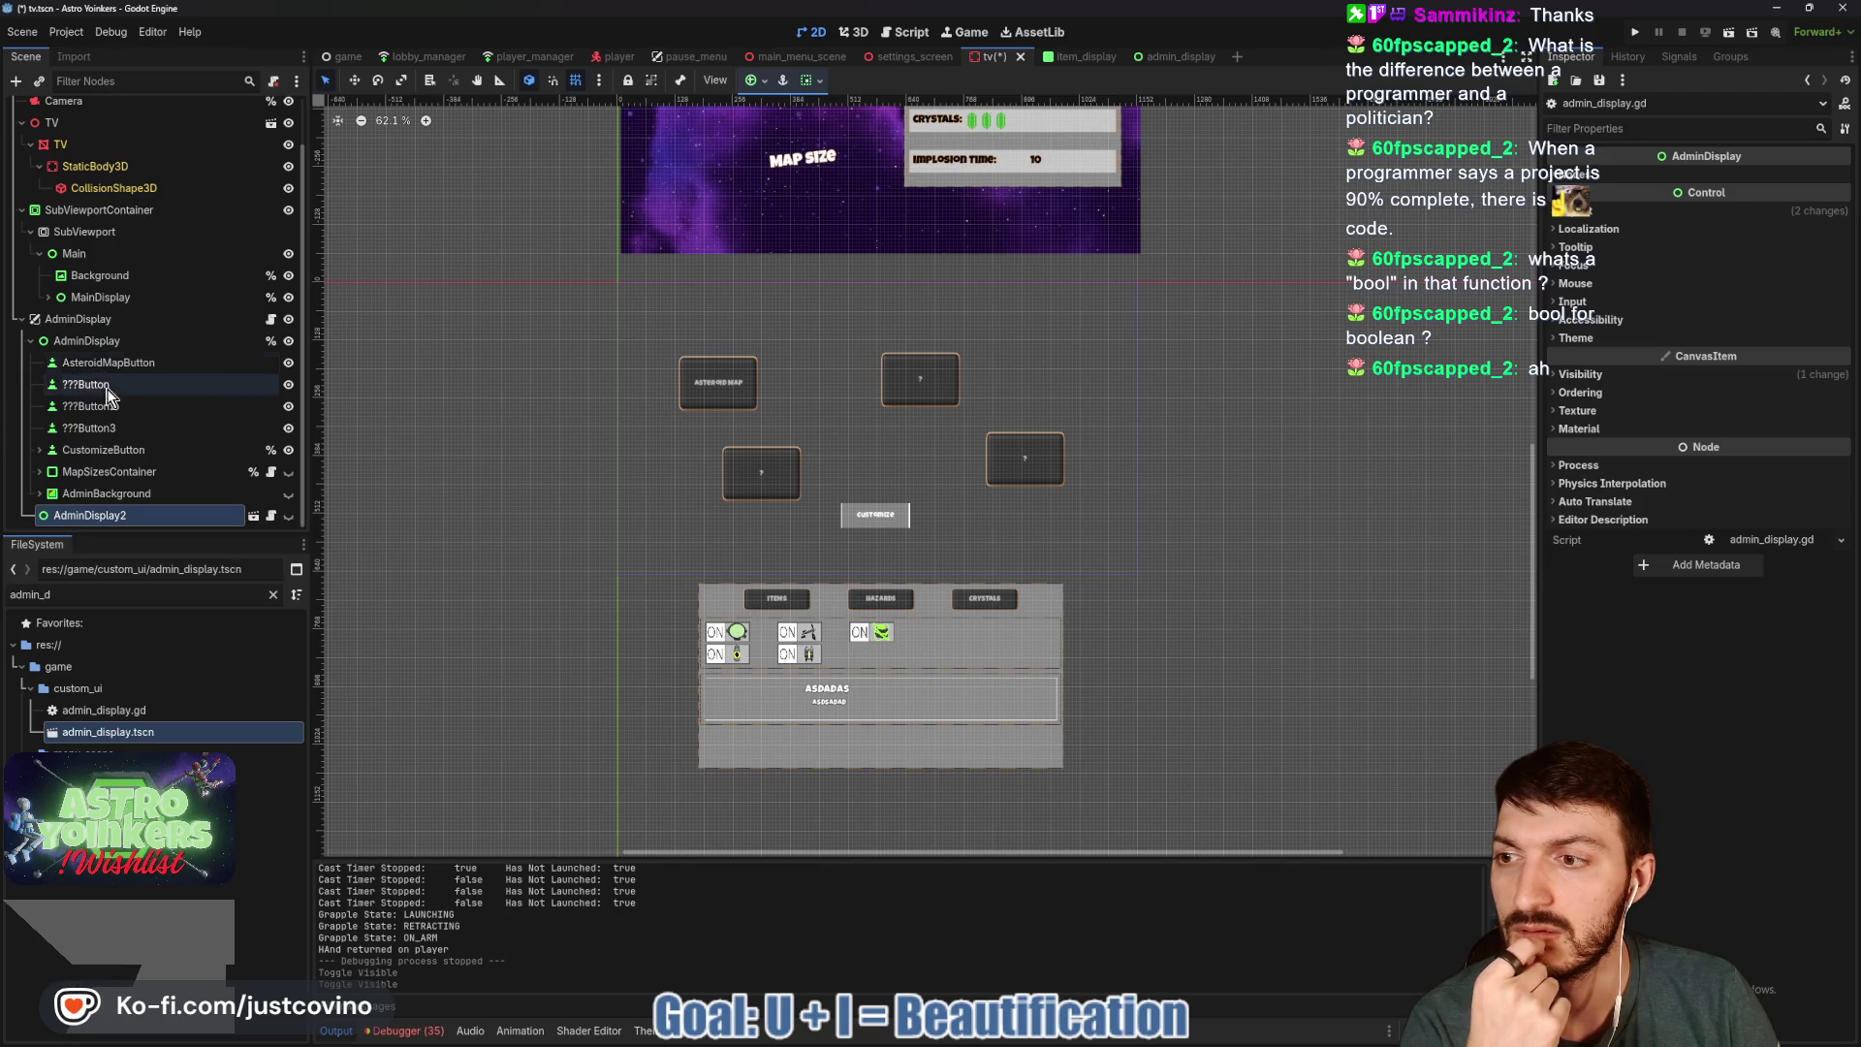
click(39, 450)
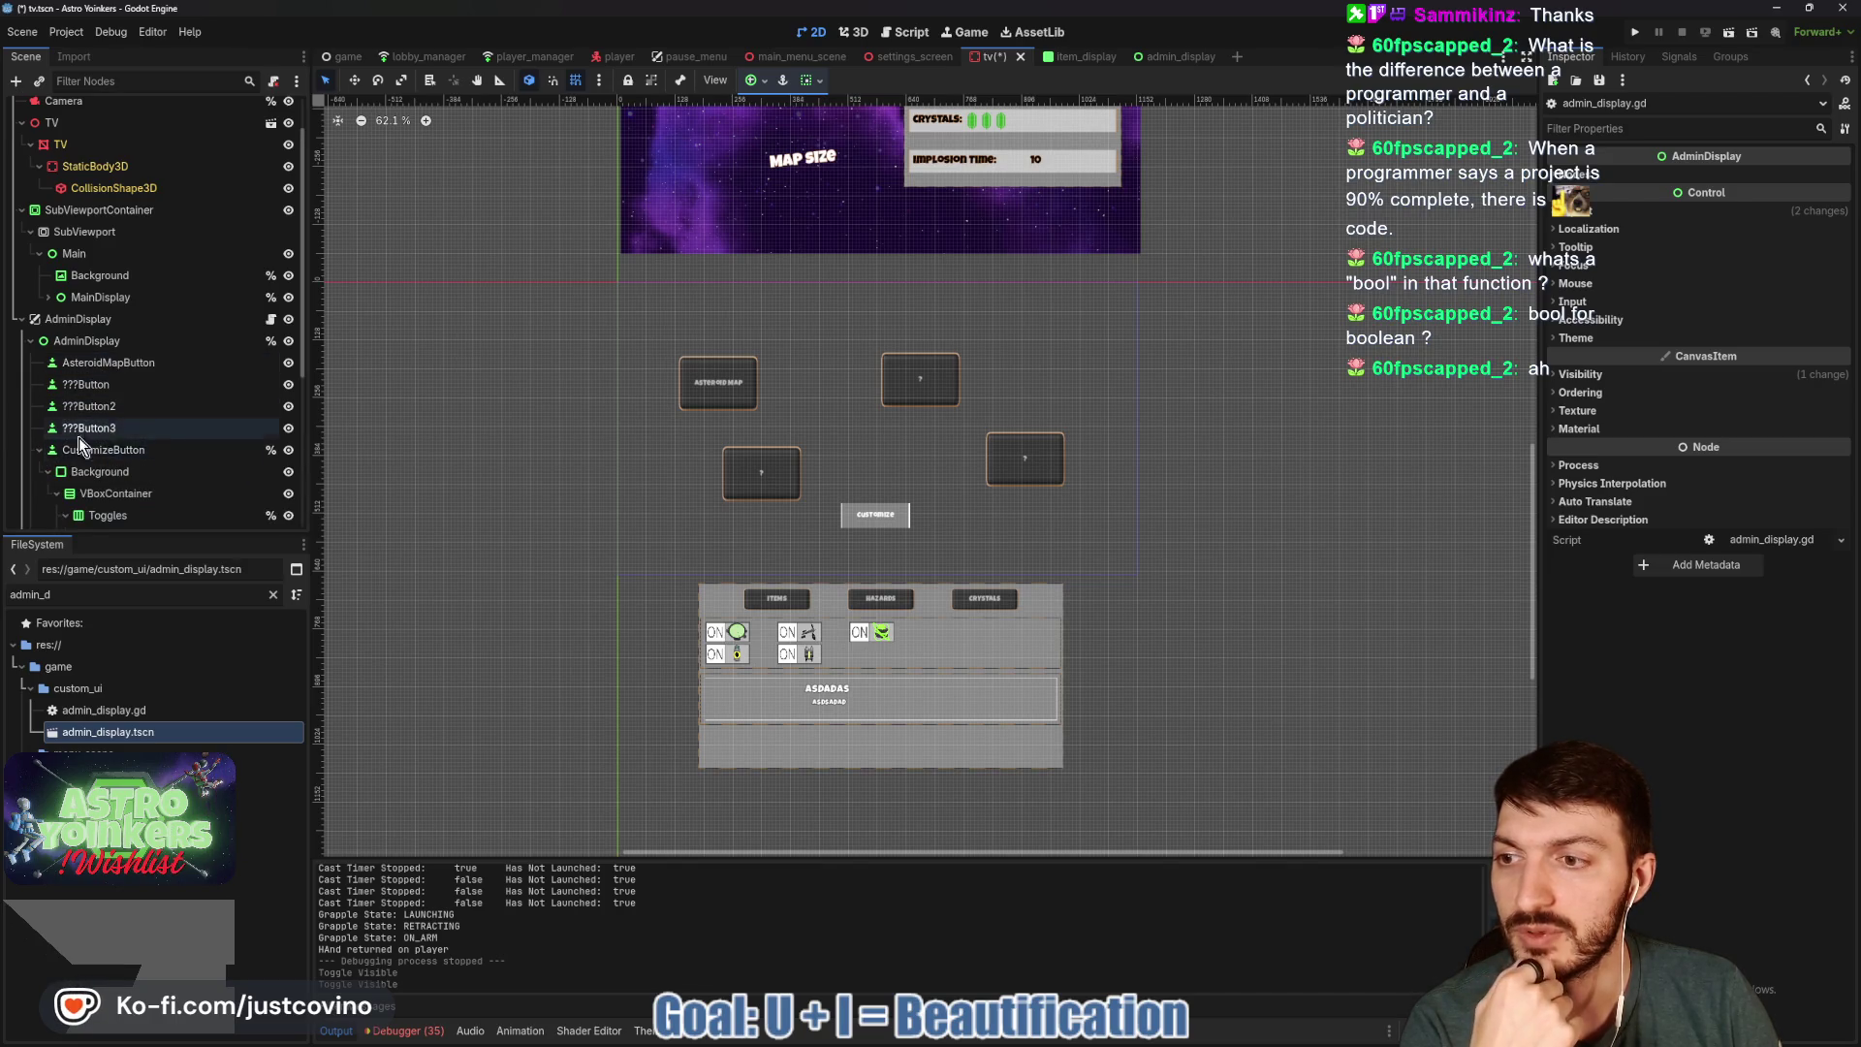
scroll(154, 456, down, 2)
click(85, 365)
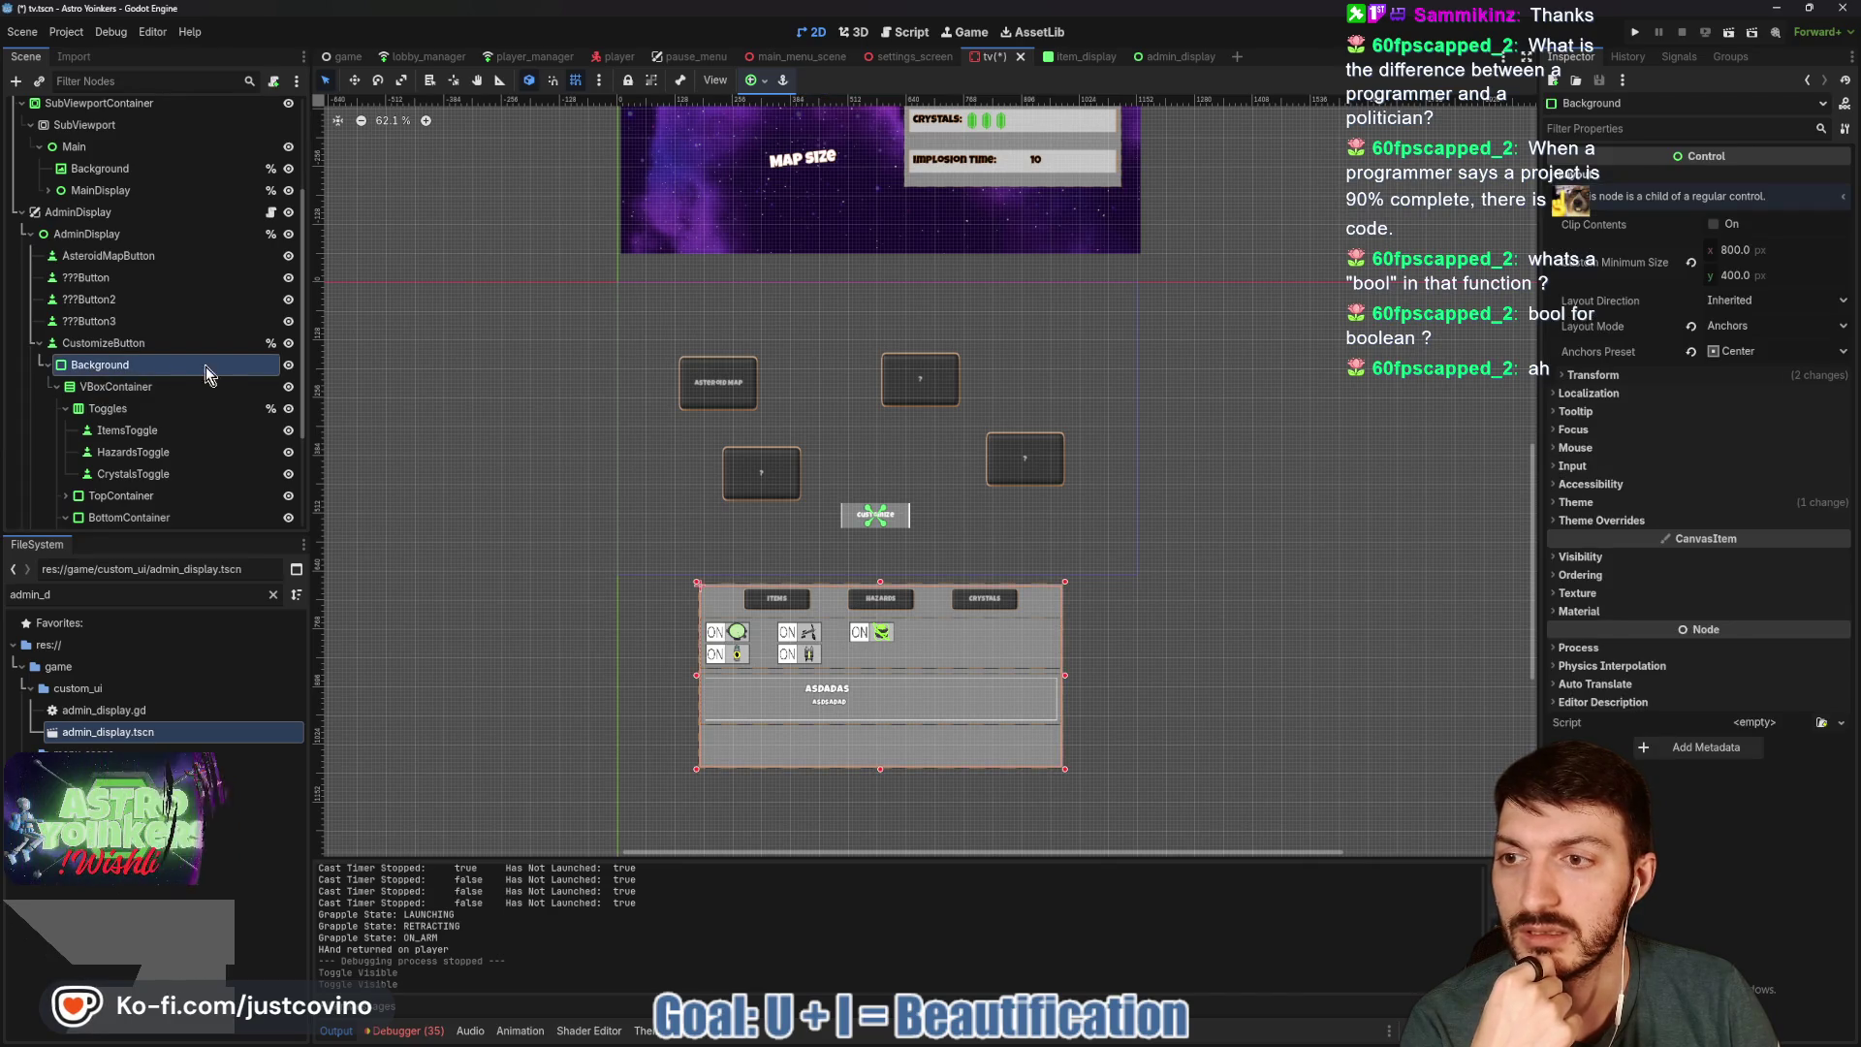
scroll(201, 380, down, 1)
click(47, 312)
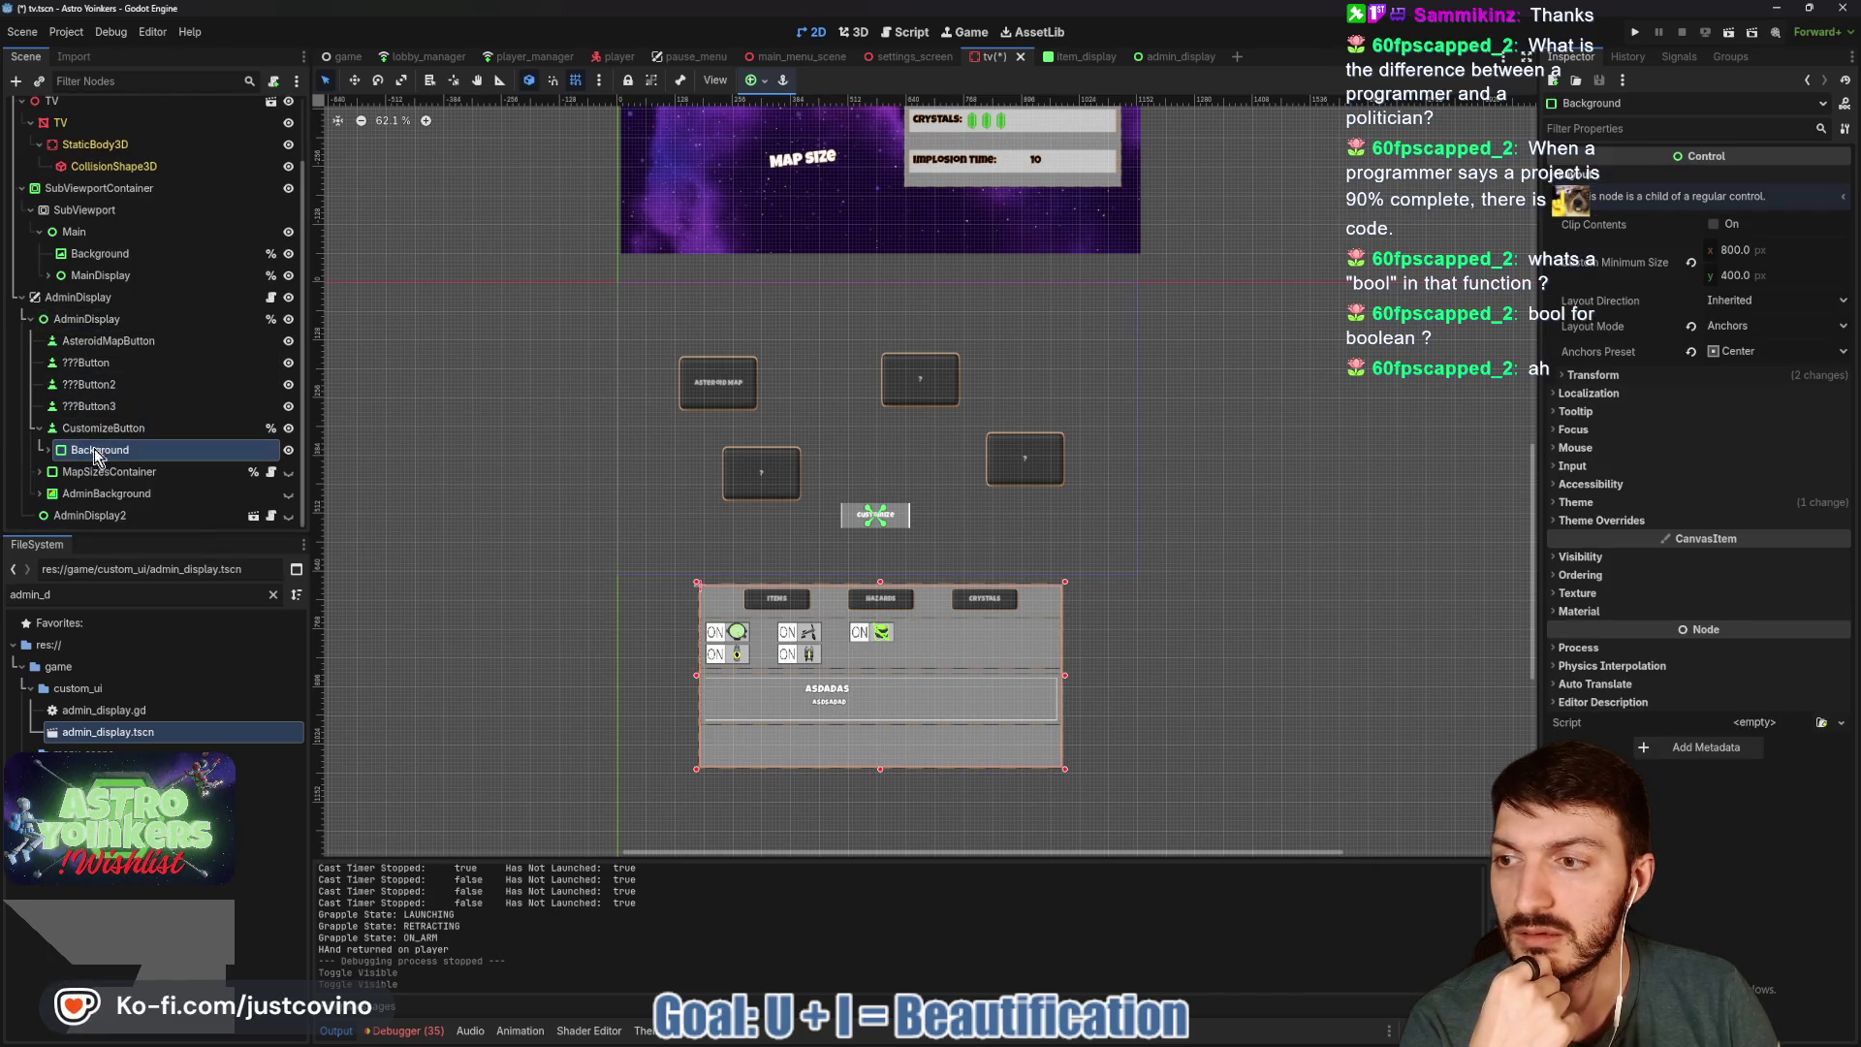
click(289, 494)
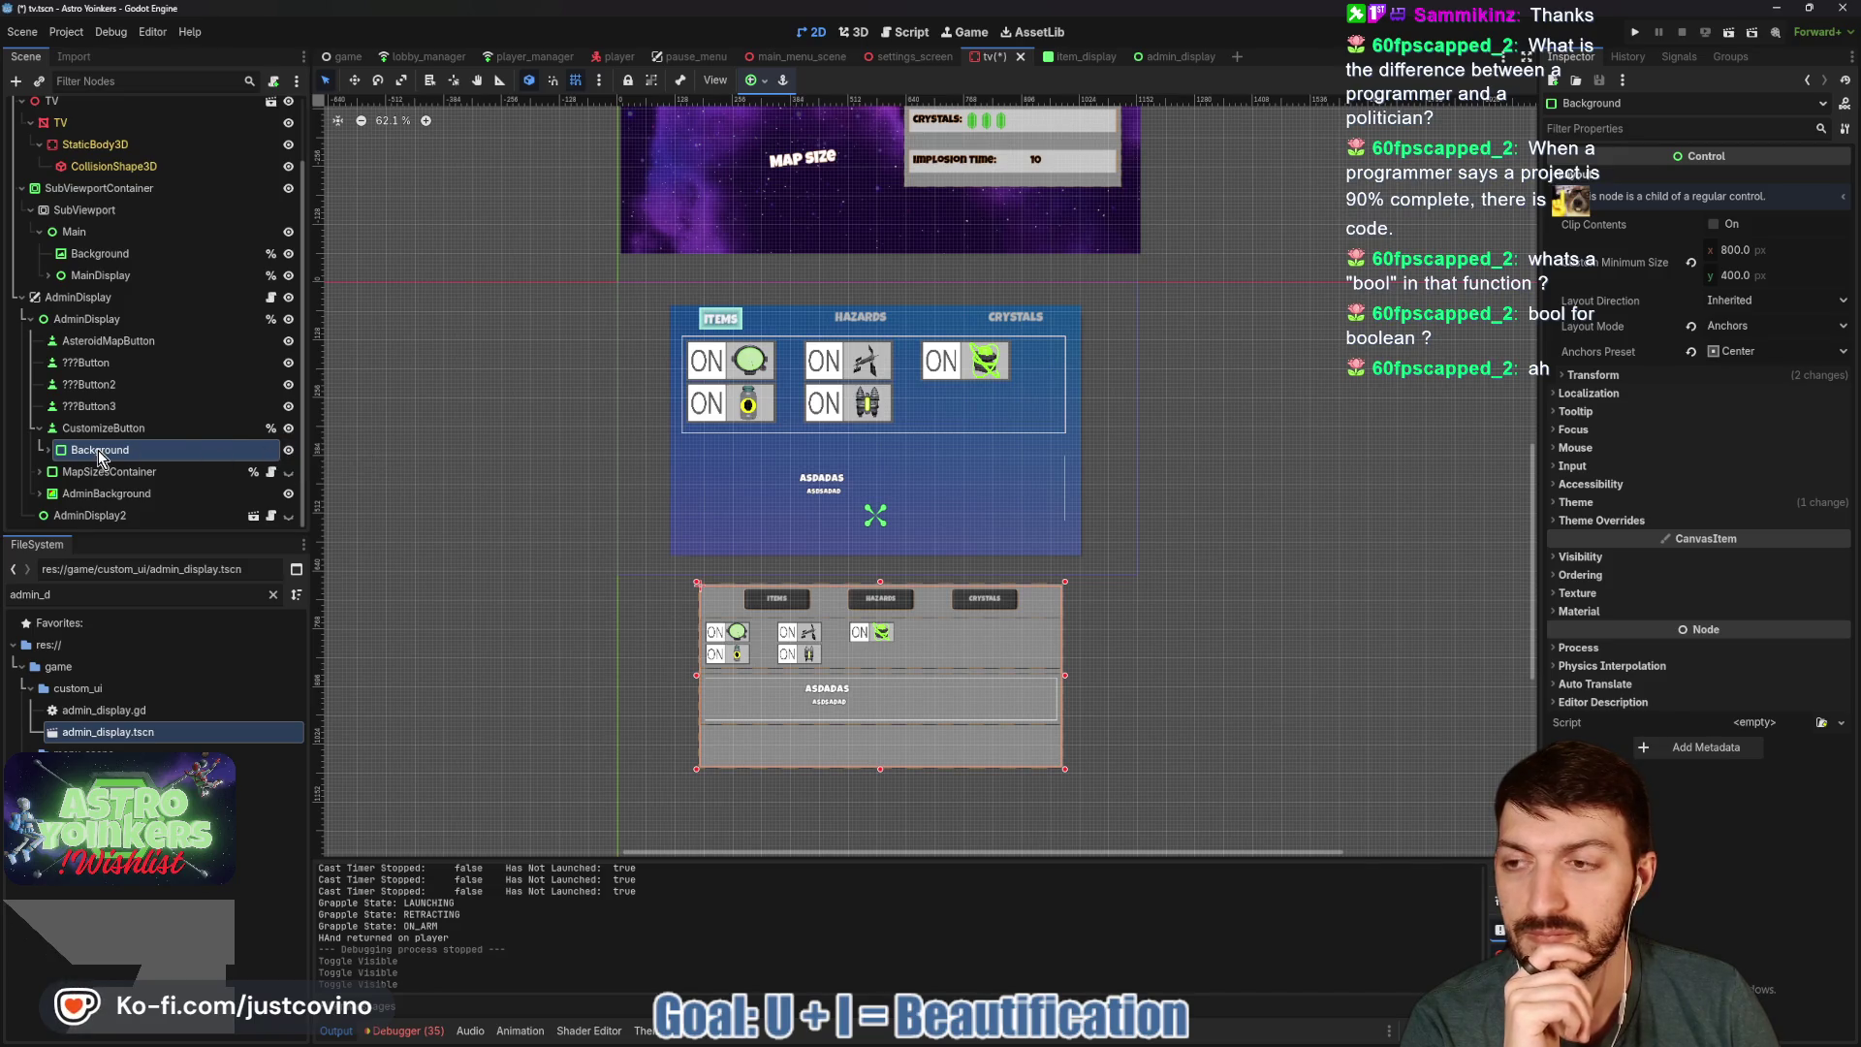
Hide the grey Background panel, then open the TV node's map_customization_tv.gd script.
scroll(126, 368, up, 2)
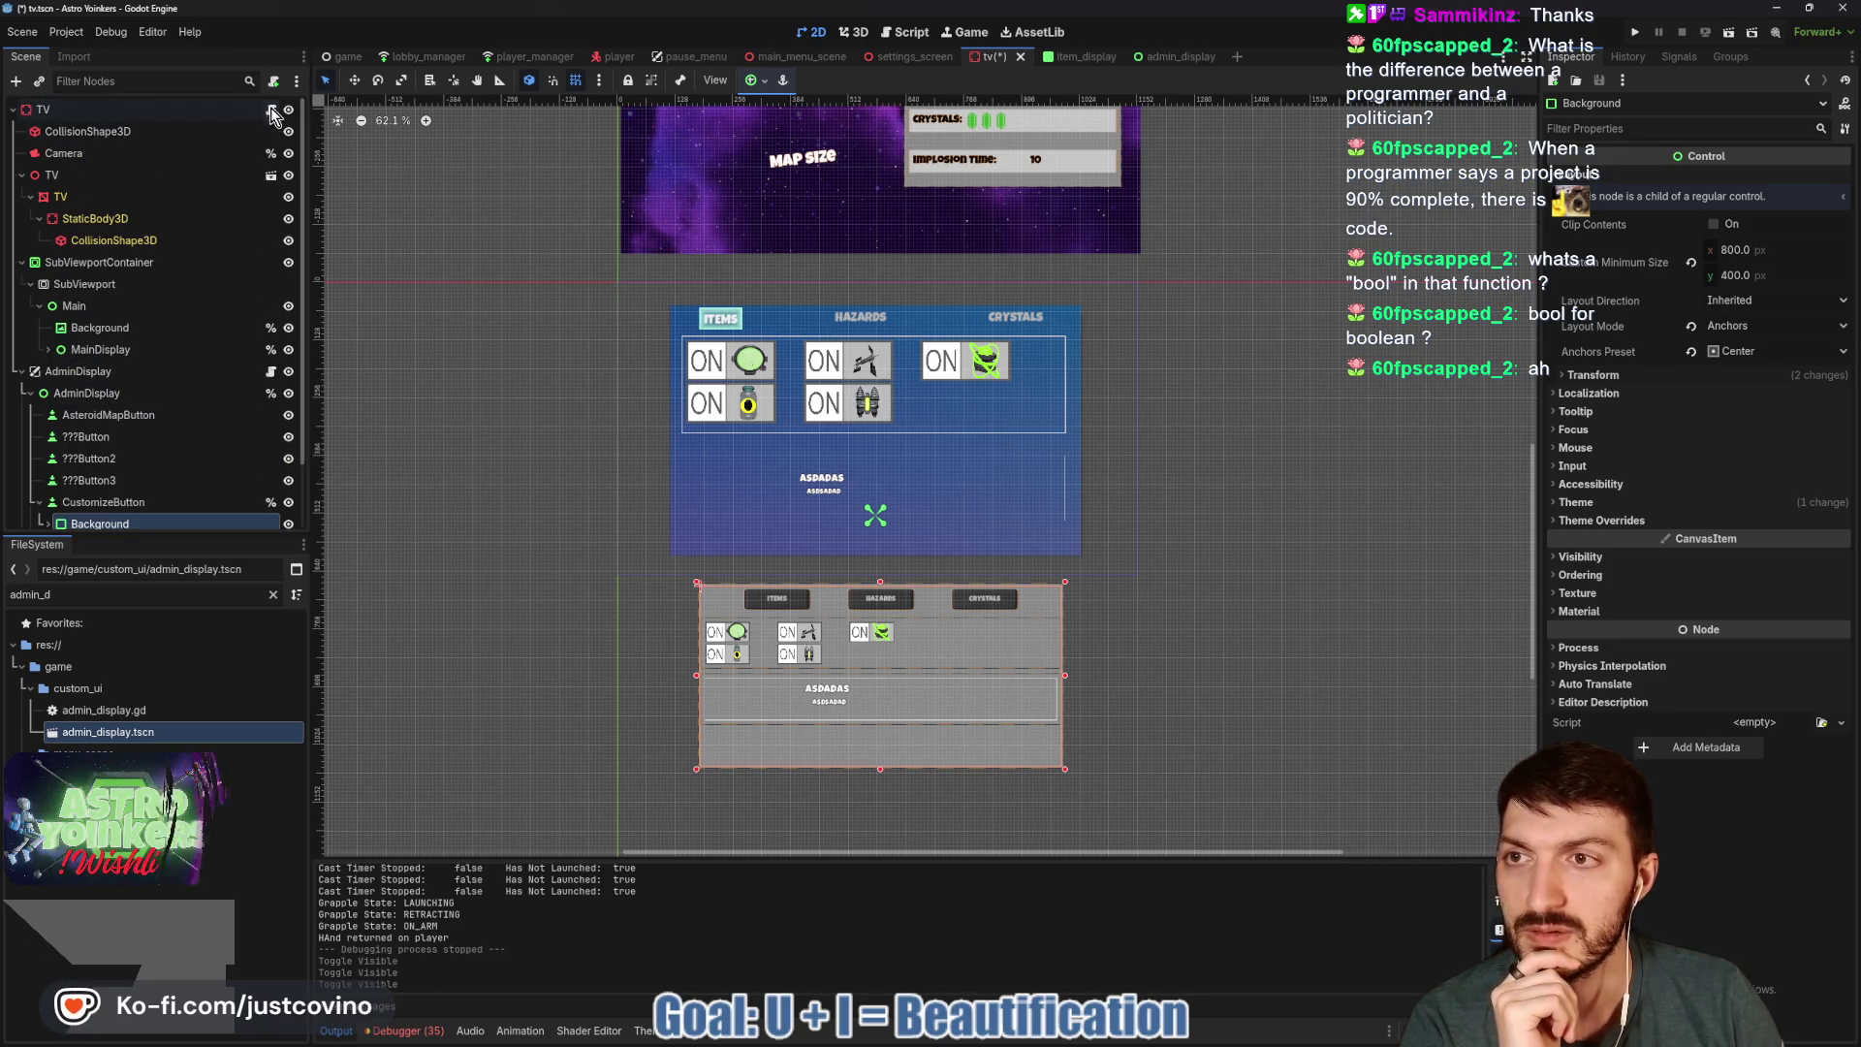
scroll(196, 322, down, 2)
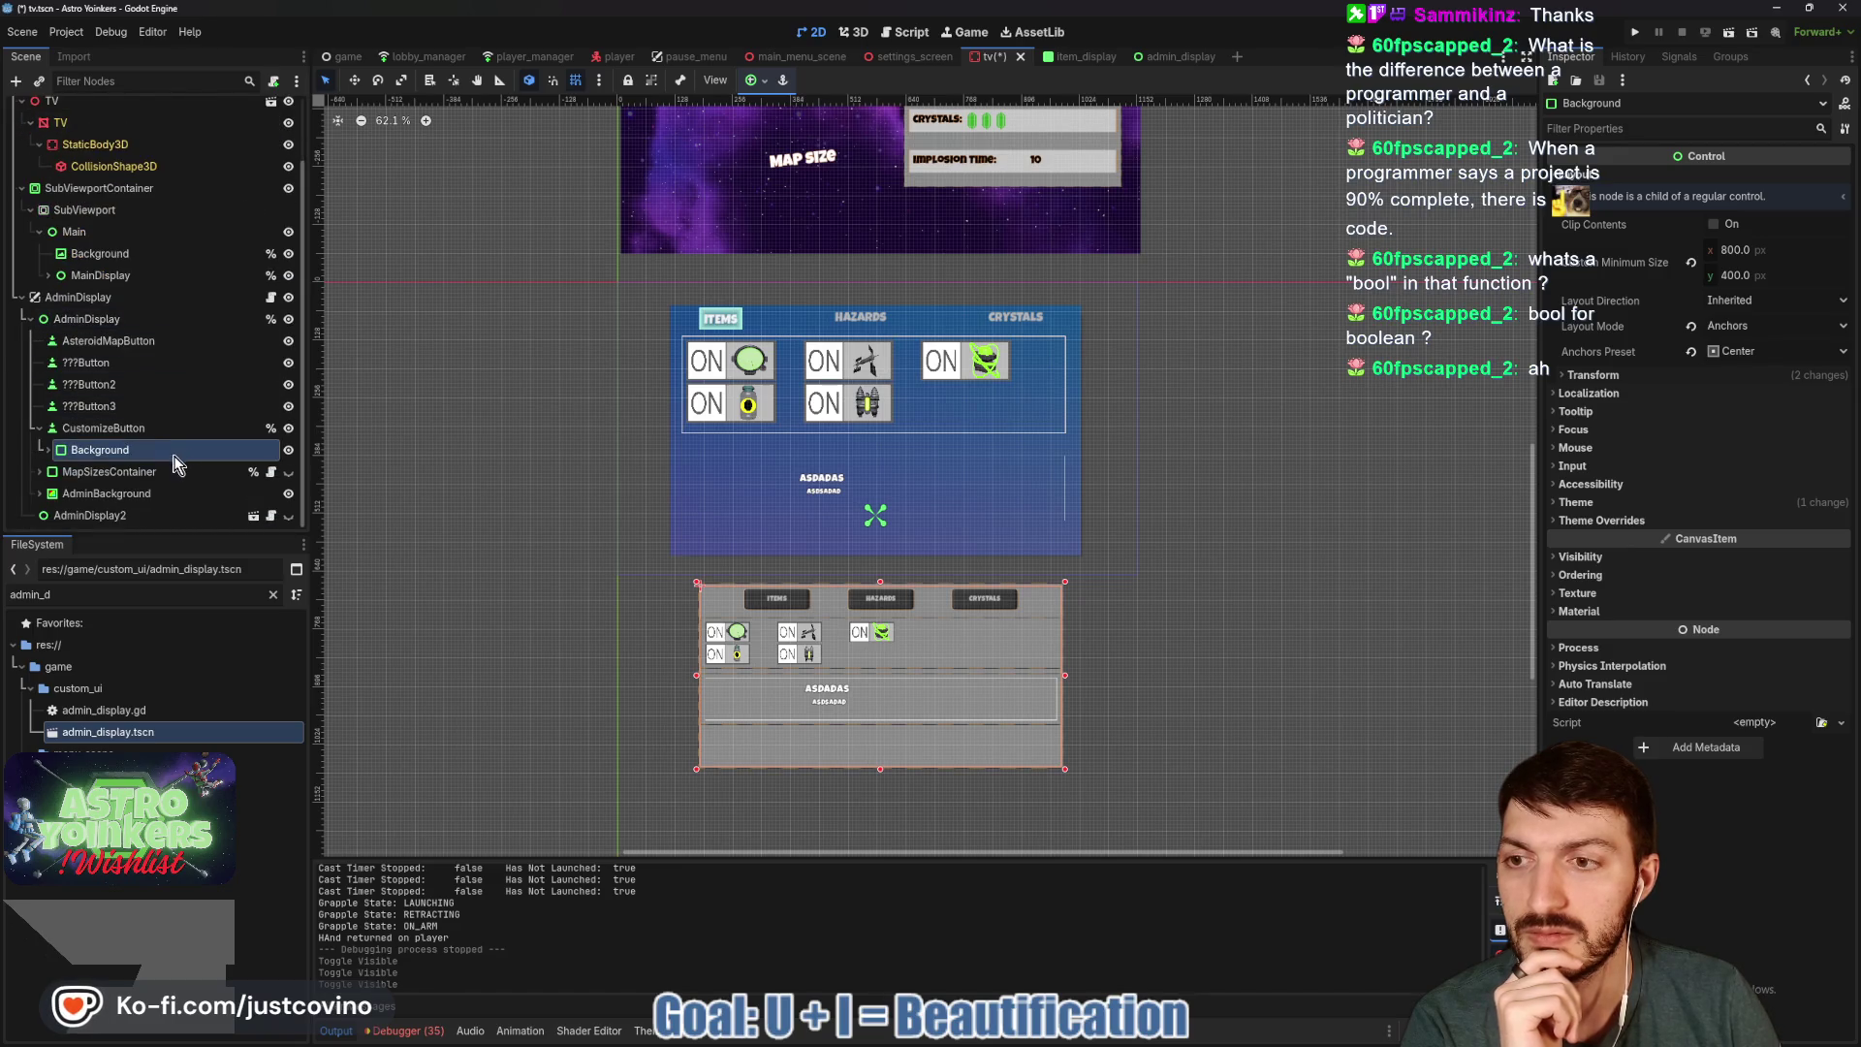
click(290, 451)
click(290, 451)
click(290, 451)
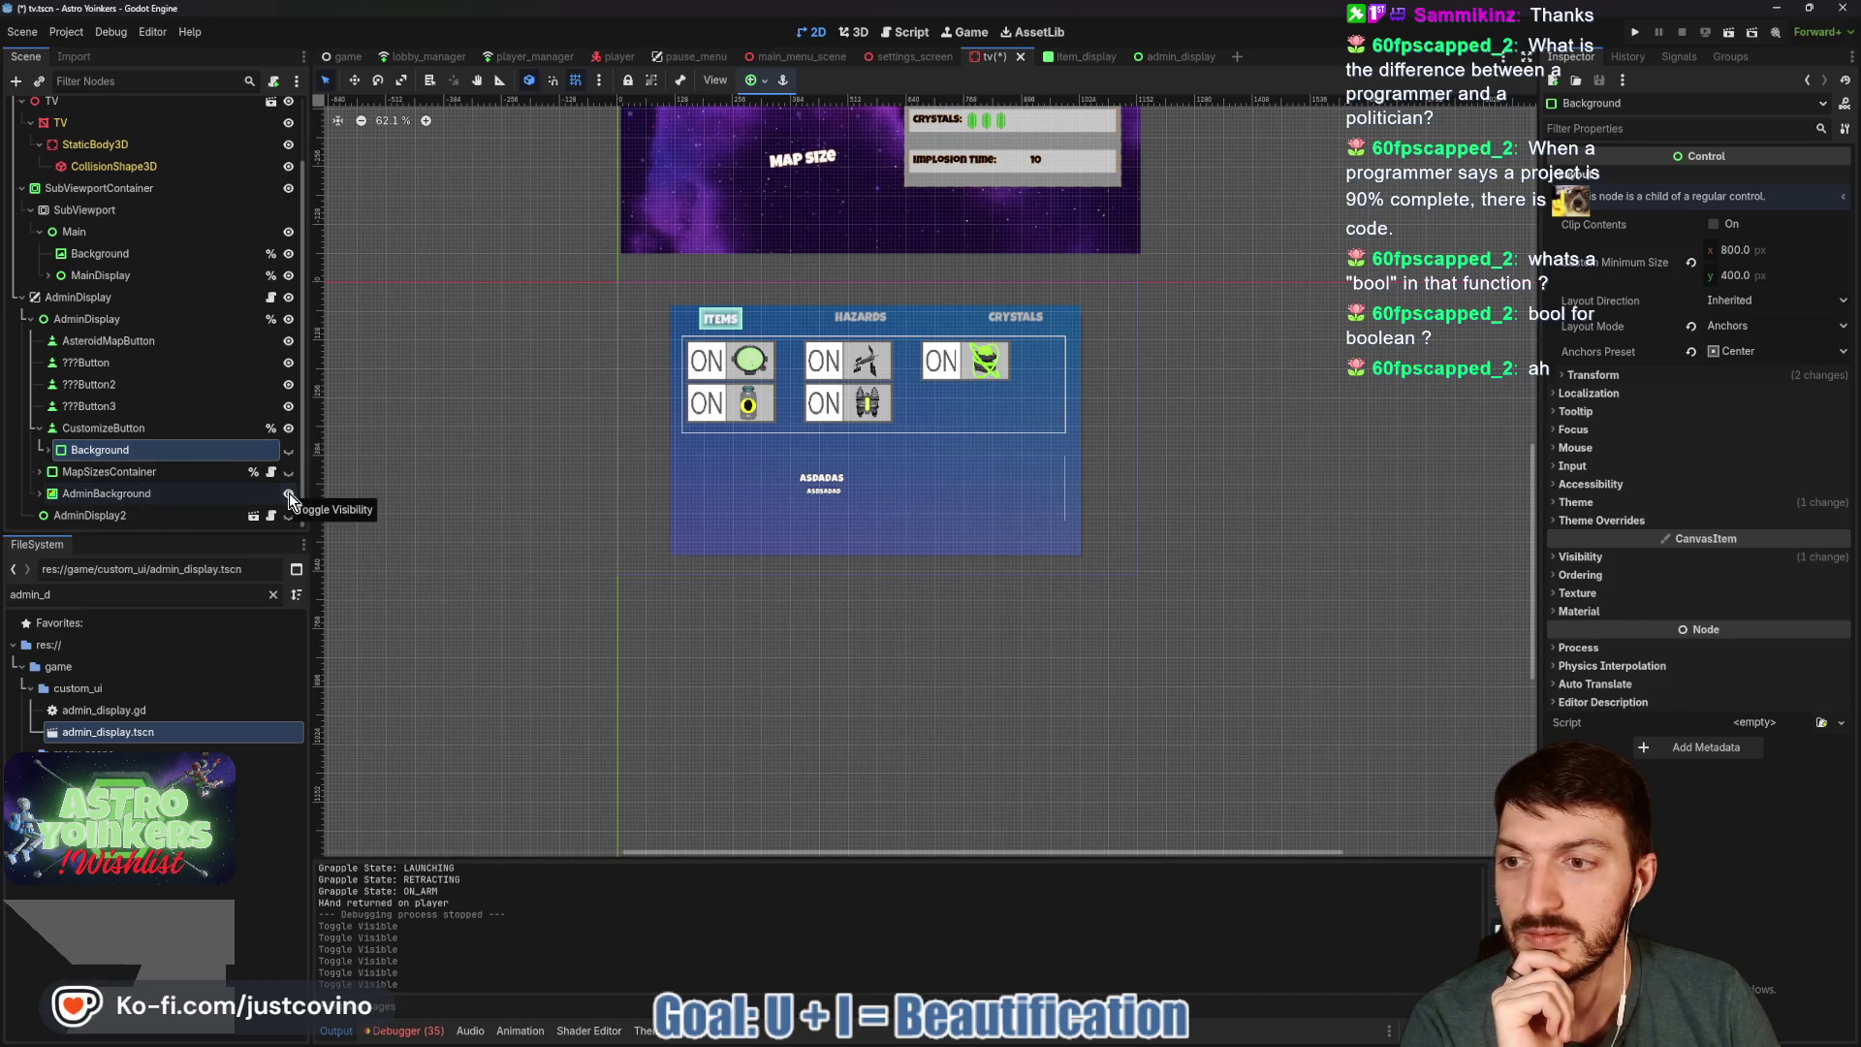
scroll(271, 142, up, 2)
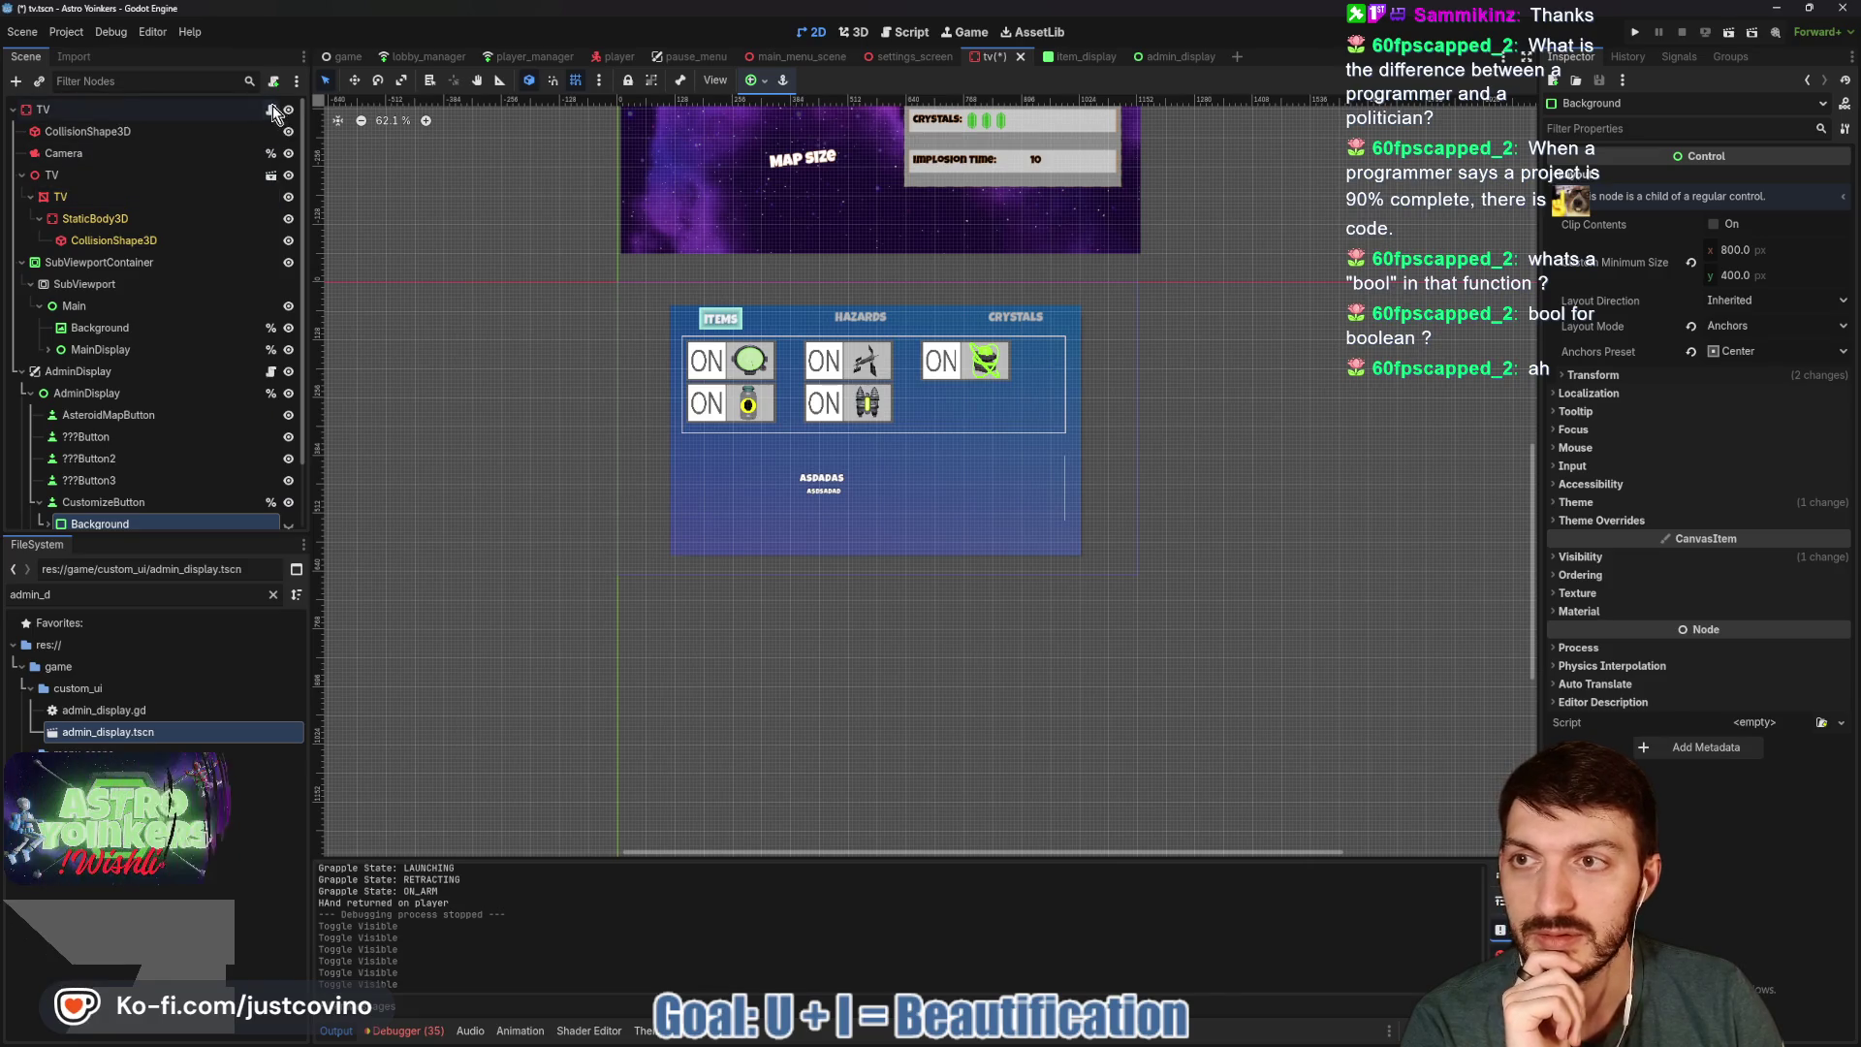
click(271, 108)
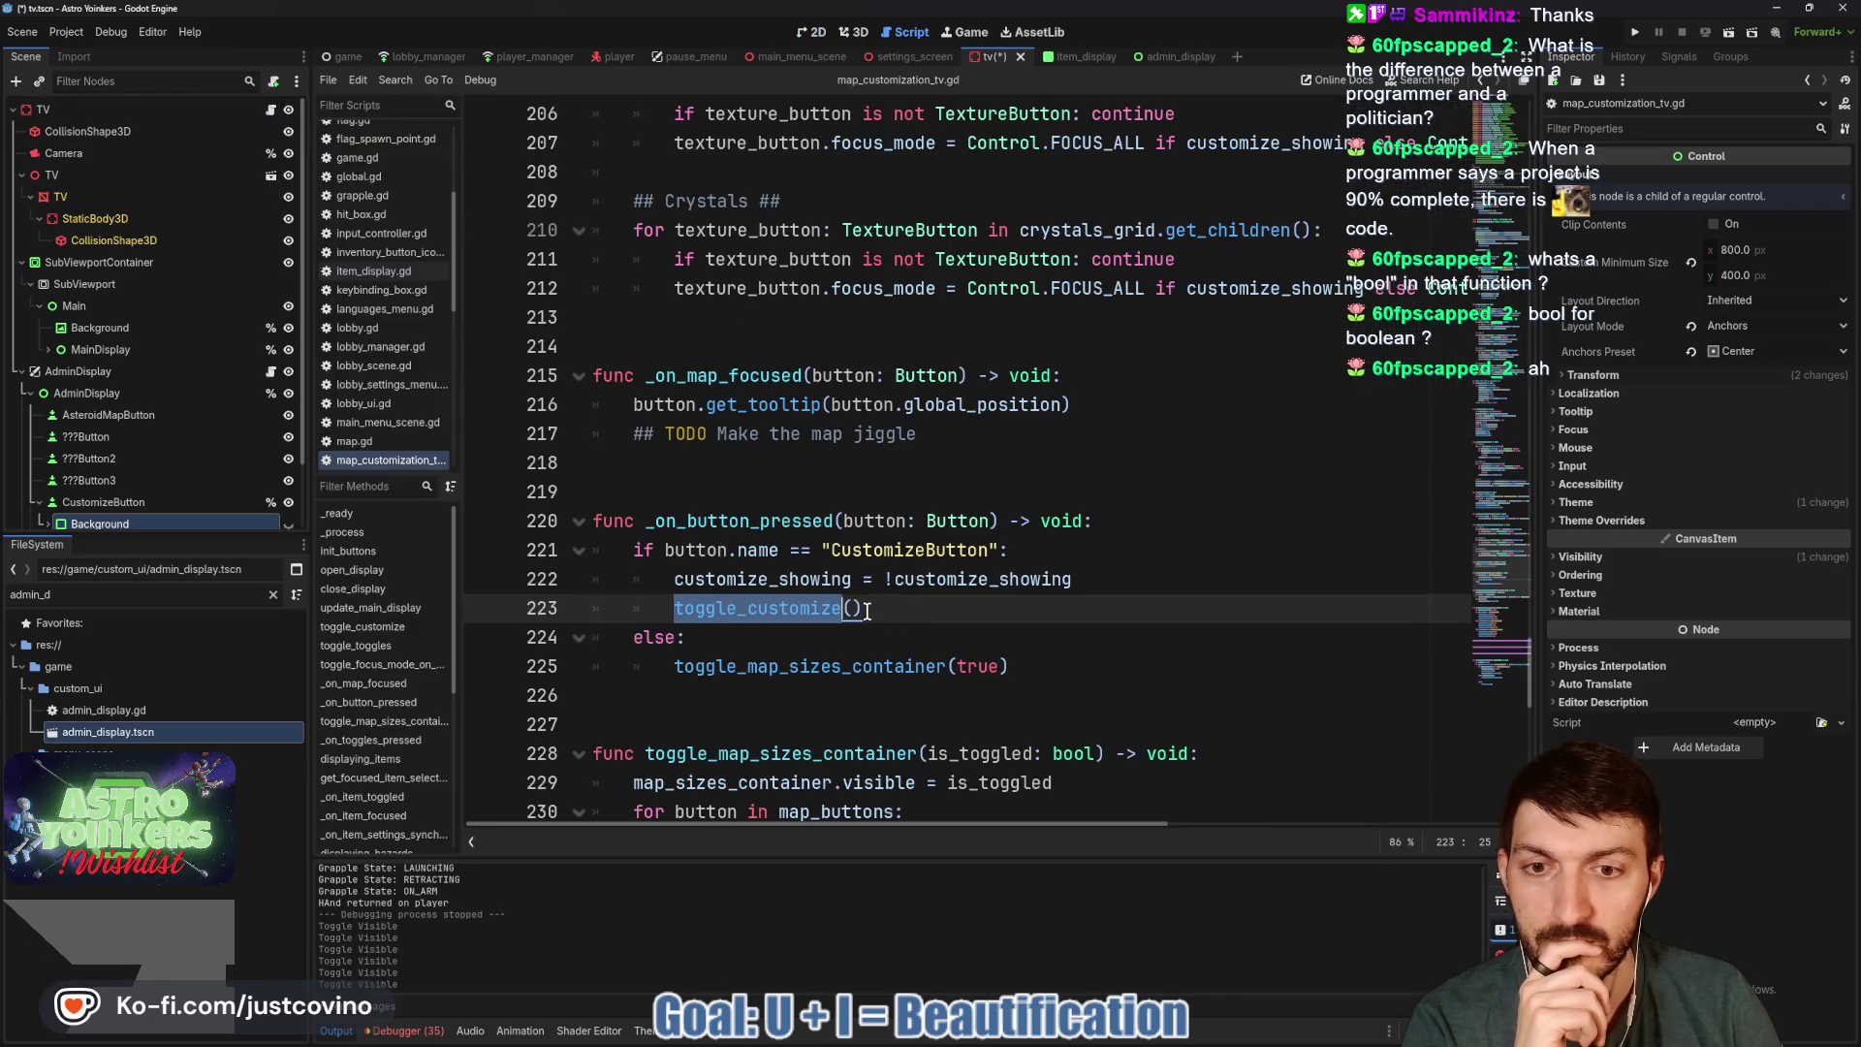
Jump to the toggle_customize definition and look over the CustomizeButton node's properties.
ctrl+click(734, 609)
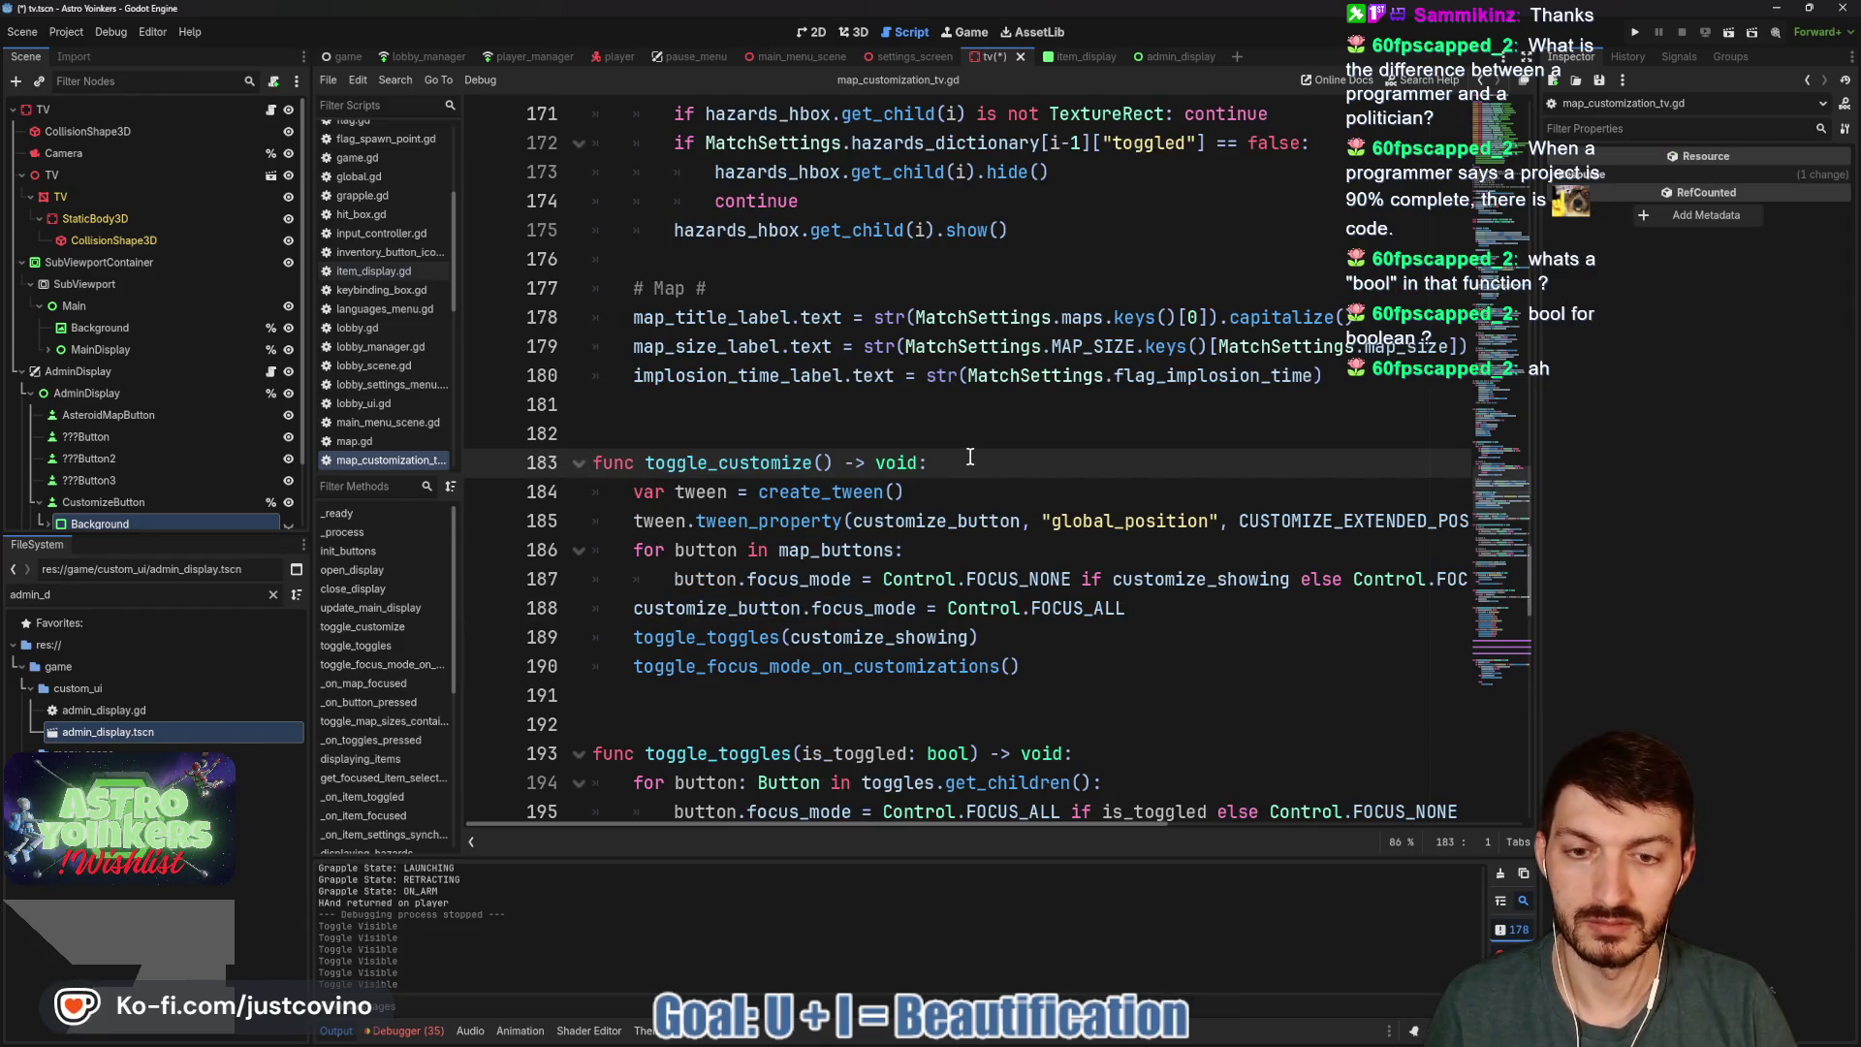
scroll(969, 457, up, 10)
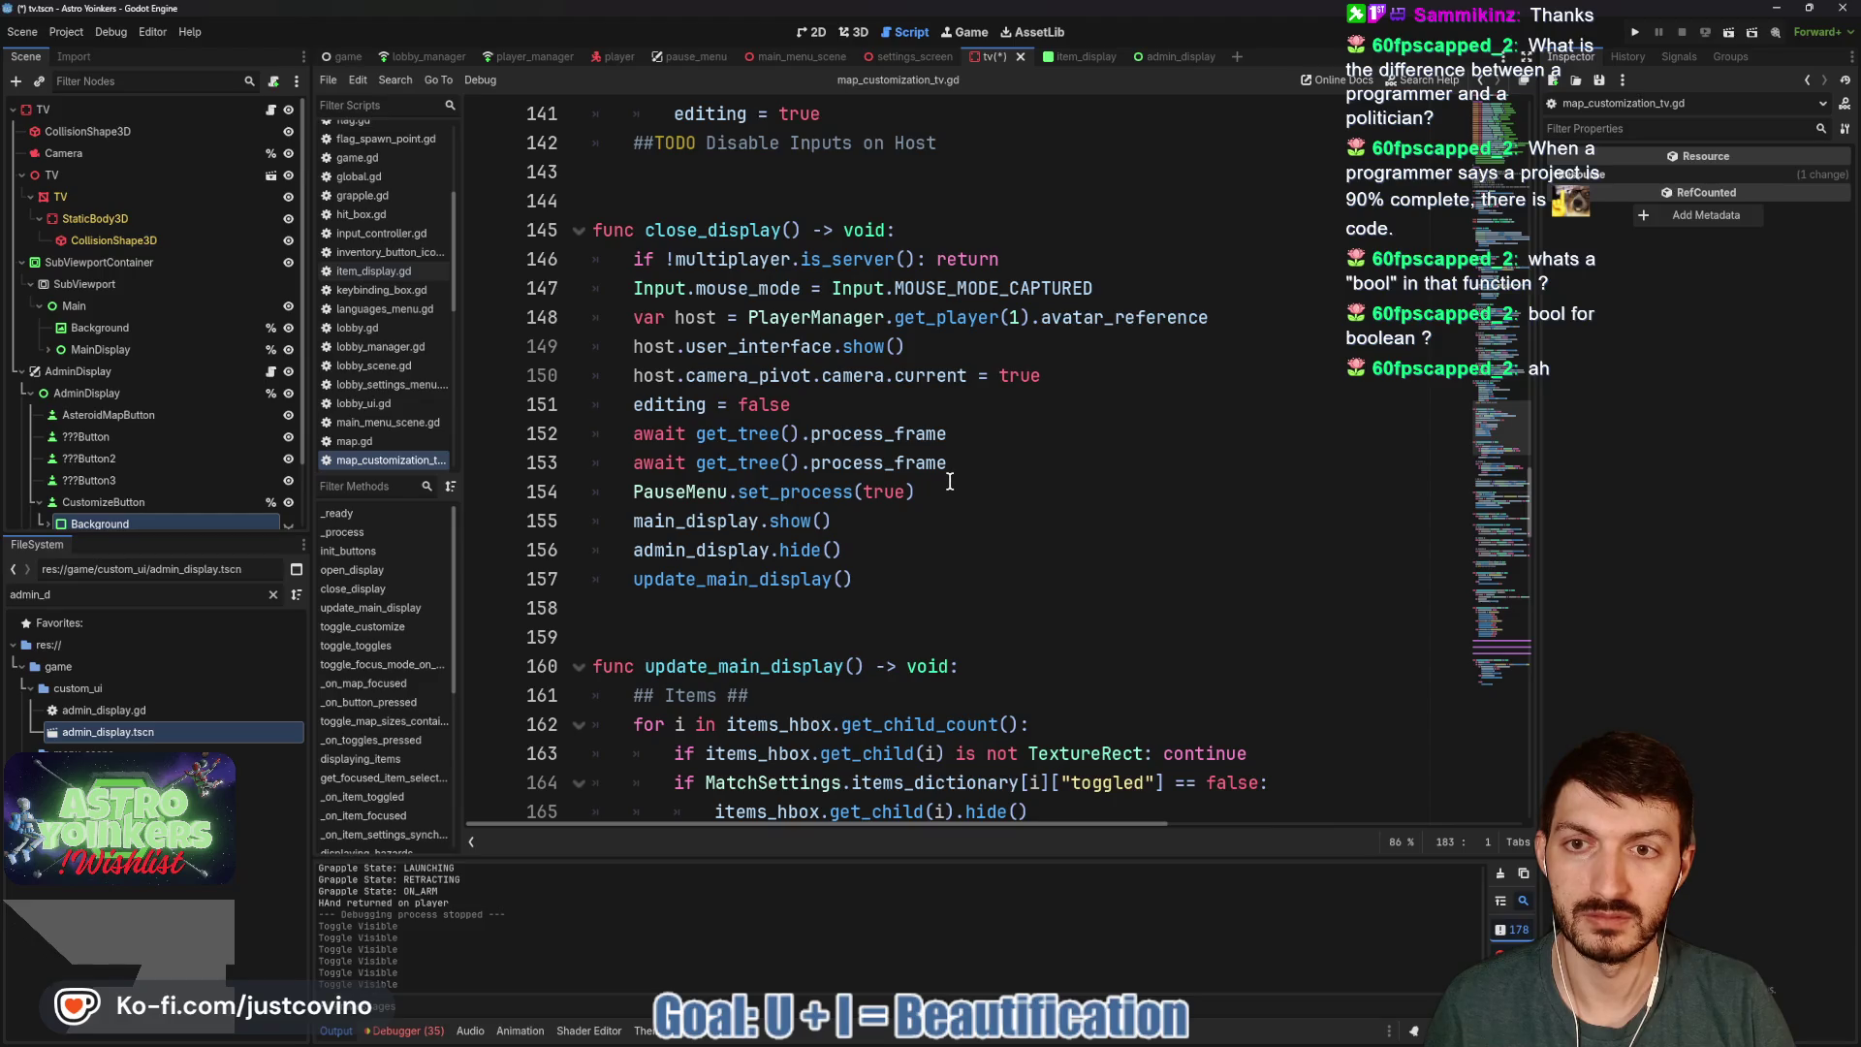
scroll(950, 482, up, 20)
scroll(946, 482, up, 5)
click(119, 504)
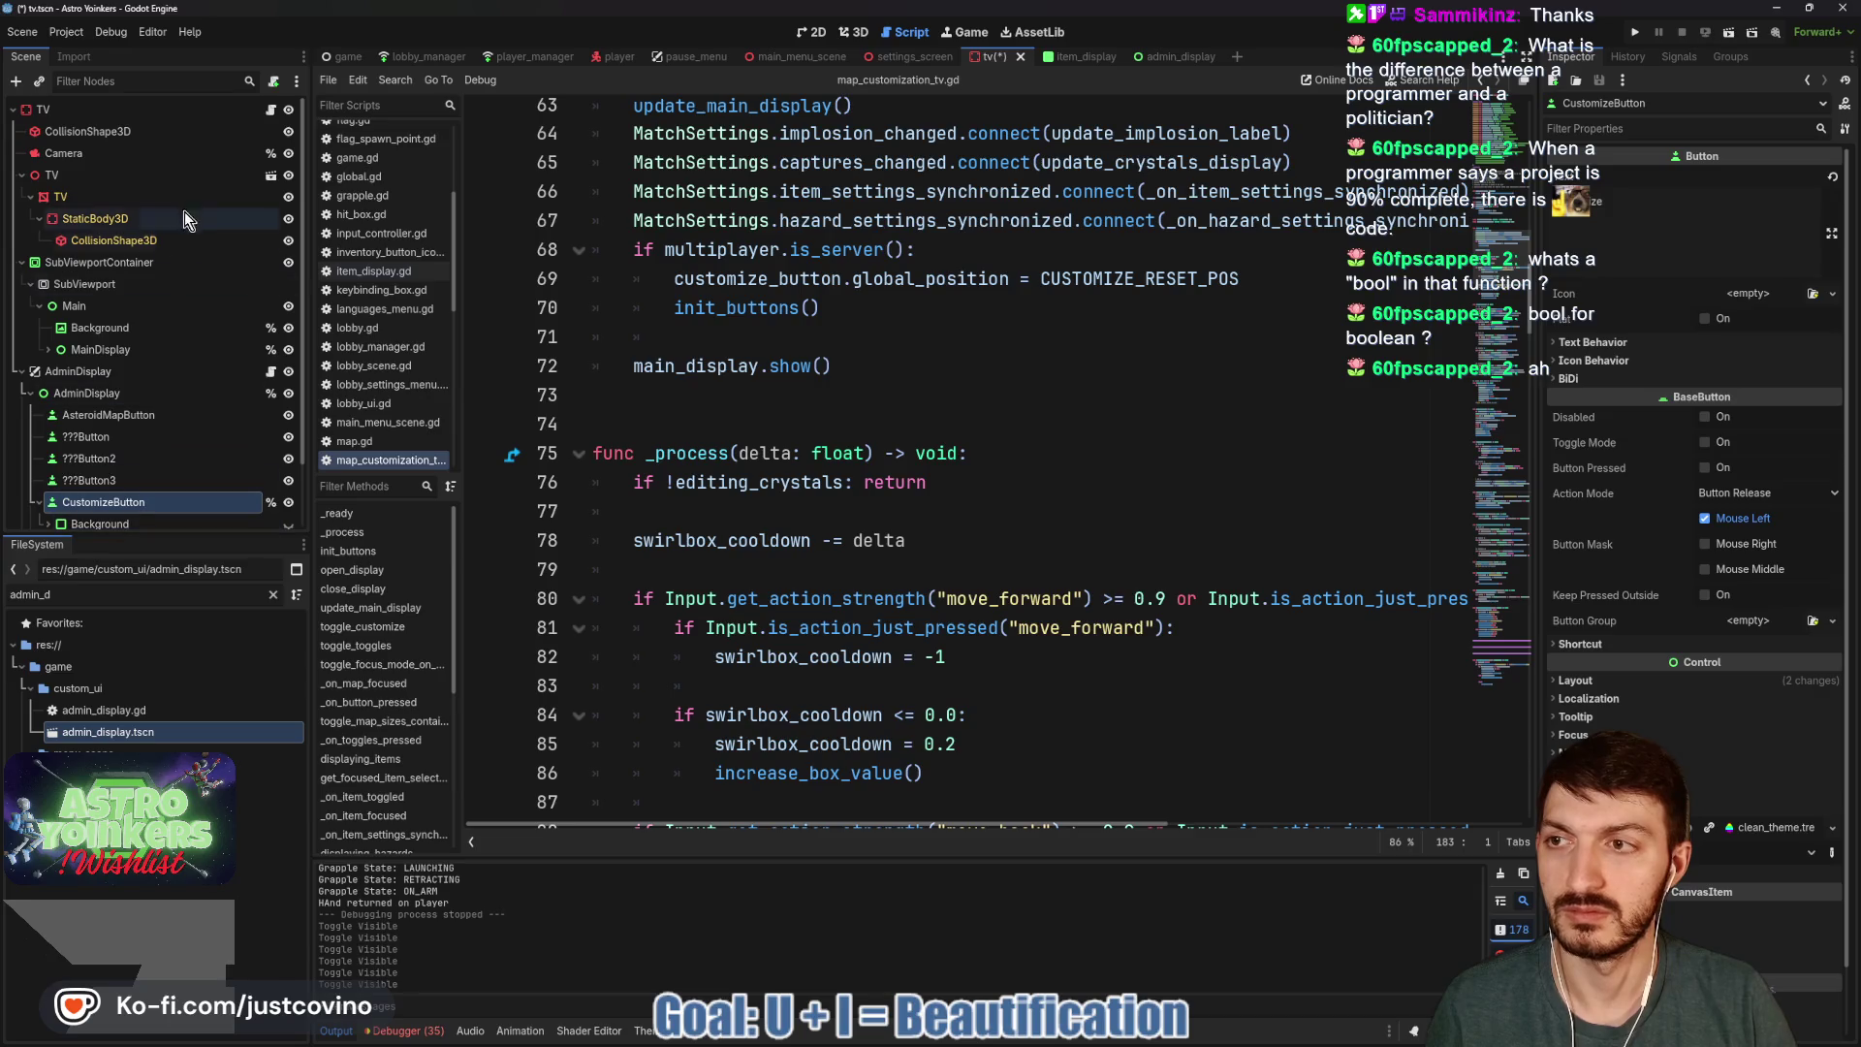
click(386, 459)
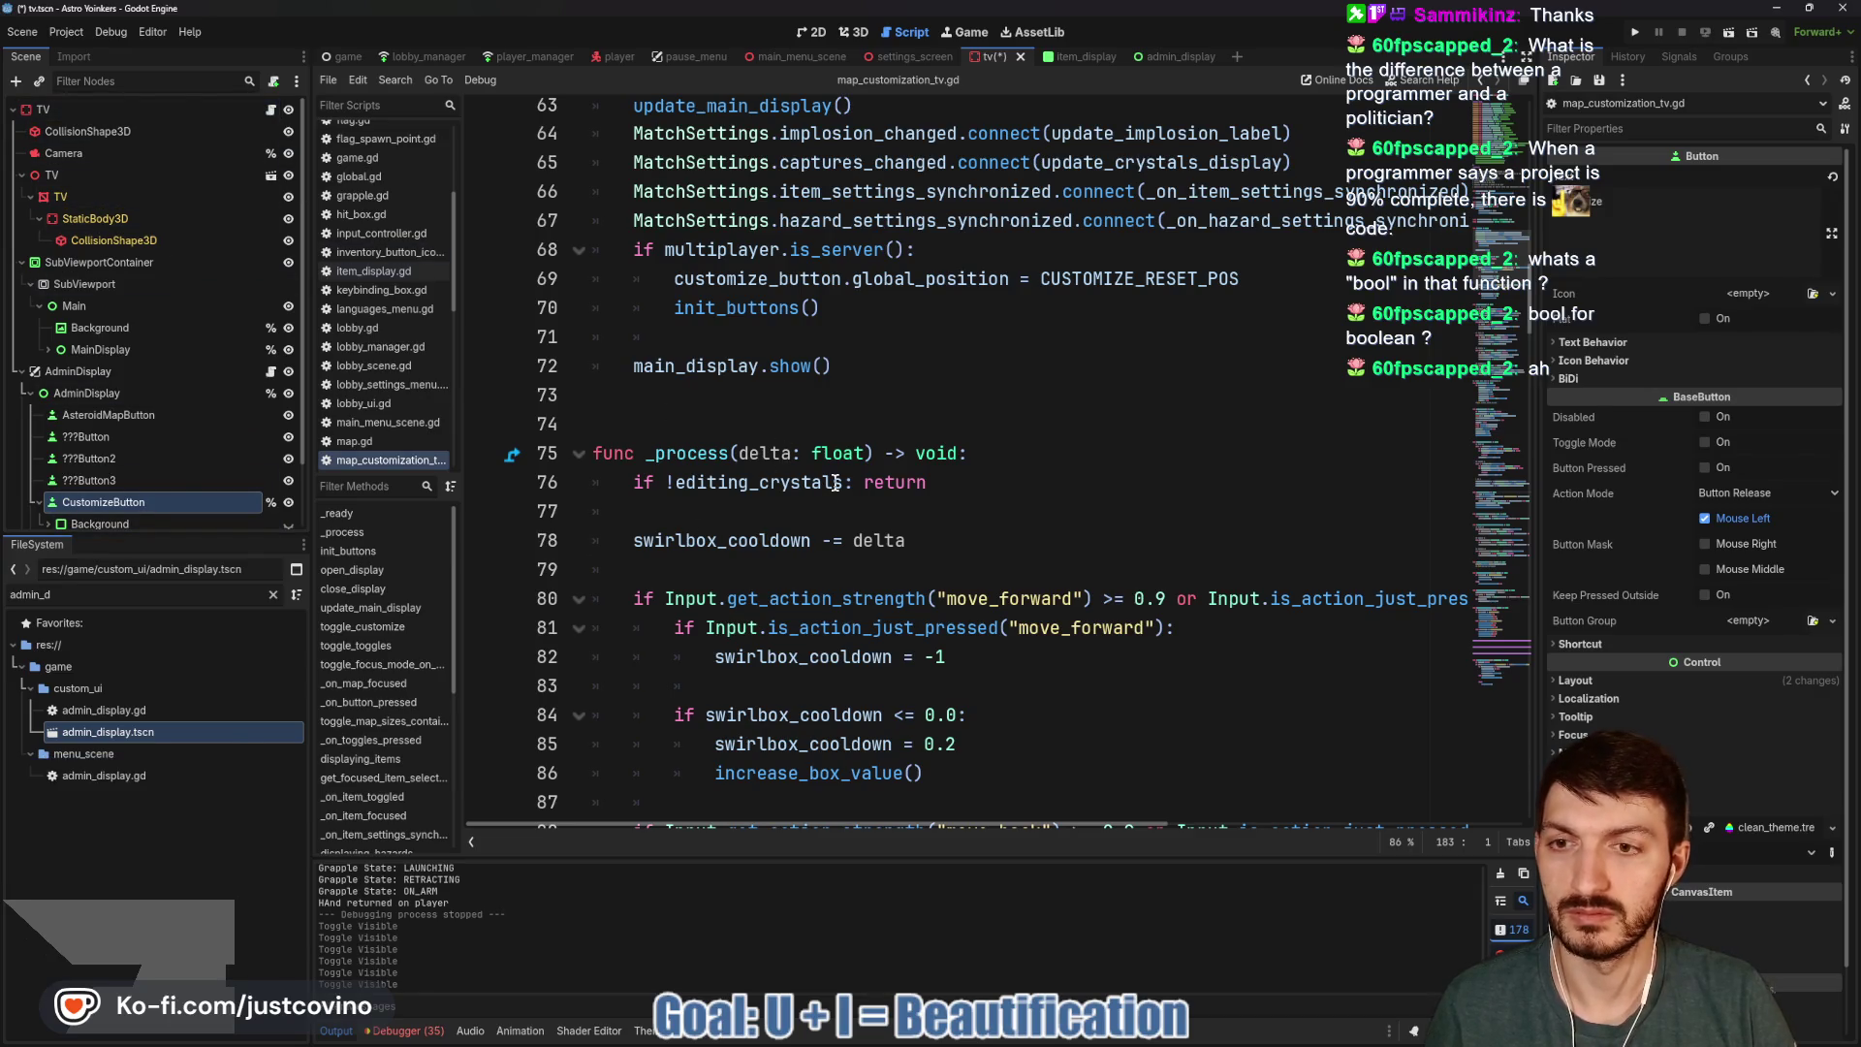
scroll(834, 482, up, 9)
scroll(834, 482, down, 15)
scroll(835, 482, down, 20)
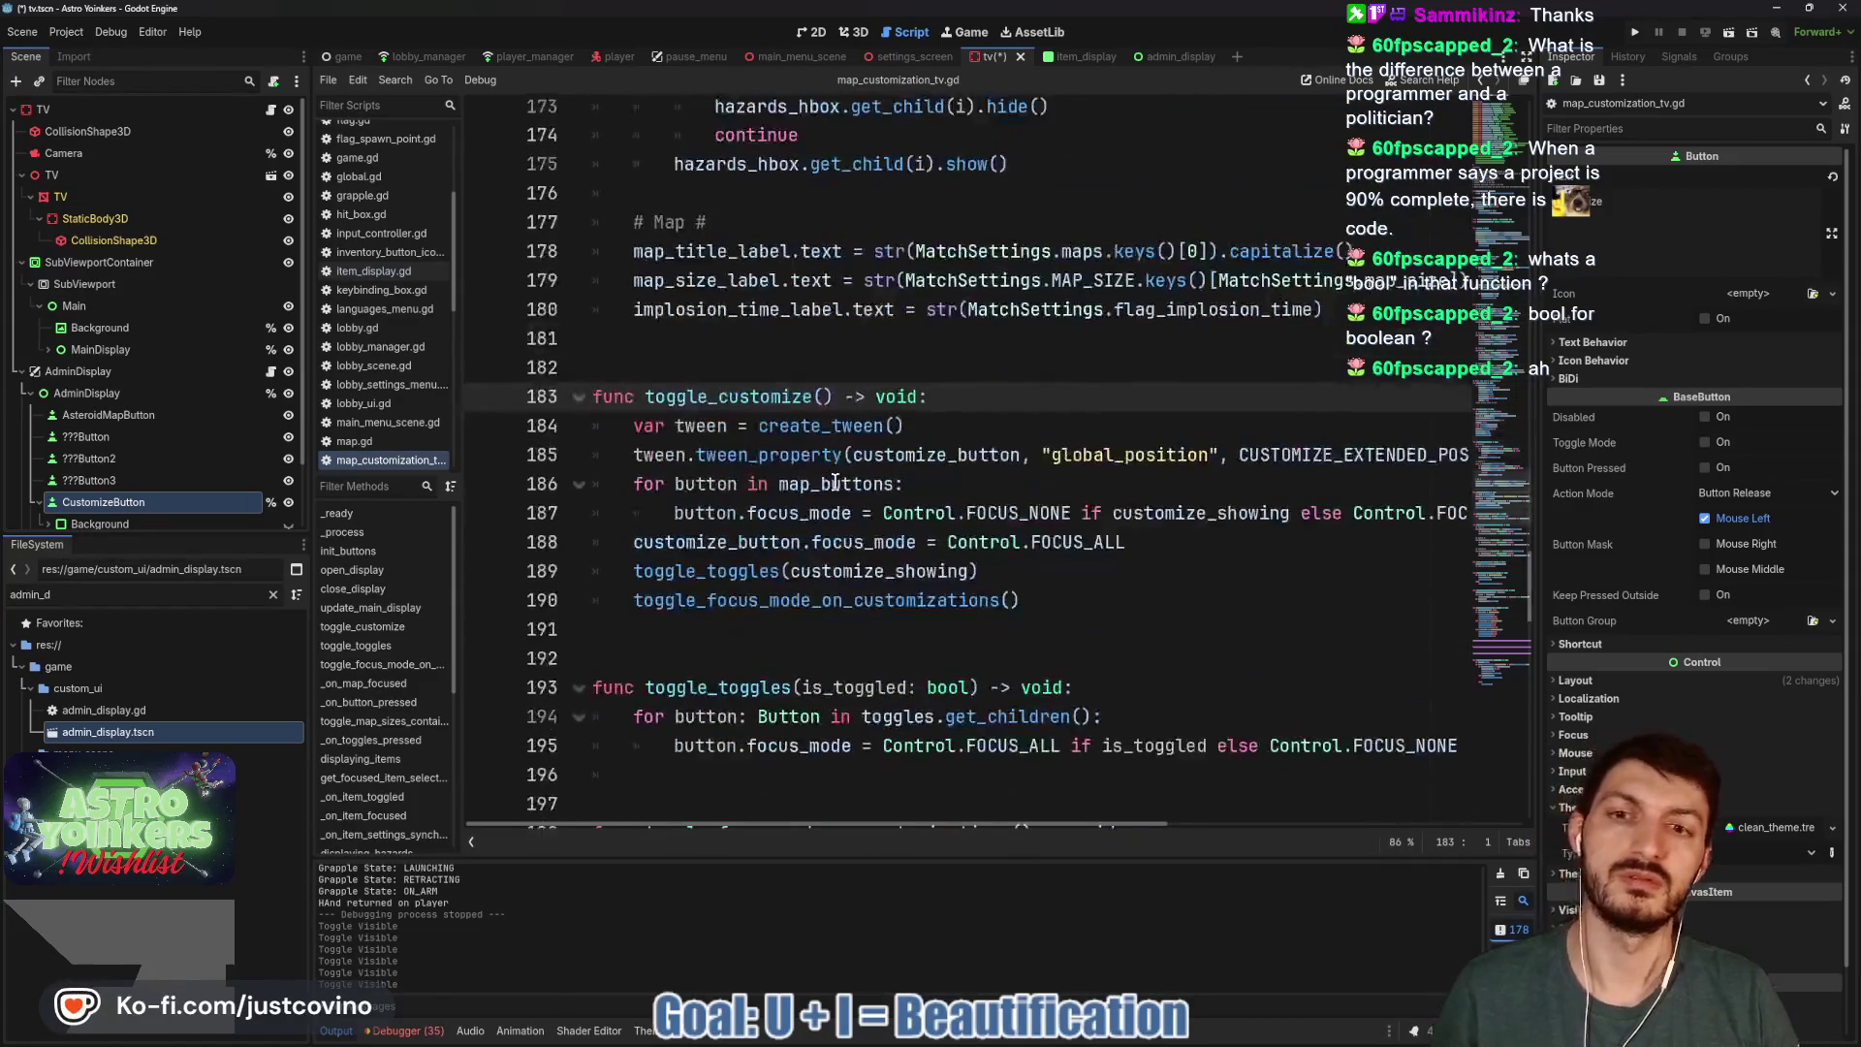
Search toggle_customize with Ctrl+F, checking its call at line 413, then return to the definition.
double_click(722, 397)
key(ctrl+f)
click(1295, 843)
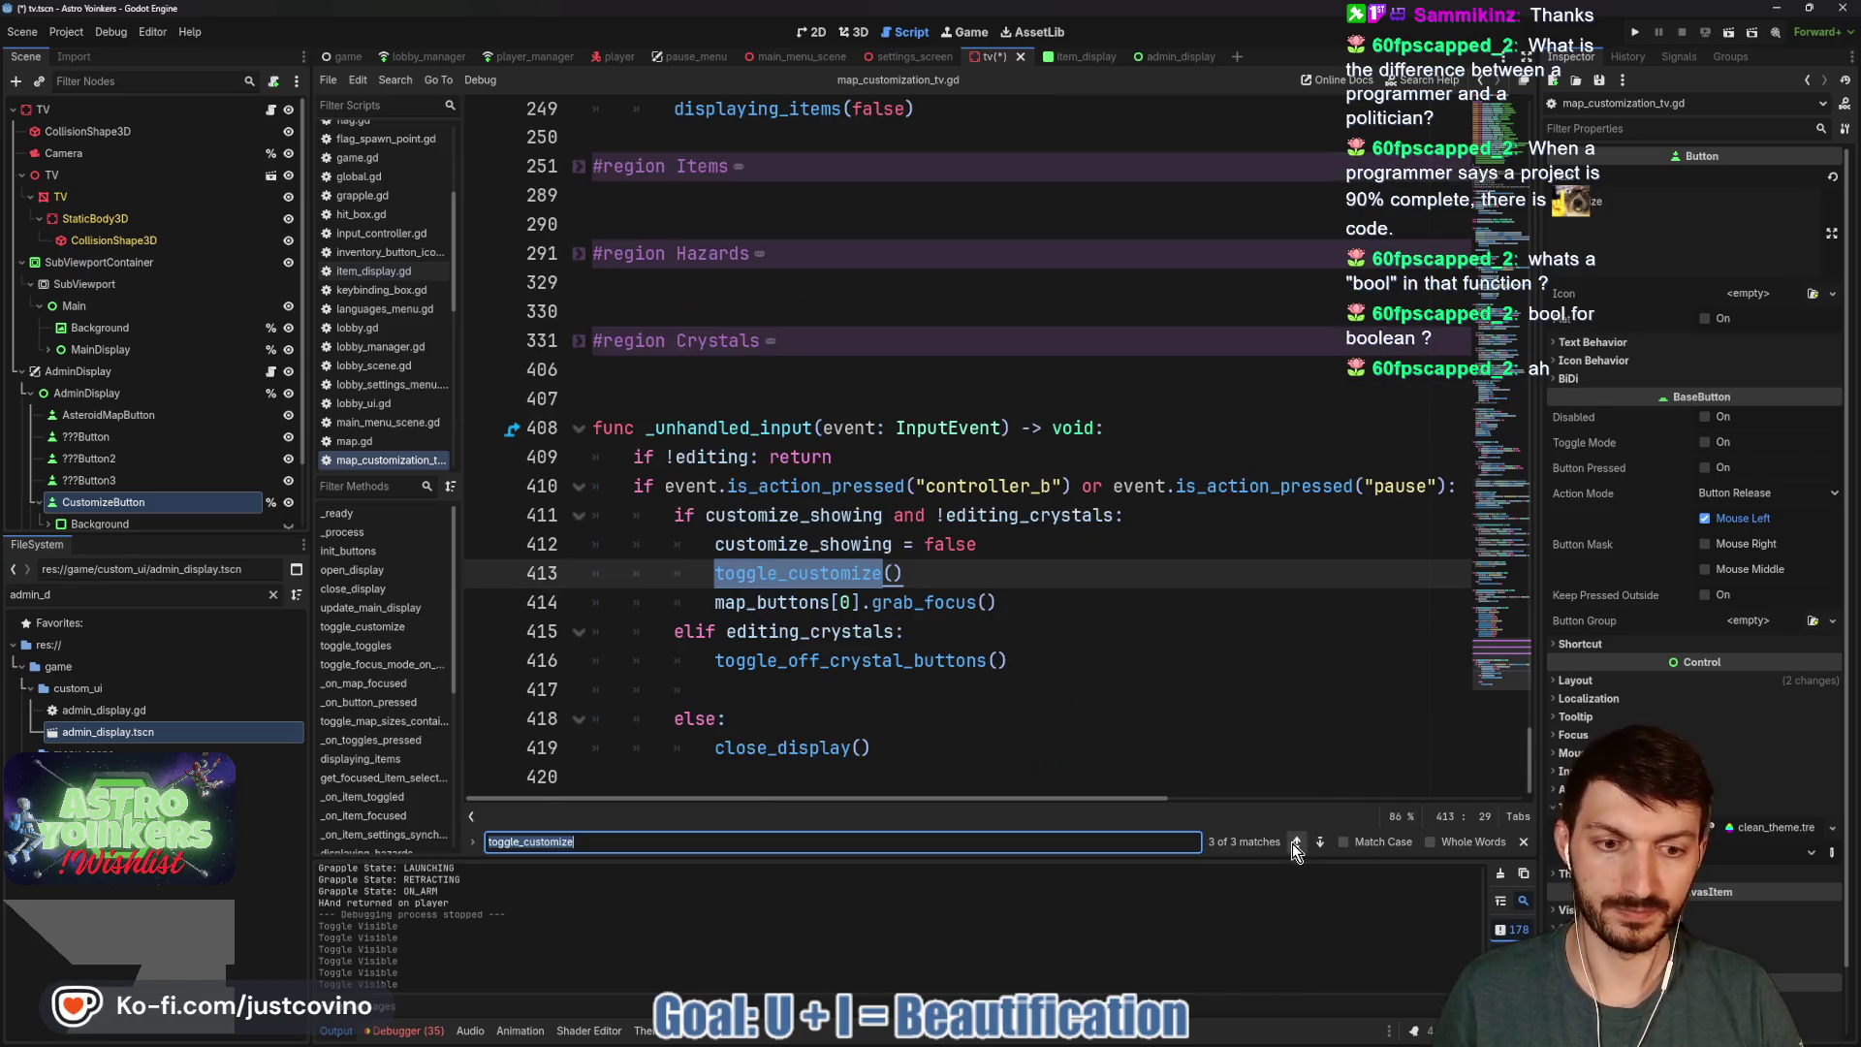
click(1042, 573)
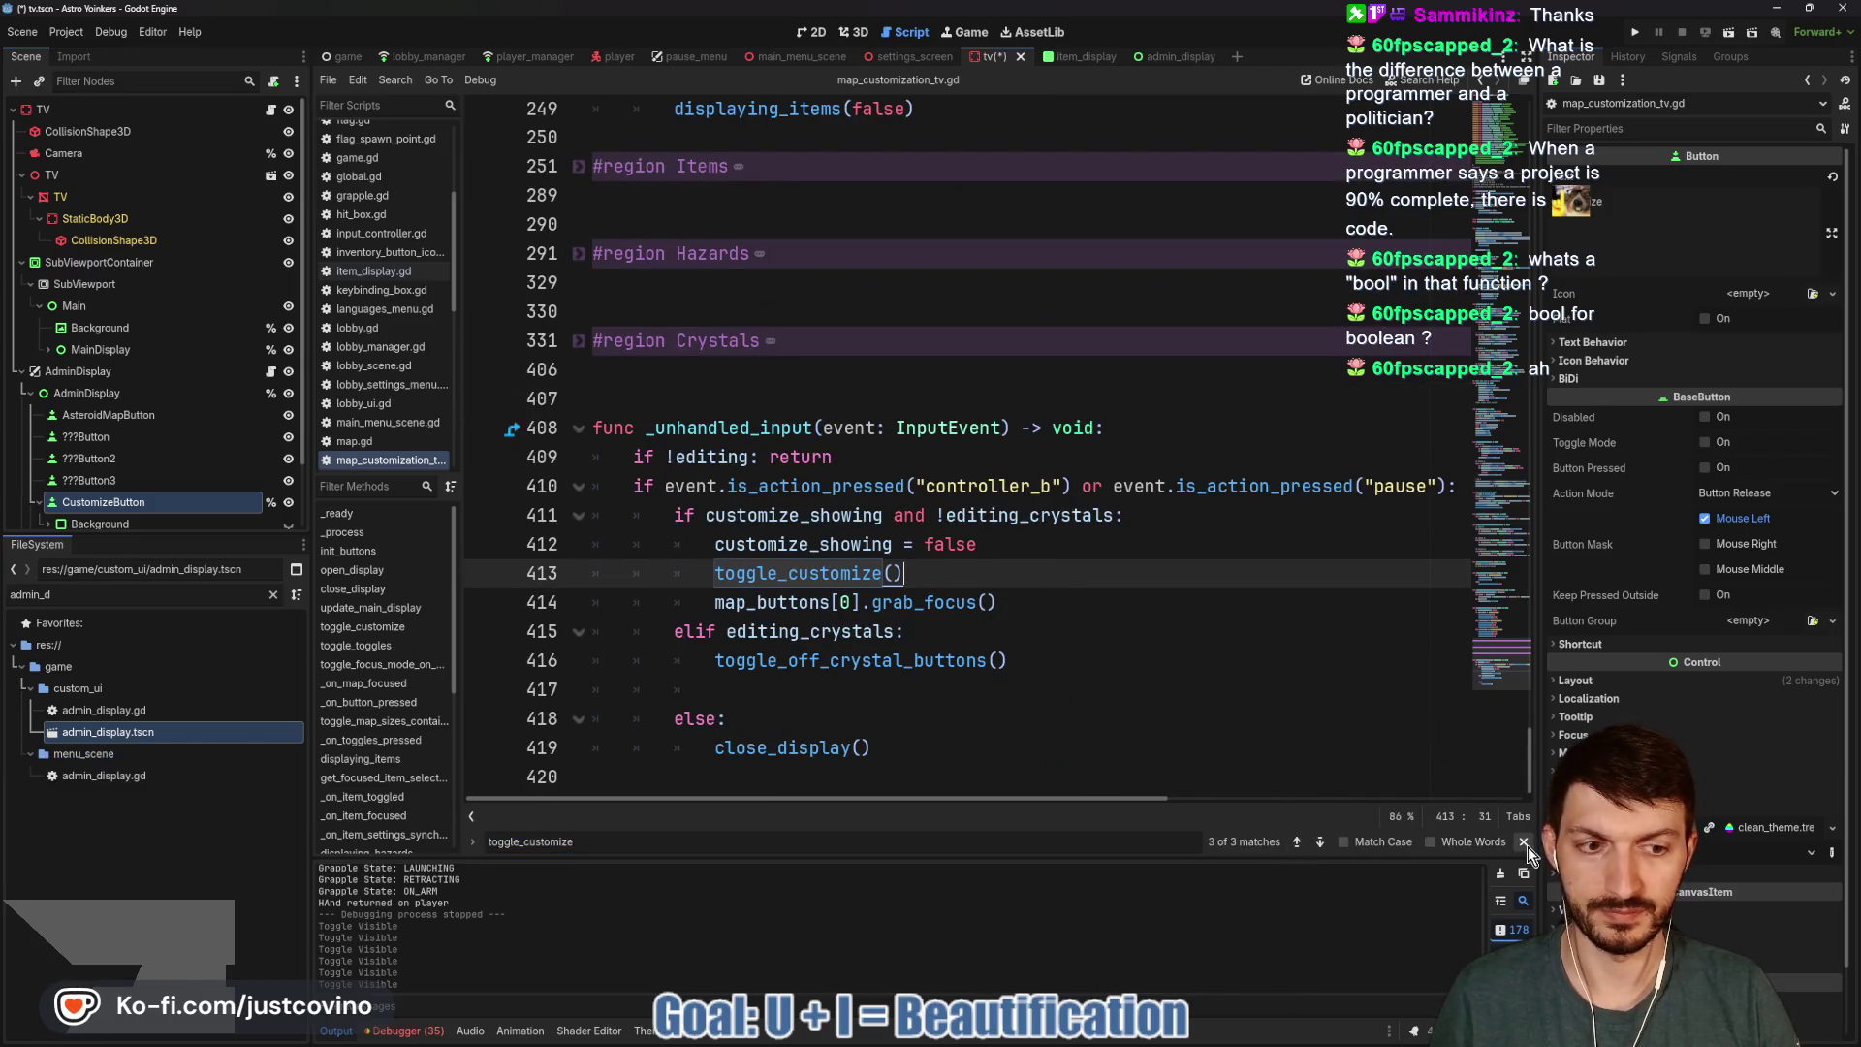
click(1525, 842)
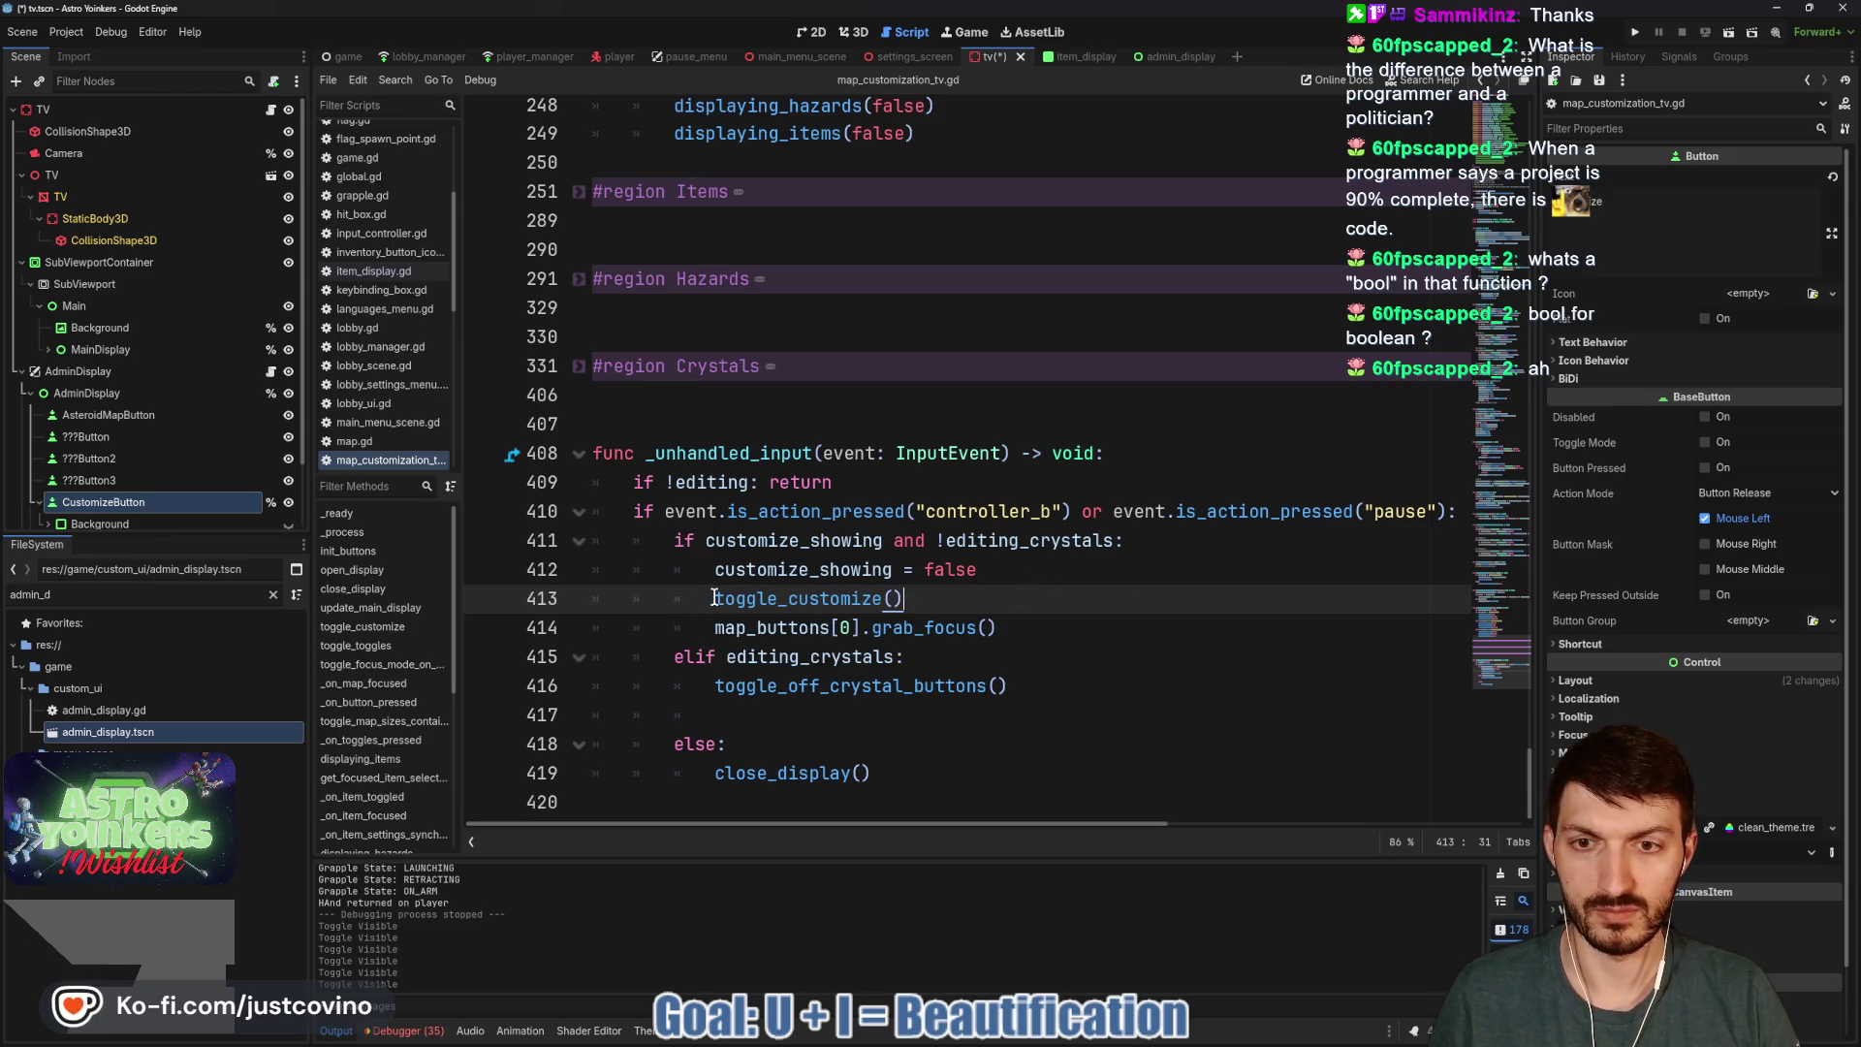
double_click(834, 609)
key(ctrl+f)
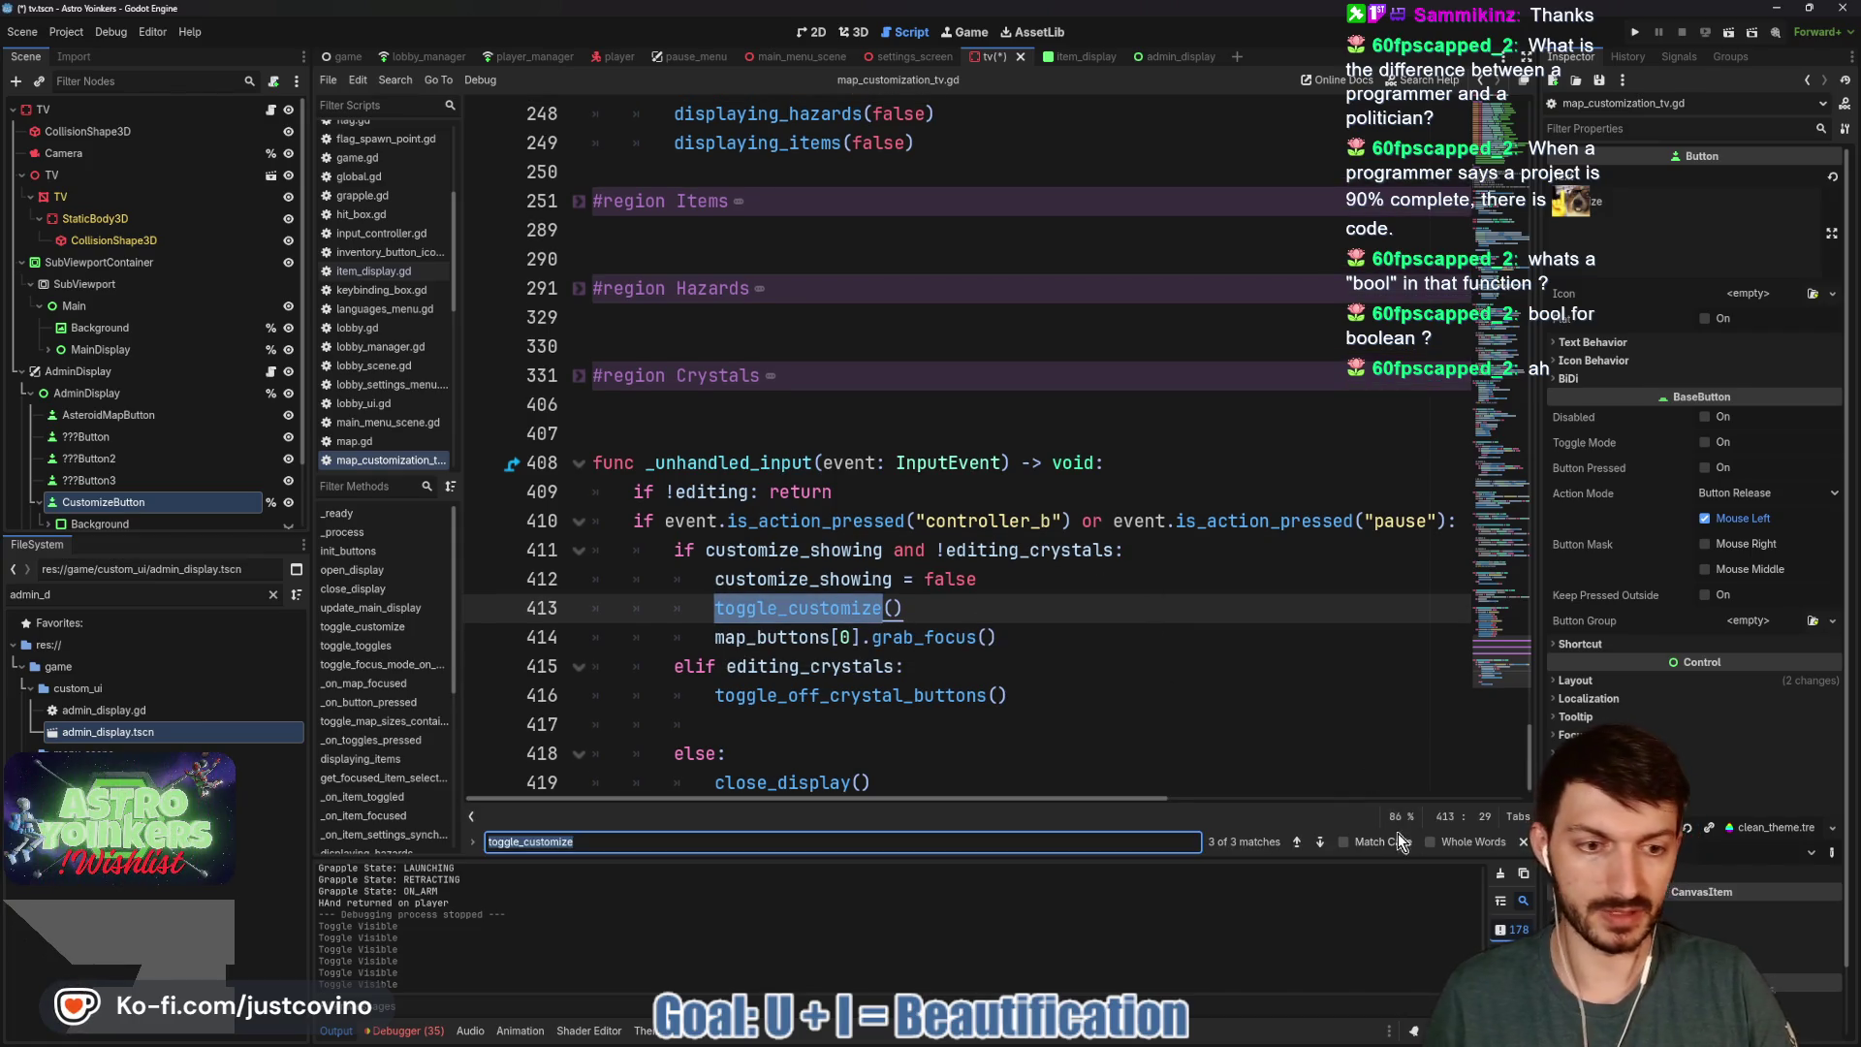
click(1320, 841)
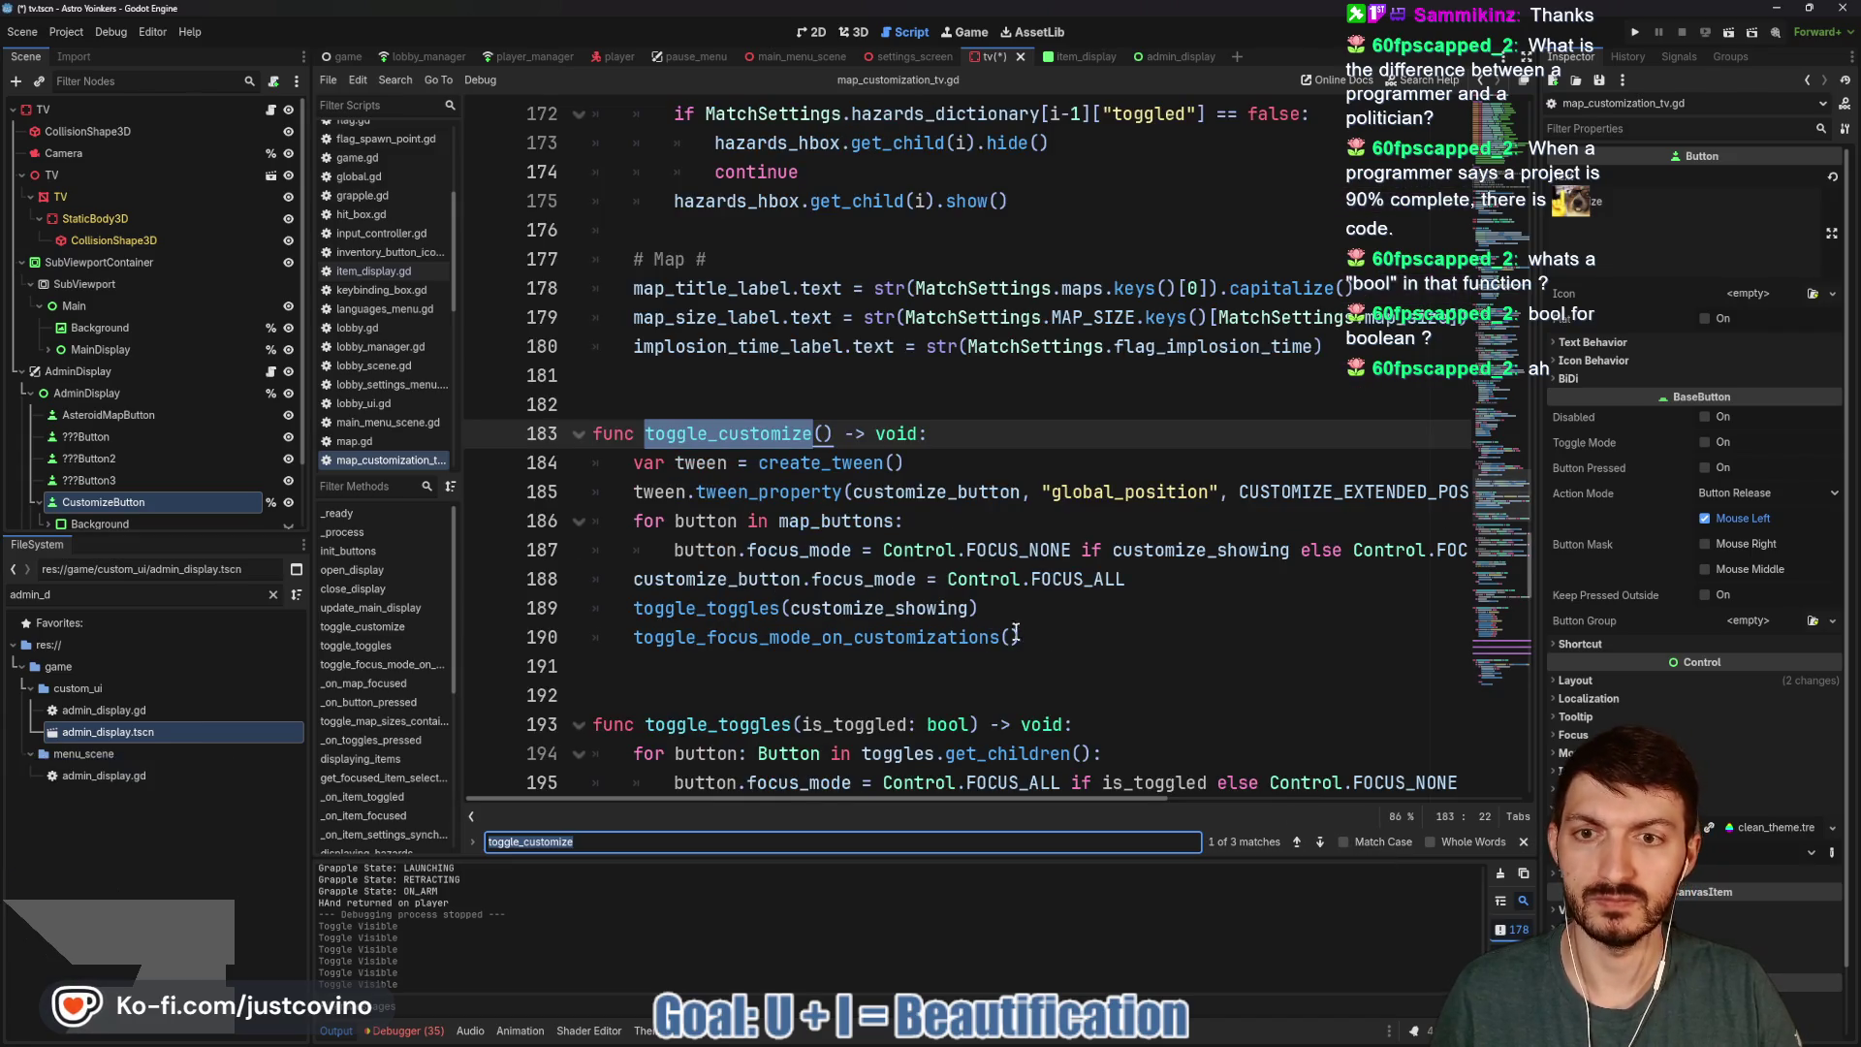
click(950, 433)
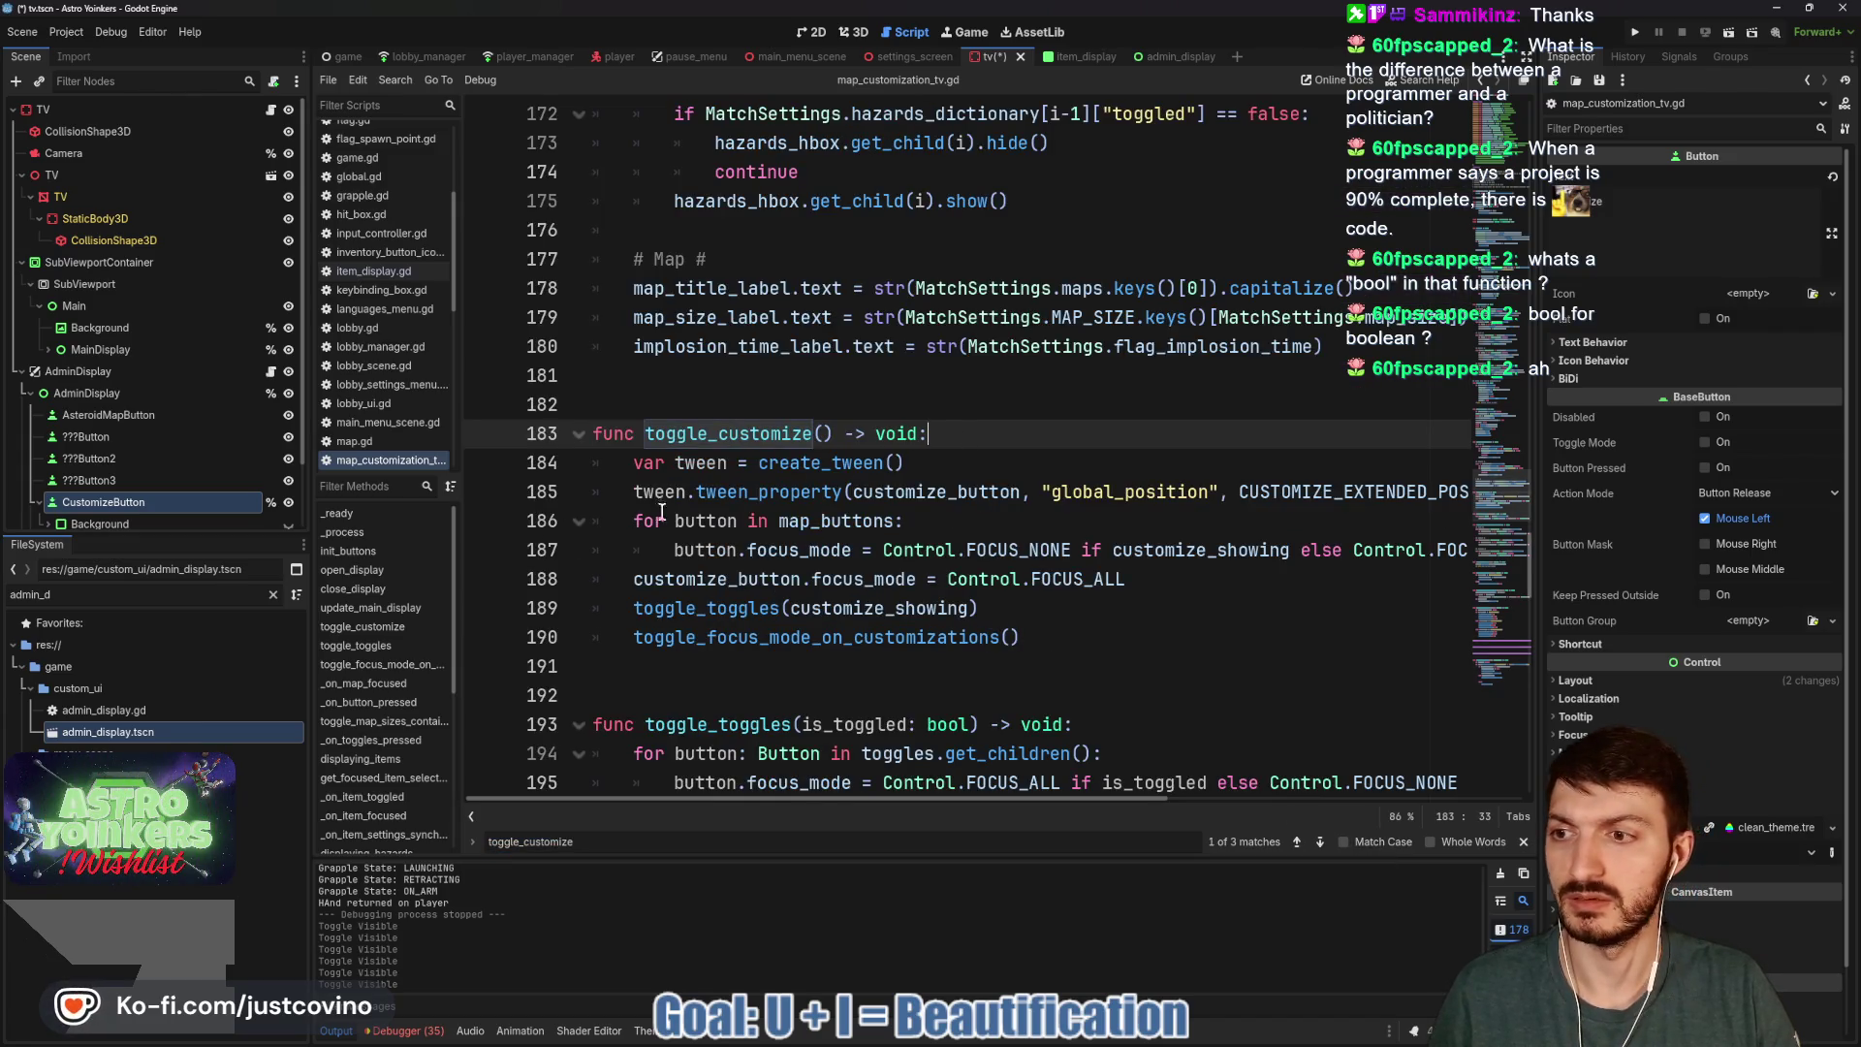
Select lines 184–190 of the toggle_customize function body.
mouse_move(1023, 637)
mouse_down()
mouse_move(648, 513)
mouse_move(635, 462)
mouse_move(634, 491)
mouse_up()
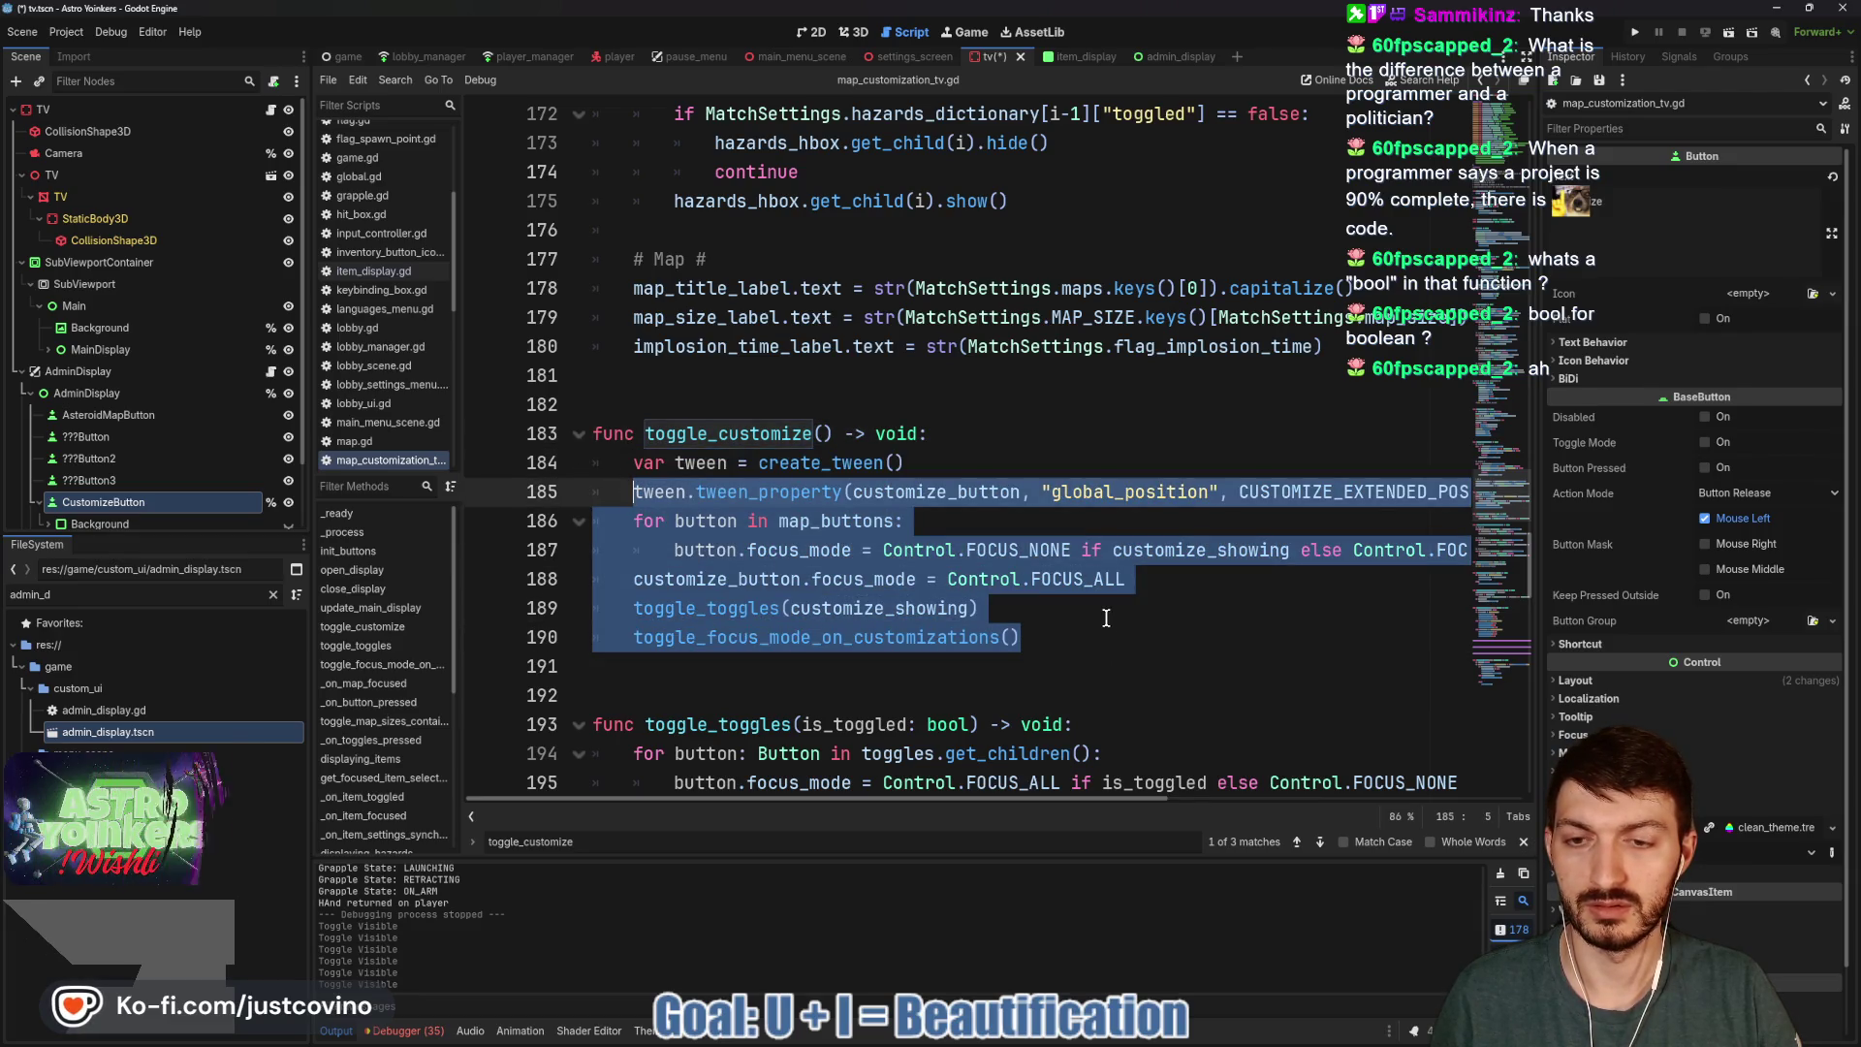
click(1039, 612)
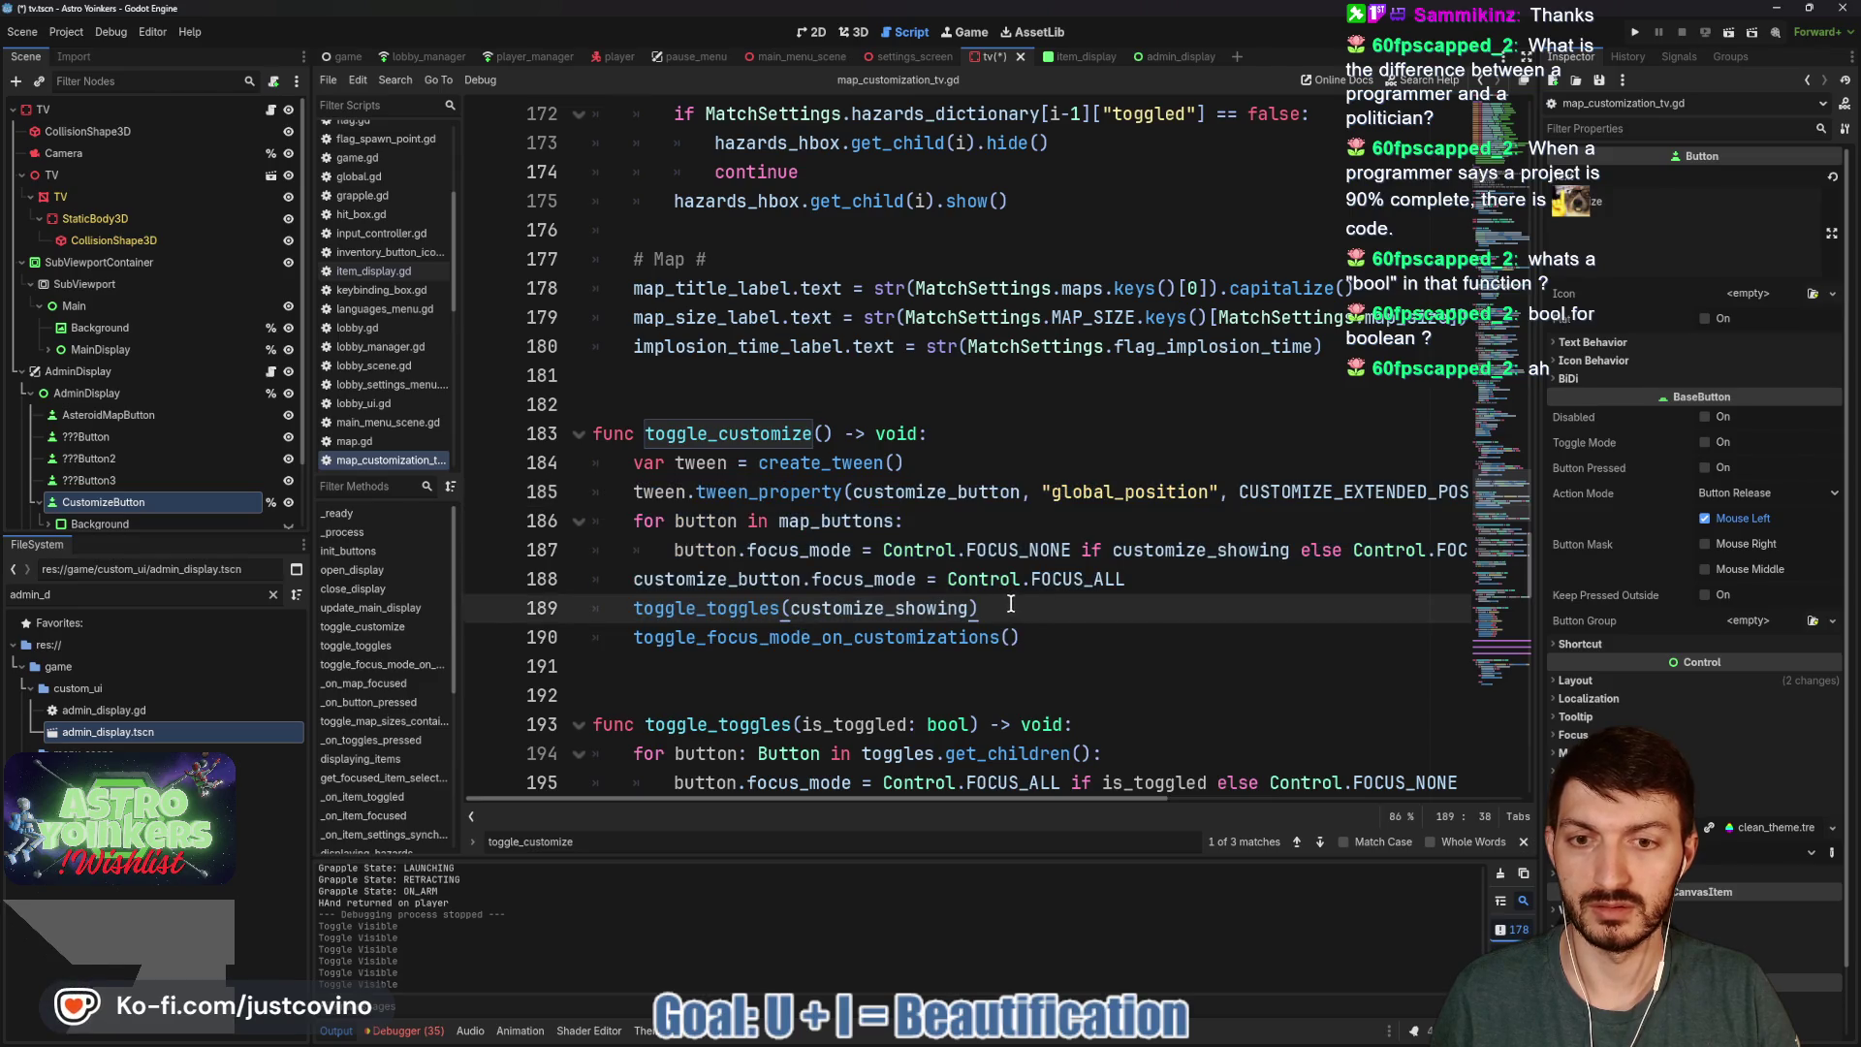
mouse_move(1084, 640)
mouse_down()
mouse_move(621, 549)
mouse_move(593, 463)
mouse_up()
Comment out the old tween body and start a new AdminBackground line in toggle_customize.
key(ctrl+k)
click(965, 433)
key(Return)
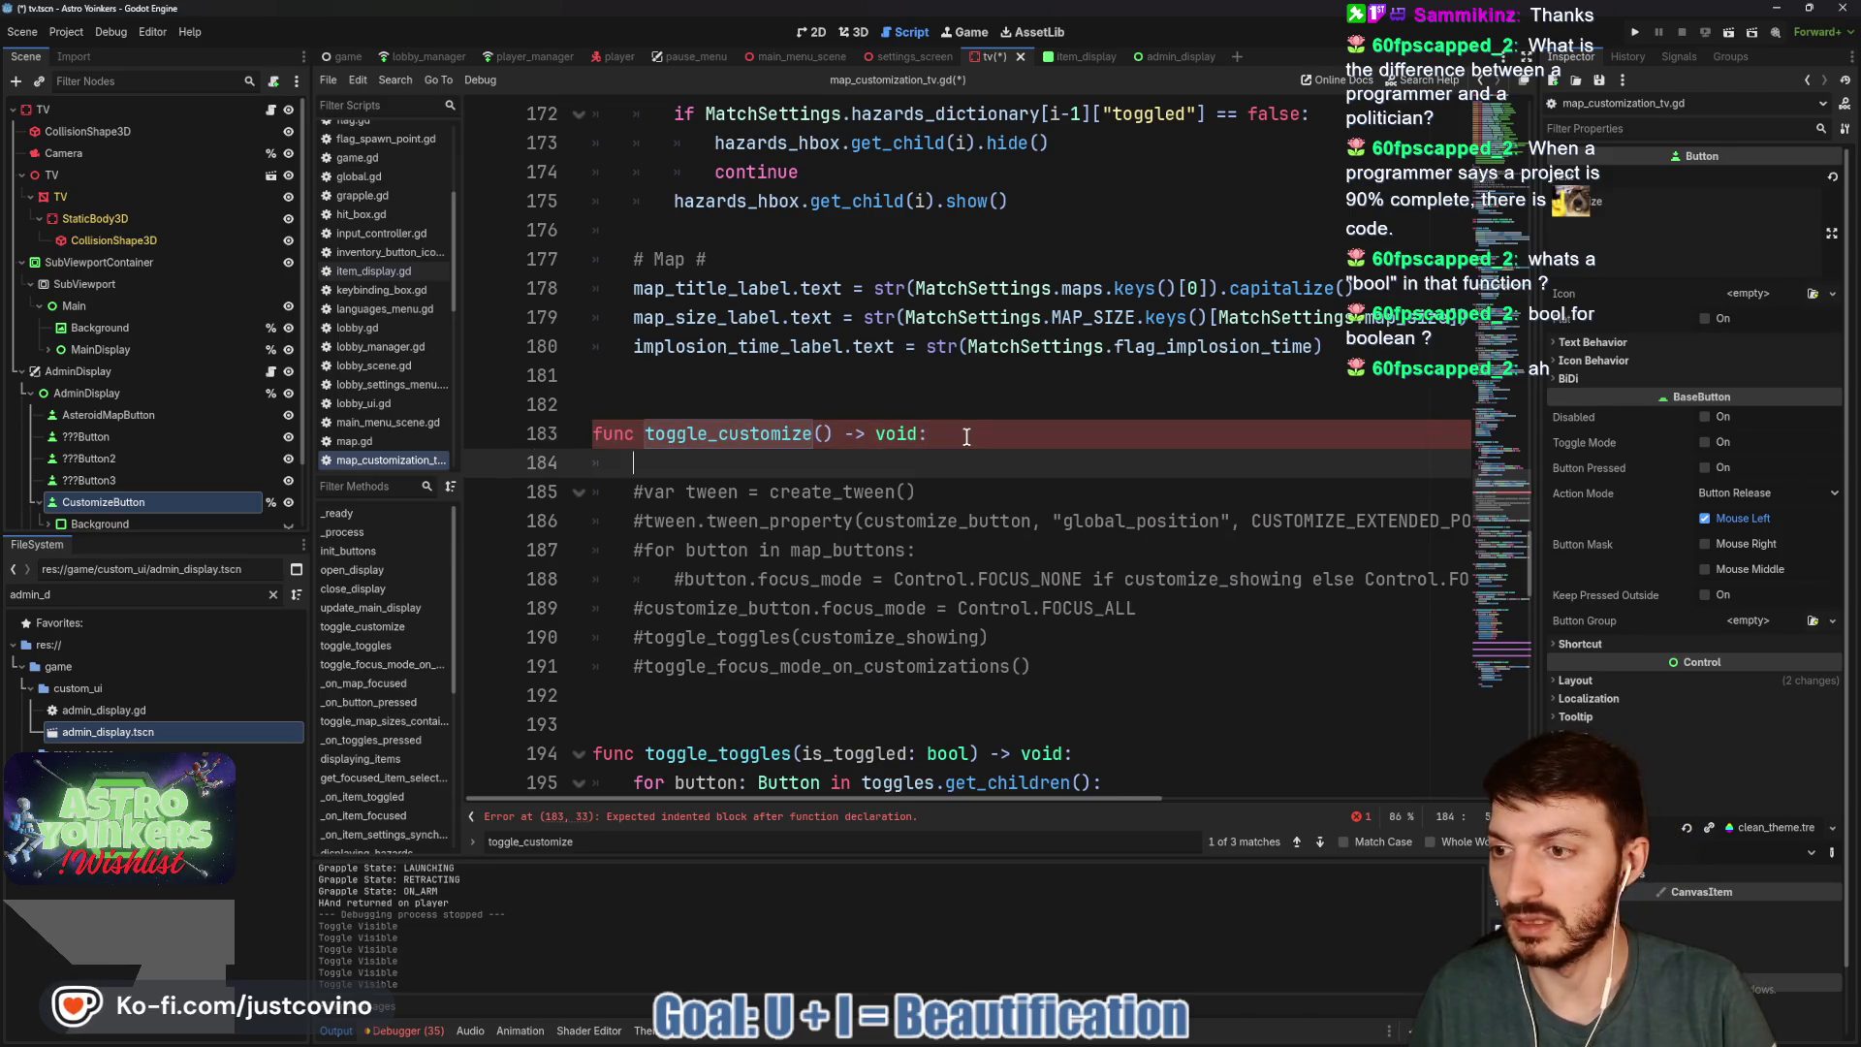
text($admin)
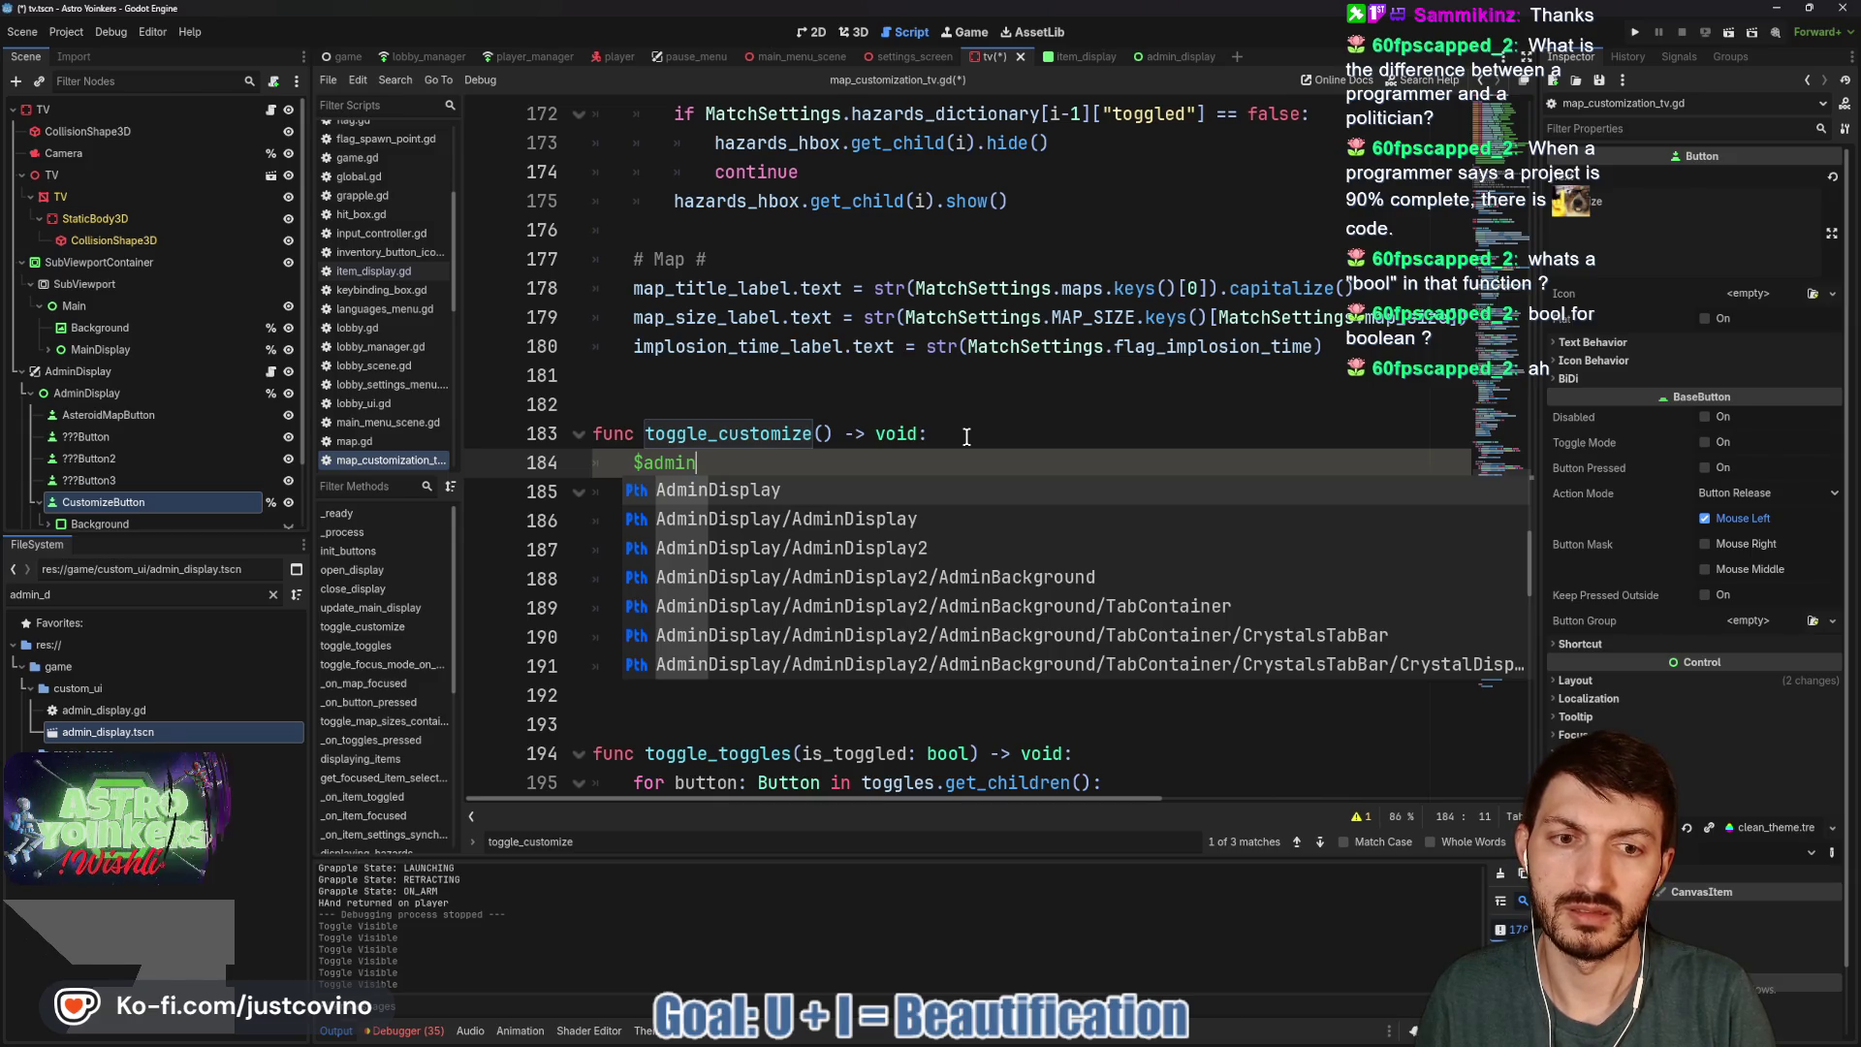
text(back)
key(Return)
text(.show)
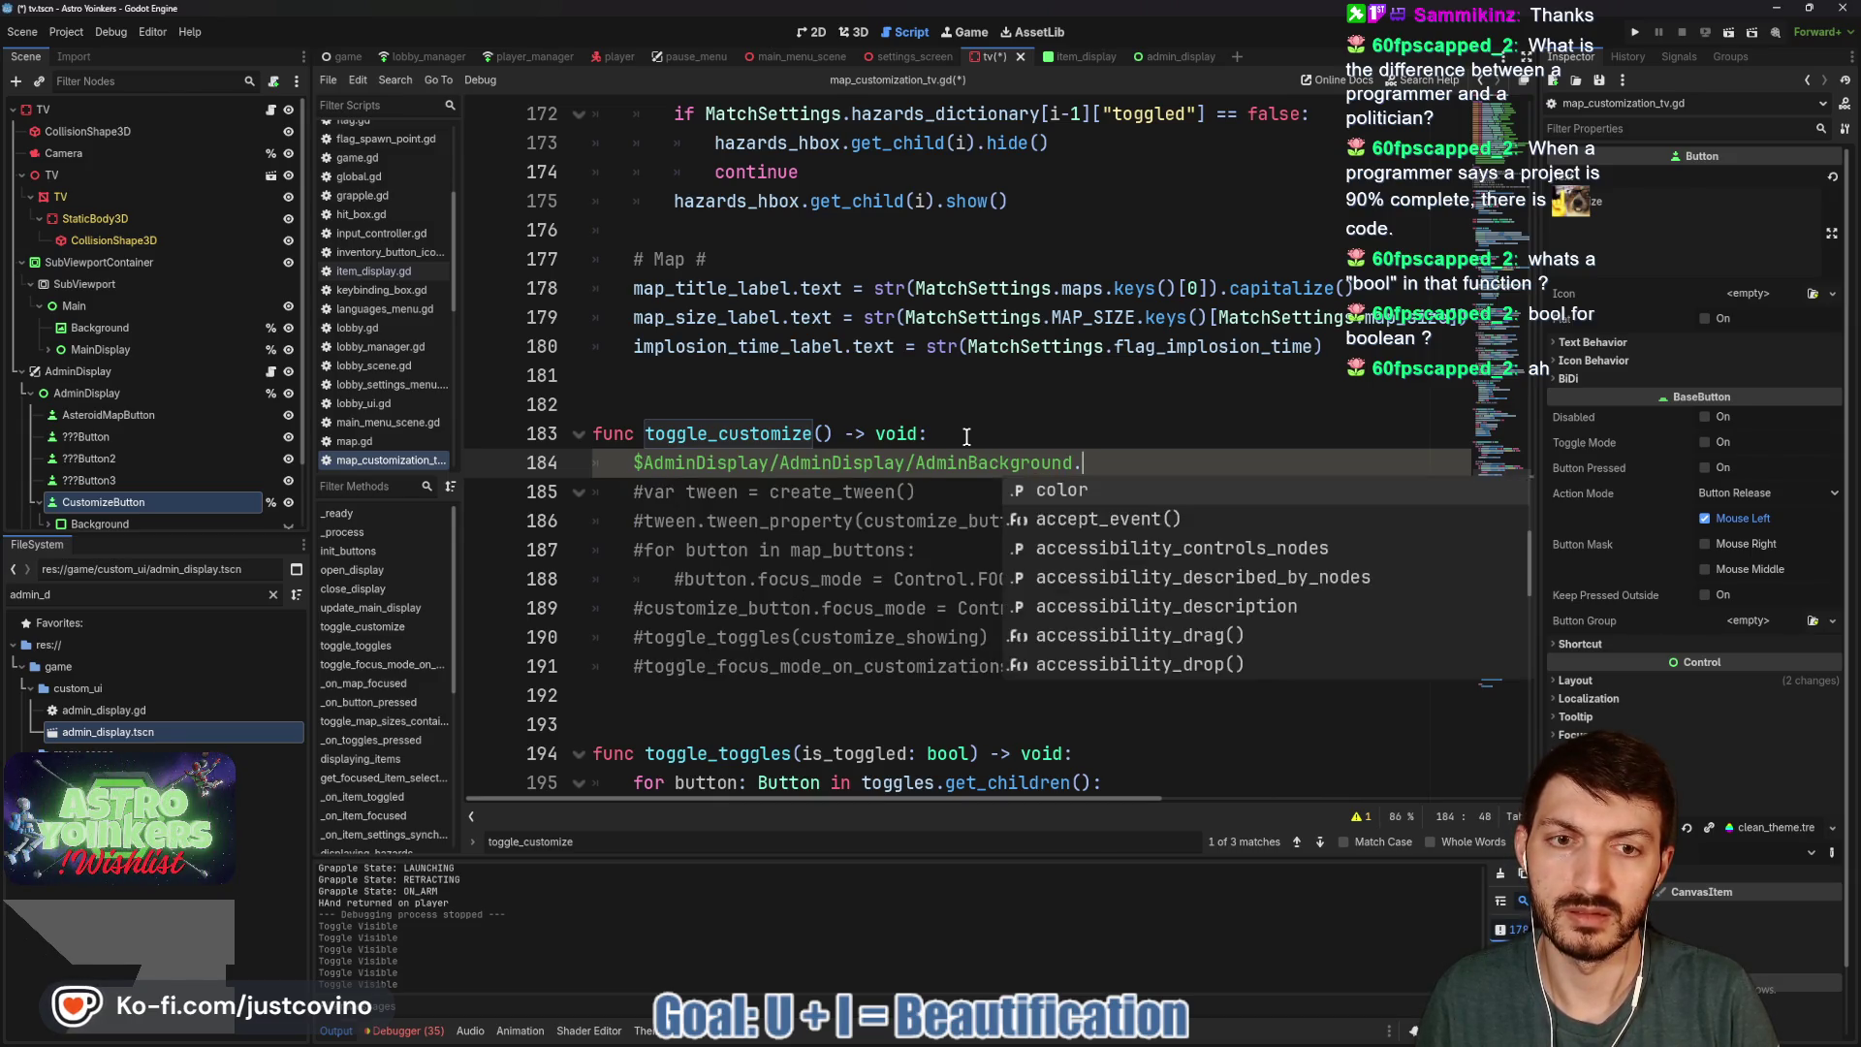
key(Return)
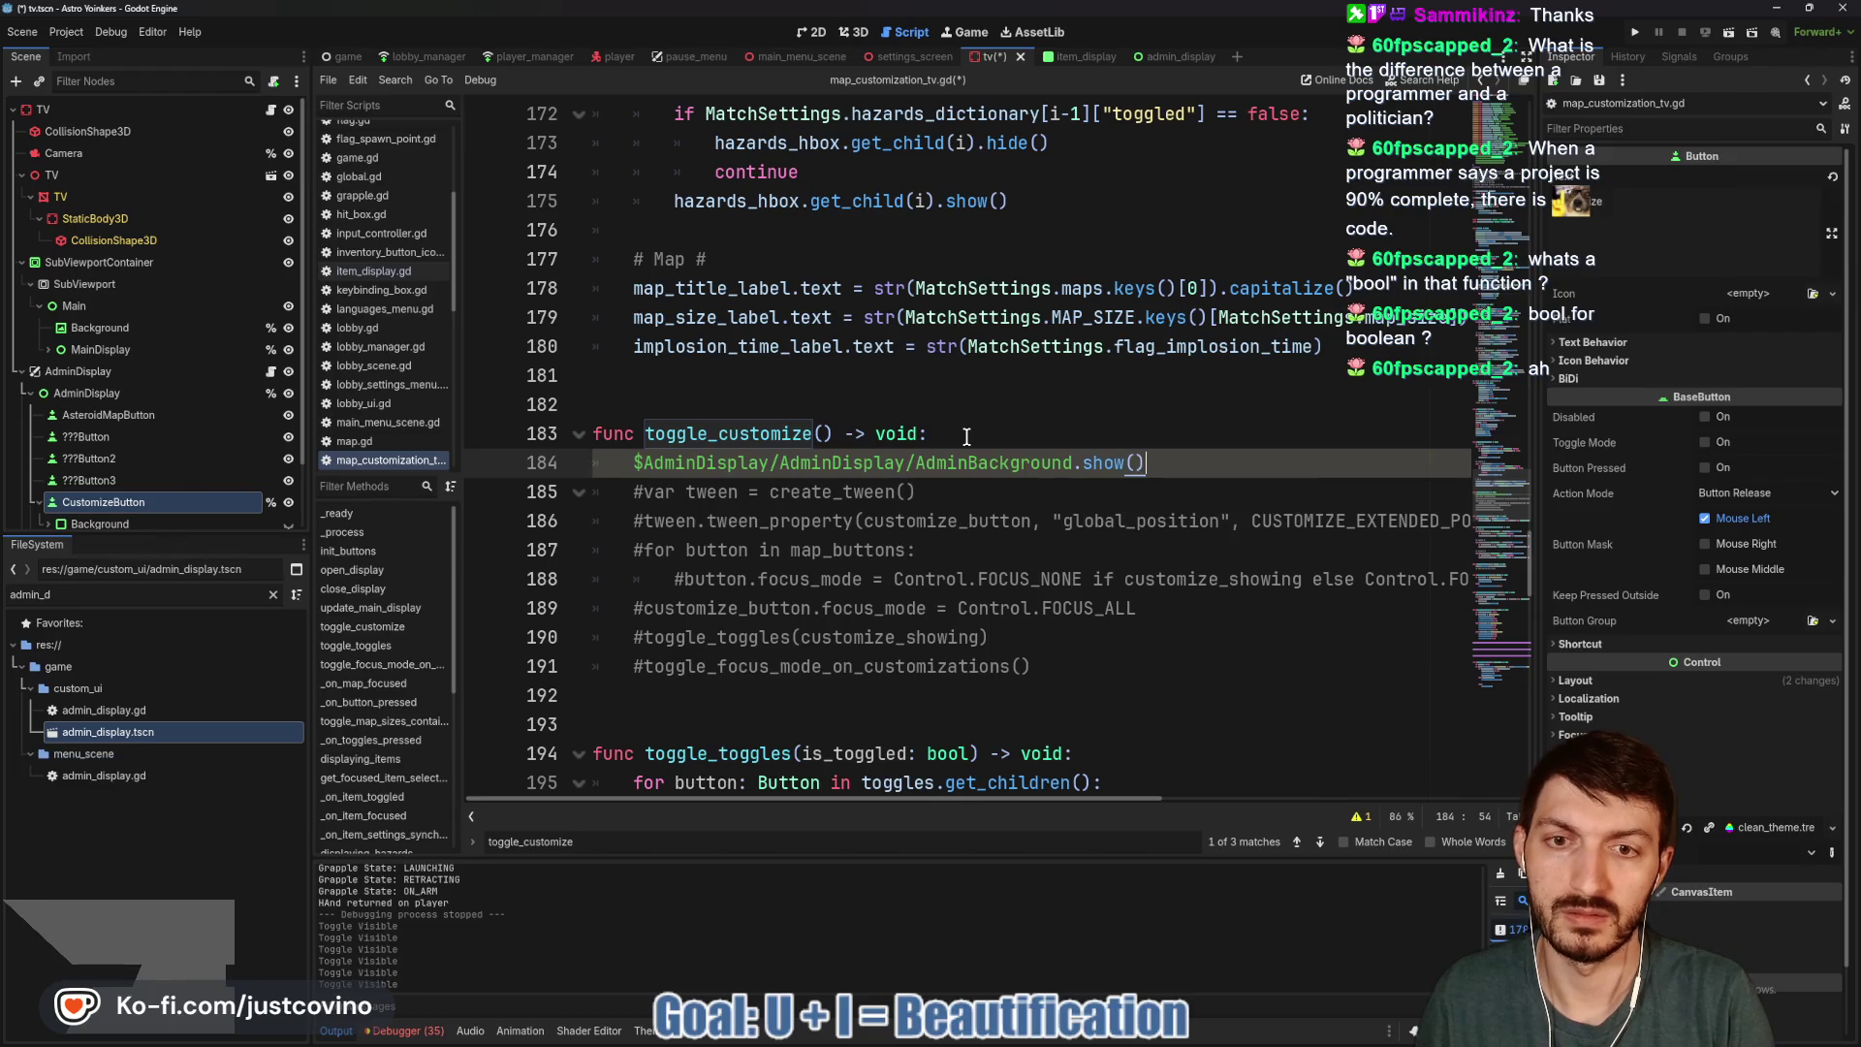
Make the line set $AdminDisplay/AdminDisplay/AdminBackground.visible to its negation, then save and run.
scroll(175, 464, down, 2)
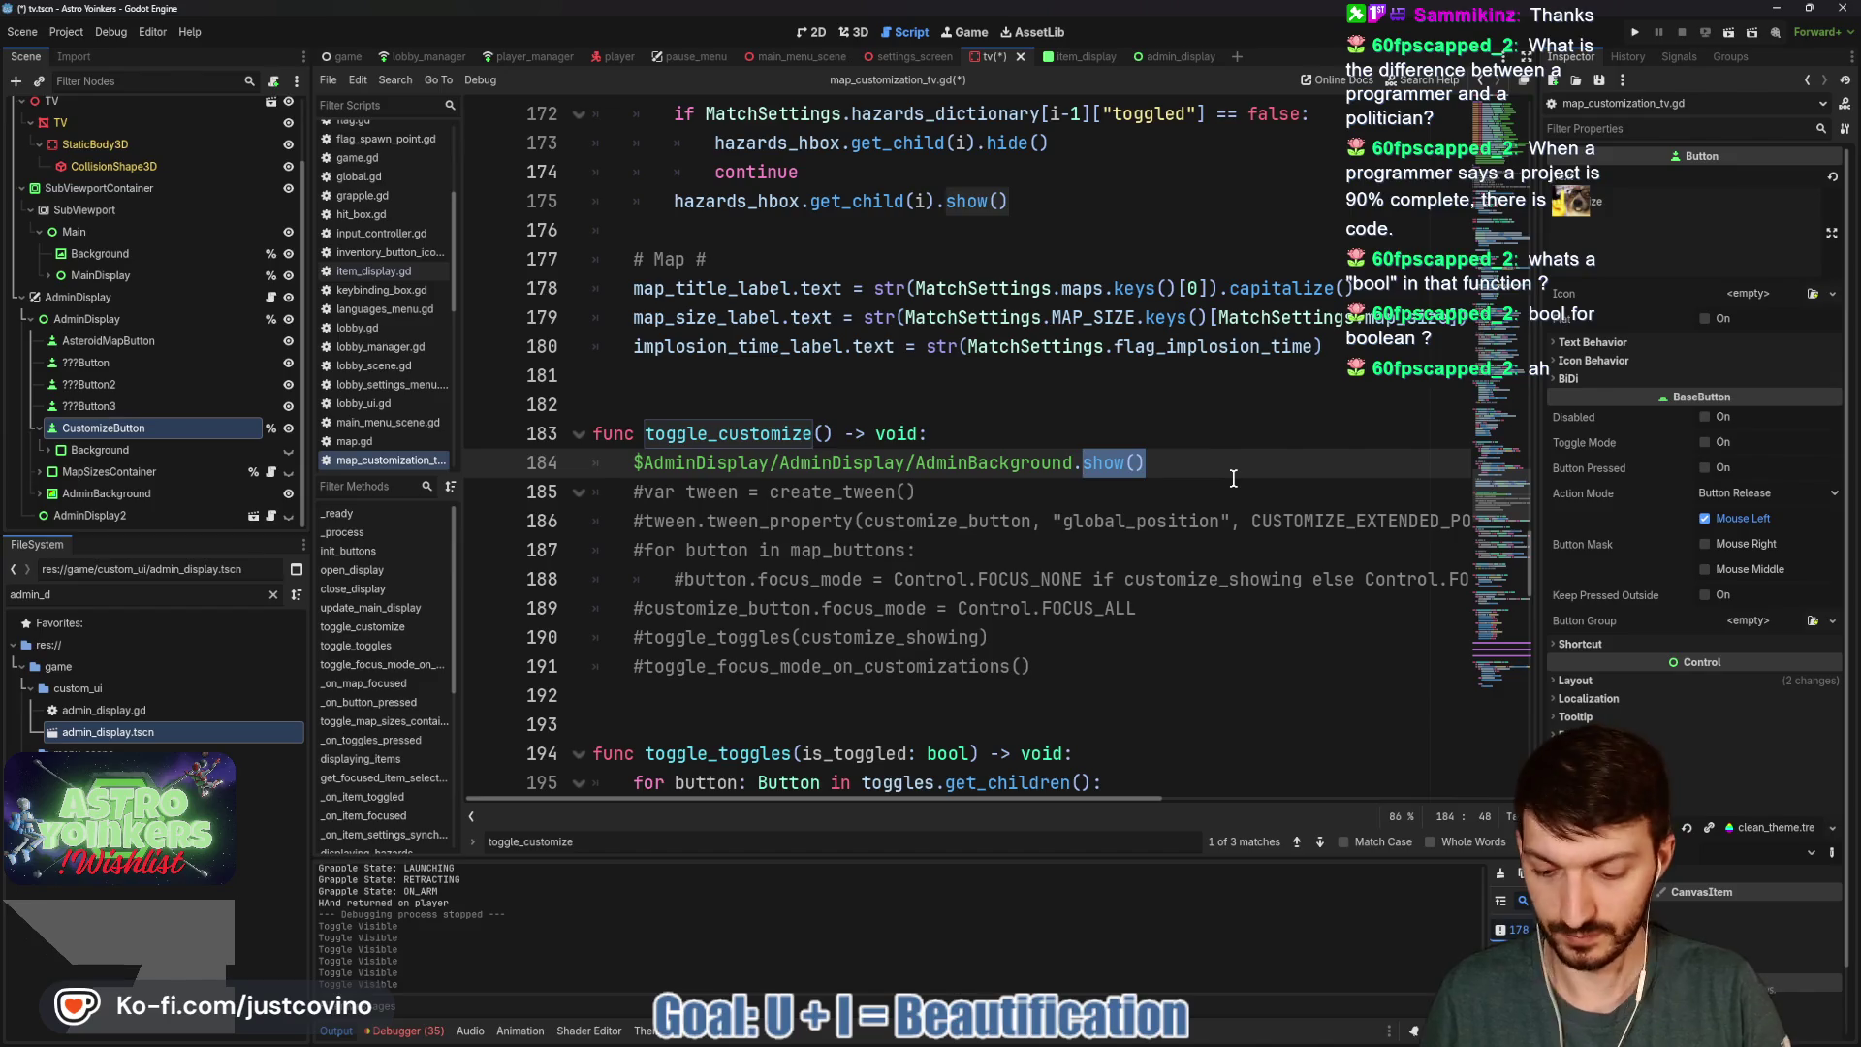
text(visible = )
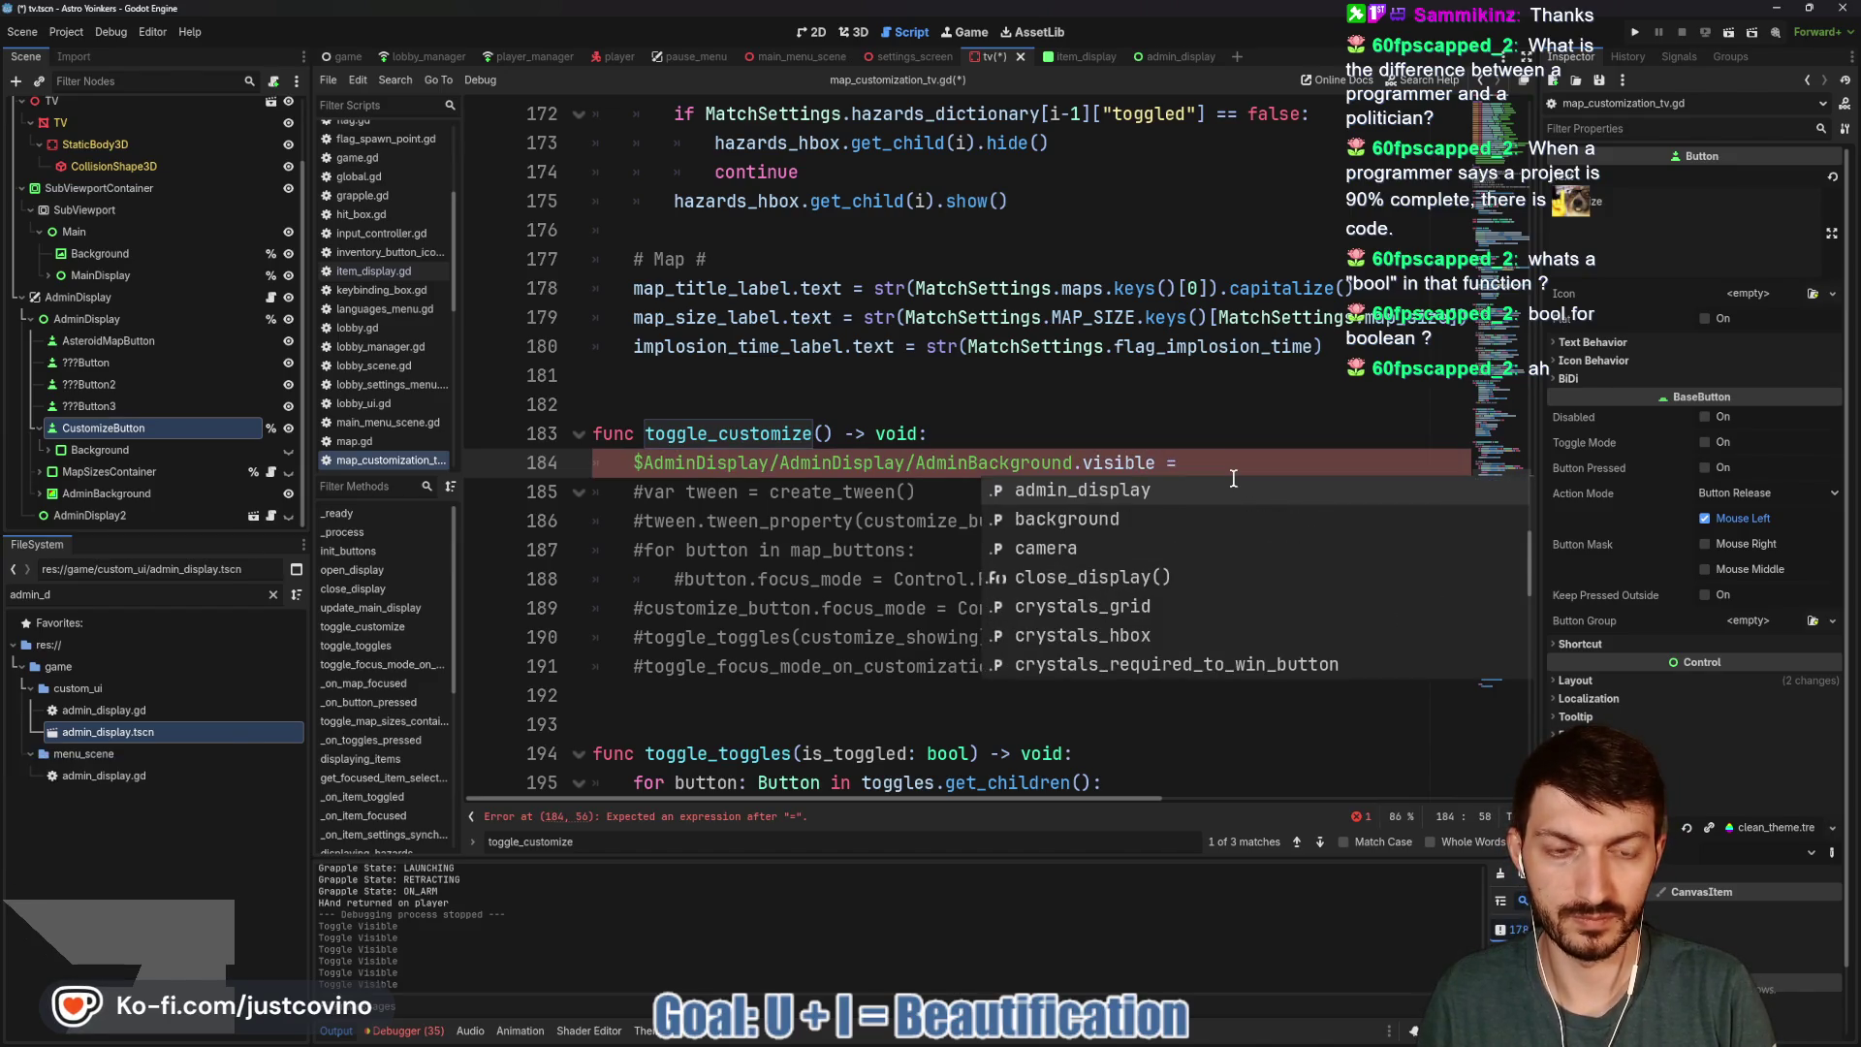
text(!visible)
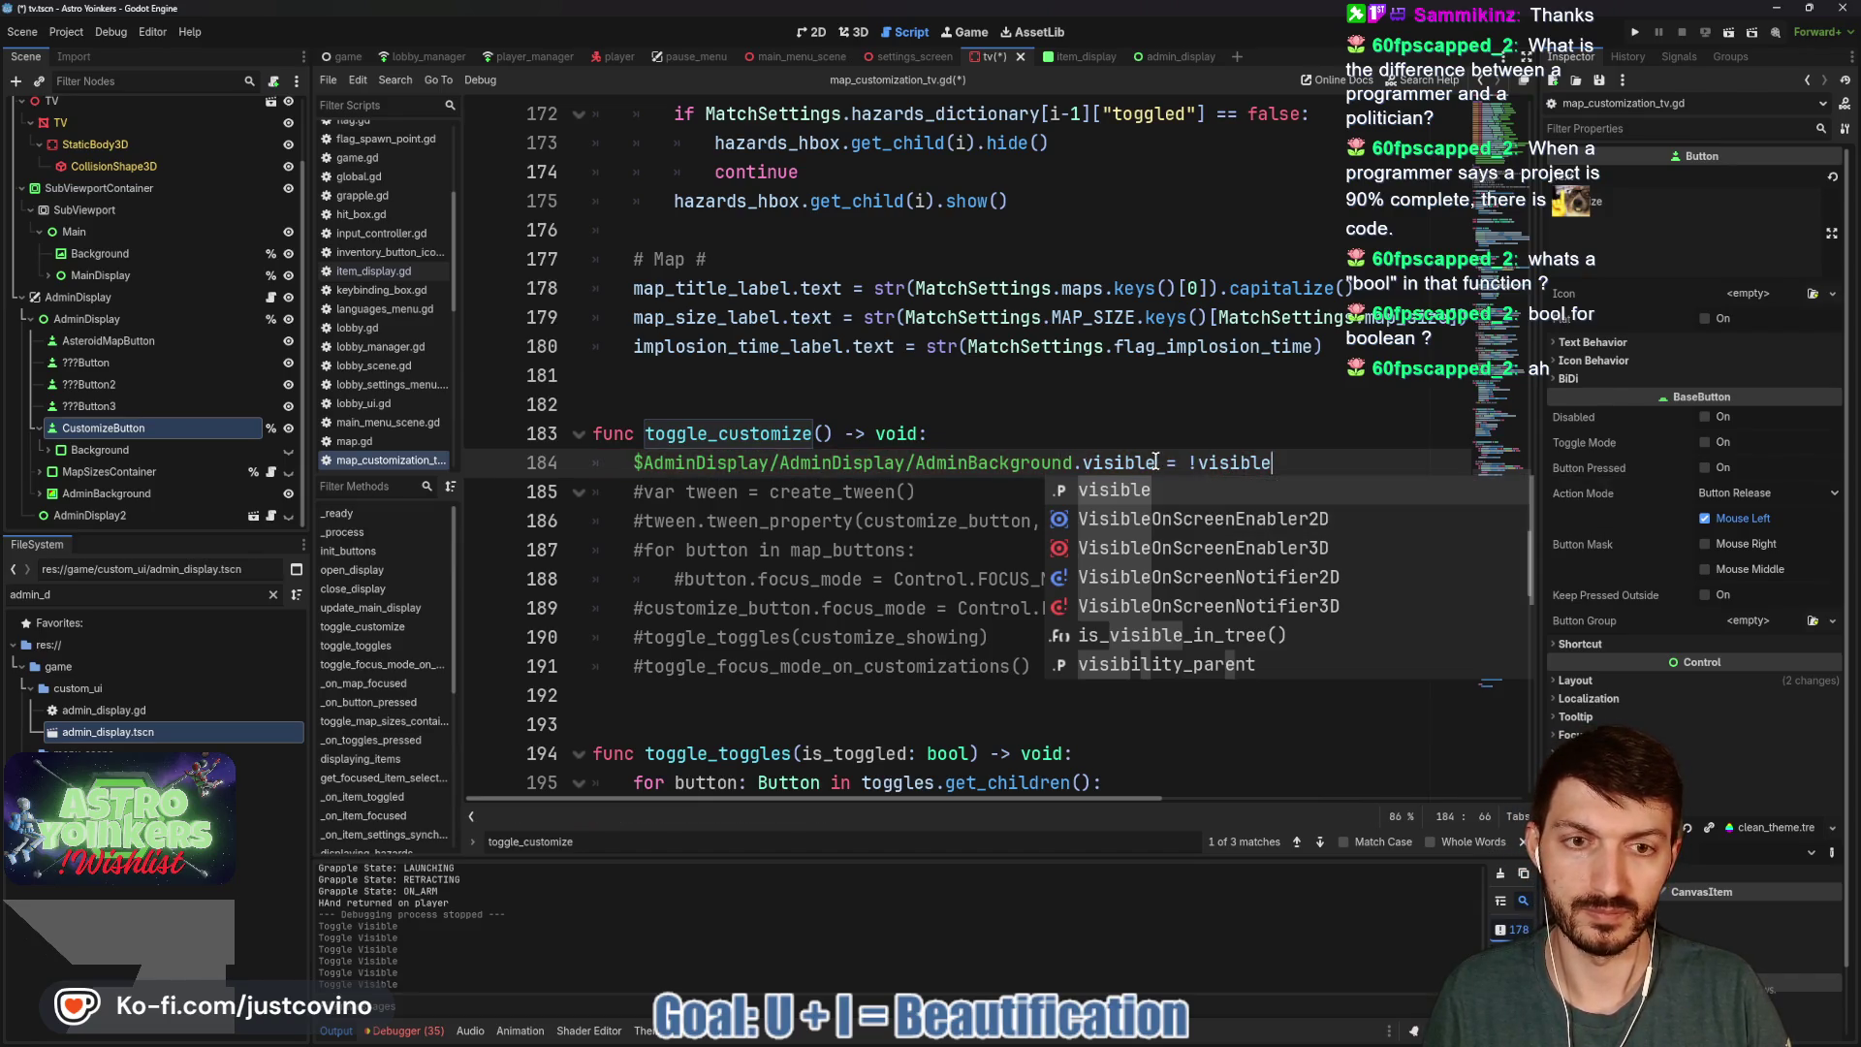
drag(1154, 462, 633, 462)
key(ctrl+c)
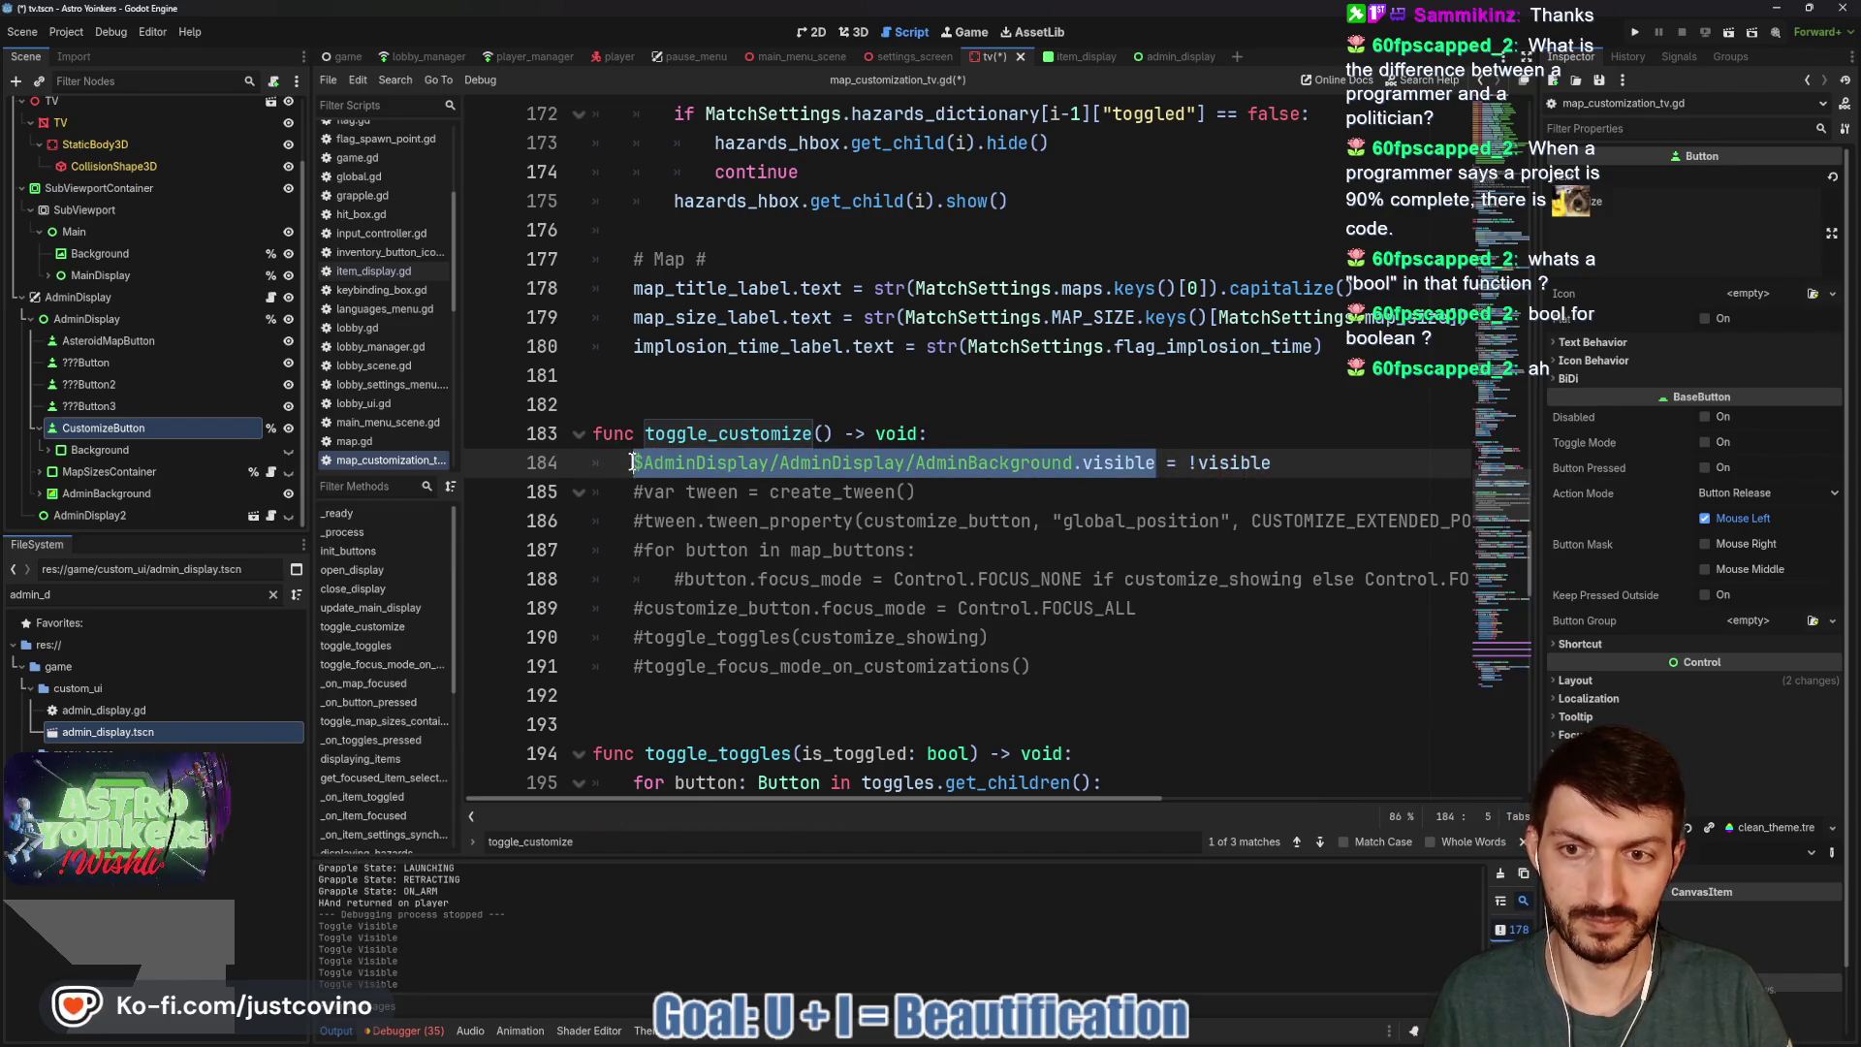
drag(1298, 462, 1186, 457)
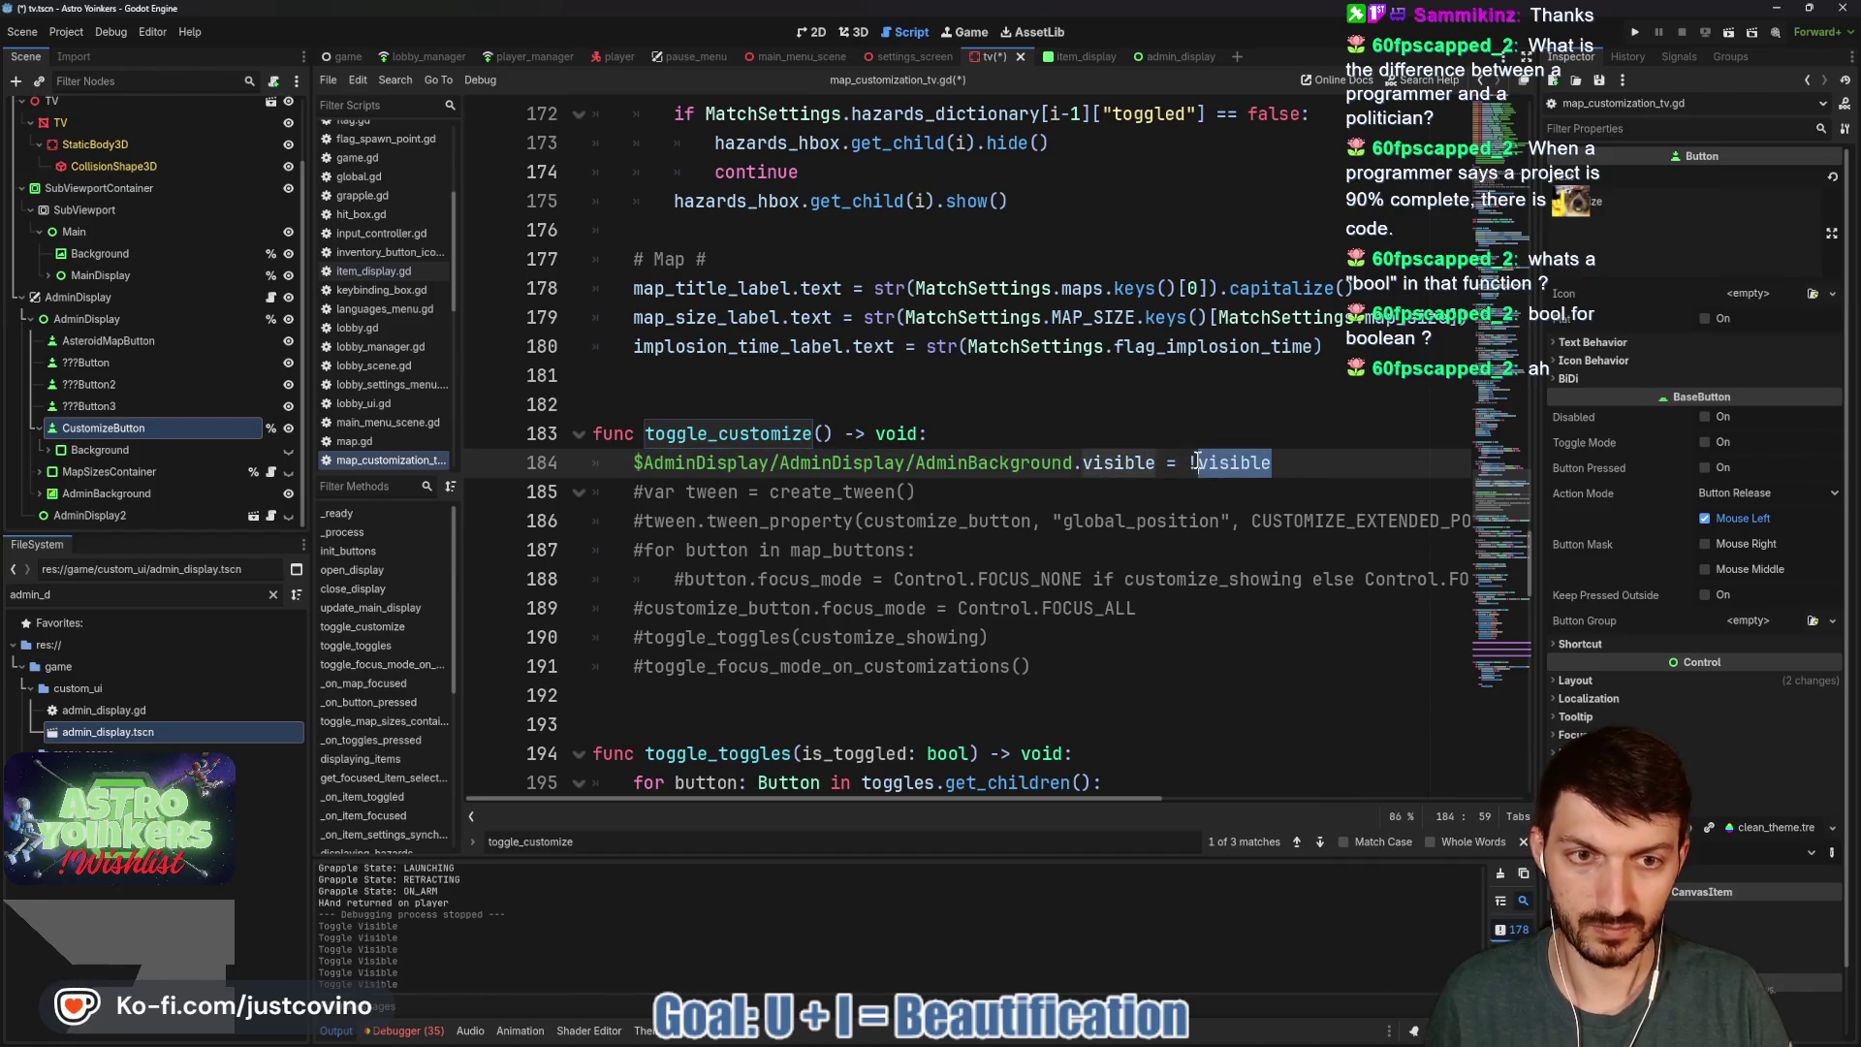
key(ctrl+v)
key(F5)
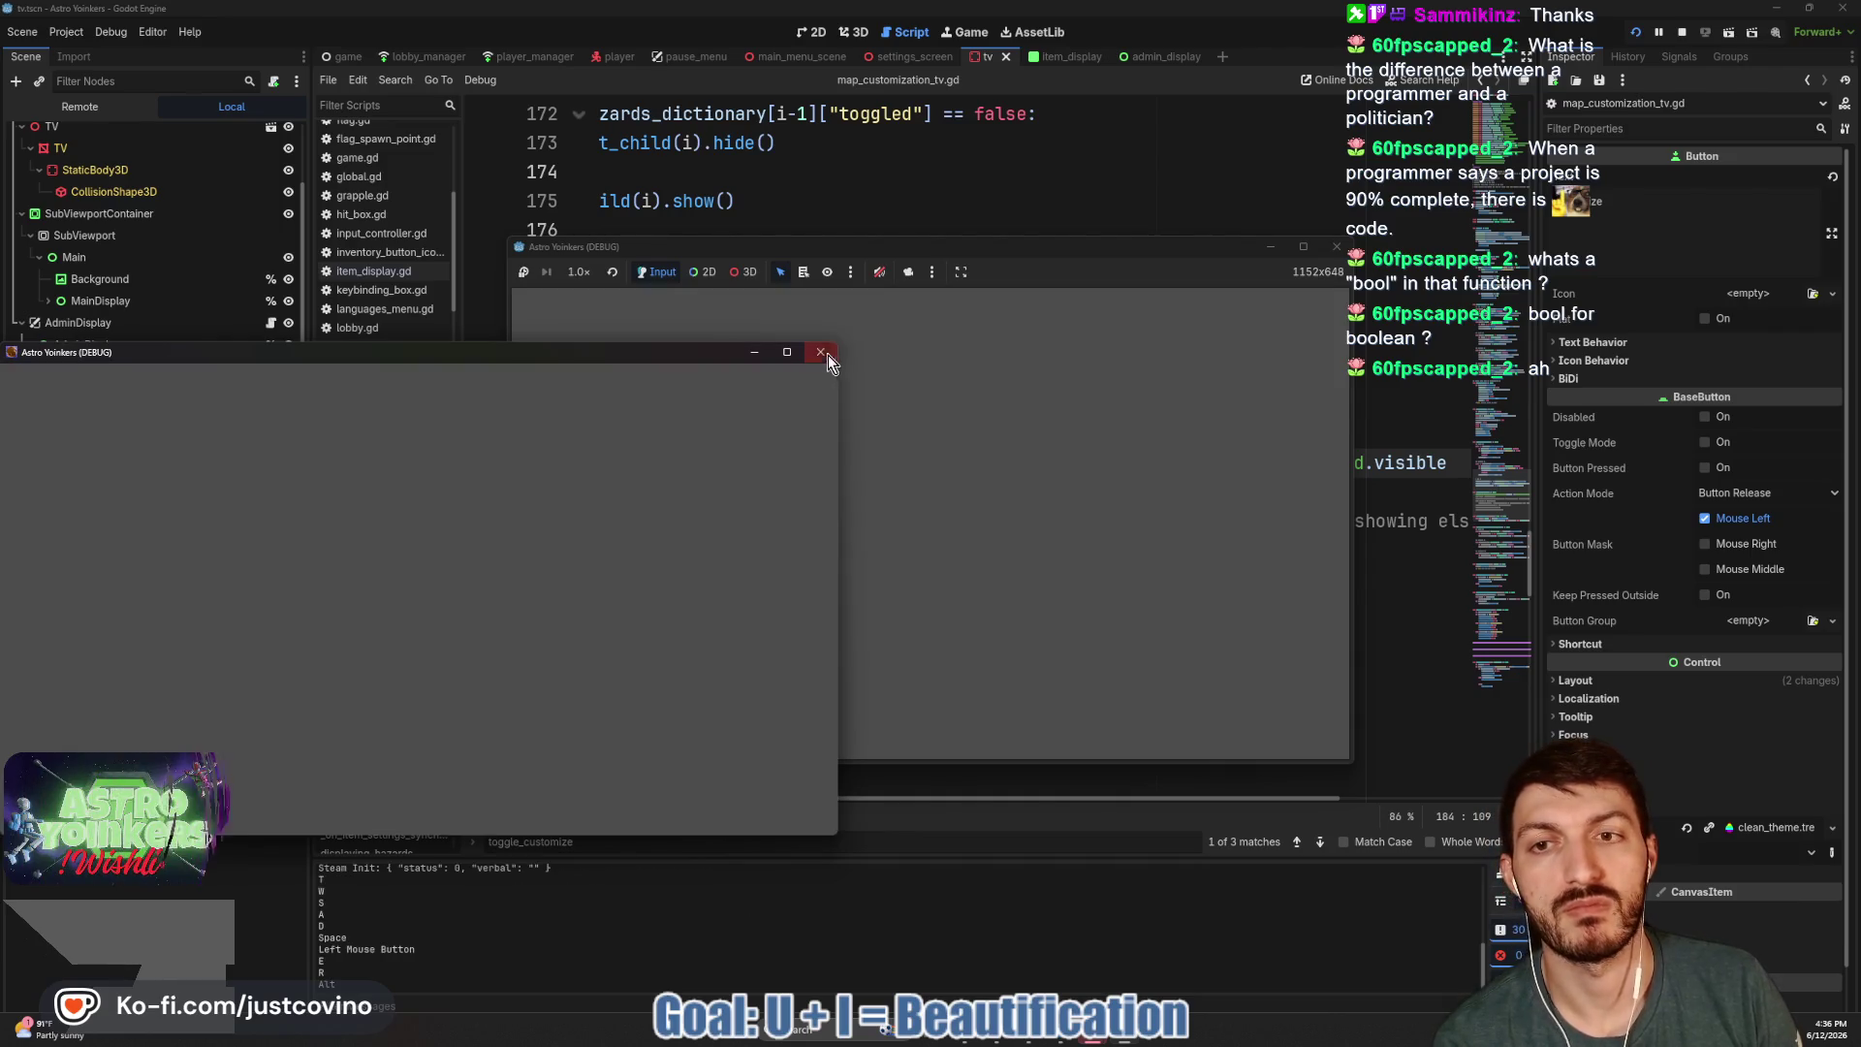
Close the blank extra game window and host a new lobby.
click(822, 353)
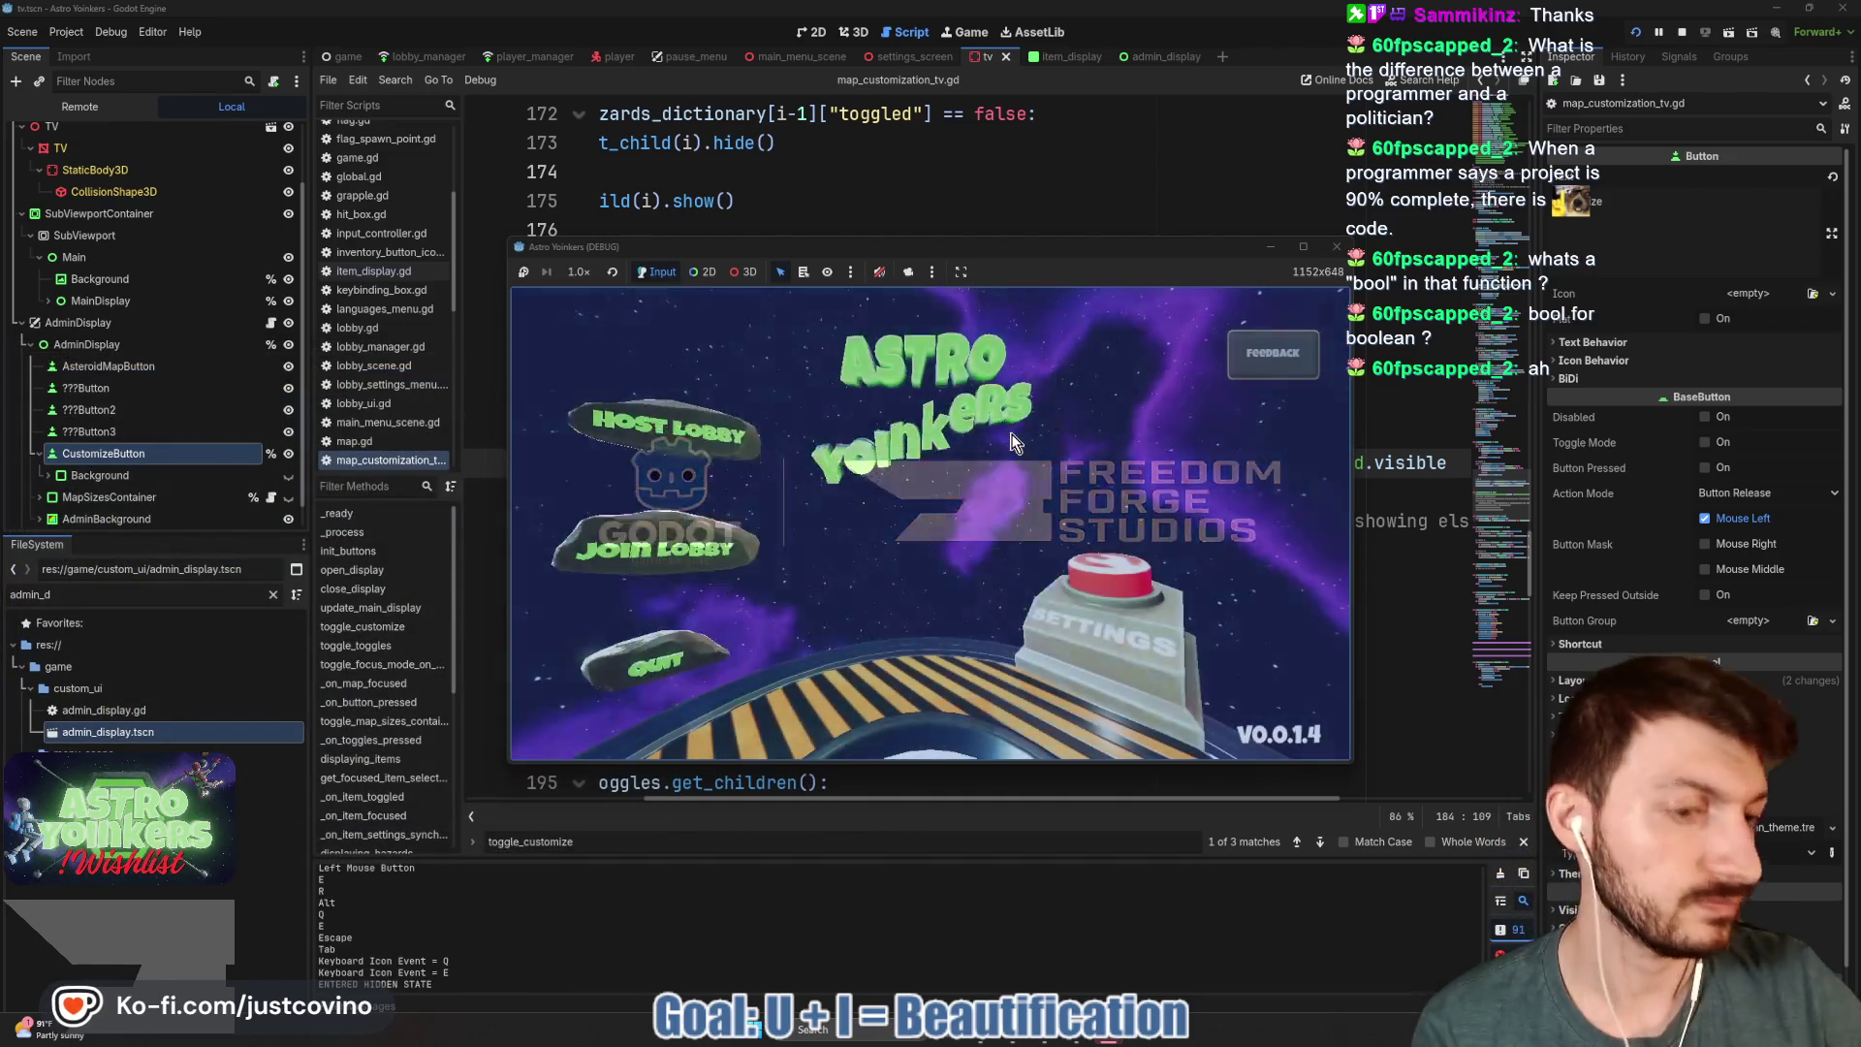
click(631, 440)
click(875, 475)
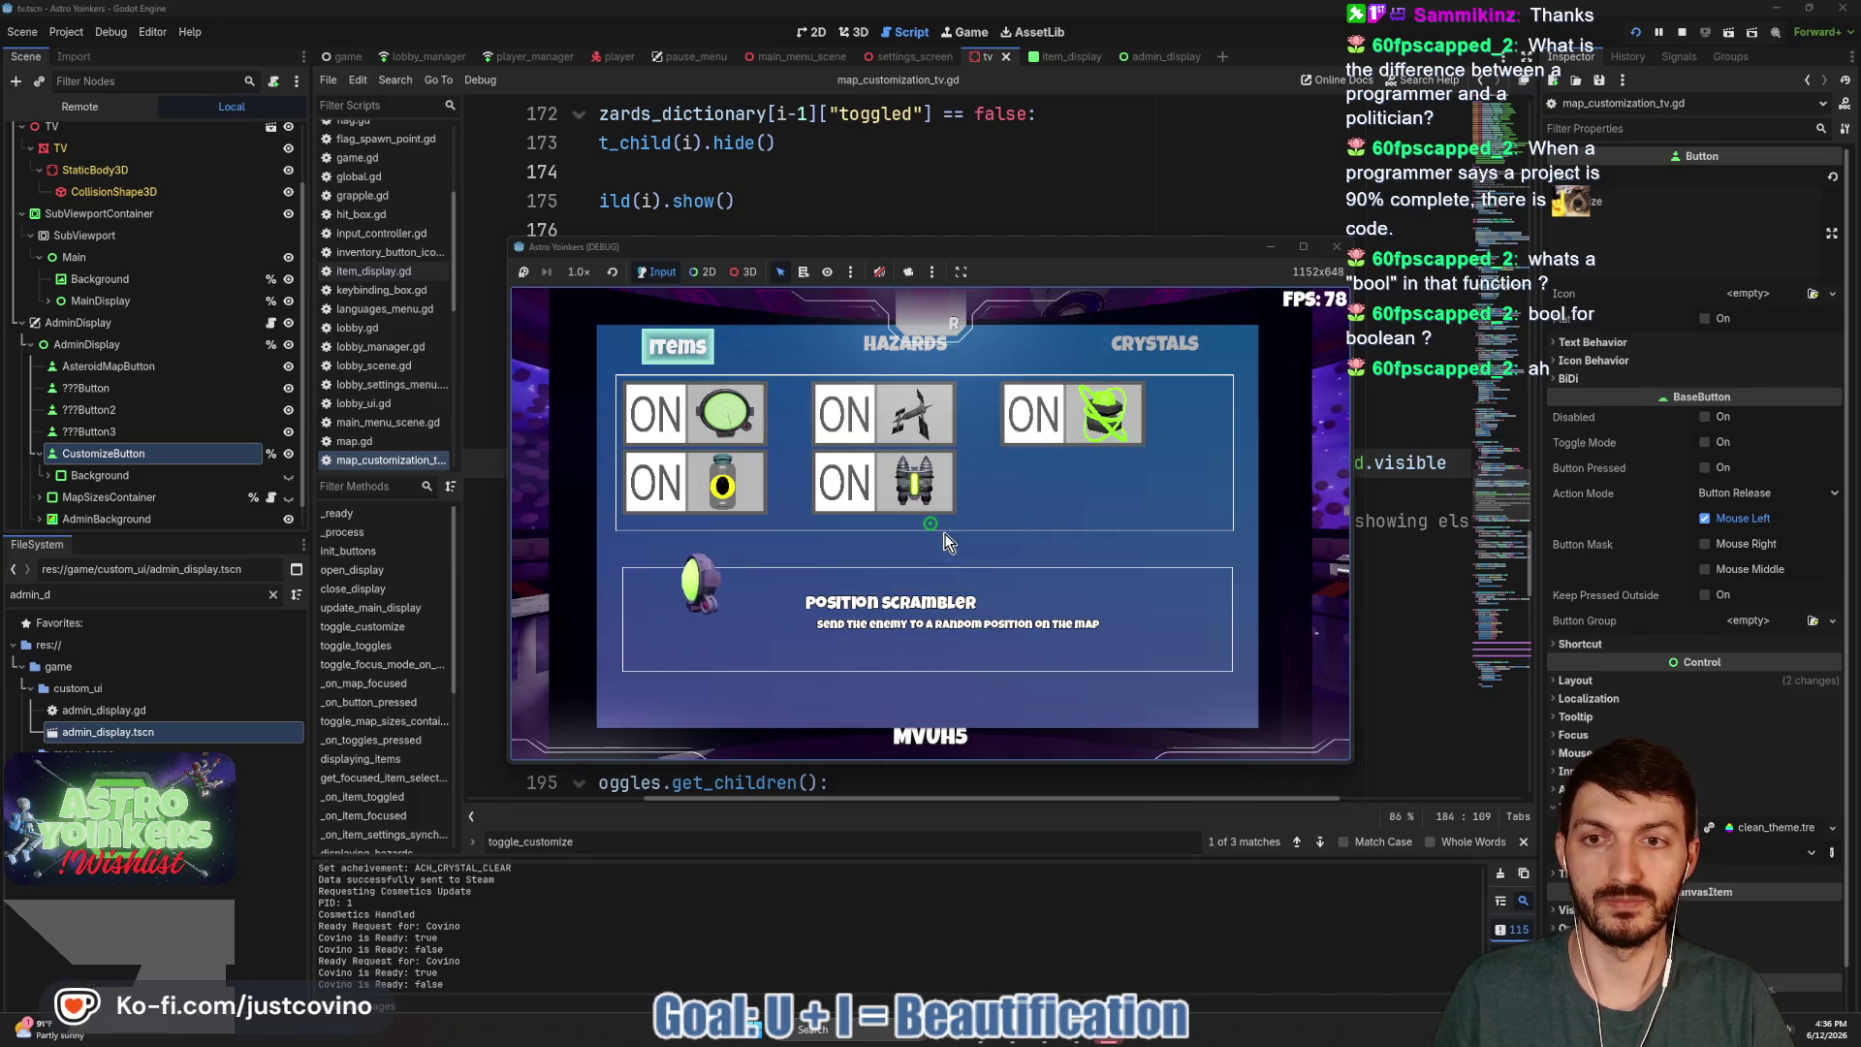
Switch between the Hazards and Items tabs twice, then stop the game with F8.
click(898, 341)
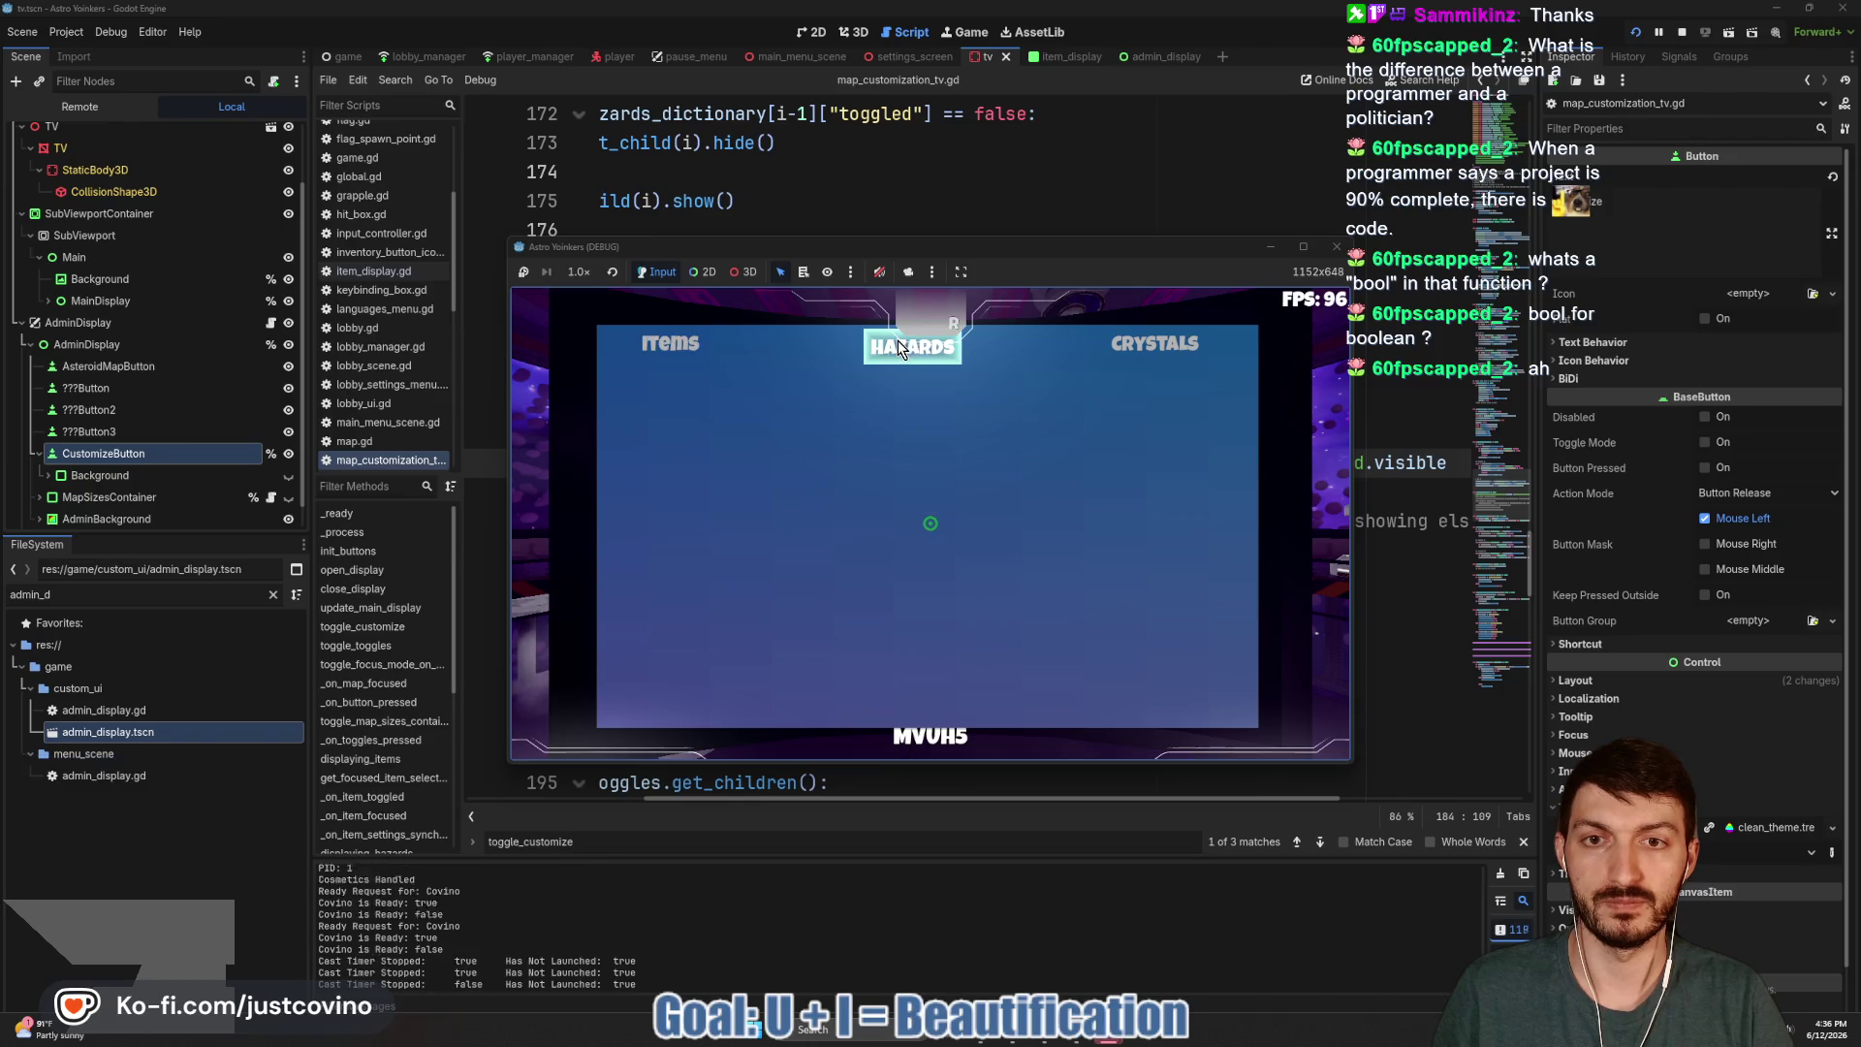
click(669, 348)
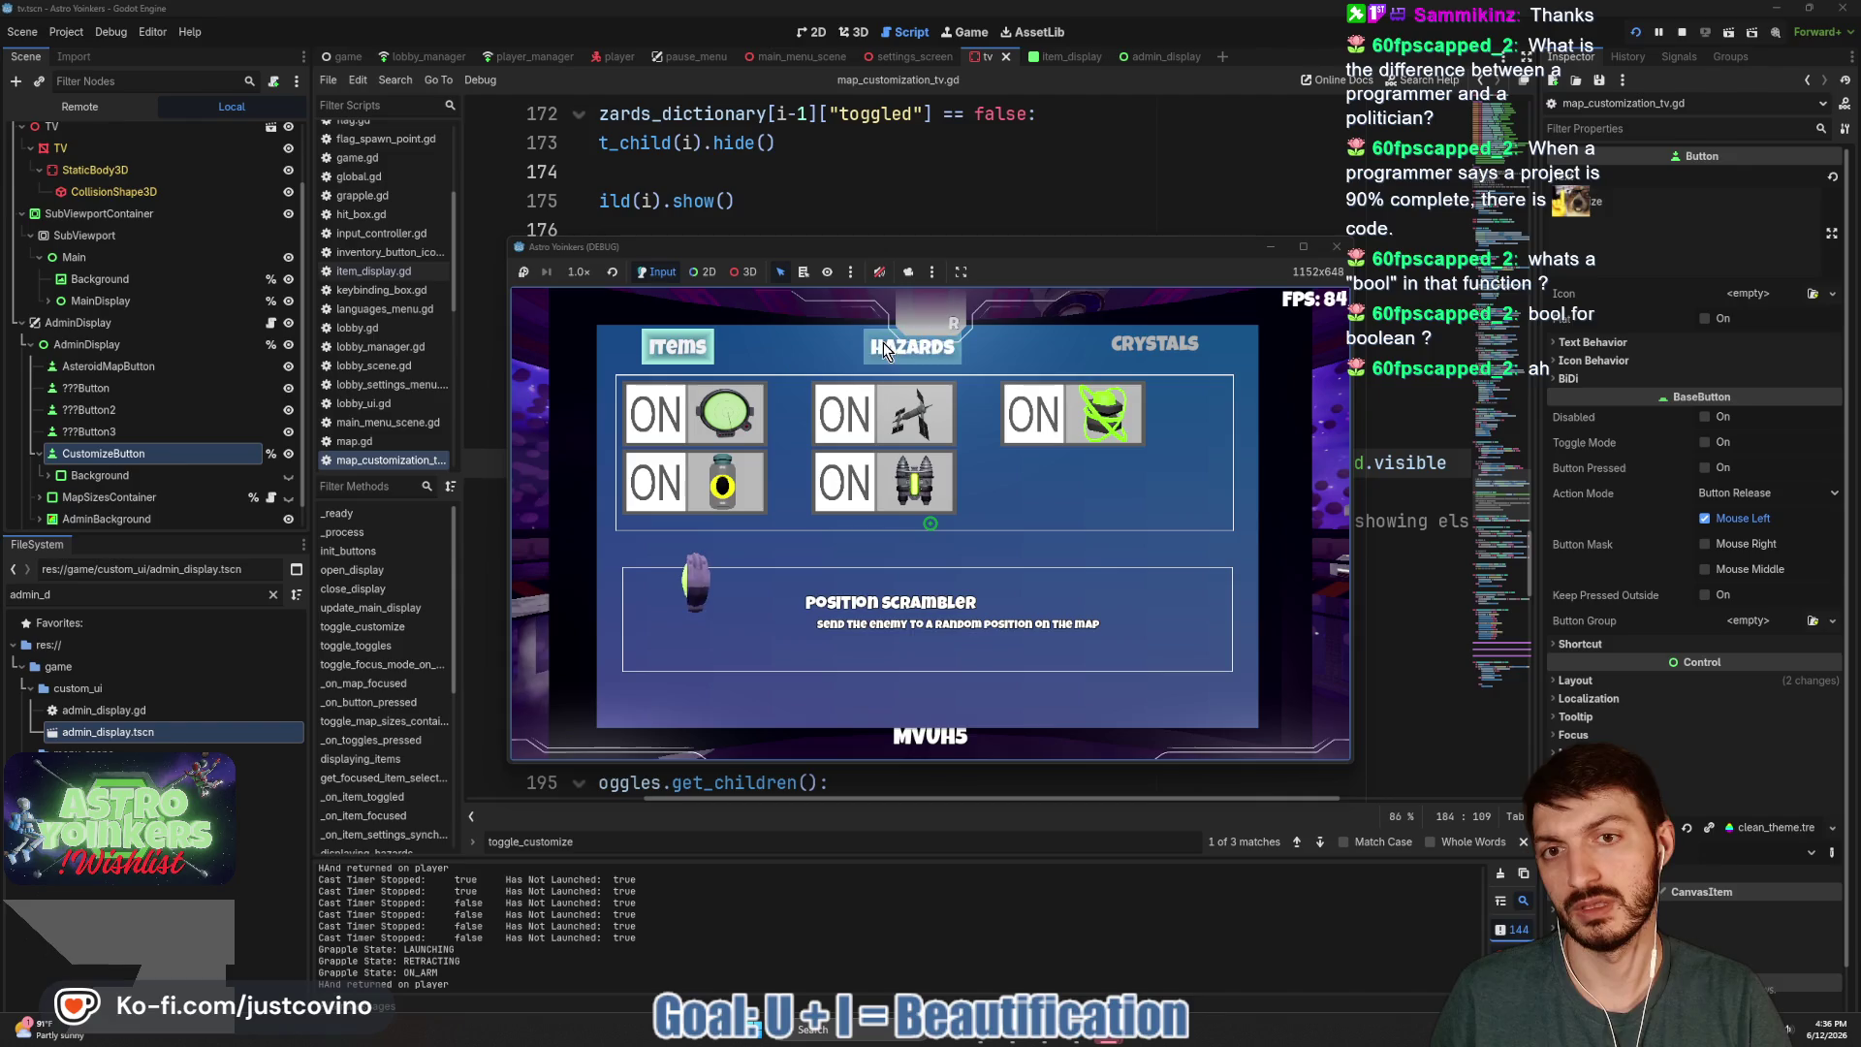
click(909, 349)
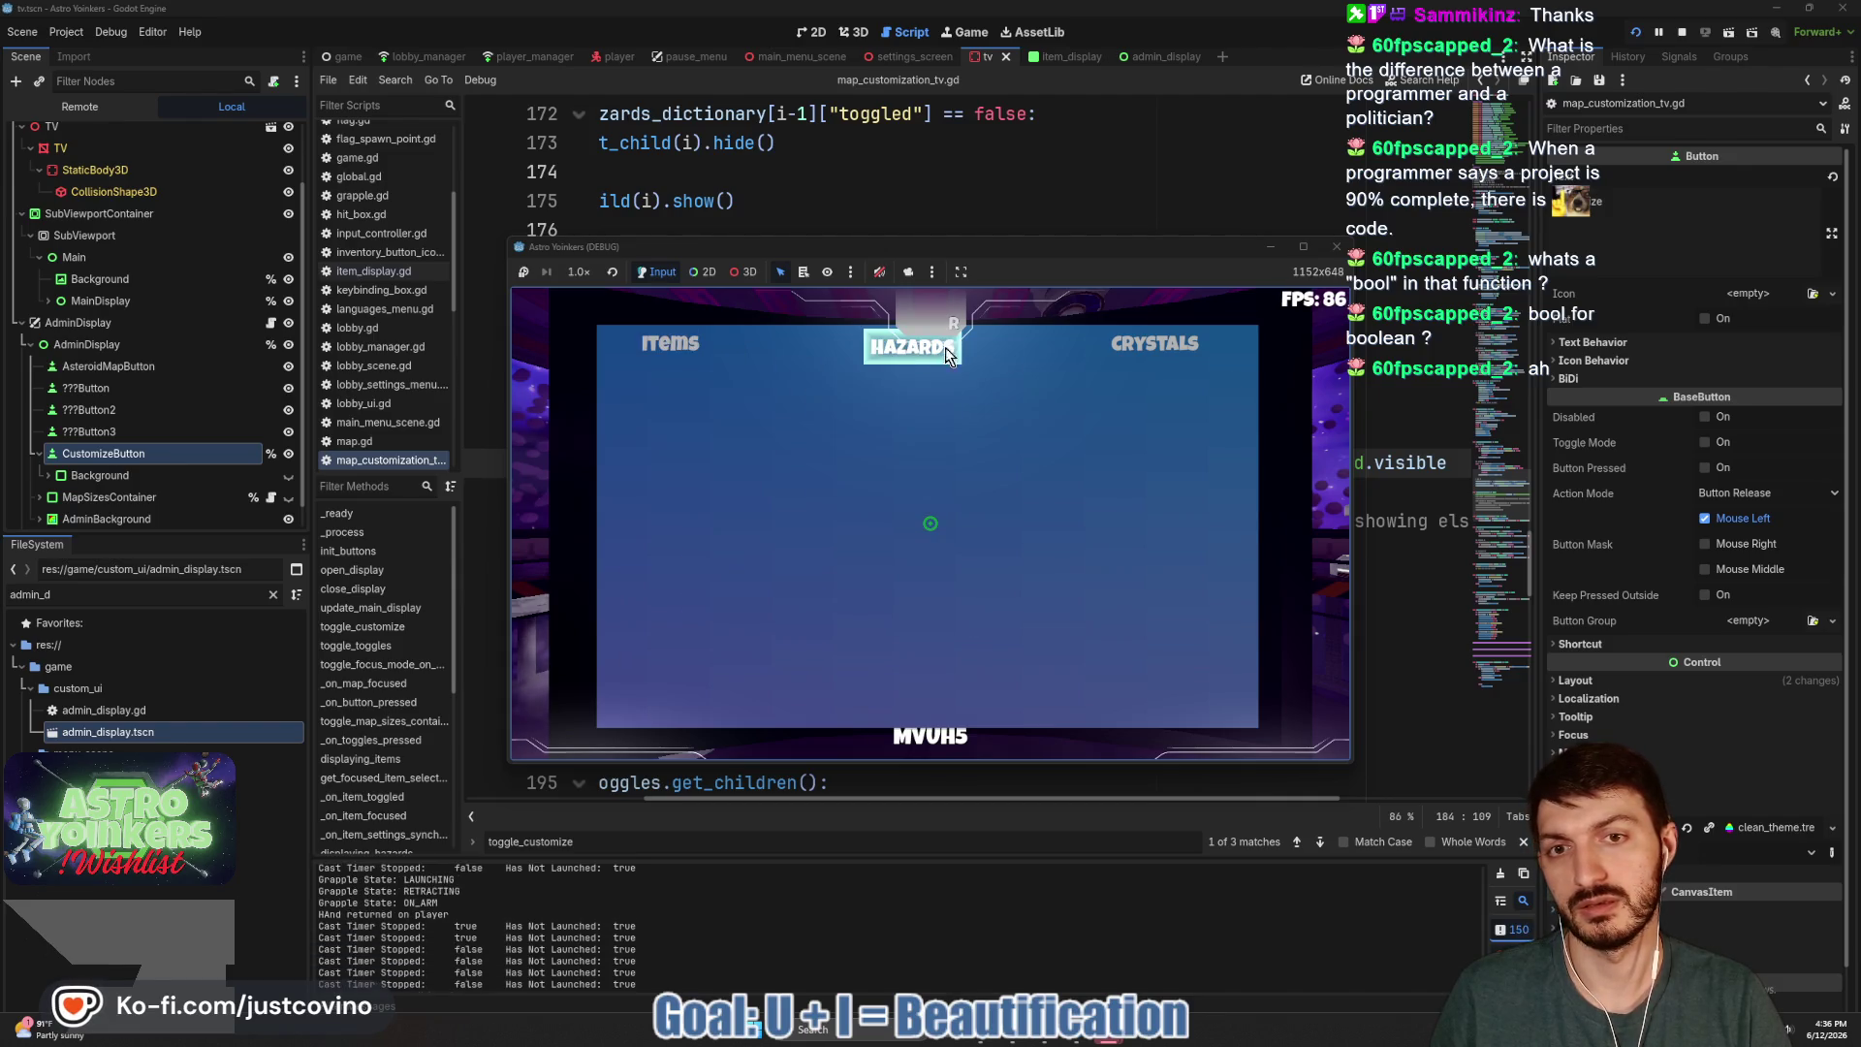
click(689, 343)
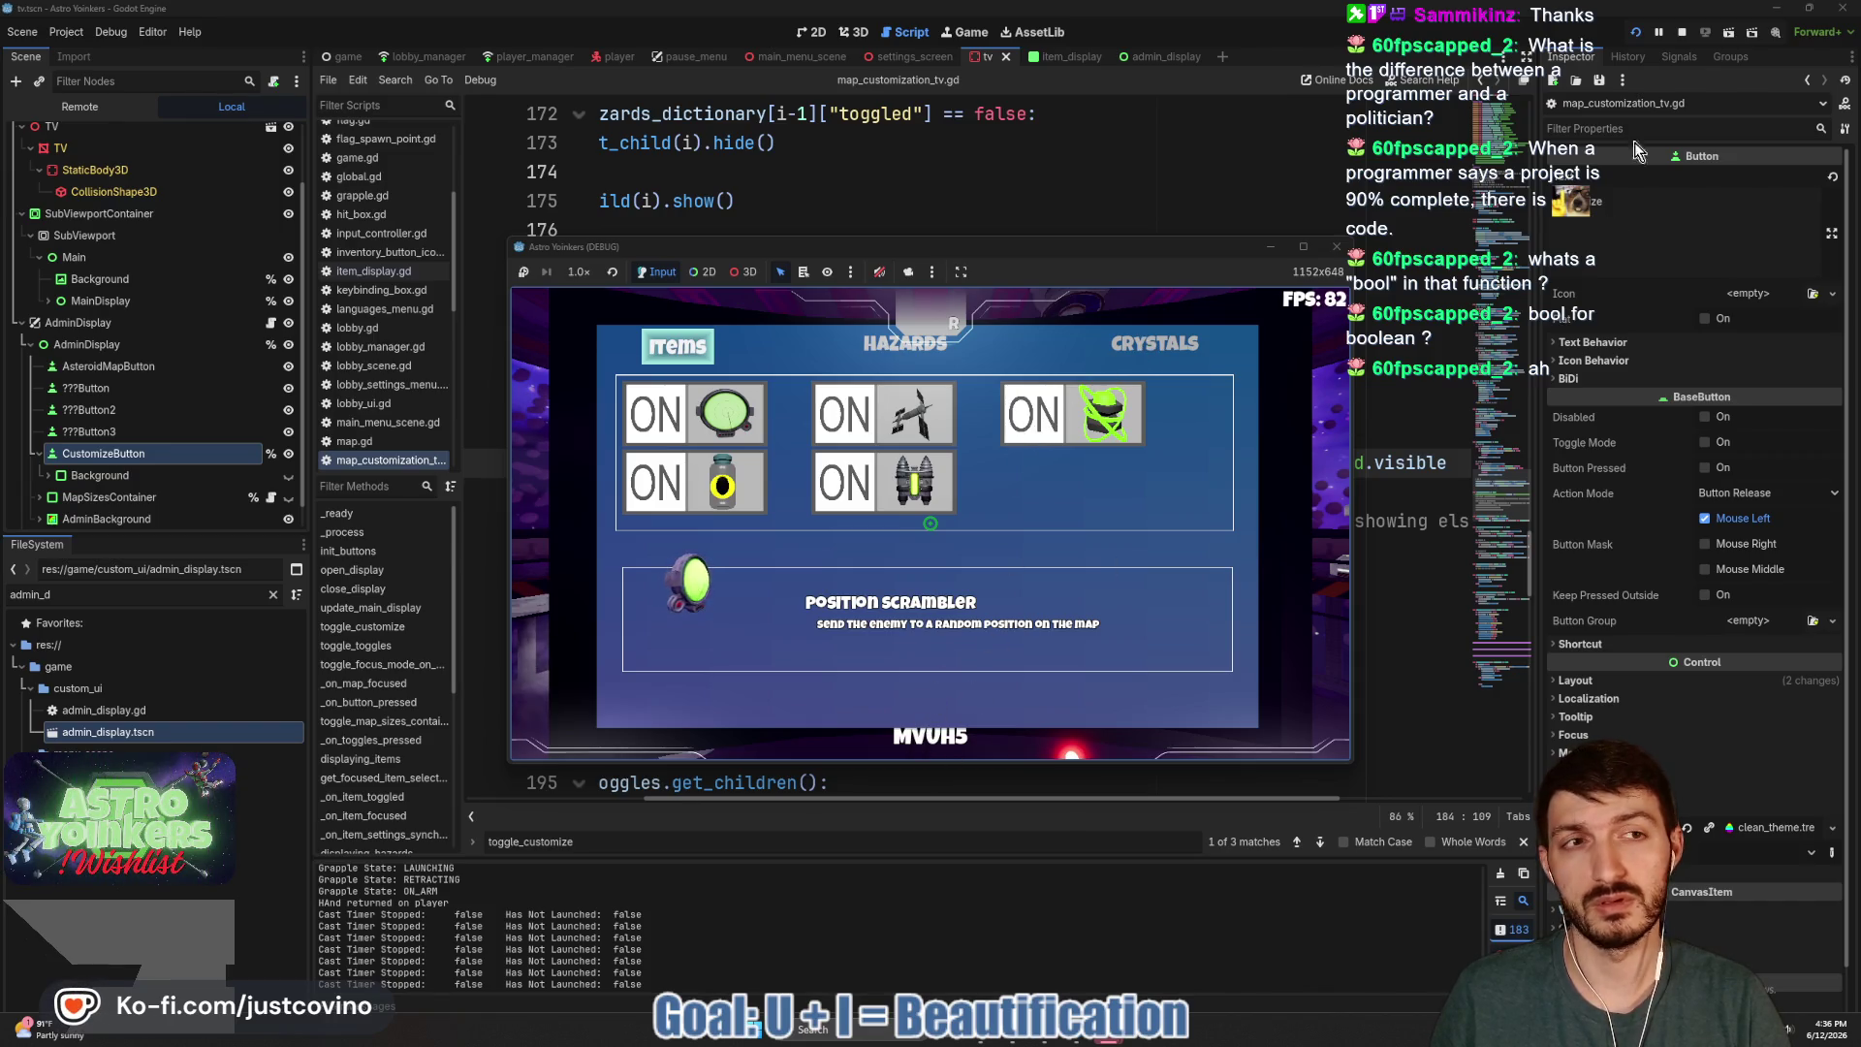
key(F8)
scroll(281, 466, down, 1)
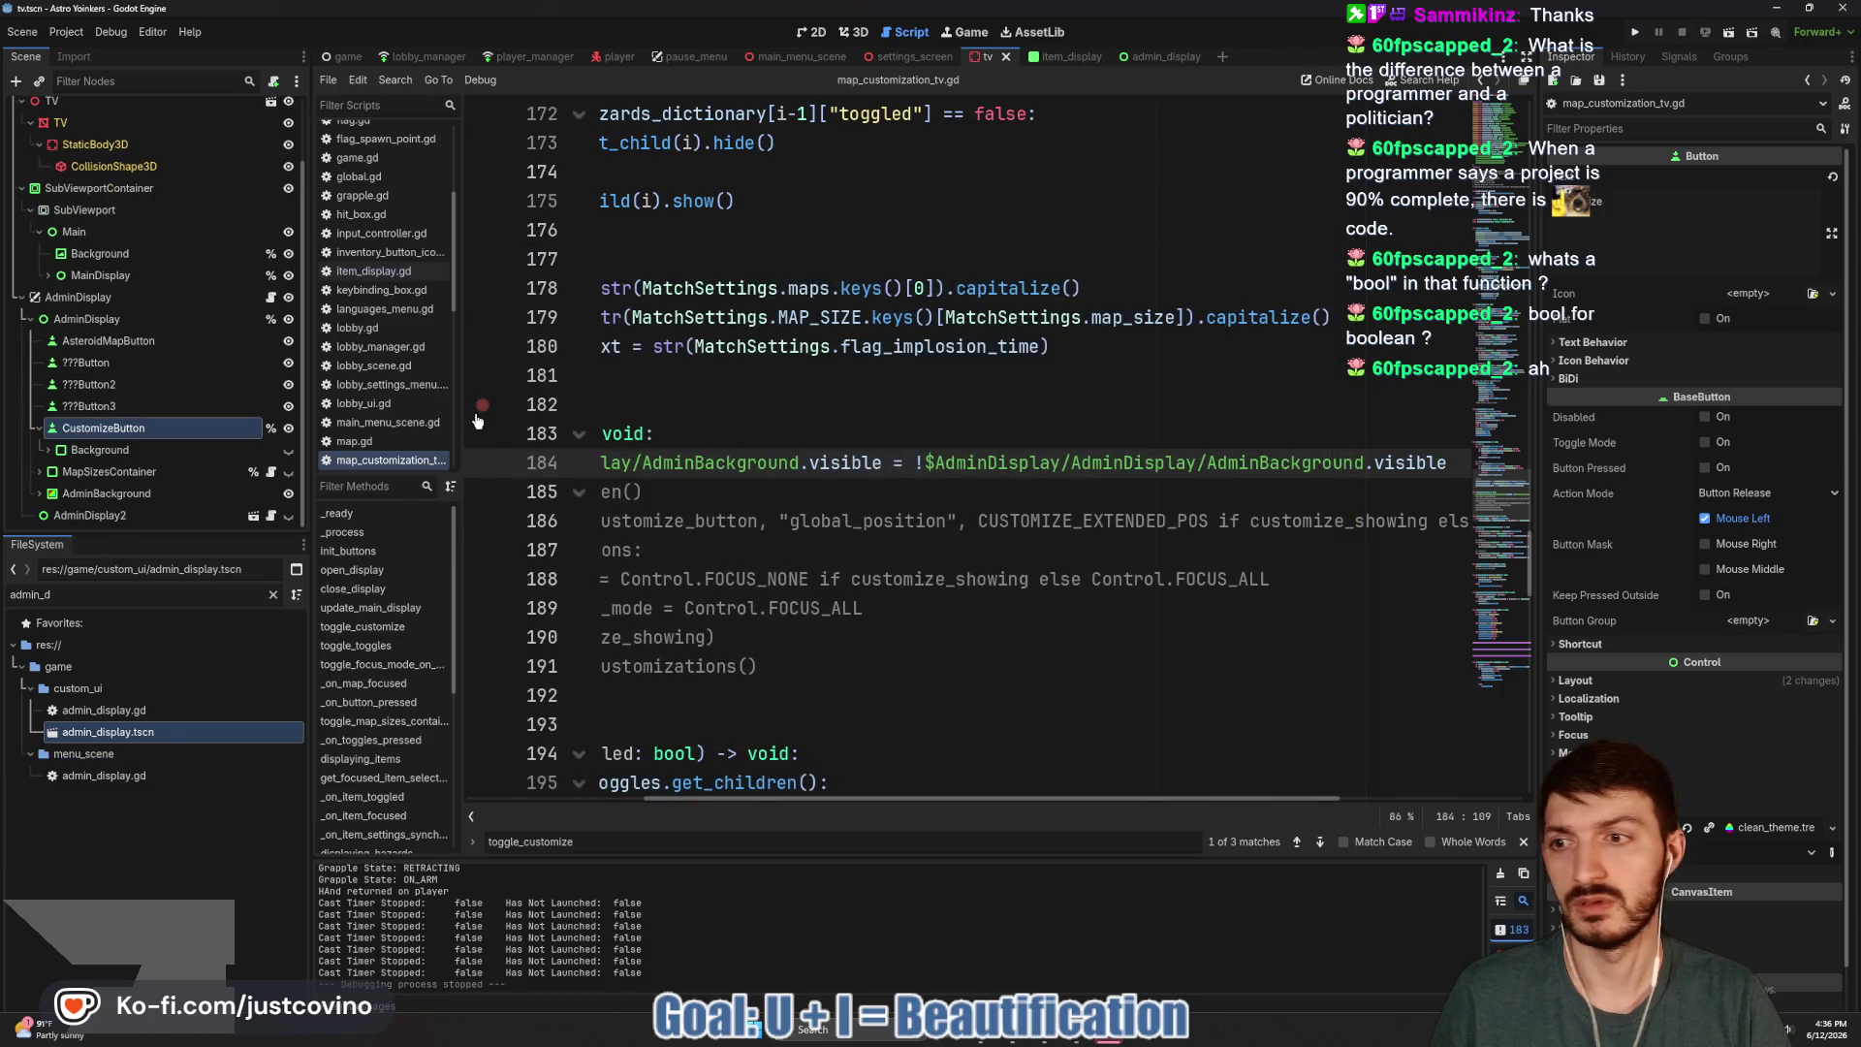
Hide AdminBackground, save the tv scene, and run the game, closing the second instance.
click(288, 495)
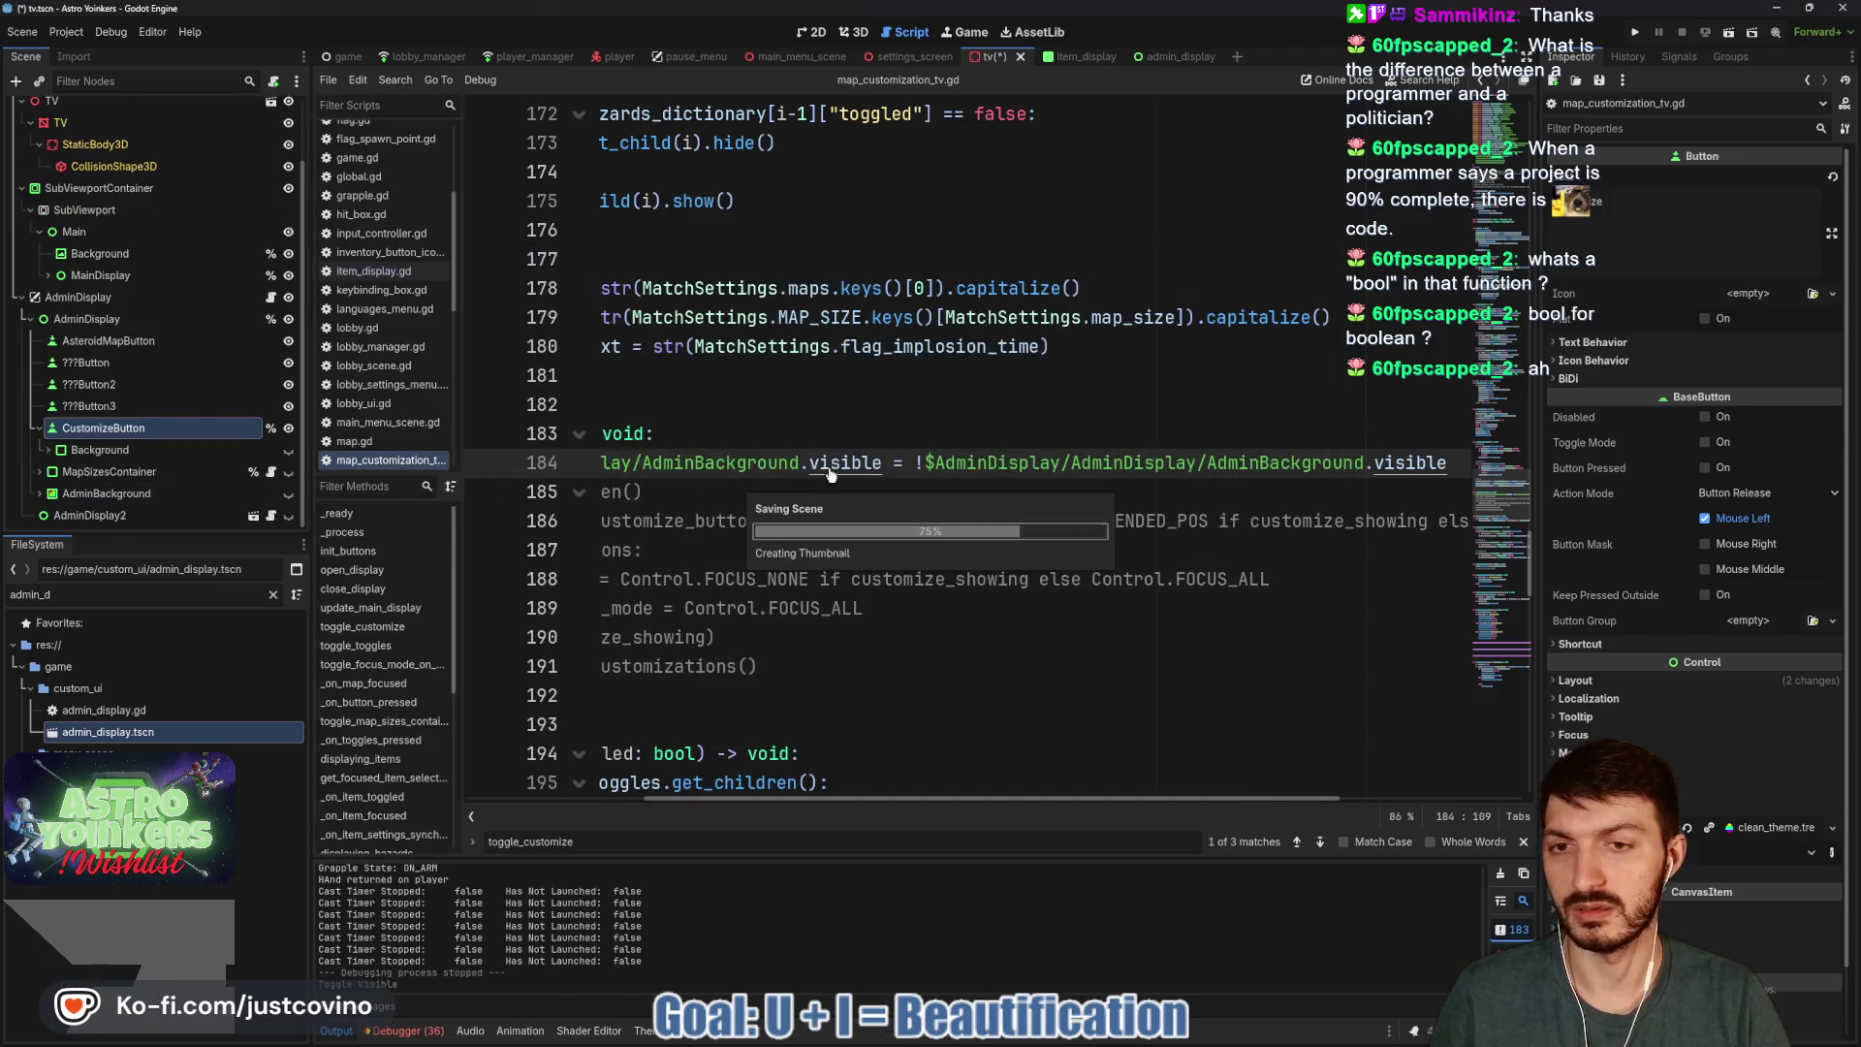
key(ctrl+s)
click(1635, 33)
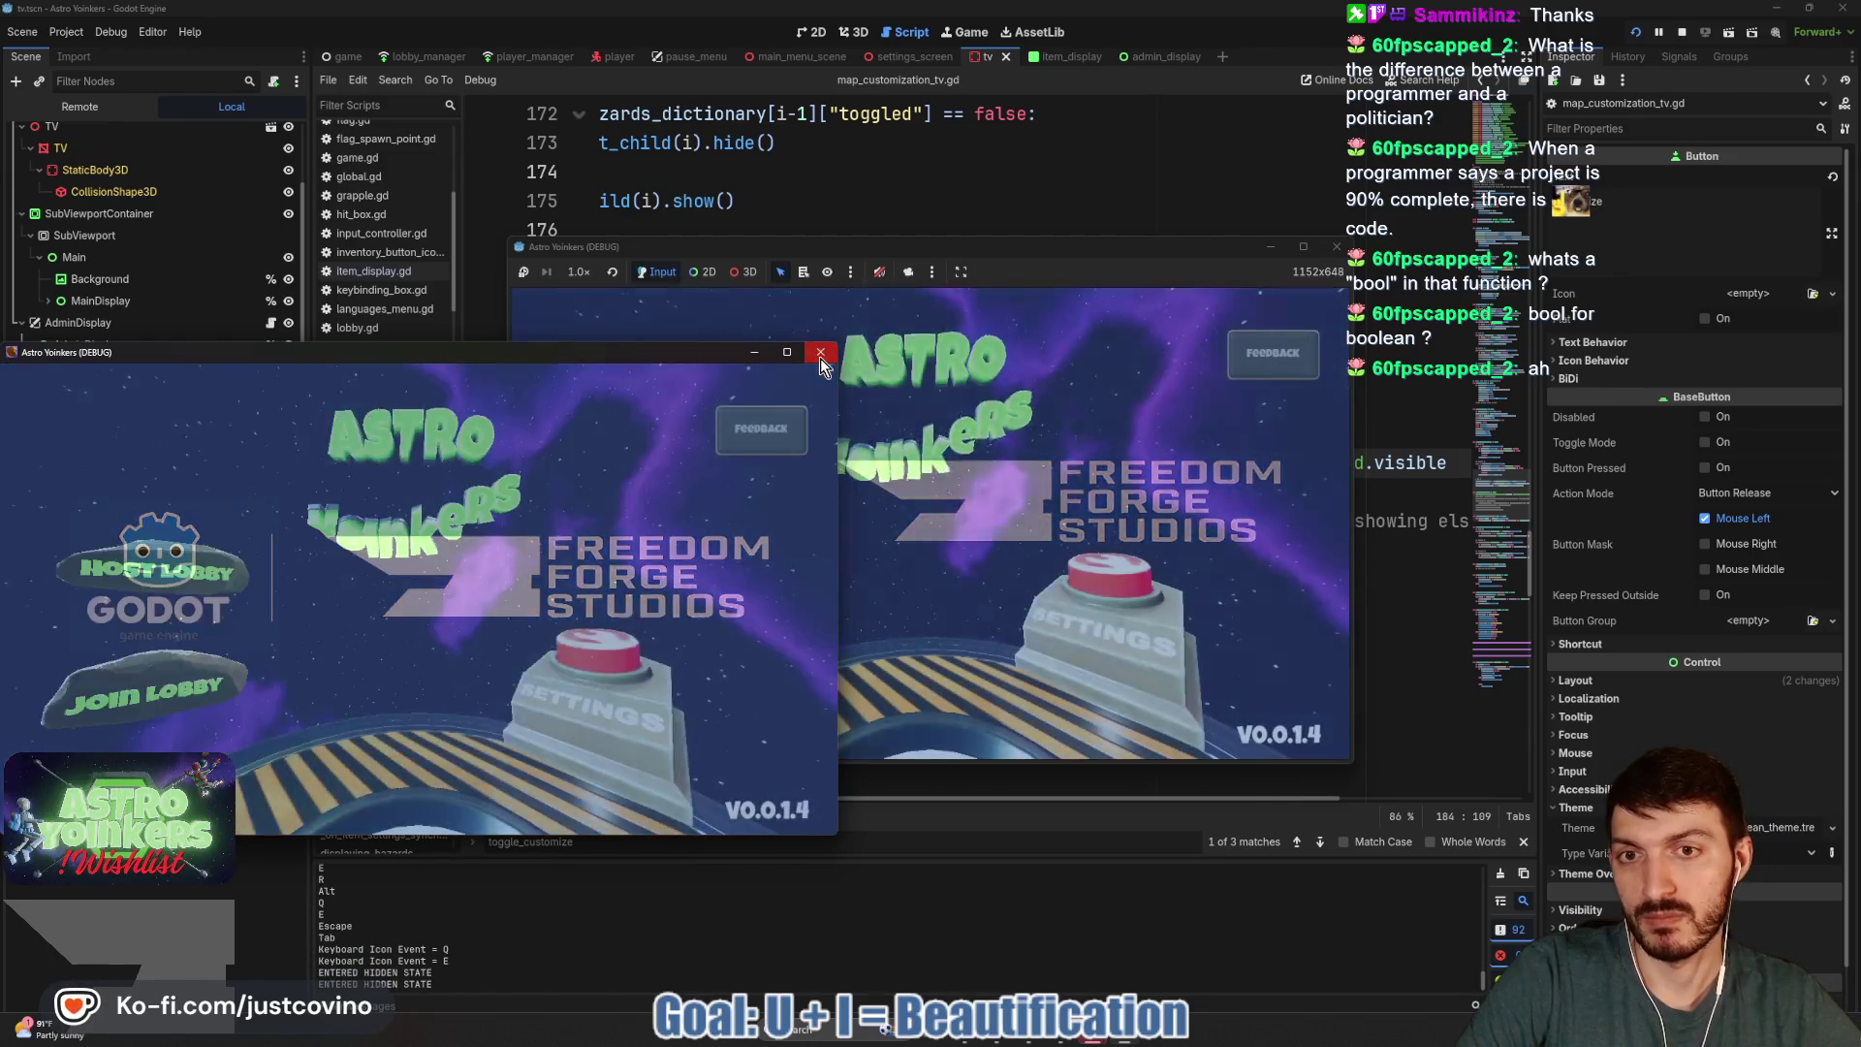
click(820, 355)
click(888, 452)
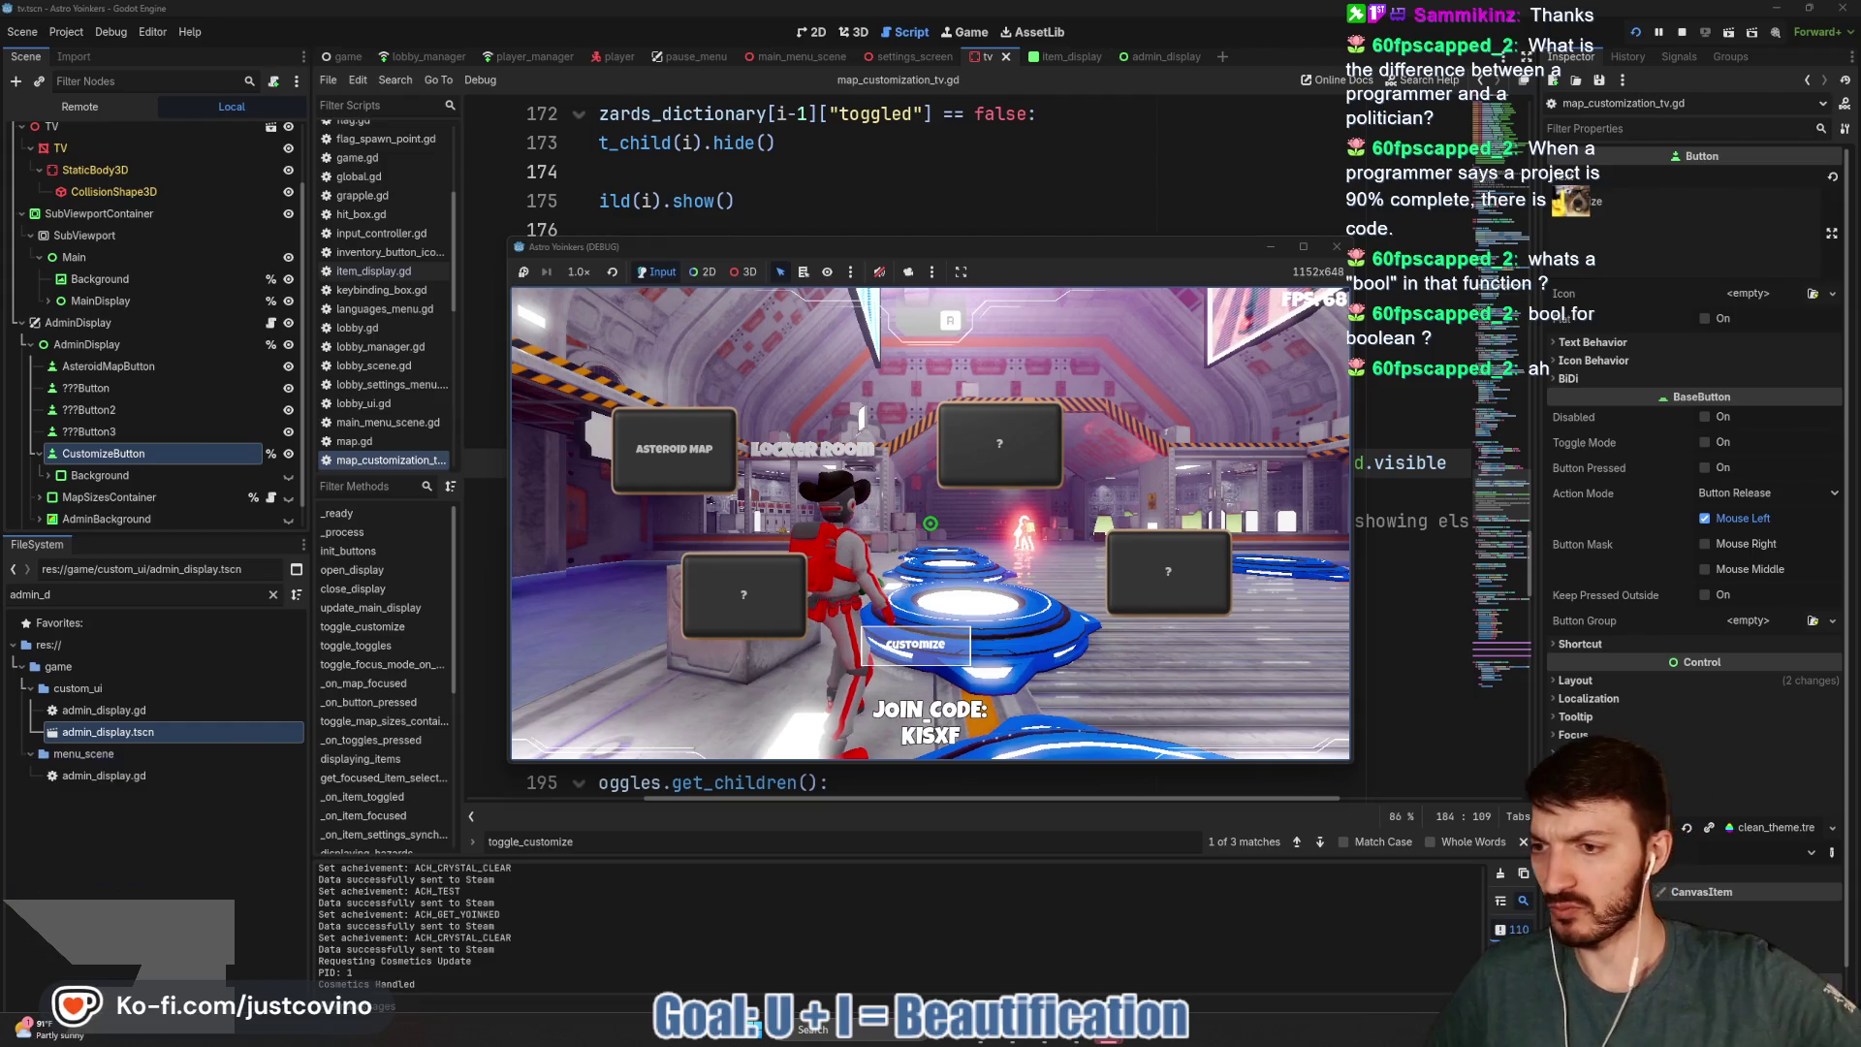
Walk to the Asteroid Map screen, open the customization panel, then stop the game.
key(w)
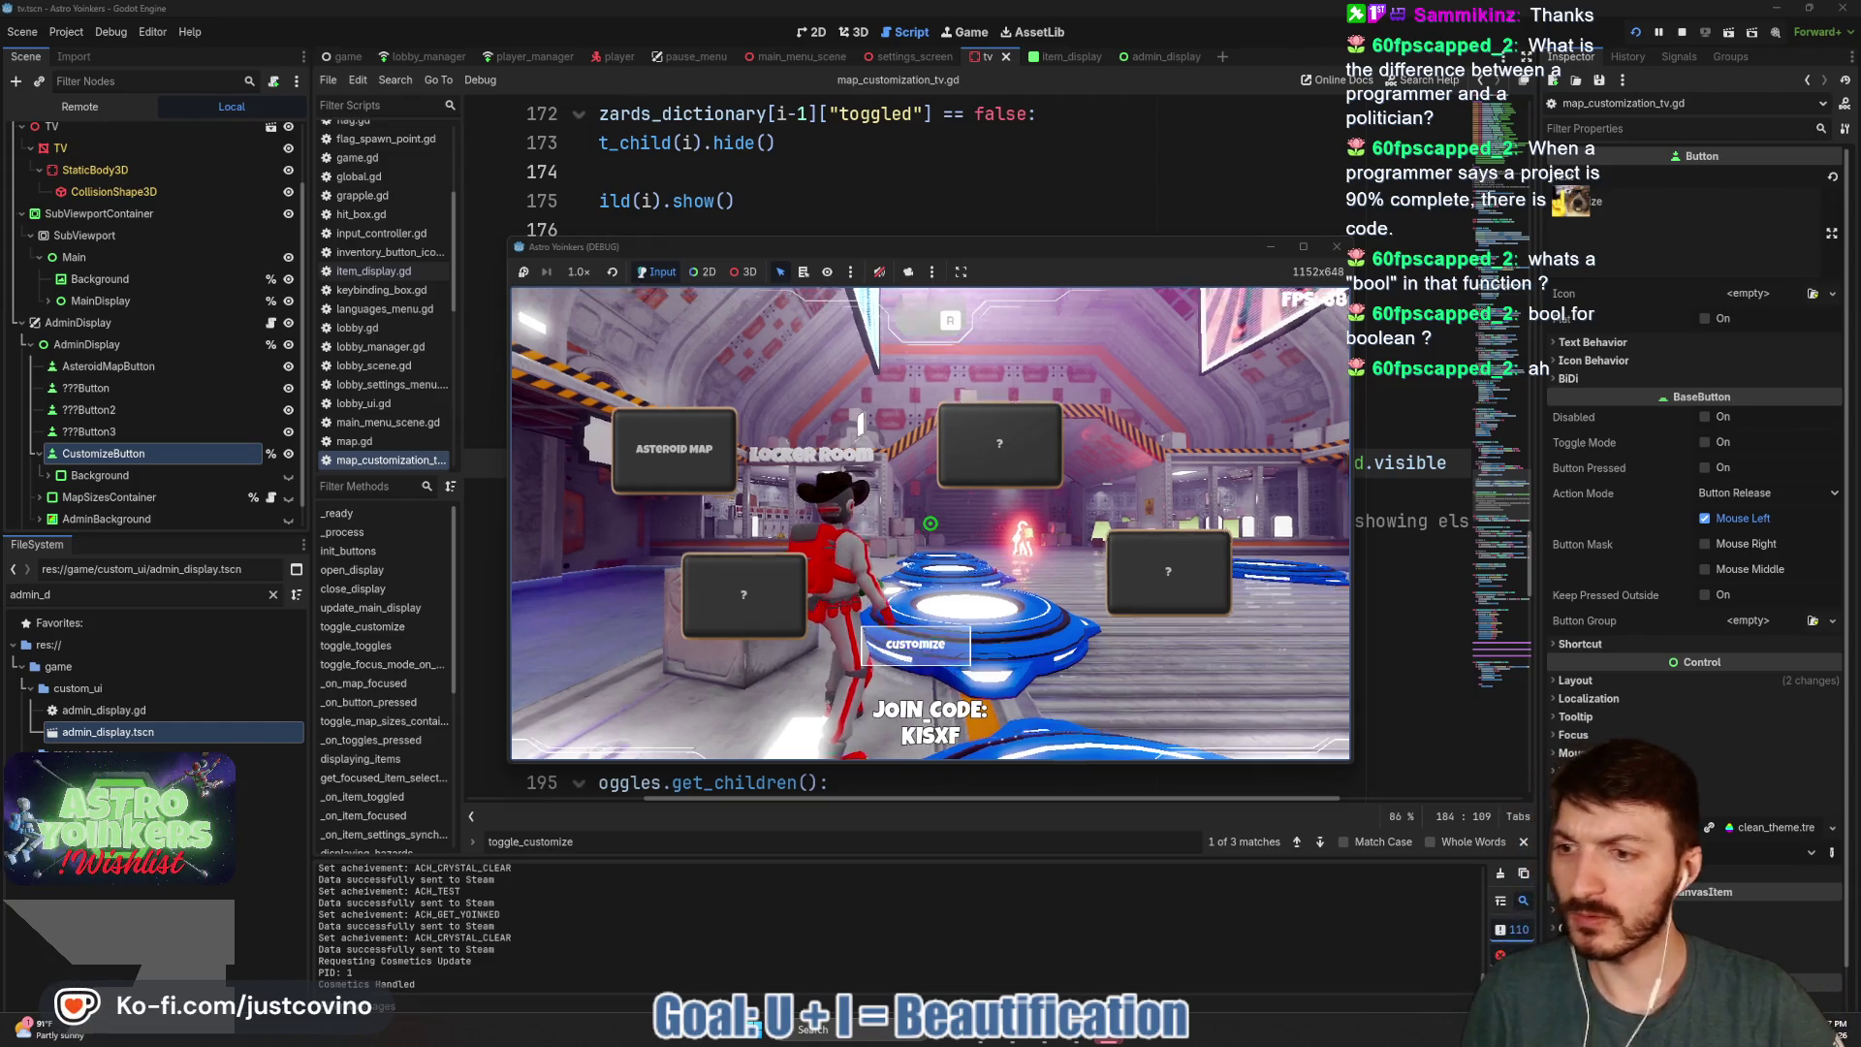
key(w)
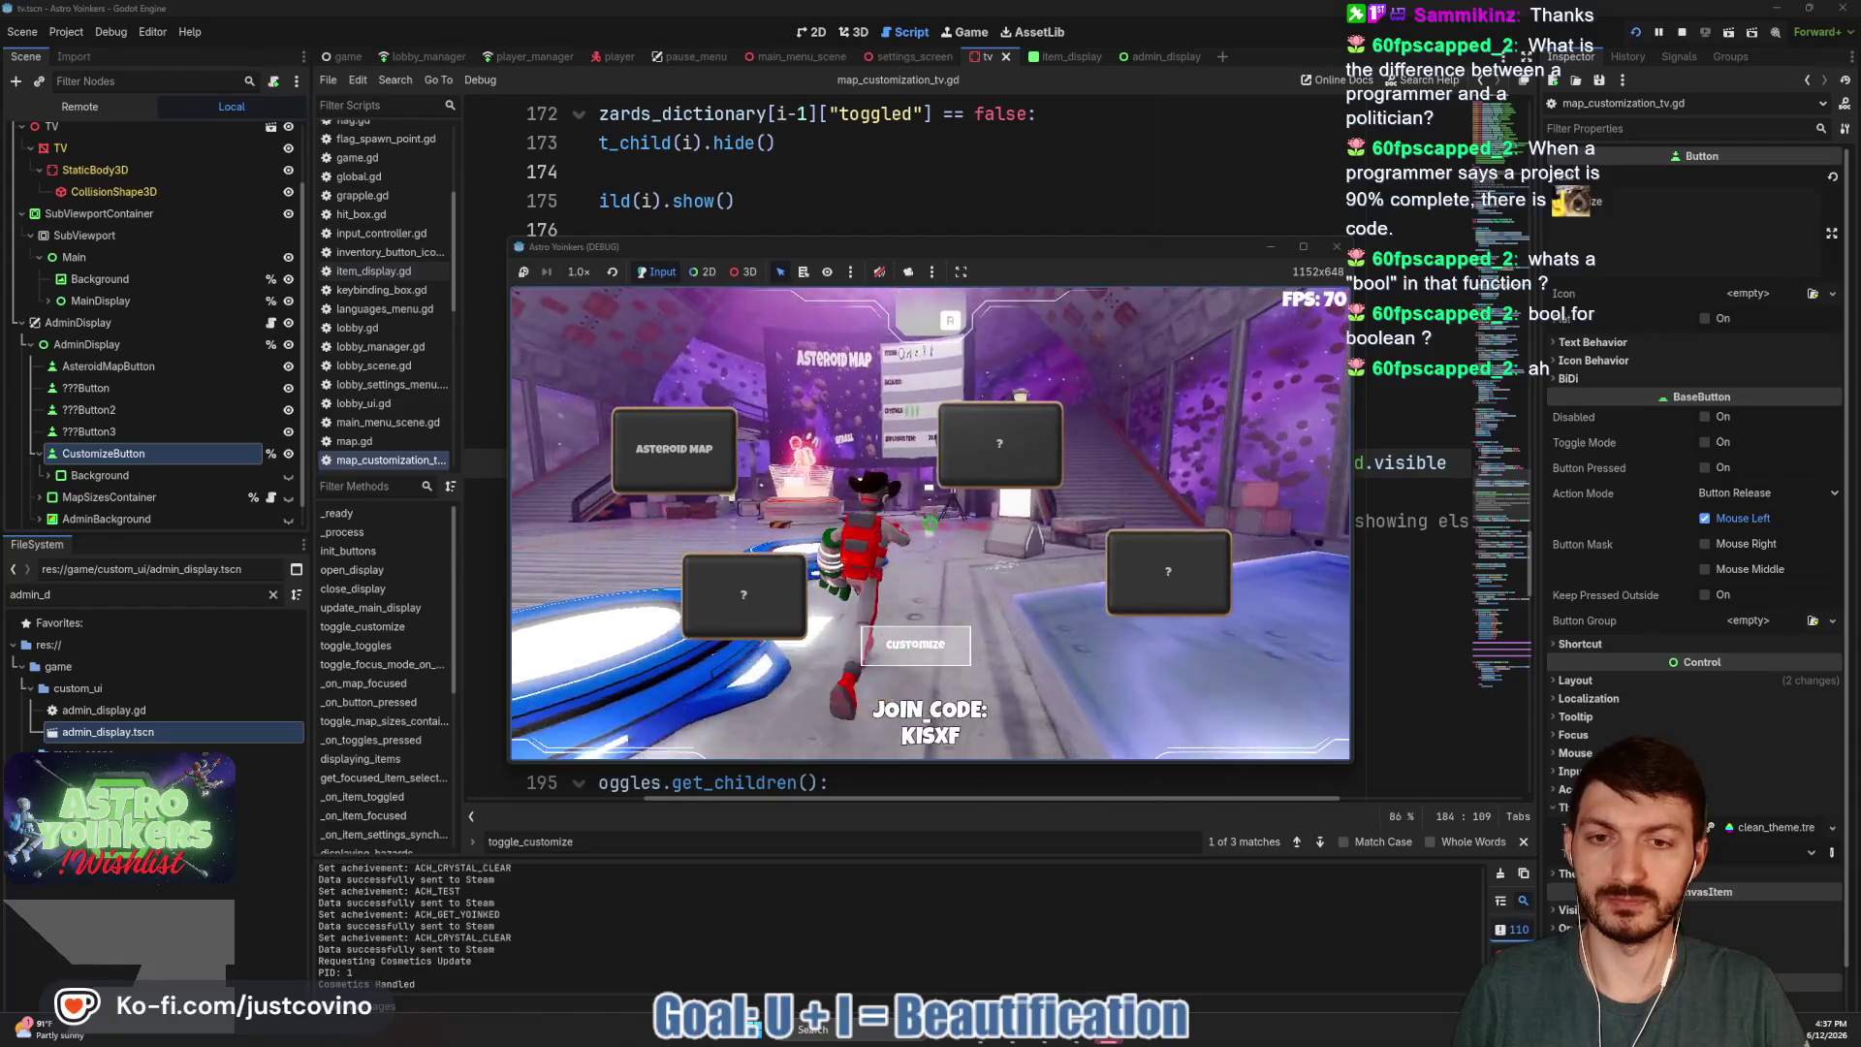
key(e)
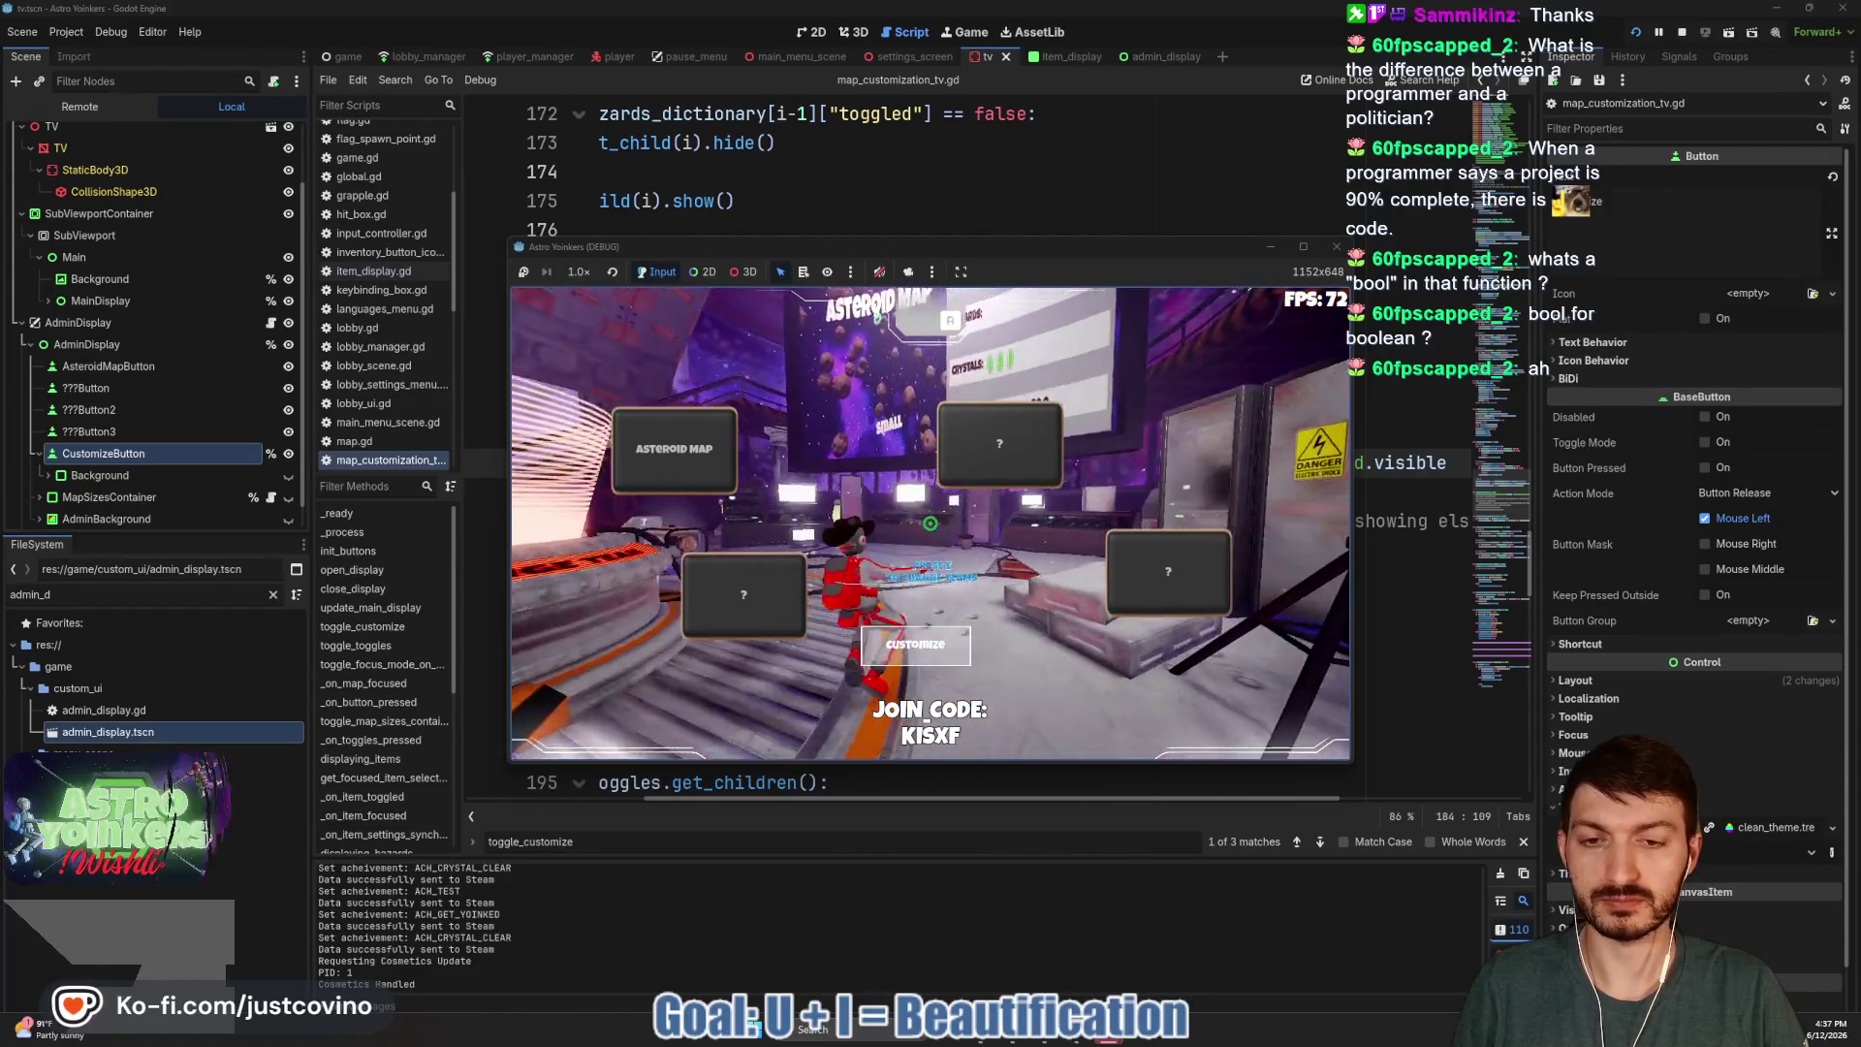
click(921, 648)
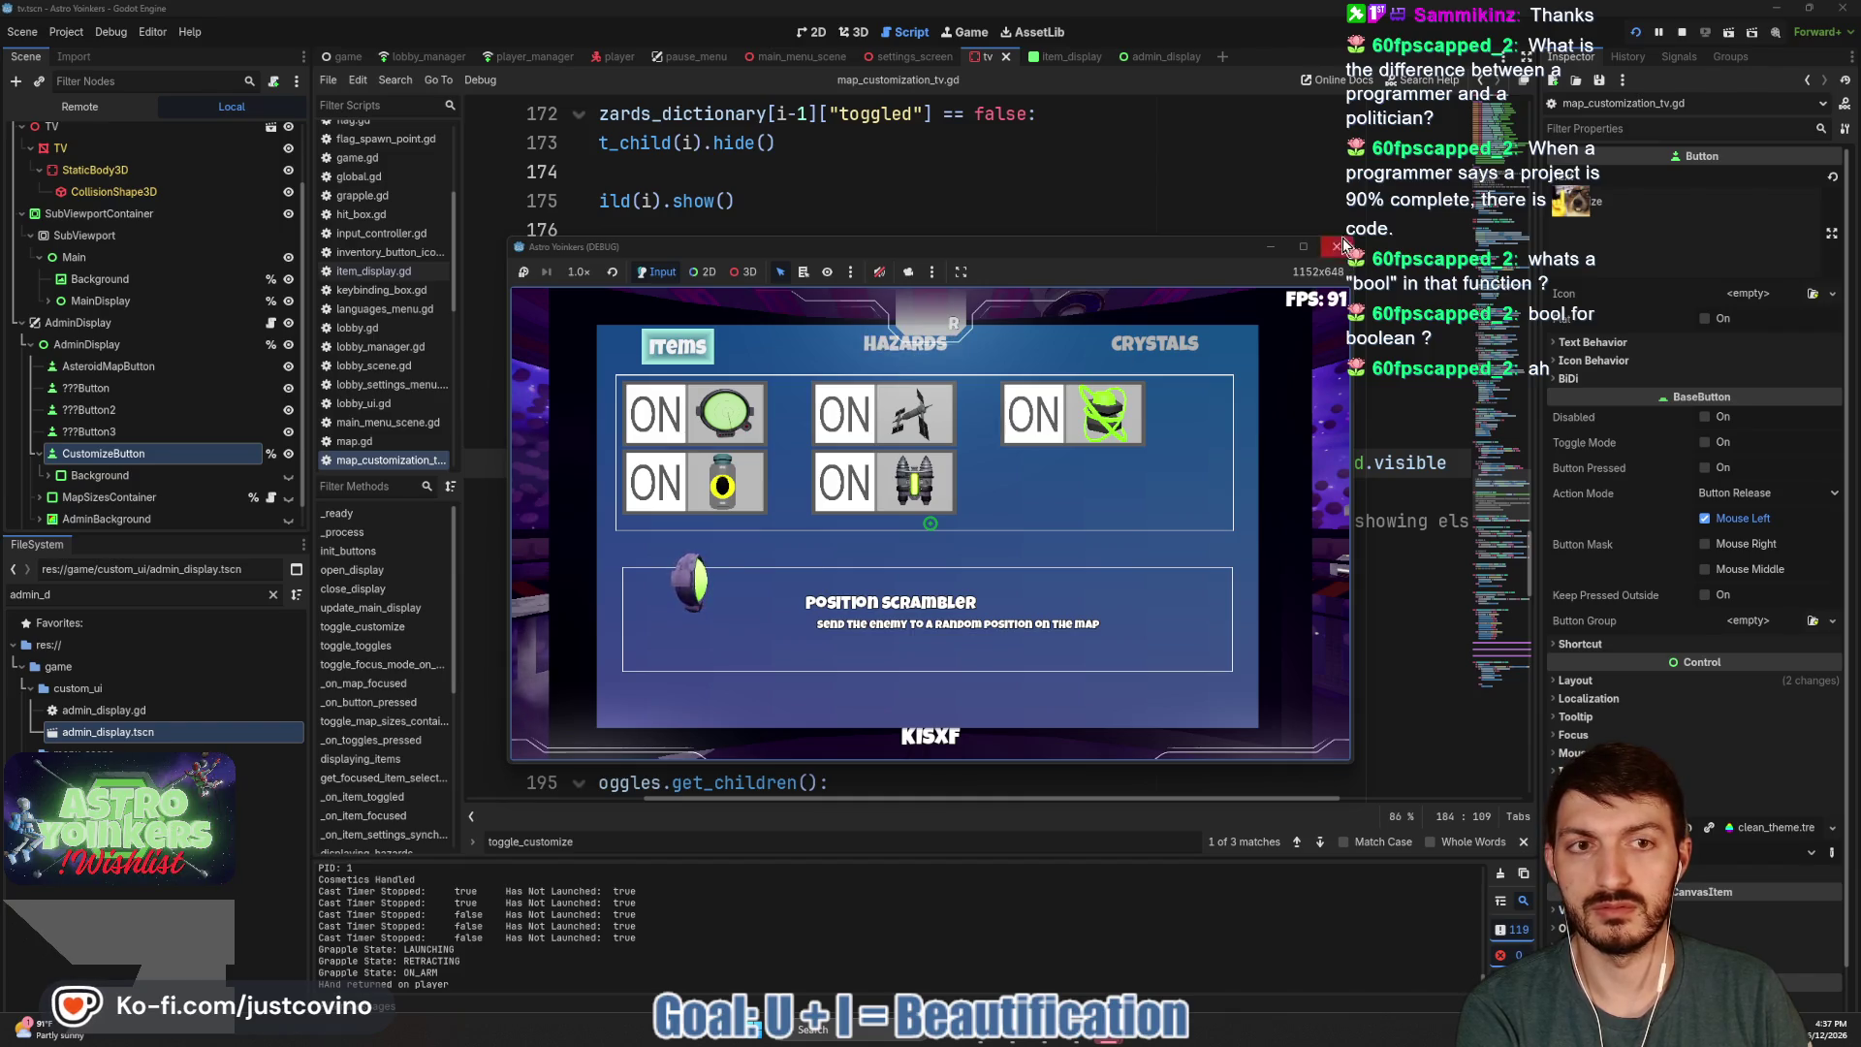
click(1304, 246)
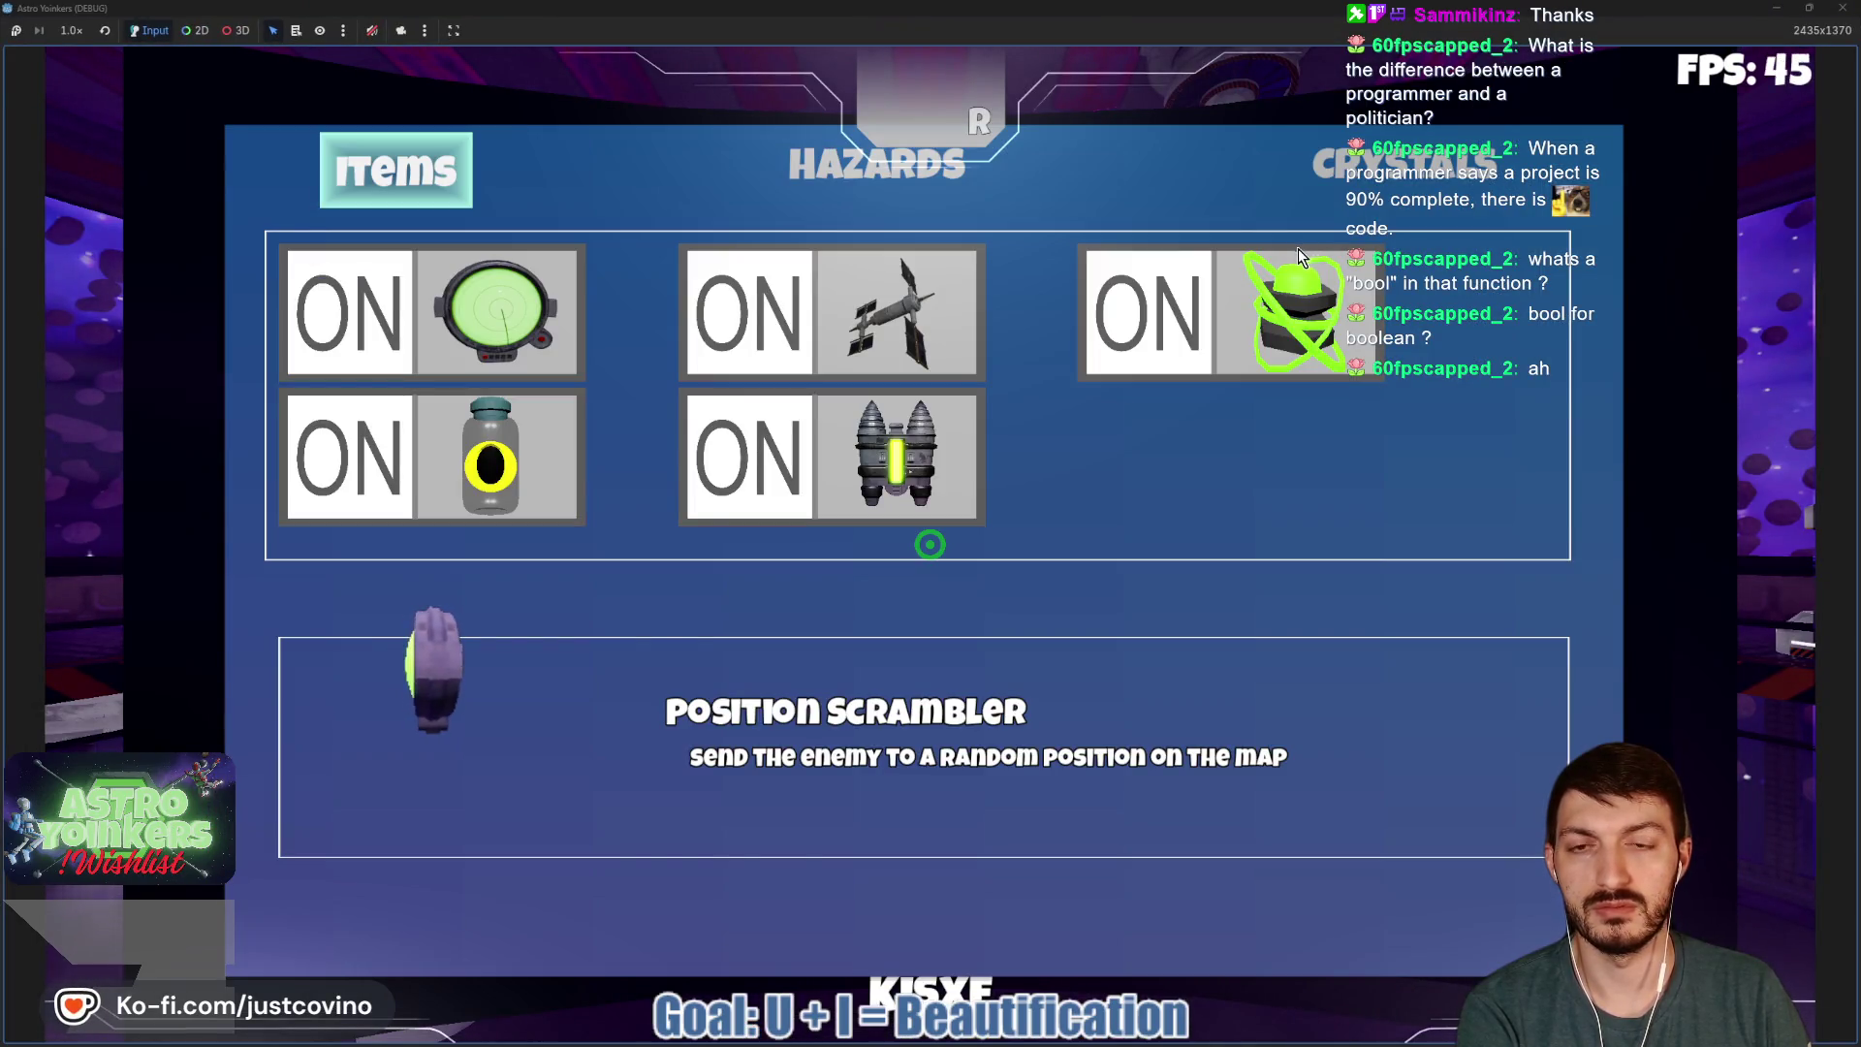
click(1809, 7)
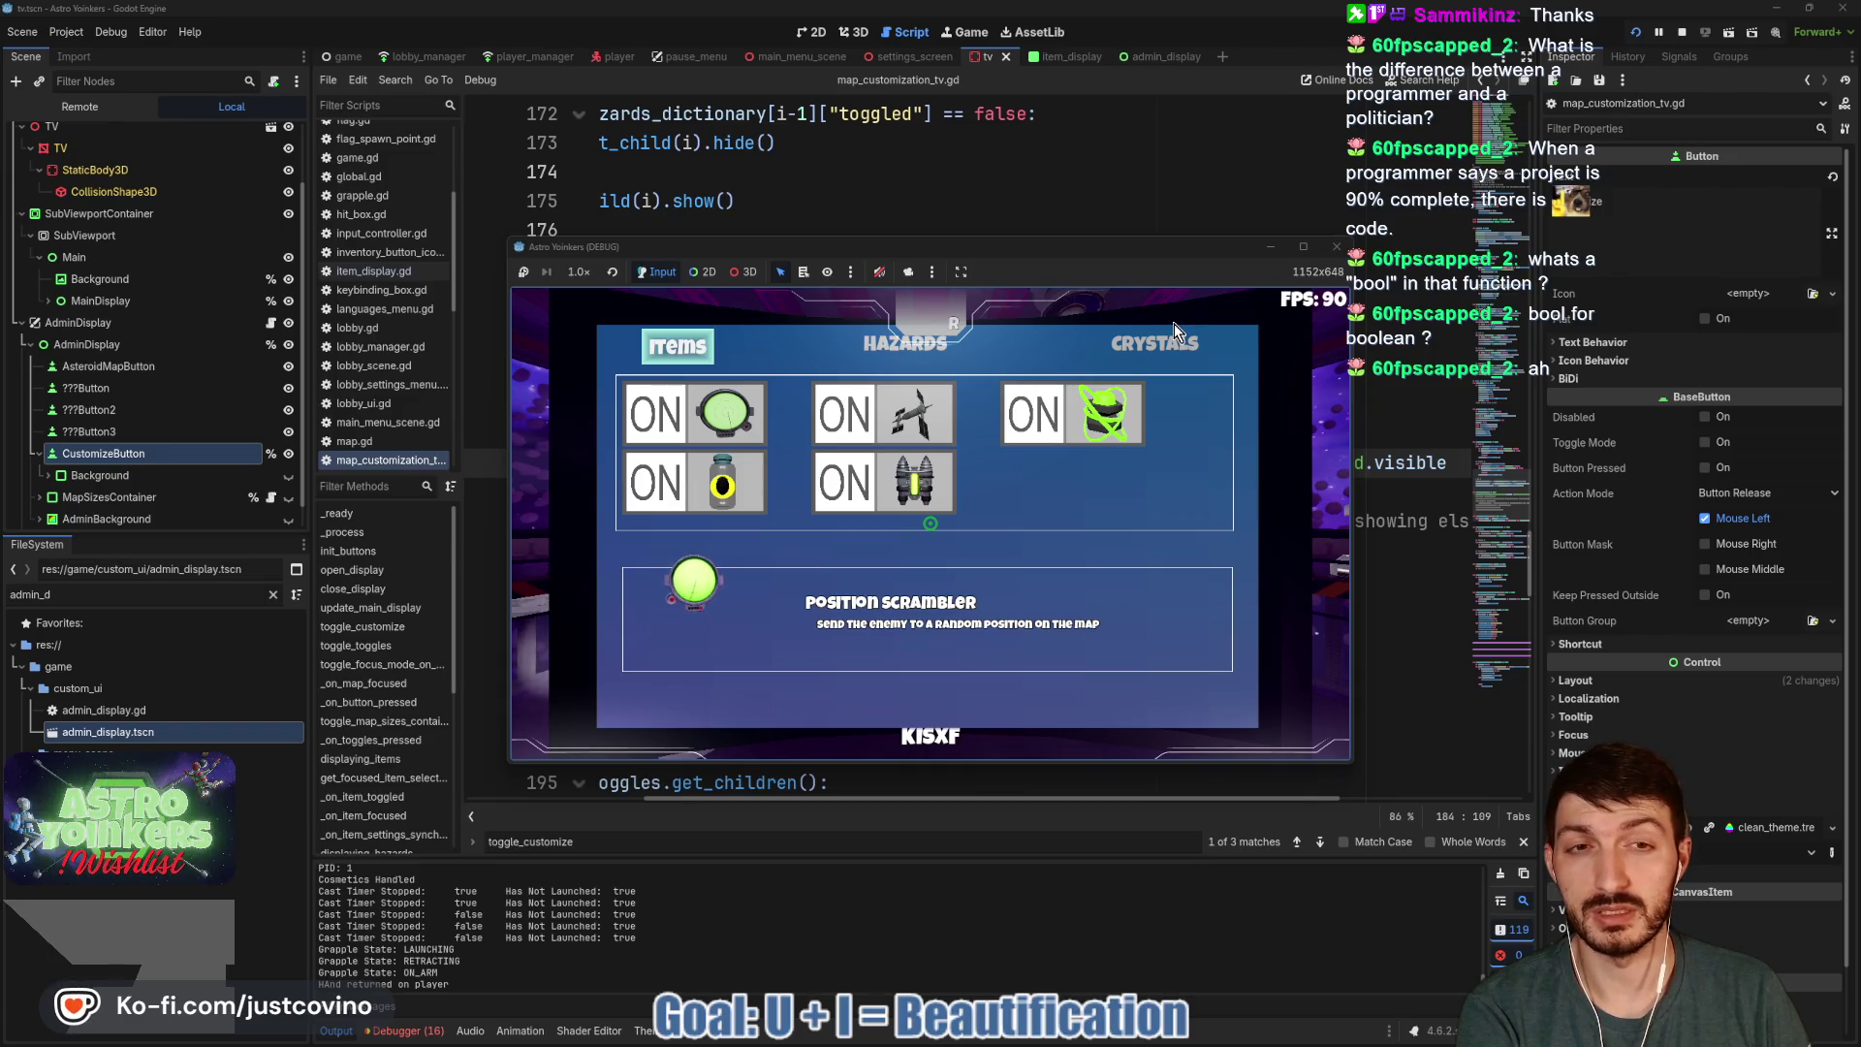
click(1680, 35)
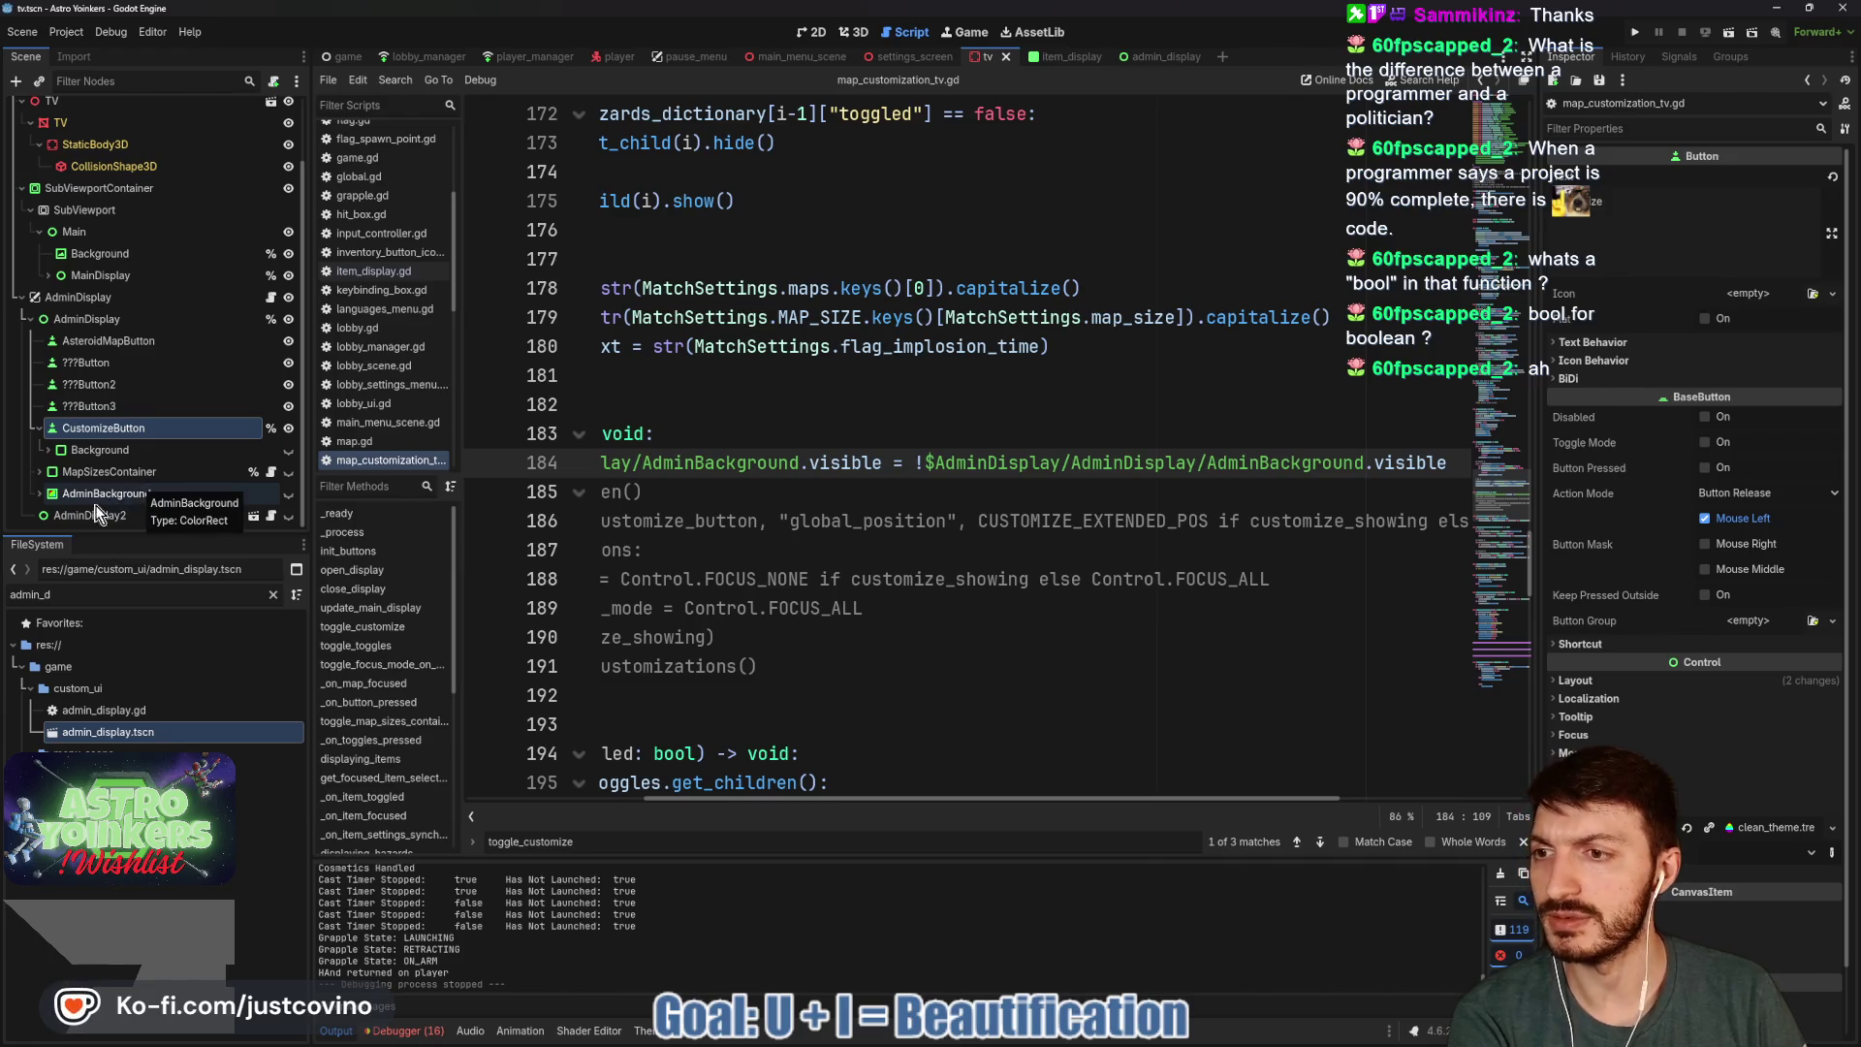
In the 2D view, compare with AdminDisplay2 hidden, hide CustomizeButton, and run the project.
click(811, 33)
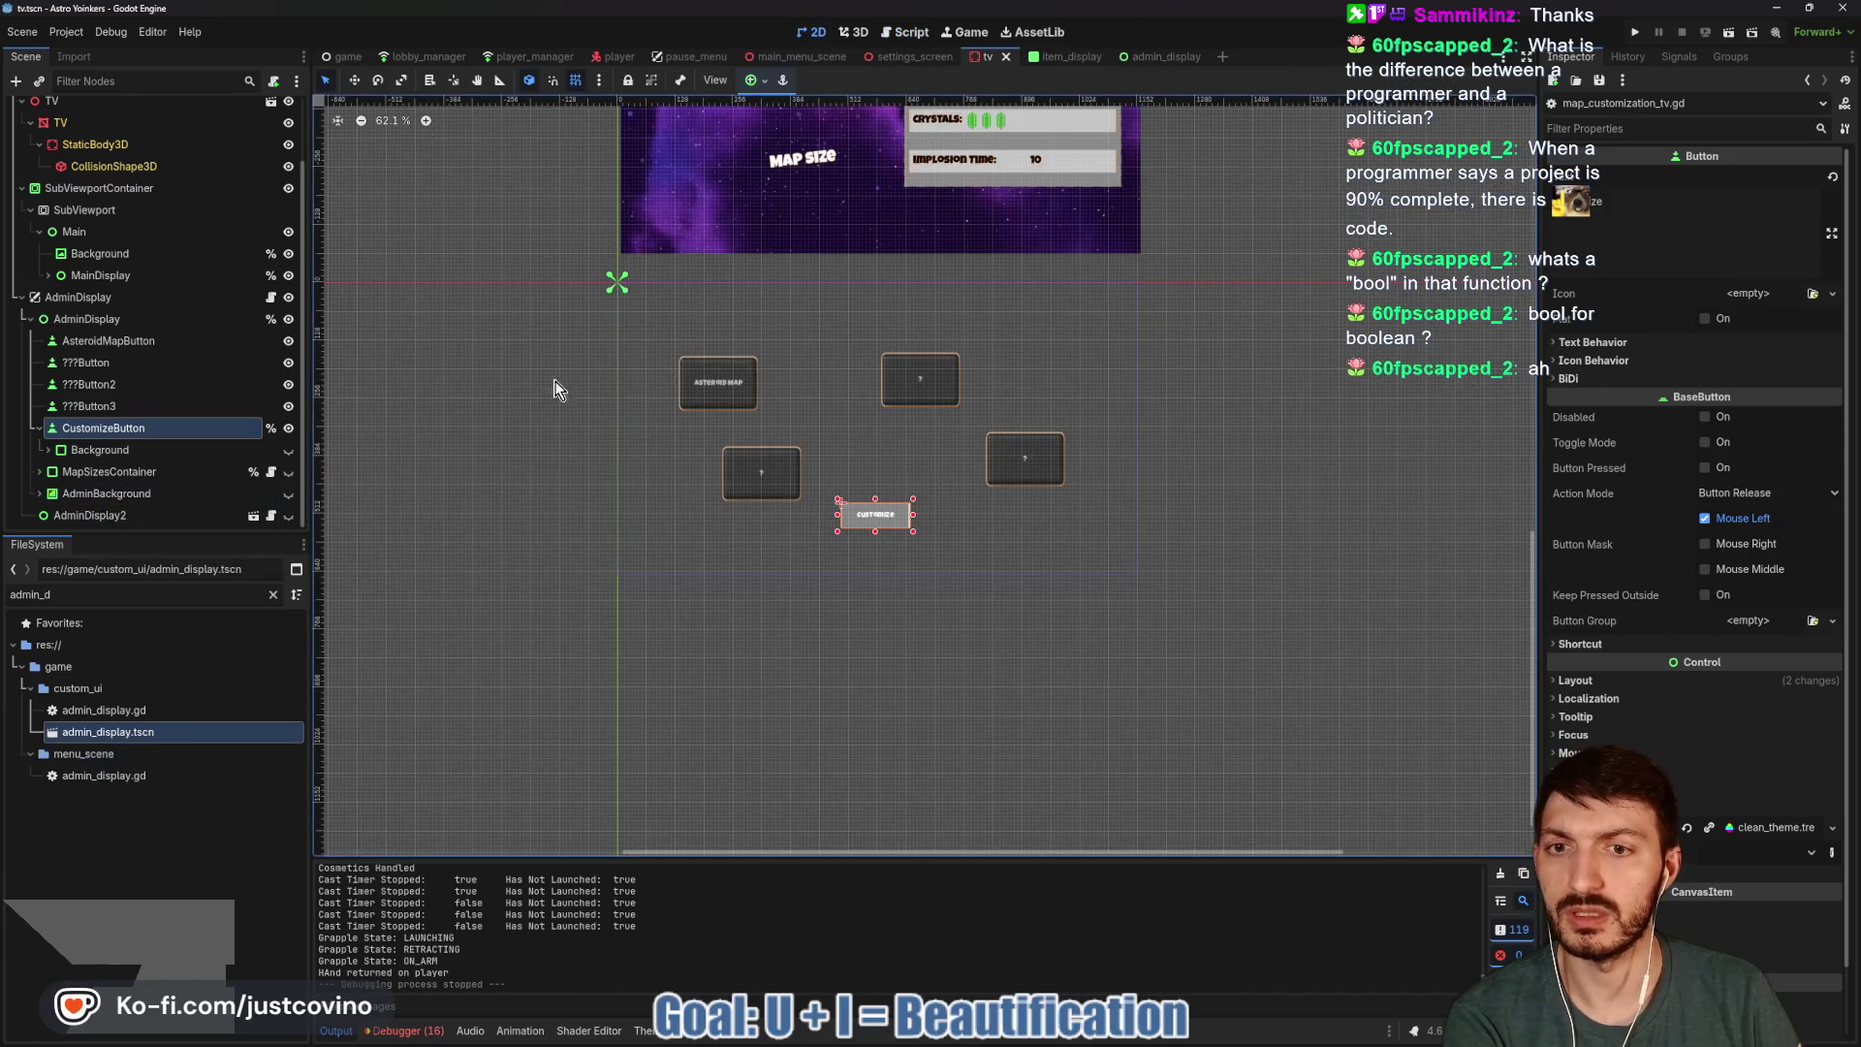
click(289, 515)
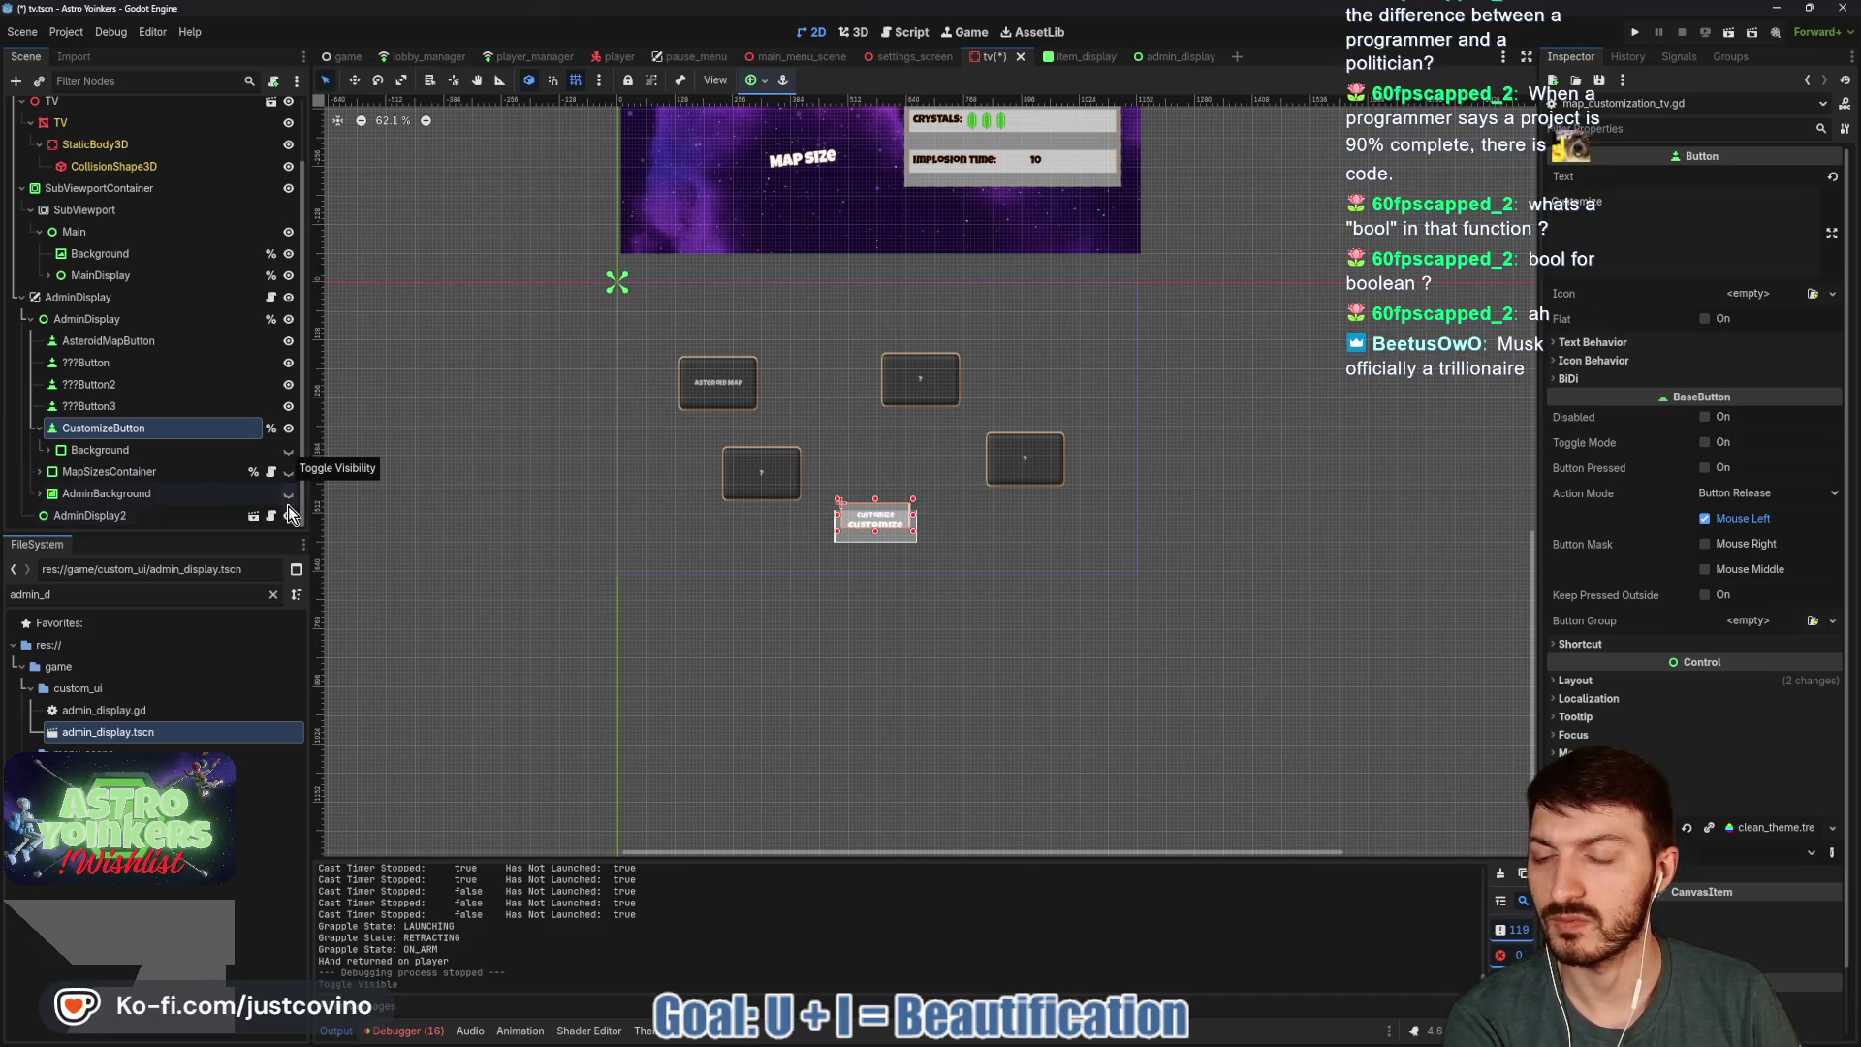
click(289, 514)
click(289, 515)
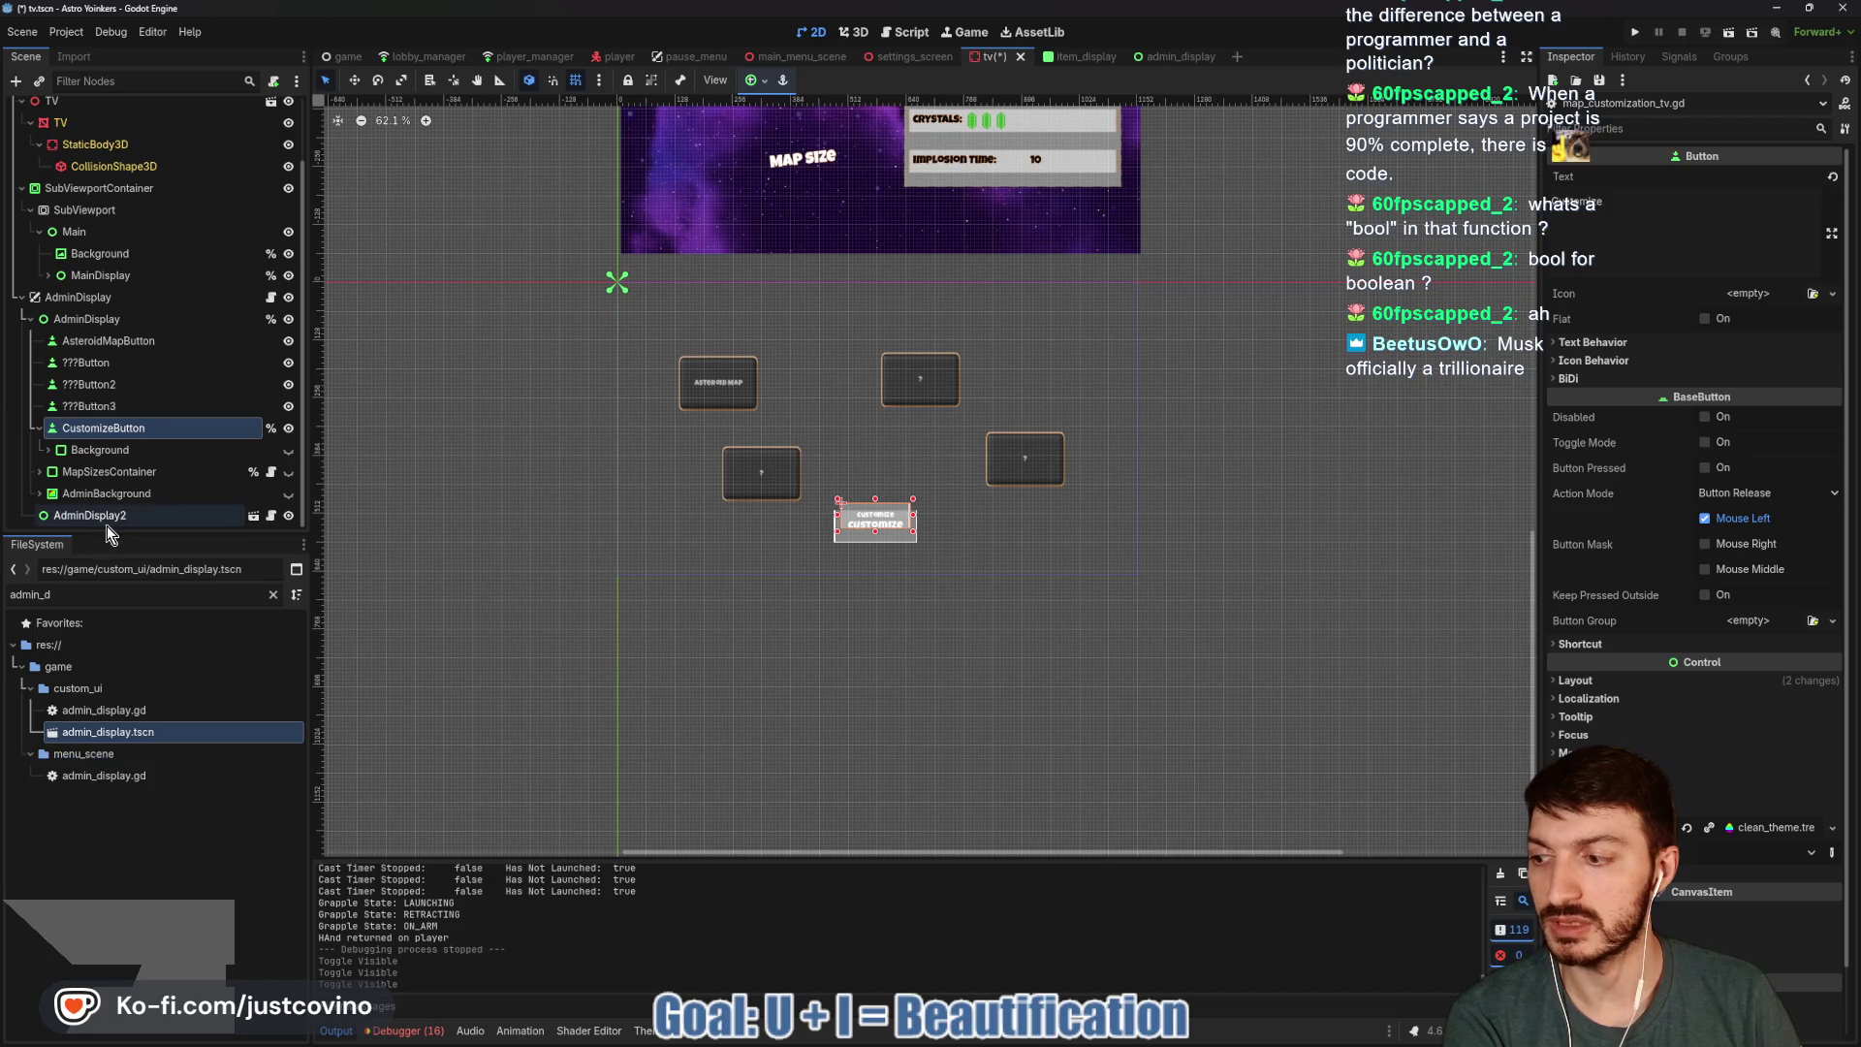
click(294, 432)
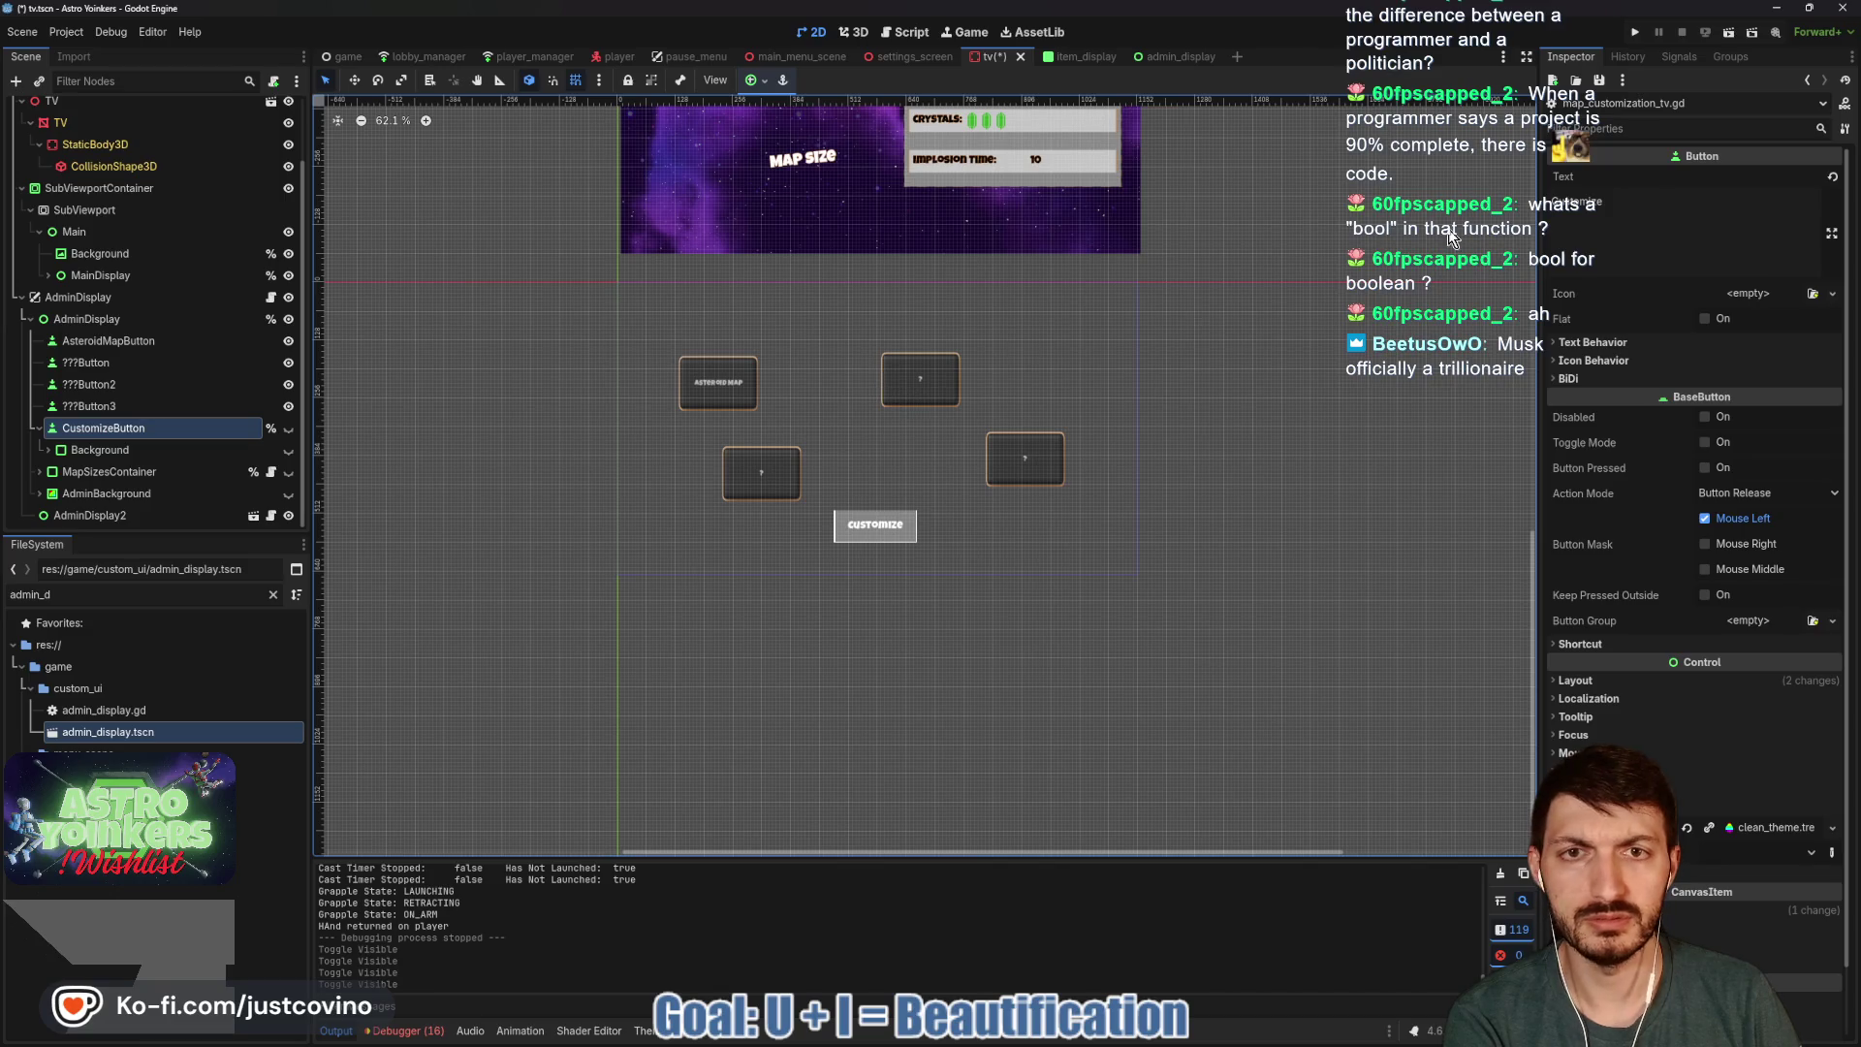
click(1638, 29)
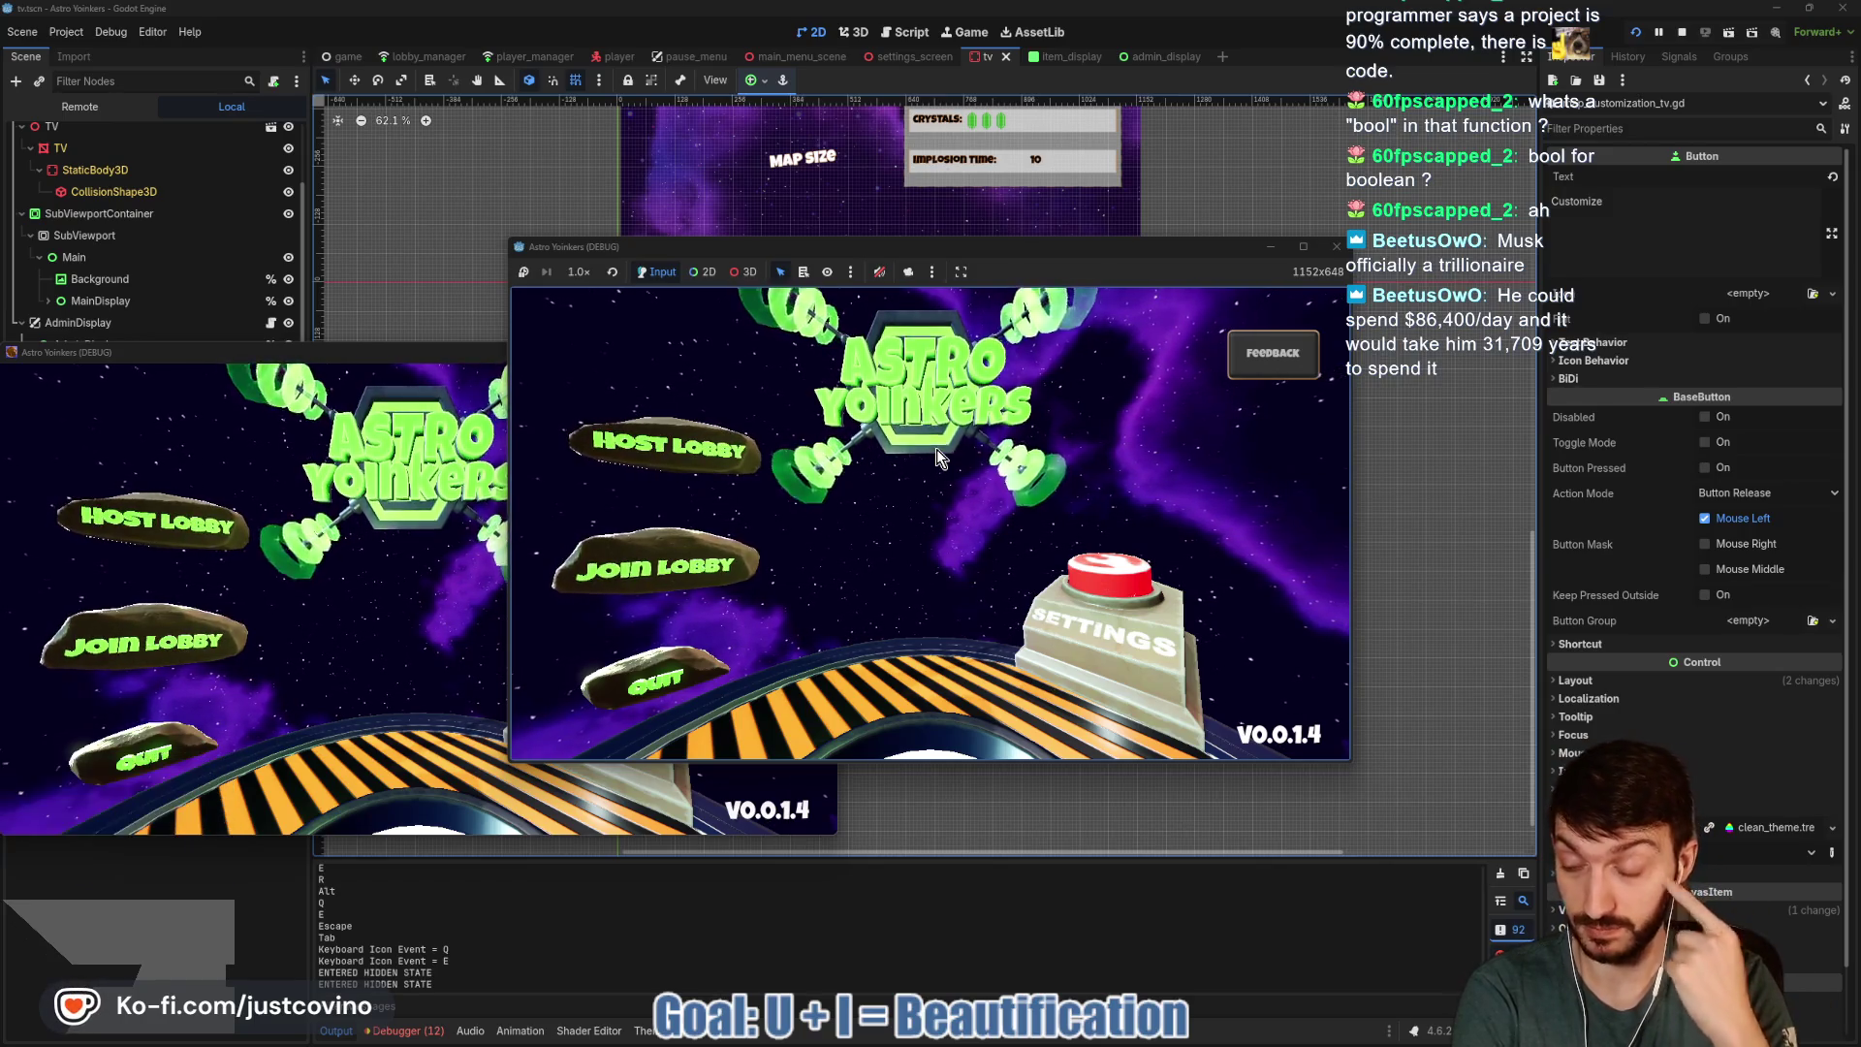
Close the second game window and host a lobby from the main menu.
click(731, 354)
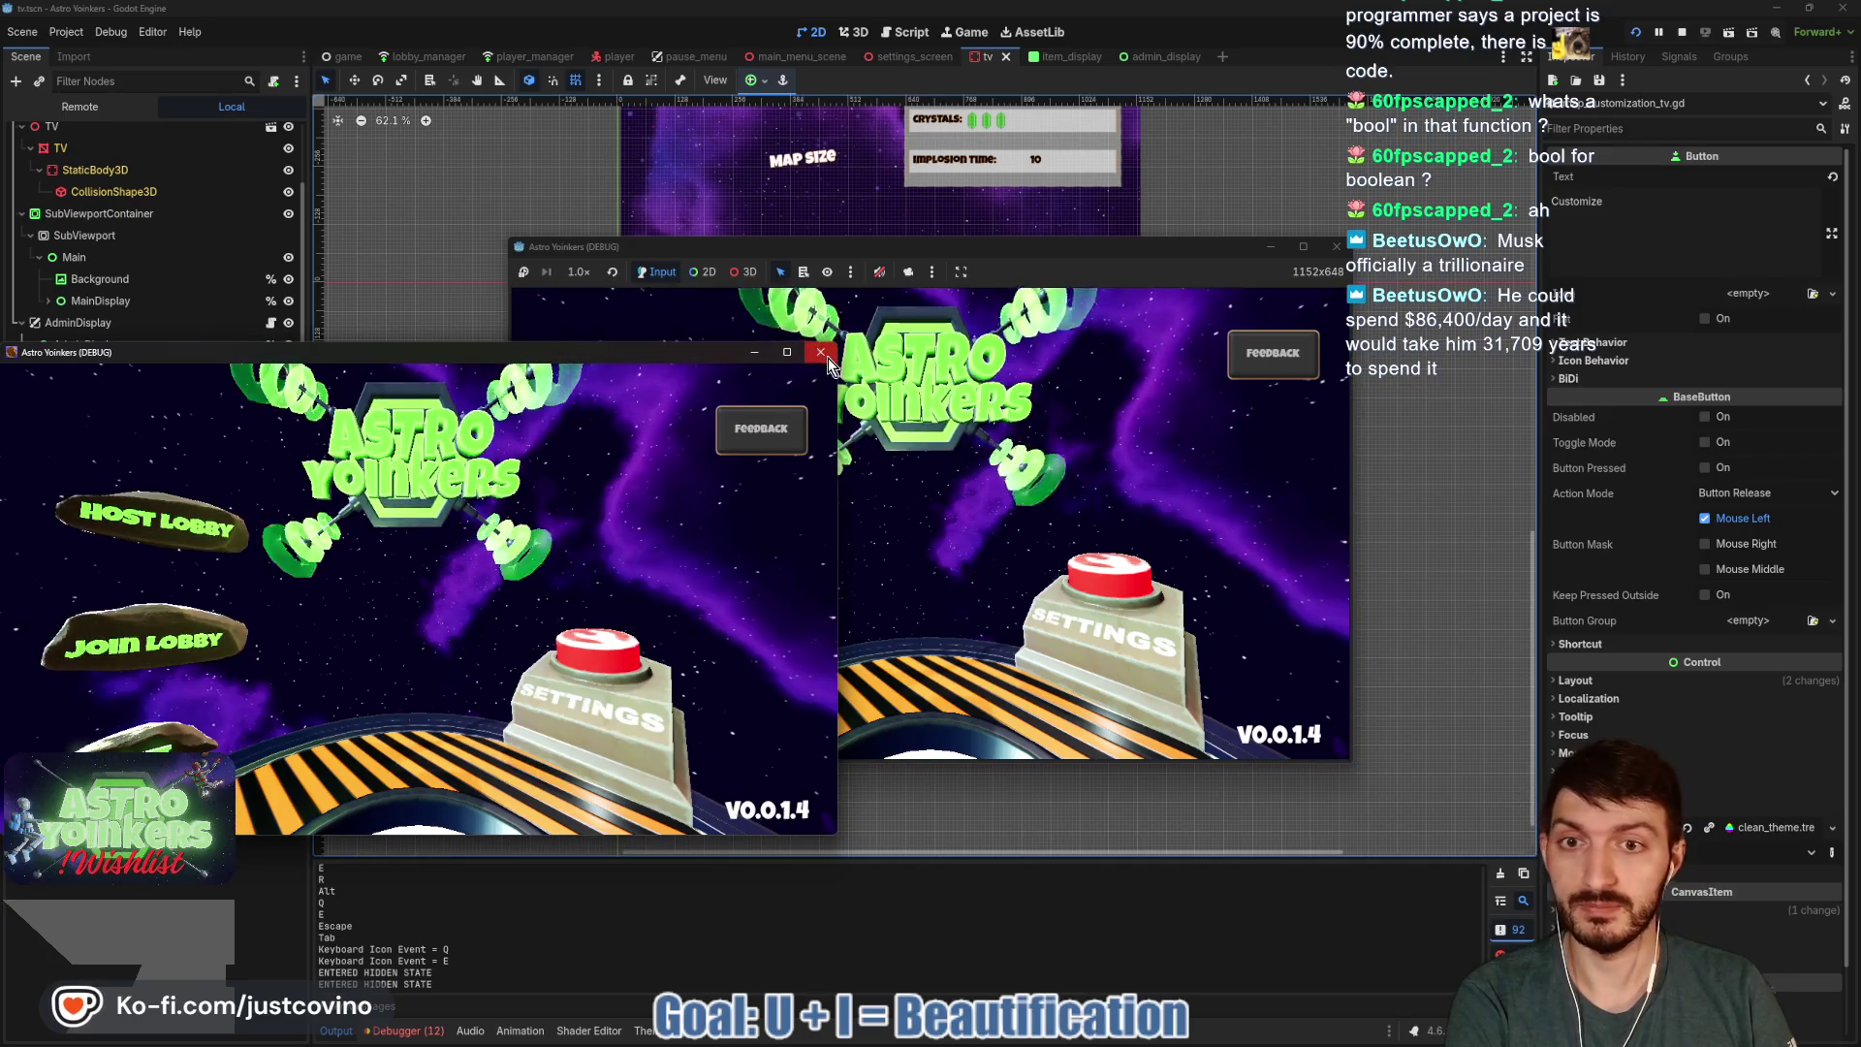
click(821, 352)
click(685, 450)
click(927, 454)
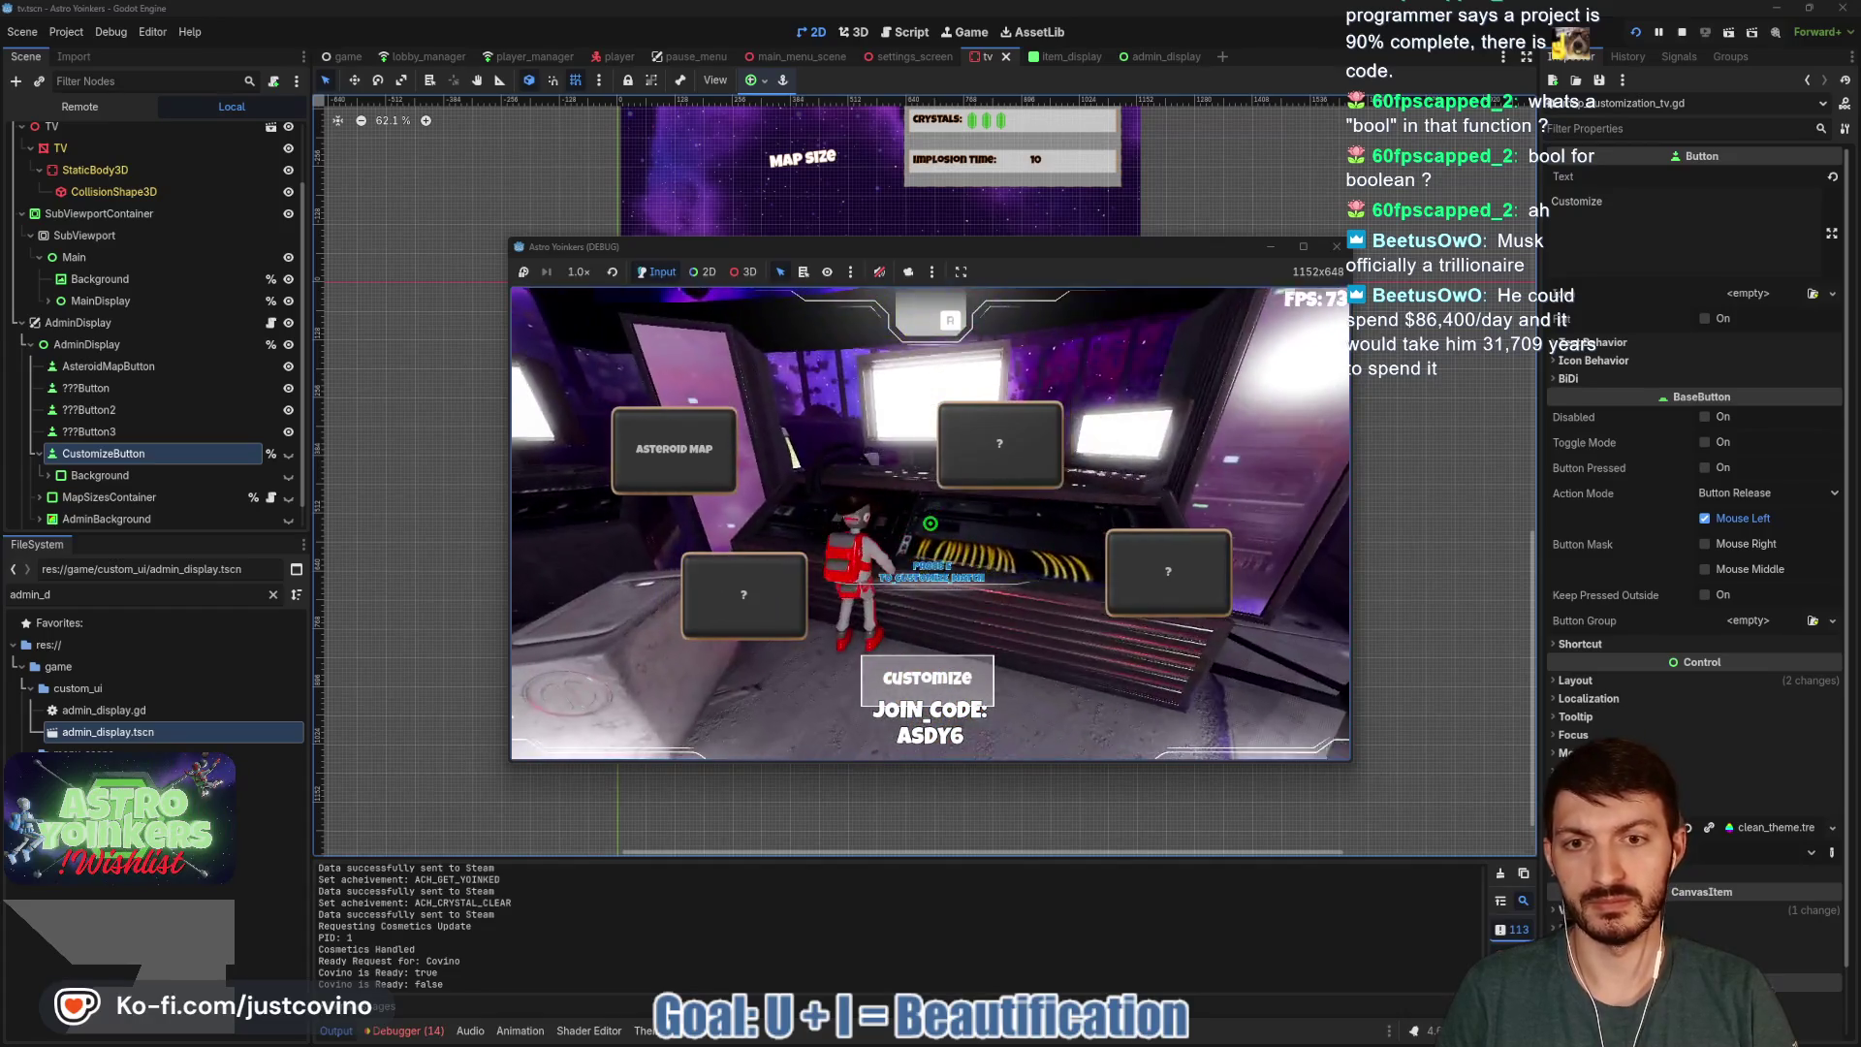
Open the customization panel and cycle through the Hazards, Crystals and Items tabs twice.
click(936, 682)
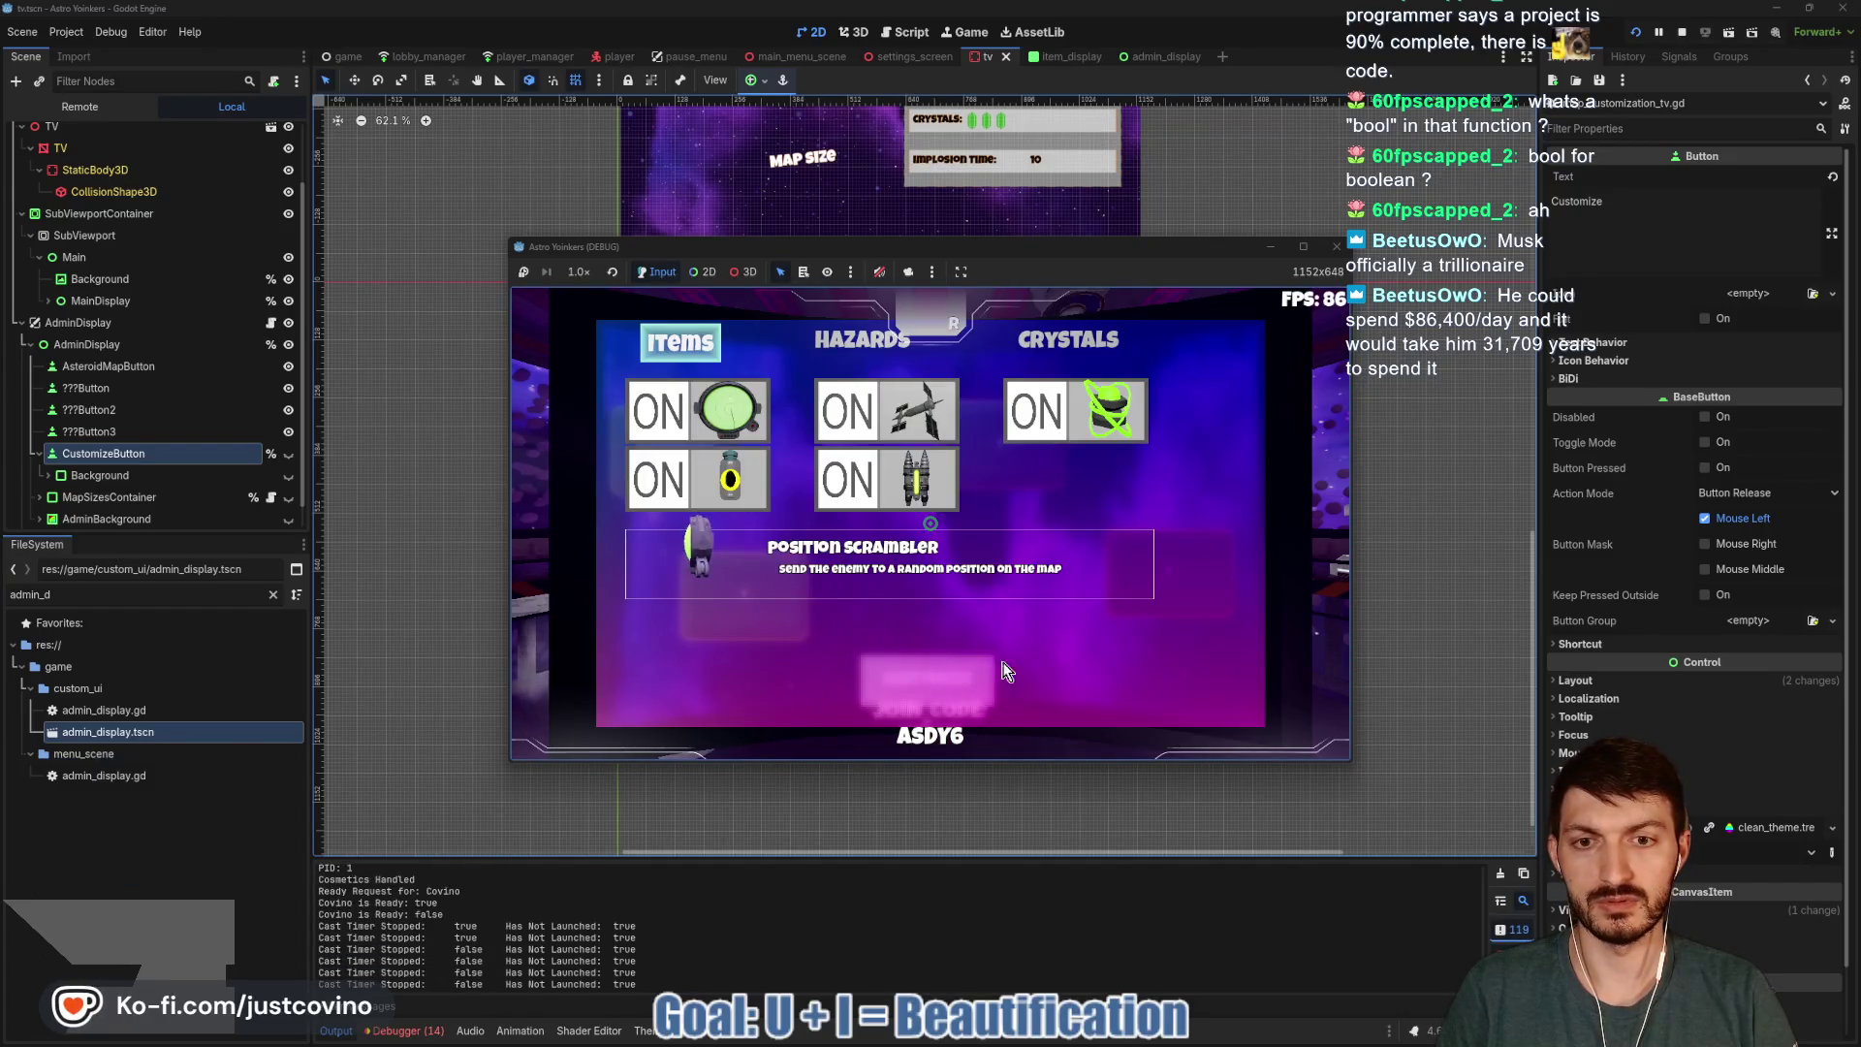
click(853, 355)
click(1057, 354)
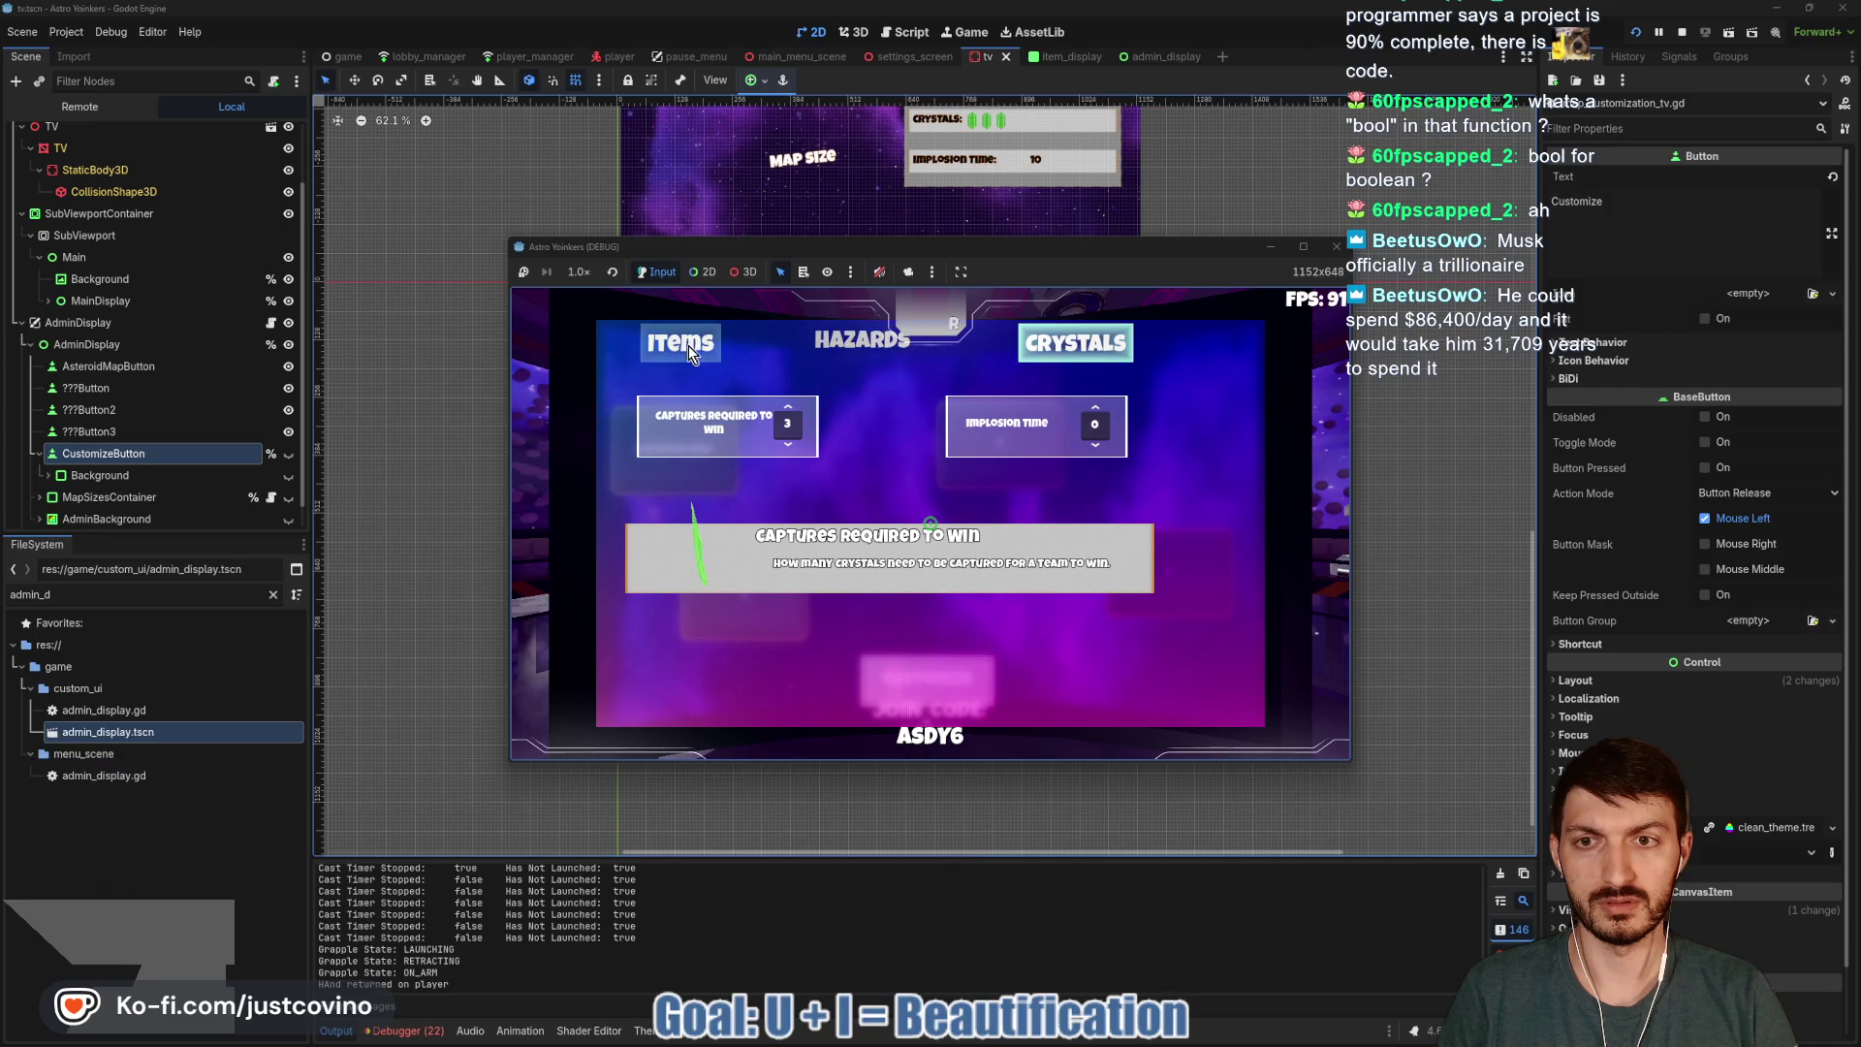
key(r)
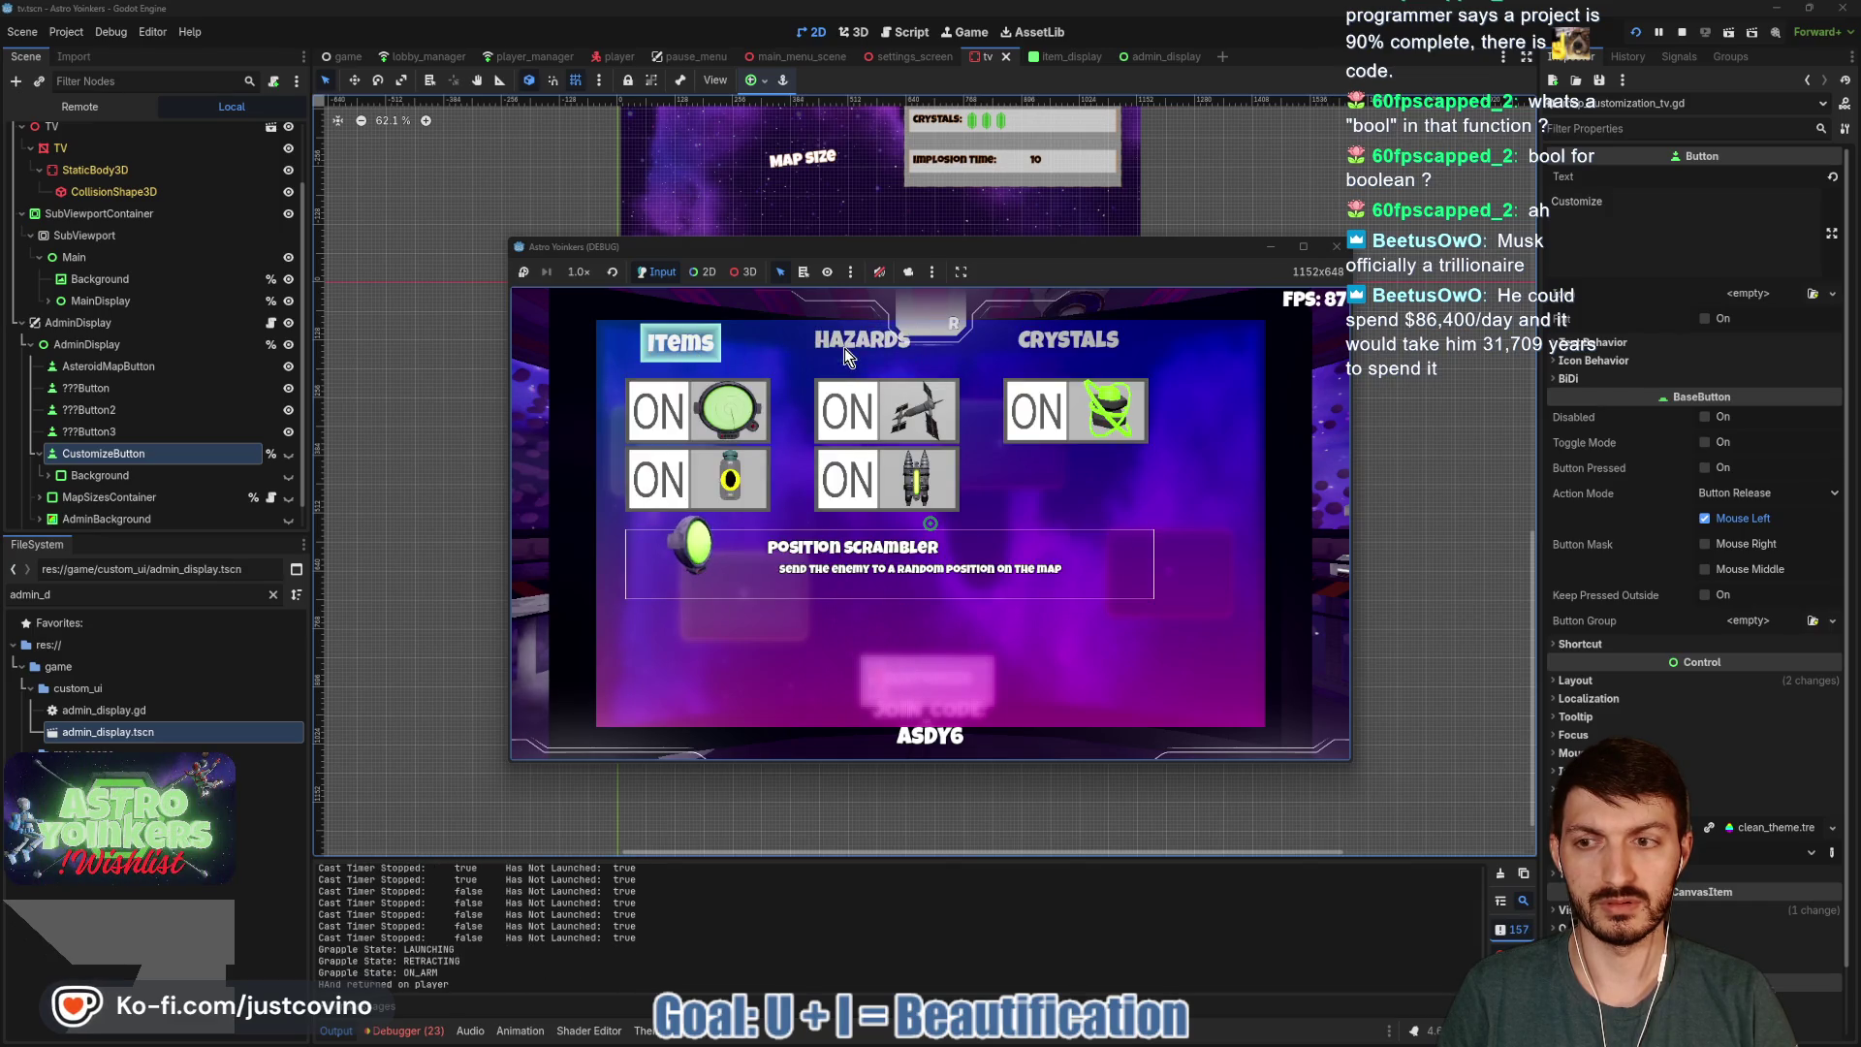
click(868, 354)
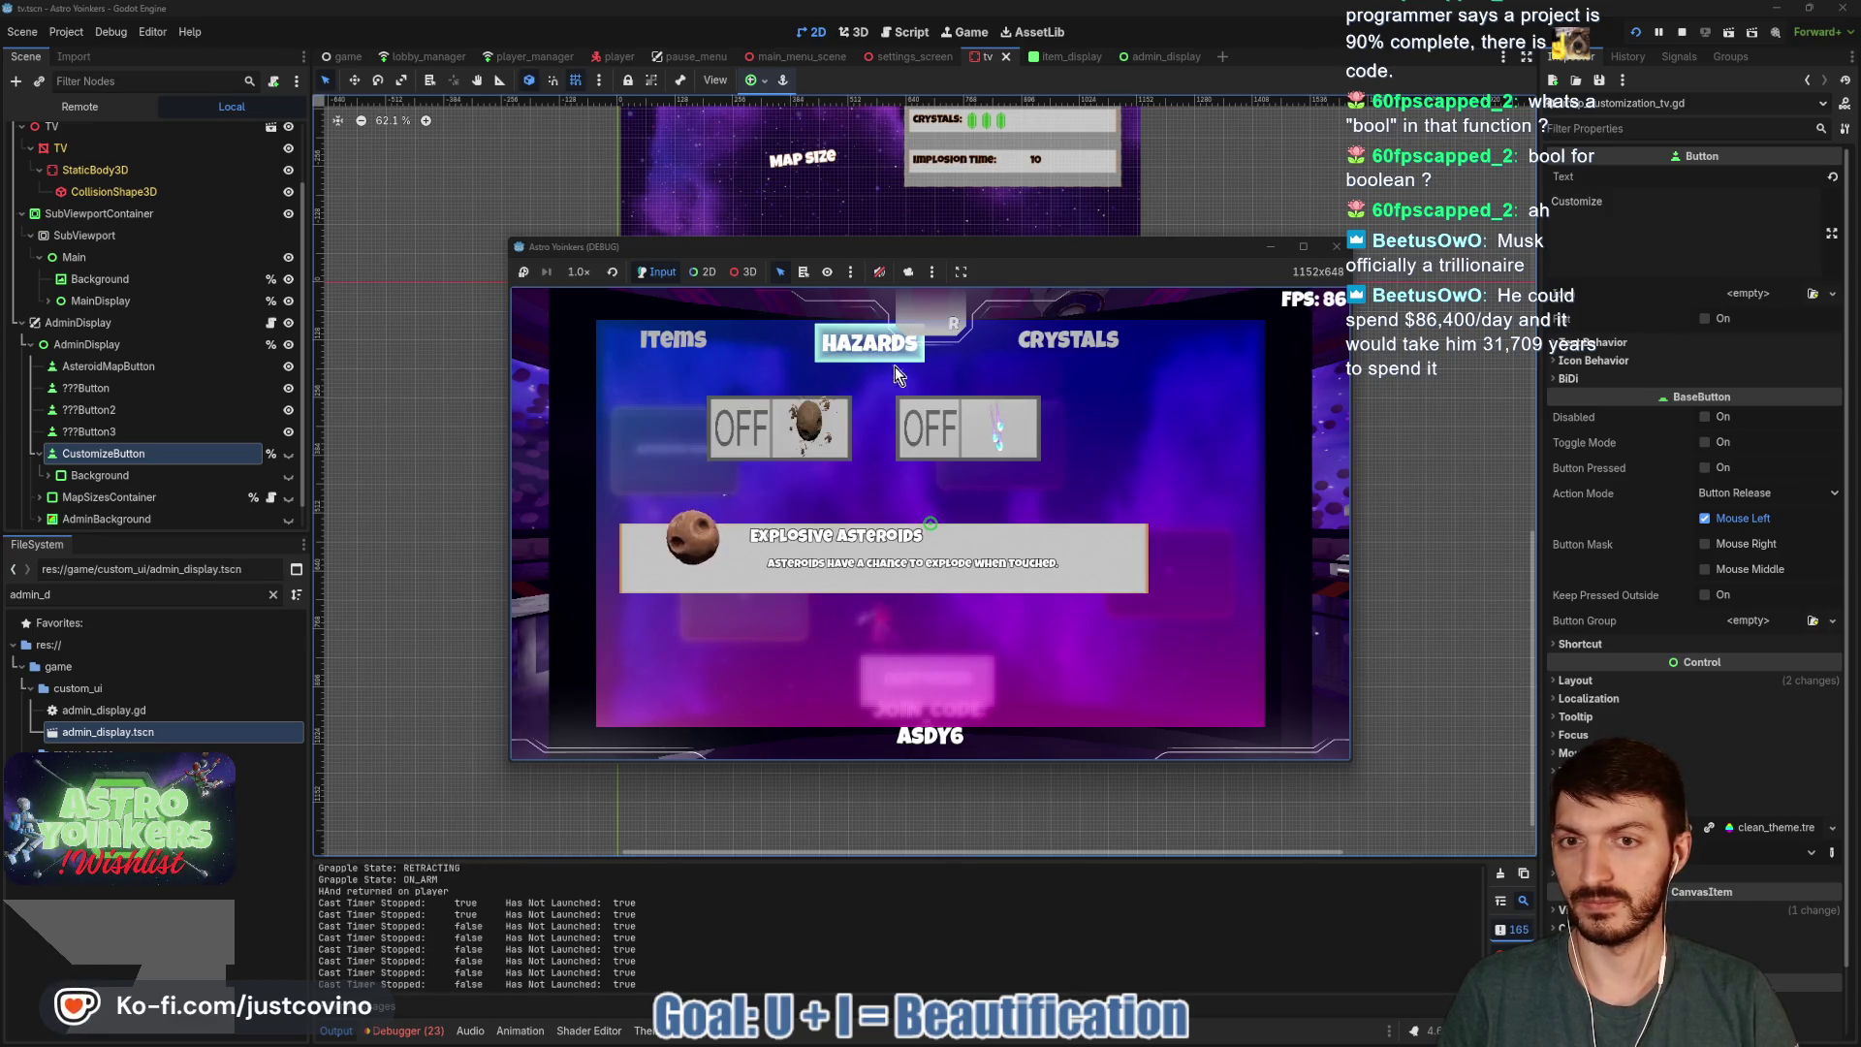
click(1050, 353)
click(663, 355)
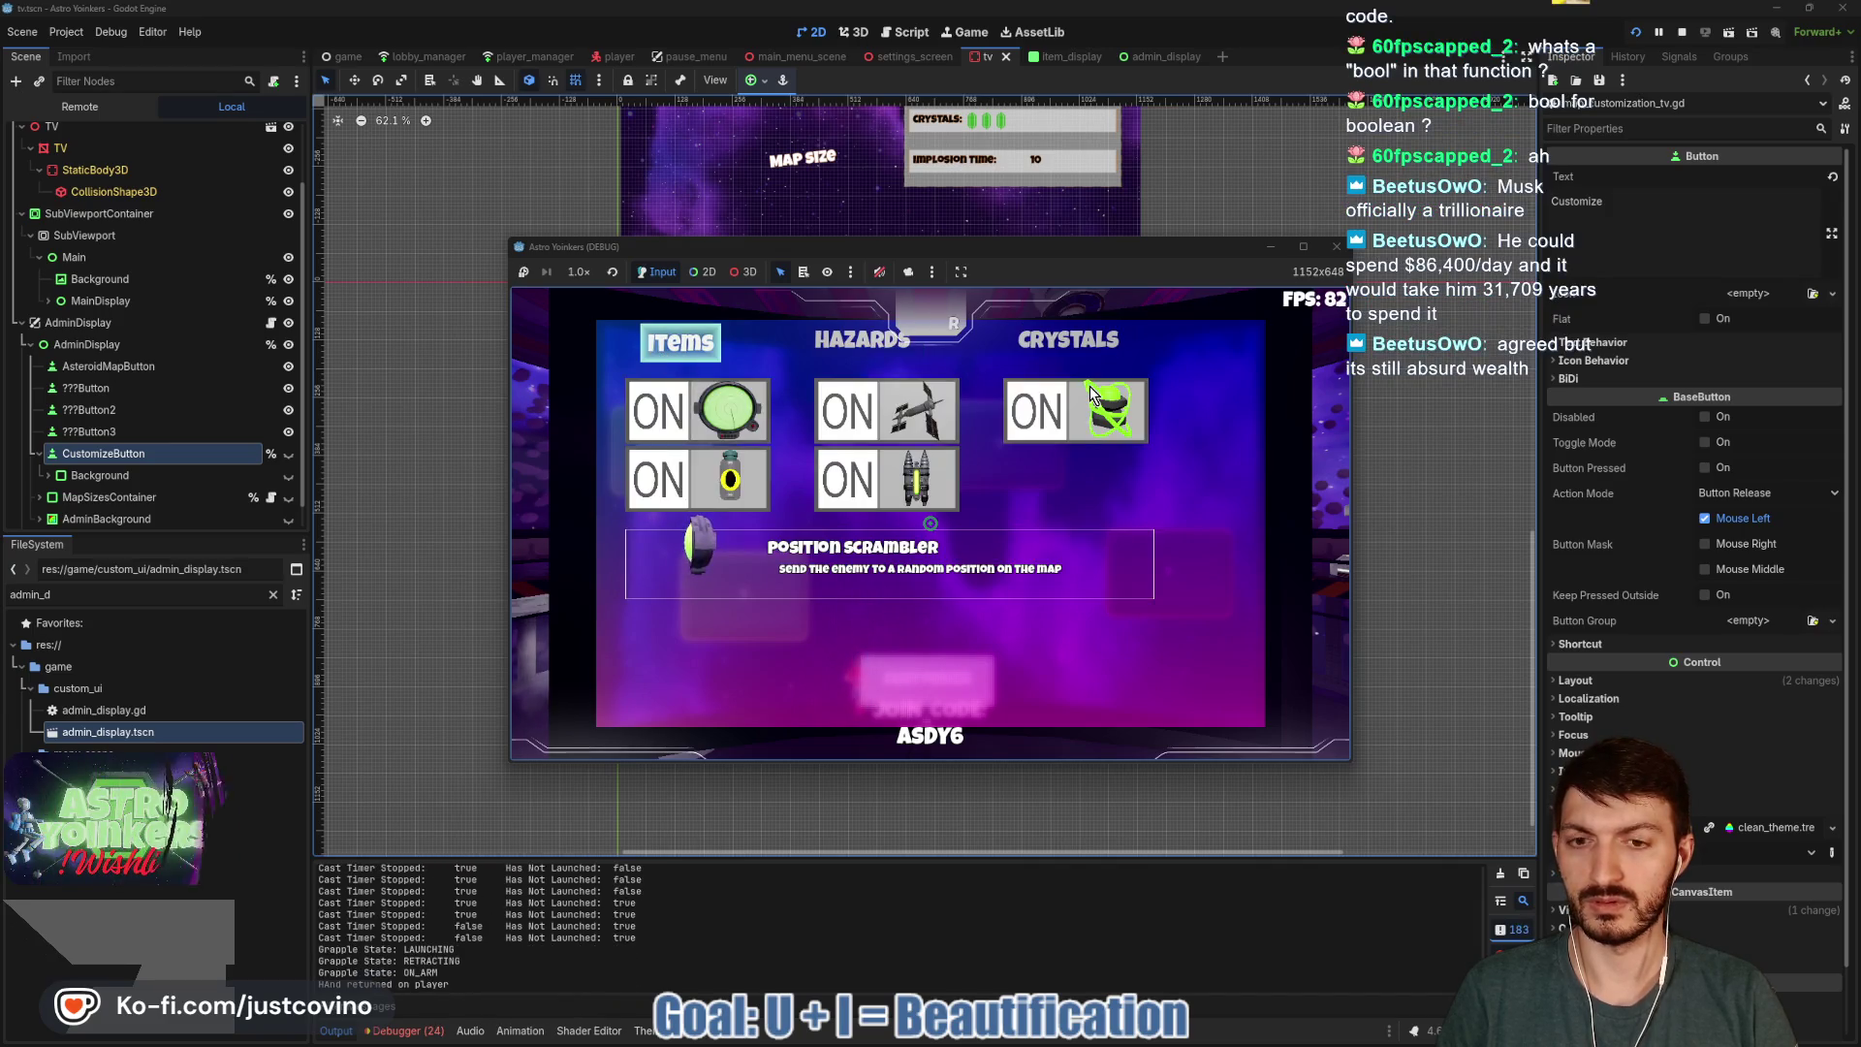
Pause and resume the game, then stop it with F8.
key(Escape)
click(931, 524)
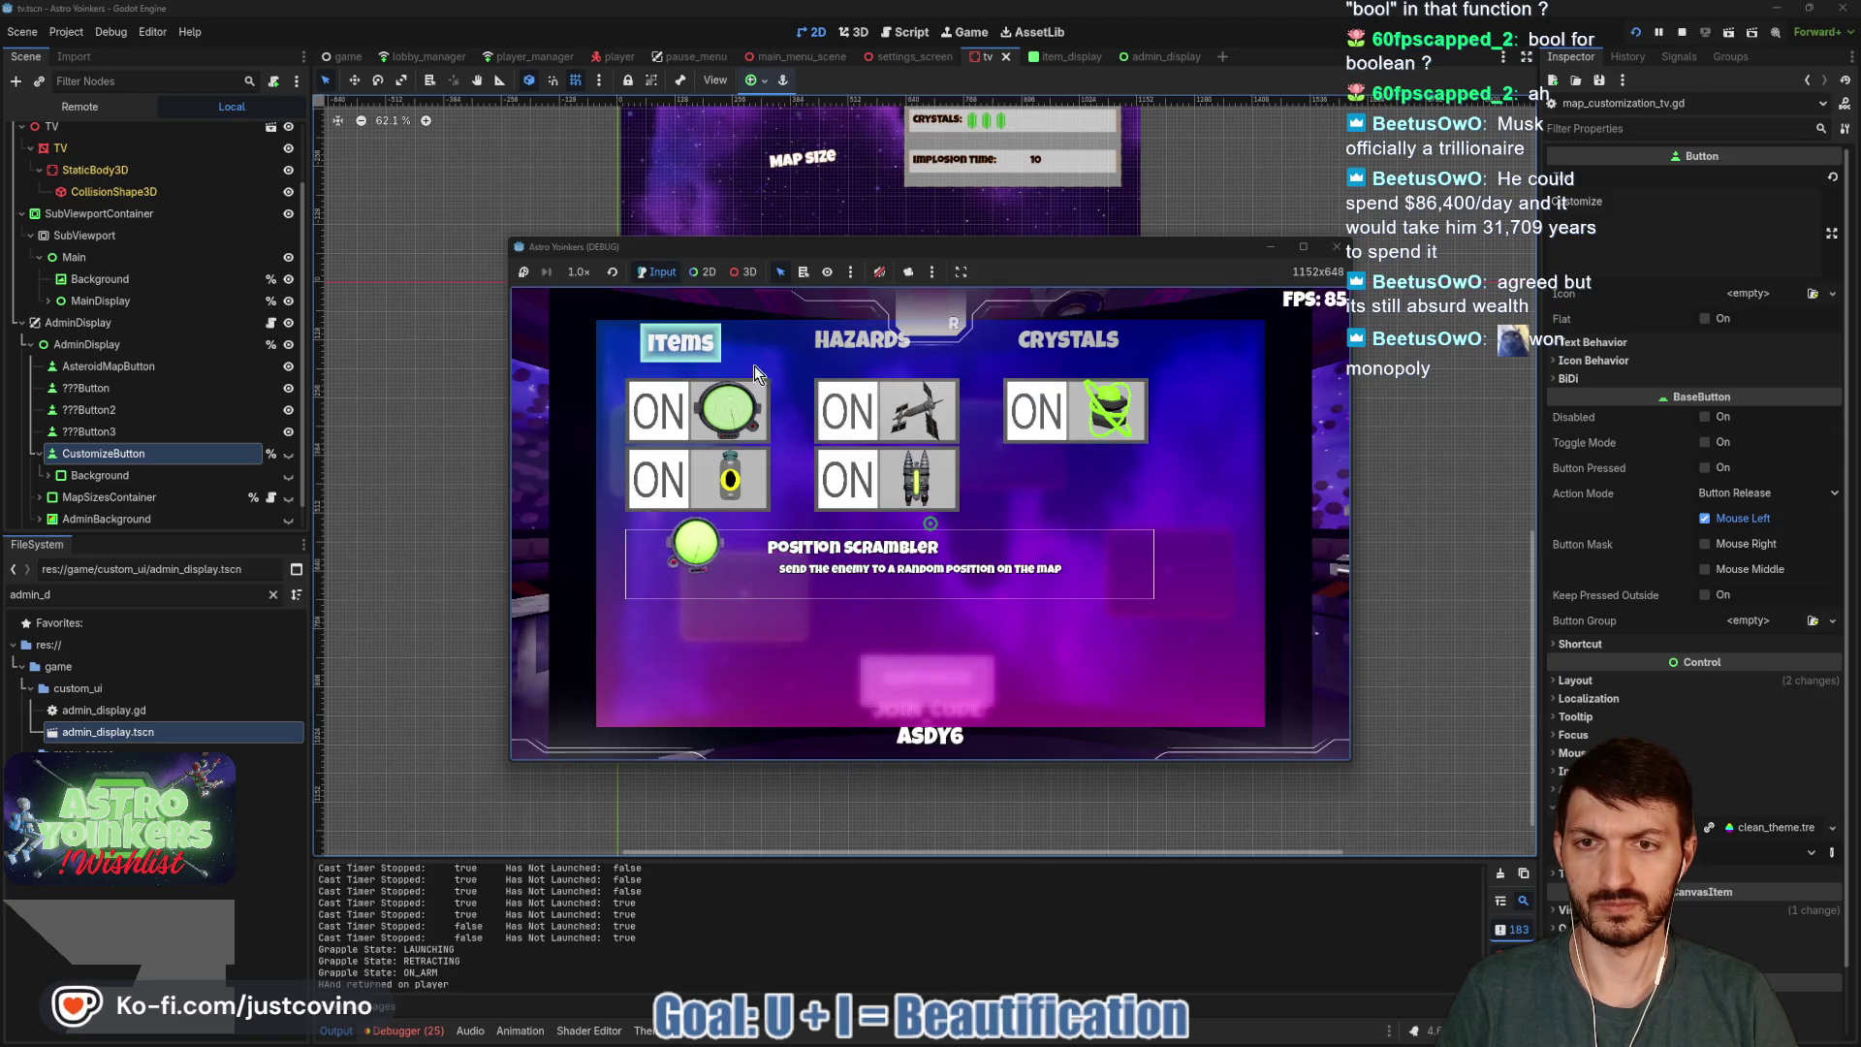
key(F8)
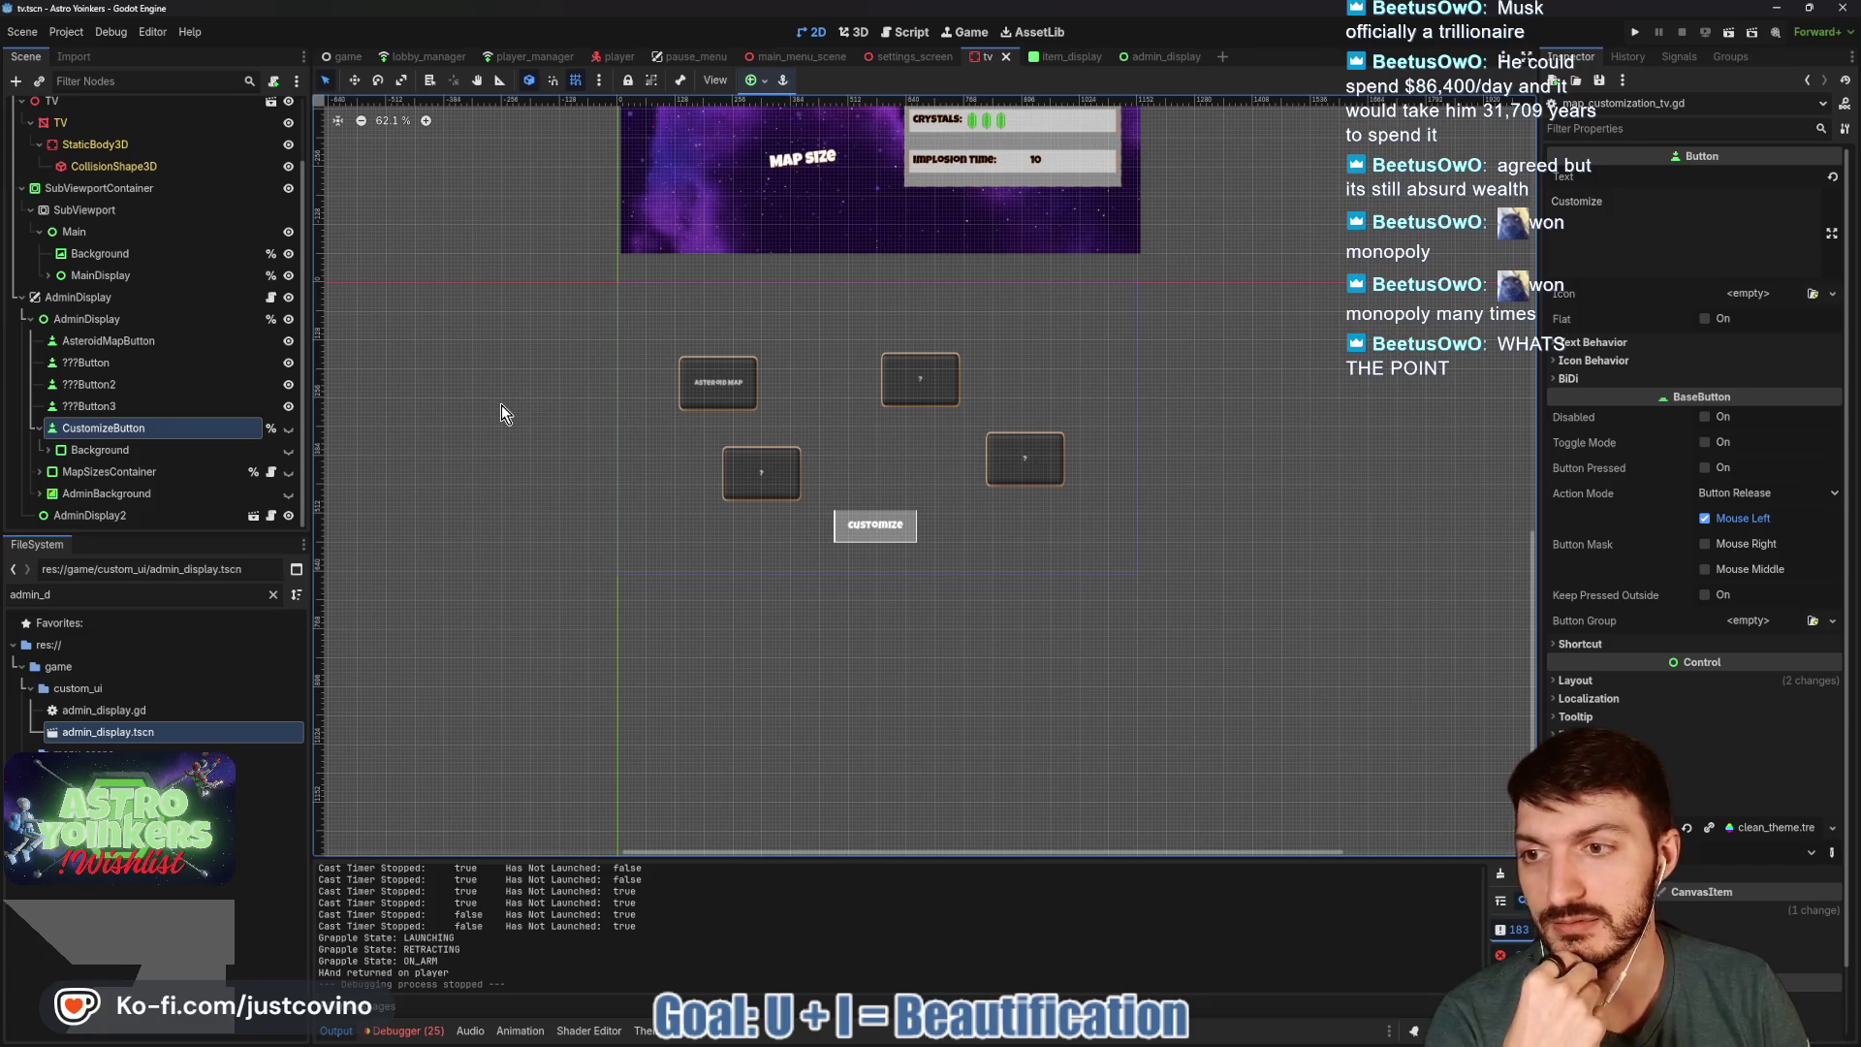
click(139, 517)
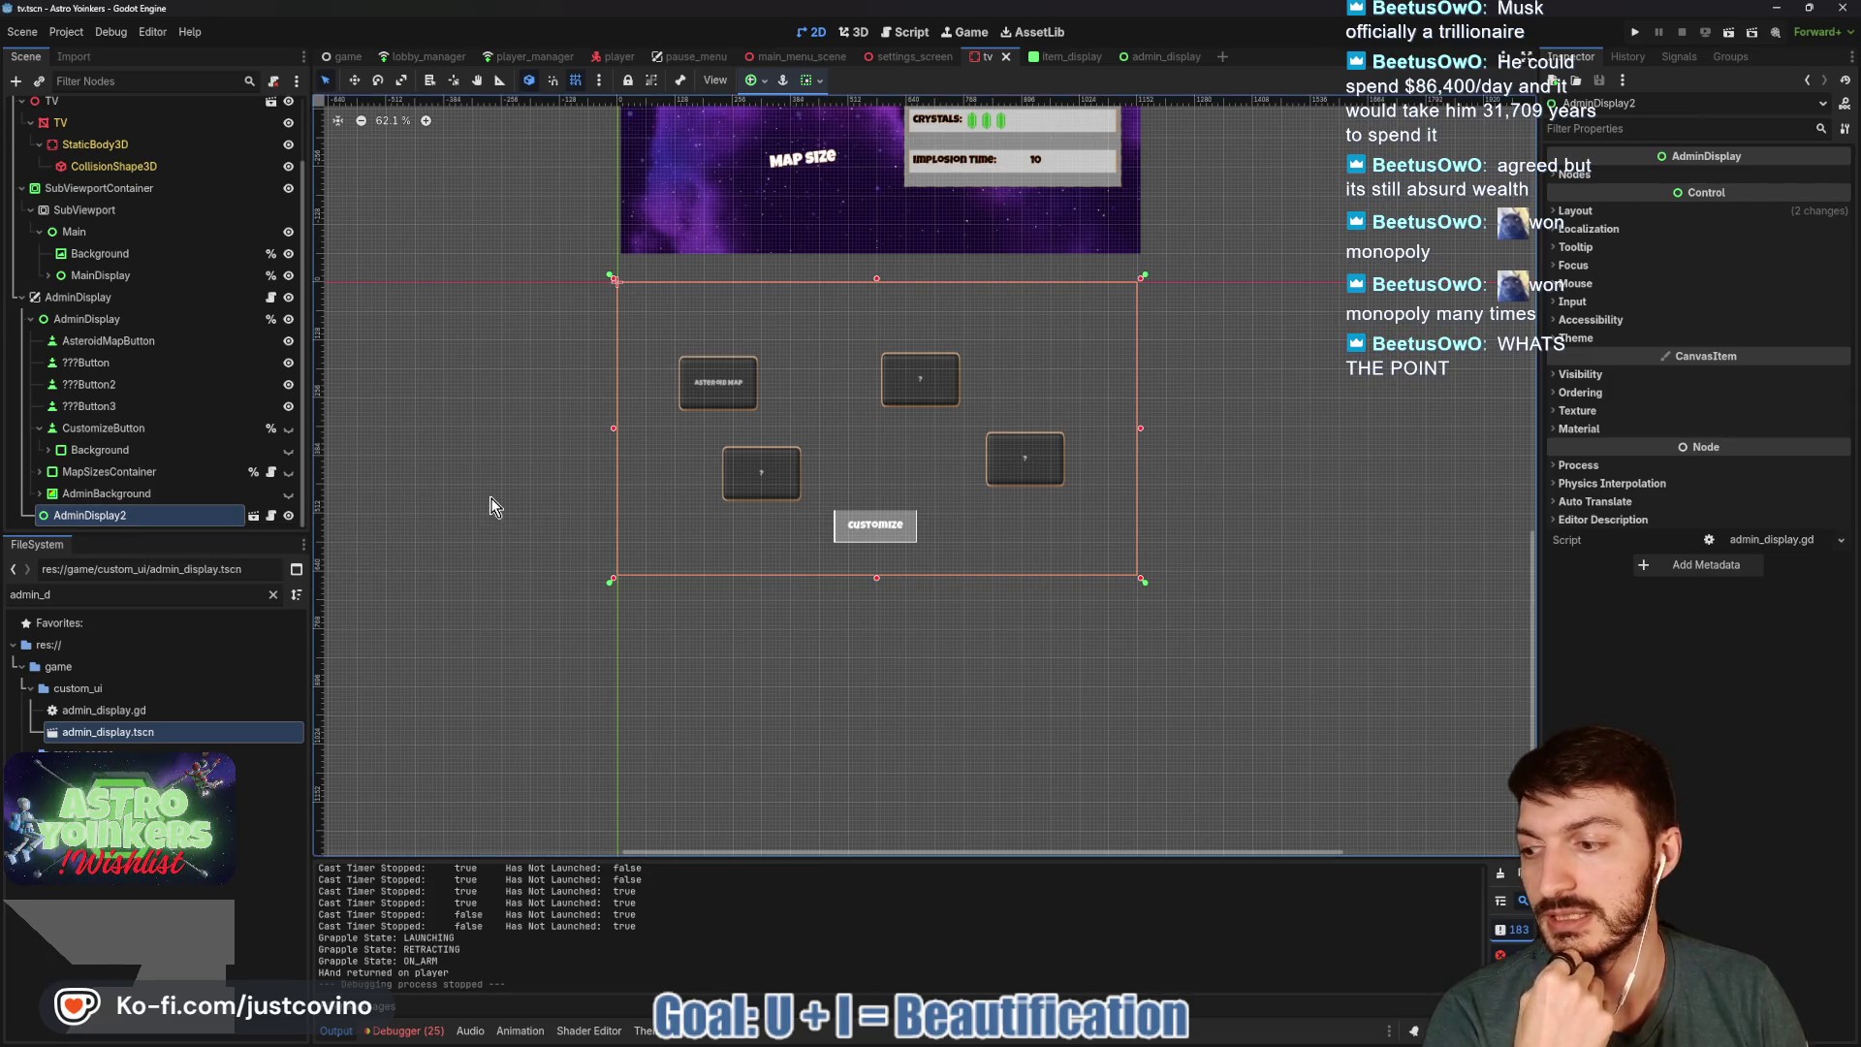
mouse_move(511, 442)
mouse_down()
mouse_move(544, 440)
mouse_move(525, 448)
mouse_up()
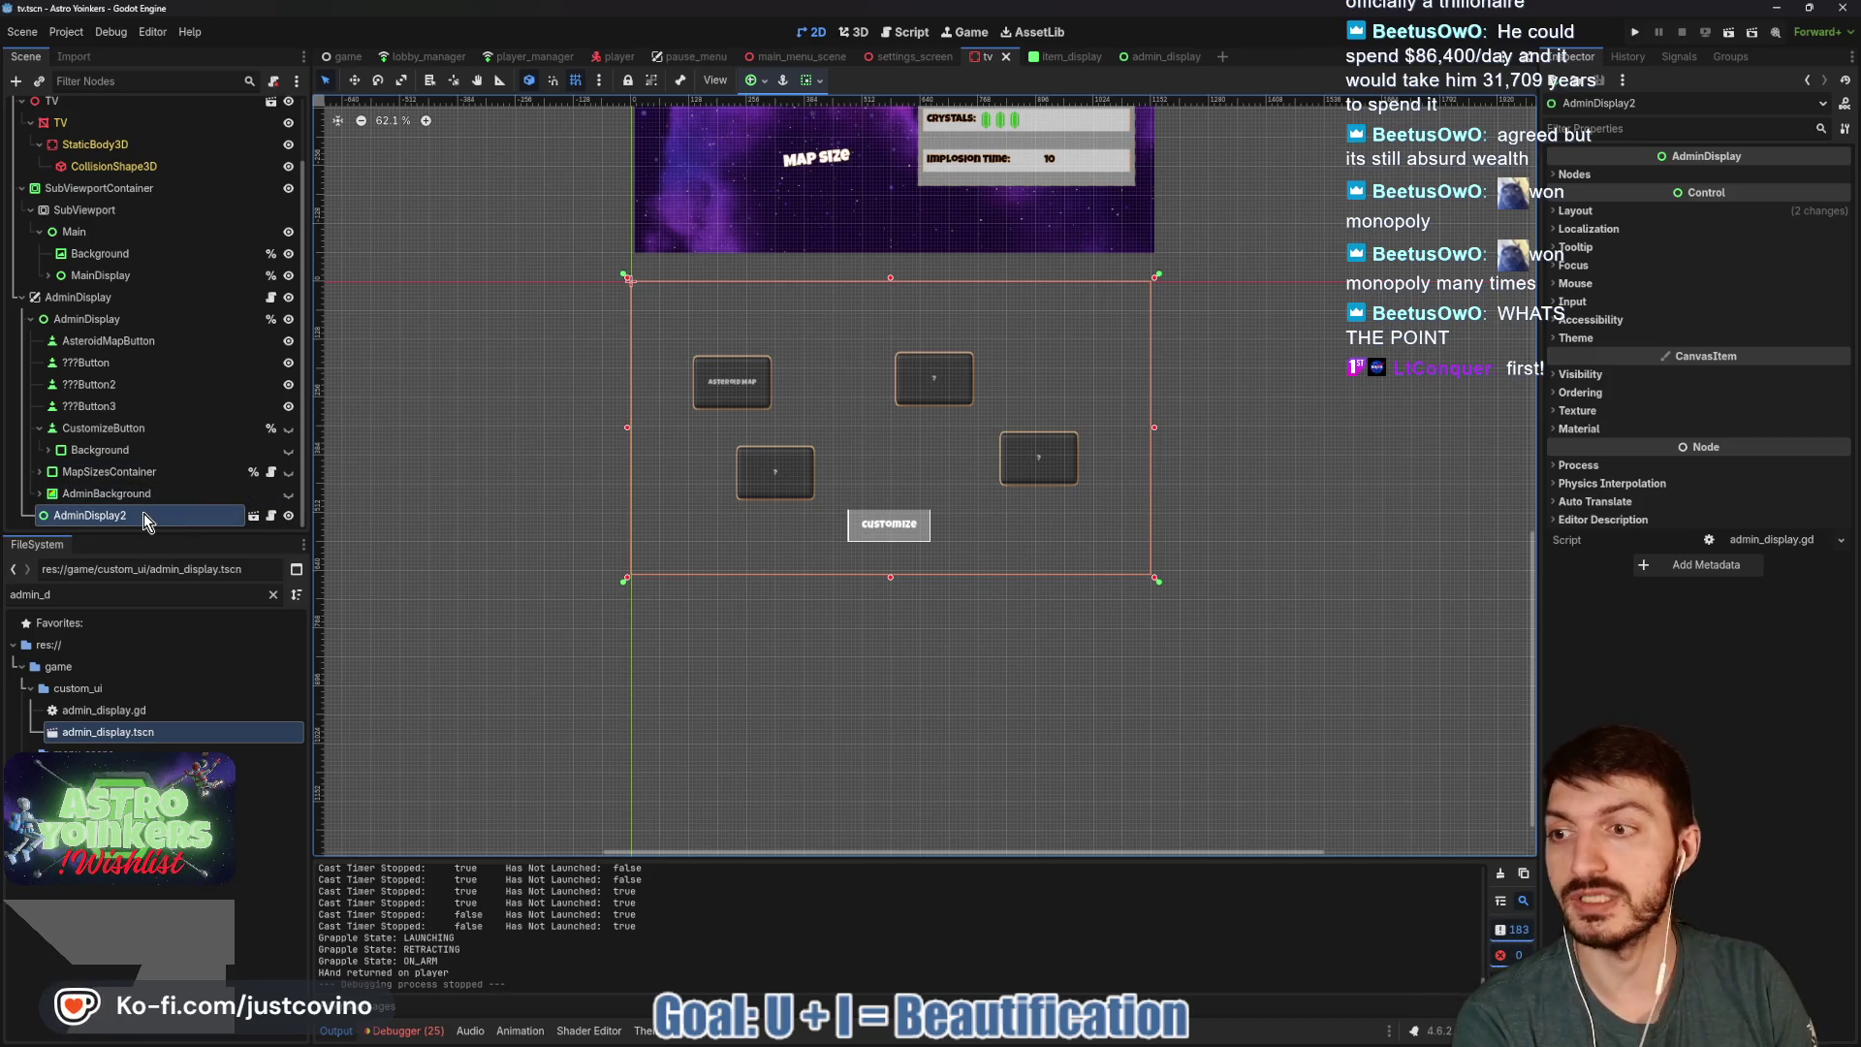
click(1161, 54)
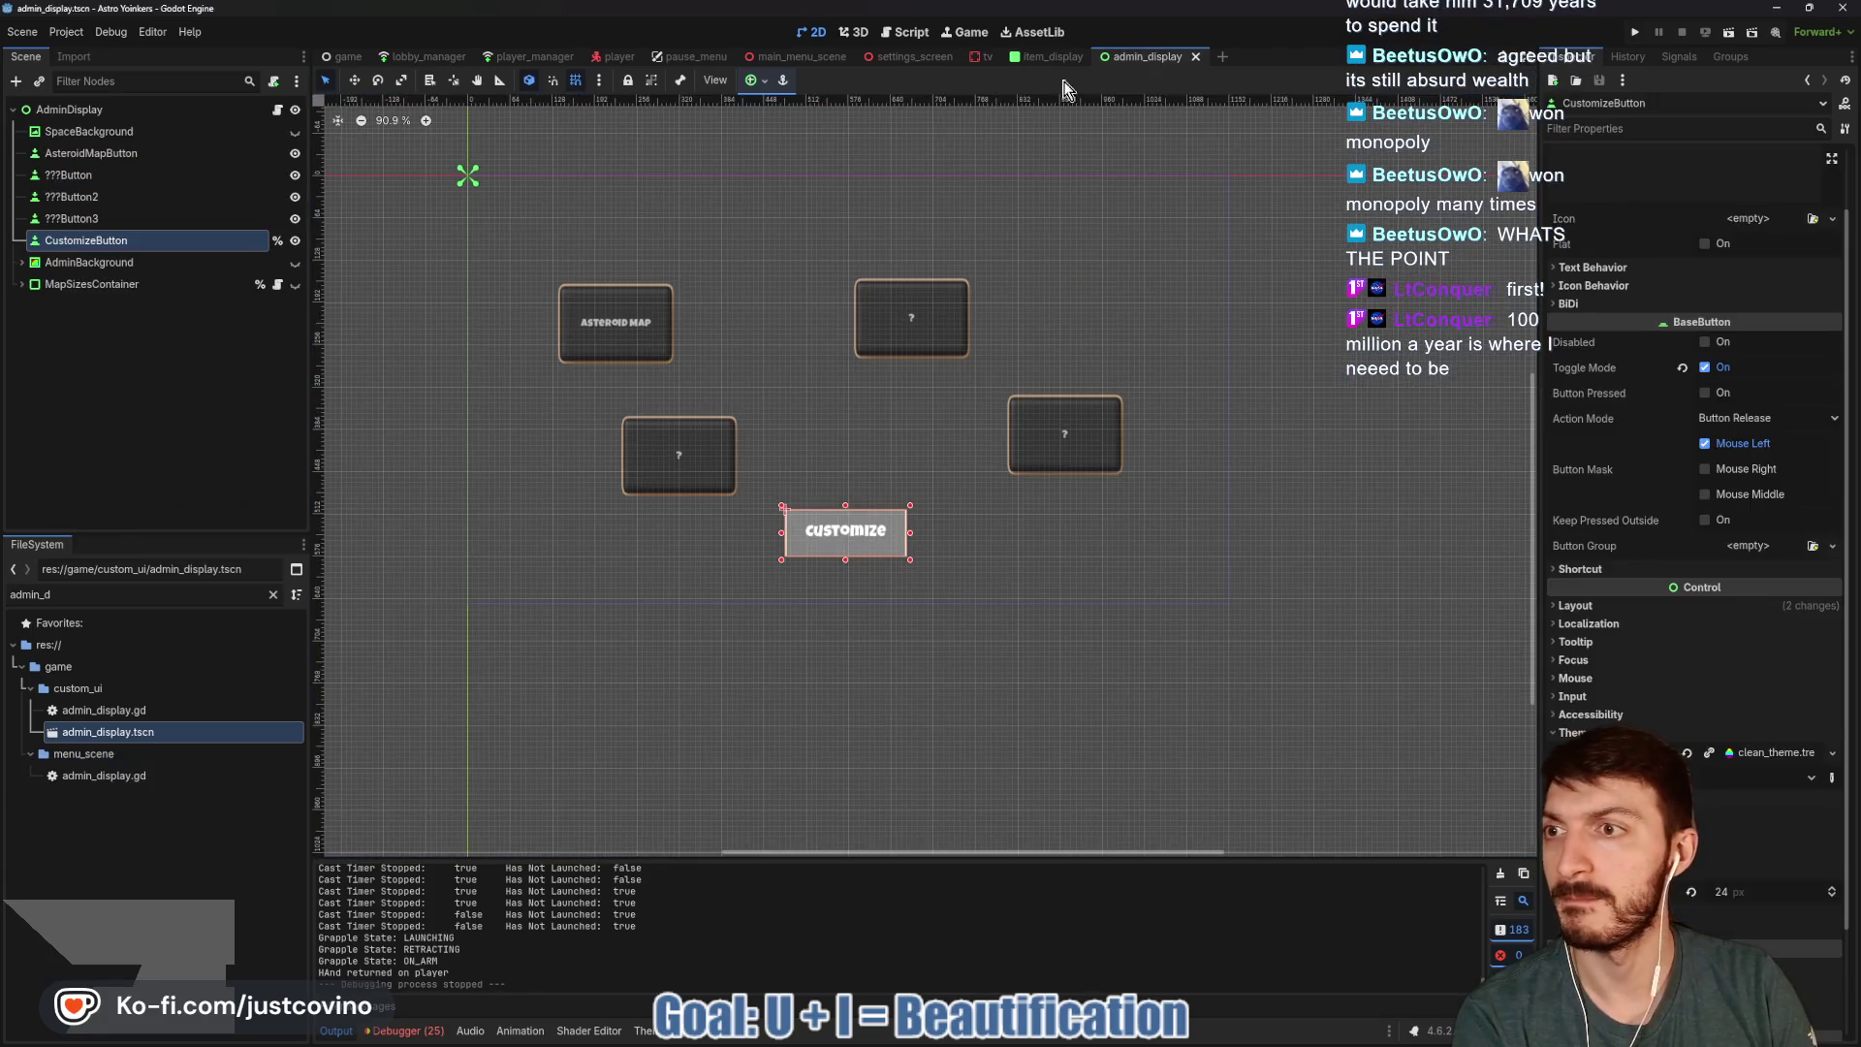
click(143, 134)
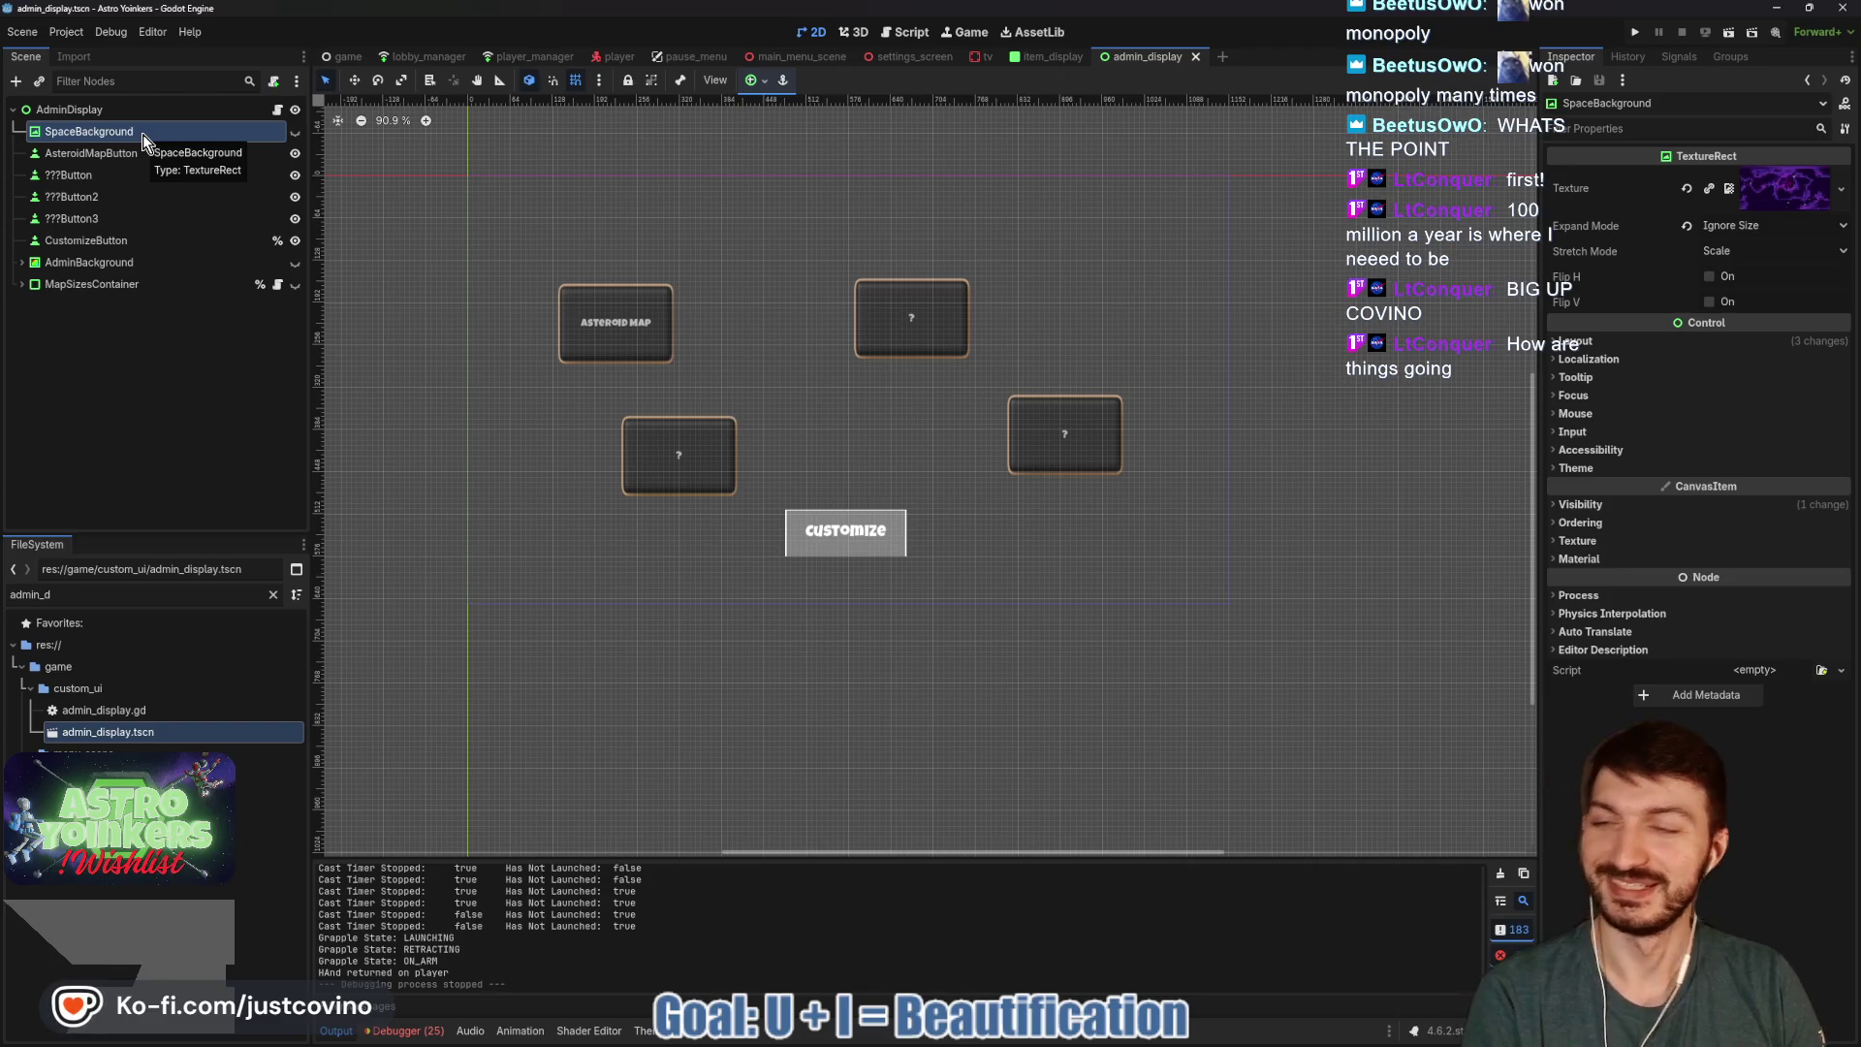
shift+click(114, 290)
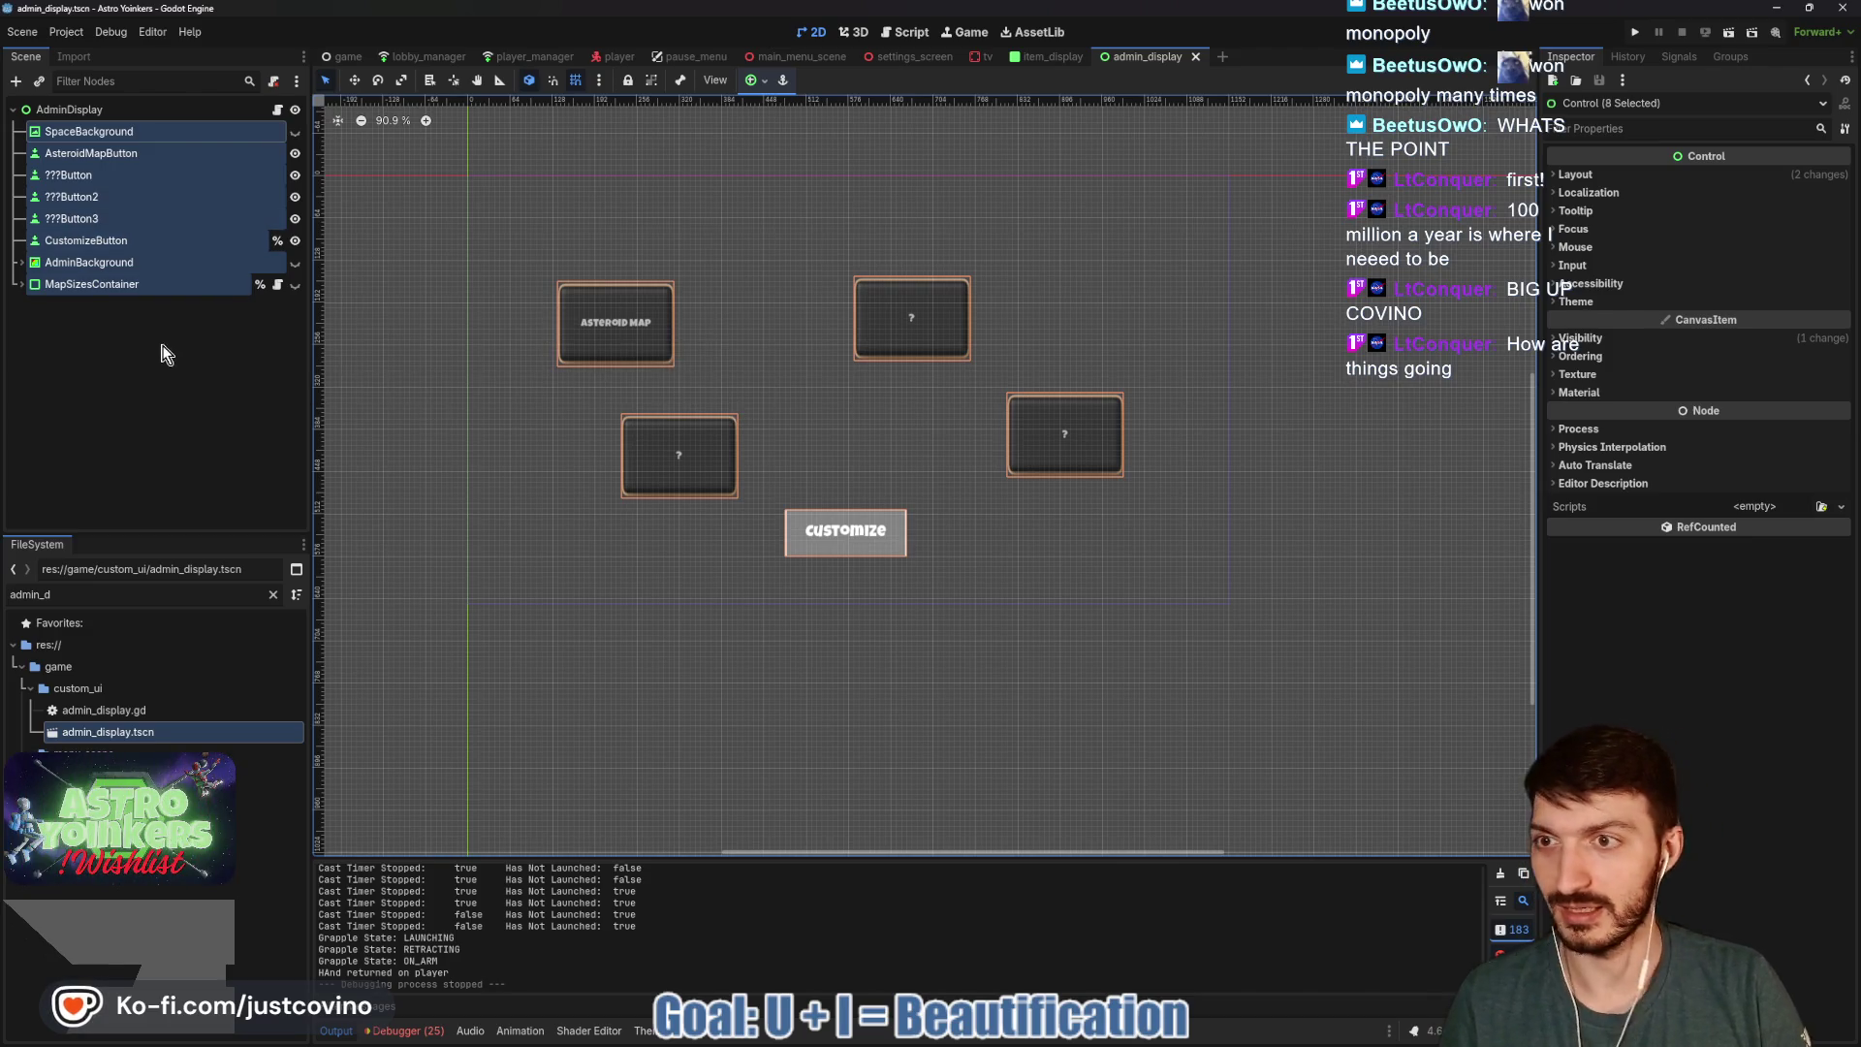
click(1052, 56)
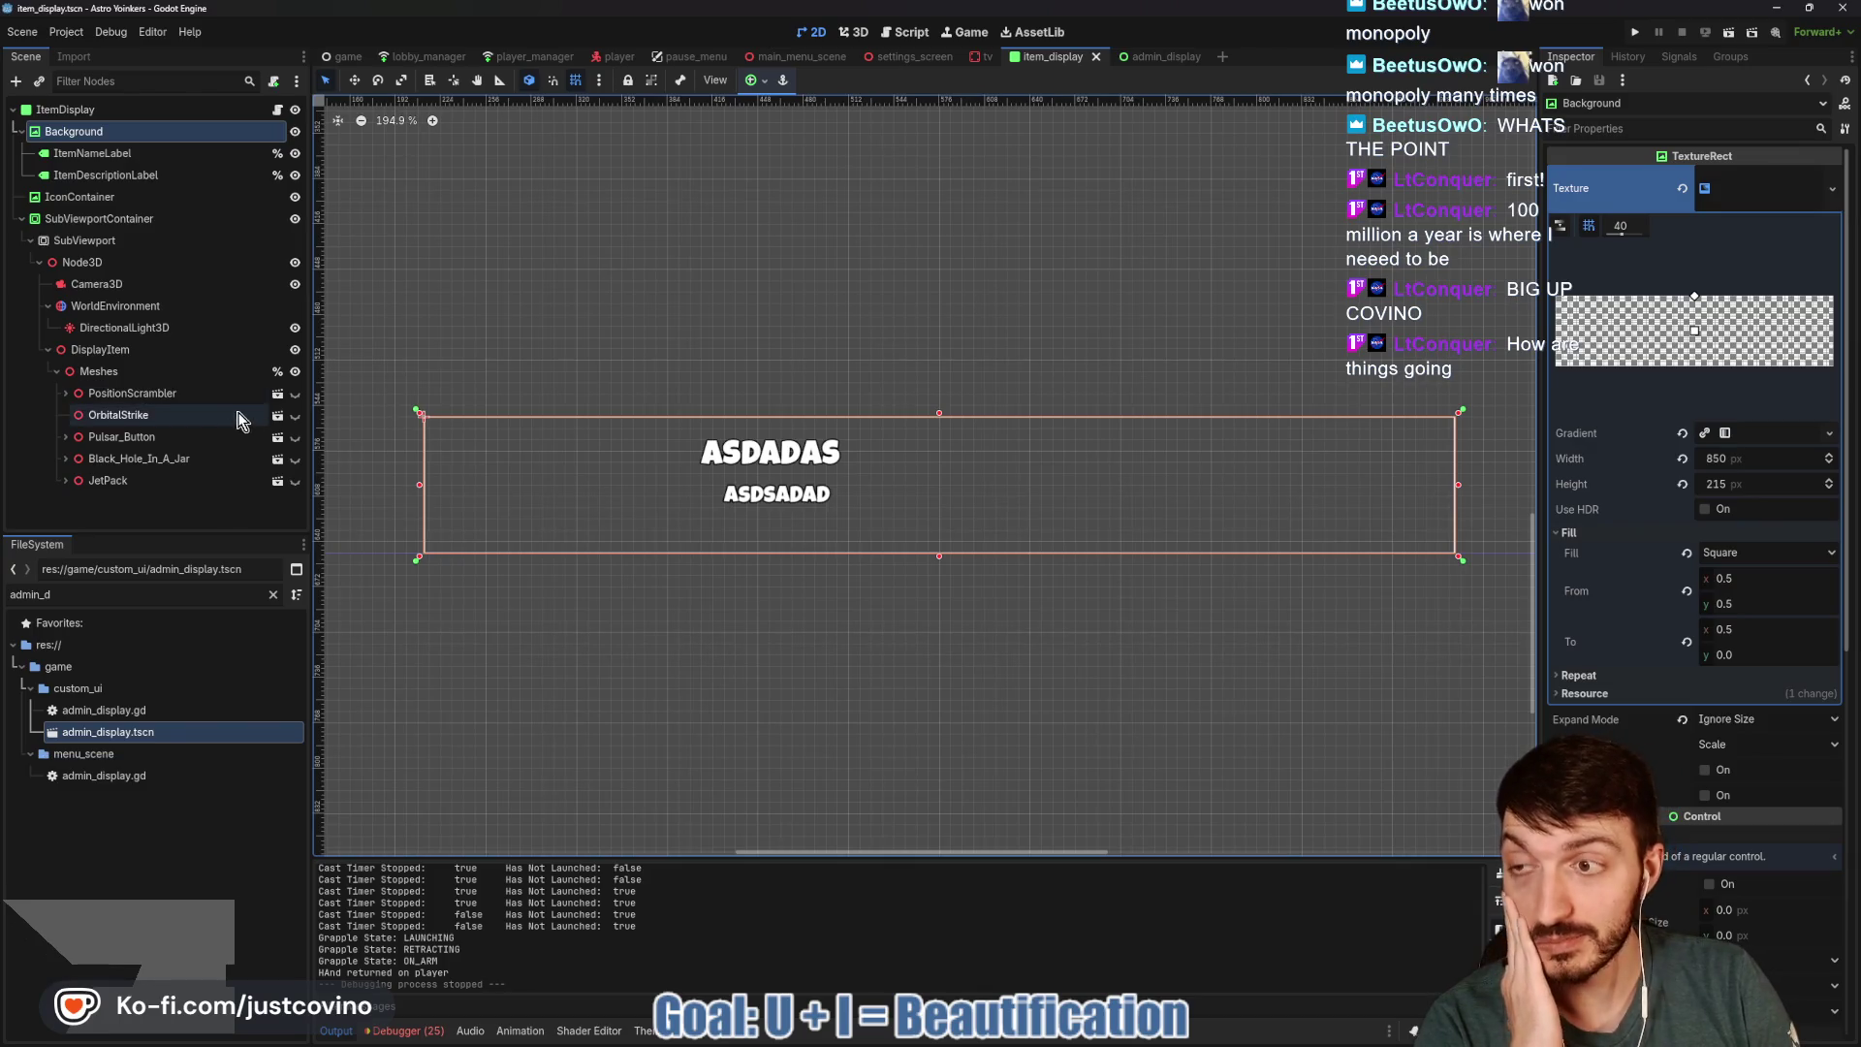
click(981, 62)
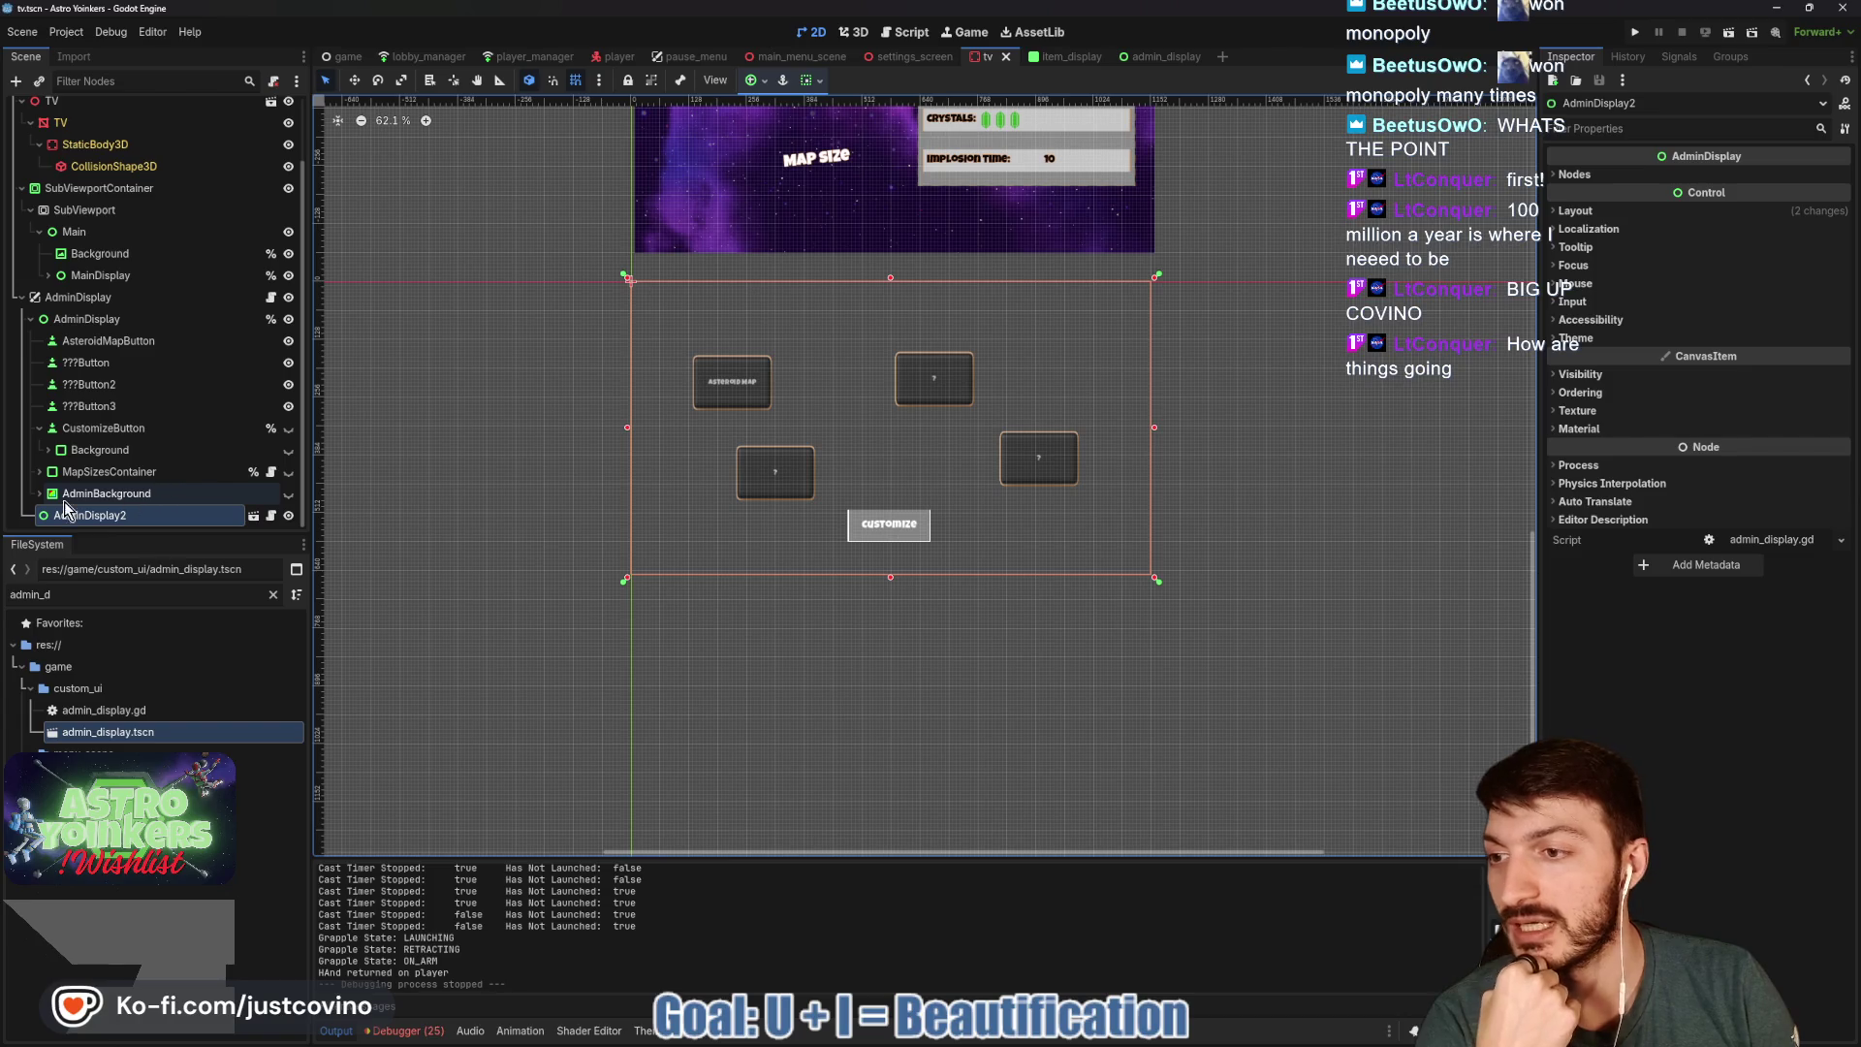
Briefly toggle visibility of AdminBackground, its items panel and the map size buttons to check them.
click(288, 494)
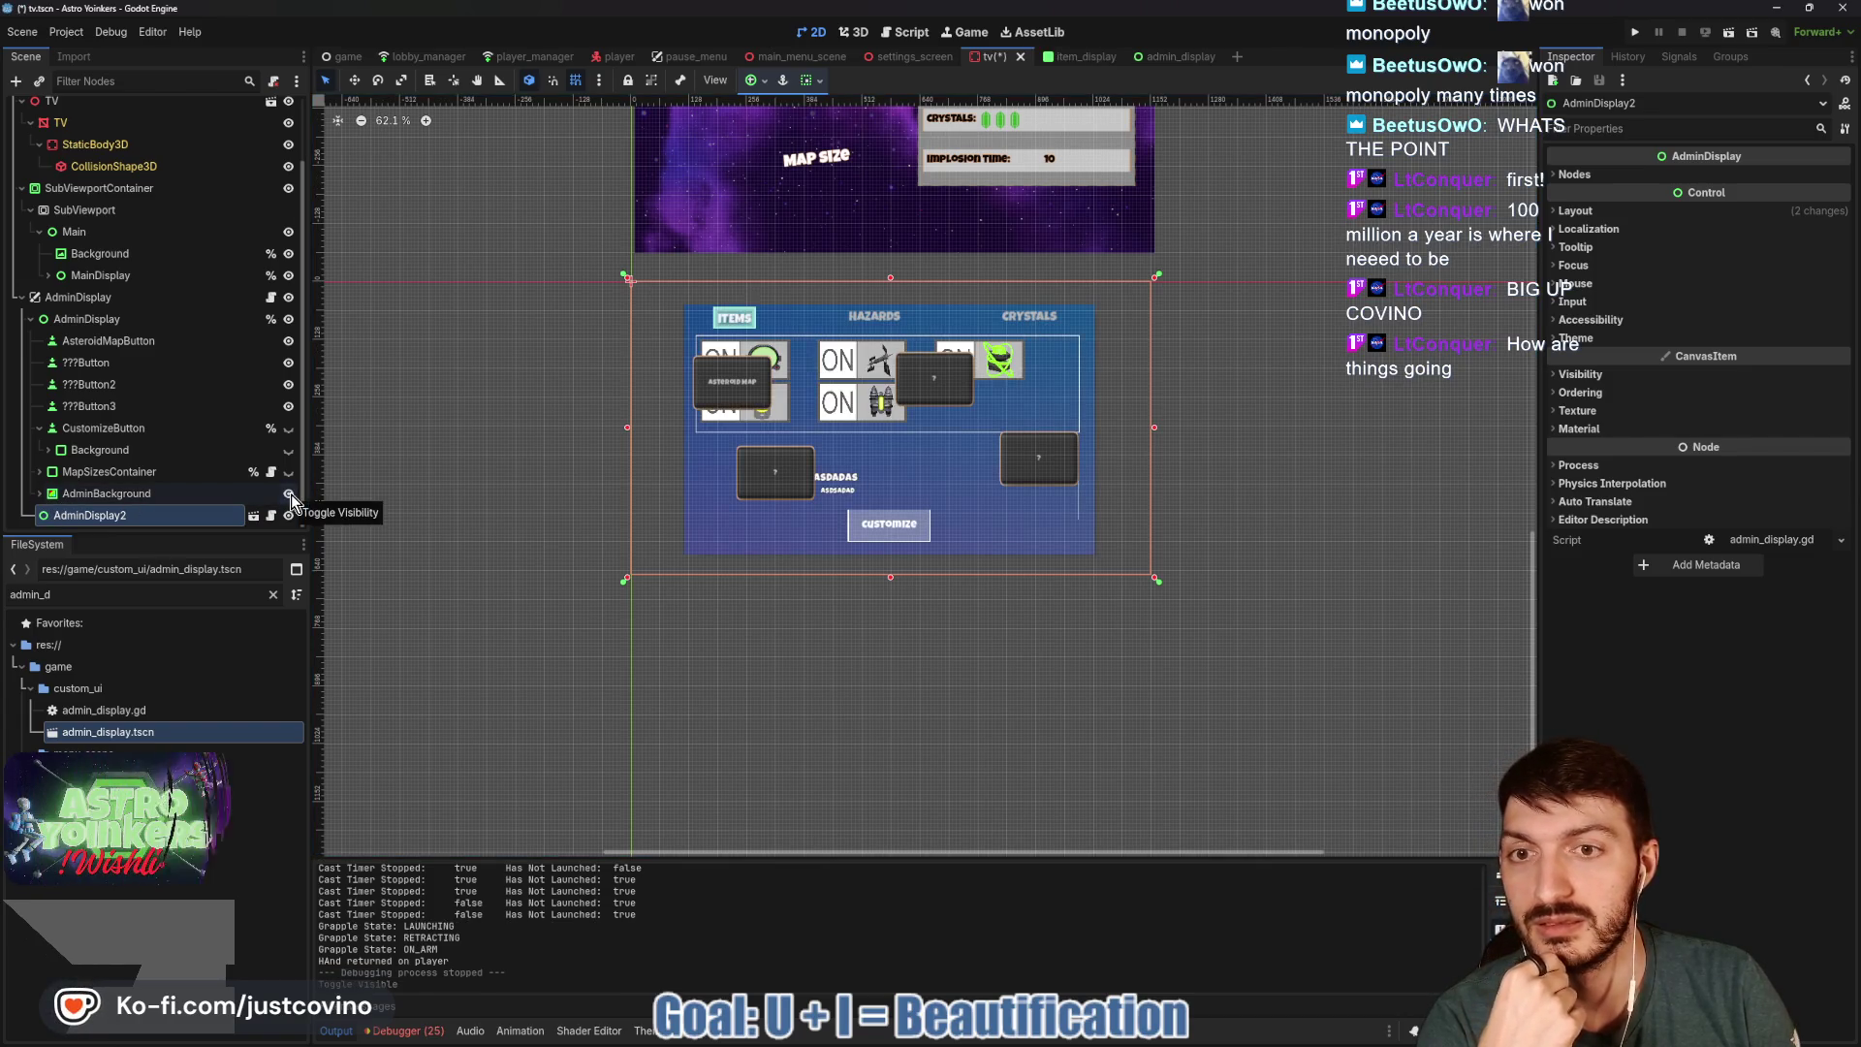
click(283, 496)
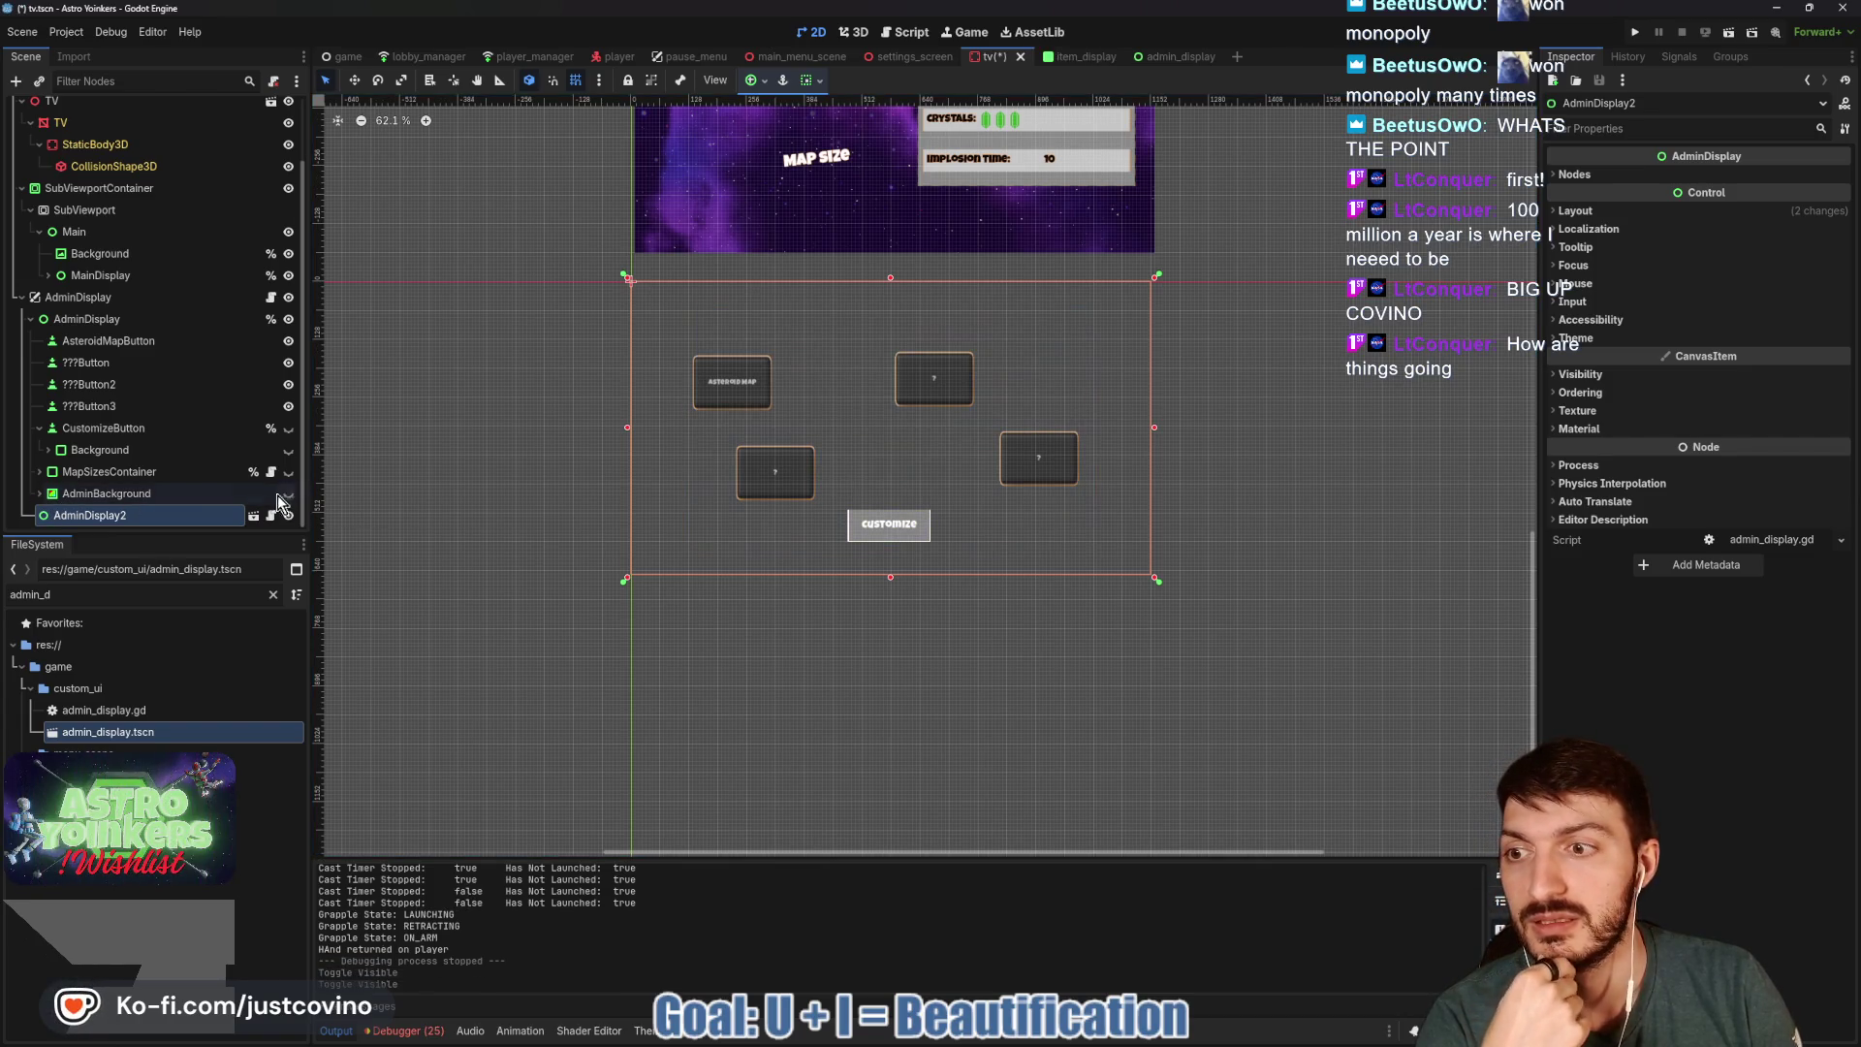
click(39, 493)
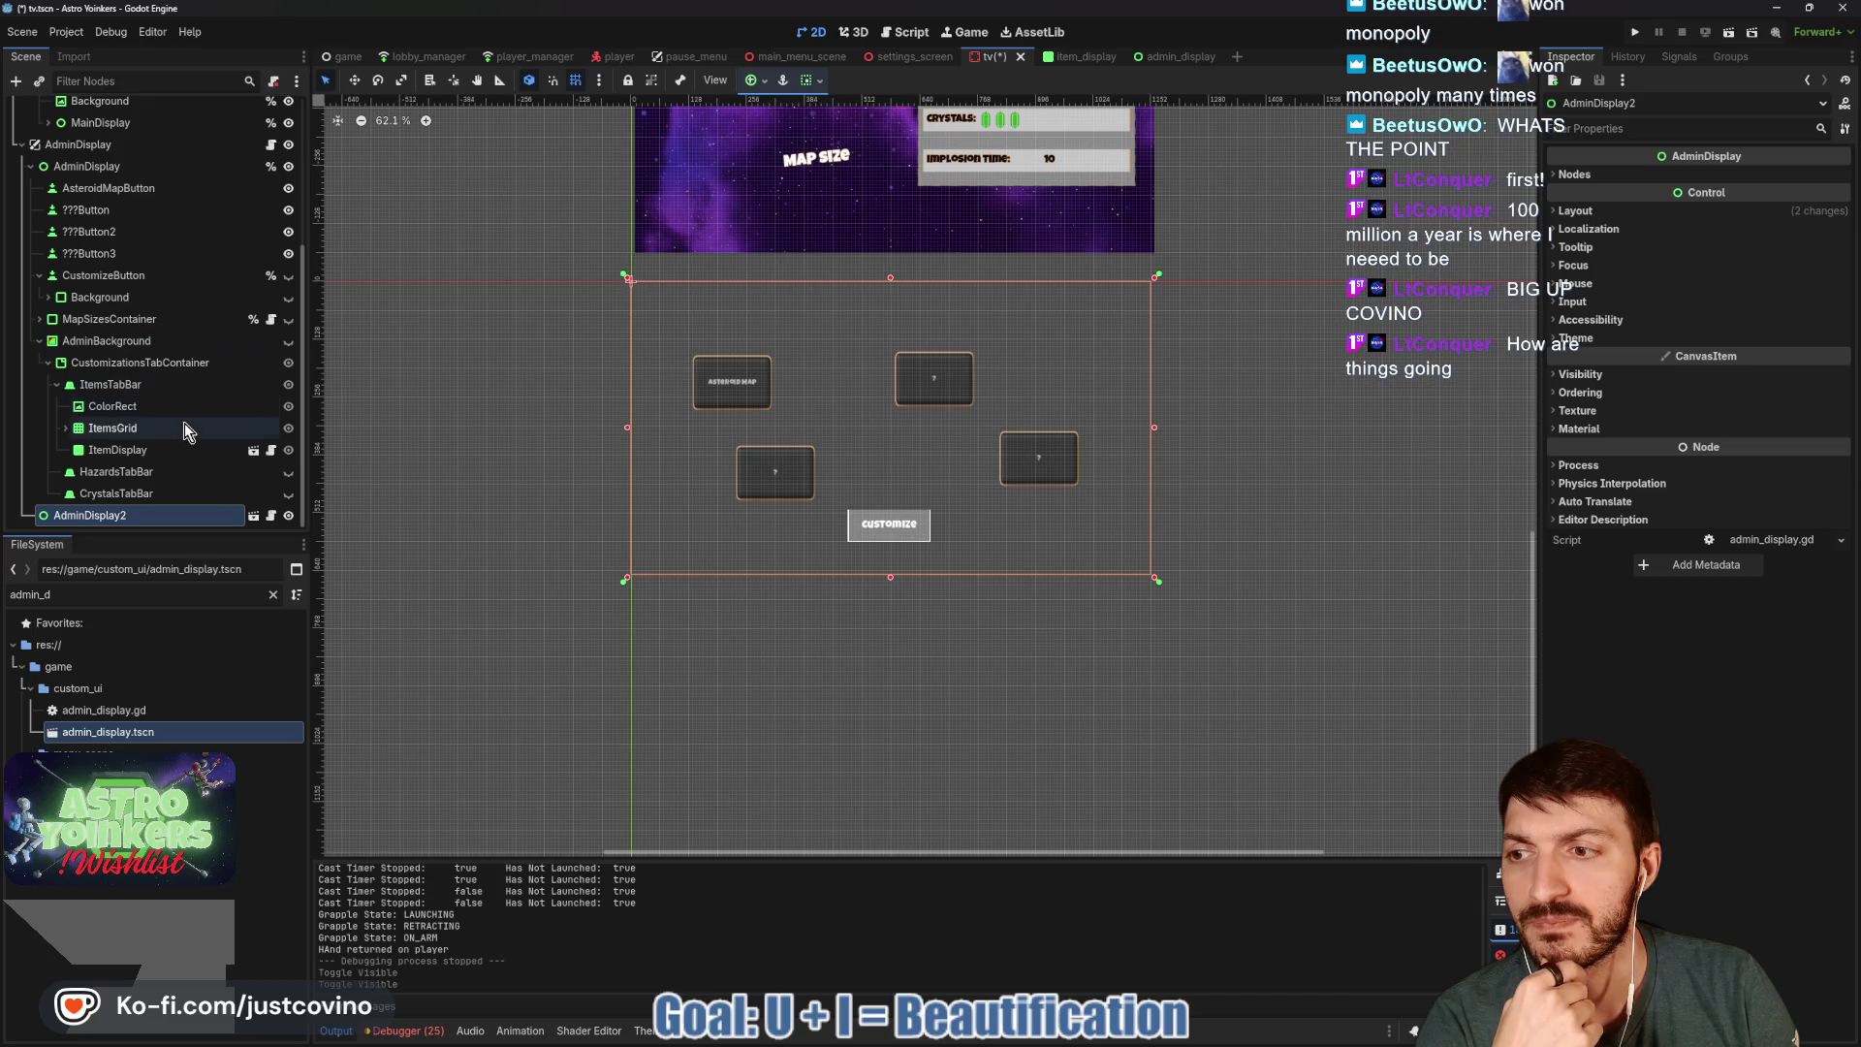
click(288, 341)
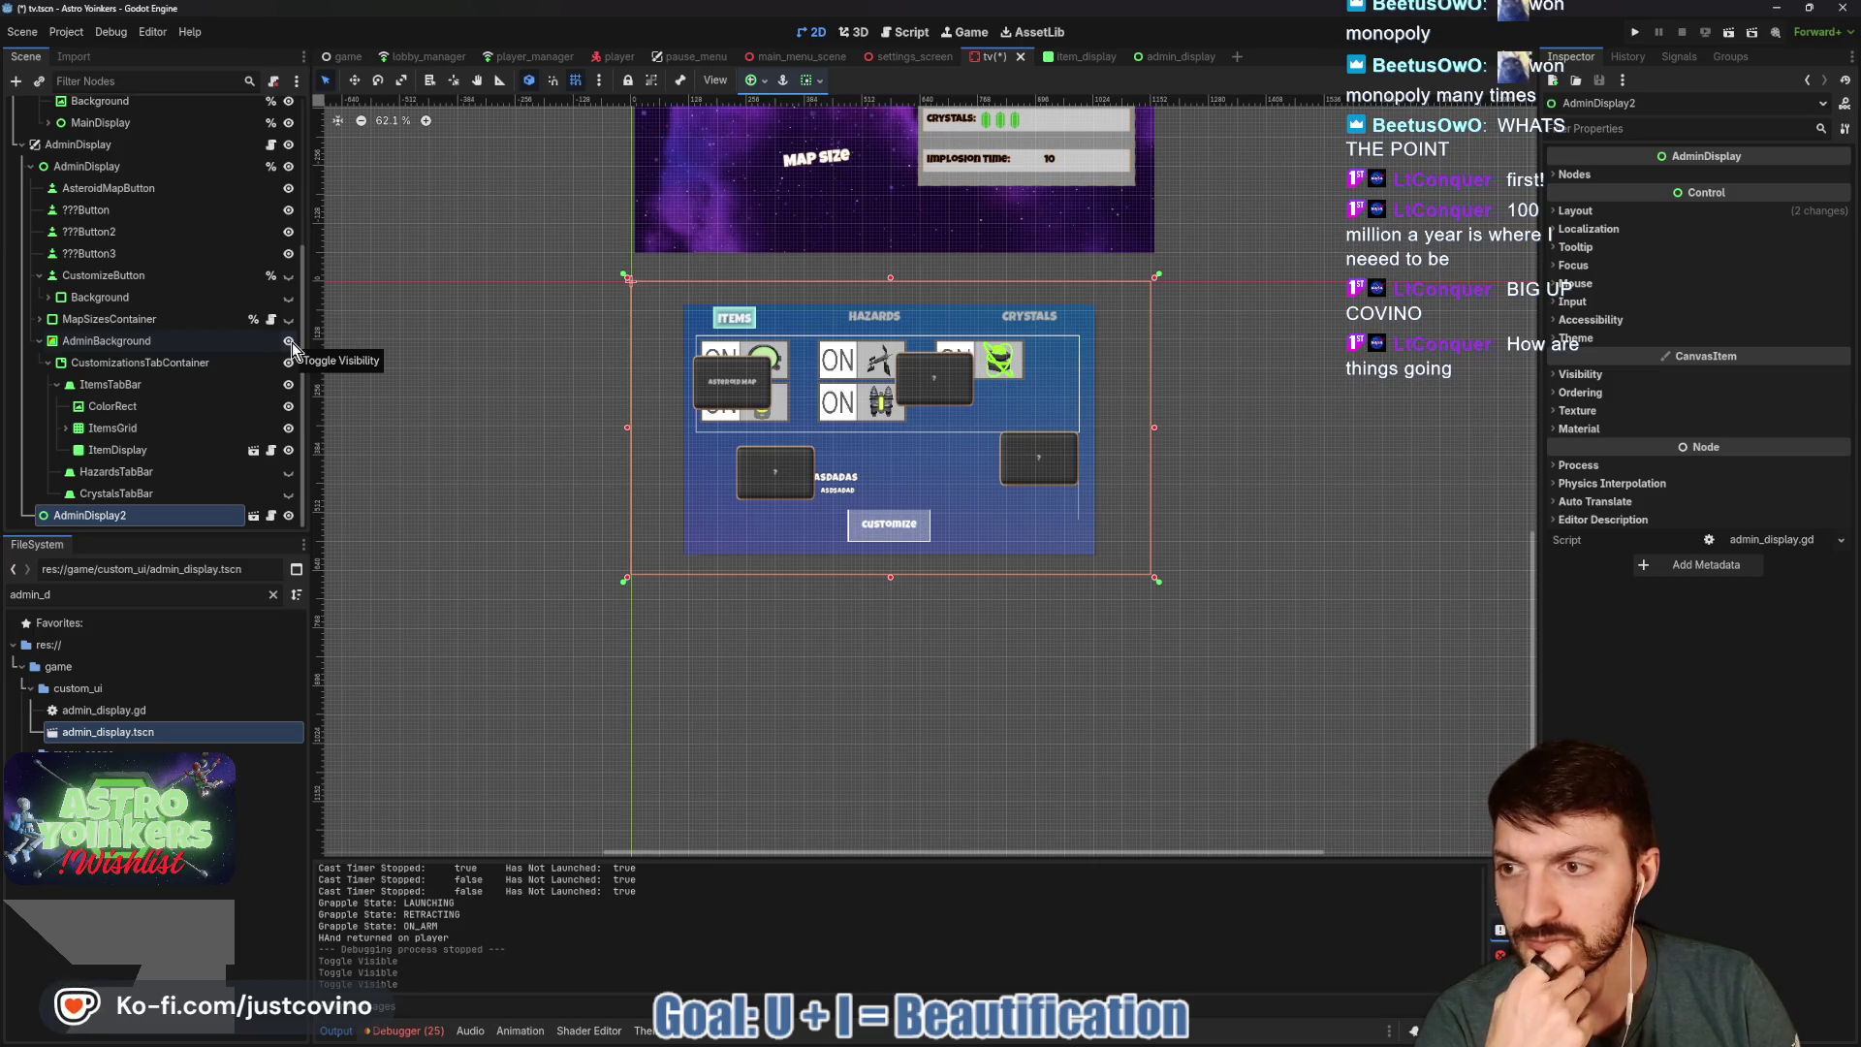
click(288, 341)
click(289, 323)
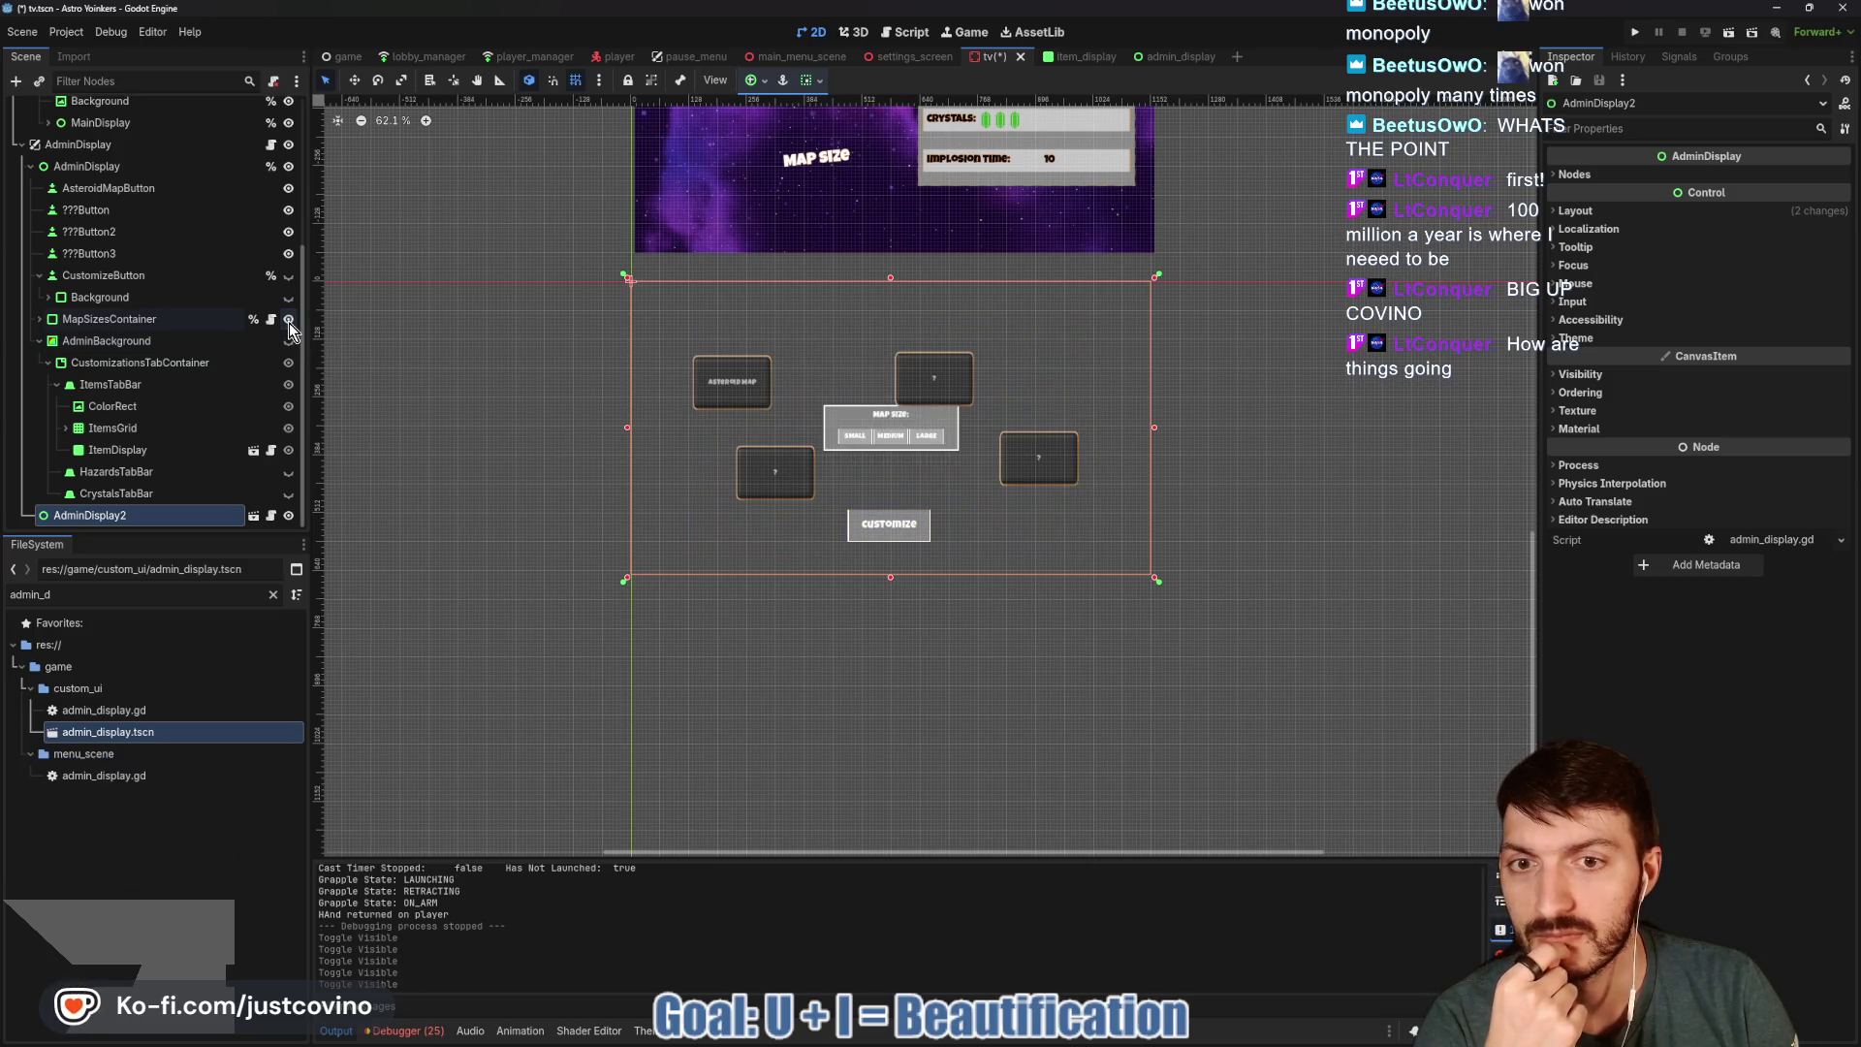
click(289, 323)
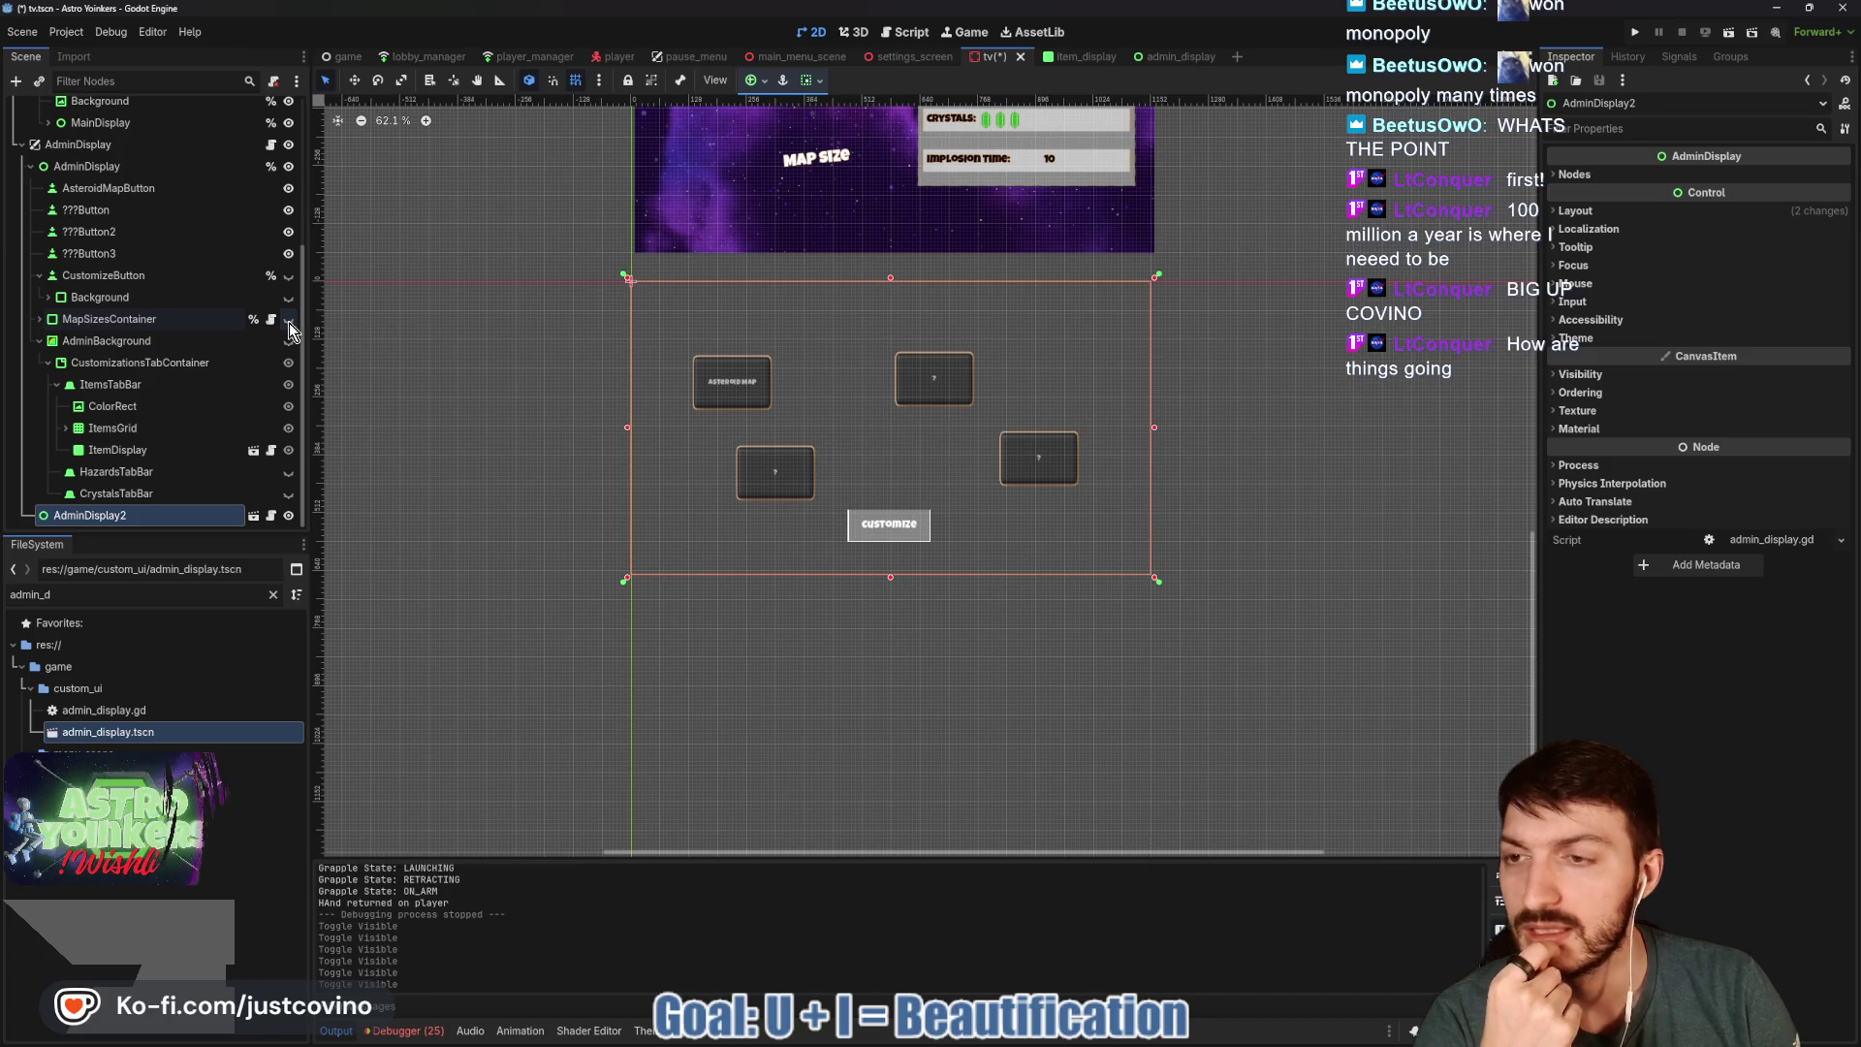
Make the customize Background panel visible below the AdminDisplay buttons.
click(97, 171)
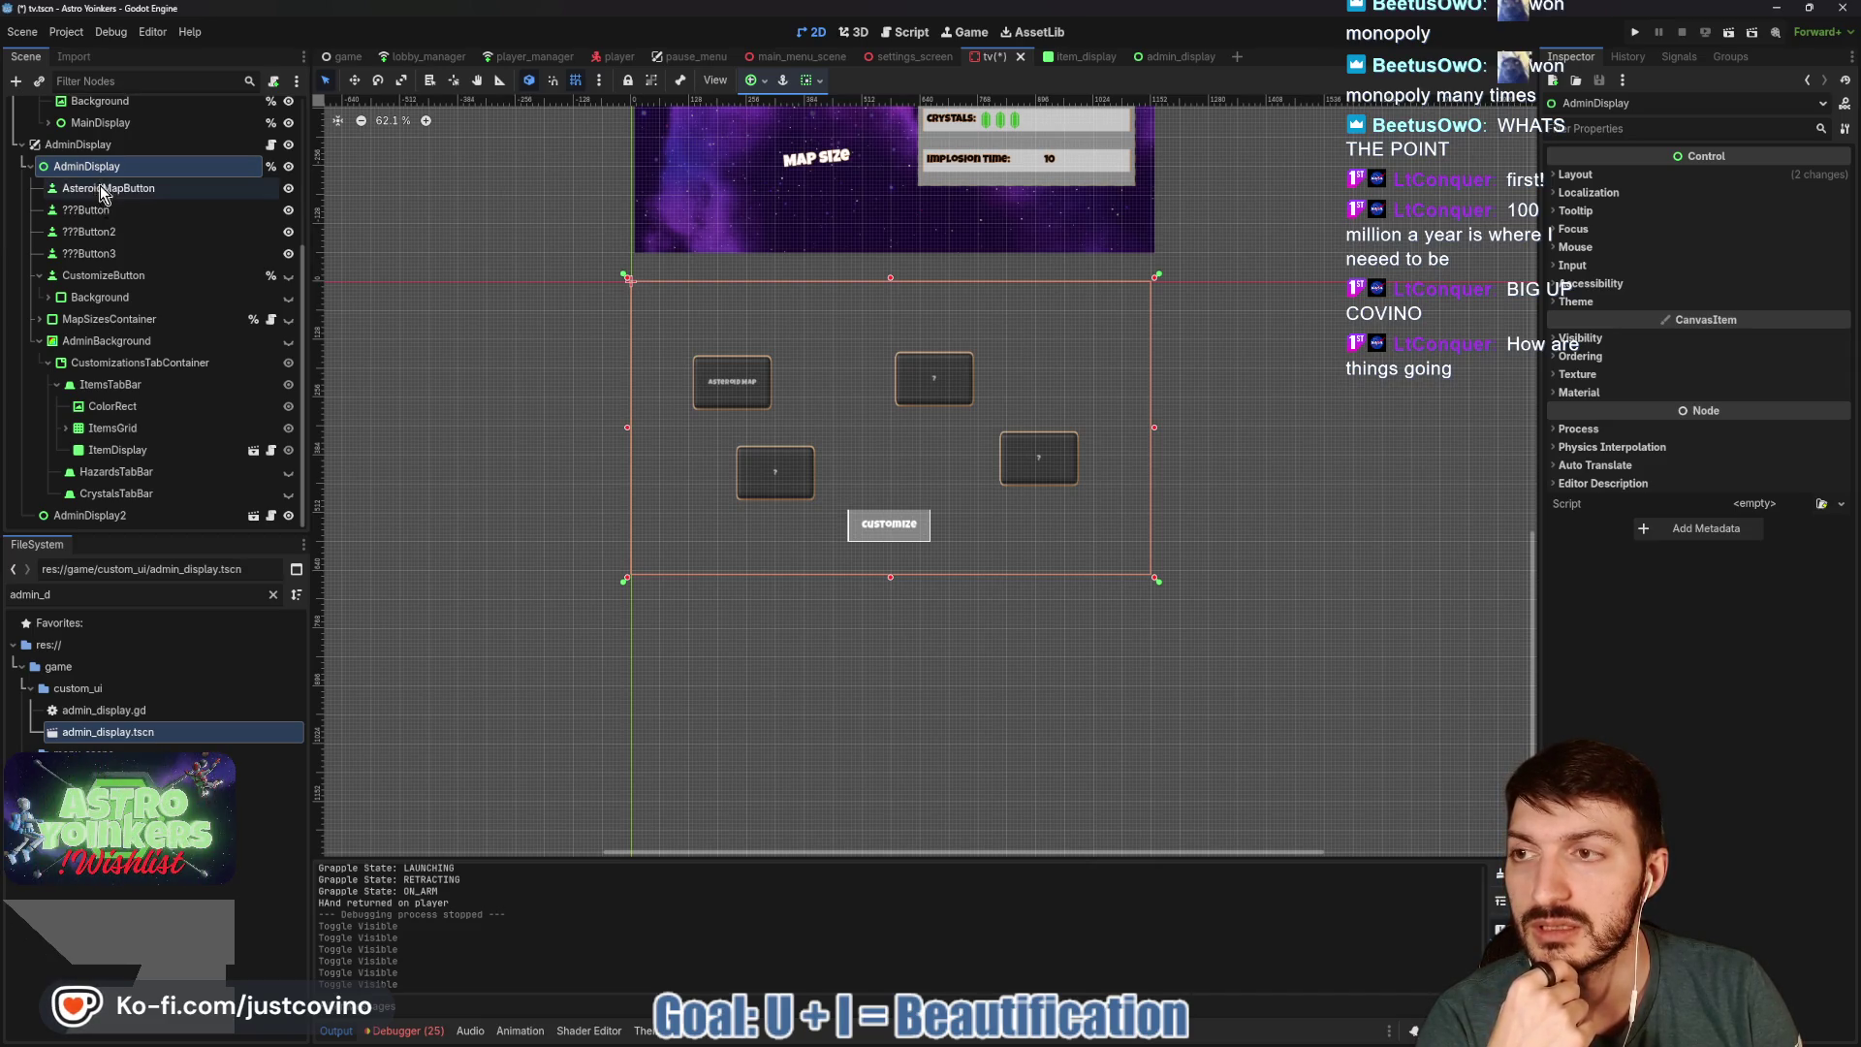
click(101, 189)
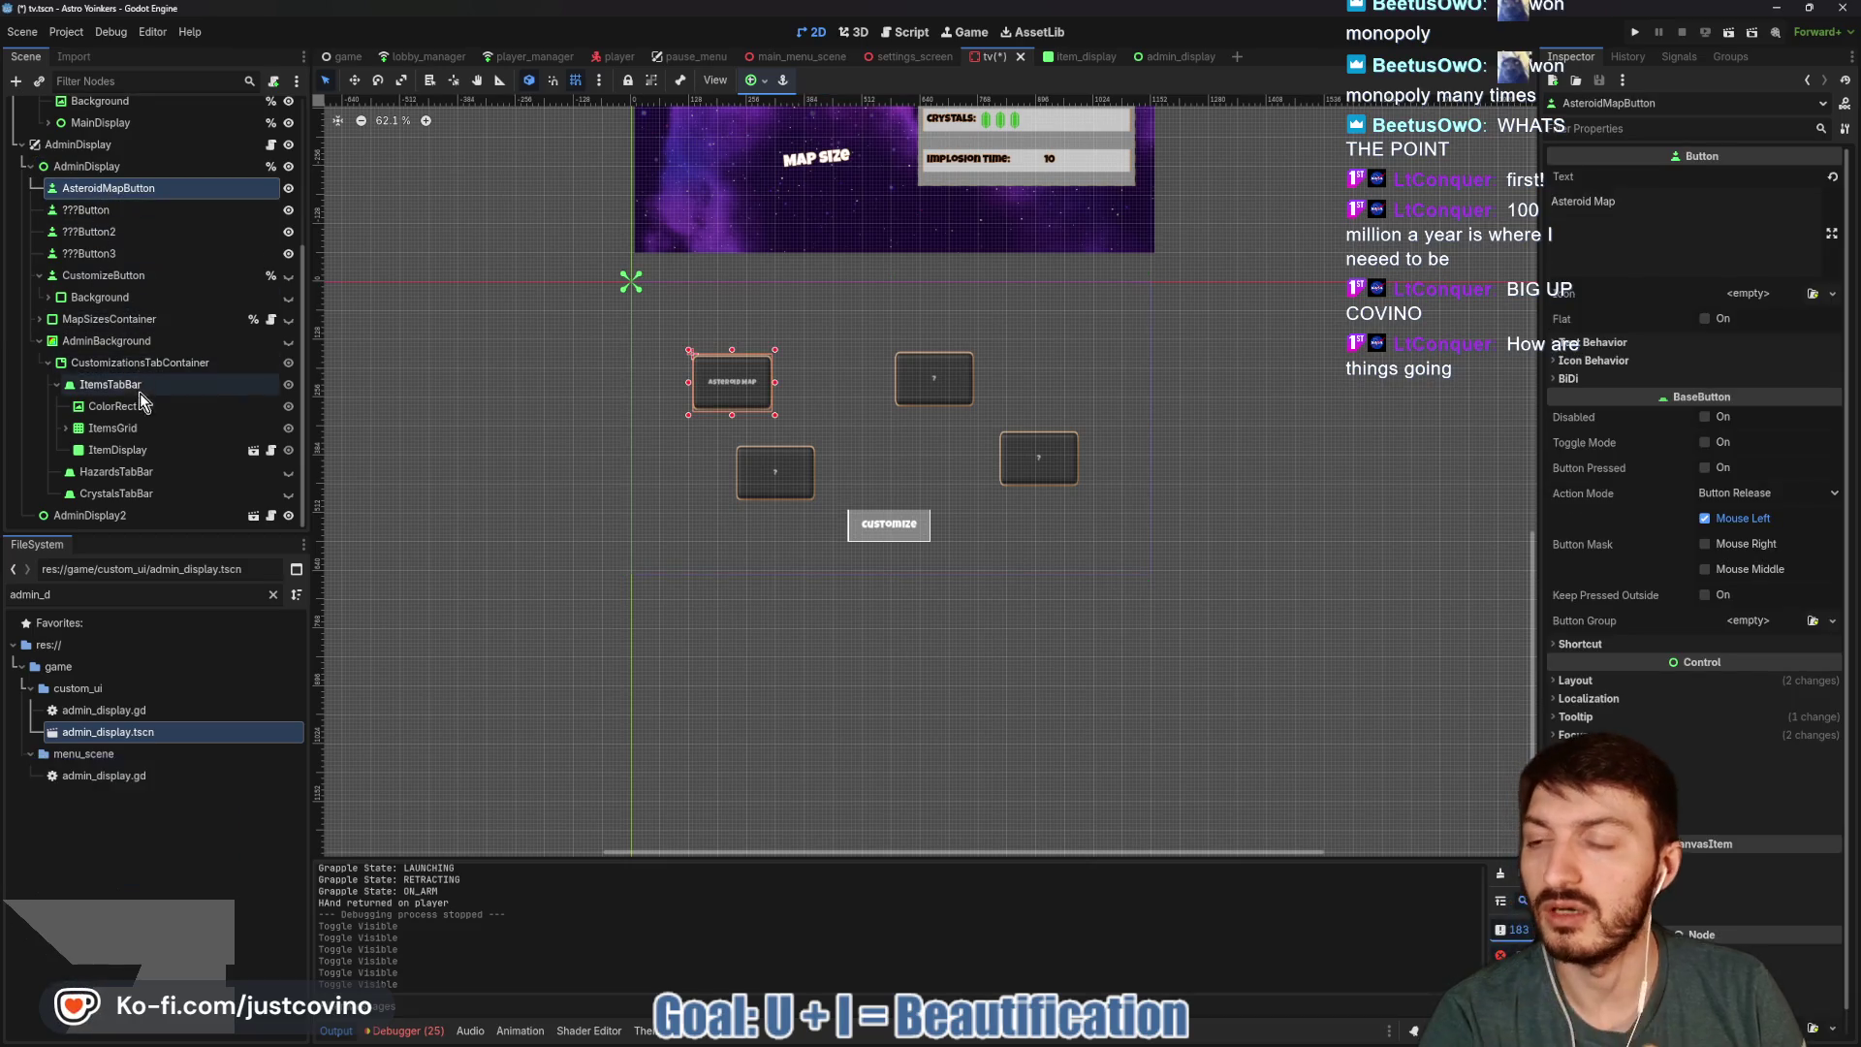
scroll(37, 283, up, 1)
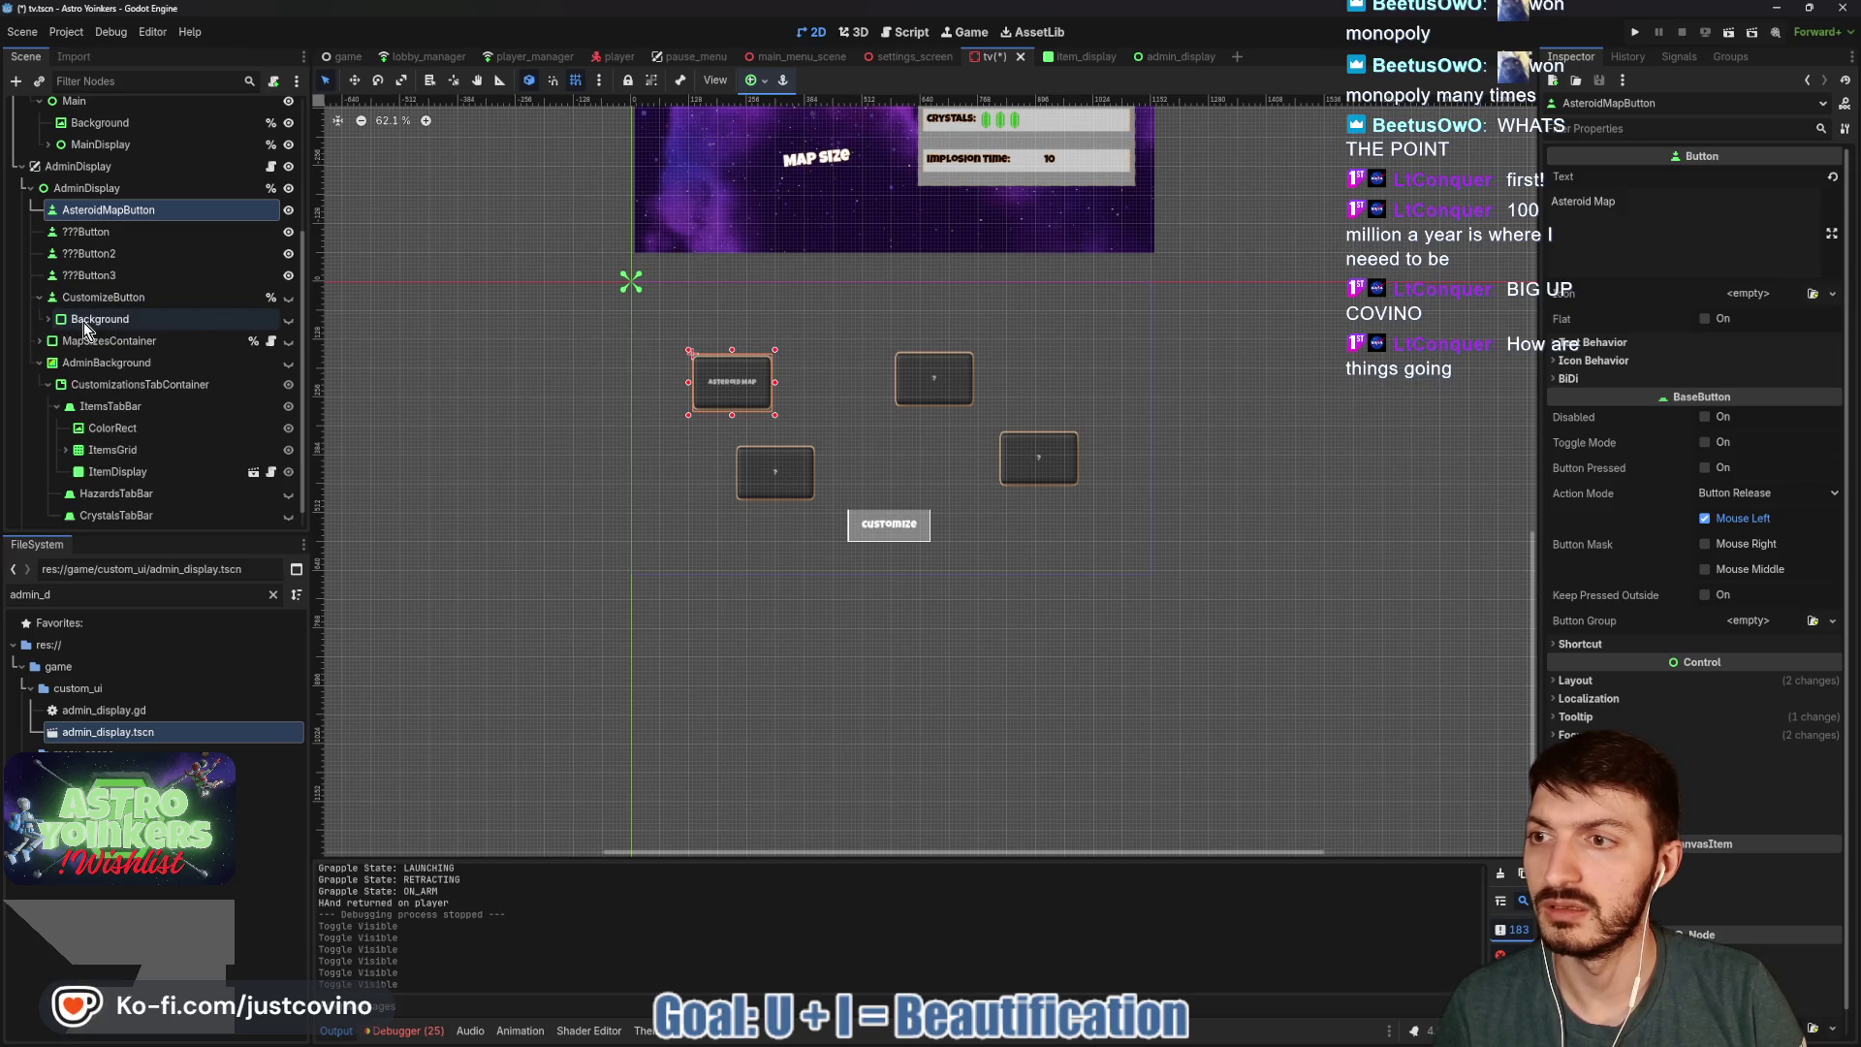
click(288, 321)
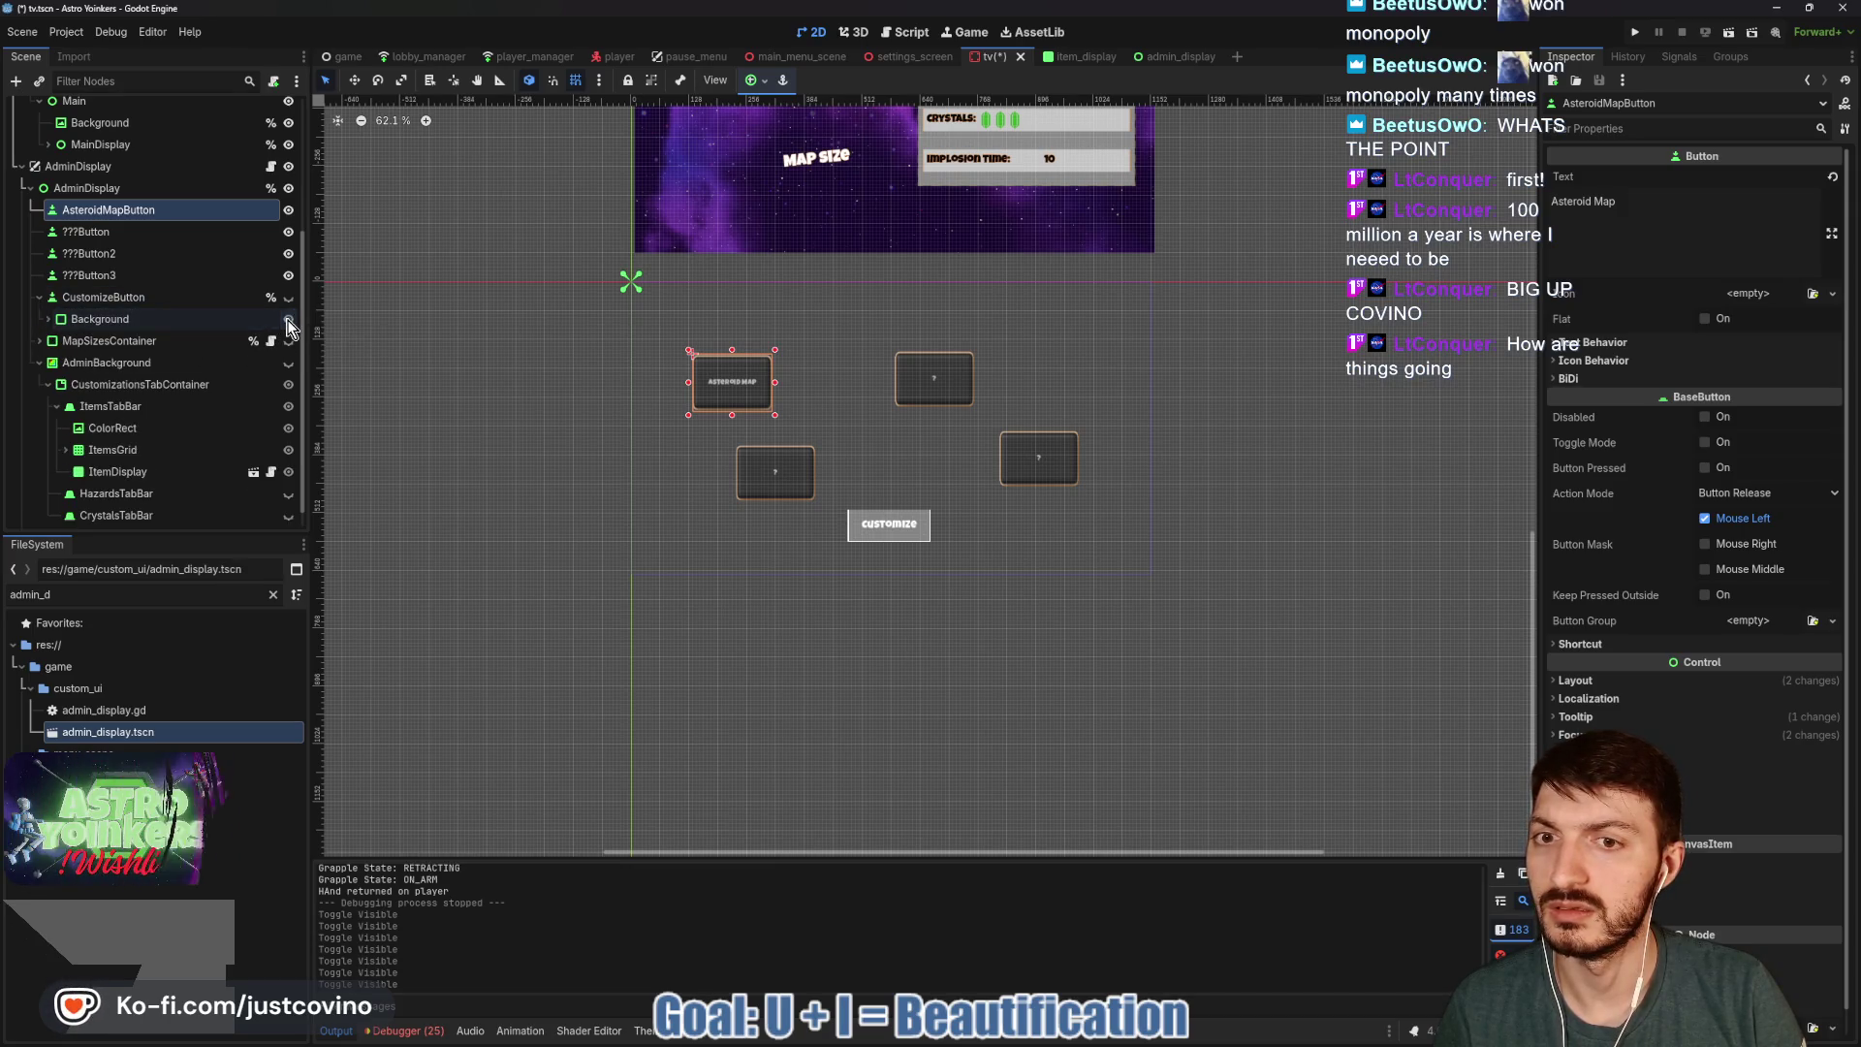
click(290, 298)
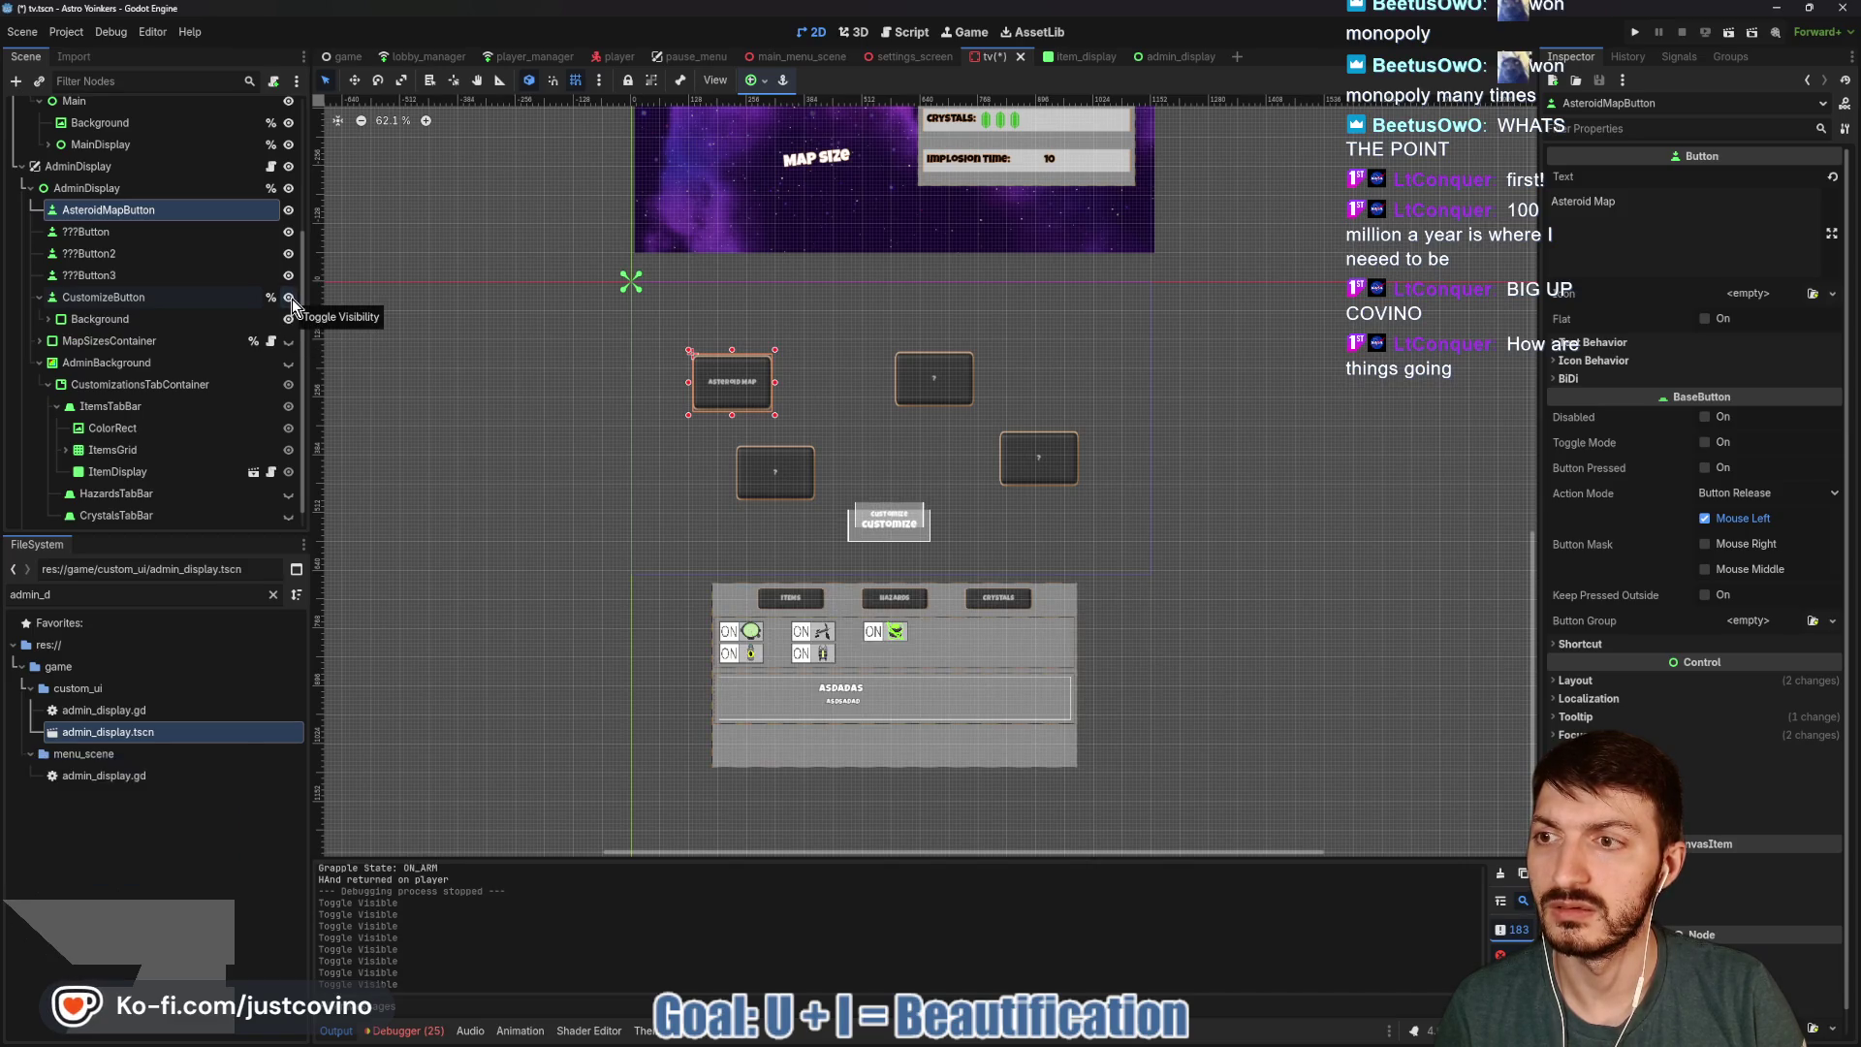
scroll(225, 363, down, 1)
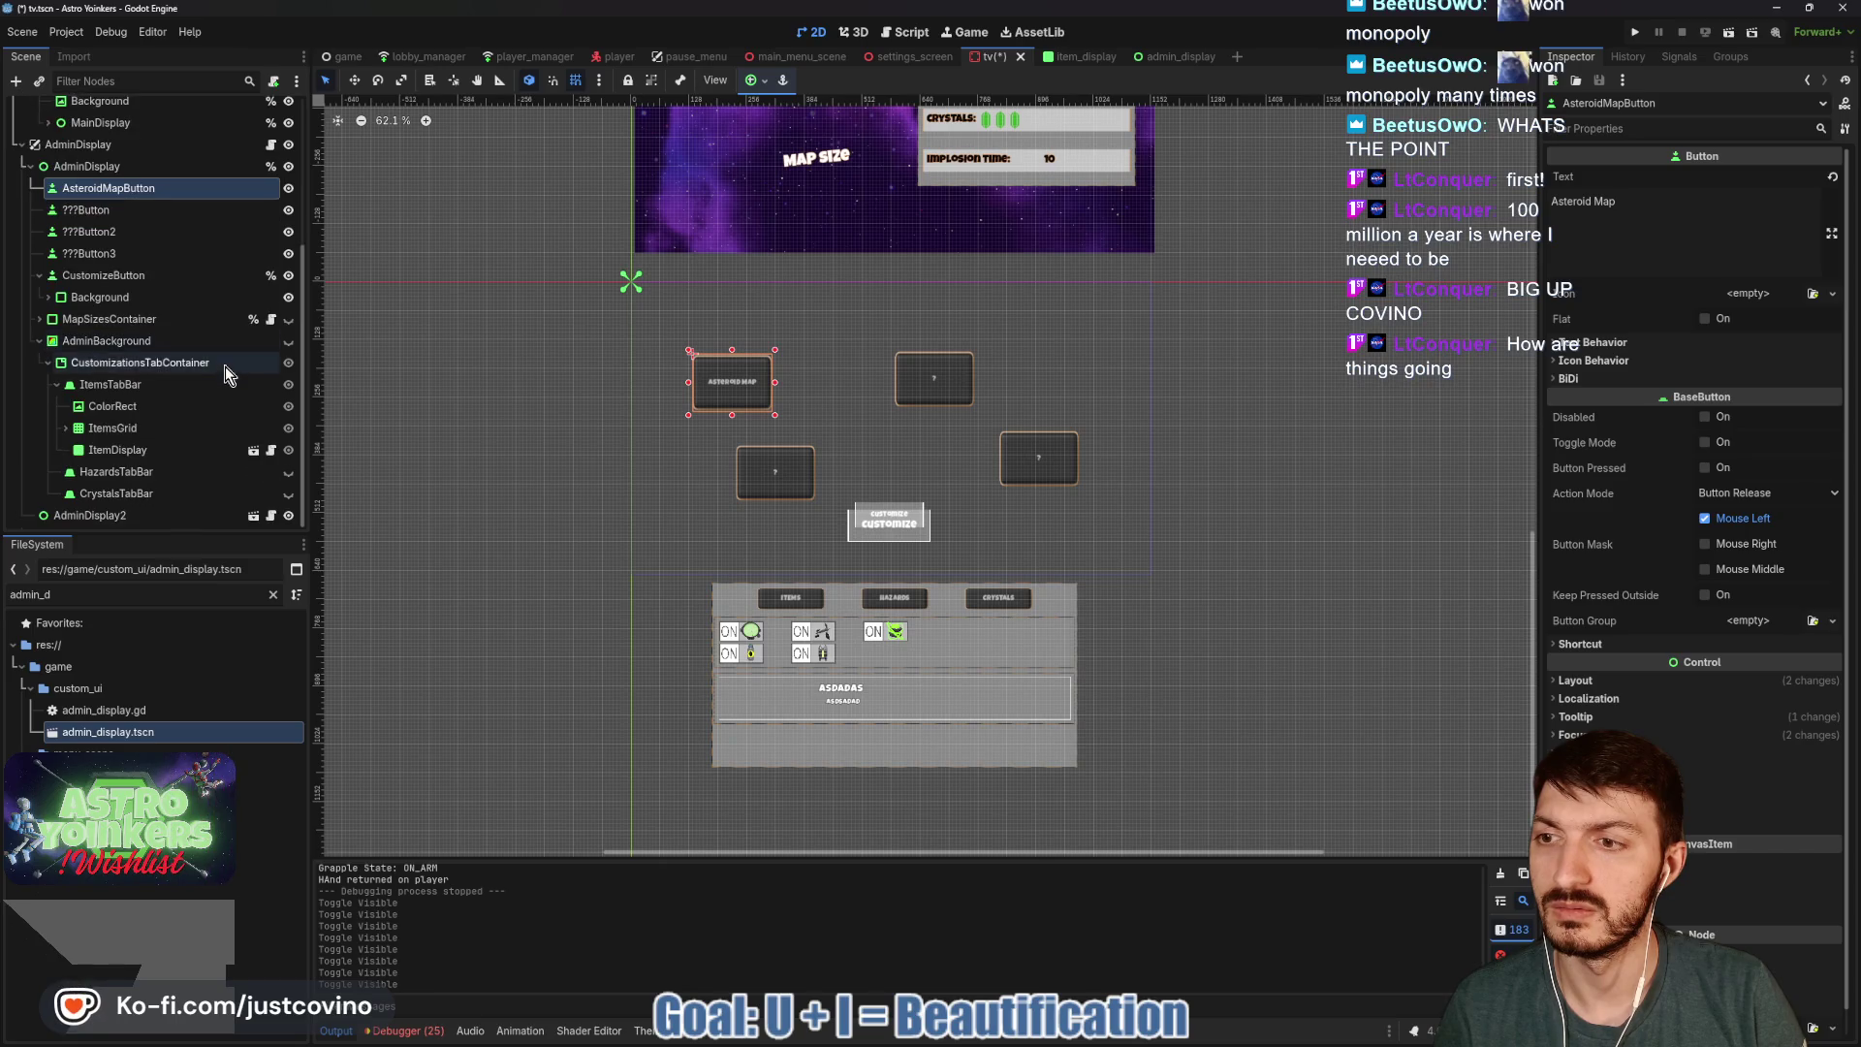
Hide and delete the duplicate AdminDisplay2 instance, undoing once before deleting it again.
click(288, 516)
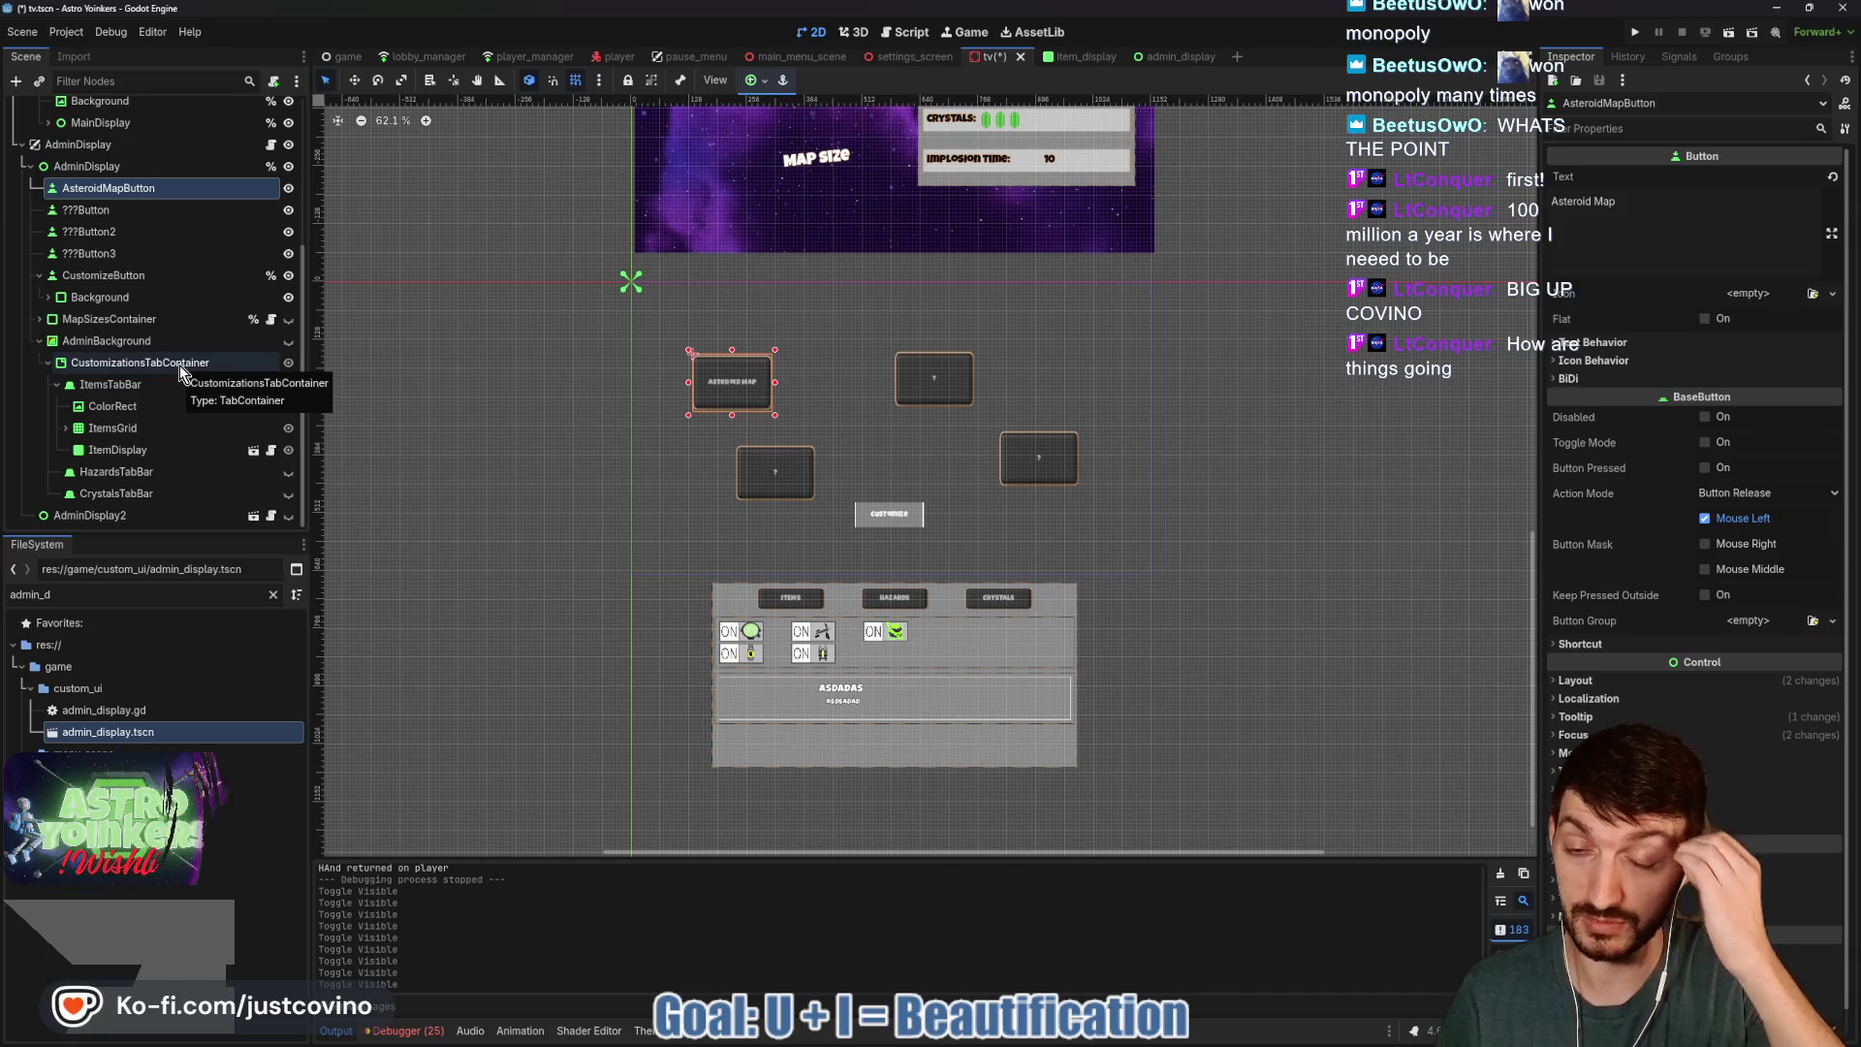
click(133, 521)
key(Delete)
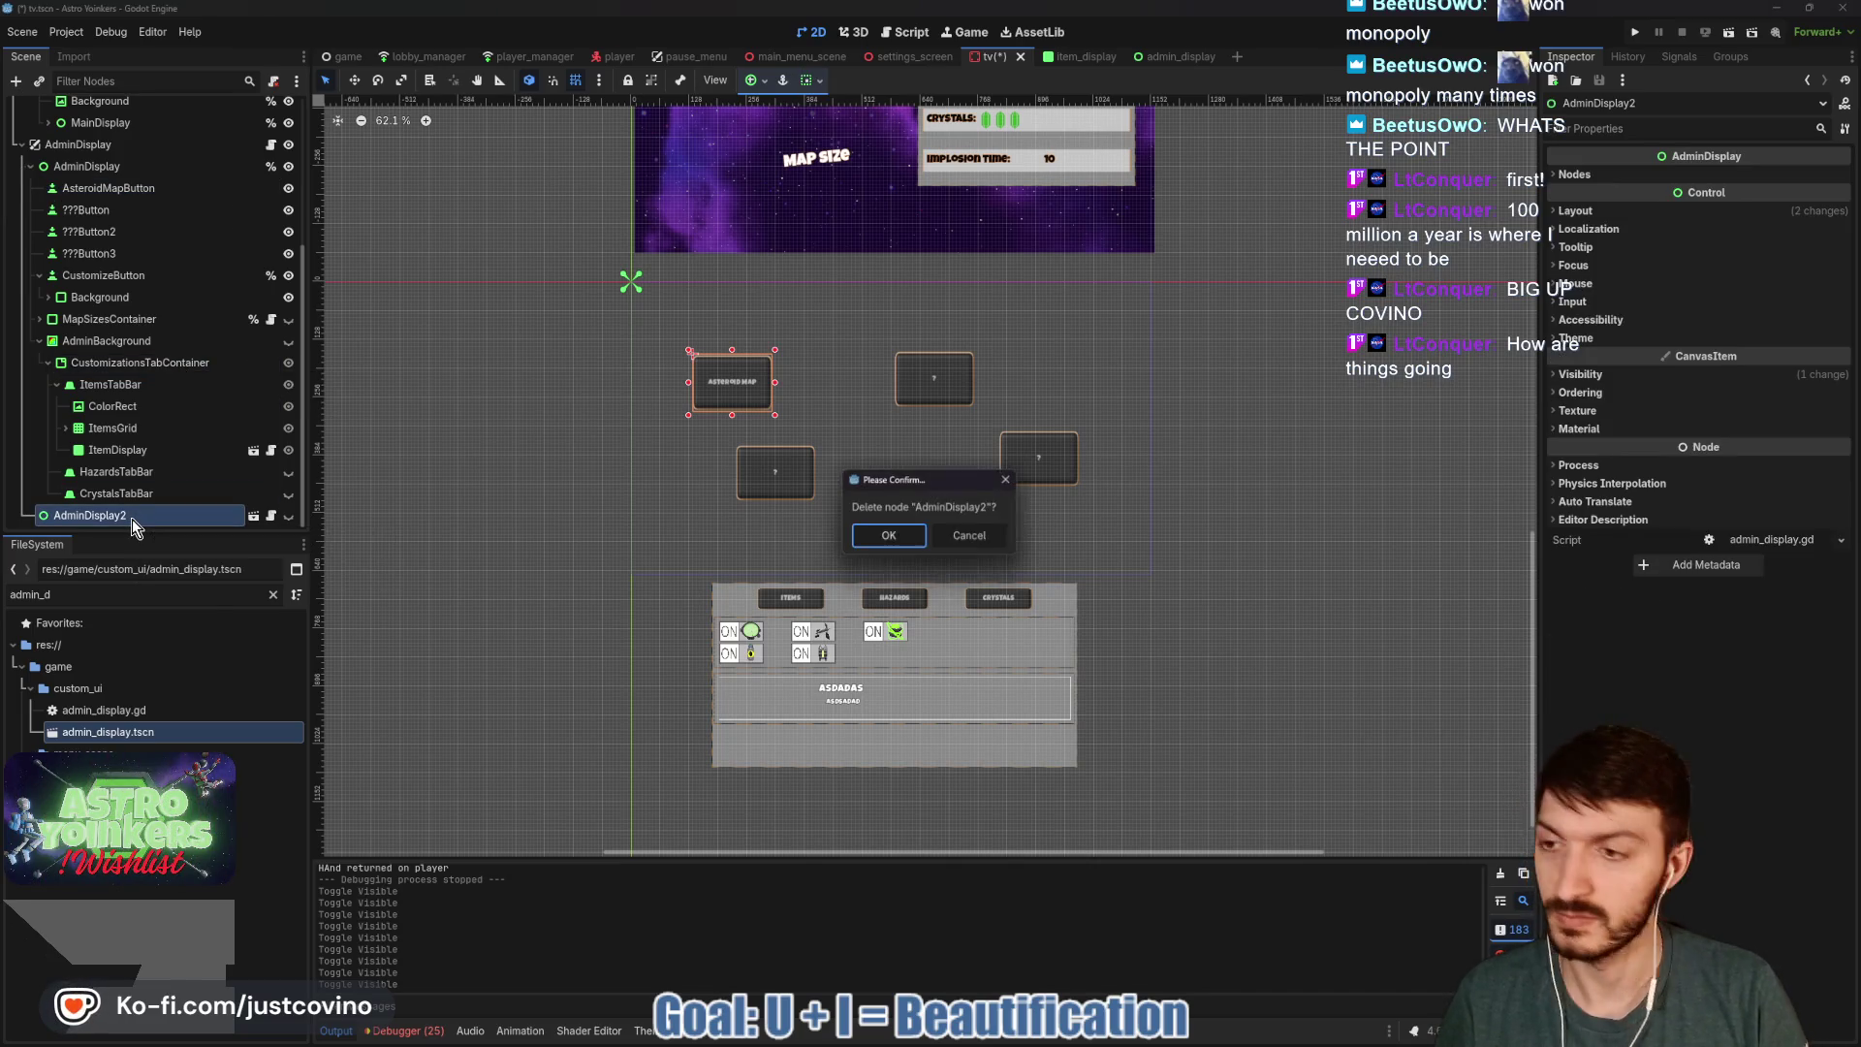
key(Return)
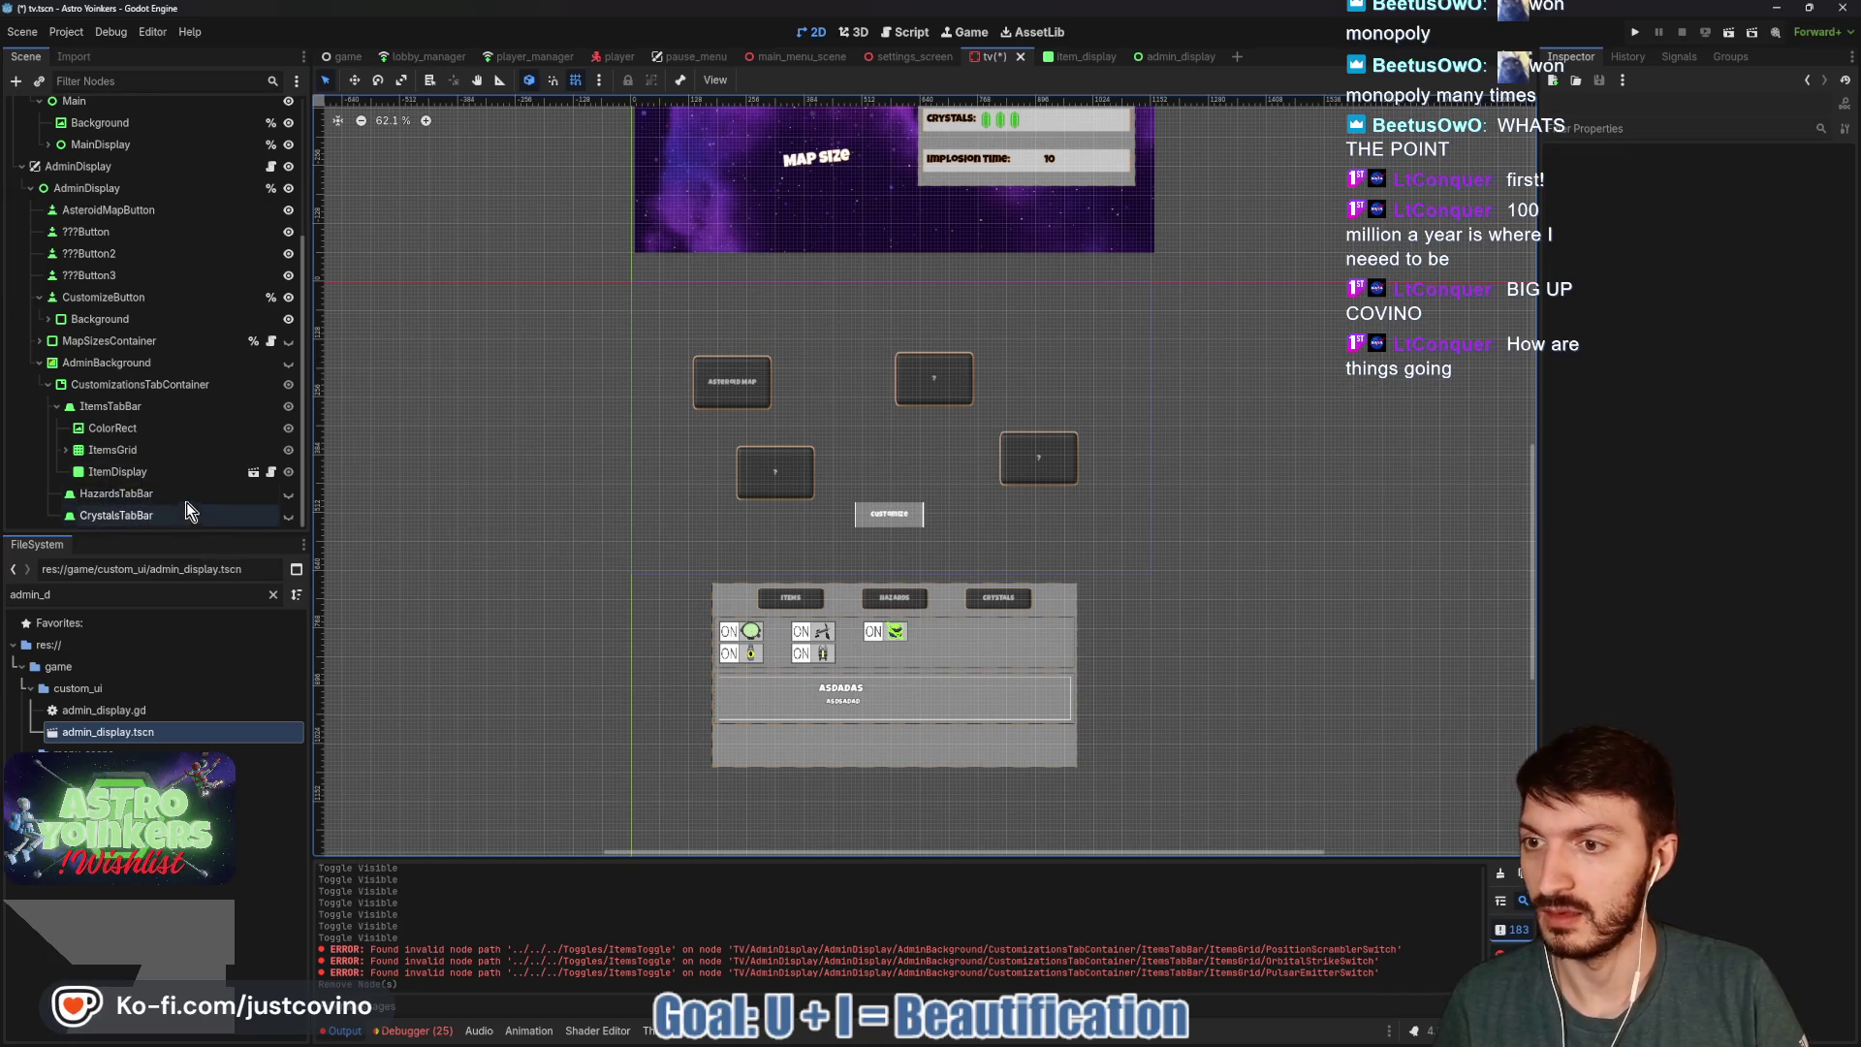
key(ctrl+z)
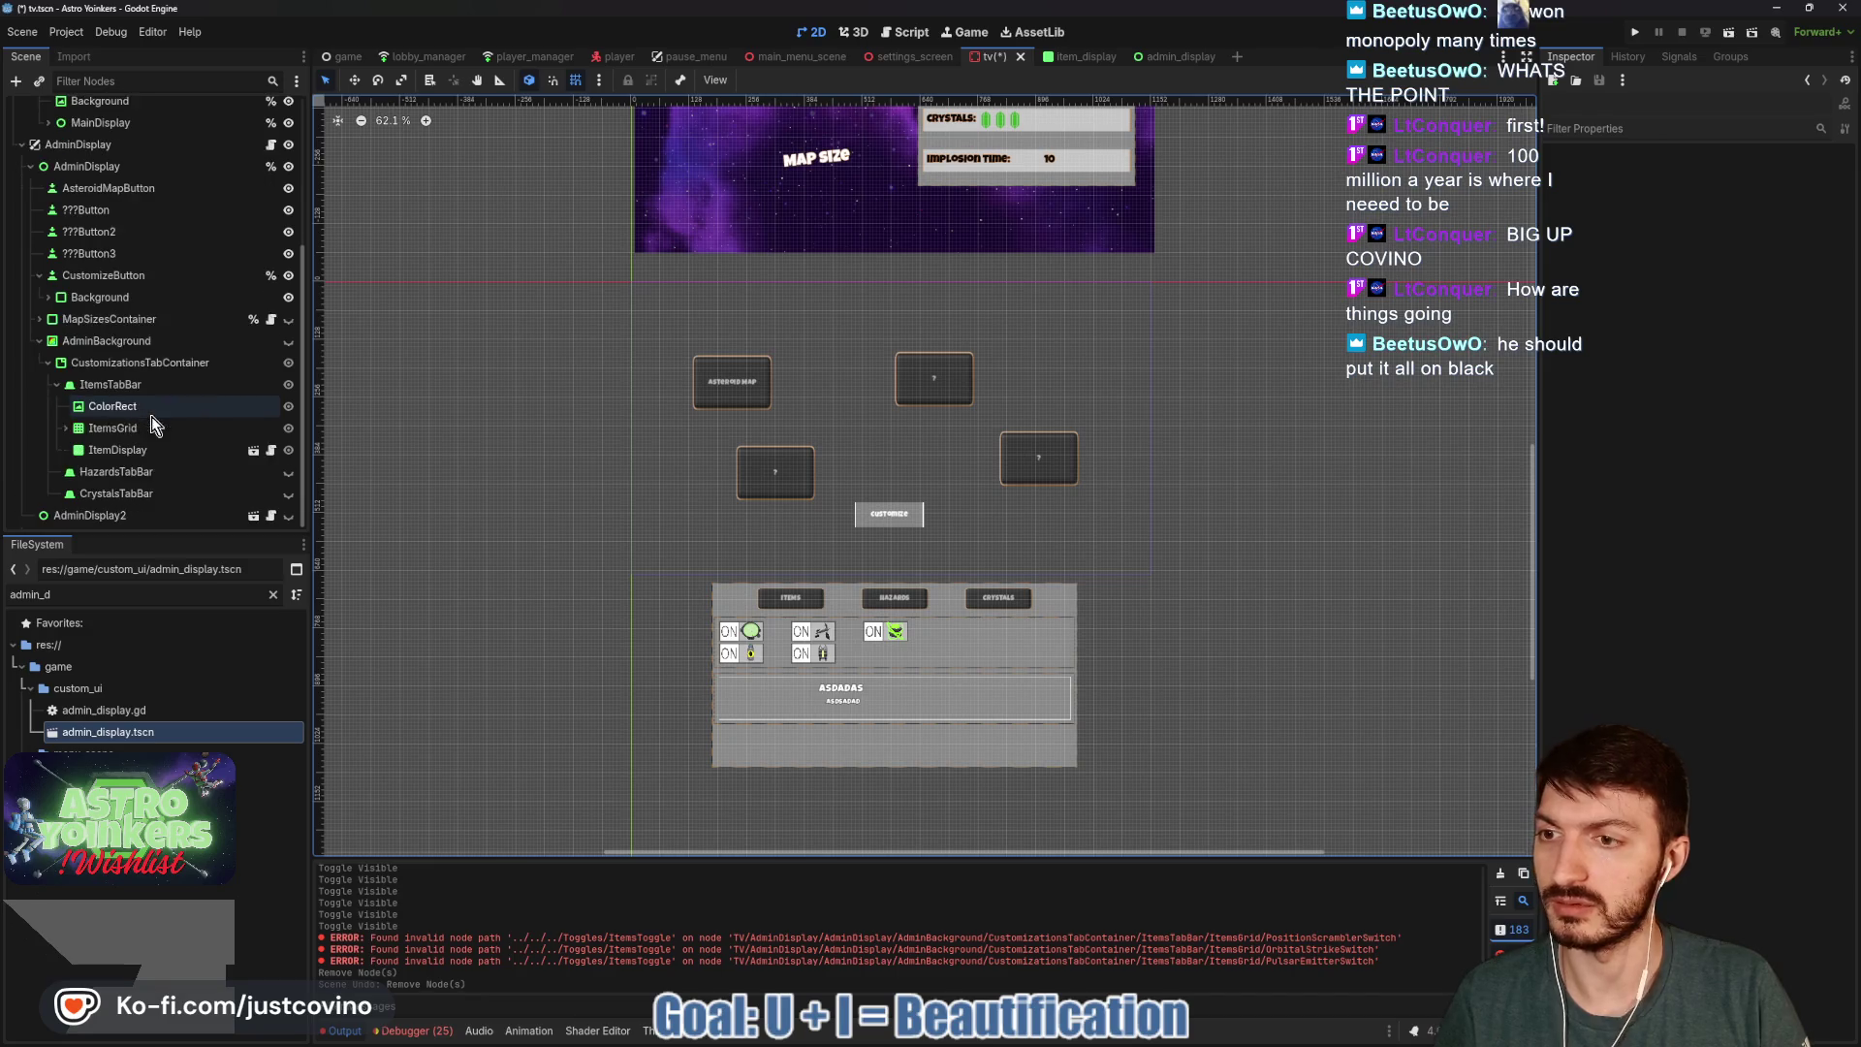
click(160, 517)
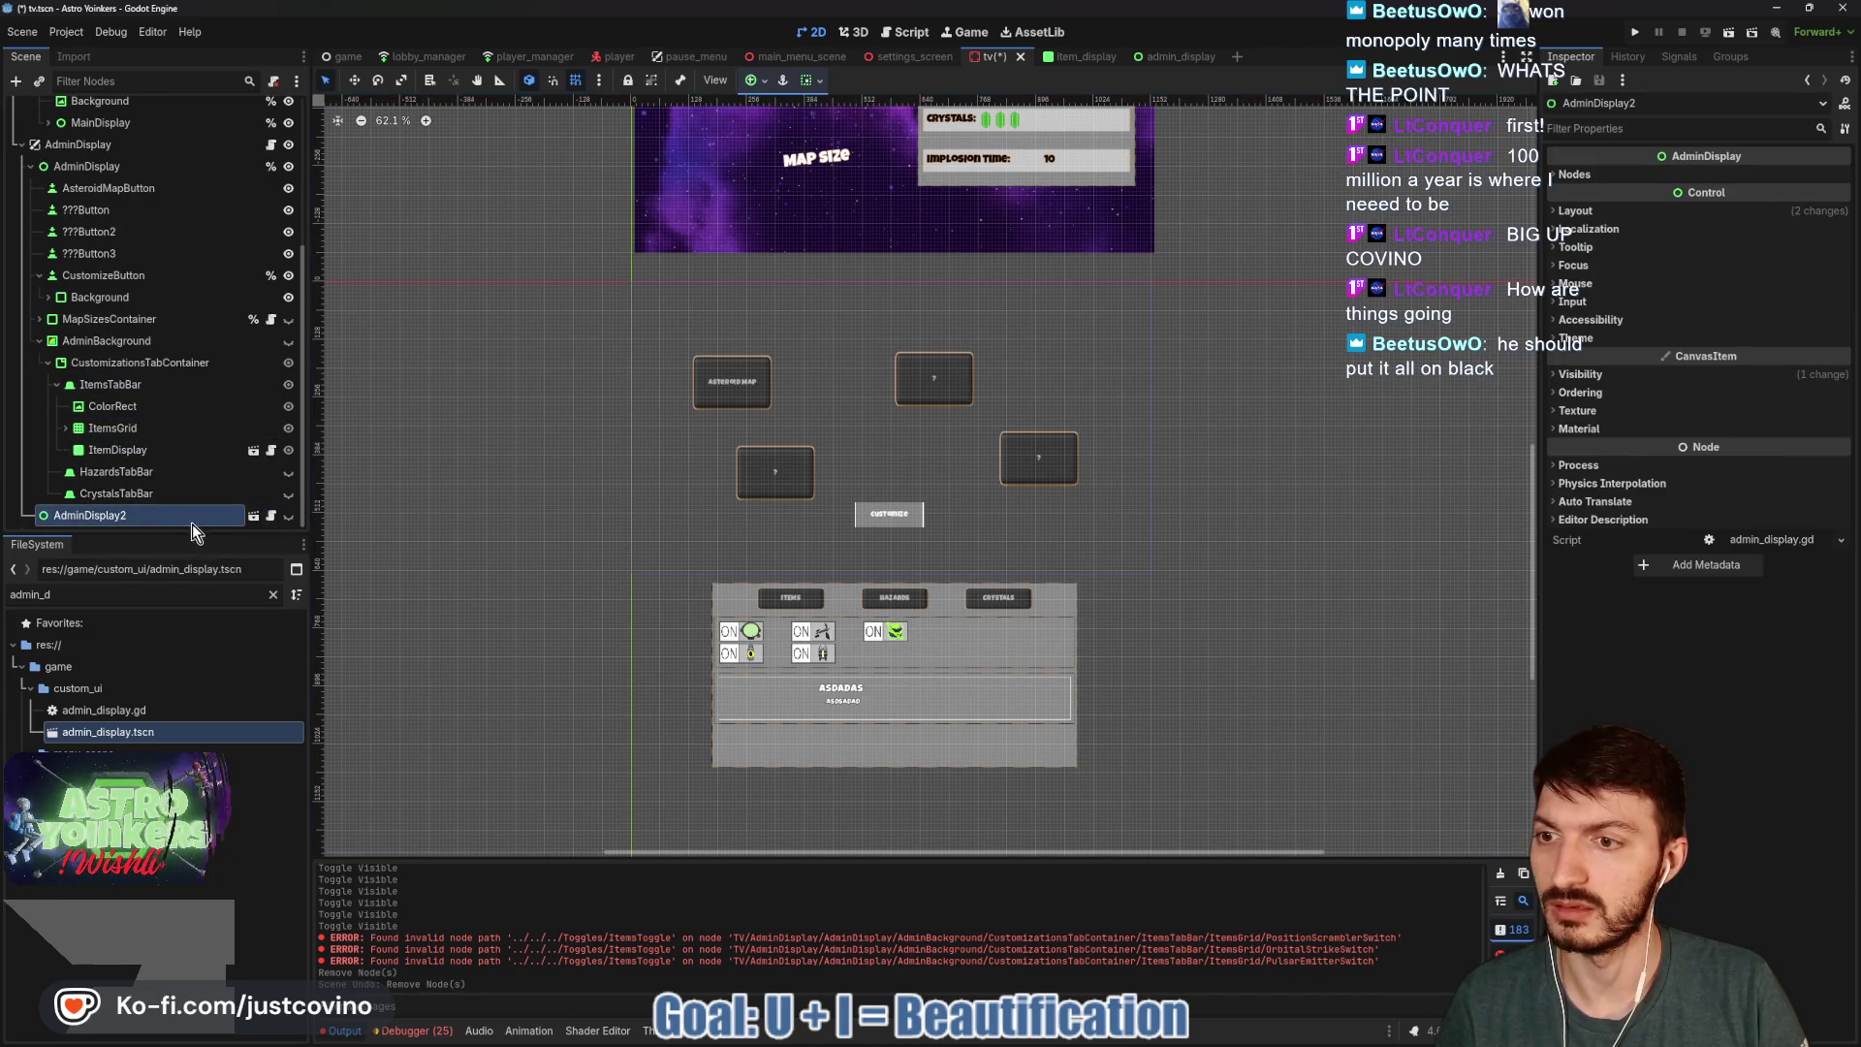
key(Delete)
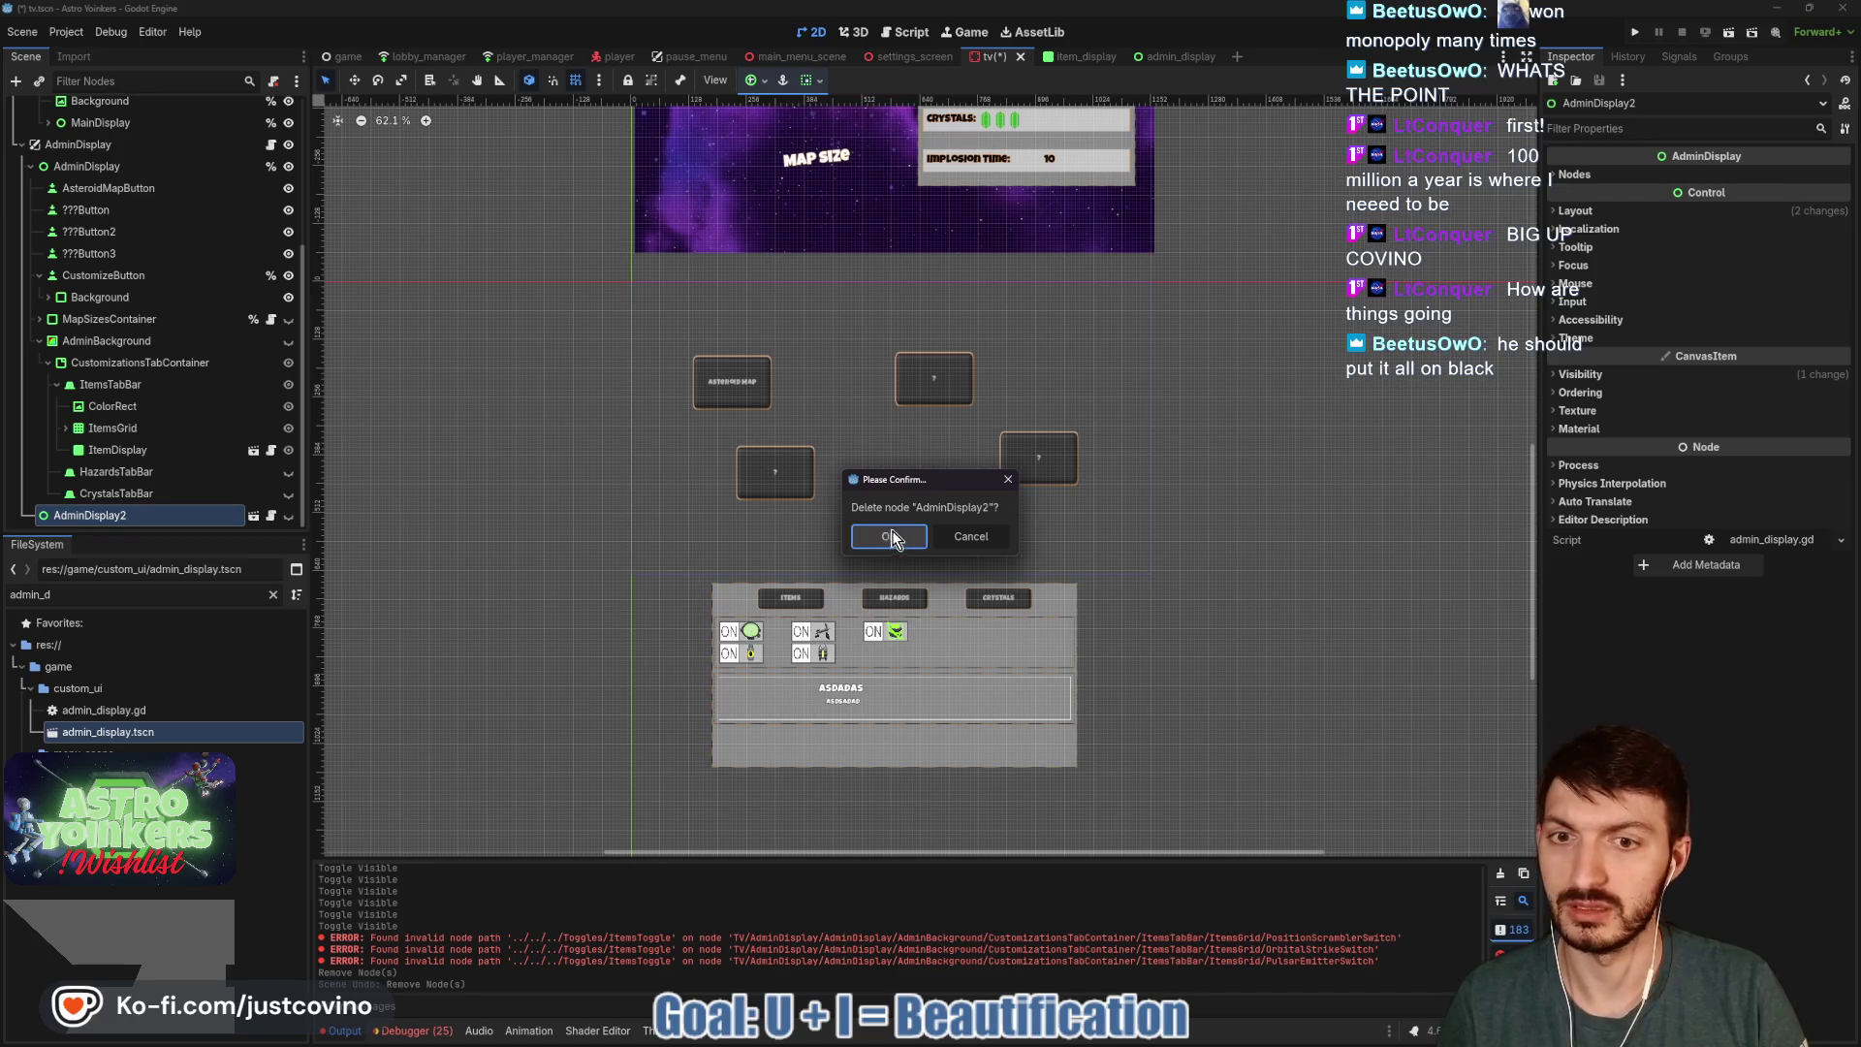
key(Return)
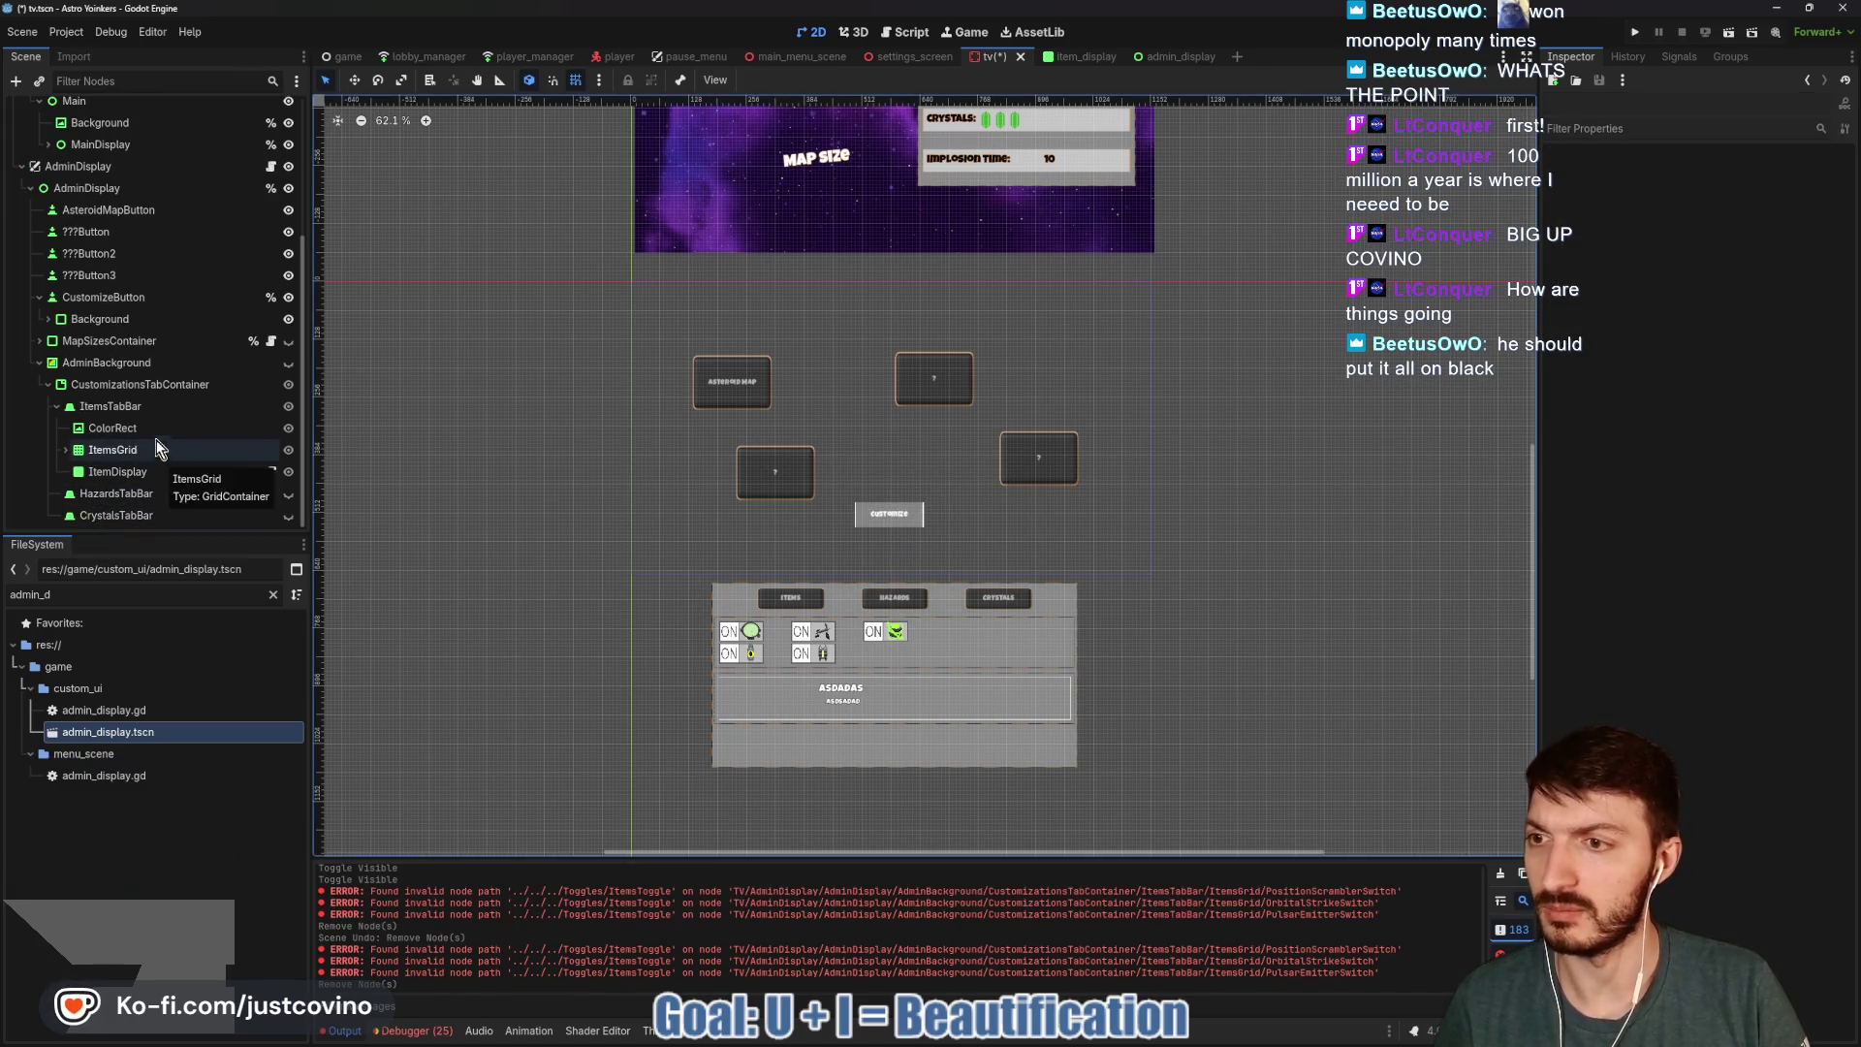
Expand the customize Background node to view its children, then hide the Background panel.
click(86, 188)
click(68, 322)
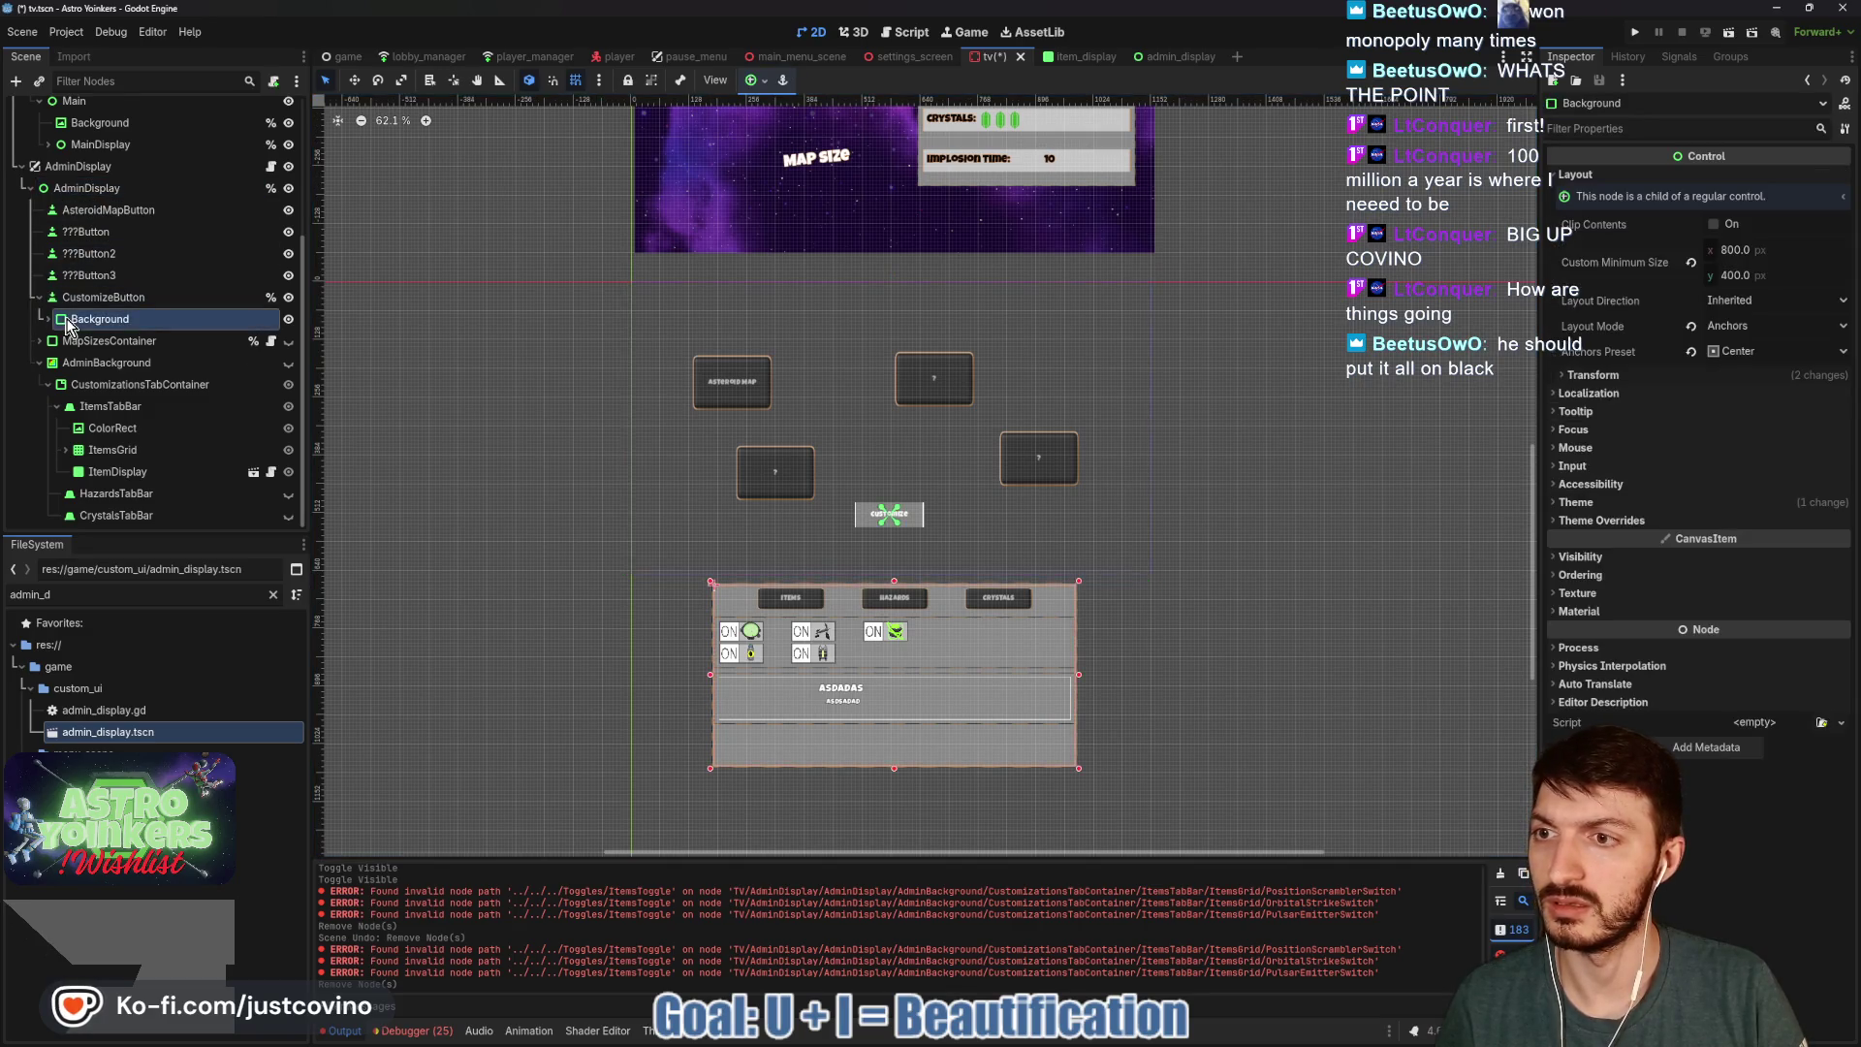
click(47, 319)
click(289, 319)
click(289, 319)
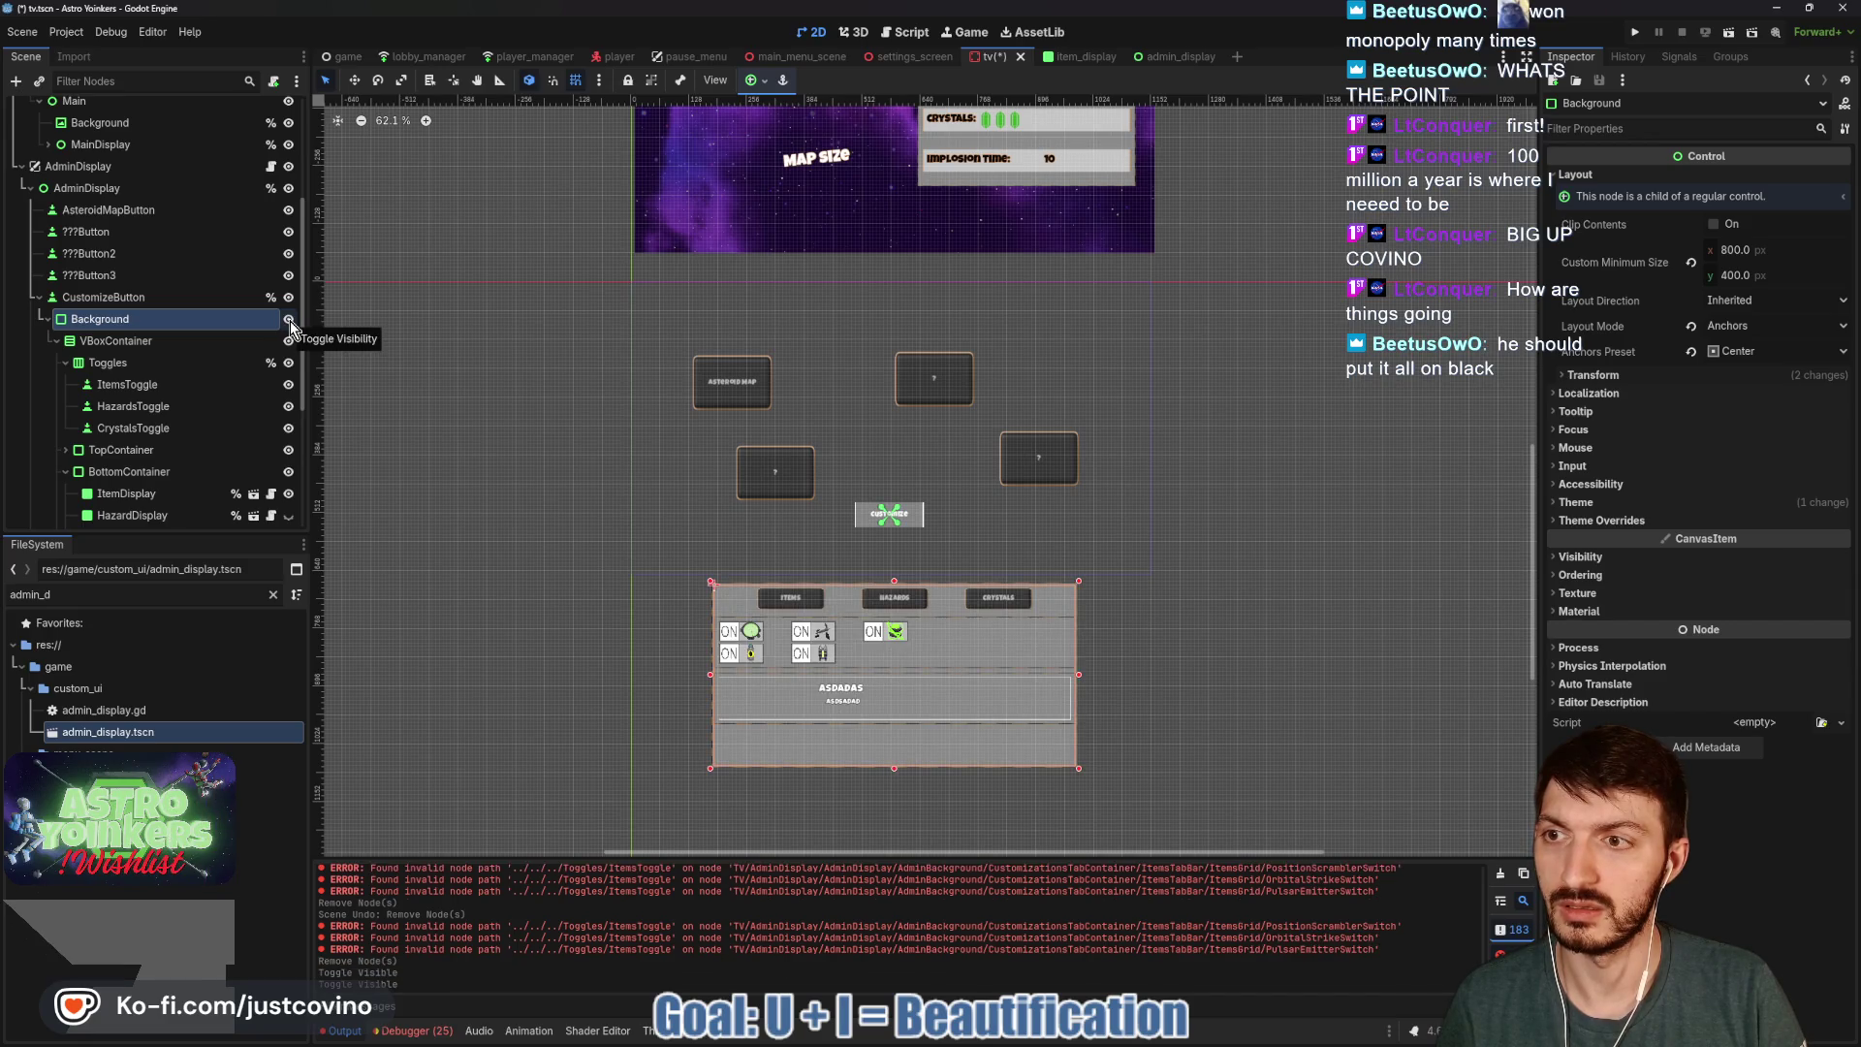
click(289, 320)
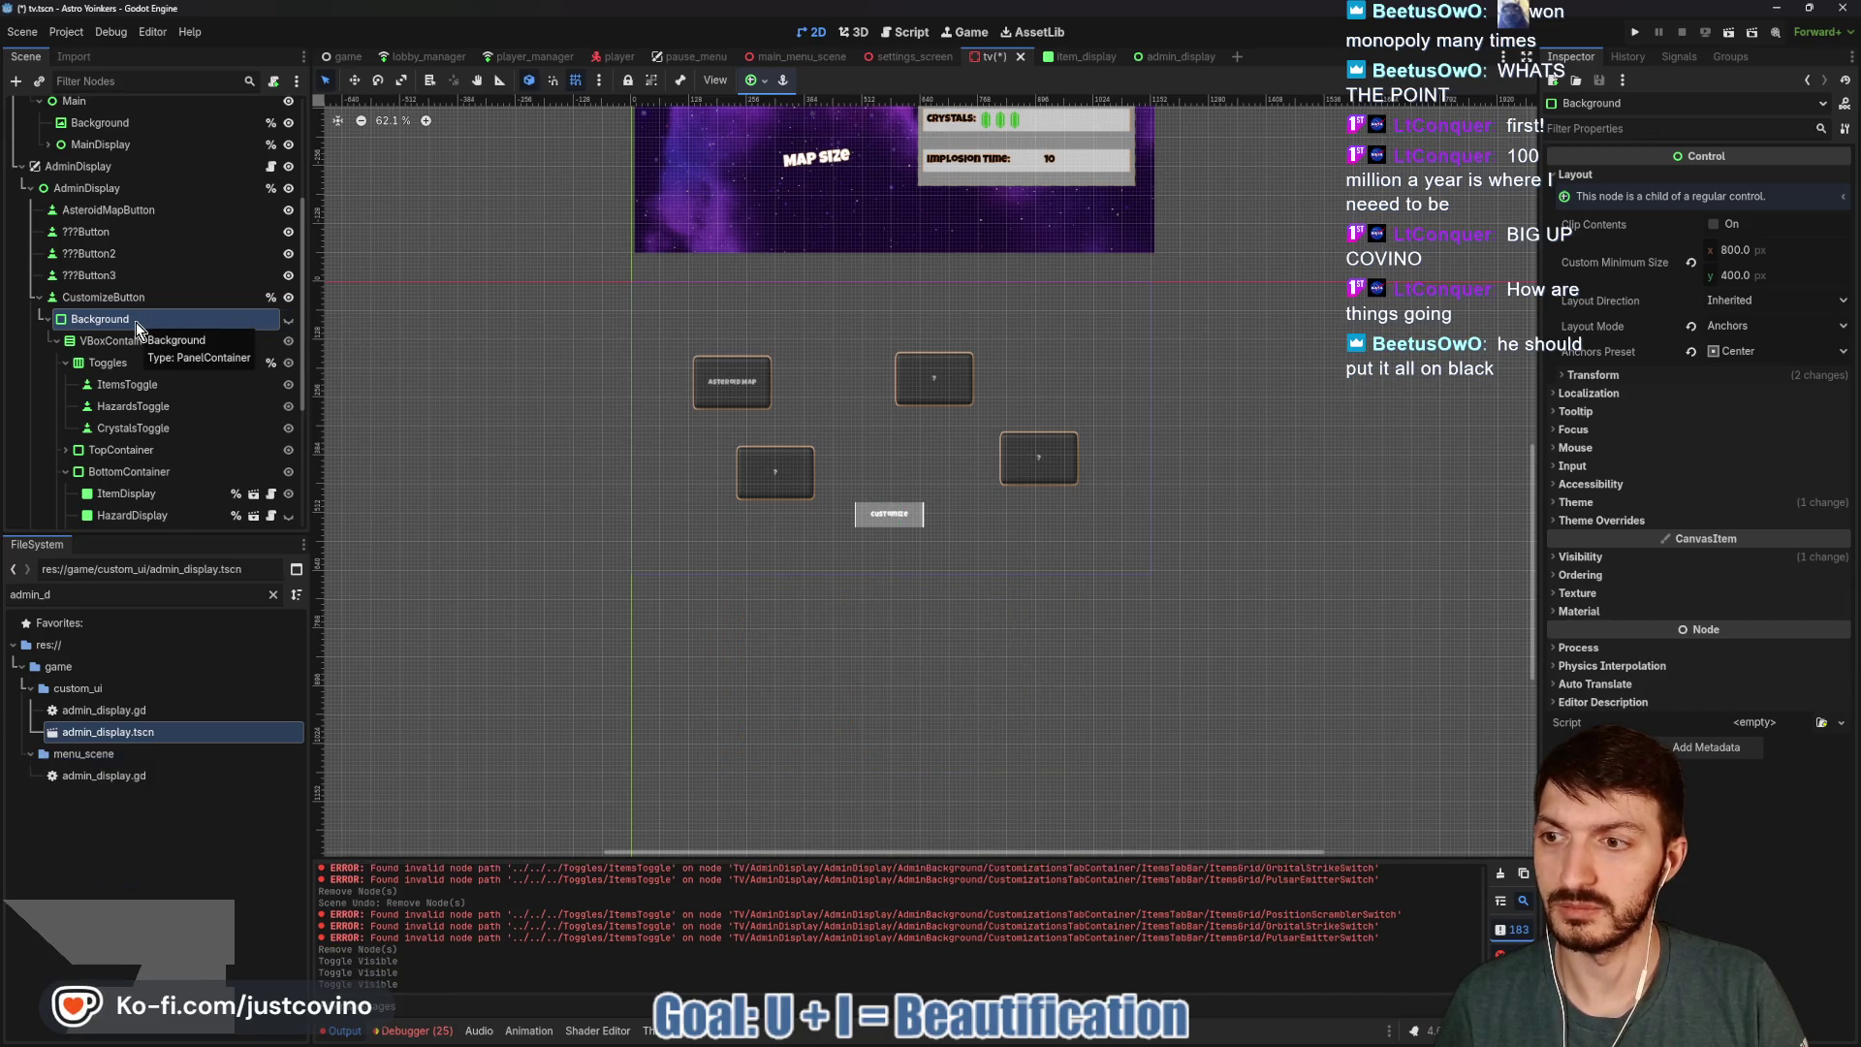
scroll(116, 339, down, 2)
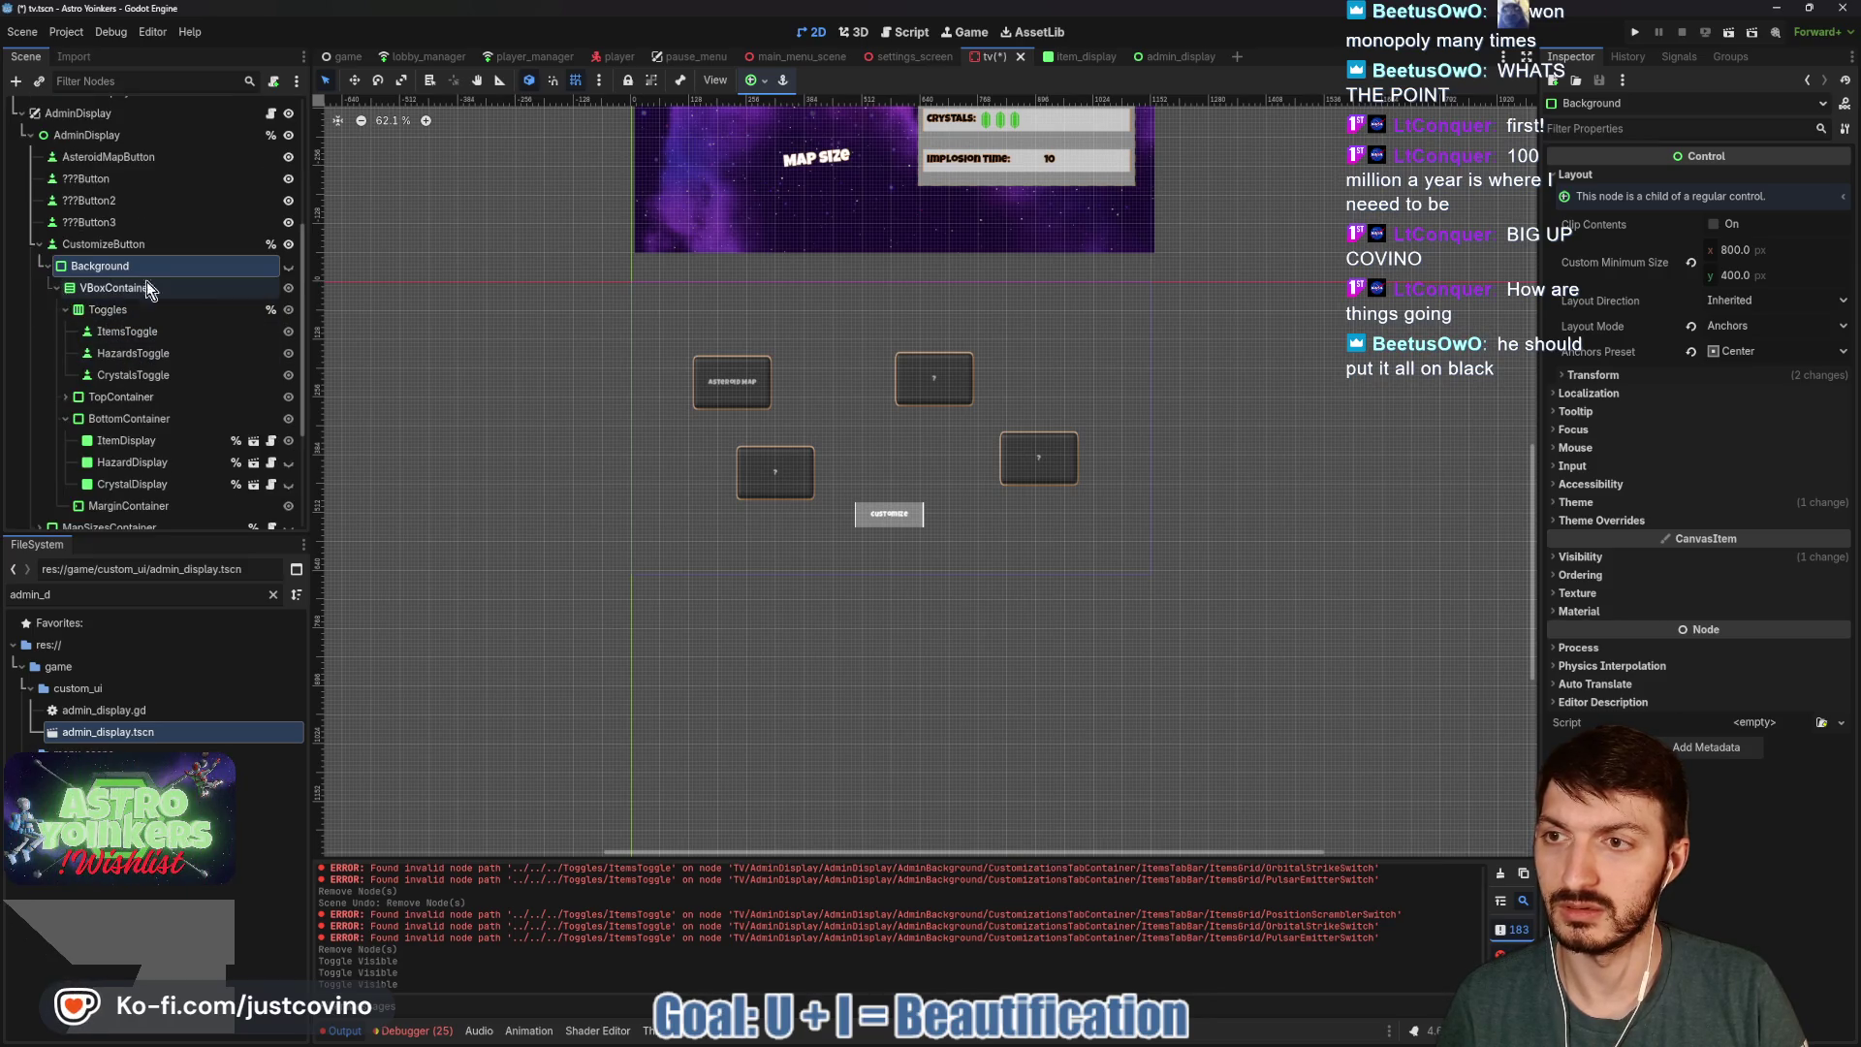
scroll(111, 399, down, 2)
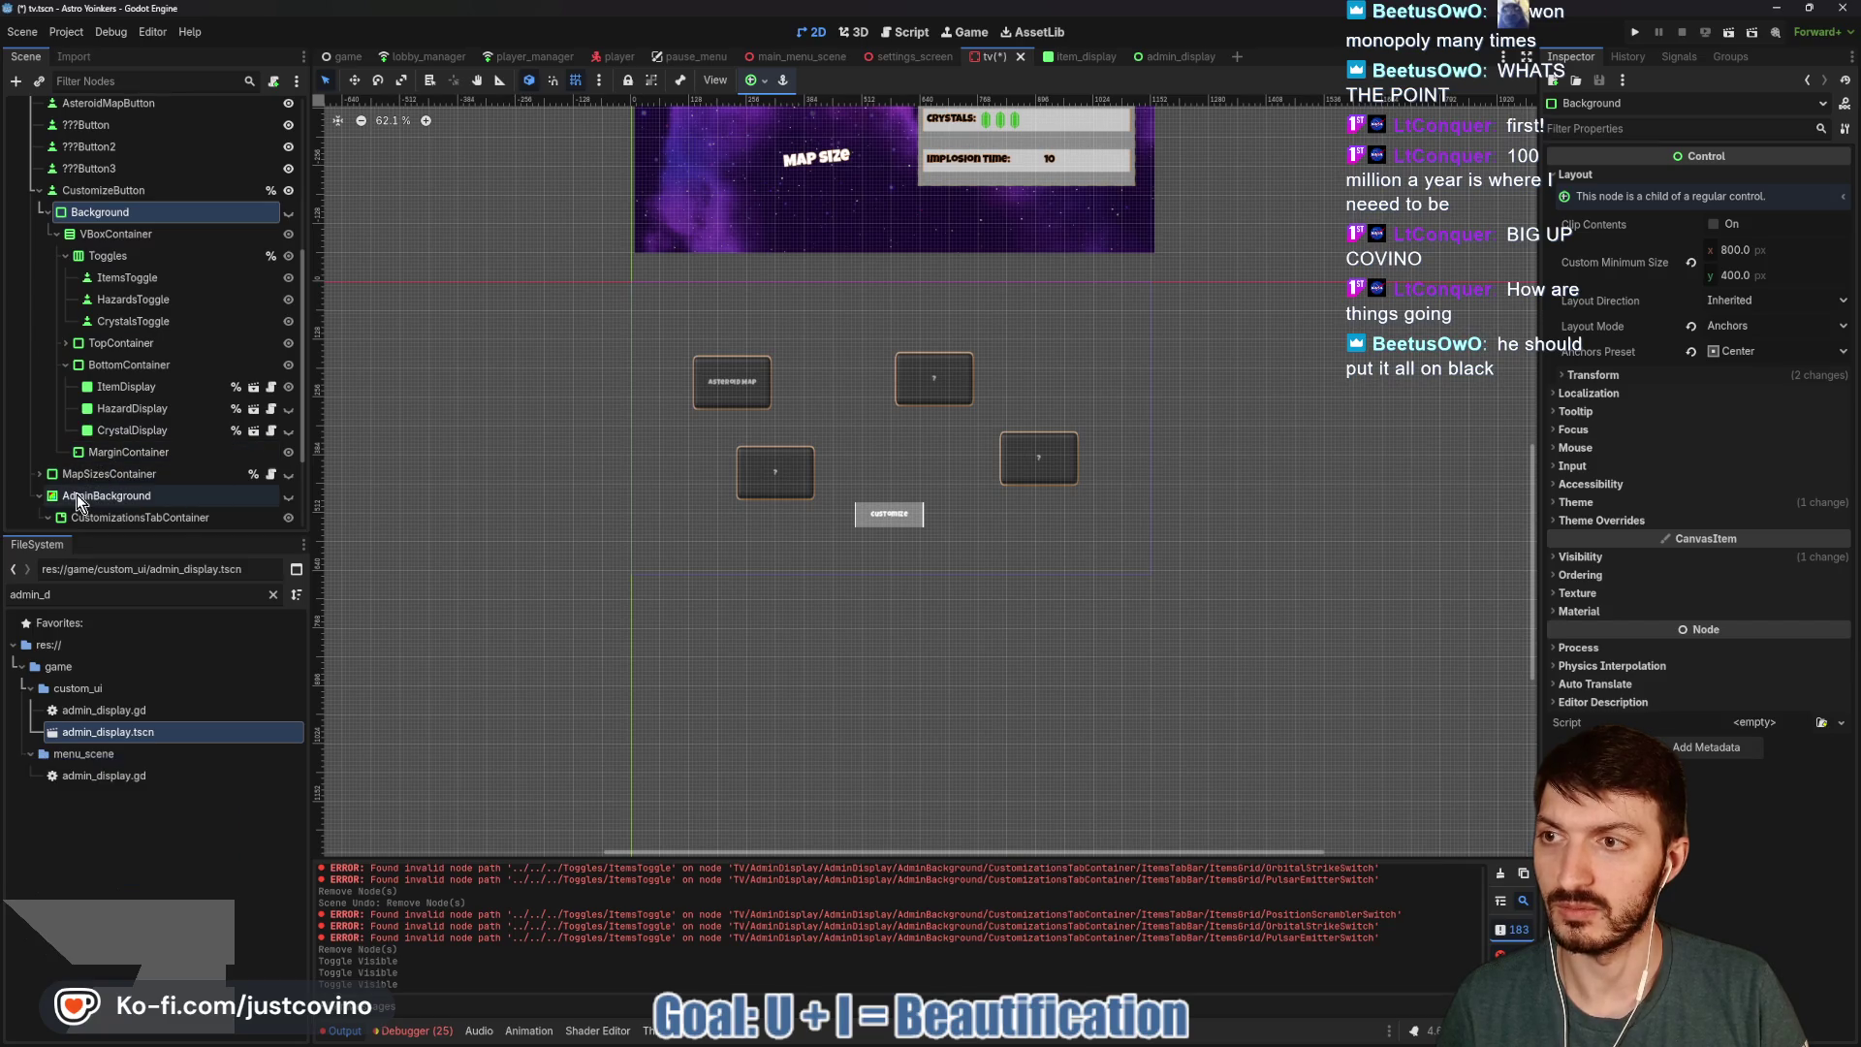
Delete the Background node and all its children from under CustomizeButton.
click(40, 190)
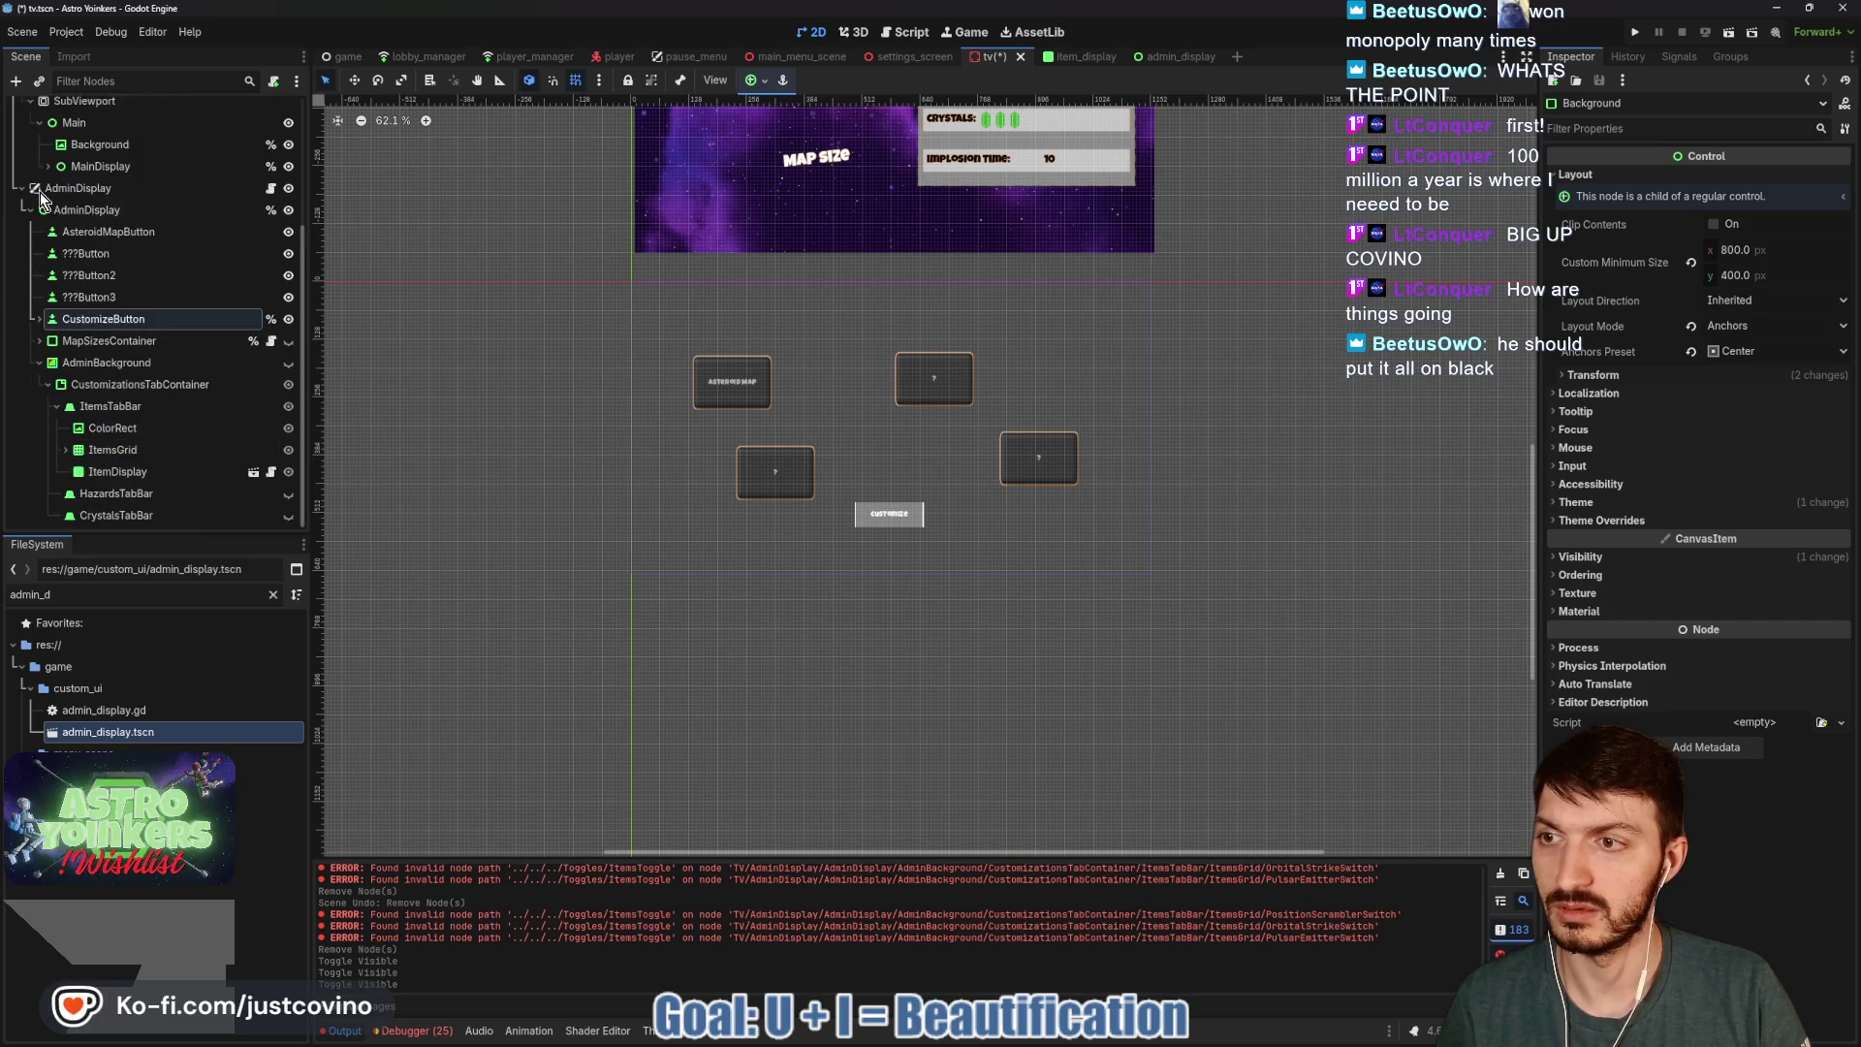
click(39, 322)
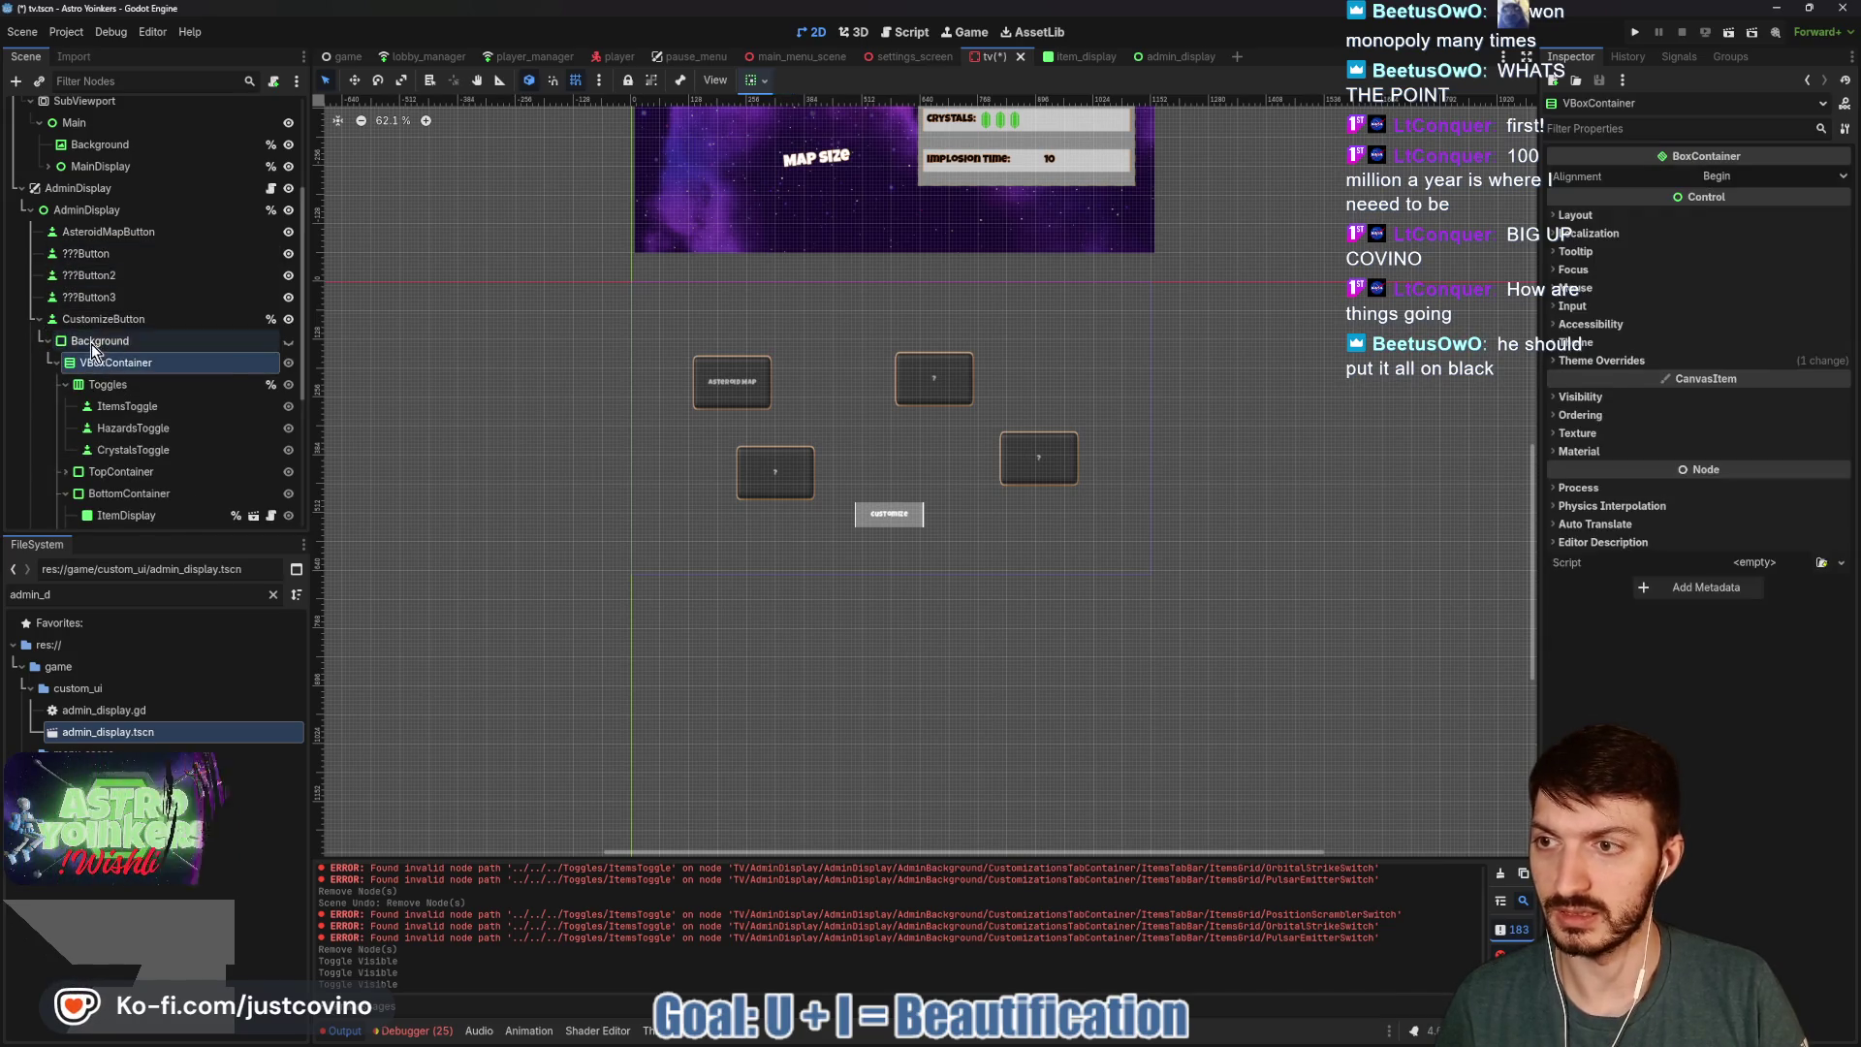
key(Delete)
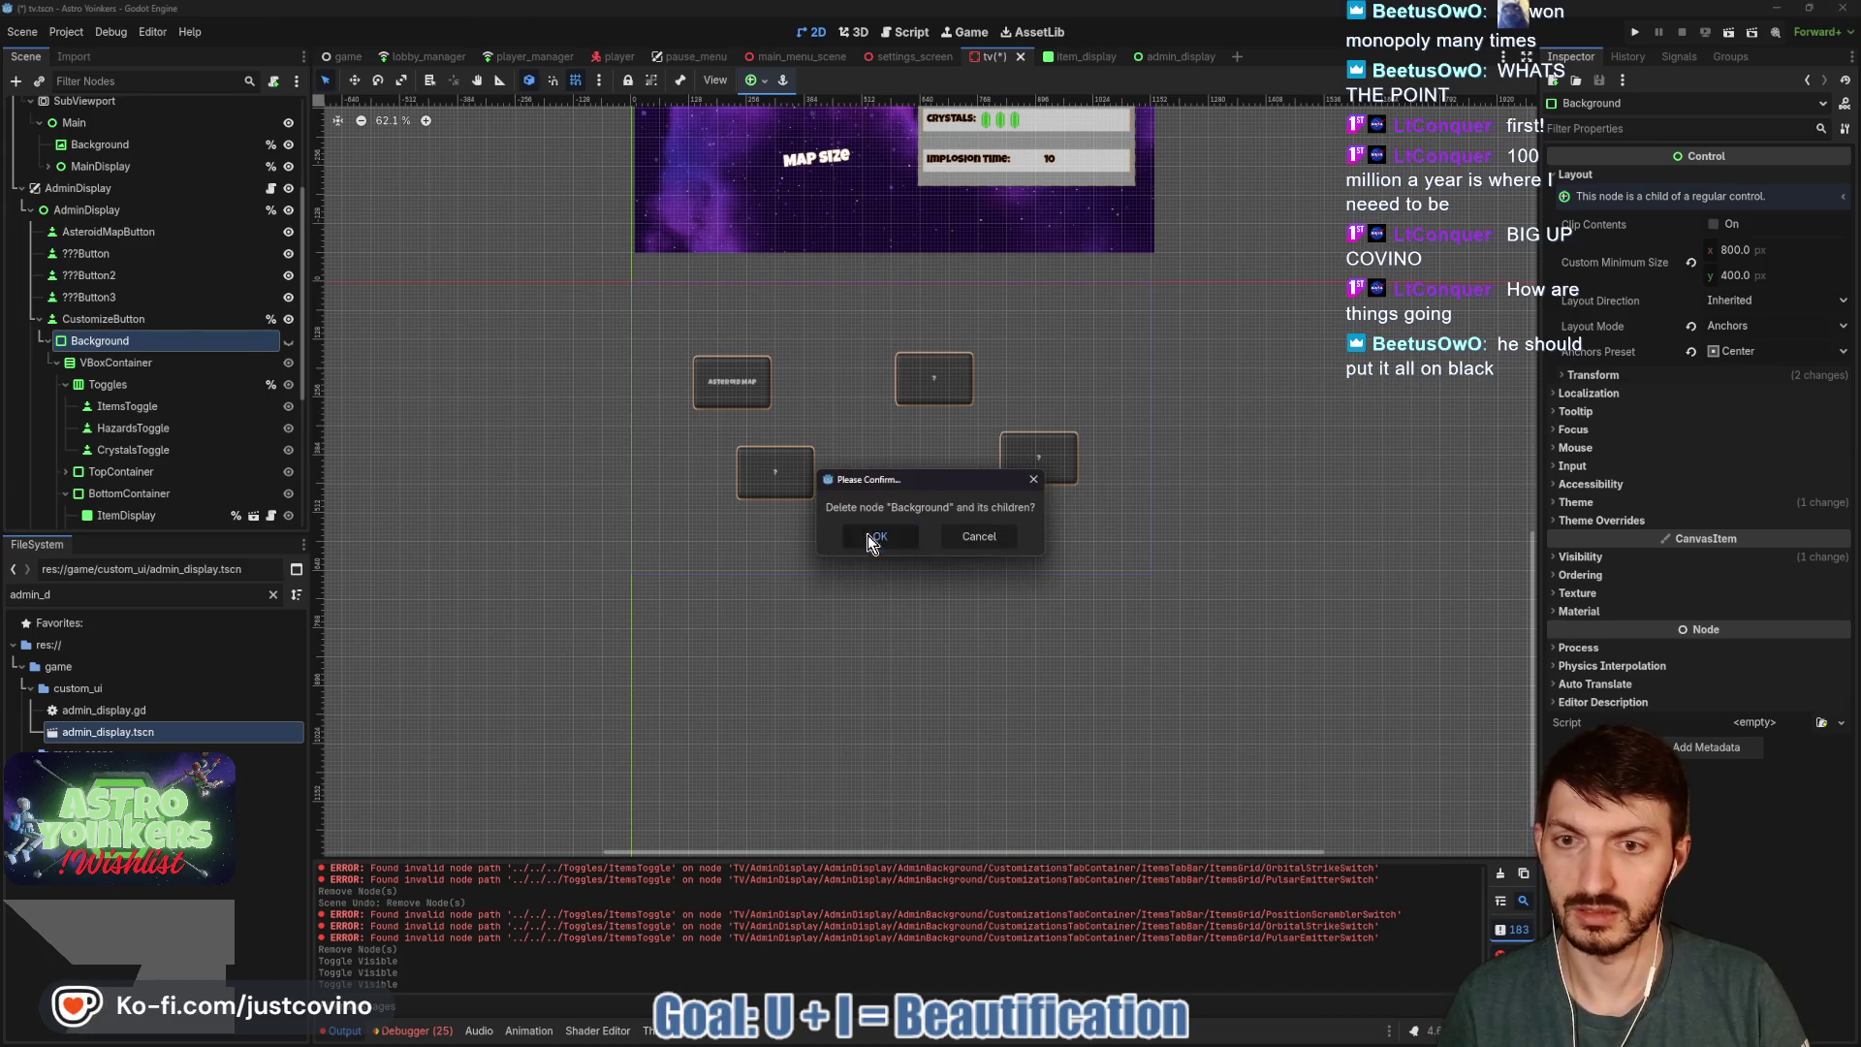
click(872, 536)
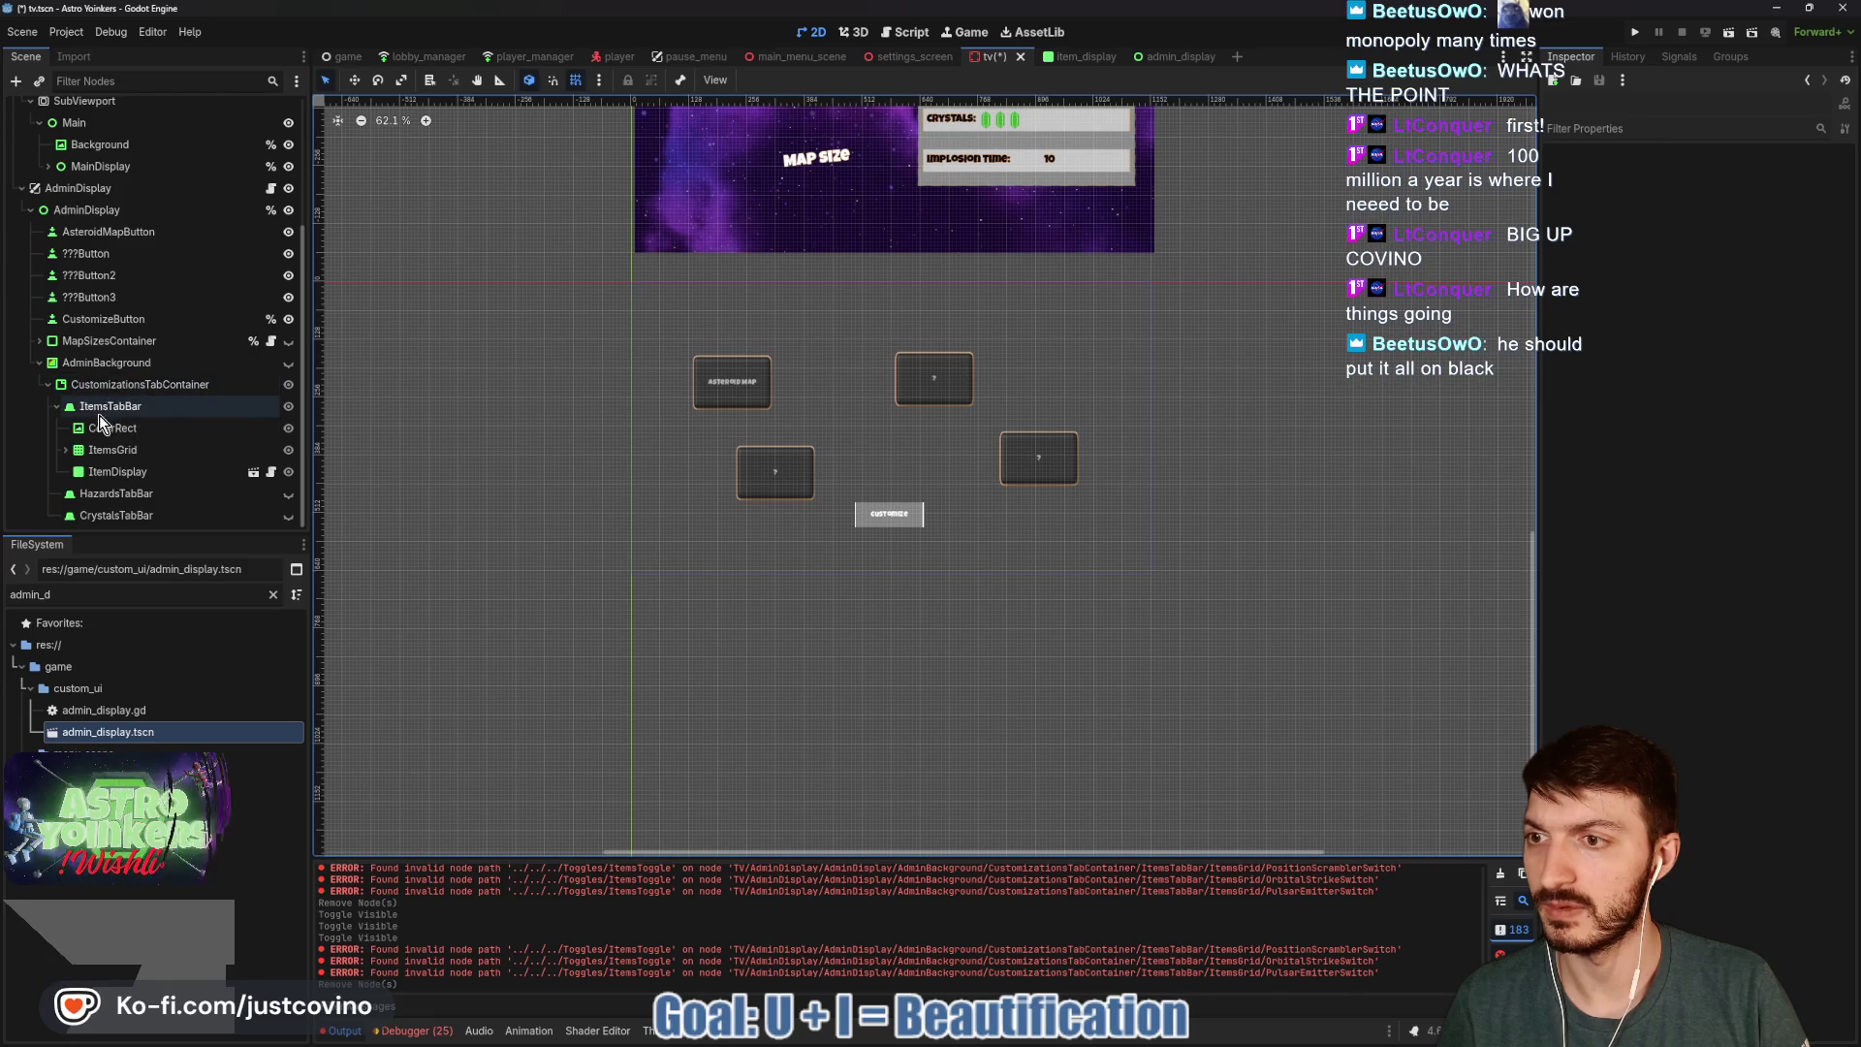
Select the range of nodes from AsteroidMapButton through CrystalsTabBar.
click(86, 320)
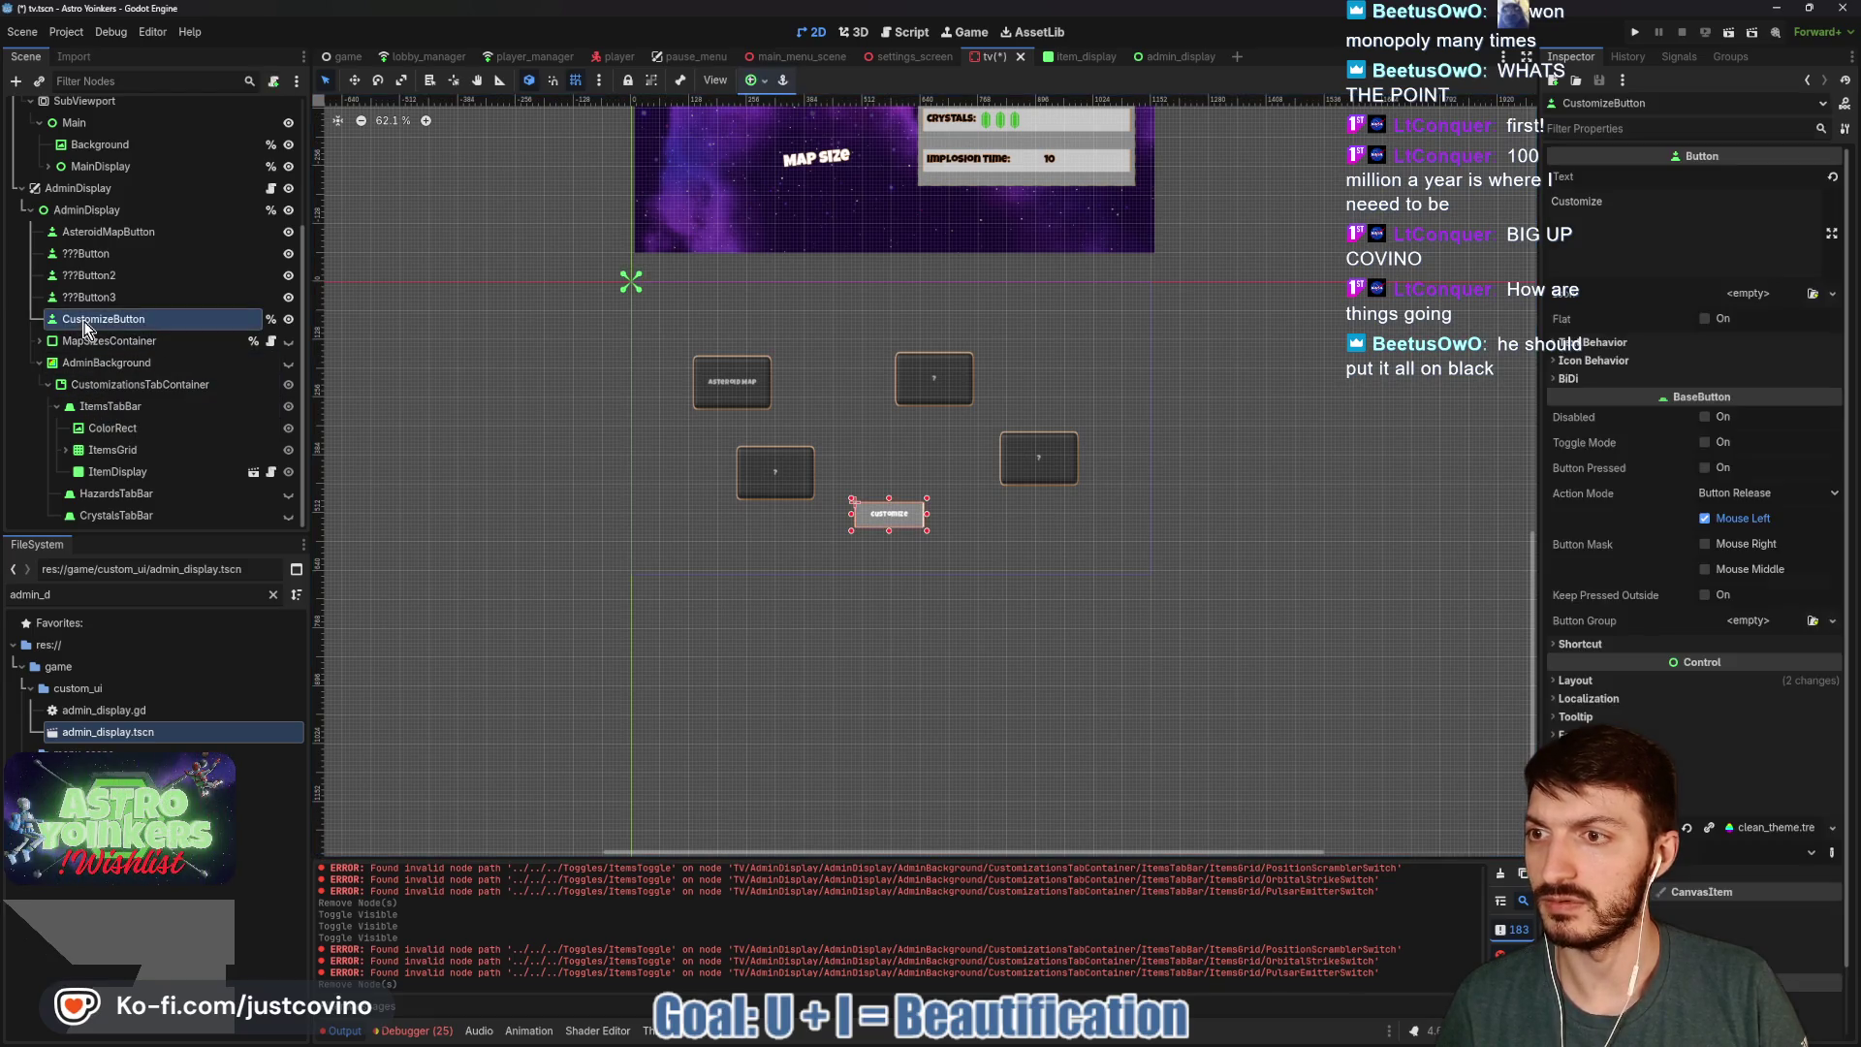
click(87, 210)
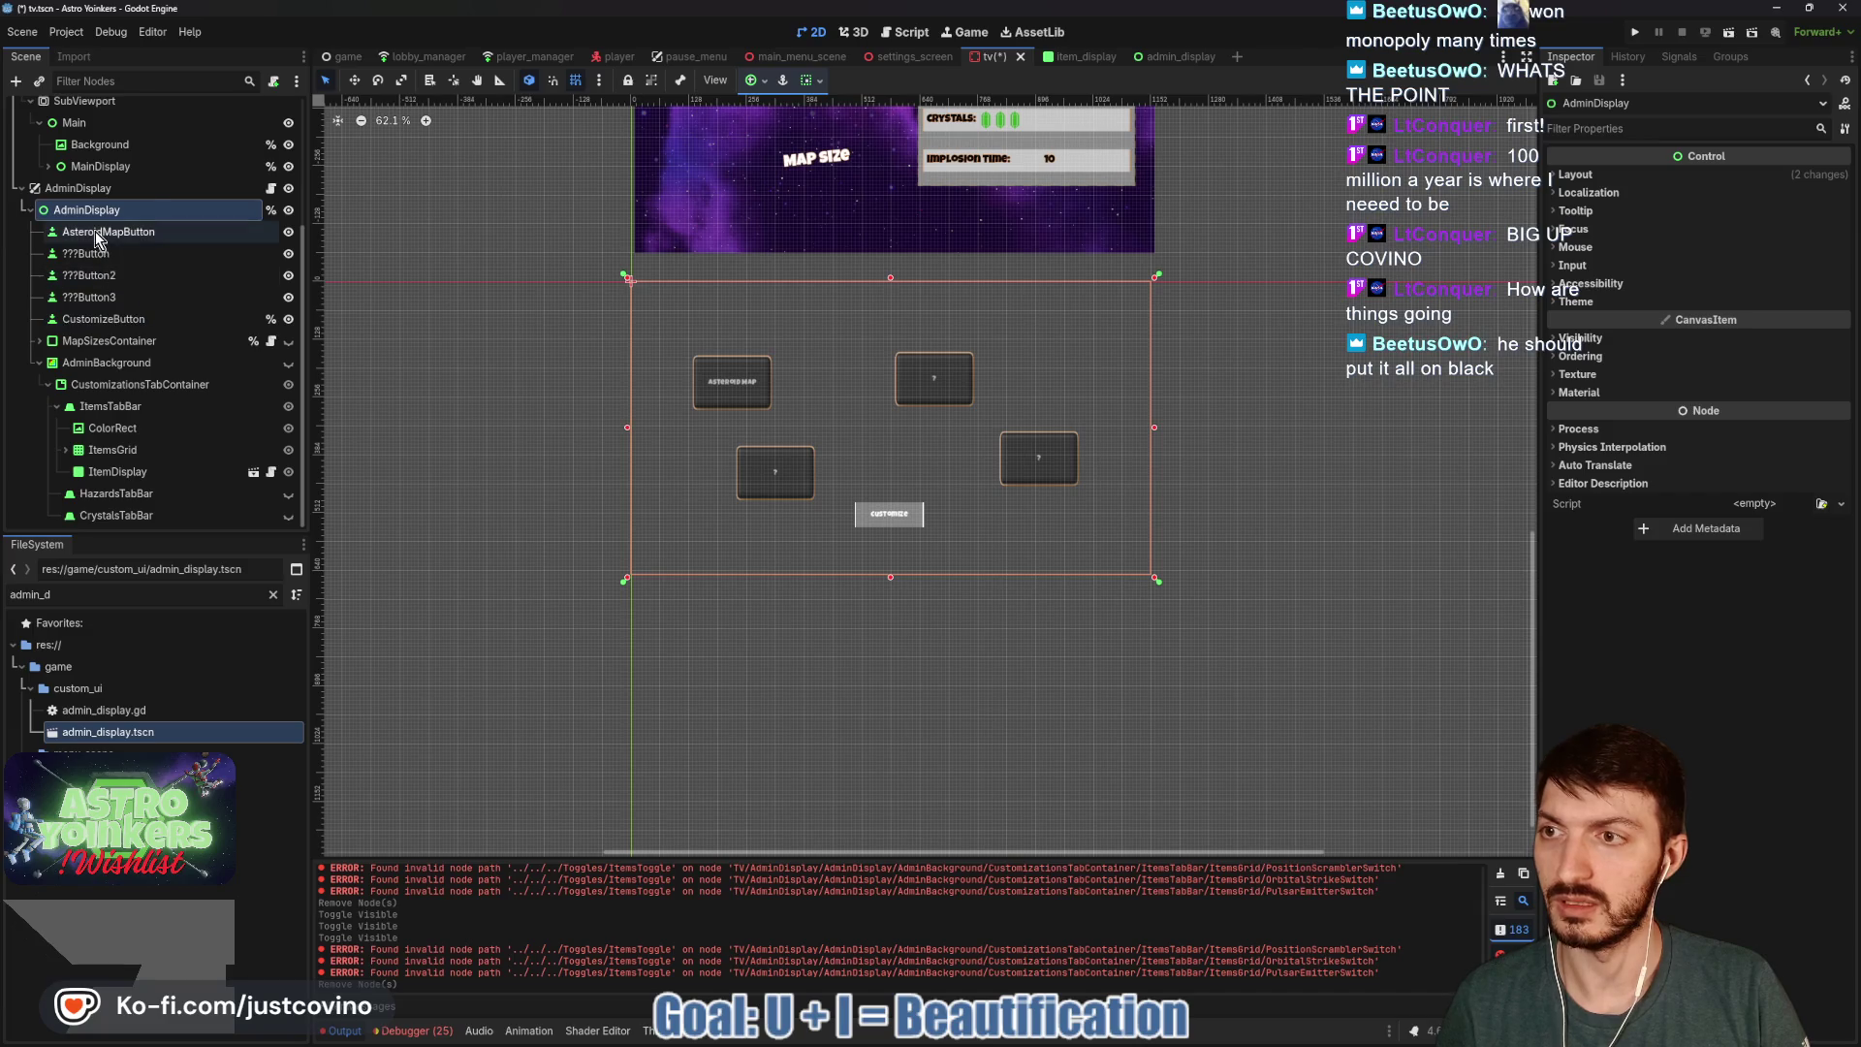
click(95, 231)
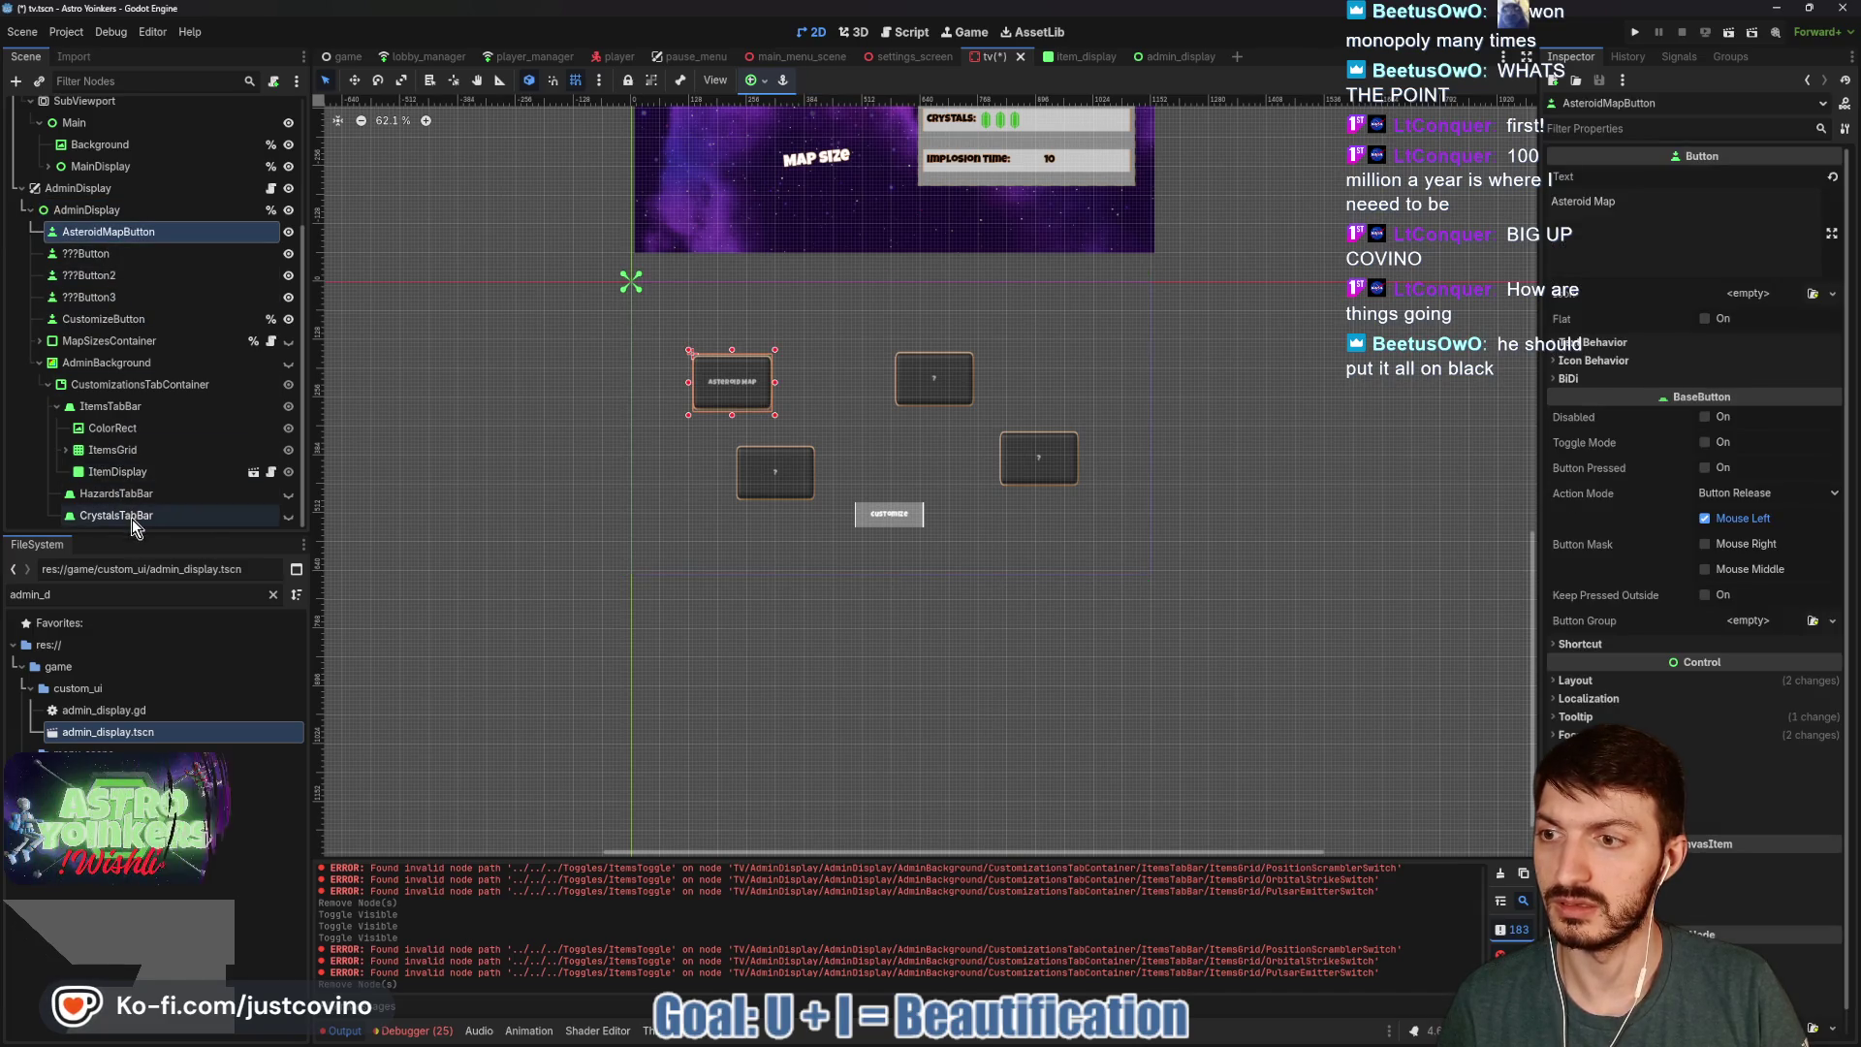
shift+click(124, 515)
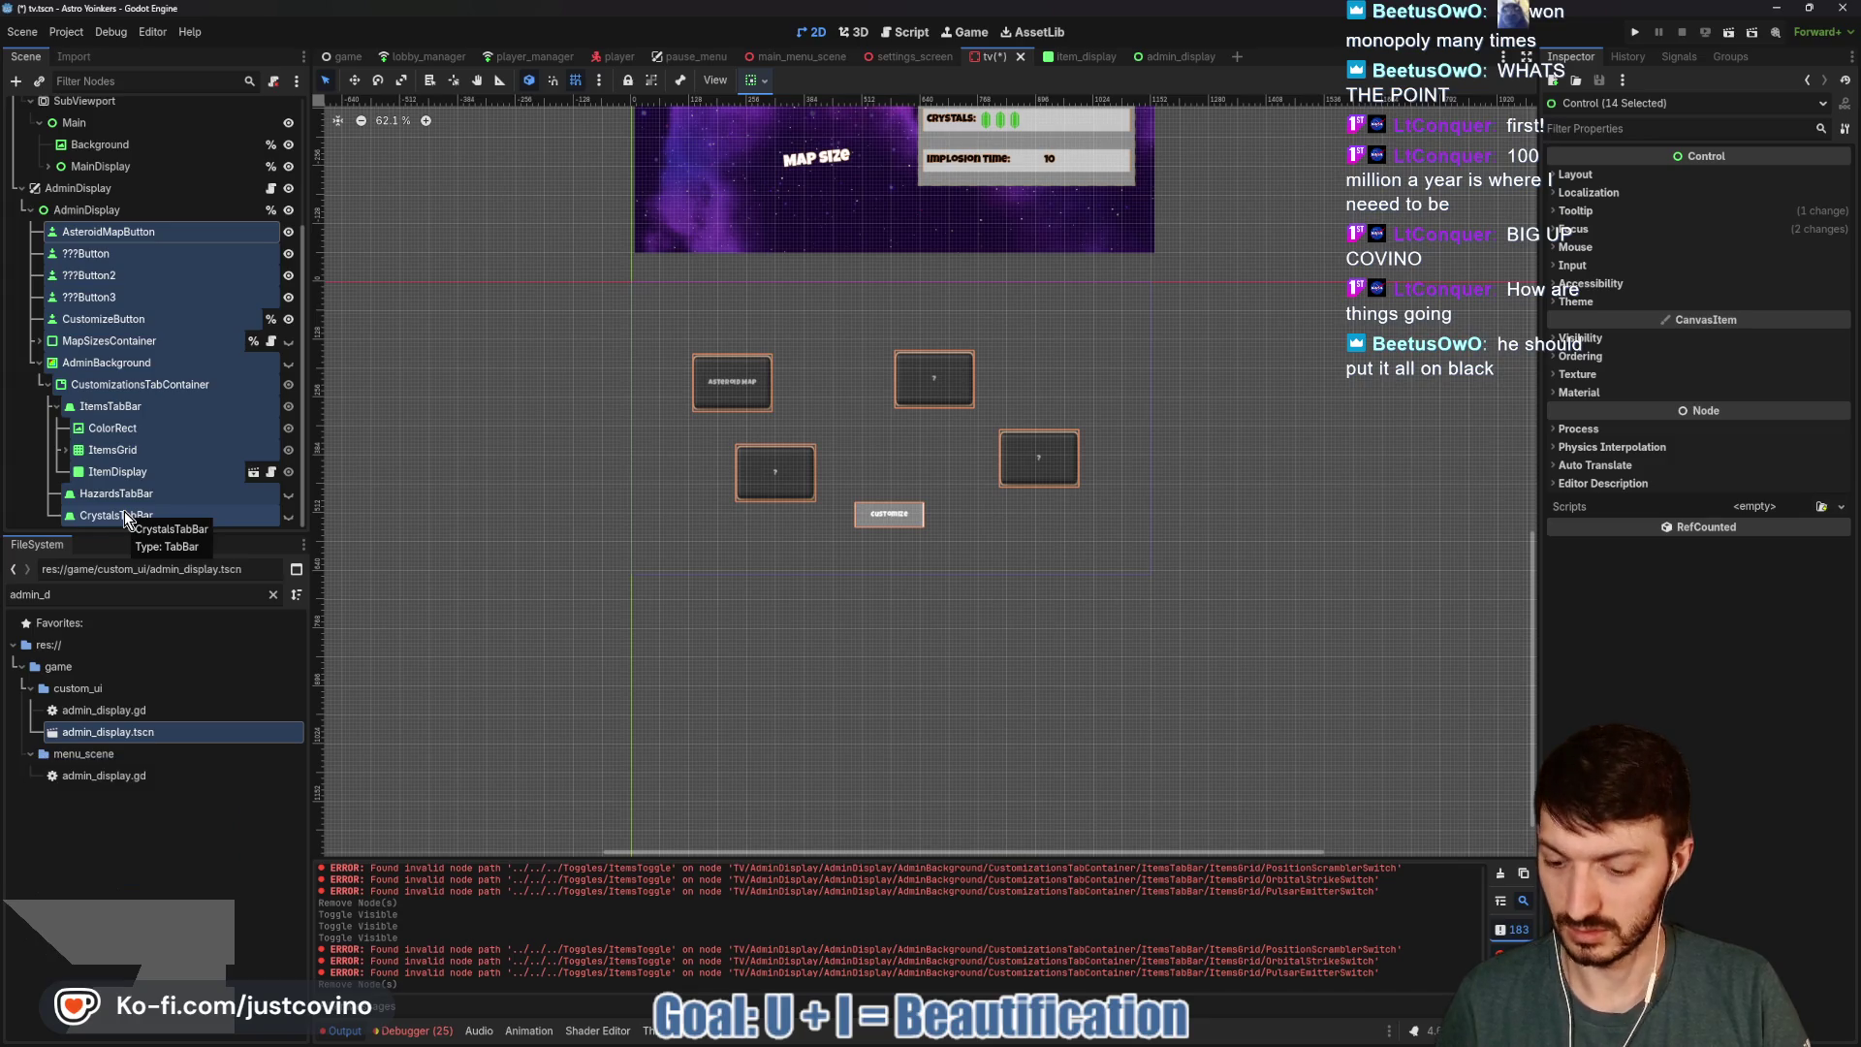
Cut the 14 selected nodes and paste them into admin_display, replacing its eight old nodes.
key(ctrl+x)
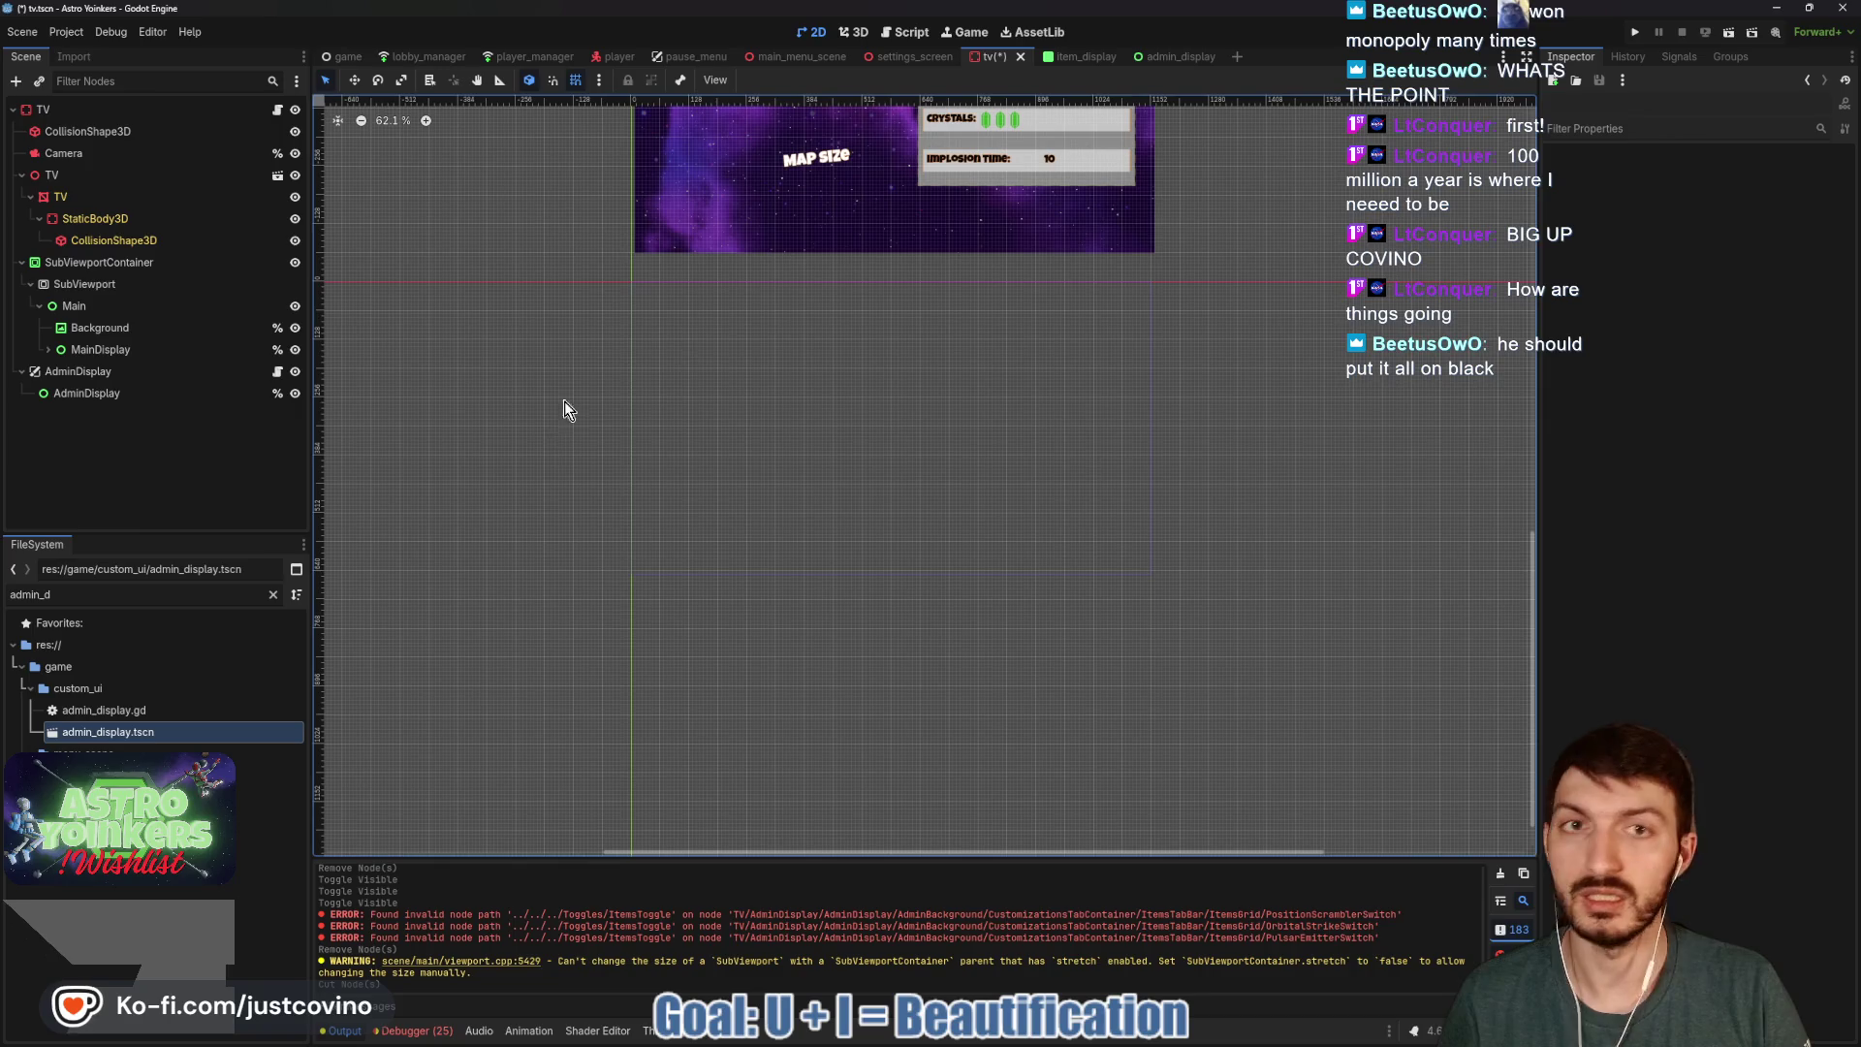
click(1164, 57)
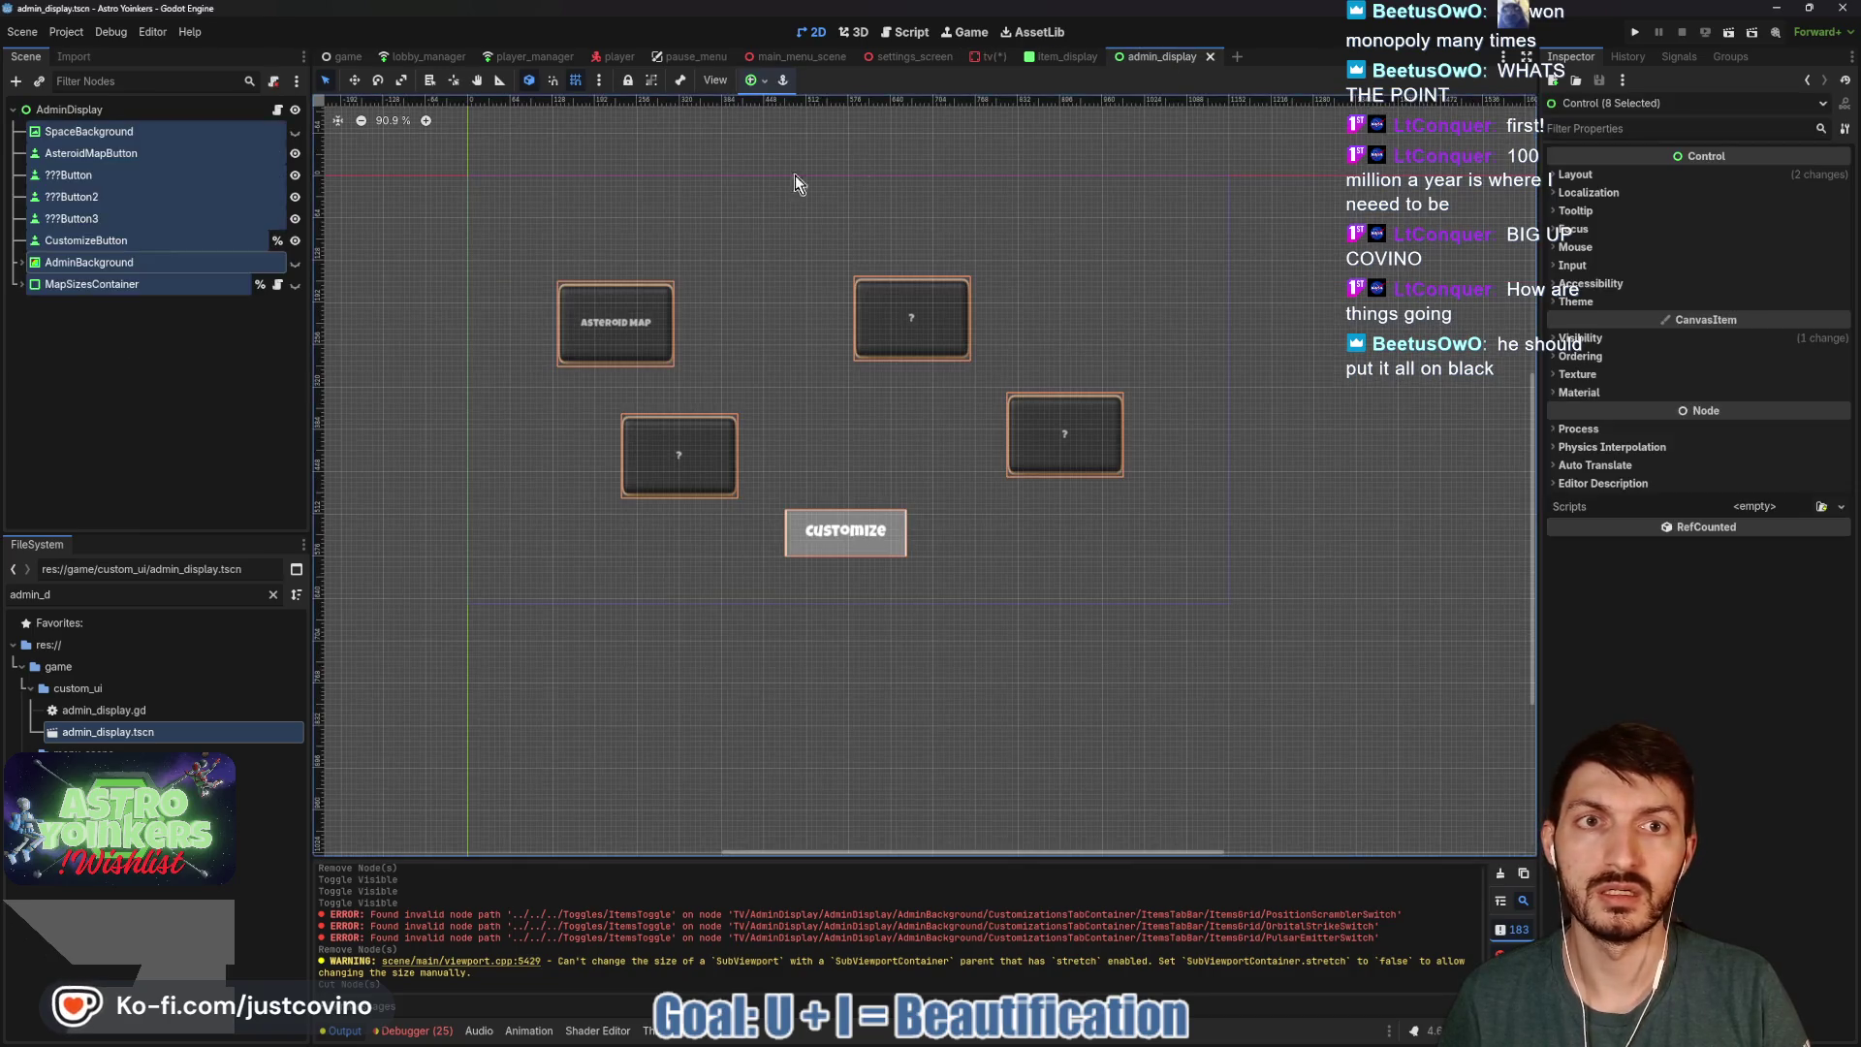
click(112, 130)
shift+click(109, 283)
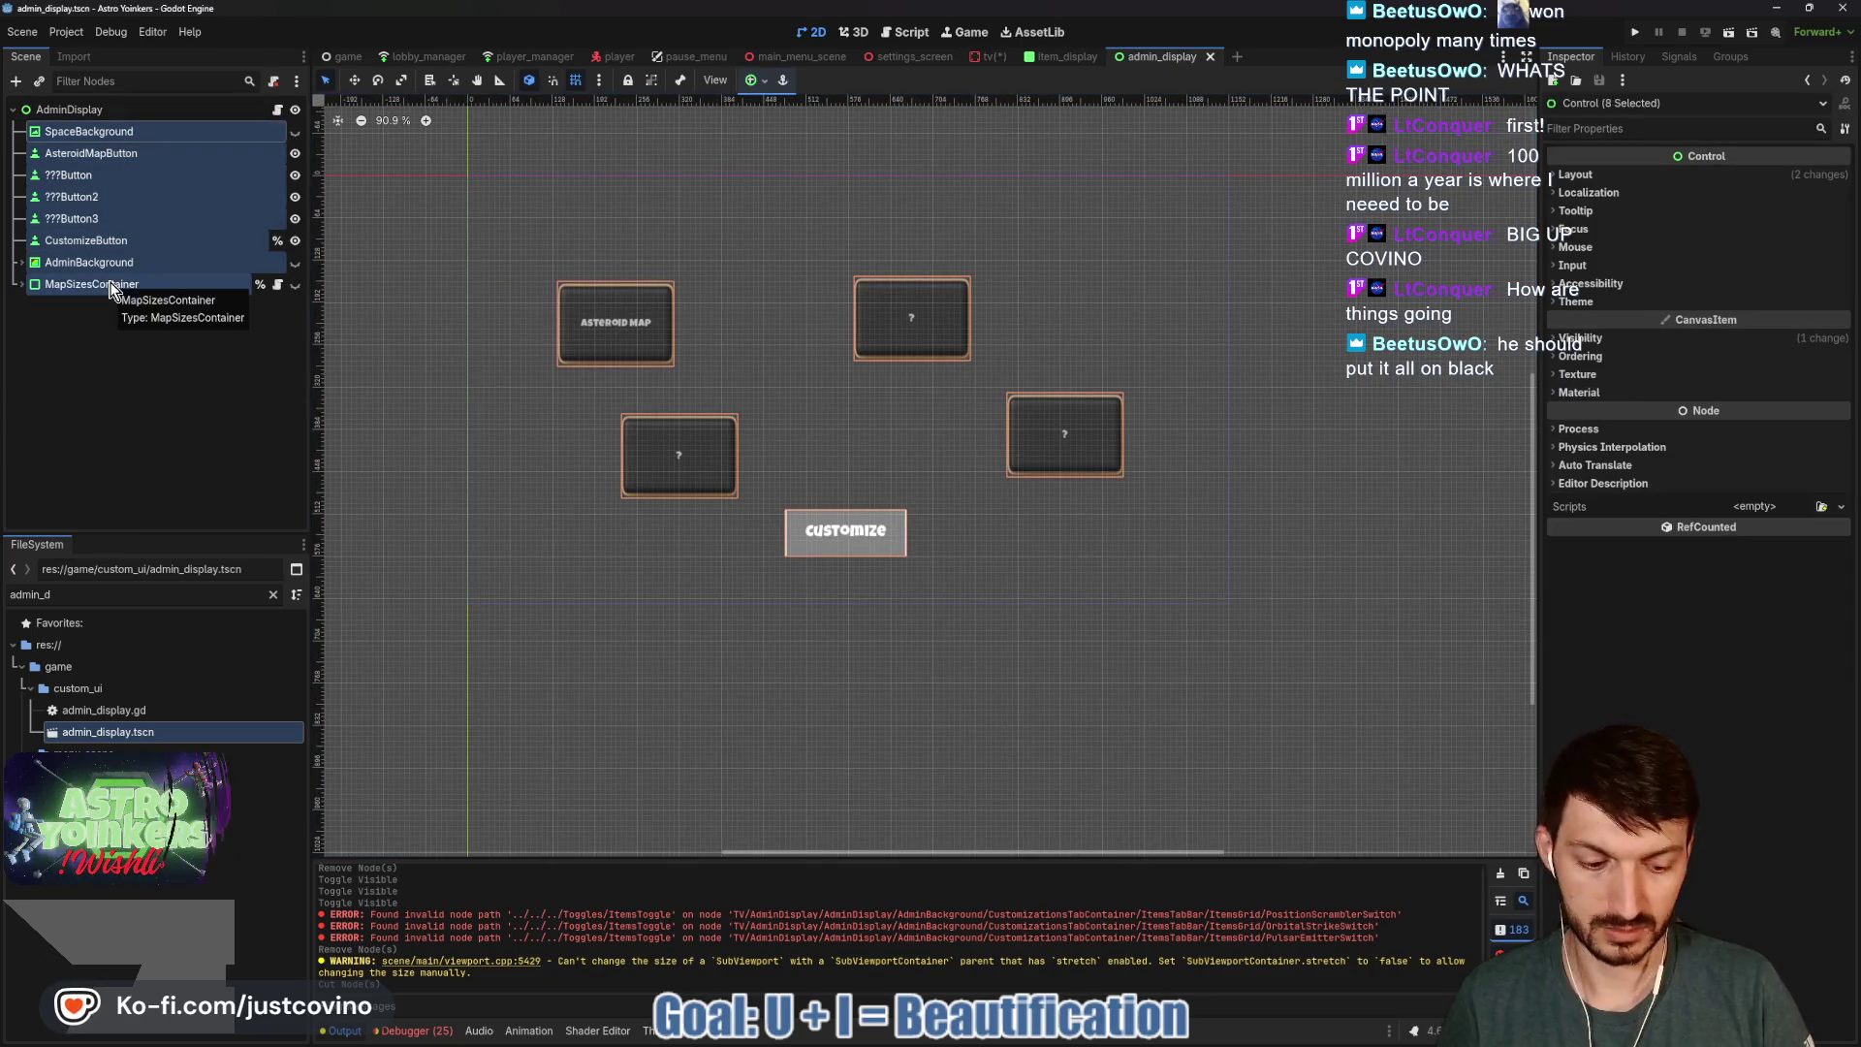
key(Delete)
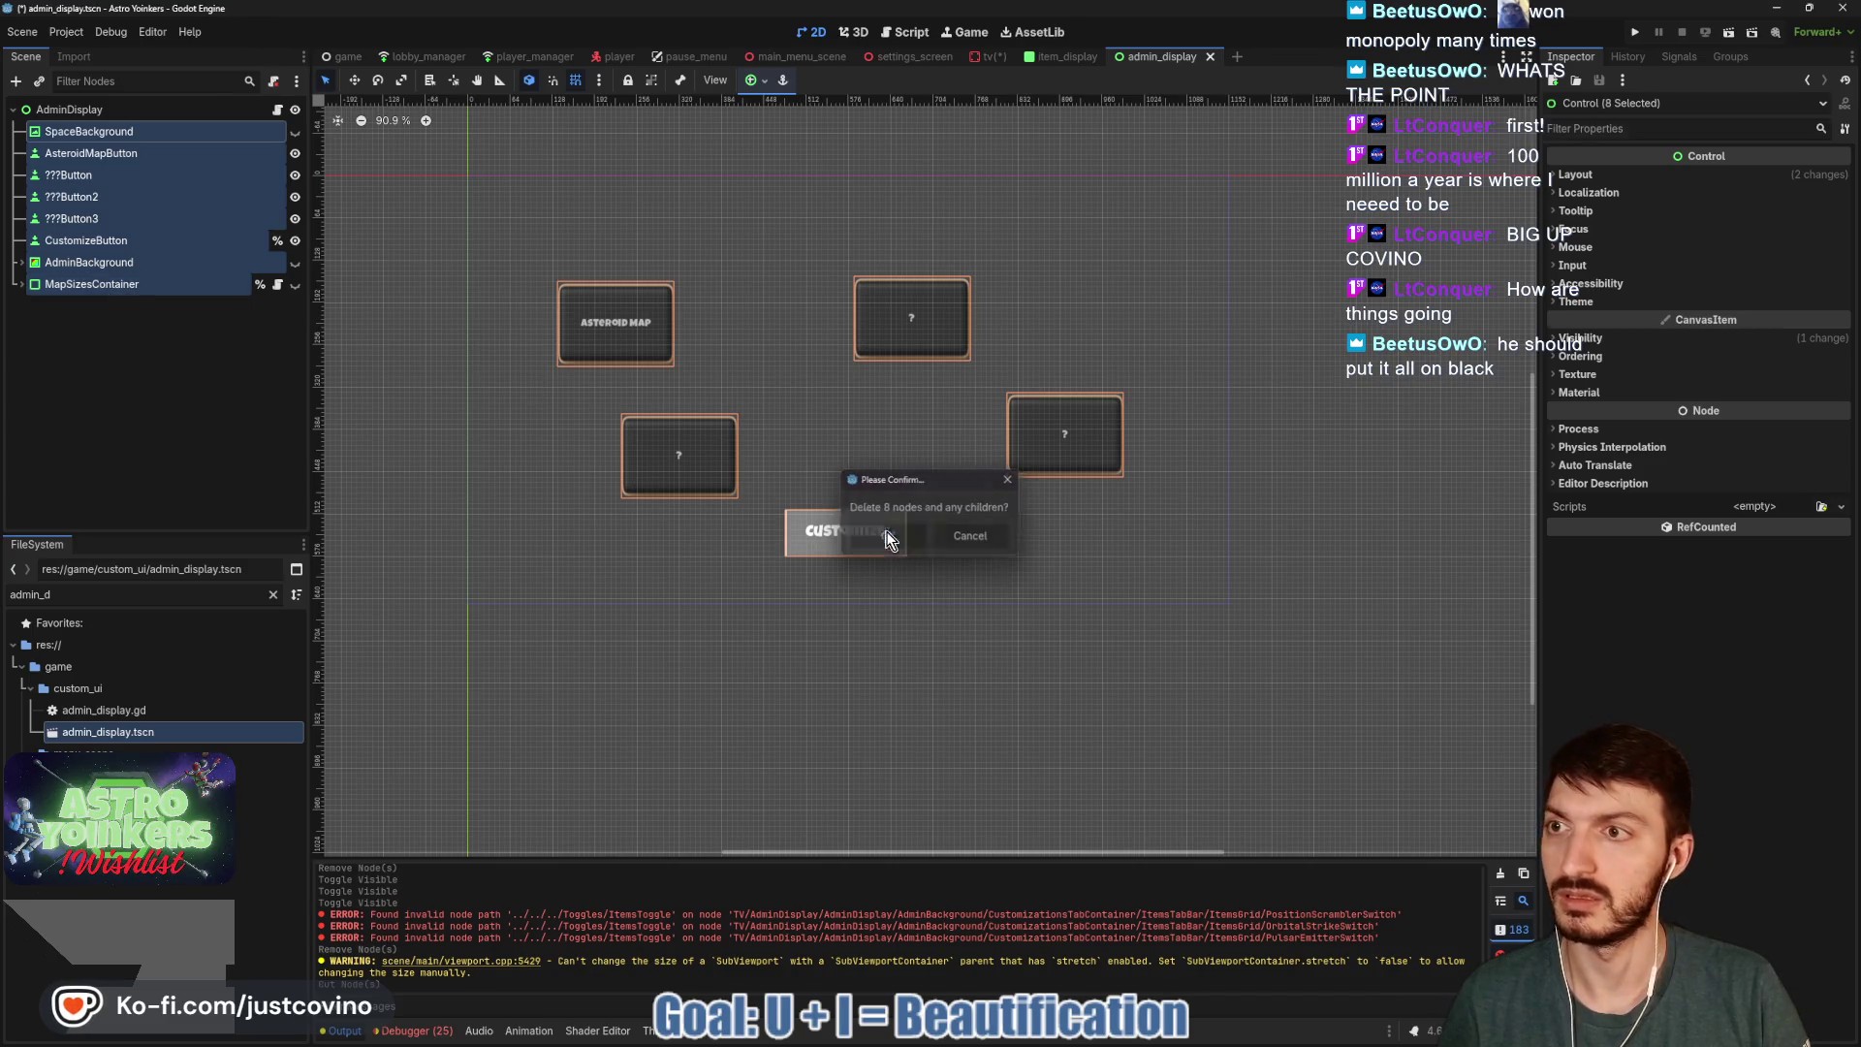
click(889, 538)
key(ctrl+v)
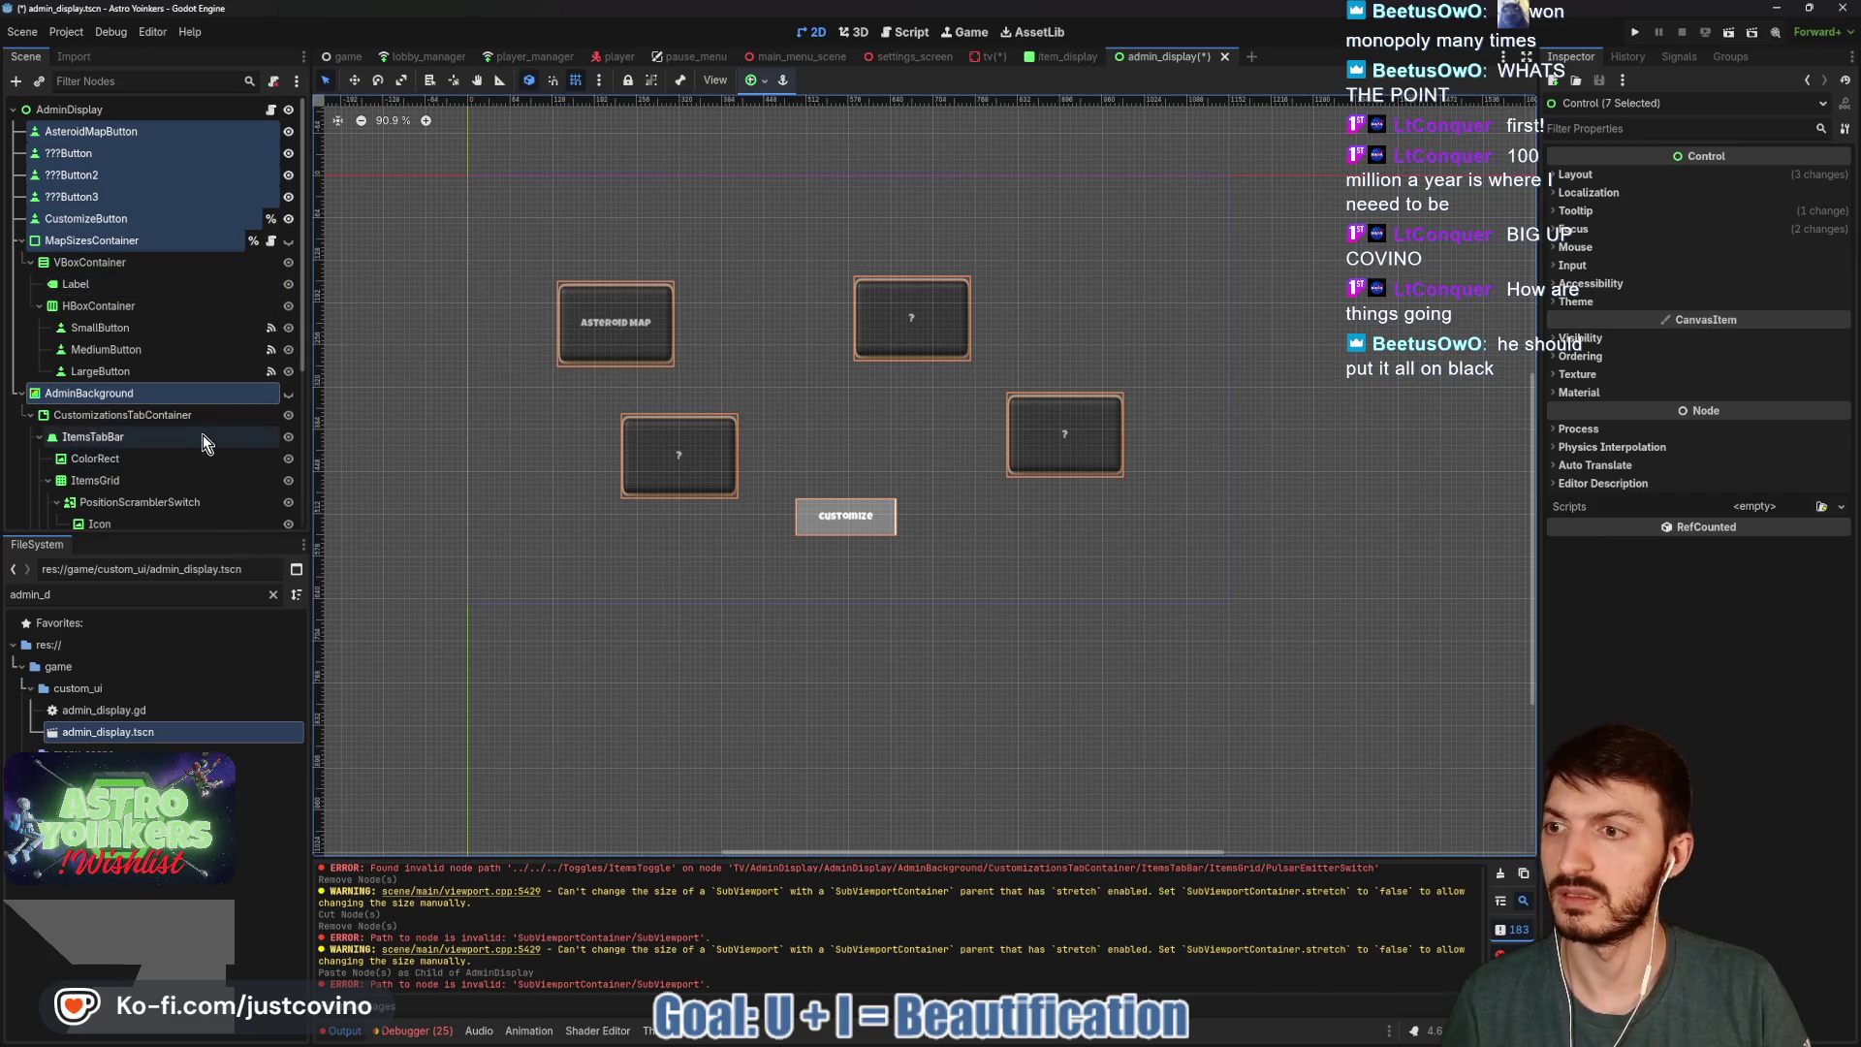
Check the AdminBackground panel and save admin_display with the root AdminDisplay selected.
click(288, 393)
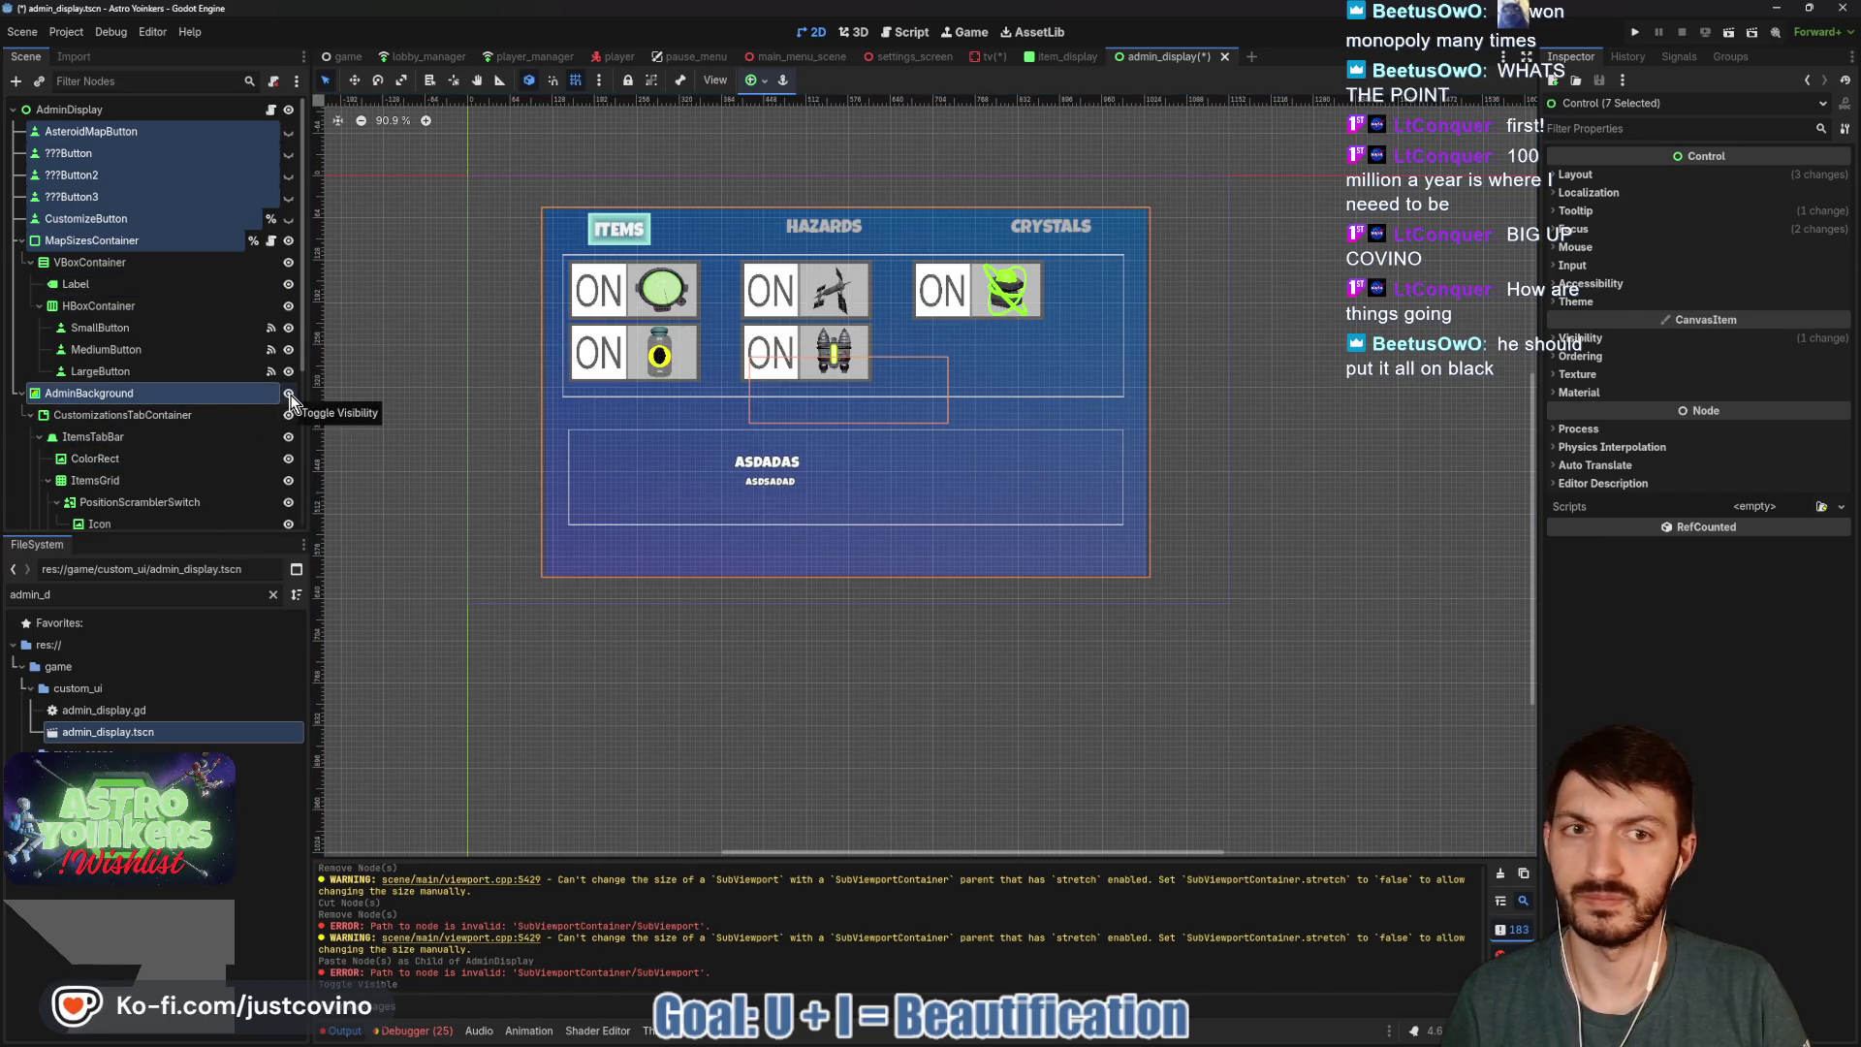
click(288, 393)
key(ctrl+s)
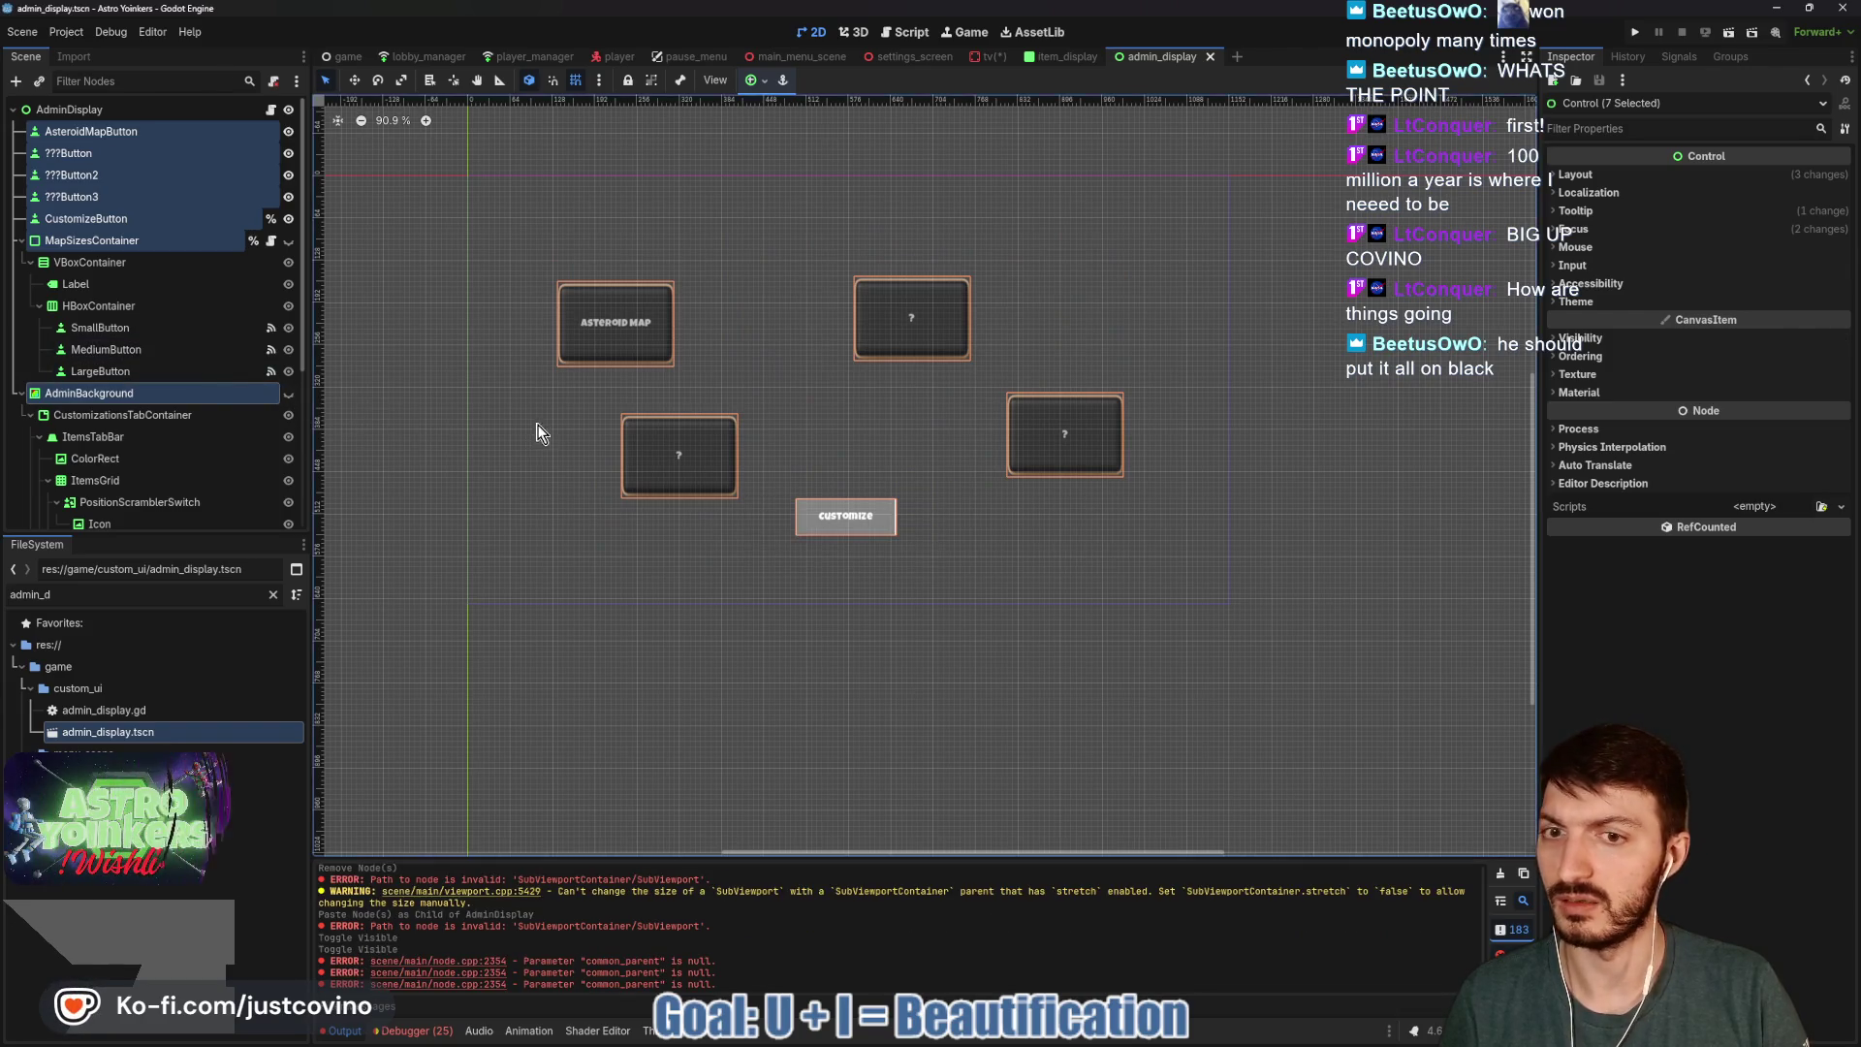
click(538, 431)
key(ctrl+s)
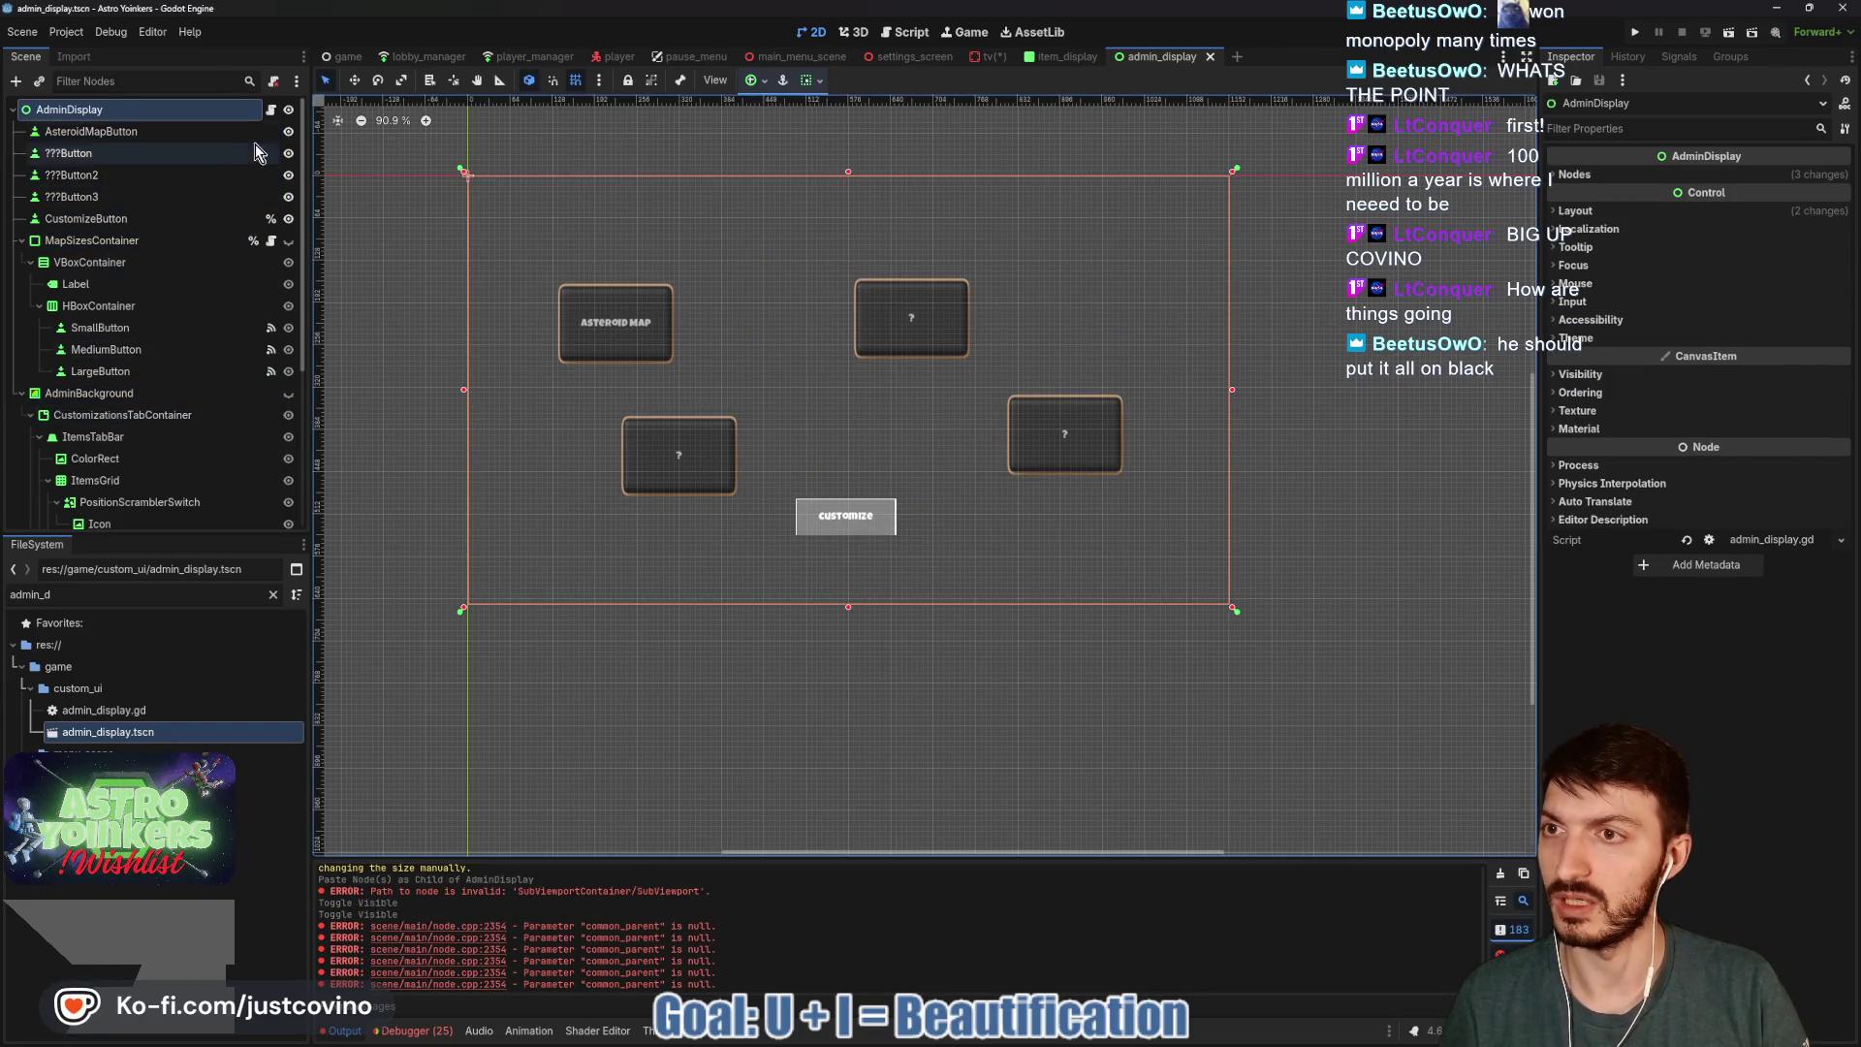
Assign MapSizesContainer, CustomizeButton and AdminBackground to admin_display's node exports and save.
click(1702, 174)
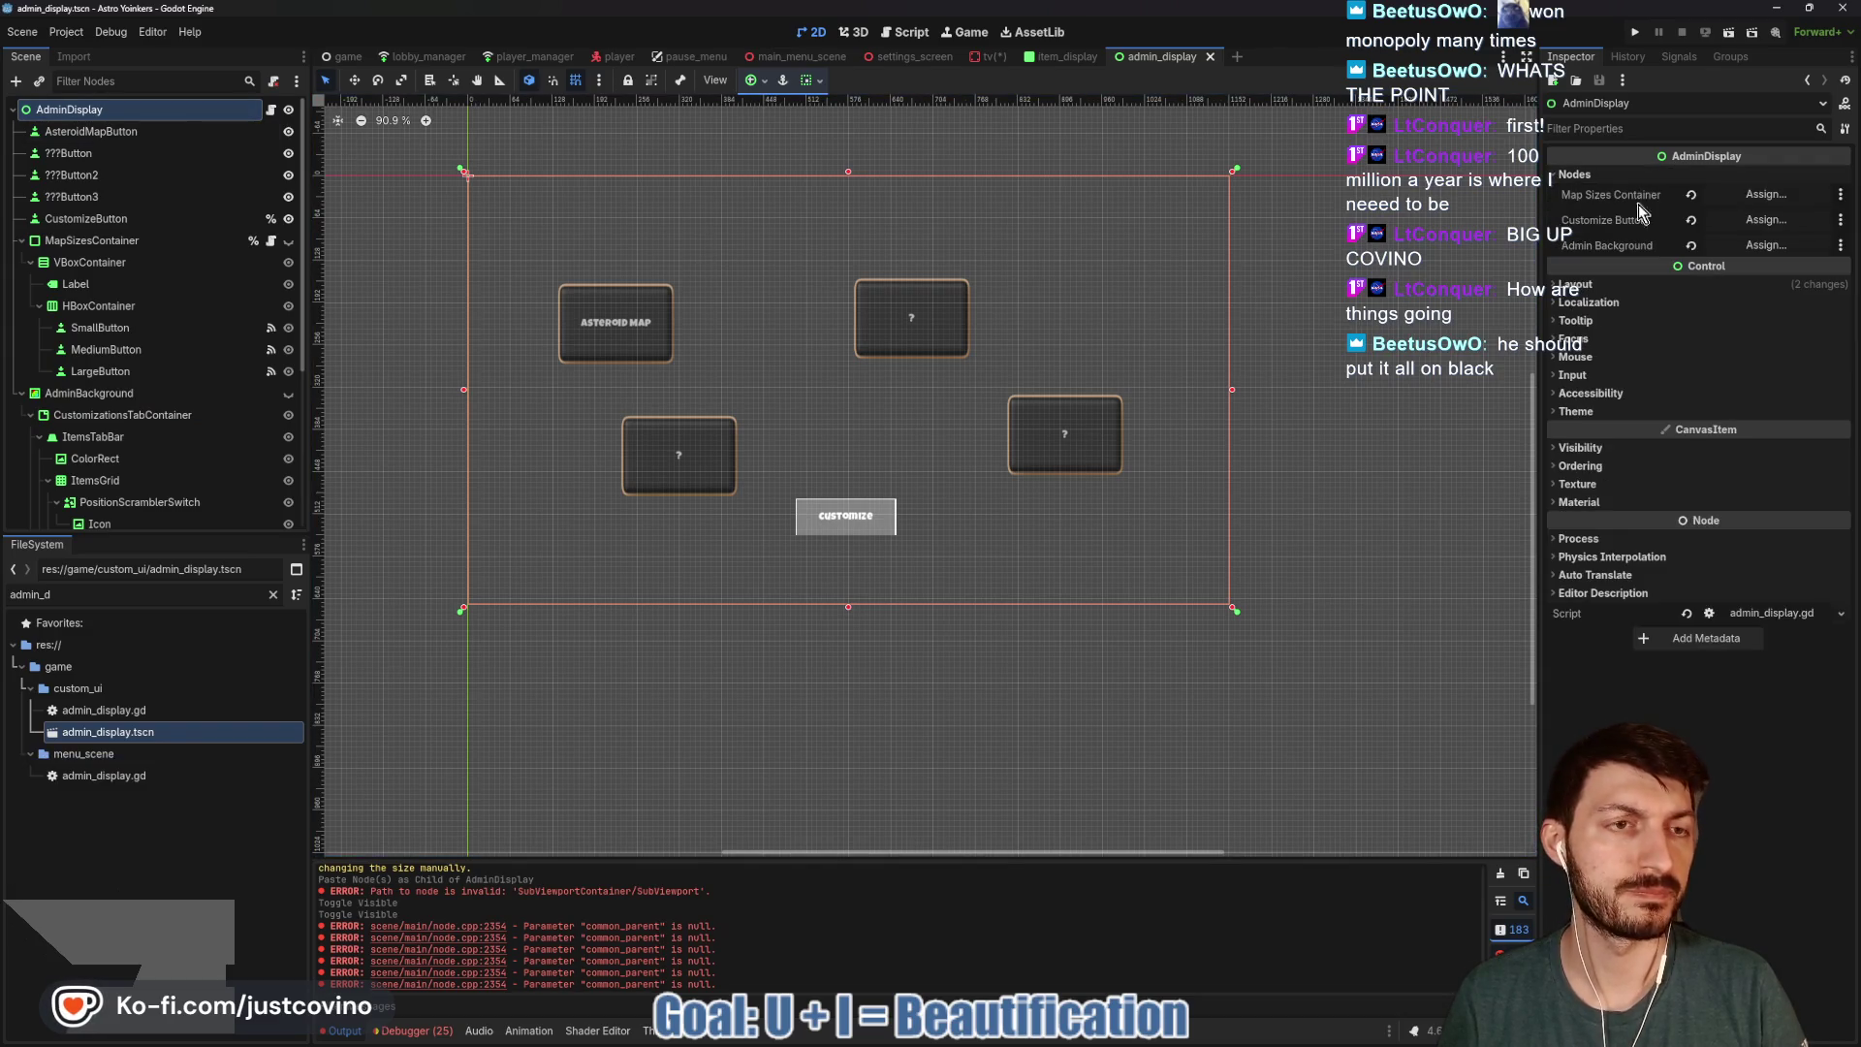
click(1767, 194)
click(921, 367)
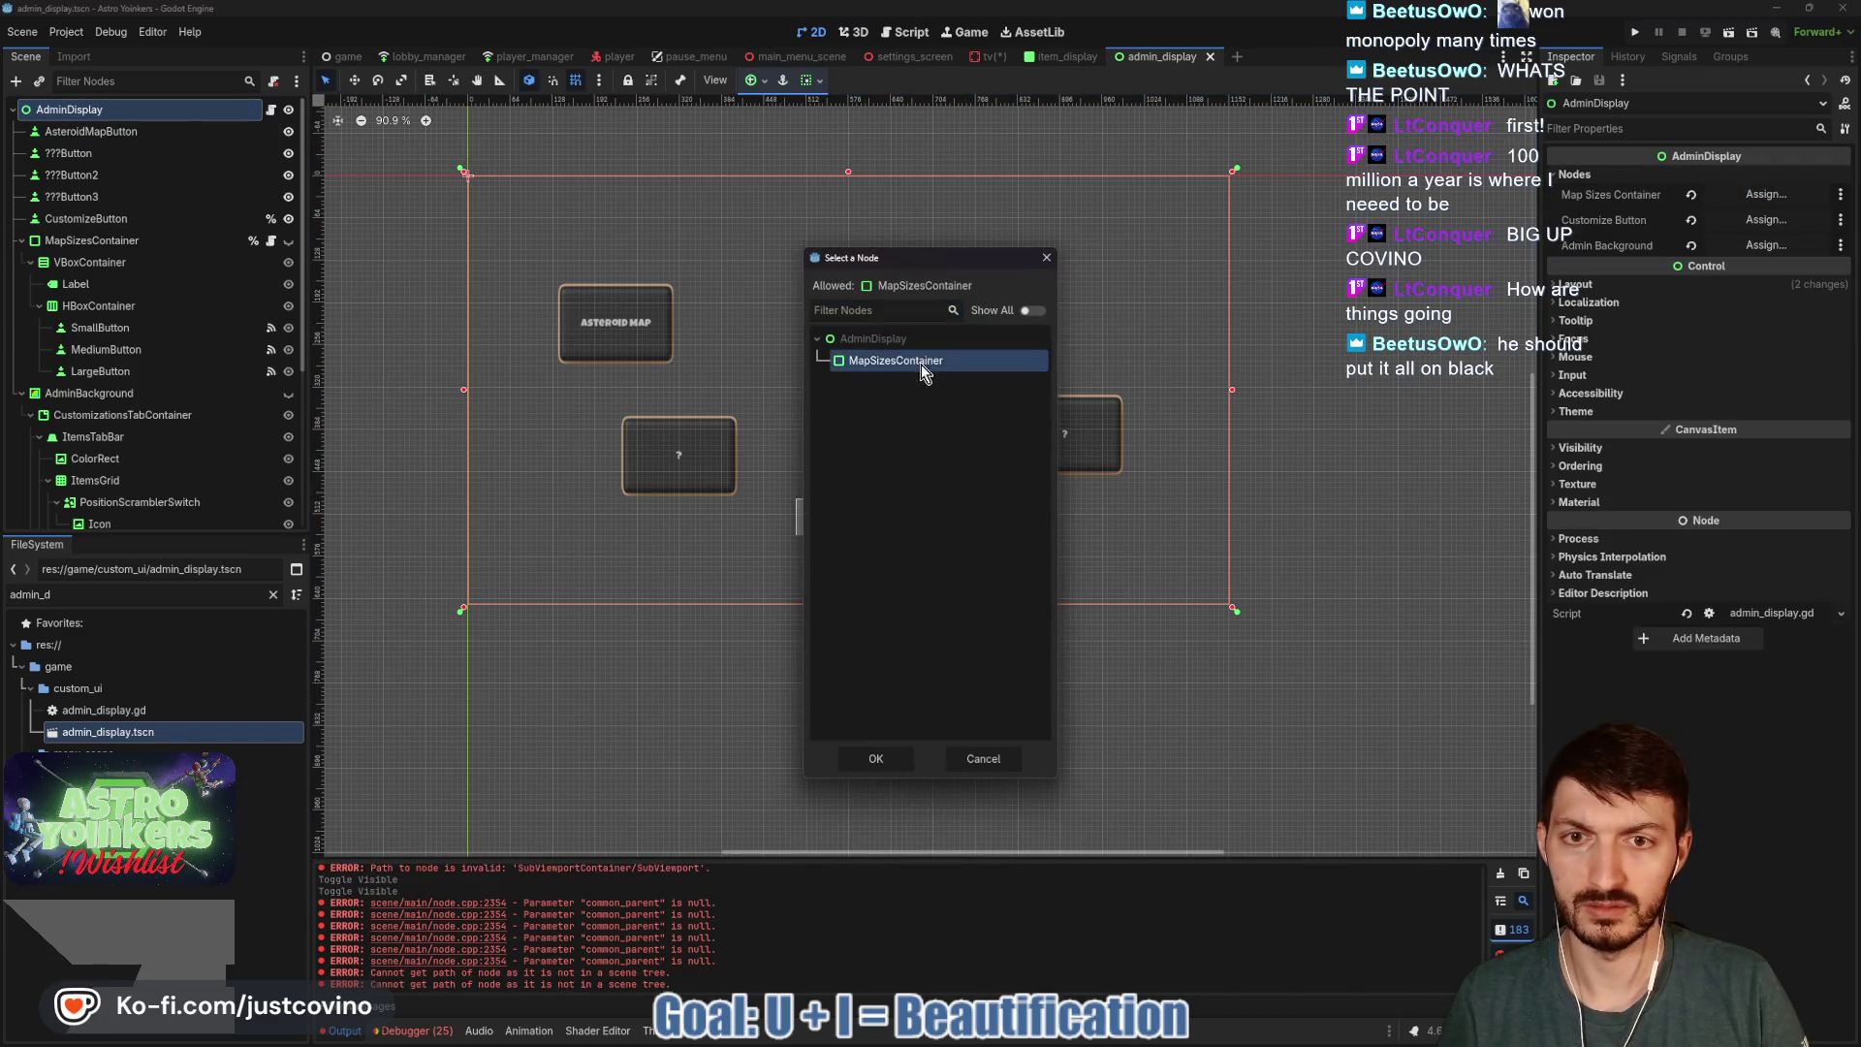
click(876, 759)
click(1766, 220)
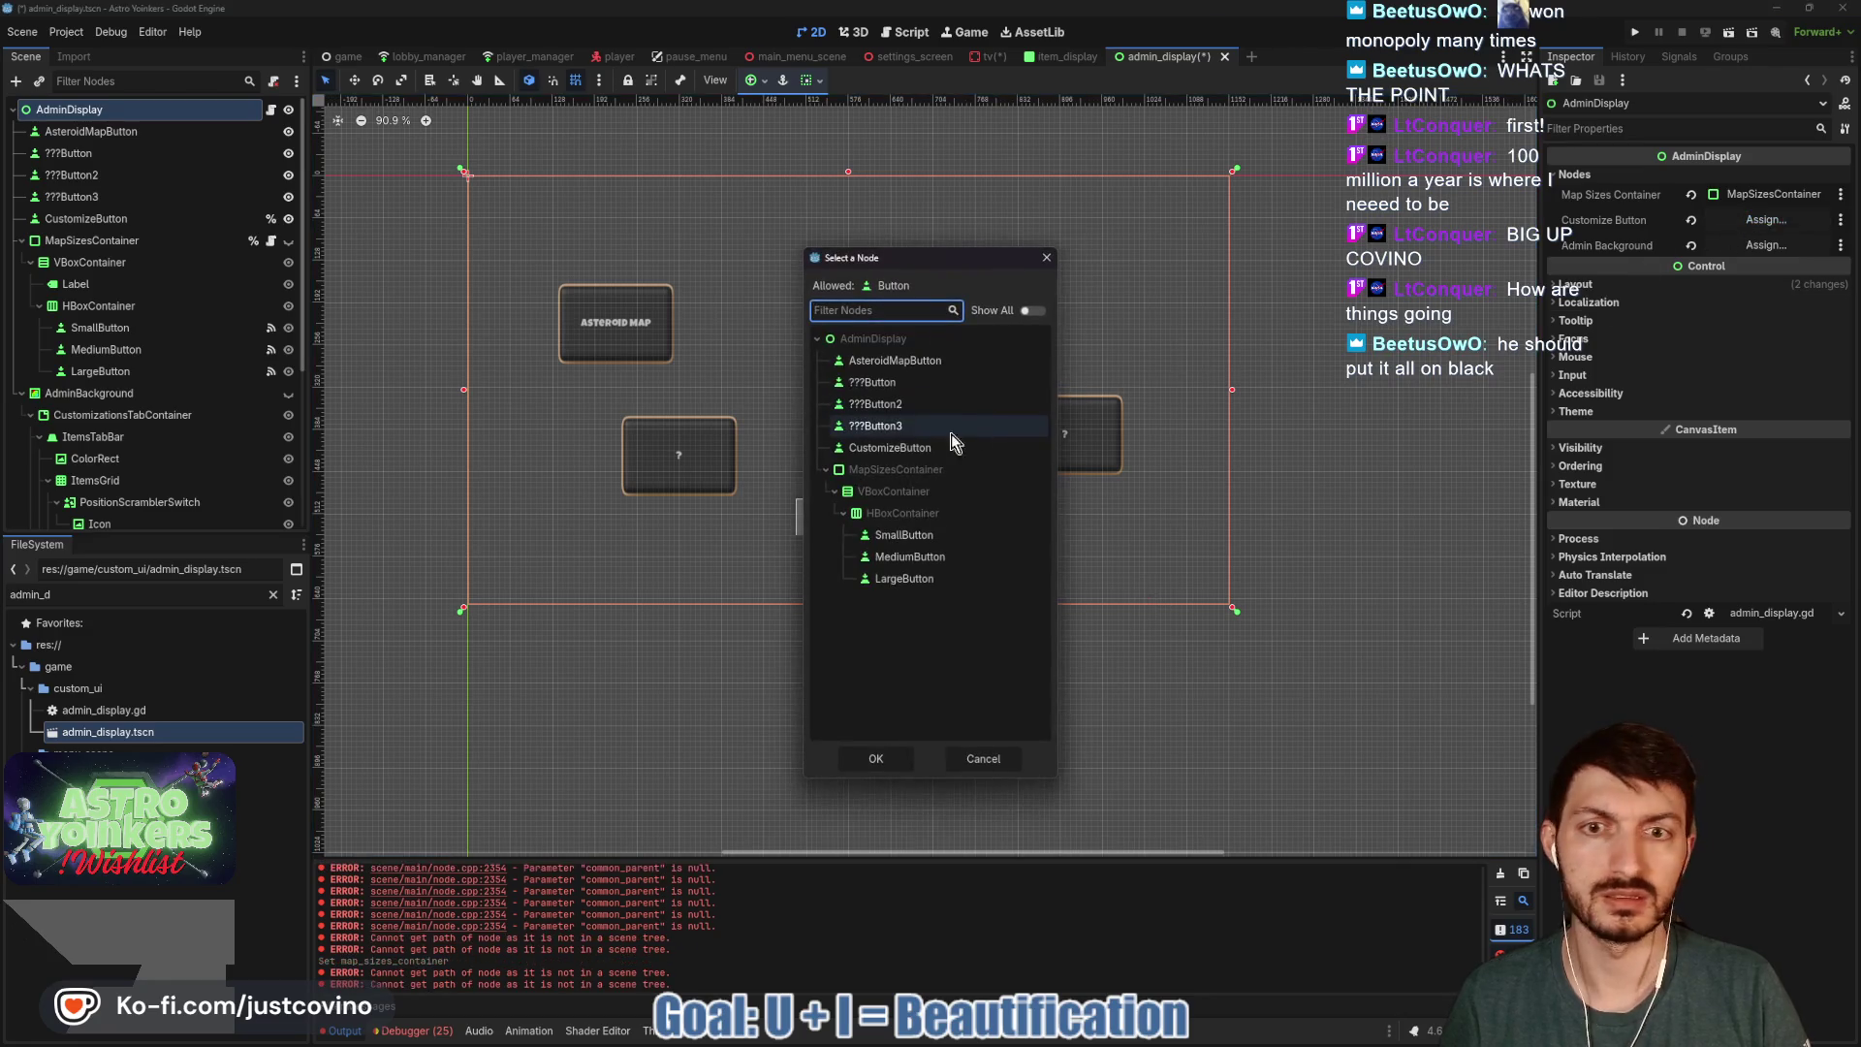
click(907, 450)
click(877, 759)
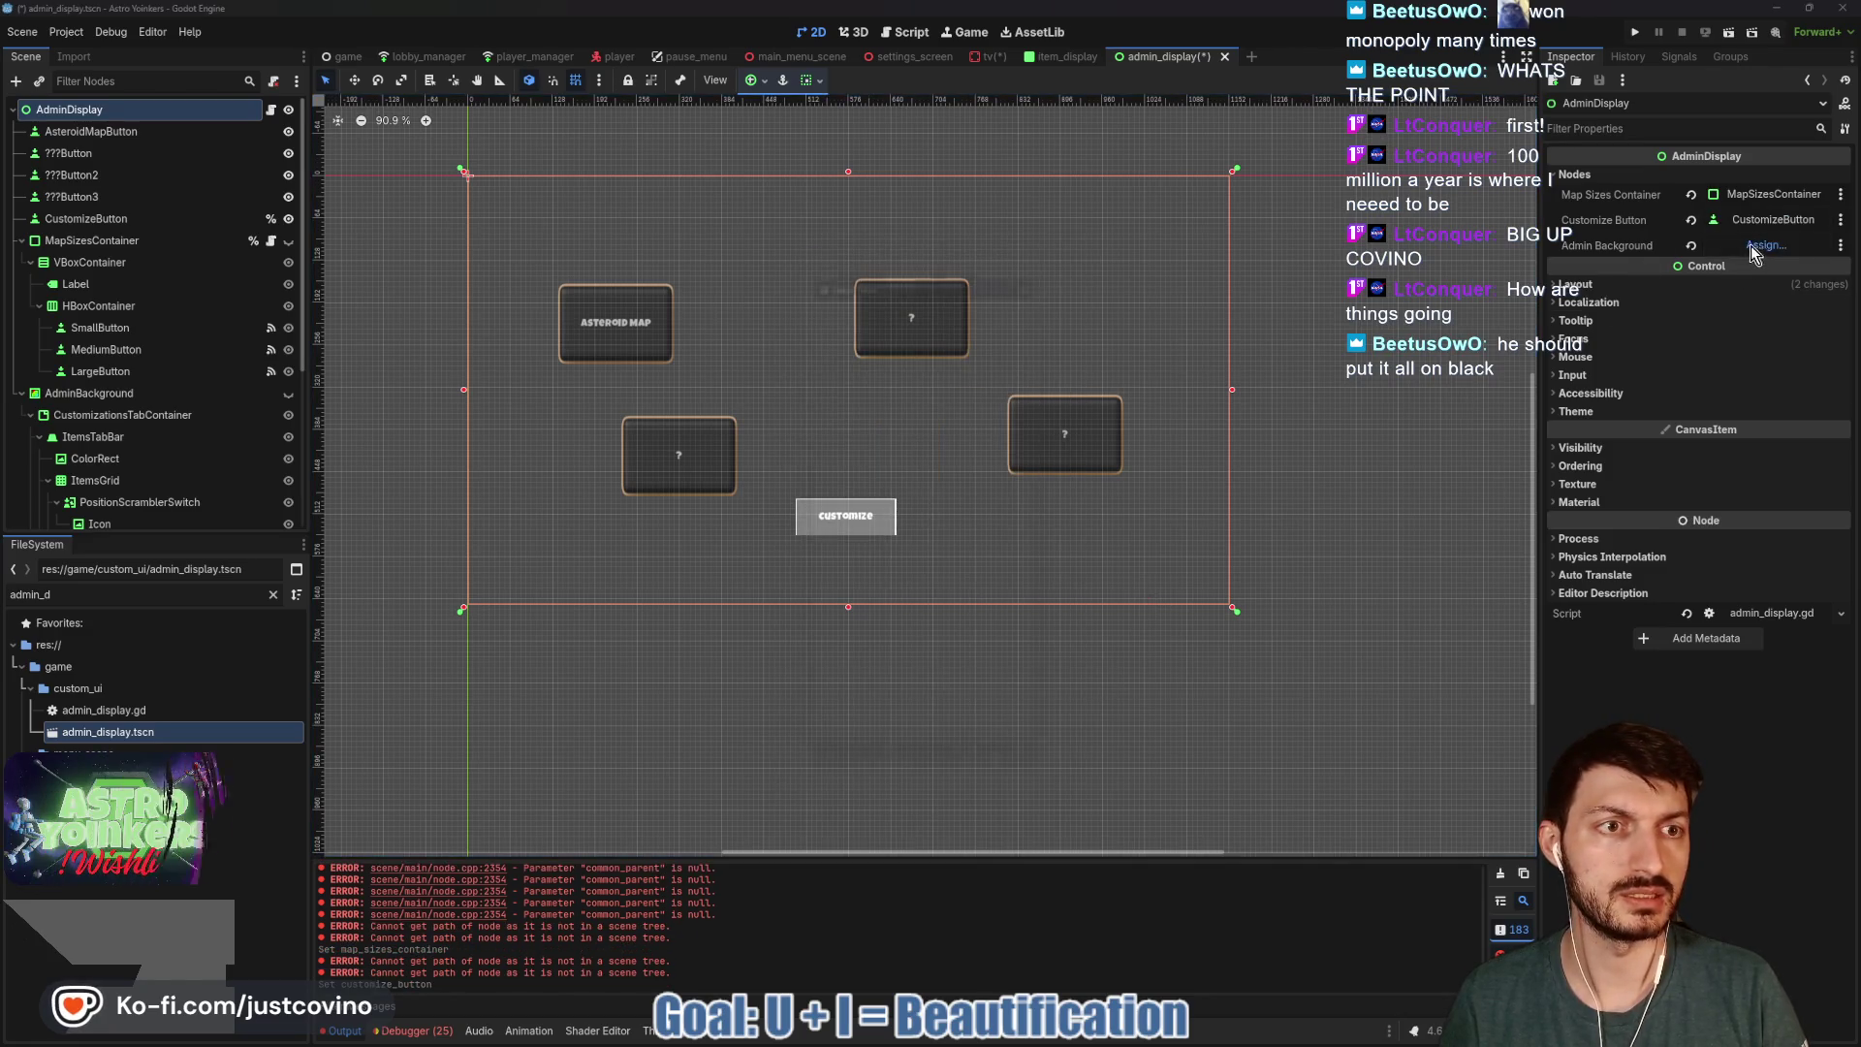
click(1766, 245)
click(877, 766)
key(ctrl+s)
click(1080, 58)
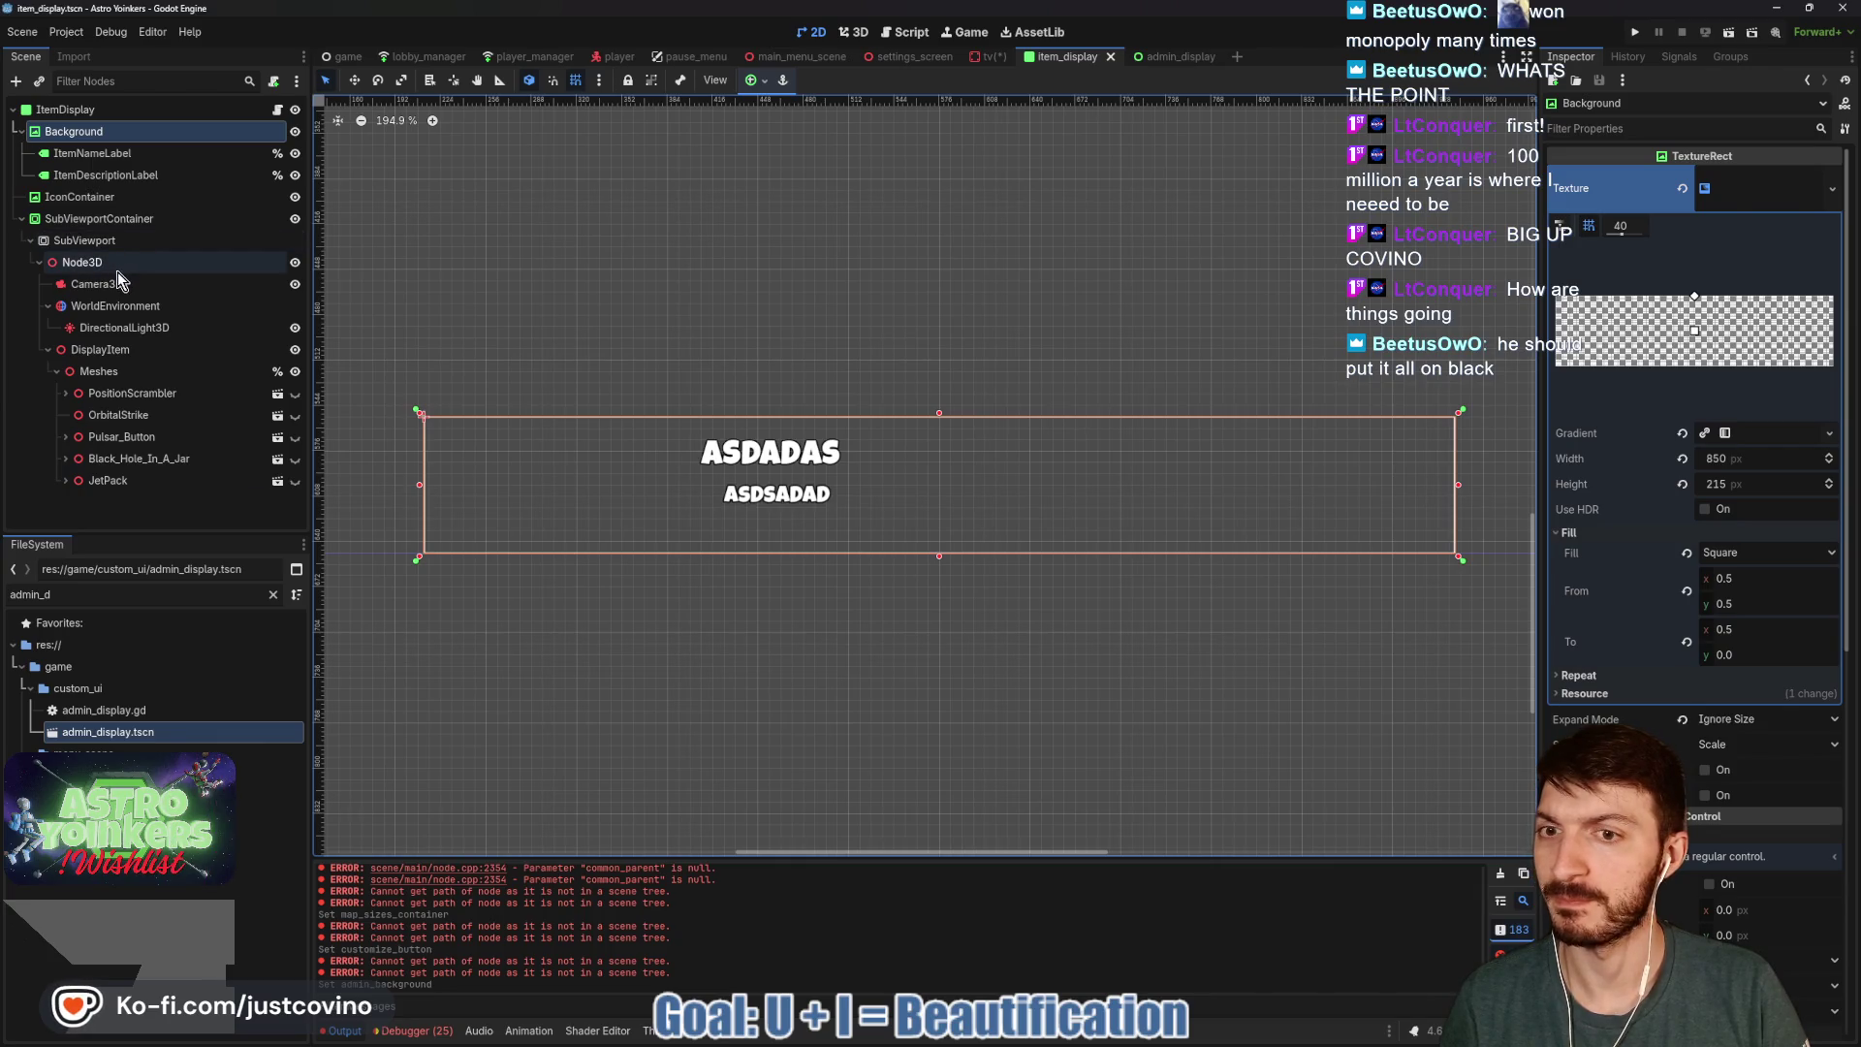
In tv, swap the old AdminDisplay child for a new admin_display.tscn instance under the CanvasLayer, then save.
click(987, 60)
key(ctrl+s)
click(107, 392)
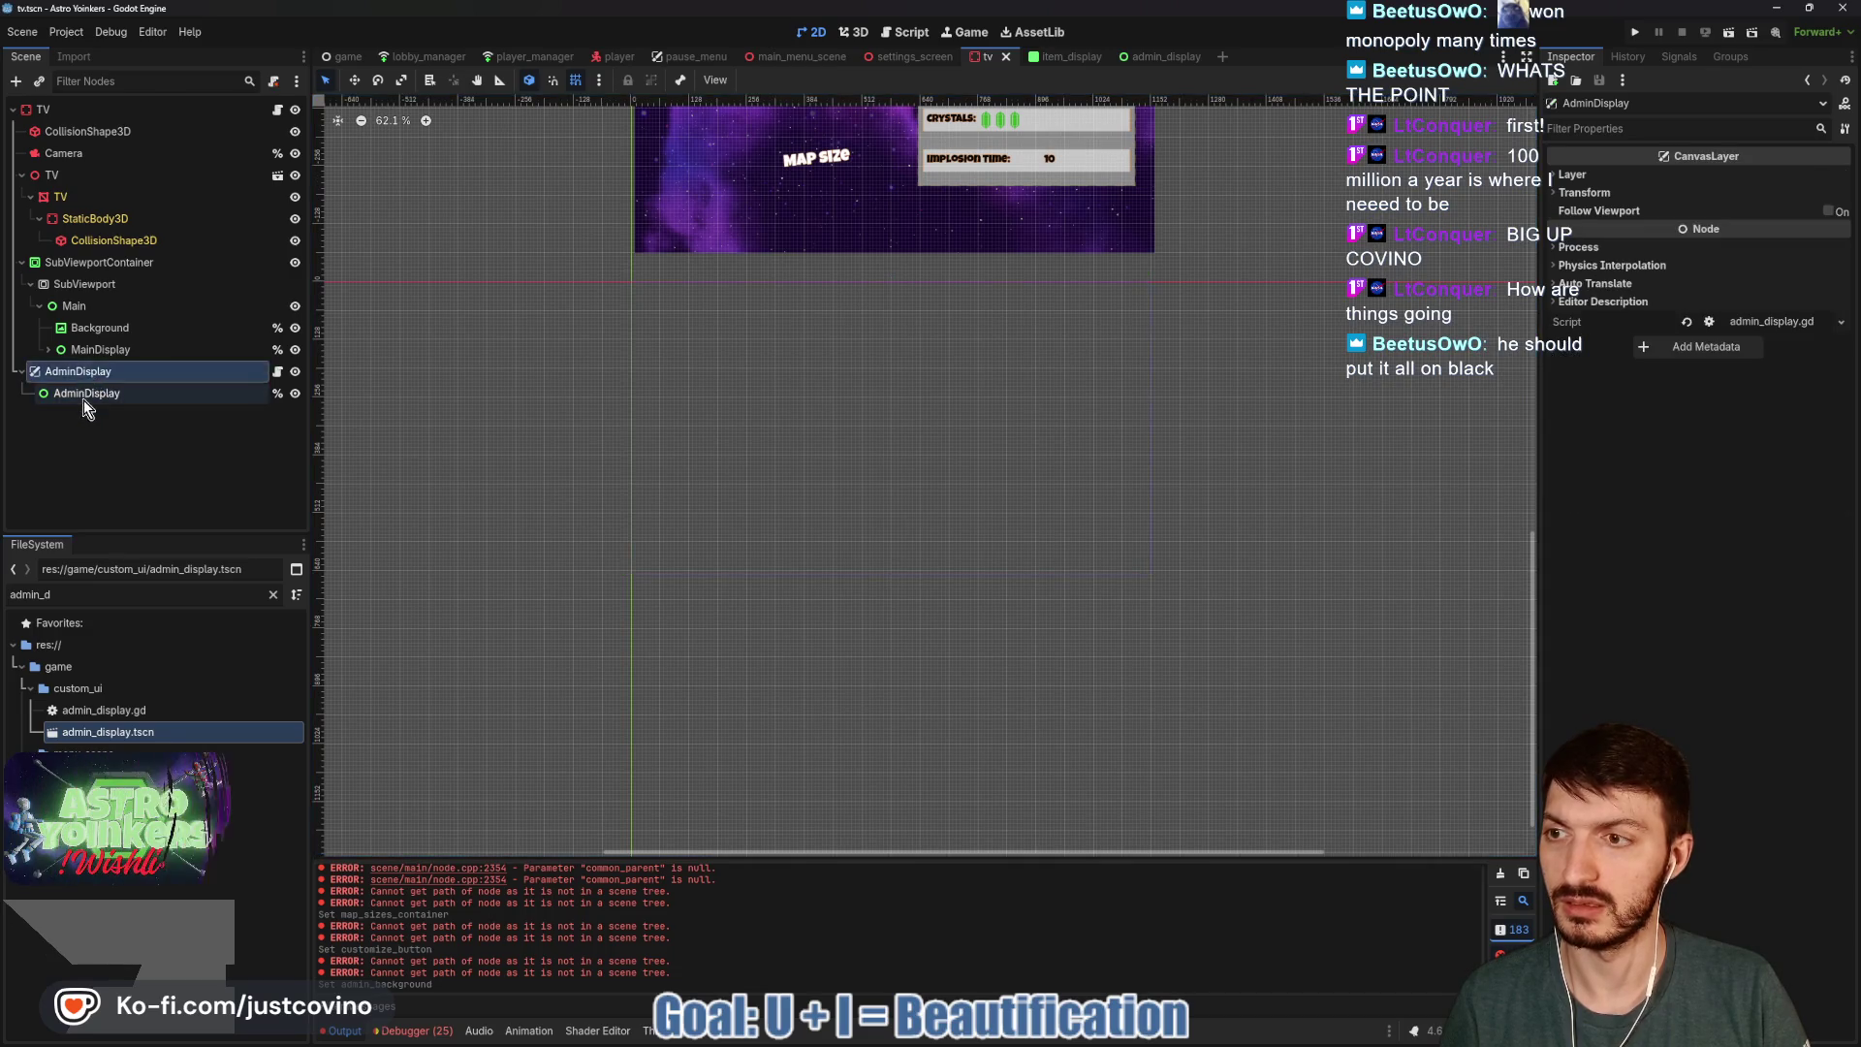
key(Delete)
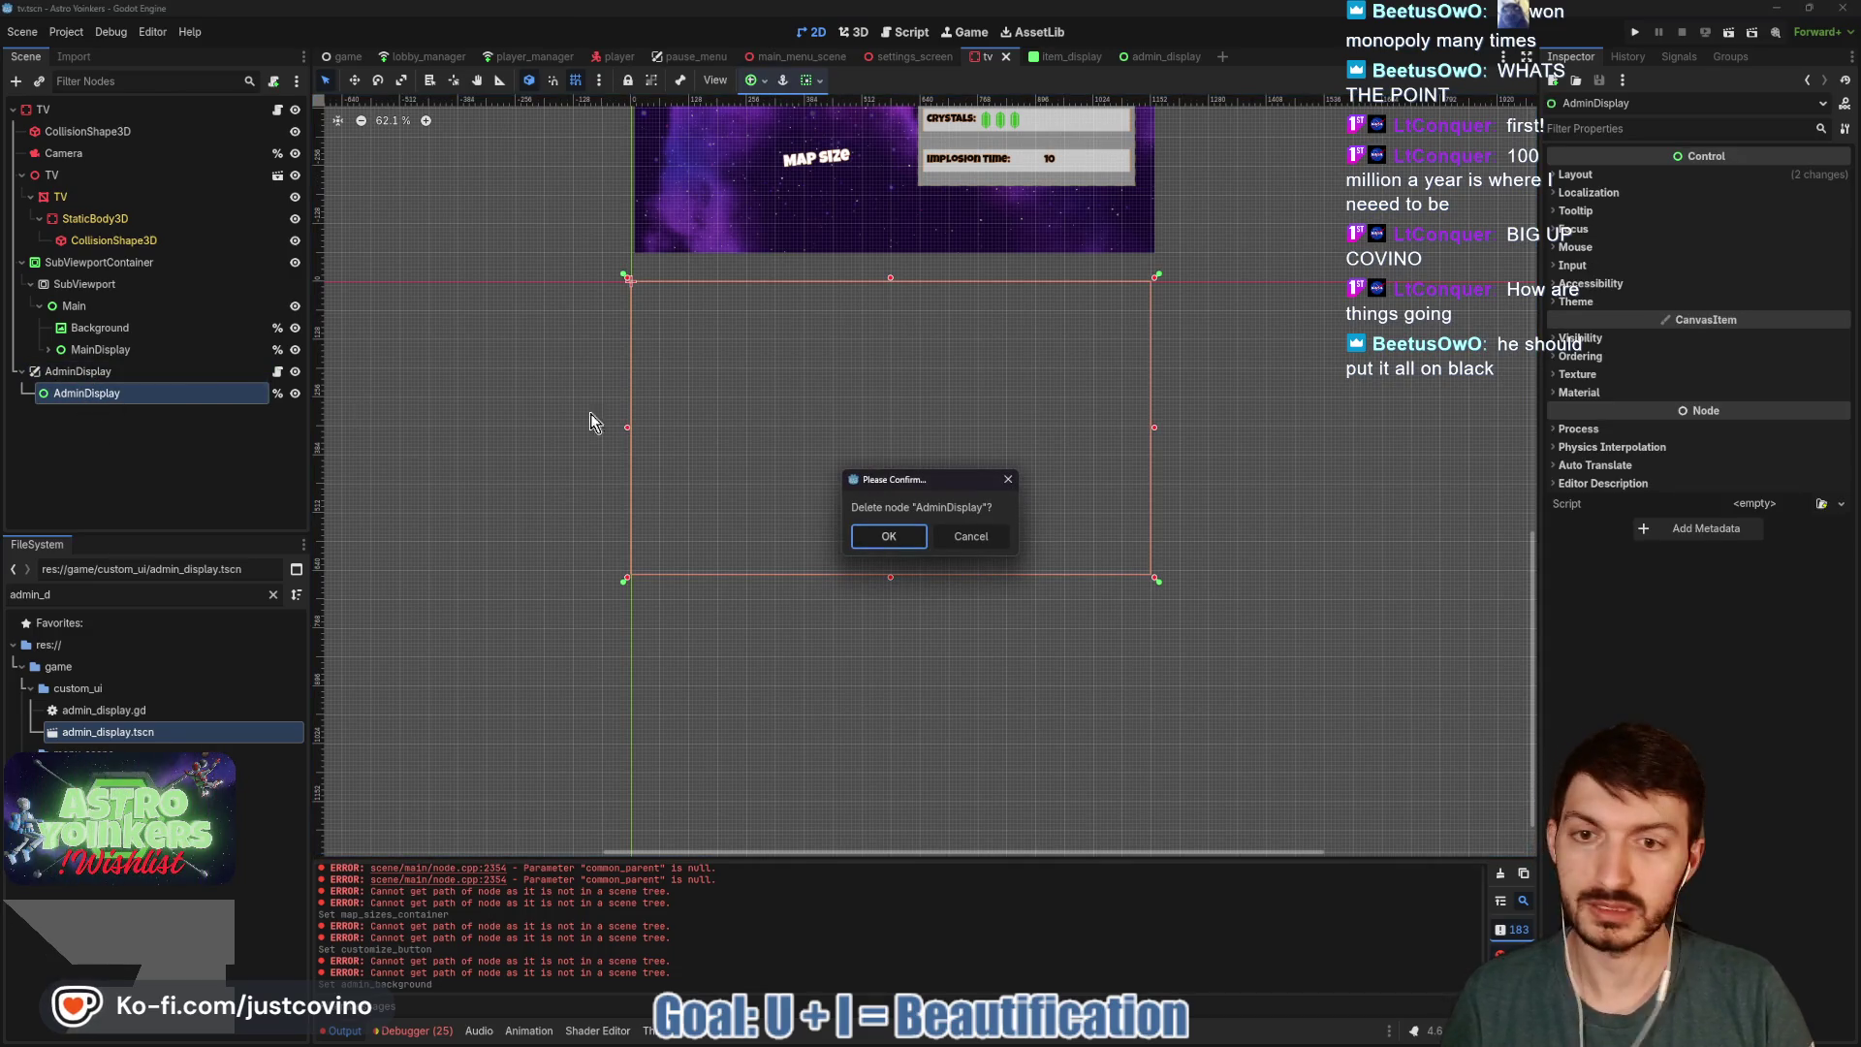
click(870, 545)
click(60, 375)
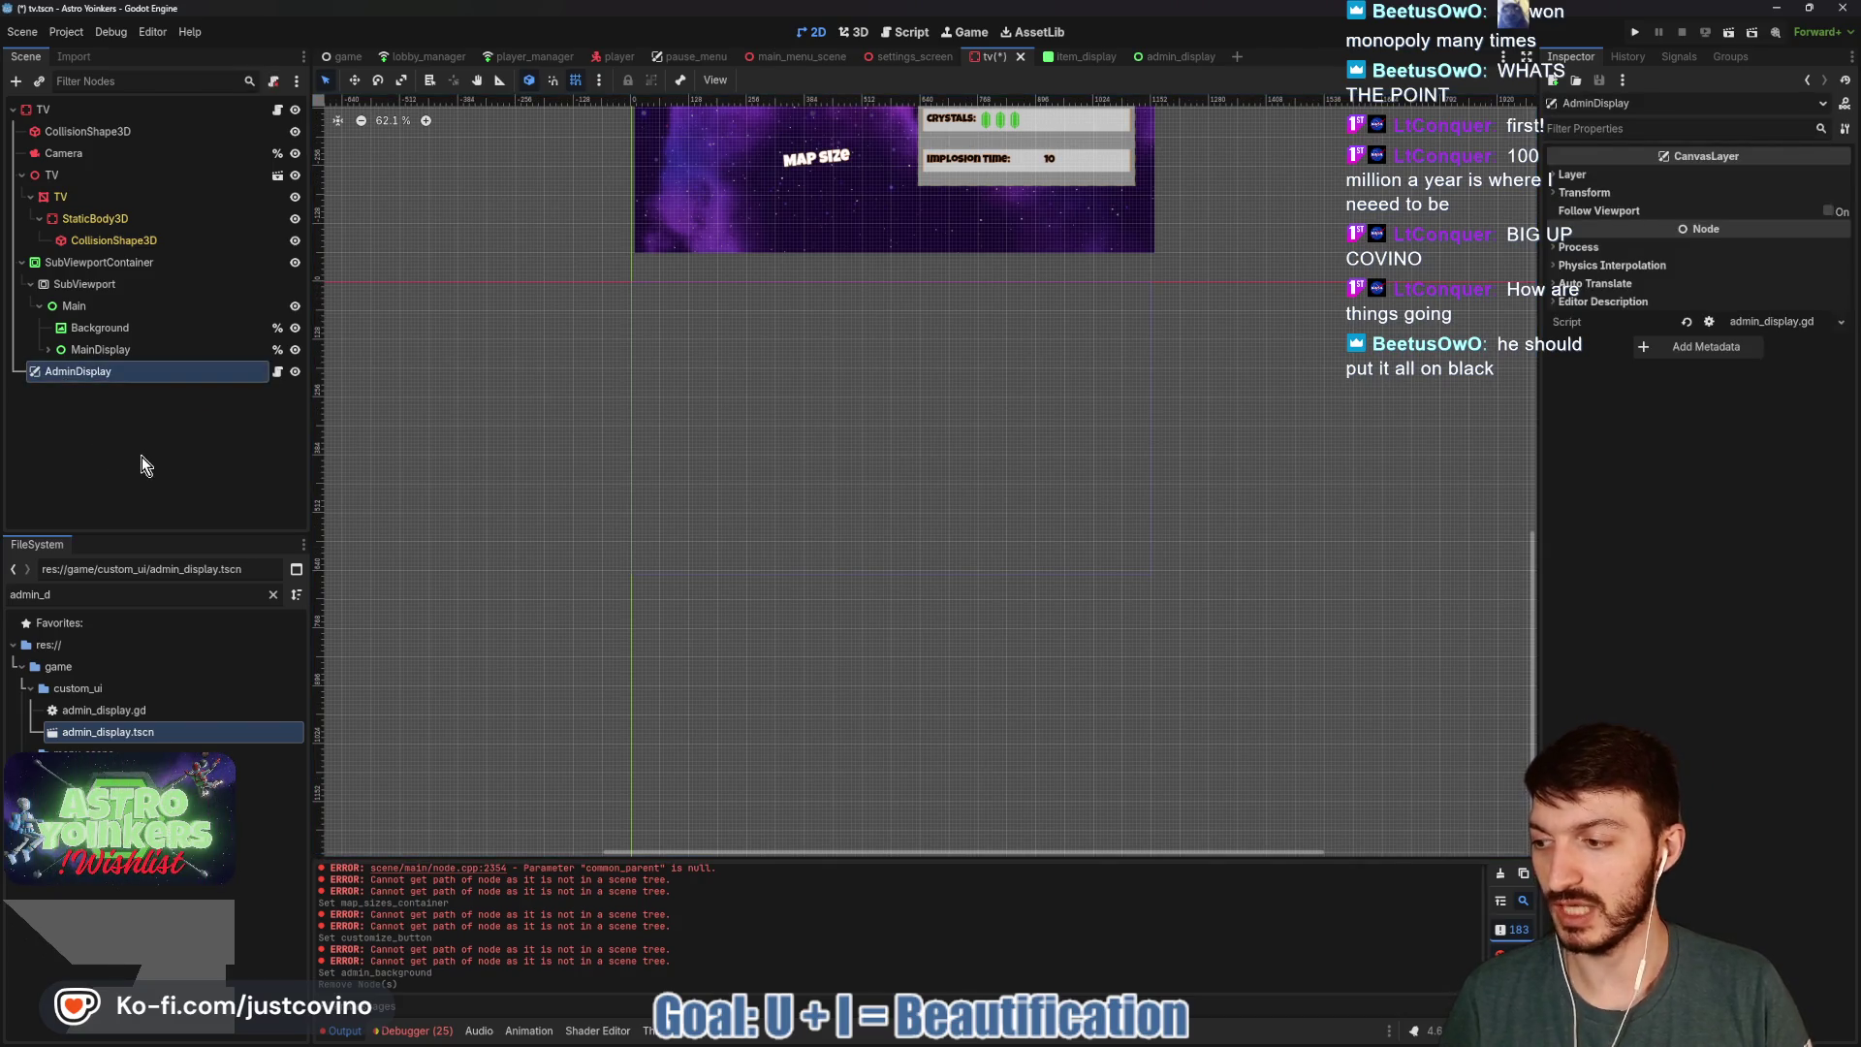
key(ctrl+shift+a)
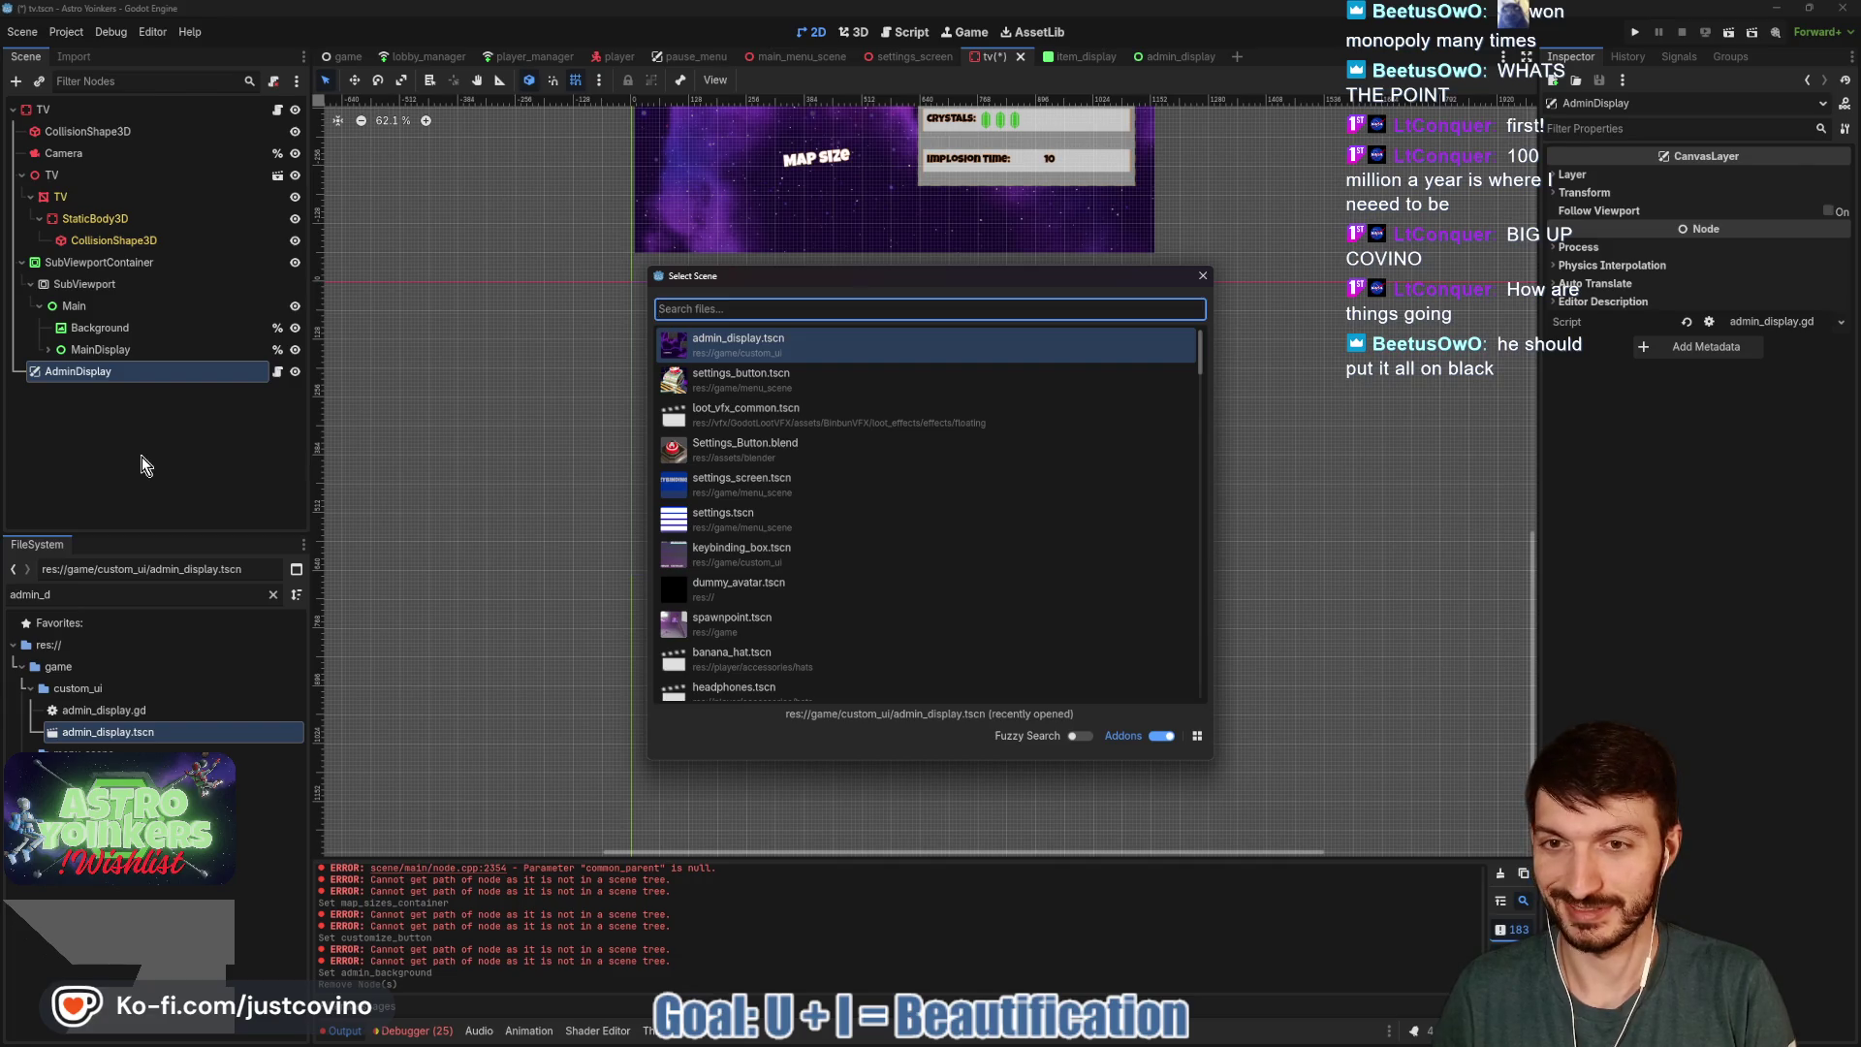
key(Return)
key(ctrl+s)
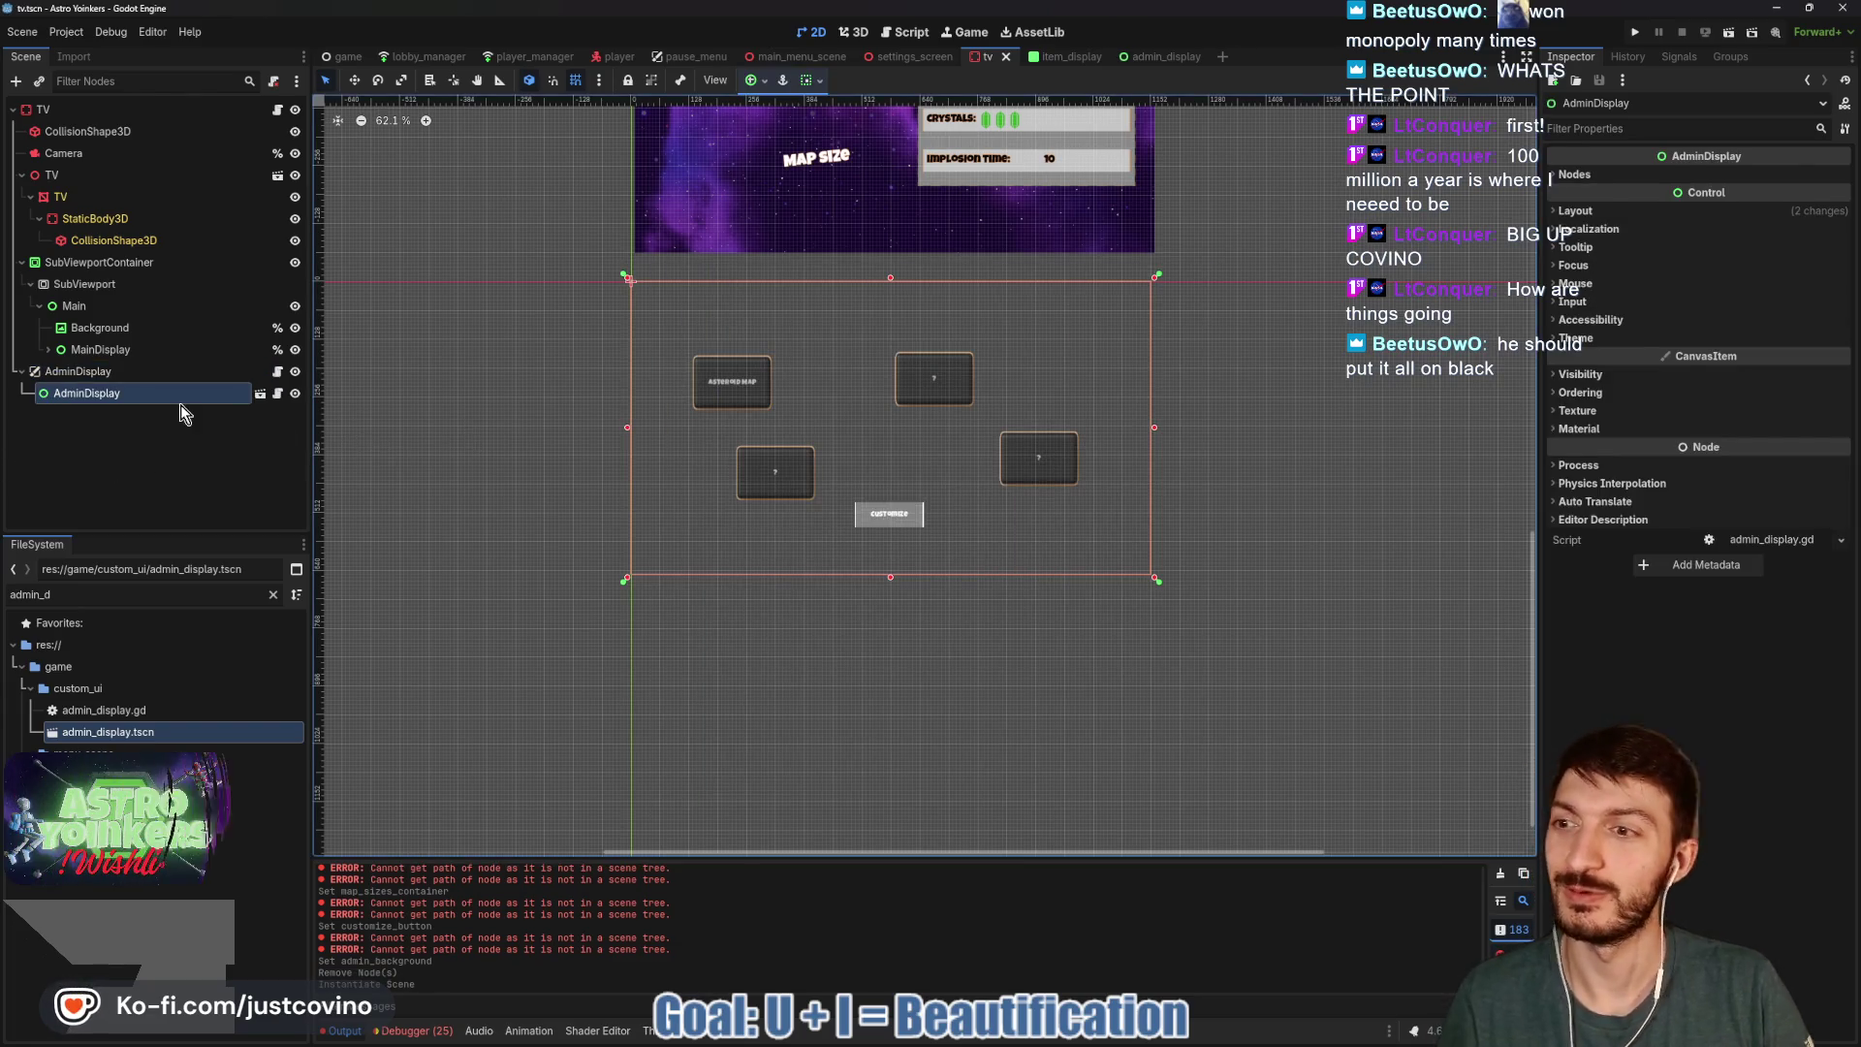
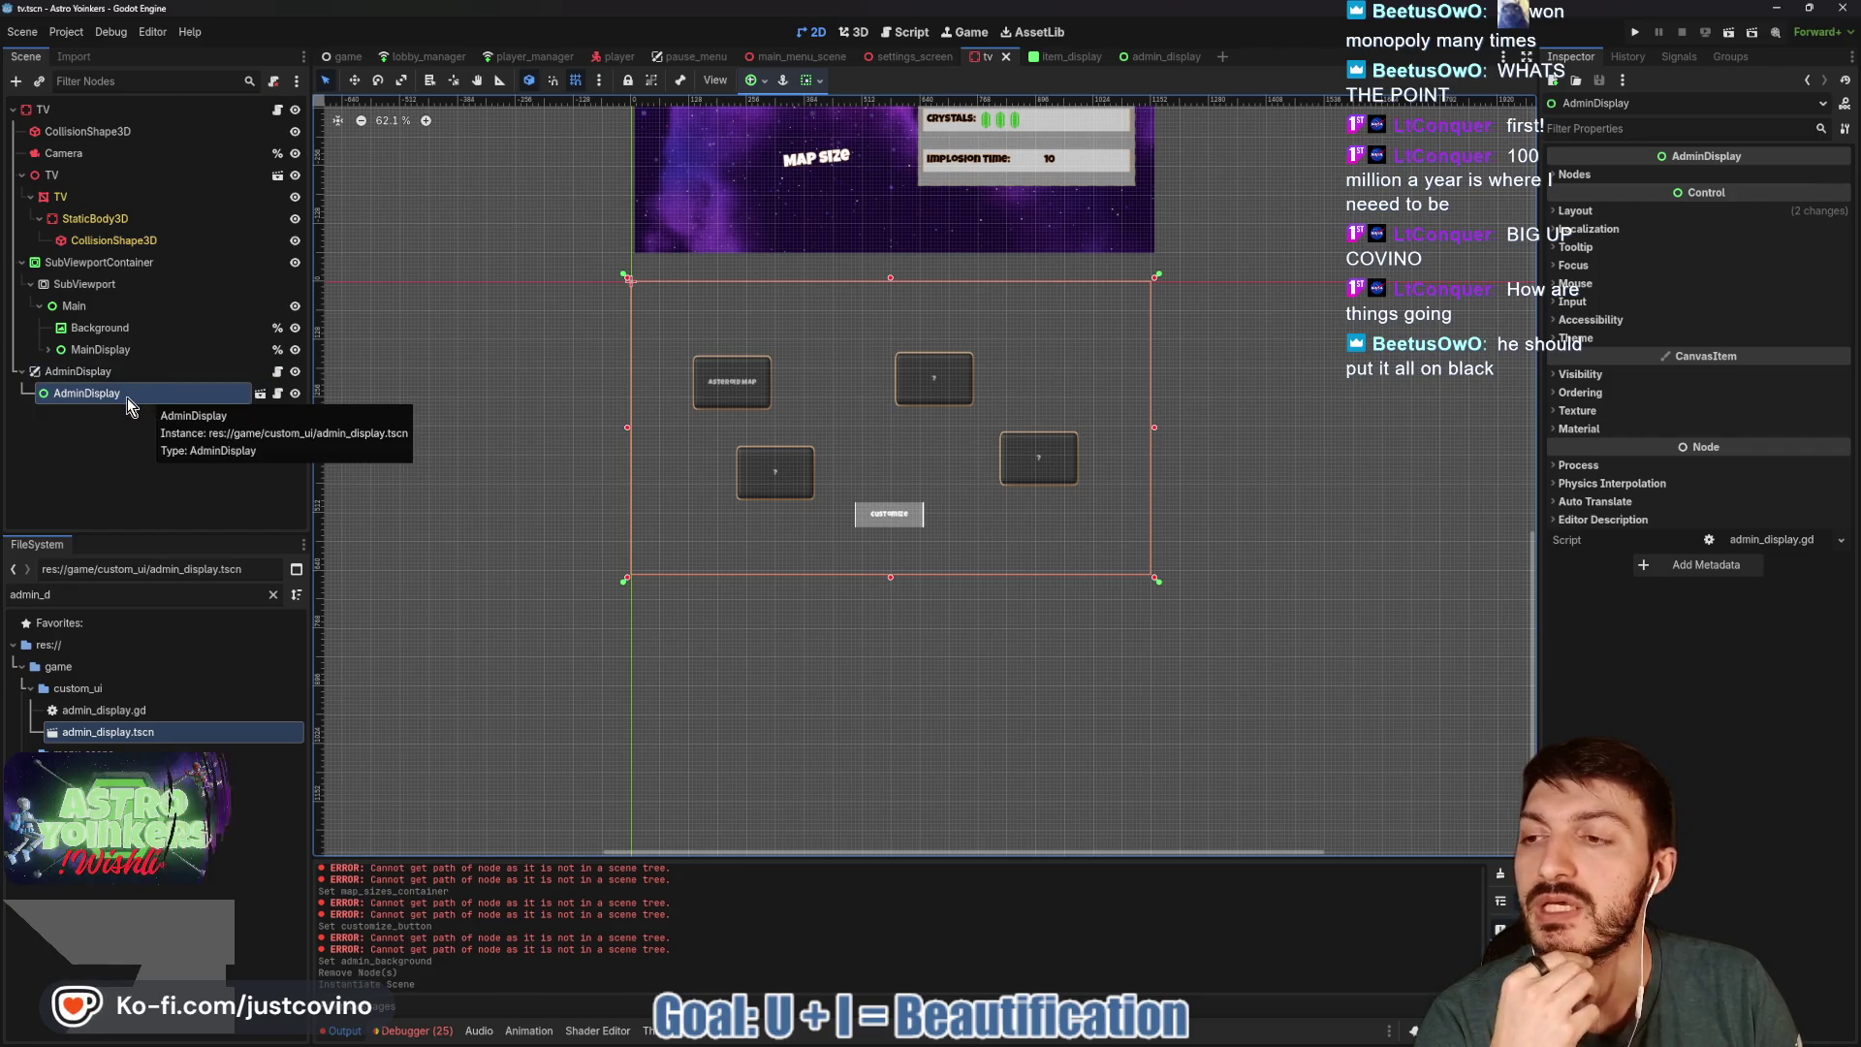
Add a CanvasLayer node to the admin_display scene.
click(1169, 56)
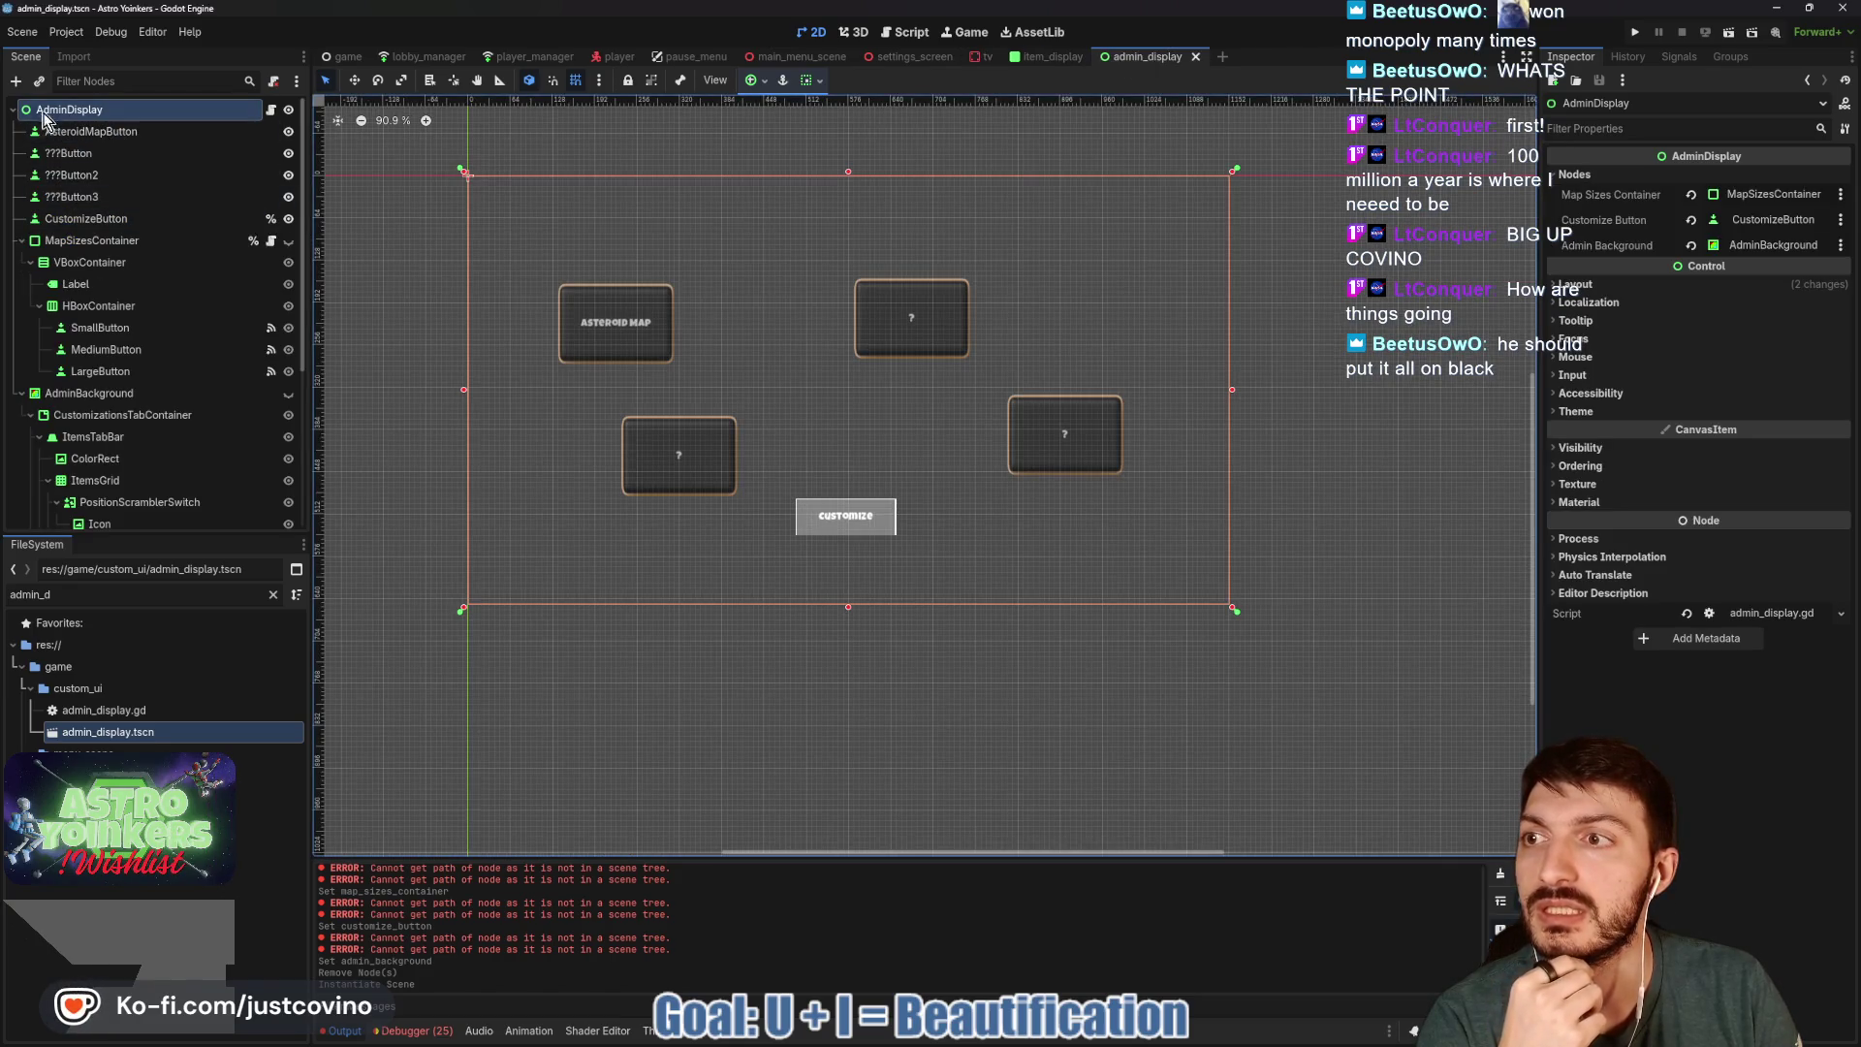
click(119, 131)
click(115, 115)
key(ctrl+a)
text(canv)
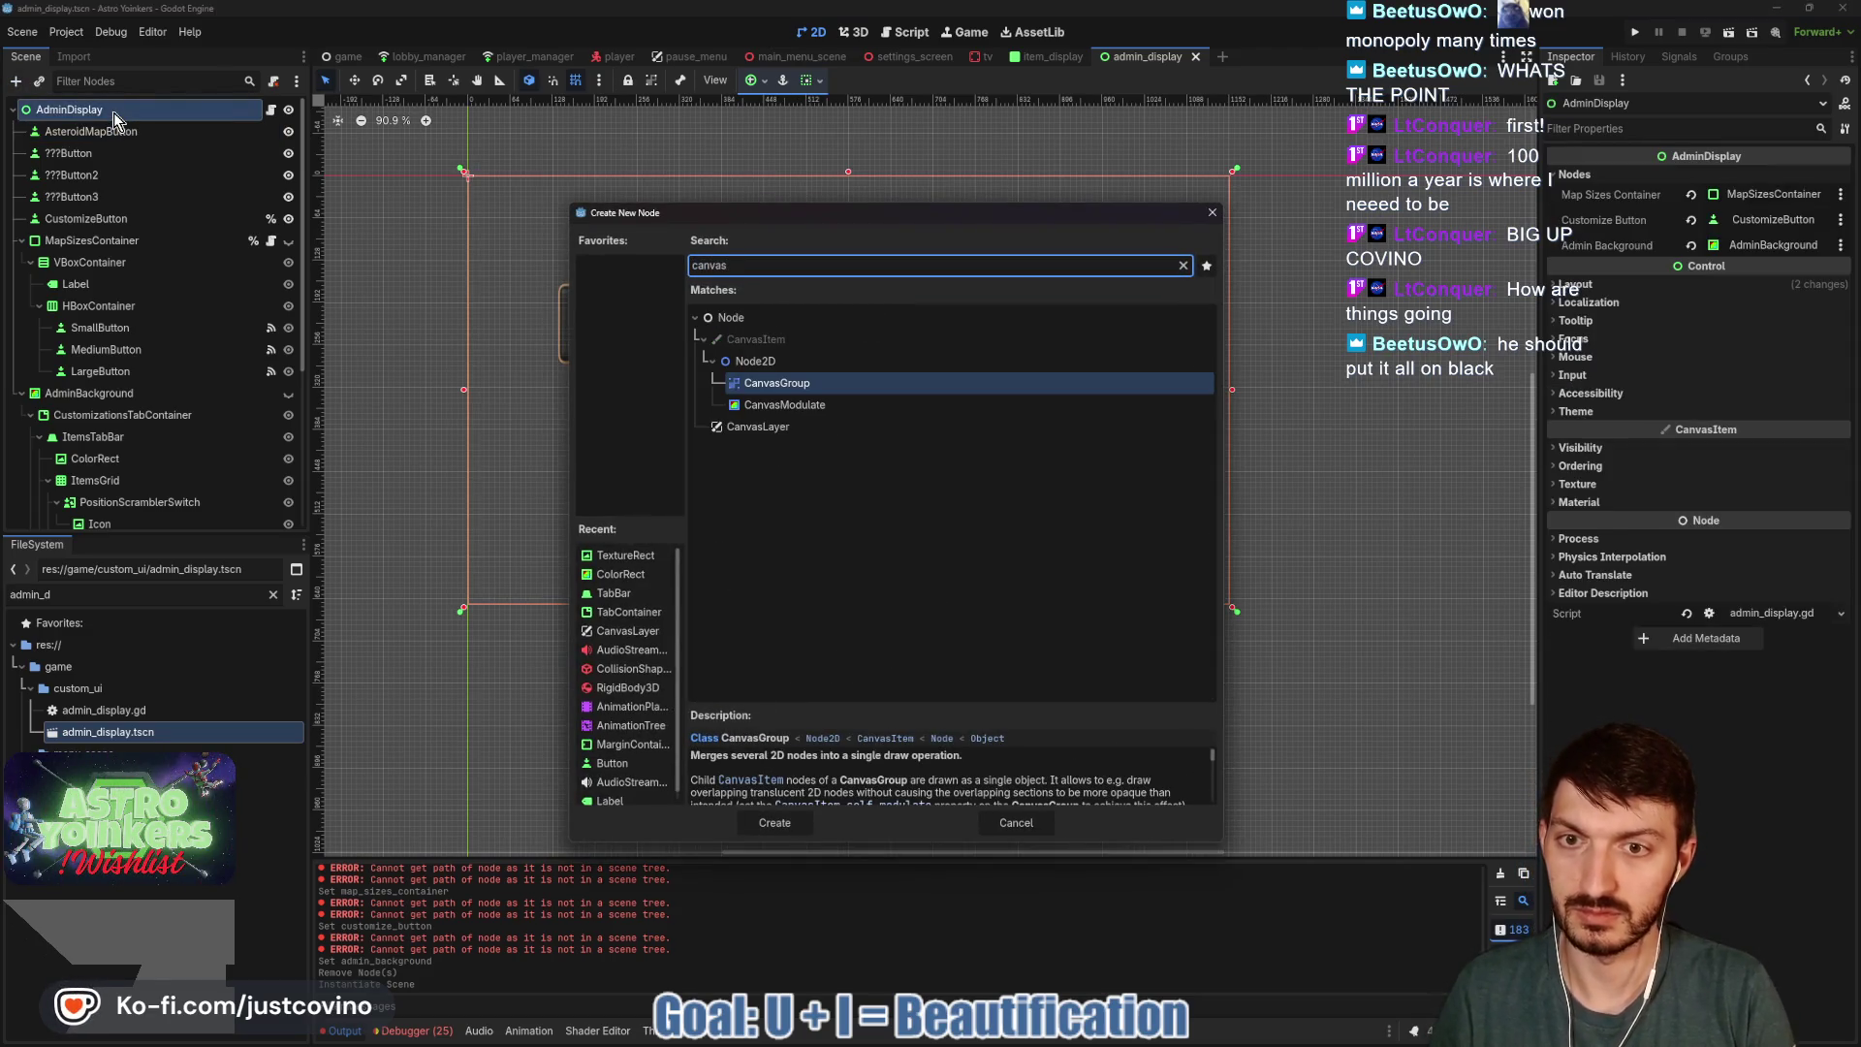
click(761, 427)
click(775, 823)
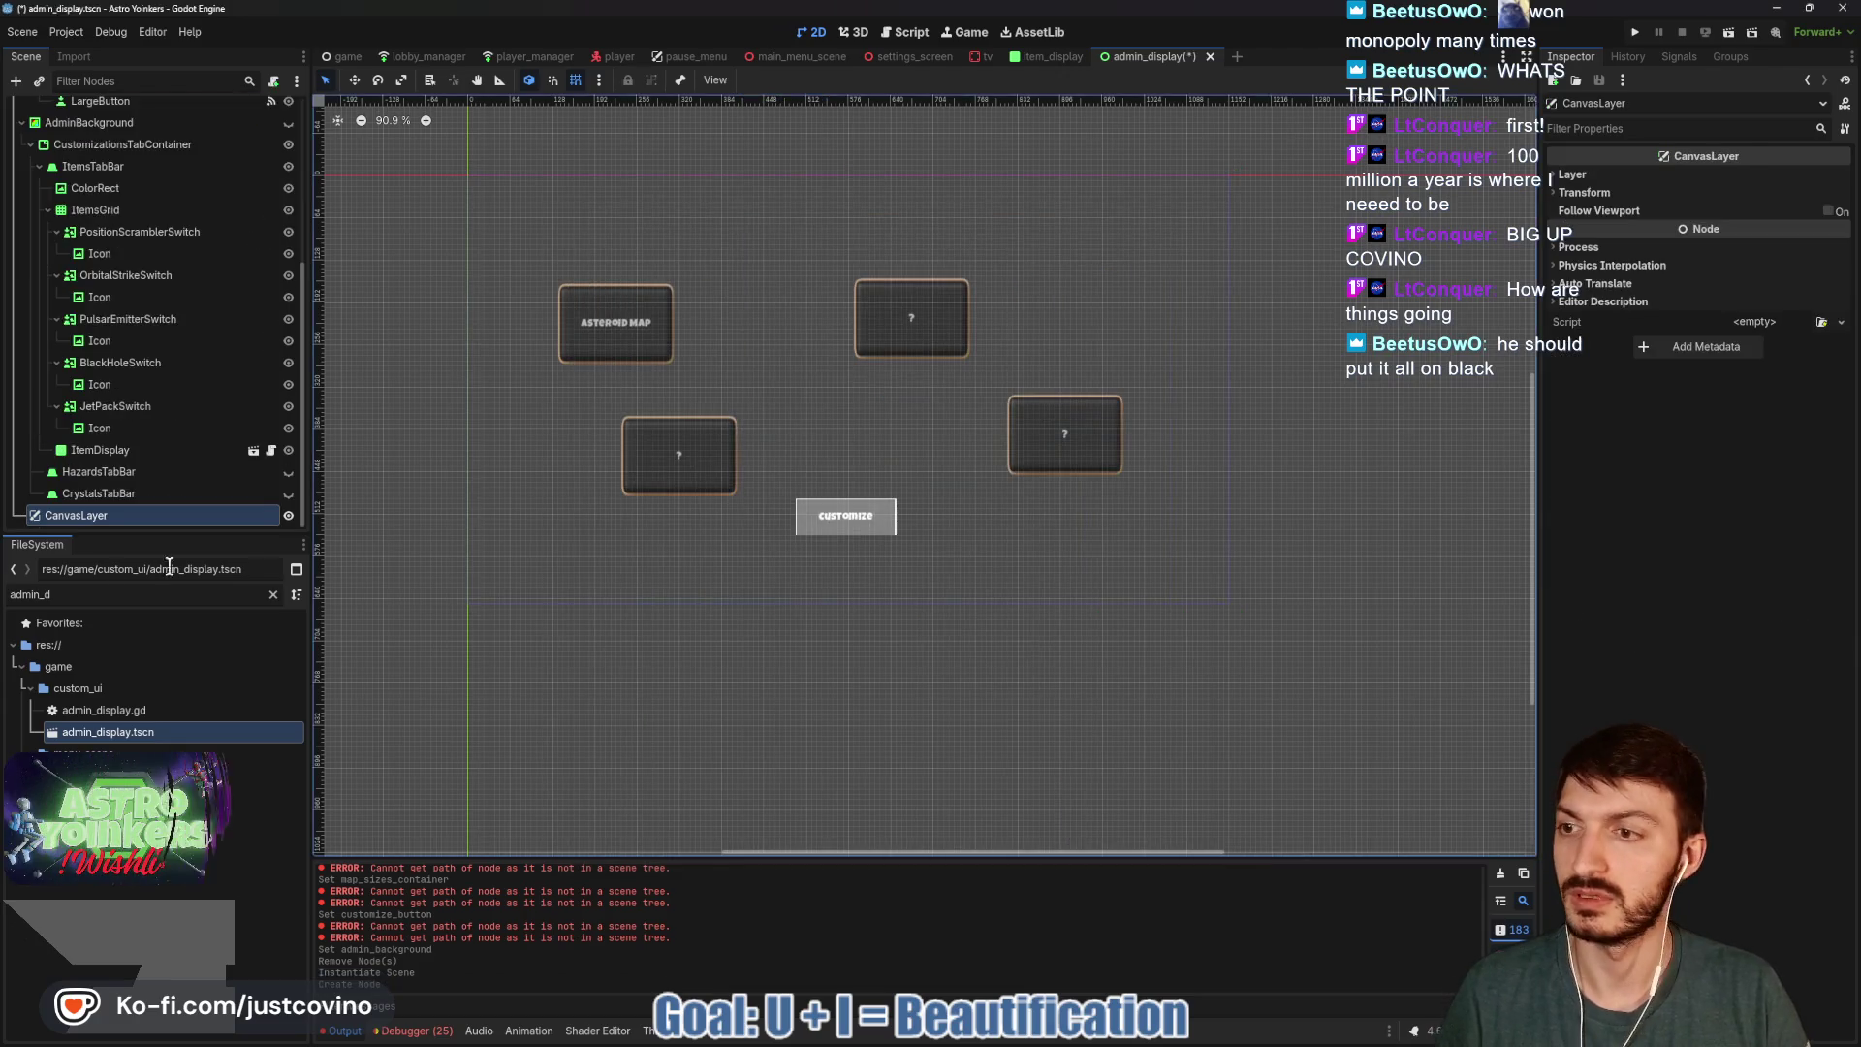
Make the CanvasLayer the scene root and rename it AdminDisplay.
right_click(107, 520)
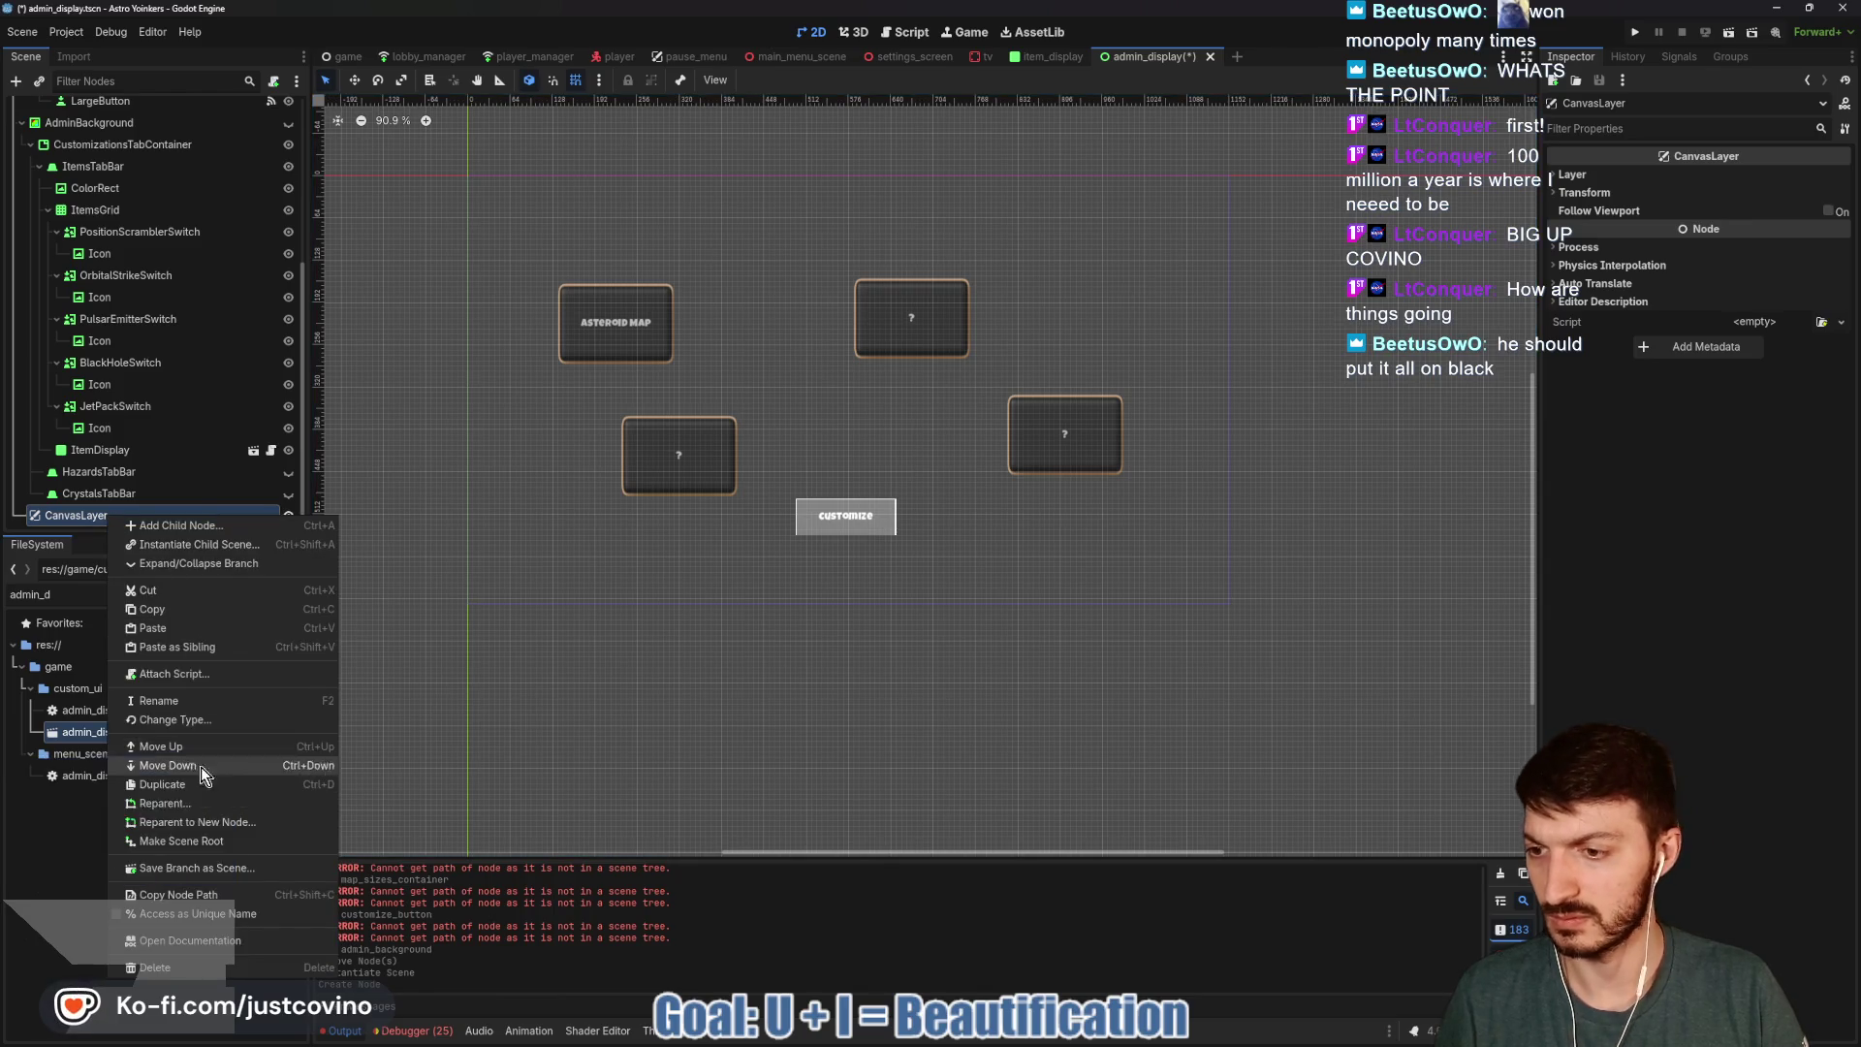
click(233, 840)
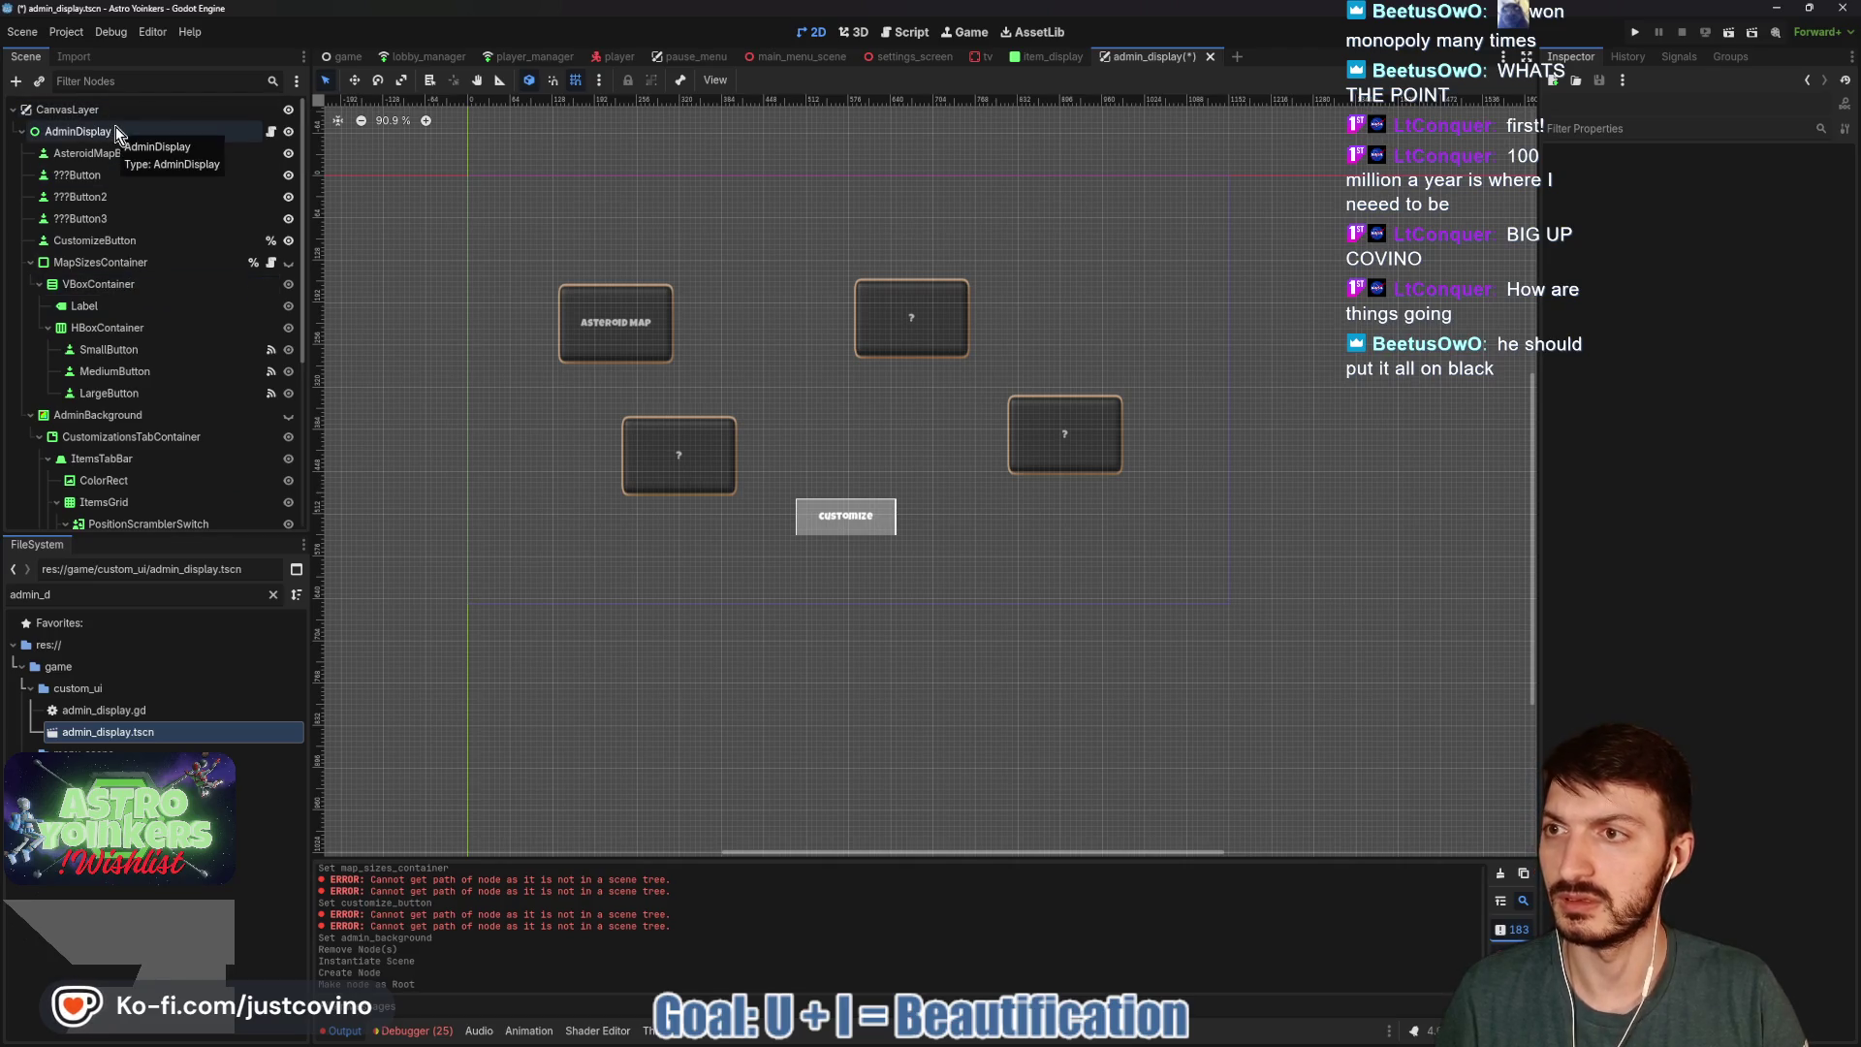
click(102, 113)
click(102, 113)
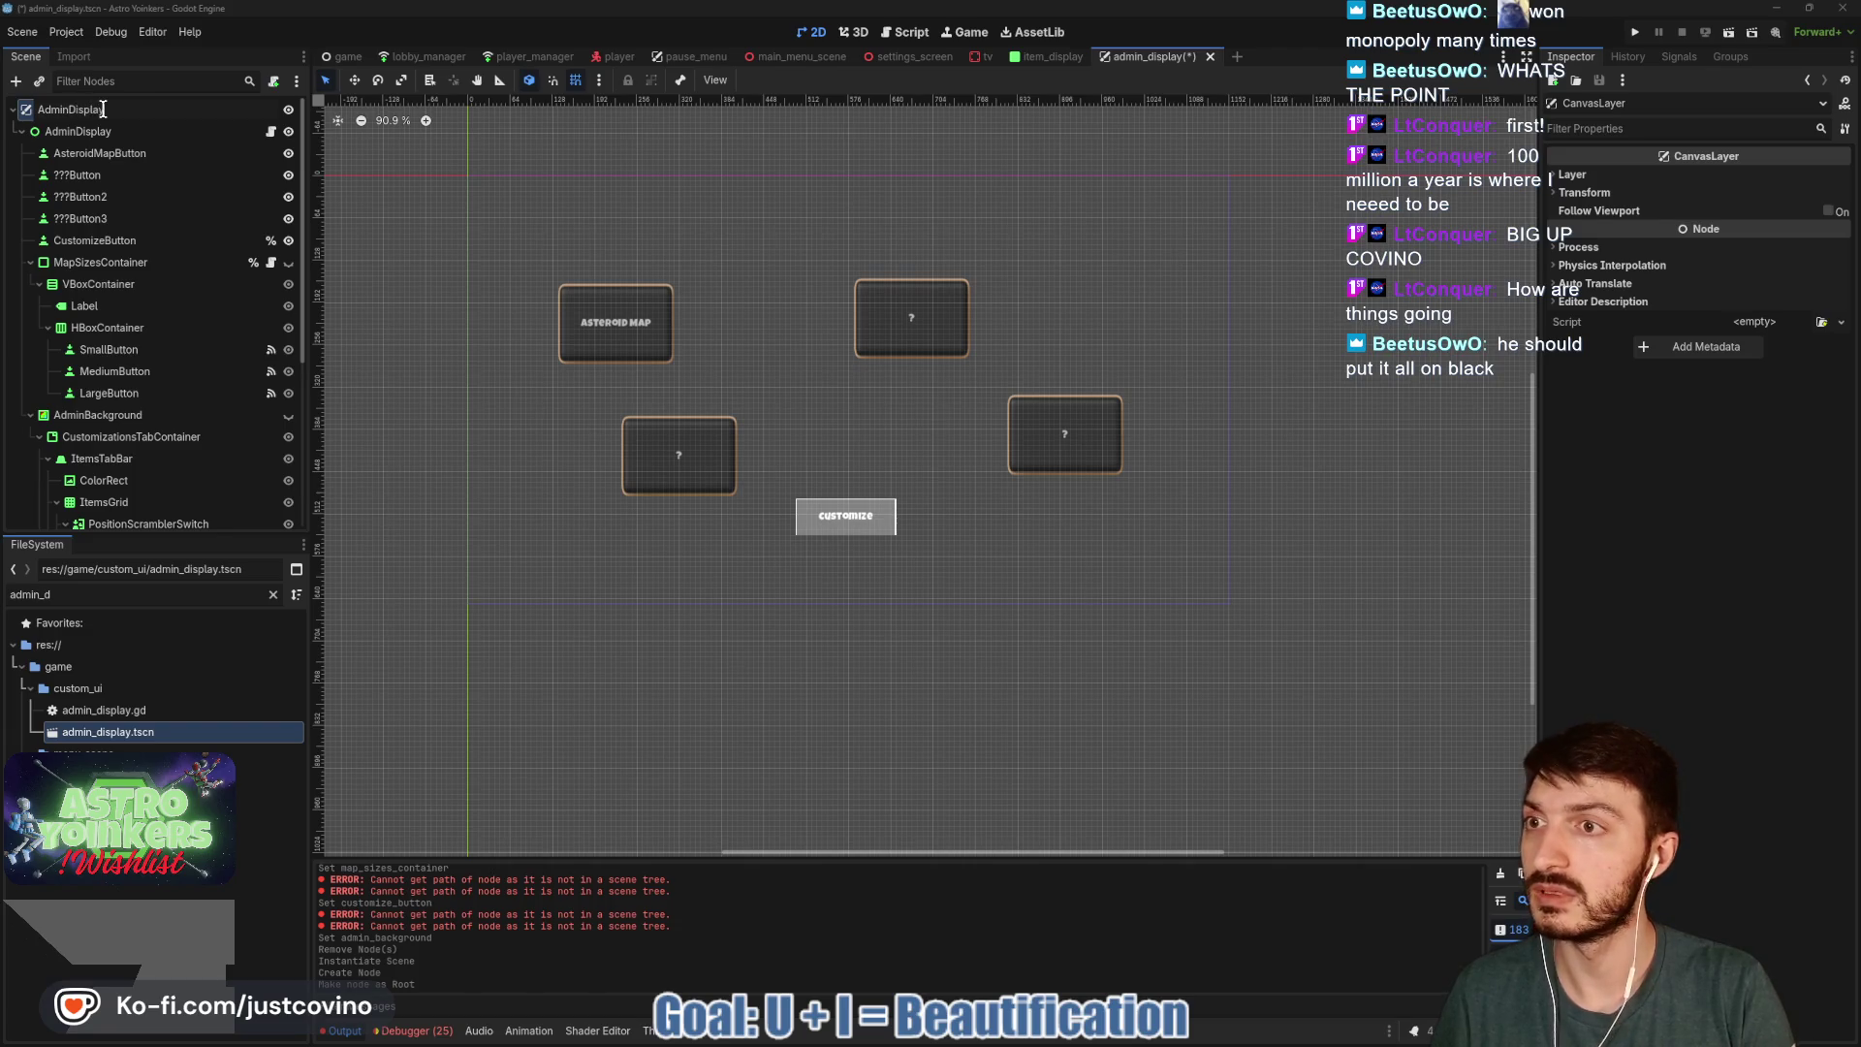
key(Return)
Rename the old child control node to AdminControl.
click(80, 130)
click(129, 131)
click(129, 129)
key(BackSpace)
key(BackSpace)
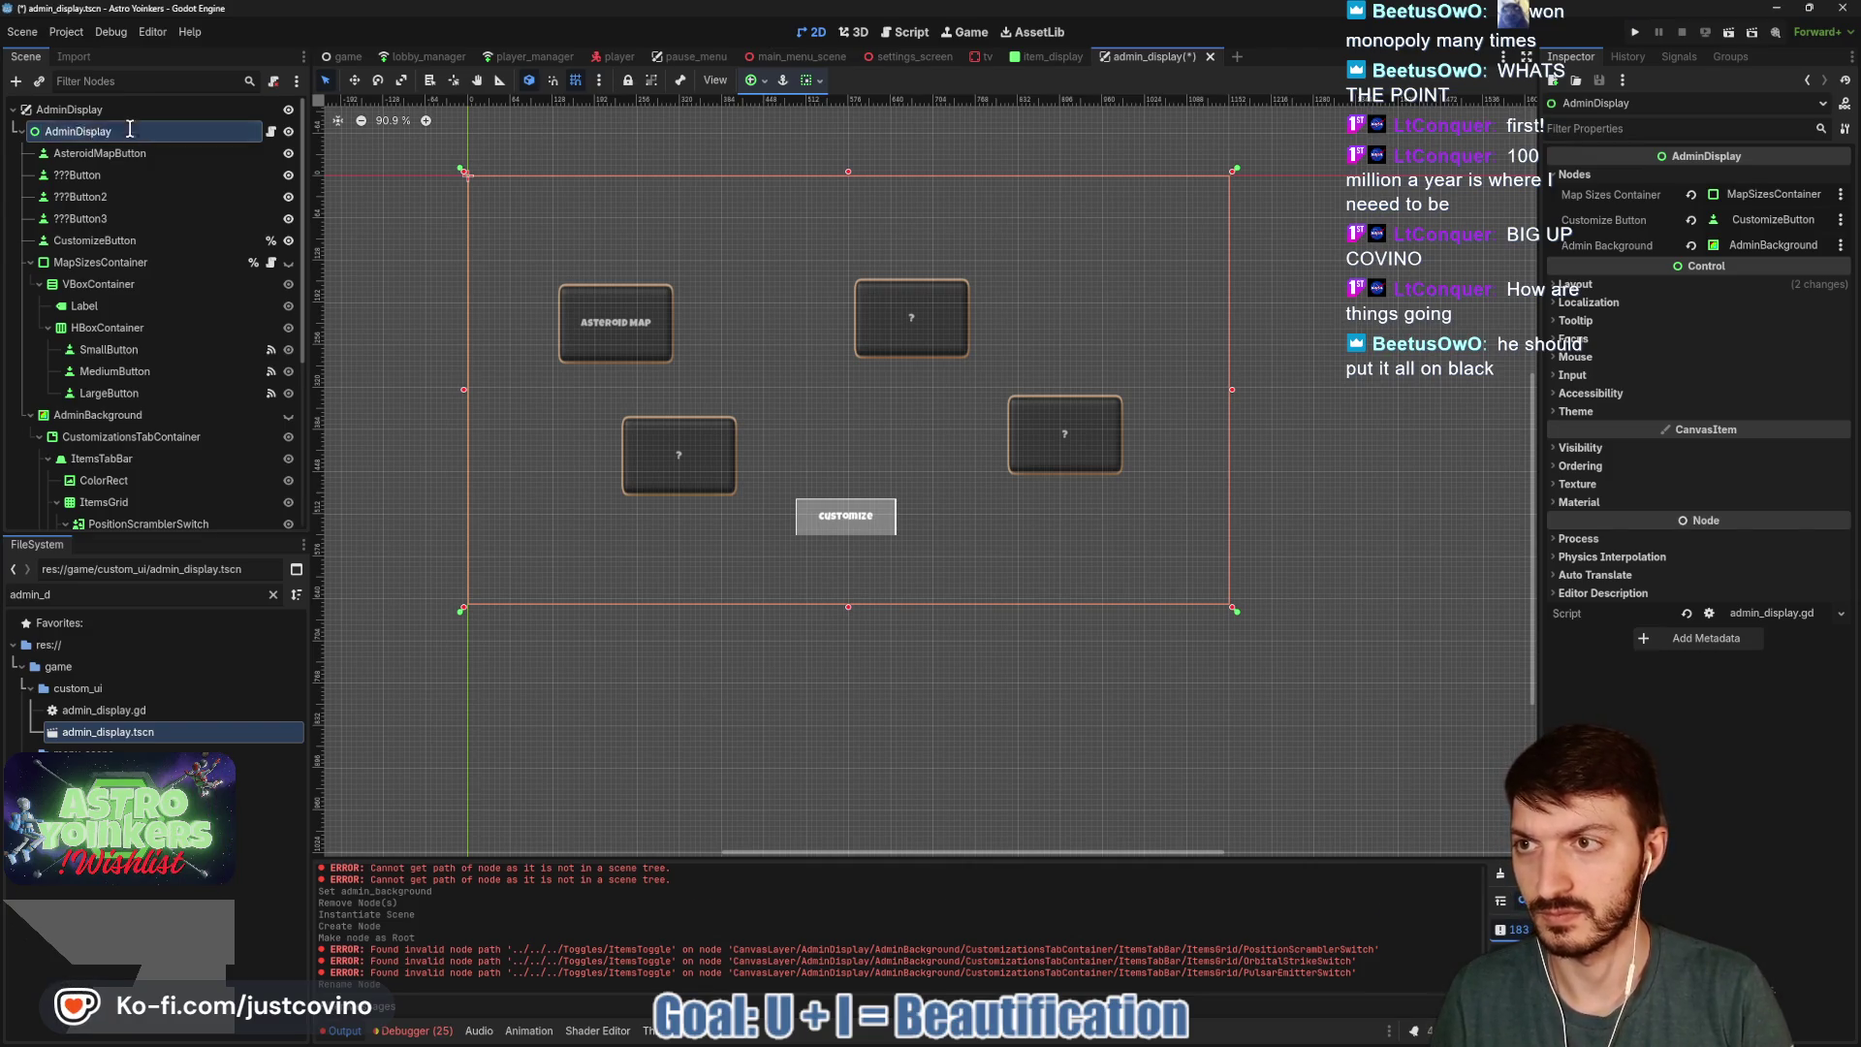
key(Return)
Detach AdminControl's script and start attaching a script file to the AdminDisplay root.
click(273, 81)
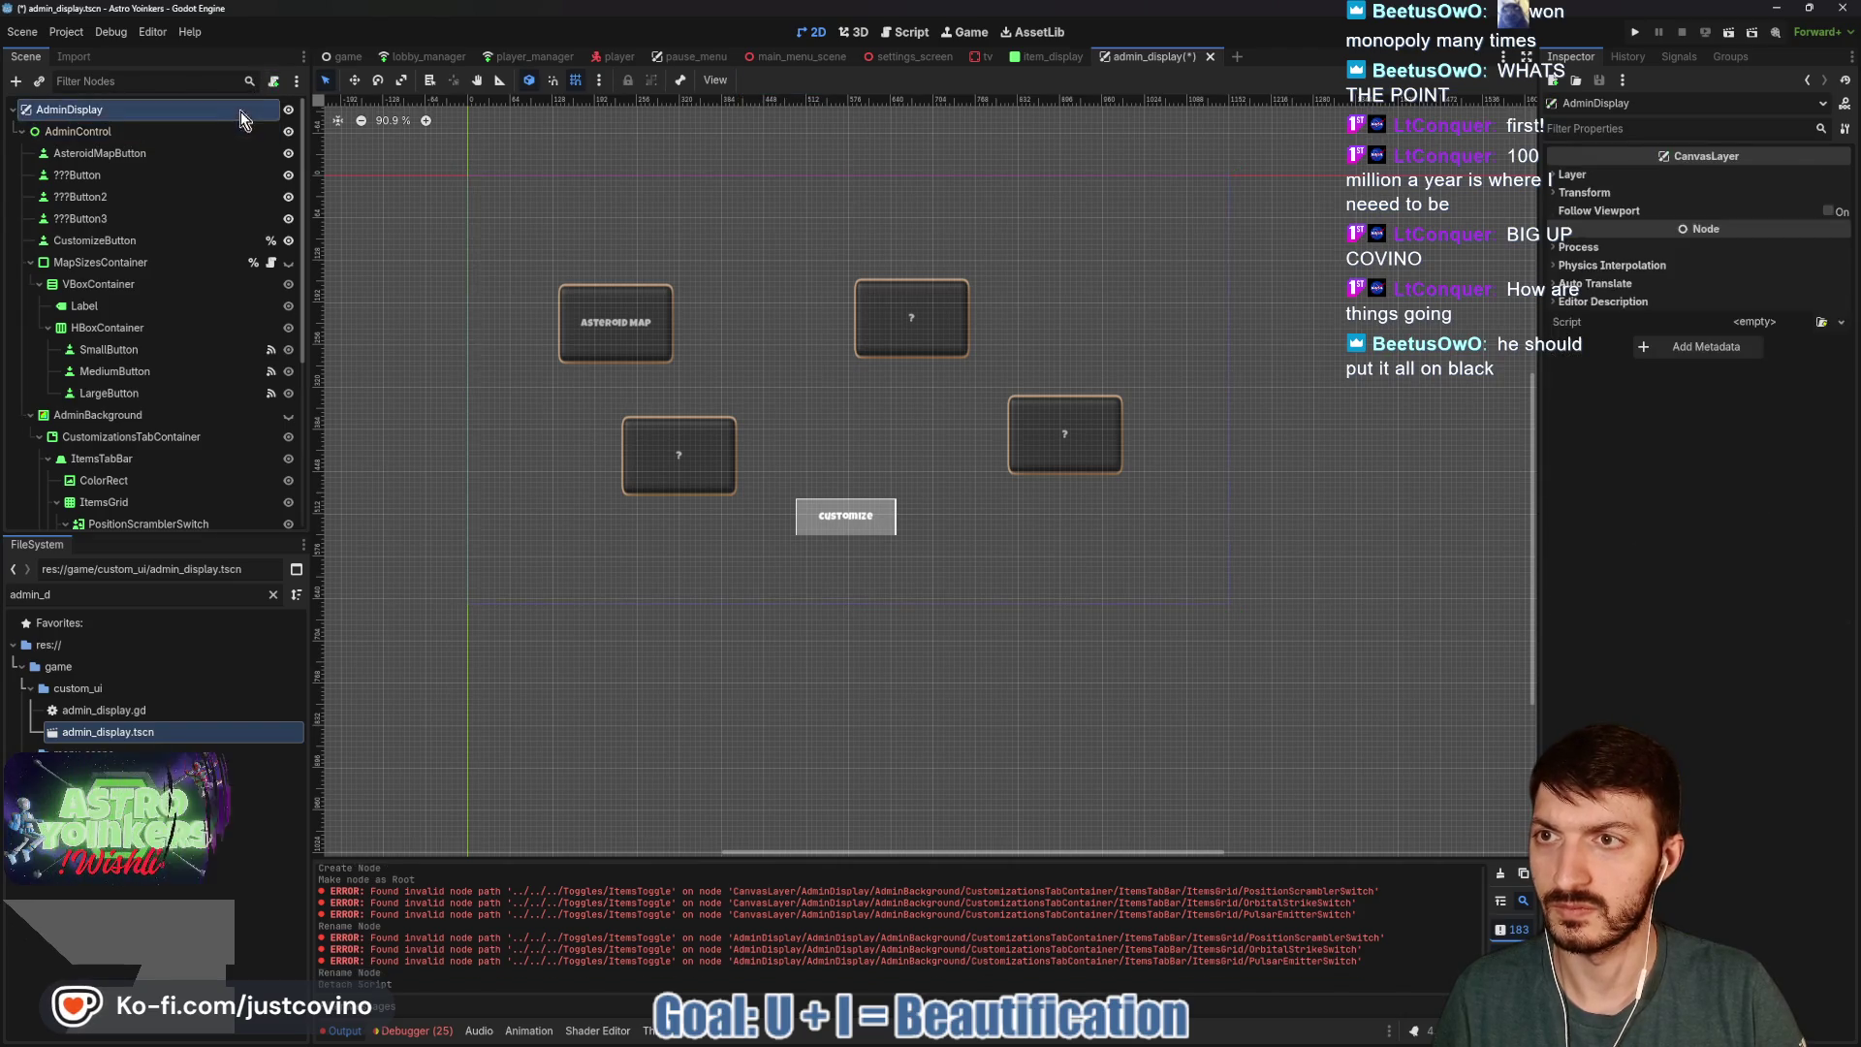
click(238, 111)
click(273, 81)
click(1086, 489)
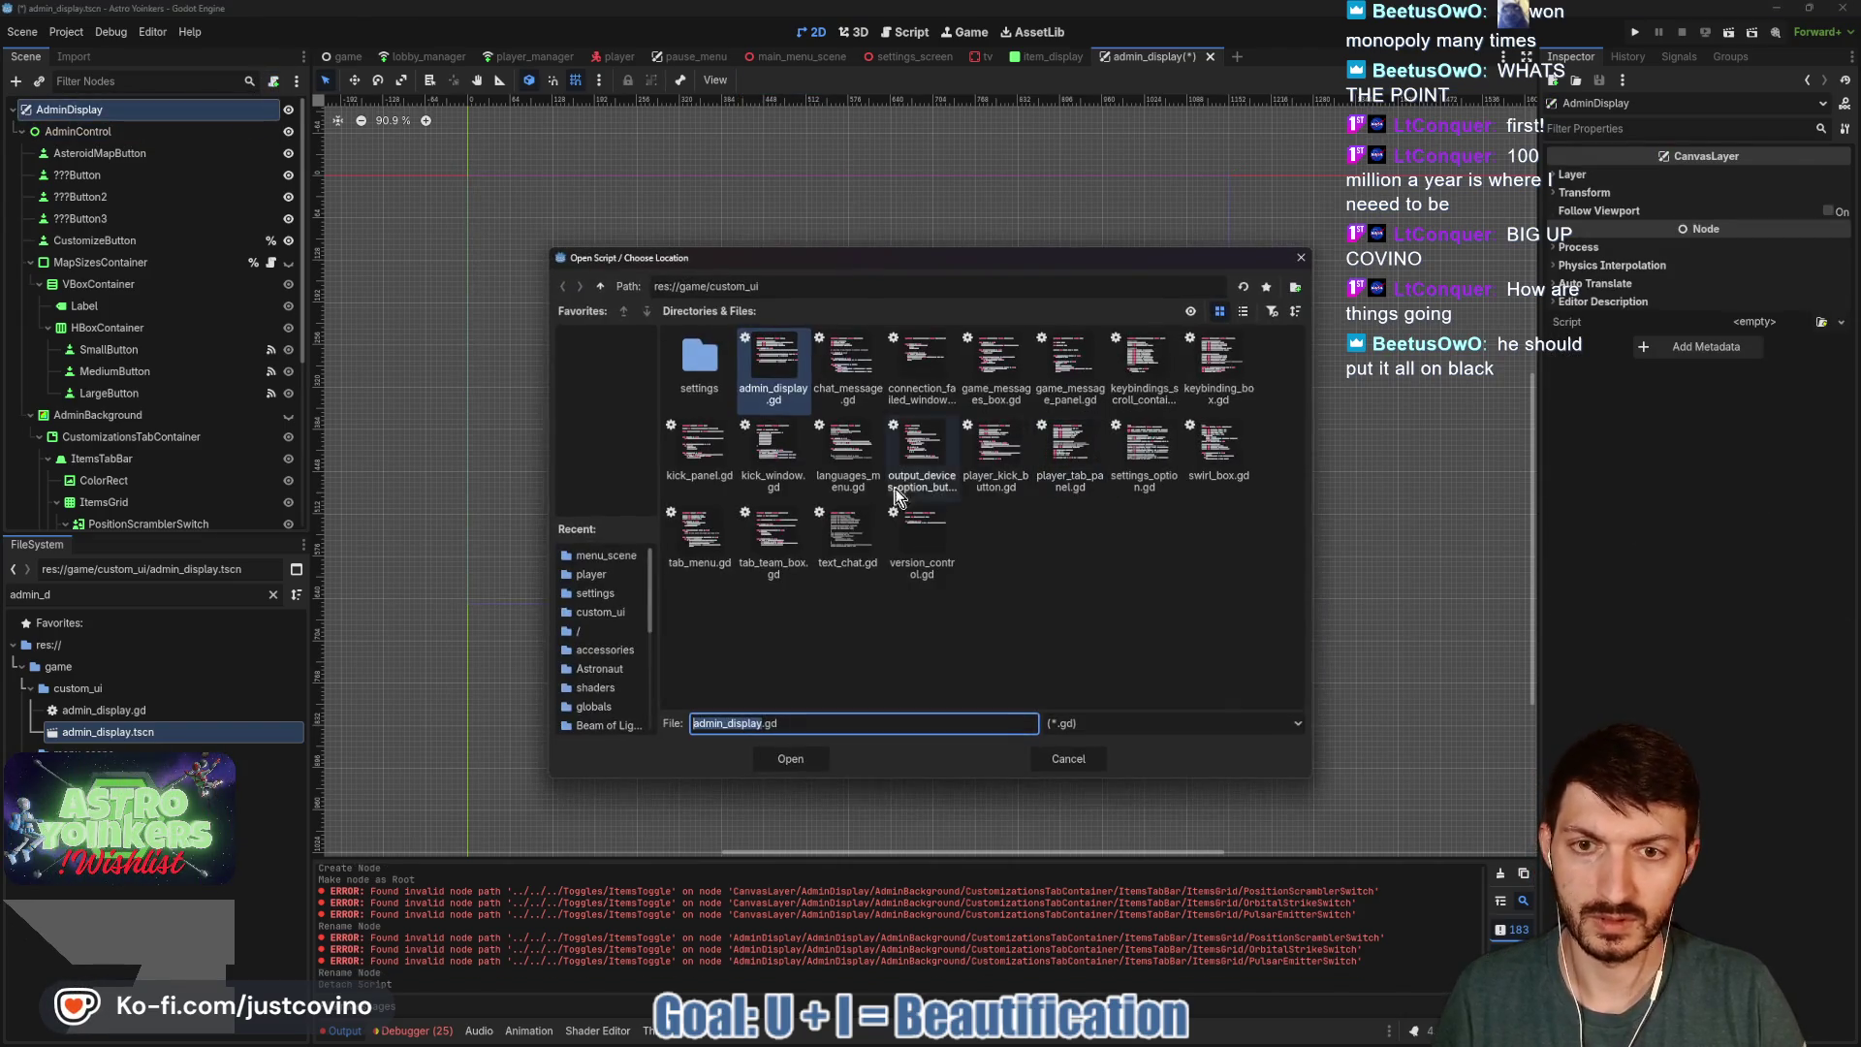
Attach admin_display.gd to the root, change it to extend CanvasLayer, and save.
click(790, 758)
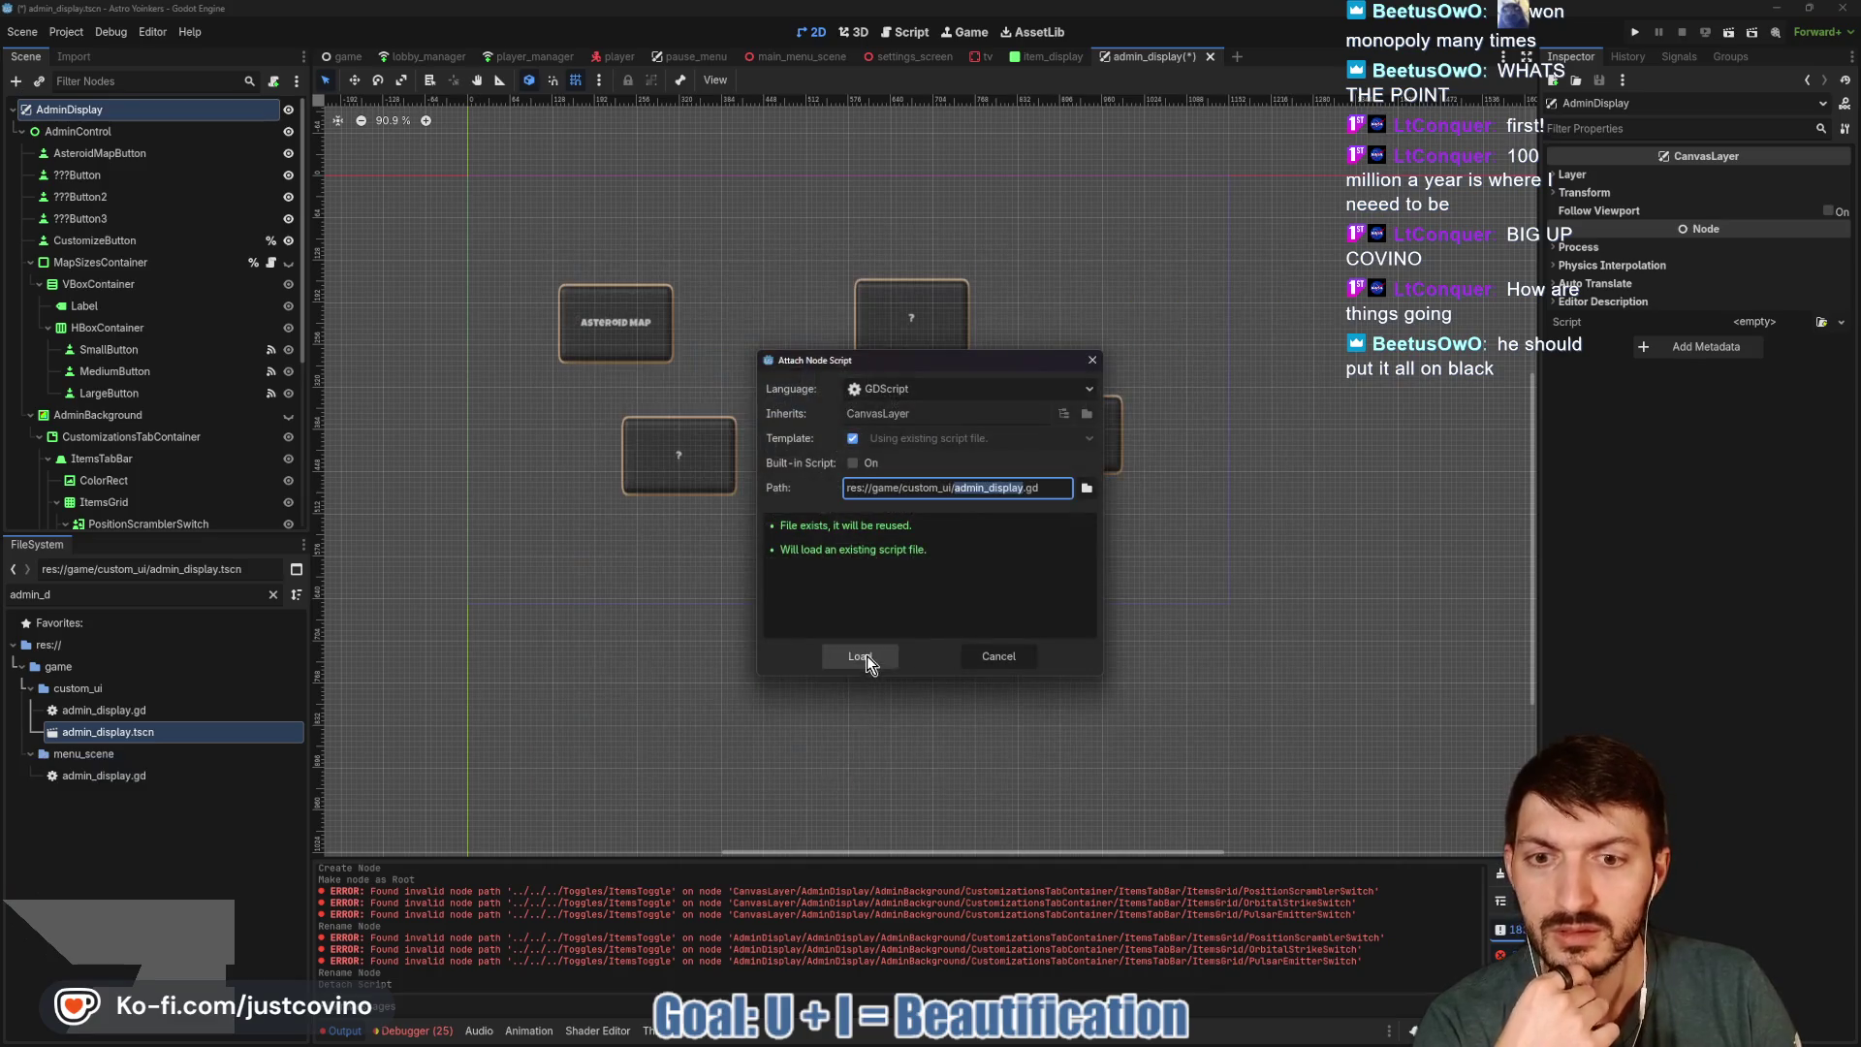
click(860, 657)
drag(1000, 113, 922, 113)
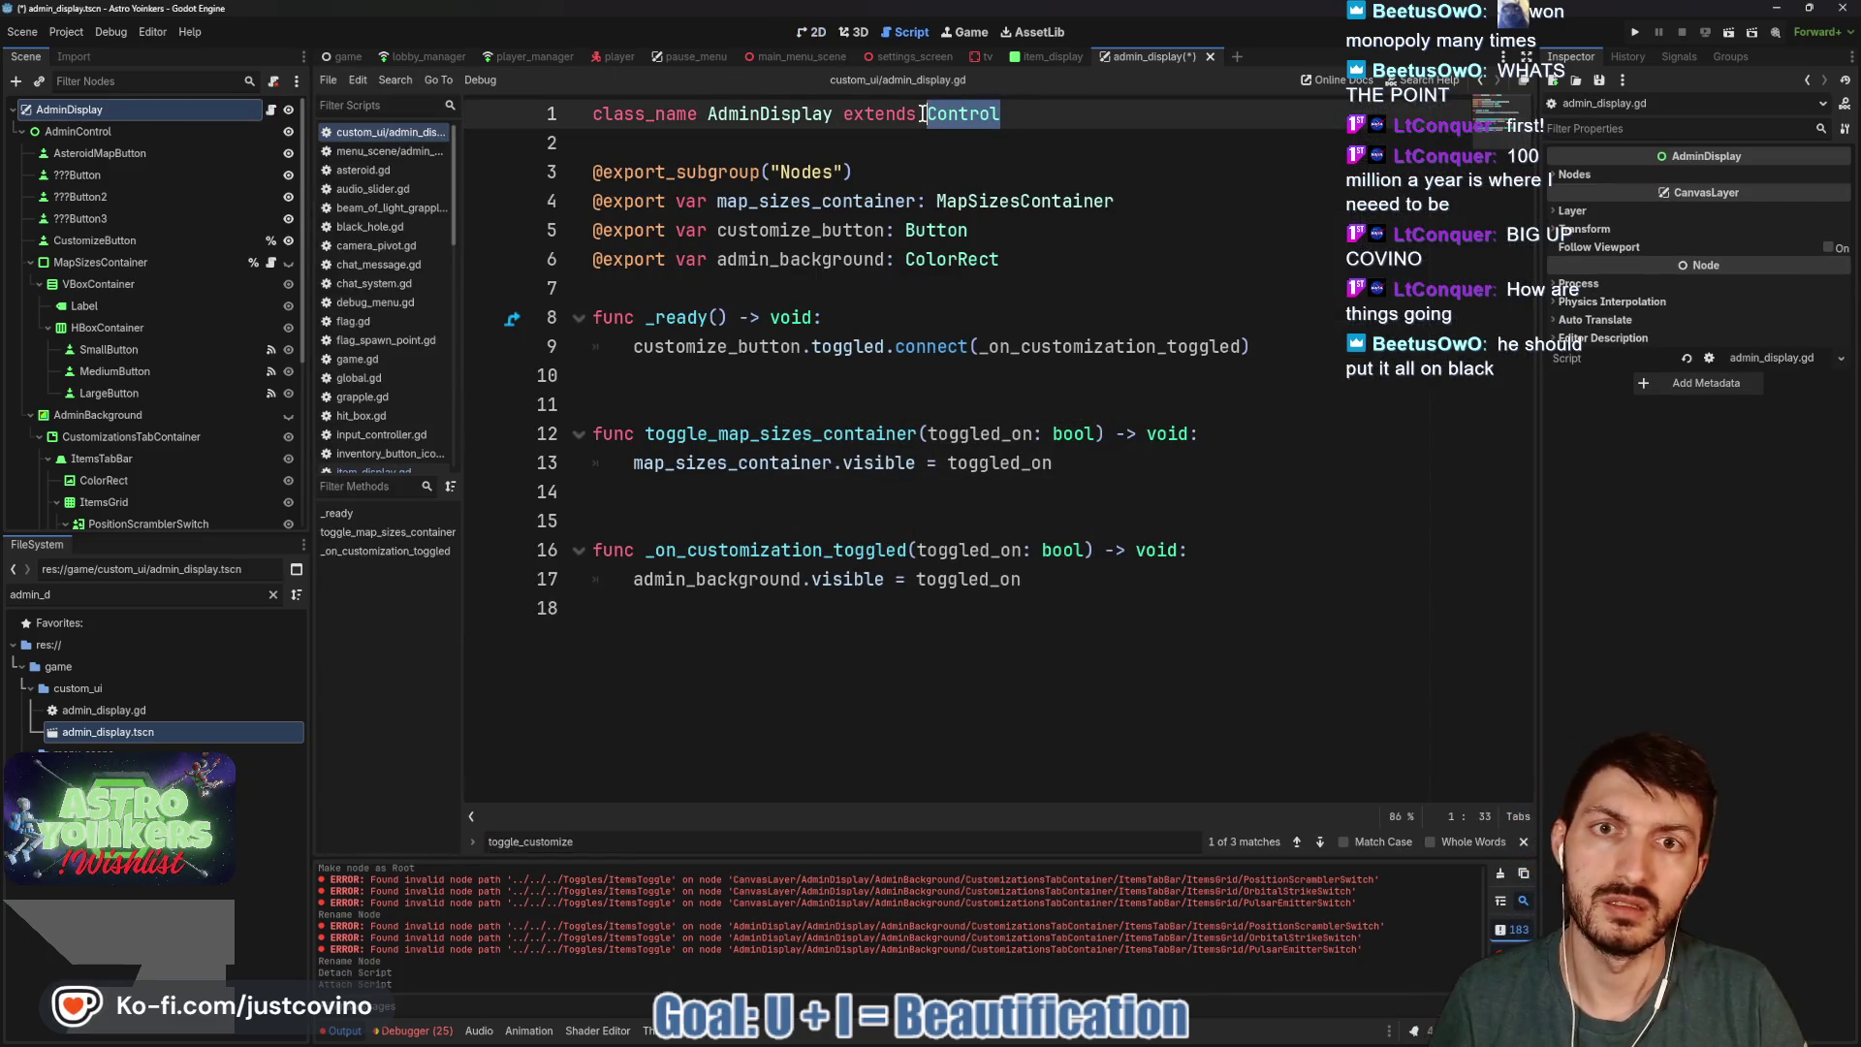
text(CanvasLayer)
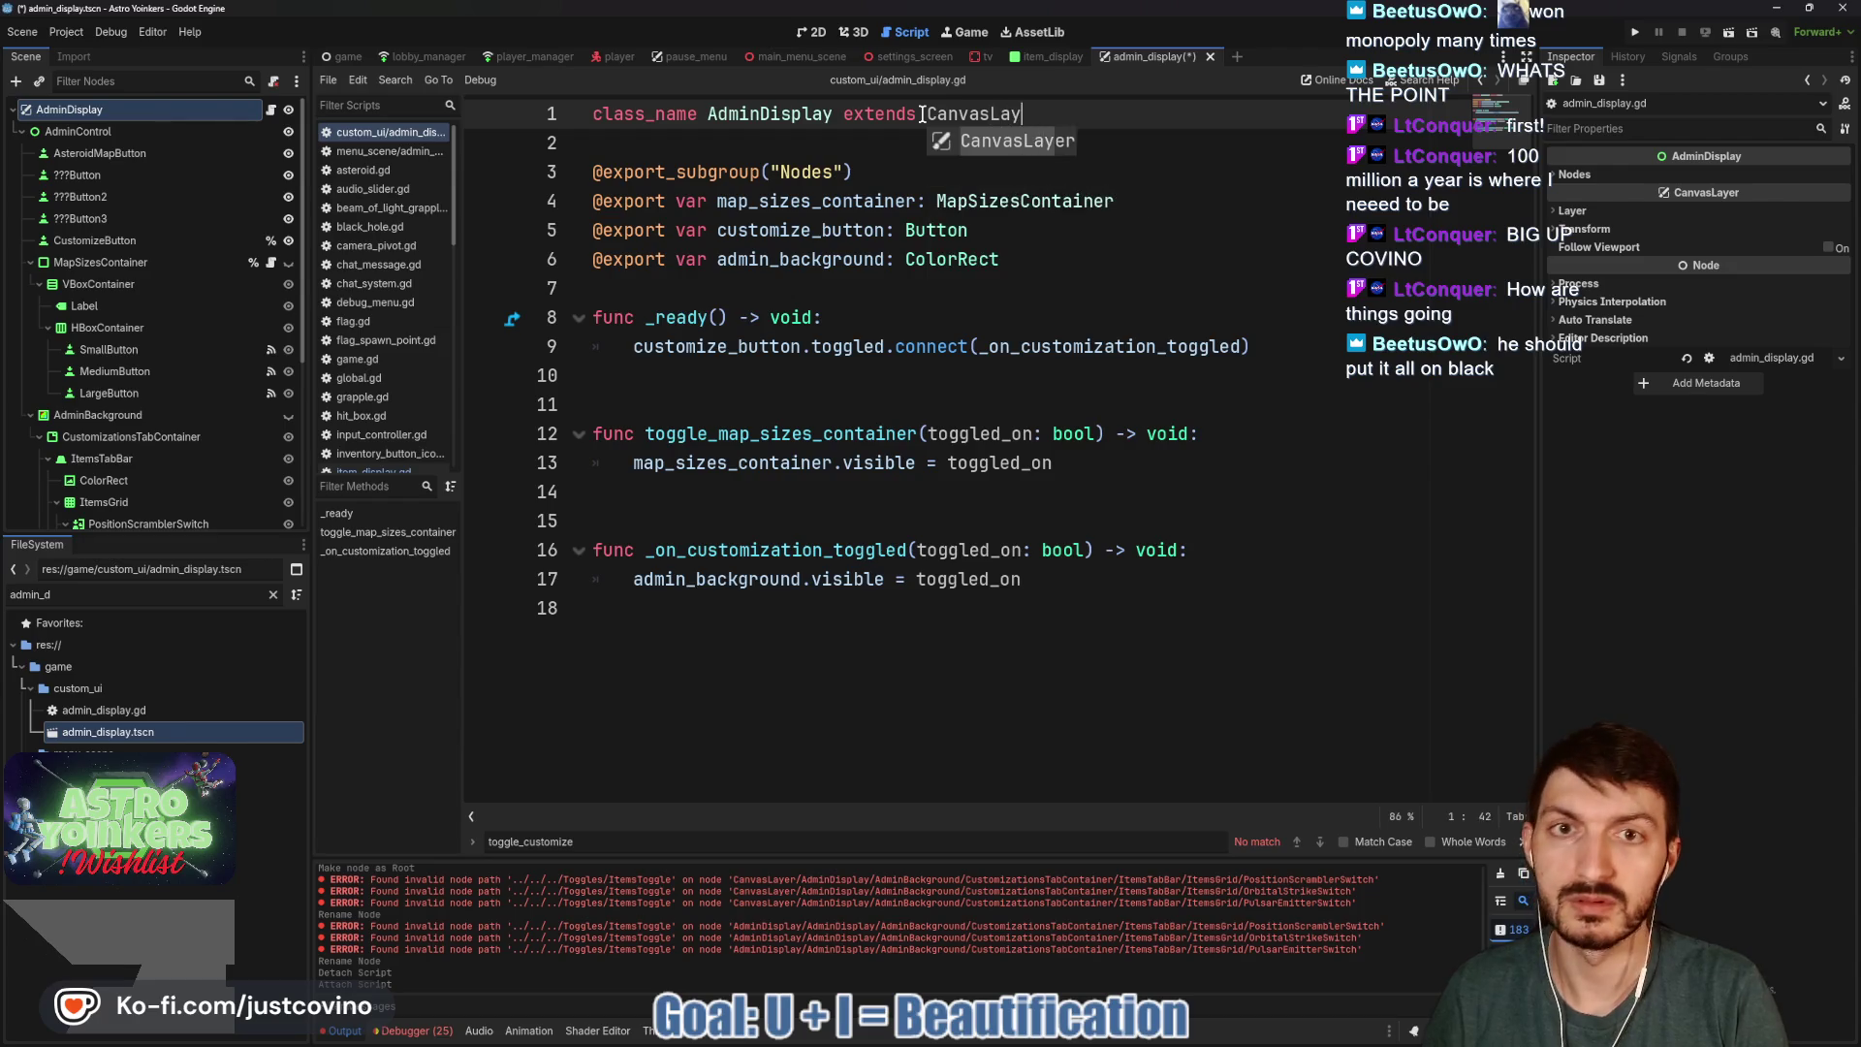
click(1019, 288)
key(ctrl+s)
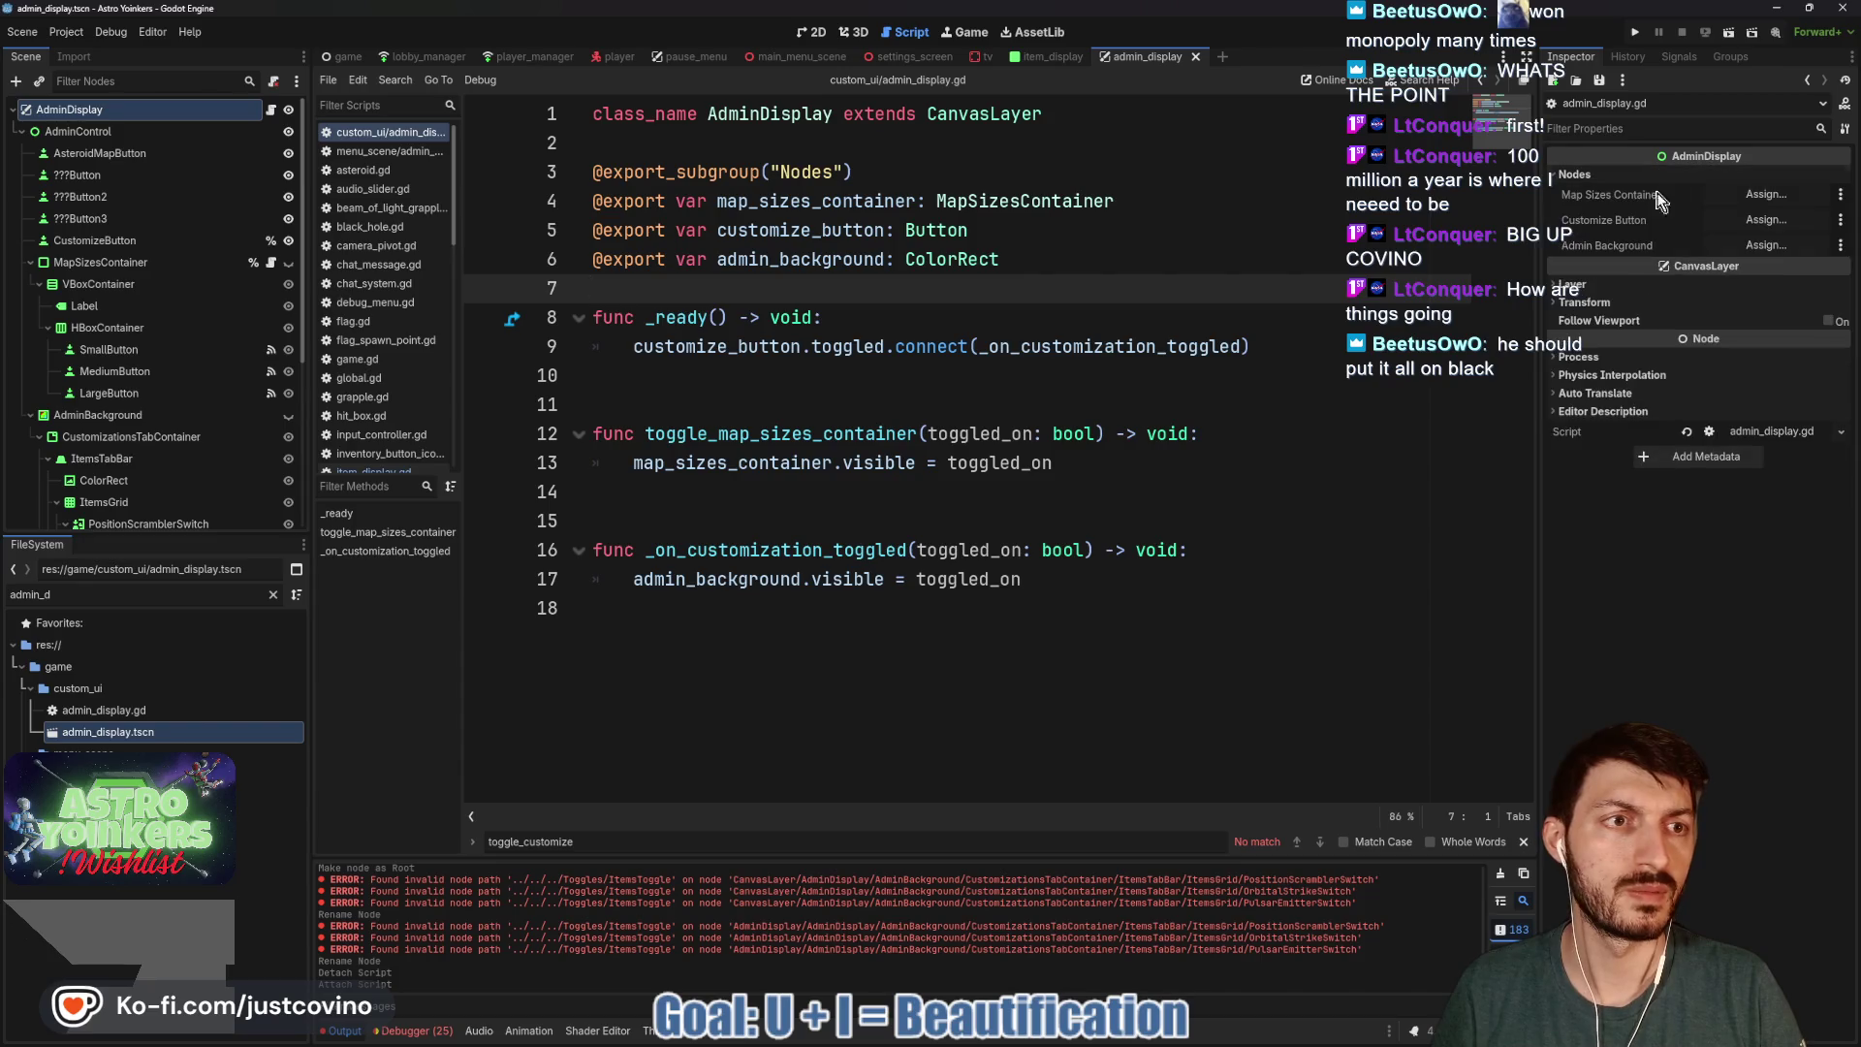
Assign MapSizesContainer, CustomizeButton and AdminBackground to the script's three exported node fields.
click(1767, 195)
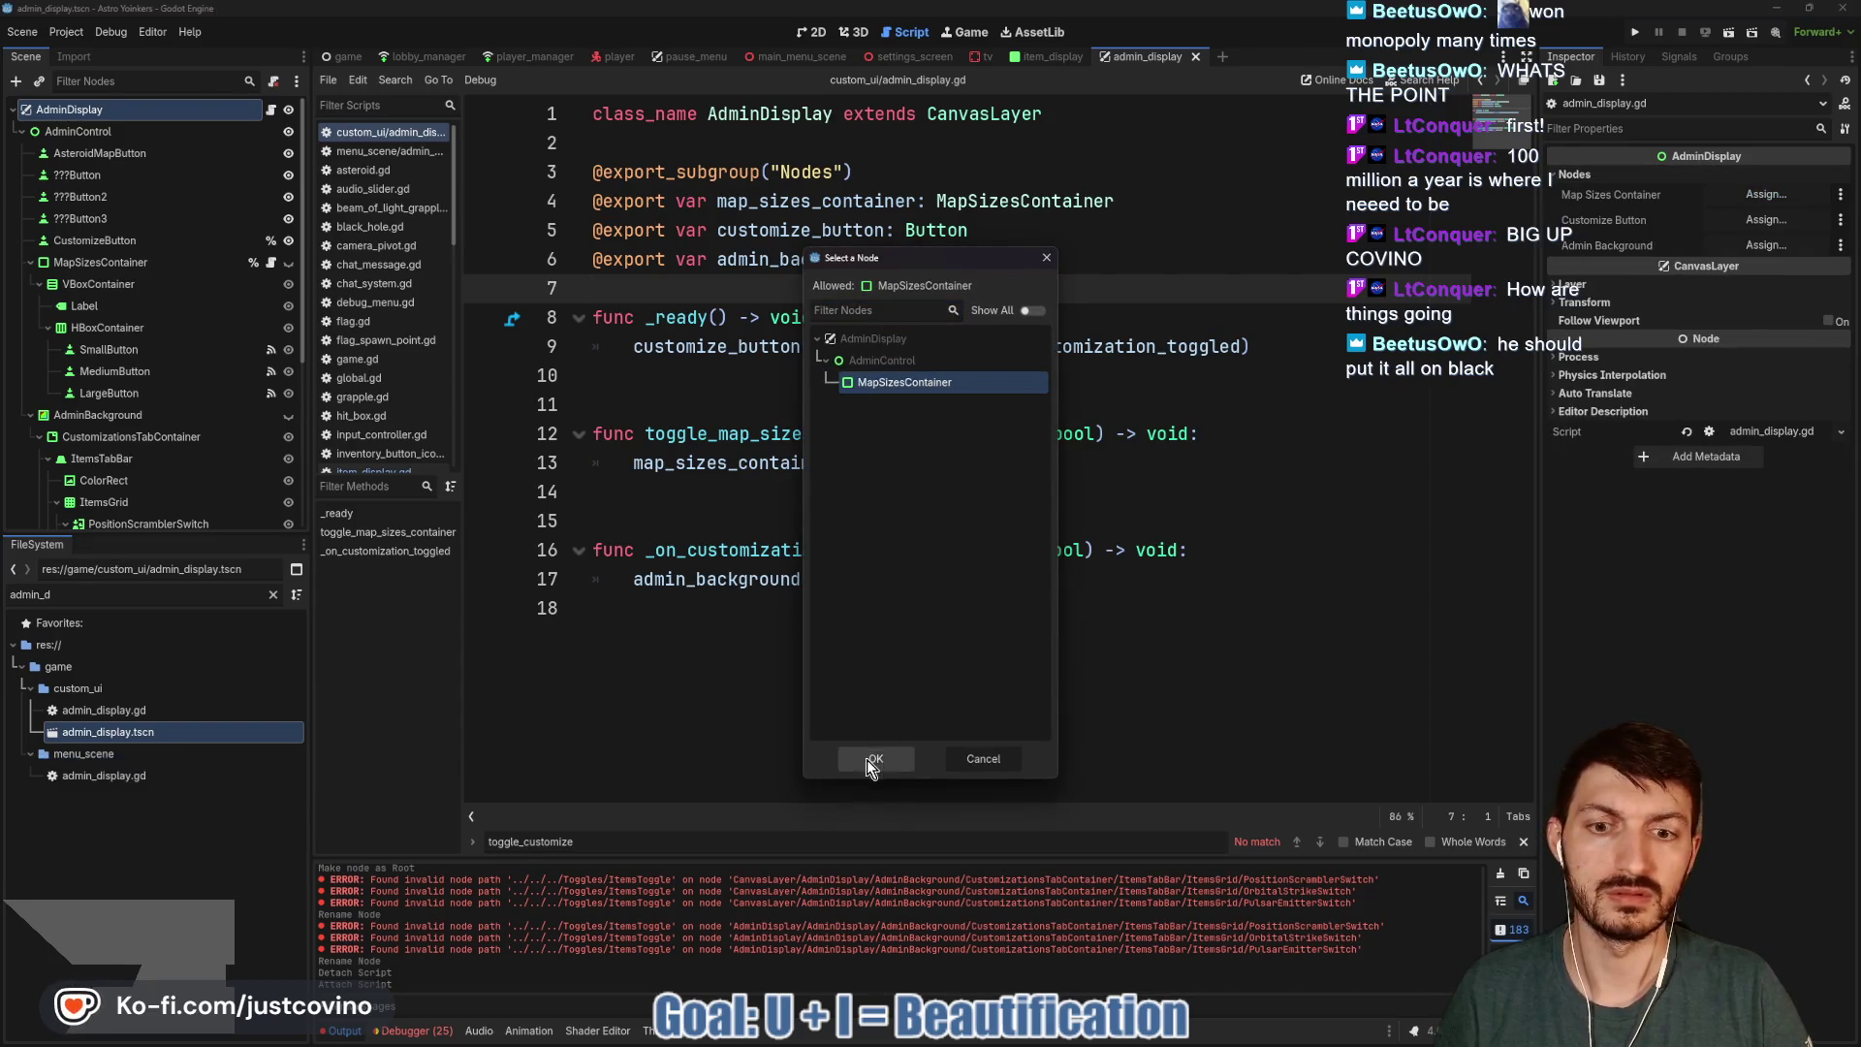
click(869, 761)
click(1767, 220)
click(902, 469)
click(875, 759)
click(1766, 245)
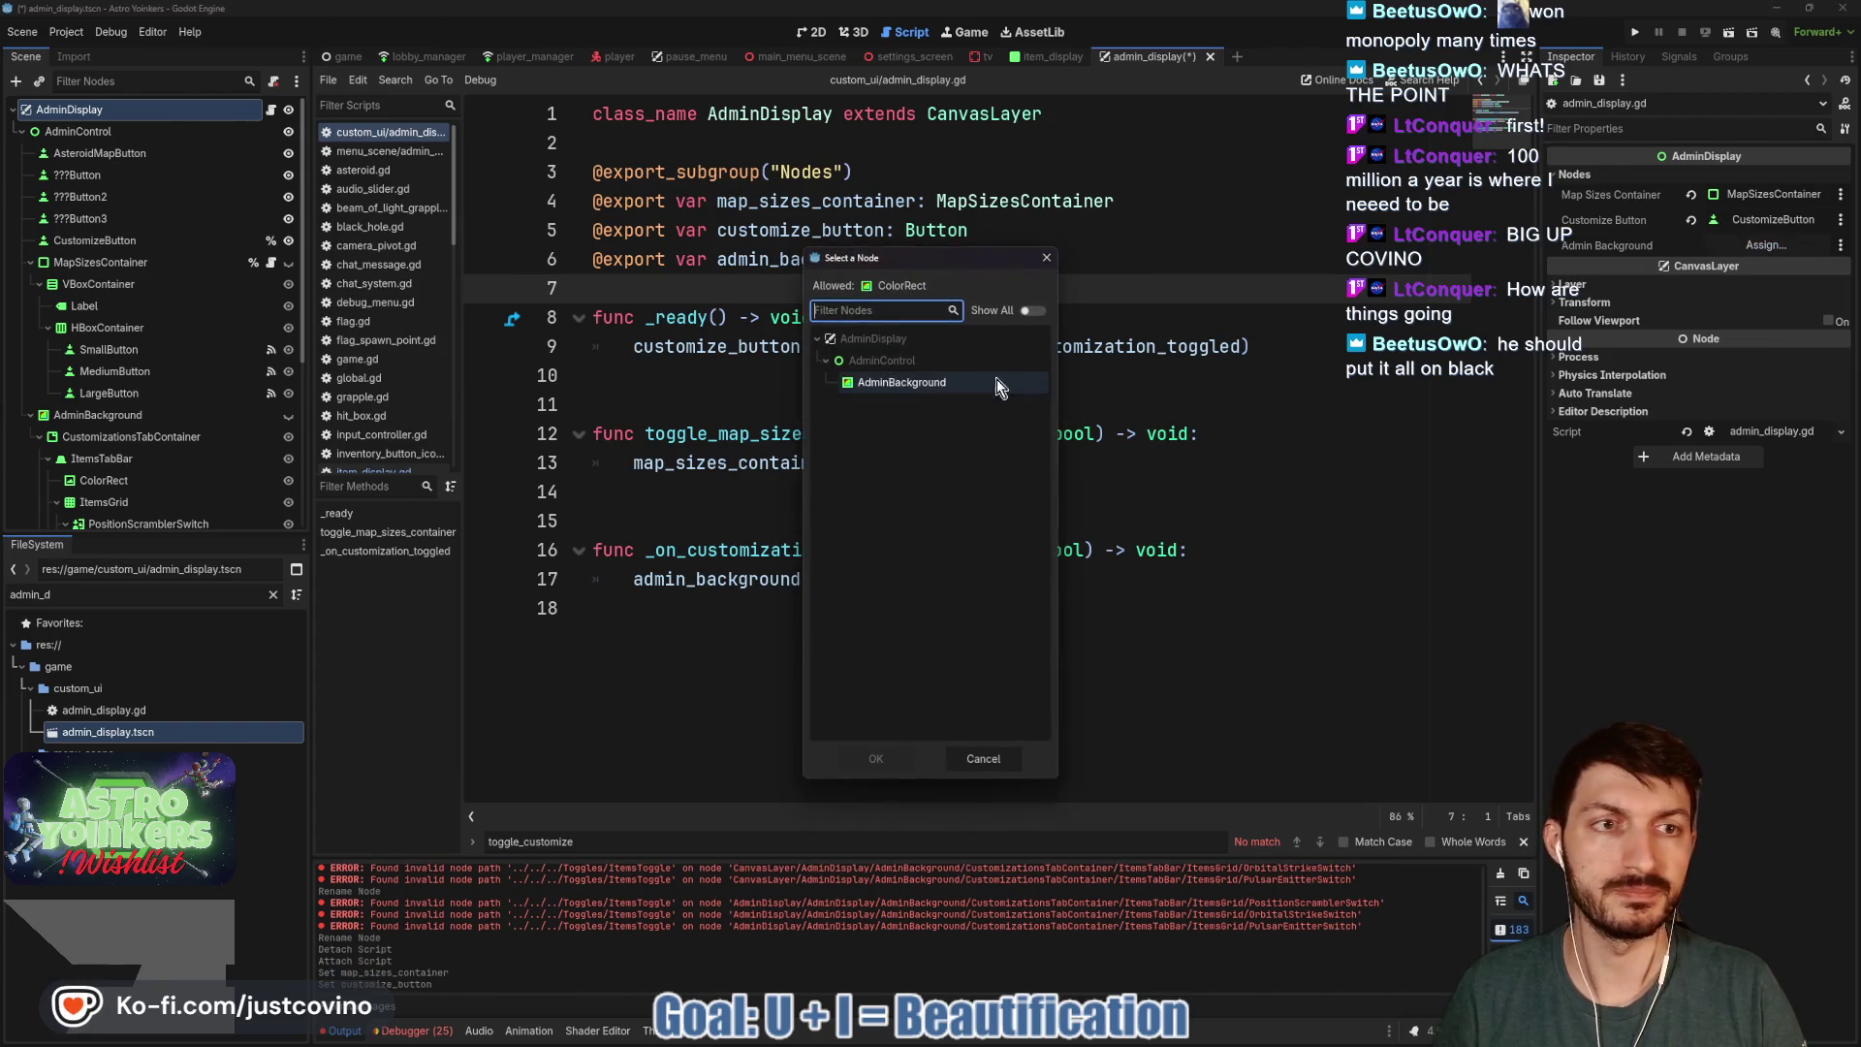
click(1006, 384)
click(864, 761)
Save the admin_display scene and switch to the item_display scene.
click(789, 375)
key(ctrl+s)
click(642, 291)
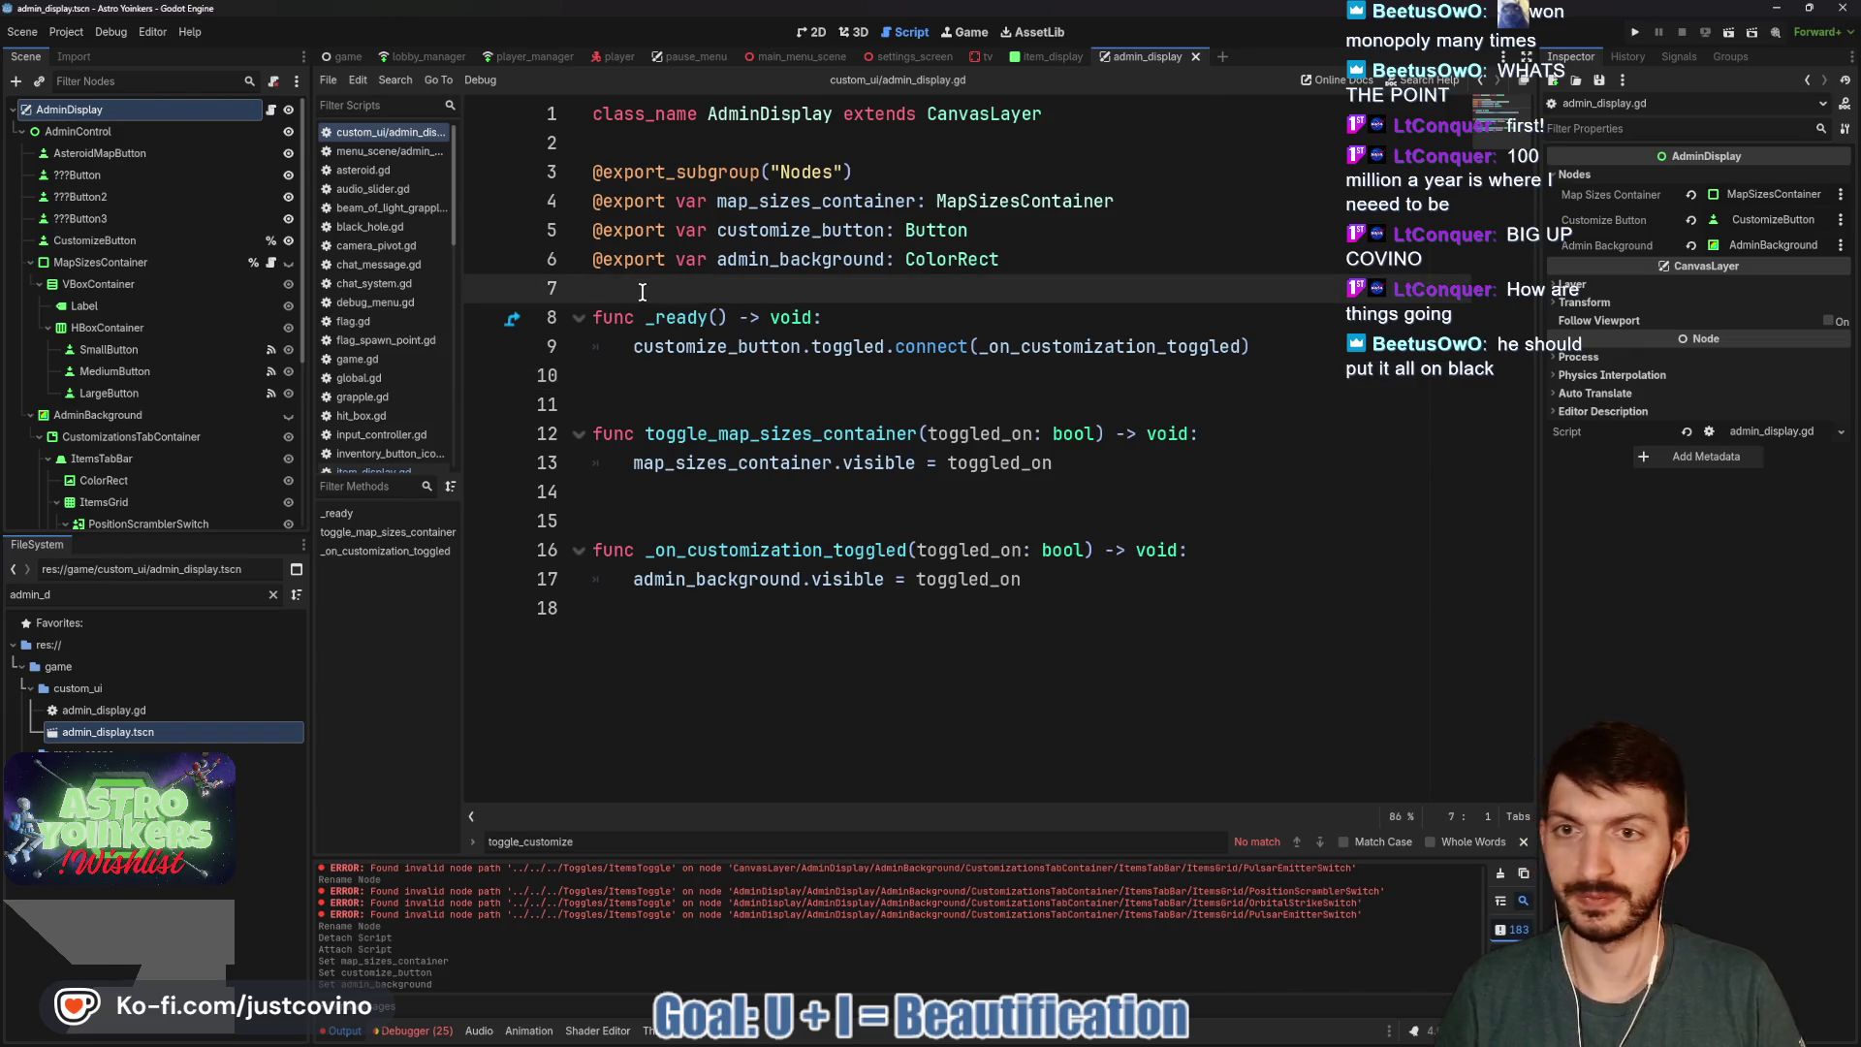
click(1051, 56)
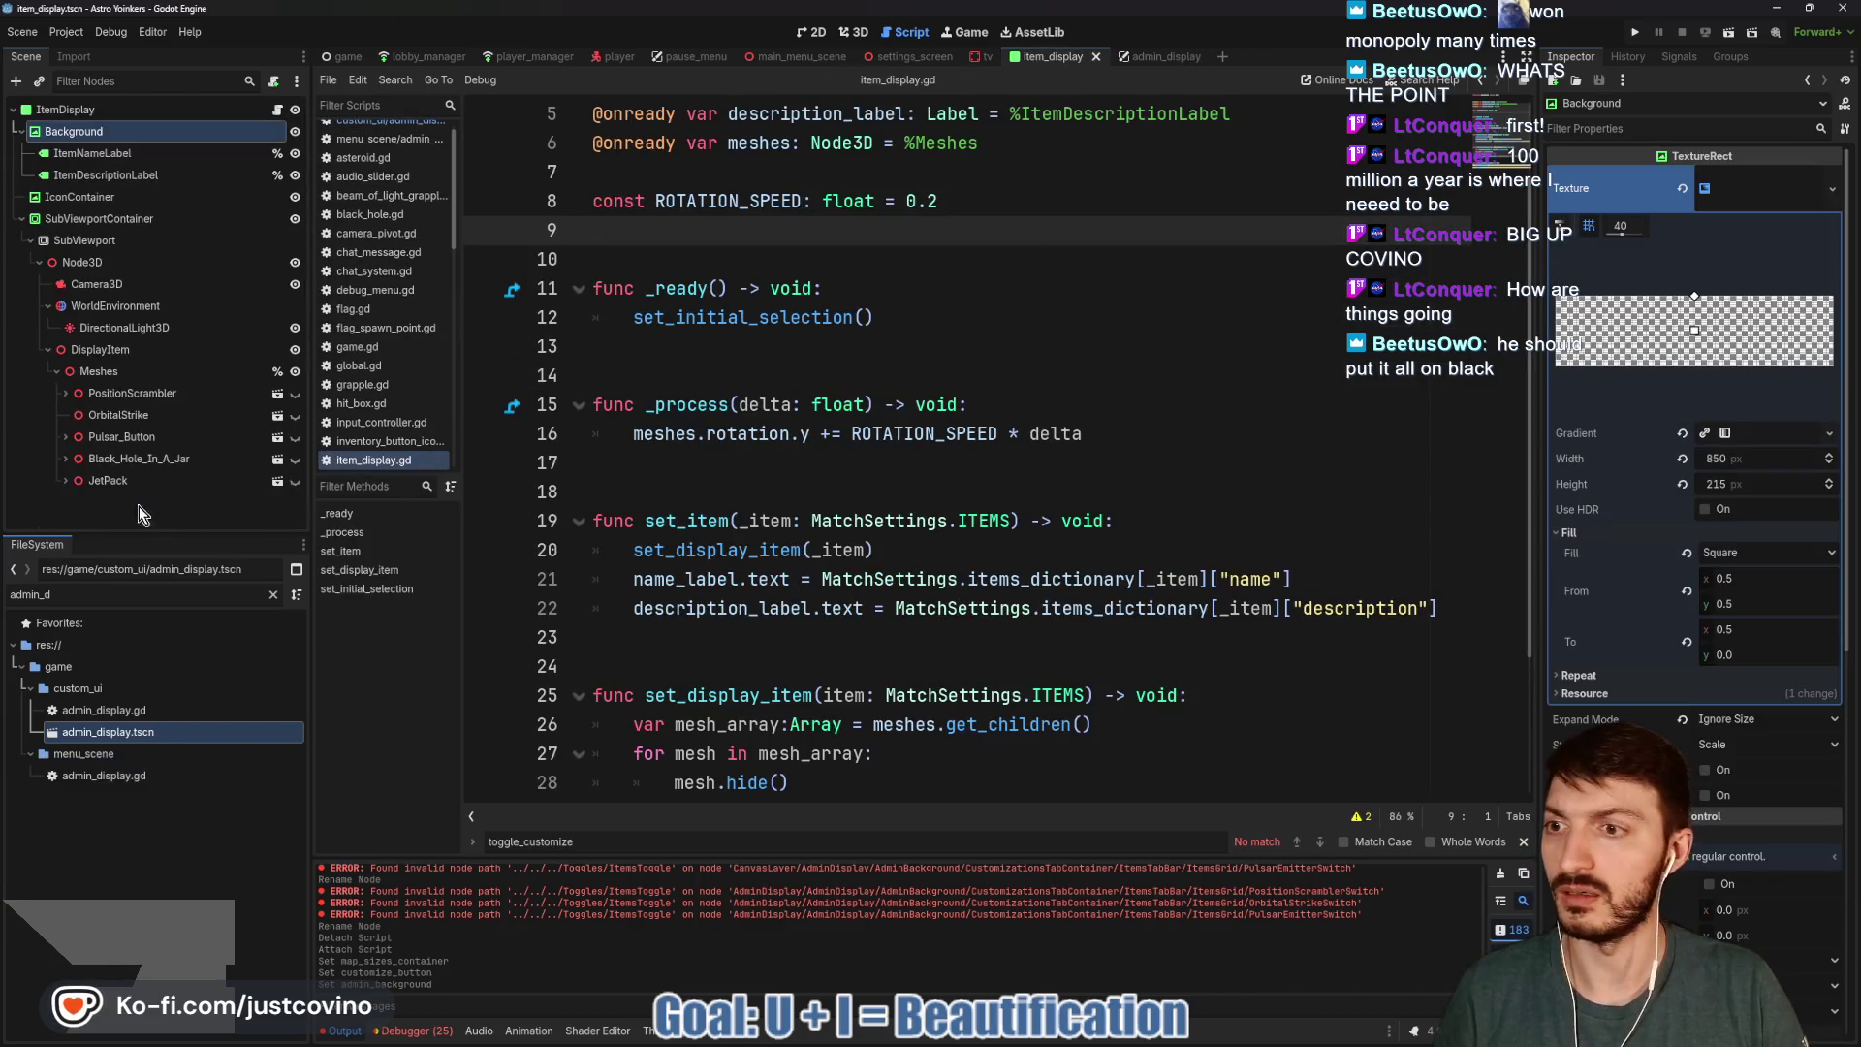
In the tv scene, empty the outer AdminDisplay node's script and close it.
click(983, 56)
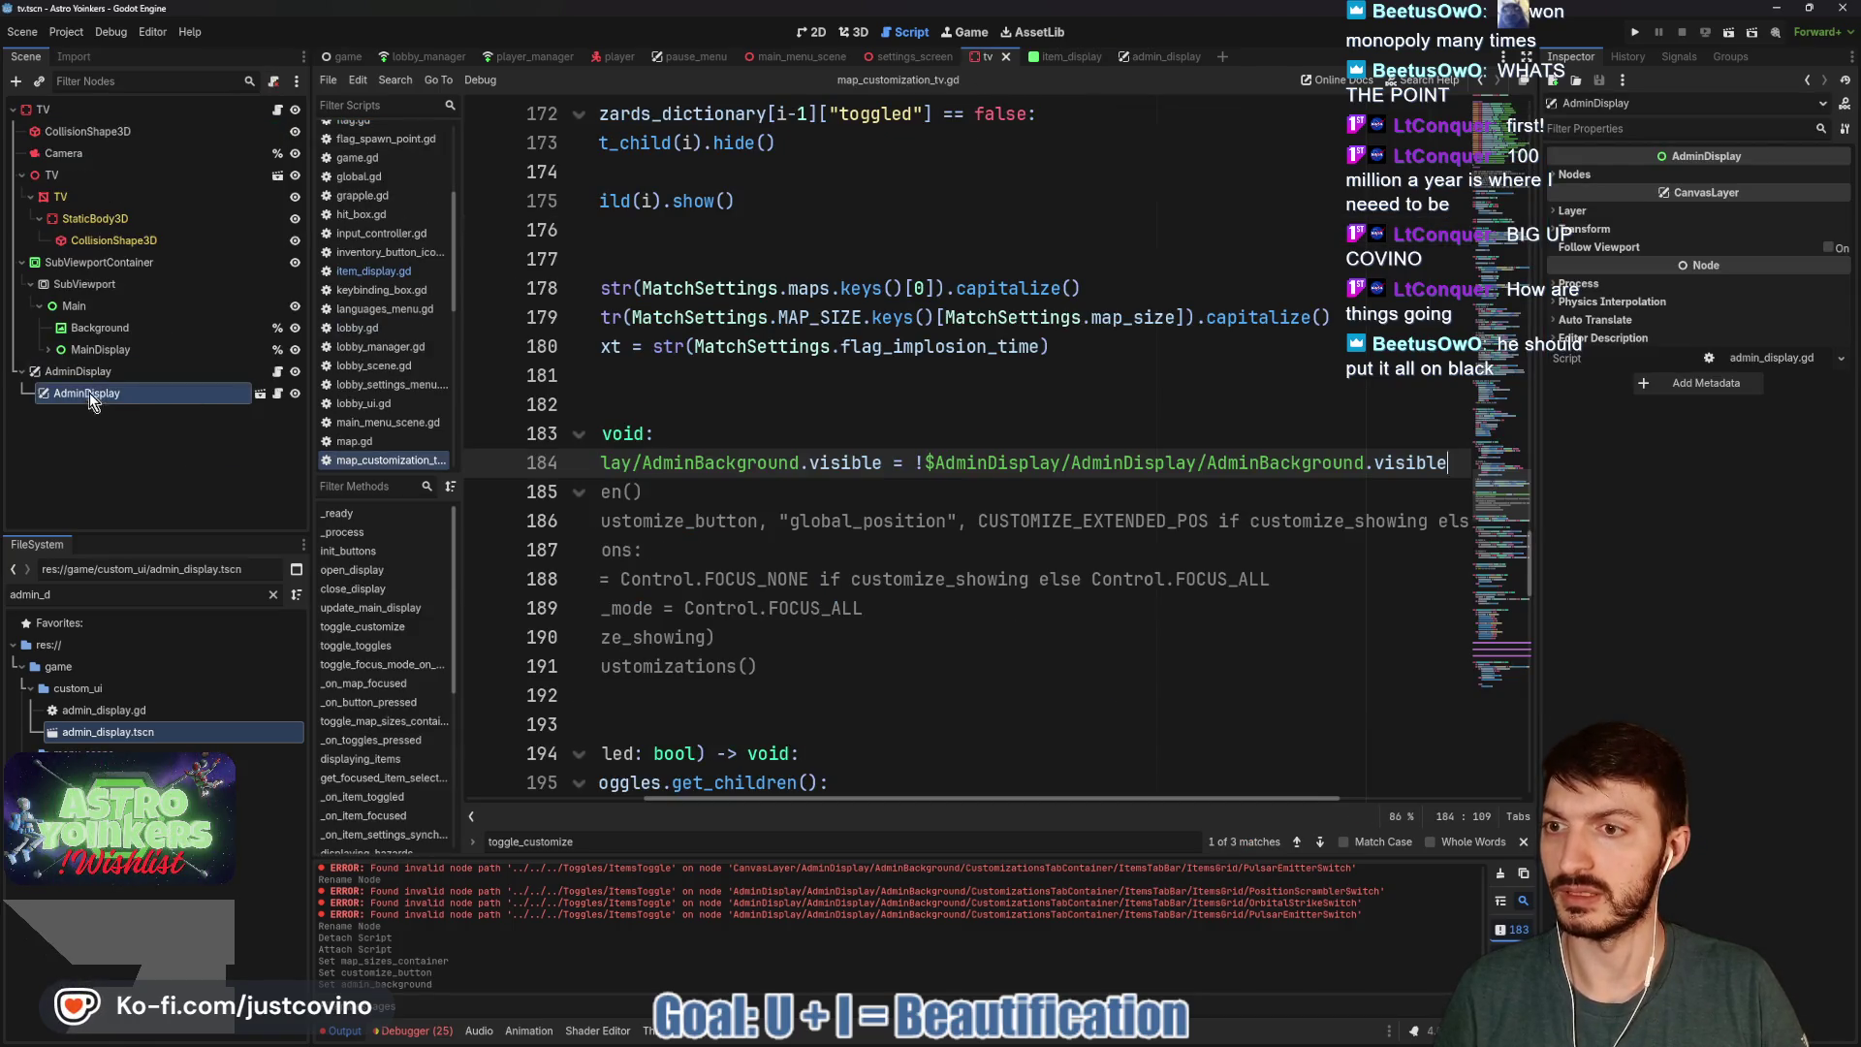
click(71, 376)
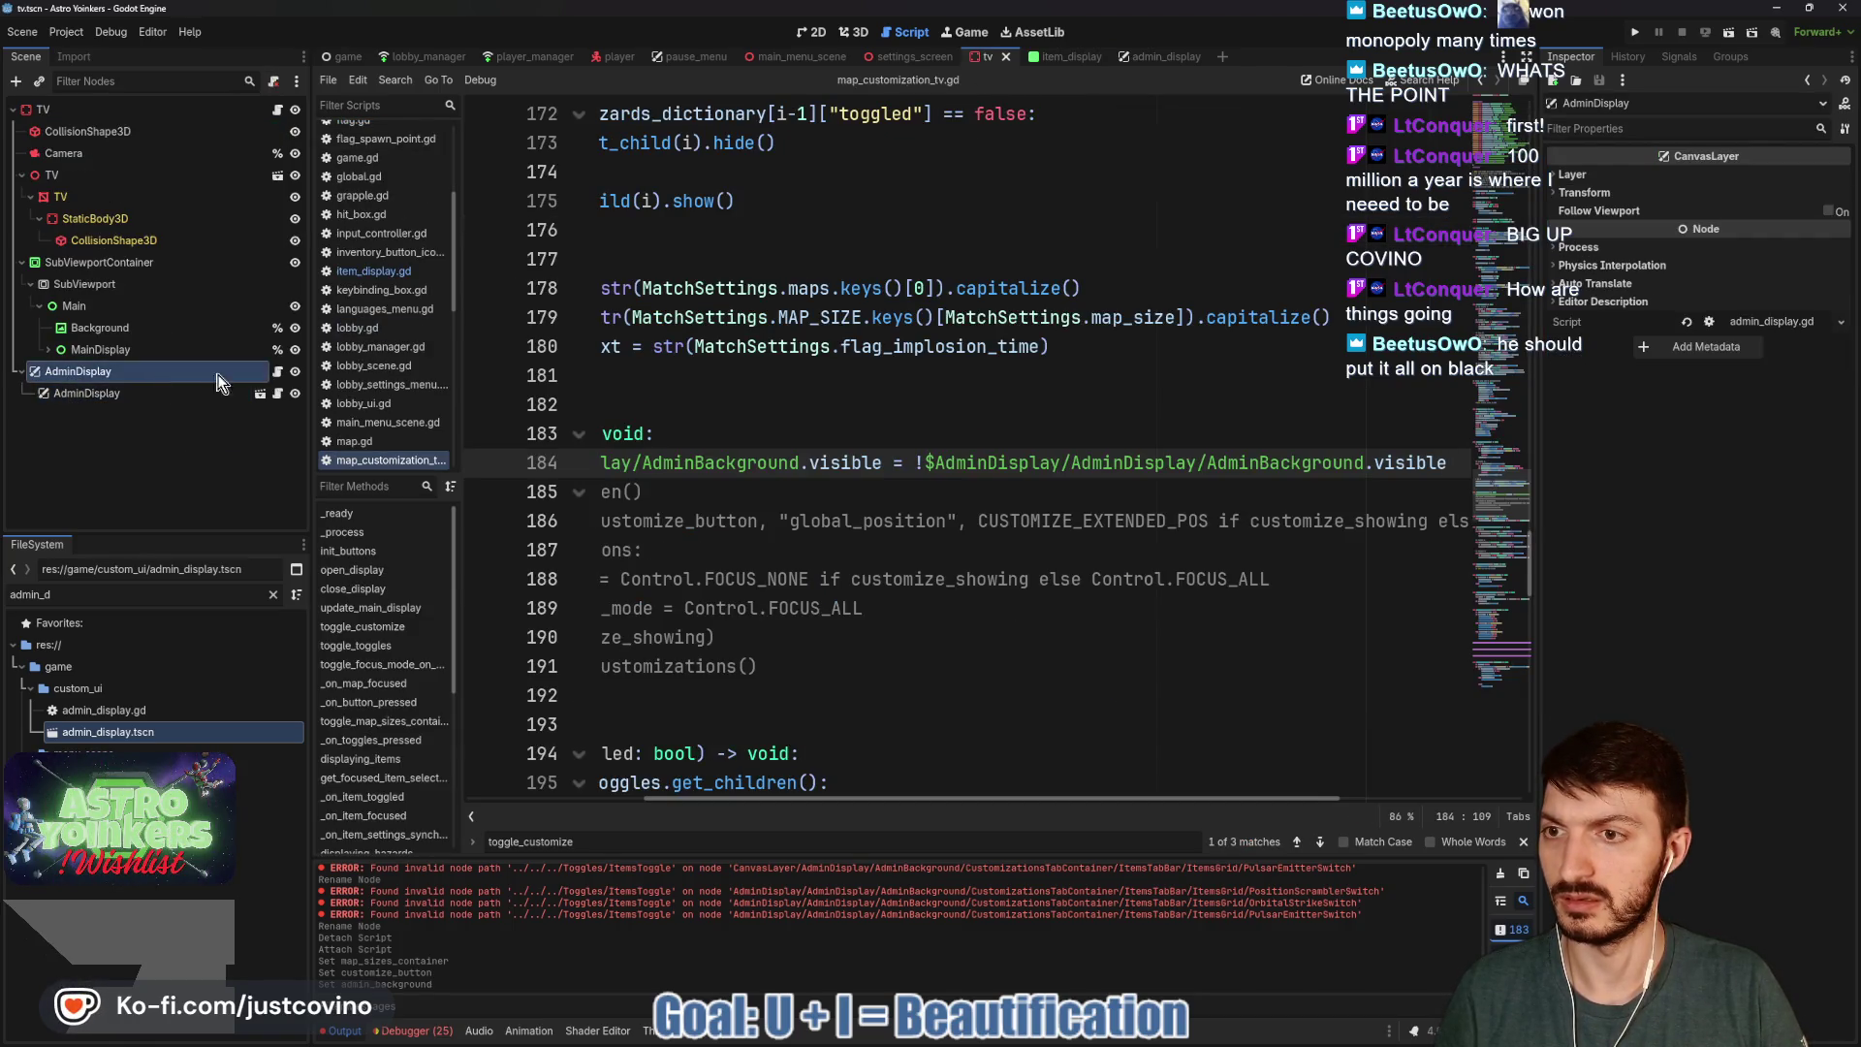
click(278, 371)
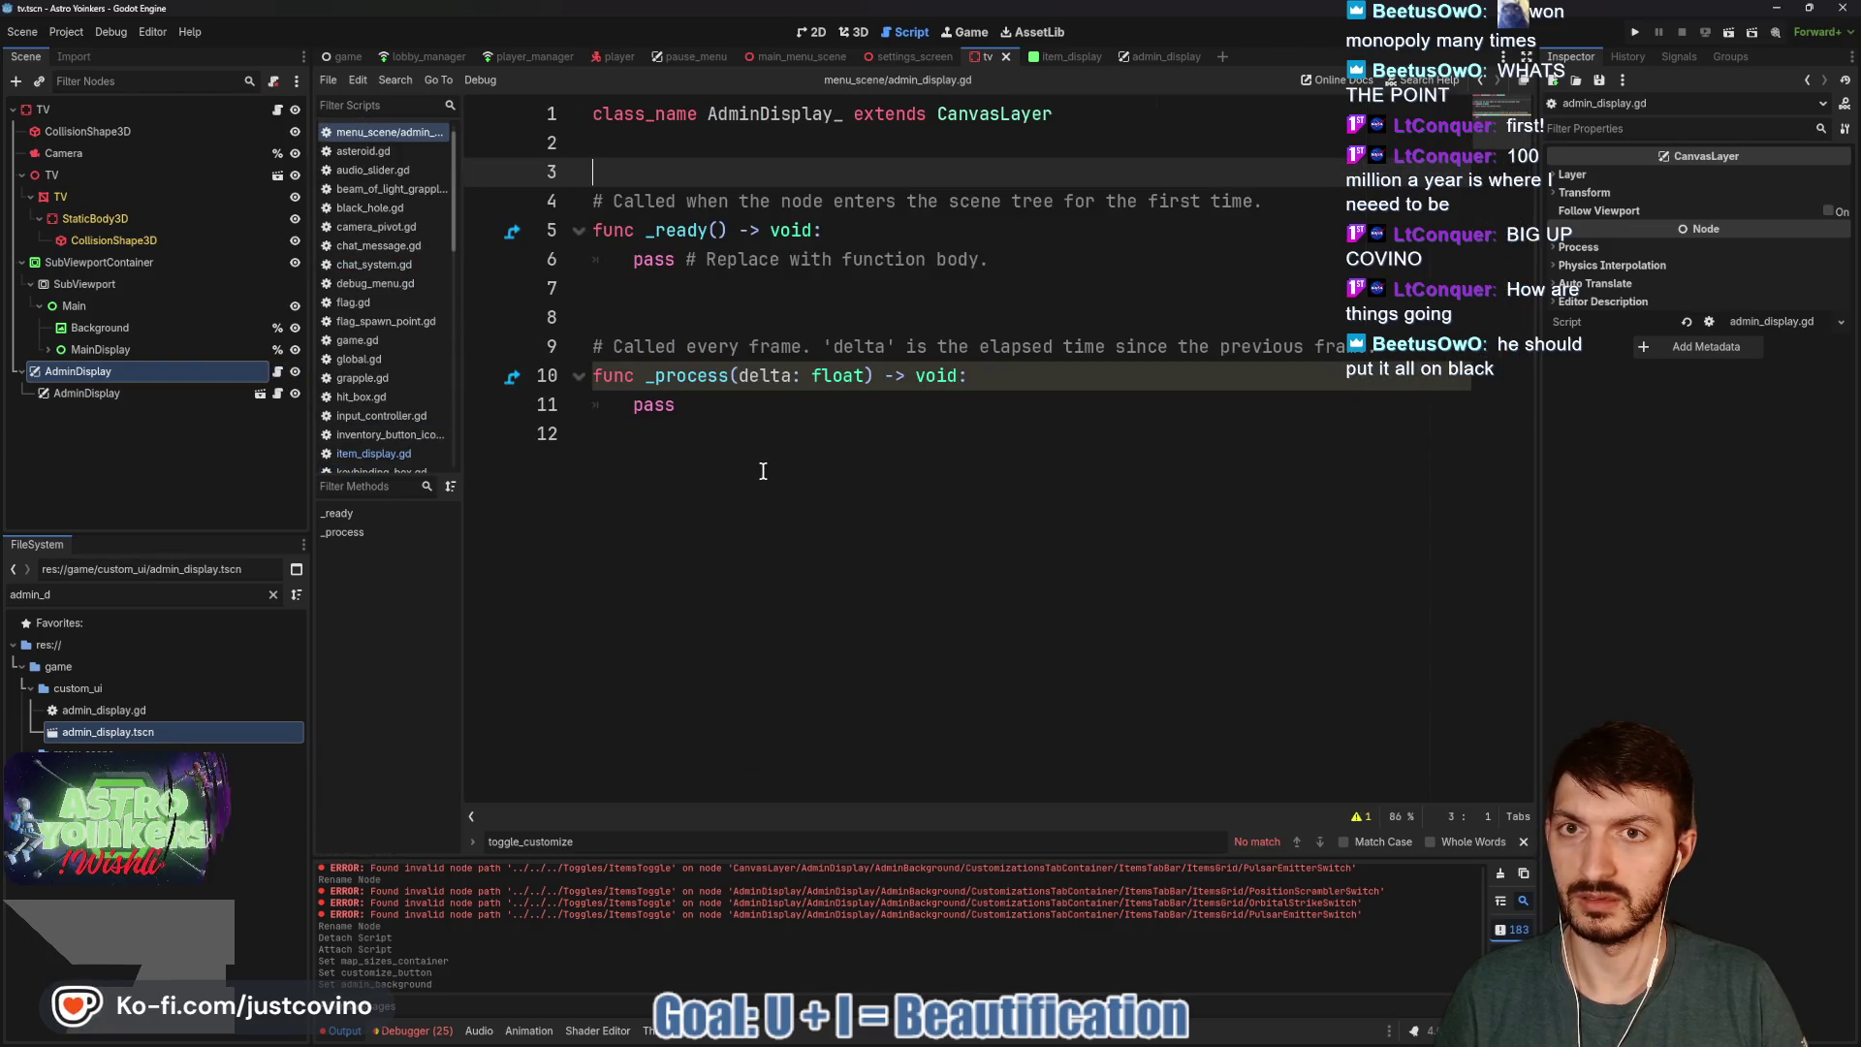
mouse_move(759, 458)
mouse_down()
mouse_move(698, 417)
mouse_move(525, 116)
mouse_up()
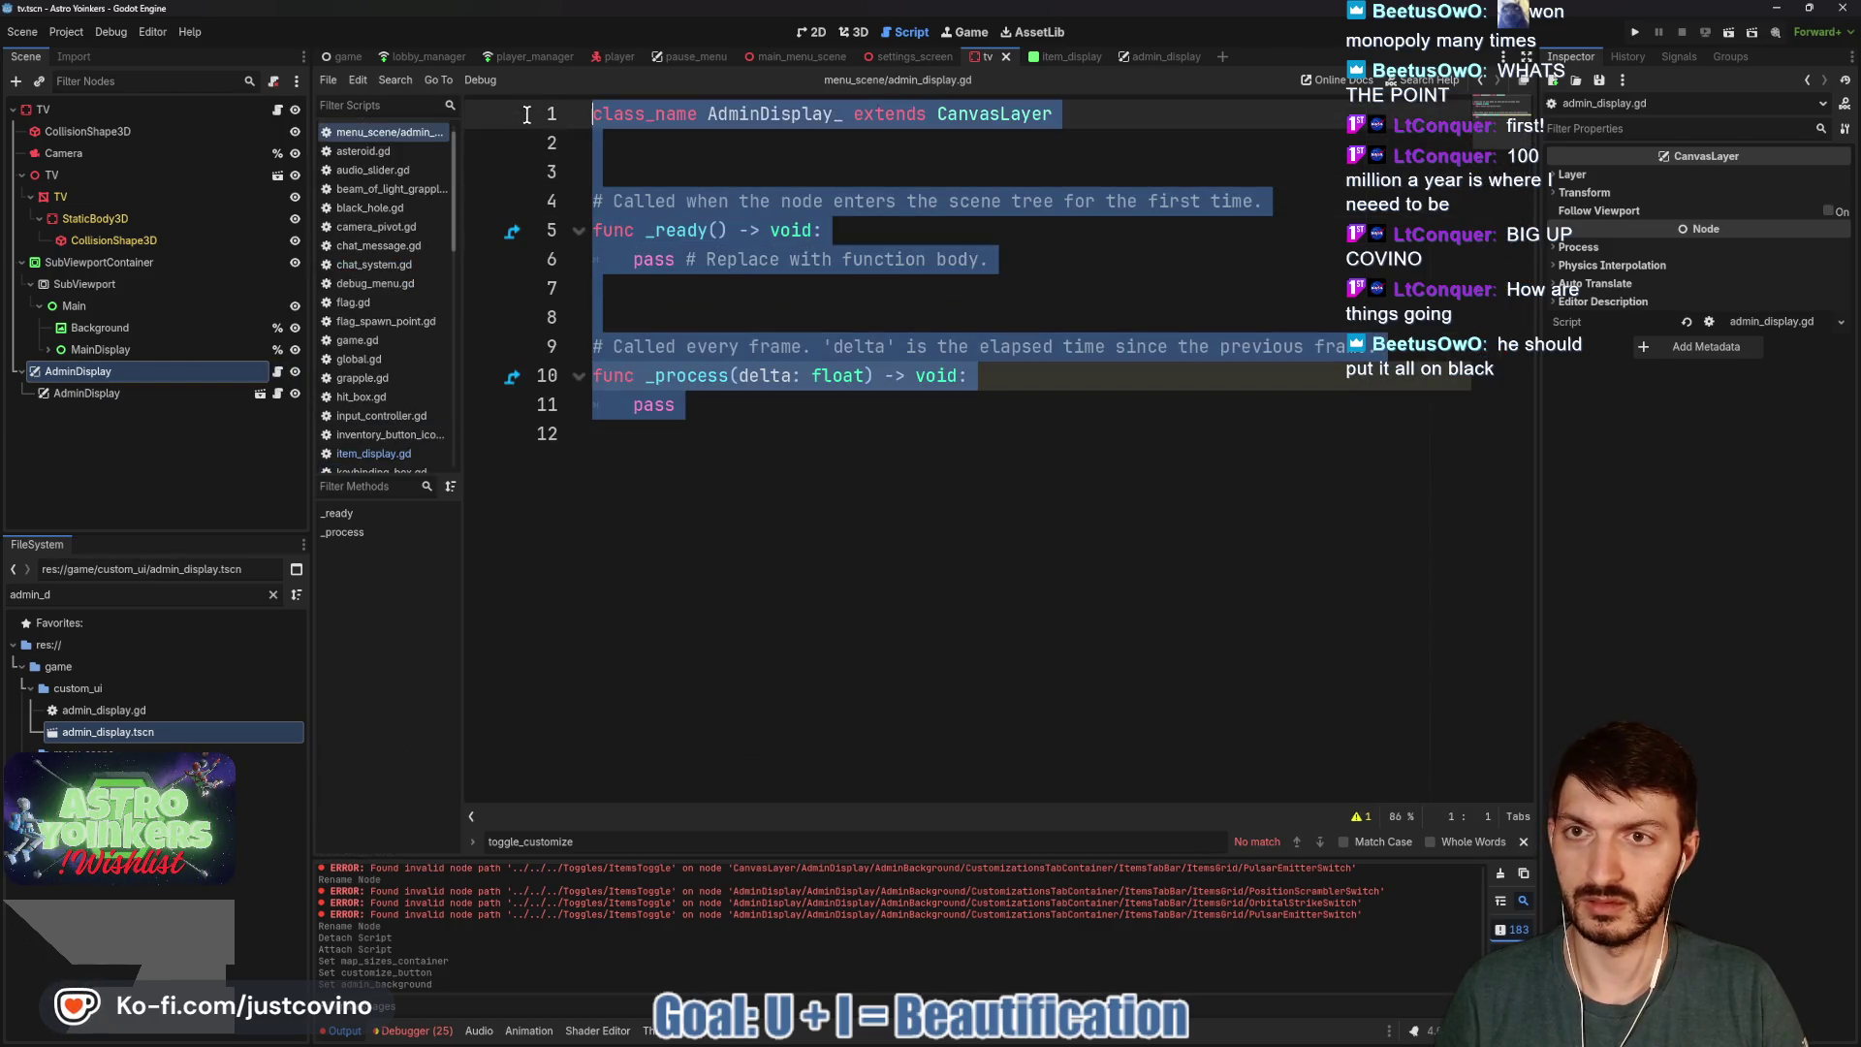
key(BackSpace)
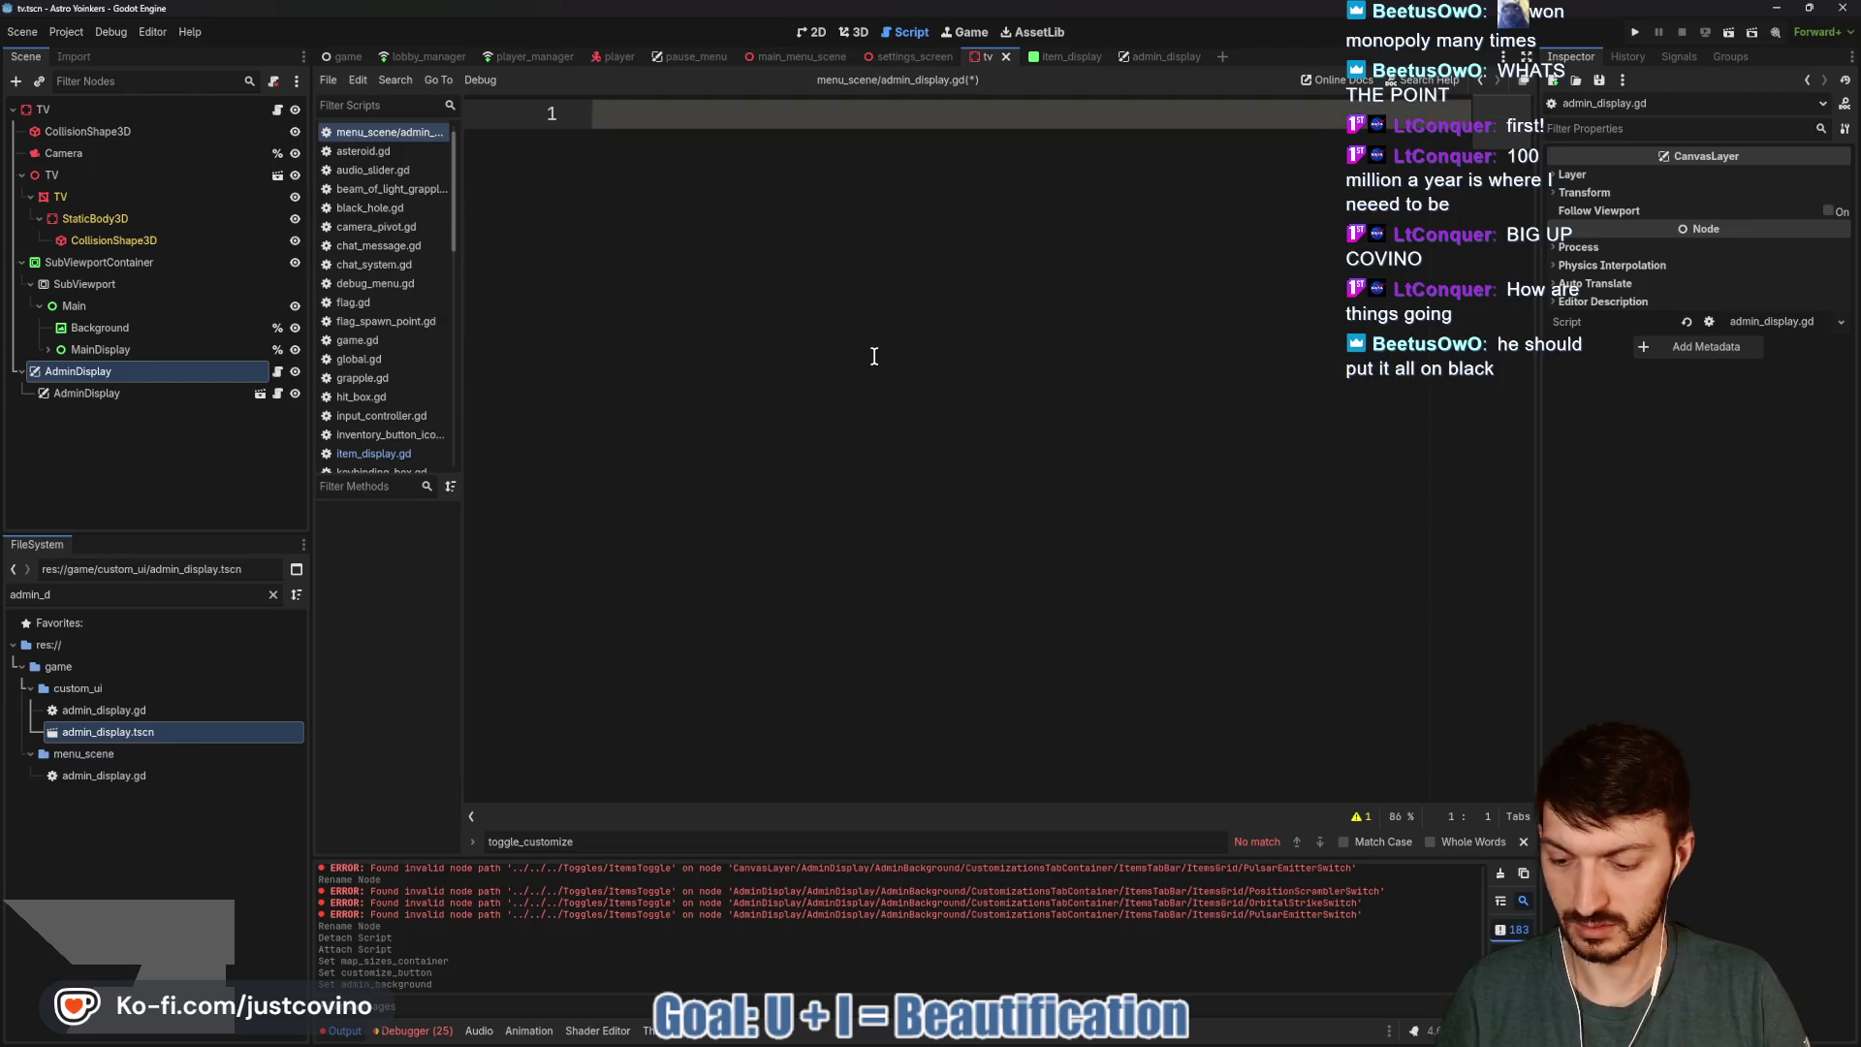
key(ctrl+w)
click(899, 546)
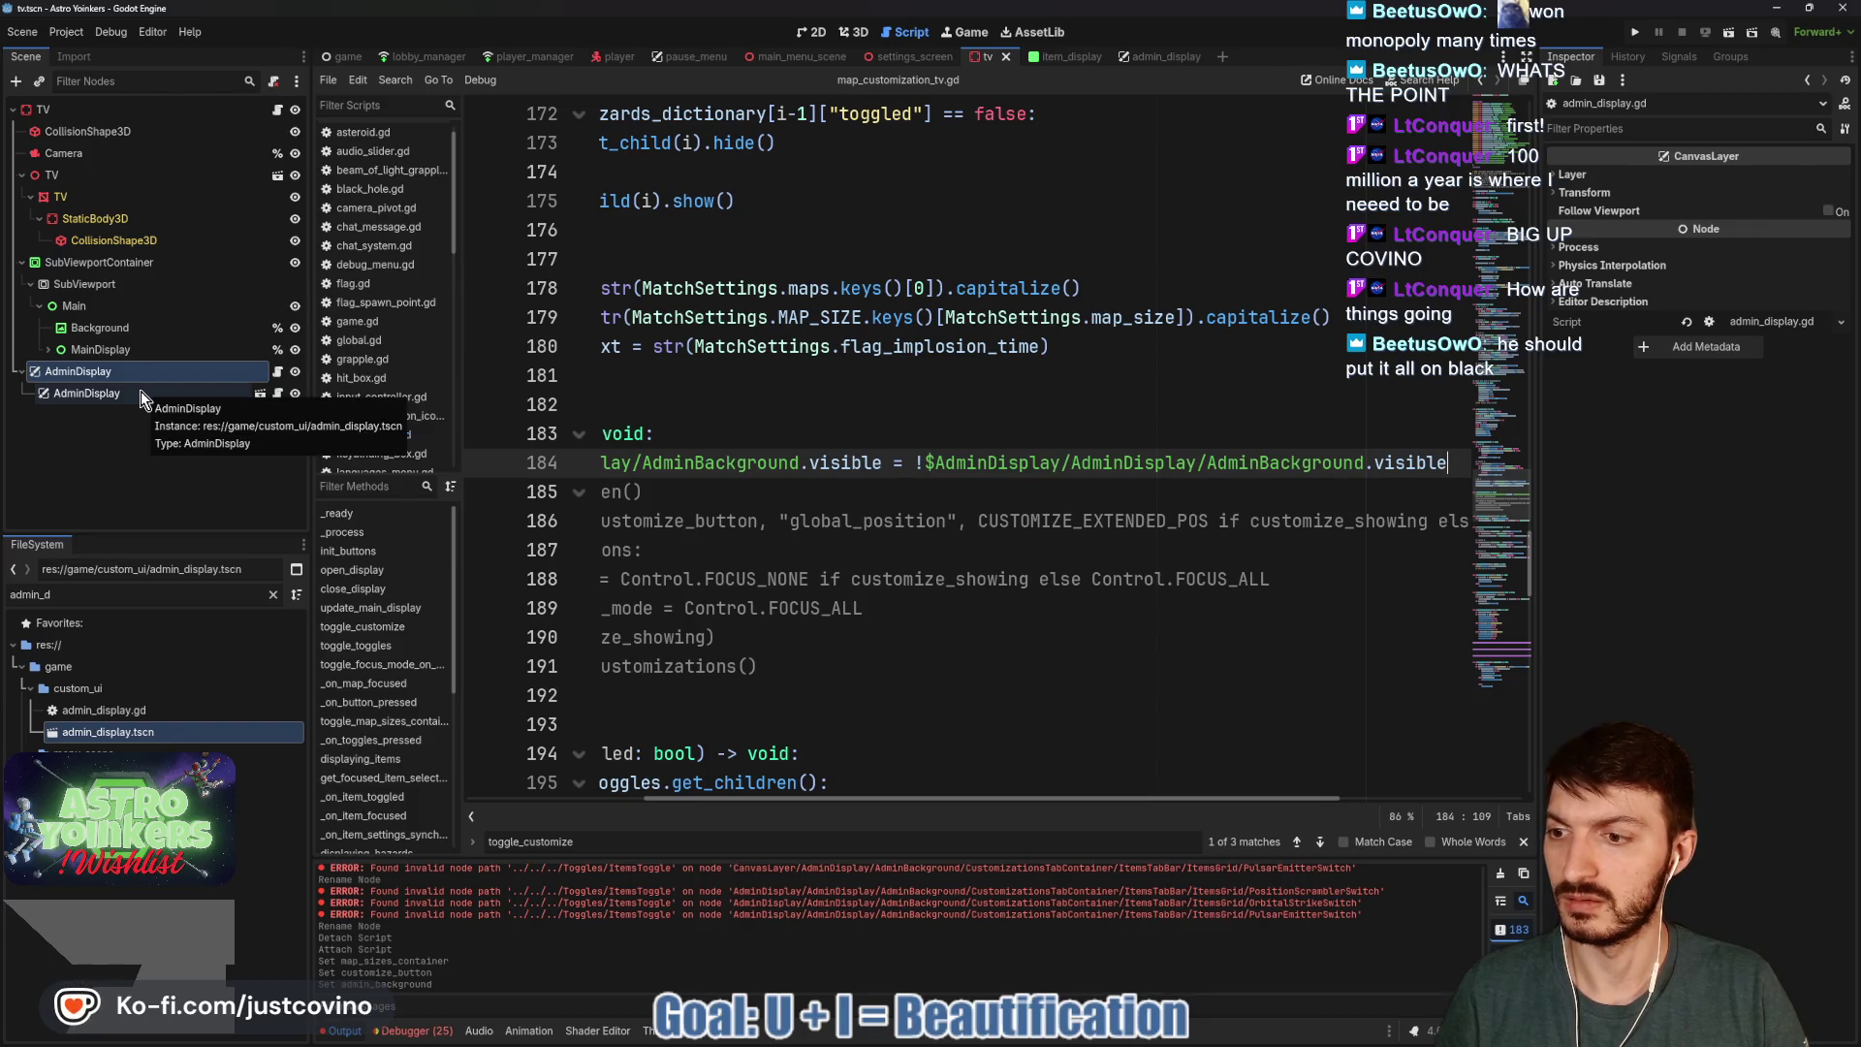
Delete the stray menu_scene/admin_display.gd file from the FileSystem.
click(155, 732)
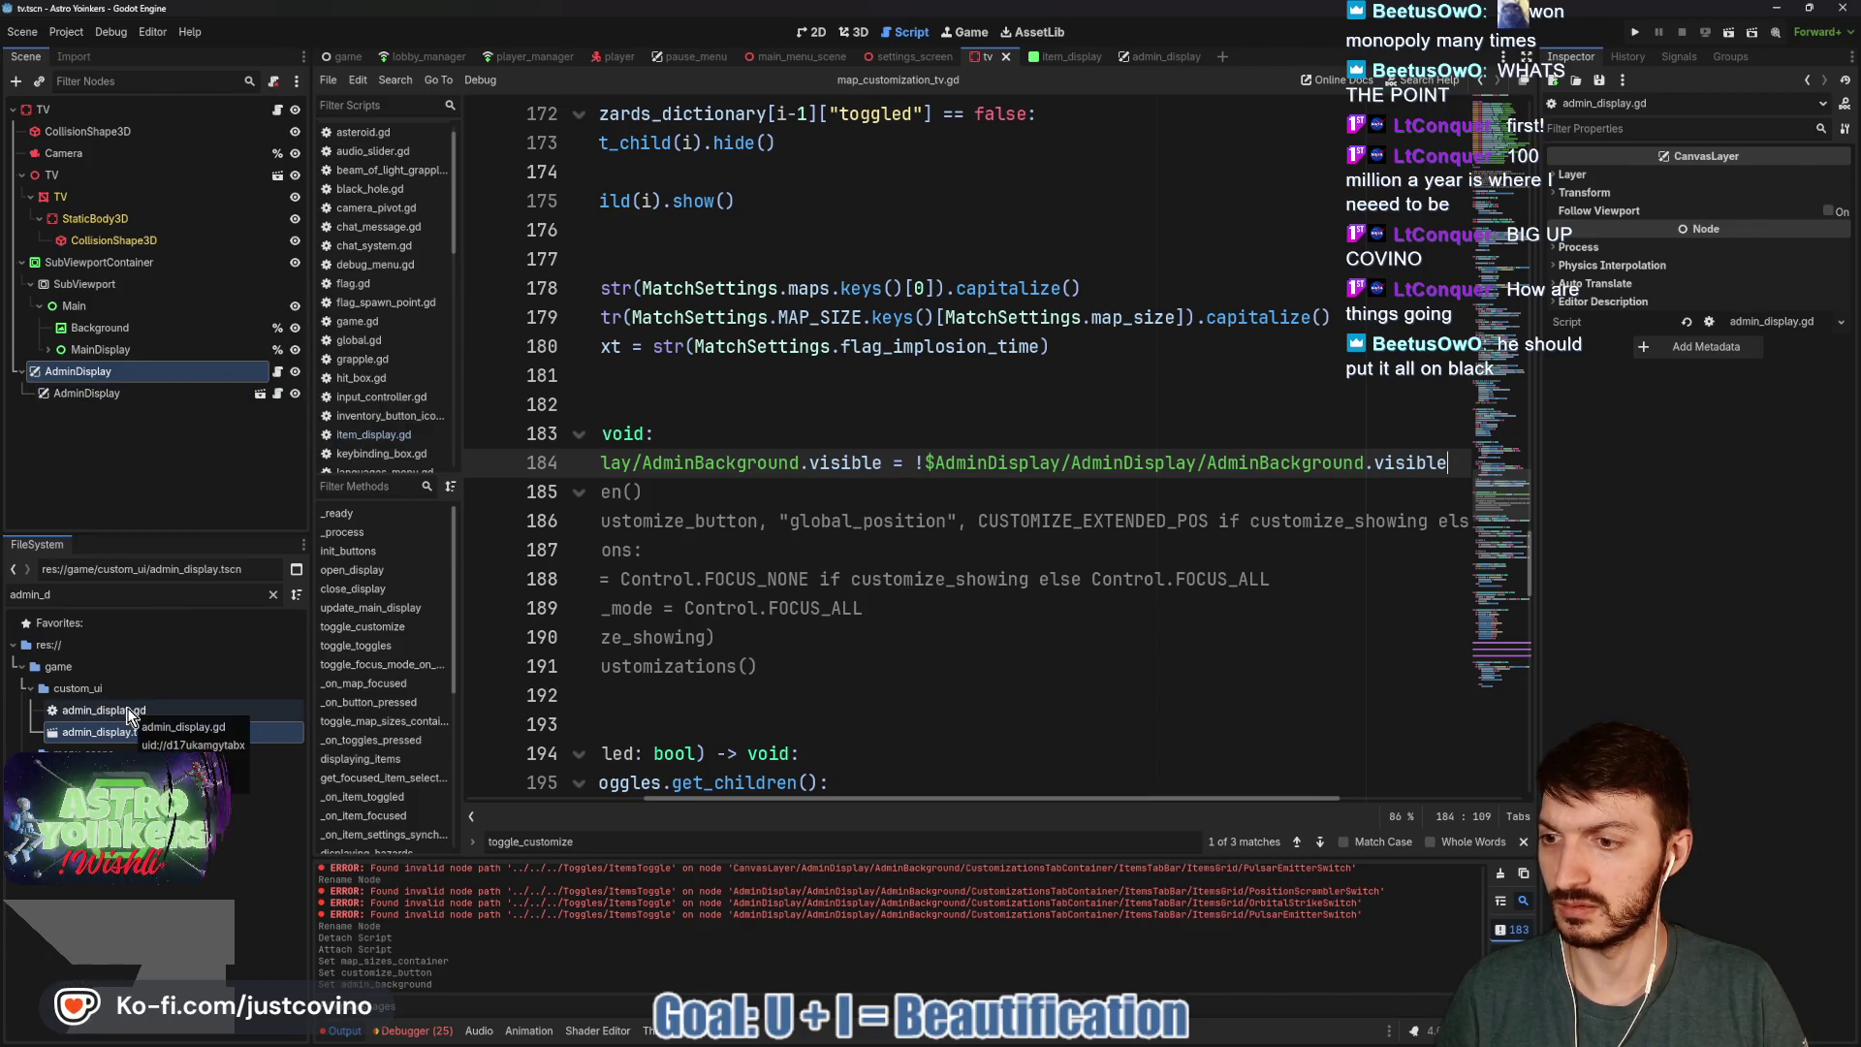
double_click(126, 776)
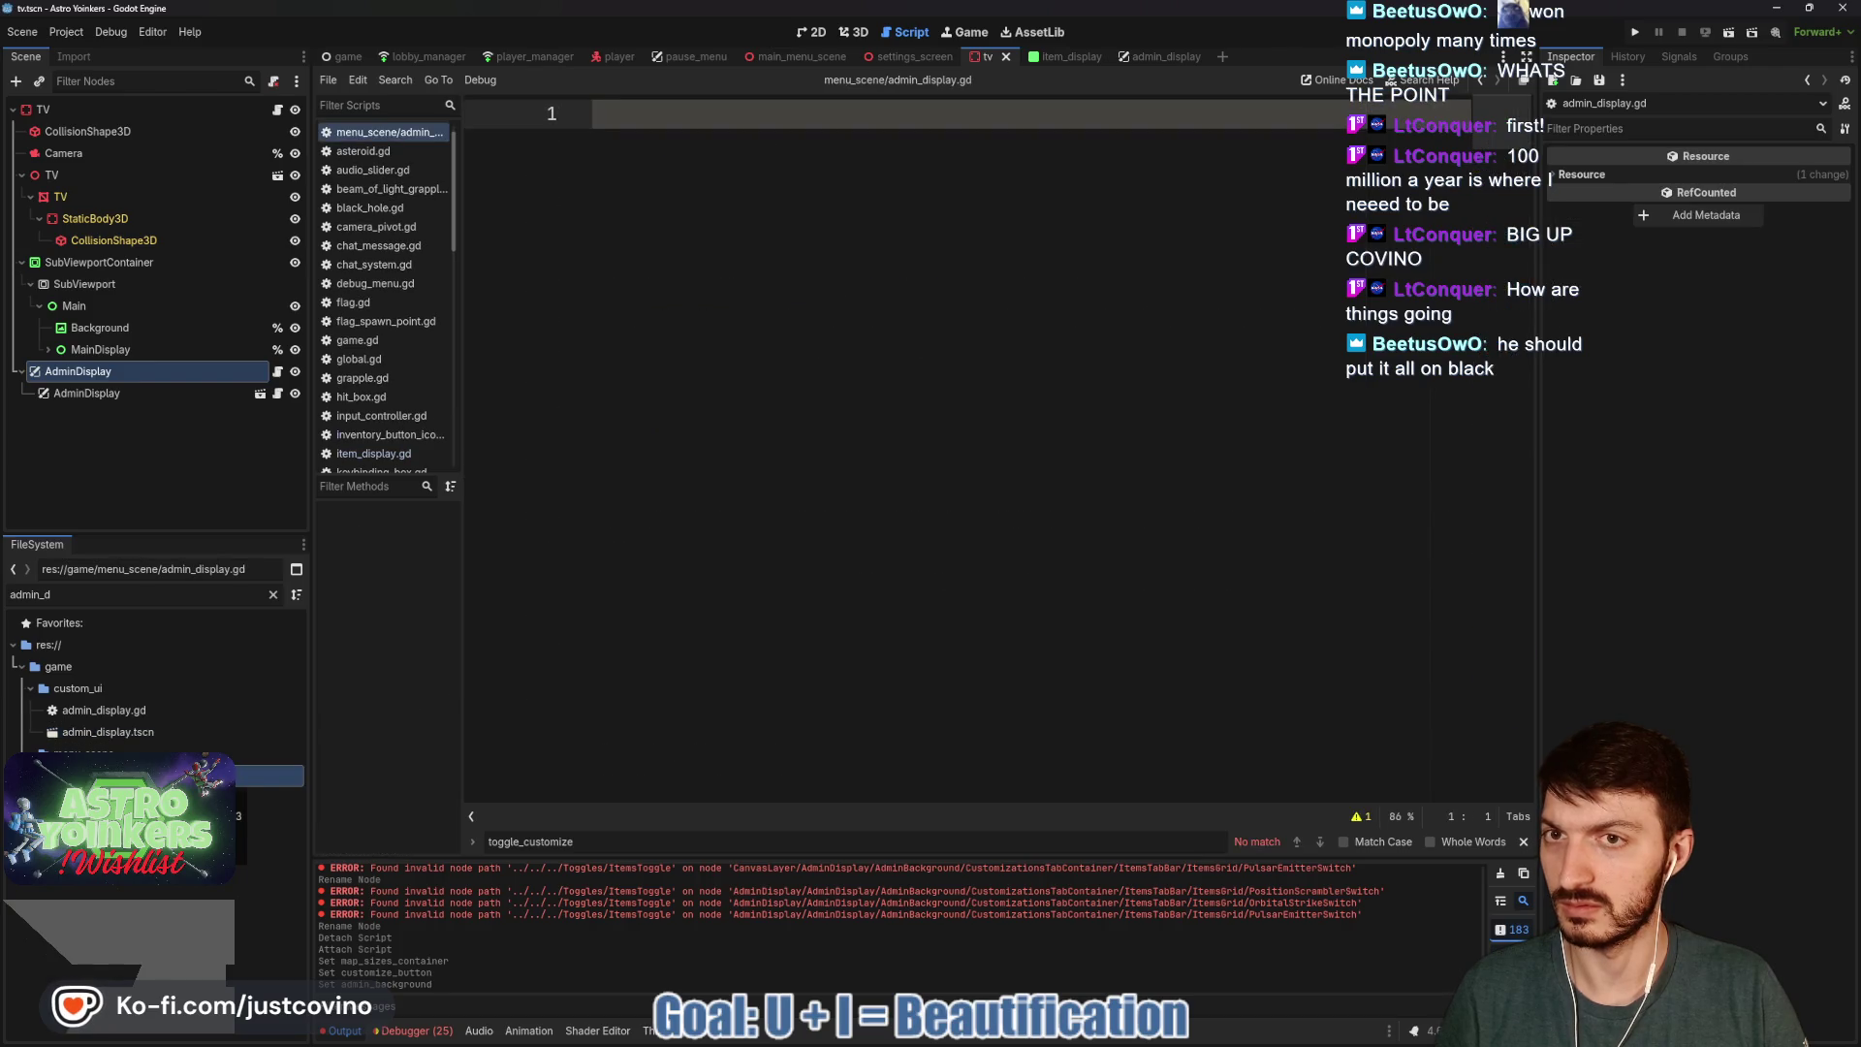
right_click(131, 776)
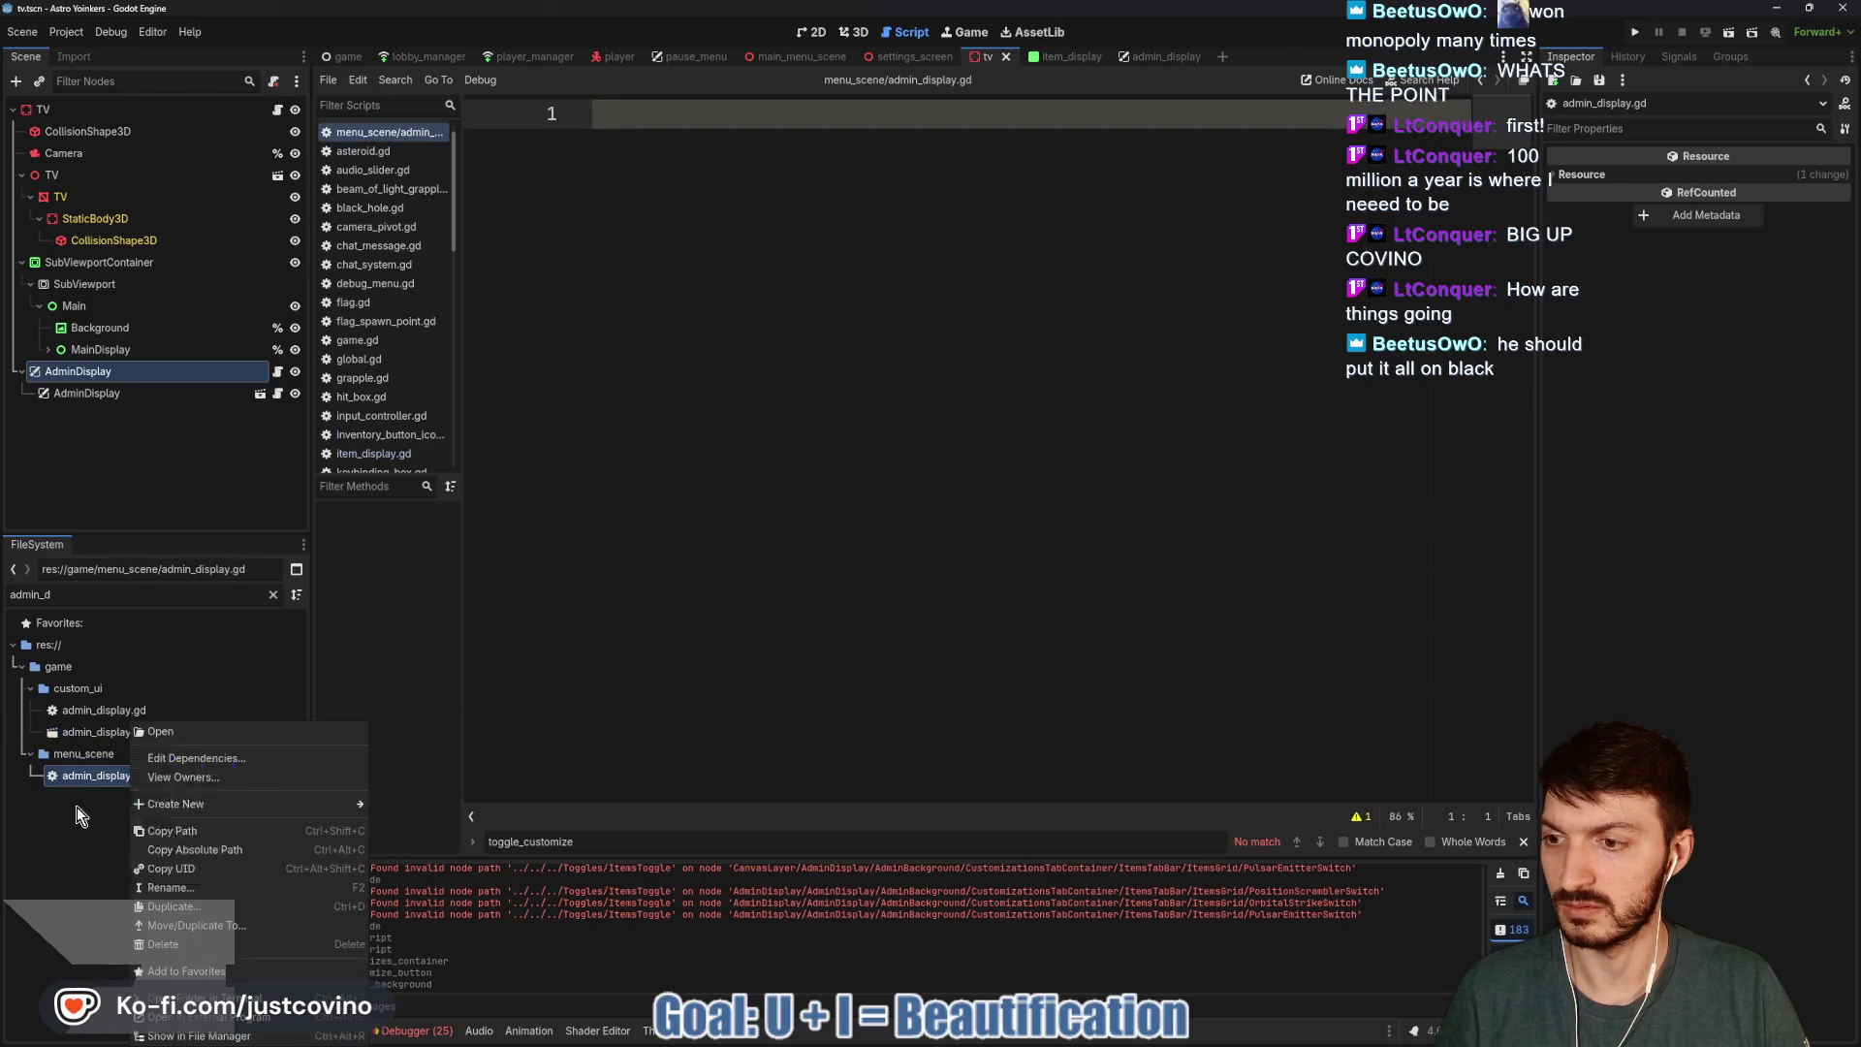
key(Escape)
key(Delete)
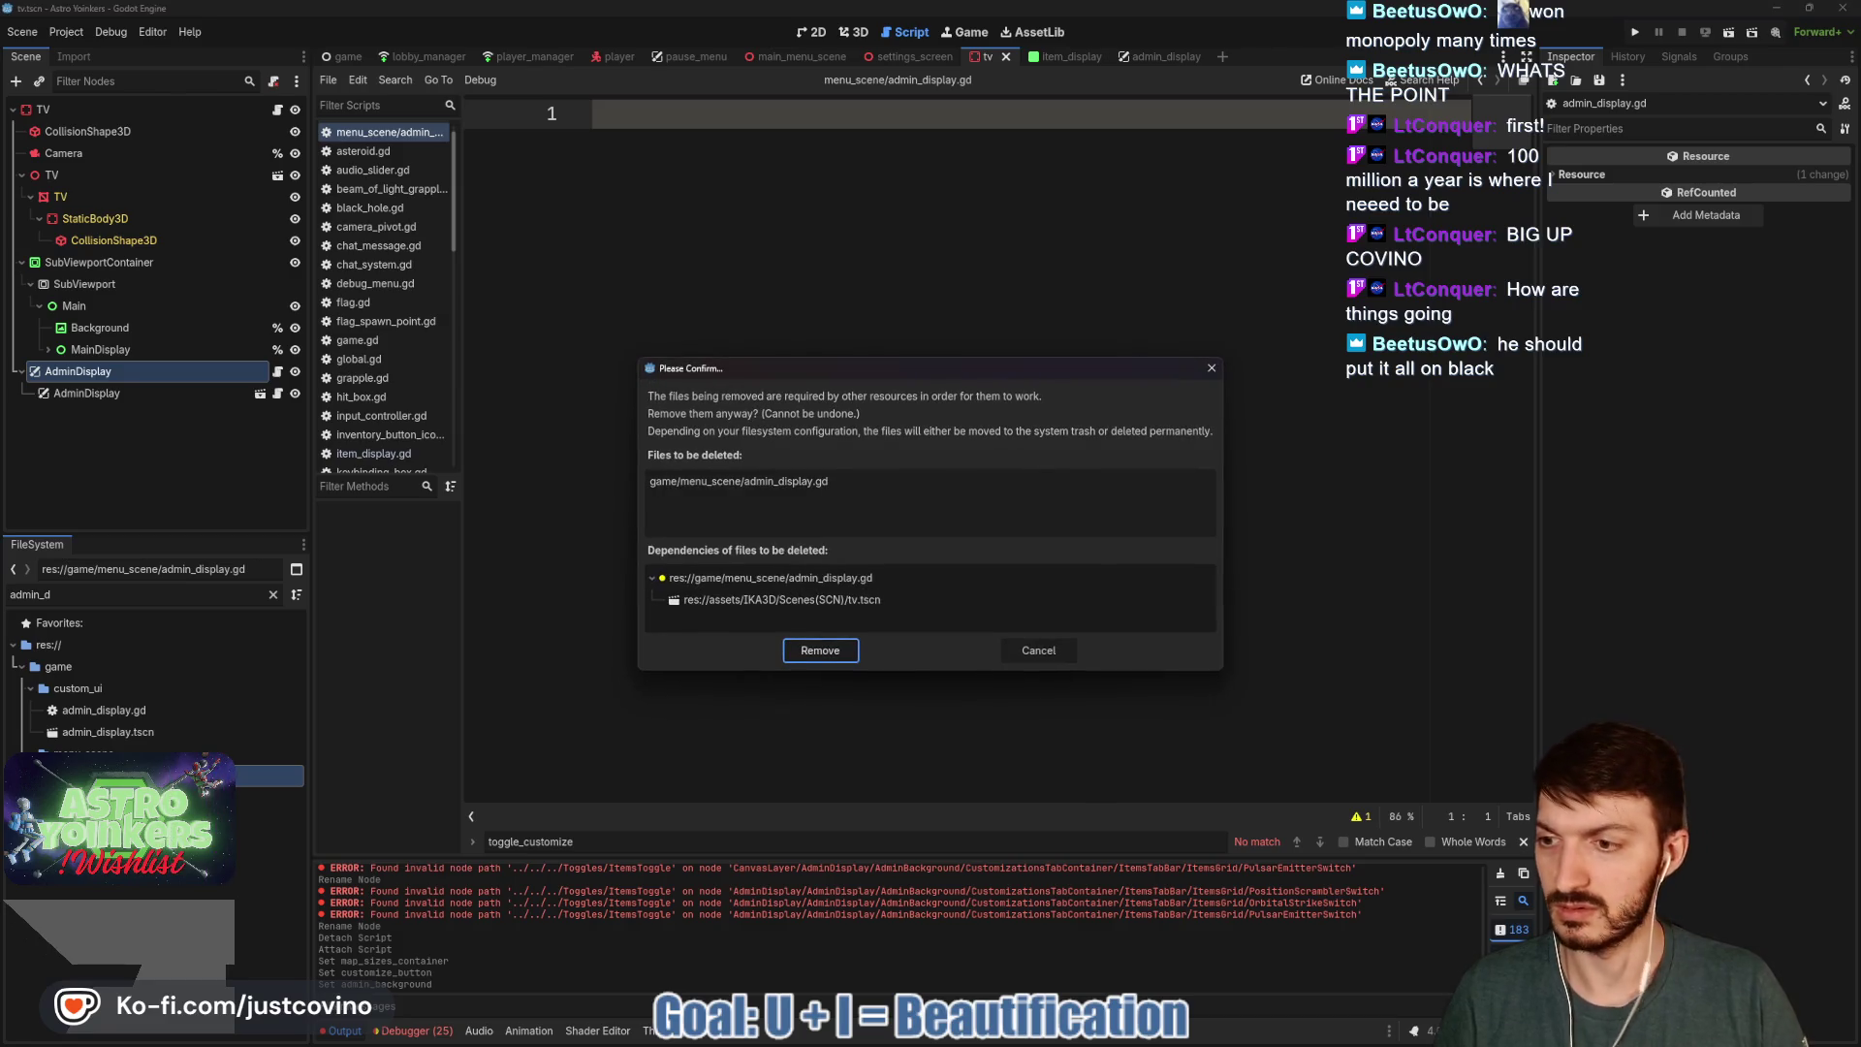
click(805, 654)
Delete both AdminDisplay nodes from the tv scene.
shift+click(116, 393)
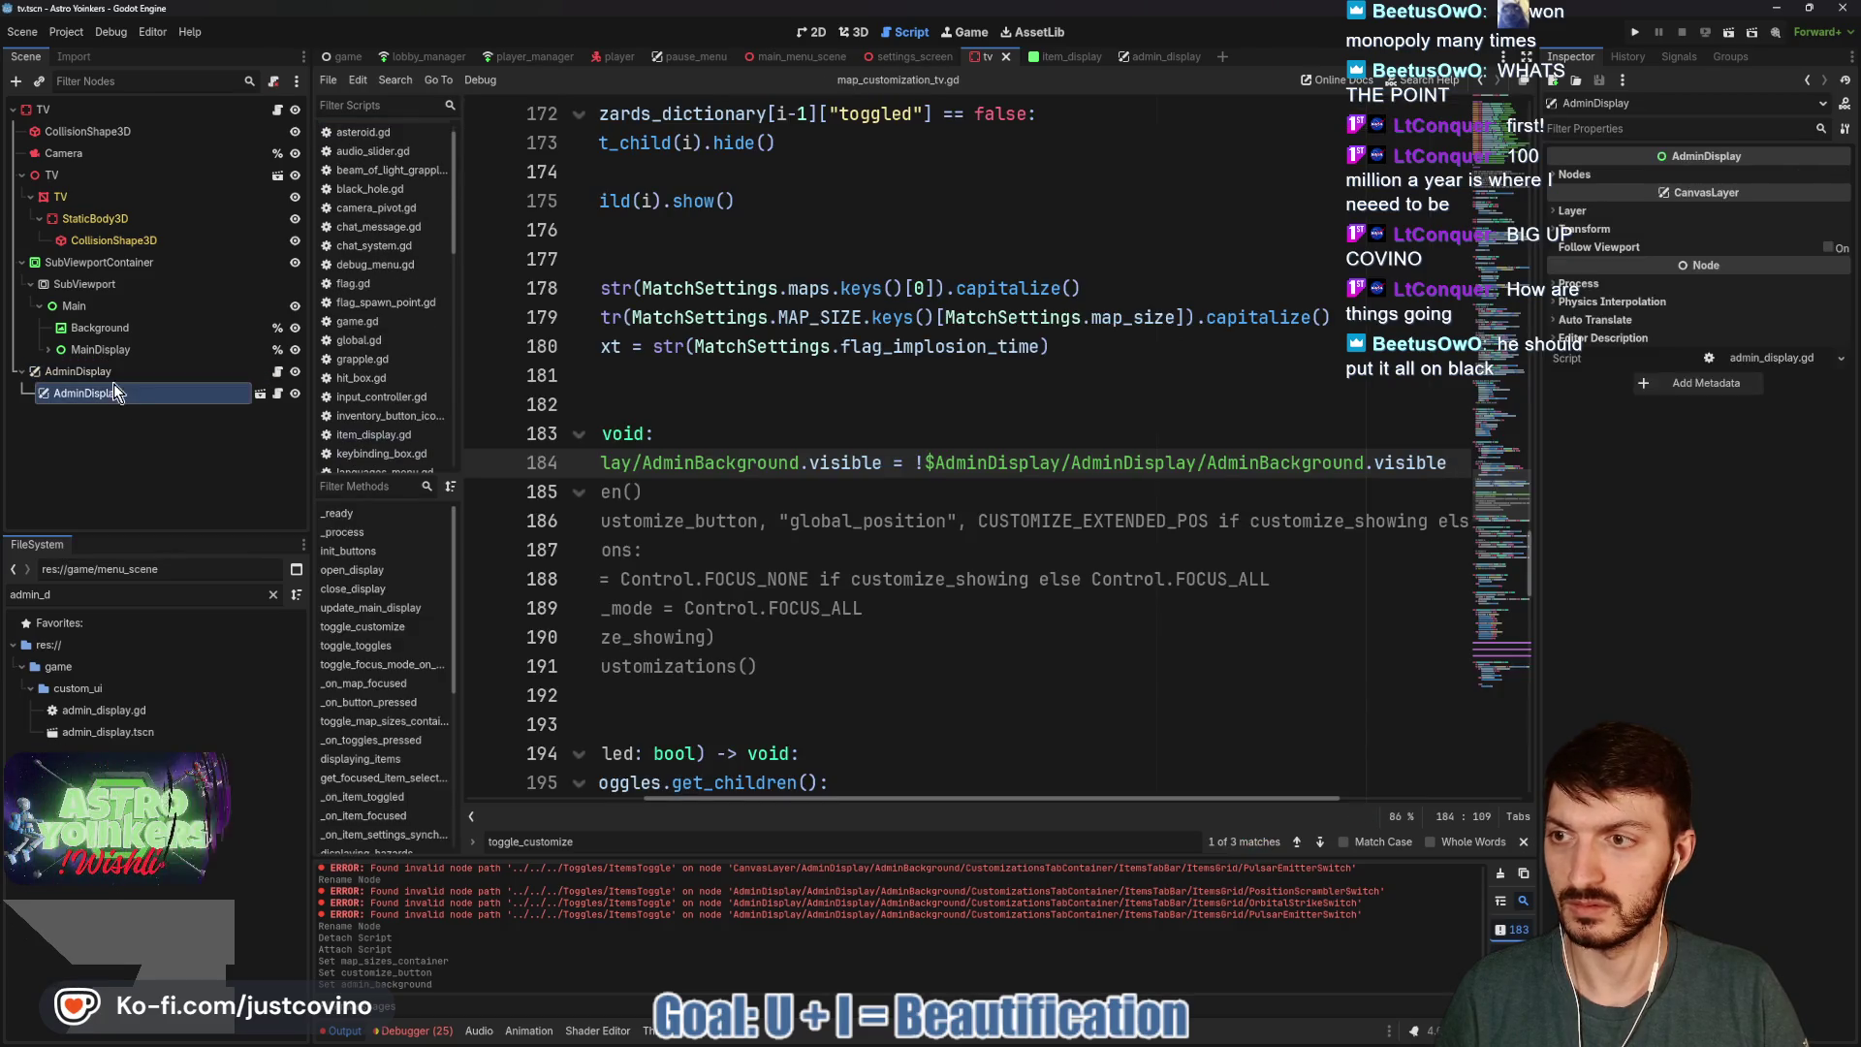
key(Delete)
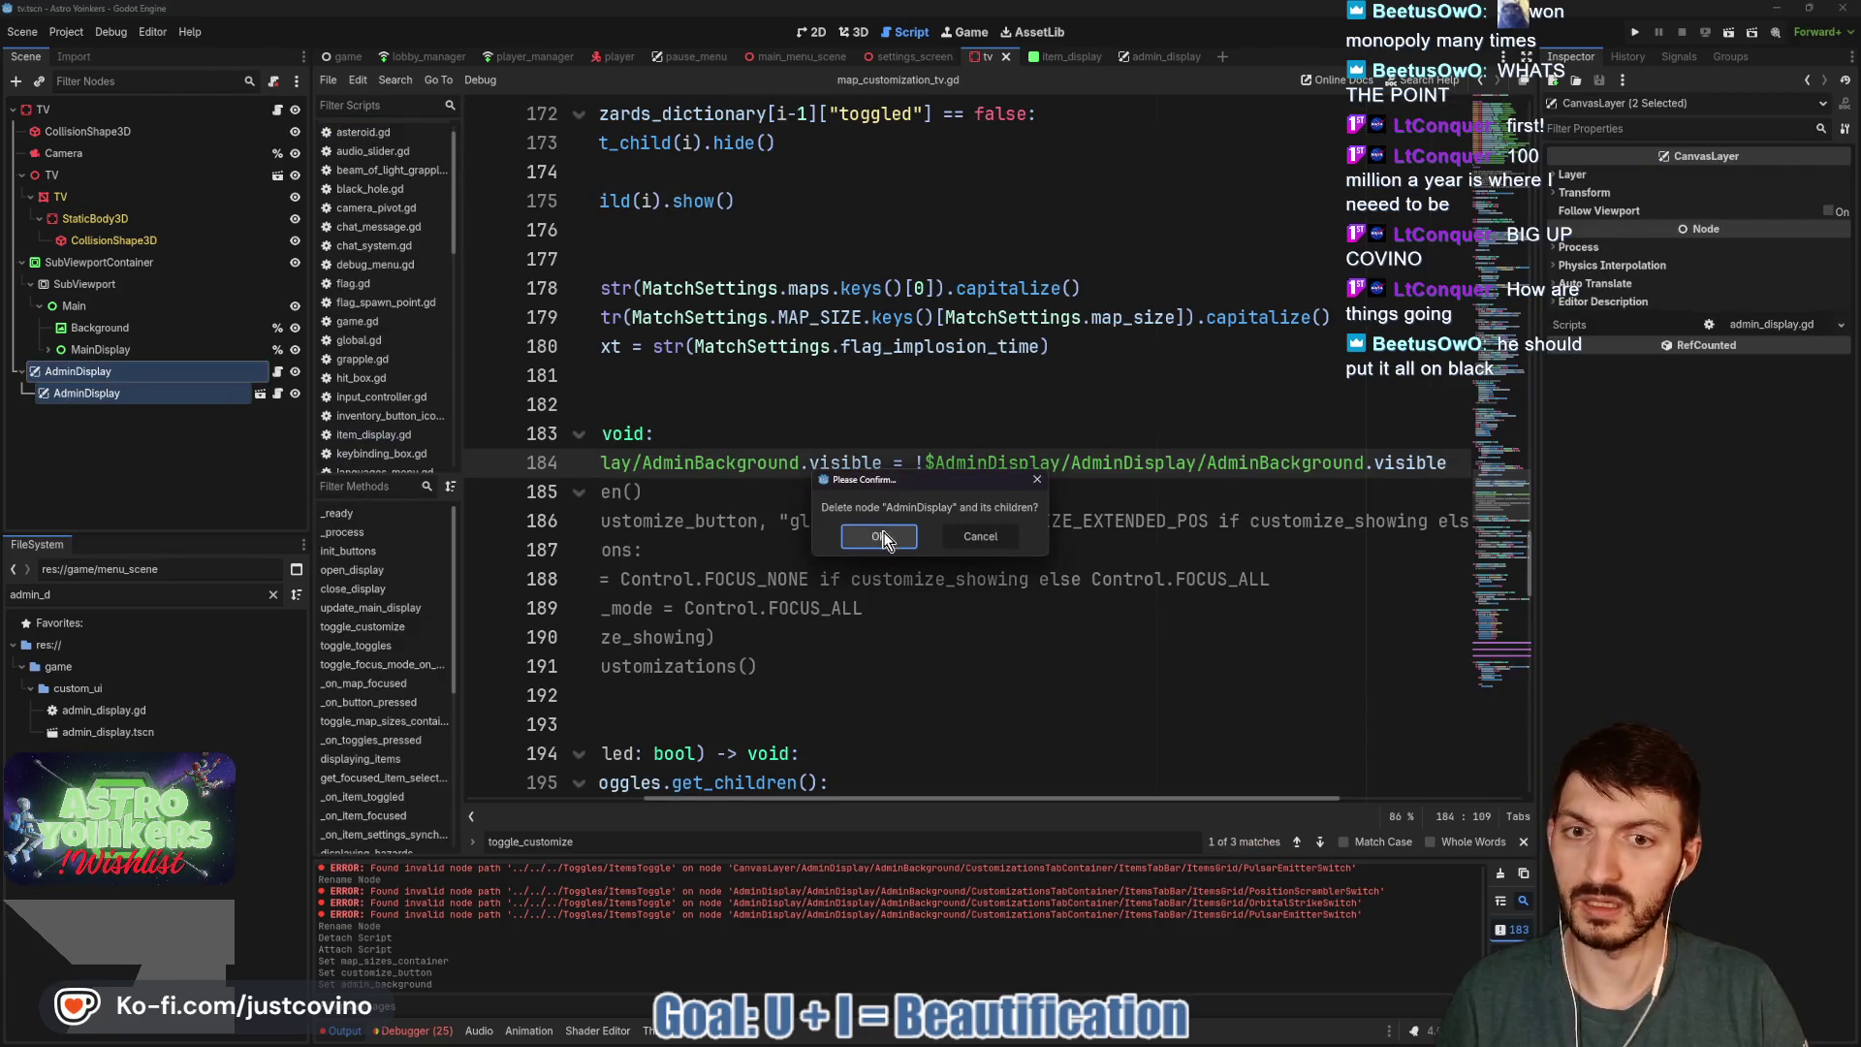
click(879, 536)
click(83, 111)
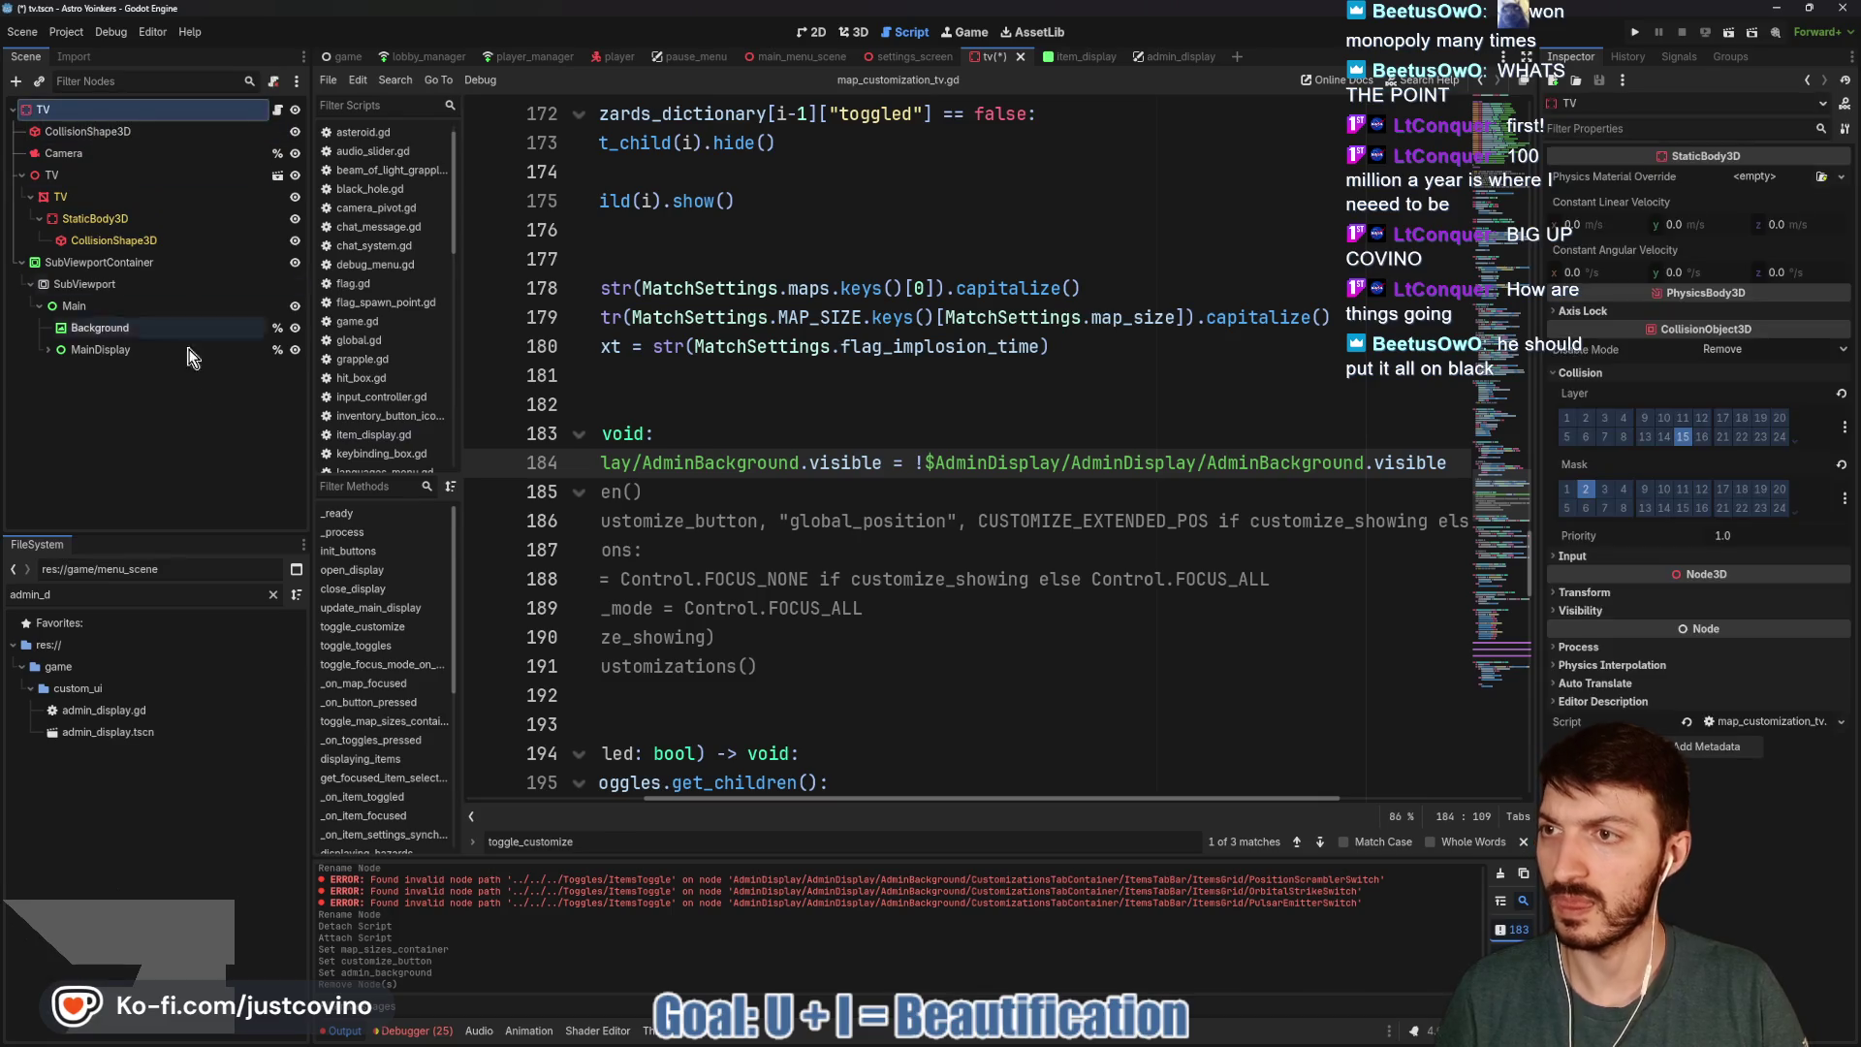
Instance admin_display.tscn under TV, save, hide the AdminDisplay node, and open TV's script.
key(ctrl+shift+a)
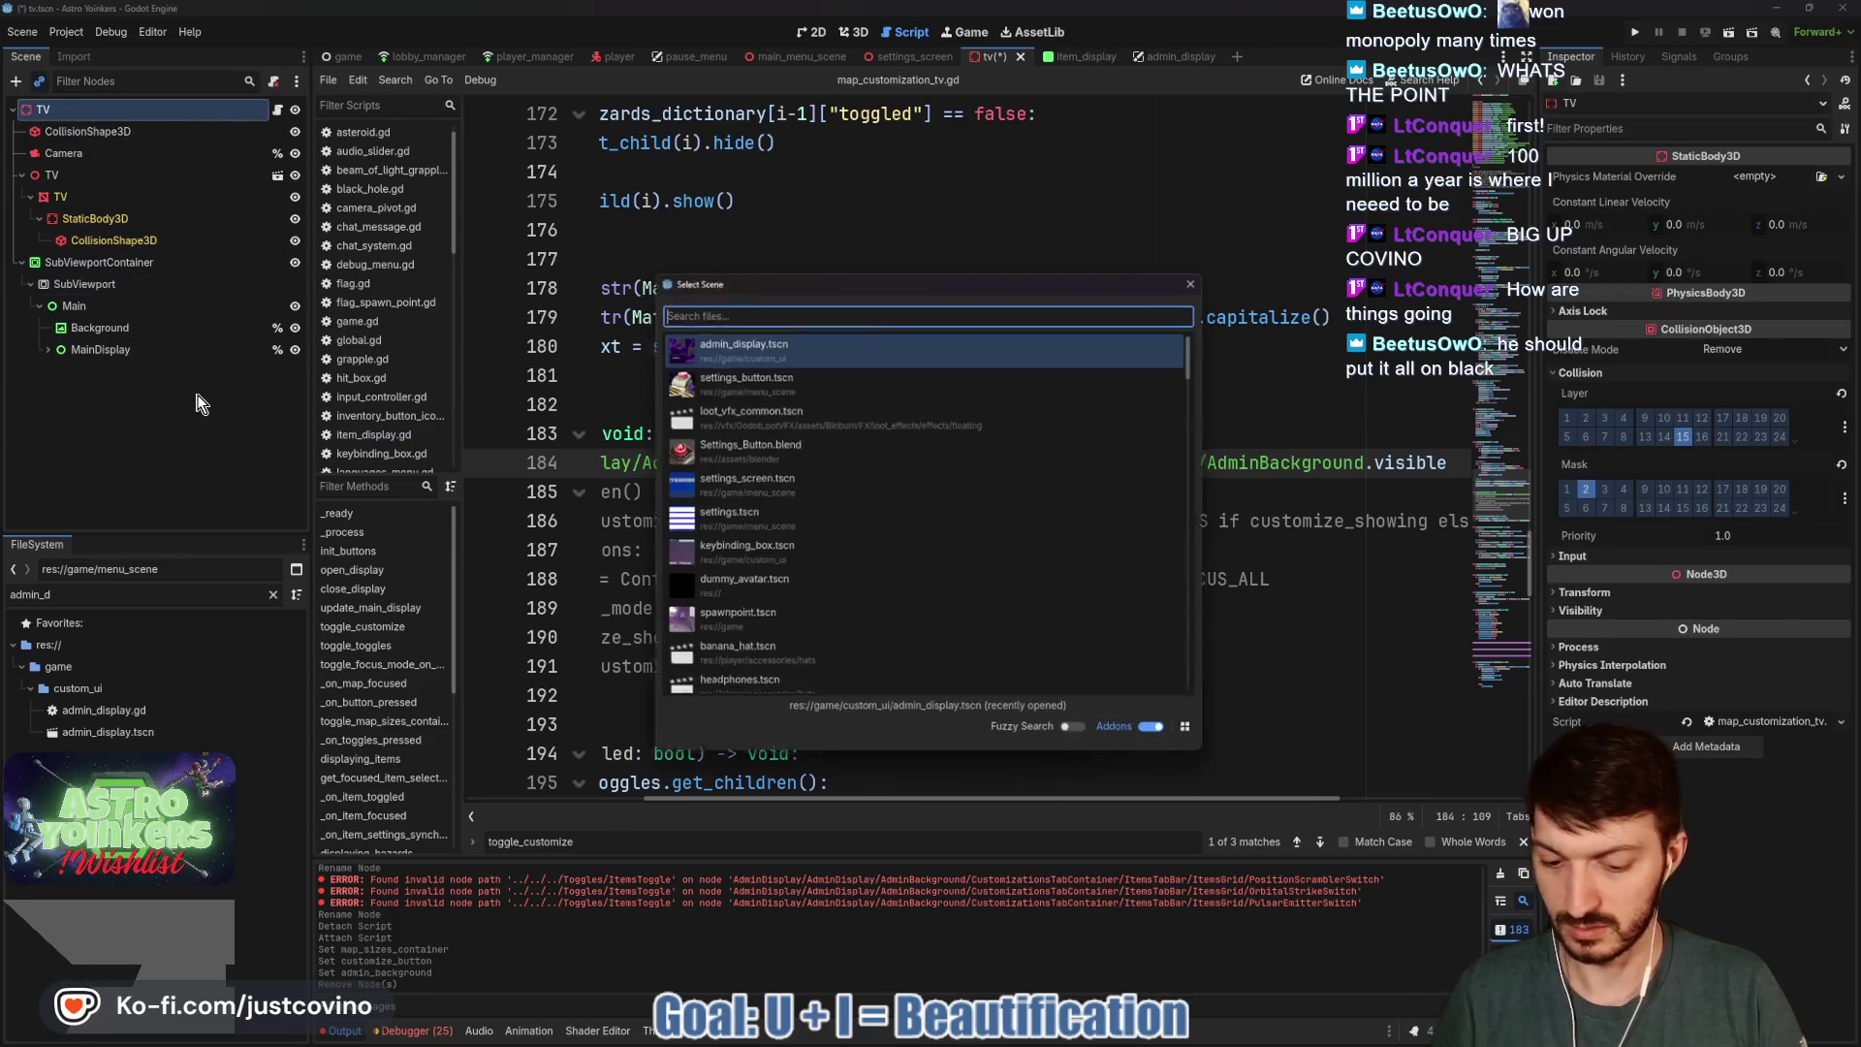
text(admin)
key(Return)
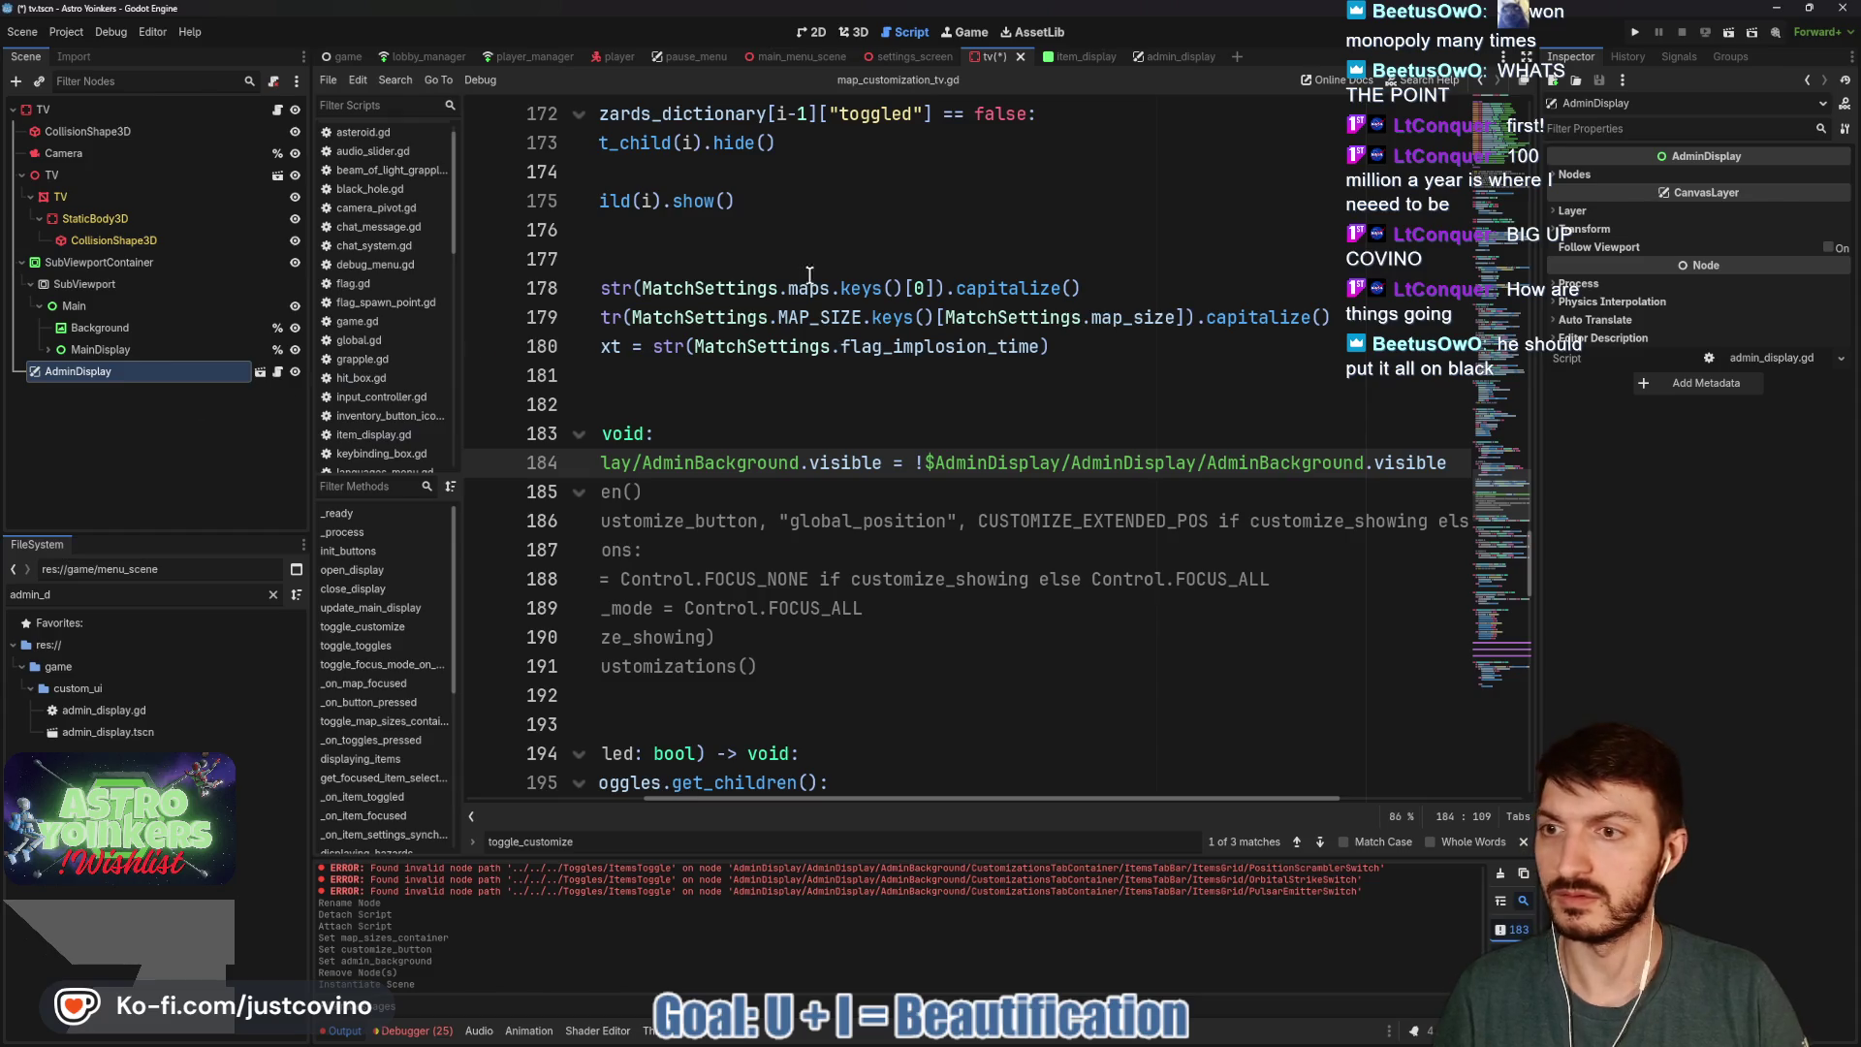
click(804, 32)
key(ctrl+s)
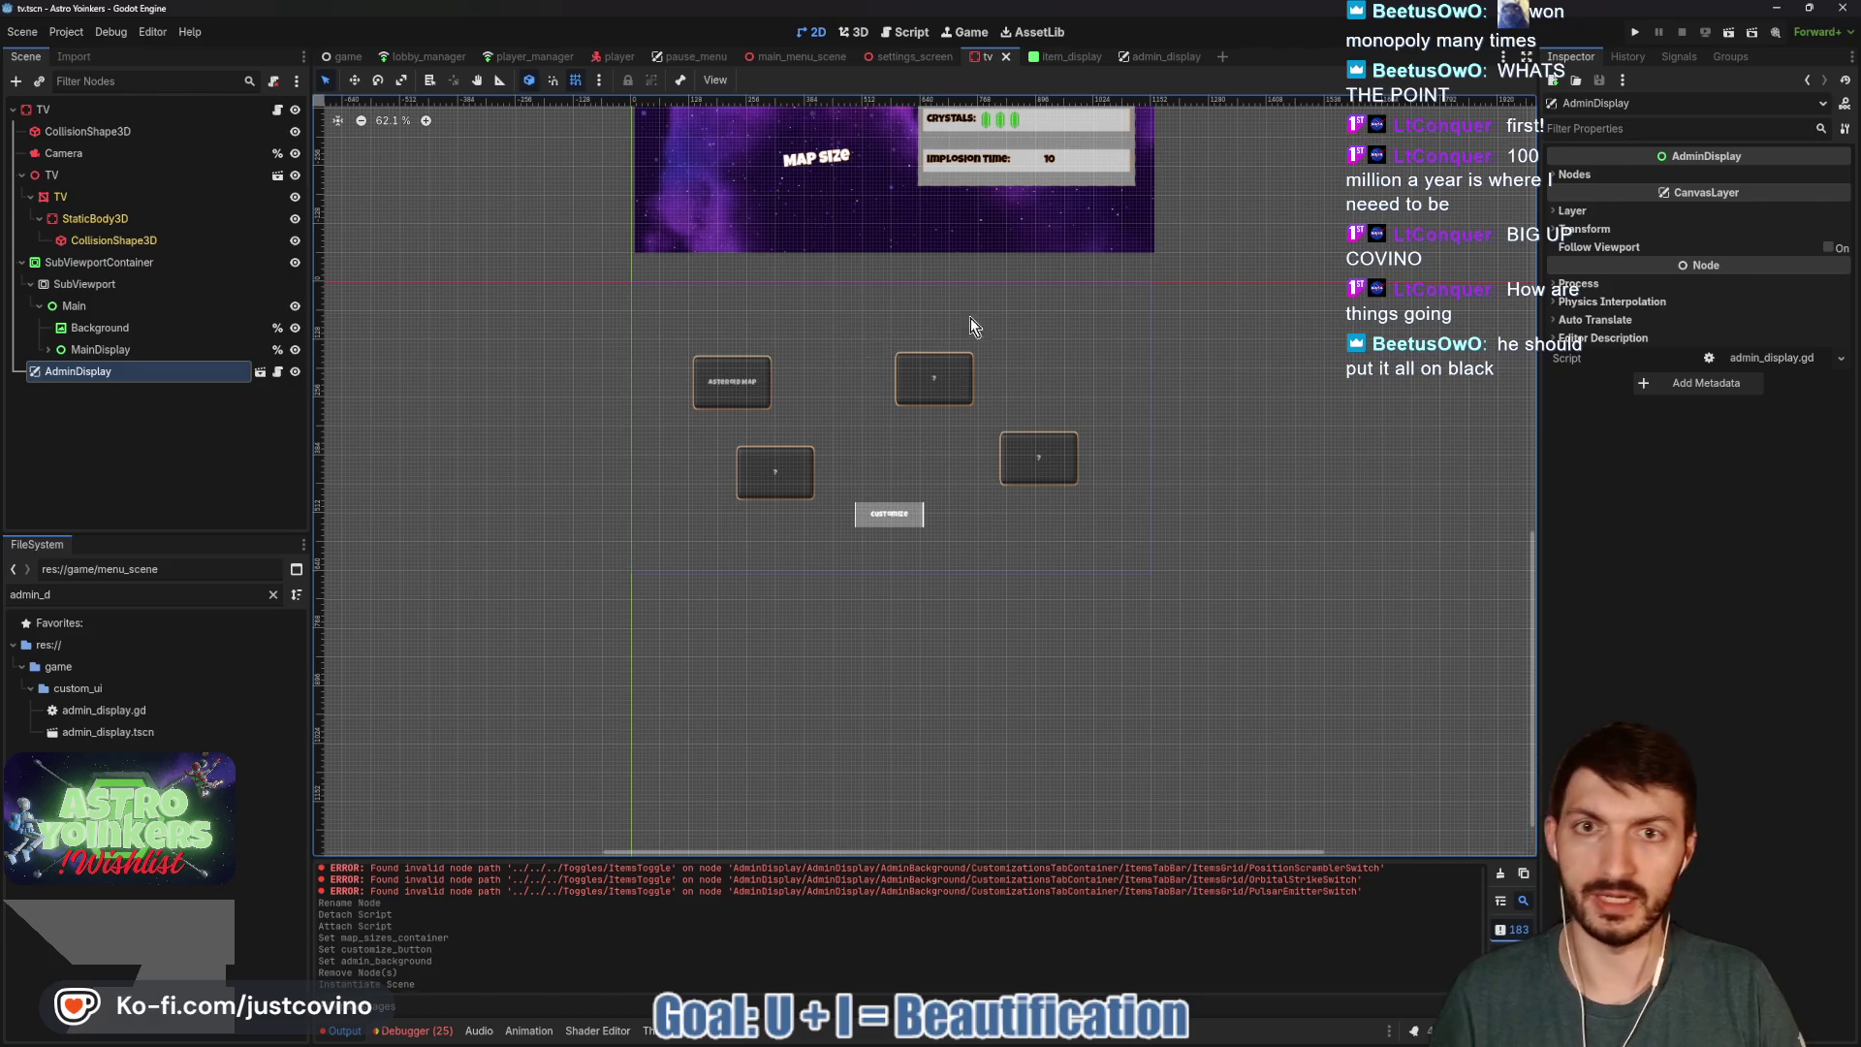
click(296, 373)
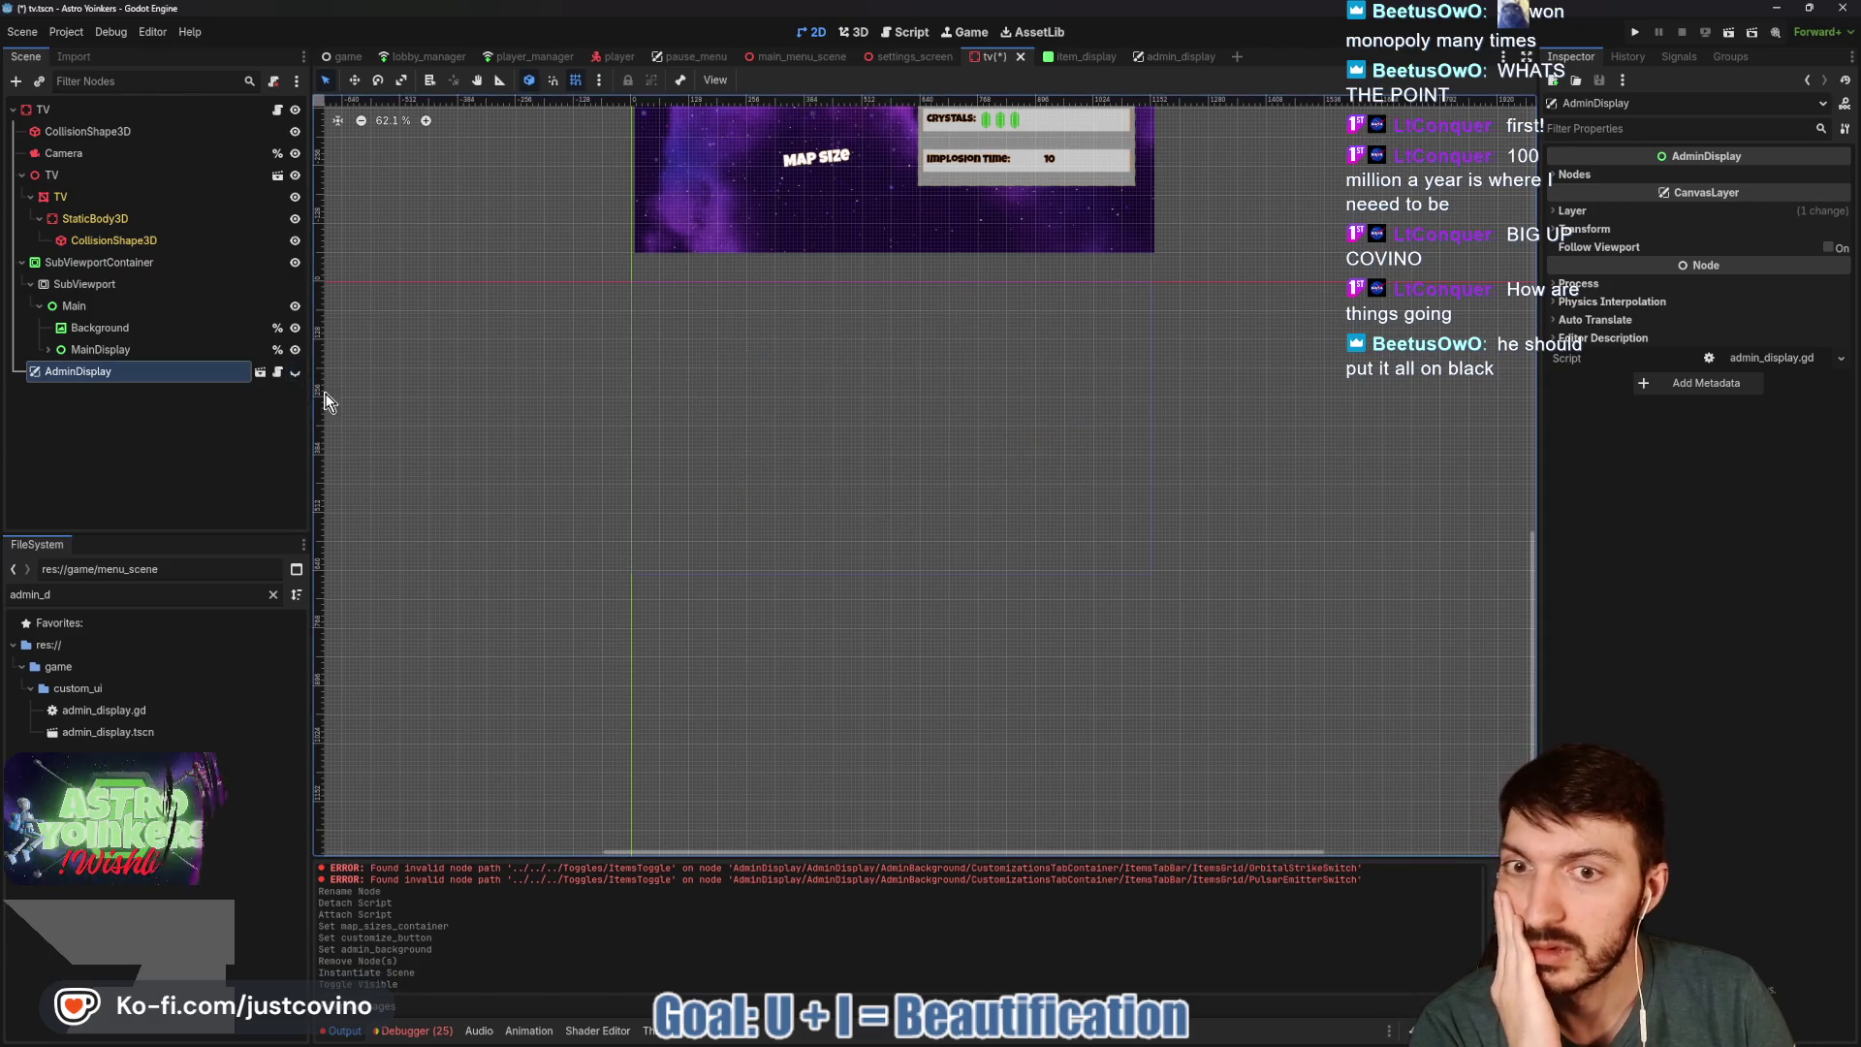
click(277, 109)
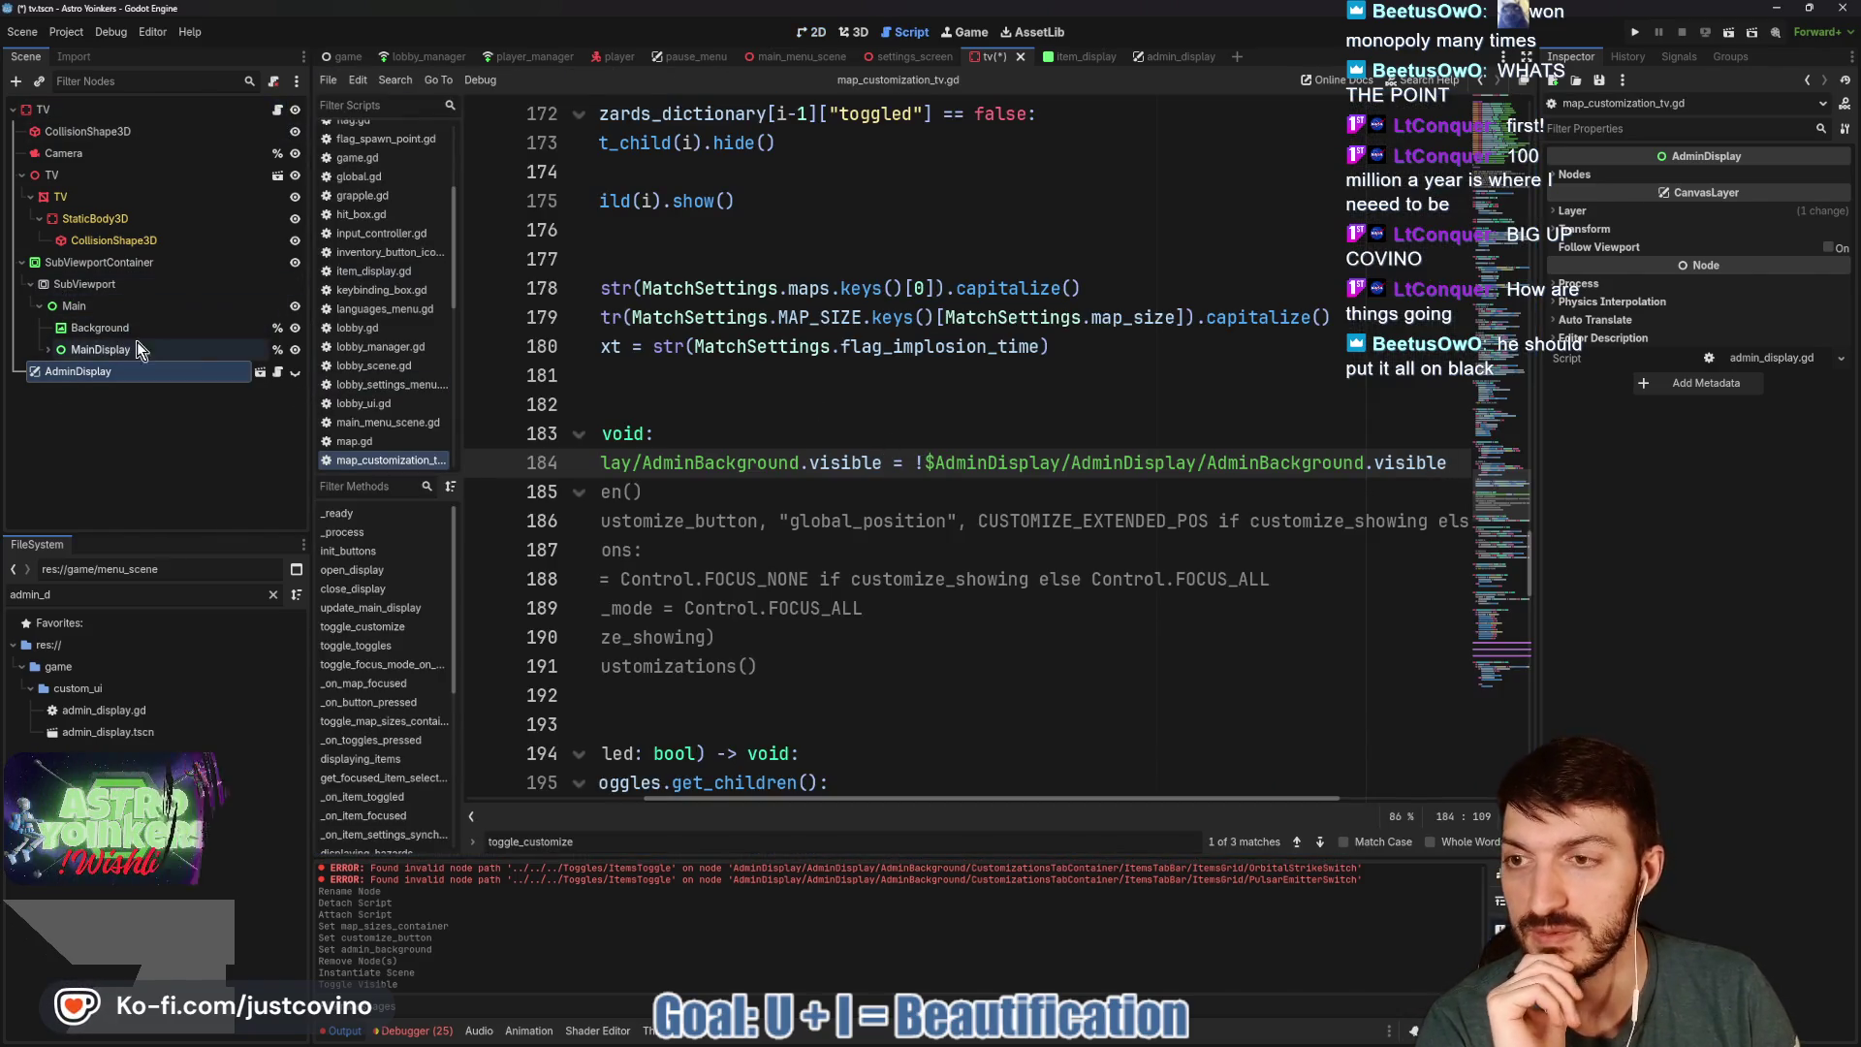
Delete the AdminBackground visibility line, comment out the toggle_customize declaration, and save.
scroll(854, 411, left, 4)
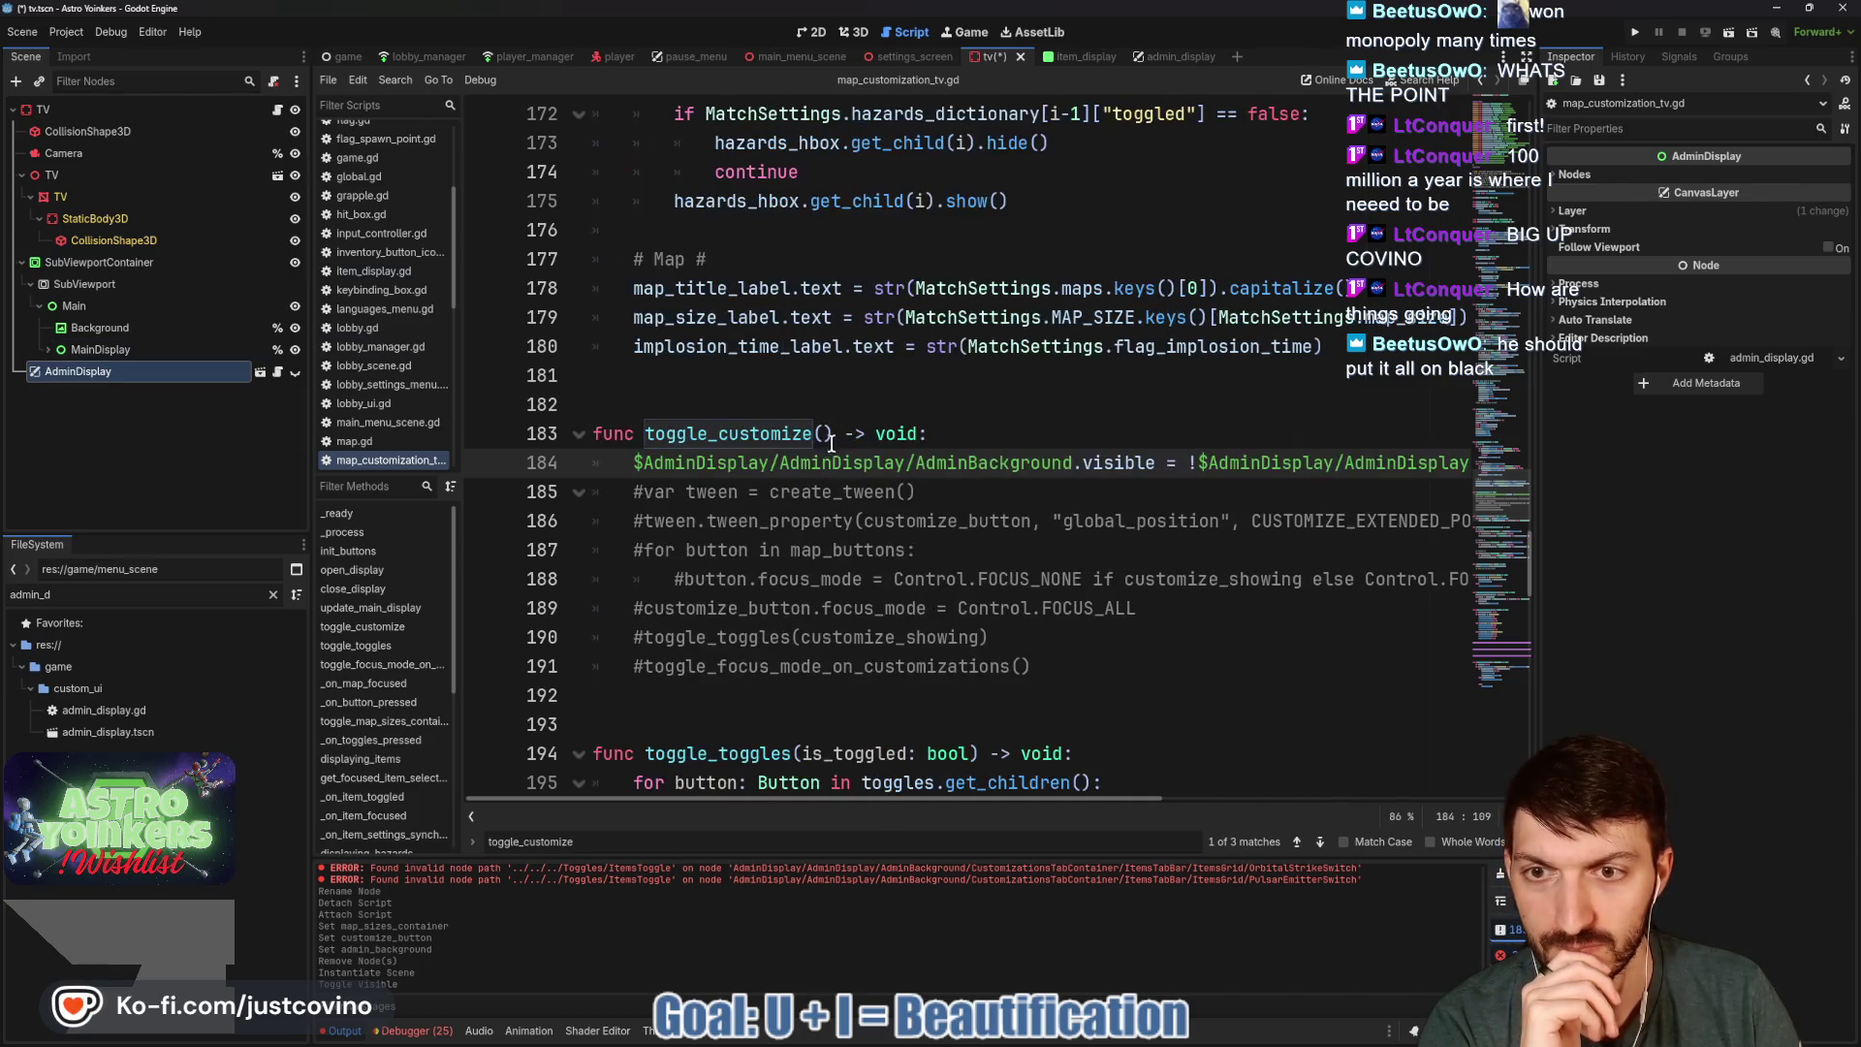
drag(1120, 669, 678, 579)
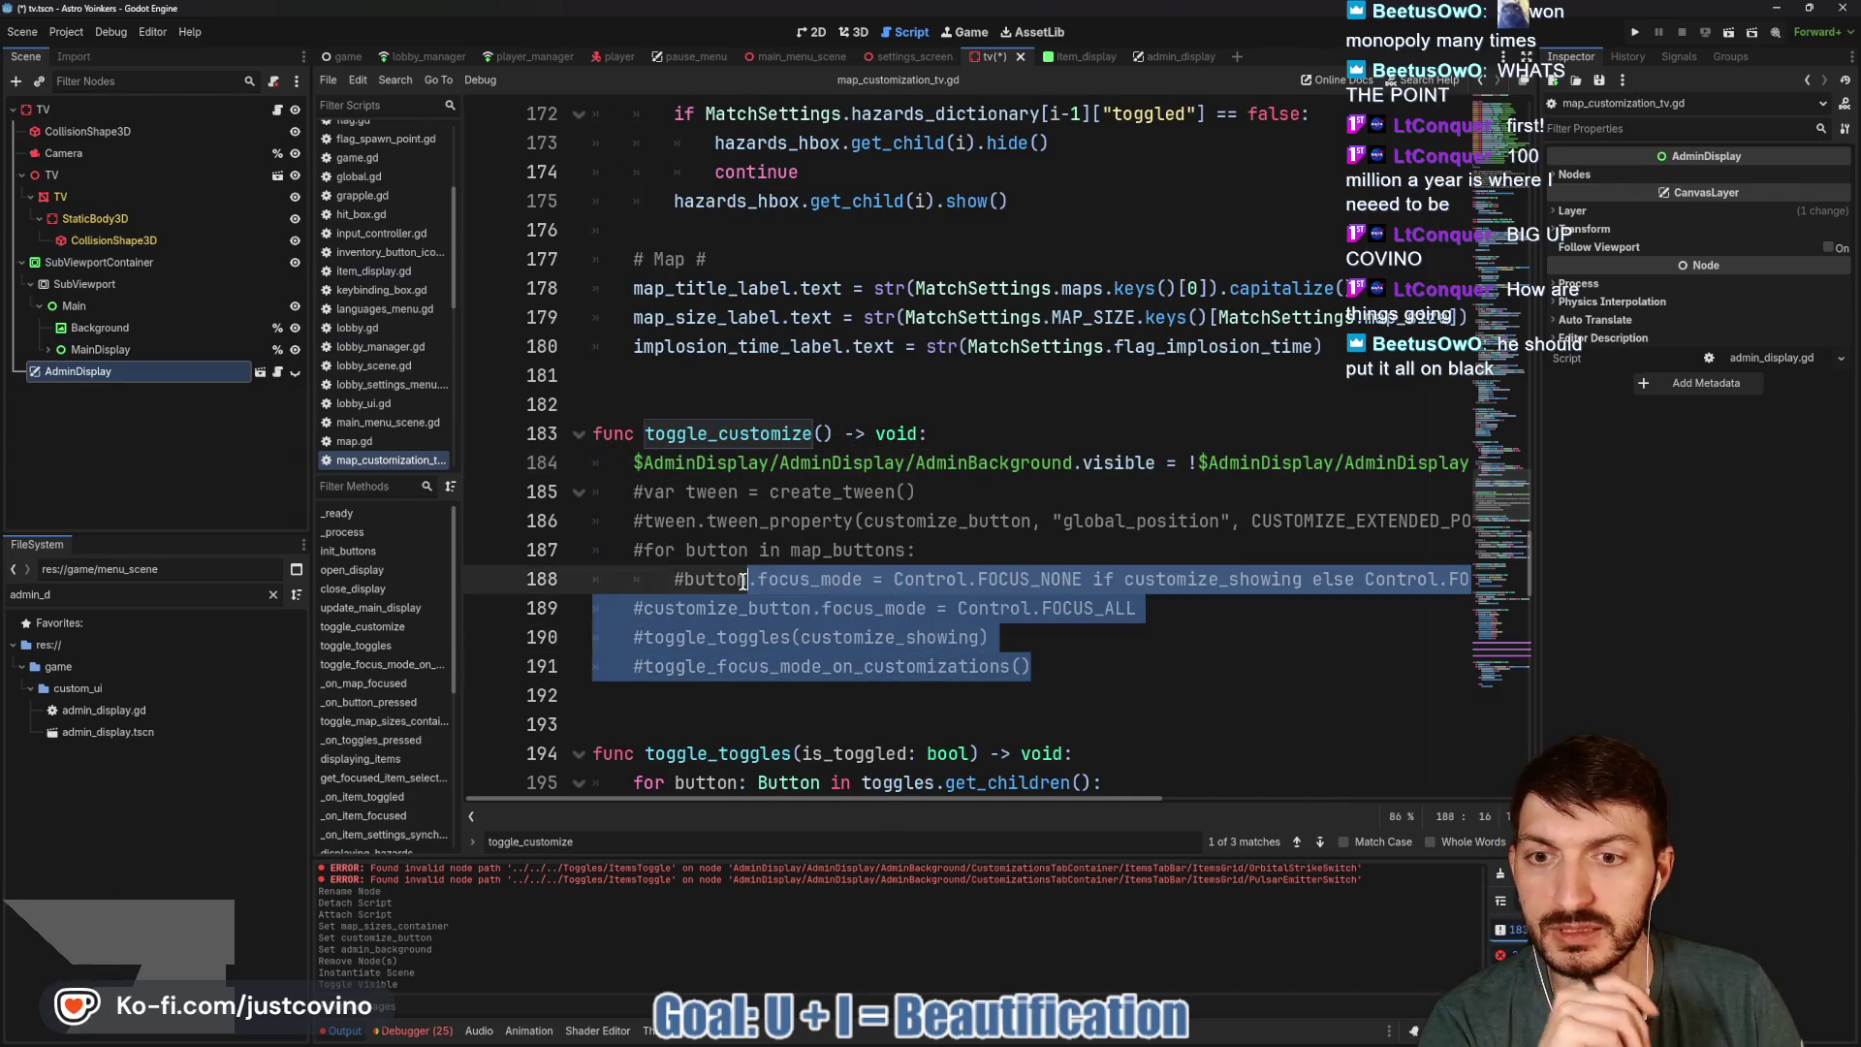
mouse_move(635, 463)
mouse_down()
mouse_move(1357, 465)
mouse_move(1384, 484)
mouse_move(1498, 456)
mouse_up()
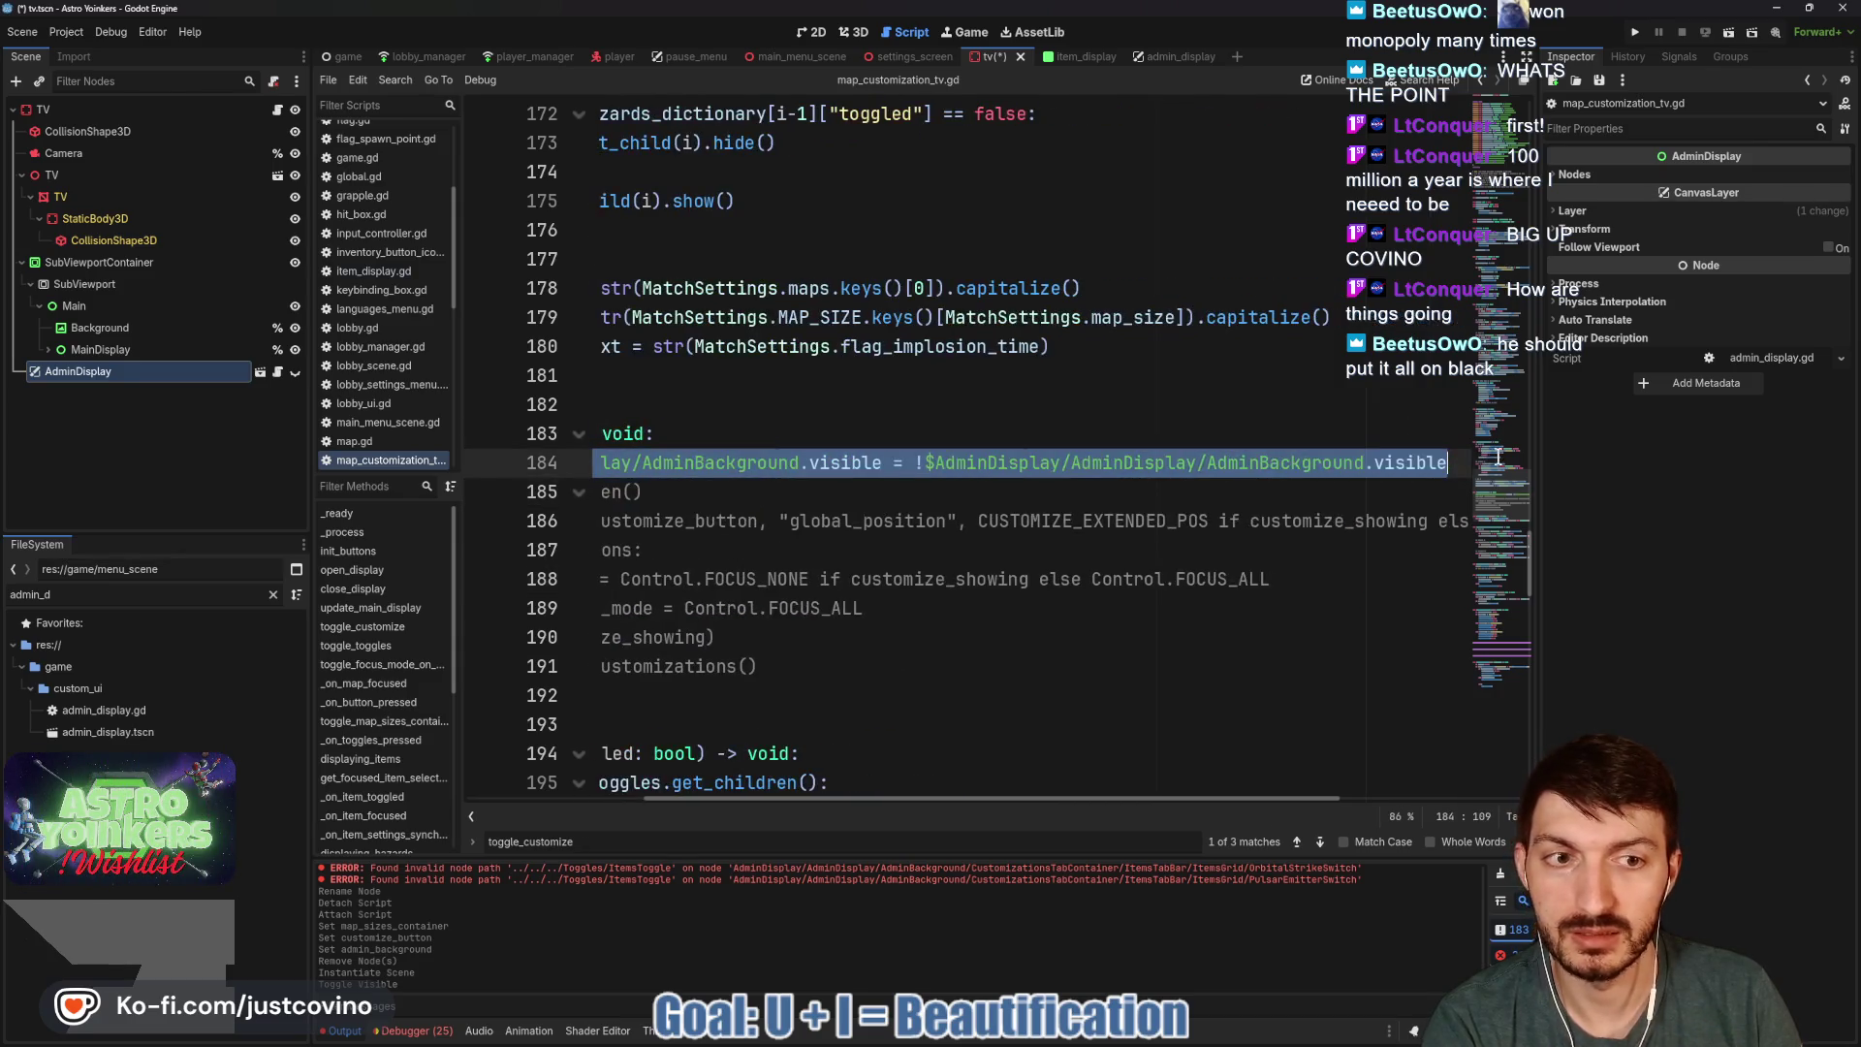
key(BackSpace)
key(BackSpace)
double_click(767, 436)
click(974, 441)
key(ctrl+shift+Left)
key(ctrl+shift+Left)
key(ctrl+shift+Left)
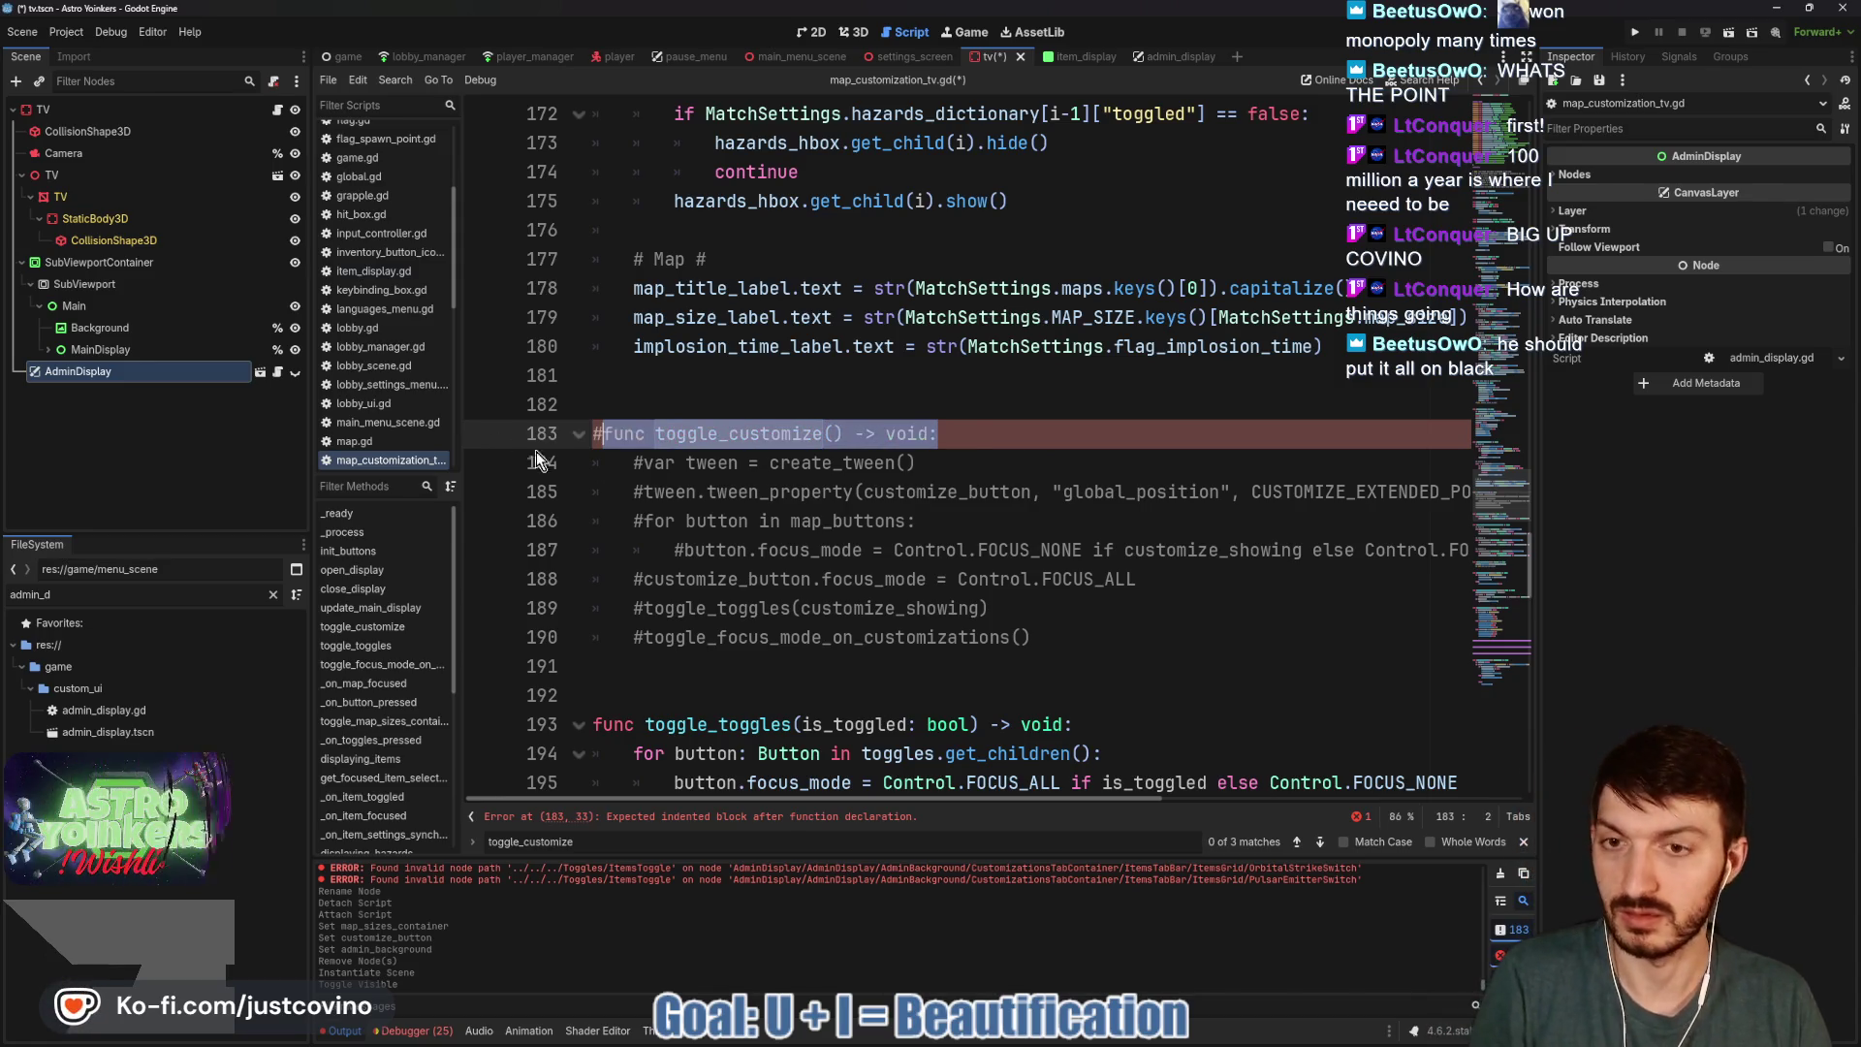
key(ctrl+k)
click(974, 442)
key(ctrl+s)
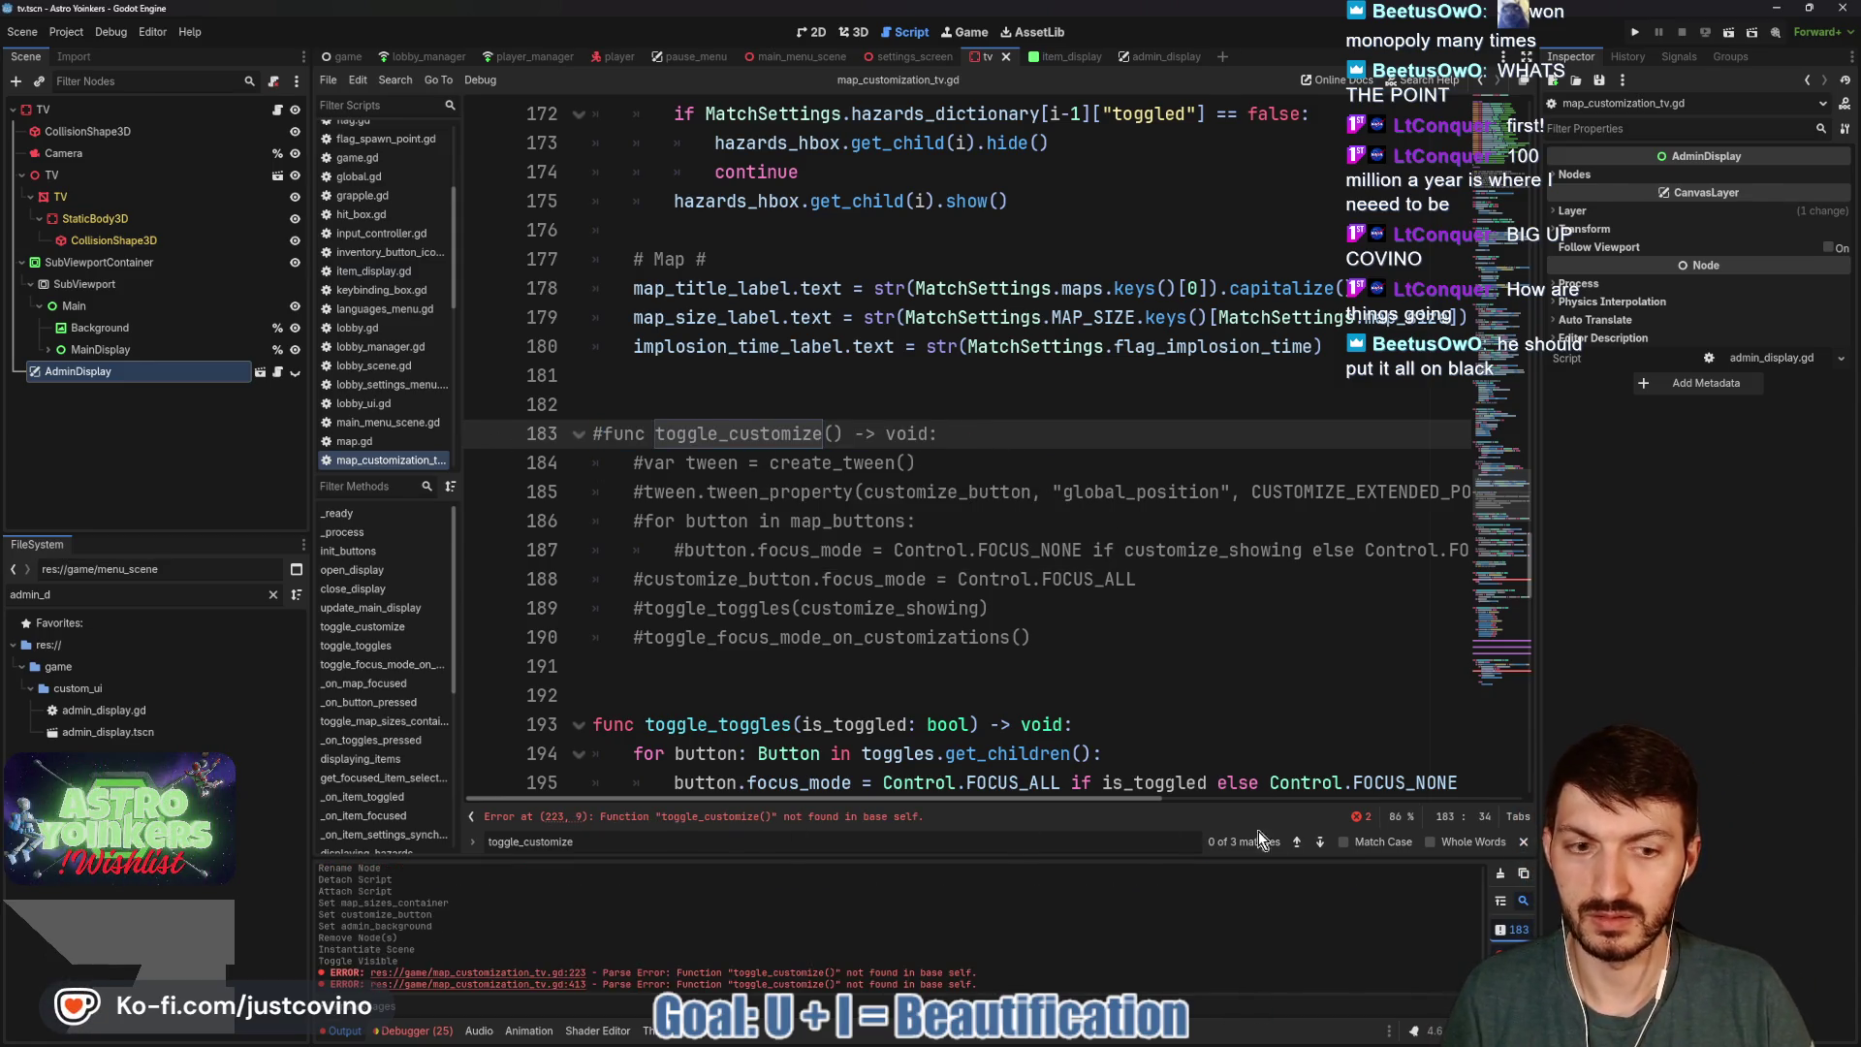
Comment out _on_button_pressed, toggle_toggles and the focus-mode function.
click(1523, 841)
click(843, 841)
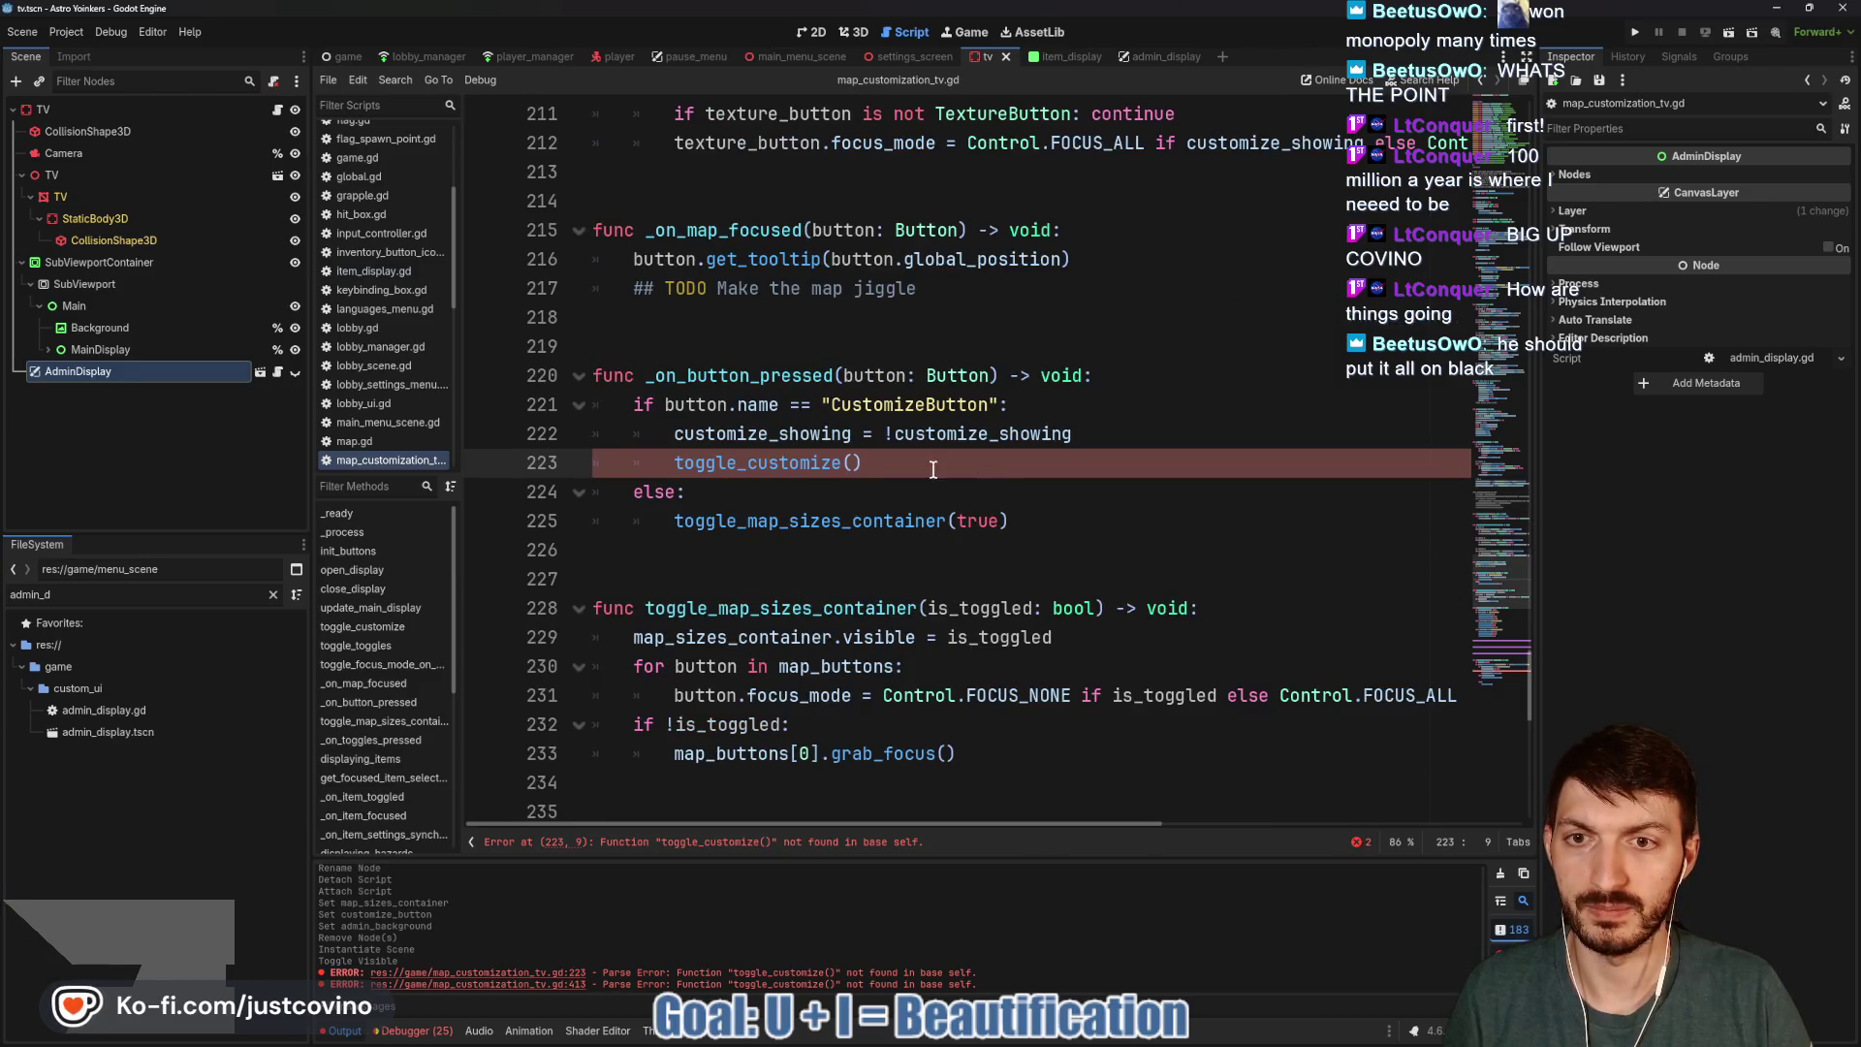
mouse_move(1093, 532)
mouse_down()
mouse_move(587, 461)
mouse_move(476, 378)
mouse_up()
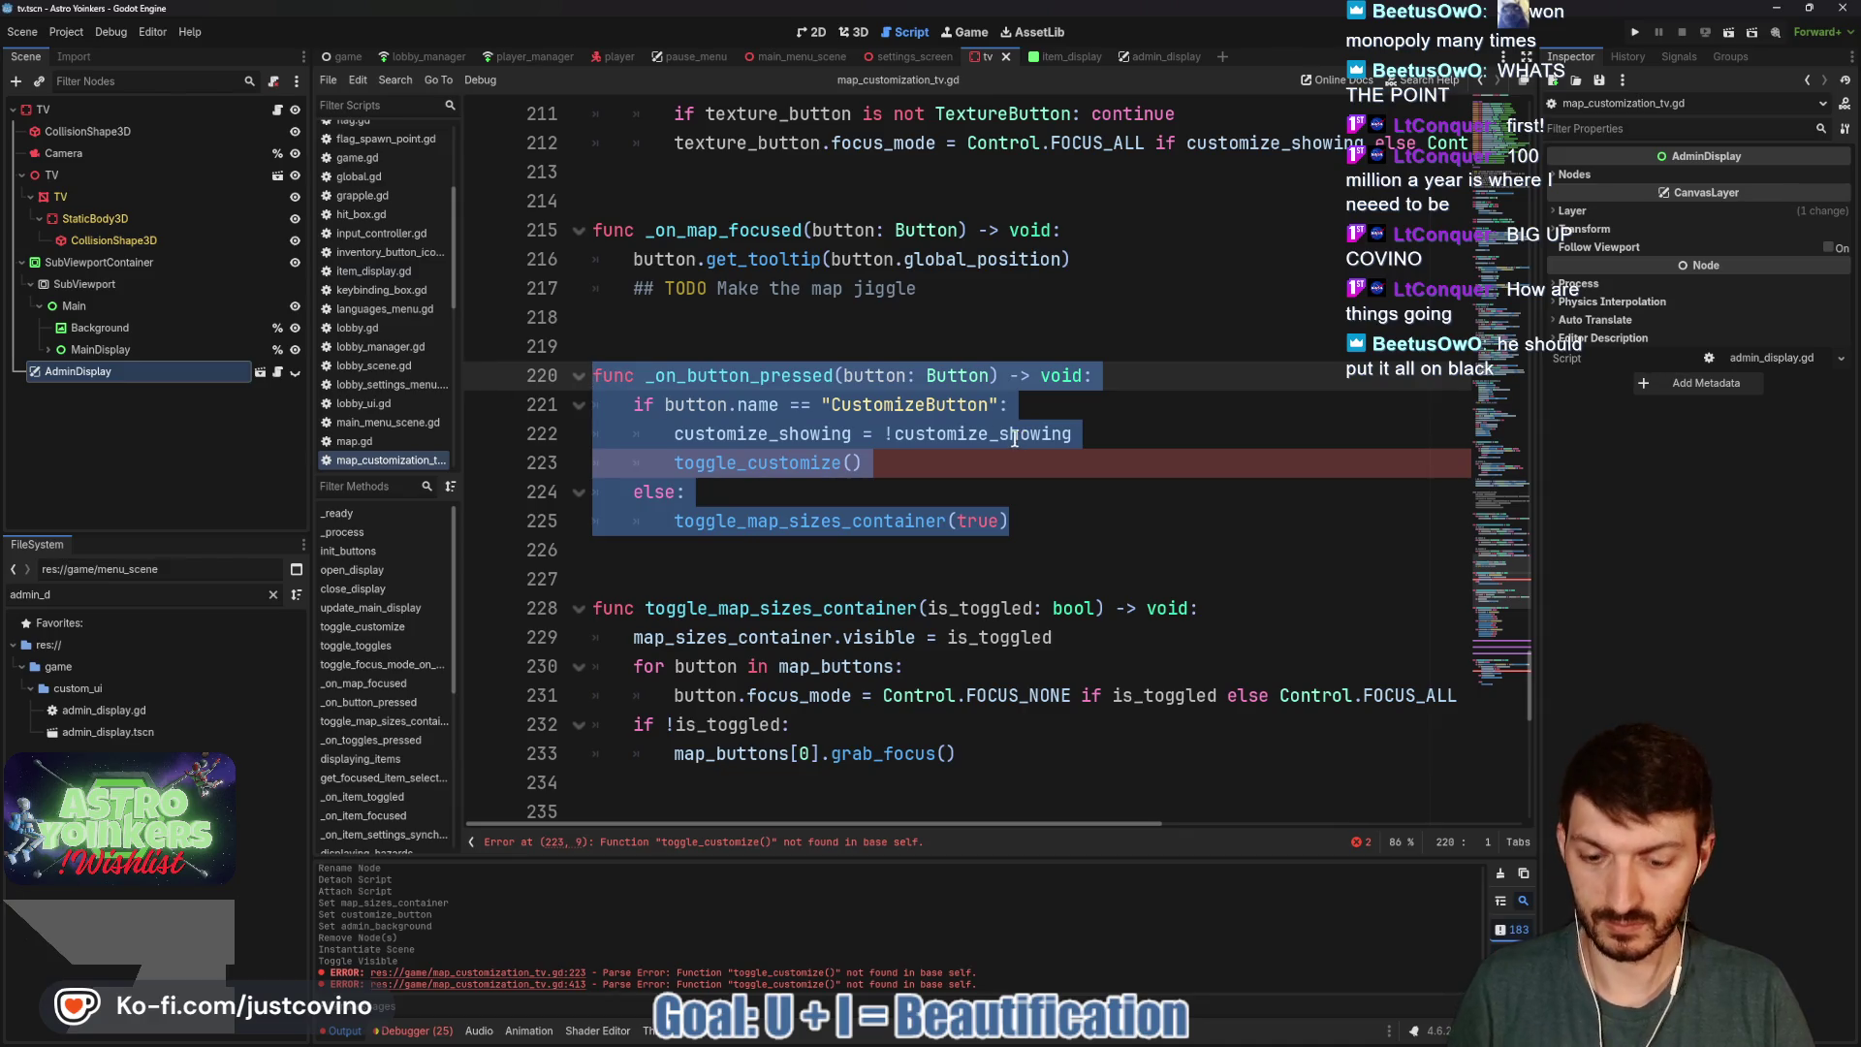
key(ctrl+k)
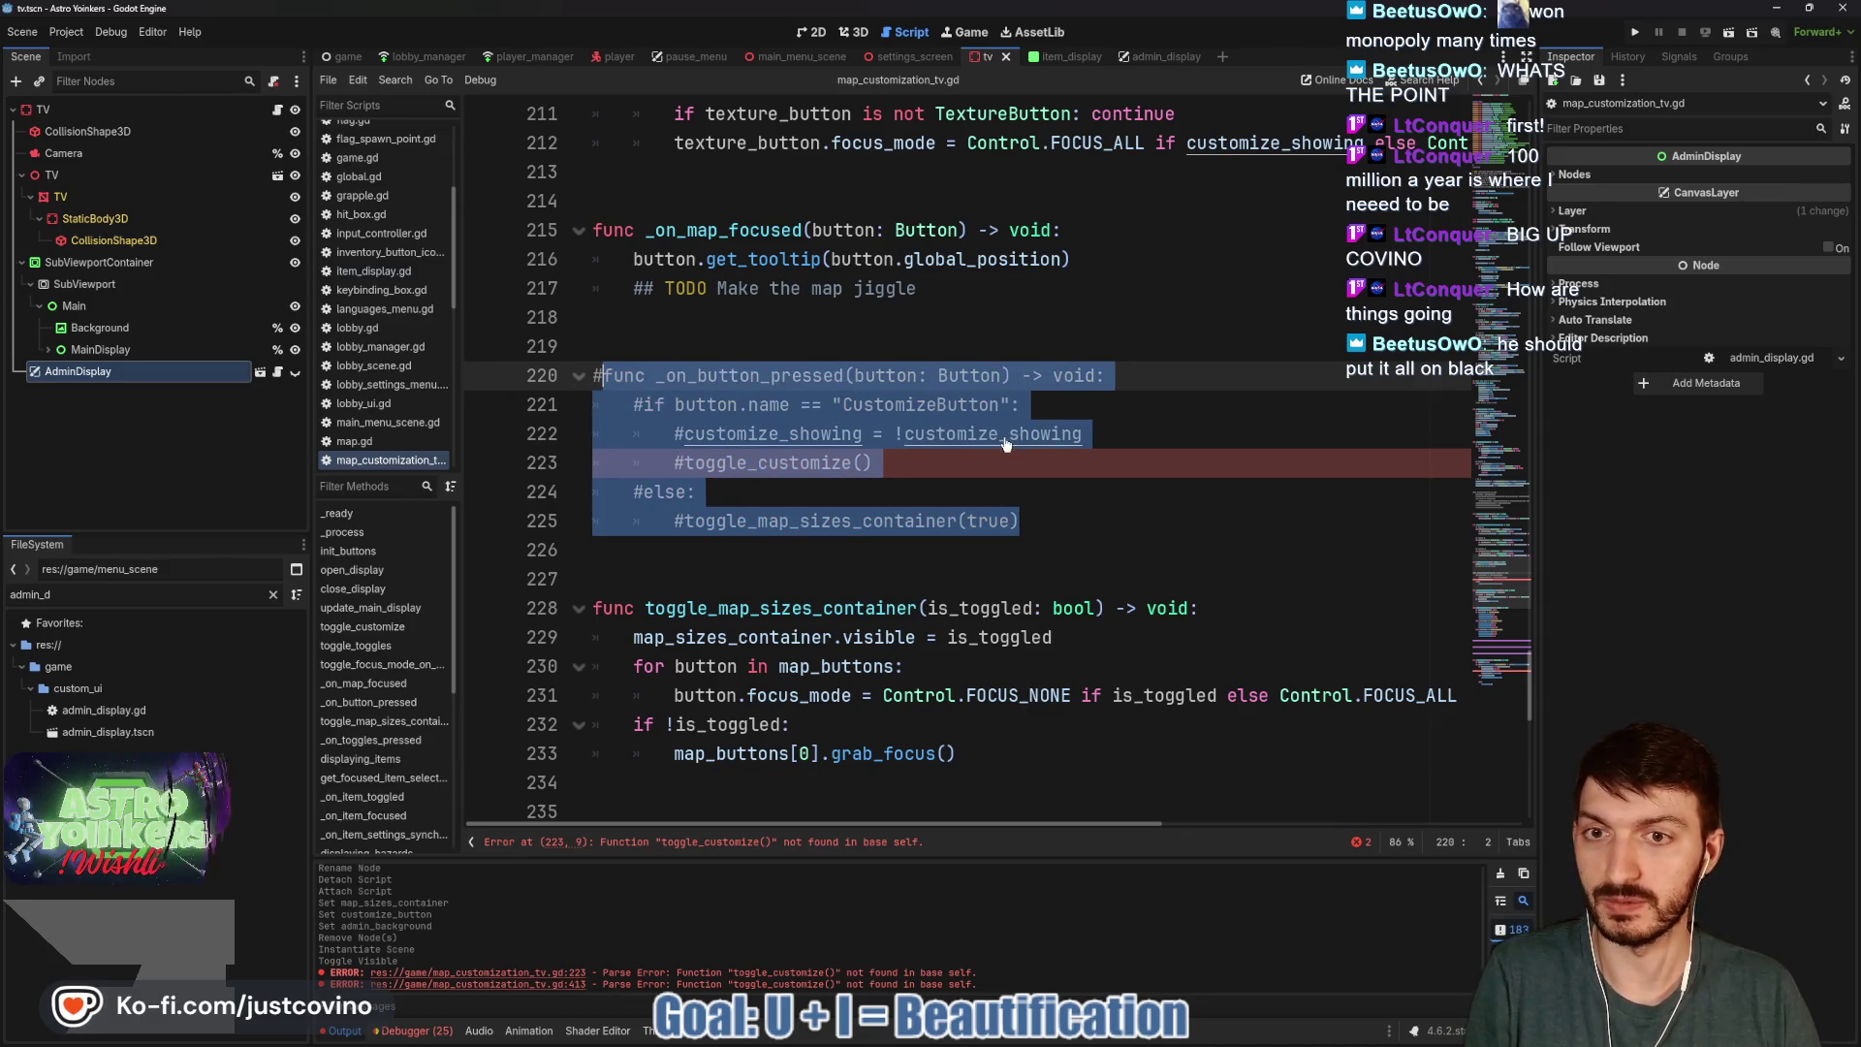
scroll(1006, 443, up, 4)
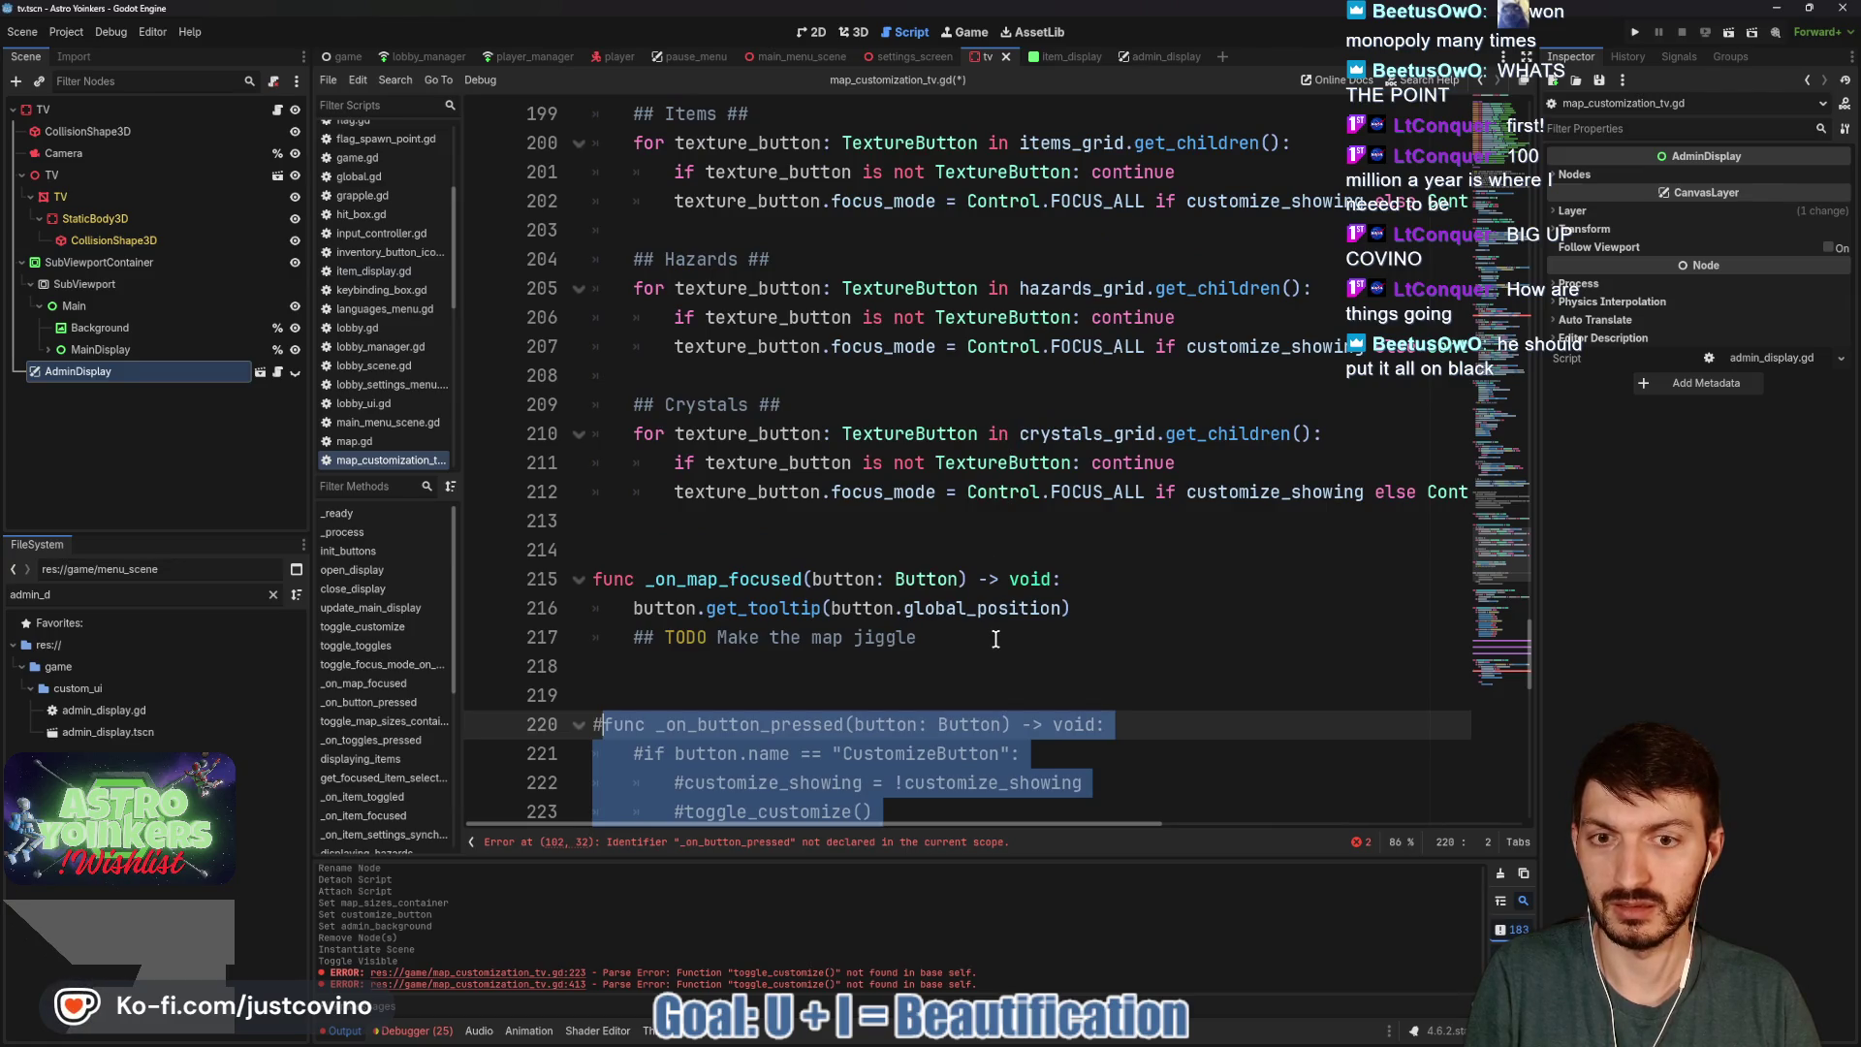
mouse_move(987, 639)
mouse_down()
mouse_move(741, 637)
mouse_move(524, 463)
mouse_up()
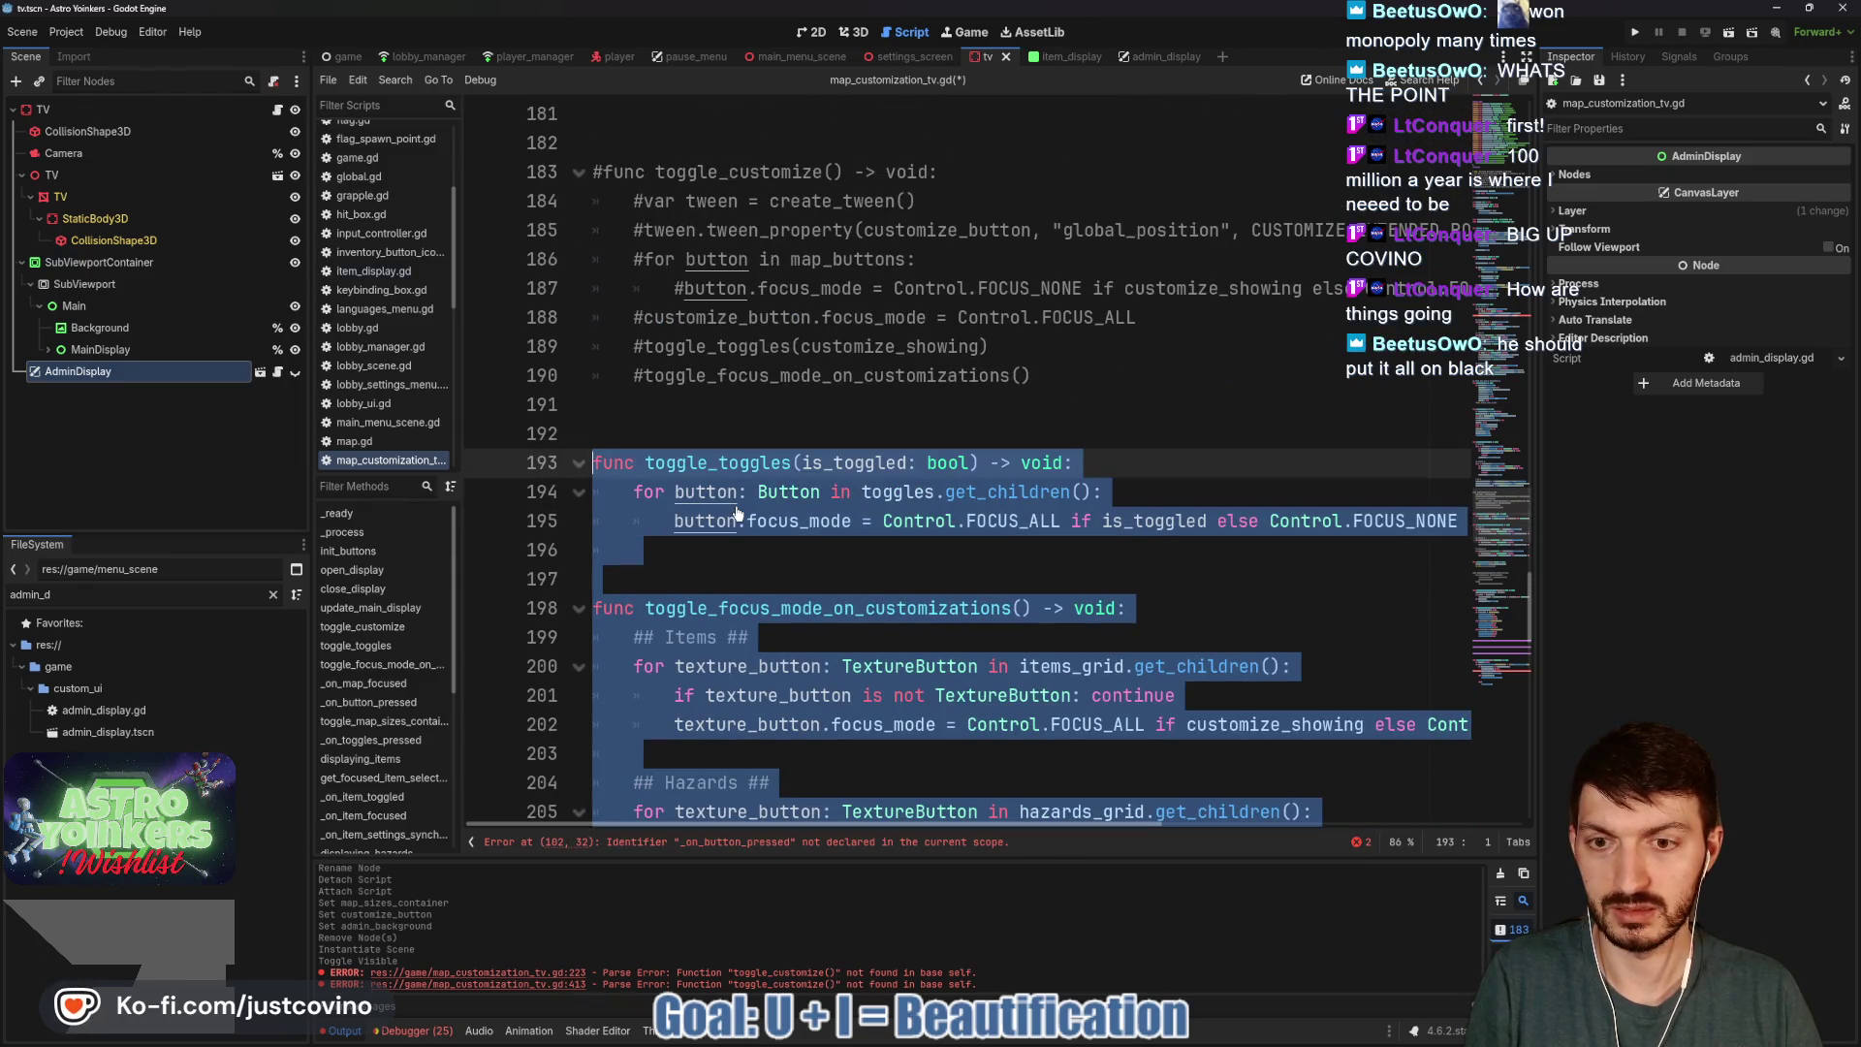
key(ctrl+k)
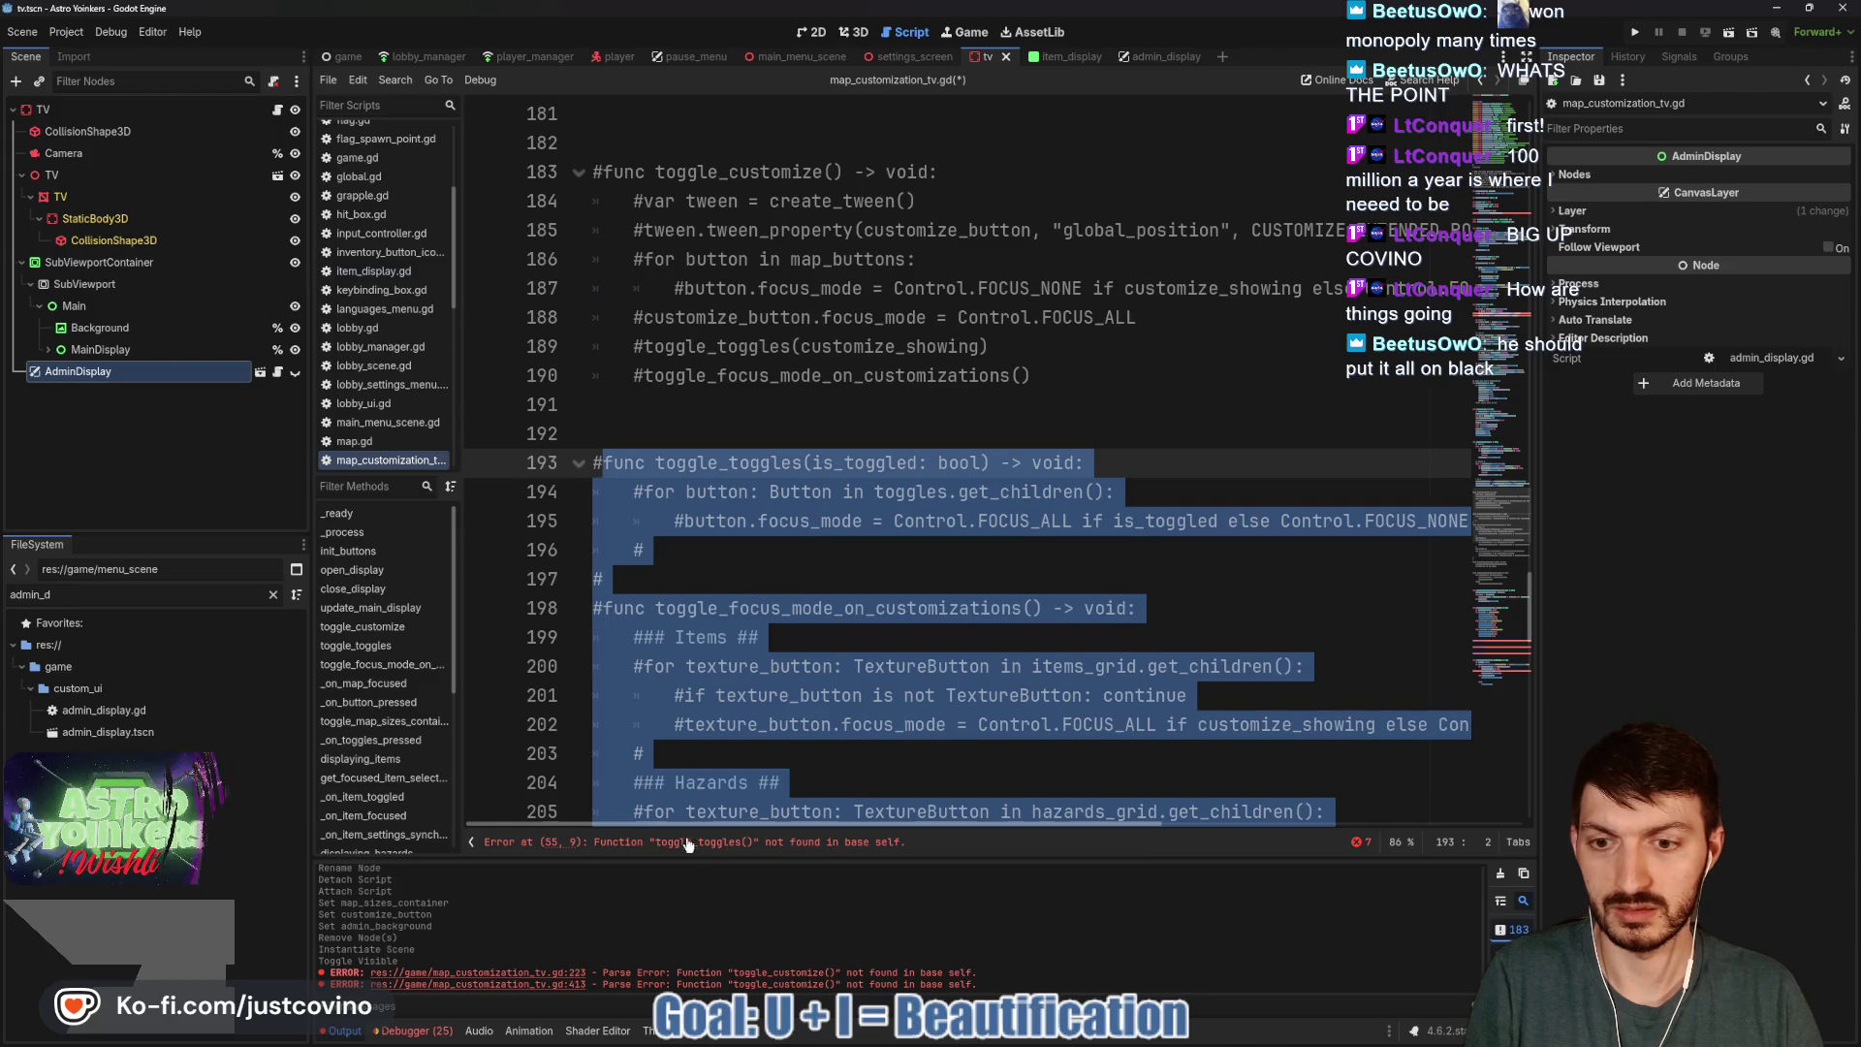
Comment out the swirlbox and editing_crystals variables, _process, and the Crystals button setup loop.
key(alt+Left)
mouse_move(818, 494)
mouse_down()
mouse_move(620, 463)
mouse_move(521, 376)
mouse_move(525, 171)
mouse_up()
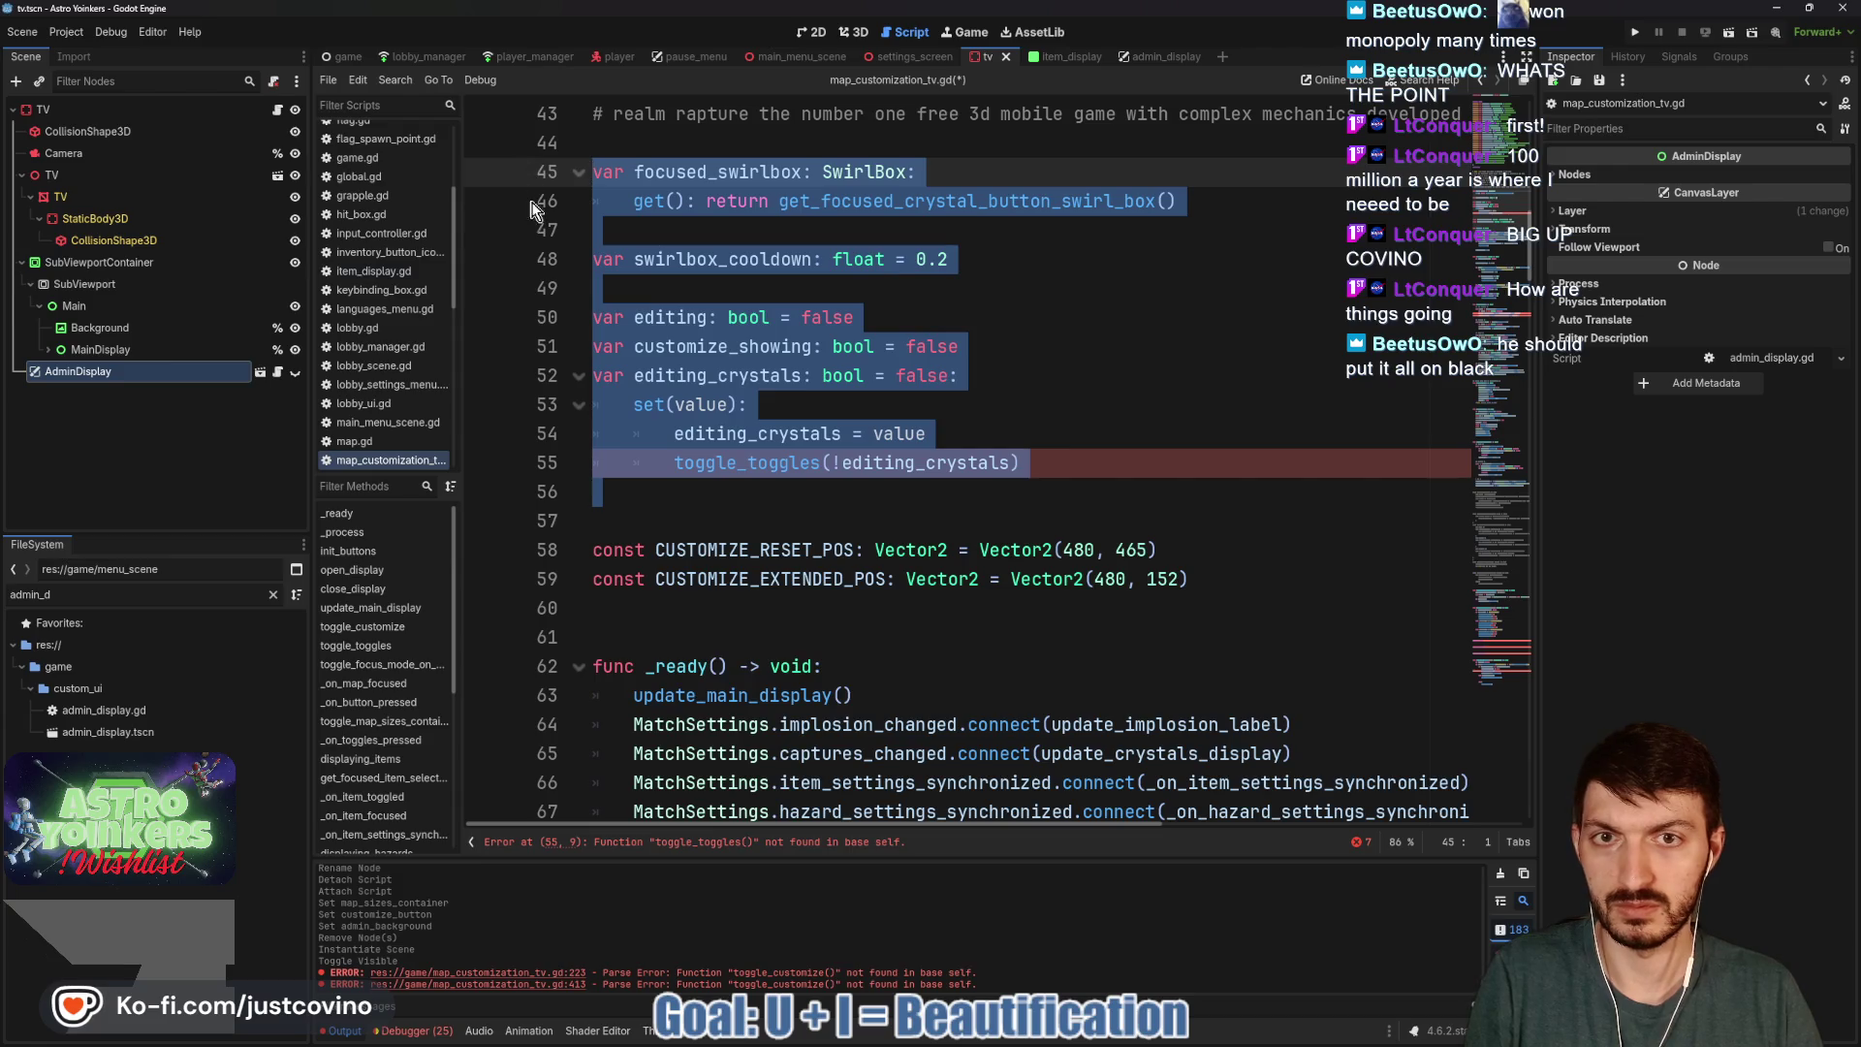
key(ctrl+k)
scroll(972, 468, down, 3)
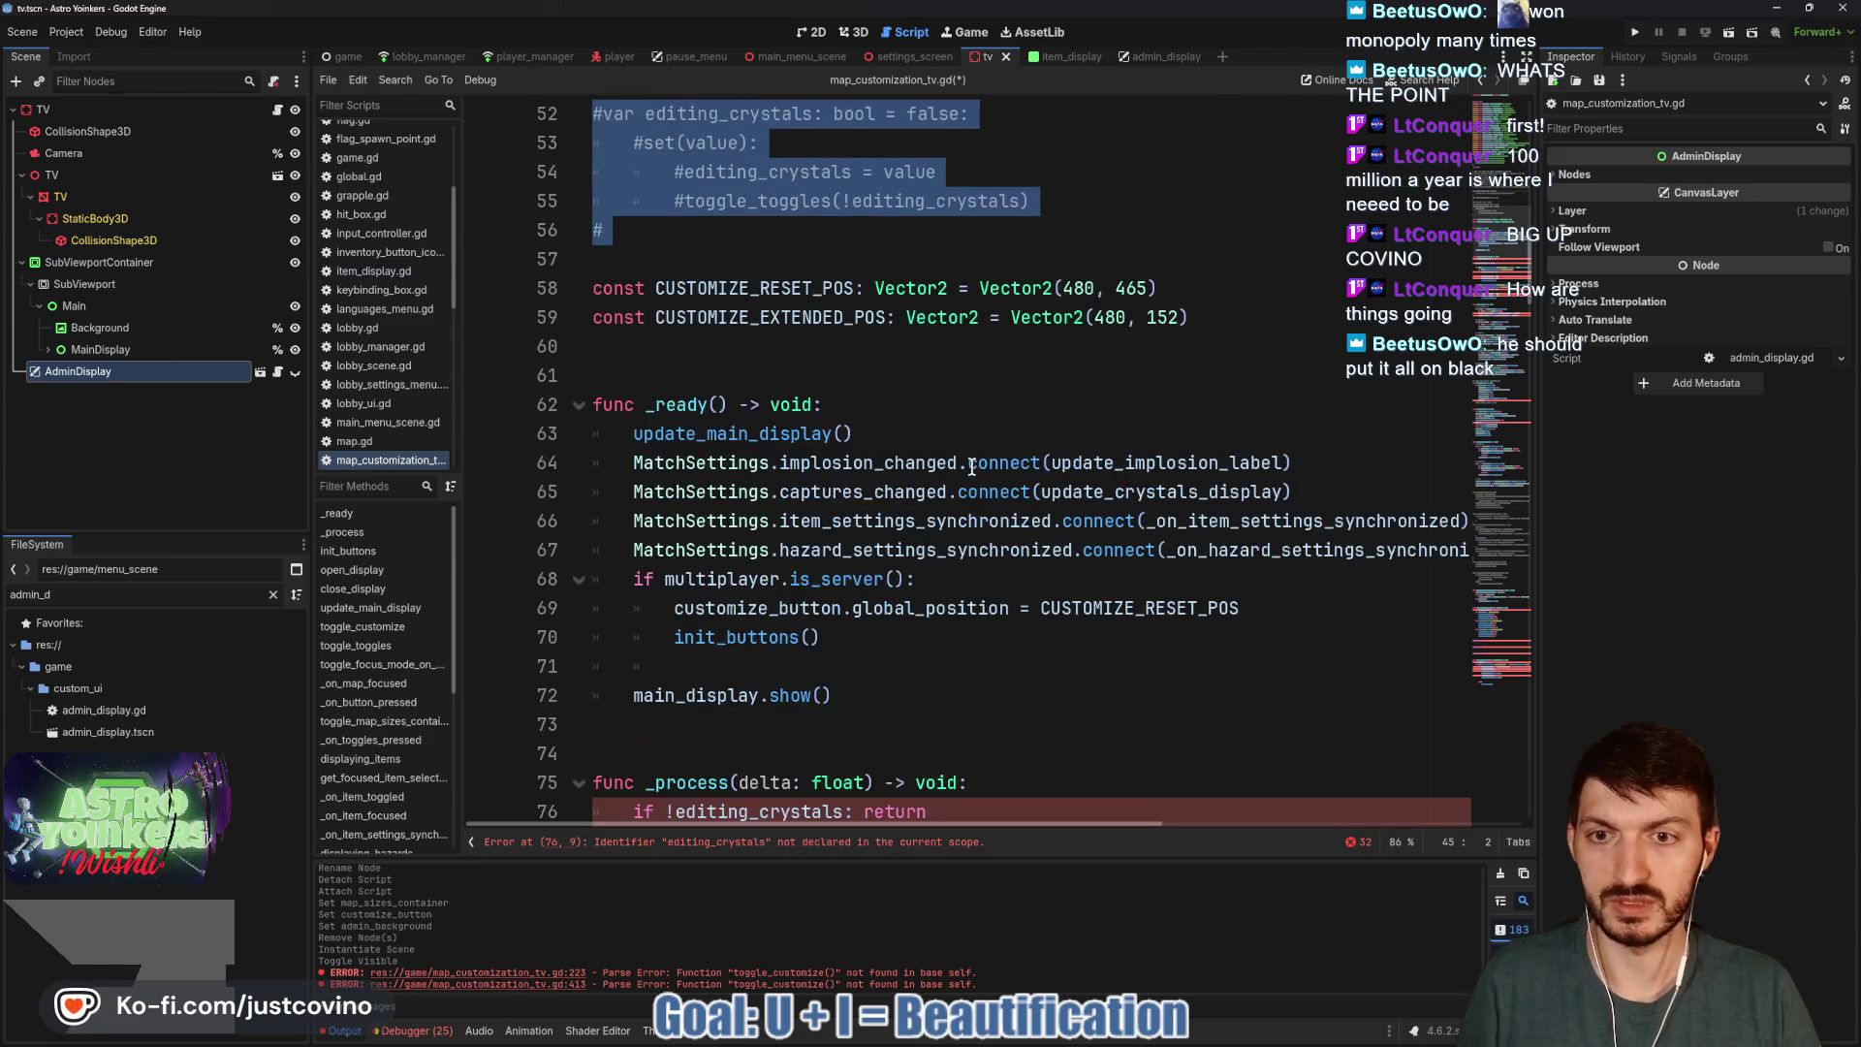
scroll(931, 500, down, 4)
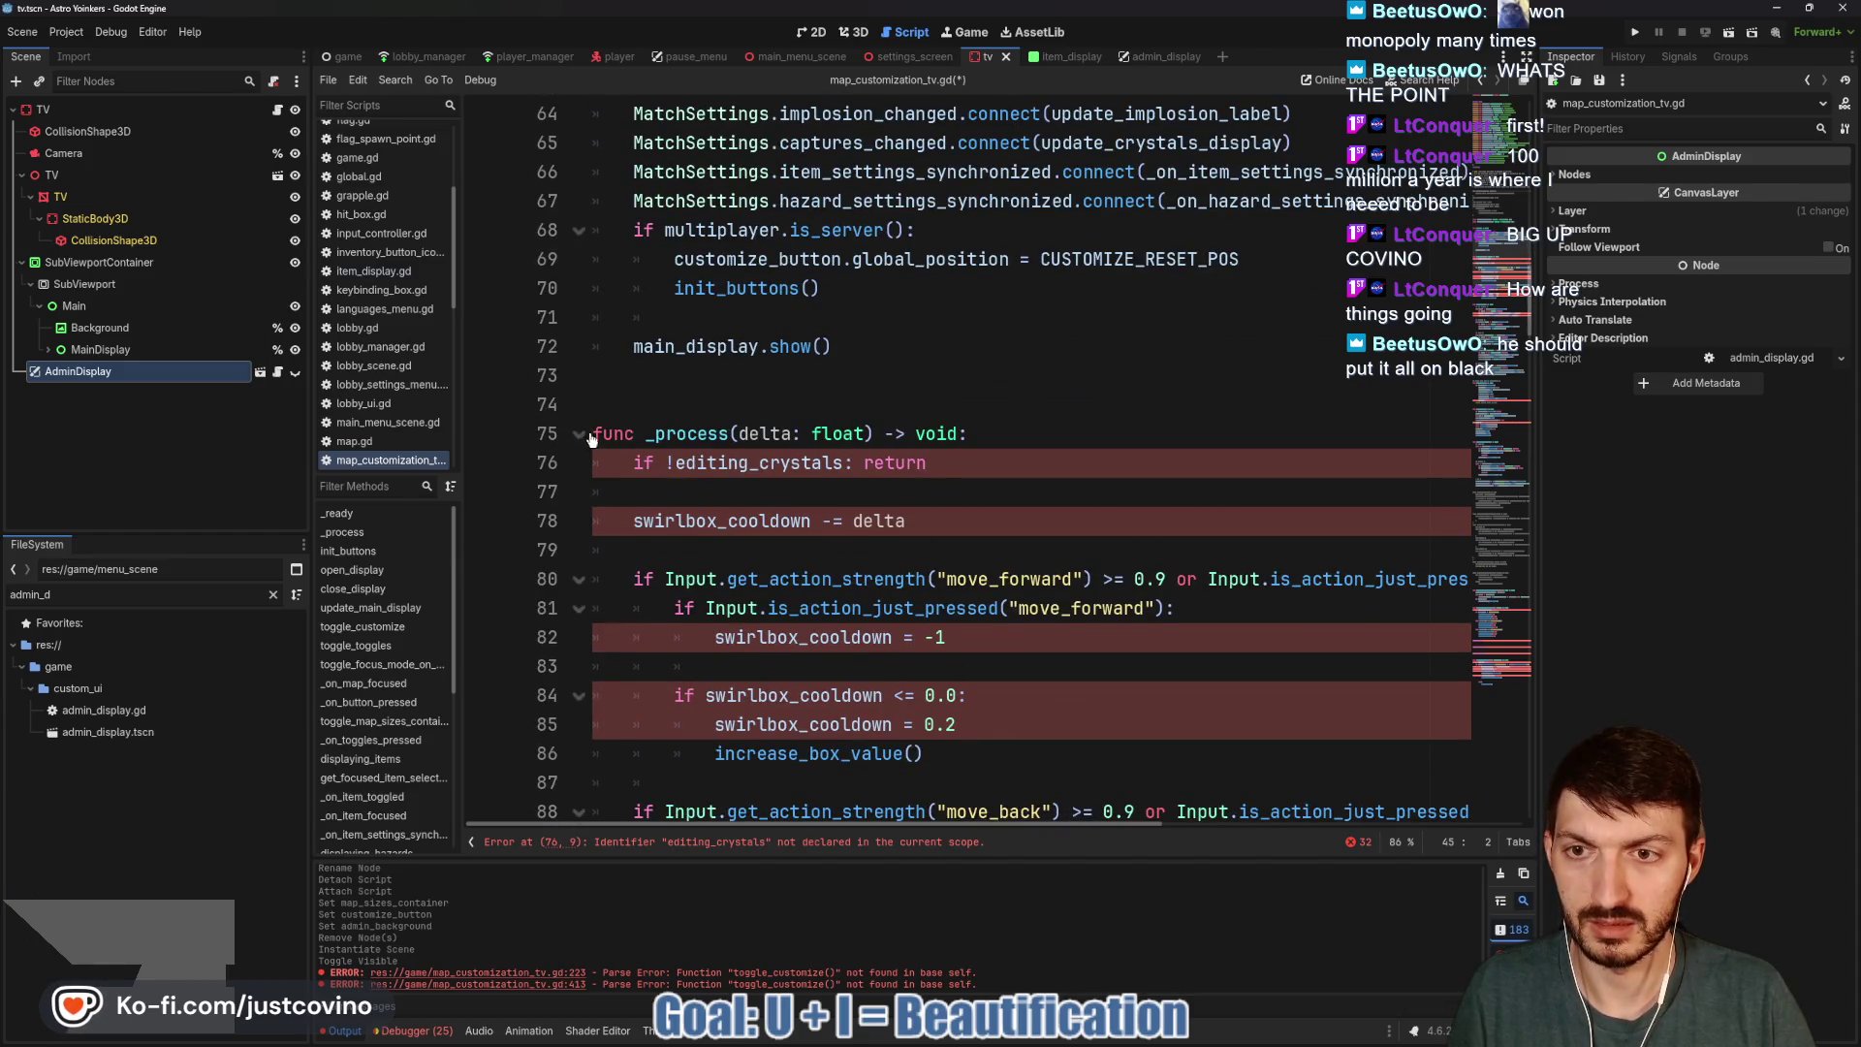
mouse_move(593, 439)
mouse_down()
mouse_move(698, 610)
mouse_move(981, 614)
mouse_move(985, 569)
mouse_up()
scroll(982, 614, down, 2)
key(ctrl+k)
scroll(985, 568, down, 2)
mouse_move(593, 462)
mouse_down()
mouse_move(1018, 556)
mouse_move(1062, 372)
mouse_up()
scroll(1008, 540, down, 12)
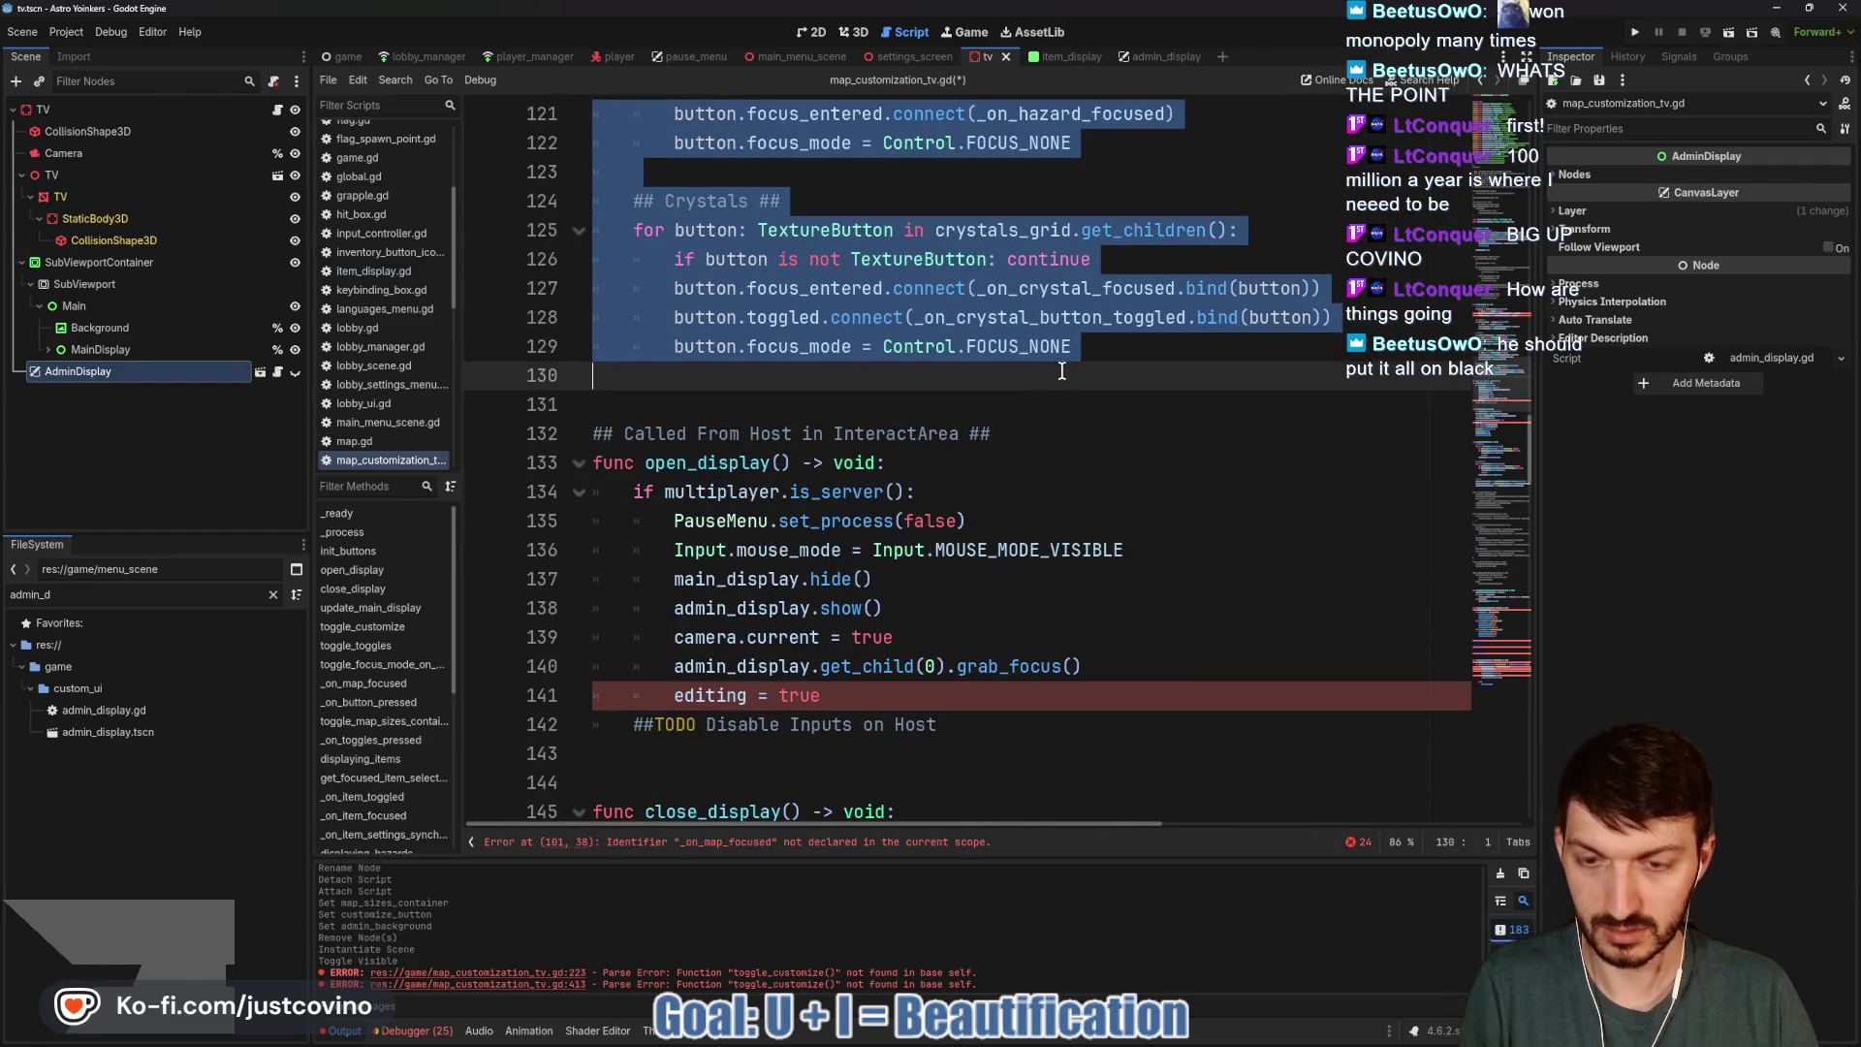
key(ctrl+k)
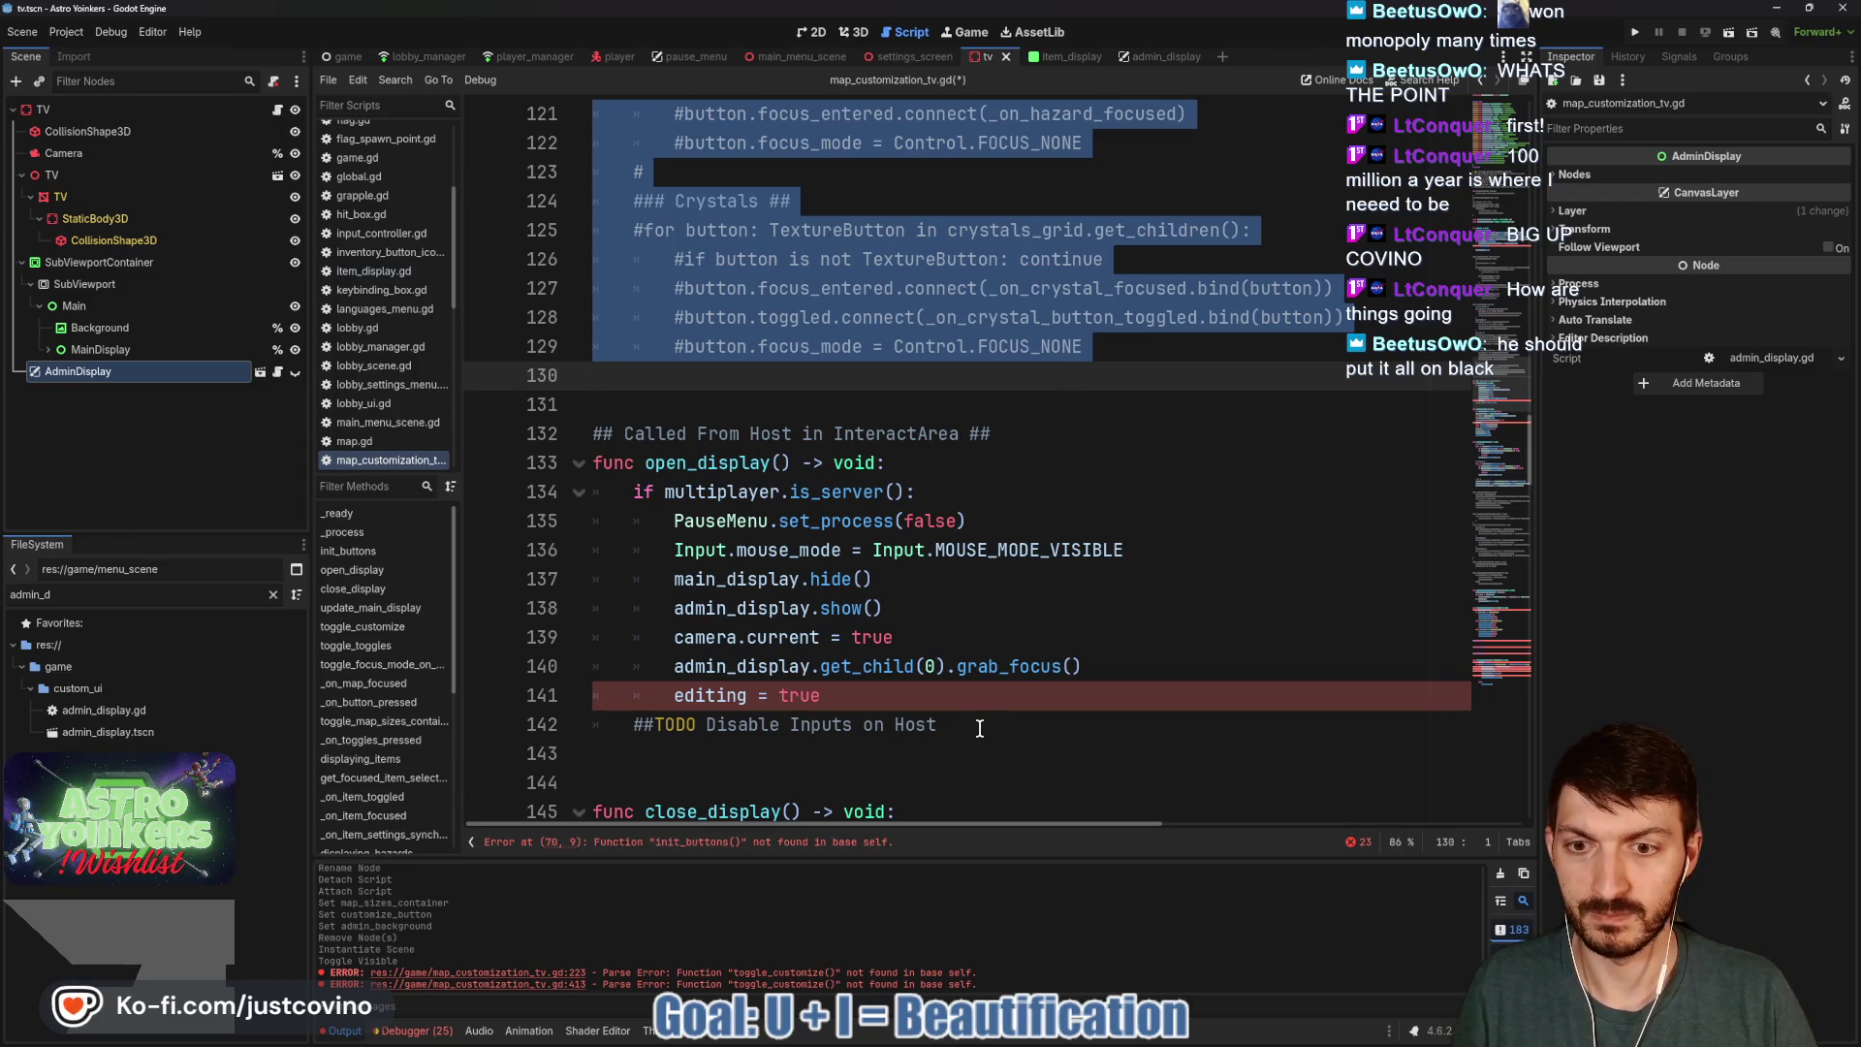
Delete the TODO note, comment out open_display and close_display, and save.
mouse_move(965, 727)
mouse_down()
mouse_move(606, 735)
mouse_move(534, 427)
mouse_move(536, 456)
mouse_up()
key(BackSpace)
key(ctrl+k)
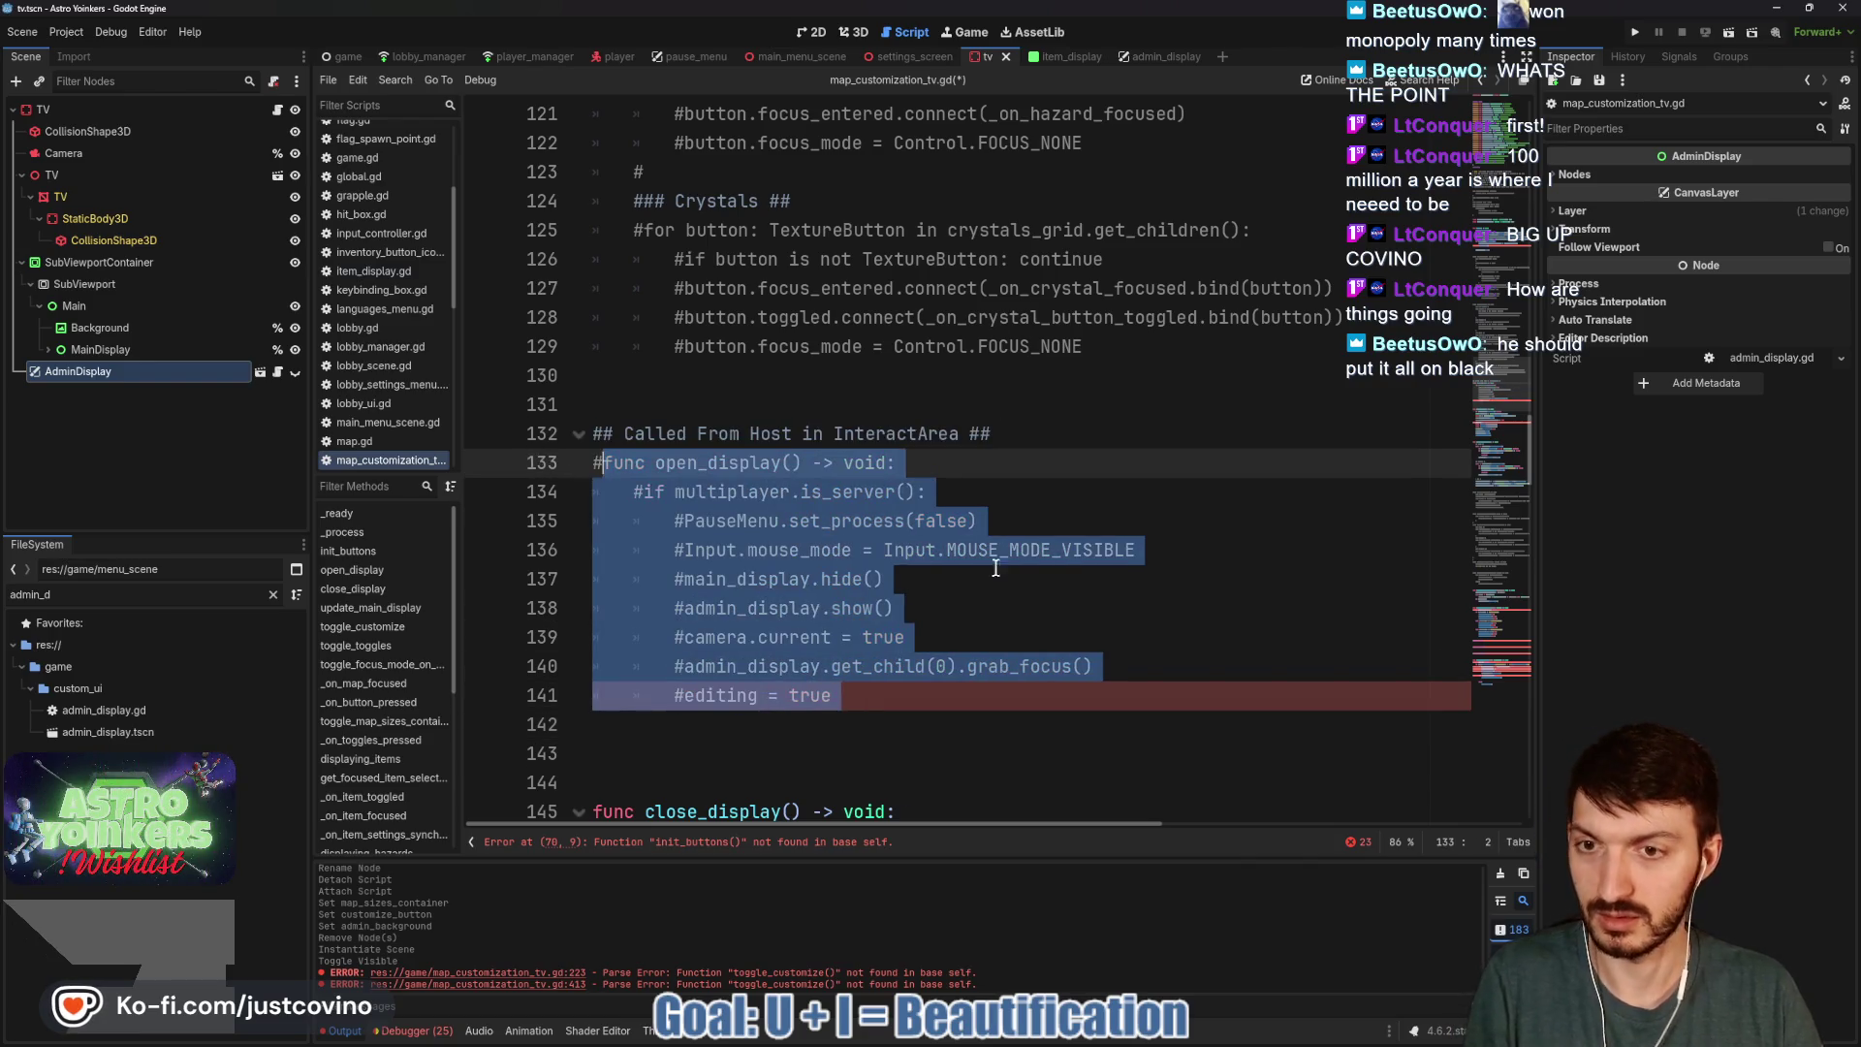
click(928, 709)
scroll(929, 712, down, 5)
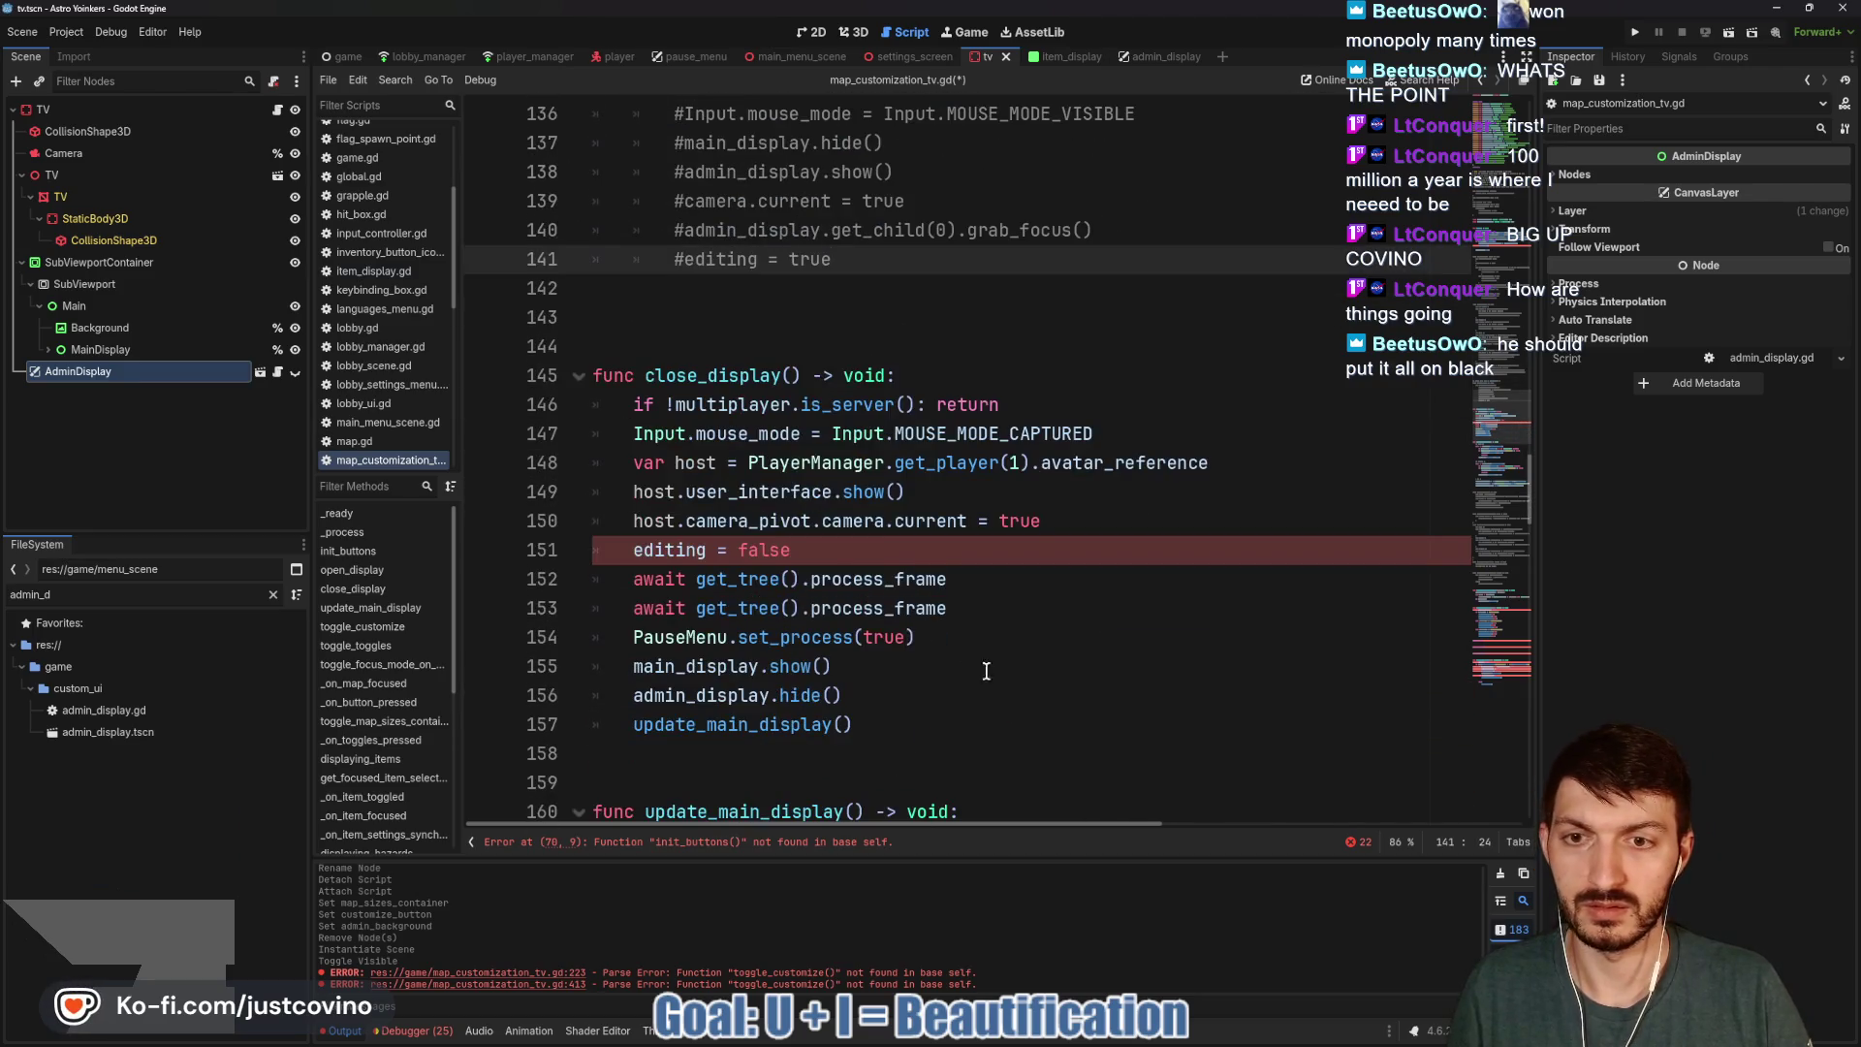
drag(893, 723, 569, 375)
key(ctrl+k)
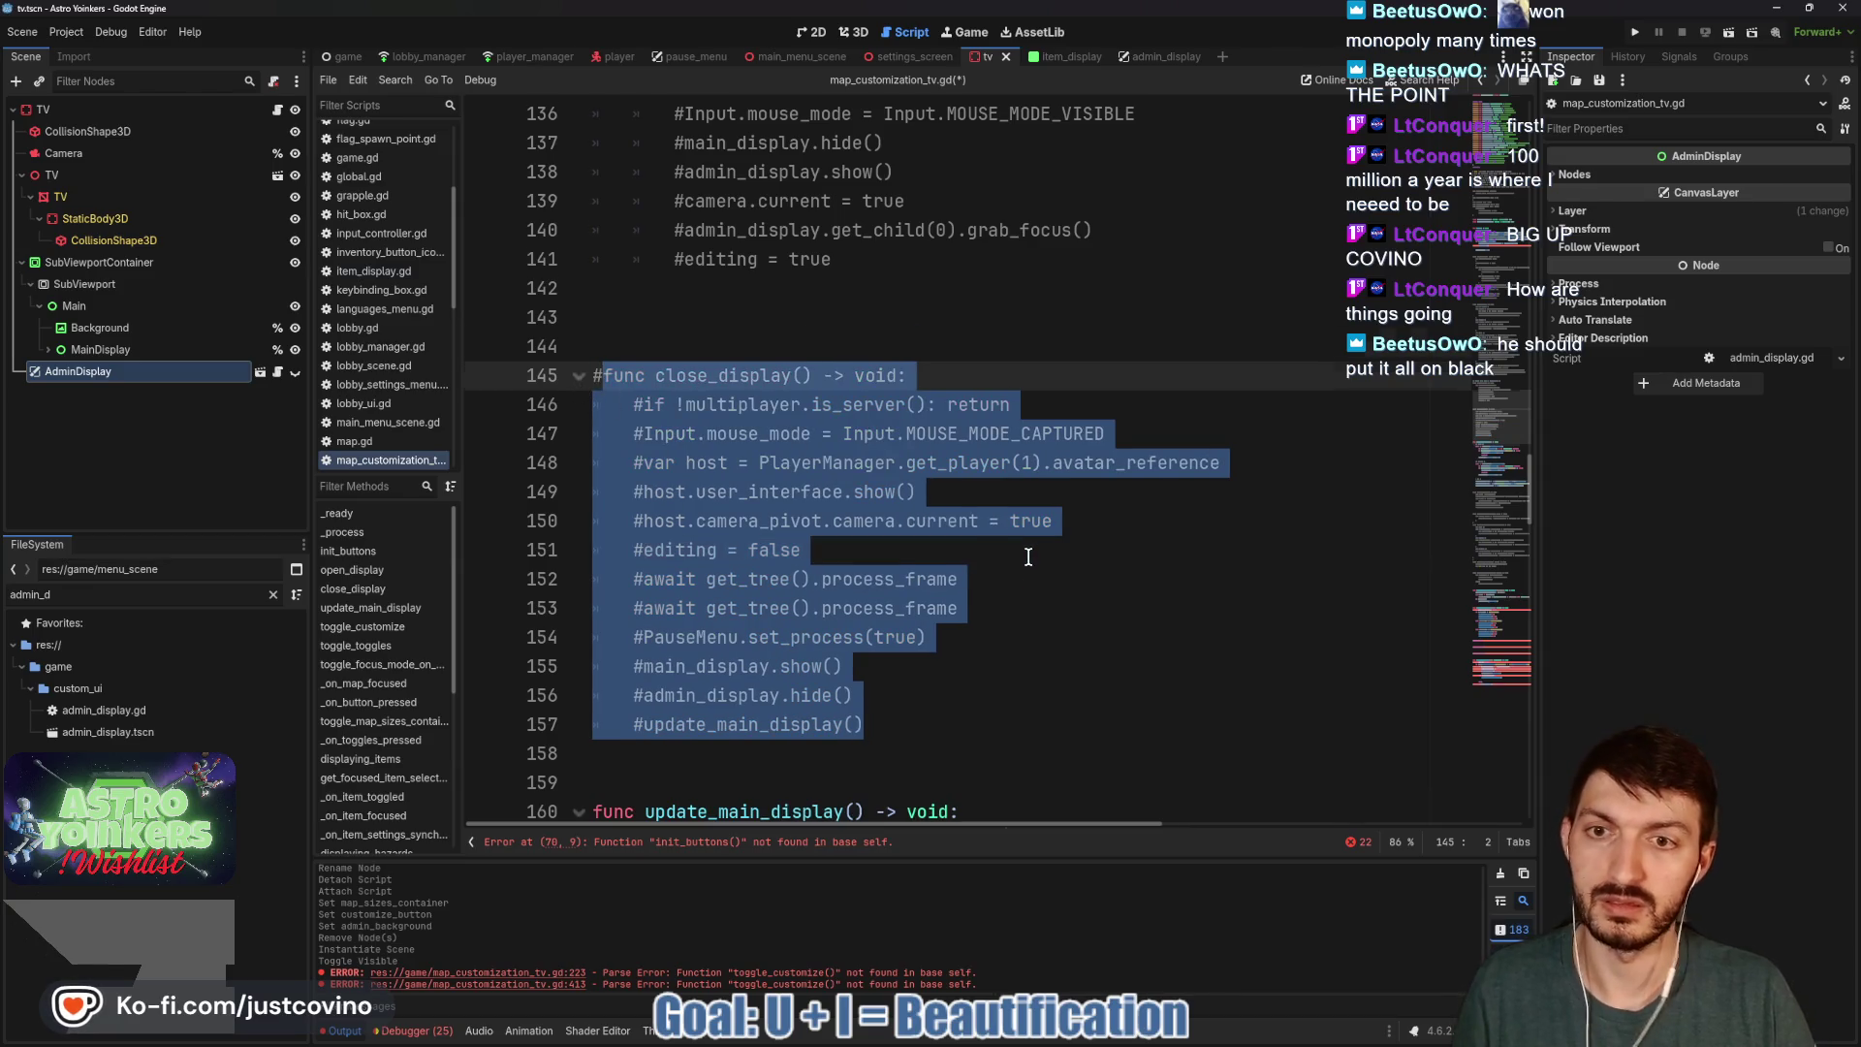
scroll(1020, 554, down, 6)
key(ctrl+s)
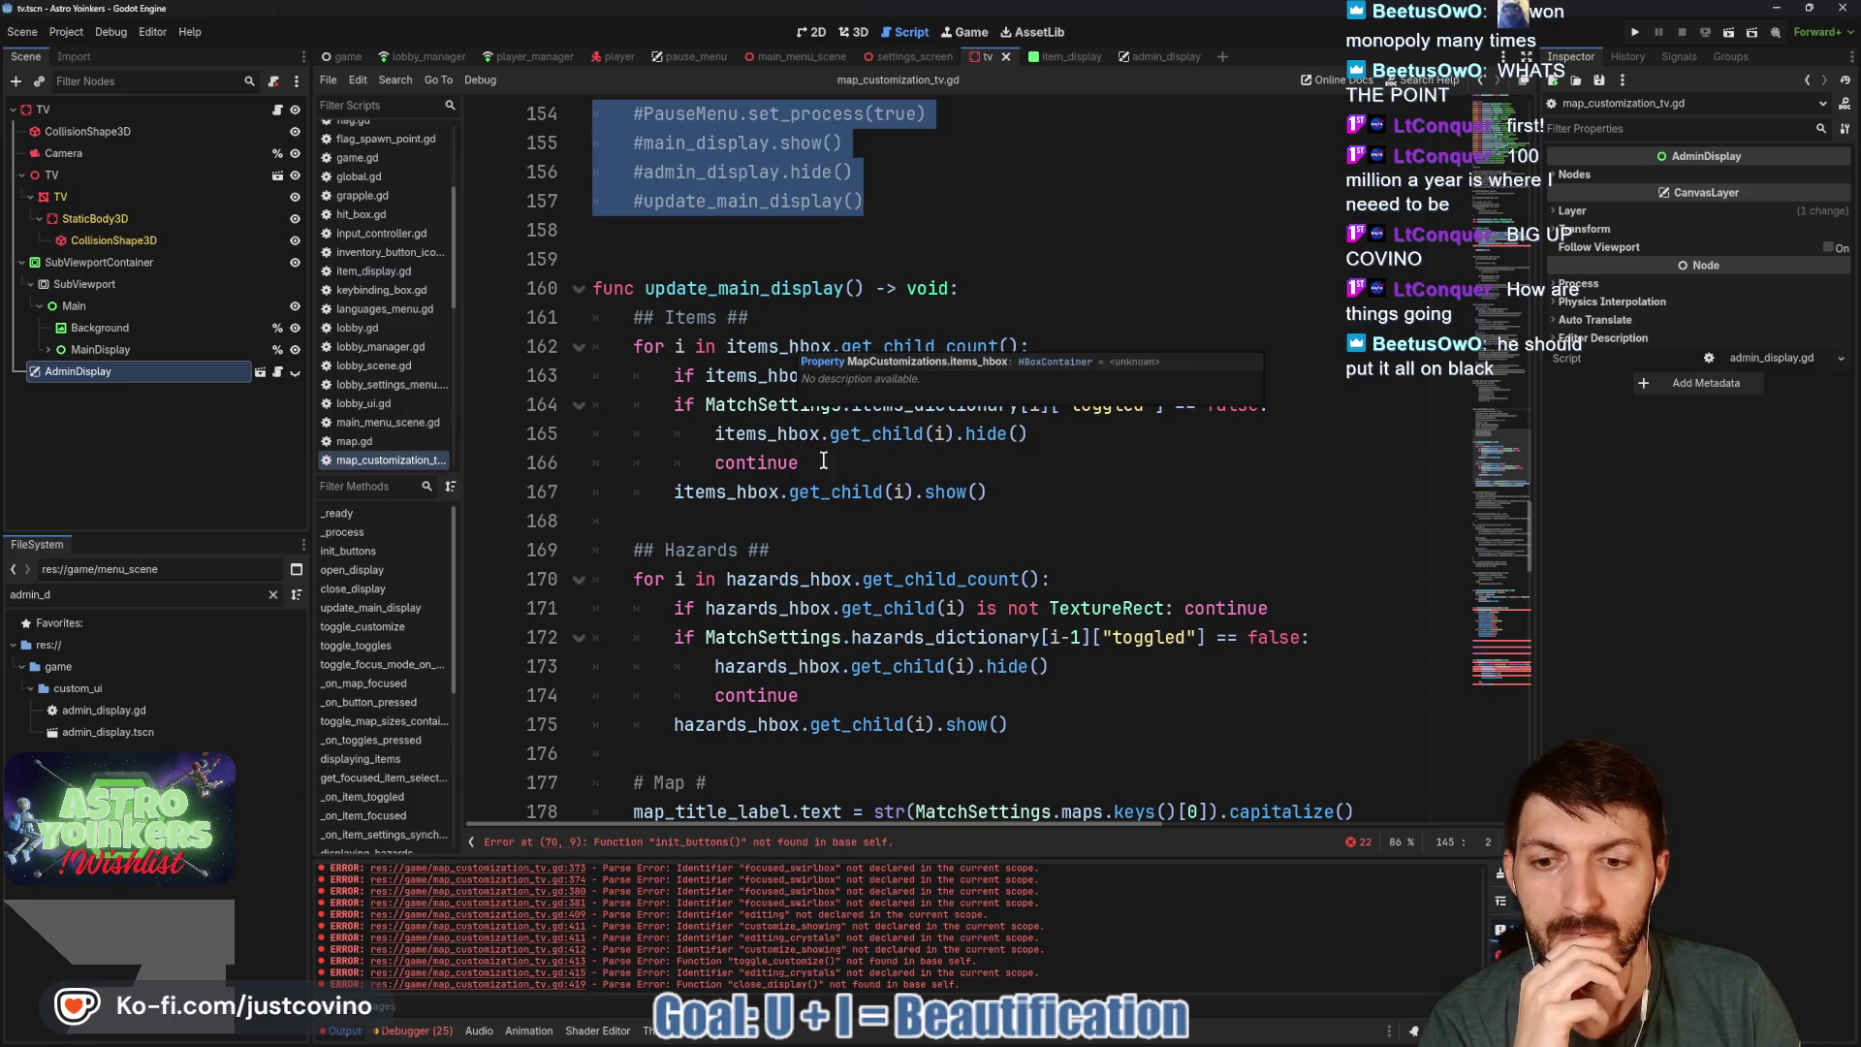
Comment out the server-only block in _ready and the _on_toggles_pressed body.
click(692, 841)
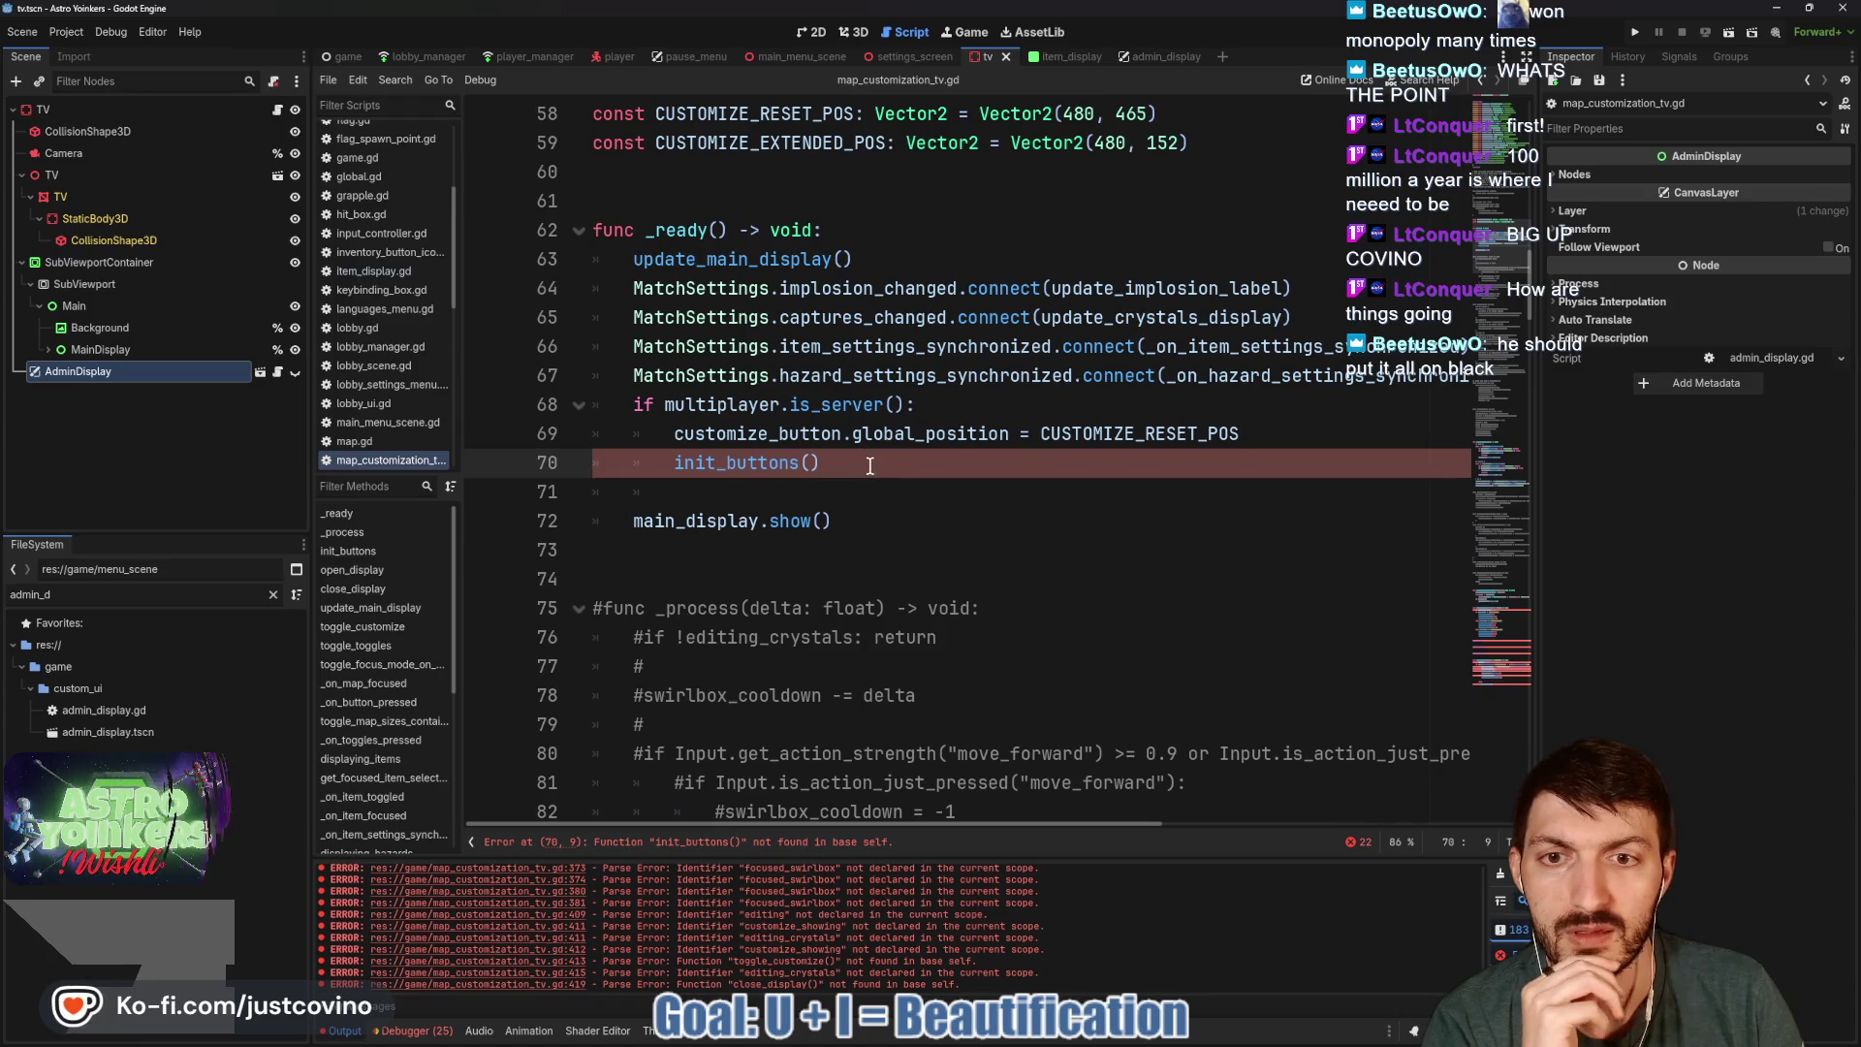
drag(869, 465, 578, 419)
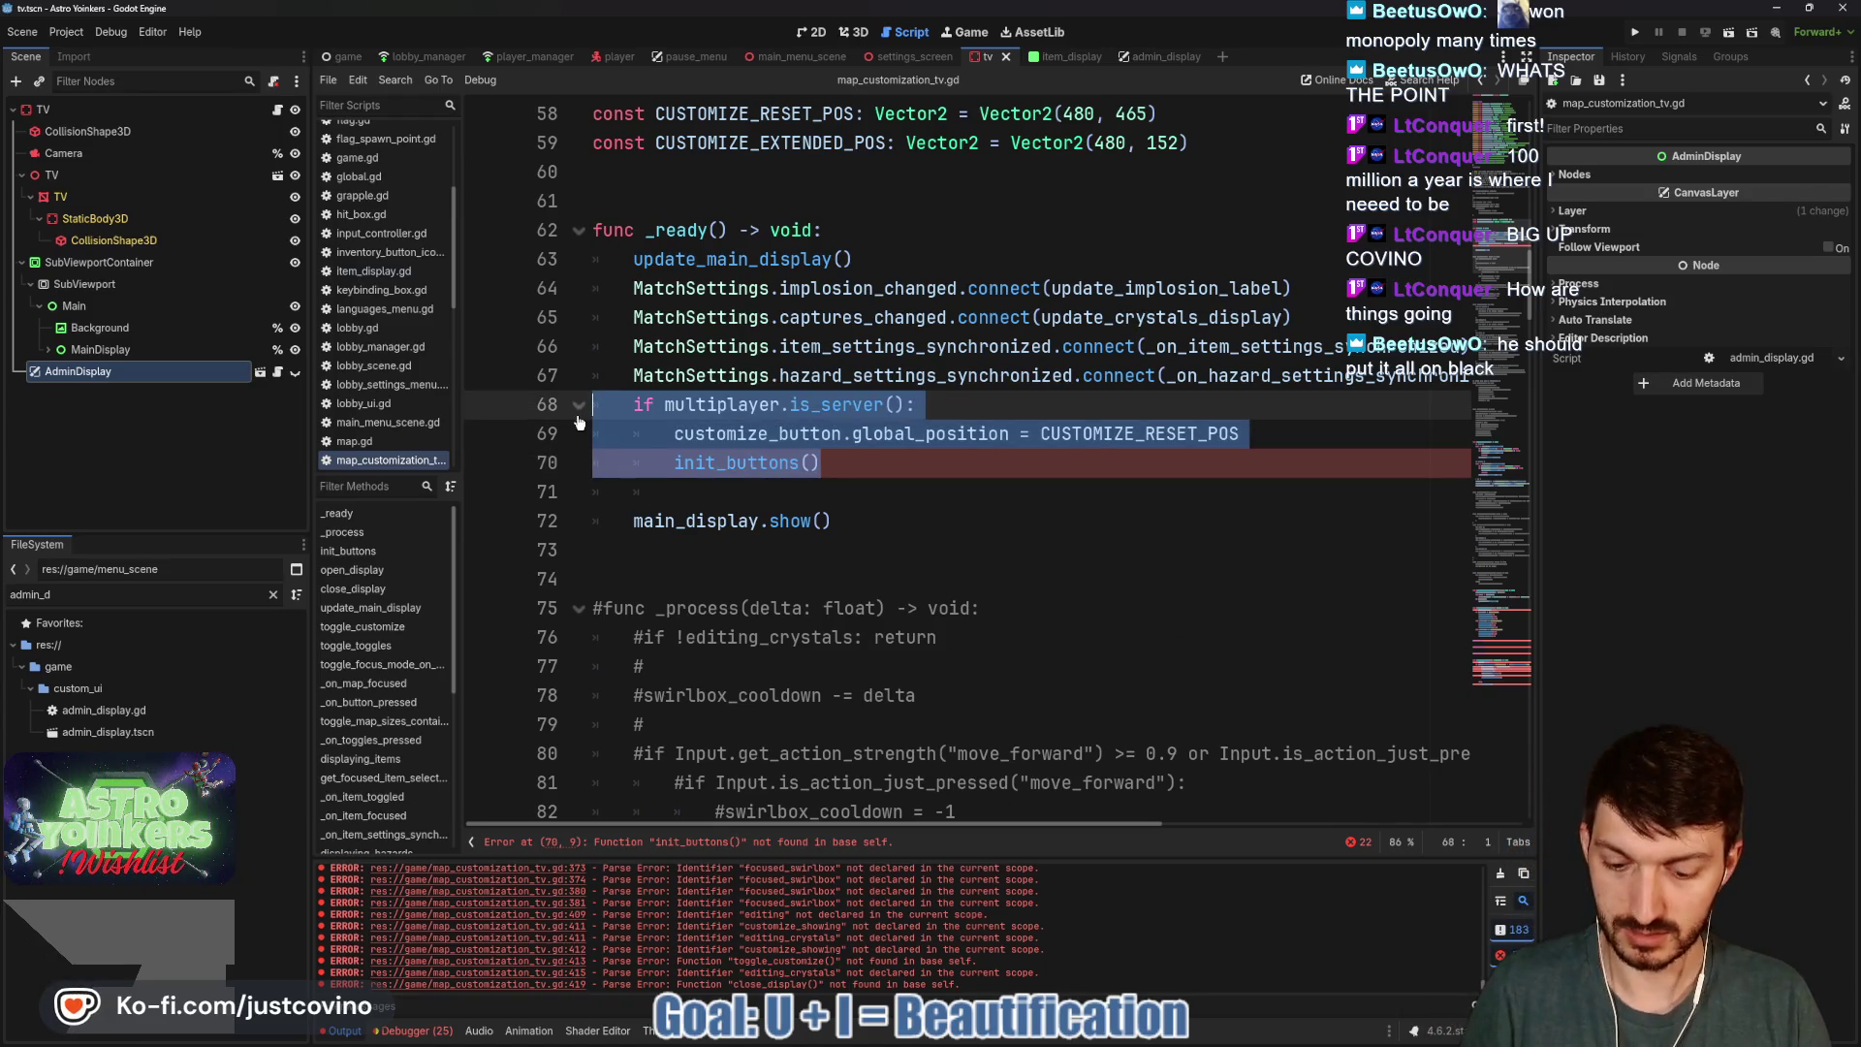
key(ctrl+k)
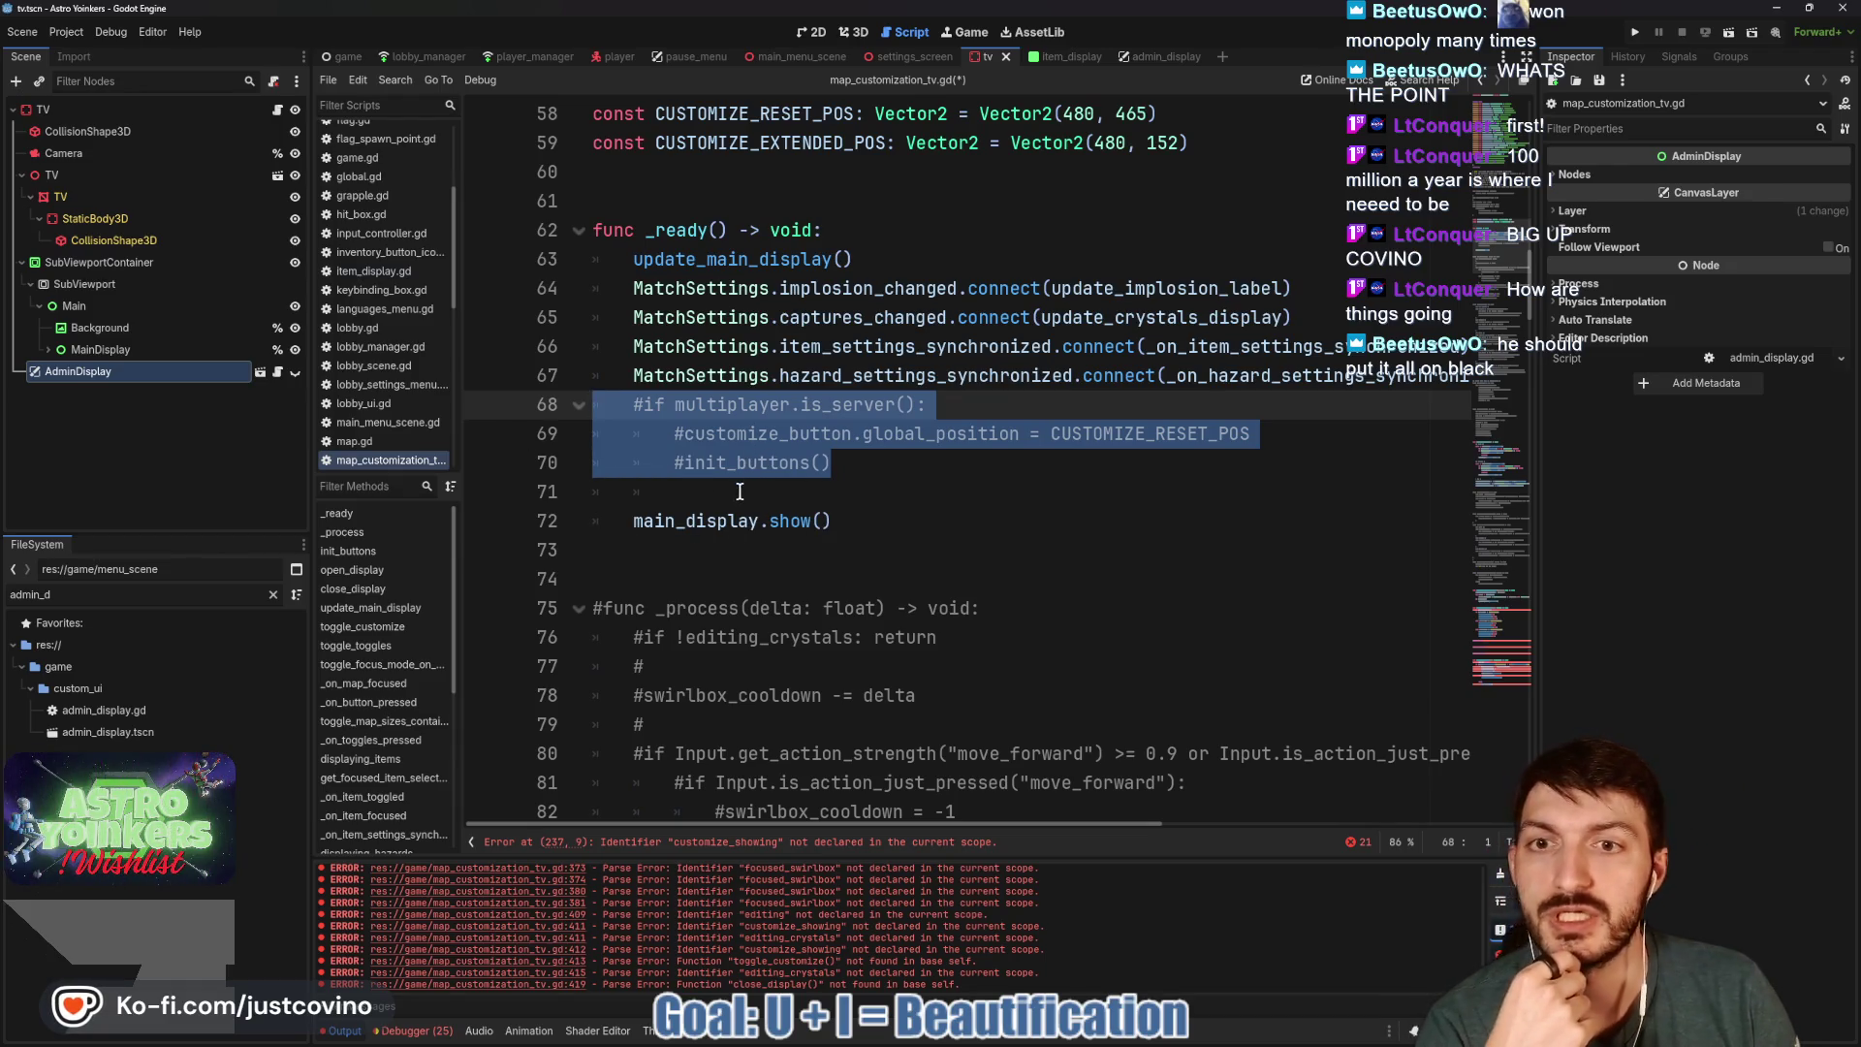
click(894, 493)
scroll(882, 490, down, 3)
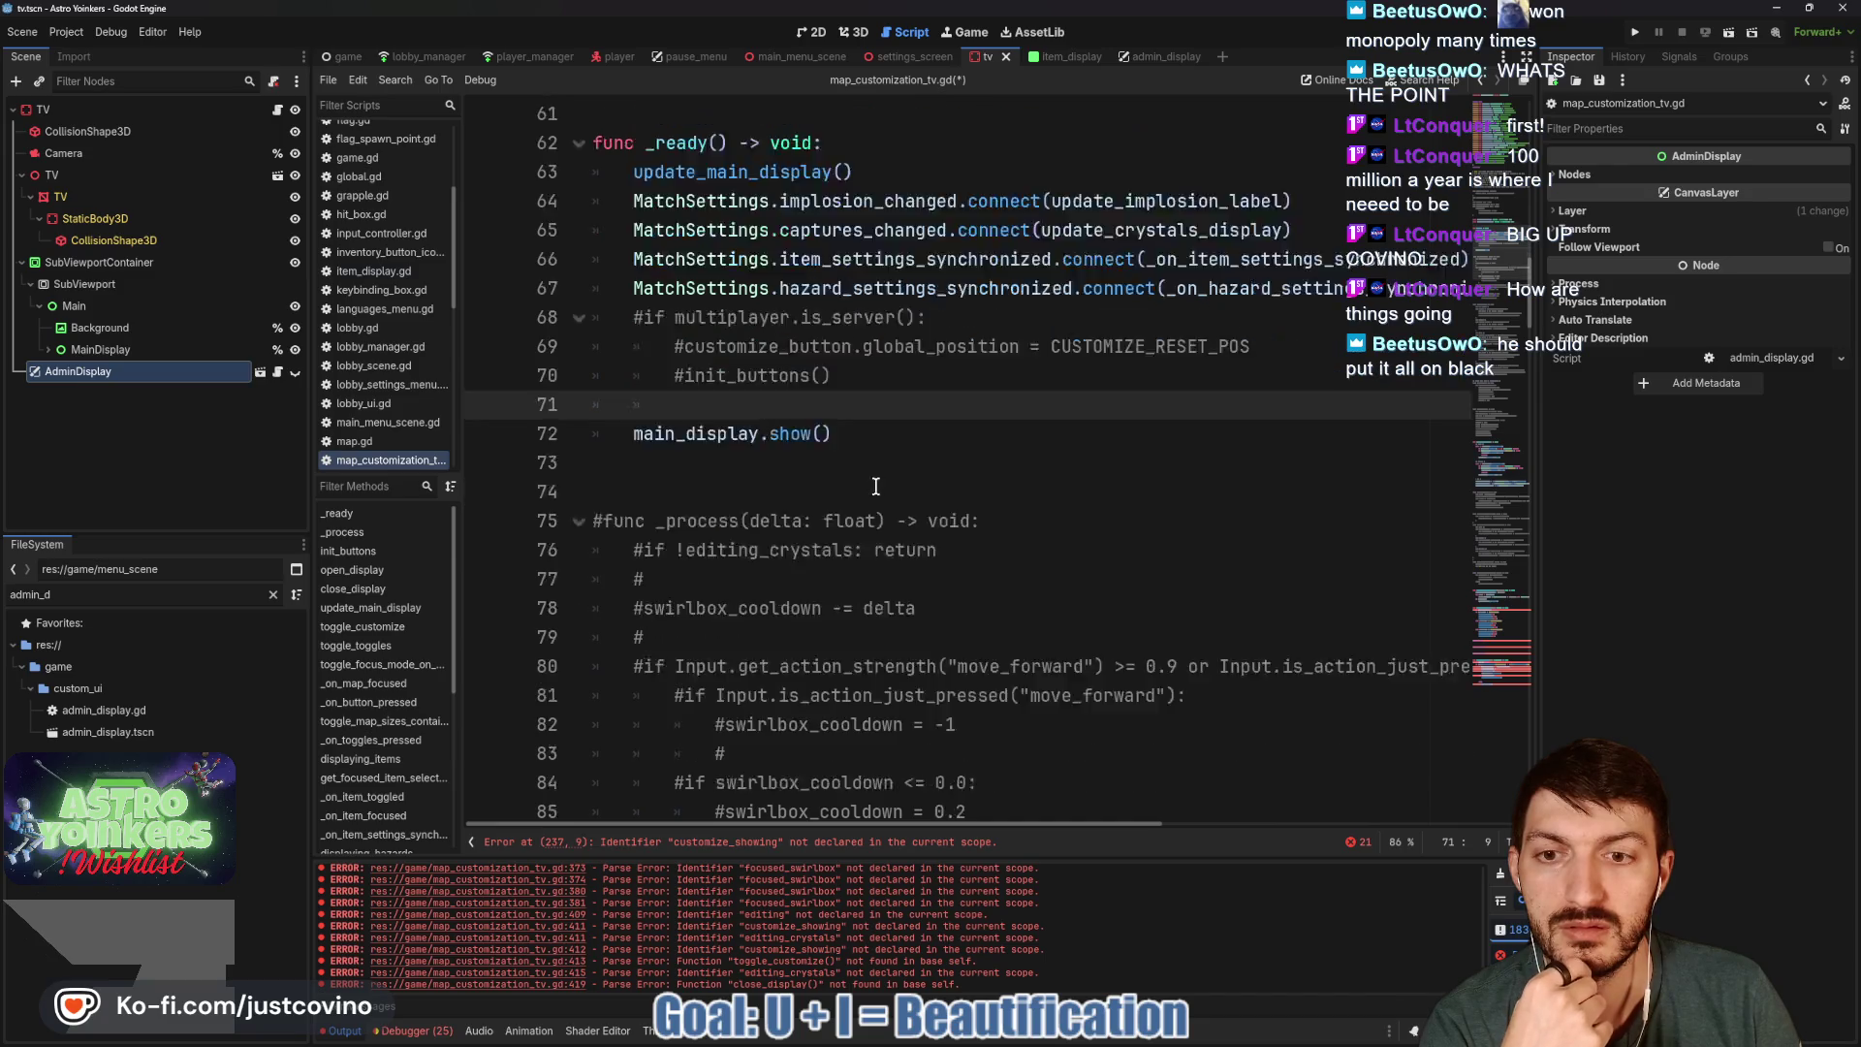
scroll(875, 486, down, 20)
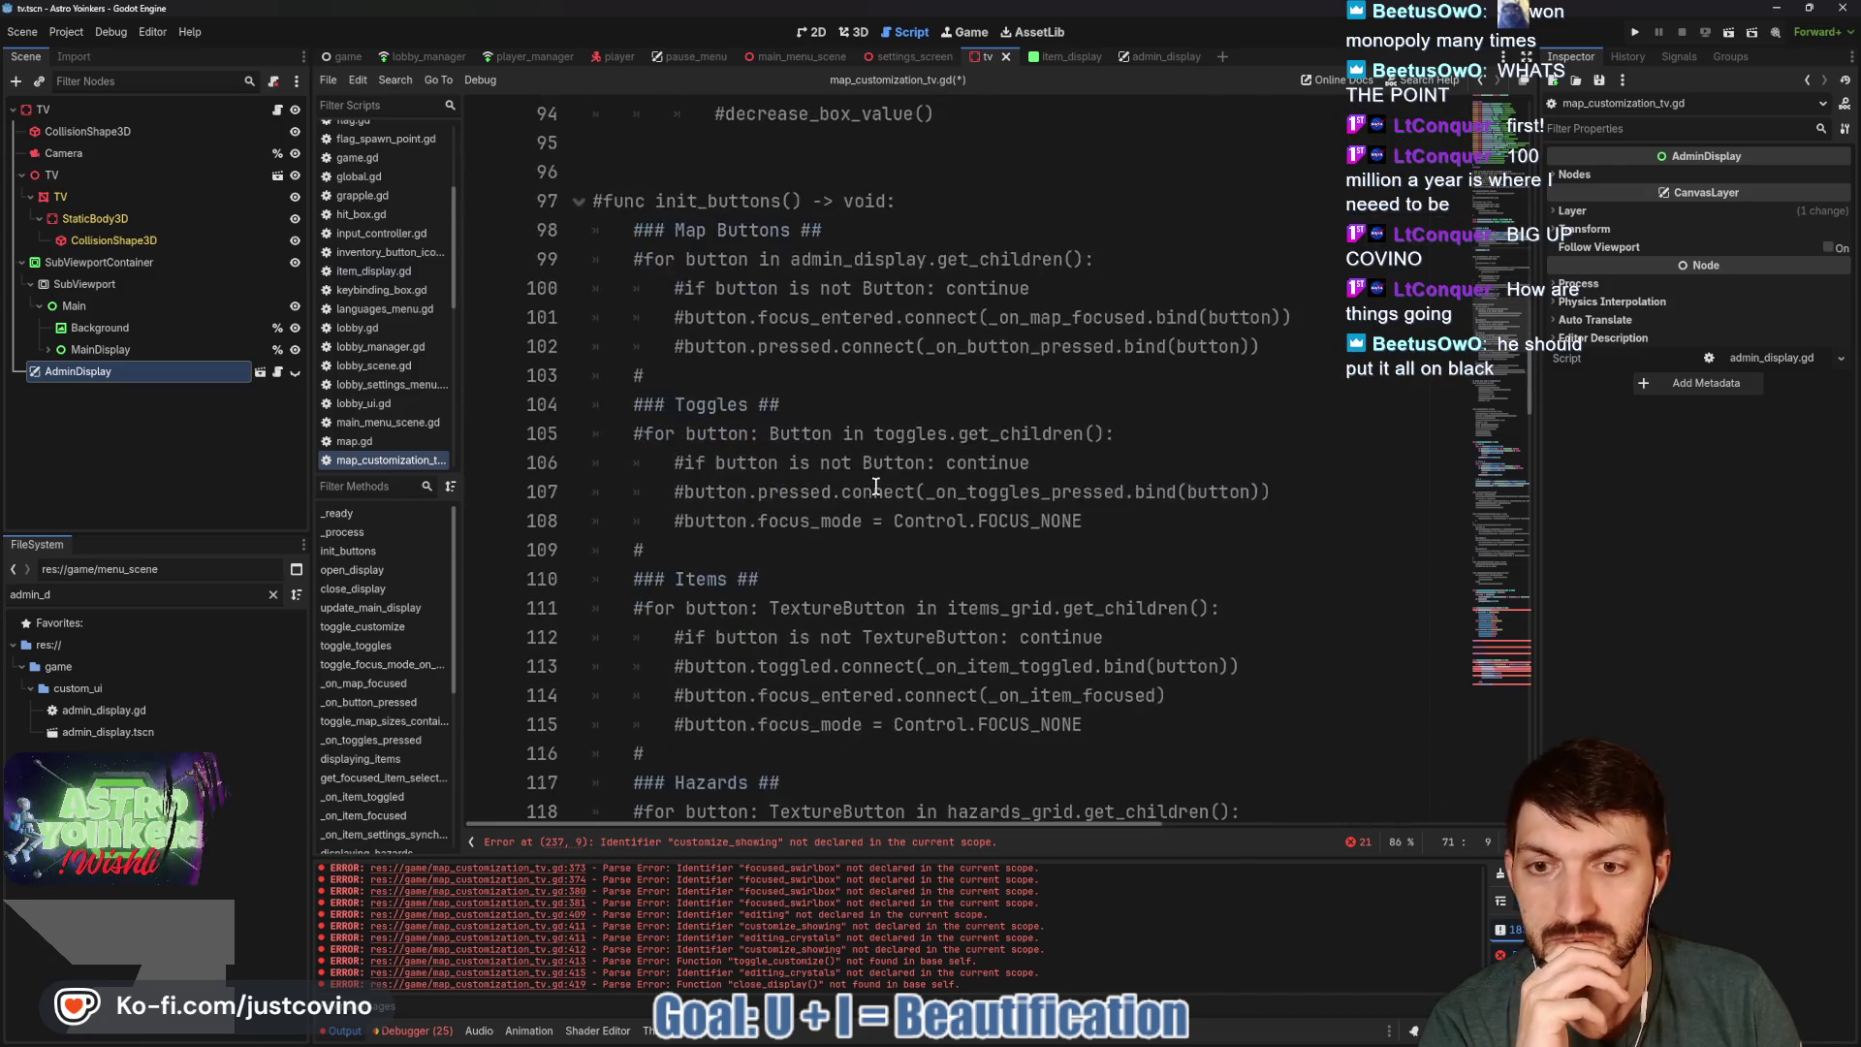
click(764, 842)
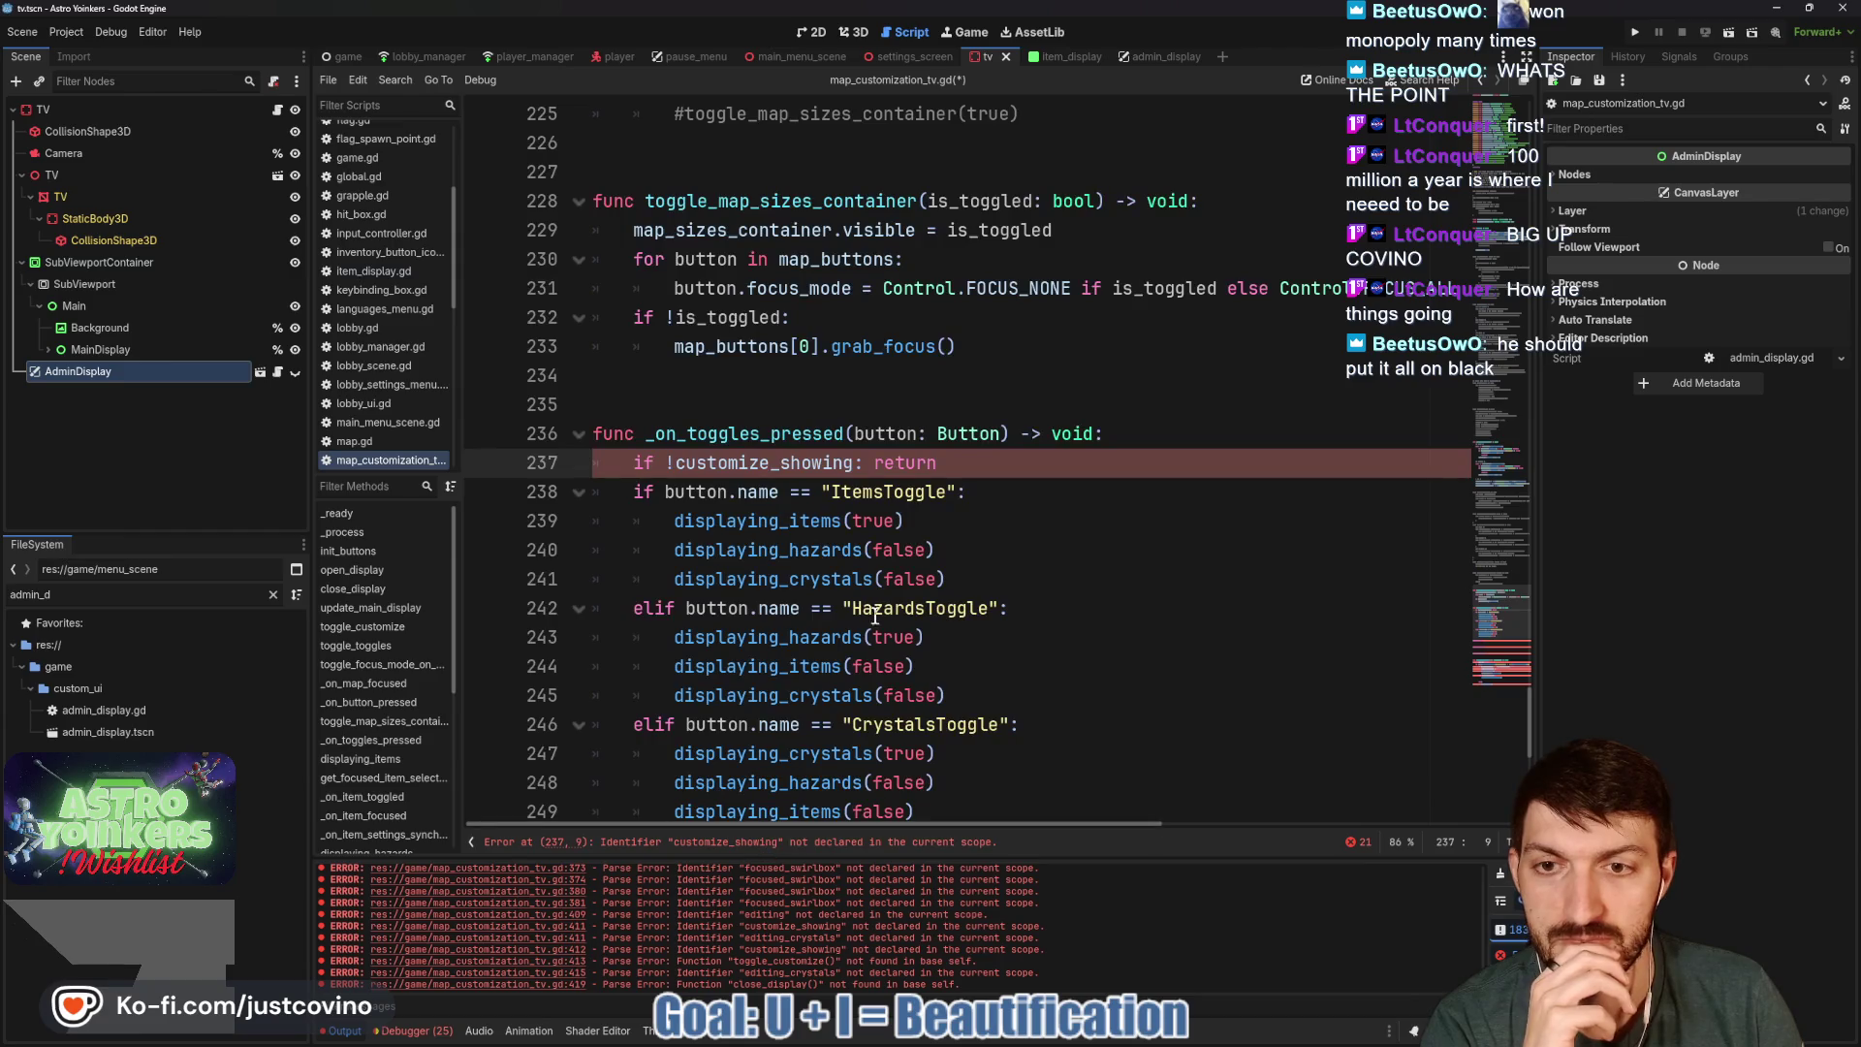
mouse_move(596, 464)
mouse_down()
mouse_move(911, 514)
mouse_move(946, 475)
mouse_up()
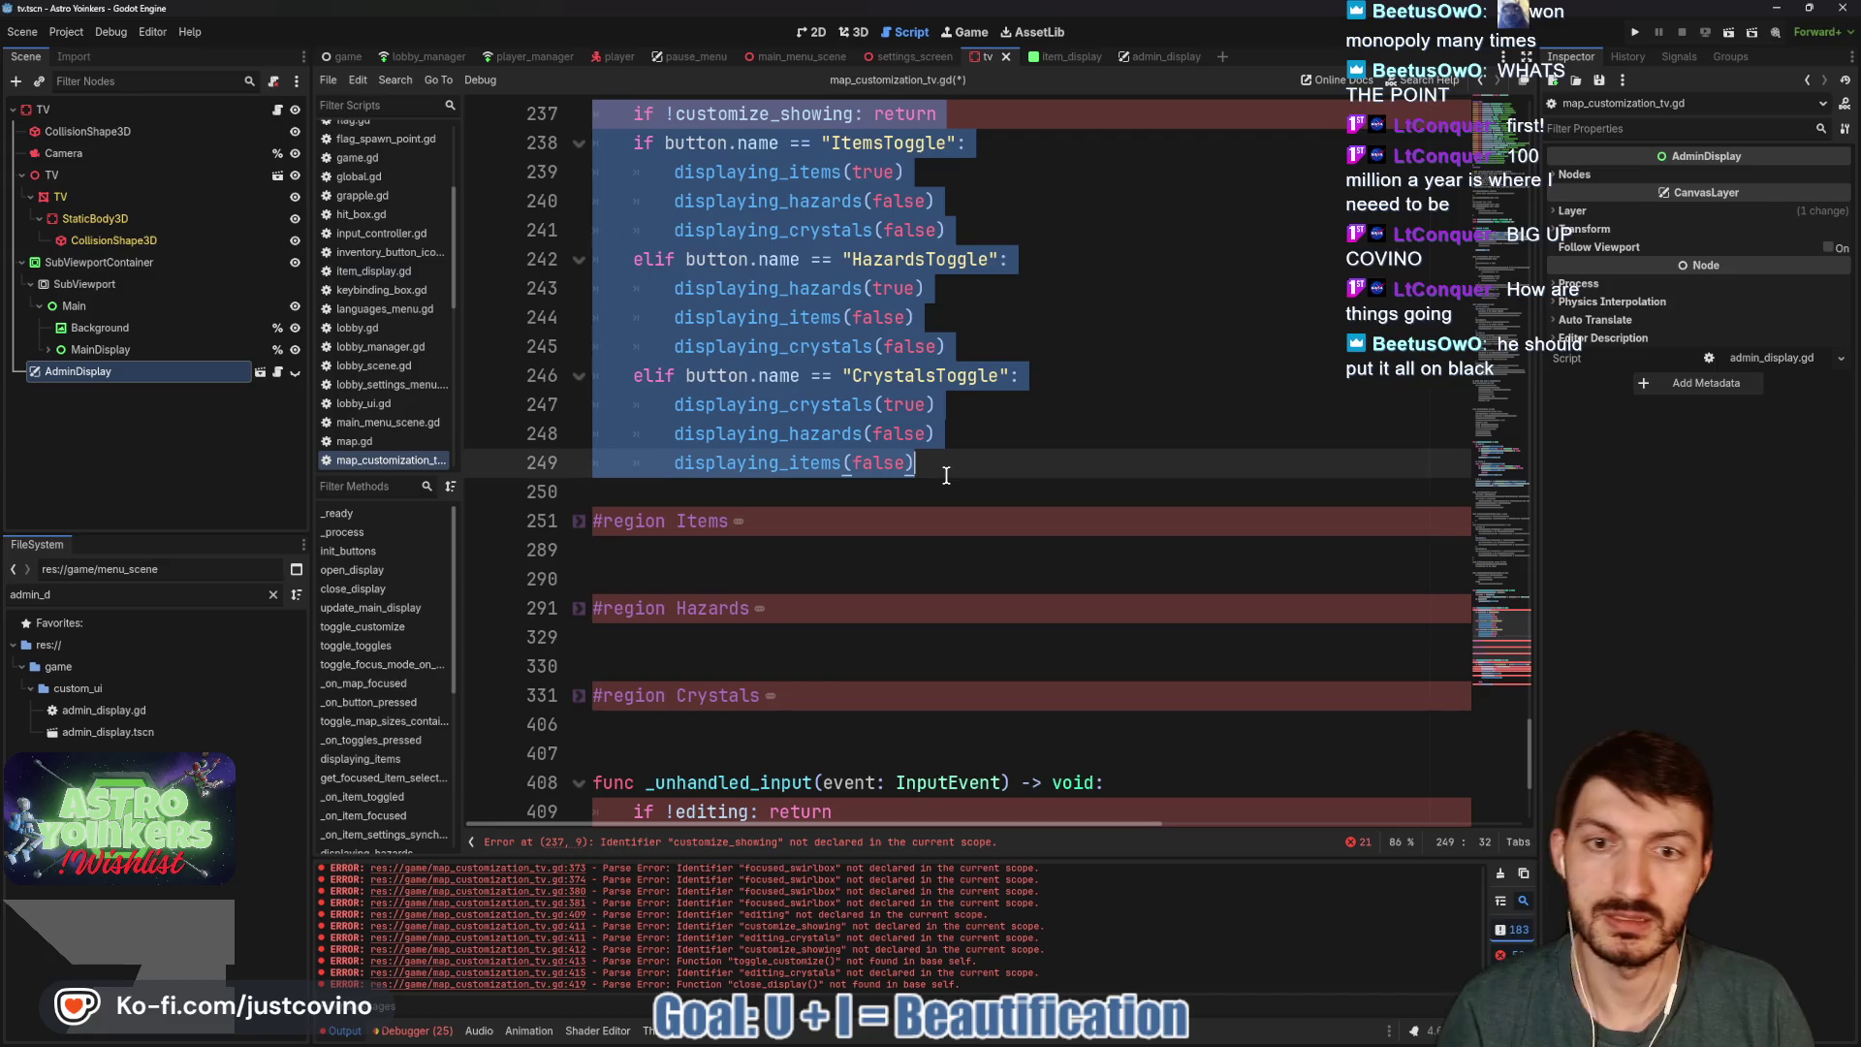
key(ctrl+k)
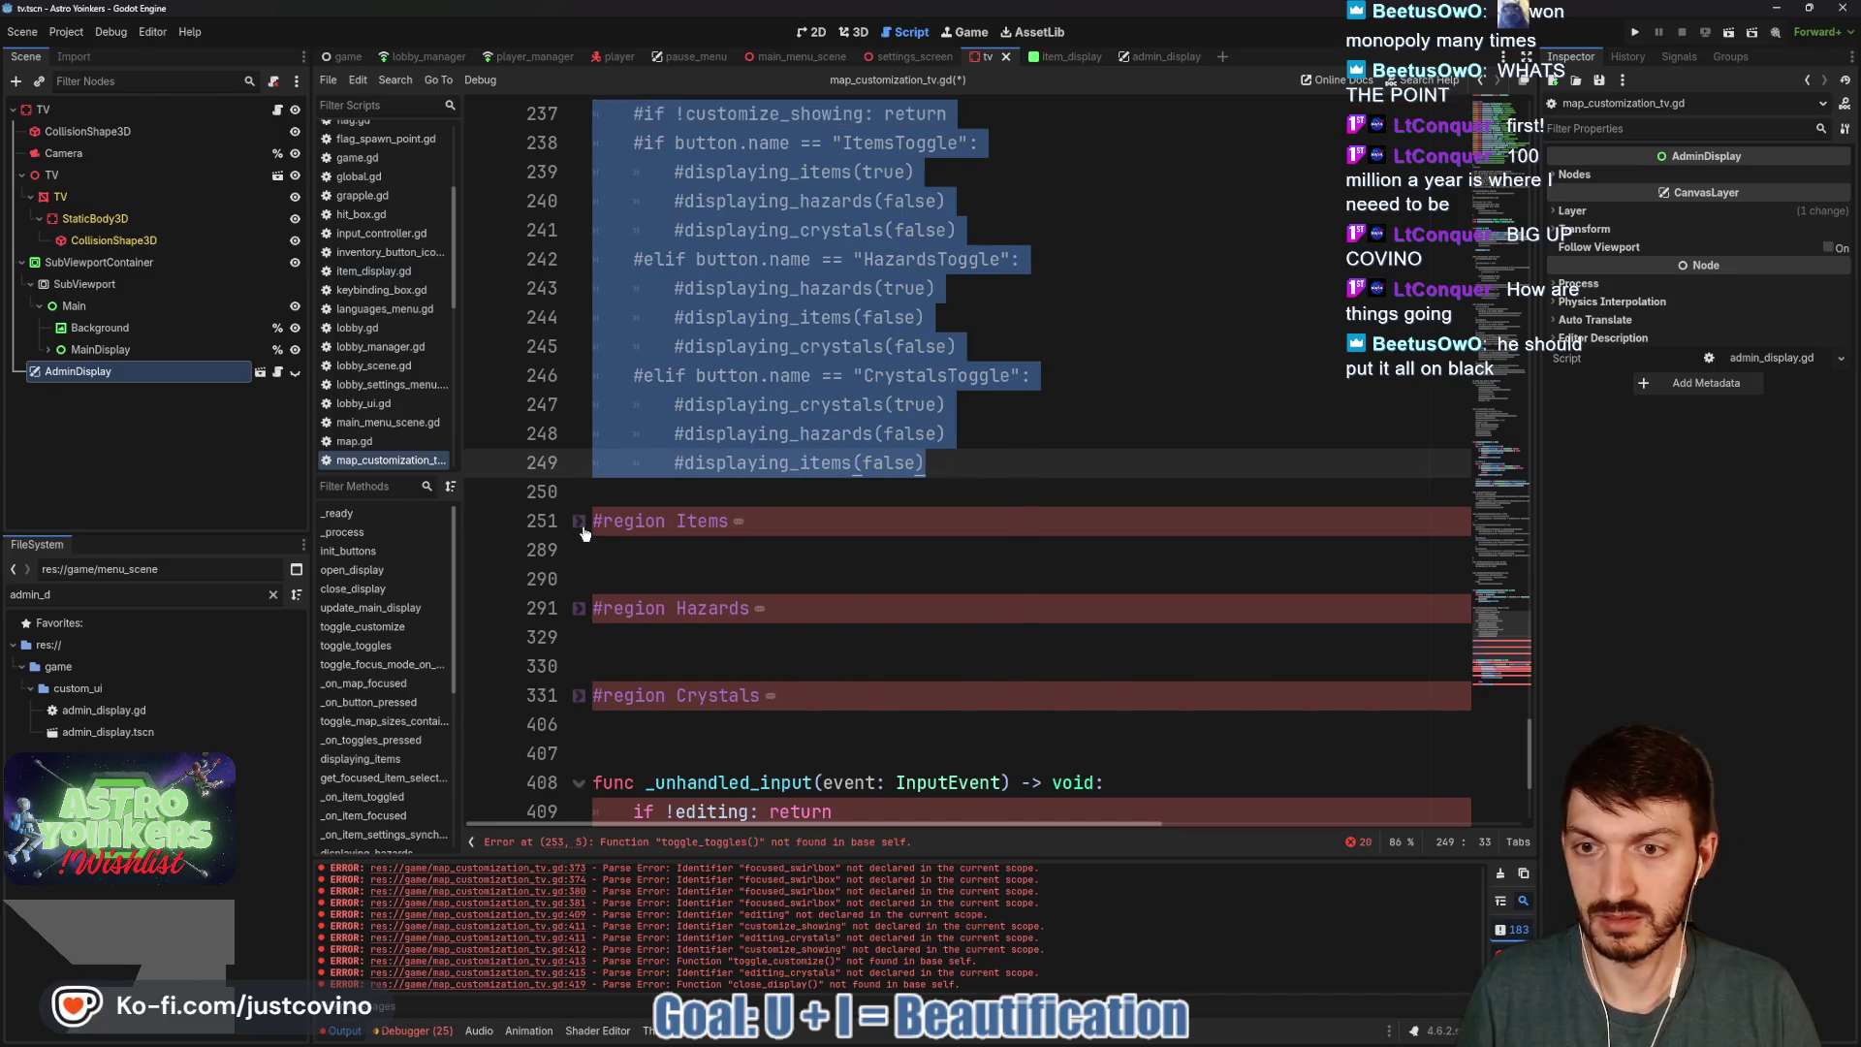
Unfold the Items region and comment out the item handler lines.
click(580, 523)
mouse_move(593, 550)
mouse_down()
mouse_move(843, 581)
mouse_move(1038, 490)
mouse_move(915, 606)
mouse_move(922, 582)
mouse_move(1122, 581)
mouse_move(925, 475)
mouse_up()
scroll(873, 542, down, 4)
scroll(917, 607, down, 5)
scroll(922, 591, down, 2)
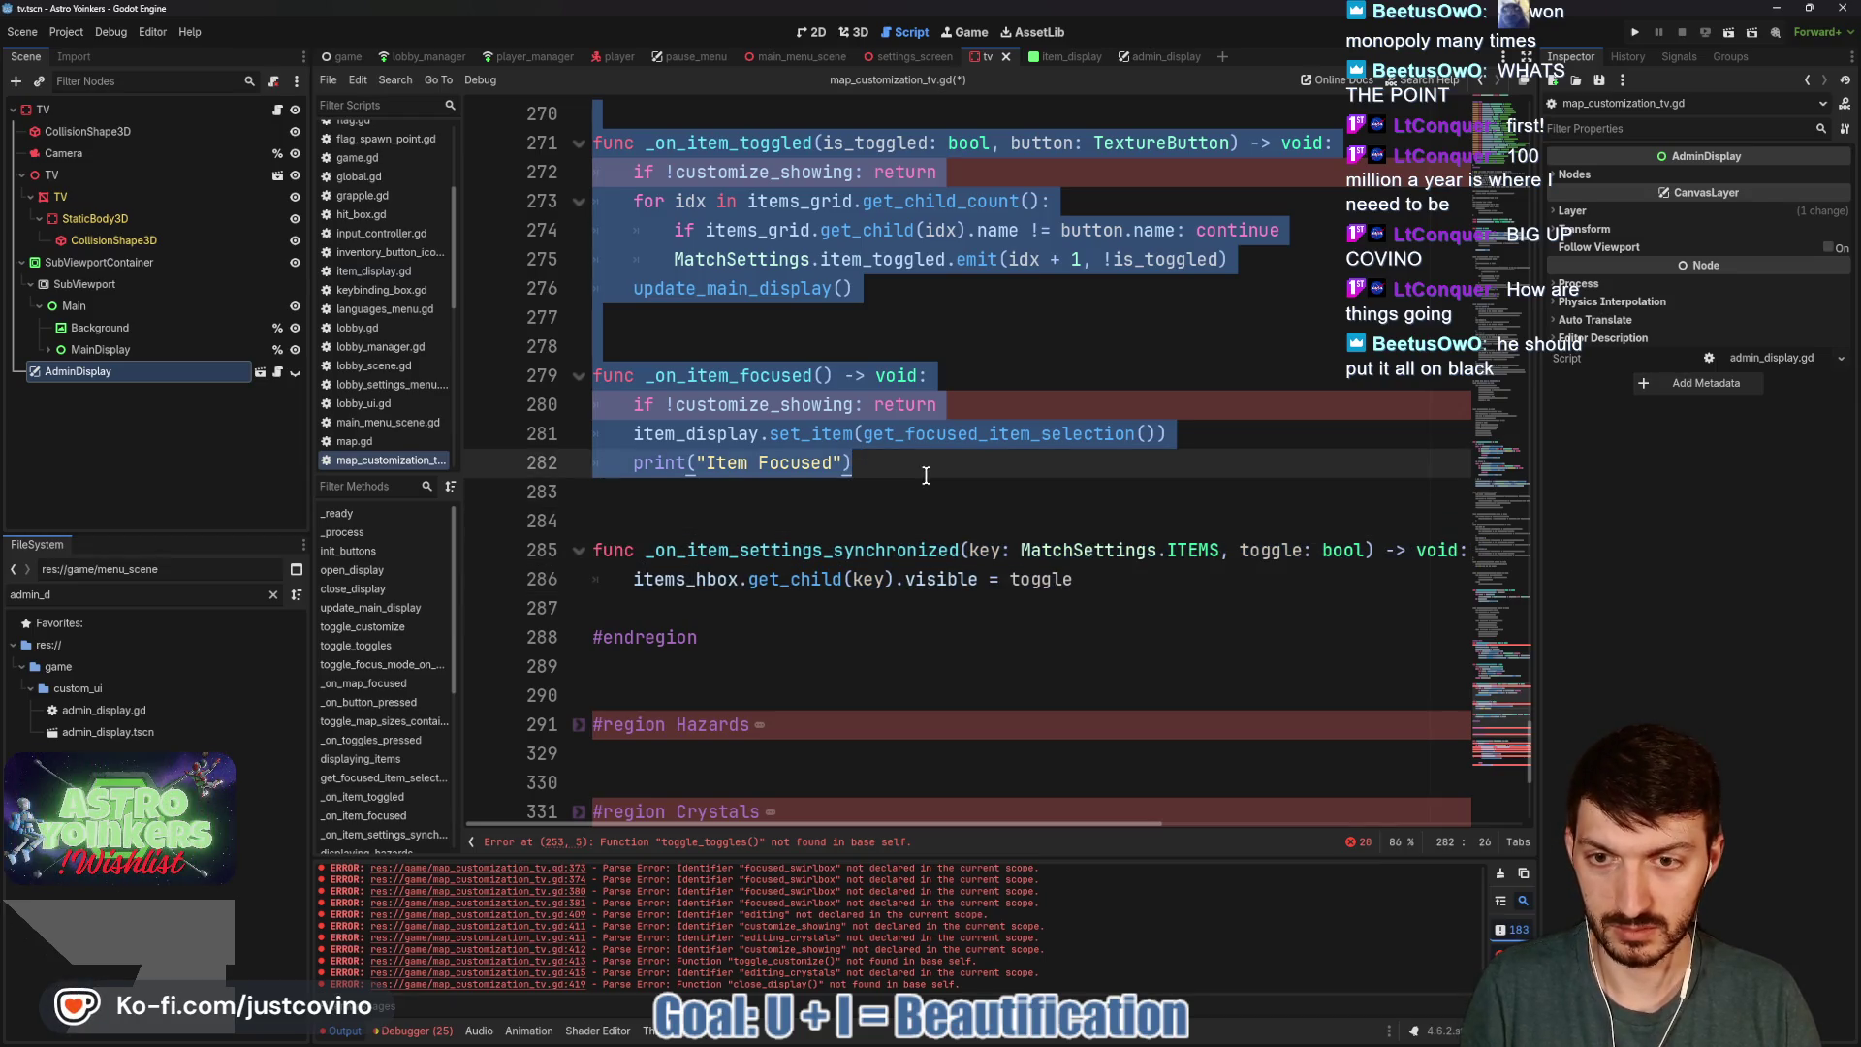
key(ctrl+k)
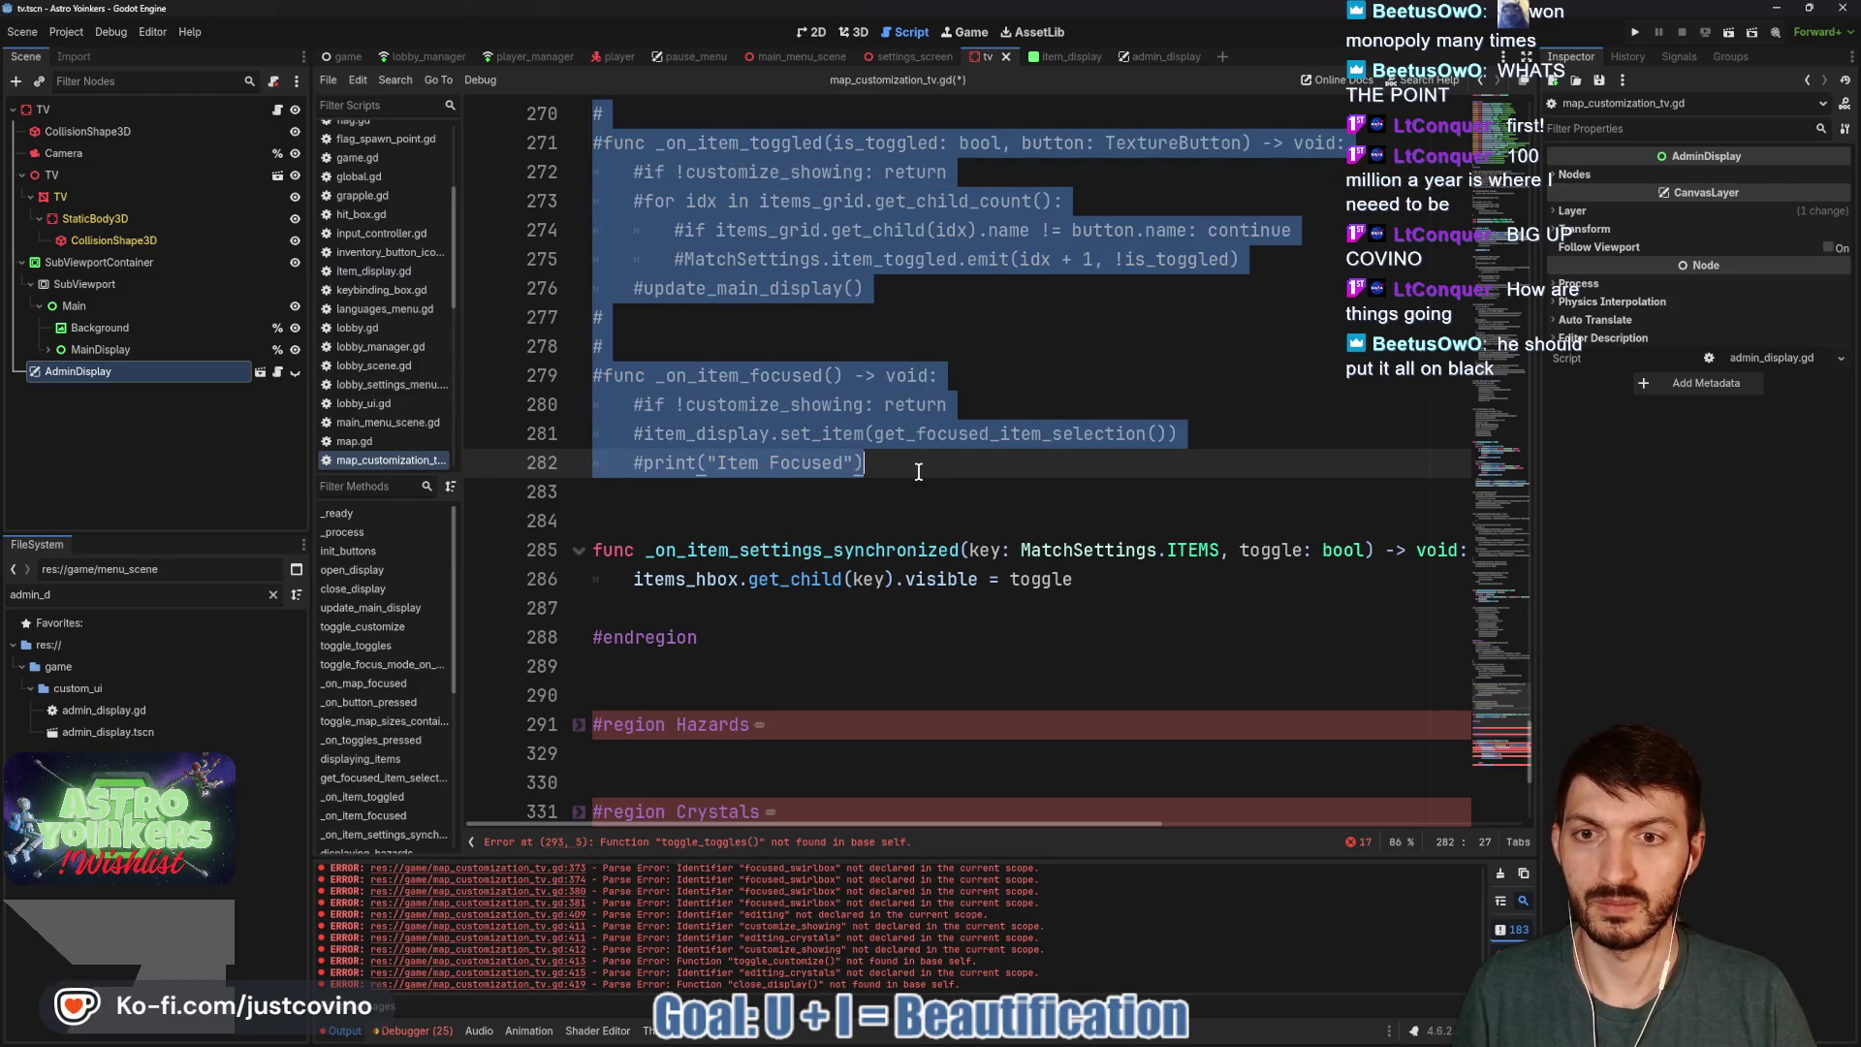
Comment out the hazard toggle/focus handlers and the crystal box functions.
scroll(919, 472, down, 2)
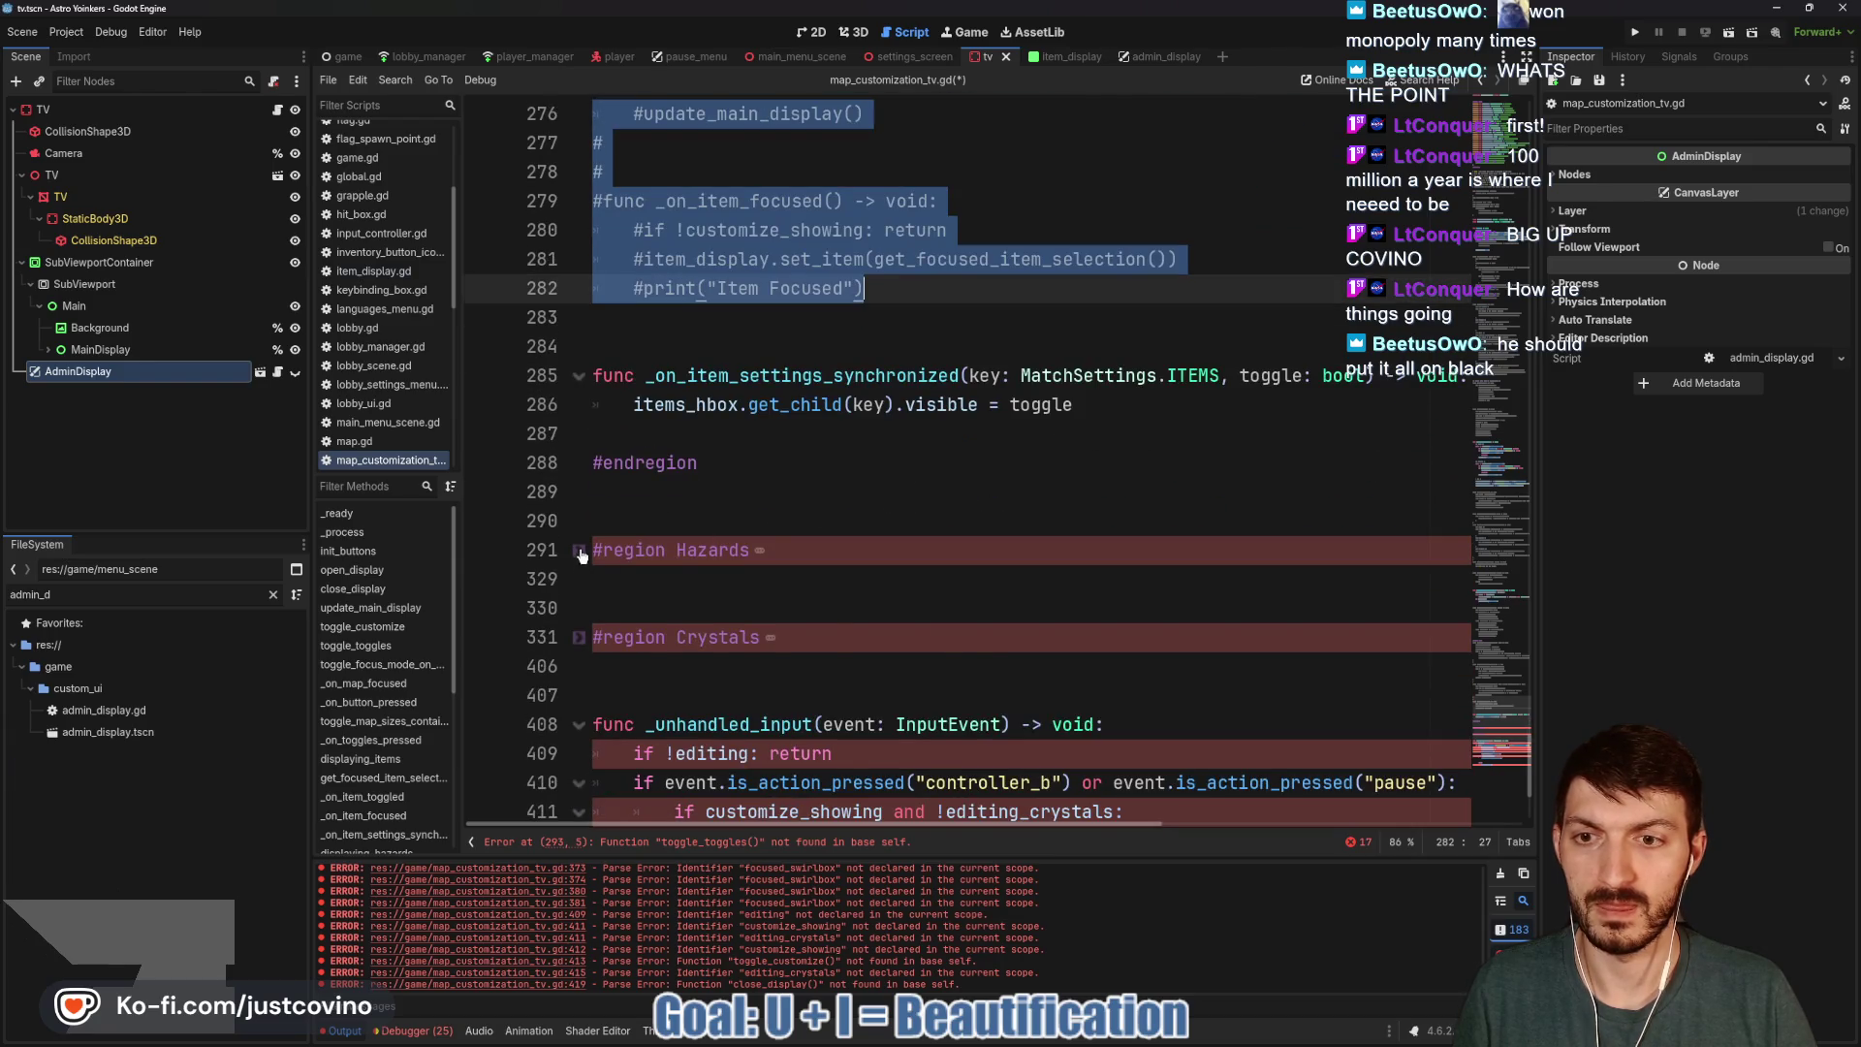
click(579, 549)
mouse_move(594, 579)
mouse_down()
mouse_move(678, 610)
mouse_move(887, 623)
mouse_move(906, 328)
mouse_up()
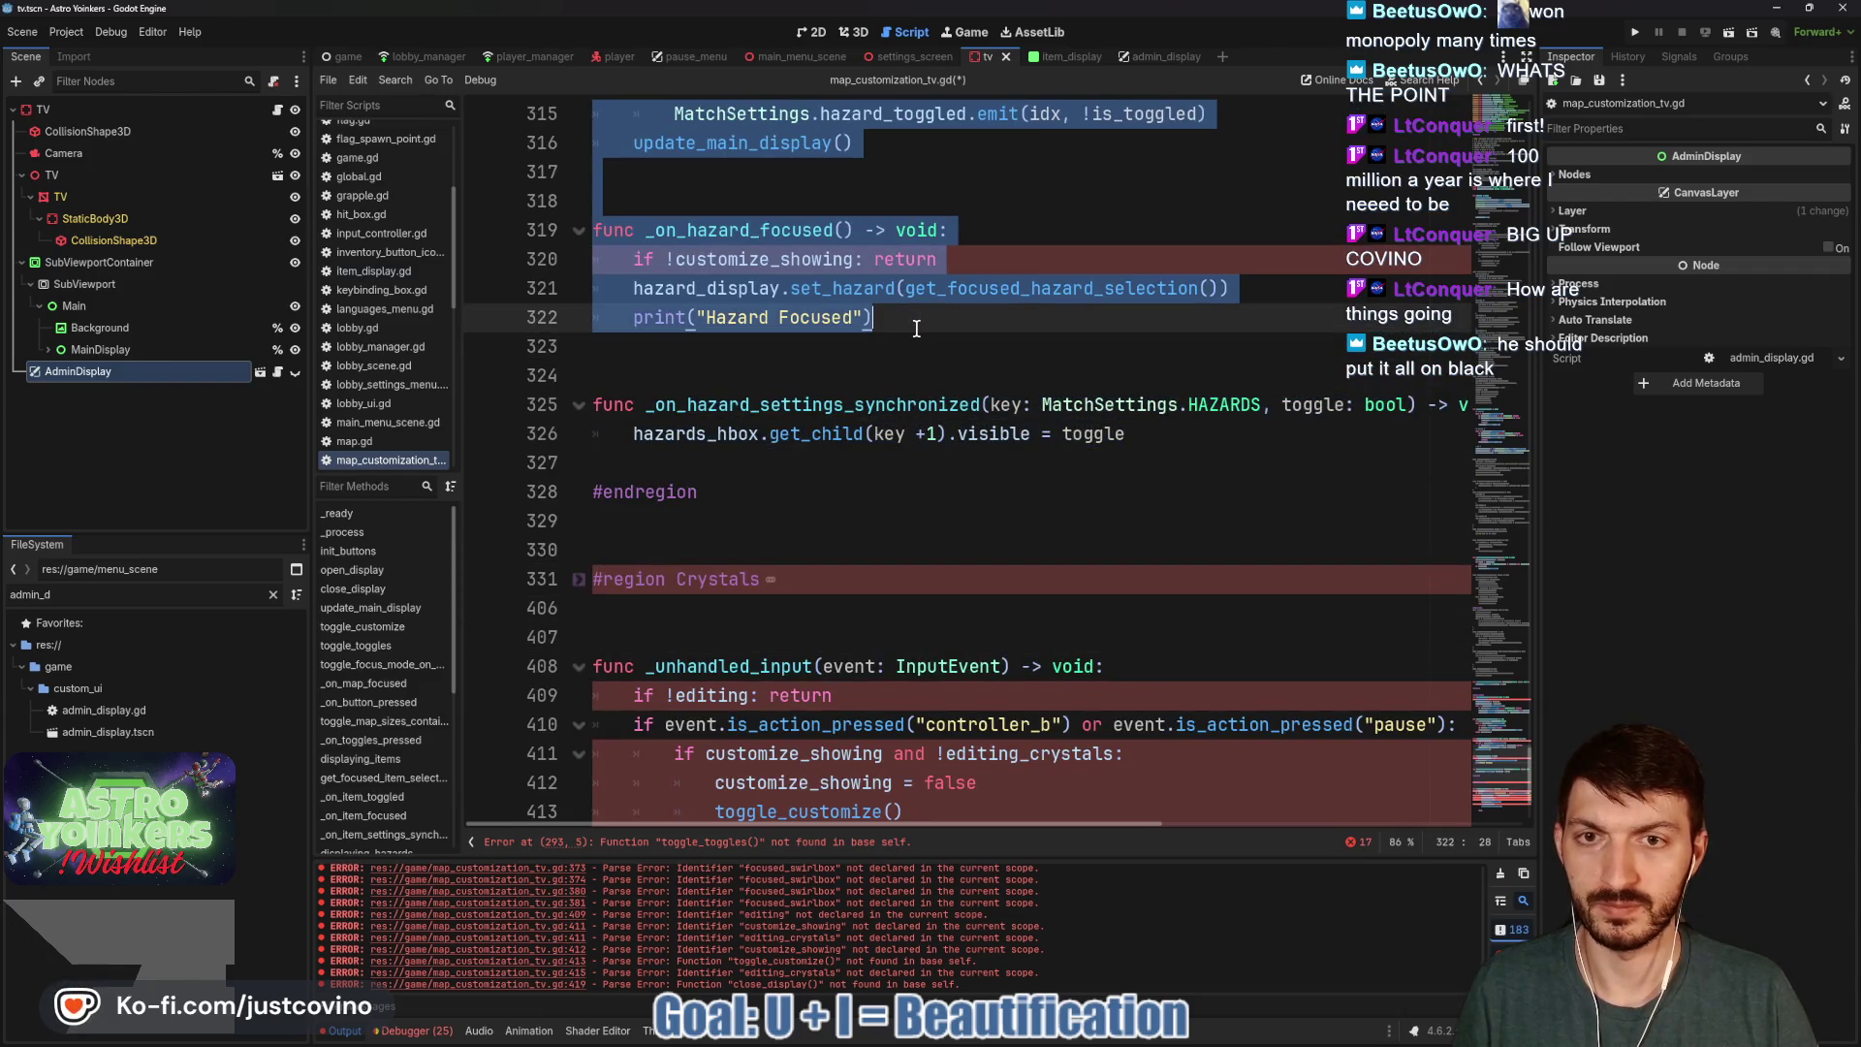
key(ctrl+k)
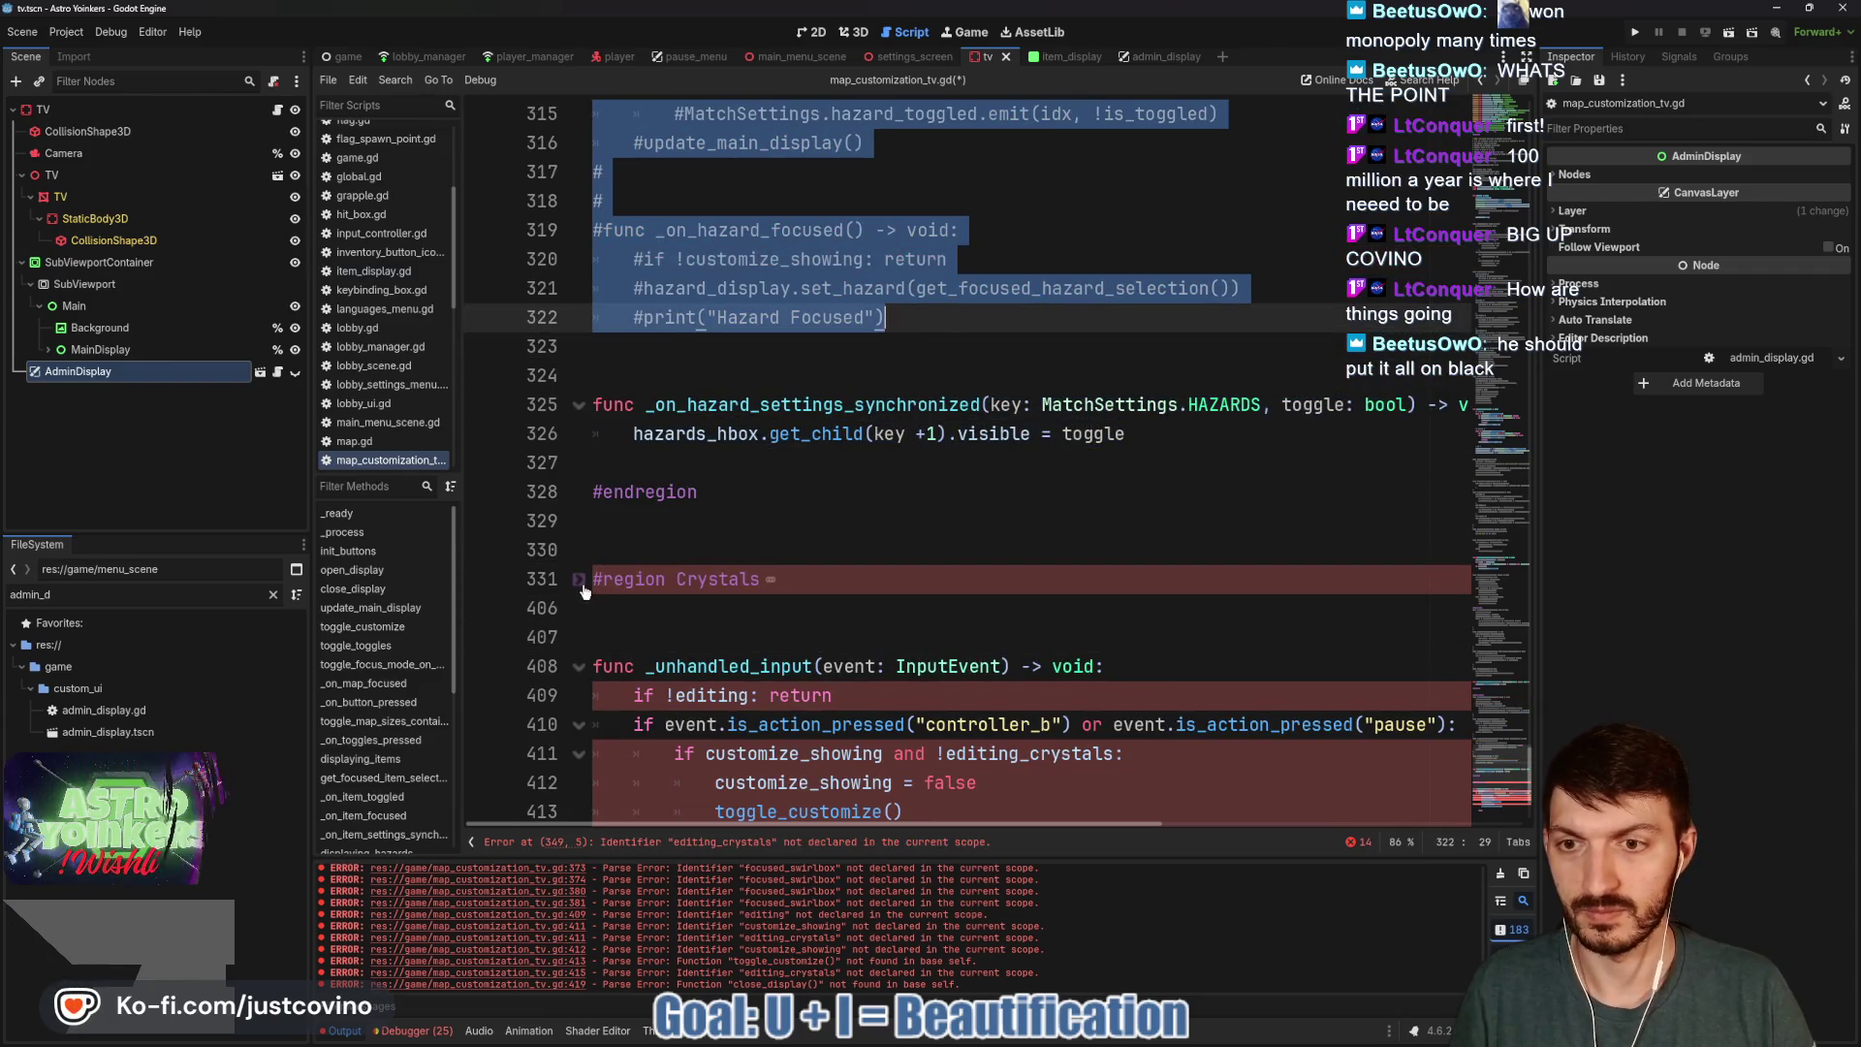
click(579, 582)
scroll(582, 590, down, 2)
mouse_move(594, 434)
mouse_down()
mouse_move(960, 521)
mouse_move(945, 607)
mouse_move(869, 462)
mouse_move(921, 311)
mouse_move(951, 388)
mouse_move(963, 642)
mouse_move(897, 427)
mouse_move(886, 283)
mouse_up()
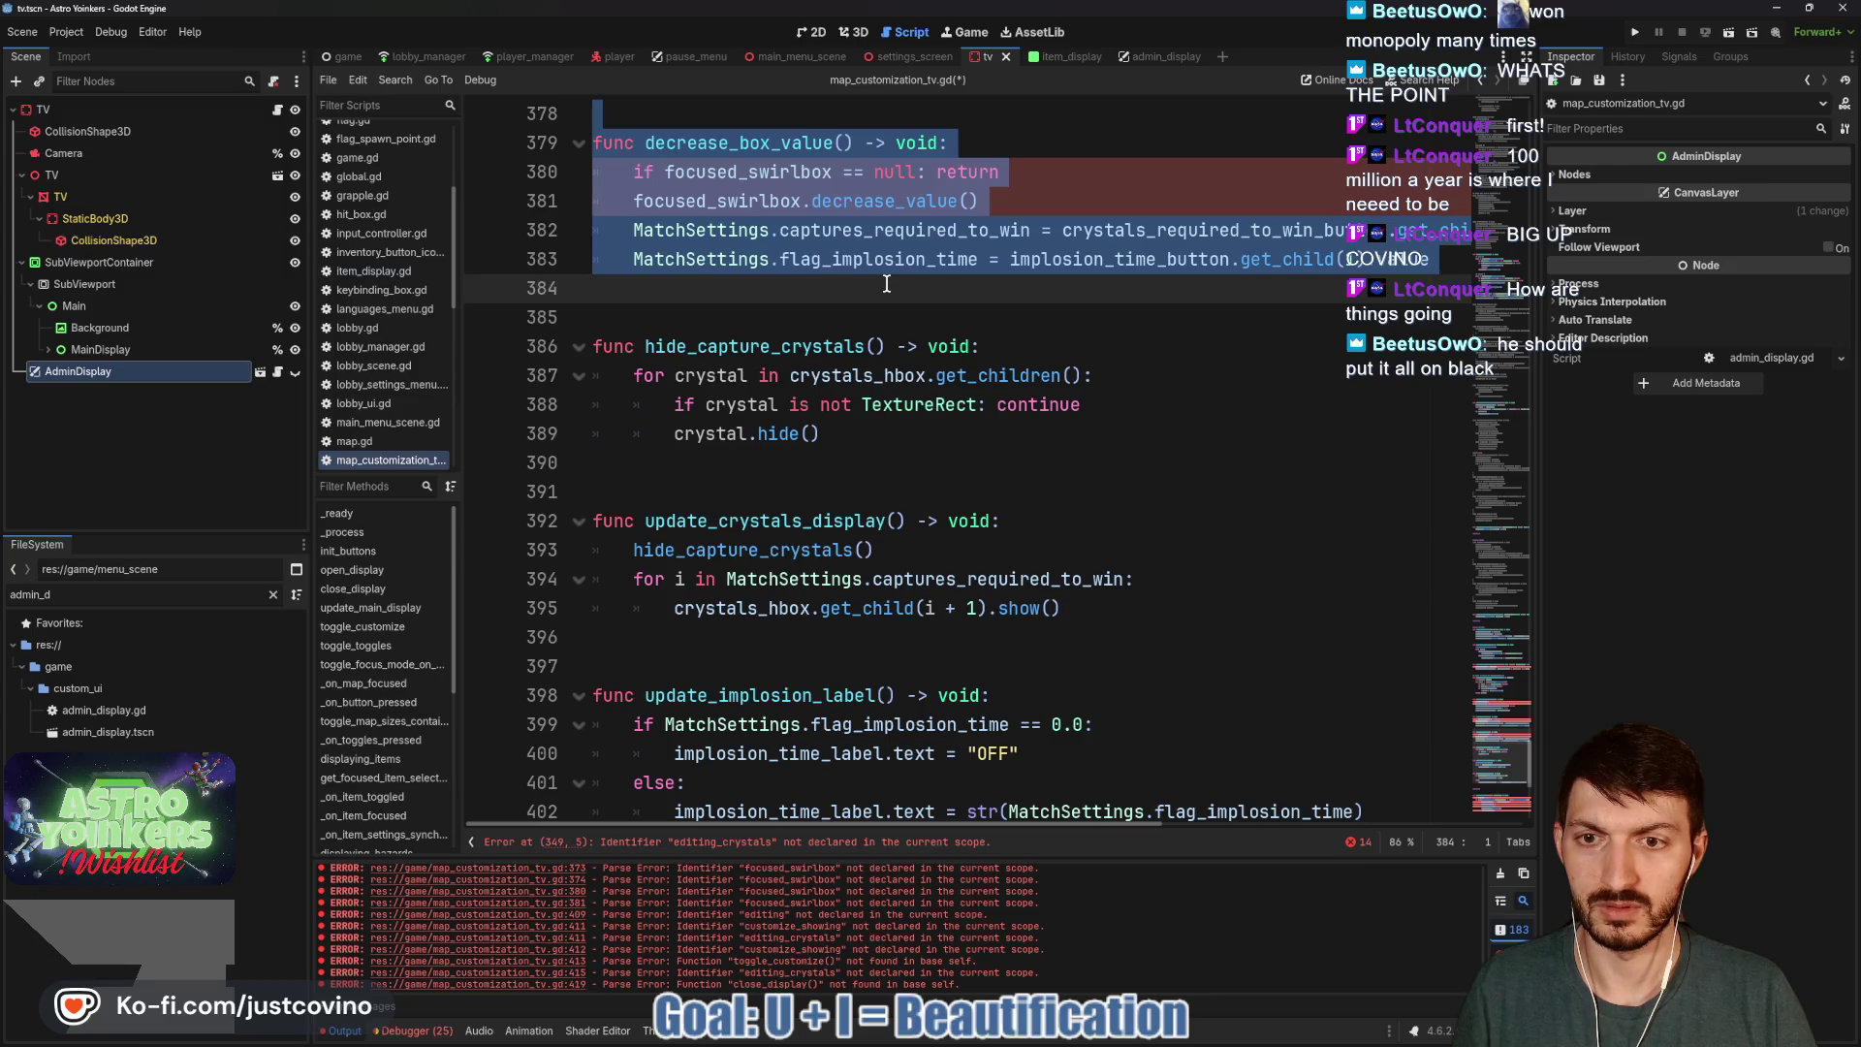
key(ctrl+k)
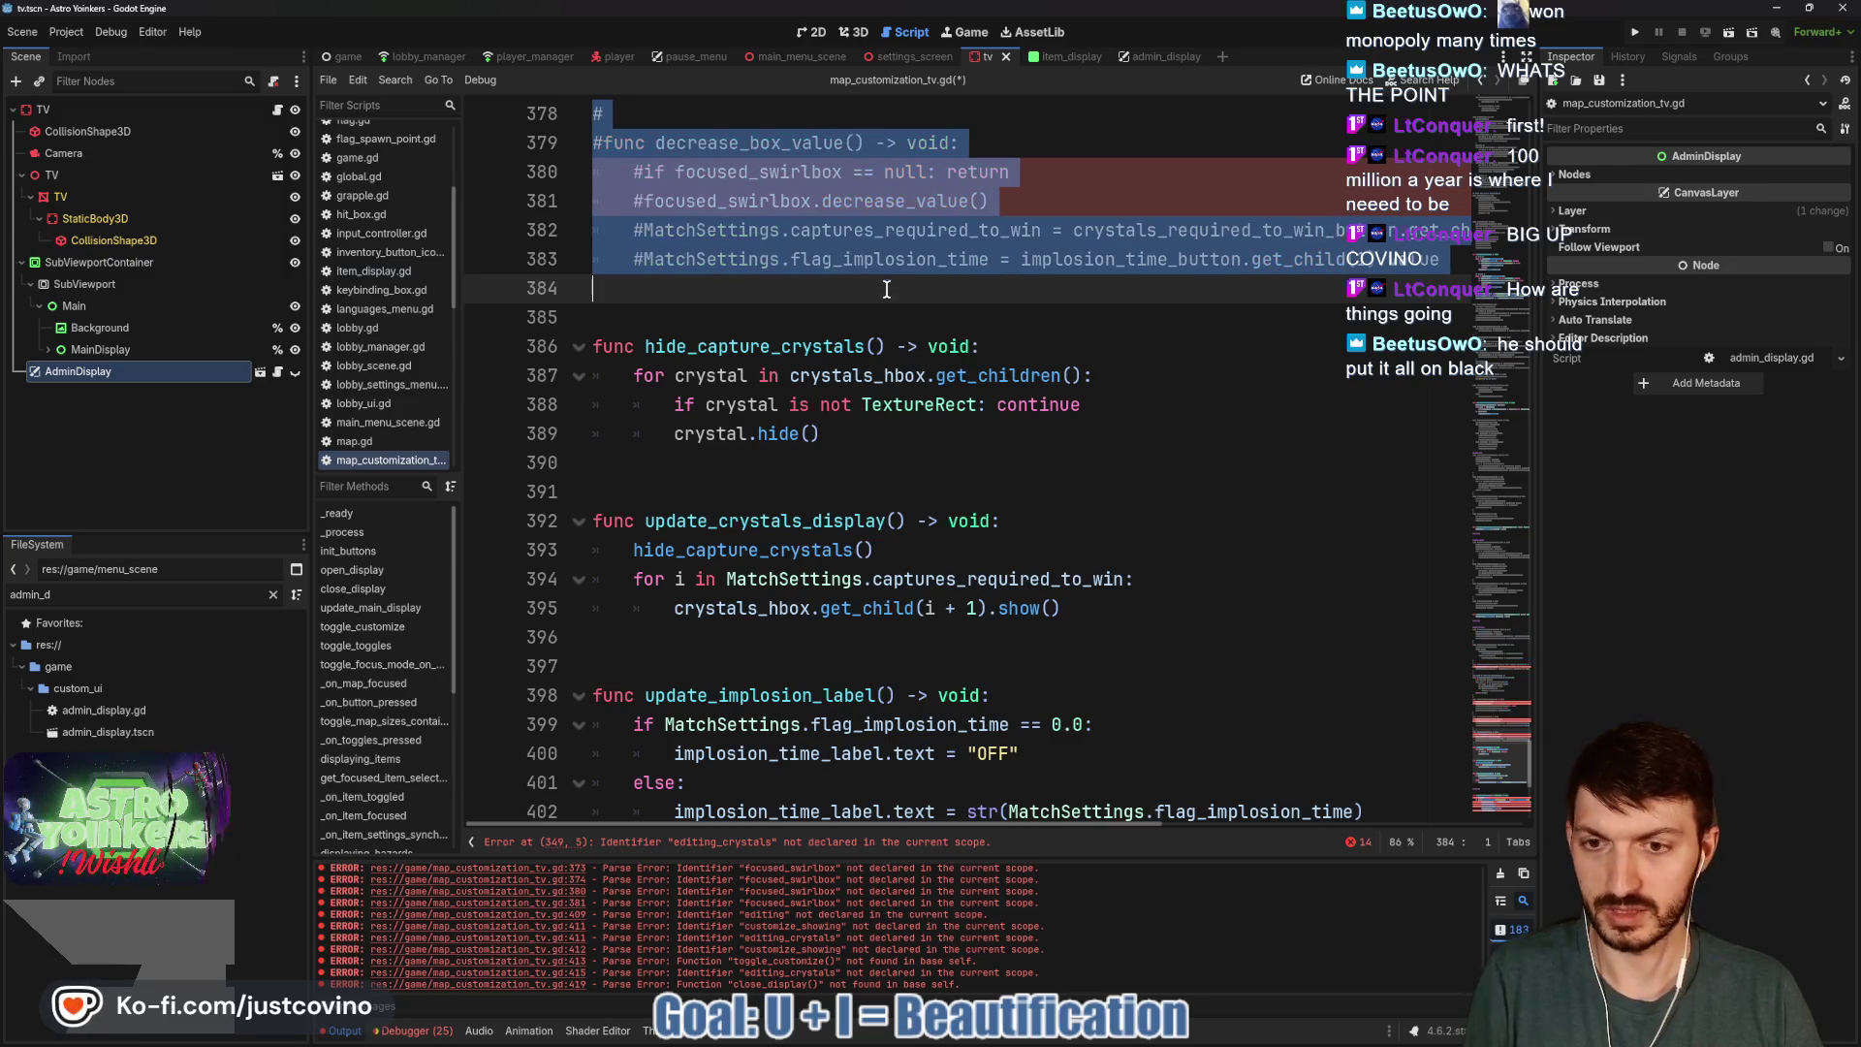
Comment out _unhandled_input, save the script, and clear the error log.
scroll(895, 406, down, 2)
scroll(896, 406, up, 3)
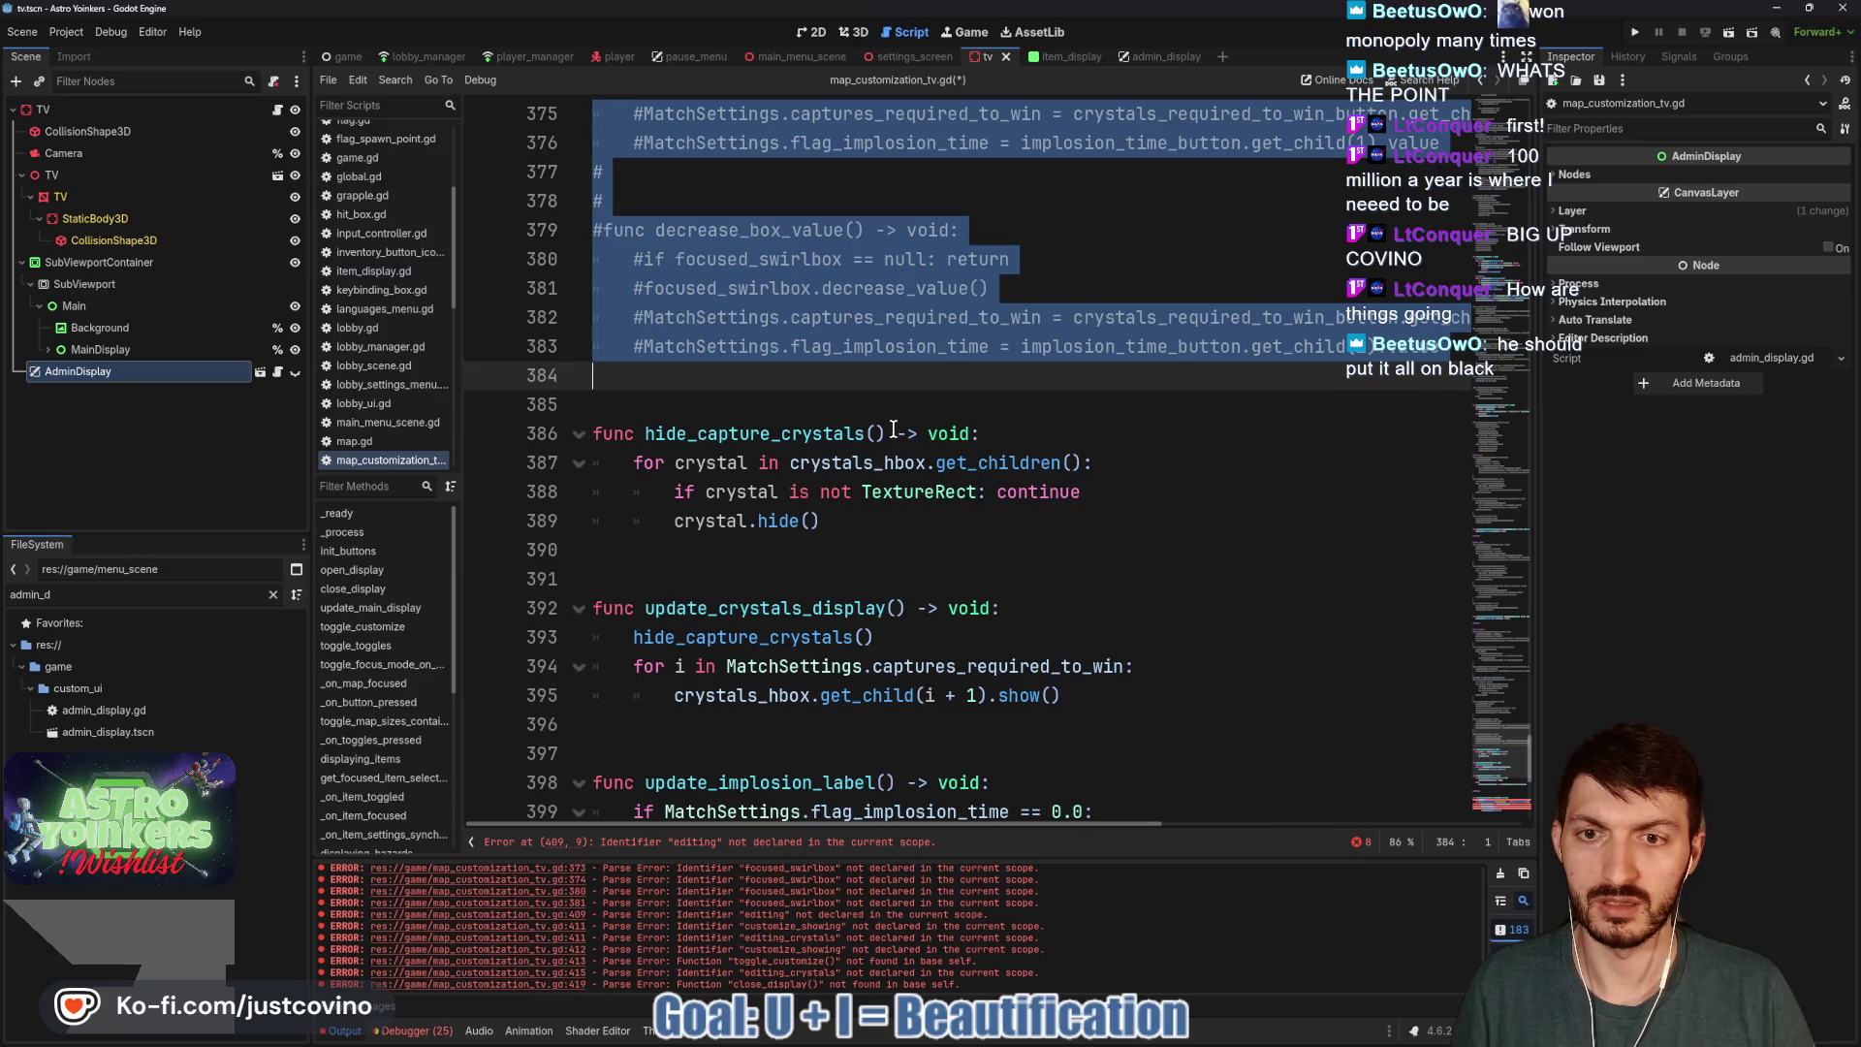
scroll(896, 427, down, 5)
scroll(820, 607, down, 3)
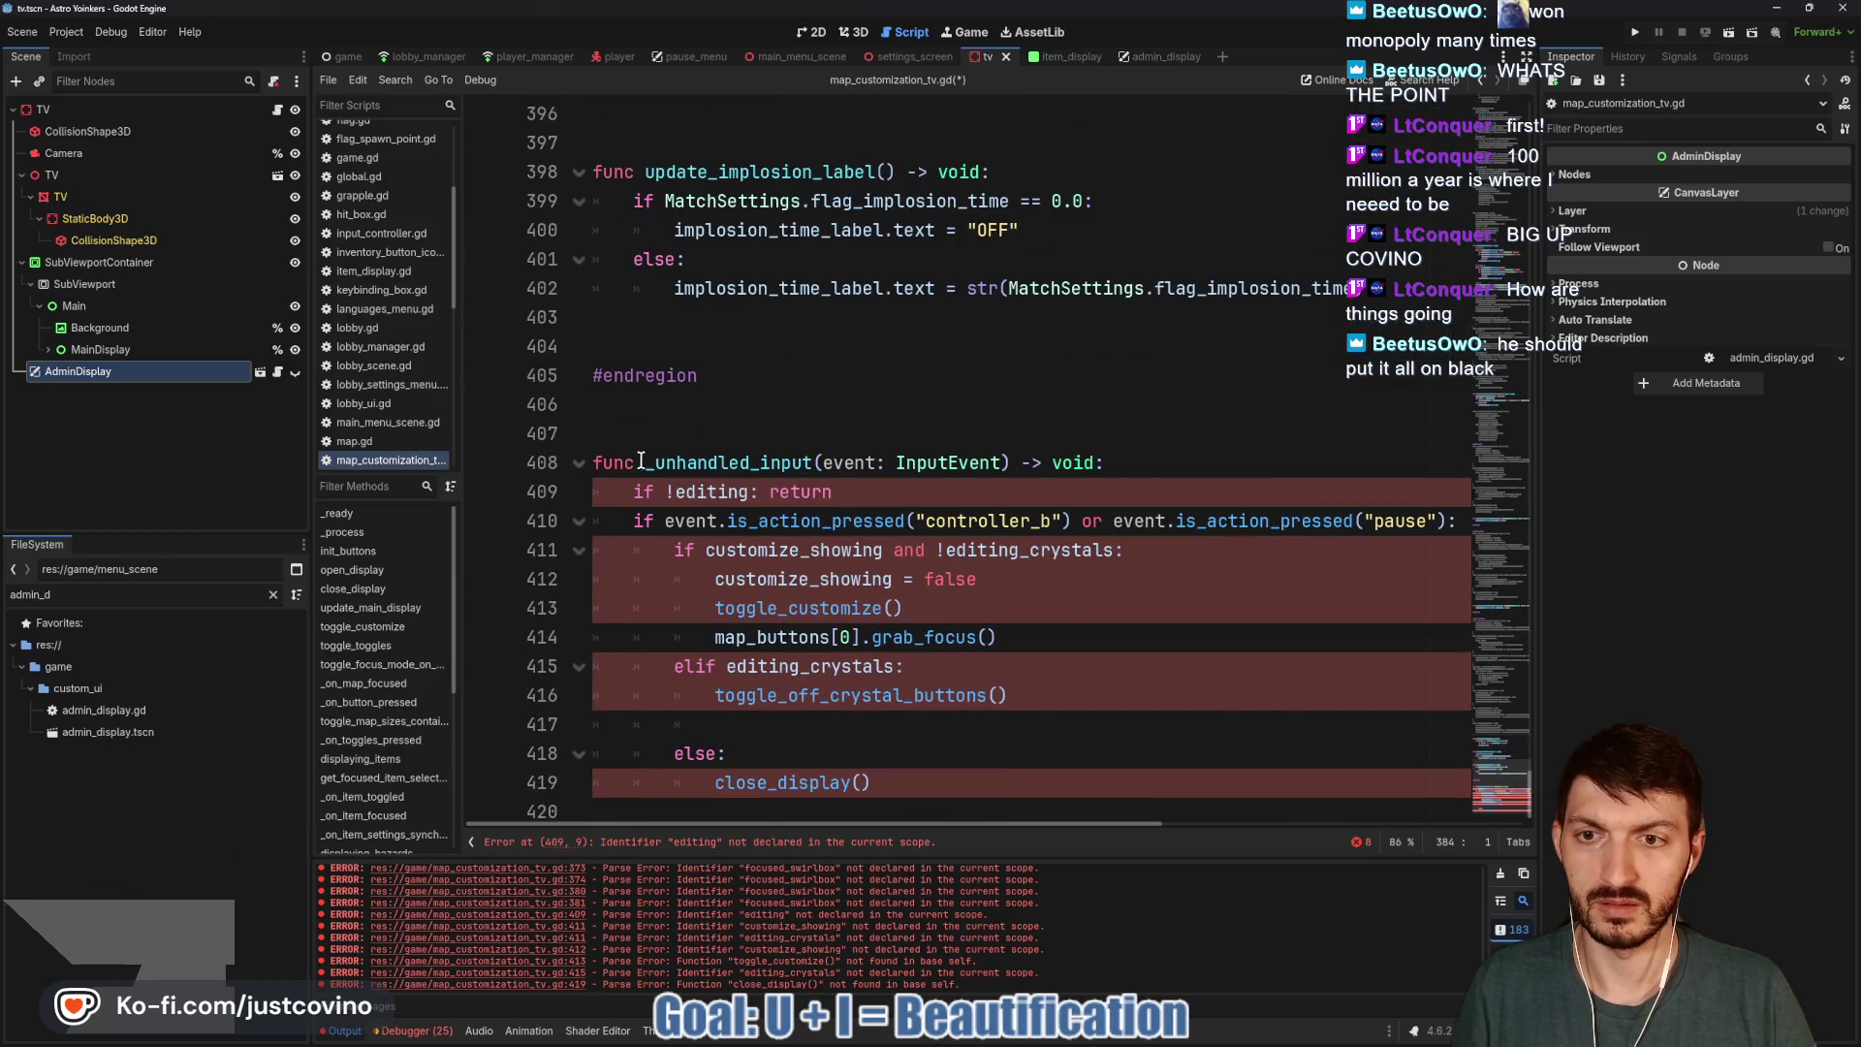
mouse_move(594, 465)
mouse_down()
mouse_move(777, 467)
mouse_move(989, 528)
mouse_move(1023, 793)
mouse_up()
key(ctrl+k)
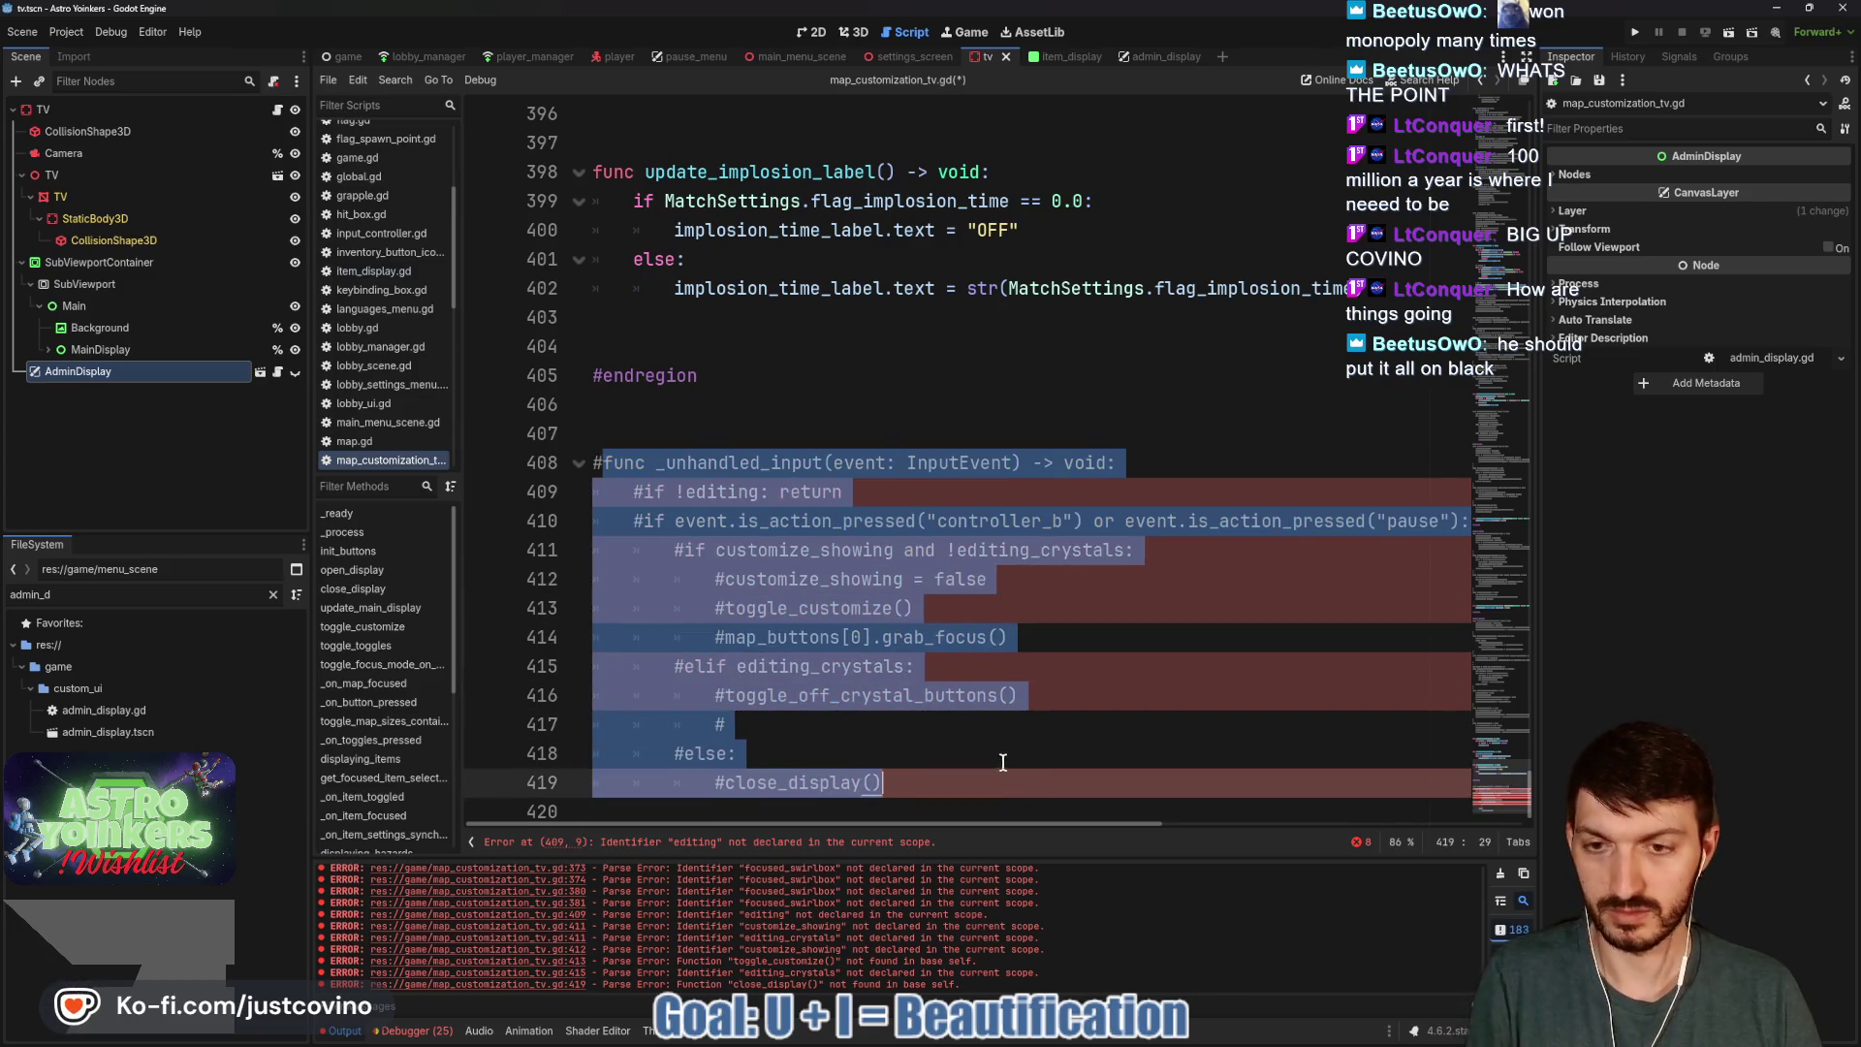
click(829, 406)
key(ctrl+s)
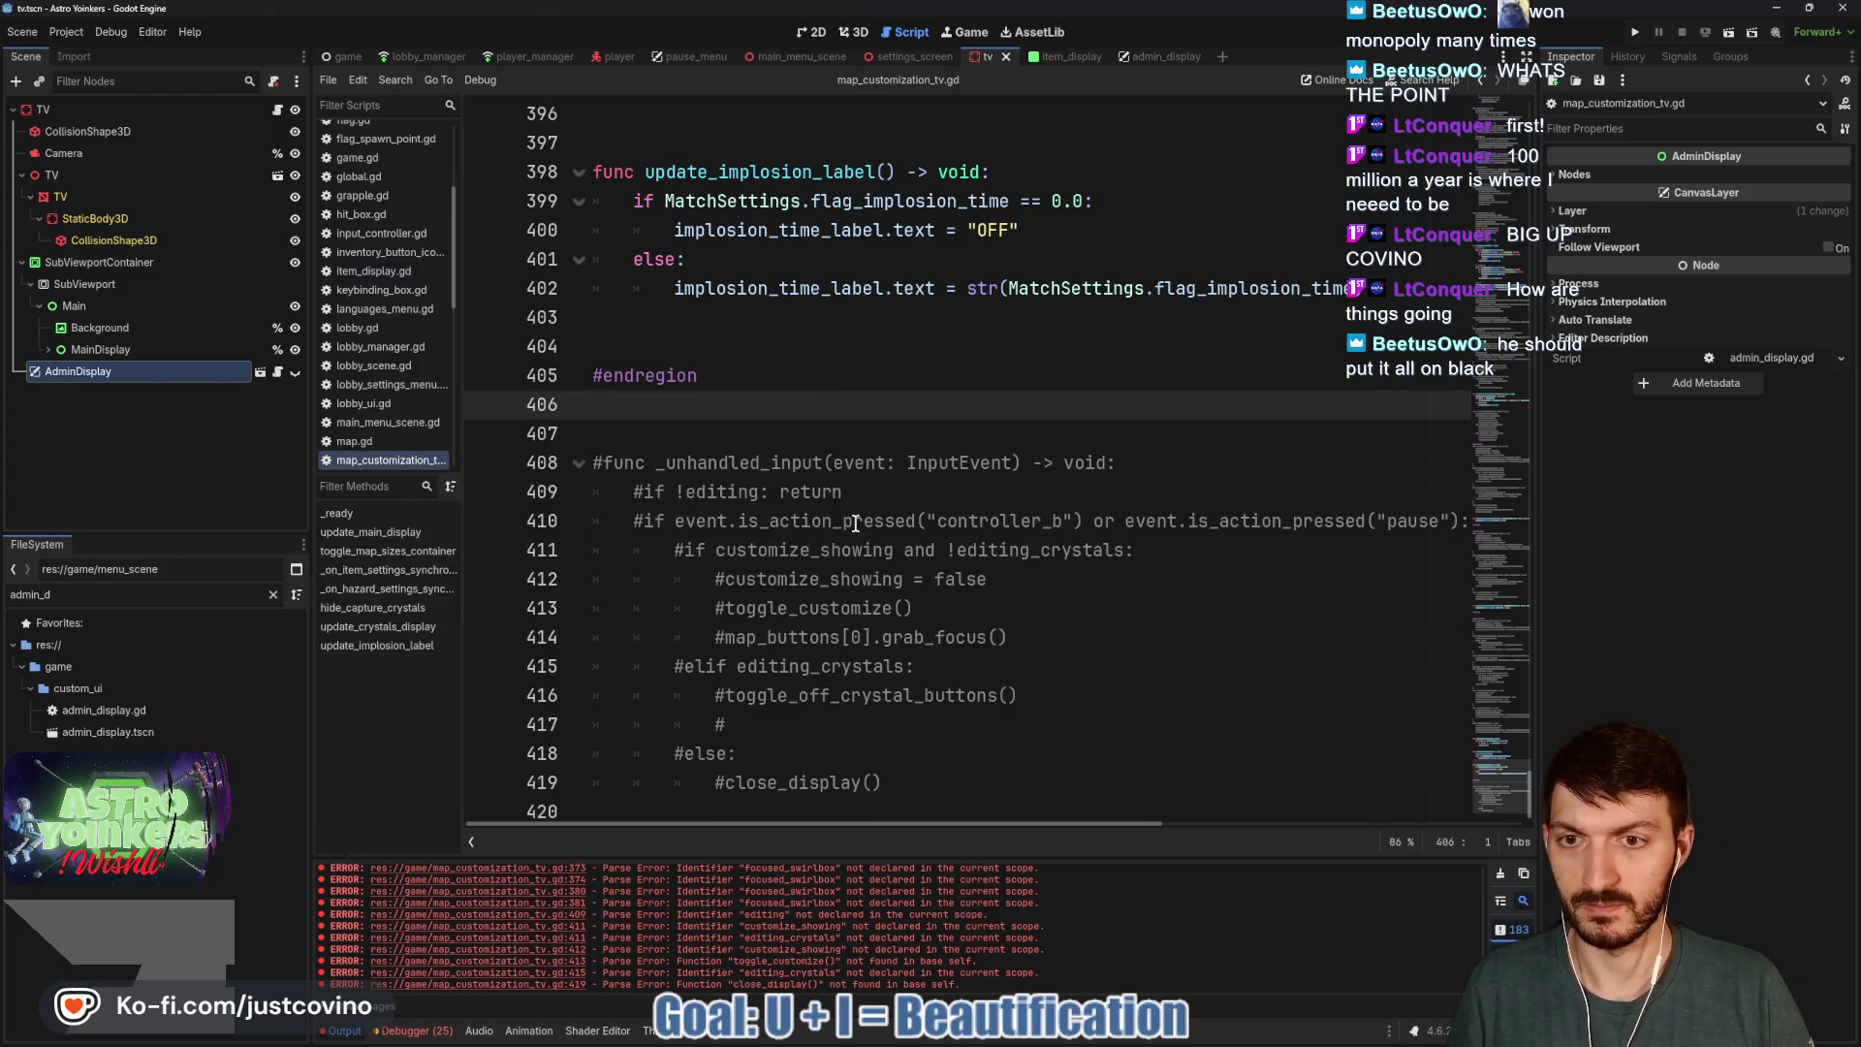
click(1500, 875)
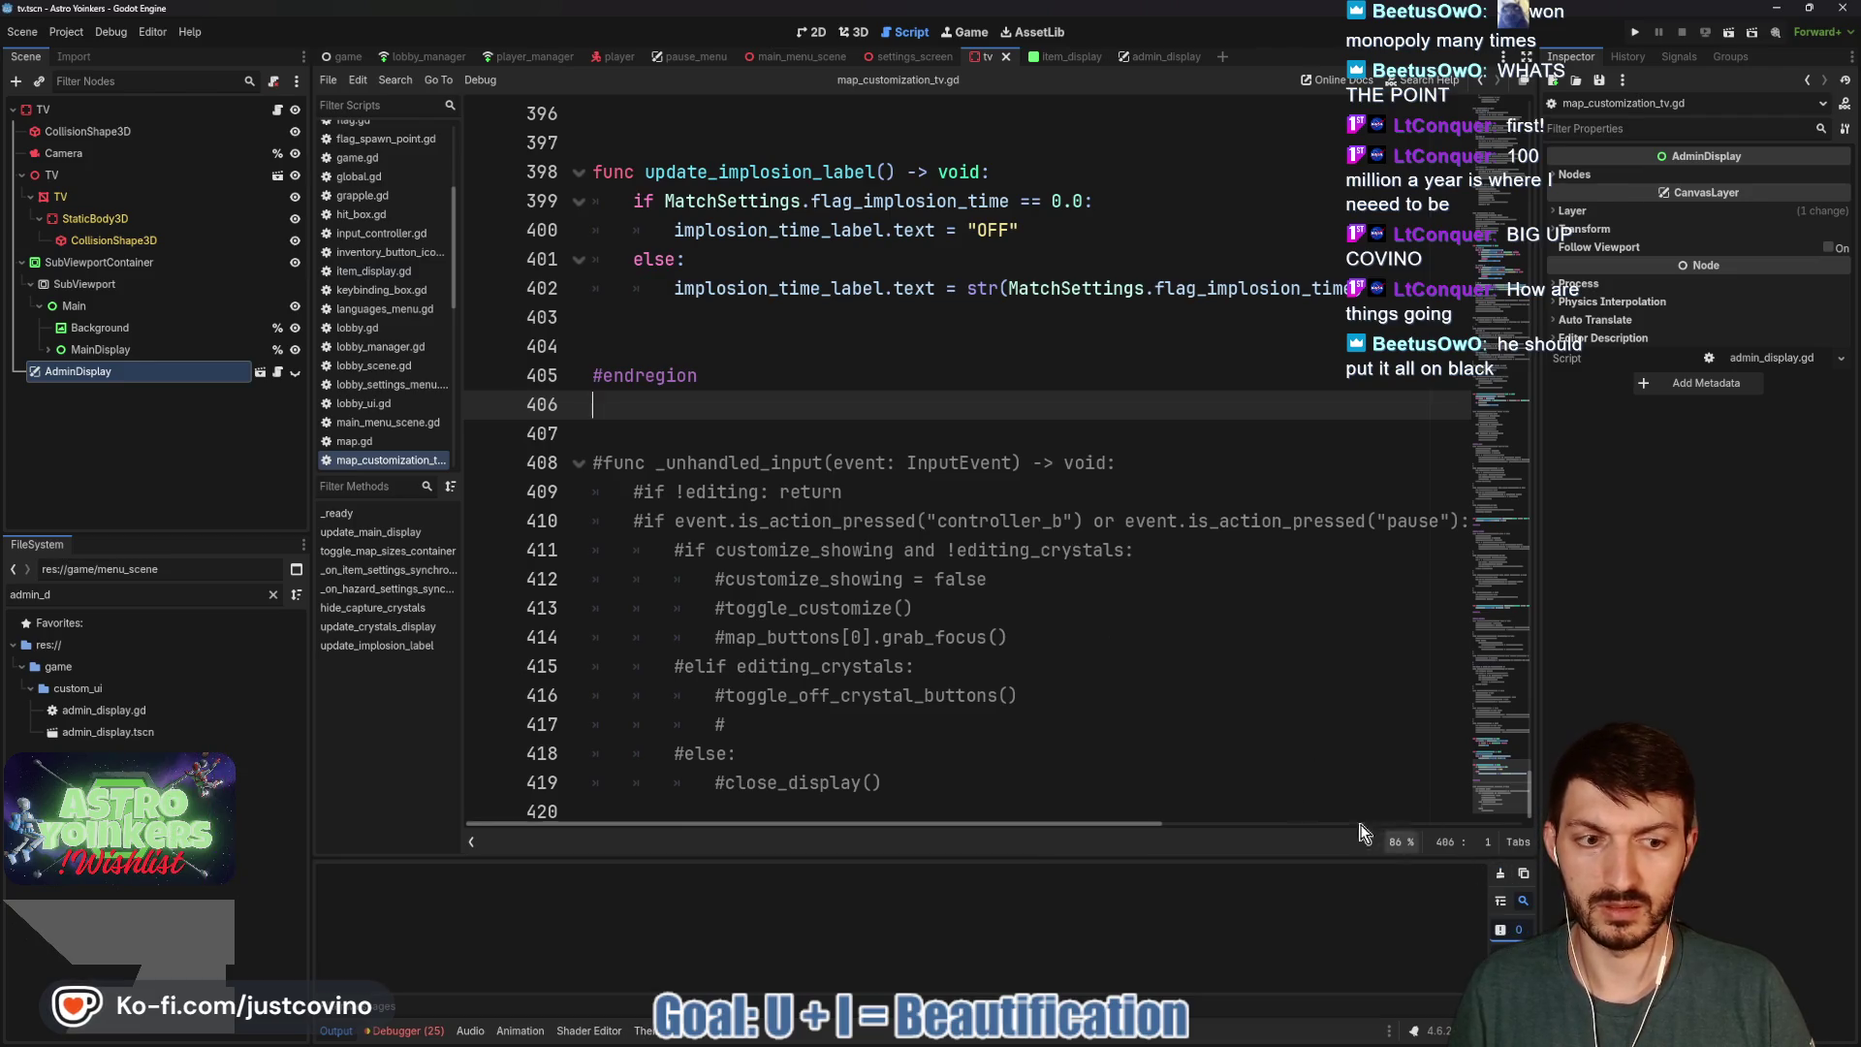
Scroll up through the TV customization script from line 415, then bring up the admin_display scene in 2D.
click(948, 678)
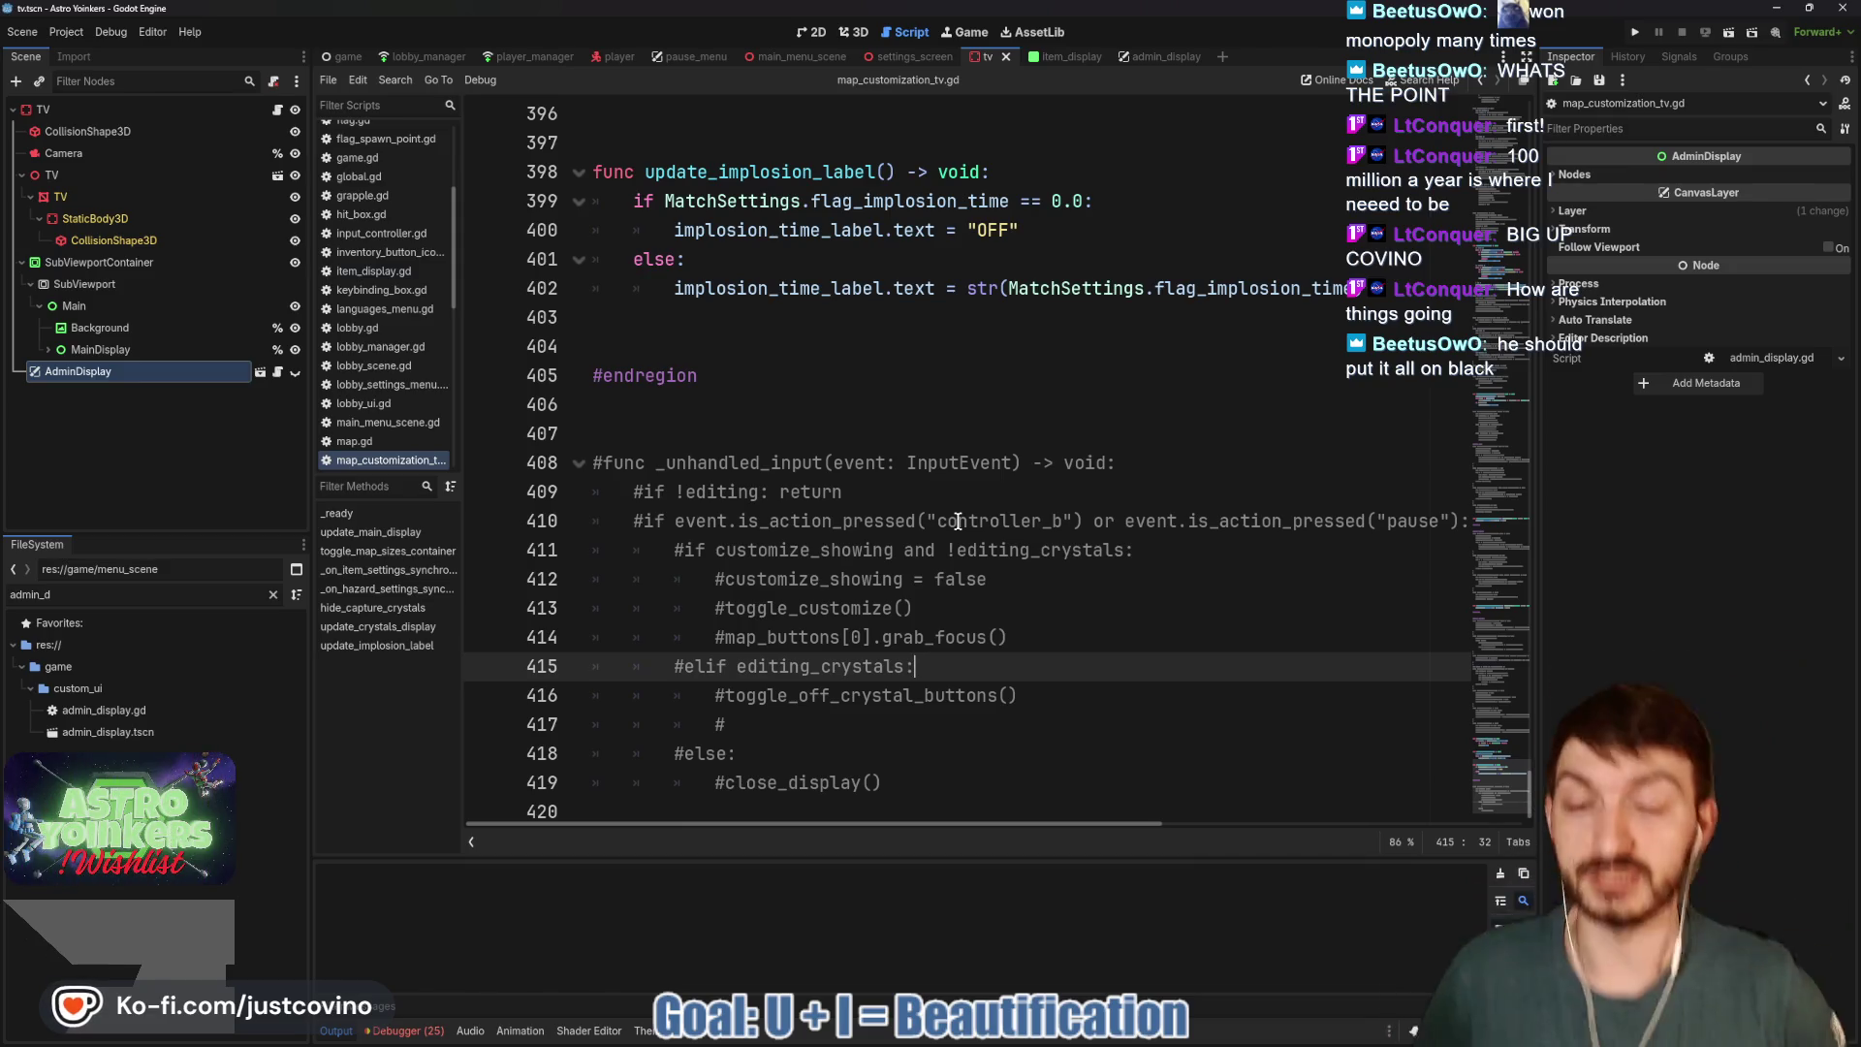
click(813, 32)
scroll(855, 320, up, 5)
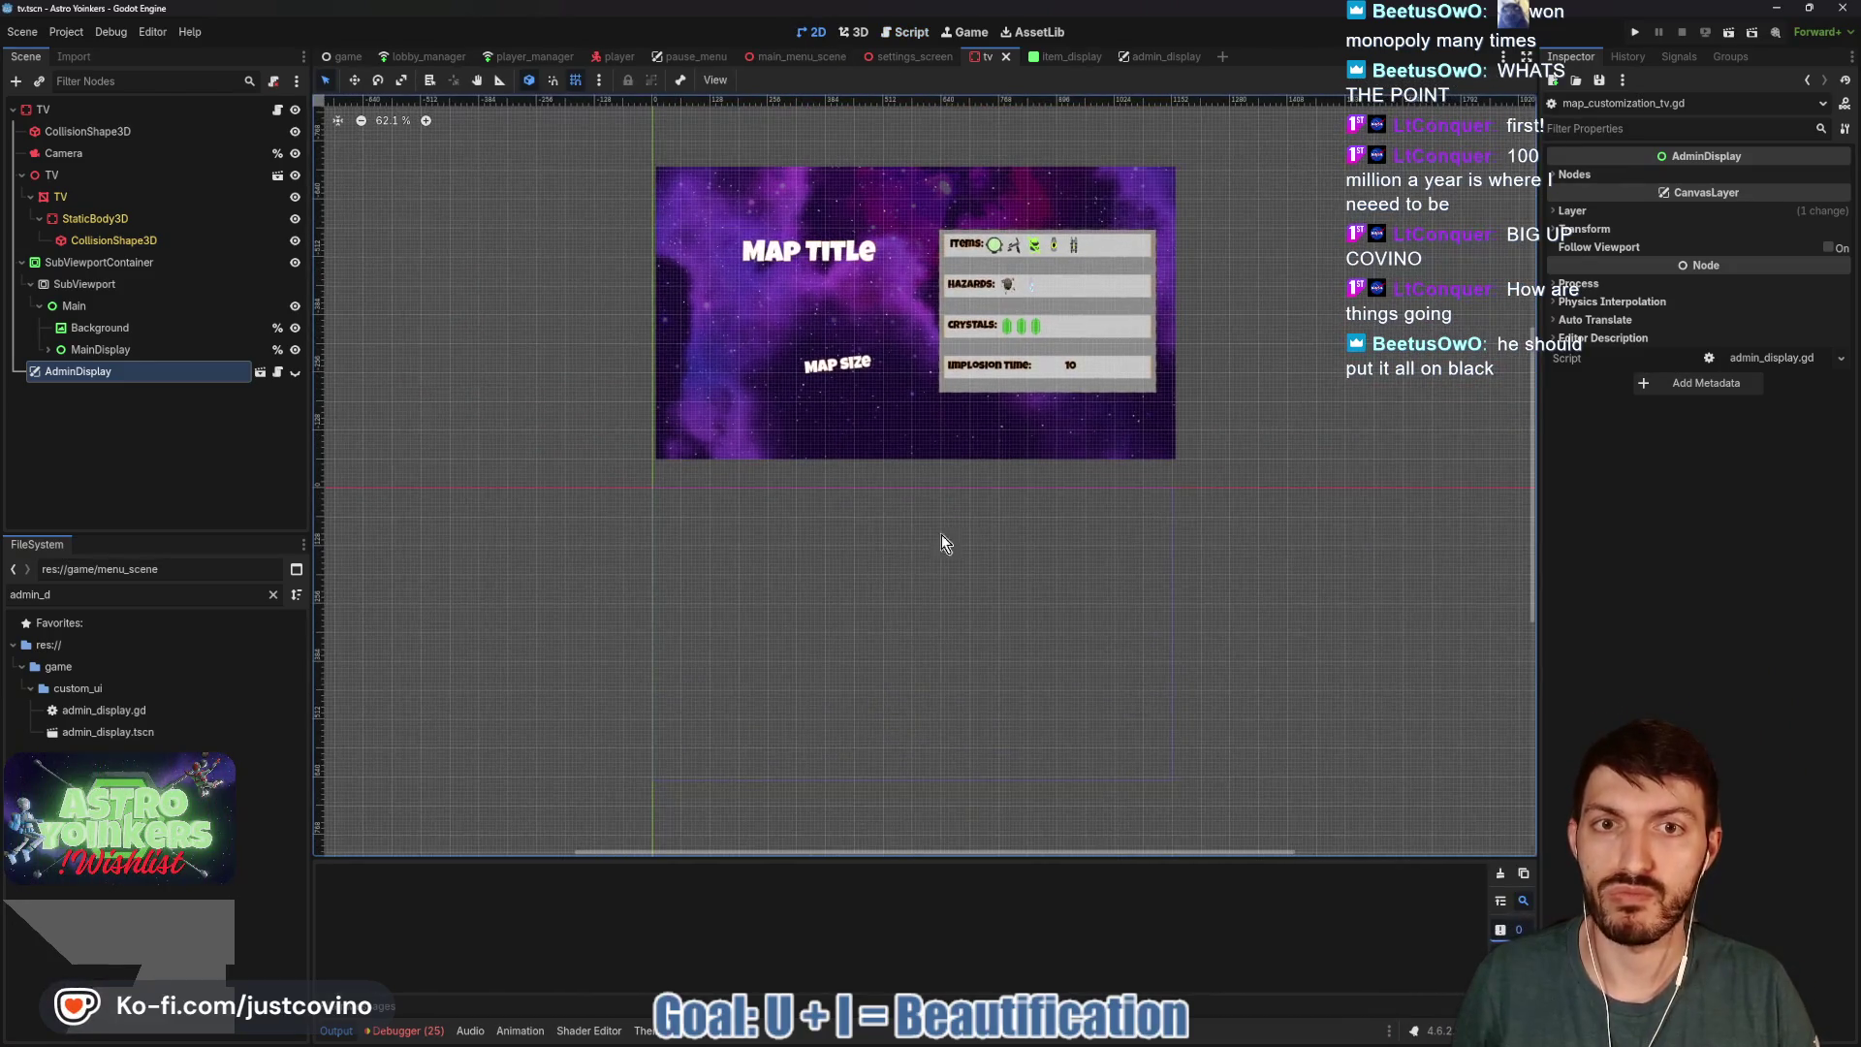
key(ctrl+F3)
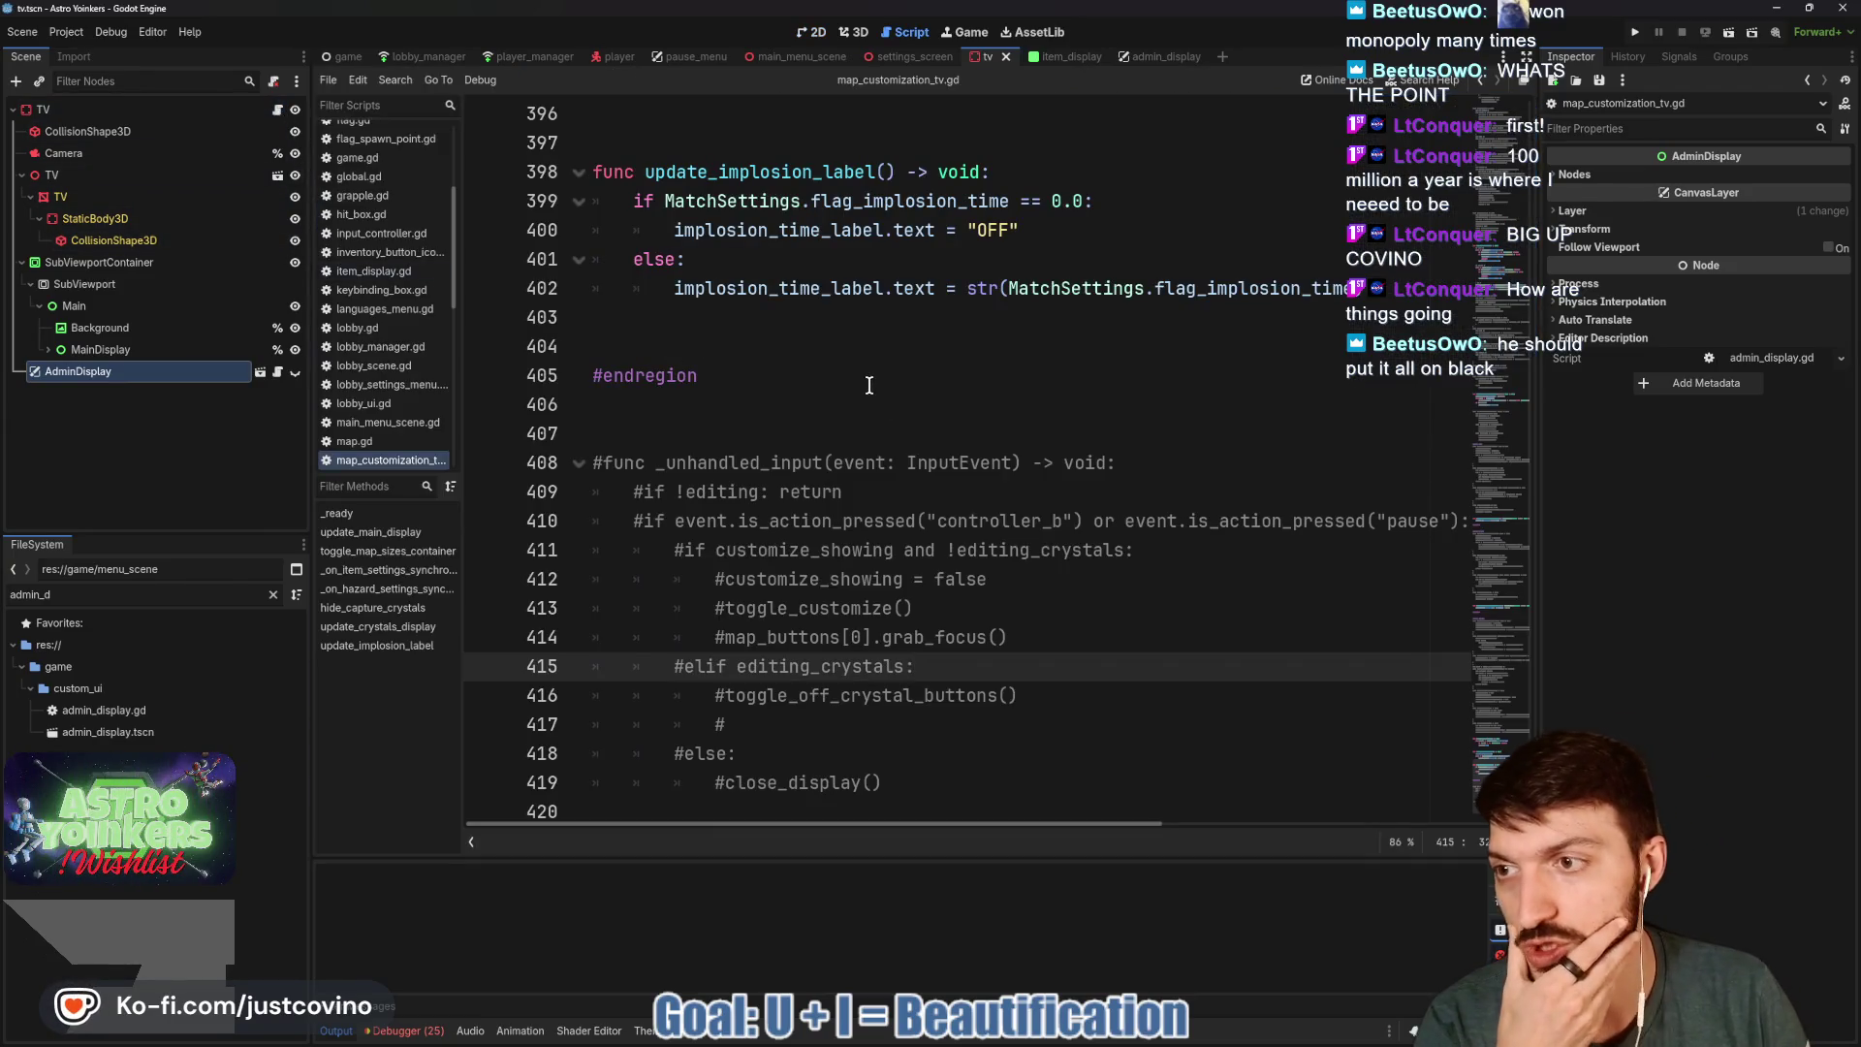
scroll(820, 443, up, 5)
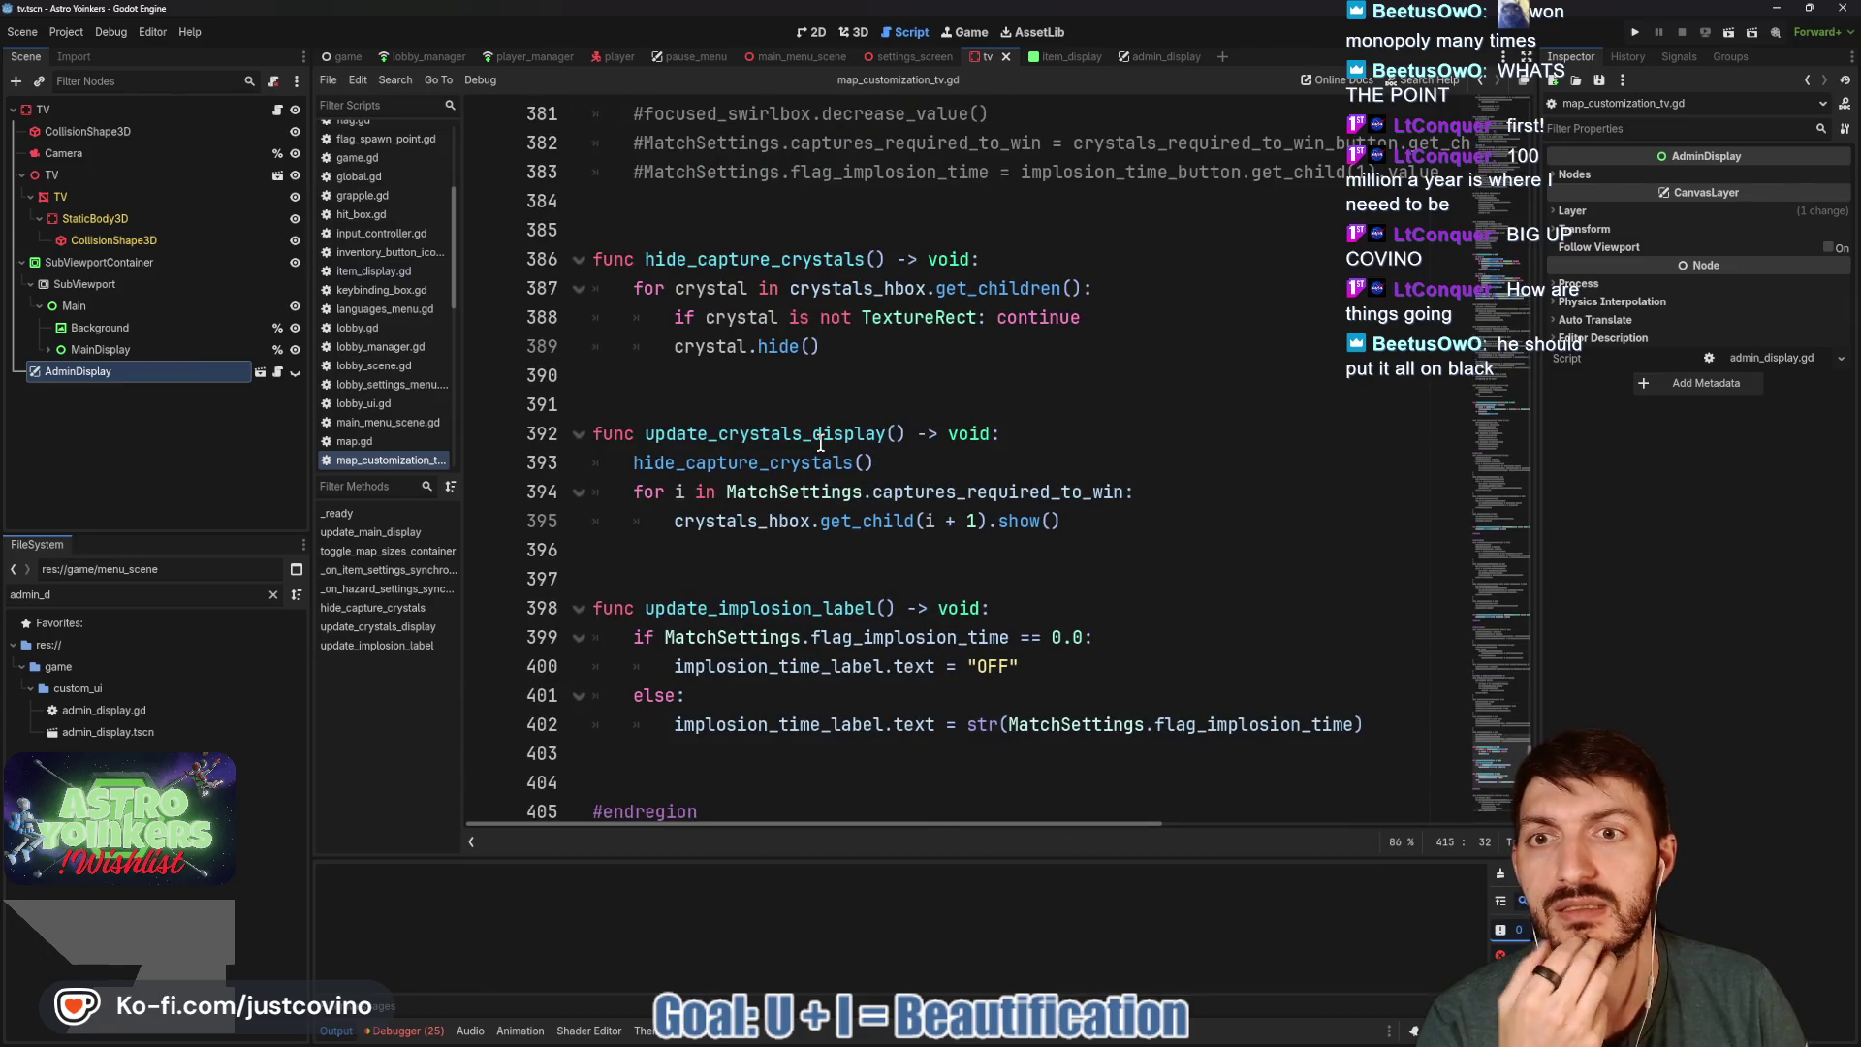
scroll(820, 442, up, 20)
scroll(820, 442, up, 17)
scroll(820, 442, up, 20)
scroll(820, 442, up, 7)
scroll(810, 433, down, 10)
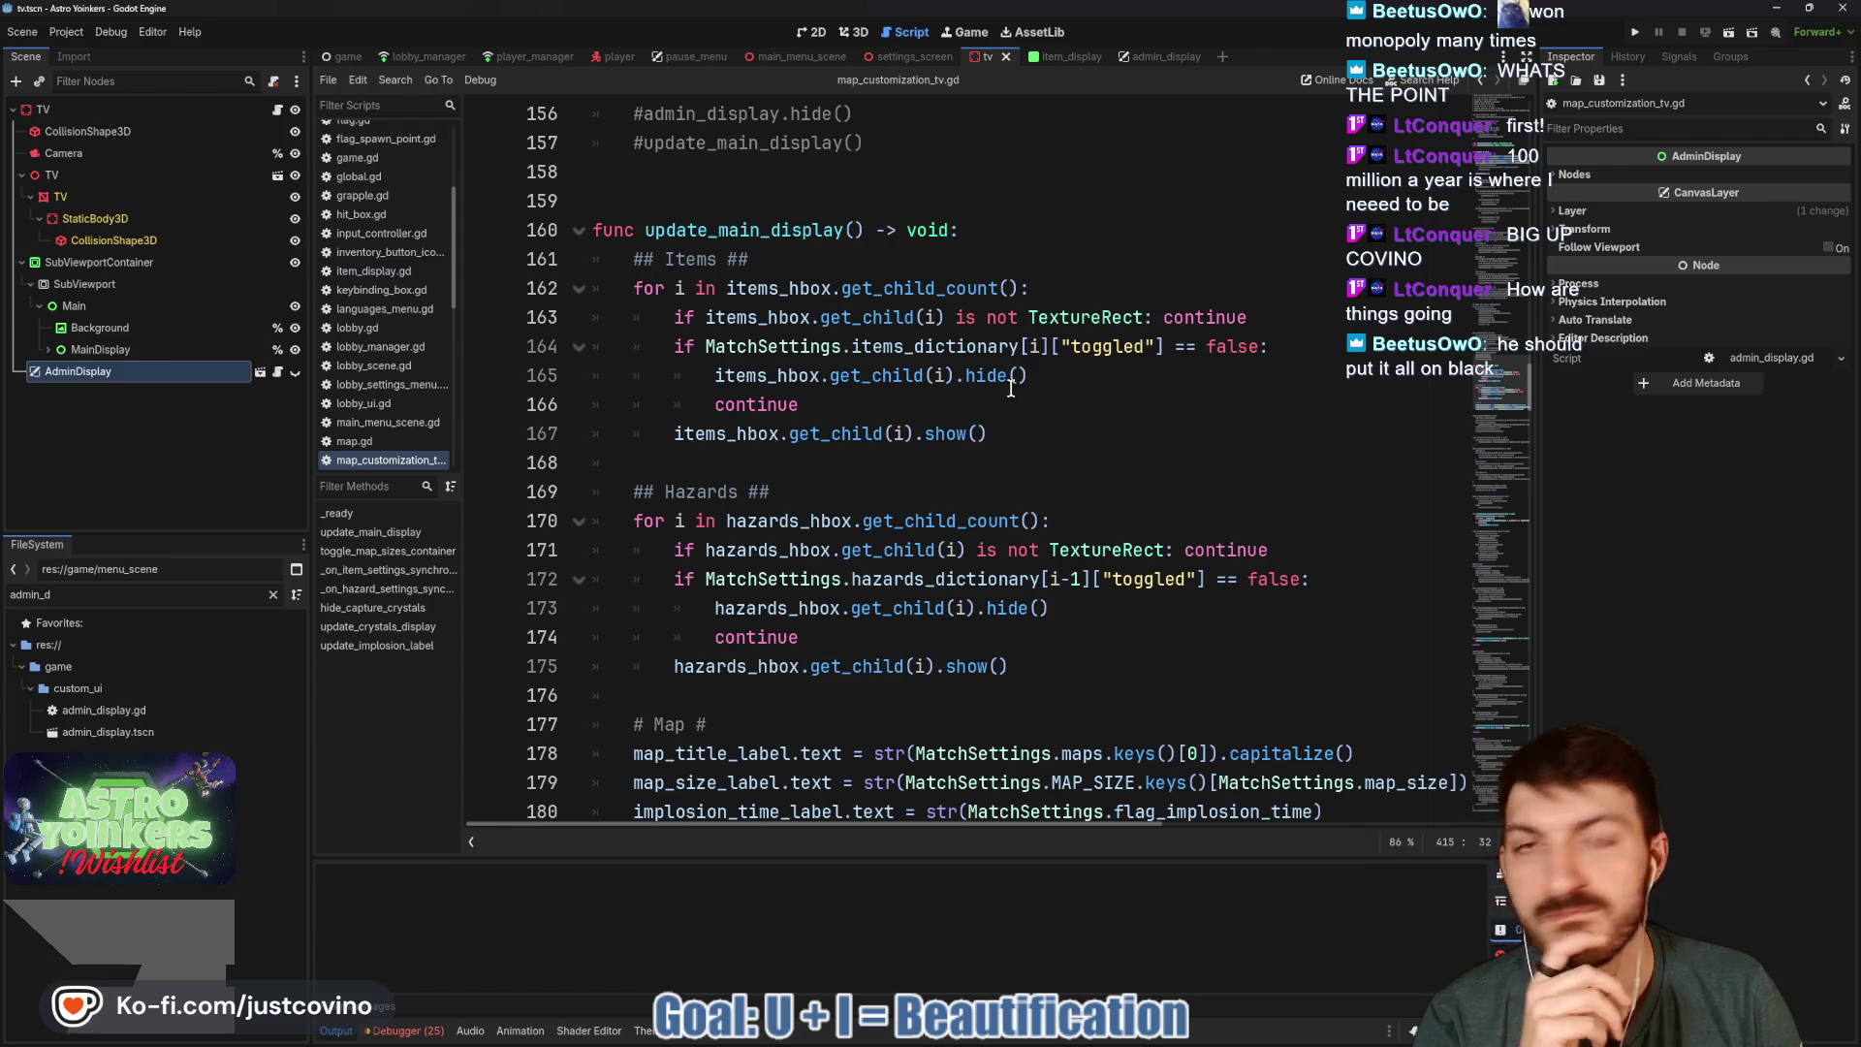
click(1147, 56)
key(ctrl+F1)
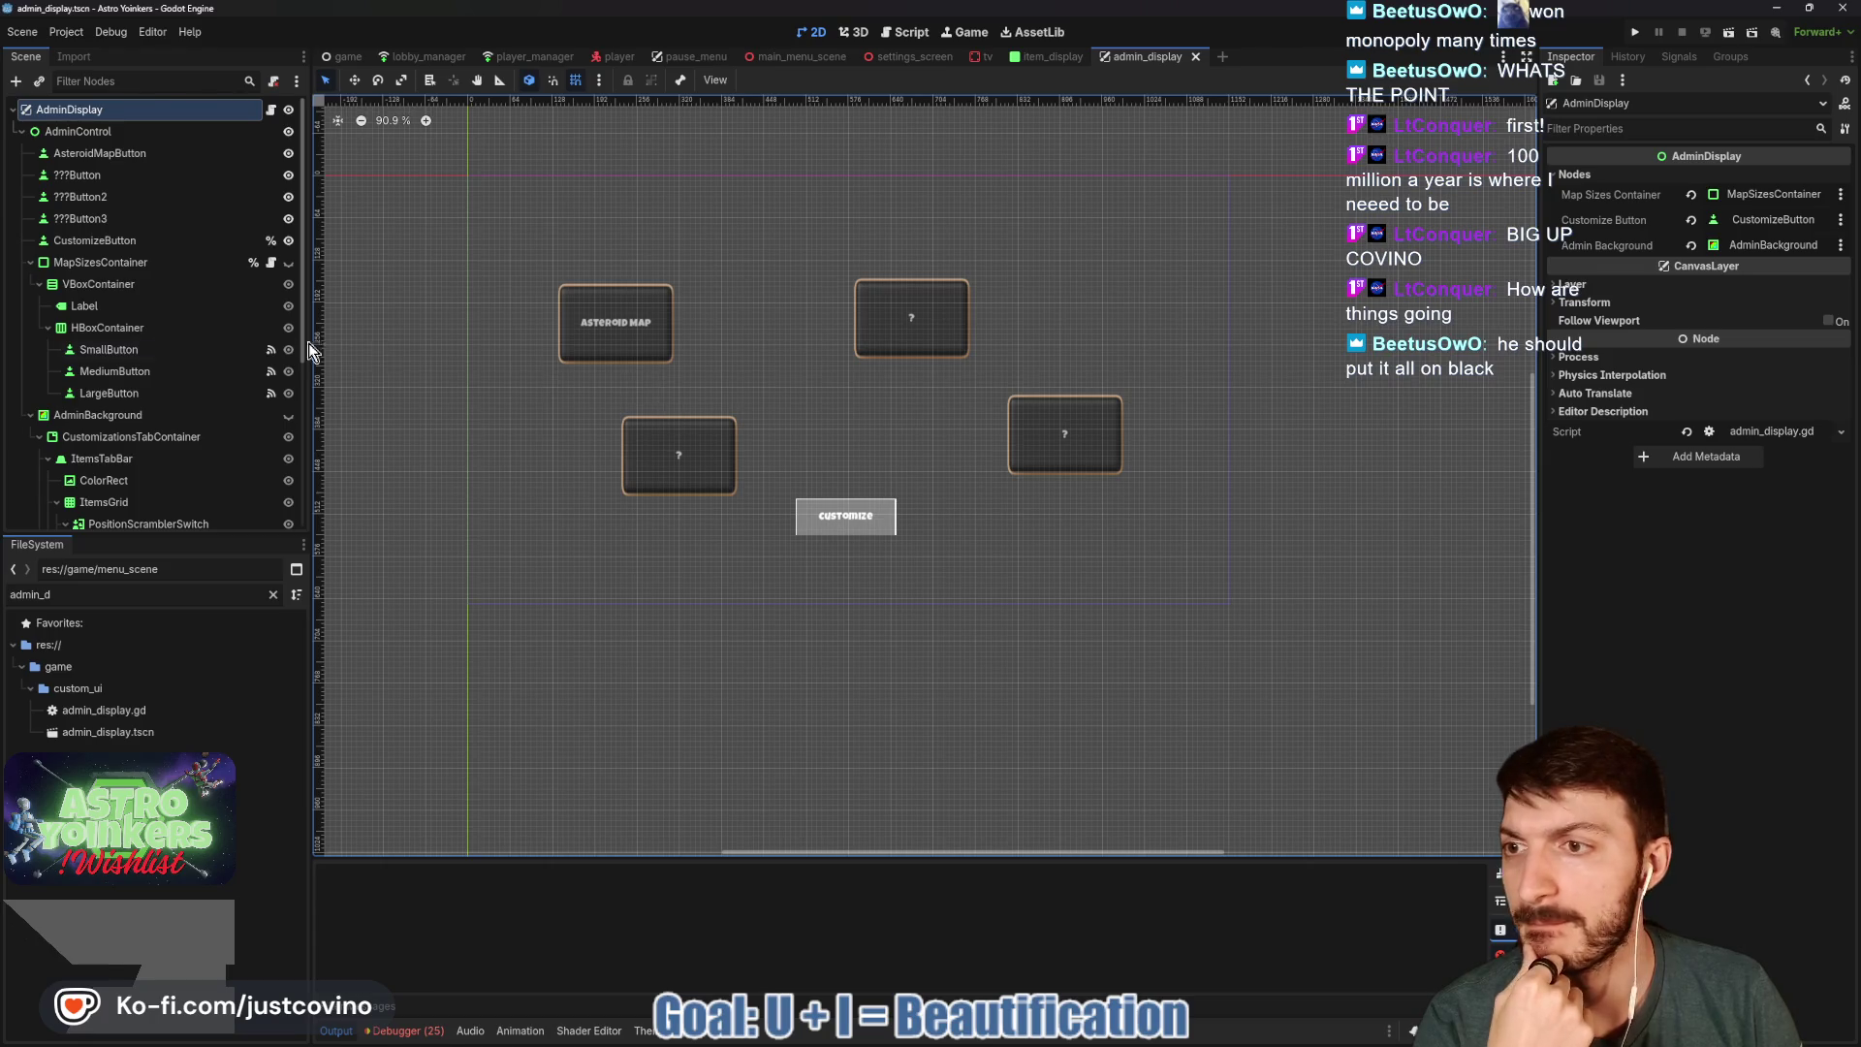
Keep the MapSizesContainer panel hidden and make the AdminBackground customization panel visible.
click(29, 262)
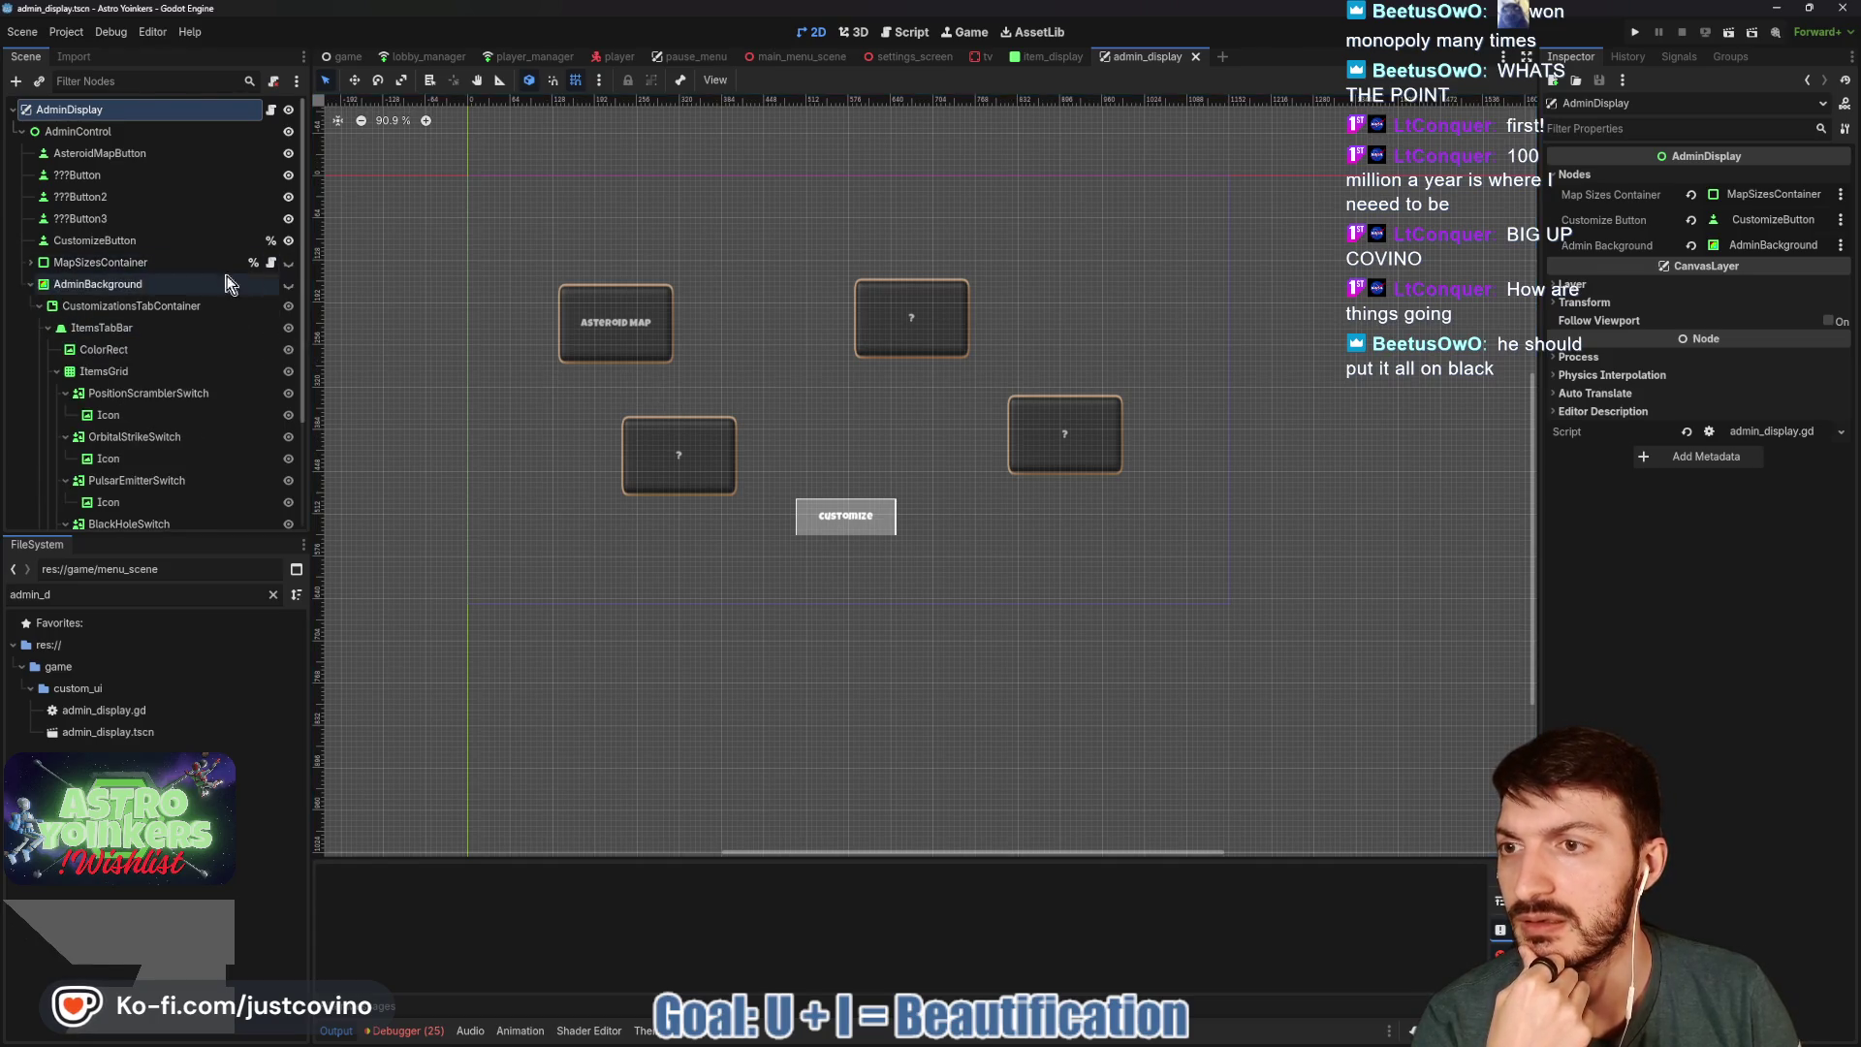
click(288, 262)
click(289, 263)
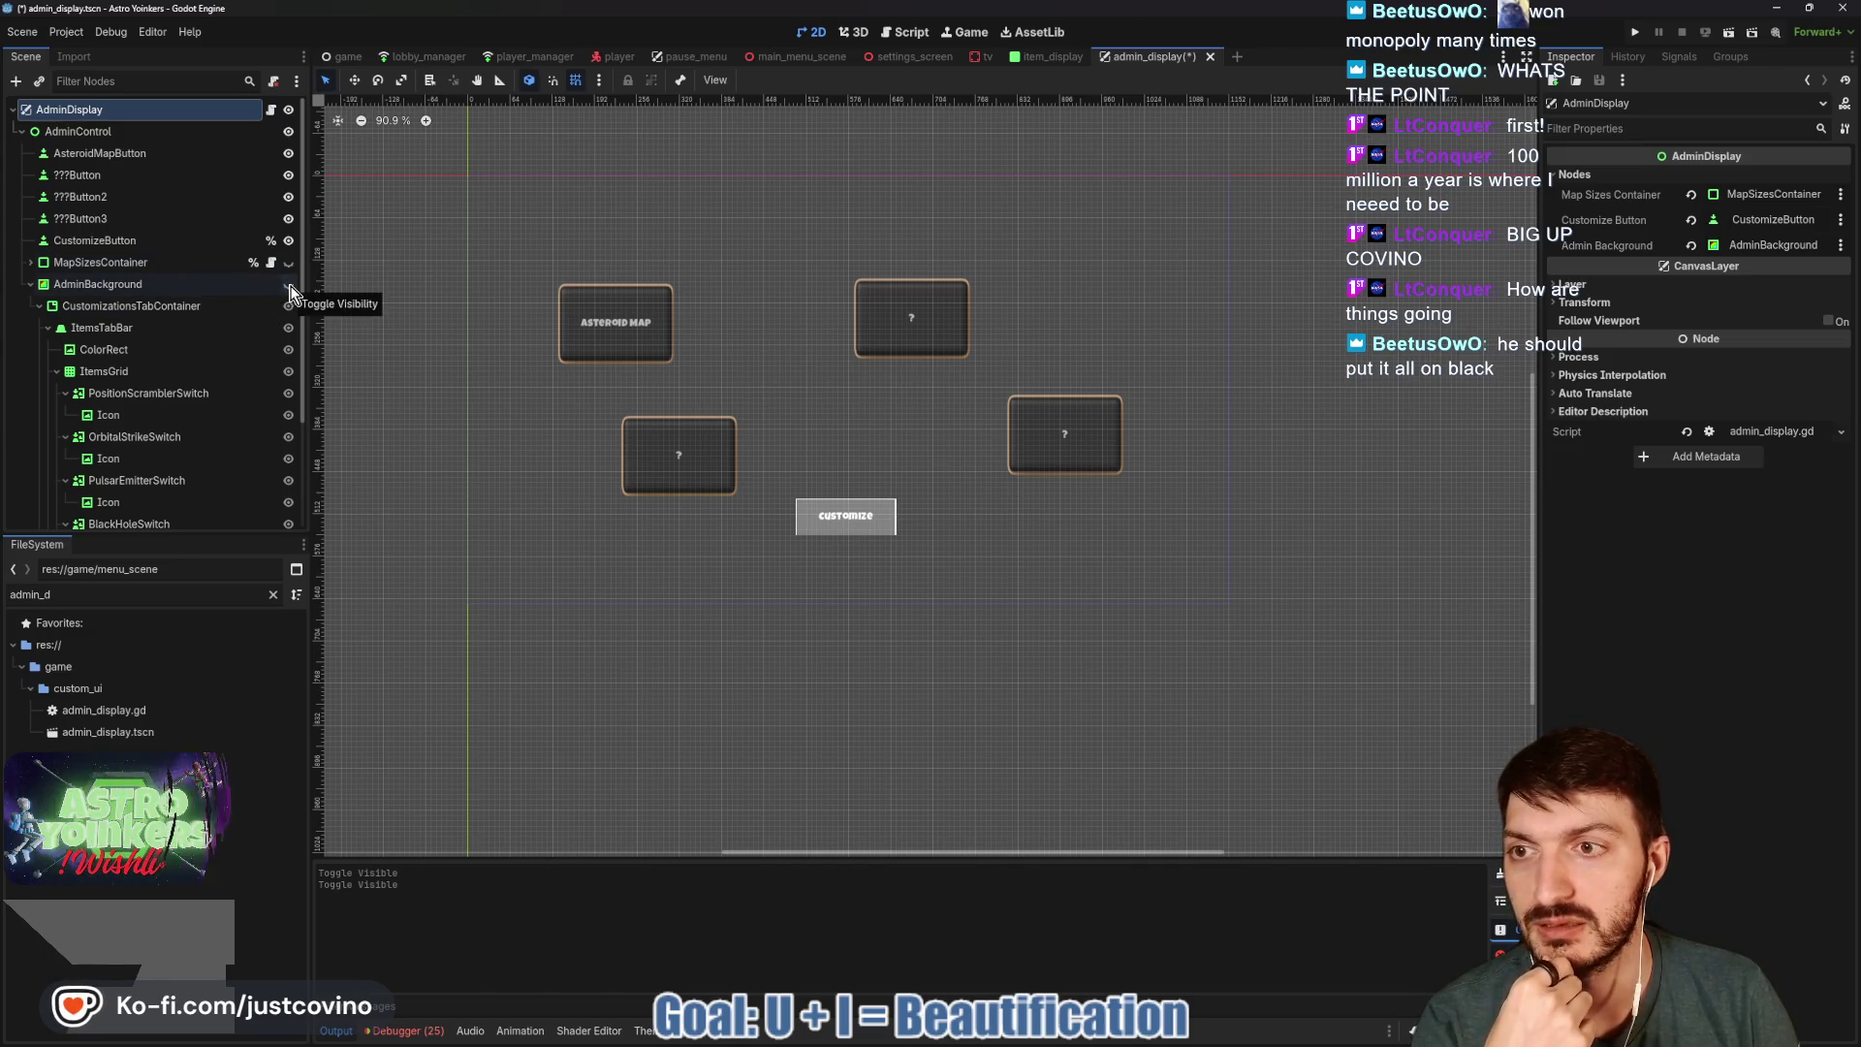
click(289, 285)
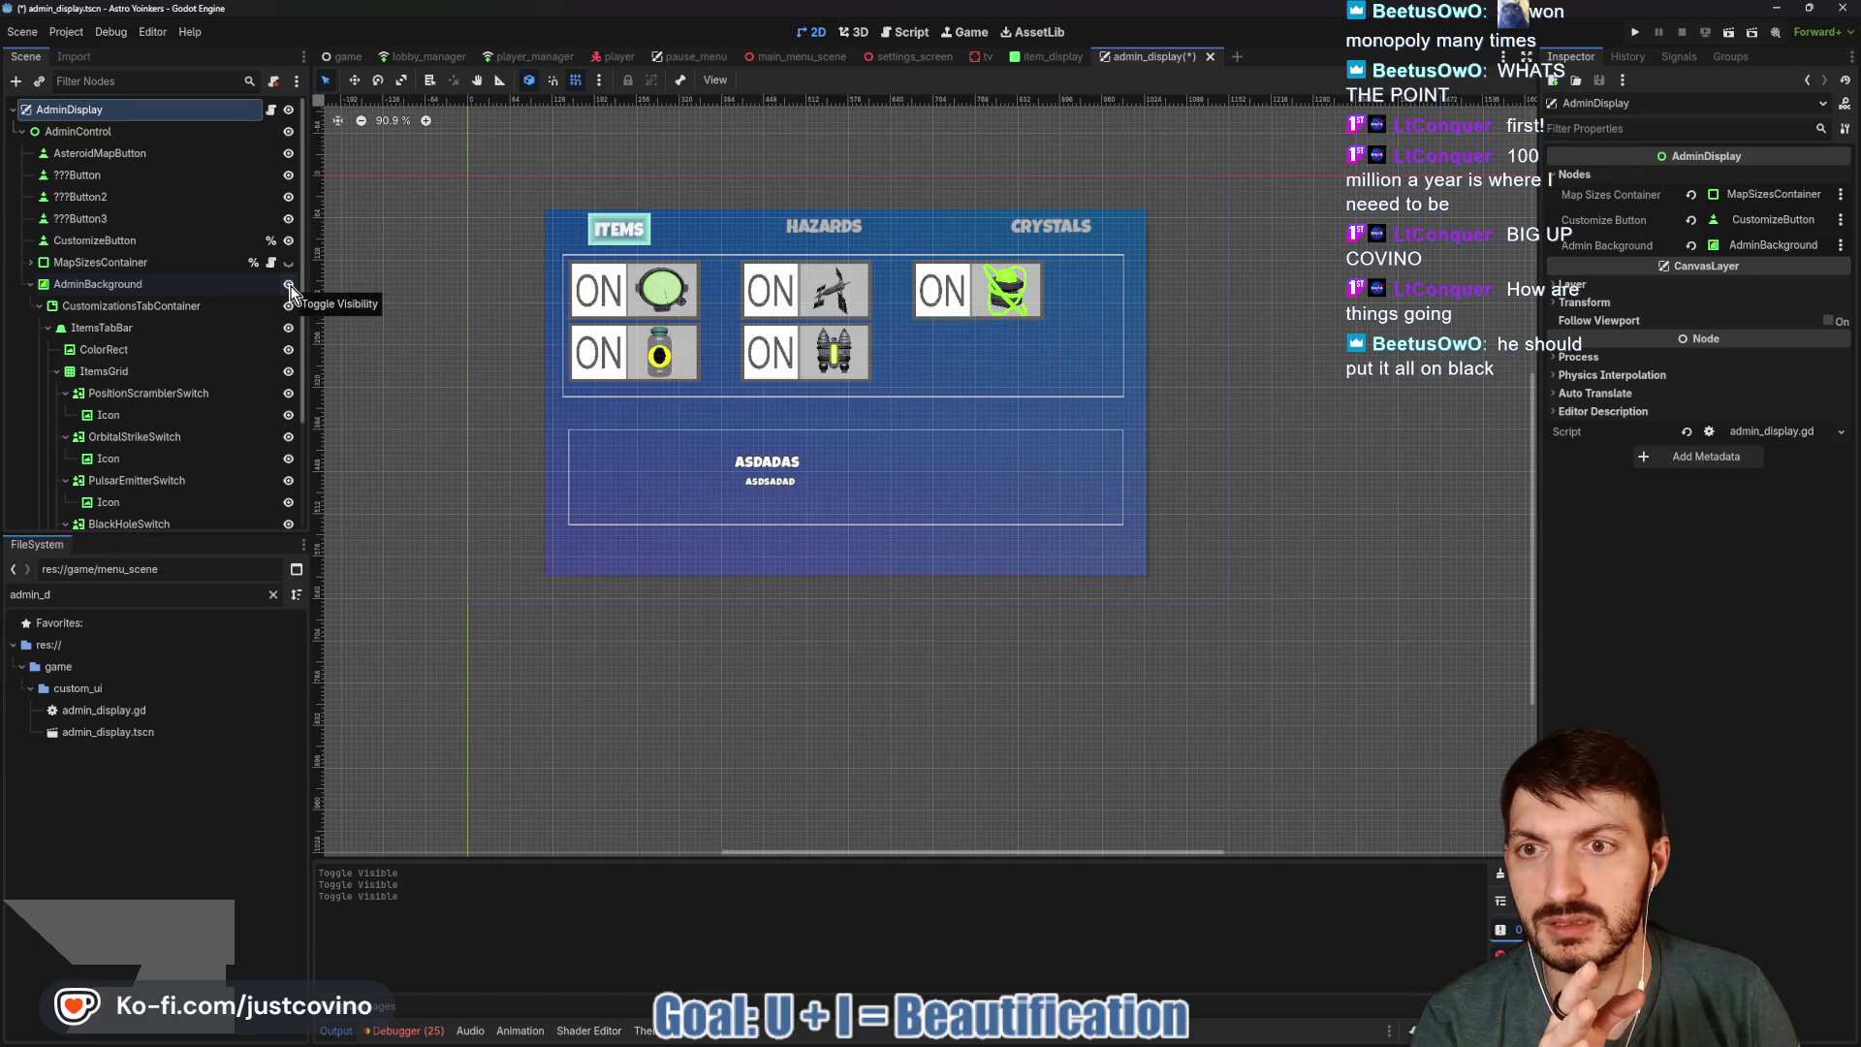
Toggle the Crystals, Hazards and Items tab bars so the Items tab shows, then save the scene.
click(42, 306)
click(43, 306)
click(52, 330)
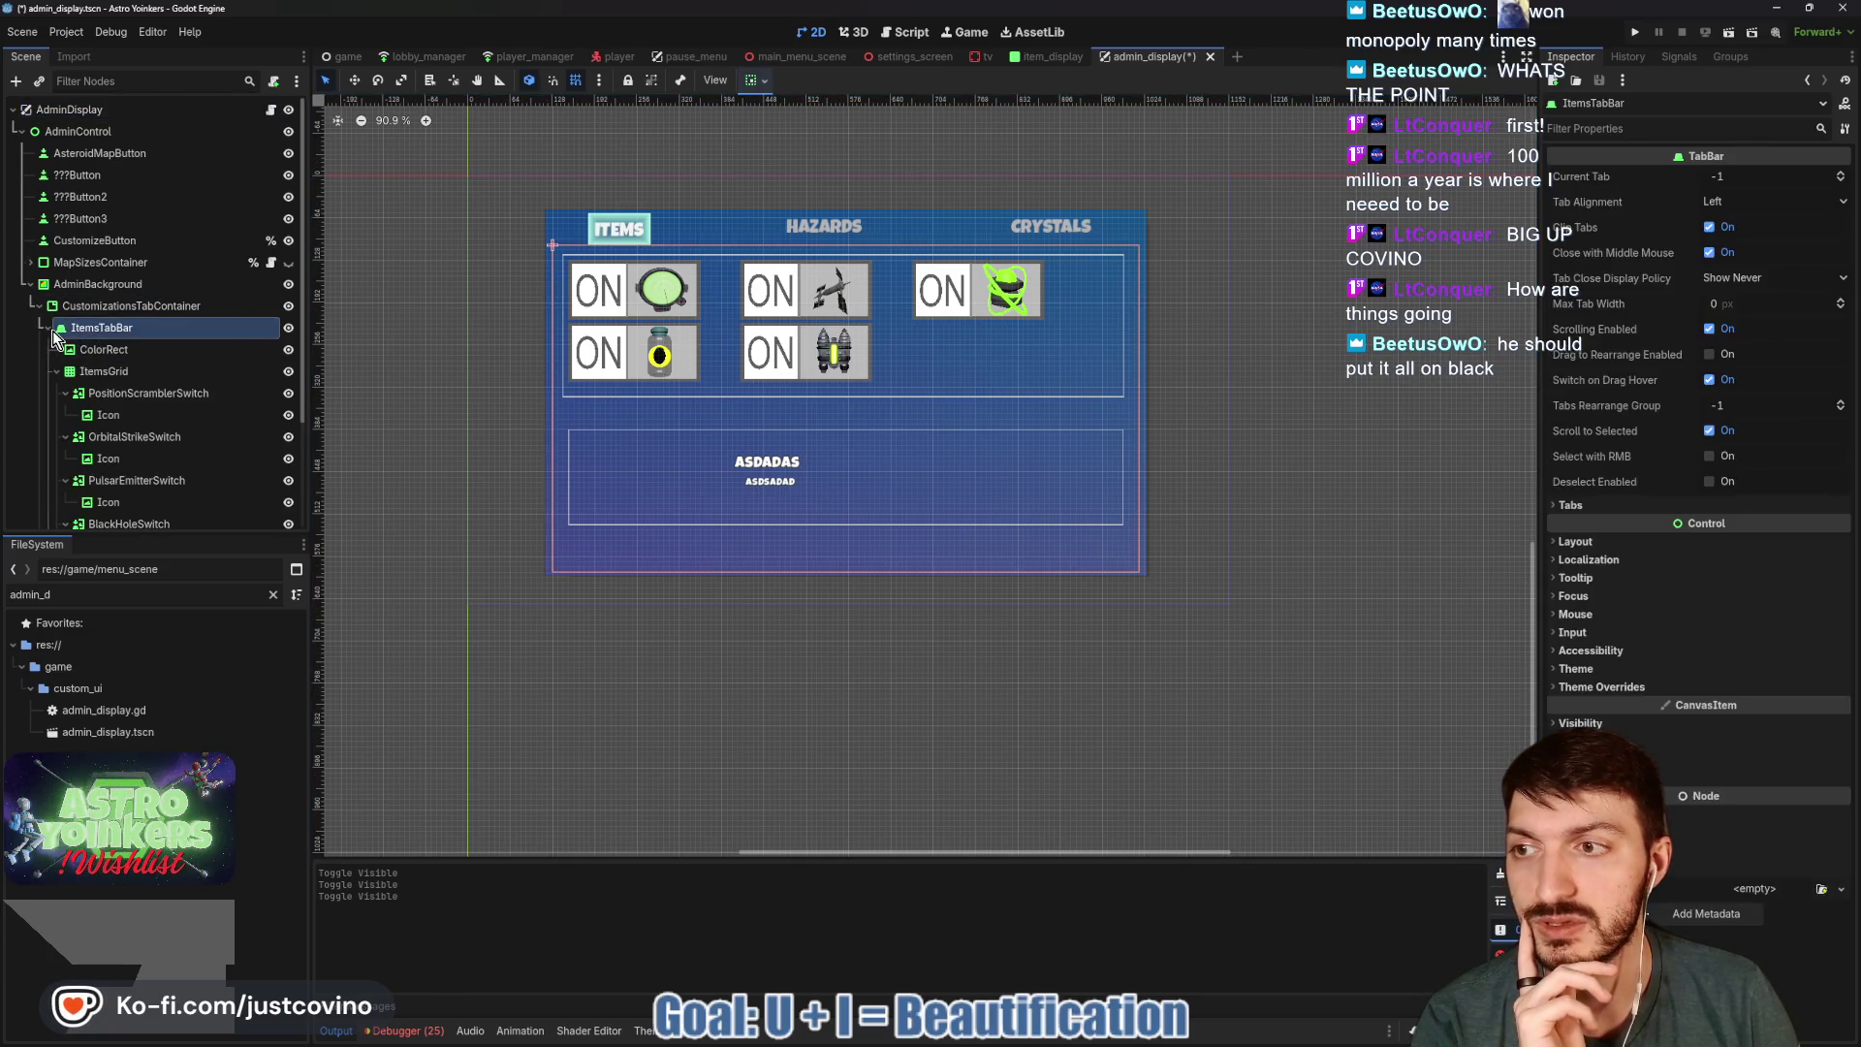
click(45, 330)
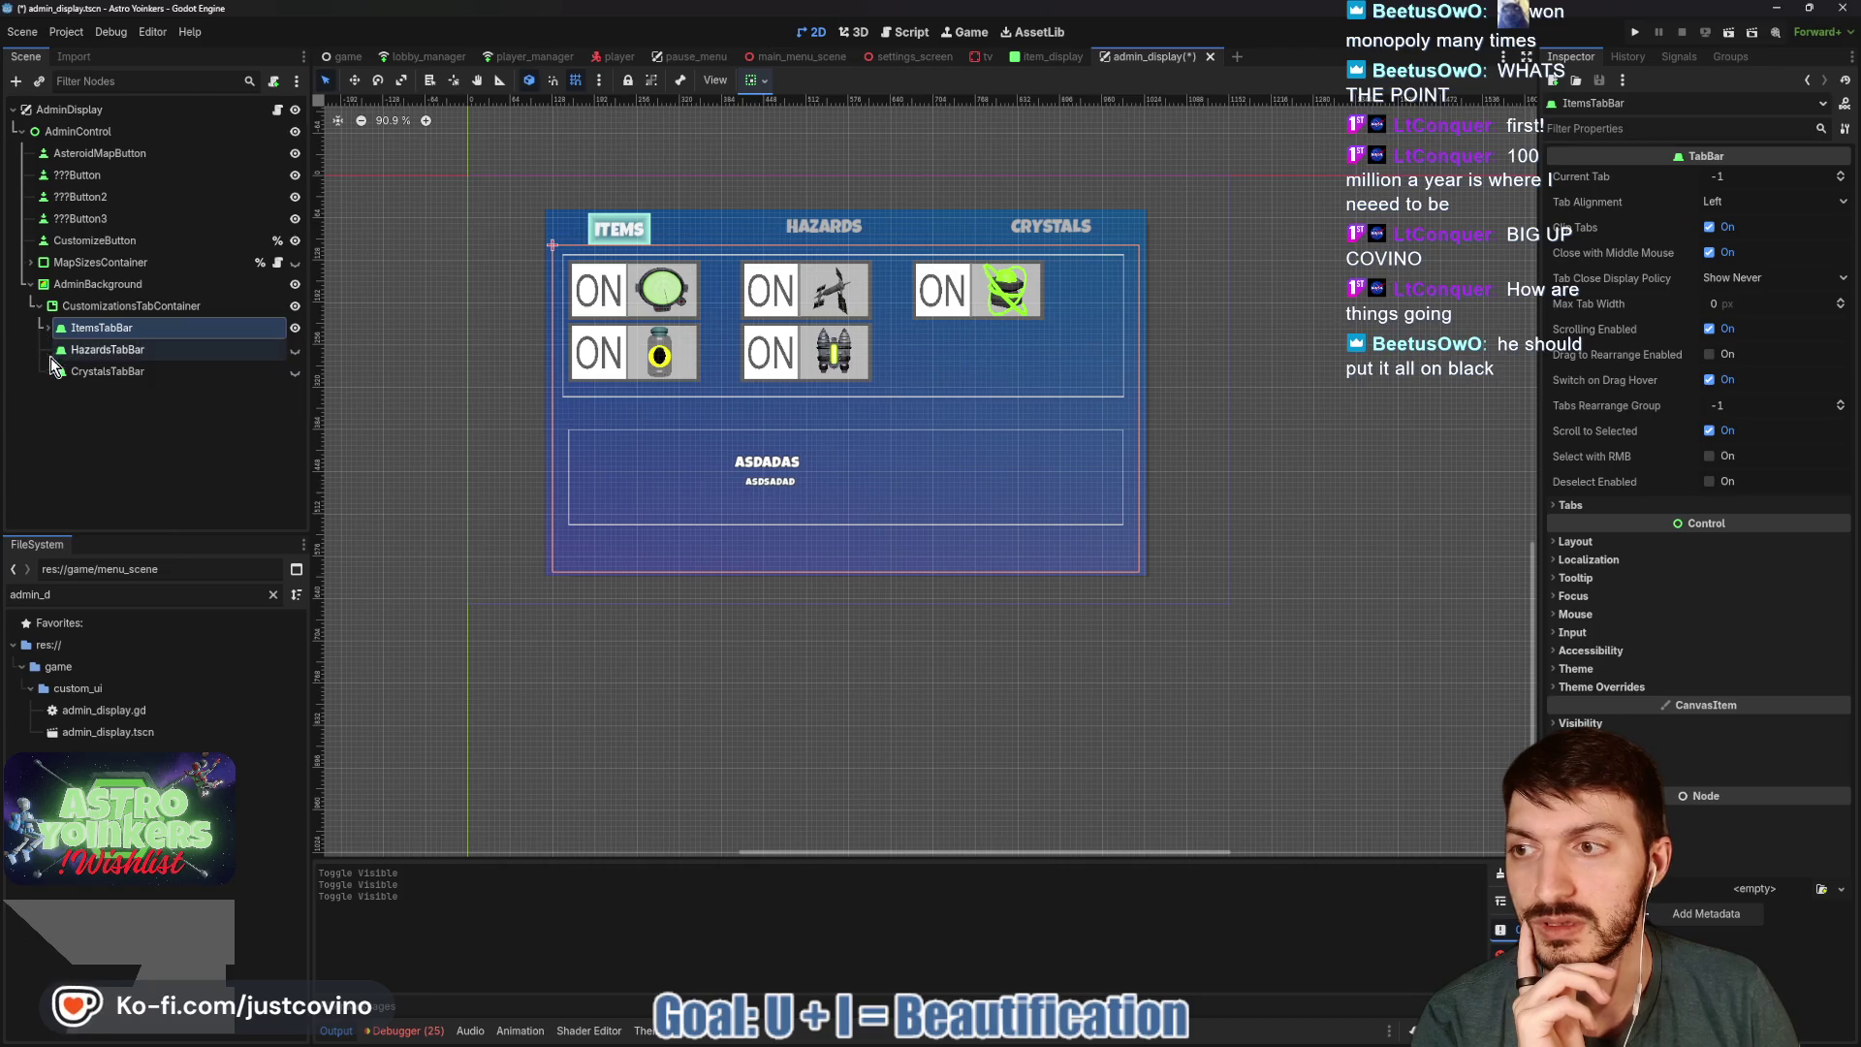
click(295, 372)
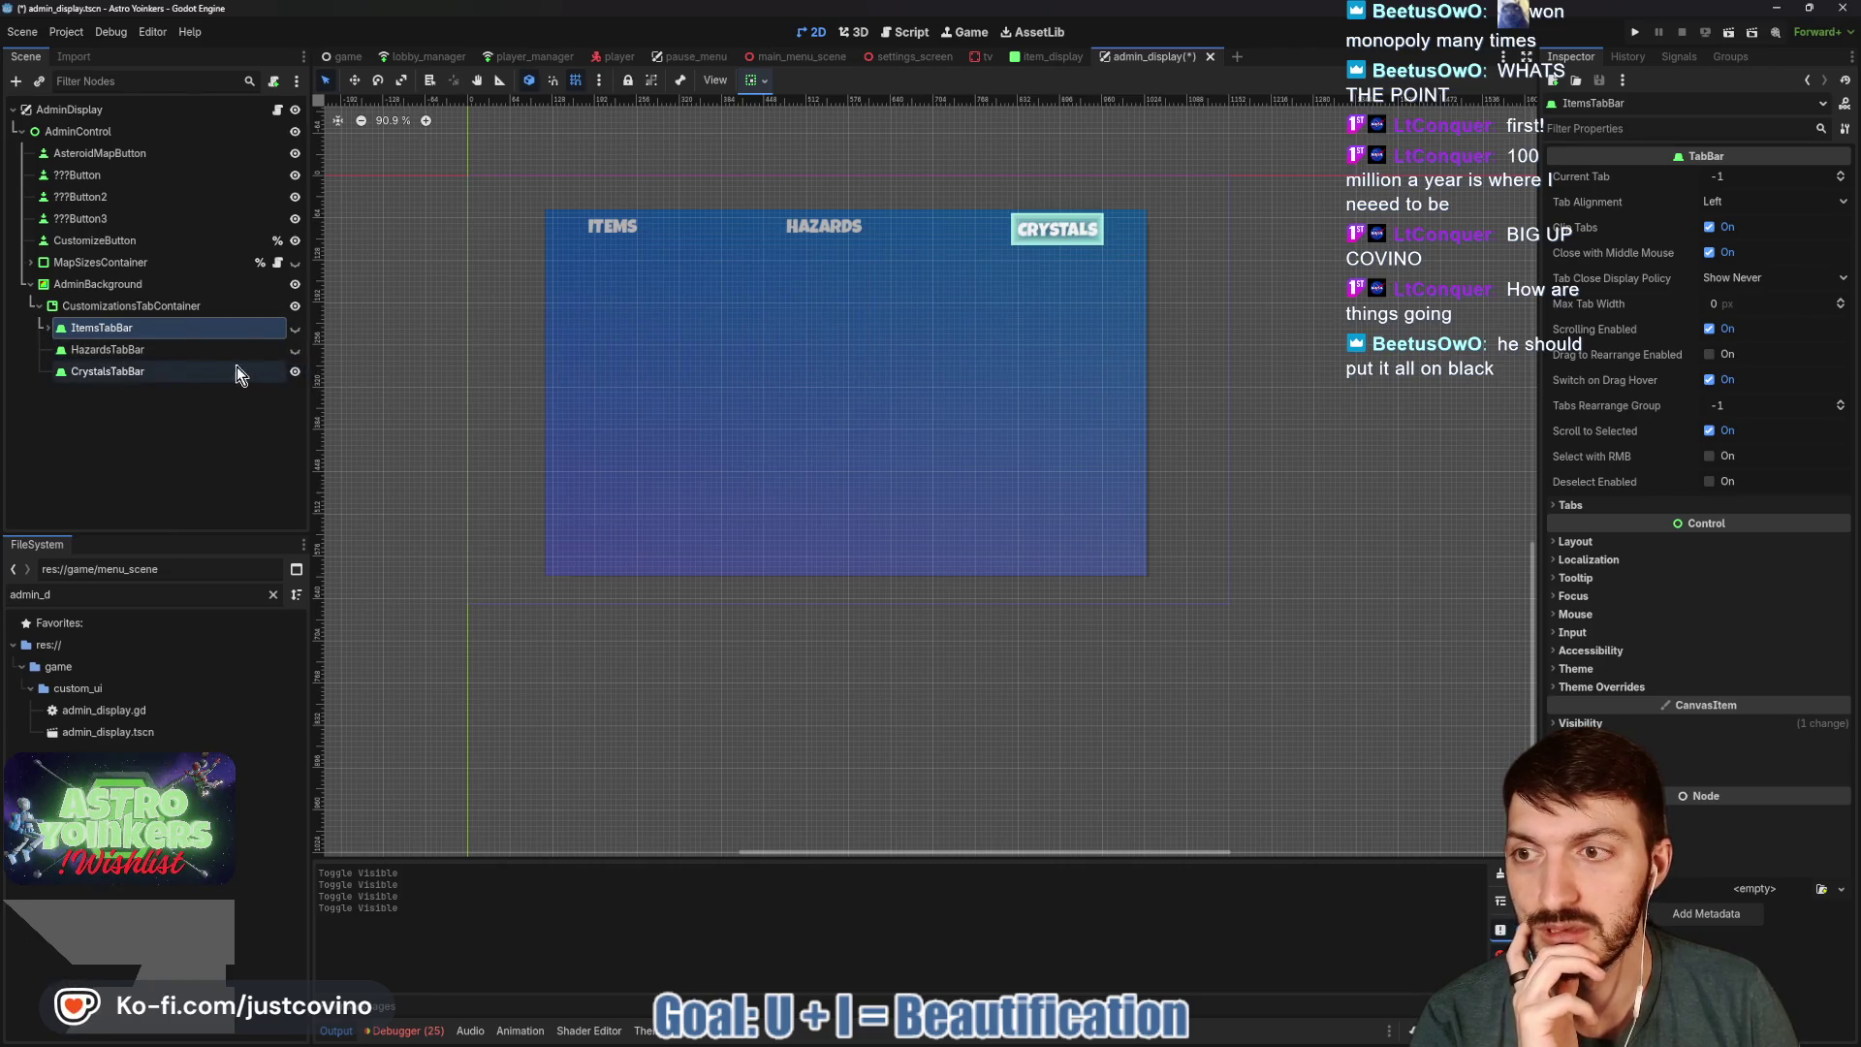
click(295, 349)
click(292, 330)
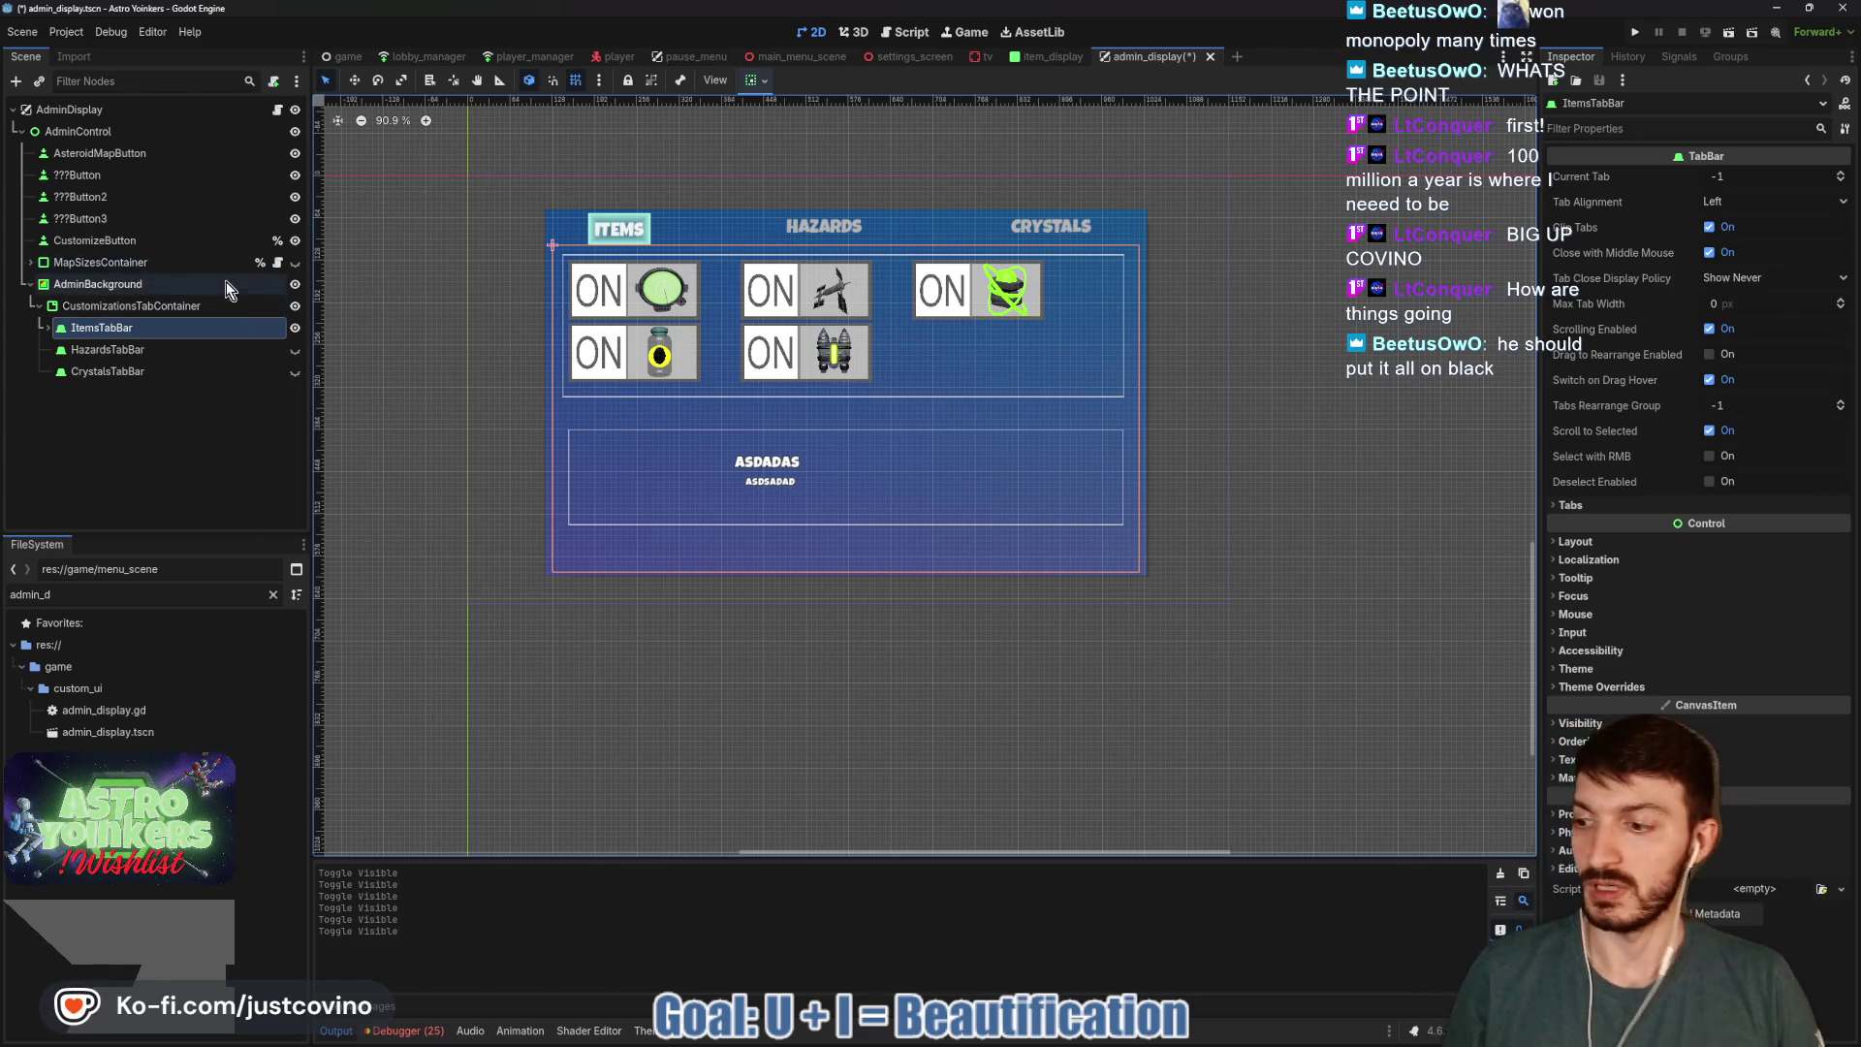
key(ctrl+s)
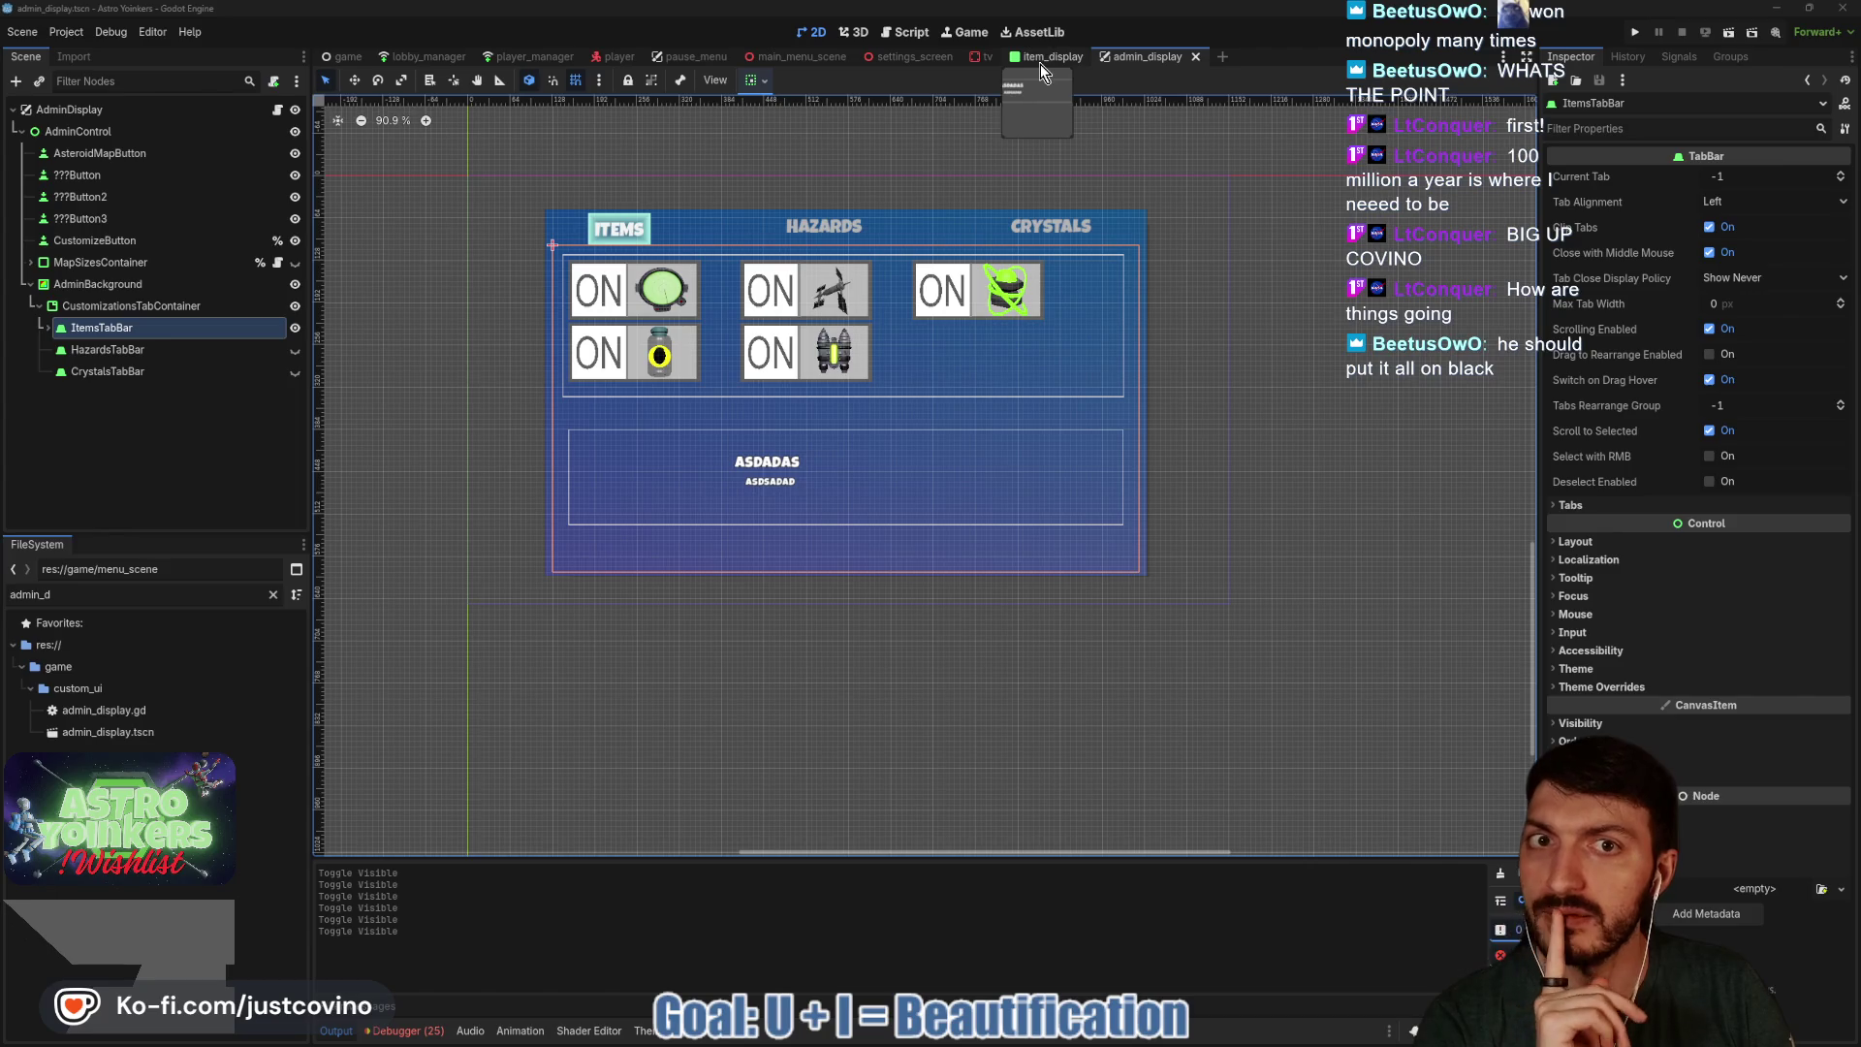
click(48, 328)
Rename ItemsTabBar's ColorRect to TopBoxBorder and save admin_display.
click(90, 349)
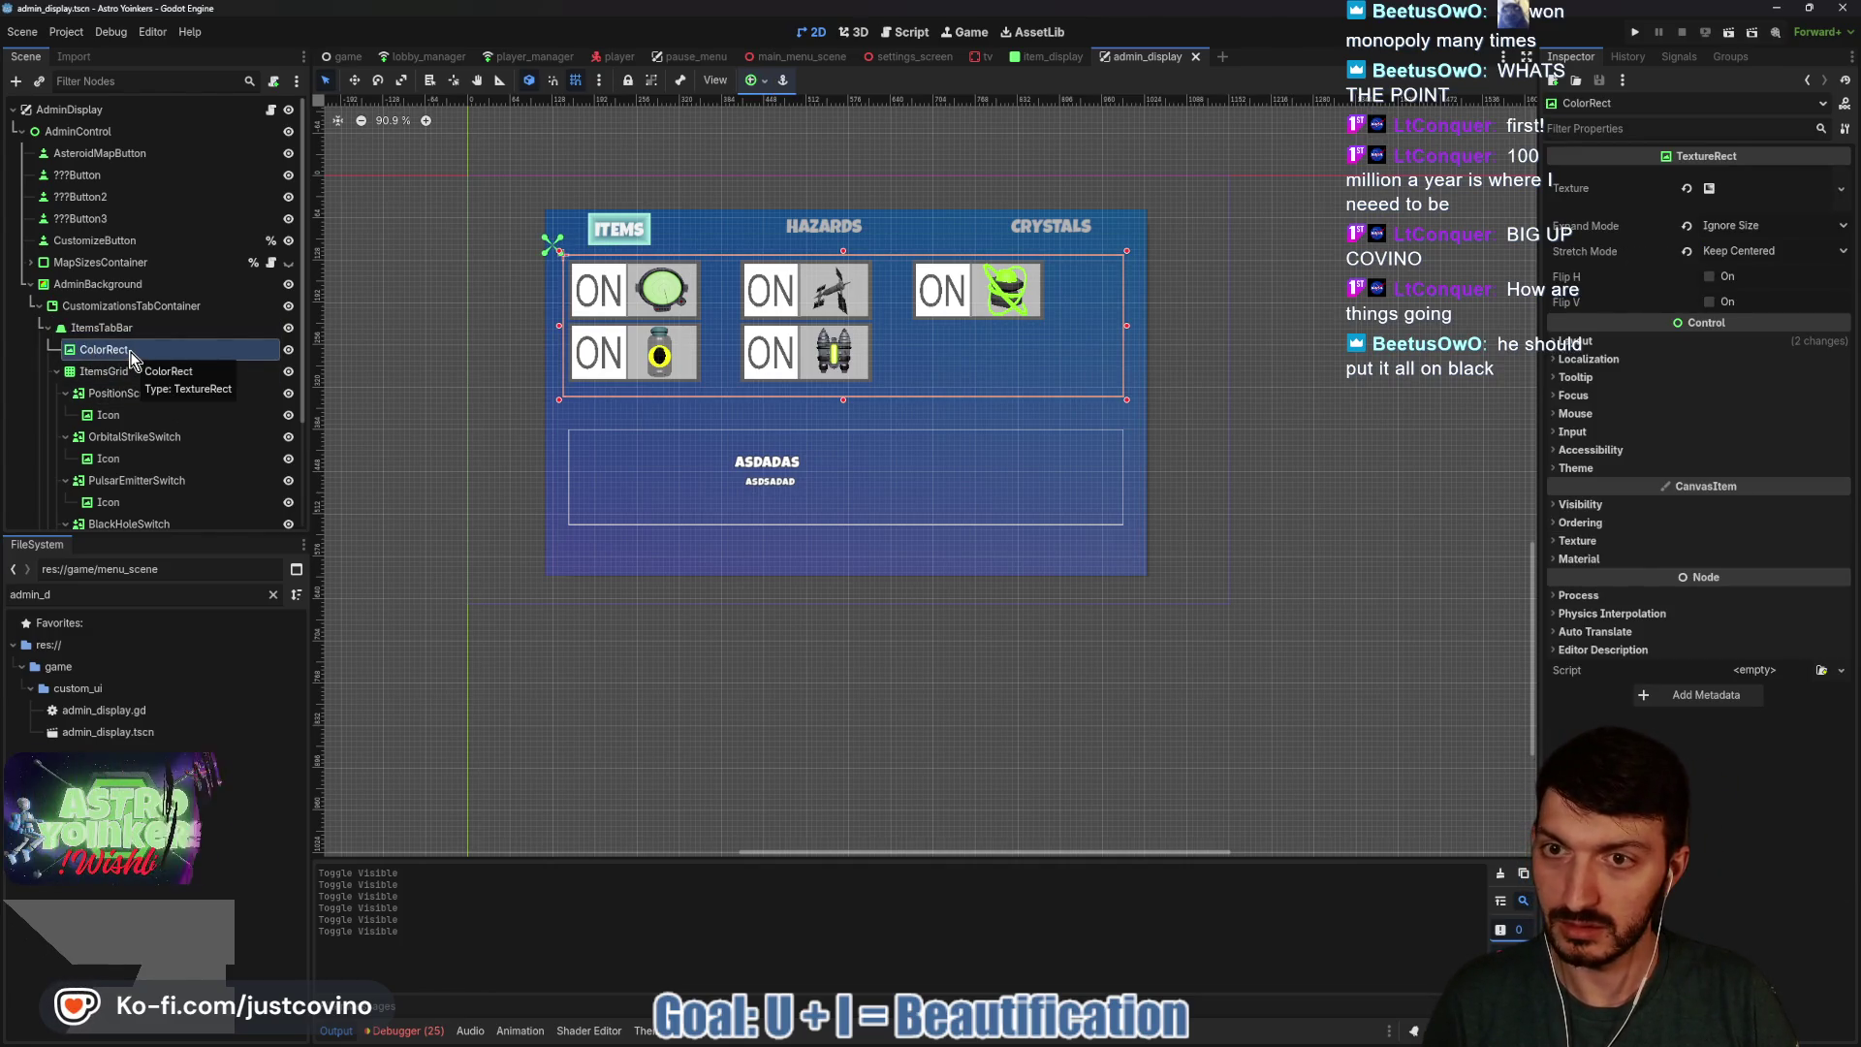
double_click(129, 350)
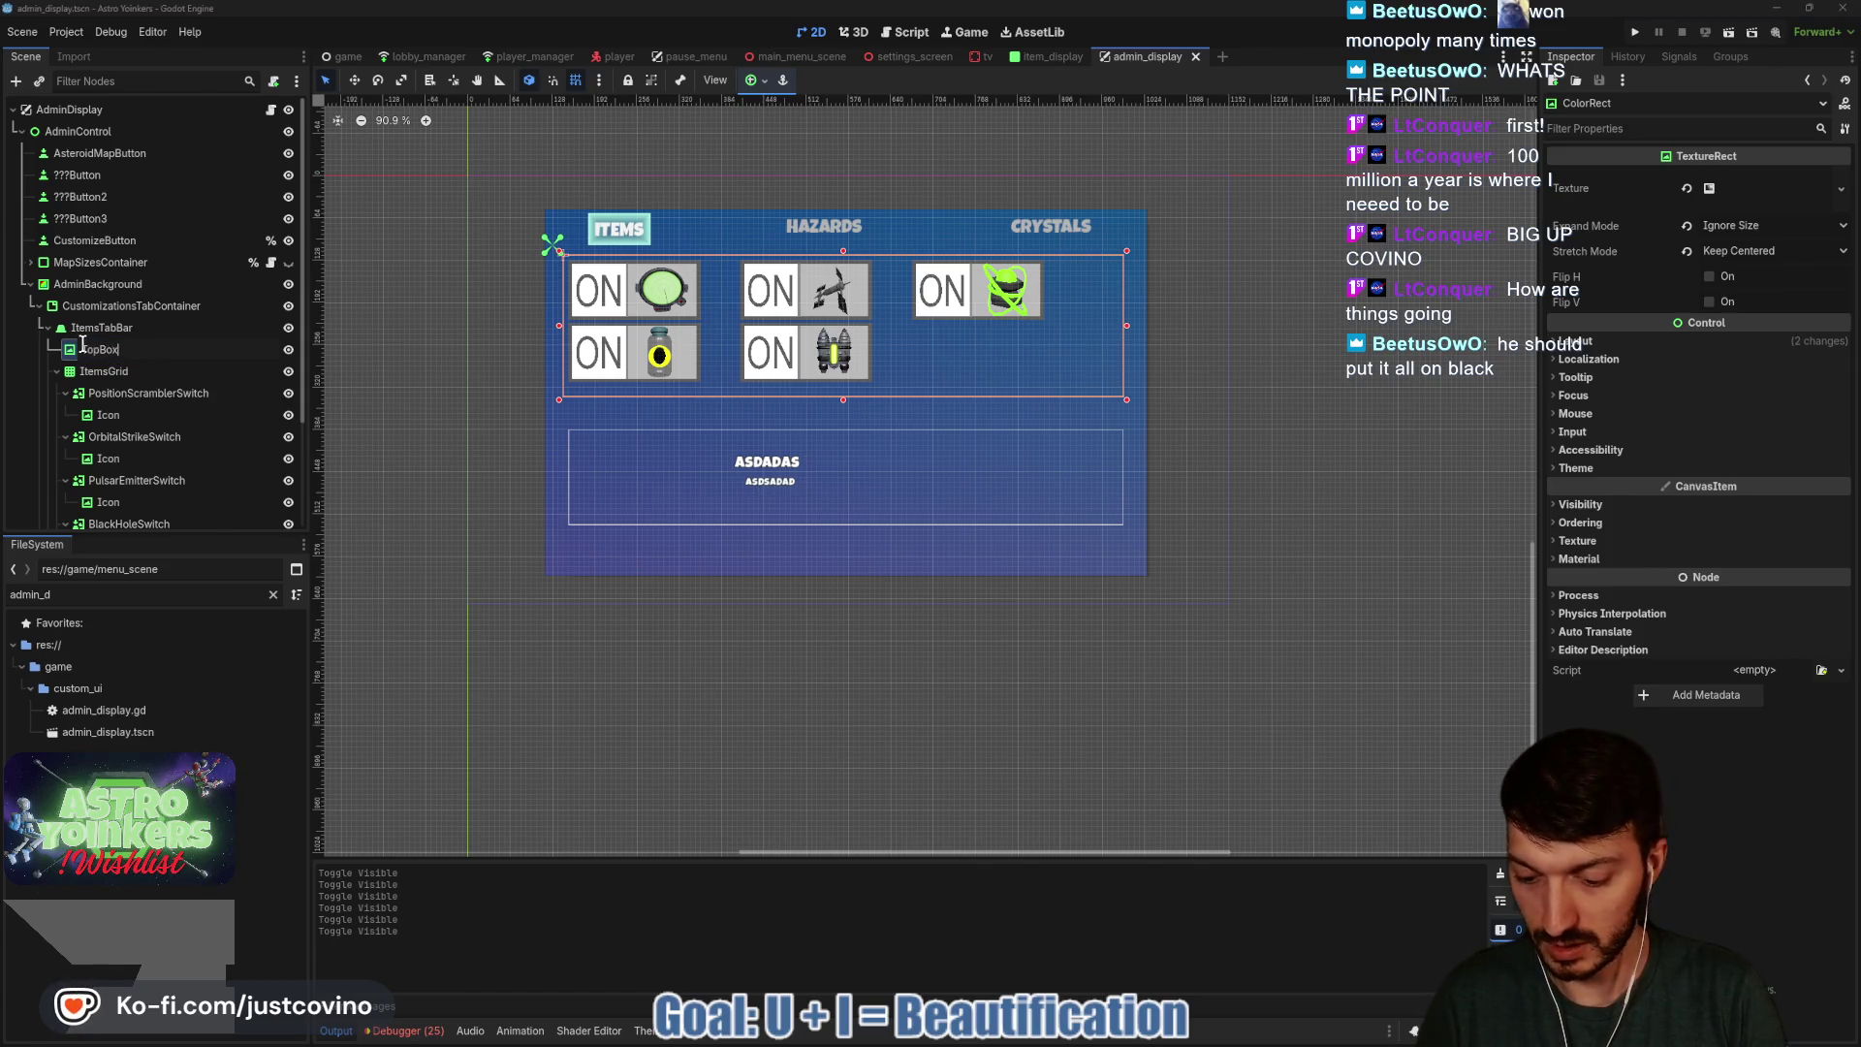
text(Border)
key(Return)
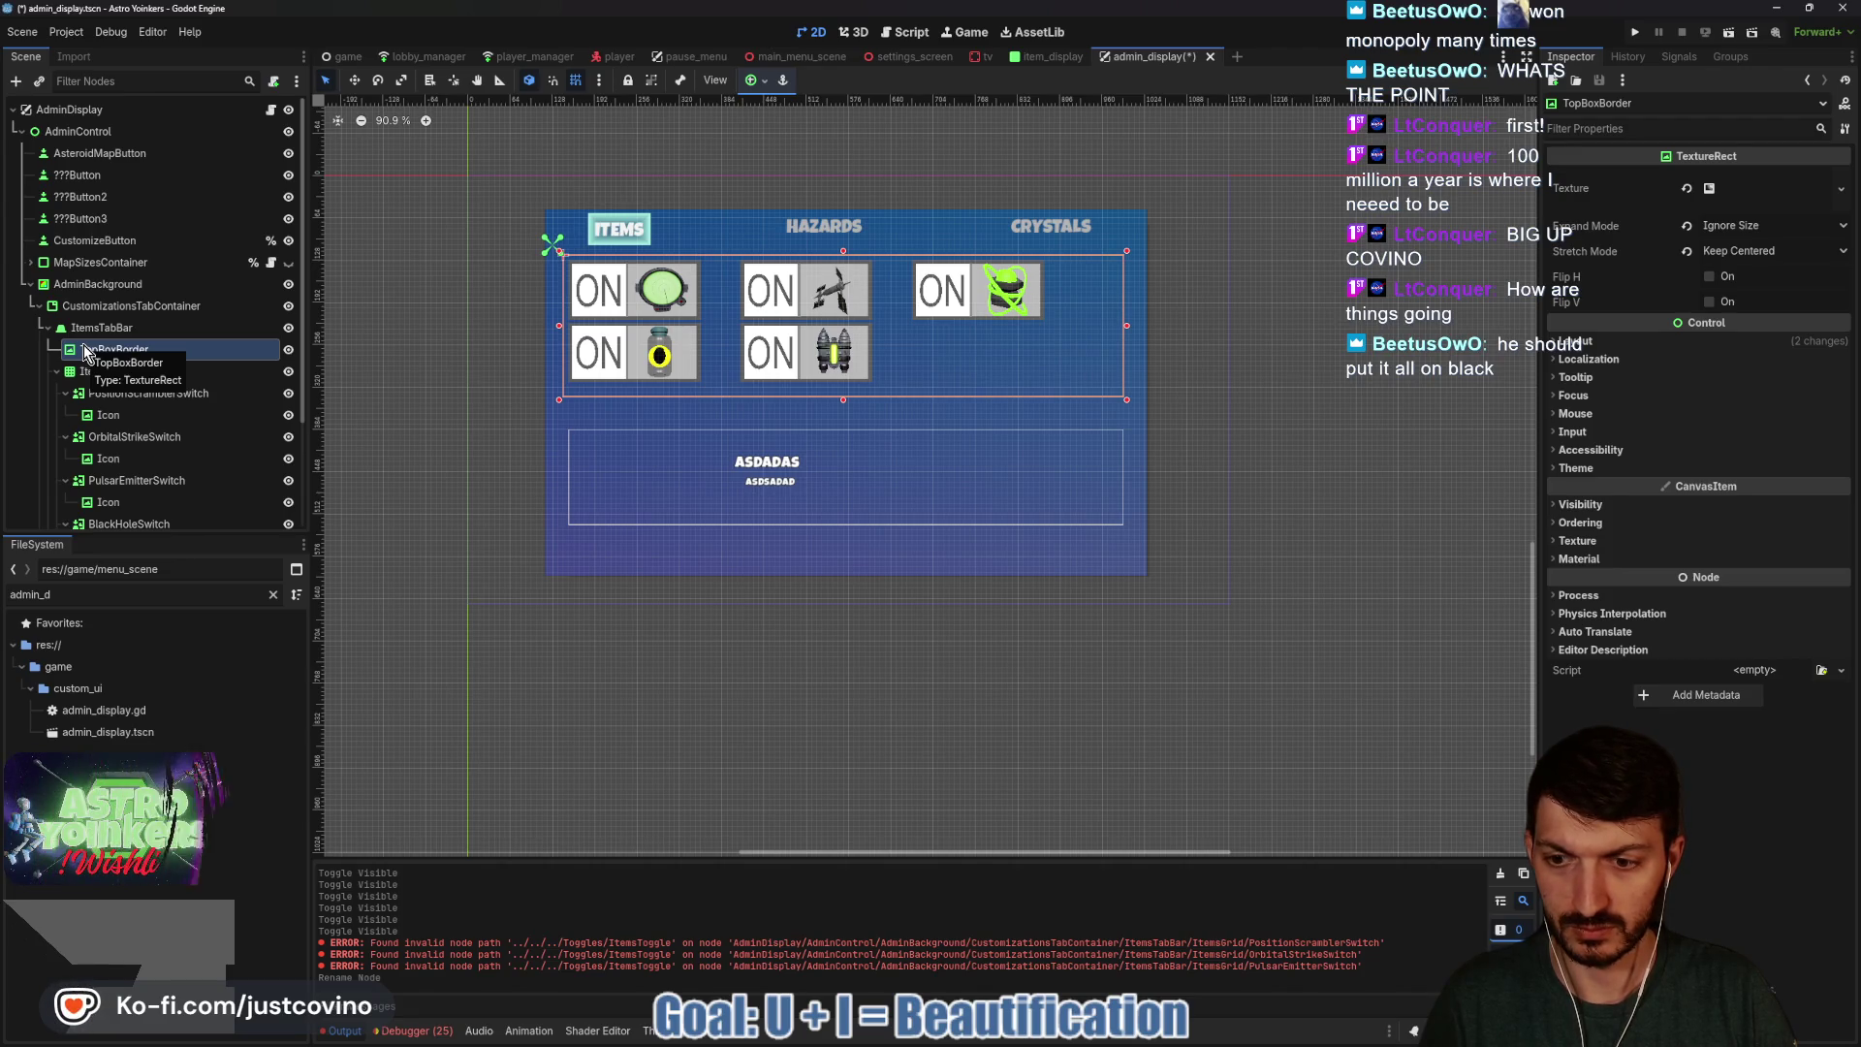
key(ctrl+s)
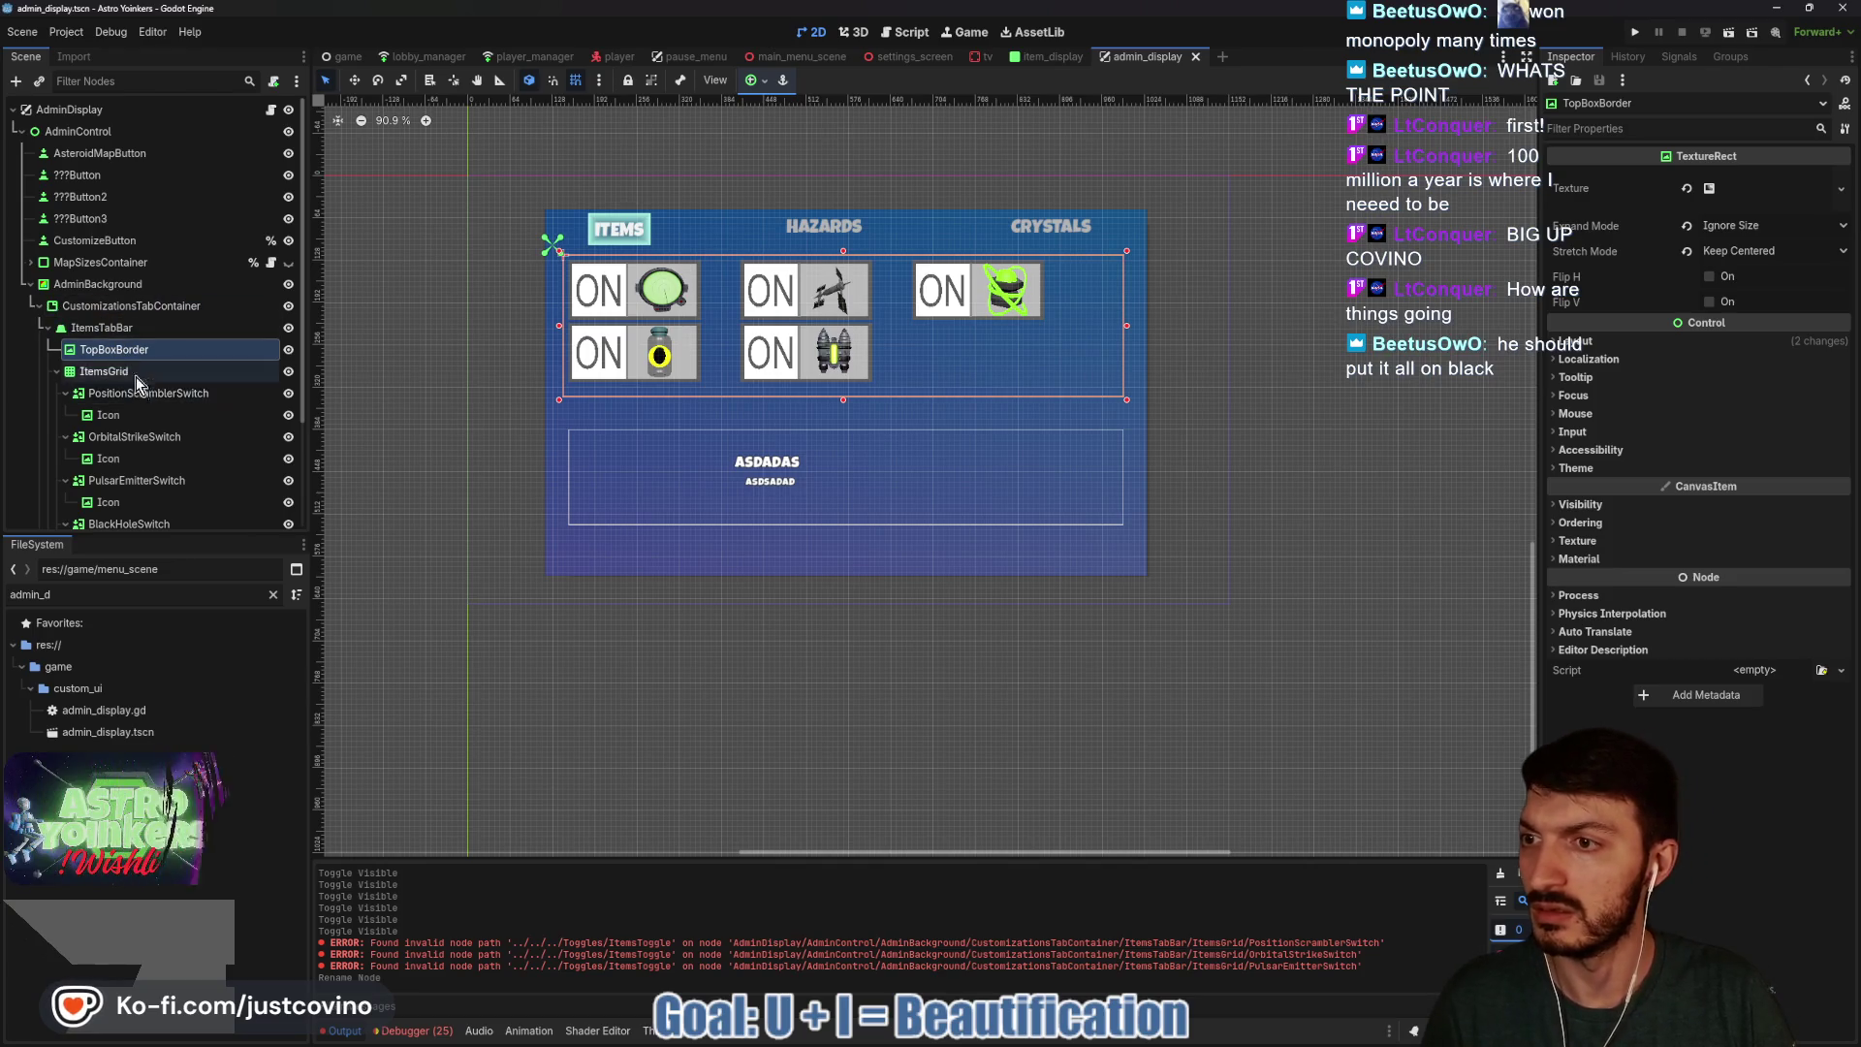
scroll(109, 363, down, 3)
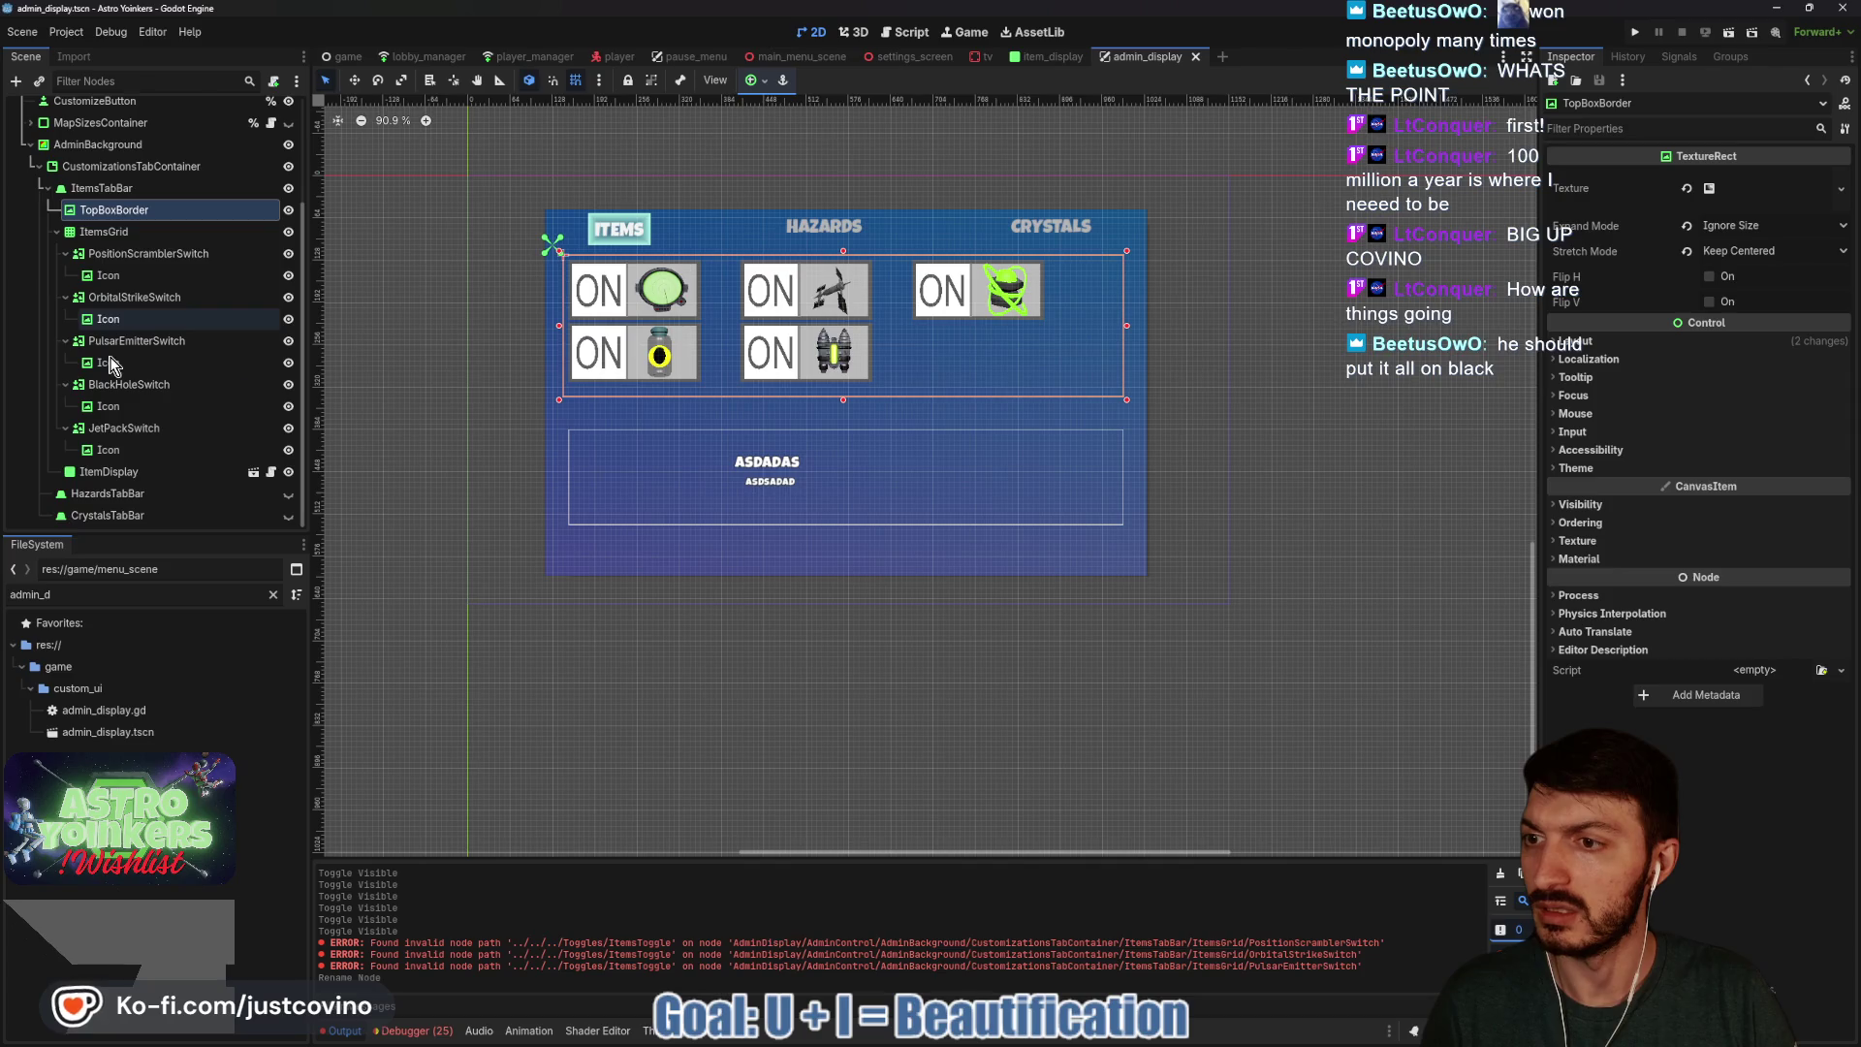
click(72, 498)
key(ctrl+v)
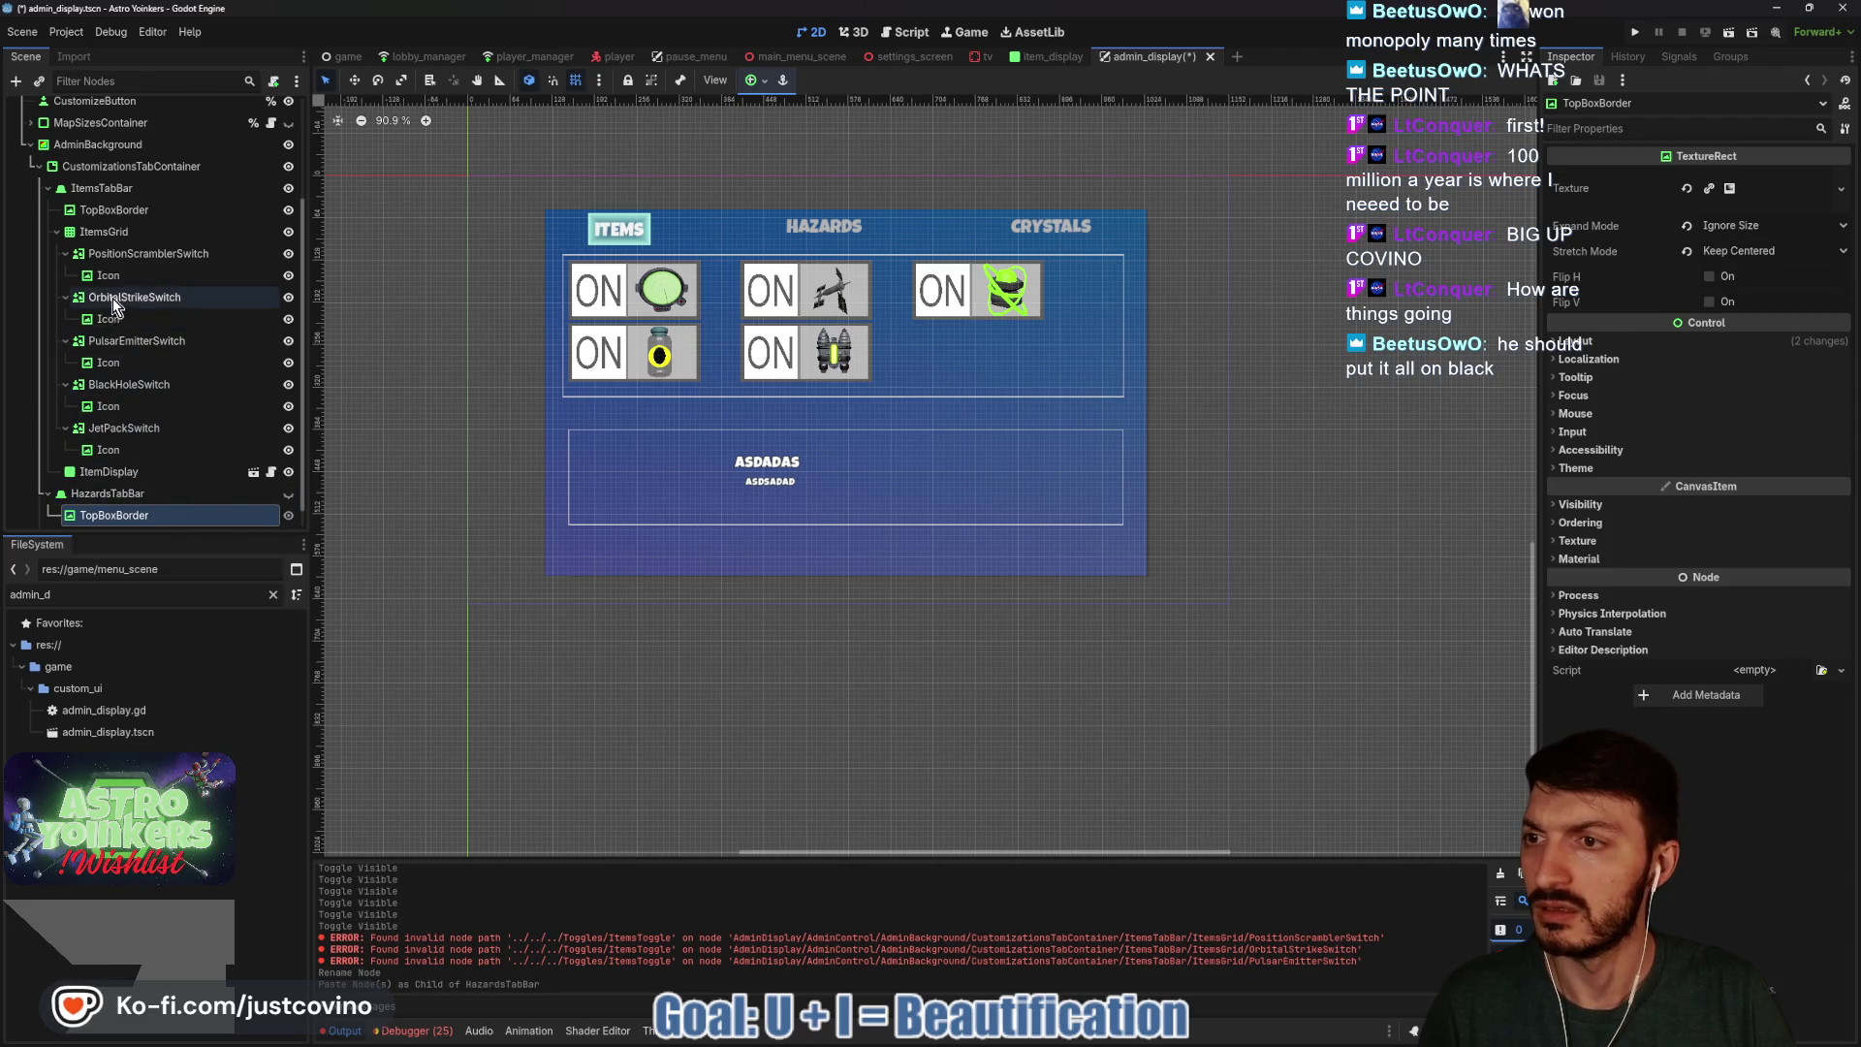
click(101, 498)
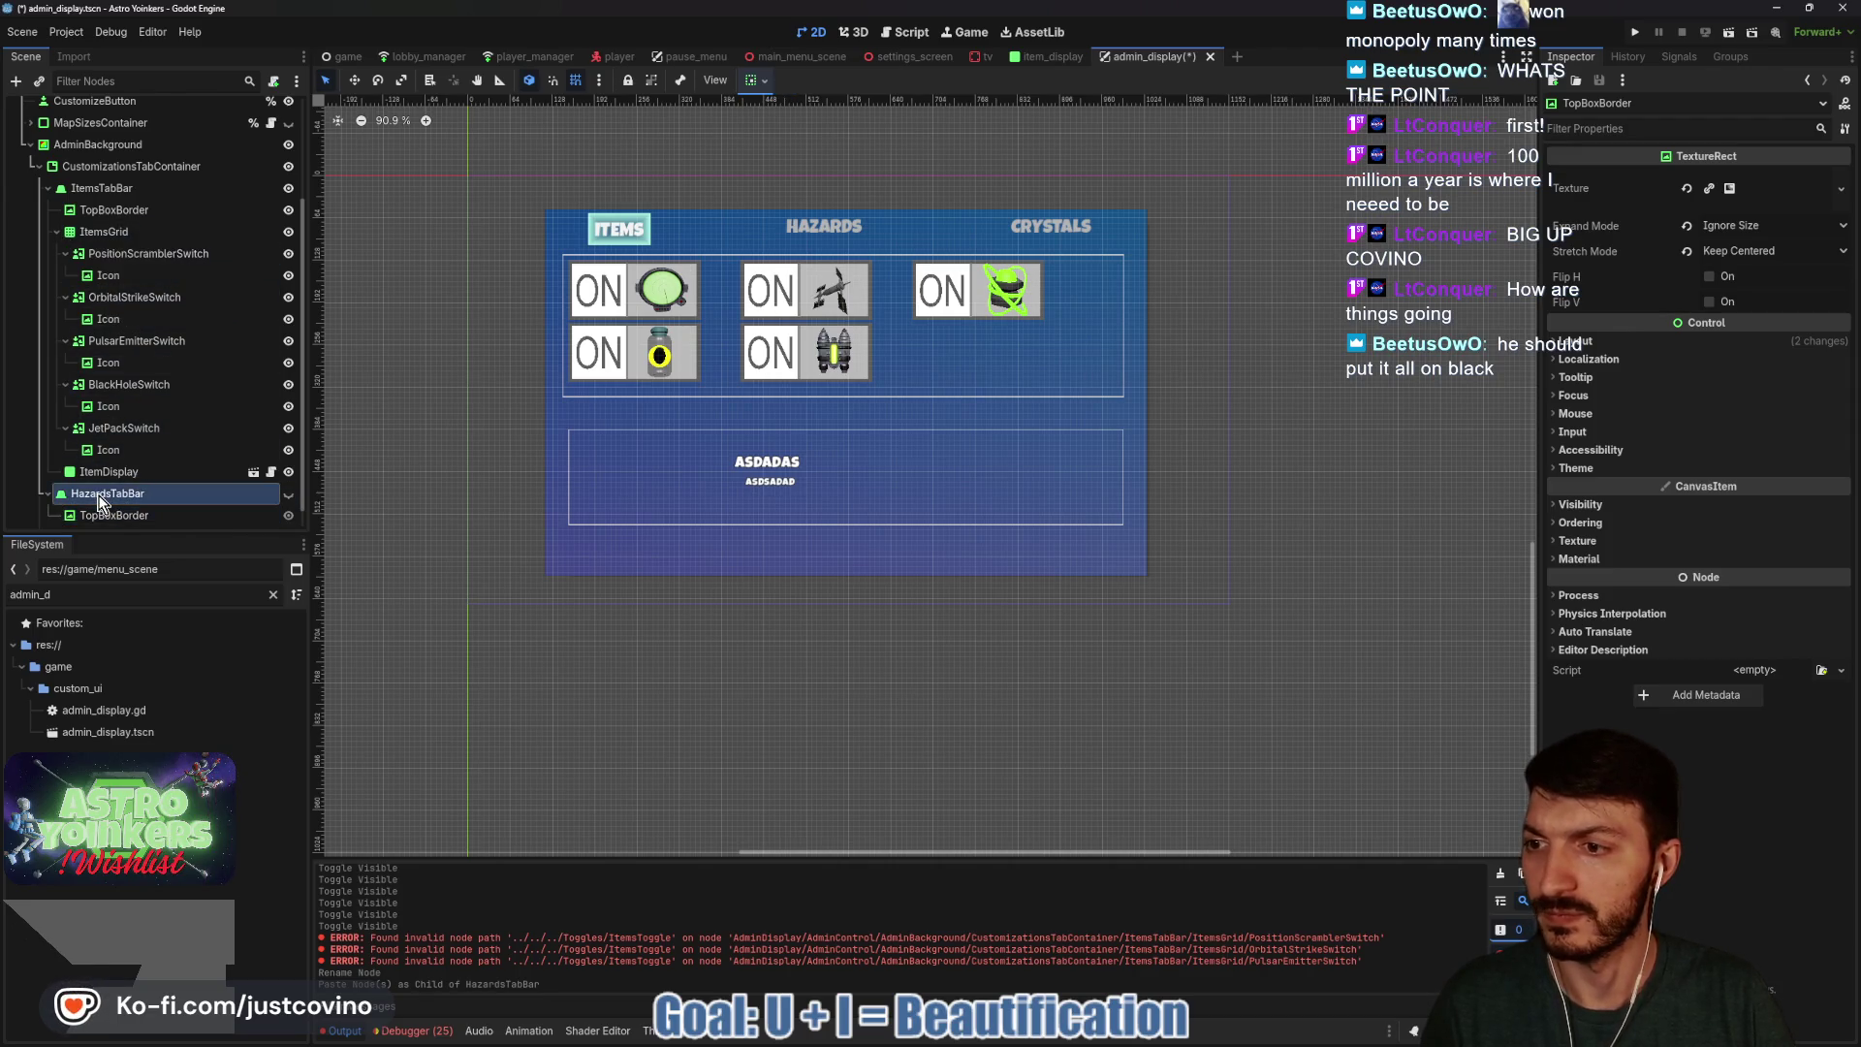
key(ctrl+a)
text(ha)
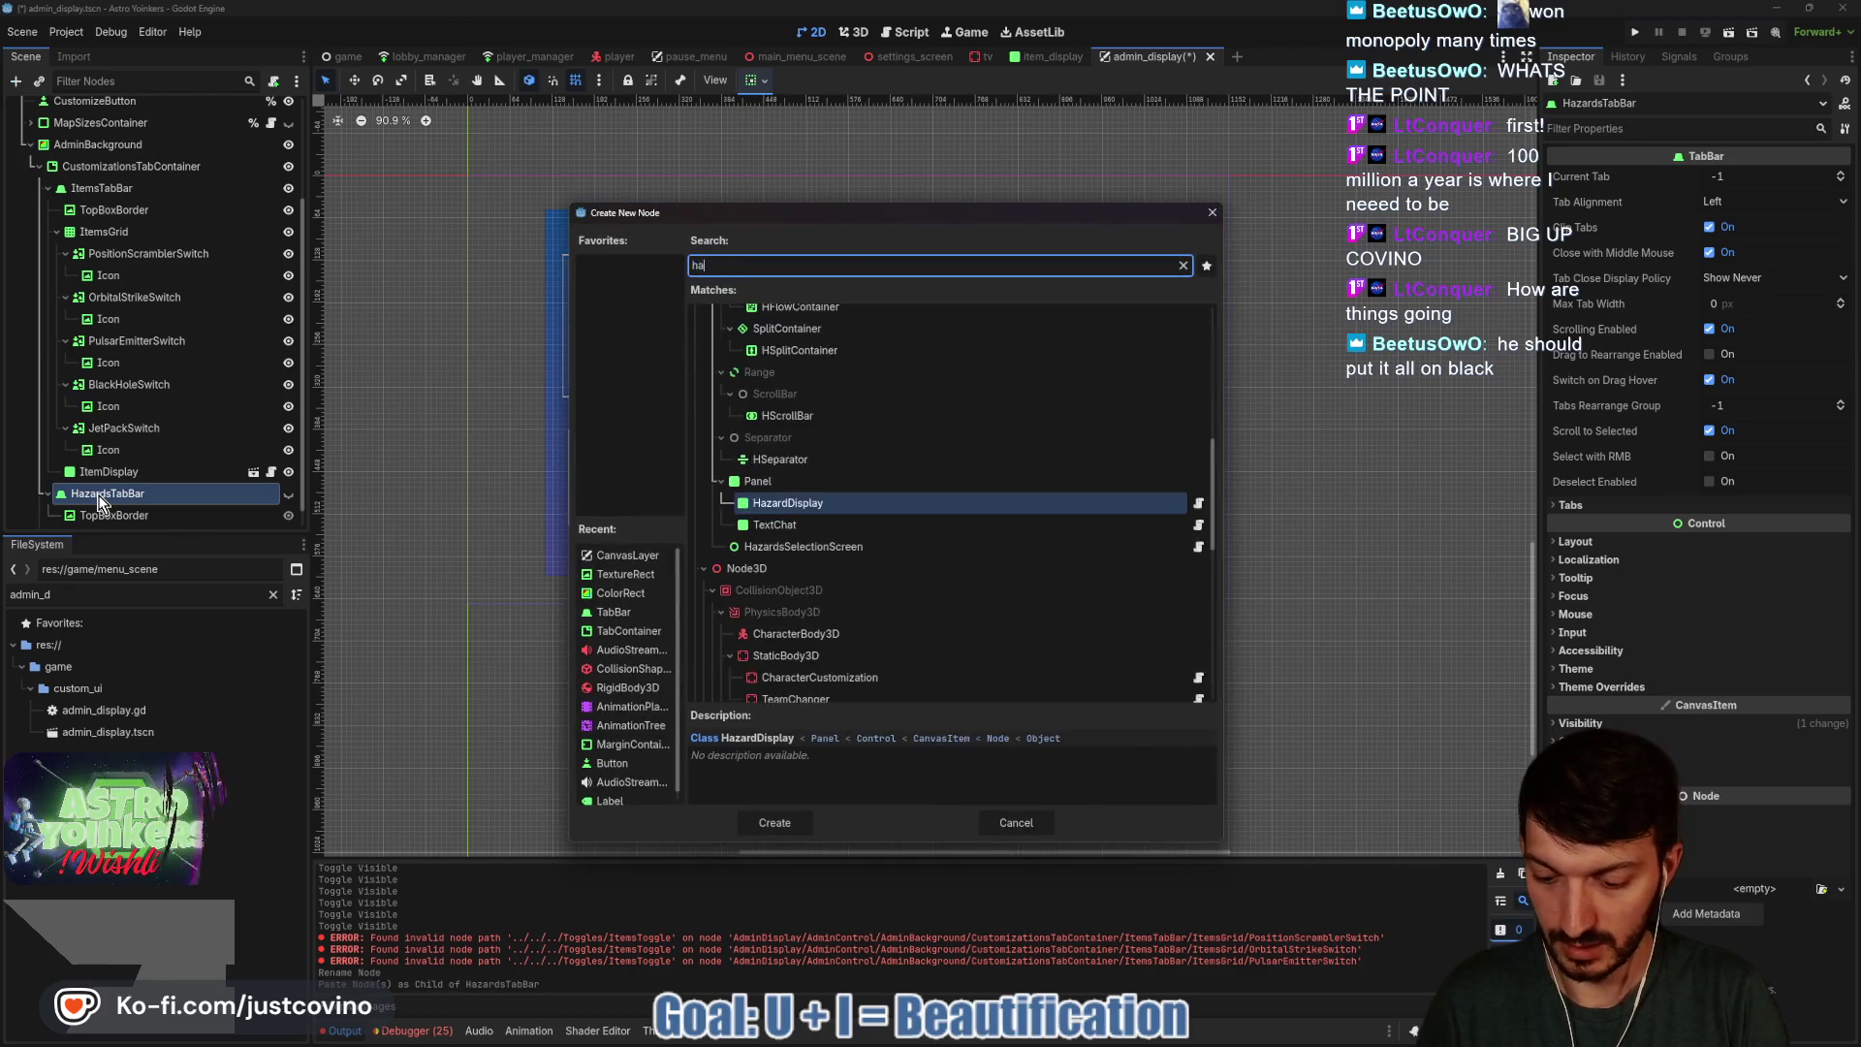
text(zards)
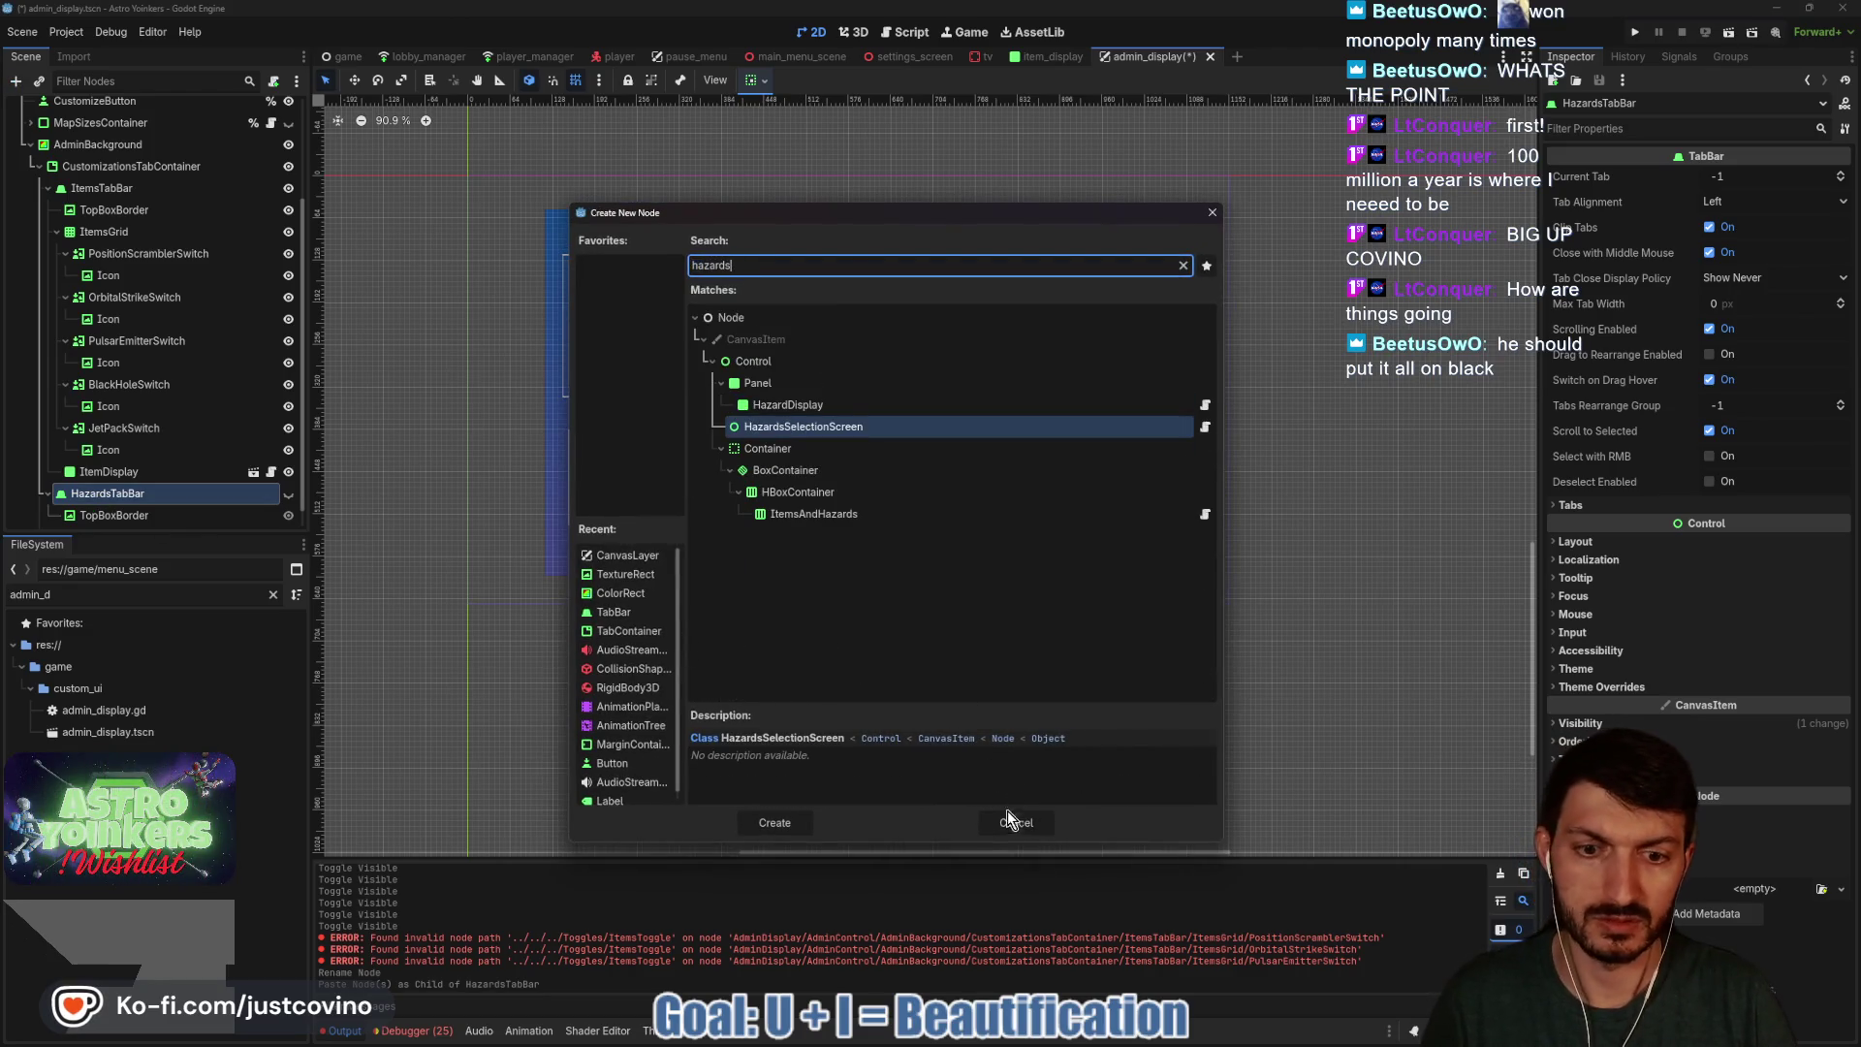
click(1013, 823)
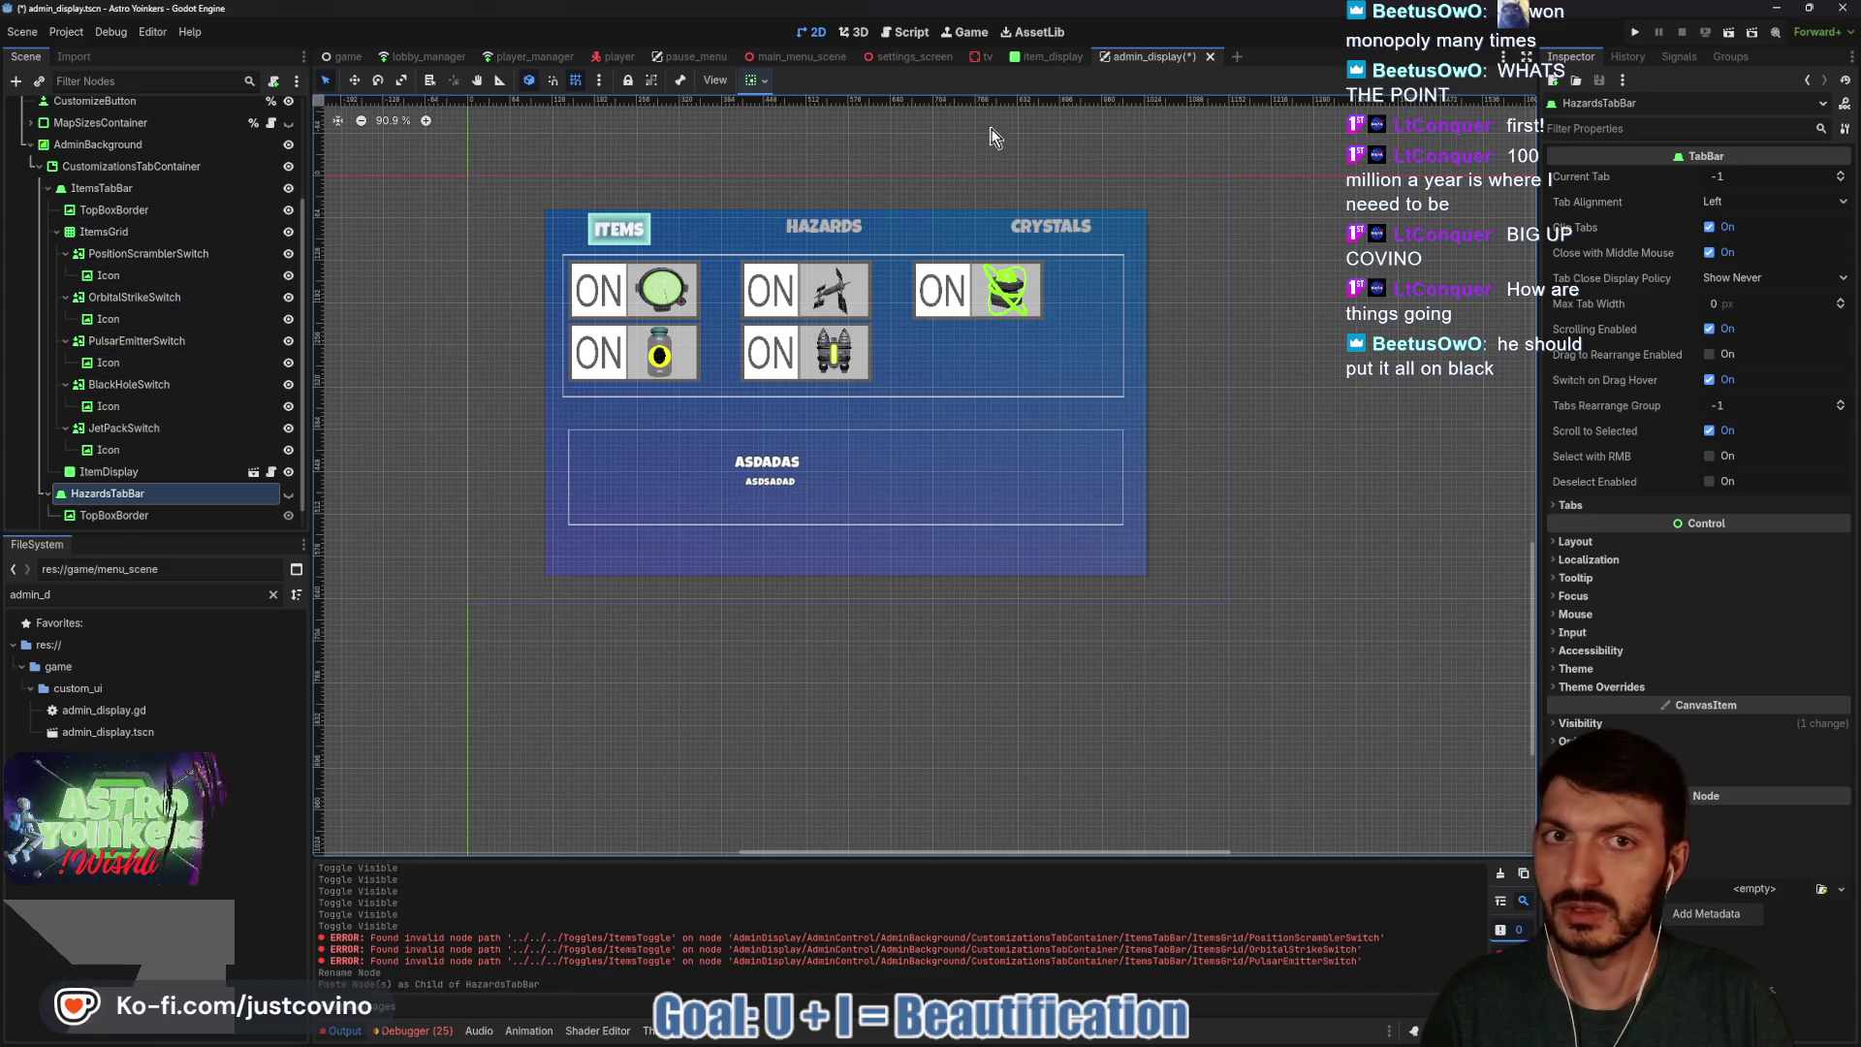
click(1042, 56)
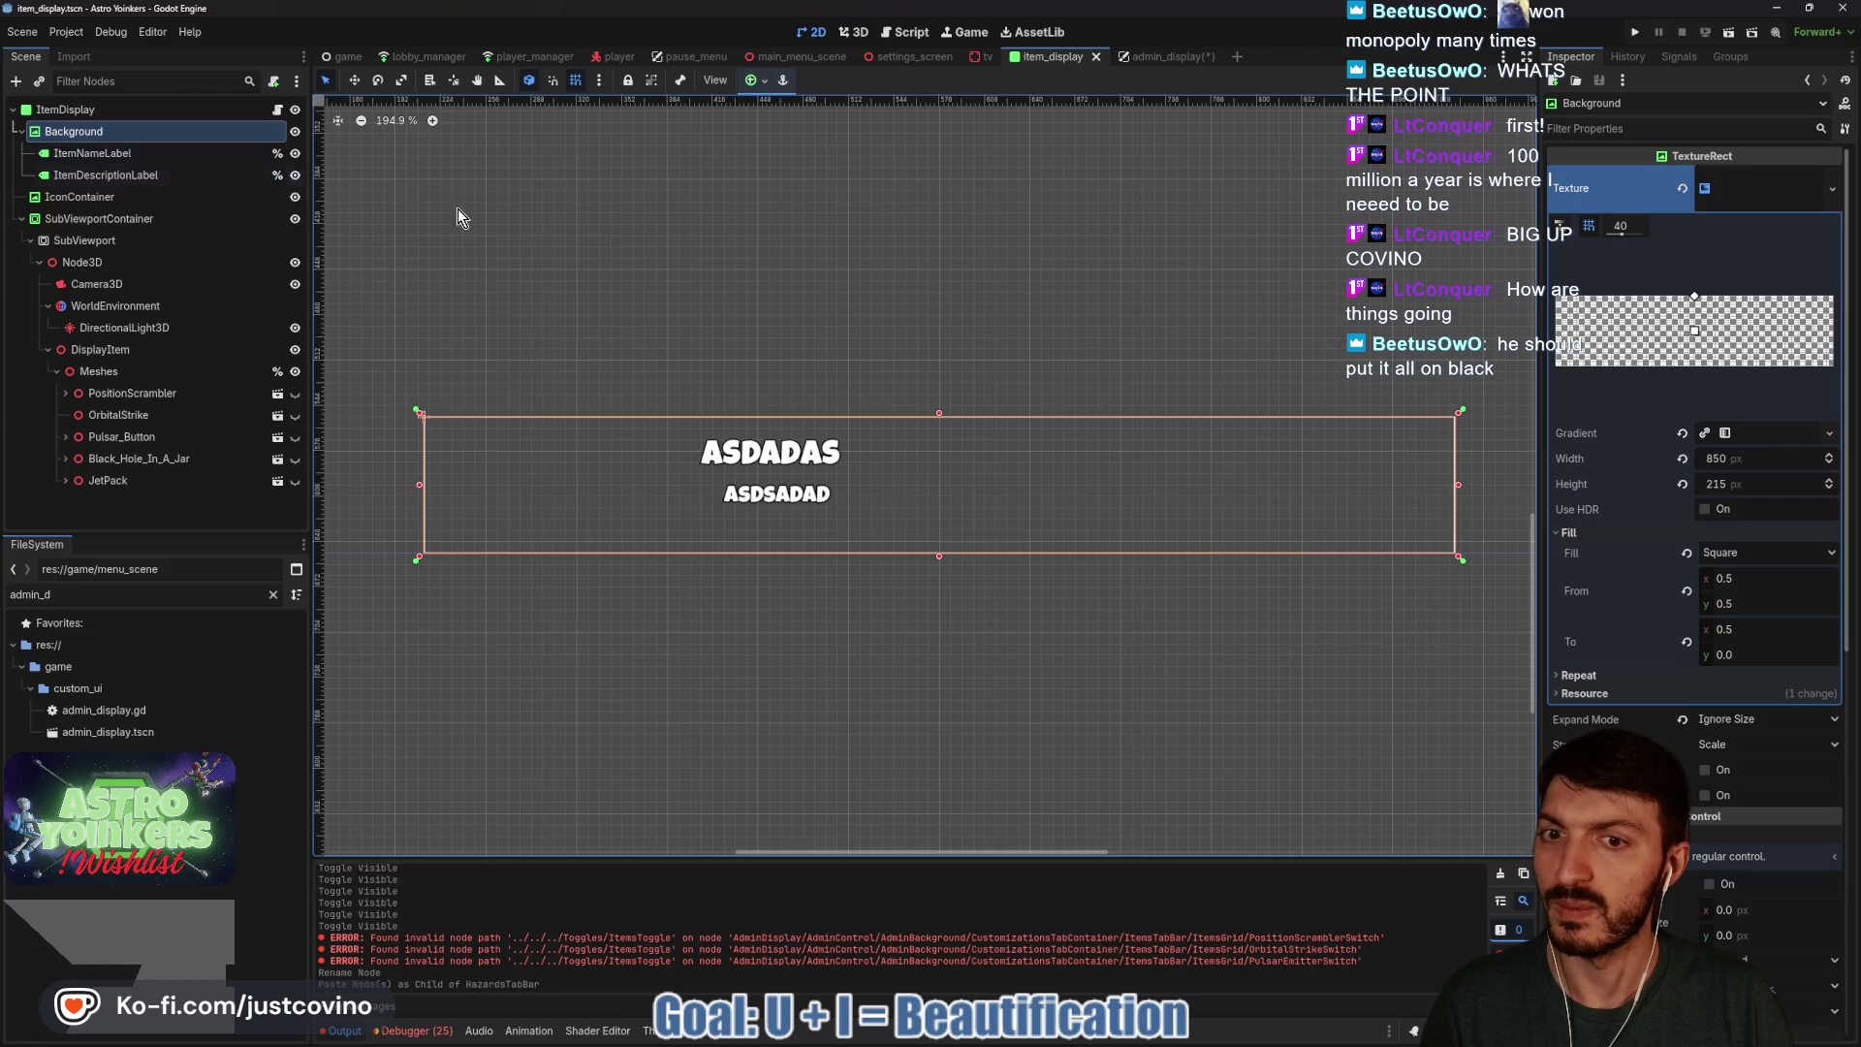
click(1154, 60)
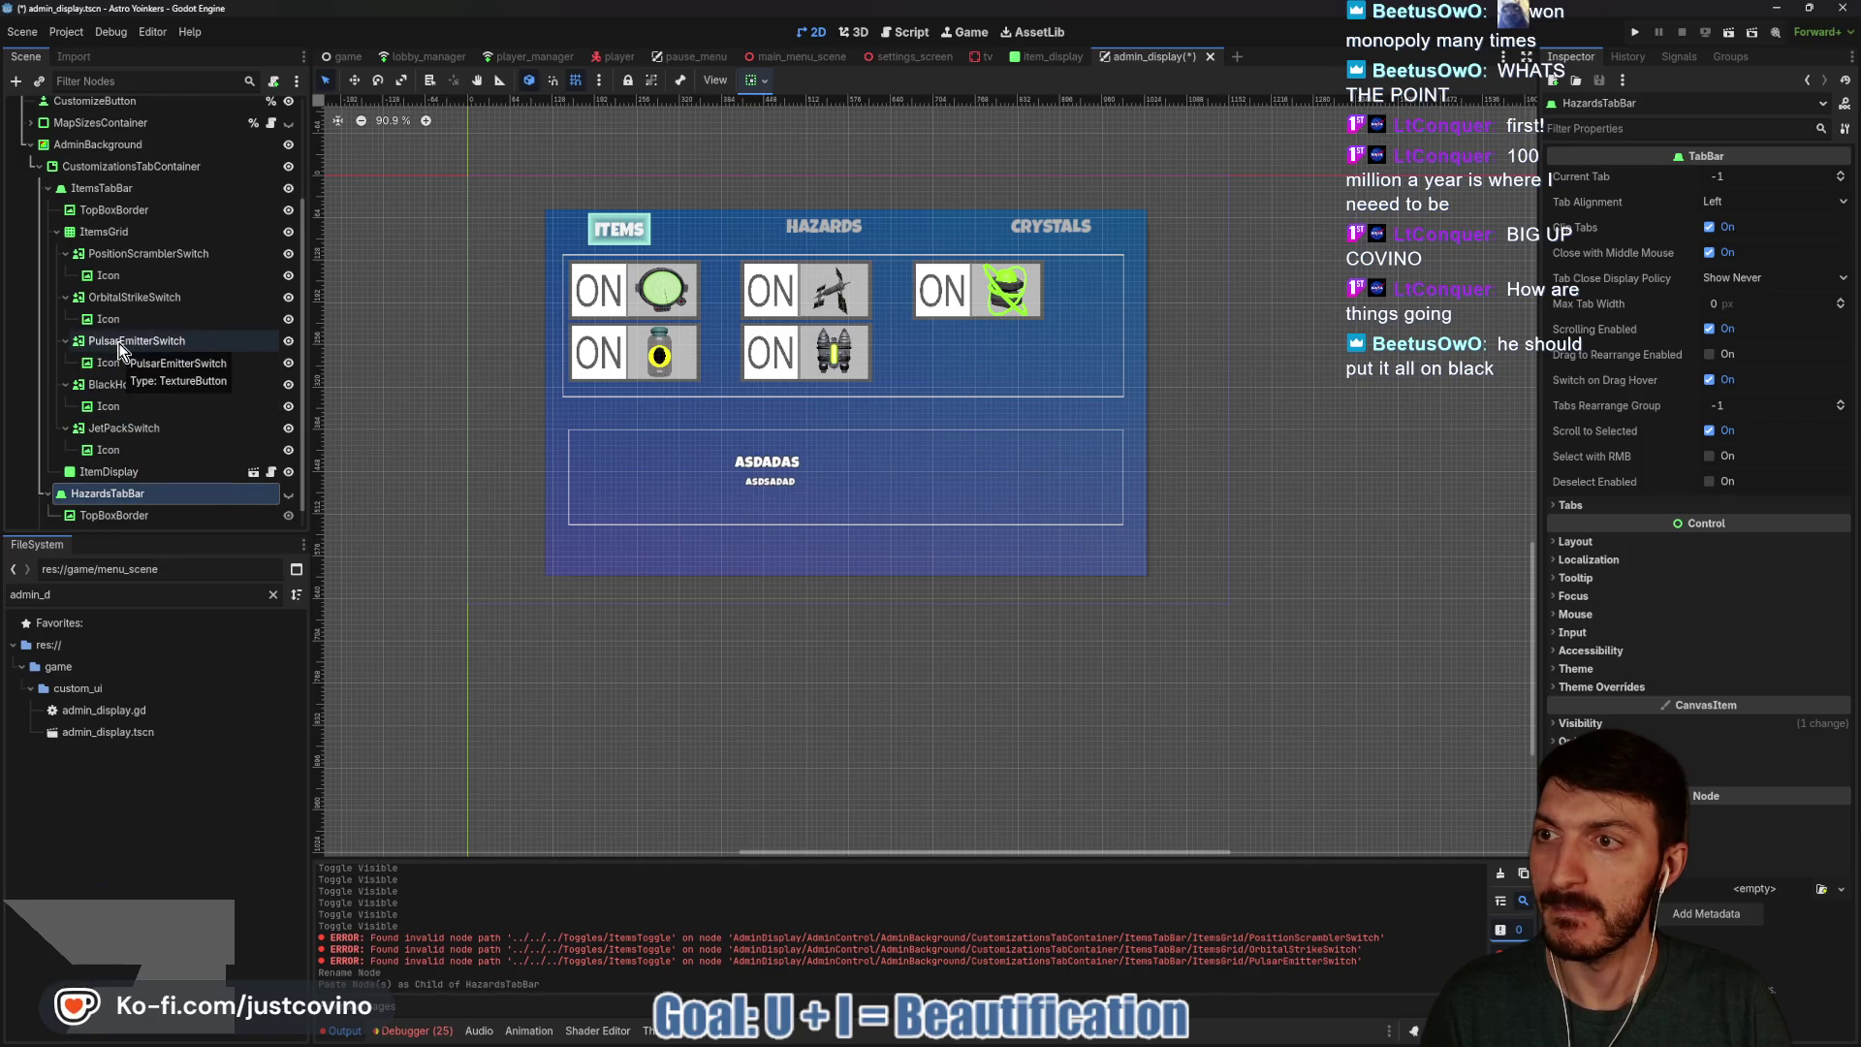
click(128, 234)
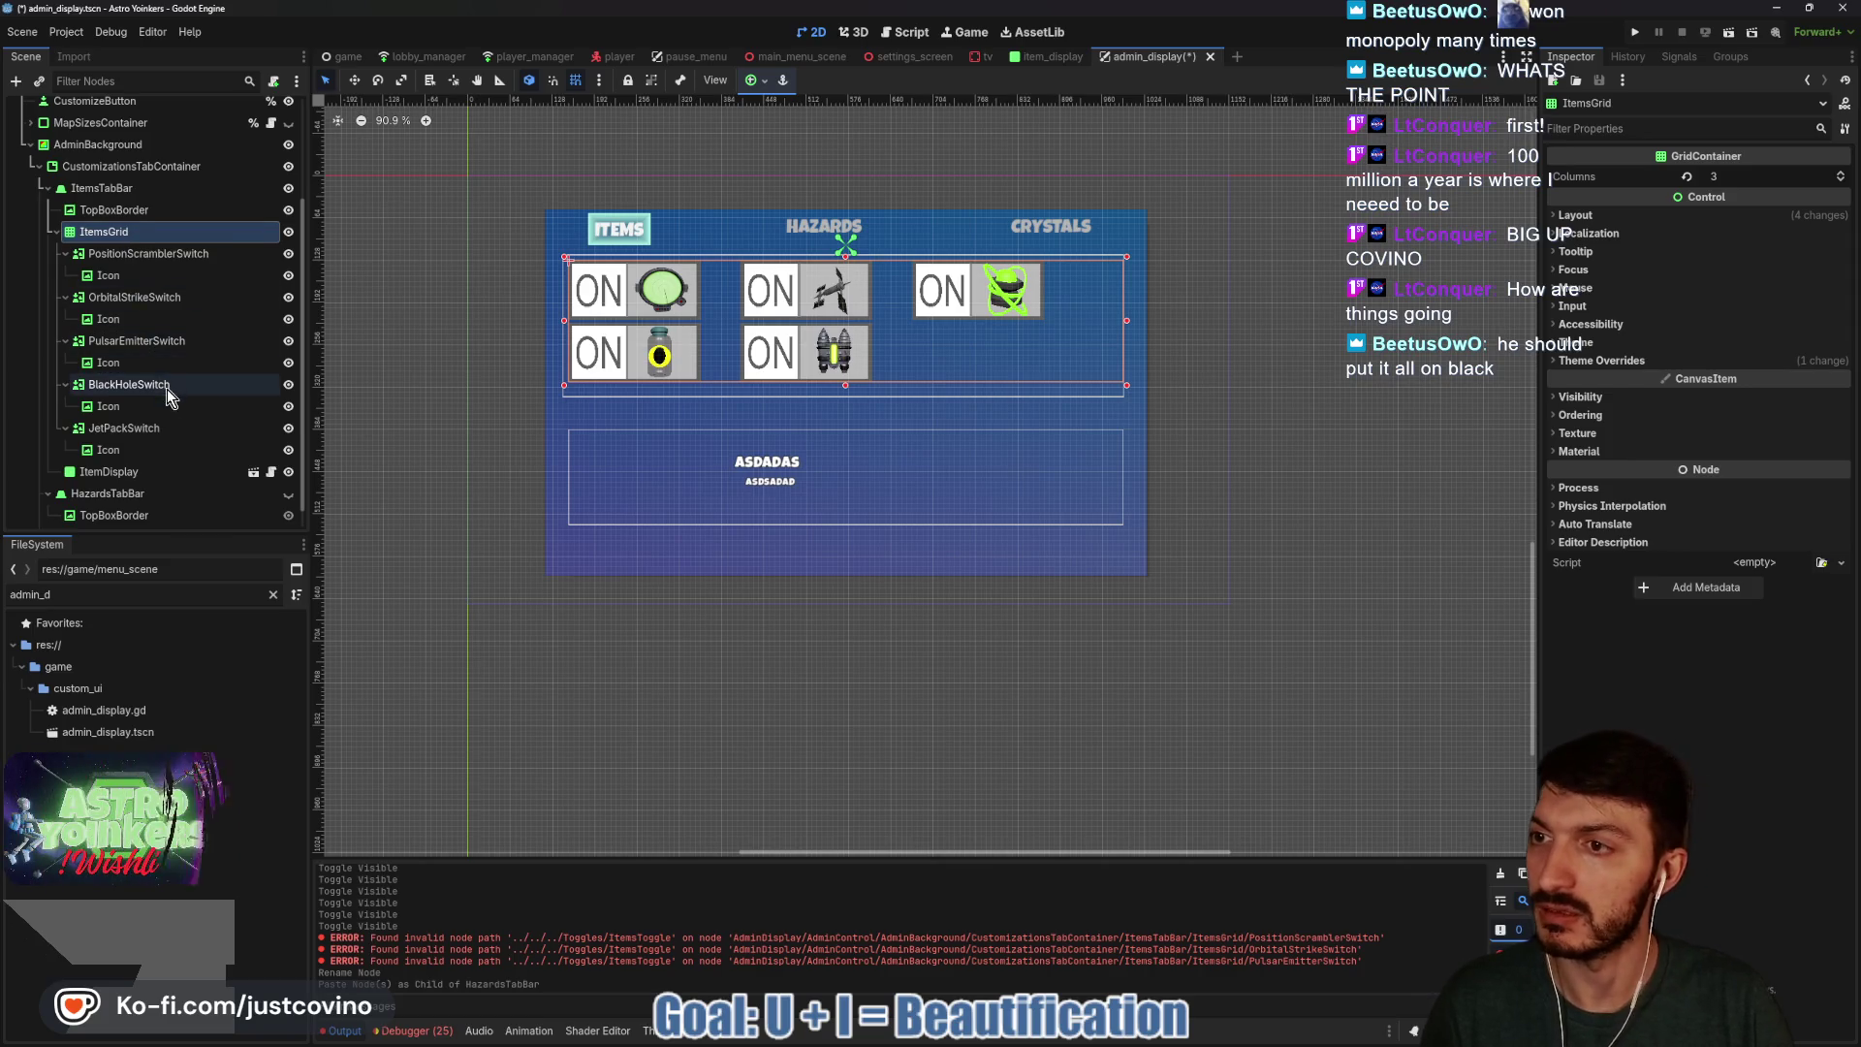
scroll(167, 388, down, 1)
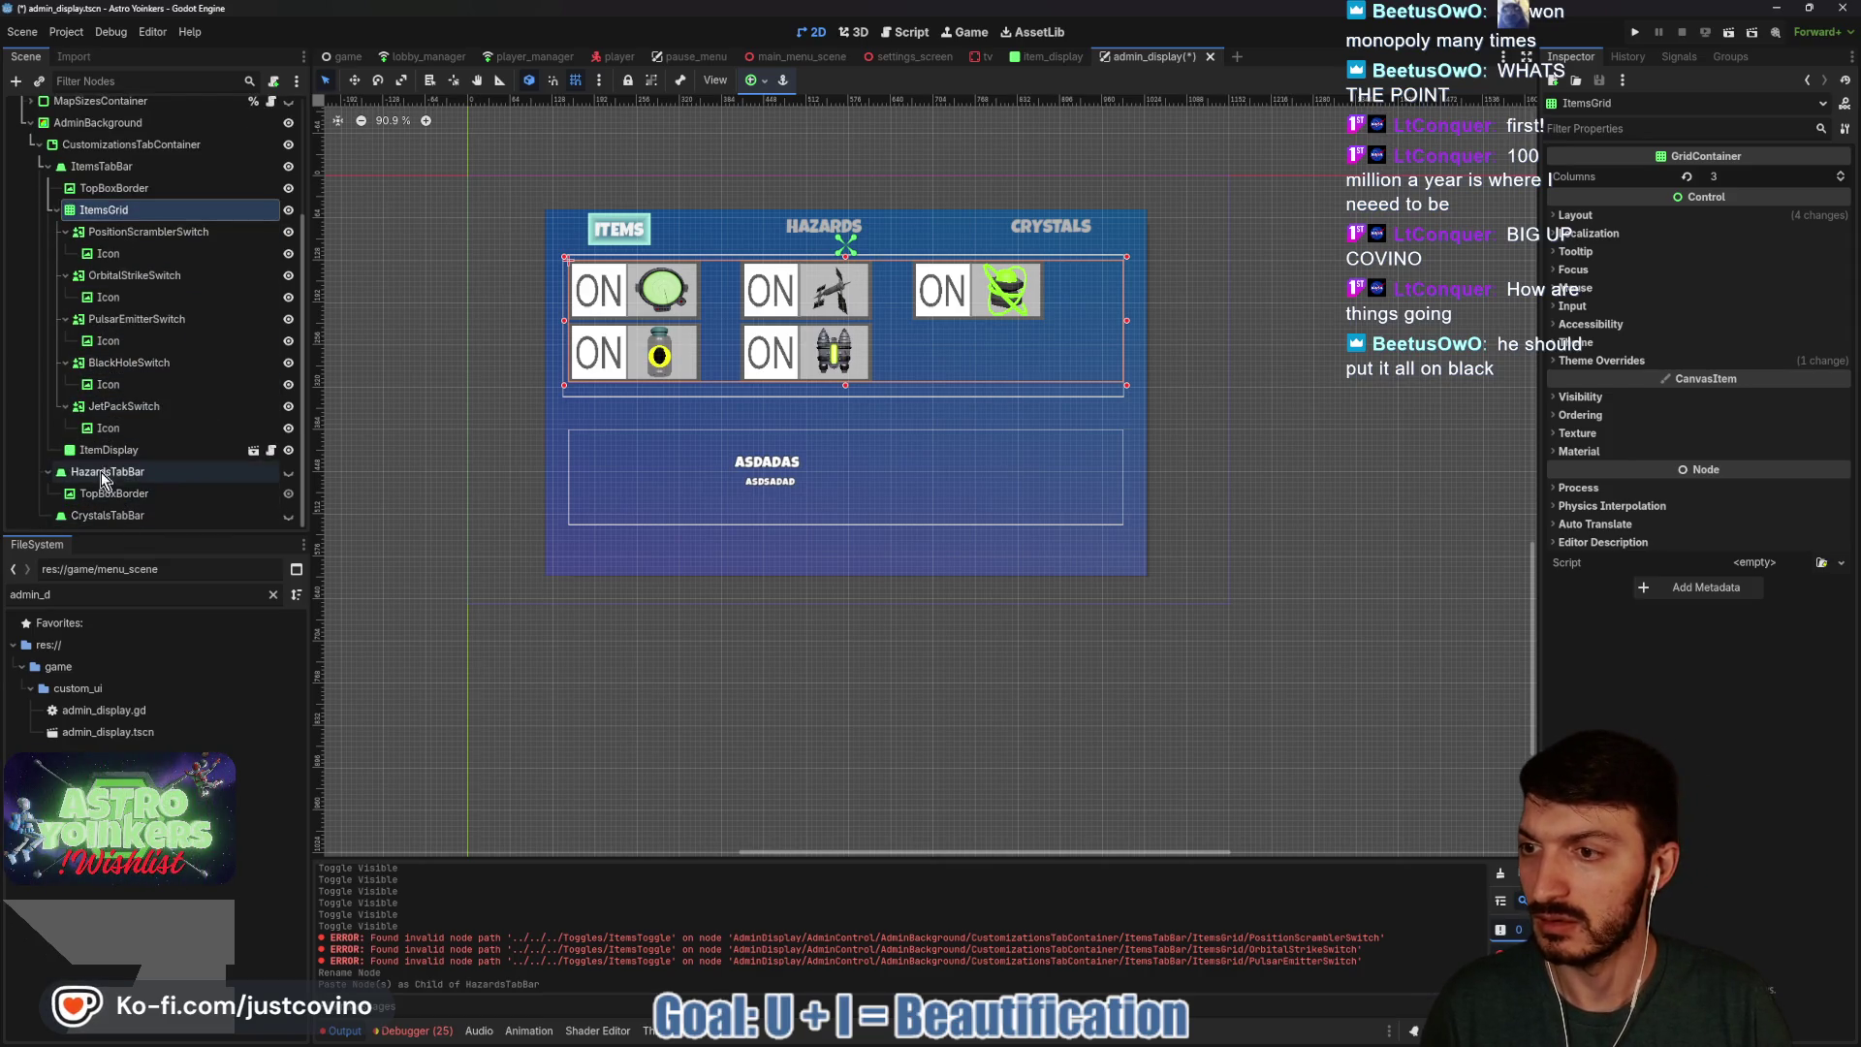
Paste a copy of ItemsGrid under the visible HazardsTabBar and rename it HazardsGrid.
click(288, 472)
click(130, 475)
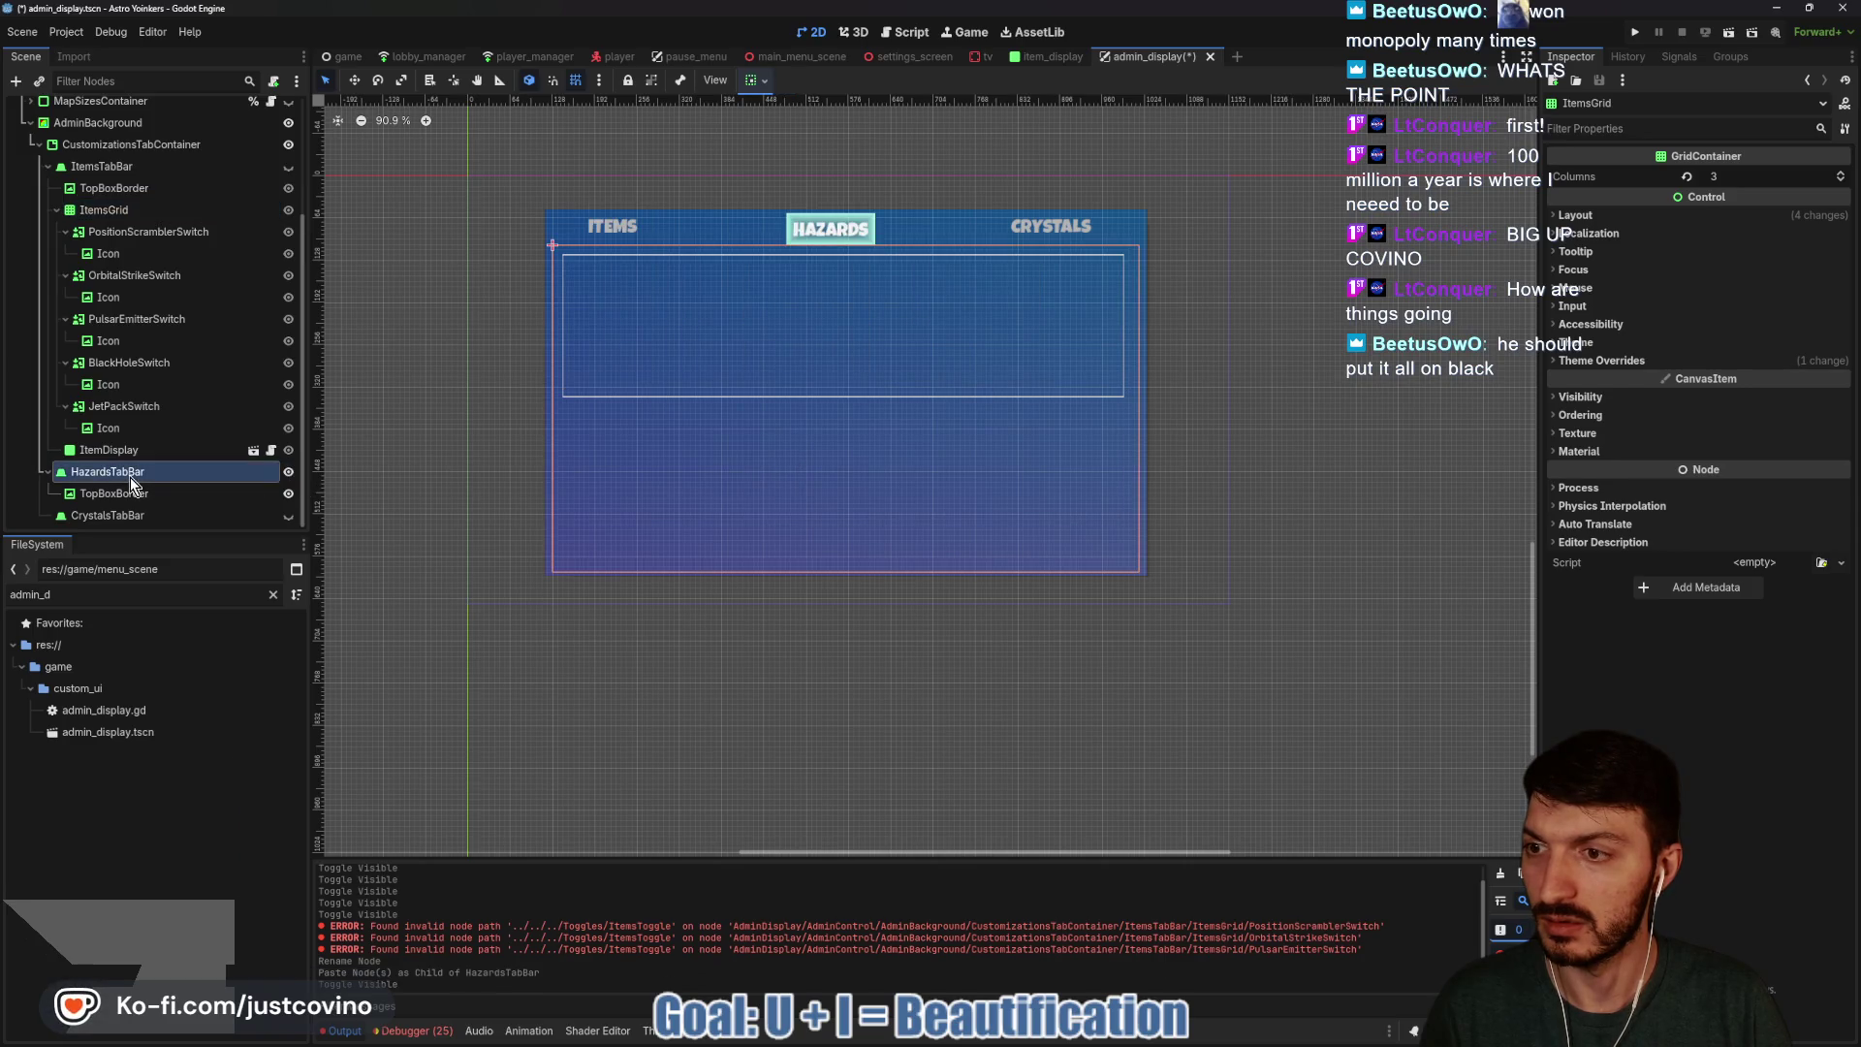
key(ctrl+v)
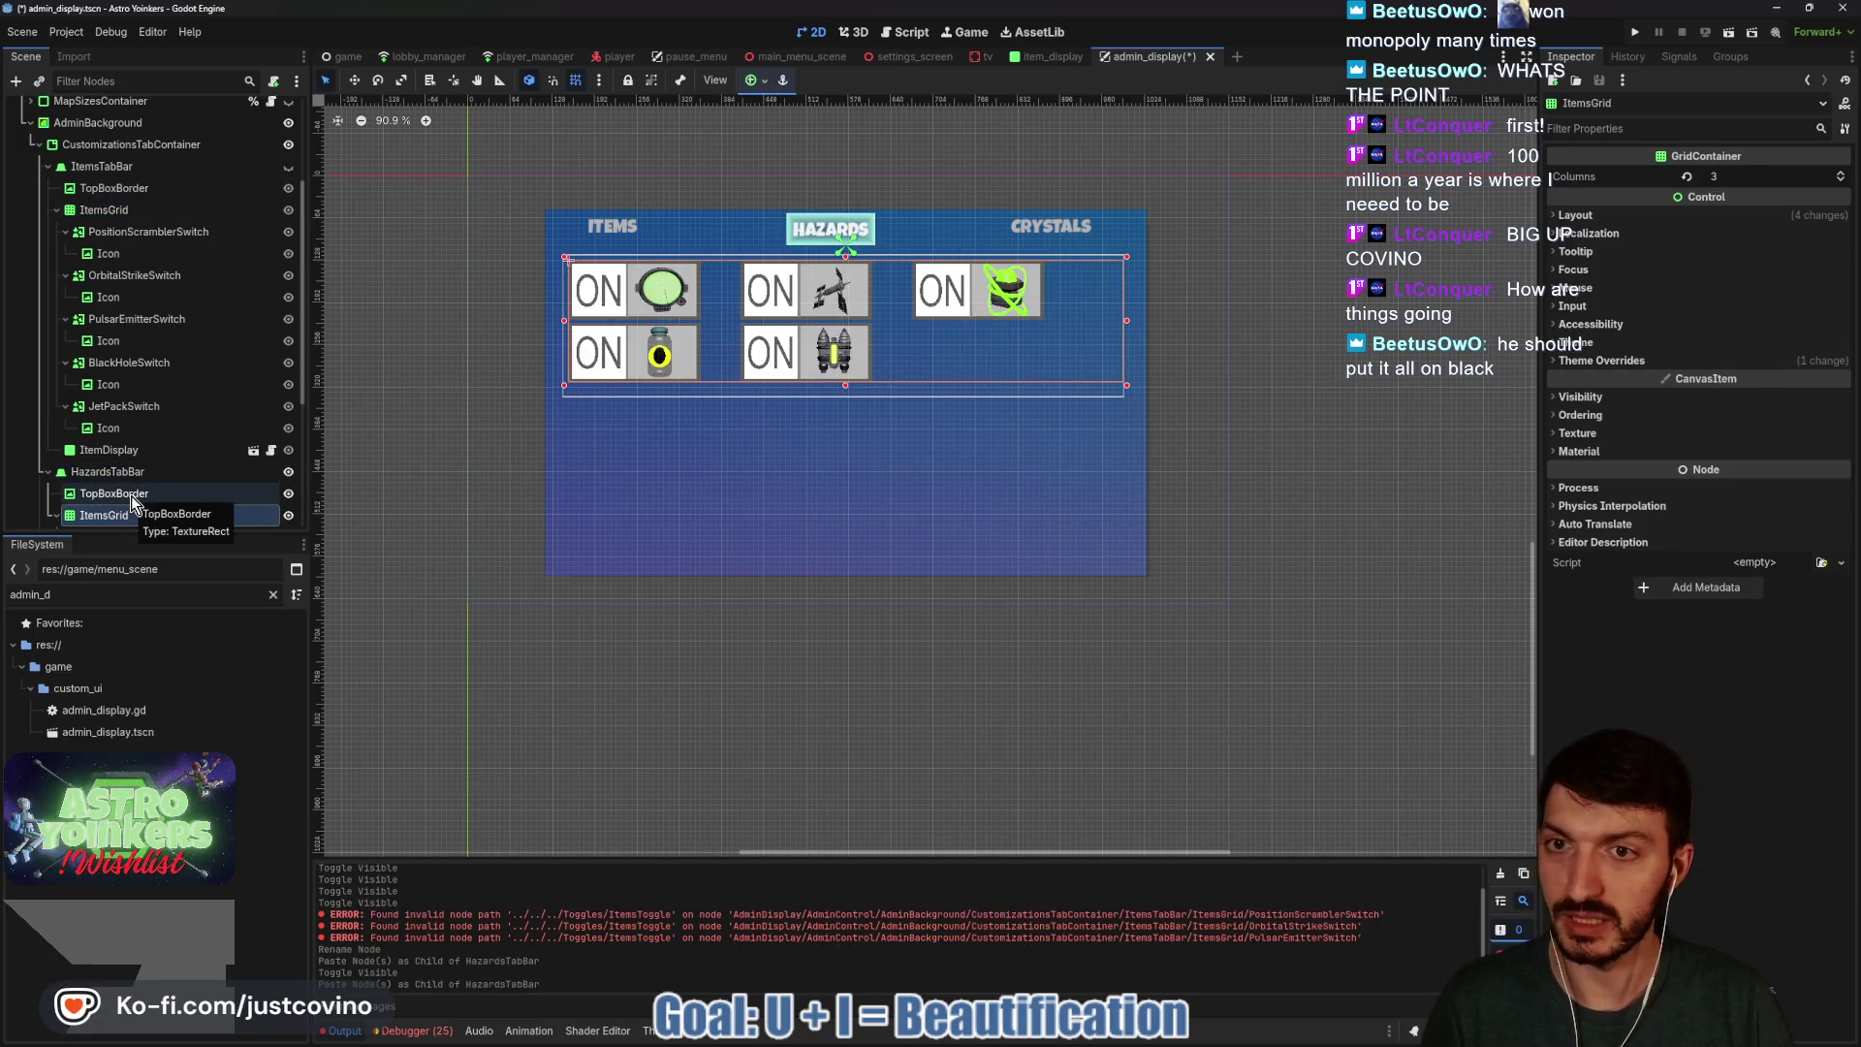
scroll(153, 499, down, 5)
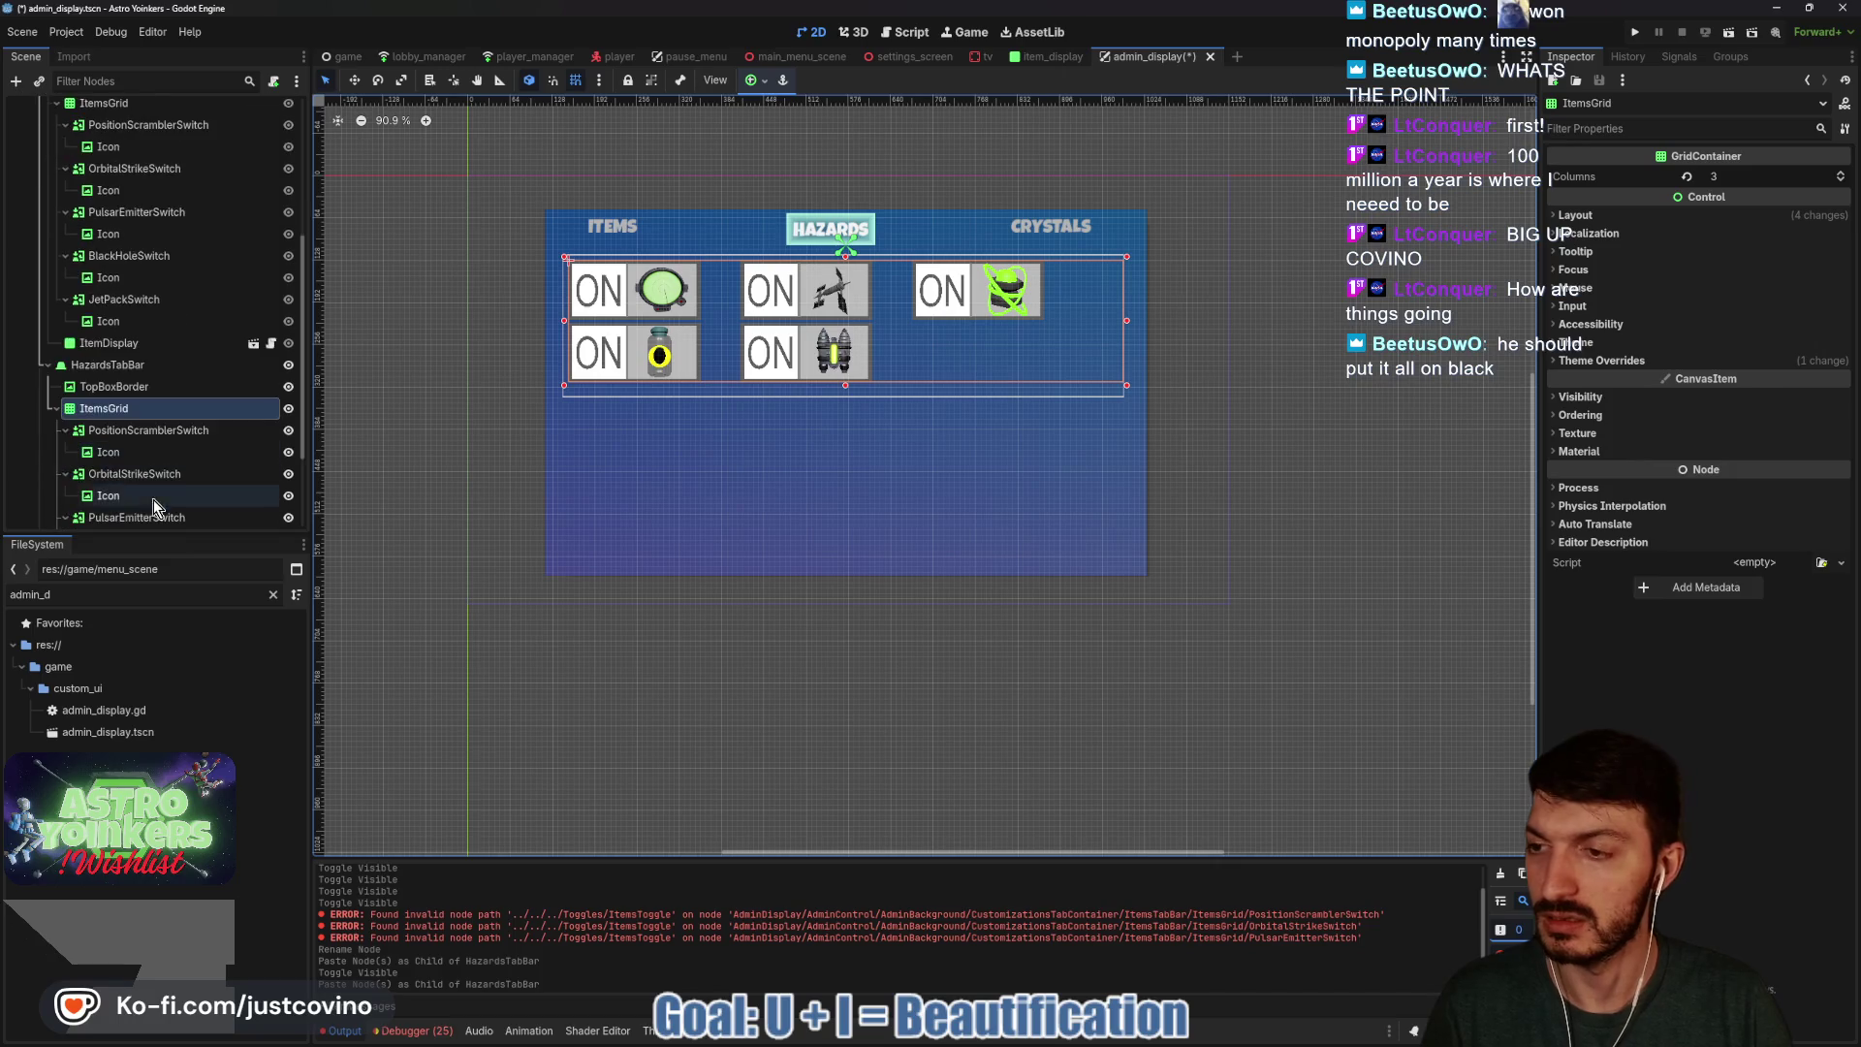
double_click(107, 408)
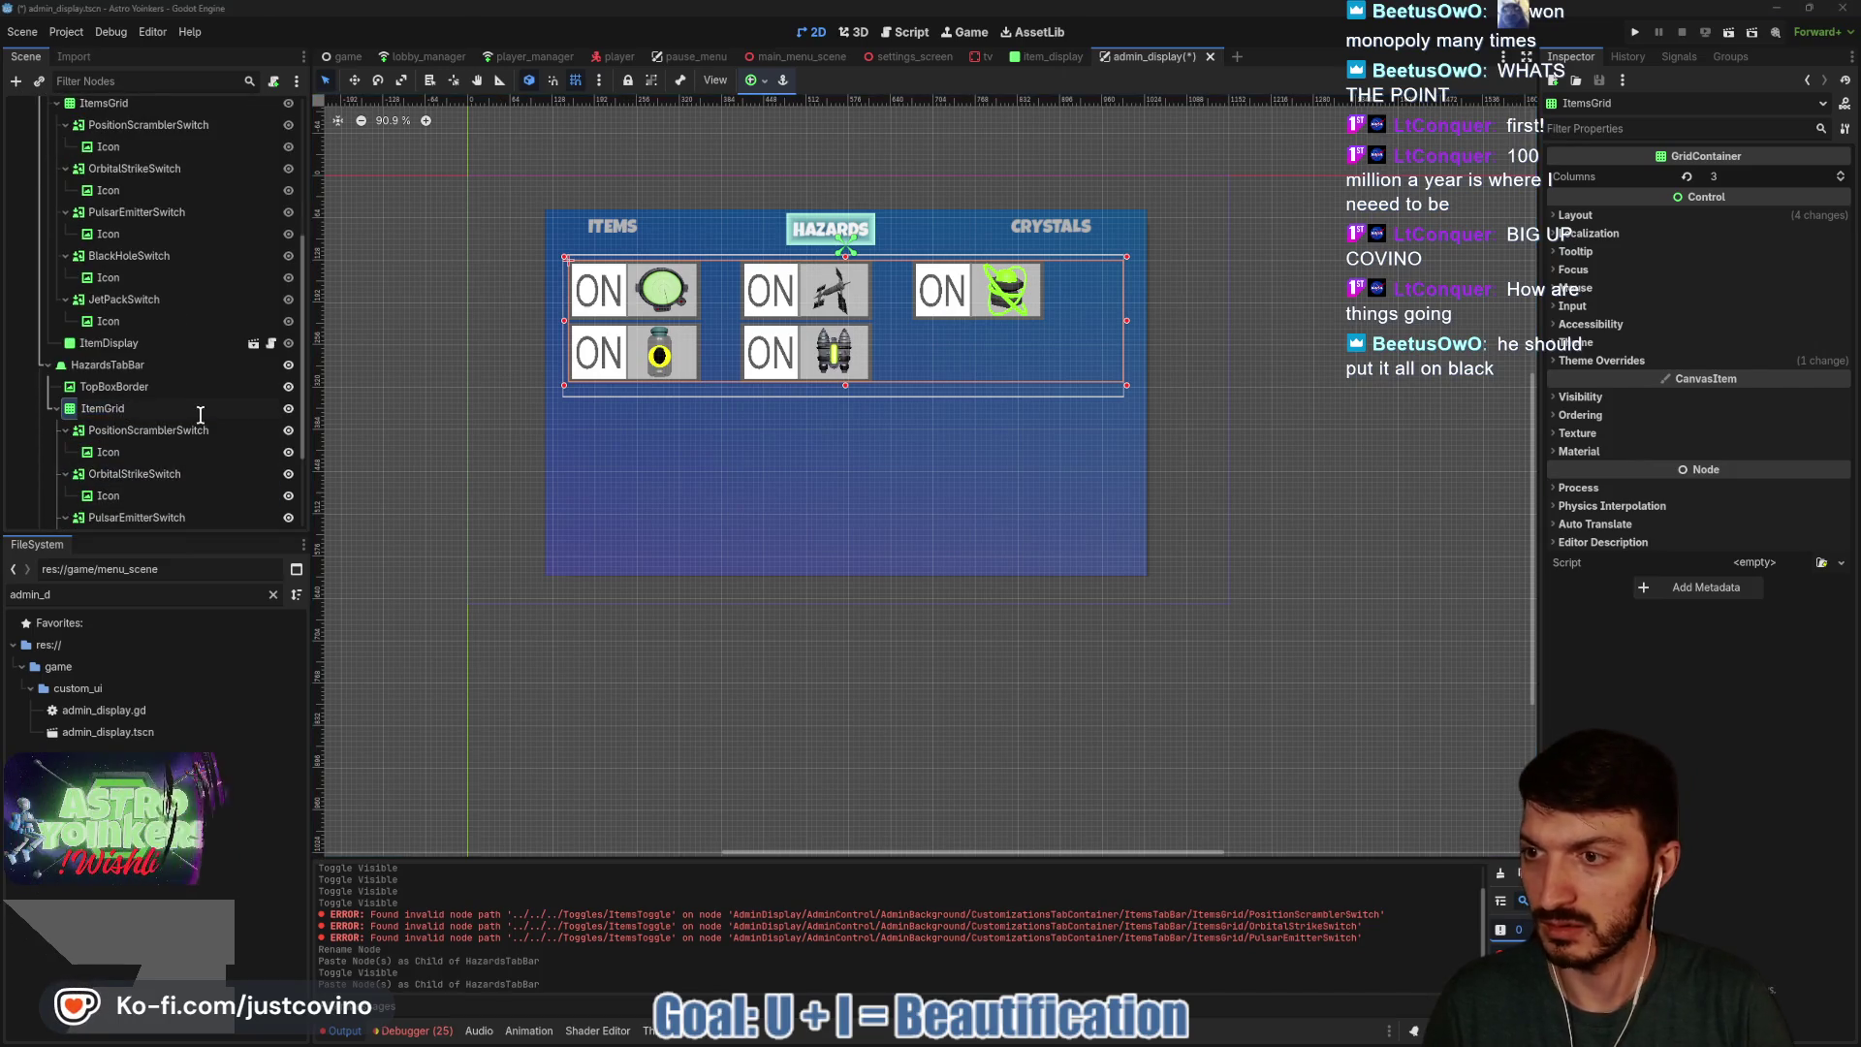
key(BackSpace)
key(BackSpace)
key(BackSpace)
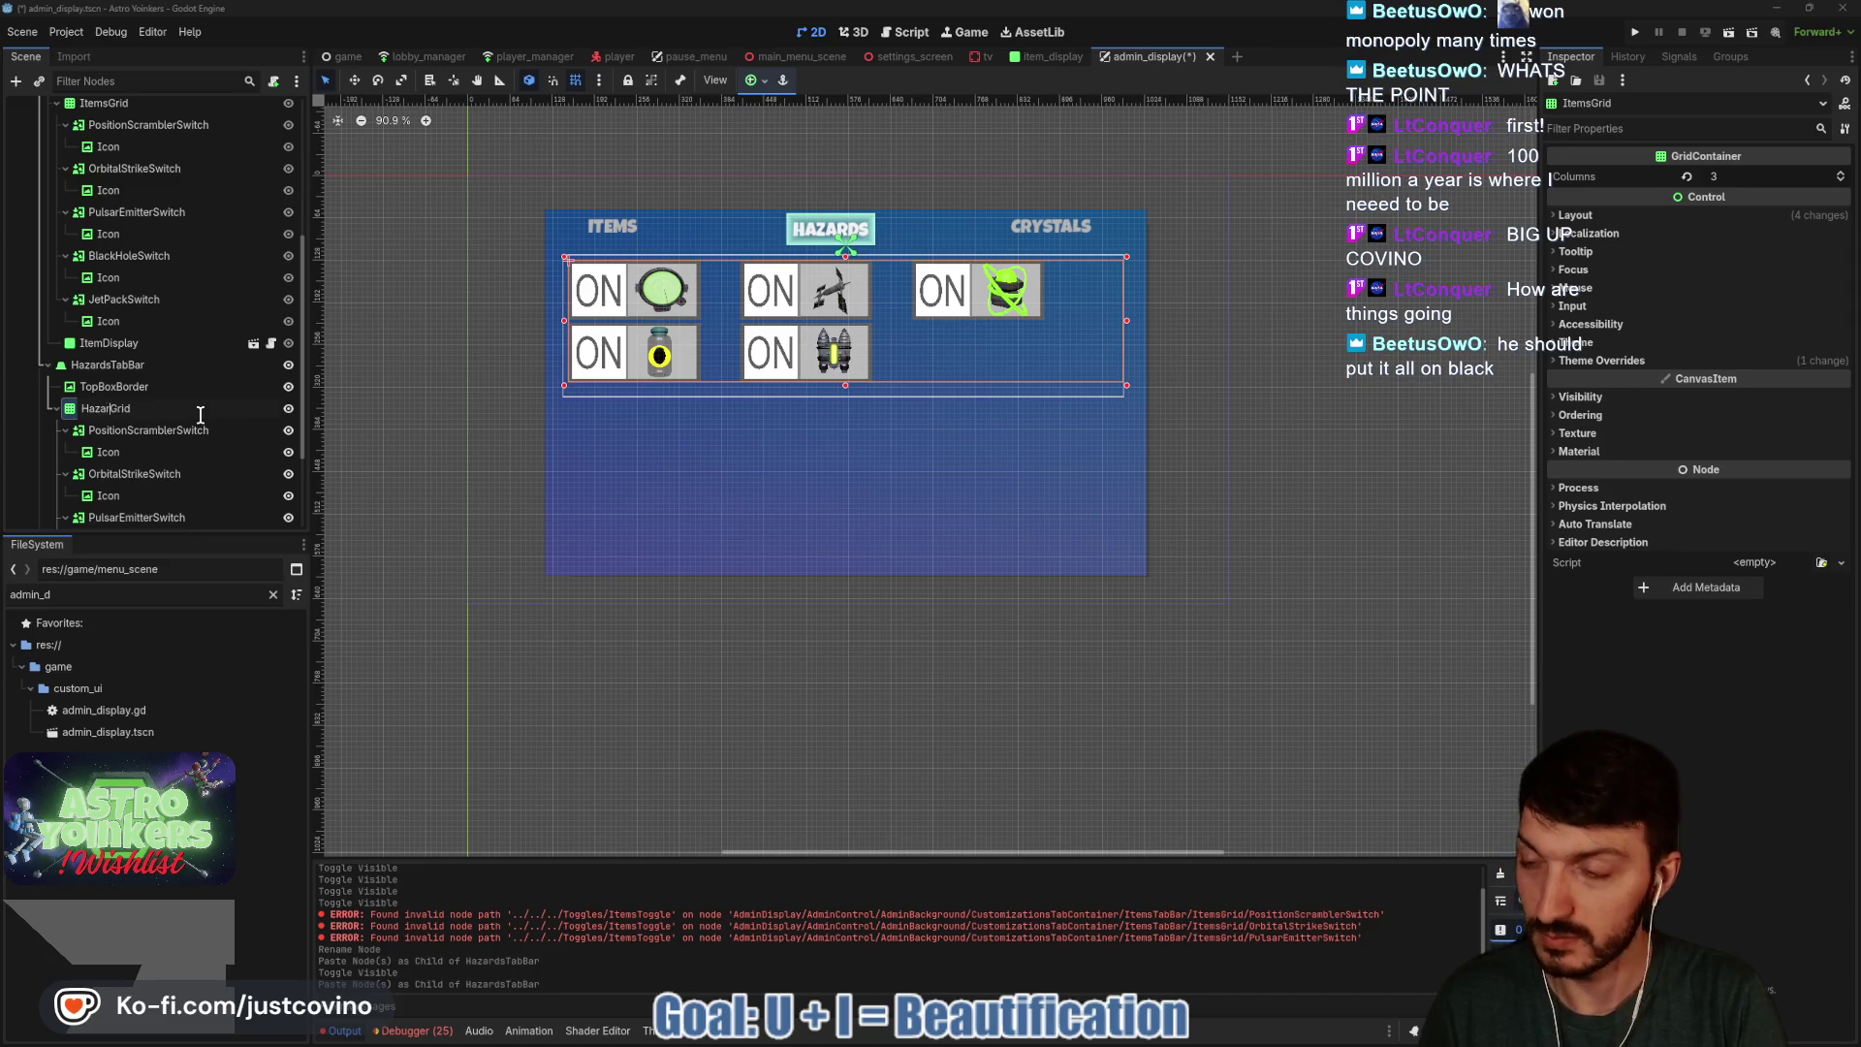
text(s)
key(Return)
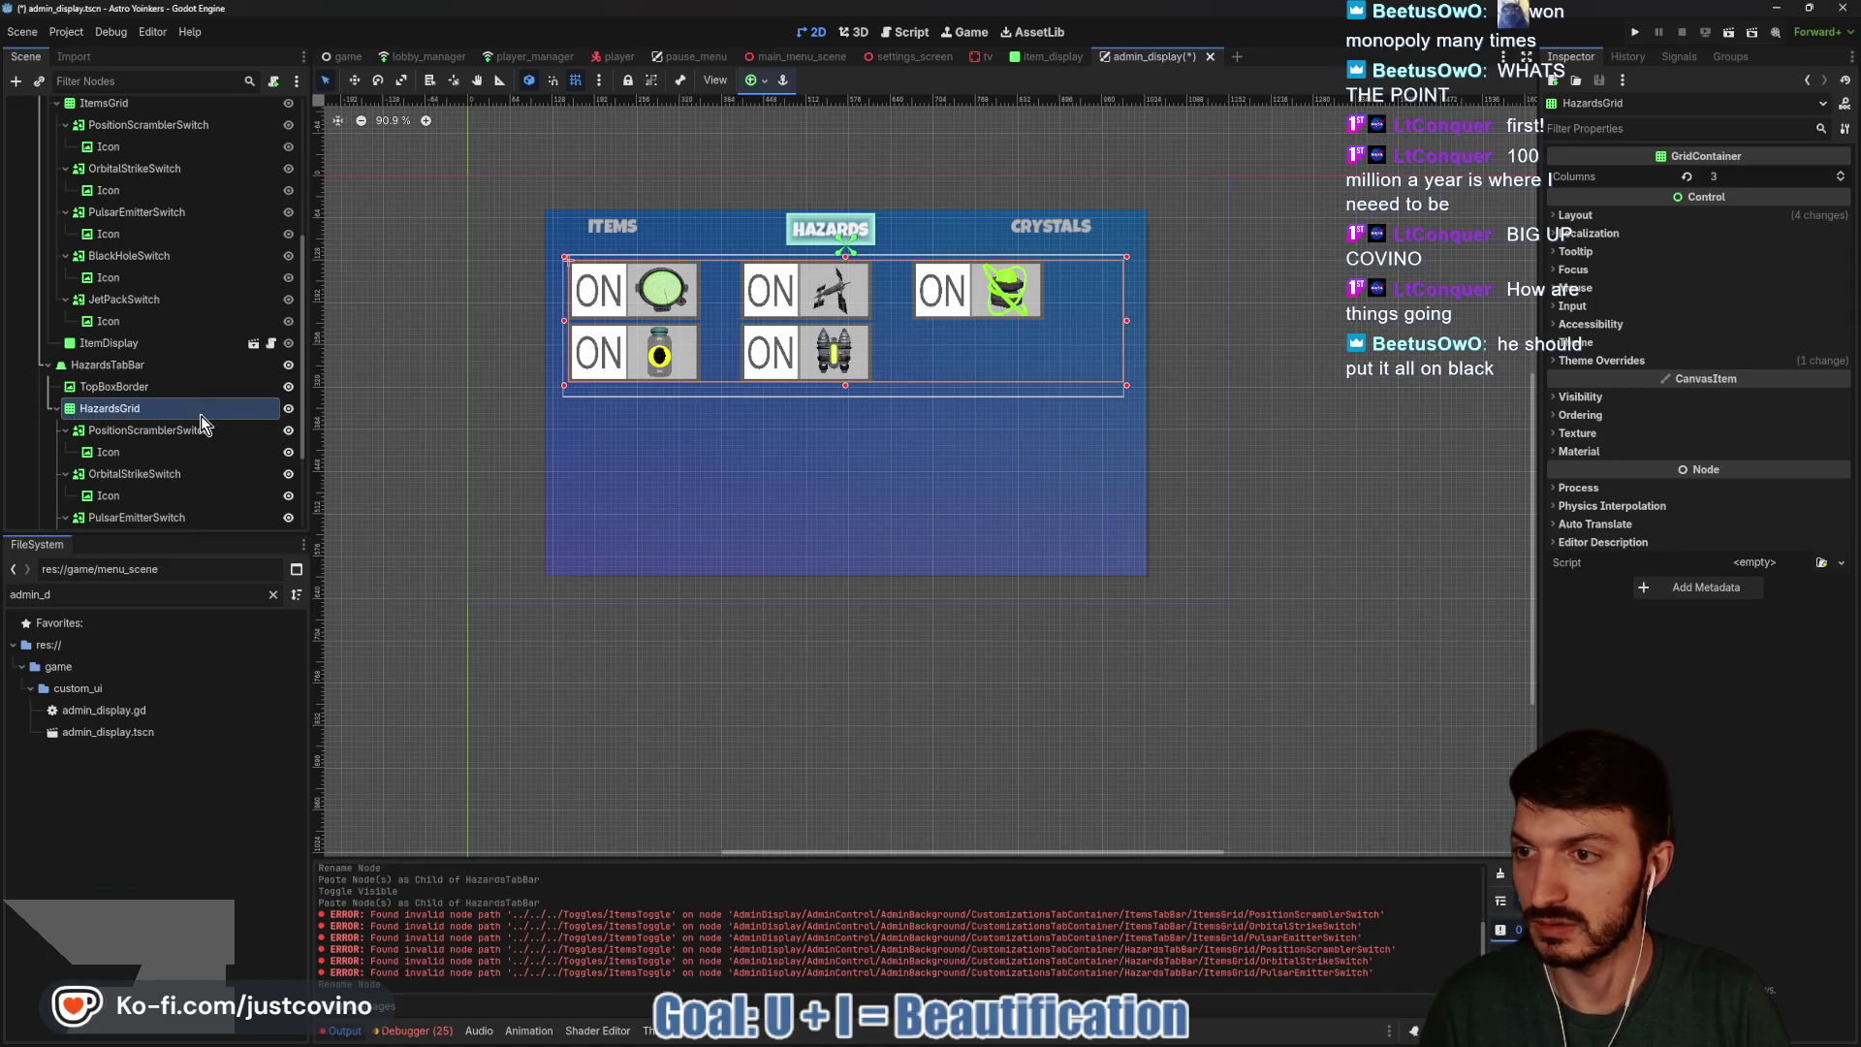
Delete the last three switches, leaving PositionScramblerSwitch and OrbitalStrikeSwitch, and save the scene.
click(124, 453)
click(131, 431)
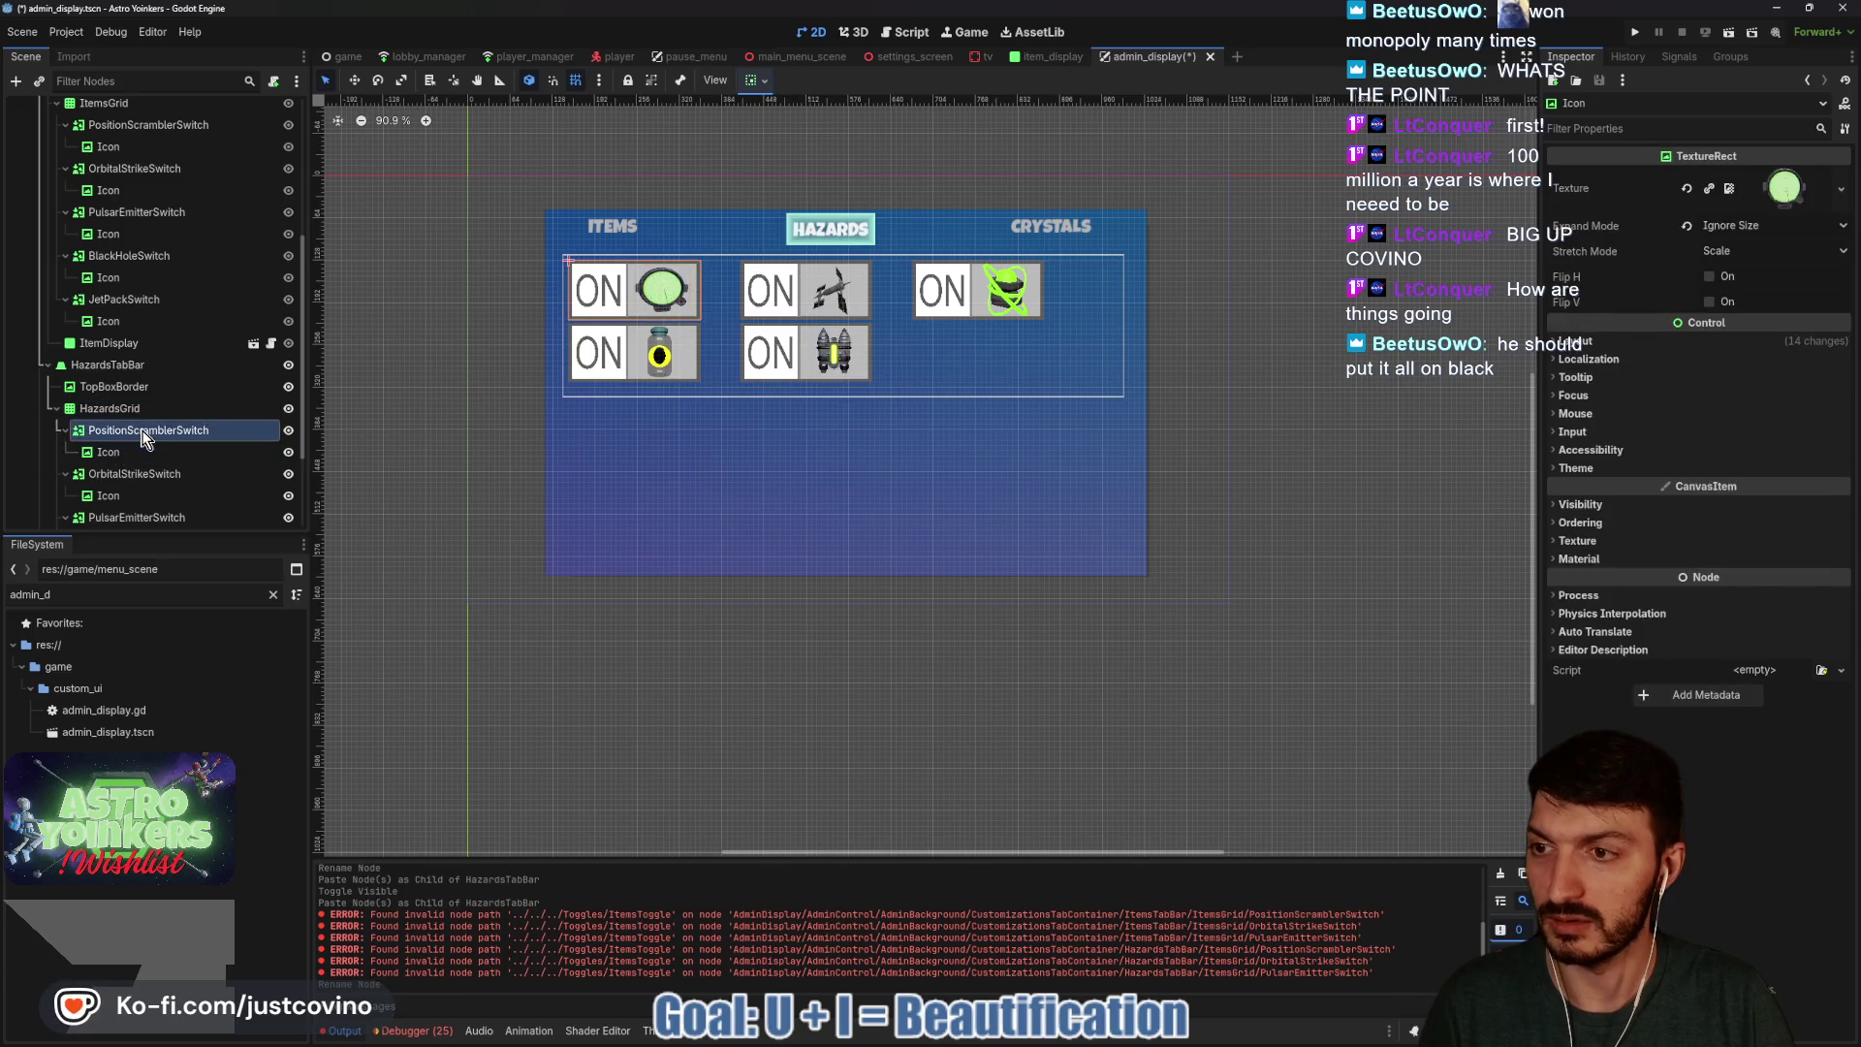
click(136, 516)
scroll(140, 490, down, 1)
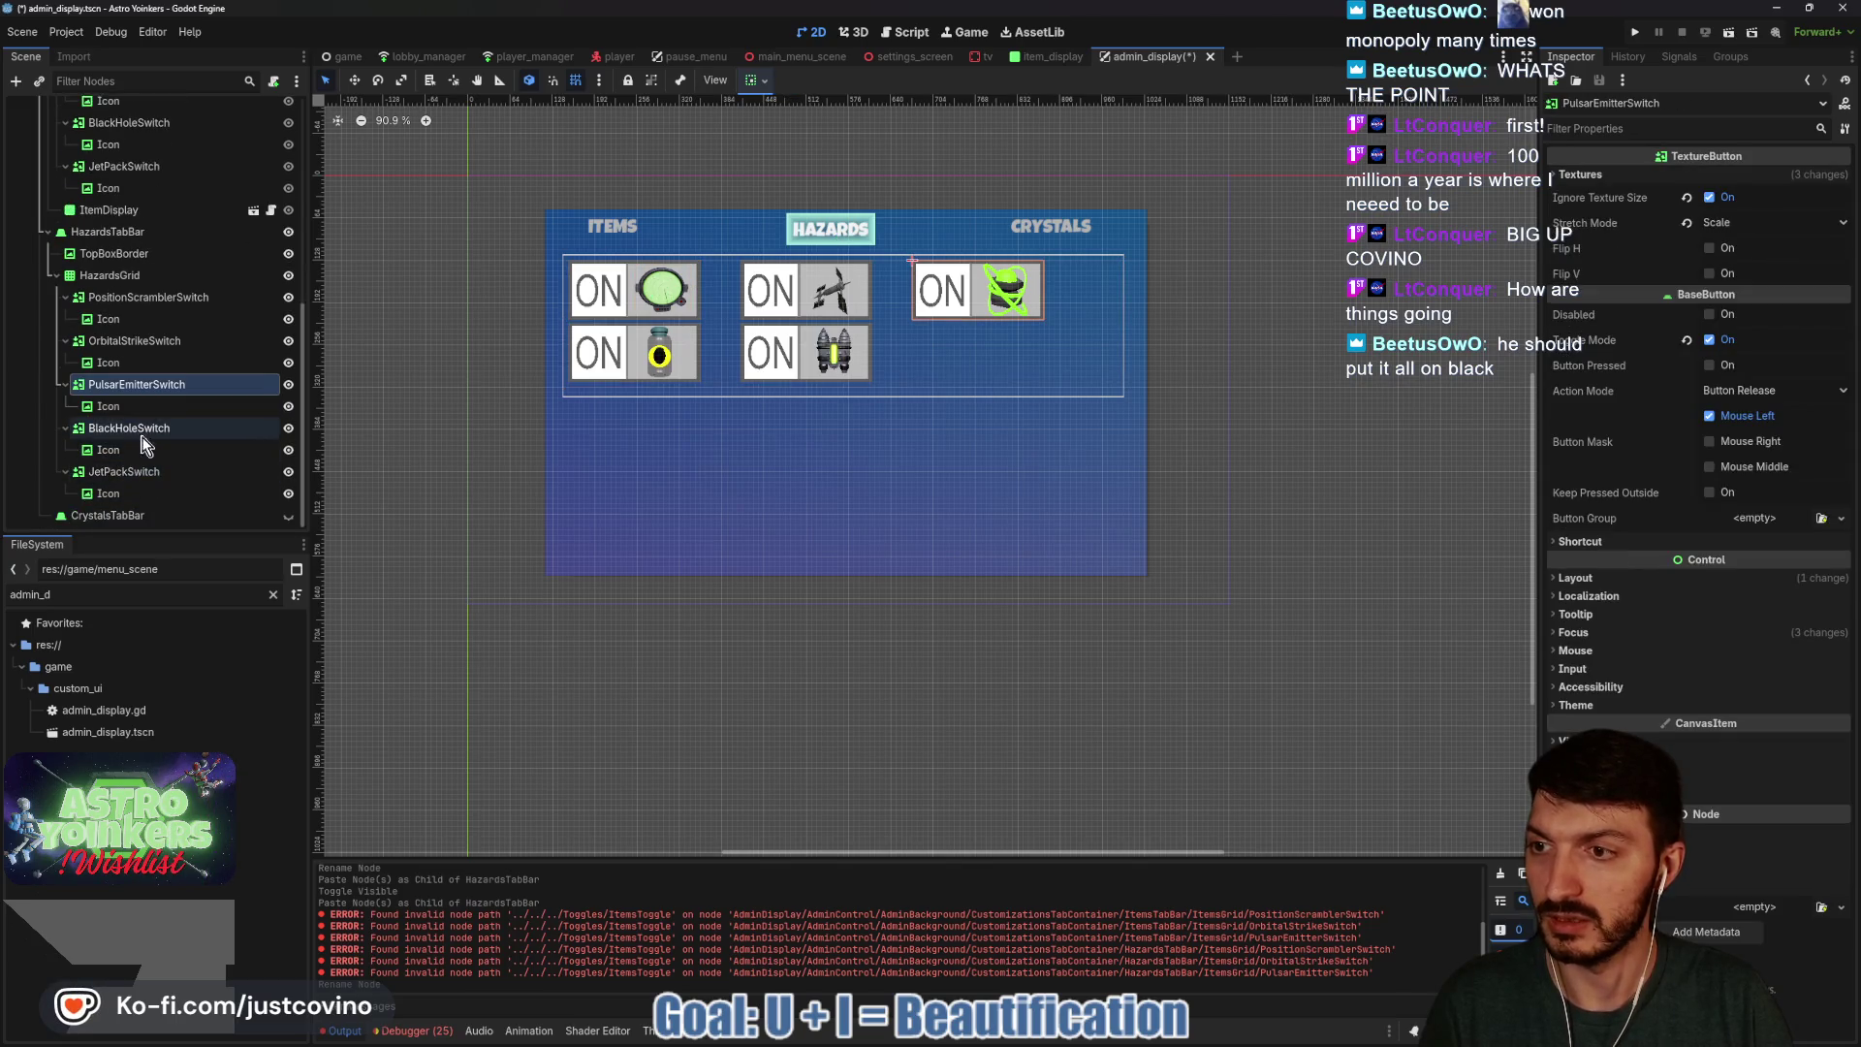
shift+click(131, 493)
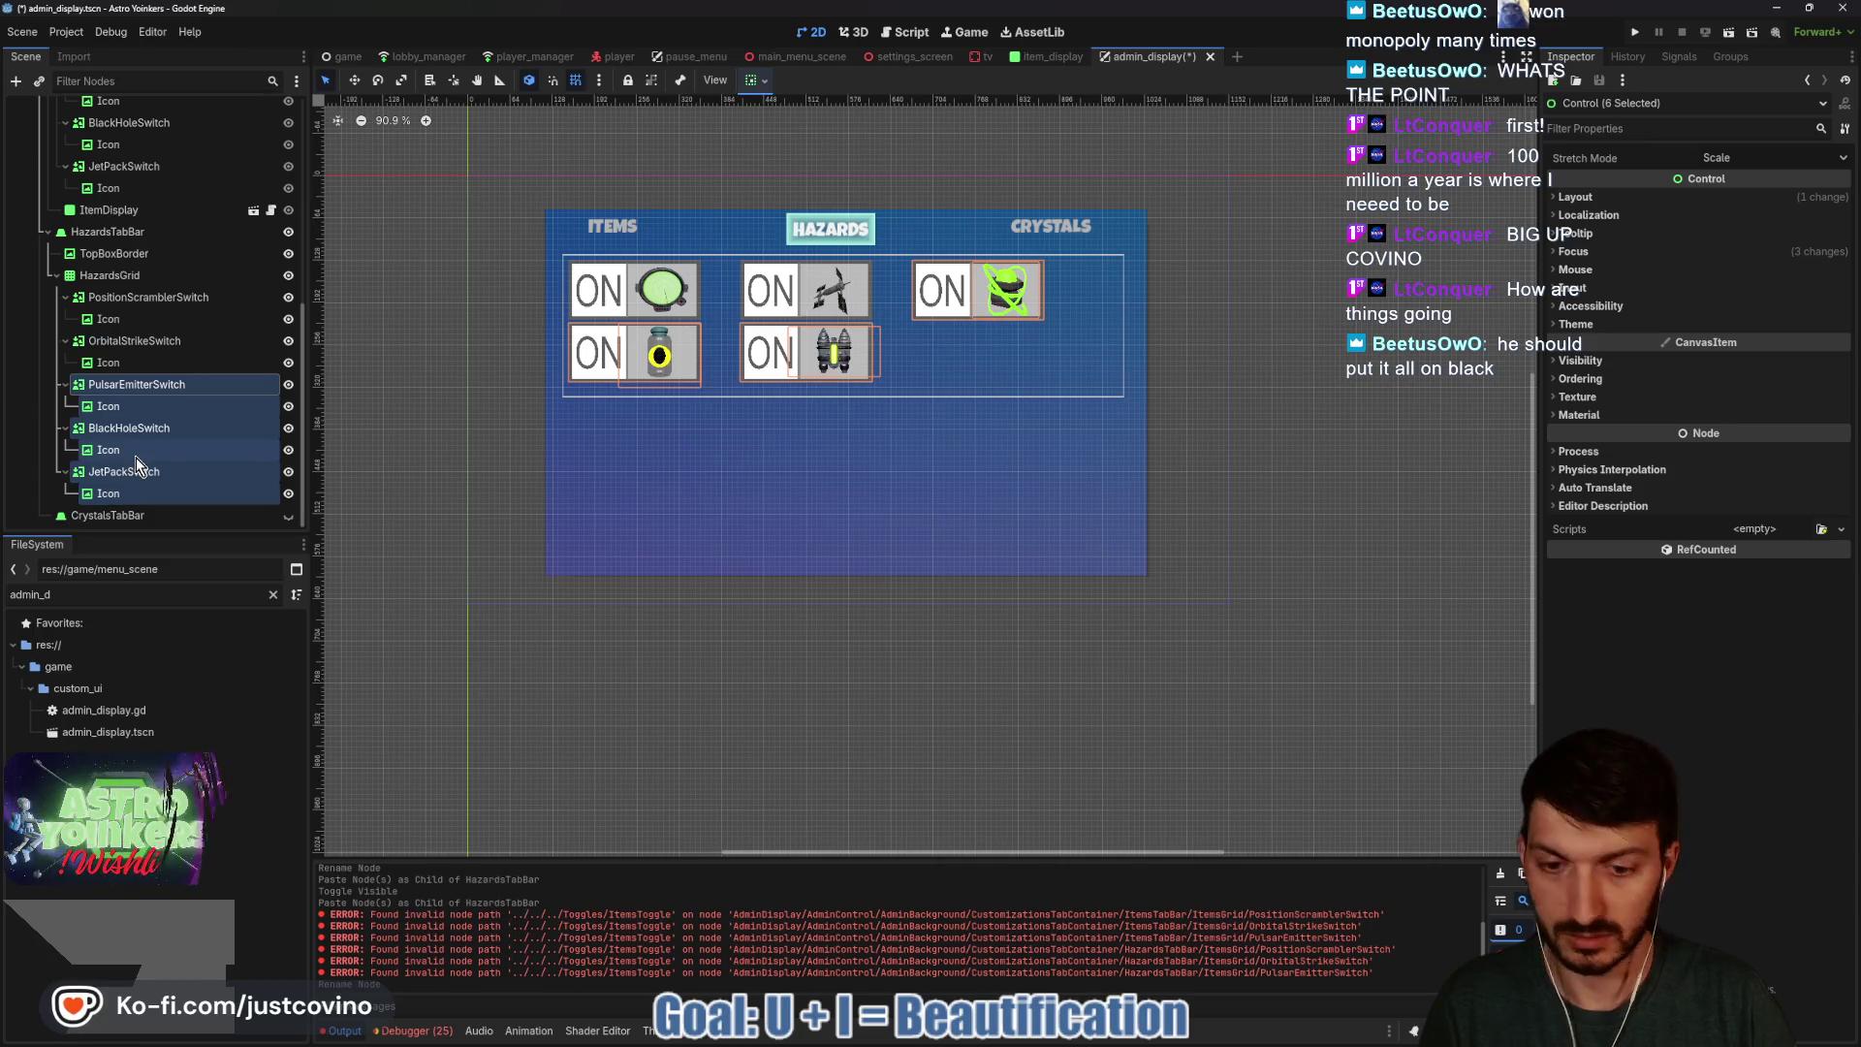
key(Delete)
click(870, 536)
key(ctrl+s)
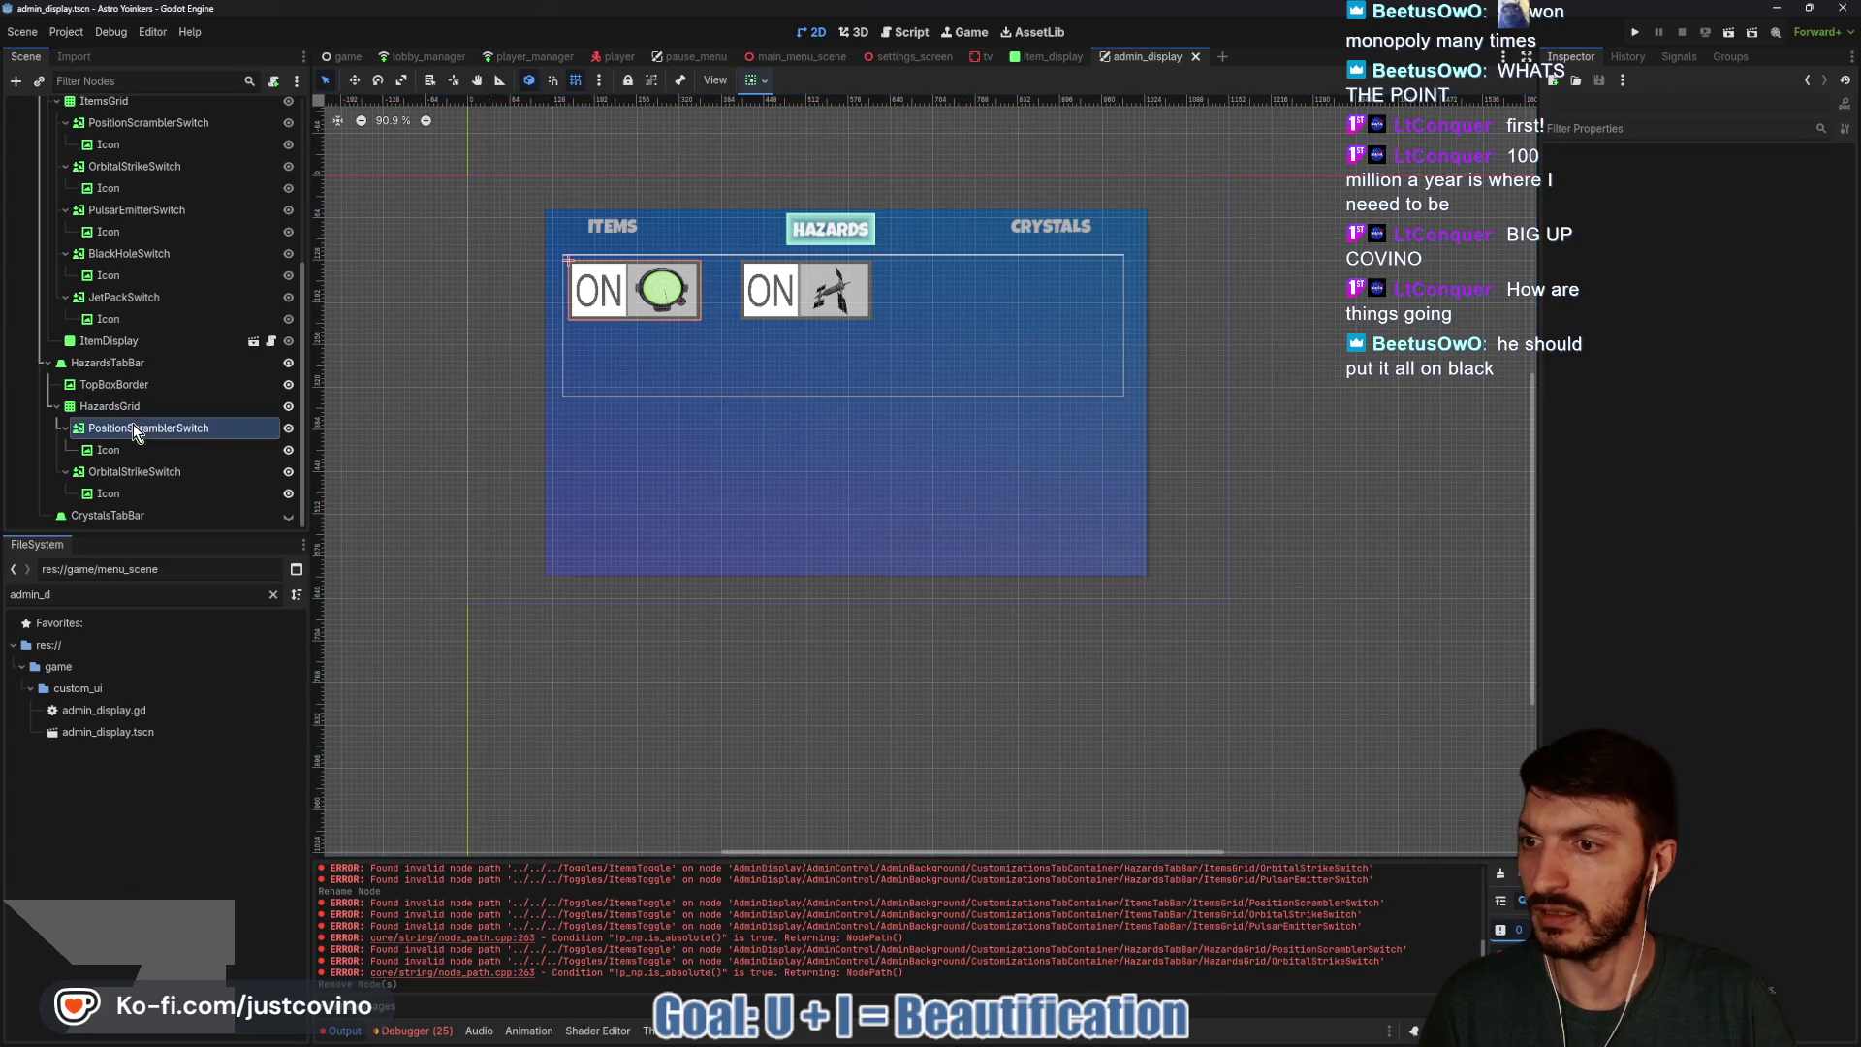
Rename PositionScramblerSwitch to ExplosiveAsteroidsSwitch.
click(132, 427)
click(182, 427)
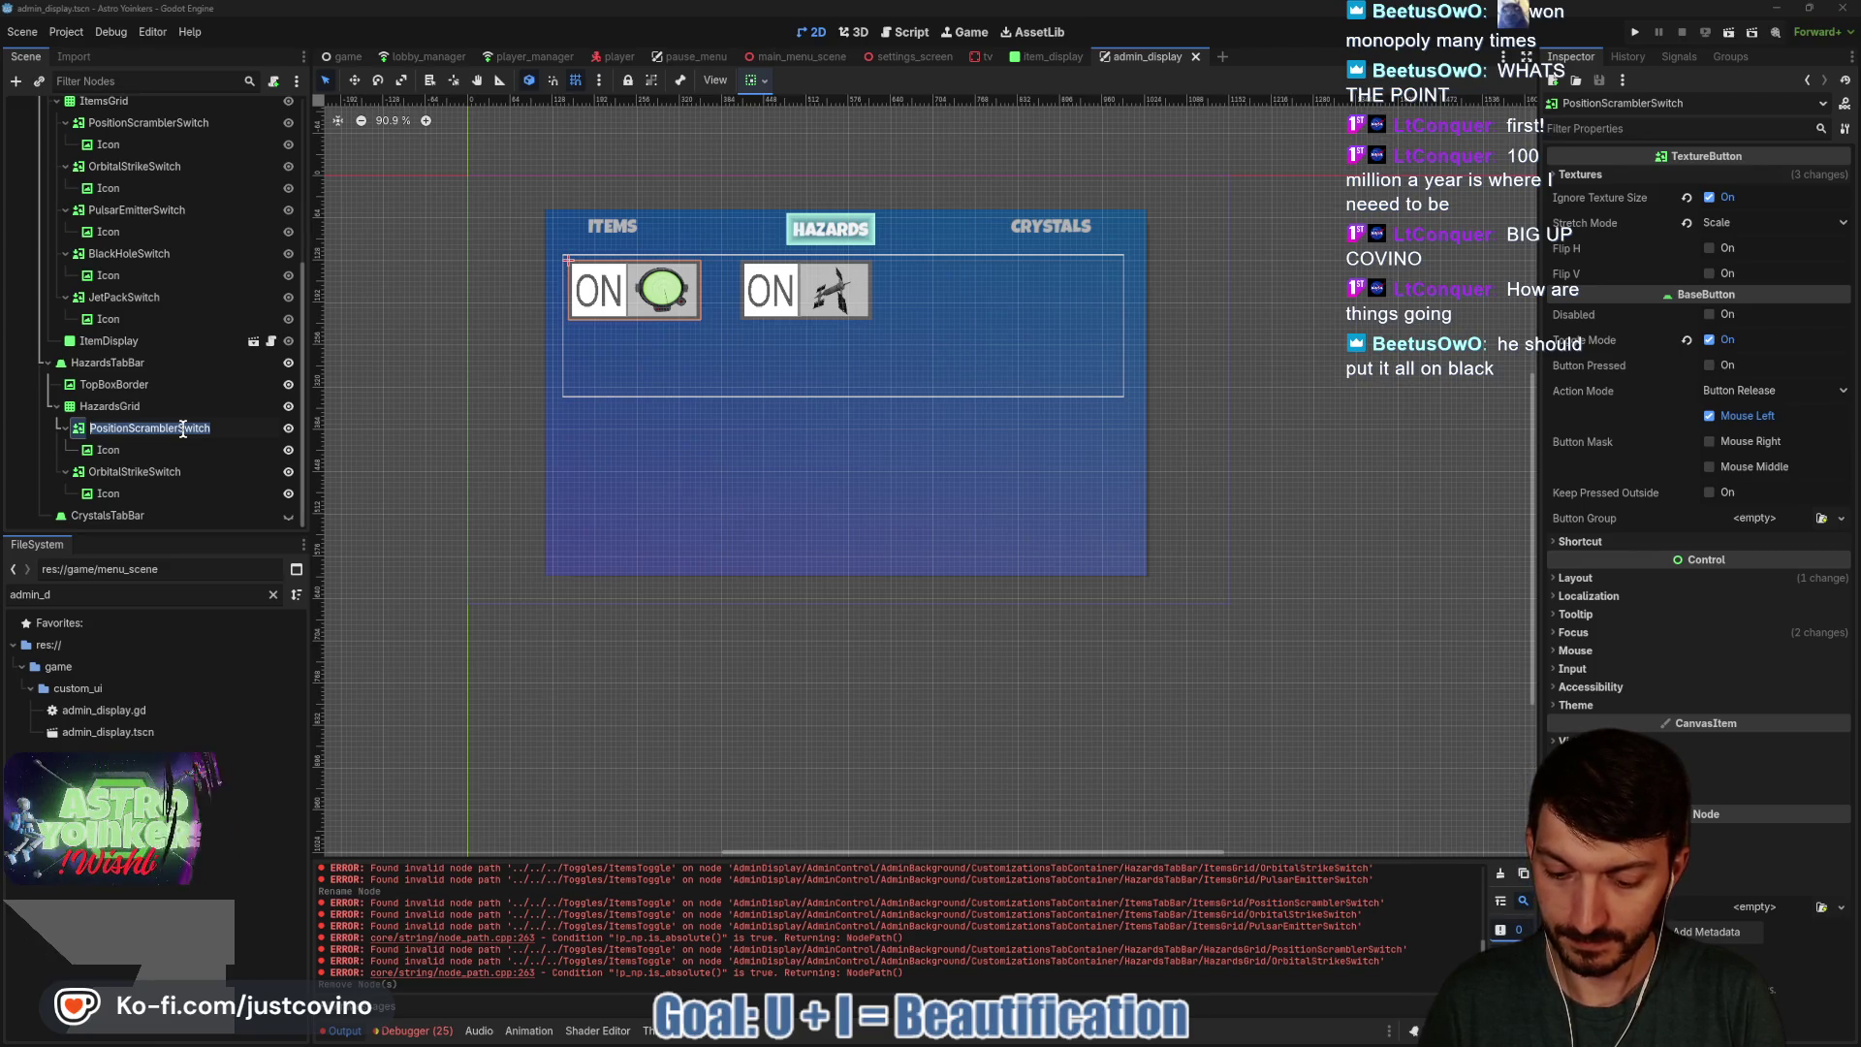
text(ExplosiveAsteroidsSwitc)
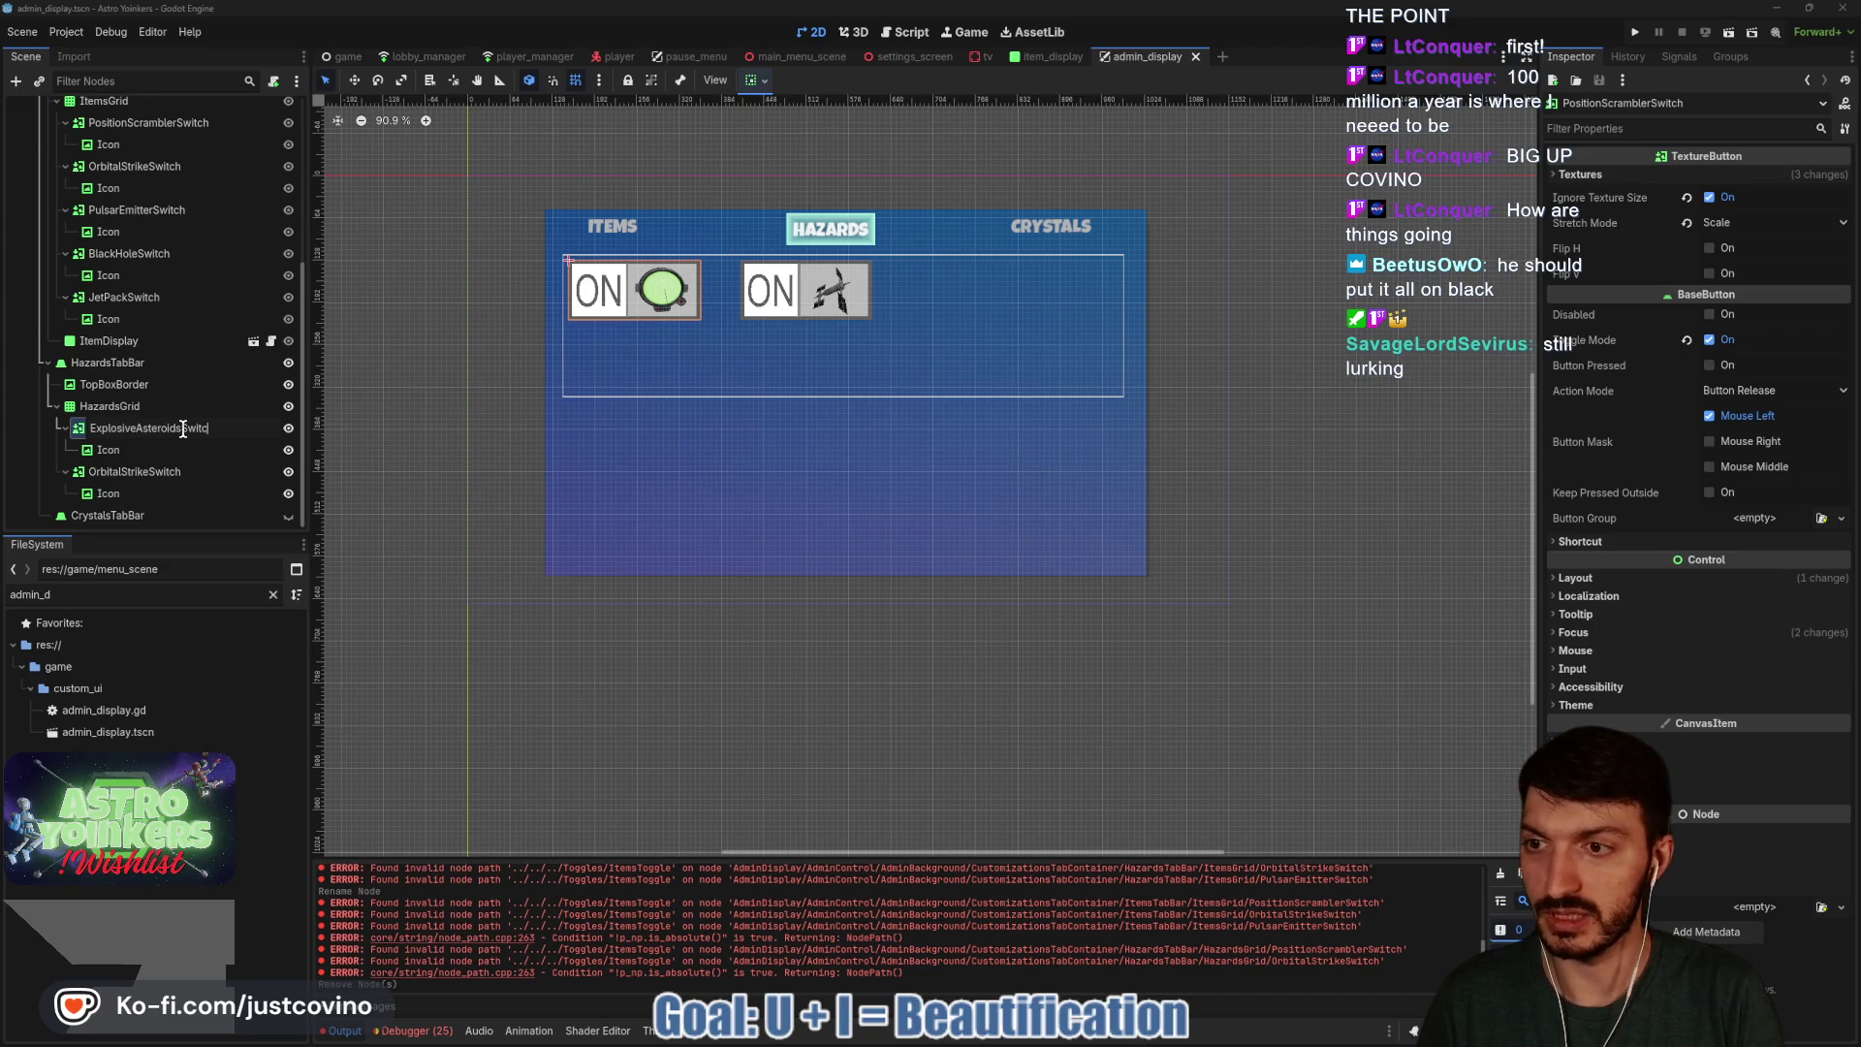
text(h)
key(Return)
Give its Icon the explosive_asteroid_icon.png texture, enlarge it inside the button, and save.
click(180, 449)
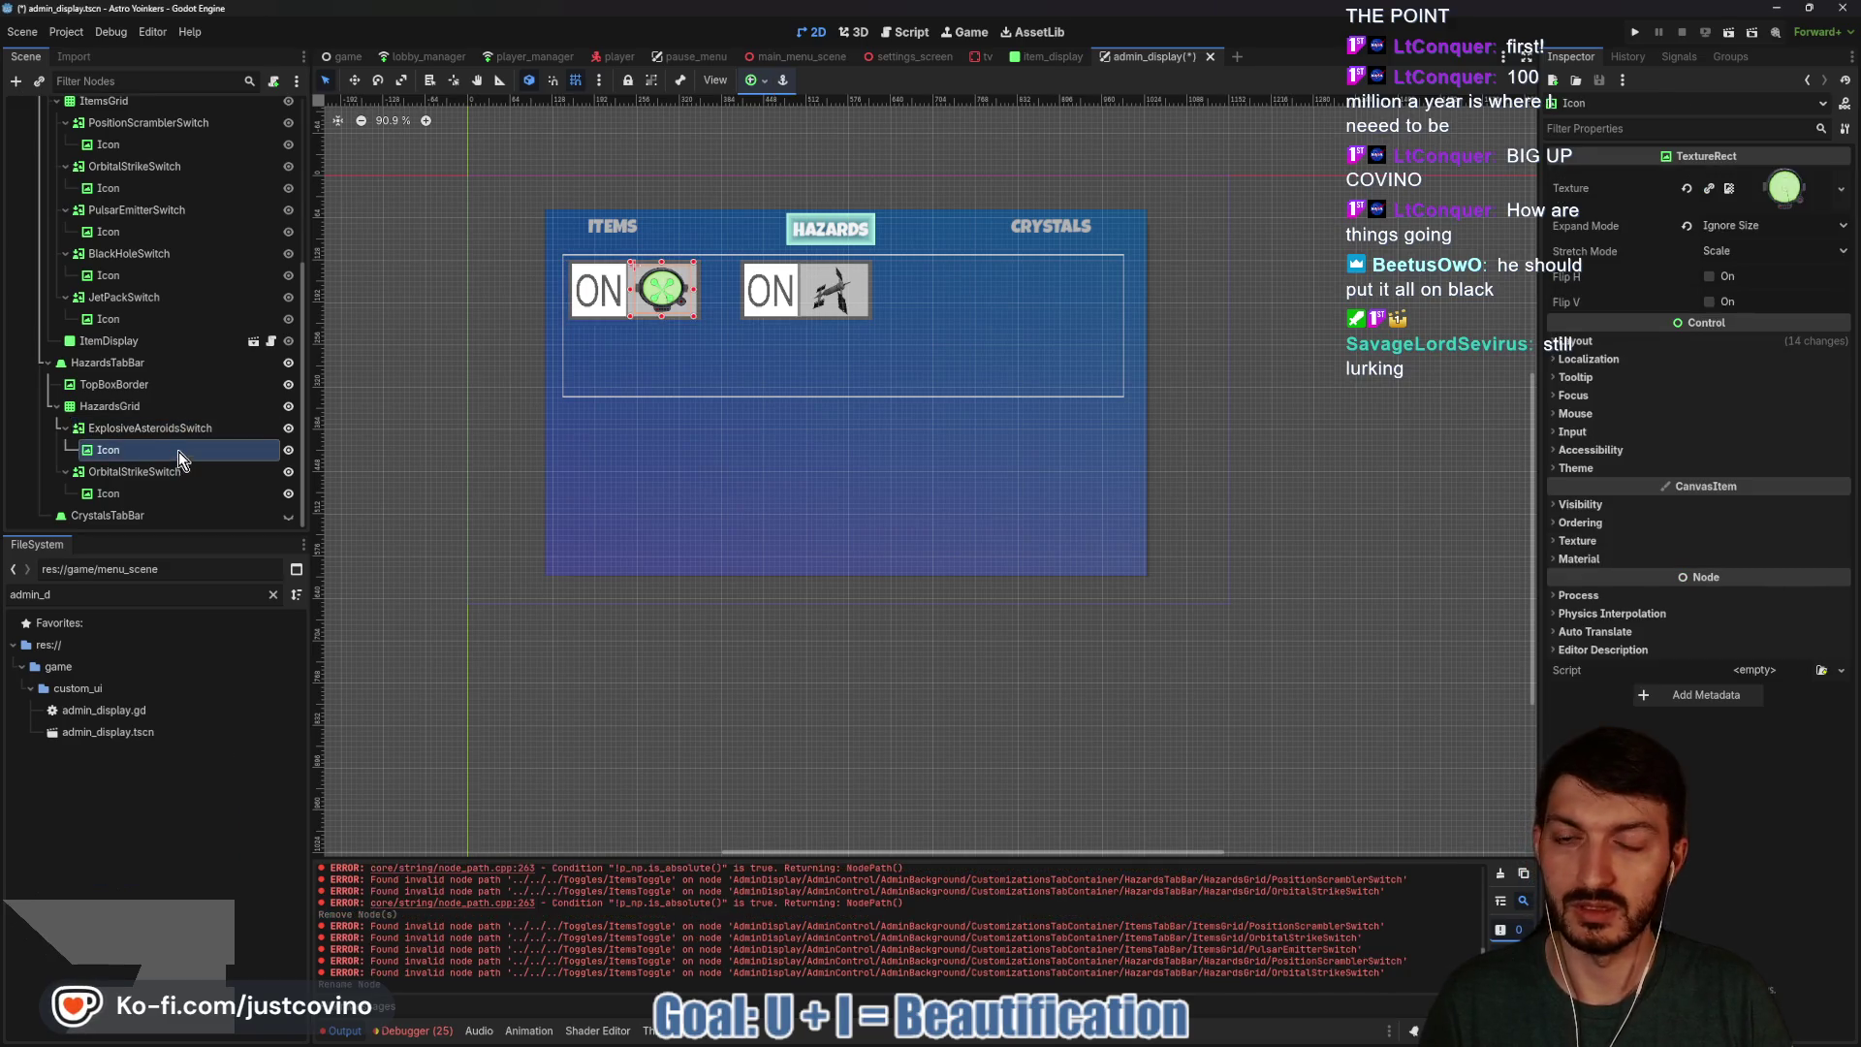
click(1687, 188)
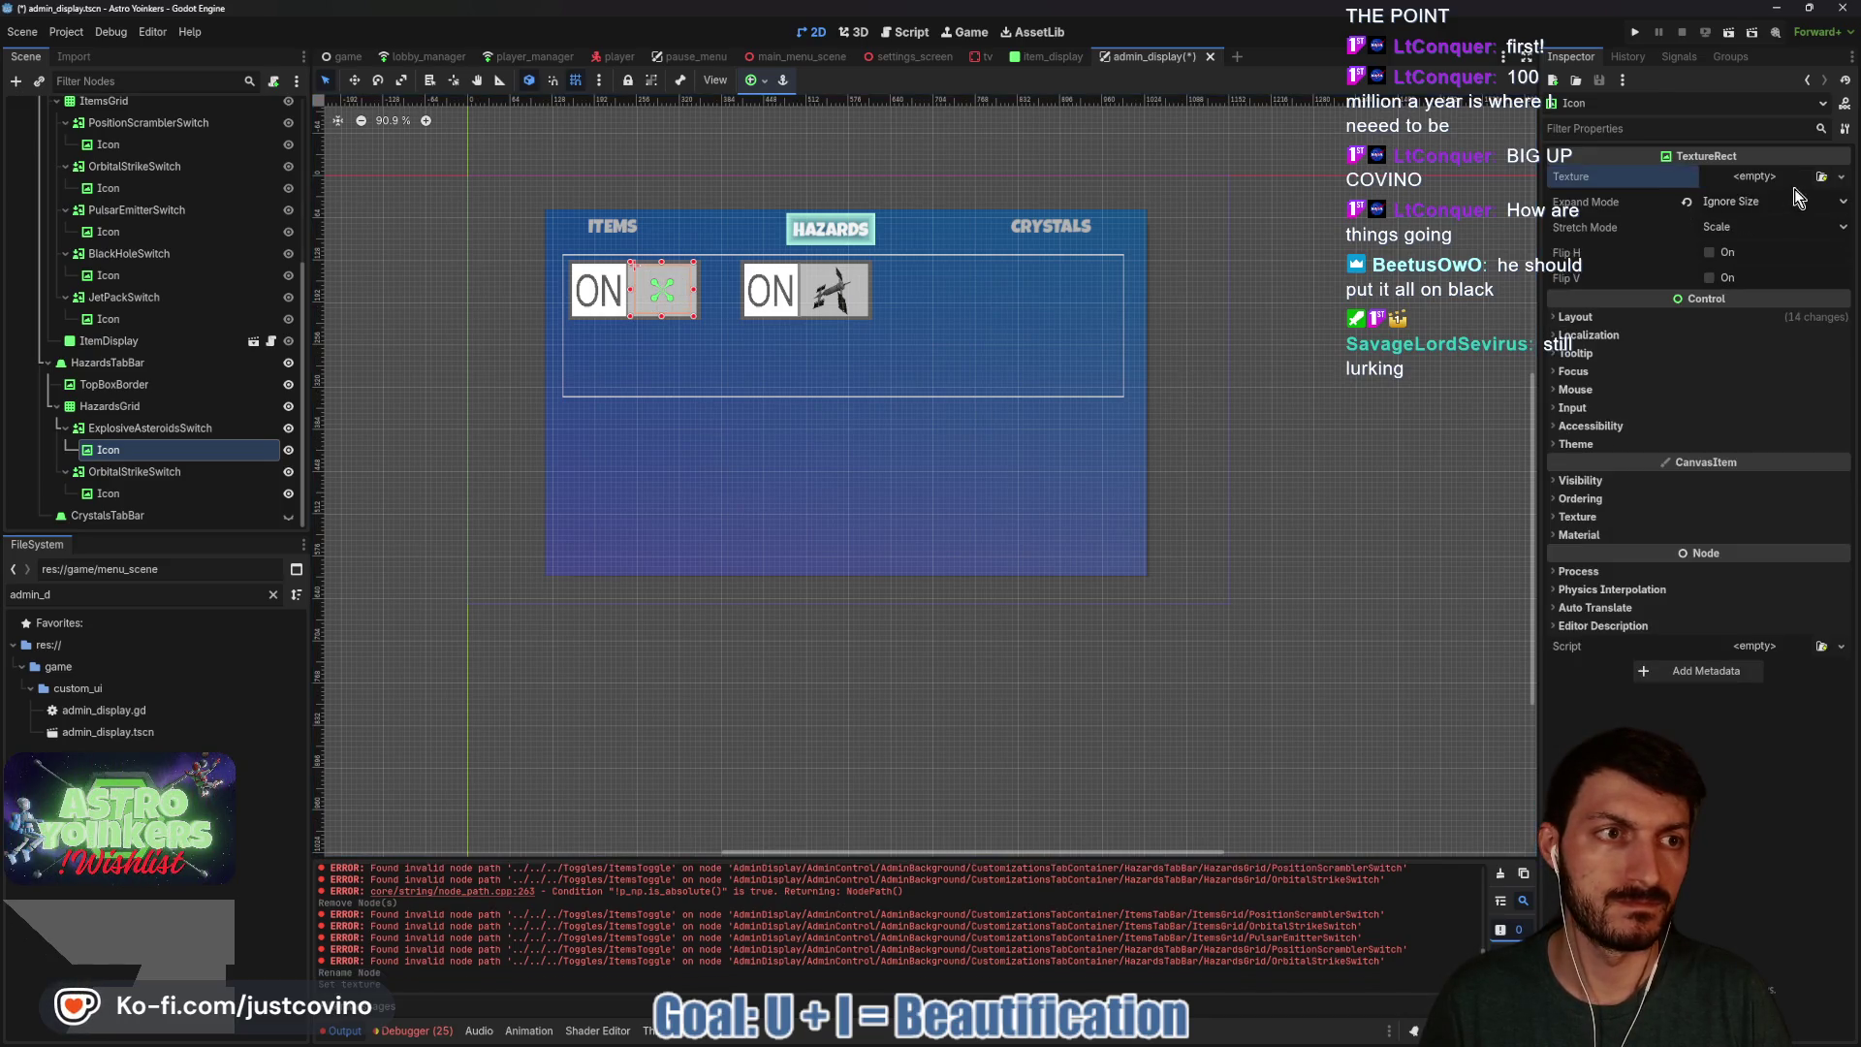
click(1747, 180)
click(1760, 557)
text(expl)
click(707, 357)
scroll(700, 342, up, 5)
drag(686, 301, 702, 303)
key(ctrl+s)
Rename OrbitalStrikeSwitch to MeteorShowerSwitch.
click(151, 475)
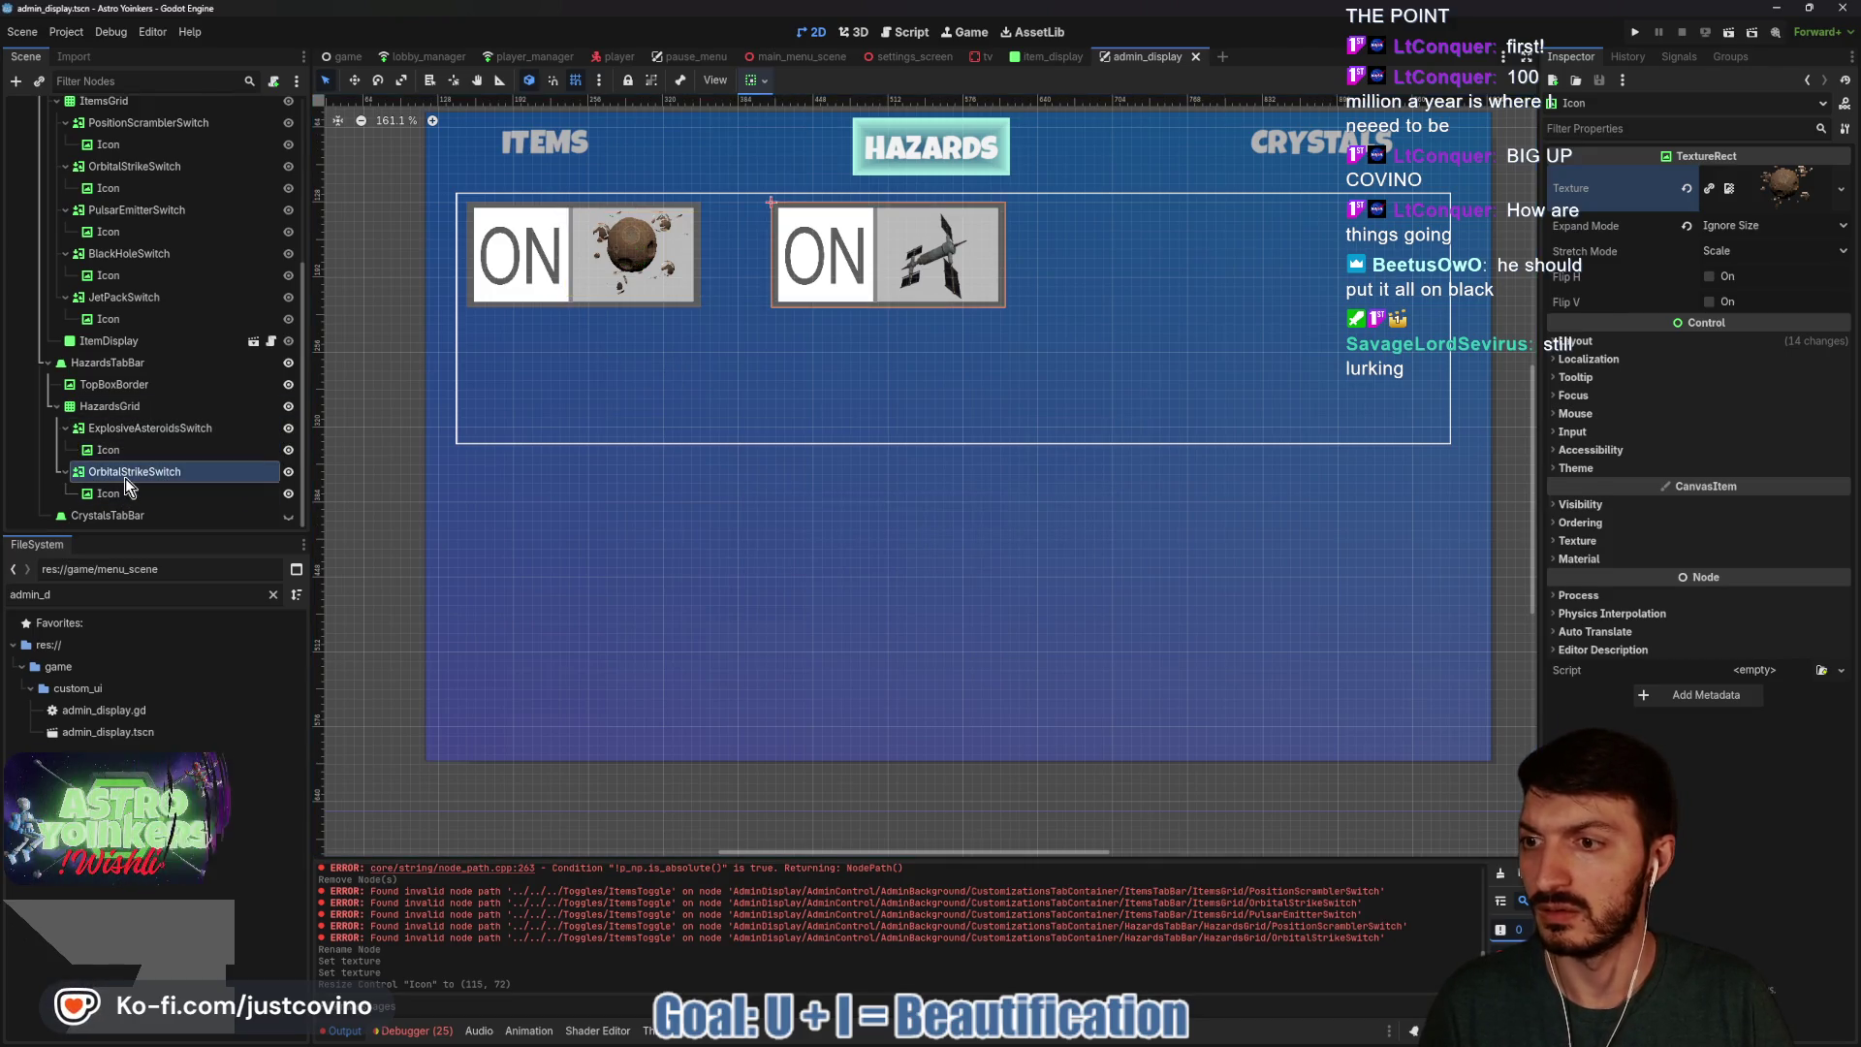
double_click(146, 473)
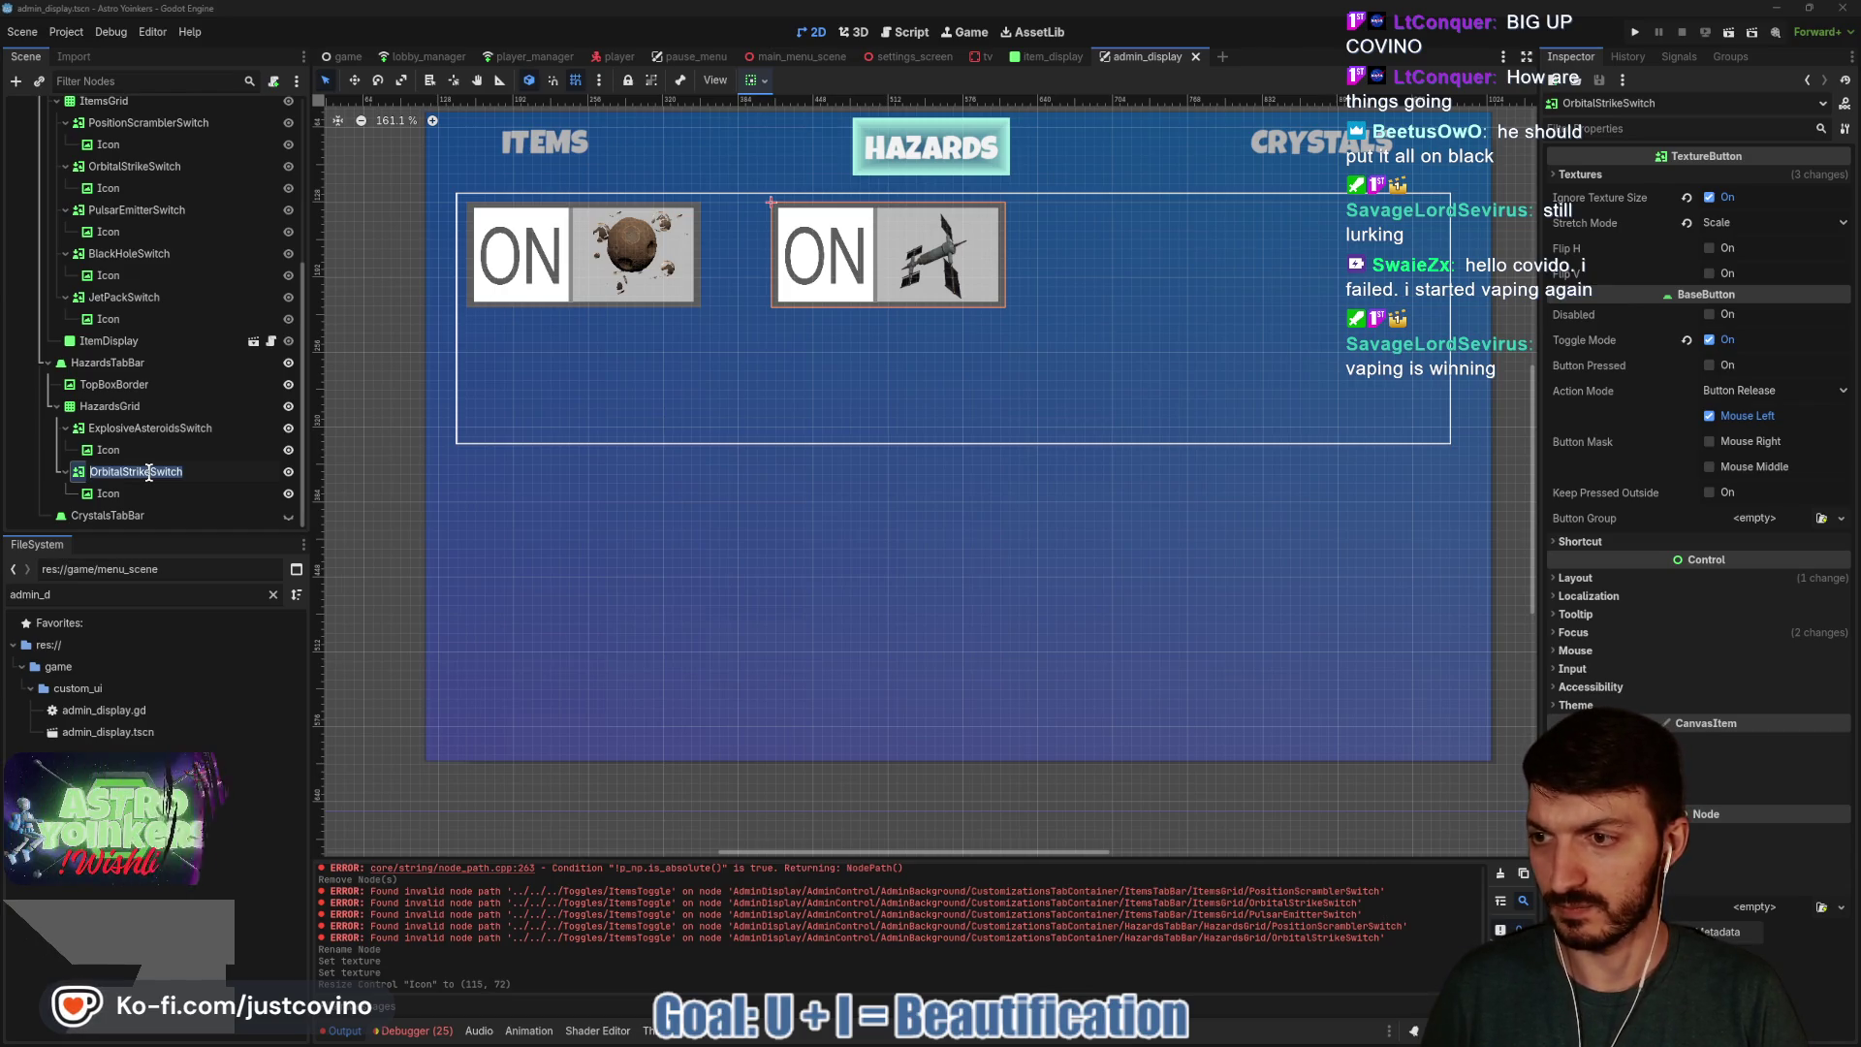
text(MeteorShowerSwi)
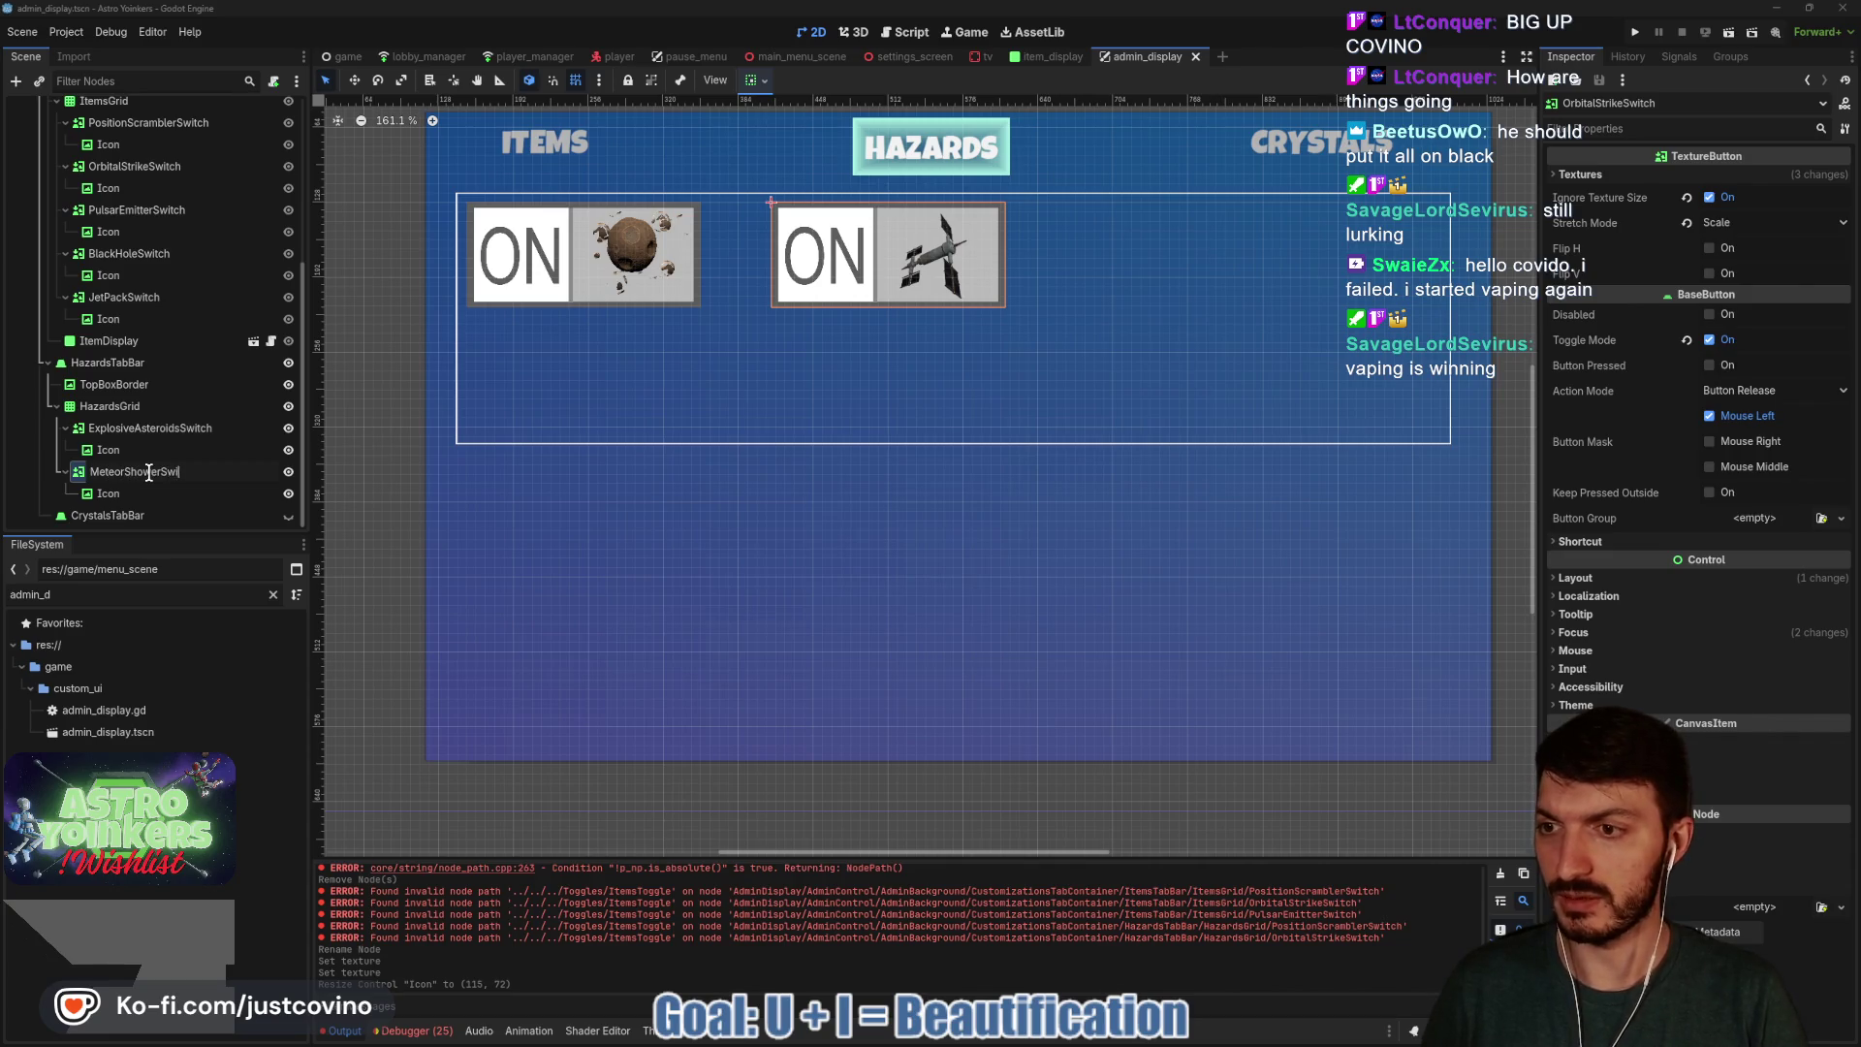
text(tch)
key(Return)
key(Down)
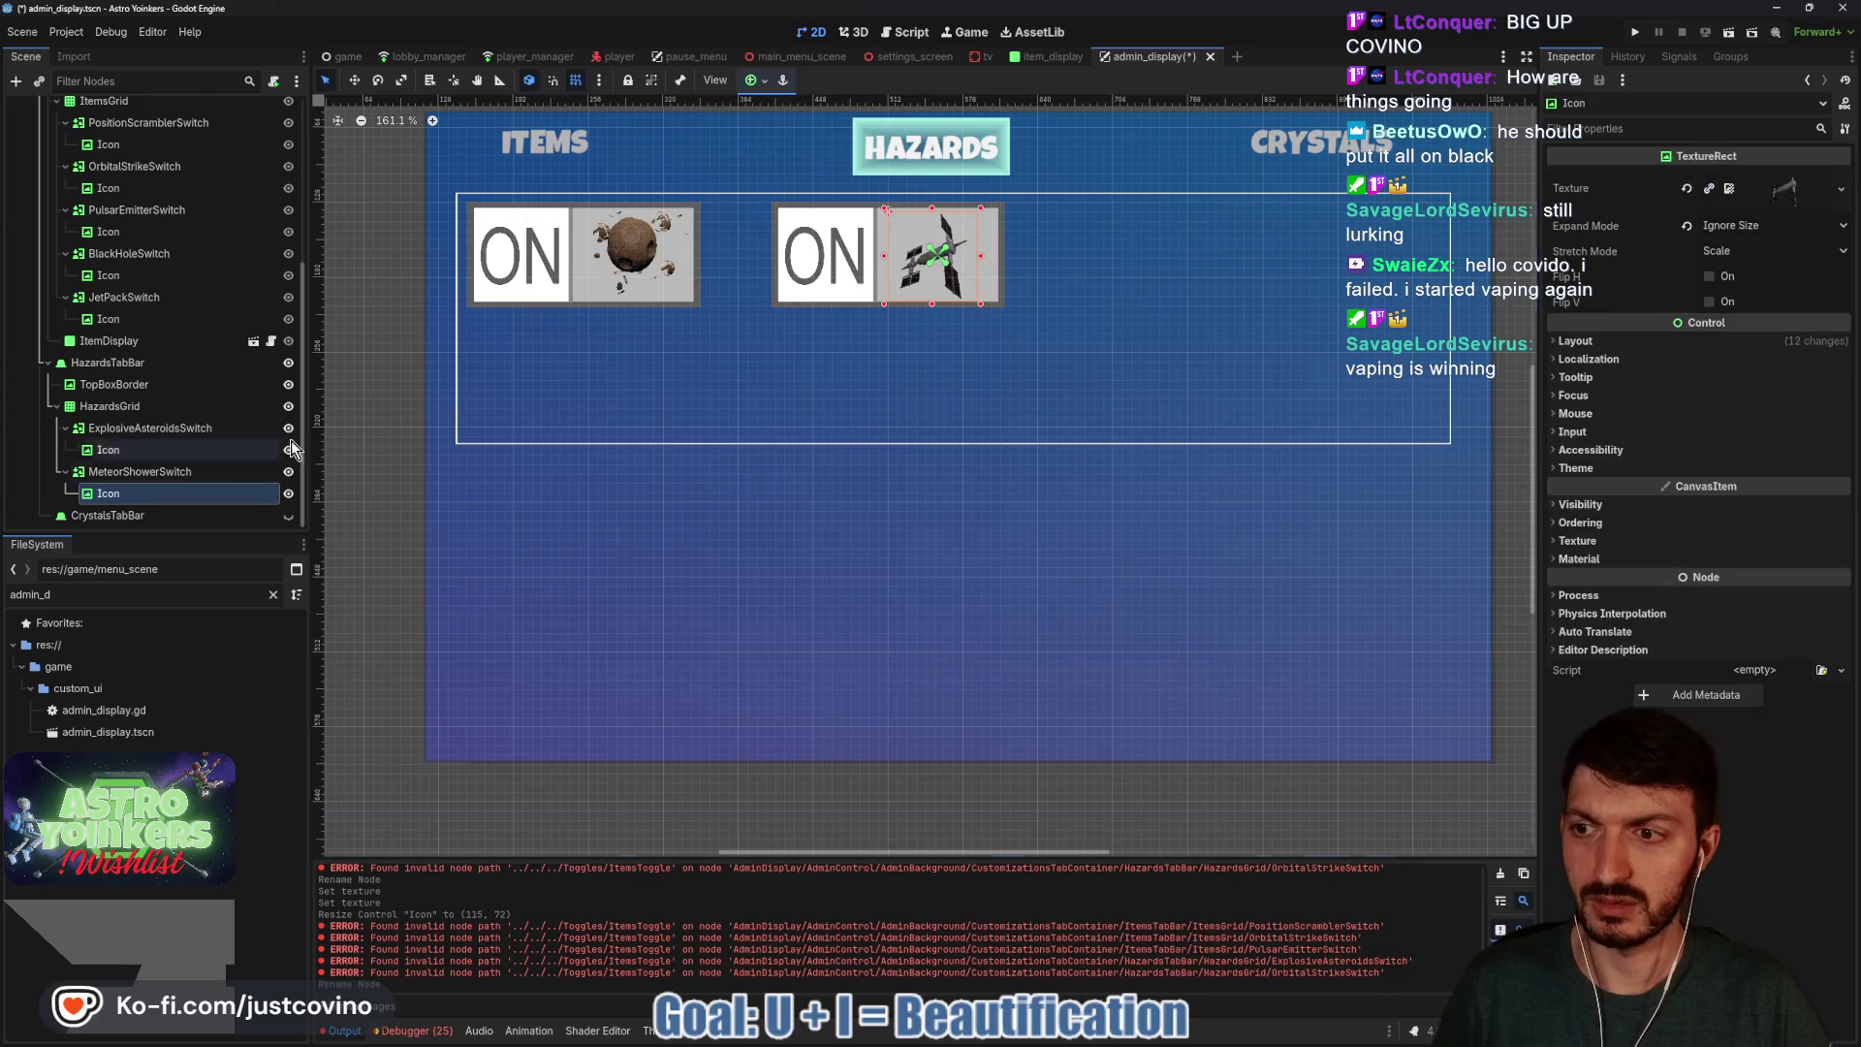
Replace the MeteorShowerSwitch icon texture with the meteor_shower picture via Quick Load.
click(1687, 188)
click(1754, 184)
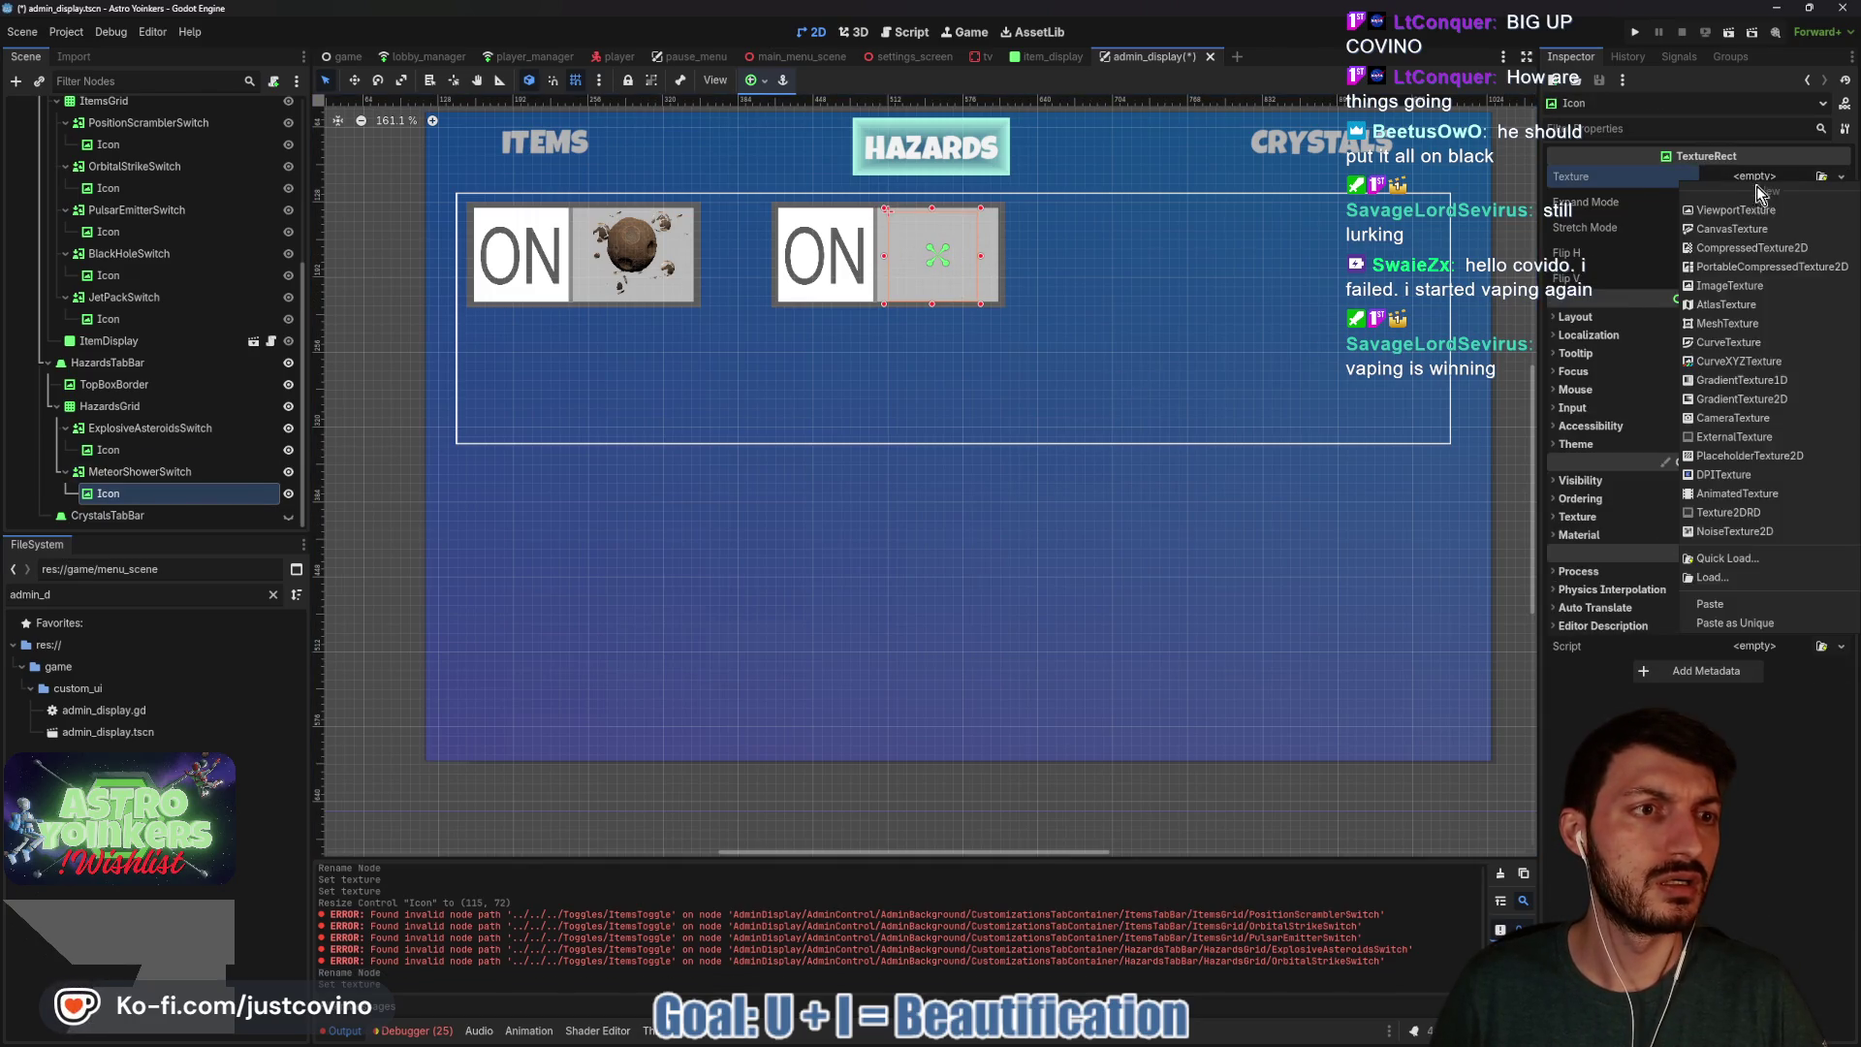
click(1718, 553)
text(meteo)
double_click(700, 351)
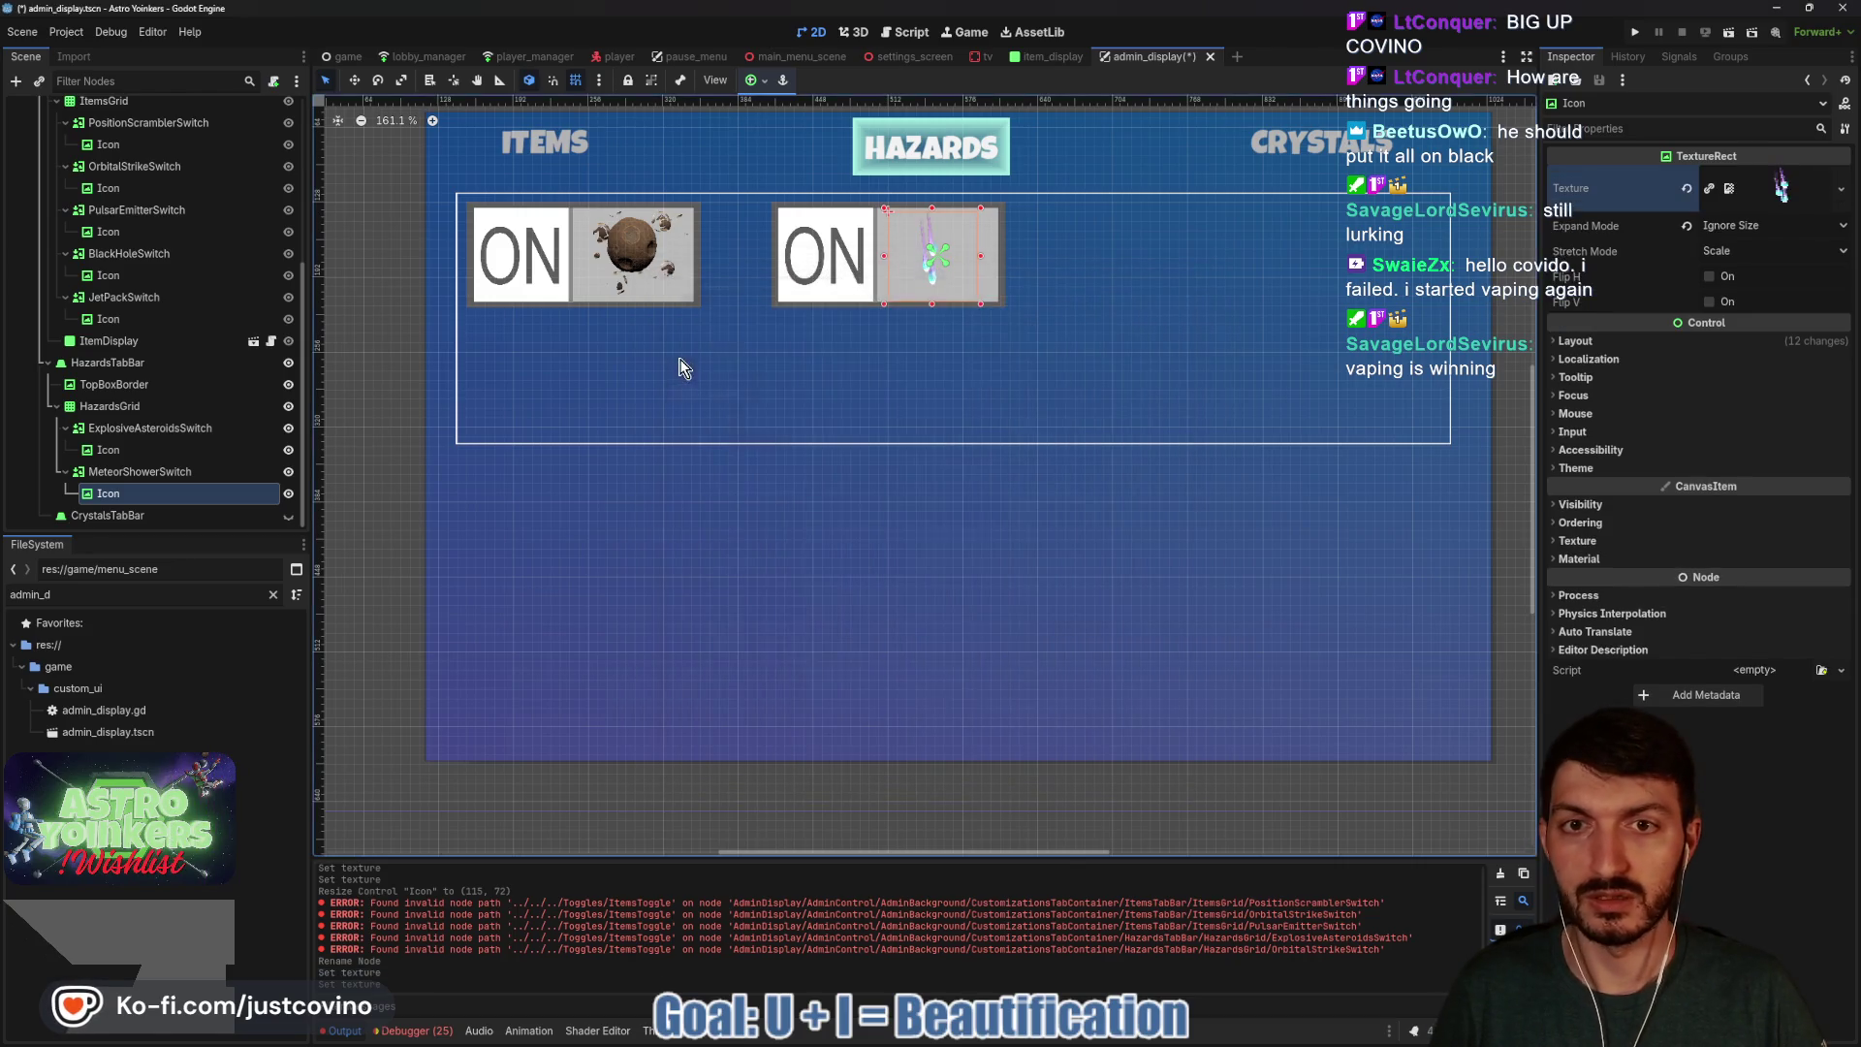
Widen the meteor icon to fill its button, nudge it into place, and save.
mouse_move(982, 259)
mouse_down()
mouse_move(1024, 261)
mouse_move(1036, 317)
mouse_up()
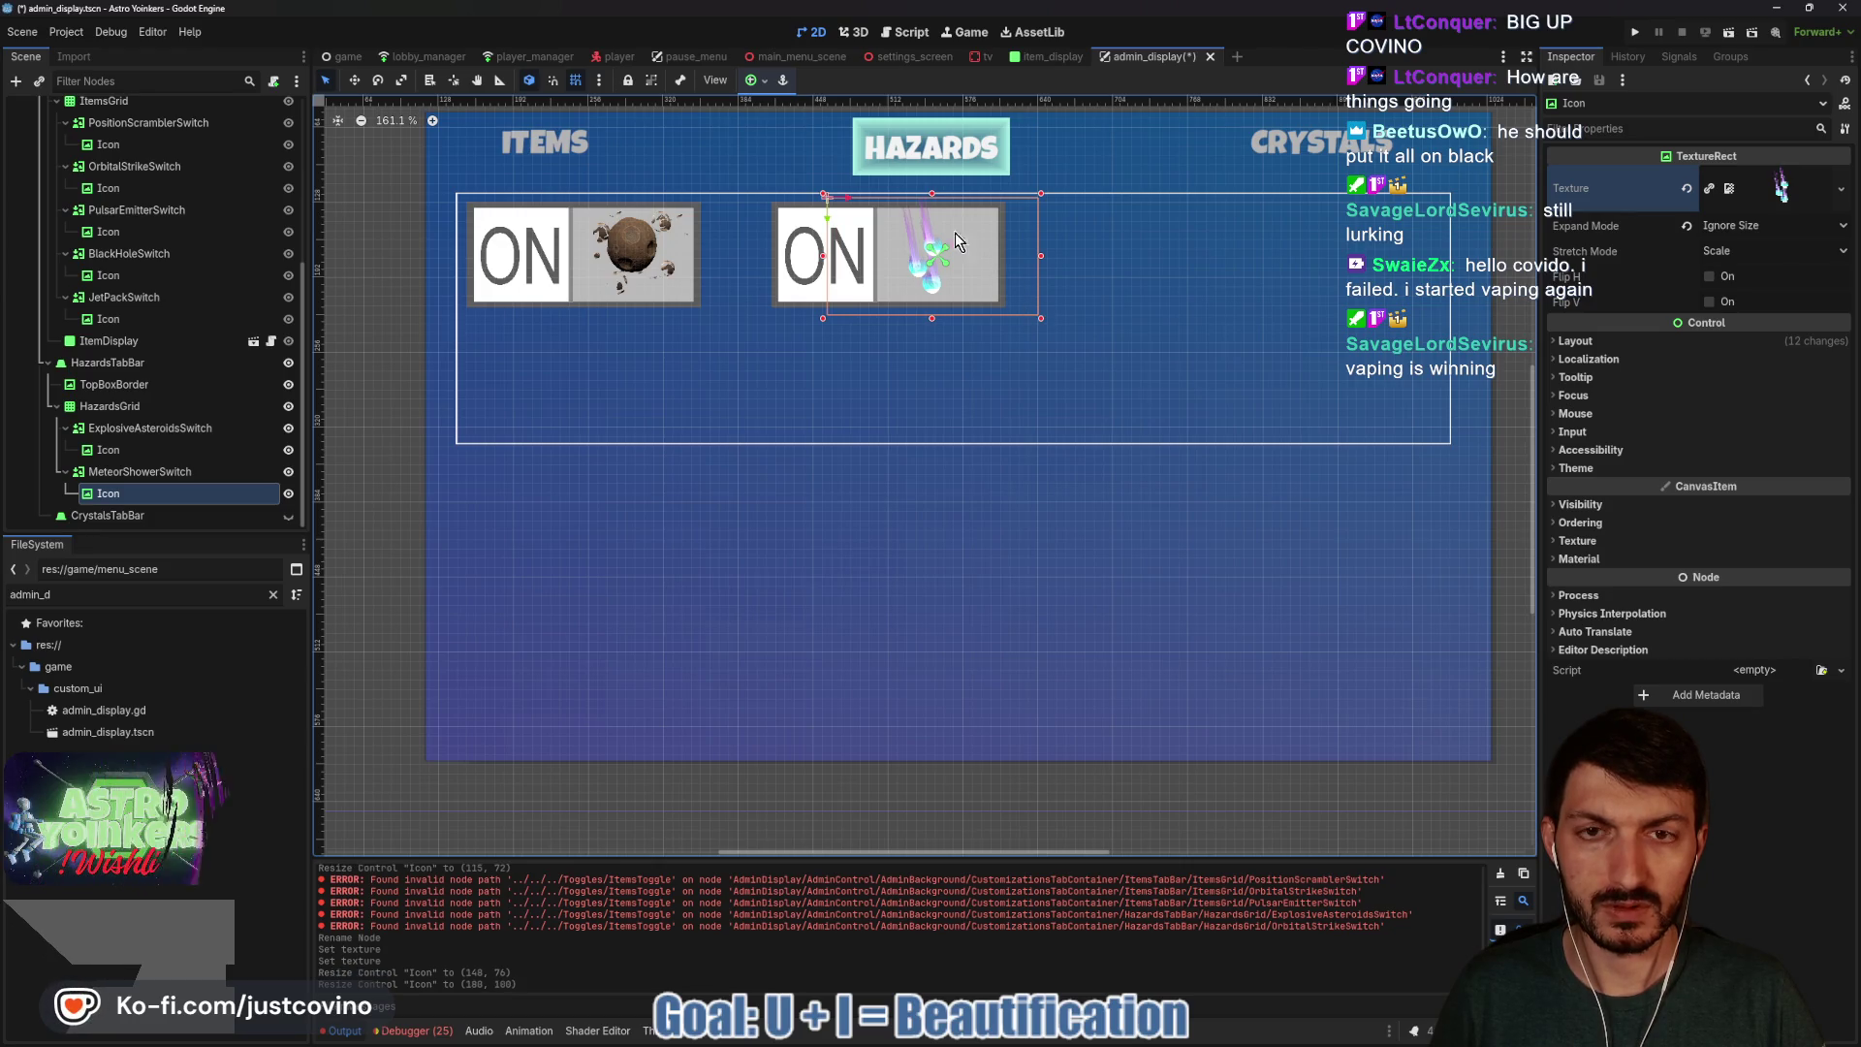
key(w)
drag(923, 246, 937, 207)
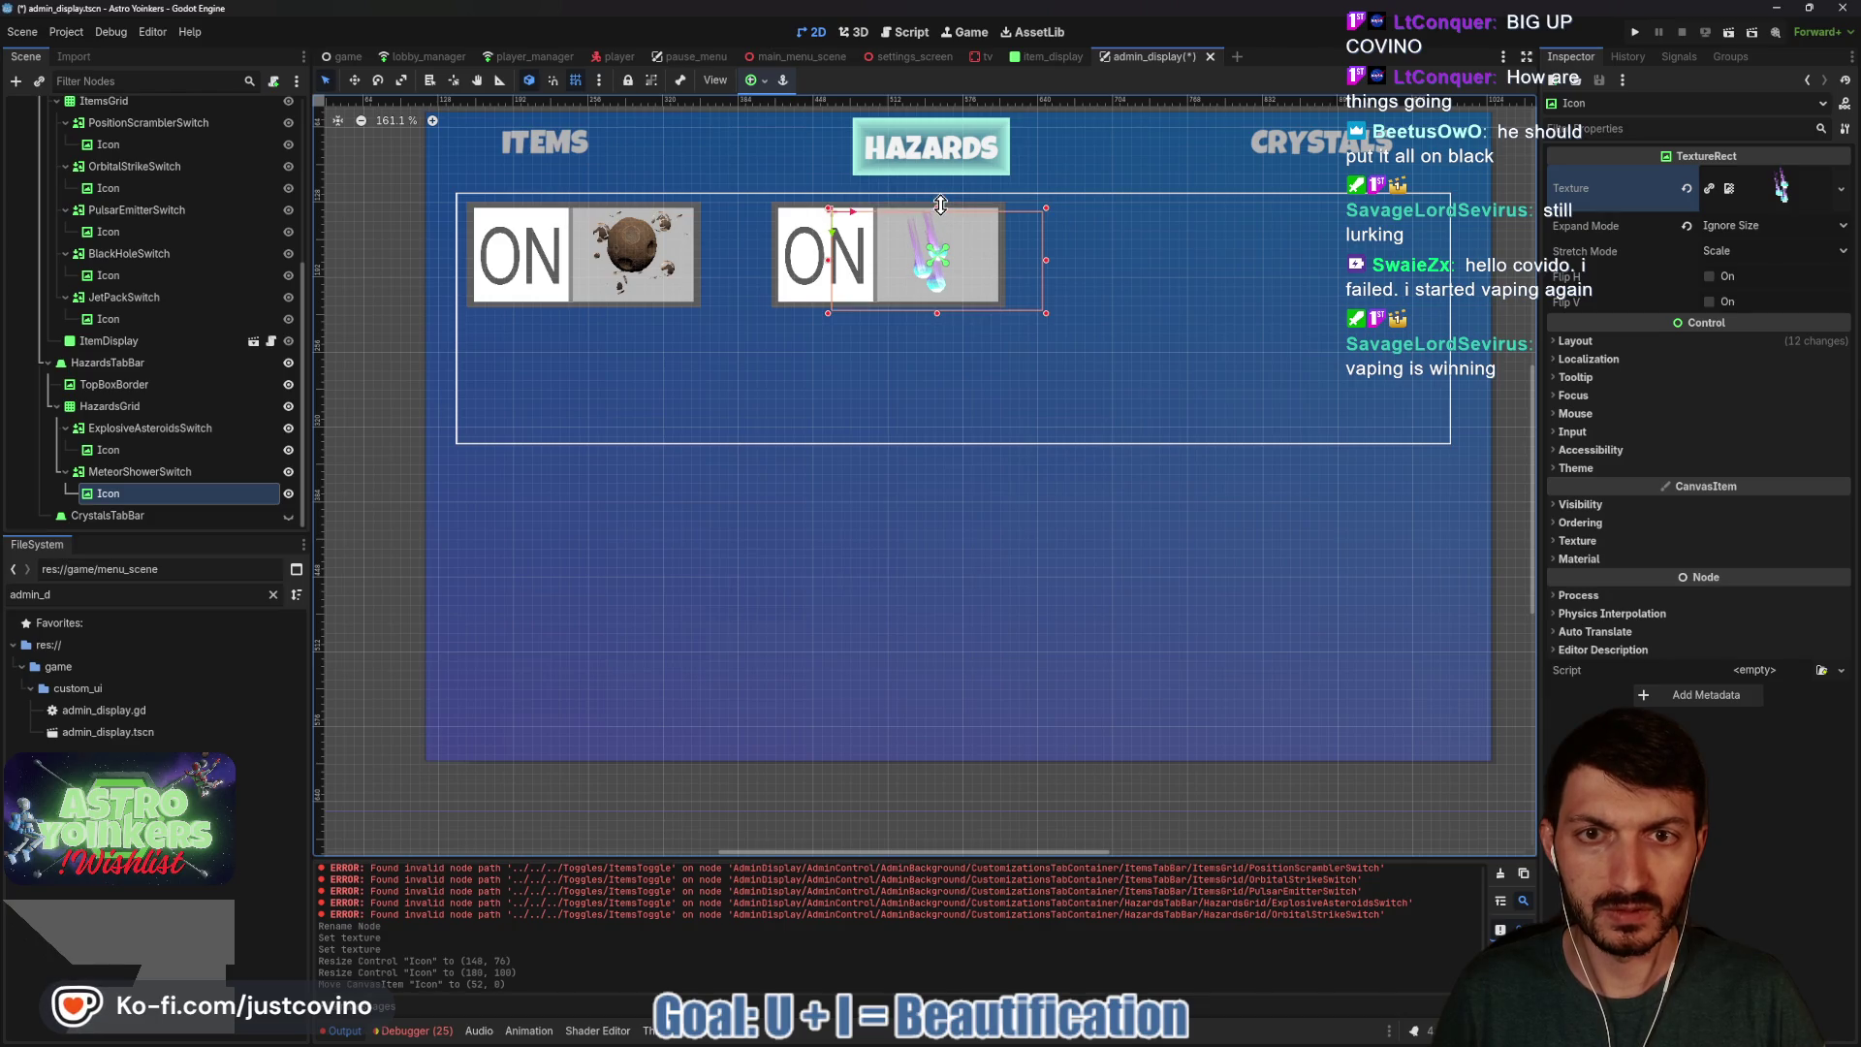
key(ctrl+s)
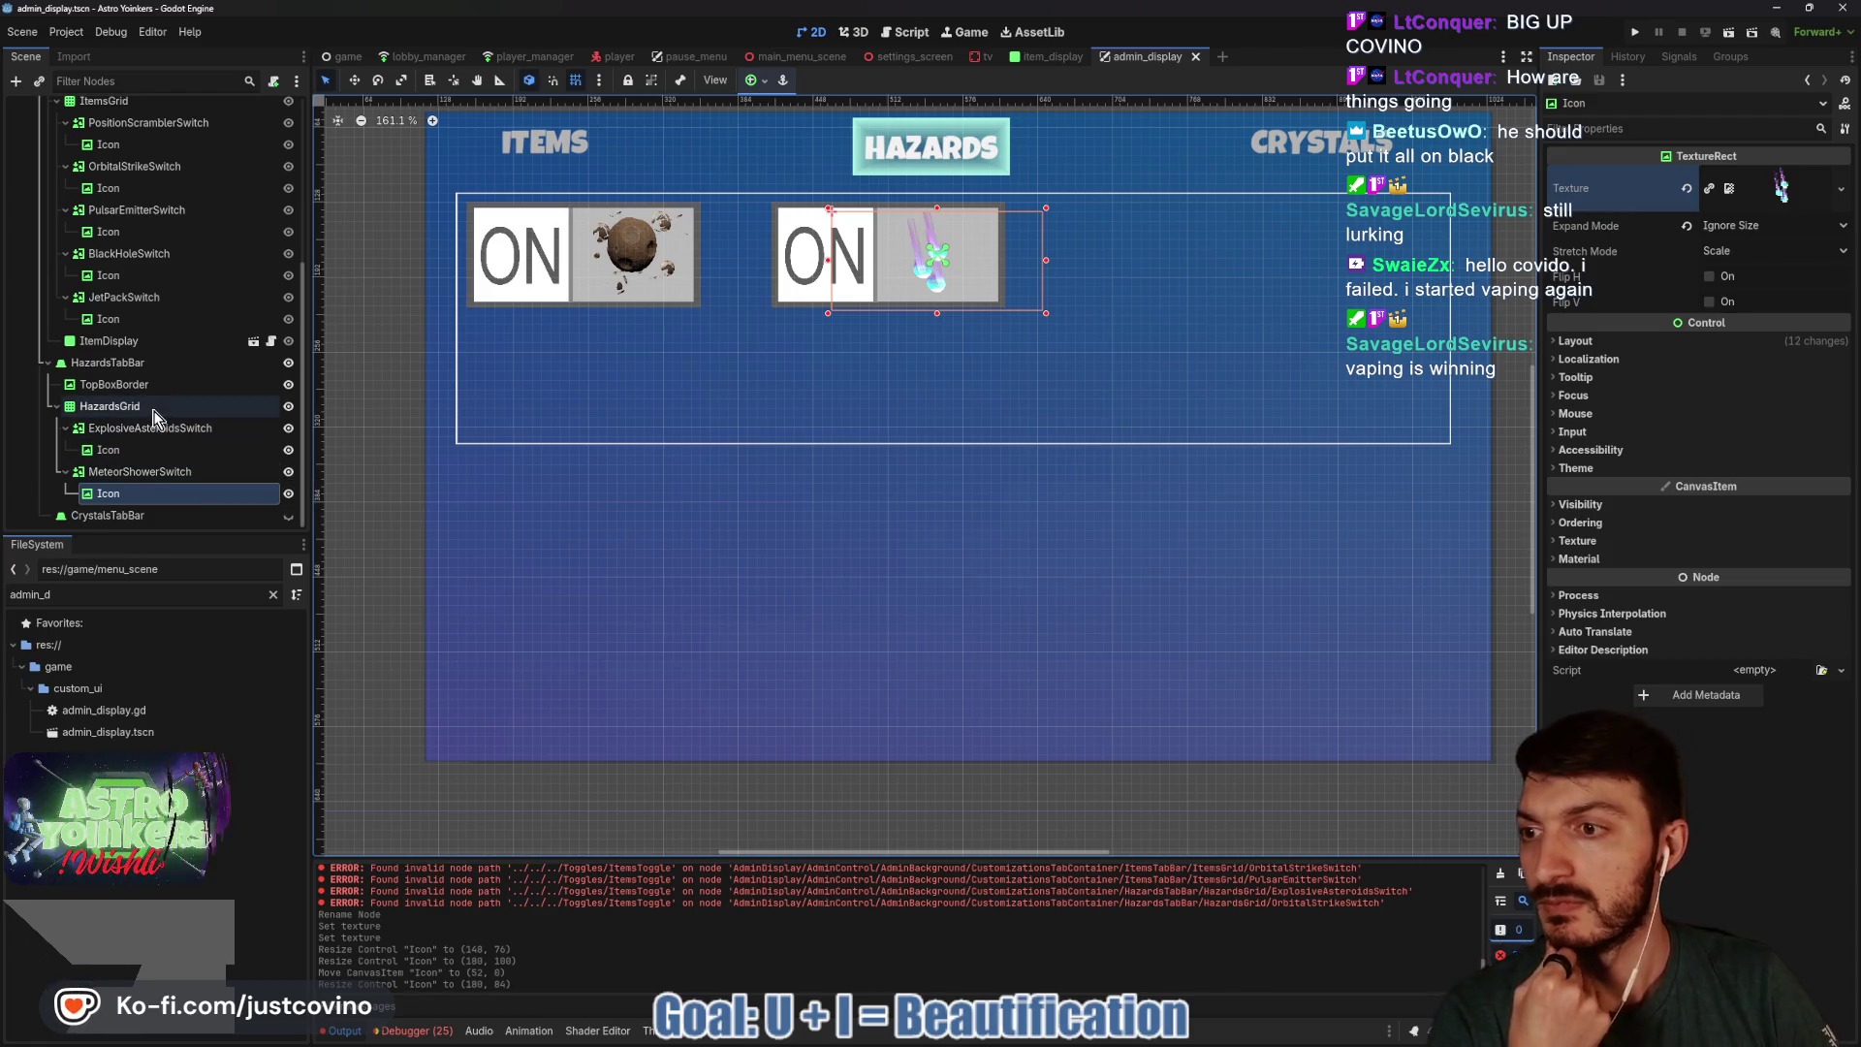
click(54, 408)
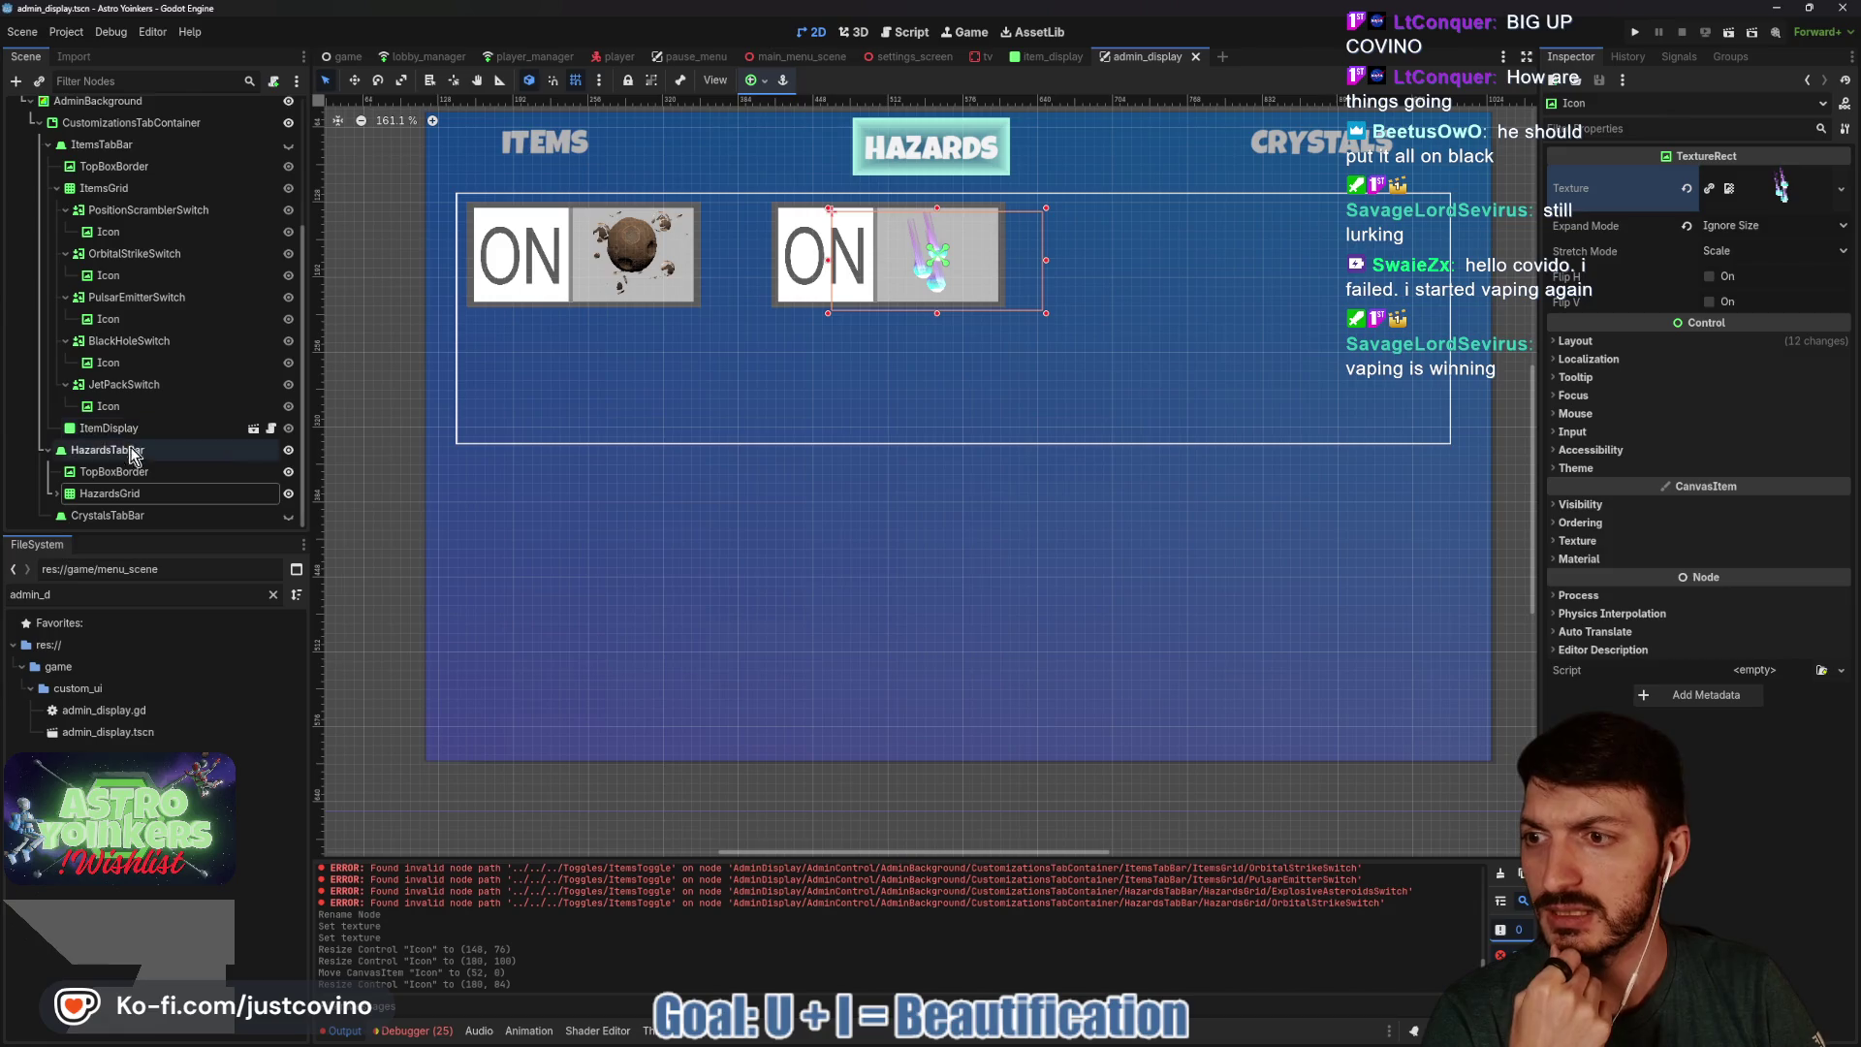
Instance the HazardDisplay scene as a child of HazardsTabBar.
click(94, 452)
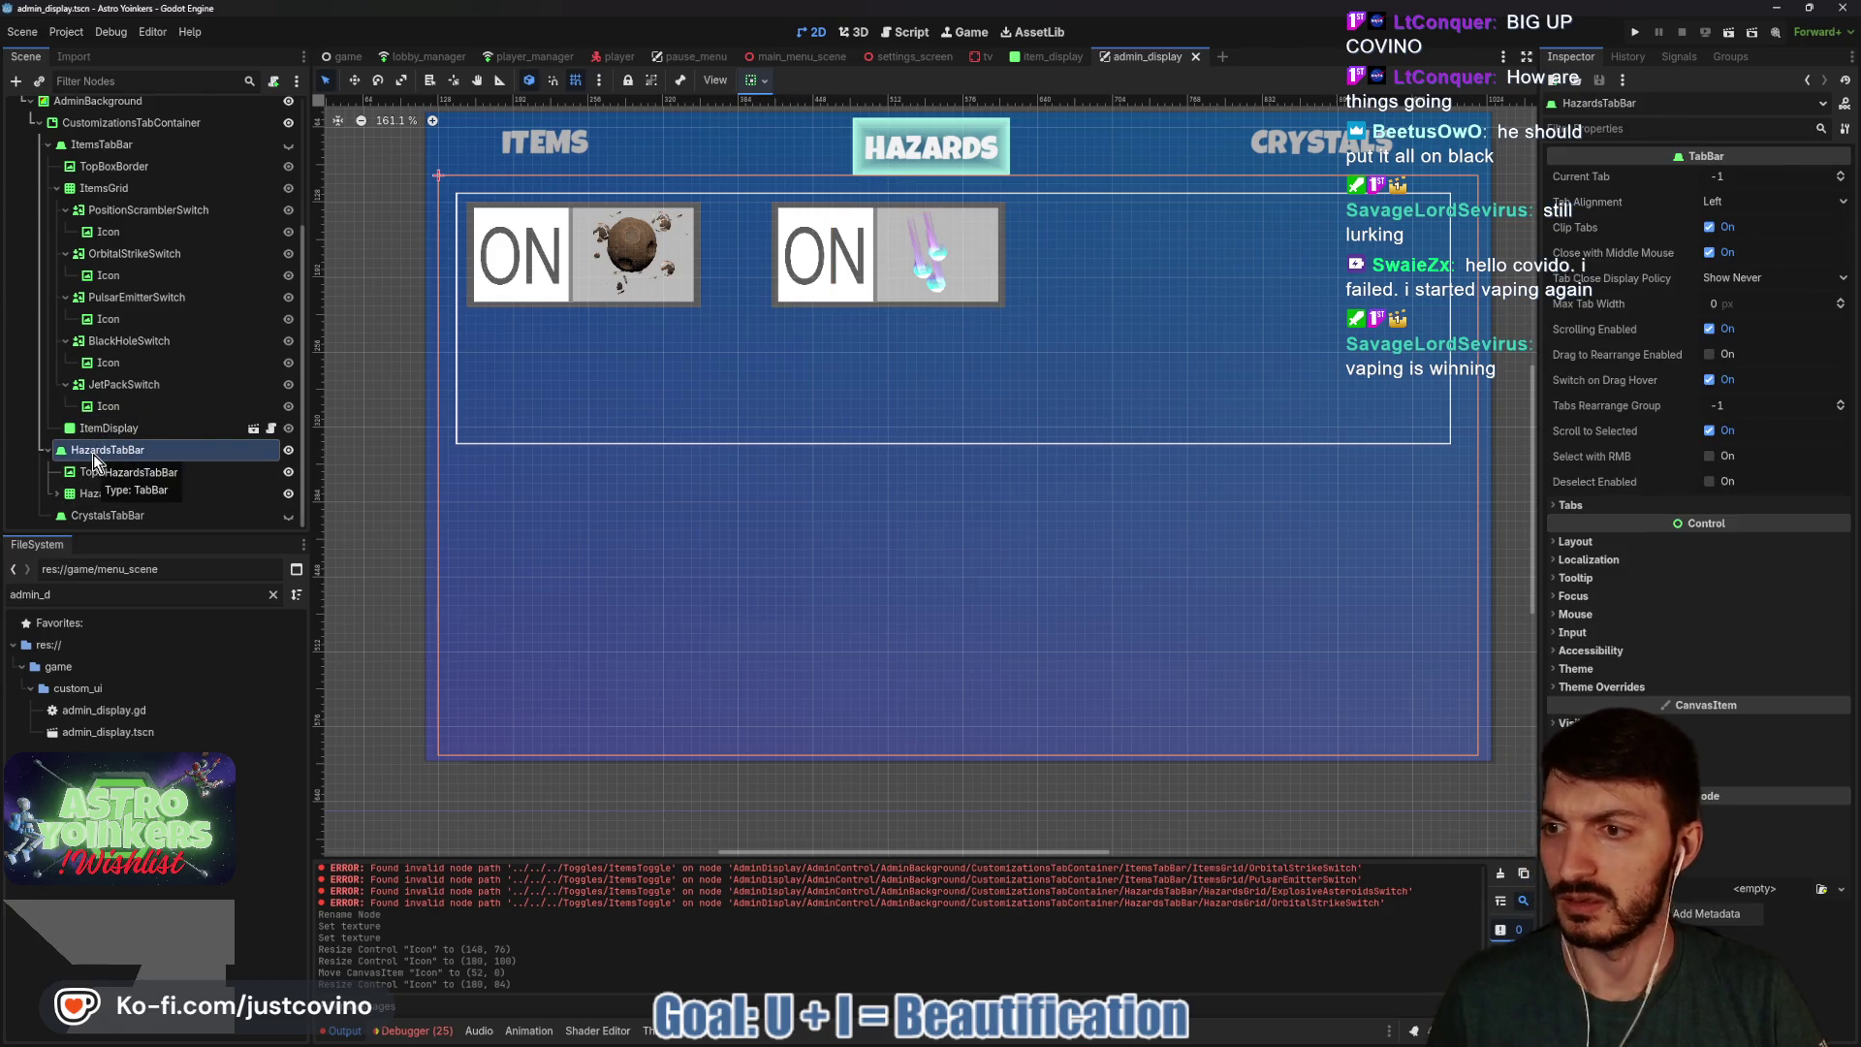
key(ctrl+shift+a)
text(haz)
key(Return)
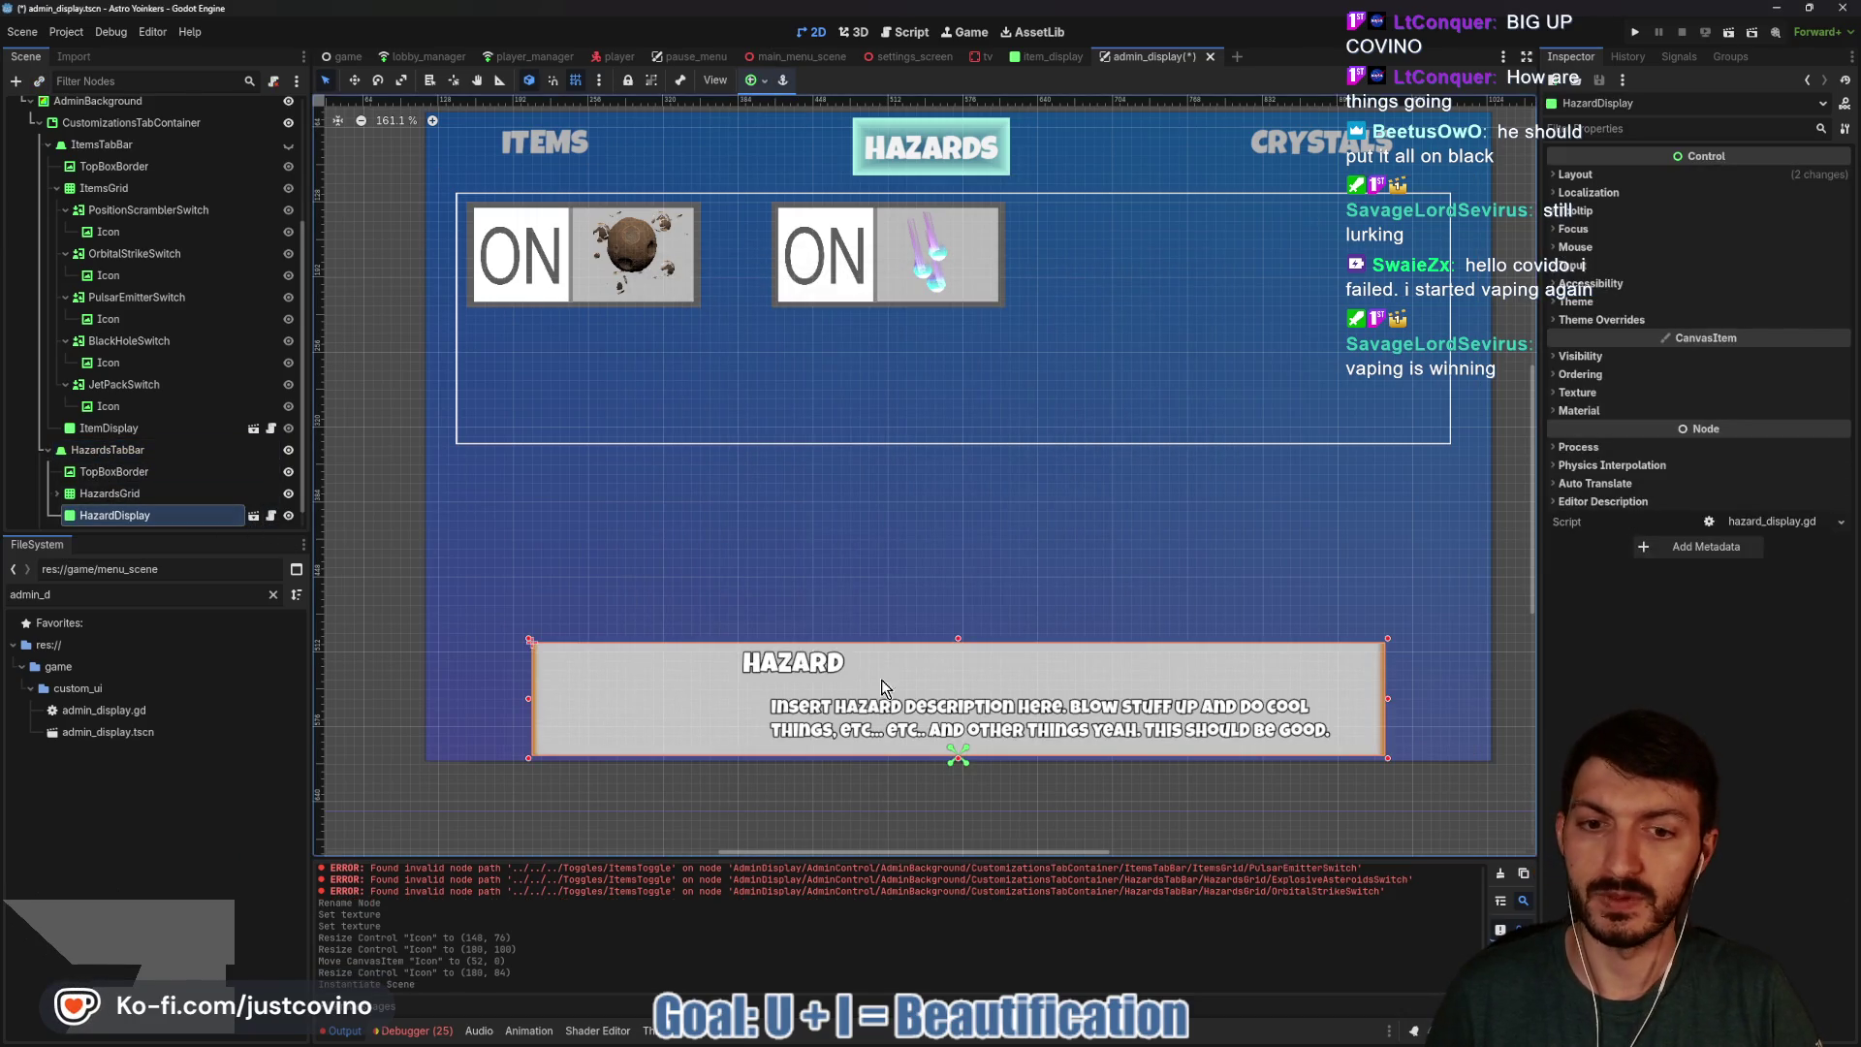
Open the HazardDisplay scene from its instance in the Scene tree.
scroll(927, 637, down, 3)
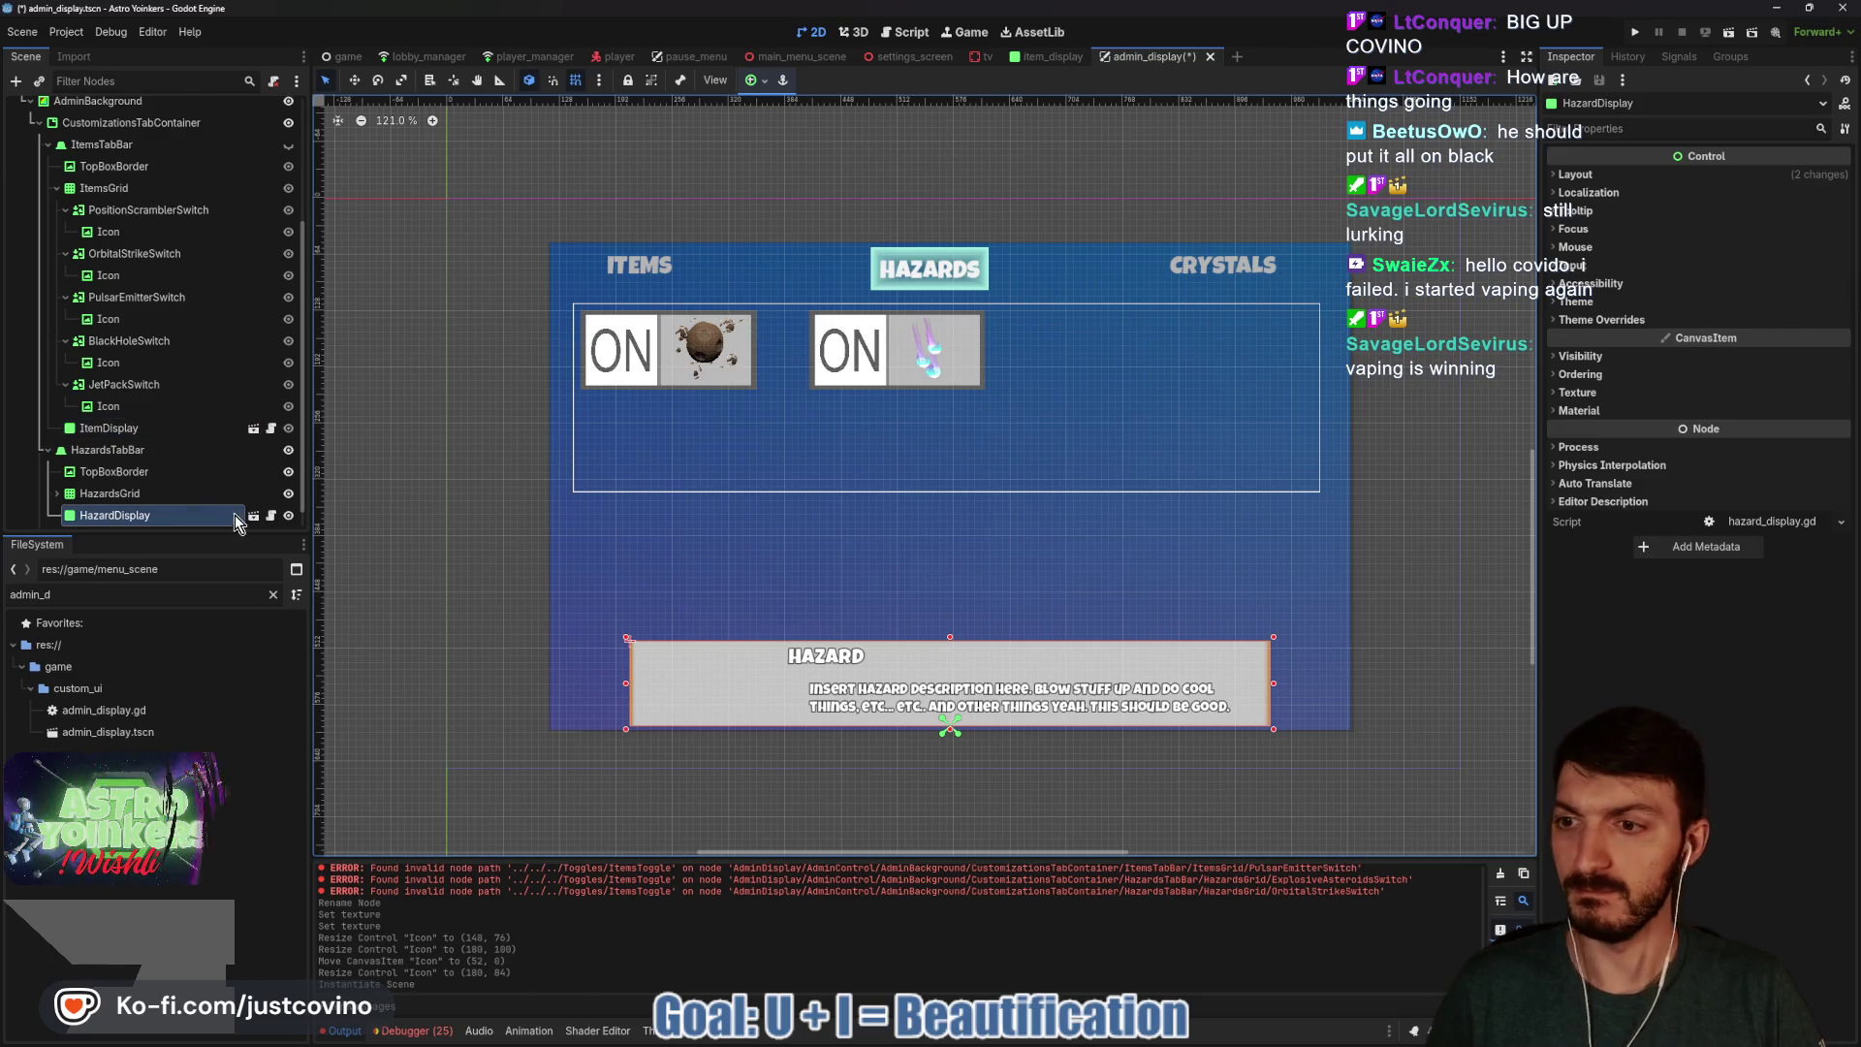
click(254, 515)
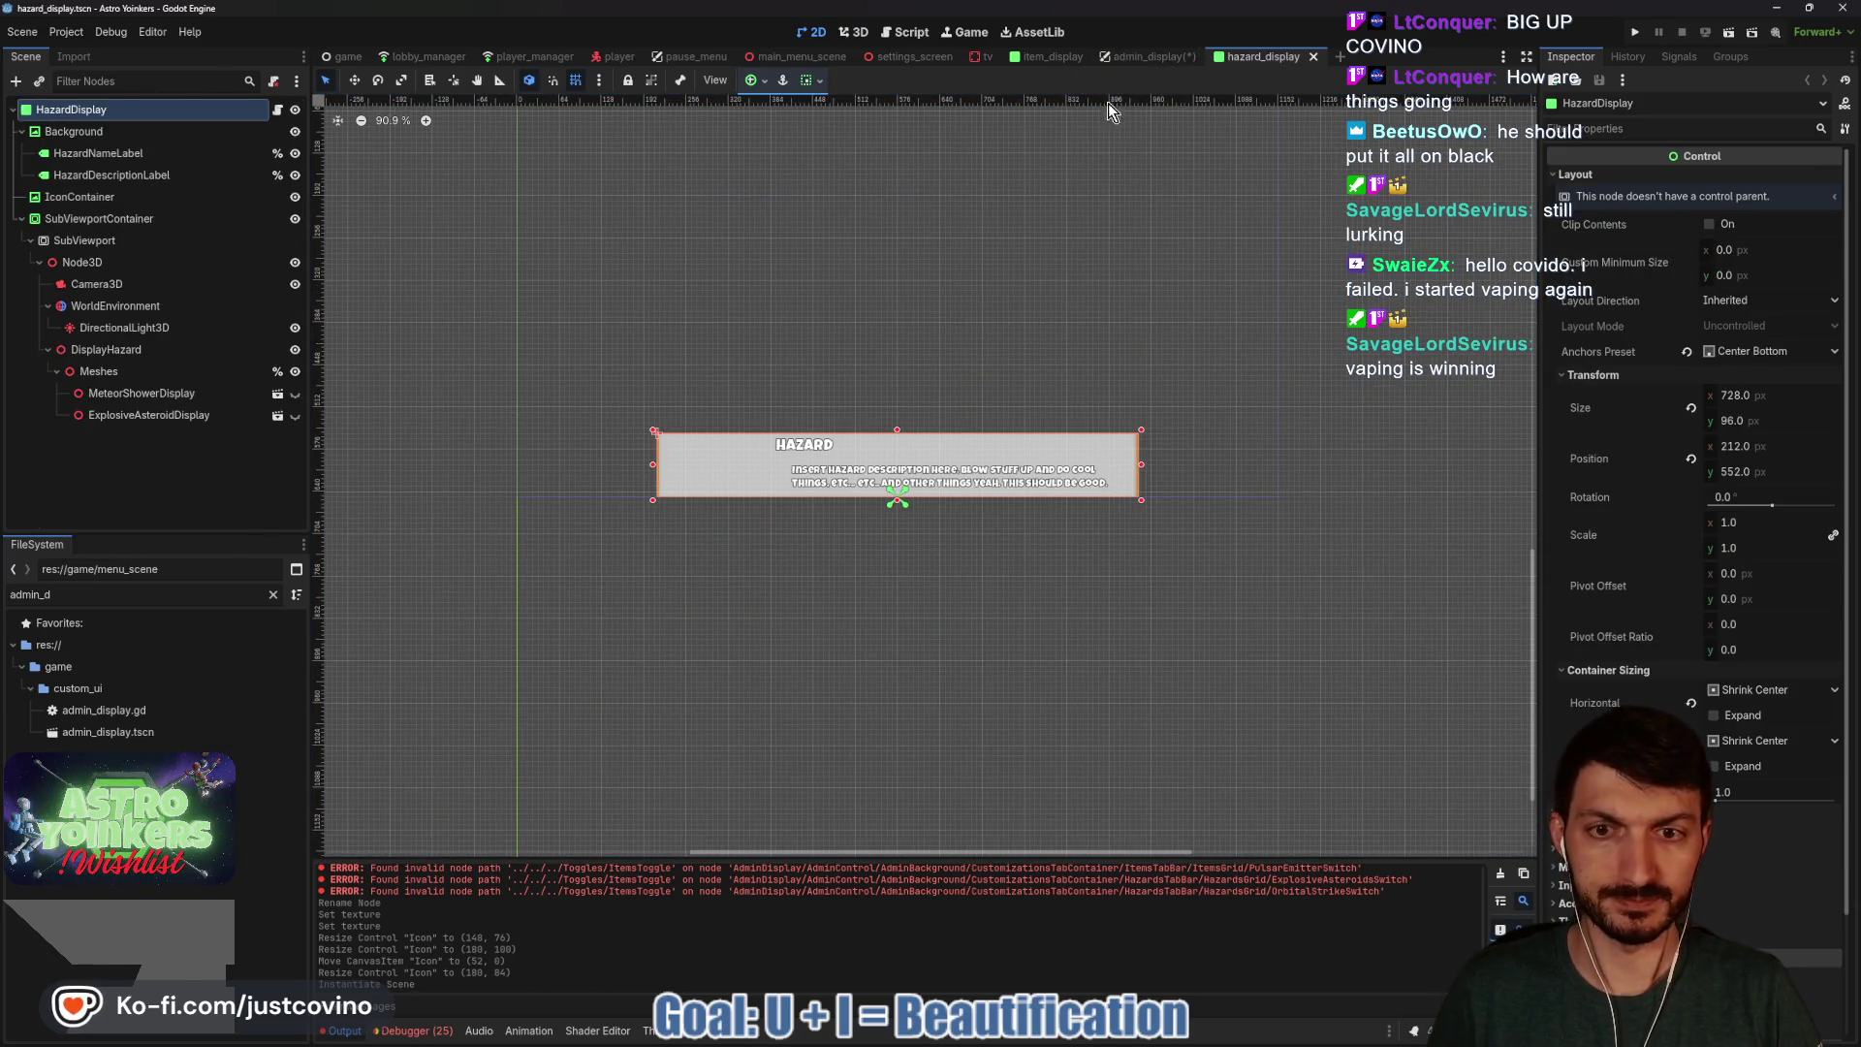
click(1057, 56)
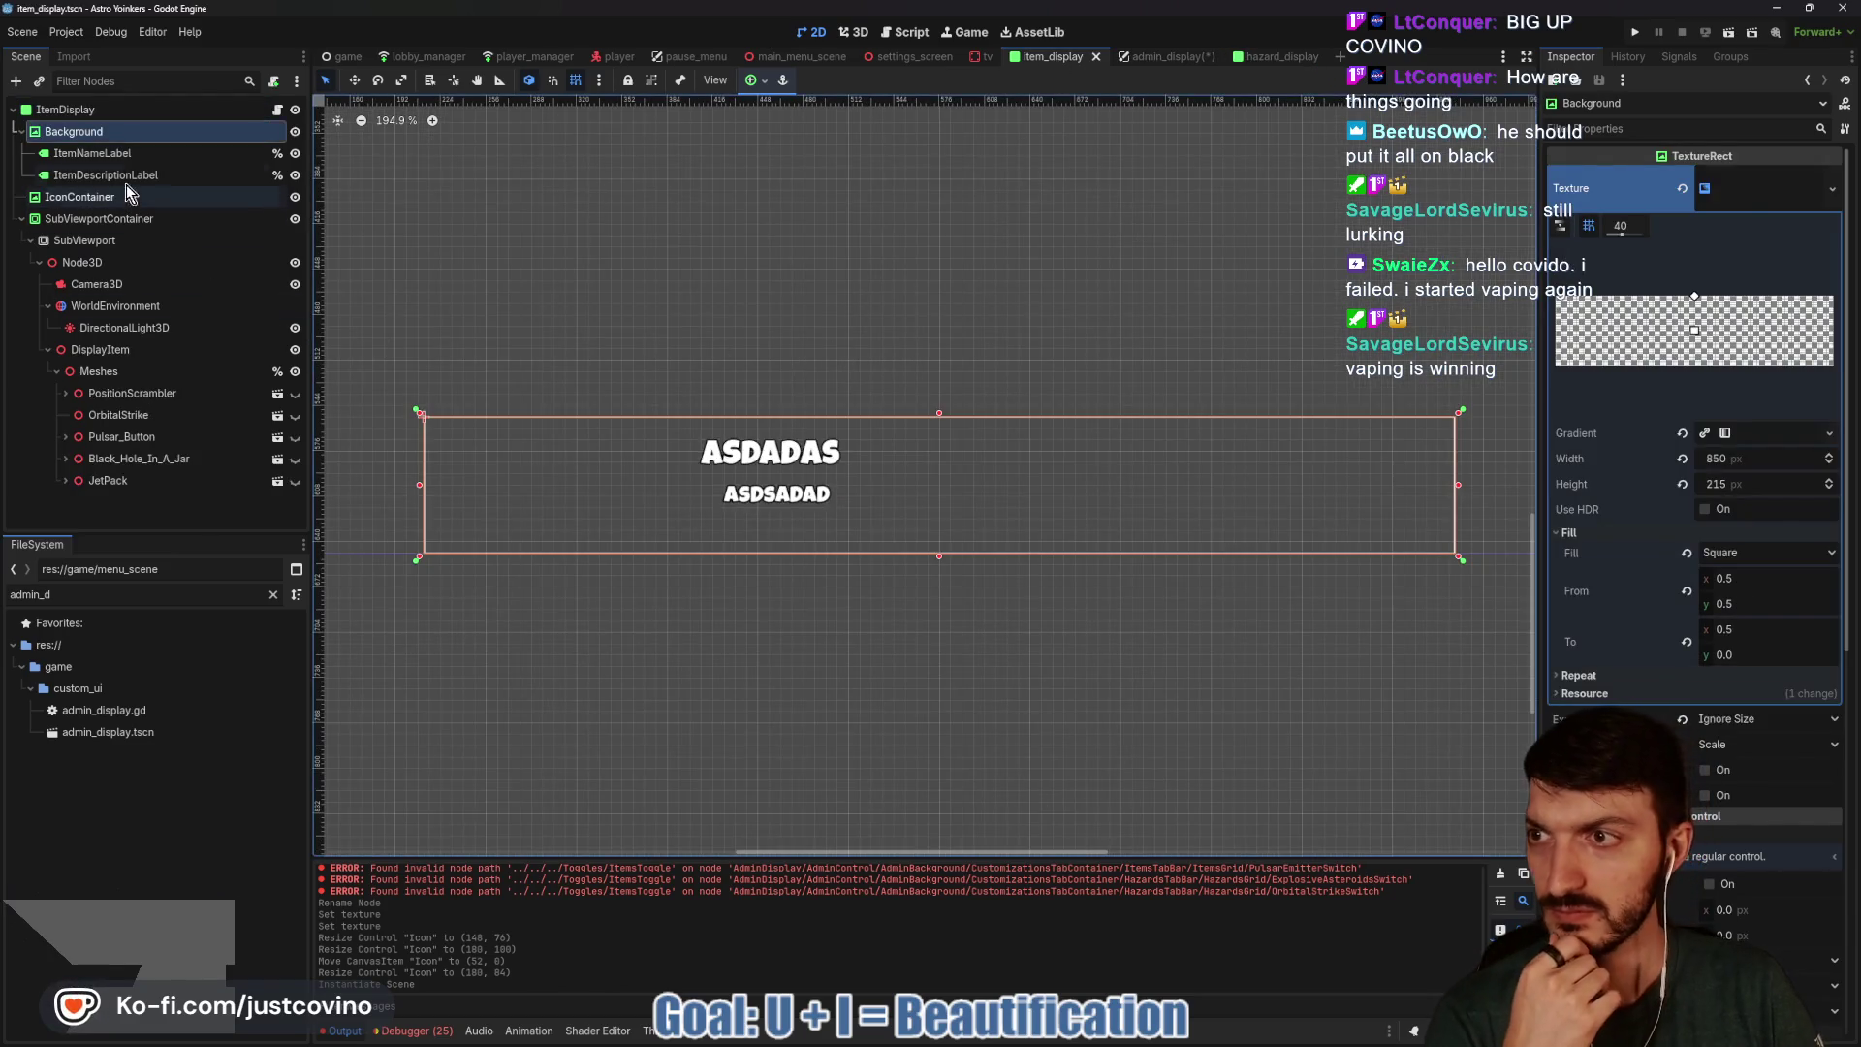
Copy item_display's Background texture and paste it into hazard_display's Background texture.
click(1749, 191)
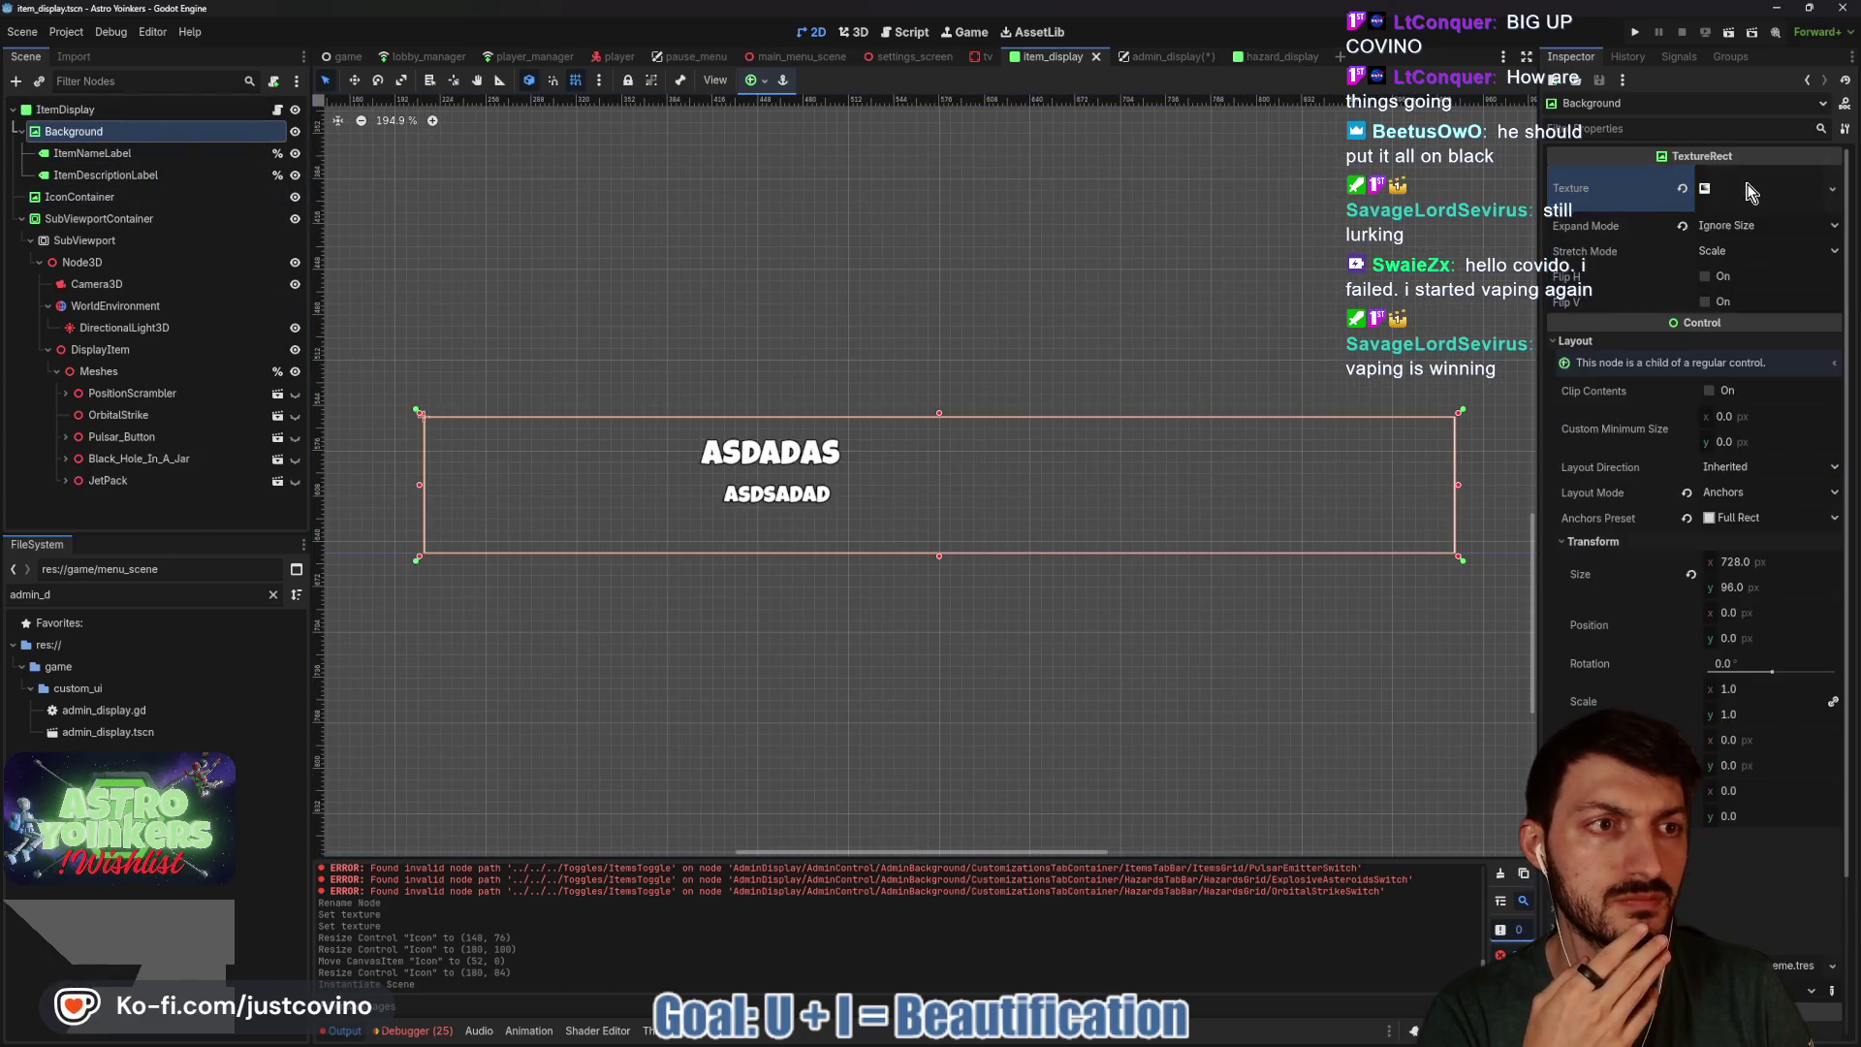
right_click(1751, 191)
click(1713, 723)
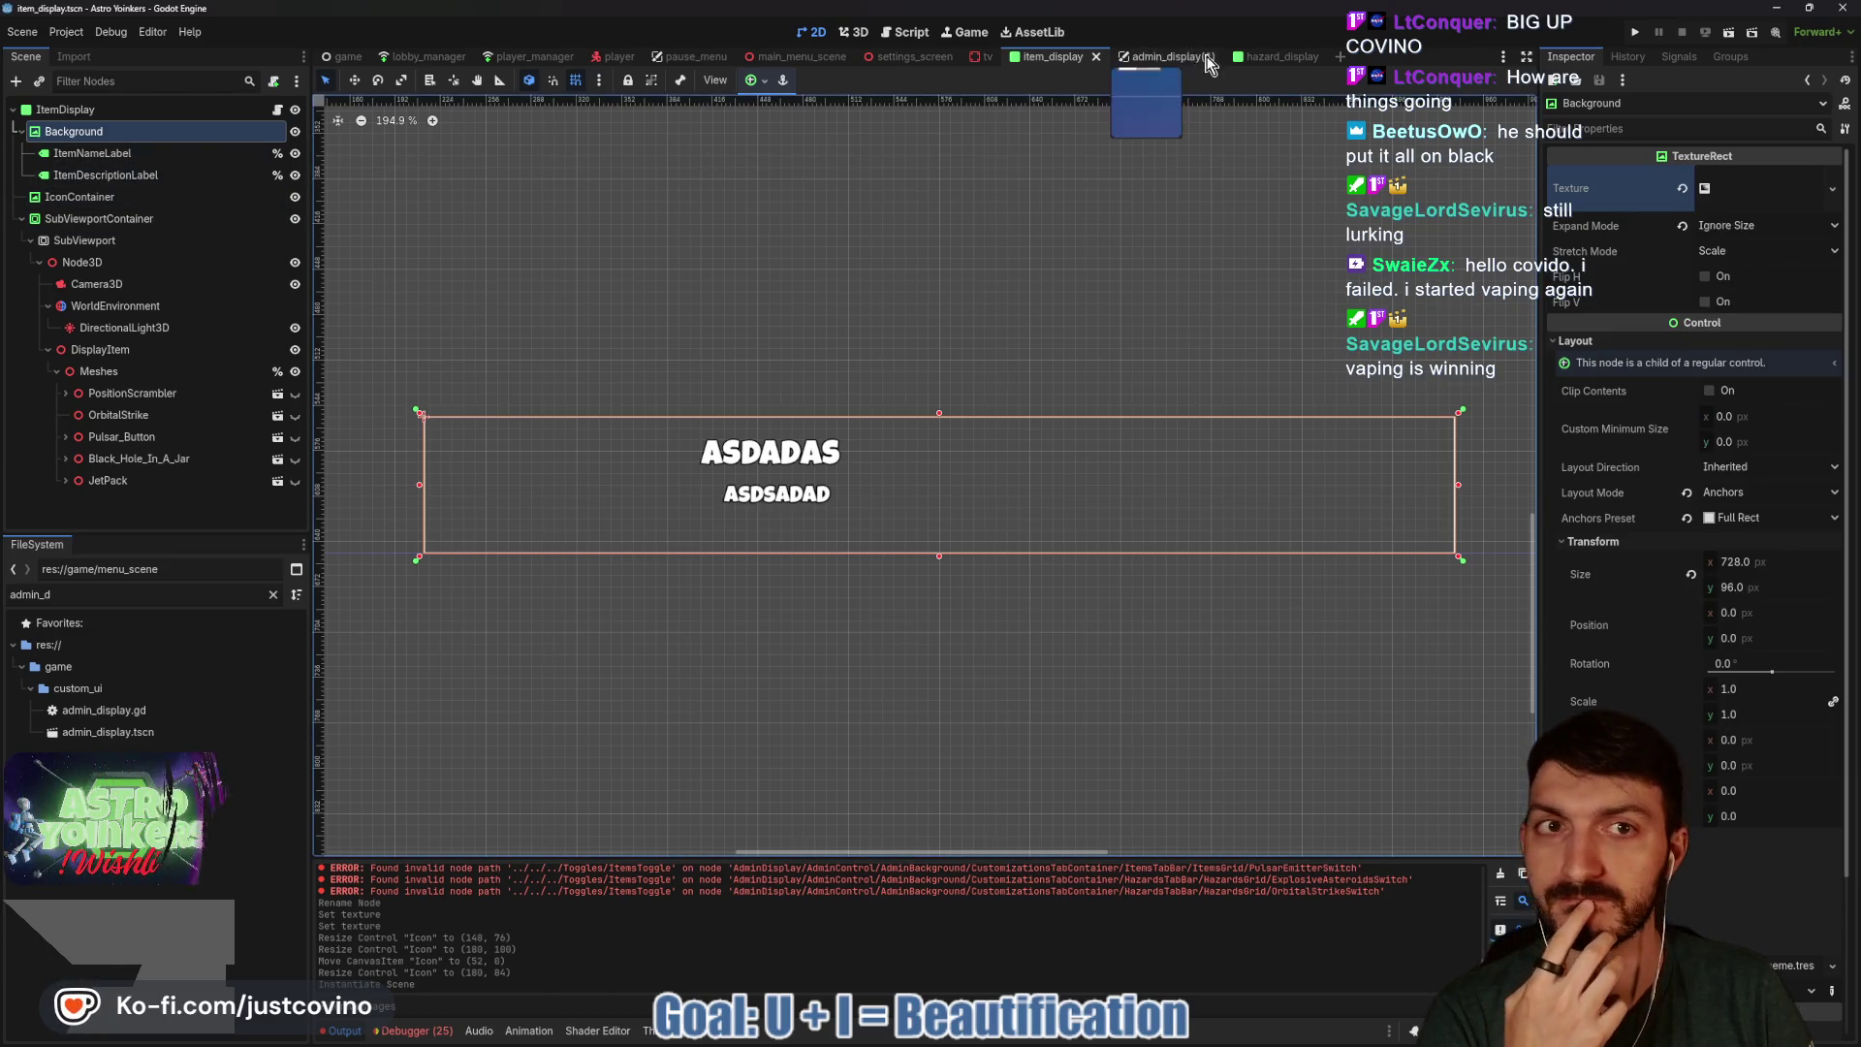
click(1260, 60)
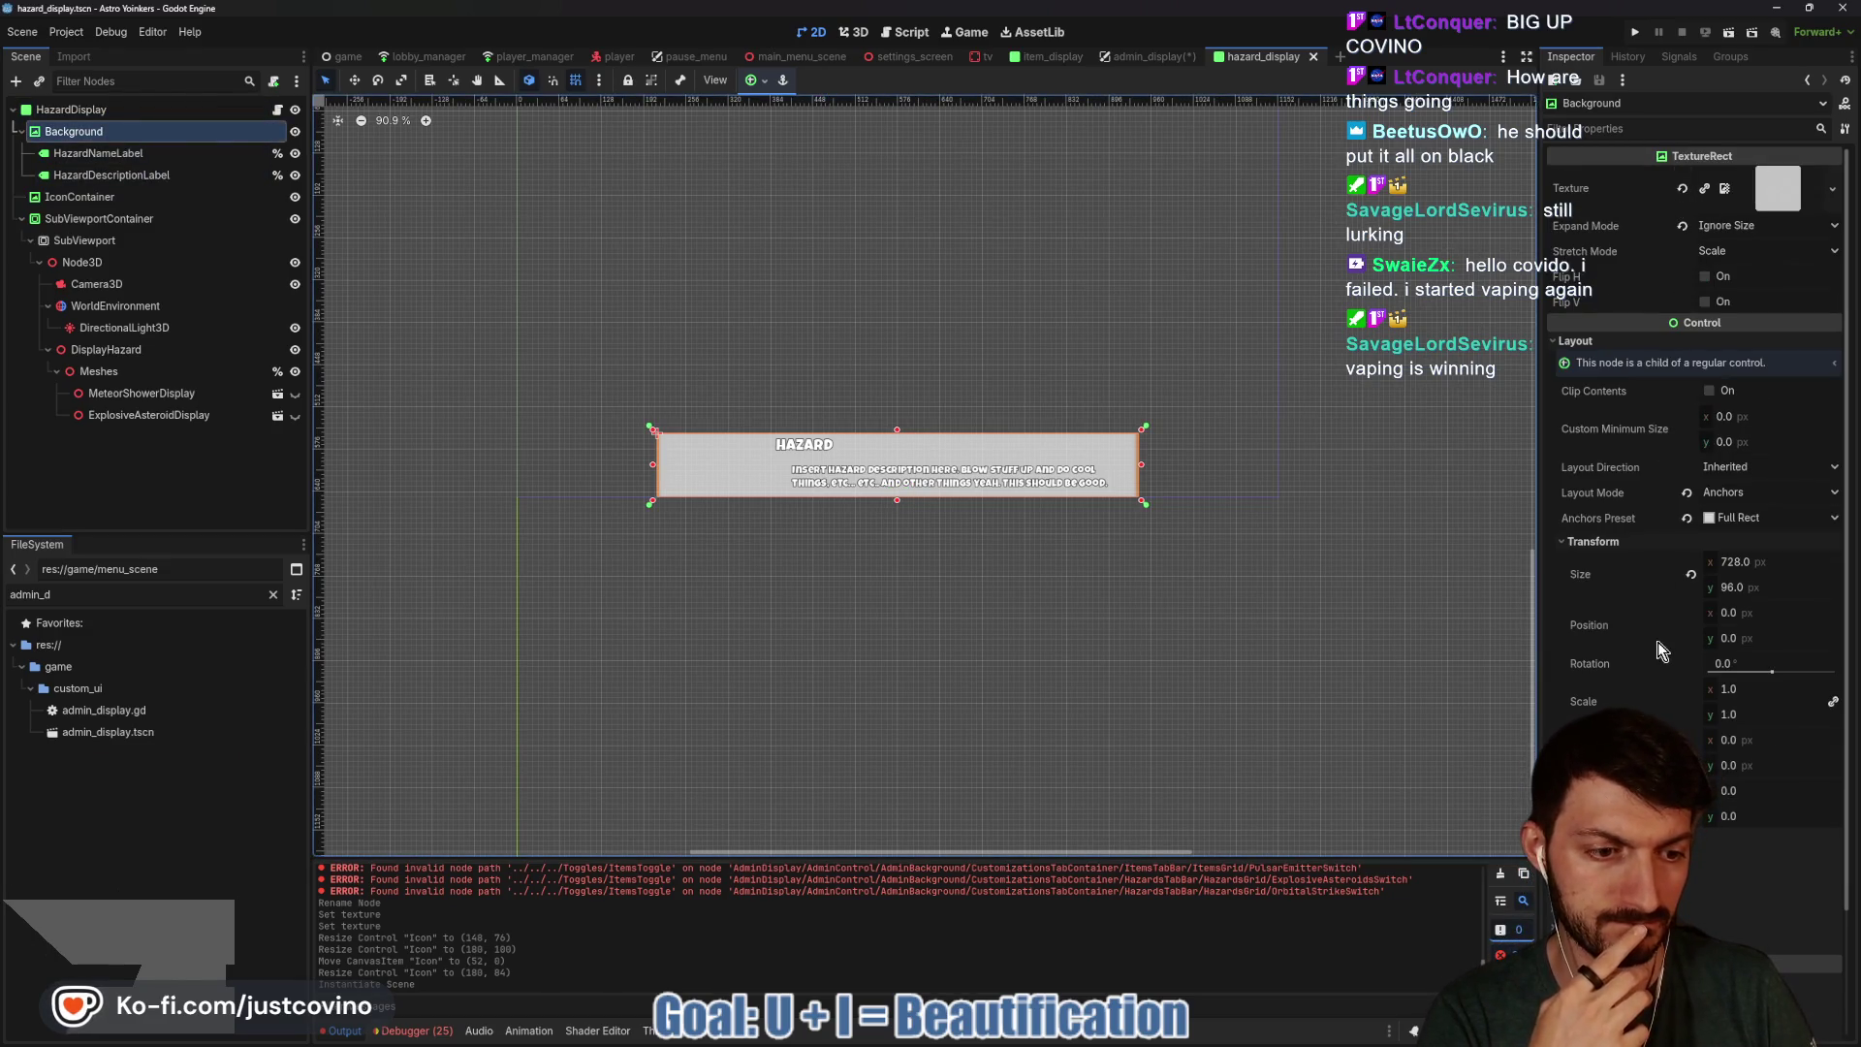
click(1683, 188)
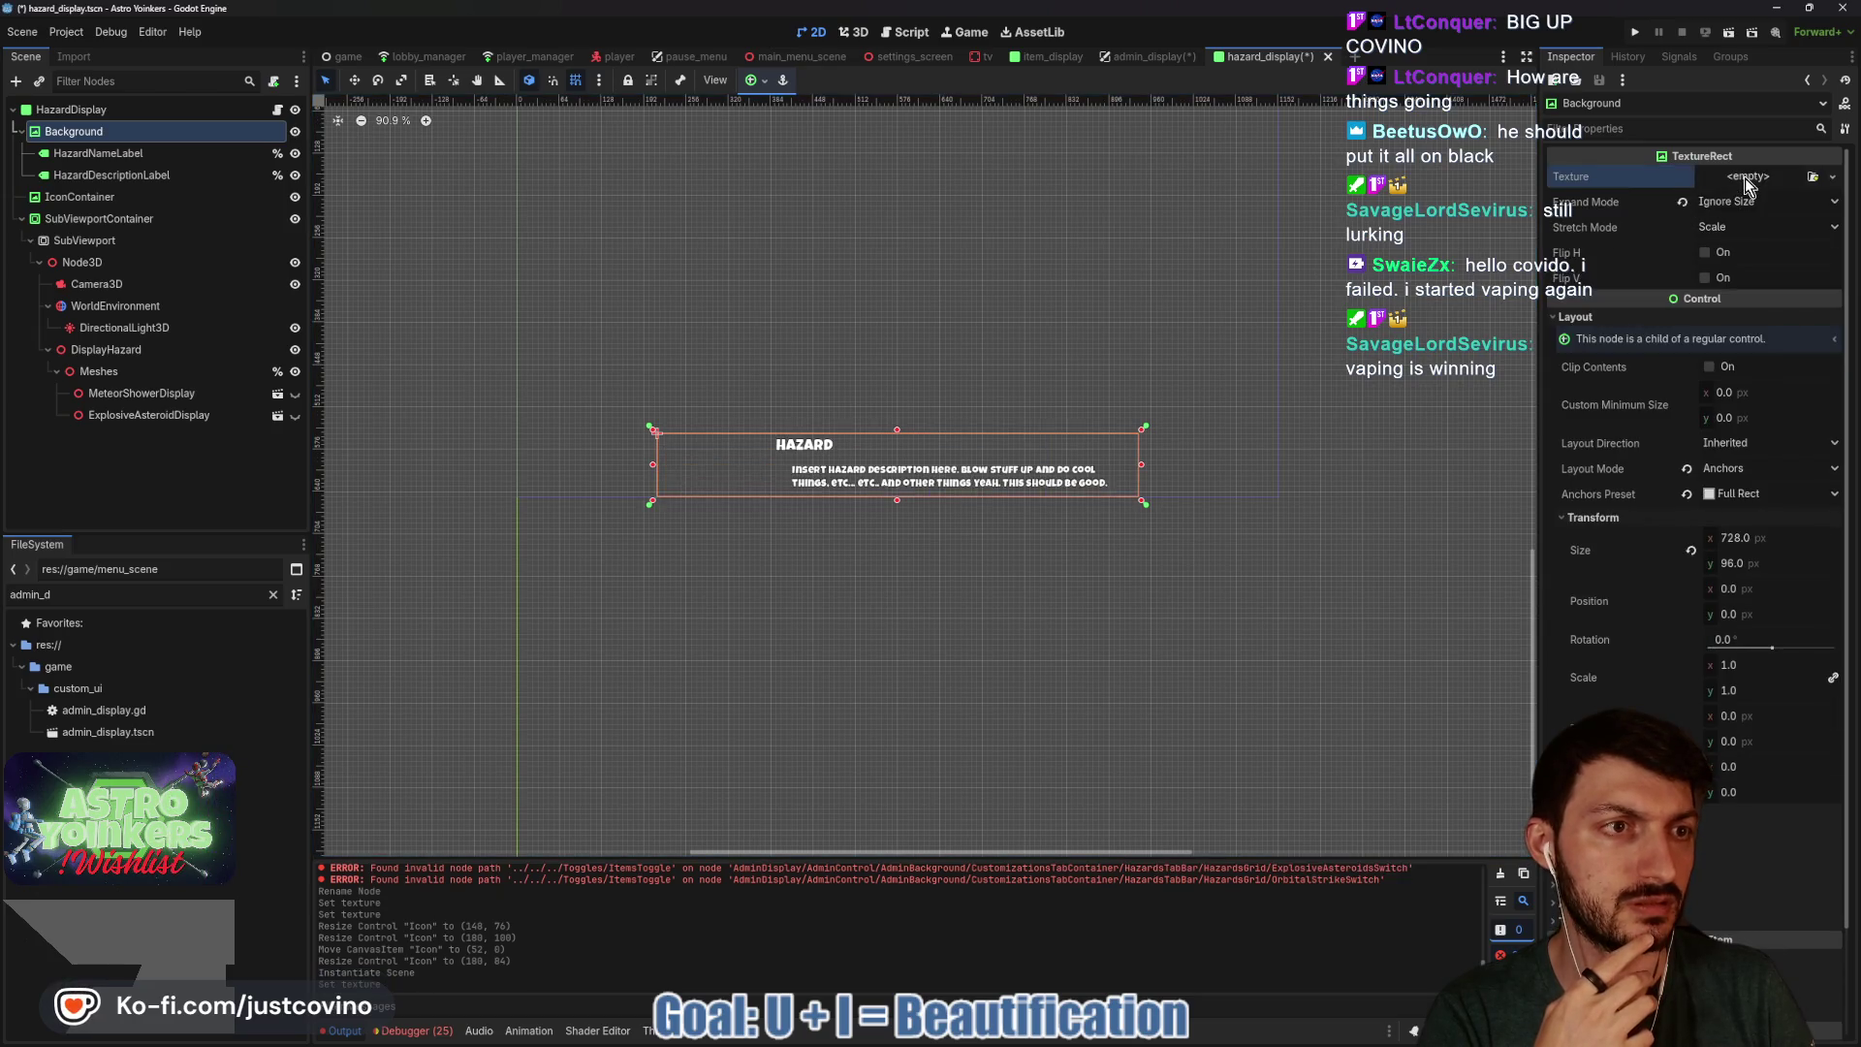
click(1746, 181)
click(1735, 601)
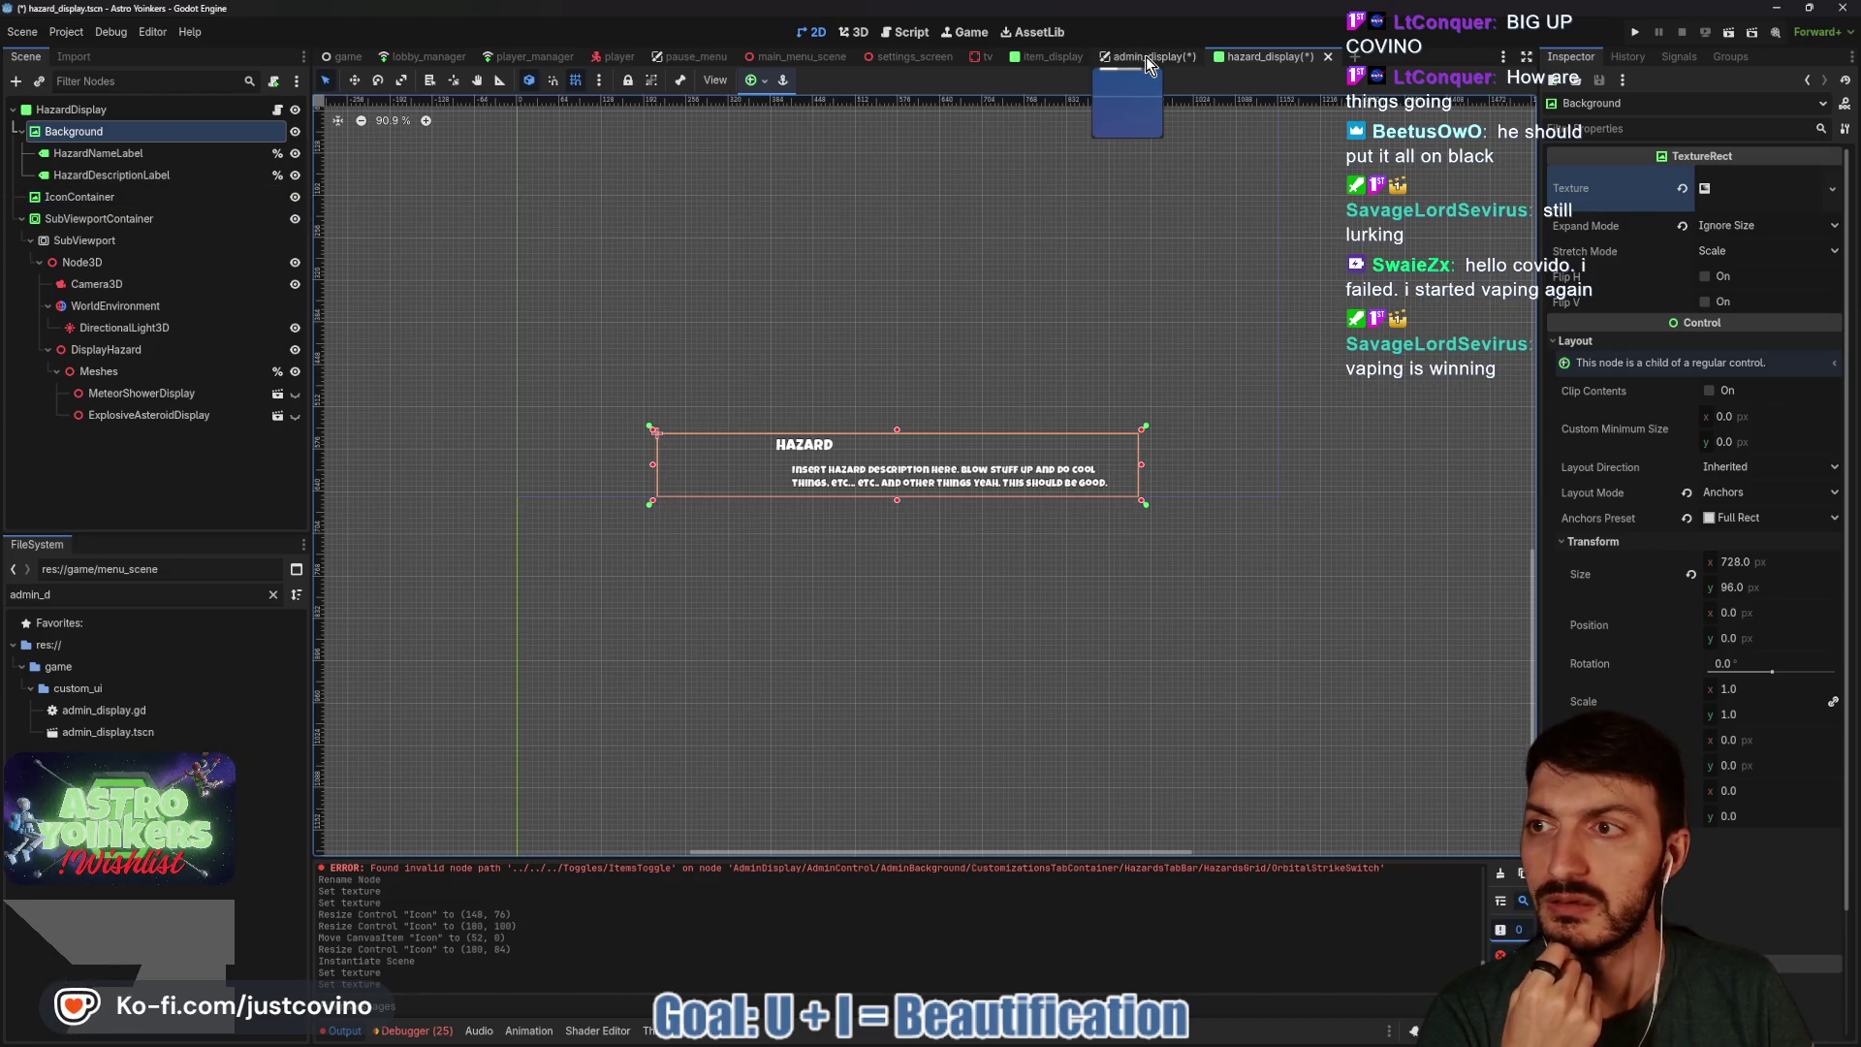
Save all scenes and move the HazardDisplay box down to (64, 335) in admin_display.
click(1044, 60)
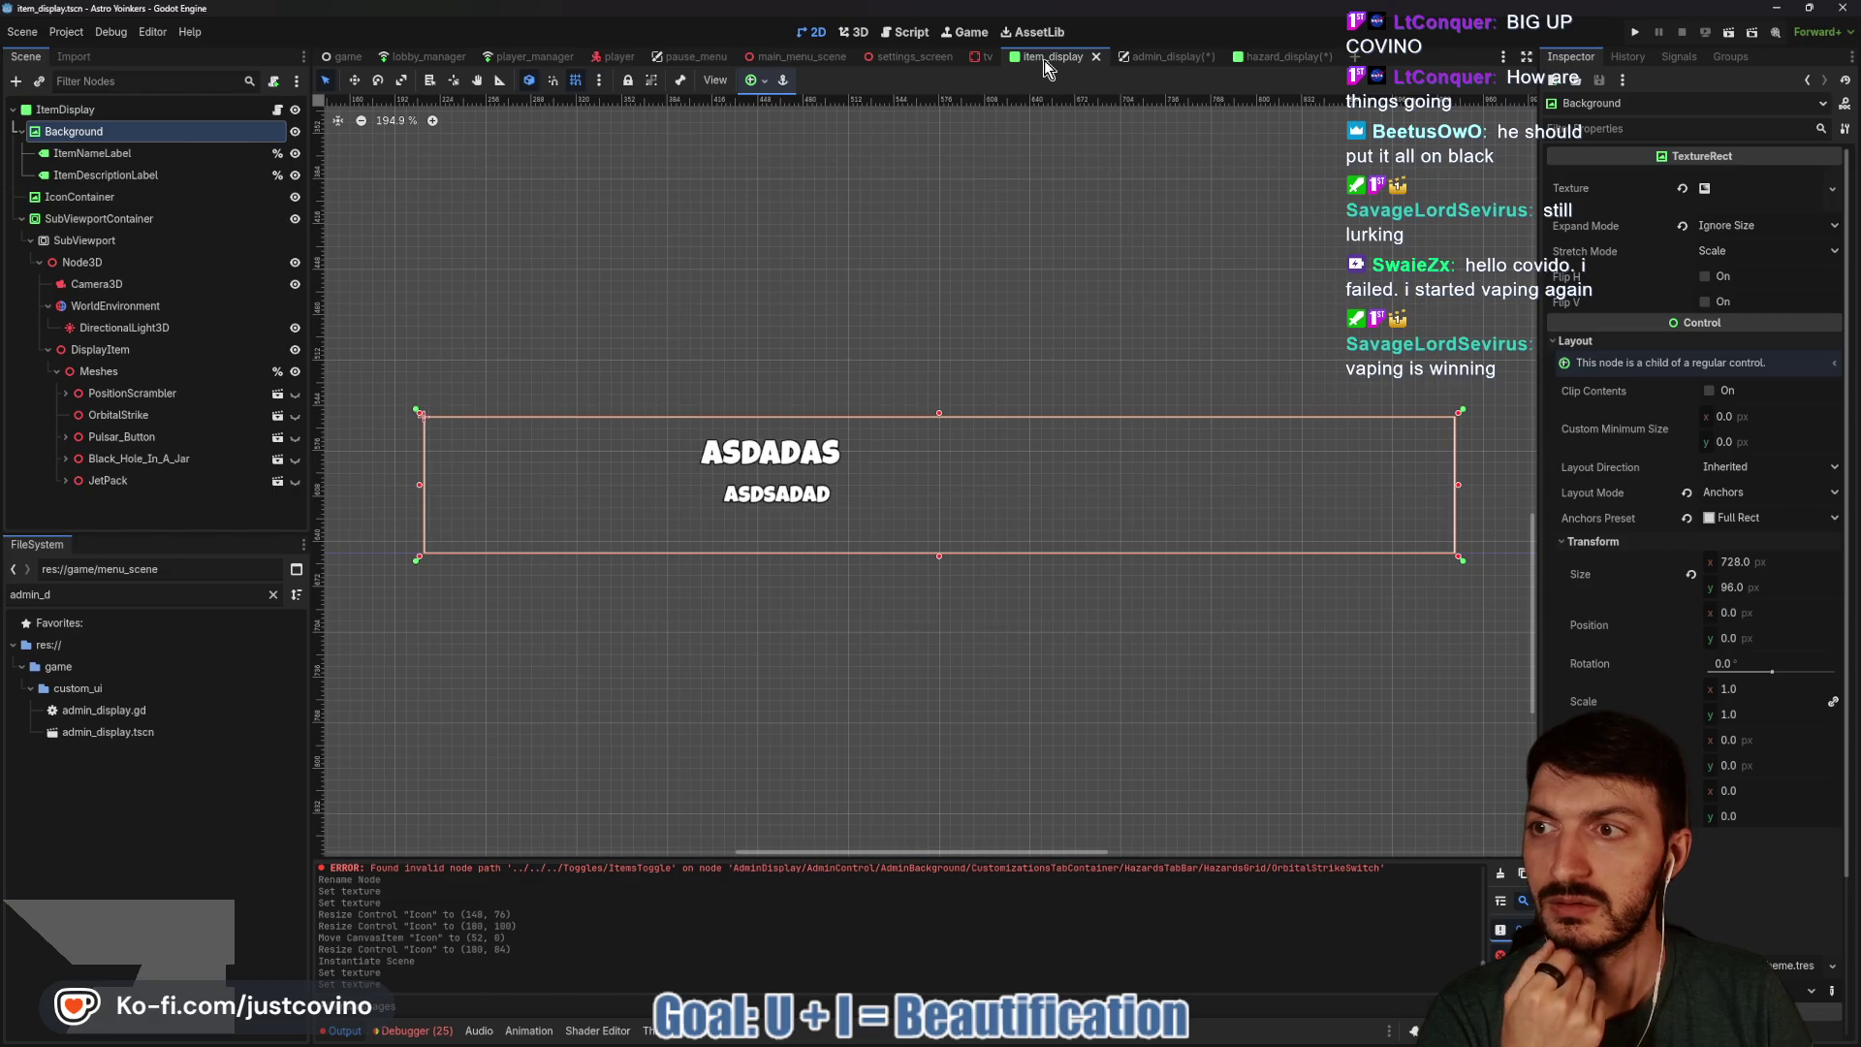
click(1265, 61)
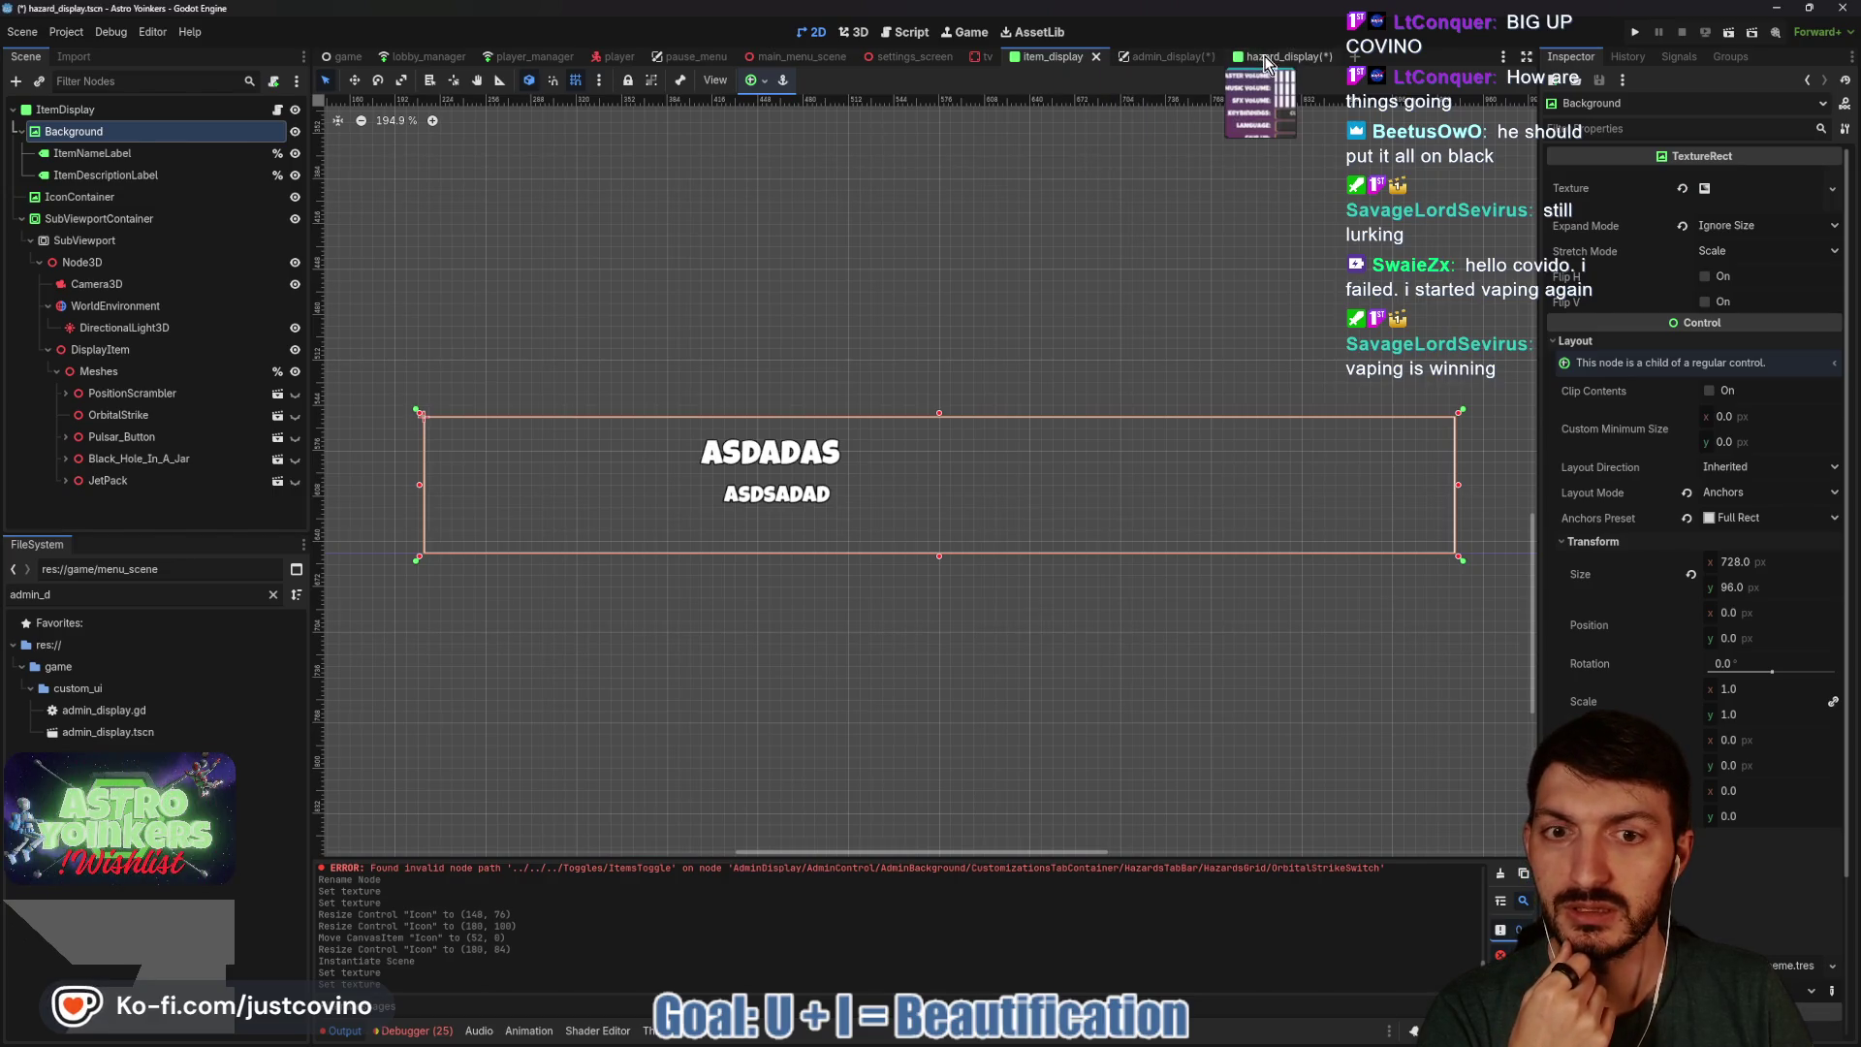
click(1149, 56)
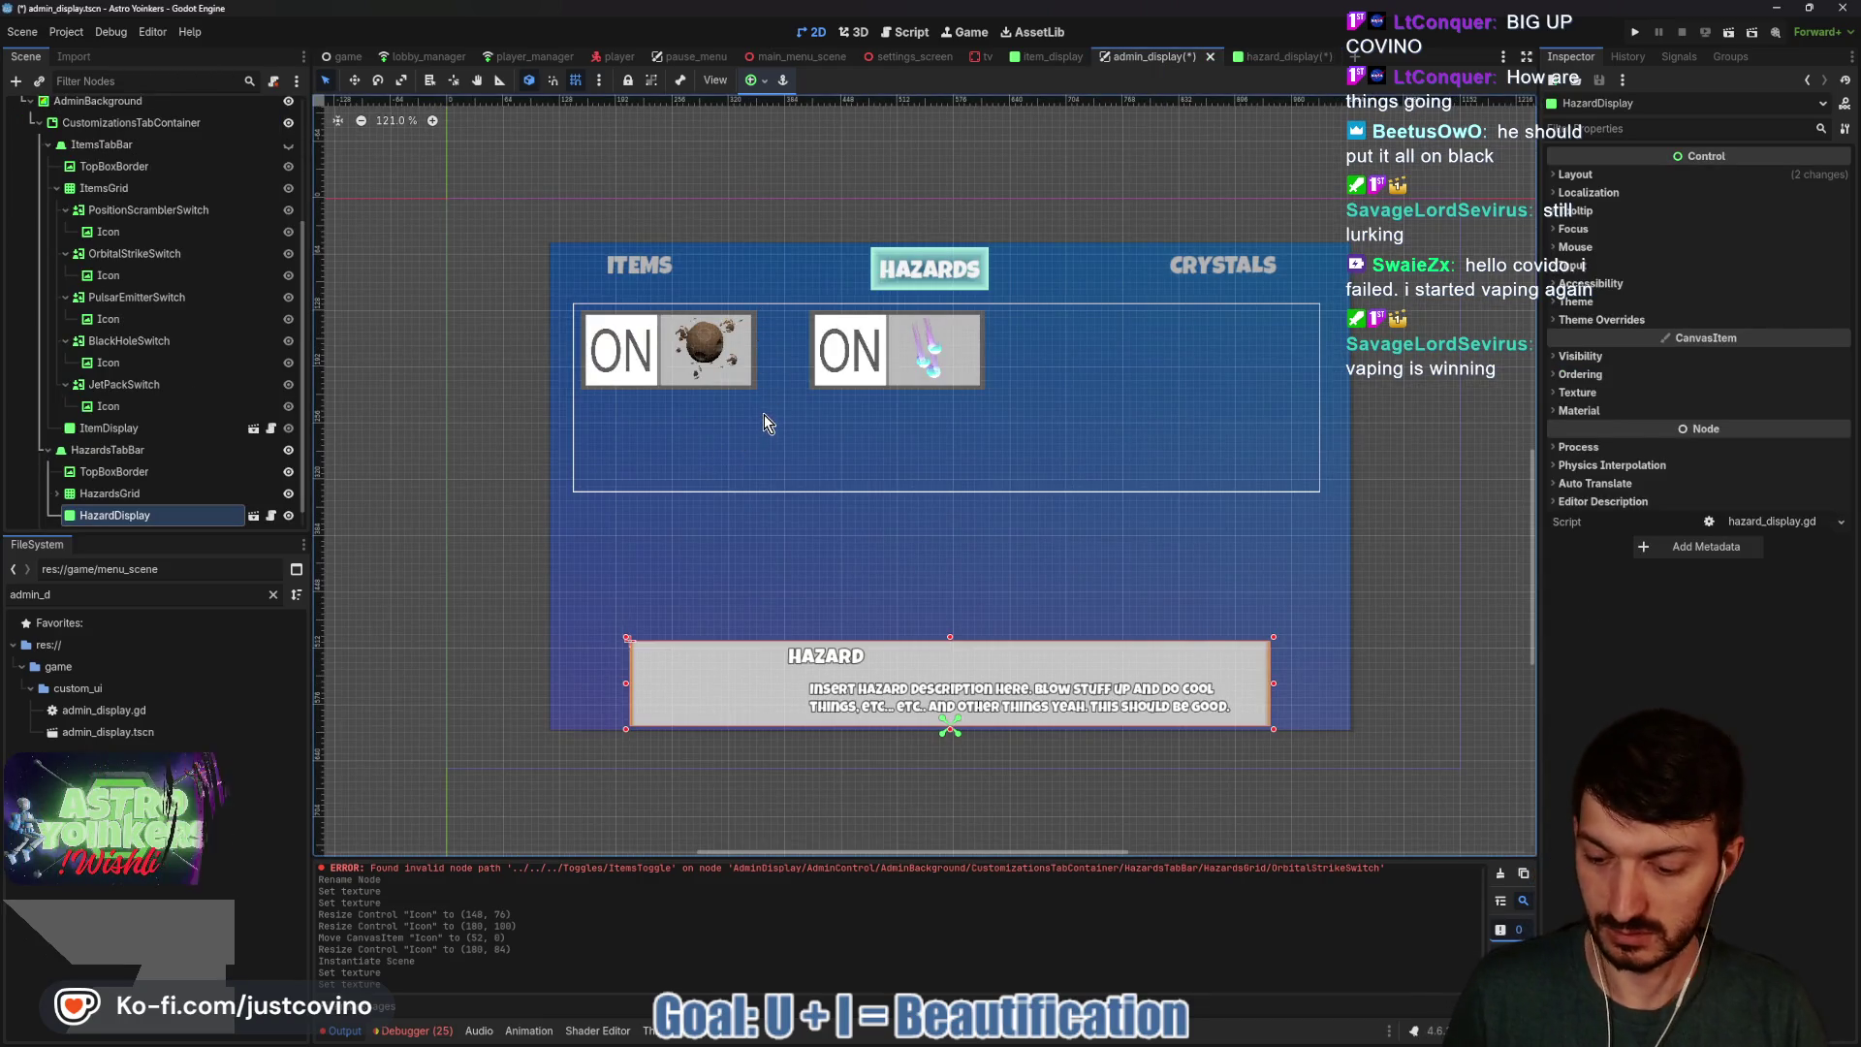
key(ctrl+shift+alt+s)
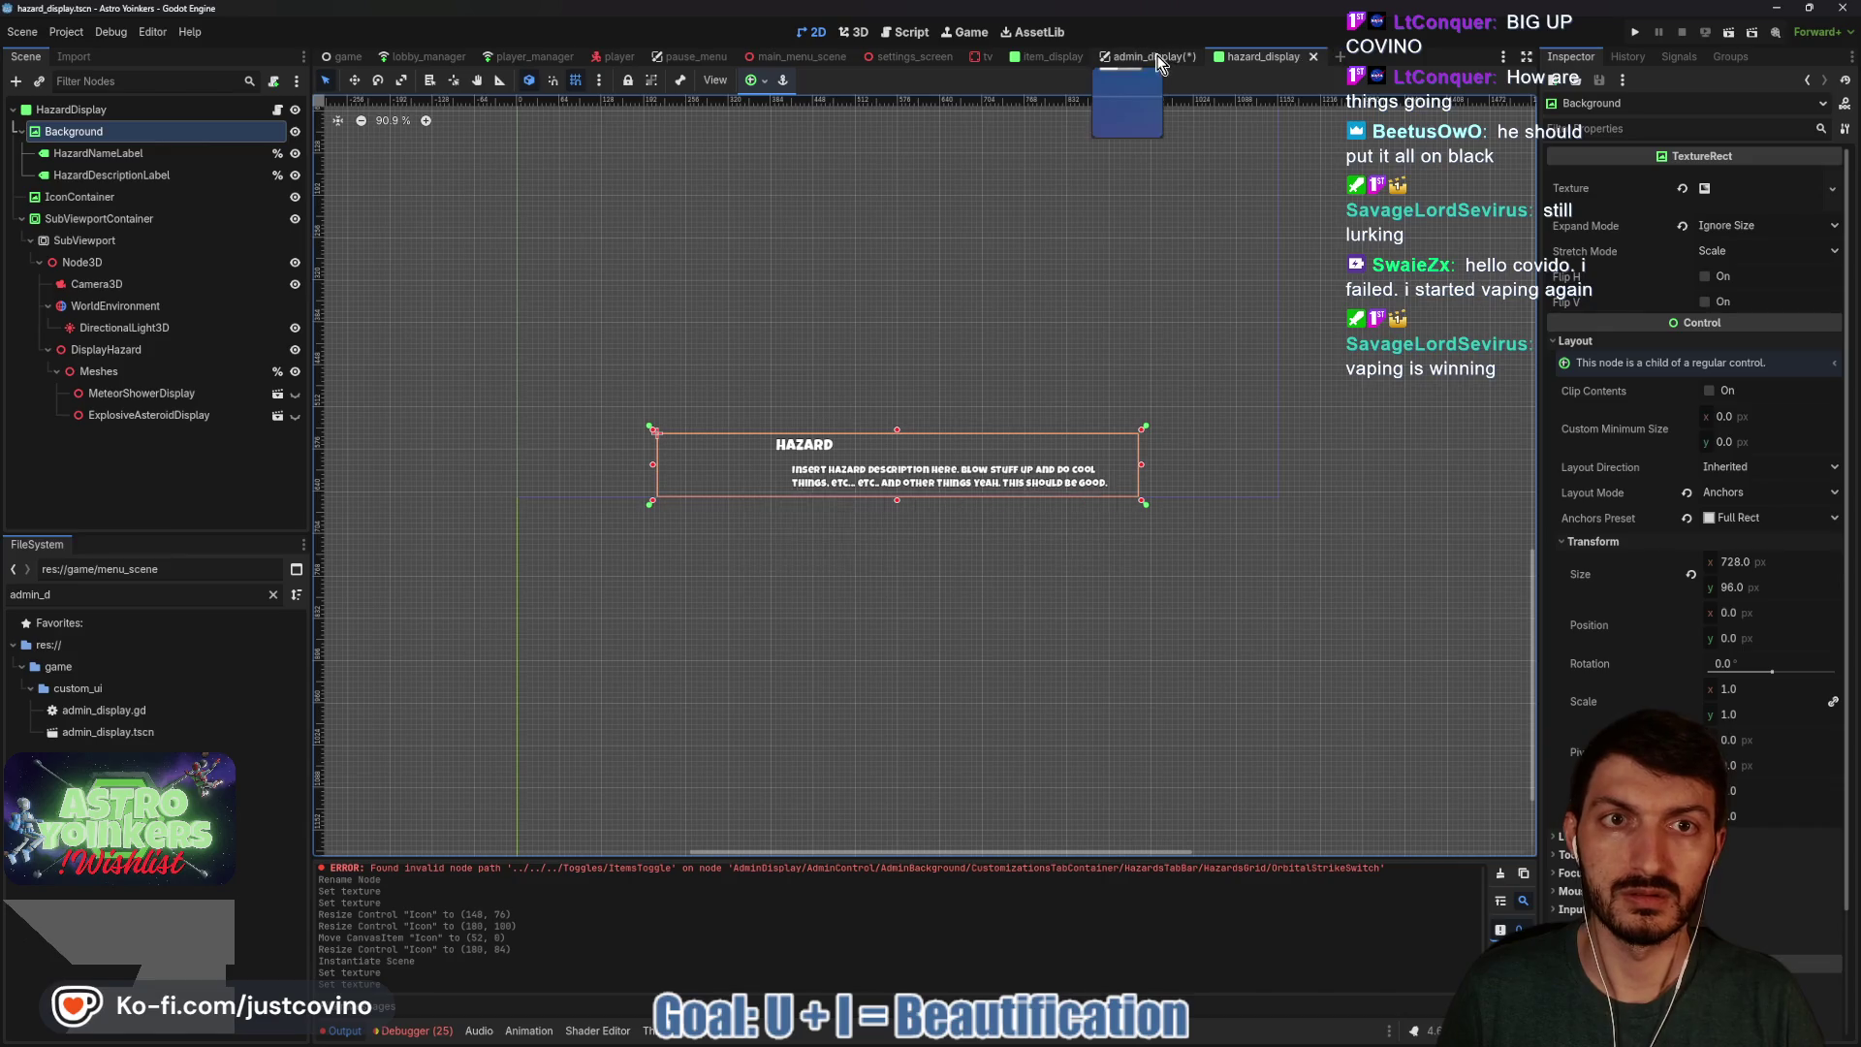
key(w)
mouse_move(843, 311)
mouse_down()
mouse_move(774, 572)
mouse_move(897, 607)
mouse_up()
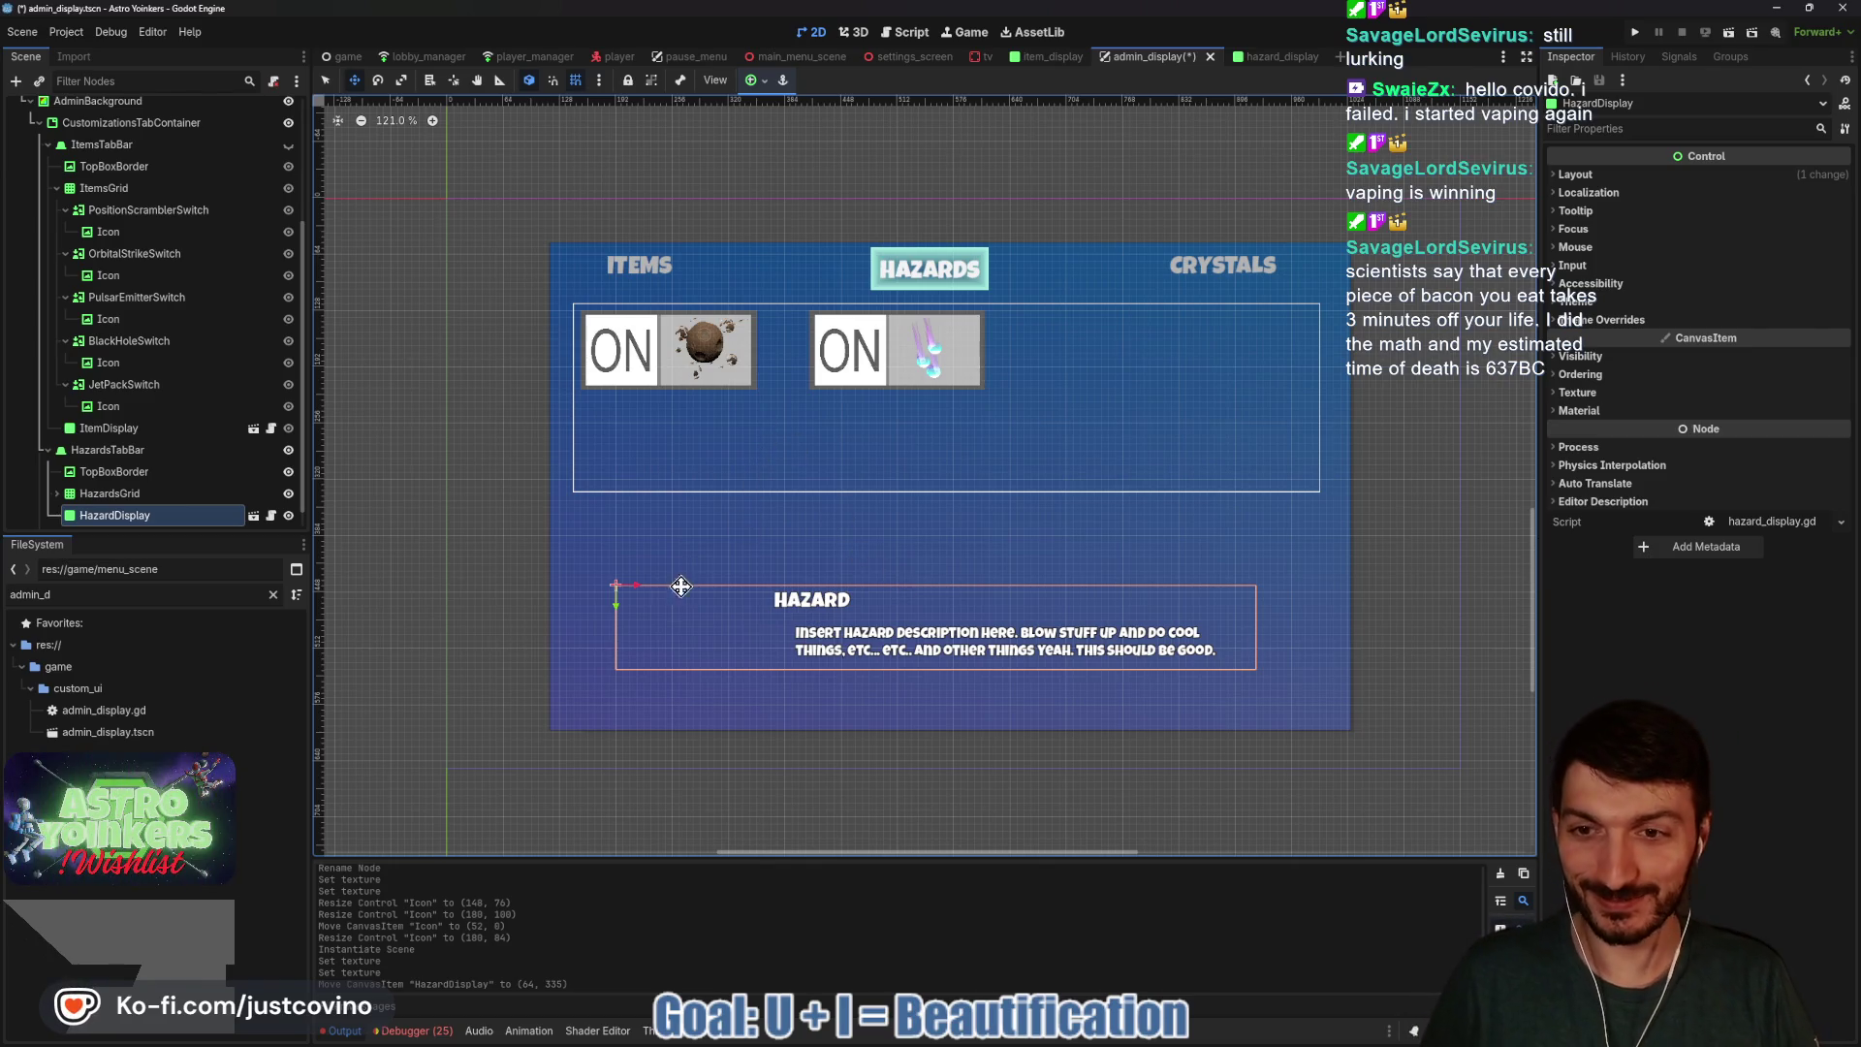
Drag HazardDisplay's handles to resize it to 824 × 176 and save admin_display.
key(q)
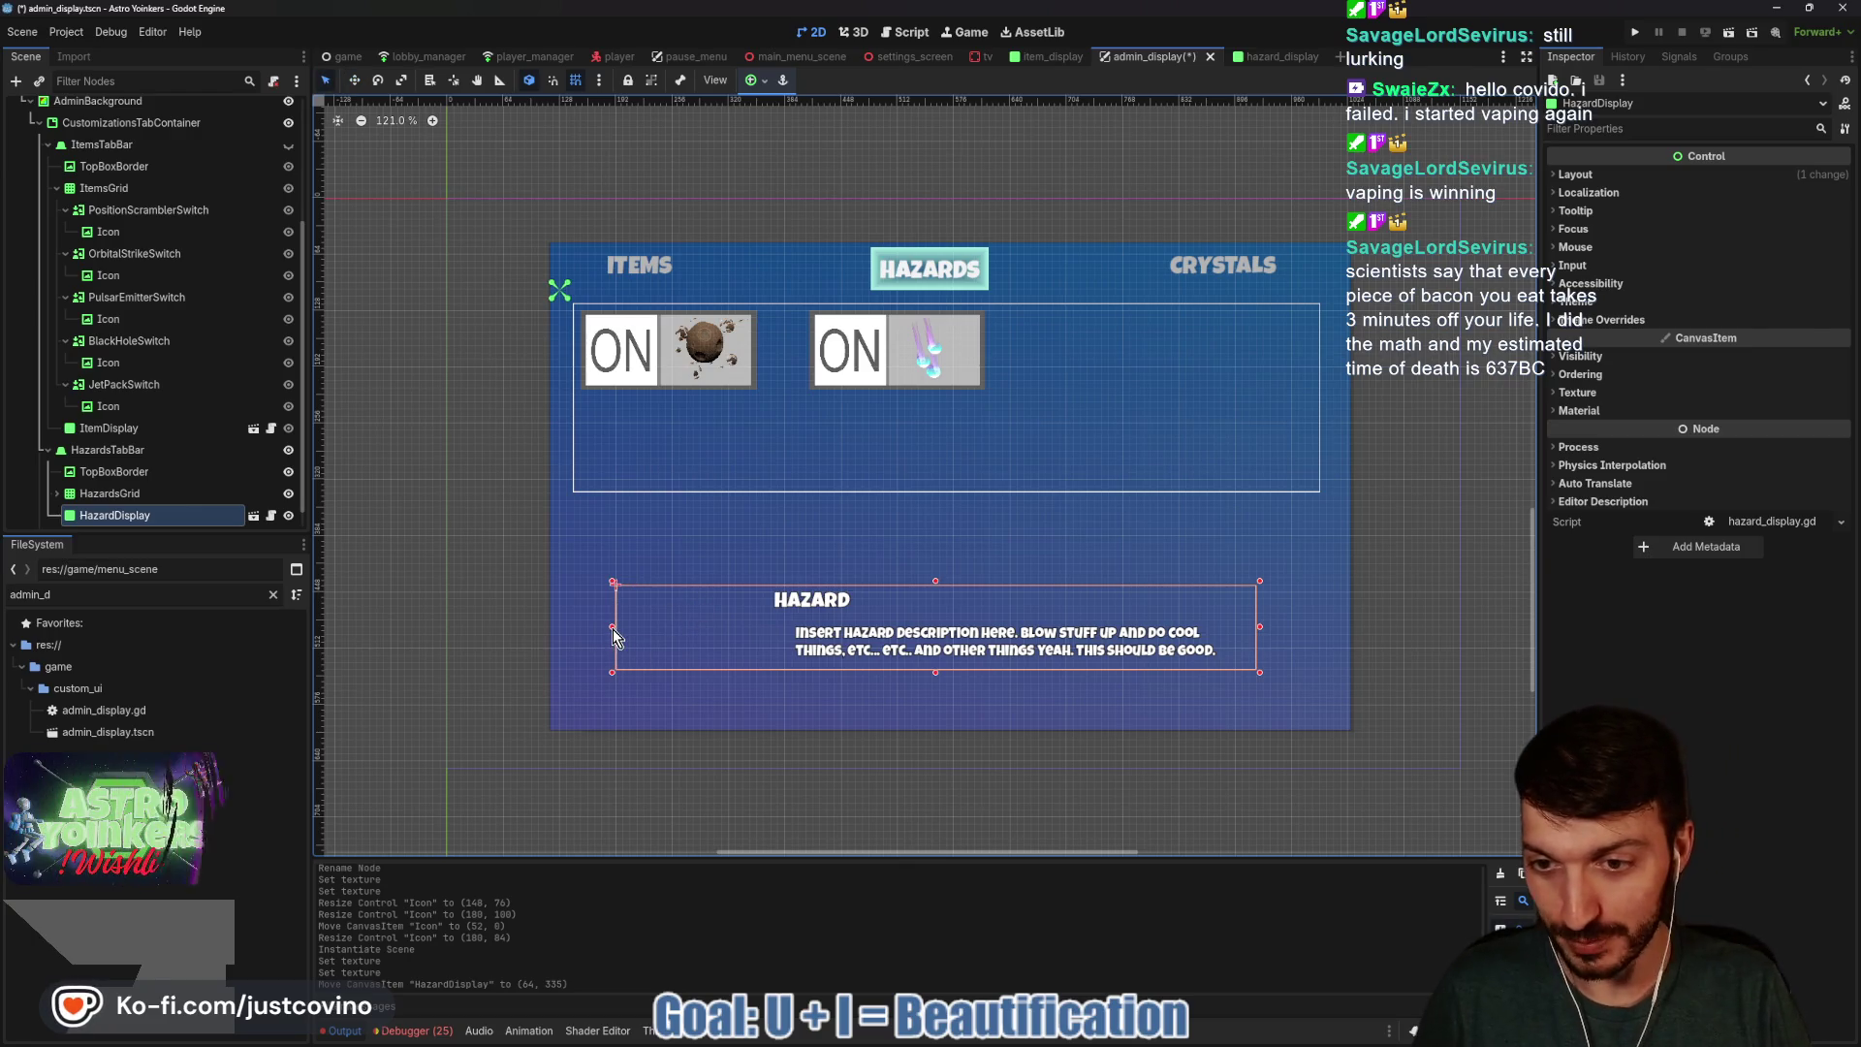
drag(602, 627, 572, 622)
drag(936, 583, 932, 548)
key(ctrl+s)
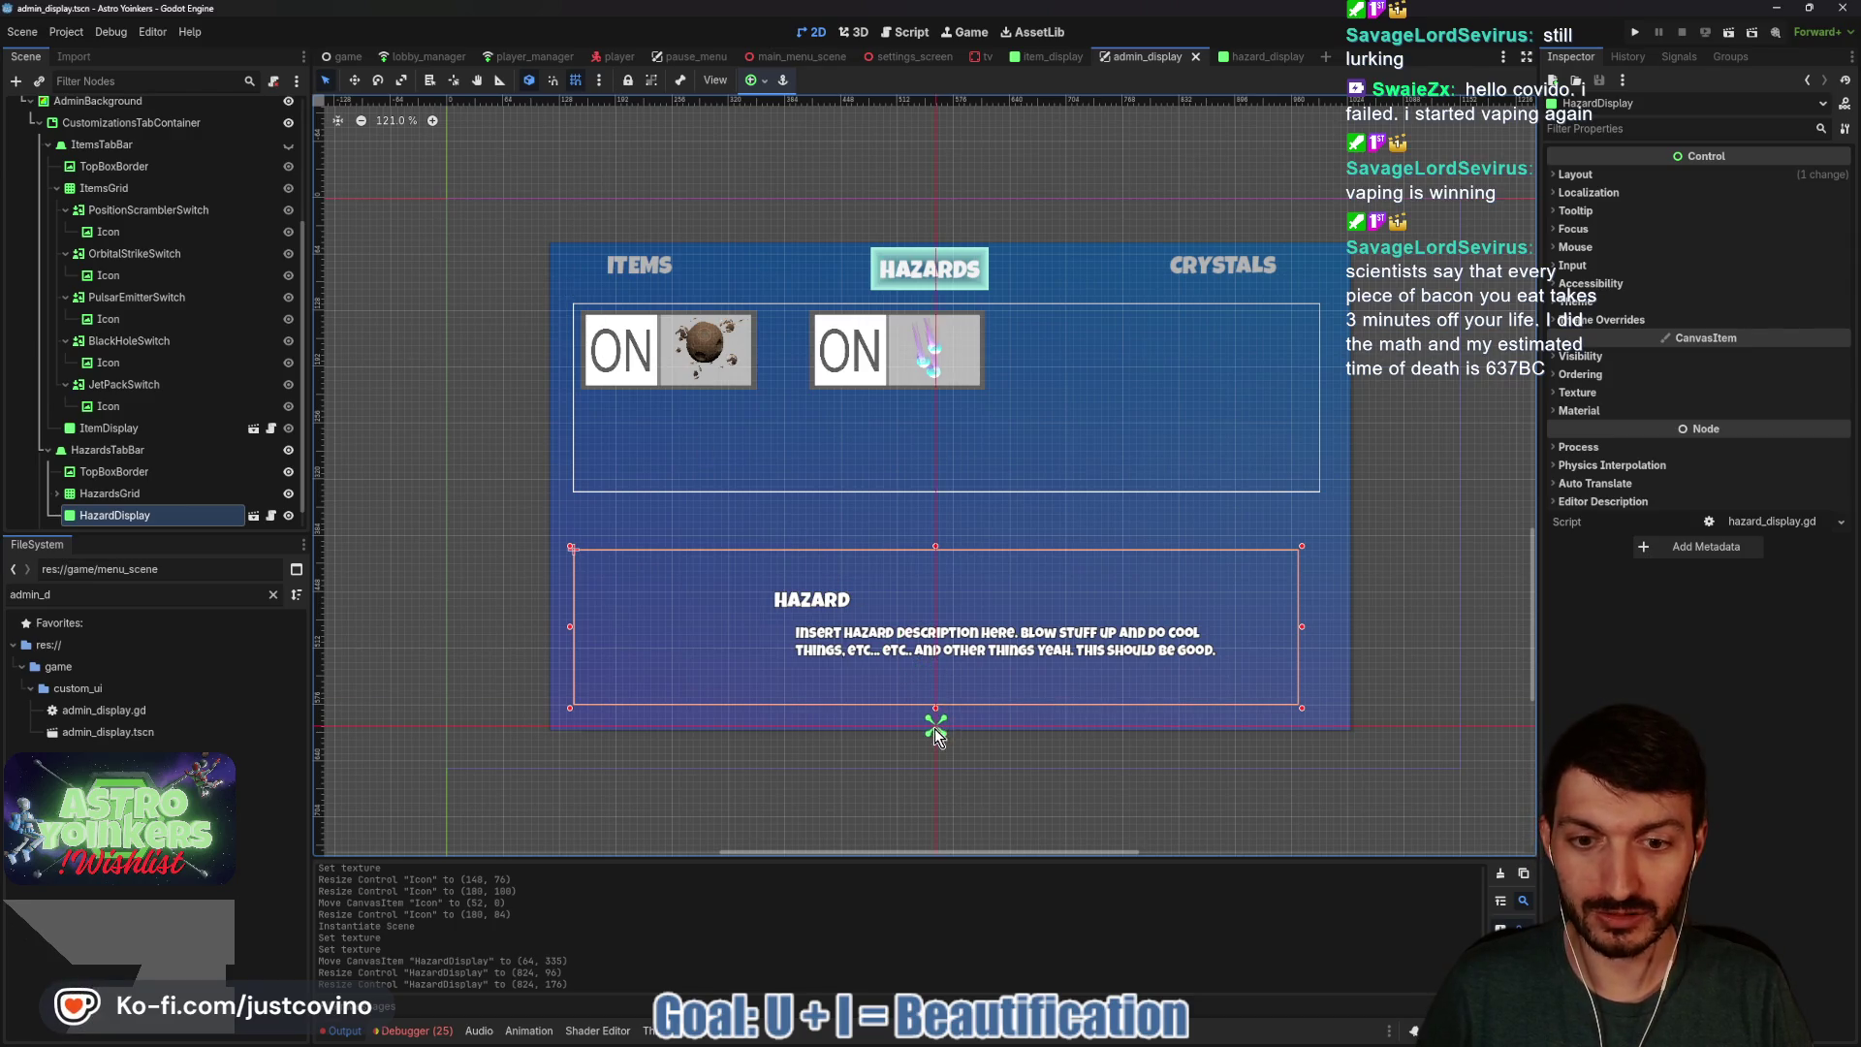
key(ctrl+s)
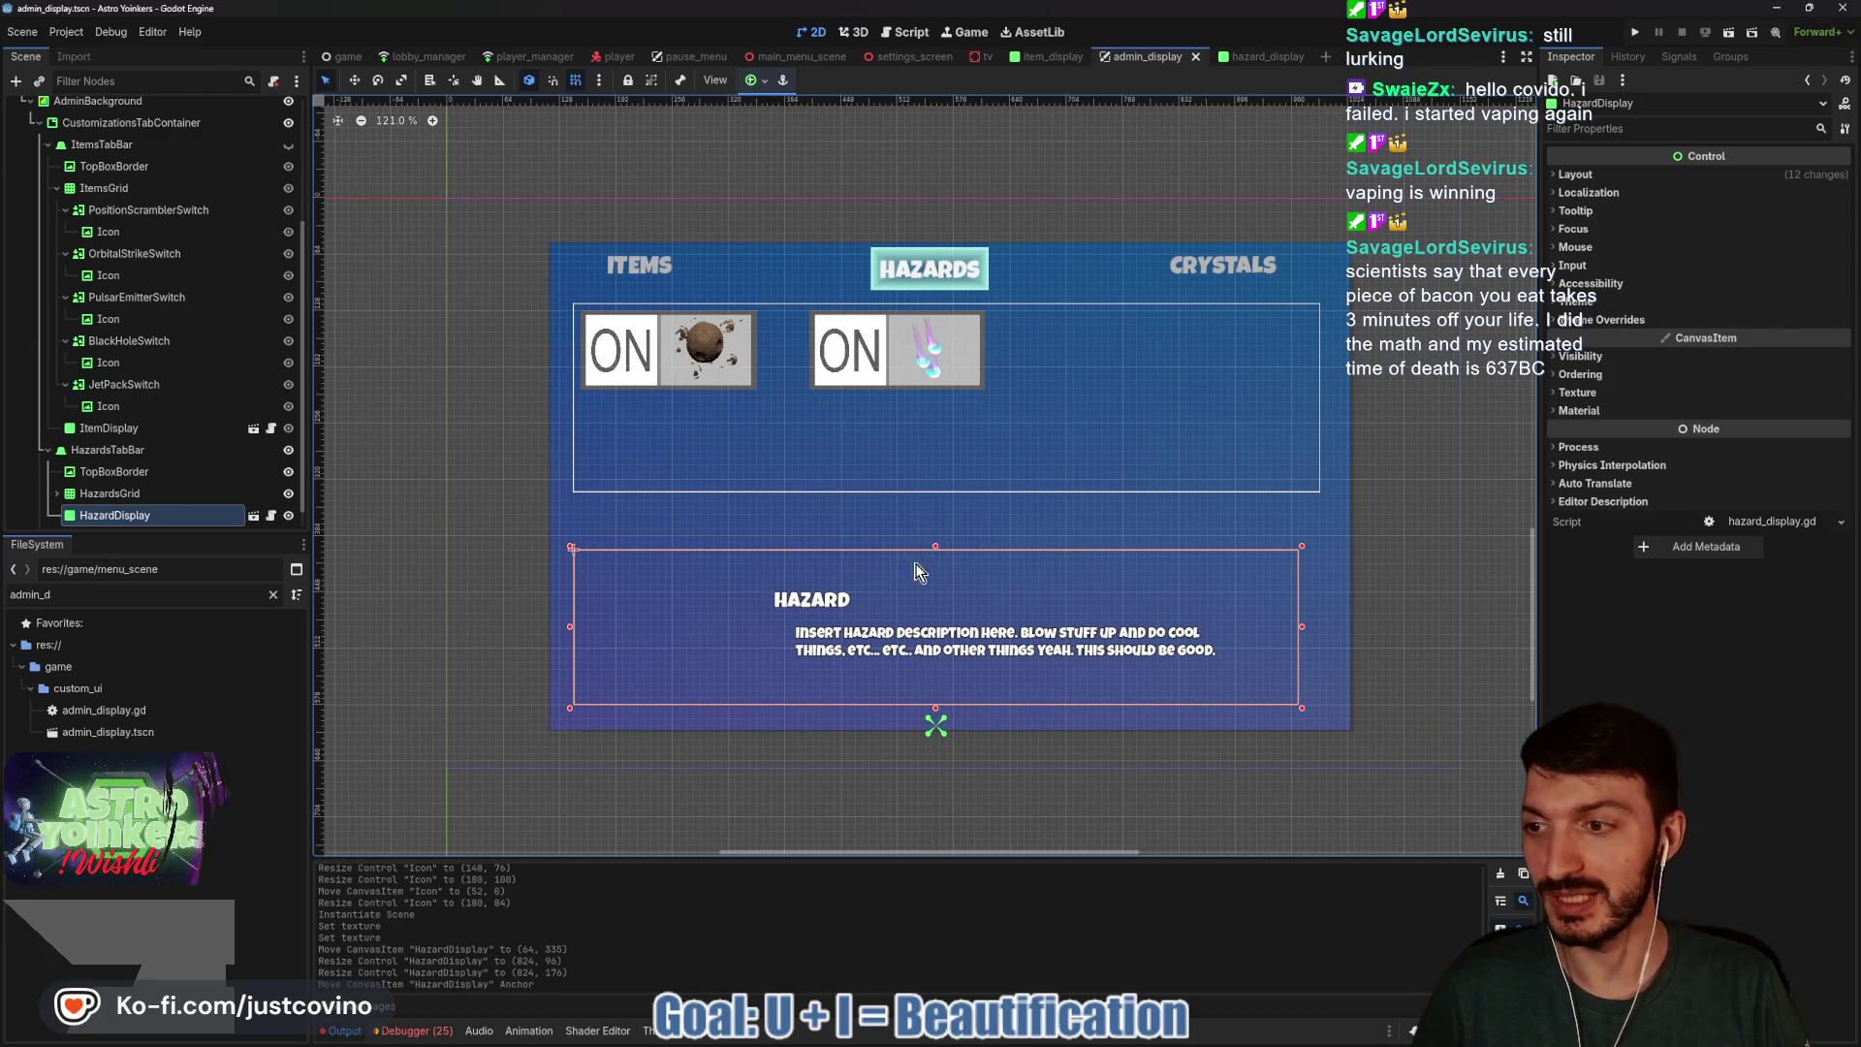
scroll(161, 464, down, 1)
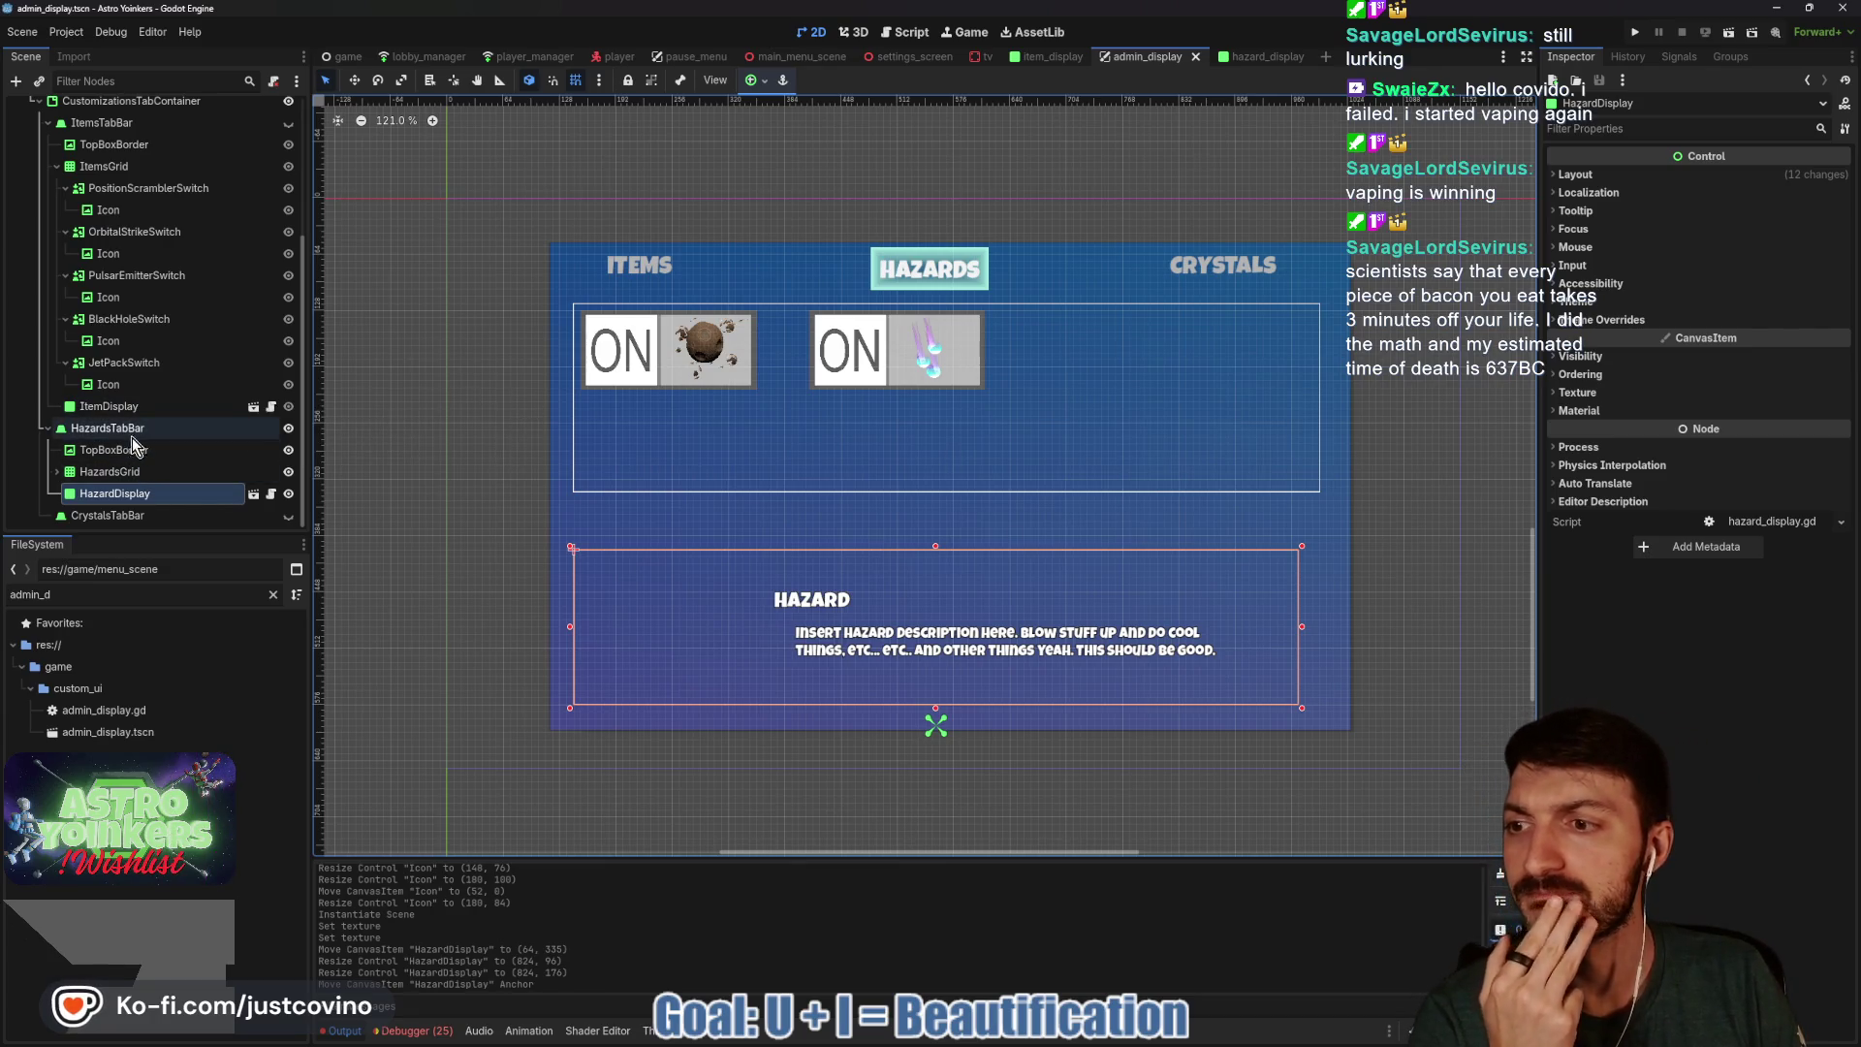
click(54, 471)
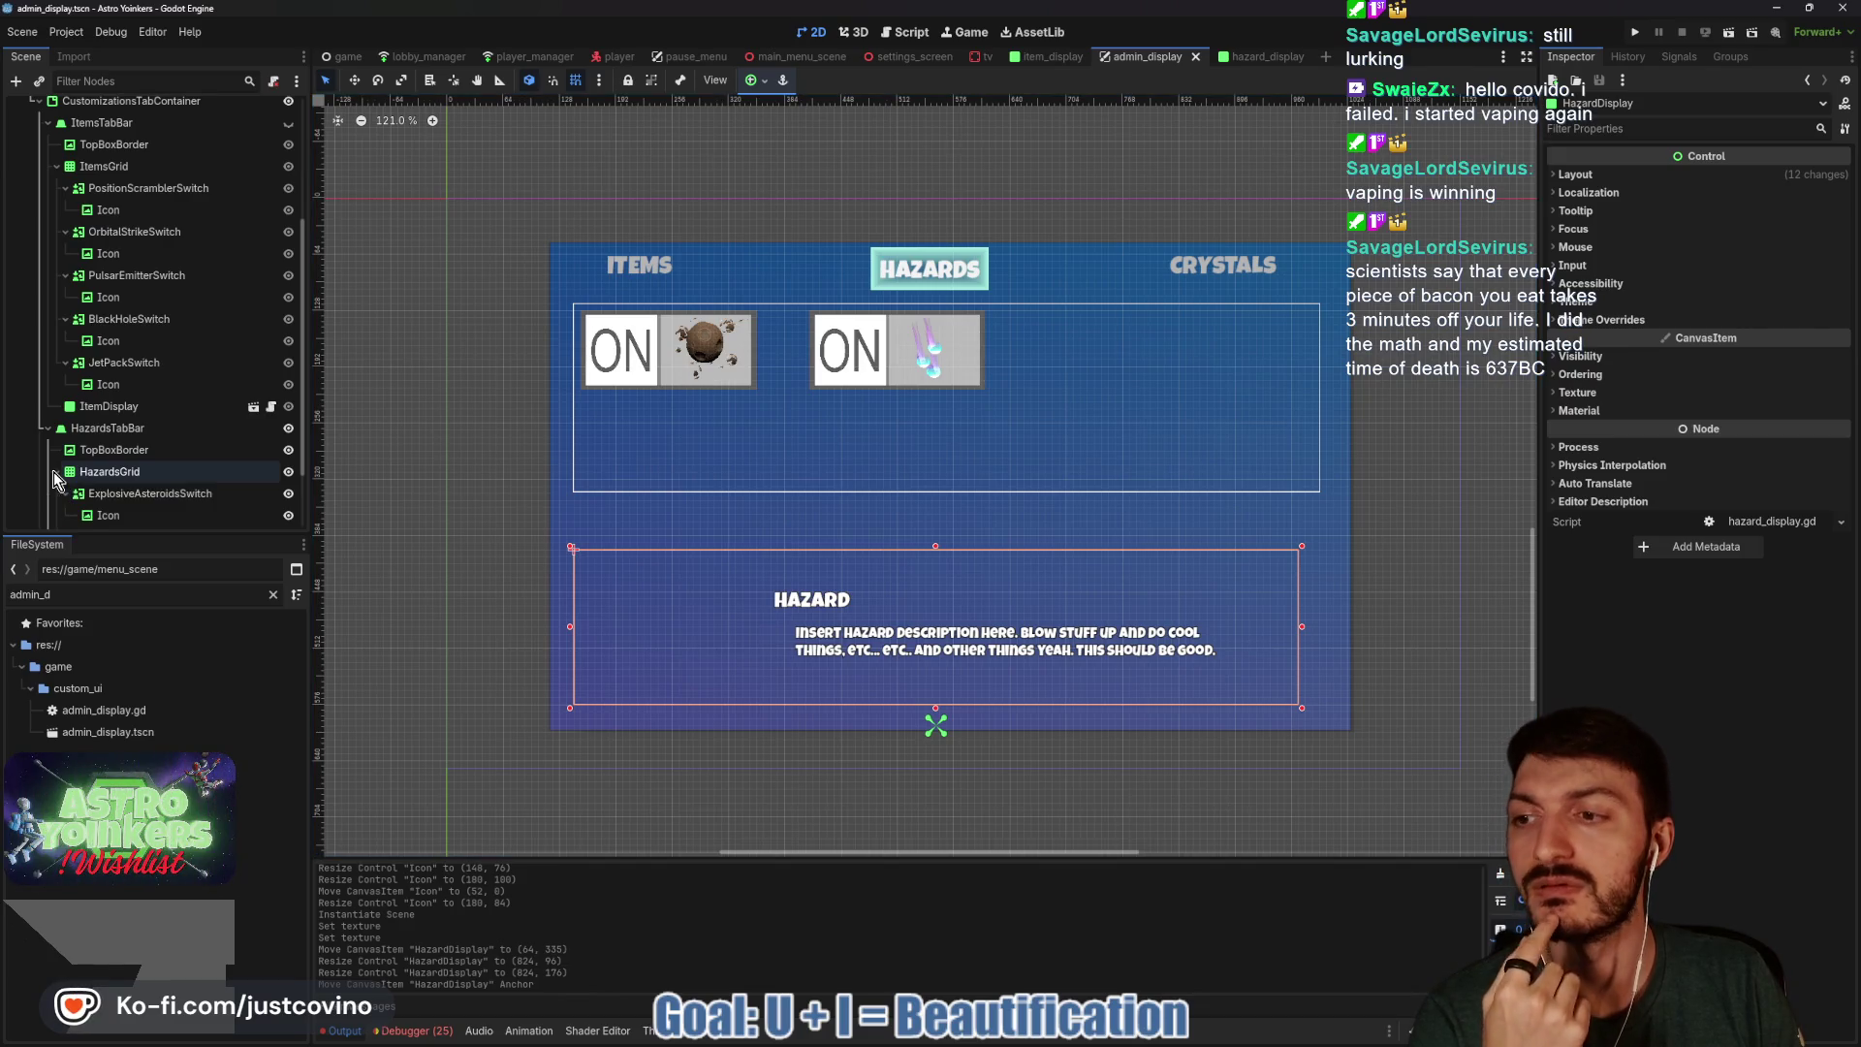
Anchor HazardsGrid to the centre and set its Columns to 2.
click(143, 473)
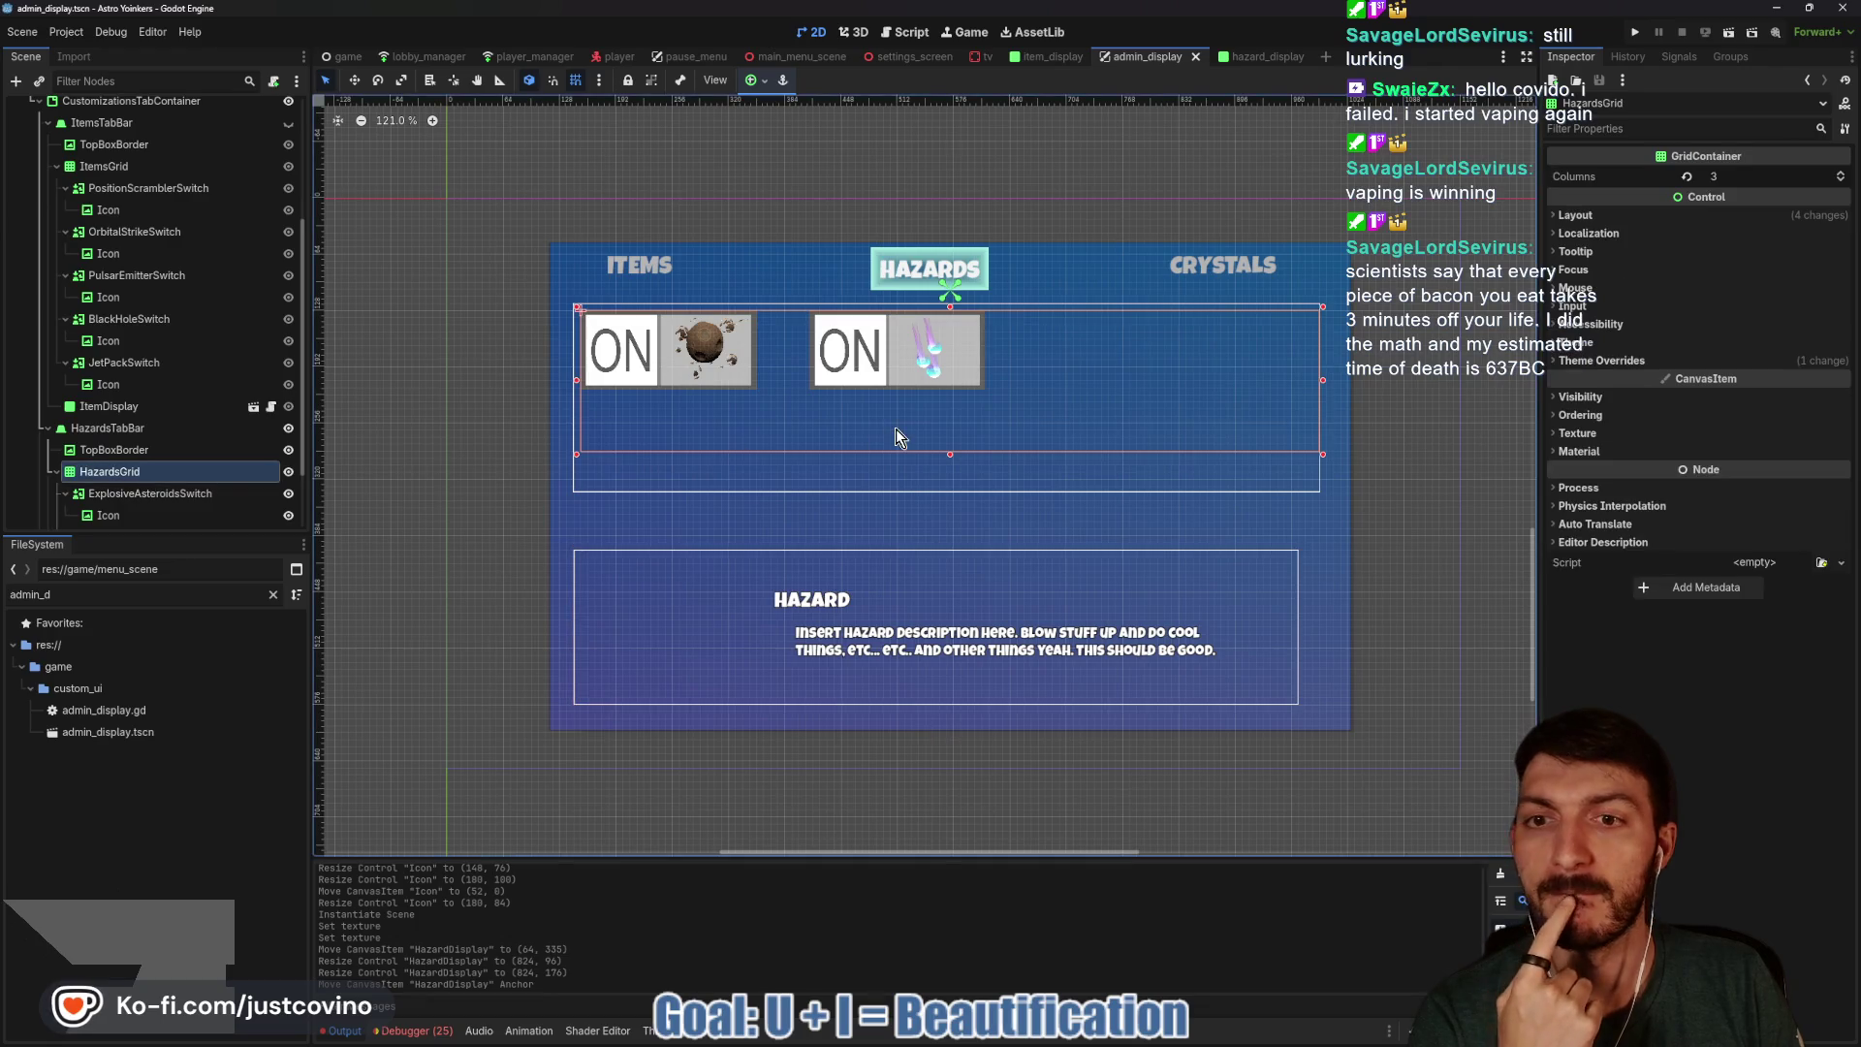
click(756, 80)
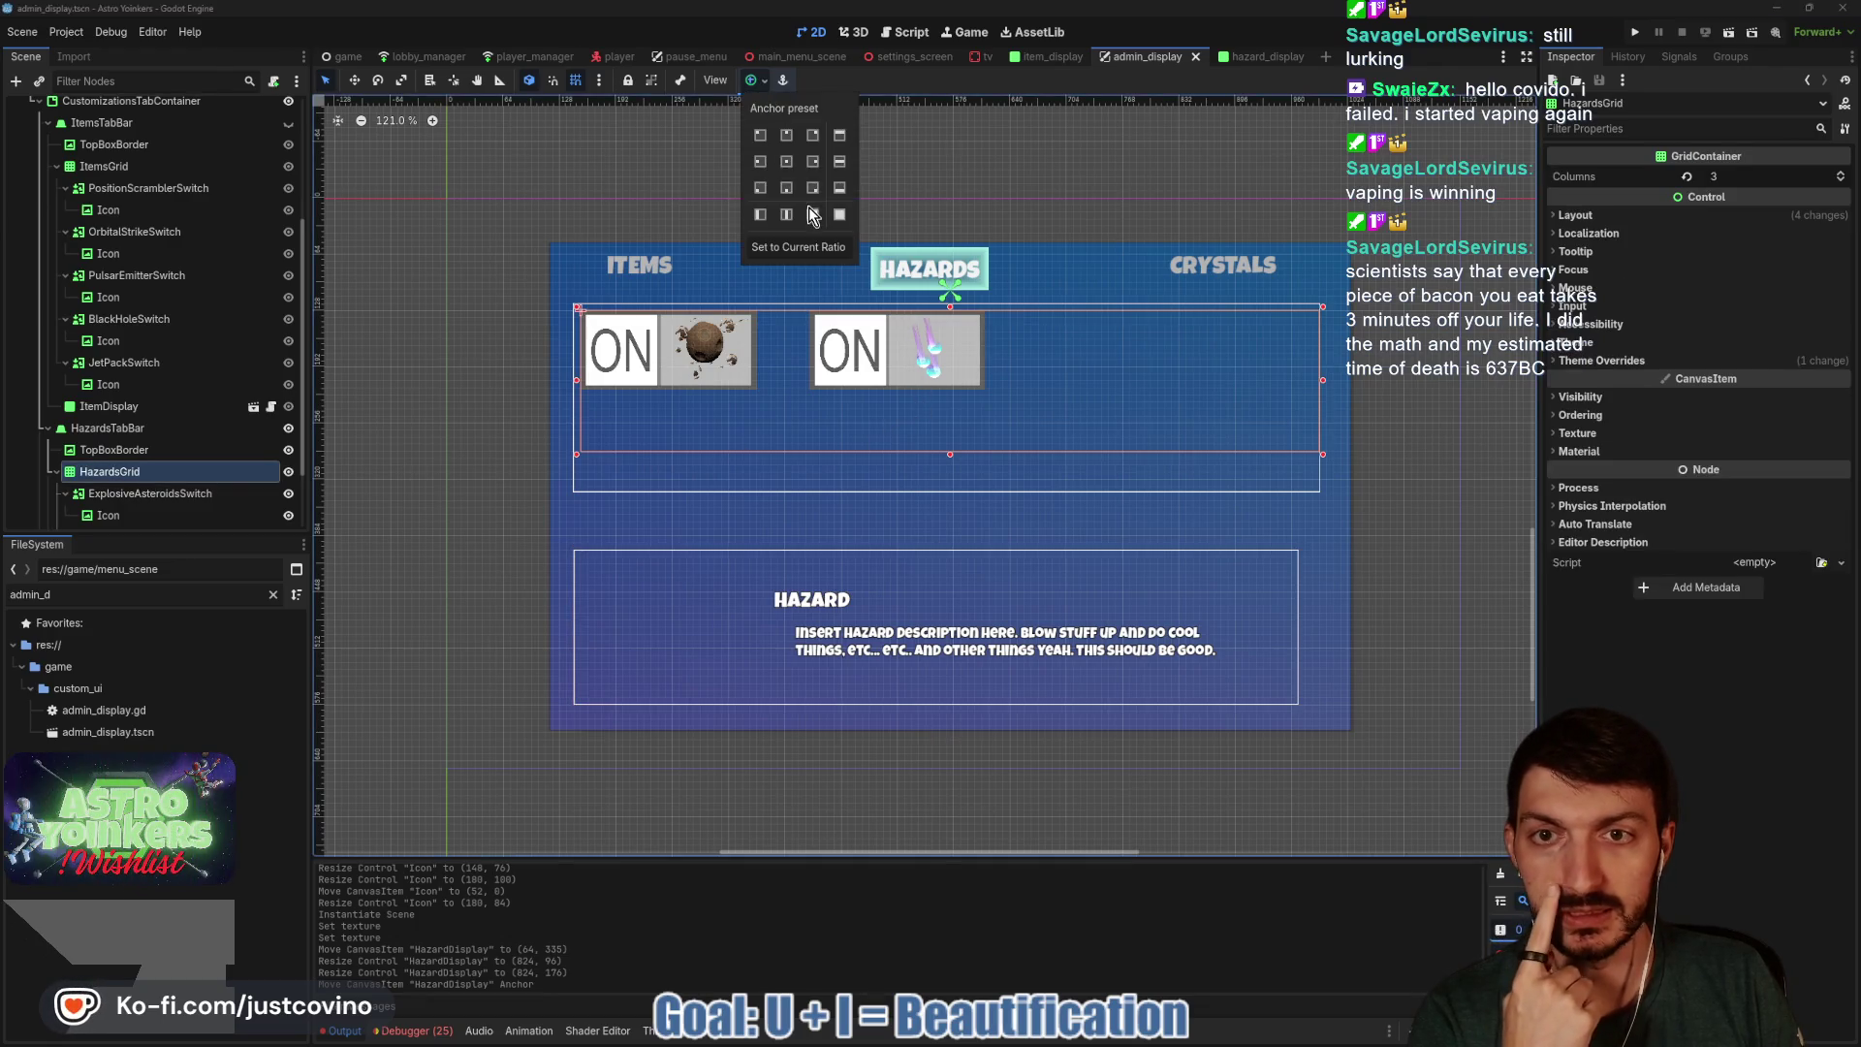
click(785, 160)
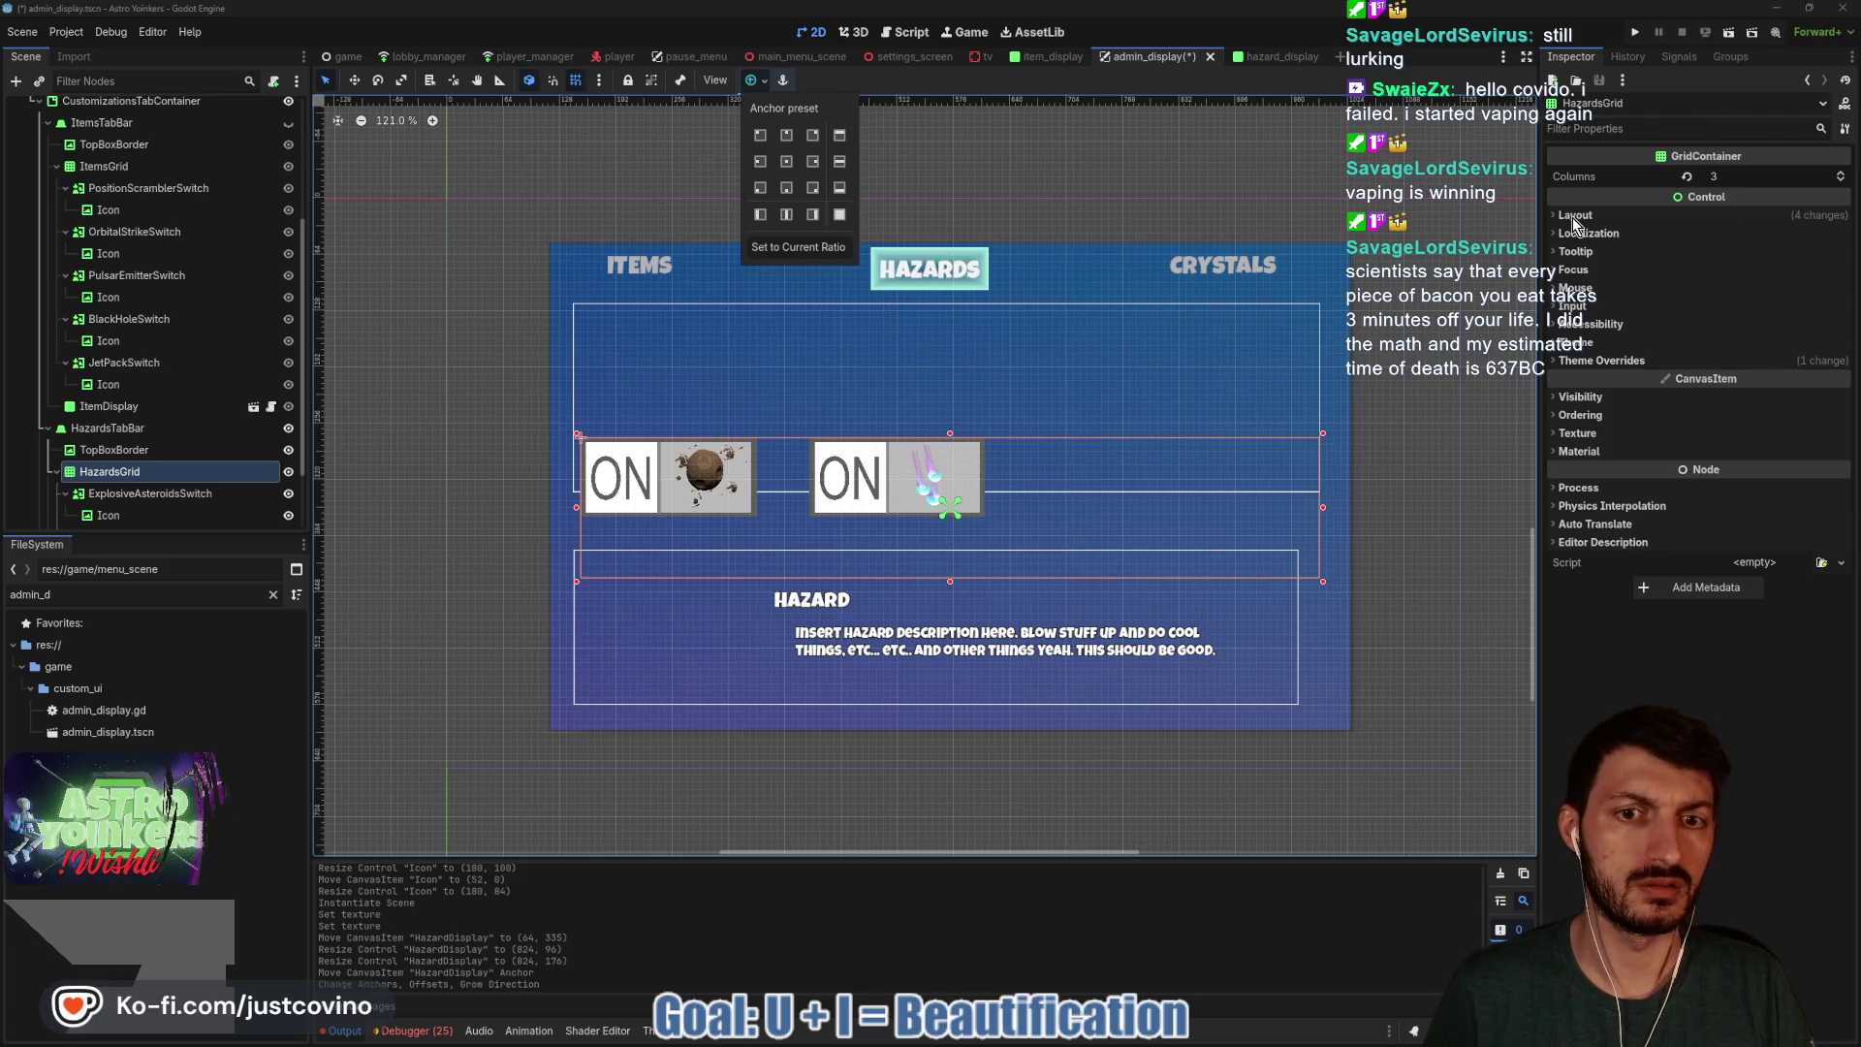
click(1747, 174)
click(1749, 174)
text(2)
key(Return)
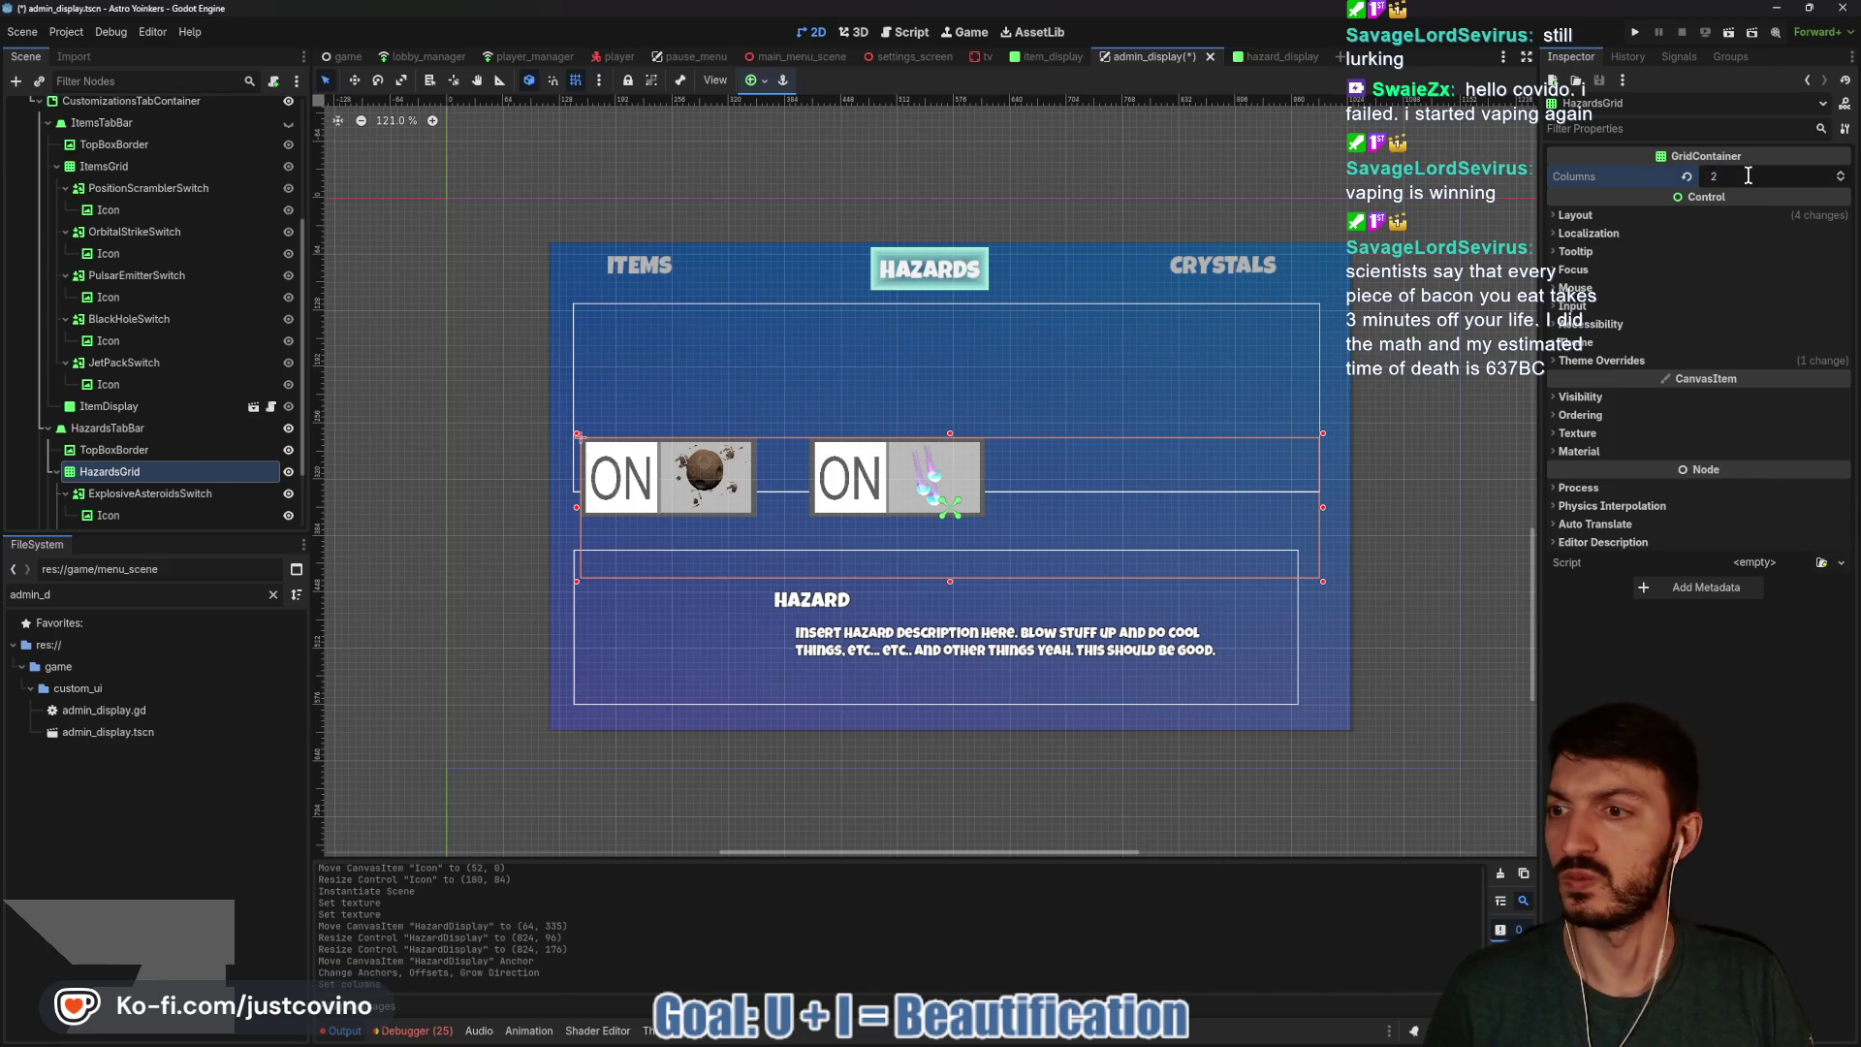
click(1619, 215)
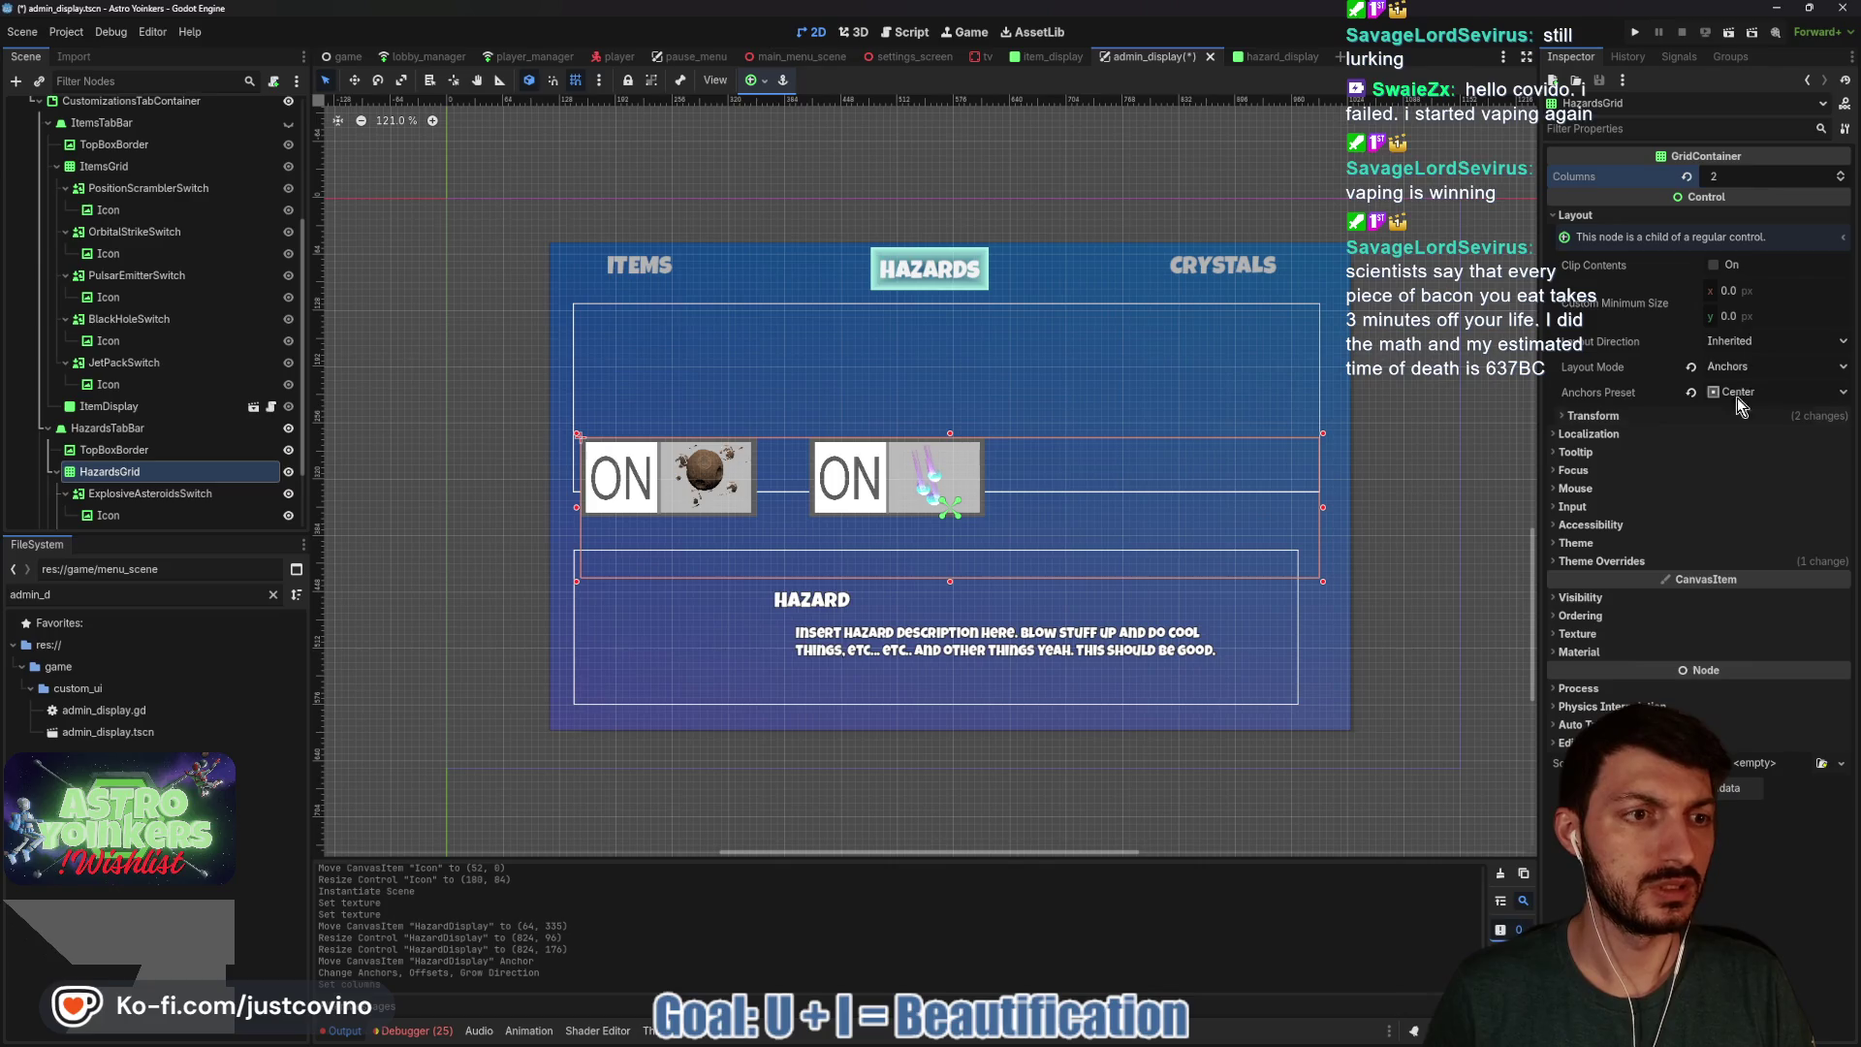
click(1610, 562)
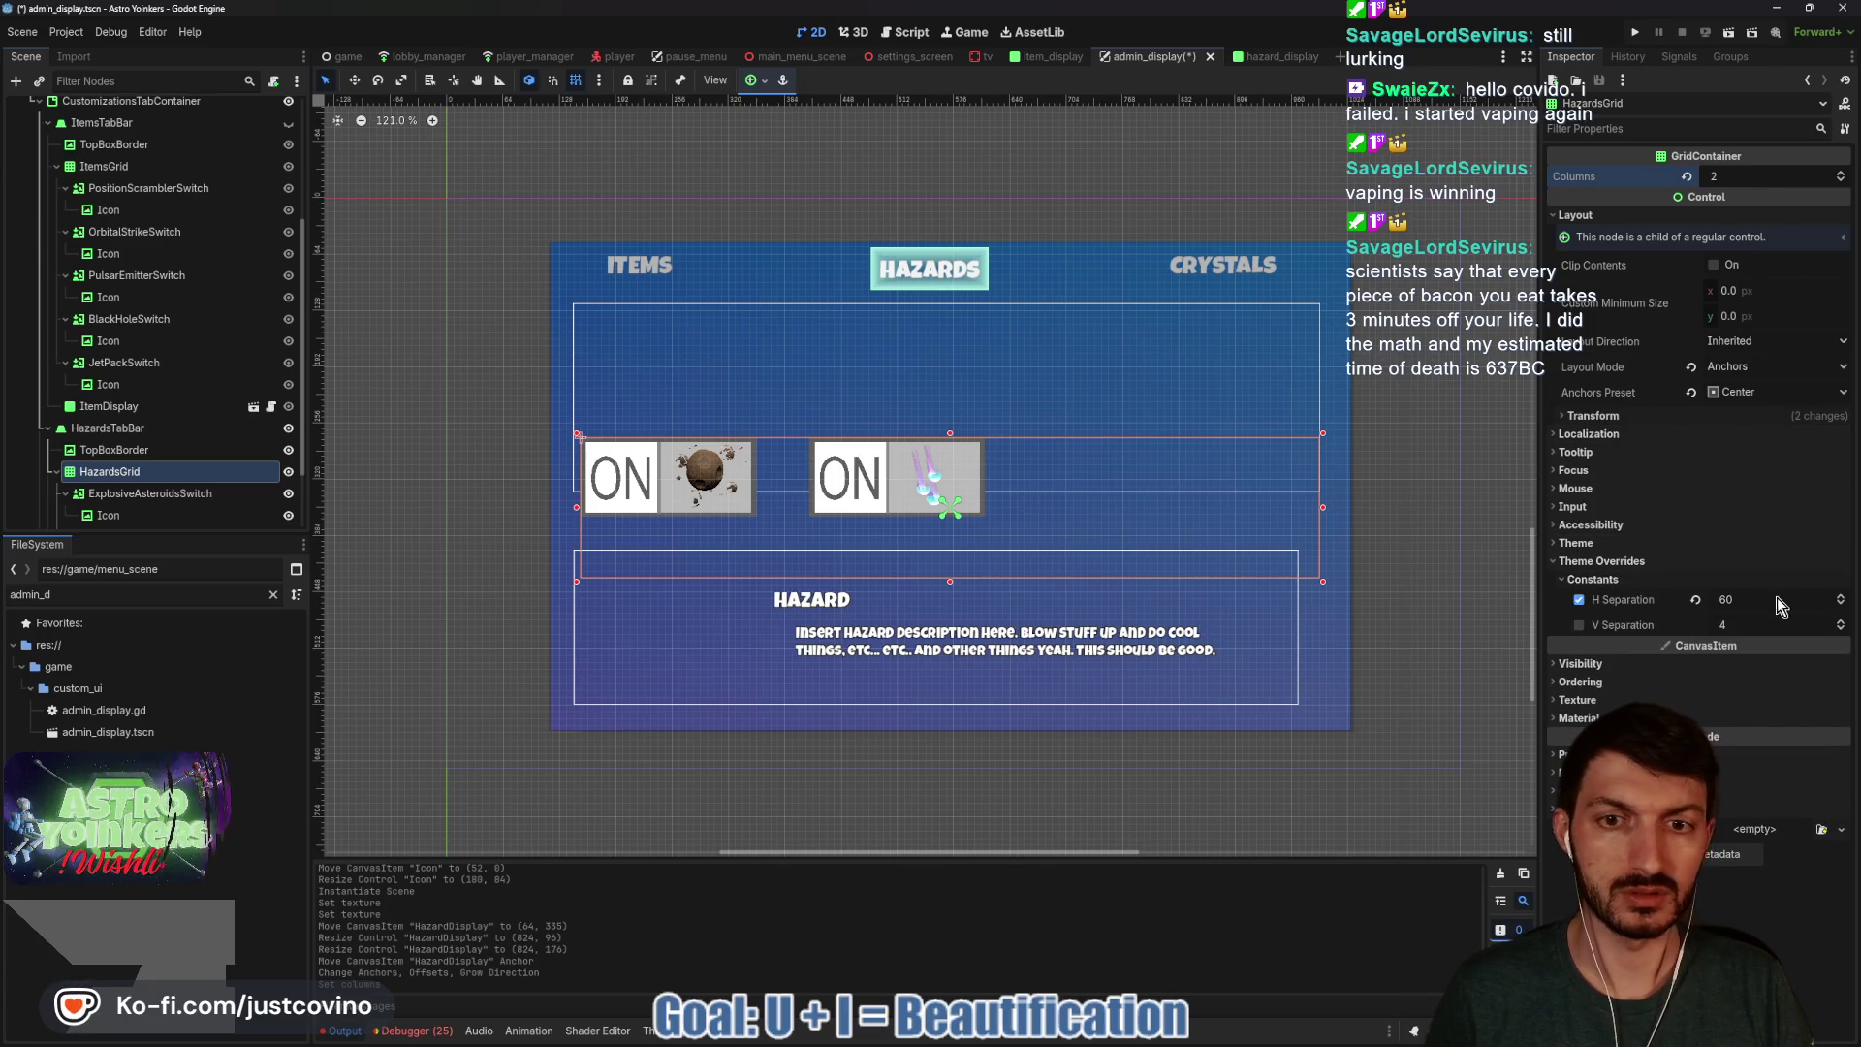
Set H Separation to 120, centre the grid in the top box, and save.
mouse_move(892, 499)
mouse_down()
mouse_move(989, 388)
mouse_move(1032, 406)
mouse_move(1018, 415)
mouse_up()
drag(1743, 601, 1798, 601)
drag(1192, 428, 1214, 440)
key(ctrl+s)
key(ctrl+s)
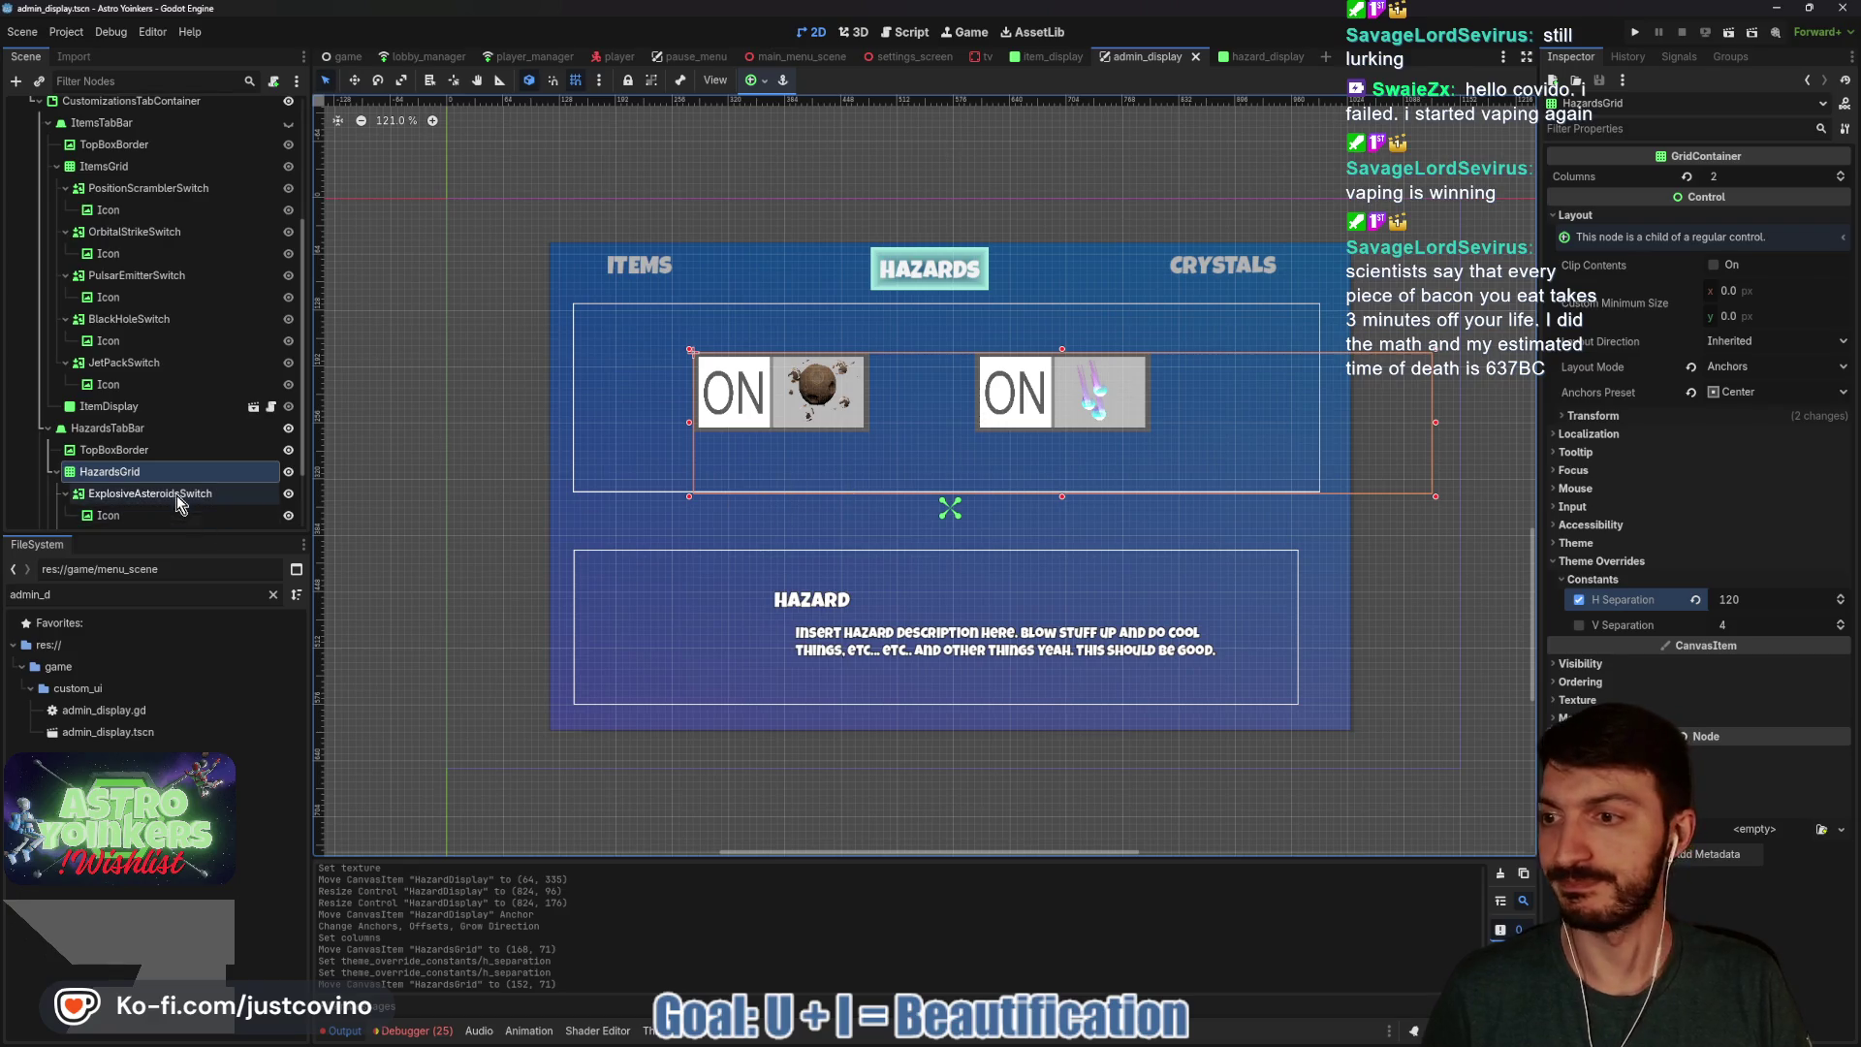
click(1253, 56)
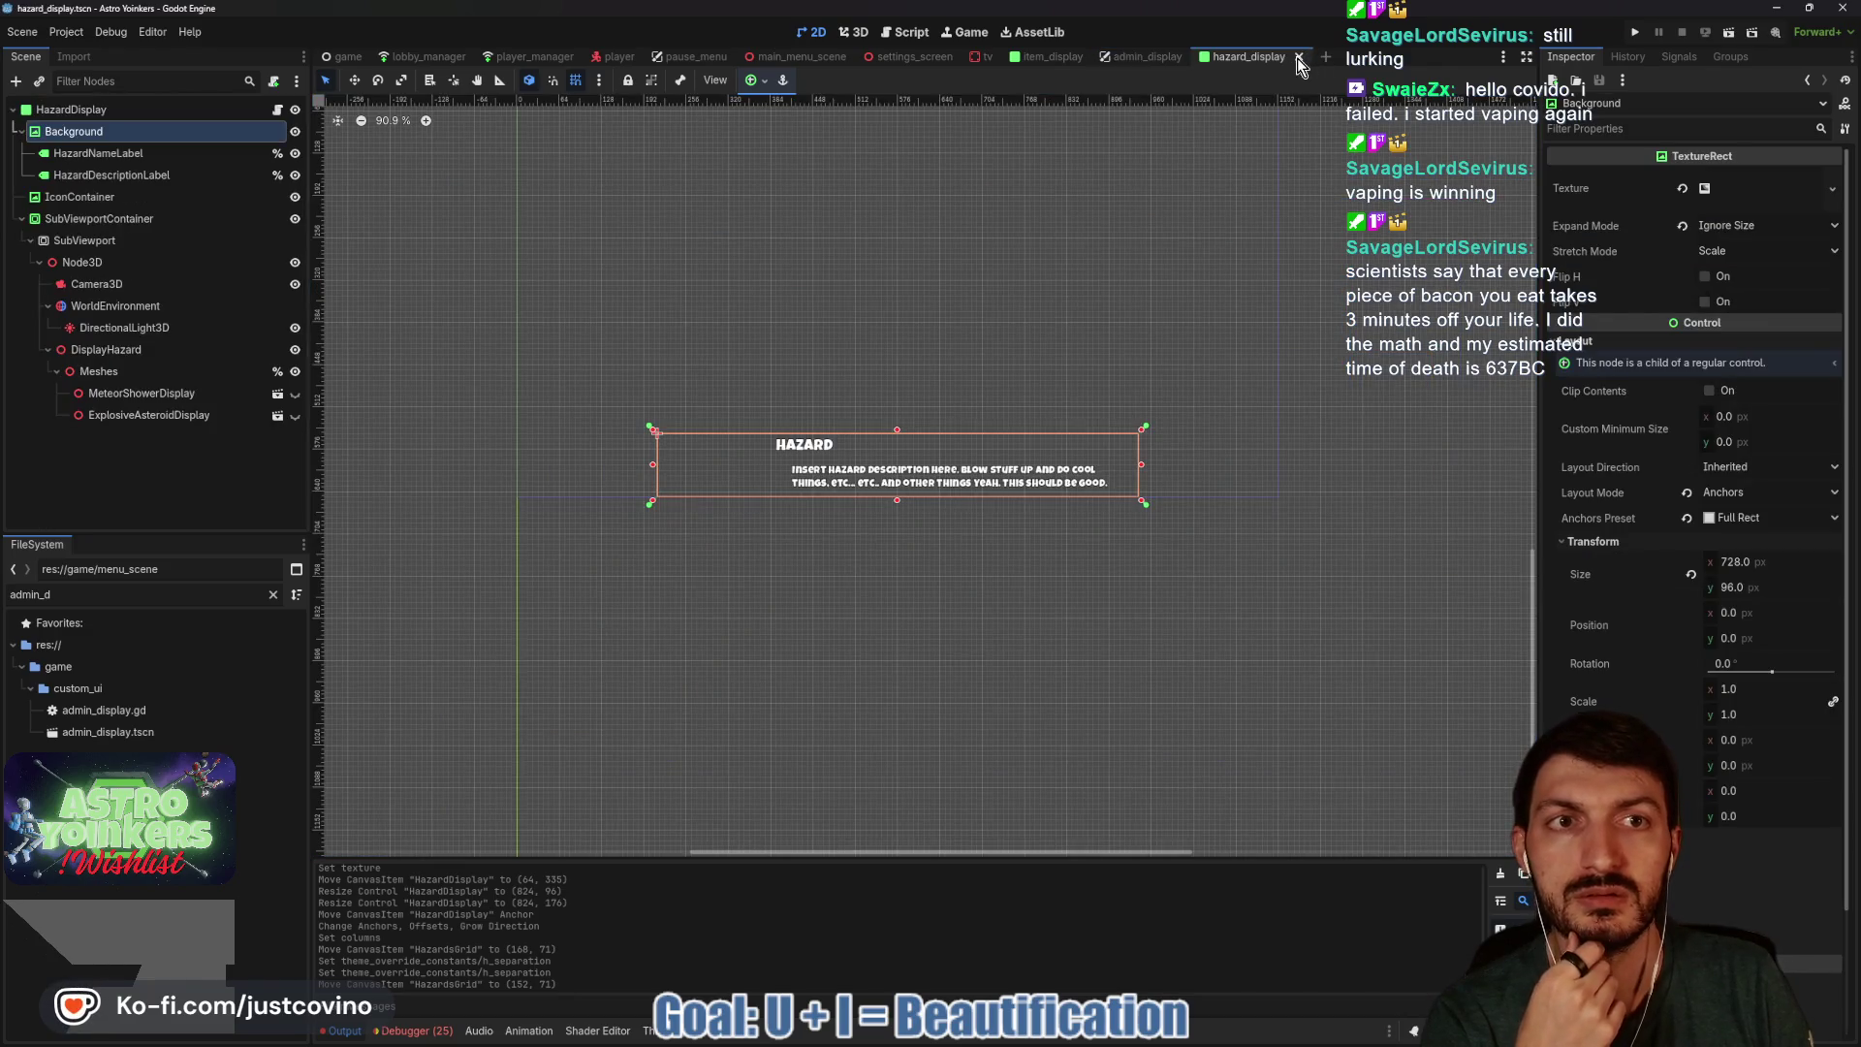
click(1311, 56)
click(1068, 57)
click(1096, 57)
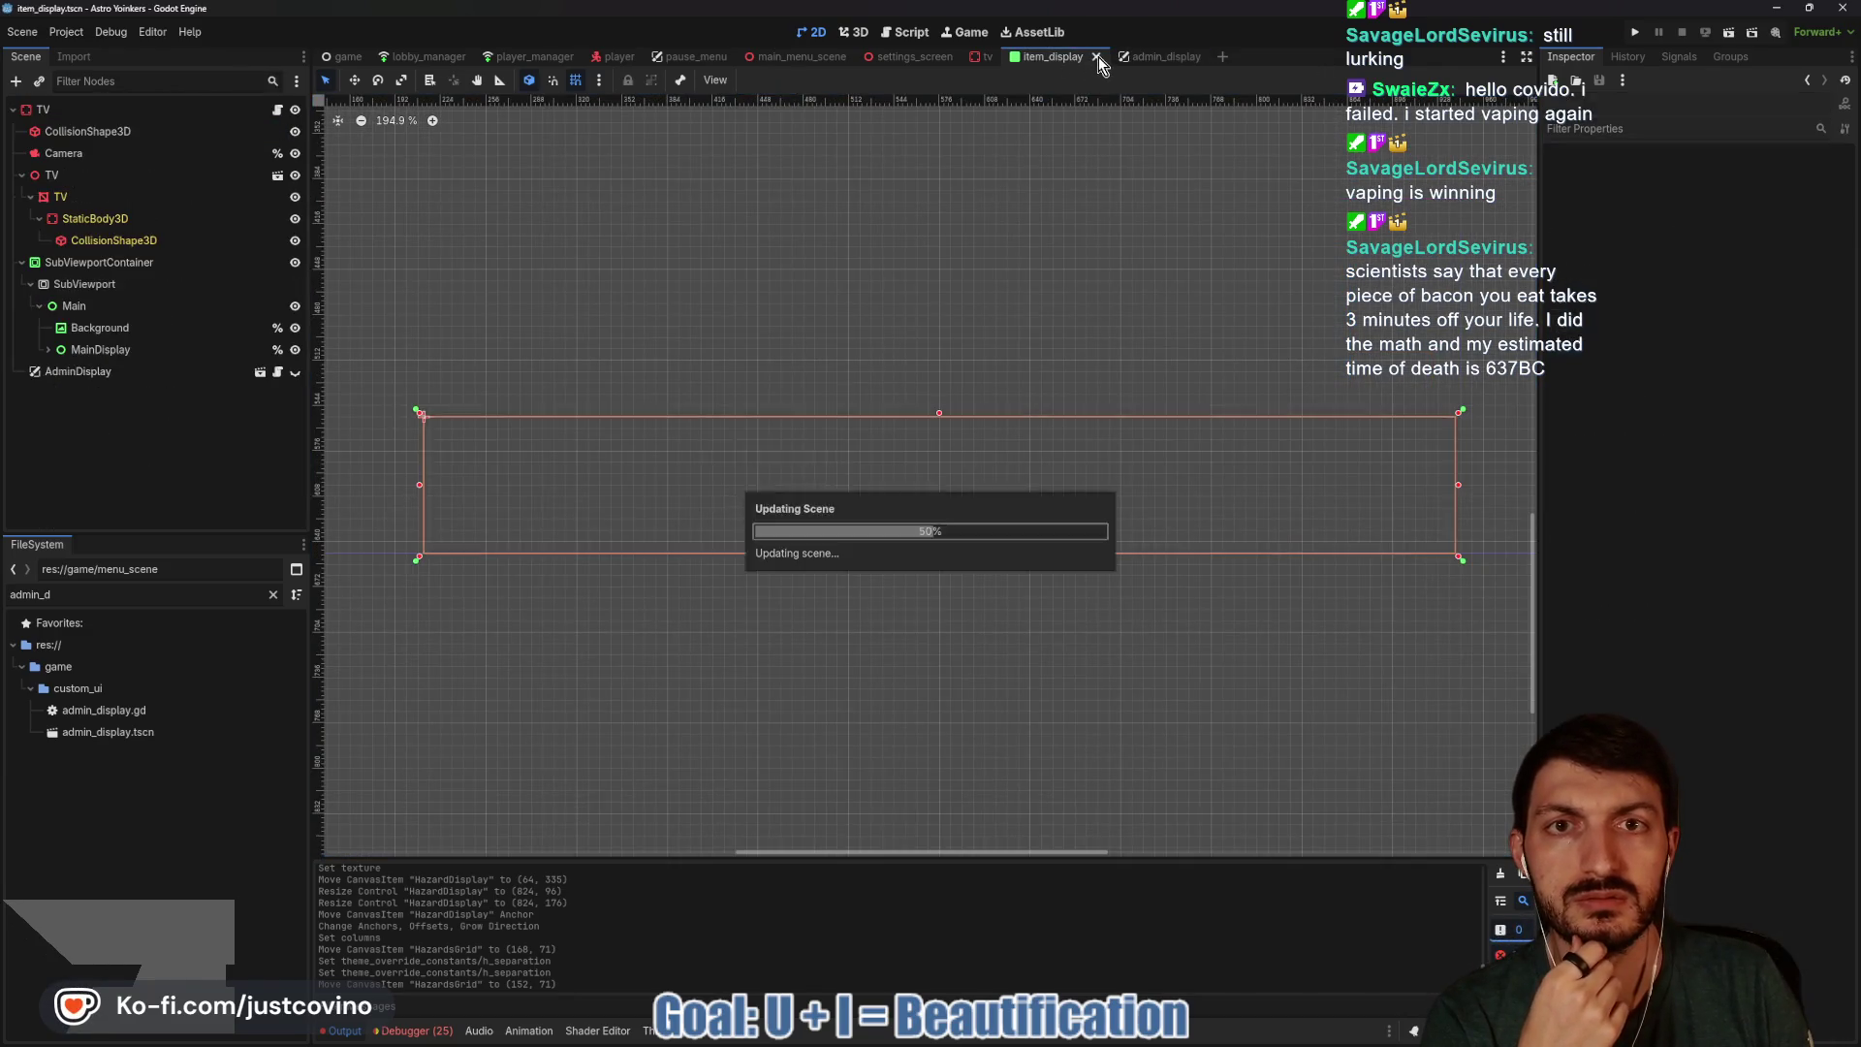
click(1066, 59)
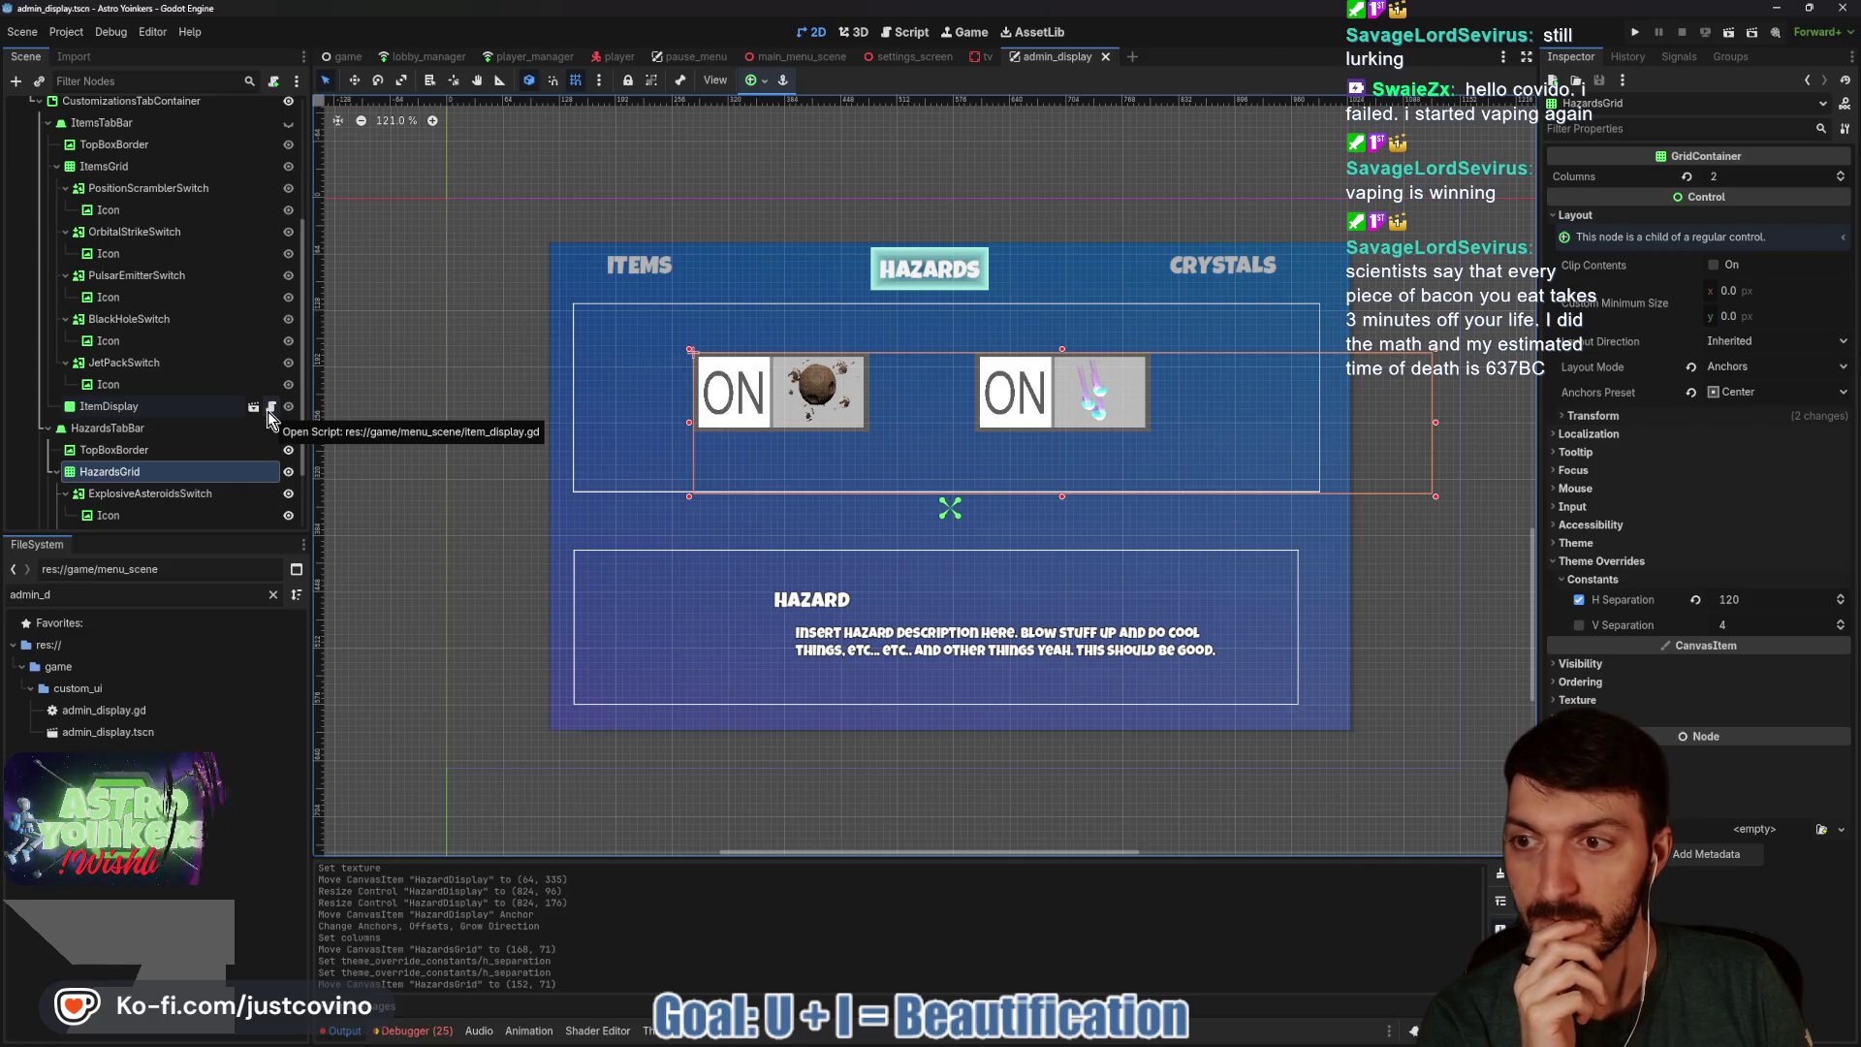
click(171, 405)
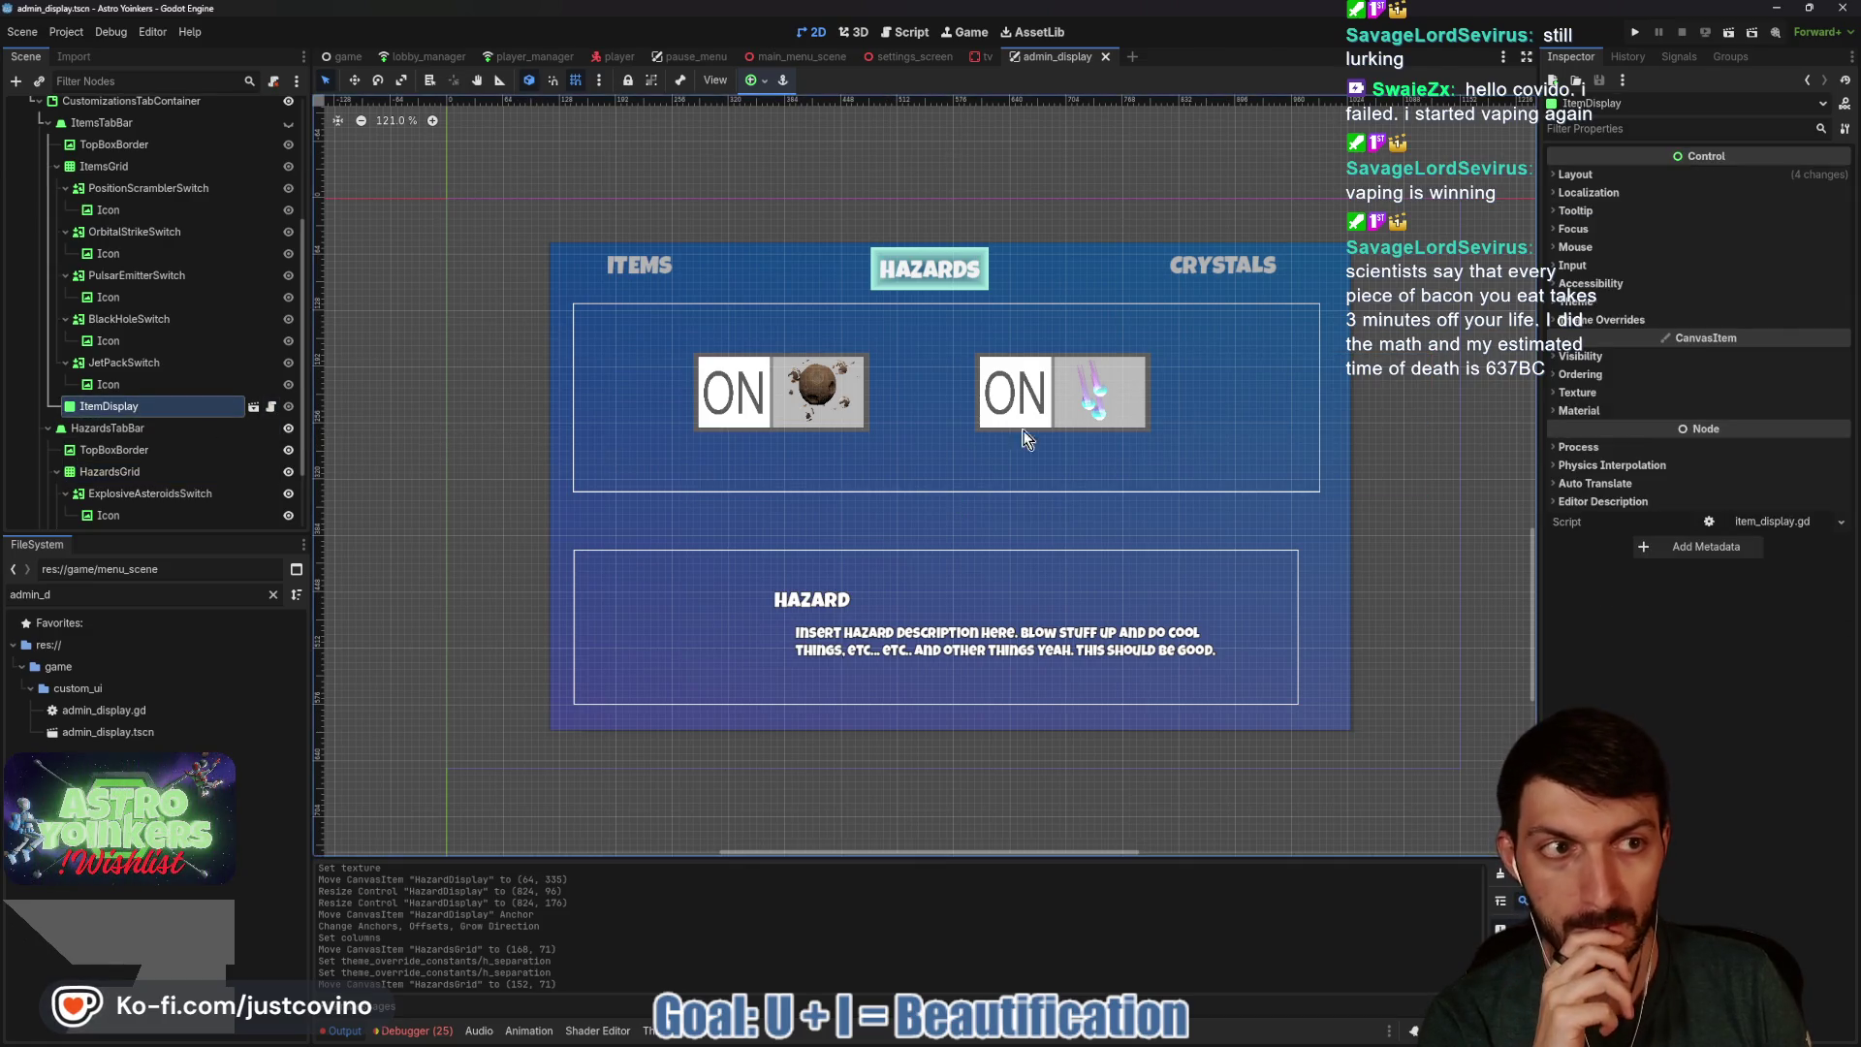
click(271, 406)
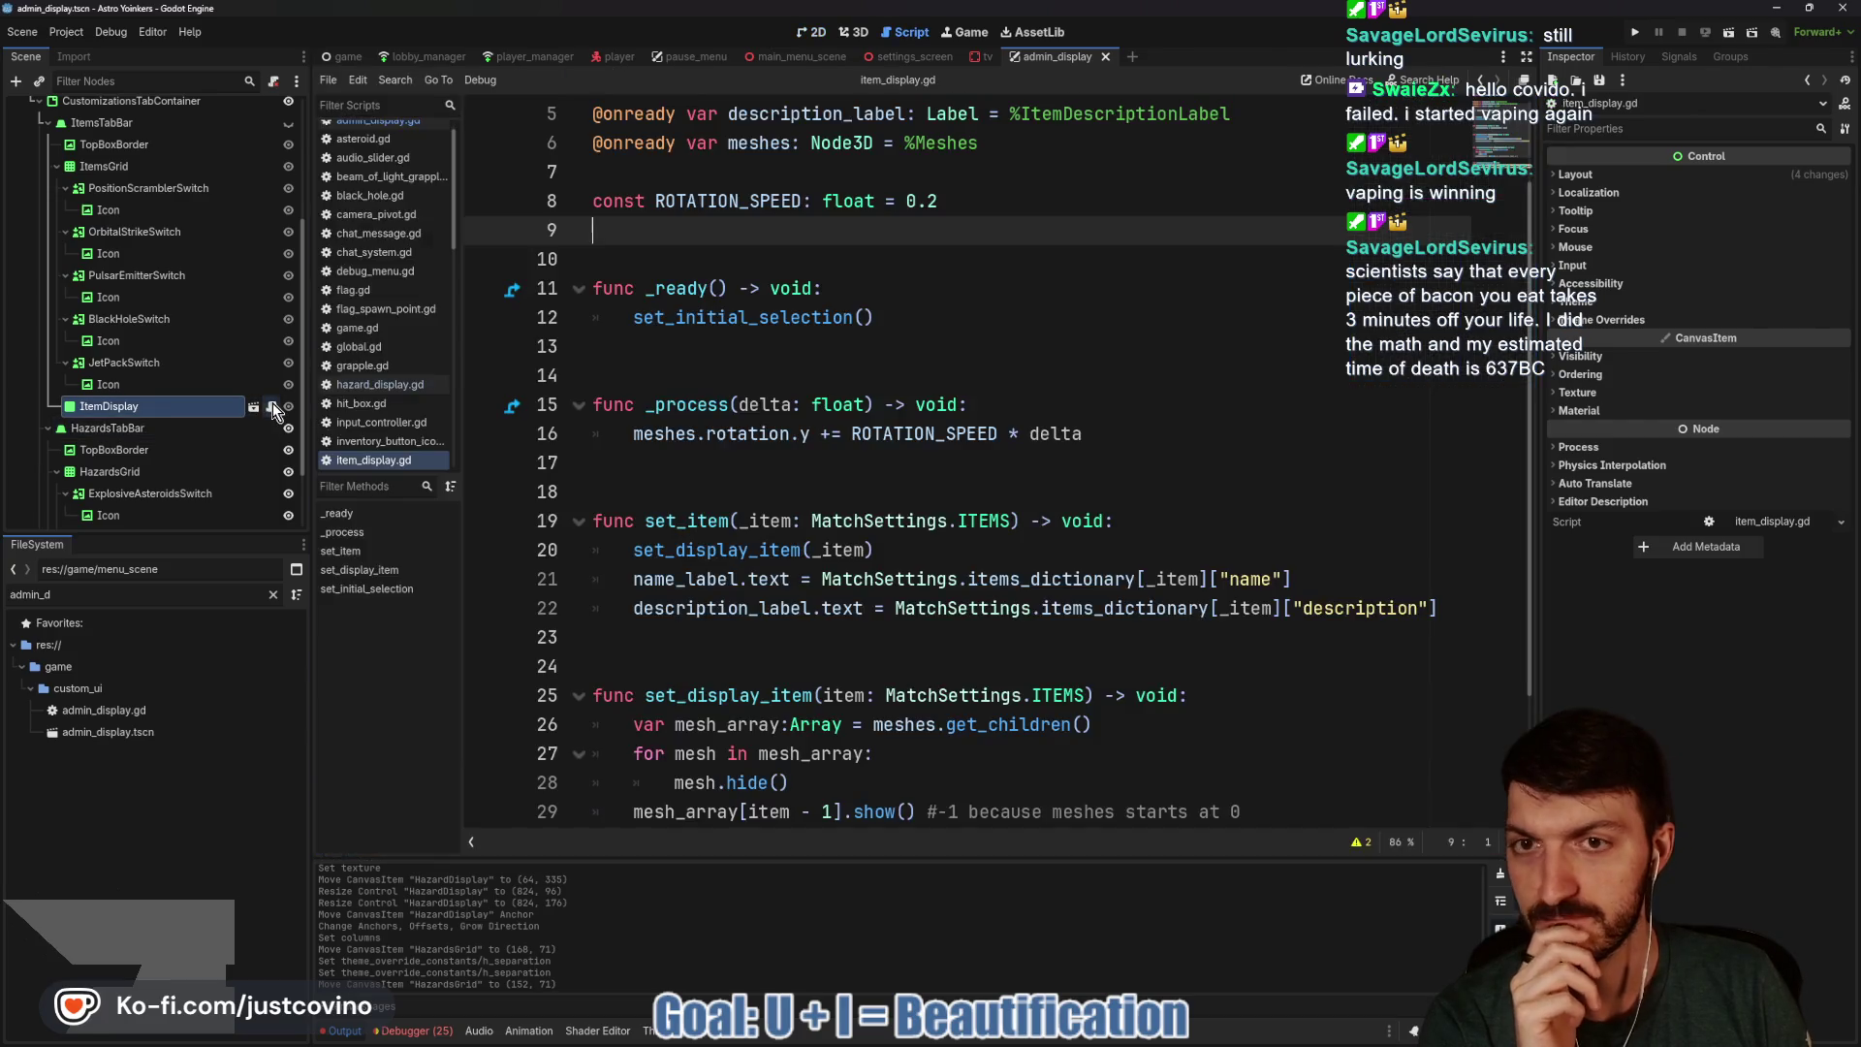
scroll(861, 313, up, 2)
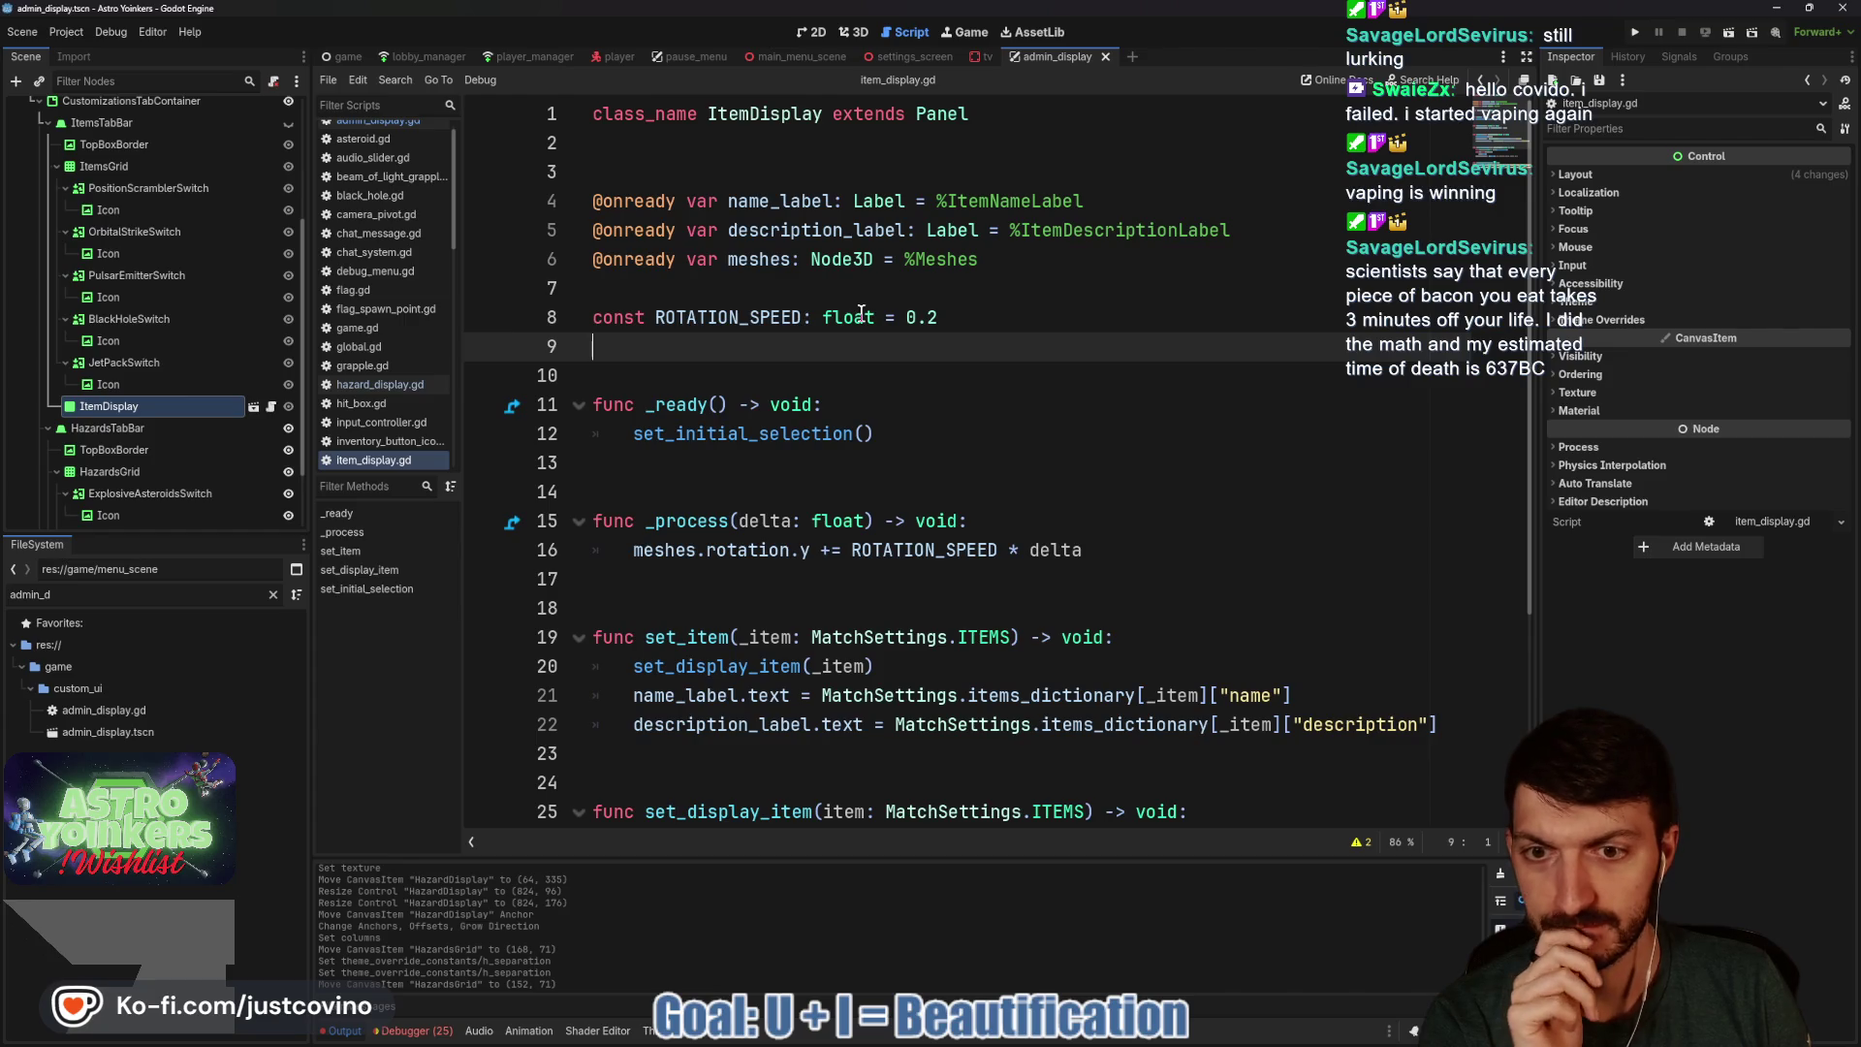
scroll(861, 313, down, 3)
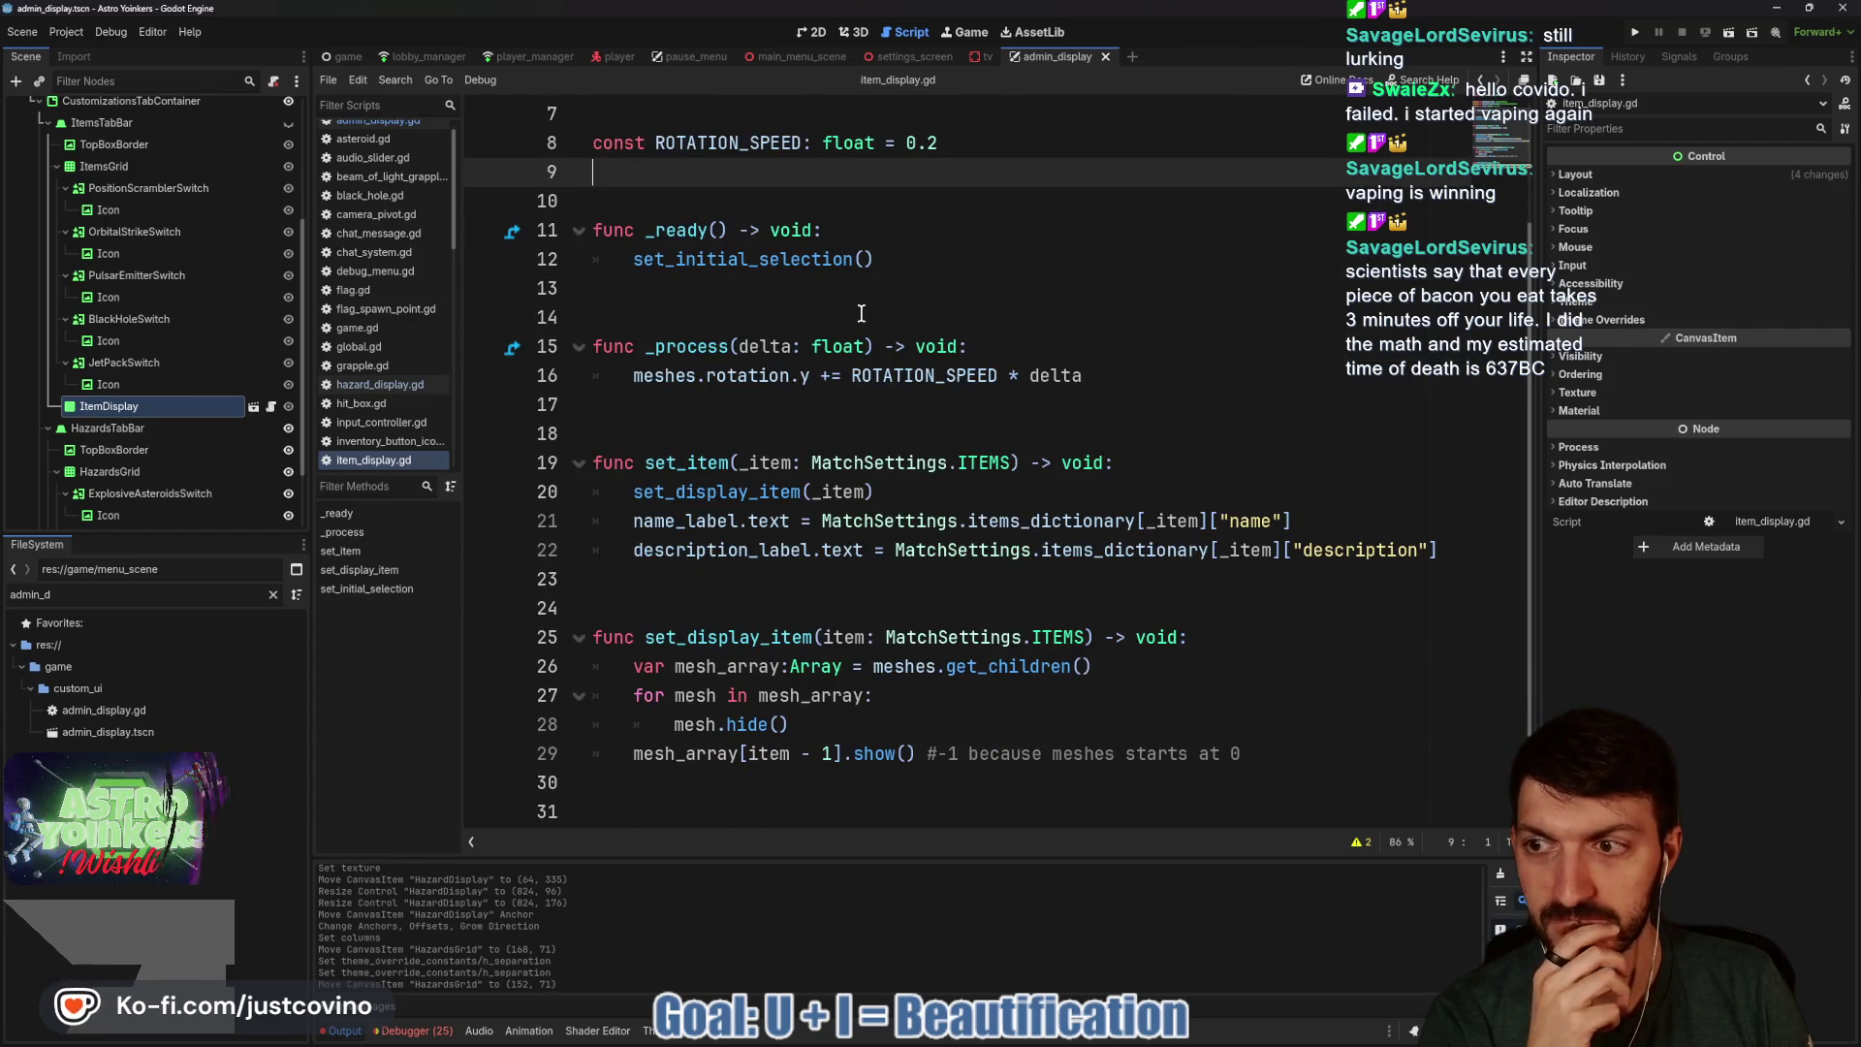
scroll(155, 354, down, 2)
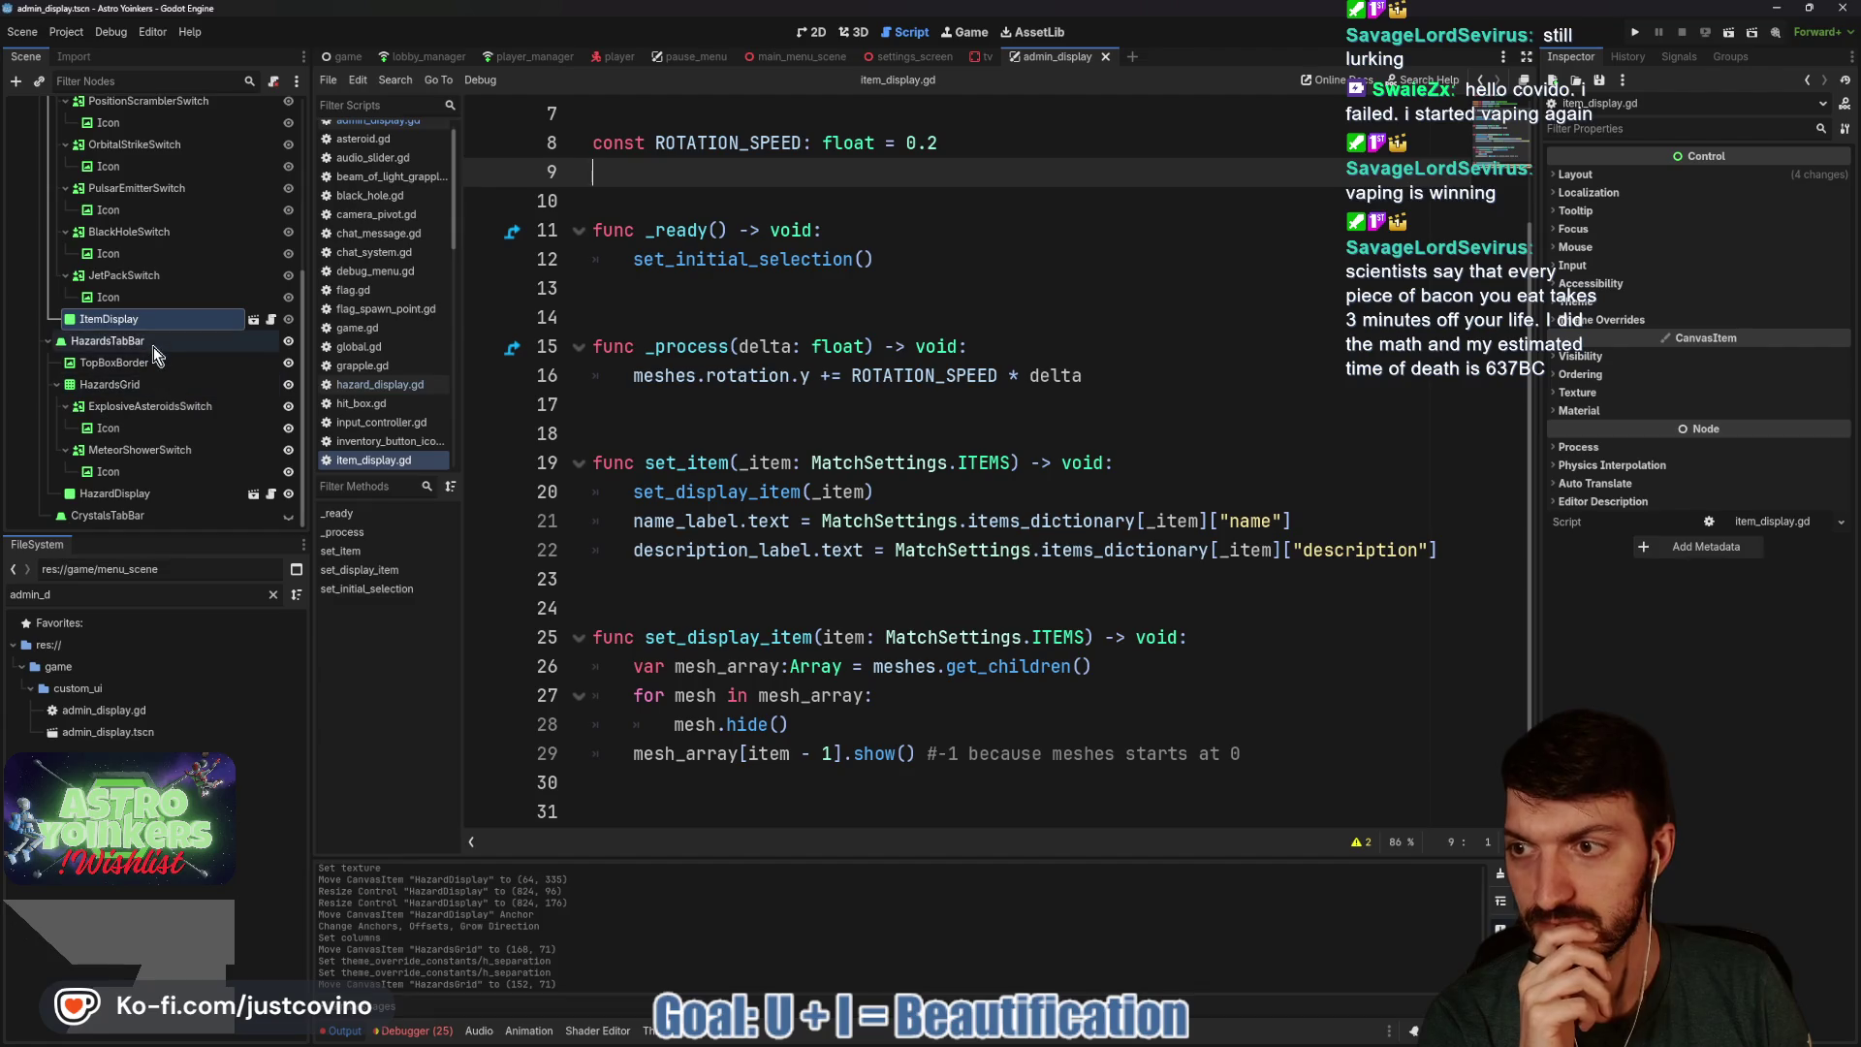
scroll(156, 354, up, 5)
scroll(153, 354, up, 2)
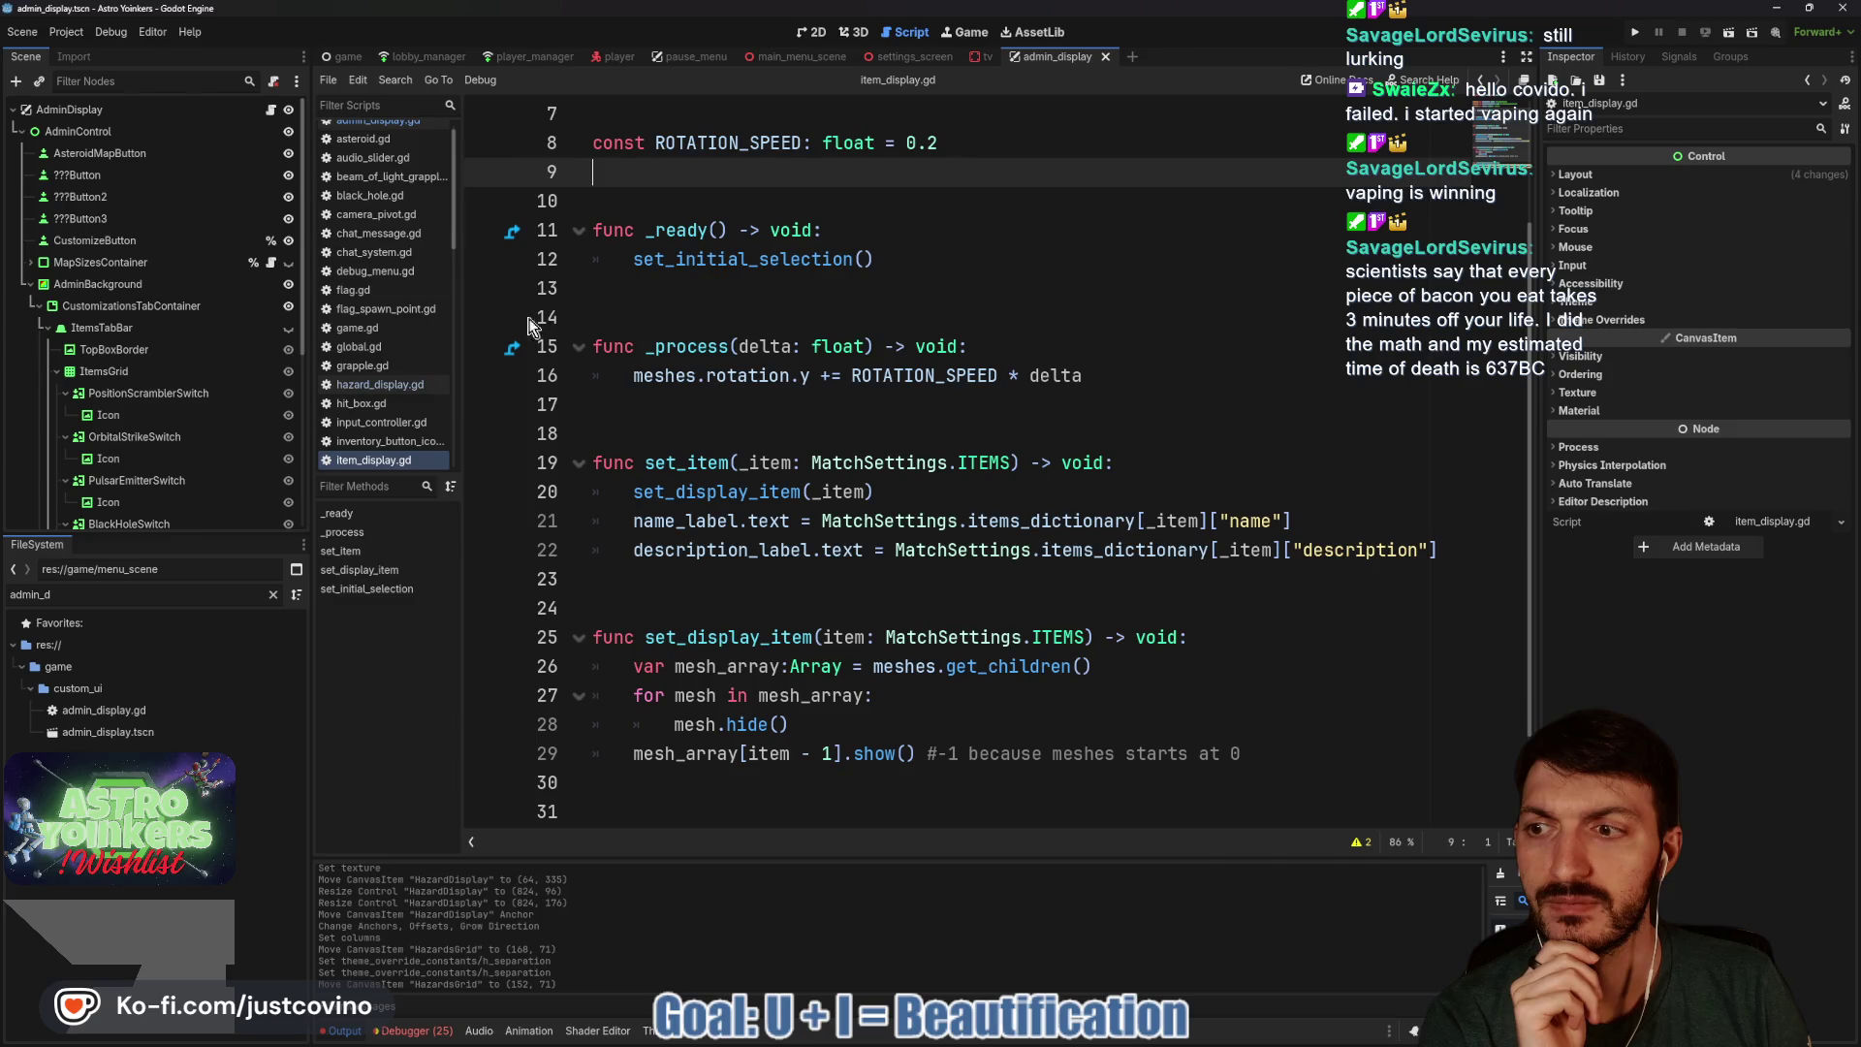
scroll(754, 326, down, 2)
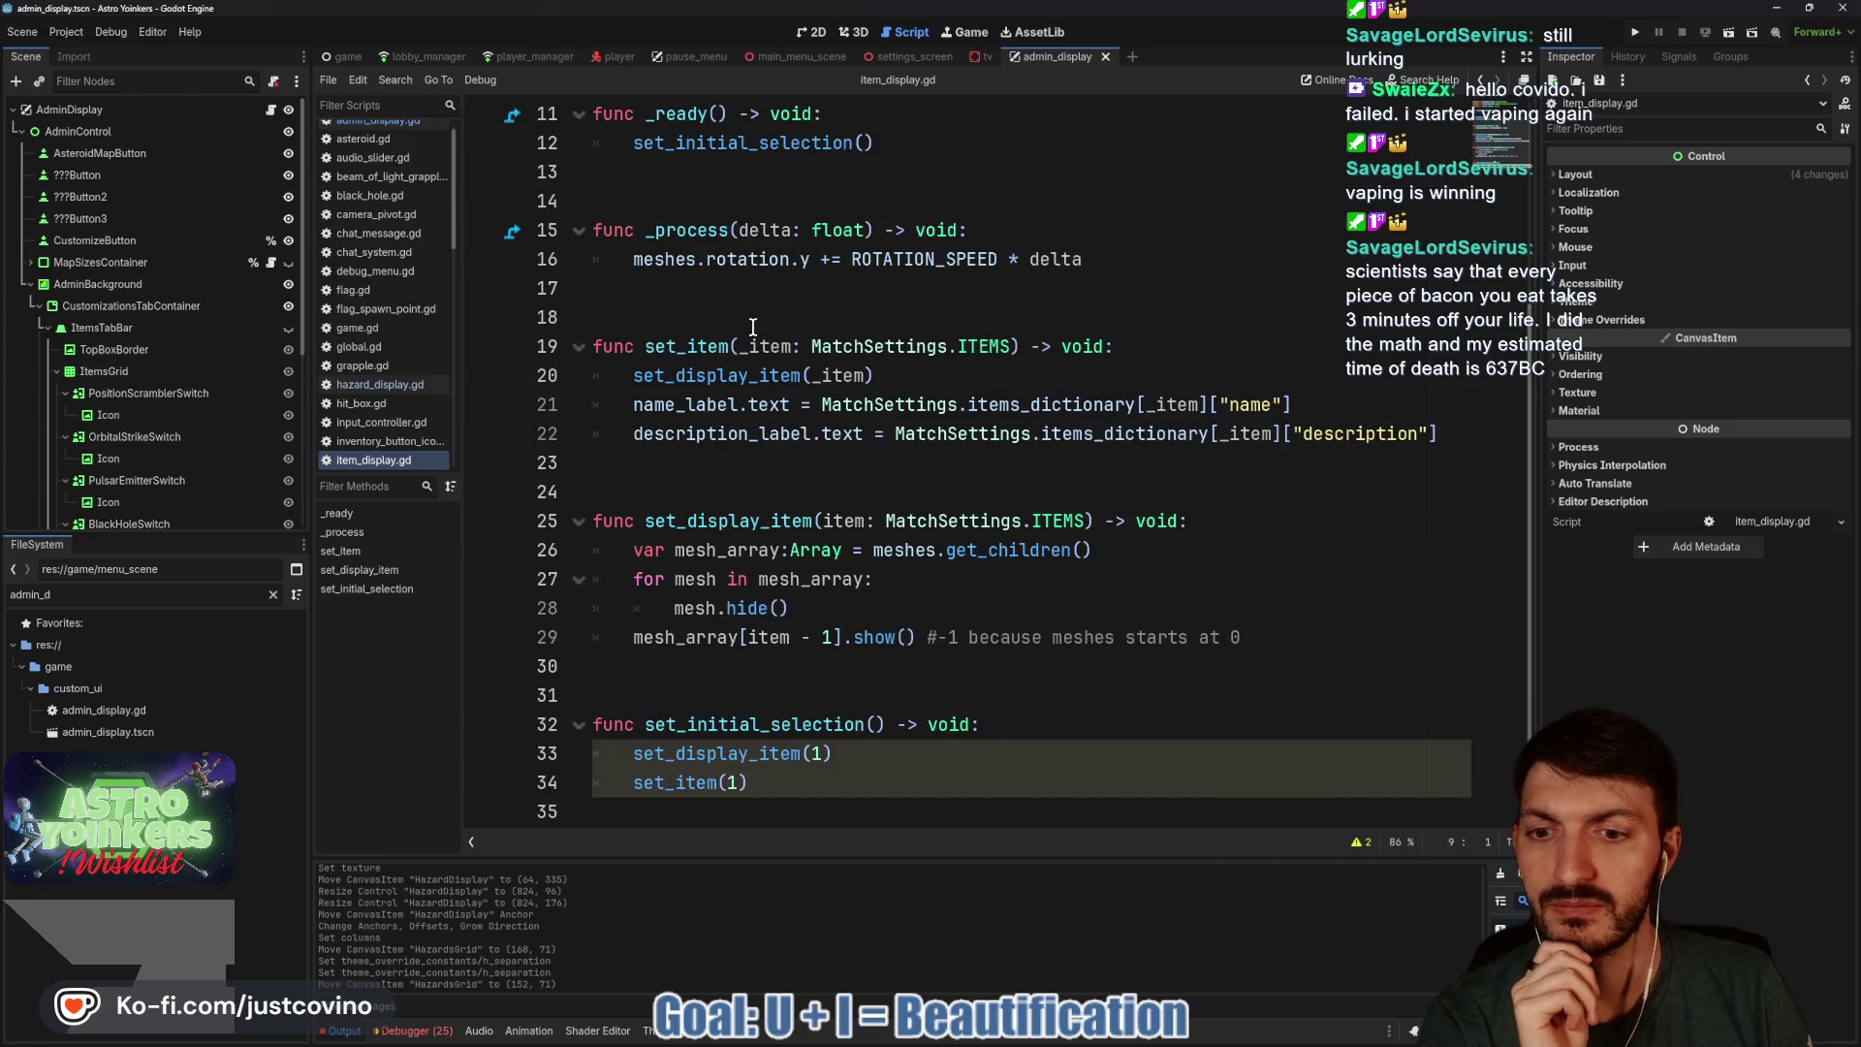
click(753, 327)
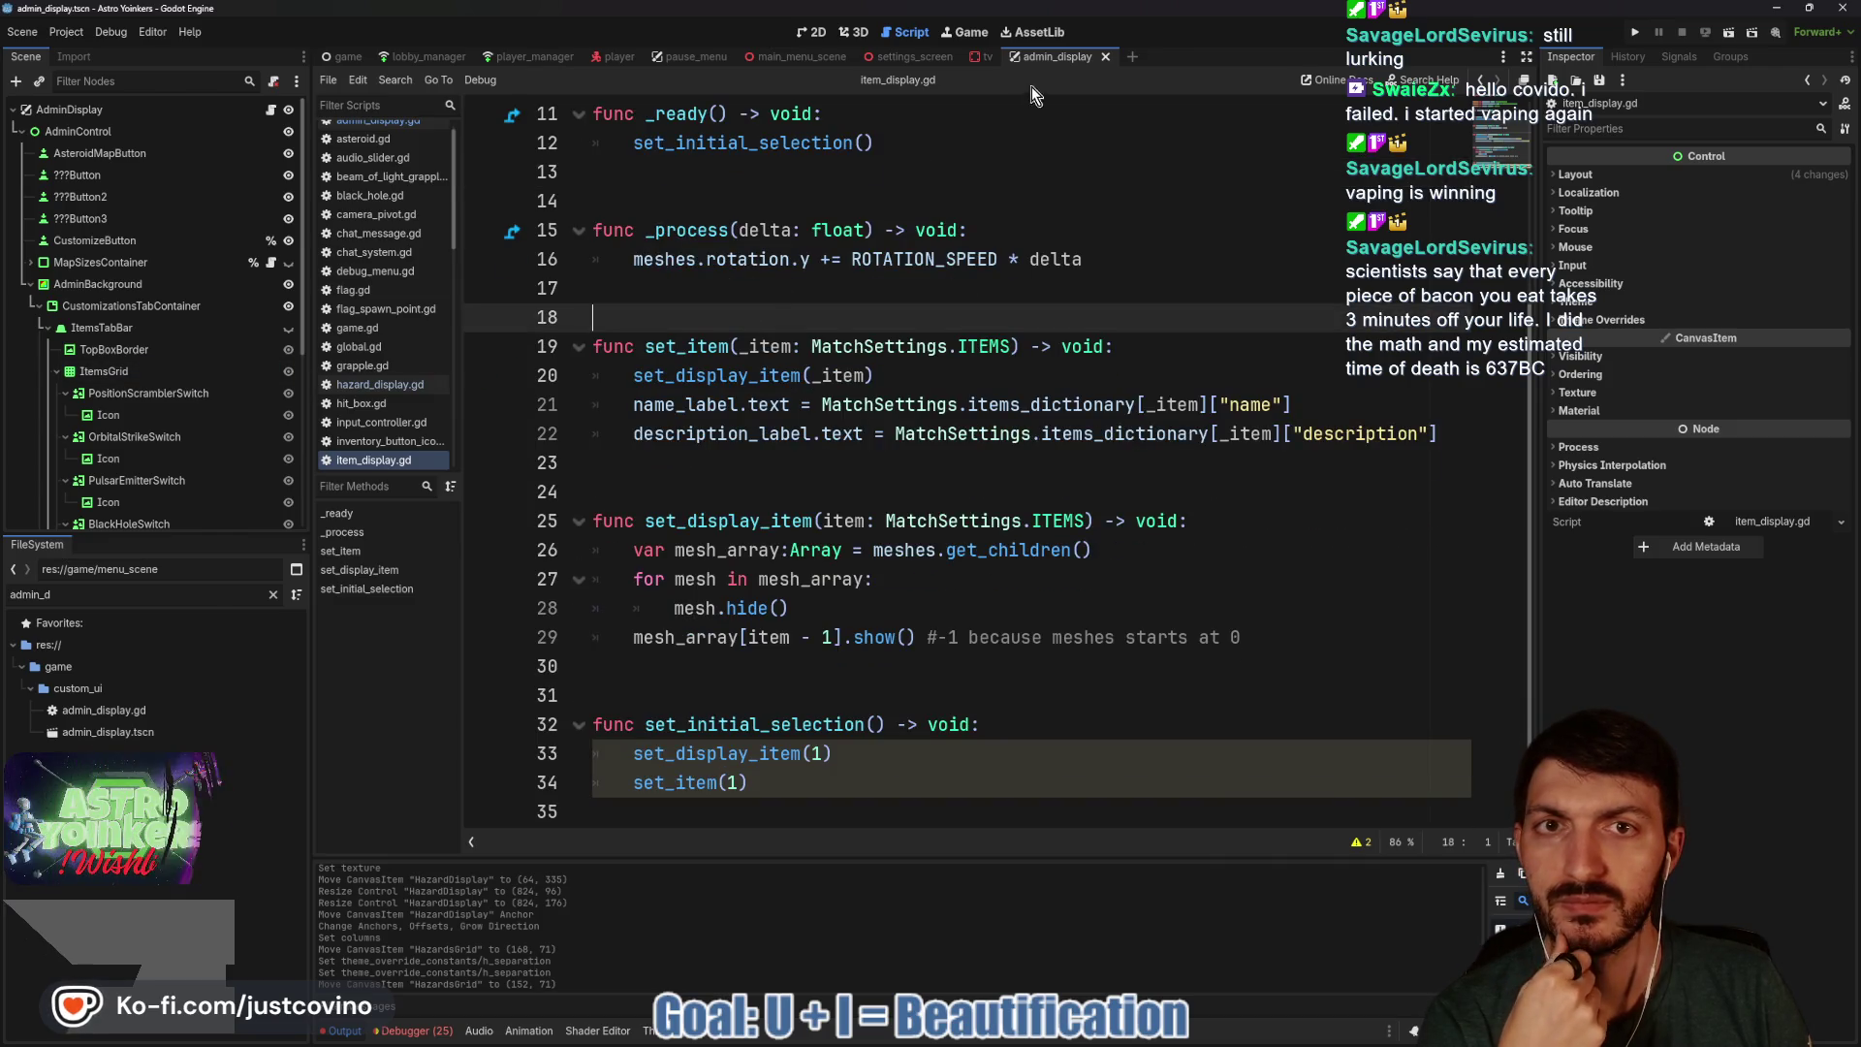
scroll(749, 175, up, 5)
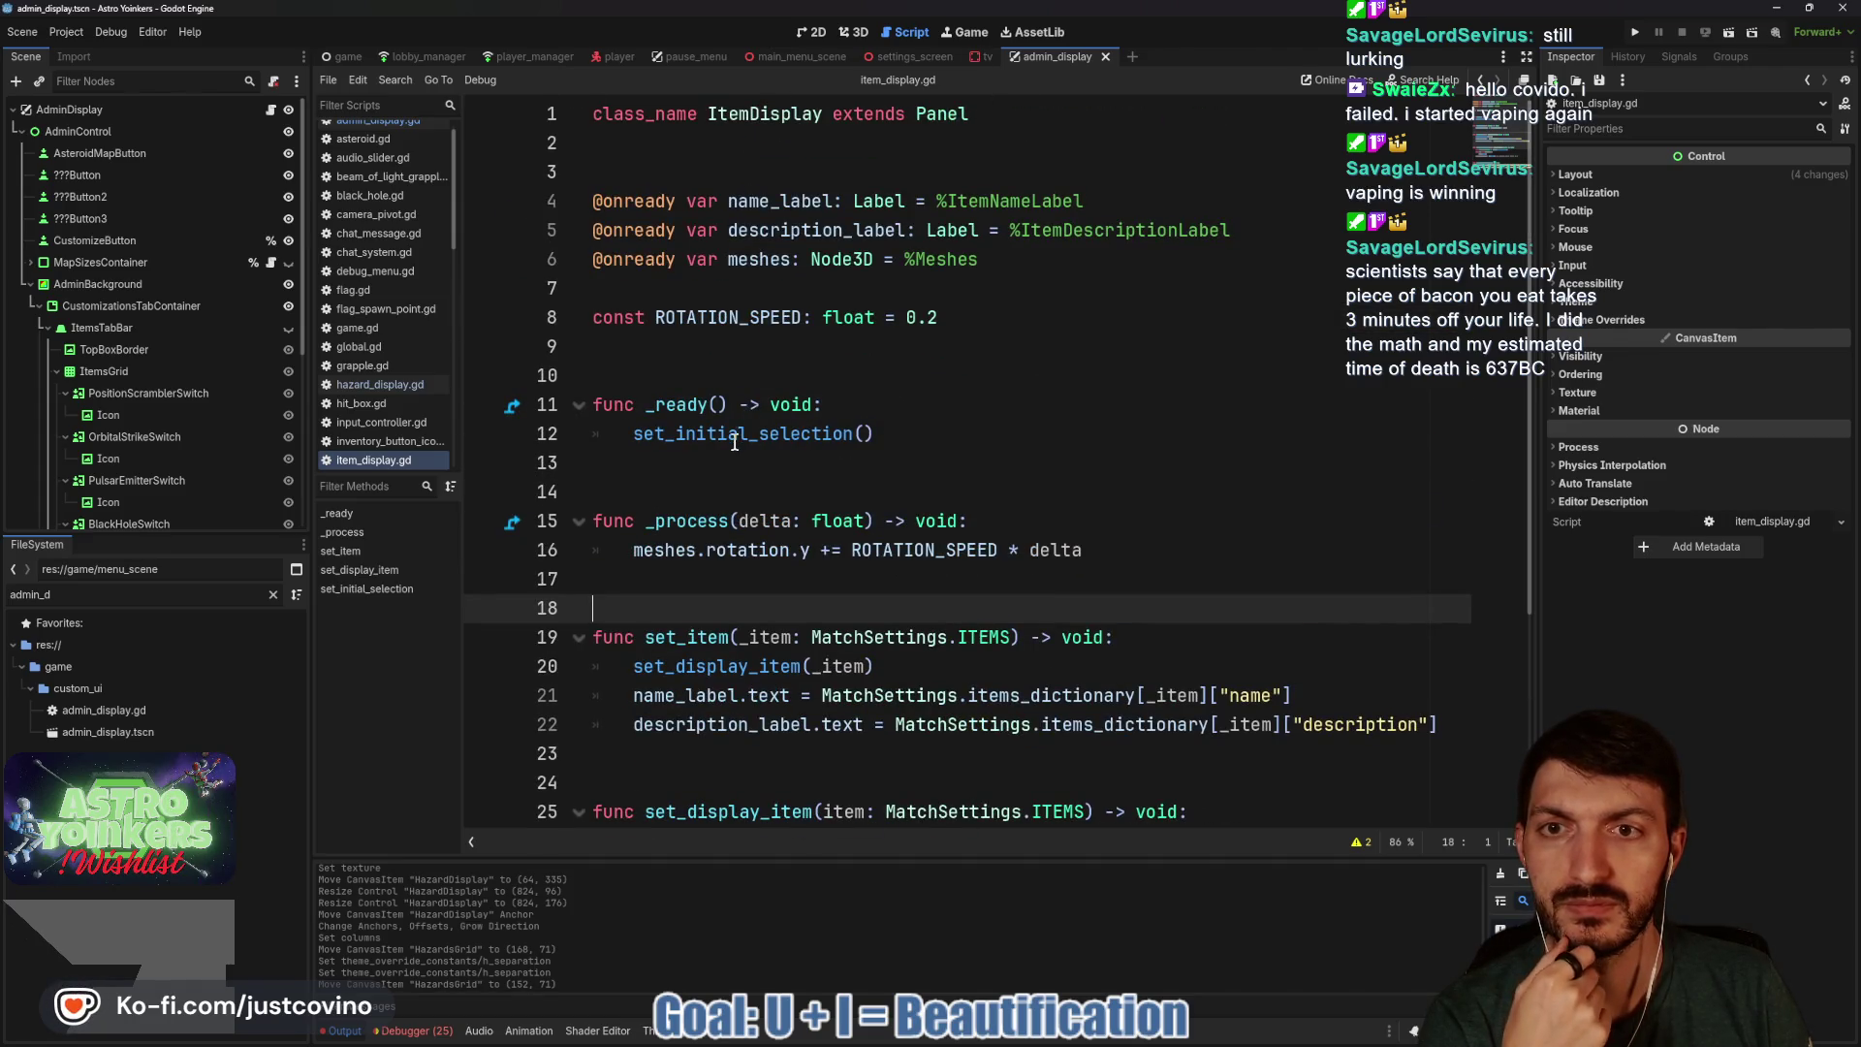
double_click(735, 438)
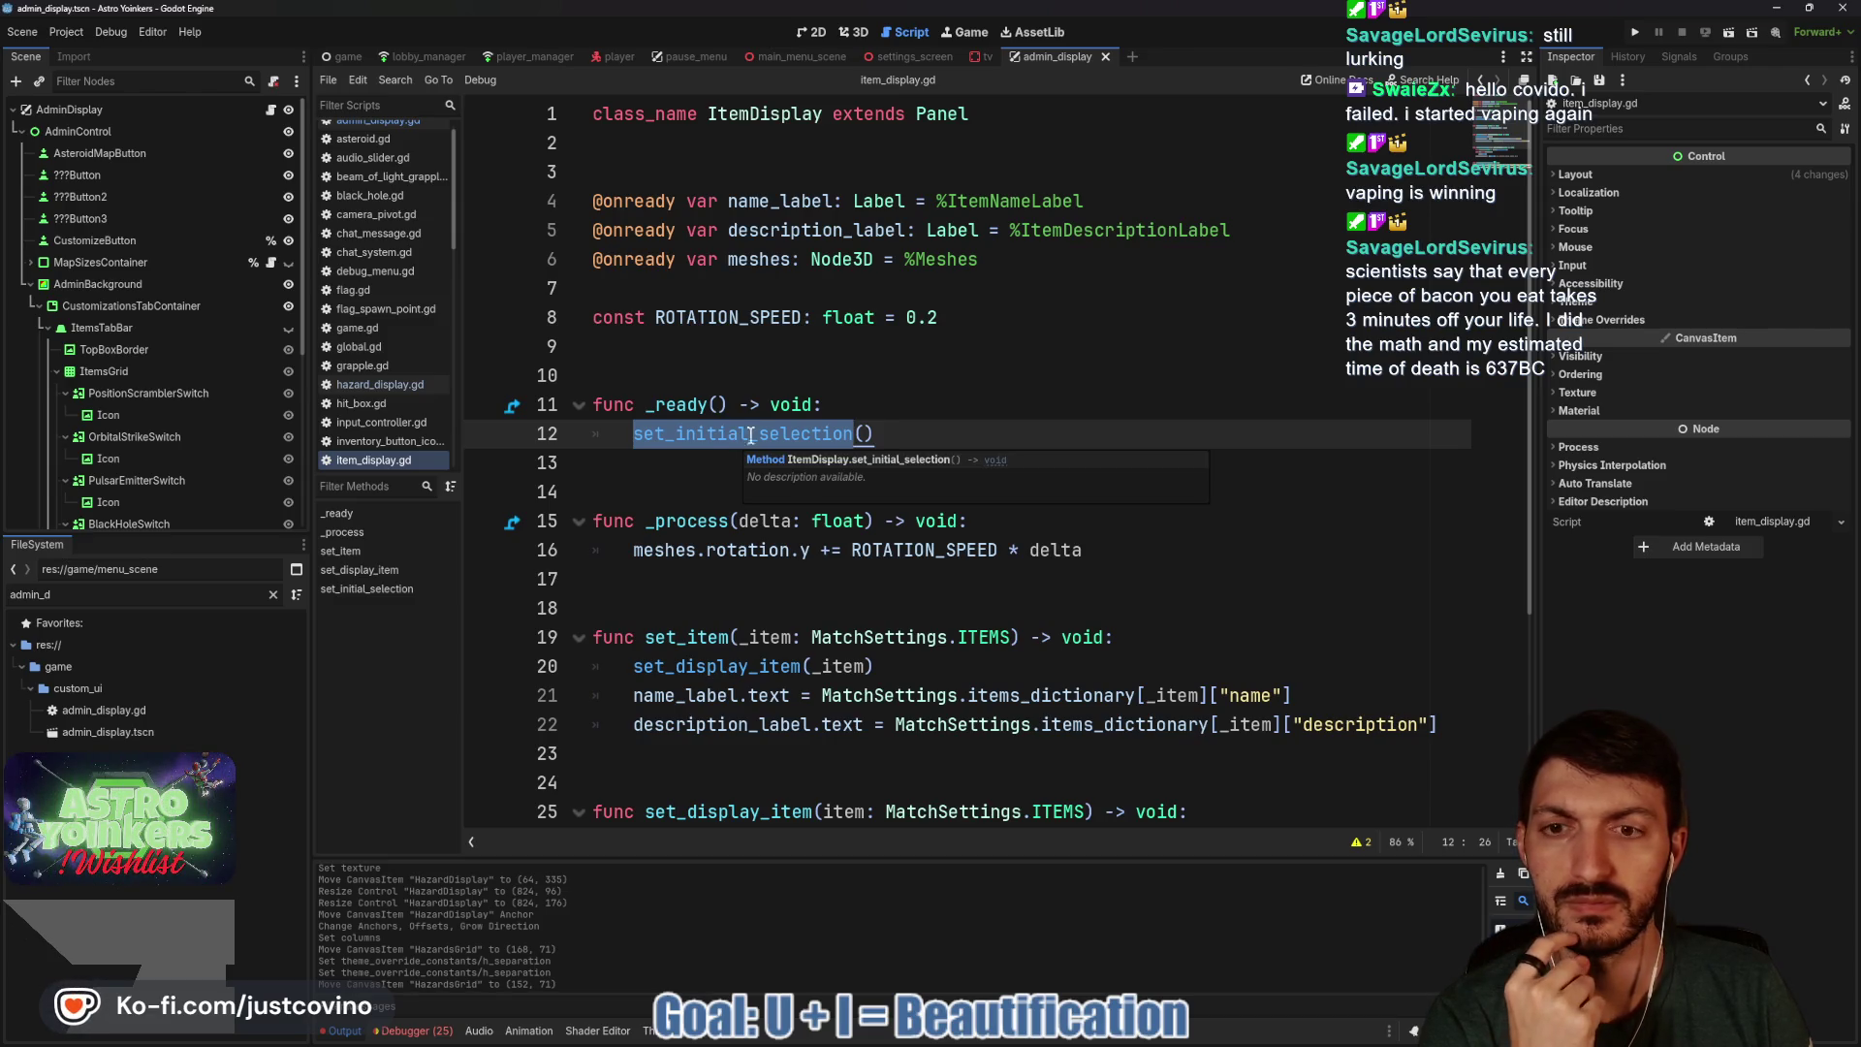
scroll(998, 382, down, 2)
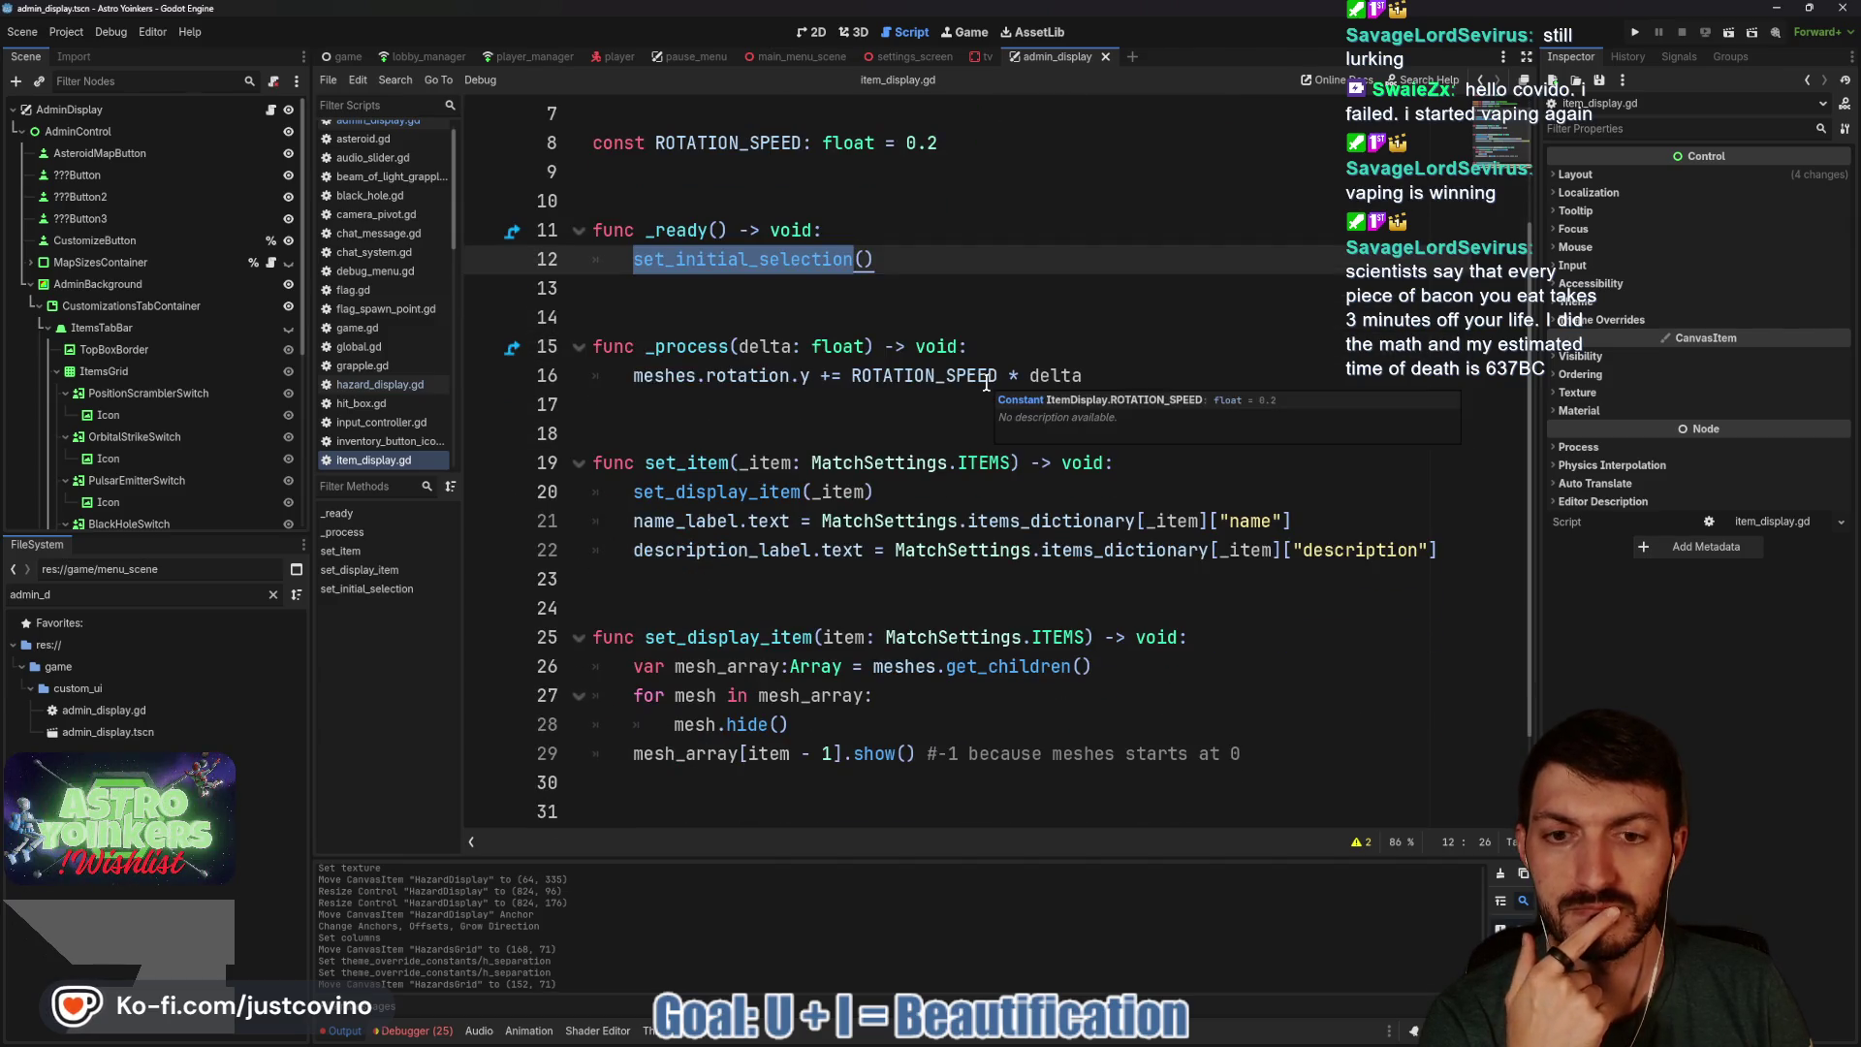
scroll(985, 382, down, 2)
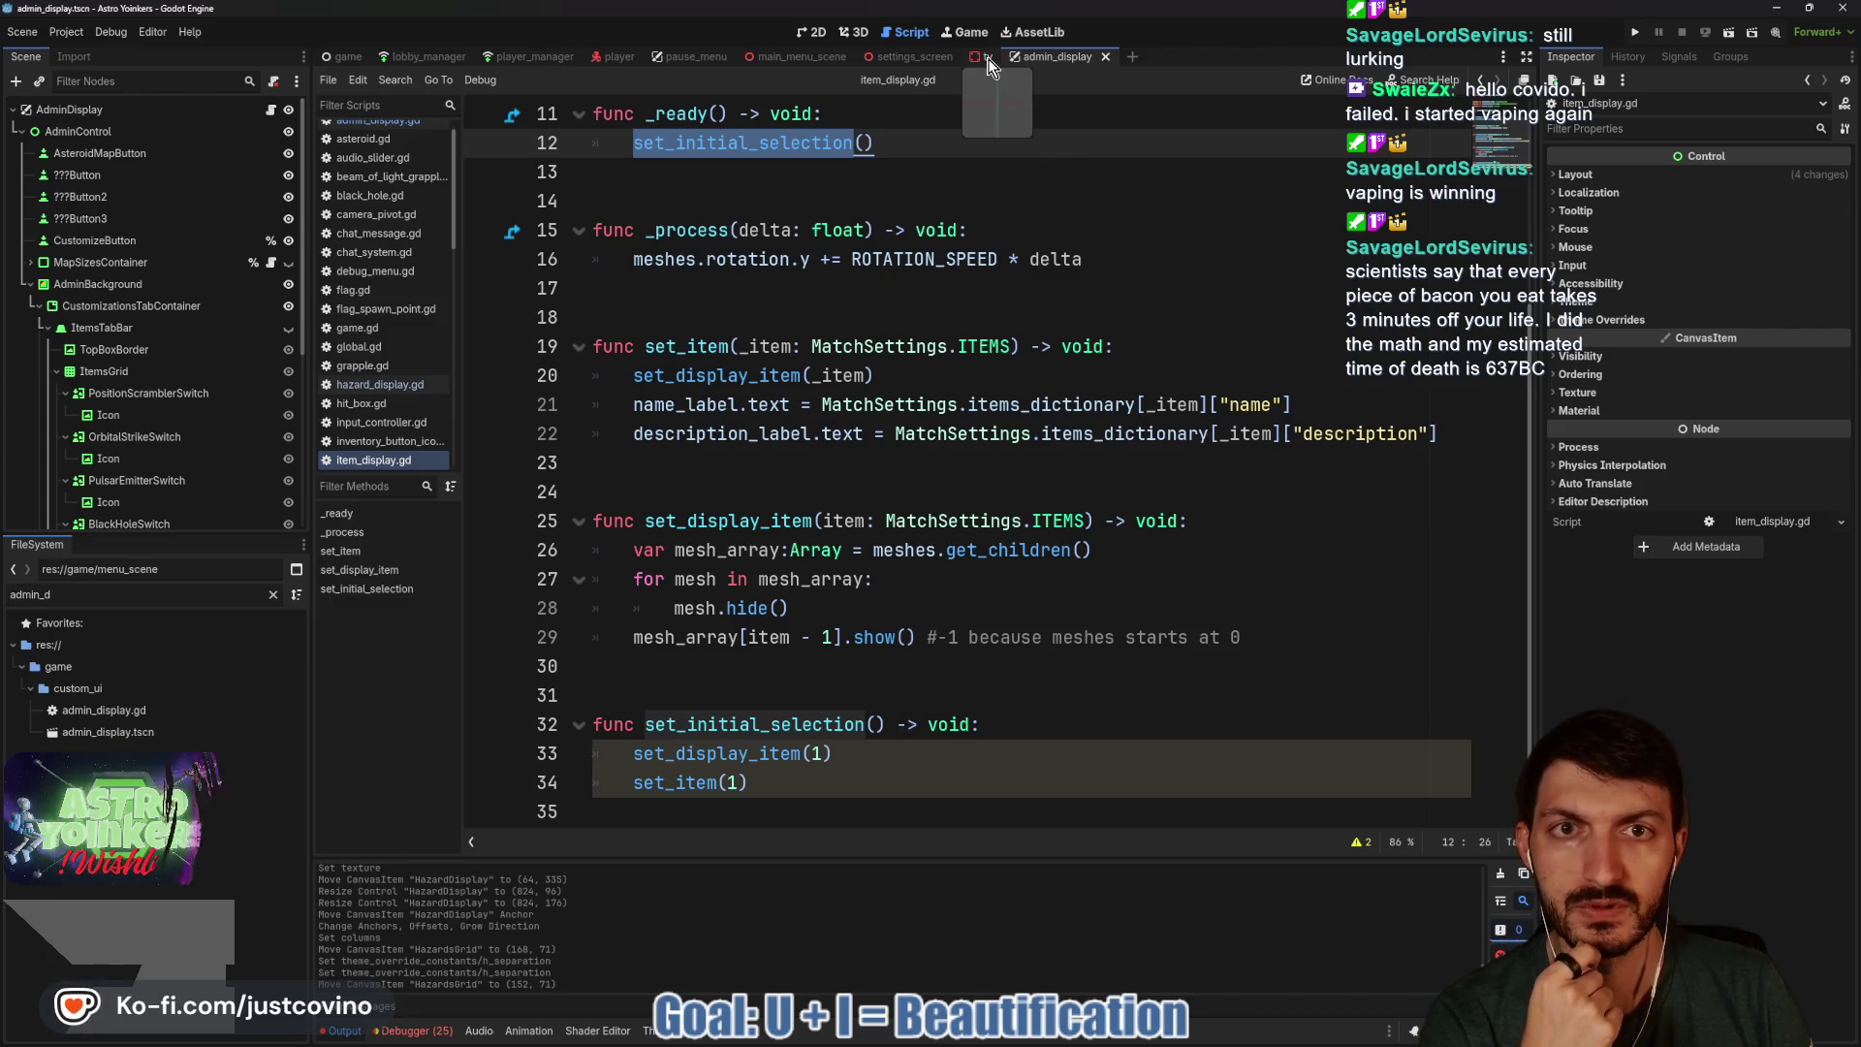
In the 2D view, collapse HazardsTabBar, make CrystalsTabBar visible and select it.
click(817, 32)
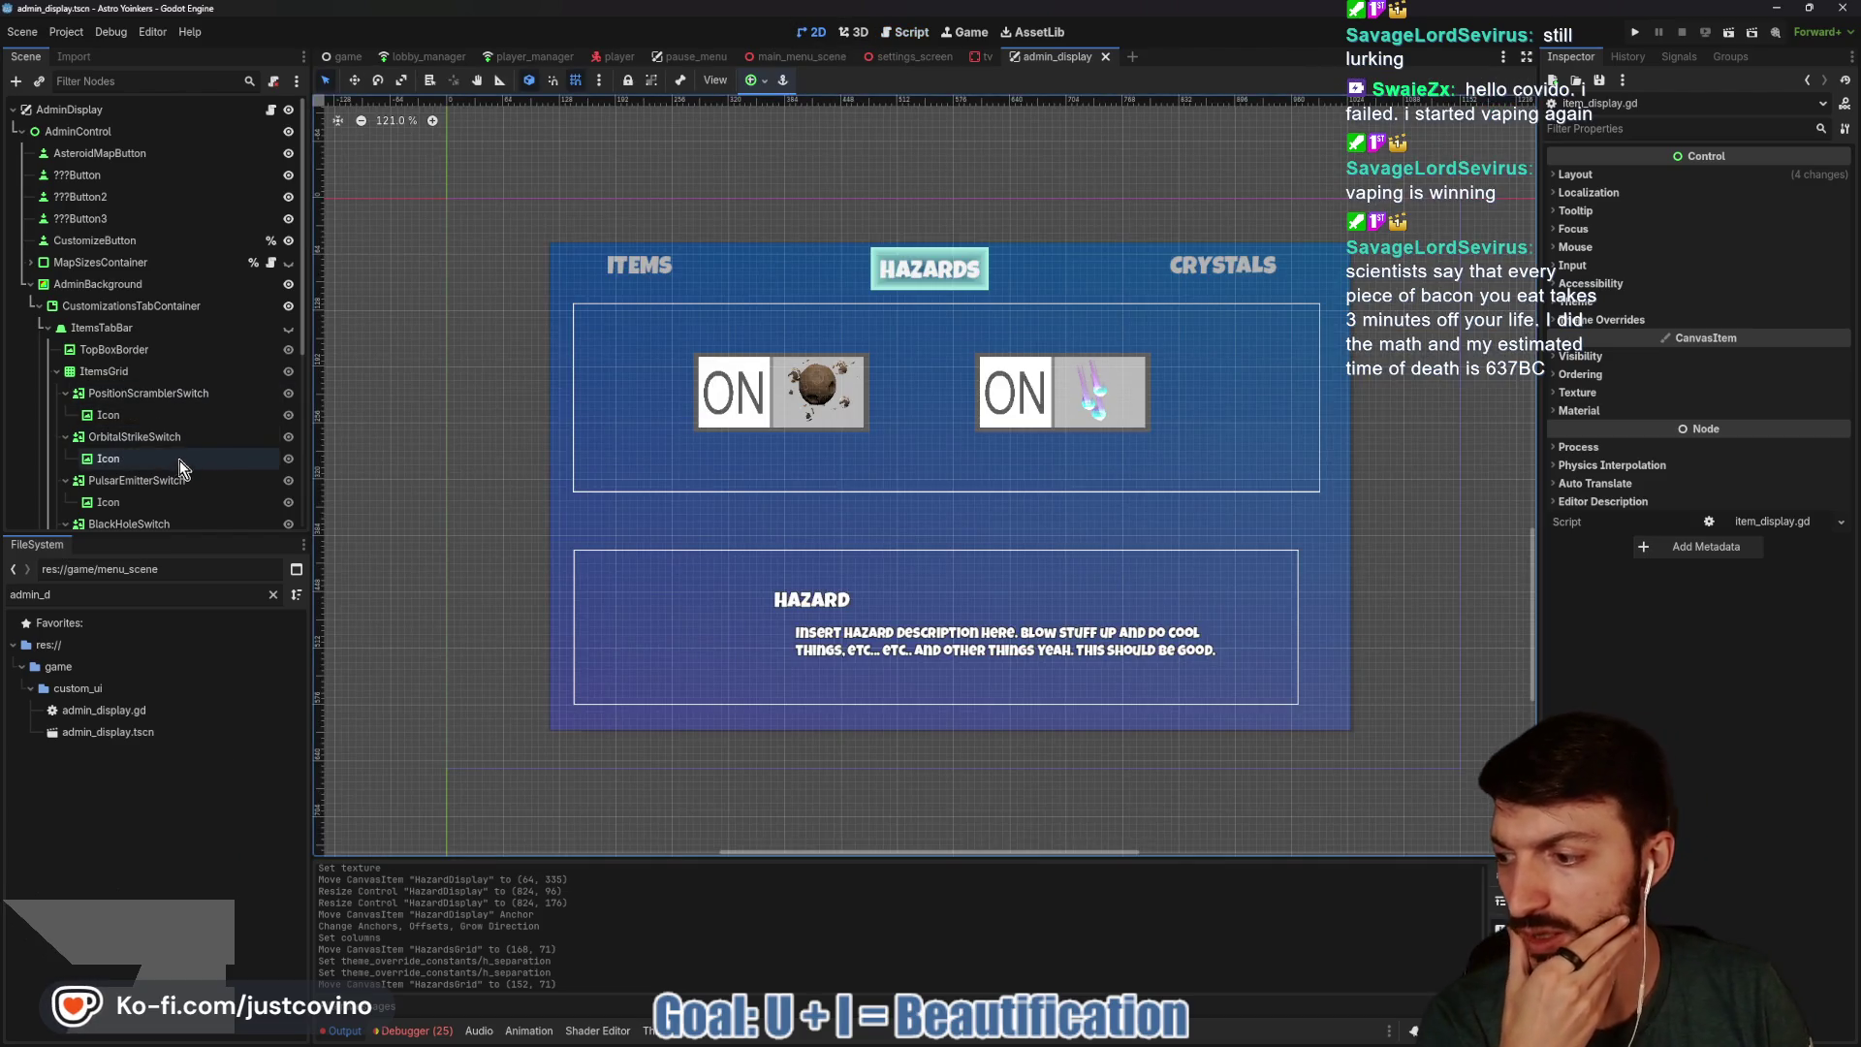
scroll(186, 474, down, 5)
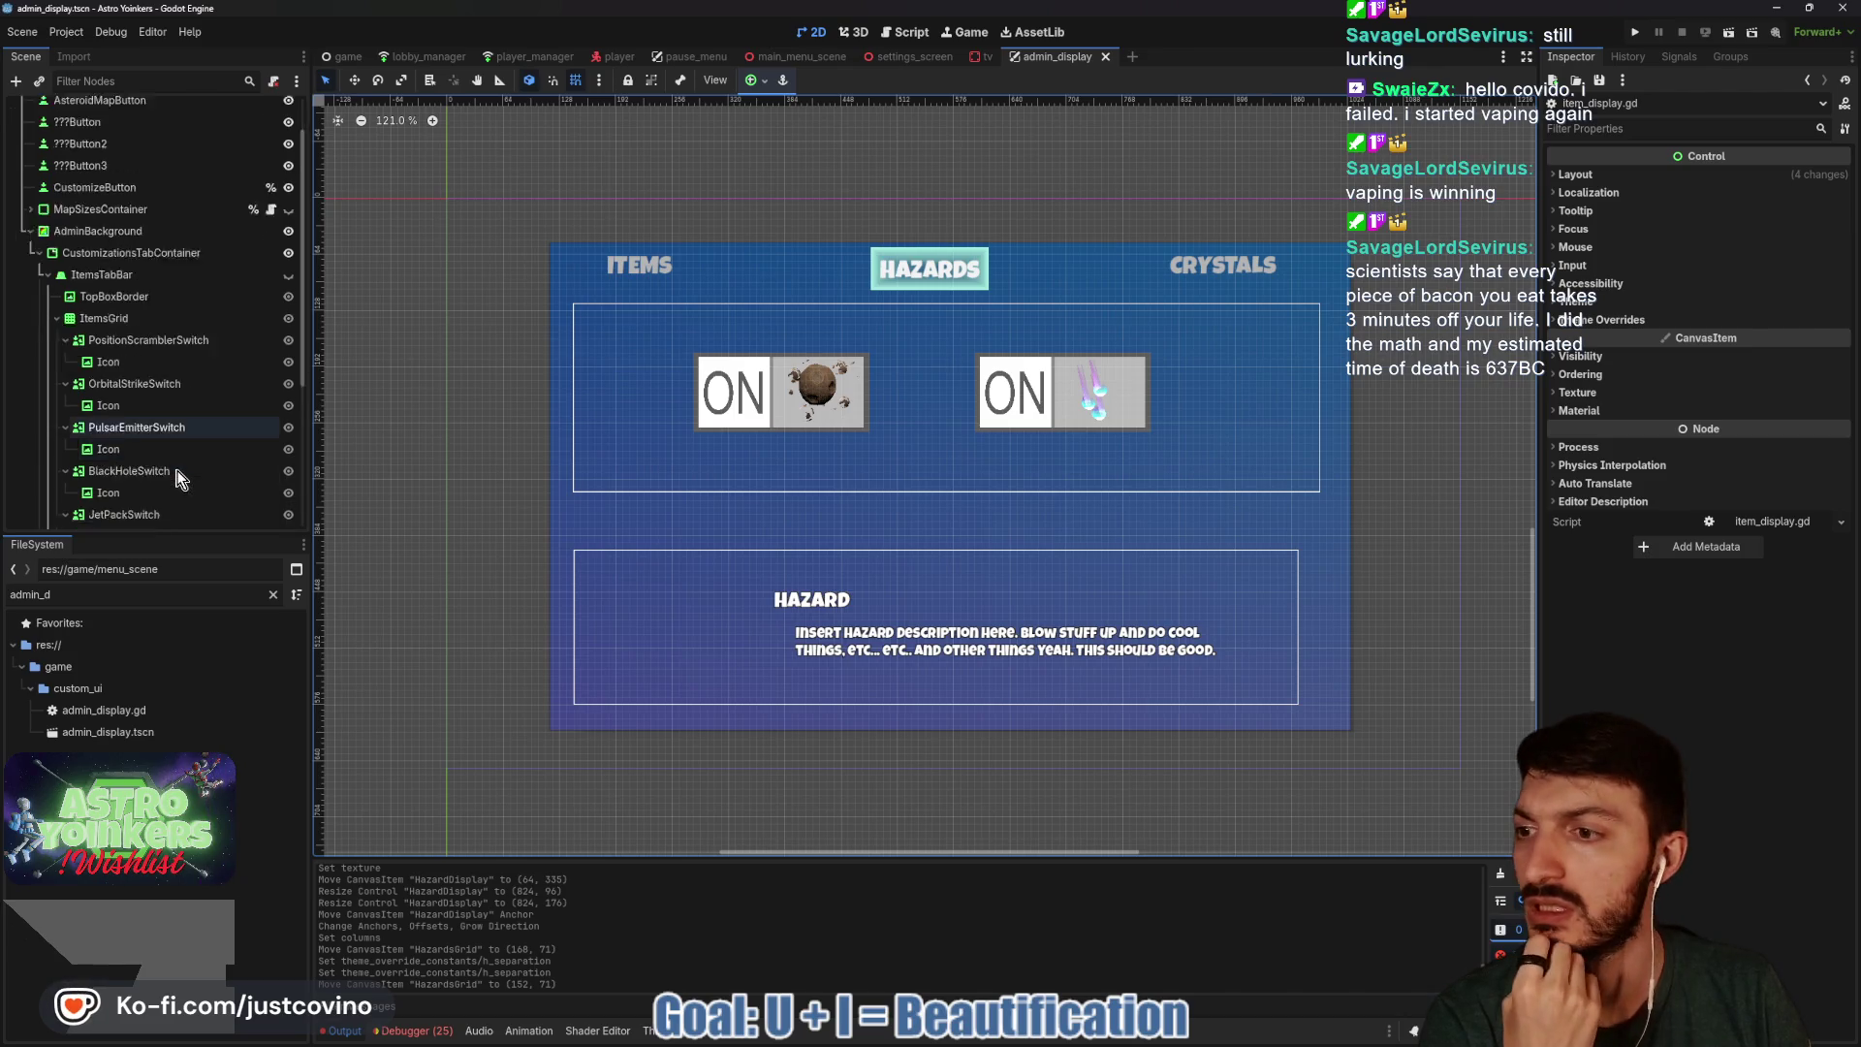
click(48, 420)
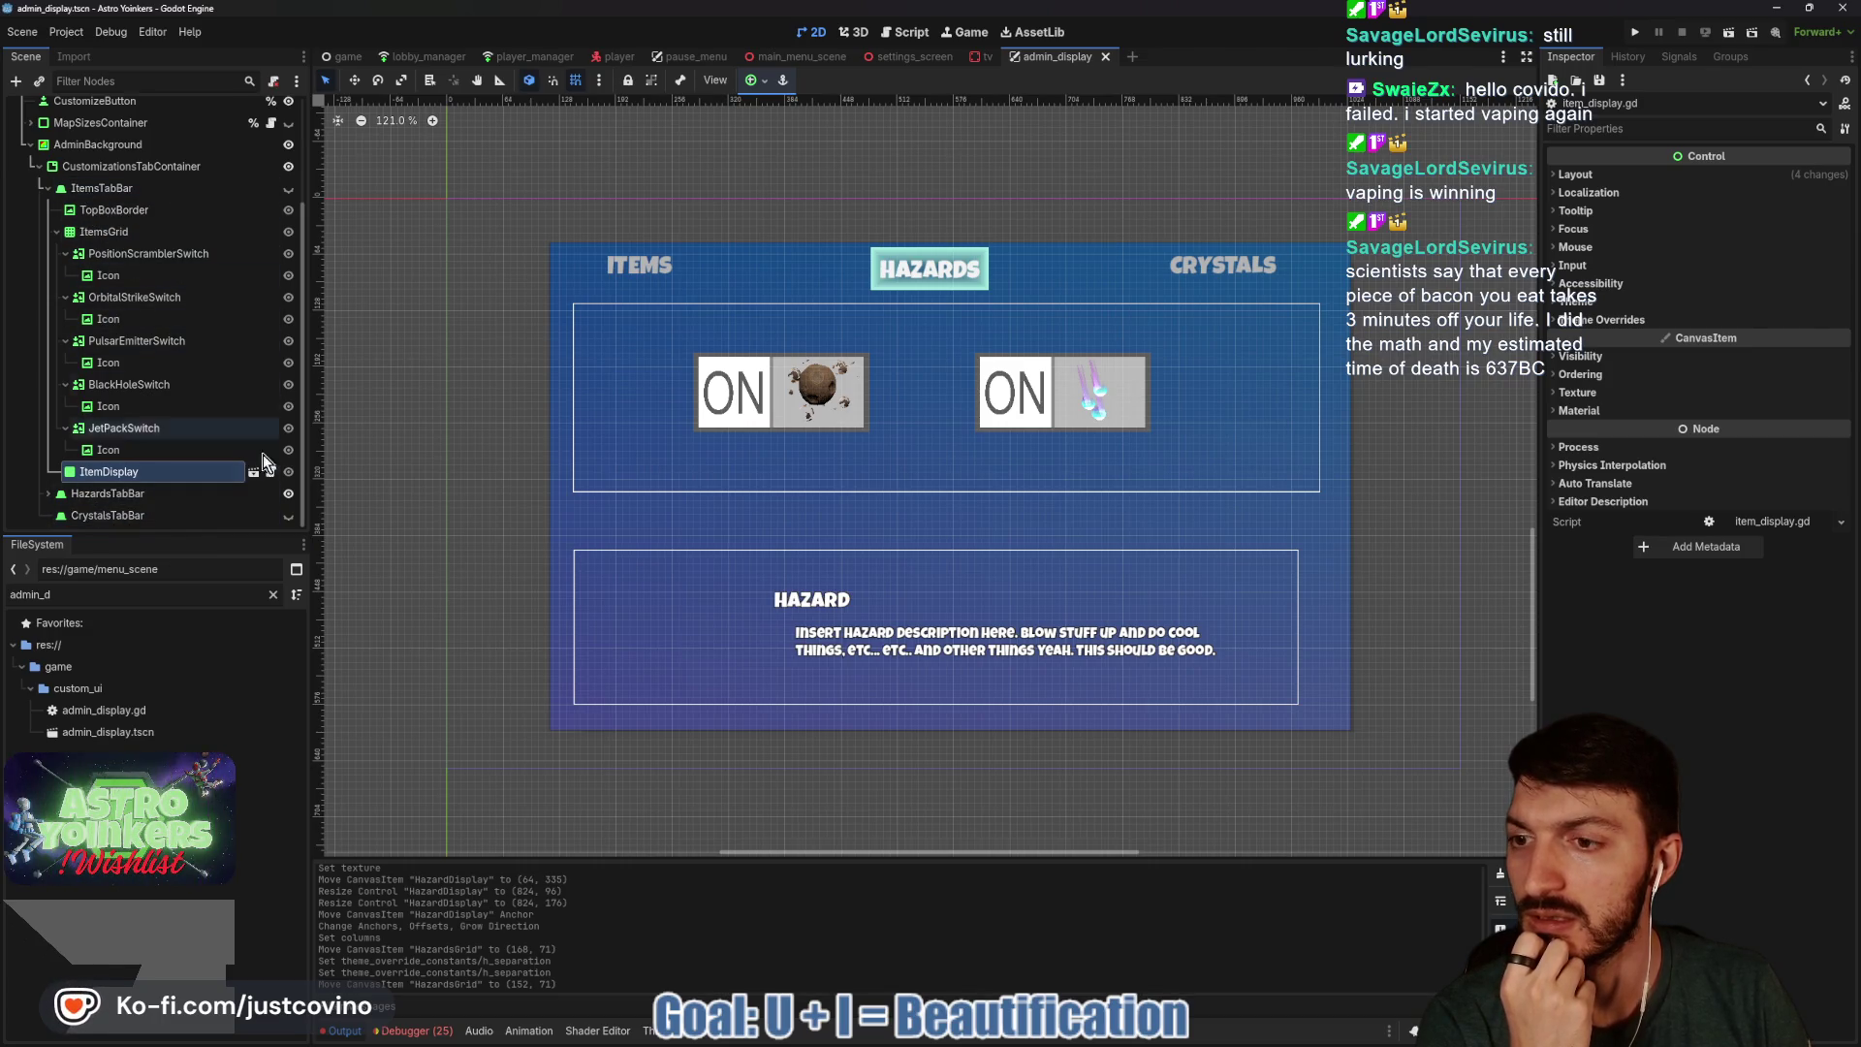
click(288, 515)
click(131, 516)
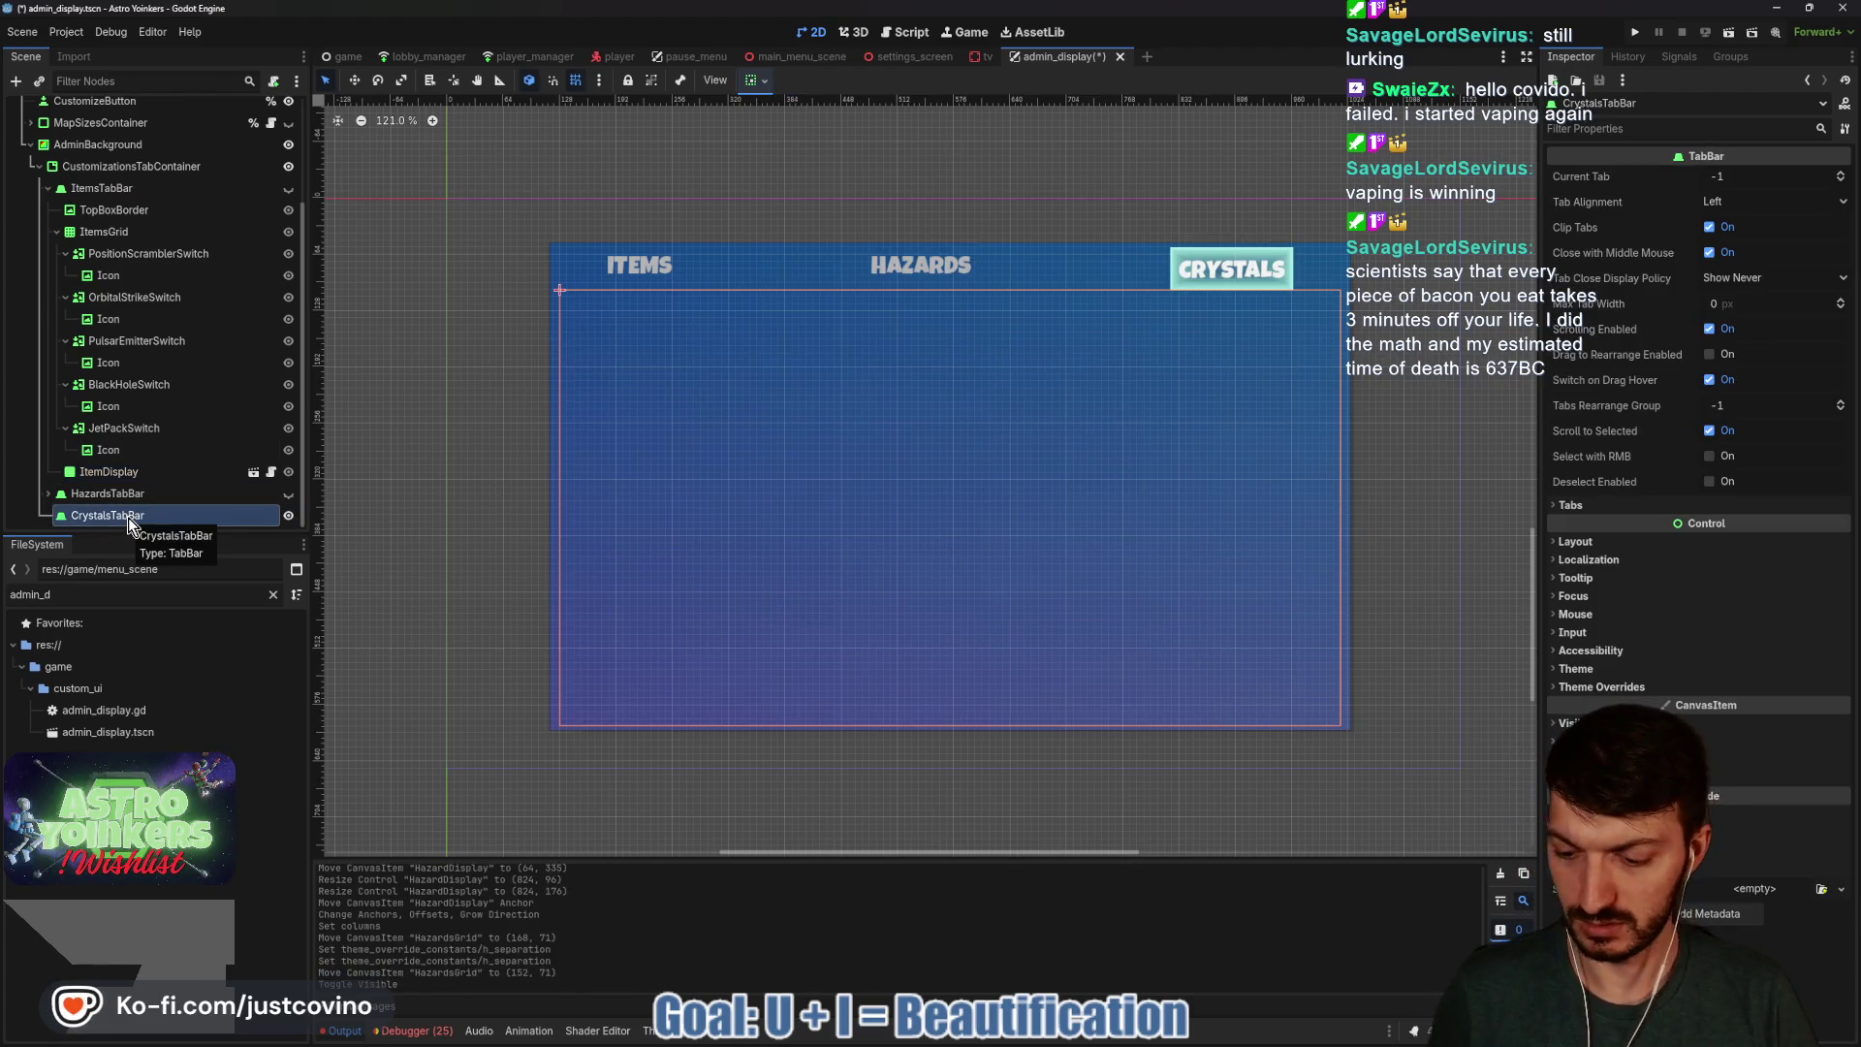
Instance crystal_display.tscn under CrystalsTabBar, move it up to (80, 303), and save the scene.
key(ctrl+shift+o)
text(cryst)
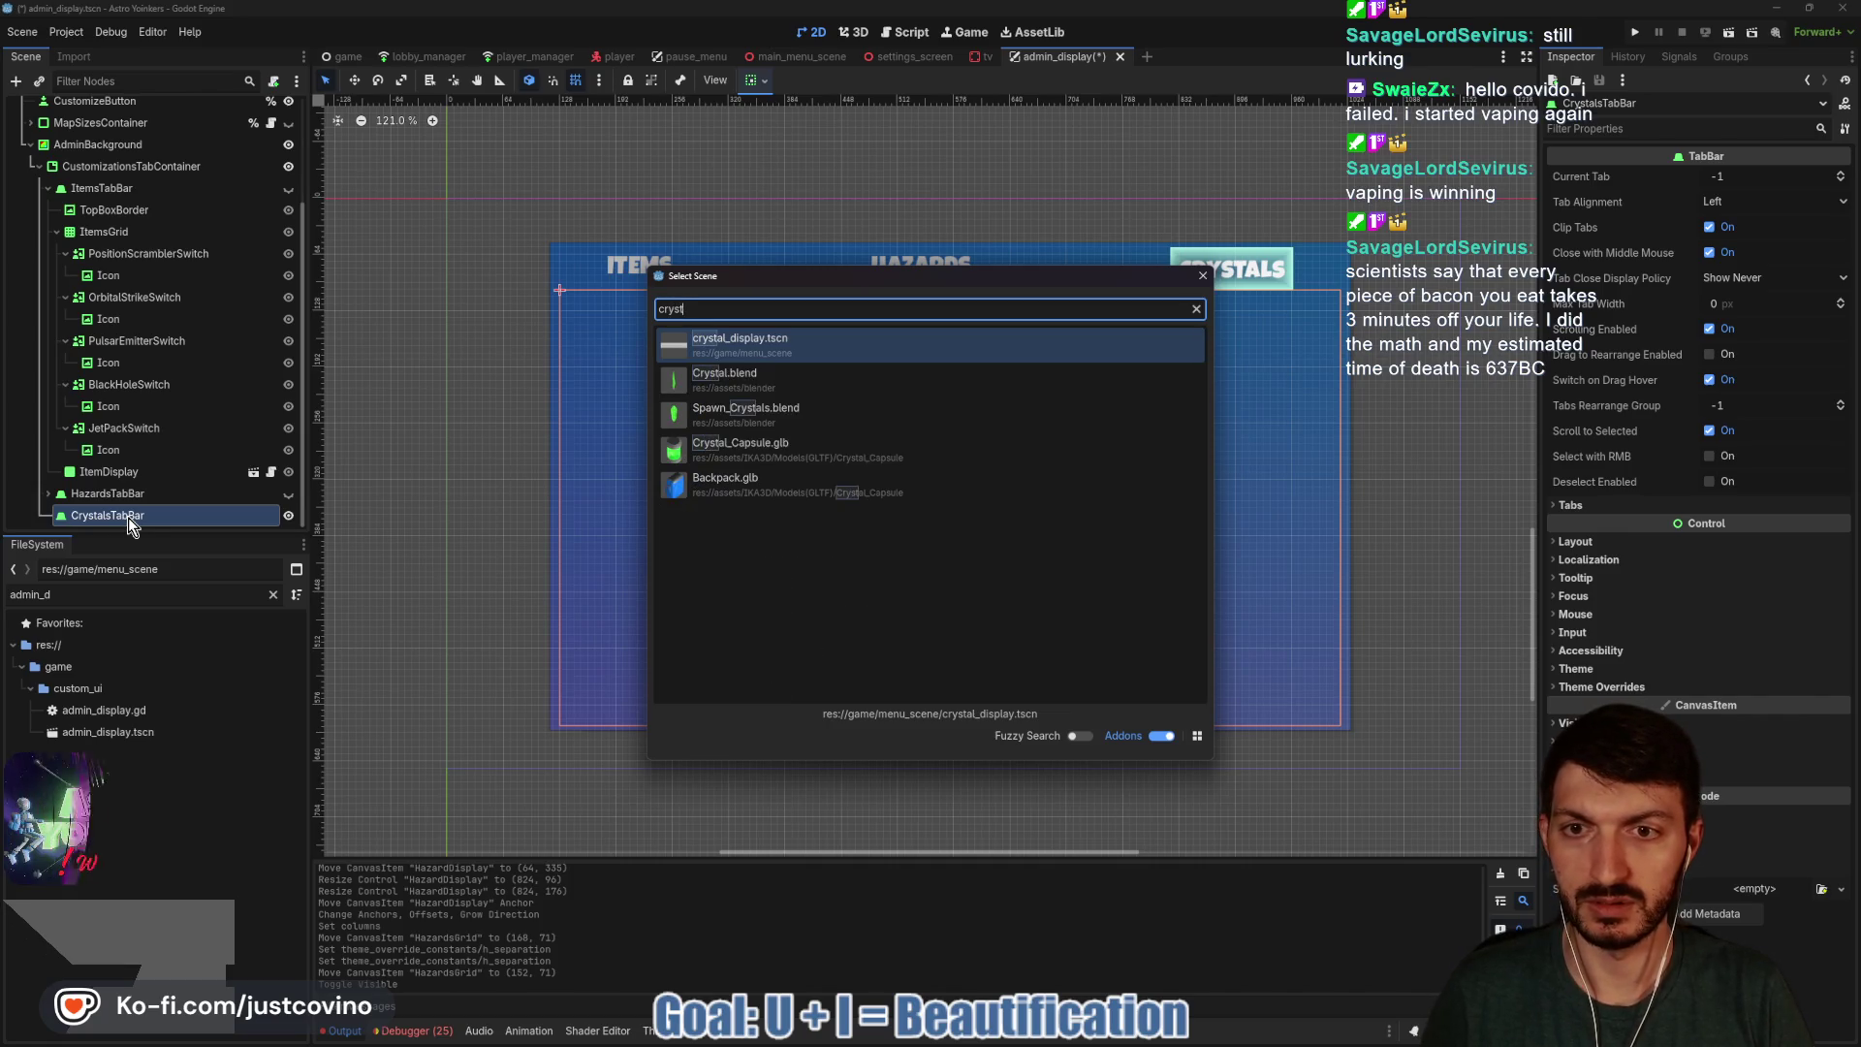
key(Return)
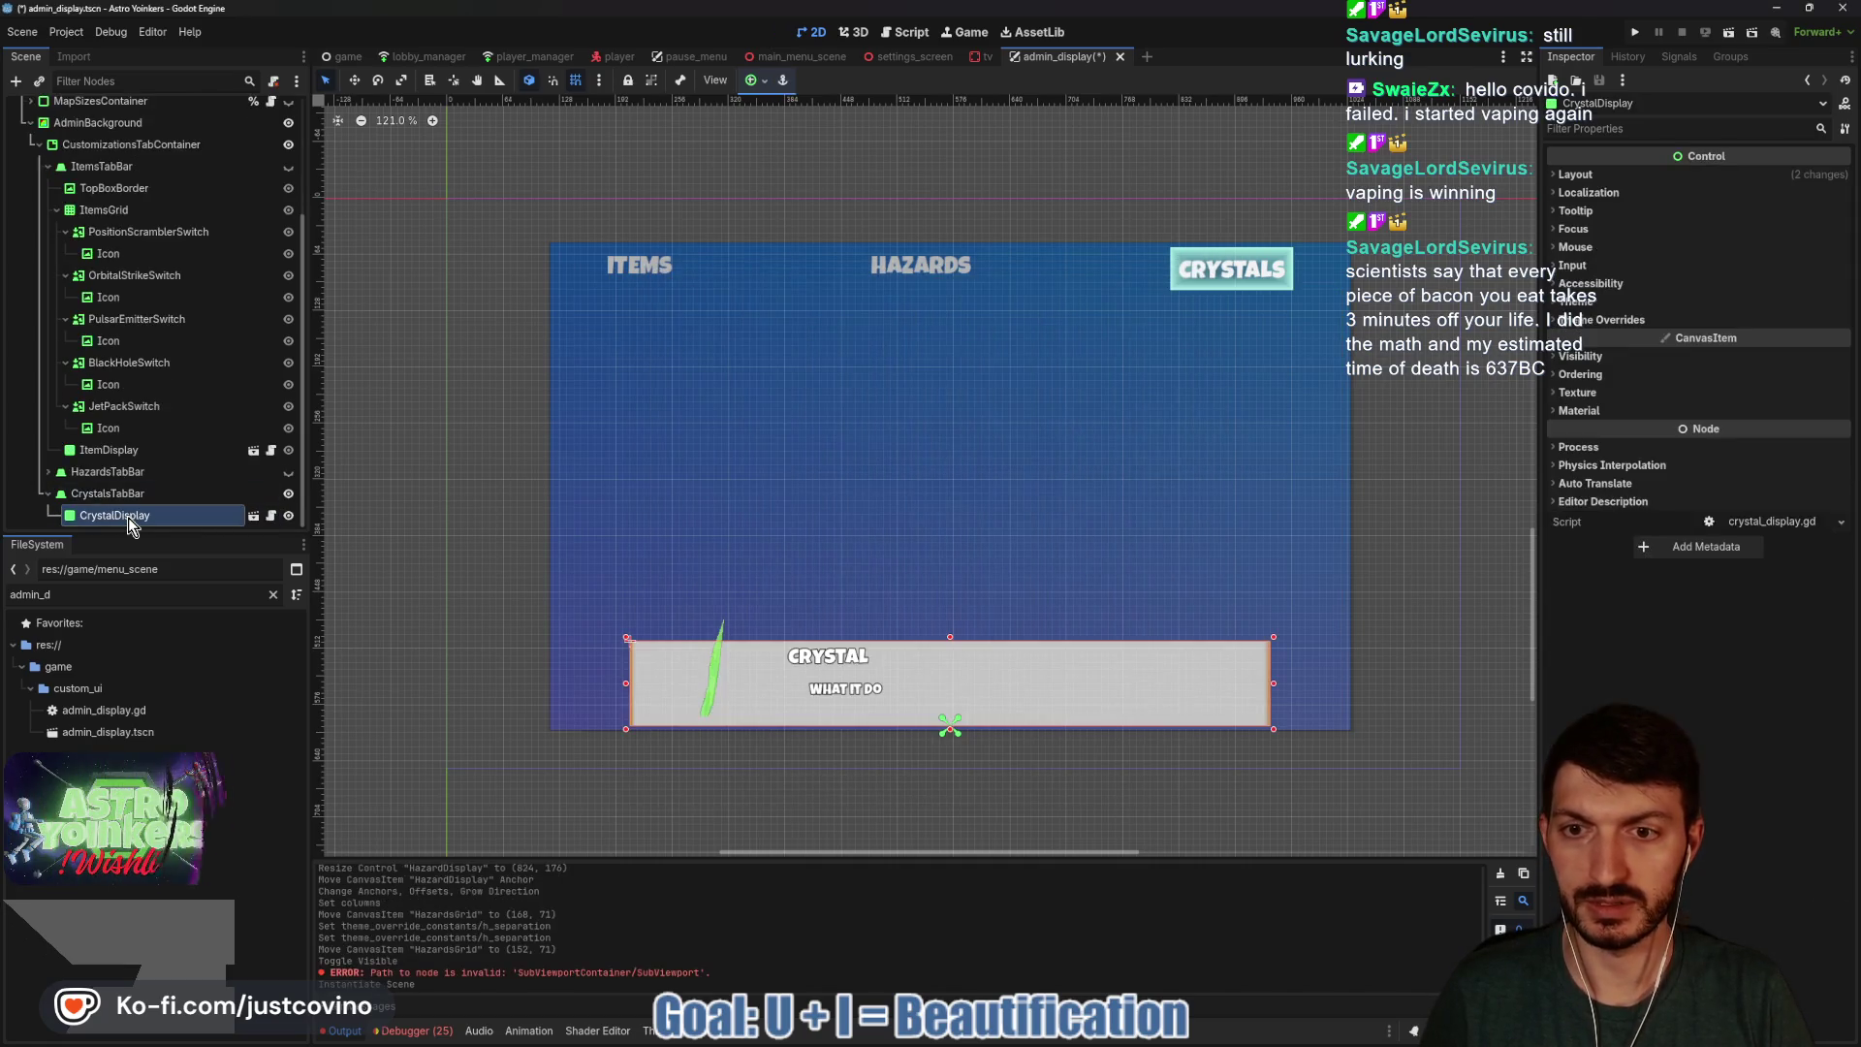
key(w)
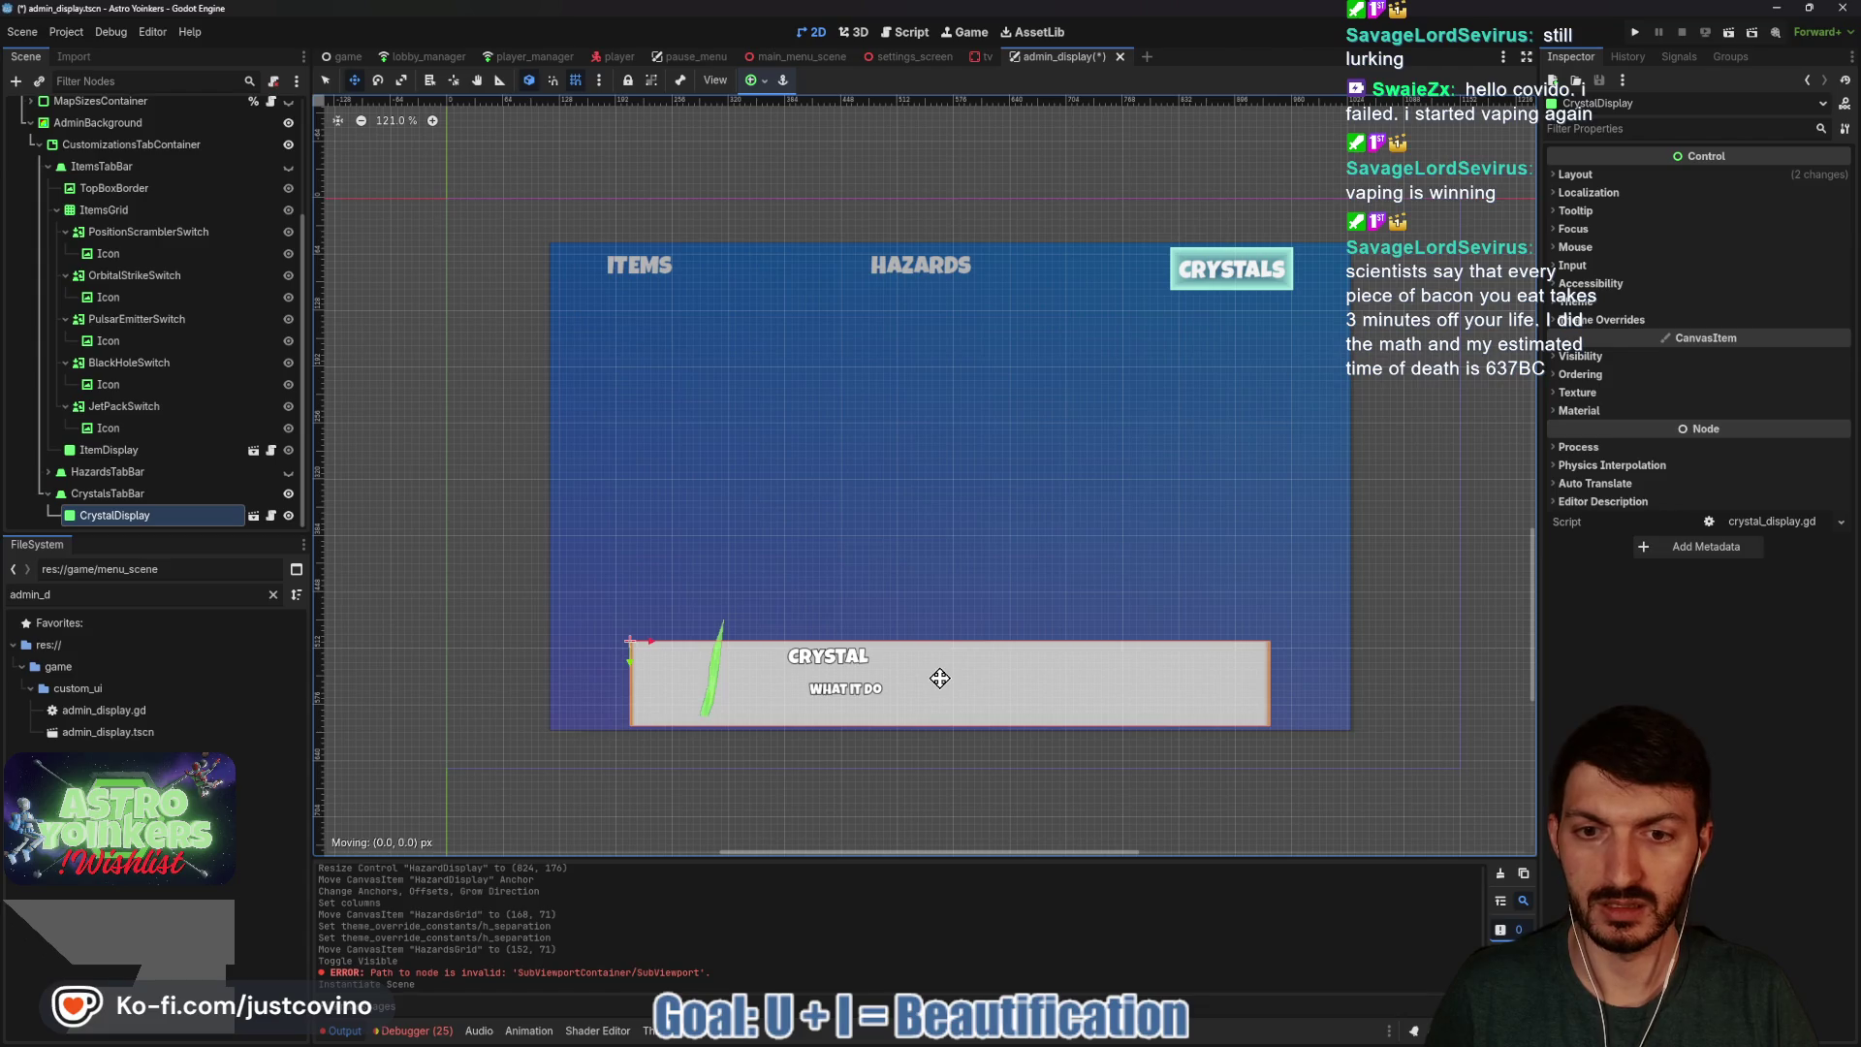
drag(939, 678, 935, 602)
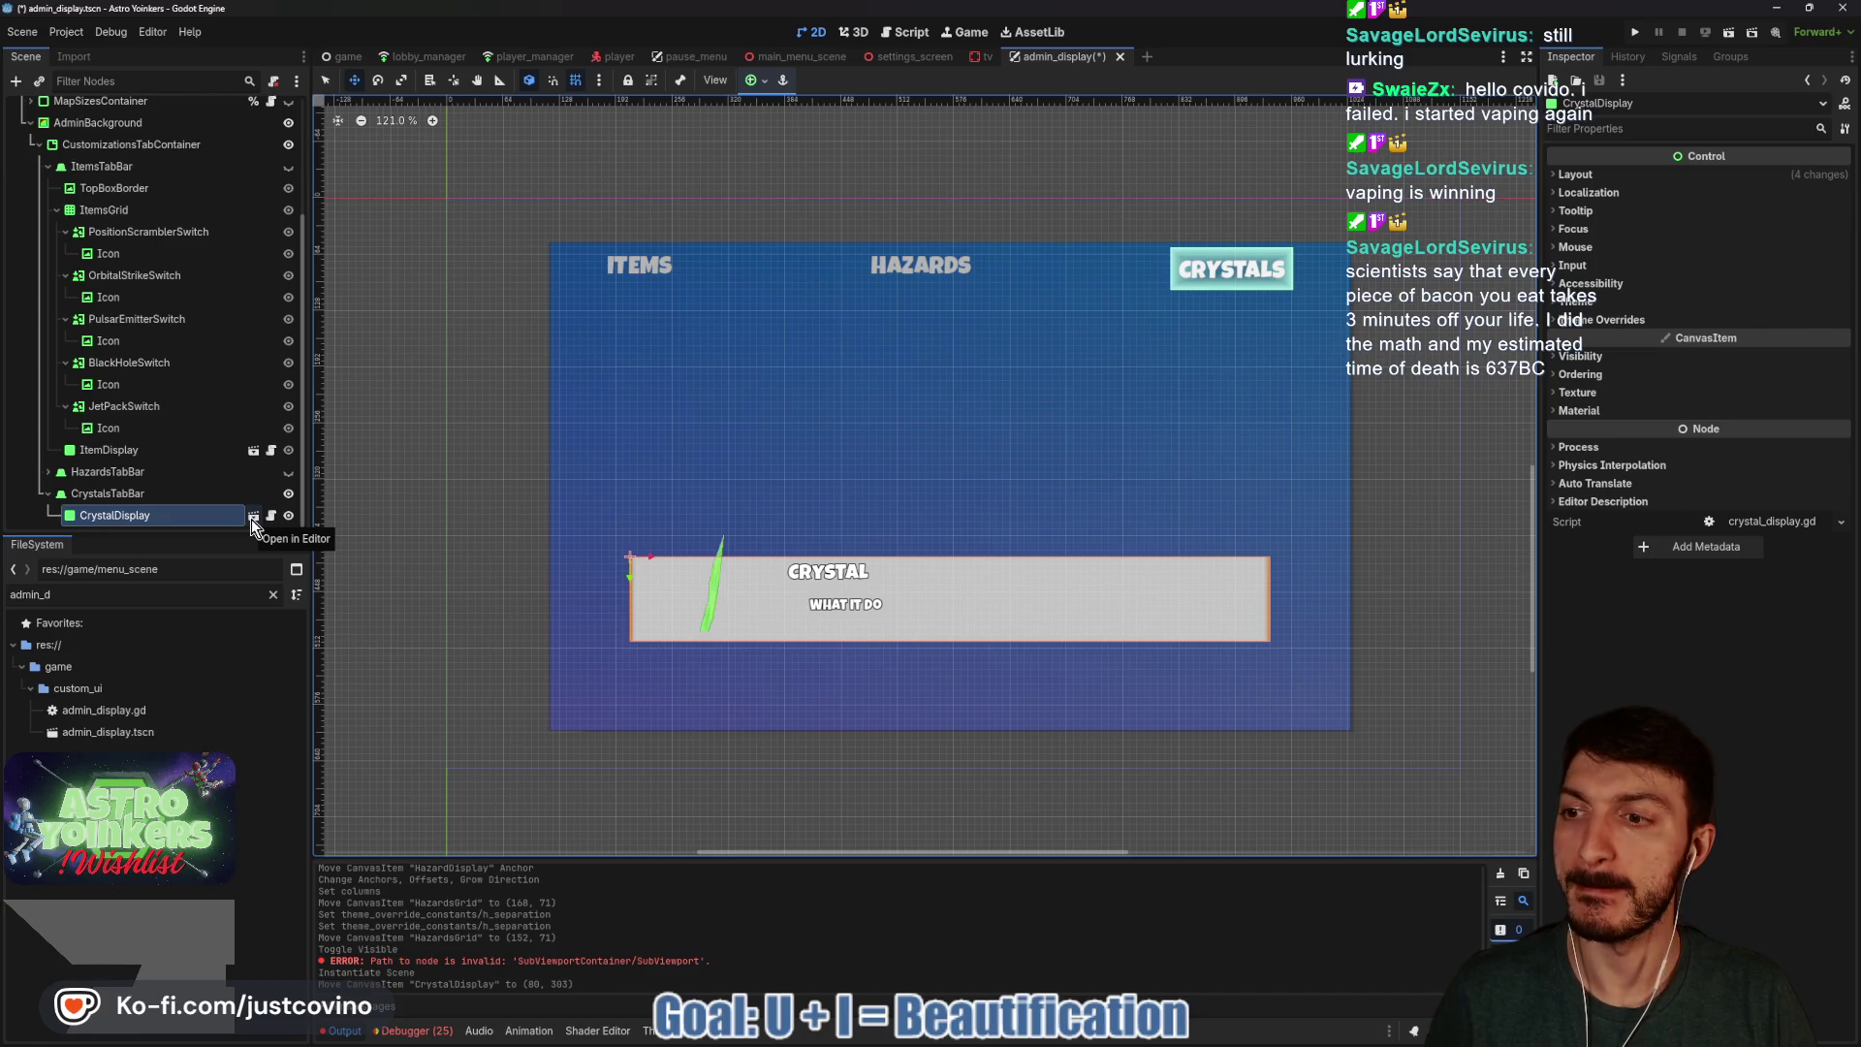
key(ctrl+s)
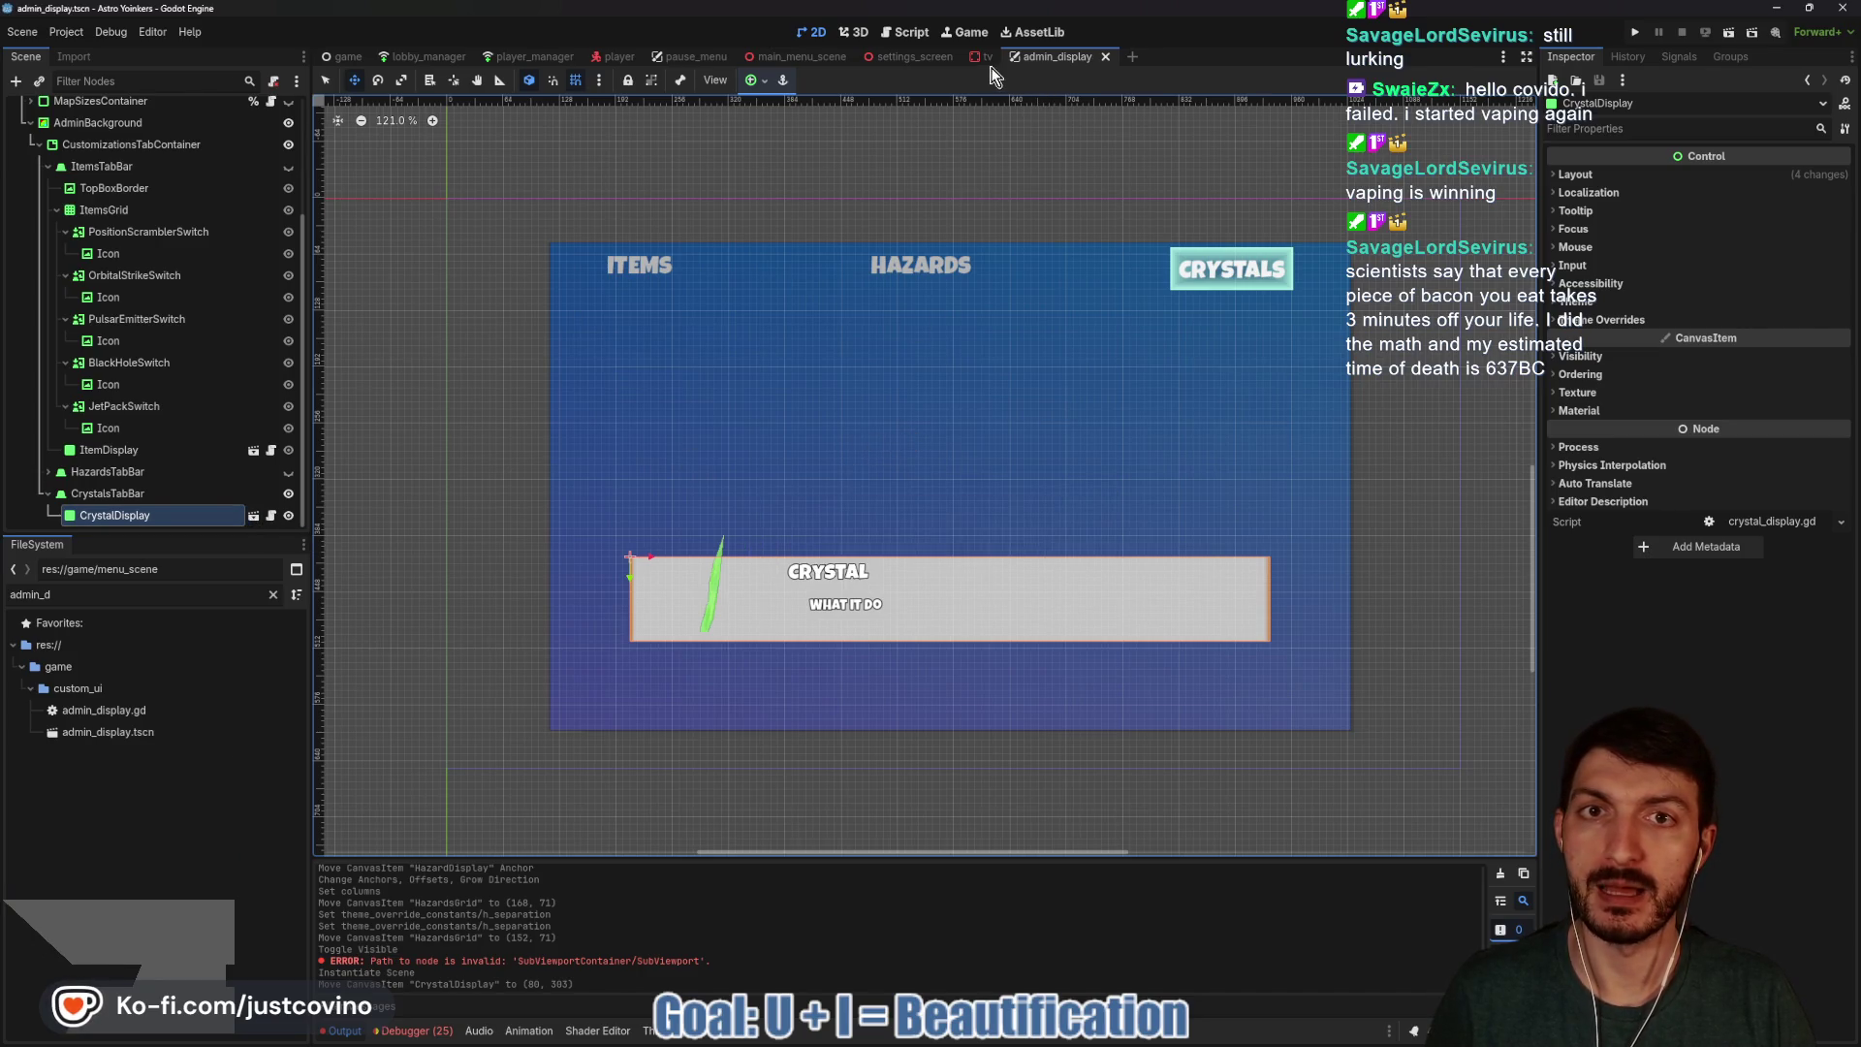
Save the tv scene and bring up GitHub Desktop's list of 7 changed files.
click(984, 58)
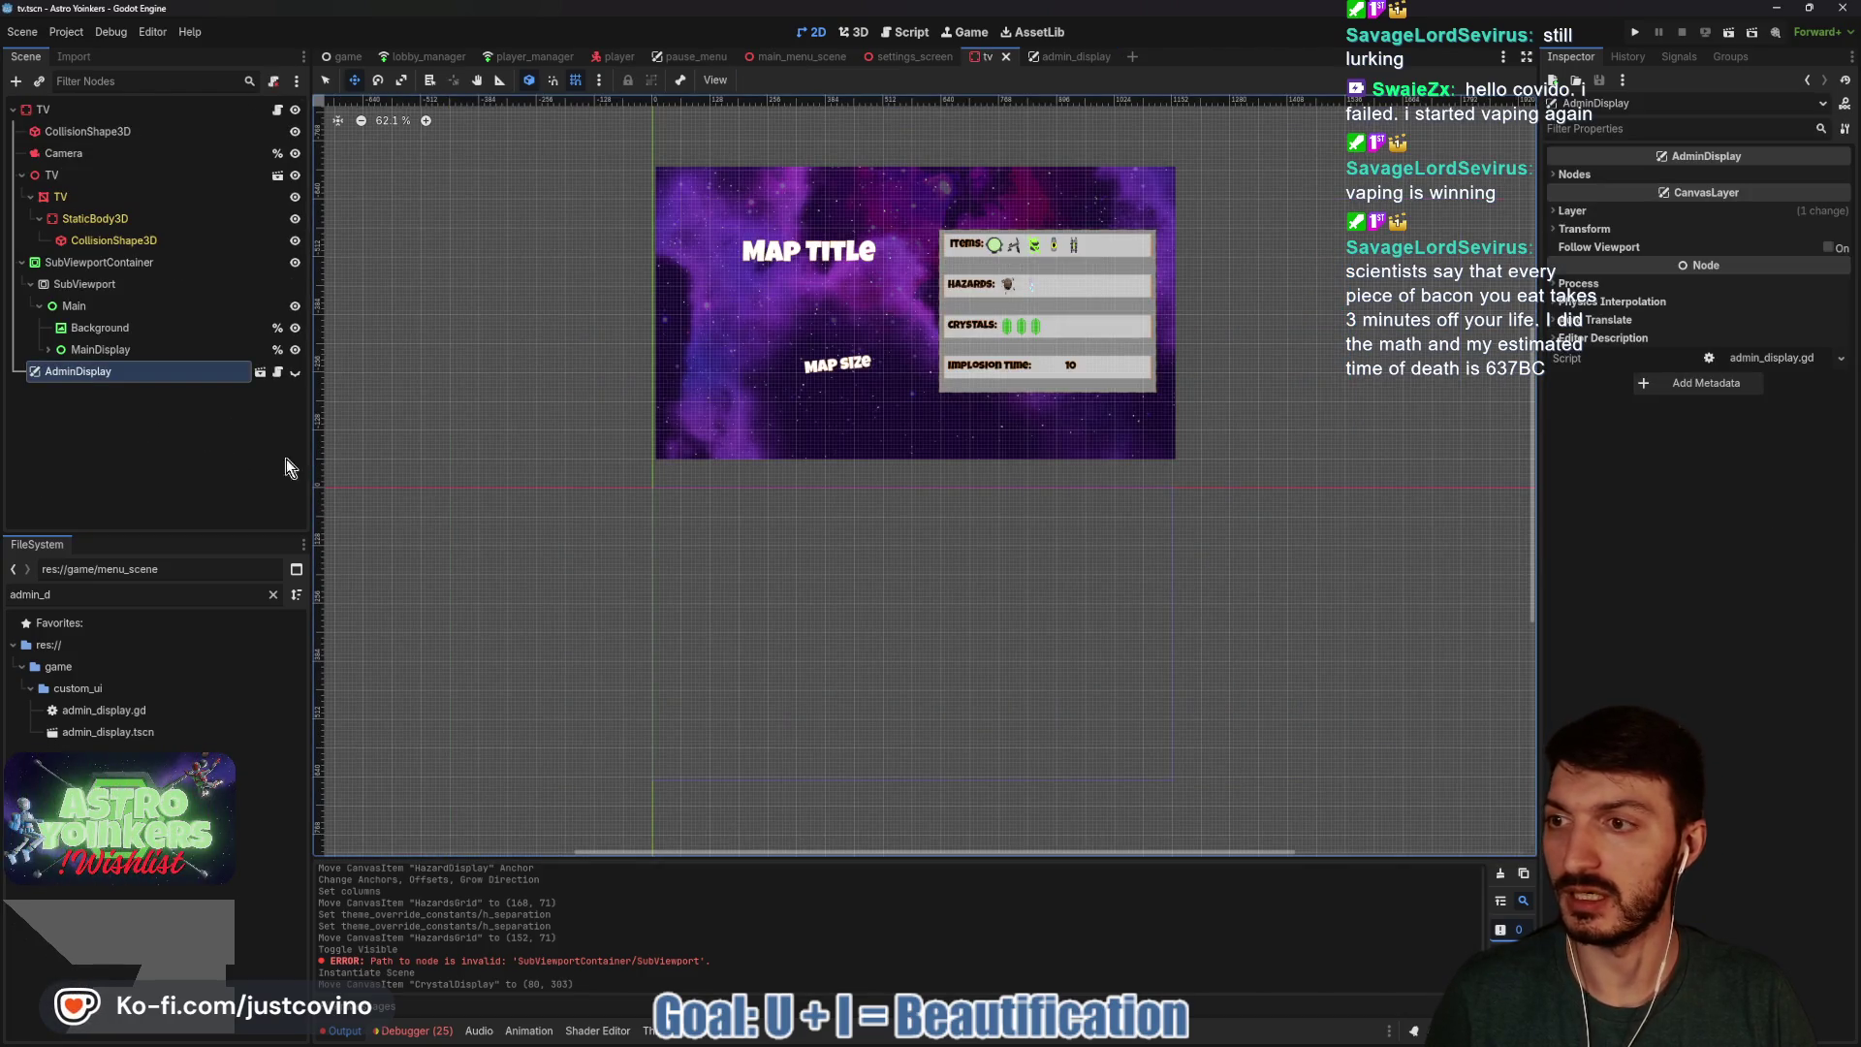
key(ctrl+s)
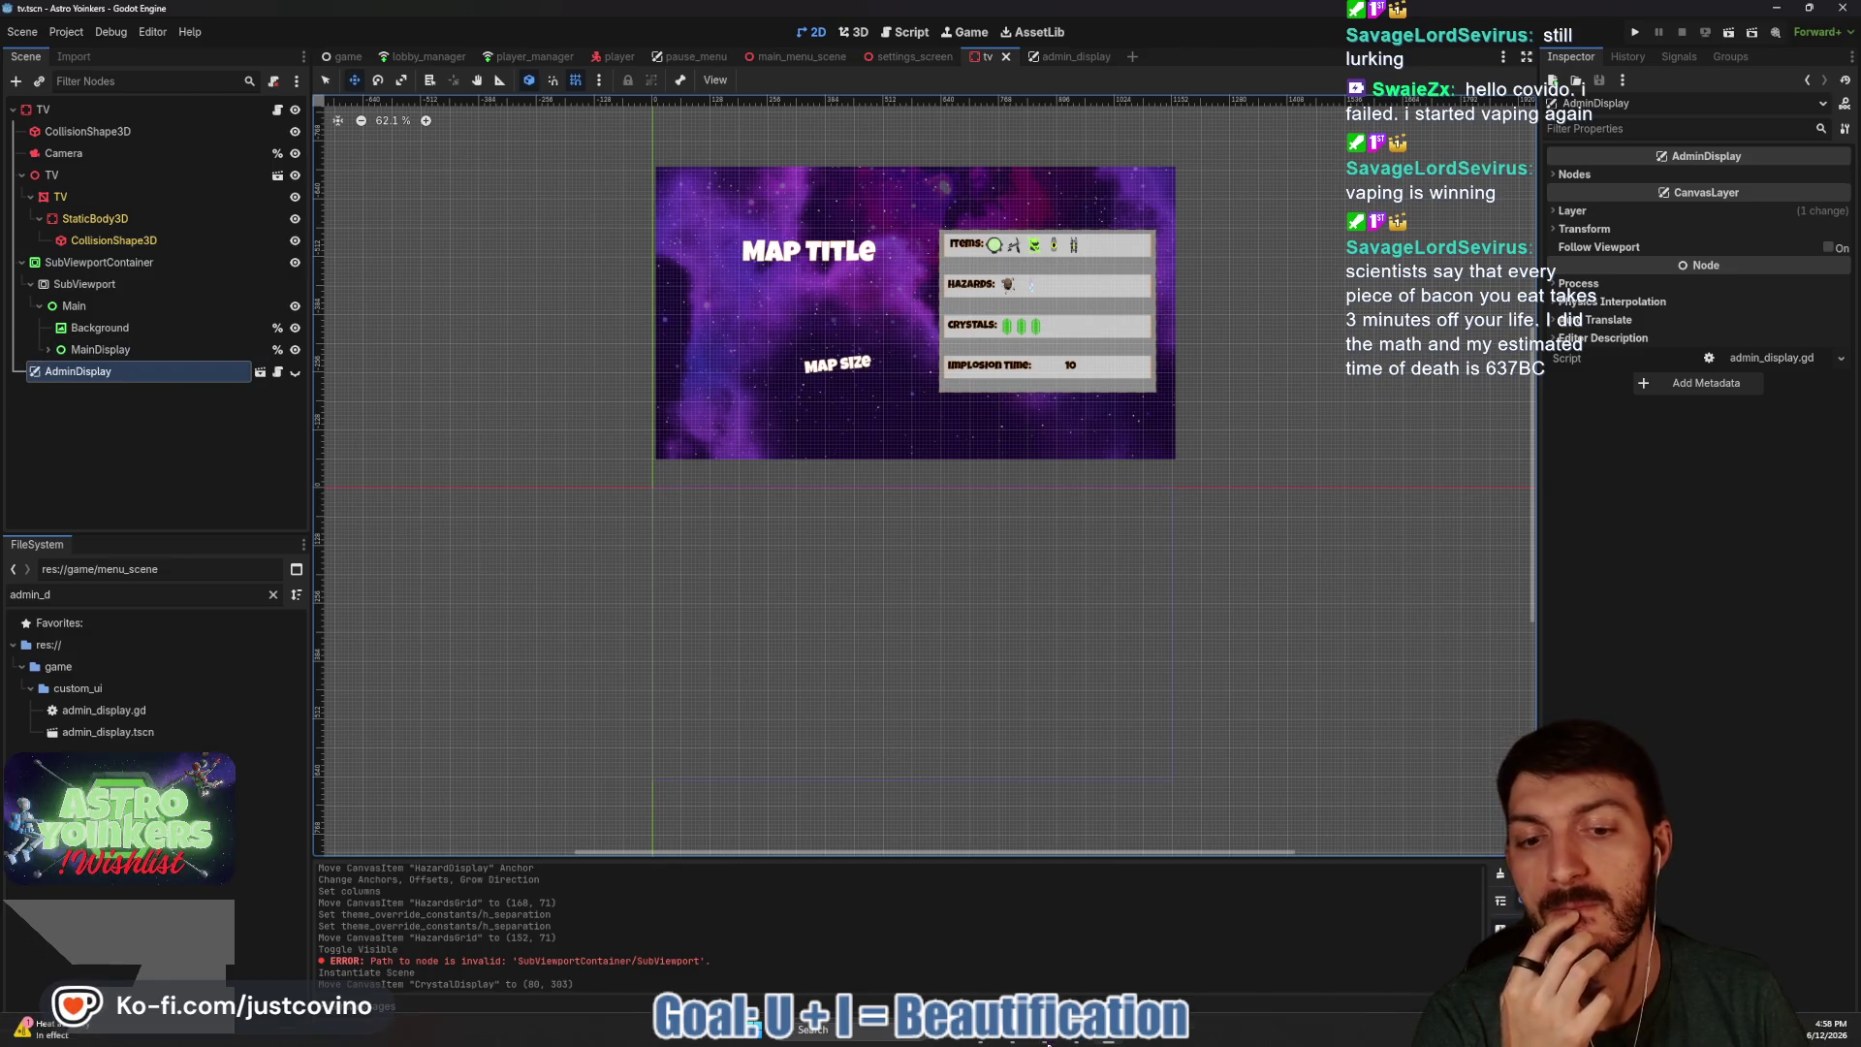
click(1043, 1040)
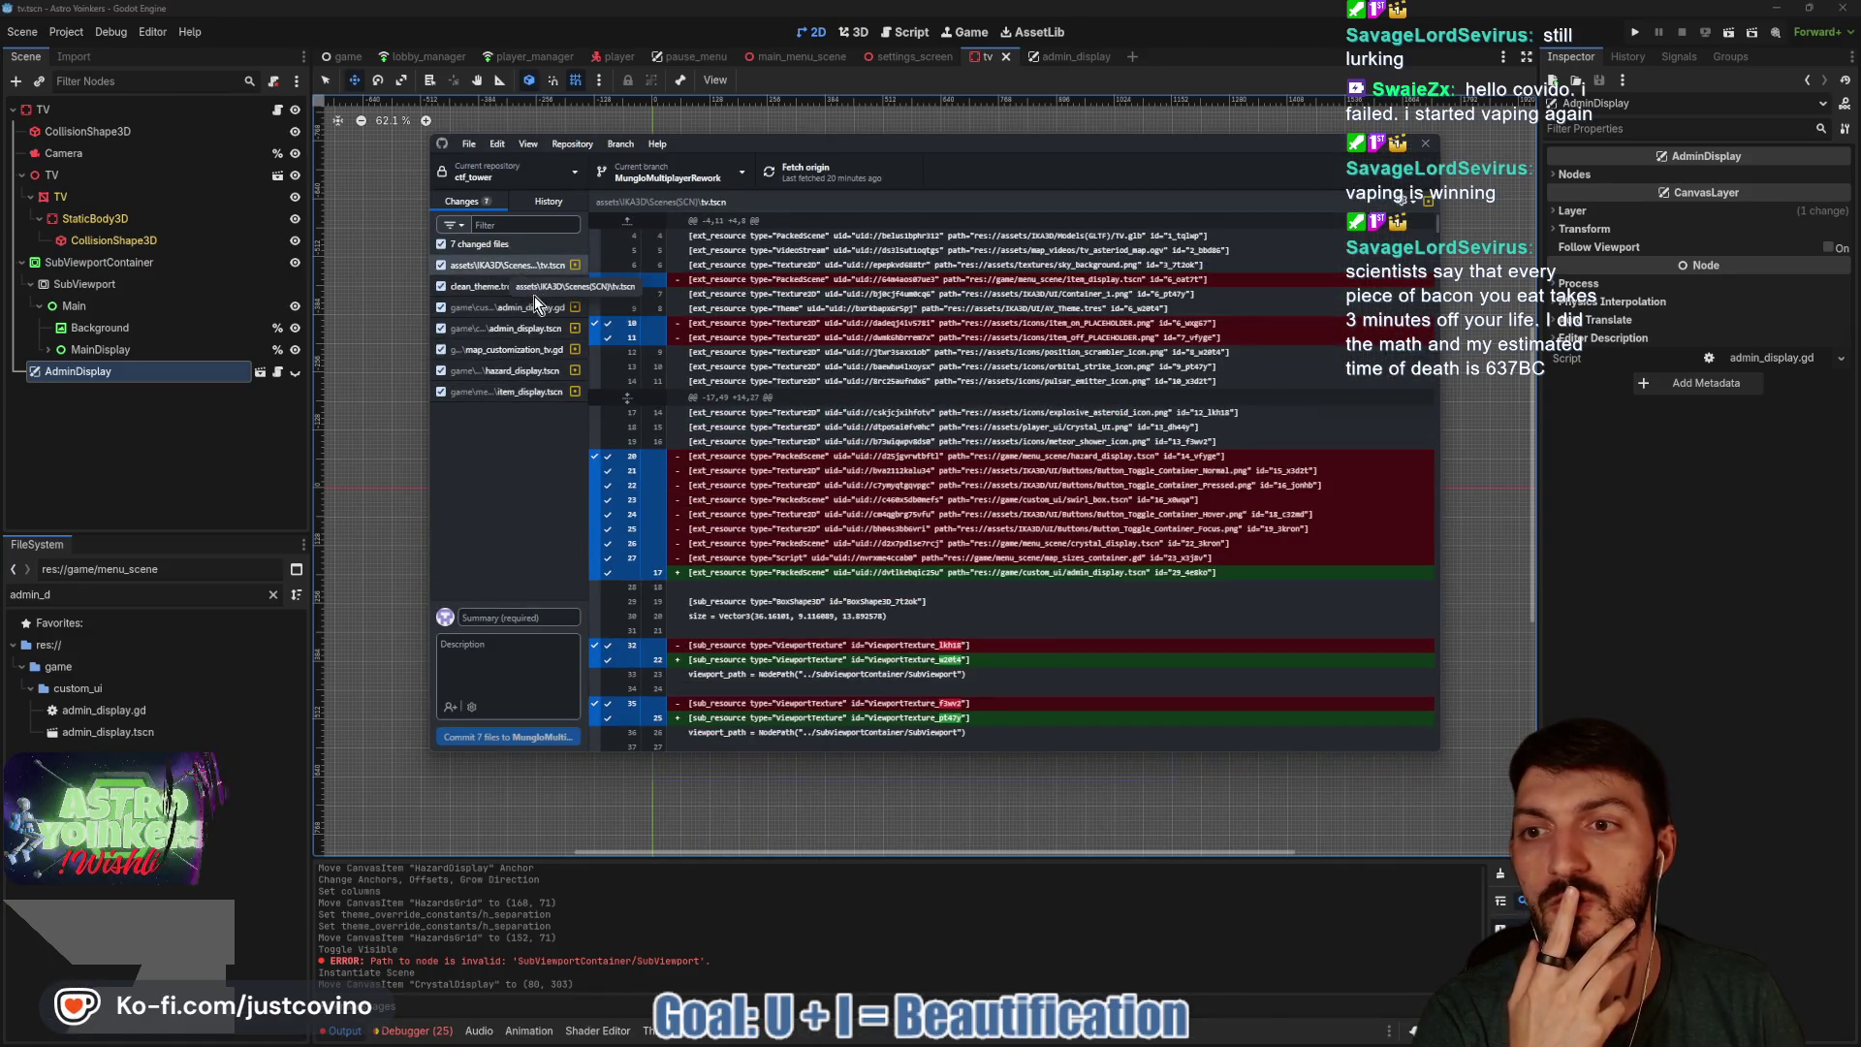
Check the diffs for map_customization_tv.gd, admin_display.tscn, tv.tscn, clean_theme.tres and item_display.tscn, then close GitHub Desktop.
click(508, 349)
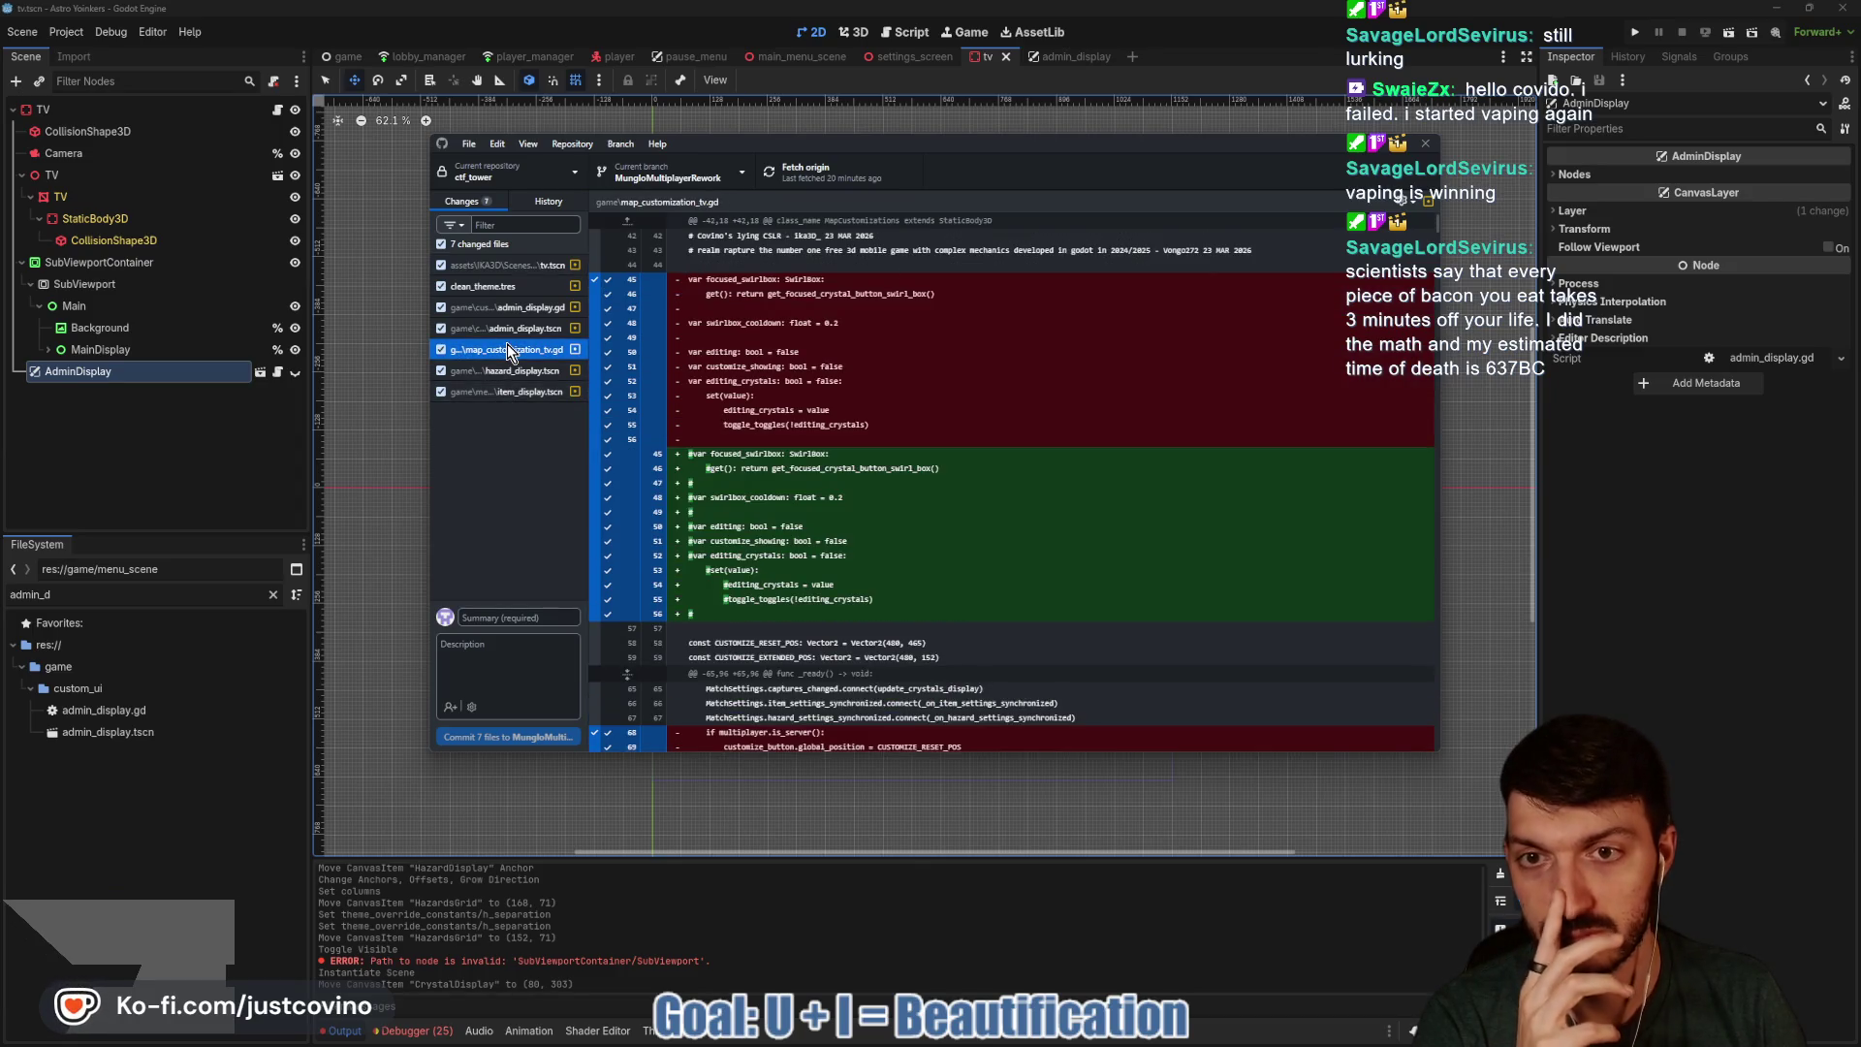
click(504, 331)
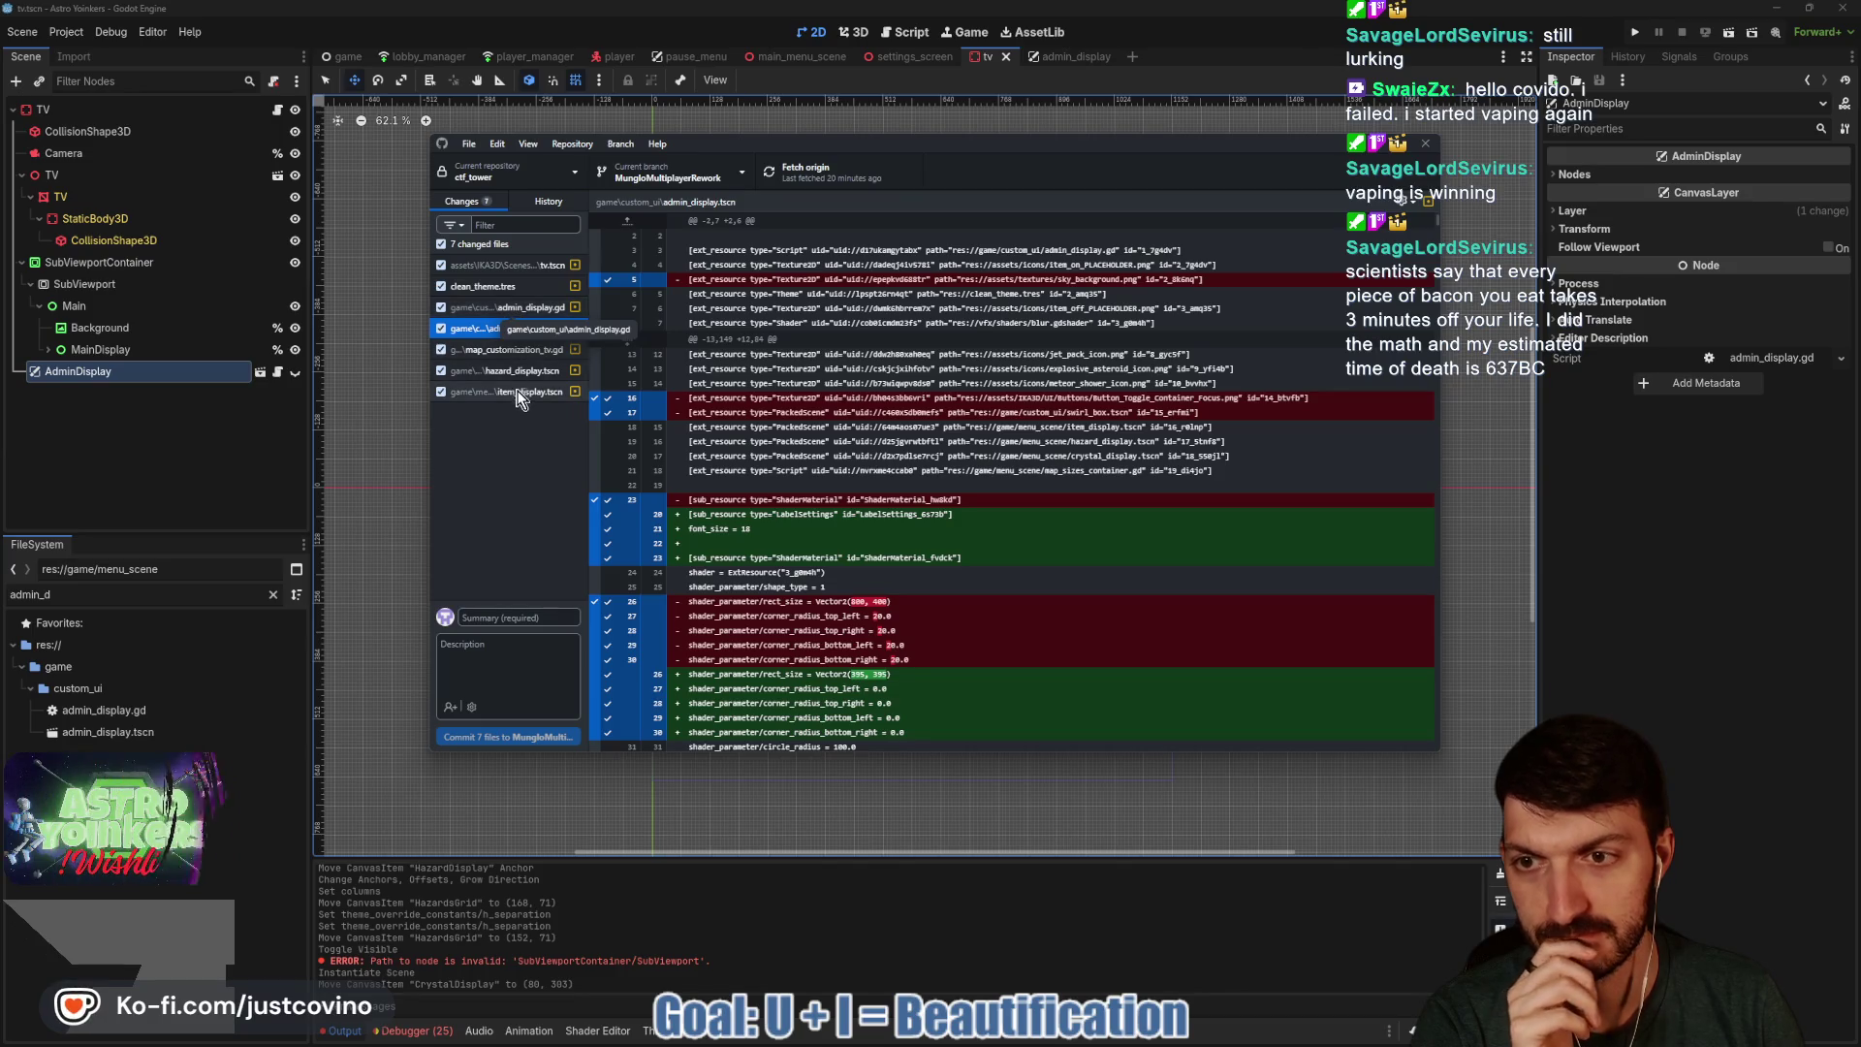
click(506, 269)
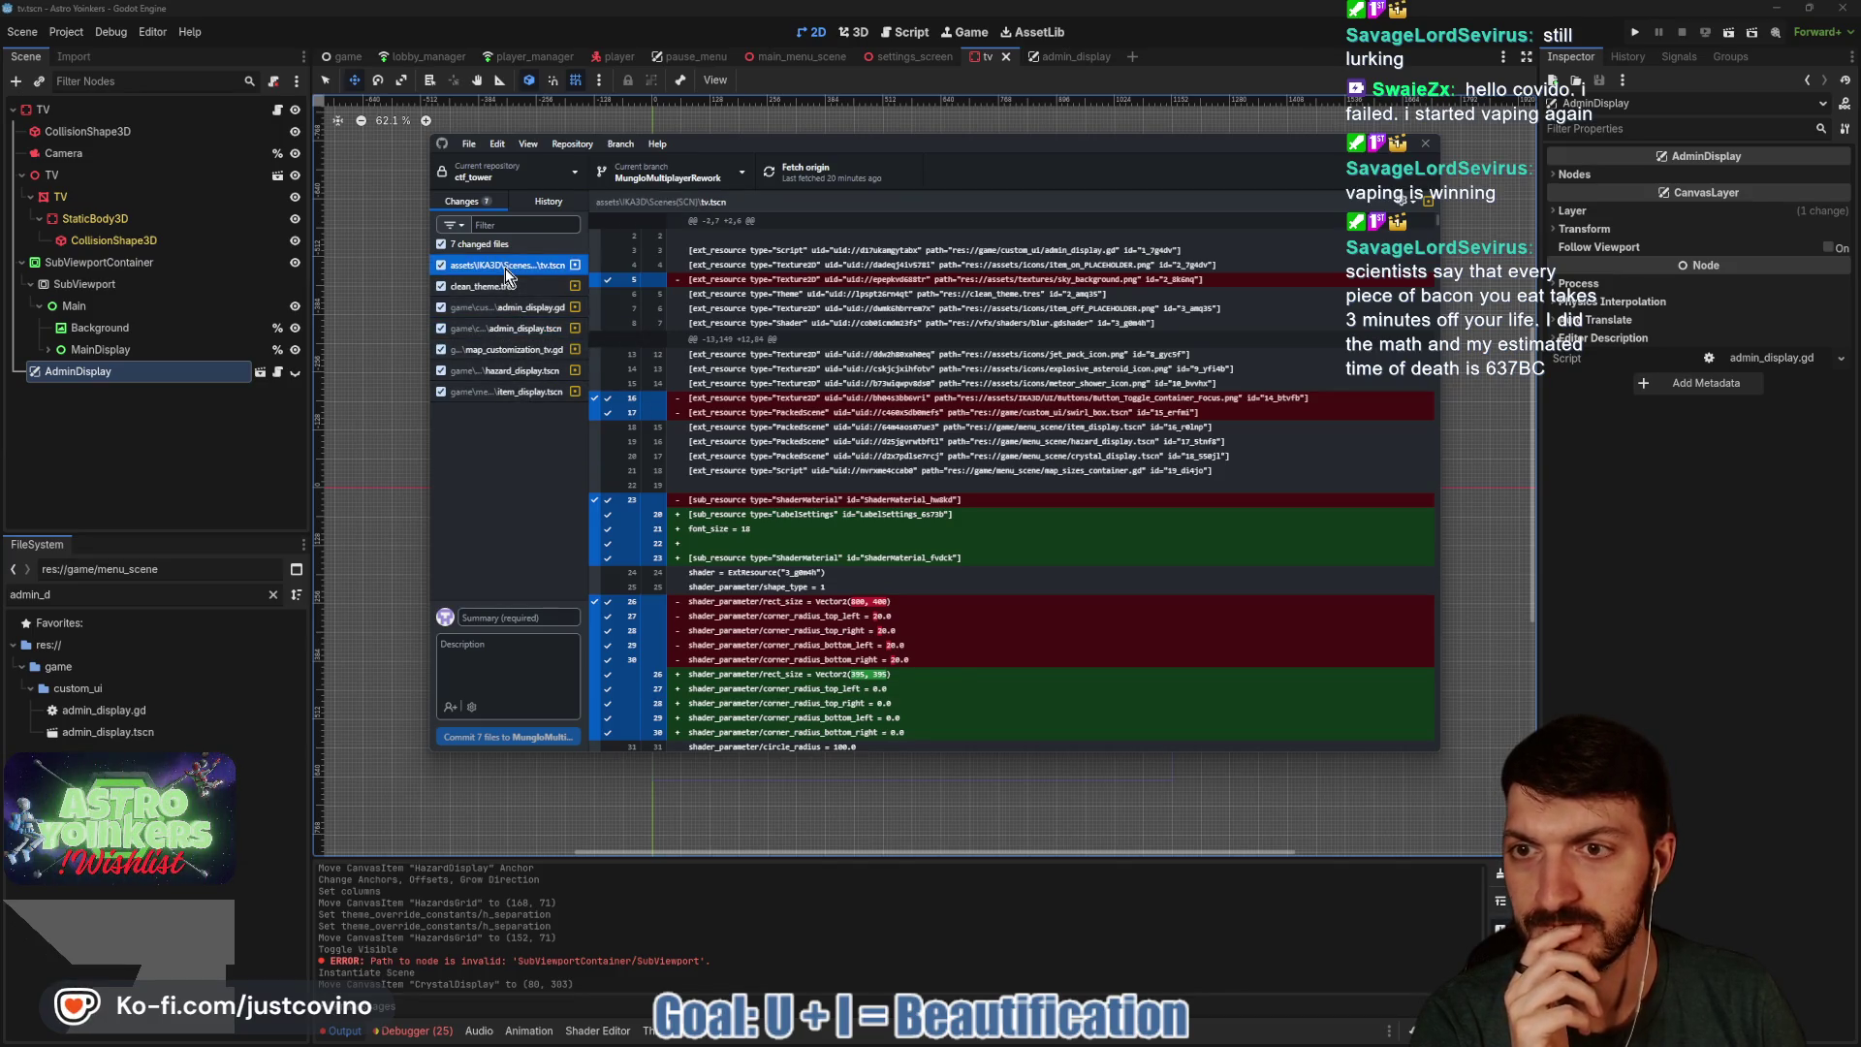
scroll(932, 462, down, 5)
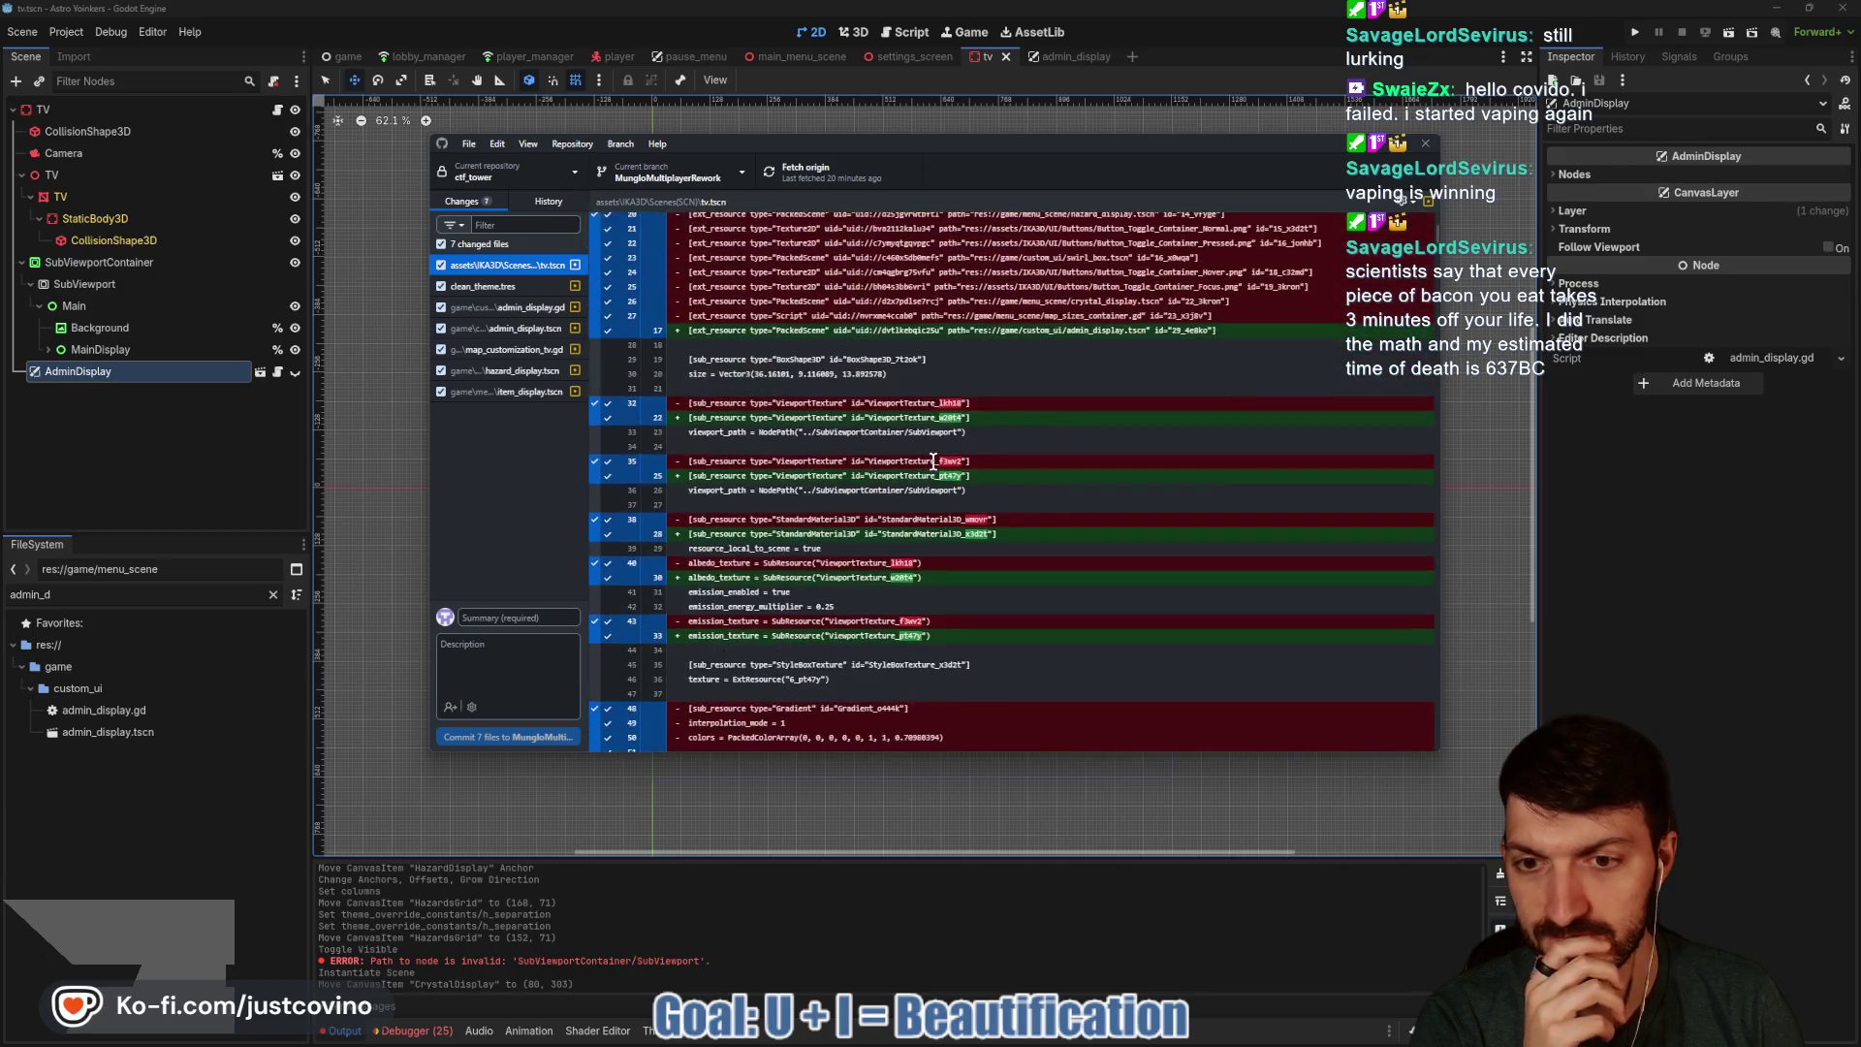
scroll(932, 462, up, 5)
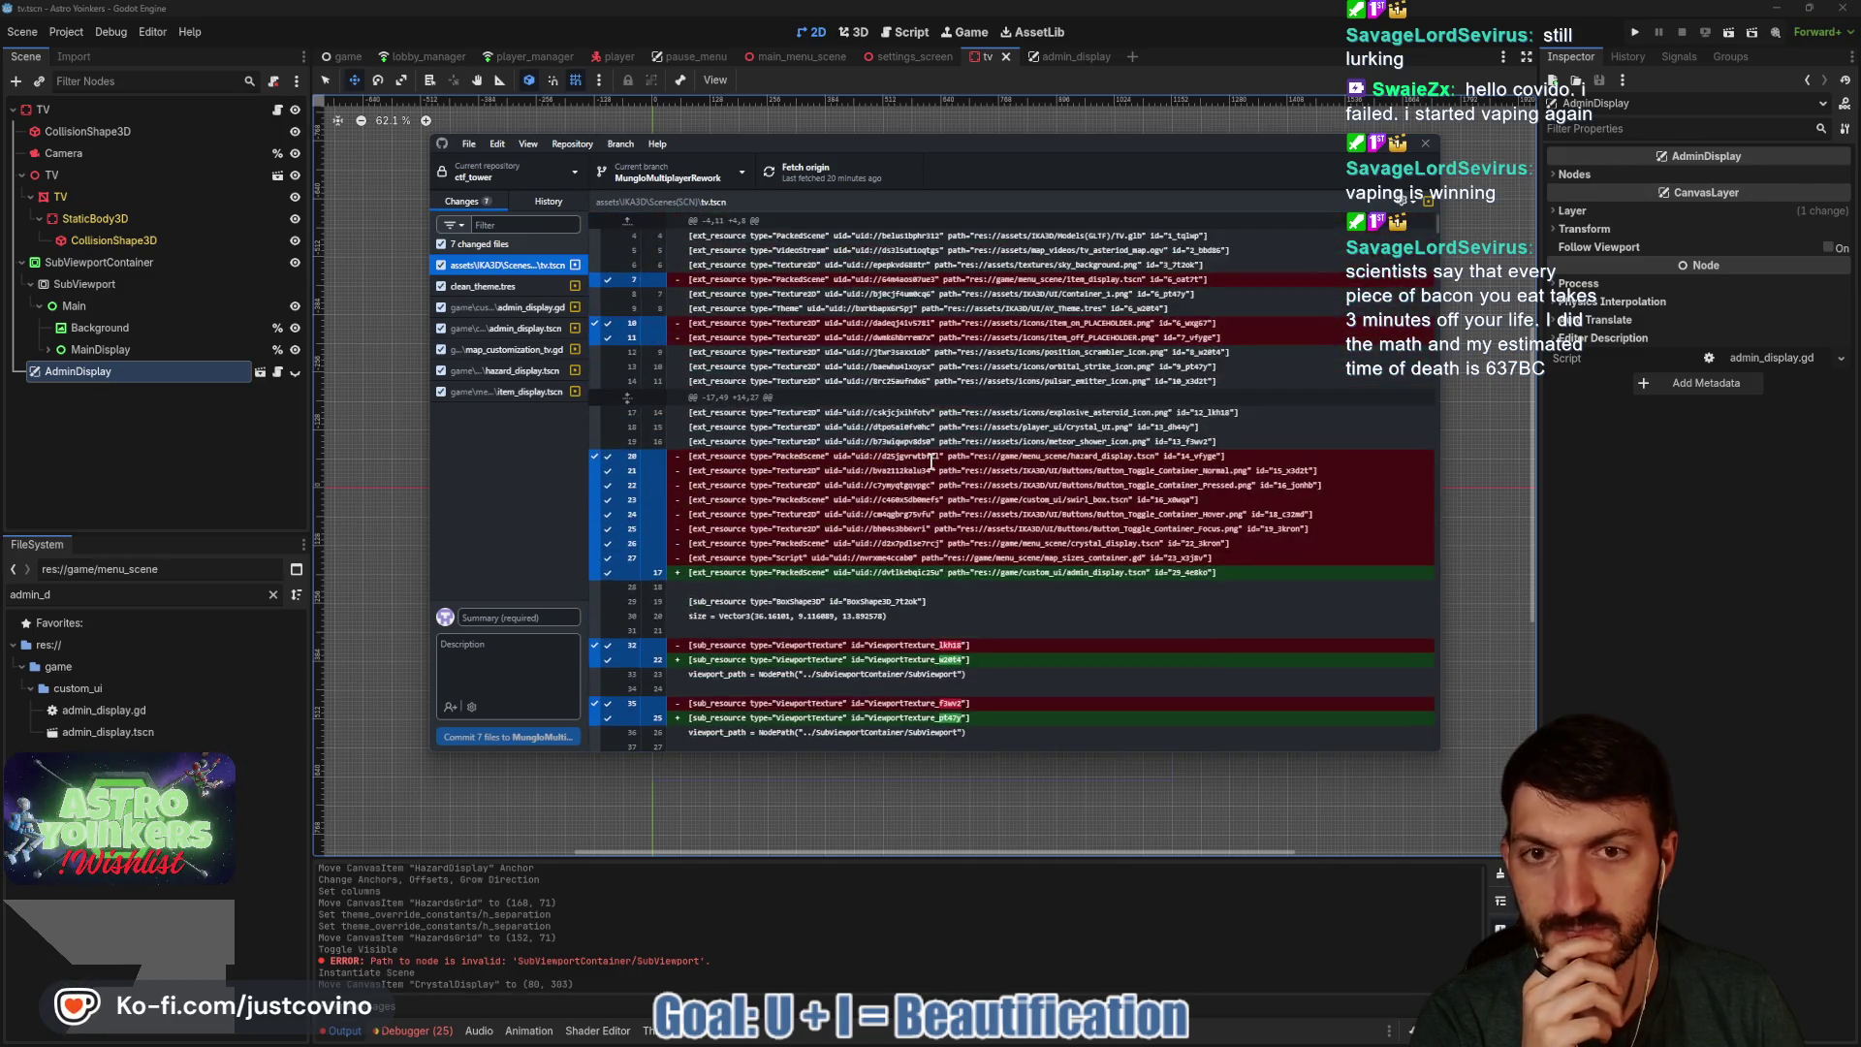
click(527, 294)
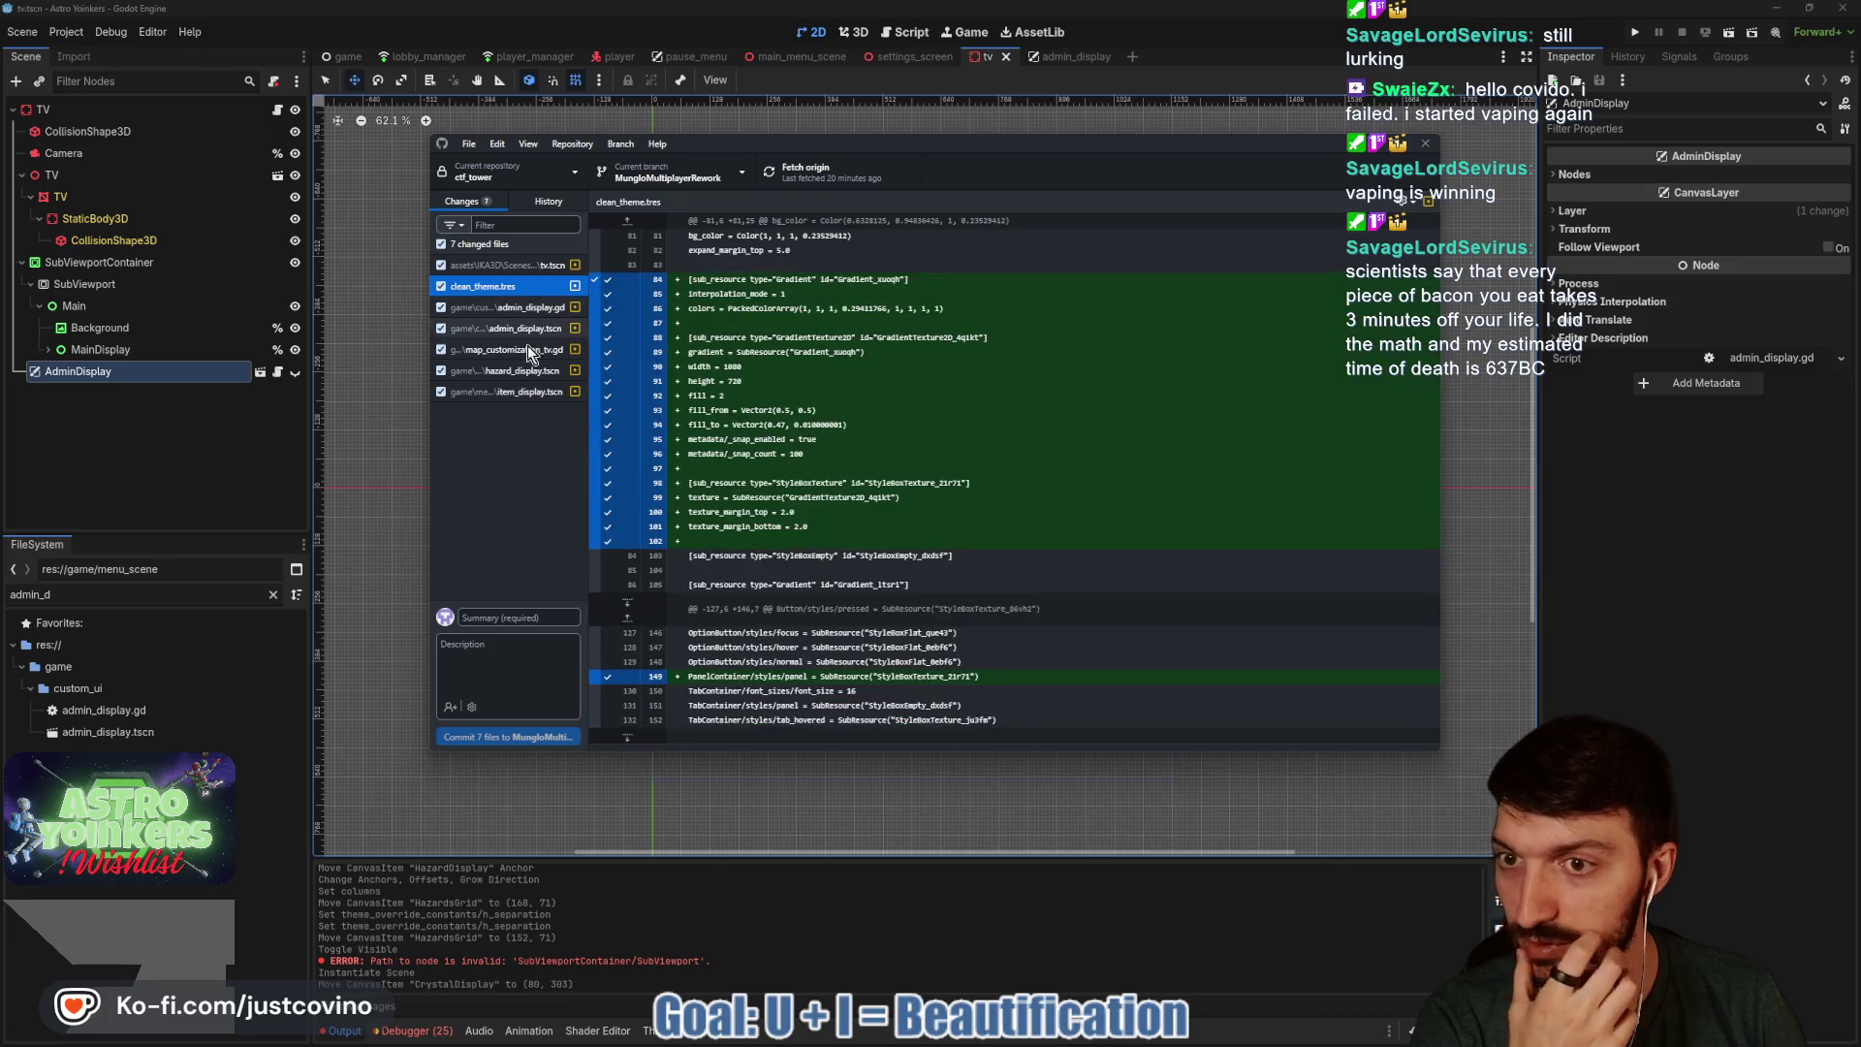
click(521, 396)
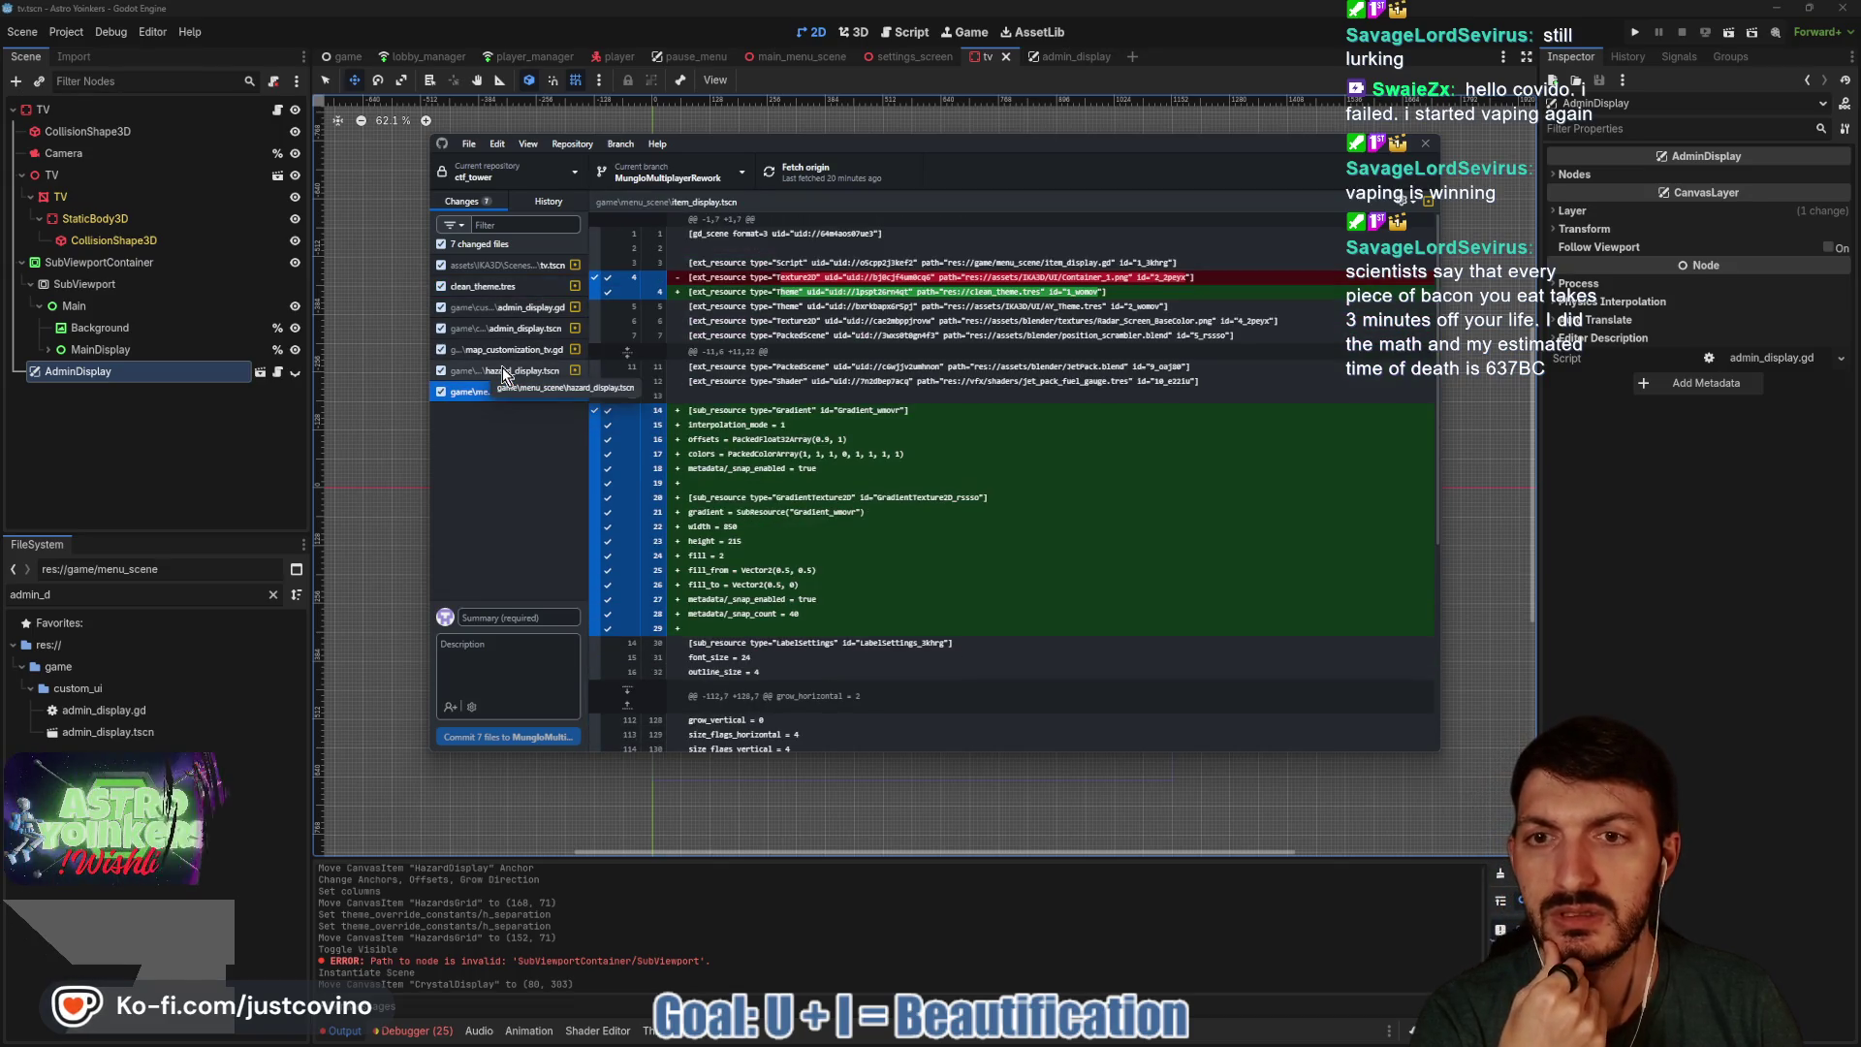
click(1425, 143)
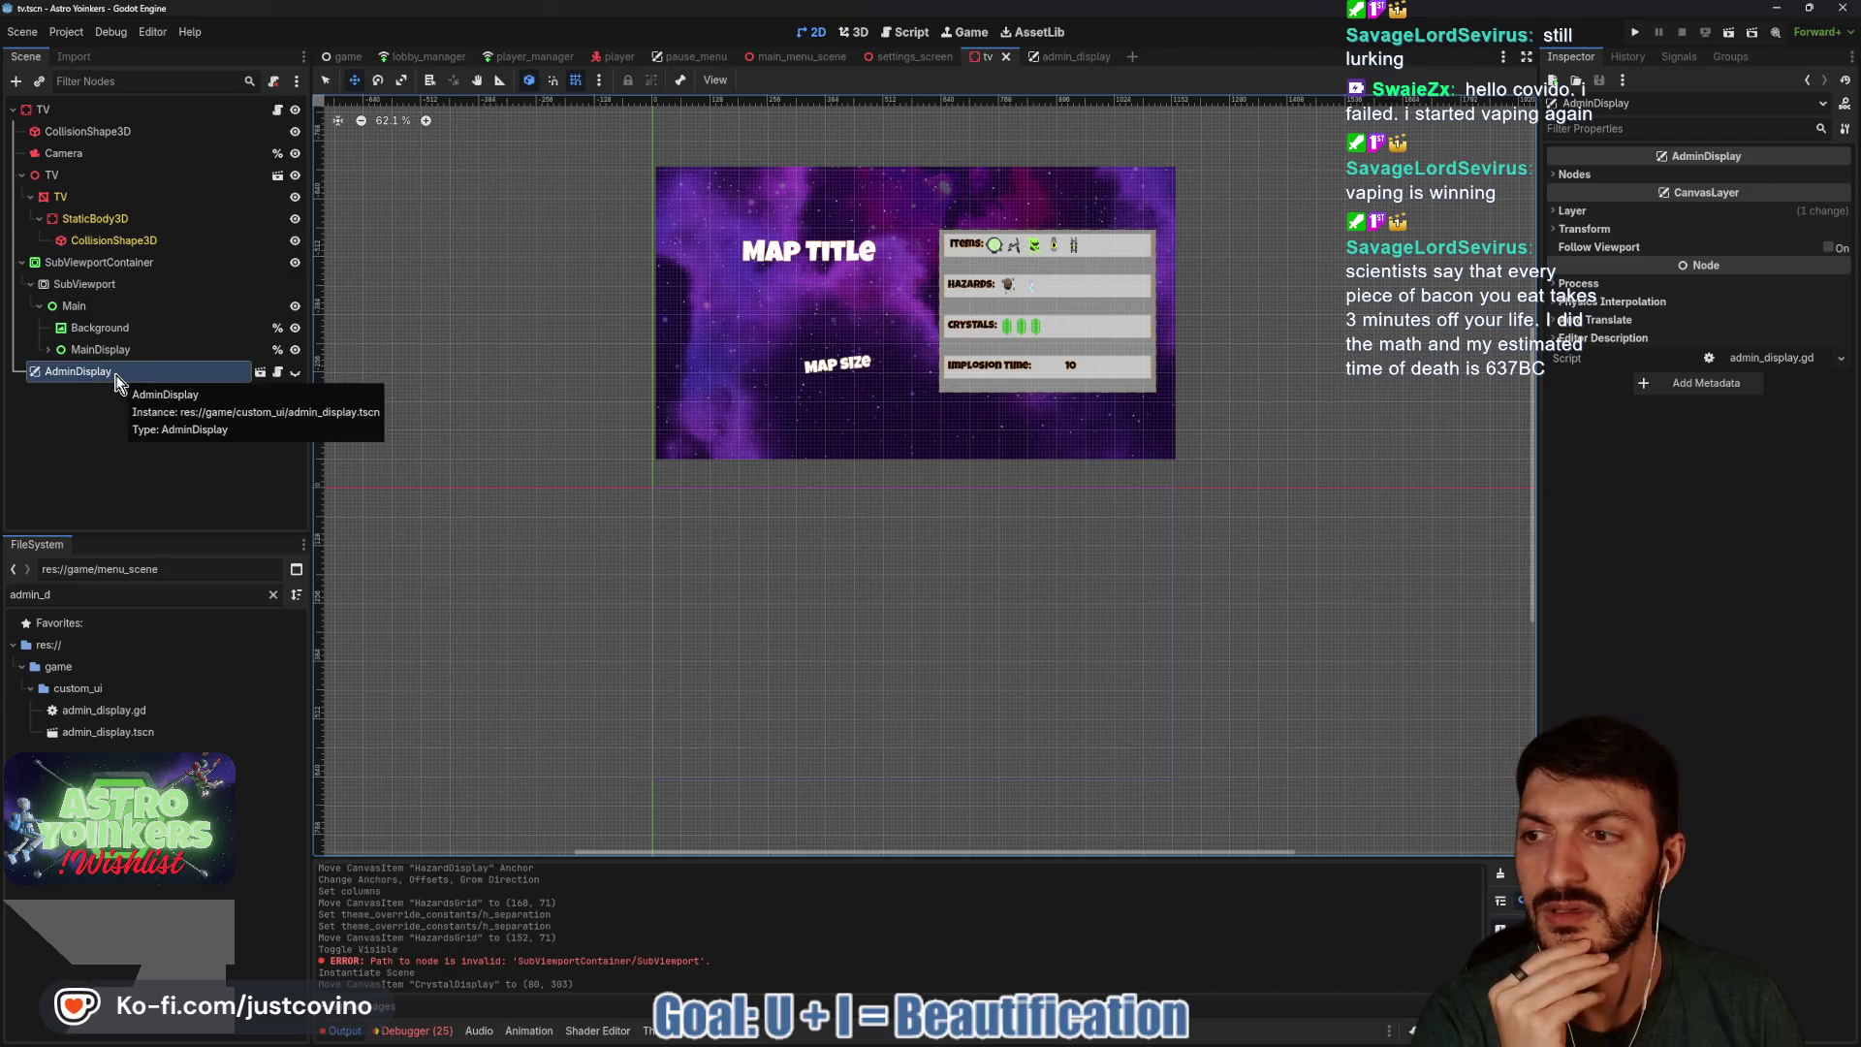
Hide the AdminDisplay panel in the TV scene and switch to the admin_display scene.
click(294, 373)
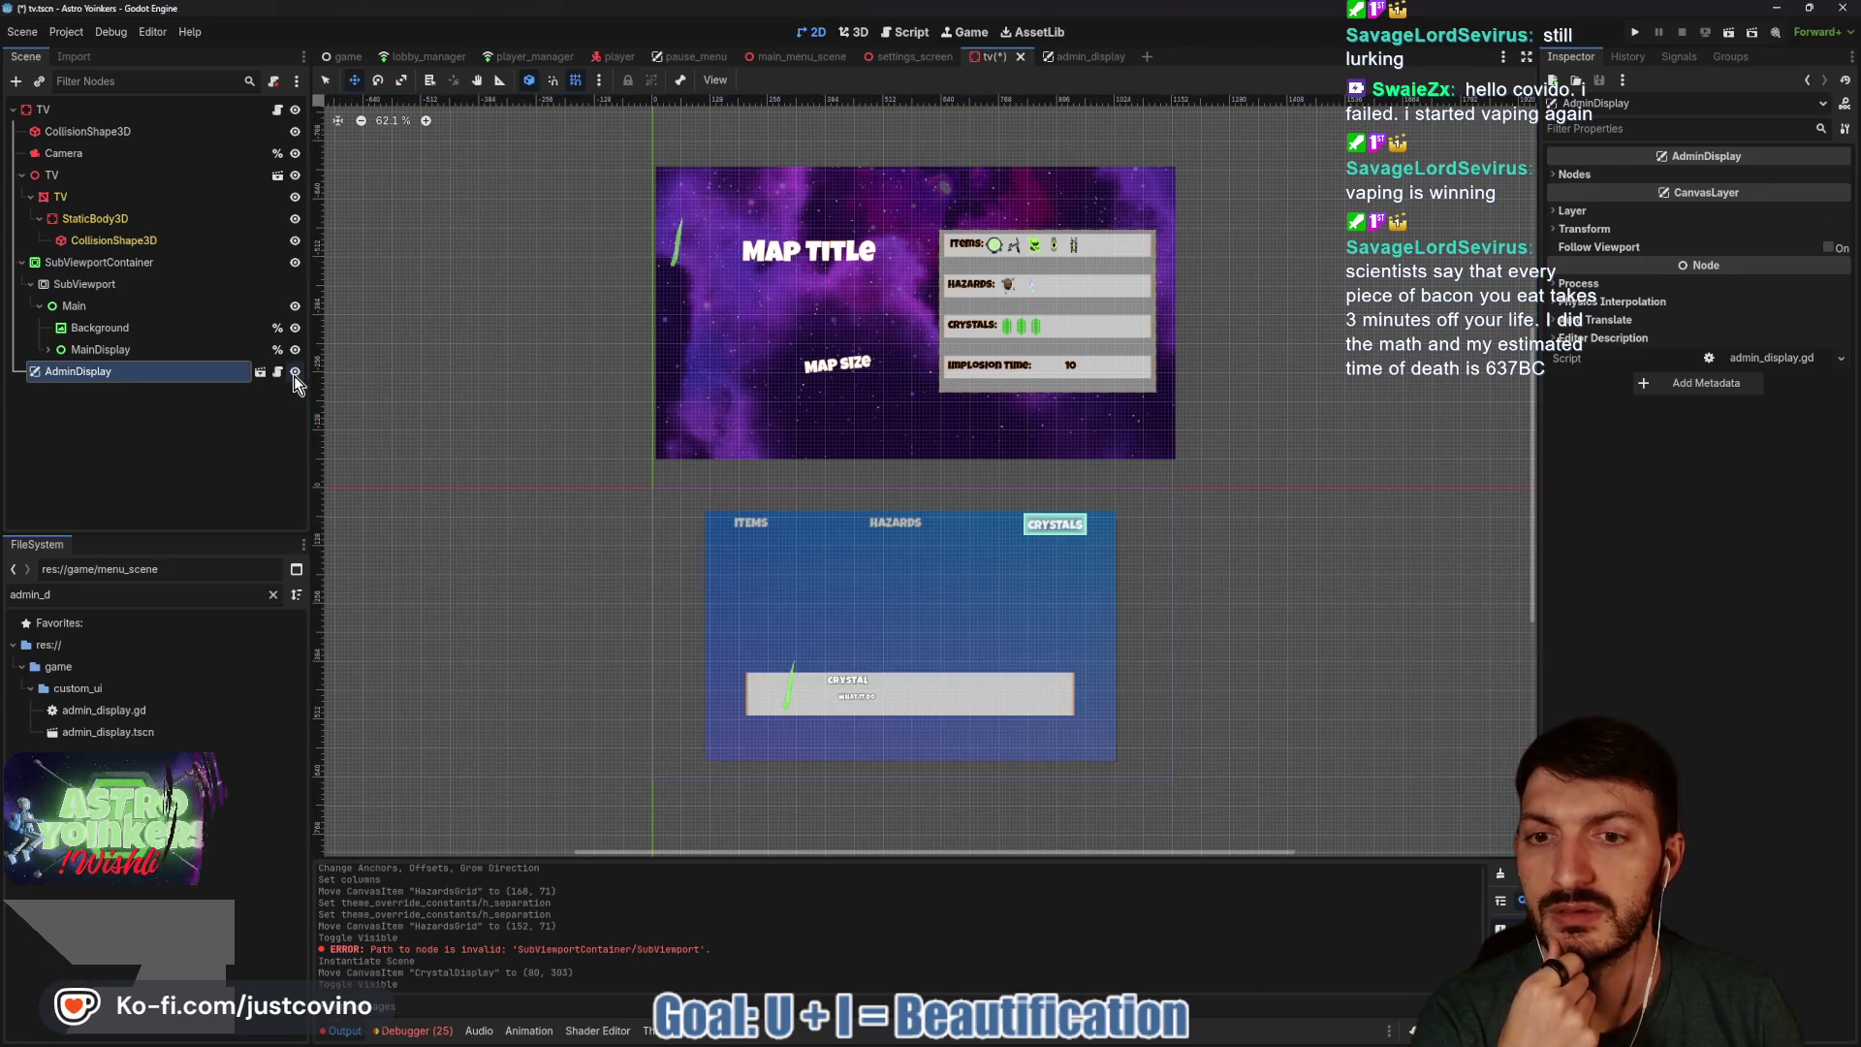
click(295, 374)
click(294, 373)
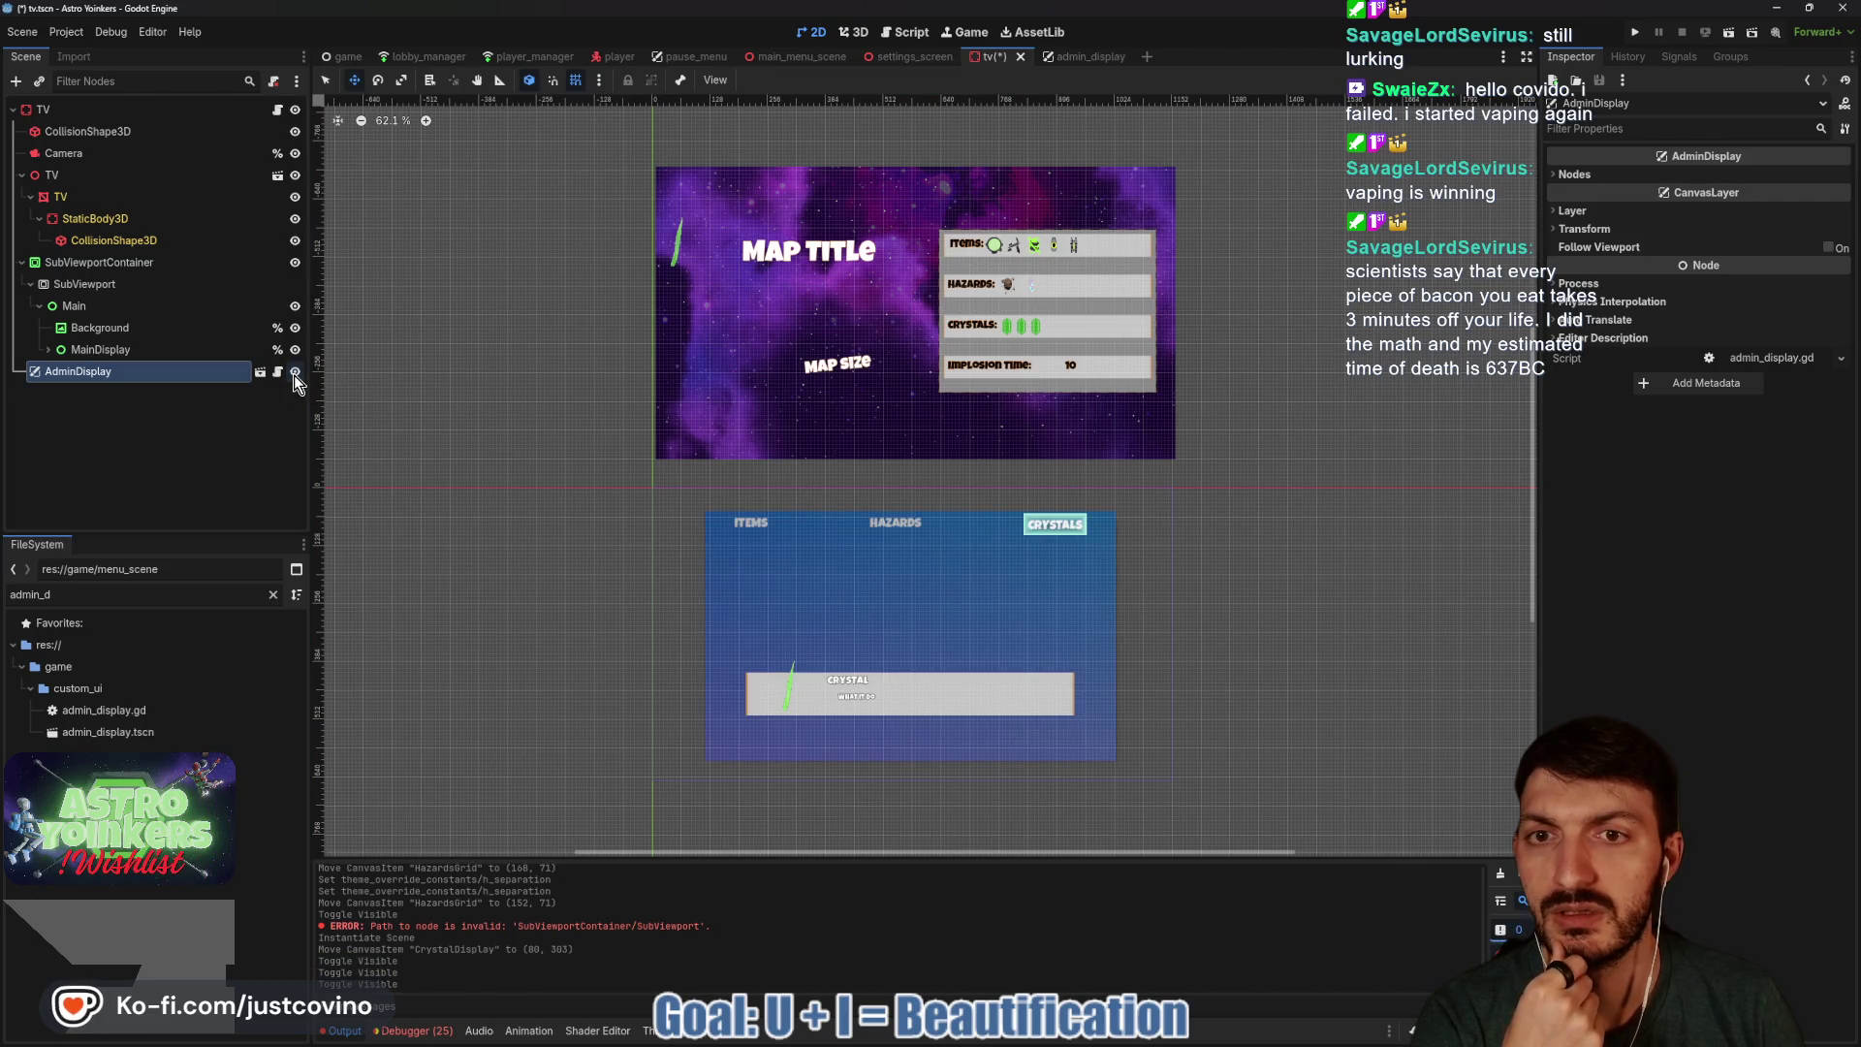
click(295, 375)
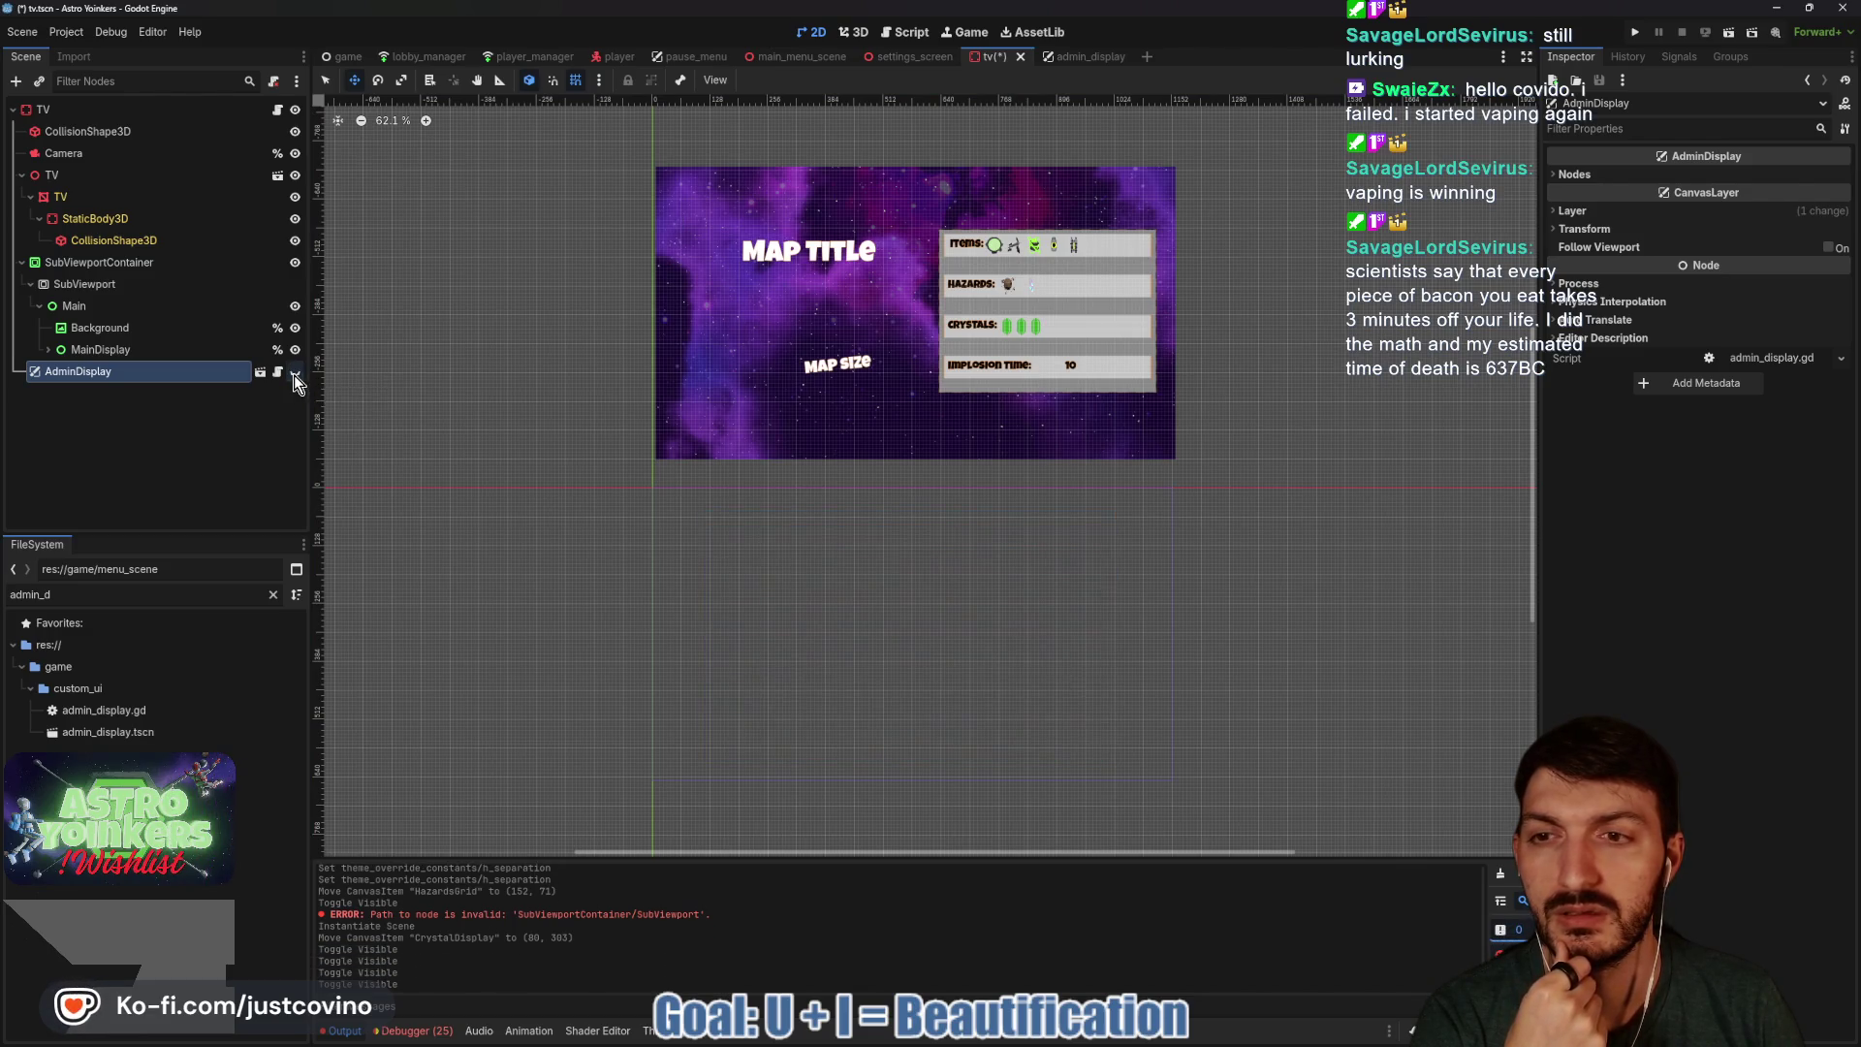
click(1093, 62)
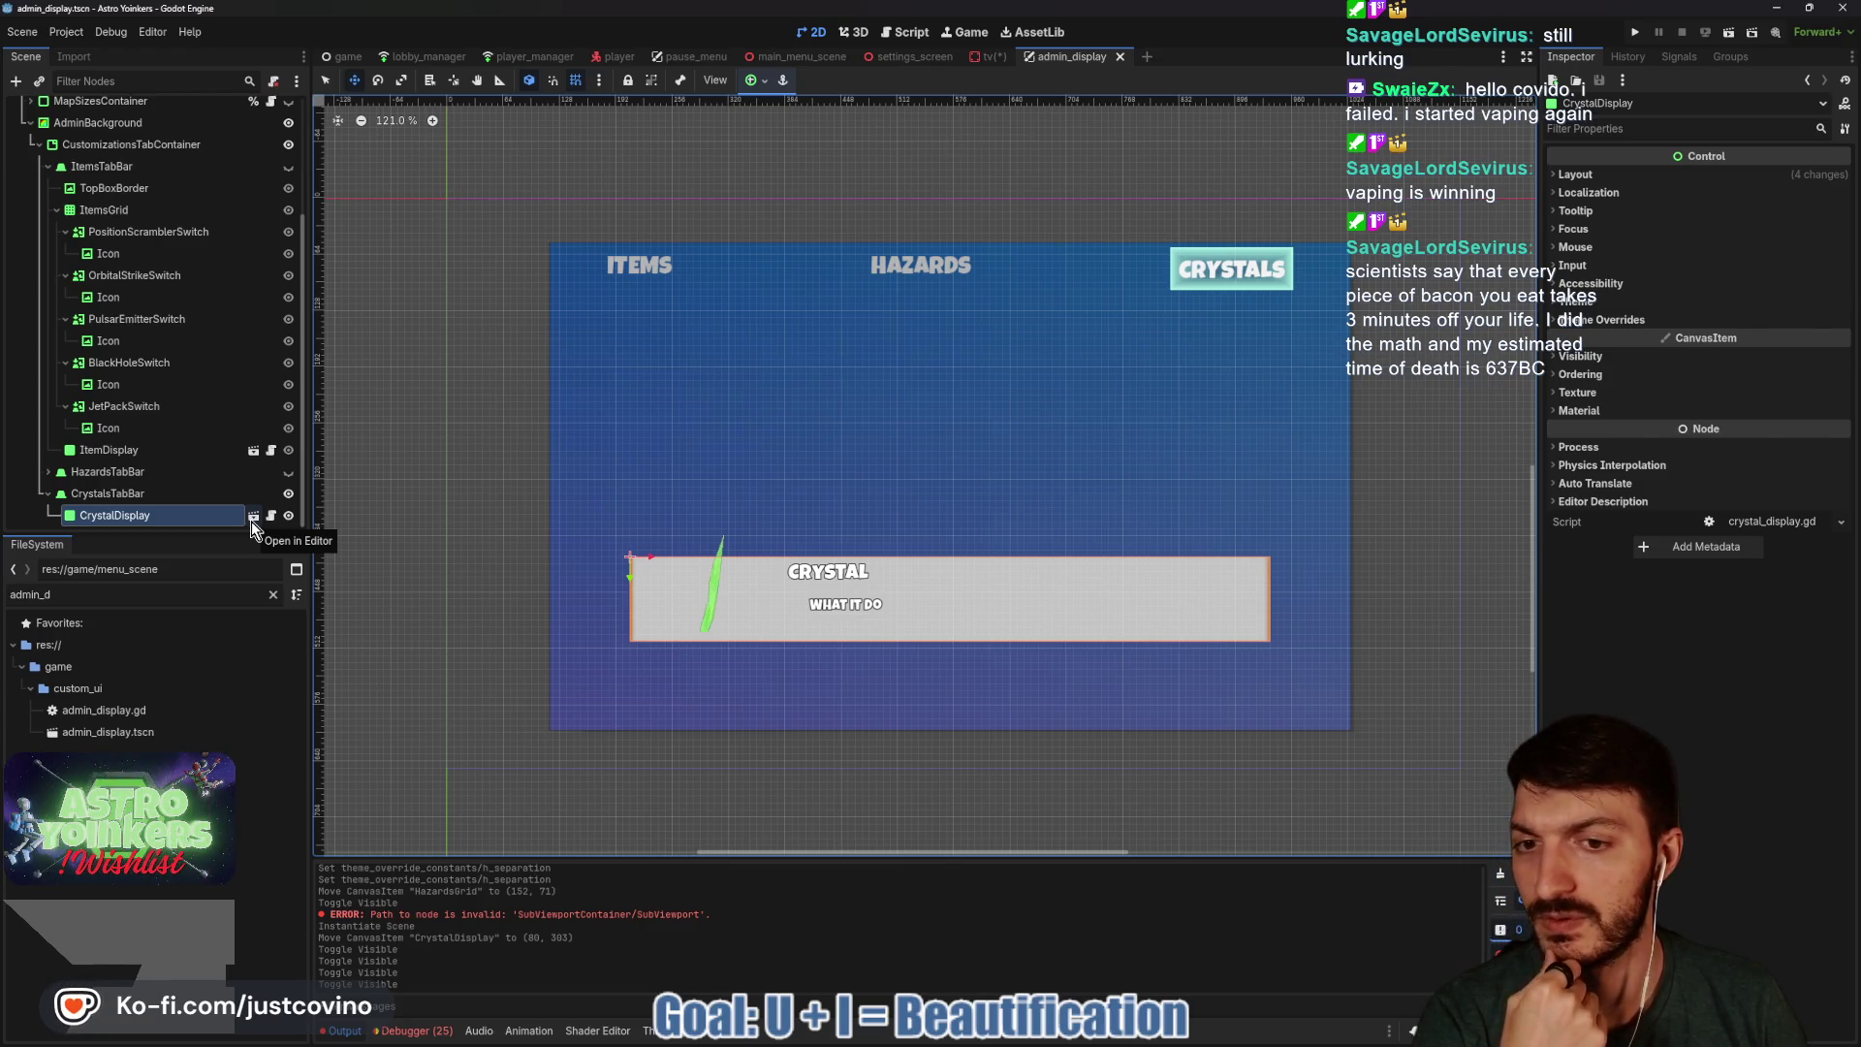
In the CrystalDisplay scene, replace Background's grey texture with the pasted texture and save.
click(252, 517)
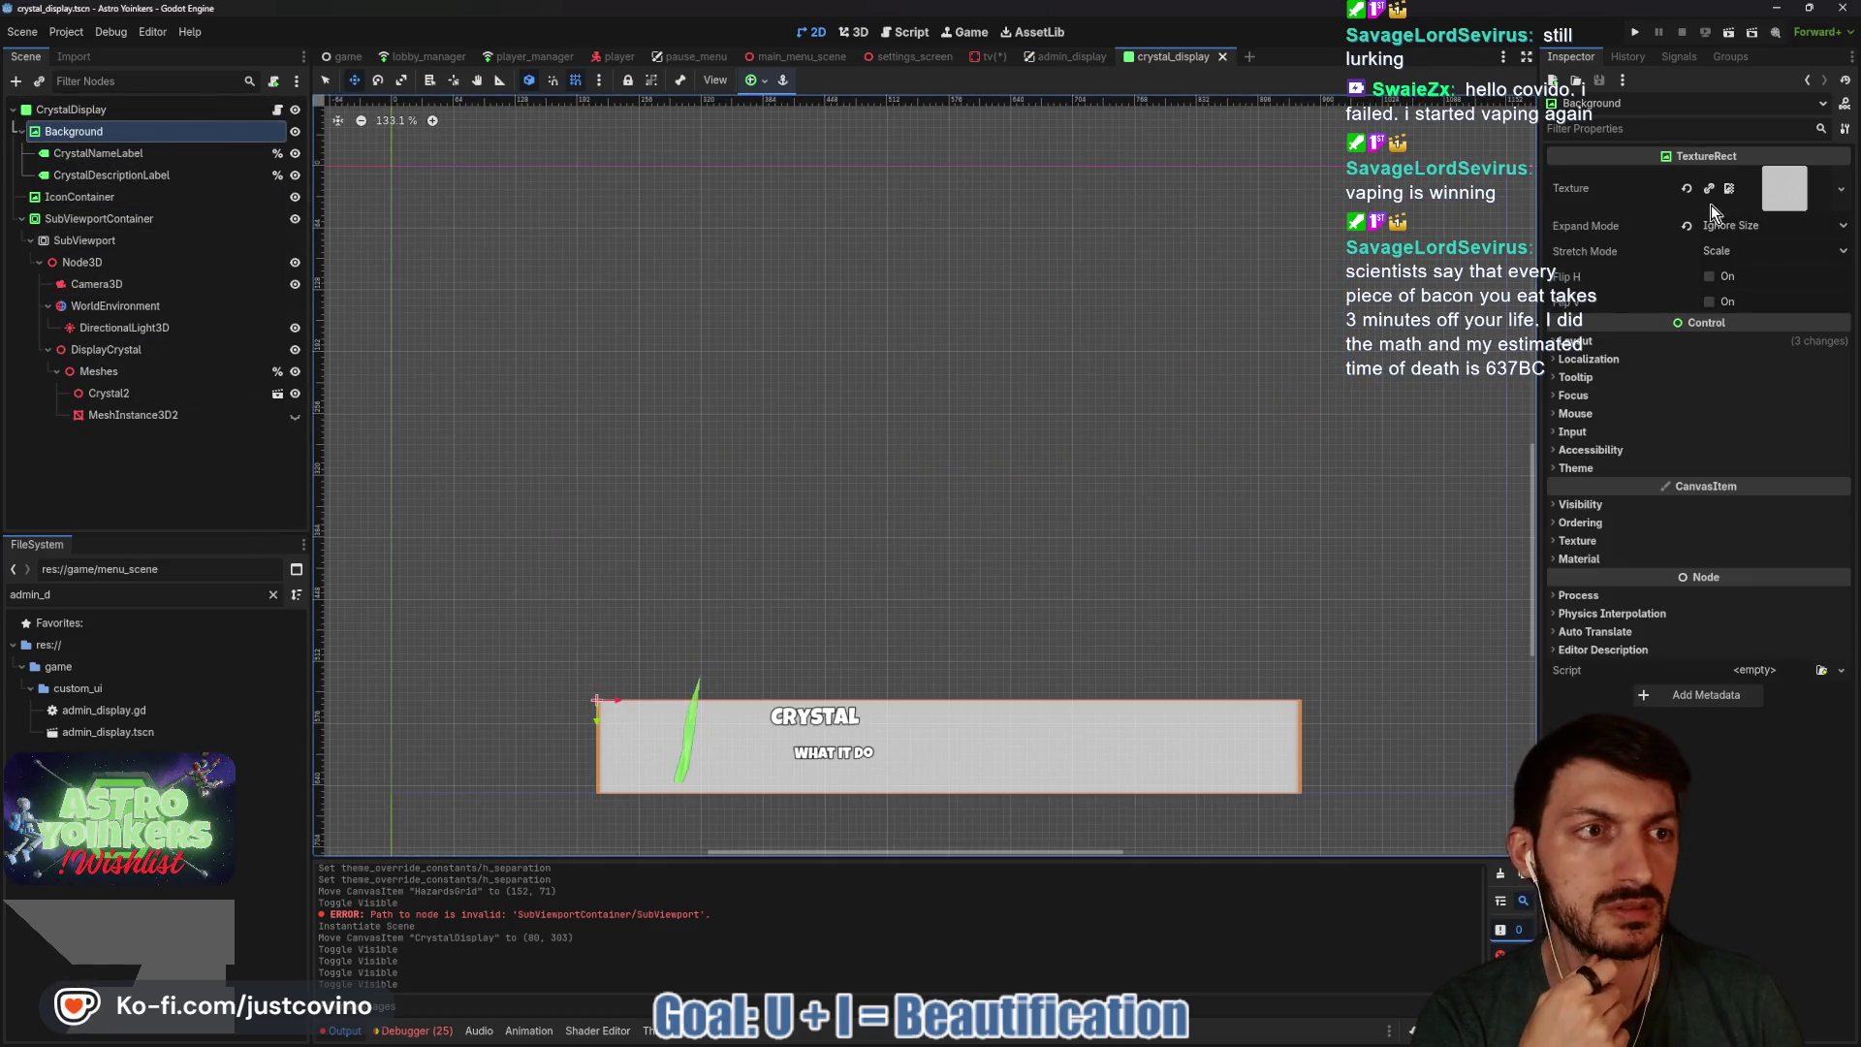
click(1687, 189)
click(1765, 174)
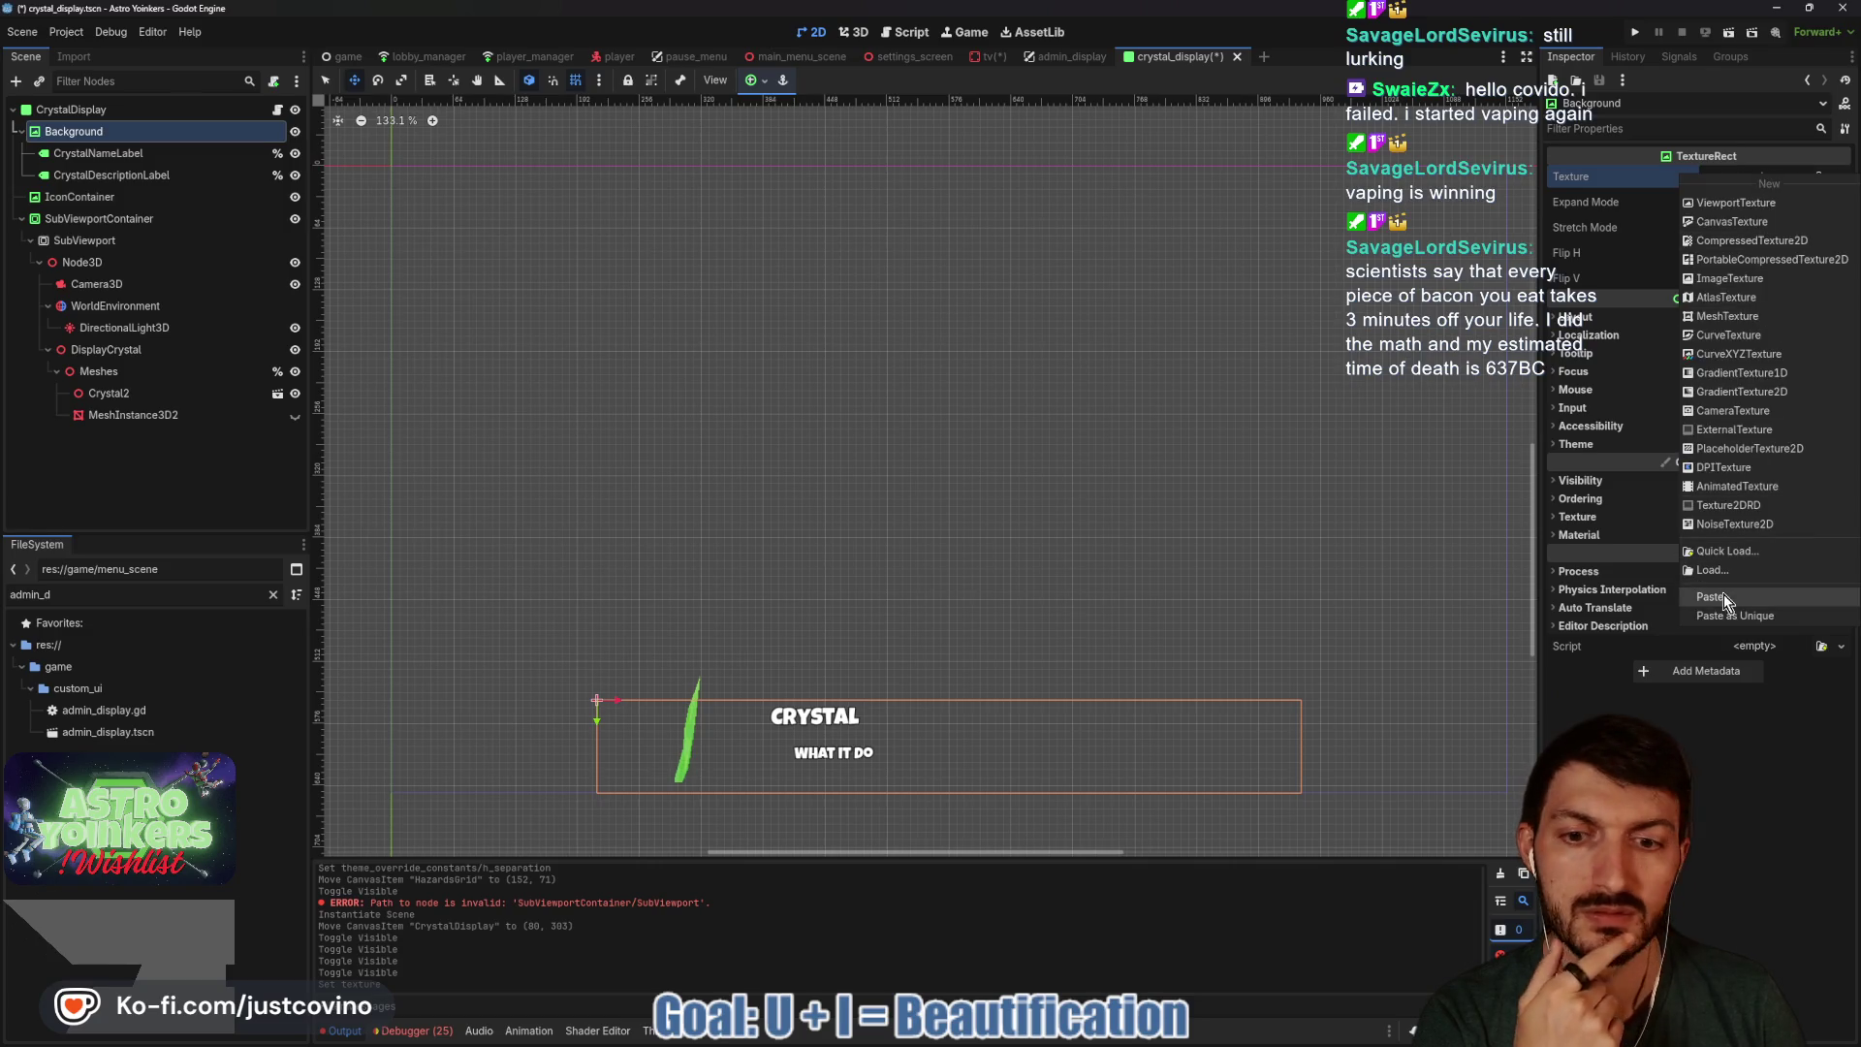
click(1713, 597)
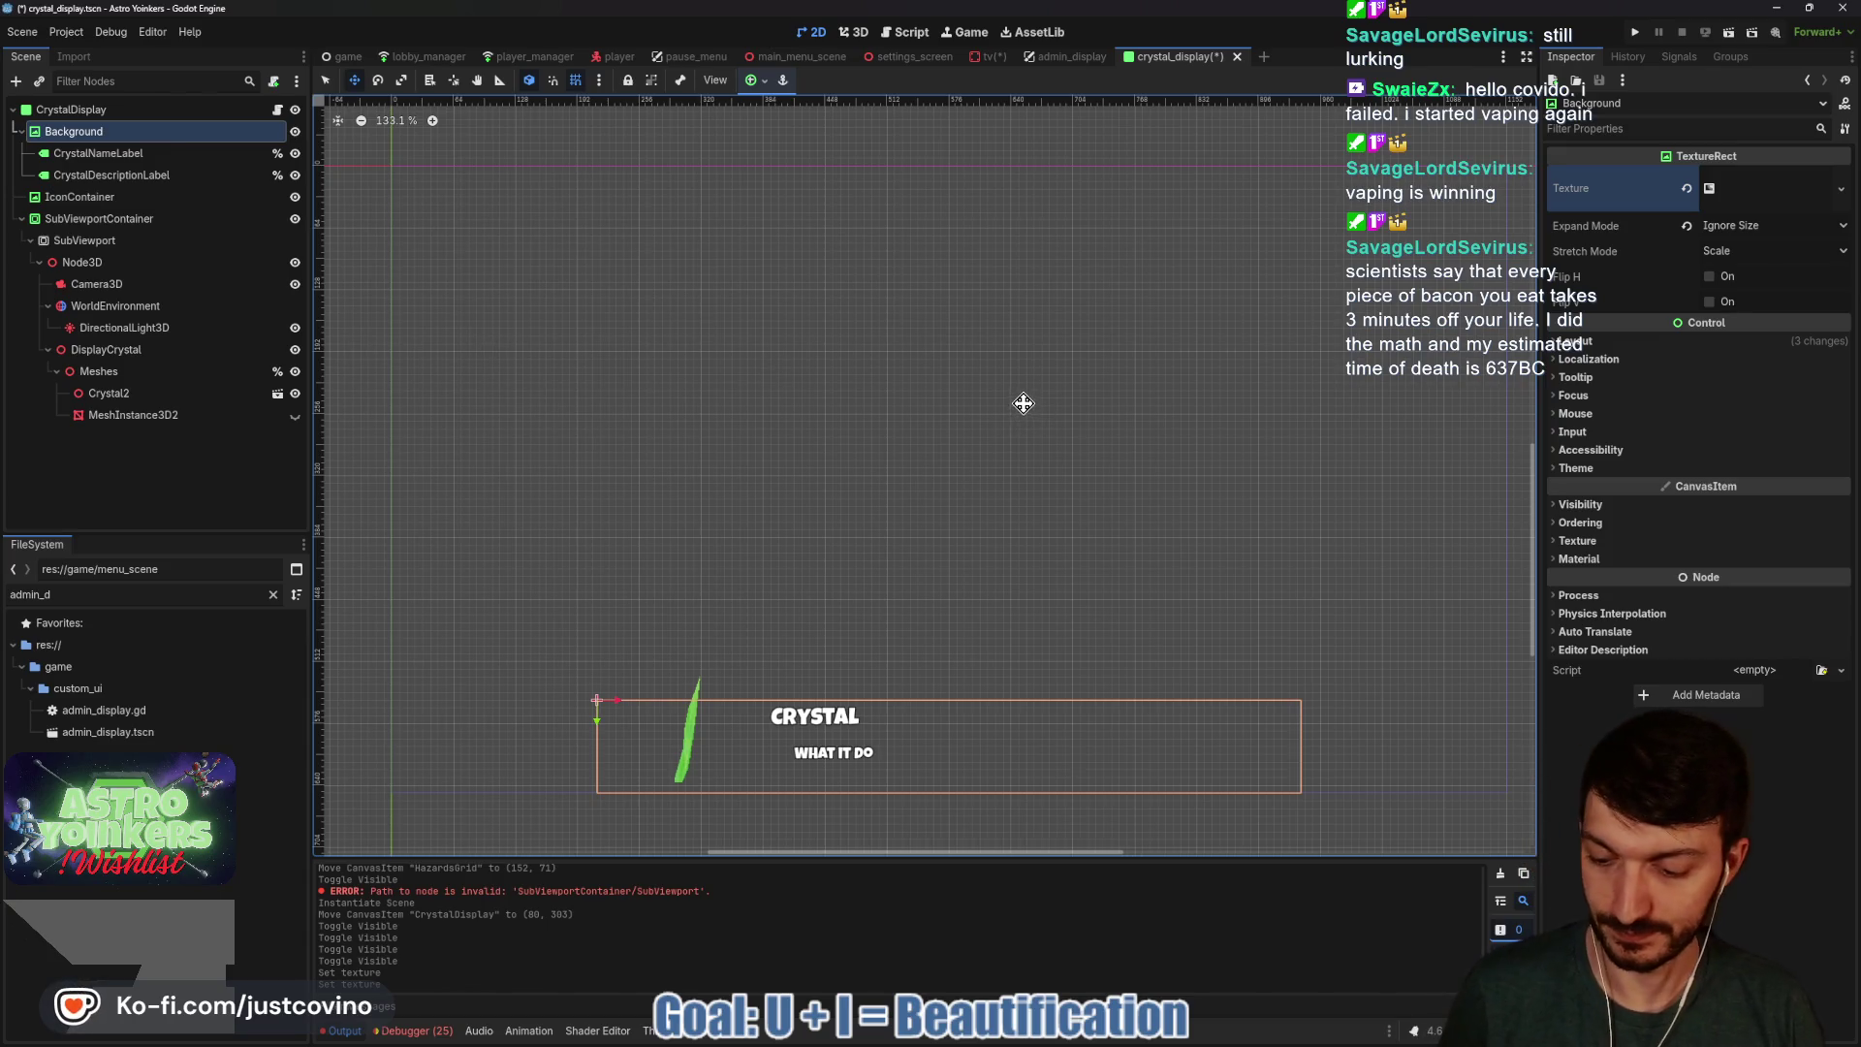
key(ctrl+s)
Nudge the SubViewportContainer to (-748, -936), save, and go back to admin_display's AdminControl node.
scroll(669, 358, down, 10)
key(q)
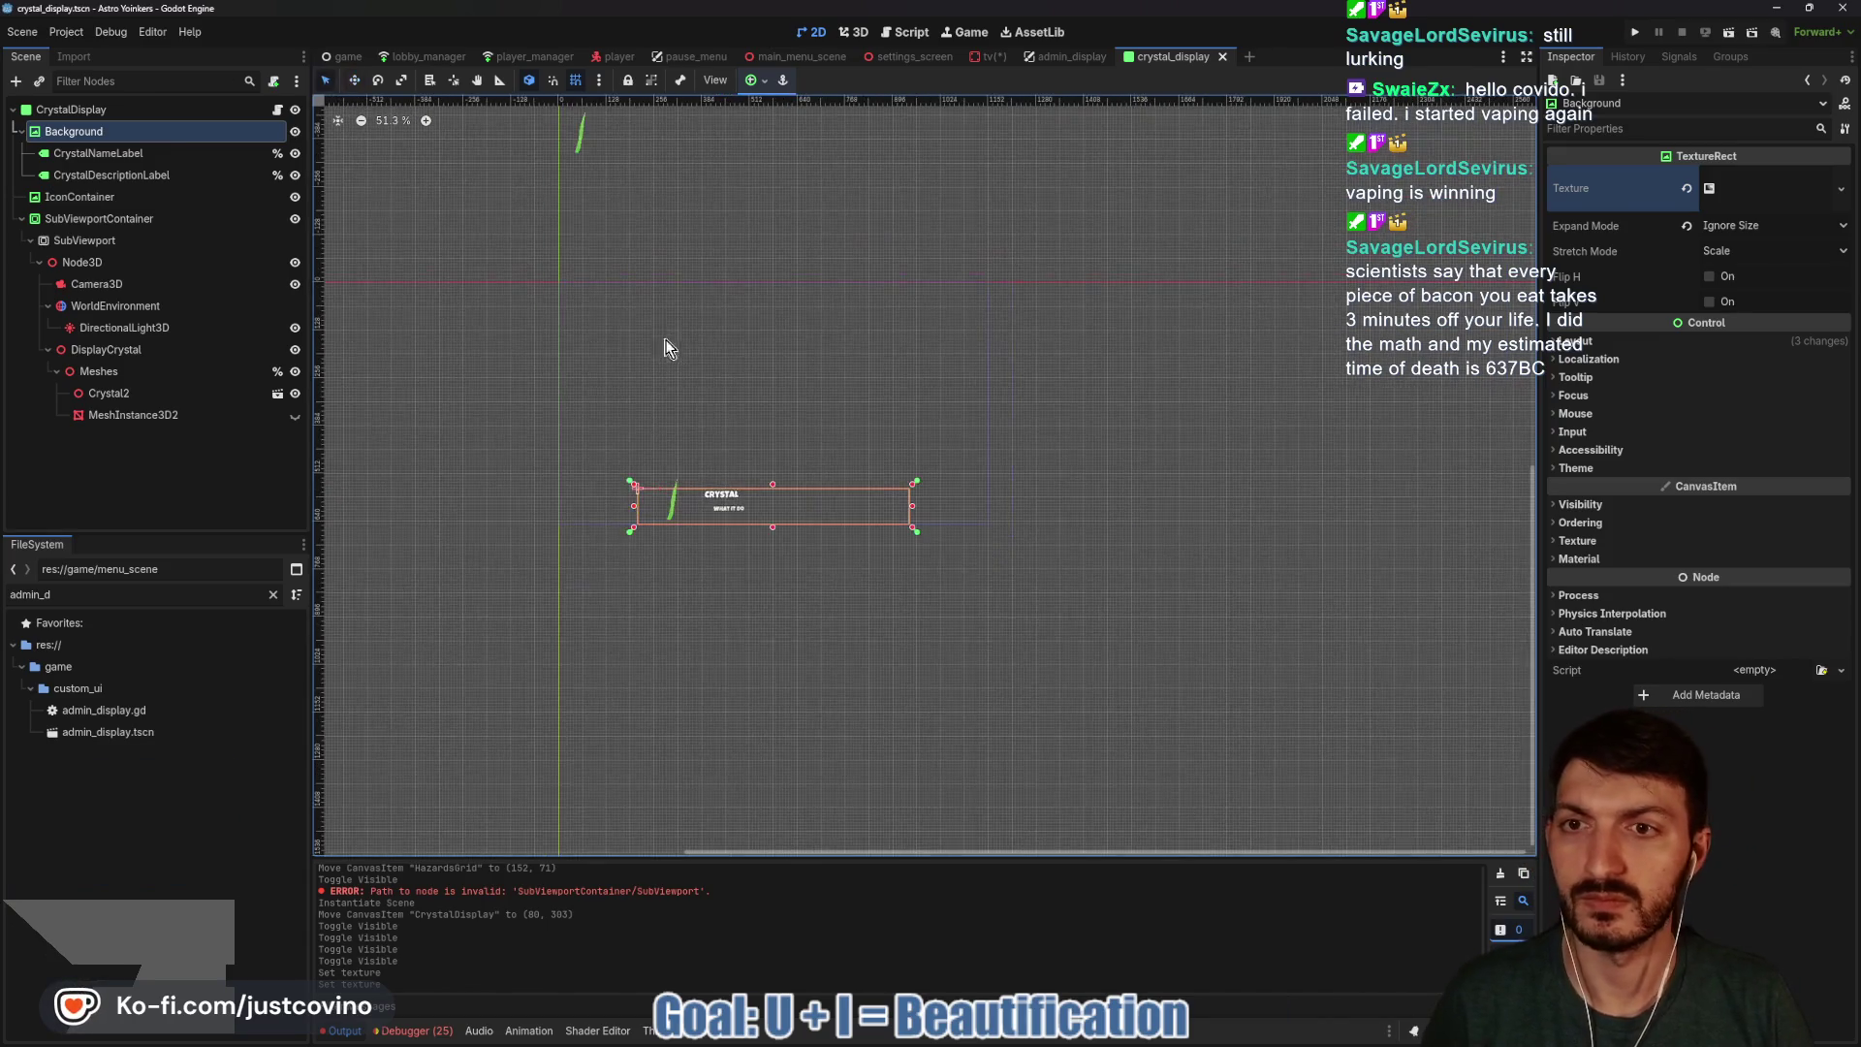
click(584, 141)
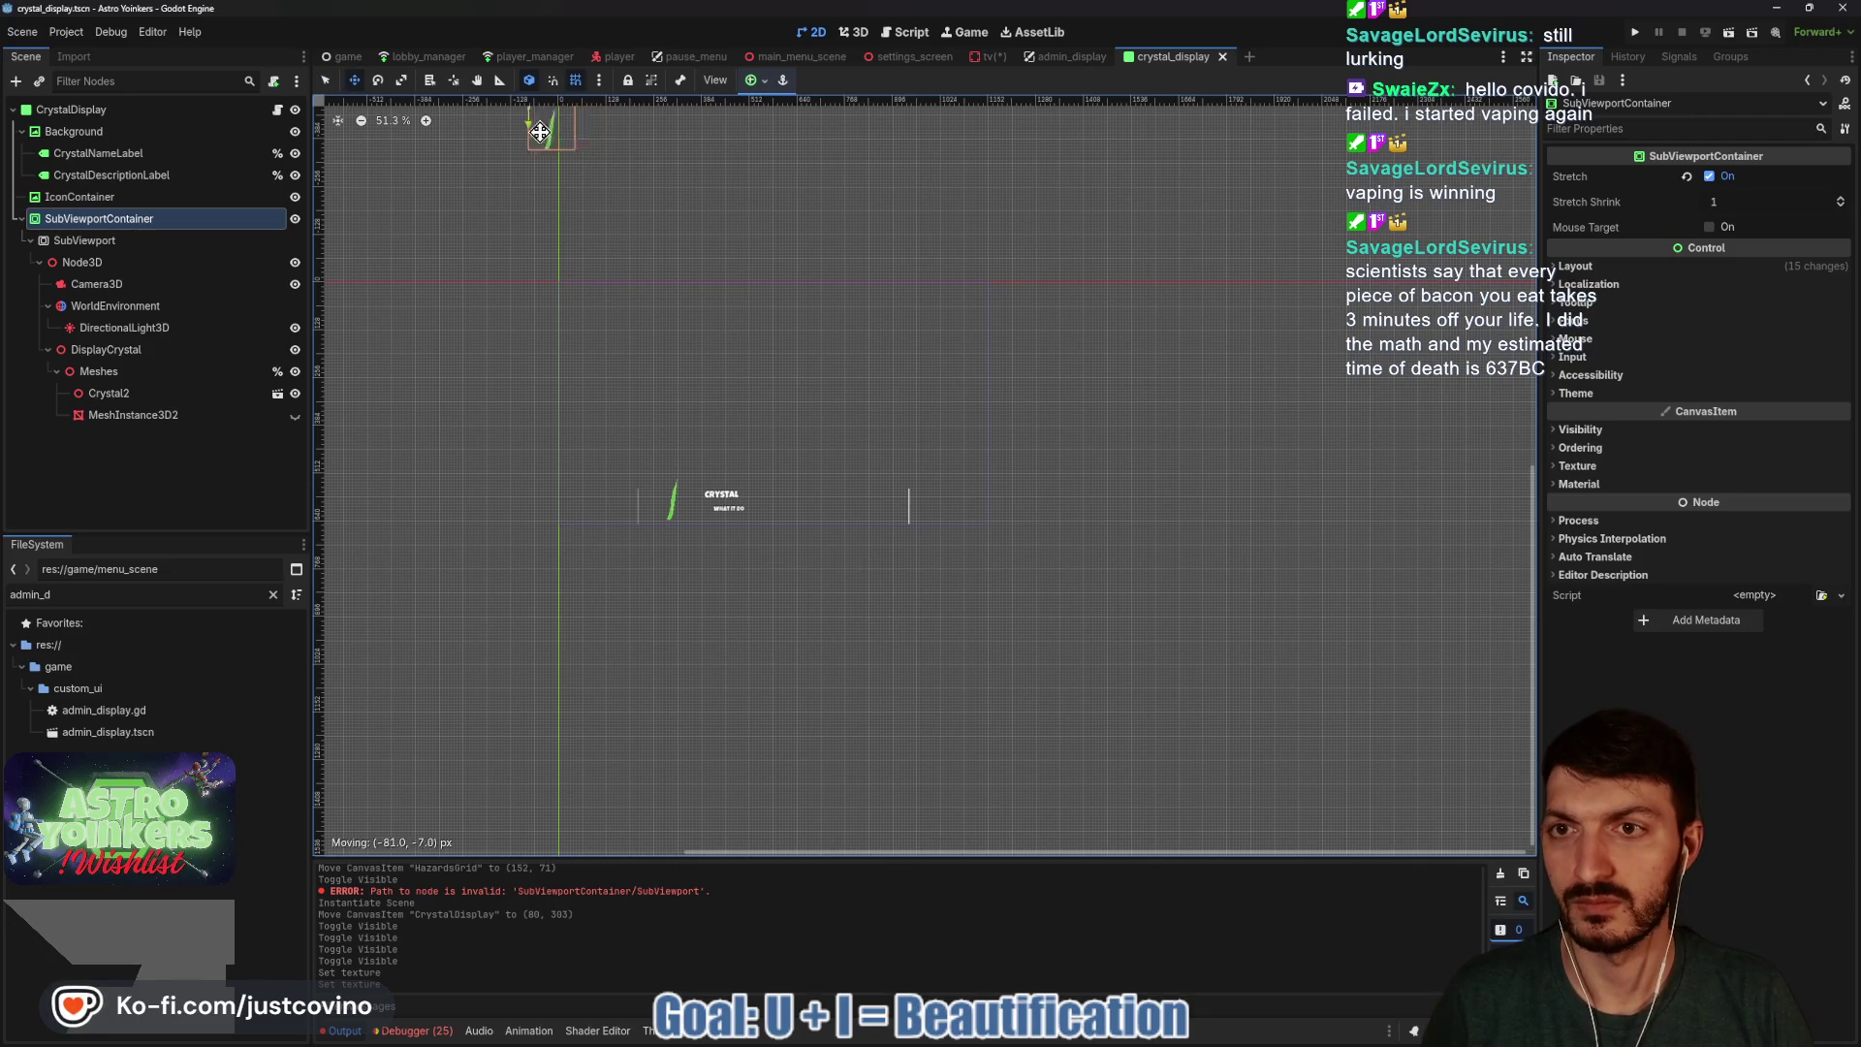
drag(383, 171, 385, 167)
key(ctrl+s)
click(1066, 57)
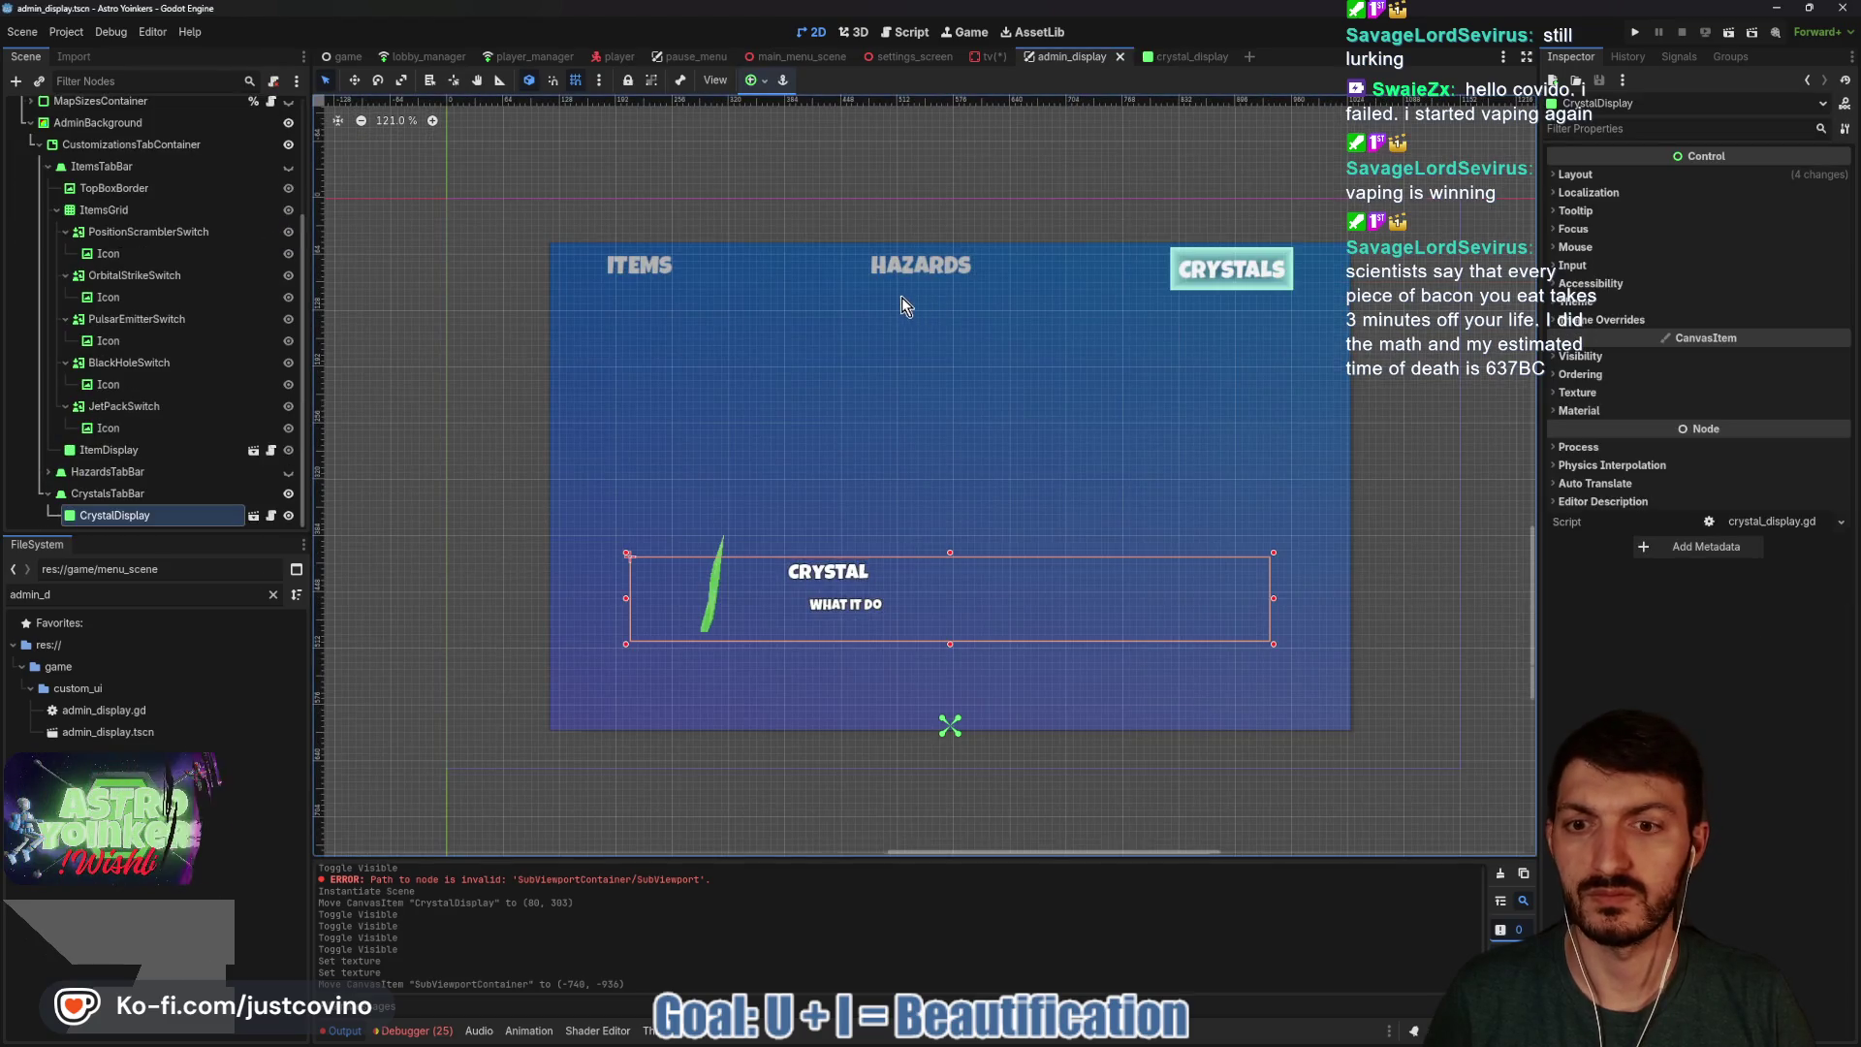
click(511, 460)
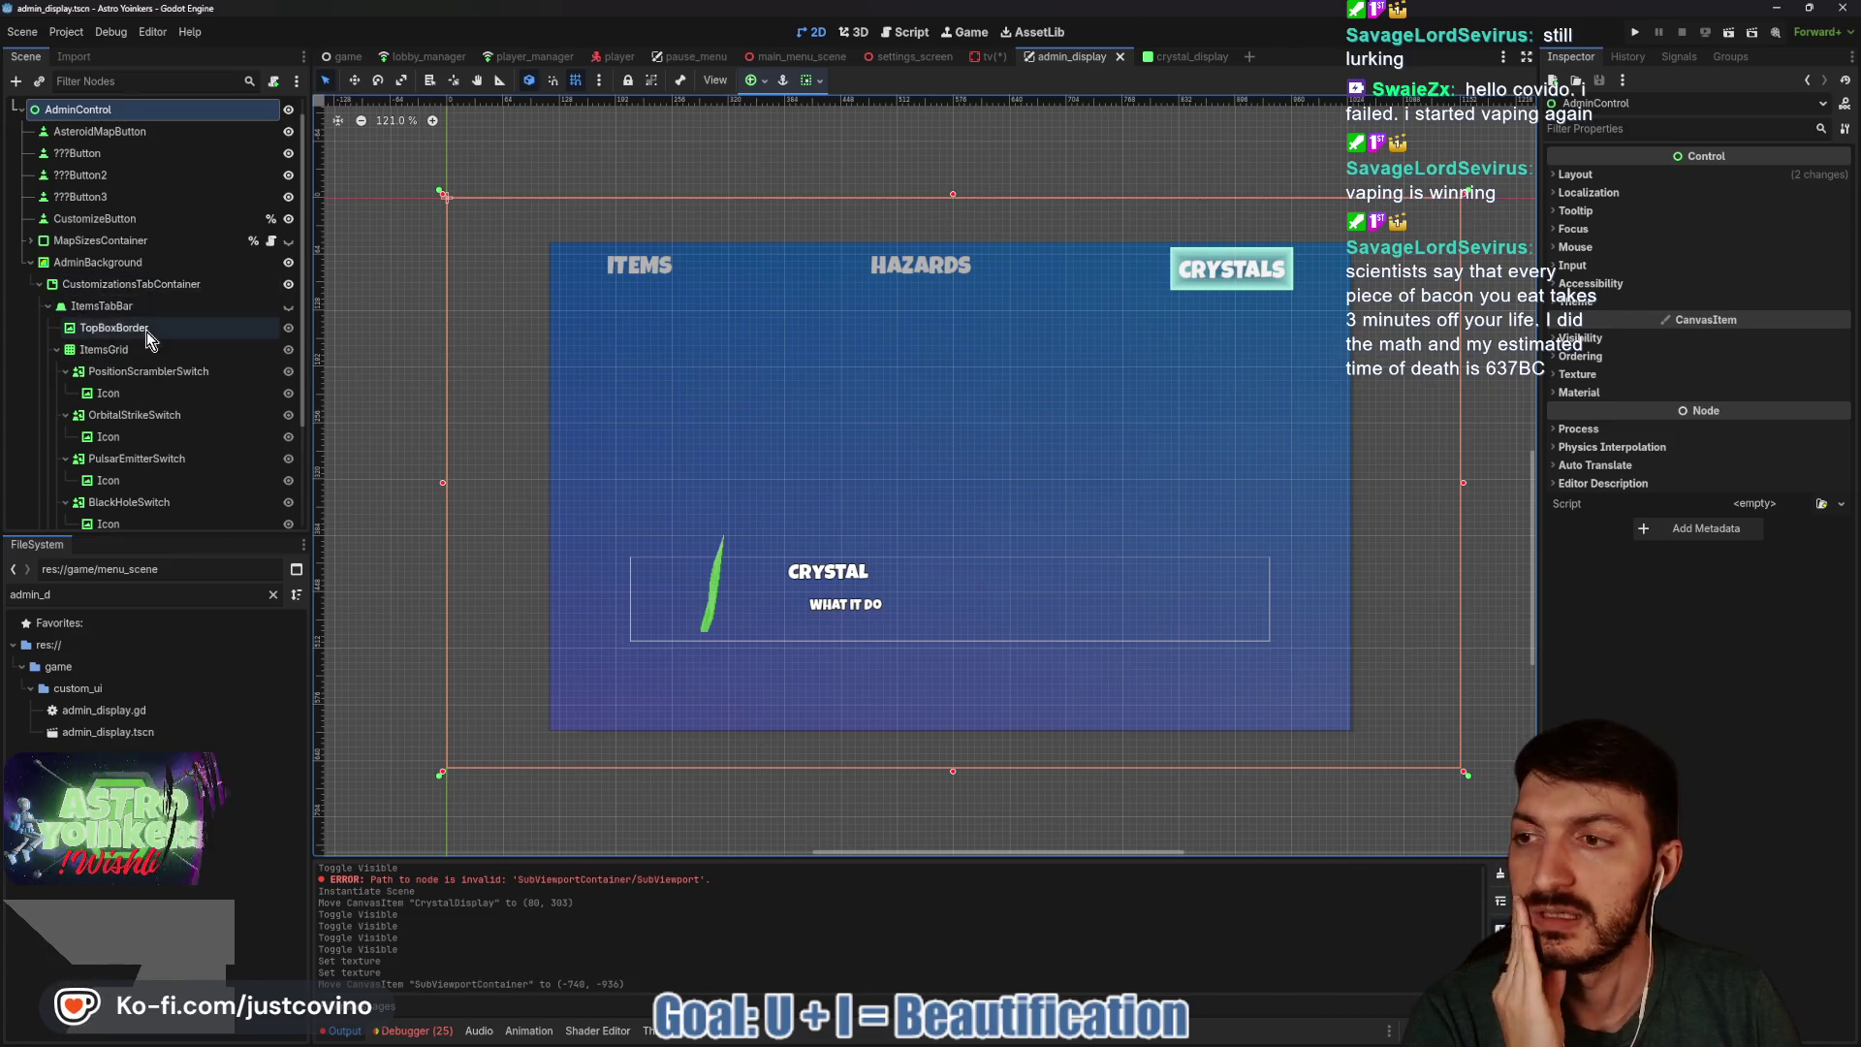
Paste a copy of the Items tab's TopBoxBorder under CrystalsTabBar, placed above CrystalDisplay.
scroll(160, 387, down, 3)
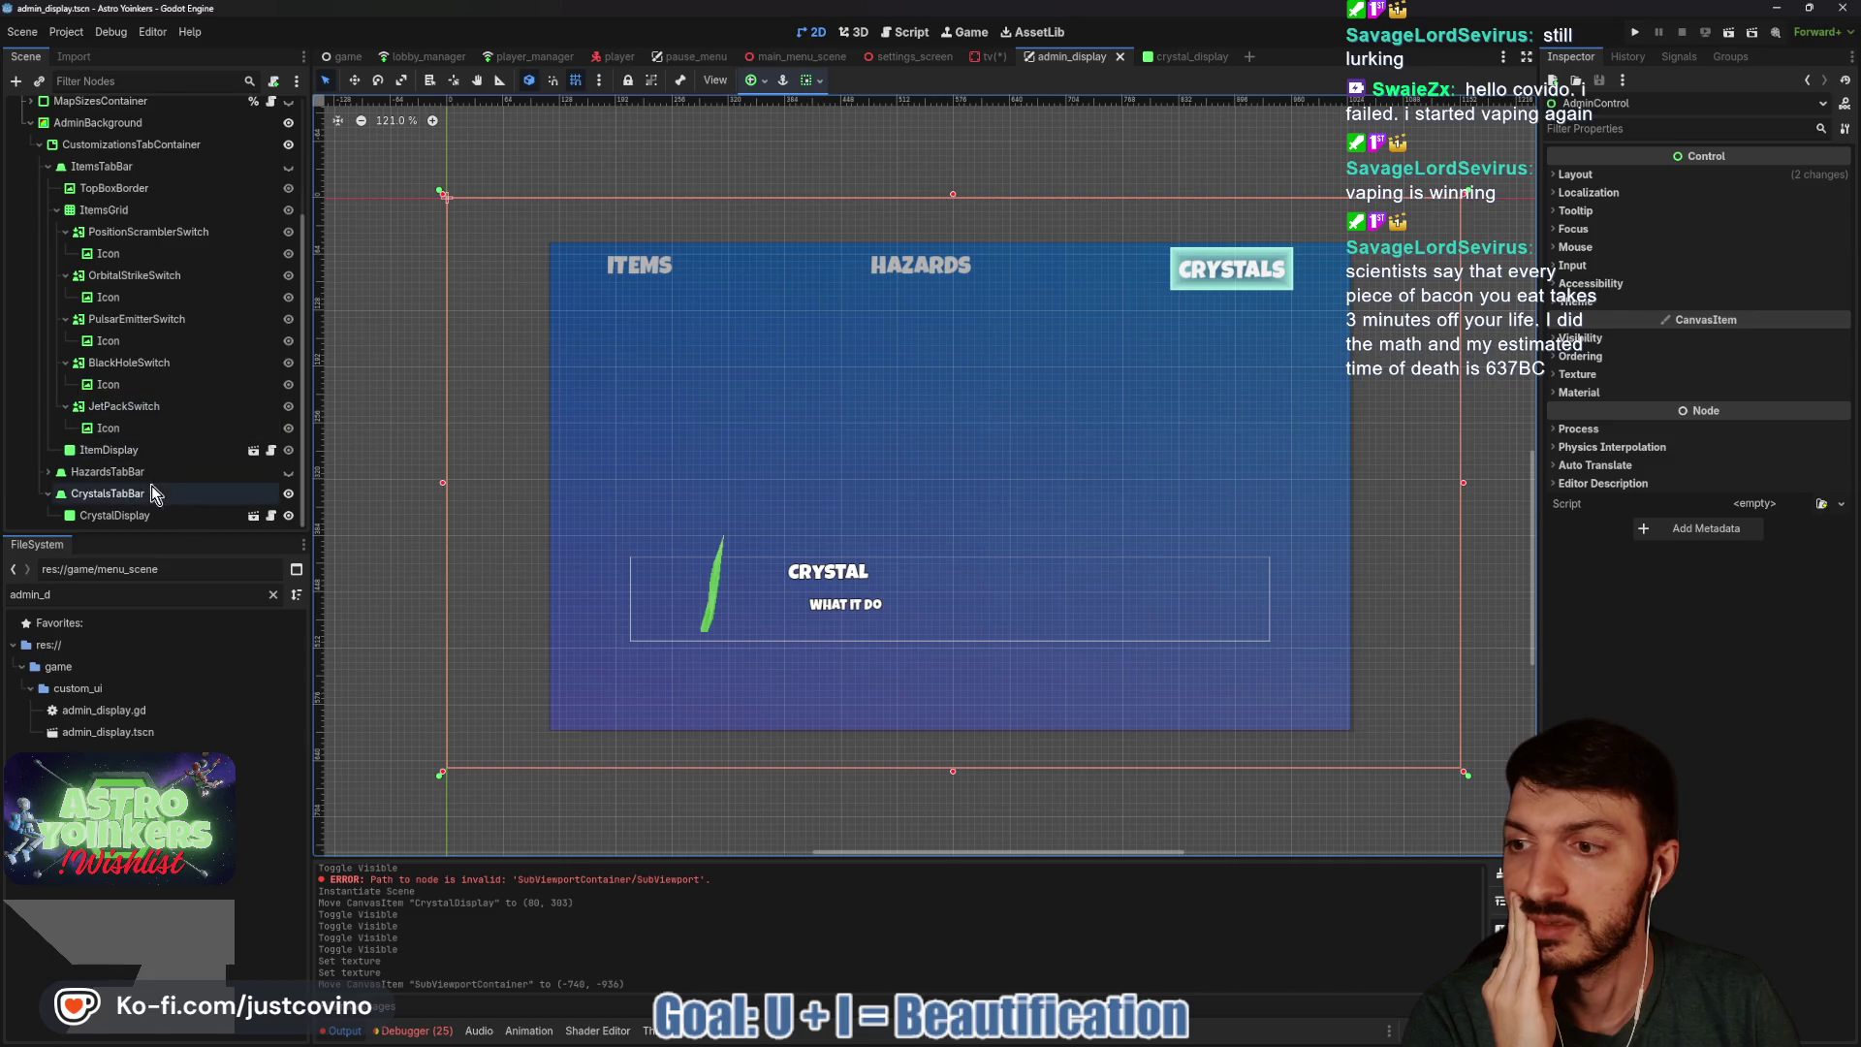
click(137, 496)
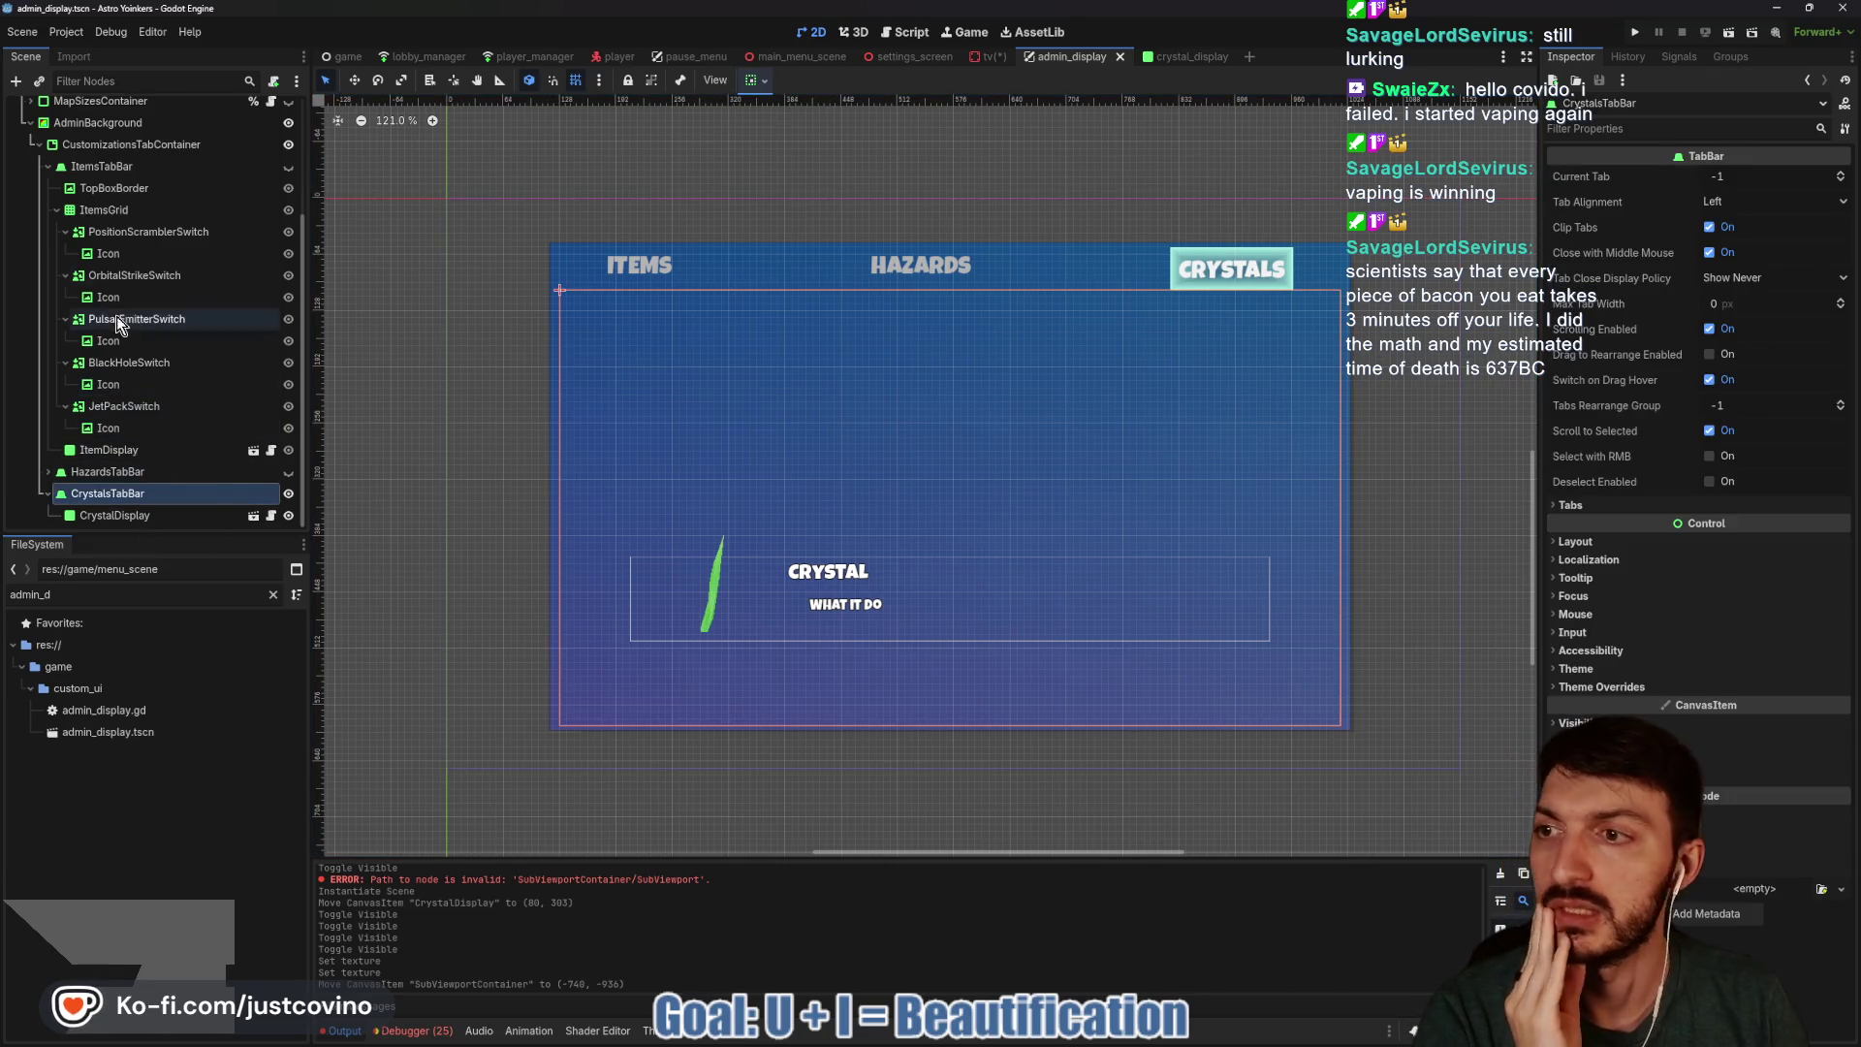
click(125, 187)
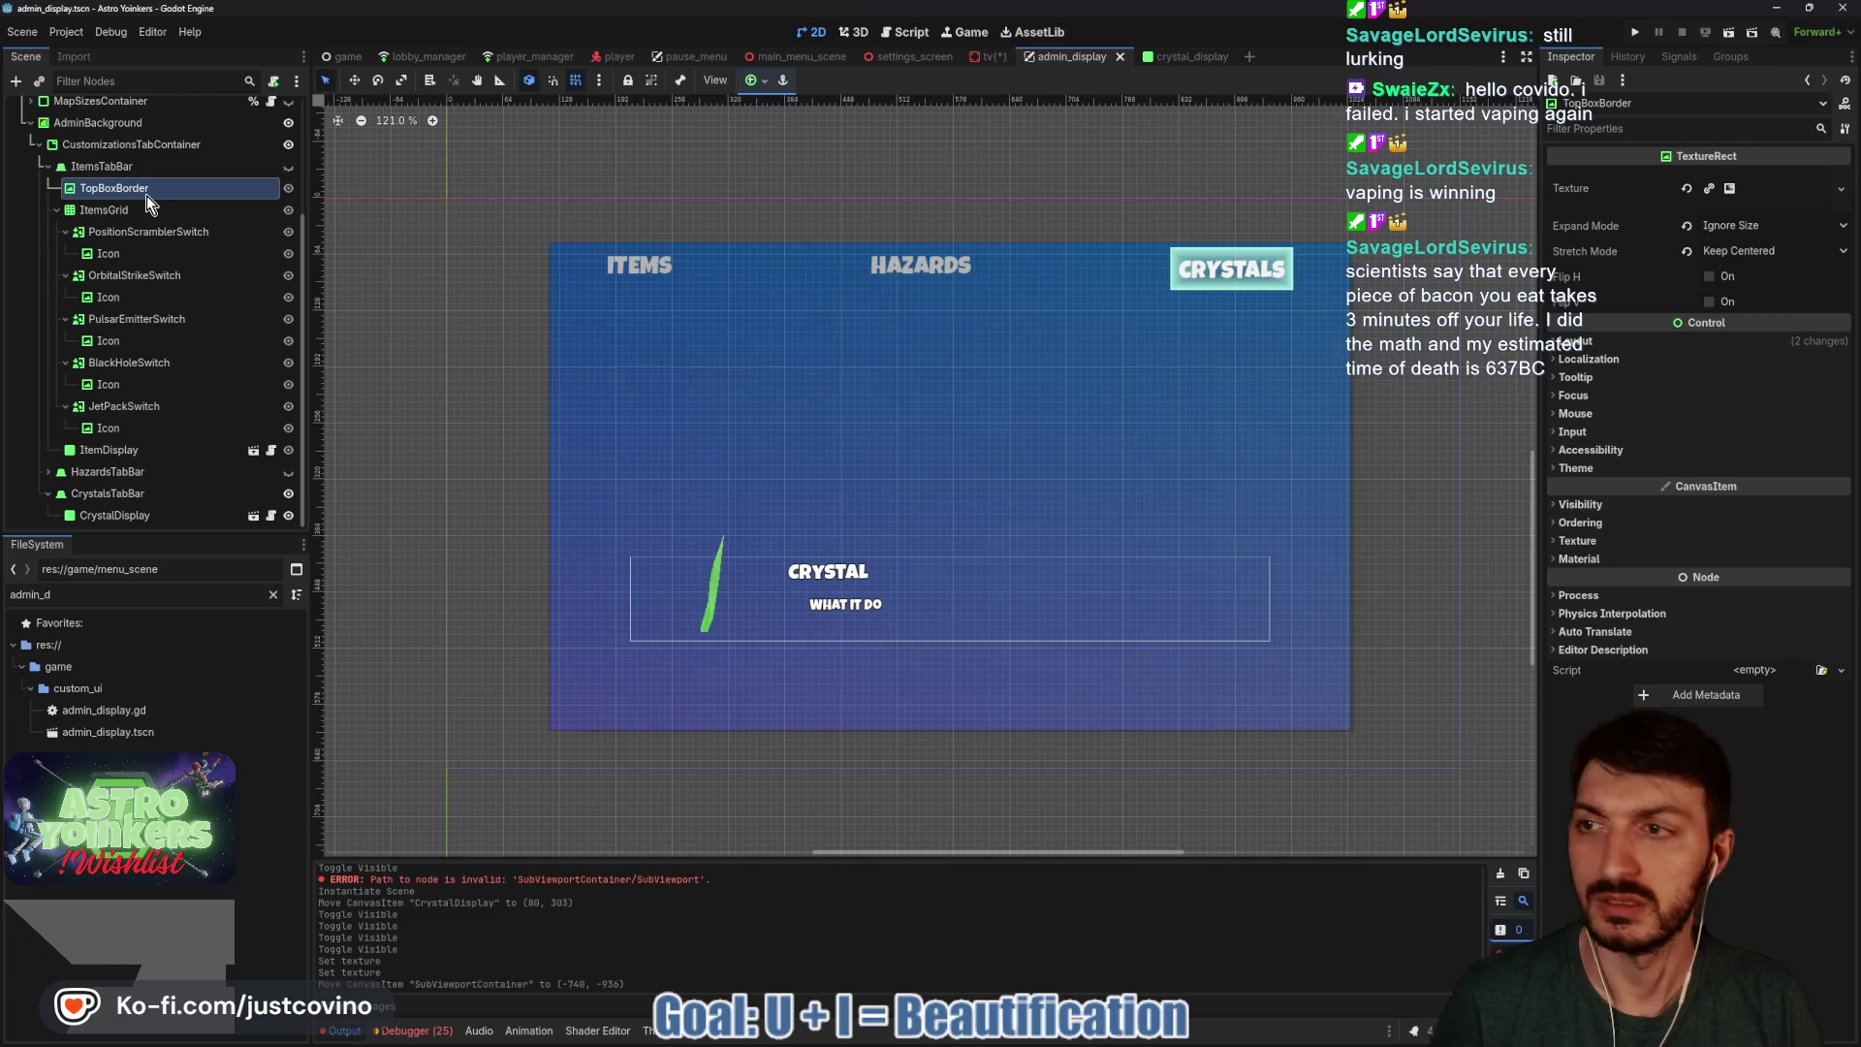
click(144, 498)
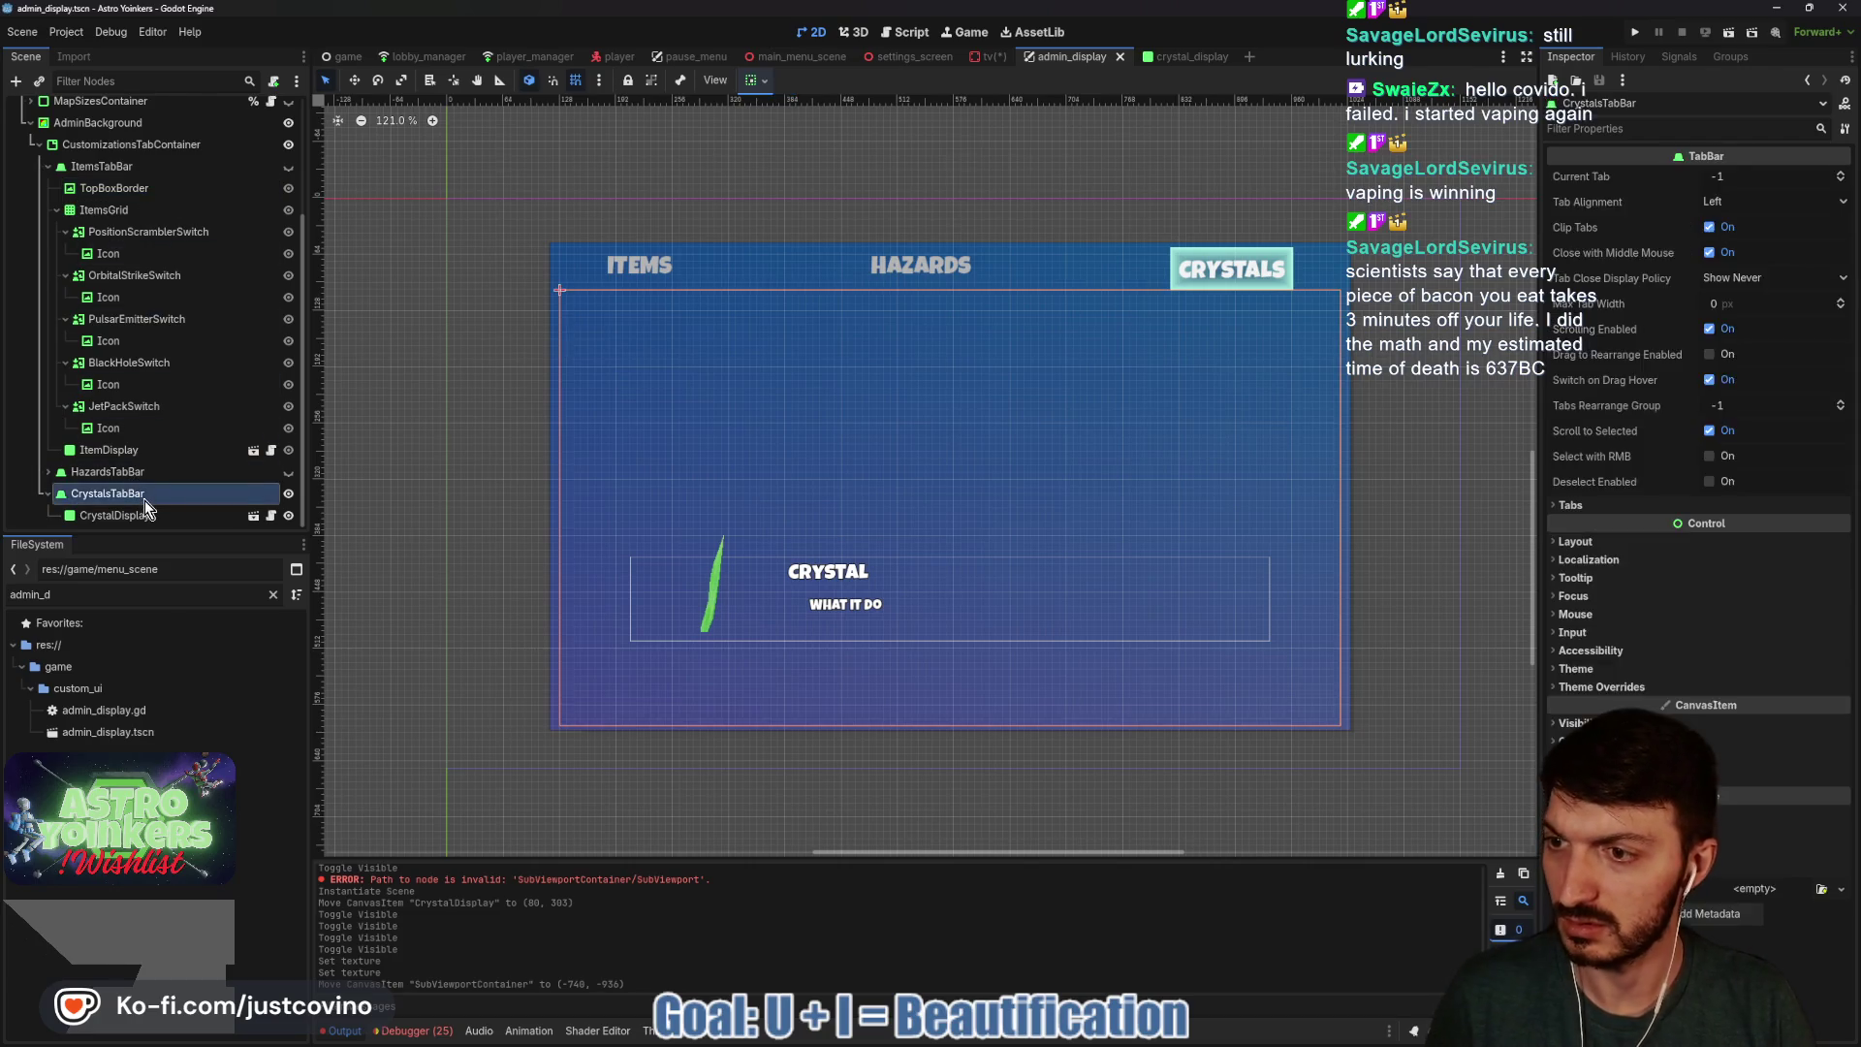
key(ctrl+v)
drag(125, 518, 118, 485)
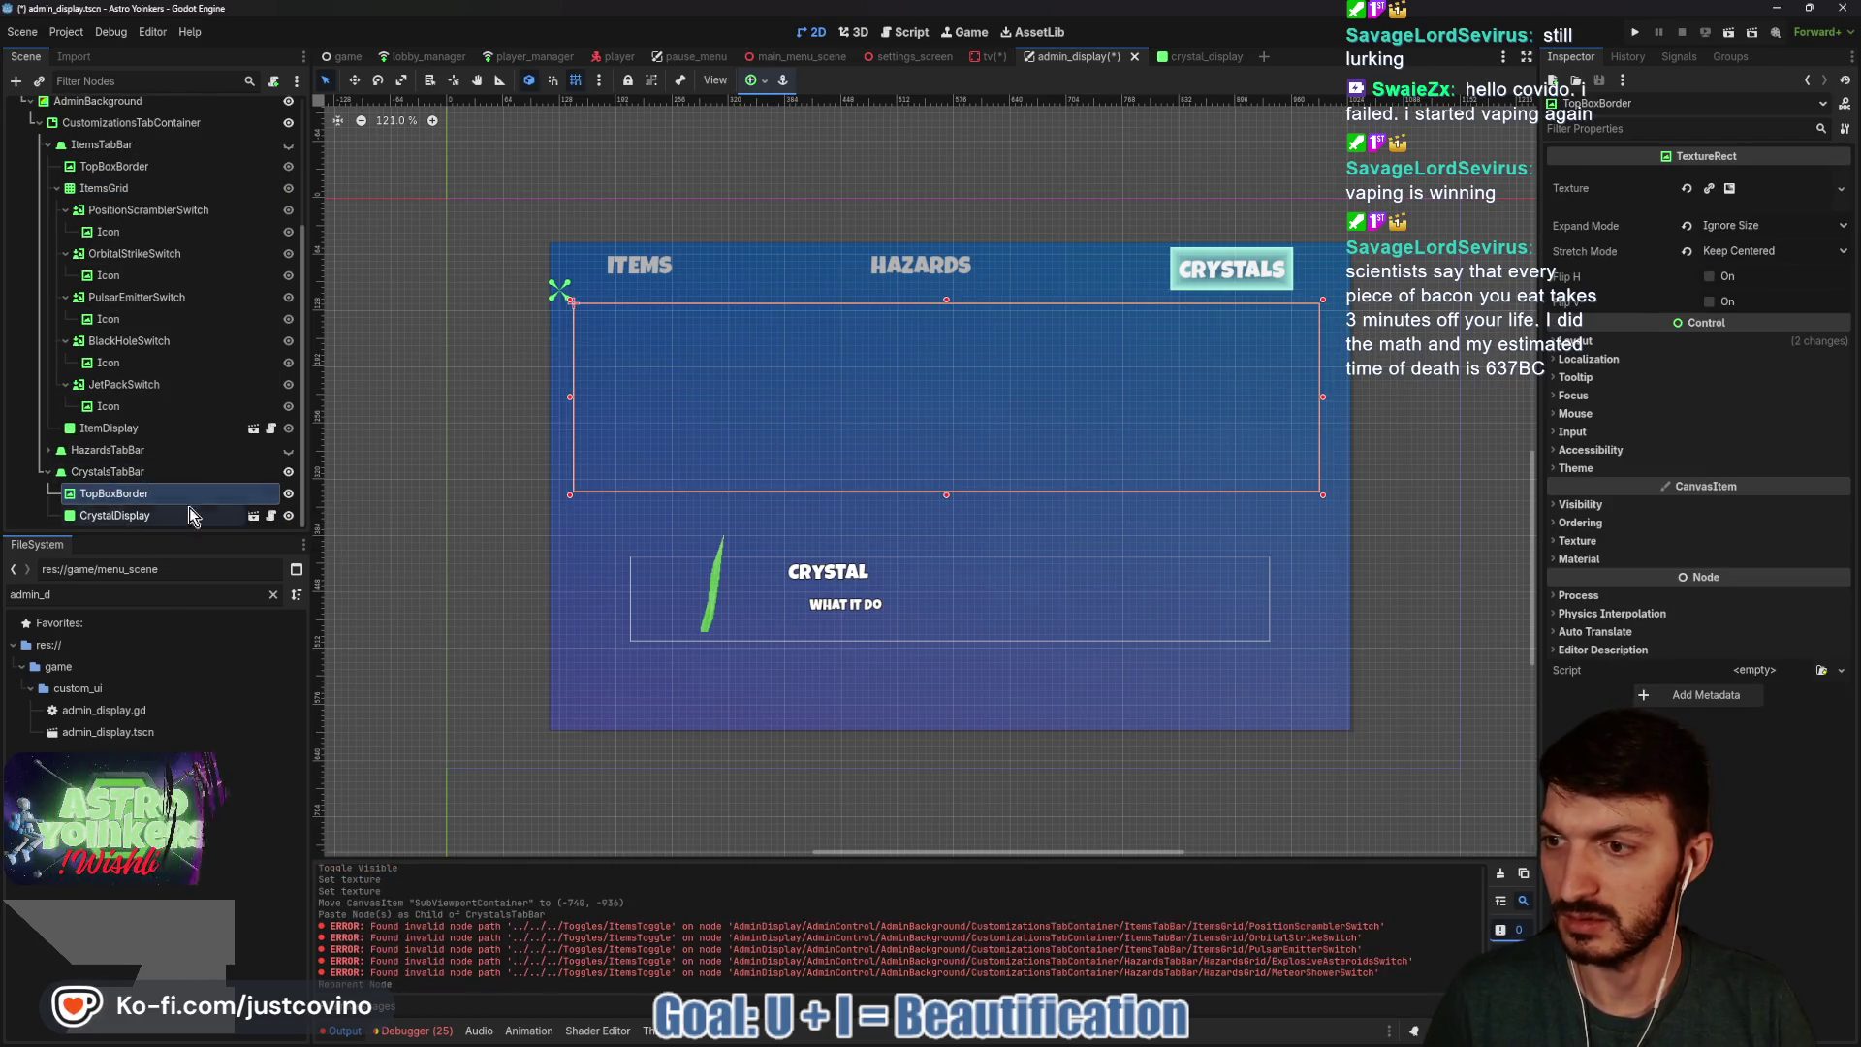
scroll(690, 478, down, 2)
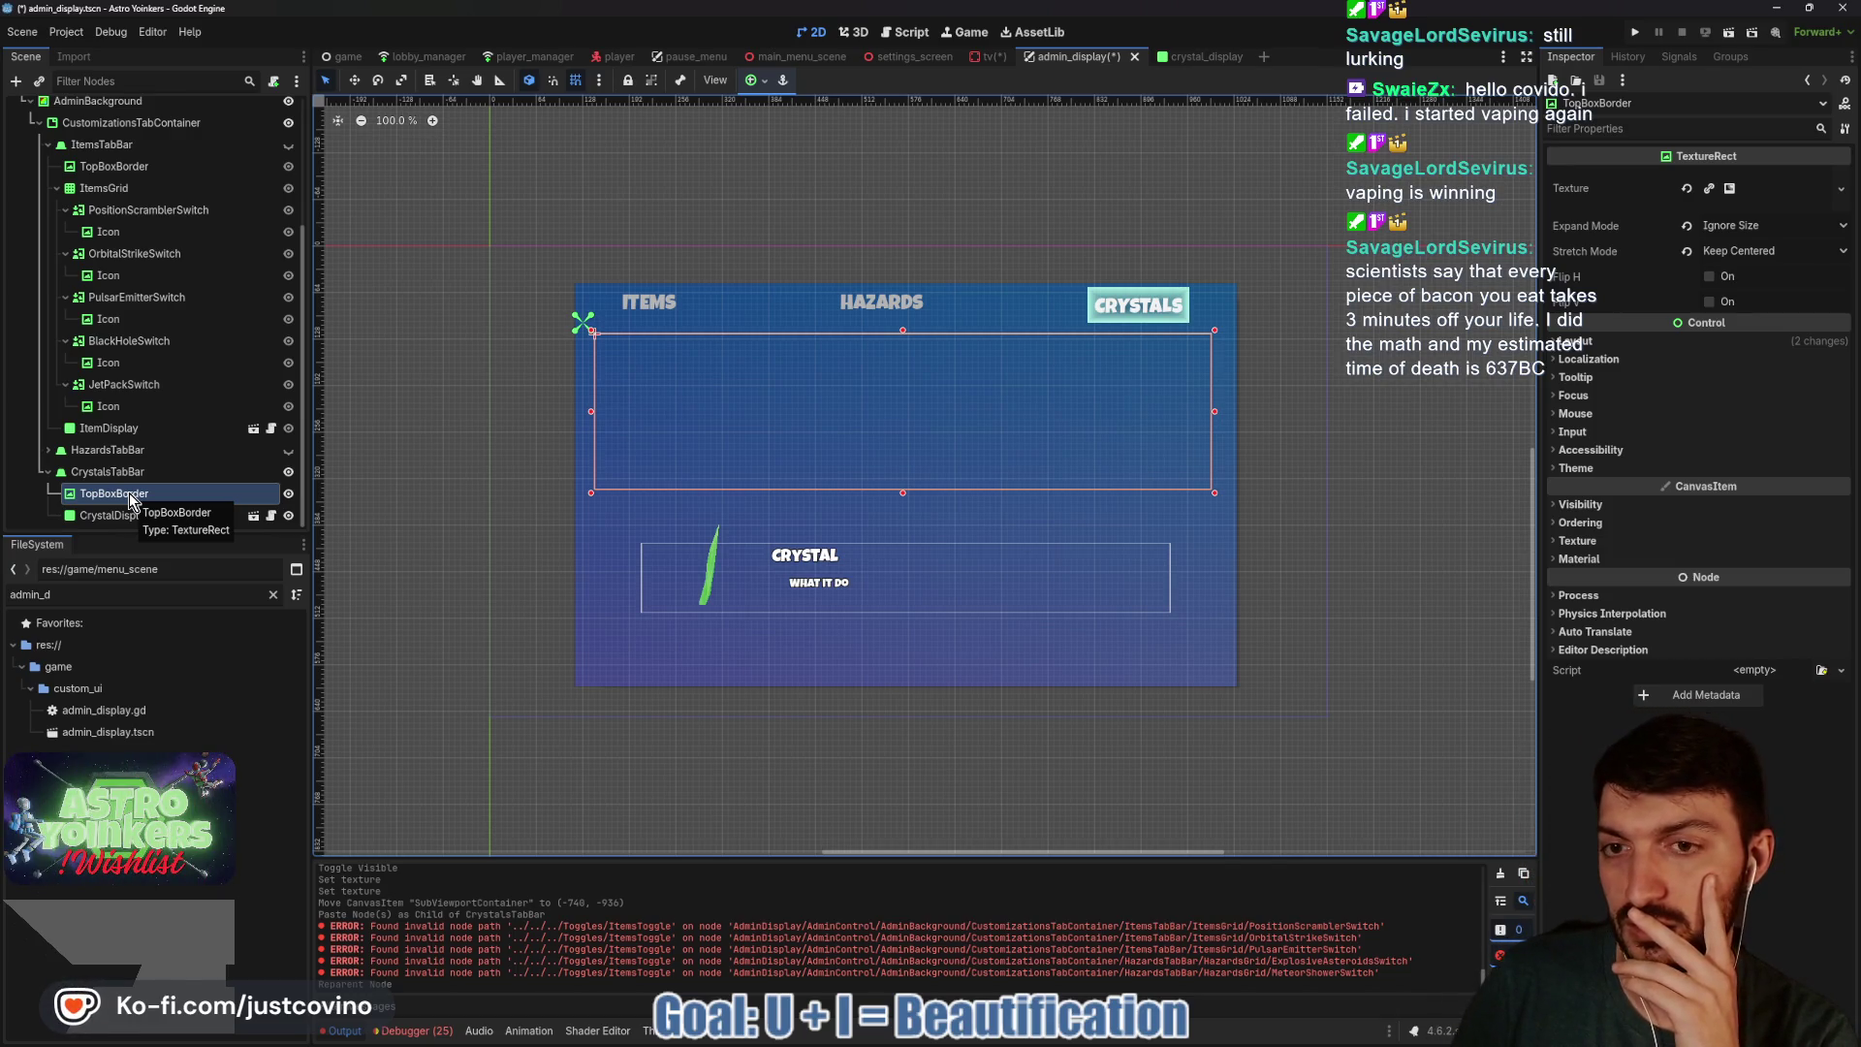
key(ctrl+a)
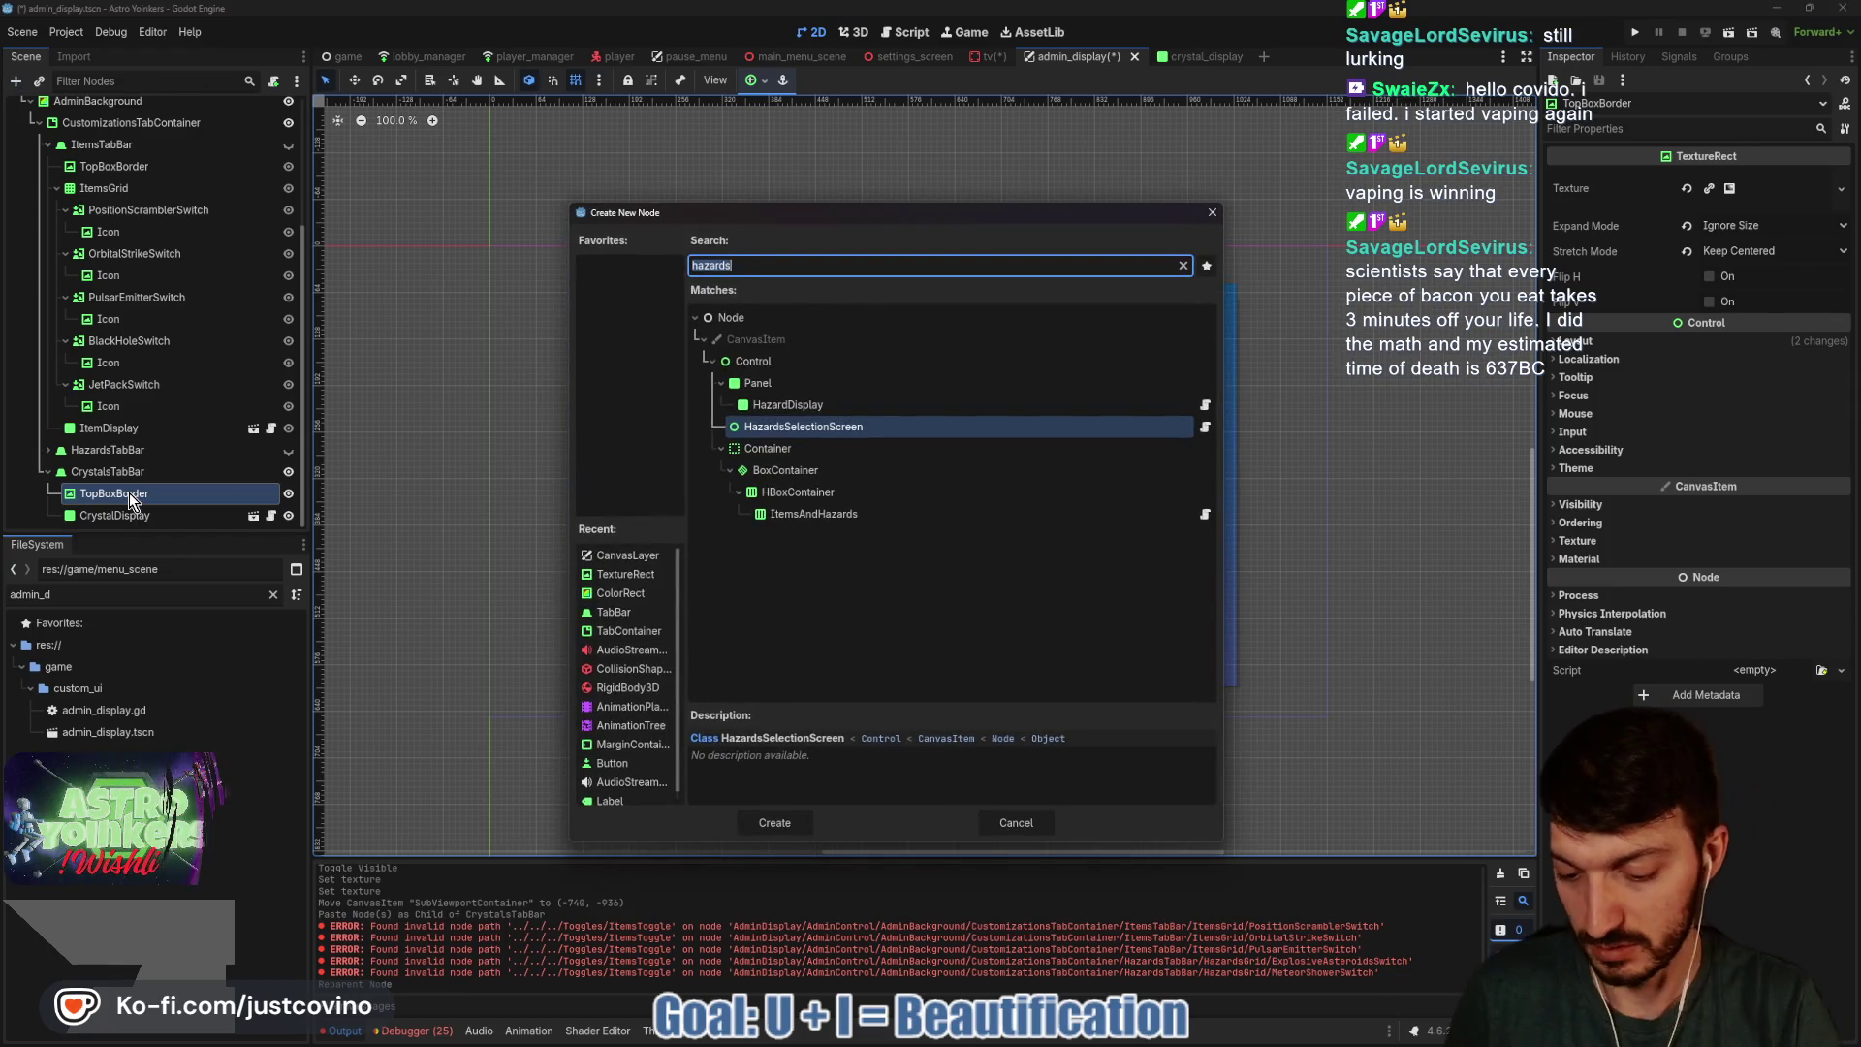
Add an HBoxContainer under TopBoxBorder that fills the border box using the full-rect anchor preset.
text(hbox)
key(Return)
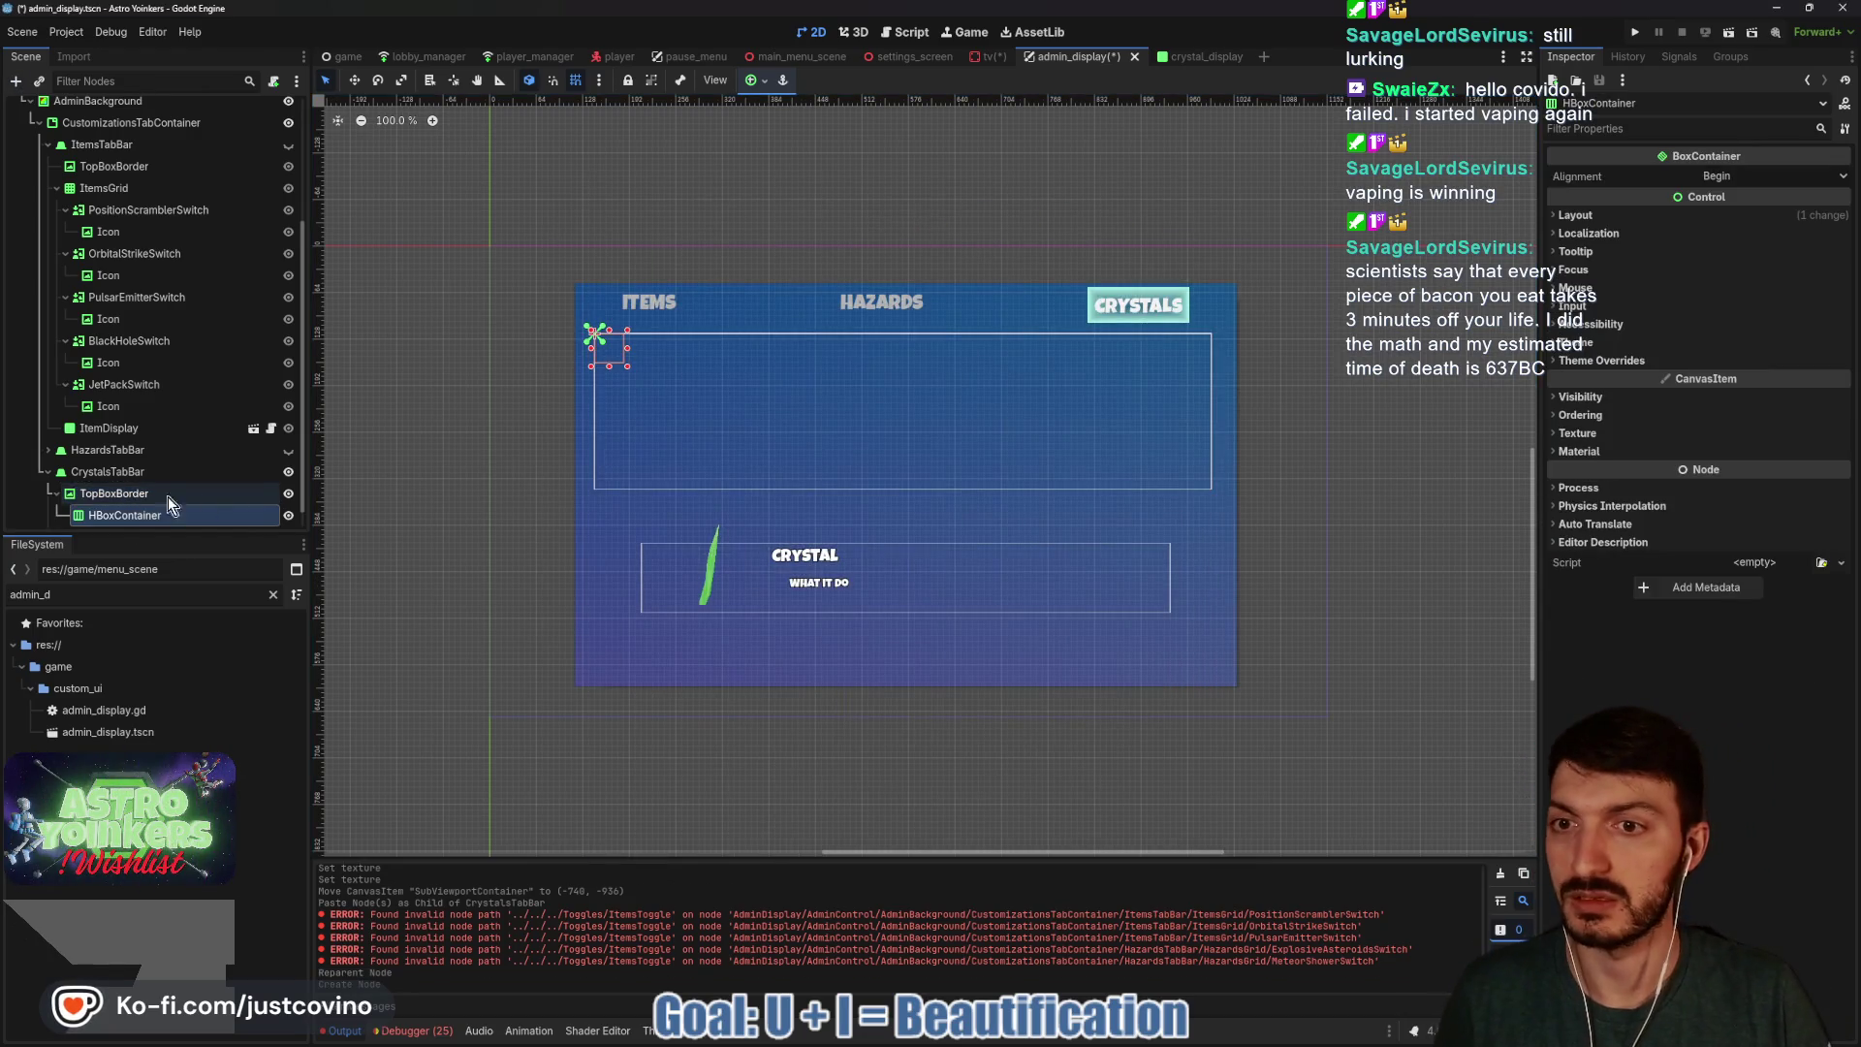
click(756, 81)
click(841, 214)
click(485, 338)
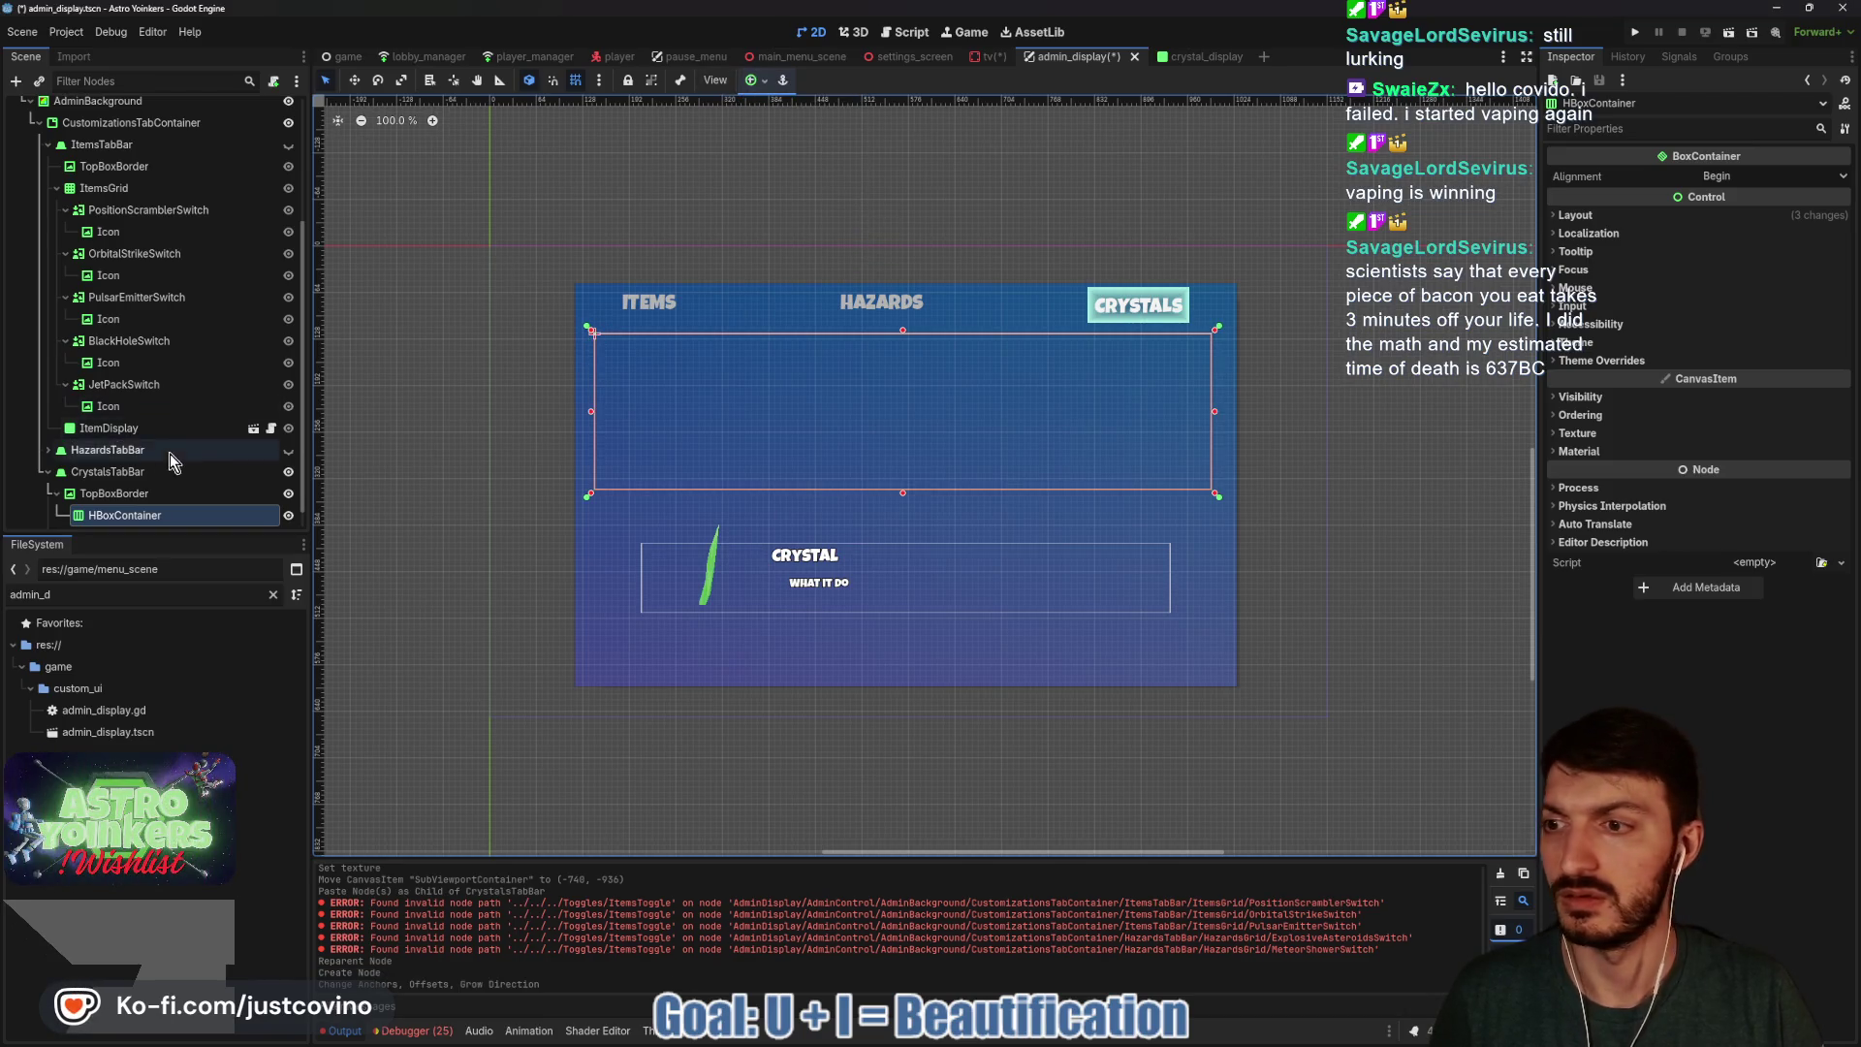
click(154, 515)
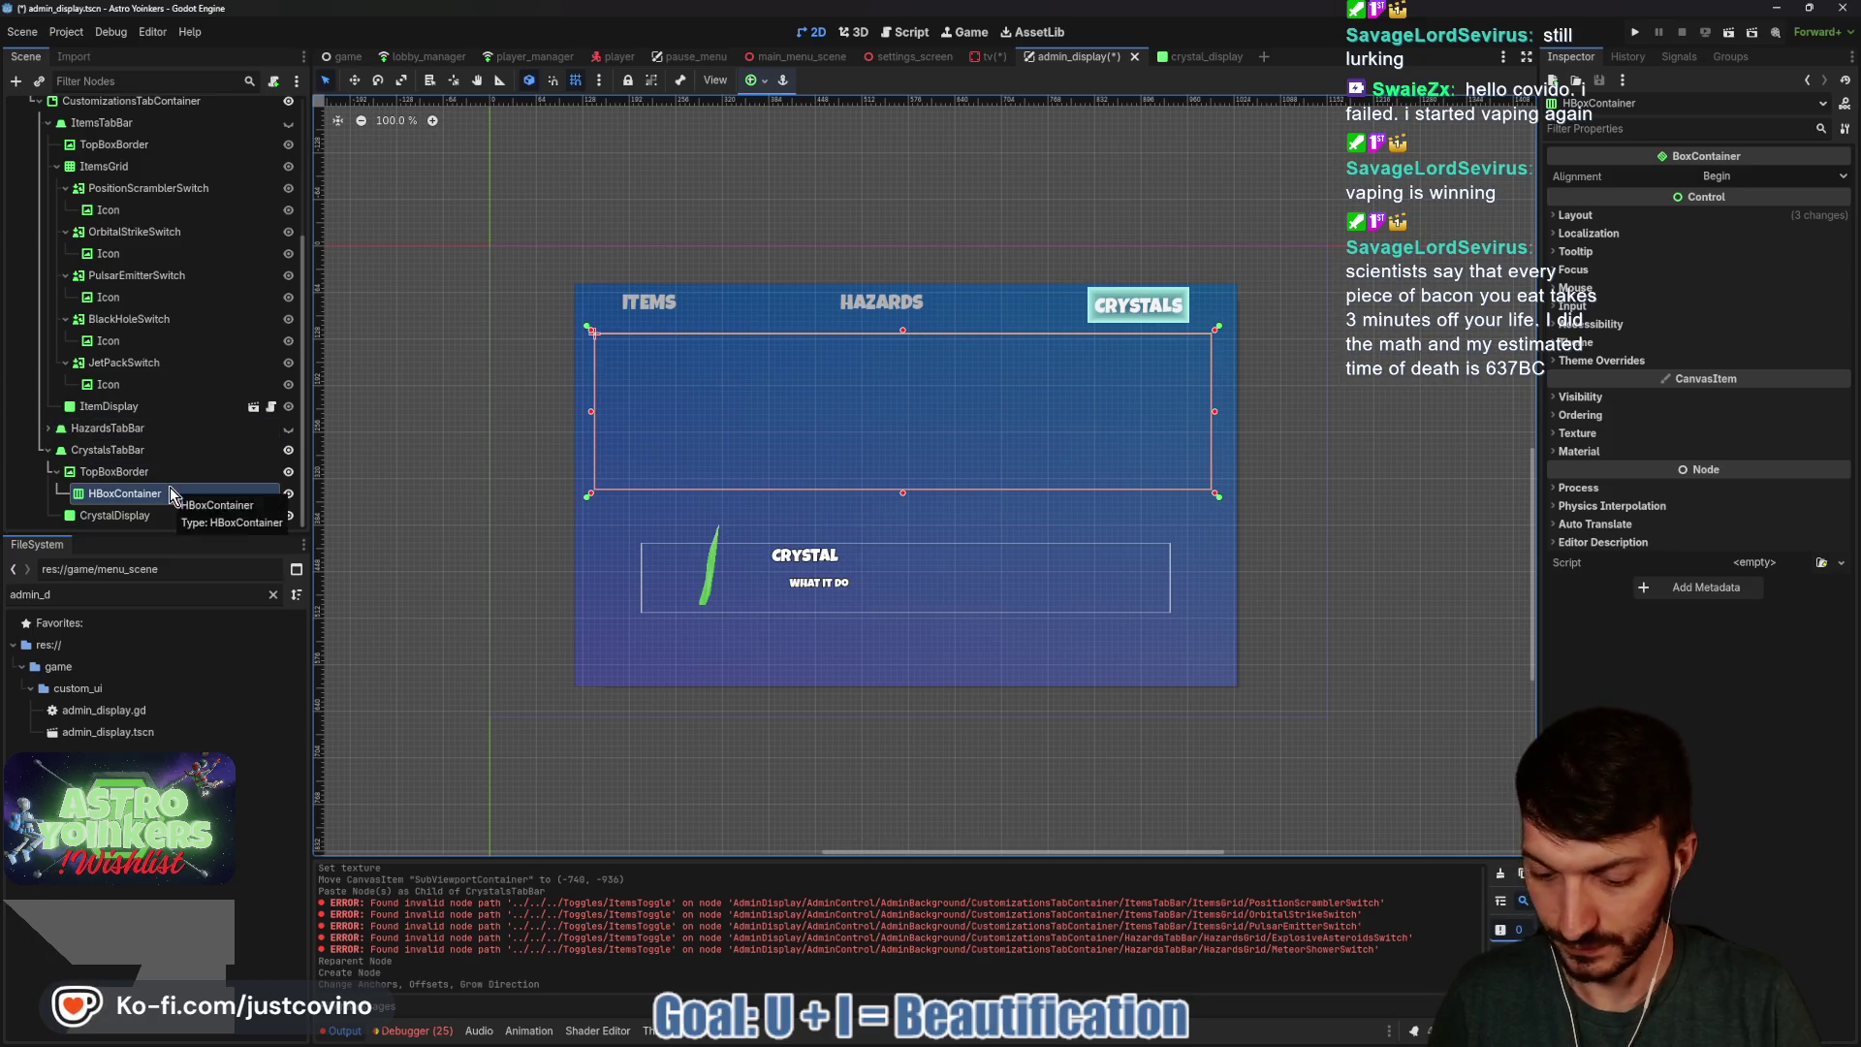
Add a Button inside the HBoxContainer, adjust its container sizing, and give it a 250×100 minimum size.
key(ctrl+a)
text(bu)
key(Return)
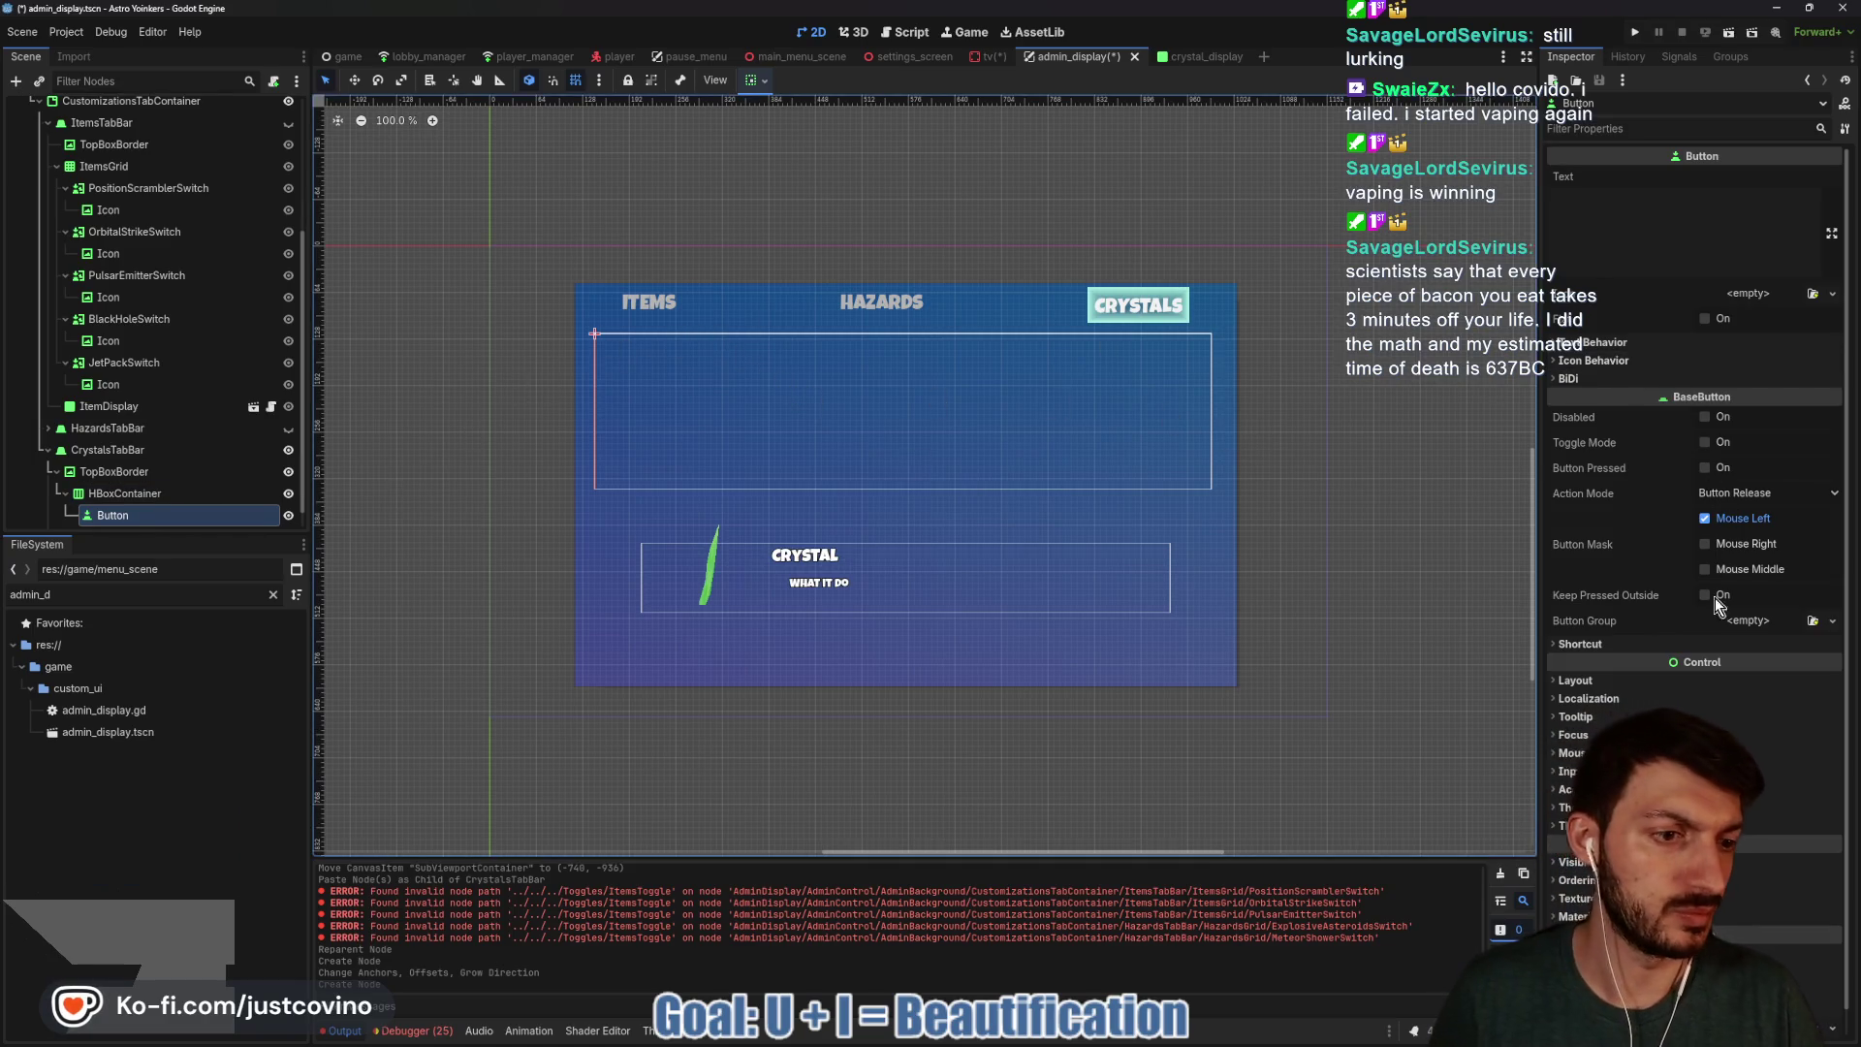
click(1622, 681)
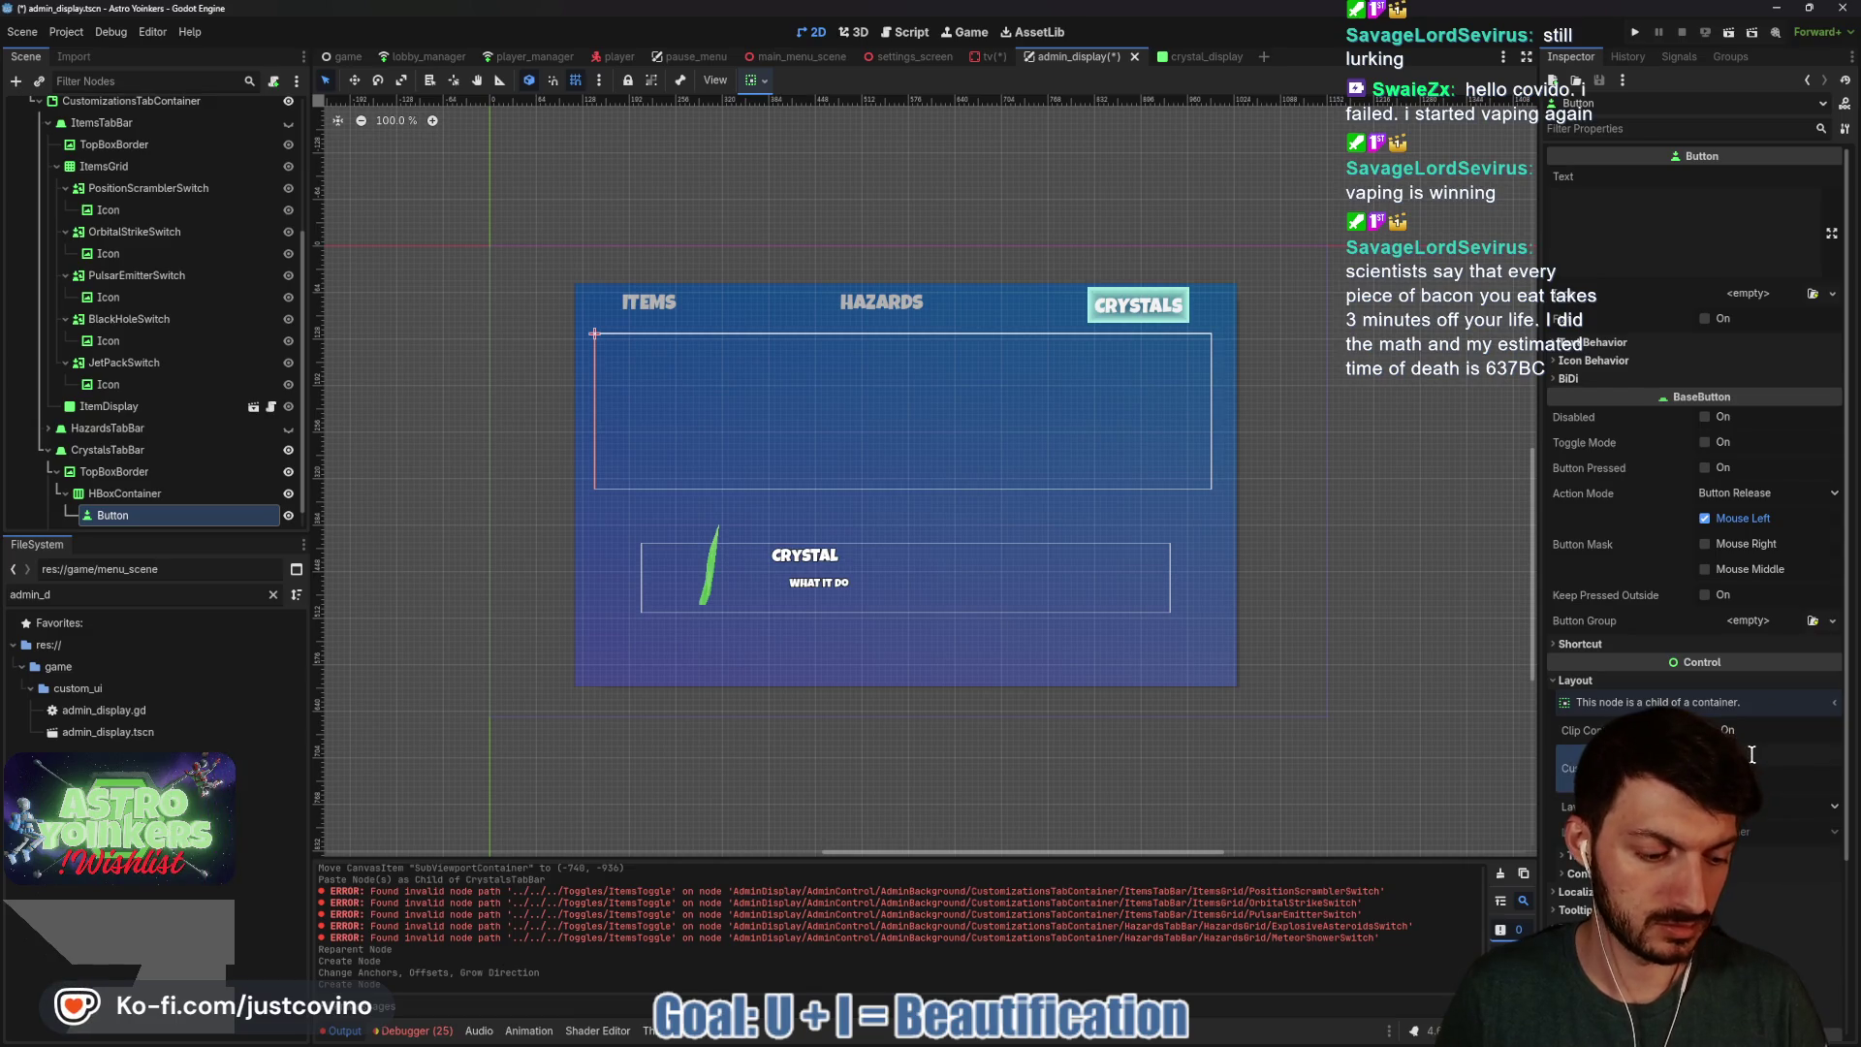
key(Return)
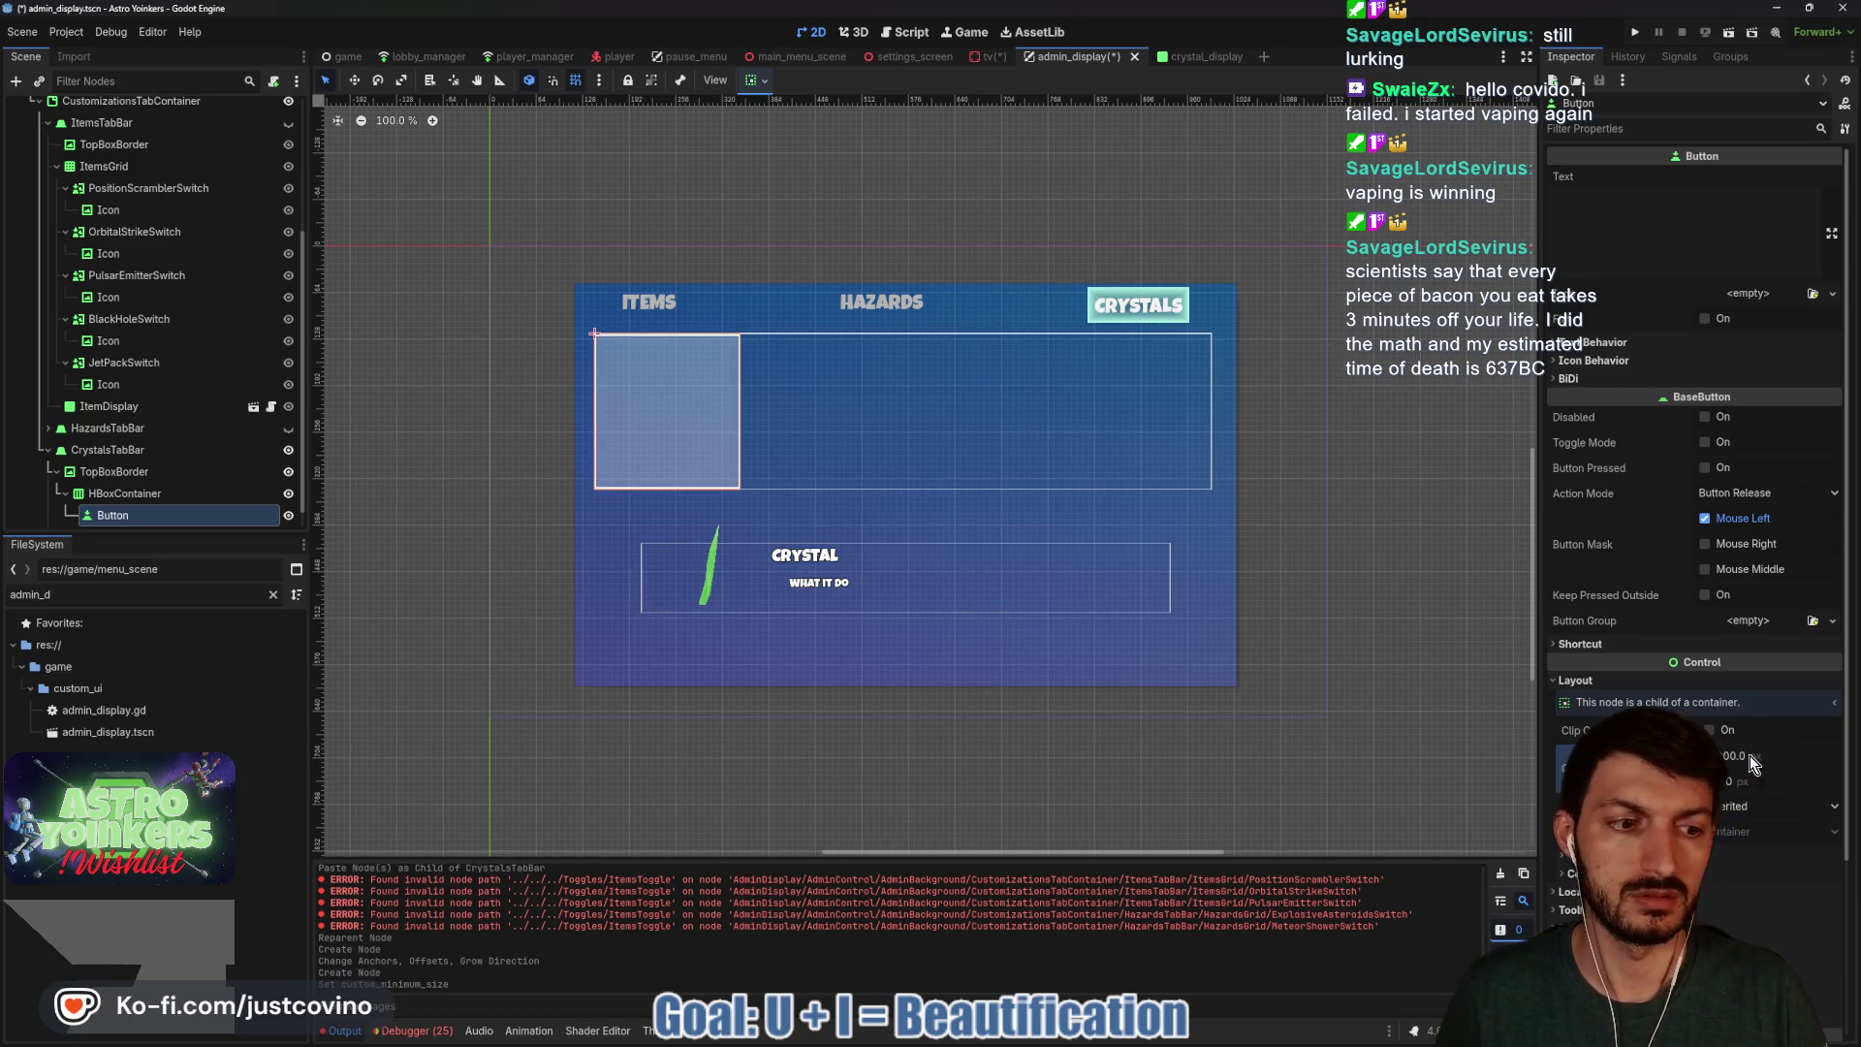
click(755, 81)
click(787, 134)
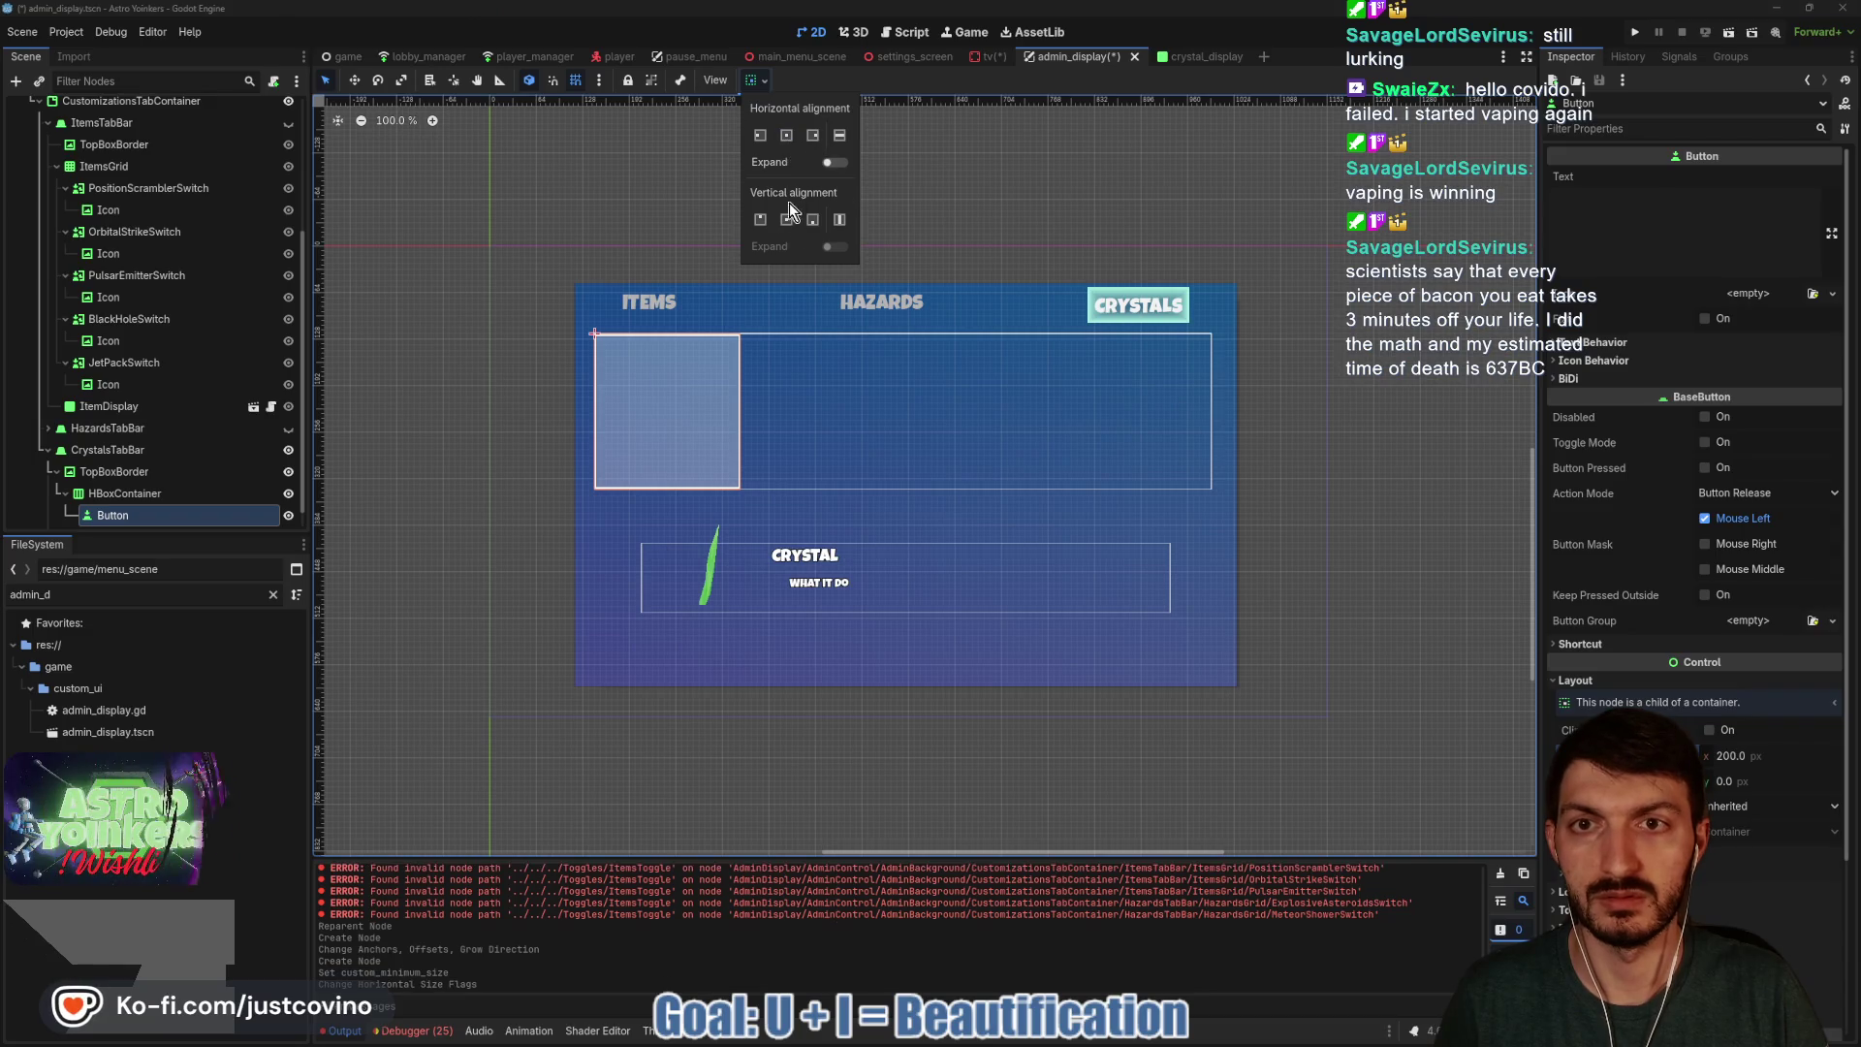
click(786, 219)
click(1753, 758)
text(250)
key(Tab)
text(100)
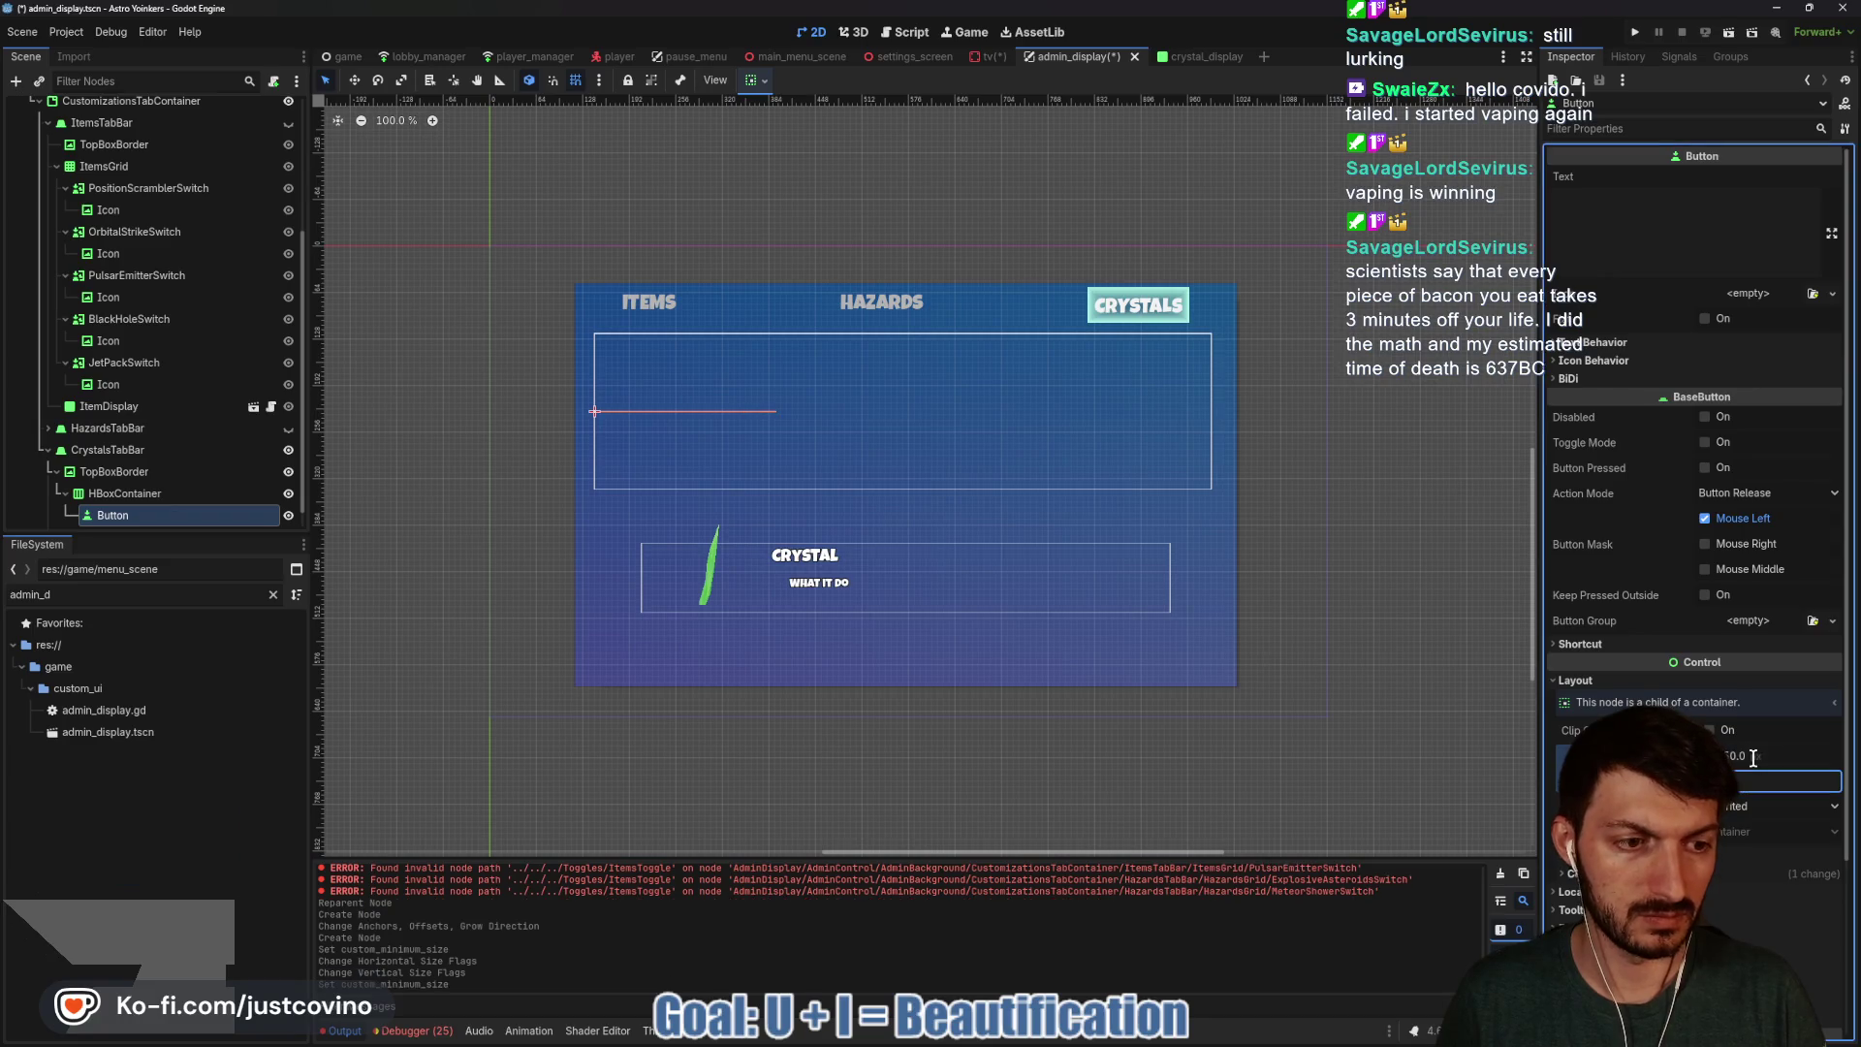
key(Return)
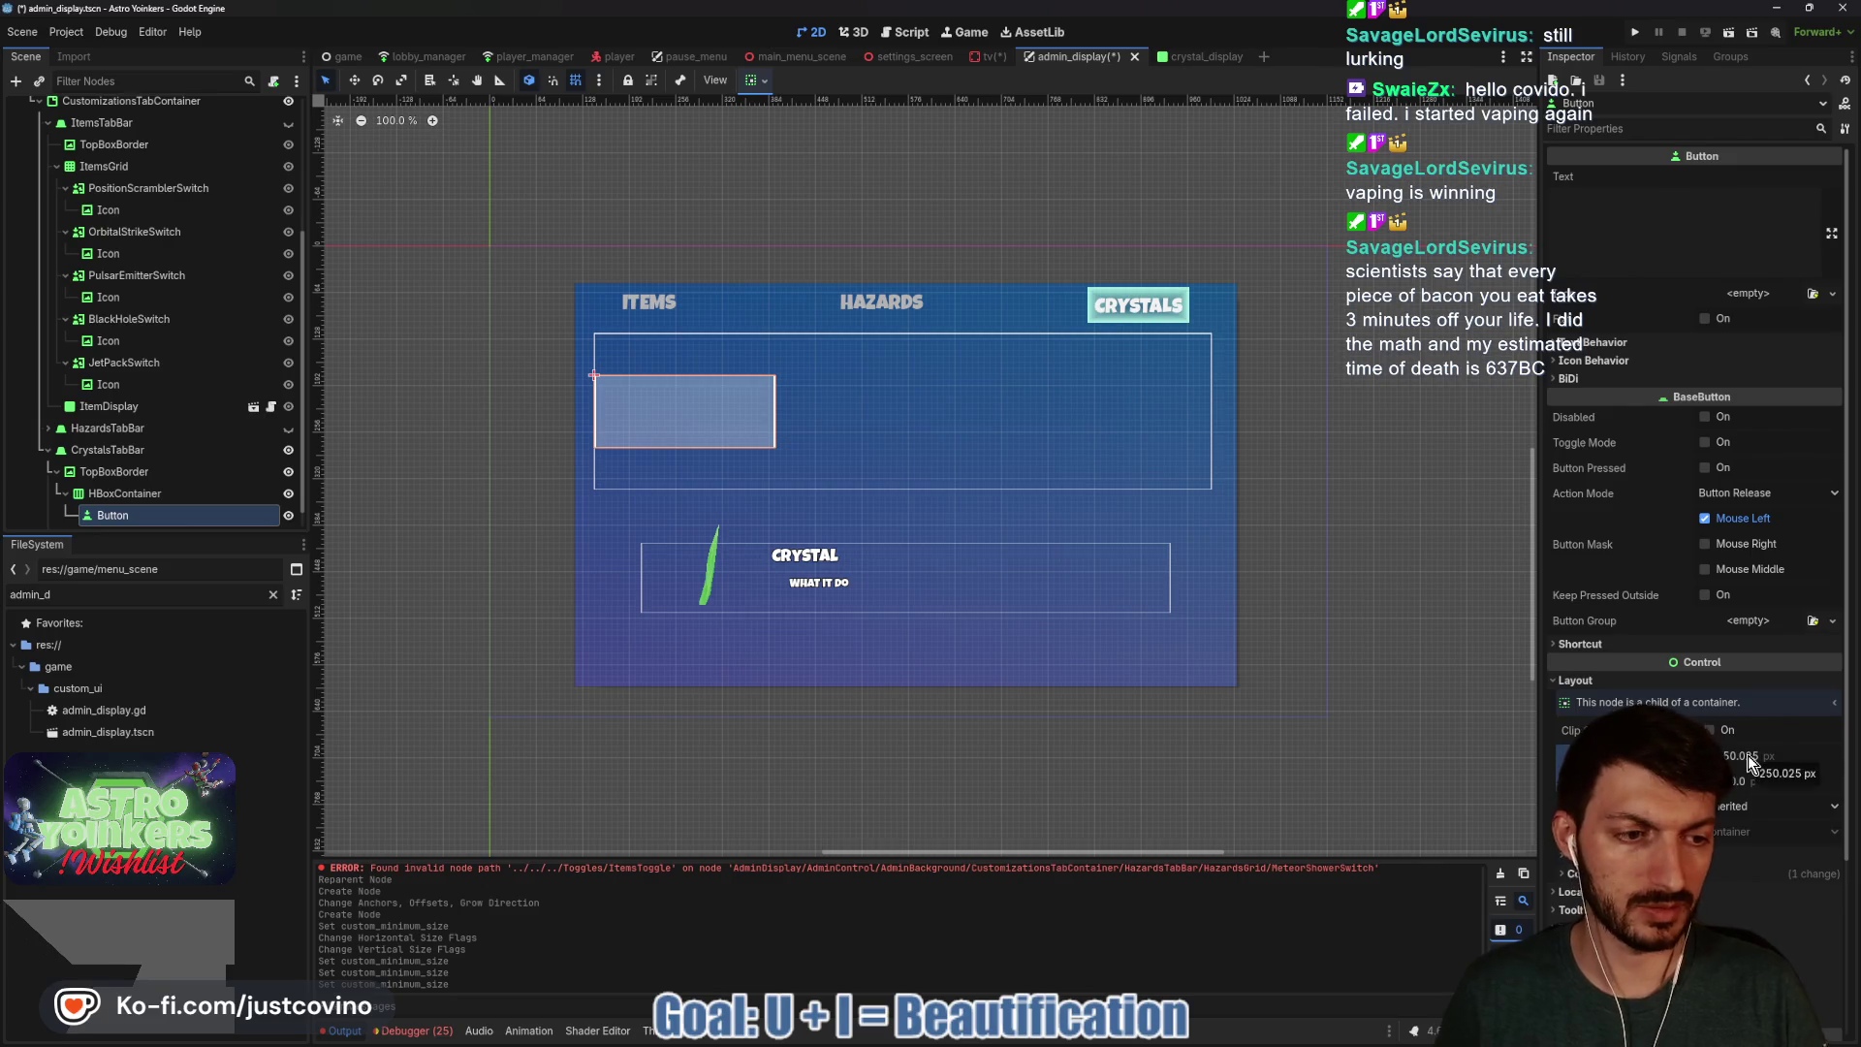
Refine the button's minimum size to 300 wide and 125 high.
click(1748, 754)
text(300)
key(Return)
click(1764, 780)
text(200)
key(Return)
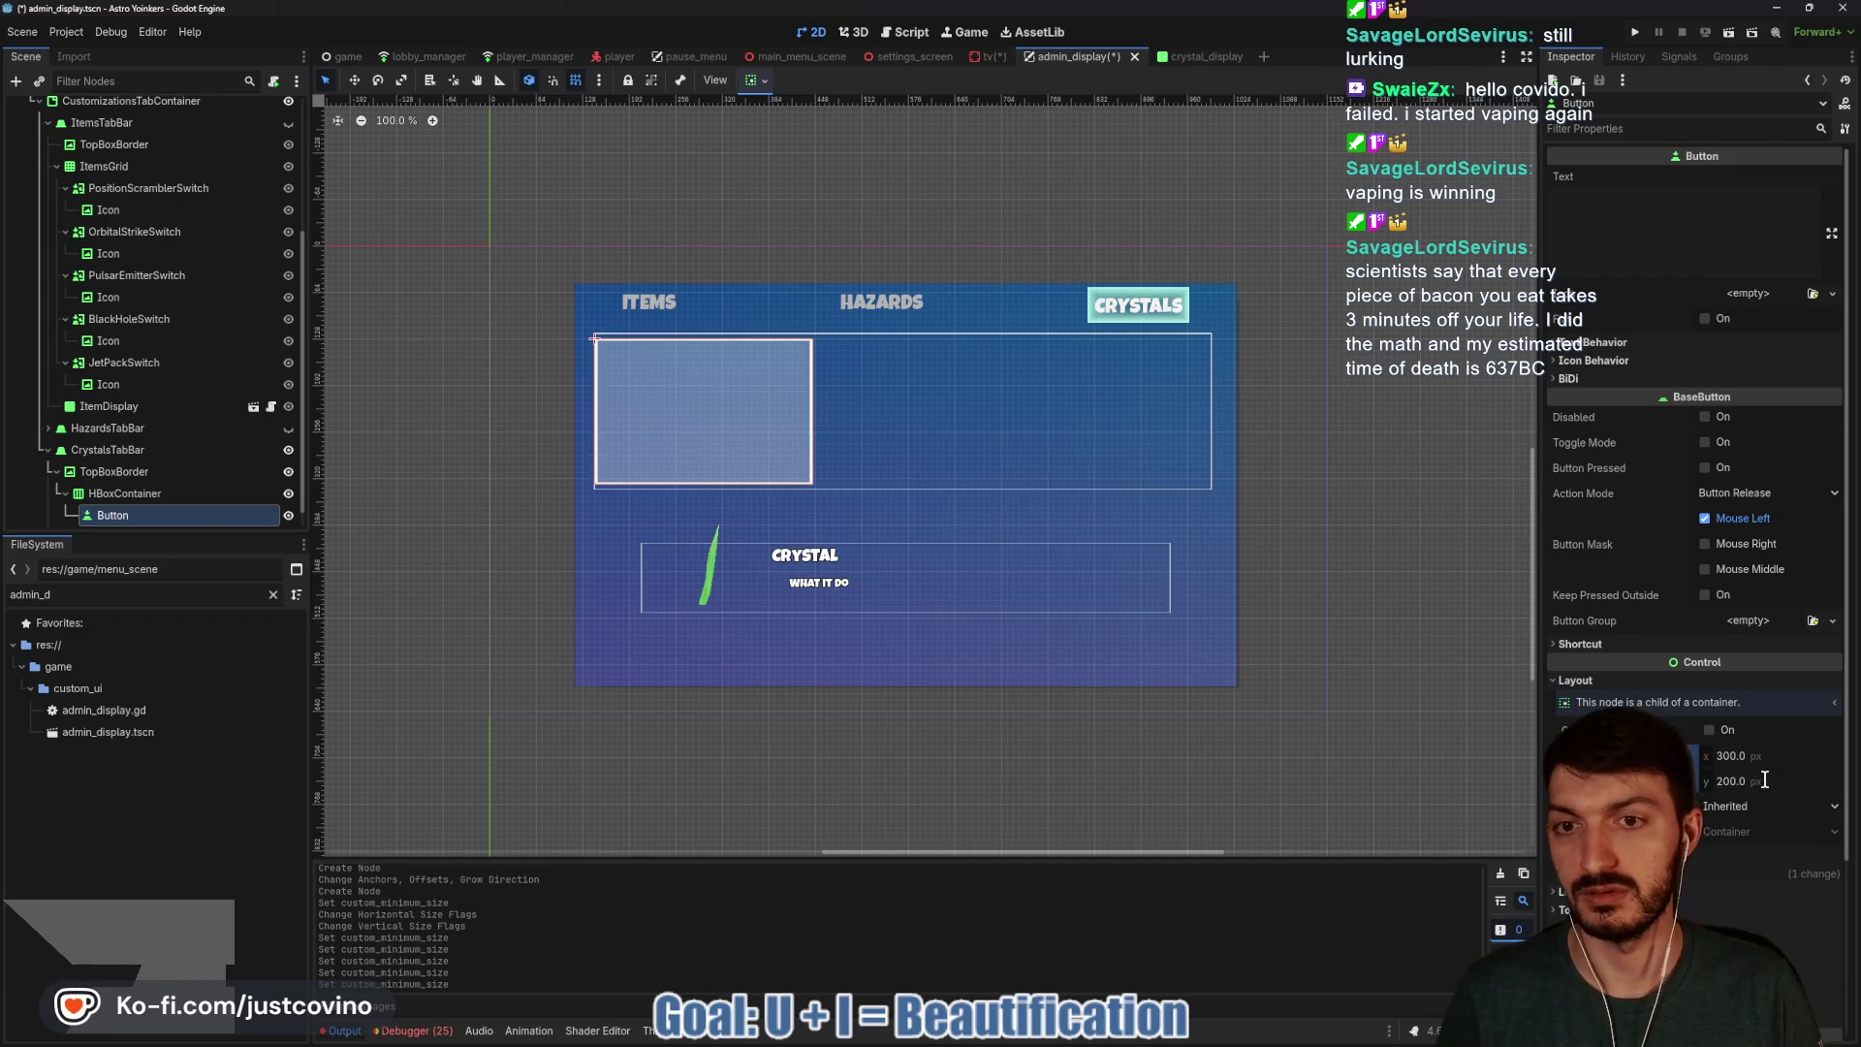
click(1764, 780)
text(175)
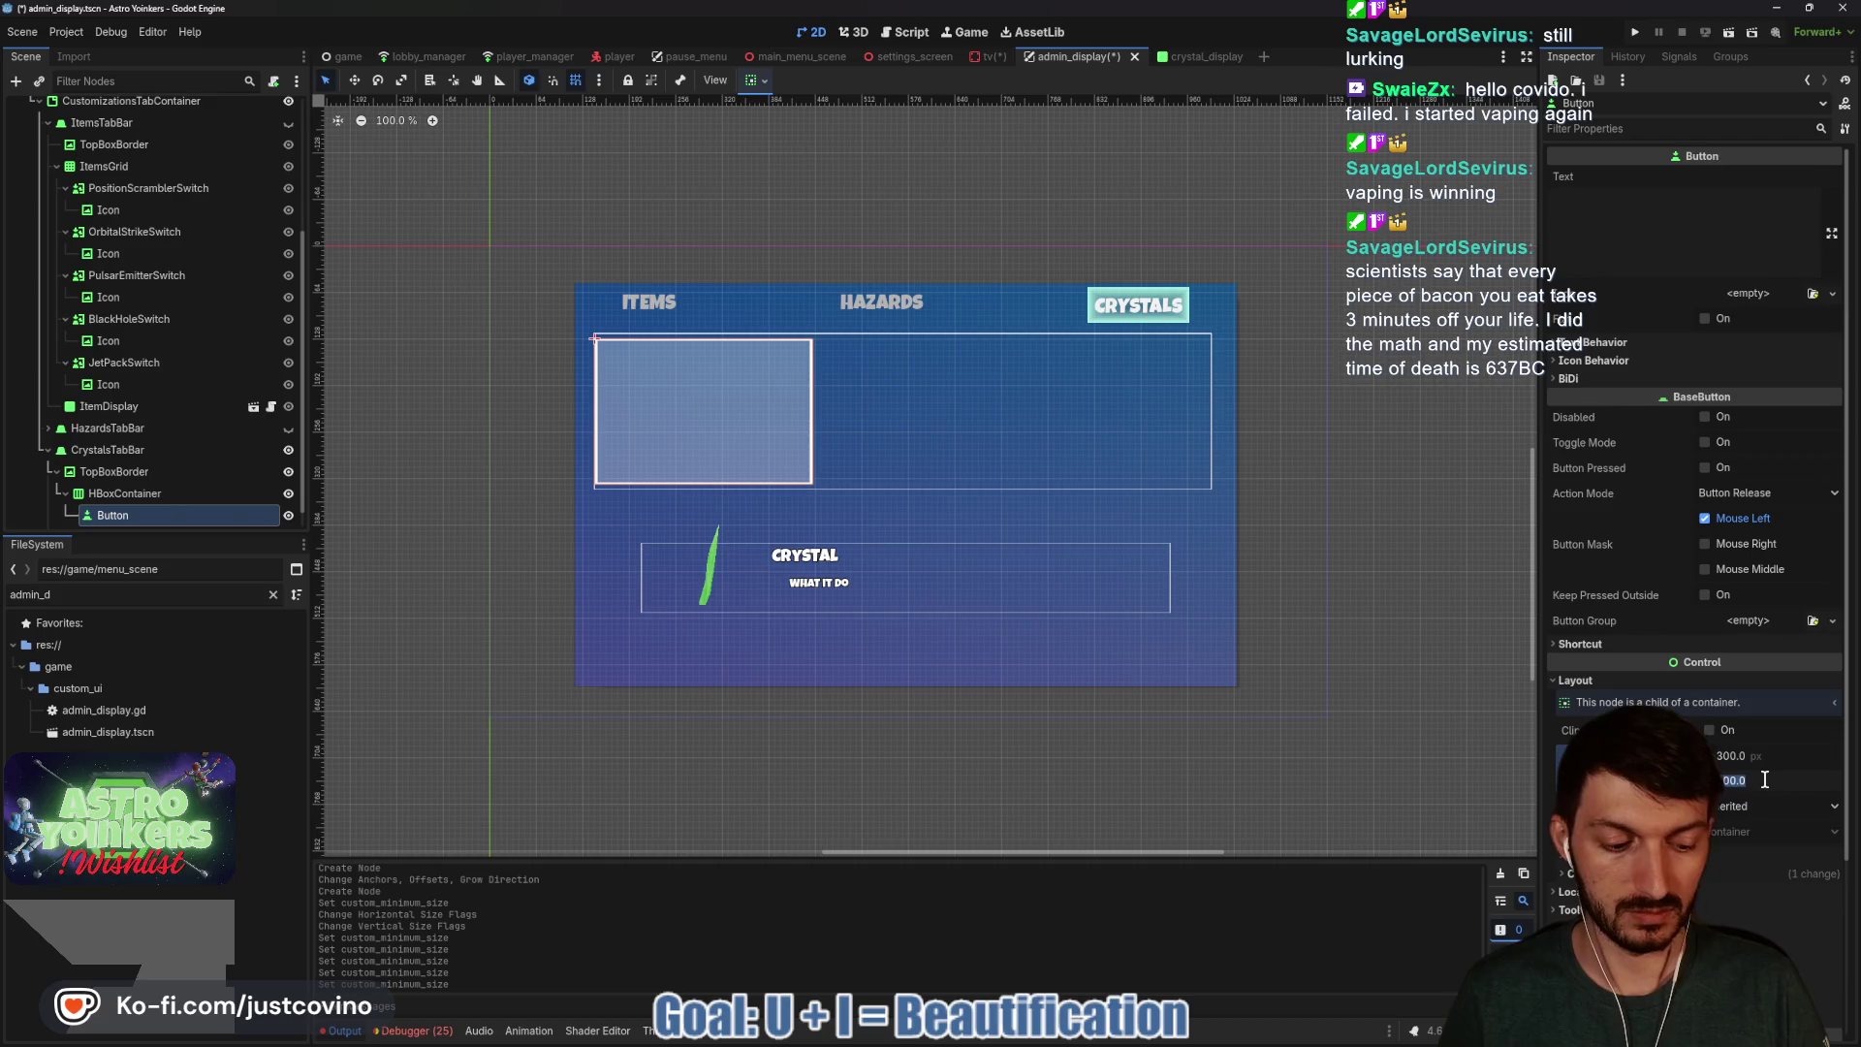
key(Return)
click(1764, 780)
text(150)
key(Return)
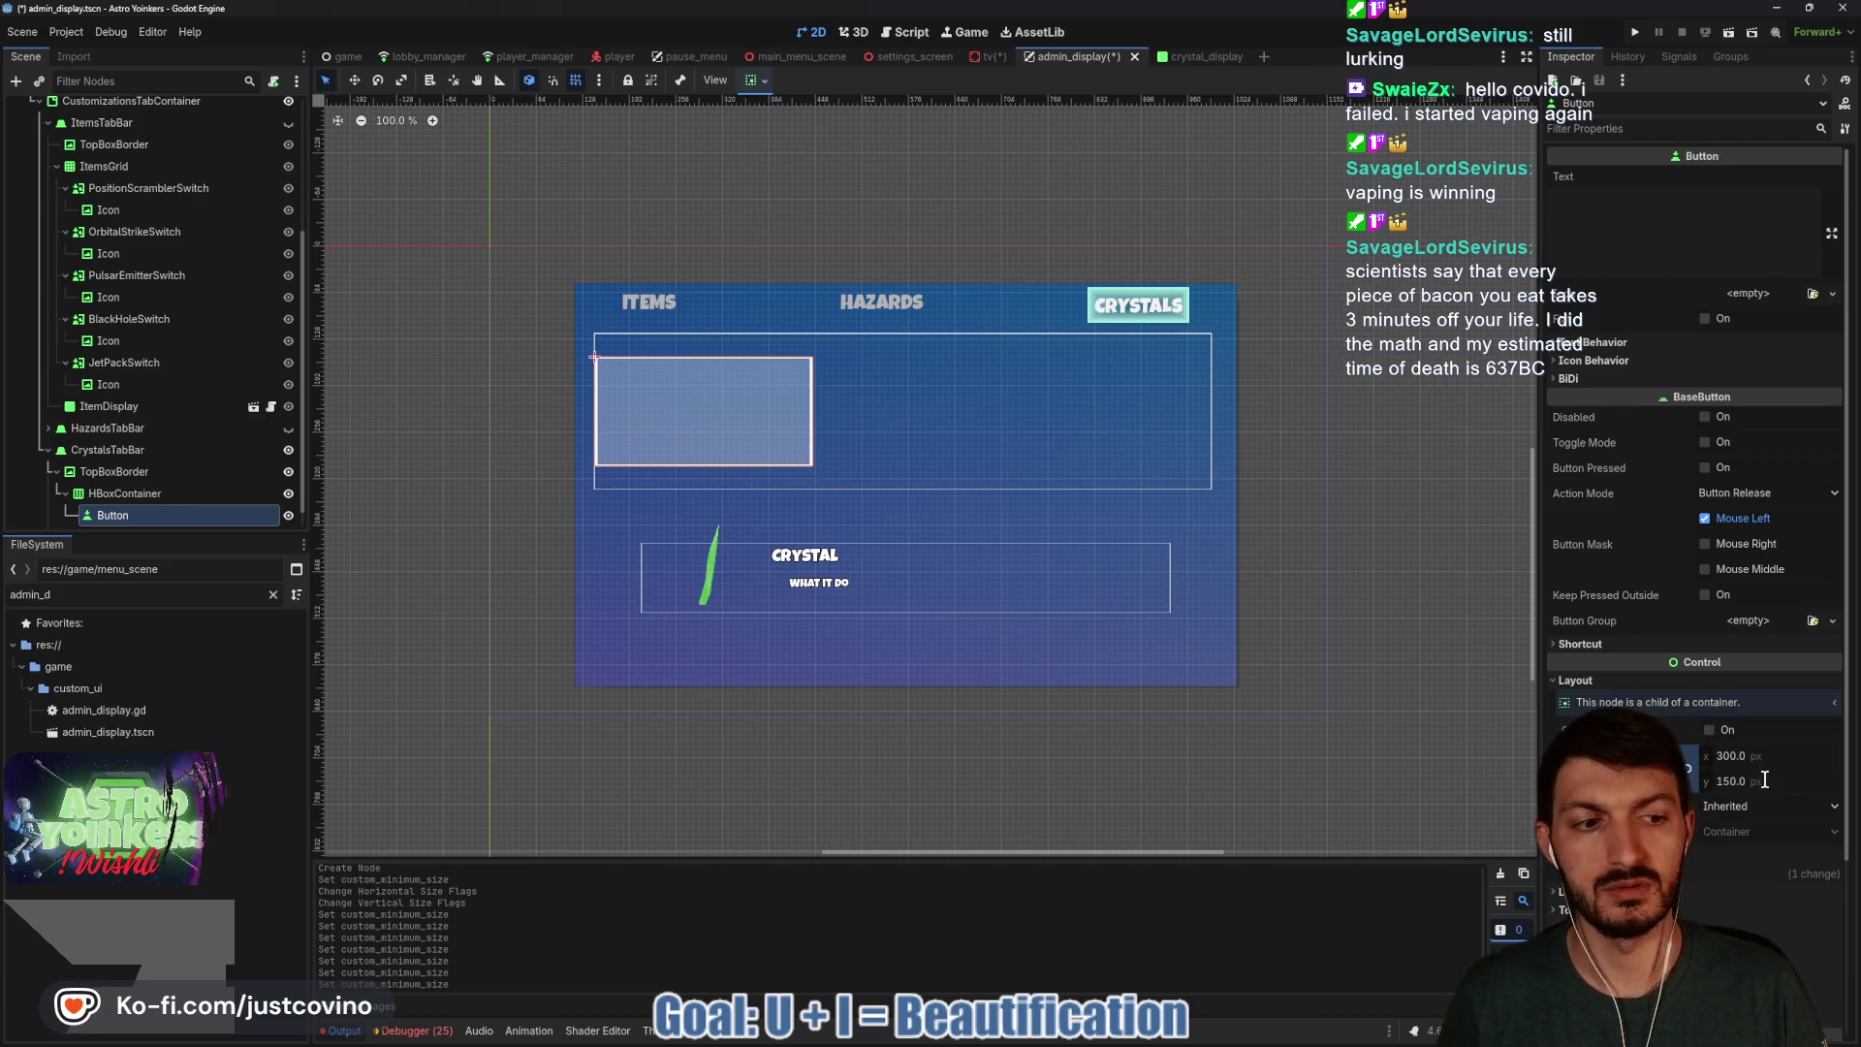
click(1767, 781)
text(125)
key(Return)
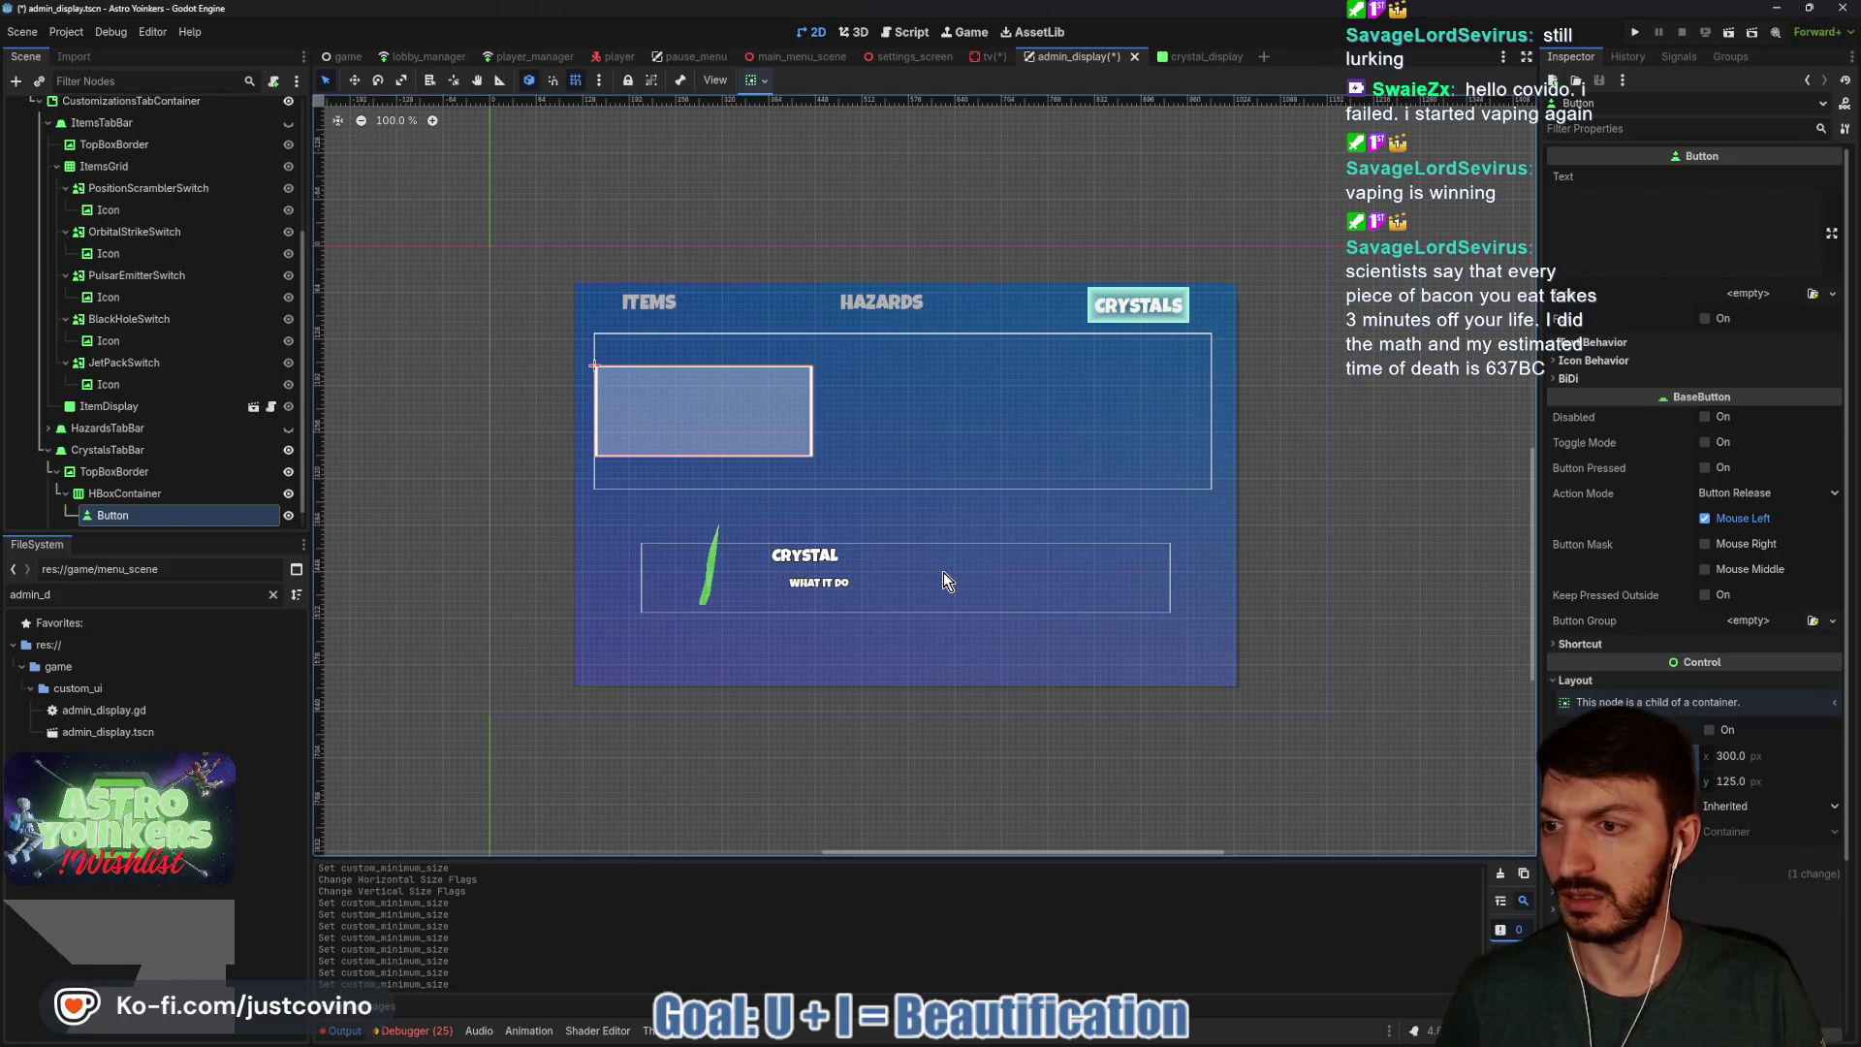
Duplicate the button as Button2, center the HBoxContainer's alignment, and set its Separation to 180.
key(ctrl+d)
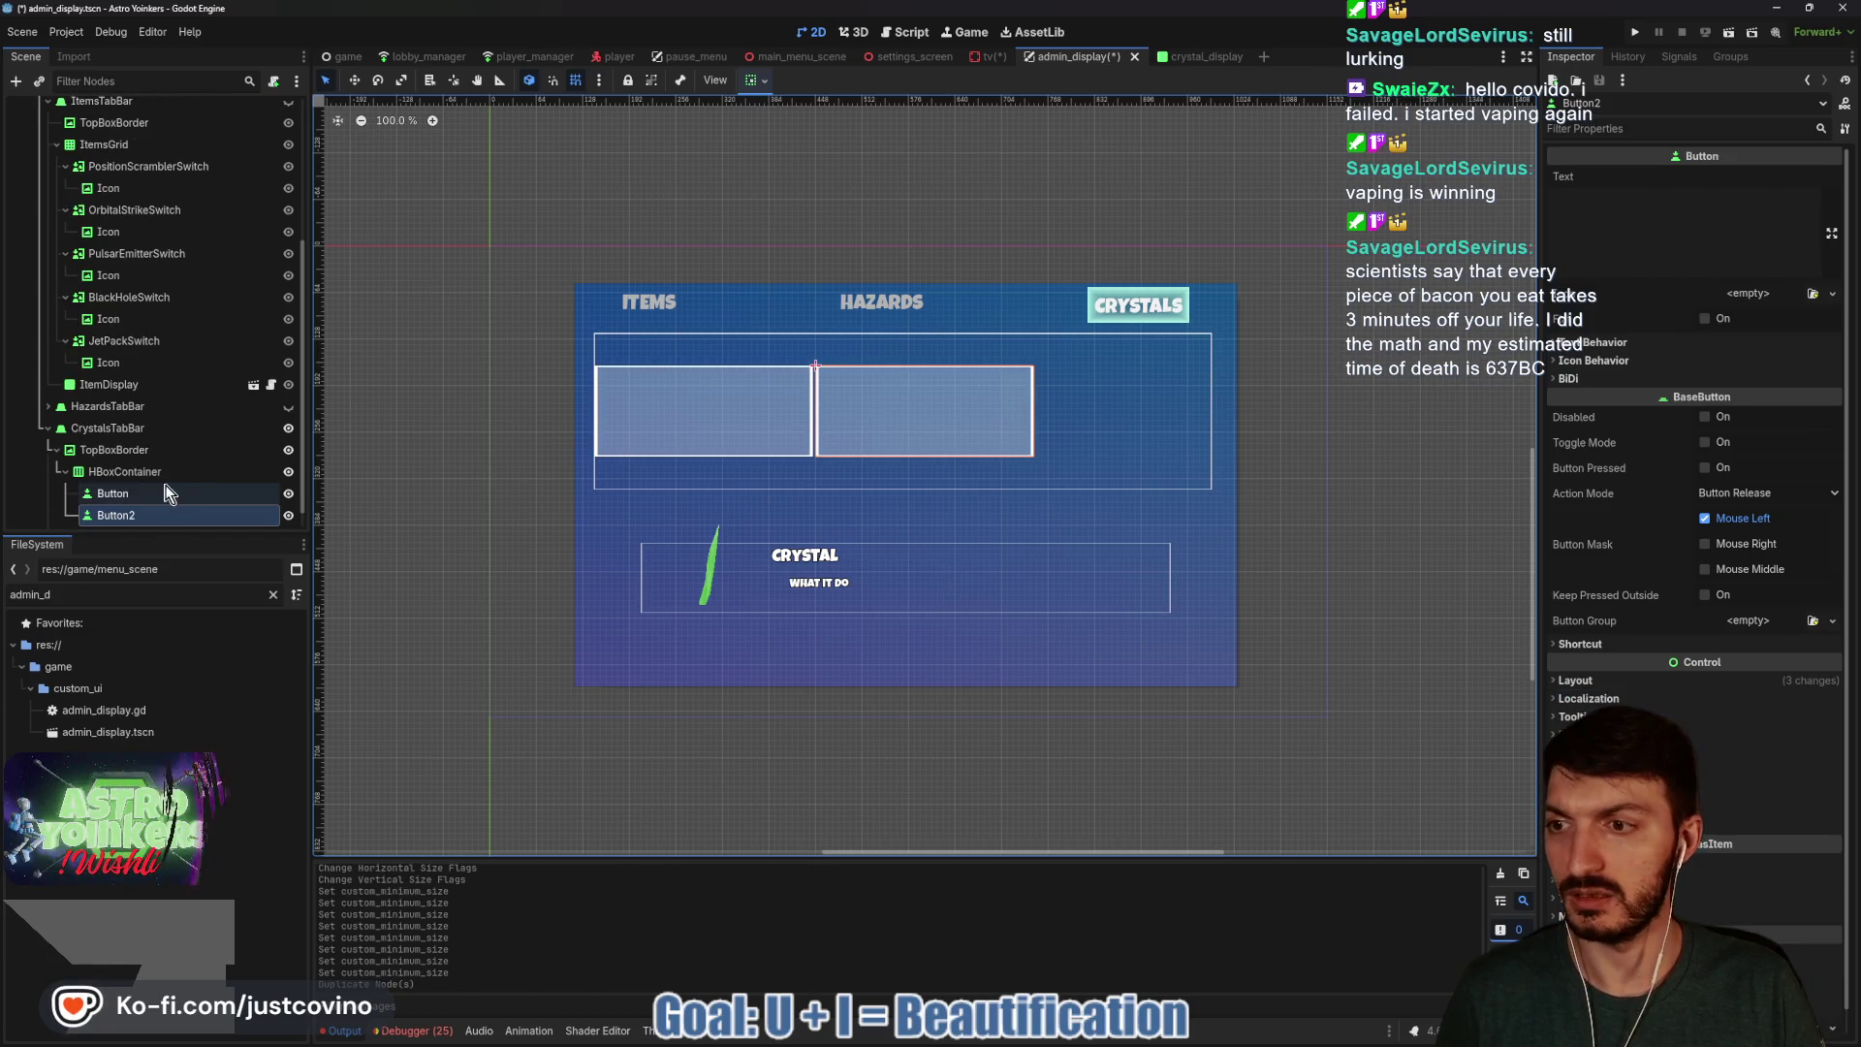
click(143, 472)
click(1718, 181)
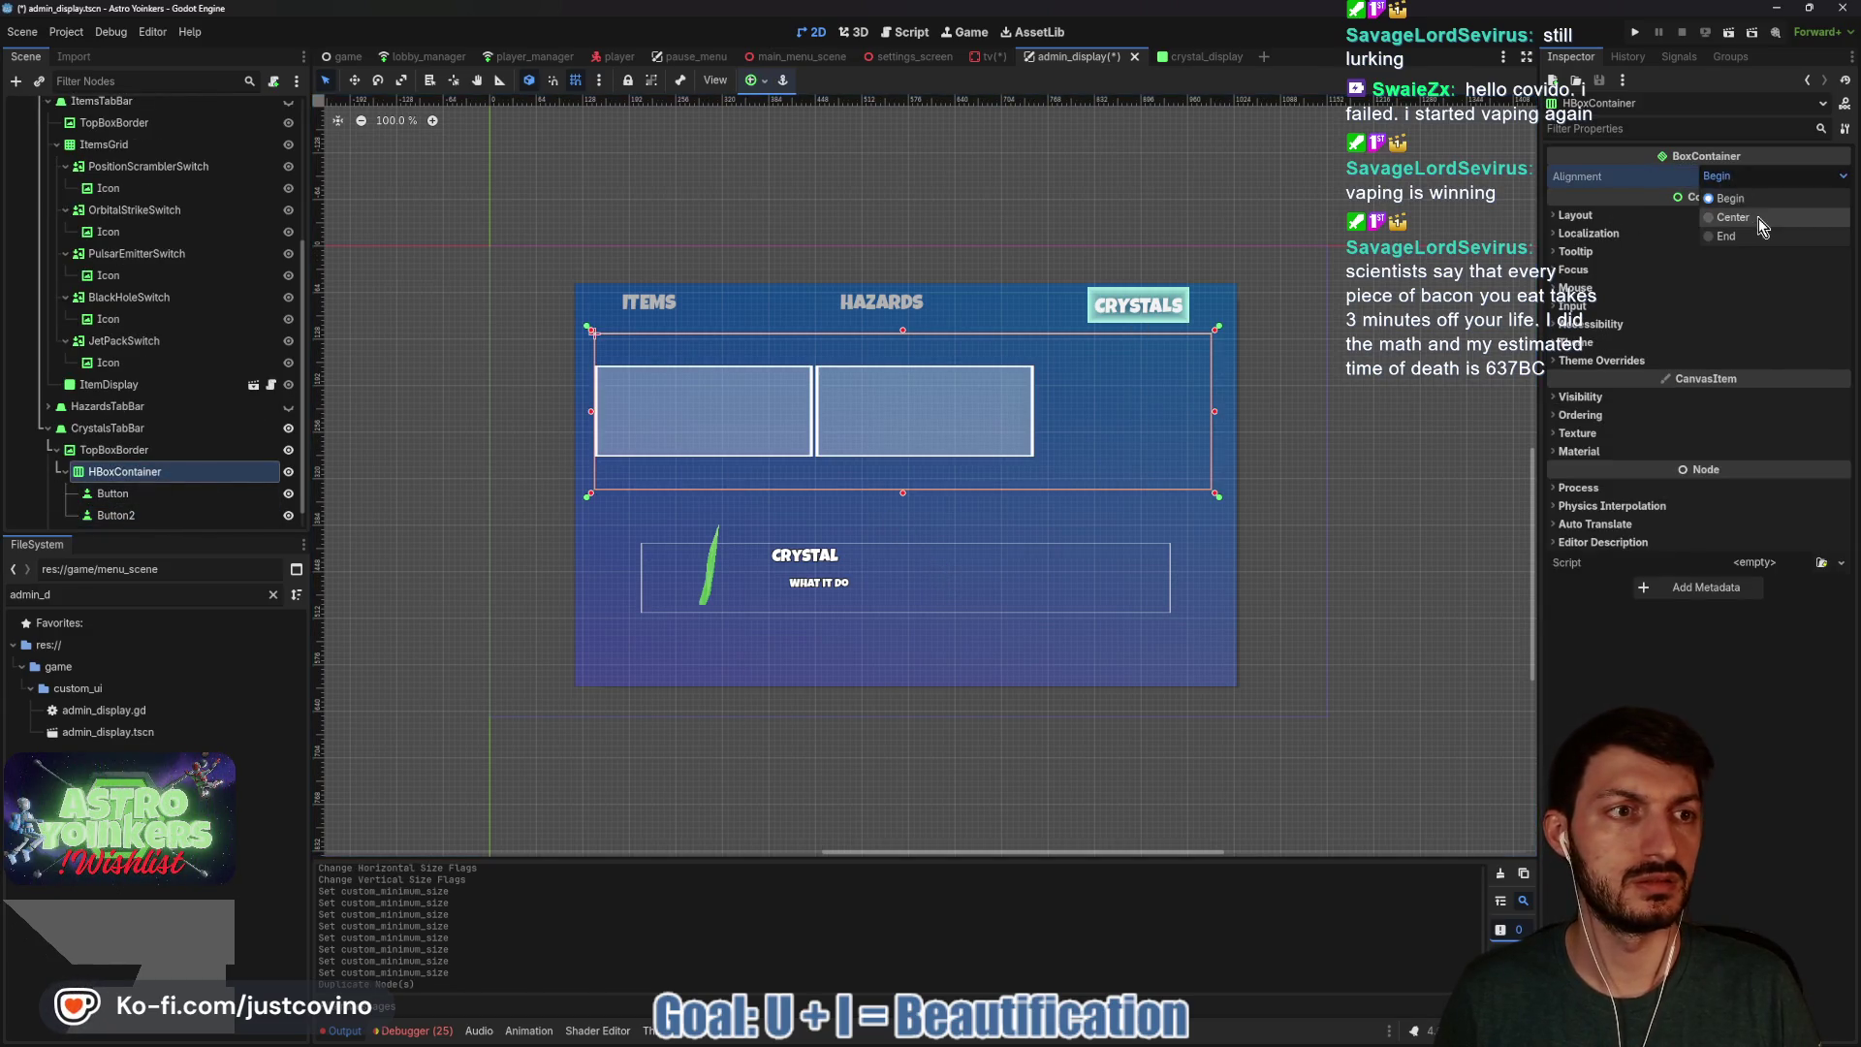
click(1759, 218)
click(1602, 360)
click(1593, 379)
click(1579, 398)
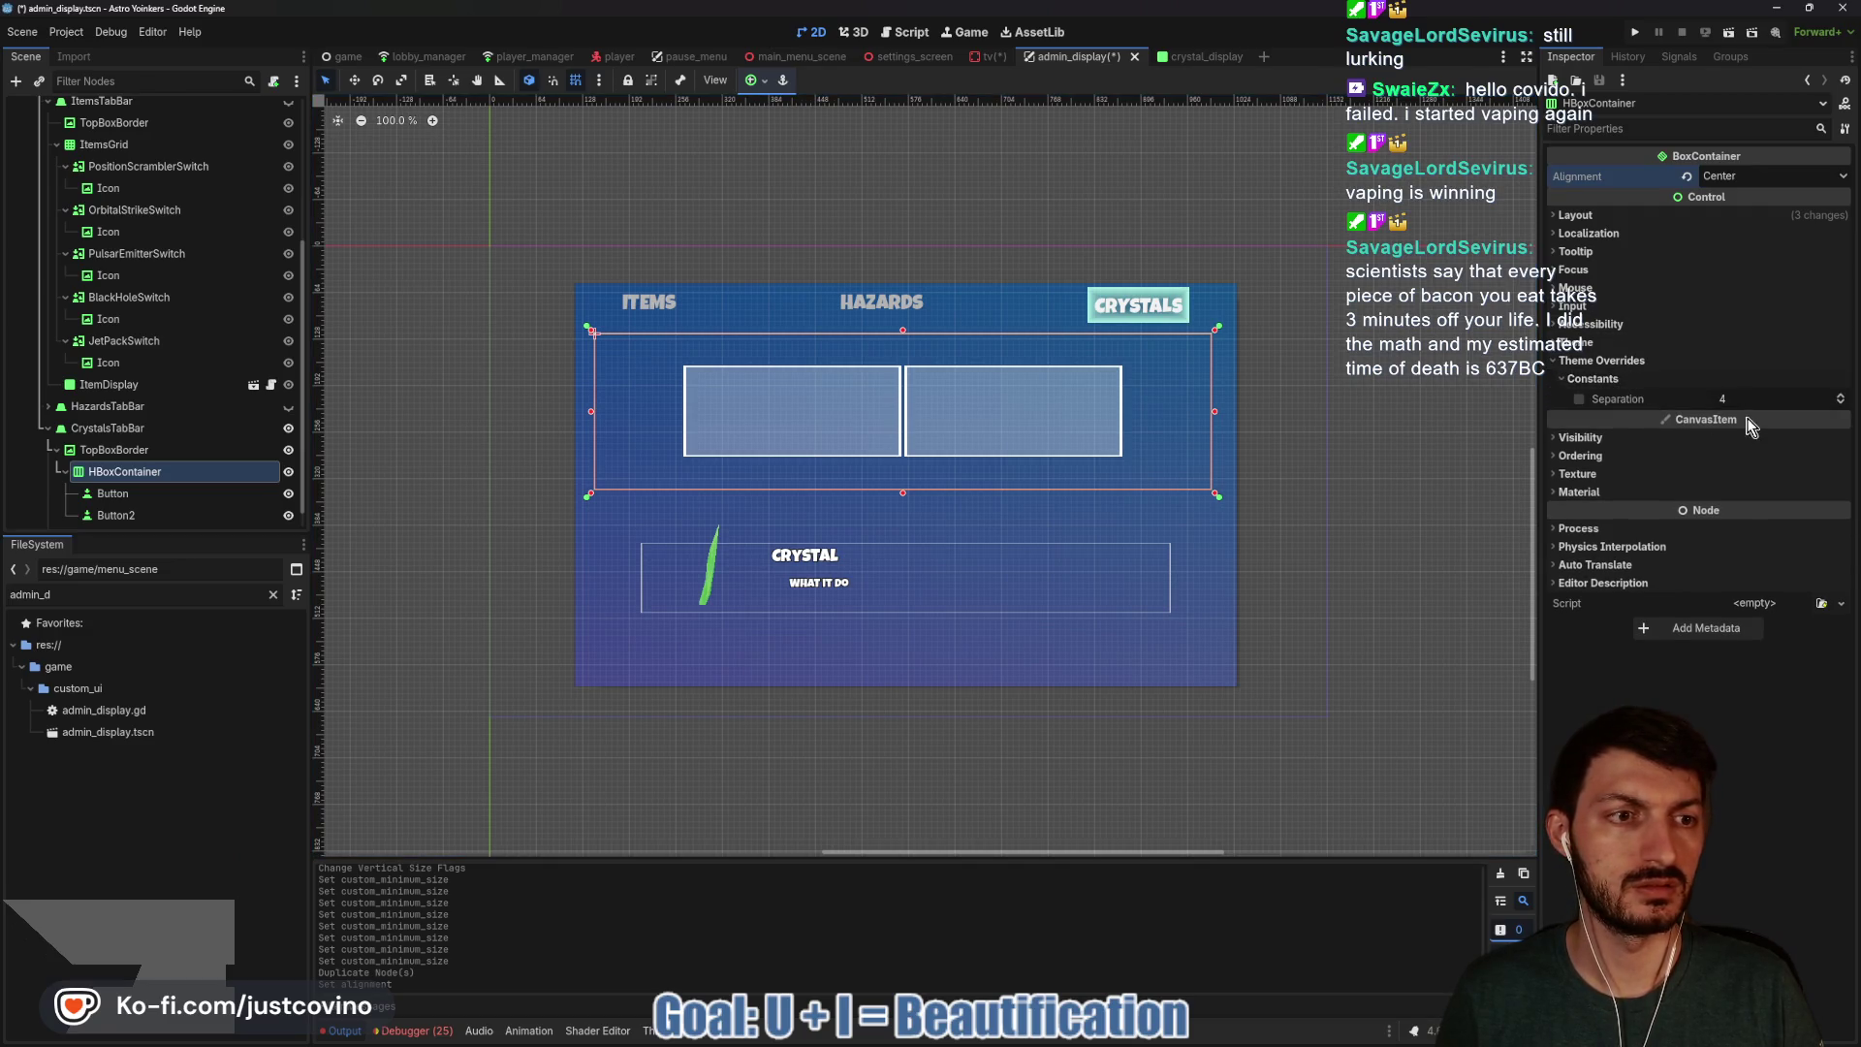
drag(1725, 398, 1823, 399)
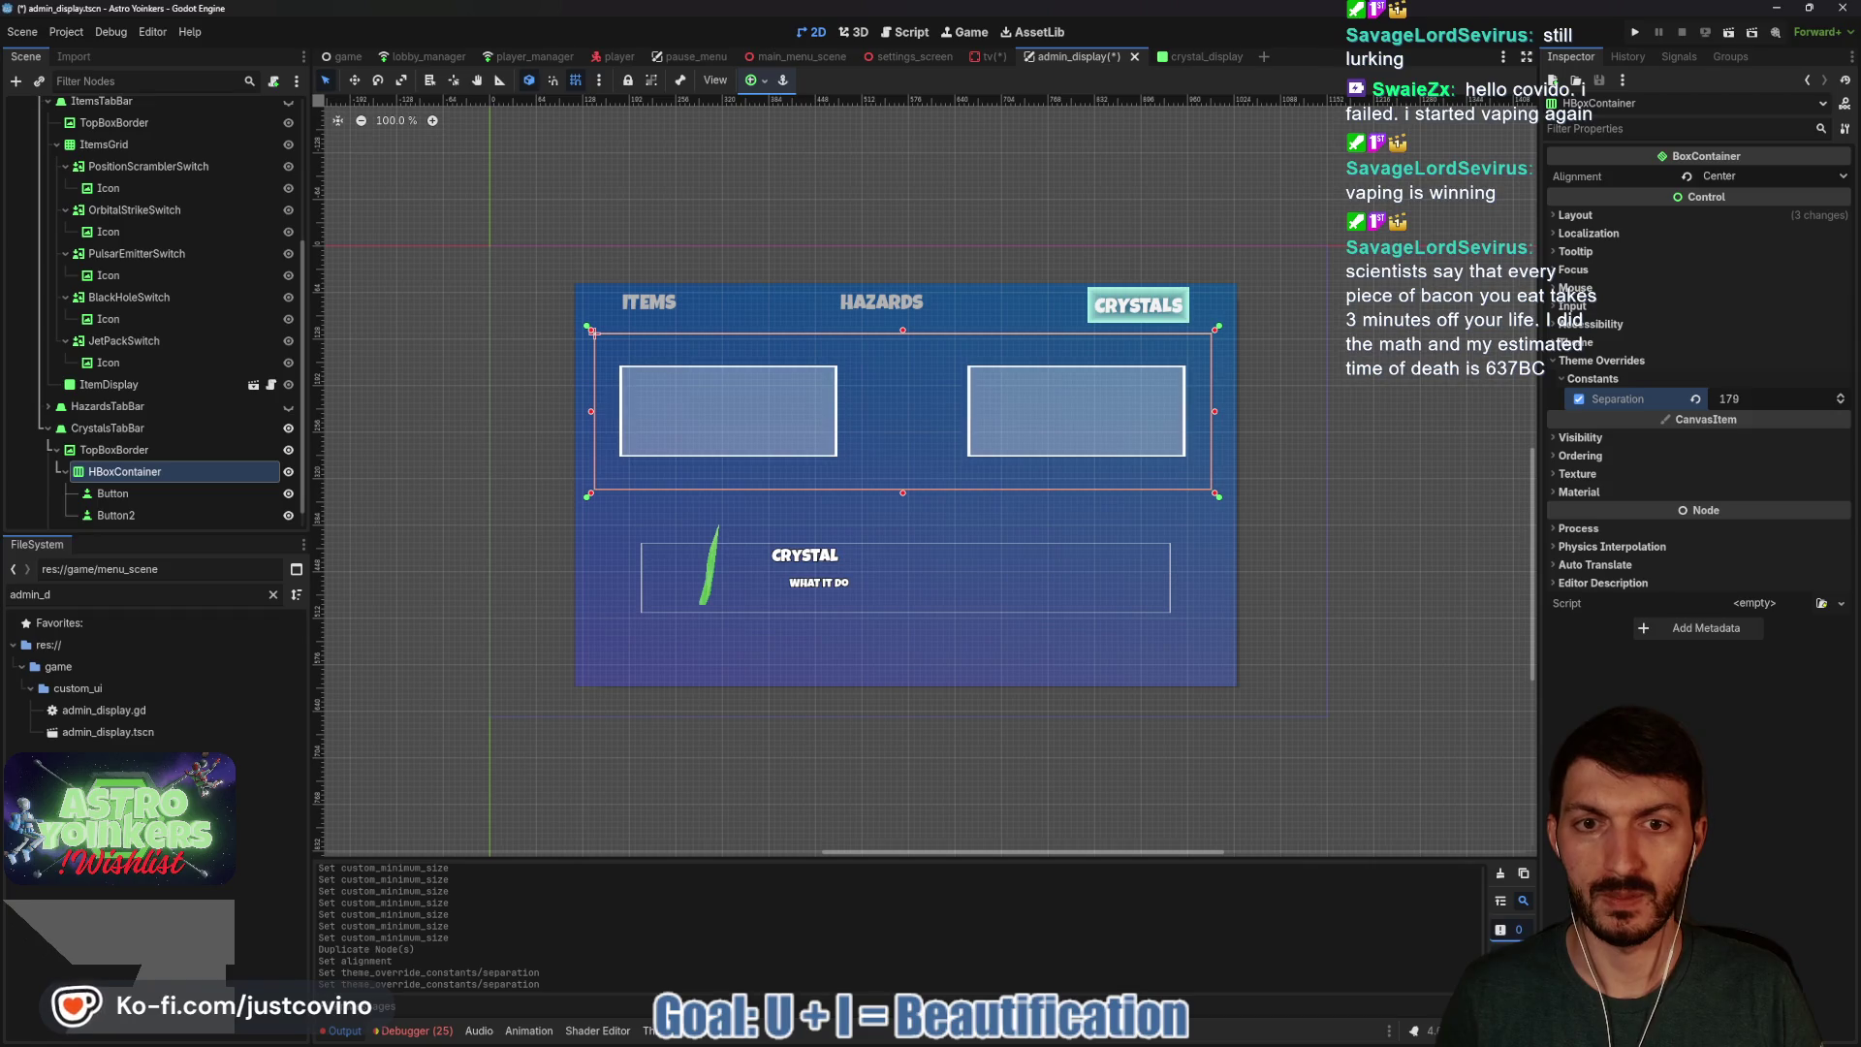
click(146, 493)
click(124, 475)
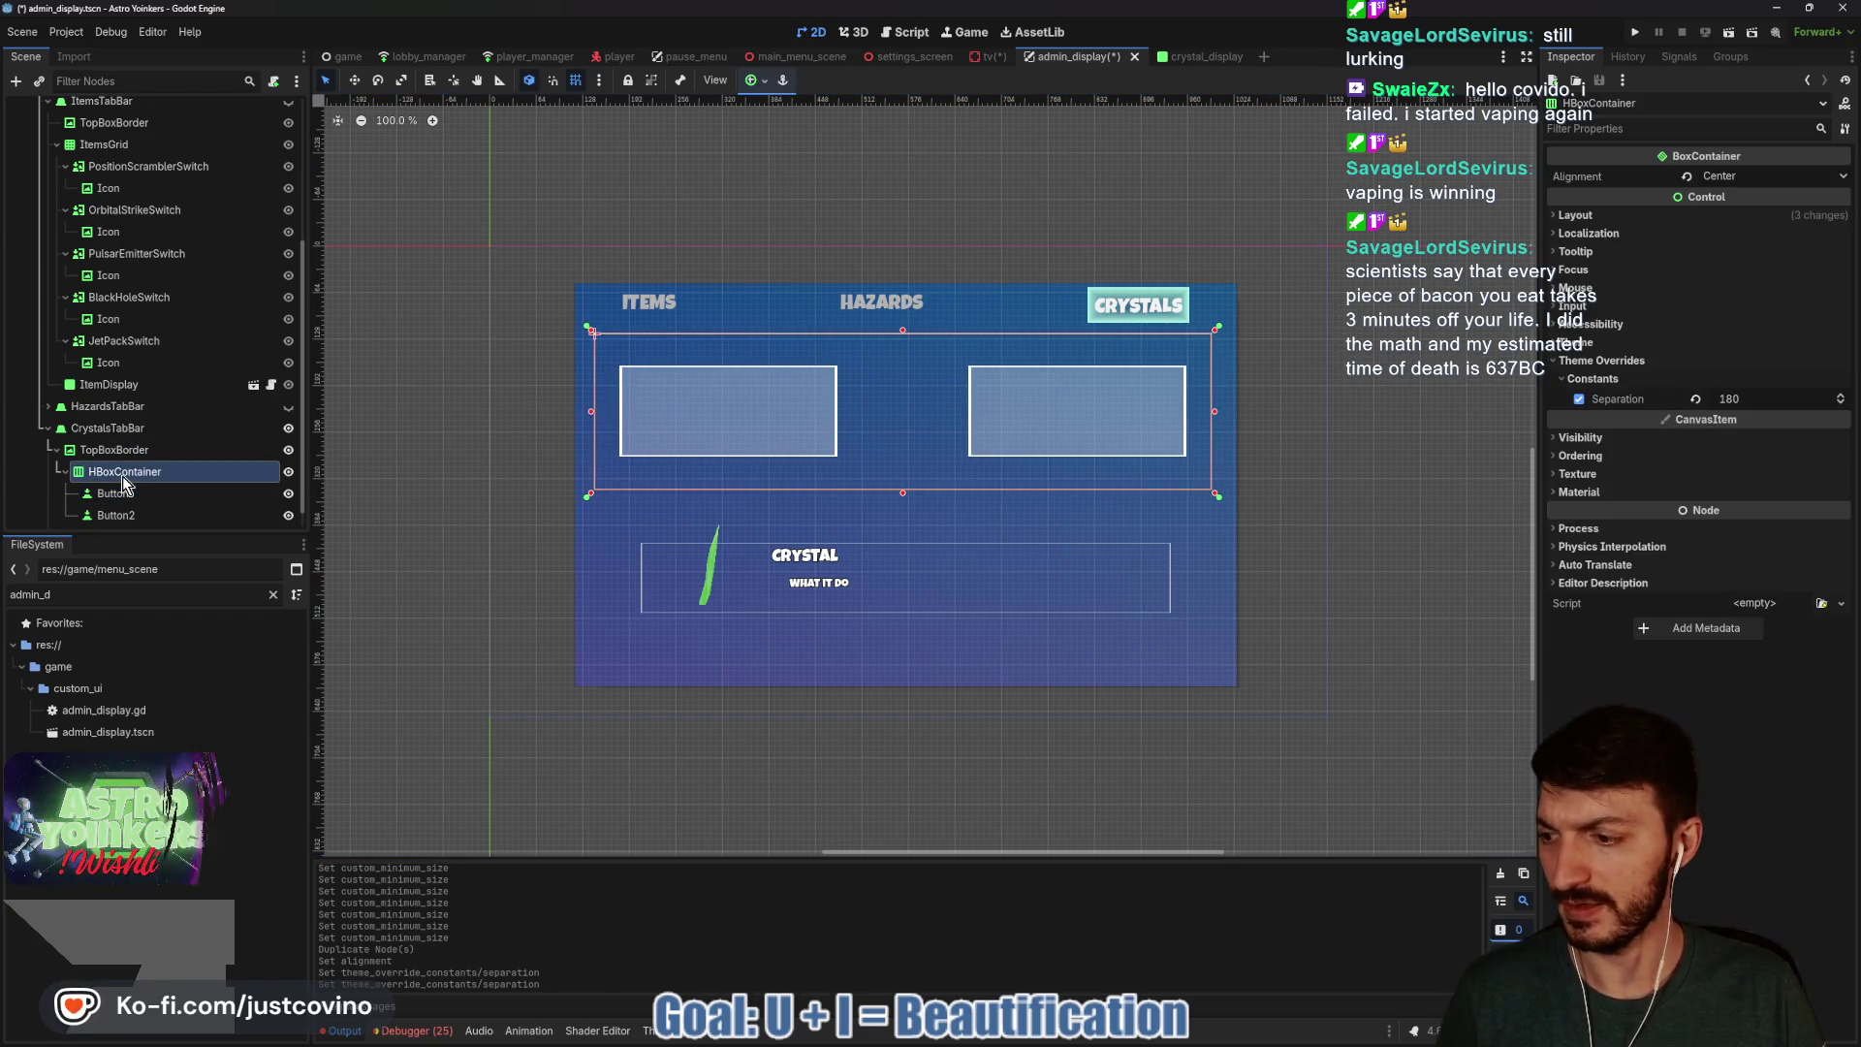
key(ctrl+shift+a)
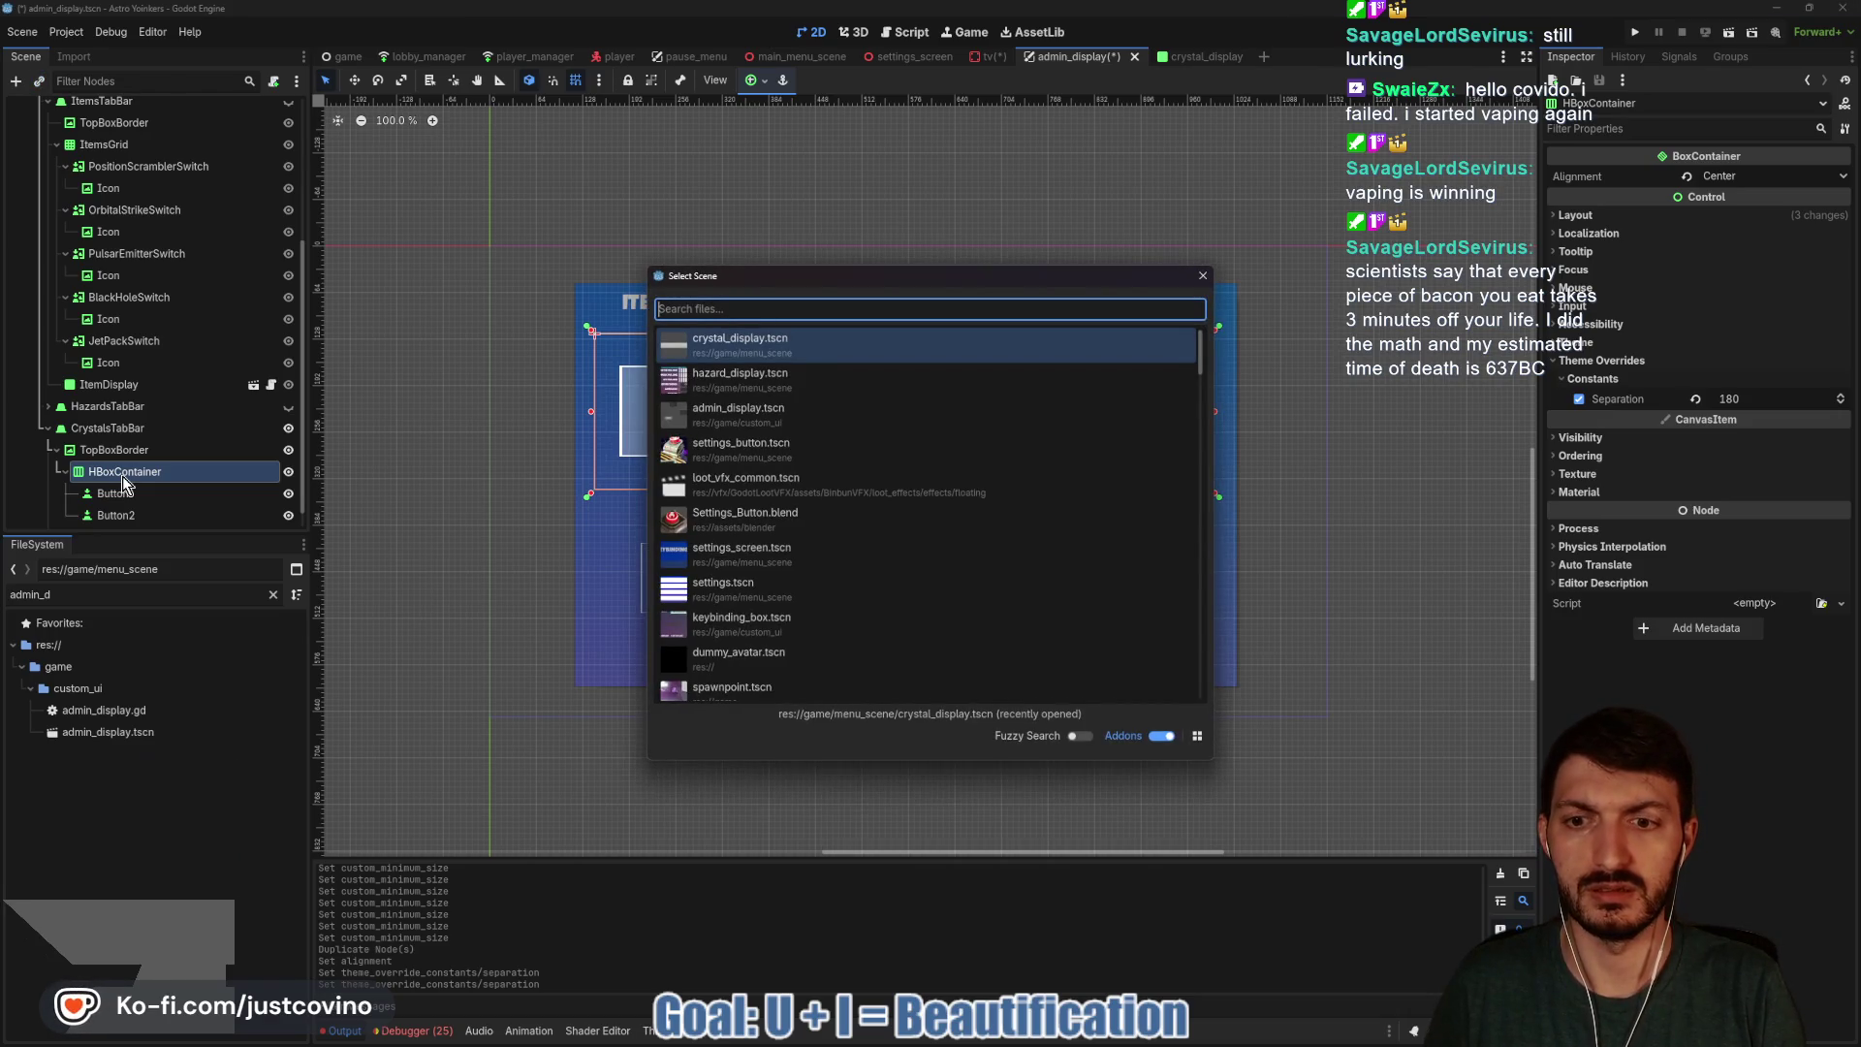
Instance swirl_box.tscn and make the SwirlBox a child of the first Button.
text(cr)
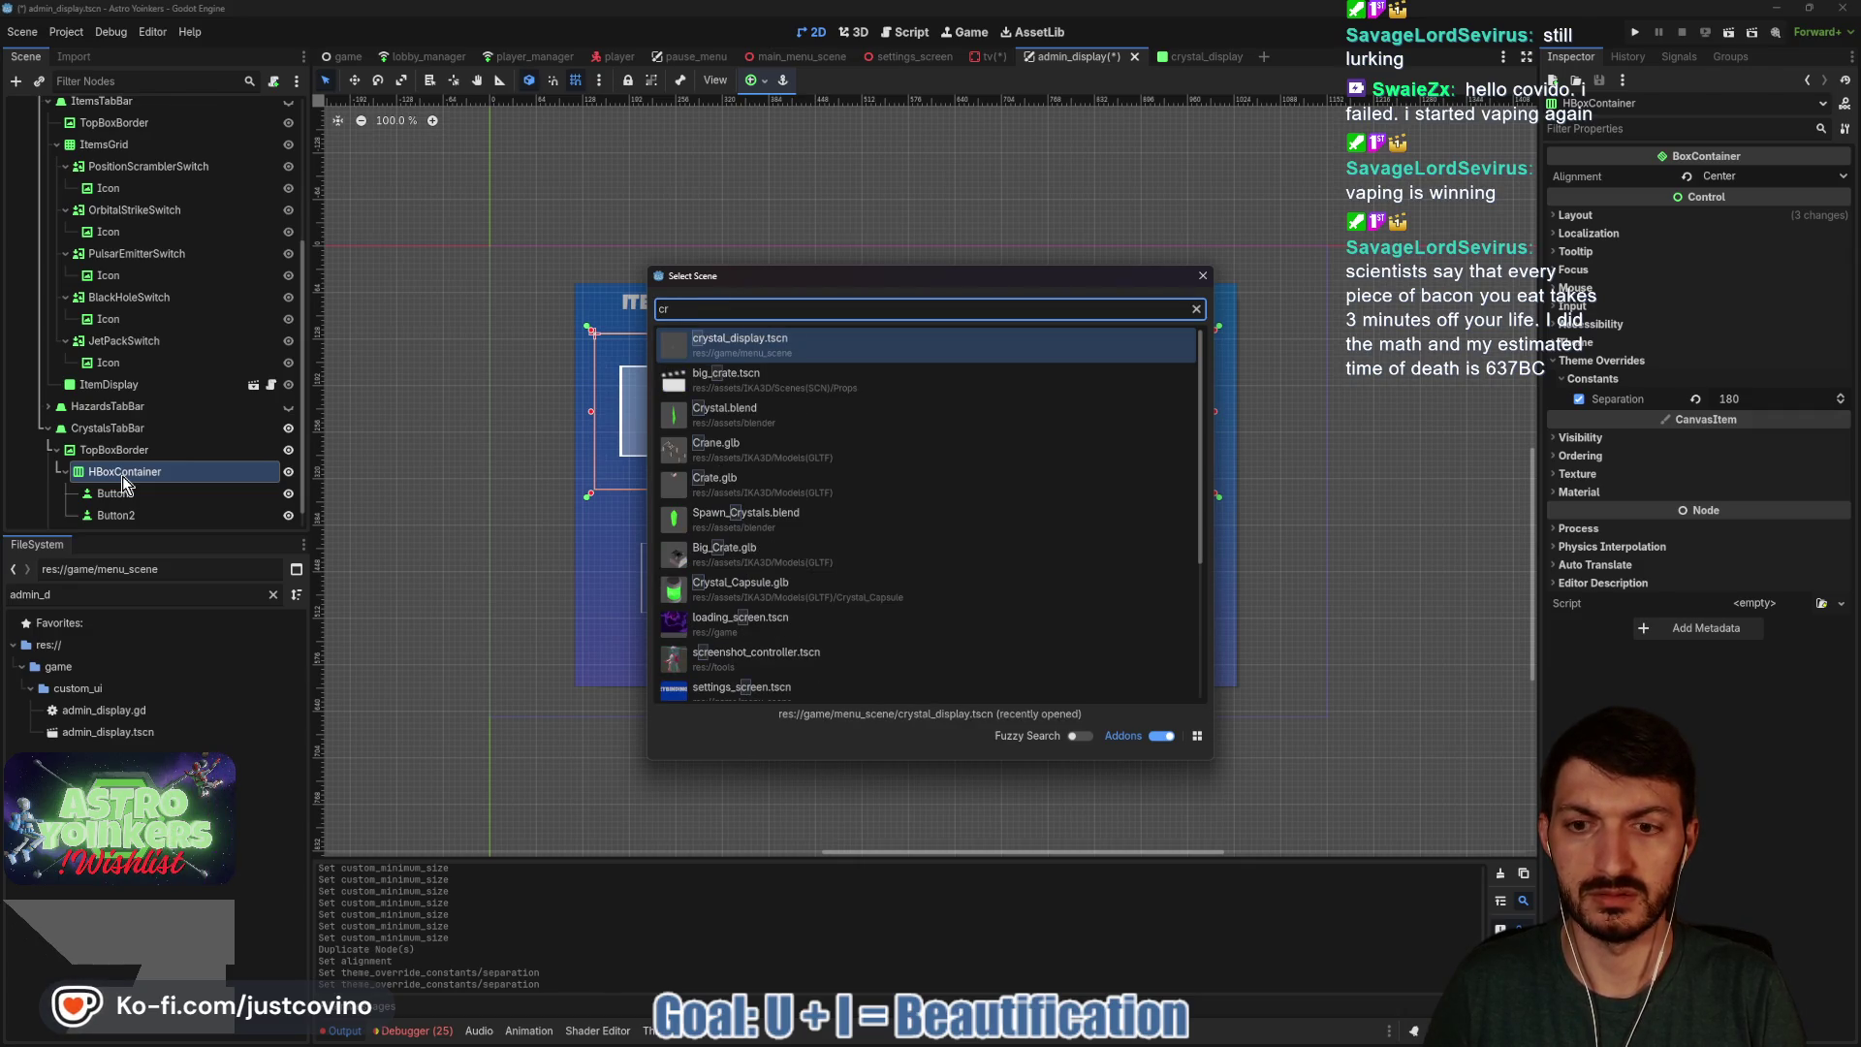
text(y)
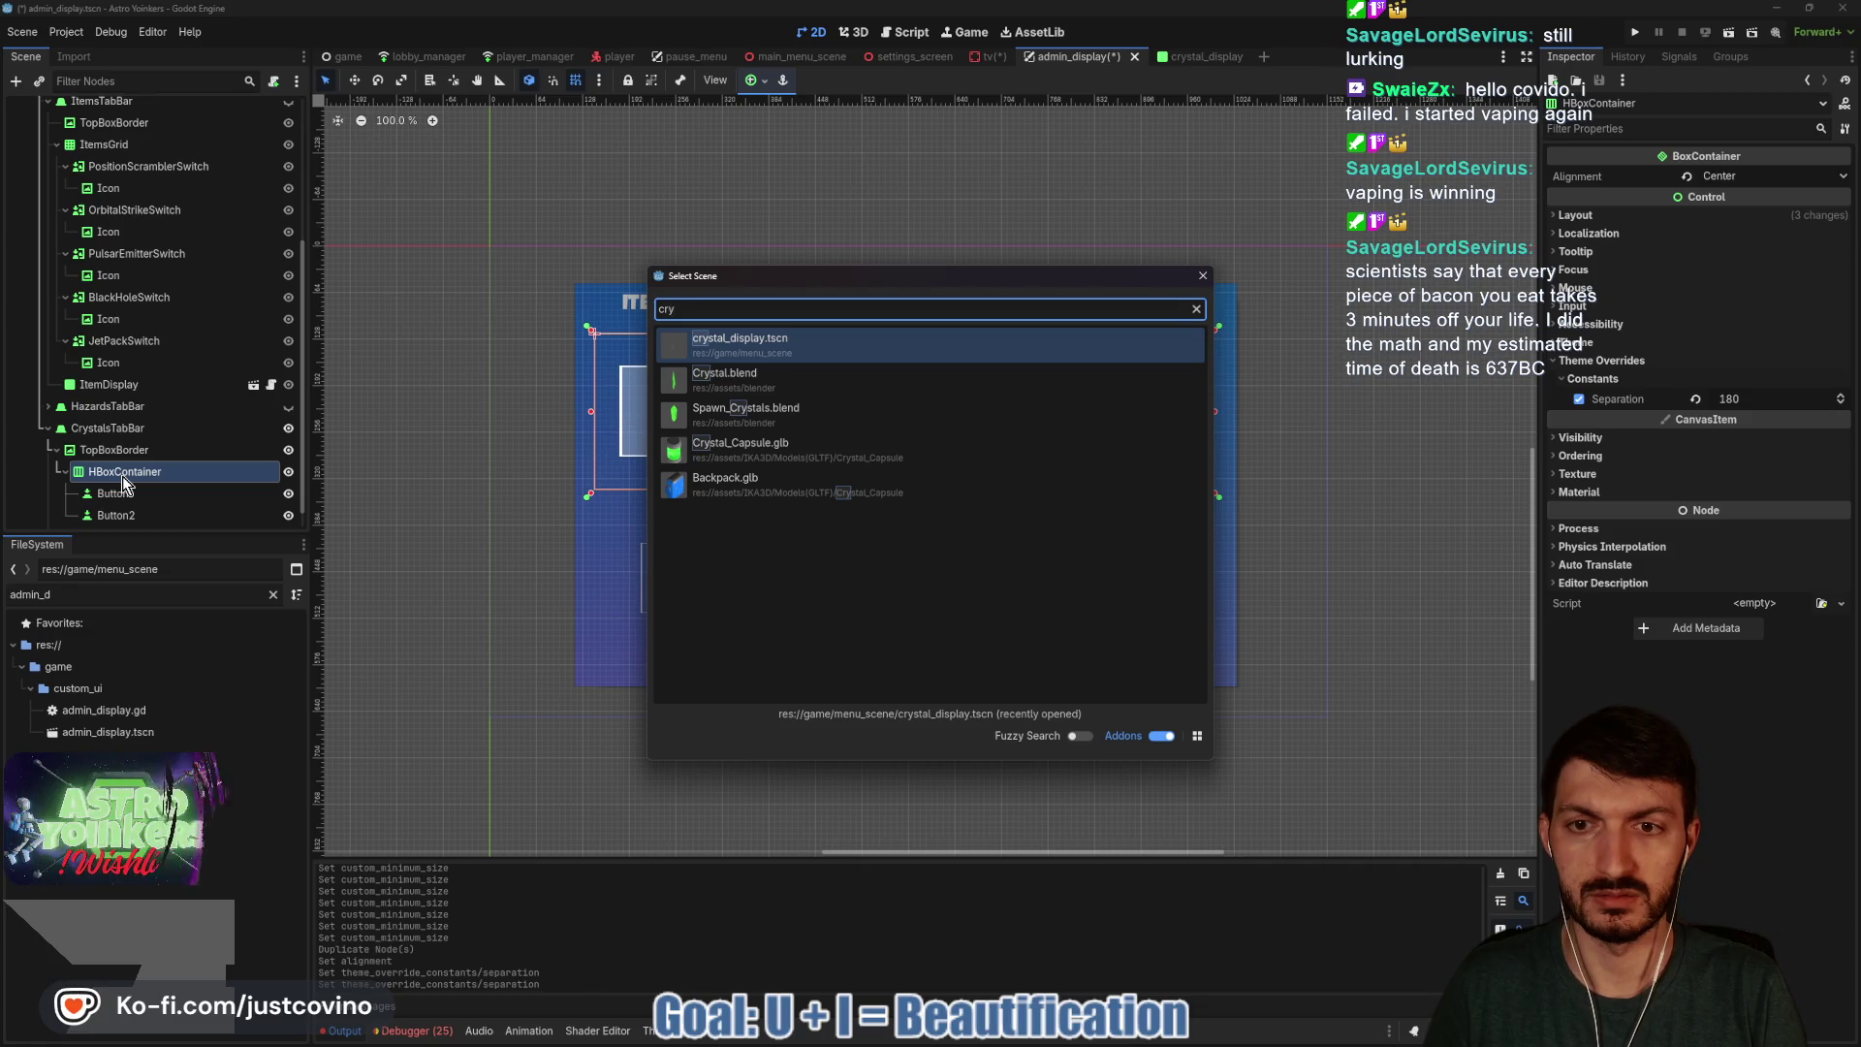
key(BackSpace)
key(BackSpace)
key(BackSpace)
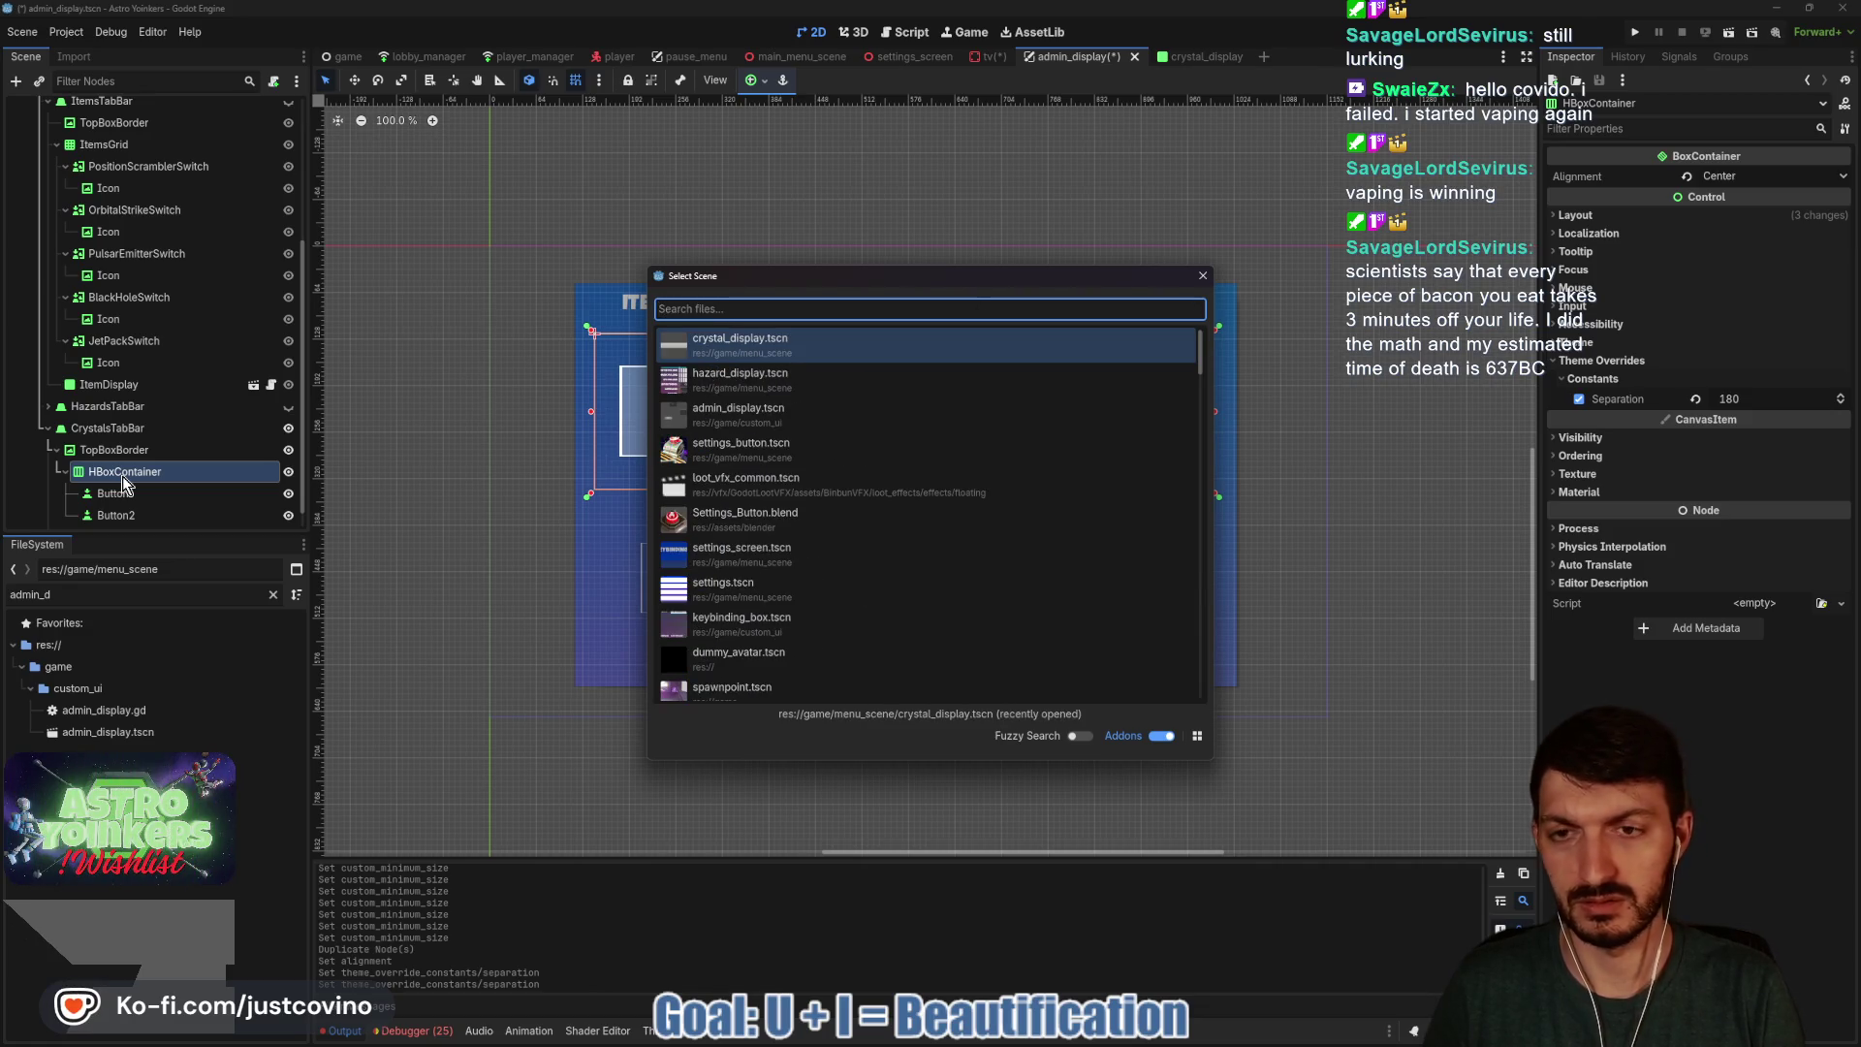
text(im)
key(BackSpace)
key(BackSpace)
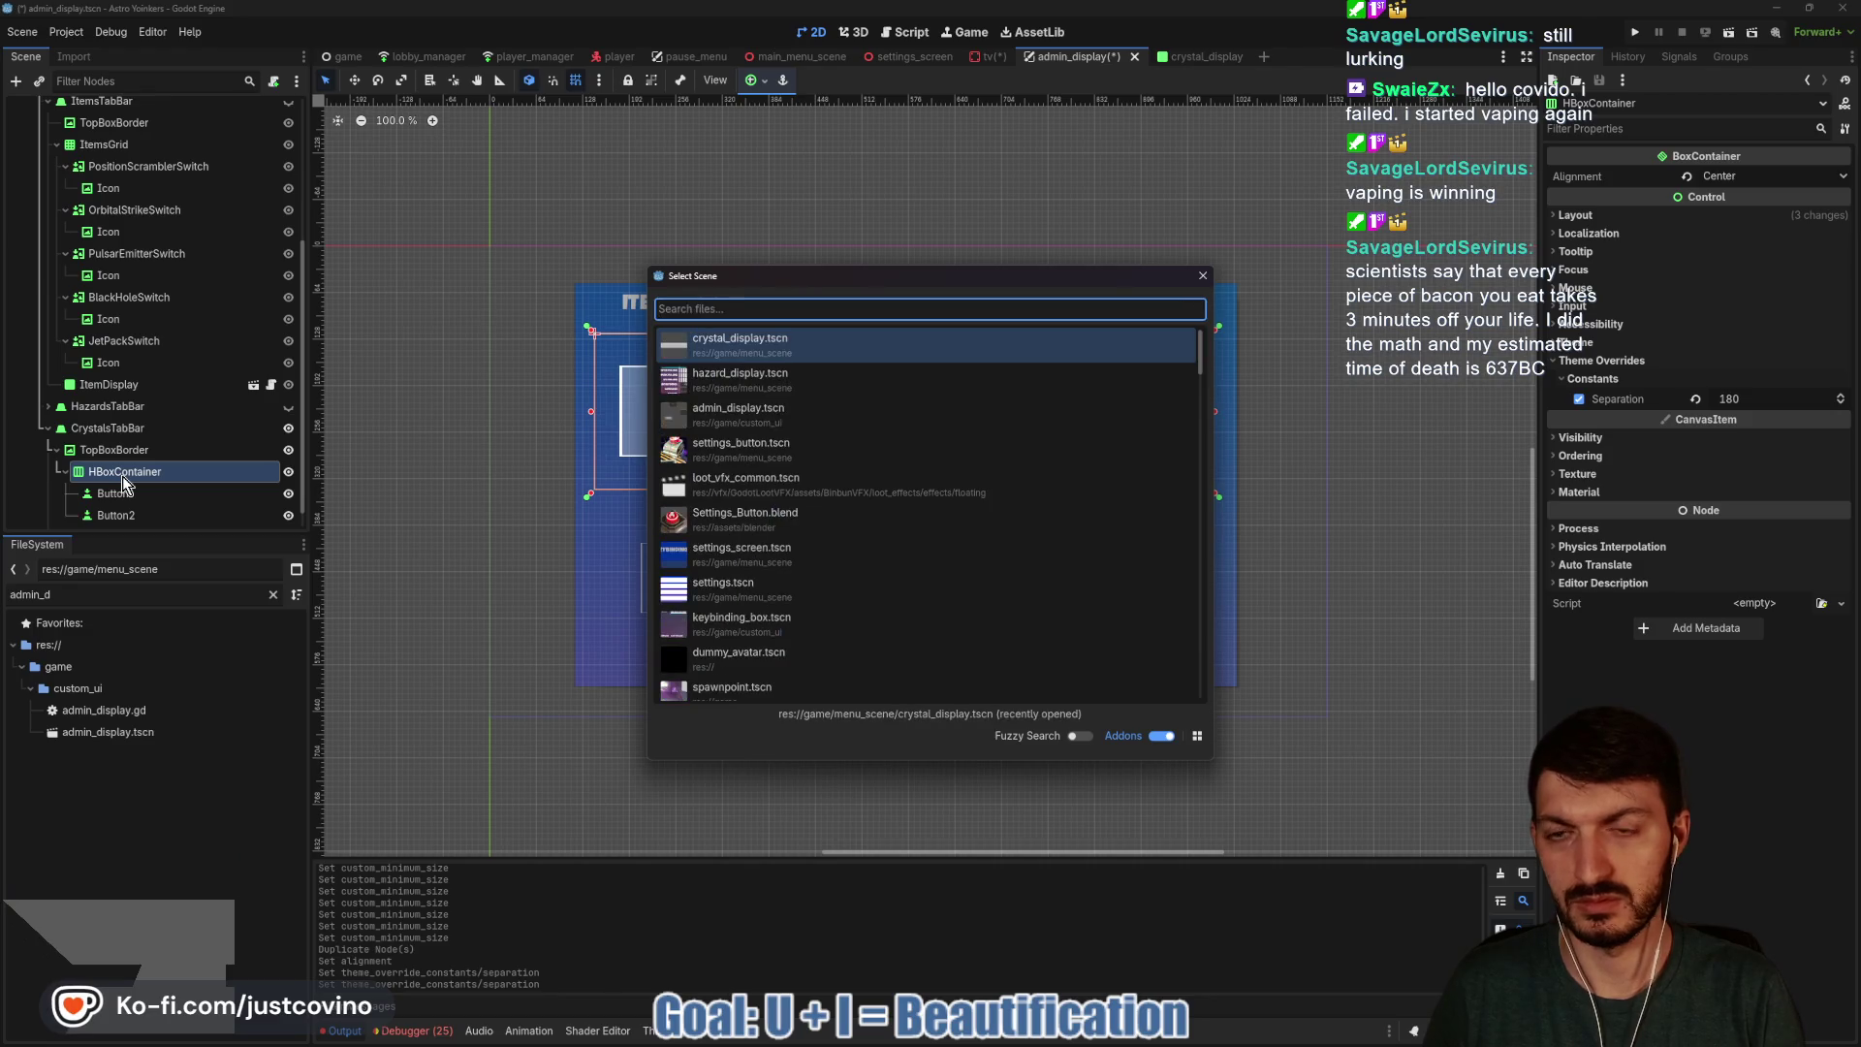
text(swir)
key(Return)
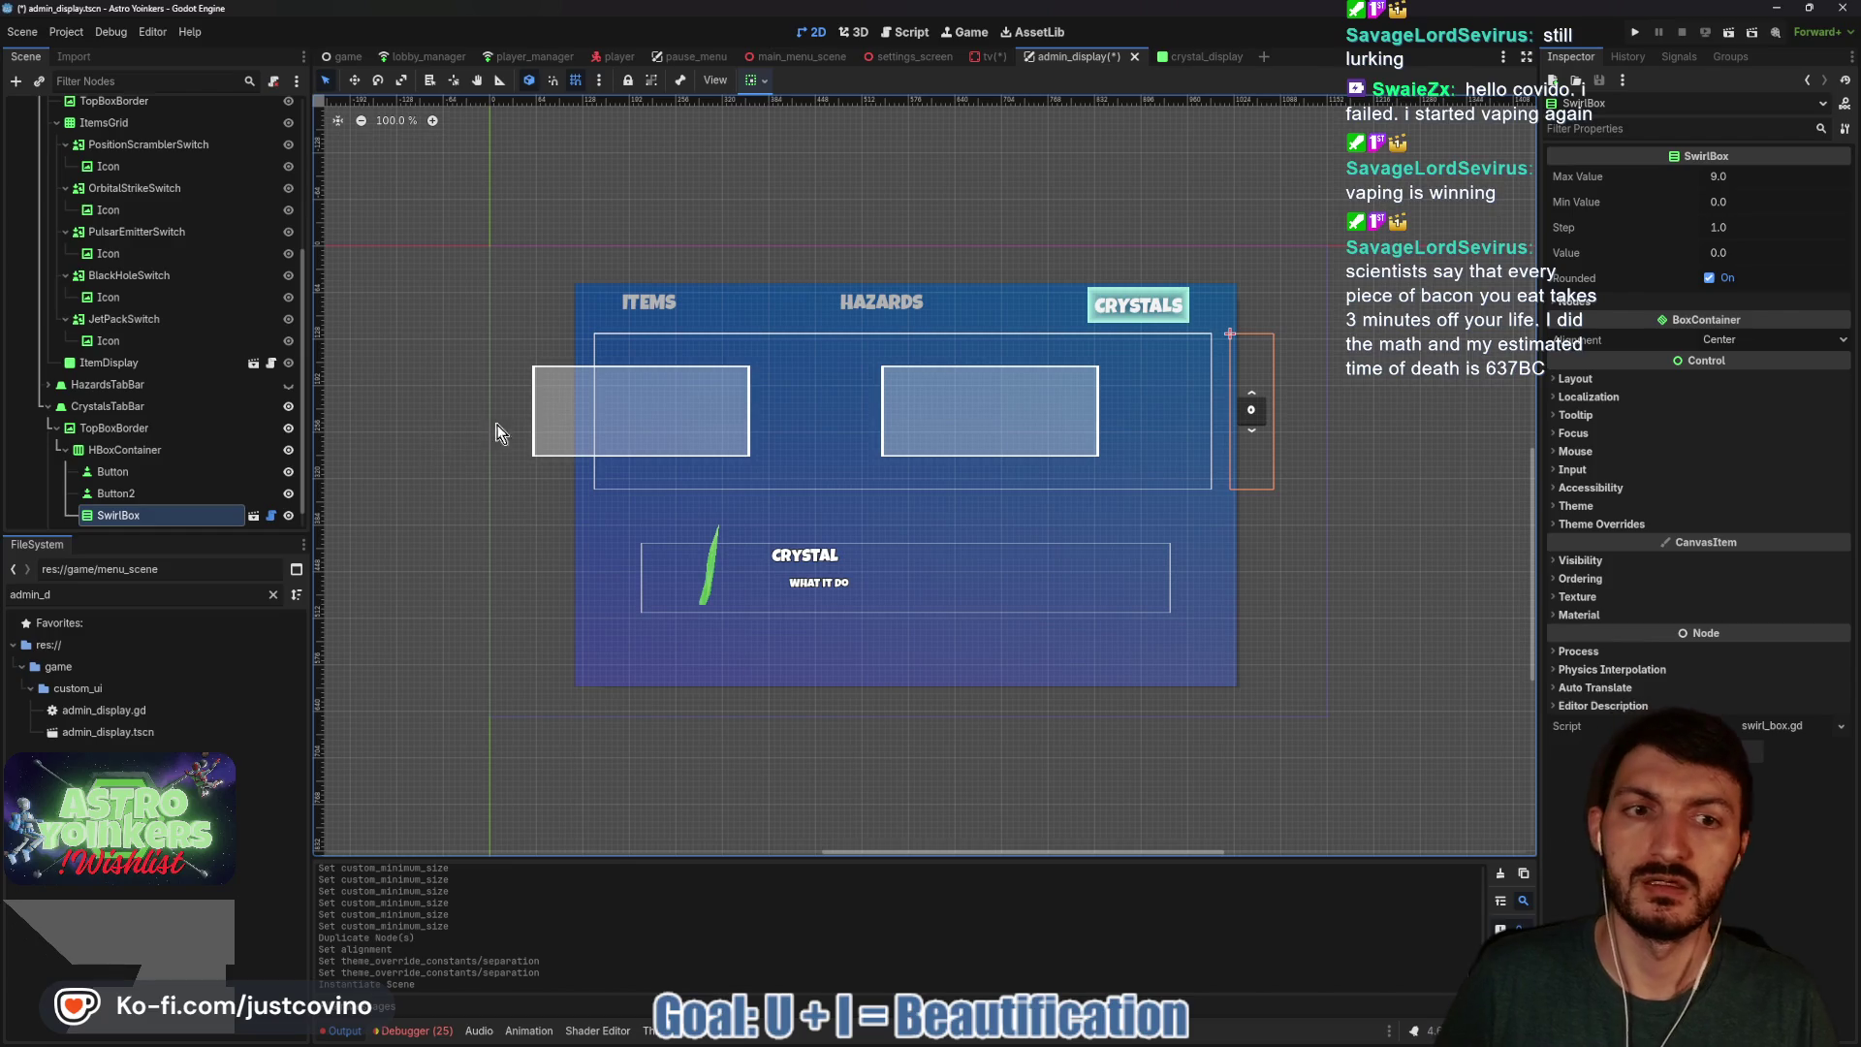
mouse_move(207, 506)
mouse_down()
mouse_move(116, 500)
mouse_move(112, 473)
mouse_up()
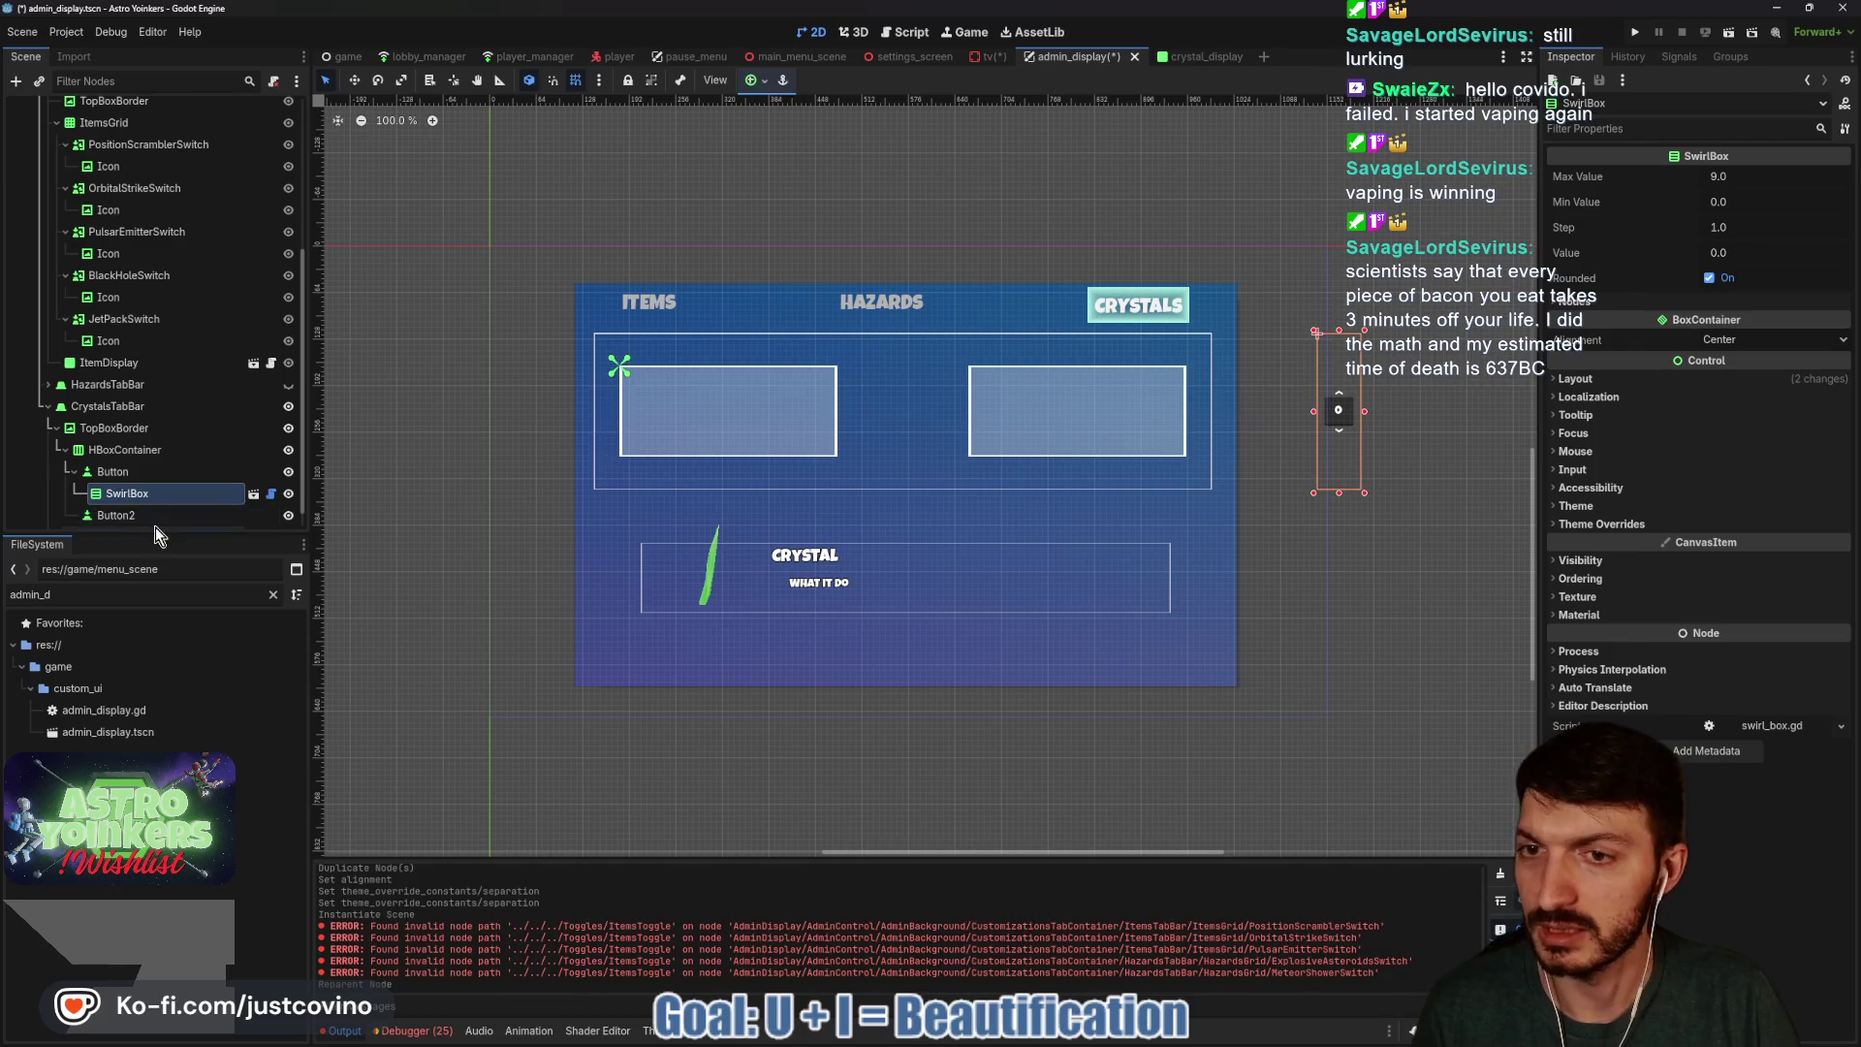
Move and resize the SwirlBox to 60×86 at (230, 20), on the left box's right edge.
drag(1341, 413, 812, 413)
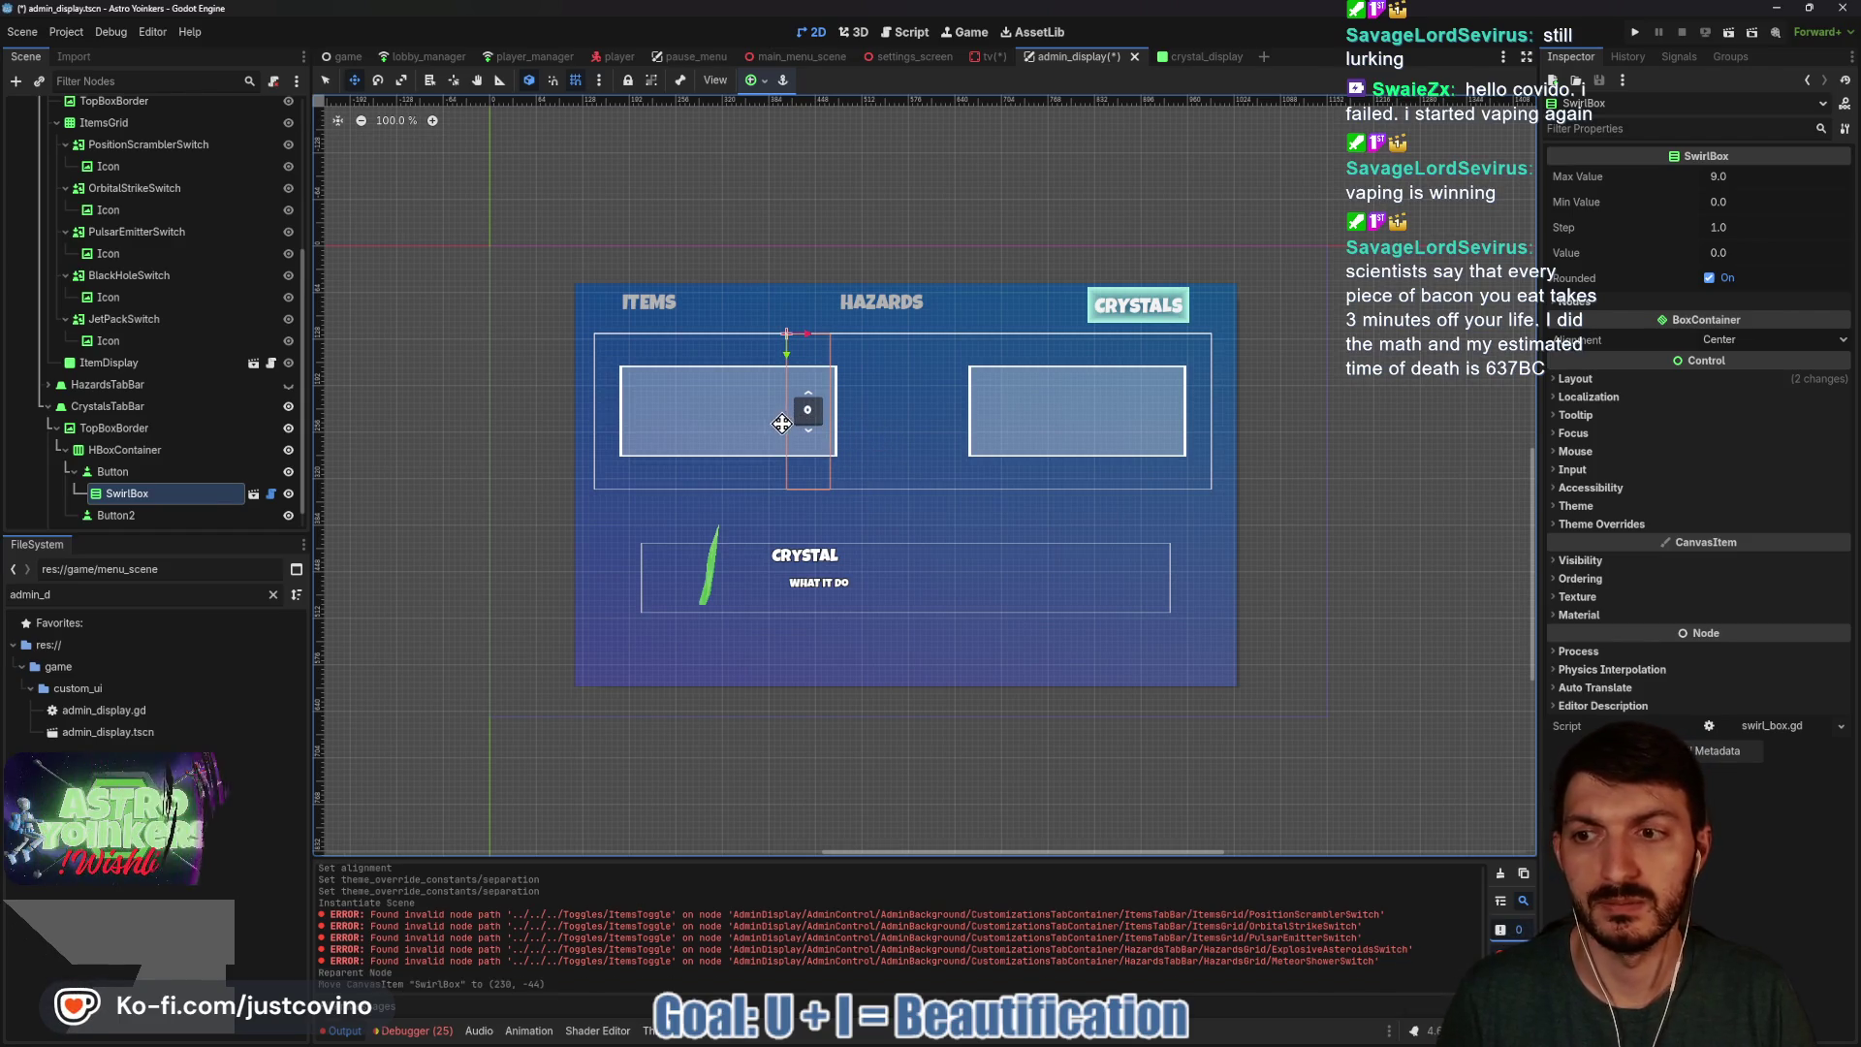
click(1586, 300)
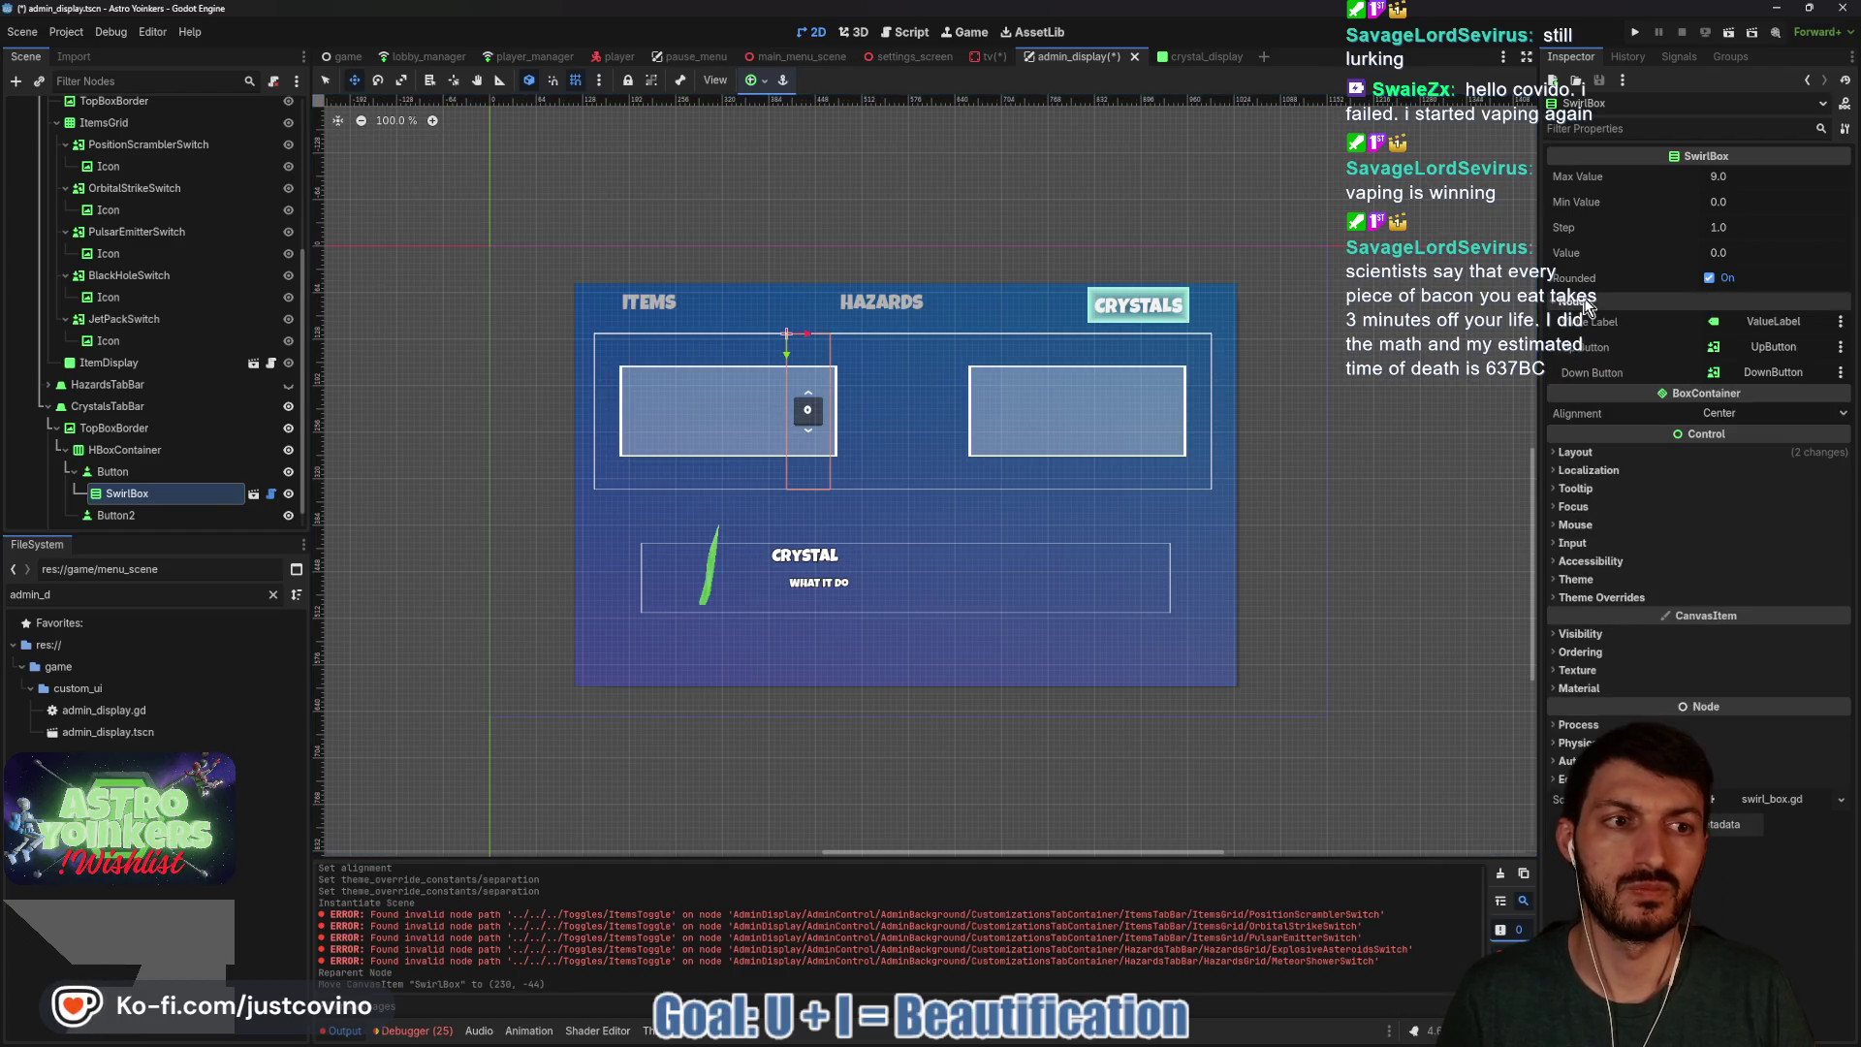
click(1586, 303)
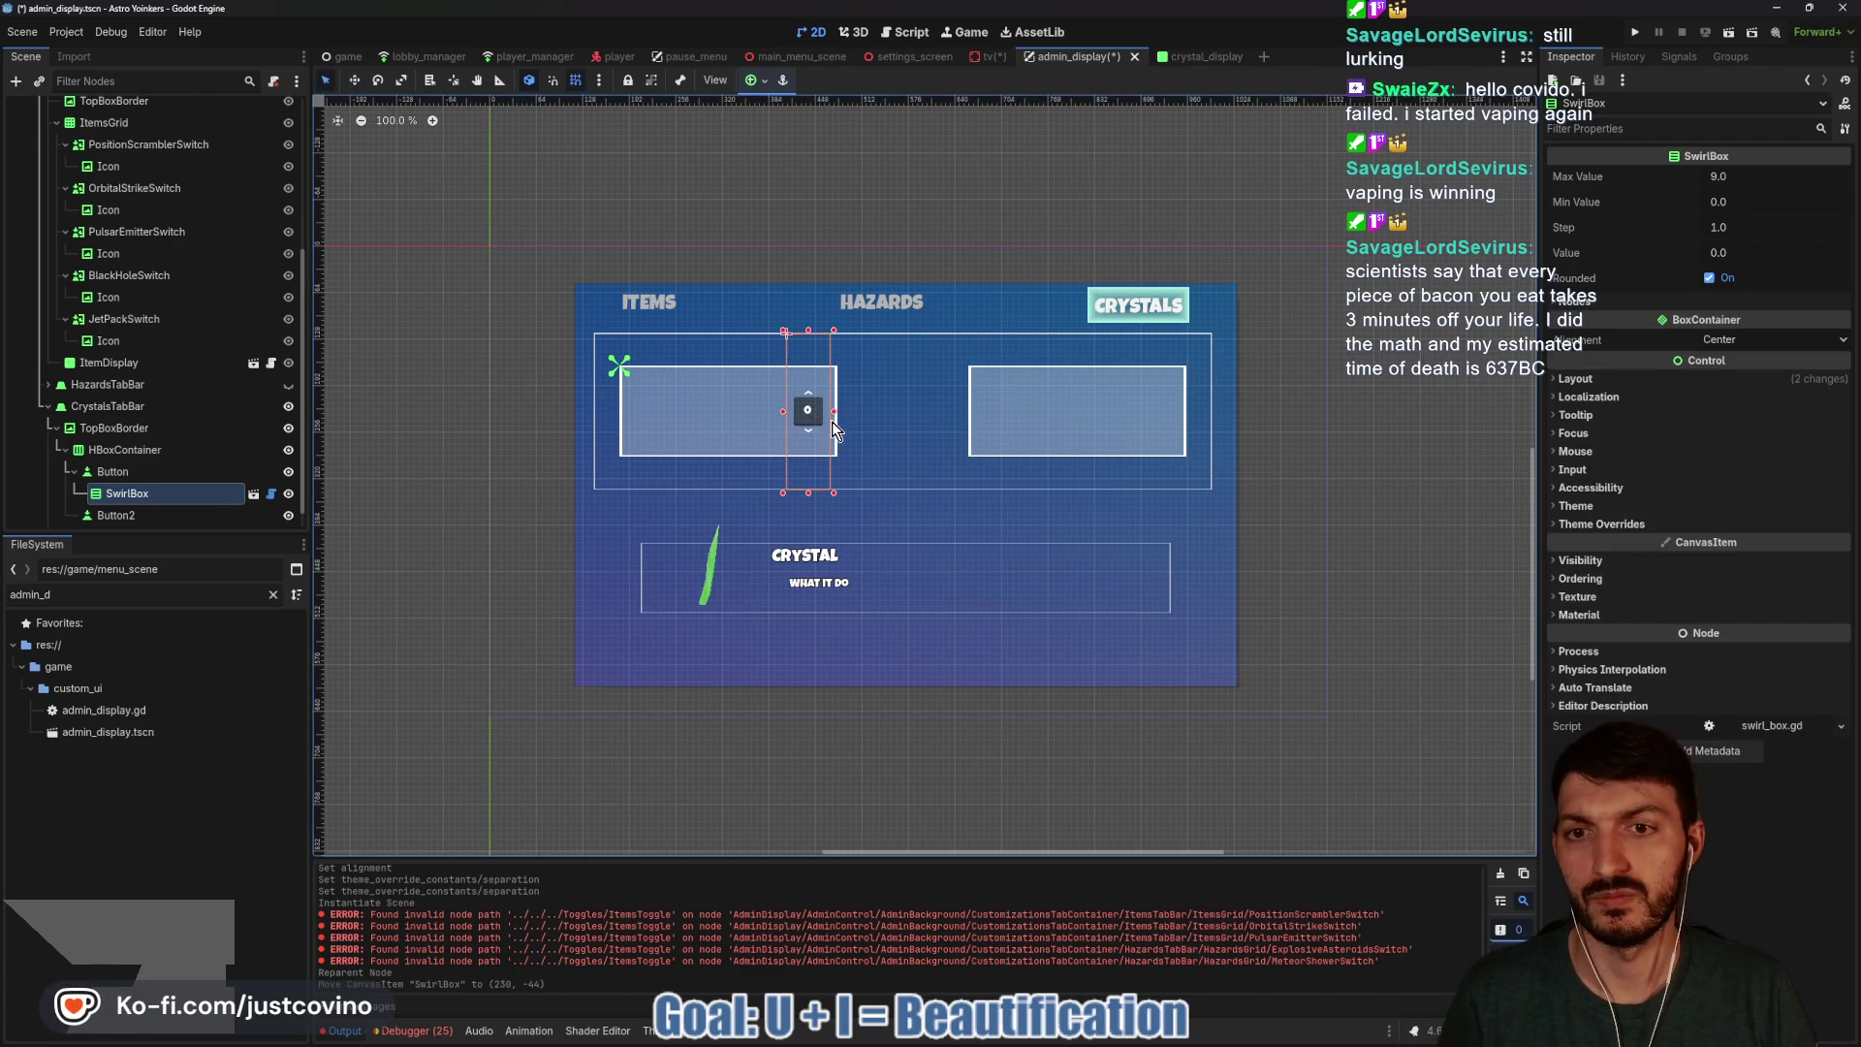
mouse_move(835, 494)
mouse_down()
mouse_move(871, 524)
mouse_move(848, 511)
mouse_up()
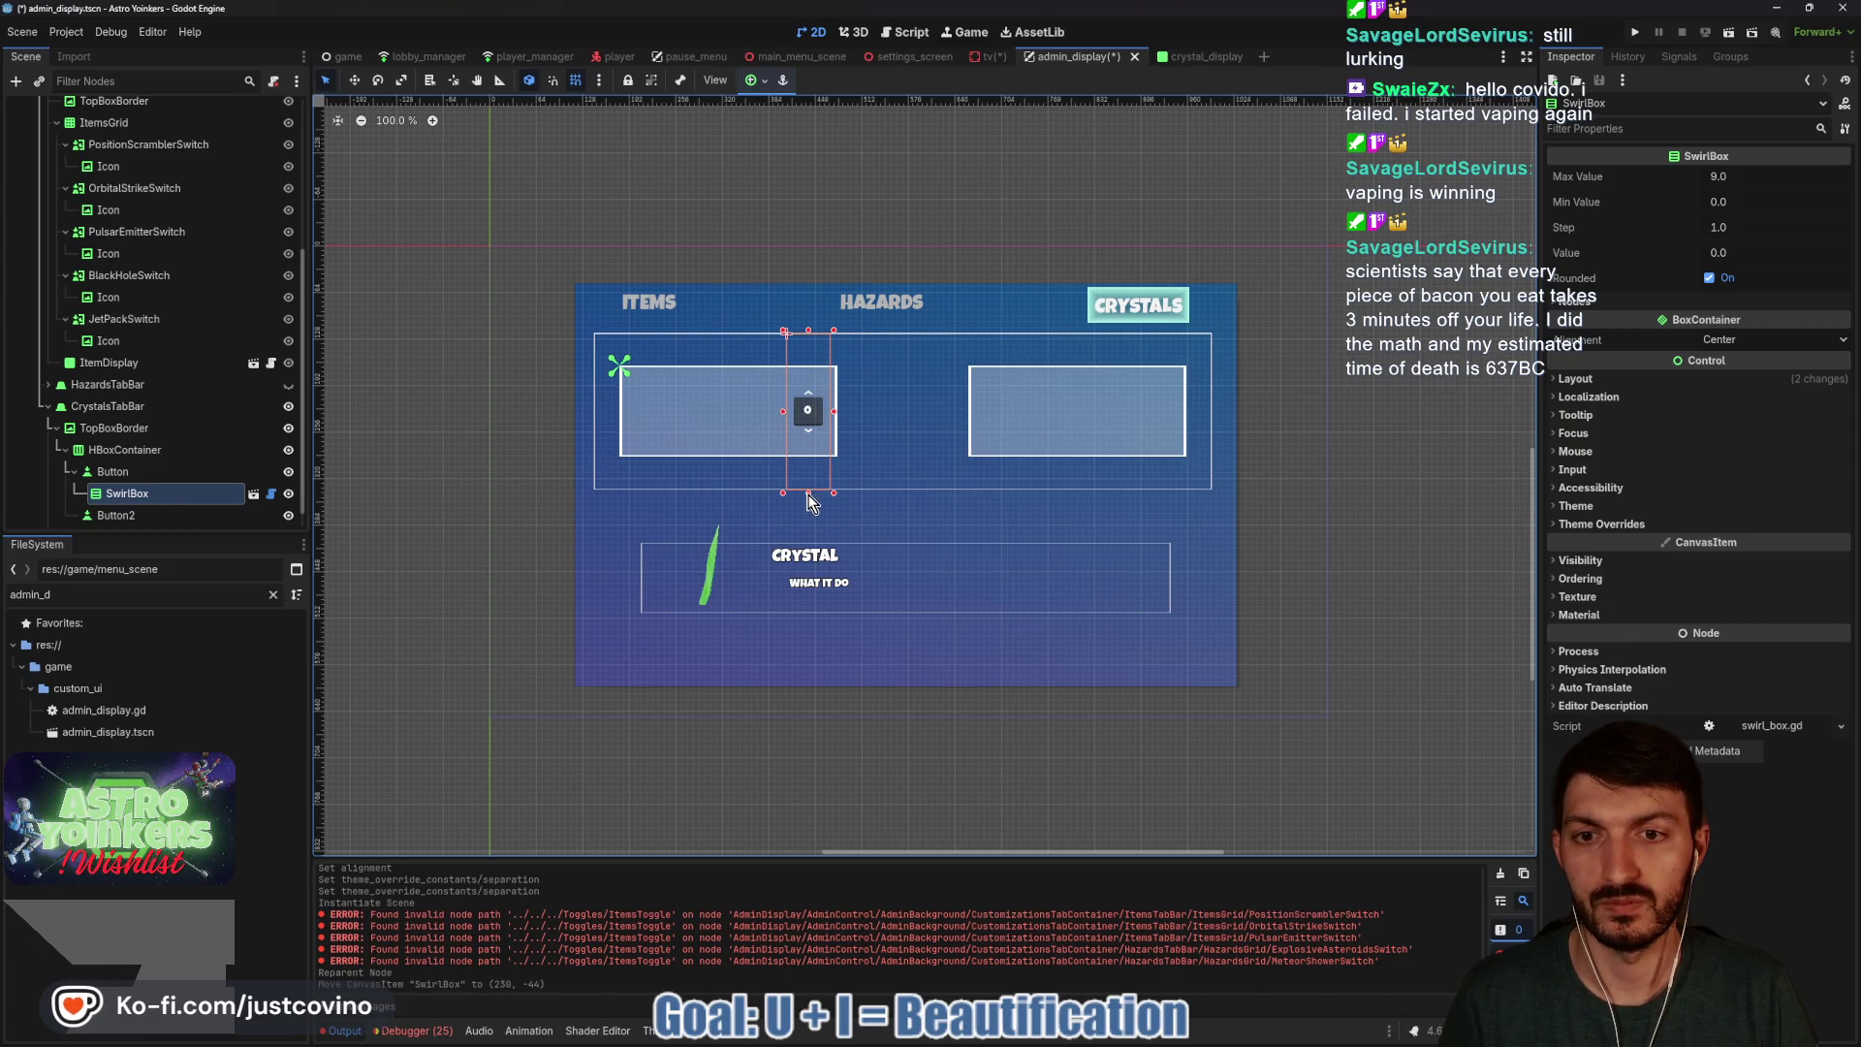
mouse_move(814, 417)
mouse_down()
mouse_move(806, 362)
mouse_move(807, 408)
mouse_up()
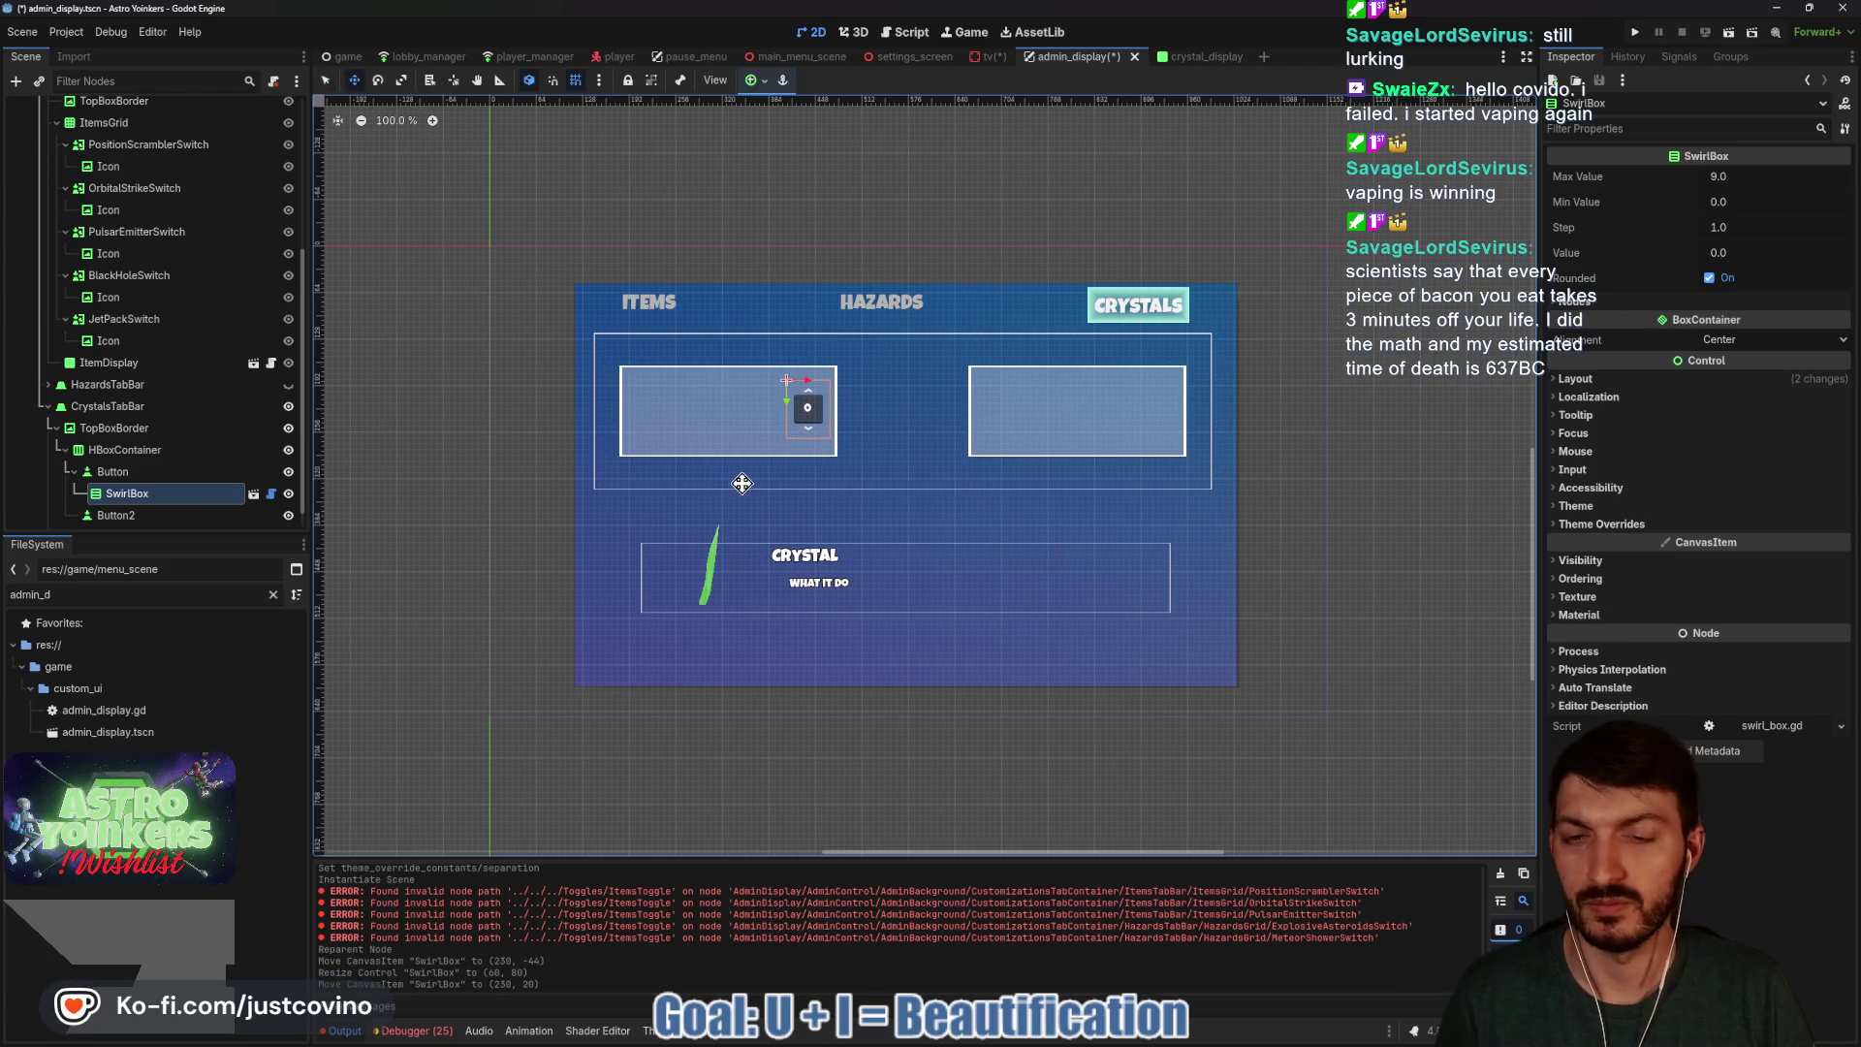
scroll(126, 498, down, 1)
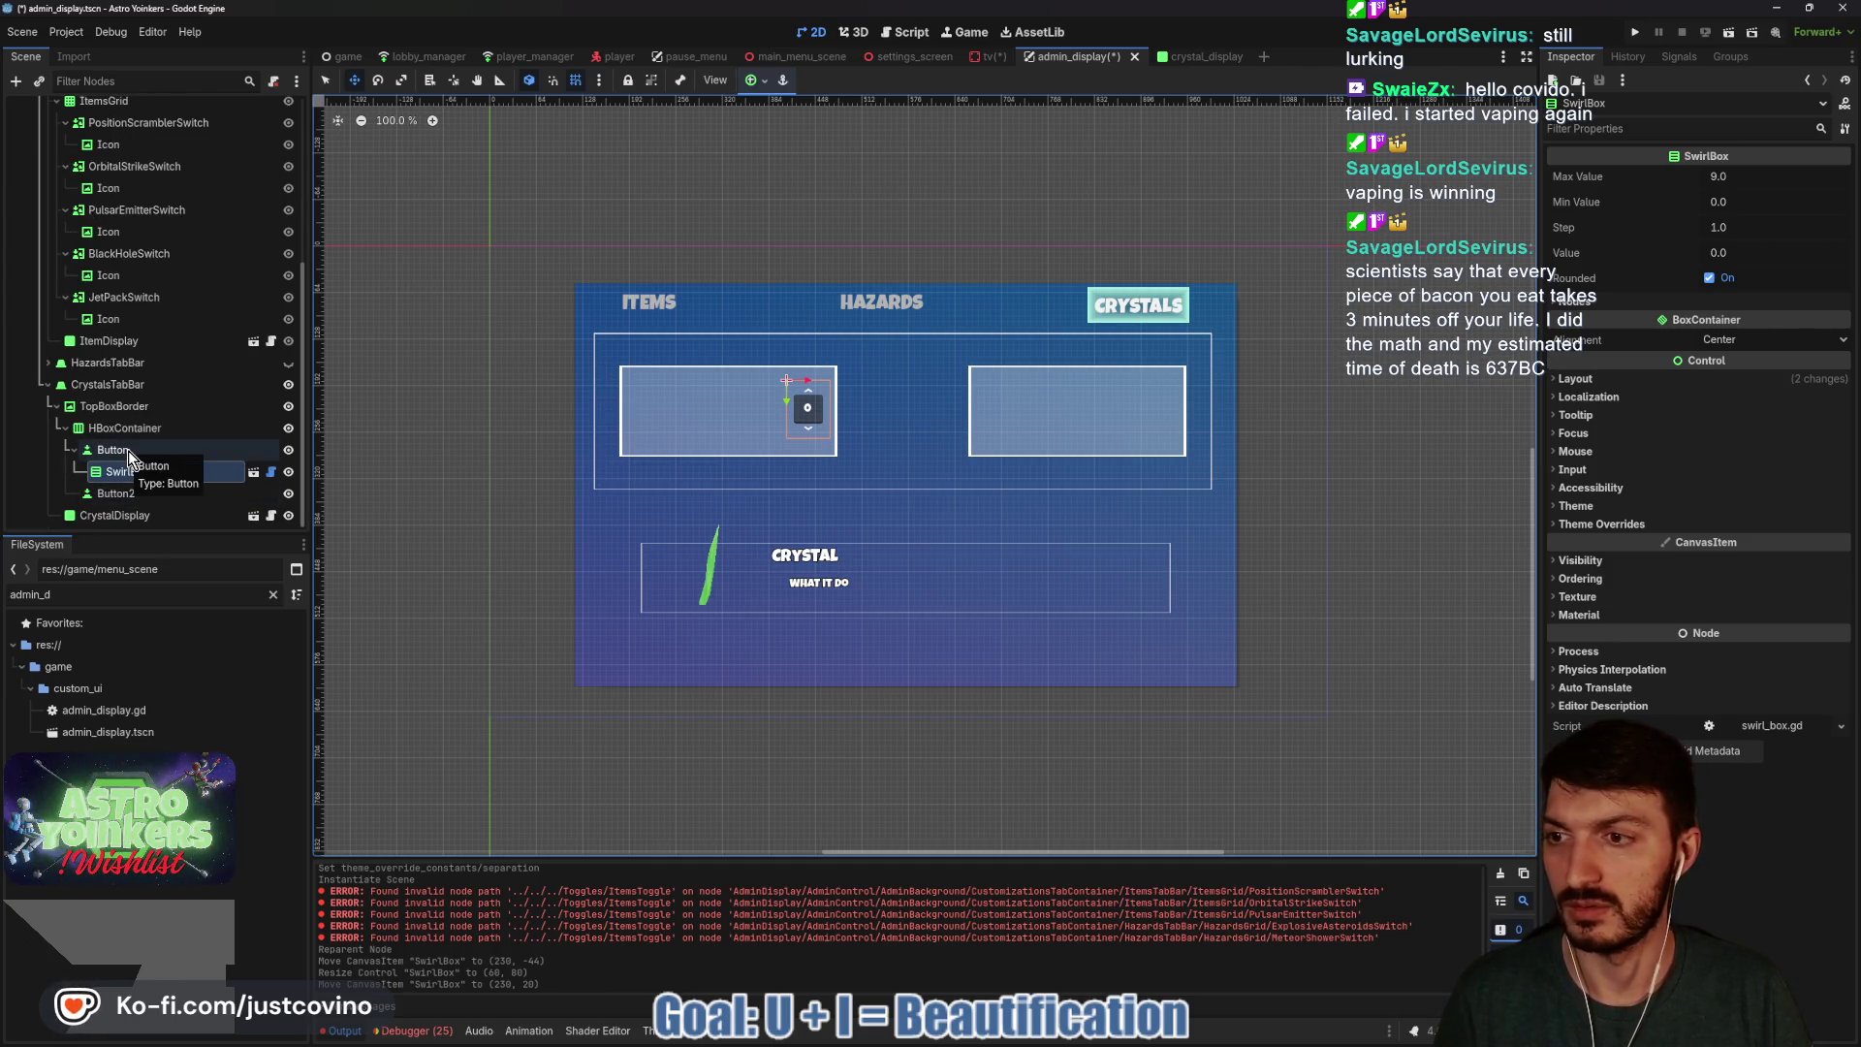
click(112, 450)
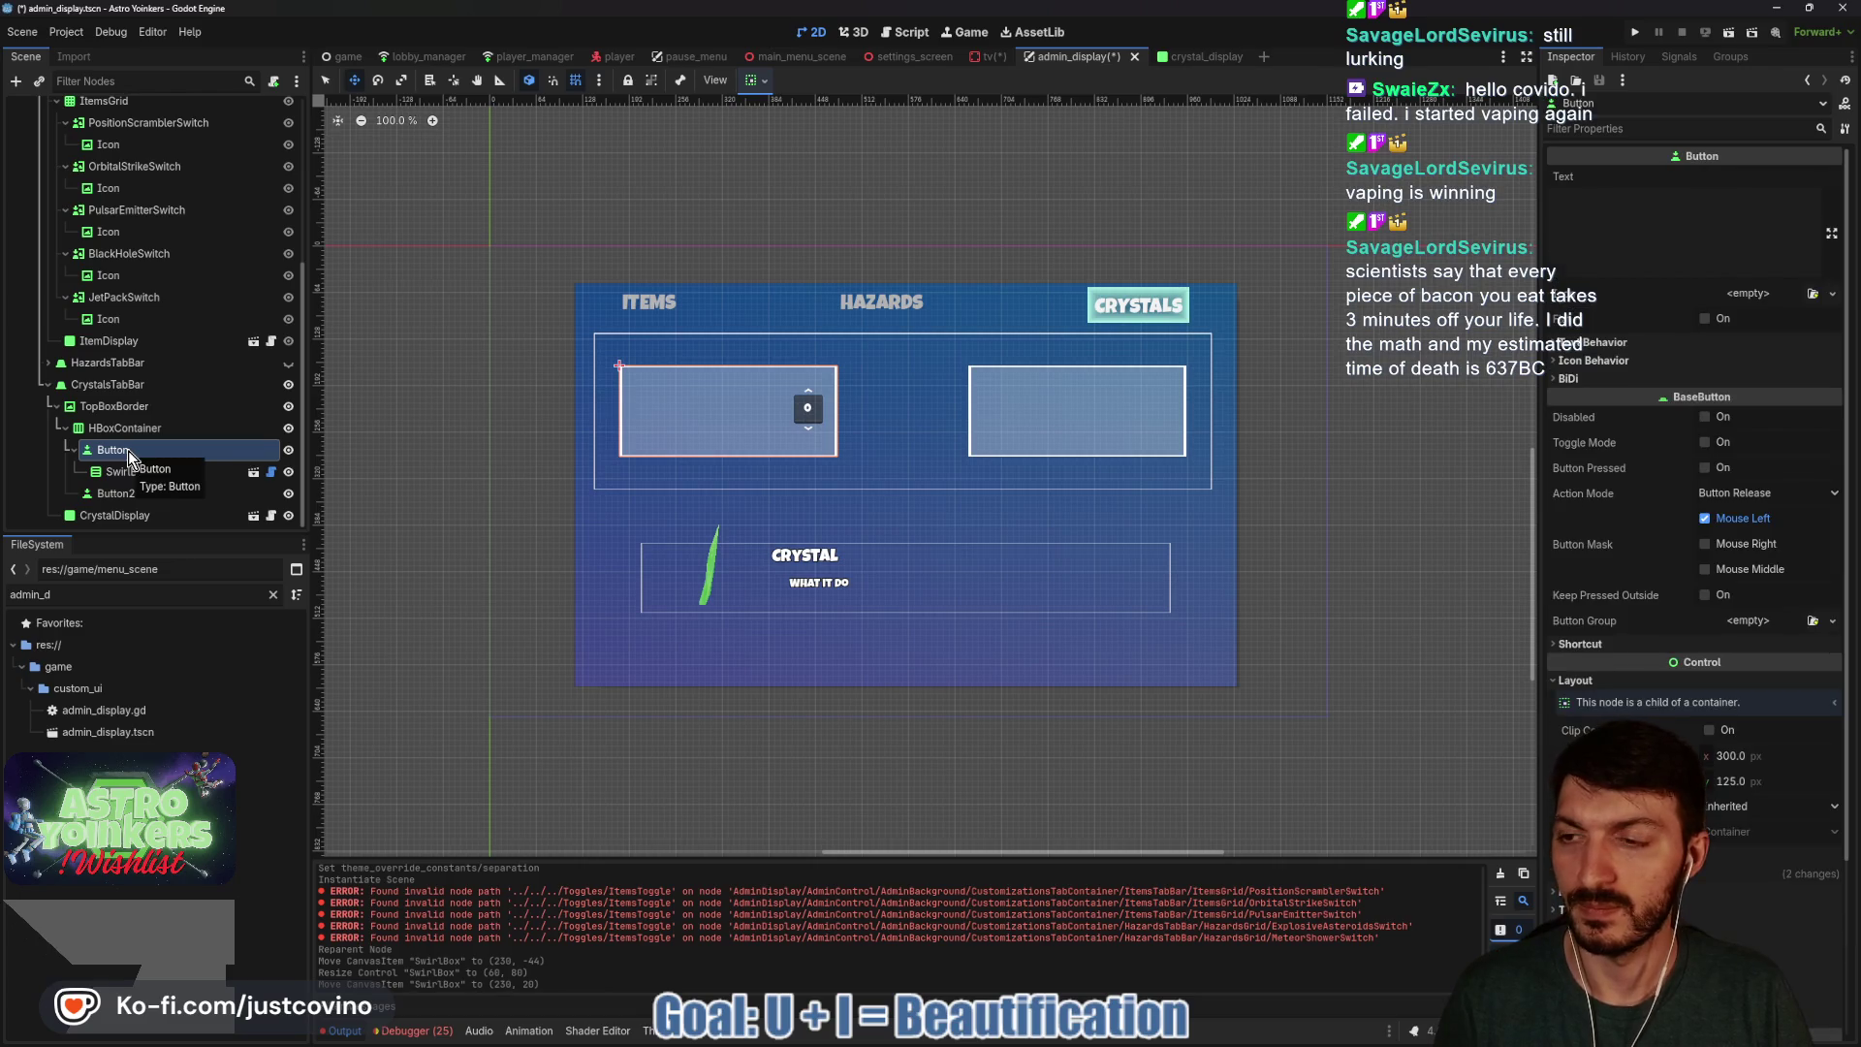
Rename the first Button to CrystalsRequiredToWinButton and save the admin_display scene.
click(111, 450)
key(Escape)
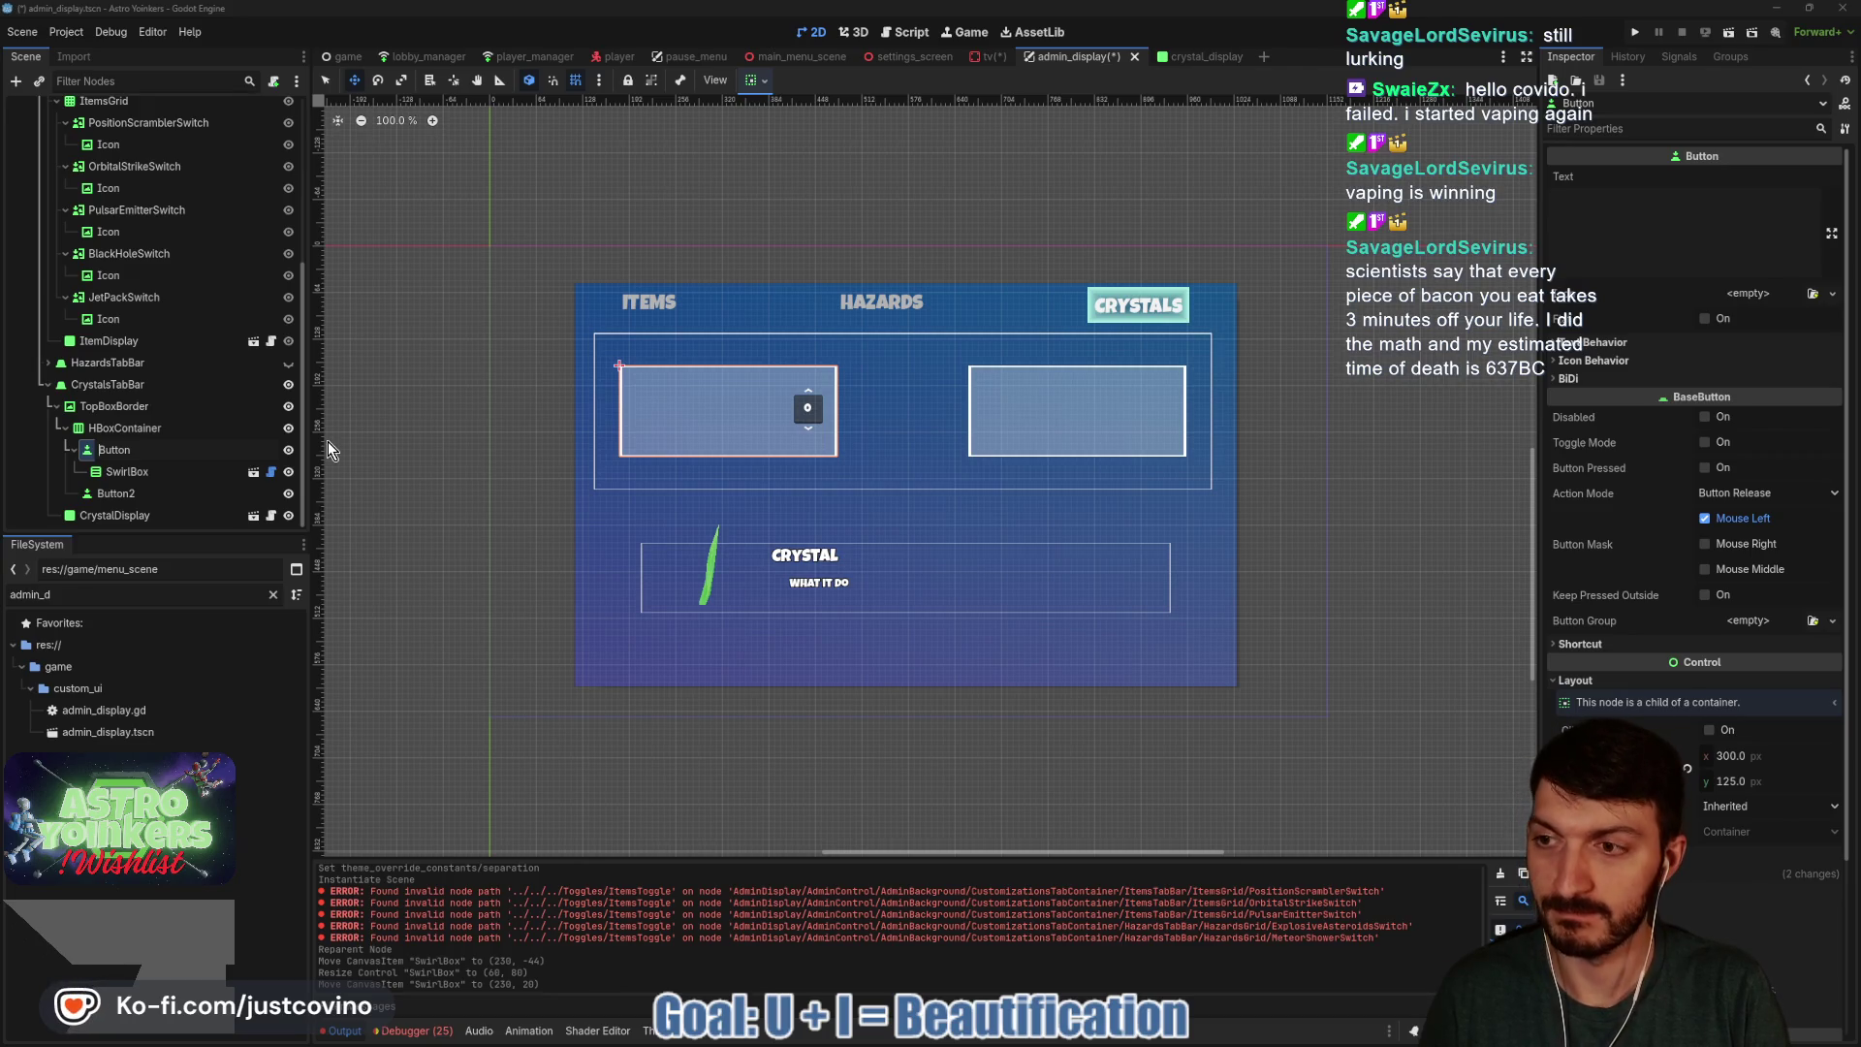
text(CrystalsReq)
text(uiredToW)
text(in)
key(Return)
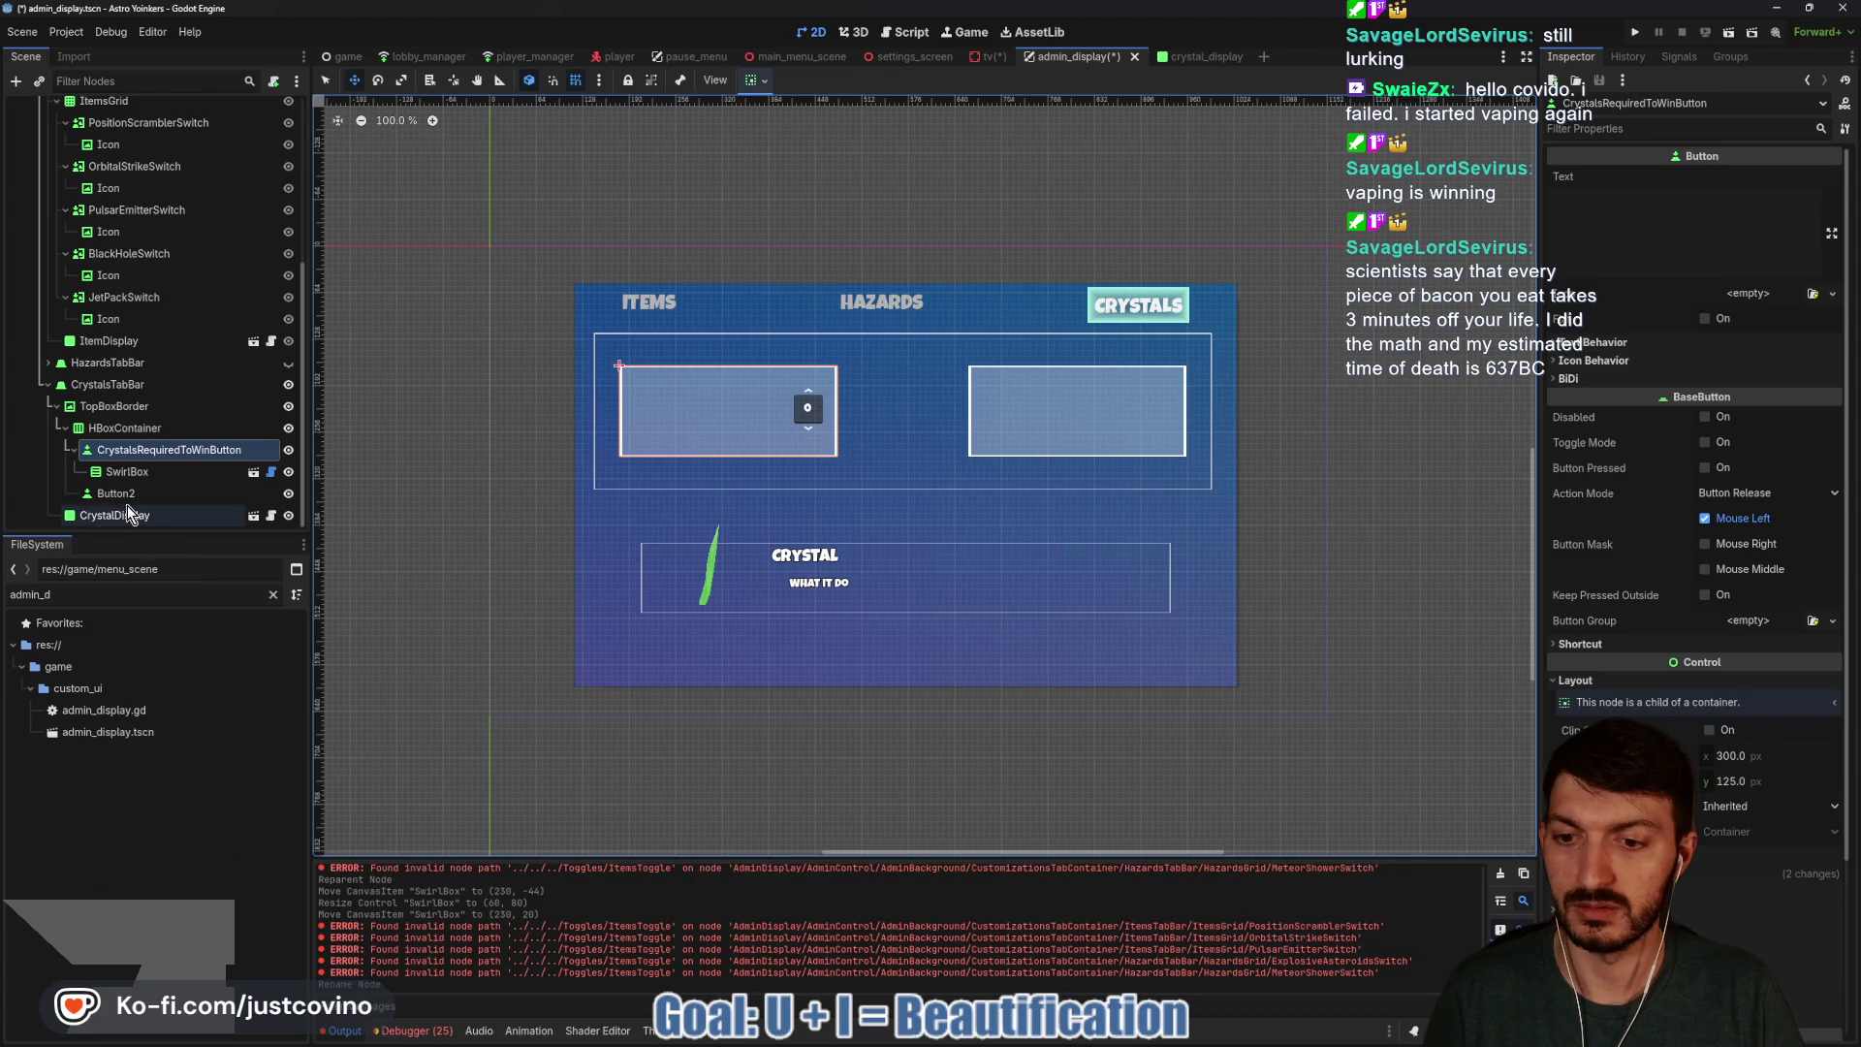
scroll(146, 456, up, 5)
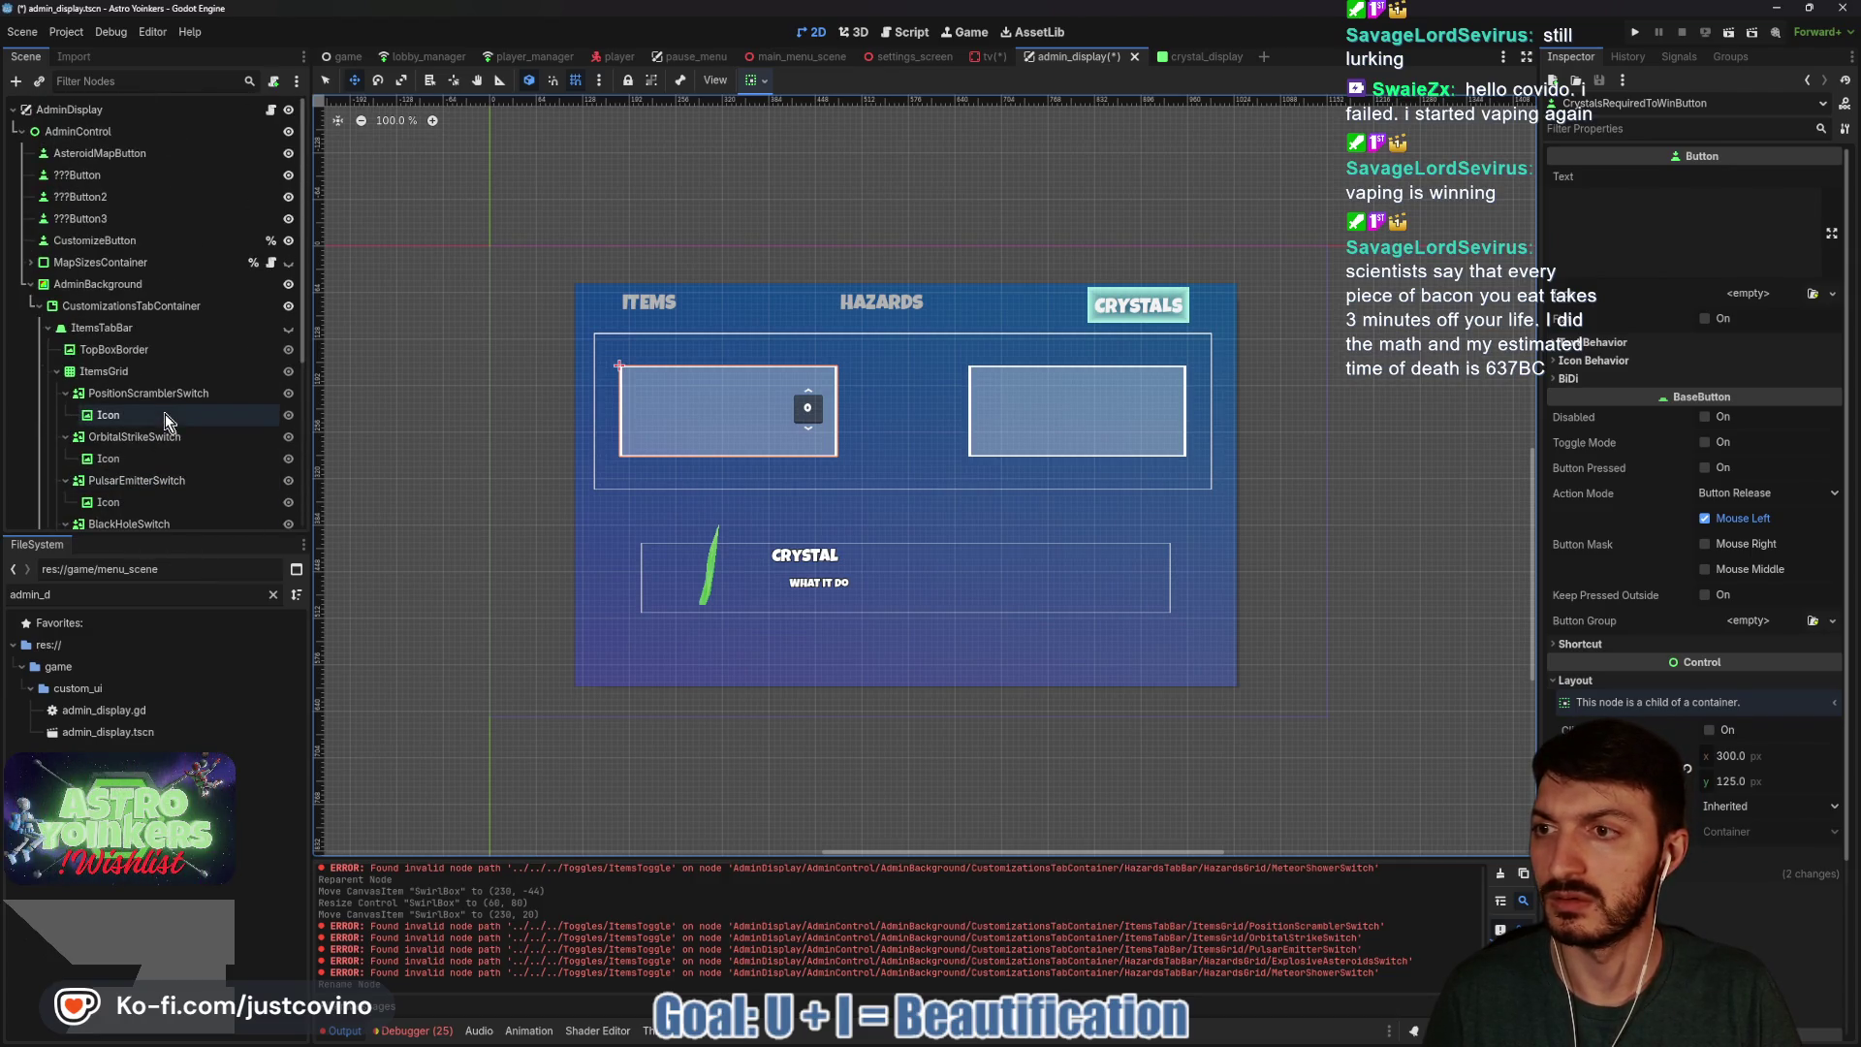
key(ctrl+s)
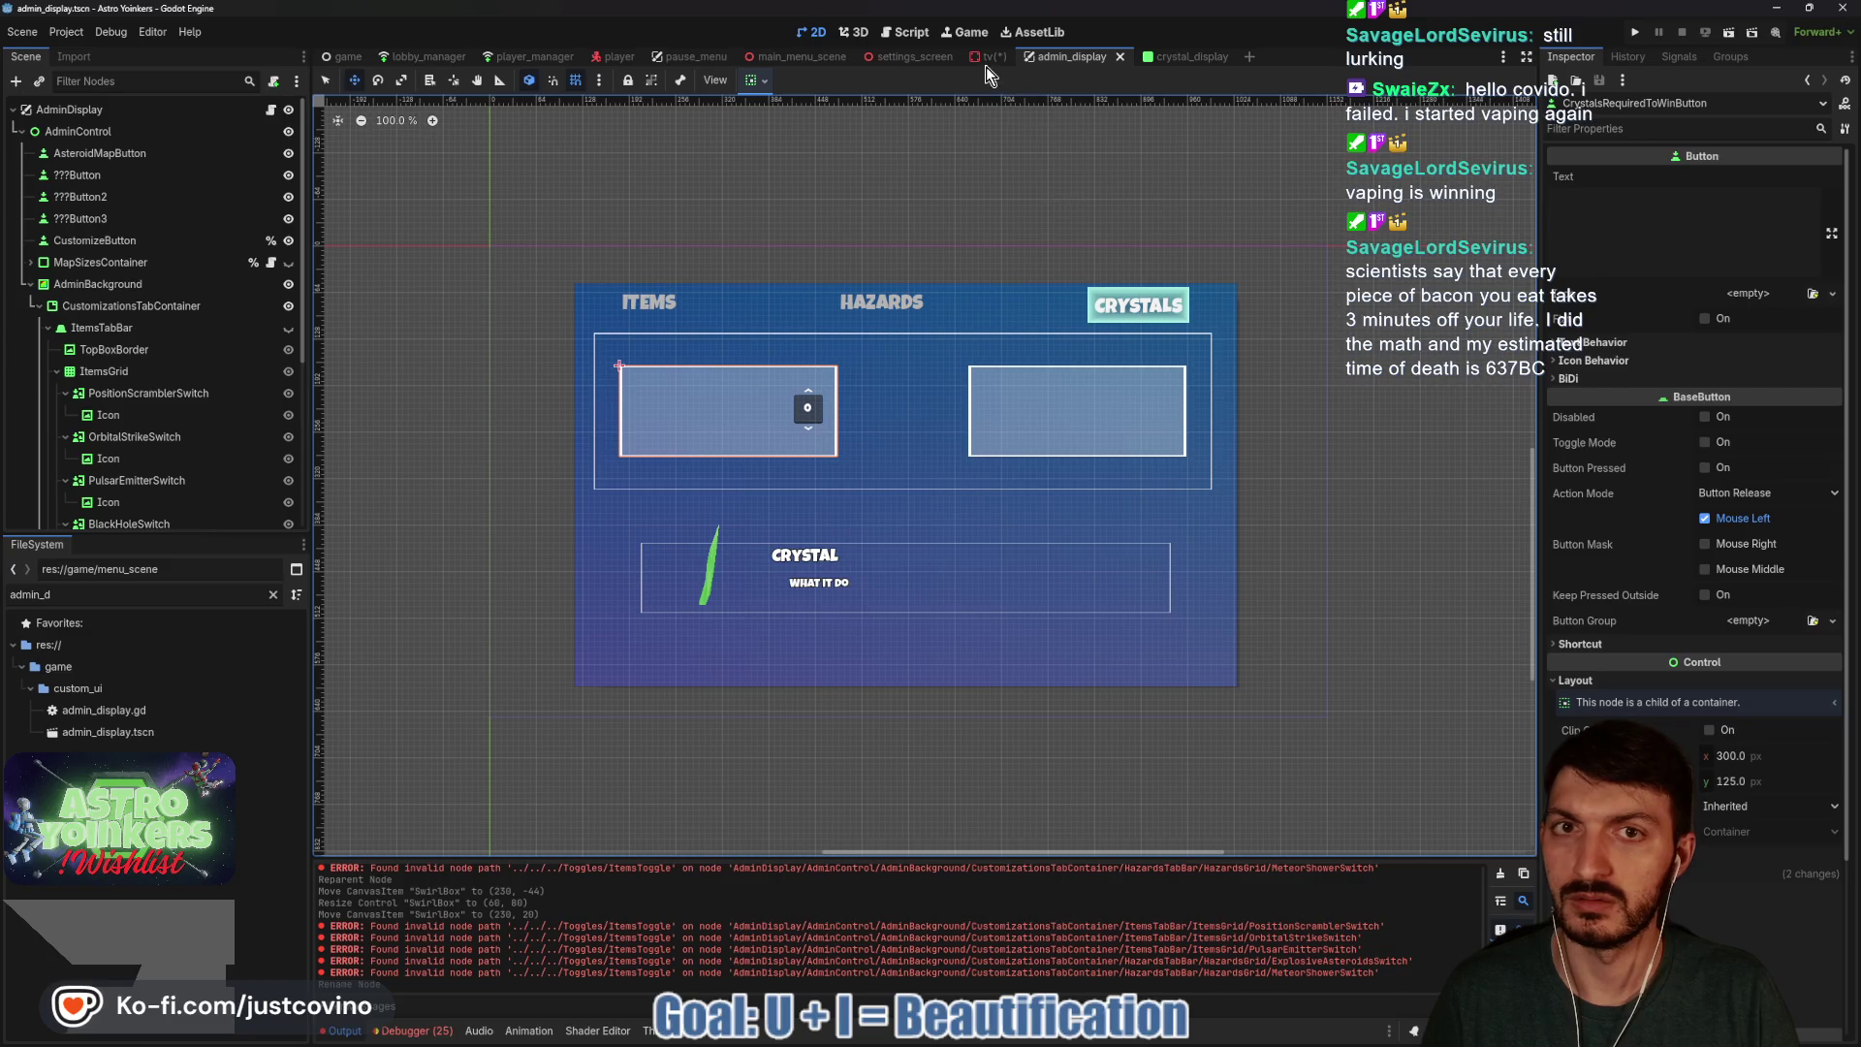
click(987, 58)
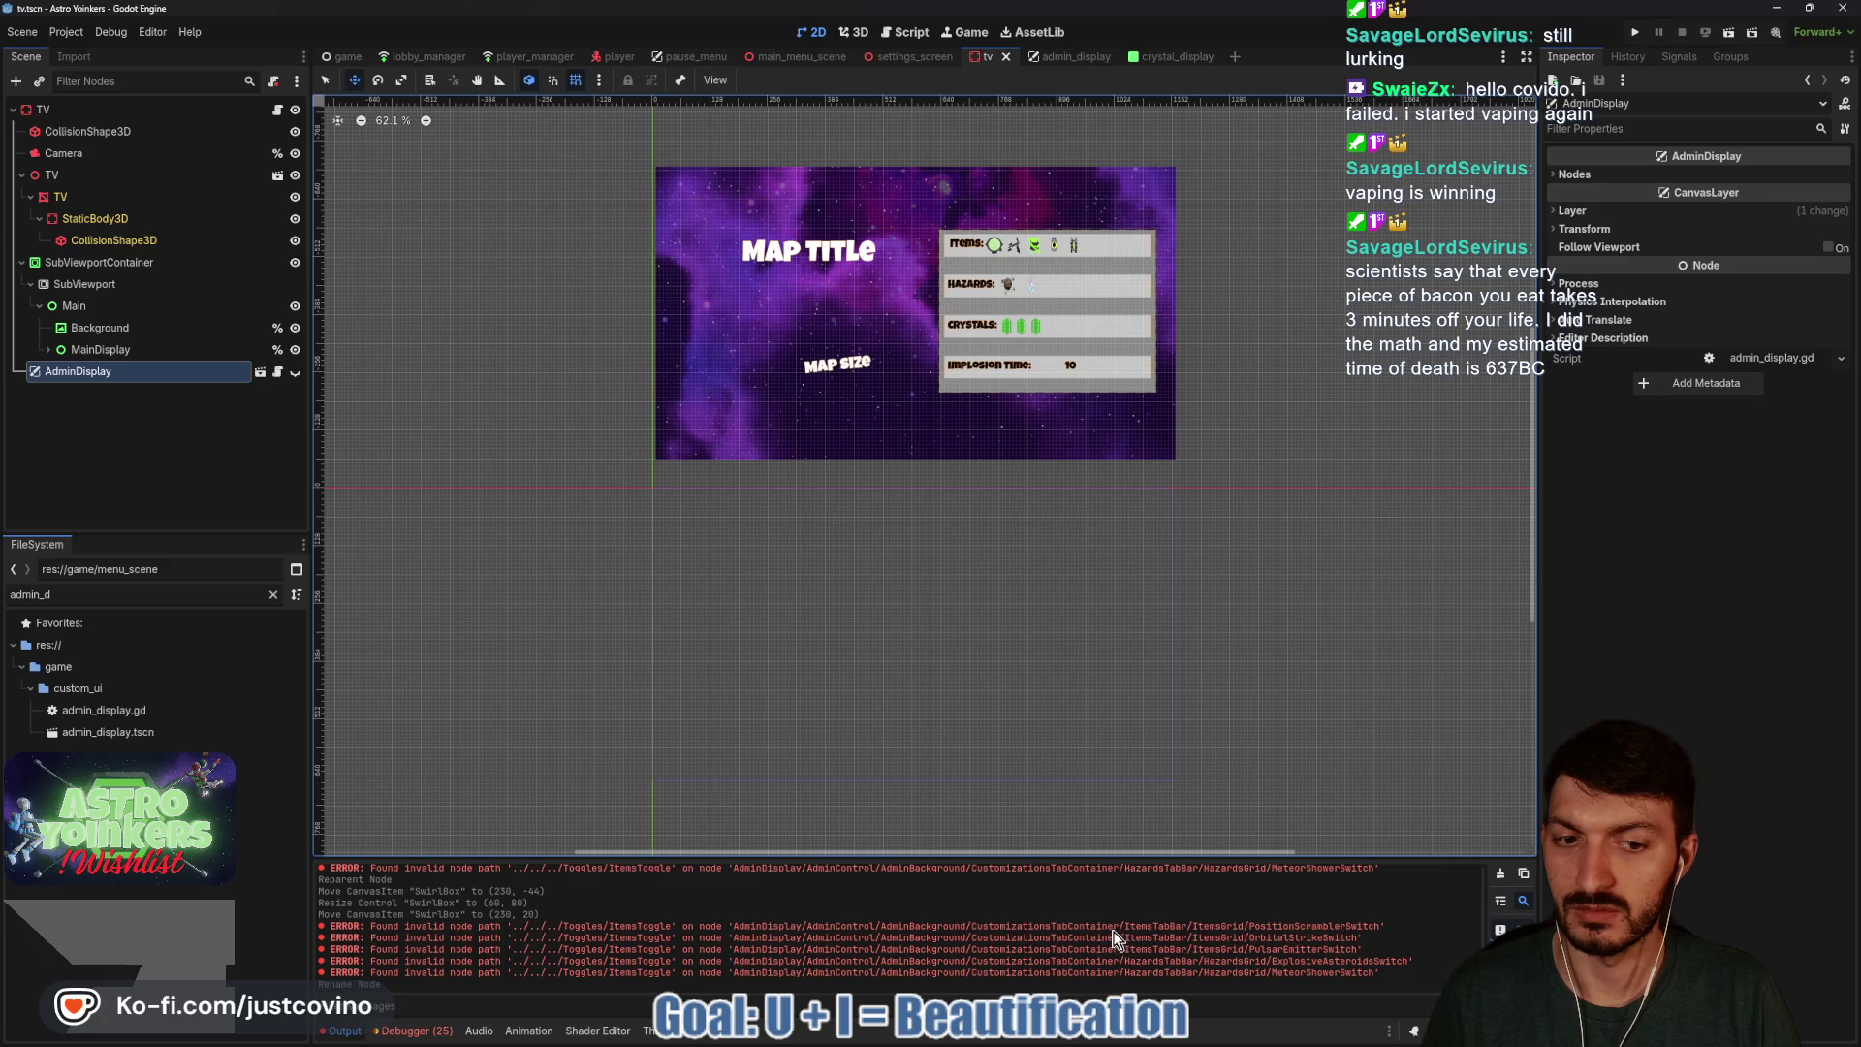
In map_customization_tv.gd, comment out the map_buttons array declaration on lines 28–33.
click(279, 111)
scroll(826, 549, up, 20)
scroll(827, 549, up, 15)
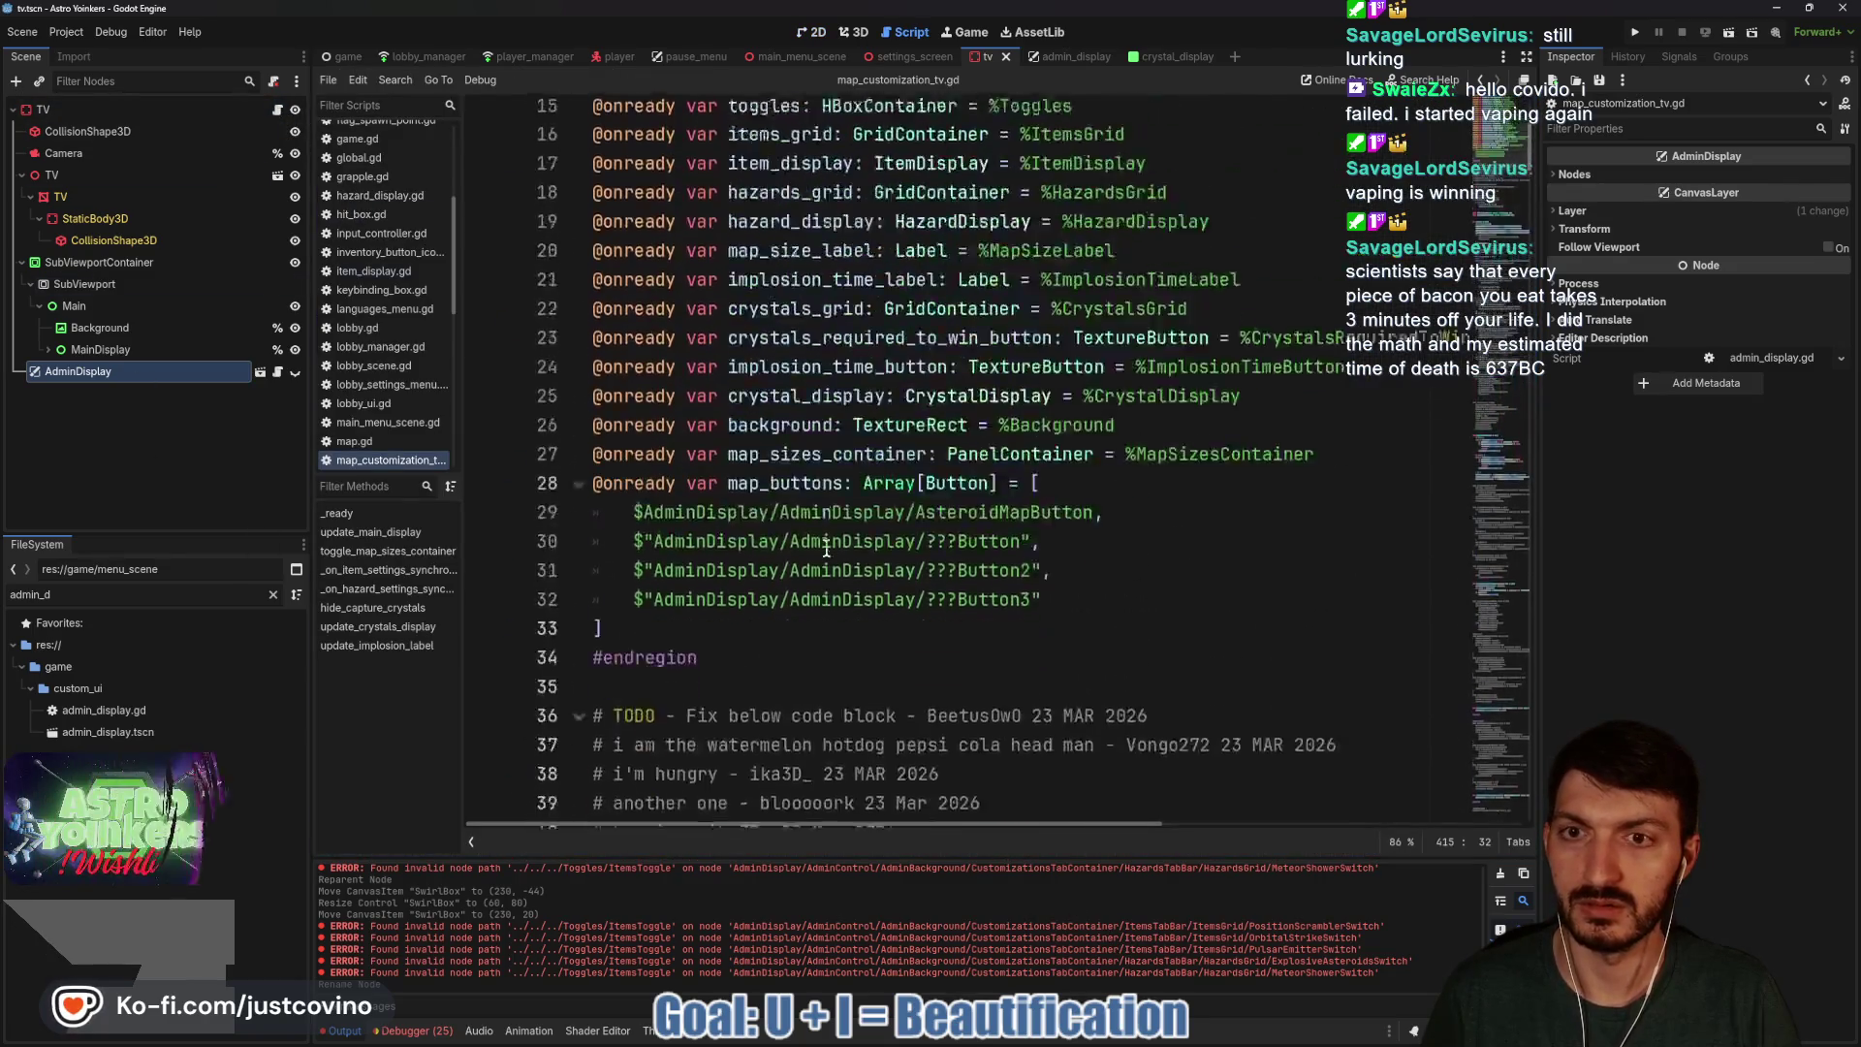
scroll(827, 548, down, 3)
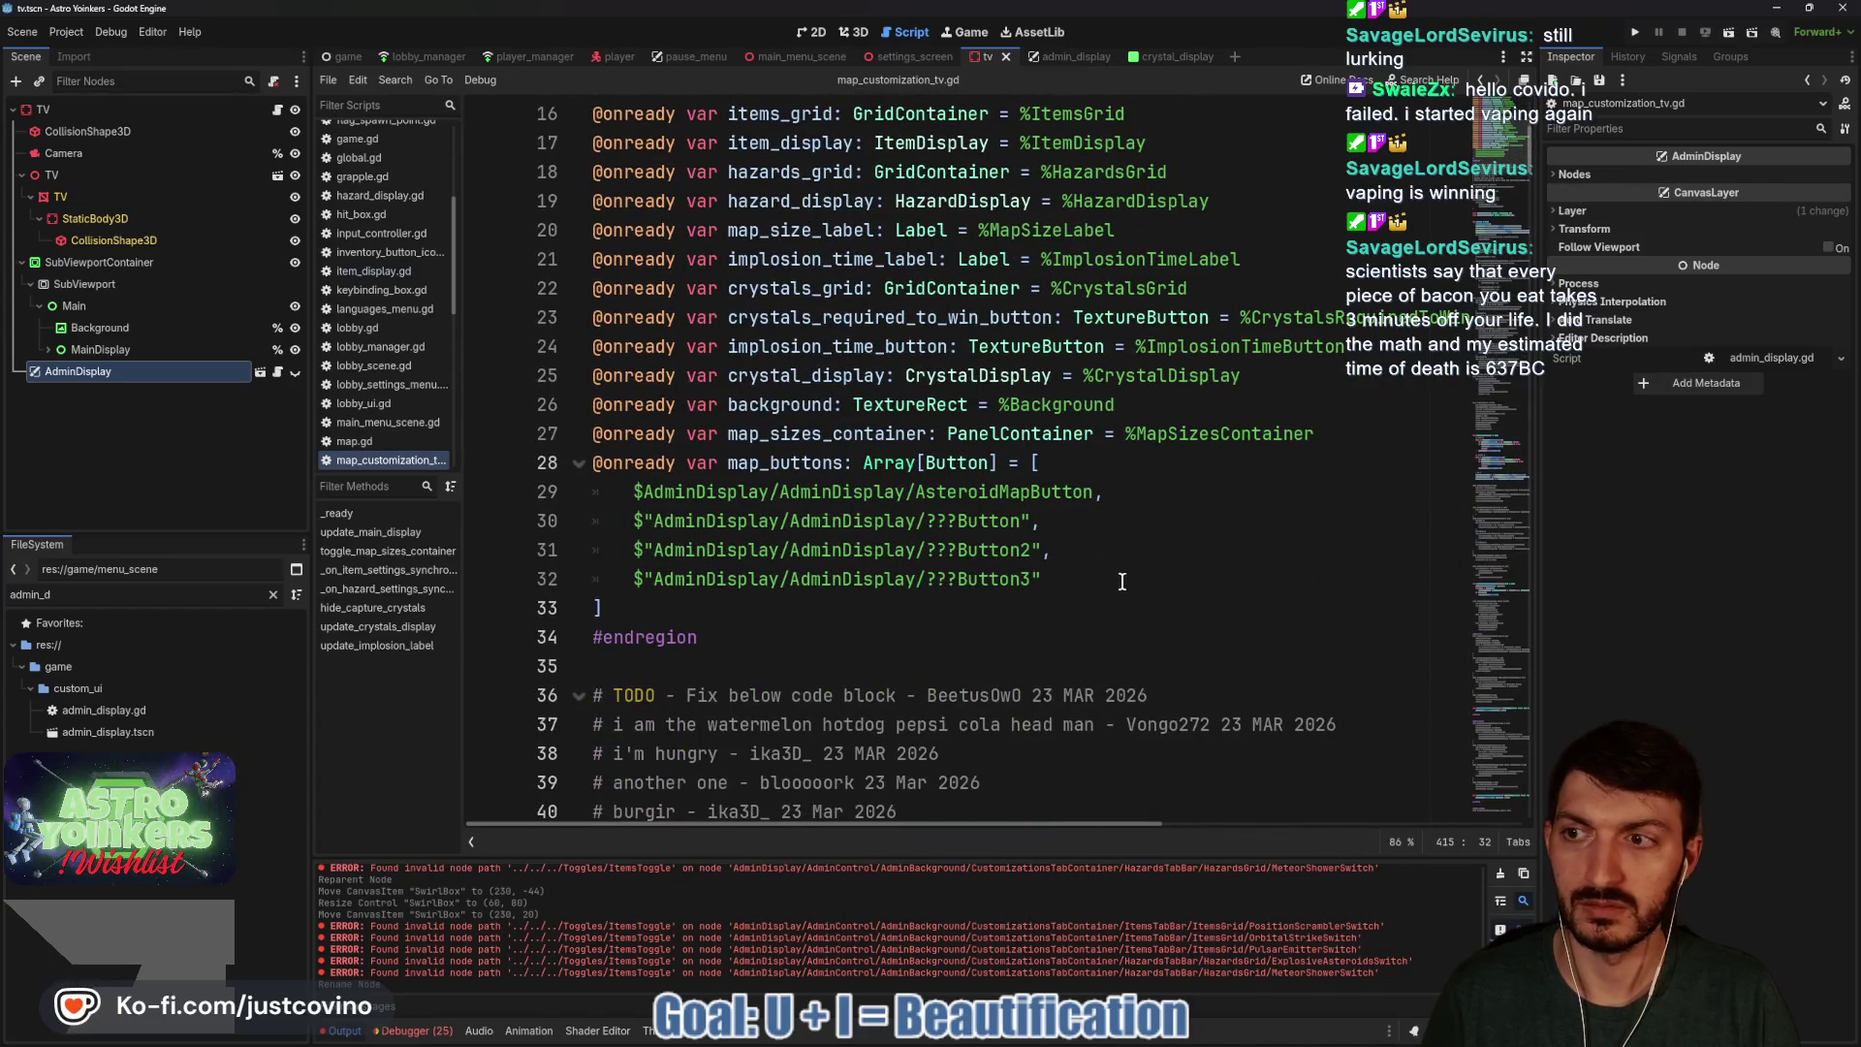
mouse_move(665, 607)
mouse_down()
mouse_move(581, 492)
mouse_move(520, 457)
mouse_up()
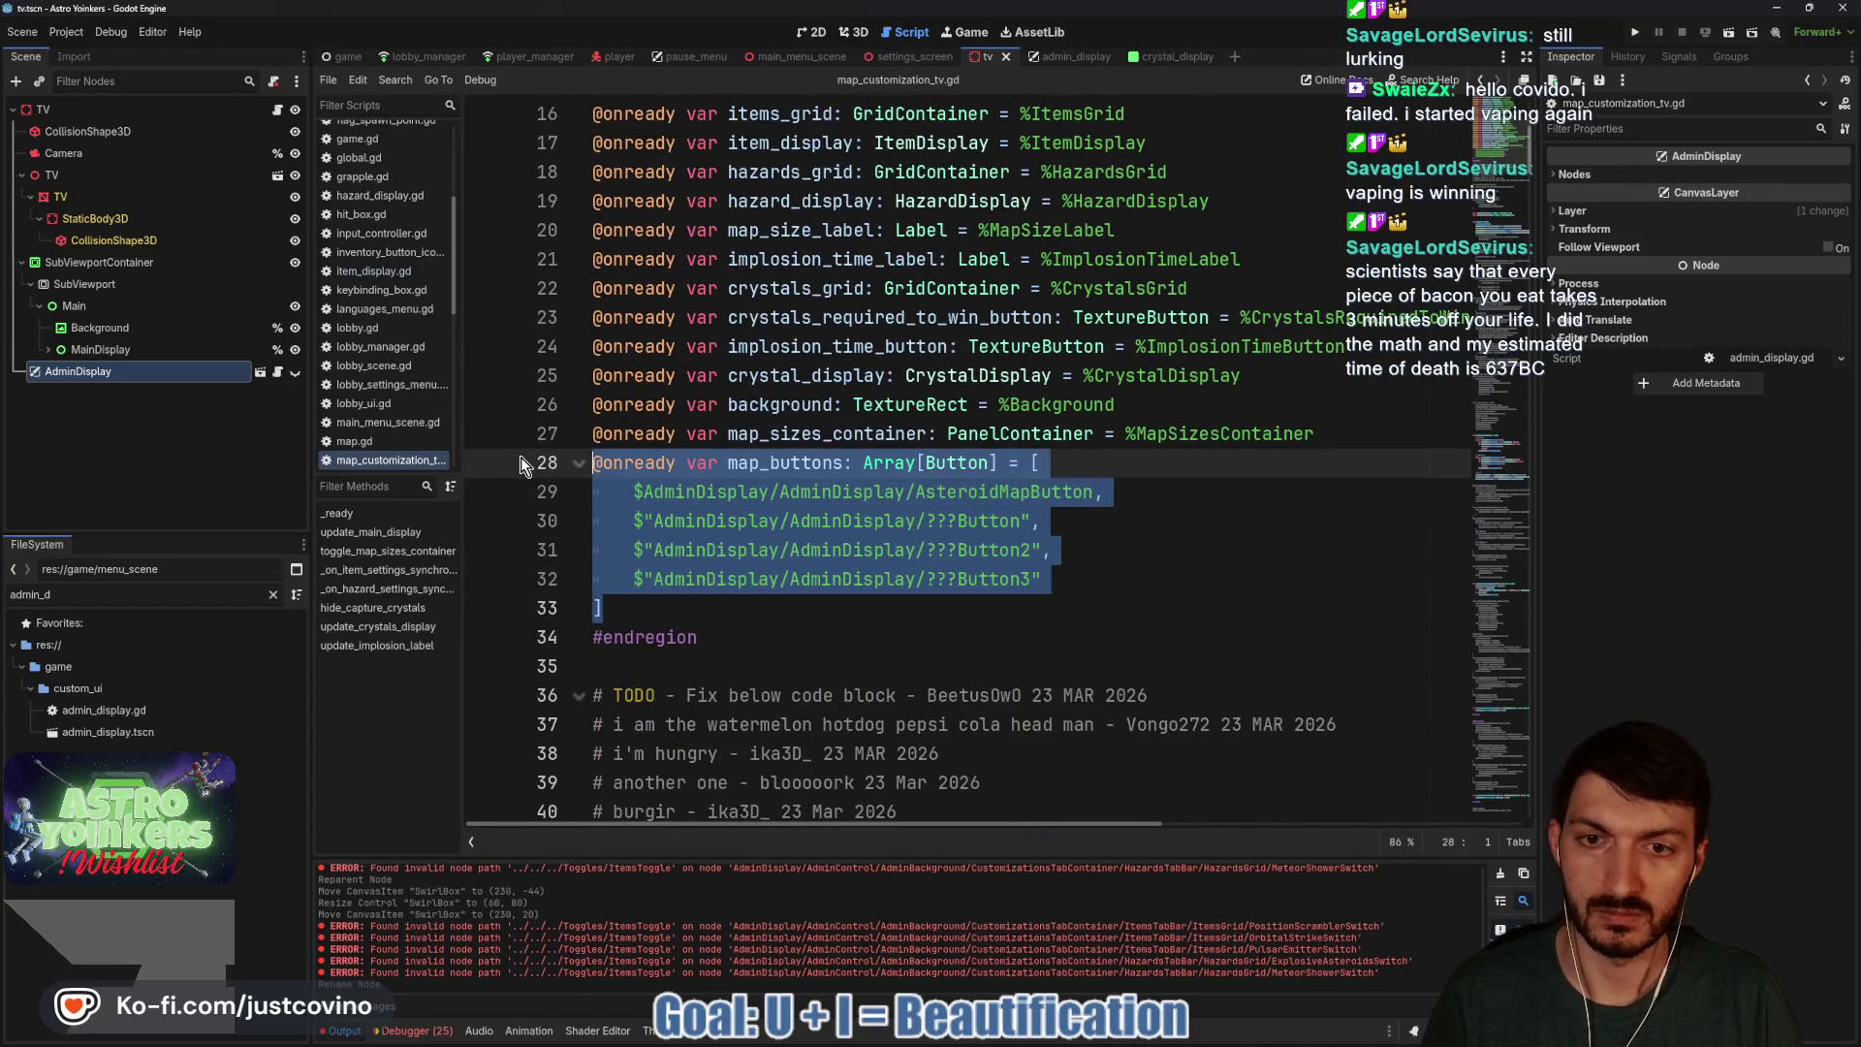
key(ctrl+k)
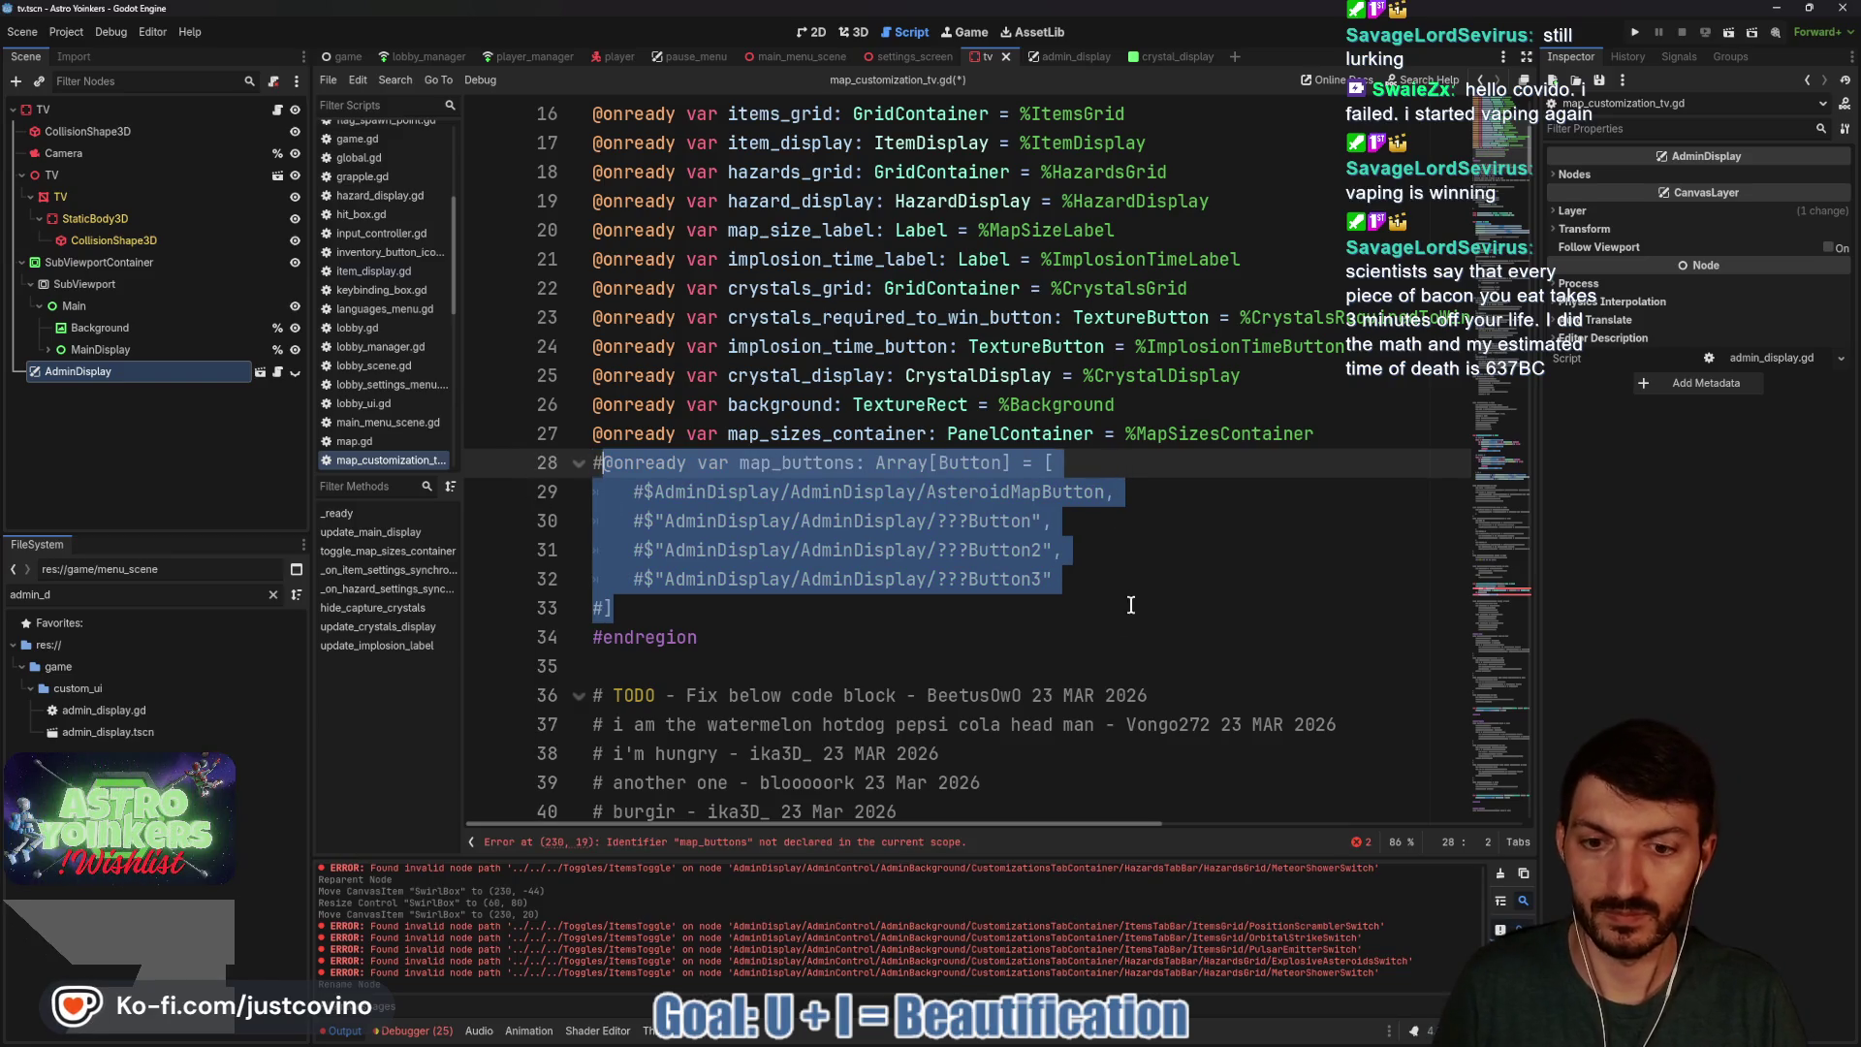
Comment out toggle_map_sizes_container (lines 228–233), save the script, and return to admin_display's 2D view.
click(728, 842)
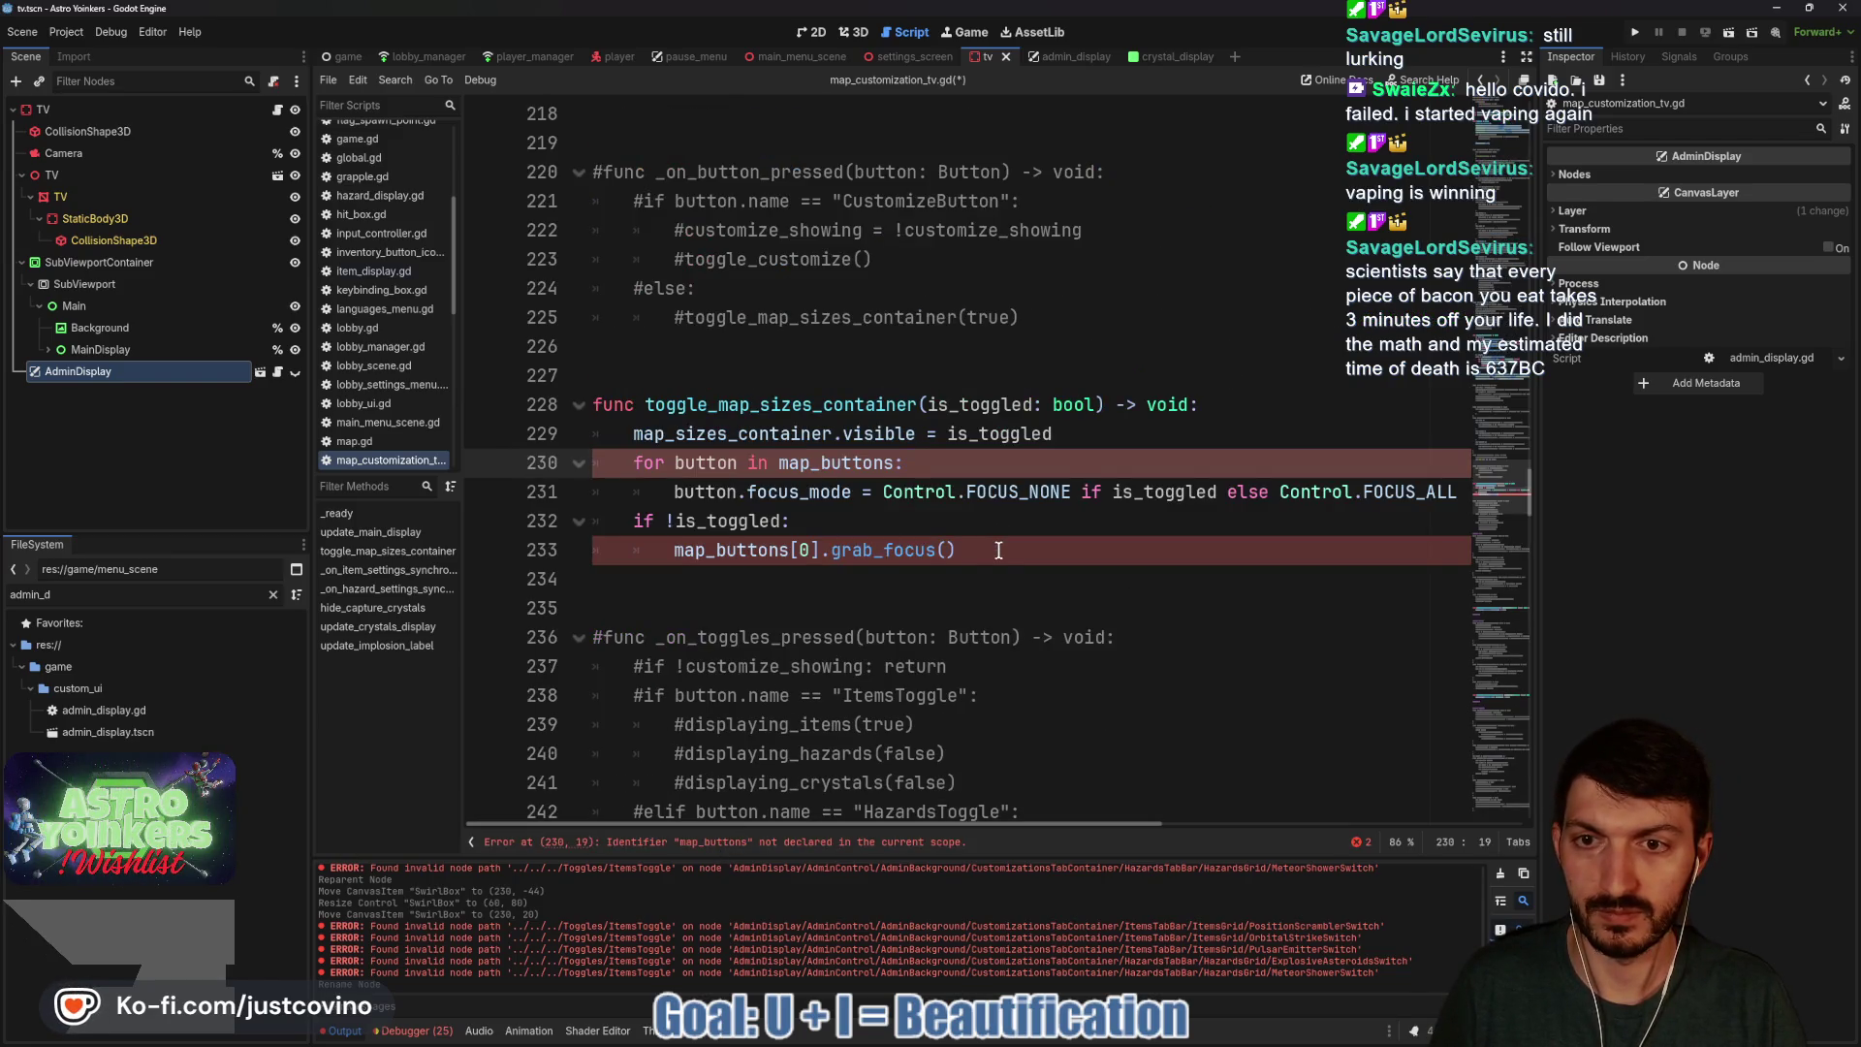
mouse_move(969, 550)
mouse_down()
mouse_move(630, 484)
mouse_move(593, 404)
mouse_up()
key(ctrl+k)
click(767, 378)
key(ctrl+s)
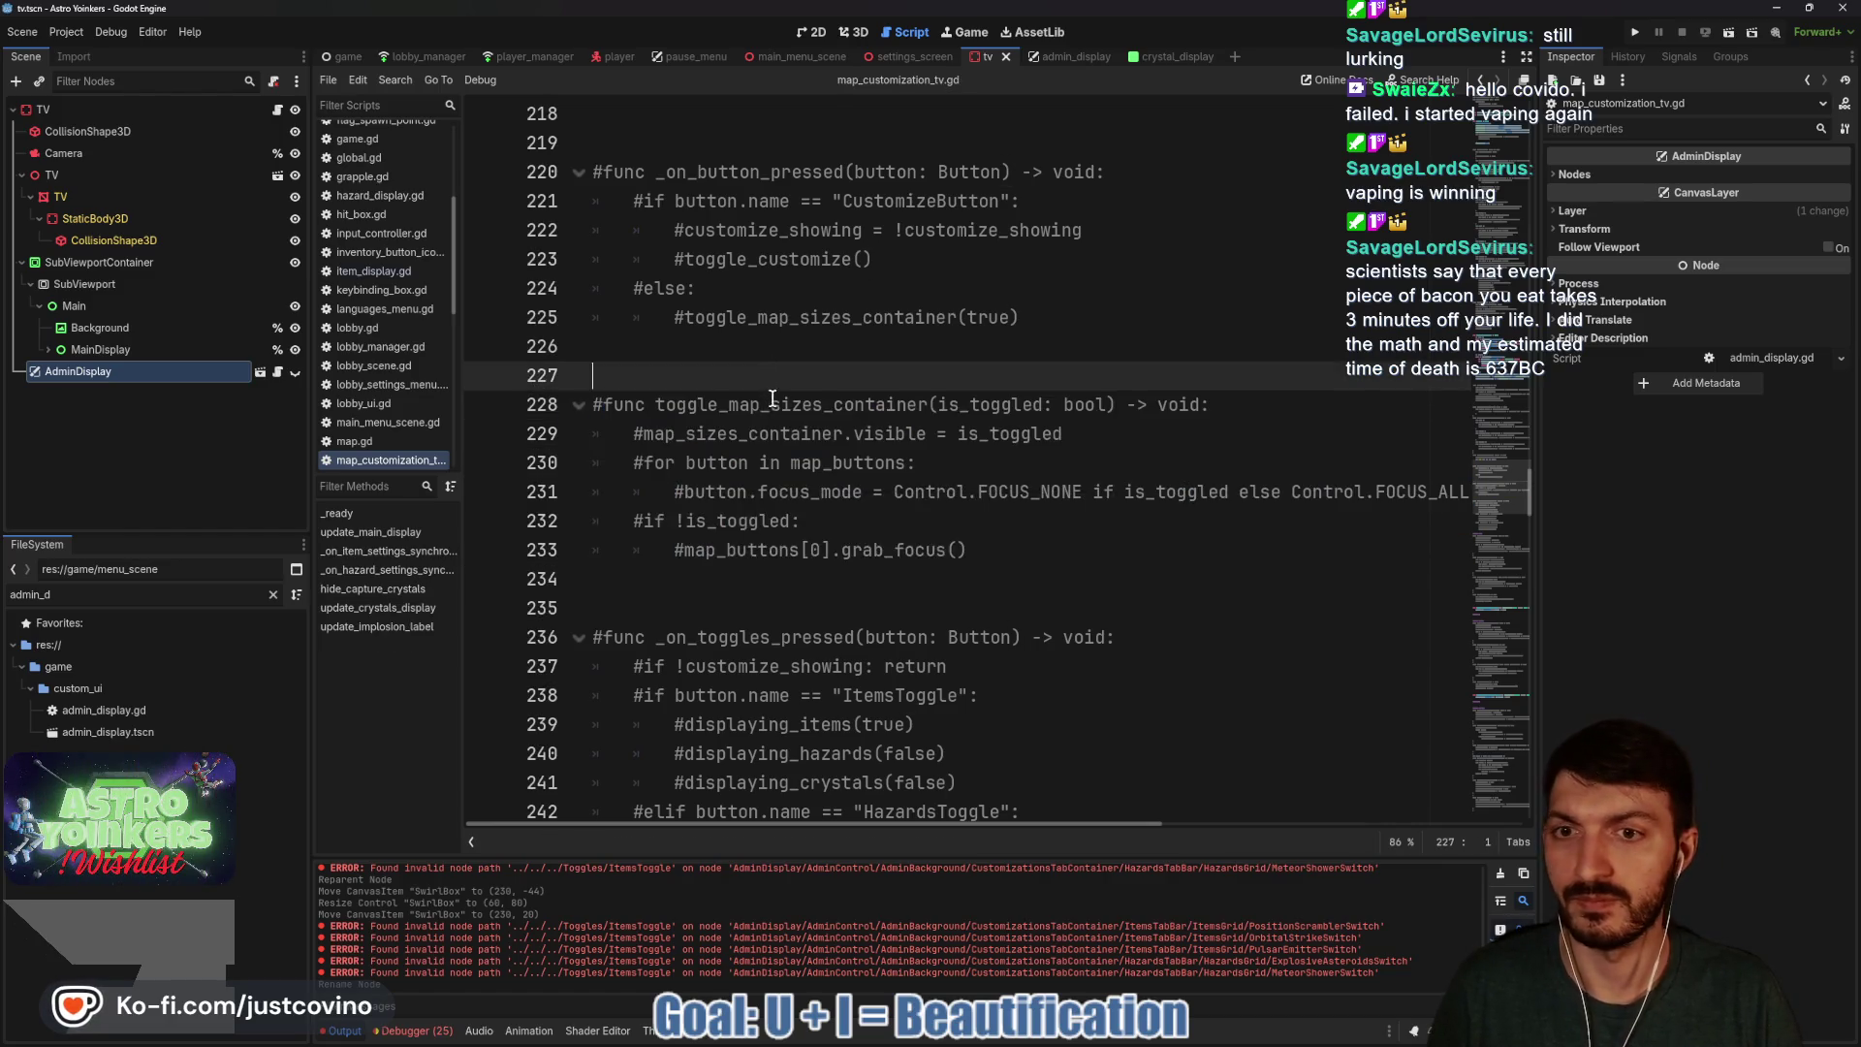
scroll(790, 417, up, 5)
scroll(791, 426, up, 15)
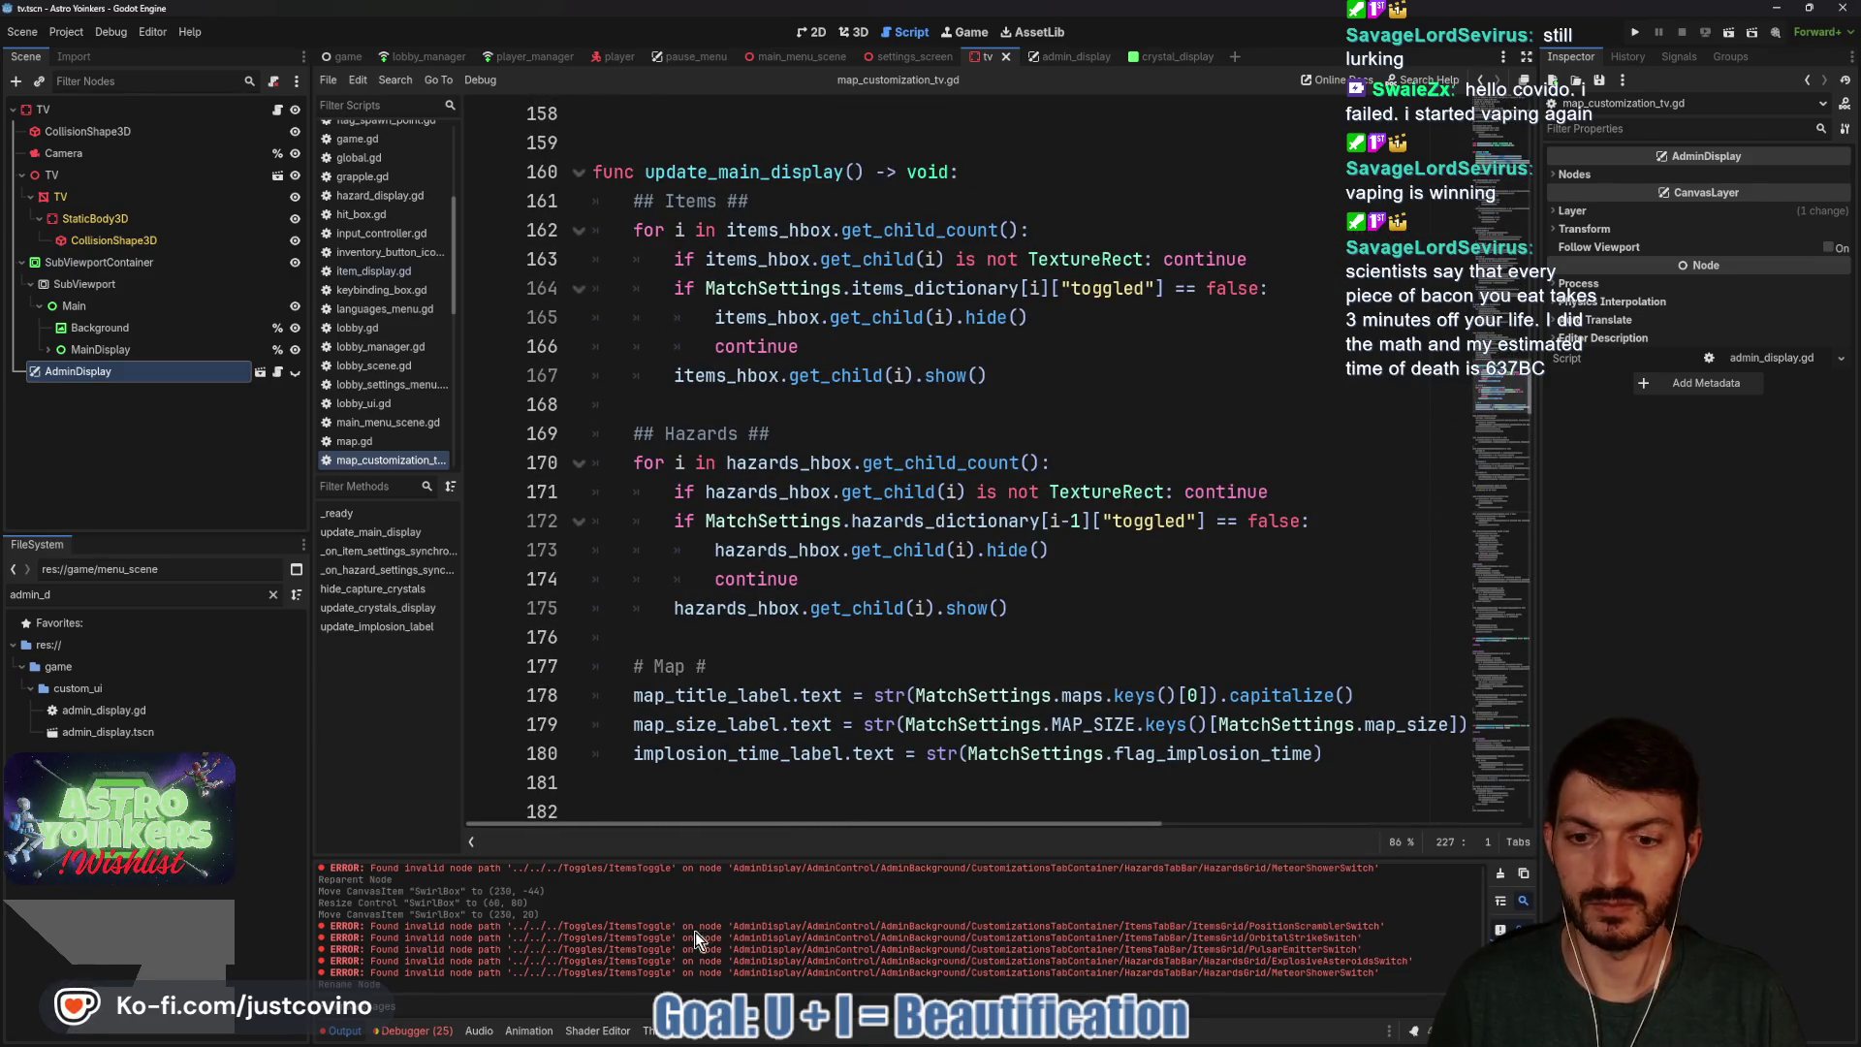
click(1167, 56)
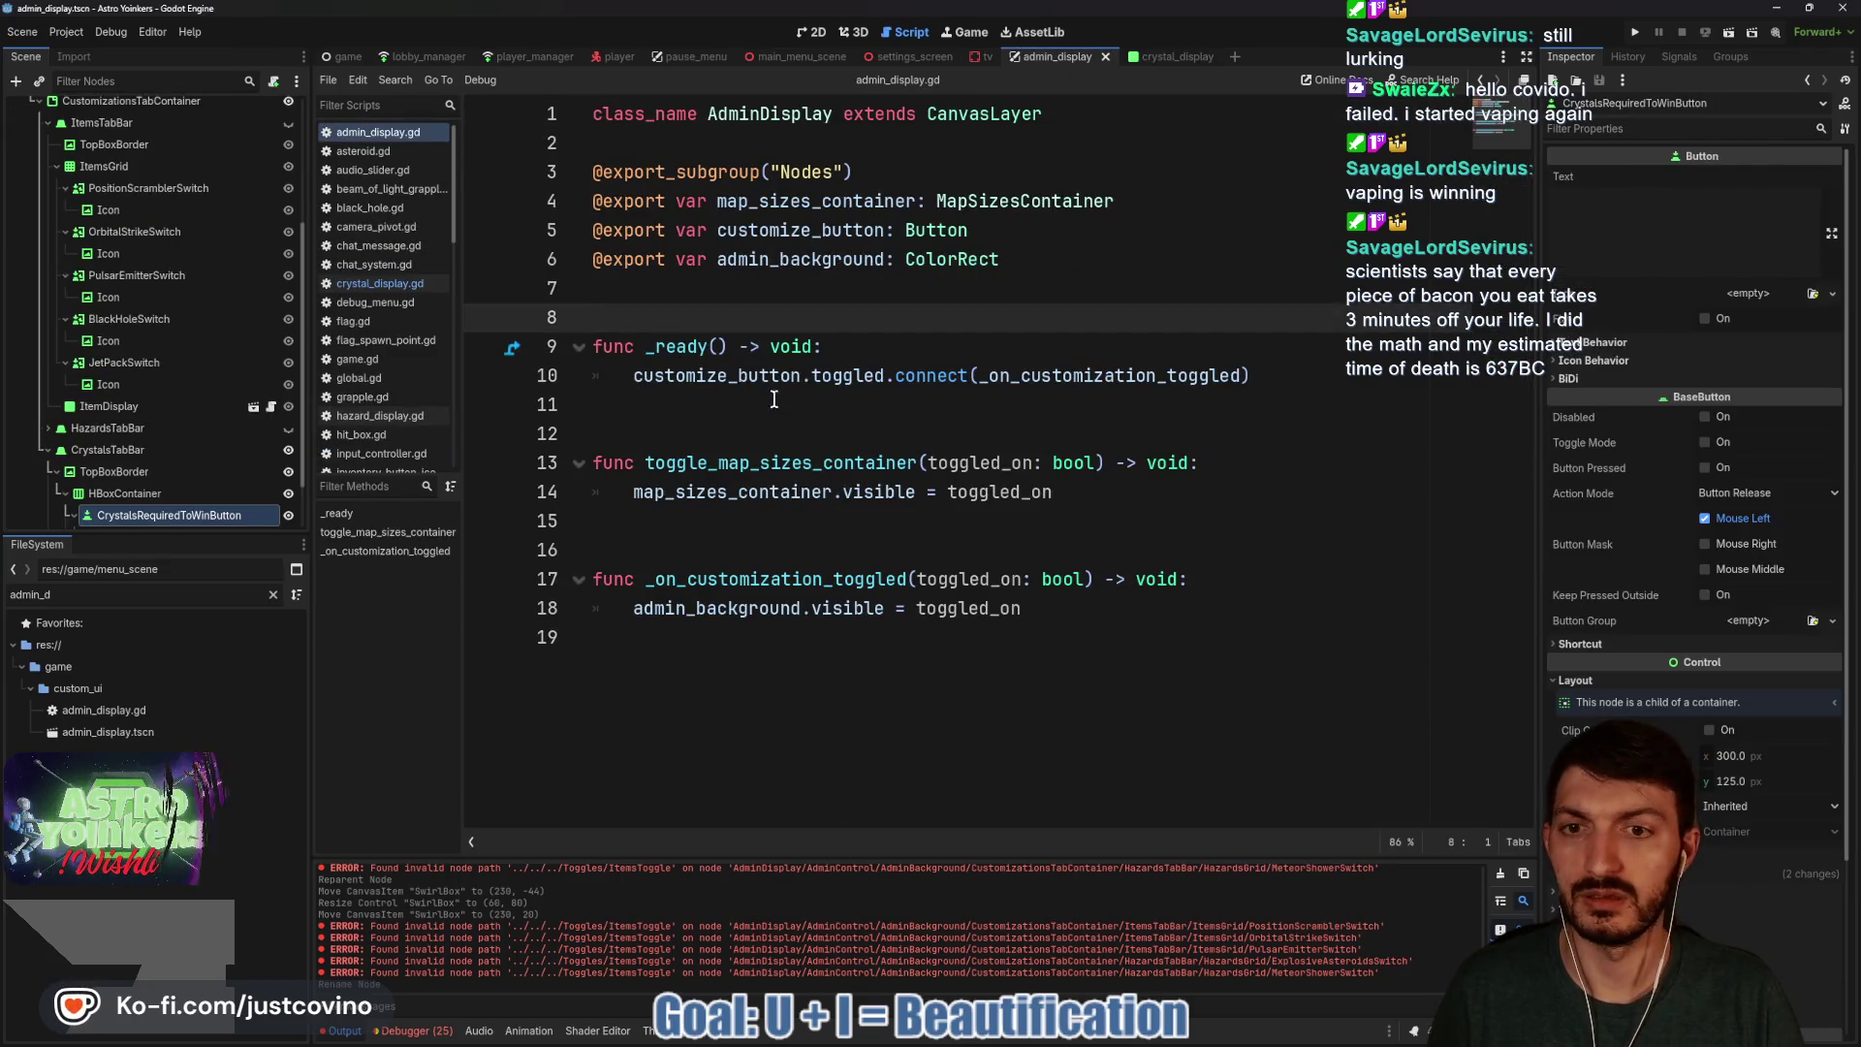
click(813, 32)
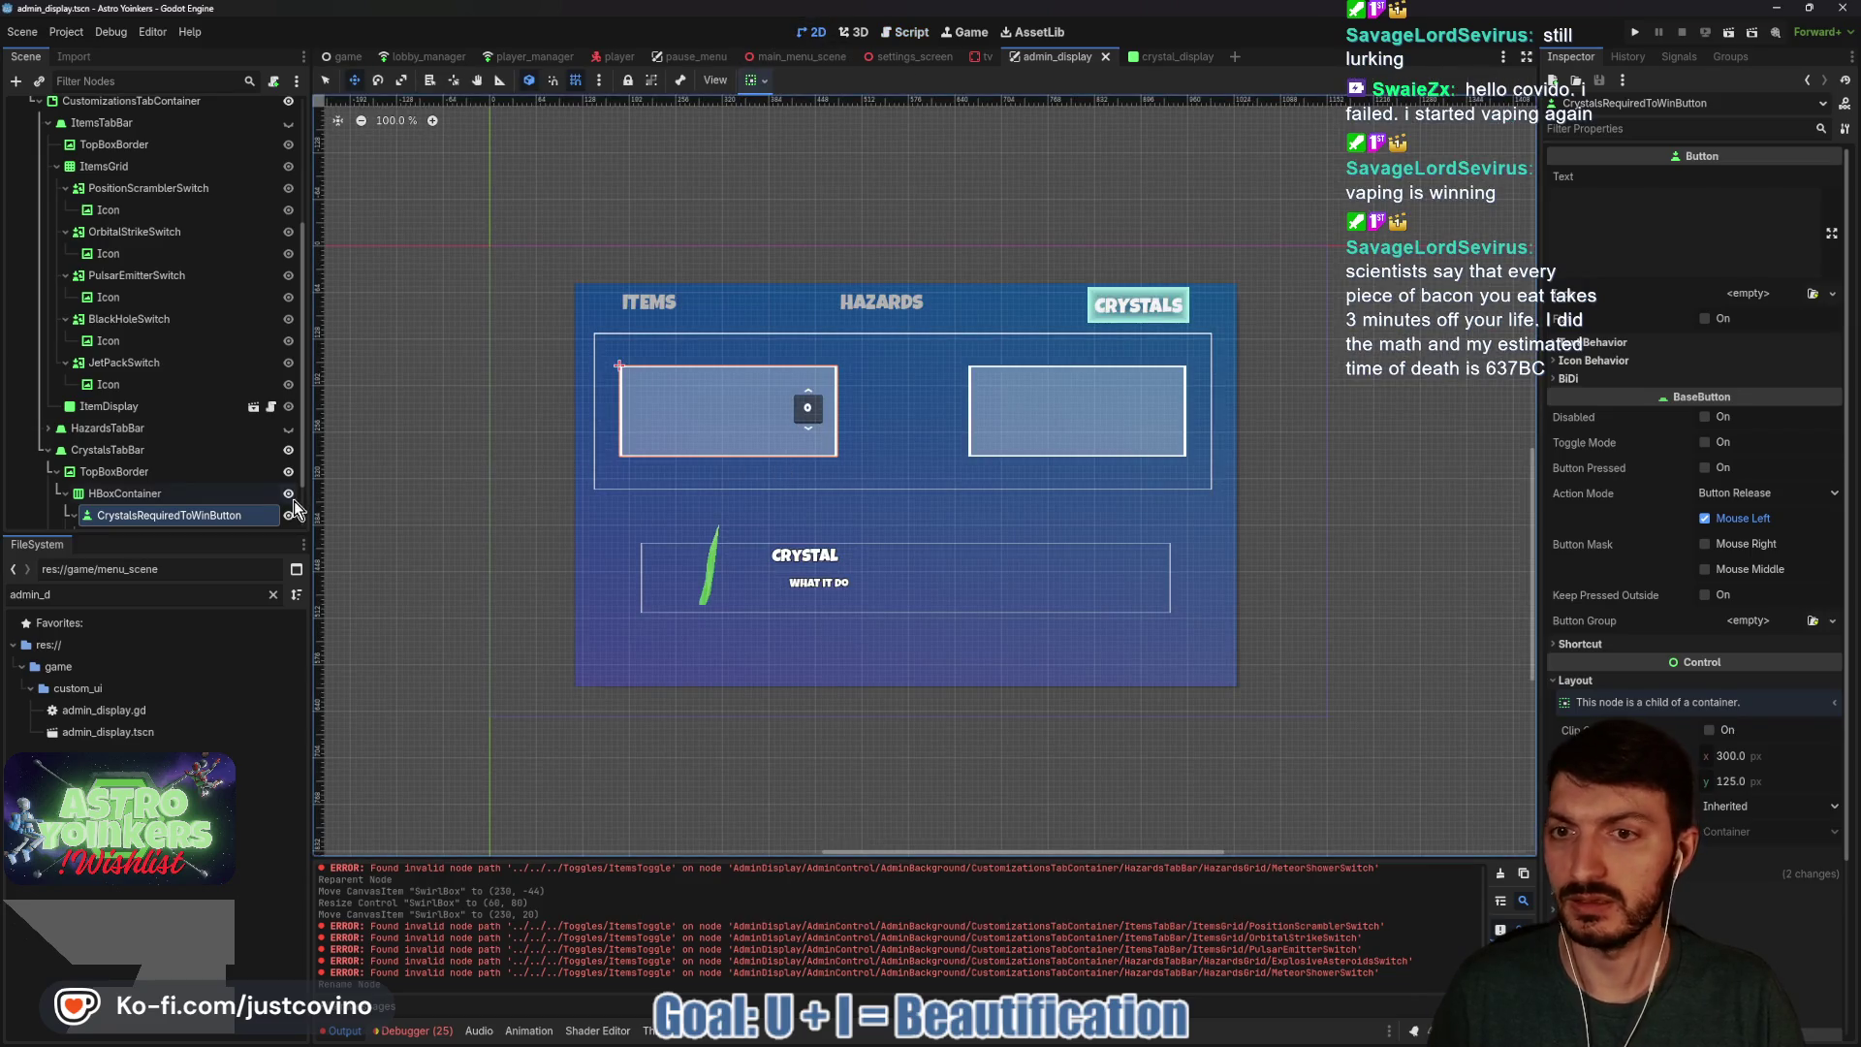
Add a Label child under CrystalsRequiredToWinButton and enlarge it inside the button.
scroll(143, 491, down, 2)
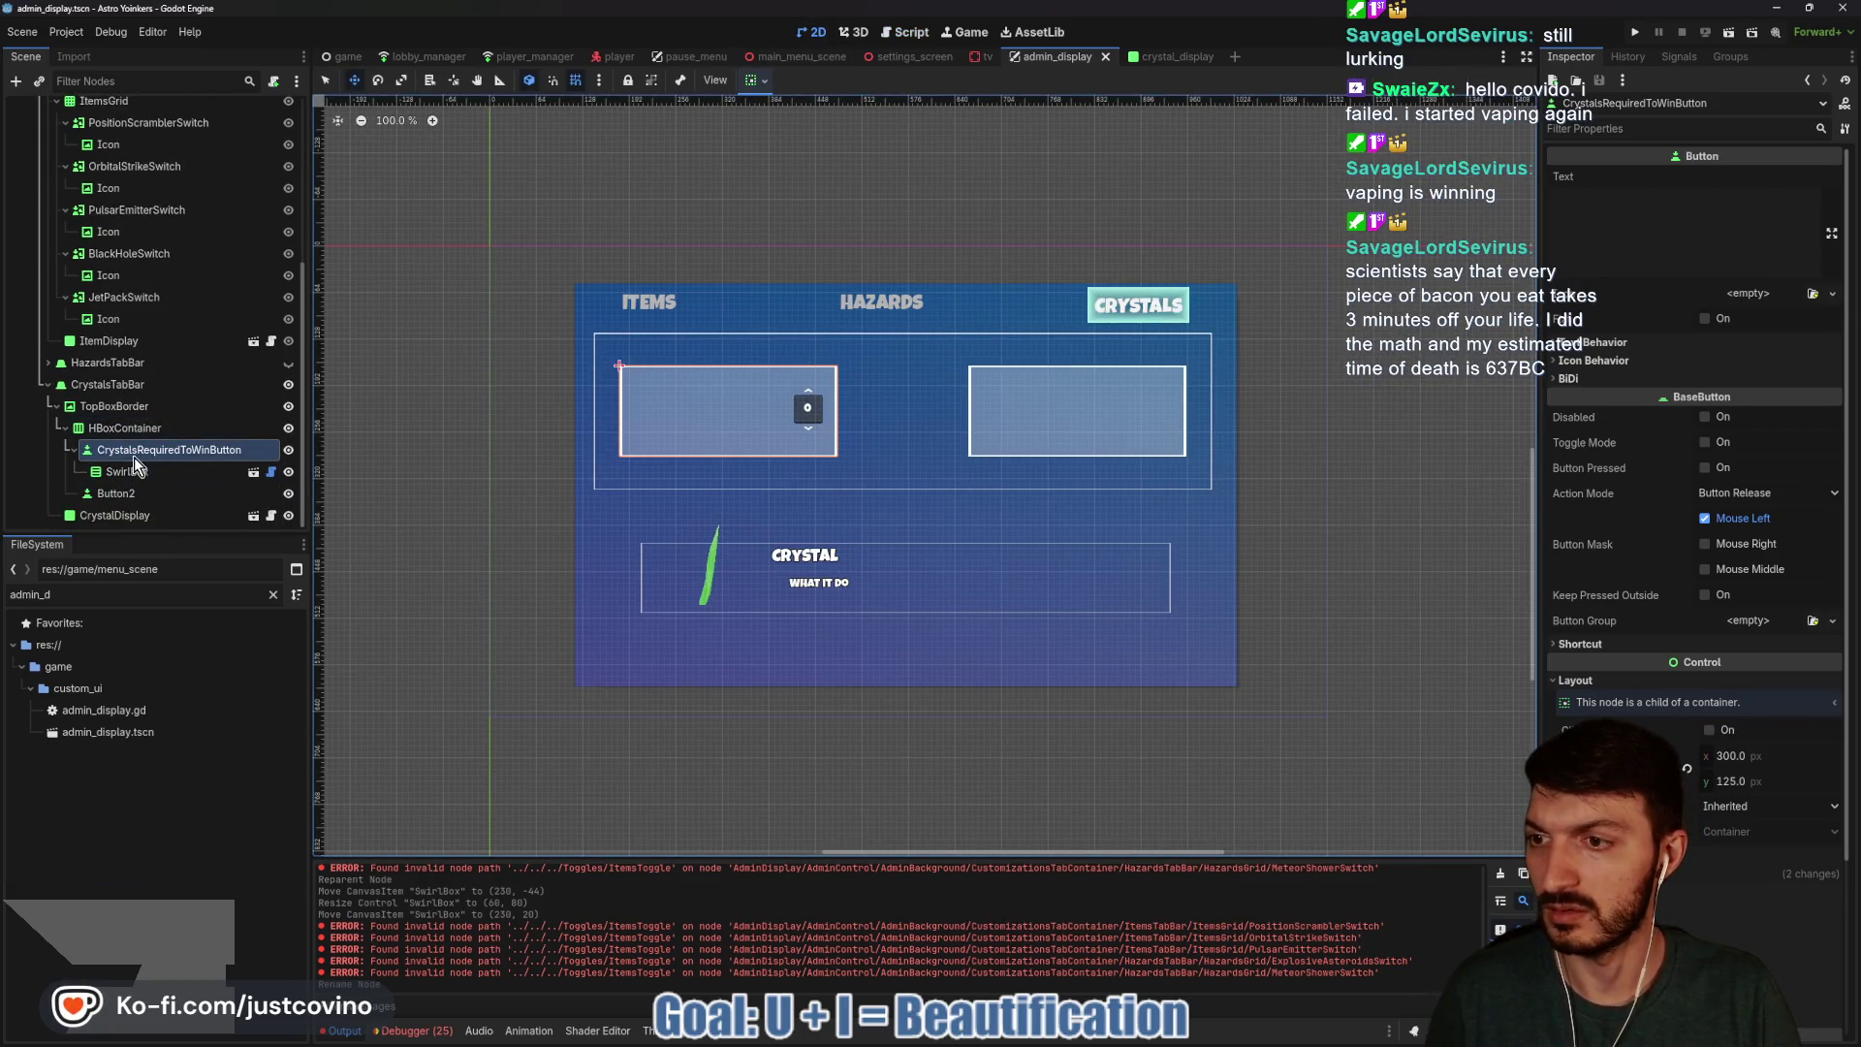
key(ctrl+a)
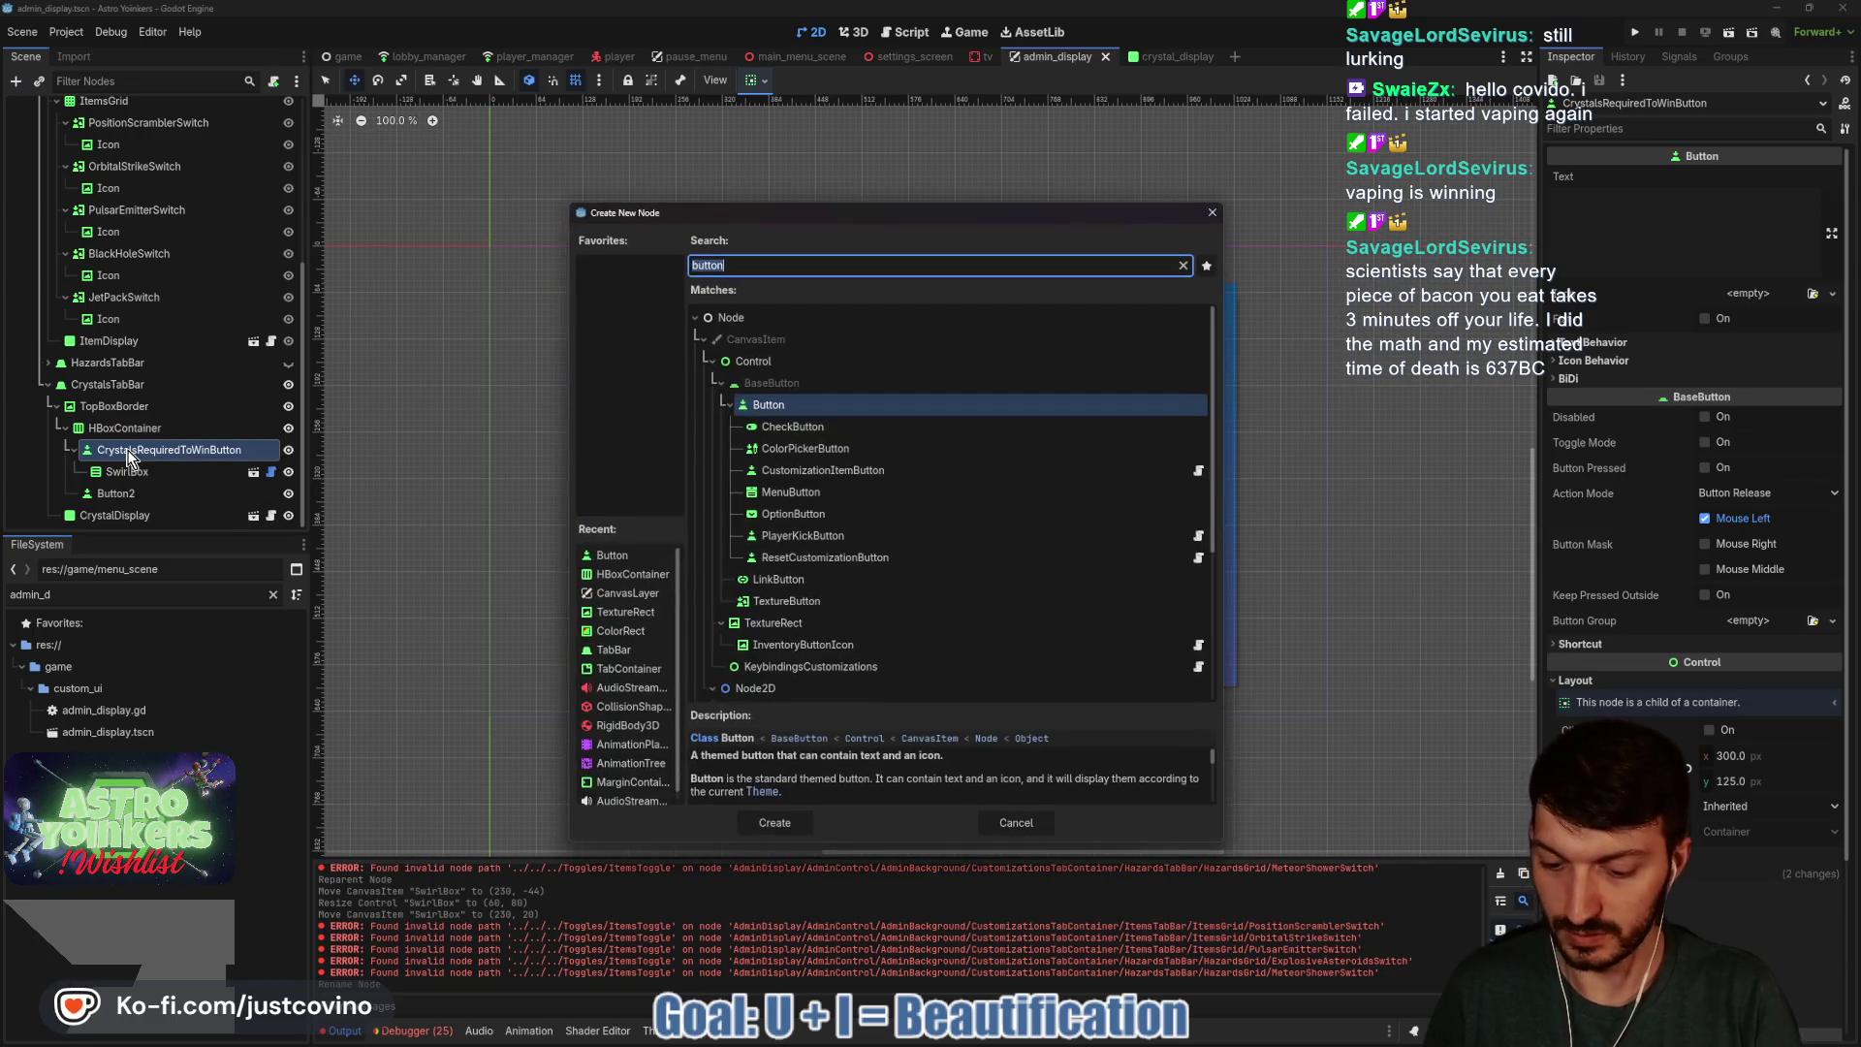
text(label)
key(Return)
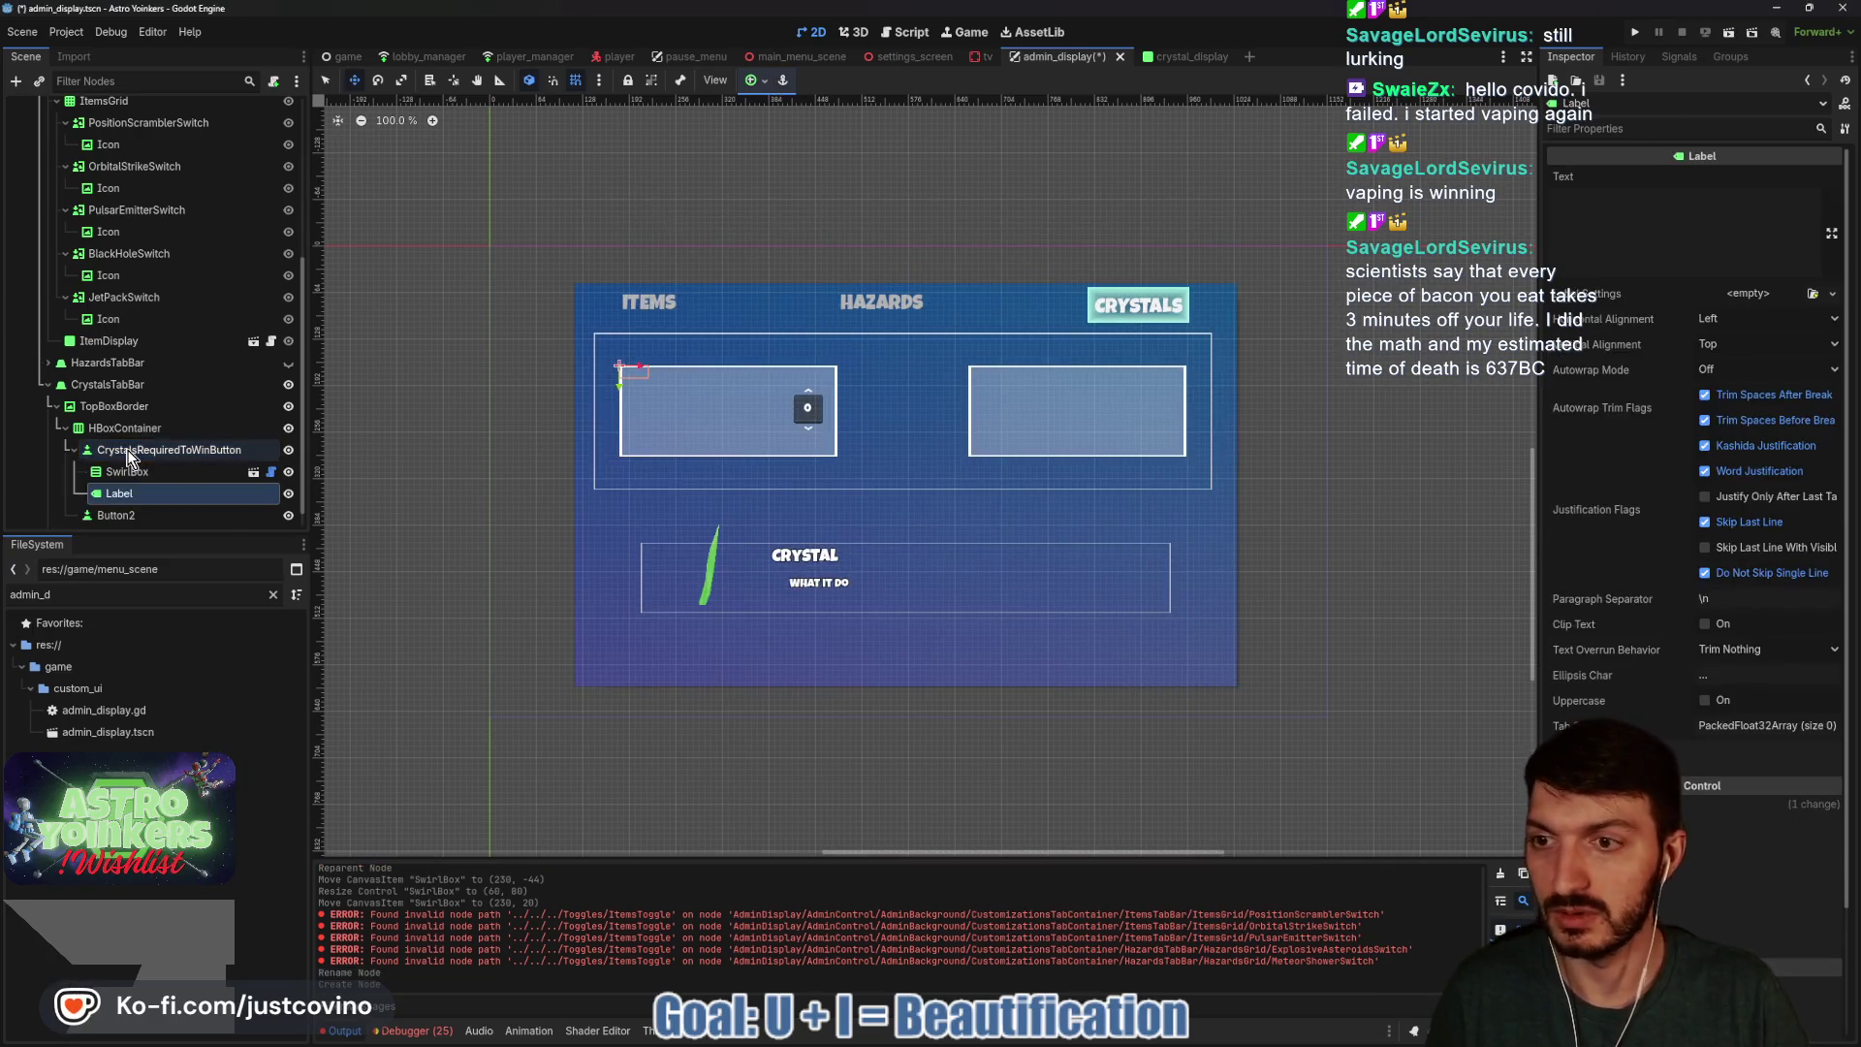
key(q)
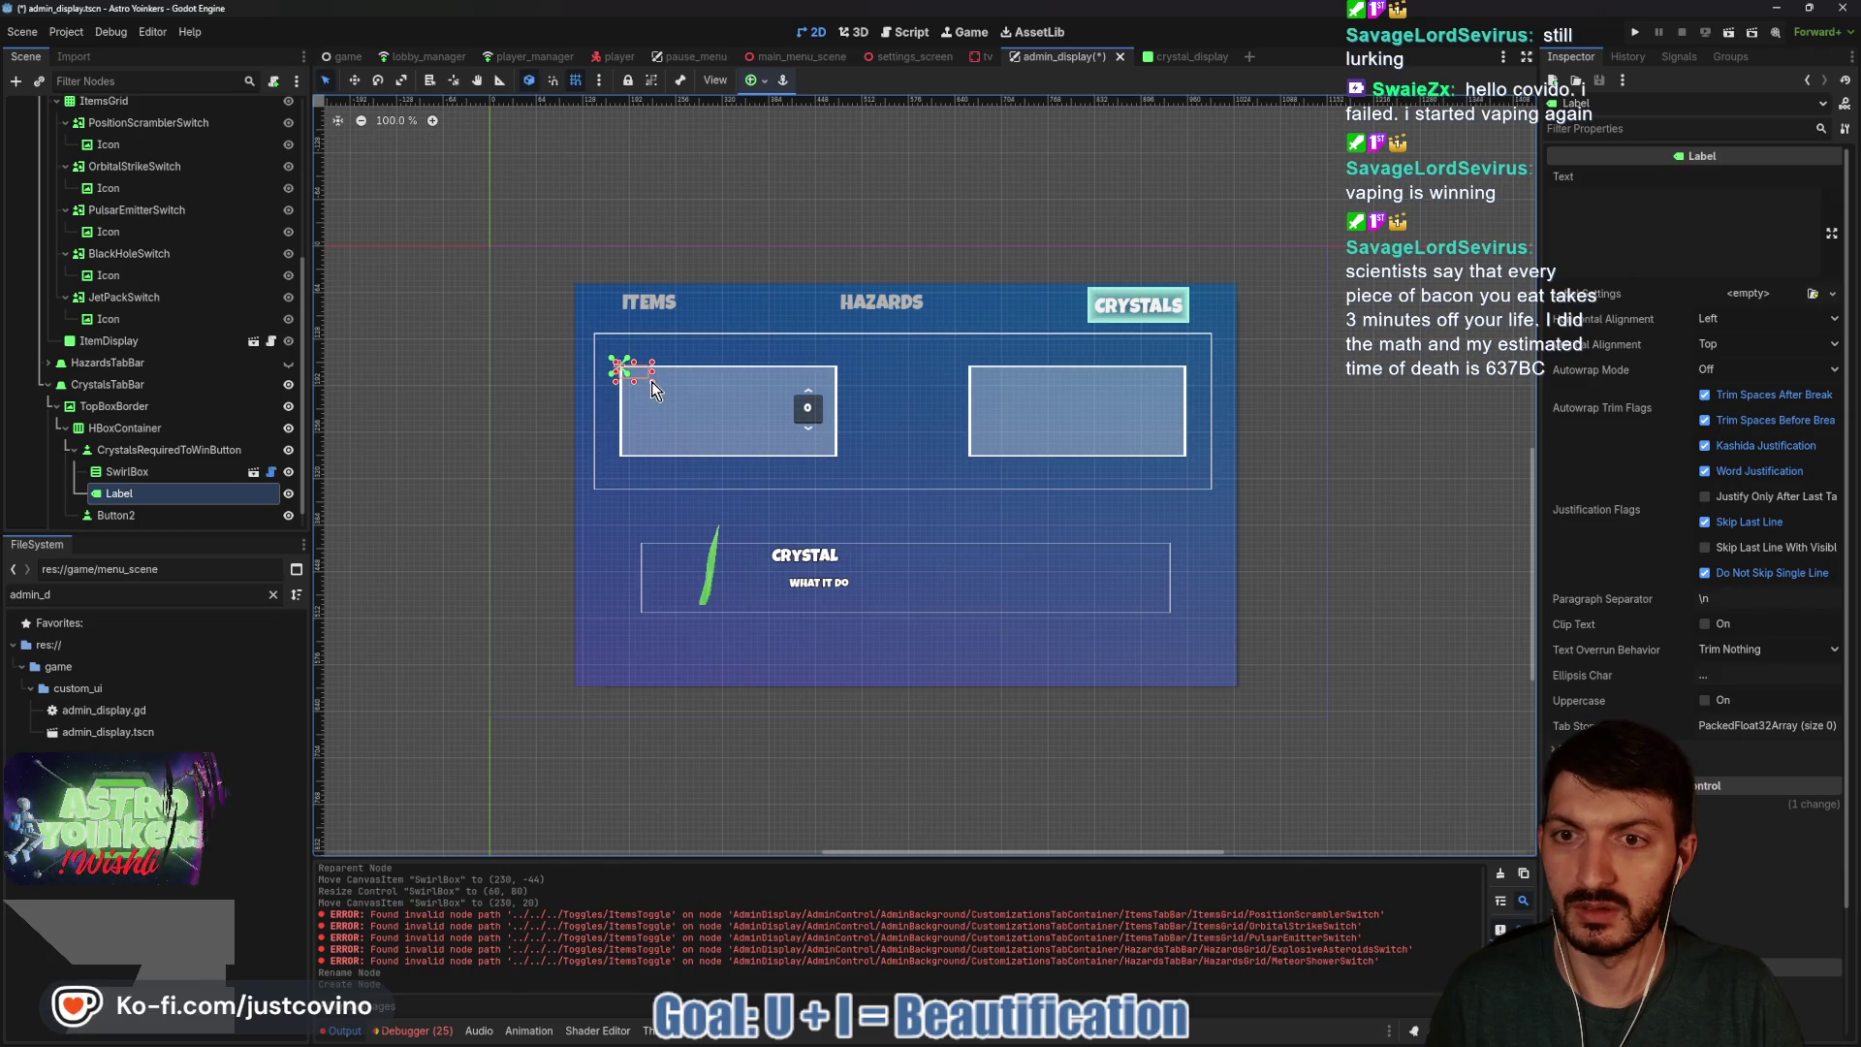
mouse_move(651, 388)
mouse_down()
mouse_move(700, 434)
mouse_move(694, 408)
mouse_move(723, 413)
mouse_up()
key(w)
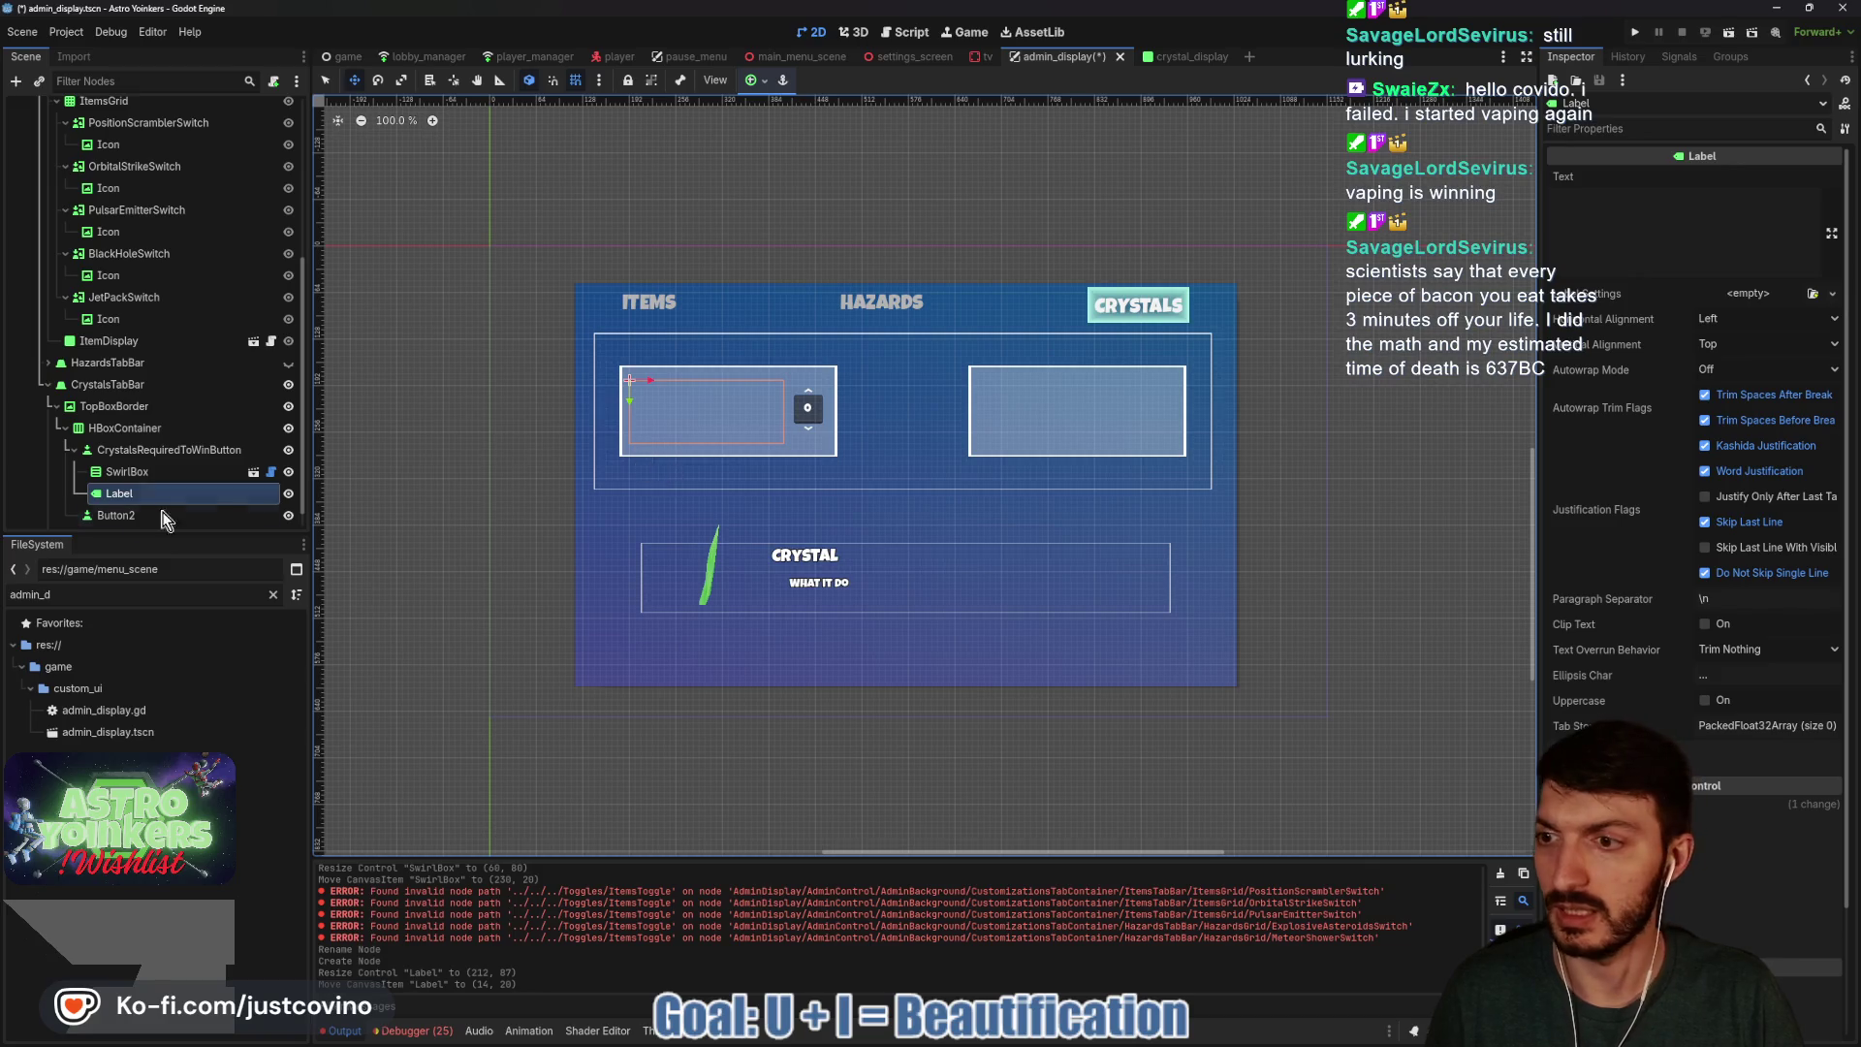
Move the Label above SwirlBox in the hierarchy and rename it CrystalsRequiredLabel.
drag(153, 497, 147, 471)
click(147, 472)
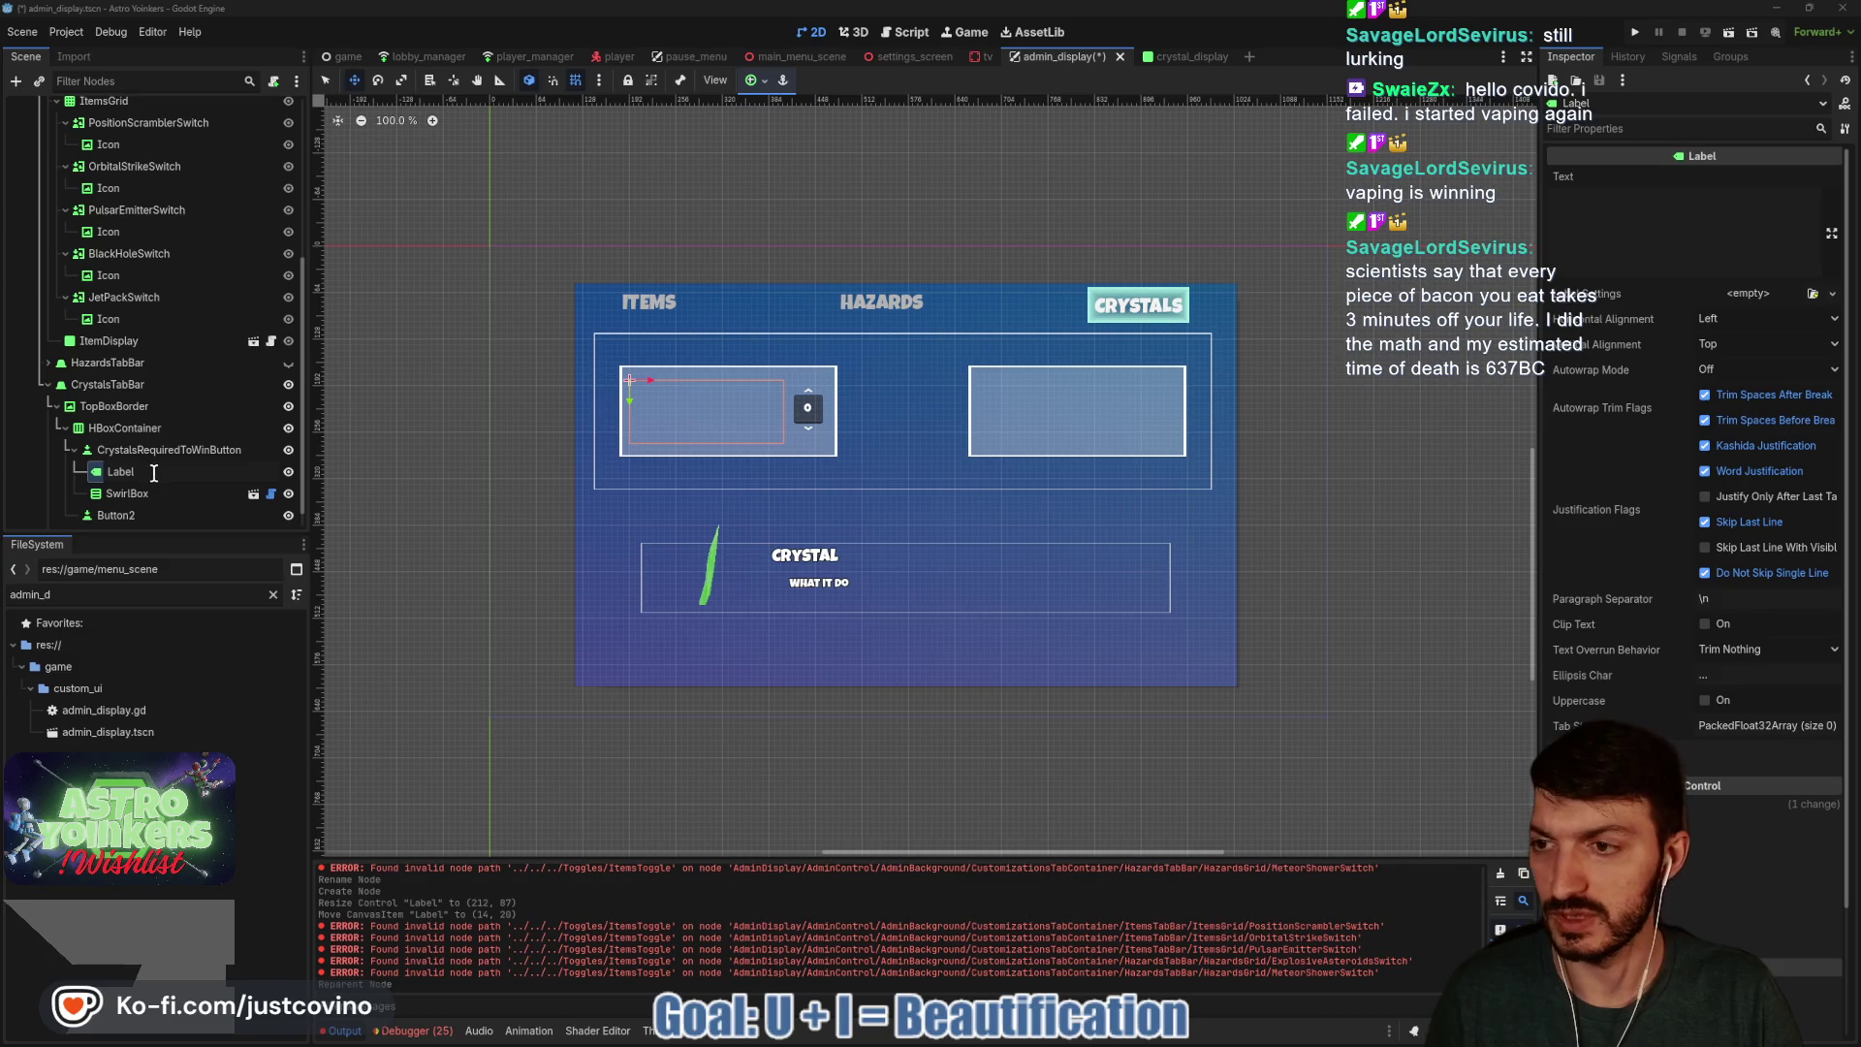
key(BackSpace)
text(CrystalsRequiredL)
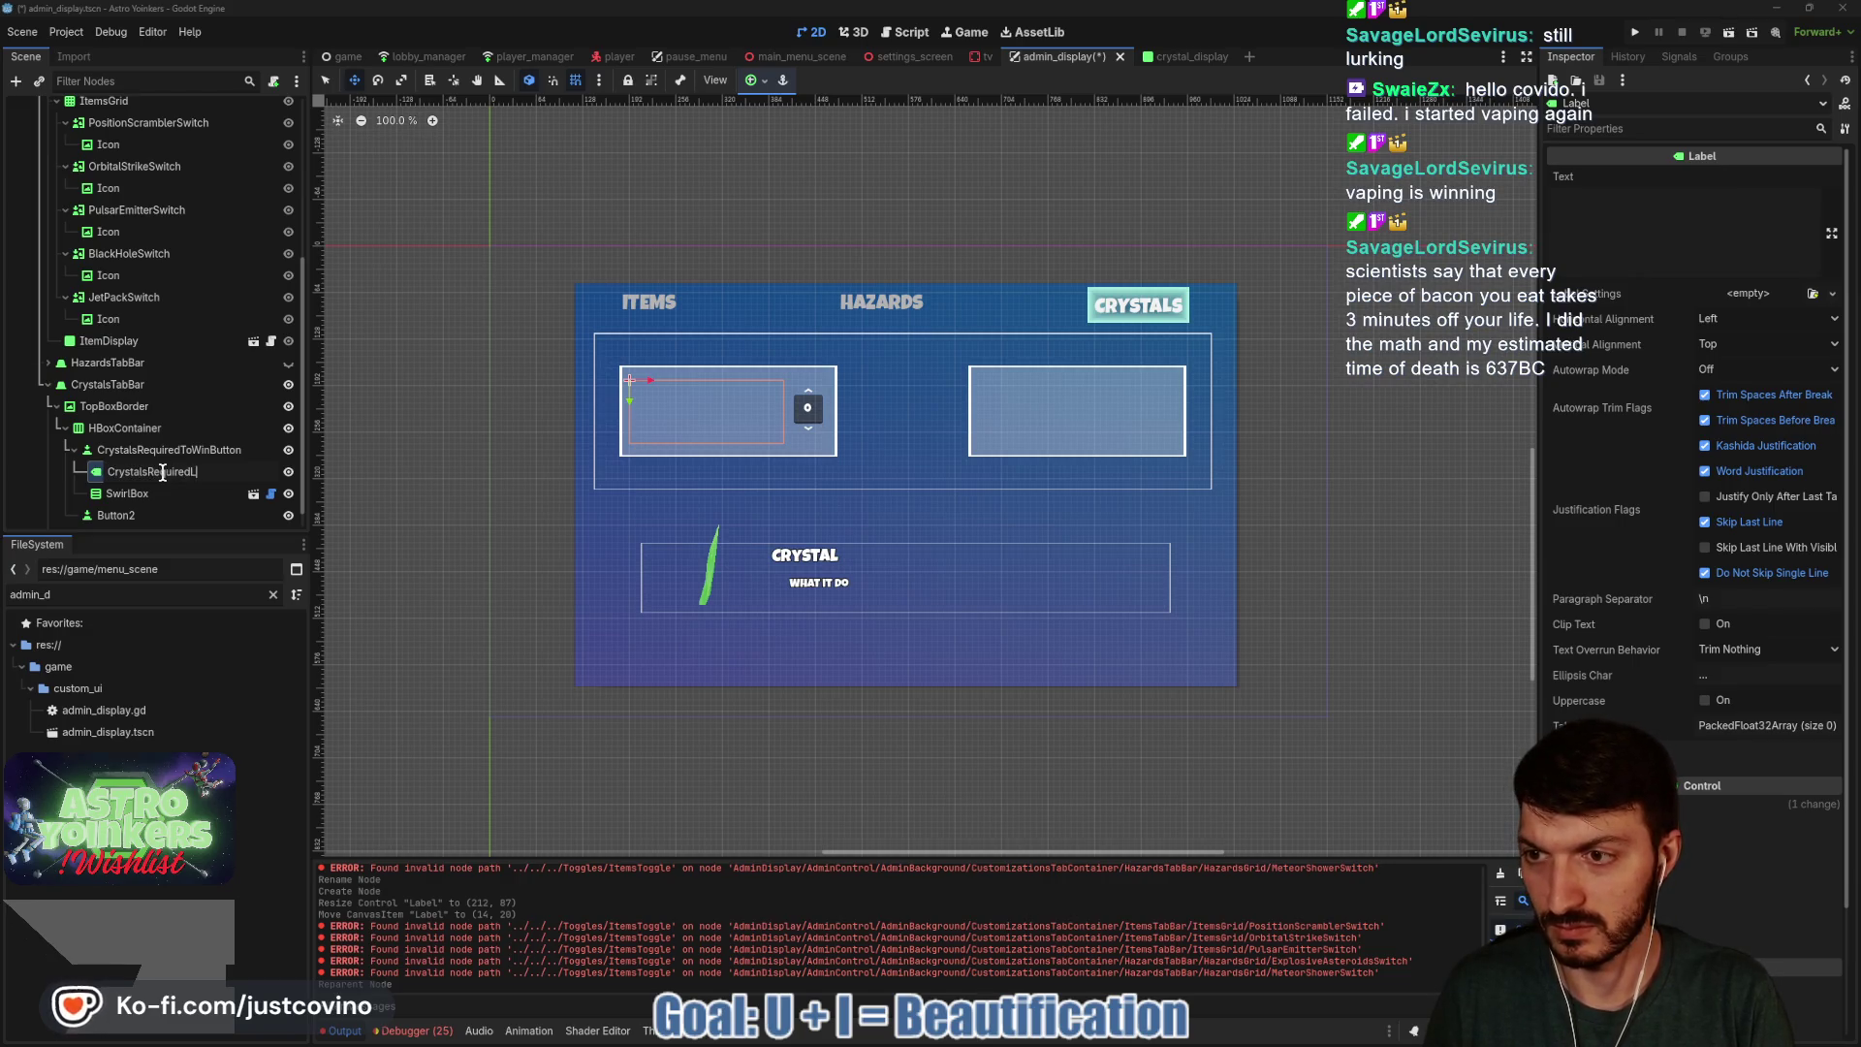
text(abel)
key(Return)
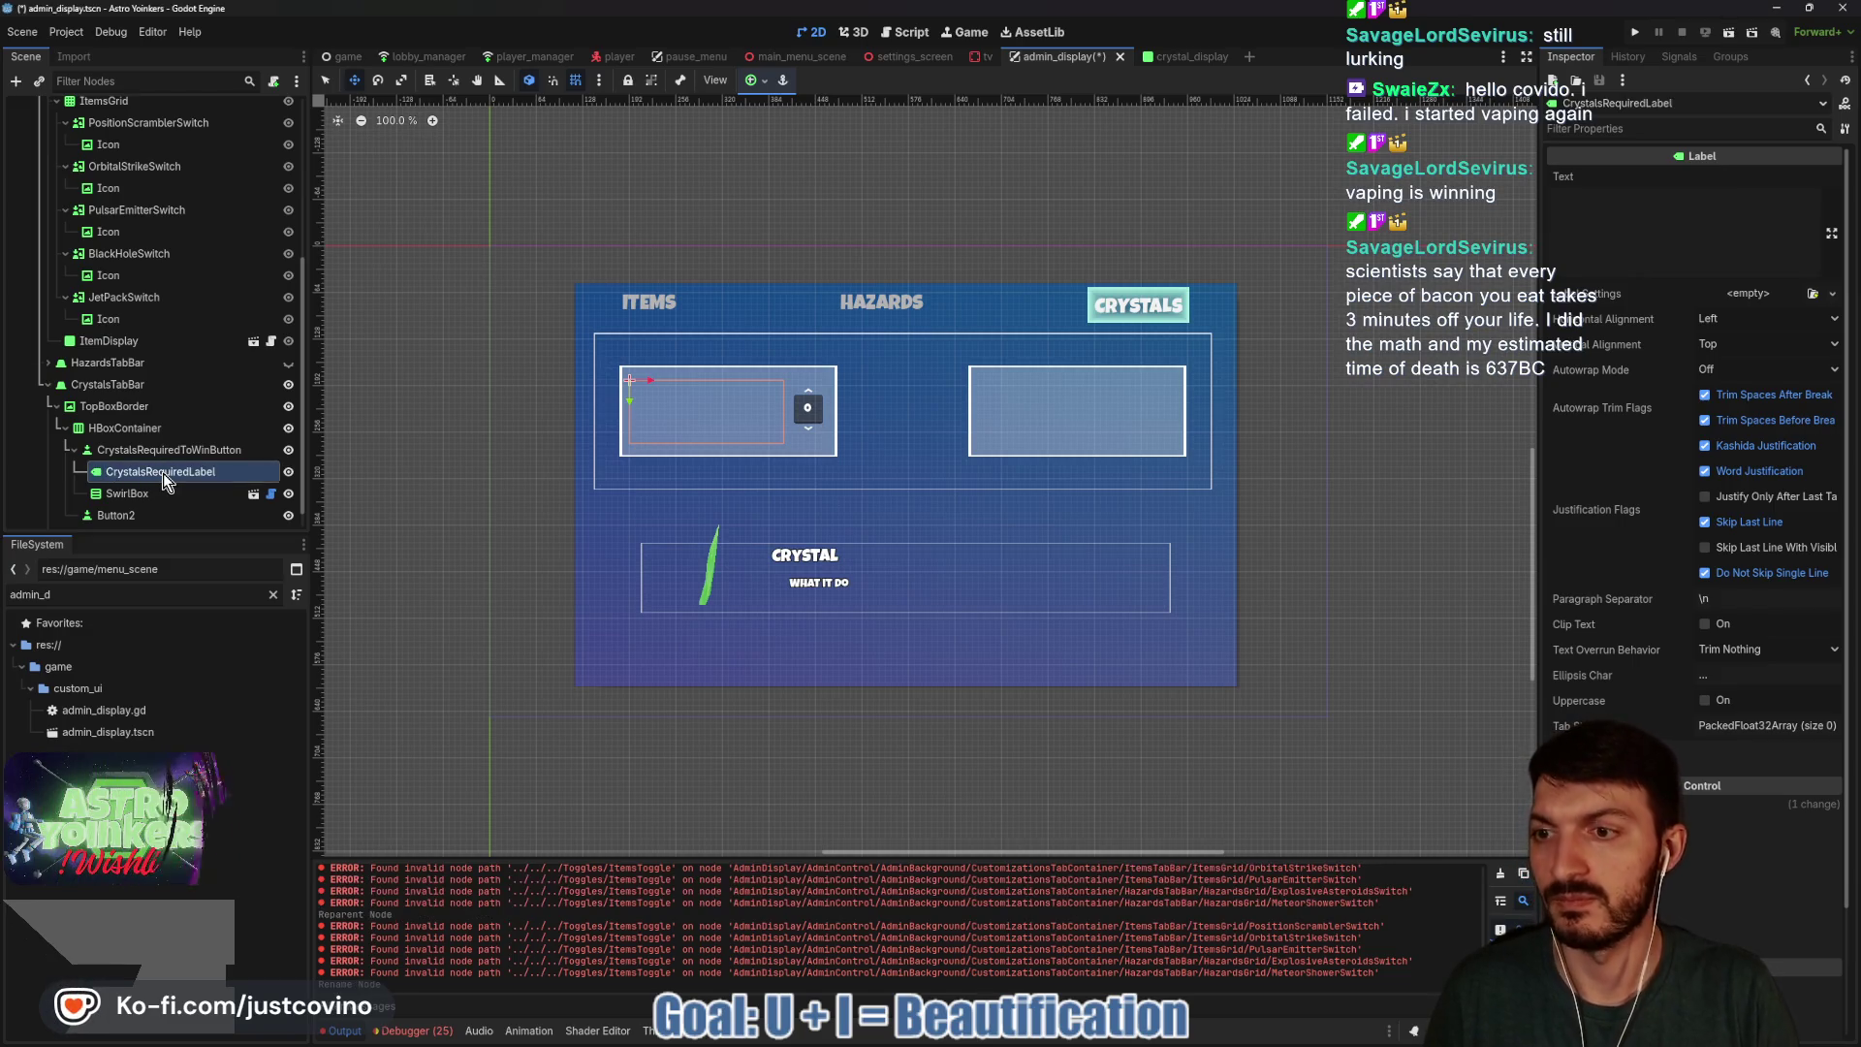
Set the label text to CRYSTALS_REQUIRED_TO_WIN, give it new LabelSettings, and centre it vertically.
click(1712, 205)
text(Cr)
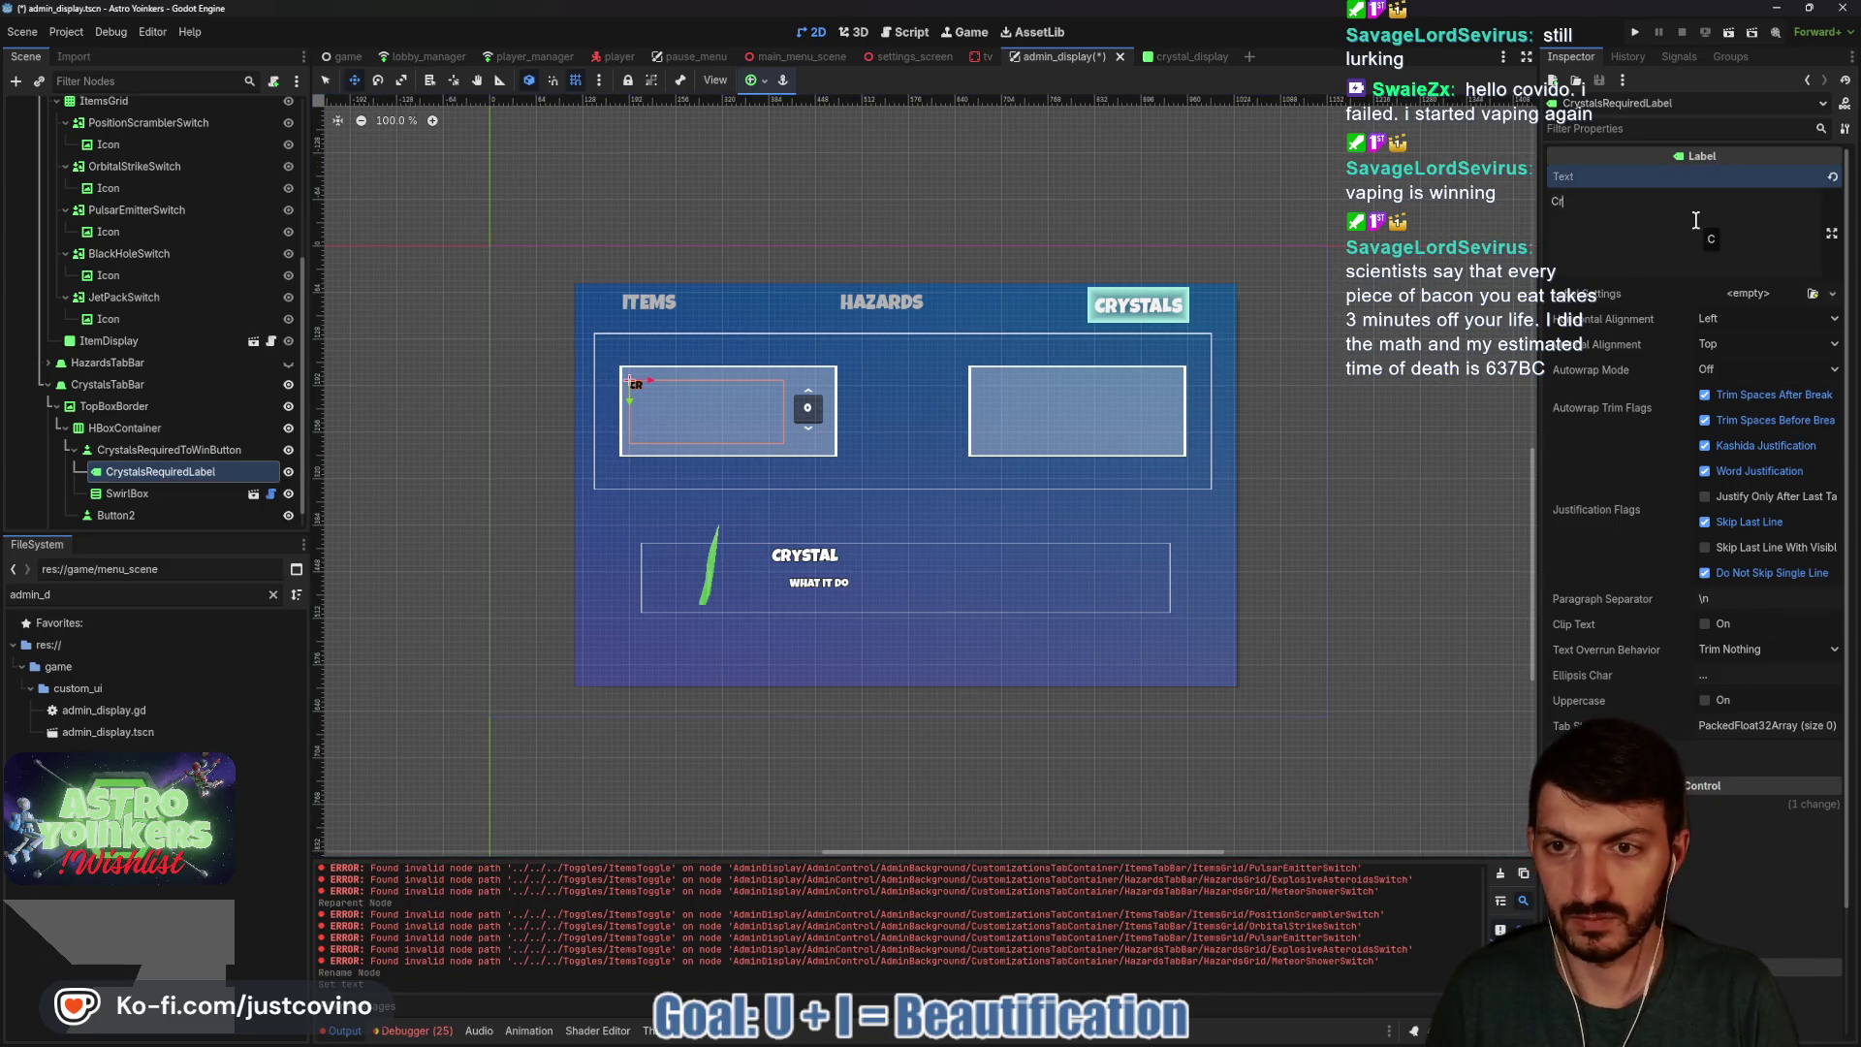
text(y)
key(BackSpace)
key(BackSpace)
key(BackSpace)
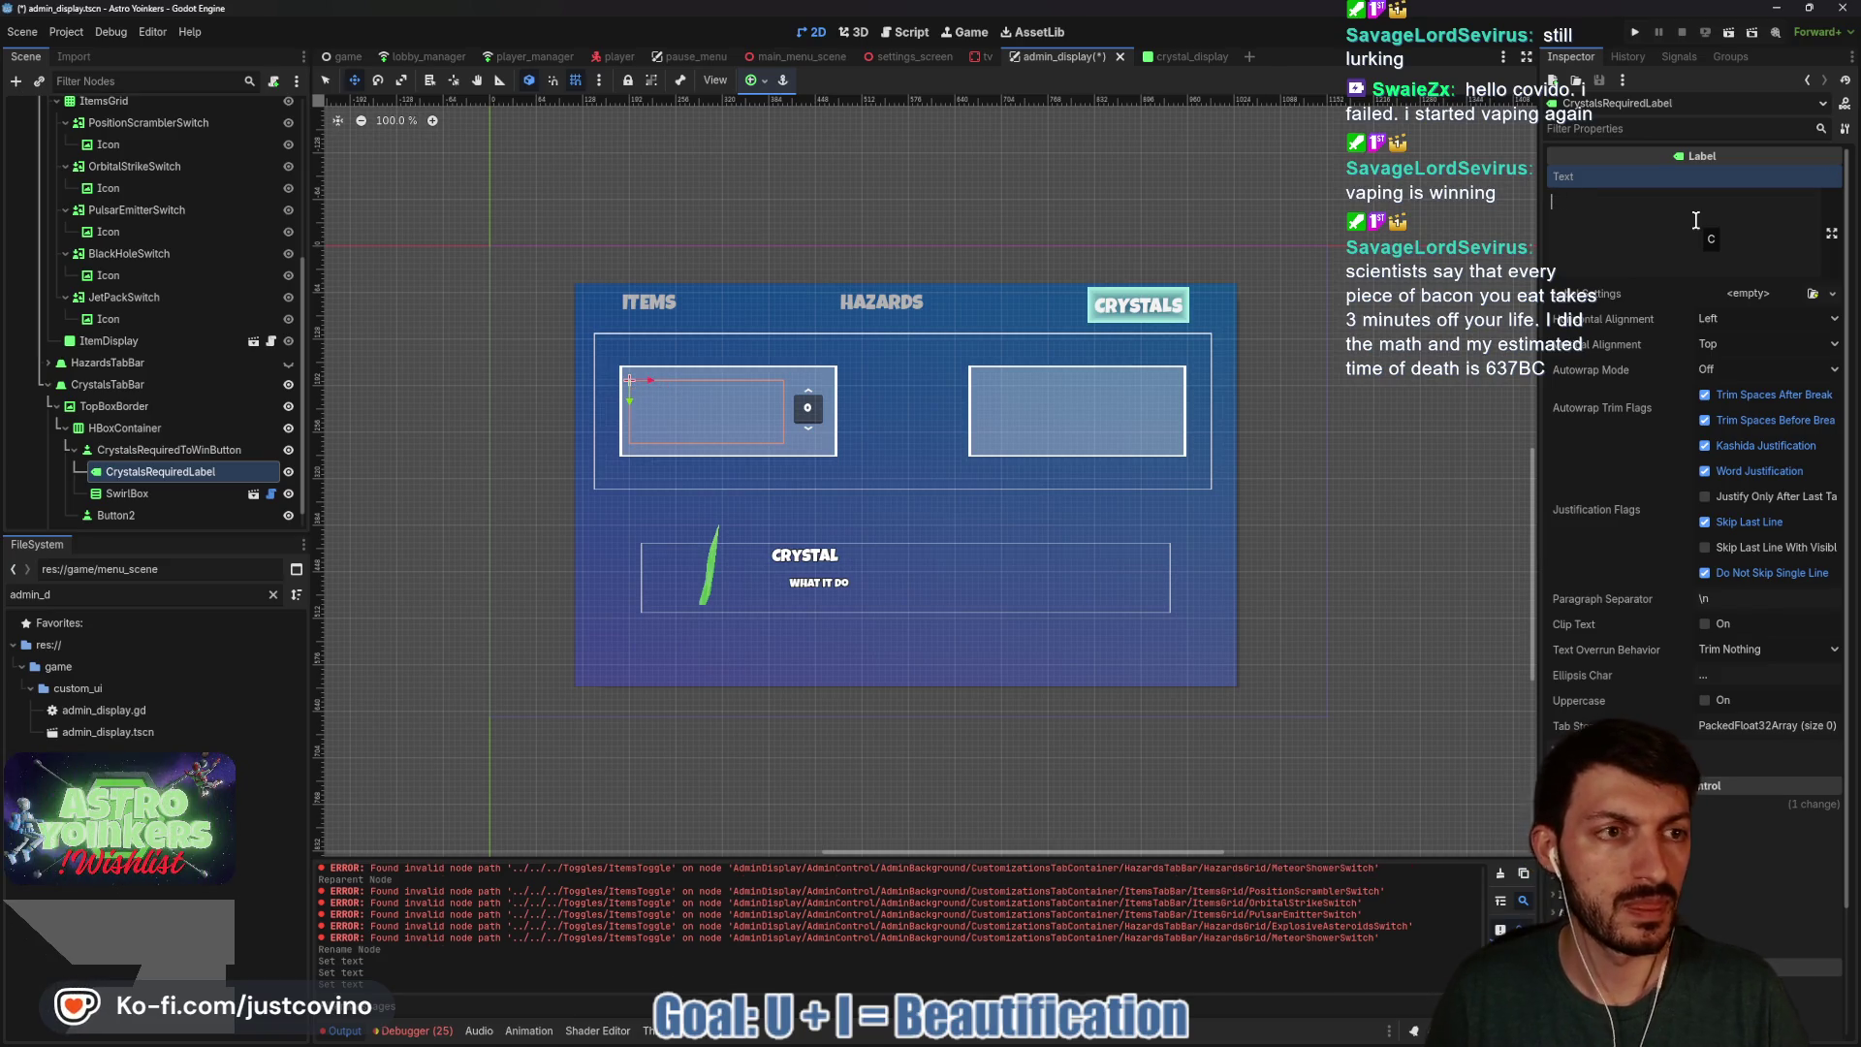
click(1755, 293)
click(1764, 340)
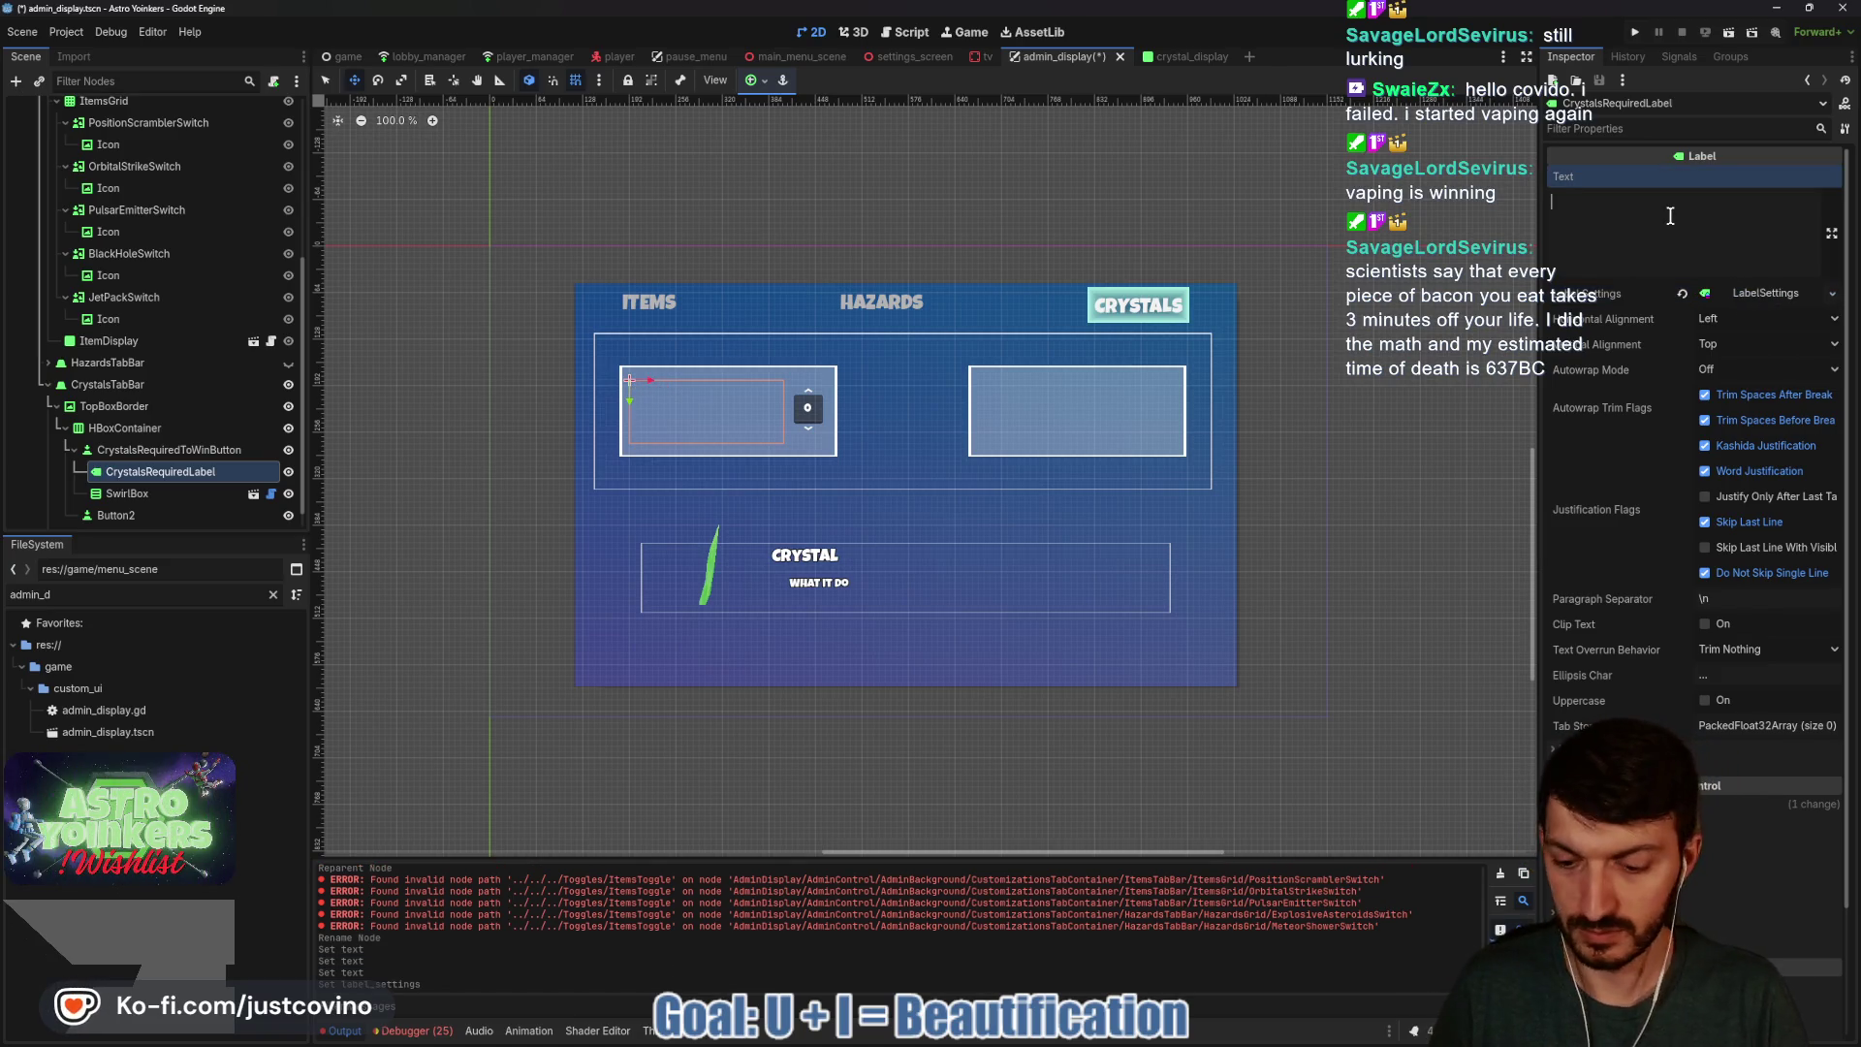
text(CRYSTALS_REQUIRED_TO_W)
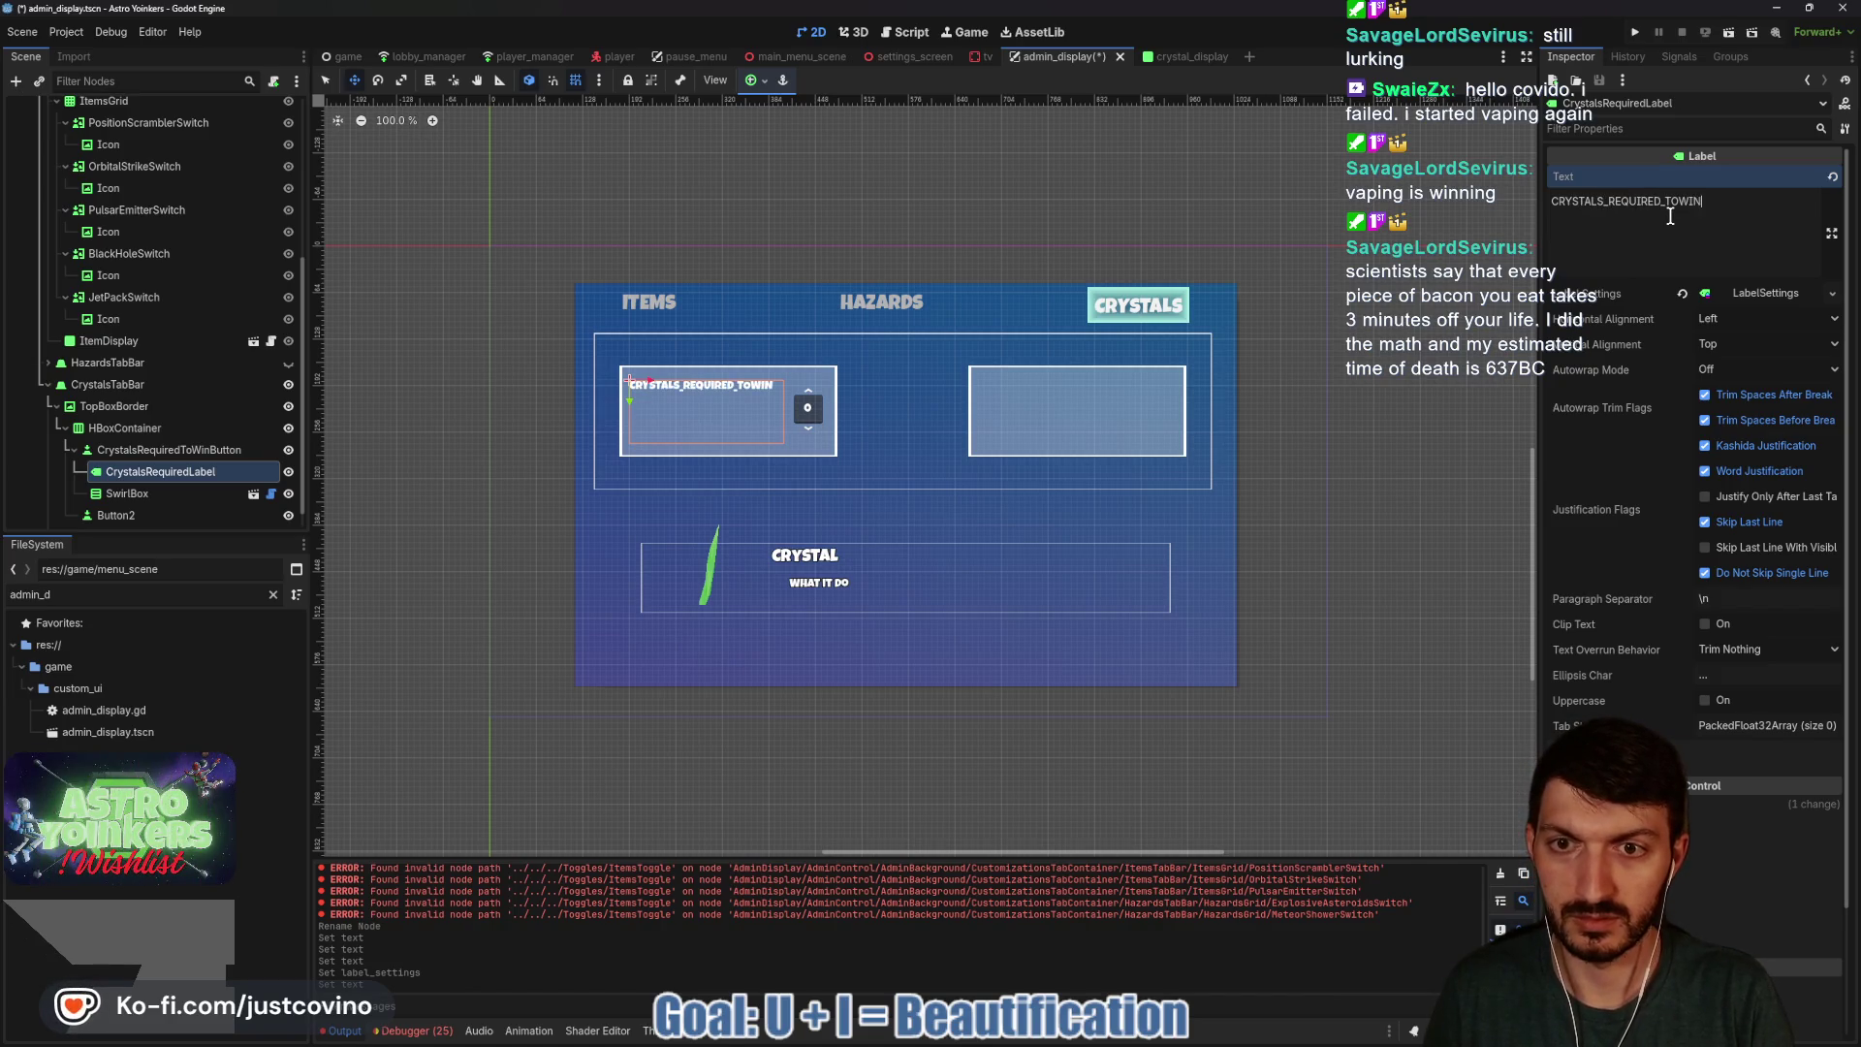
text(IN)
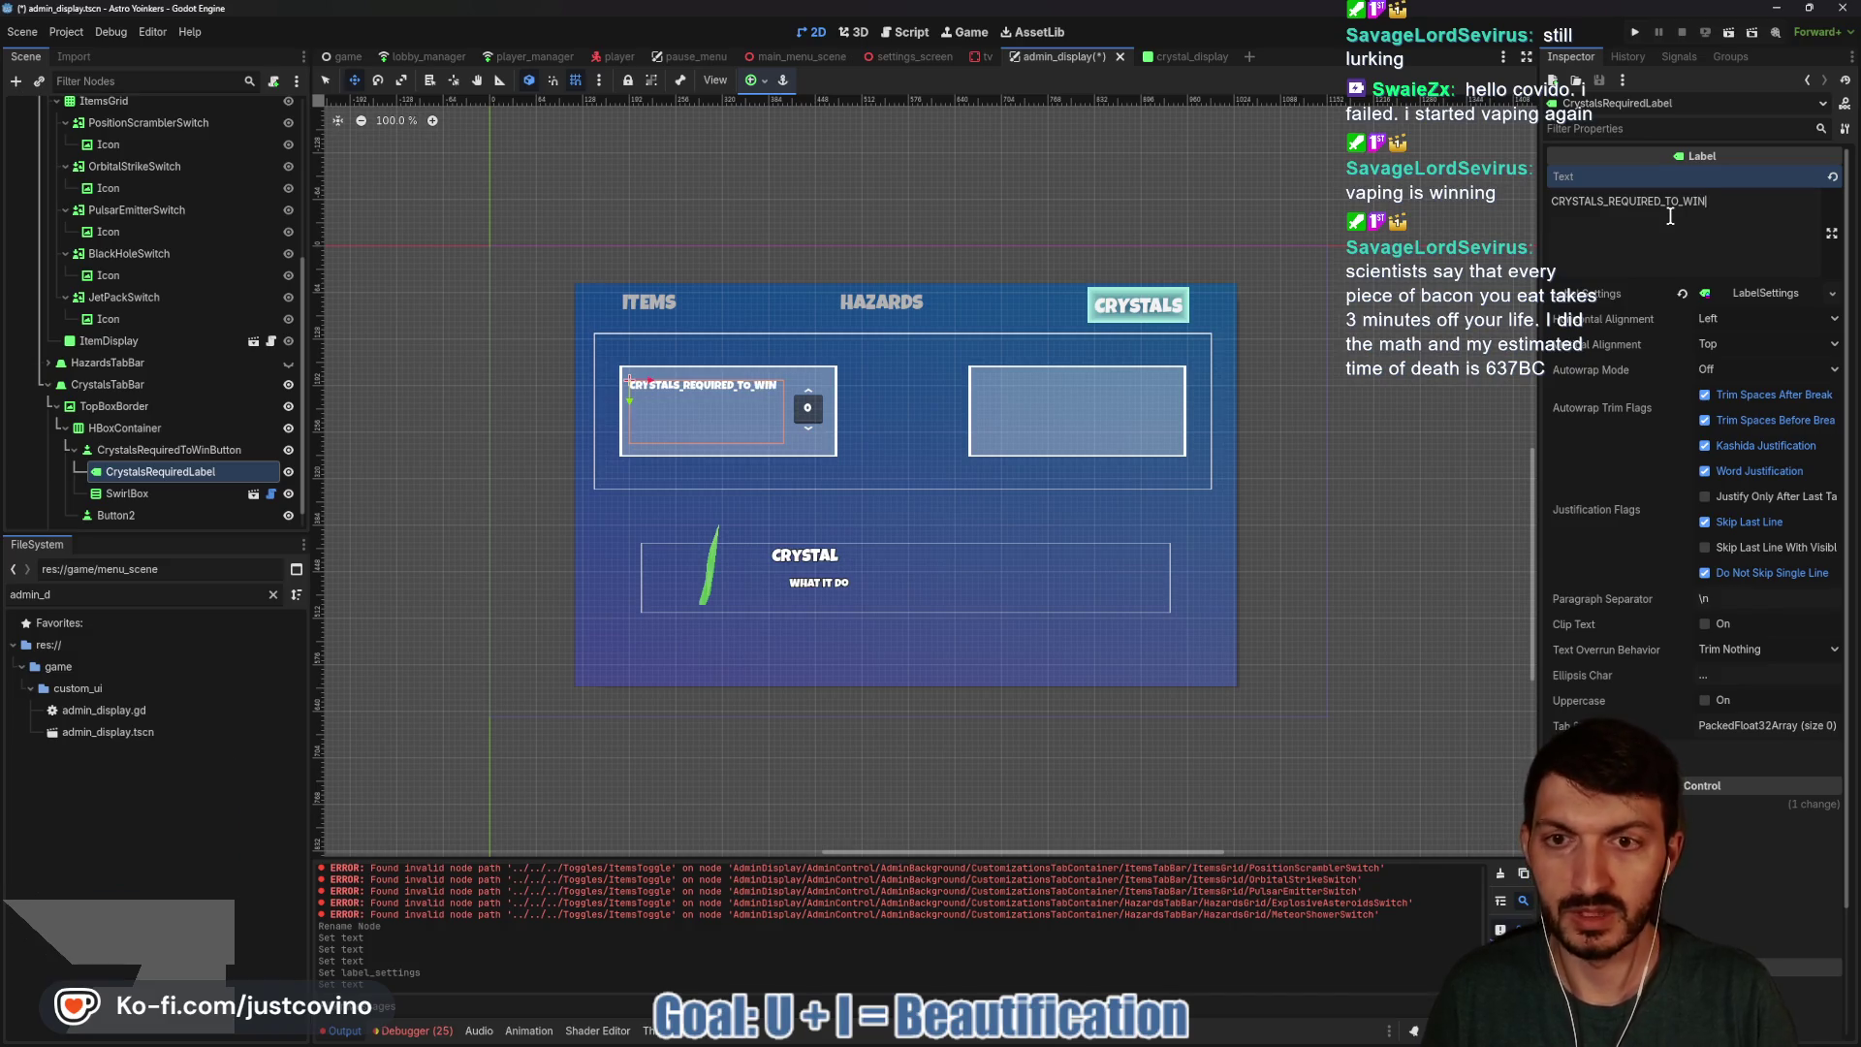
click(1760, 344)
click(1754, 388)
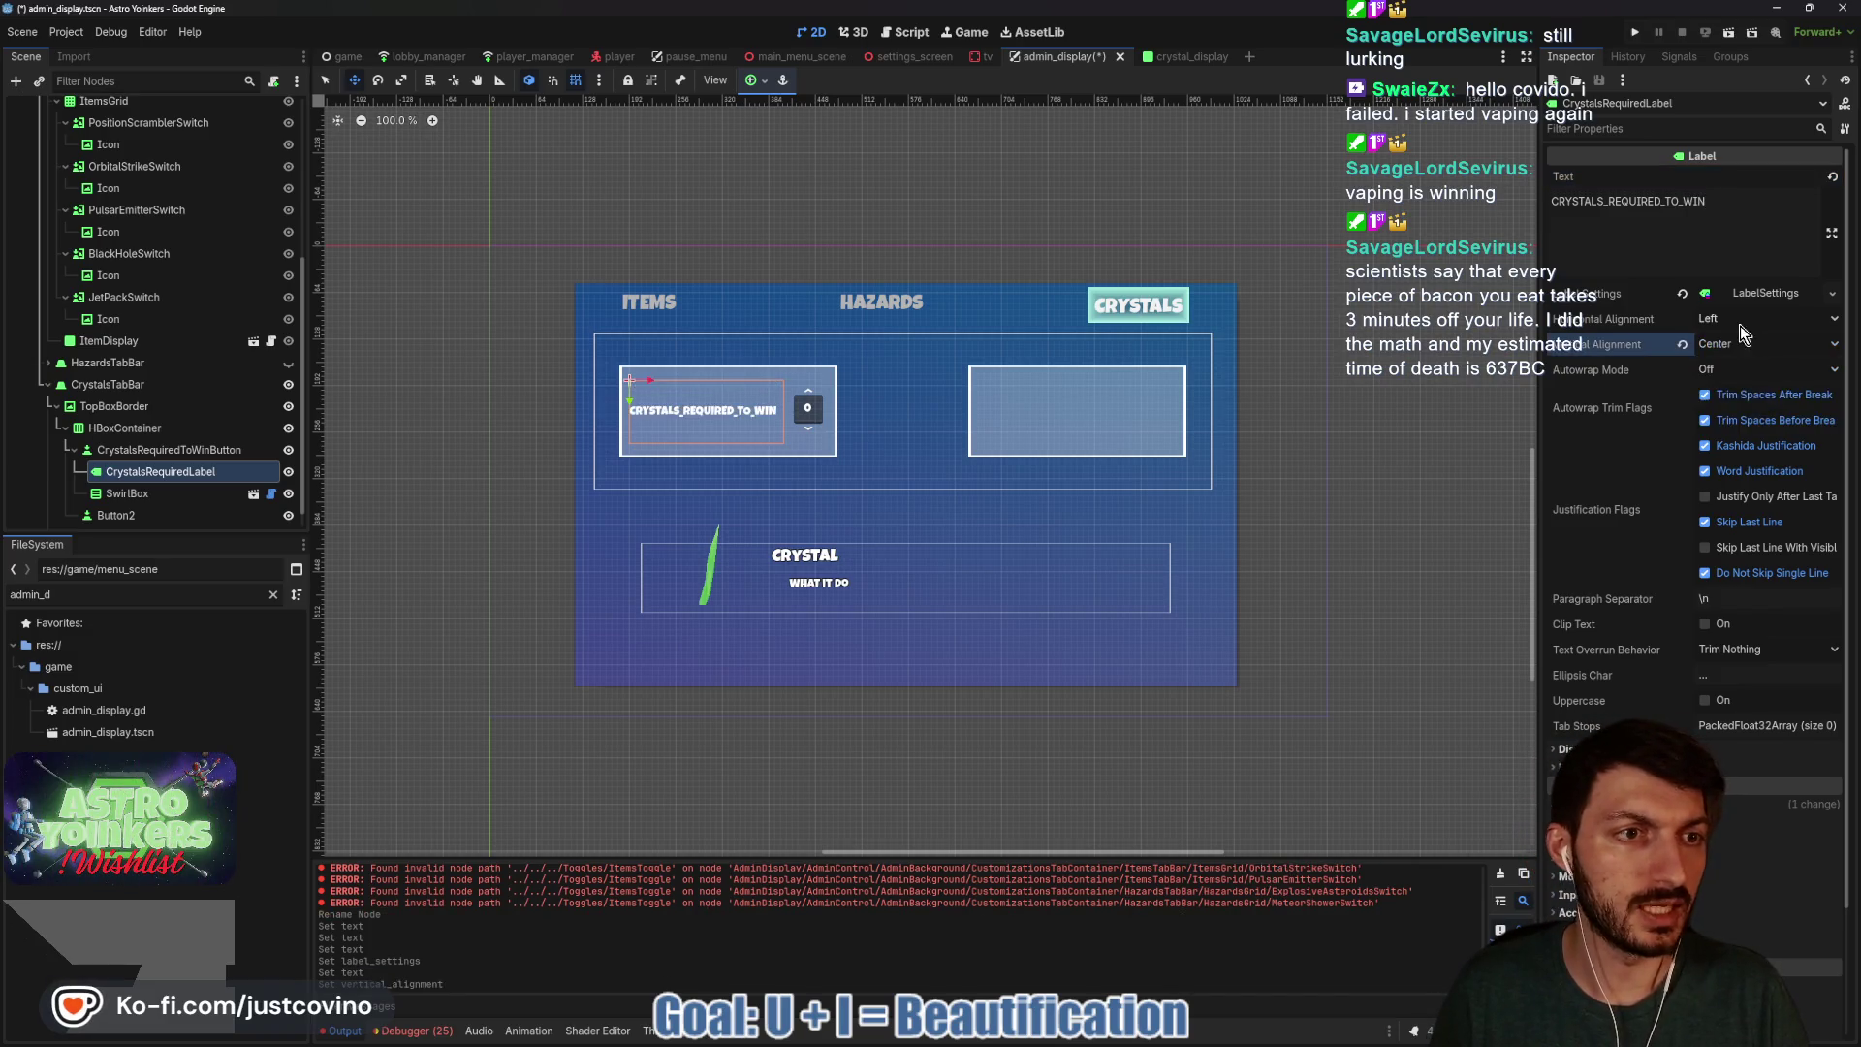
Centre the label text horizontally and set Autowrap Mode to Word.
click(1735, 322)
click(1742, 364)
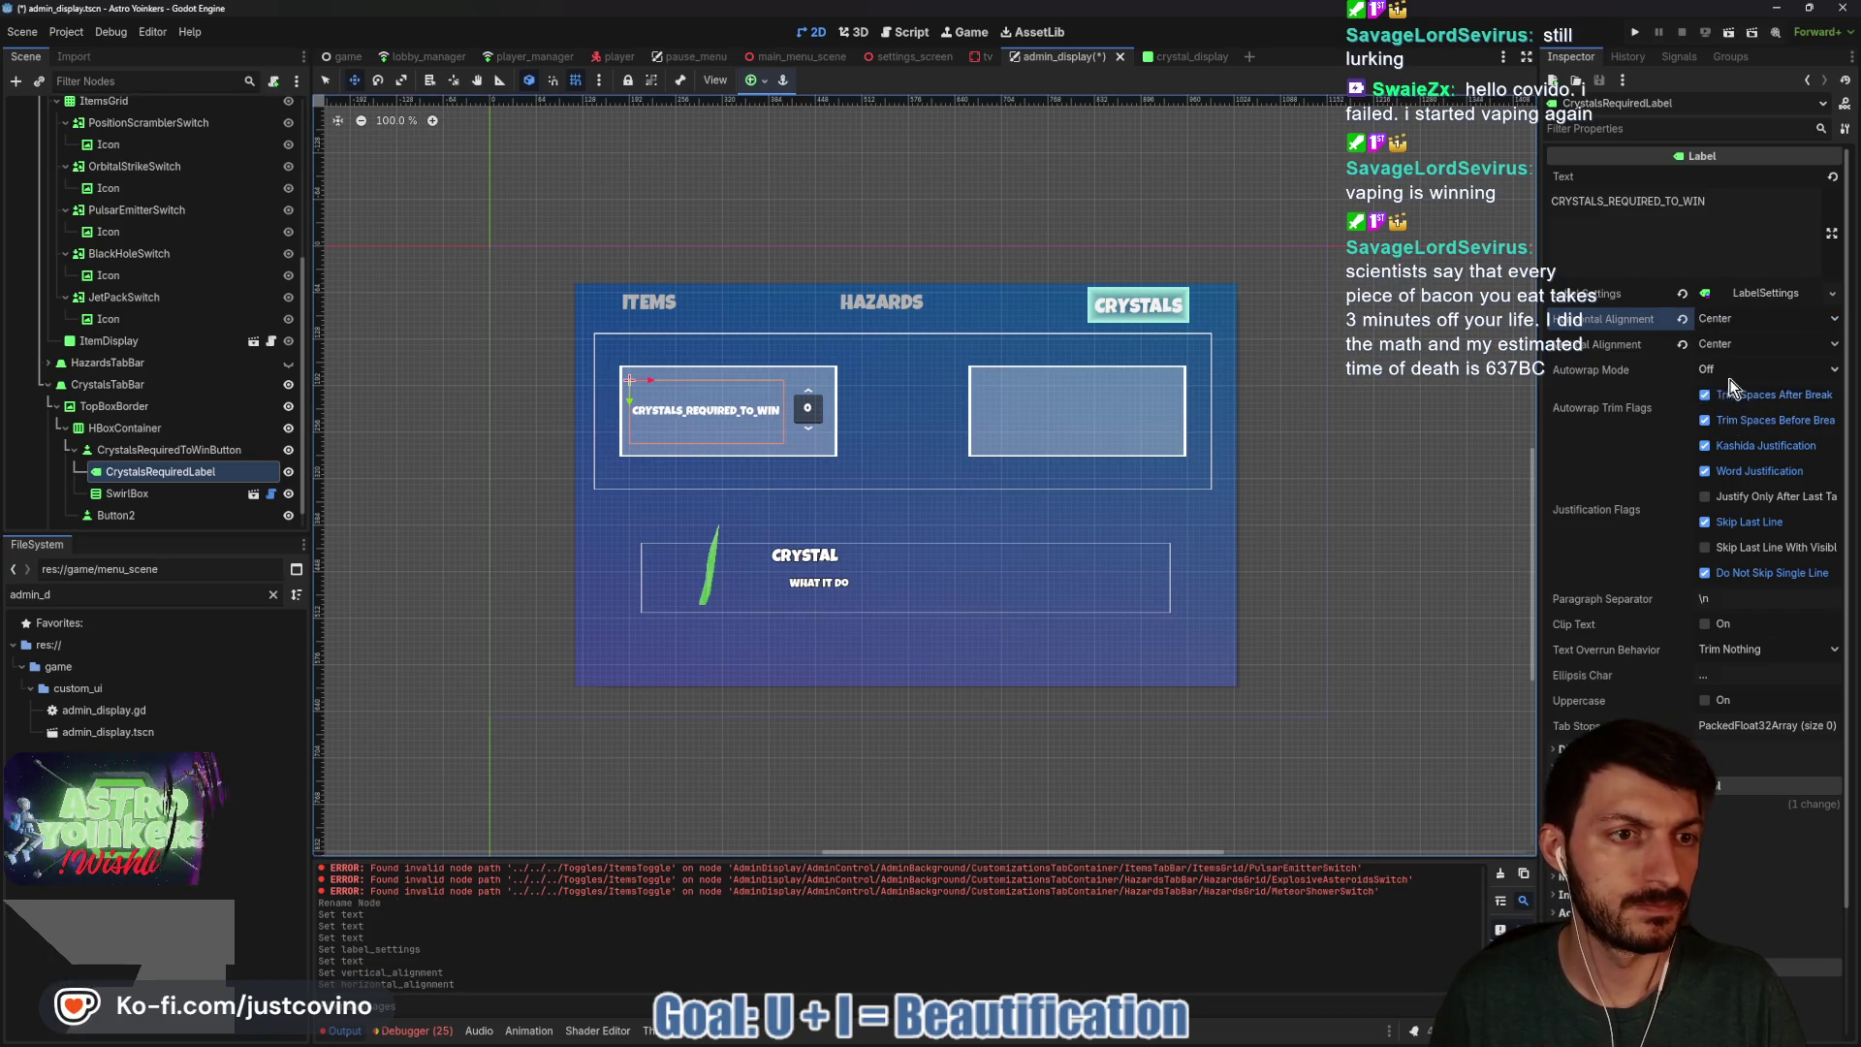
click(1730, 379)
click(1753, 428)
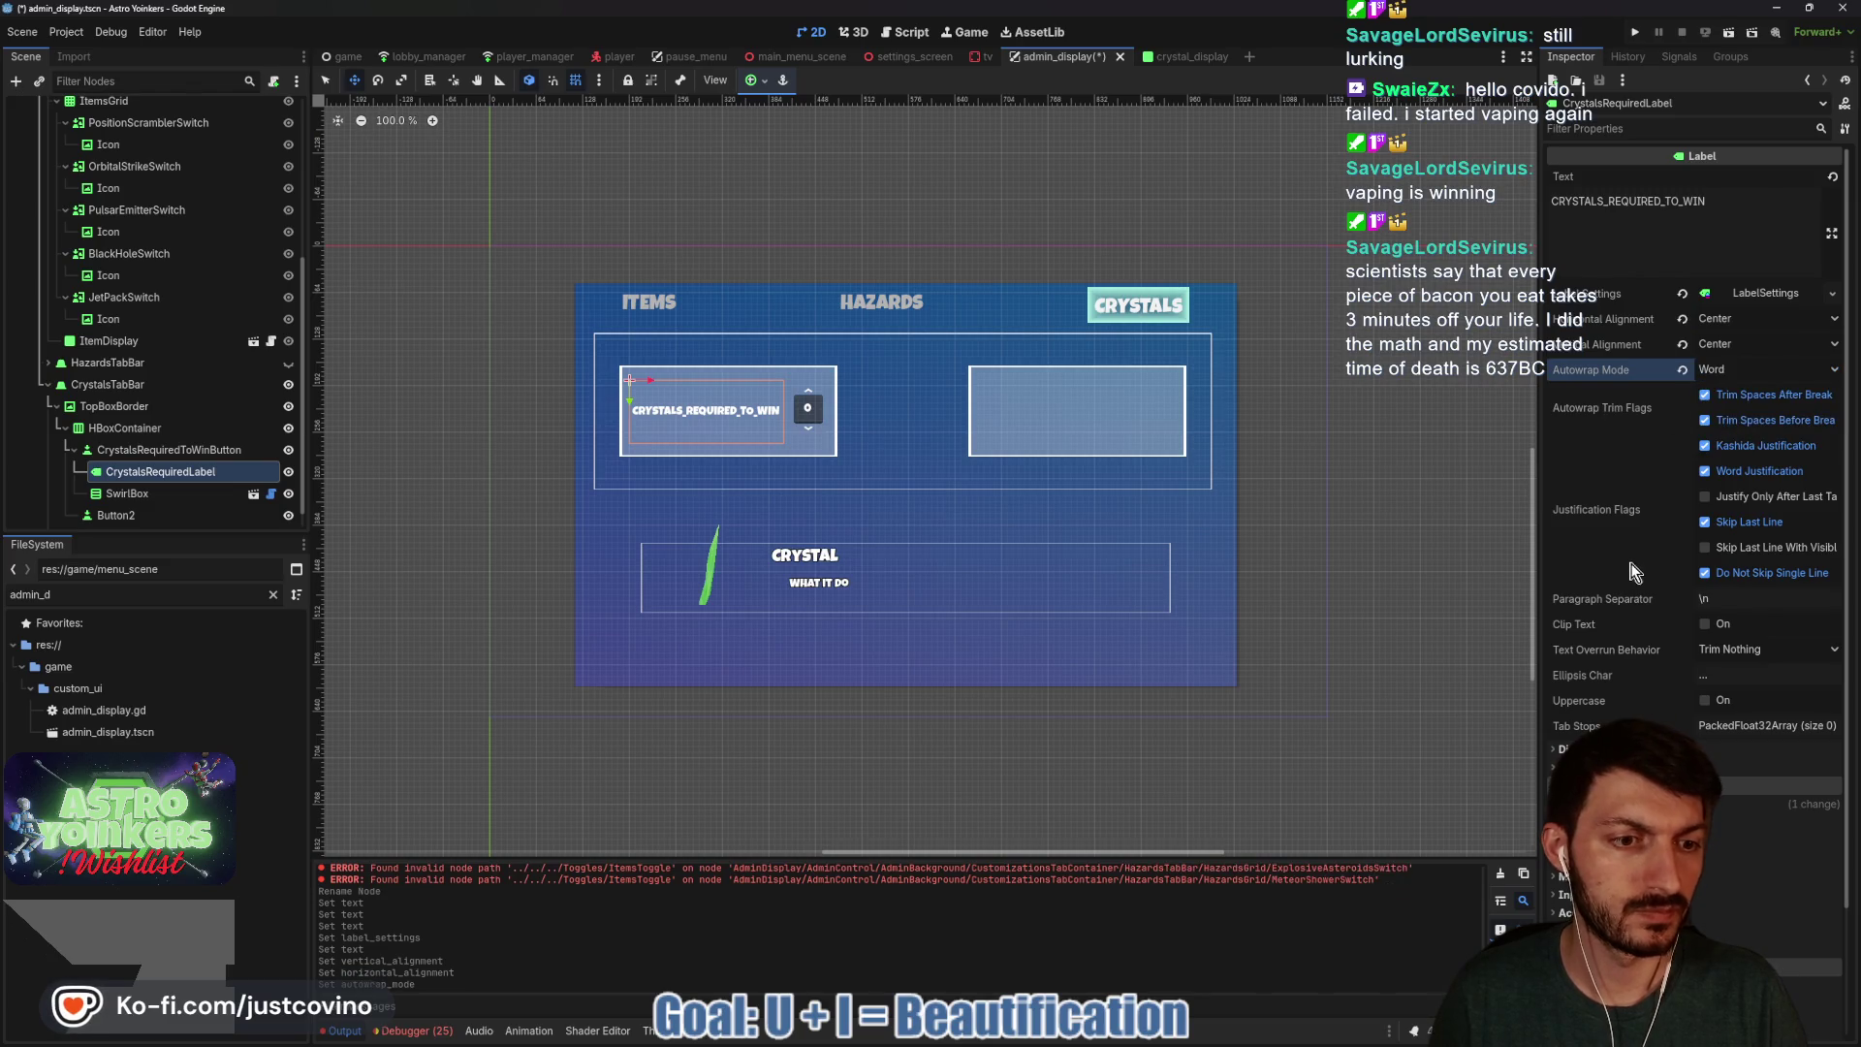
Give the label a 212 px custom minimum width and save the admin_display scene.
scroll(1631, 565, down, 3)
click(1595, 653)
click(1751, 553)
text(212)
key(Return)
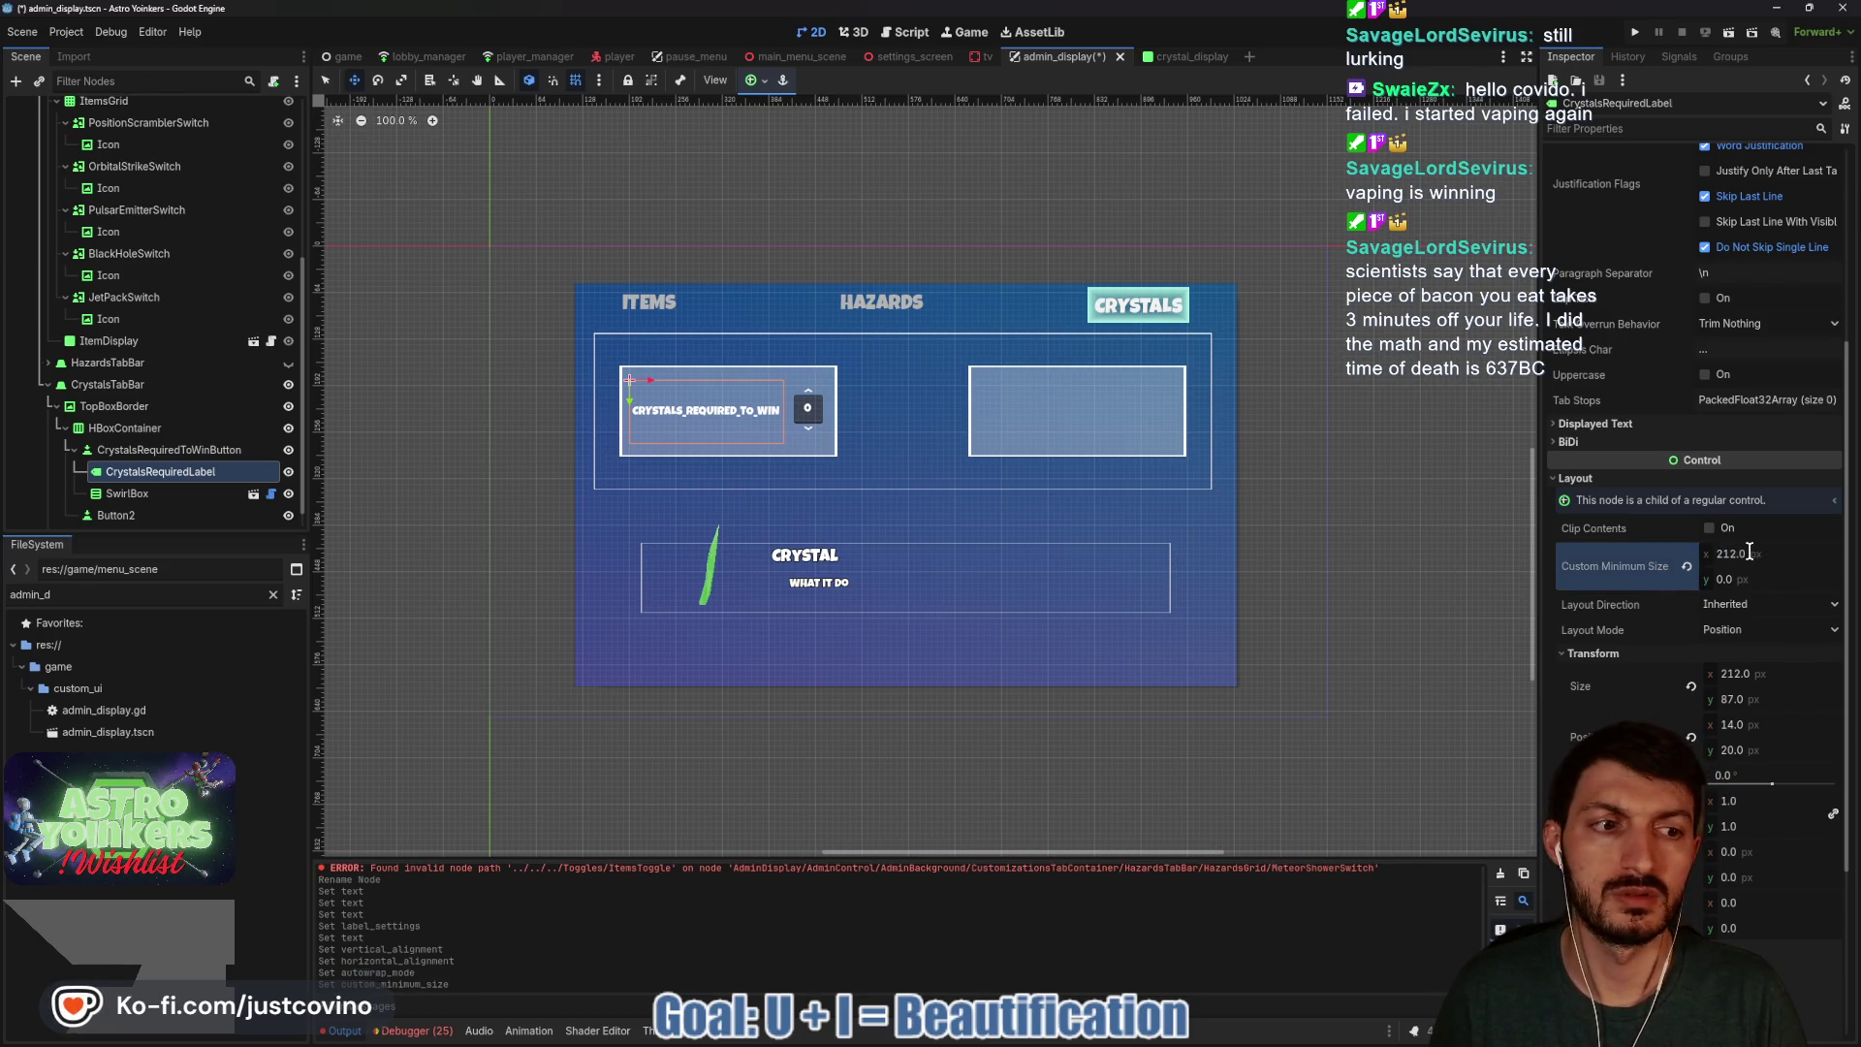
key(ctrl+s)
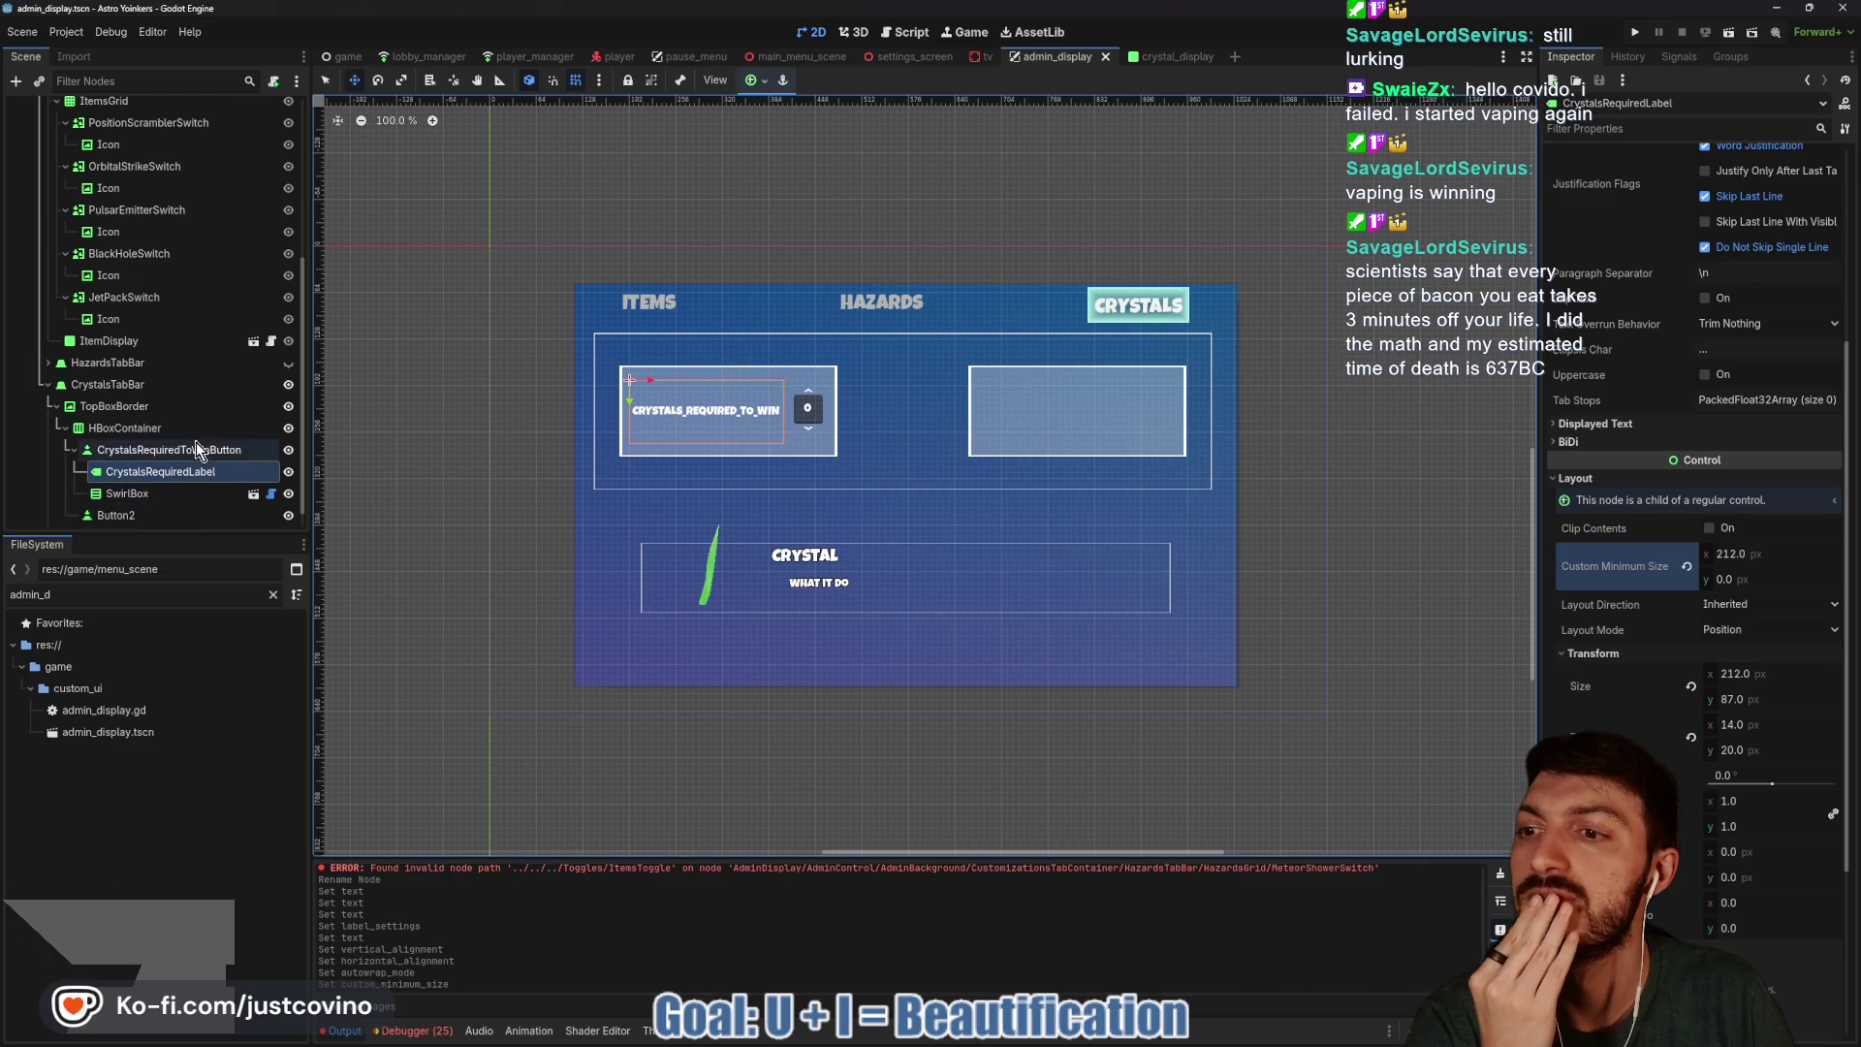
scroll(190, 451, down, 1)
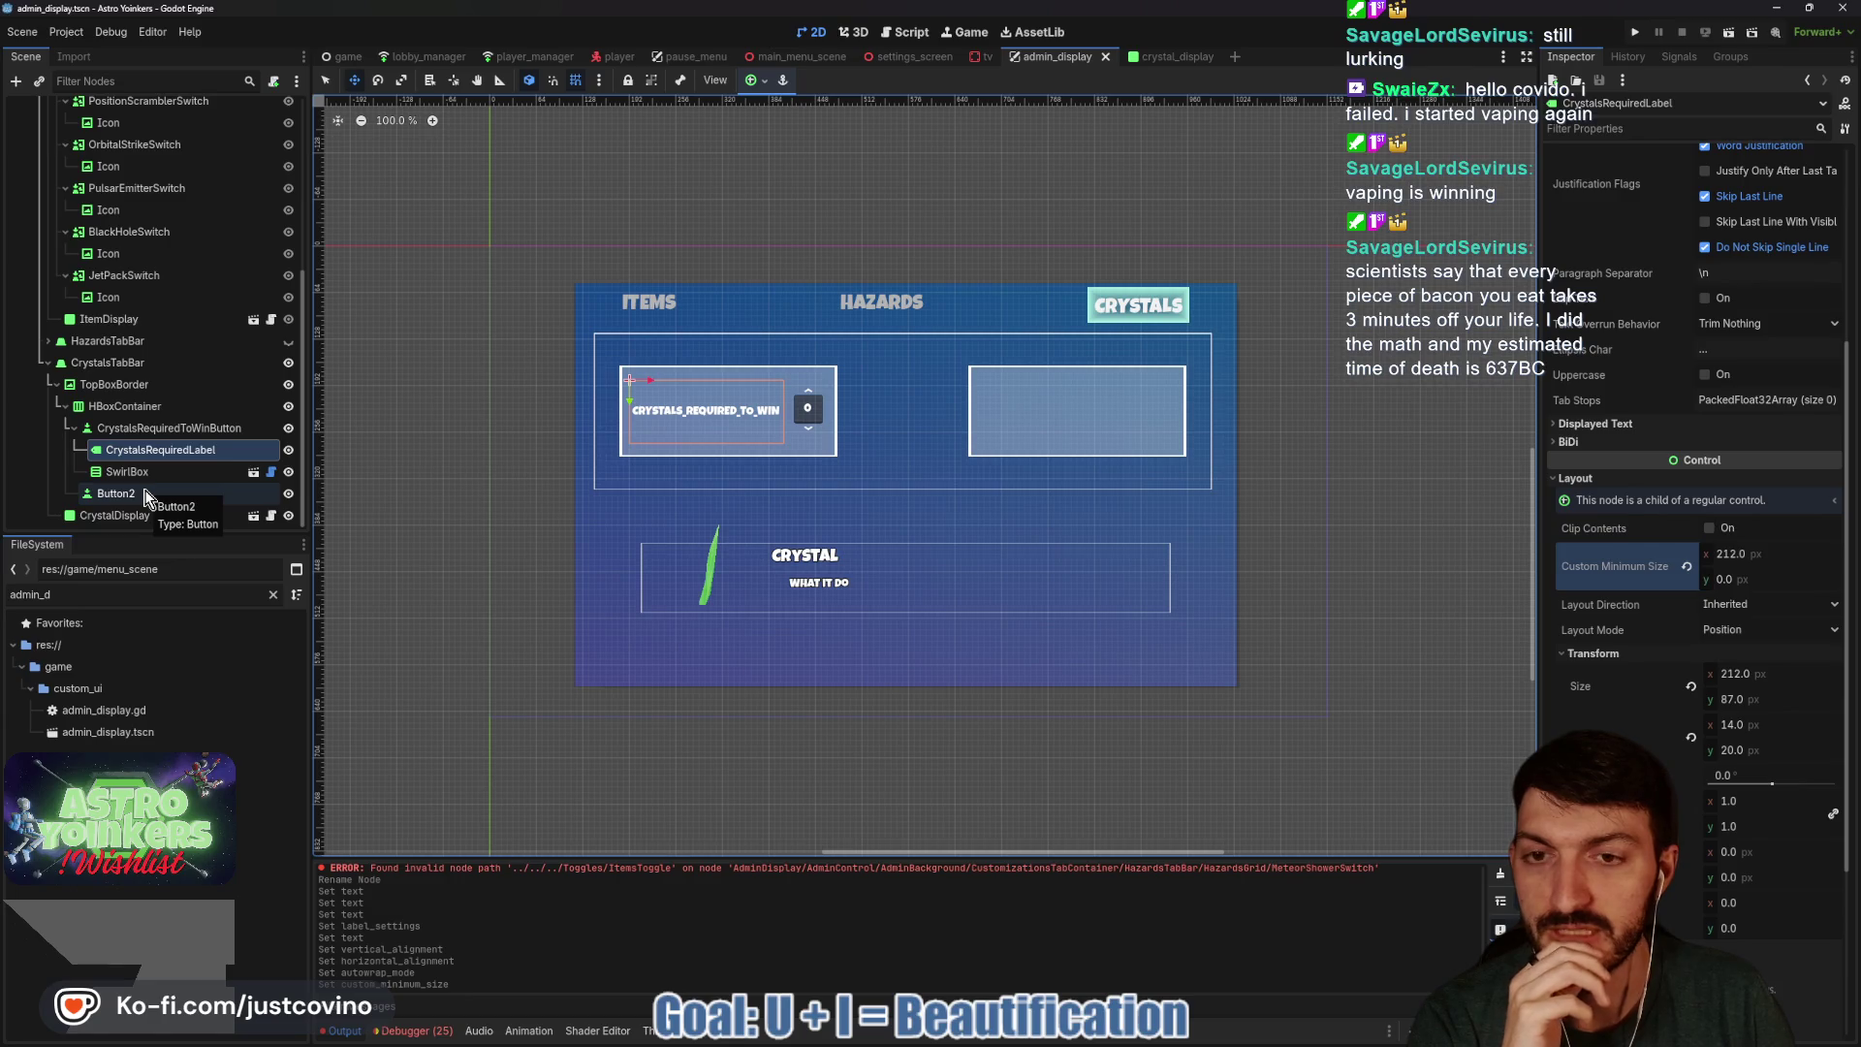
Delete the empty Button2 from the Crystals top box.
click(144, 496)
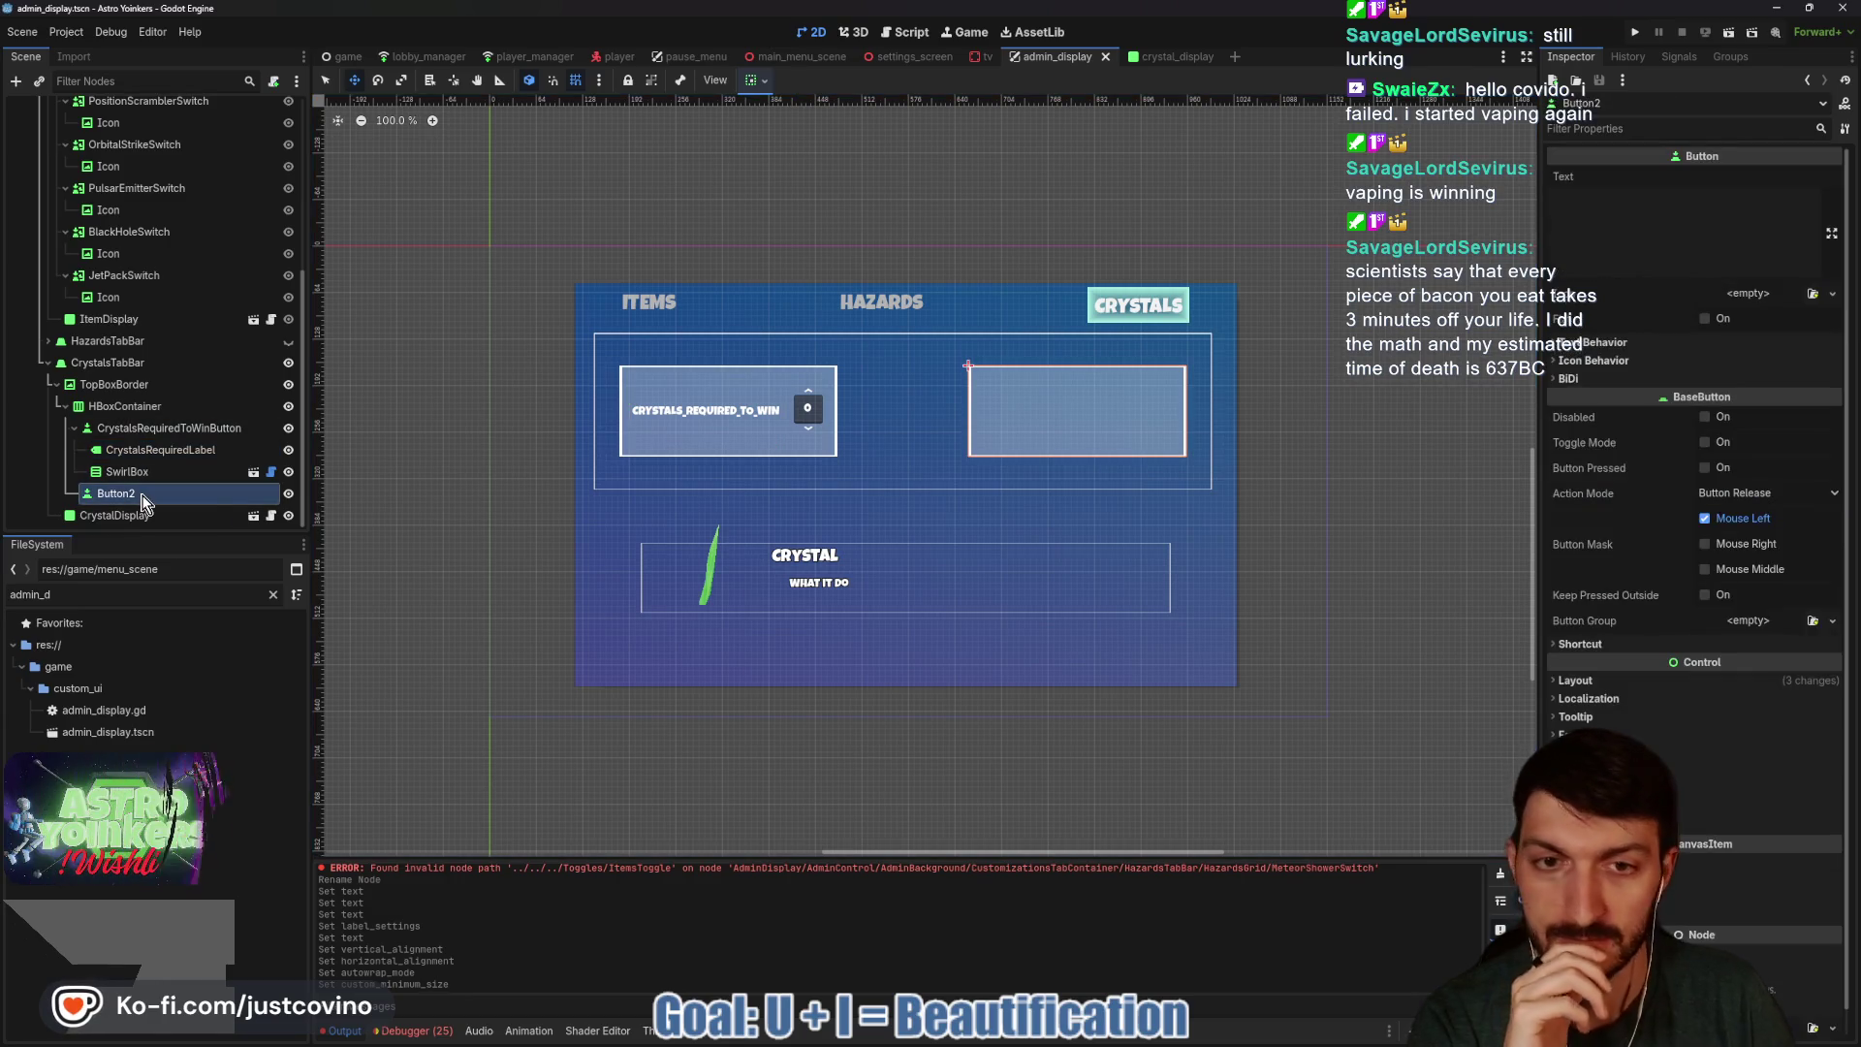
key(Delete)
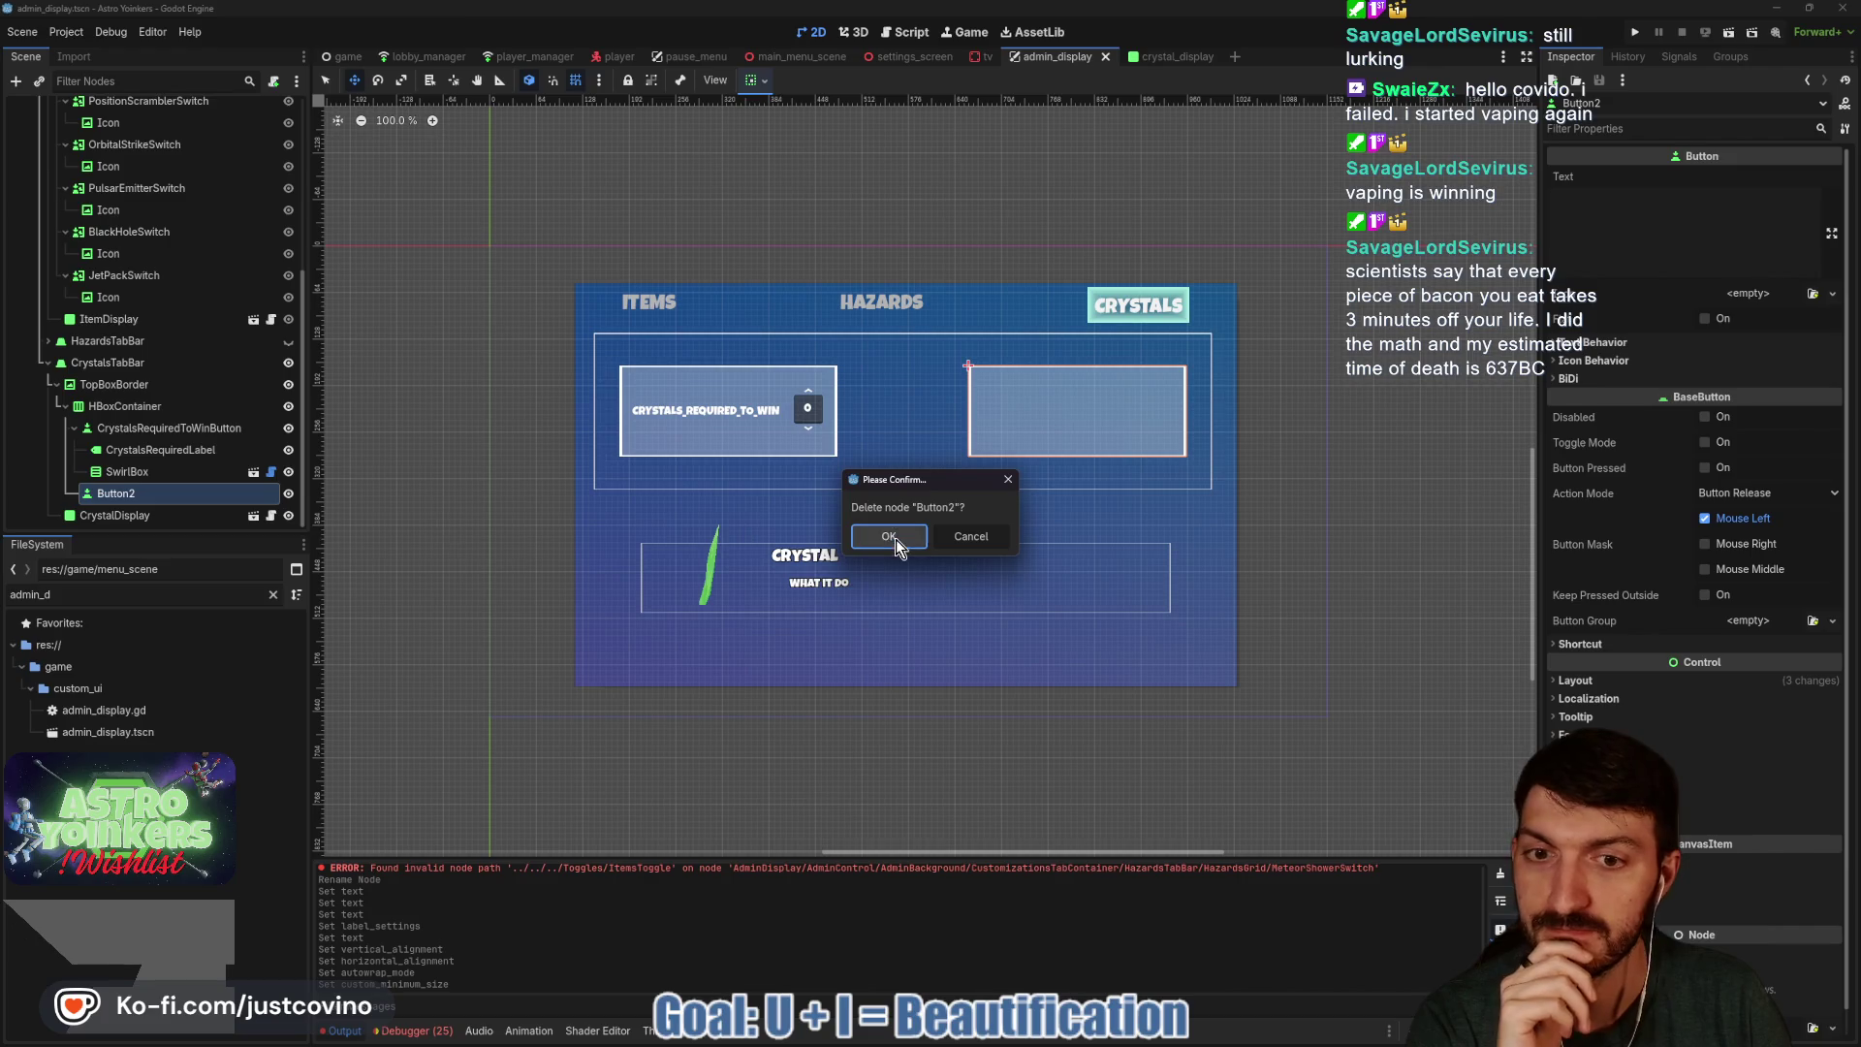
click(889, 536)
click(180, 452)
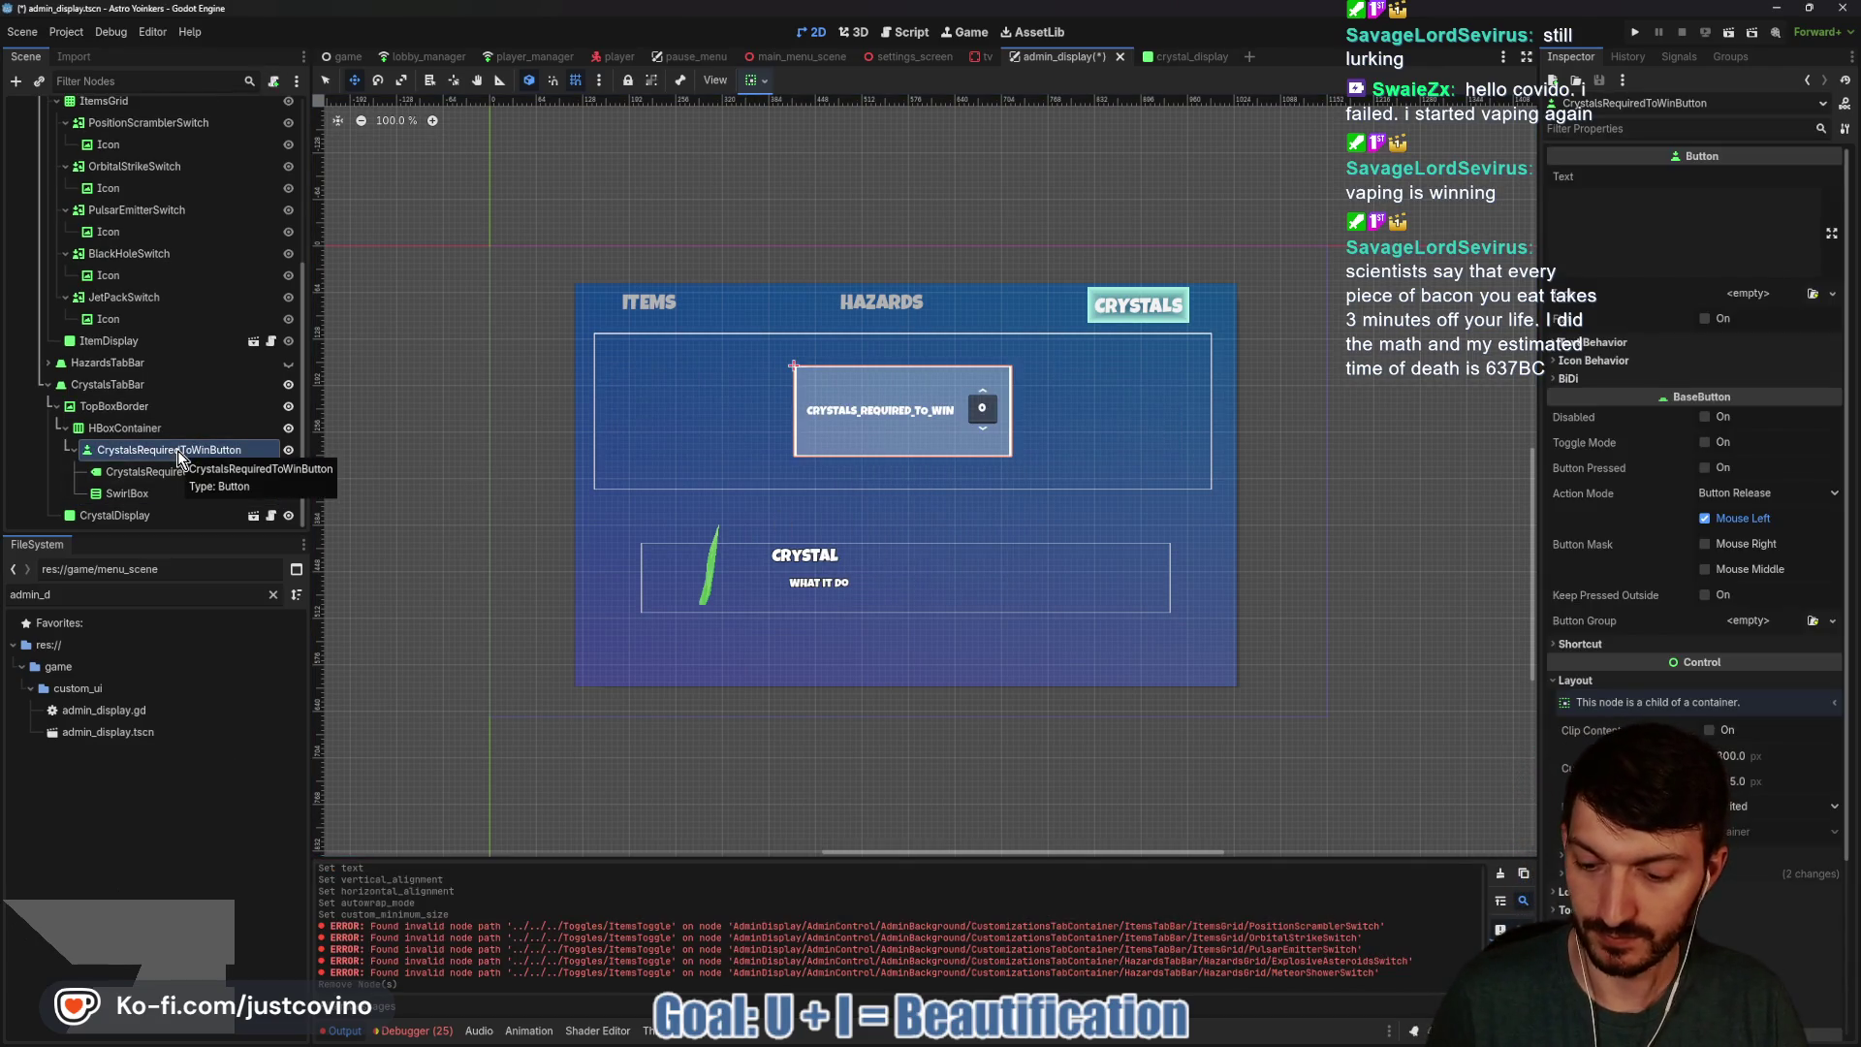
Duplicate CrystalsRequiredToWinButton and rename the copy ImplosionTimeButton, then select its copied label.
key(ctrl+d)
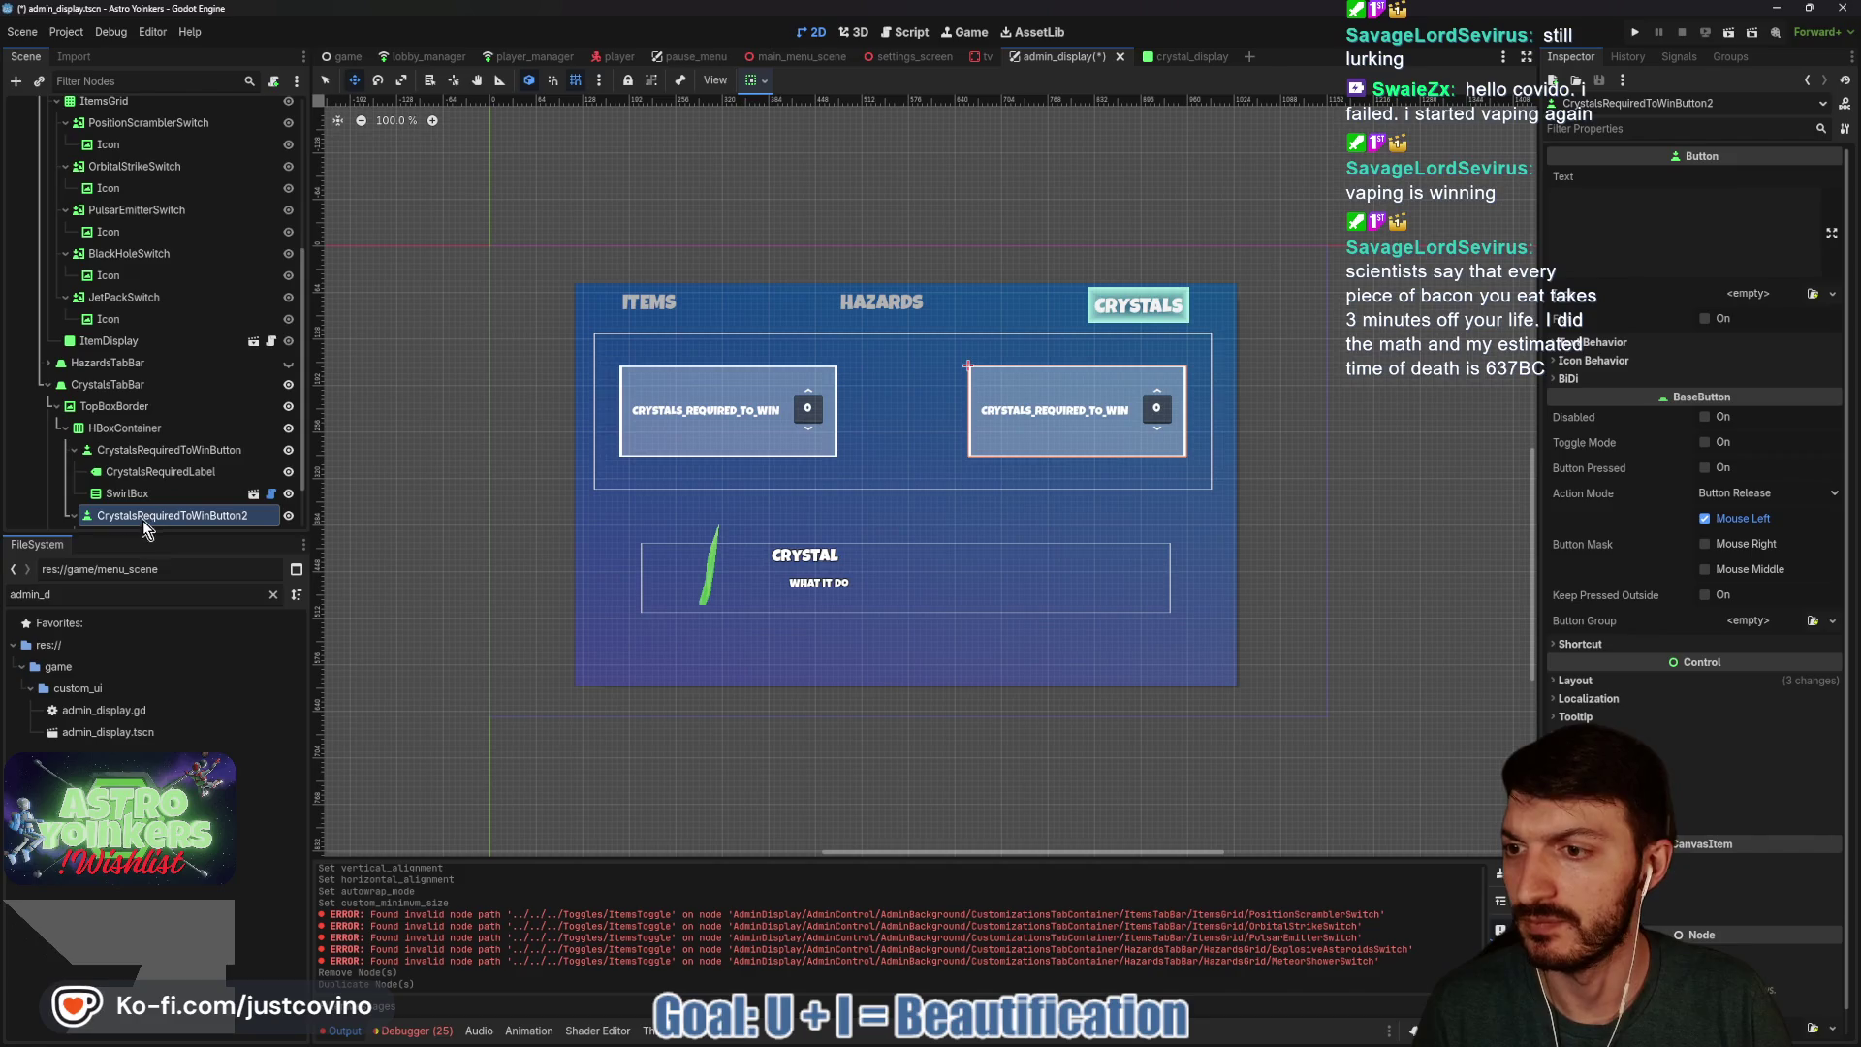
double_click(170, 515)
click(131, 516)
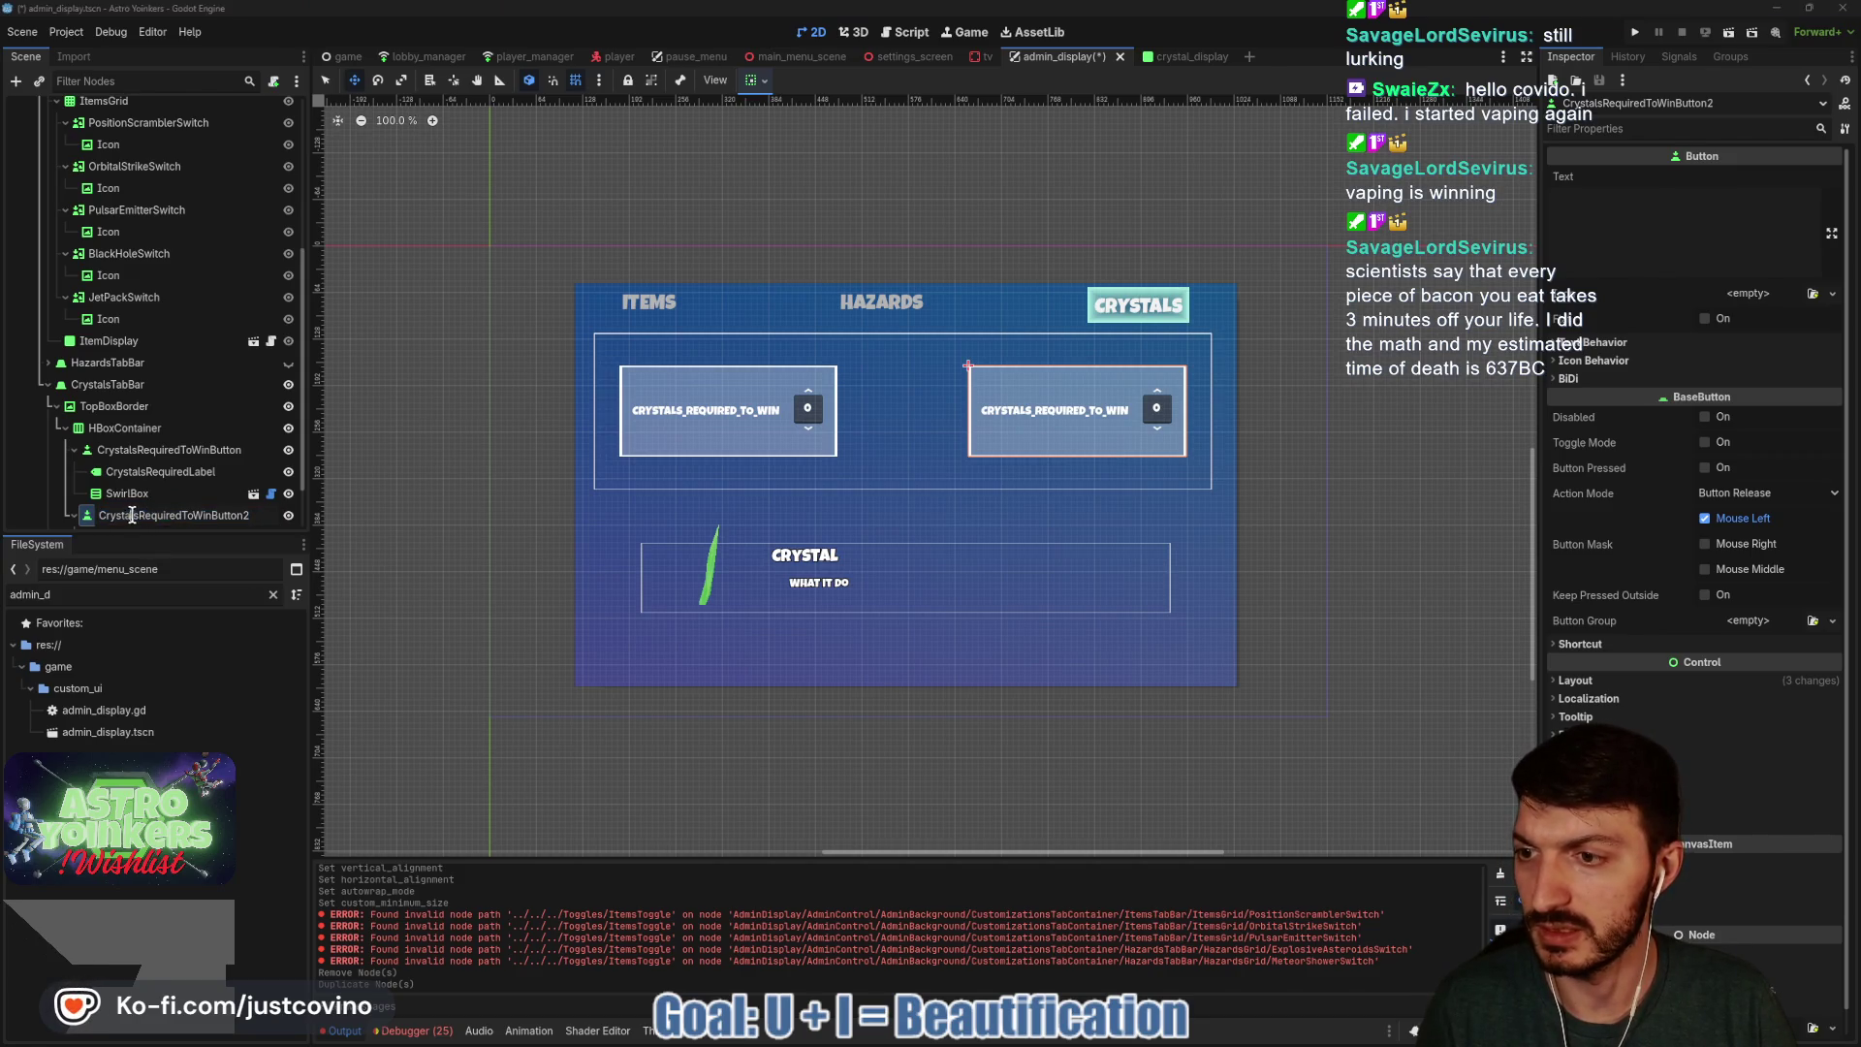
drag(212, 515, 81, 528)
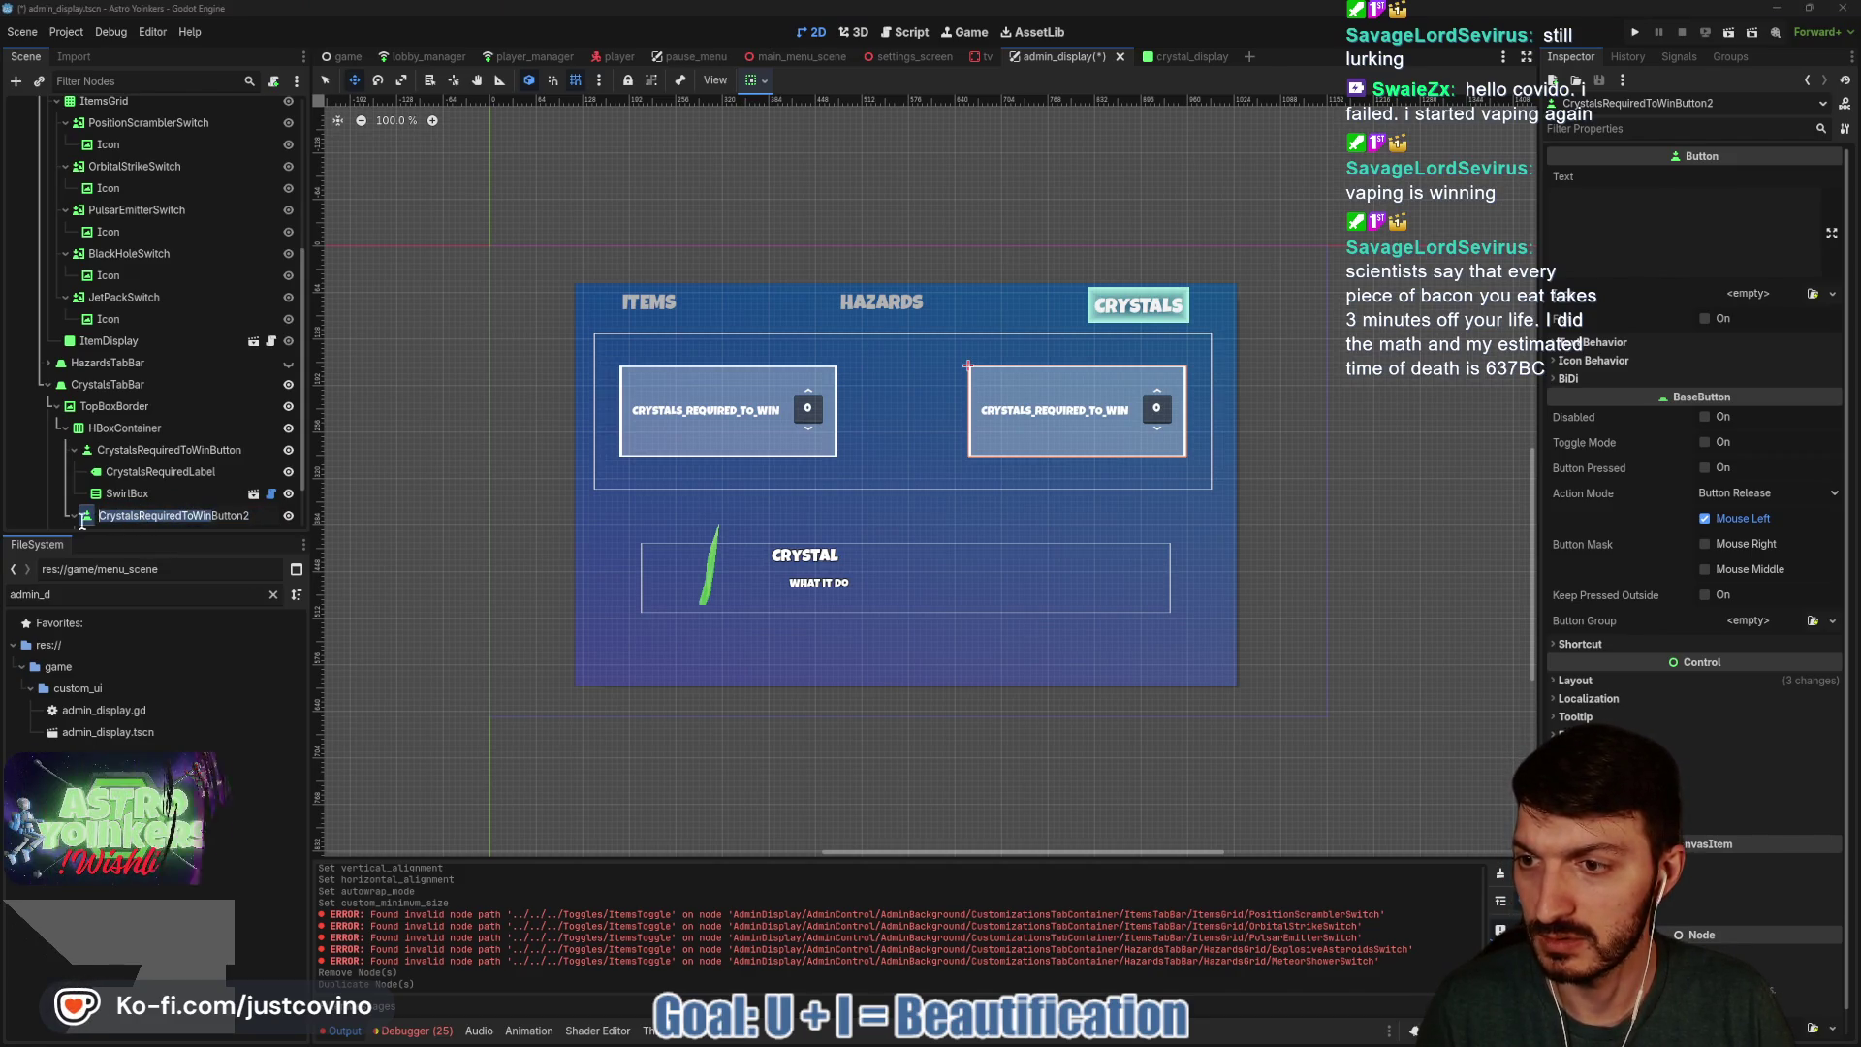
text(In)
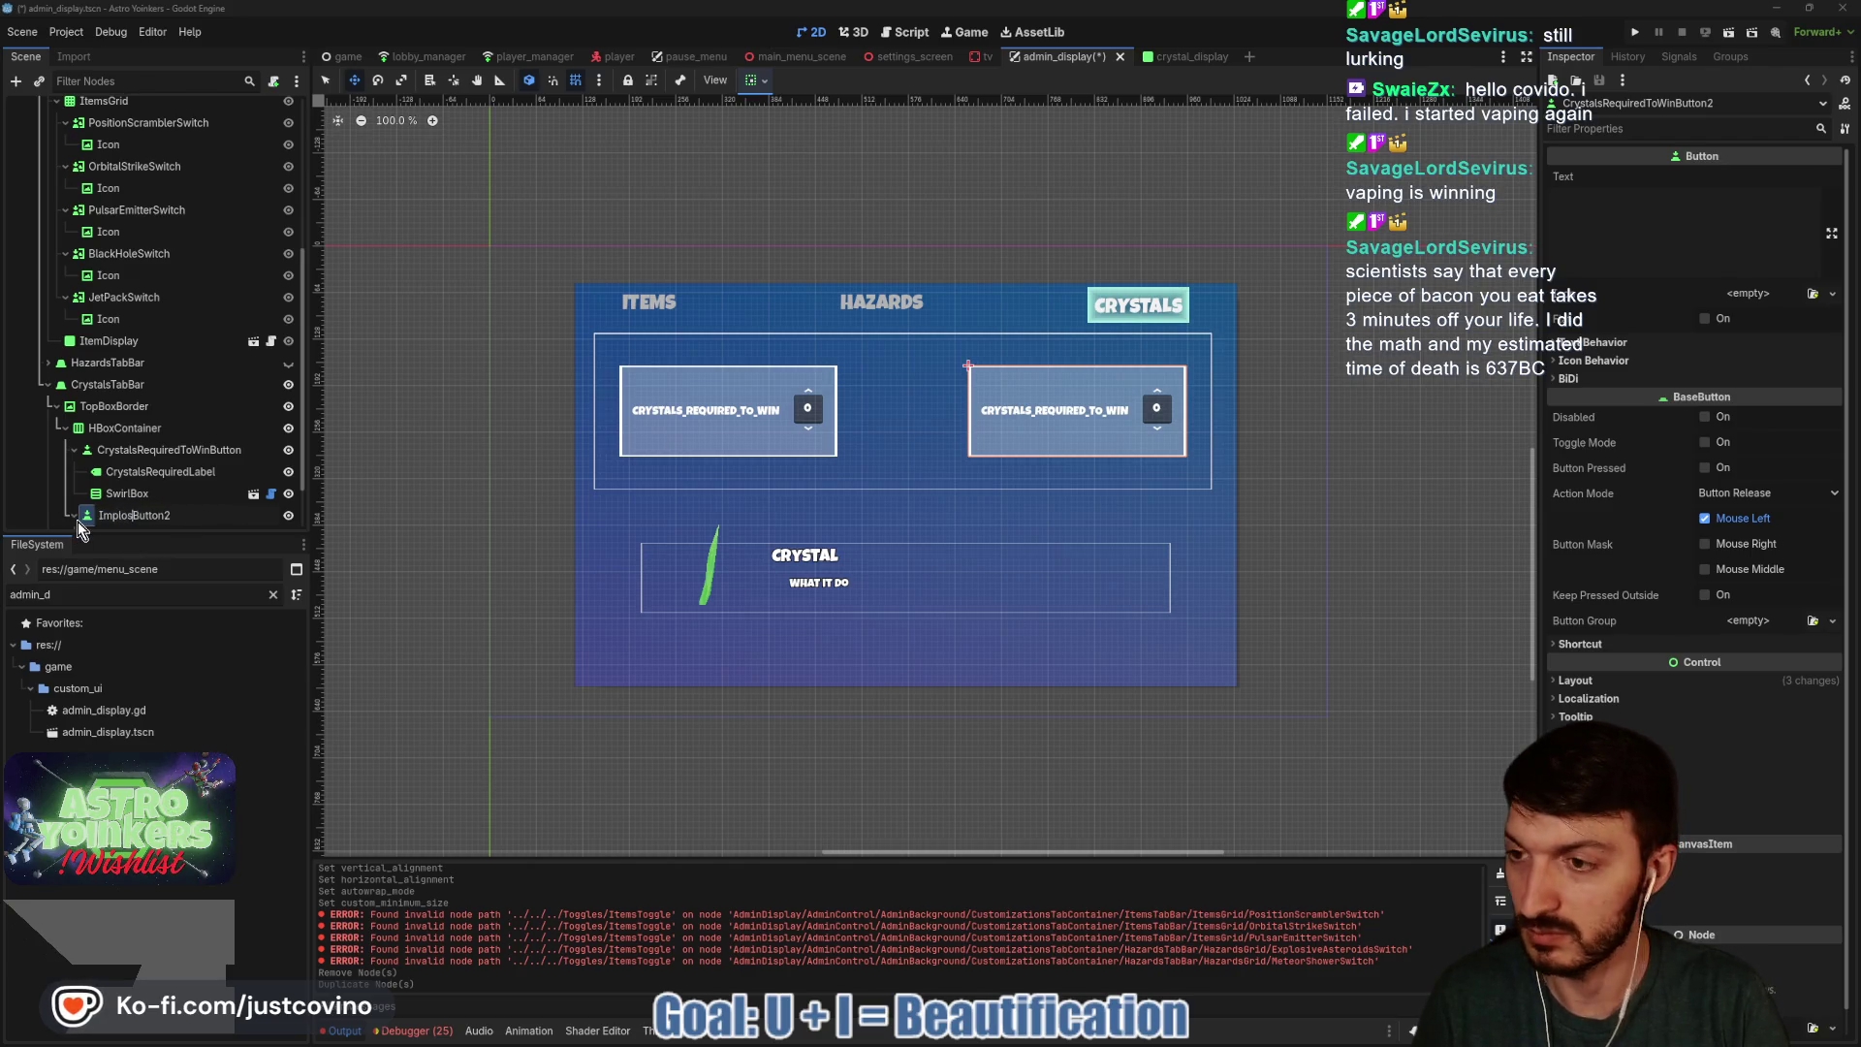
key(End)
key(BackSpace)
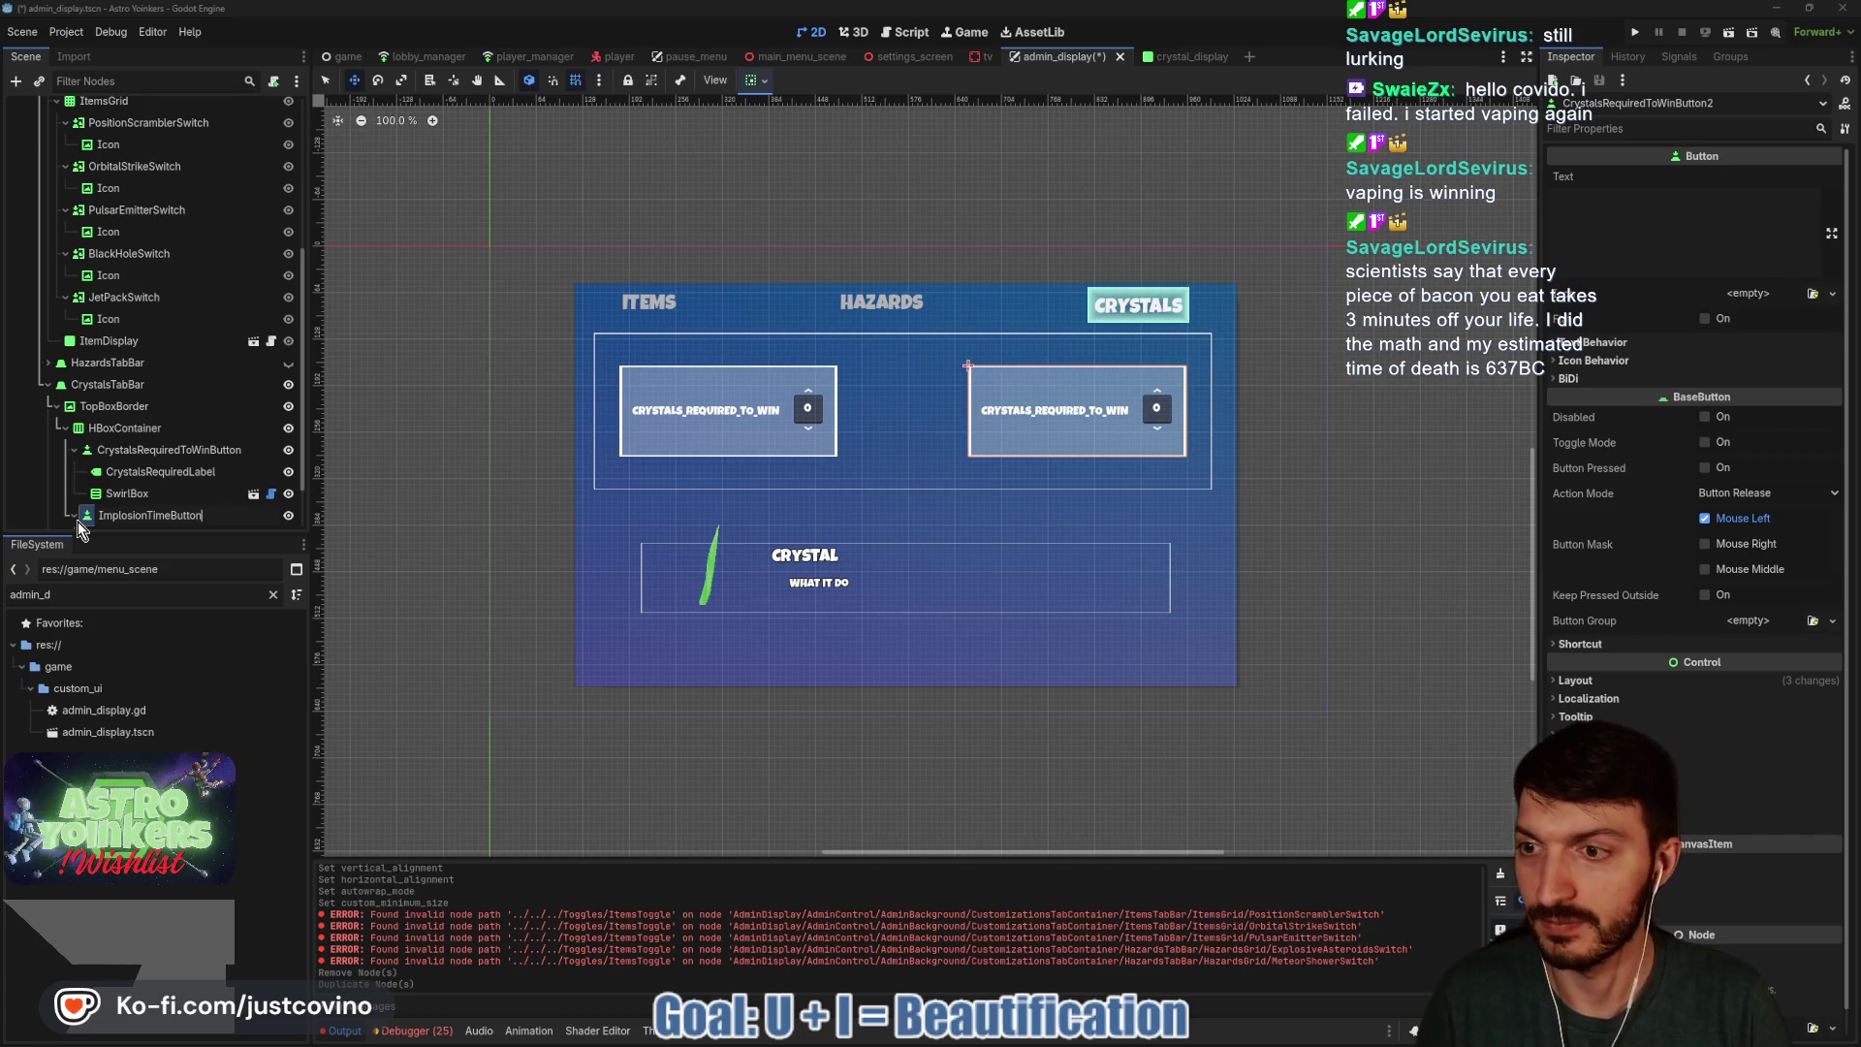
key(Return)
click(73, 515)
click(161, 471)
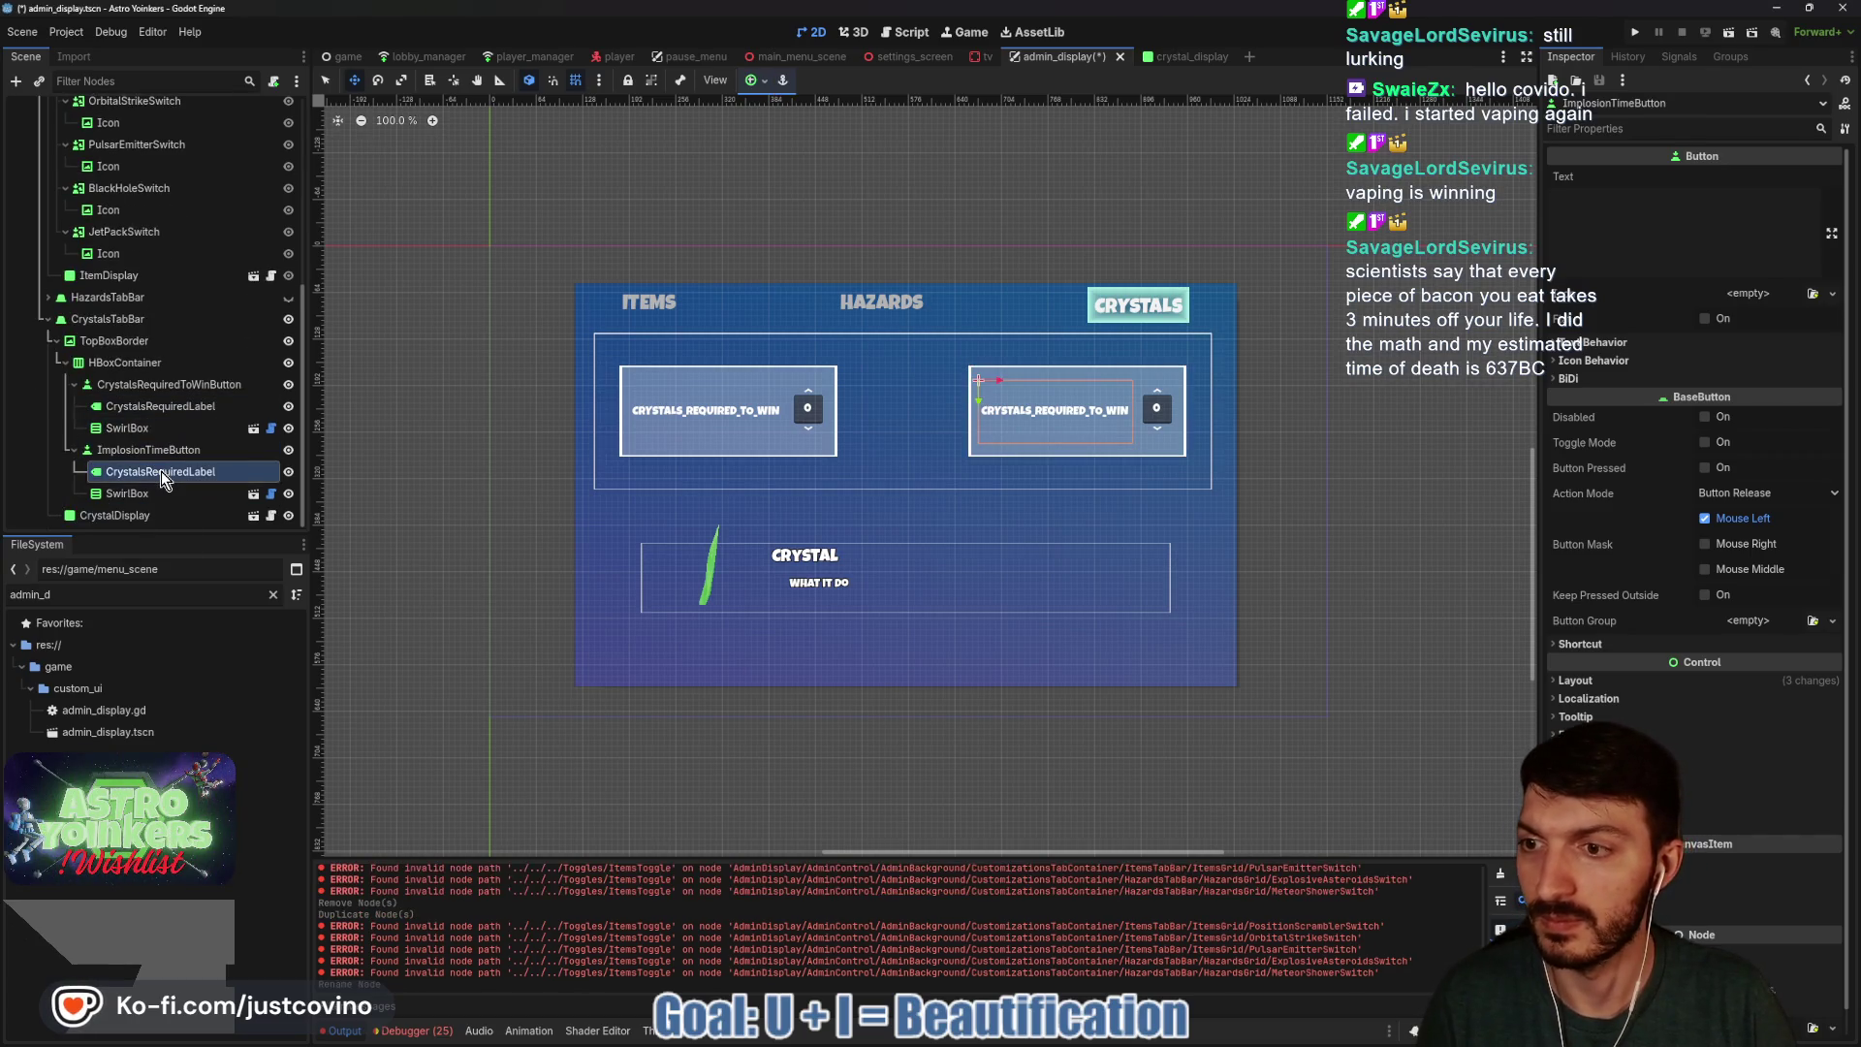